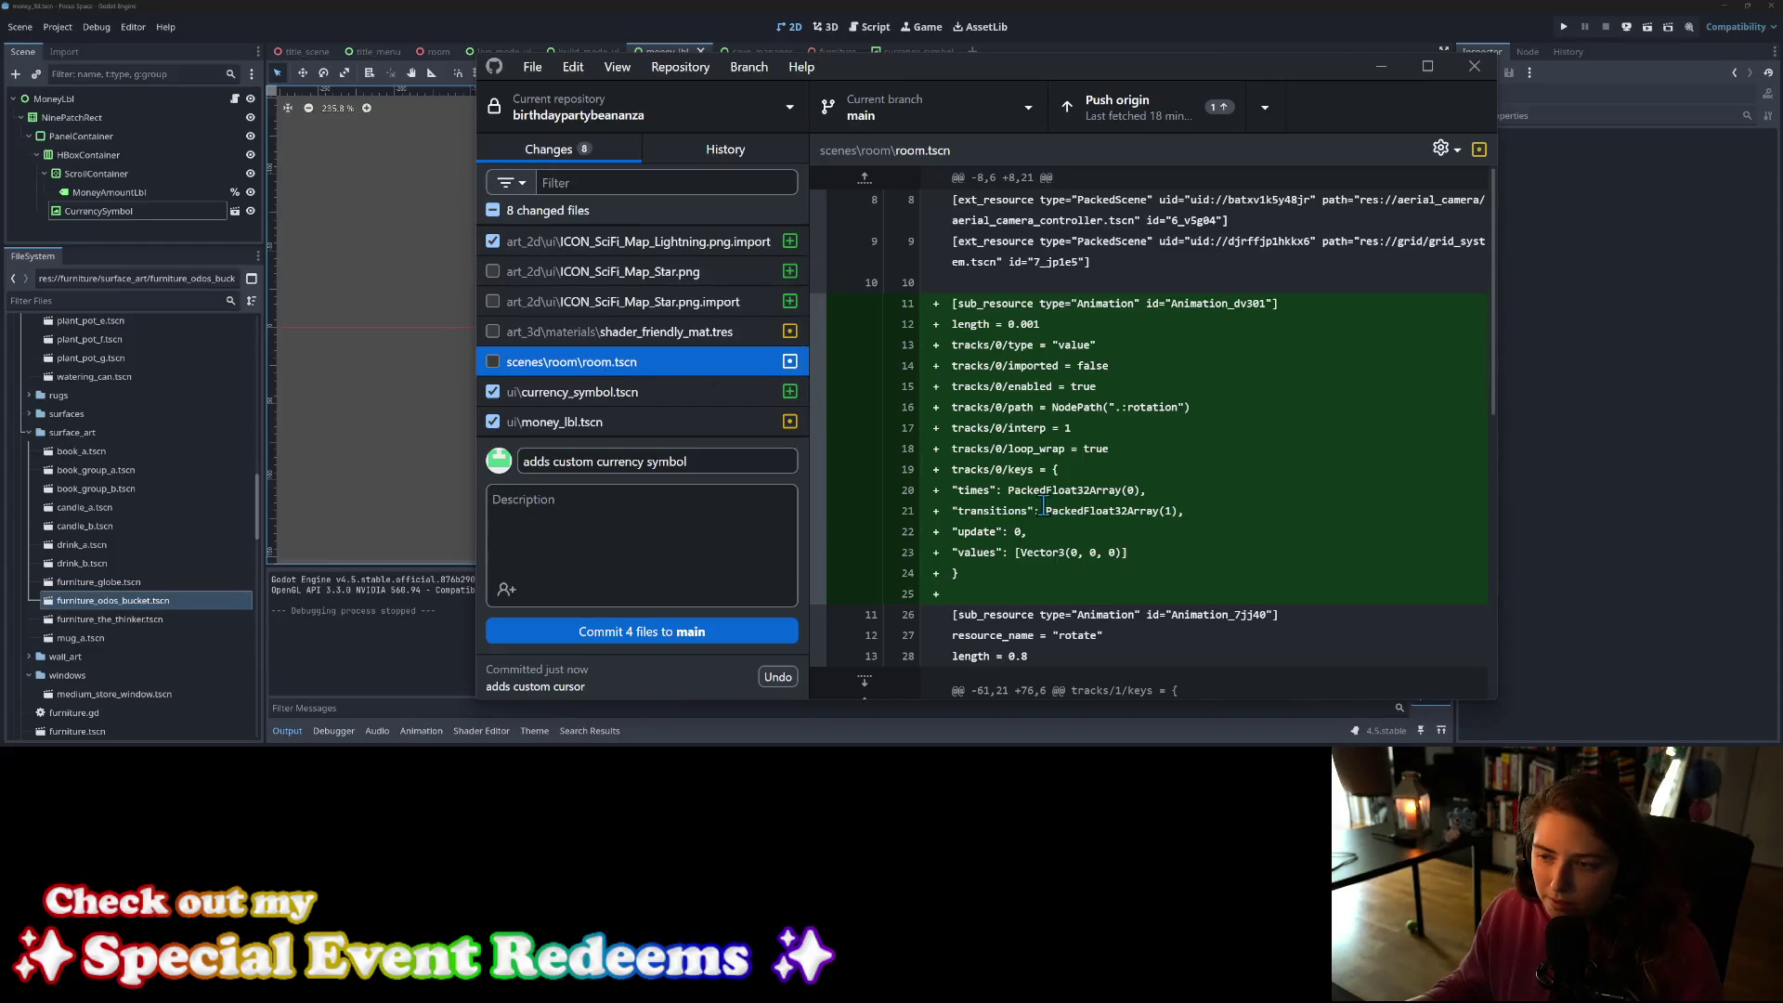
Step: Commit the currency symbol changes to main as 'adds custom currency symbol'
scroll(1022, 418, down, 5)
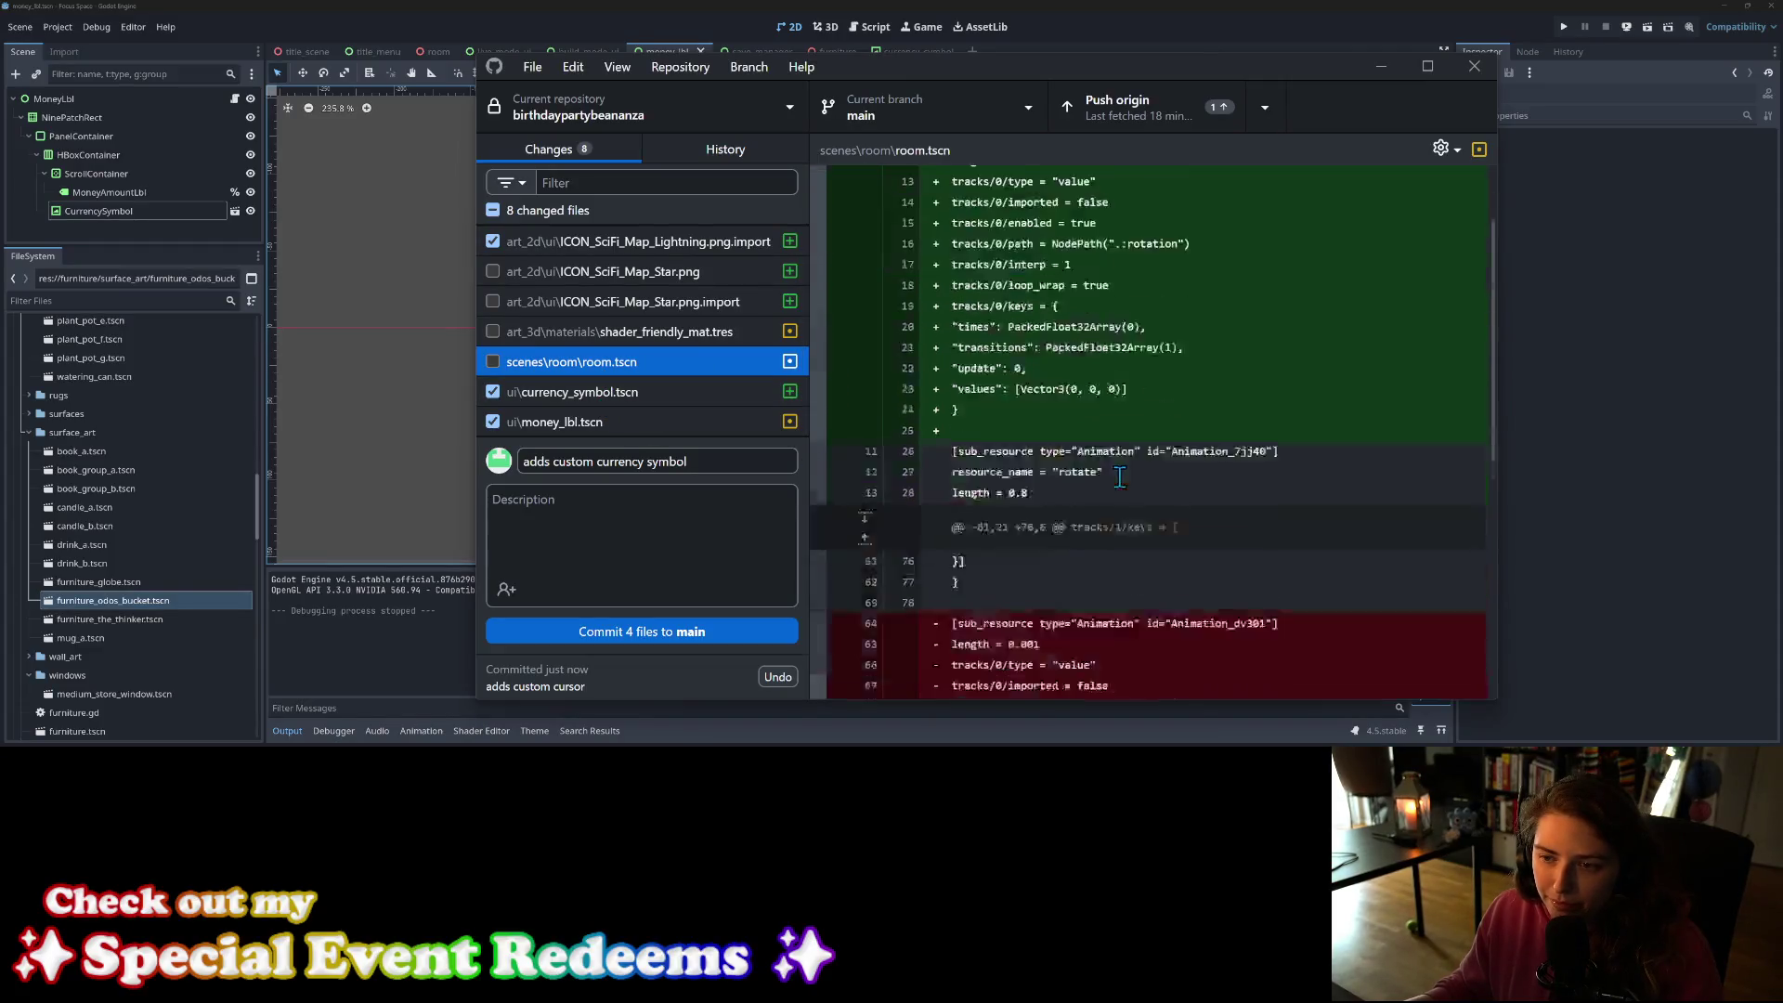
scroll(689, 359, up, 1)
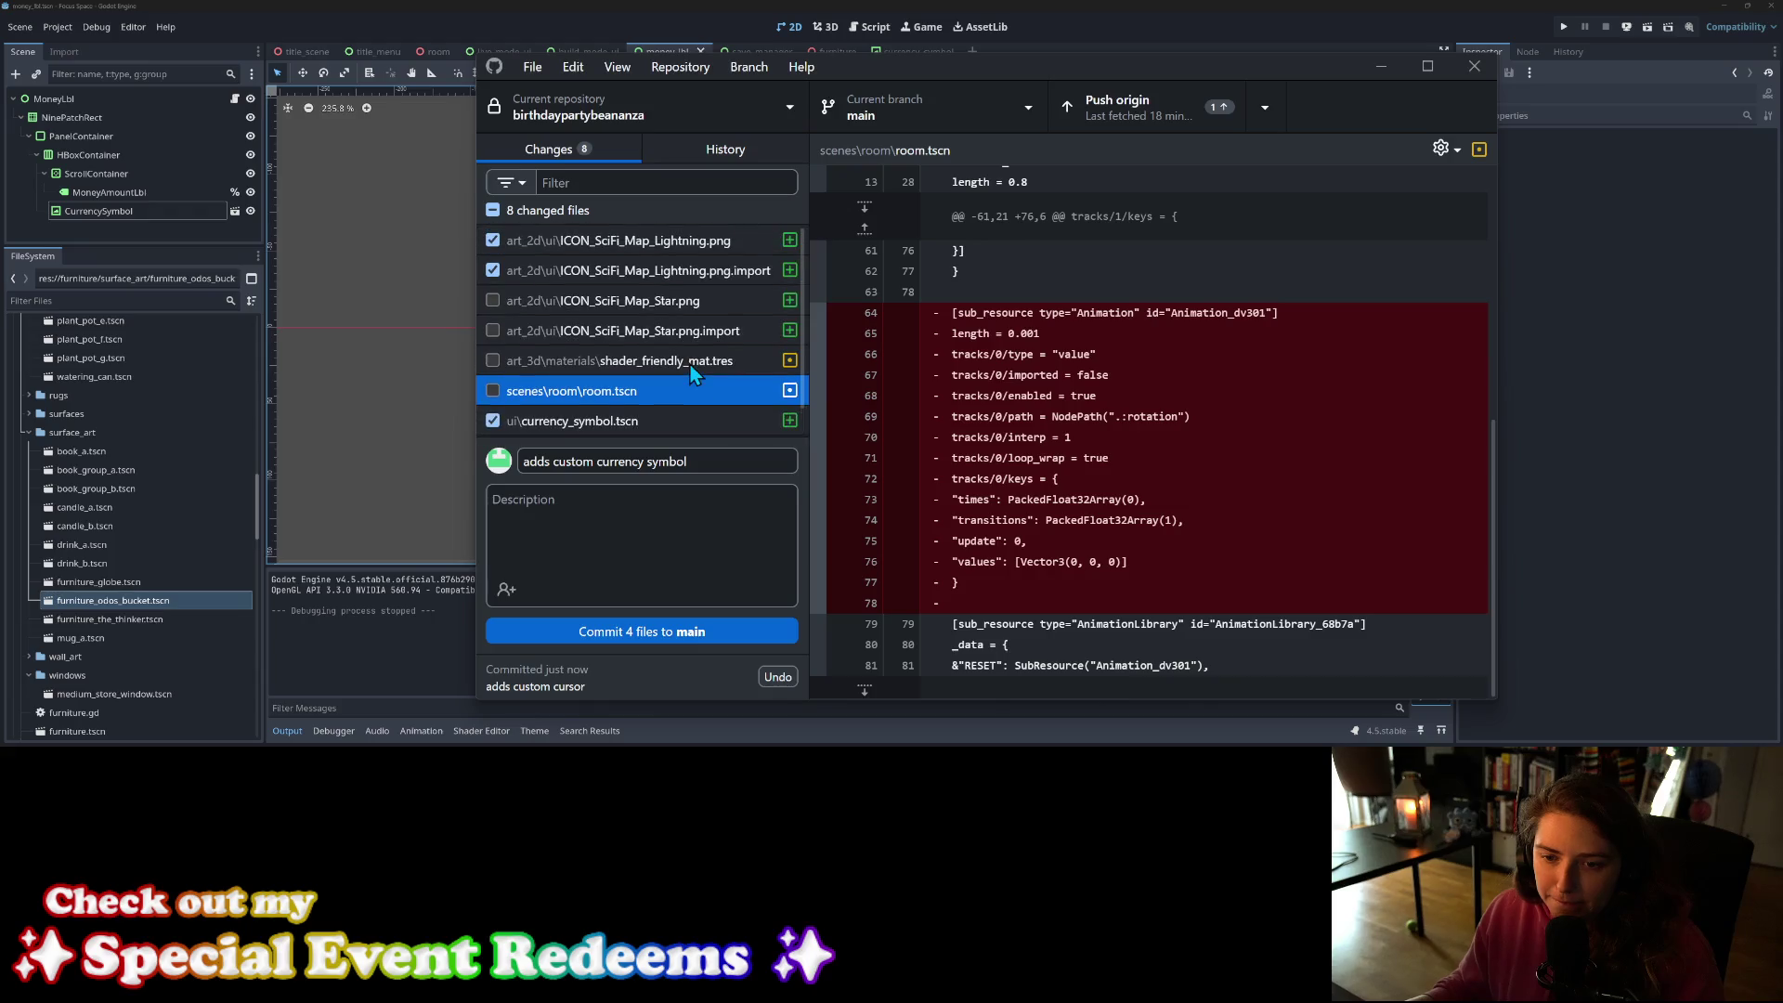
click(604, 631)
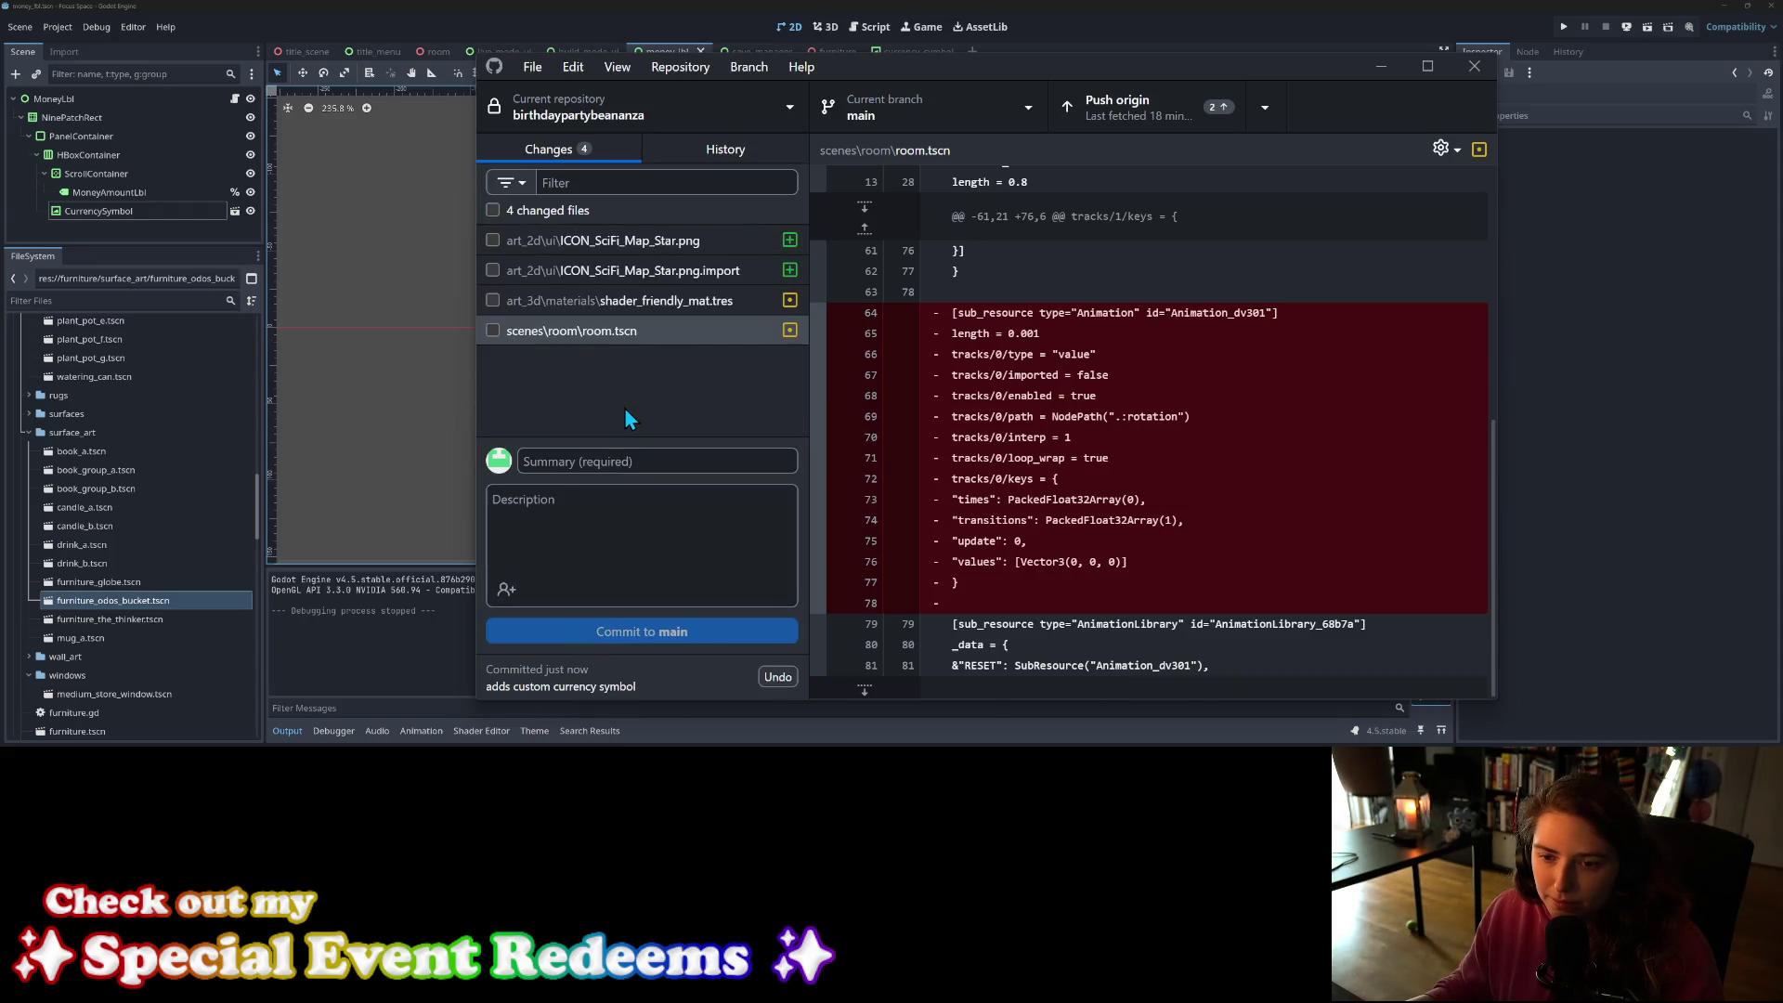
Step: Stage ICON_SciFi_Map_Star.png and its .import file, then return to Godot
click(492, 241)
click(492, 271)
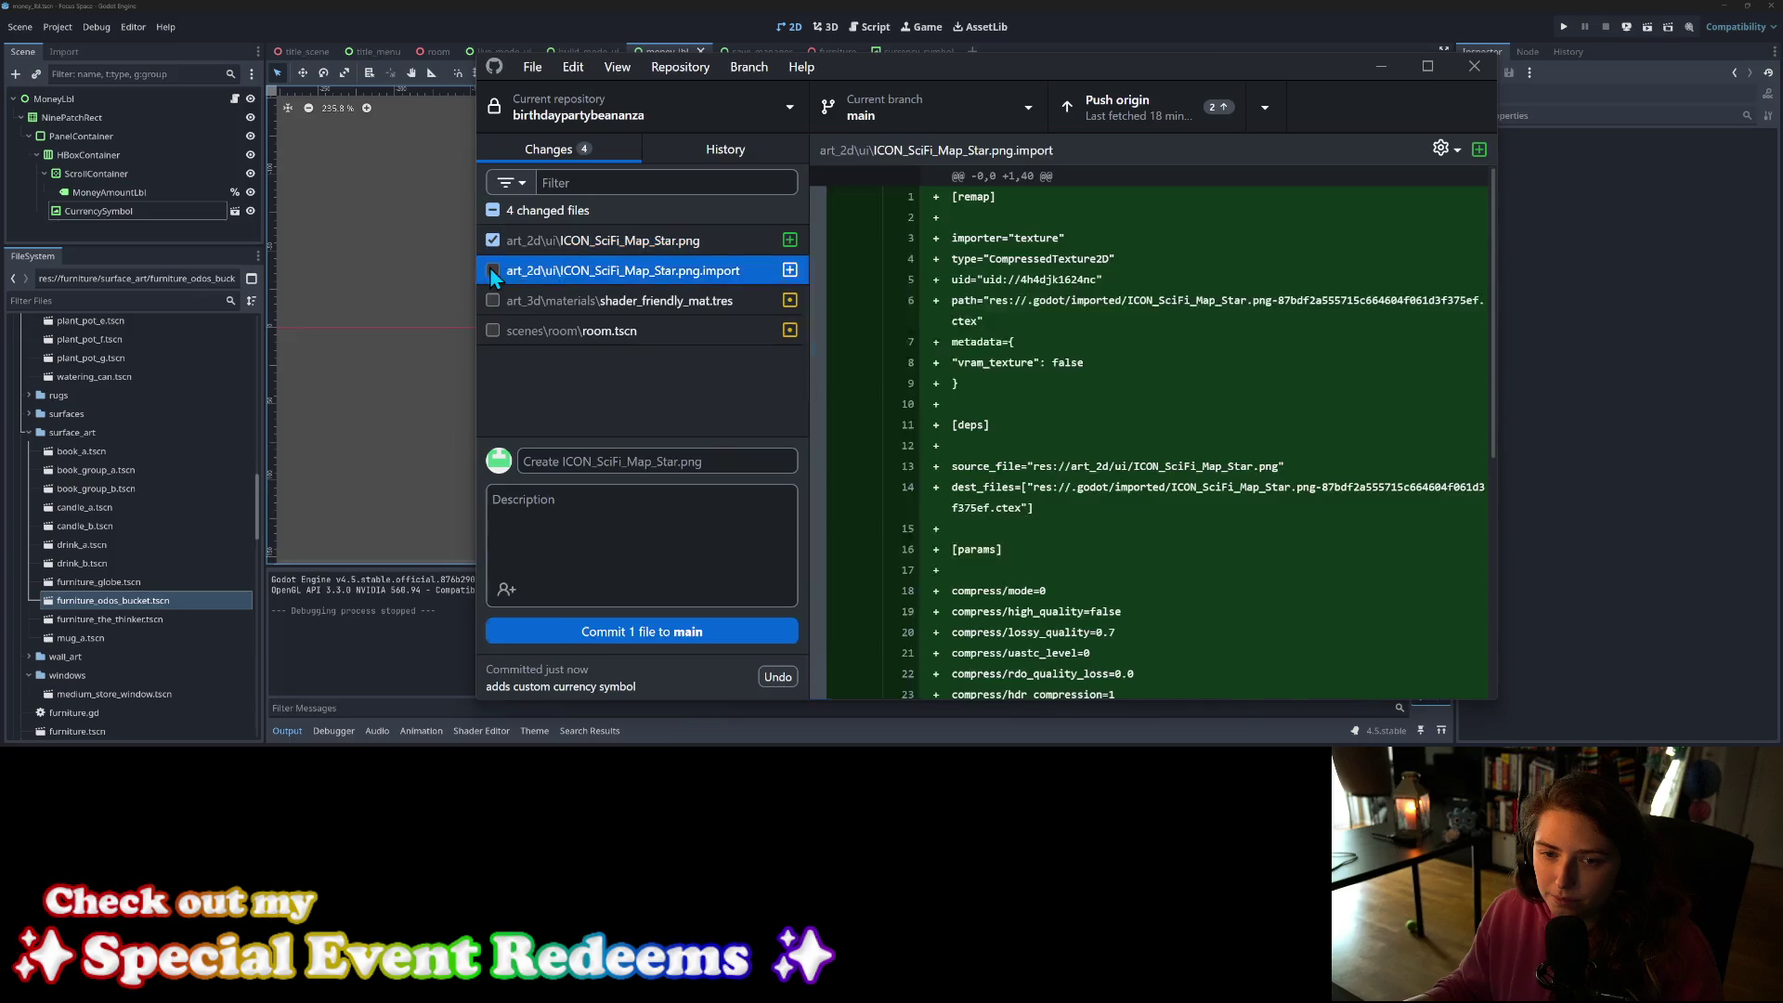
click(1447, 13)
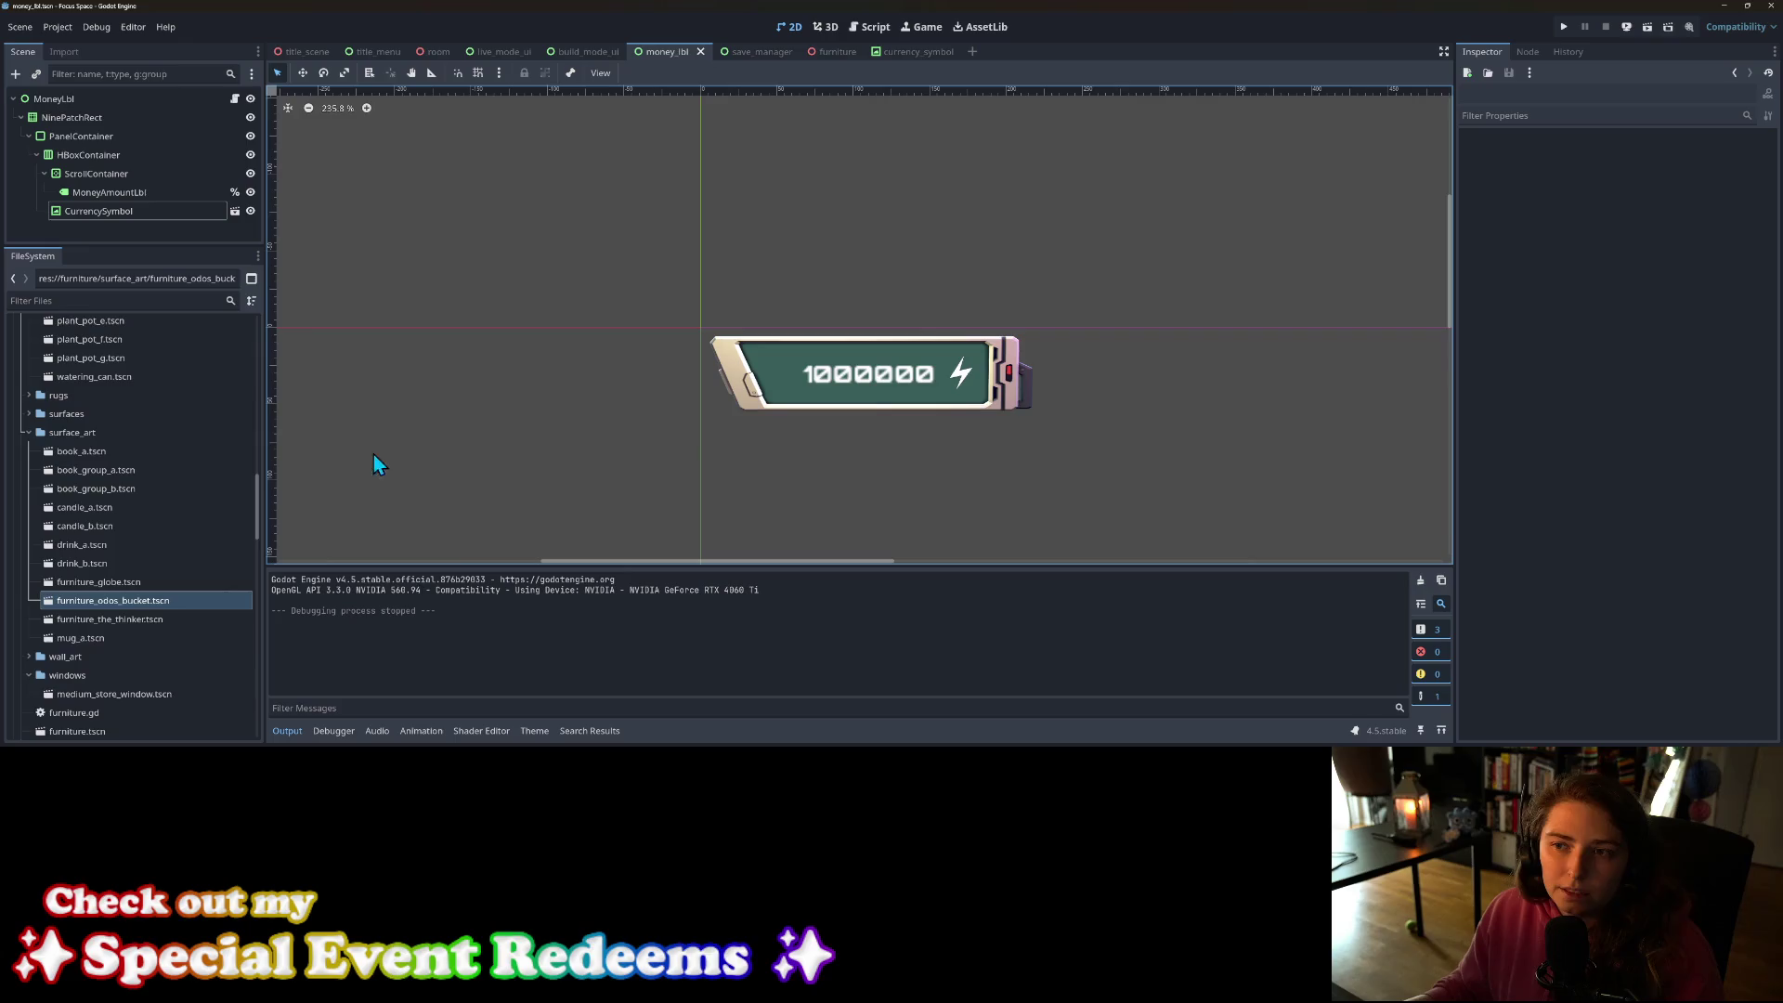
Step: Filter the FileSystem for 'furn' and open furniture_button.tscn
click(72, 300)
text(furni)
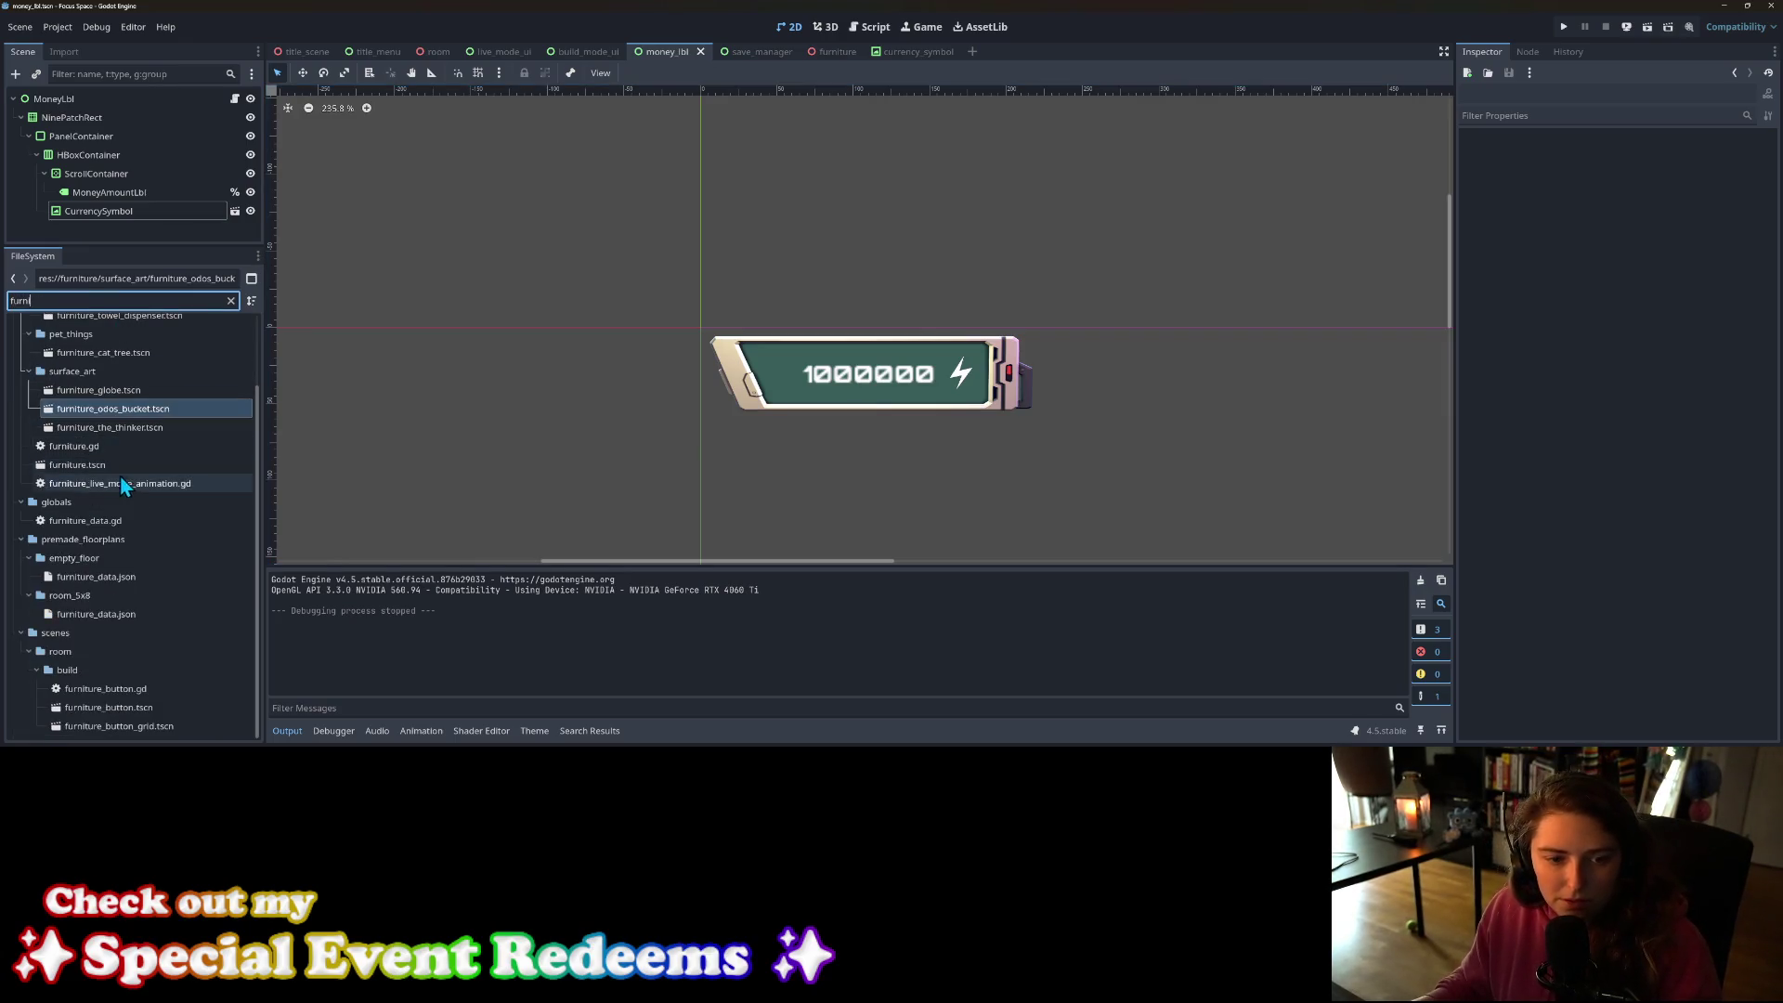
double_click(141, 707)
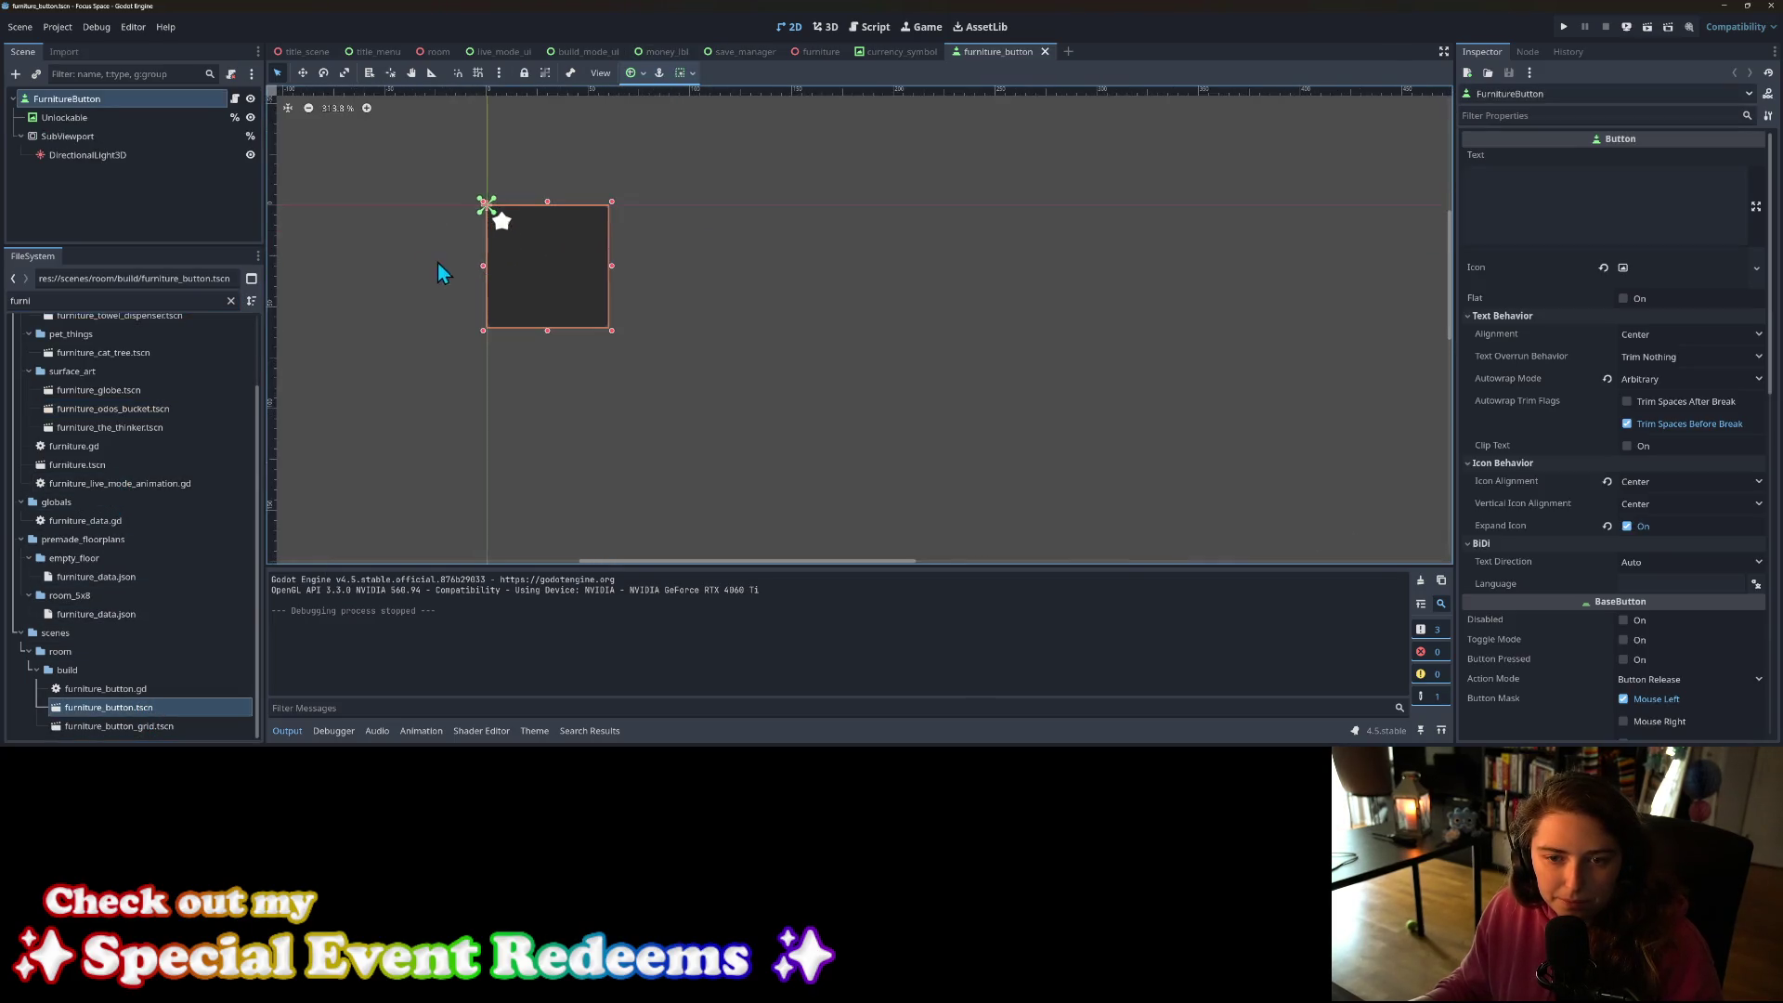
Step: Replace the Unlockable icon's Texture with the sci-fi star texture and save the scene
double_click(75, 118)
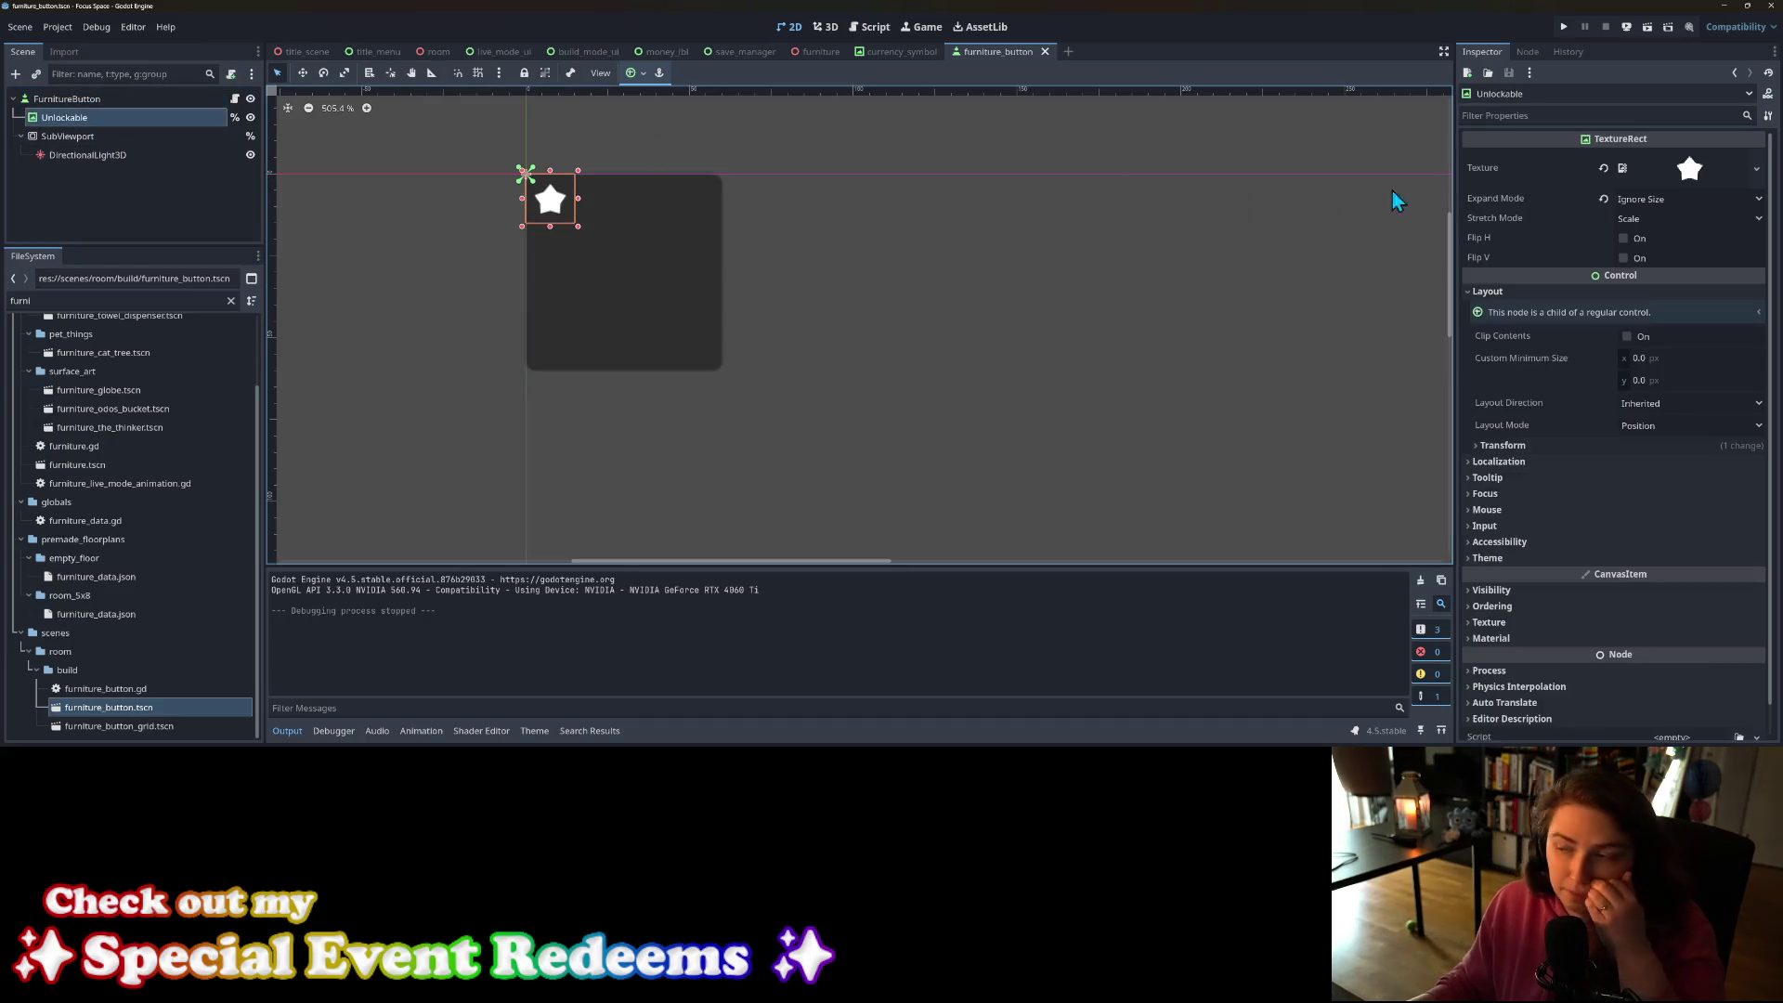
click(1604, 170)
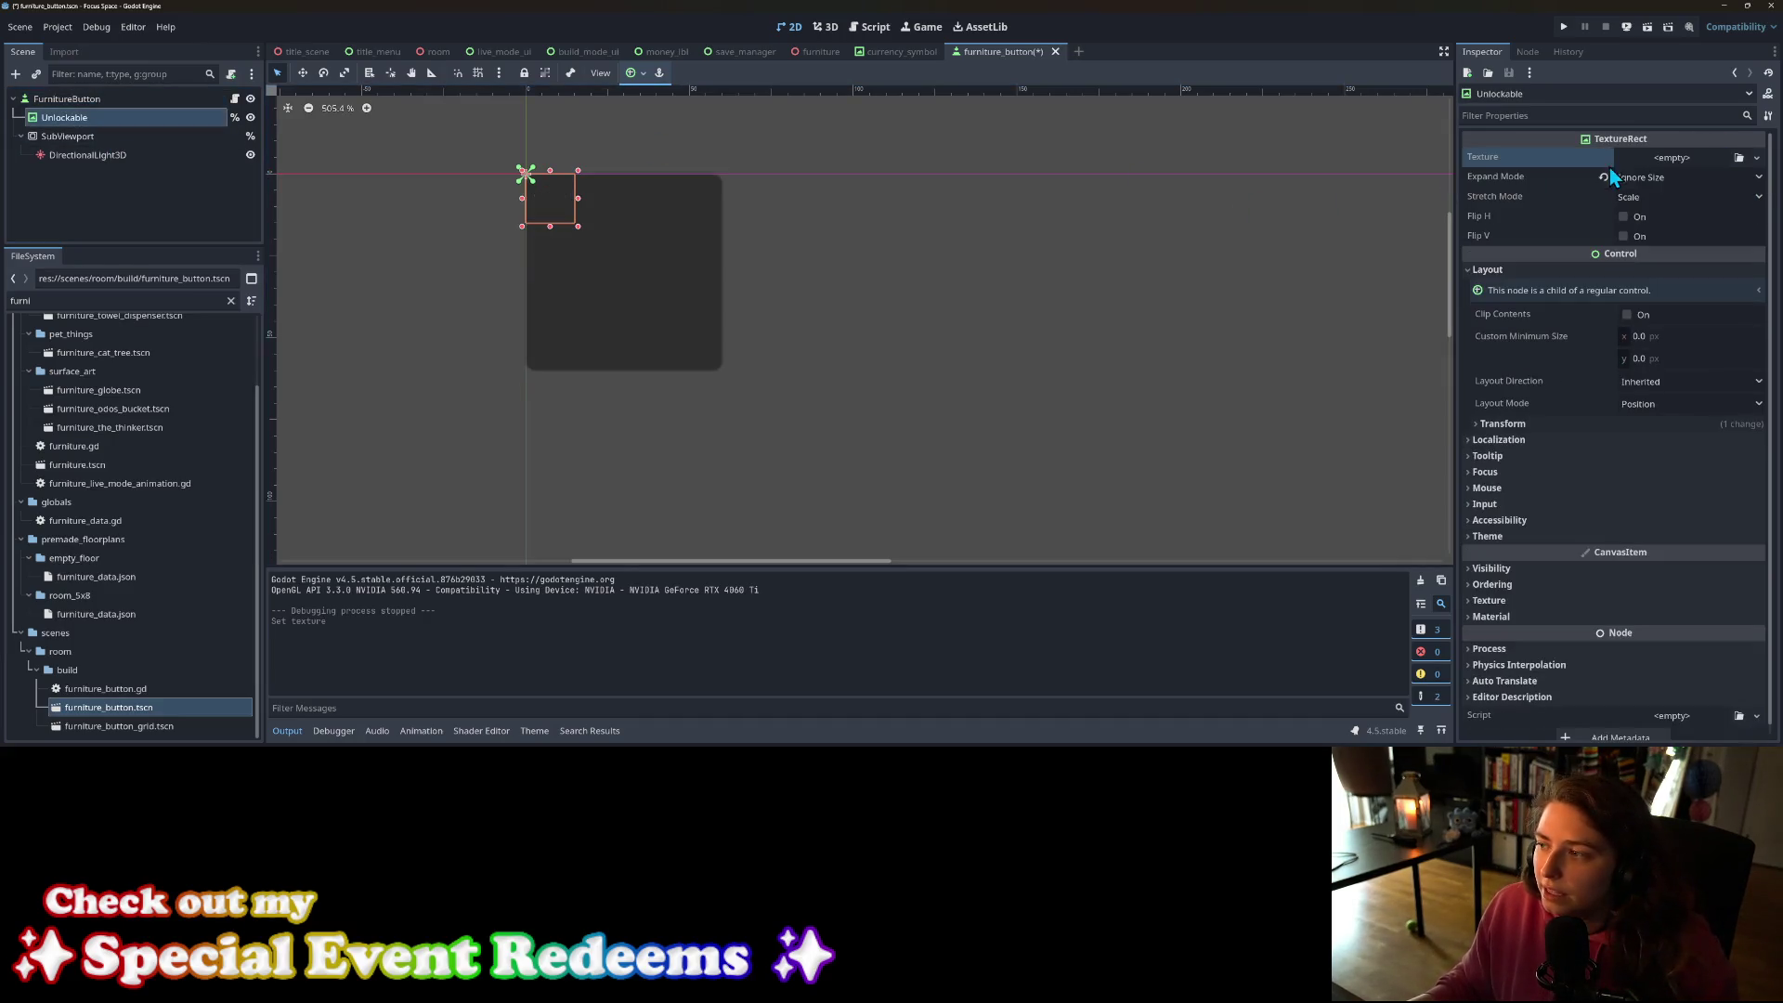
click(1740, 158)
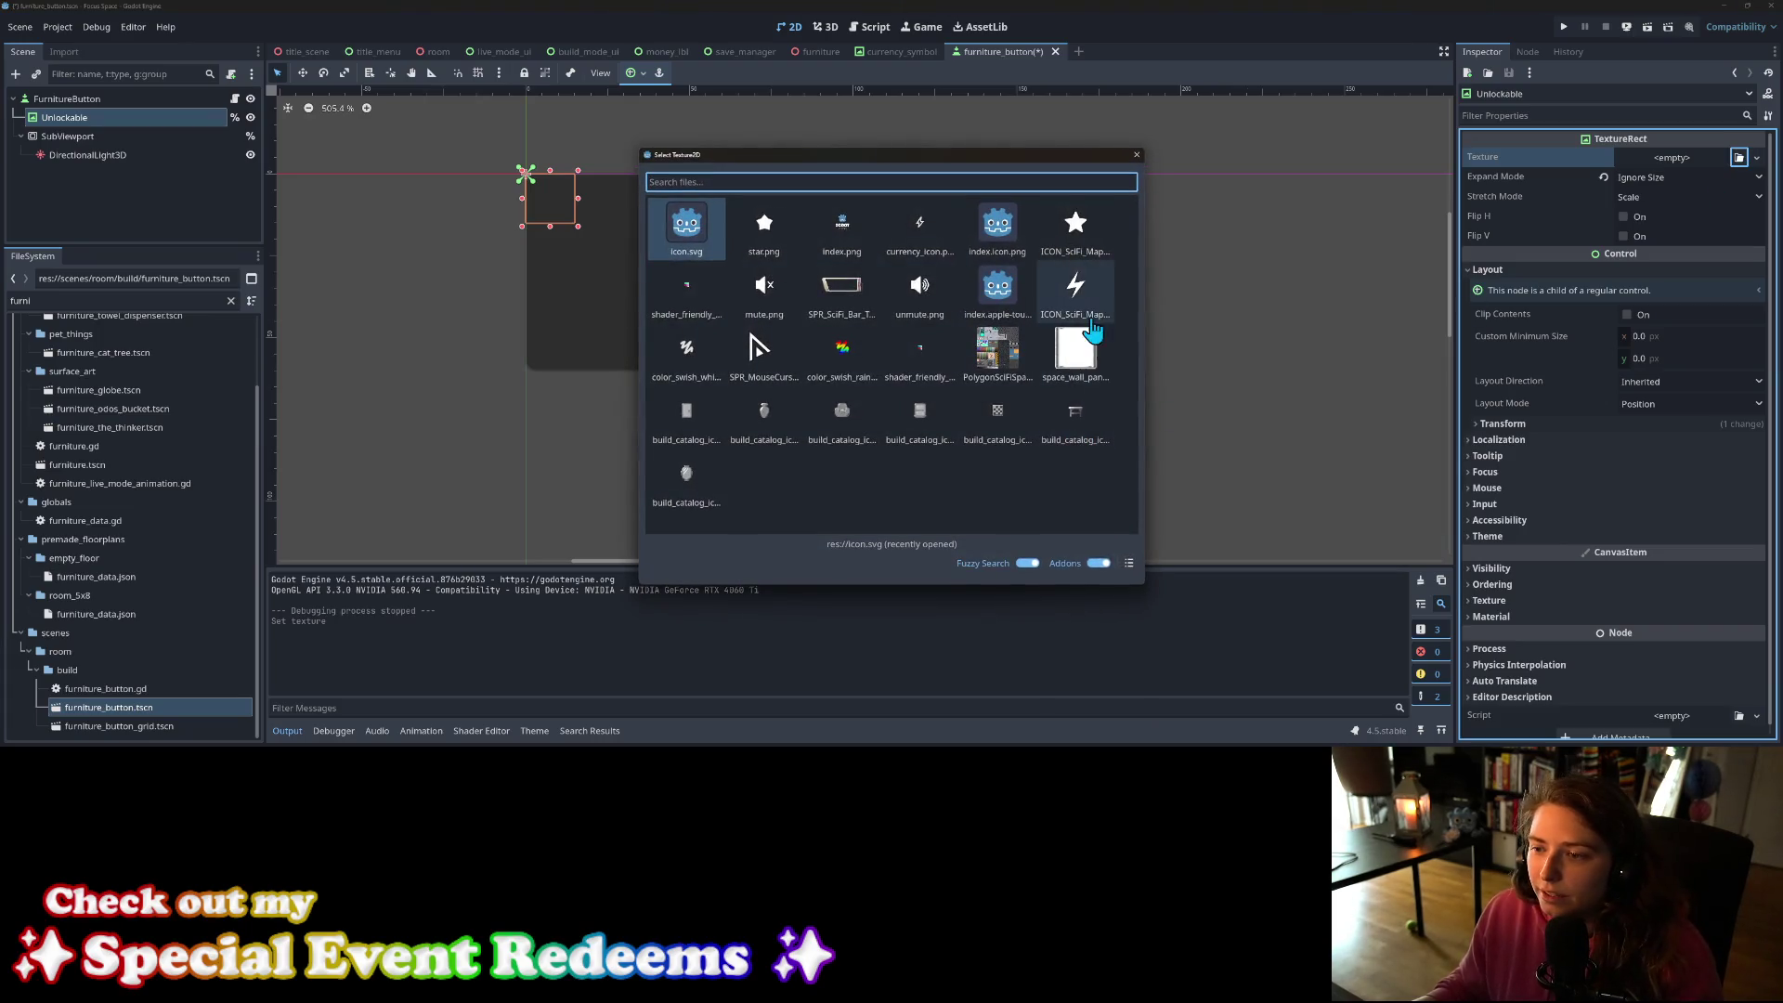
double_click(1088, 253)
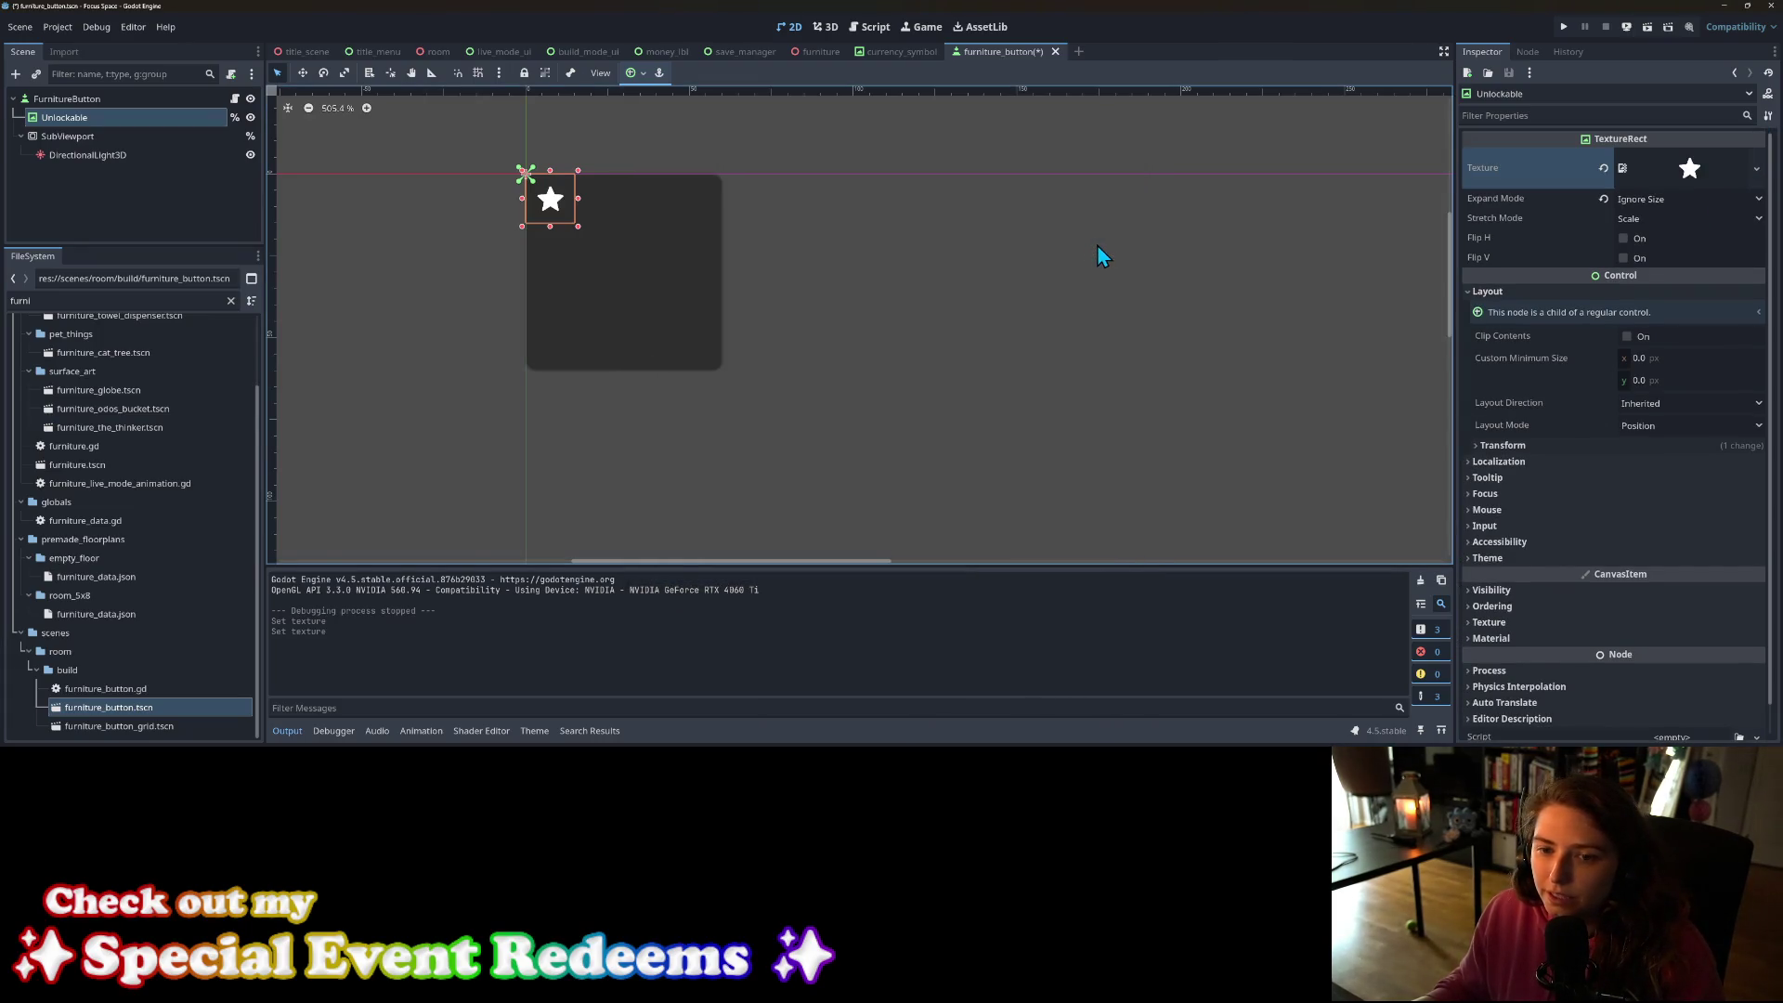
click(1022, 320)
key(ctrl+s)
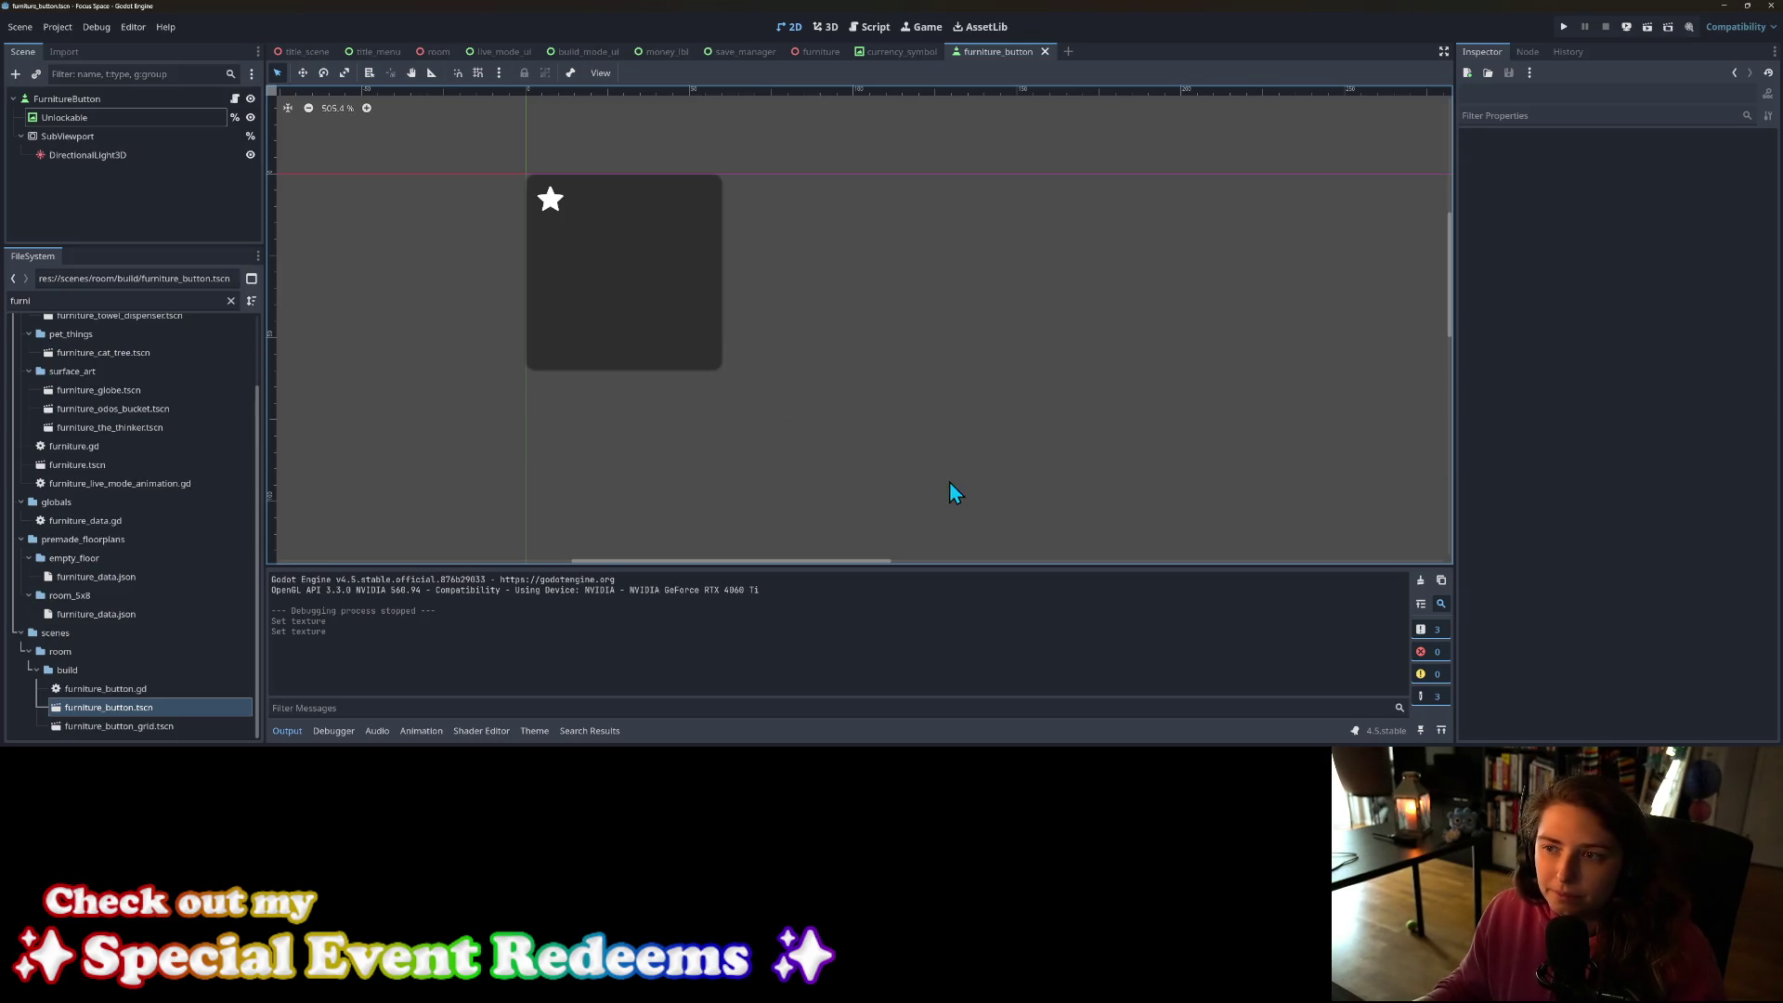
Step: Review the furniture_button.tscn changes and write the summary 'Adds new unlockable icon'
key(alt+Tab)
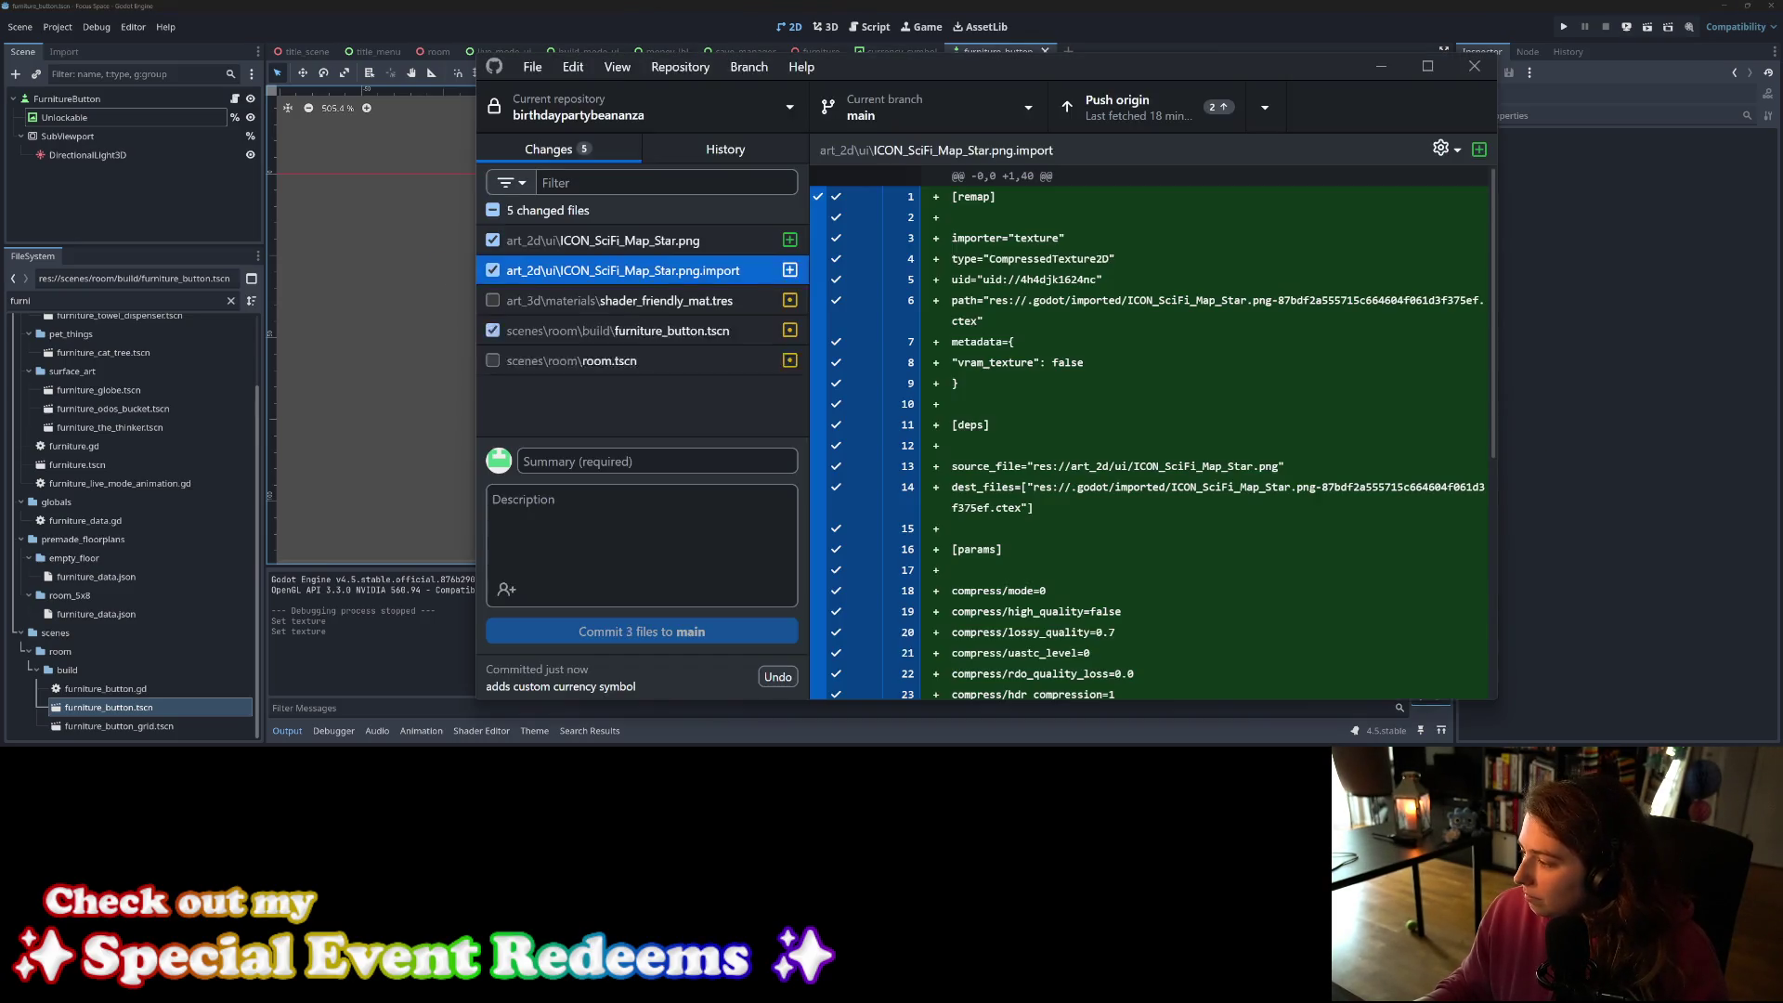
click(665, 331)
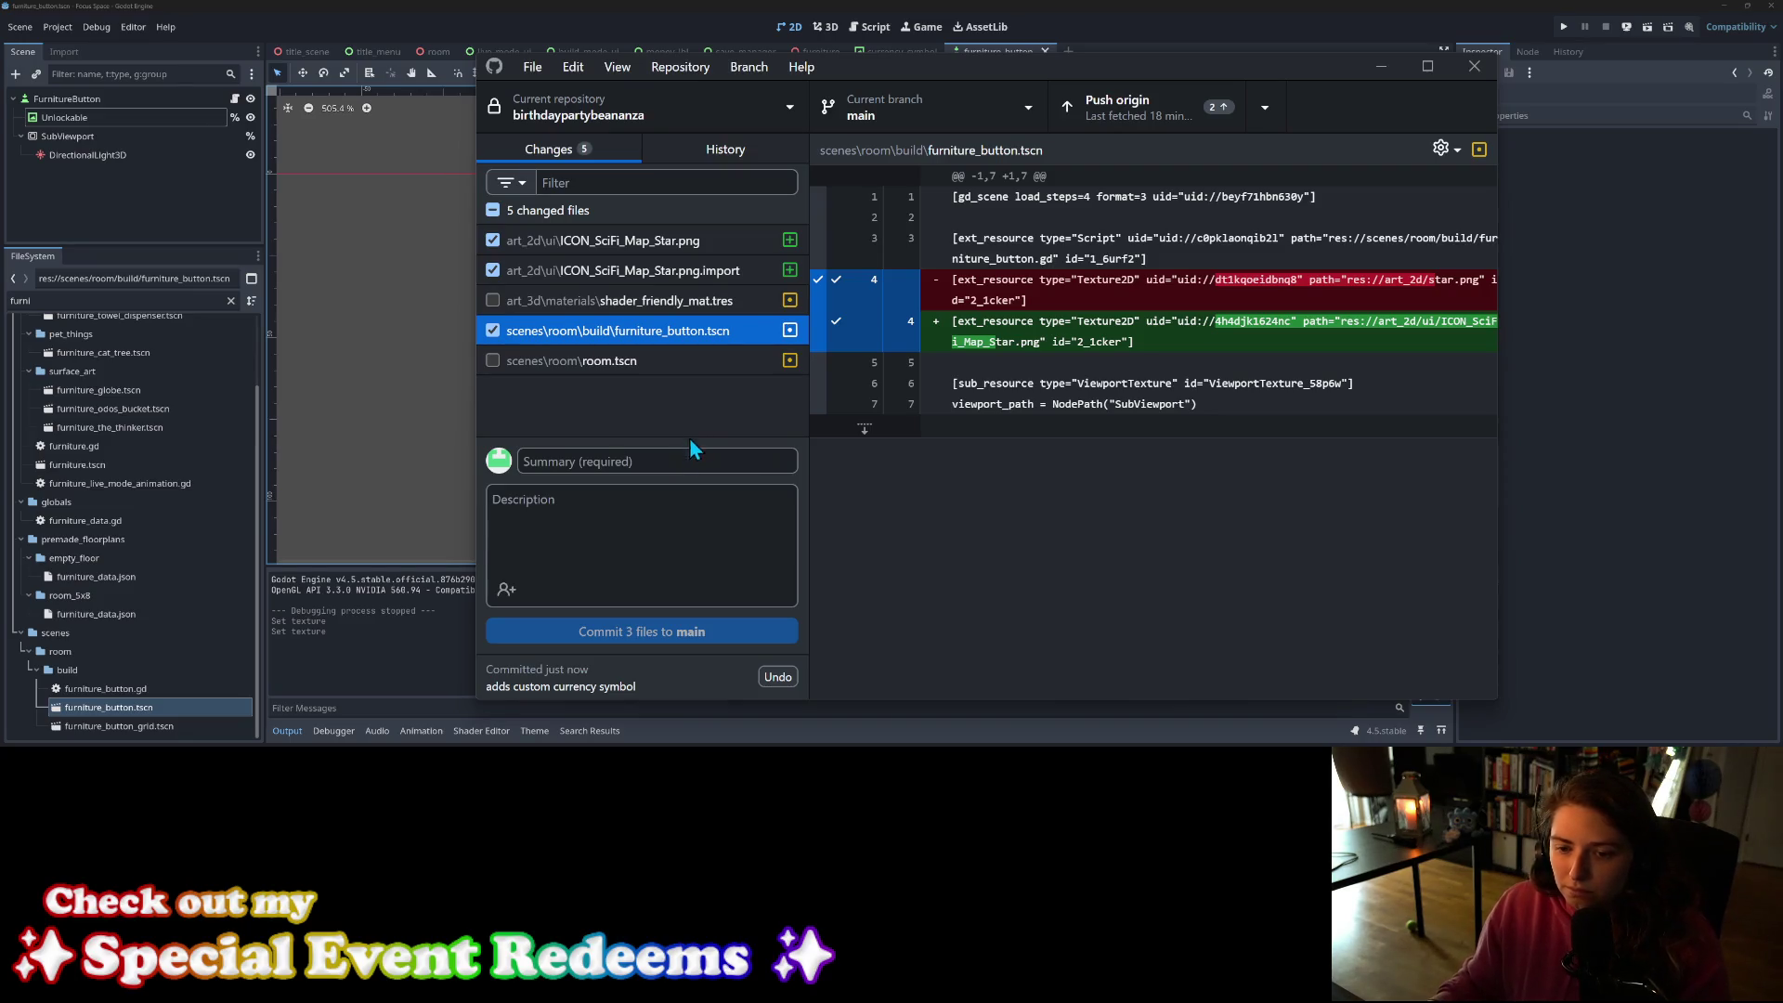
click(689, 457)
text(Adds new unlockable)
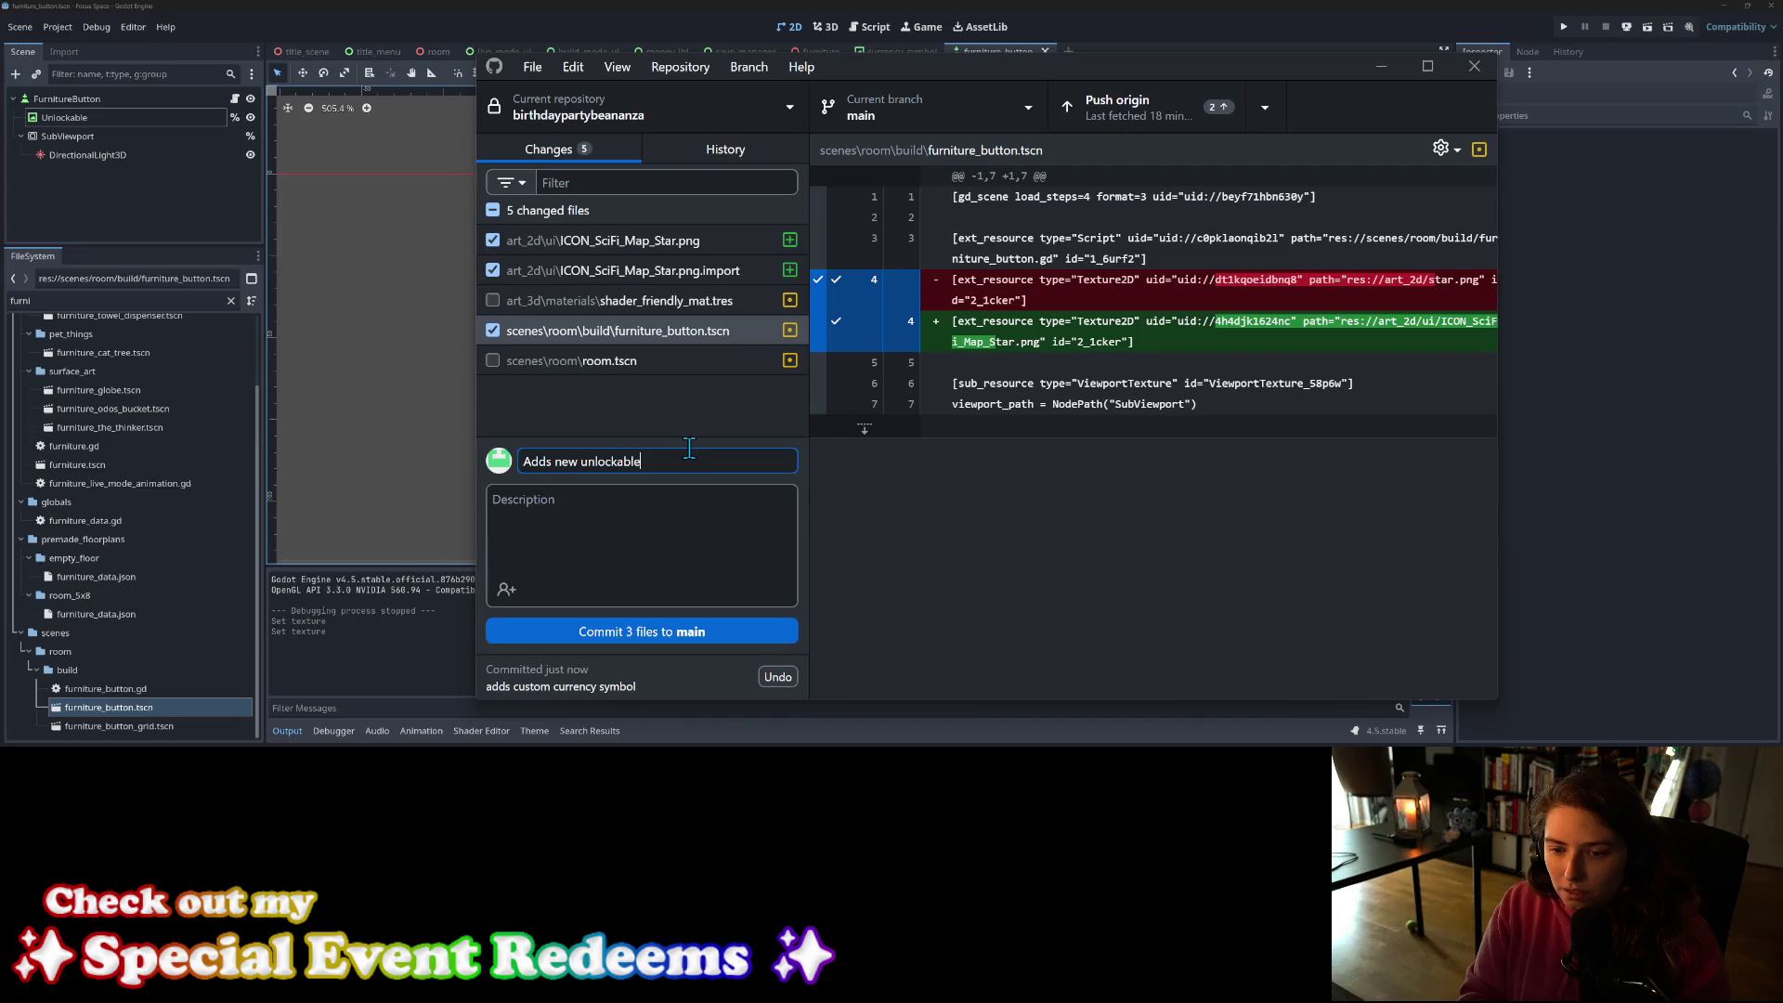
text( icon)
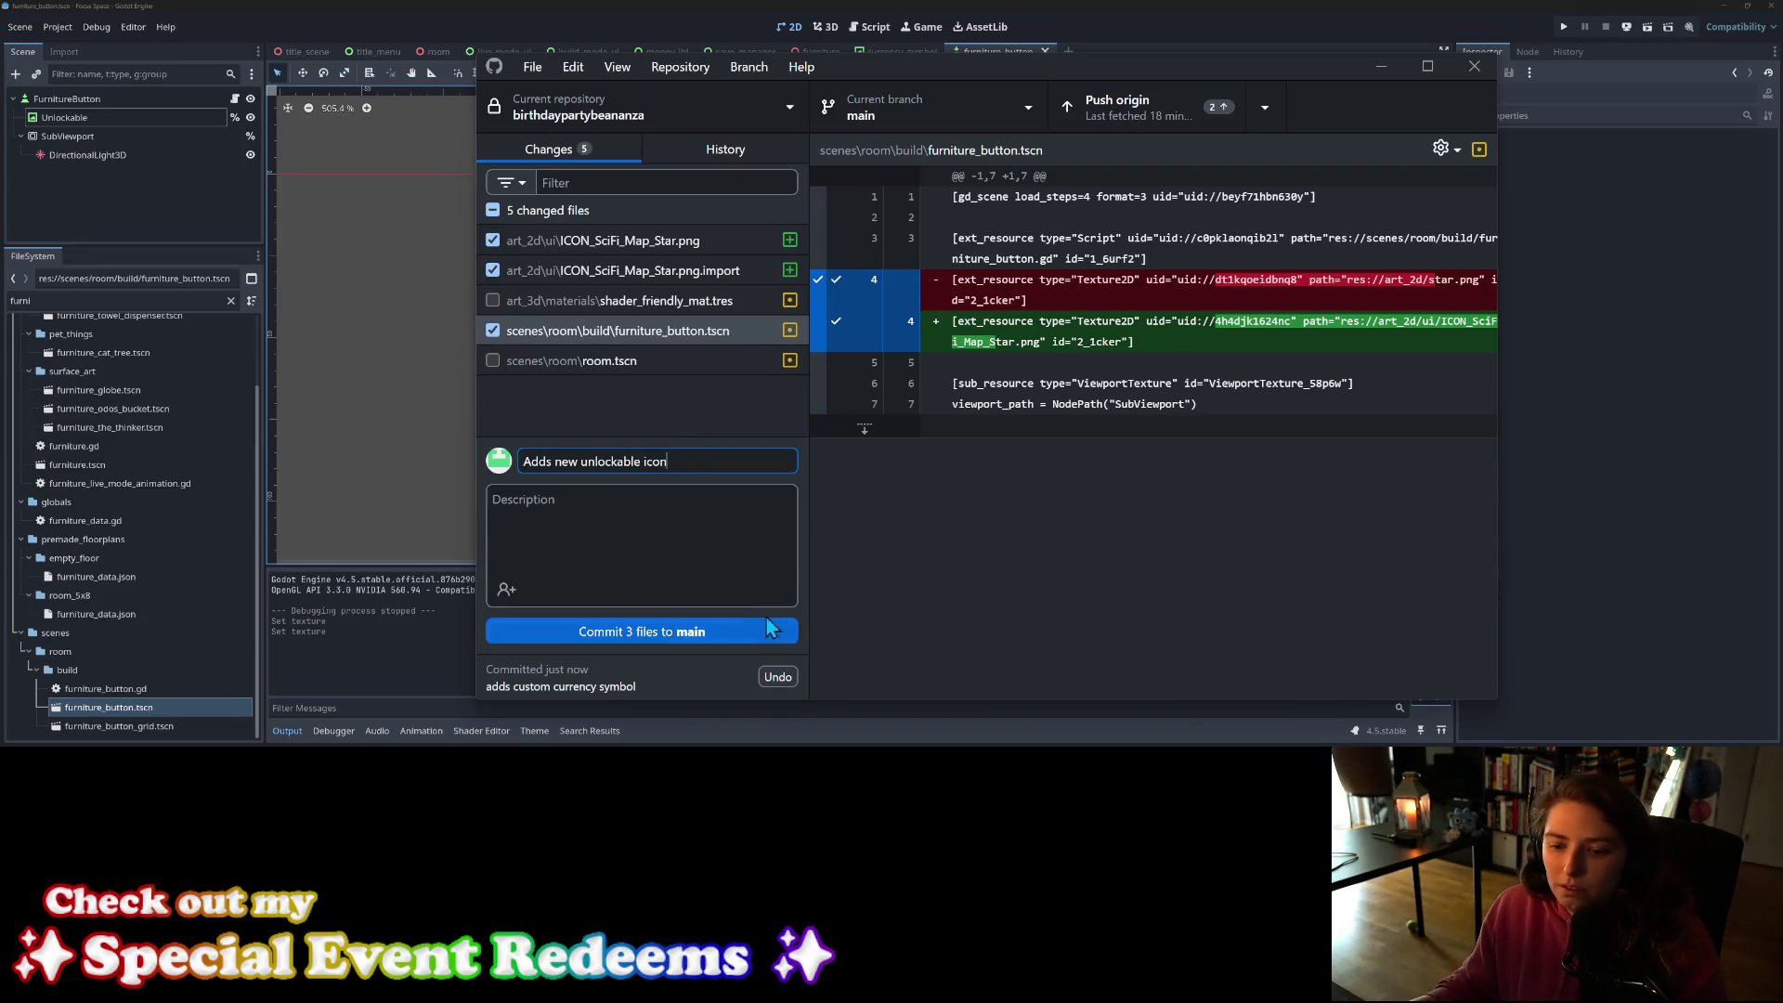
Step: Commit the three files to main, push to origin, and minimize GitHub Desktop
click(767, 622)
click(1158, 85)
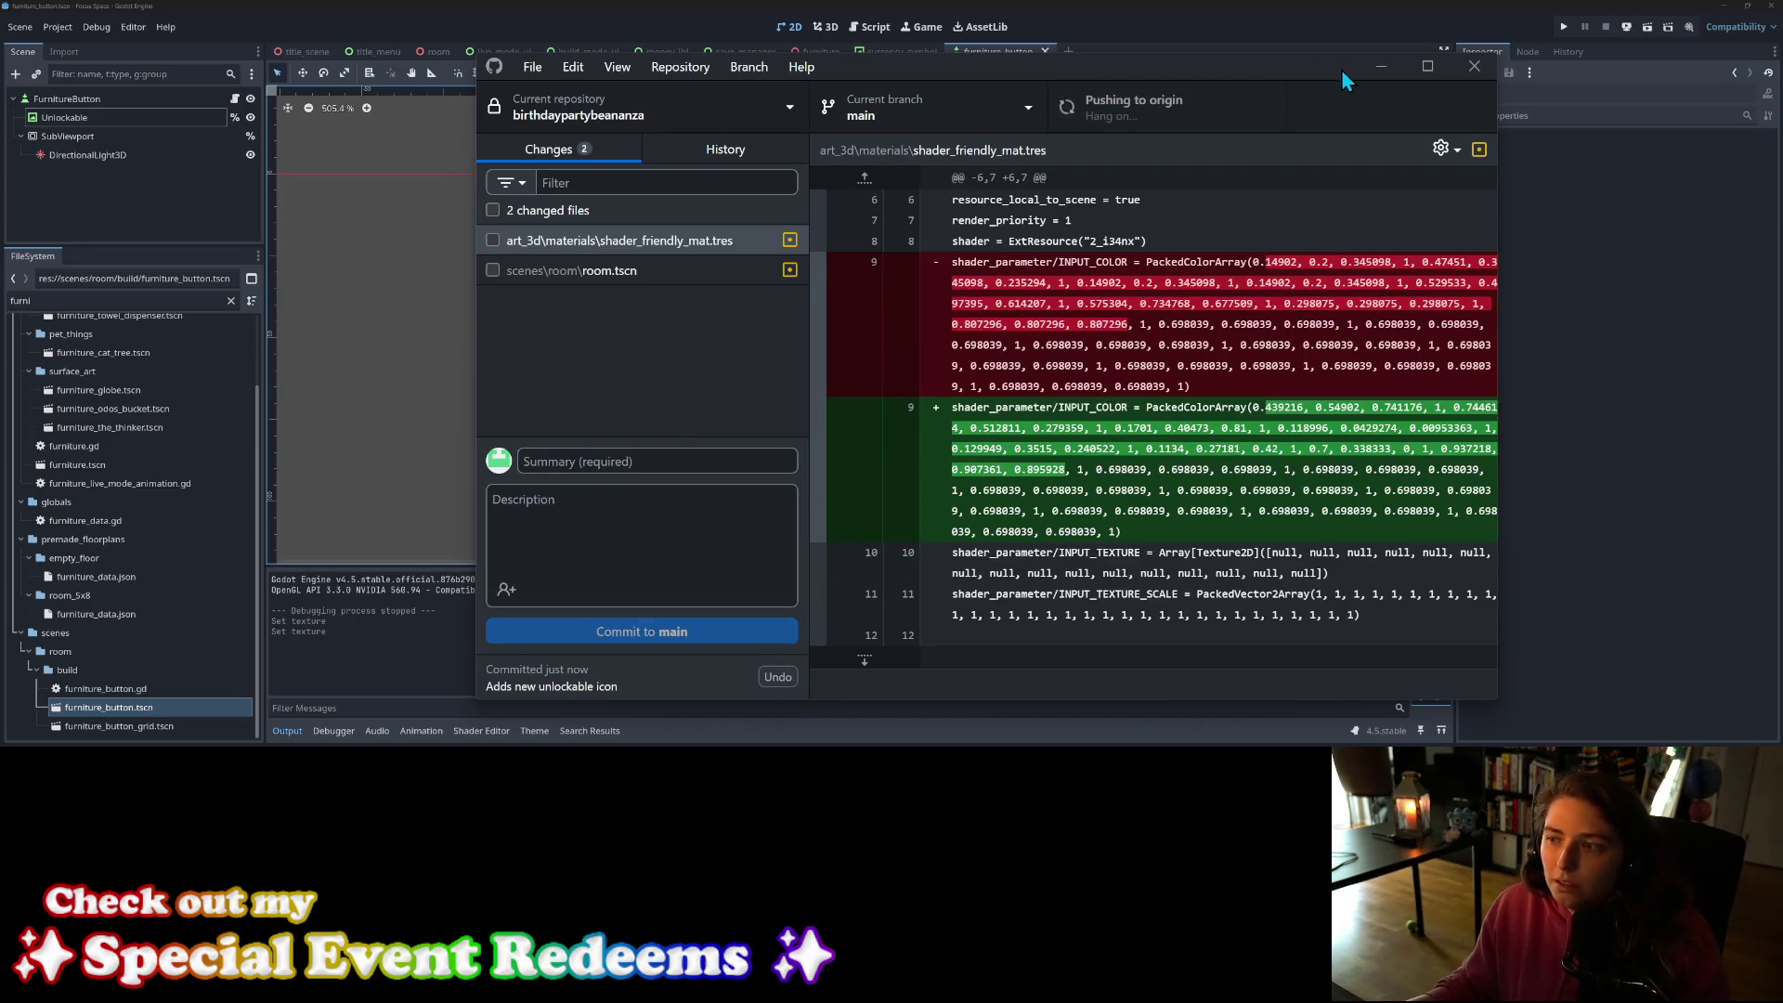
click(1378, 68)
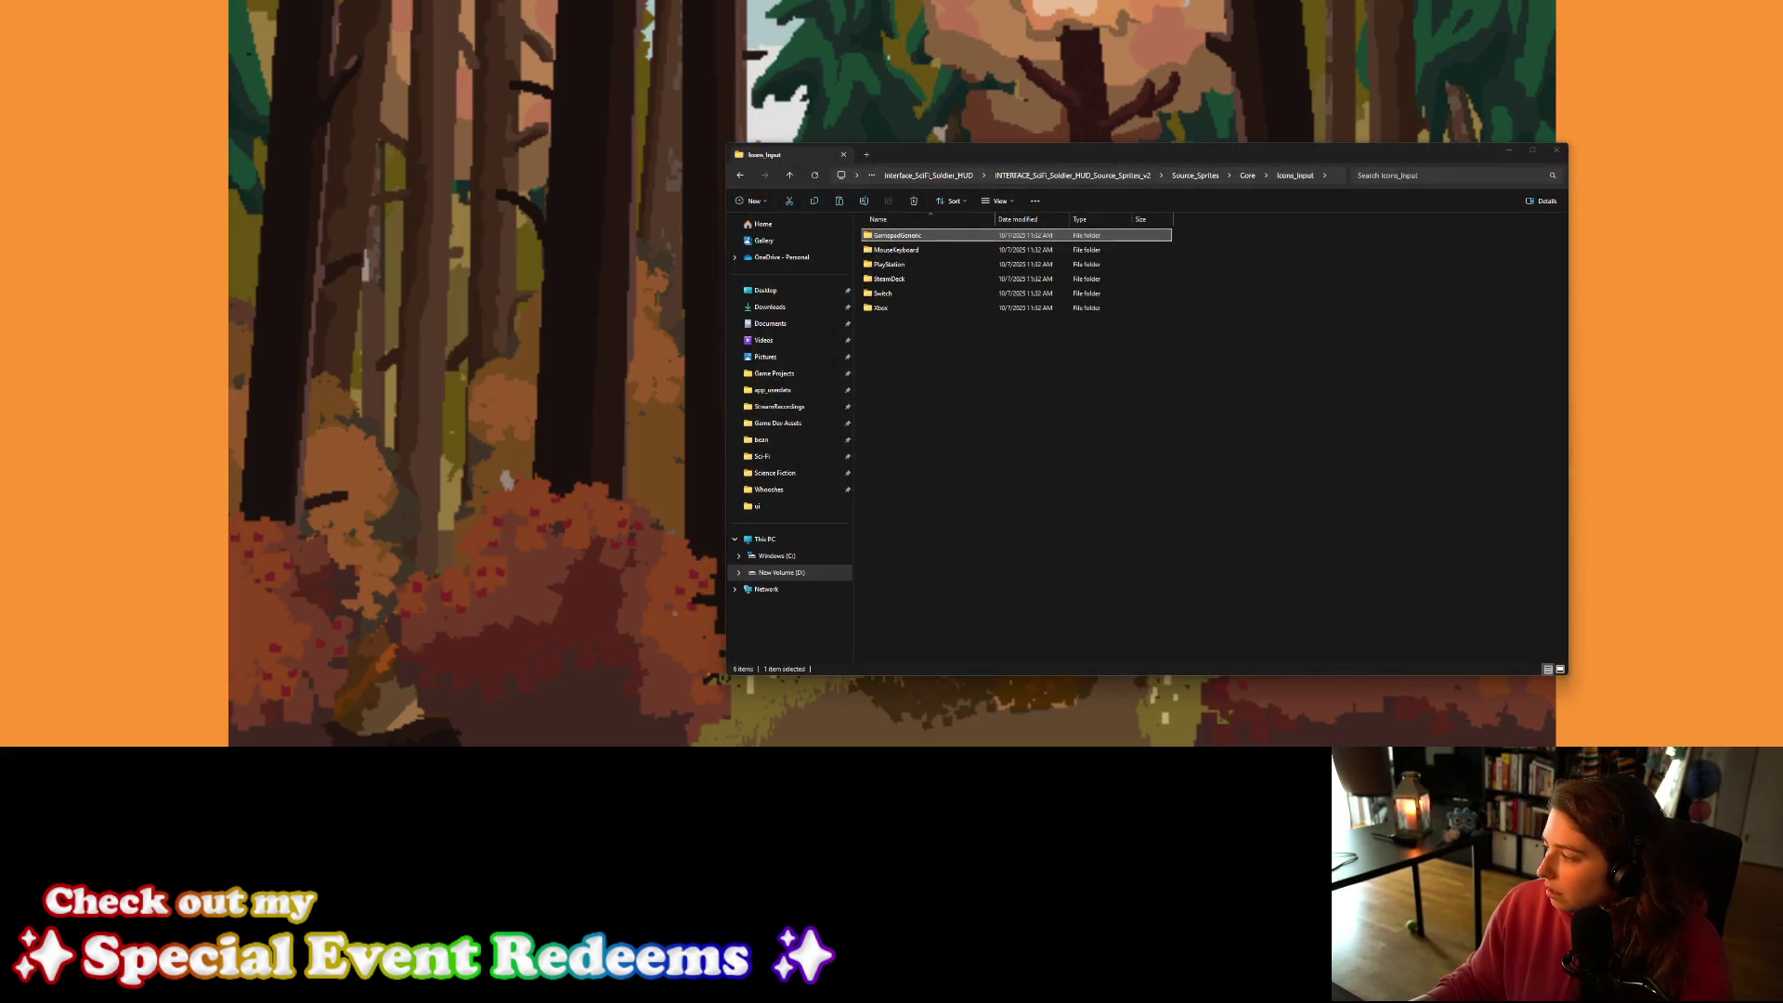
Step: Navigate to the HUD sprites folder of the sci-fi sprite pack and browse its frame sprites
key(alt+Tab)
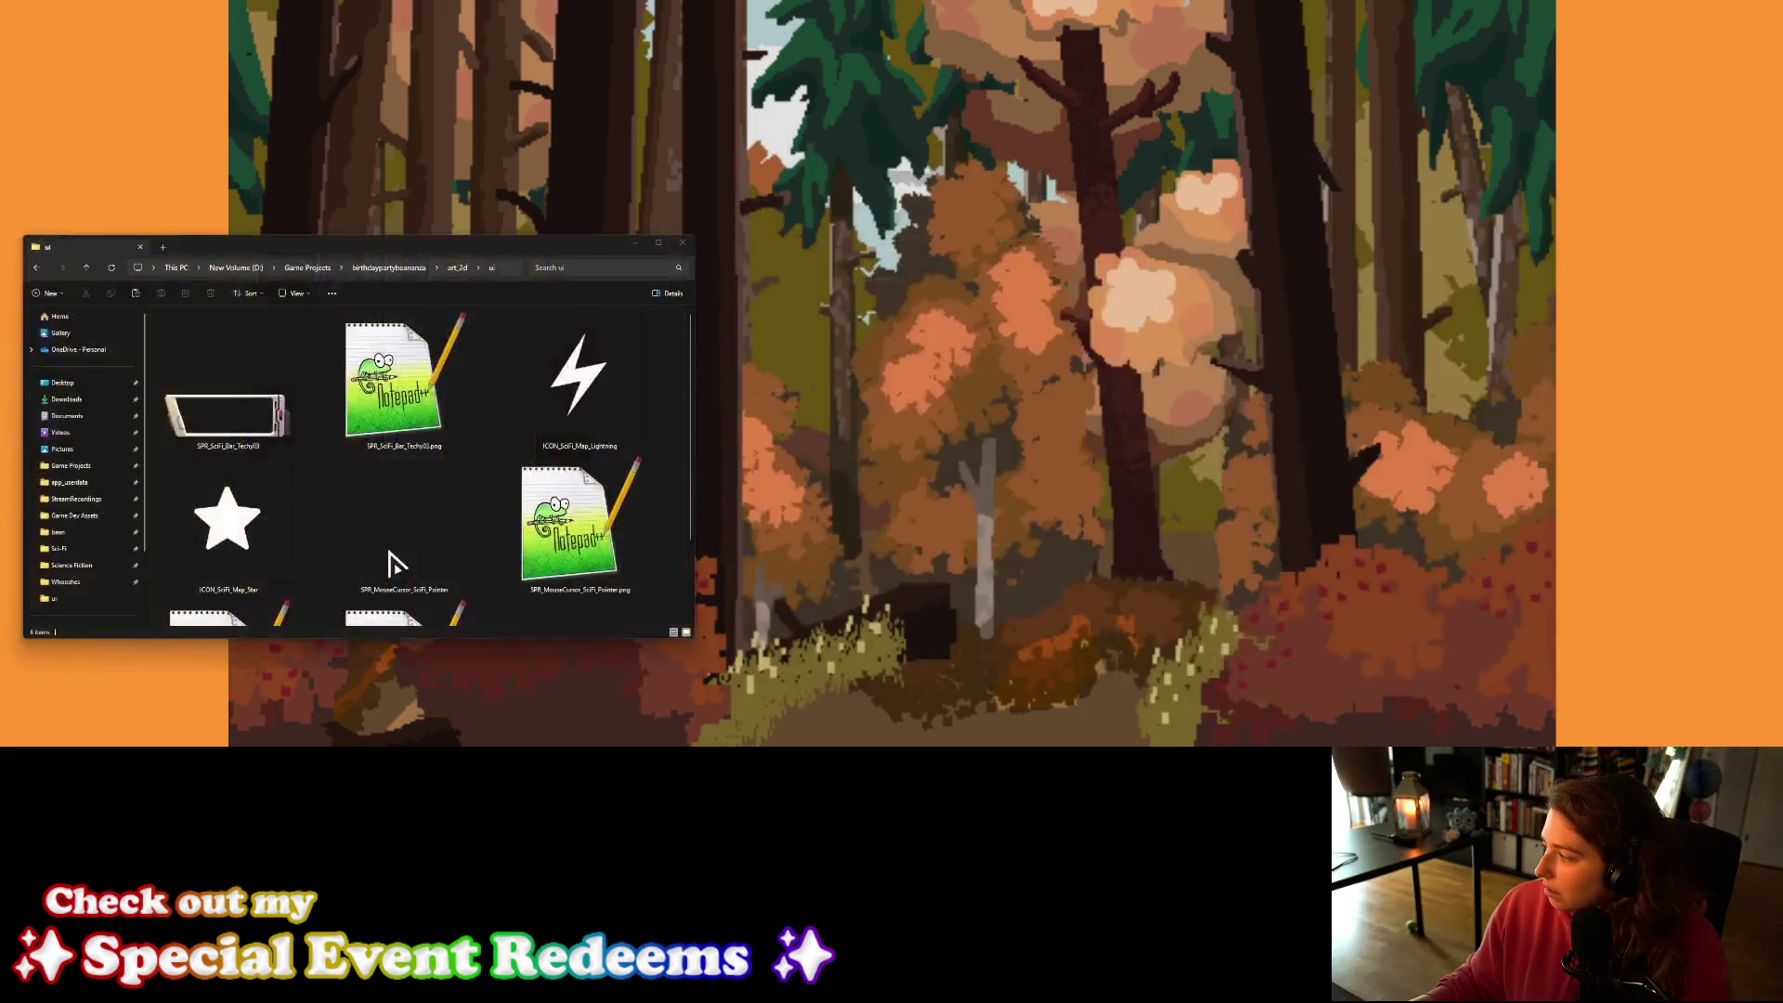
key(alt+Tab)
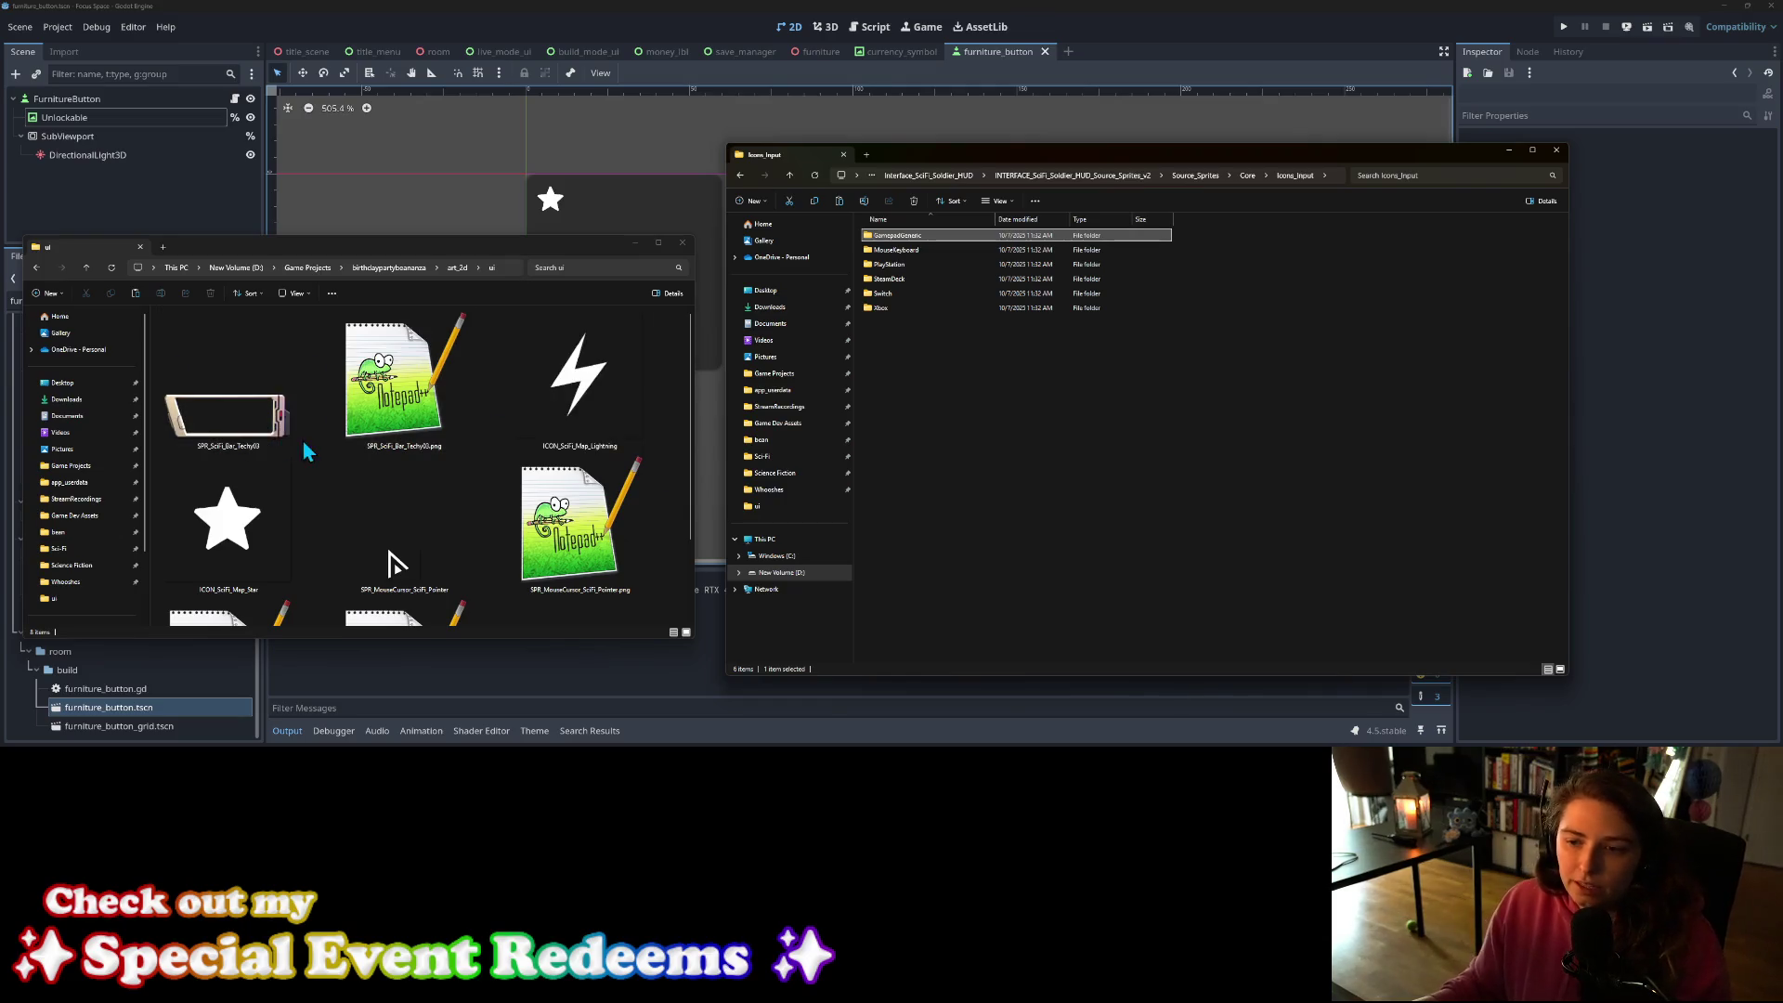
click(1248, 176)
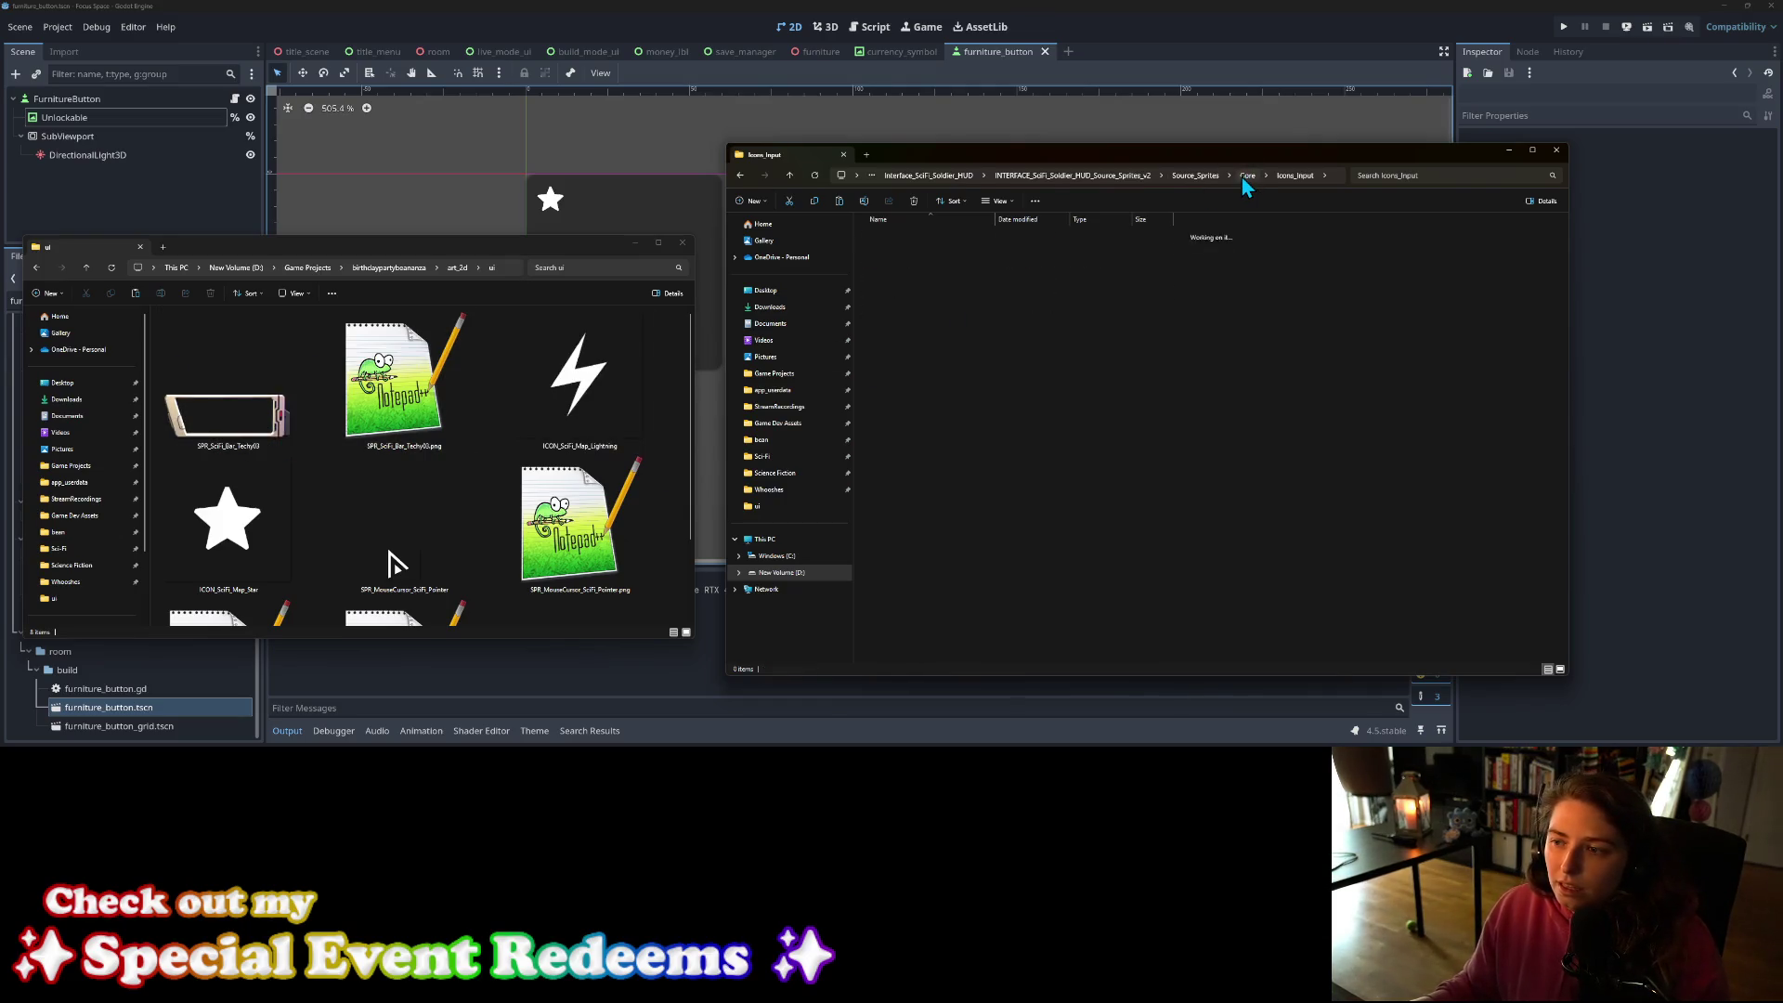
click(1244, 176)
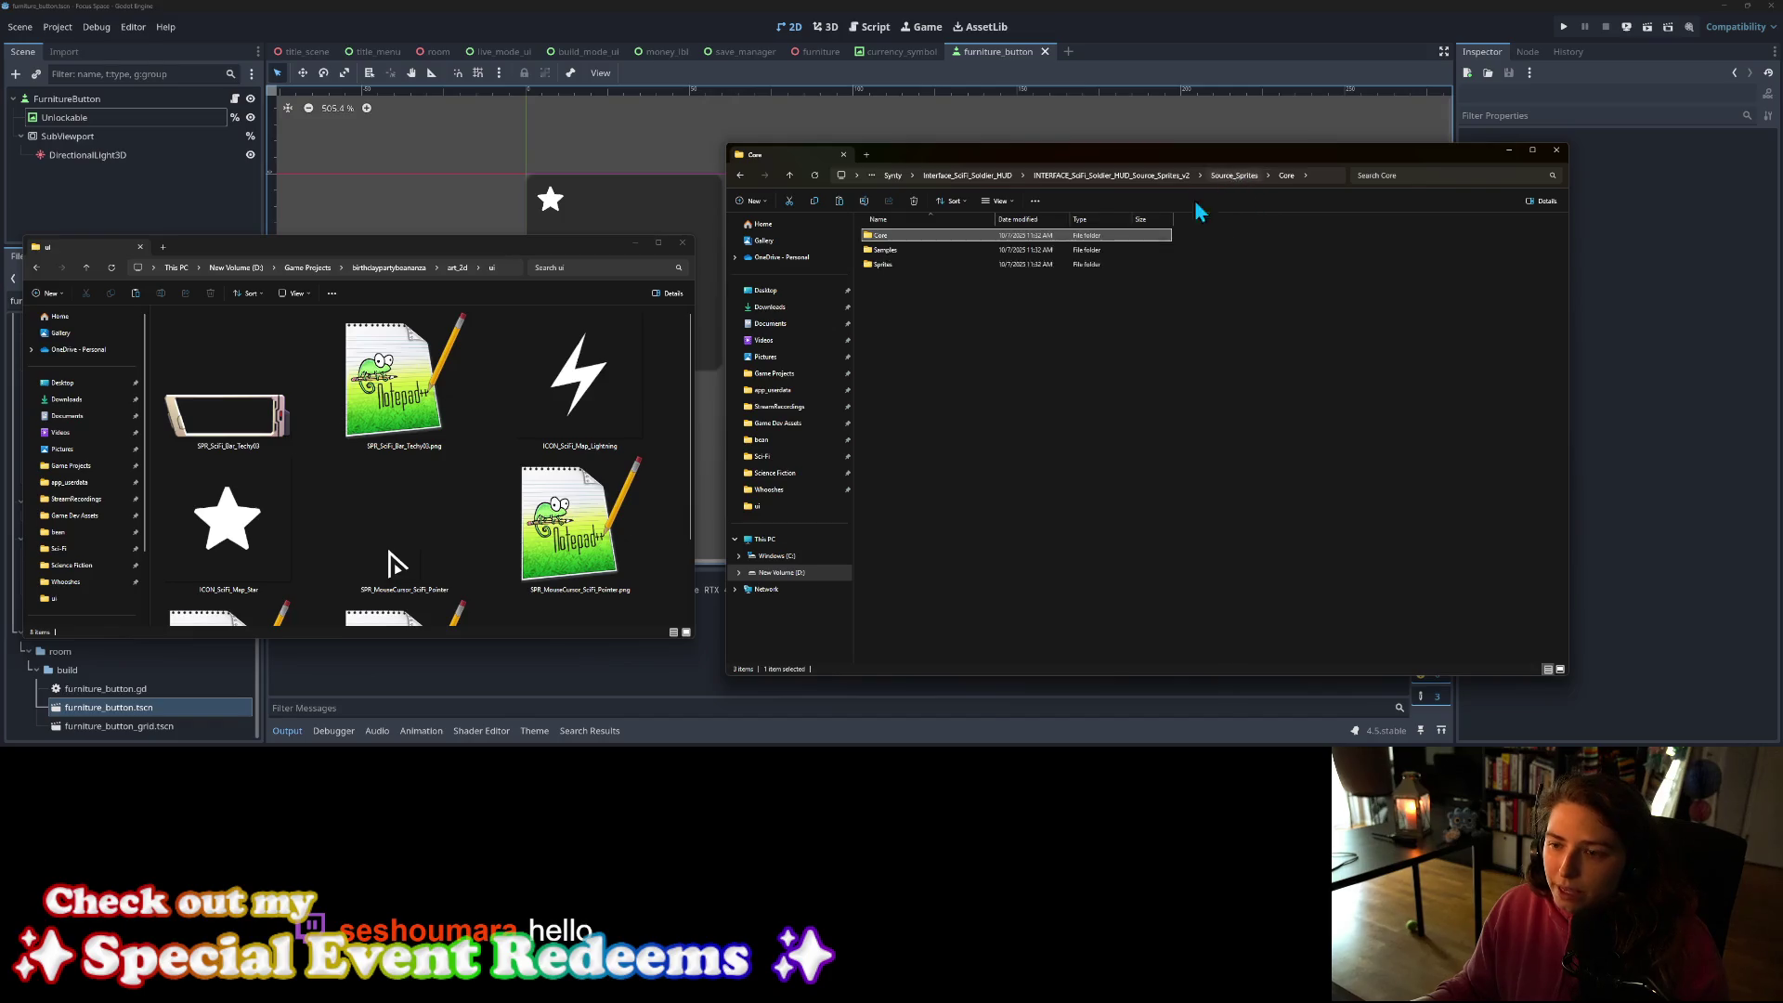
double_click(885, 267)
double_click(885, 267)
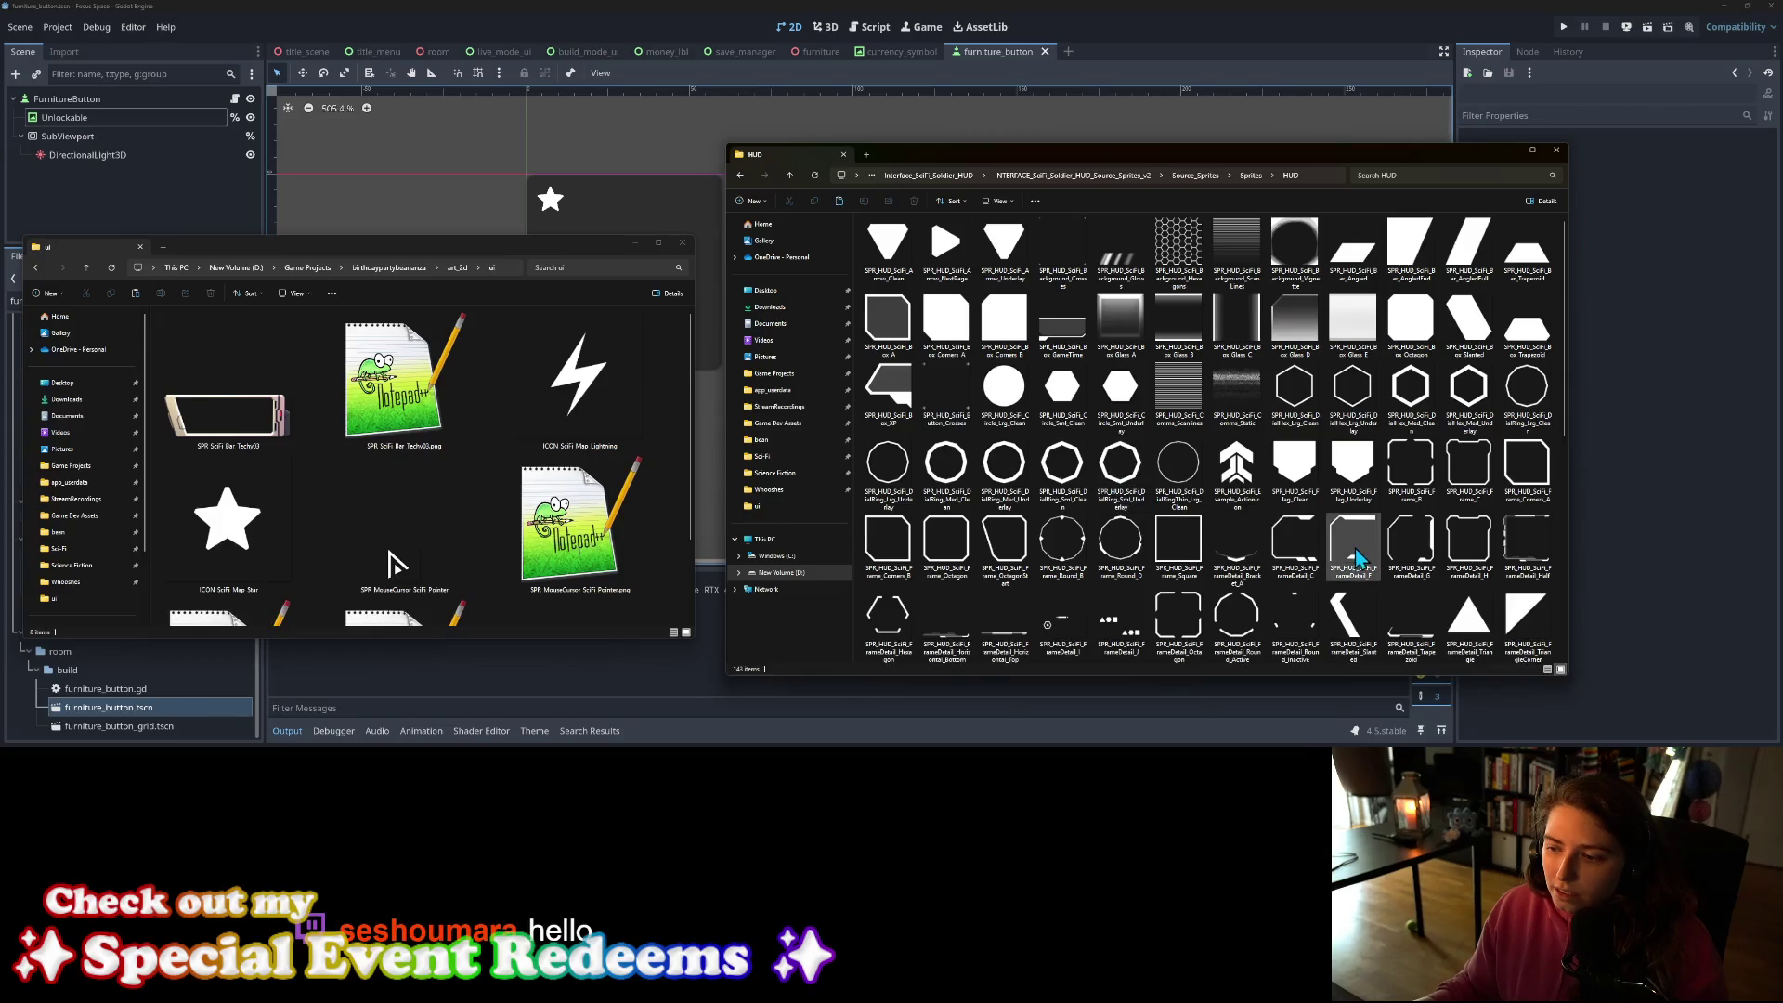
ctrl+scroll(1228, 552, up, 1)
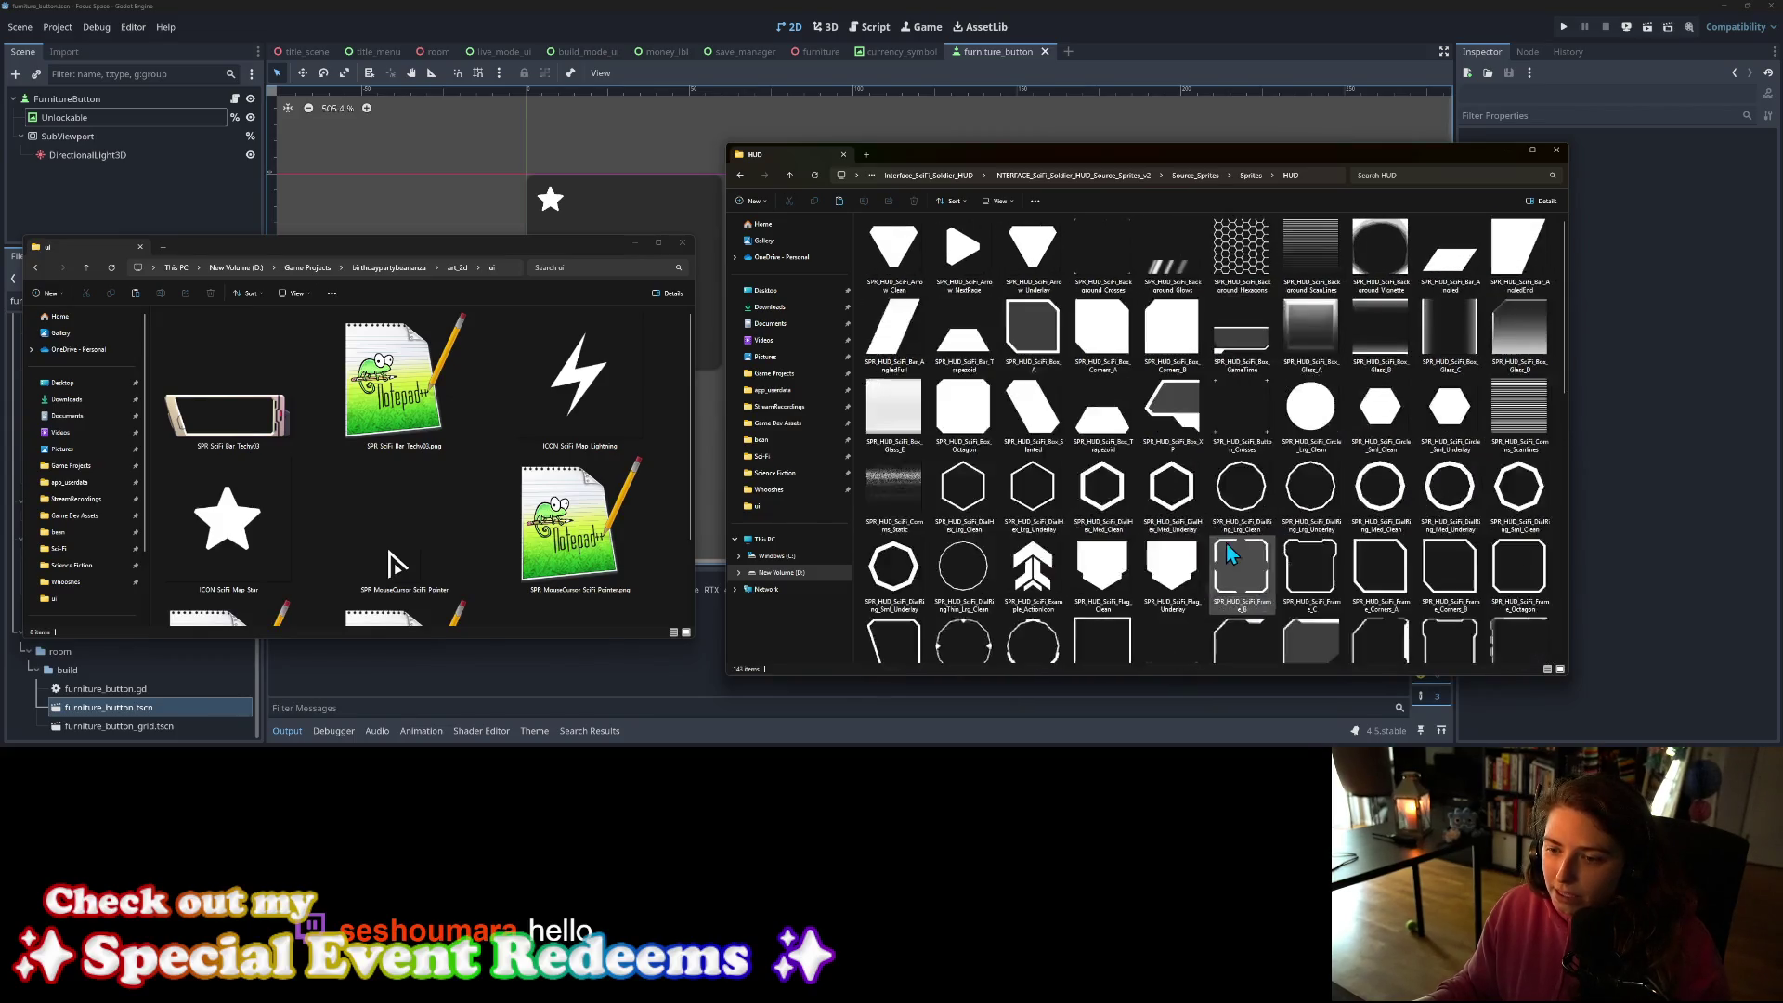
ctrl+scroll(1227, 545, up, 1)
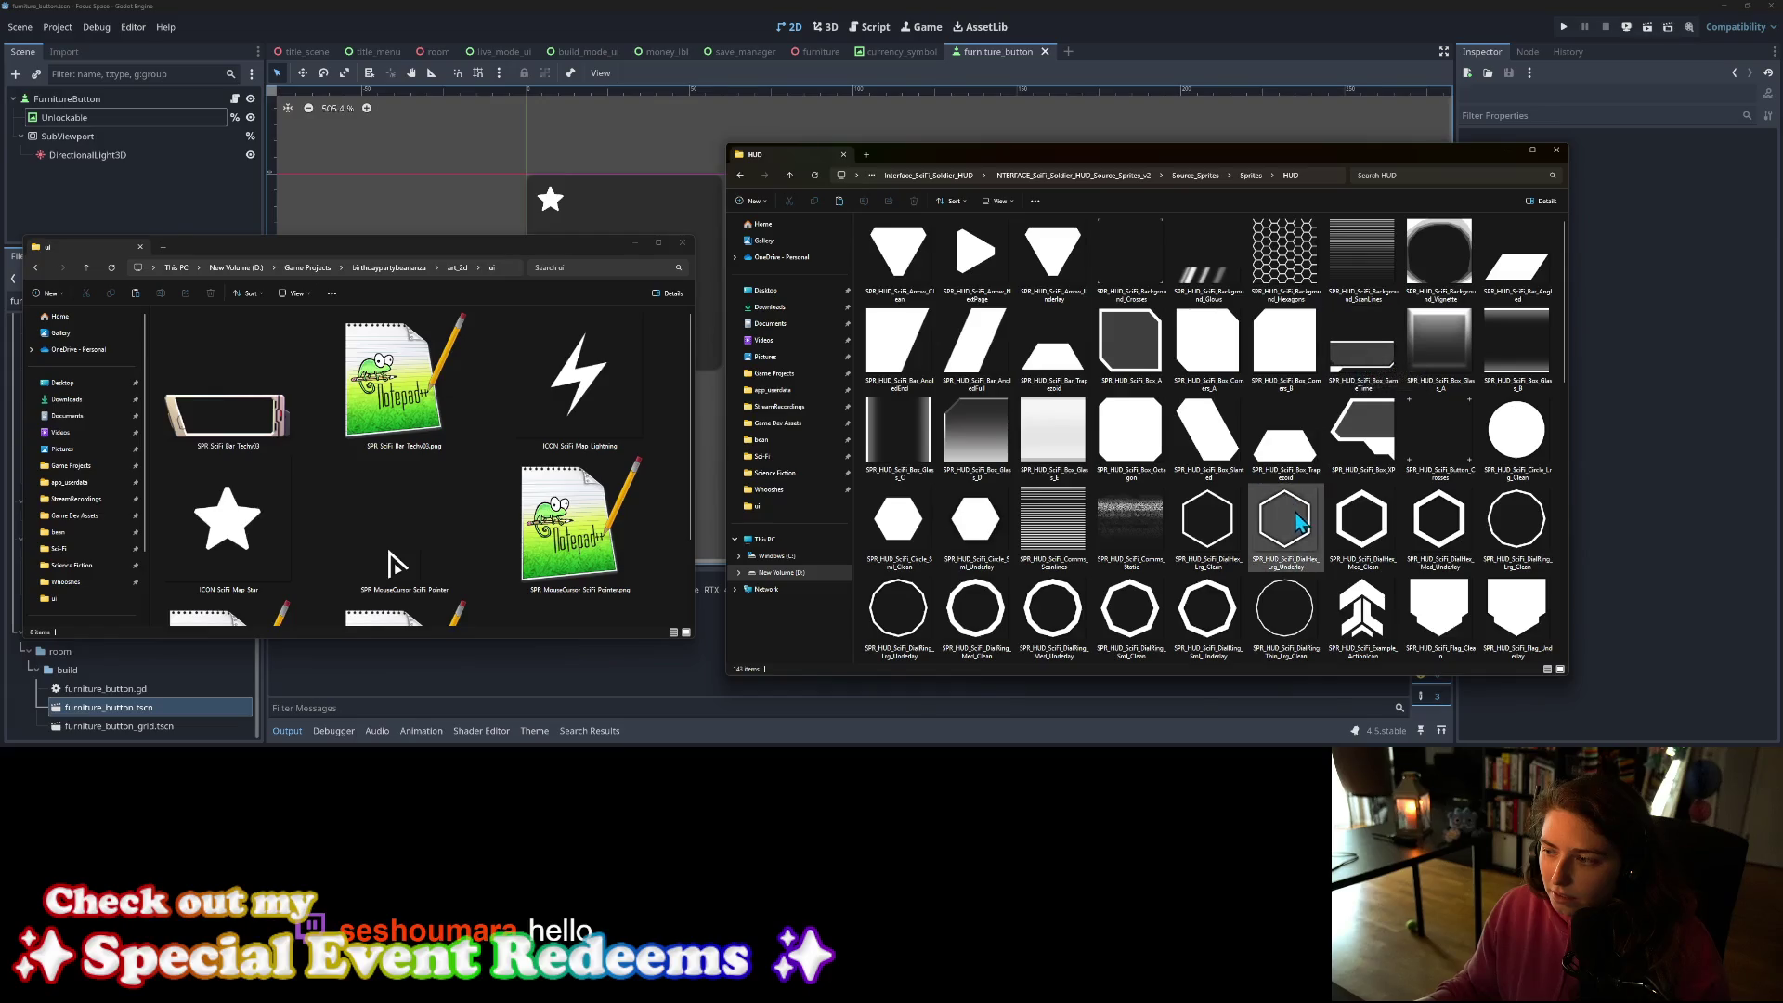
scroll(1312, 520, down, 2)
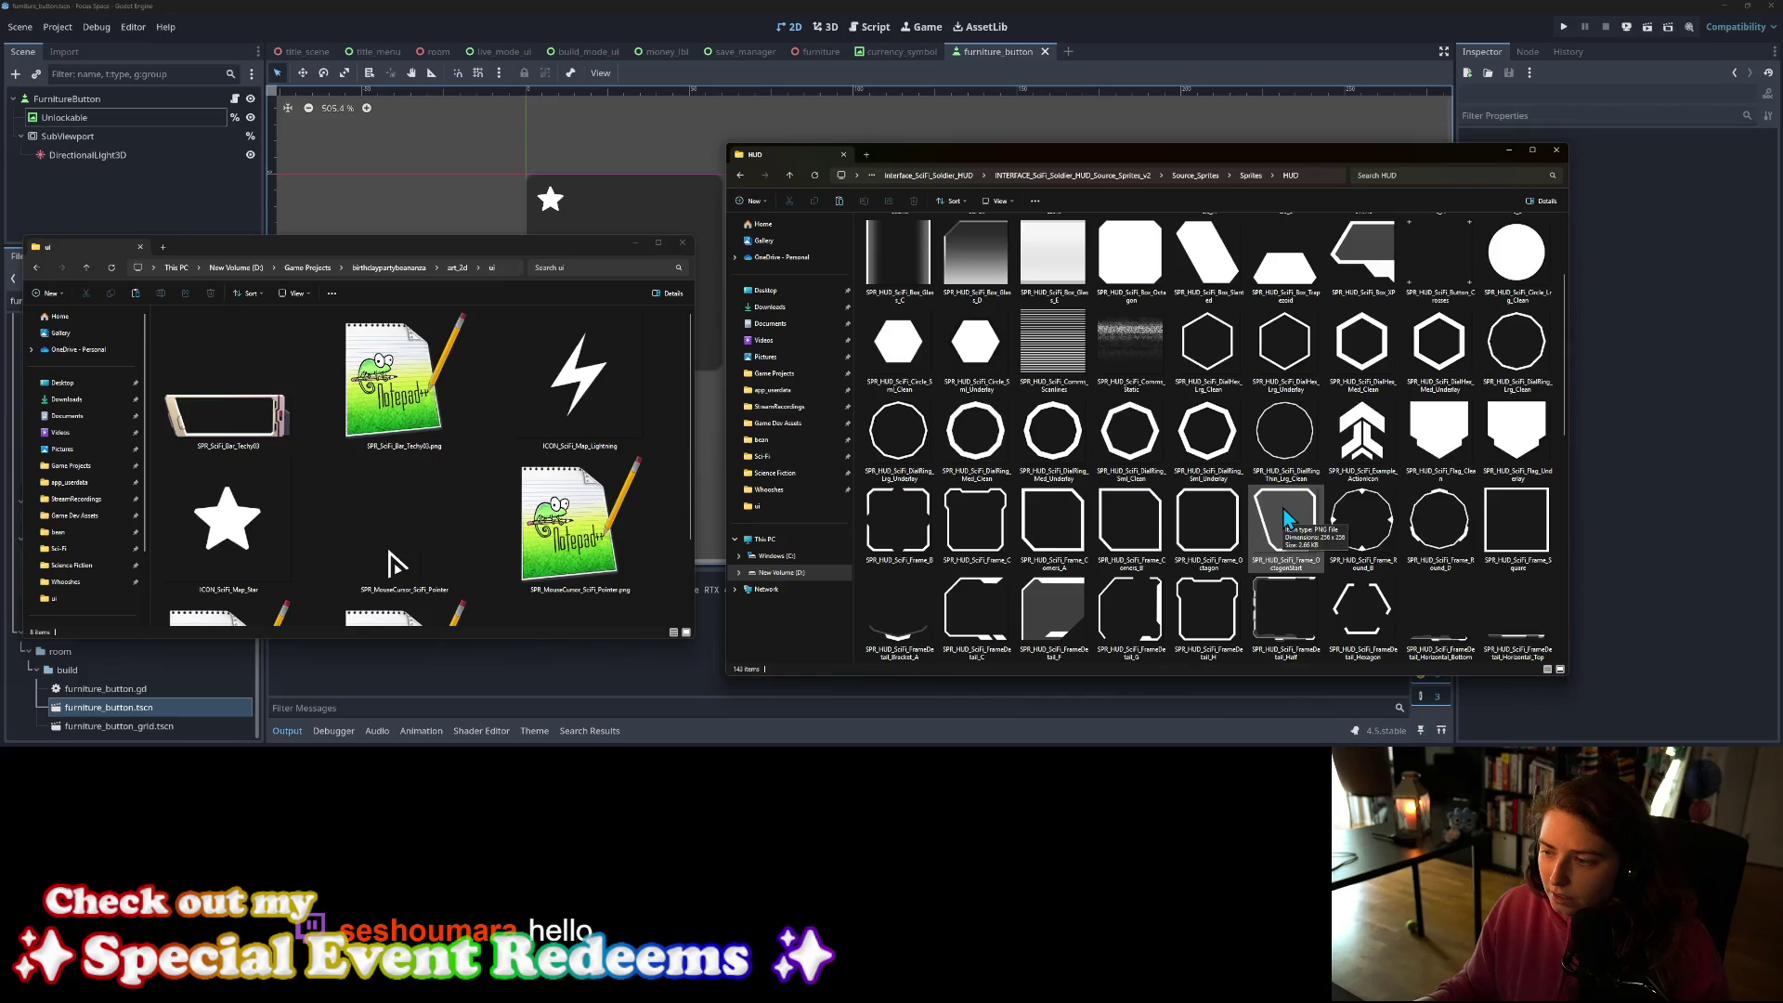
scroll(1286, 518, down, 3)
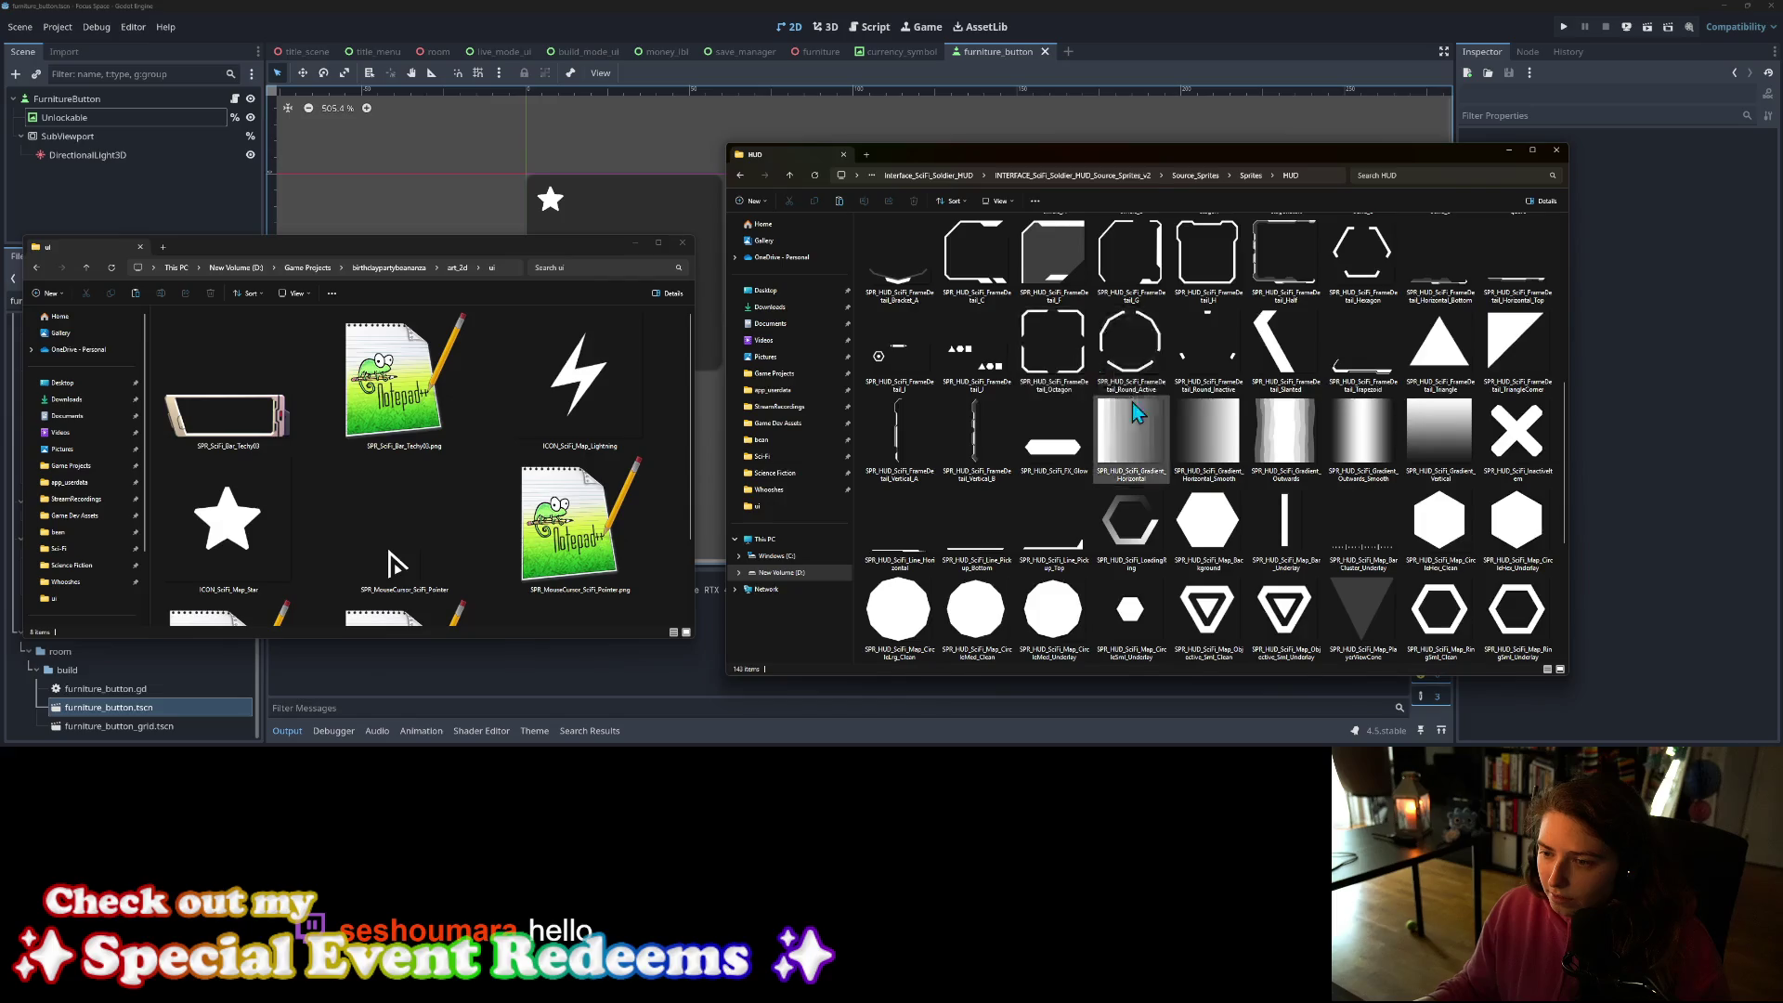
scroll(1148, 422, up, 4)
scroll(1148, 423, up, 2)
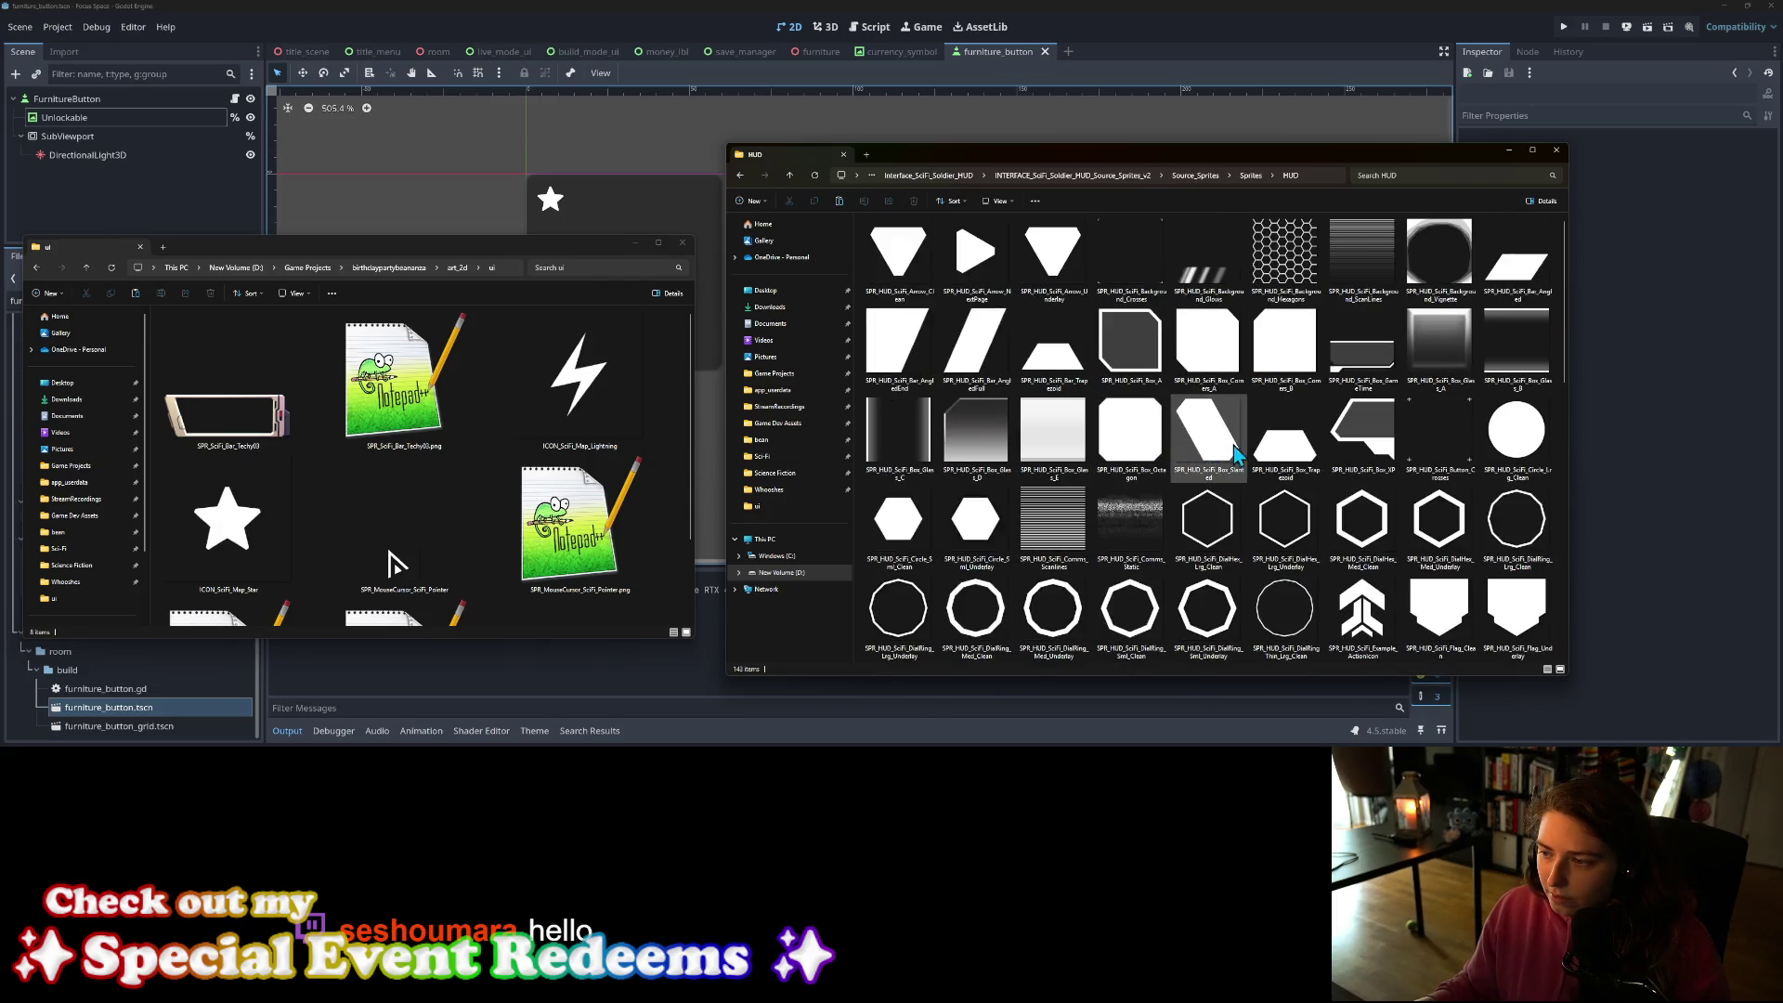
scroll(1066, 455, down, 4)
Step: Copy SPR_HUD_SciFi_FrameDetail_C into the project's art_2d/ui folder
click(992, 452)
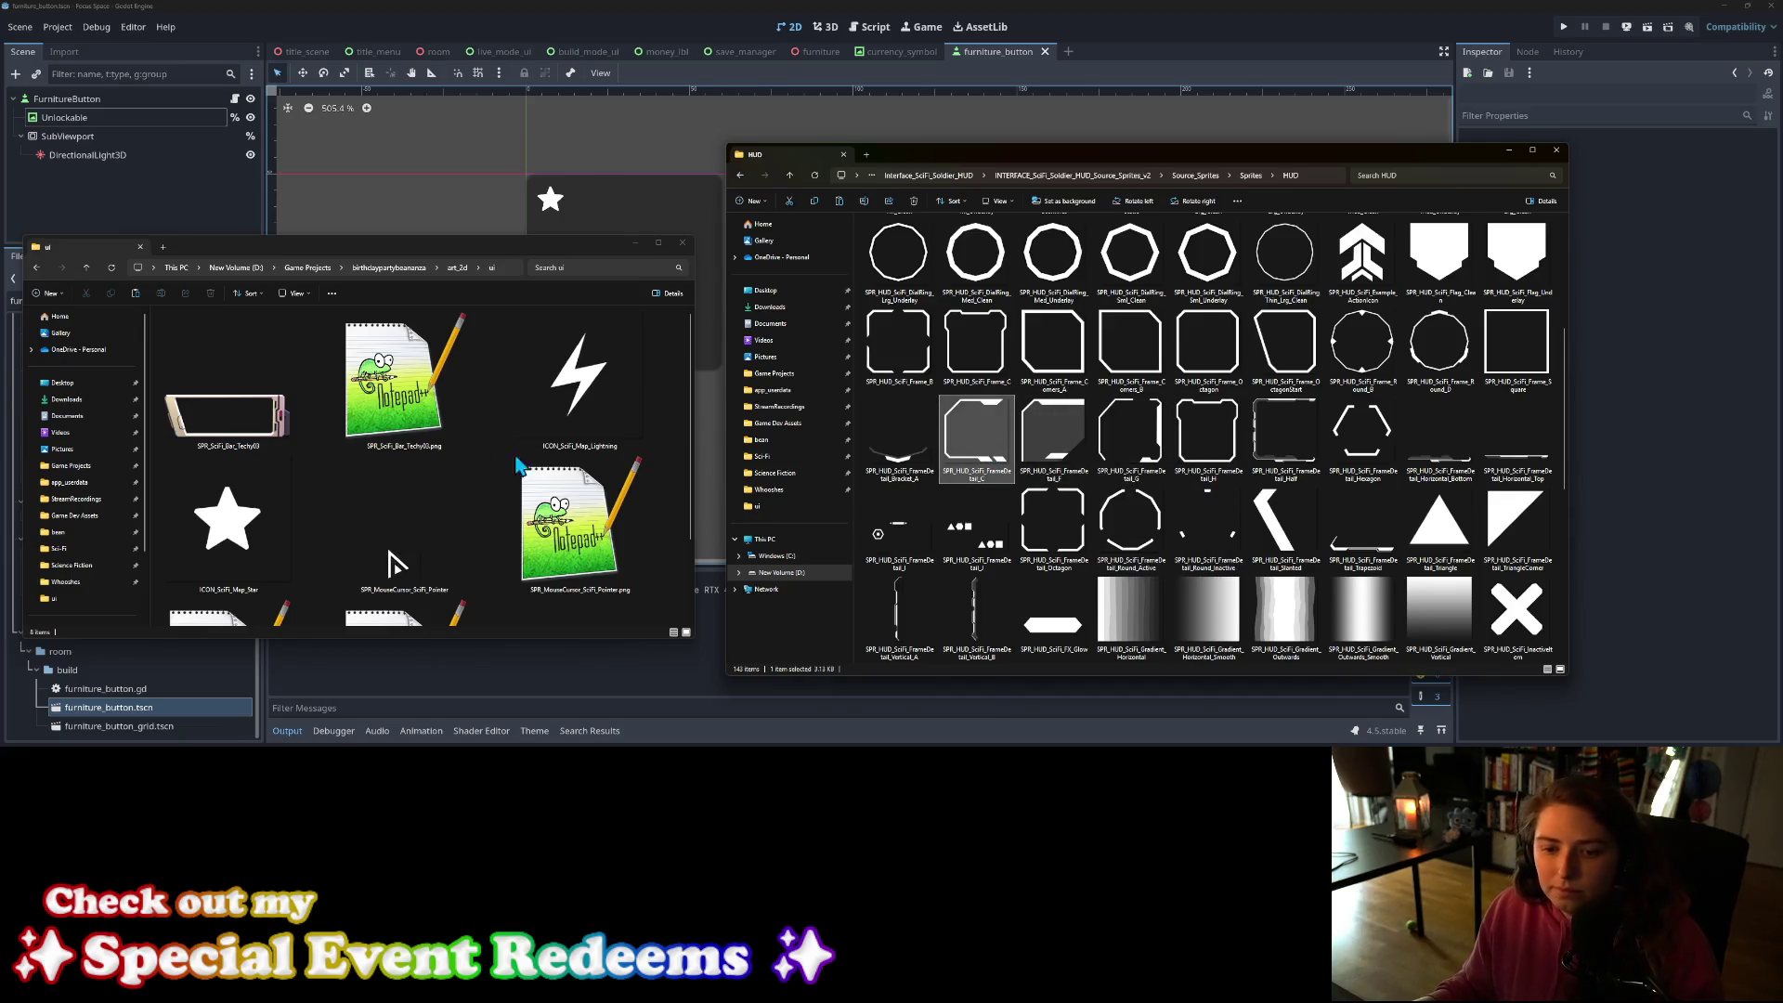
click(677, 511)
key(ctrl+v)
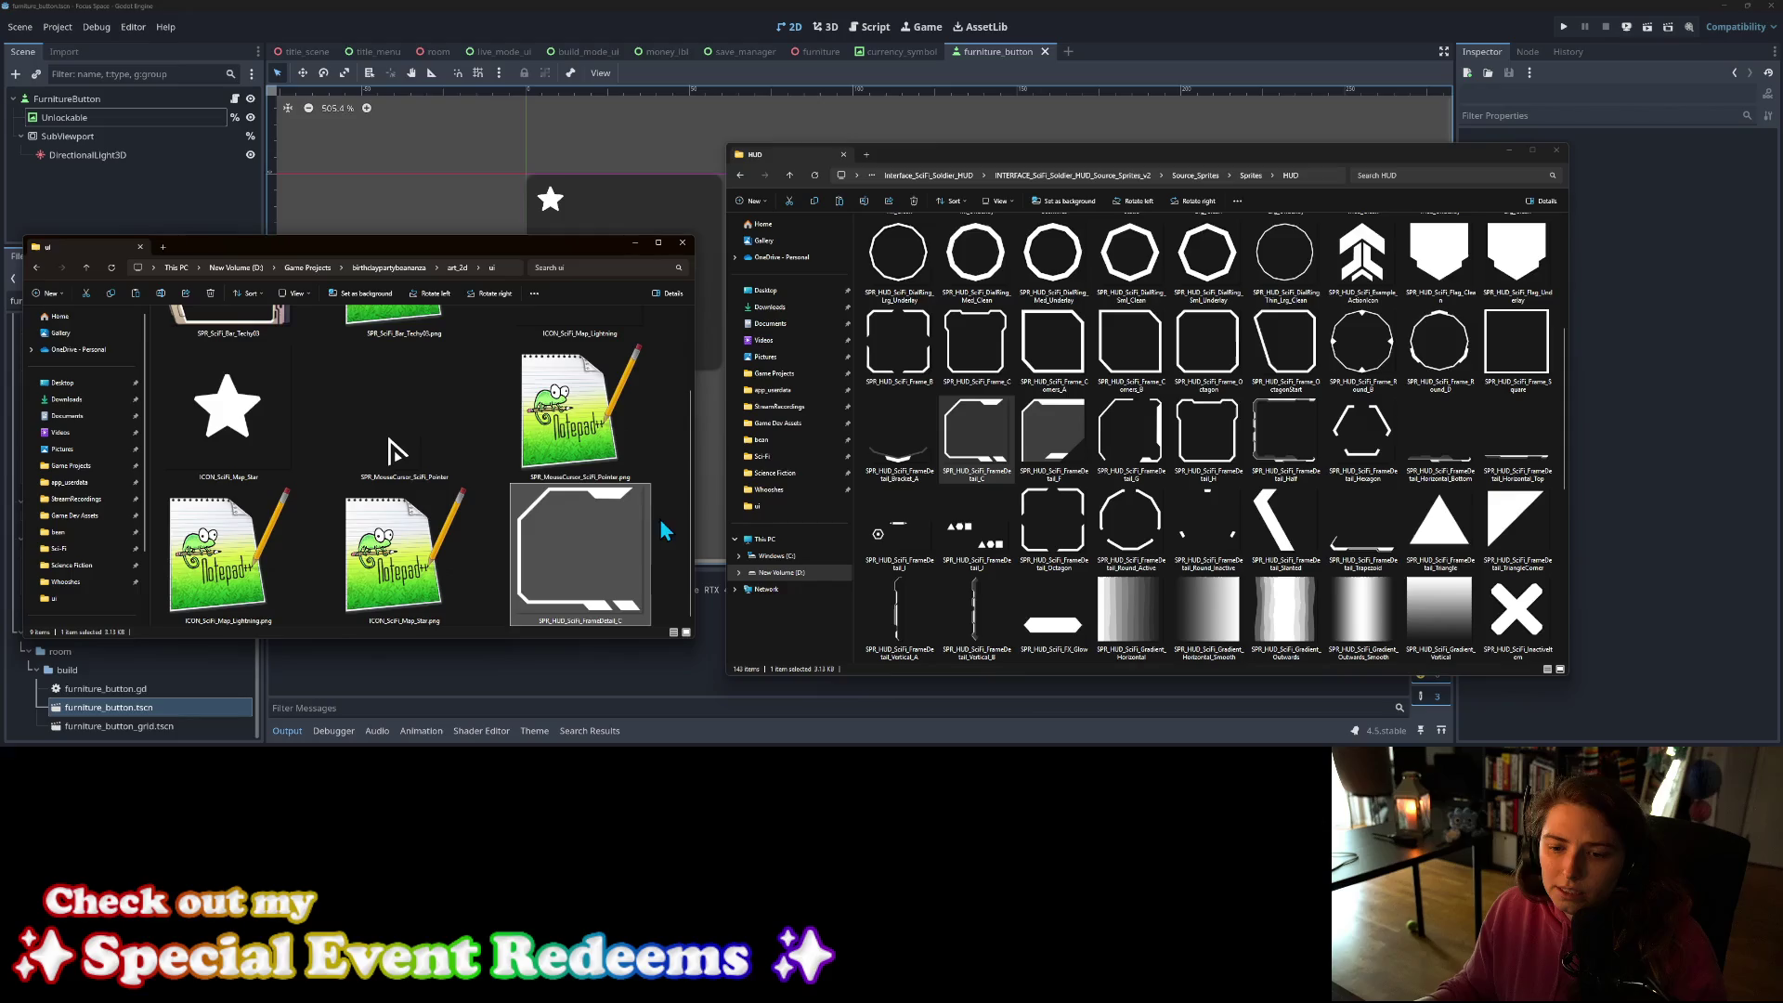
click(665, 528)
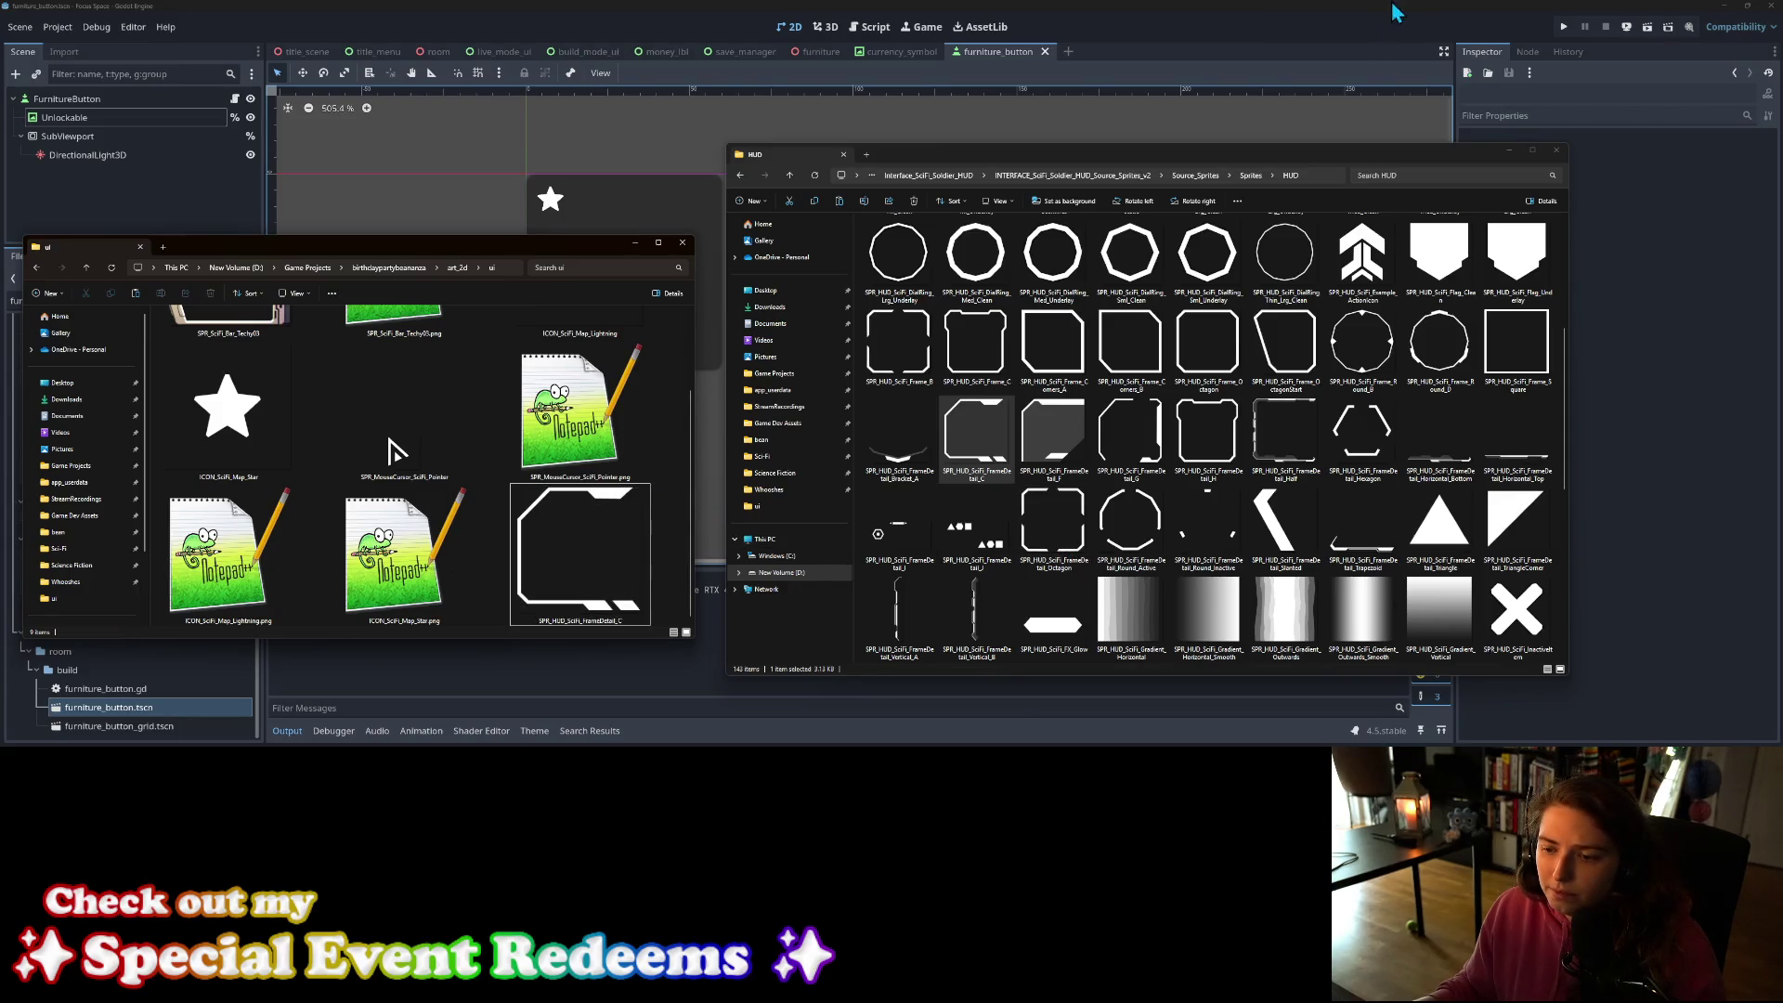
Step: Copy SPR_HUD_SciFi_FrameDetail_Half into art_2d/ui too, then return to Godot
scroll(1359, 564, up, 2)
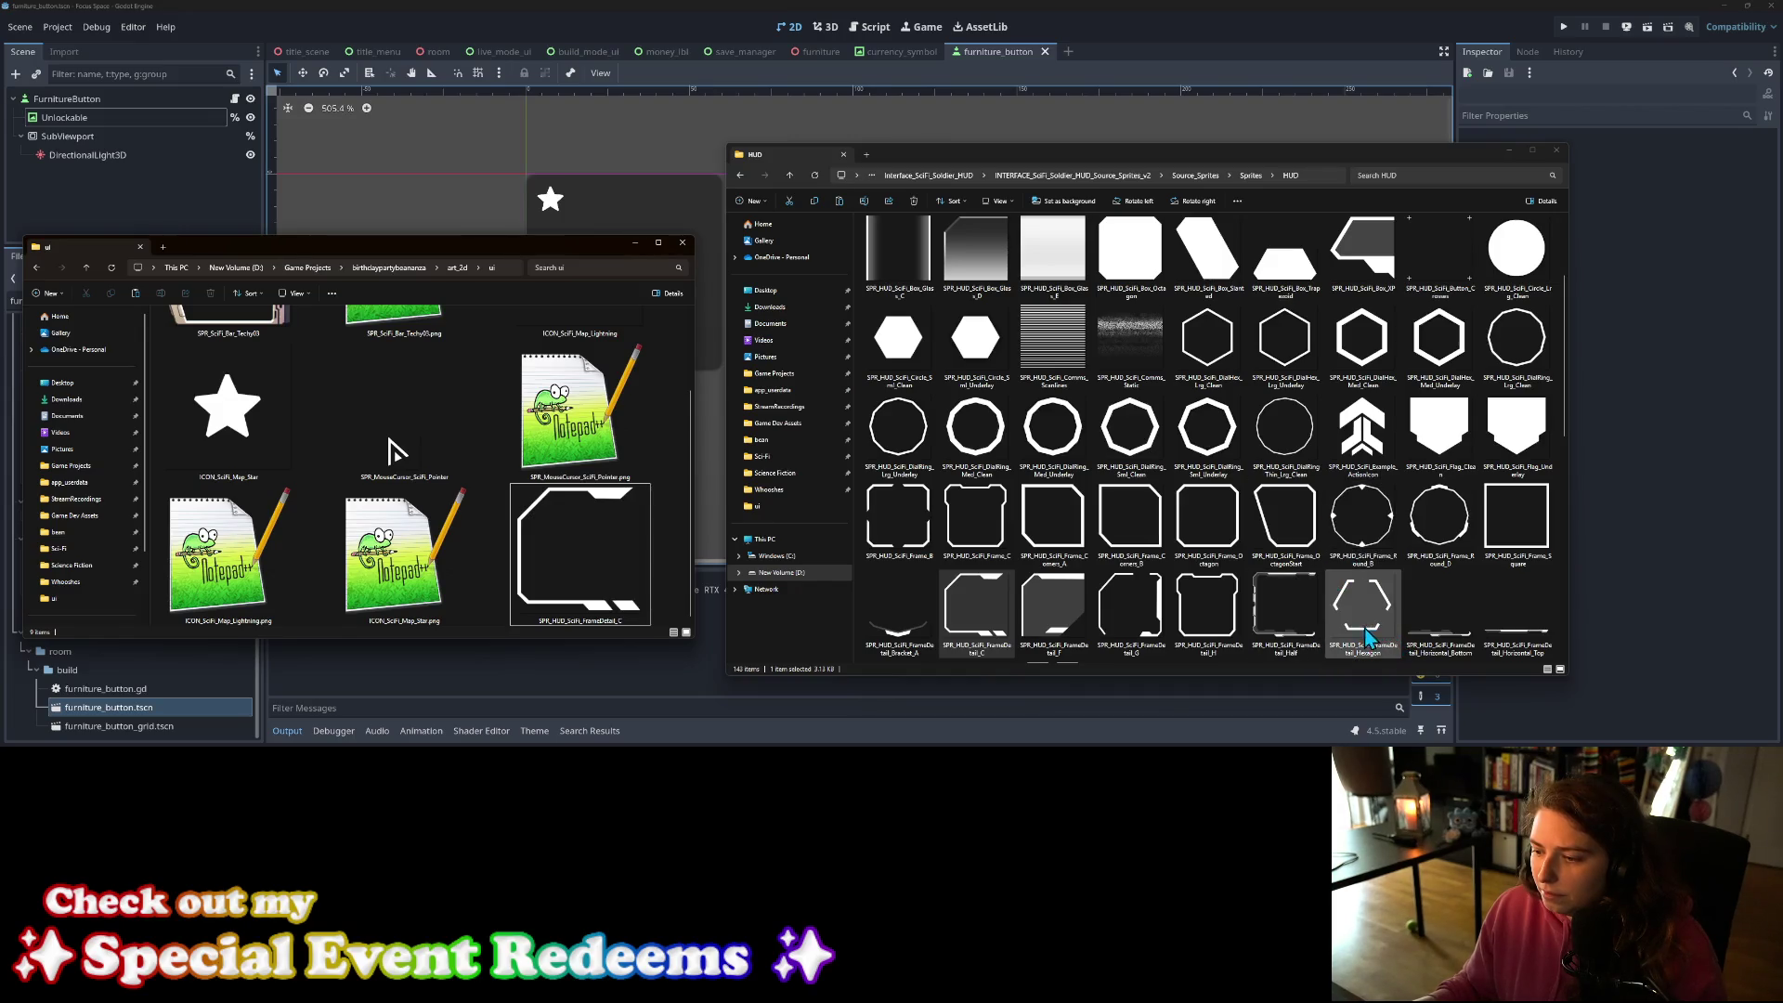
click(1306, 615)
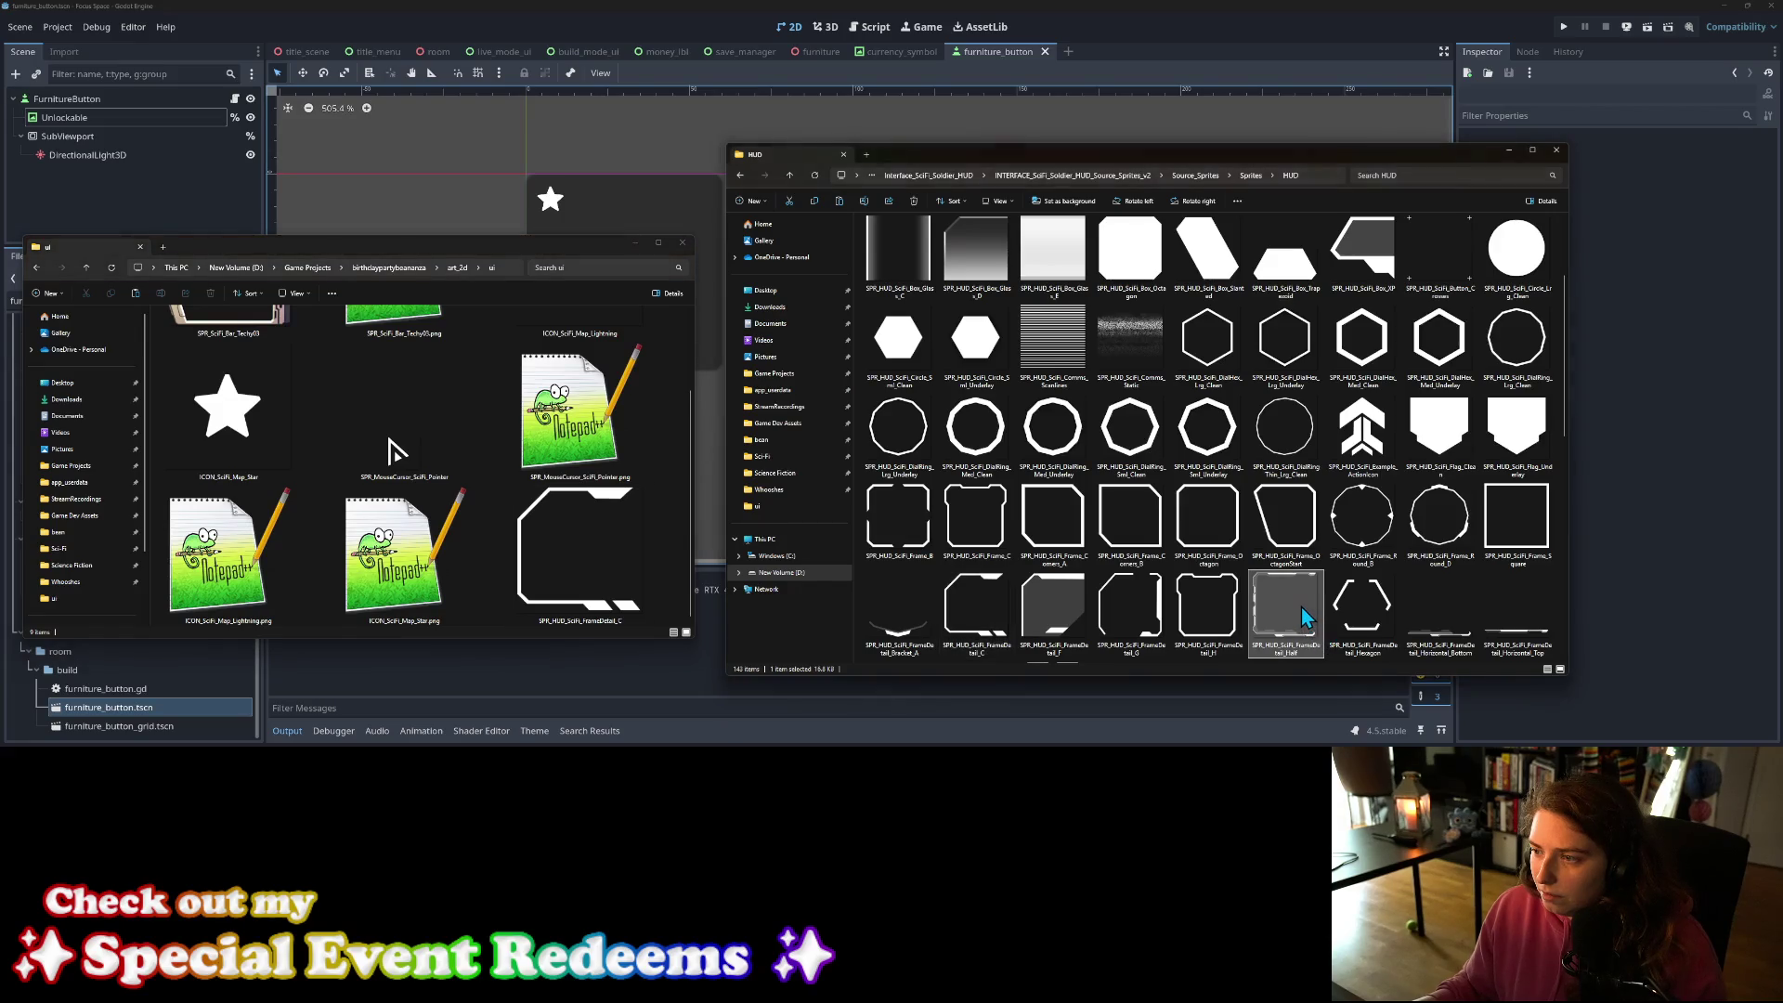
click(661, 508)
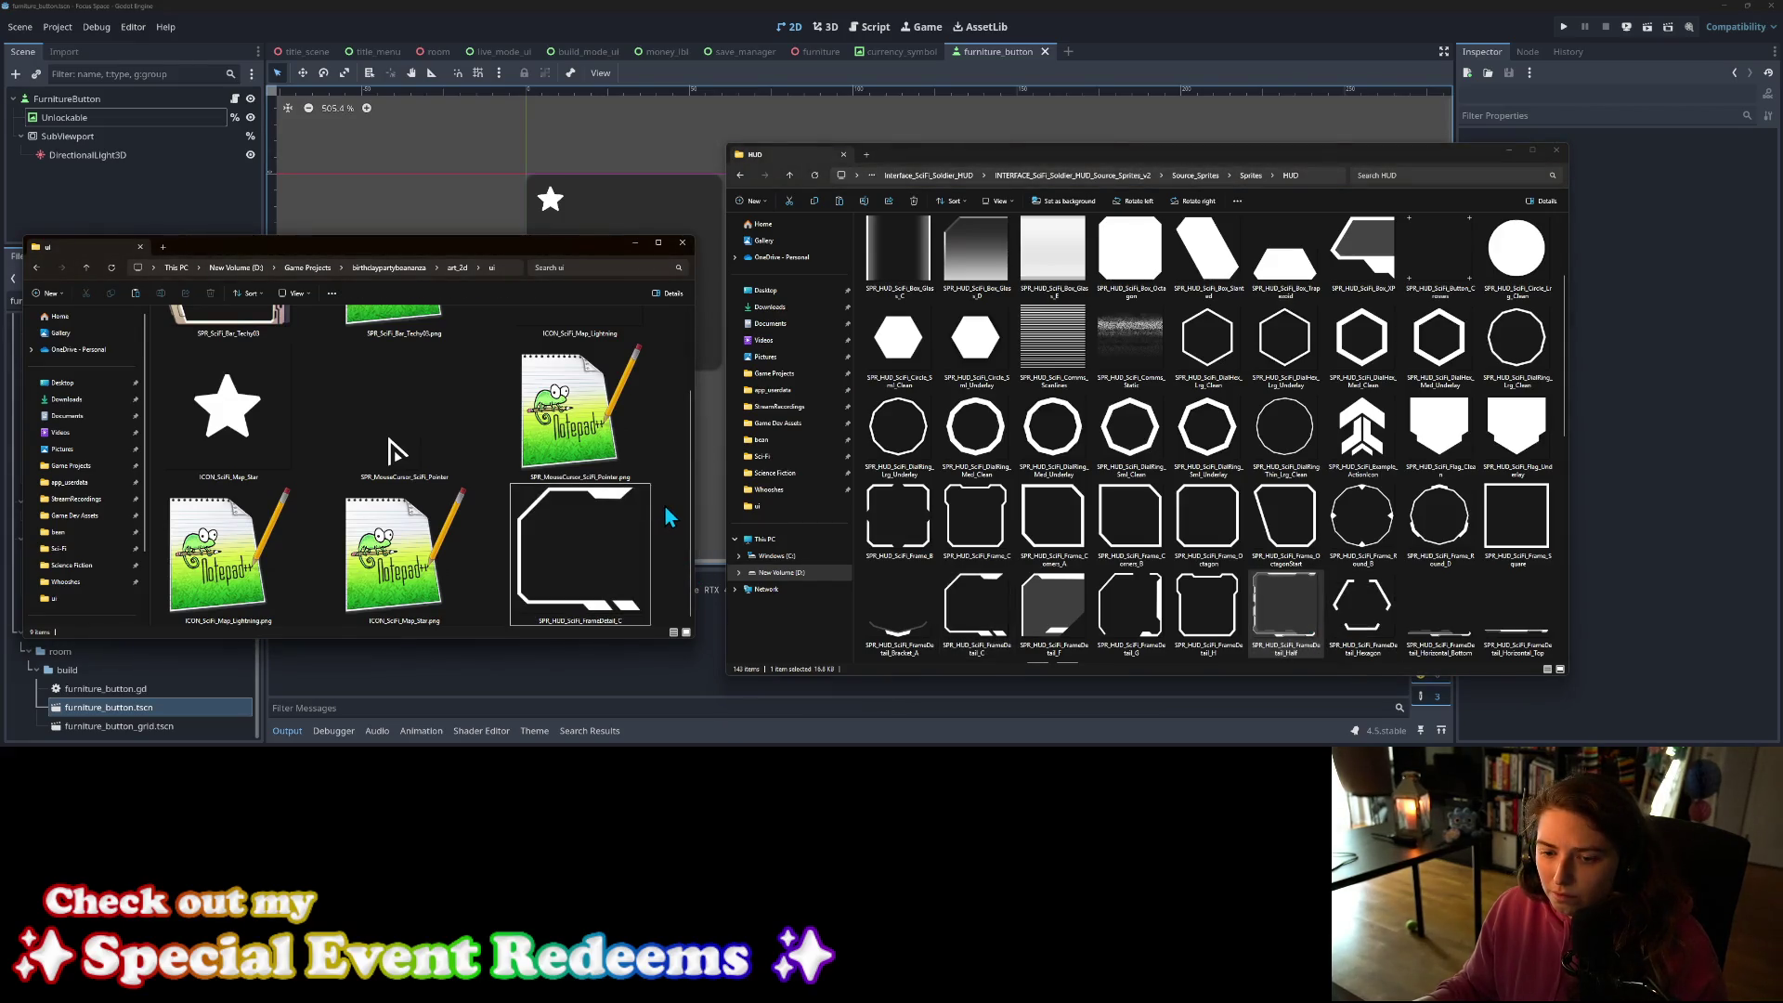
key(ctrl+v)
click(406, 11)
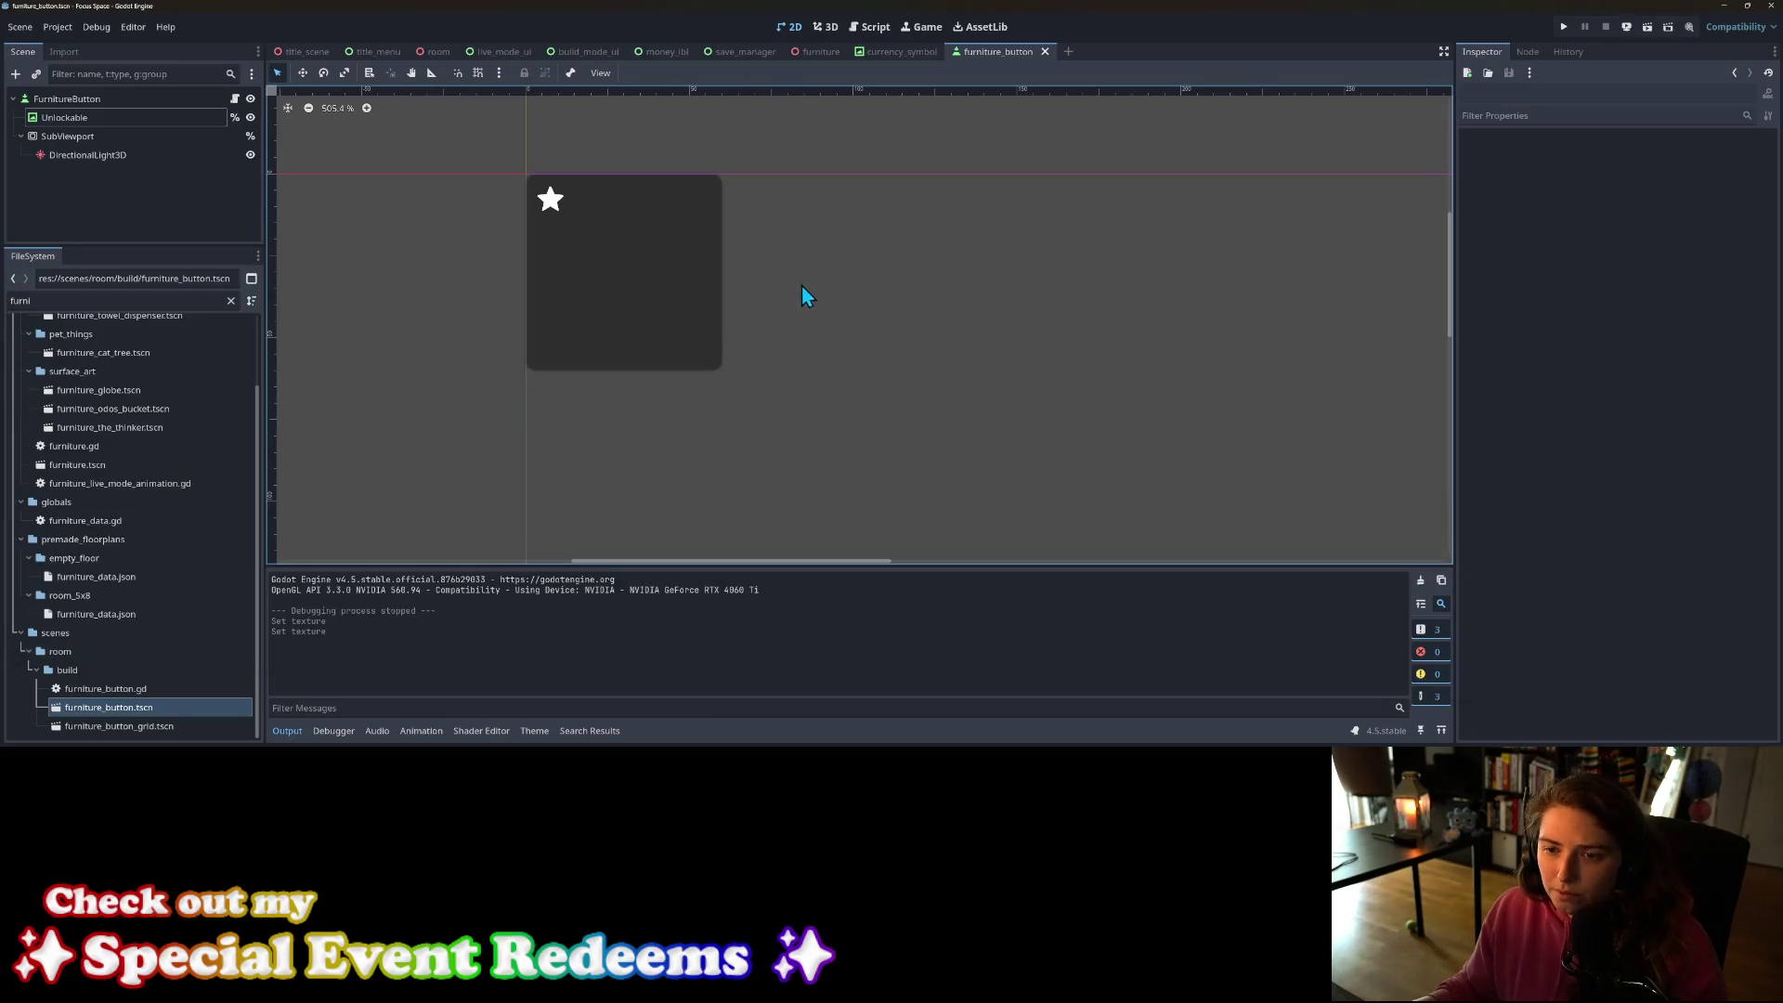
Step: Open money_lbl and load the sci-fi HUD frame as the NinePatchRect's Texture
click(1046, 51)
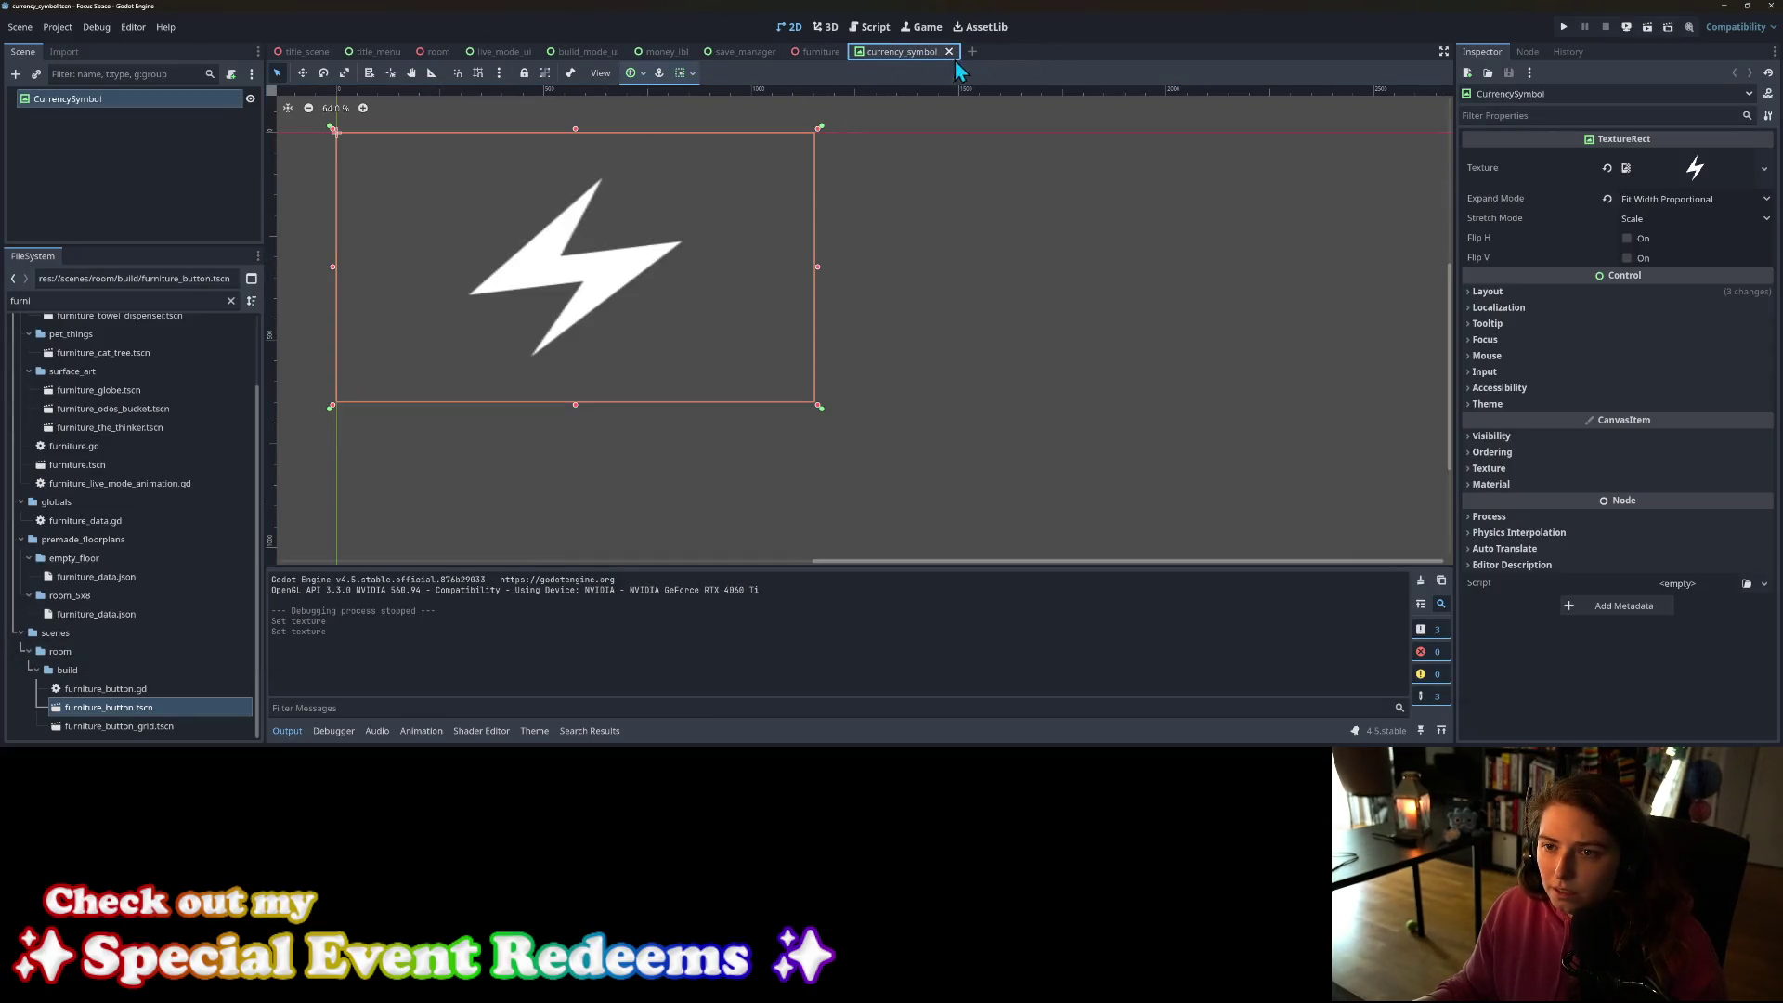
click(665, 56)
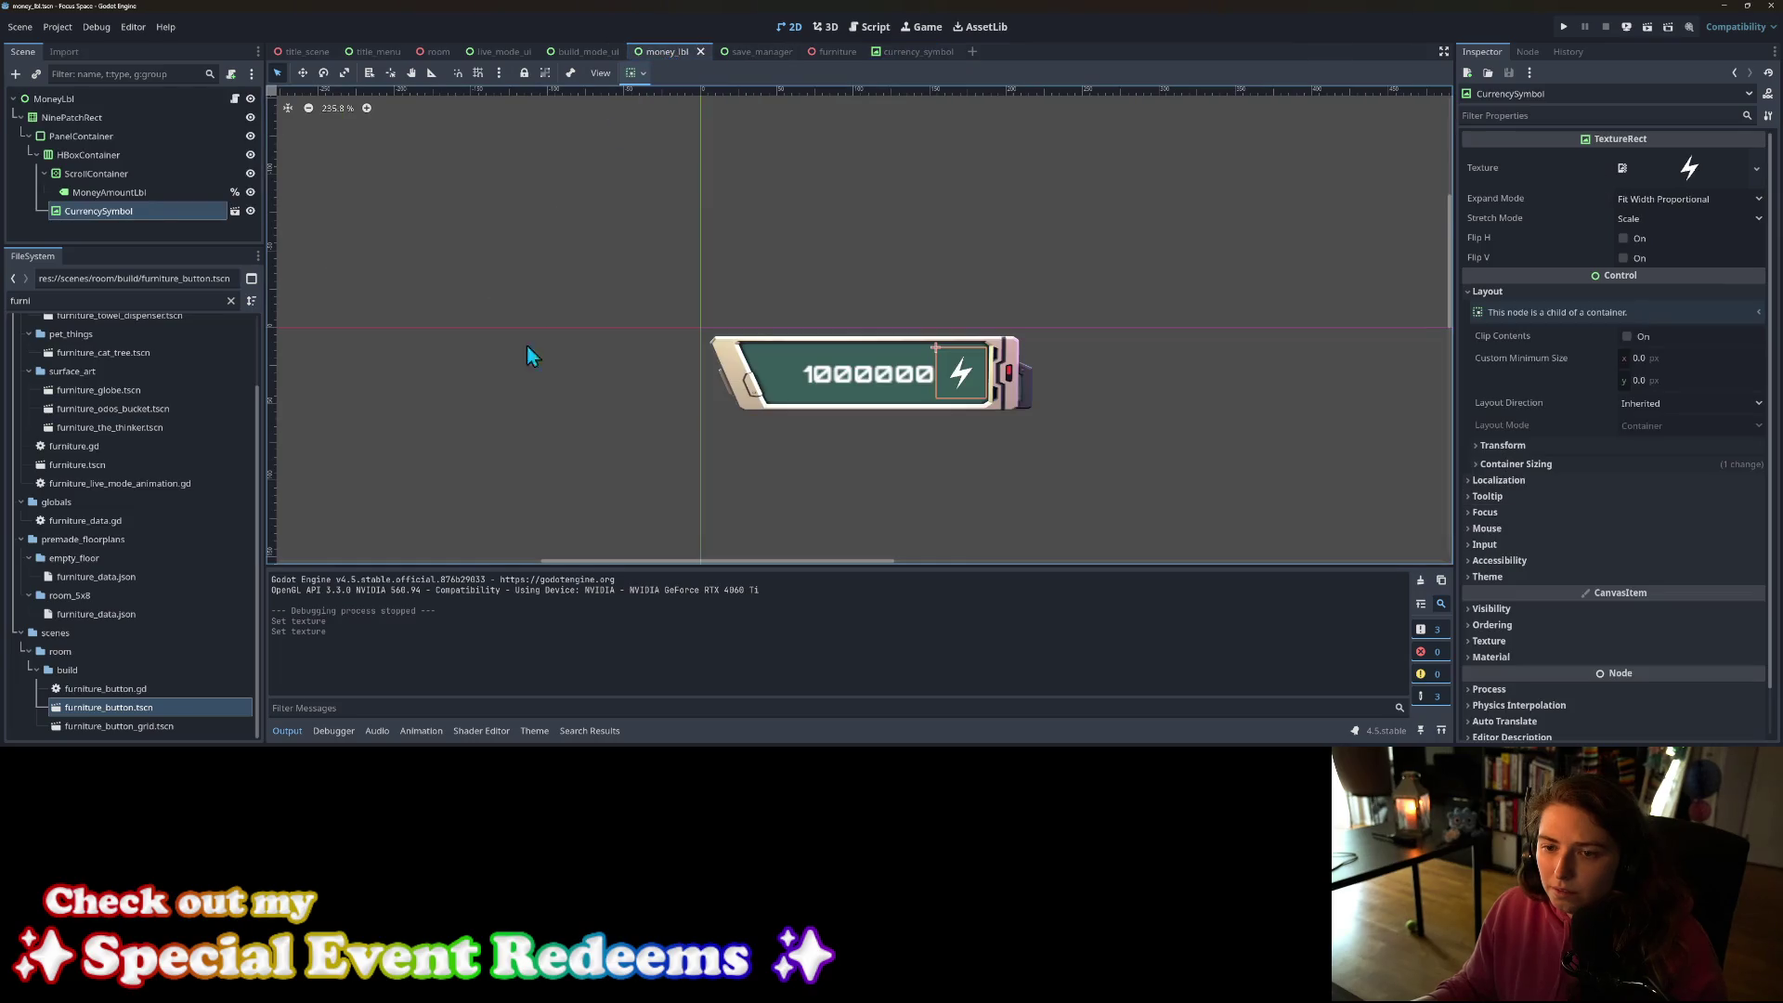
click(82, 120)
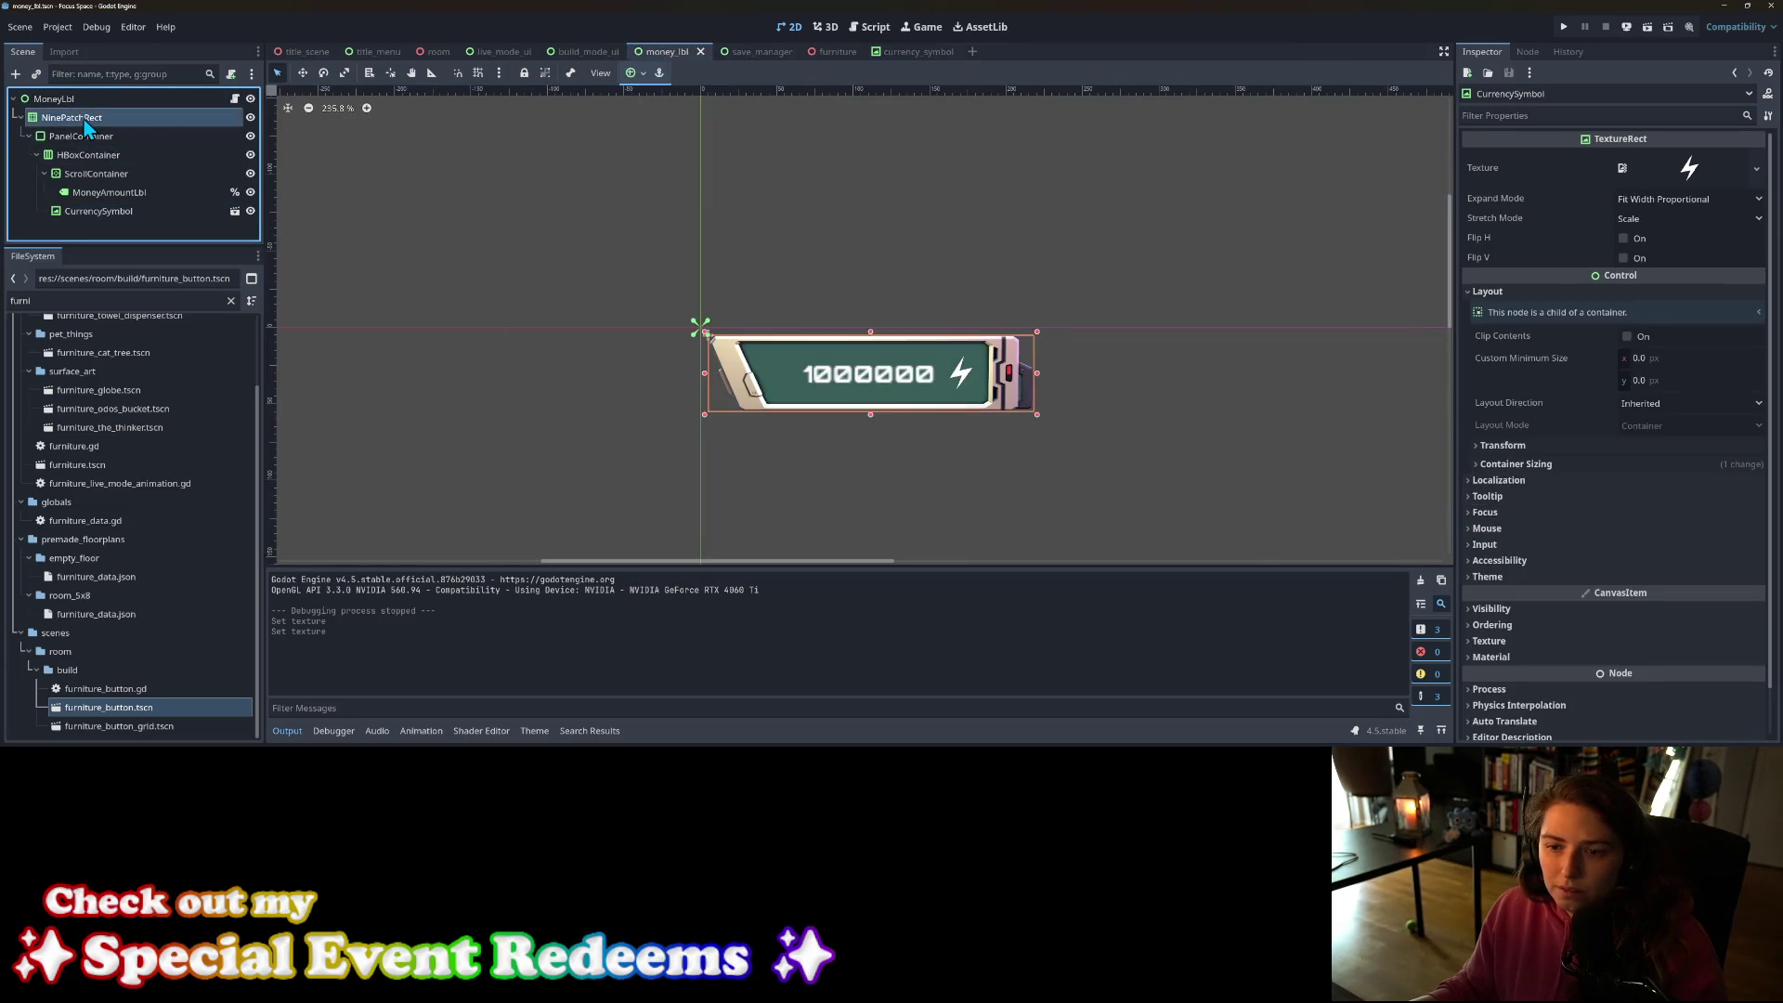
click(1604, 169)
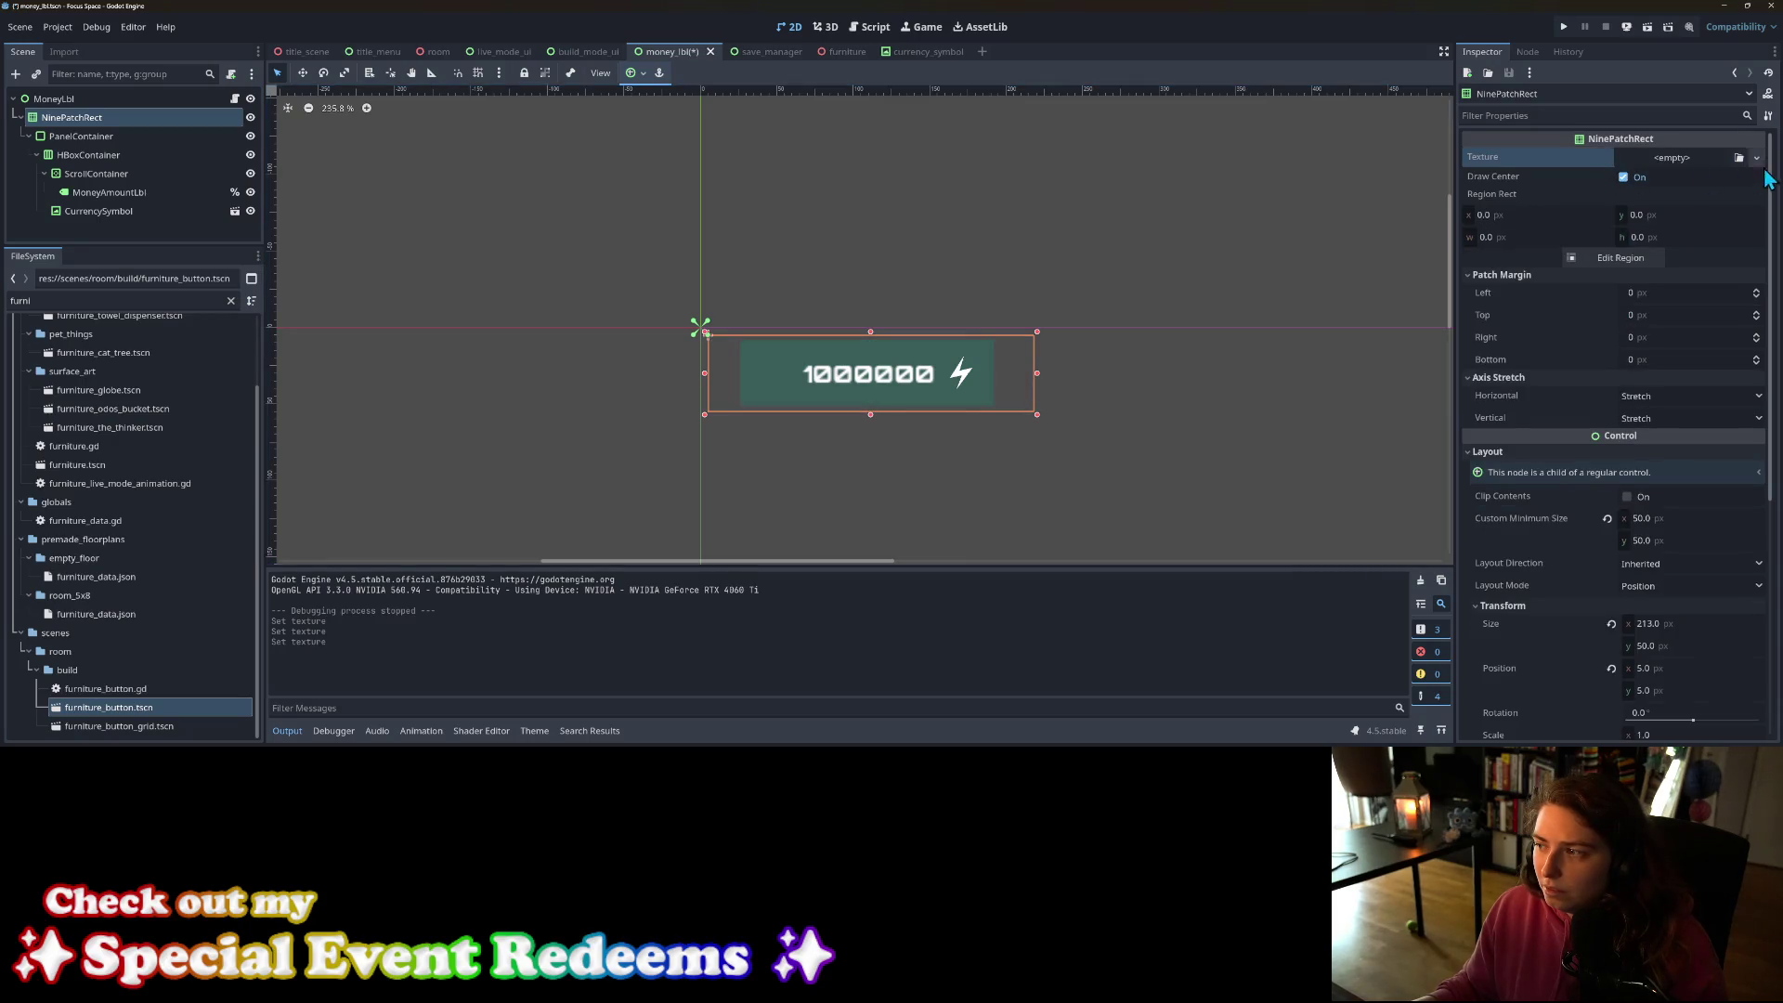
click(1739, 157)
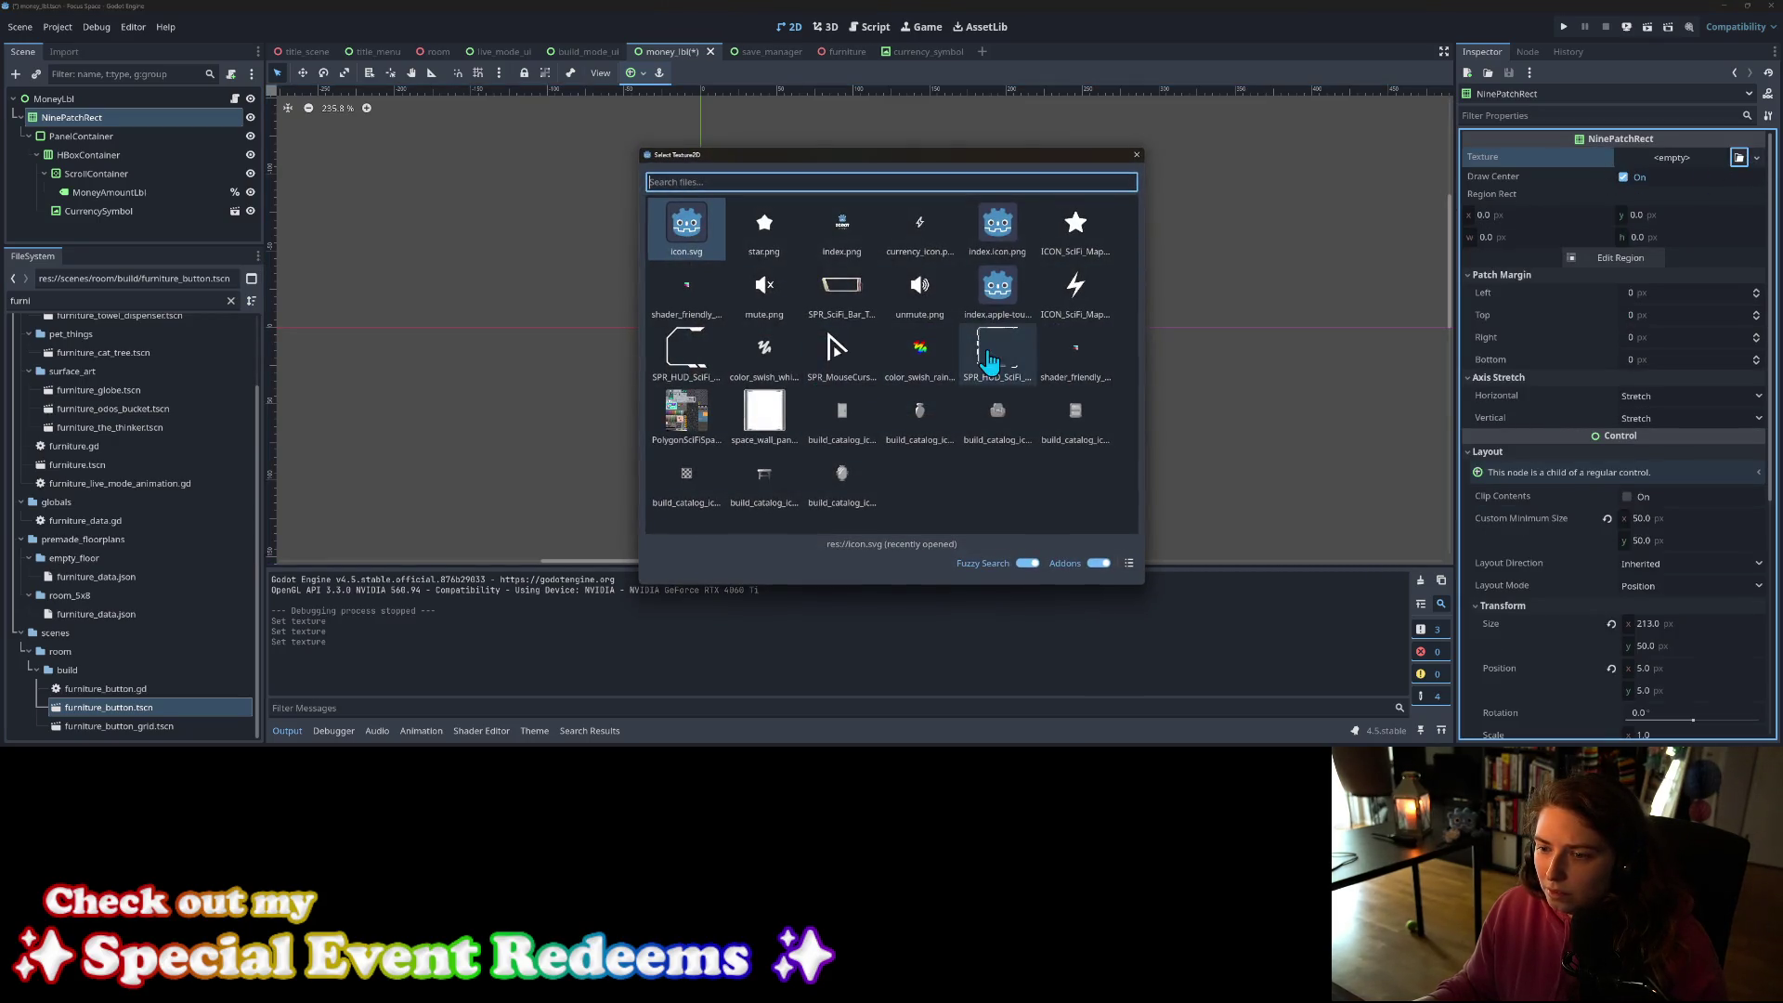
click(661, 372)
Step: Set the NinePatchRect's horizontal Axis Stretch to Tile Fit
scroll(884, 459, up, 5)
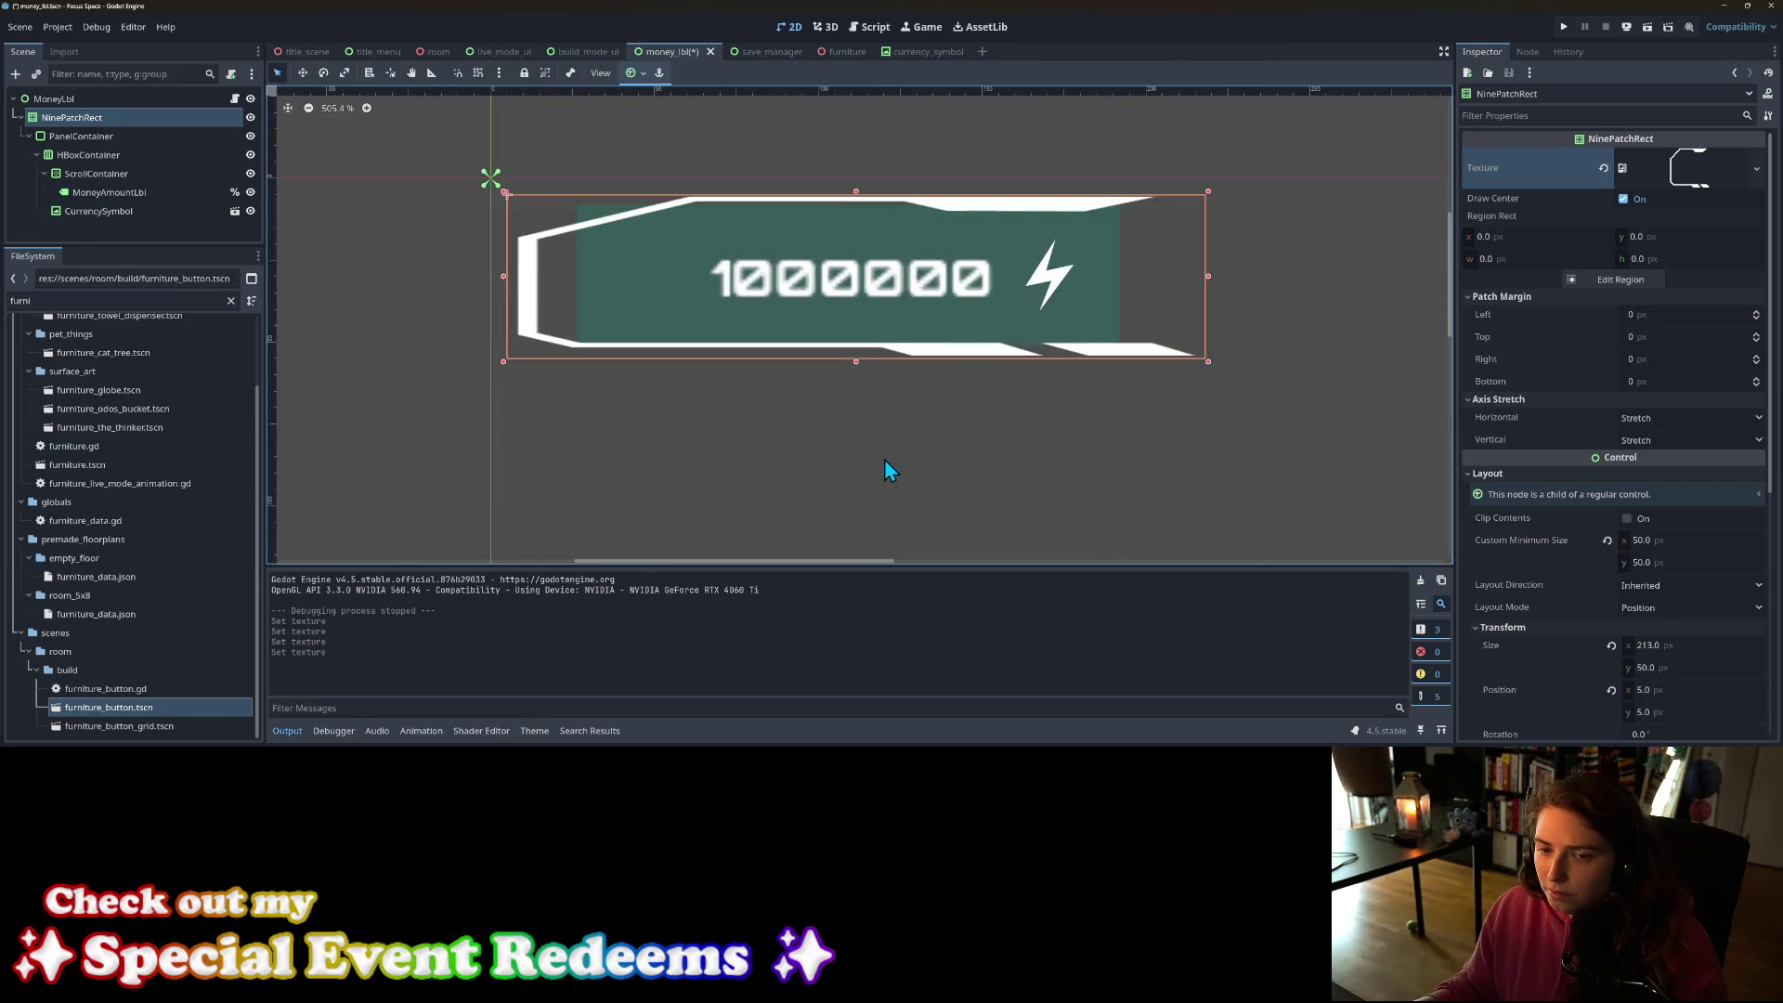
scroll(884, 459, down, 2)
scroll(884, 459, up, 1)
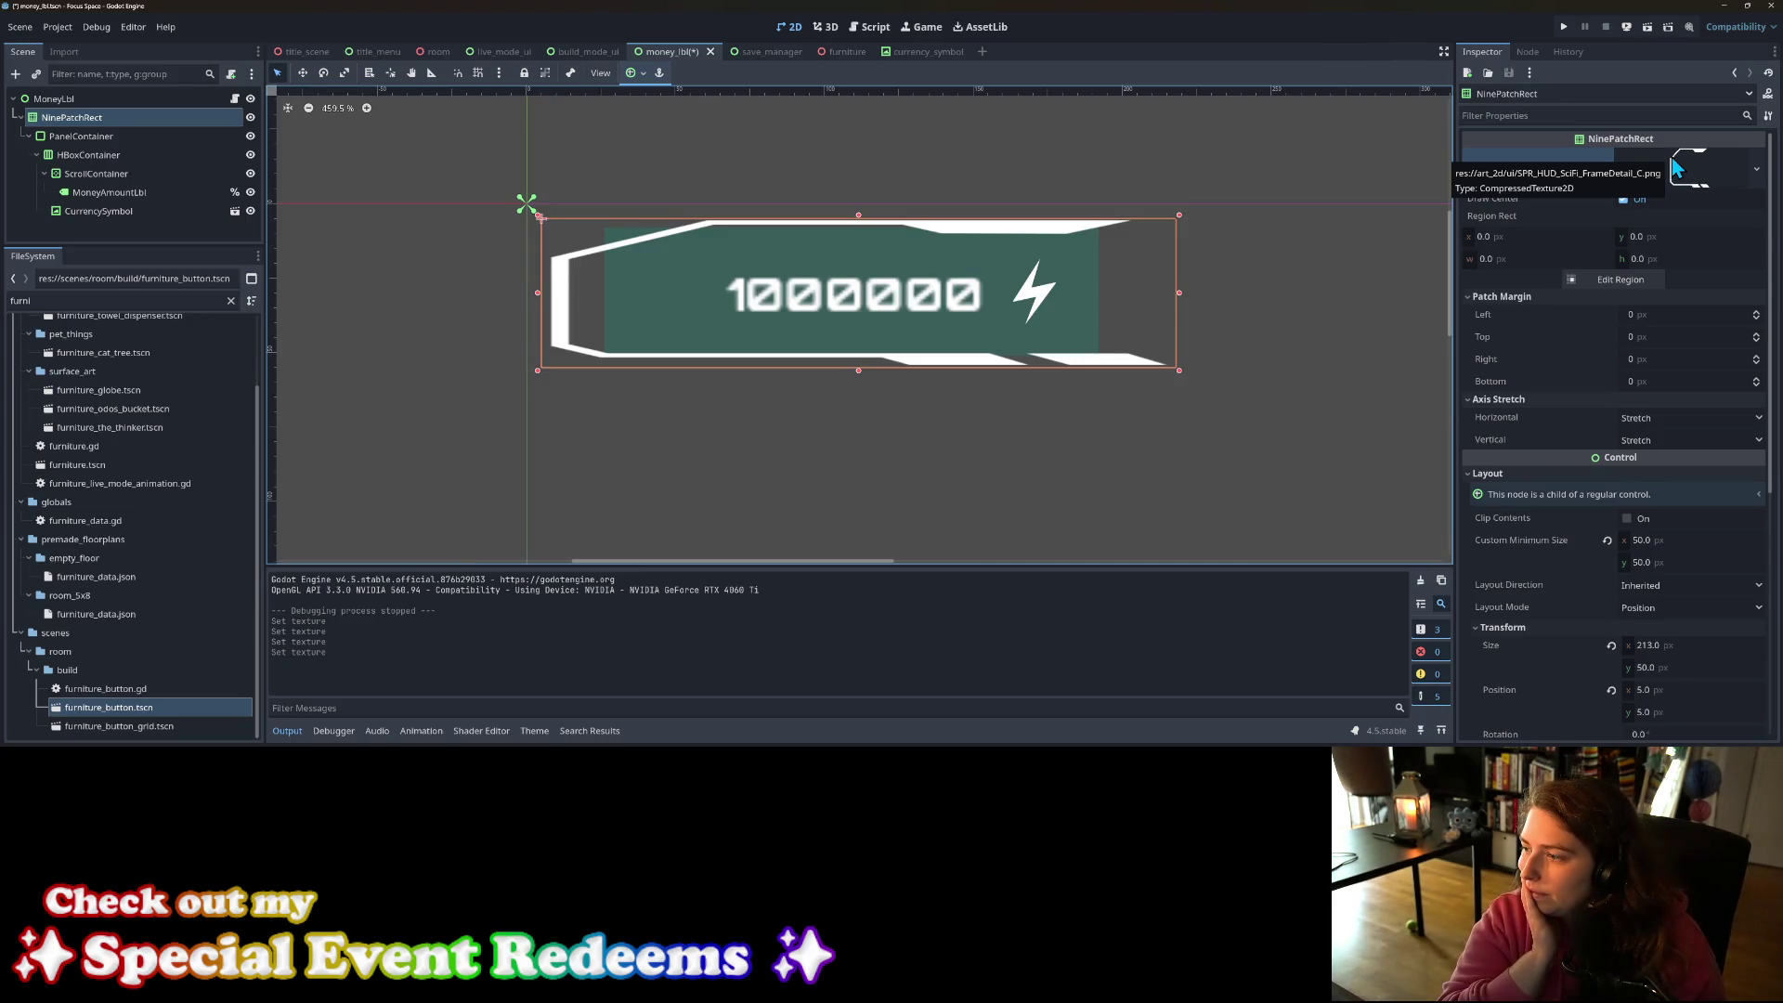
click(1752, 400)
click(1752, 400)
click(1754, 418)
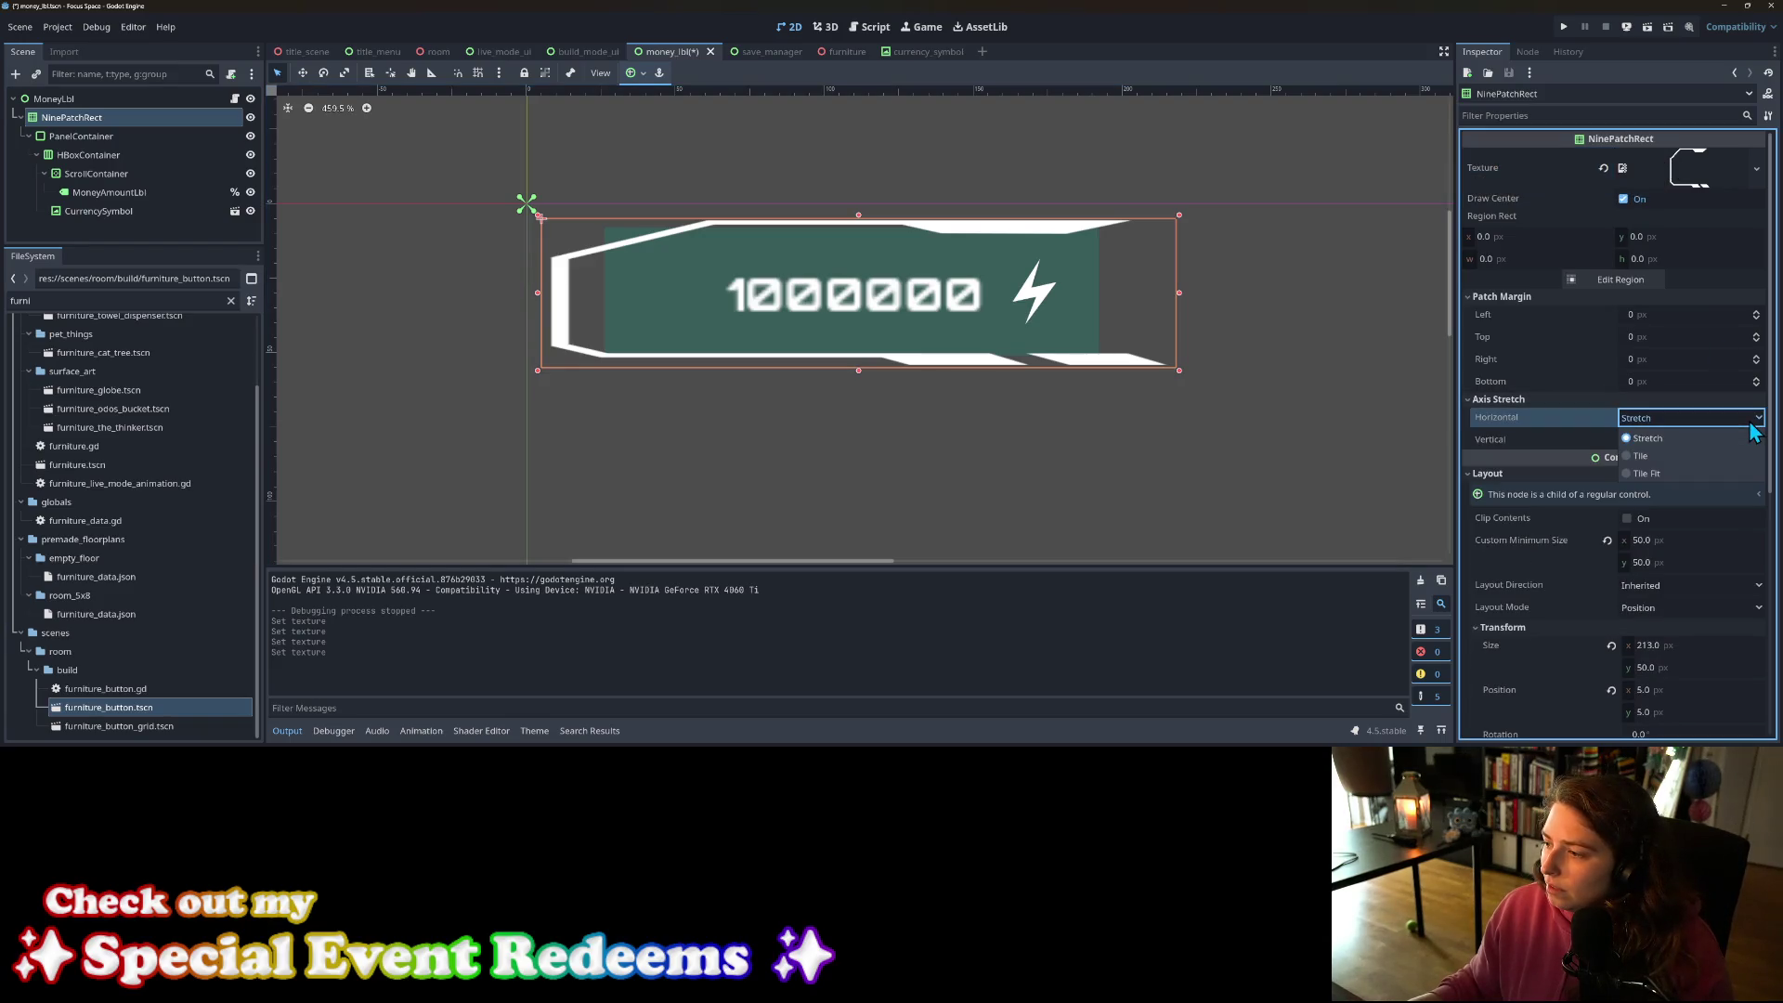
click(1713, 459)
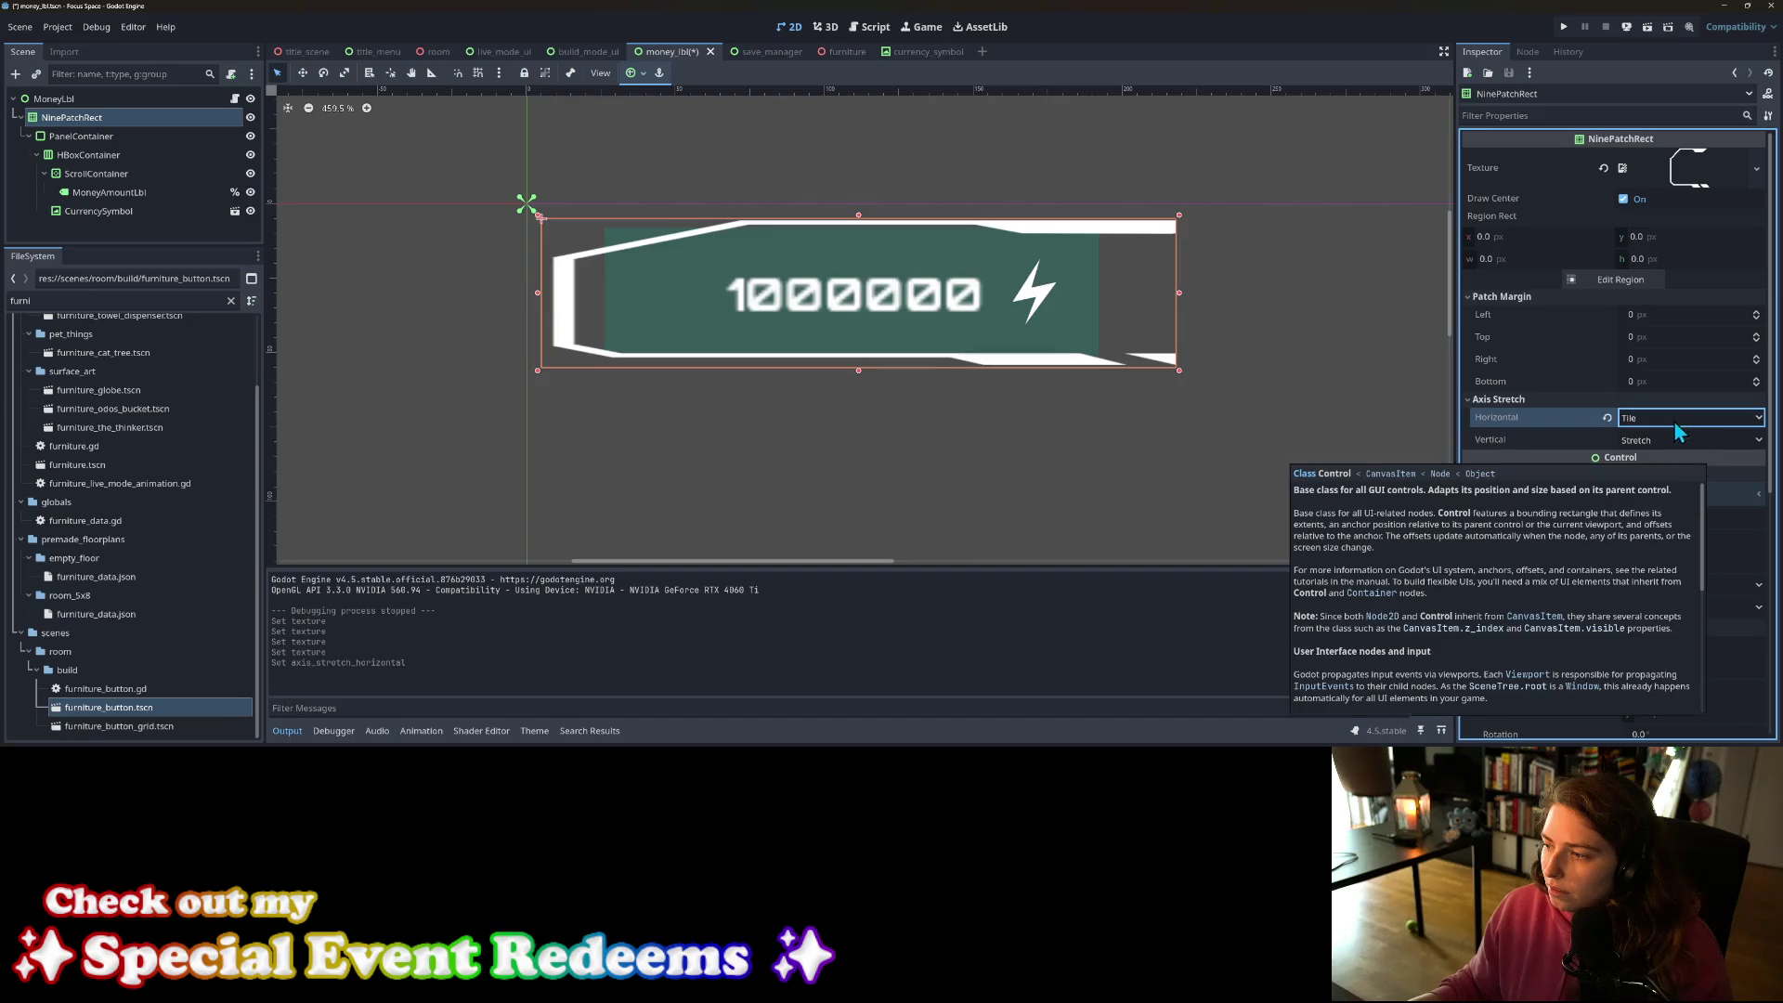
click(1674, 421)
click(1674, 473)
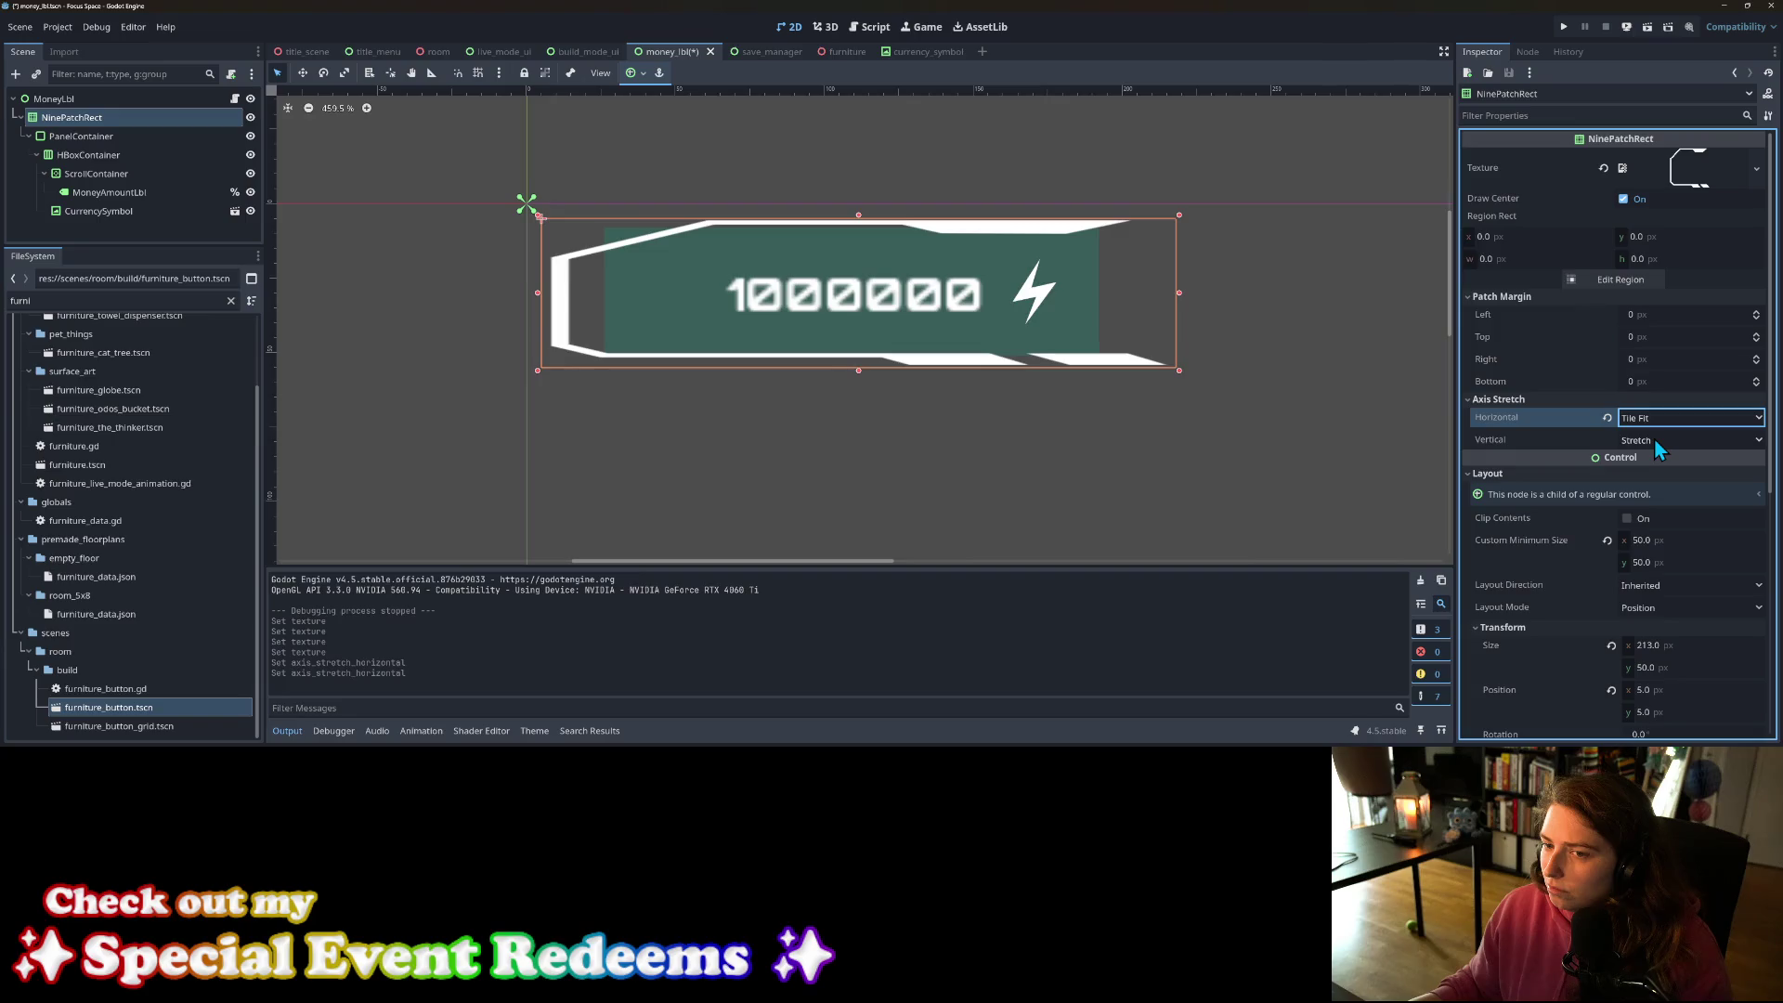
Step: Set the vertical Axis Stretch to Tile Fit as well and preview the frame
click(1653, 438)
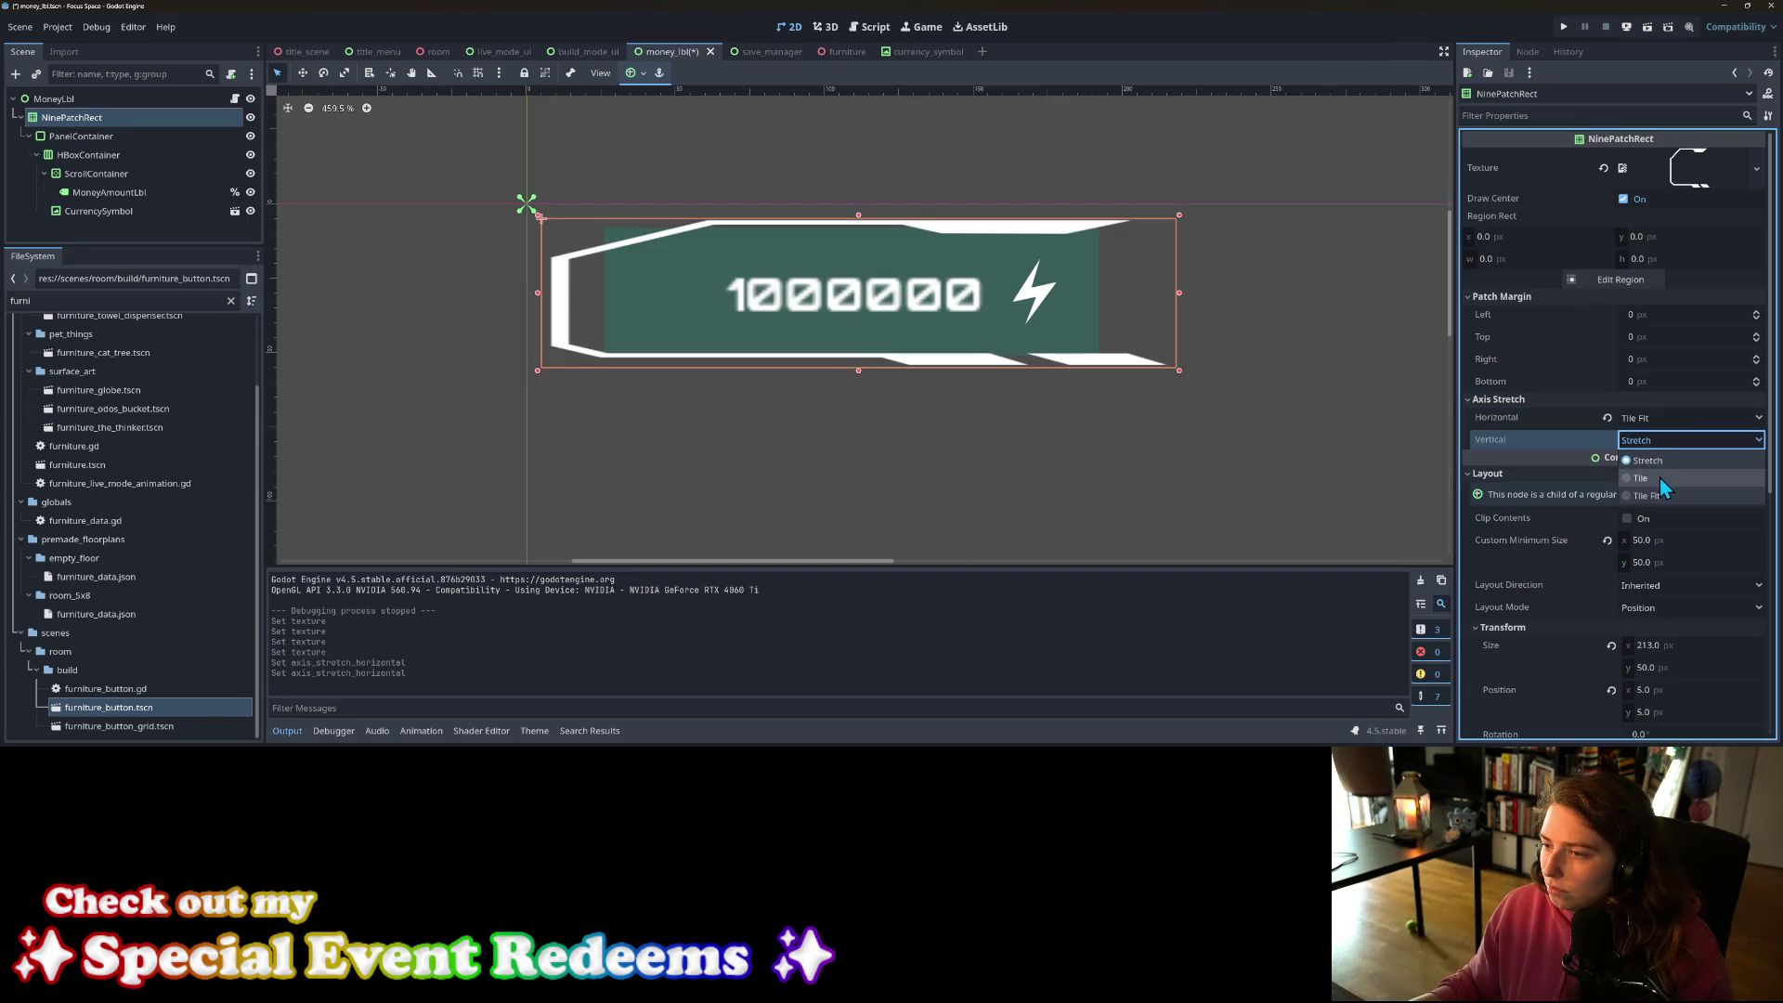
click(1659, 478)
click(1652, 439)
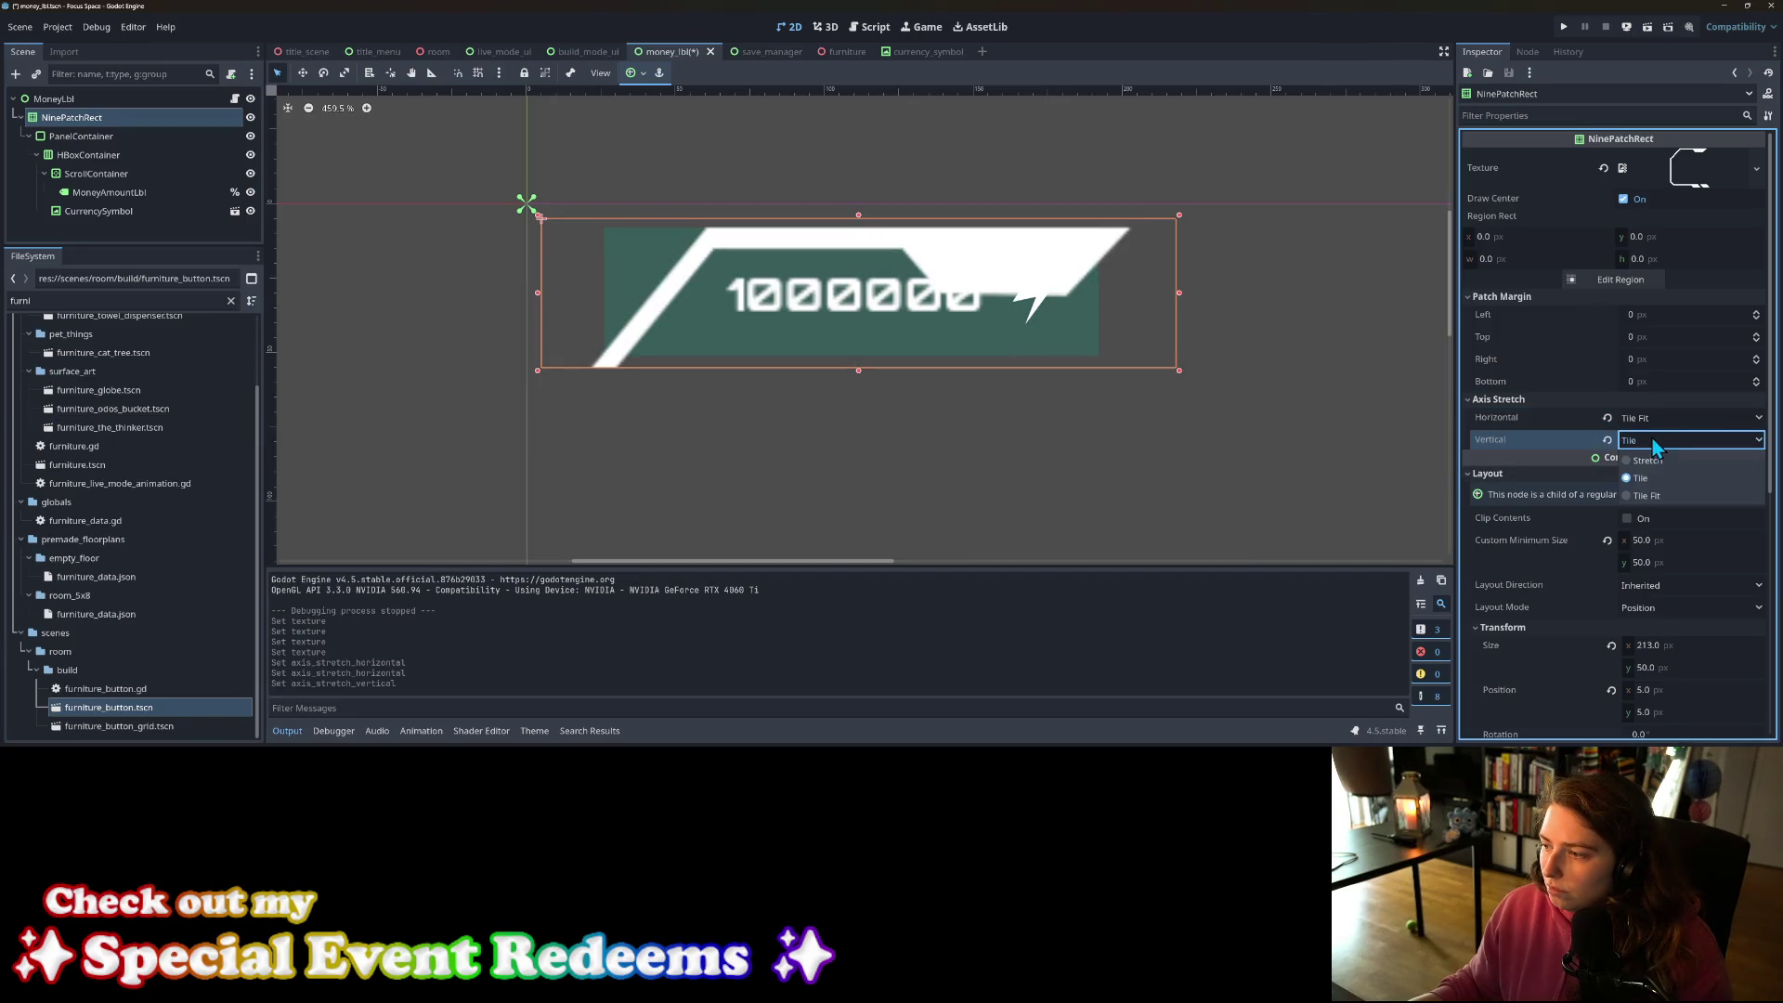
click(1658, 494)
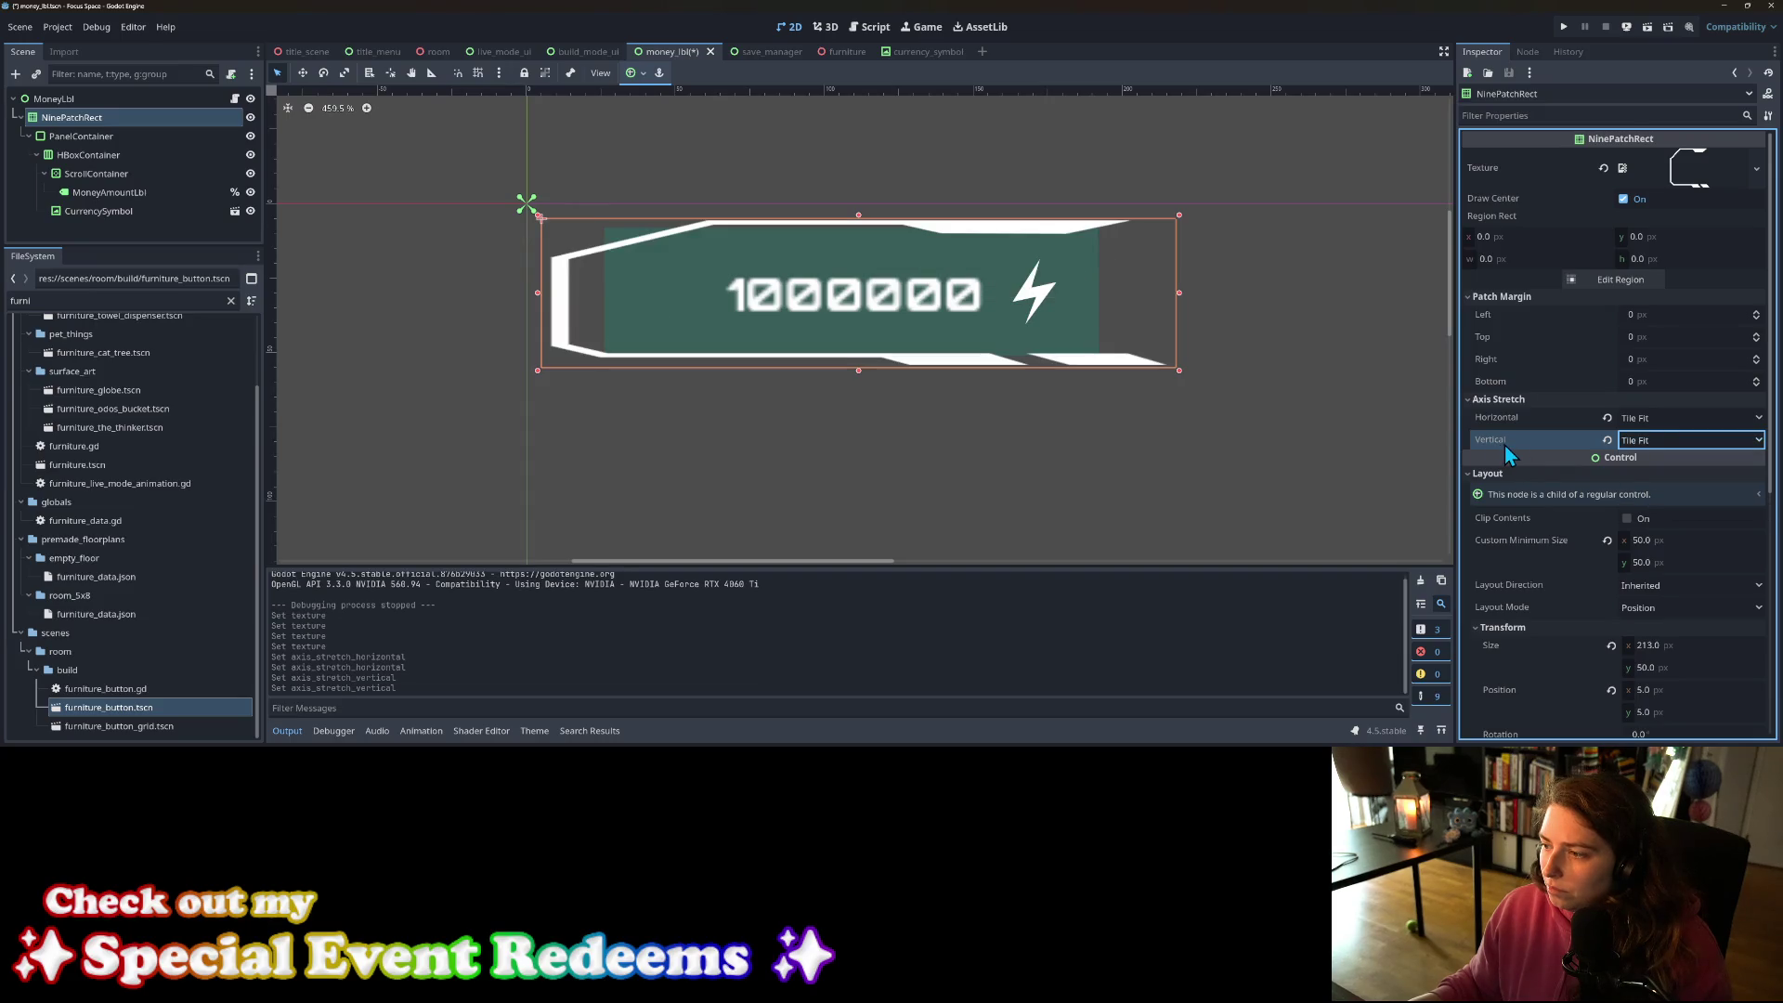
mouse_move(1505, 444)
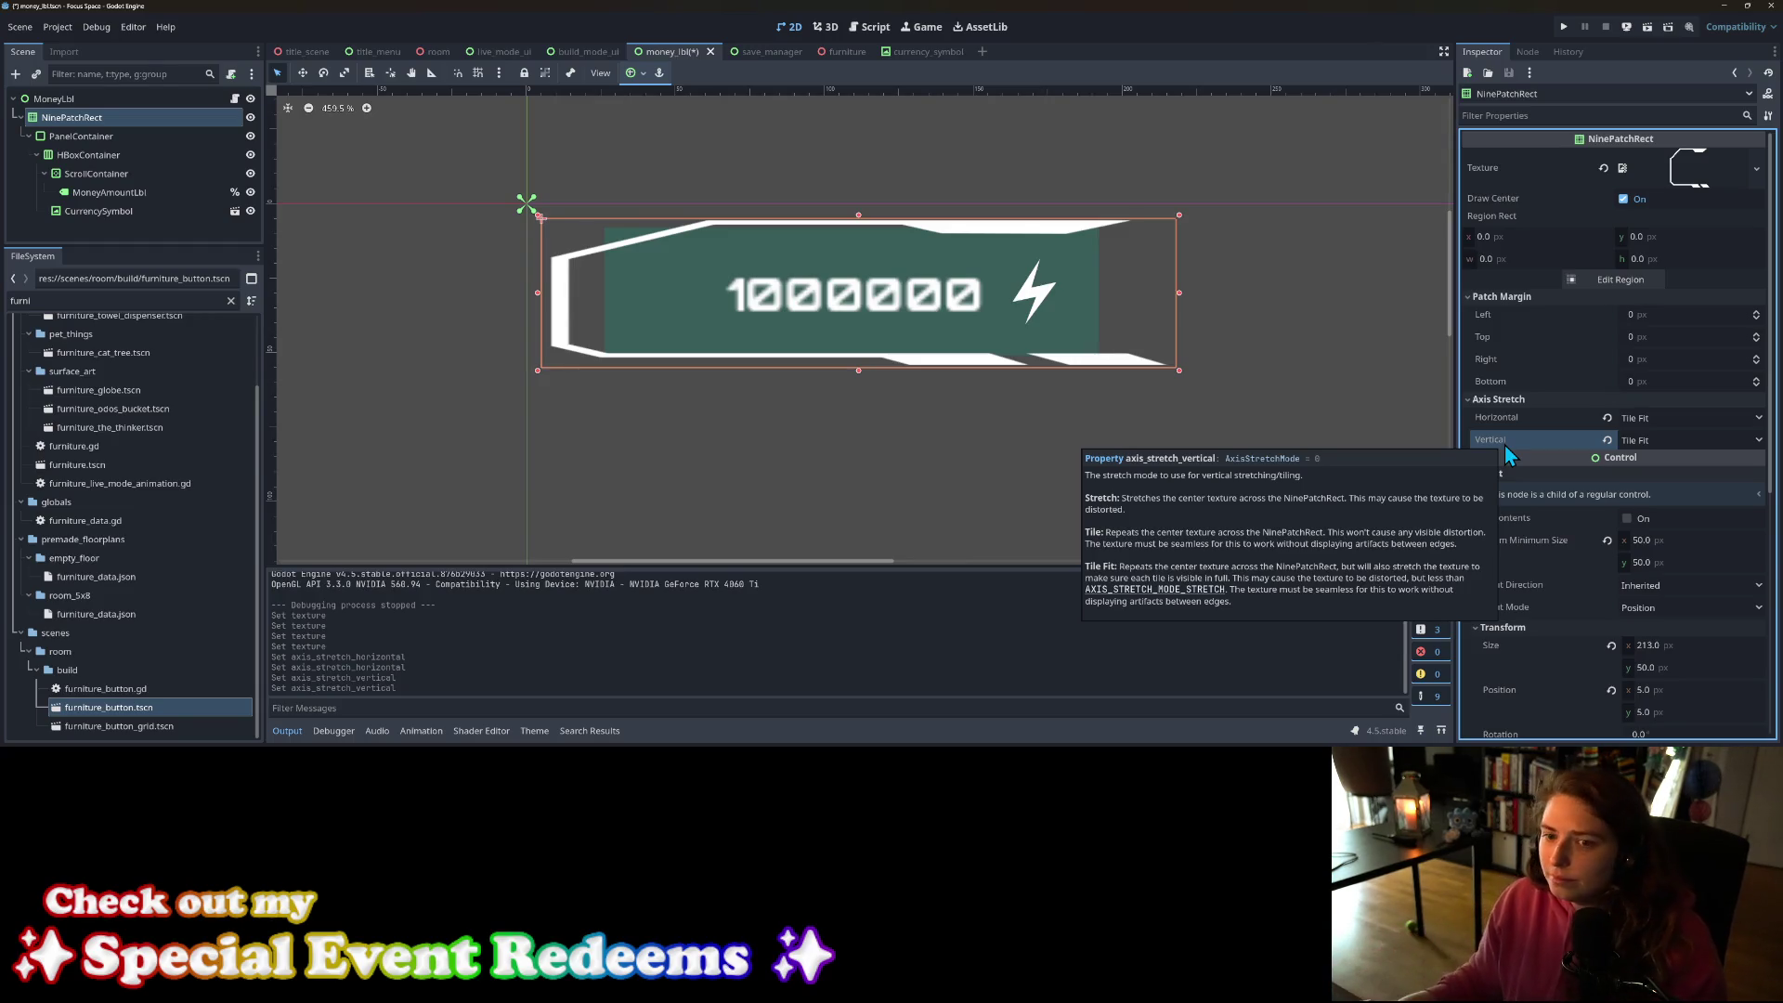
click(1158, 421)
scroll(1110, 442, down, 5)
Step: Center the money label and adjust the PanelContainer's top, left and bottom edges within the frame
scroll(1106, 438, down, 9)
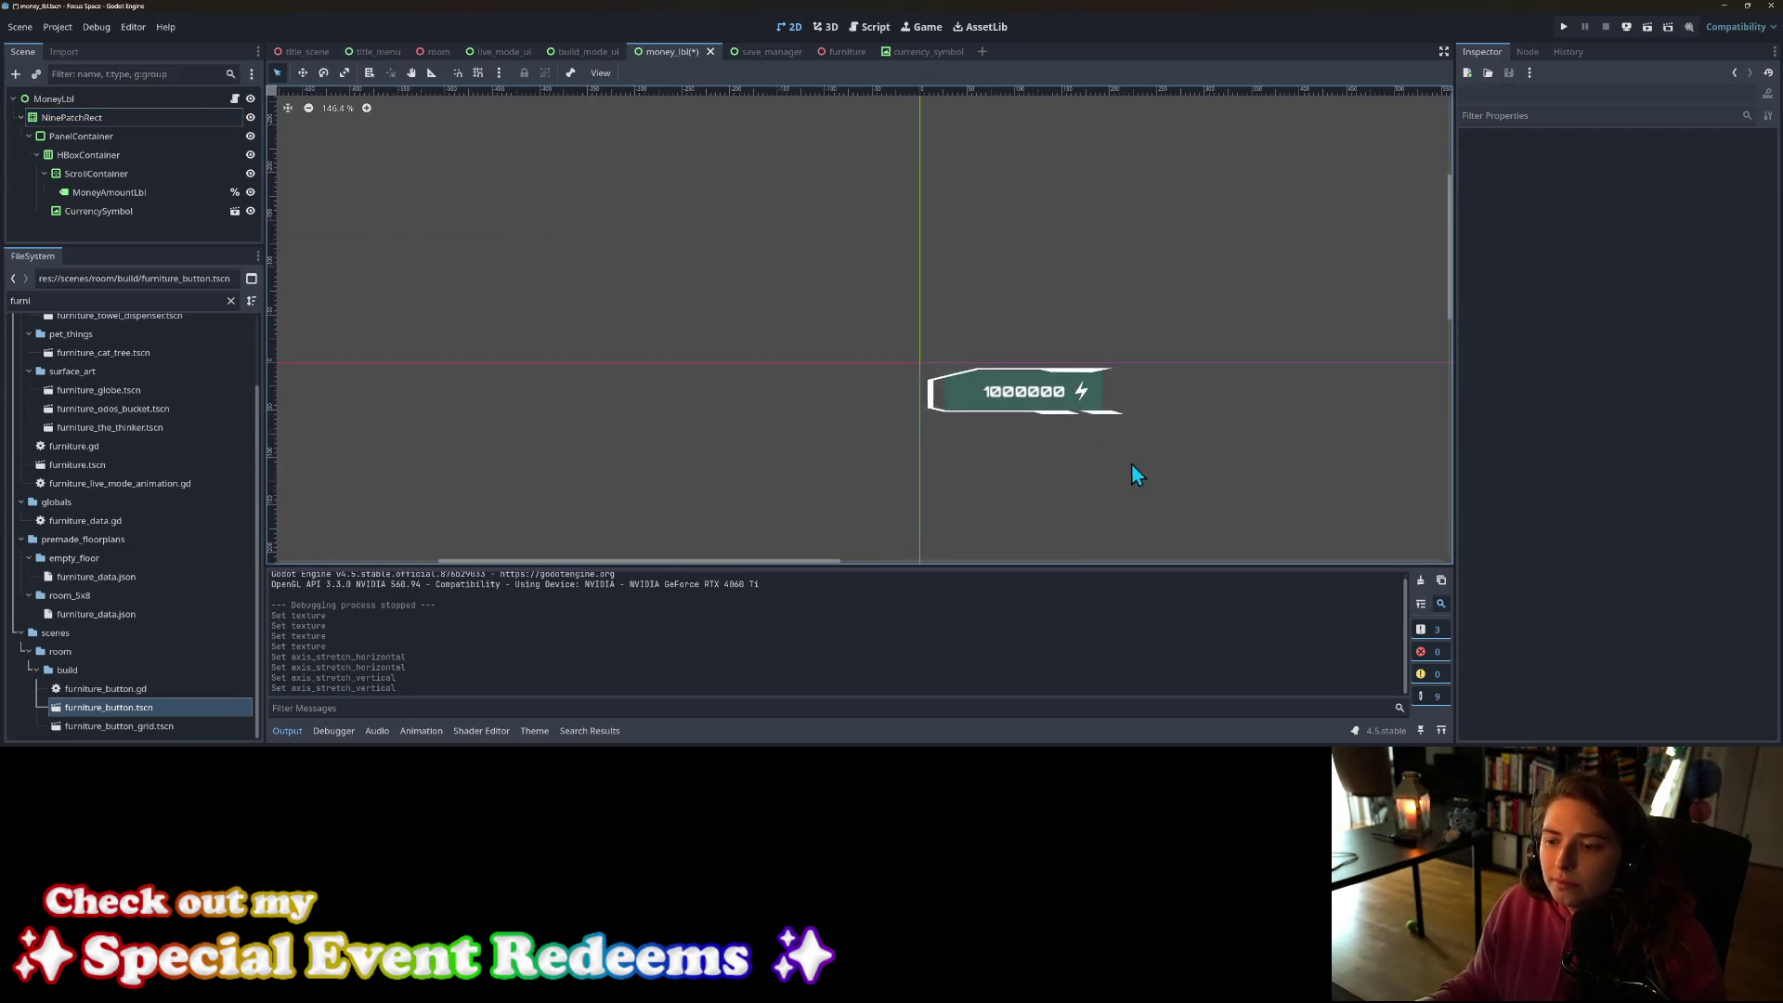
mouse_move(1027, 395)
mouse_down()
mouse_move(737, 131)
mouse_move(788, 231)
mouse_up()
scroll(977, 381, up, 3)
scroll(938, 357, up, 2)
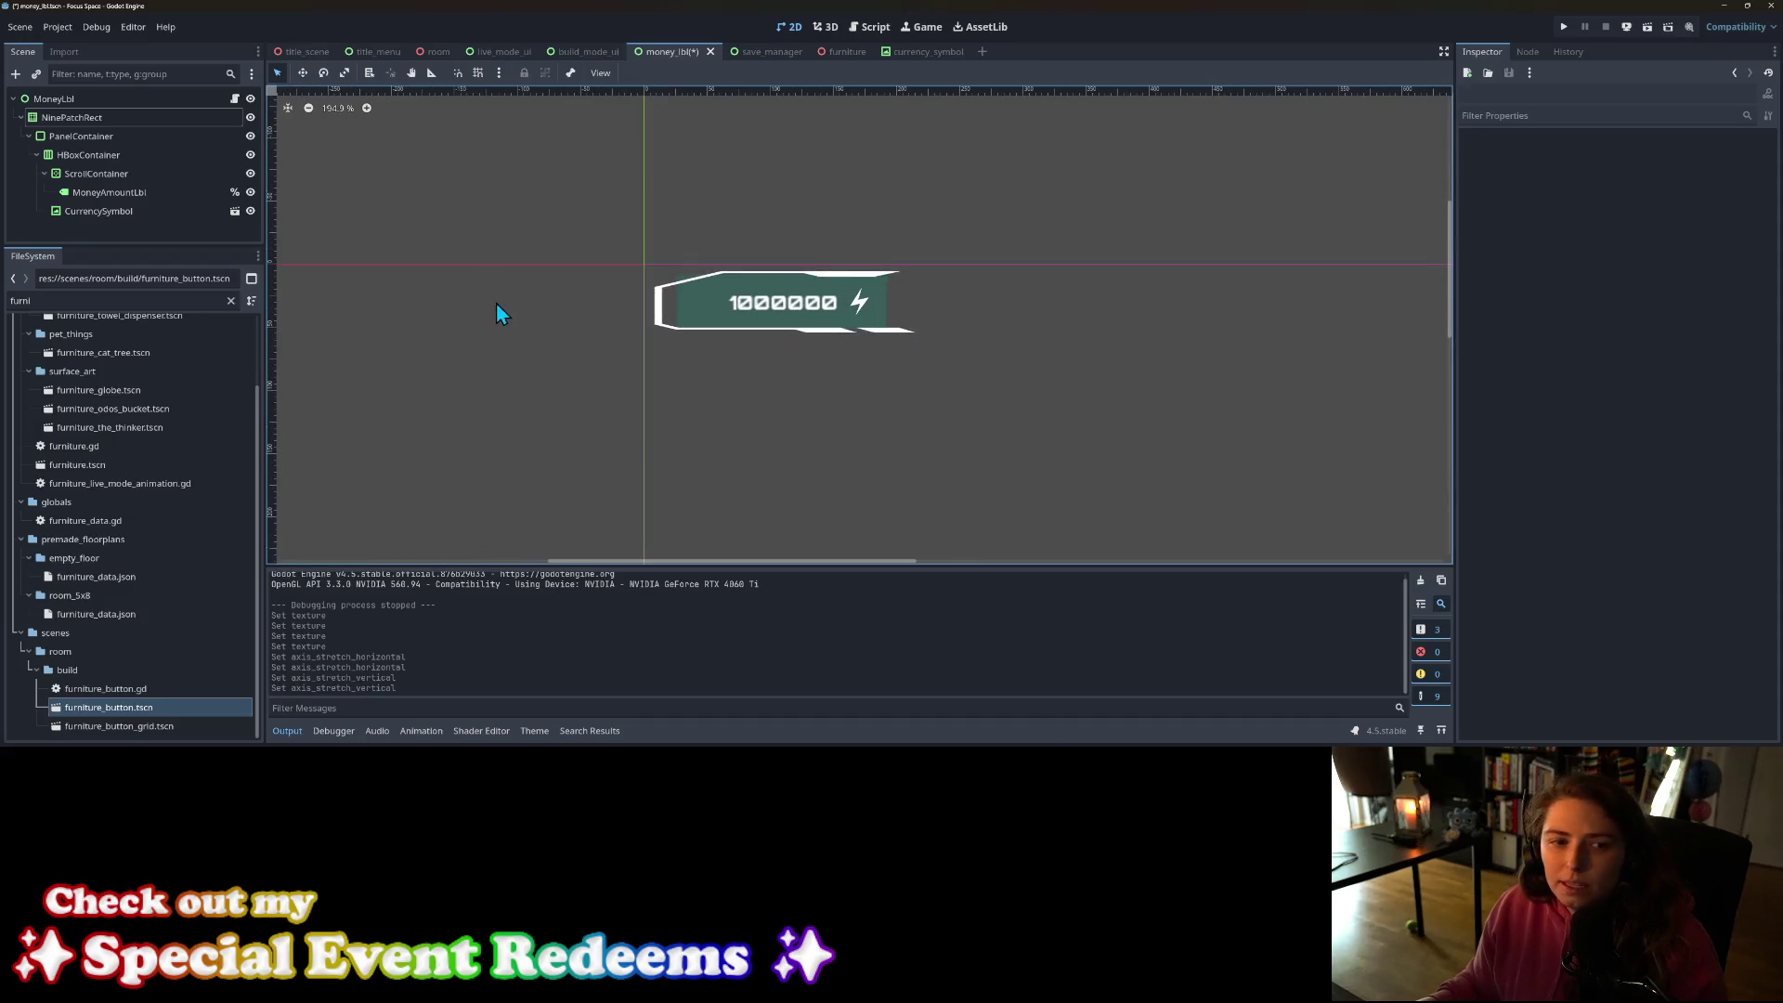
click(81, 135)
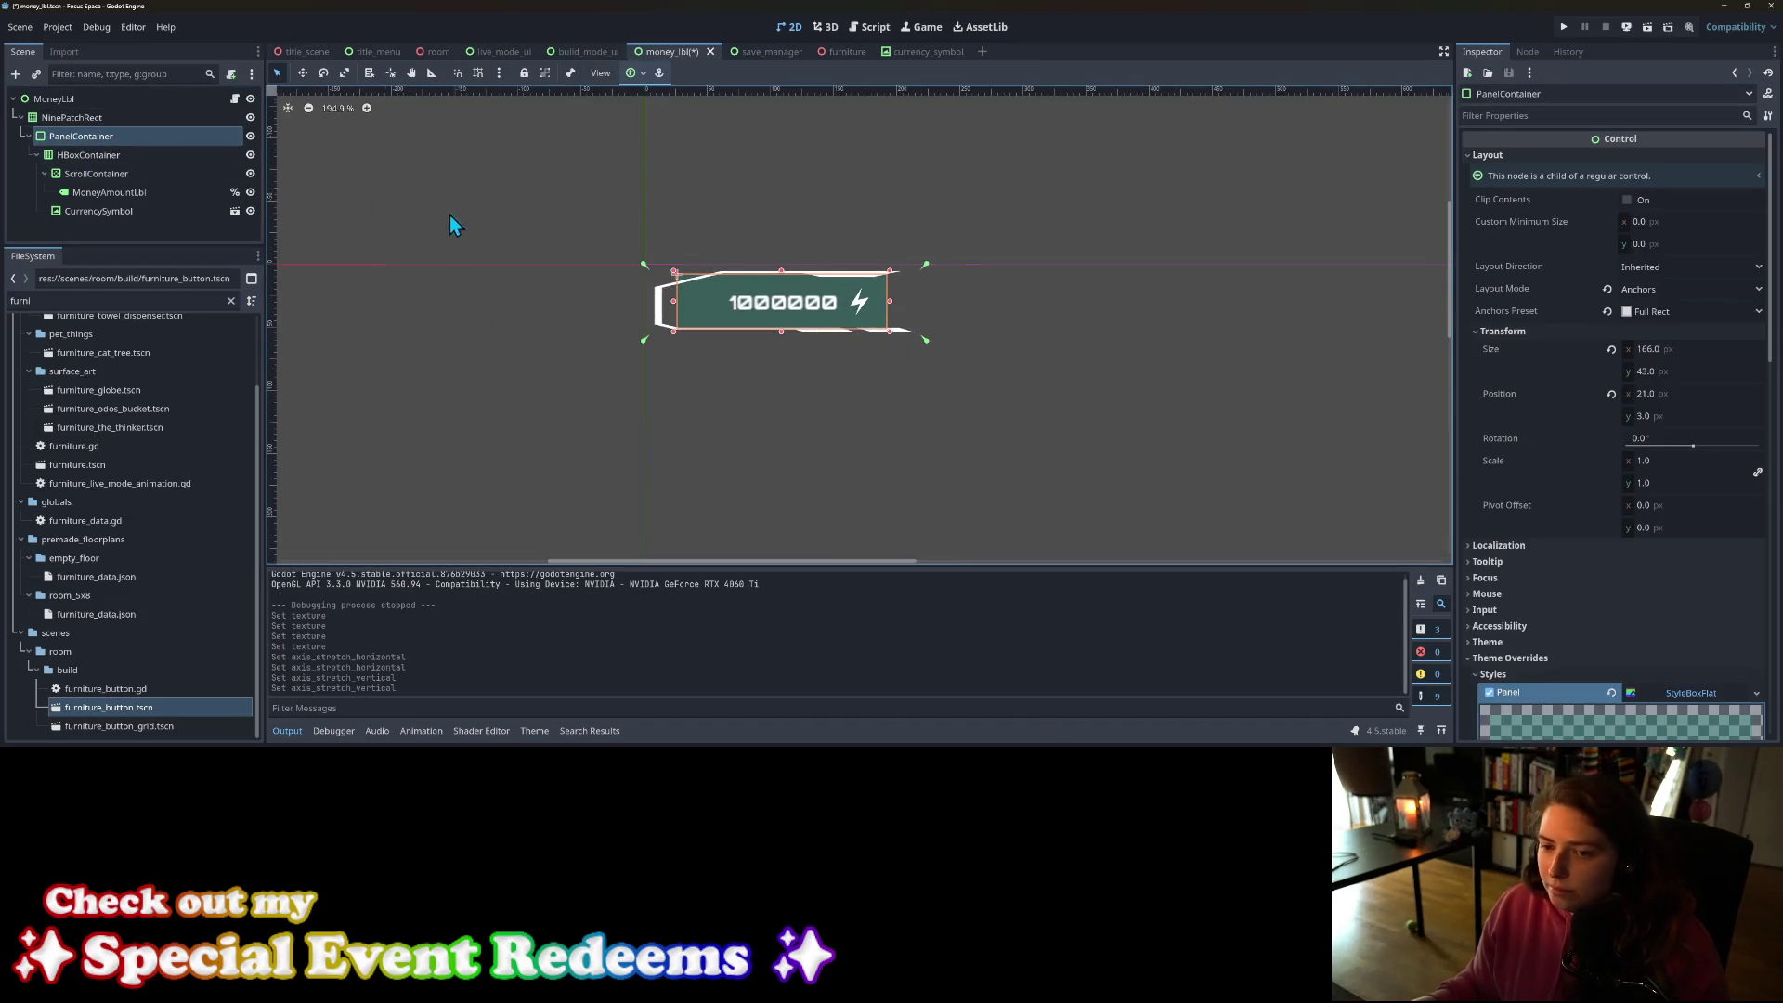
scroll(732, 306, up, 5)
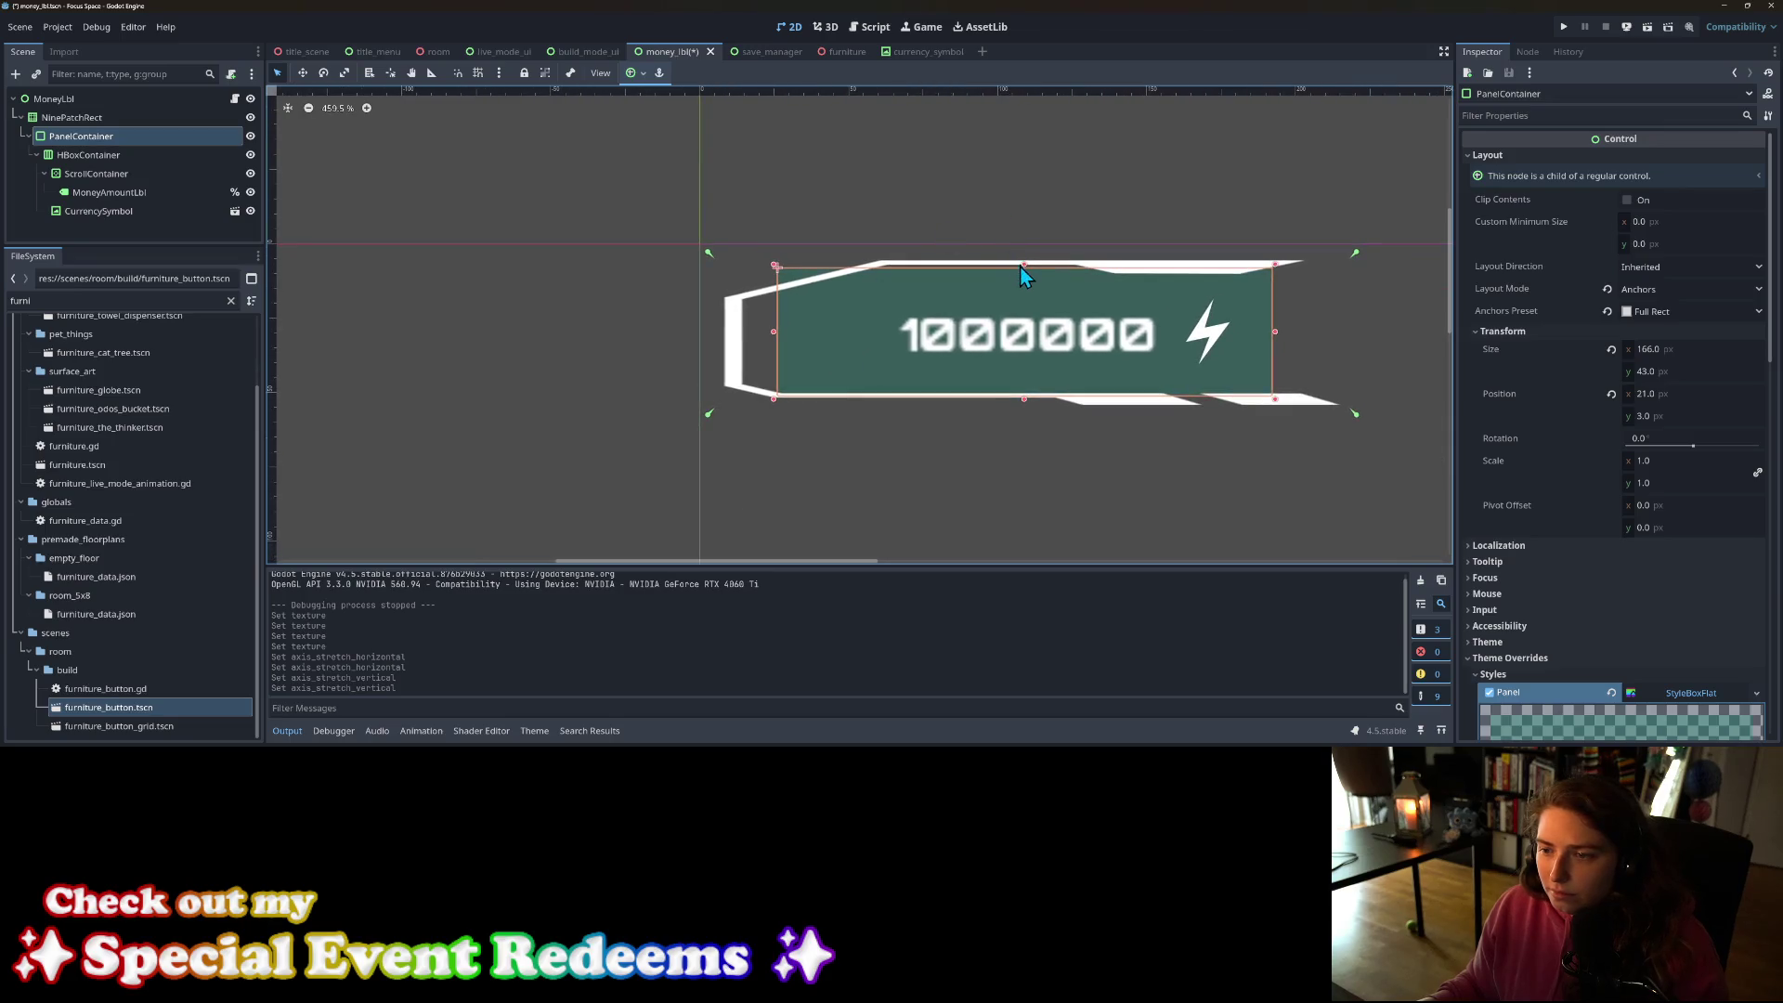
drag(1021, 266, 1021, 295)
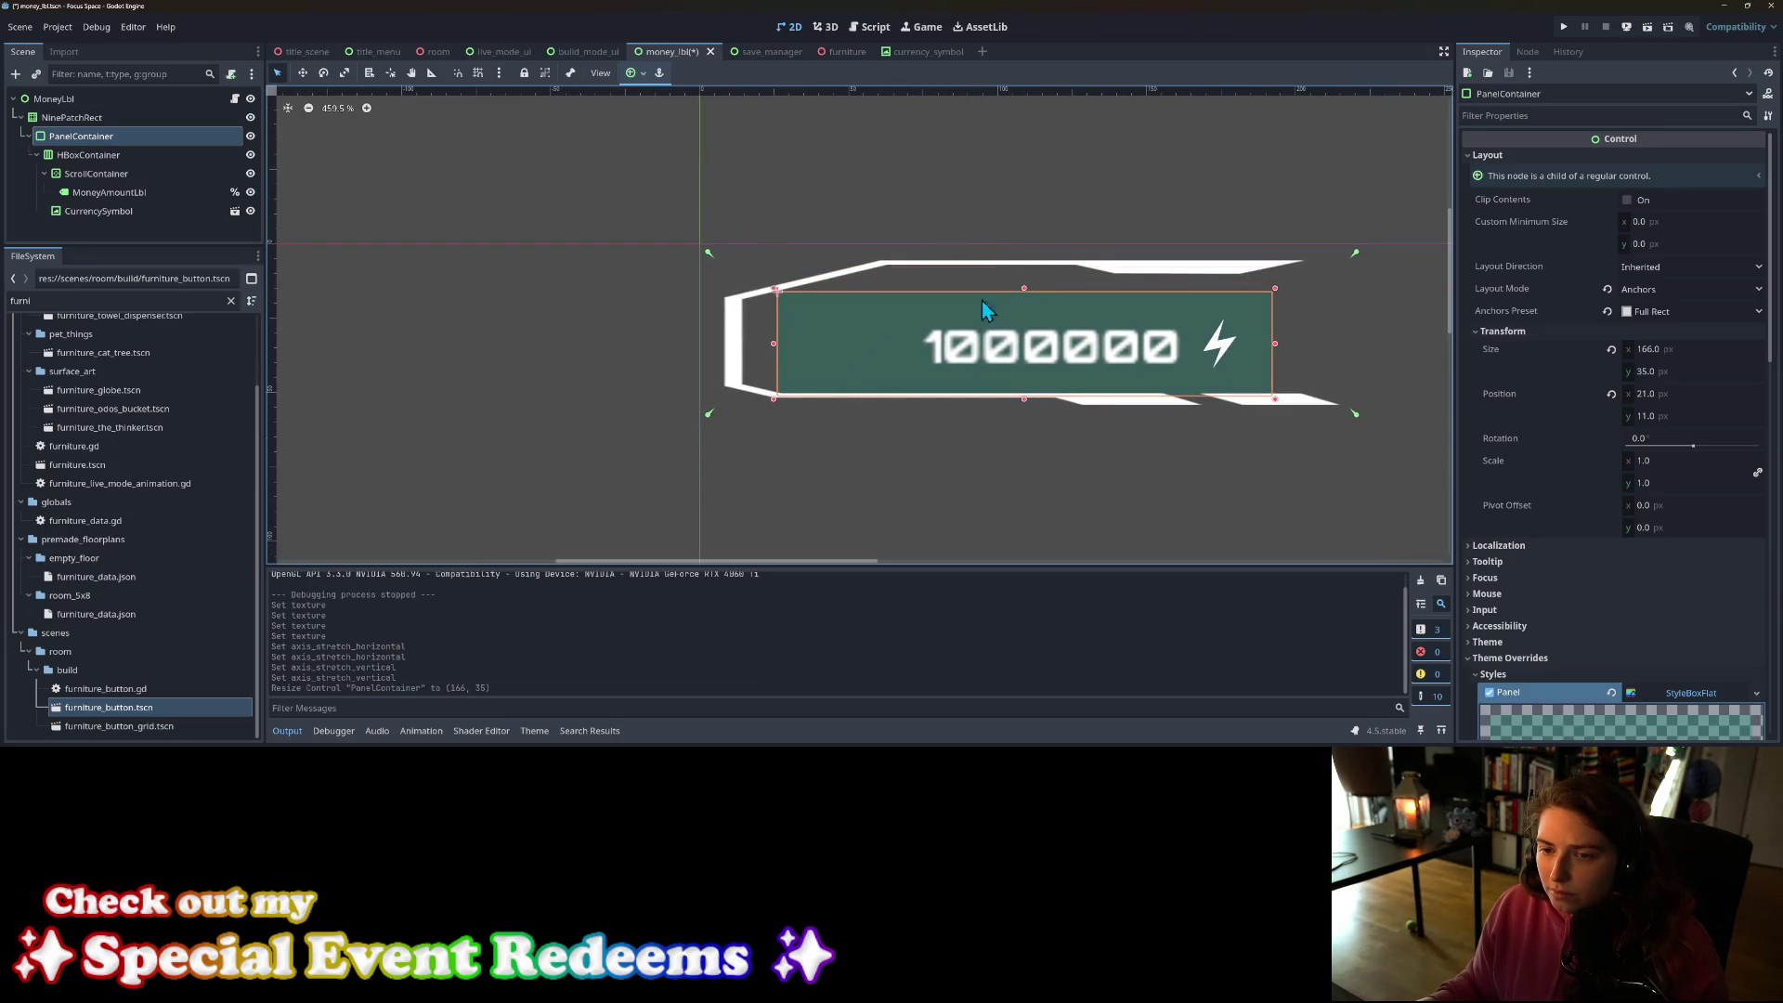
drag(773, 344, 741, 343)
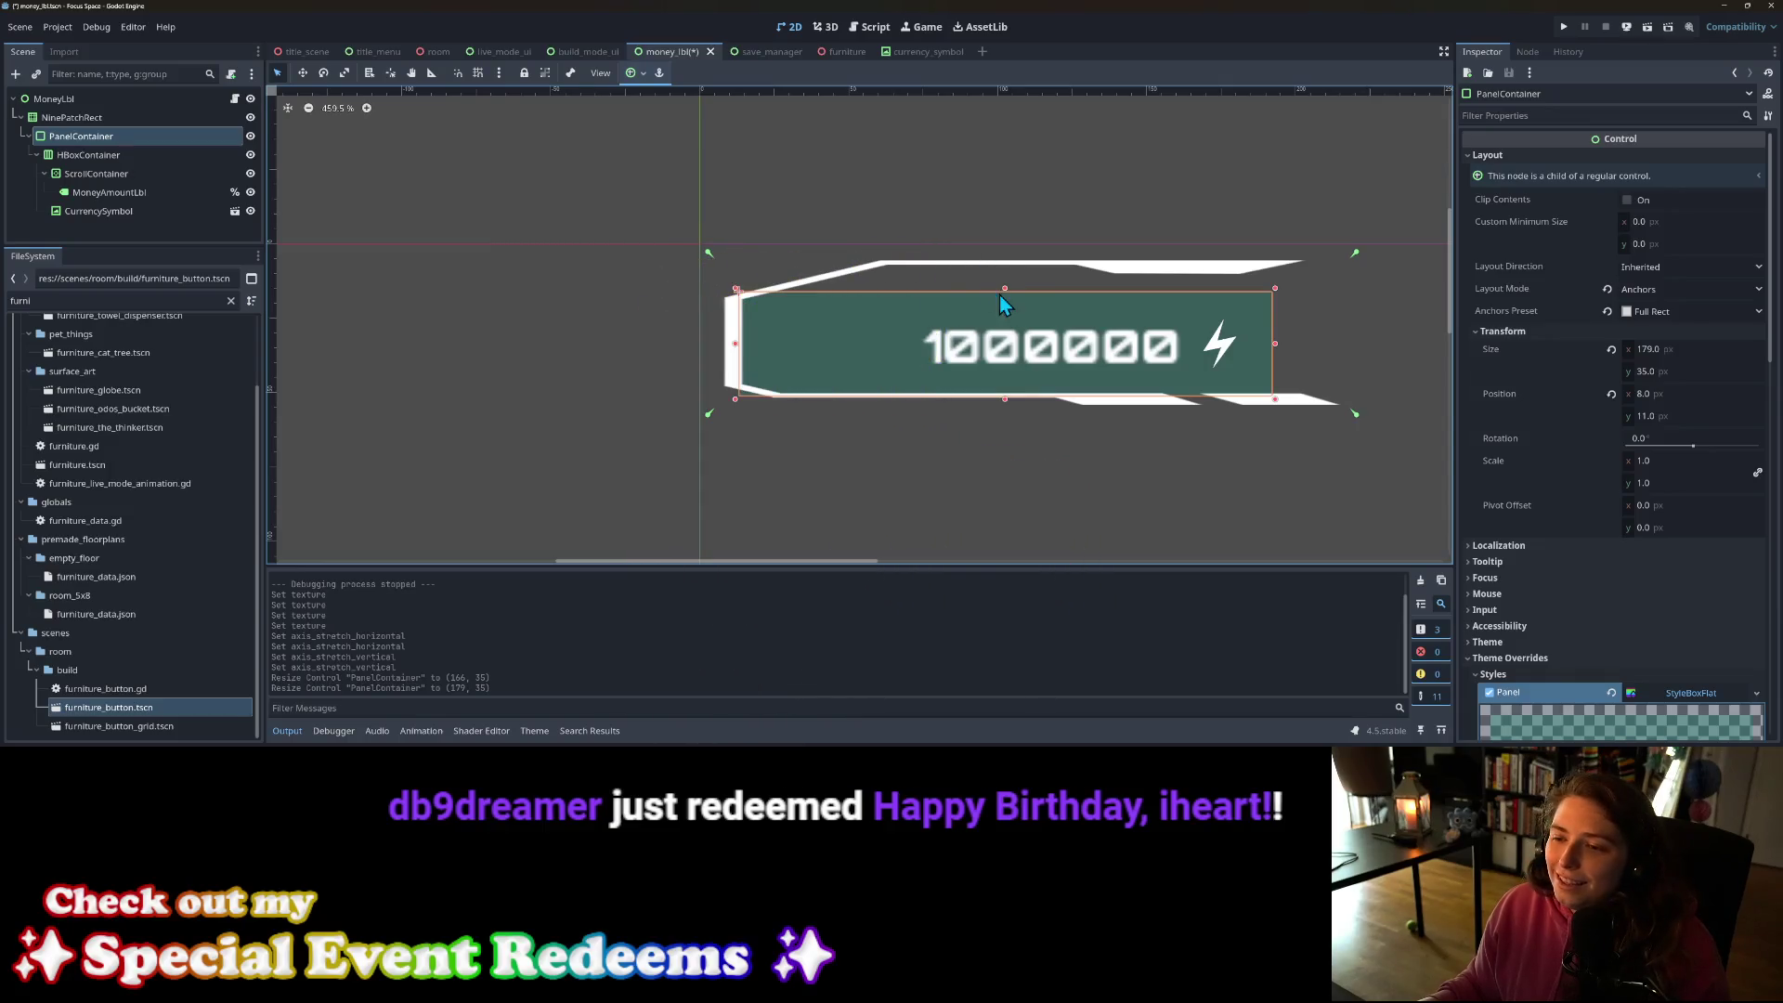
drag(1006, 290, 1006, 298)
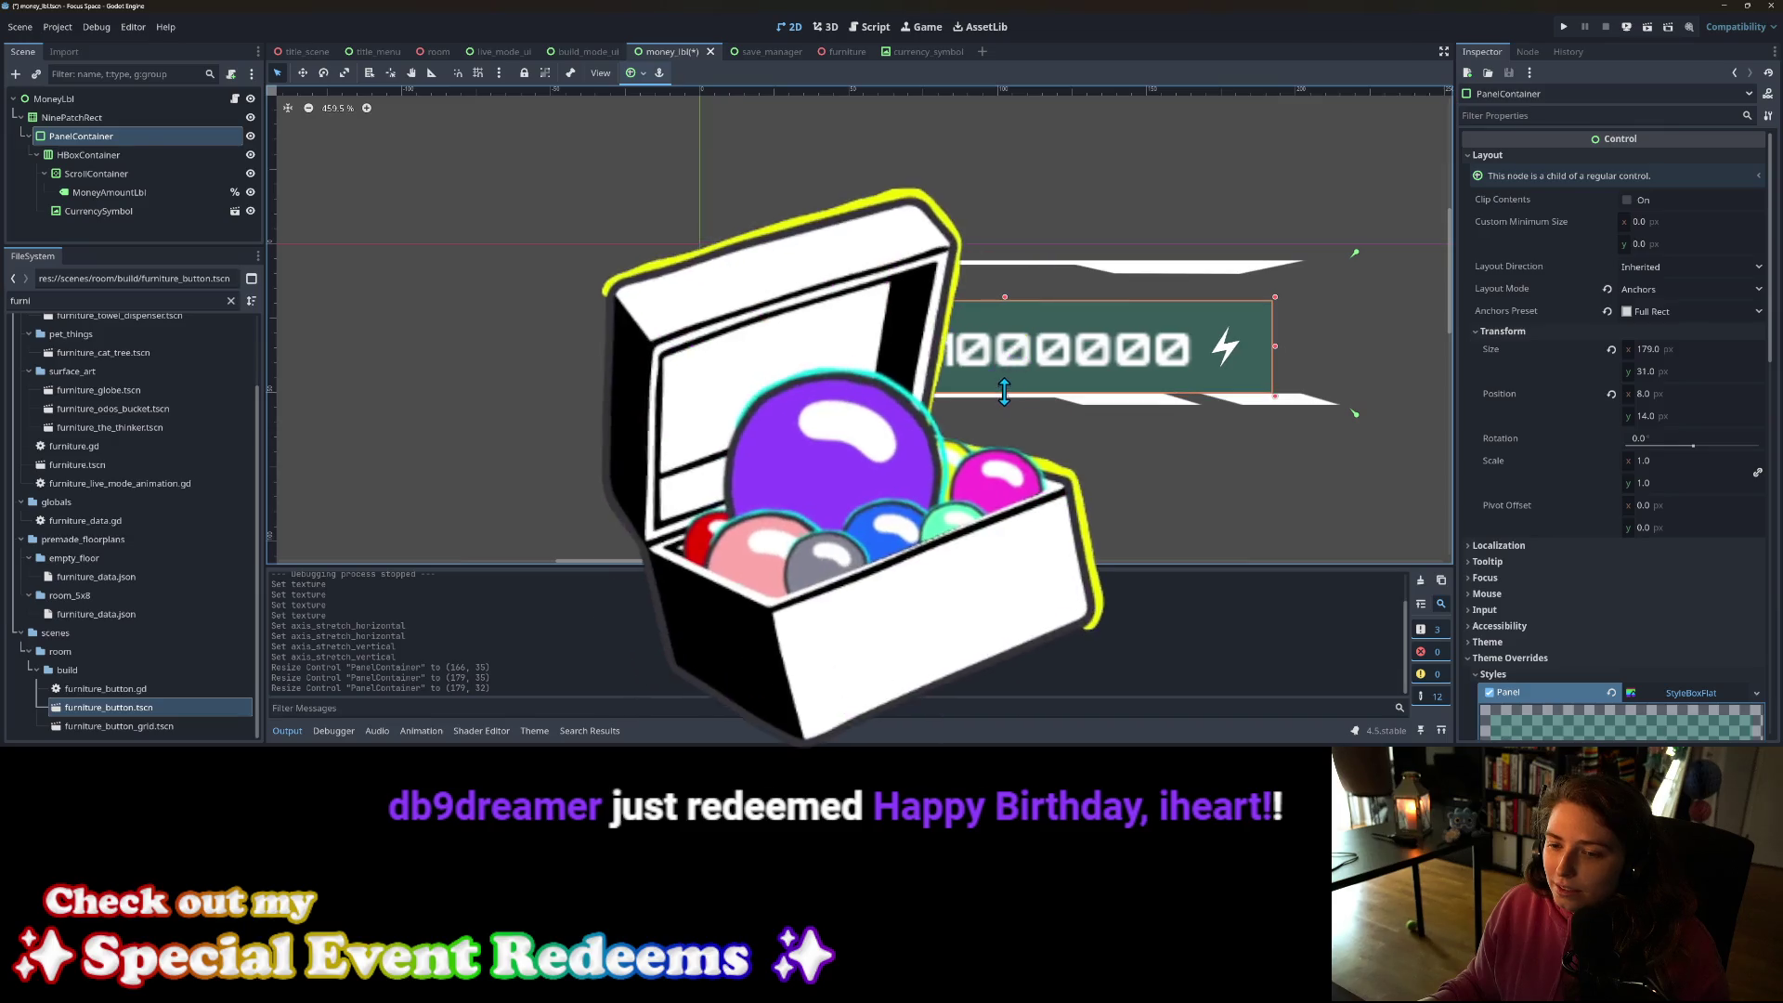
drag(1006, 400, 1007, 377)
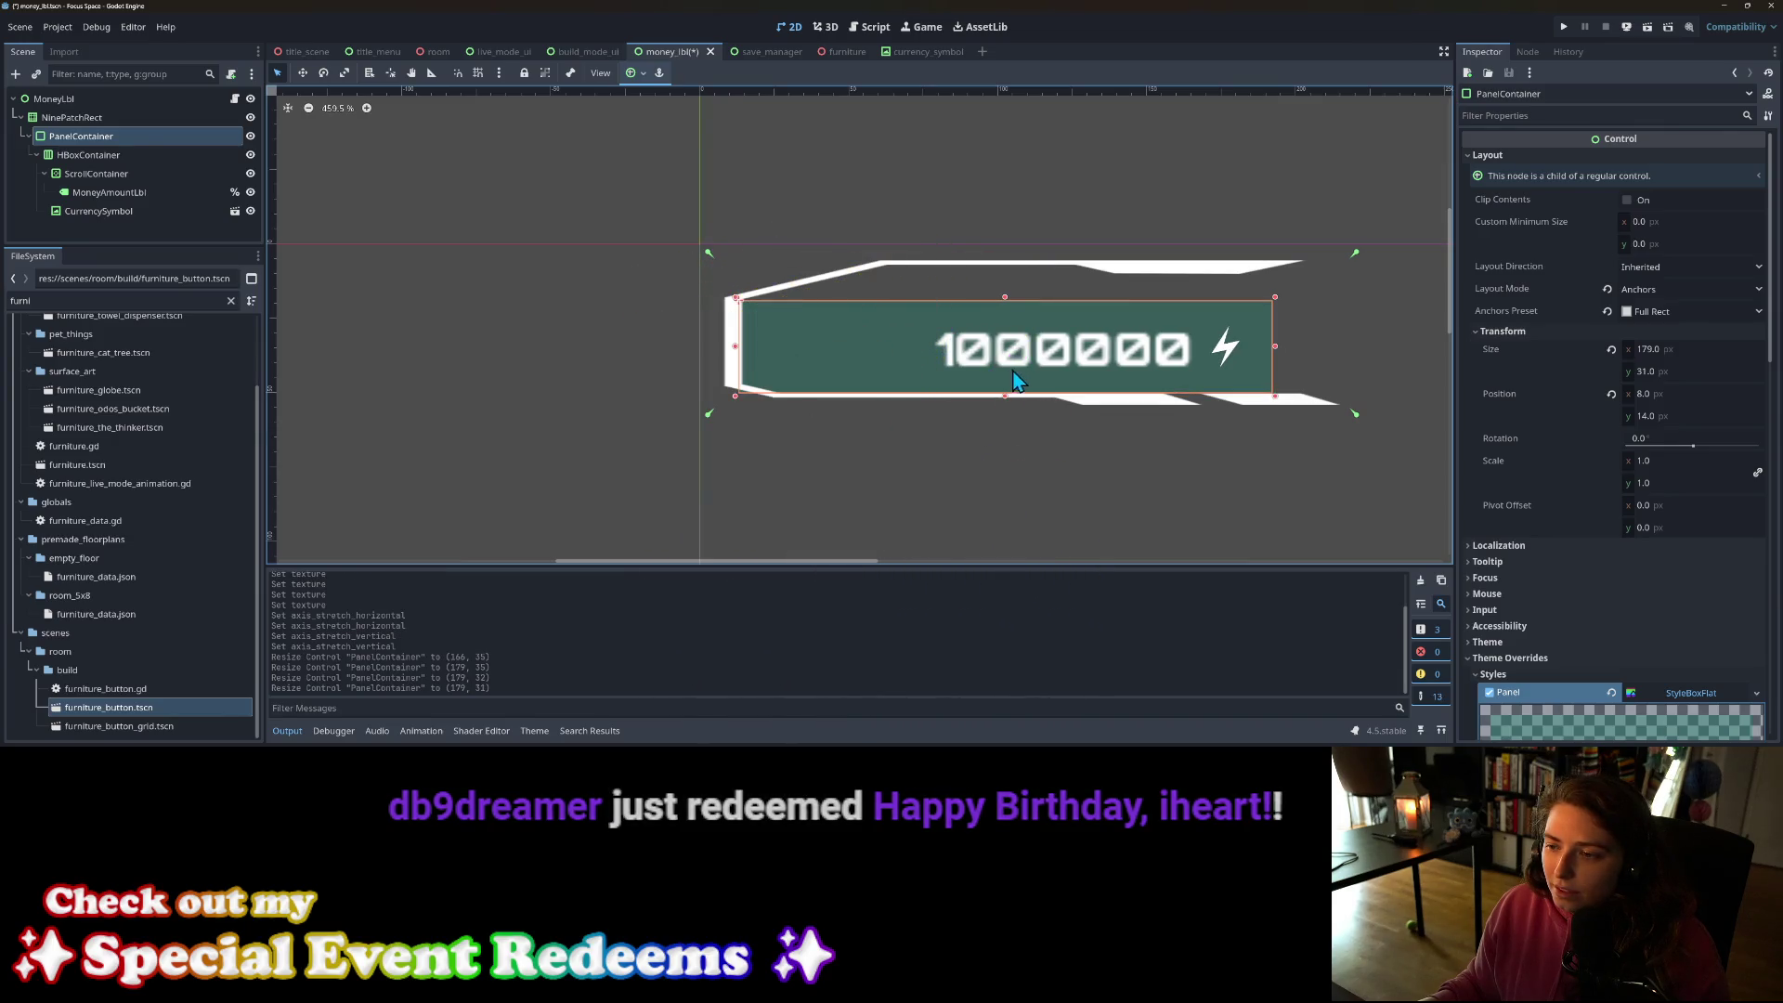
click(1012, 433)
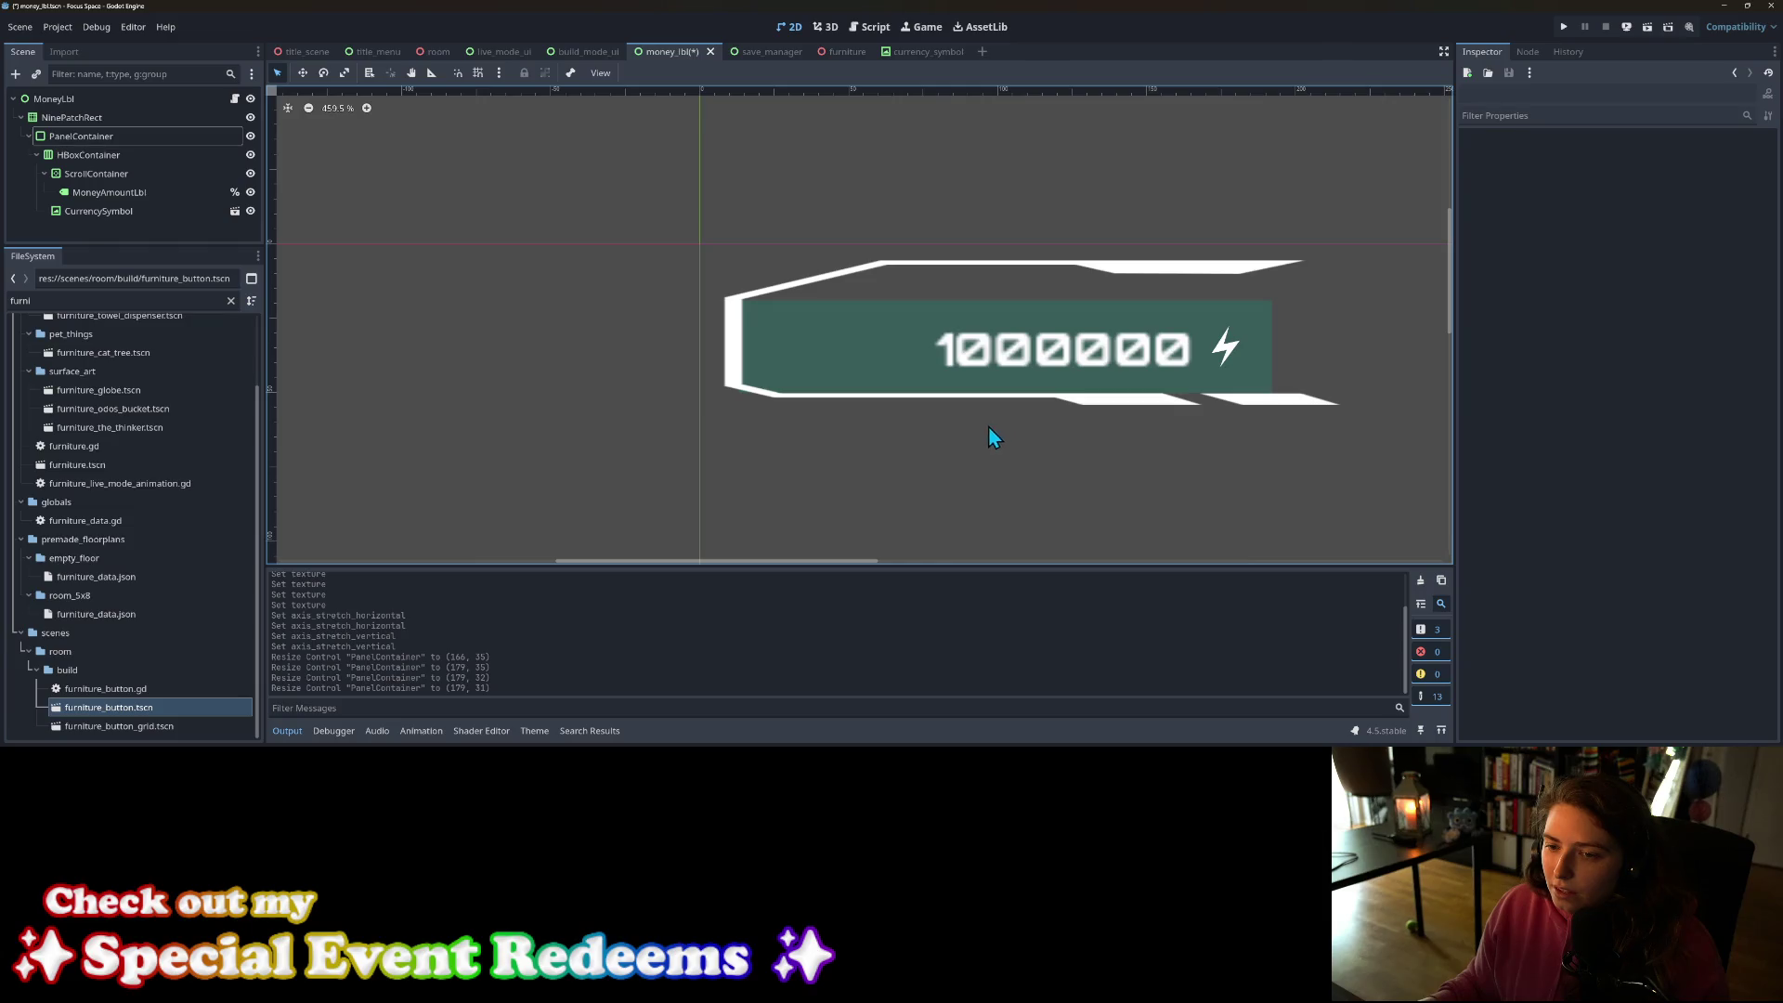
Step: Stretch the PanelContainer's top, right and bottom edges to about 208×53 to fill the frame
click(821, 348)
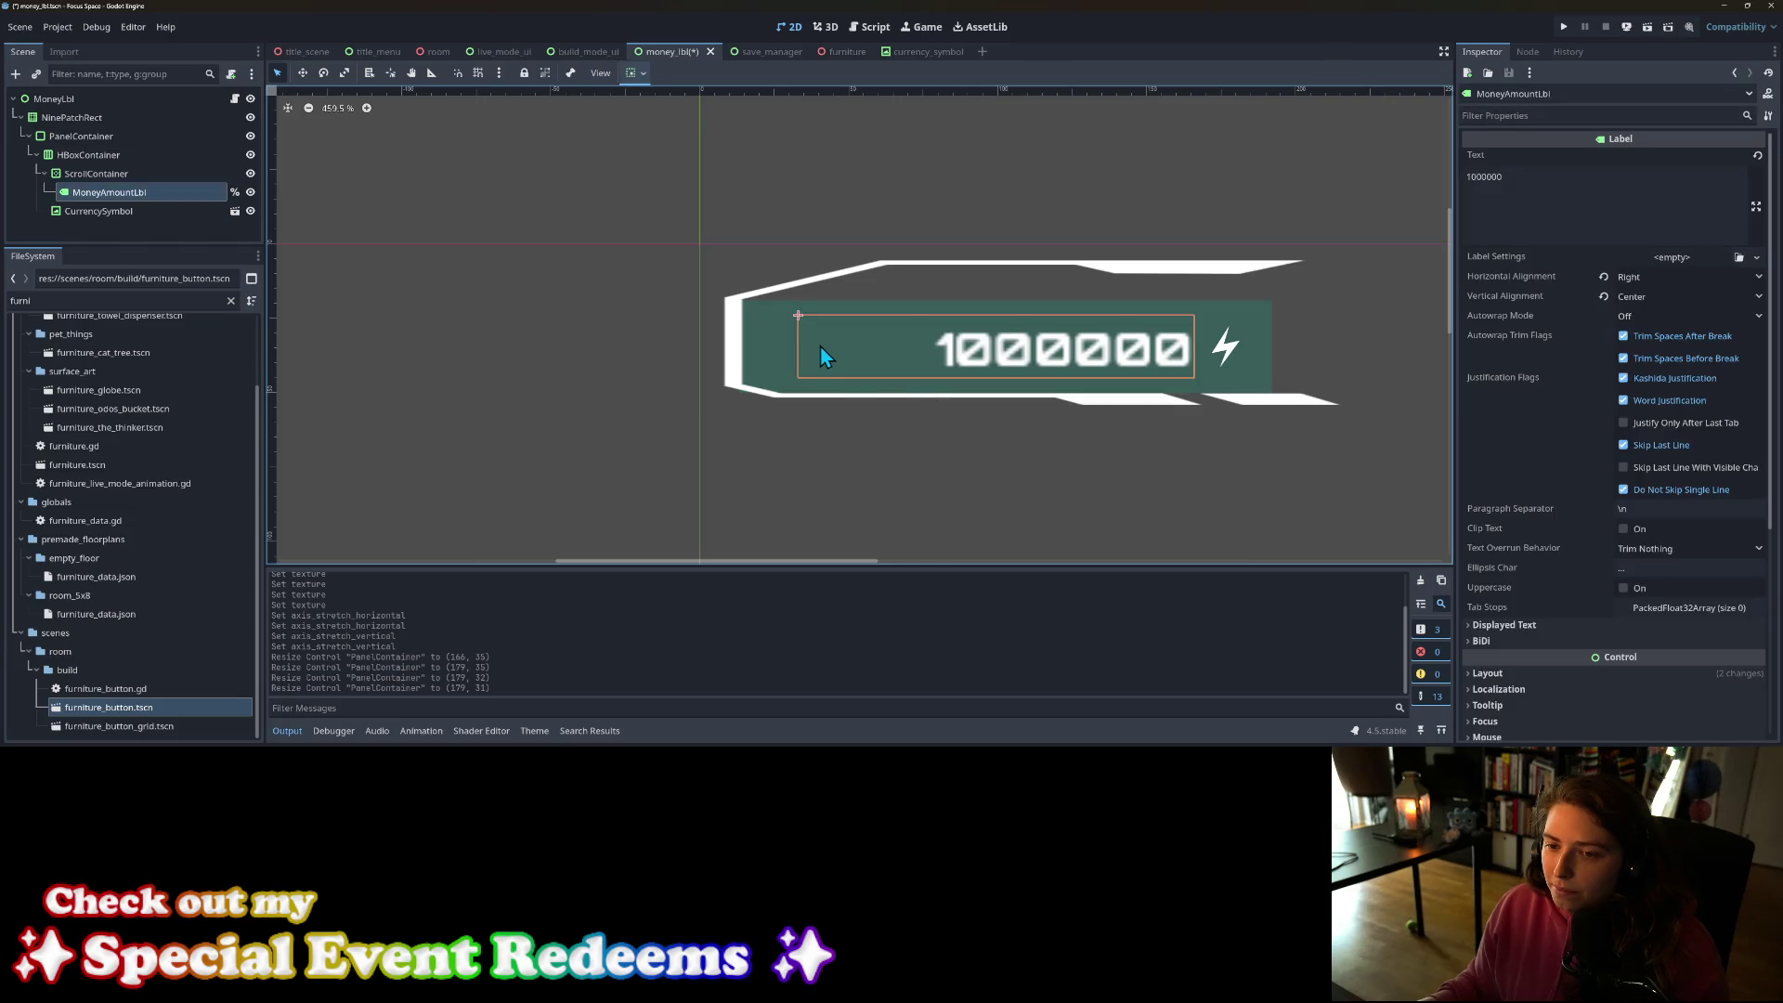
click(81, 135)
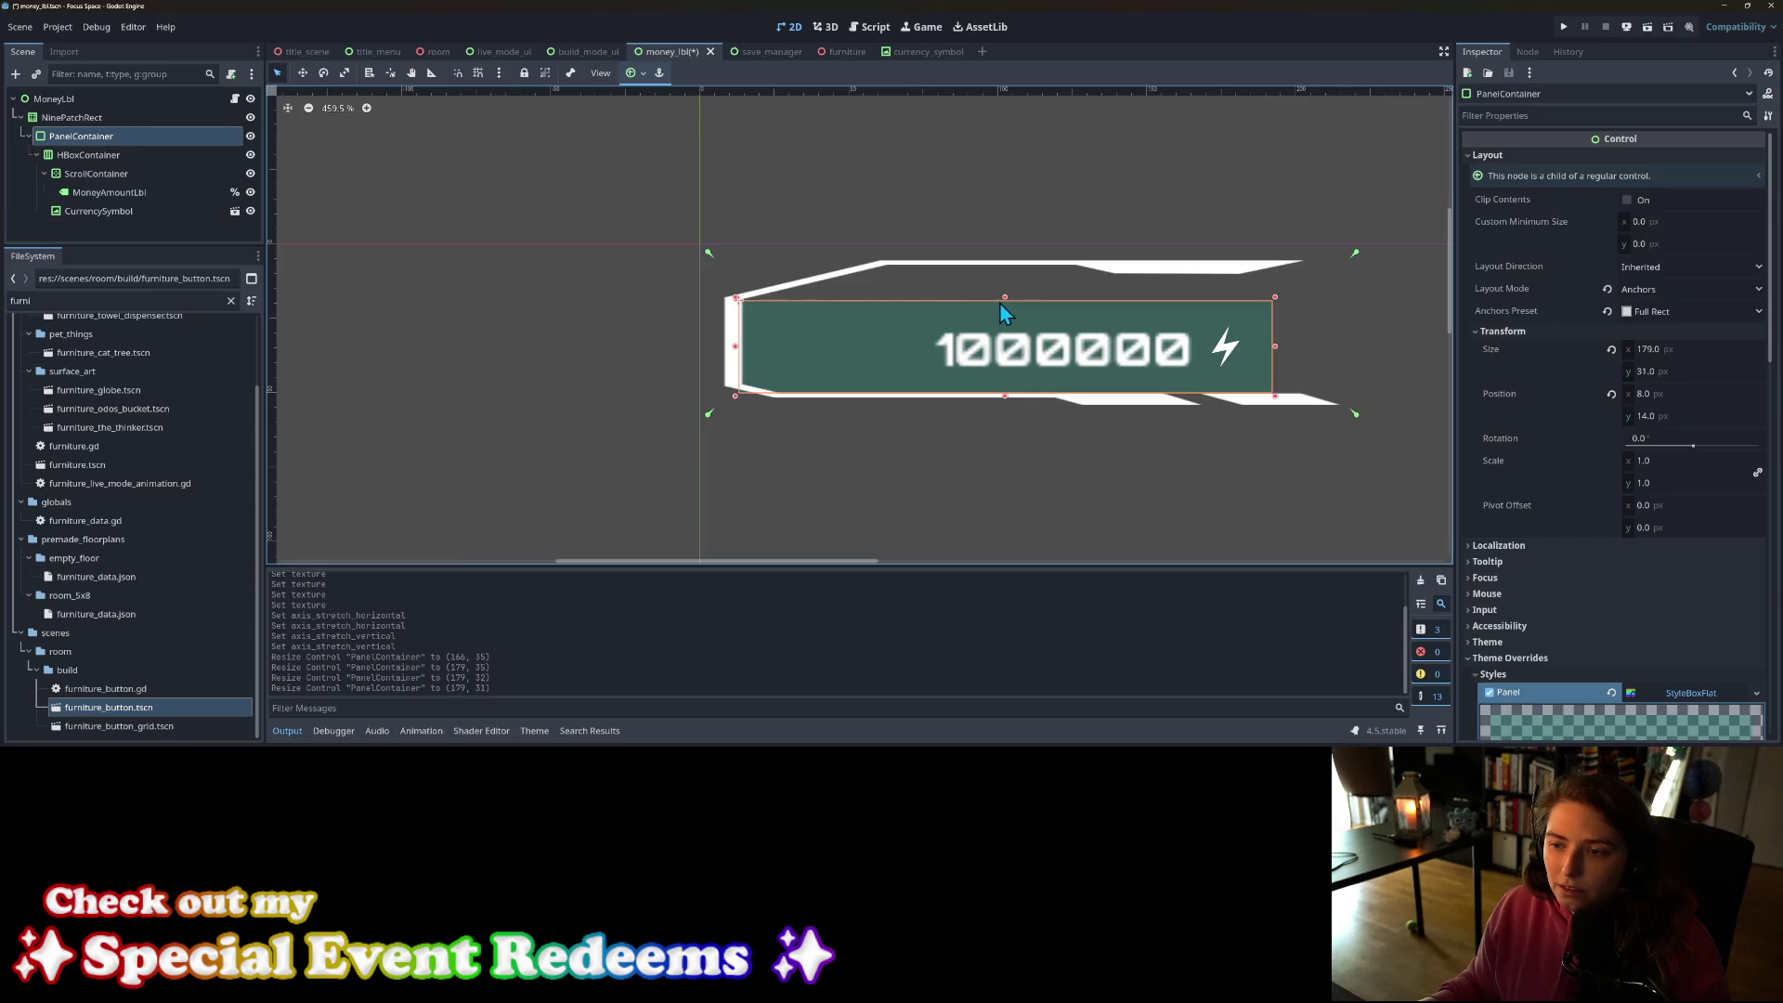
drag(1005, 299, 996, 259)
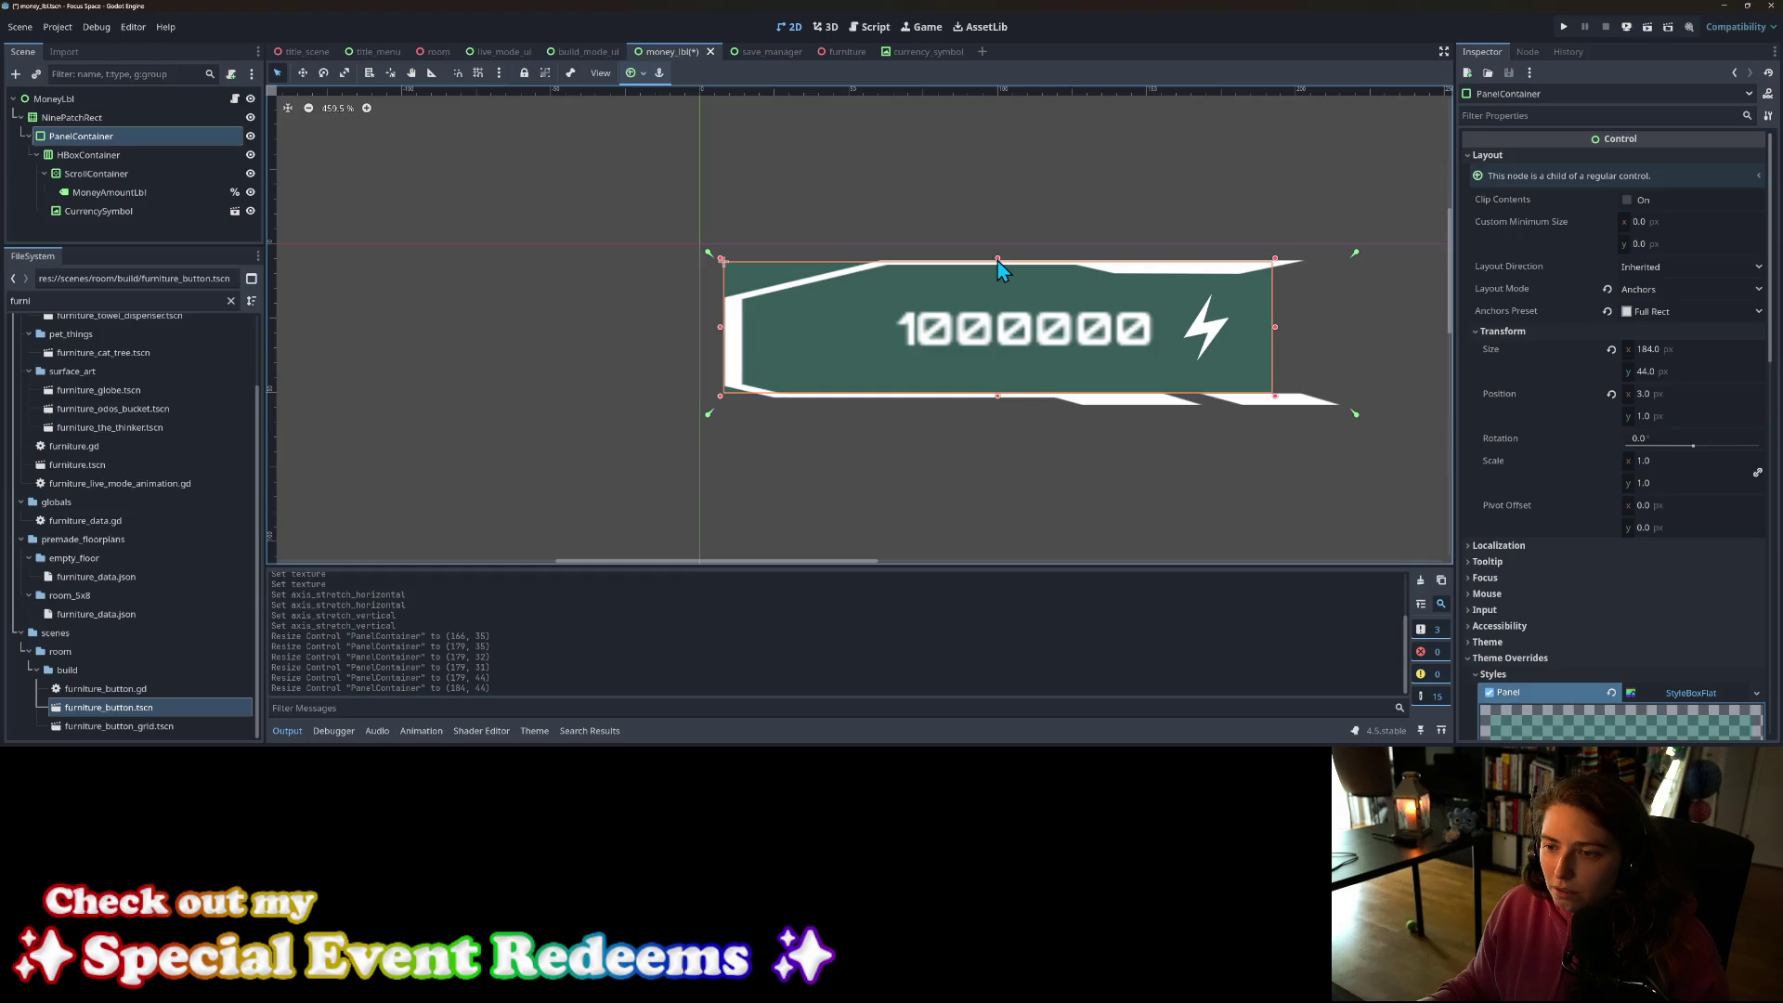
drag(998, 261, 996, 248)
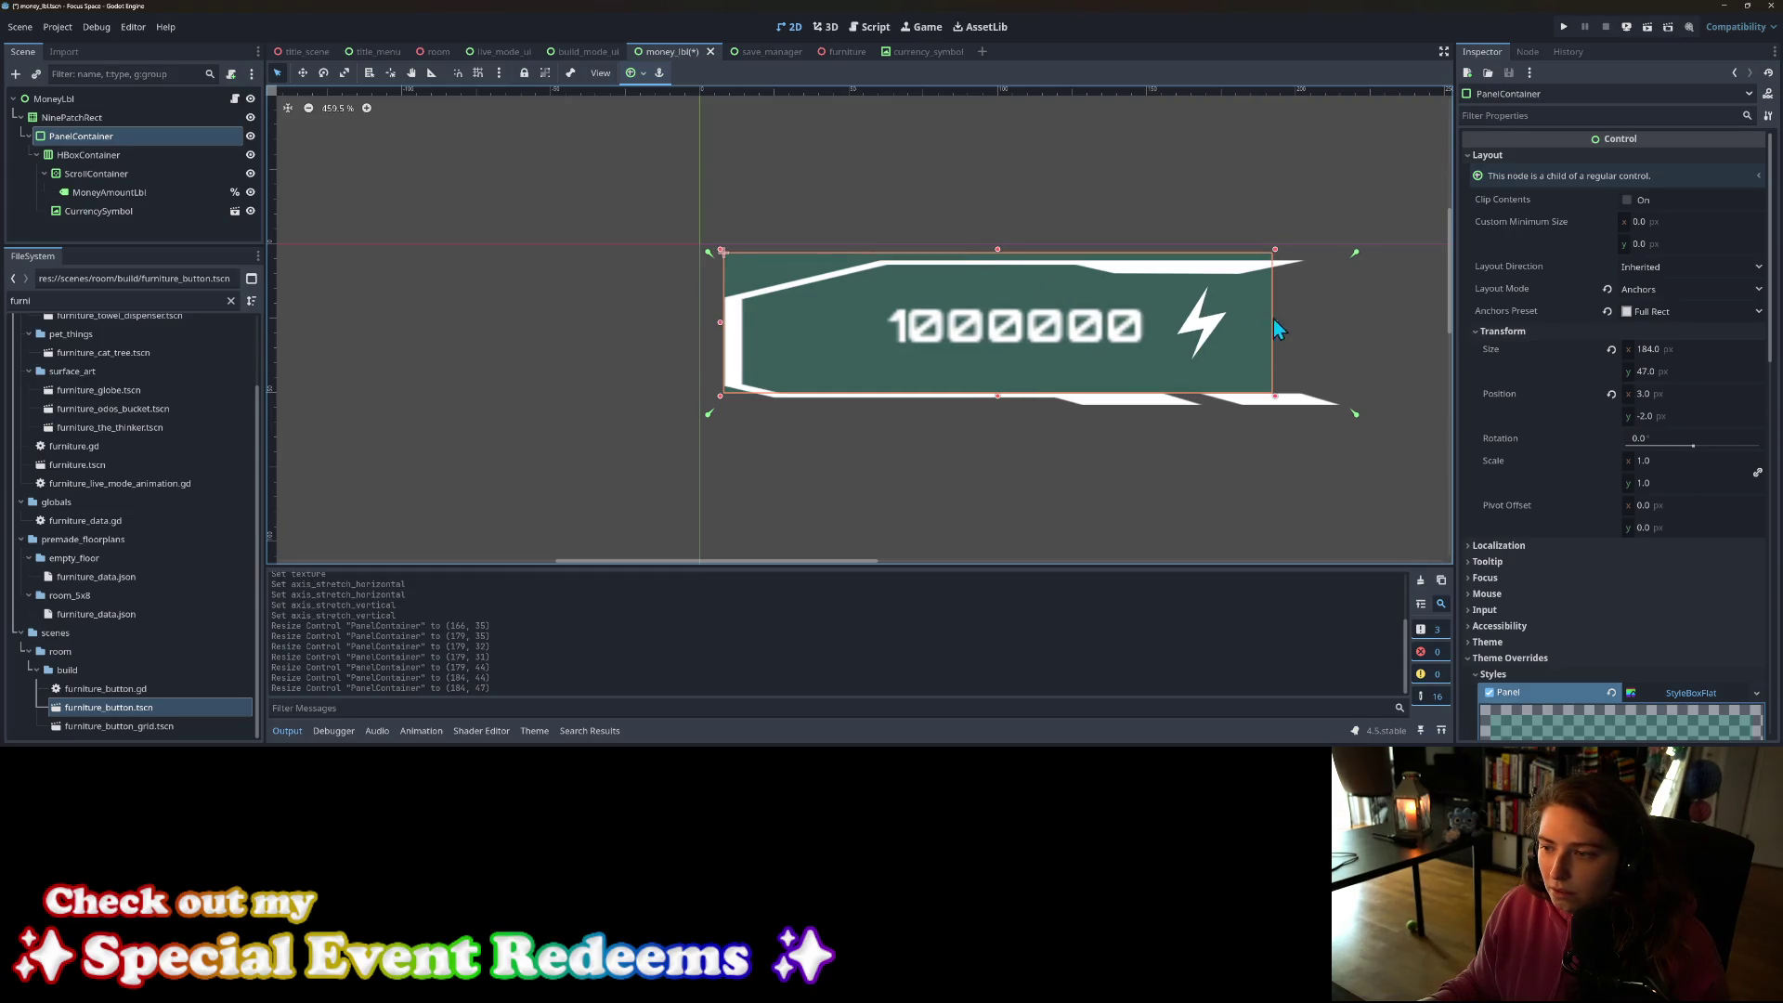
drag(1278, 325, 1345, 322)
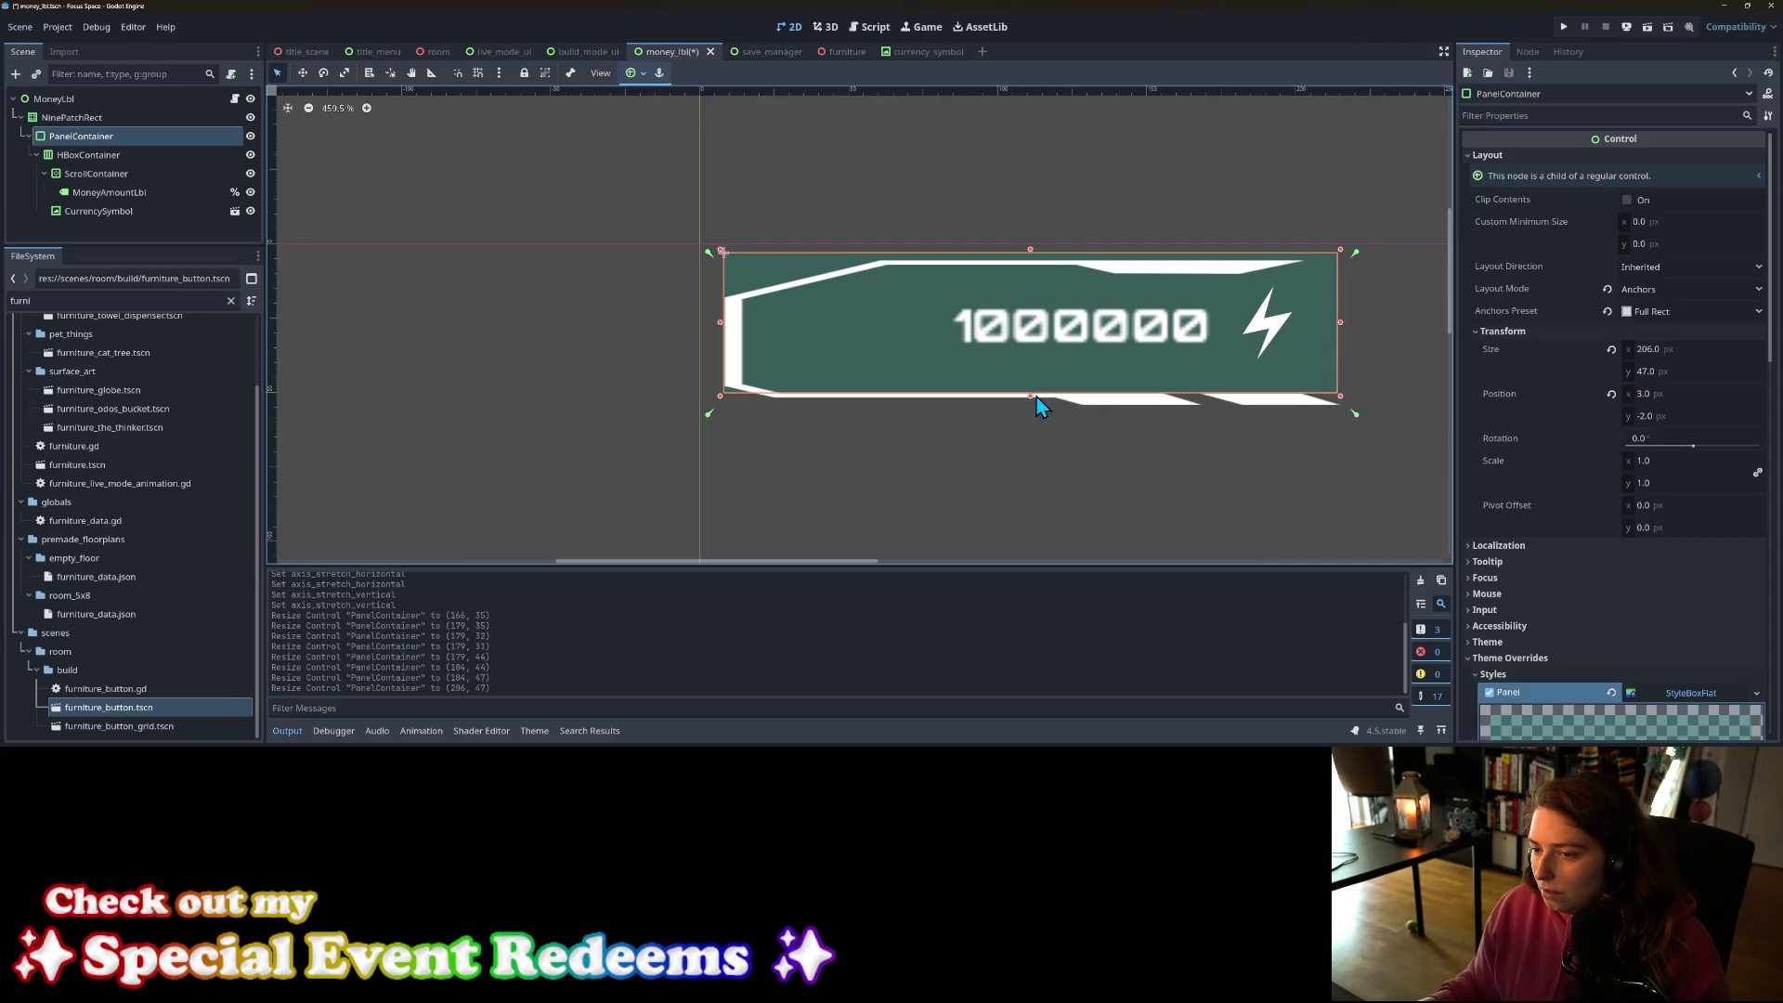
drag(1030, 395, 1030, 412)
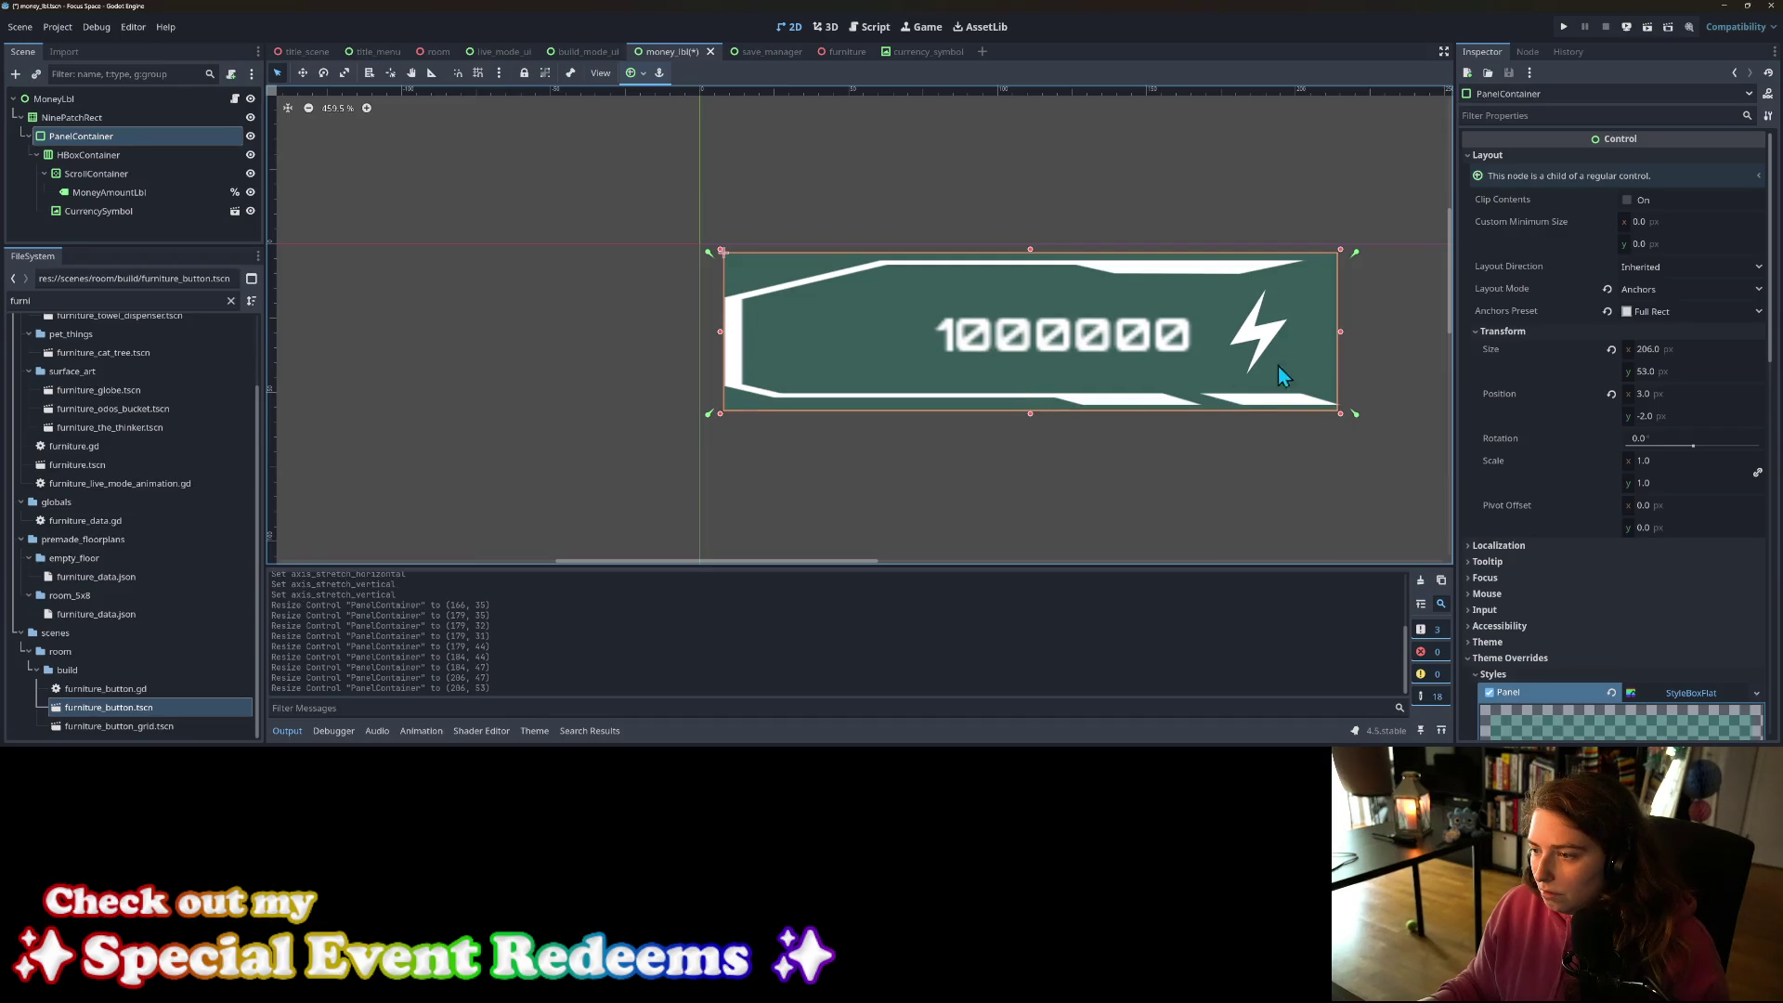
drag(1341, 332, 1346, 331)
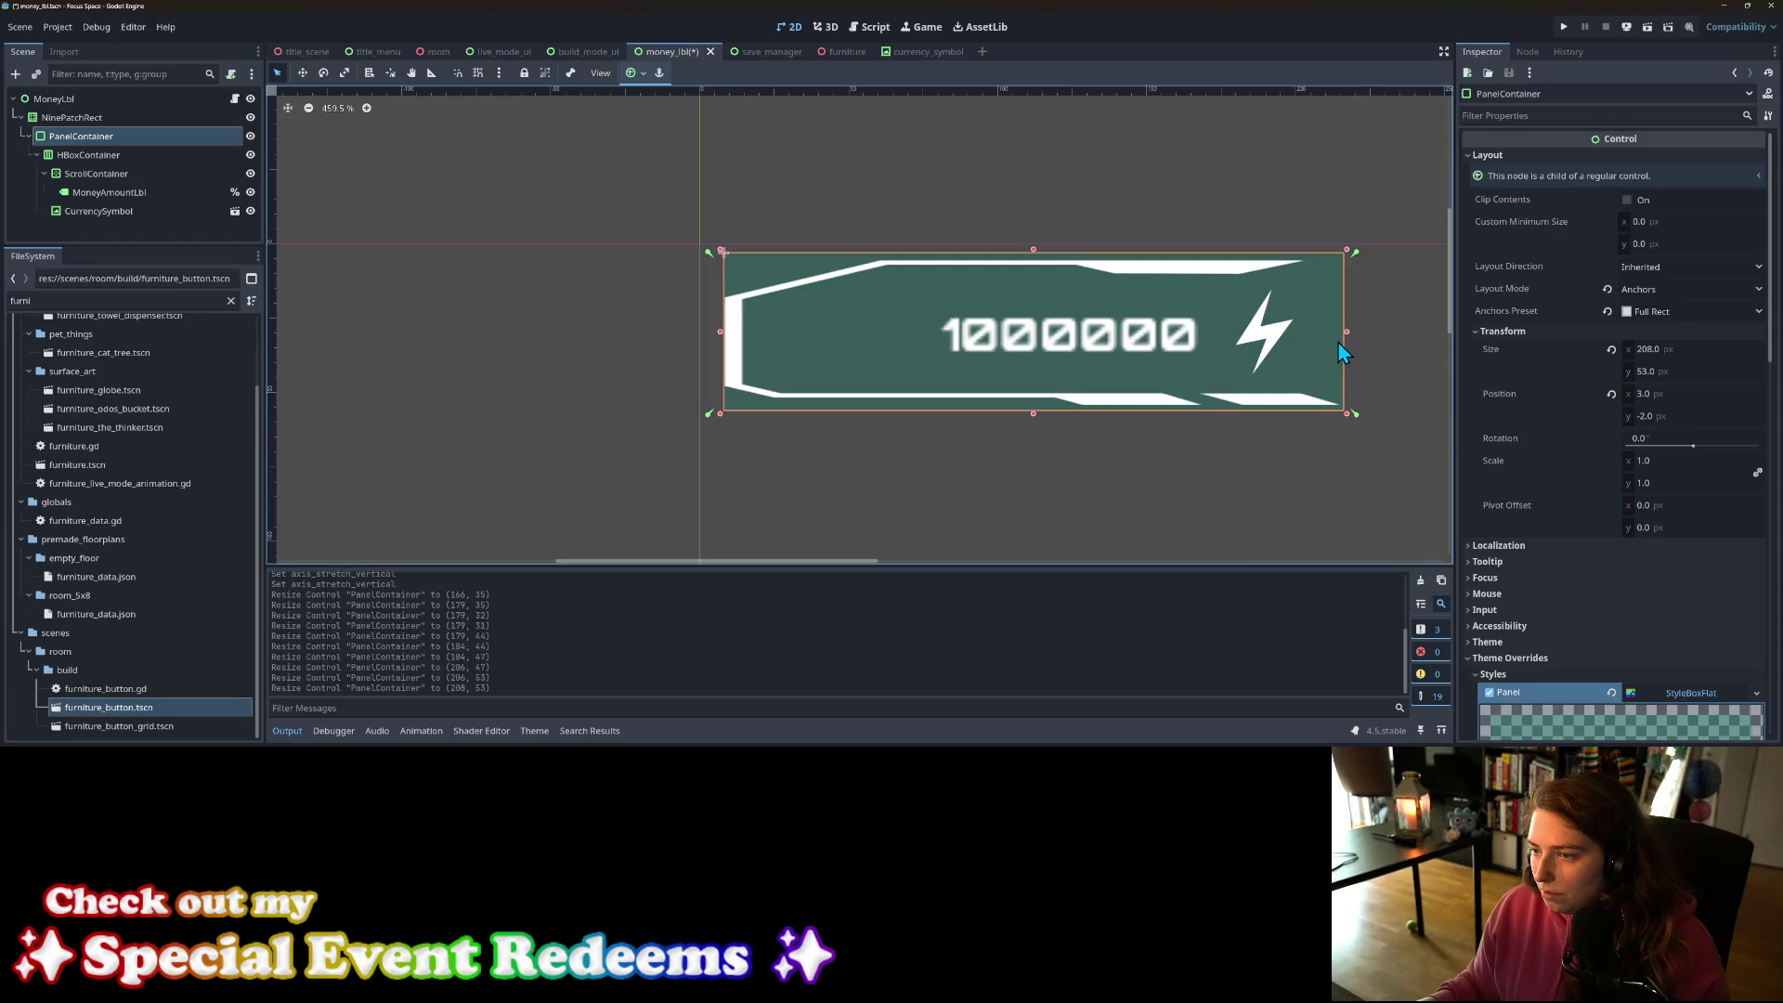
Step: Set the panel style's Content Margin Right to 15
scroll(1591, 641, down, 15)
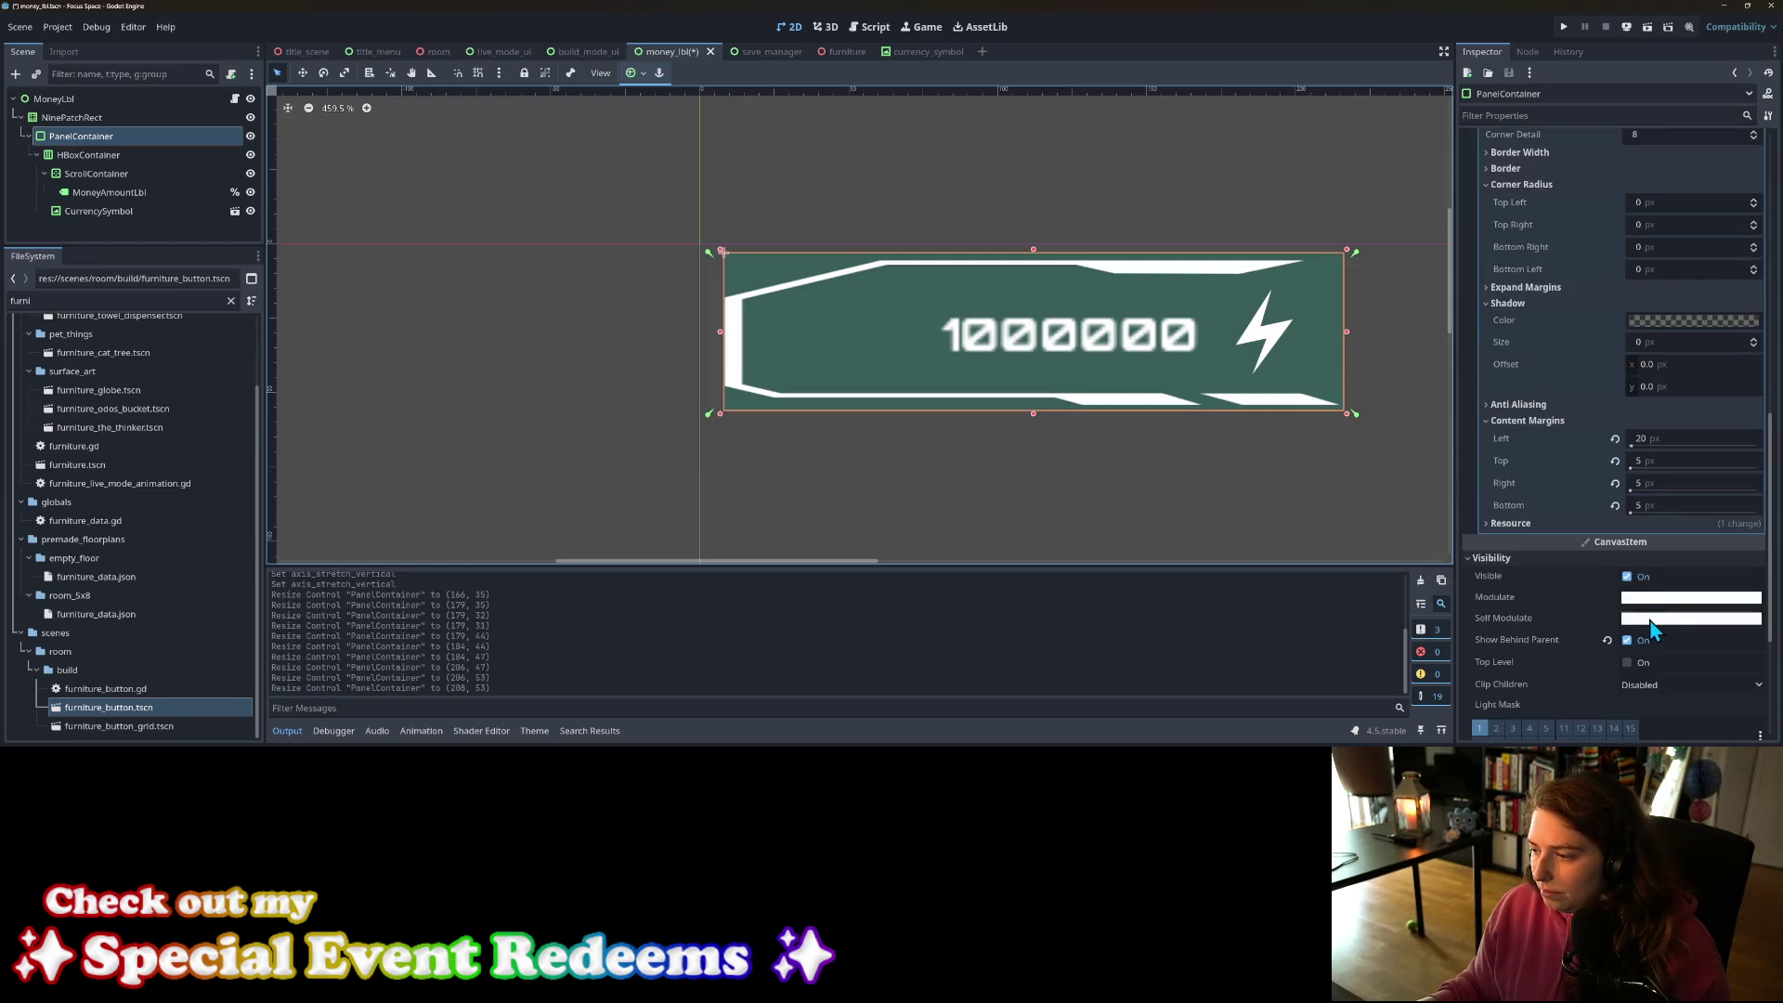
click(1670, 483)
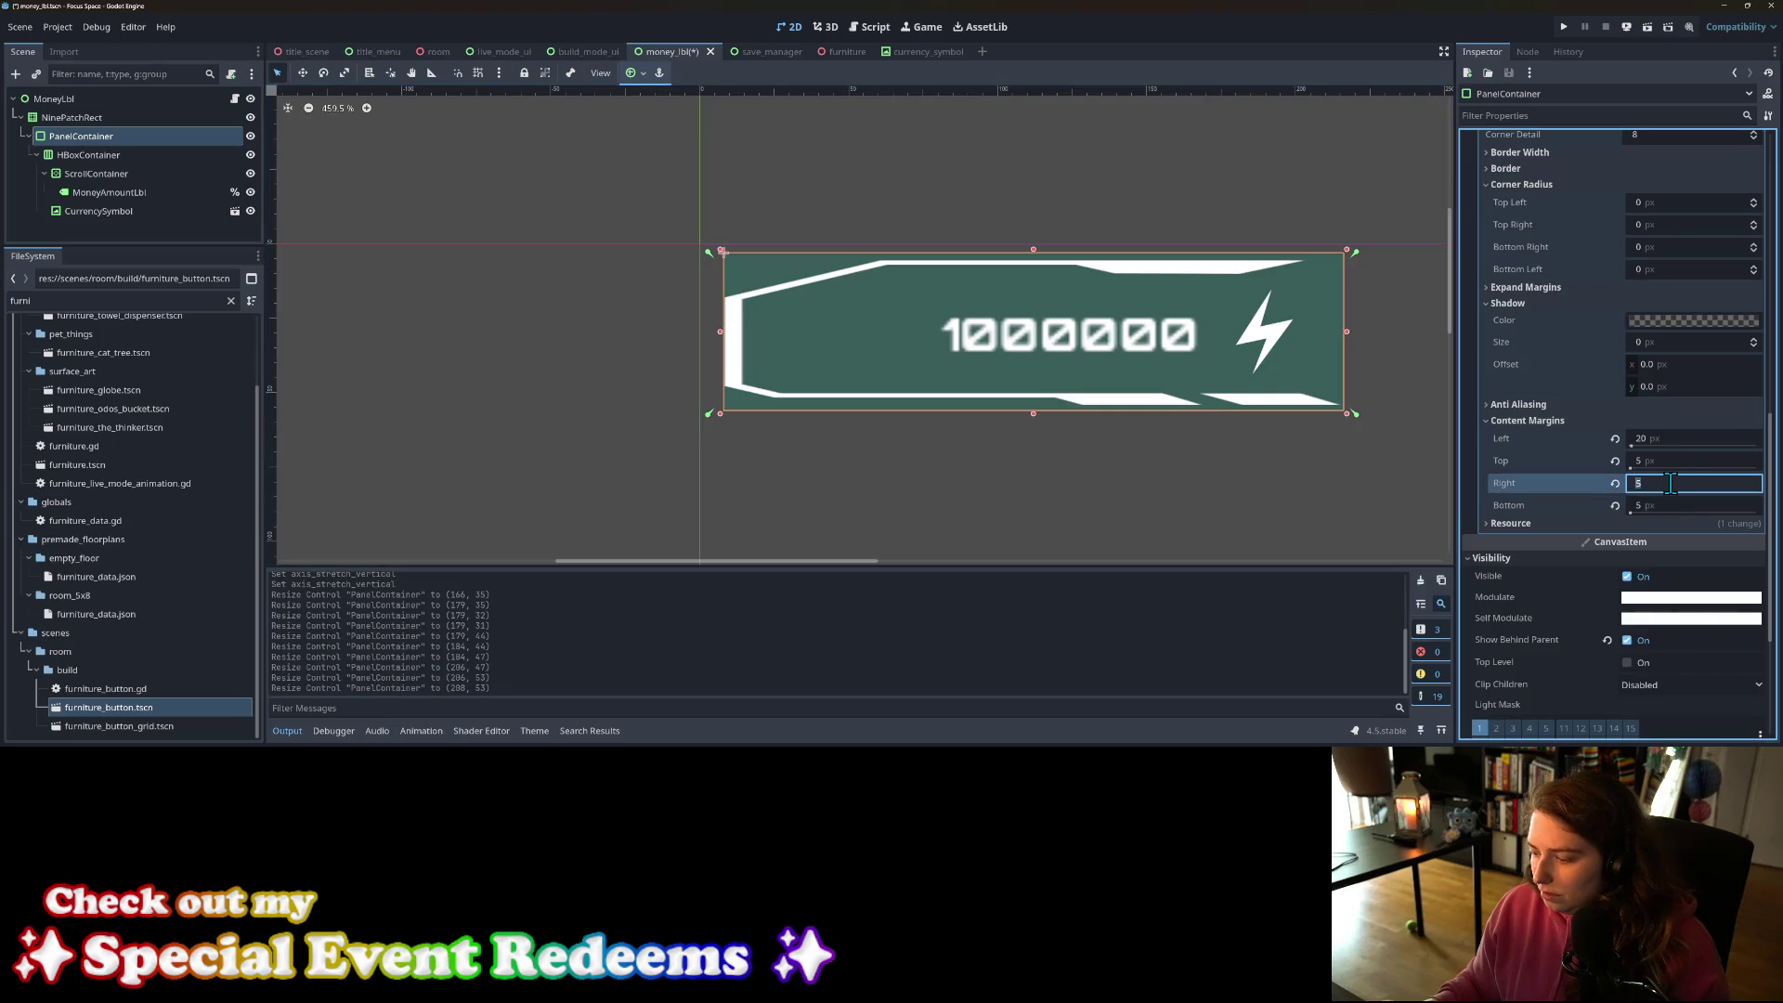
text(15)
key(Return)
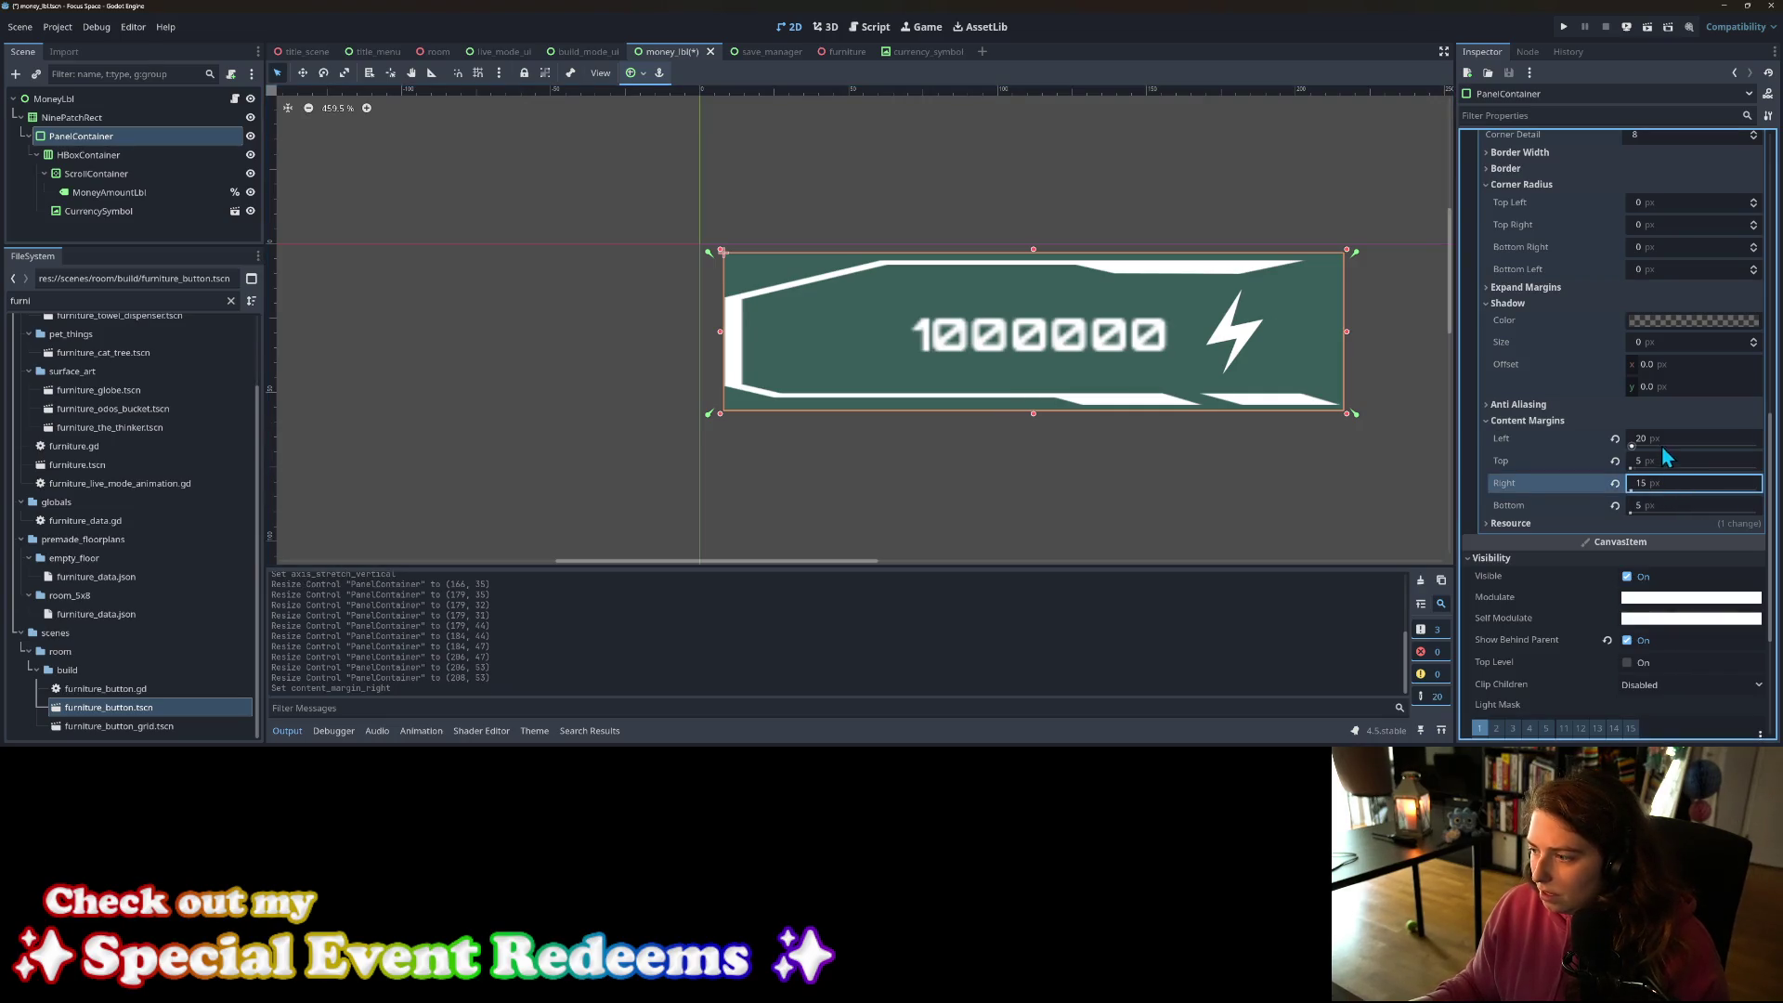
Step: Set all four Corner Radius values to 5
scroll(1648, 376, up, 3)
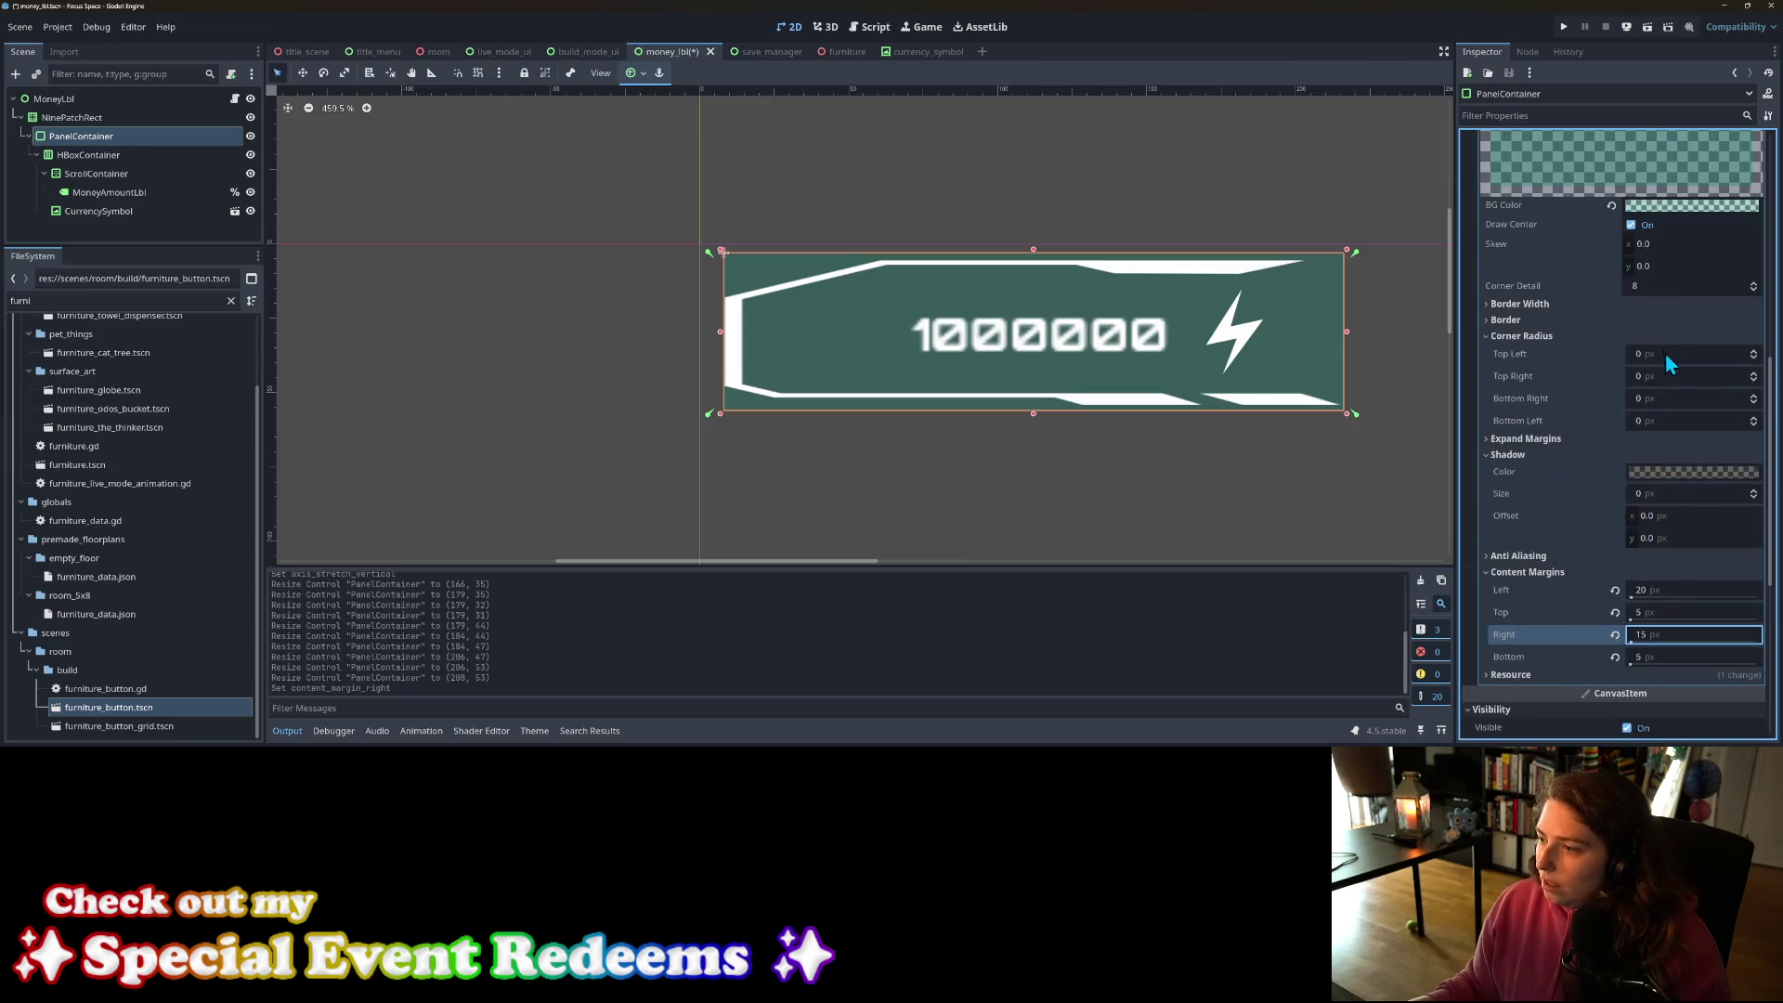
click(1672, 377)
key(Tab)
text(5)
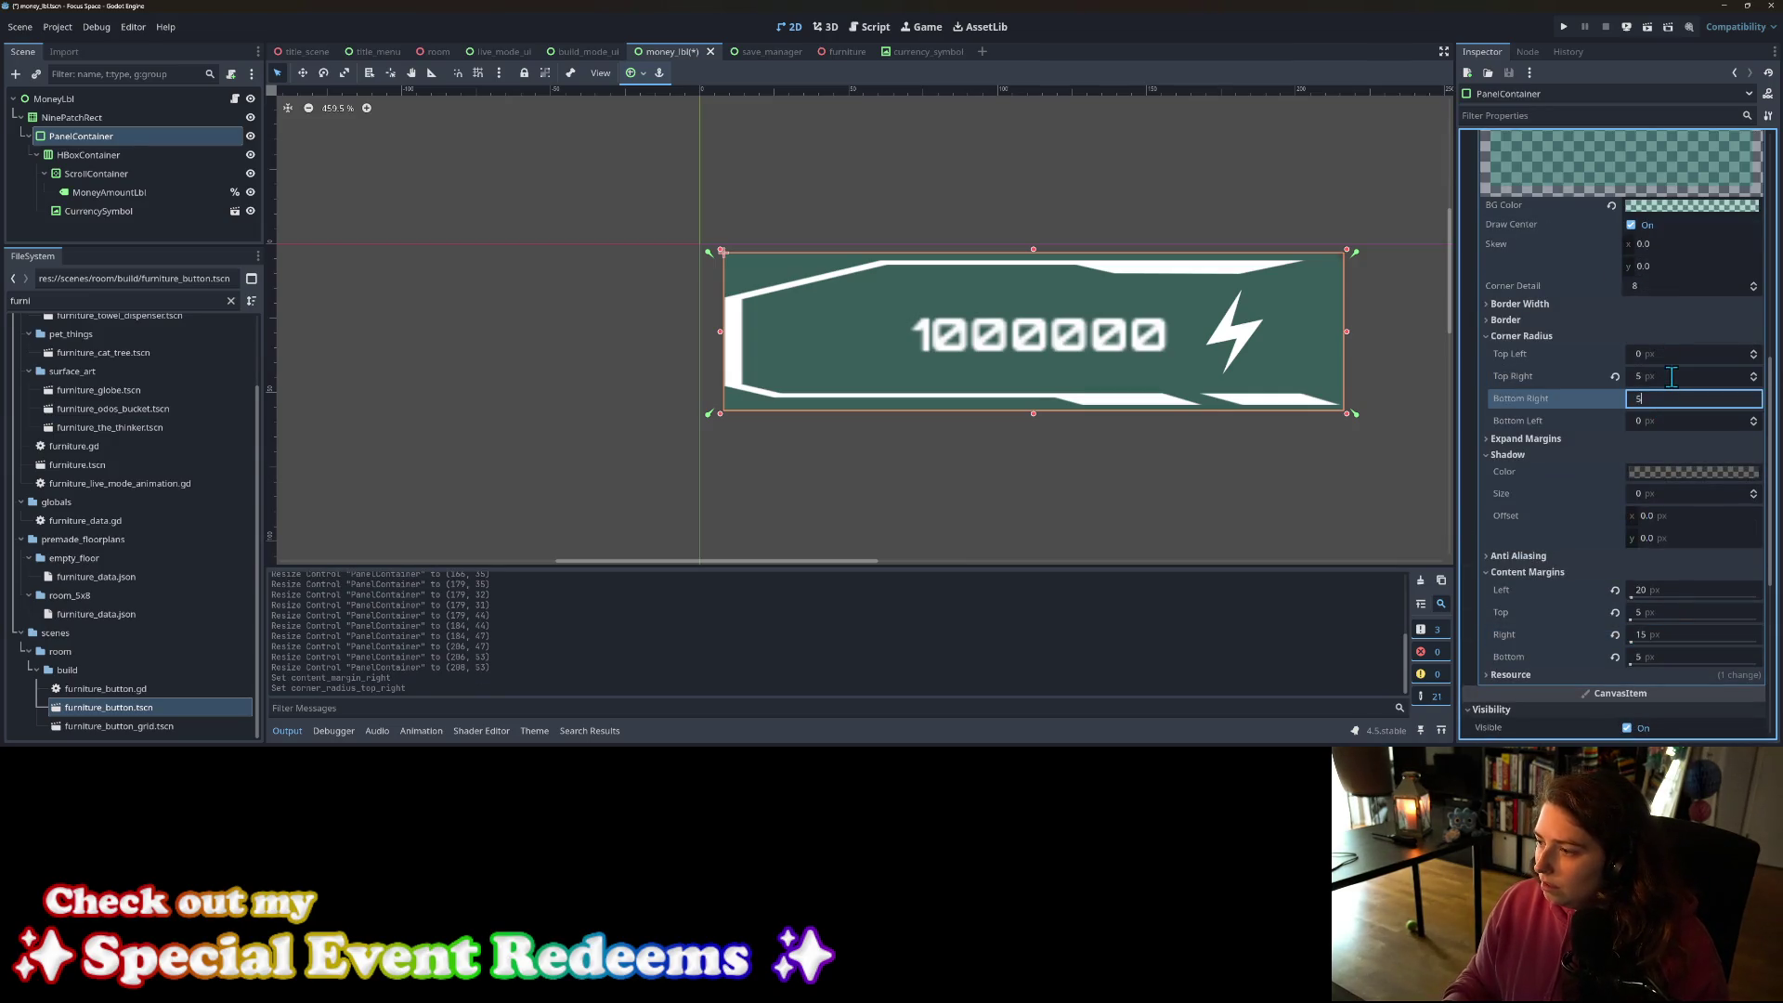
key(Tab)
text(5)
key(Return)
click(1669, 357)
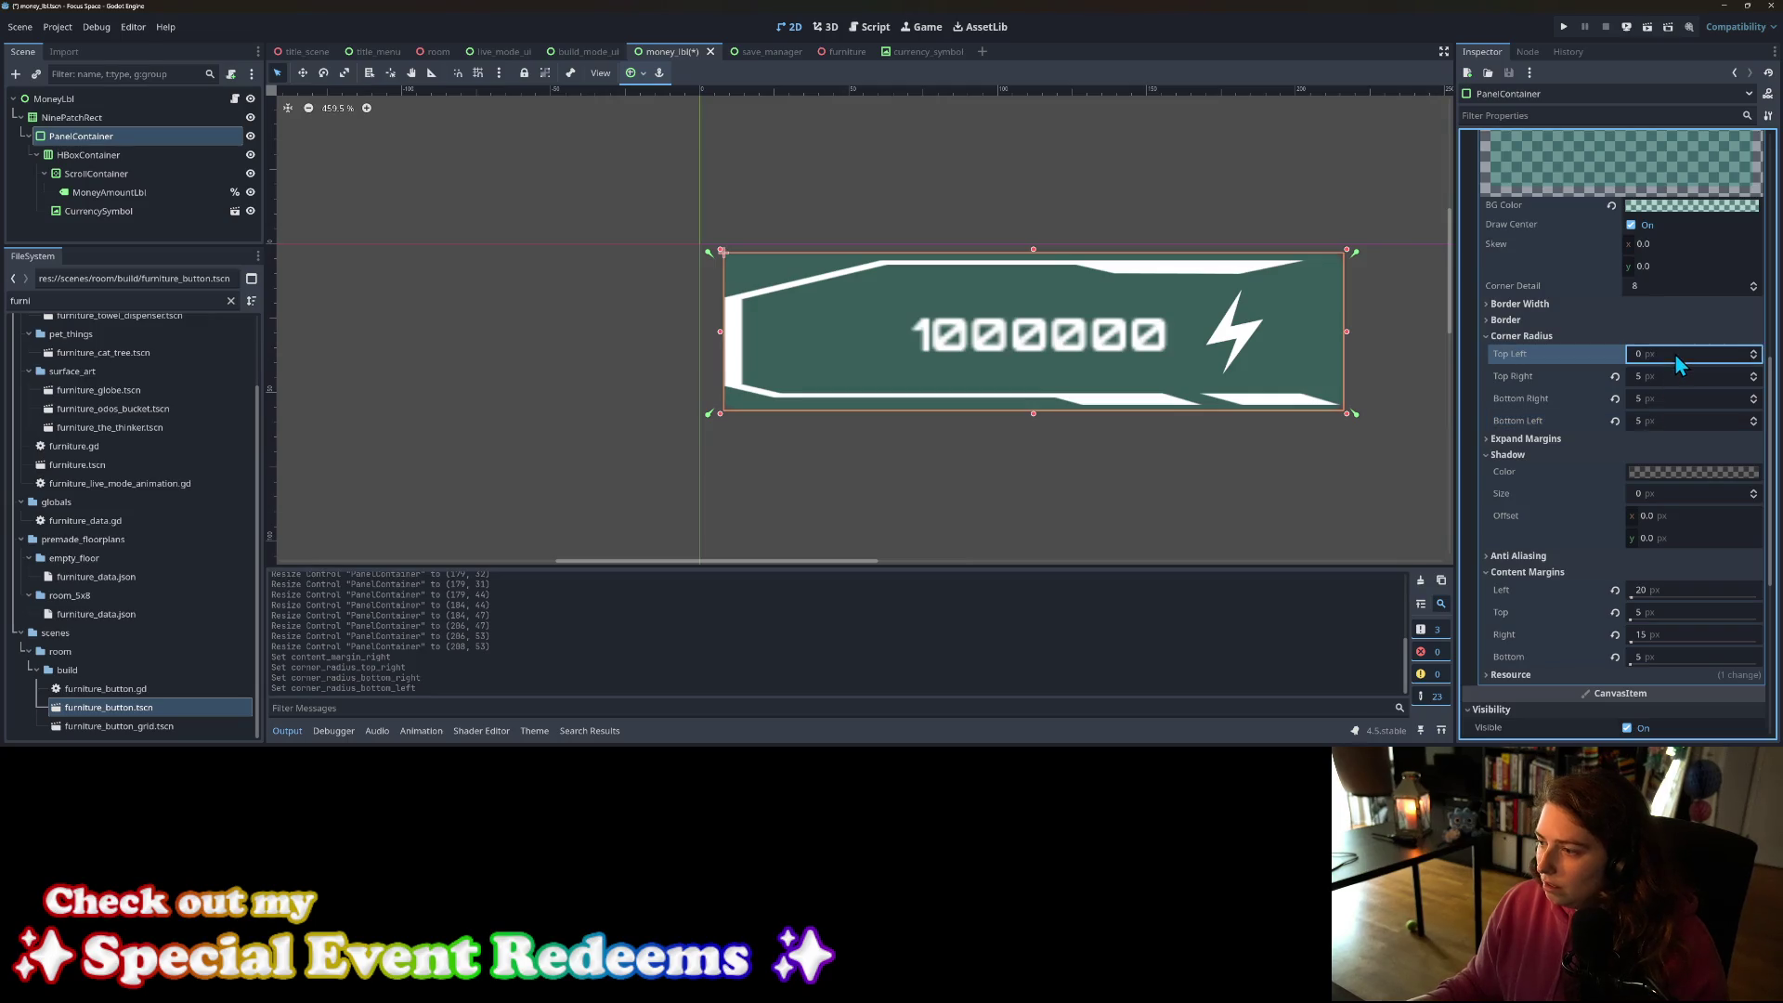
text(5)
key(Return)
Step: Nudge the panel's left edge outward slightly and preview the result
click(1159, 494)
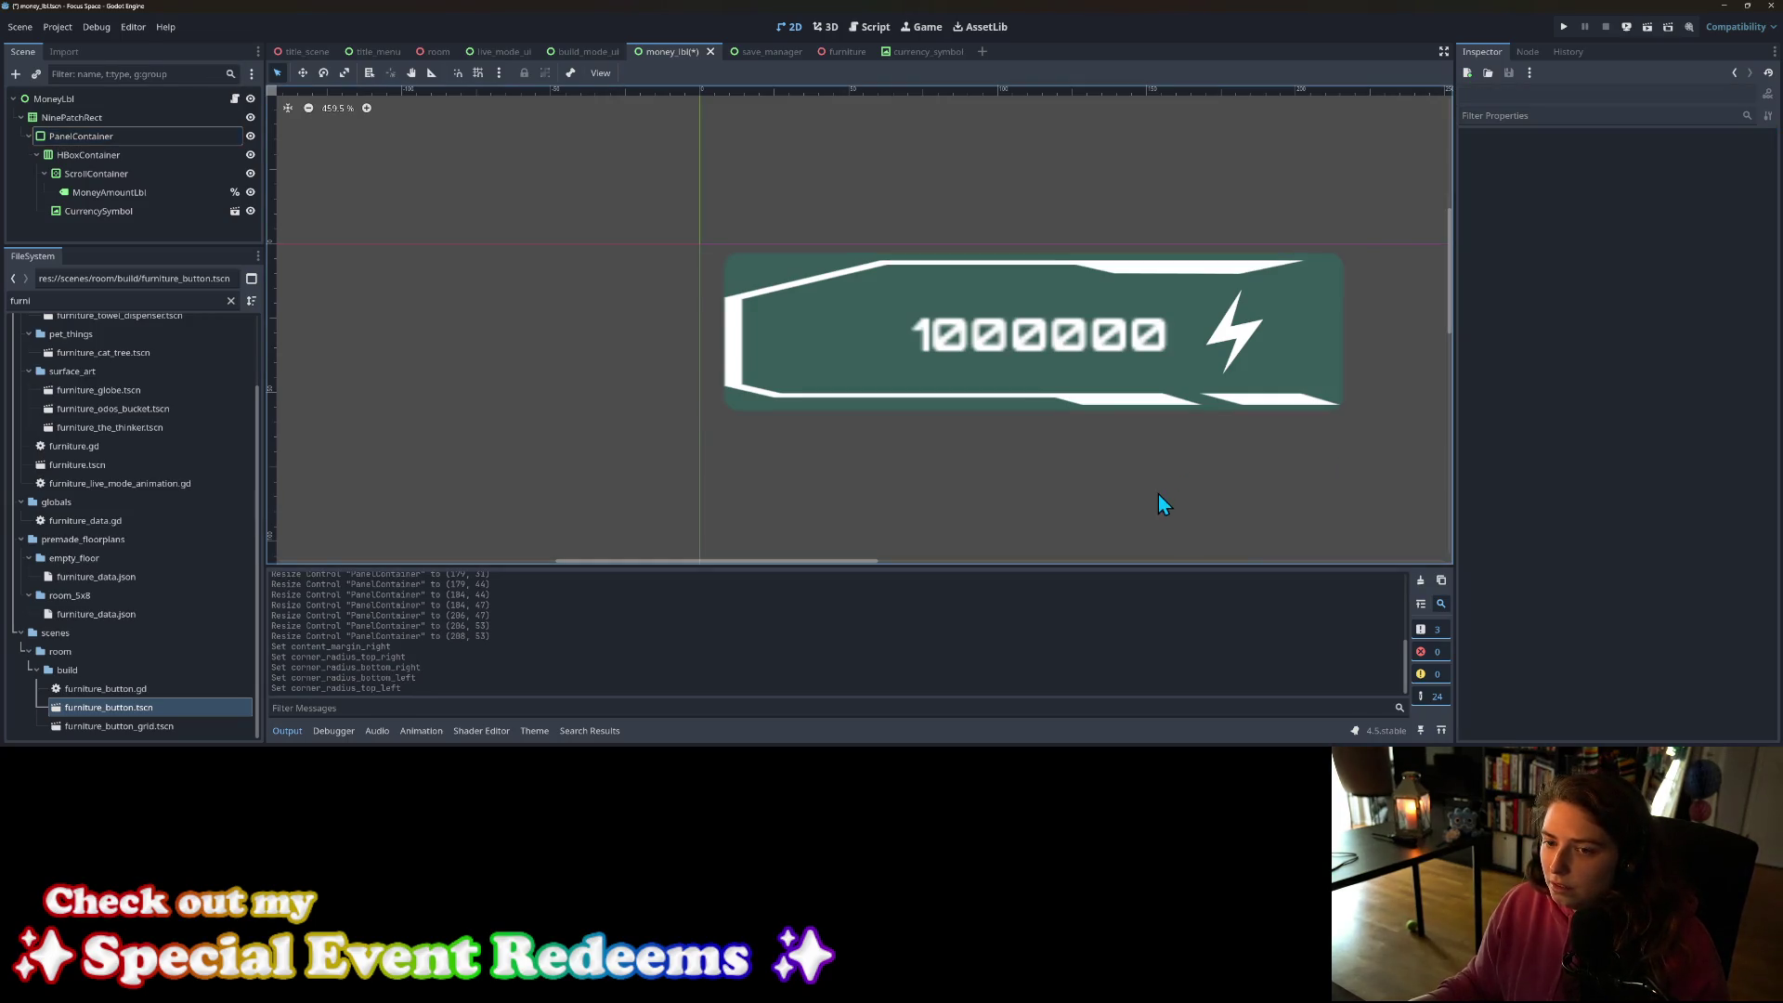
click(744, 405)
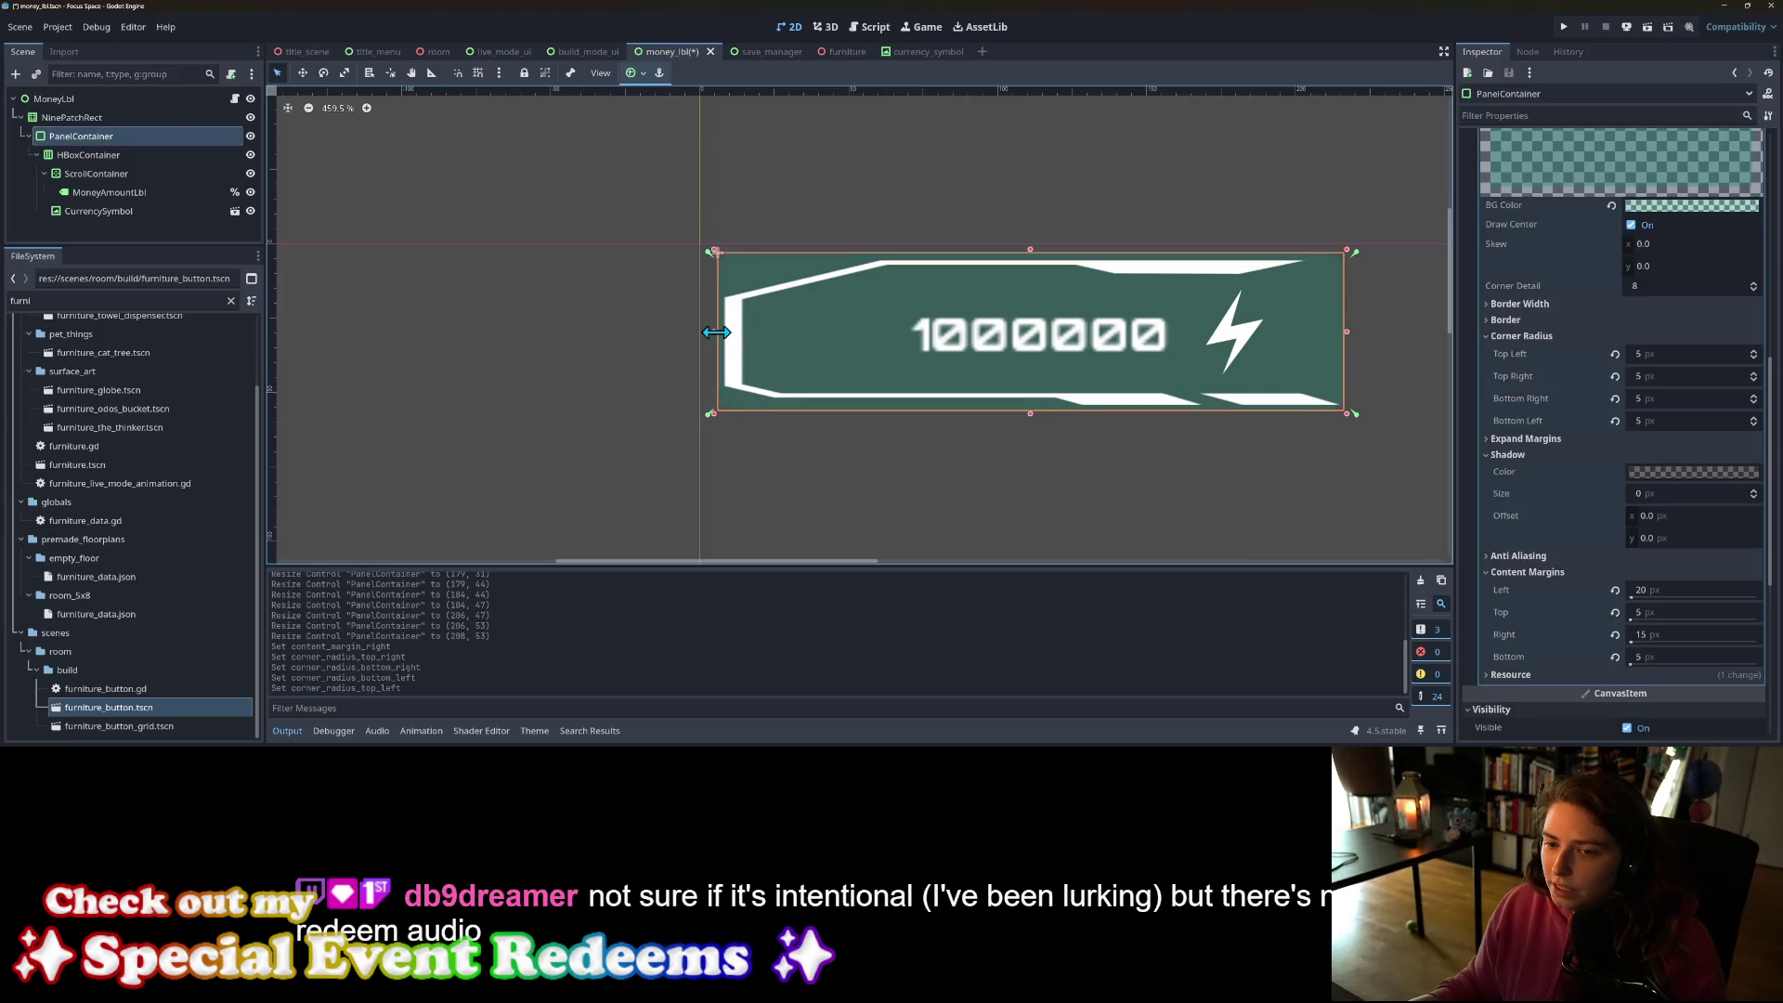
drag(716, 332, 714, 331)
click(804, 489)
scroll(805, 487, down, 2)
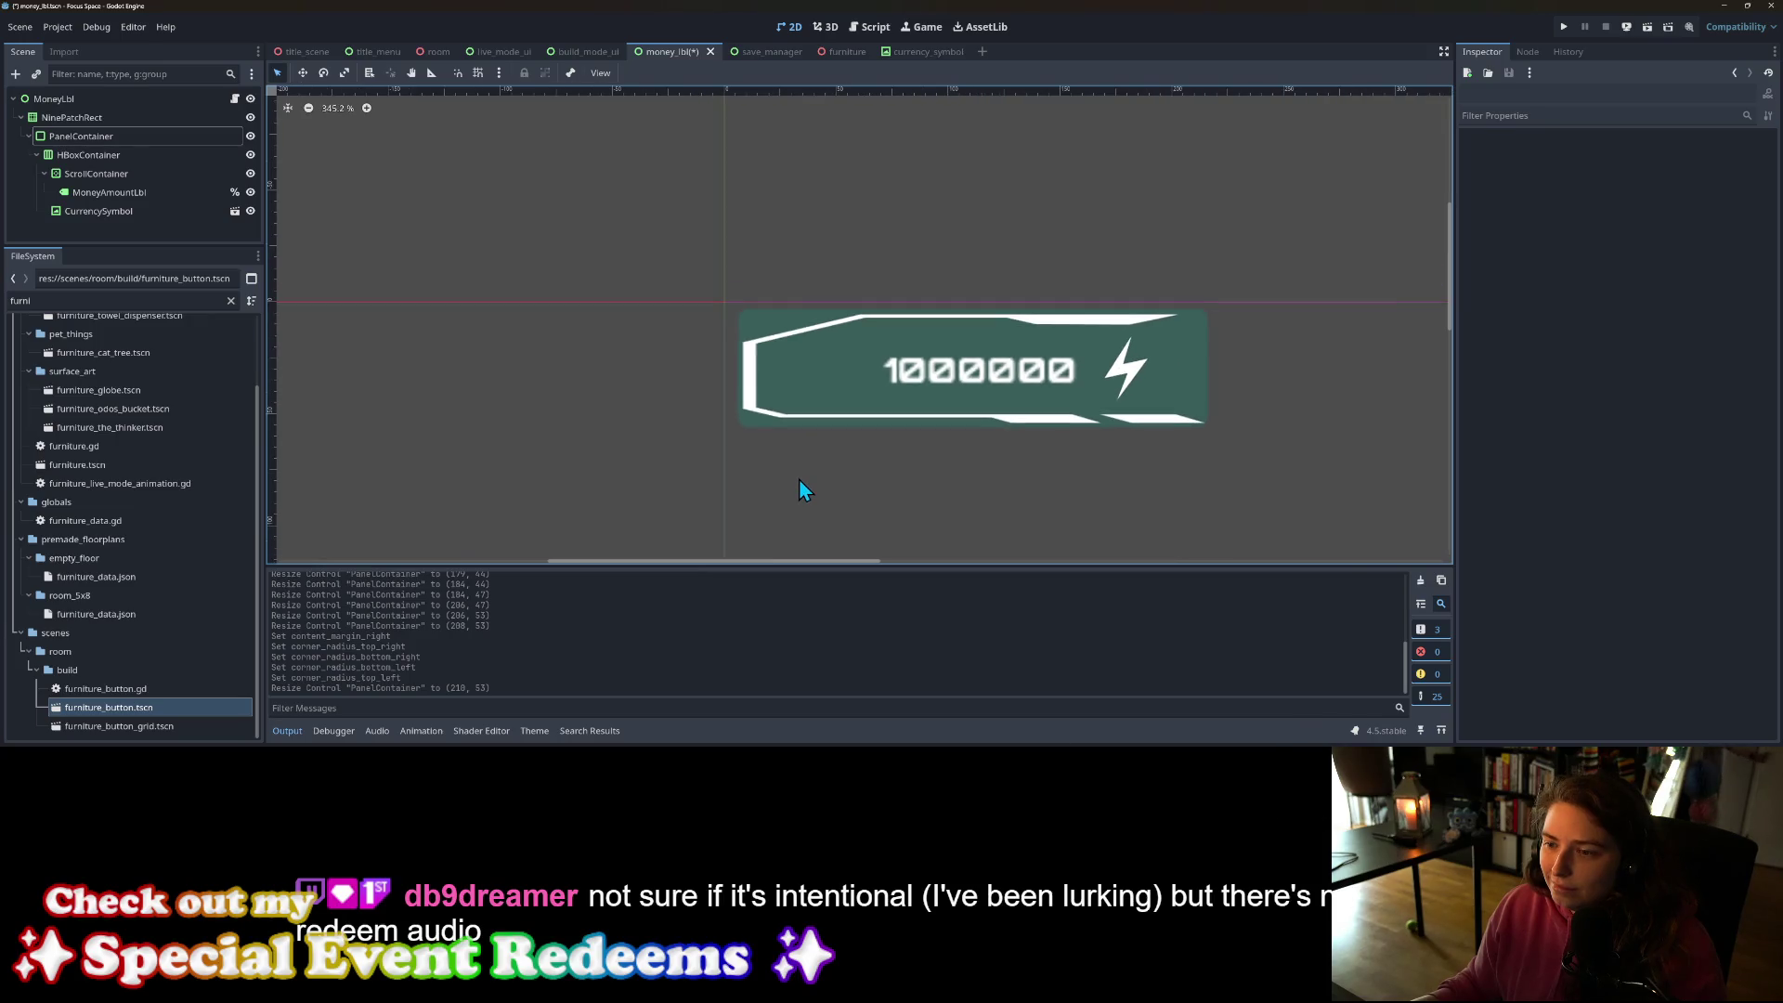
scroll(799, 479, down, 1)
scroll(801, 483, down, 2)
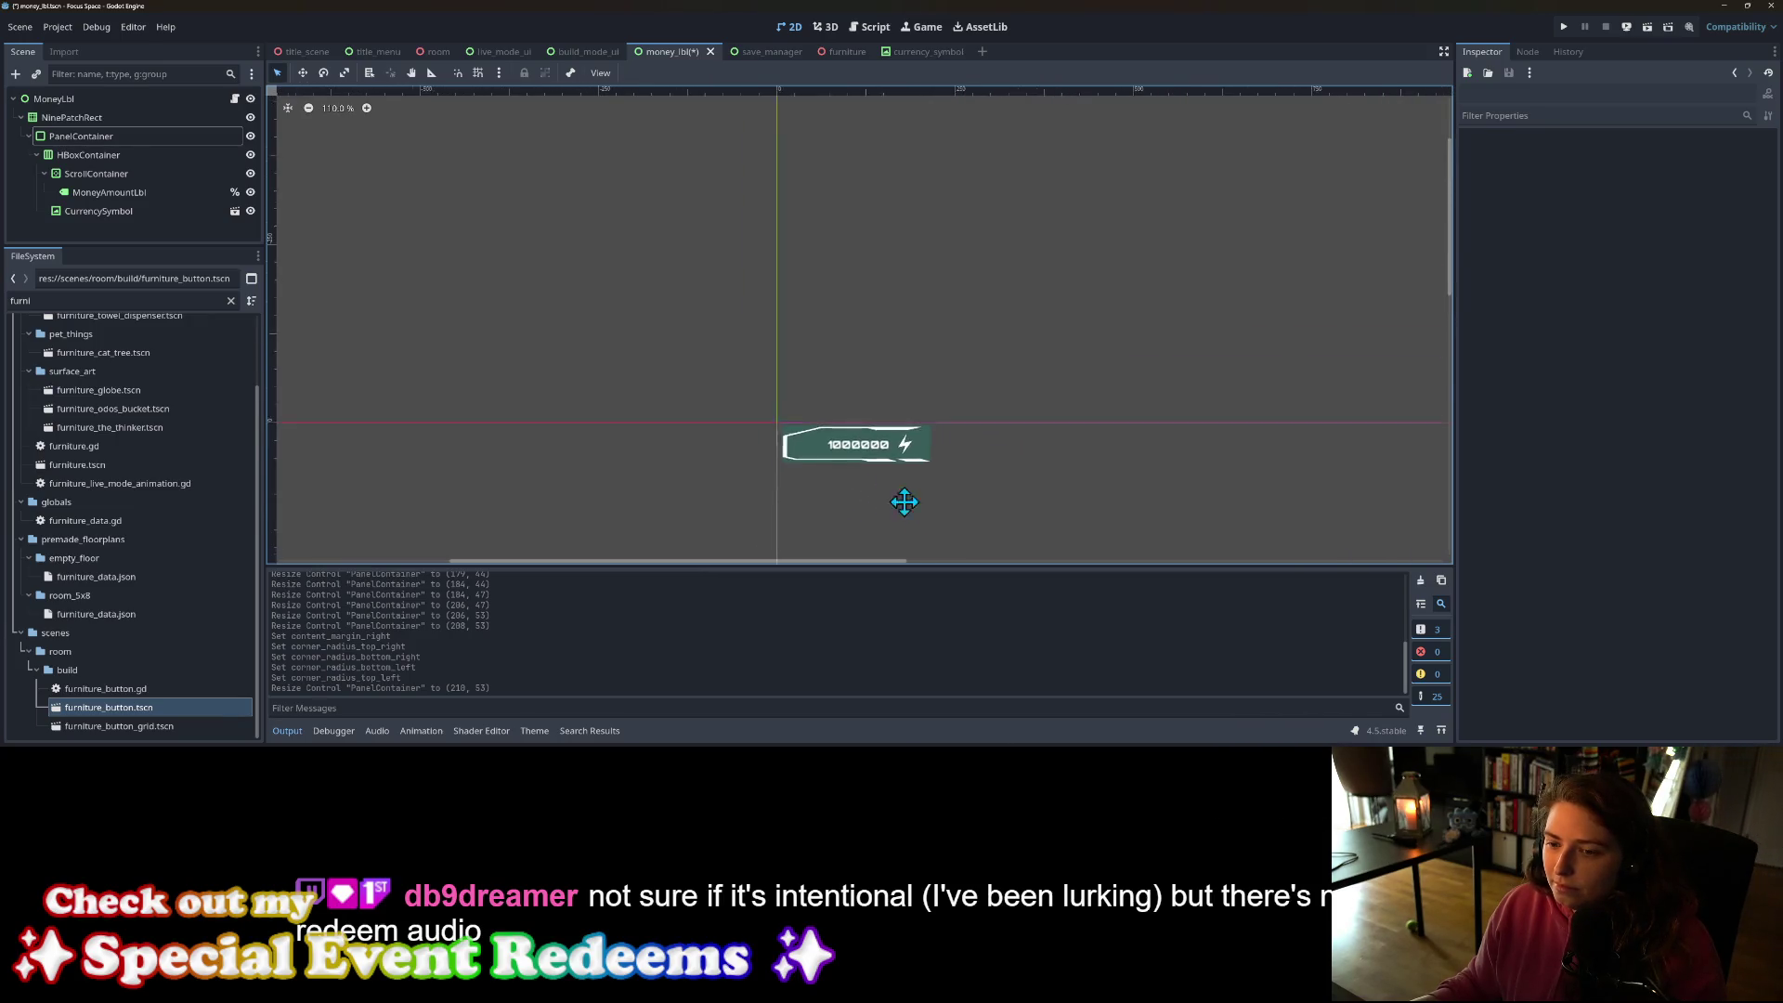
scroll(835, 418, up, 1)
scroll(833, 418, up, 2)
Step: Desaturate the panel's BG Color to a translucent grey and save the scene
click(562, 239)
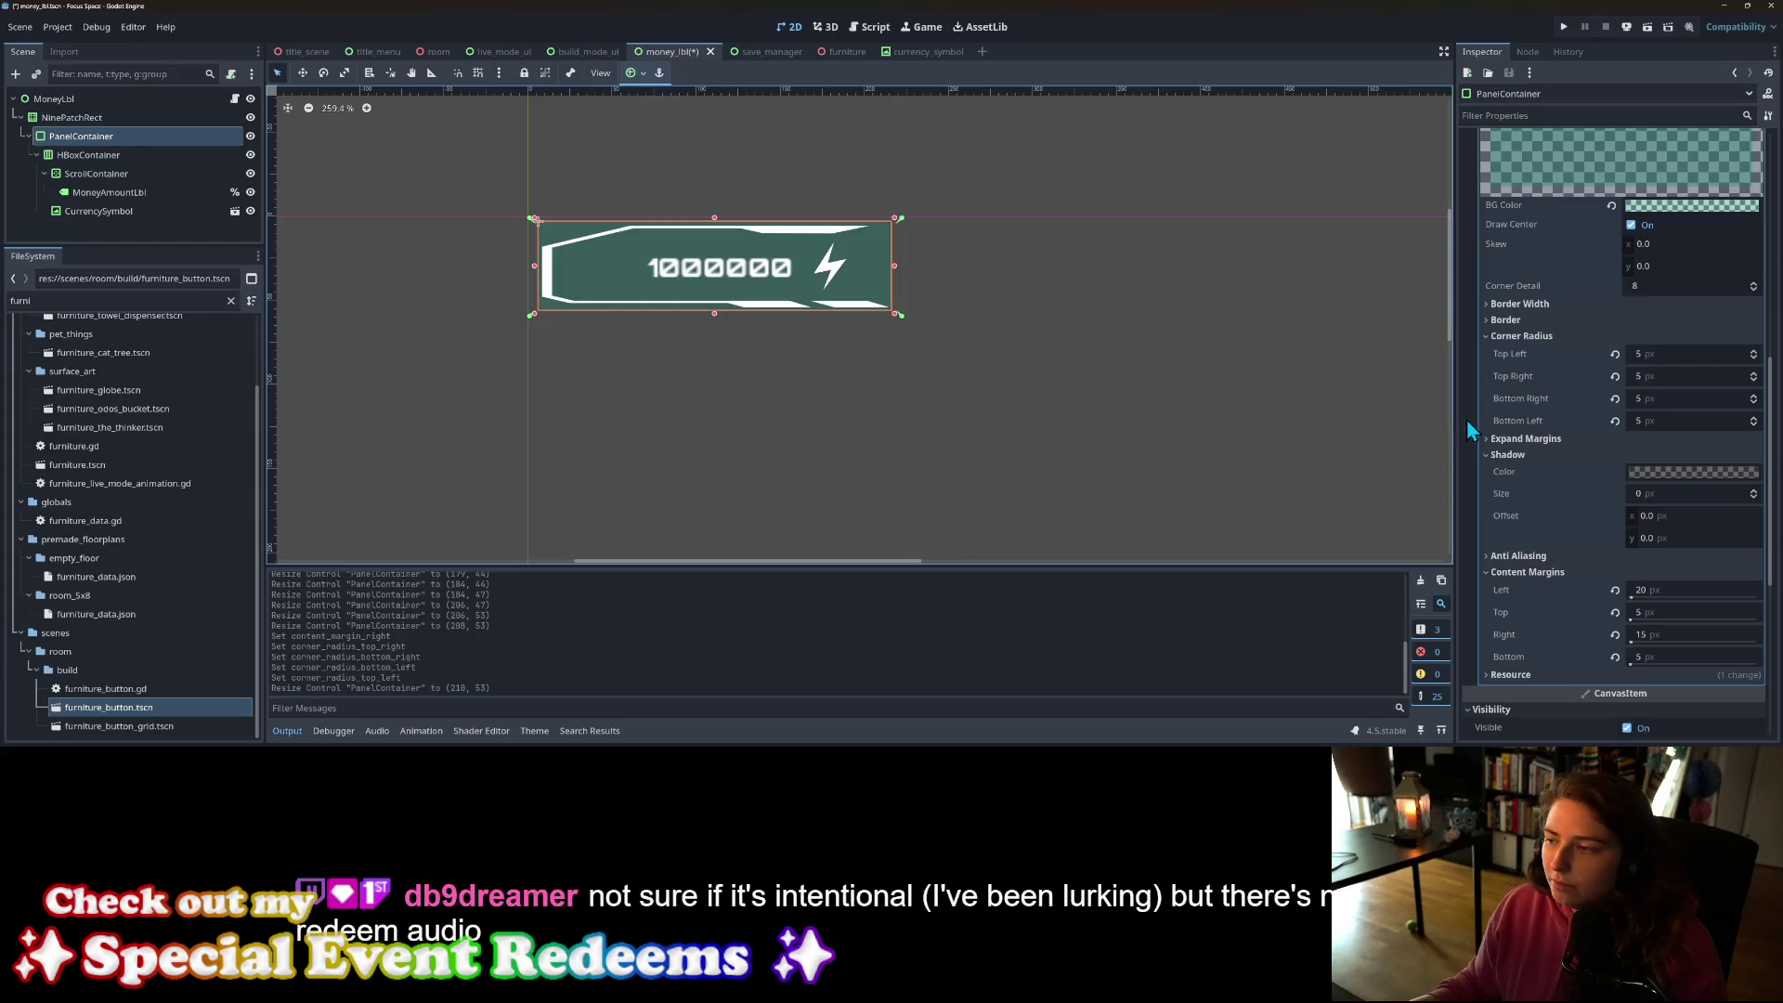
click(1709, 206)
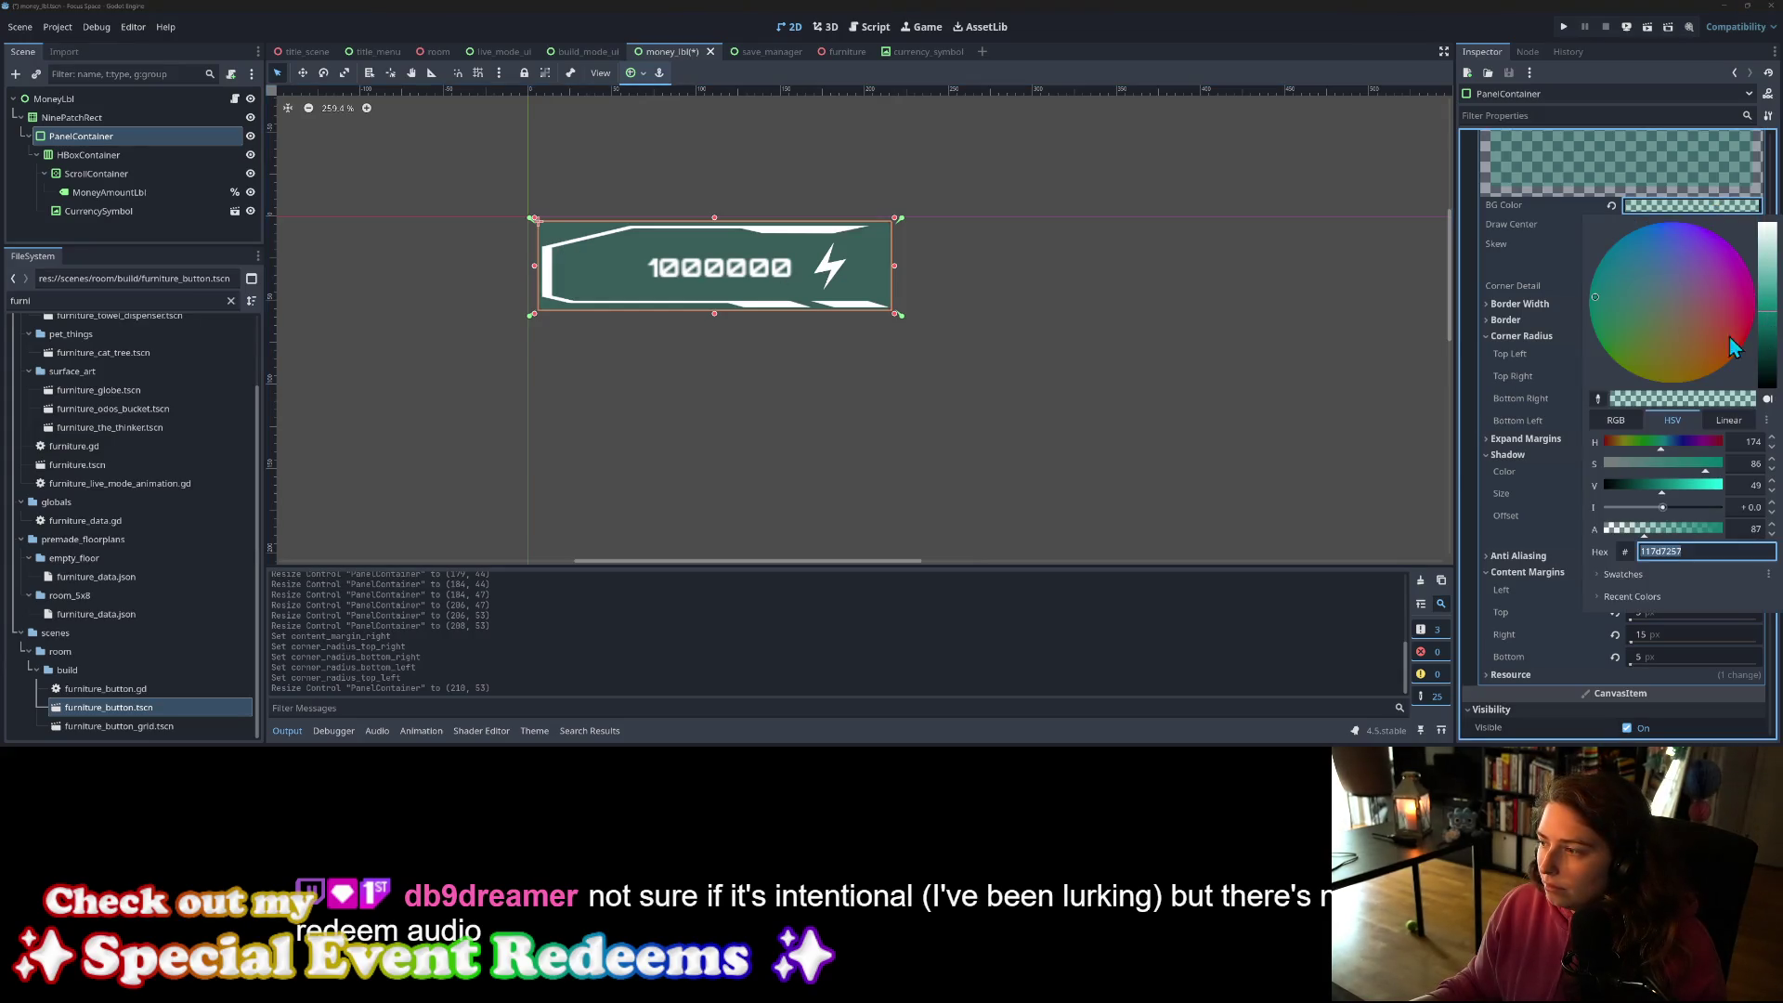
mouse_move(1670, 470)
mouse_down()
mouse_move(1605, 467)
mouse_move(1649, 490)
mouse_up()
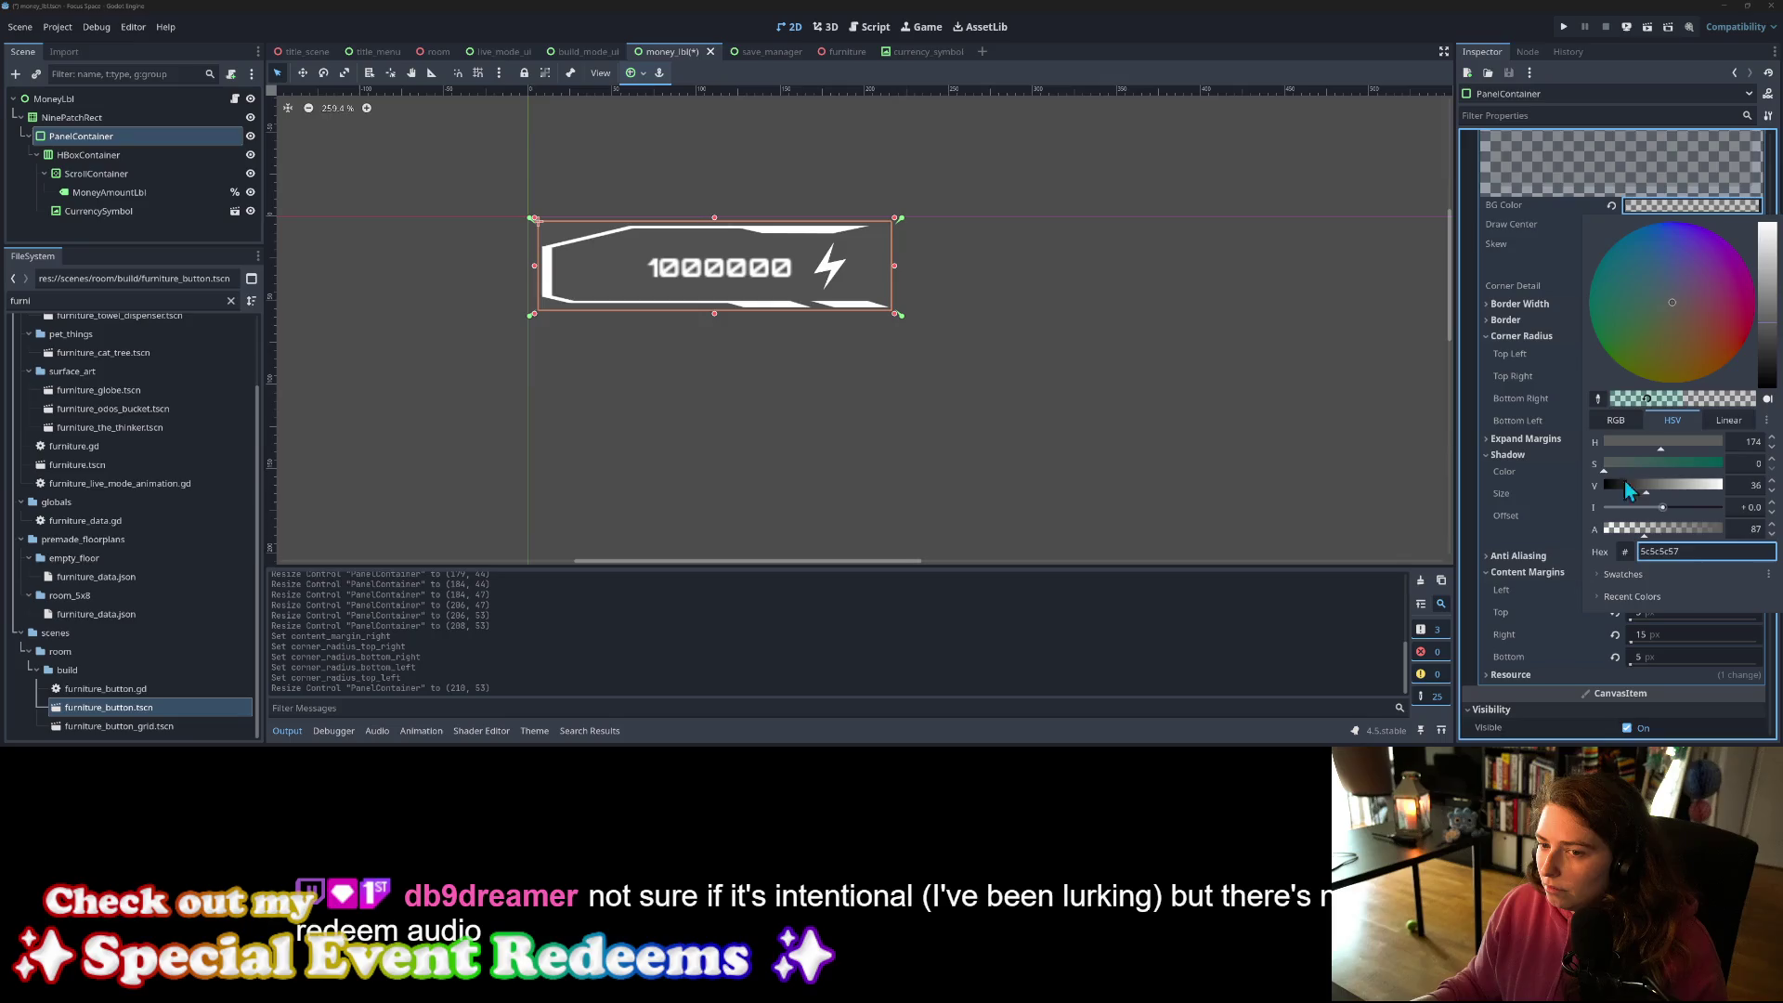
click(1219, 376)
key(ctrl+s)
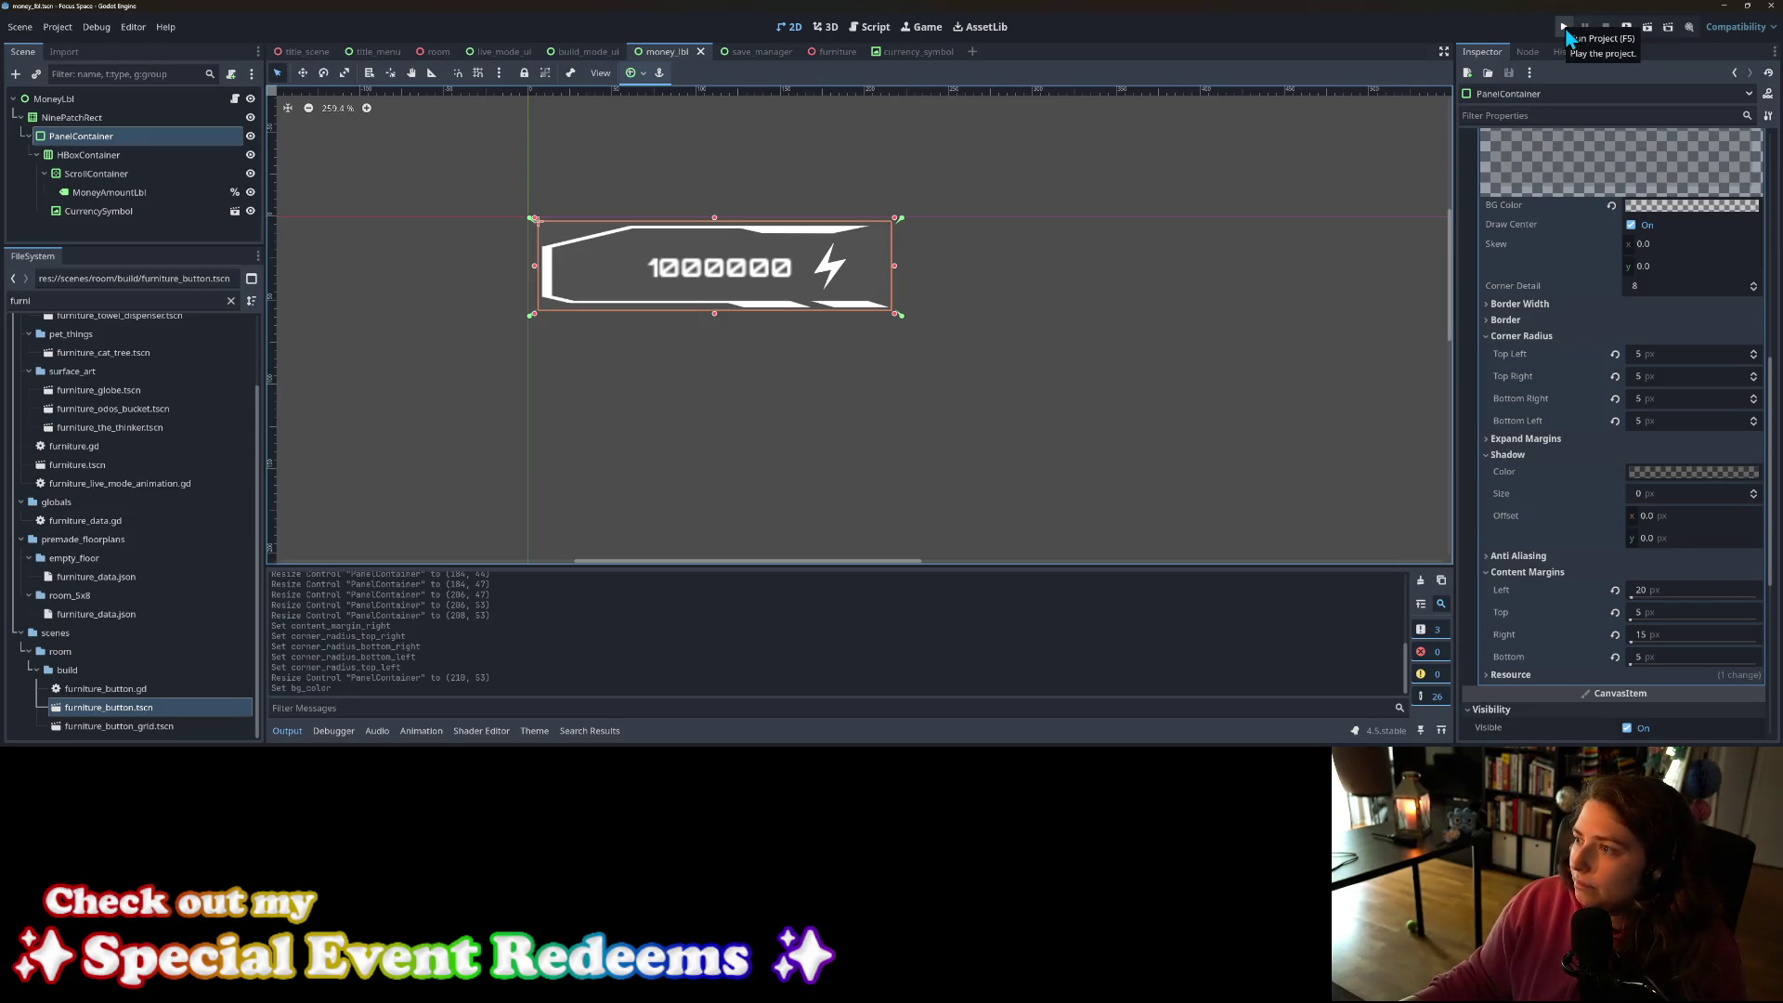
Step: Launch the game, start from the title screen, and load the my_living_room room
click(1566, 35)
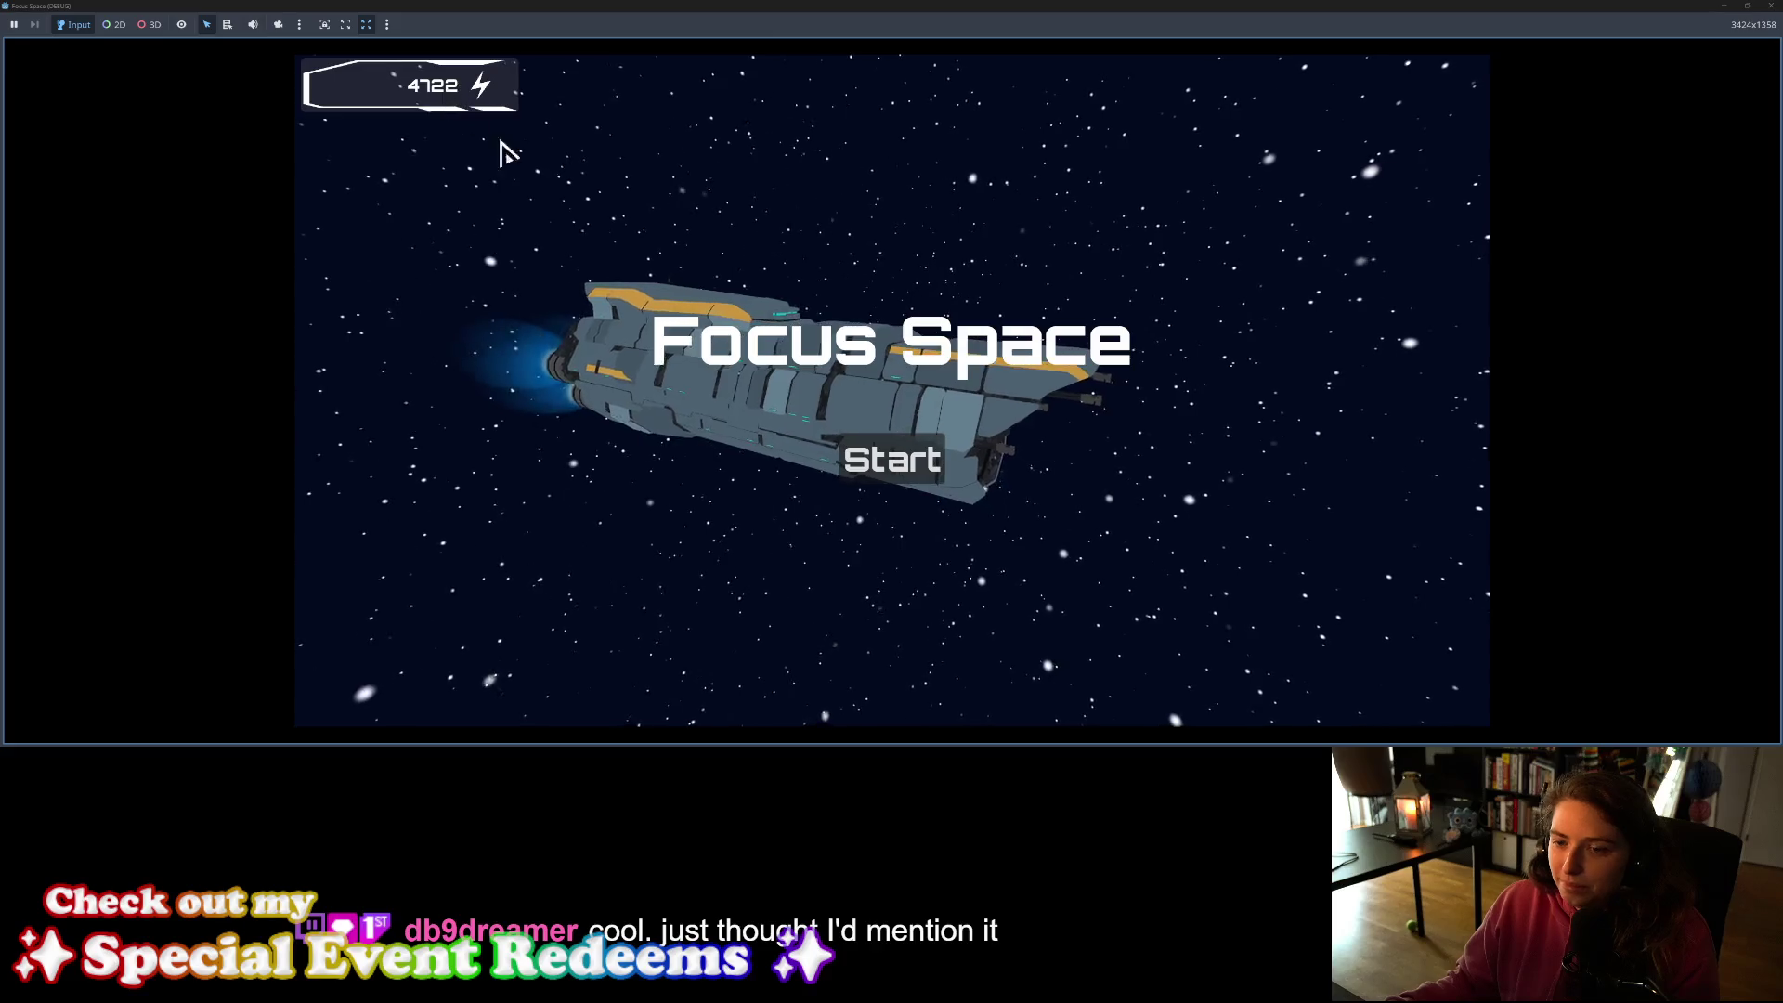
click(878, 444)
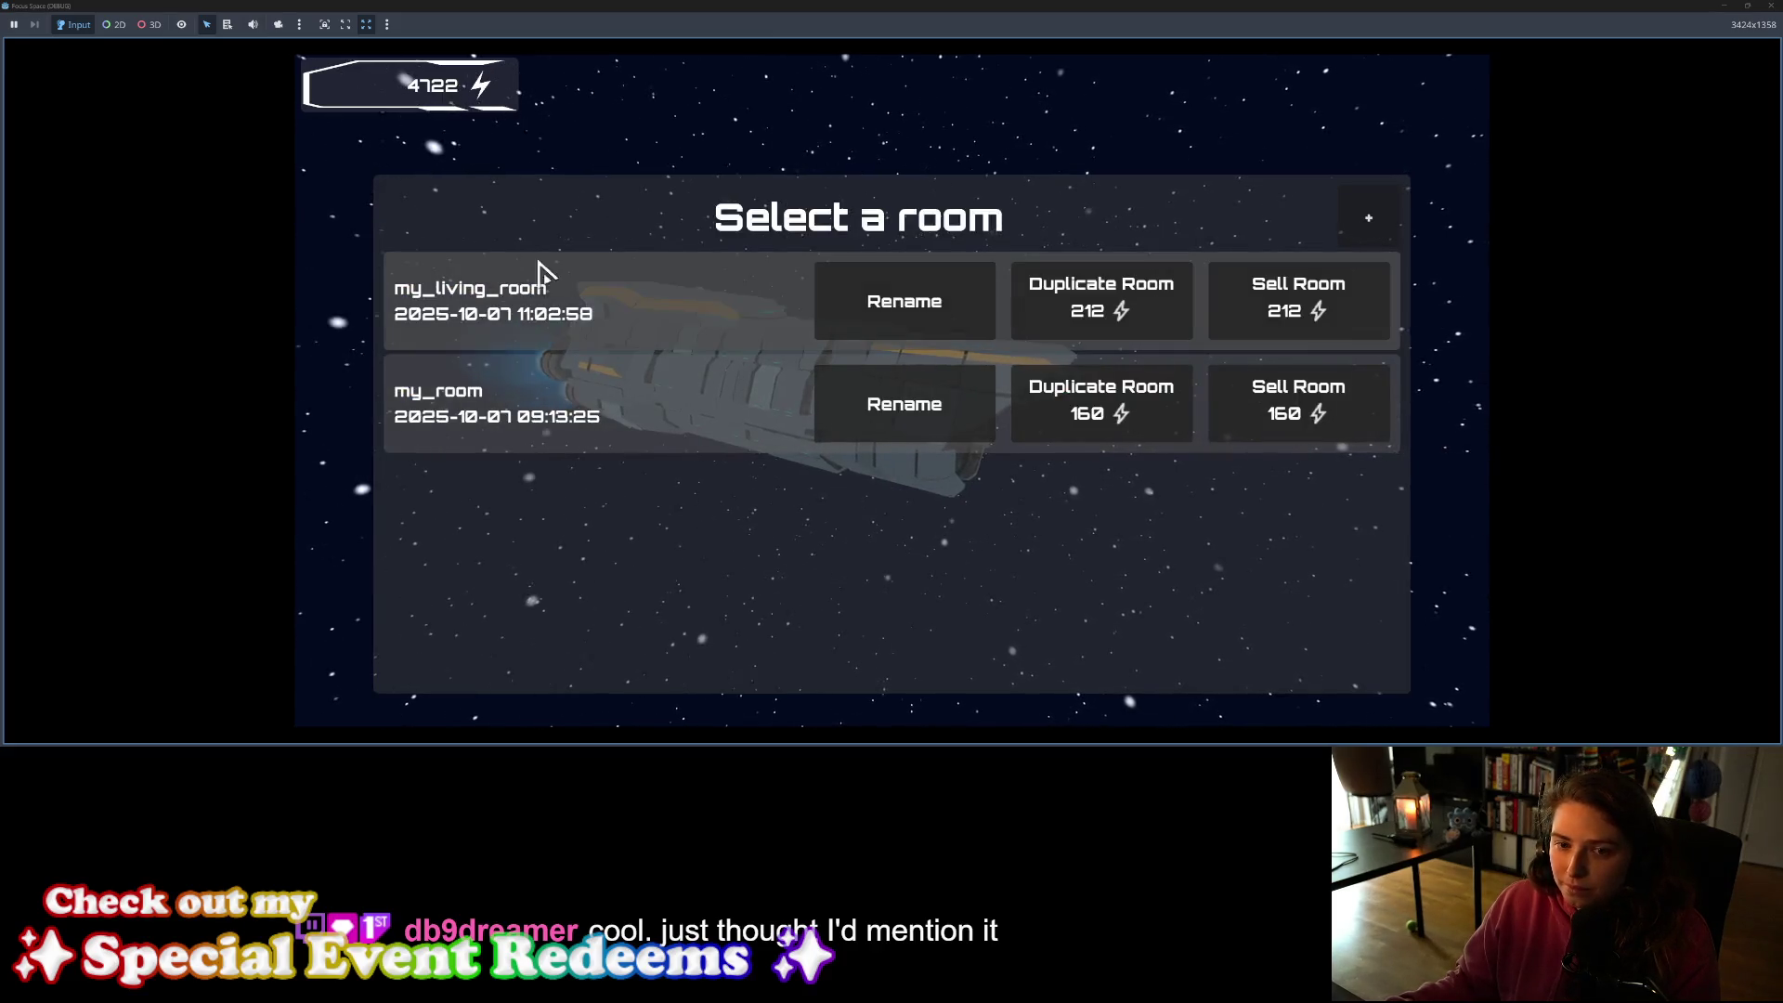
click(716, 321)
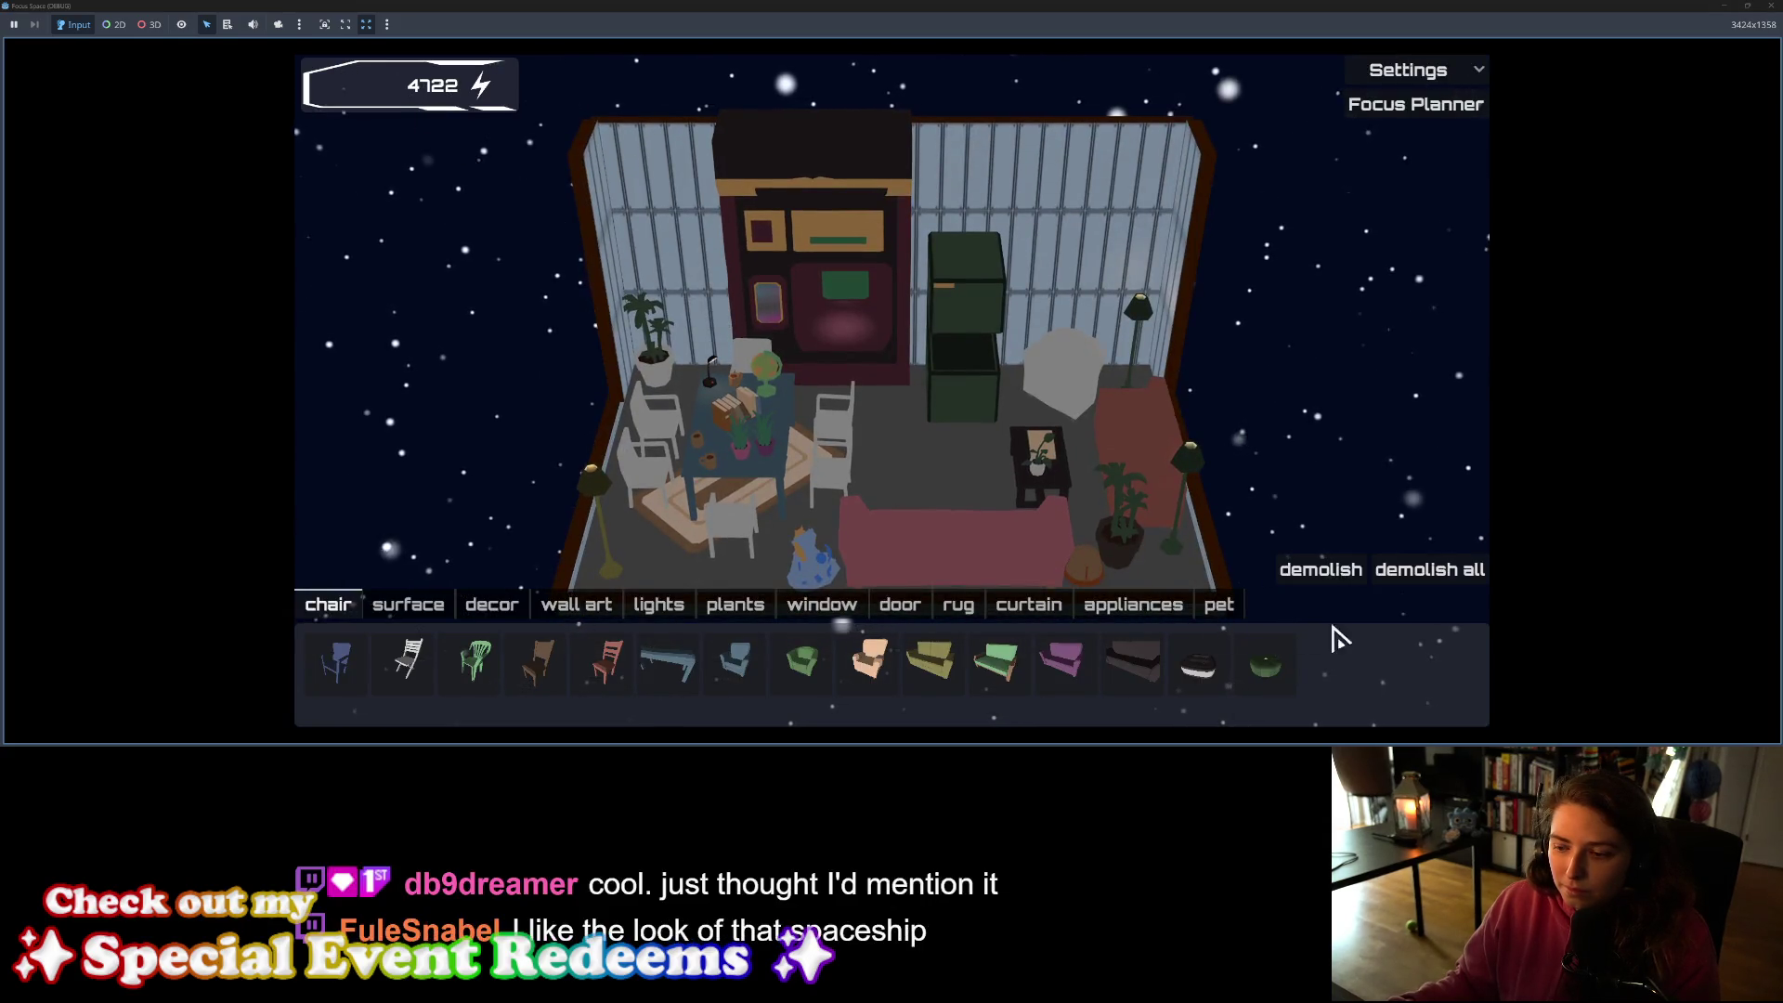
scroll(525, 311, up, 2)
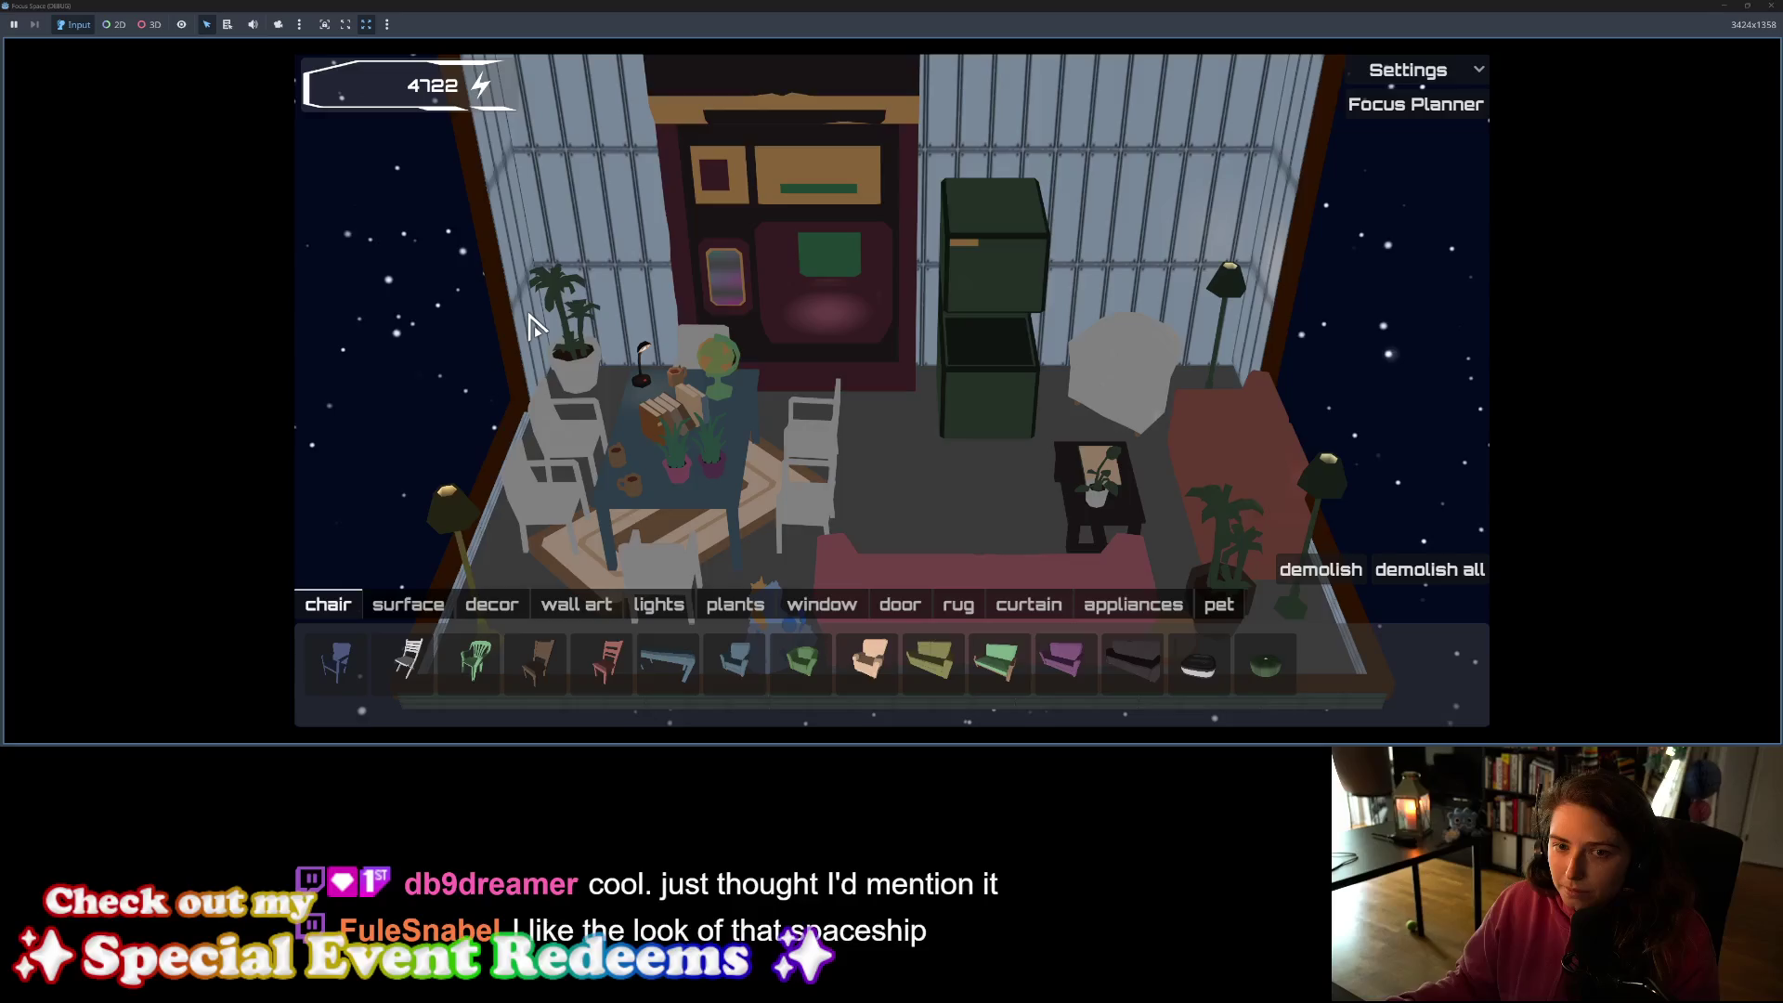
scroll(493, 288, down, 4)
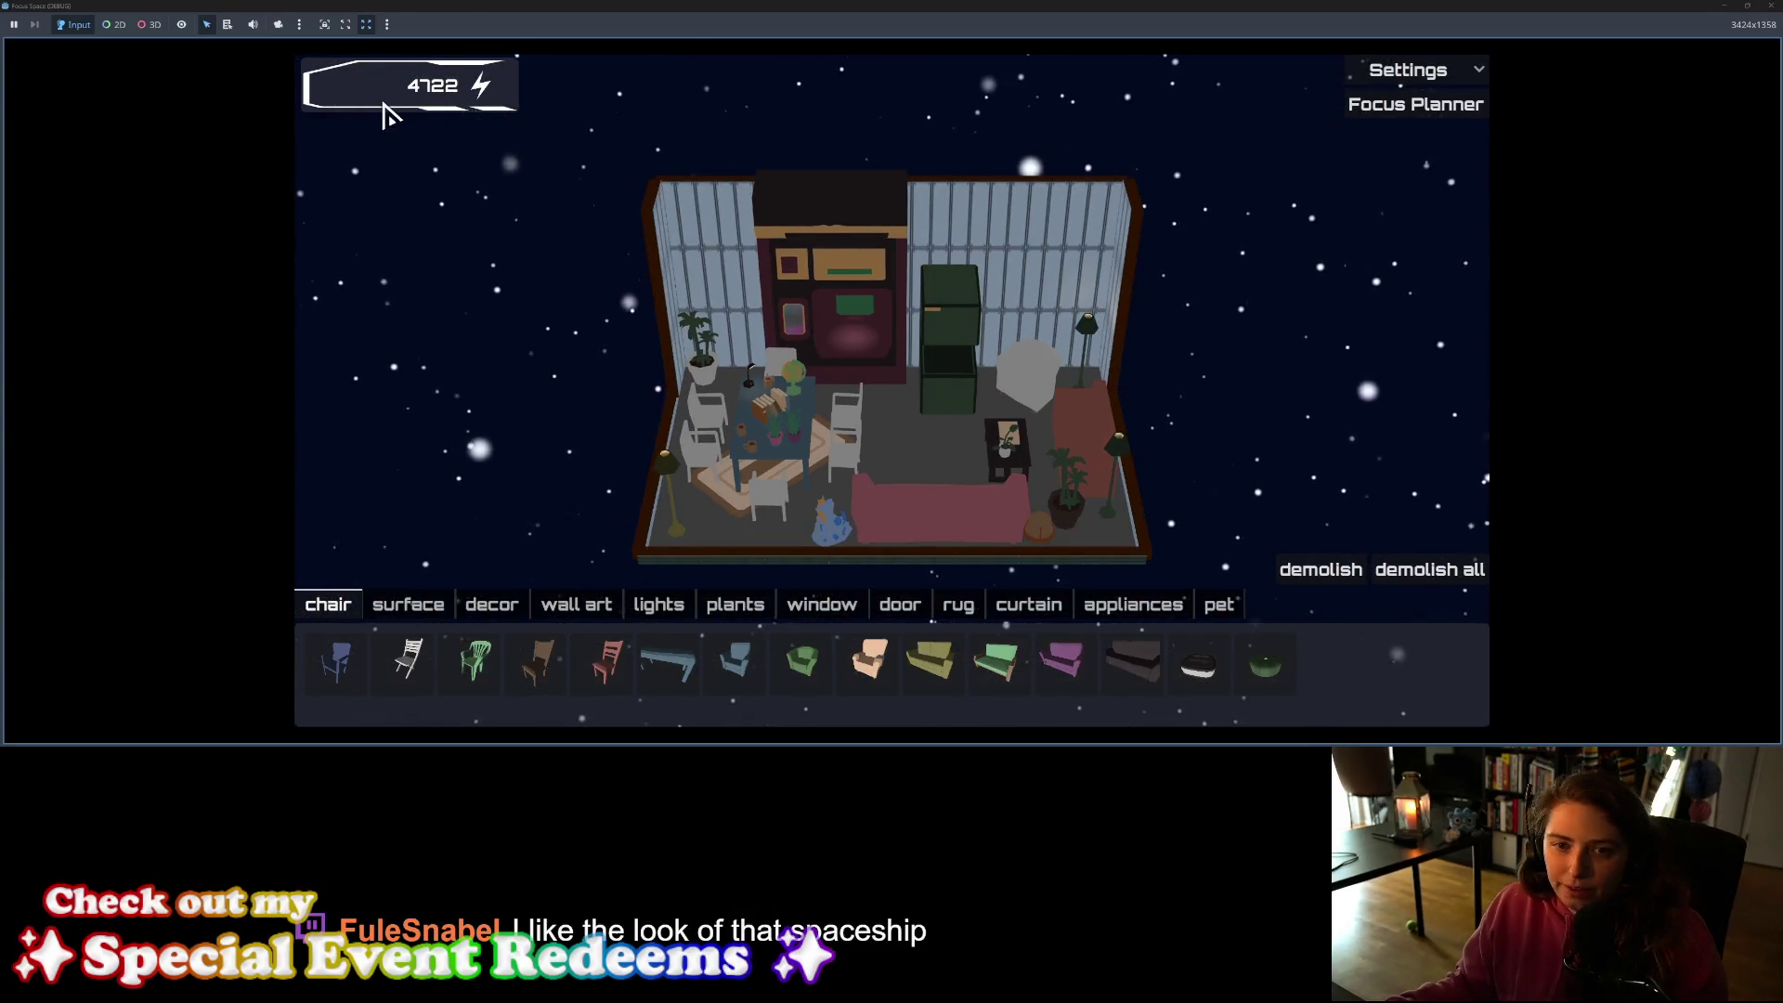
scroll(381, 119, down, 2)
scroll(919, 548, up, 2)
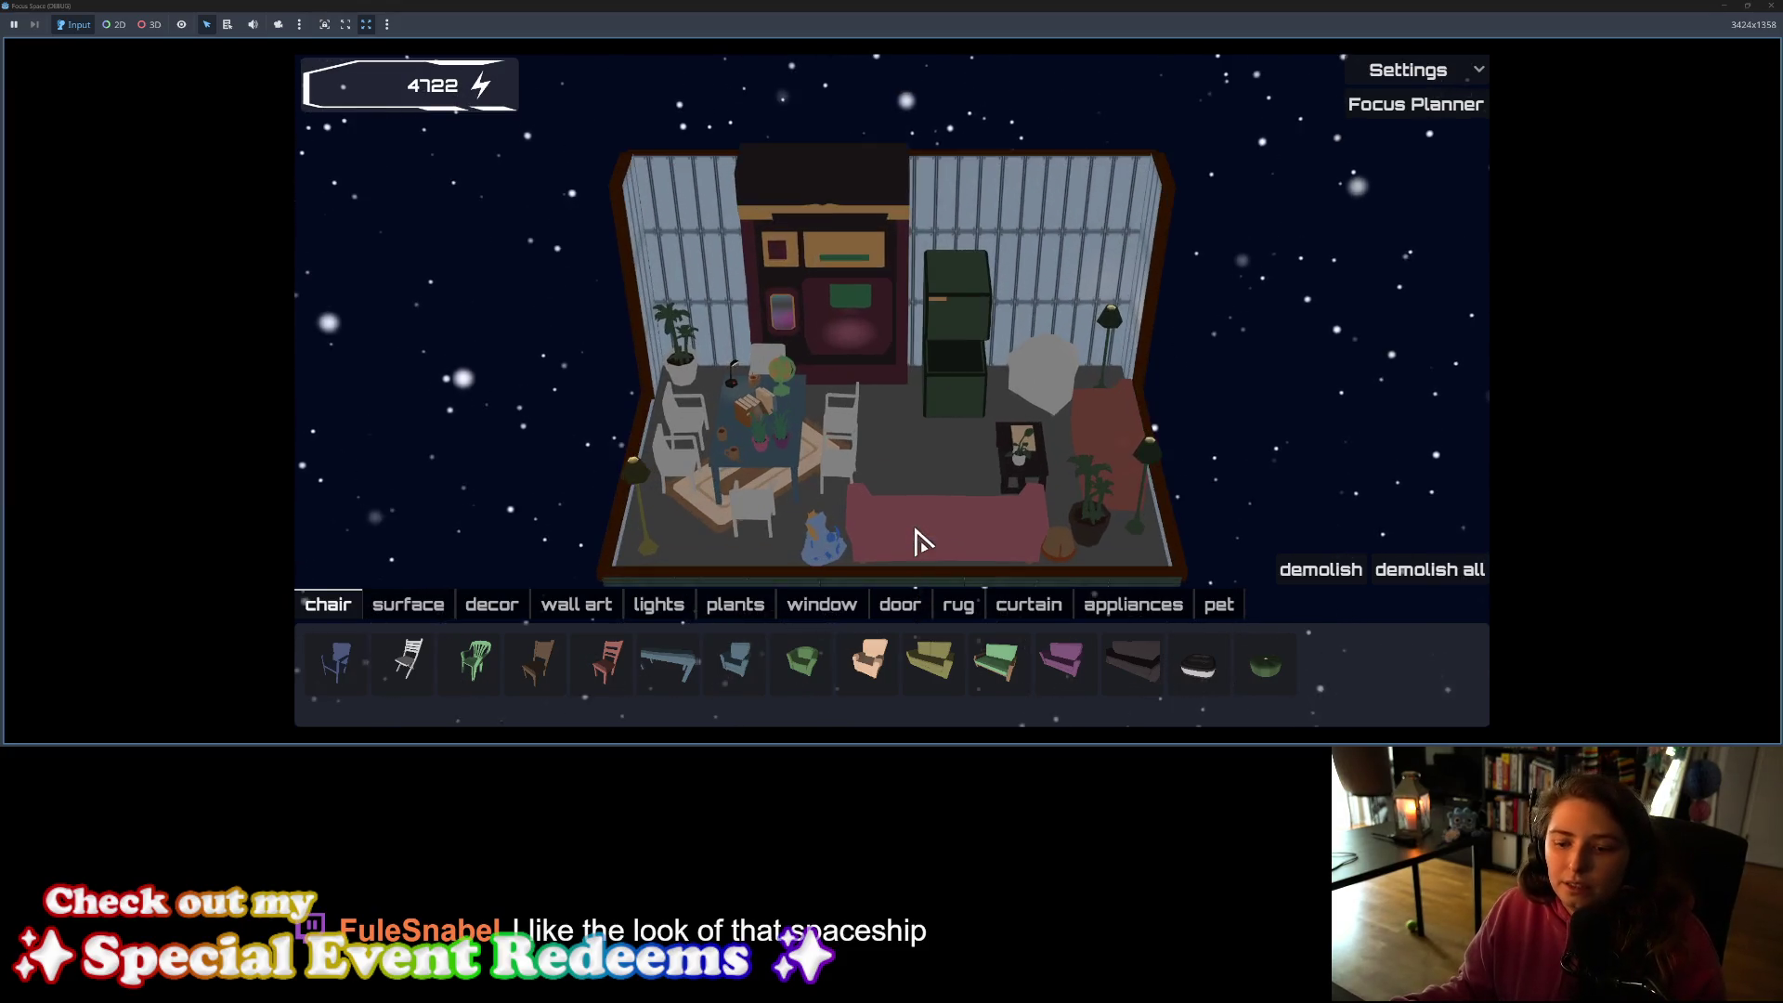
scroll(920, 543, up, 1)
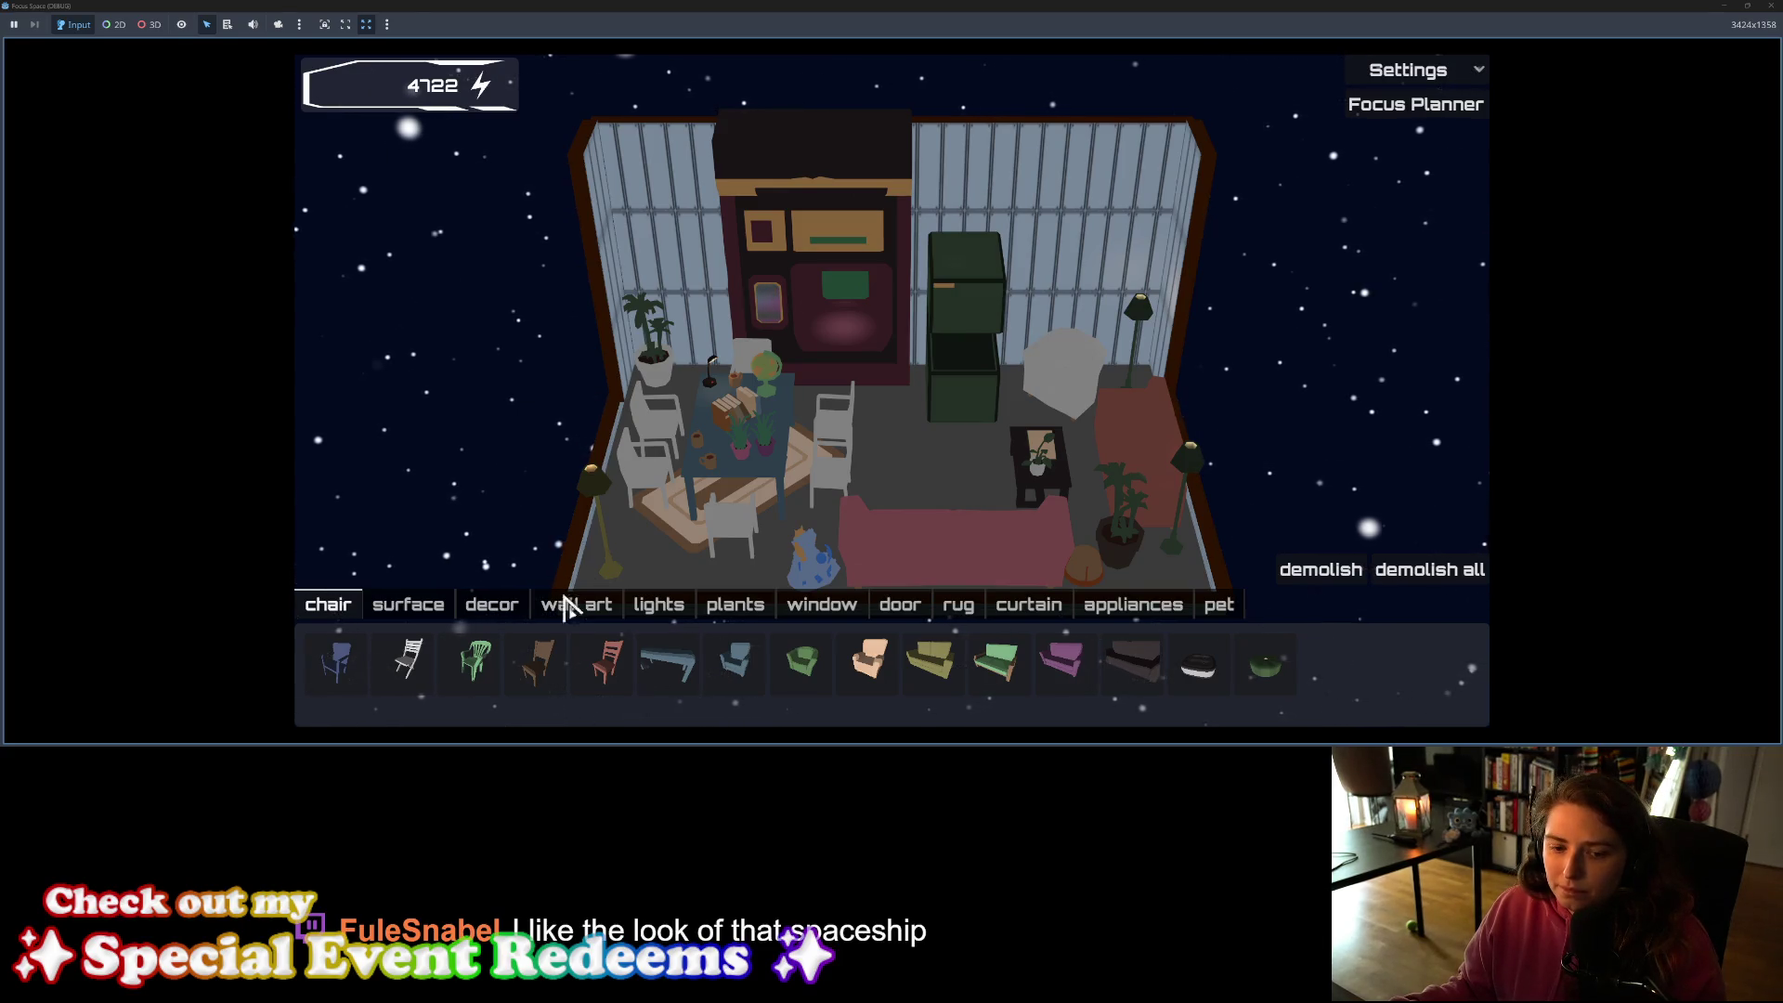
Step: Browse the surface, decor, plant, light, wall art, window, door, rug, curtain, appliance and pet tabs
click(444, 613)
click(483, 613)
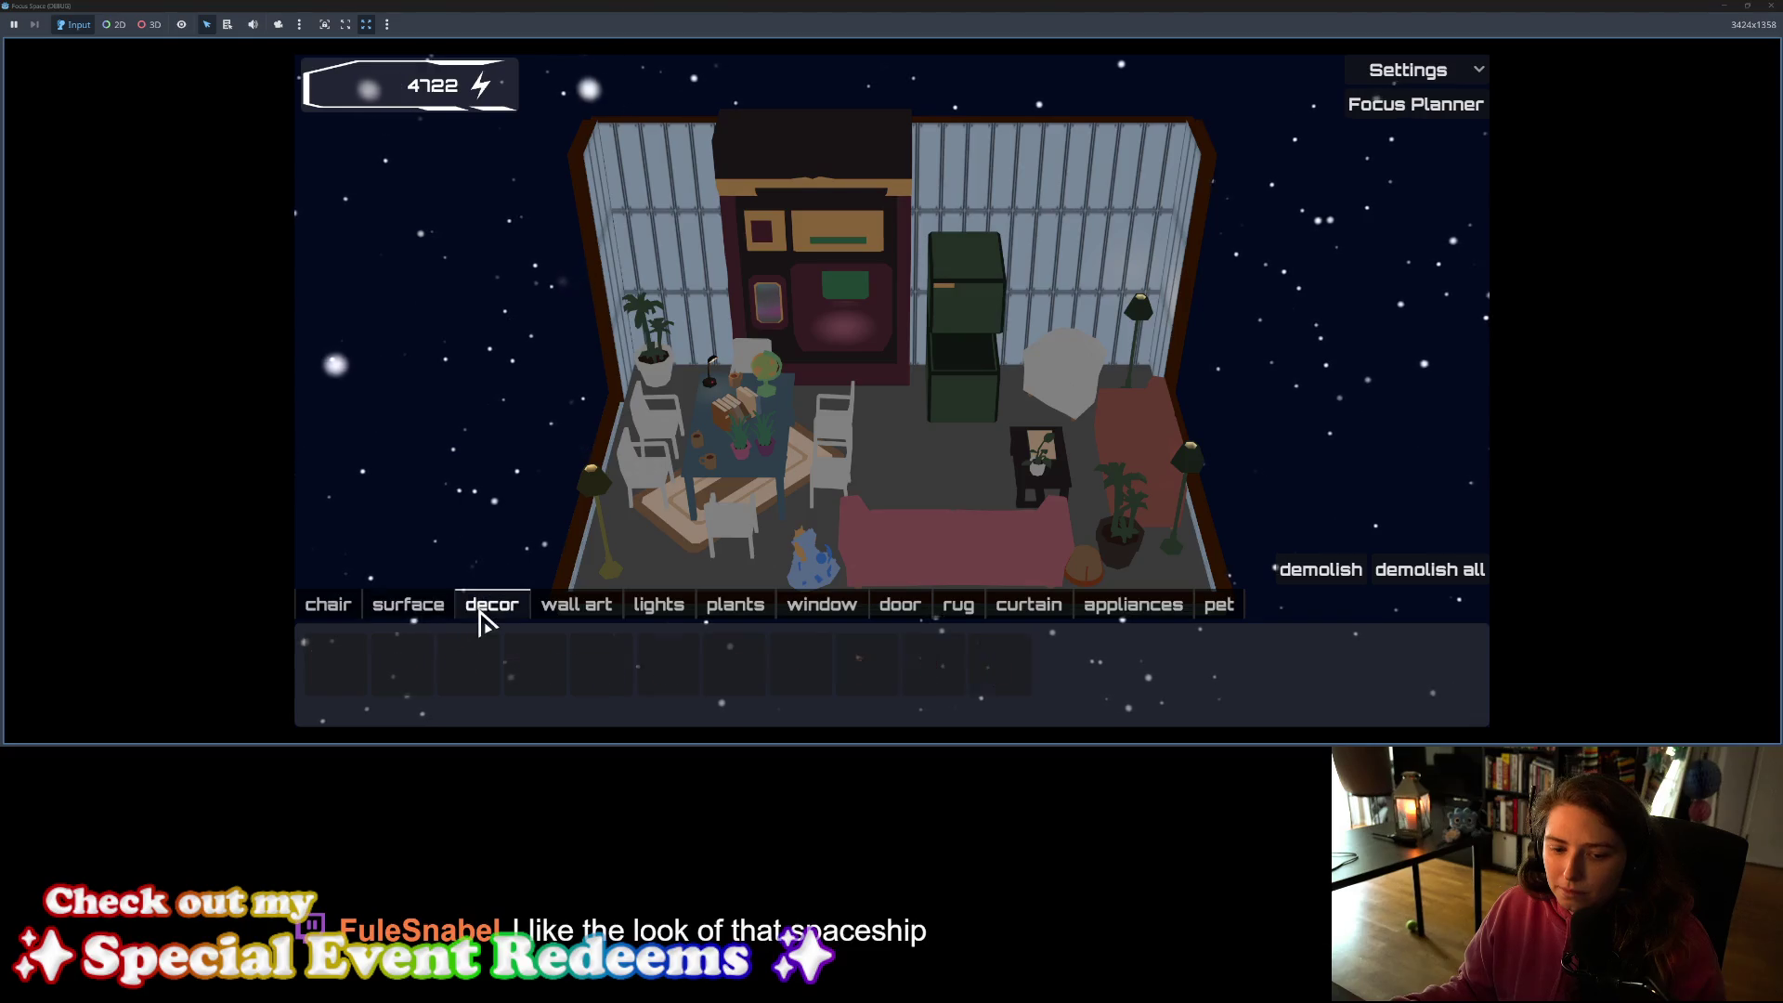
click(802, 615)
click(739, 610)
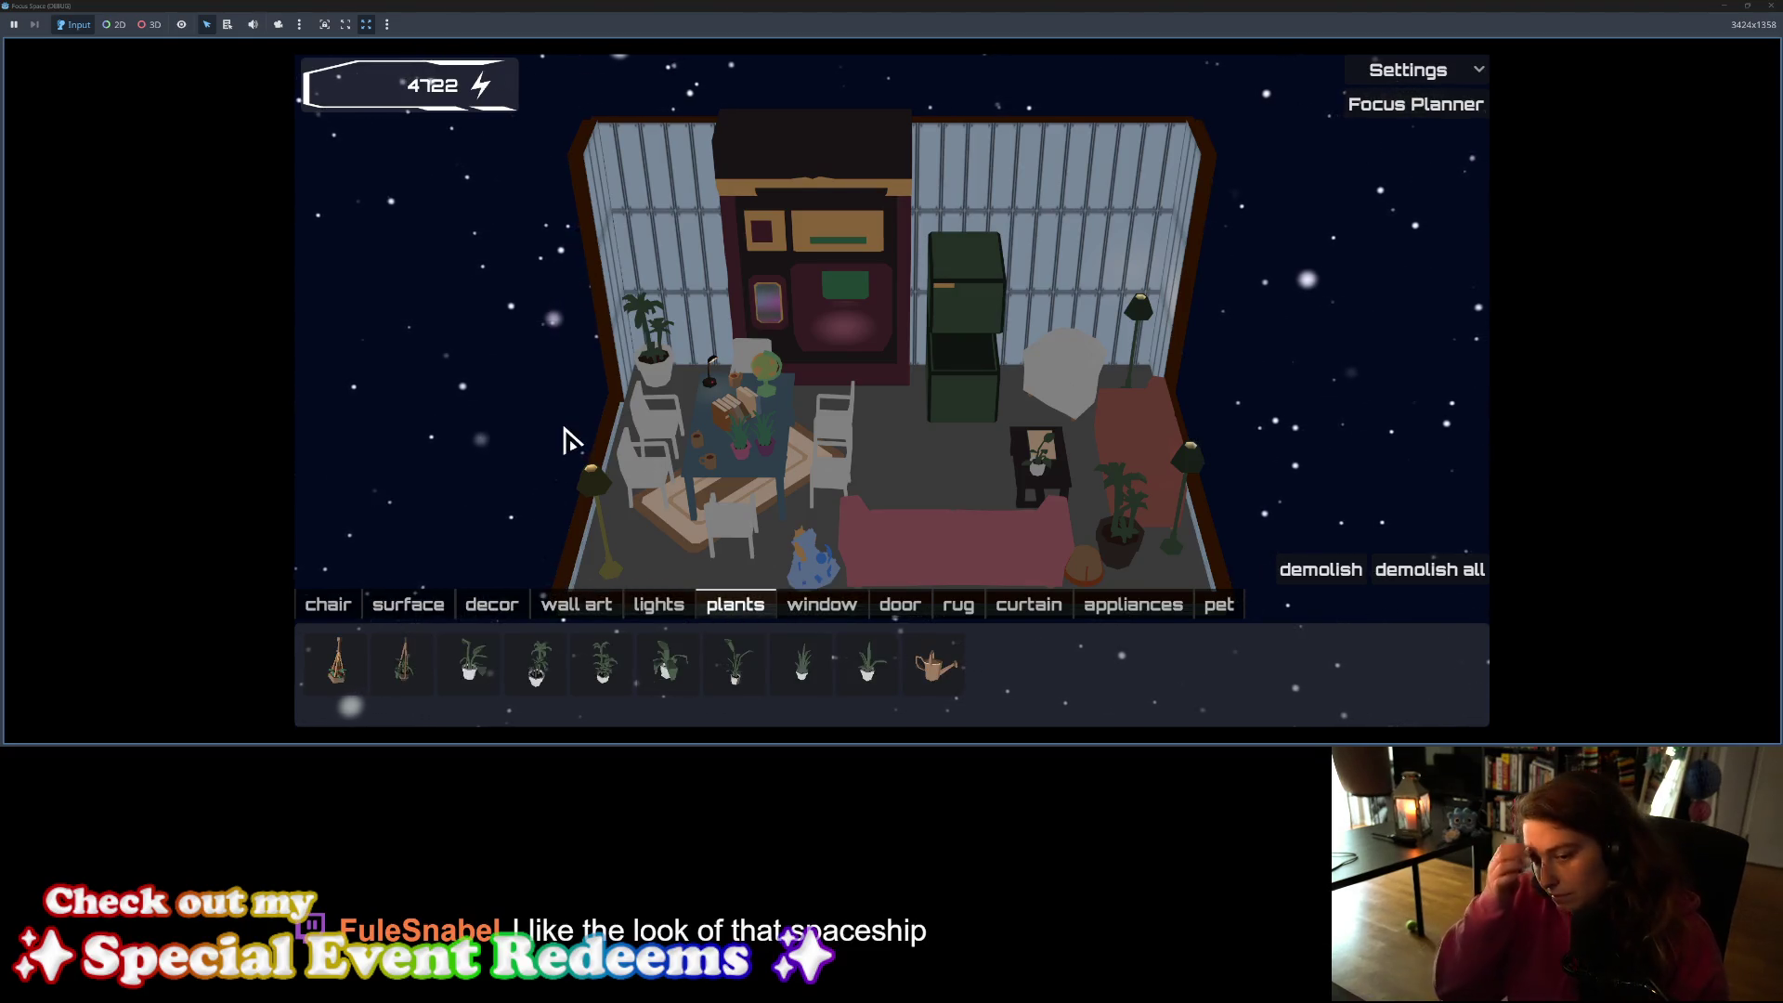
click(663, 614)
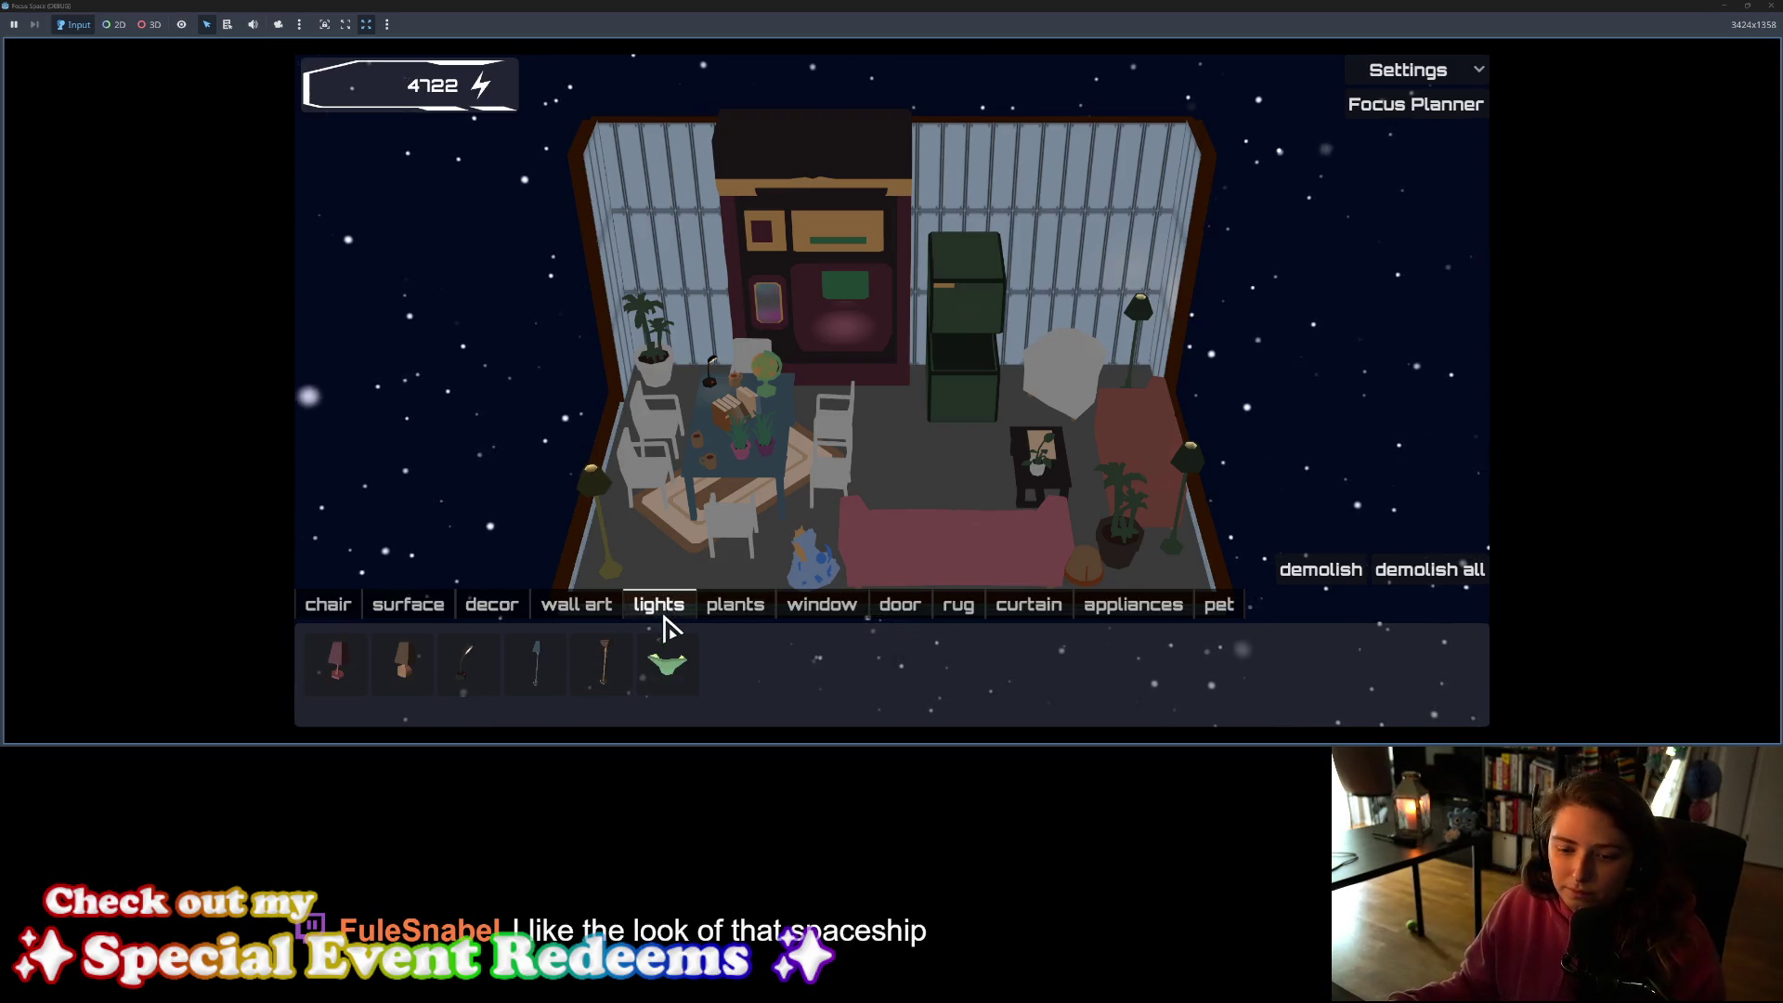
click(595, 613)
click(526, 610)
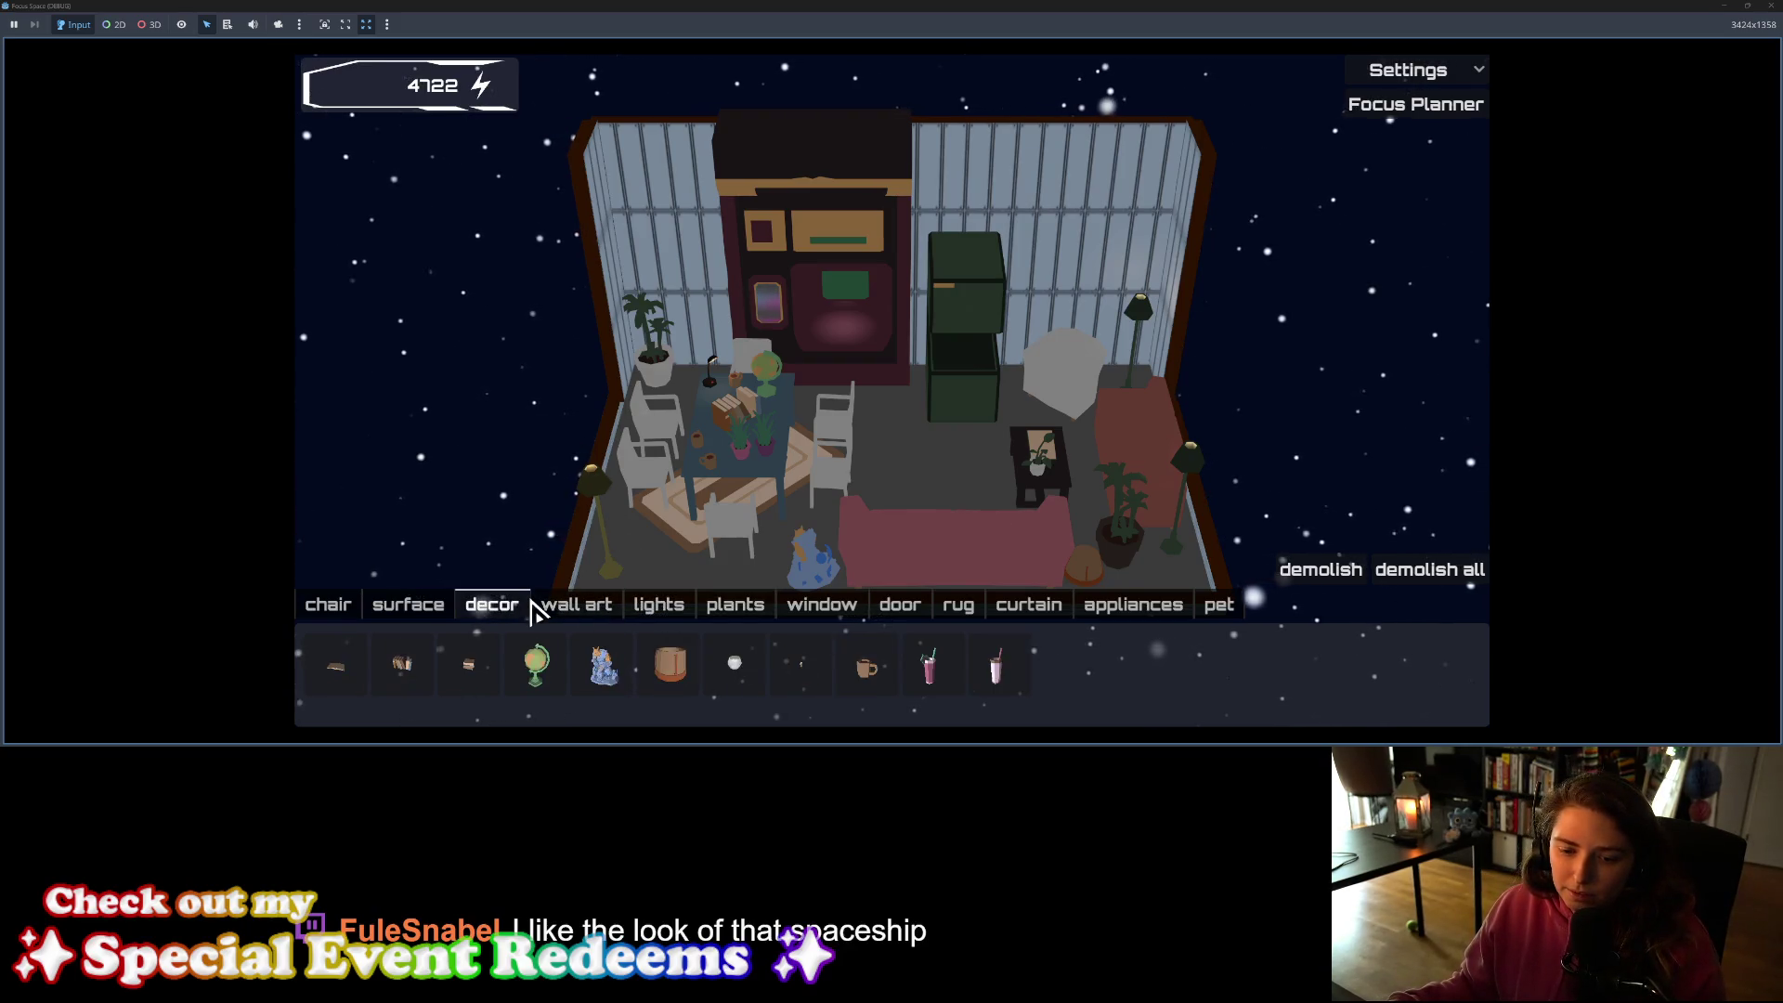
click(557, 615)
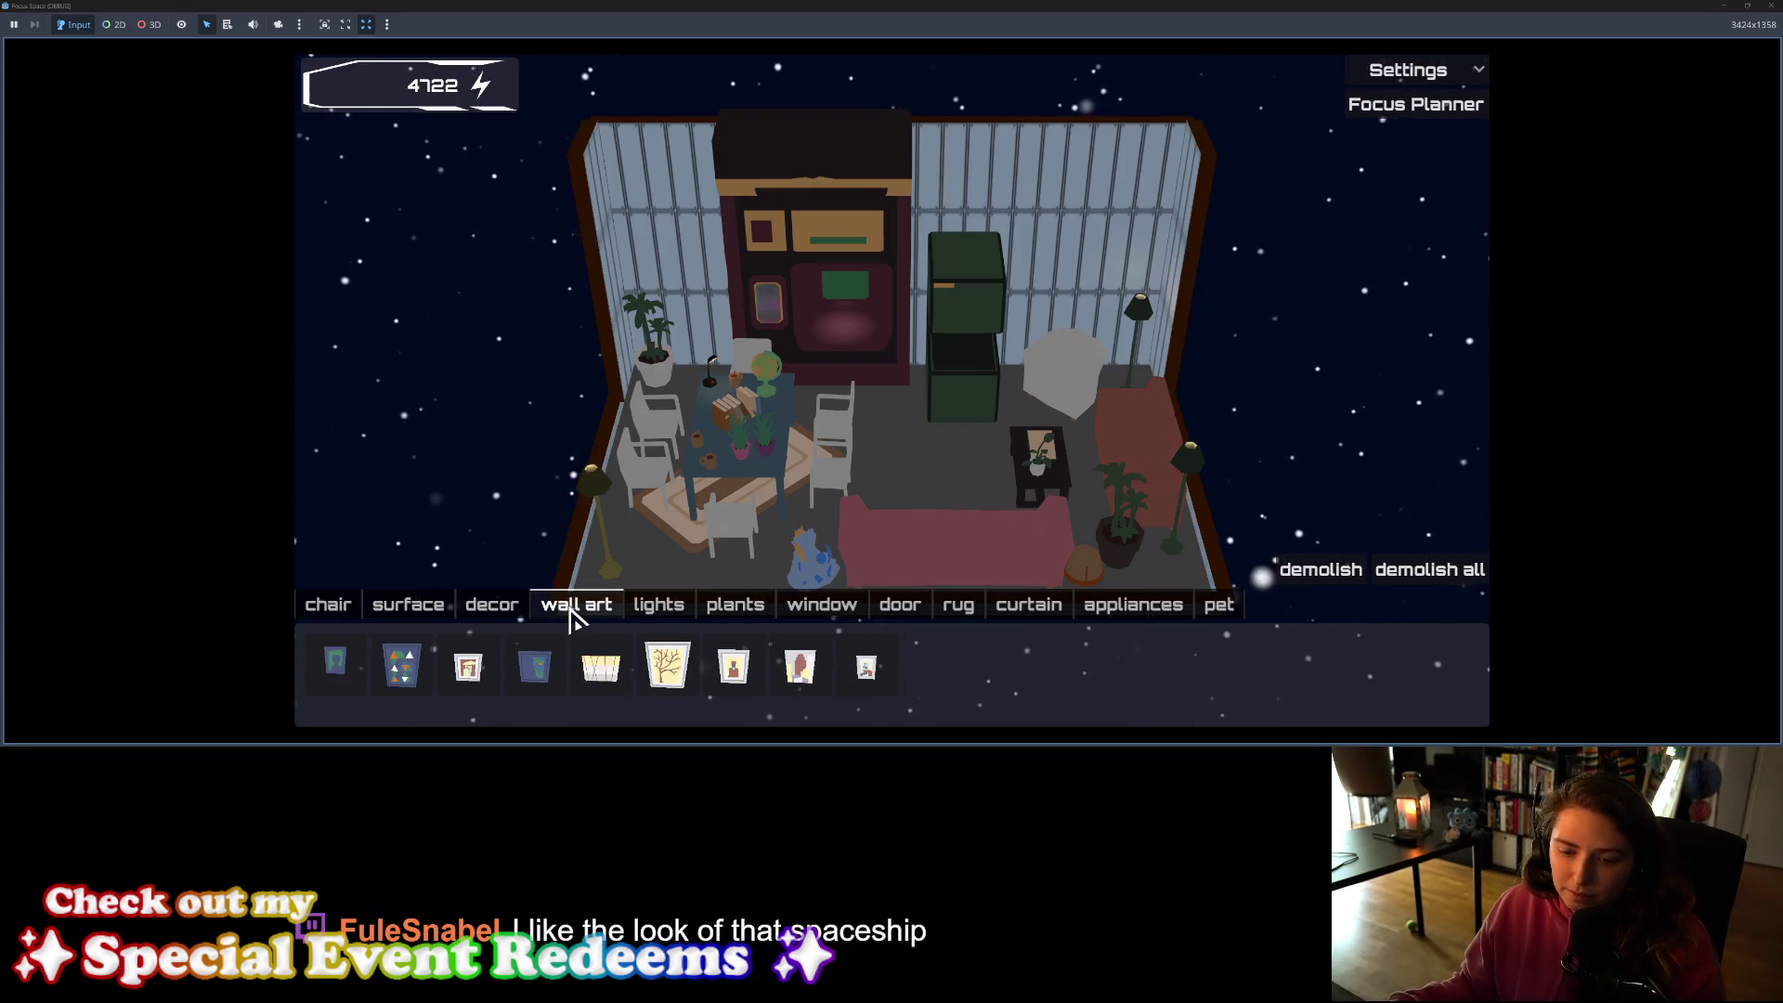
click(863, 618)
click(905, 611)
click(955, 615)
click(1018, 615)
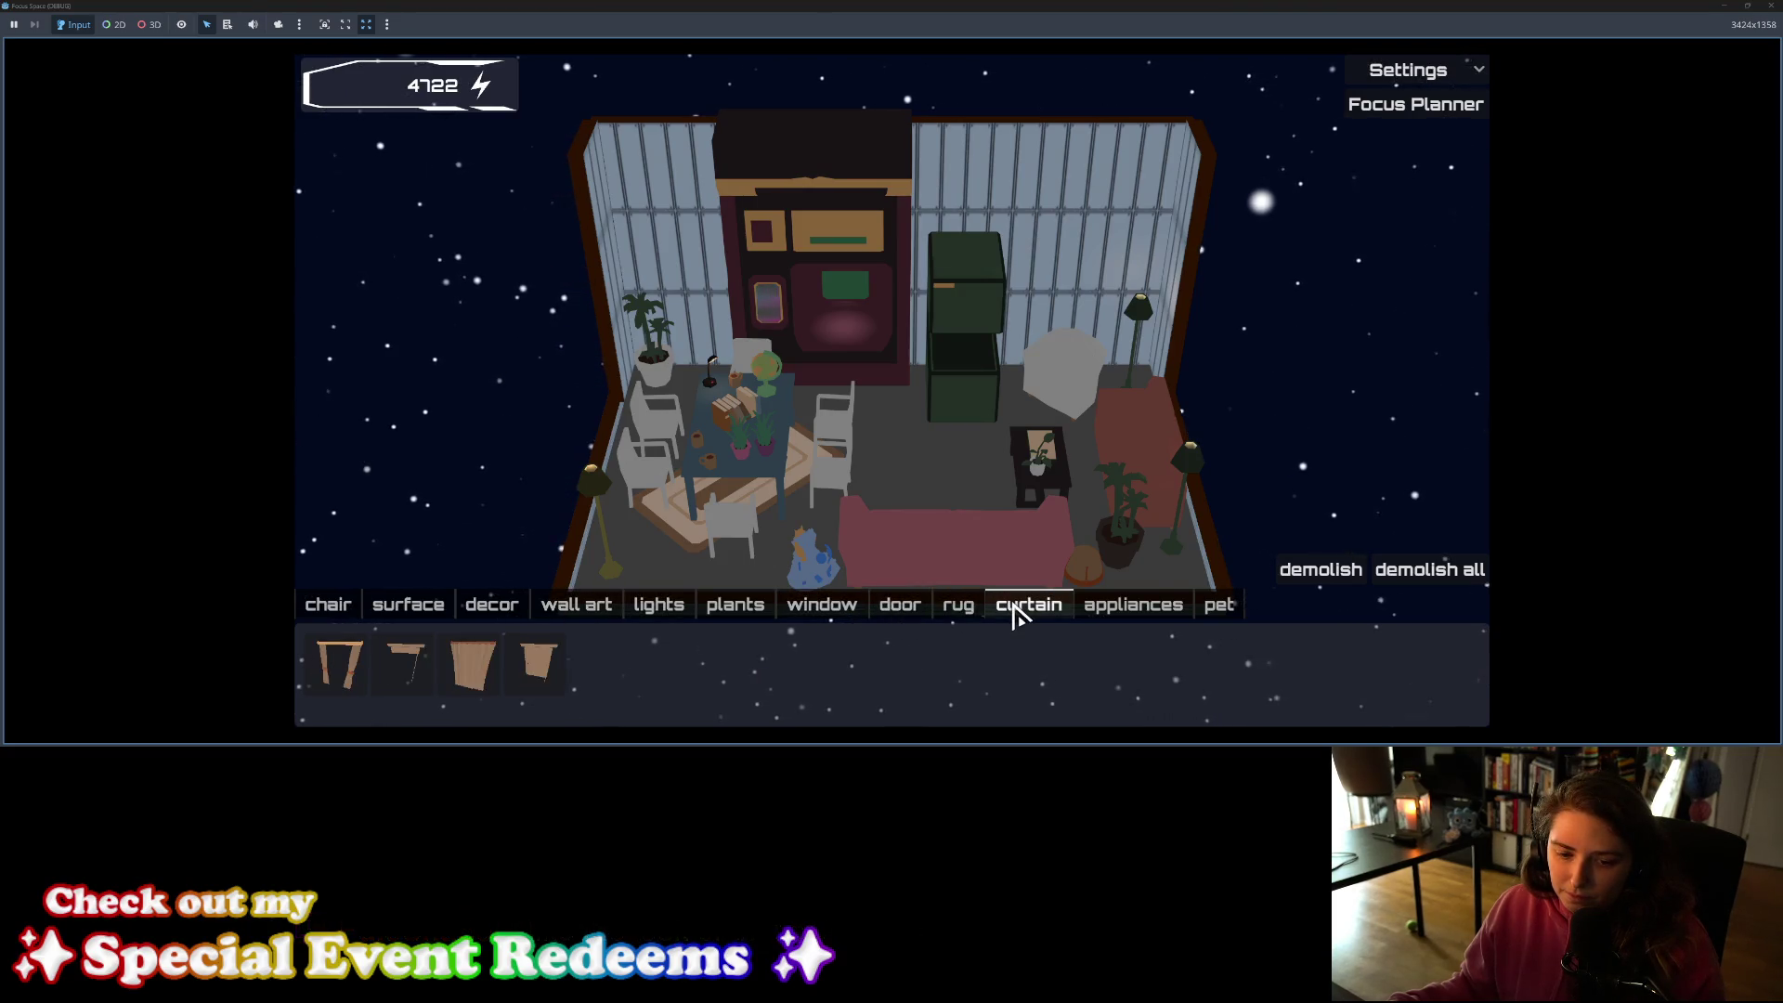
click(1137, 613)
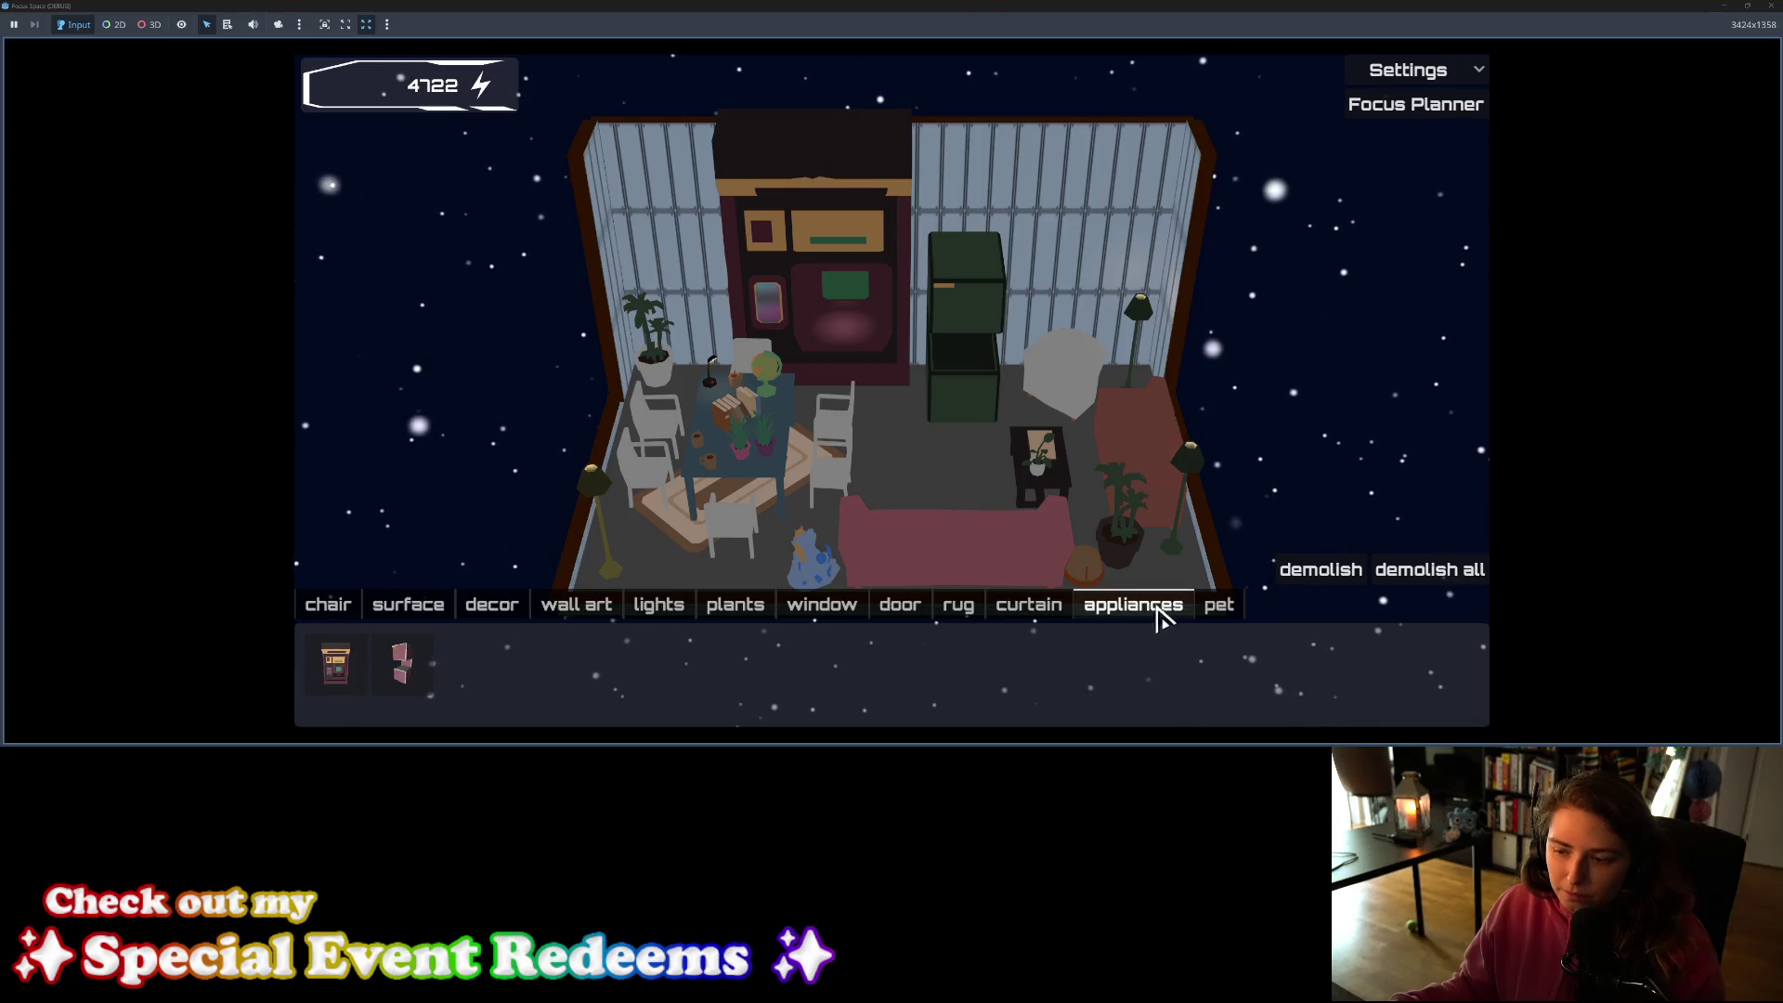
click(1212, 615)
Step: Cycle back through curtains, door, rugs, windows, plants, lights, wall art, decor and surfaces, ending on chairs
click(1032, 620)
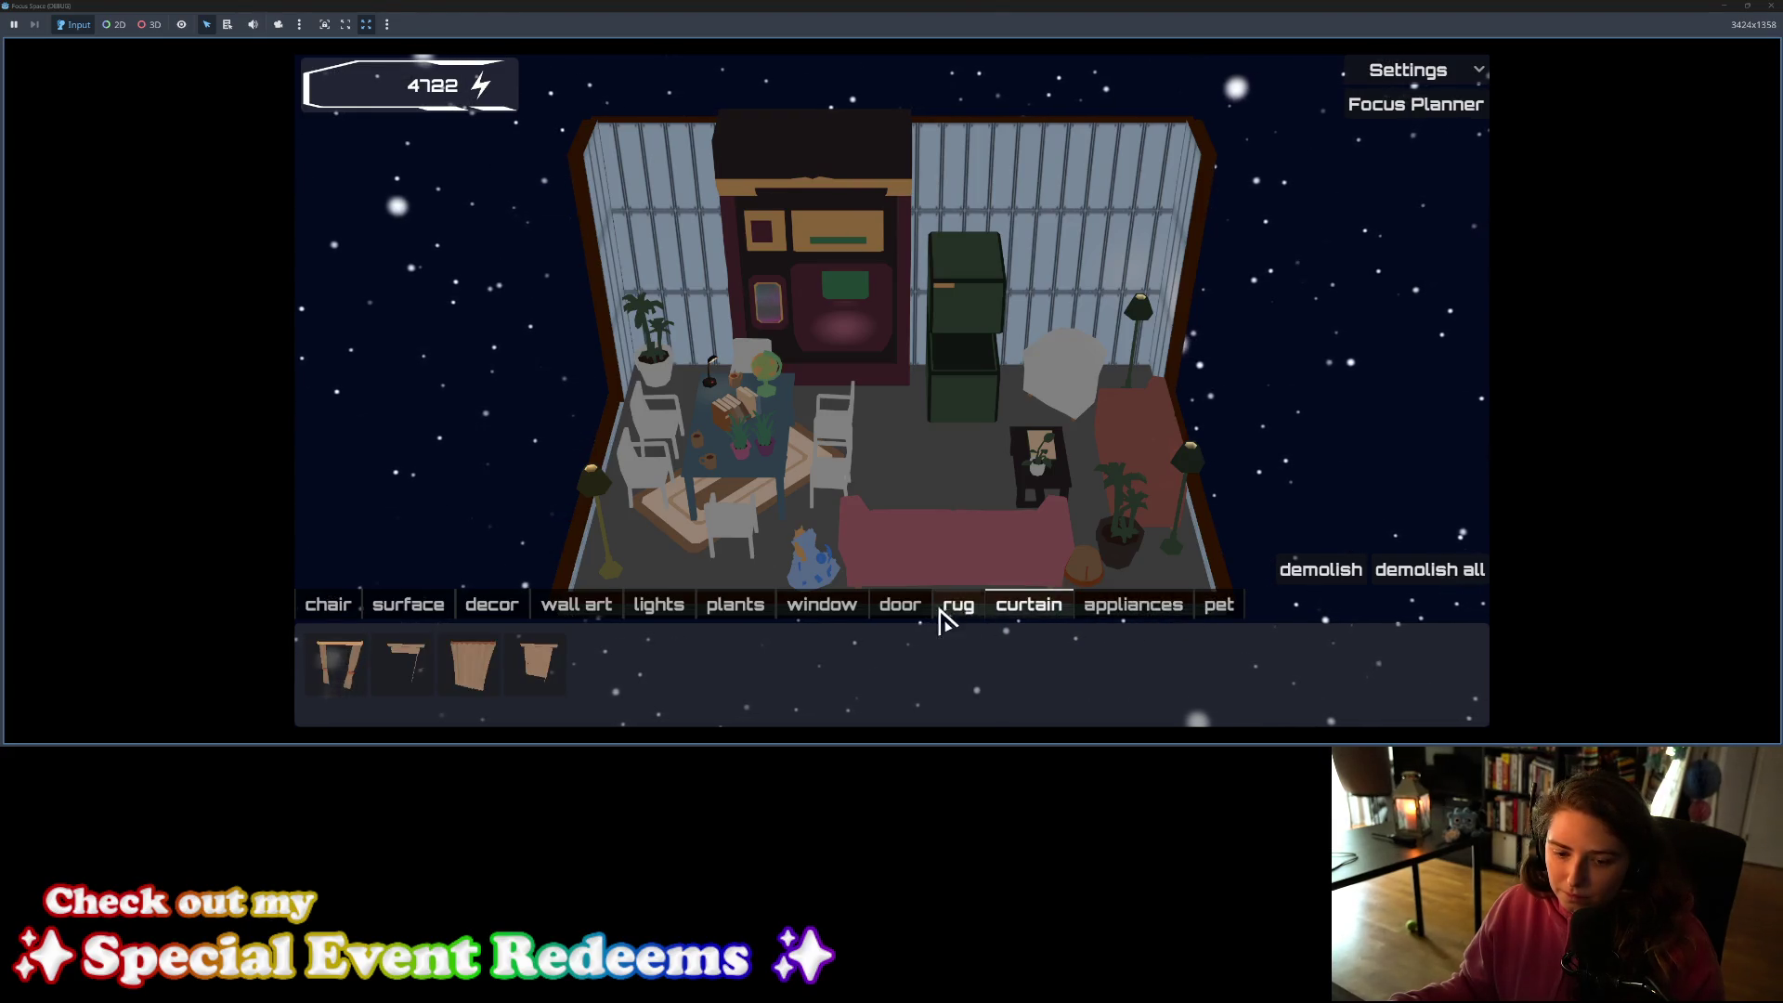
click(900, 615)
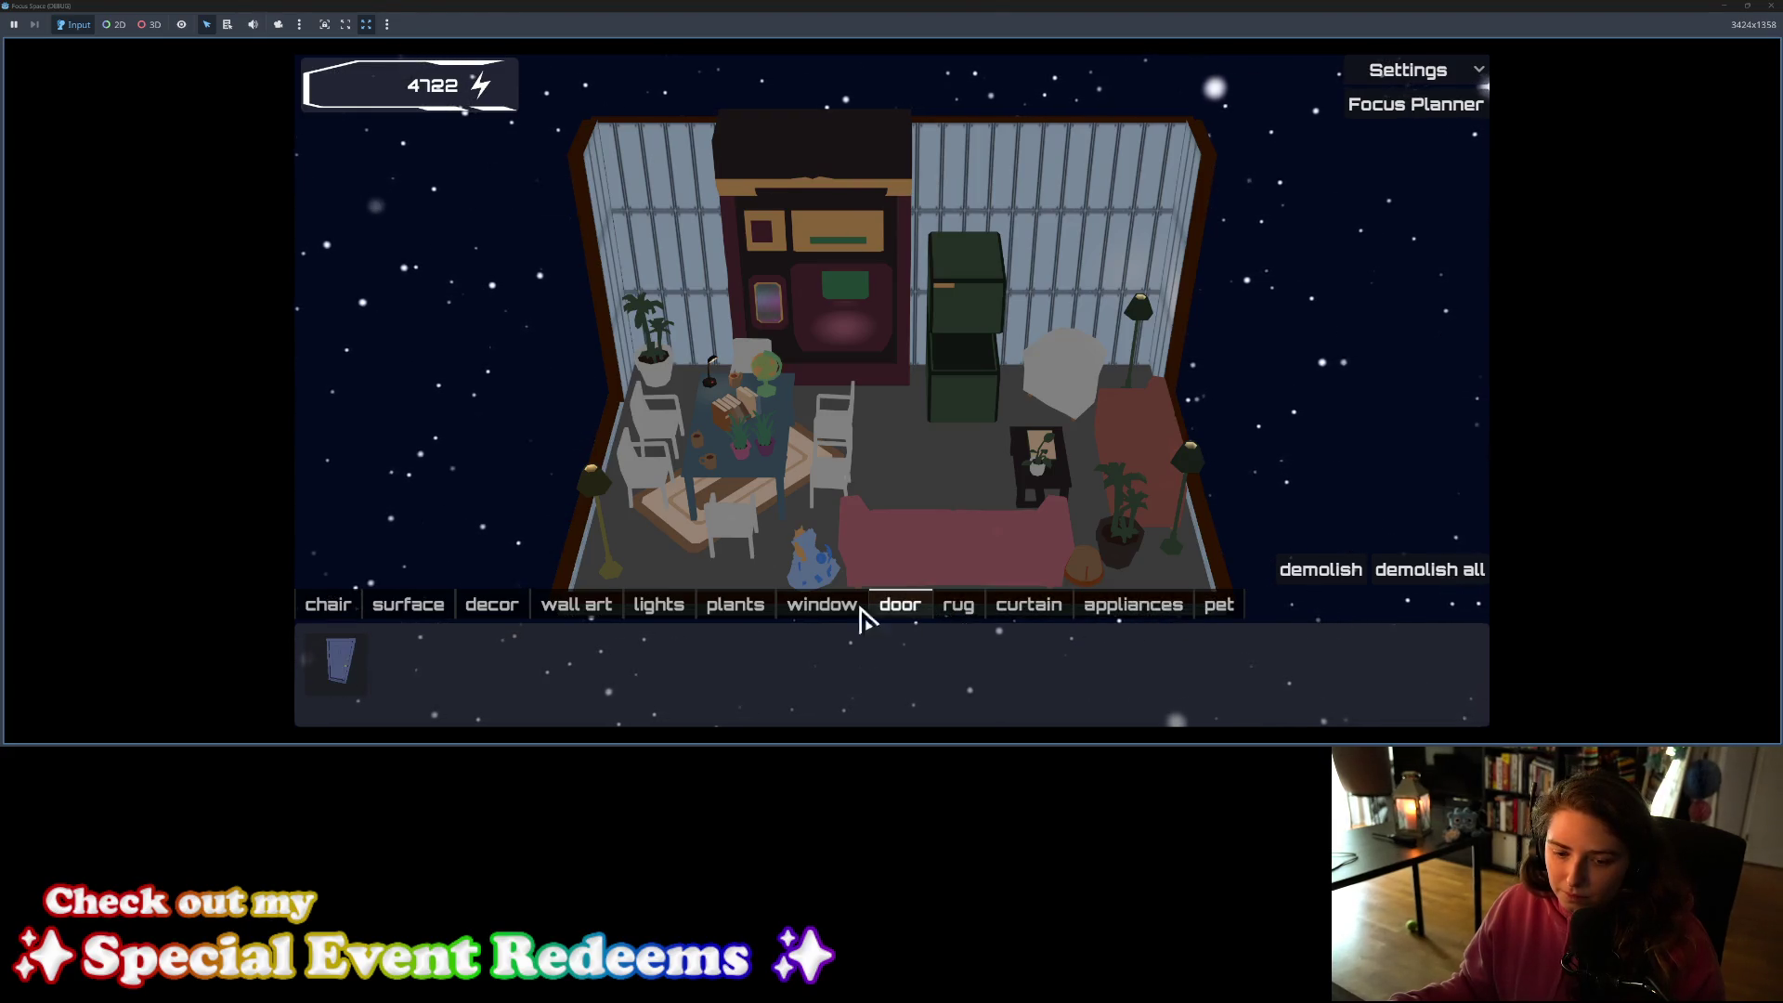
click(966, 616)
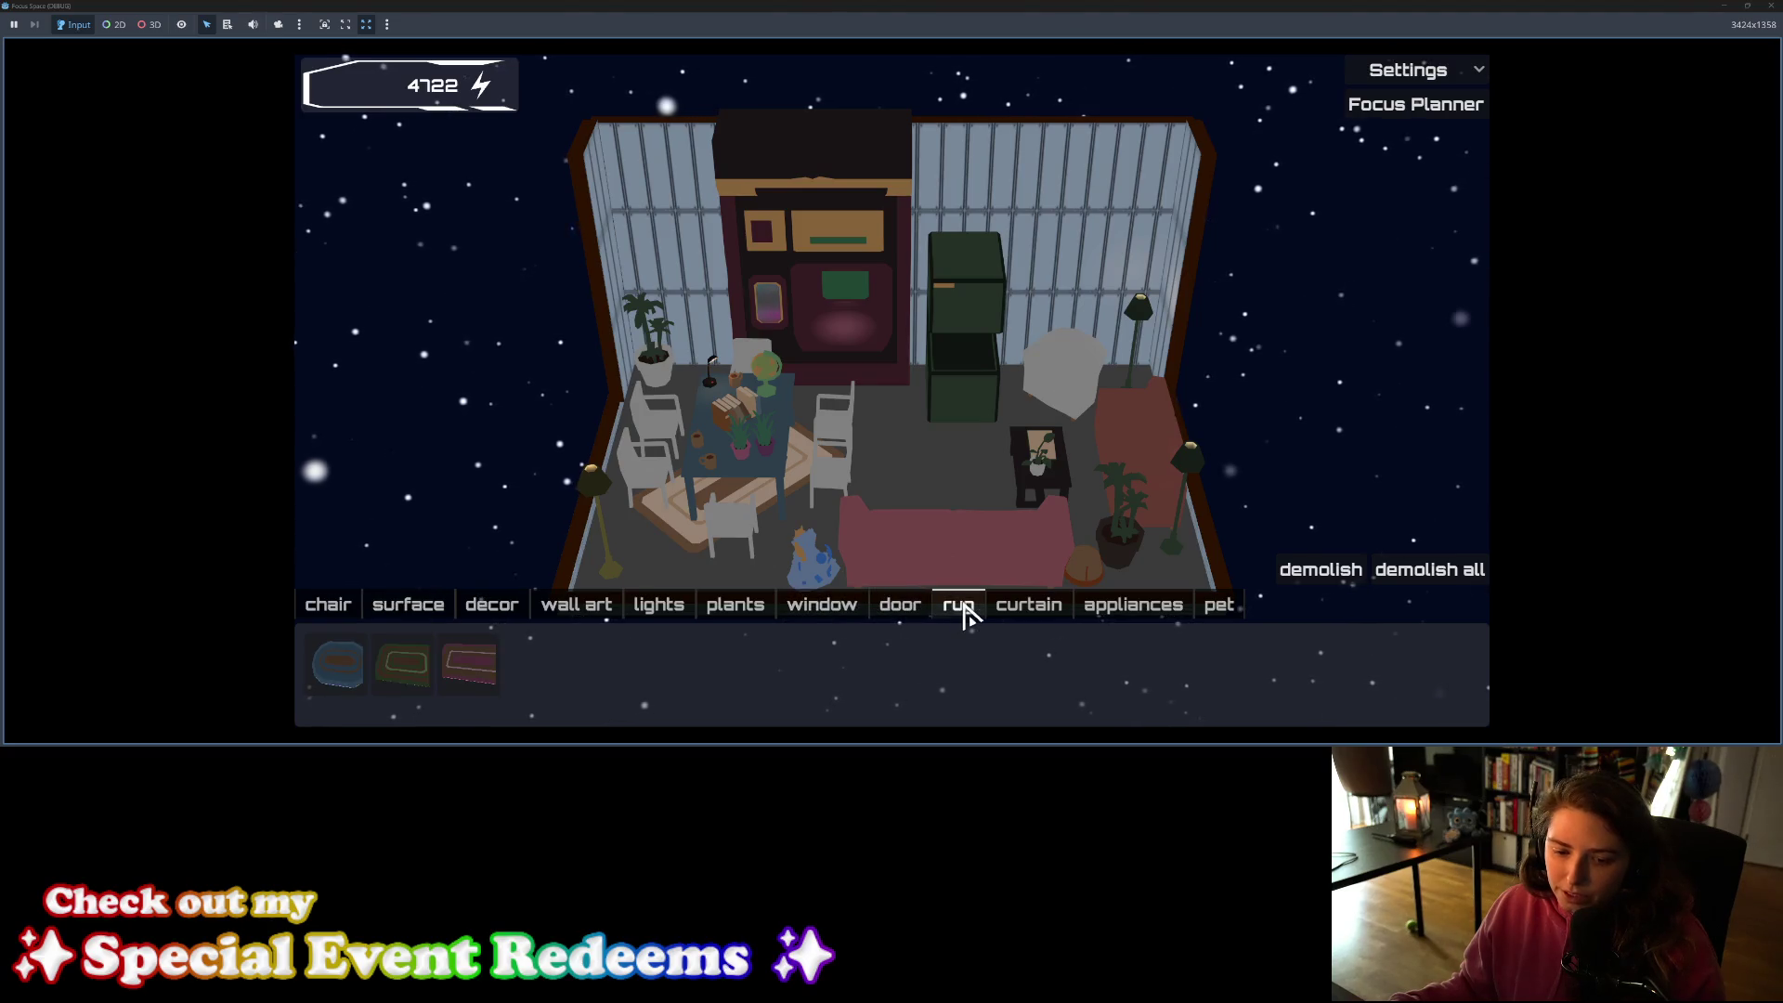
click(899, 615)
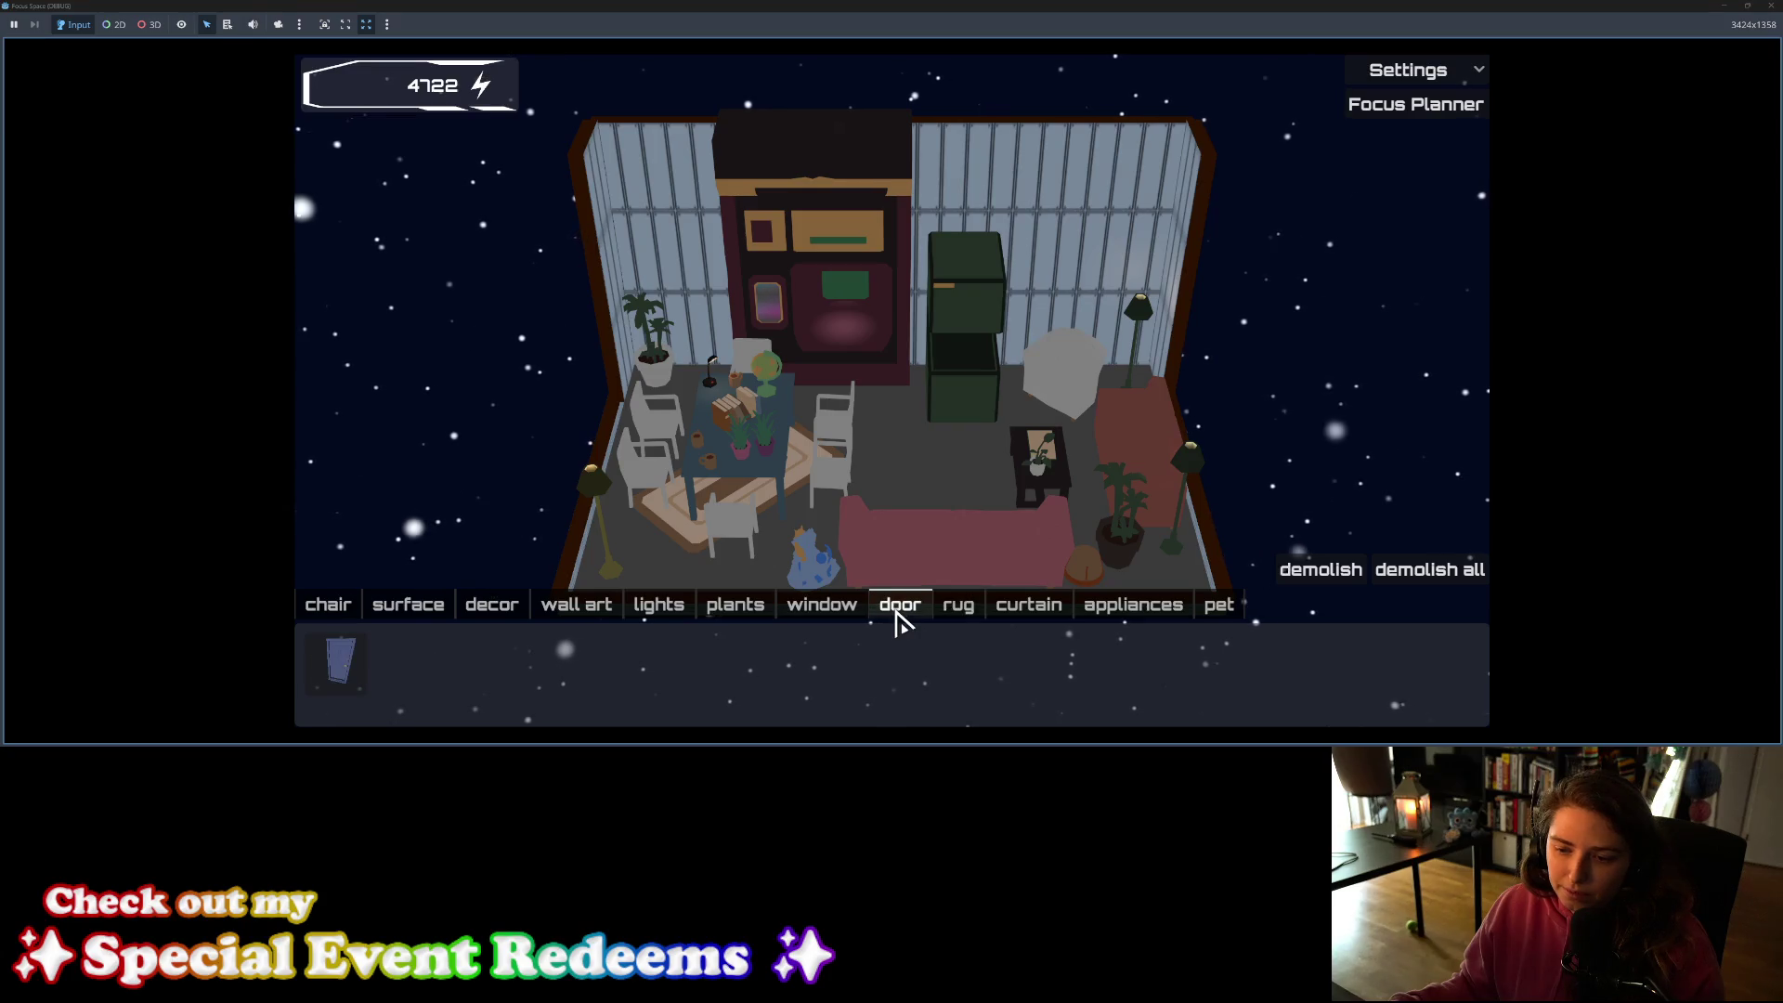
click(836, 618)
click(736, 621)
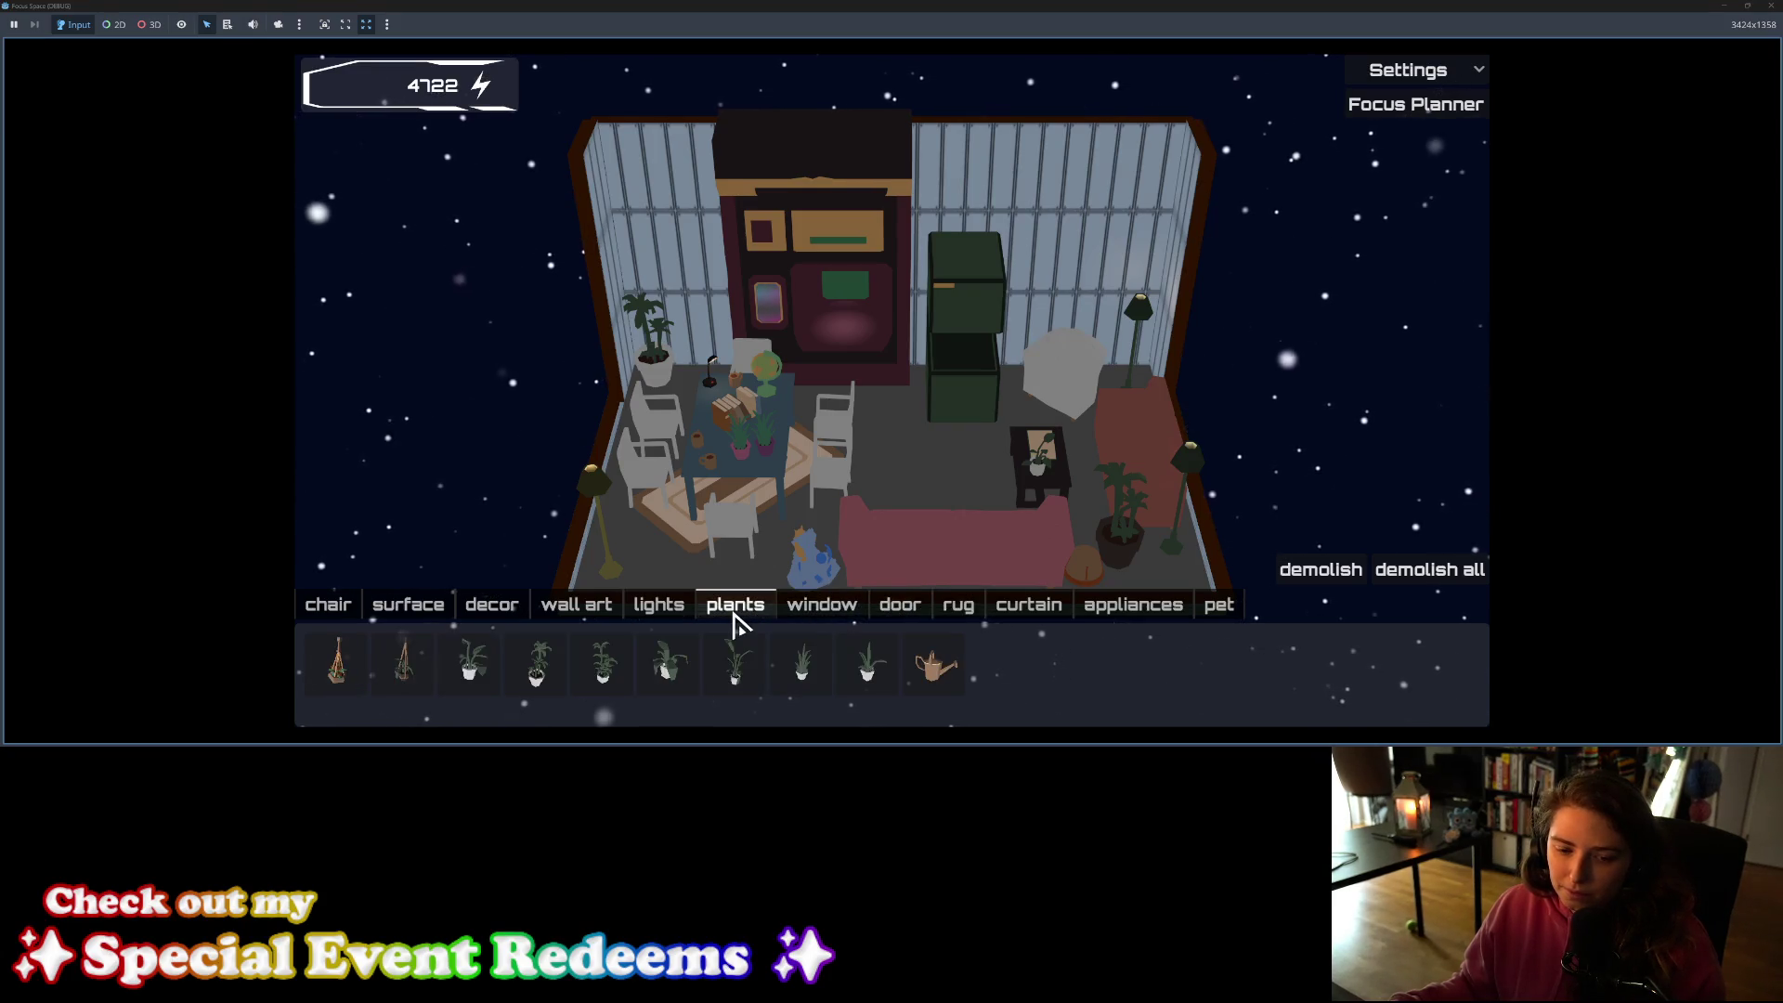
click(662, 614)
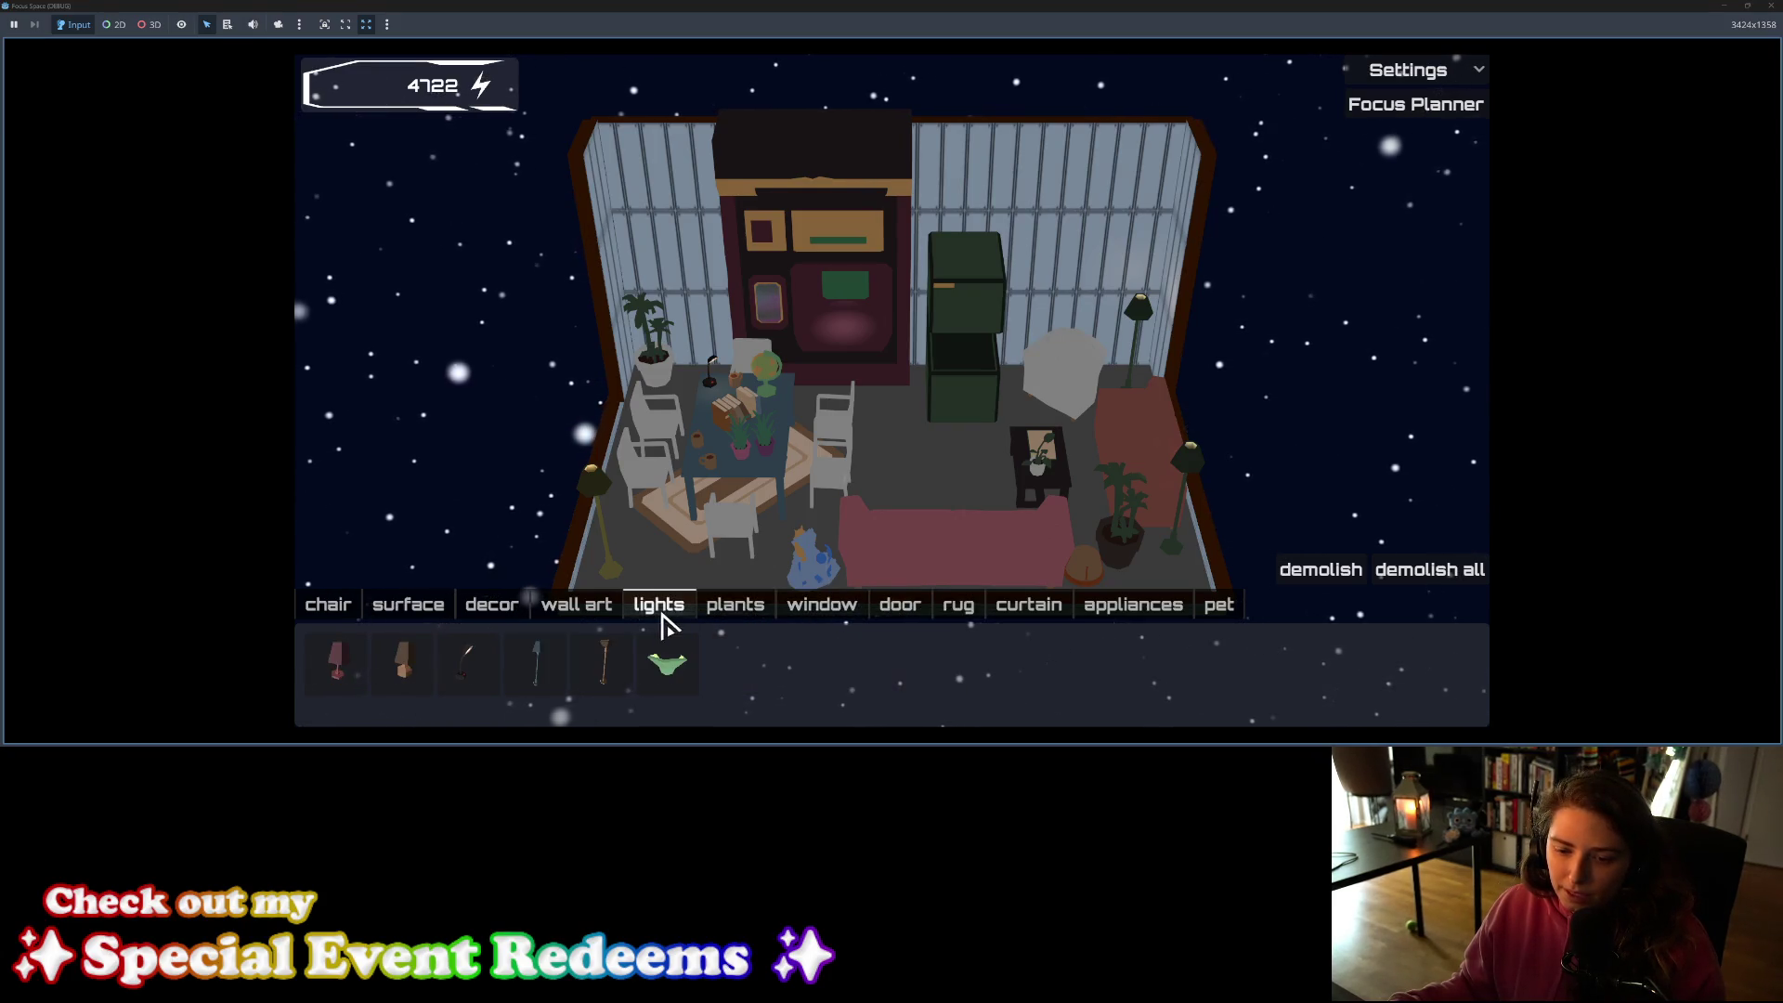
click(593, 615)
click(494, 613)
click(418, 618)
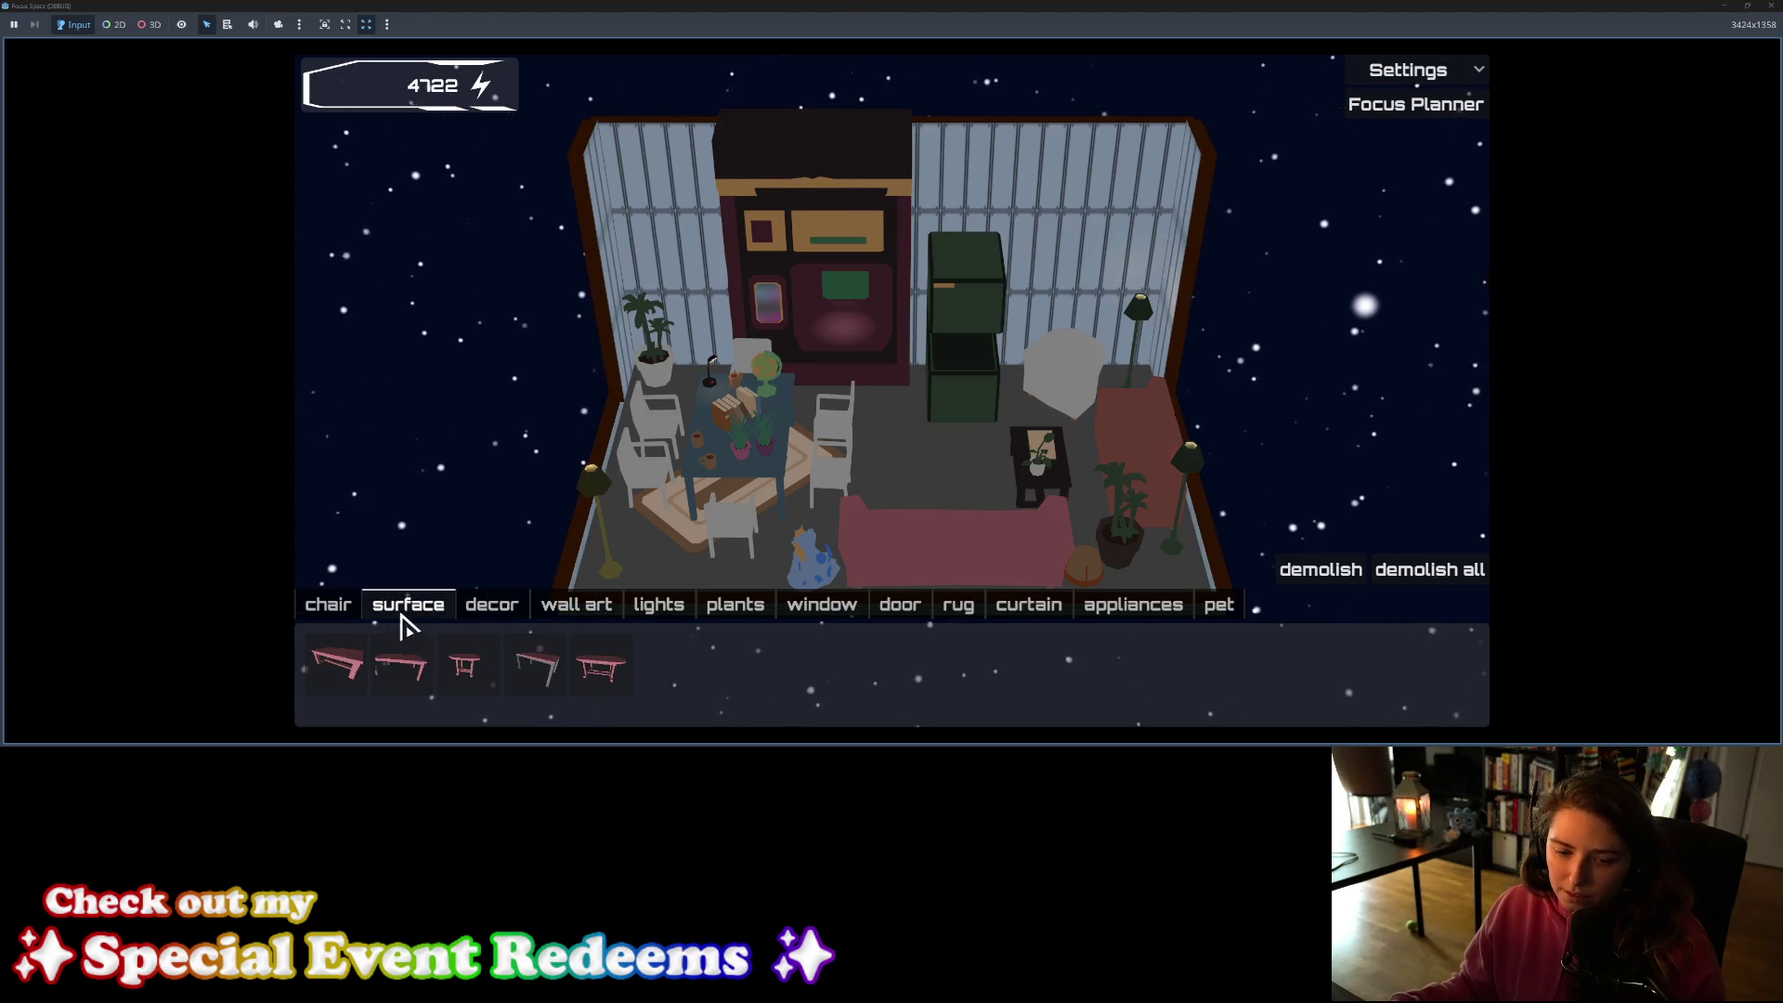
click(320, 618)
click(398, 620)
click(344, 618)
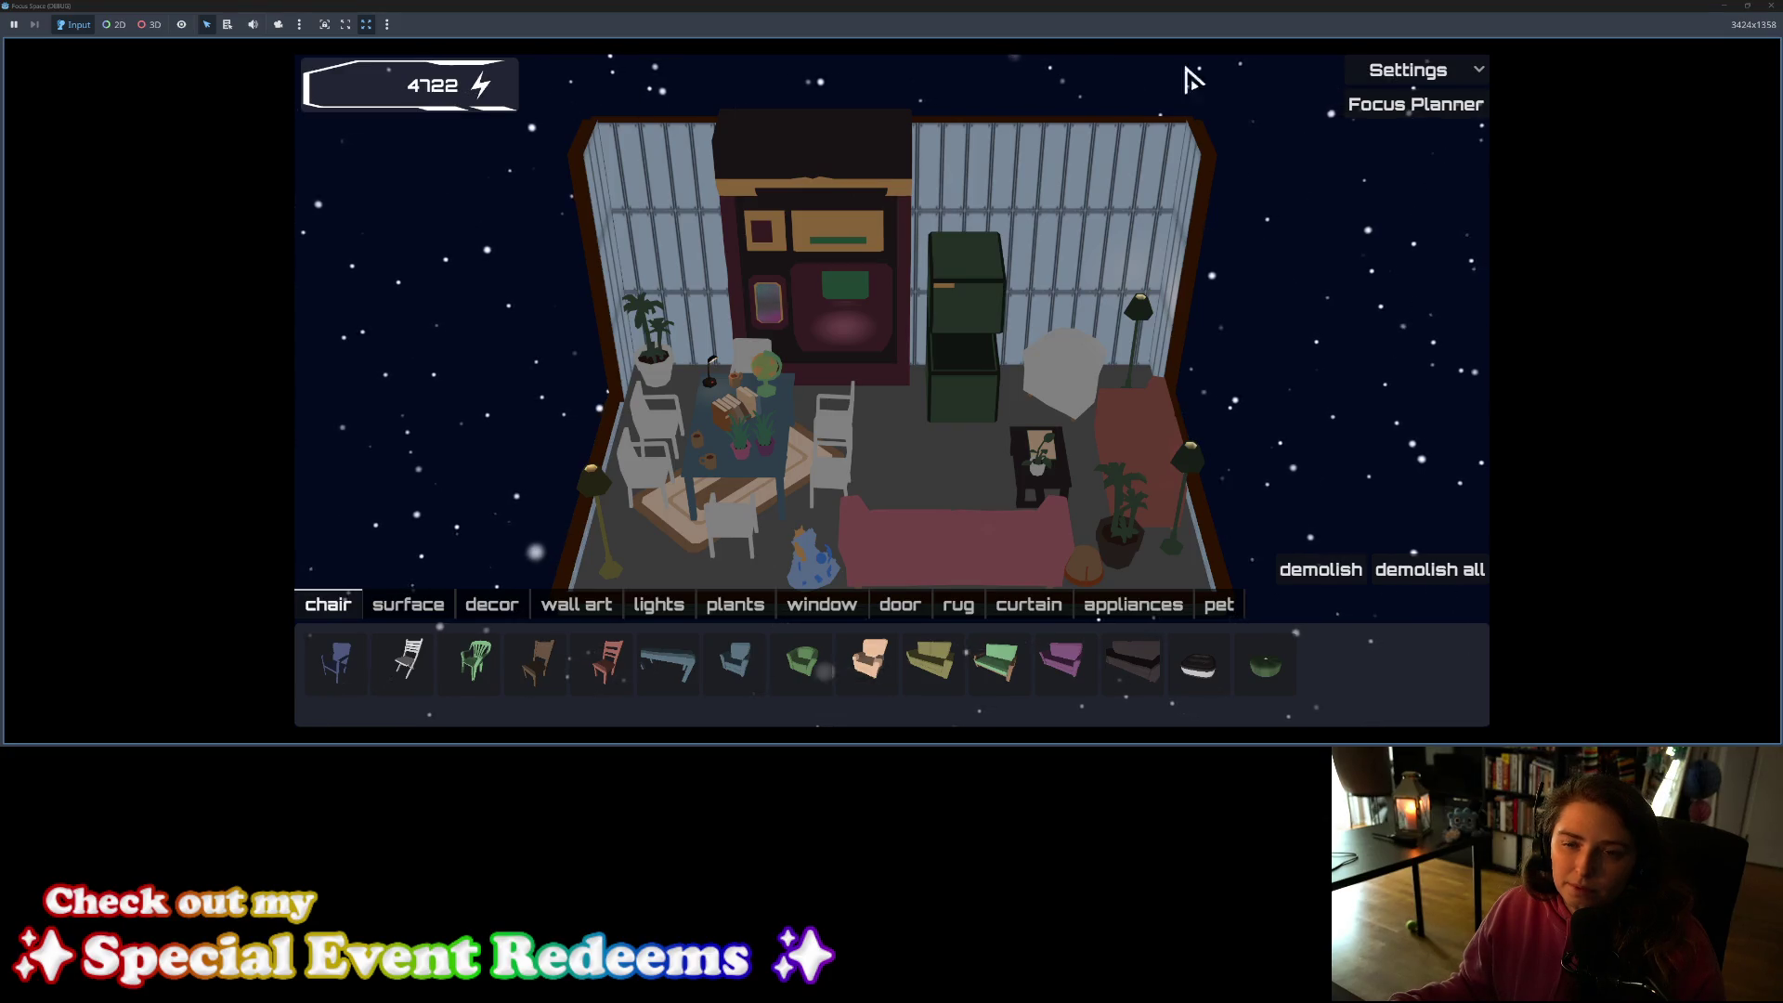
Step: Close the game and Quick Load the SciFi HUD bar sprite as the NinePatchRect texture
click(1773, 5)
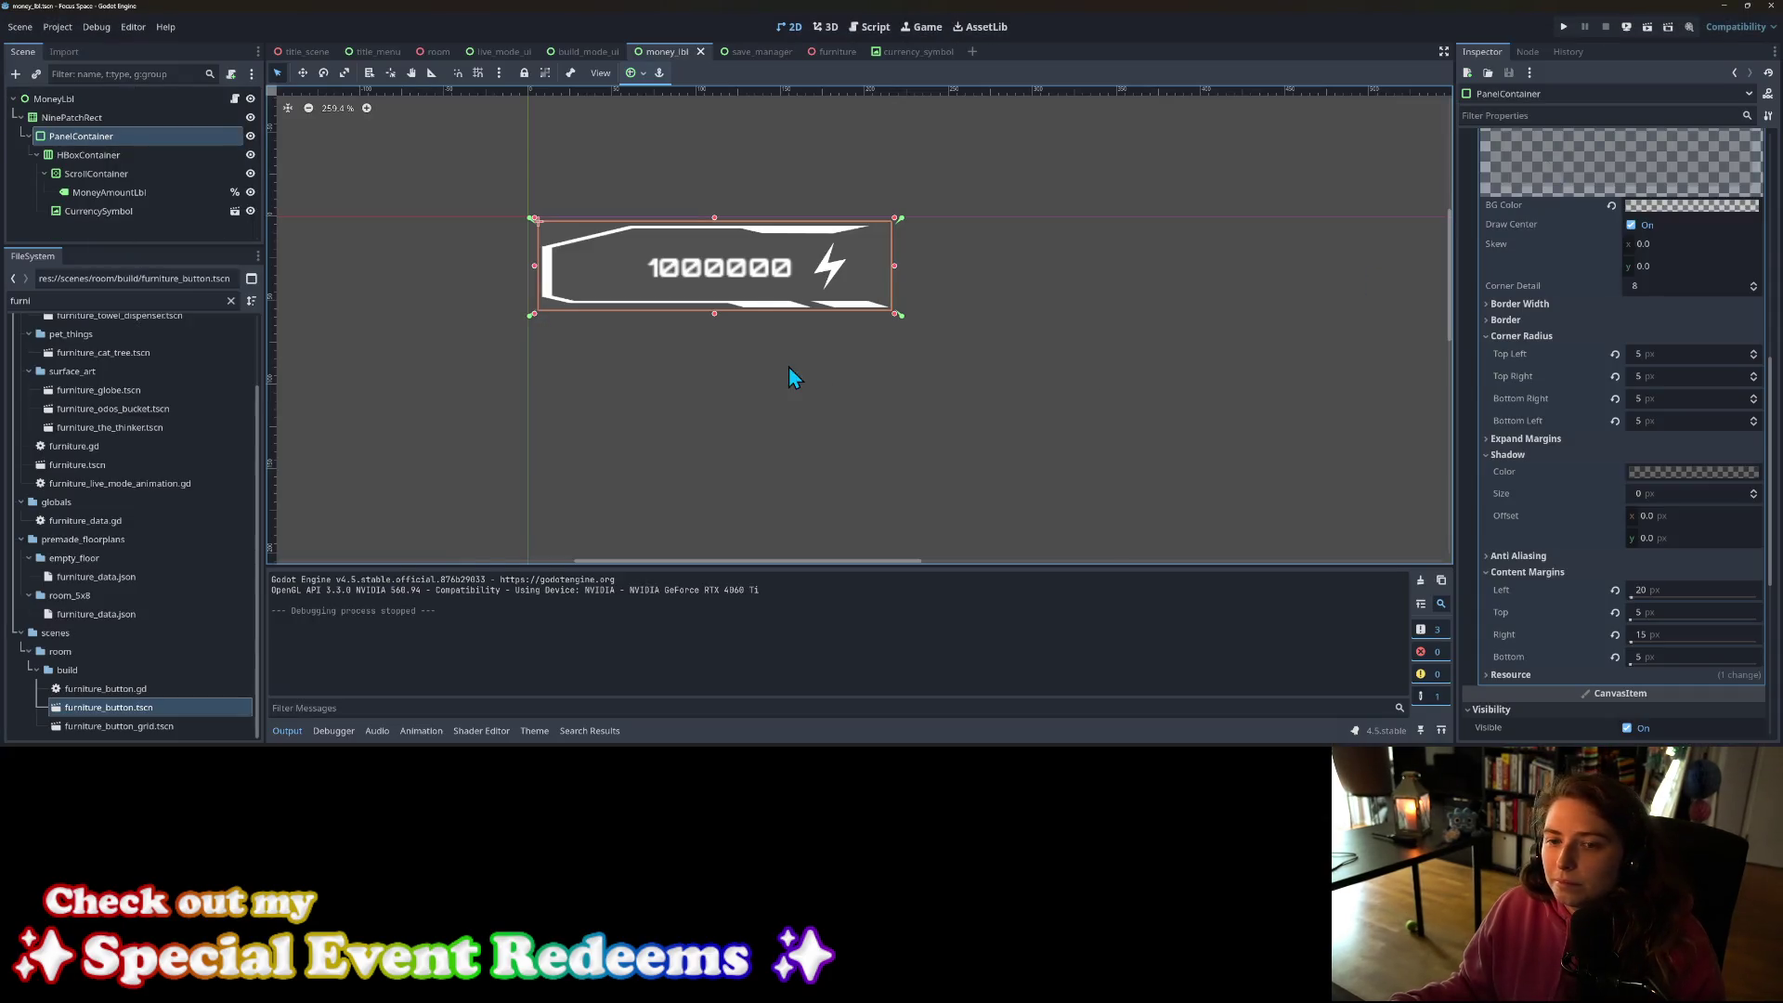
scroll(1572, 372, up, 5)
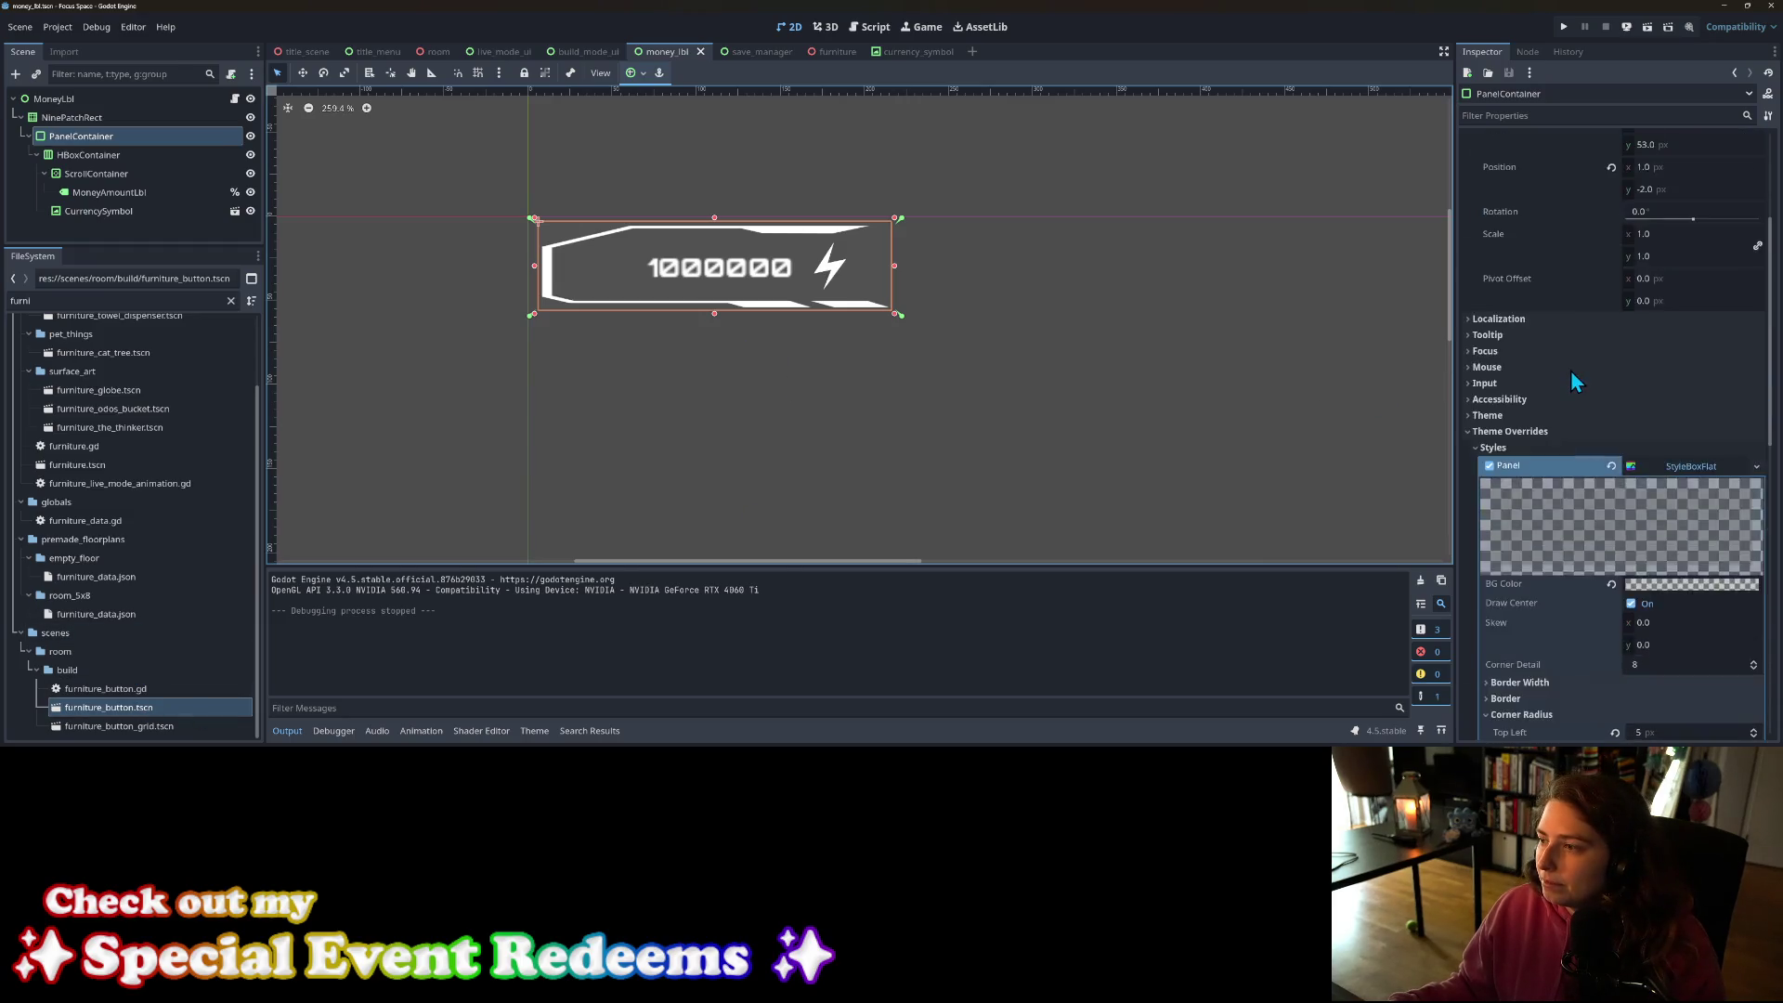
click(127, 120)
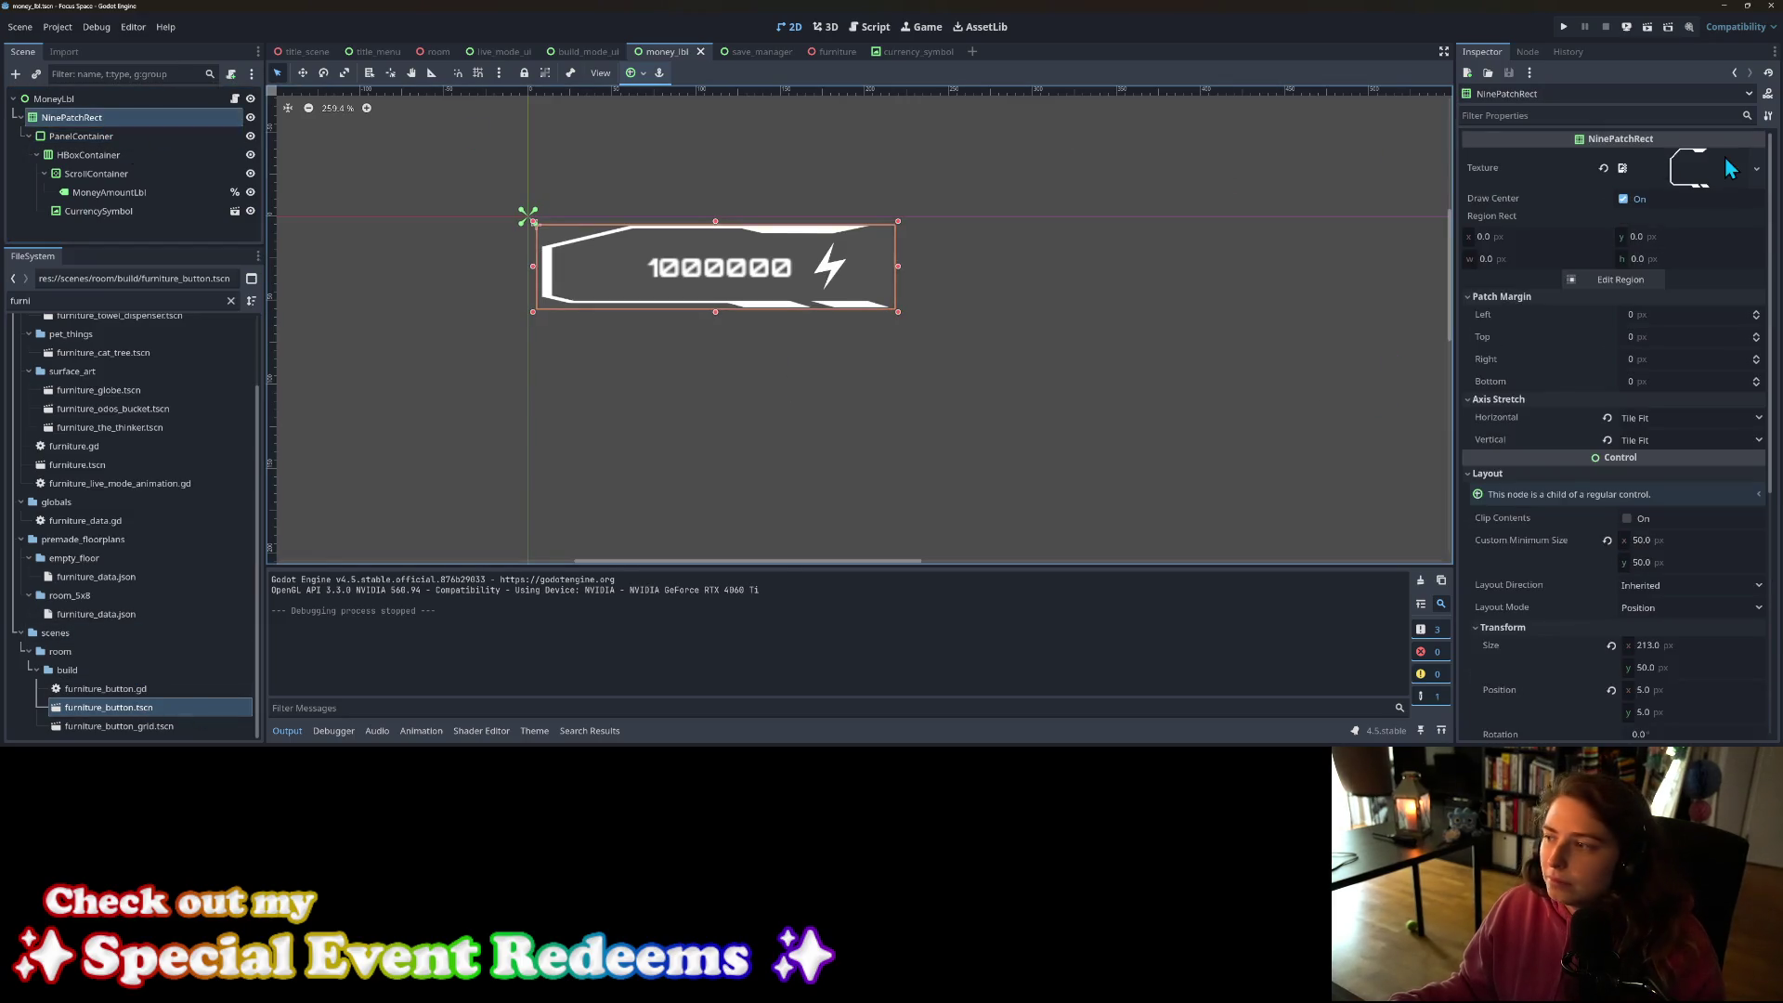
click(1757, 169)
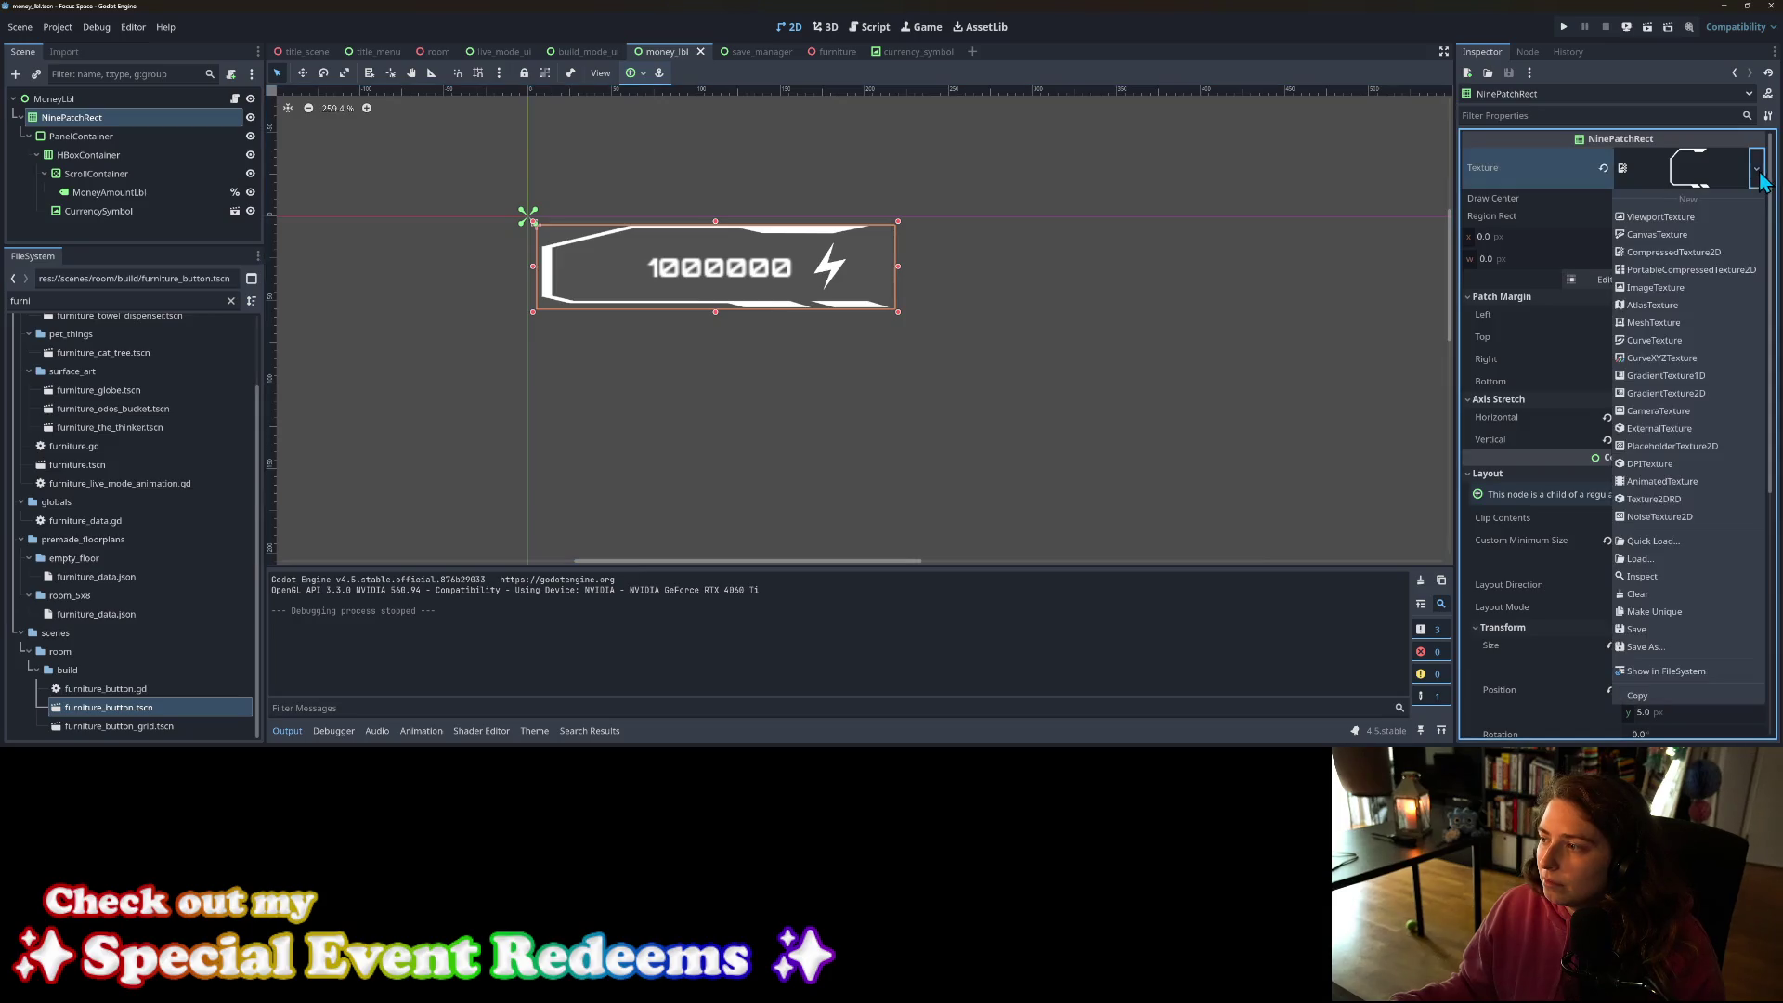
click(1653, 542)
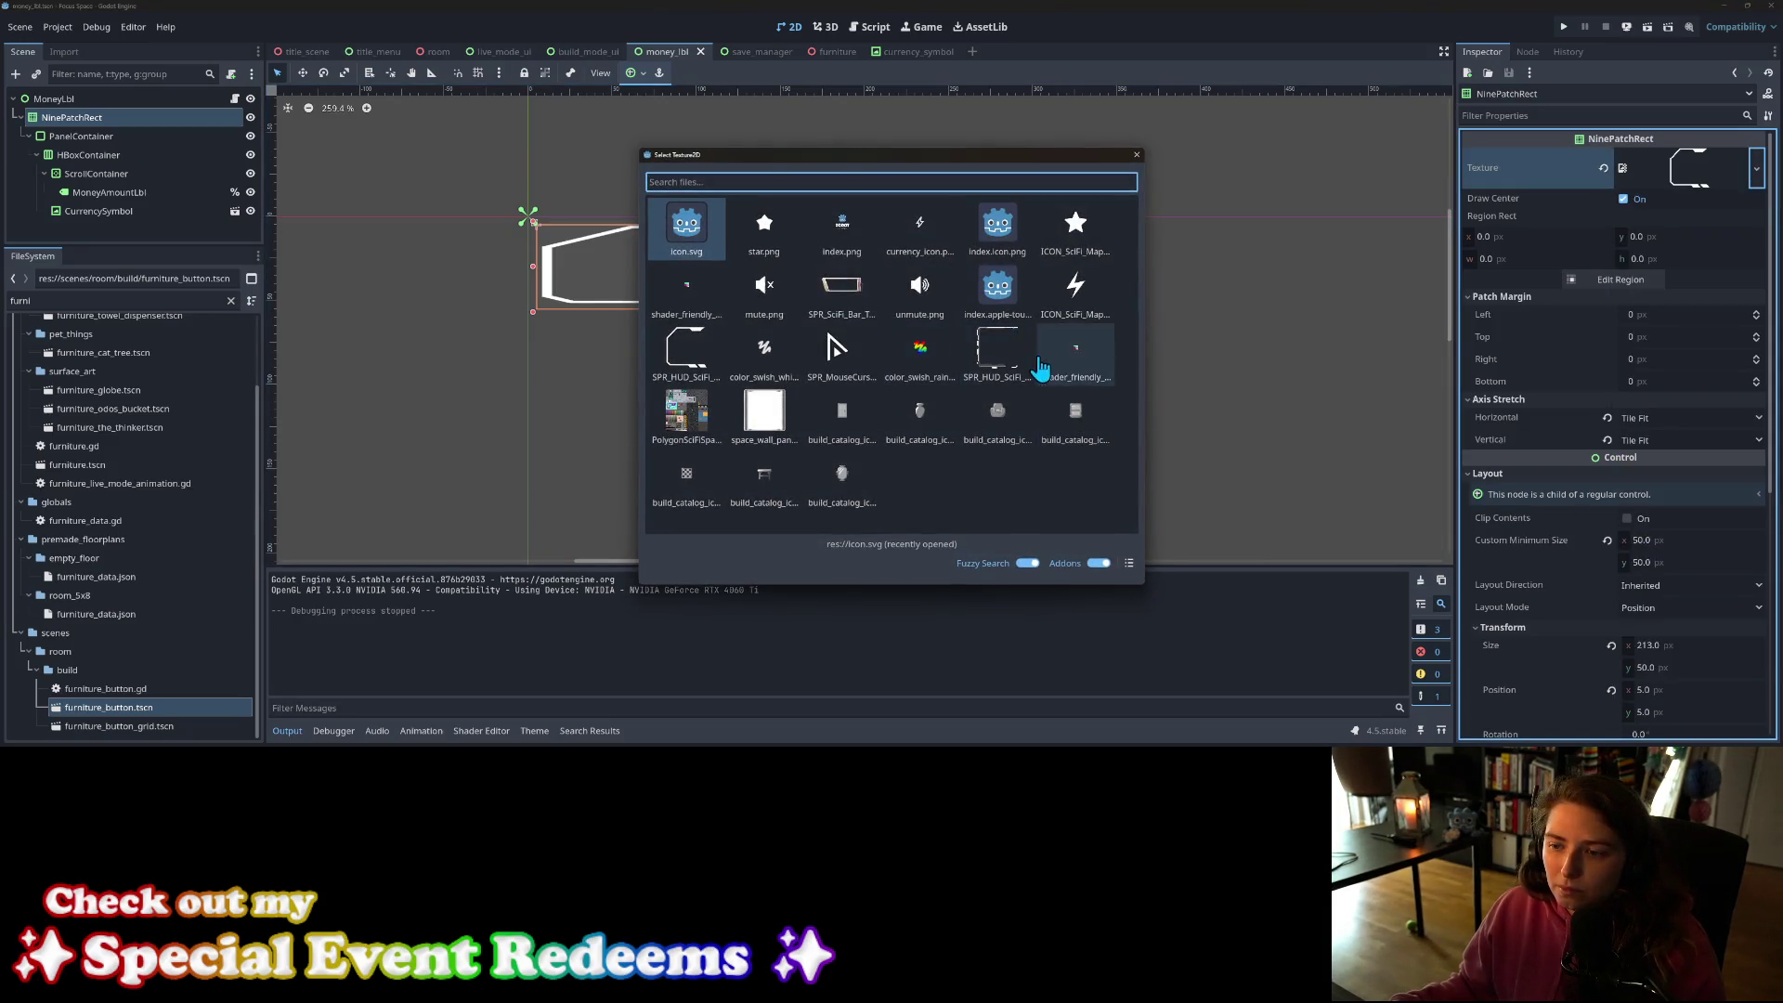
click(1006, 353)
click(1006, 353)
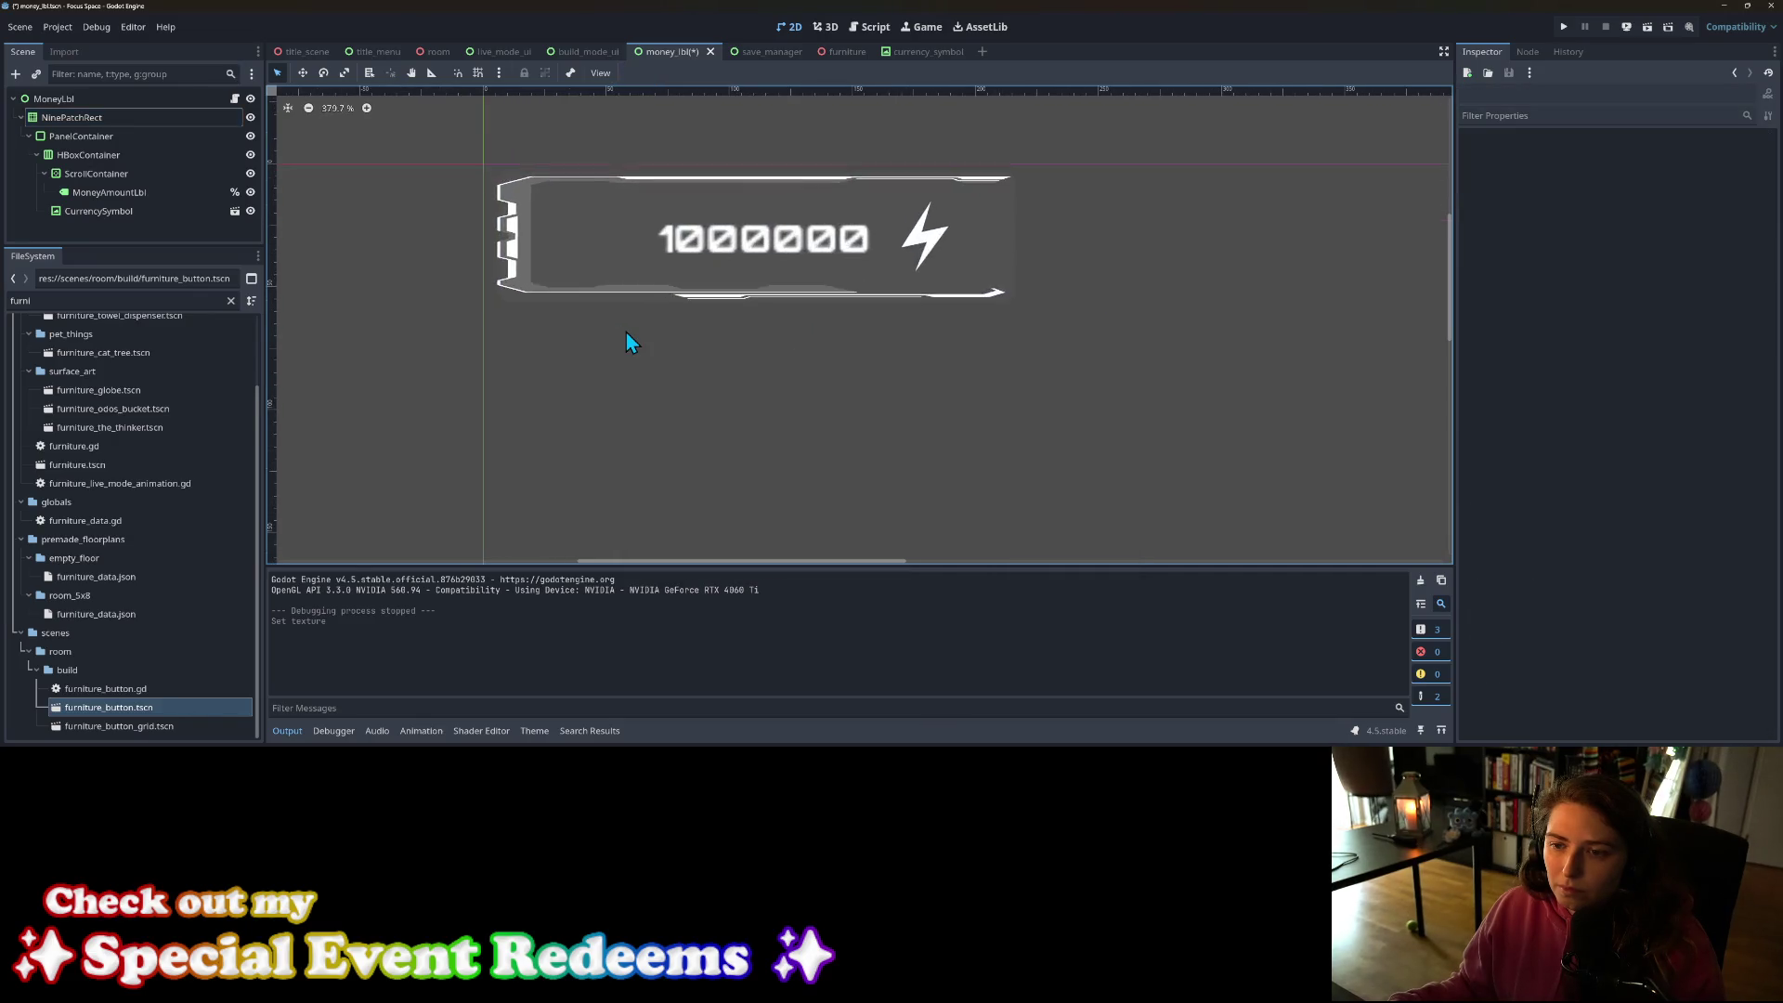
Step: Run the project to see the new sci-fi frame around the counter
scroll(626, 333, up, 3)
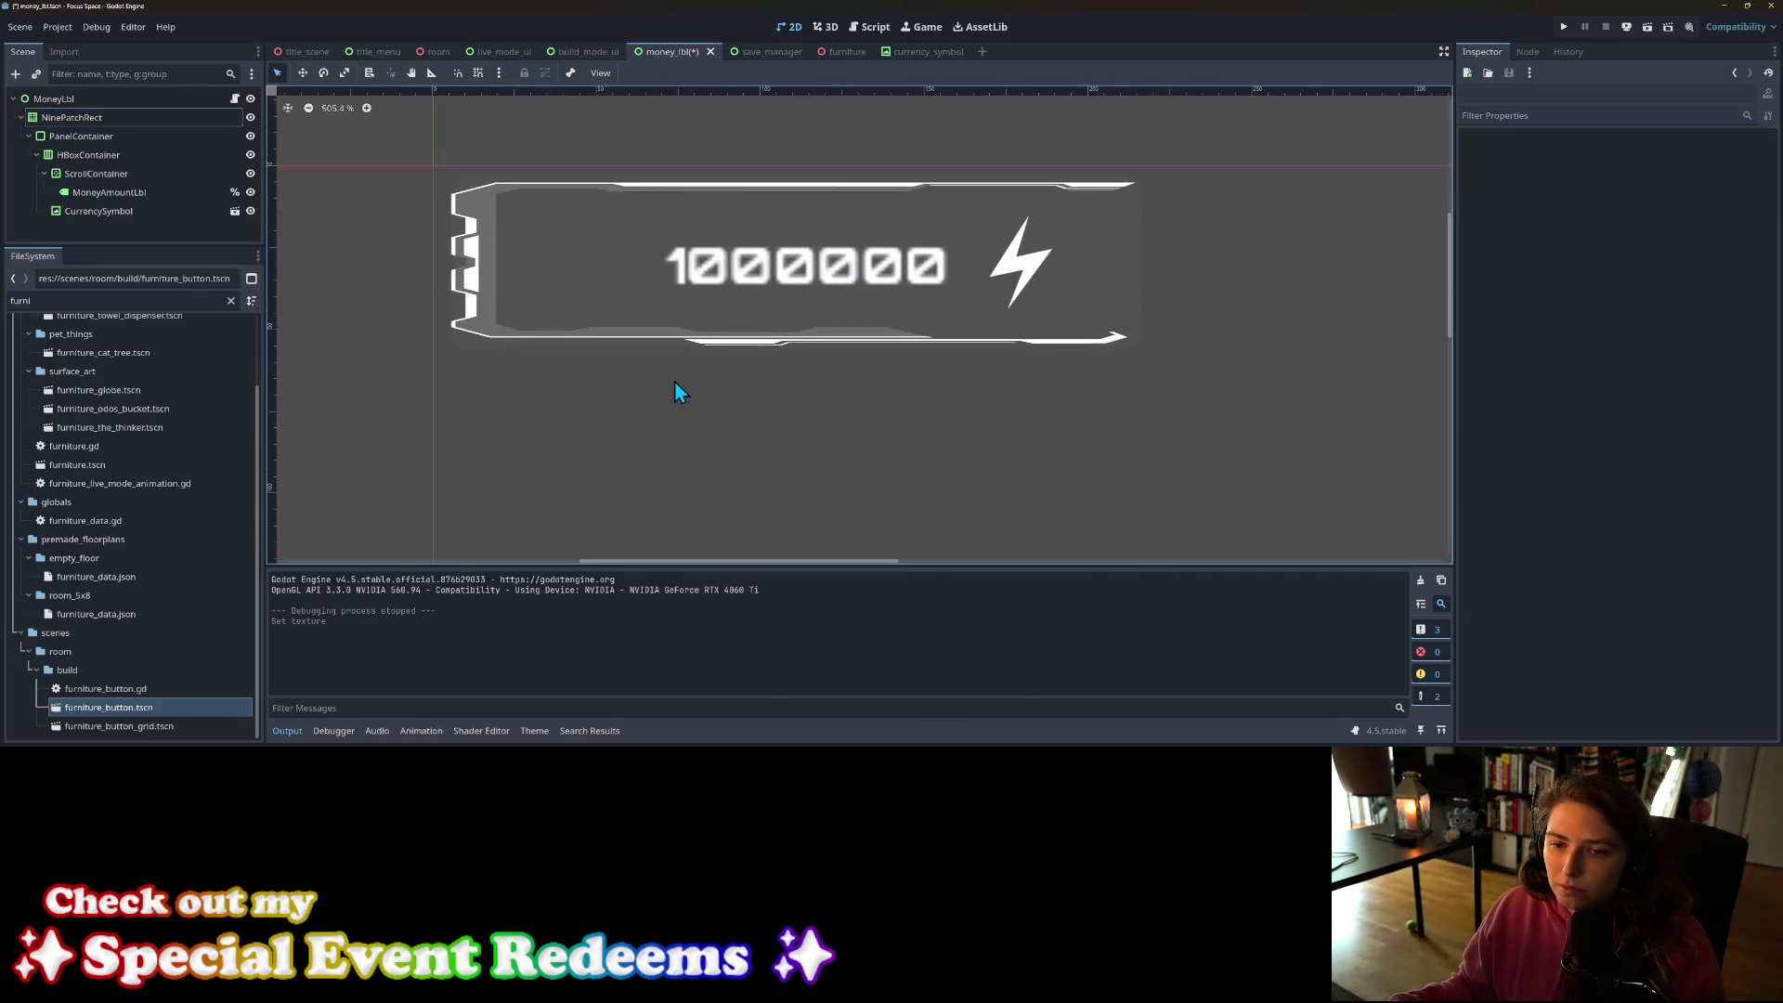
scroll(676, 382, down, 1)
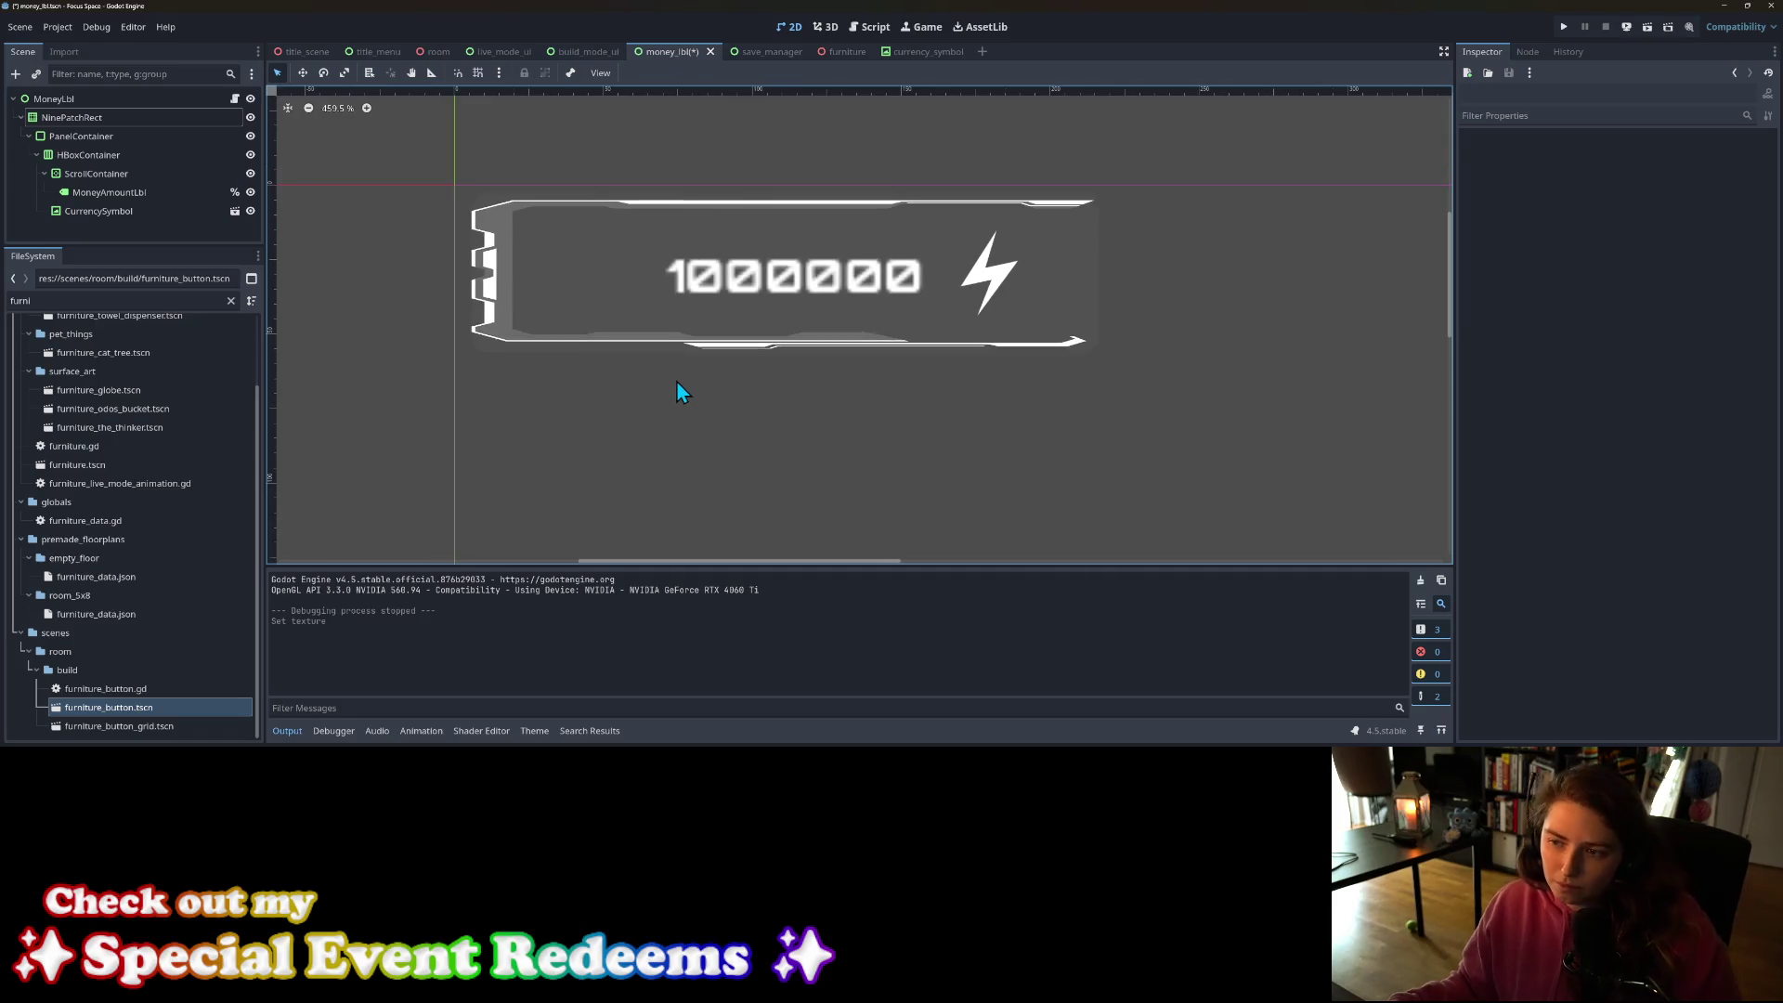
click(1570, 28)
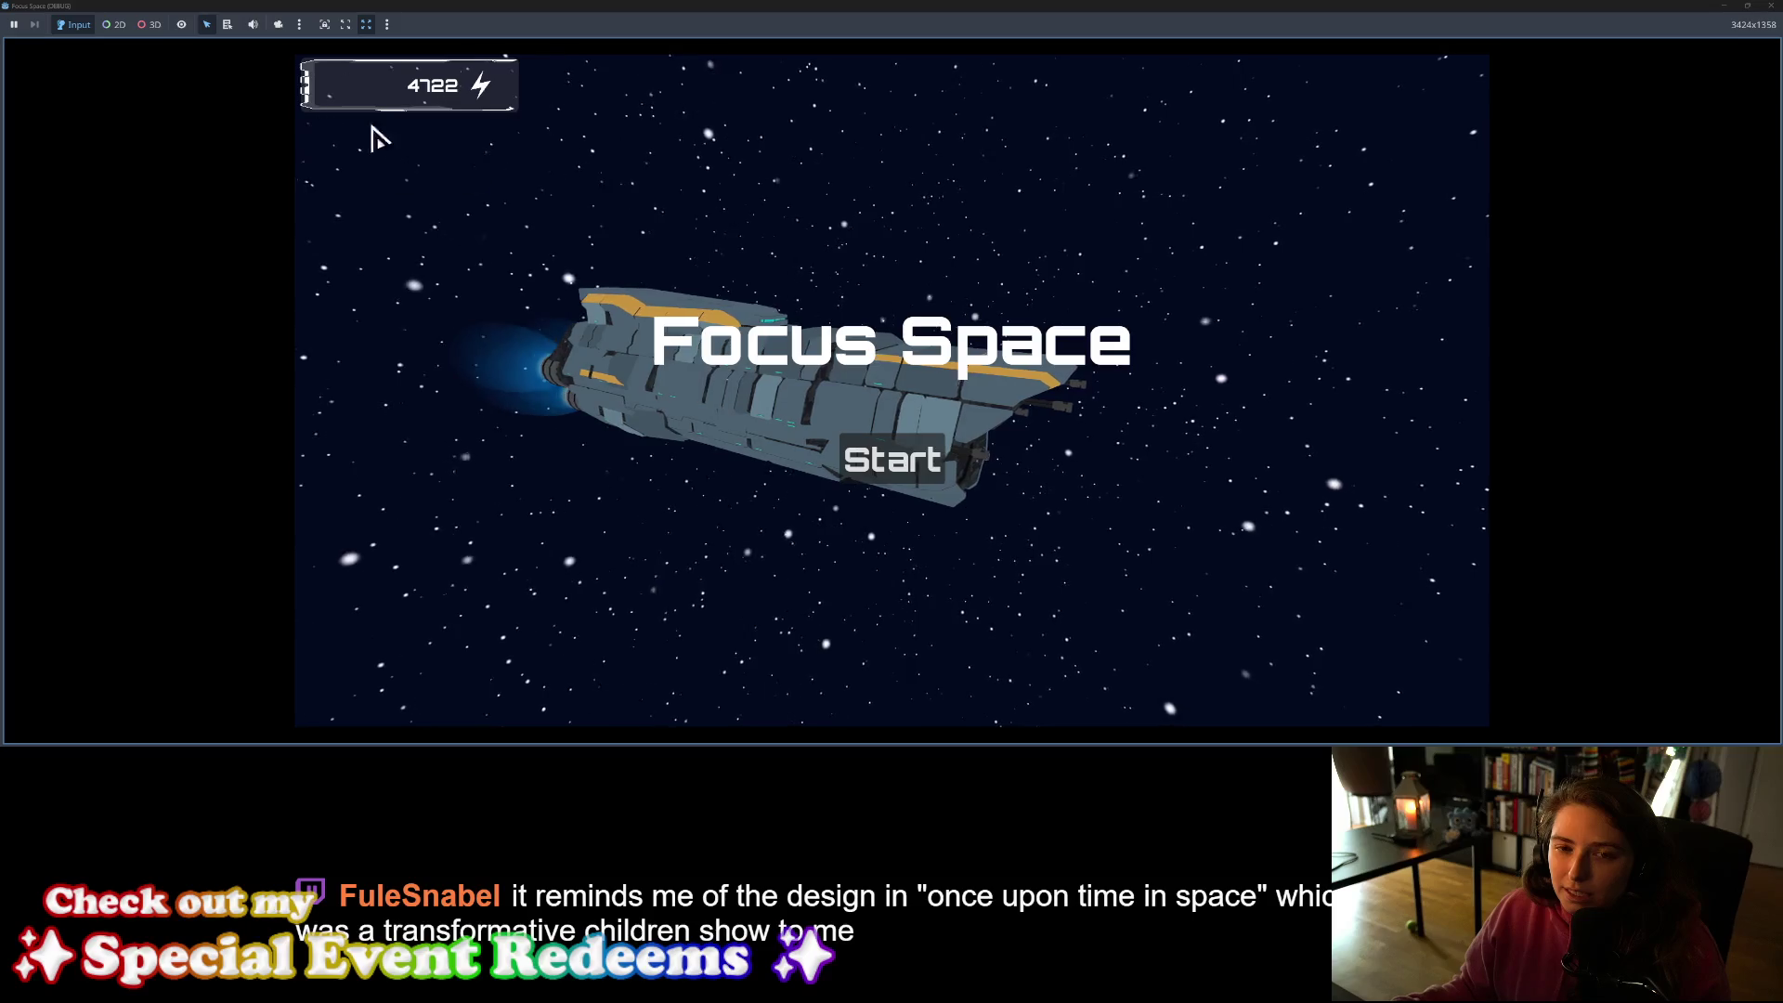
Step: Stop the game and select the counter's PanelContainer after checking the label and HBoxContainer
key(F8)
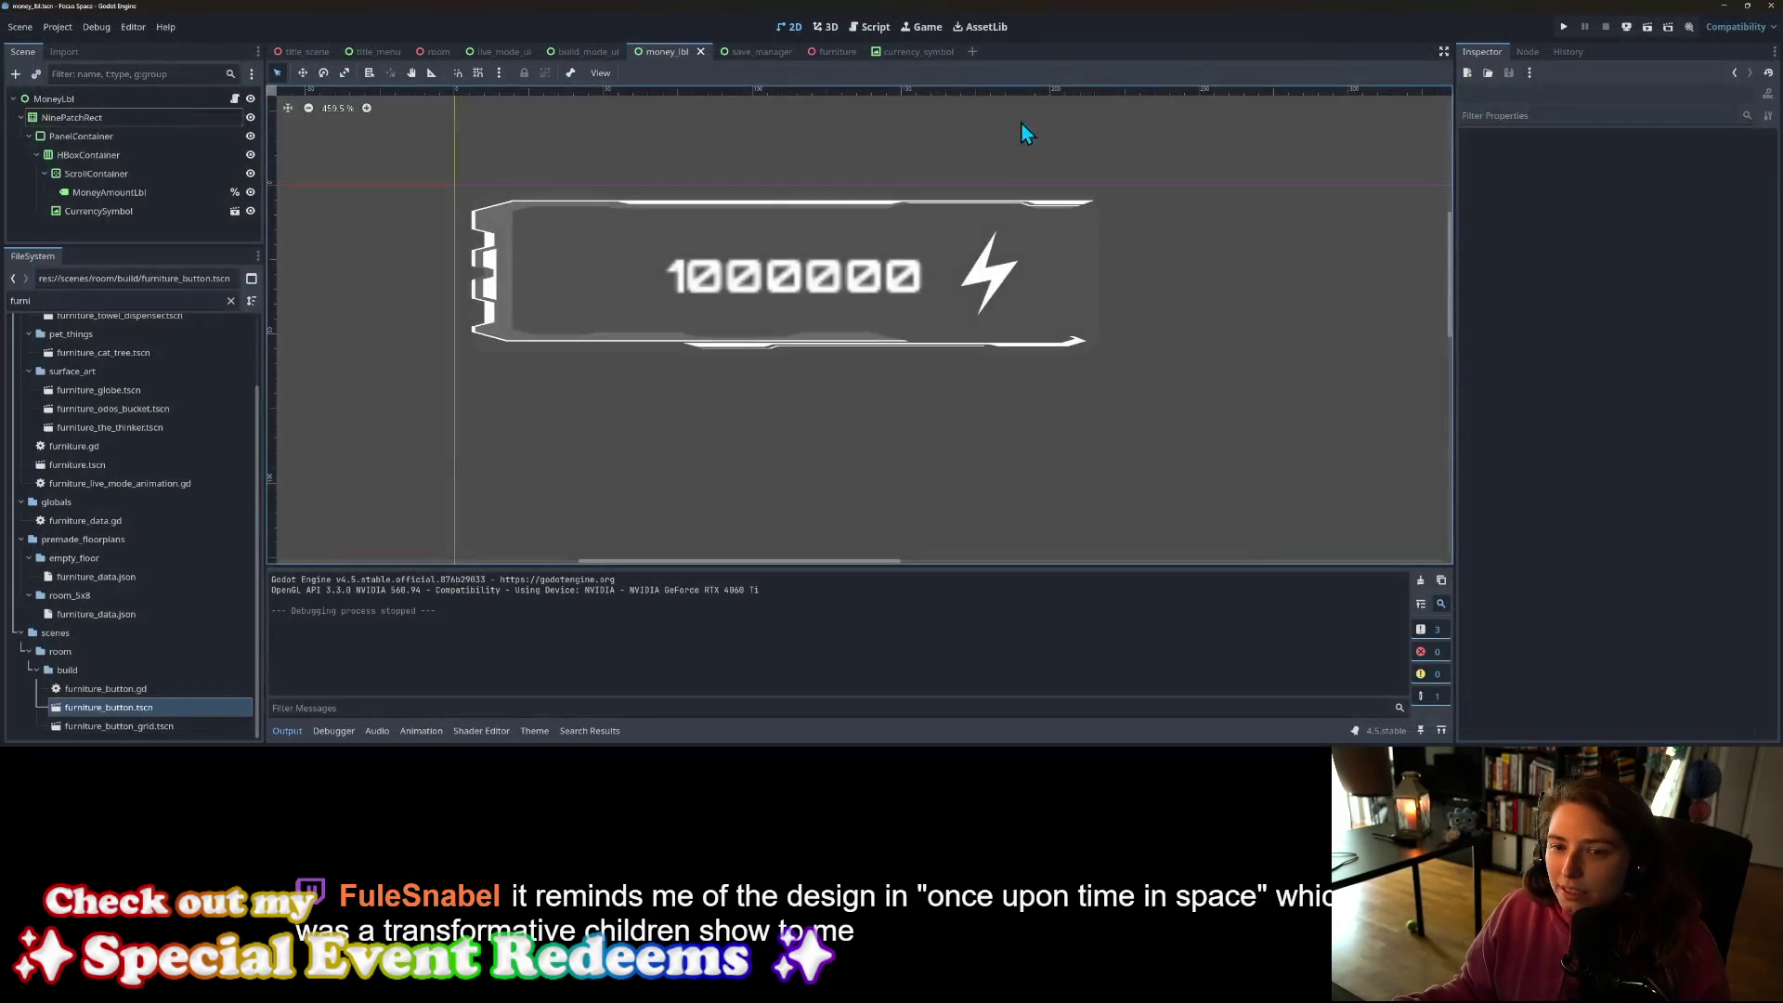
click(836, 284)
scroll(830, 280, down, 5)
scroll(830, 280, up, 6)
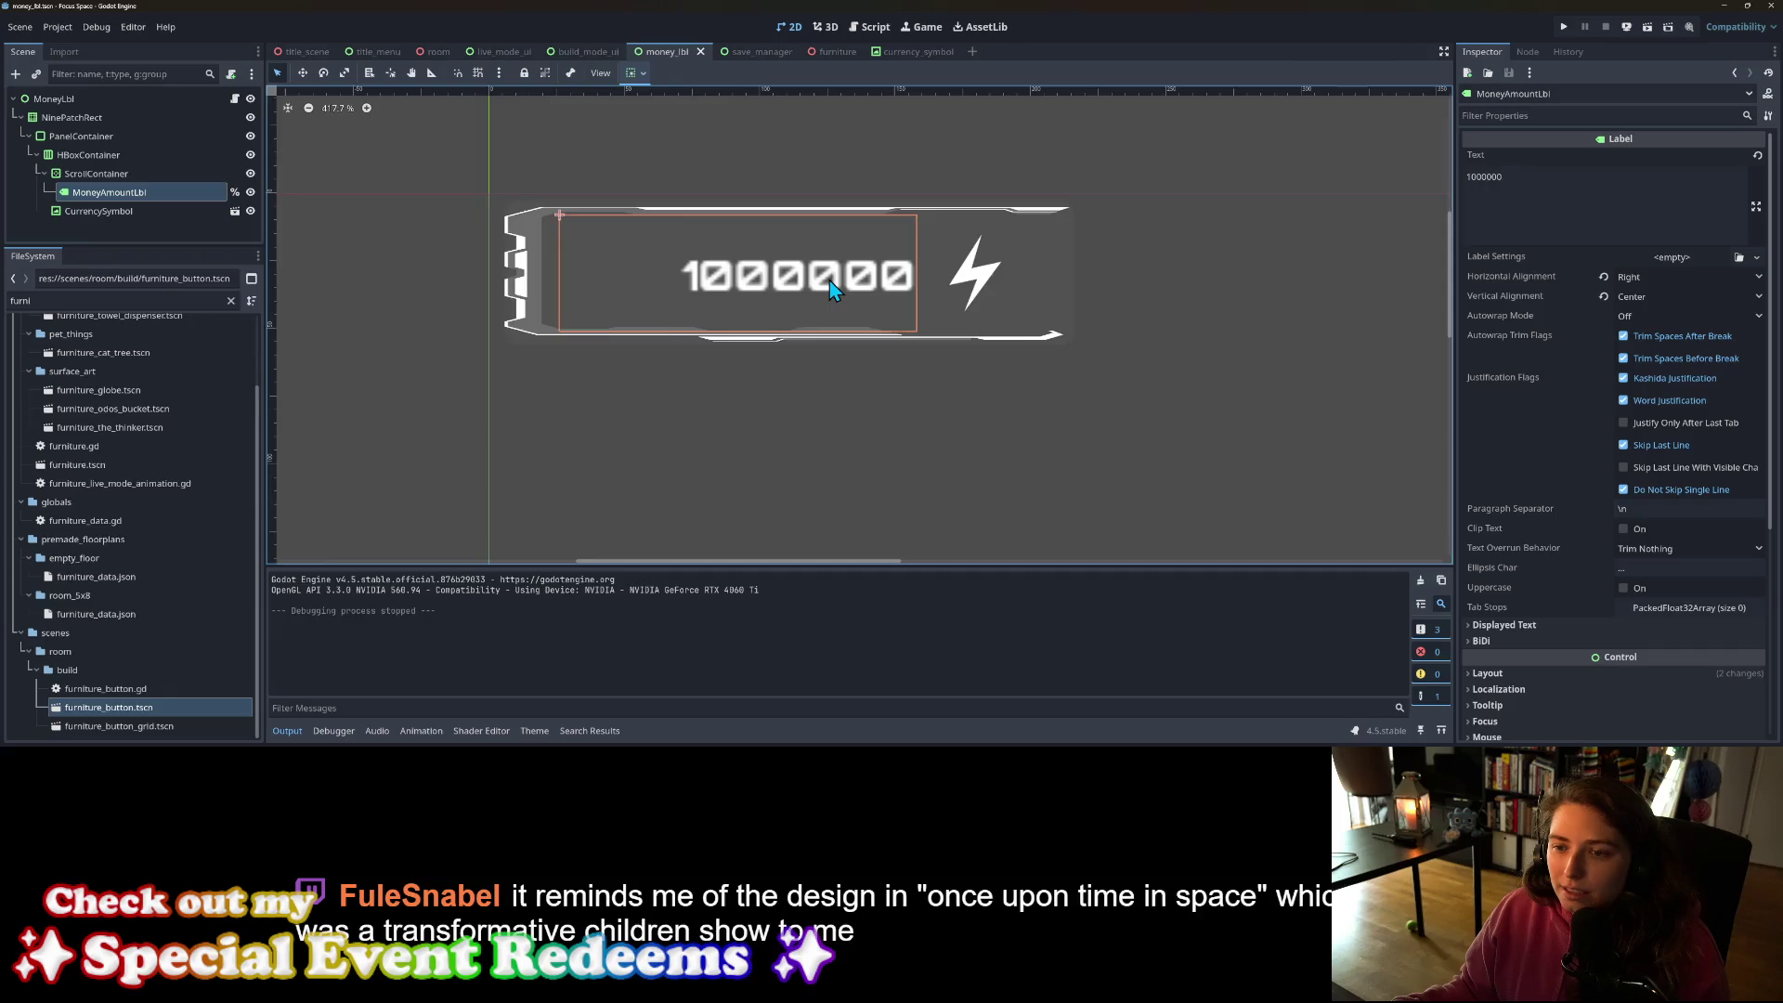
click(80, 136)
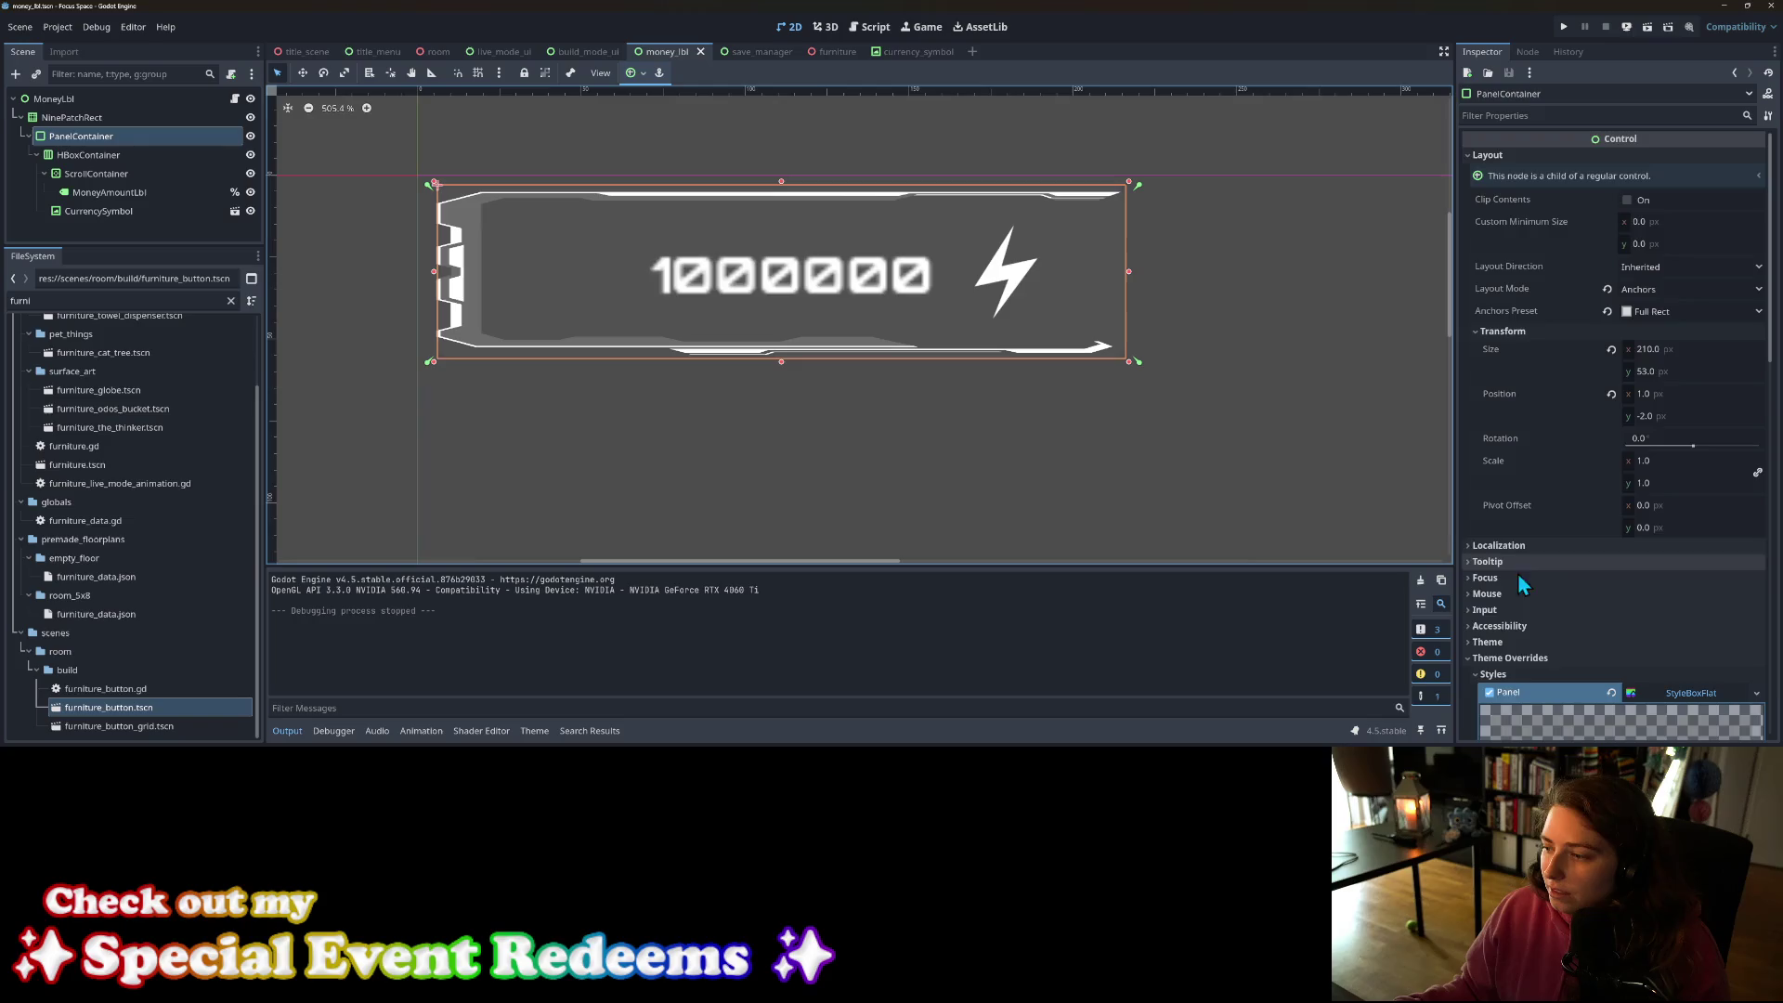
scroll(1518, 604, down, 10)
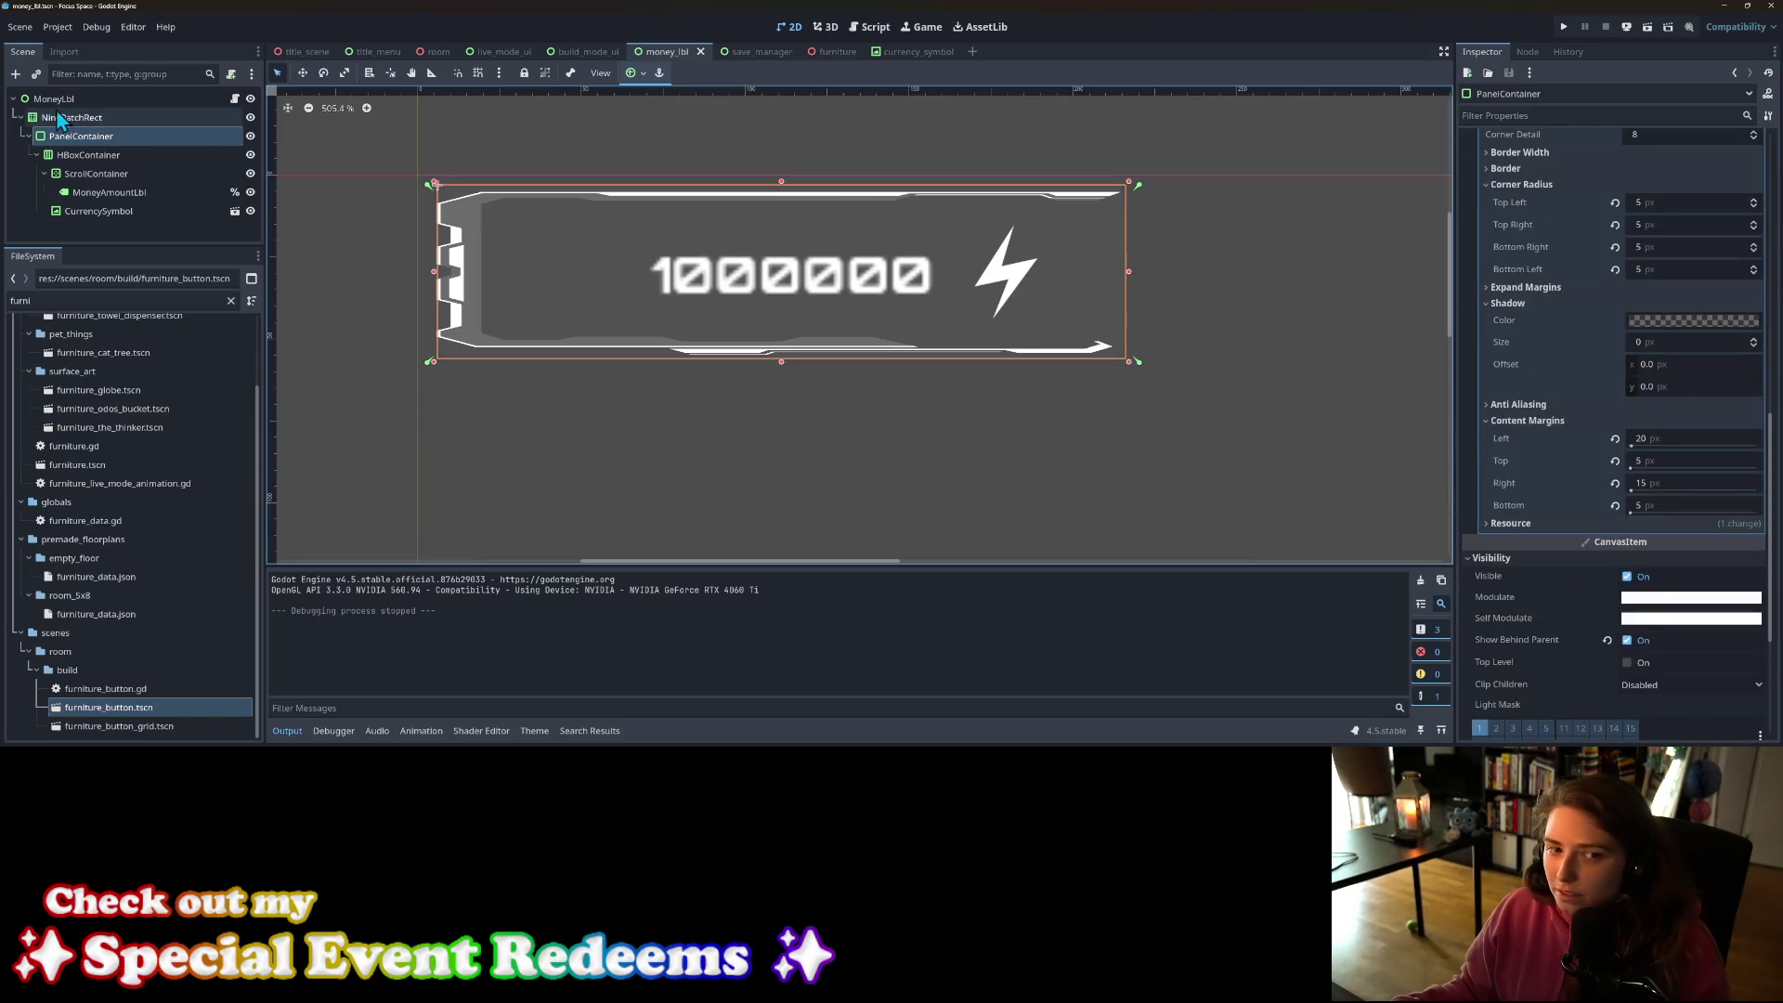
click(79, 156)
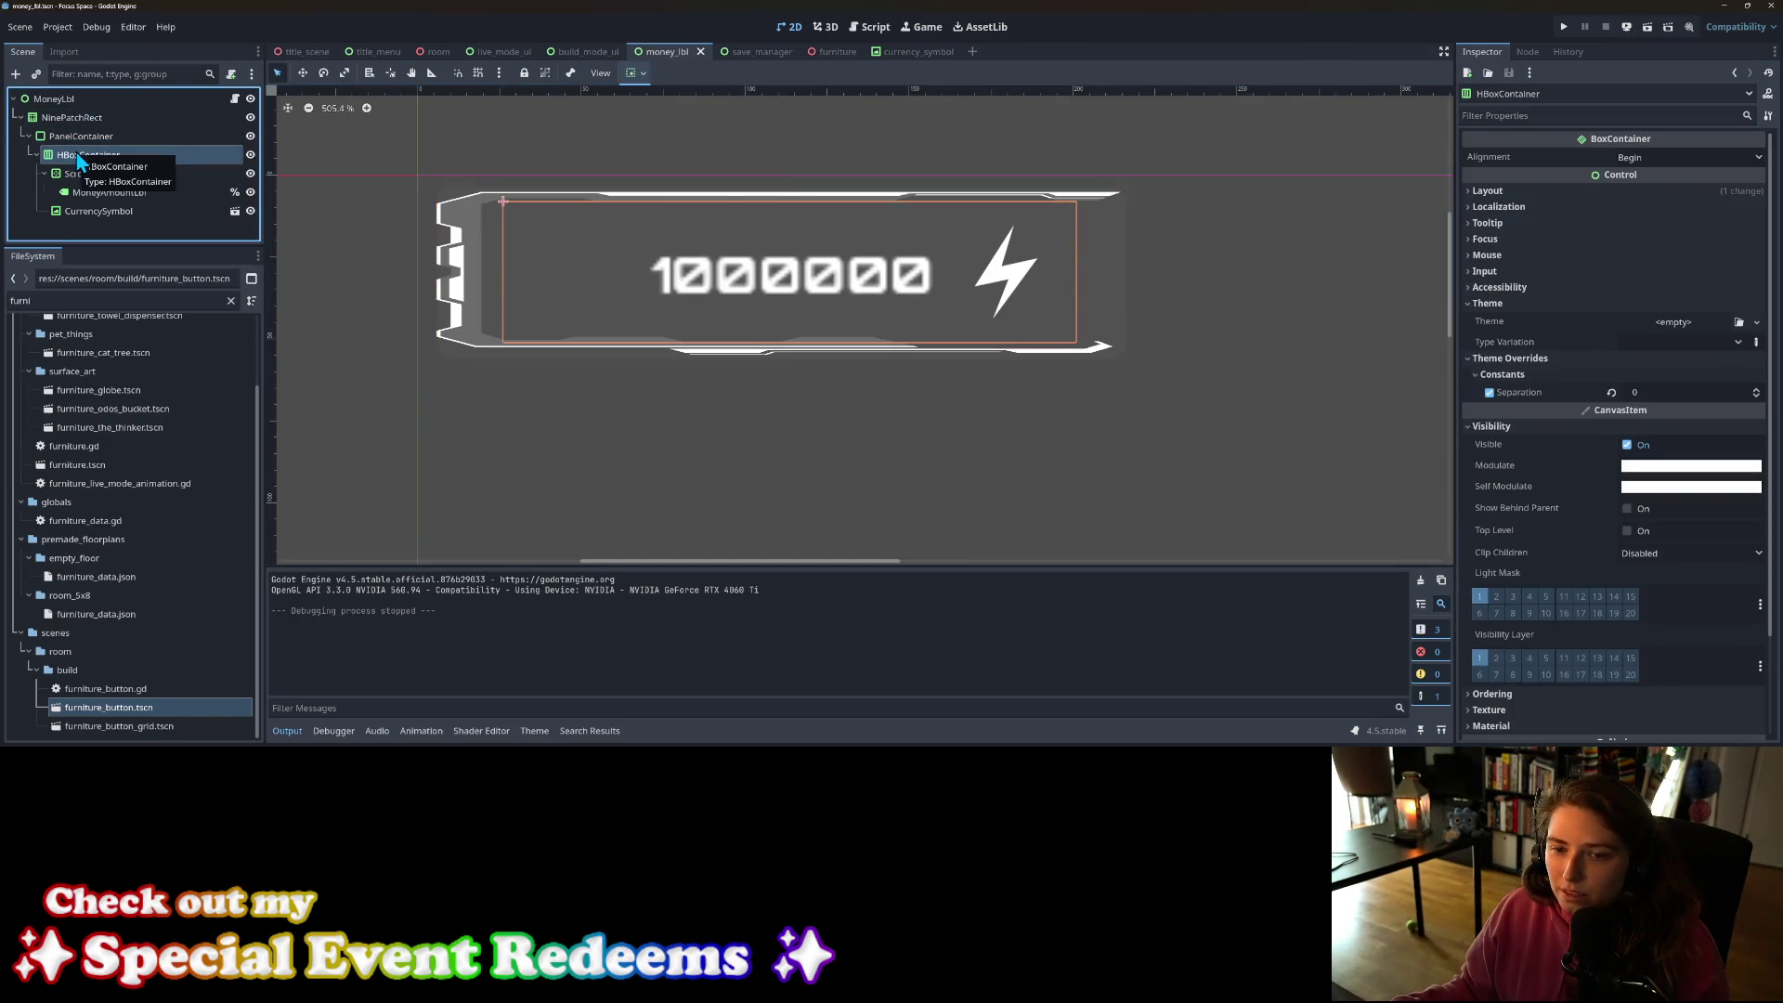
click(75, 137)
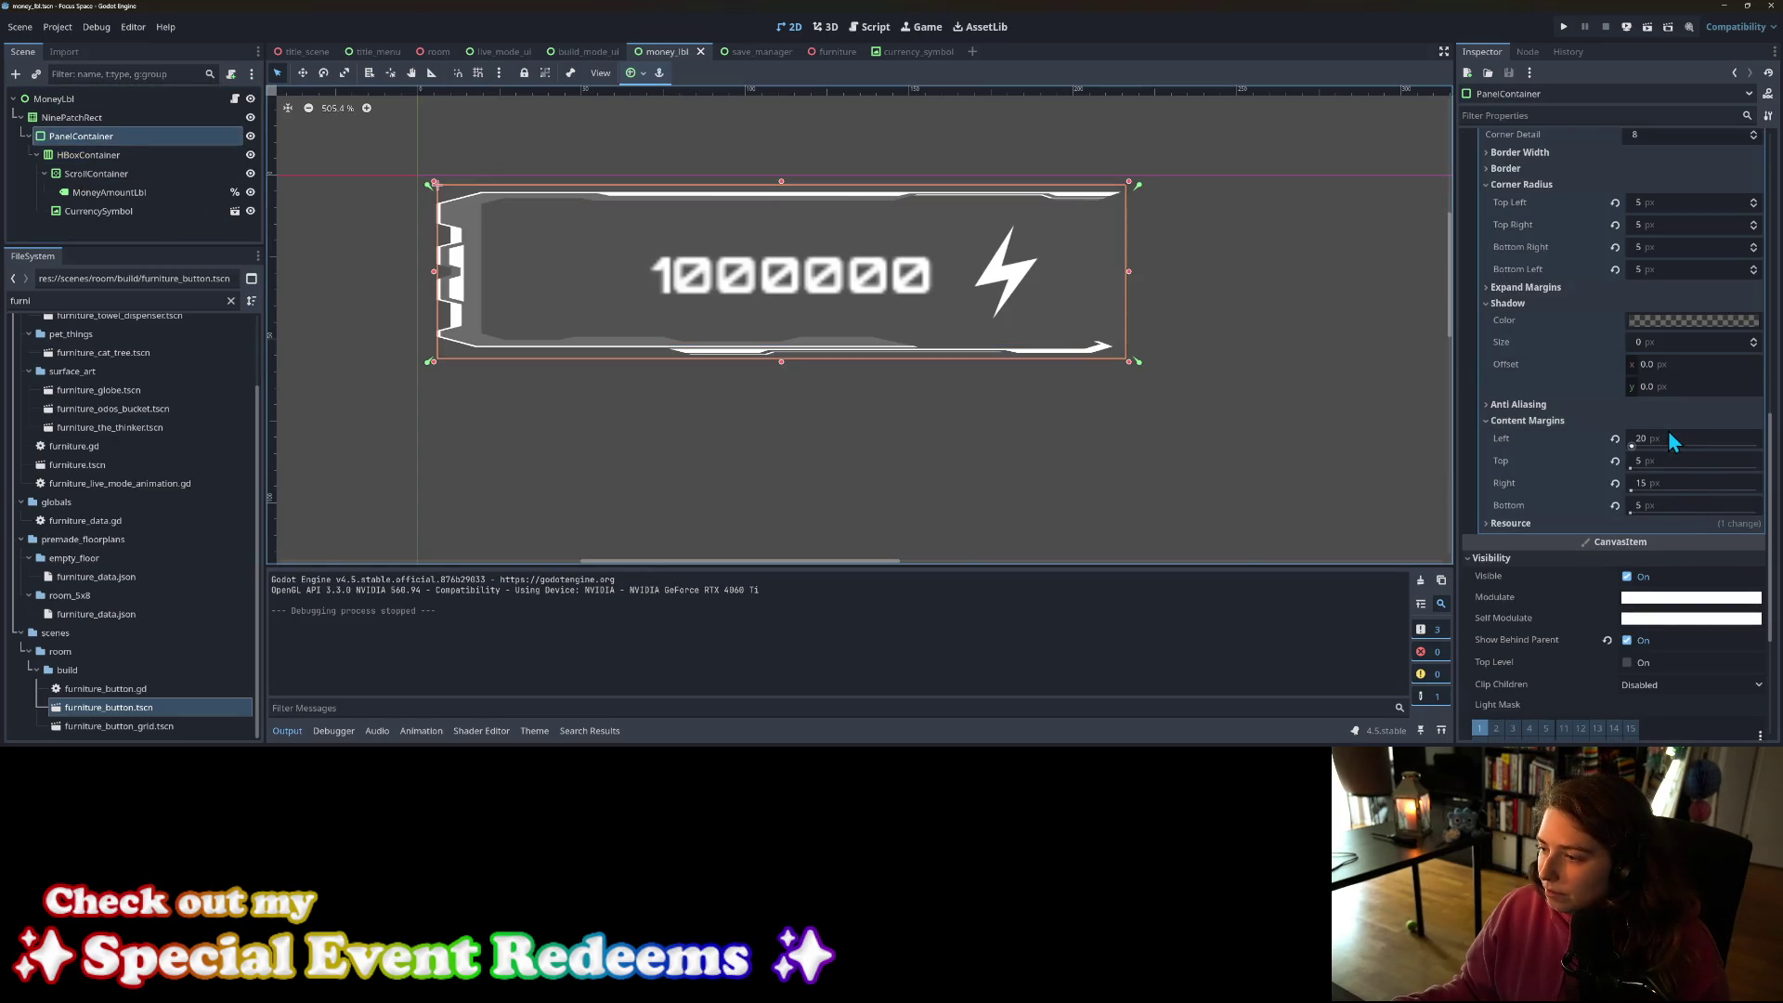
Step: Set the PanelContainer content margins to 15 px left and 25 px right, then save money_lbl
drag(1669, 437, 1653, 438)
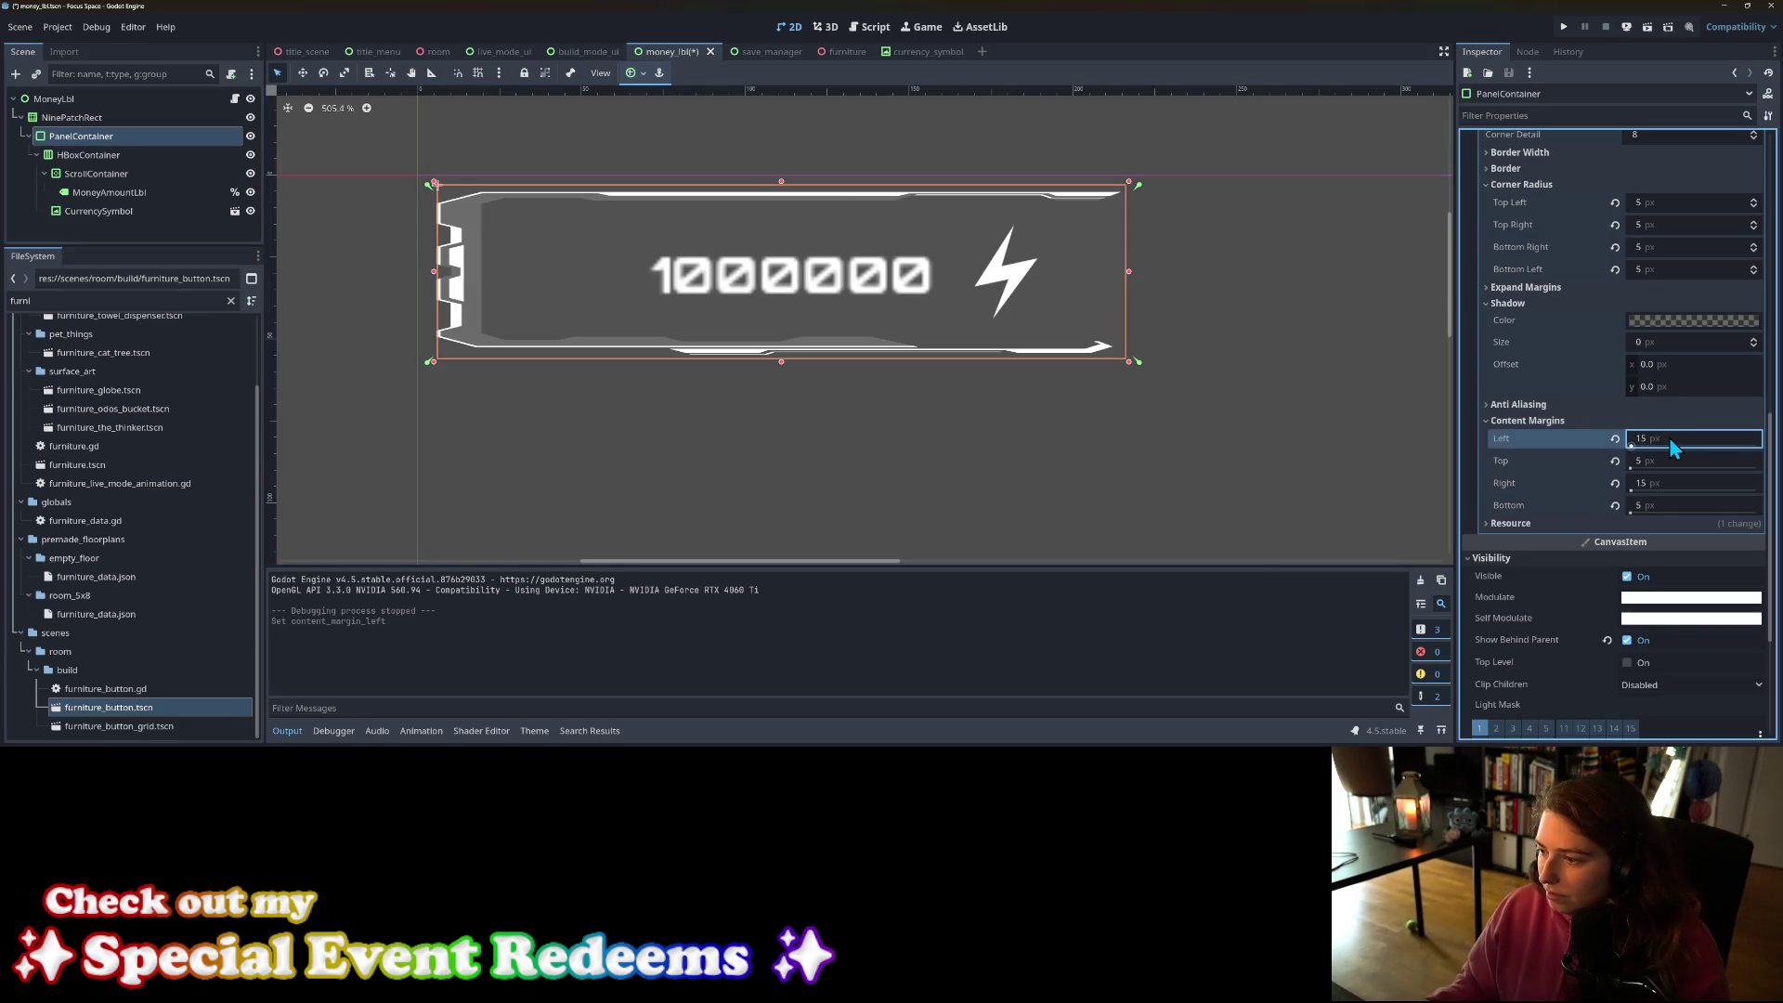
click(1667, 480)
text(40)
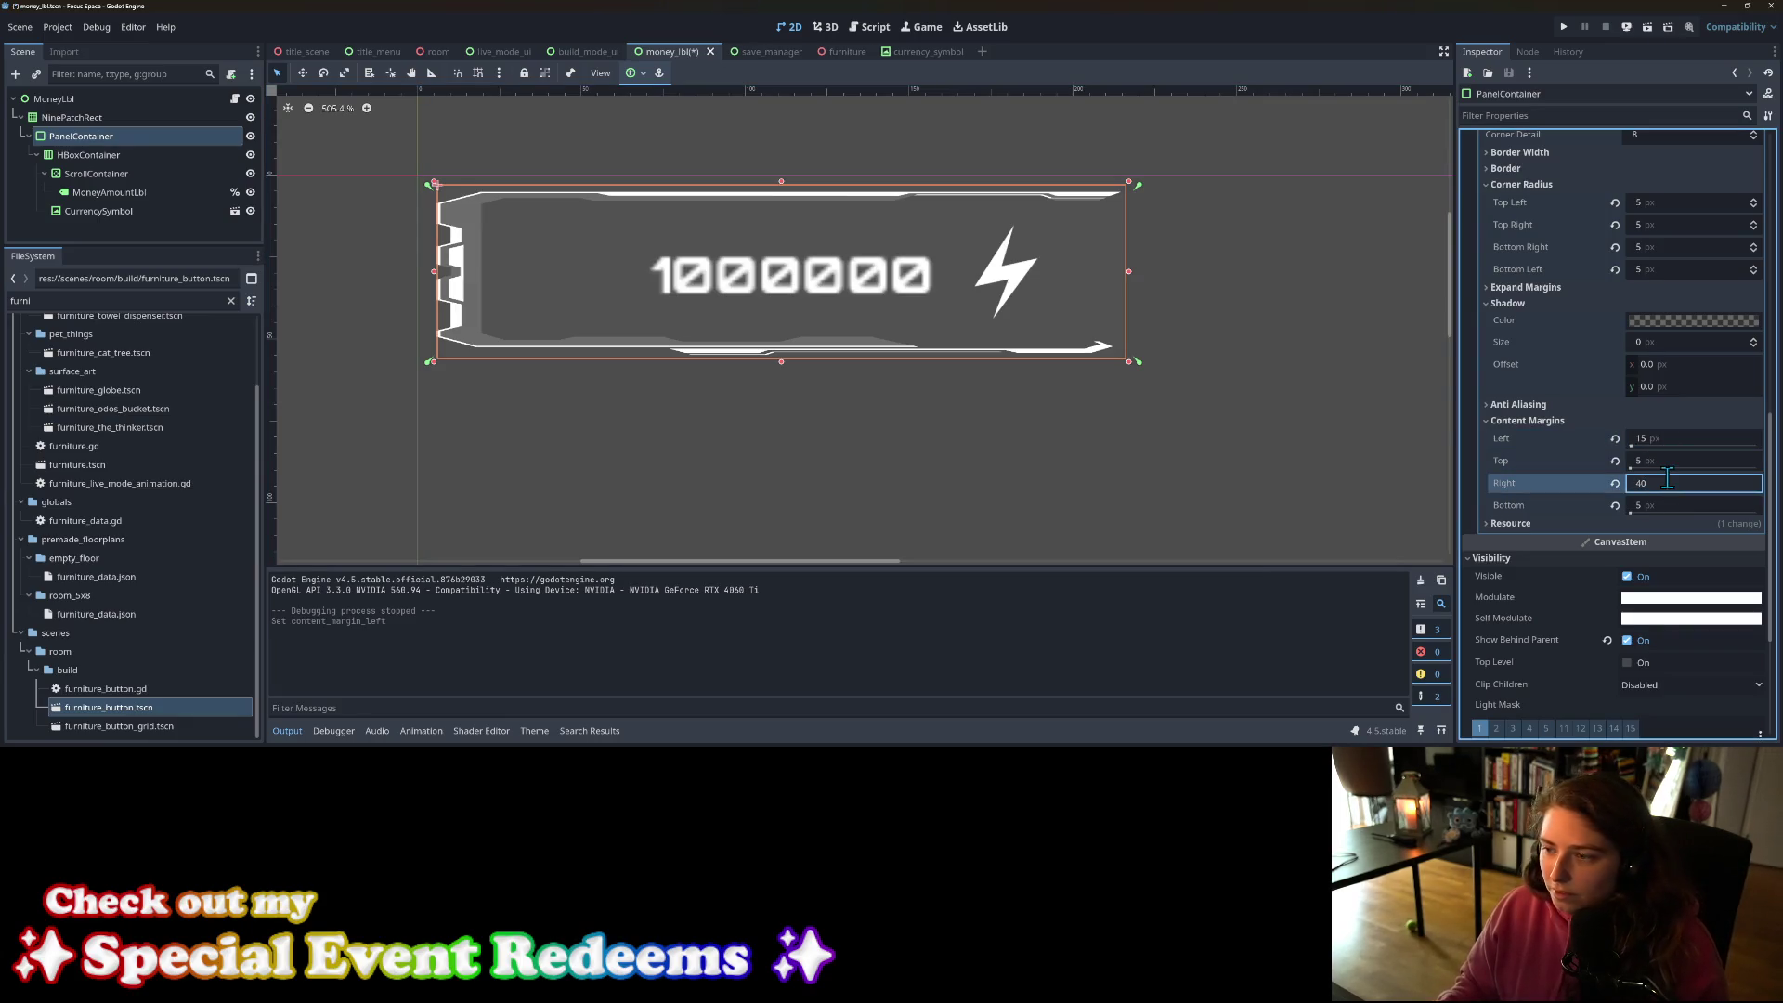
key(Return)
click(1299, 529)
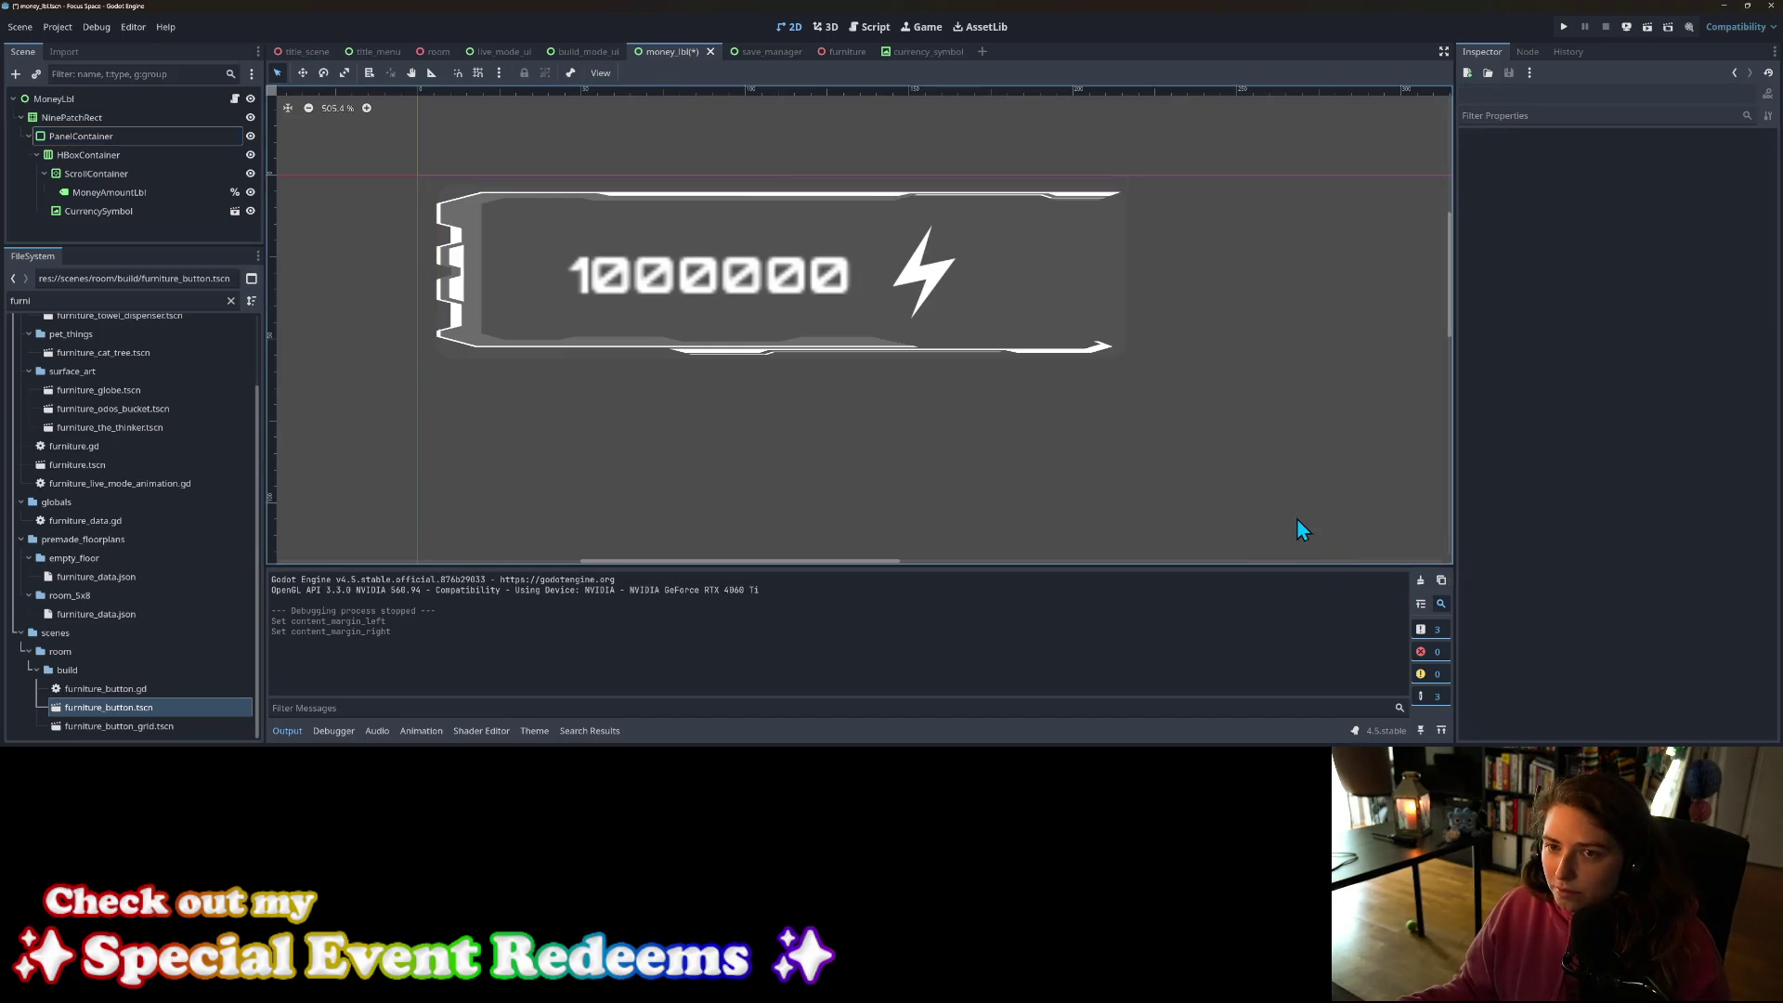
click(139, 137)
click(1674, 483)
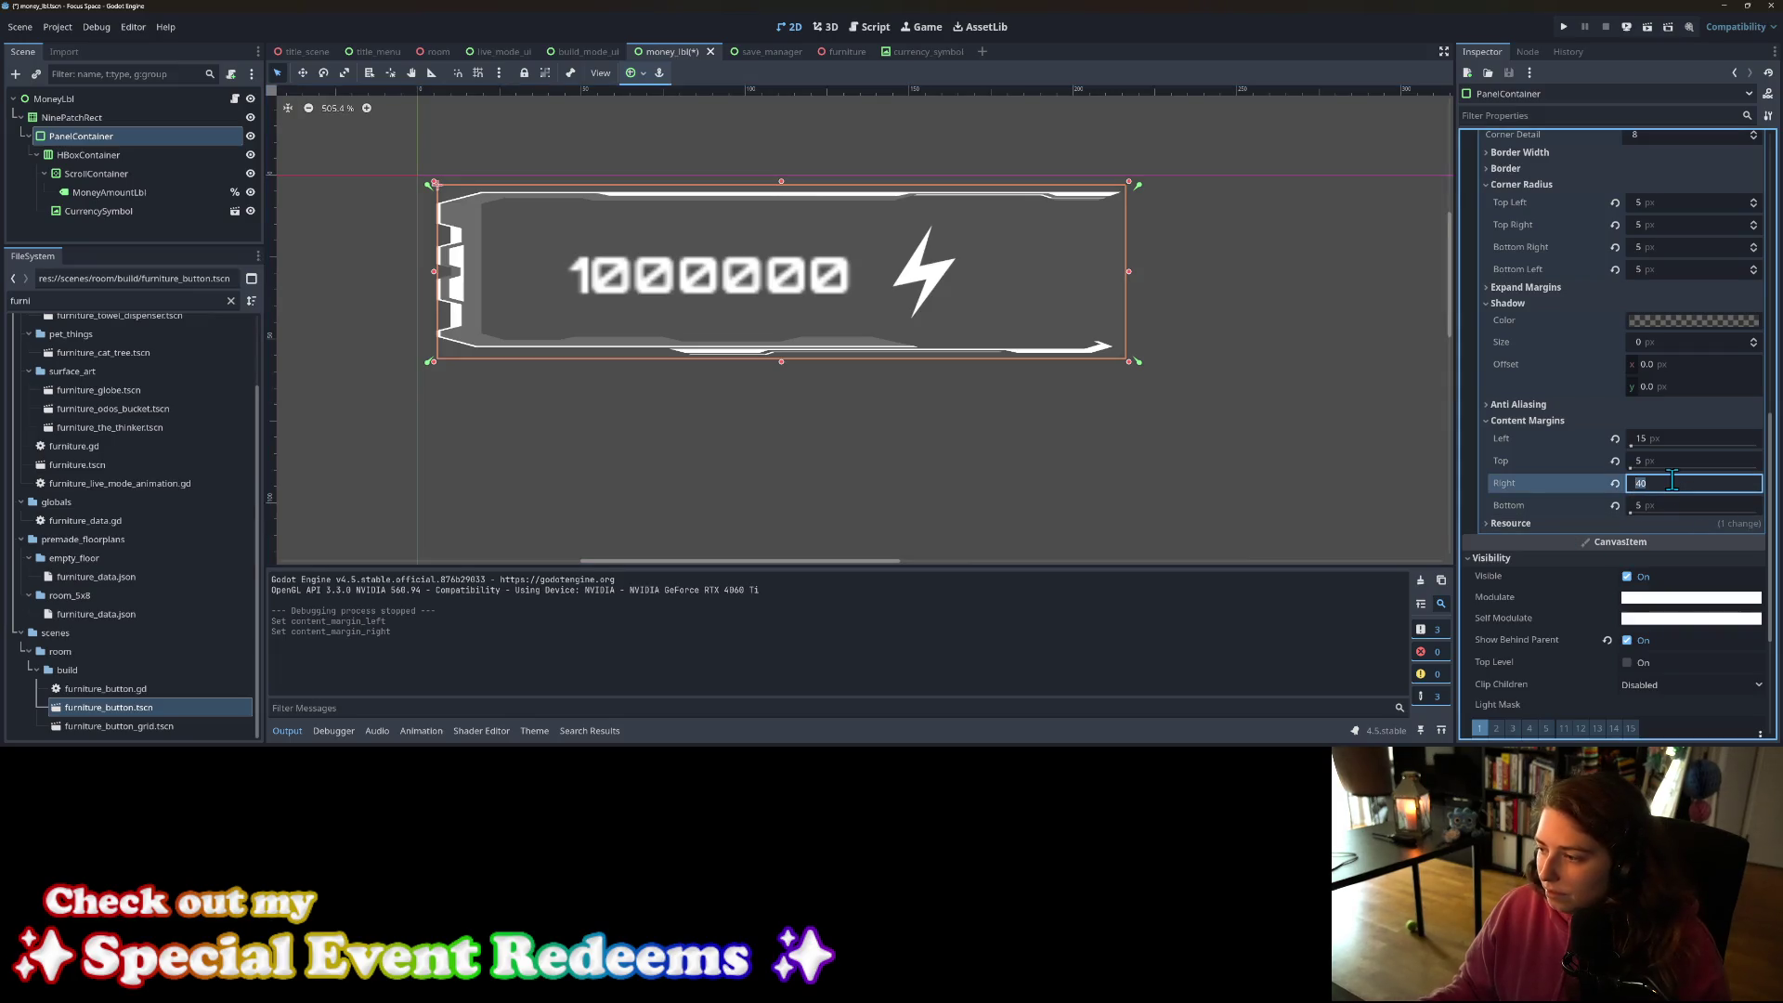
text(30)
key(Return)
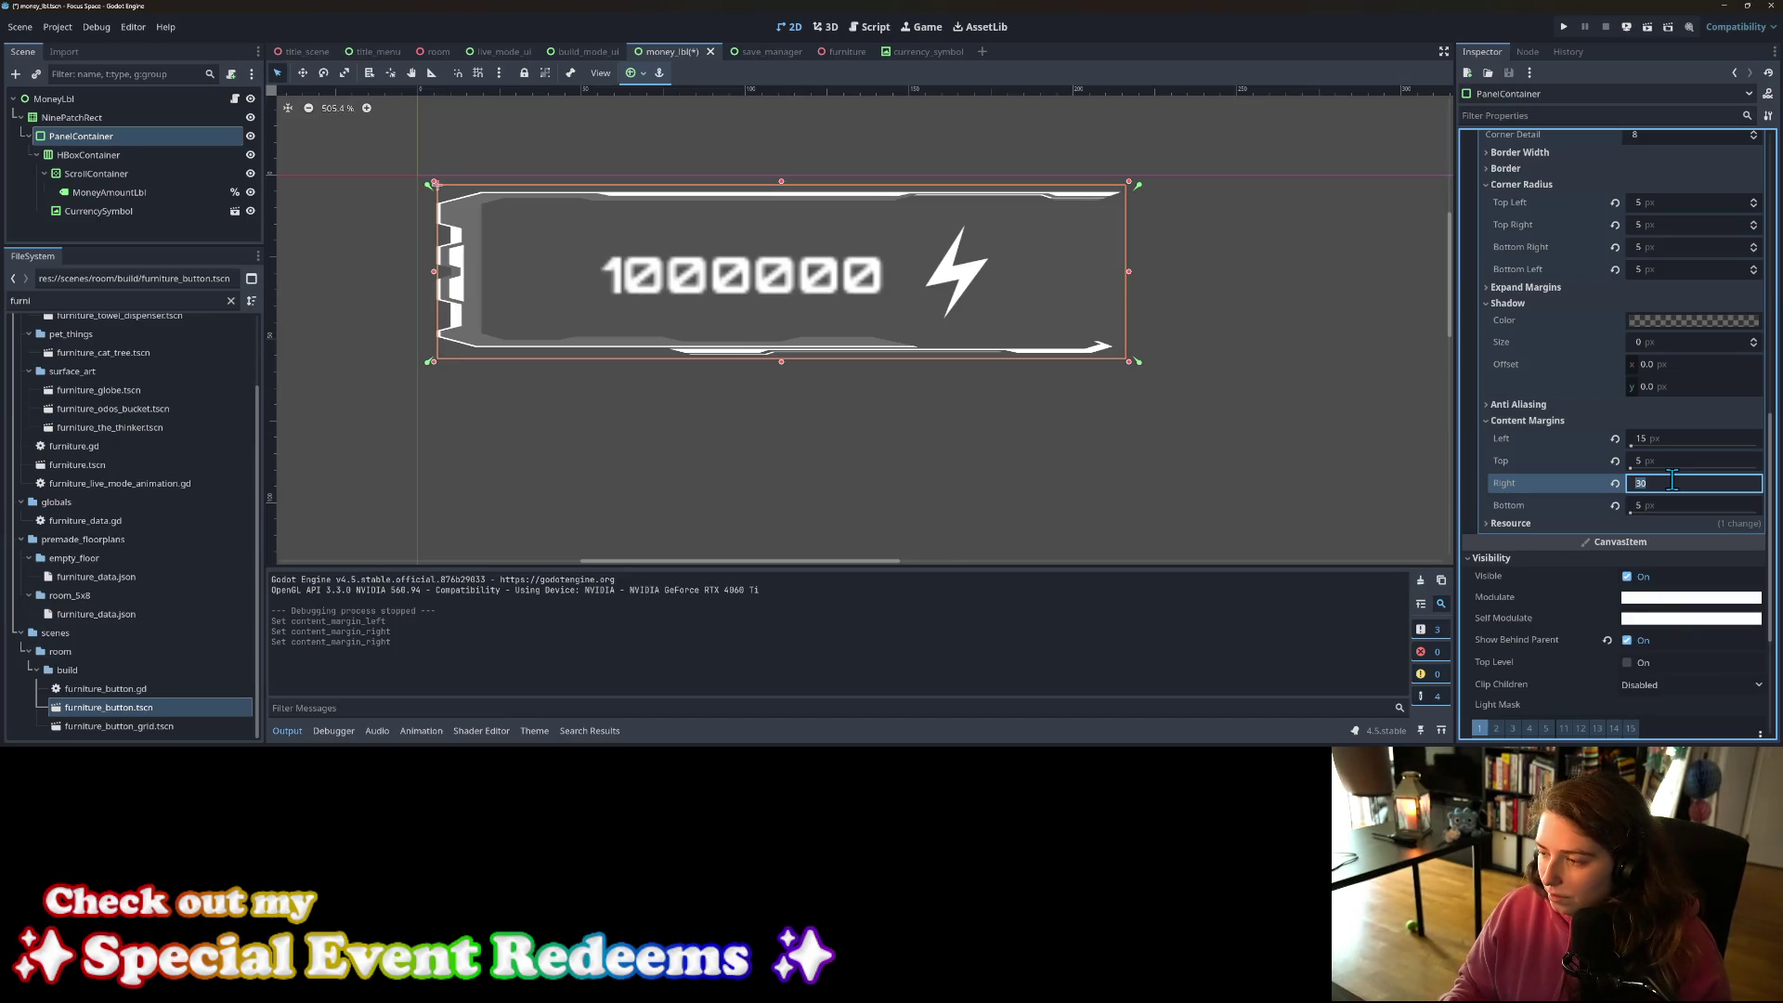
text(25)
key(Return)
key(ctrl+s)
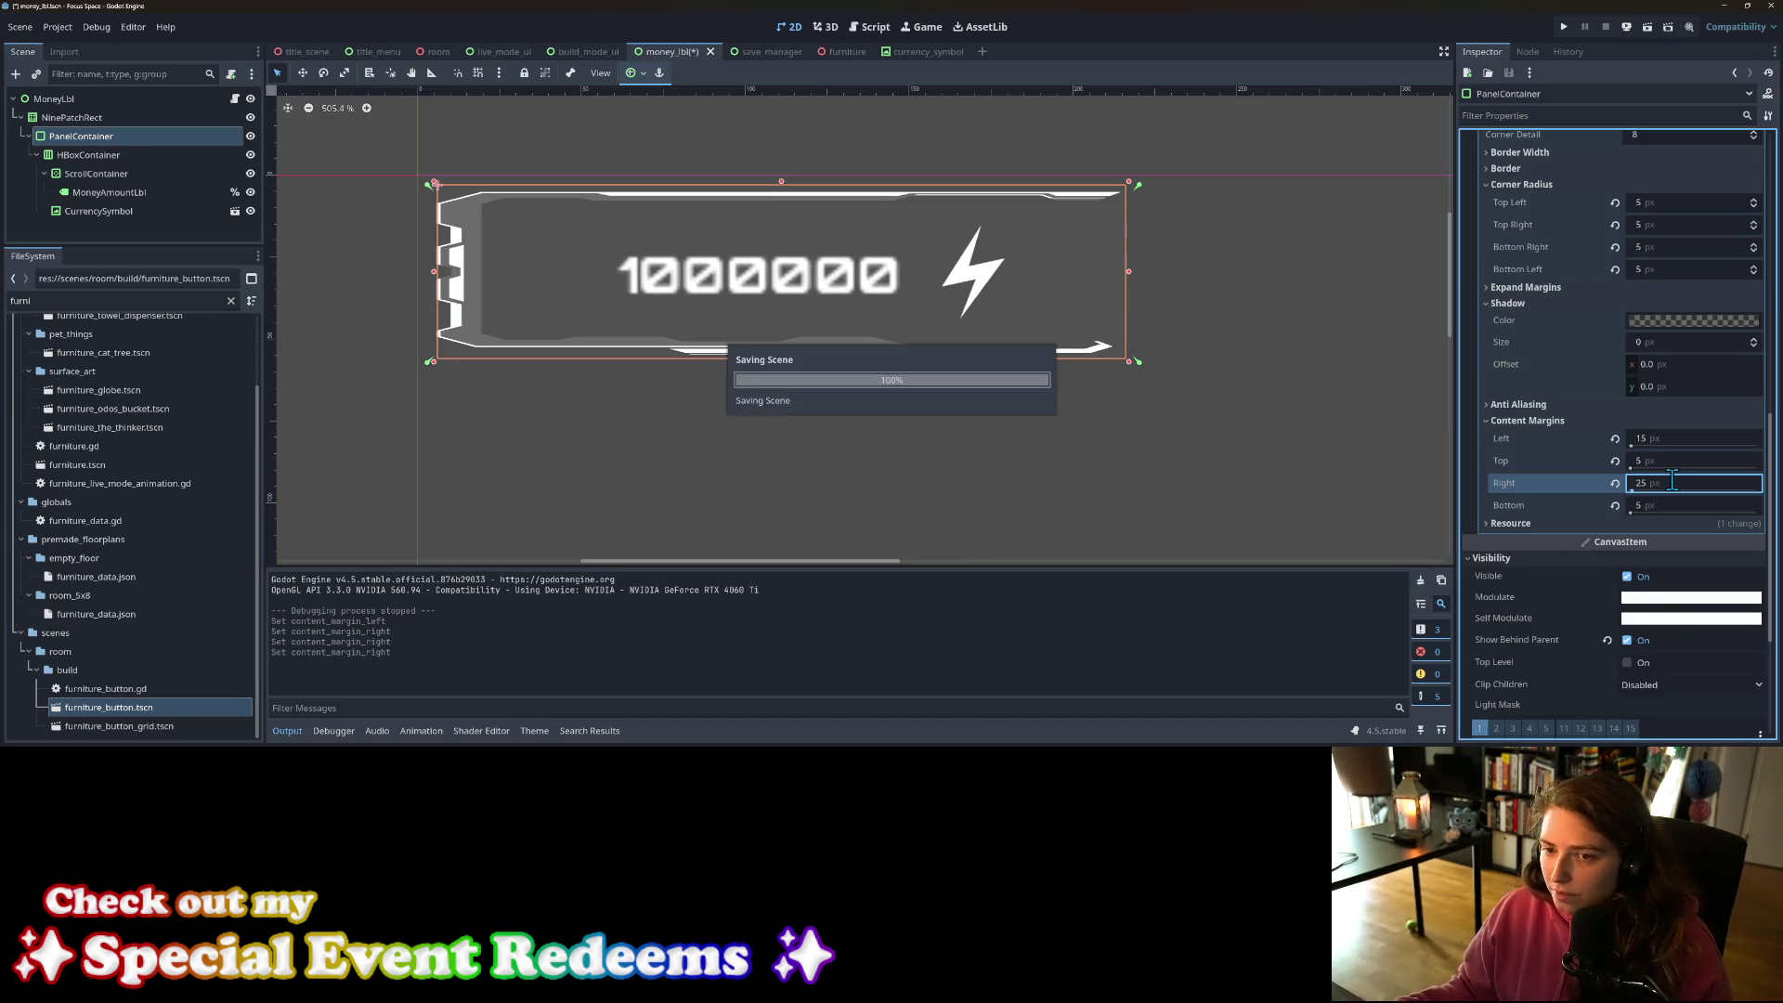
Step: Run the game, start it, and open the my_living_room room
click(1566, 26)
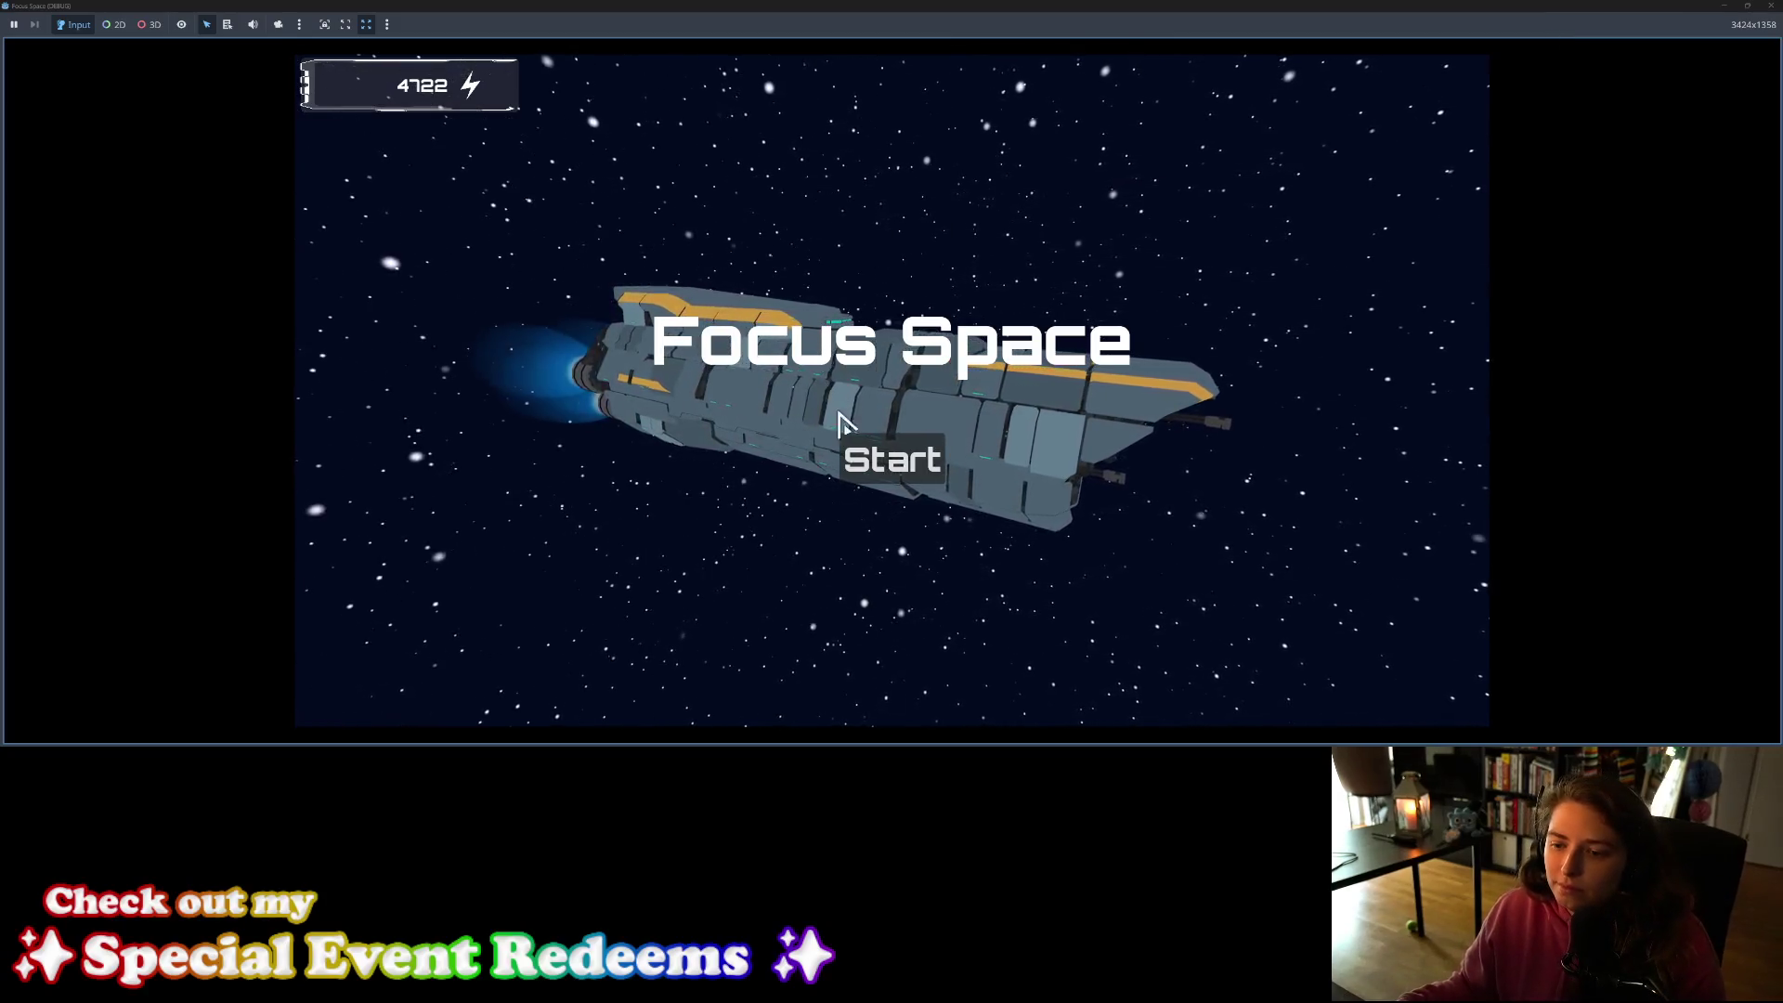
click(879, 471)
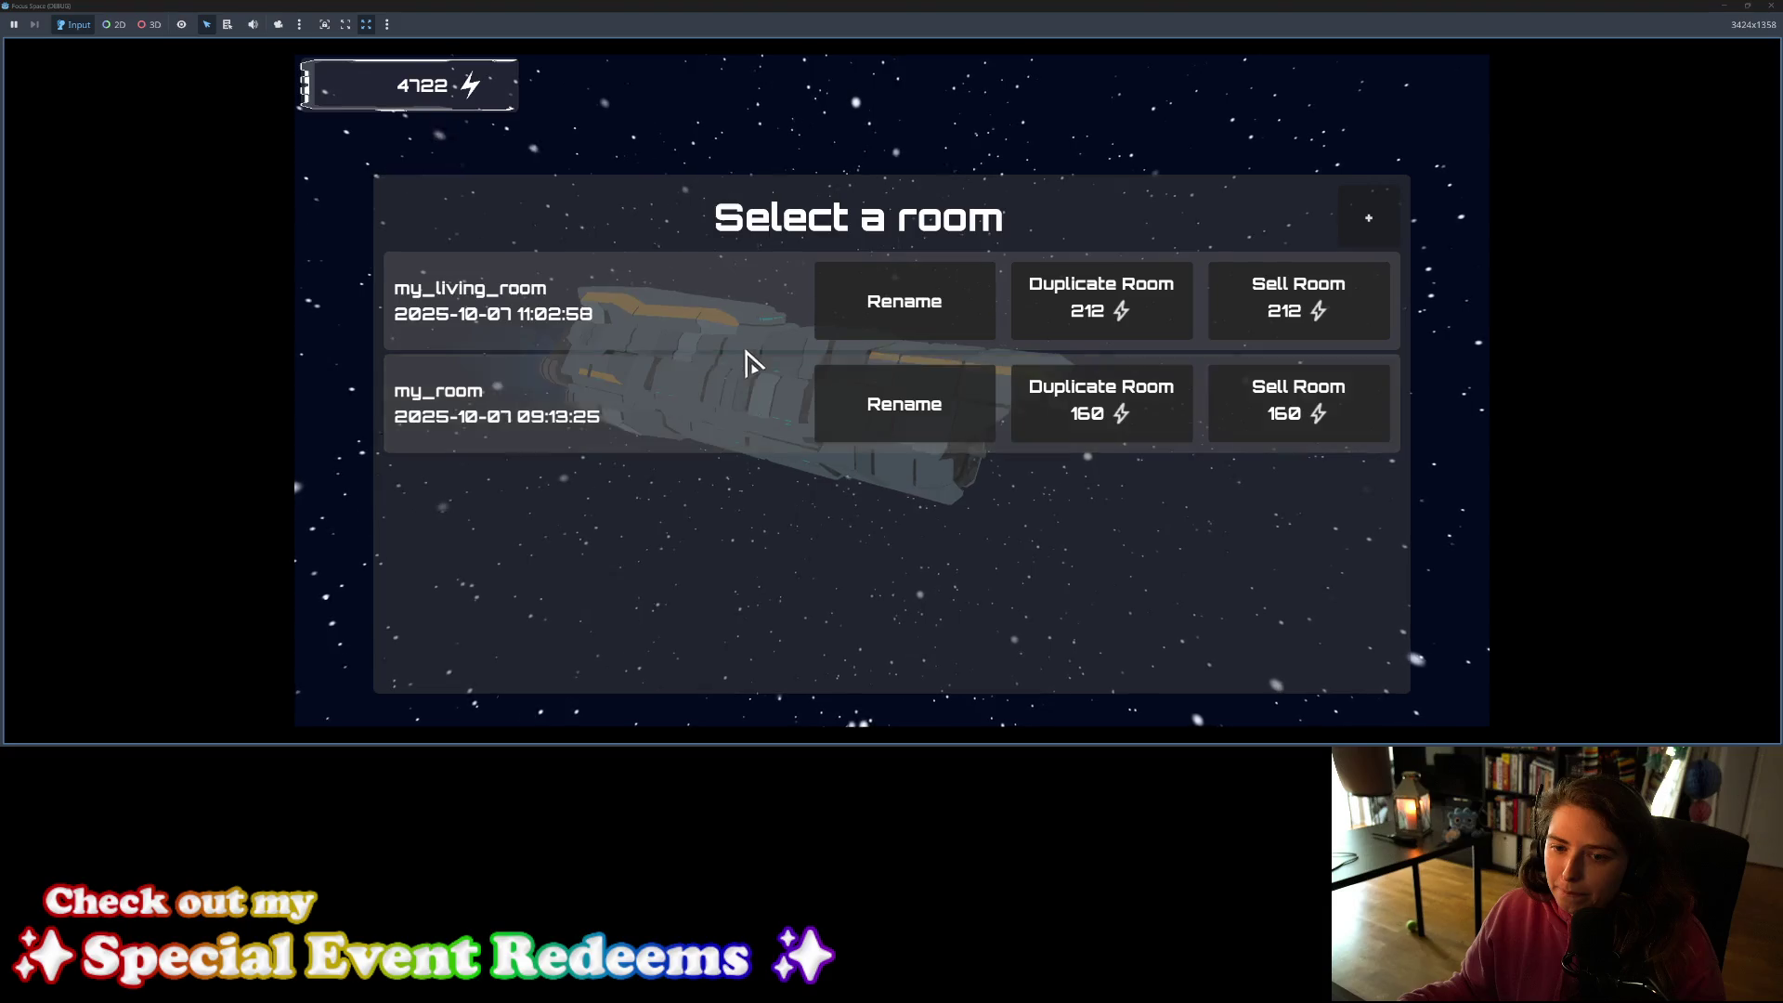
click(764, 326)
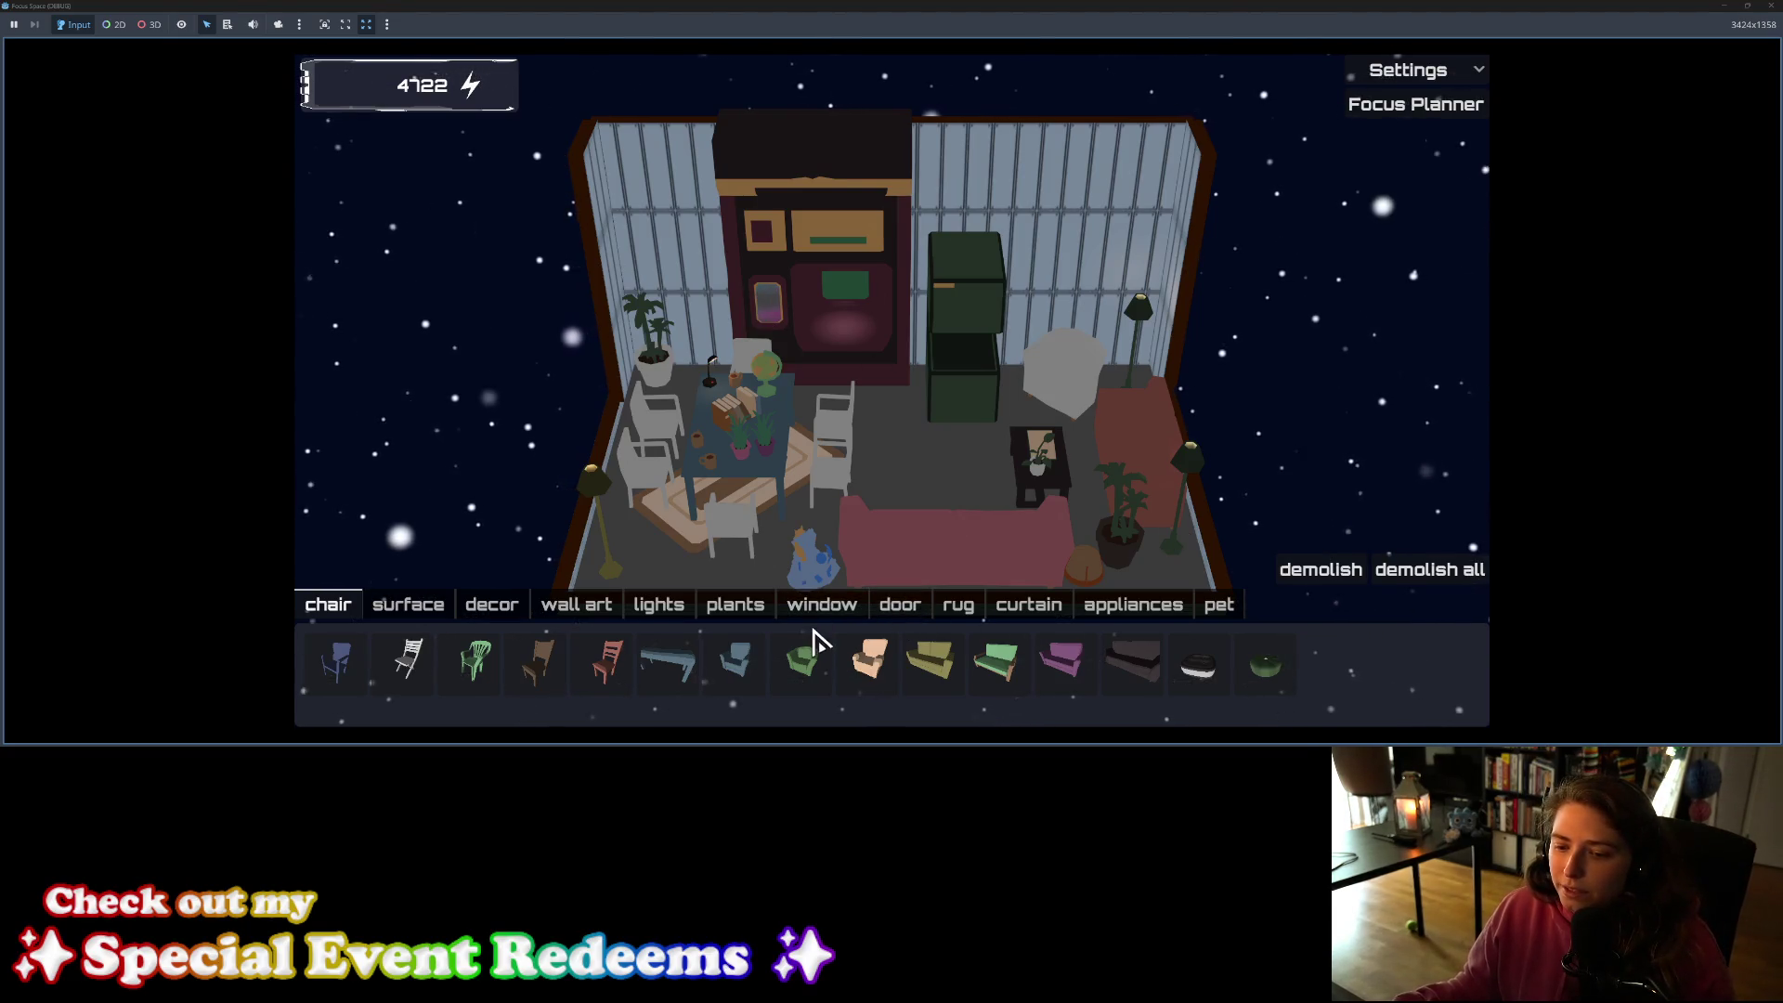
Step: Try the Retro Futurism Singlet chair, lights, wall art, rug c and Wooden Folding Chair, then cancel
click(805, 687)
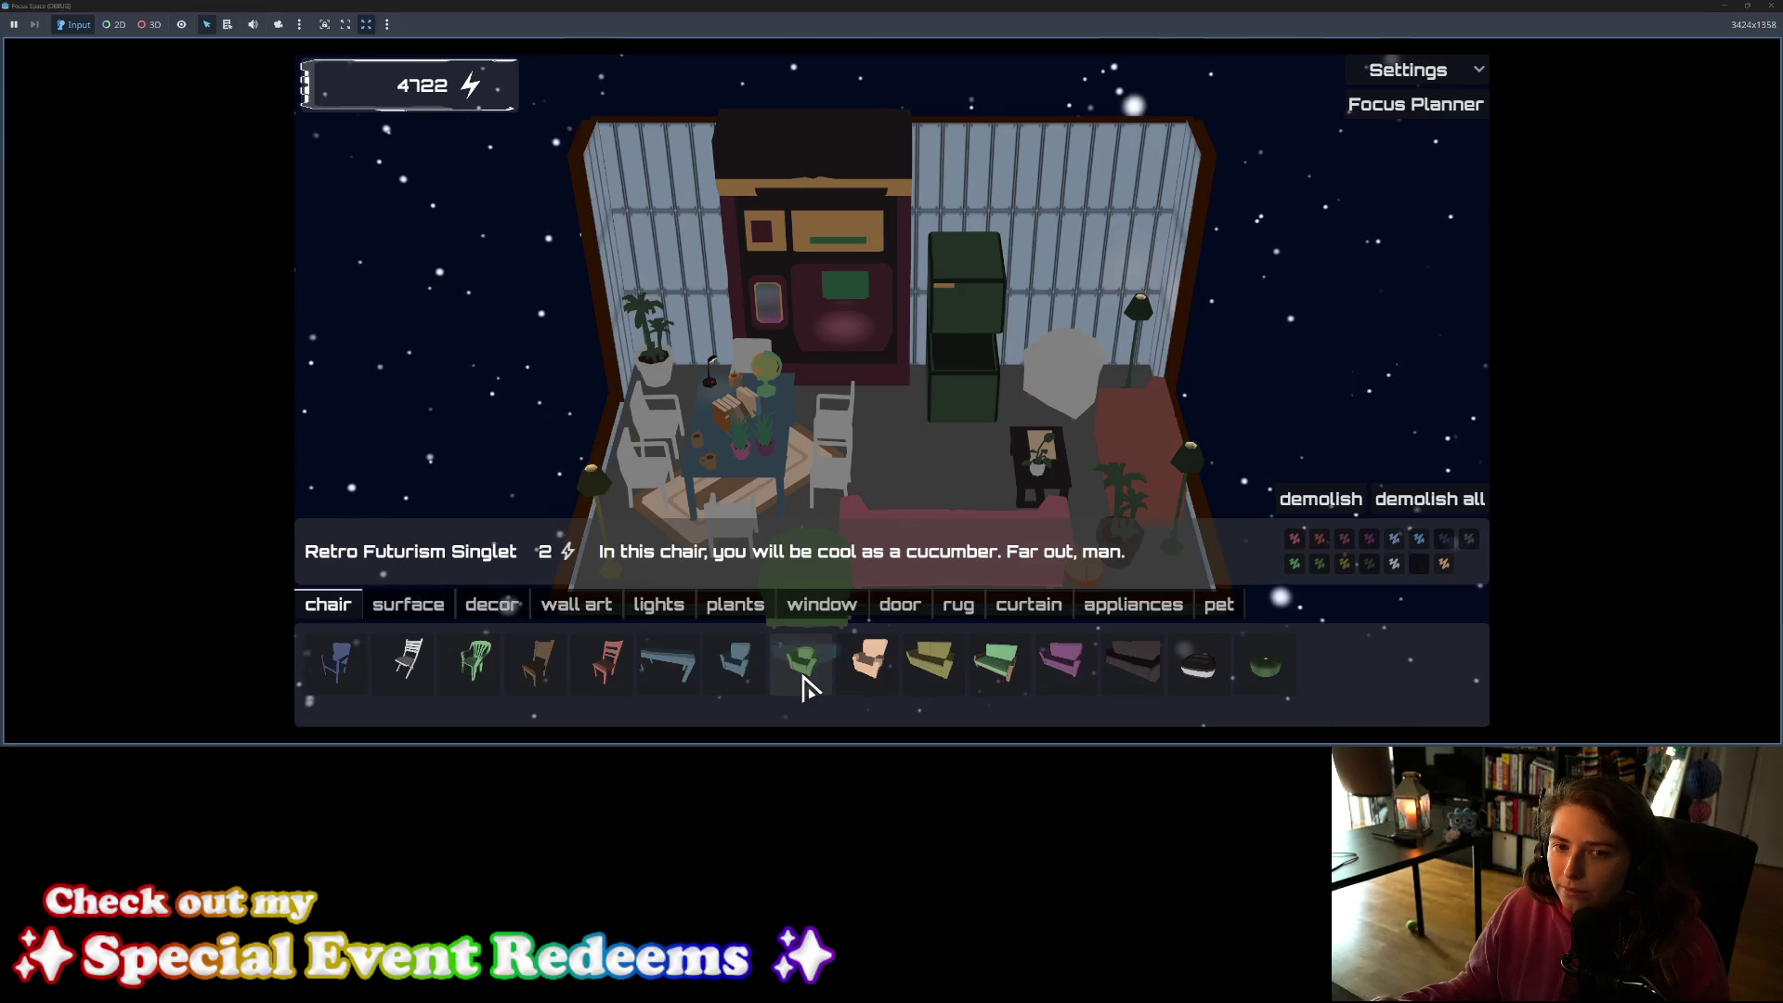
click(641, 623)
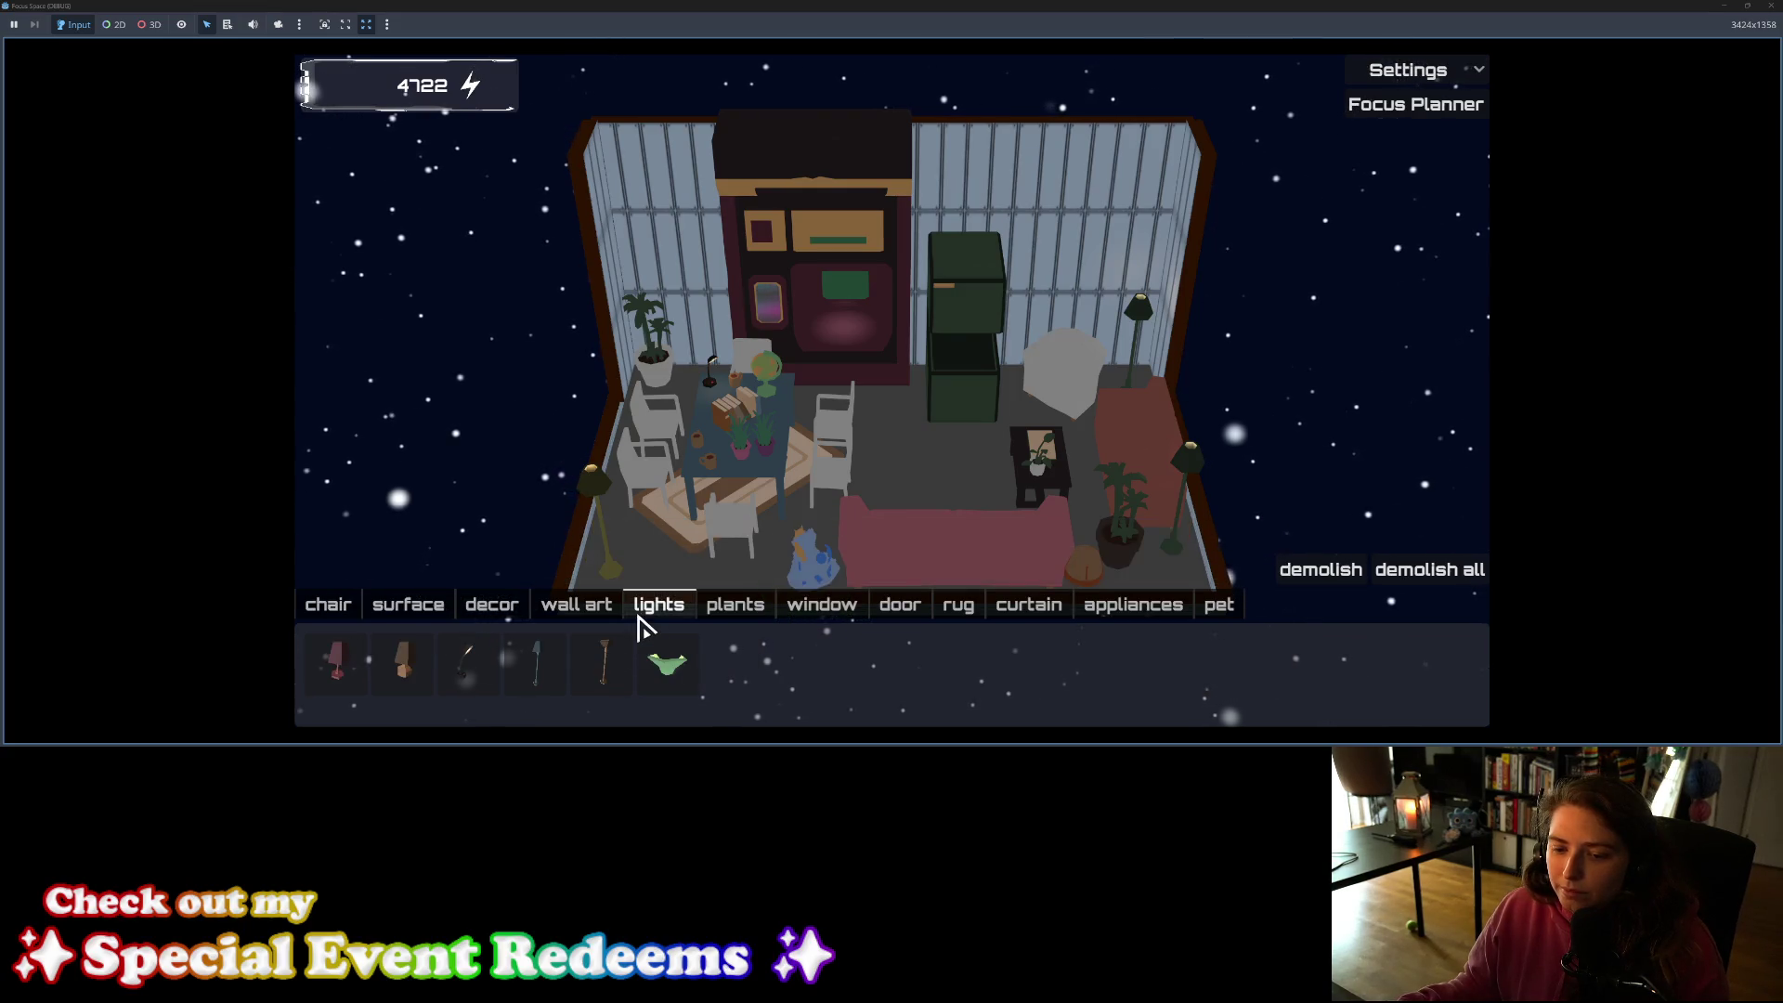
click(604, 615)
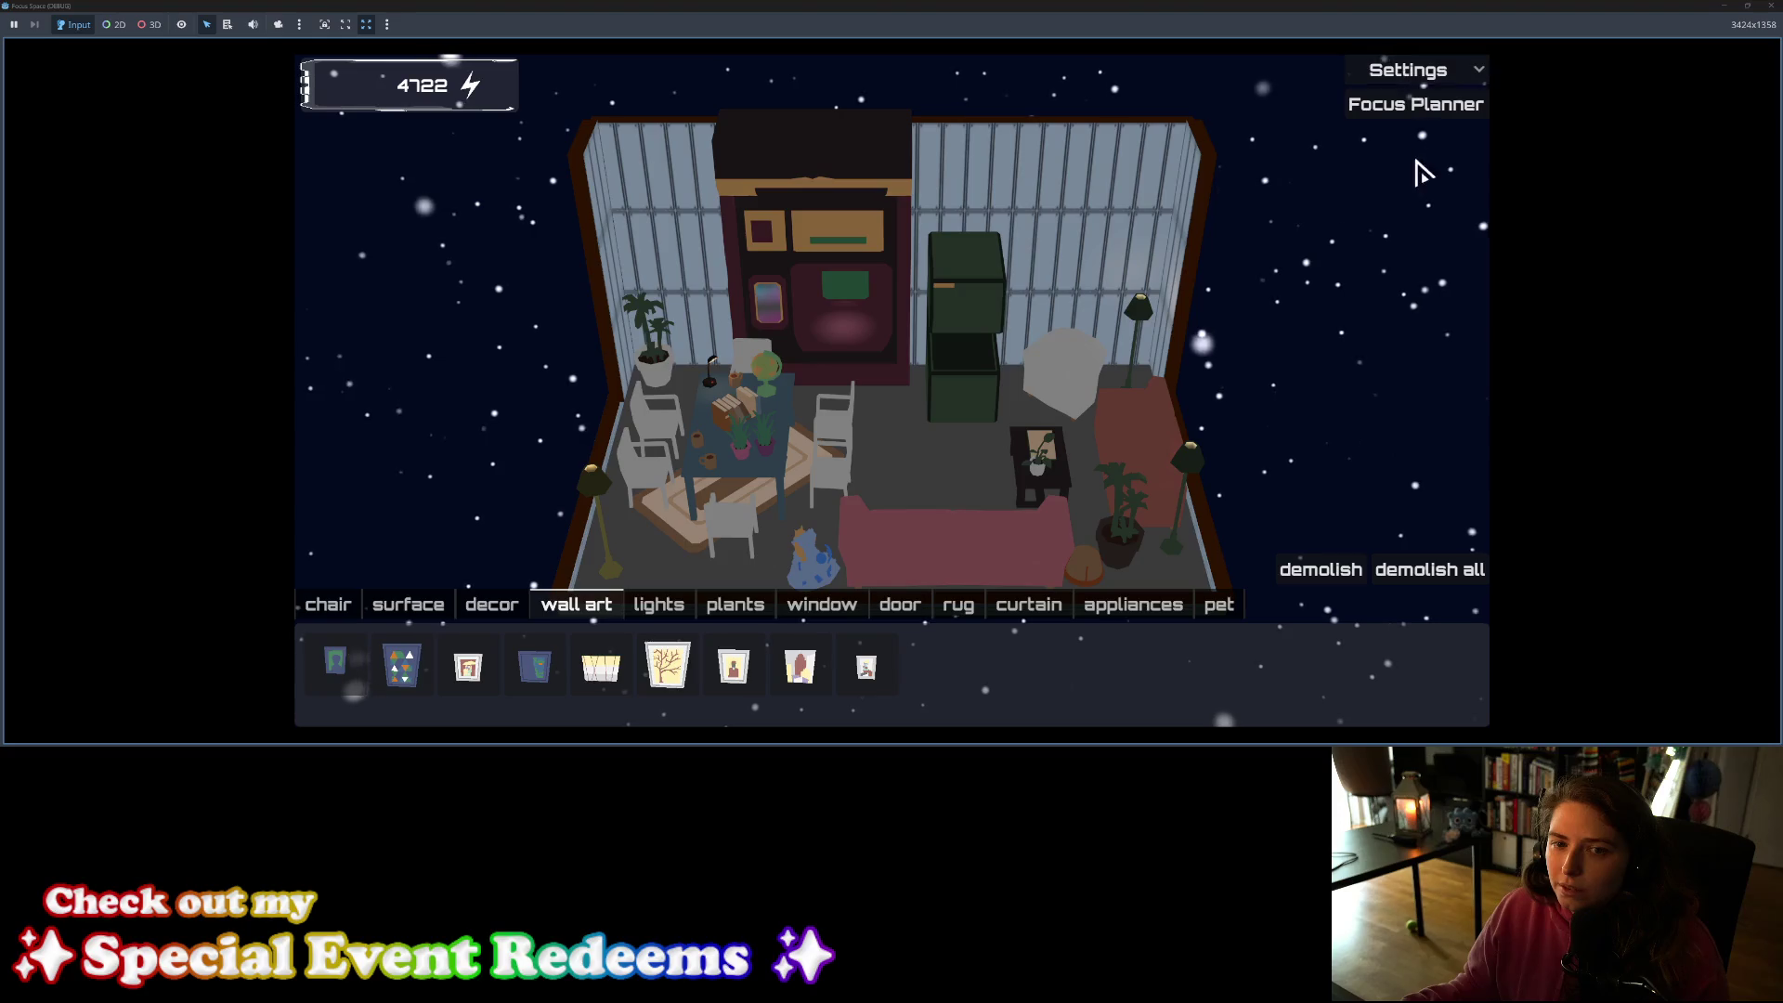
click(972, 617)
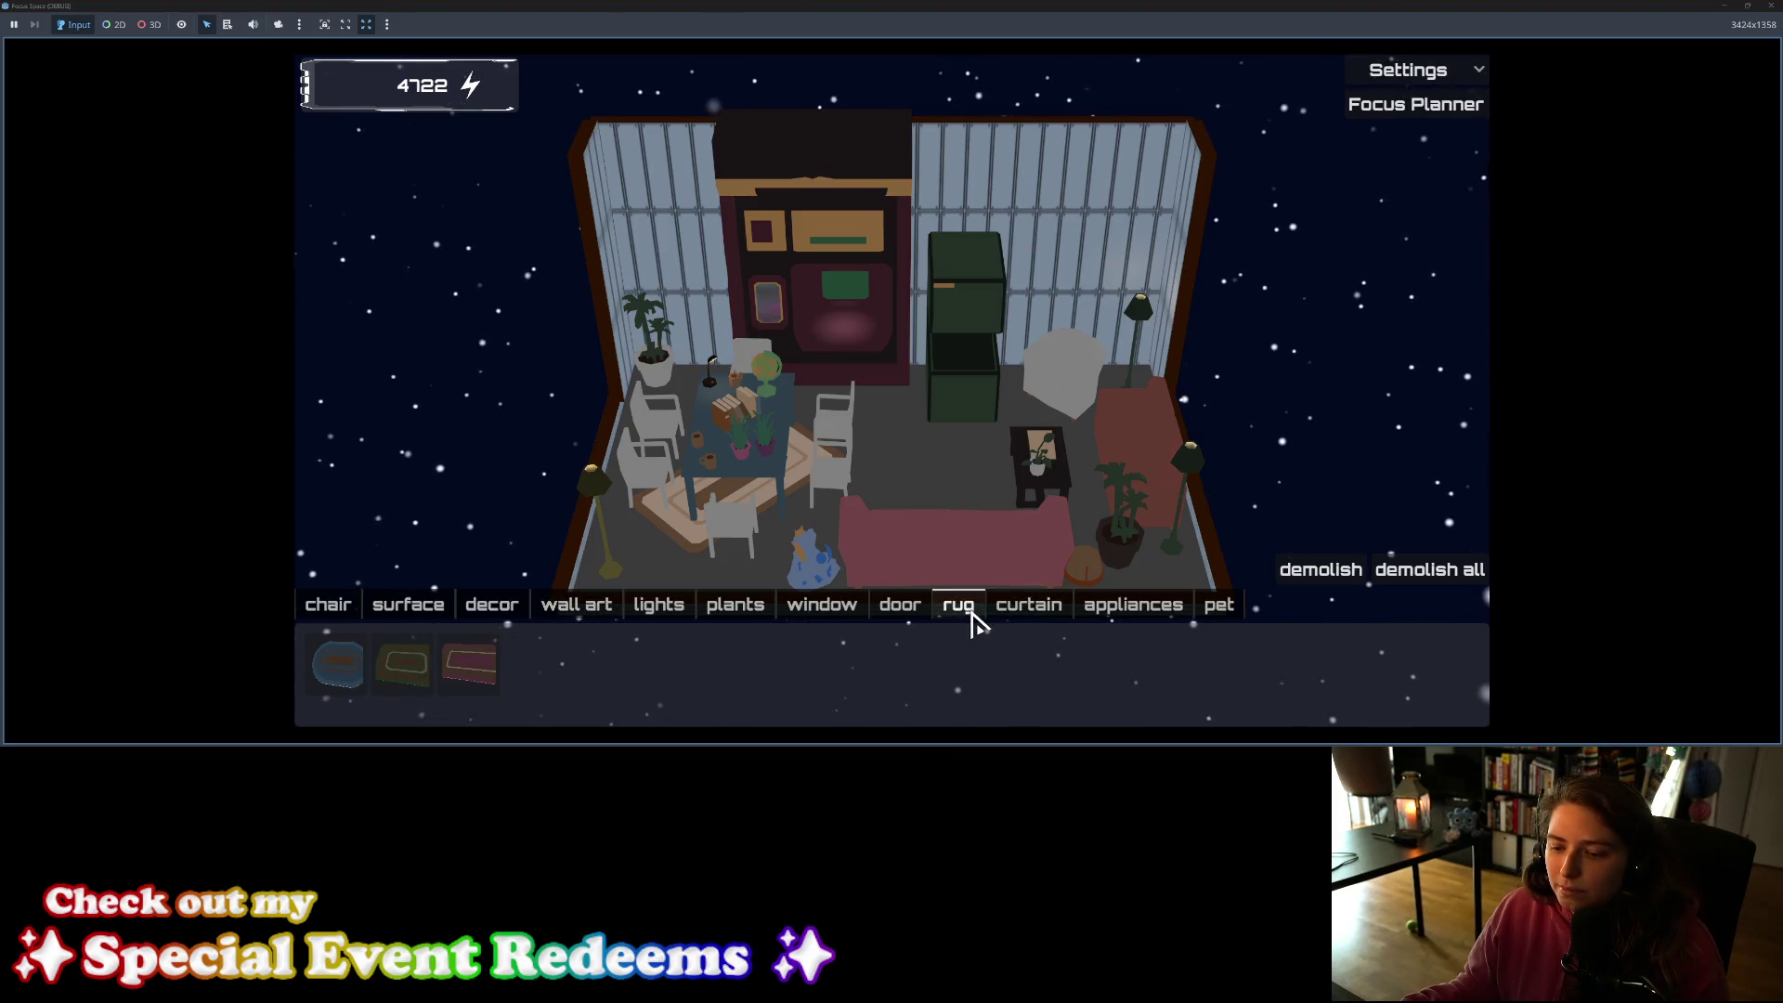
click(467, 677)
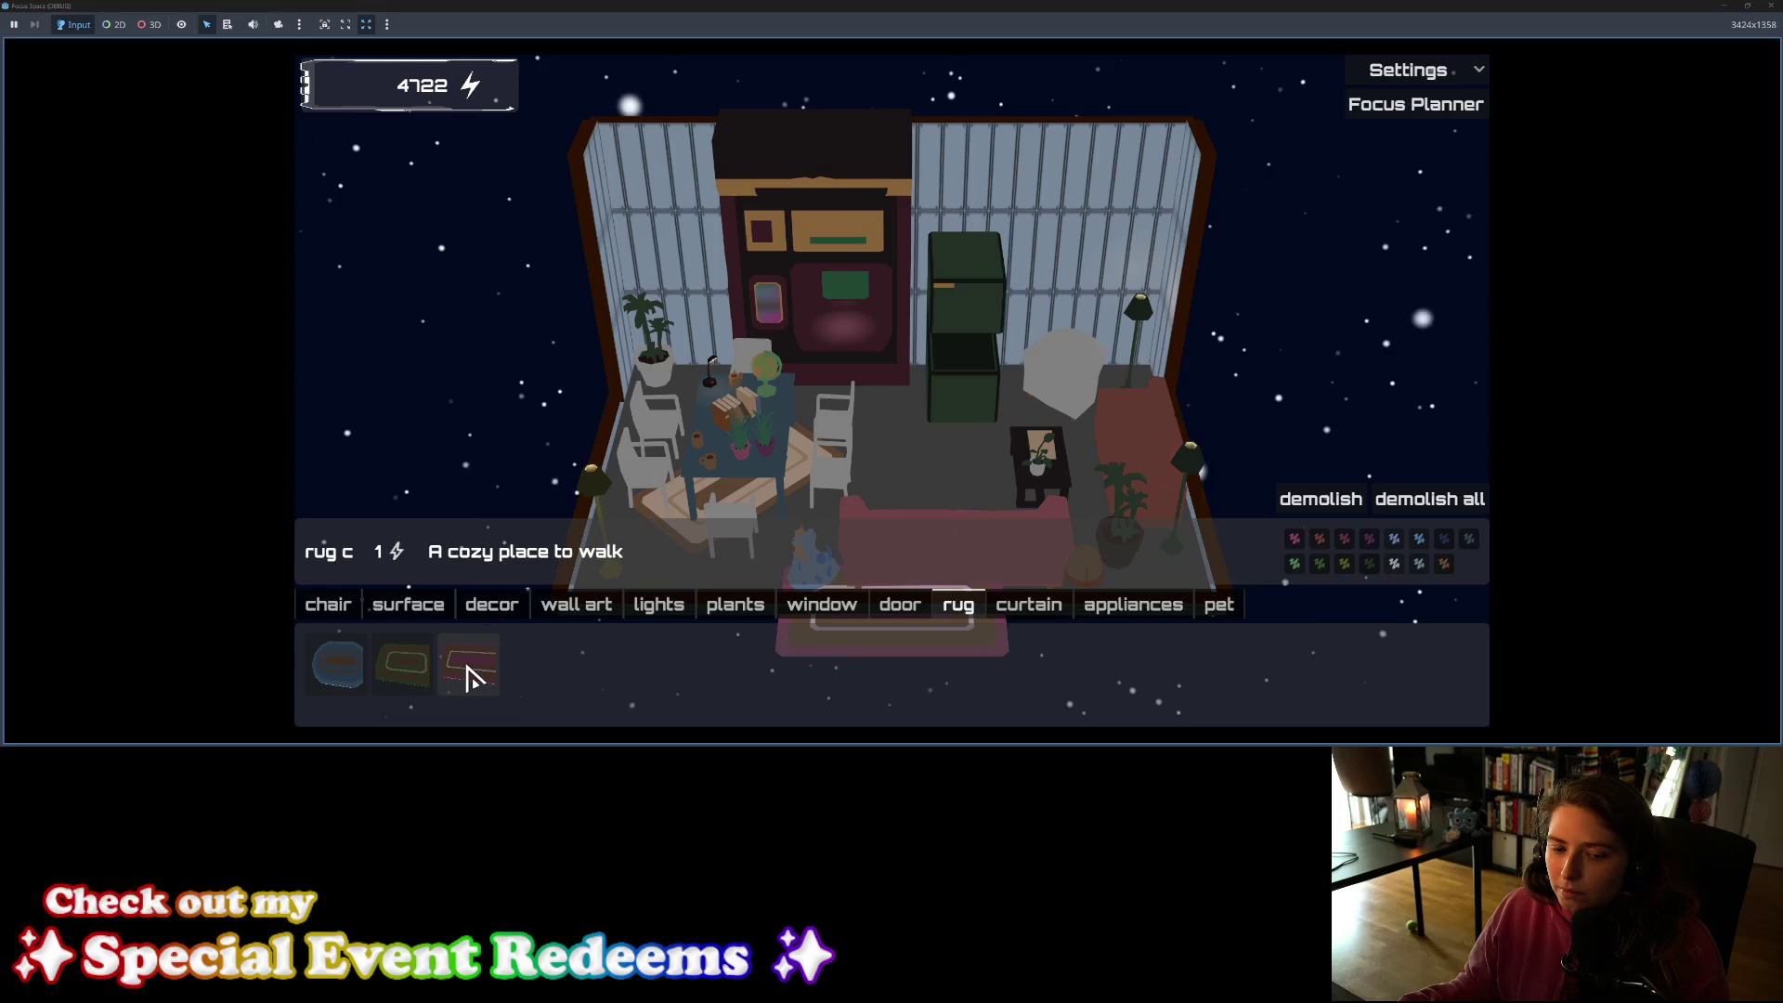
click(346, 611)
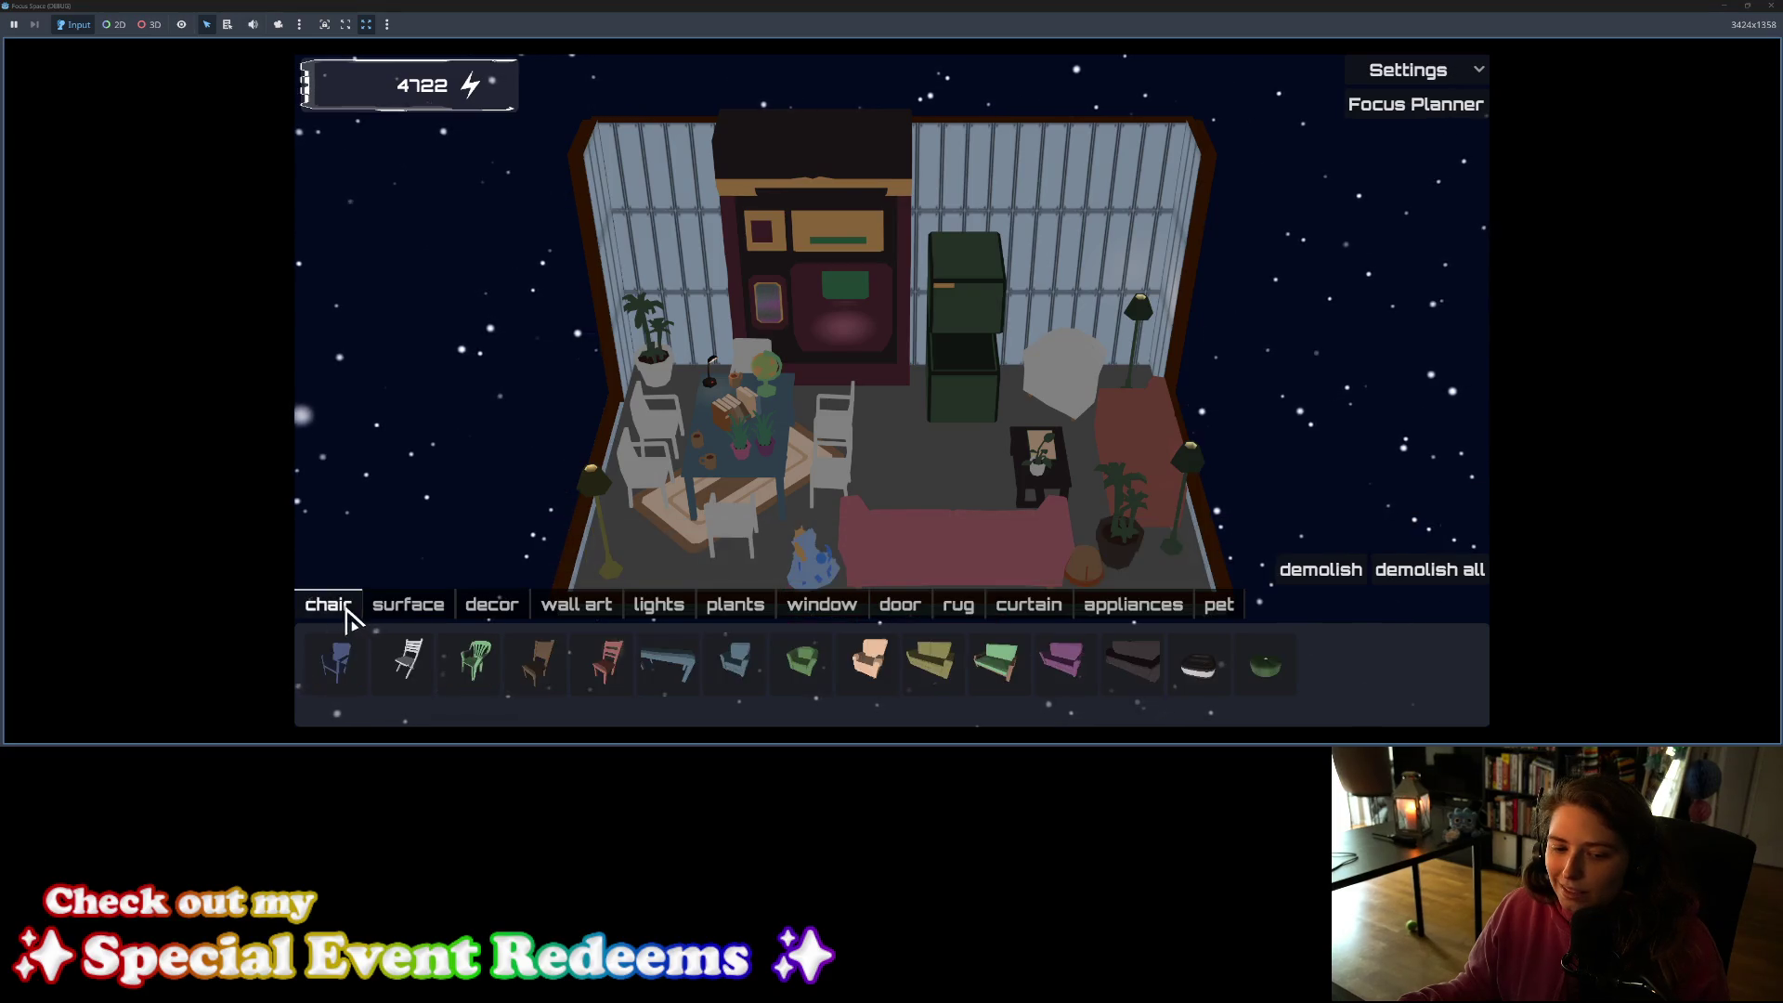
click(392, 659)
click(399, 658)
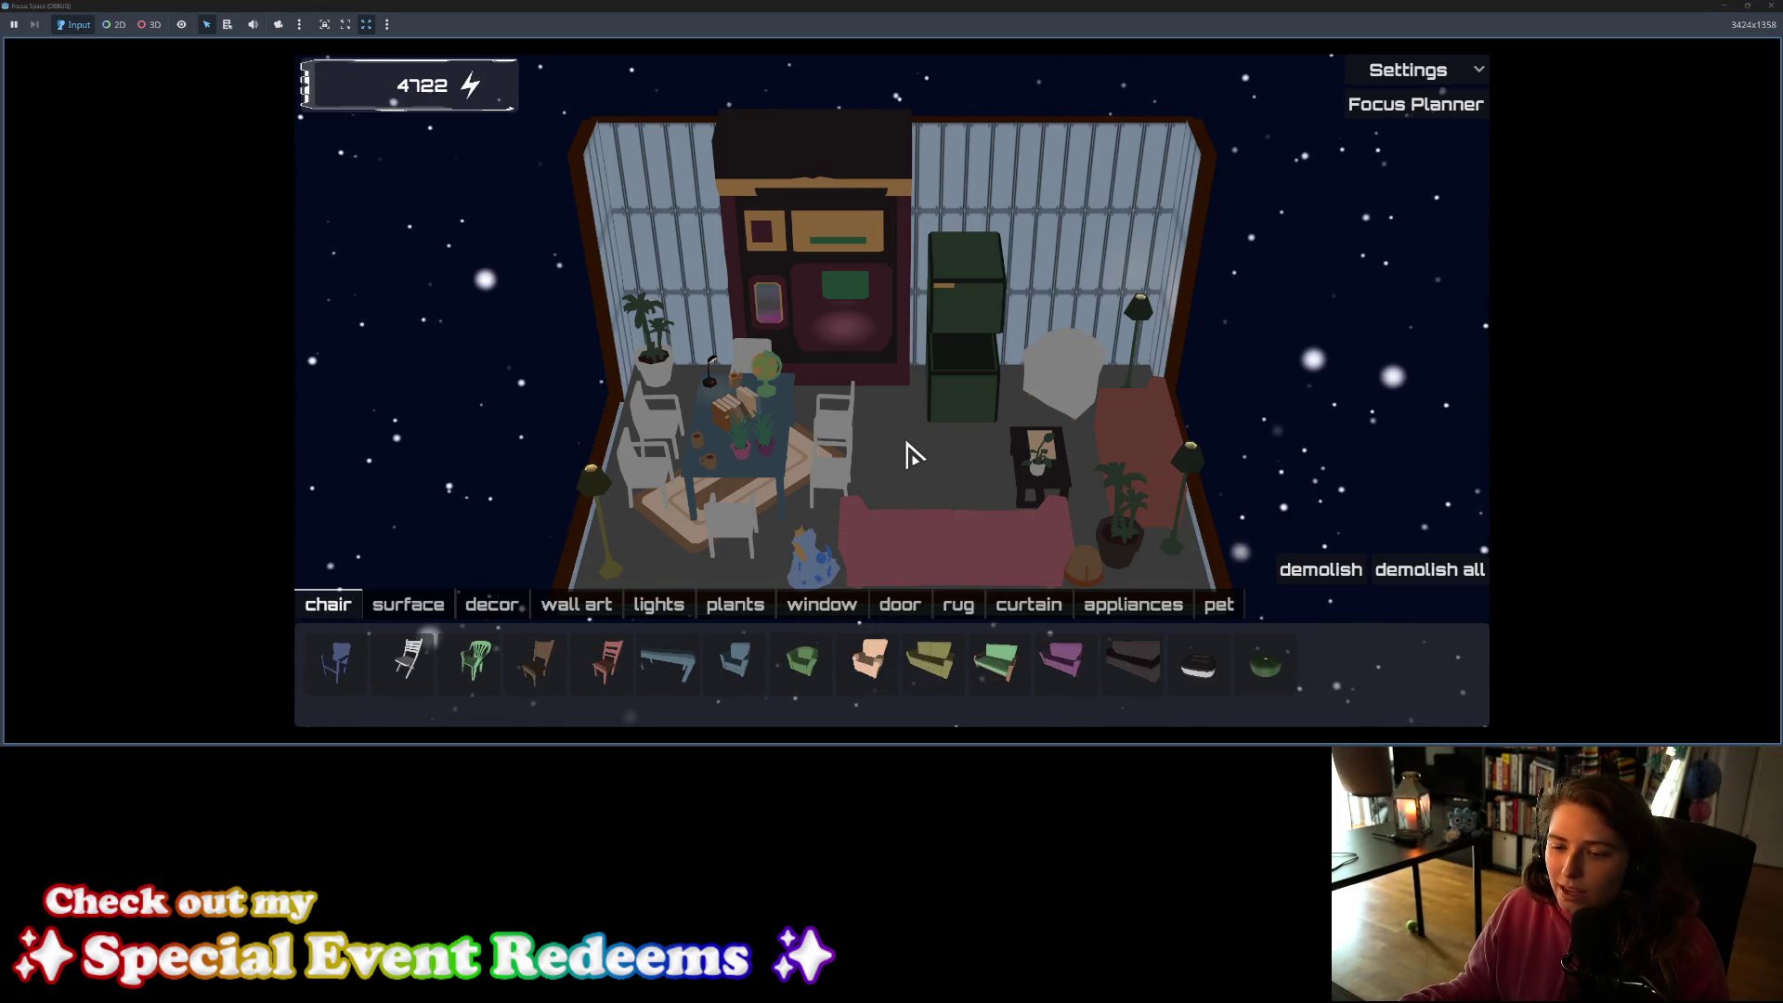
scroll(845, 517, up, 5)
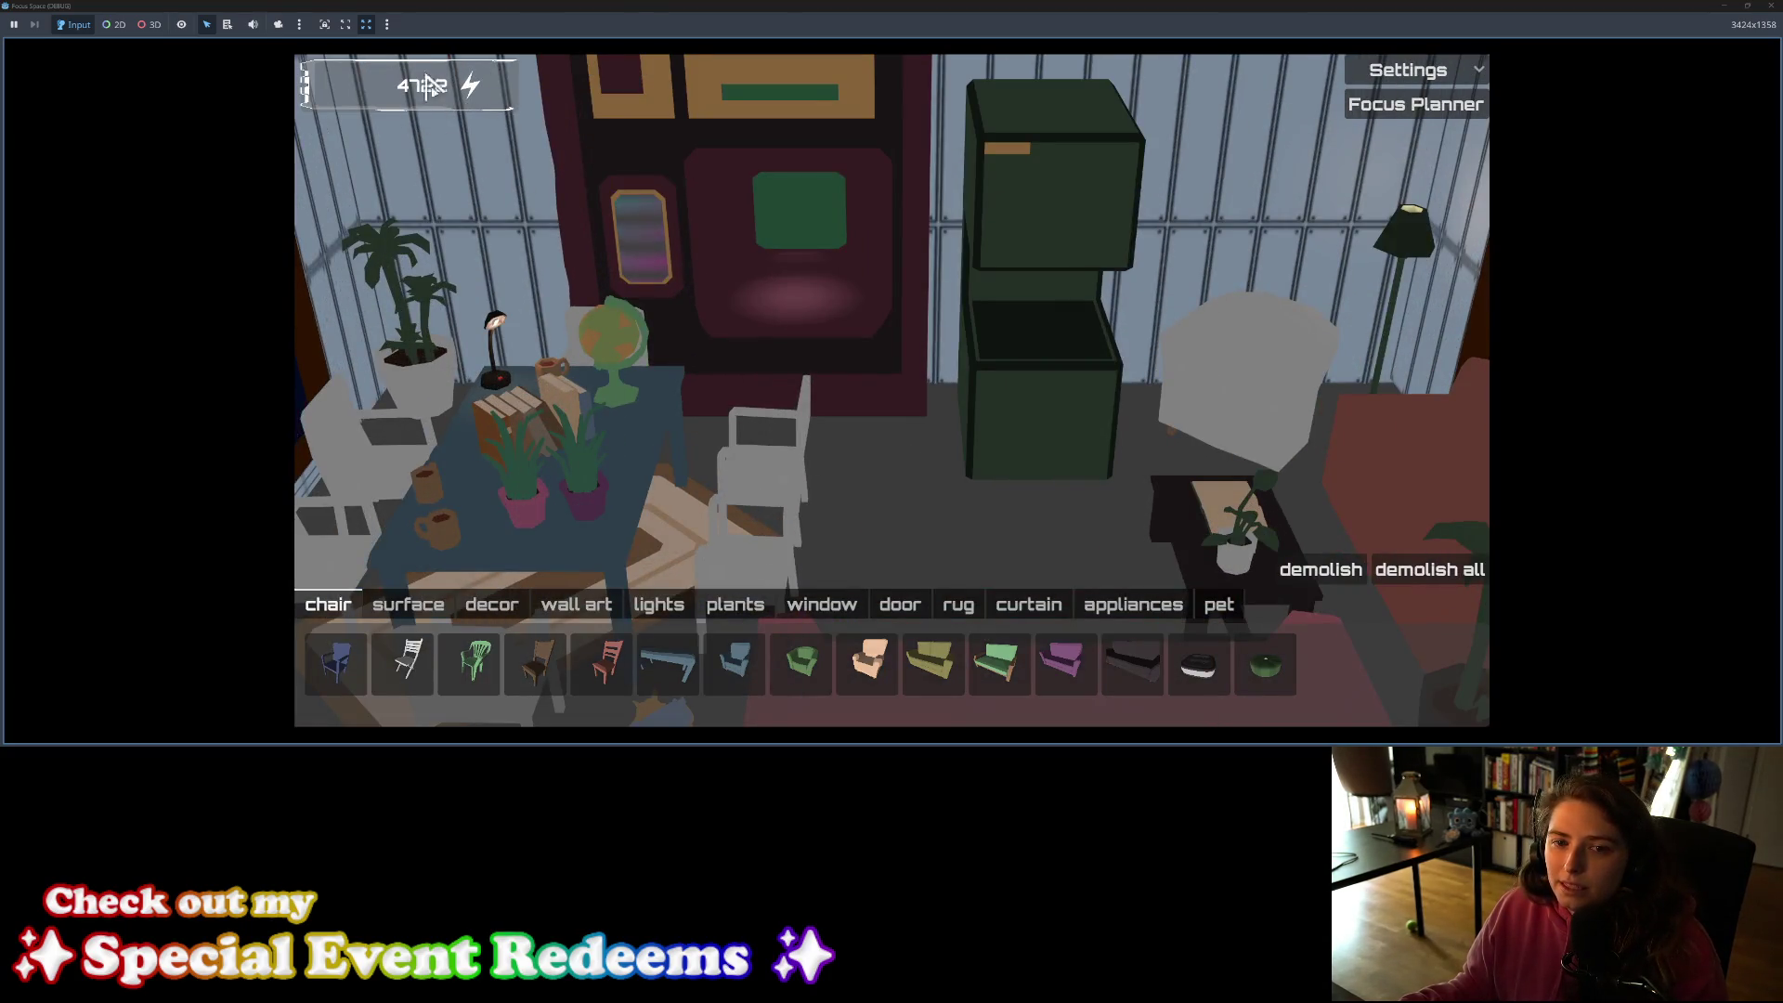
scroll(441, 336, down, 5)
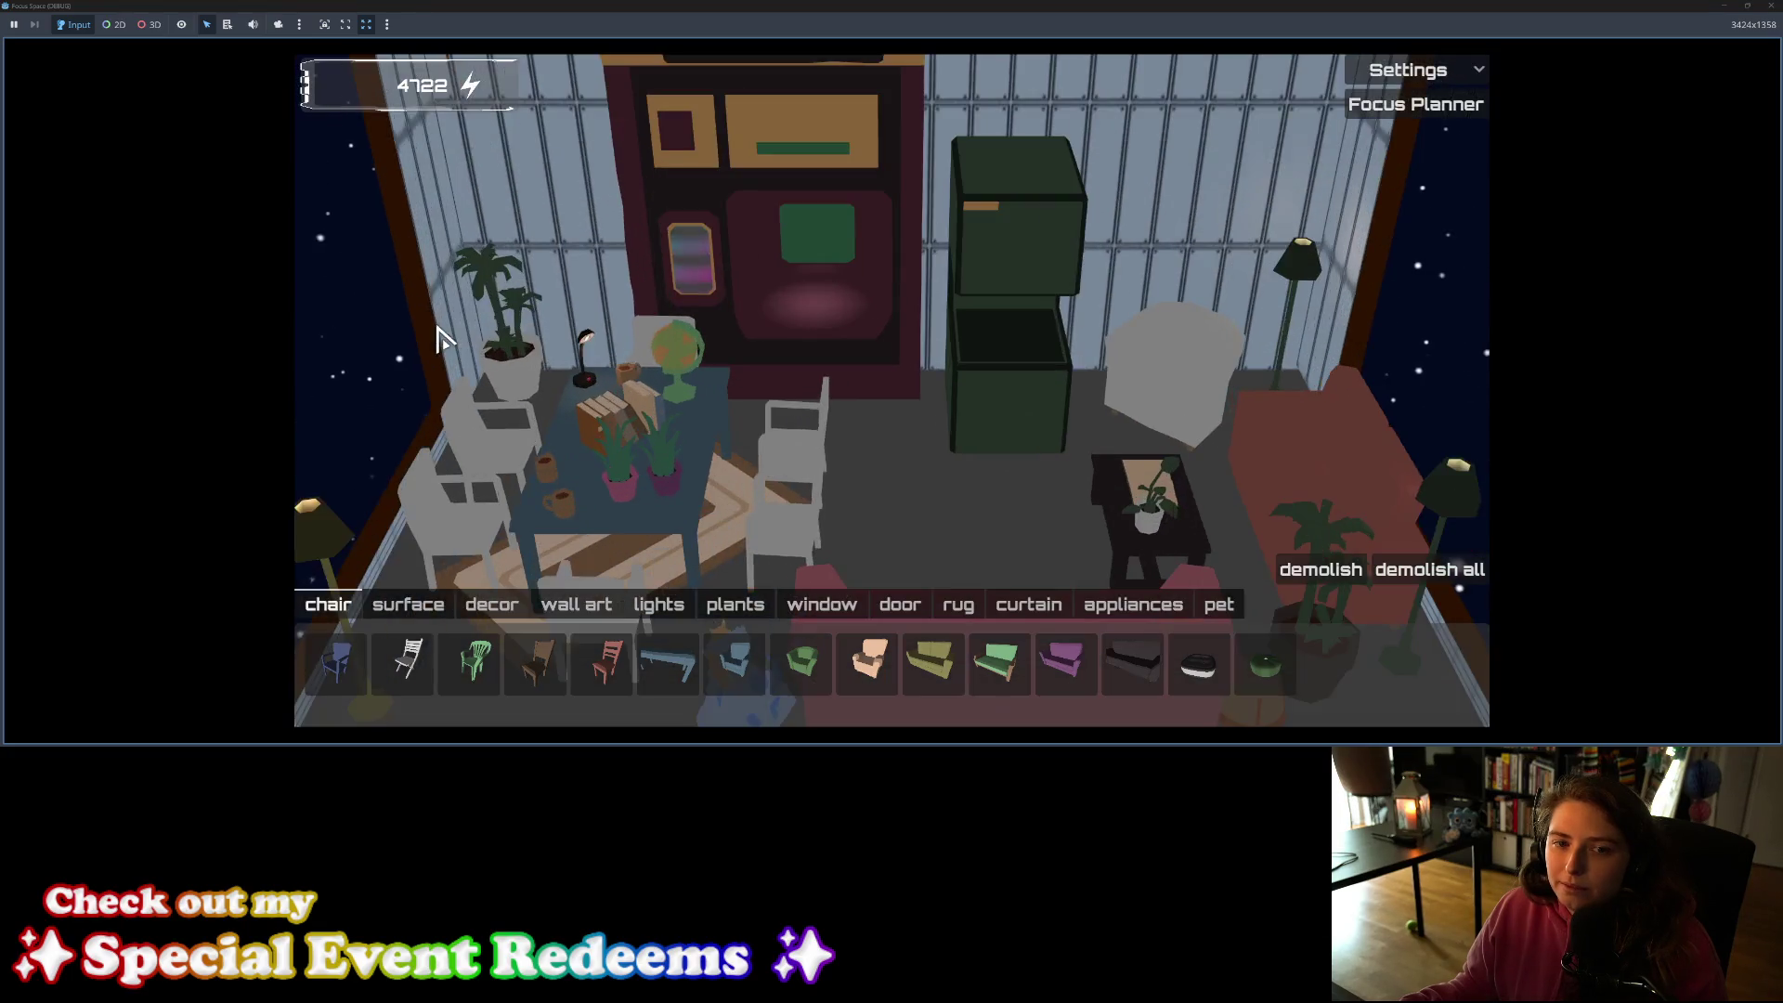
scroll(446, 334, down, 1)
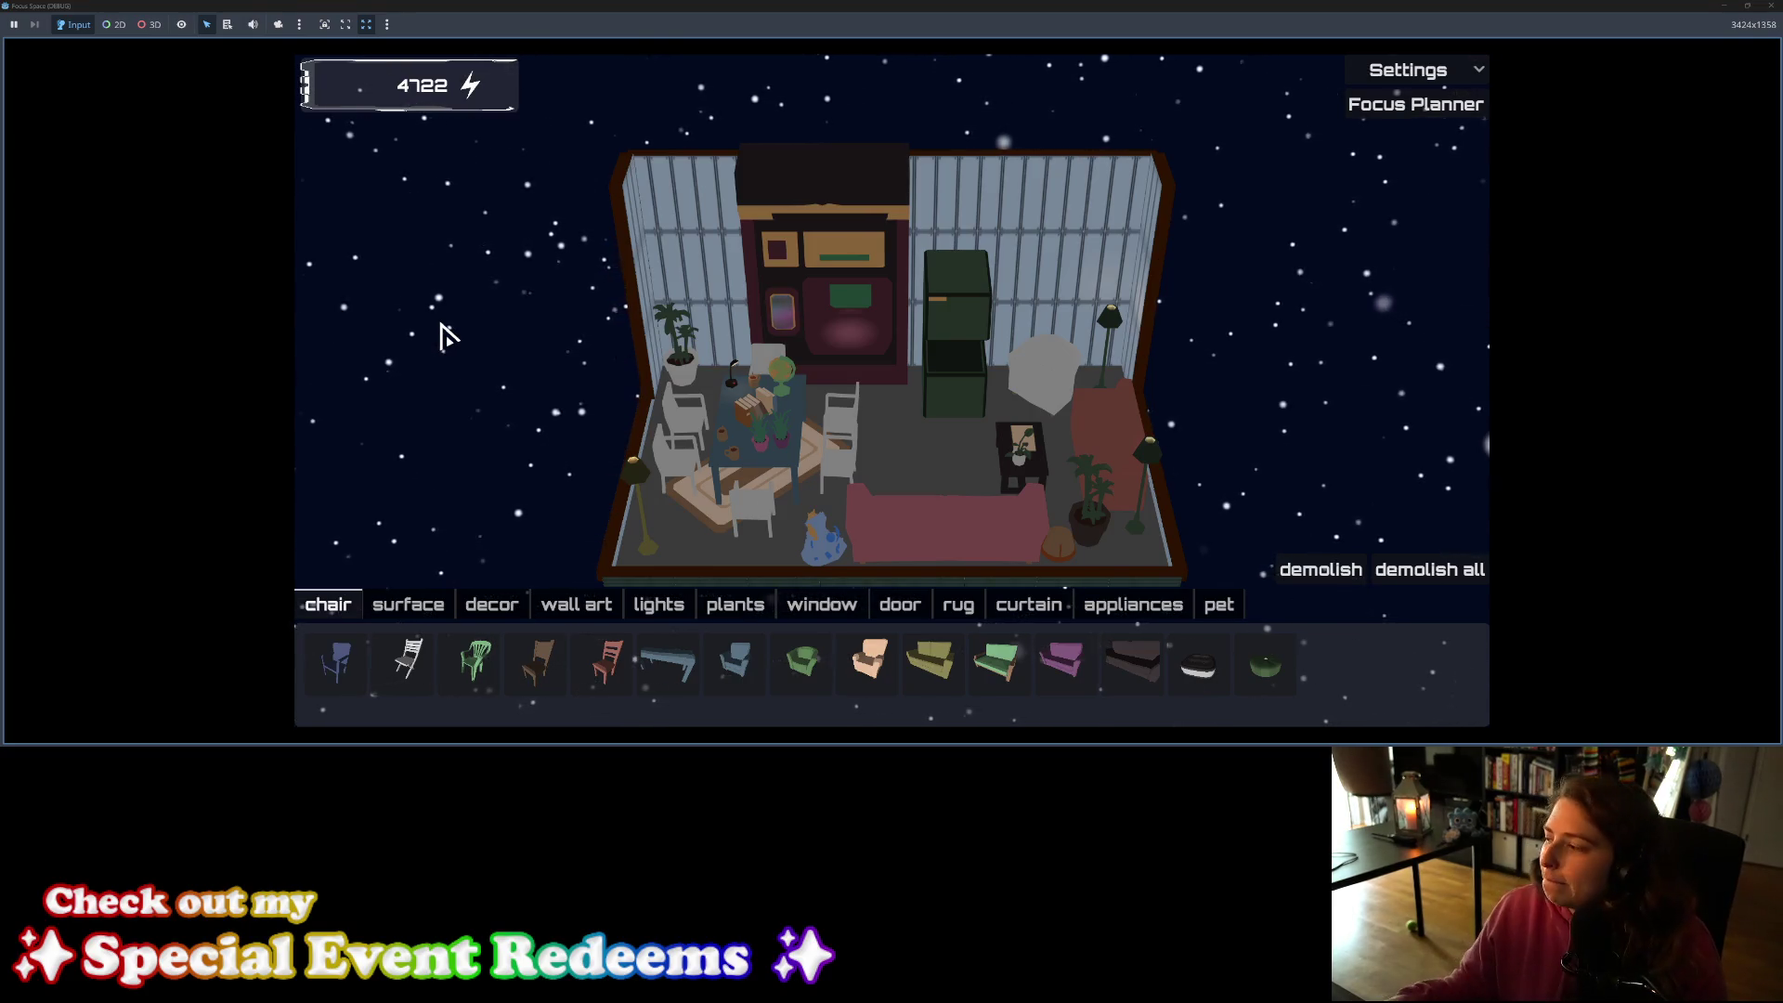
Step: Close the game and copy the Frame_B sprite into the project's ui folder
click(1769, 6)
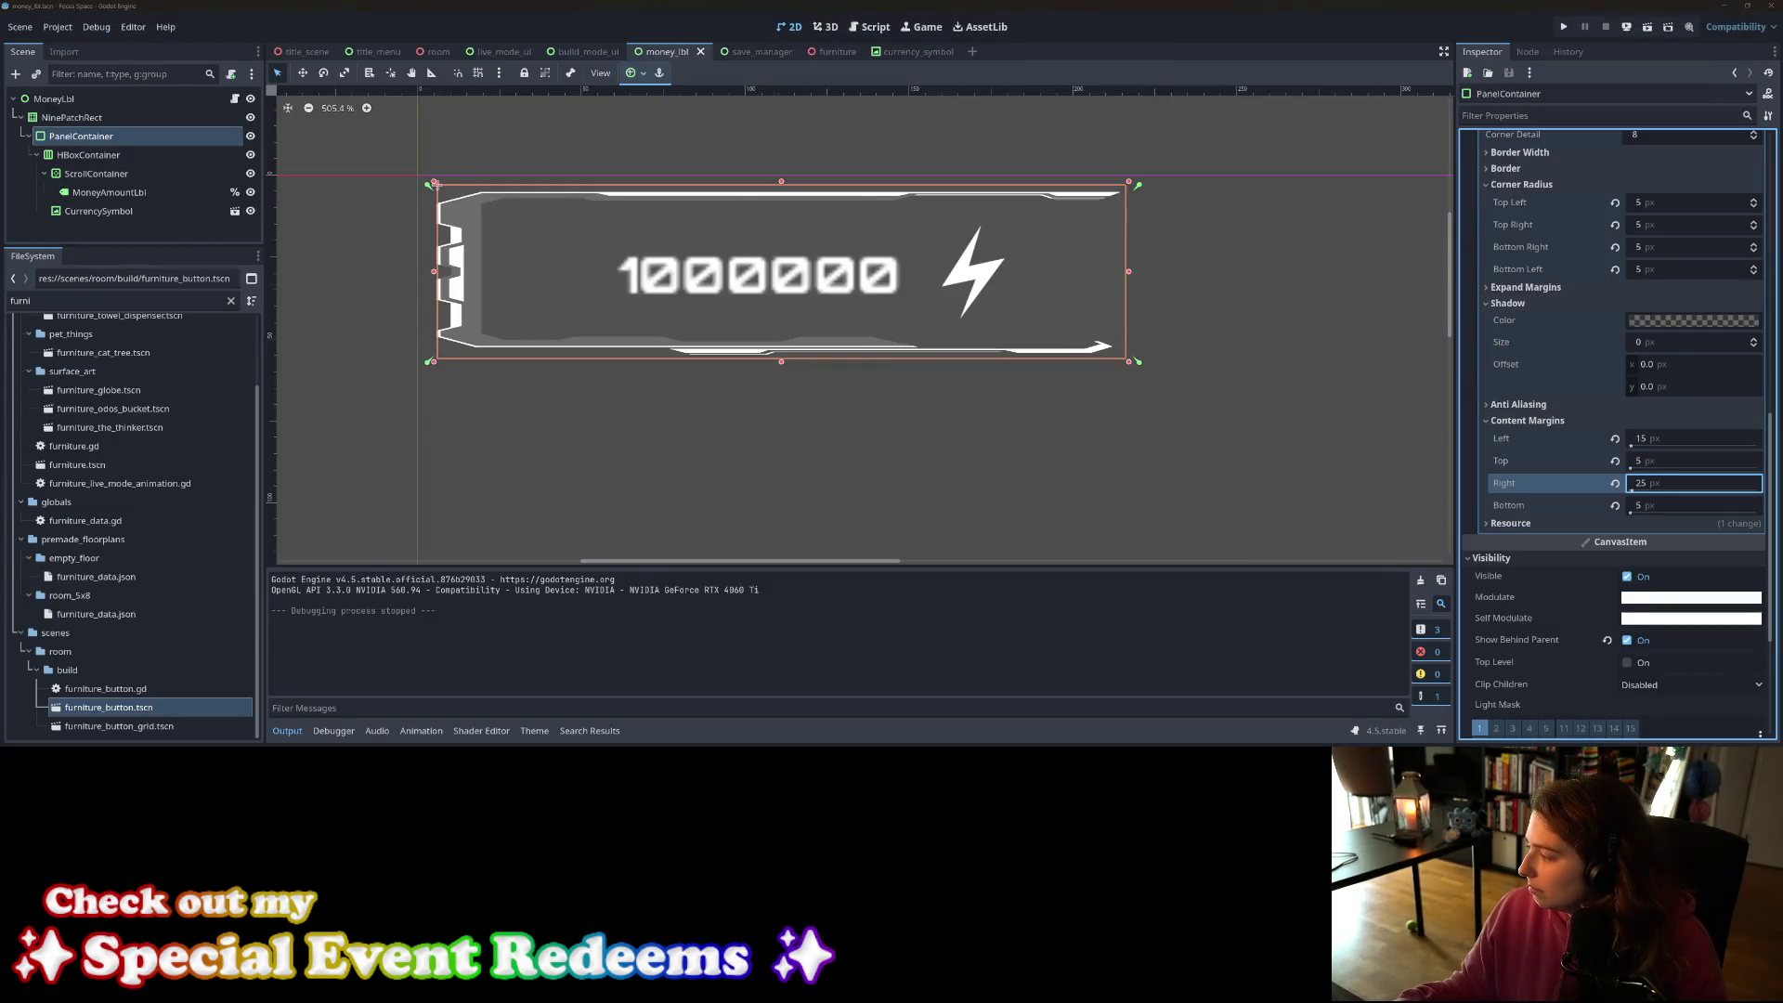
key(alt+Tab)
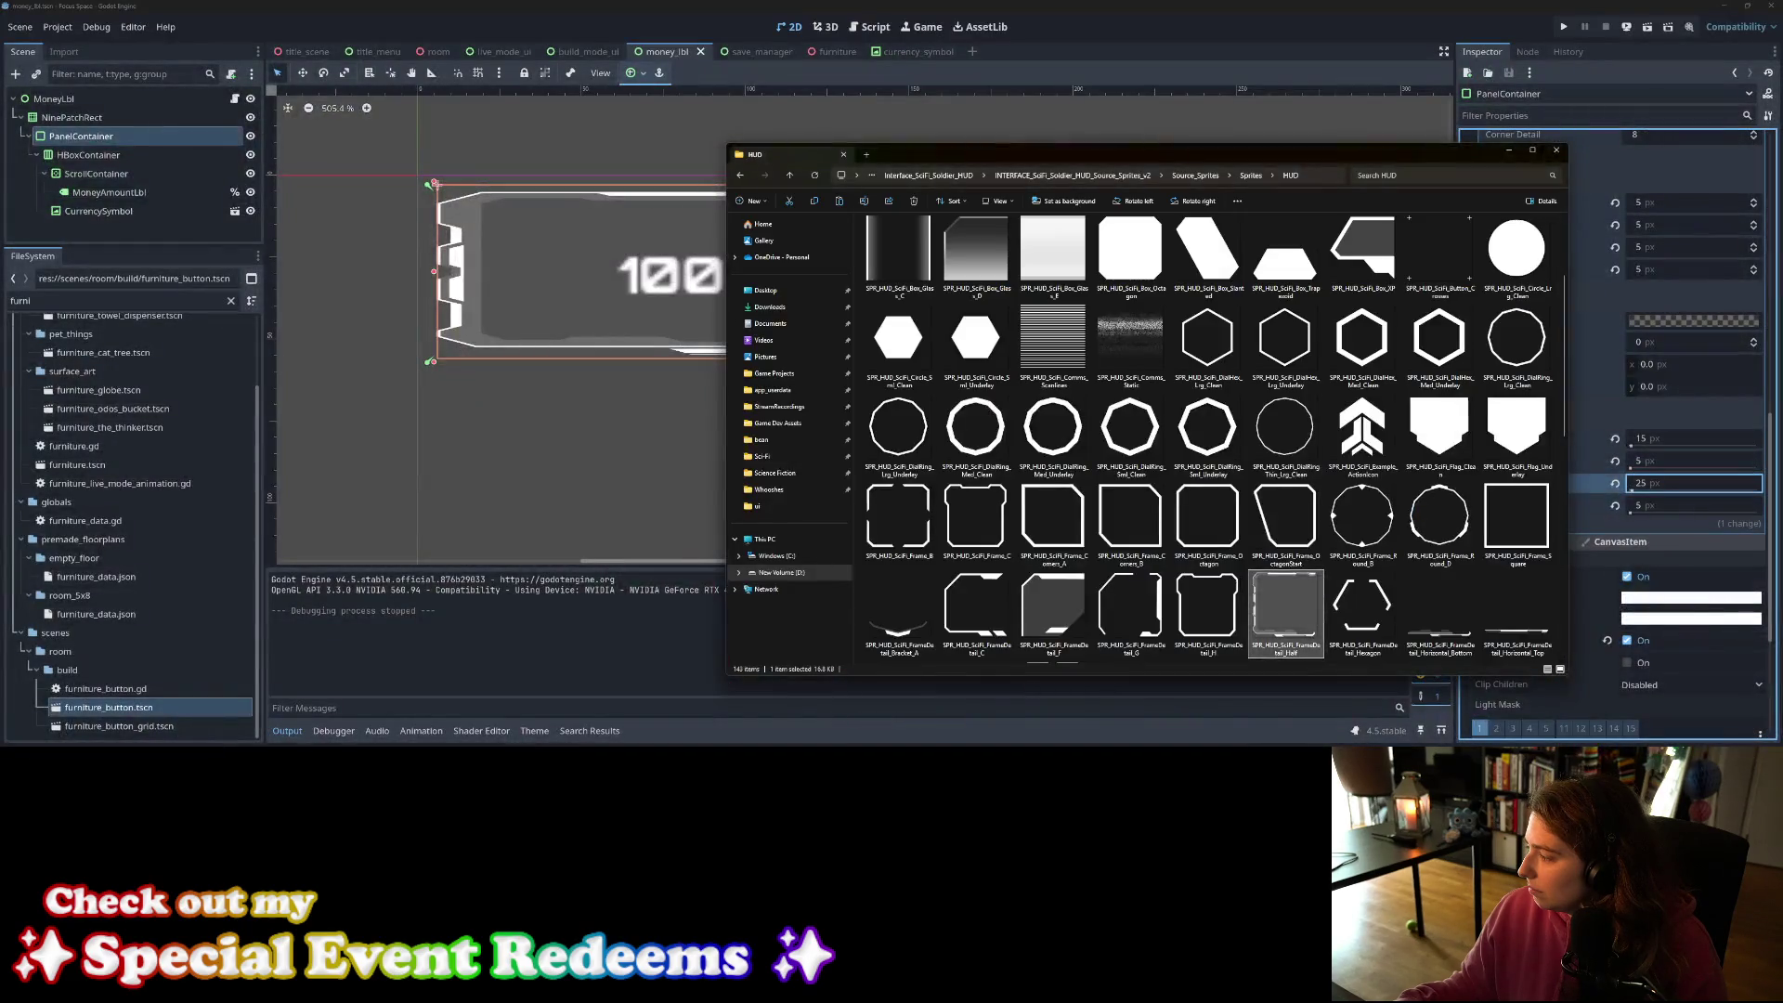
key(alt+Tab)
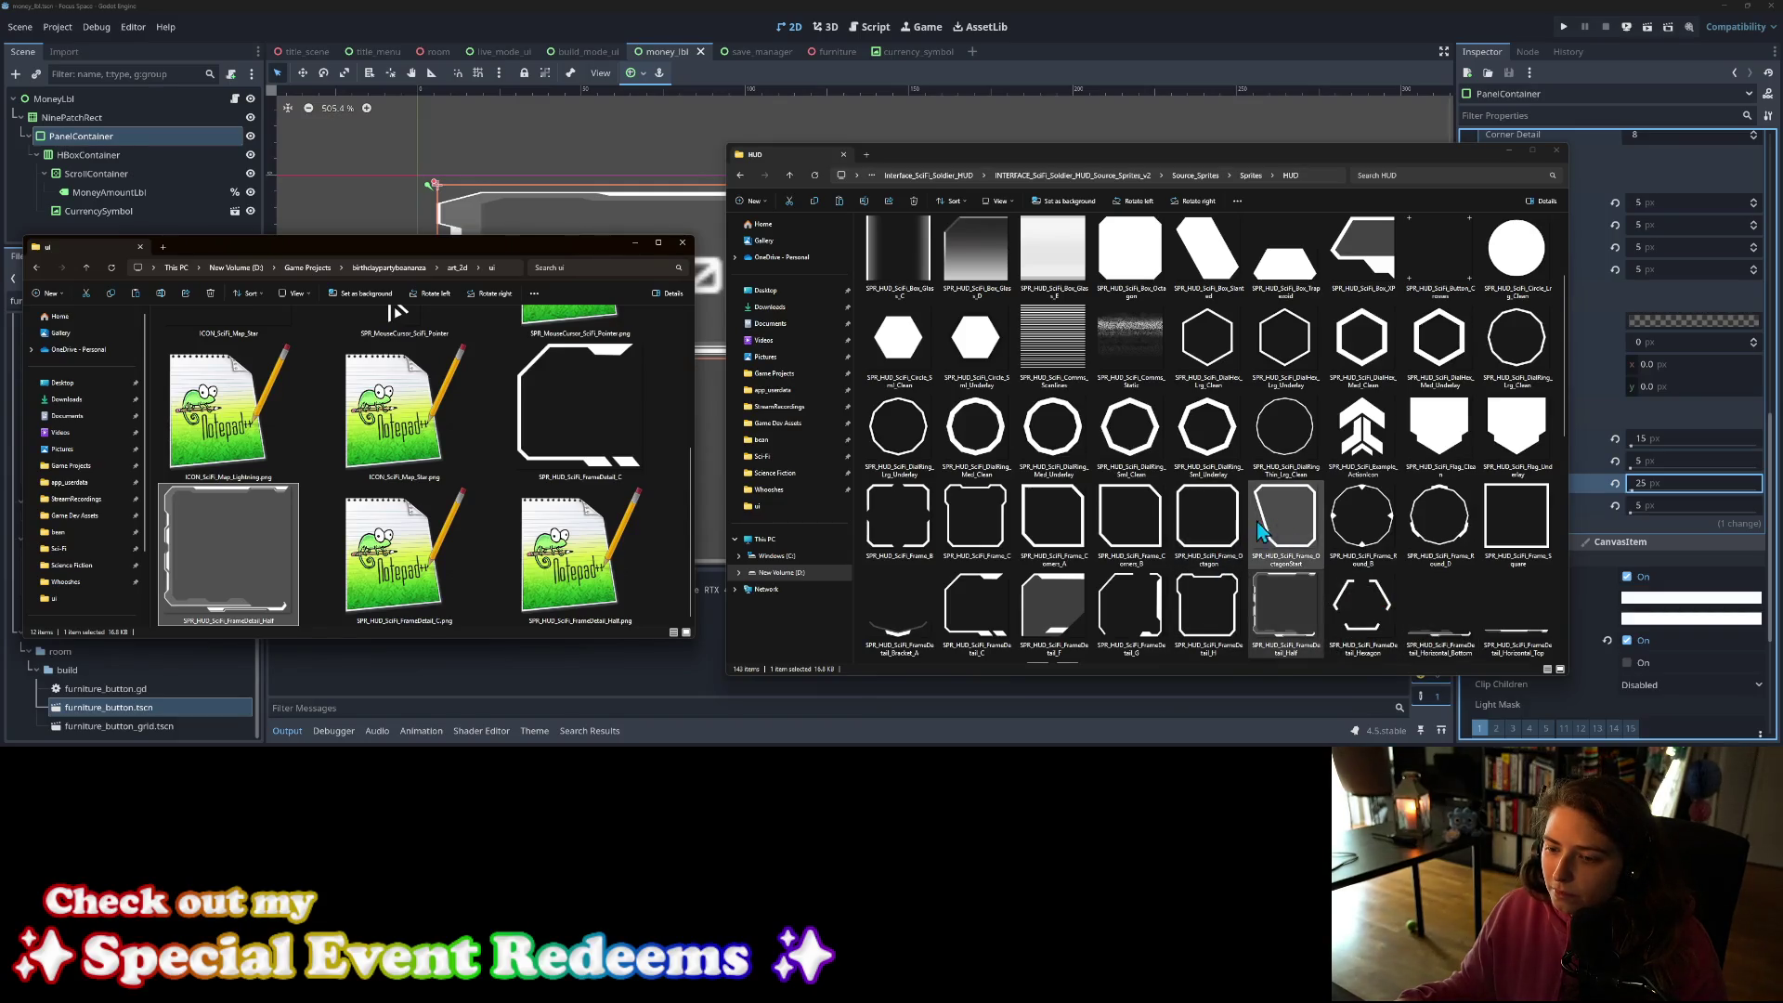
click(897, 557)
drag(899, 565, 663, 546)
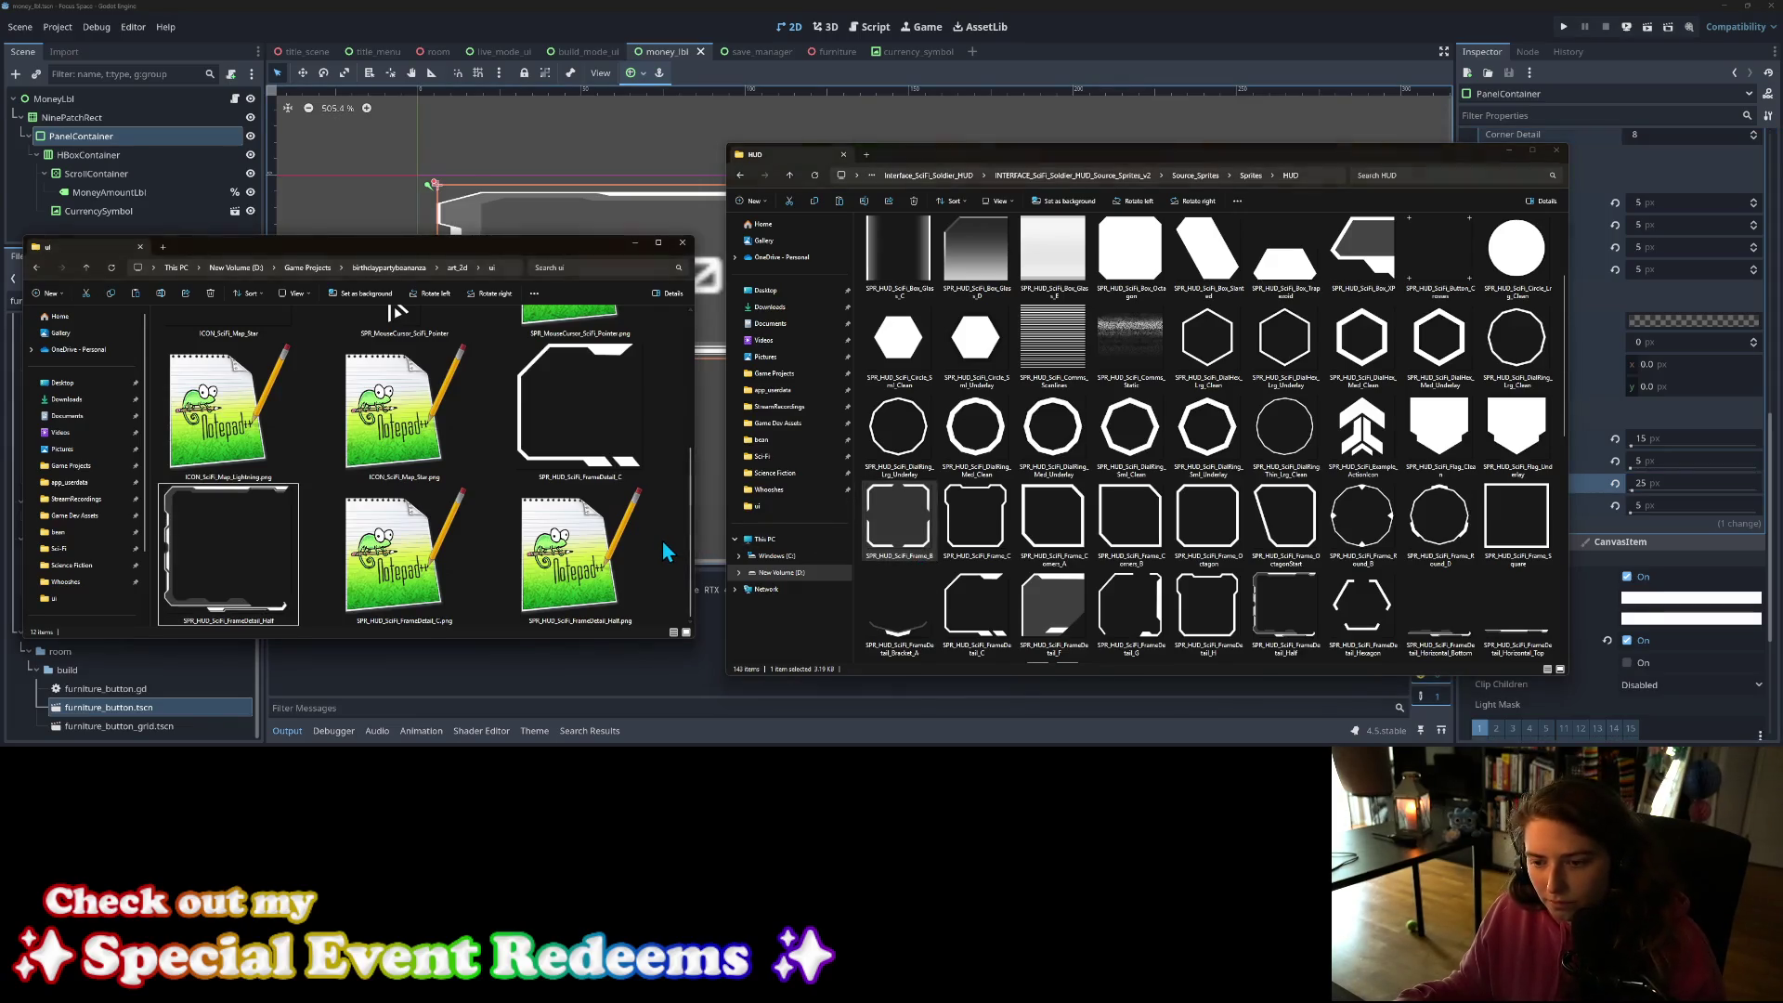
click(1341, 14)
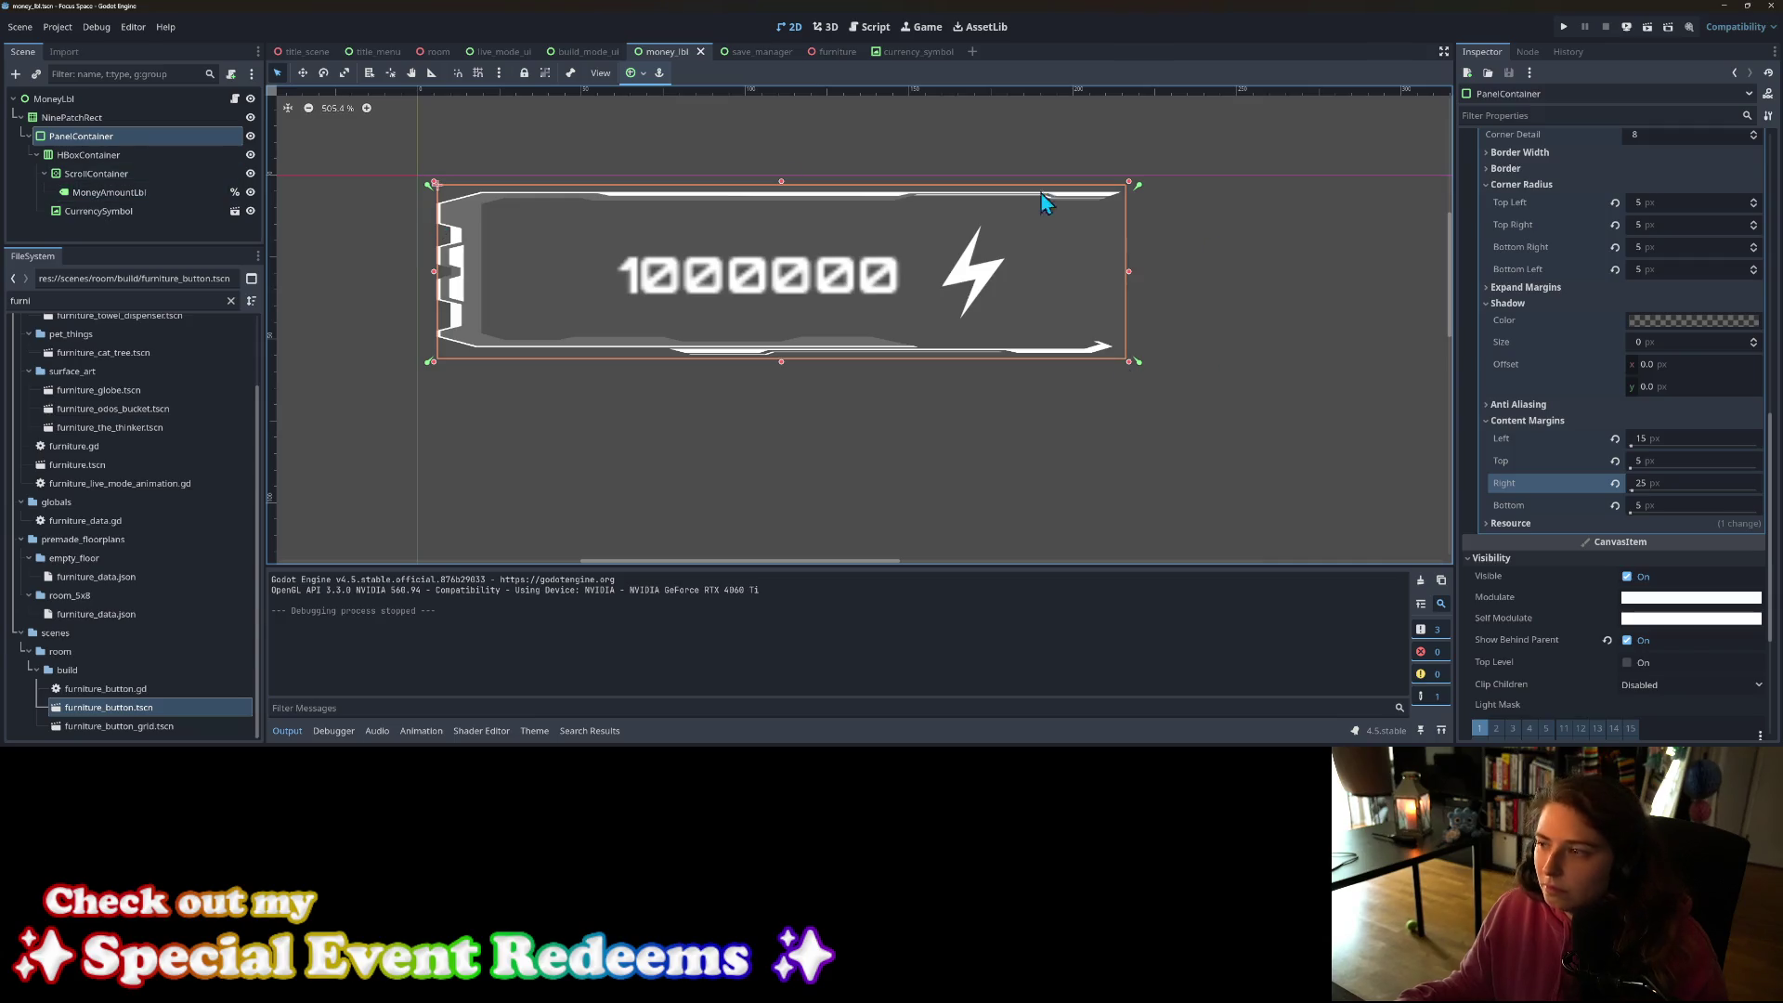
Step: Quick Load Frame_B as the NinePatchRect texture and save the money_lbl scene
click(127, 124)
click(1757, 168)
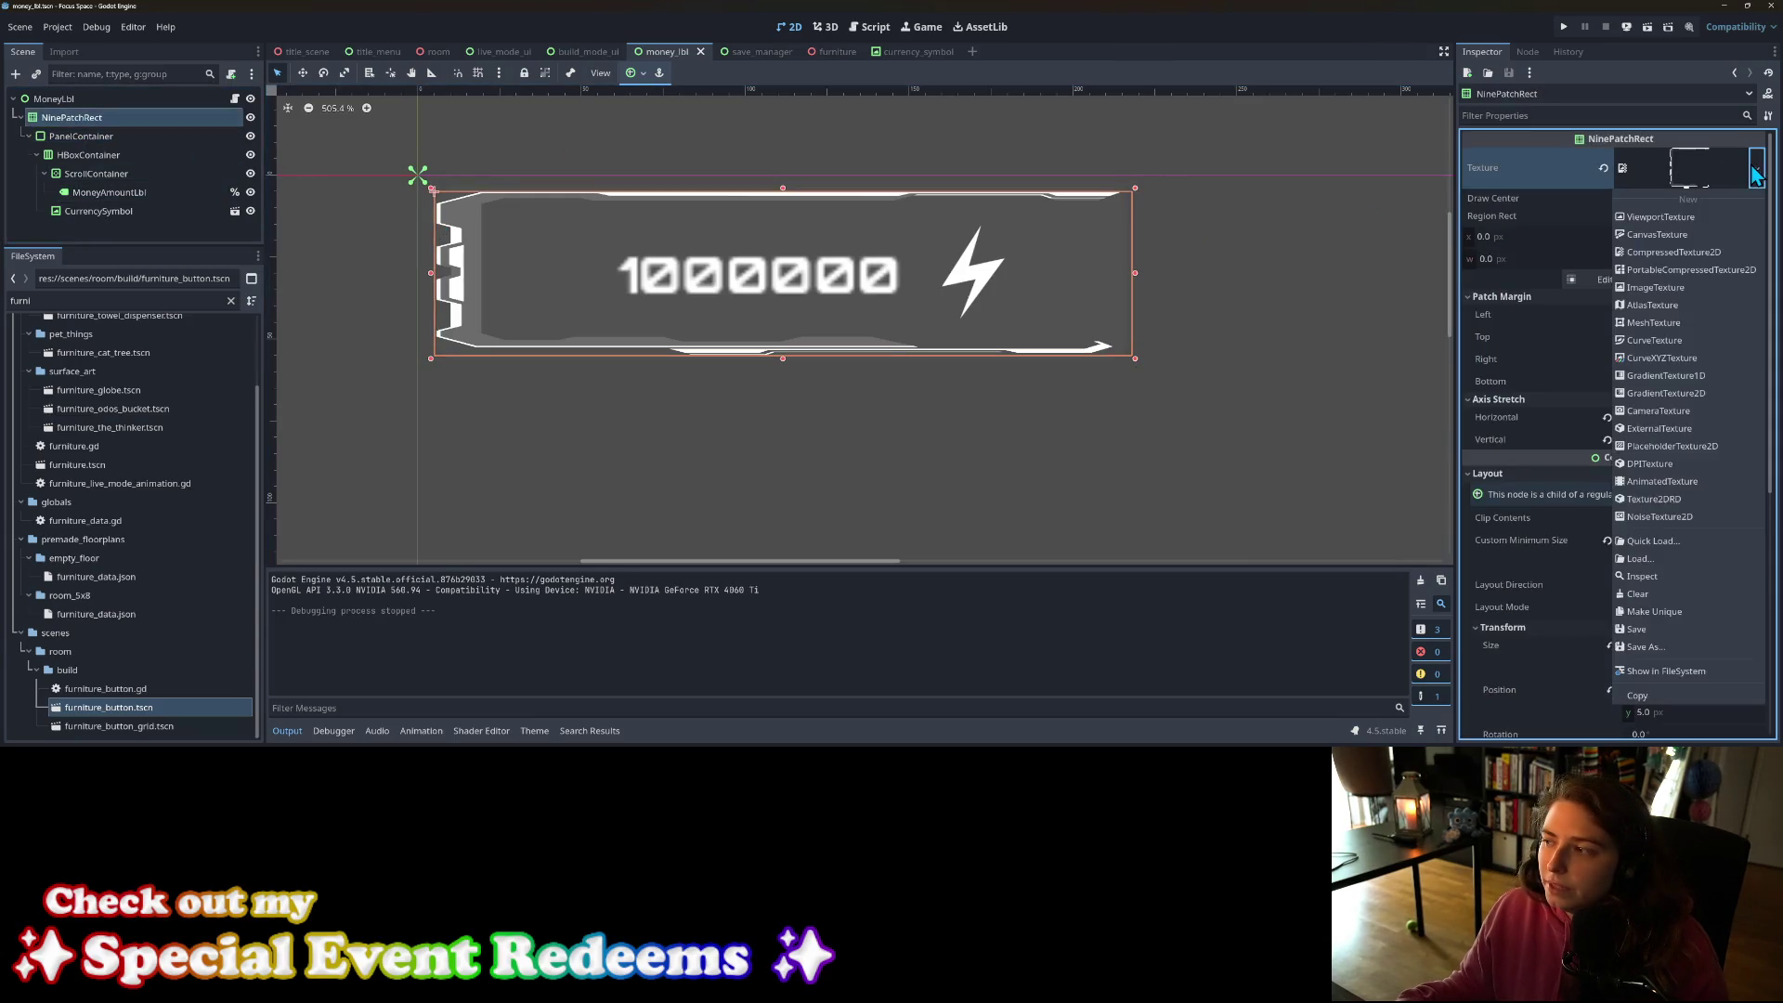
click(1653, 549)
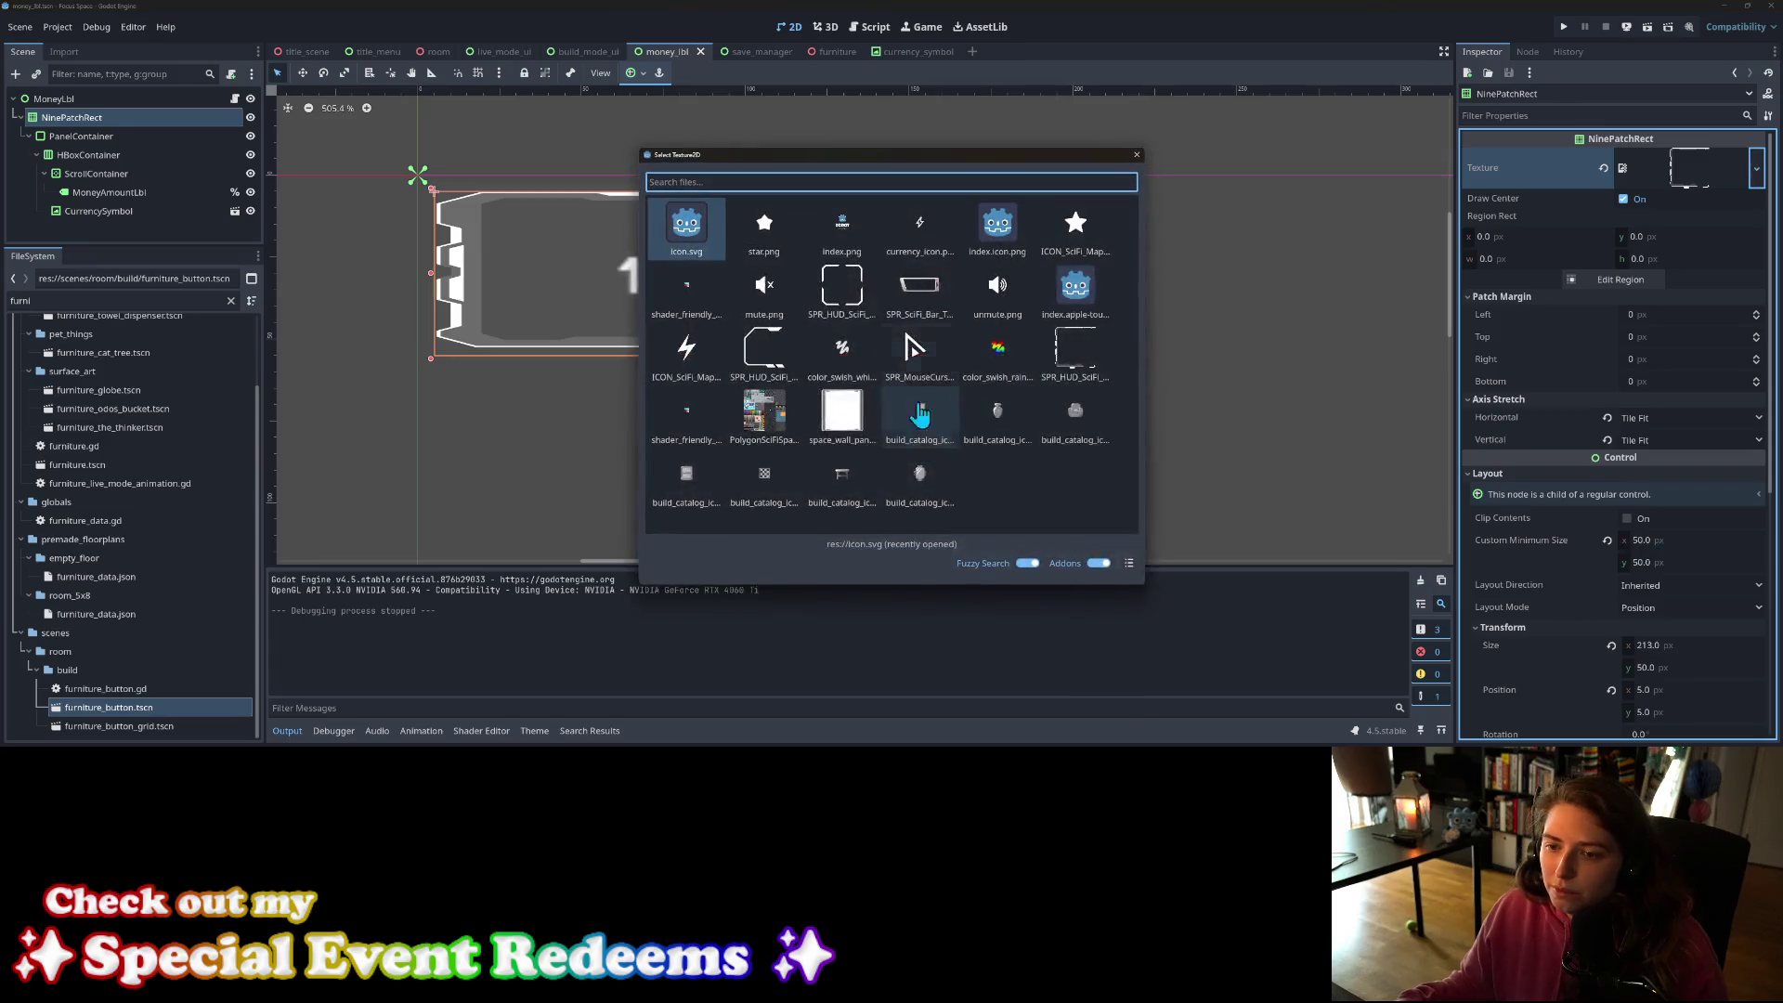
double_click(851, 294)
click(977, 442)
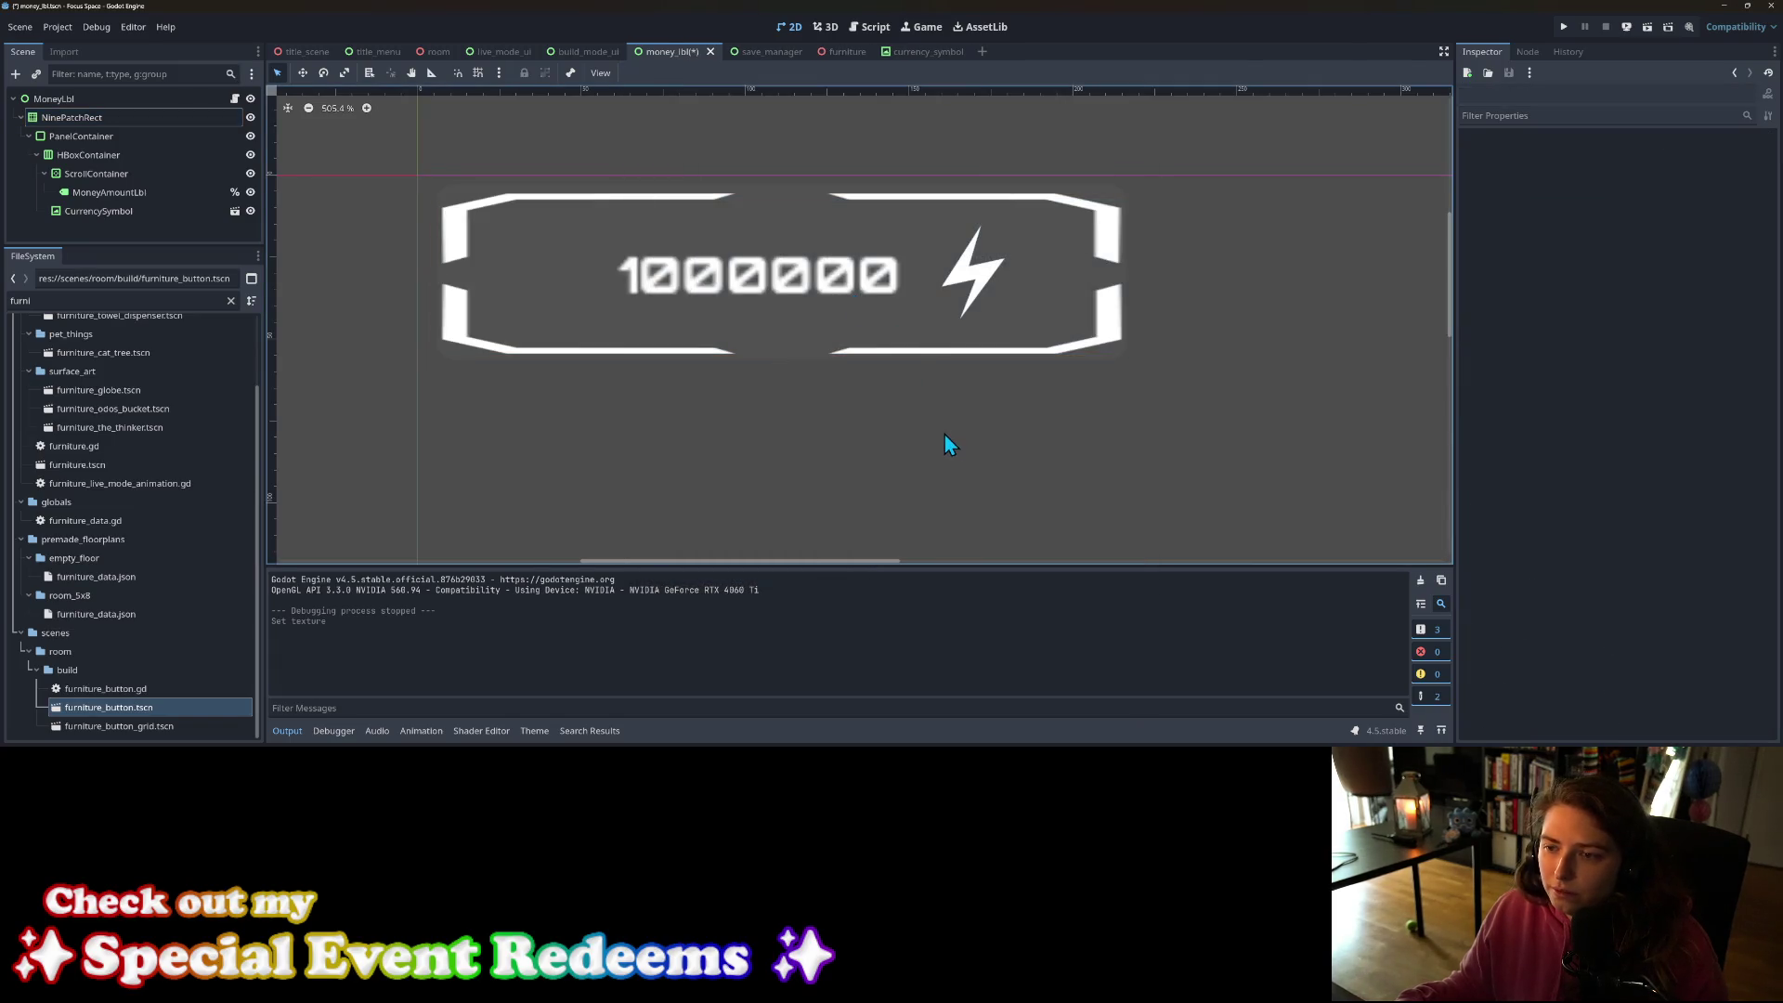
key(ctrl+s)
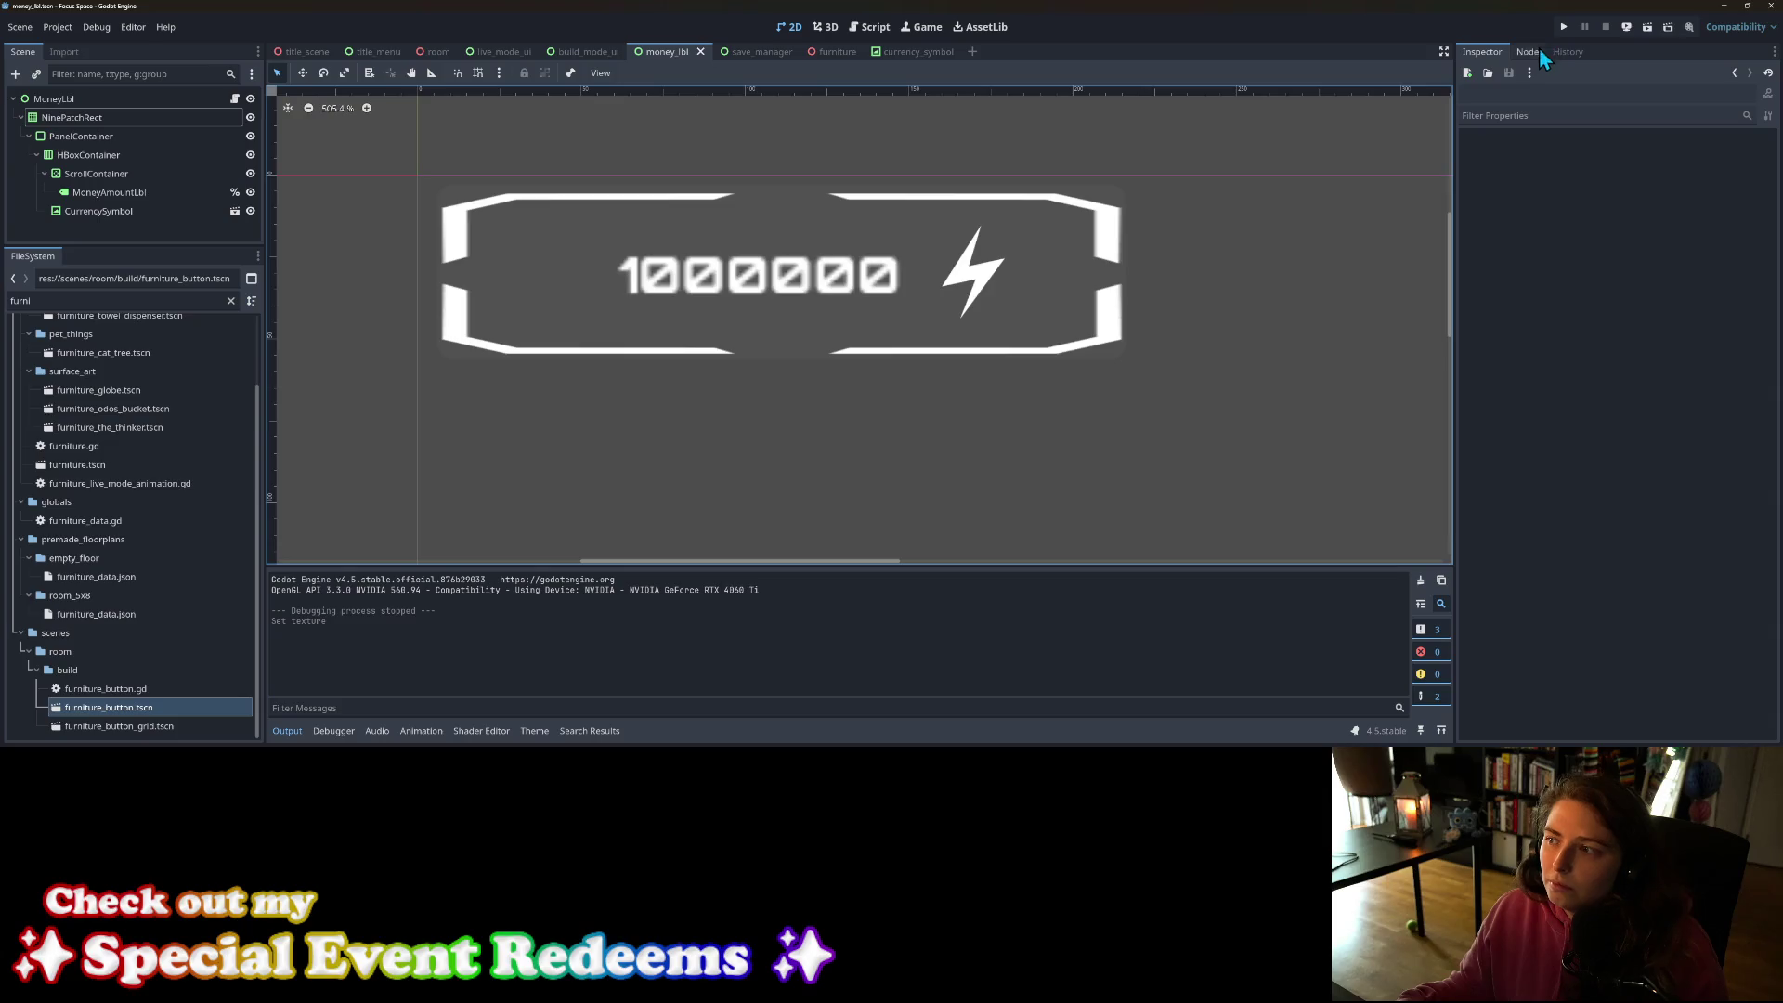
click(1562, 27)
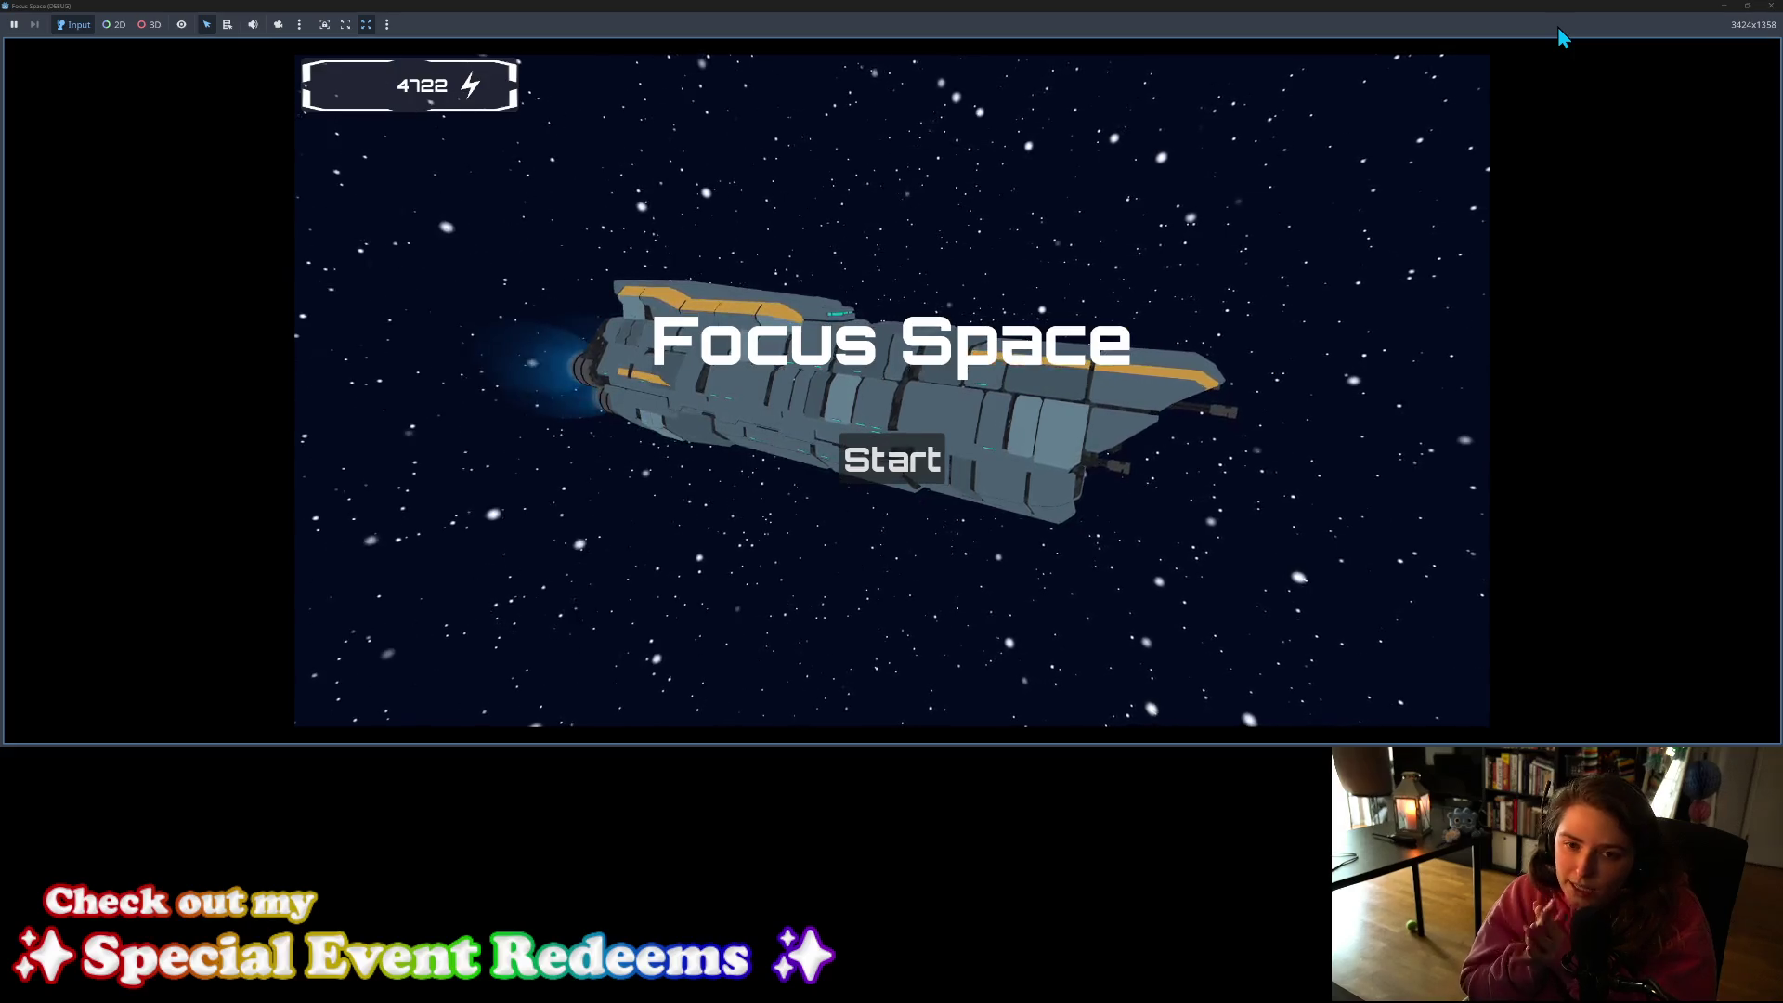
click(1768, 8)
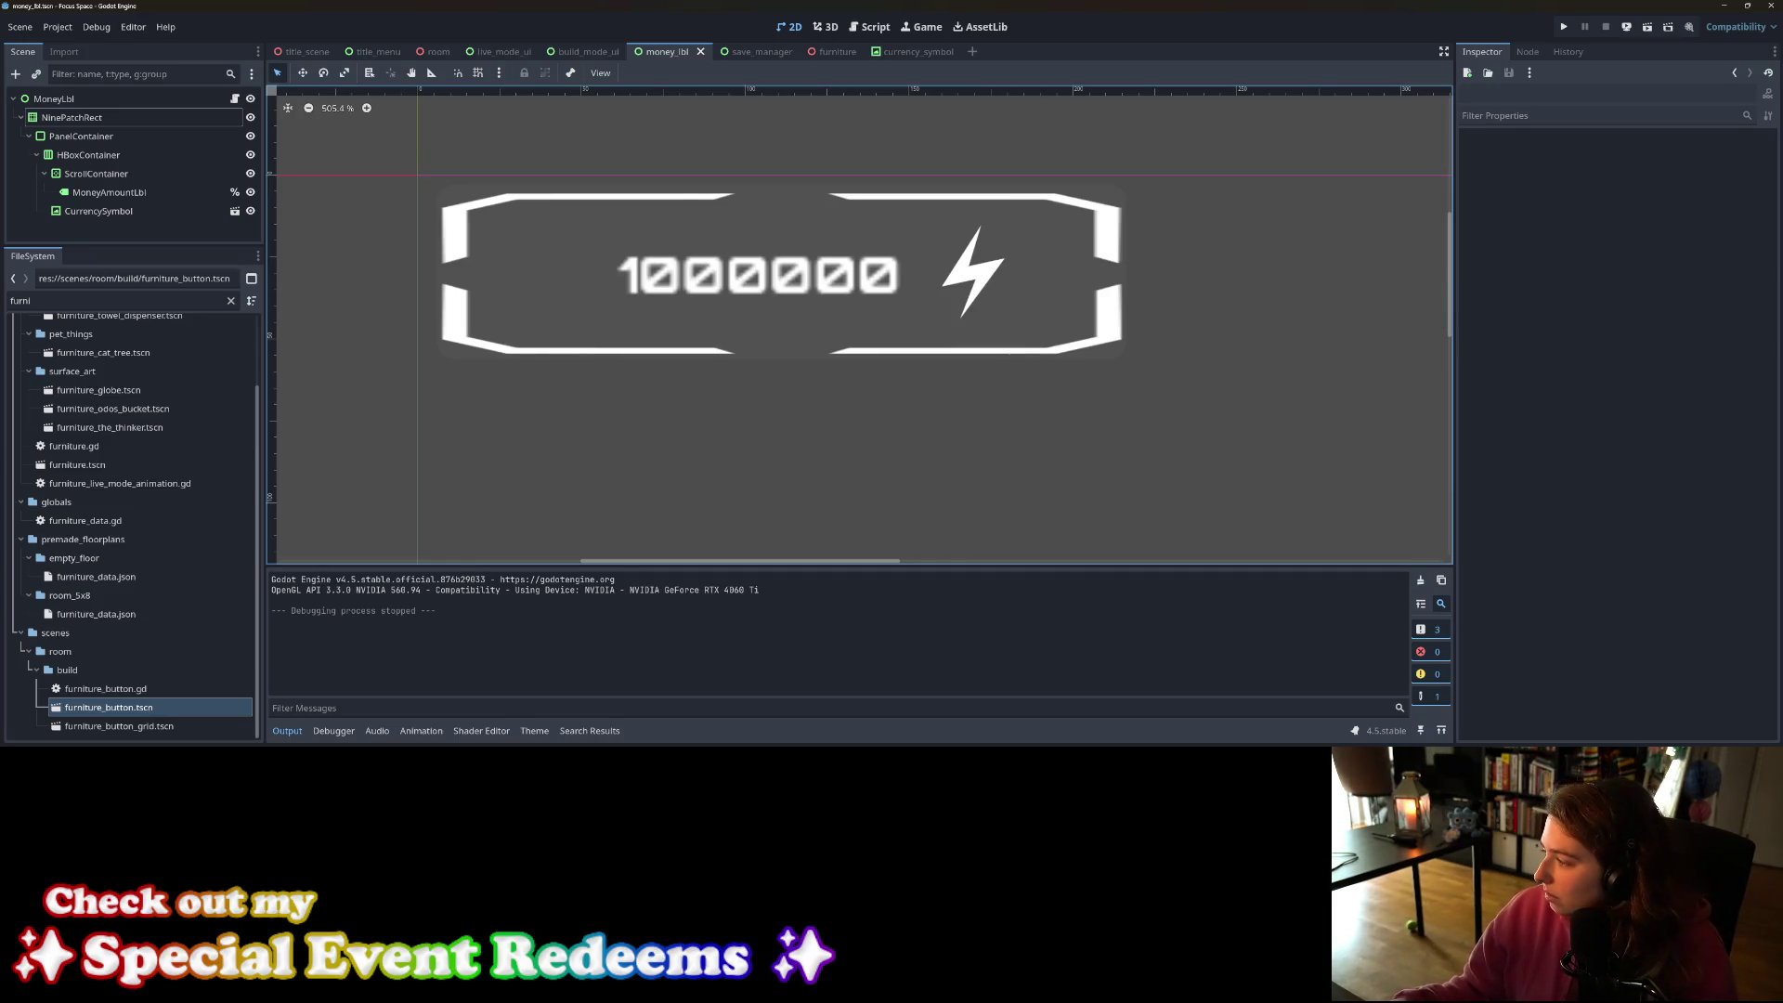
Step: Paste a copy of SPR_HUD_SciFi_Frame_B into the project's ui art folder
key(alt+Tab)
key(alt+Tab)
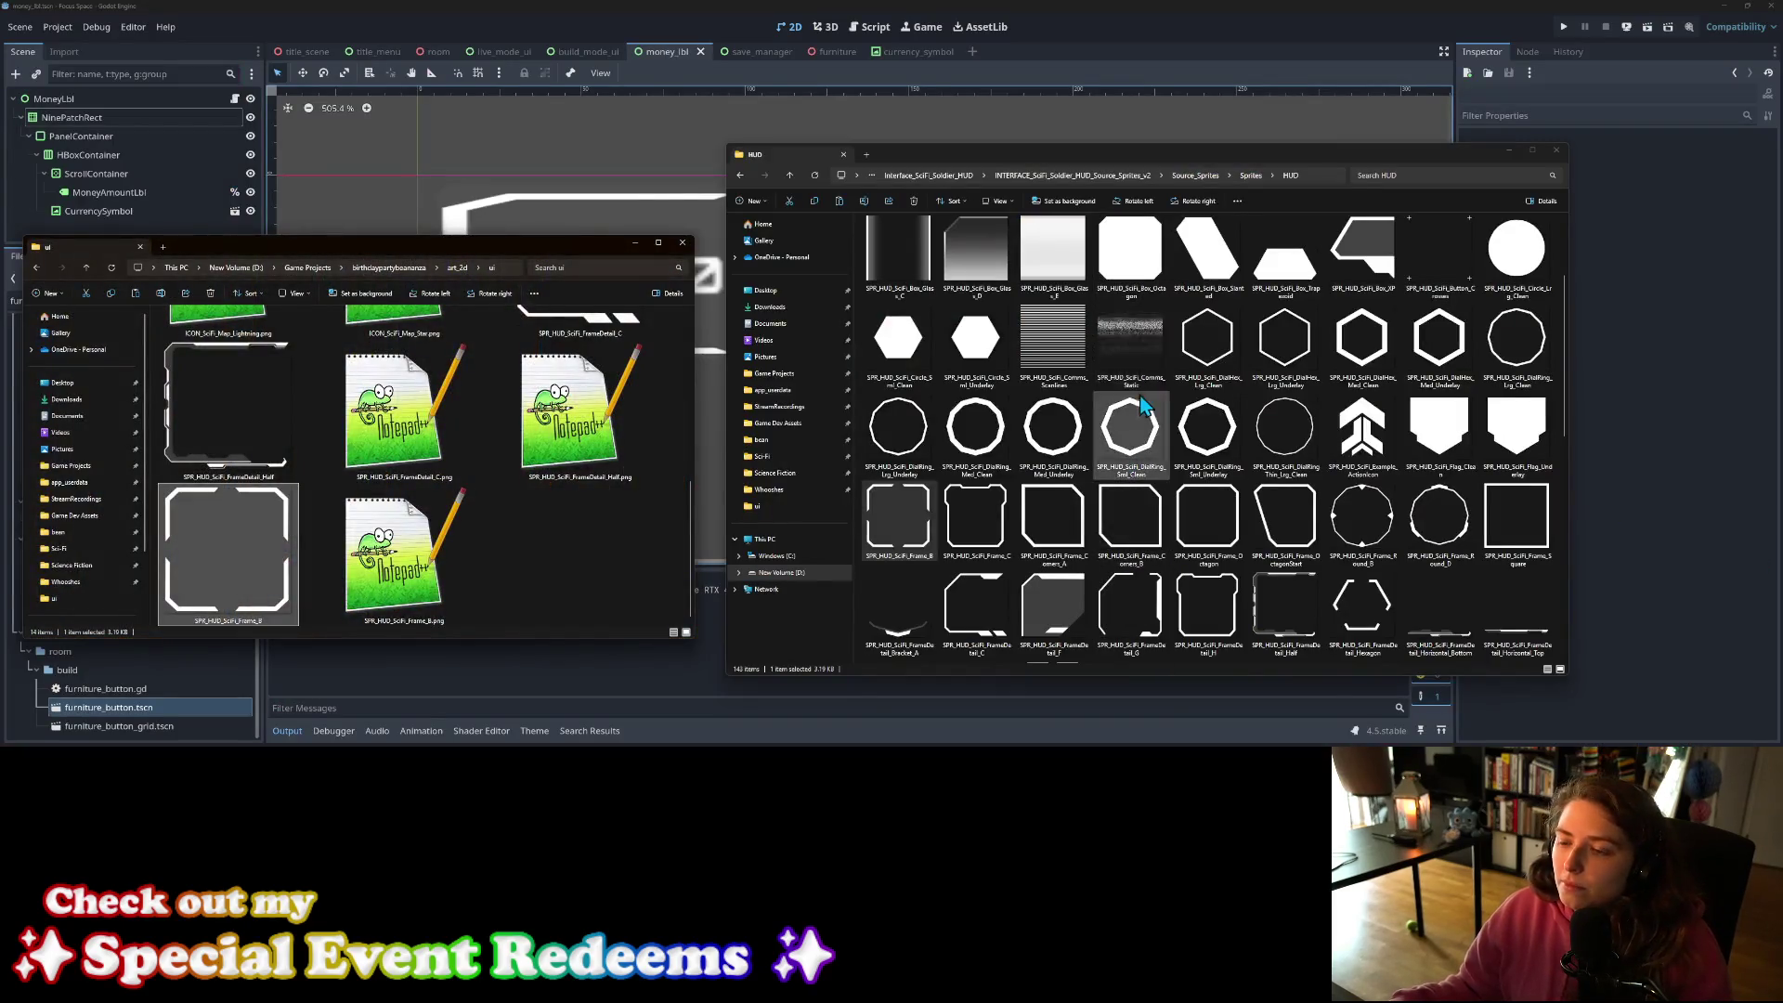
scroll(1158, 502, up, 2)
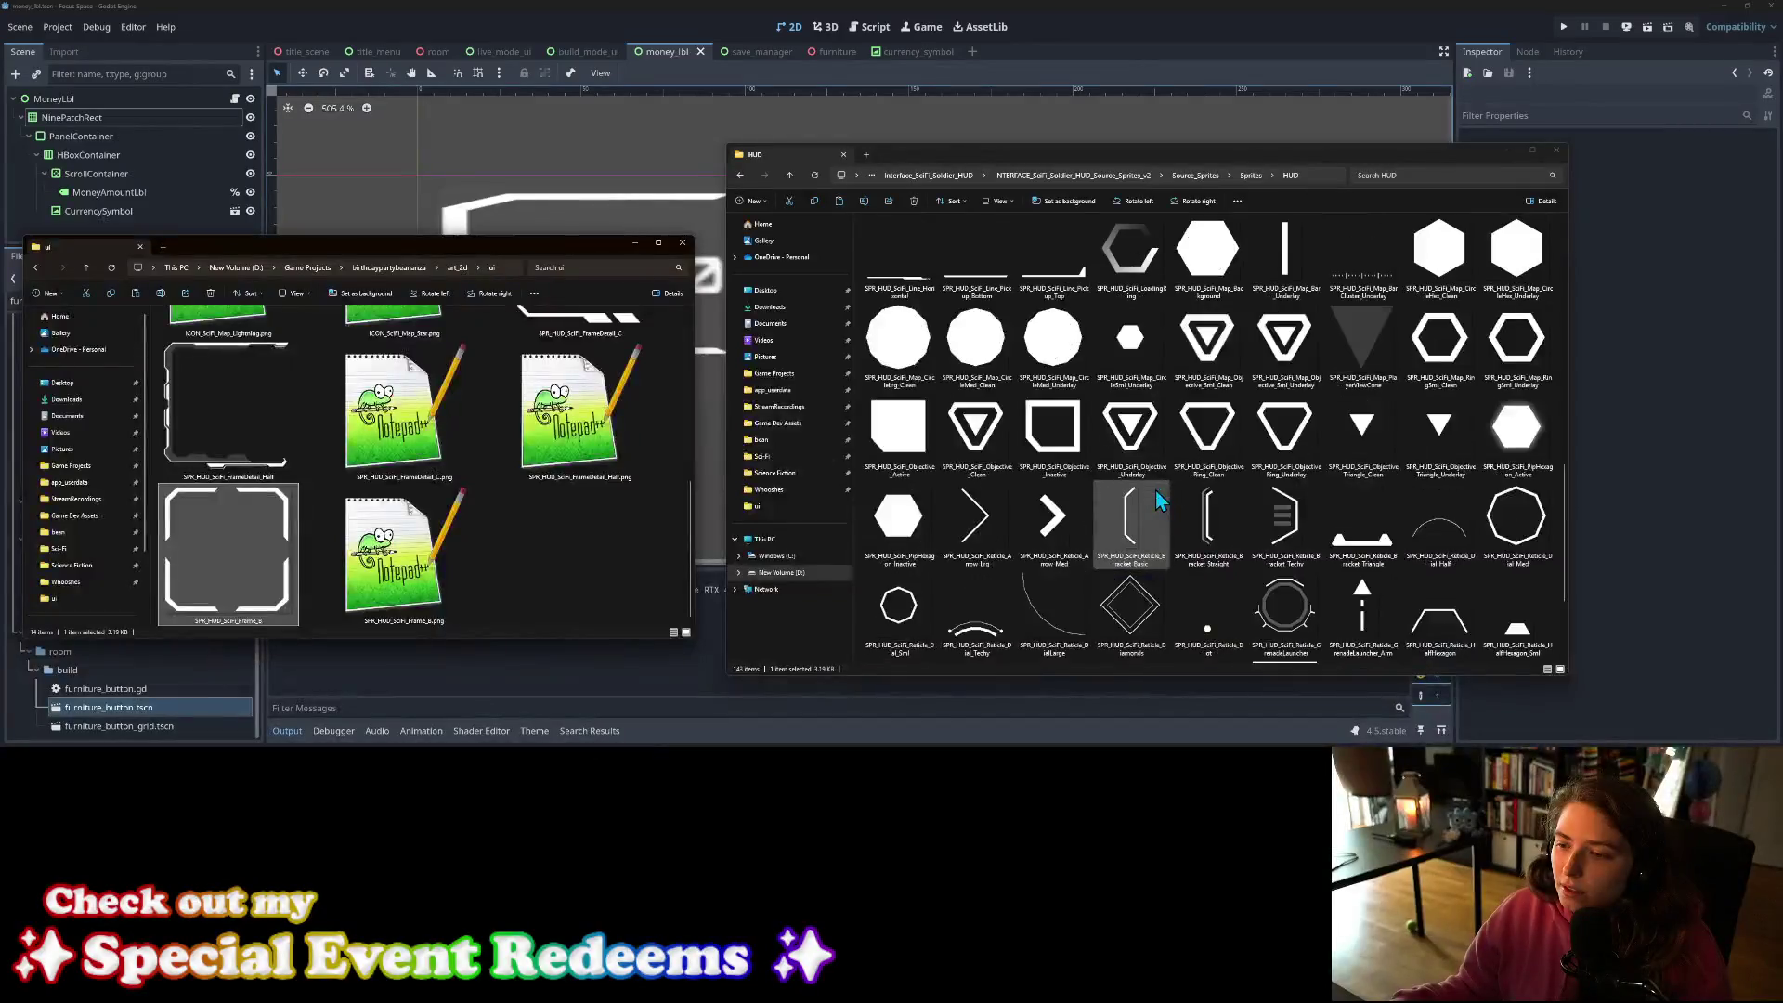
scroll(1159, 490, down, 2)
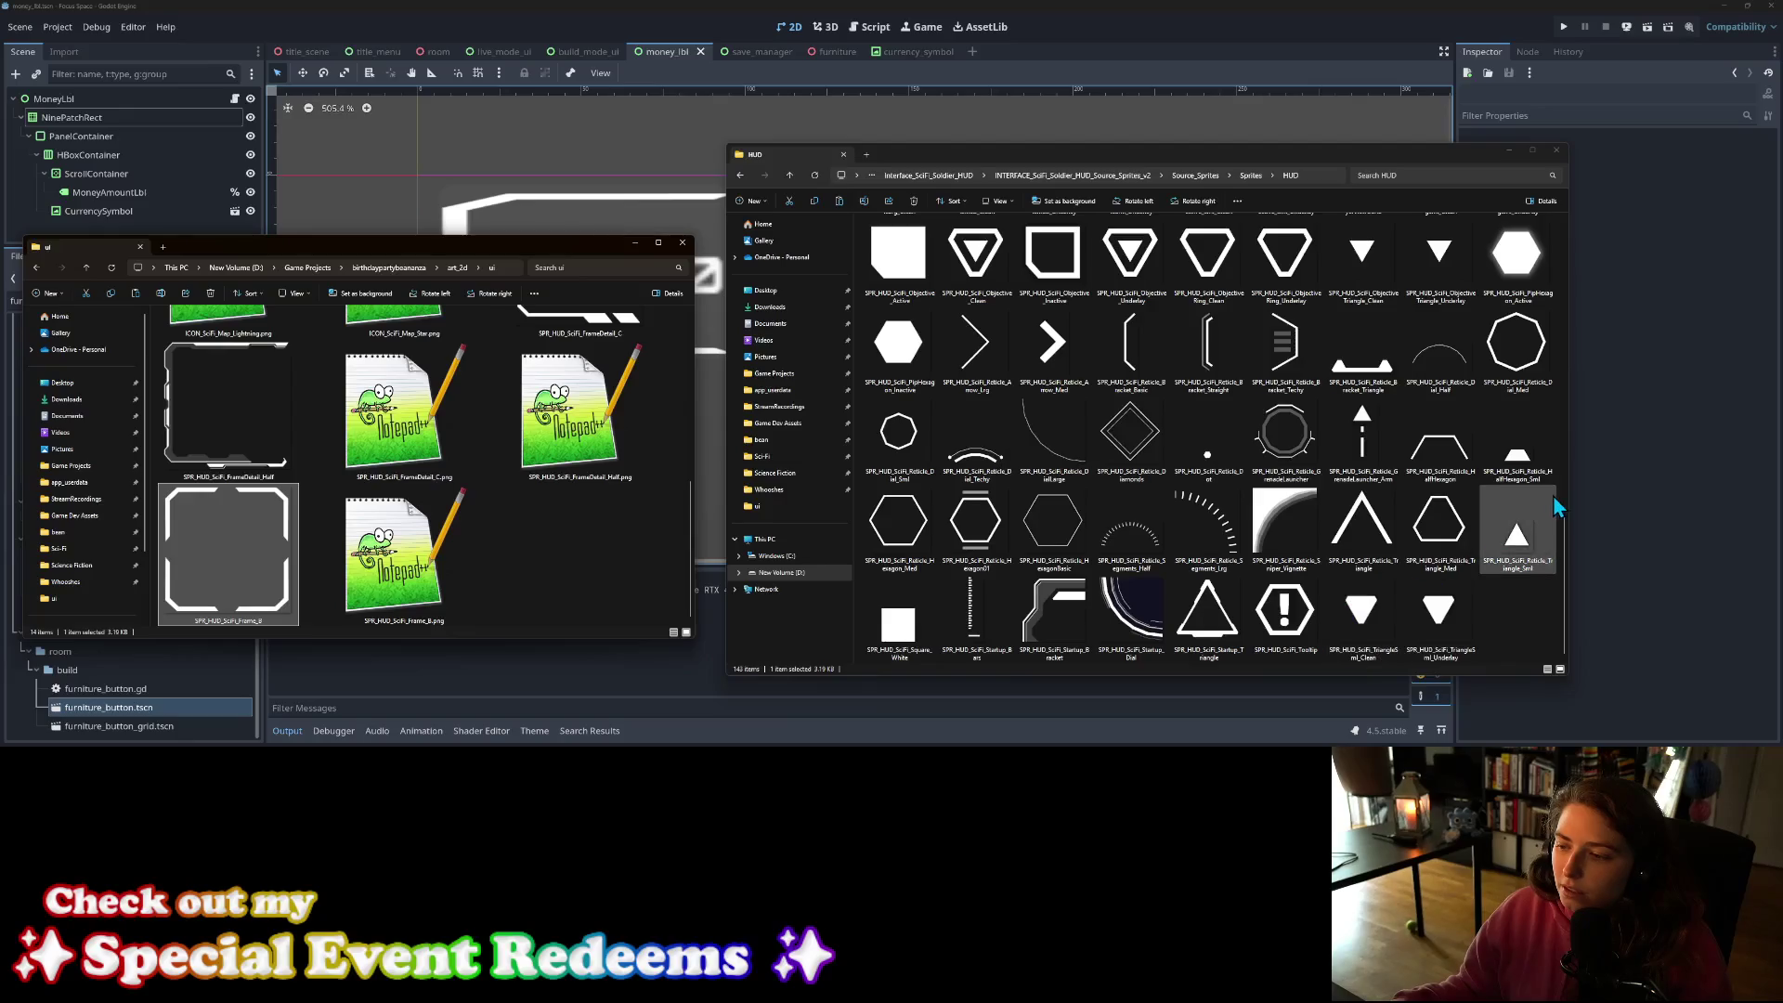
click(1209, 177)
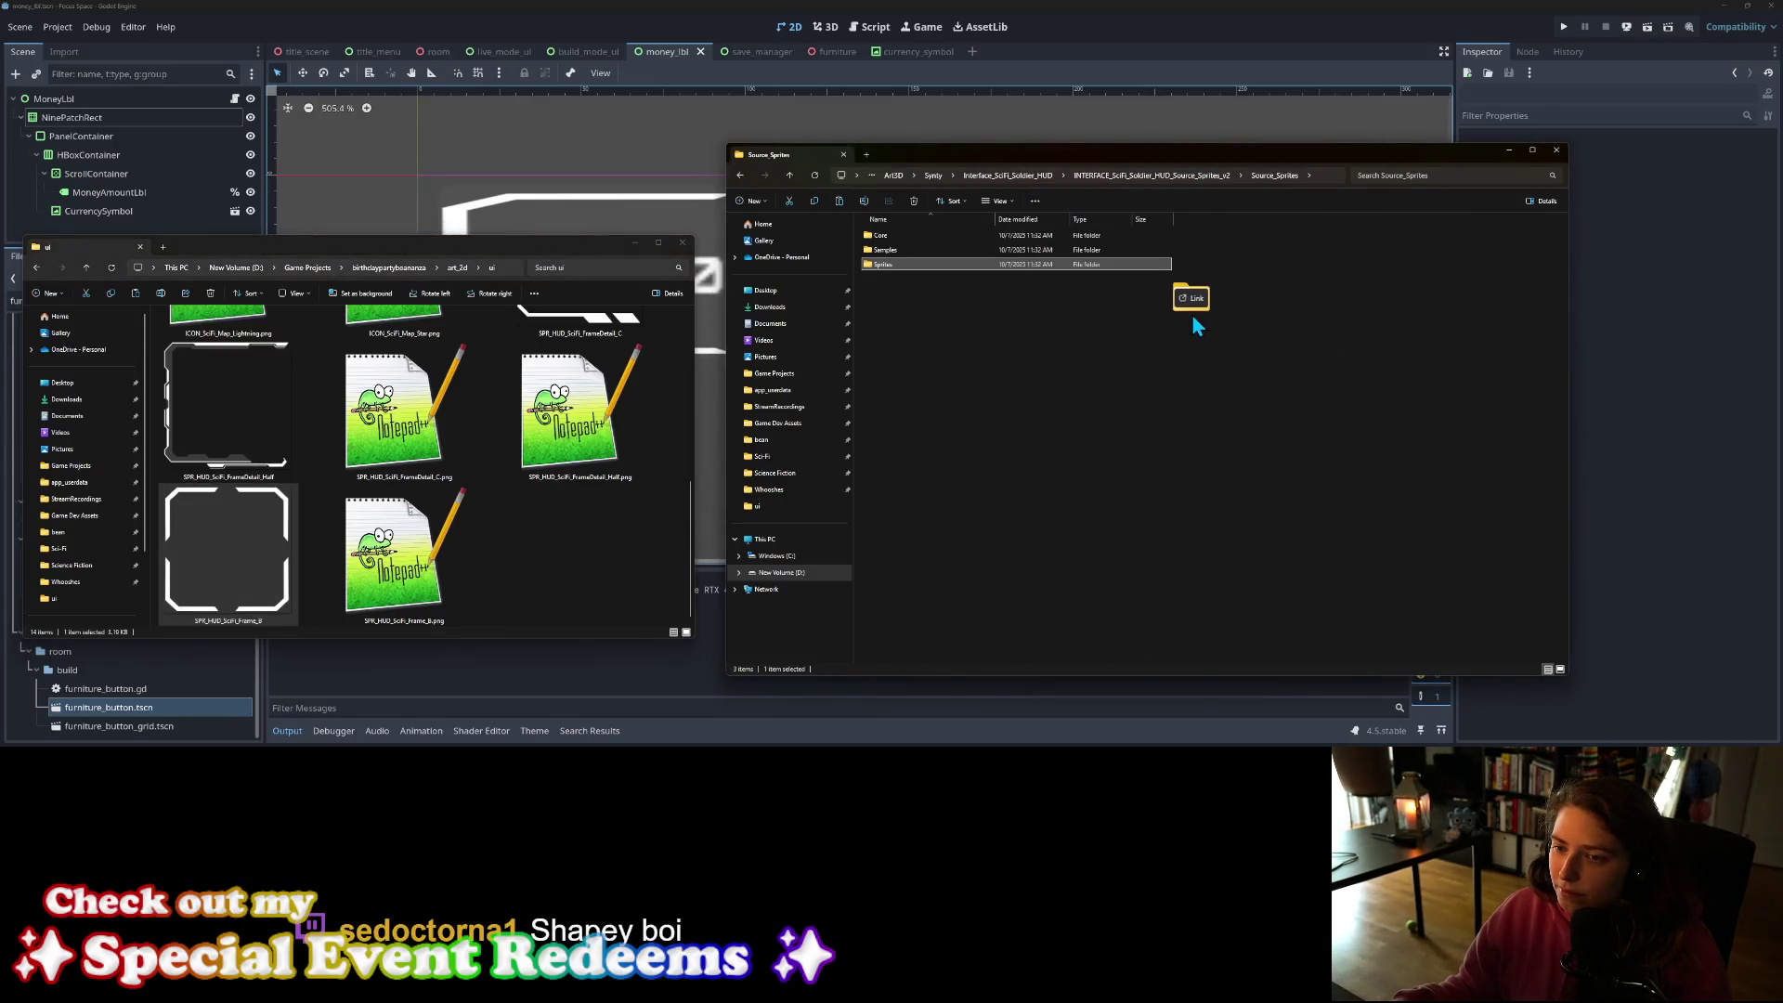
drag(1191, 314, 1191, 314)
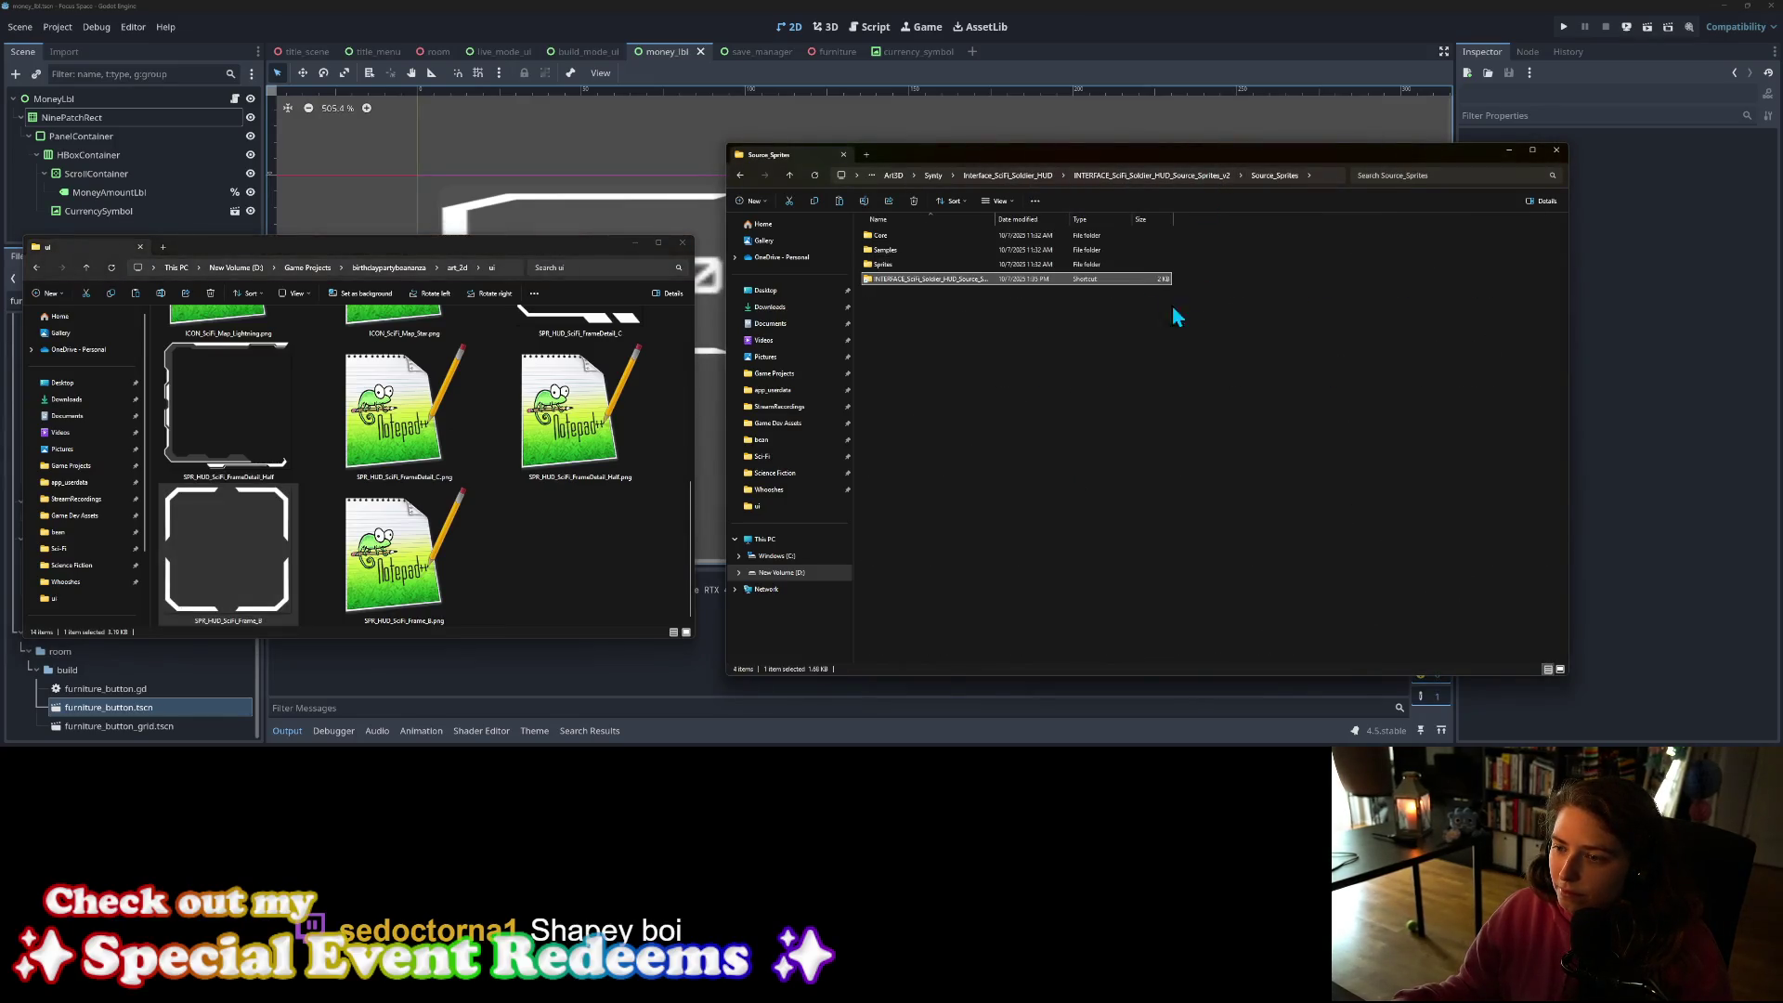
click(1038, 294)
click(475, 576)
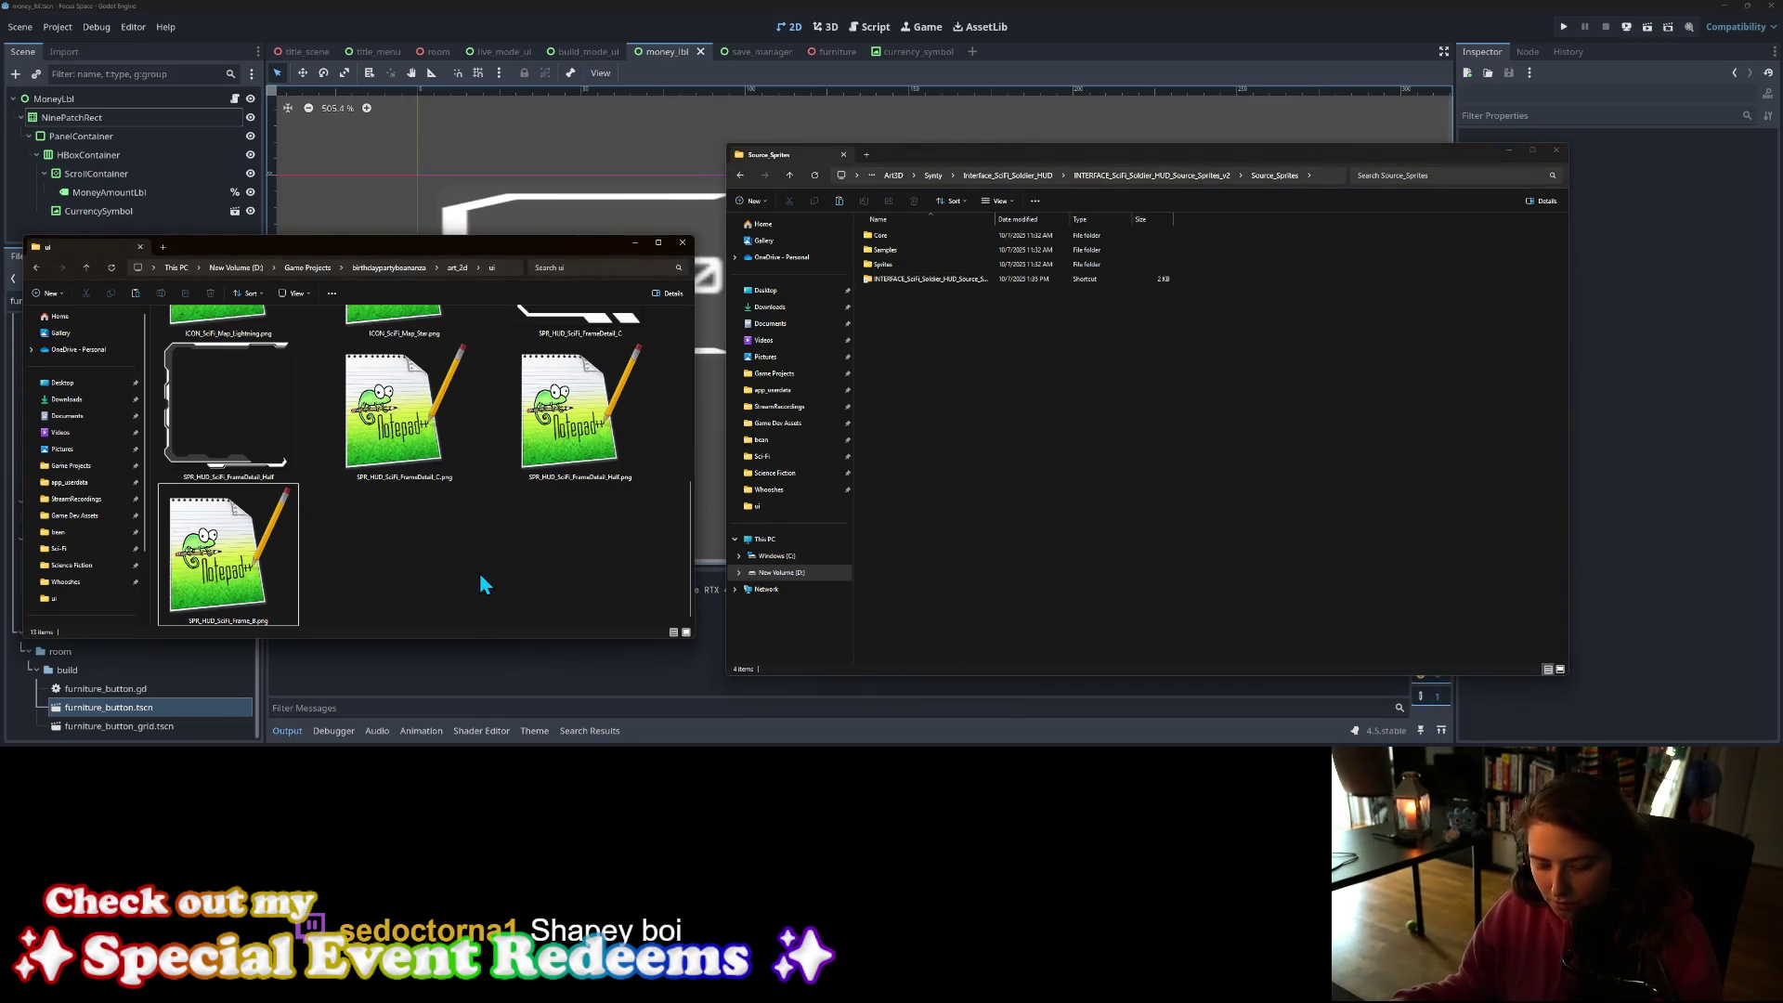
key(ctrl+v)
Step: Delete the stray shortcut in Source_Sprites and open the Sprites folder
click(945, 279)
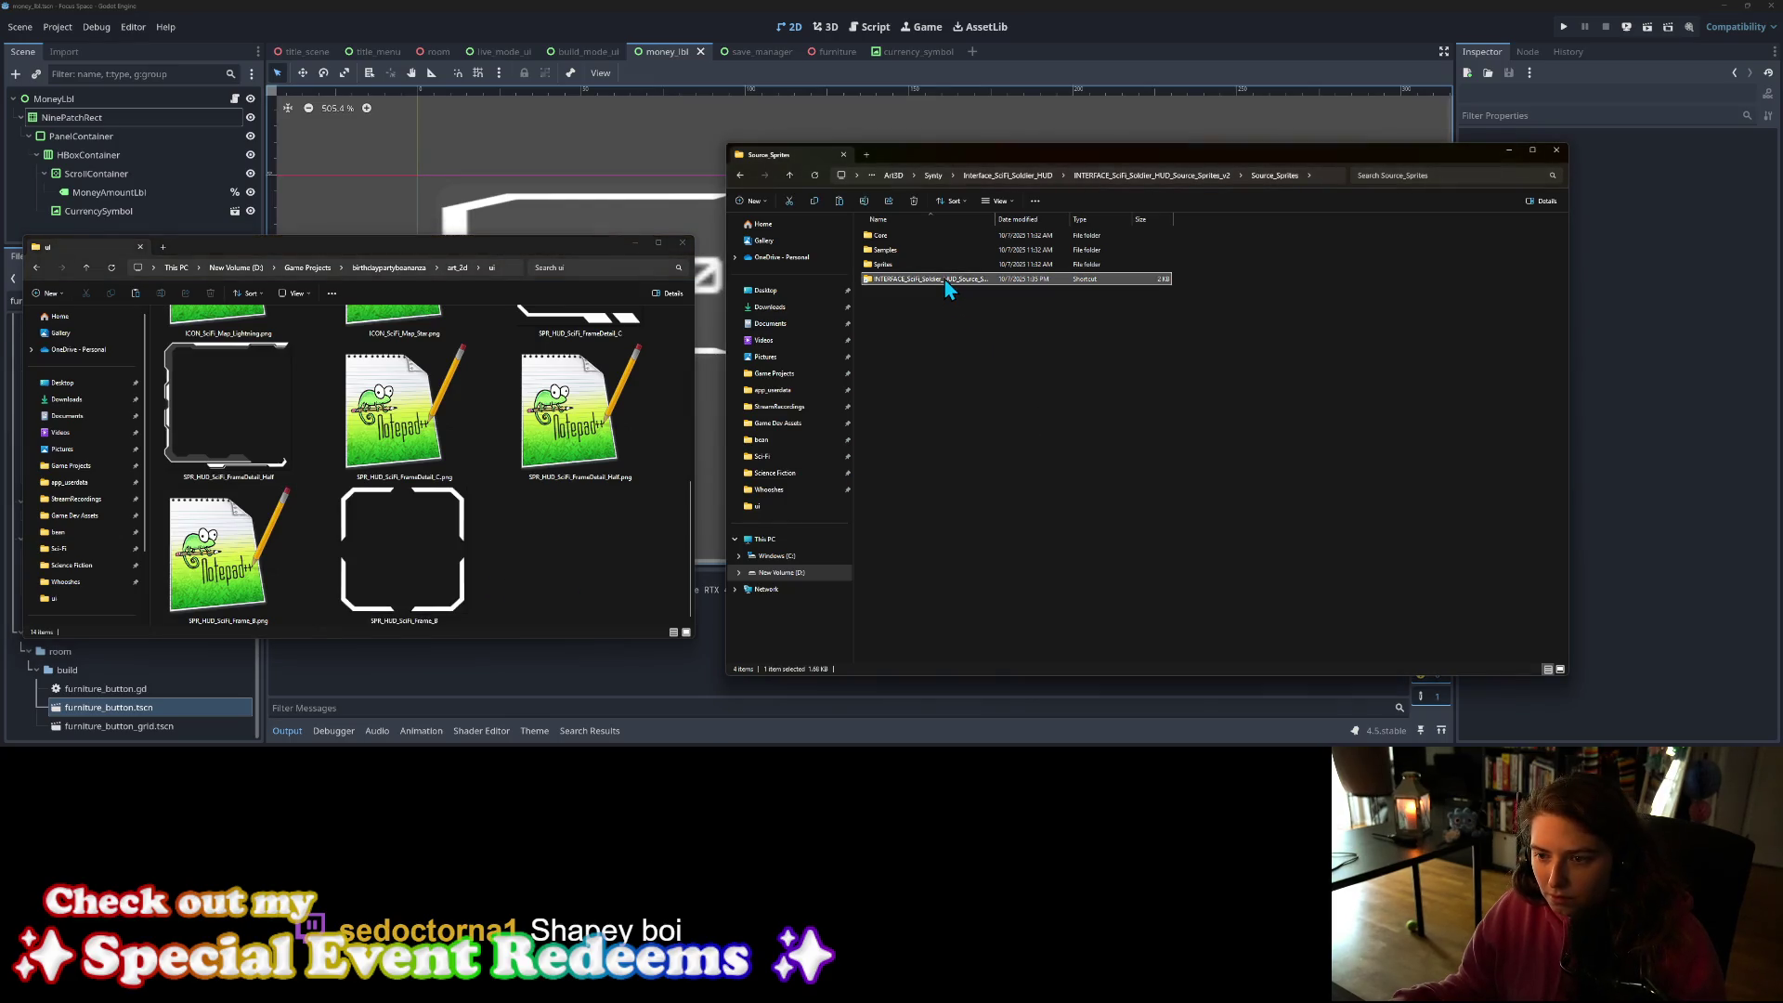
key(Delete)
double_click(922, 266)
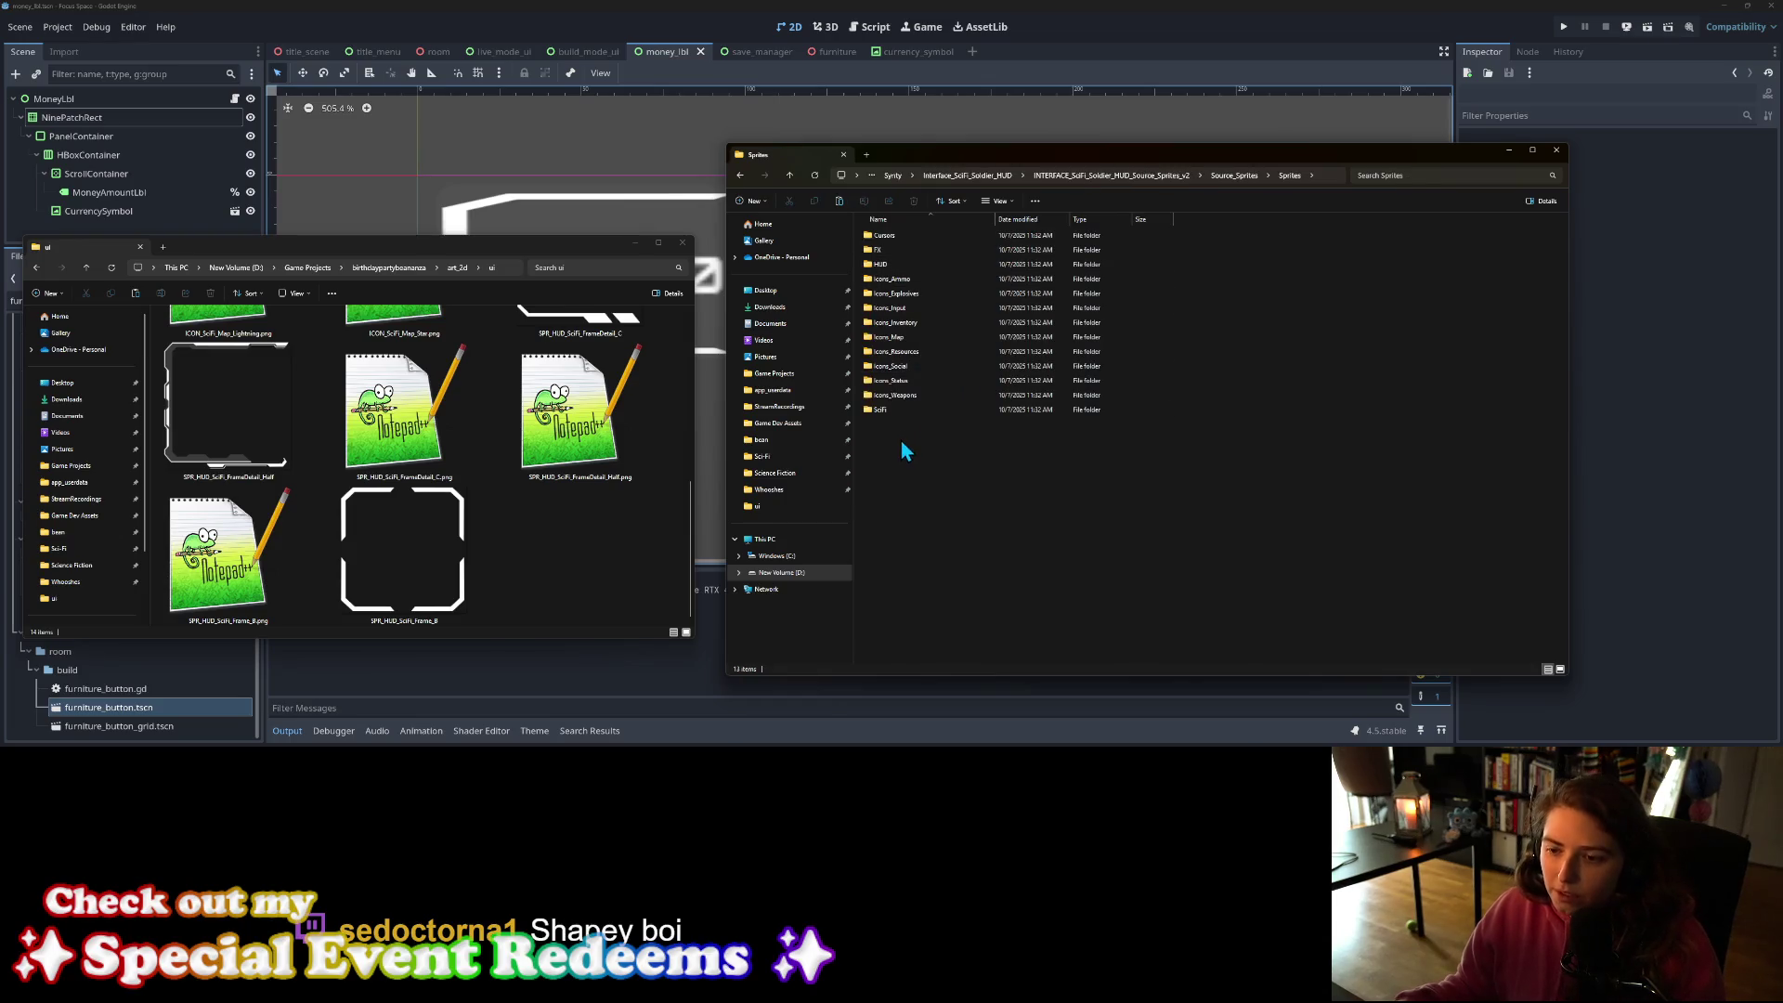
Step: Open the SciFi sprite folder and scroll through its HUD sprite thumbnails
double_click(912, 409)
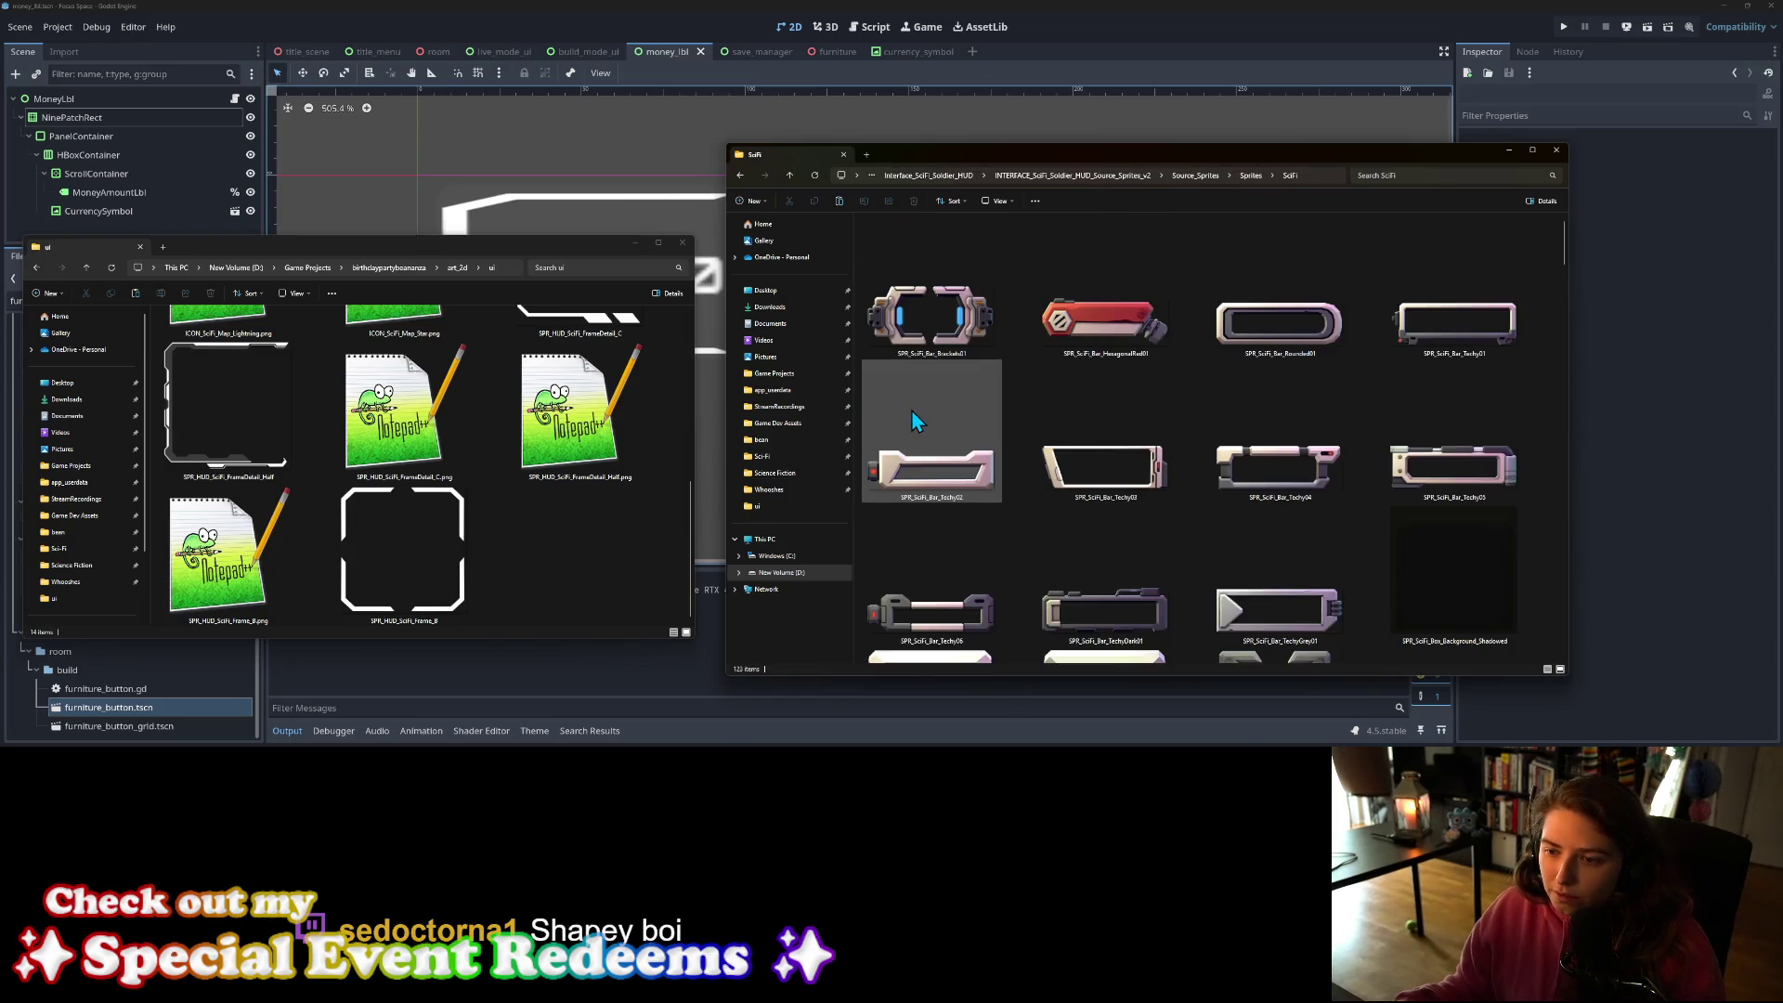
scroll(1336, 418, down, 5)
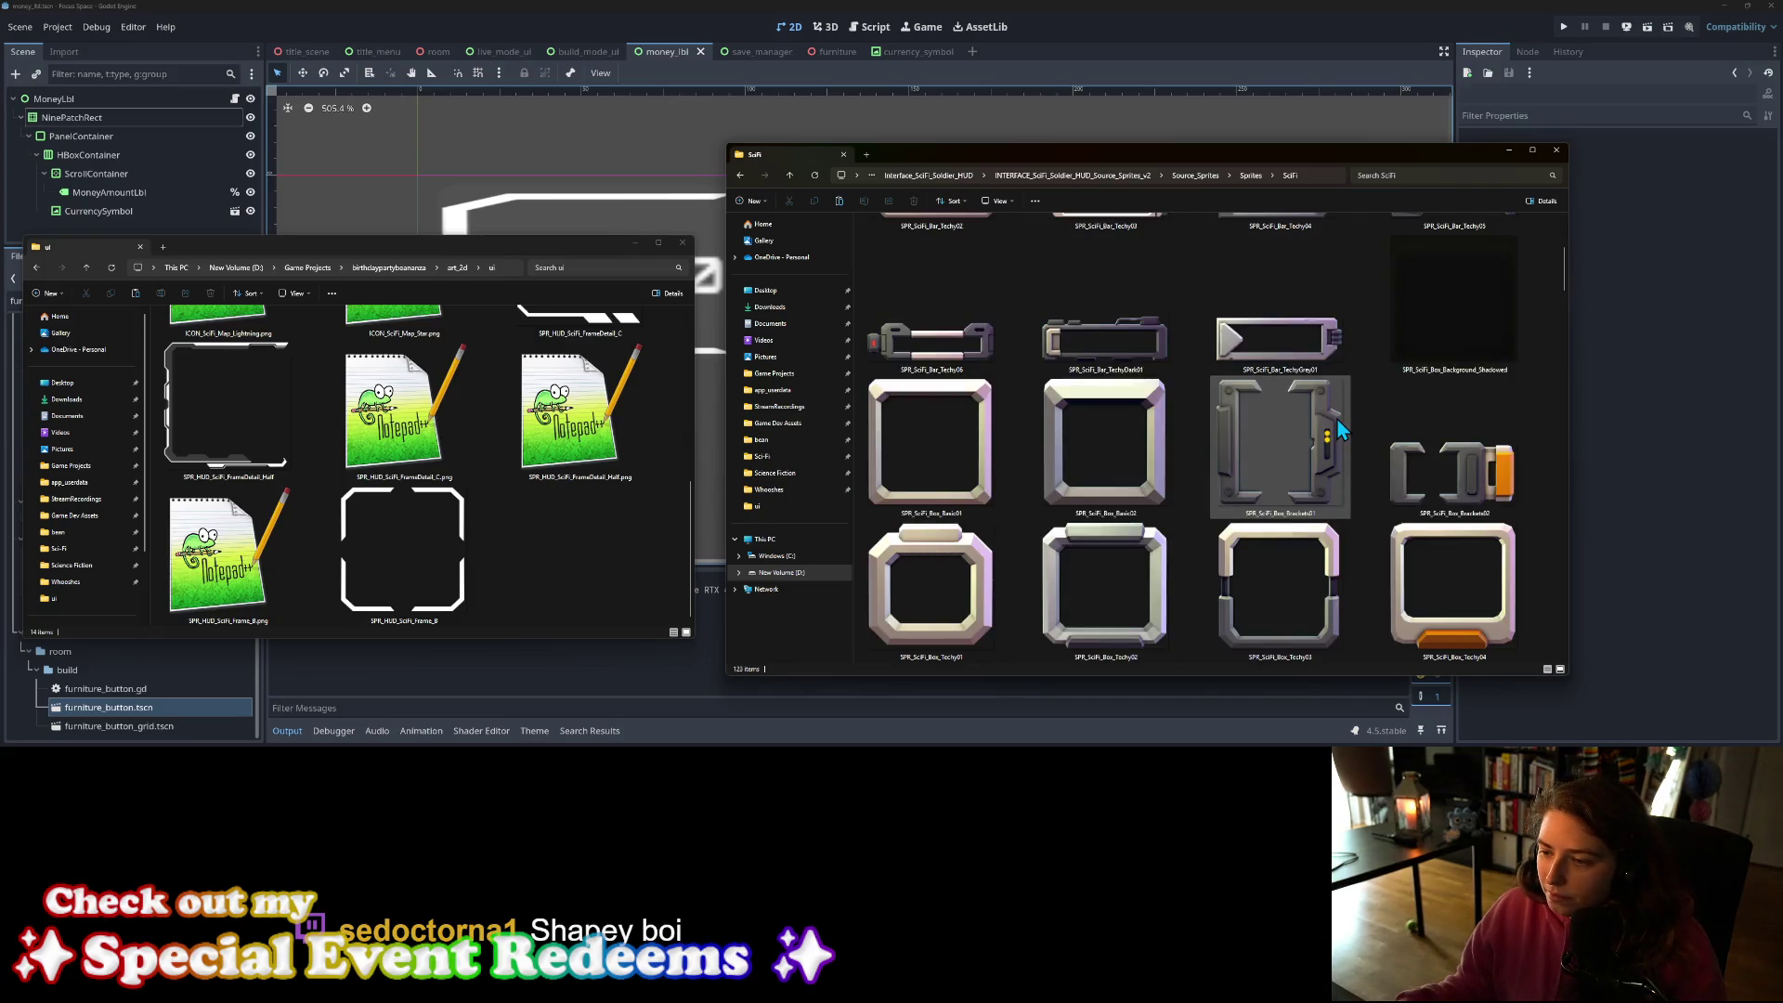
scroll(1336, 418, down, 3)
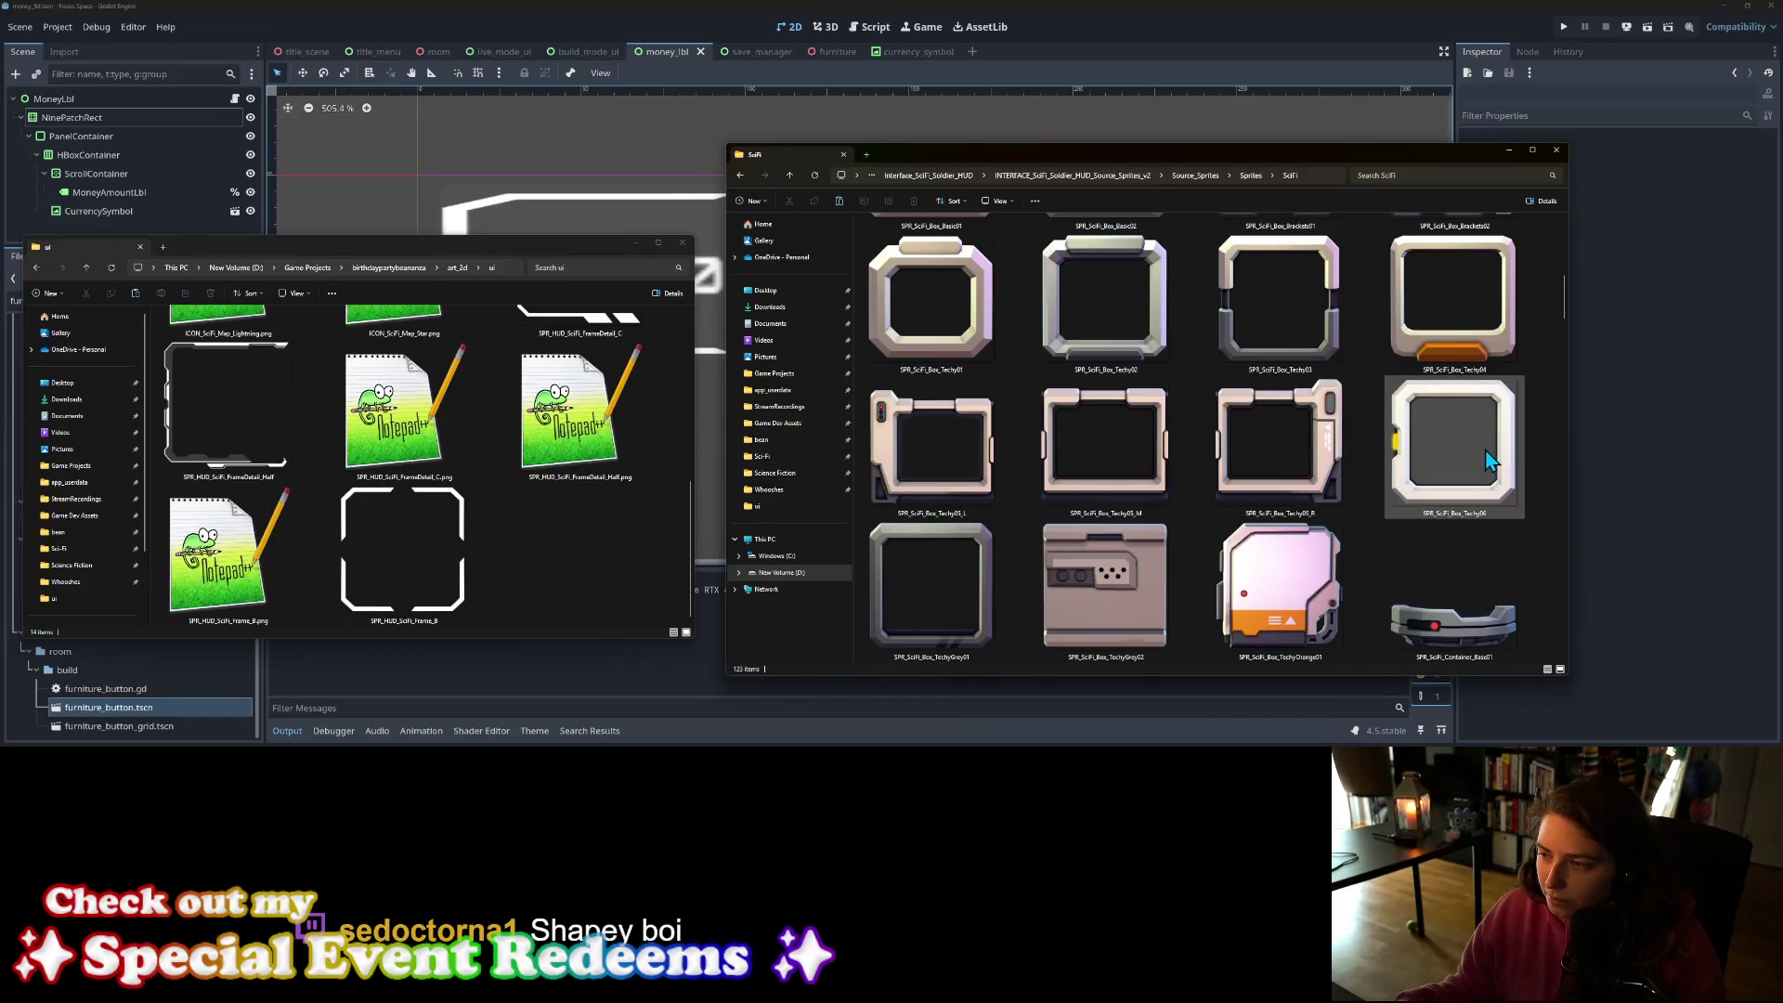
scroll(1525, 515, down, 3)
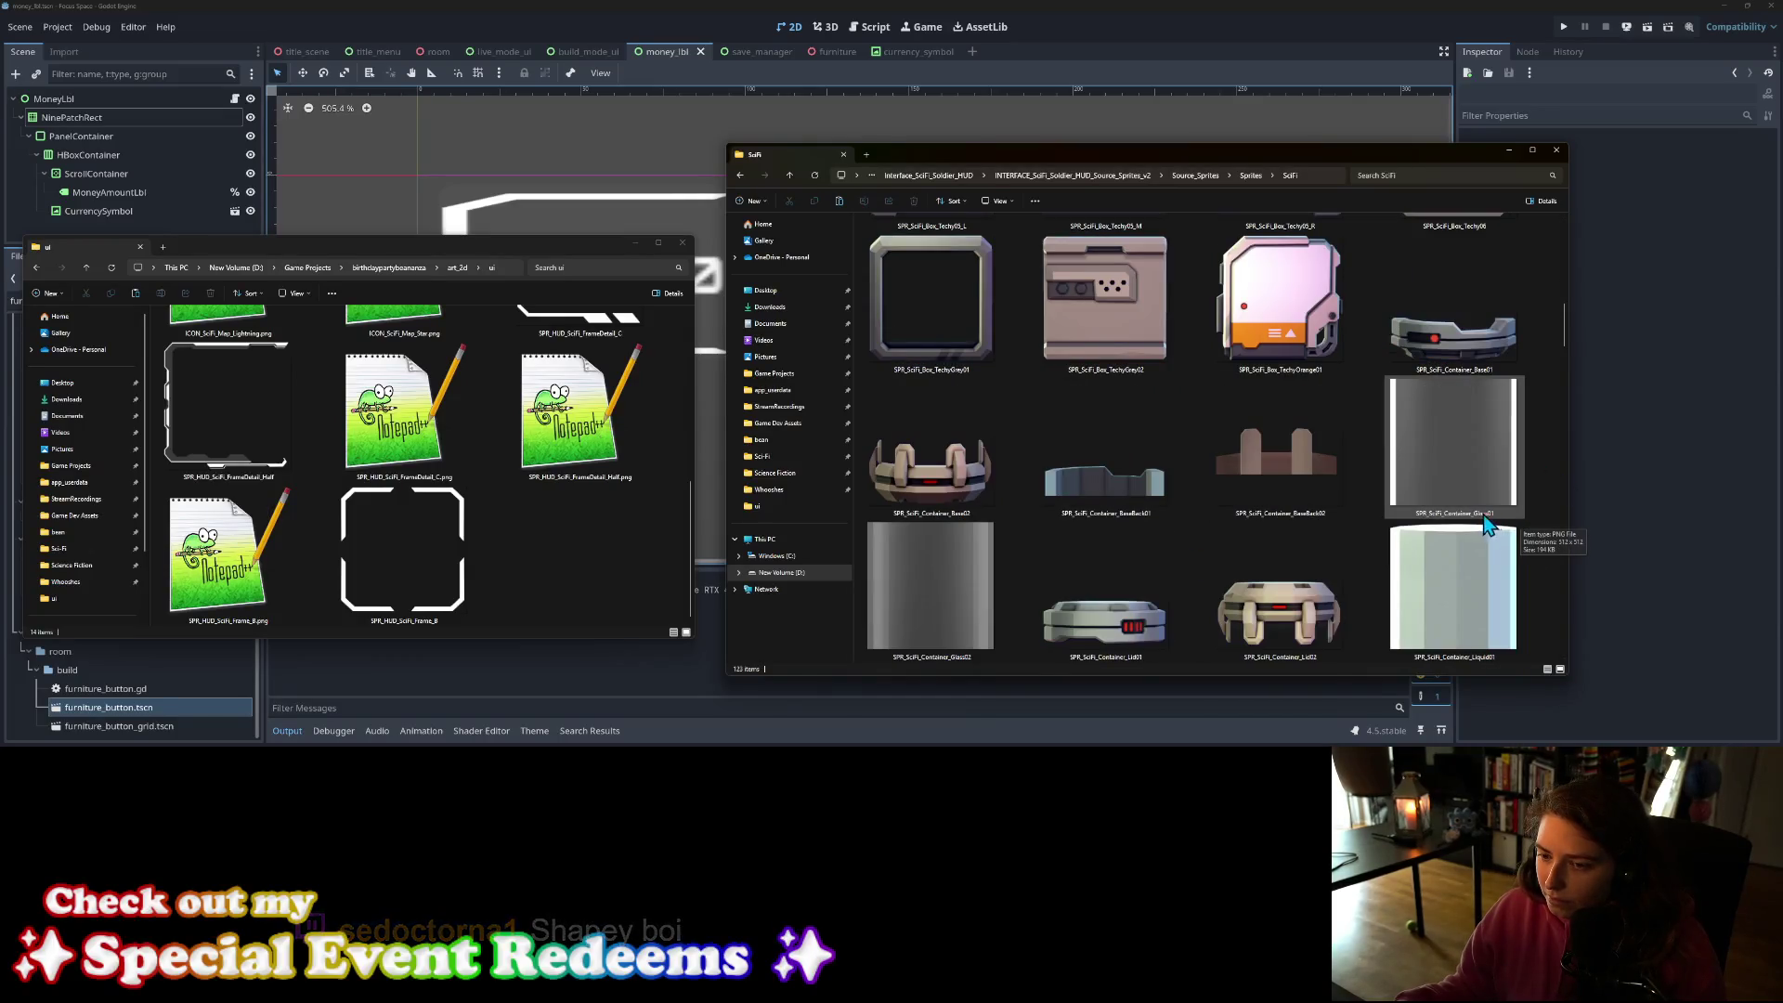
scroll(1495, 516, down, 3)
scroll(1477, 526, down, 6)
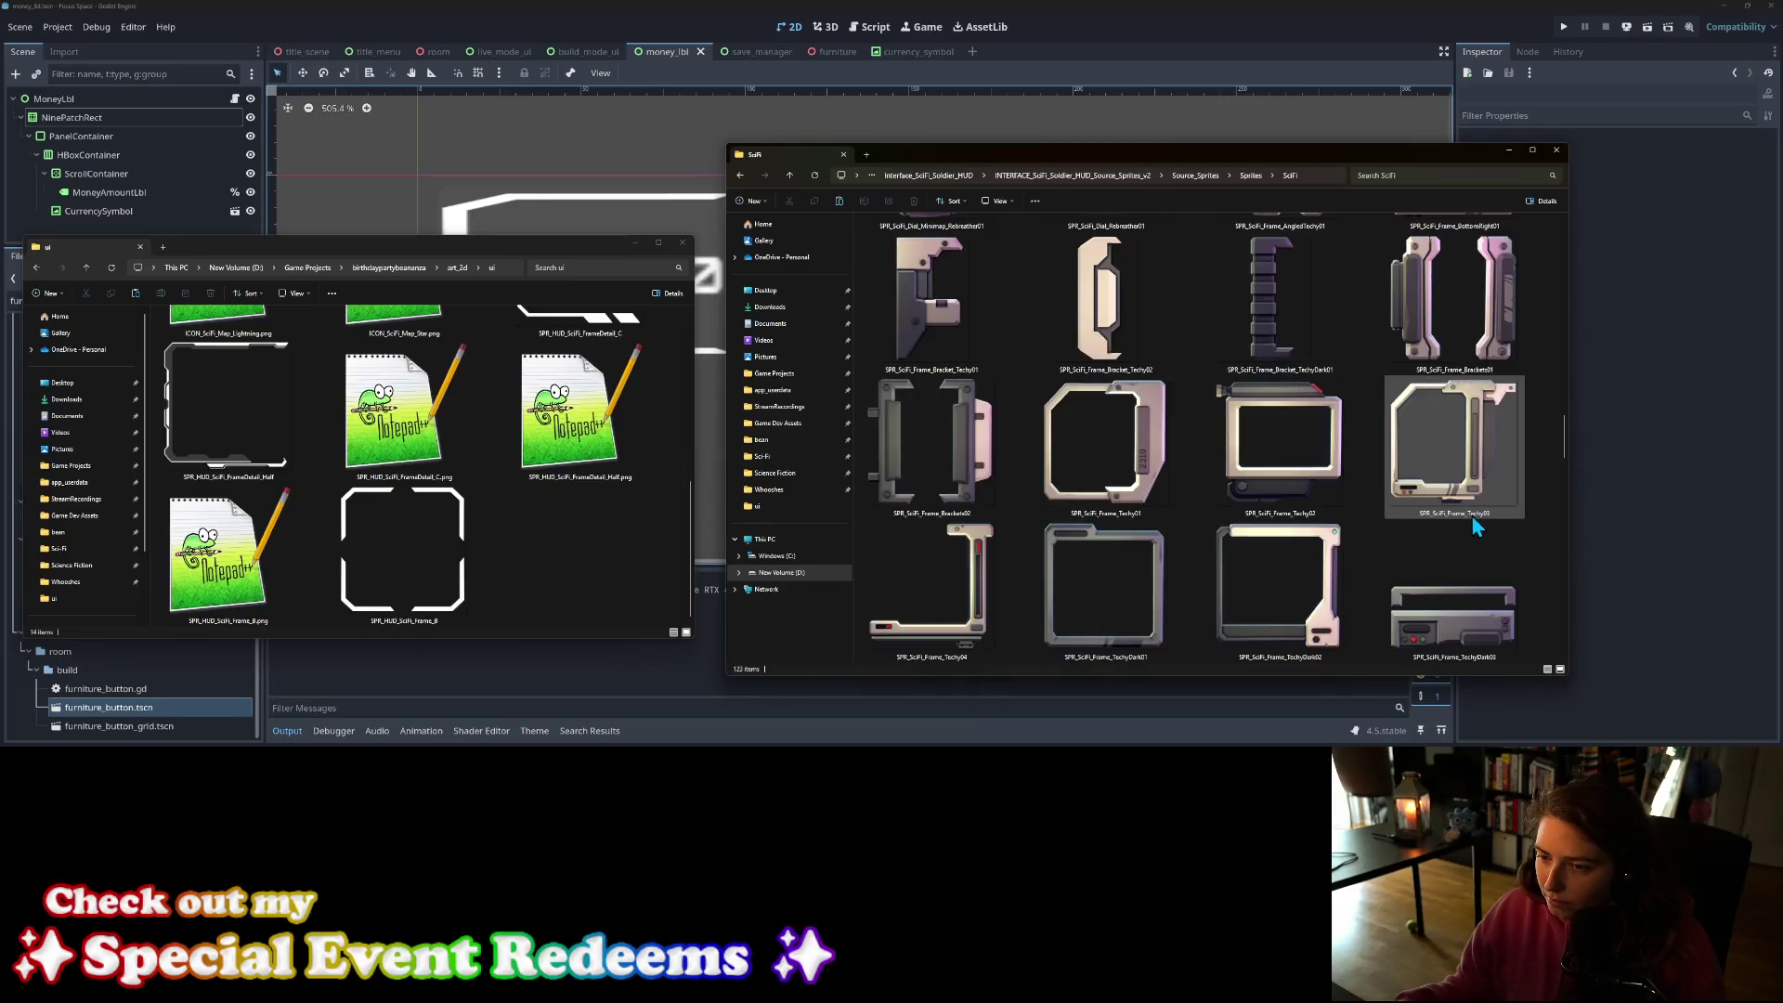
scroll(1472, 522, down, 10)
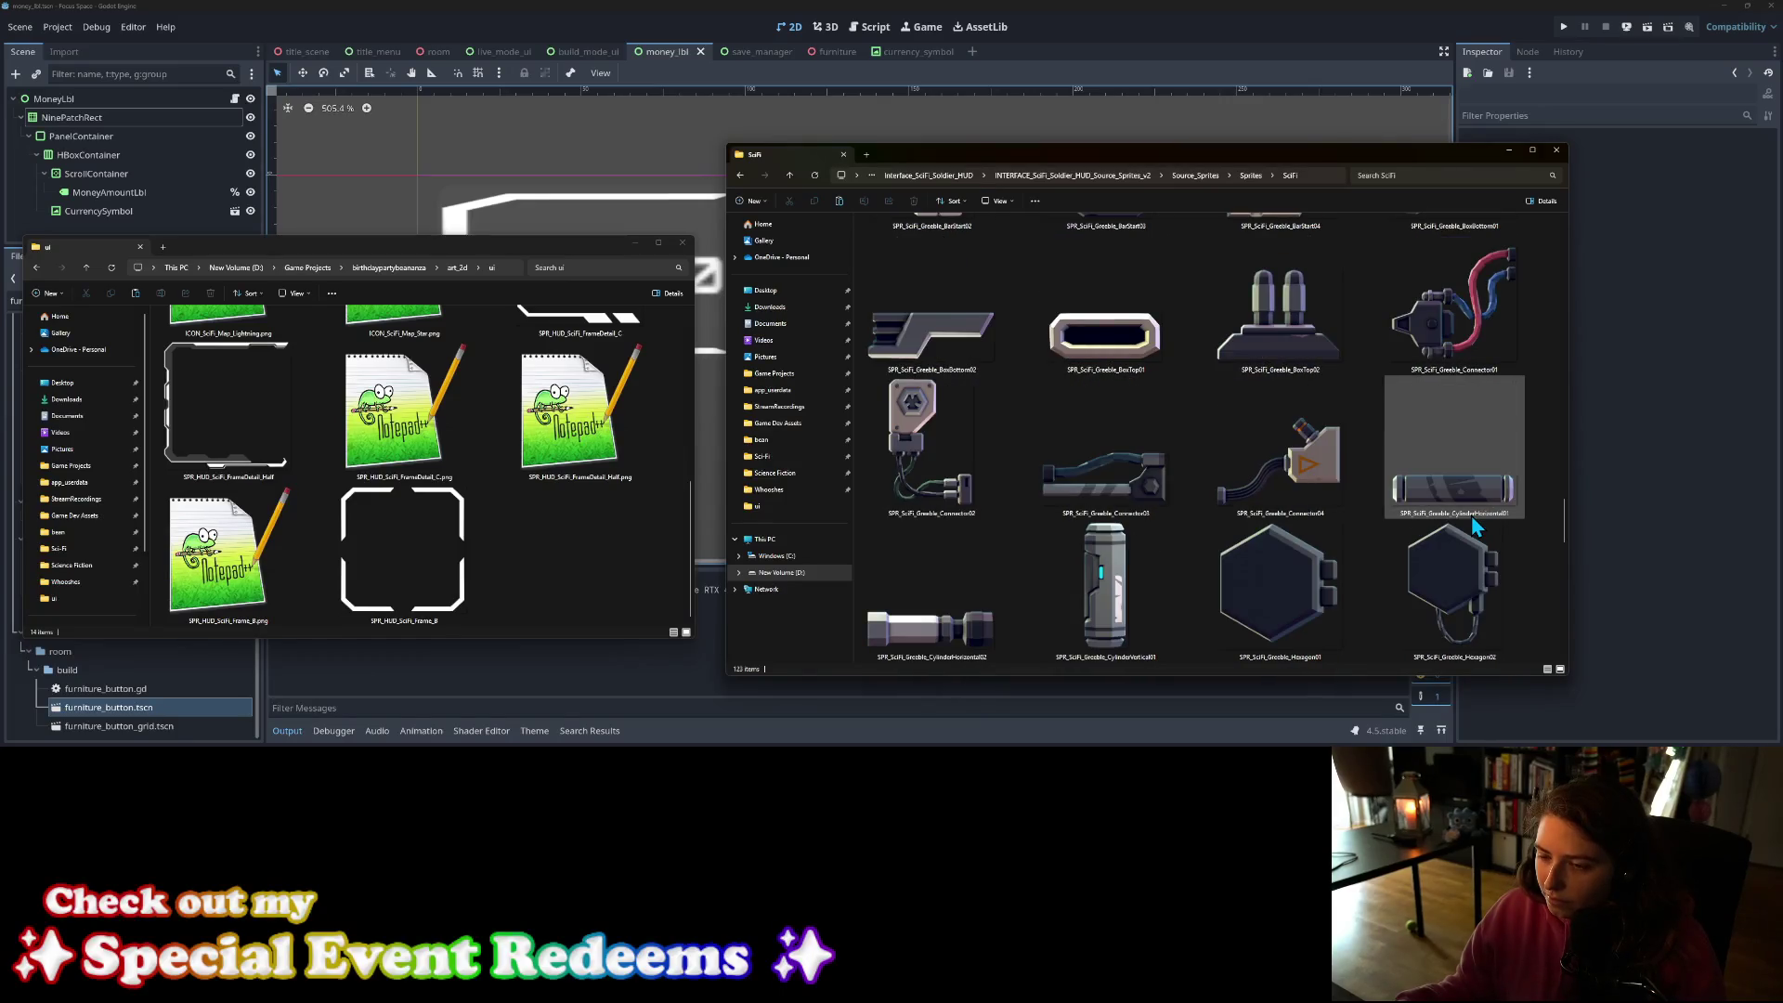
scroll(1471, 520, down, 3)
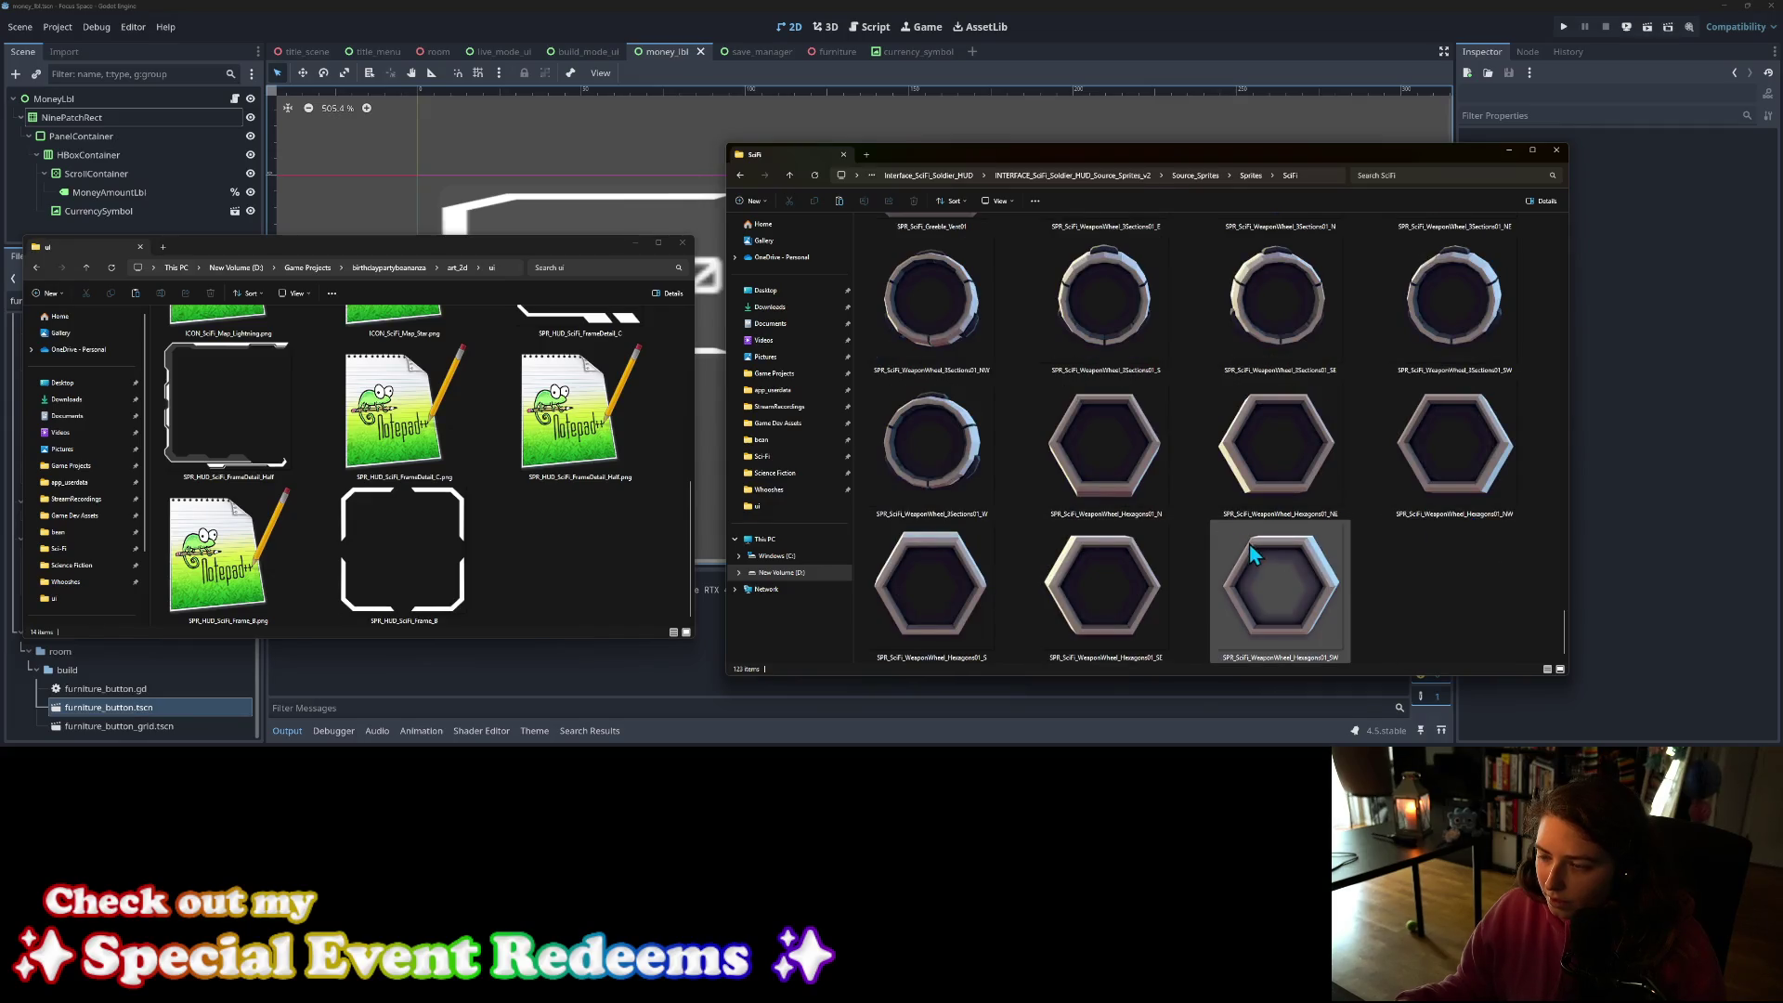
scroll(1254, 544, up, 3)
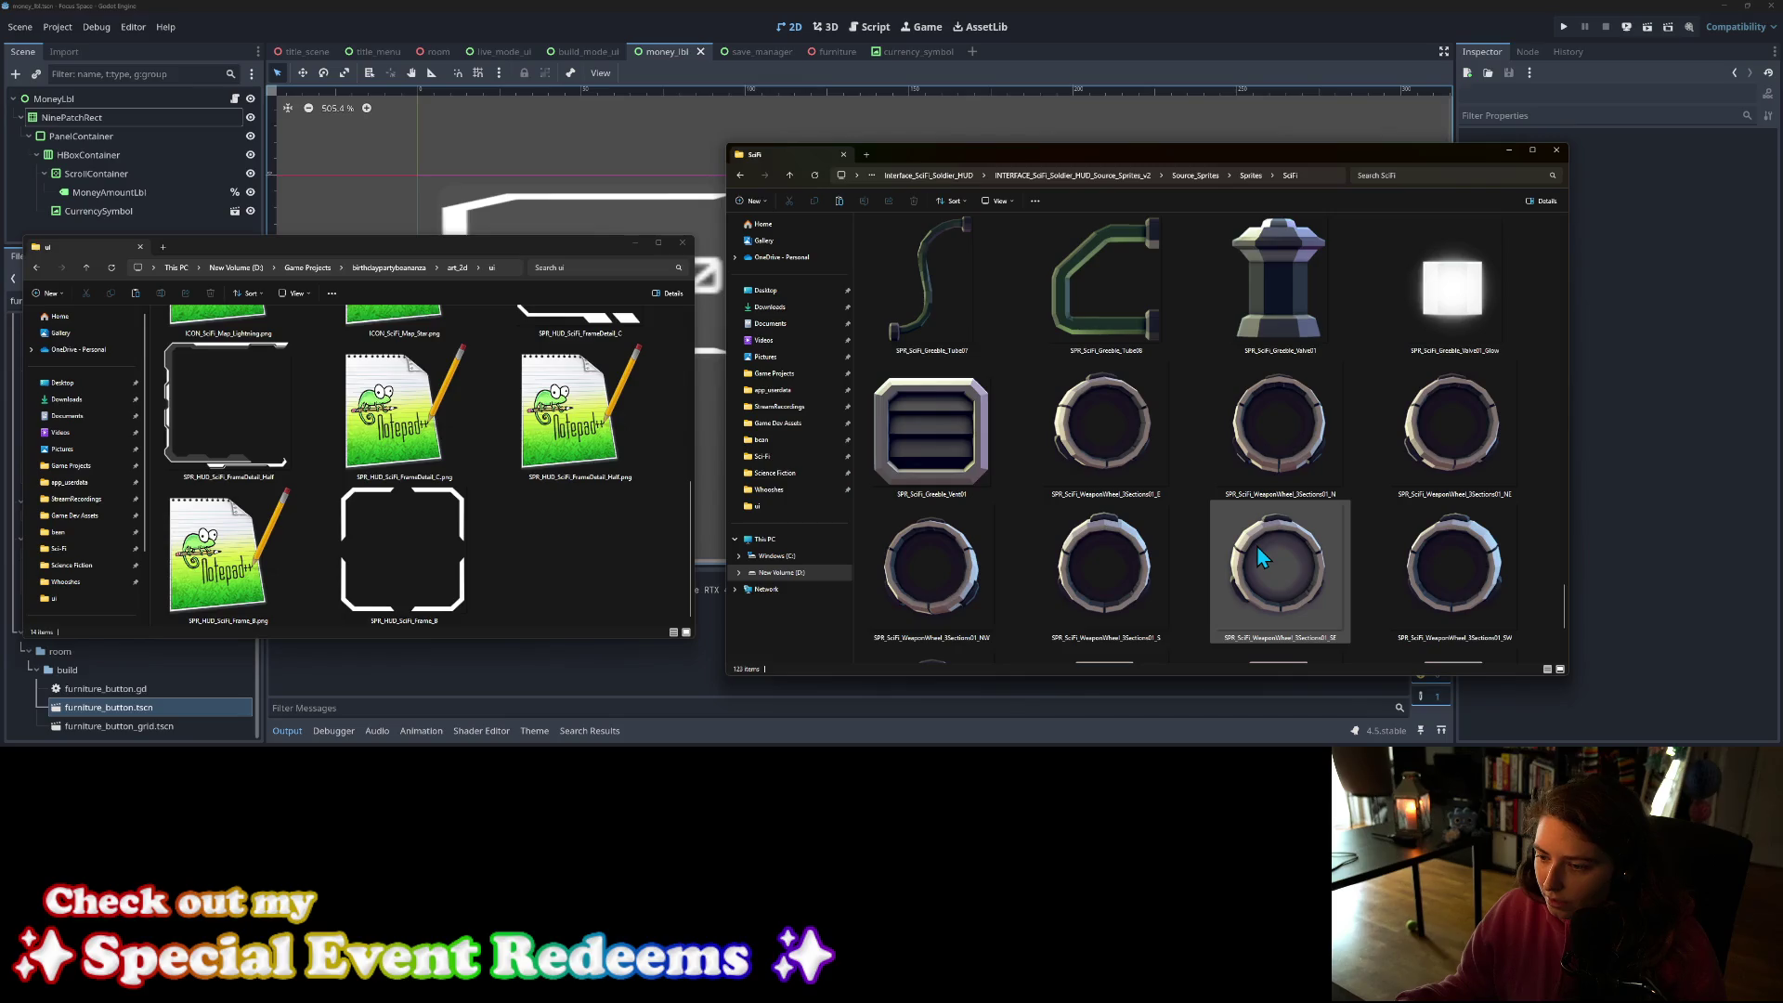
scroll(1257, 545, down, 3)
scroll(1406, 571, up, 3)
scroll(1393, 572, up, 3)
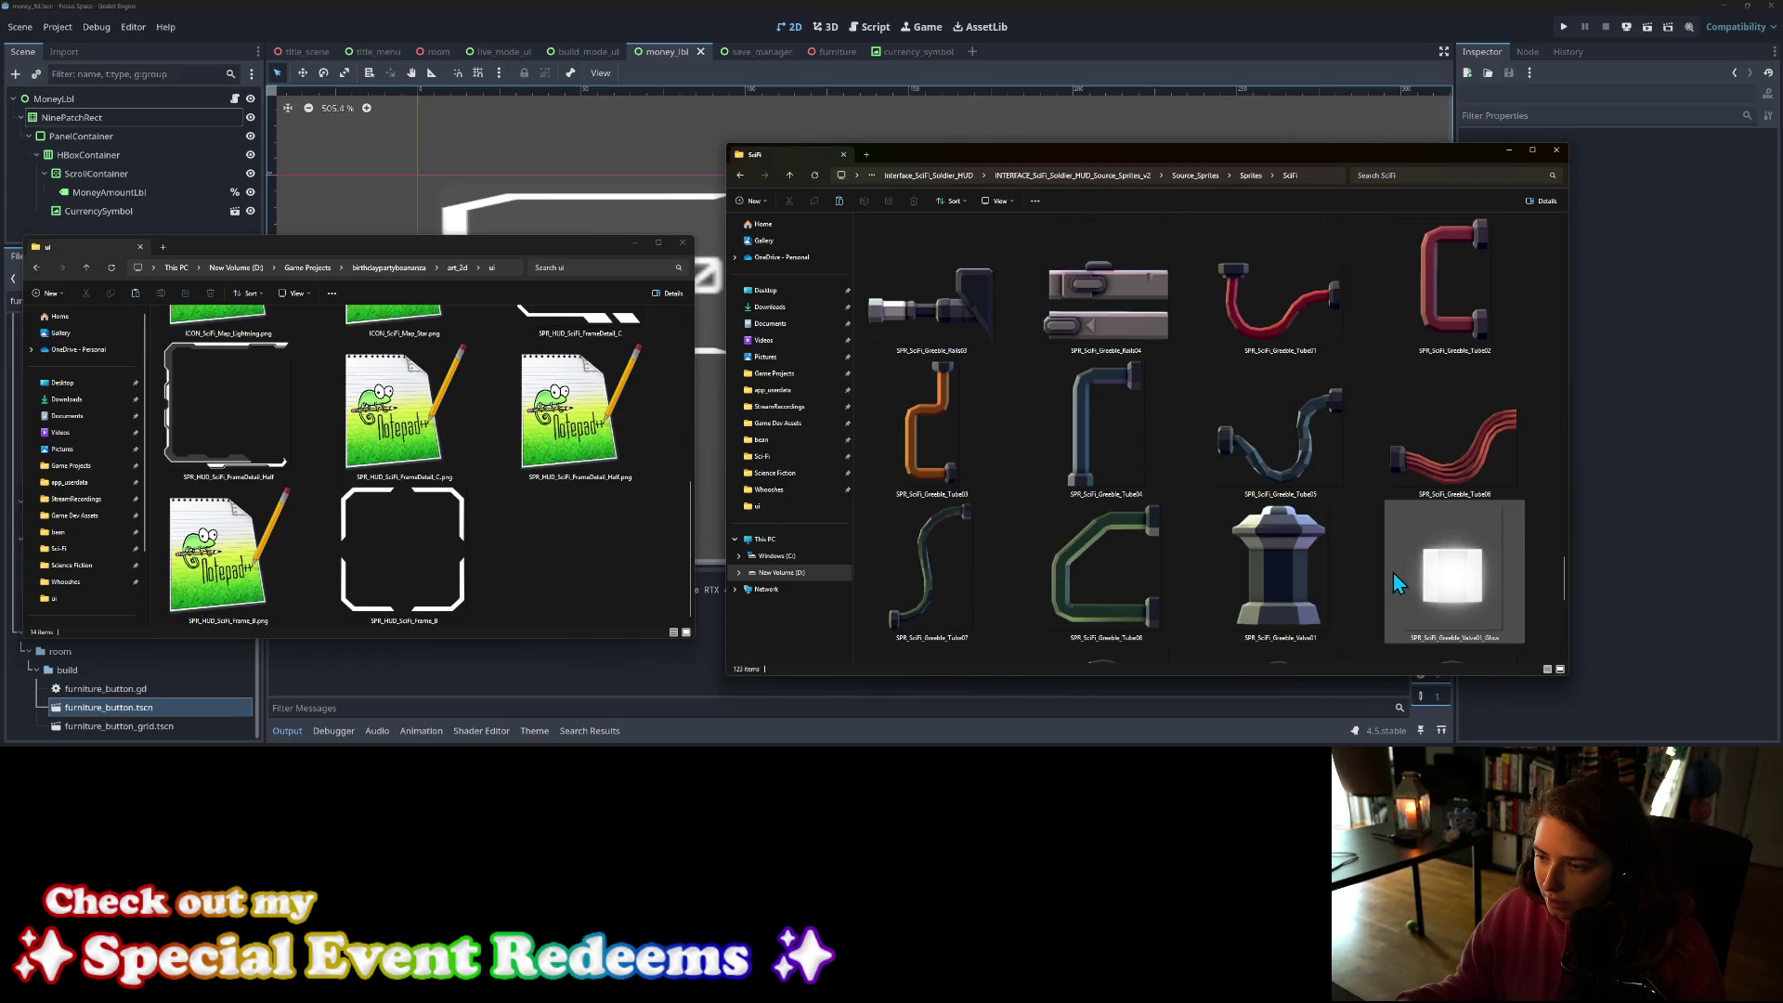
scroll(1363, 578, up, 10)
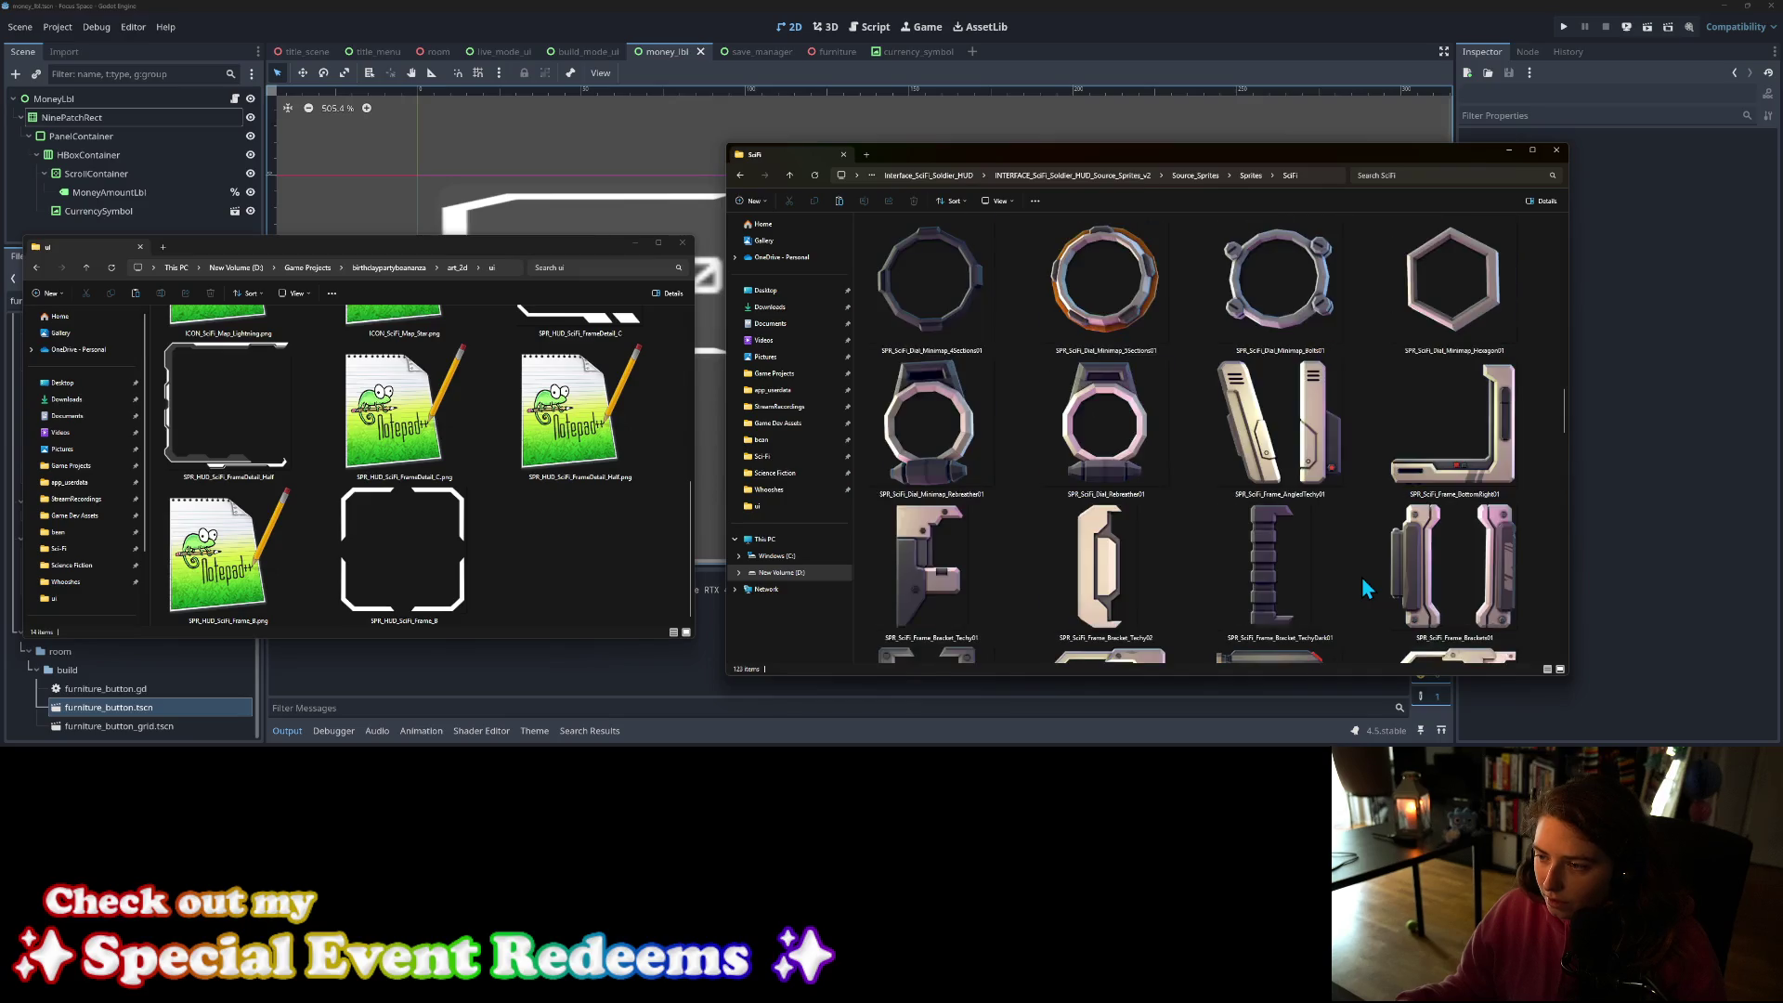
scroll(1362, 577, down, 3)
scroll(1361, 577, up, 3)
scroll(1207, 511, up, 3)
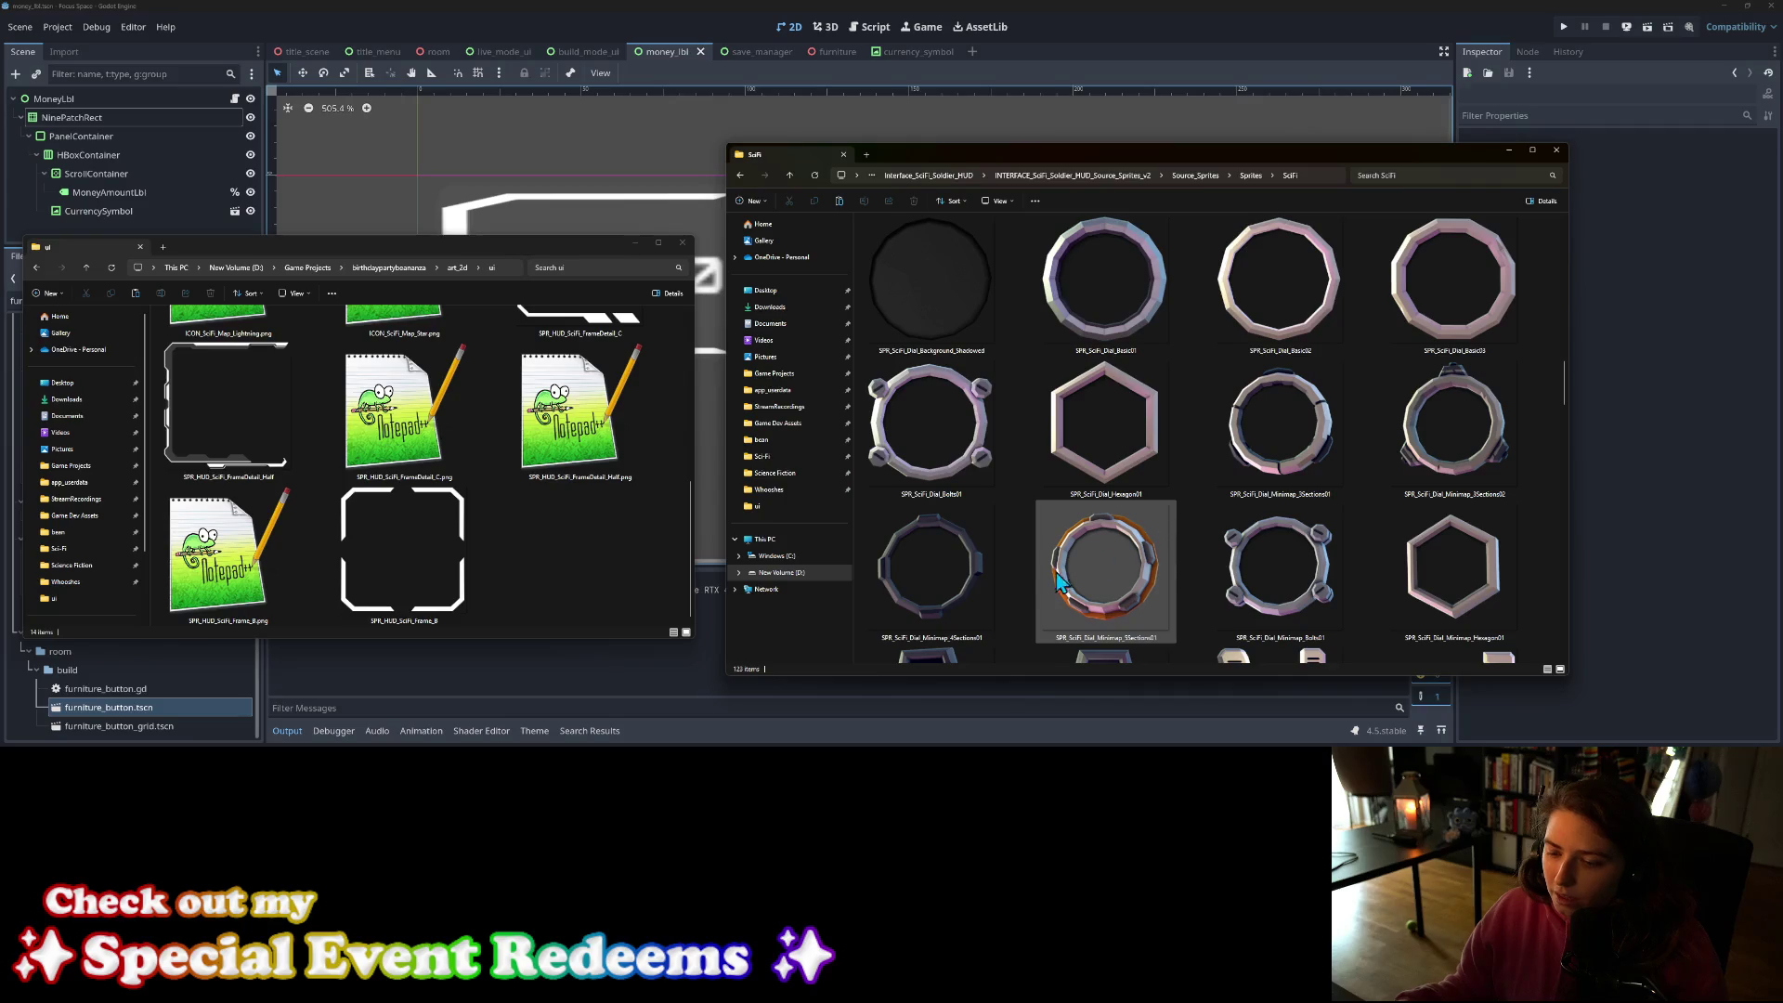
scroll(1226, 489, up, 3)
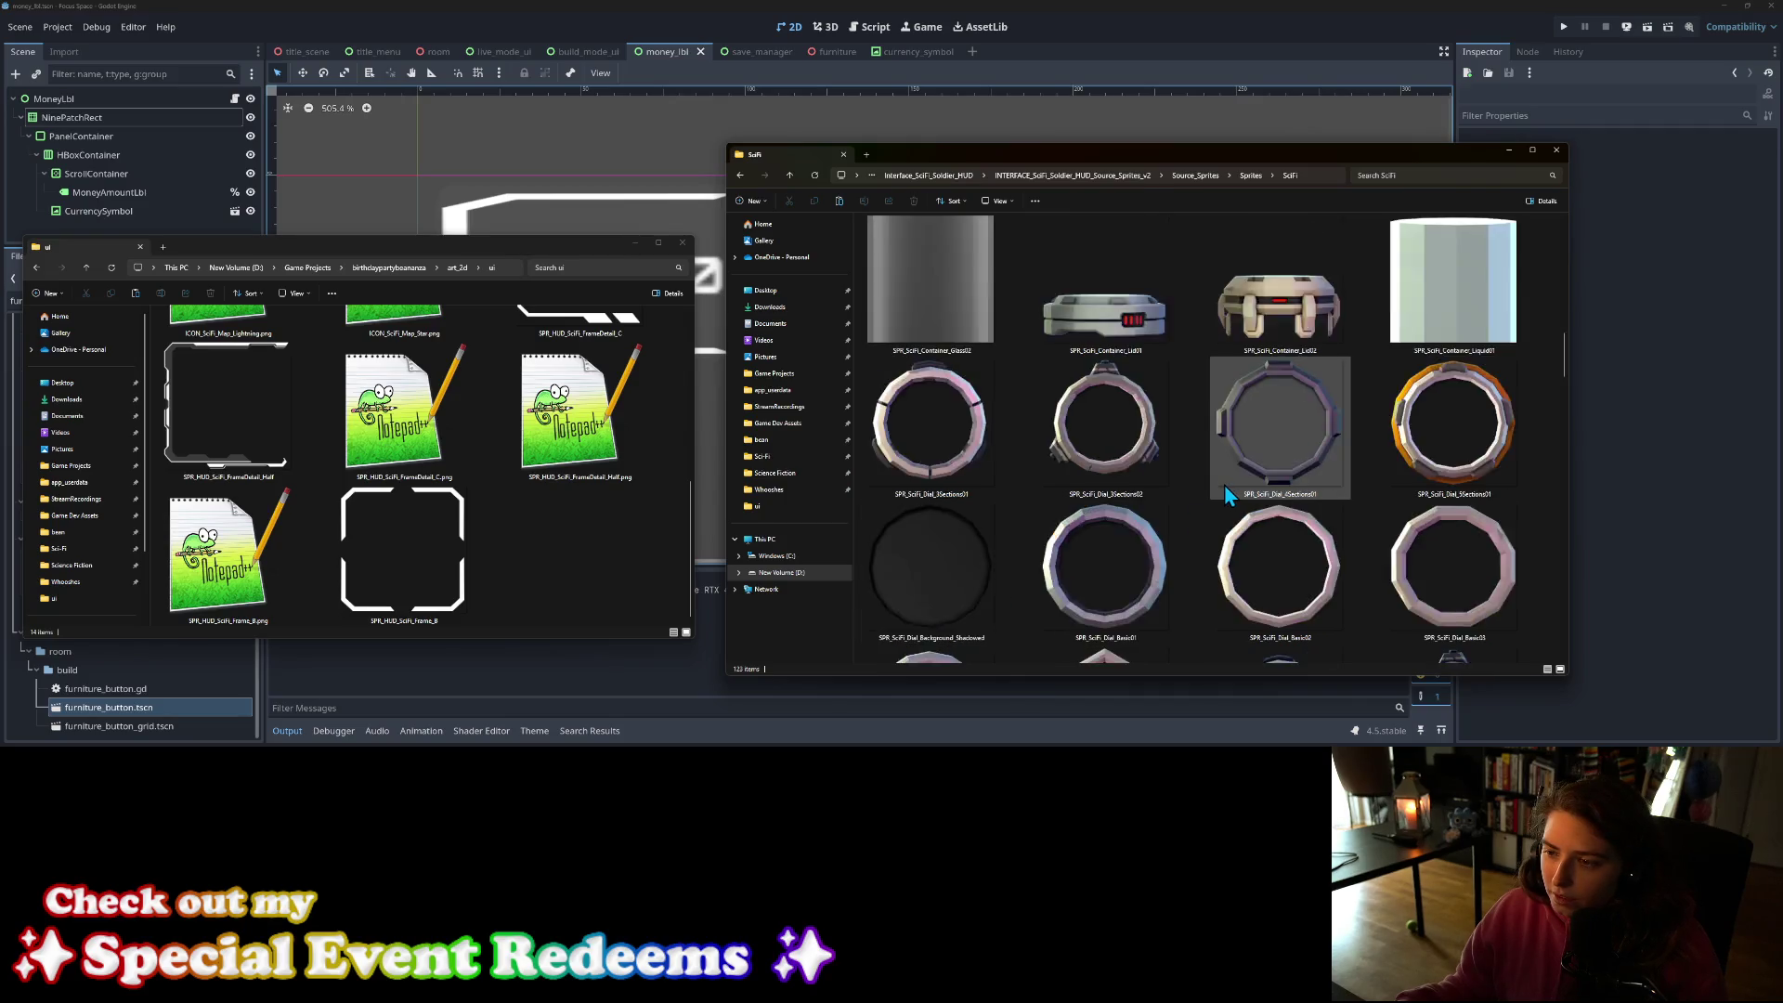
scroll(1224, 488, up, 3)
scroll(1117, 506, up, 3)
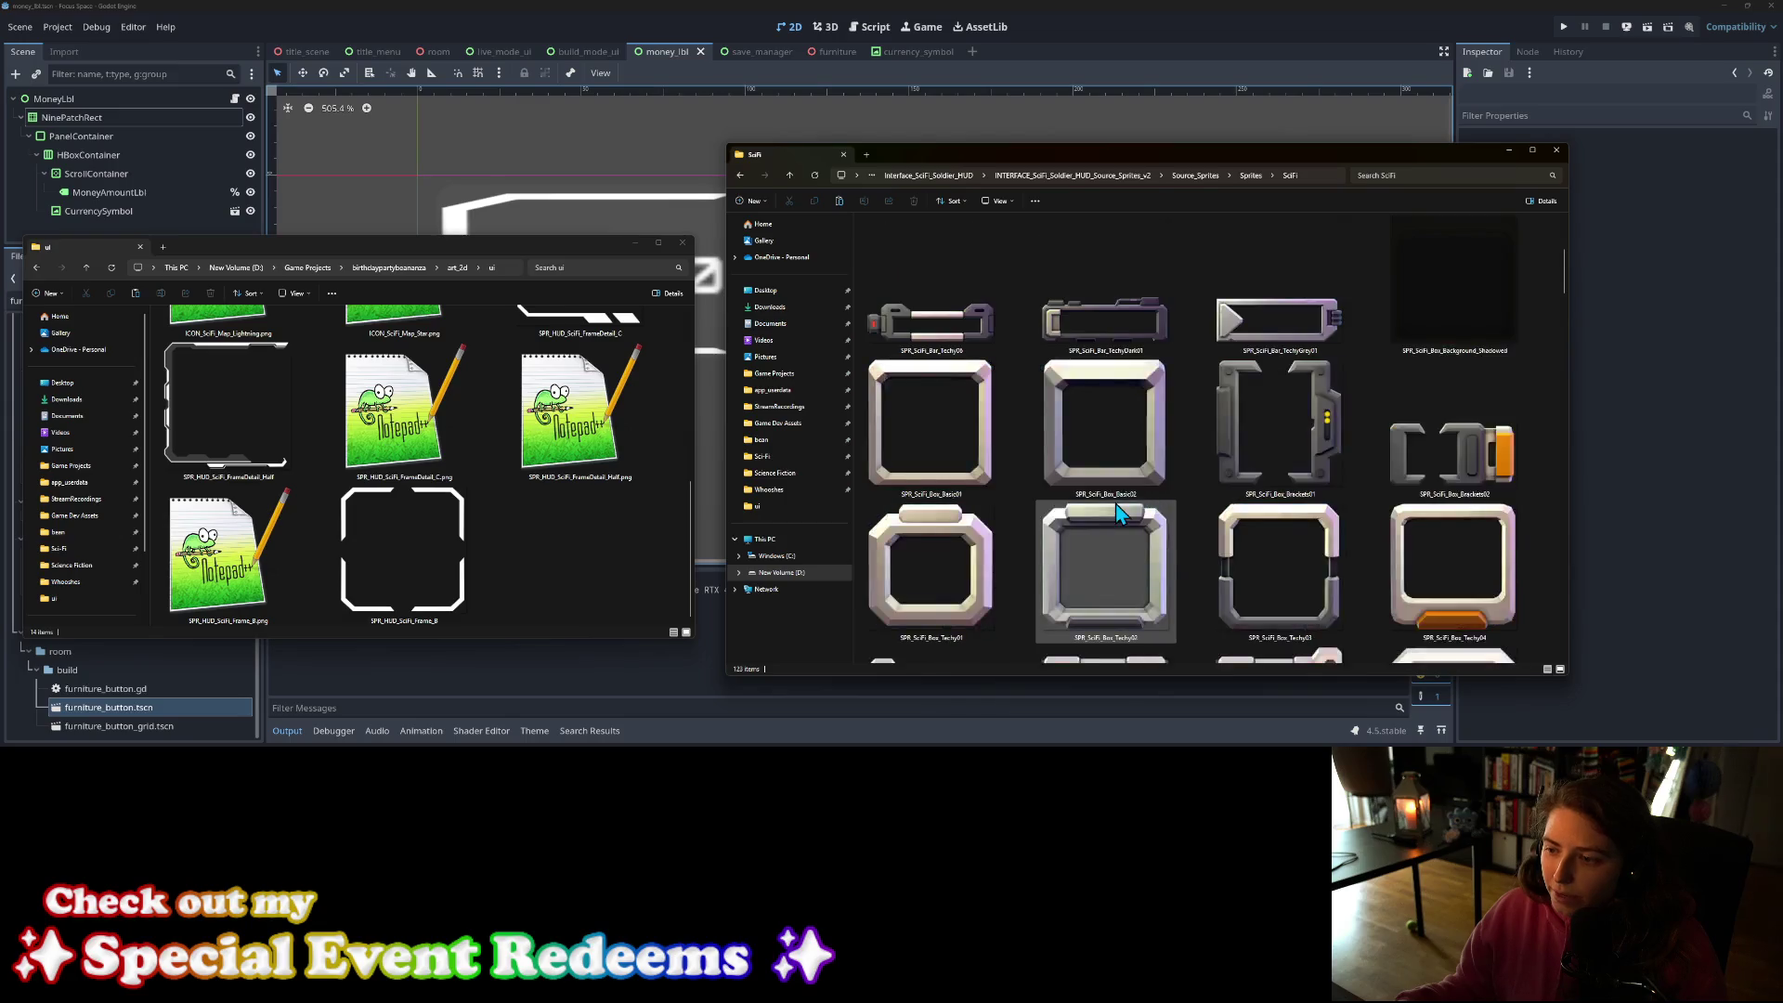
scroll(1118, 509, up, 3)
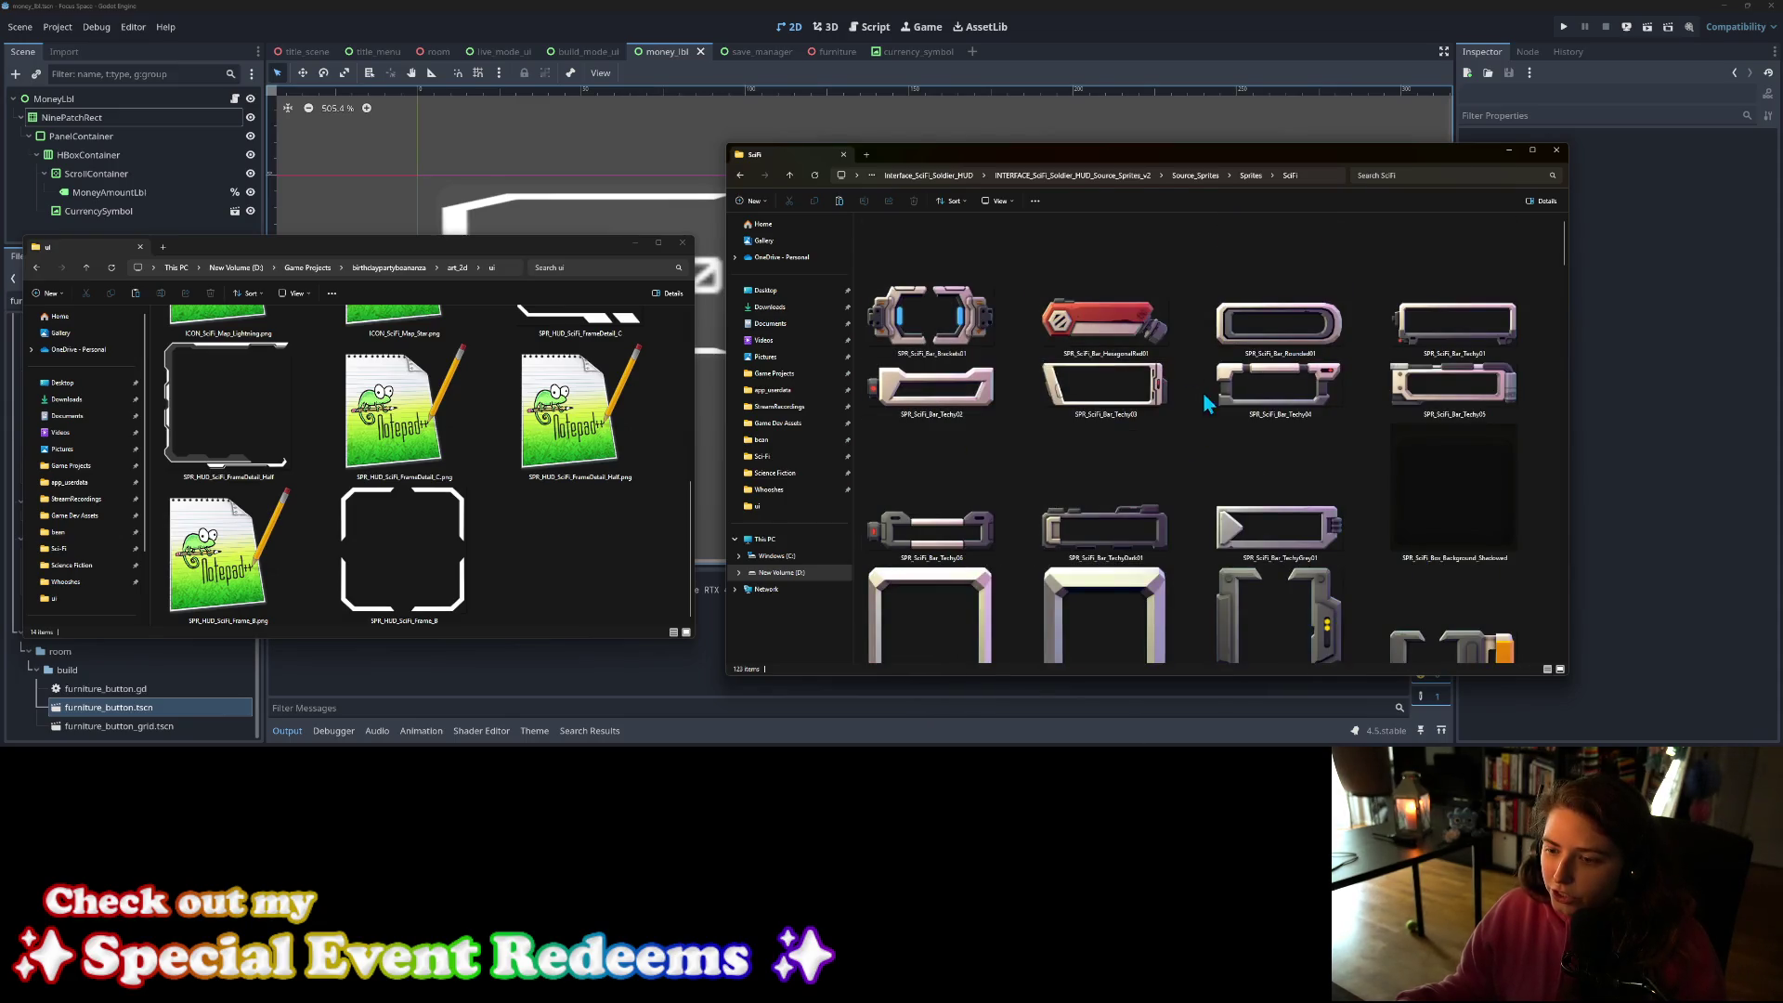
scroll(1065, 542, down, 10)
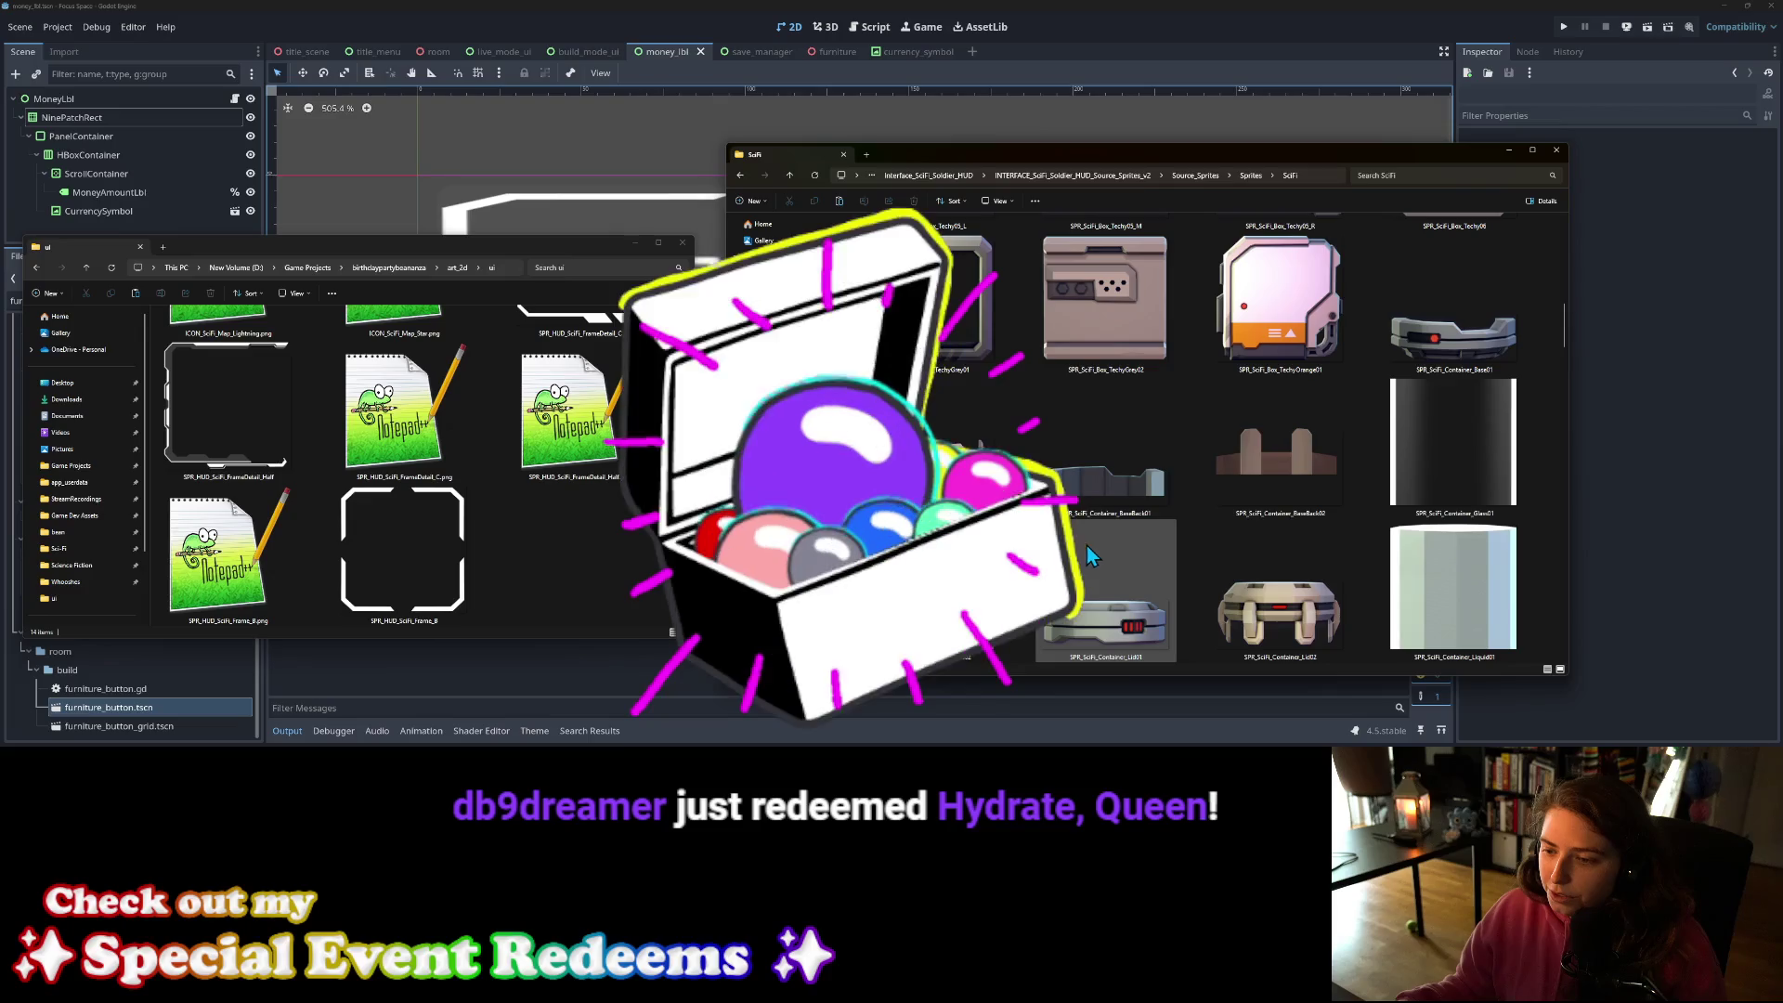
scroll(1089, 554, down, 8)
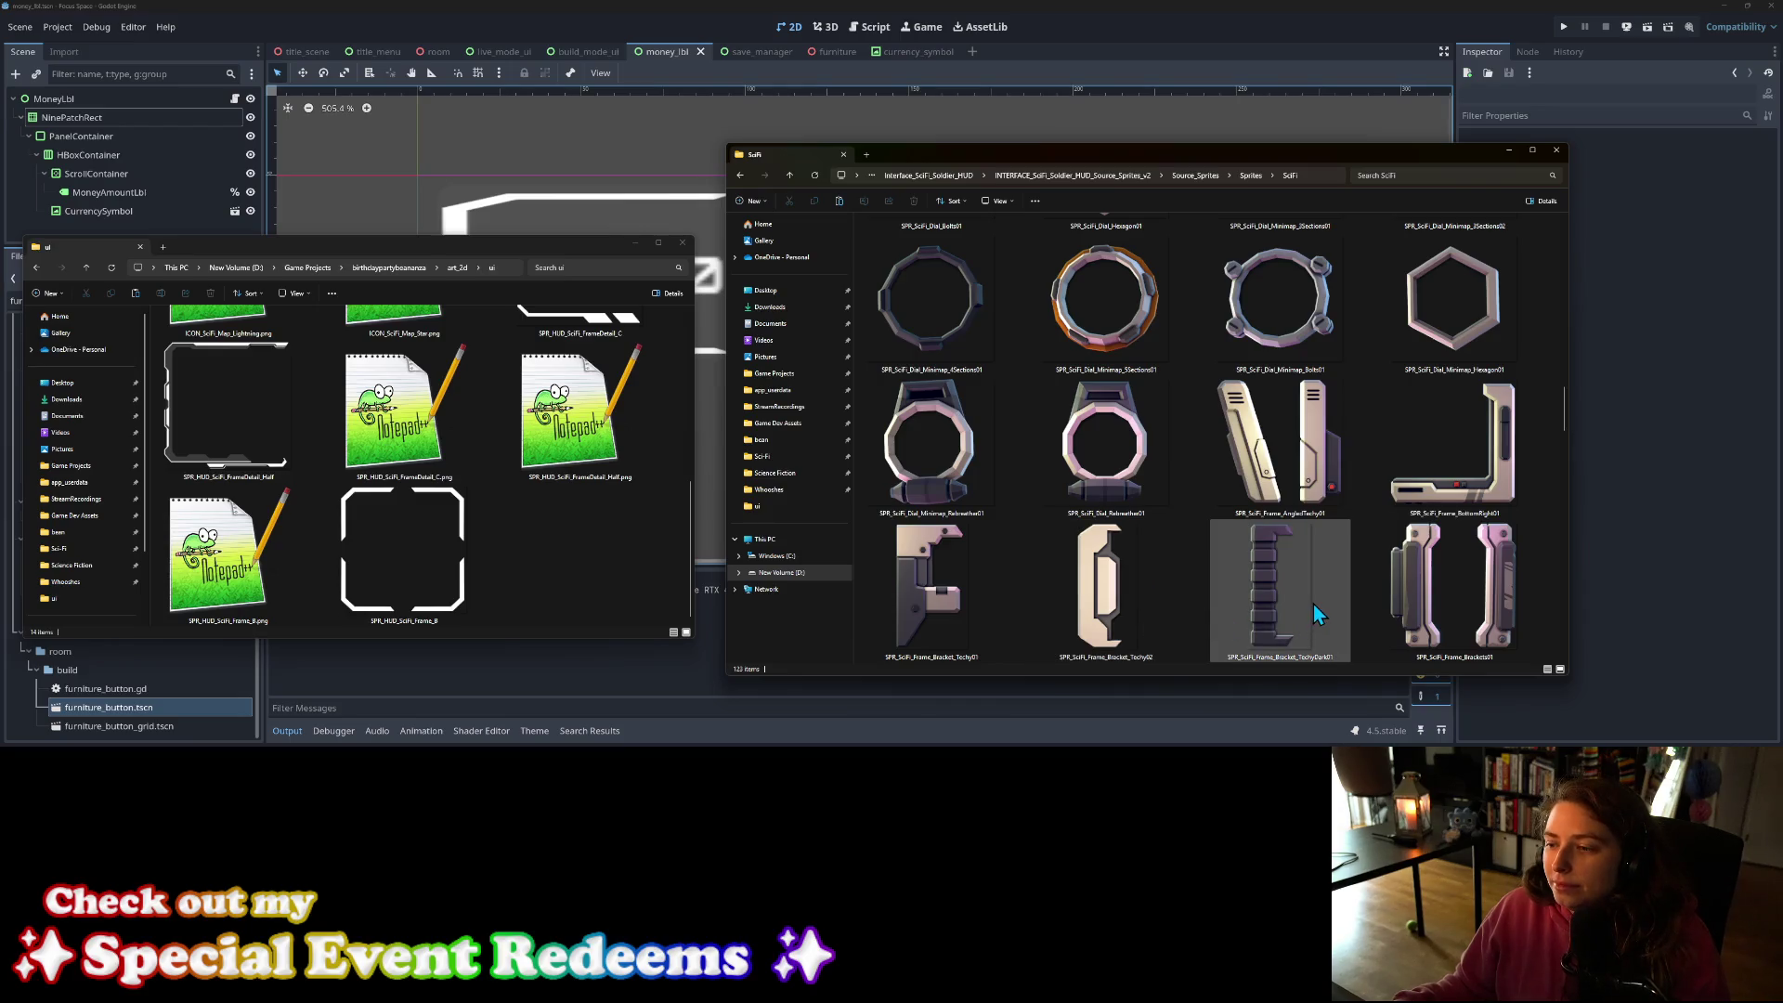
scroll(1329, 599, down, 2)
scroll(1263, 581, down, 2)
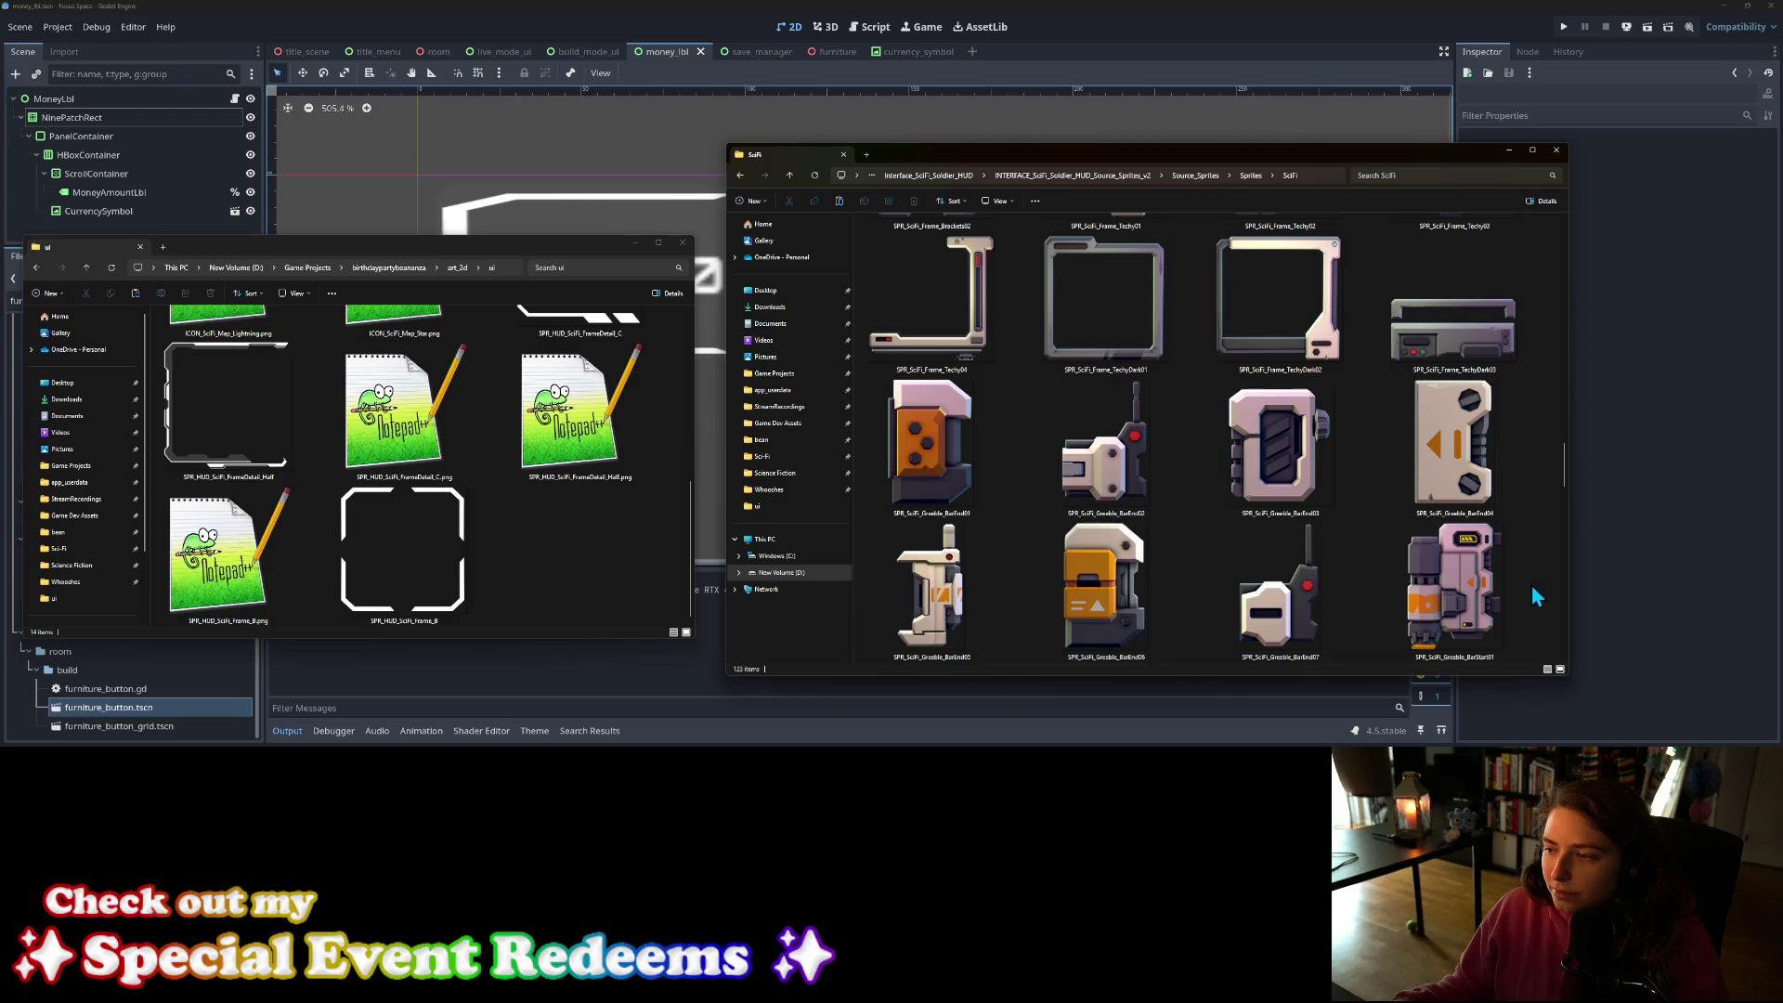
scroll(1532, 588, down, 4)
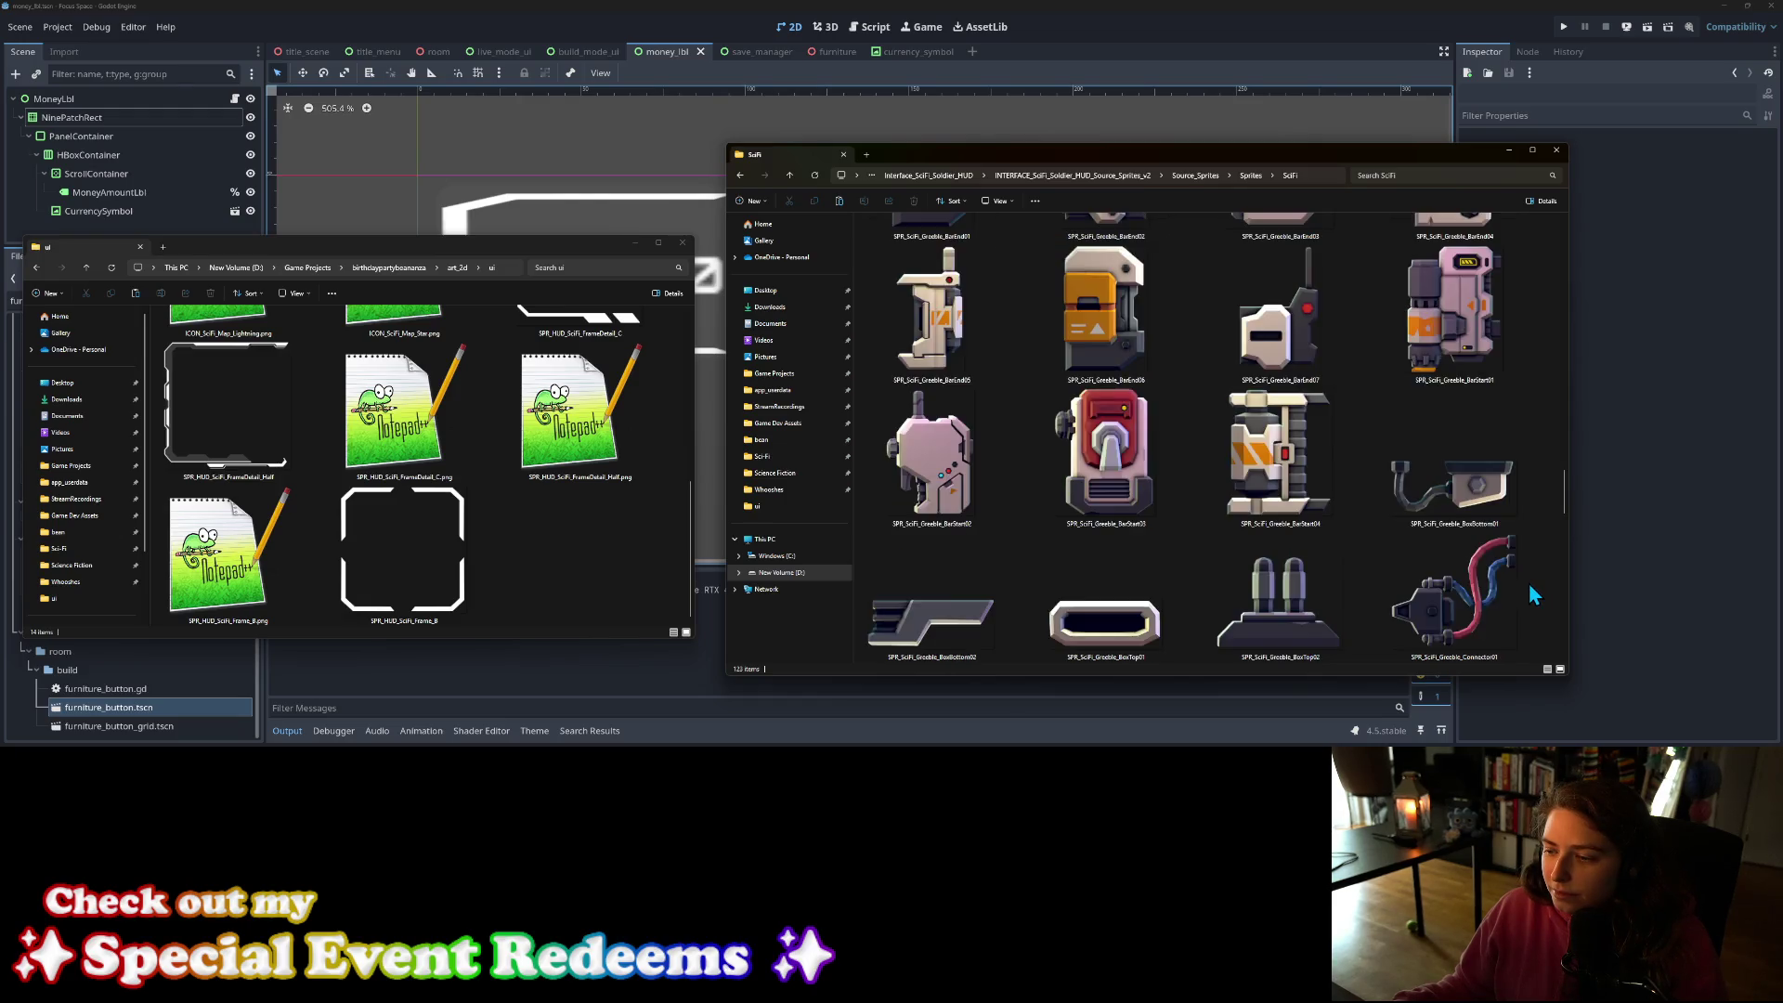
scroll(1532, 594, down, 2)
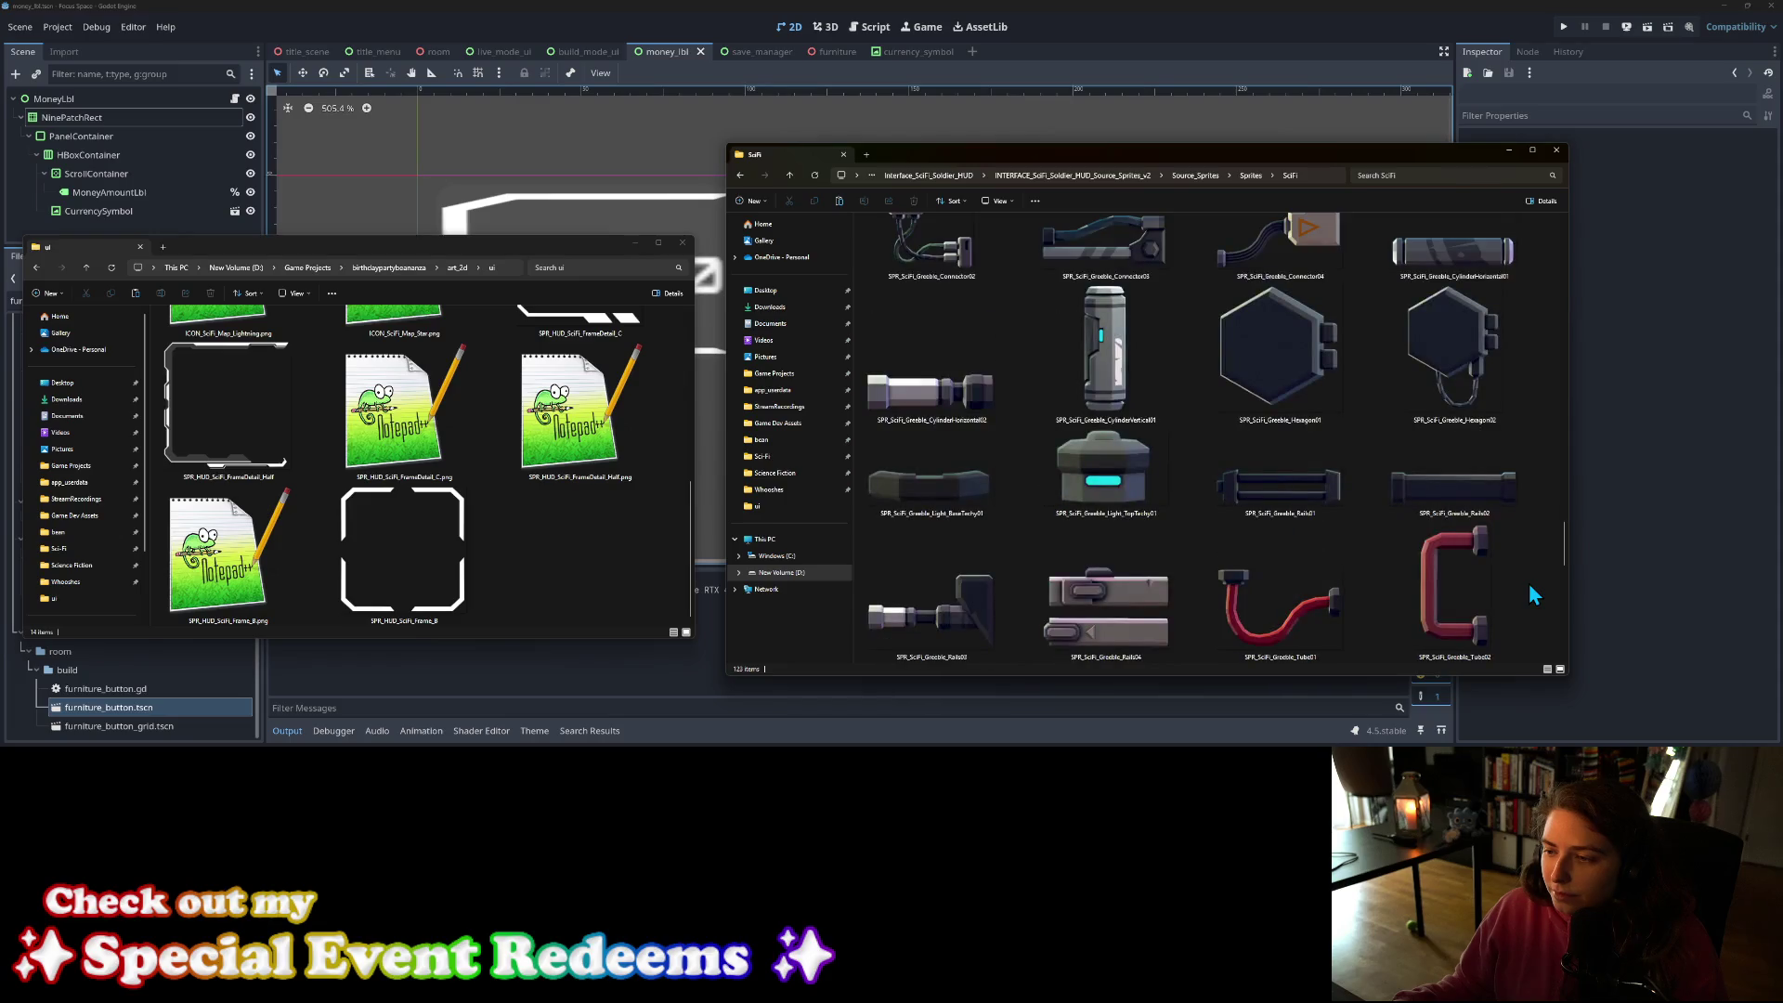
scroll(1533, 594, down, 6)
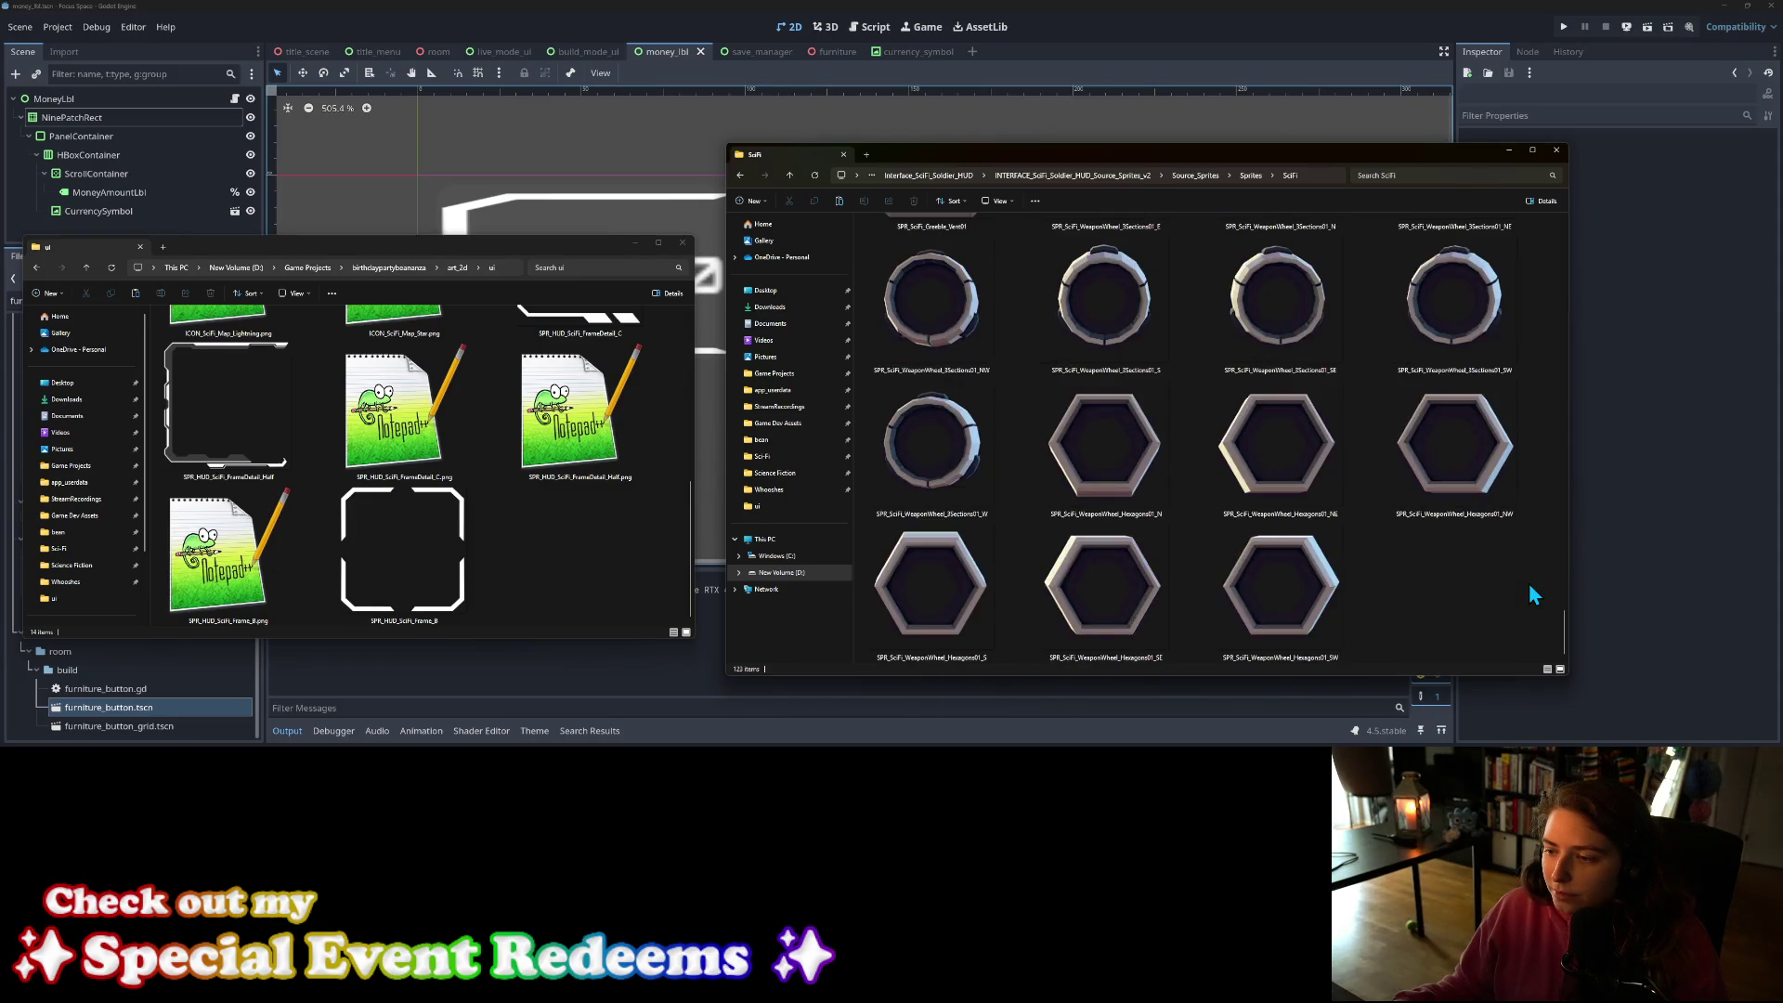
scroll(1532, 594, up, 4)
scroll(1532, 594, down, 6)
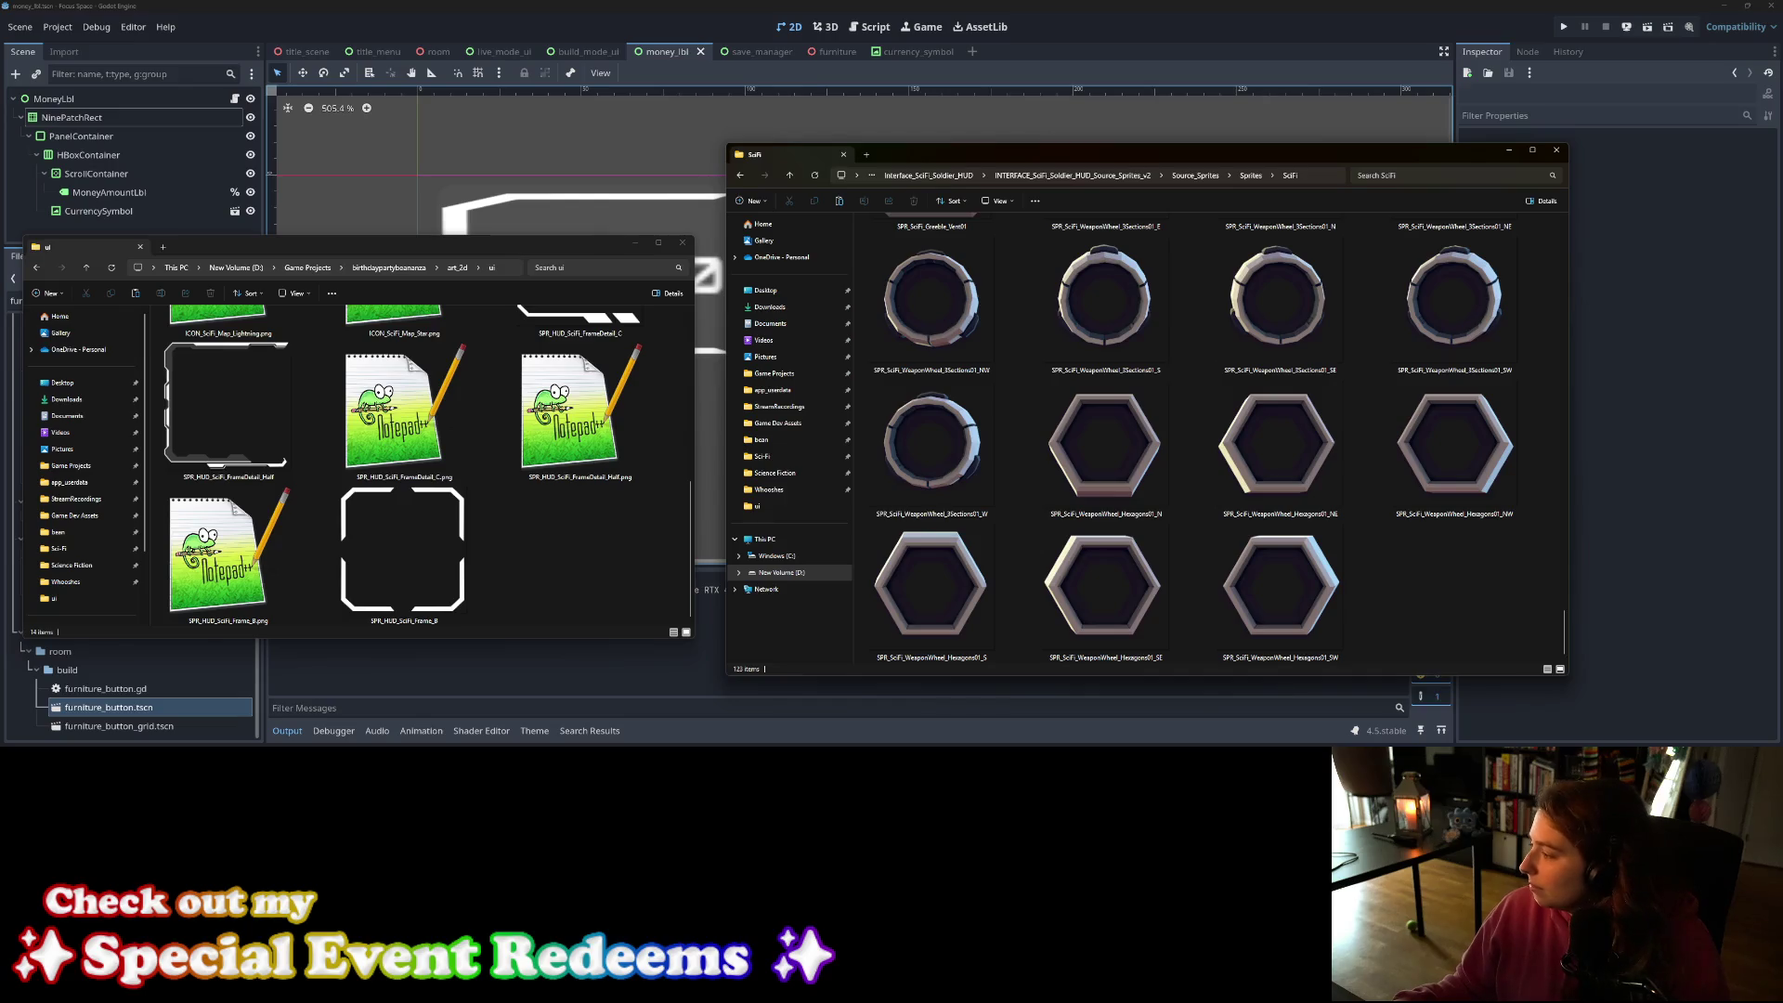
Step: Search Google for 'scifi money ui' in a new Firefox tab
key(alt+Tab)
key(ctrl+t)
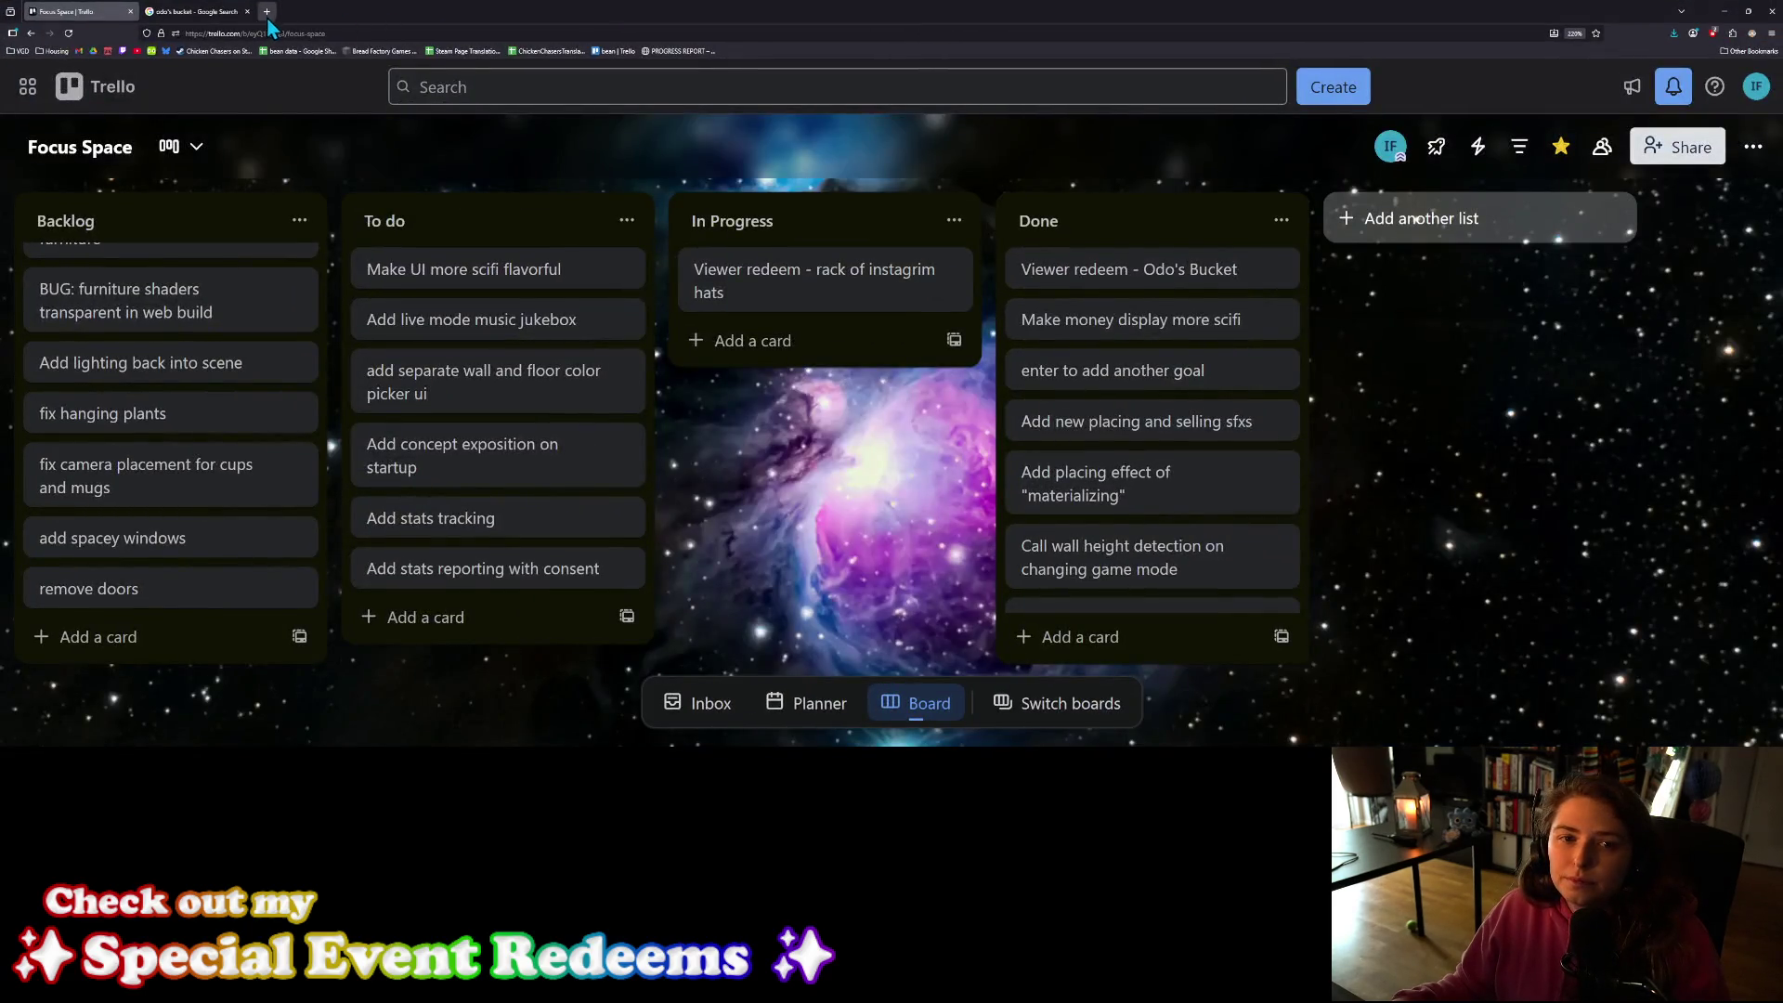
text(scifi)
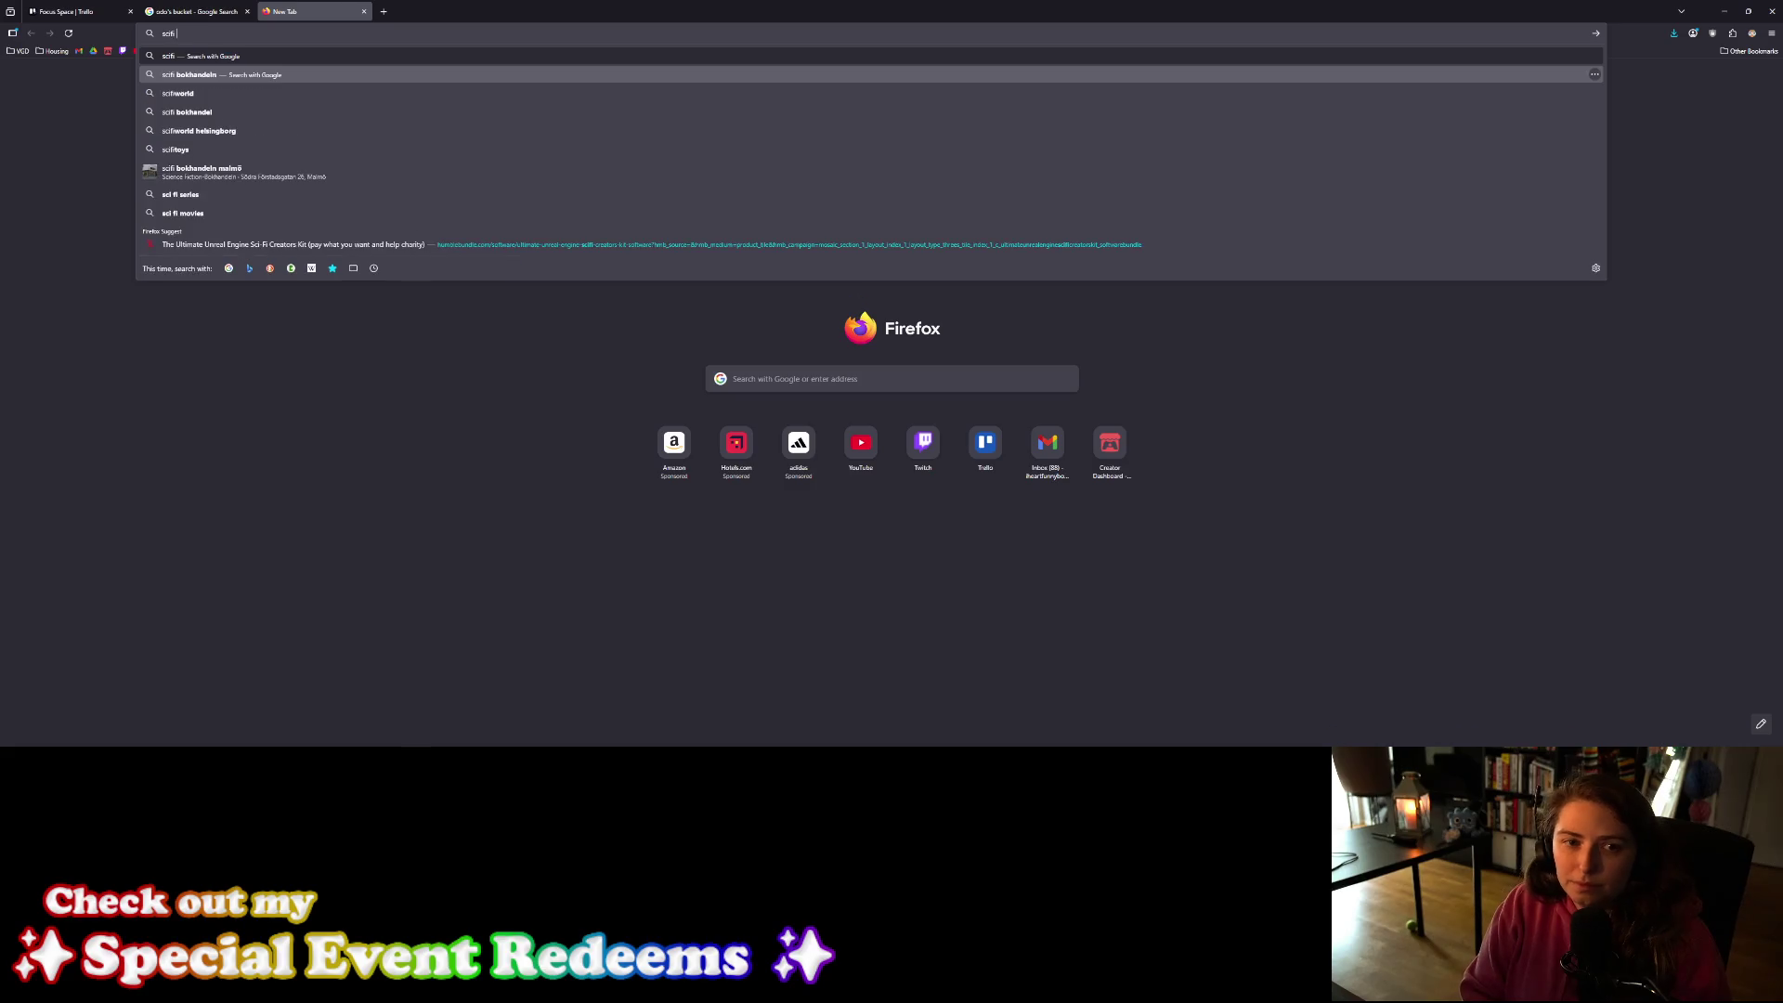
text( money ui)
key(Return)
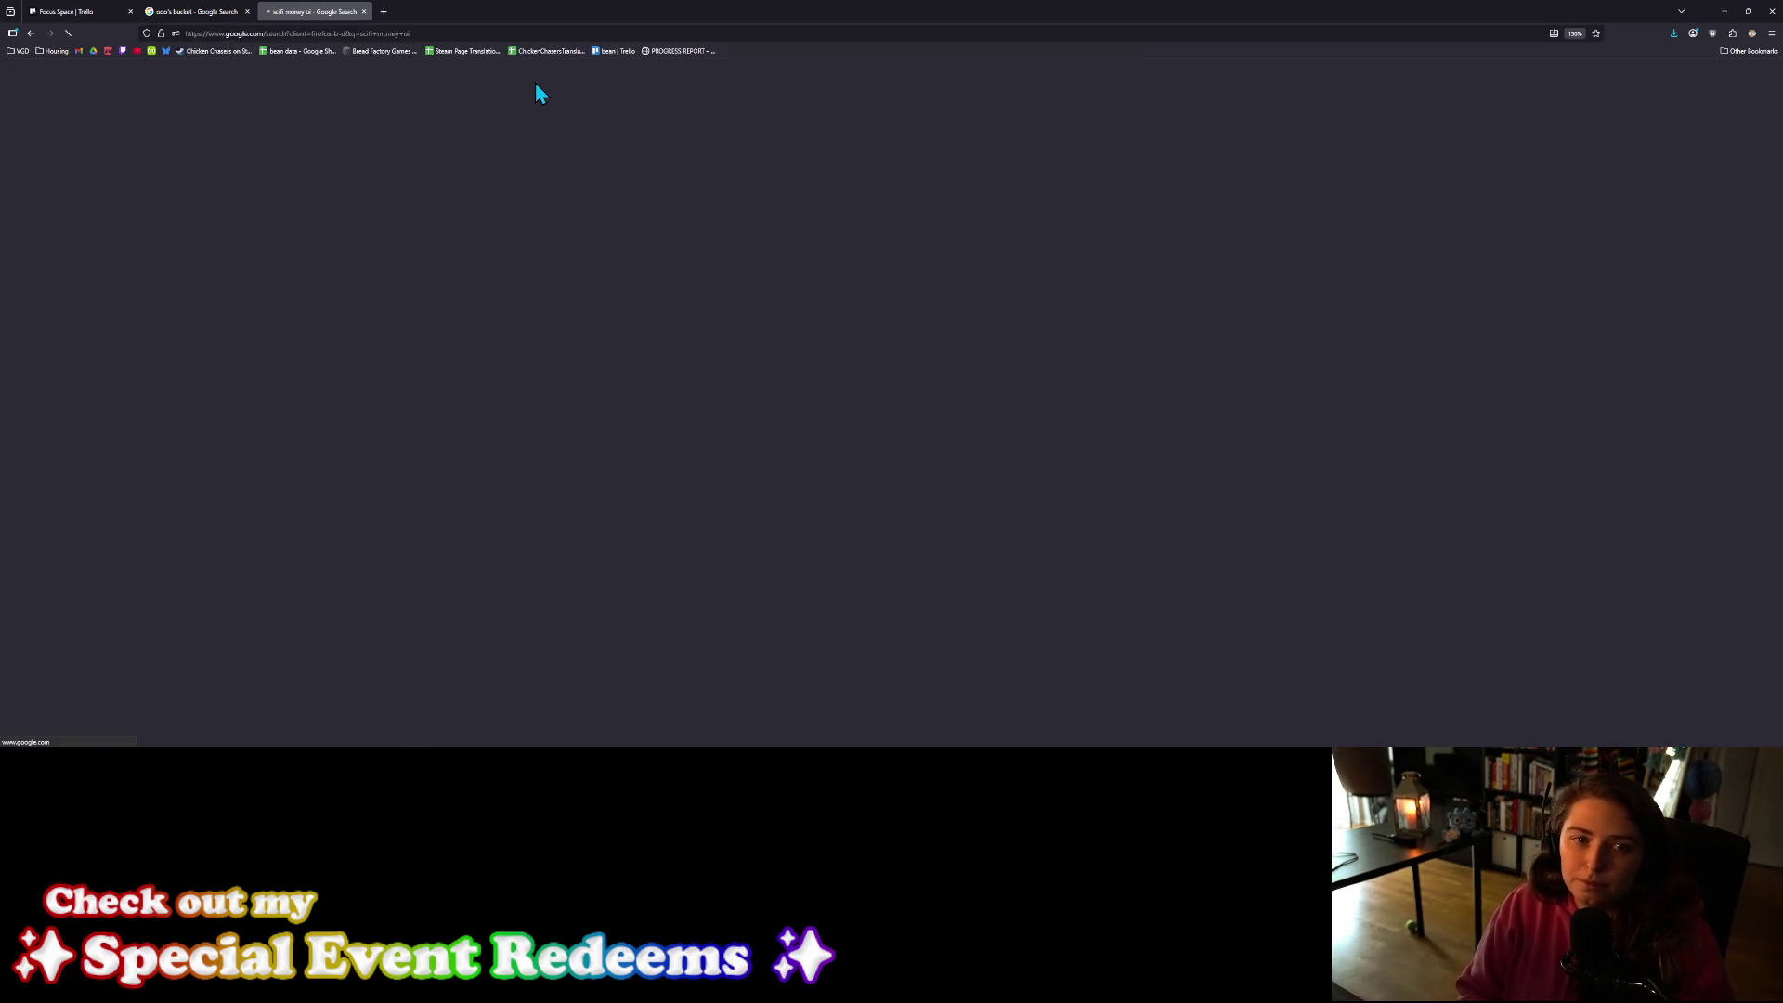
click(243, 160)
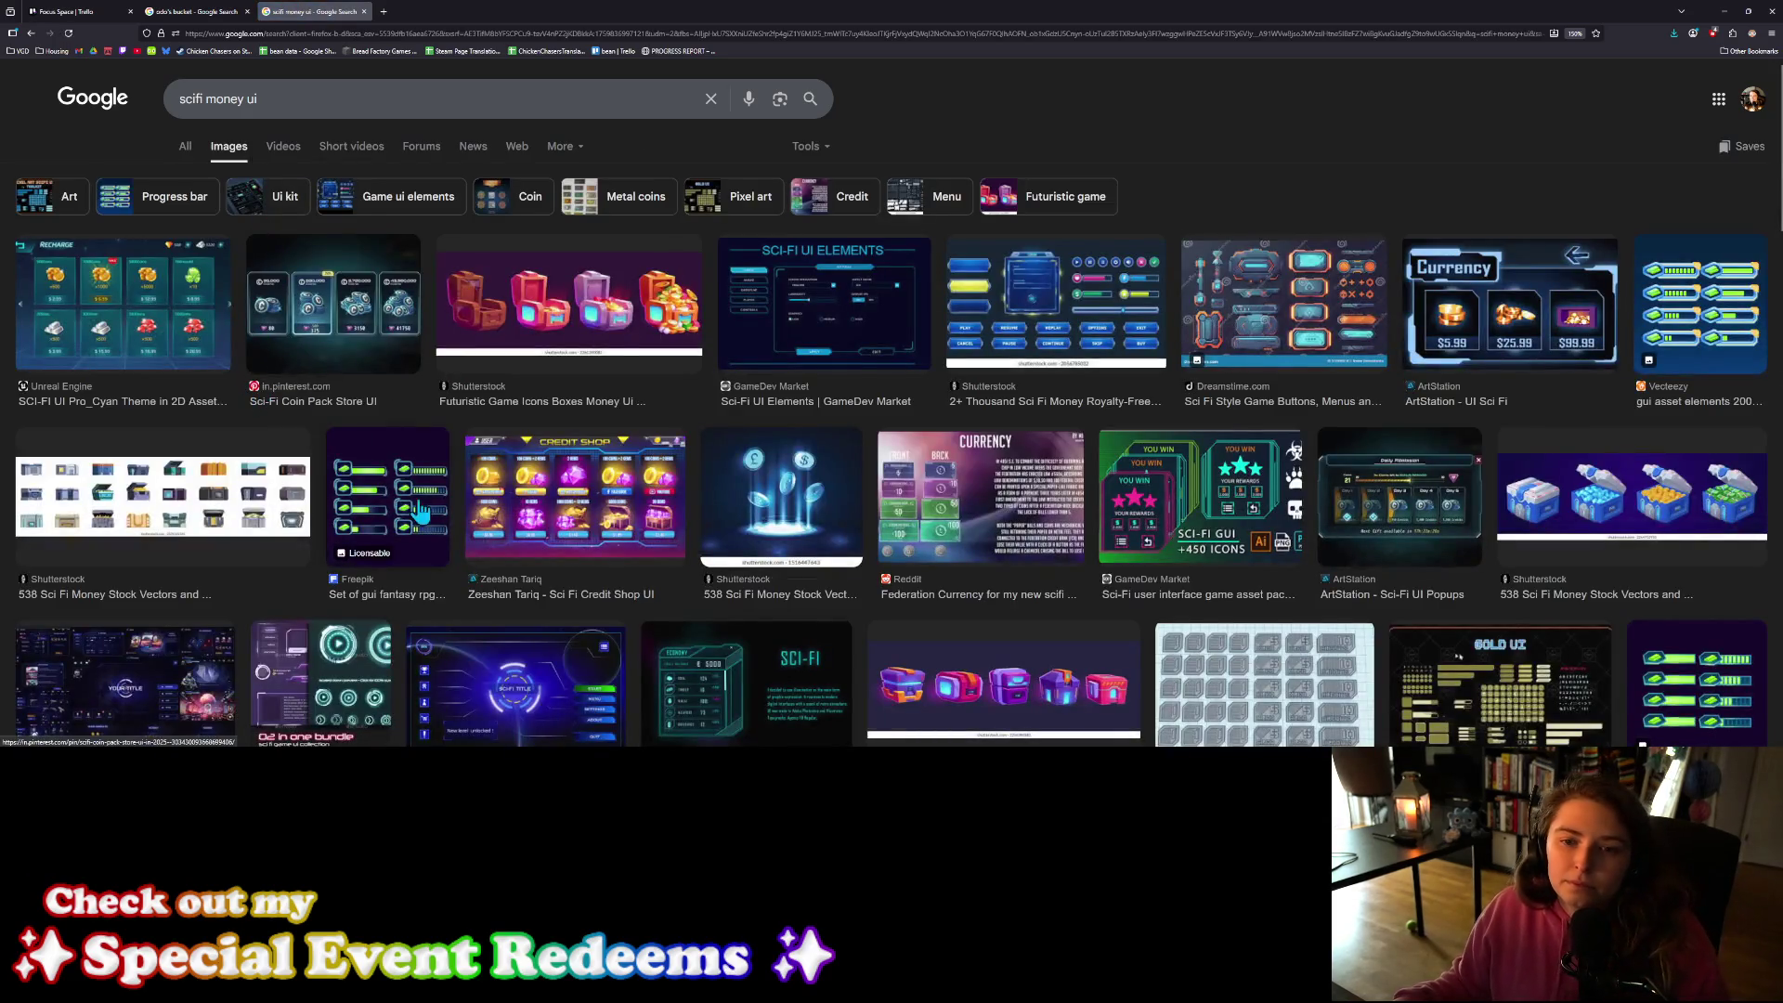
scroll(703, 482, down, 1)
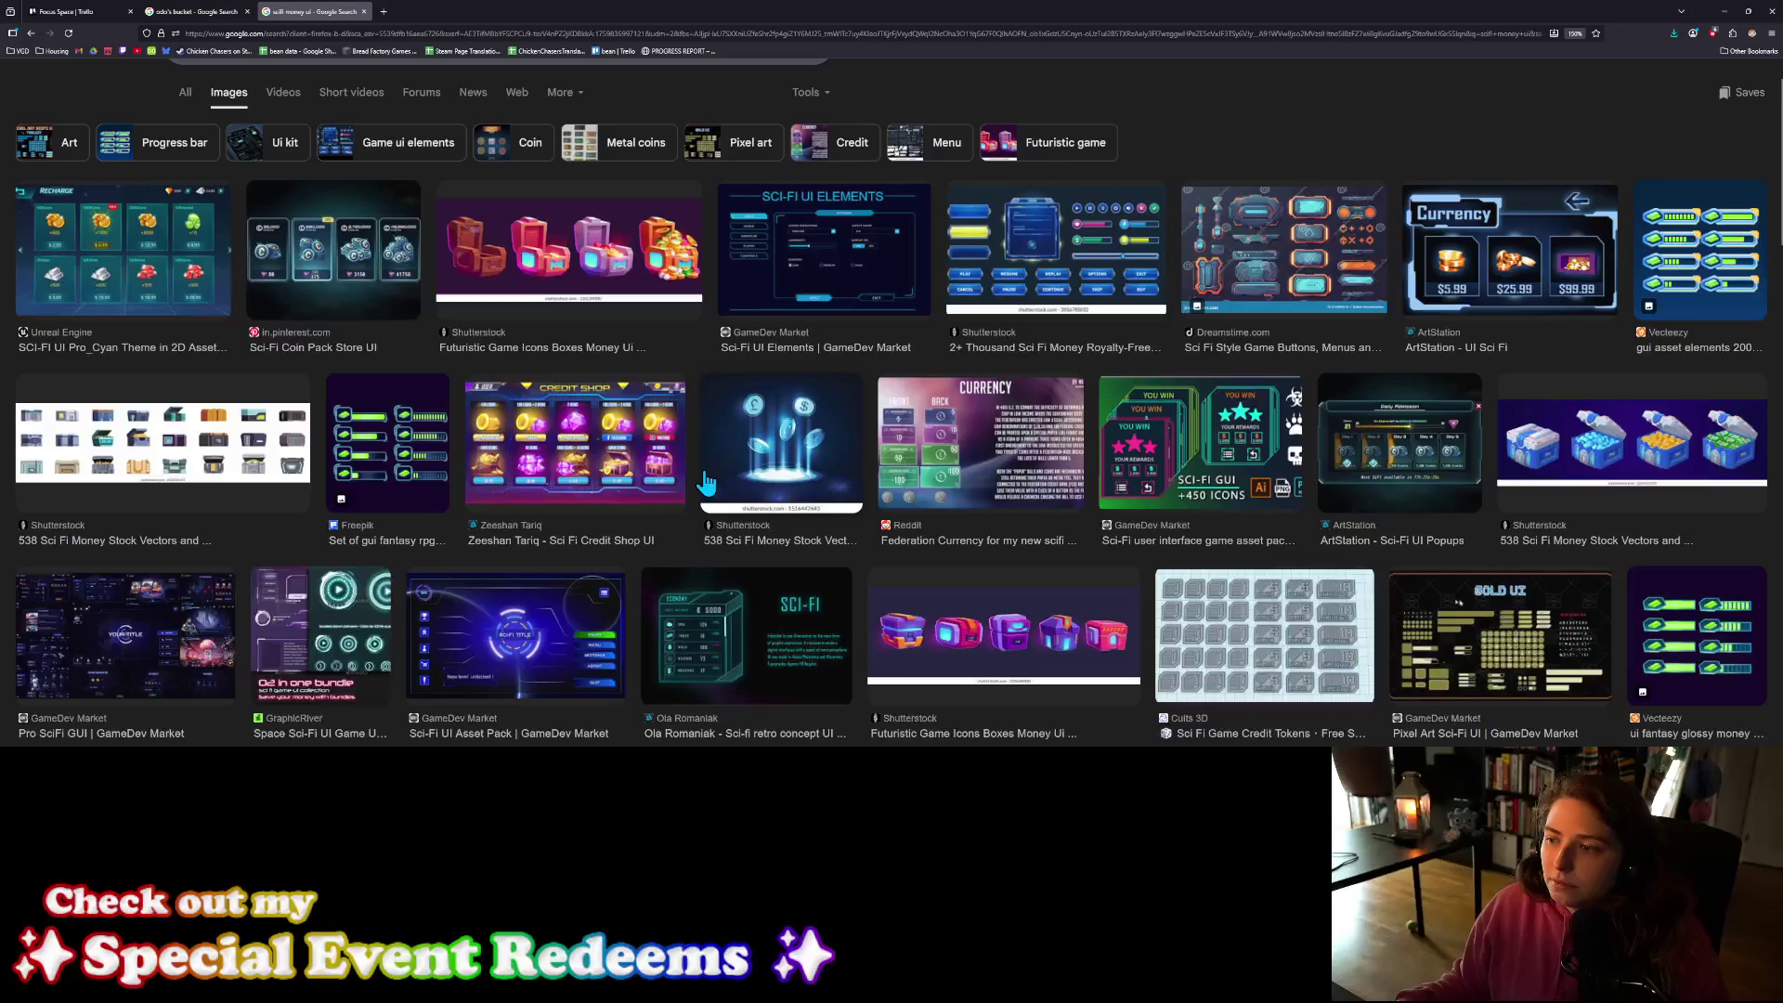
scroll(706, 482, down, 3)
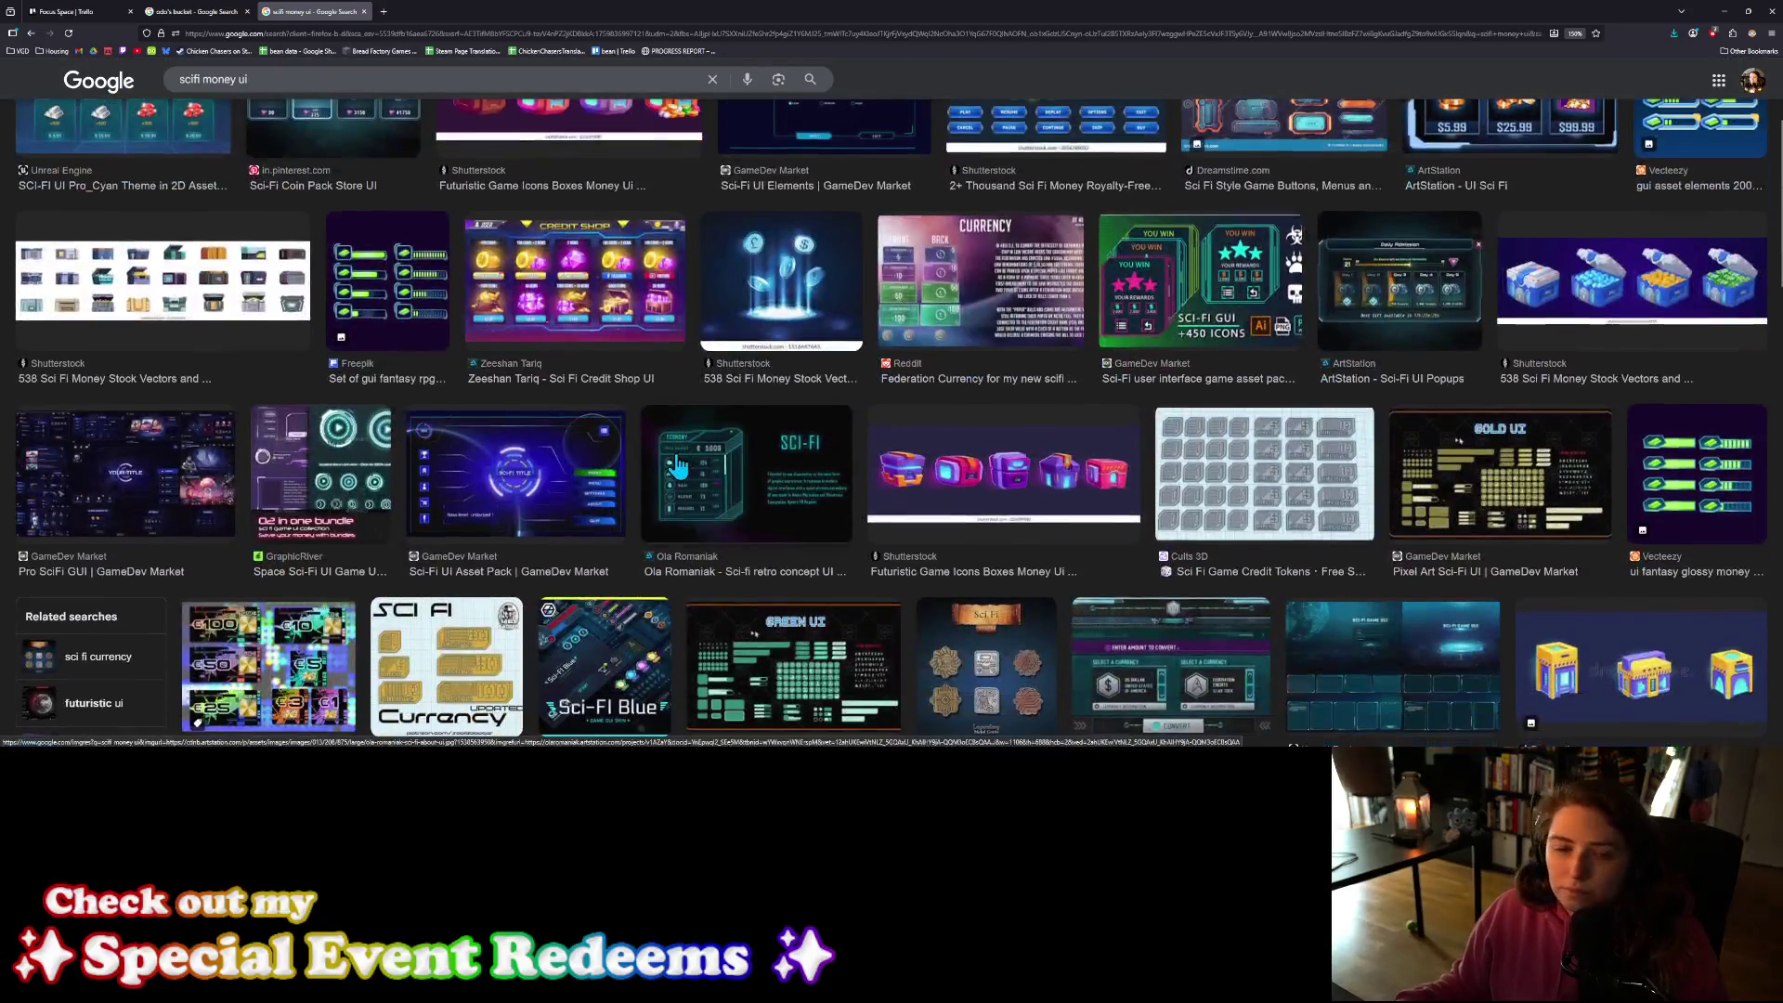
scroll(678, 465, down, 2)
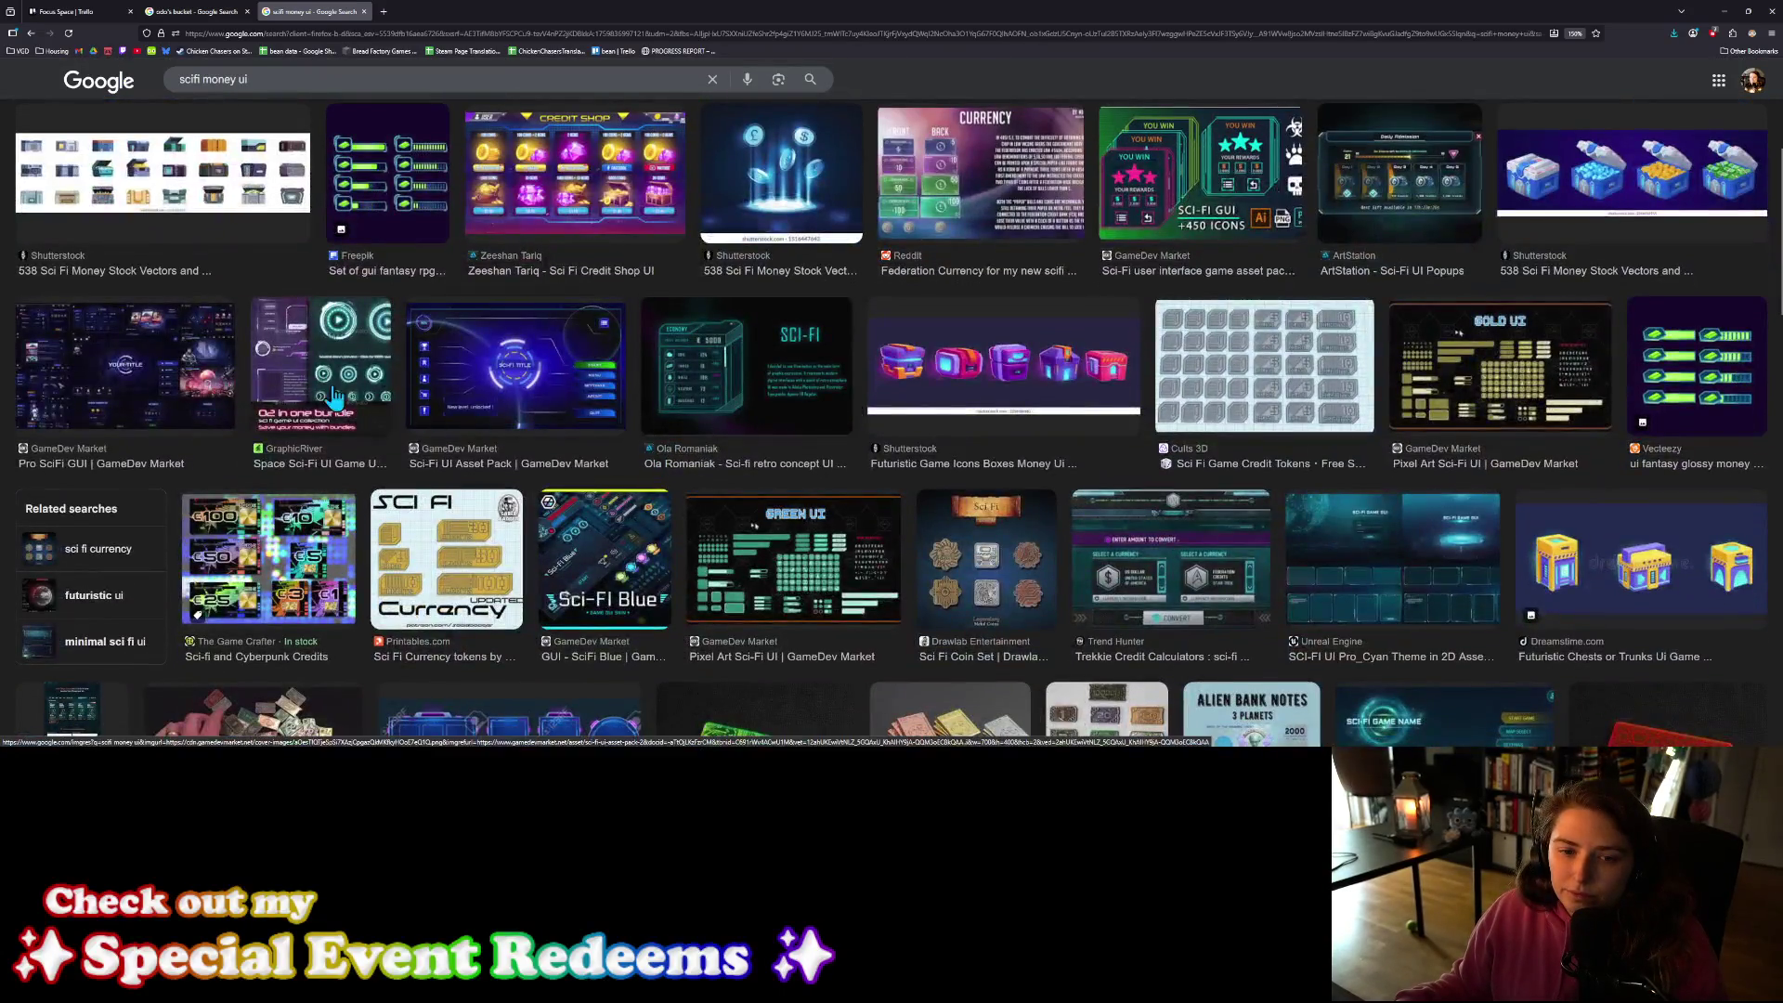
scroll(385, 439, down, 9)
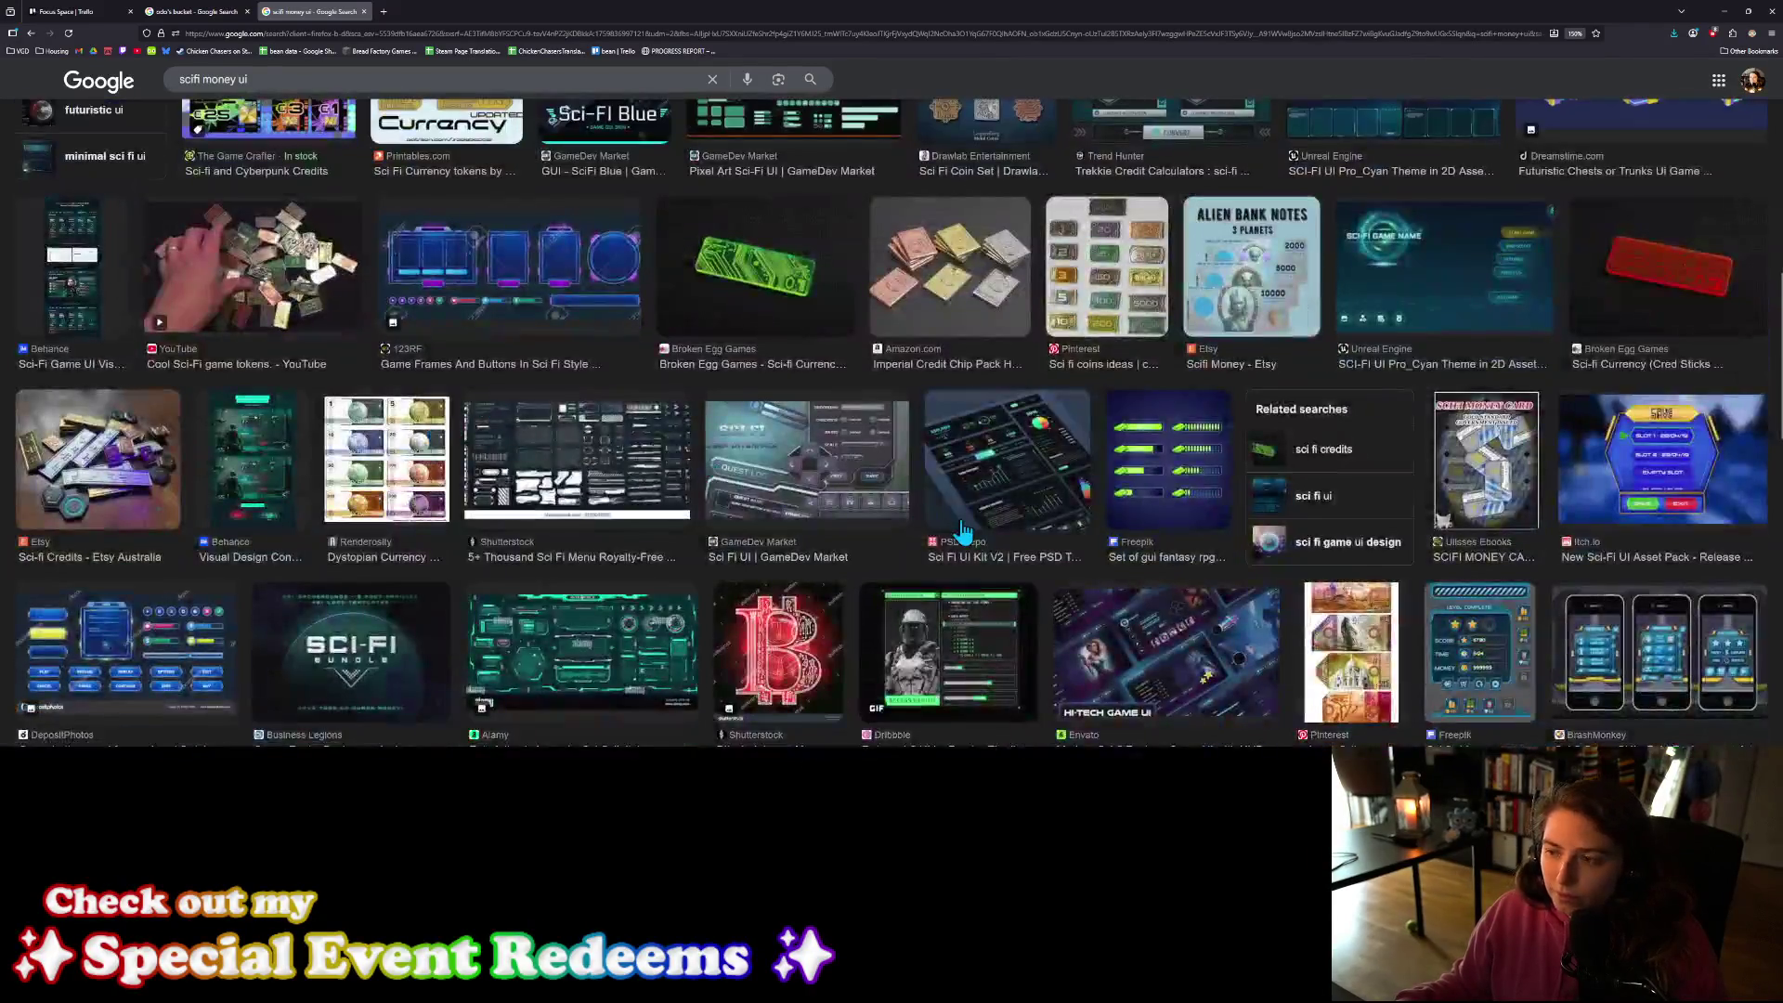
scroll(1080, 571, down, 5)
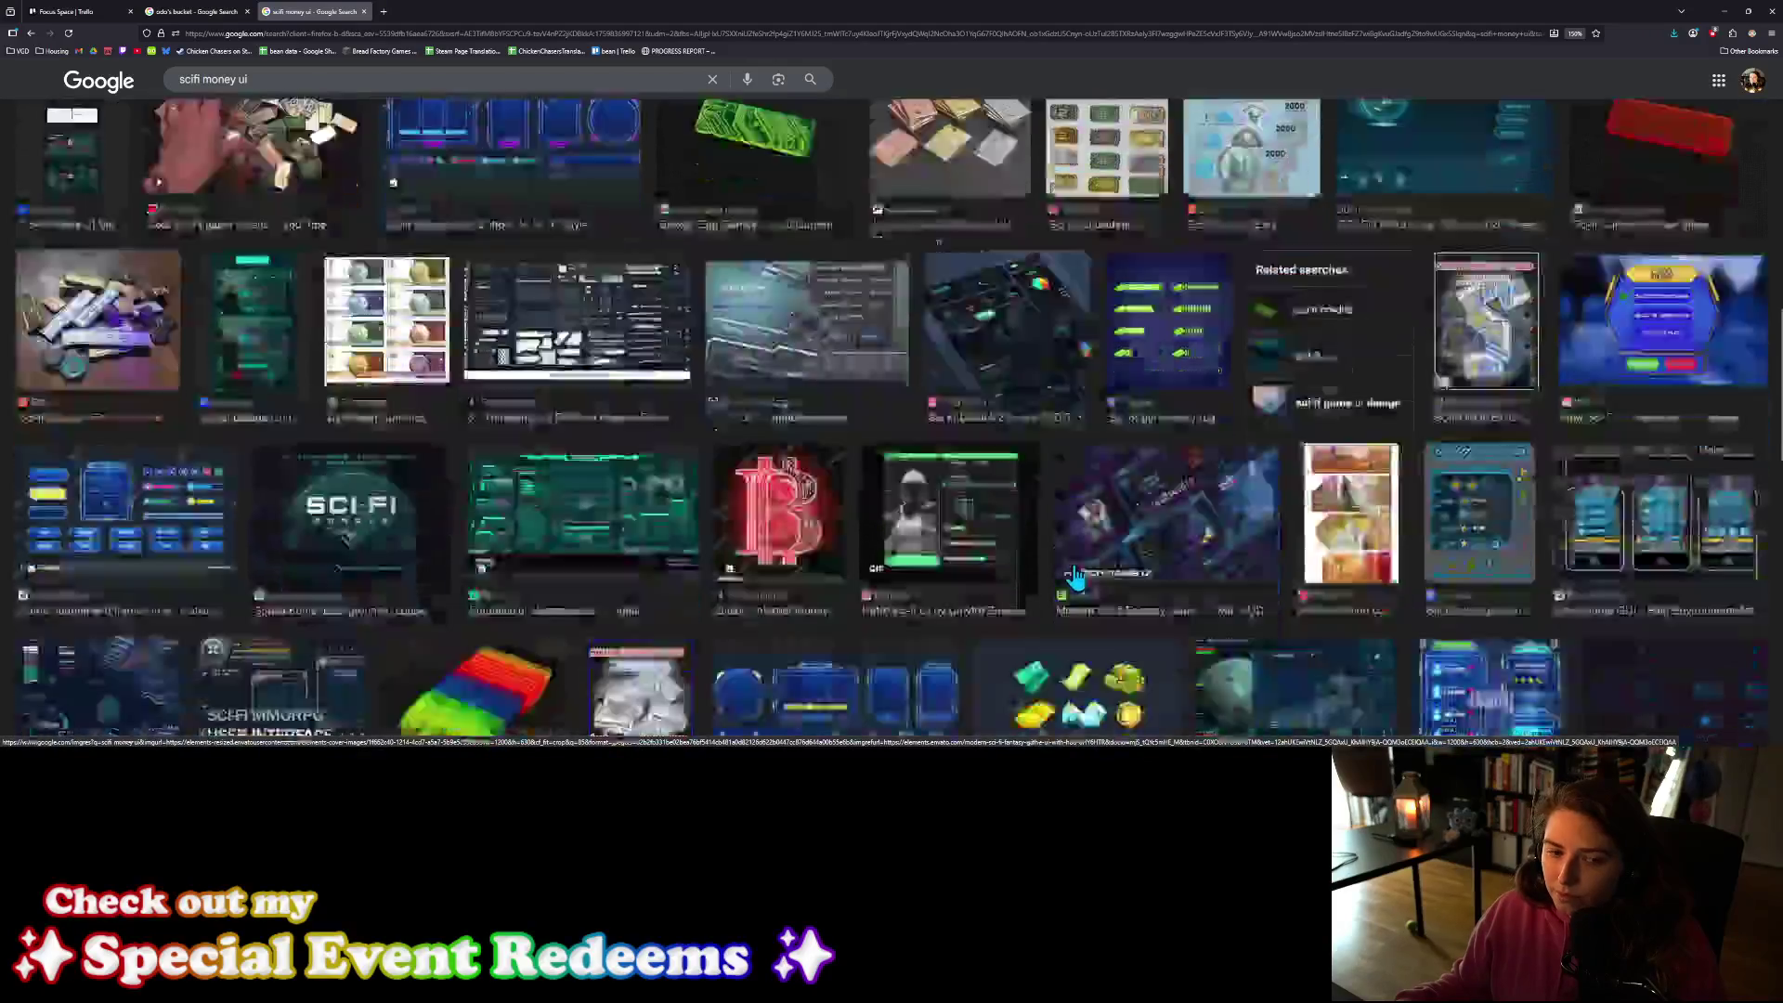
scroll(1075, 578, down, 3)
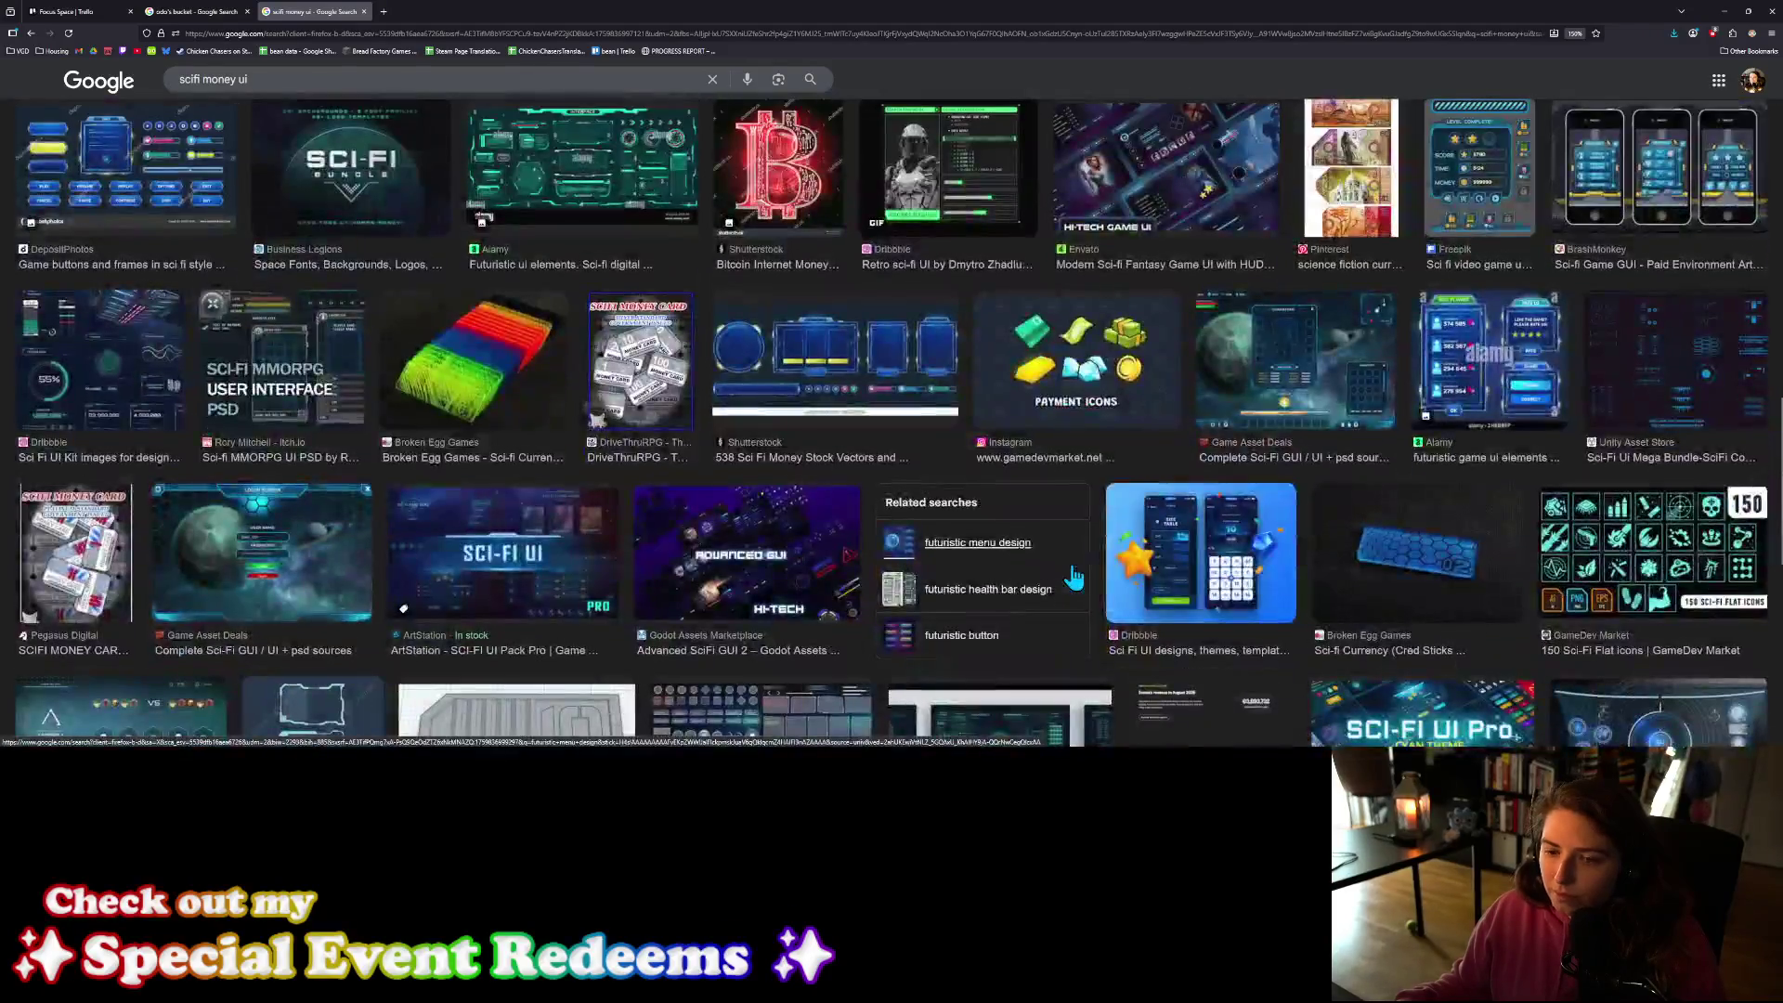
scroll(1074, 576, down, 3)
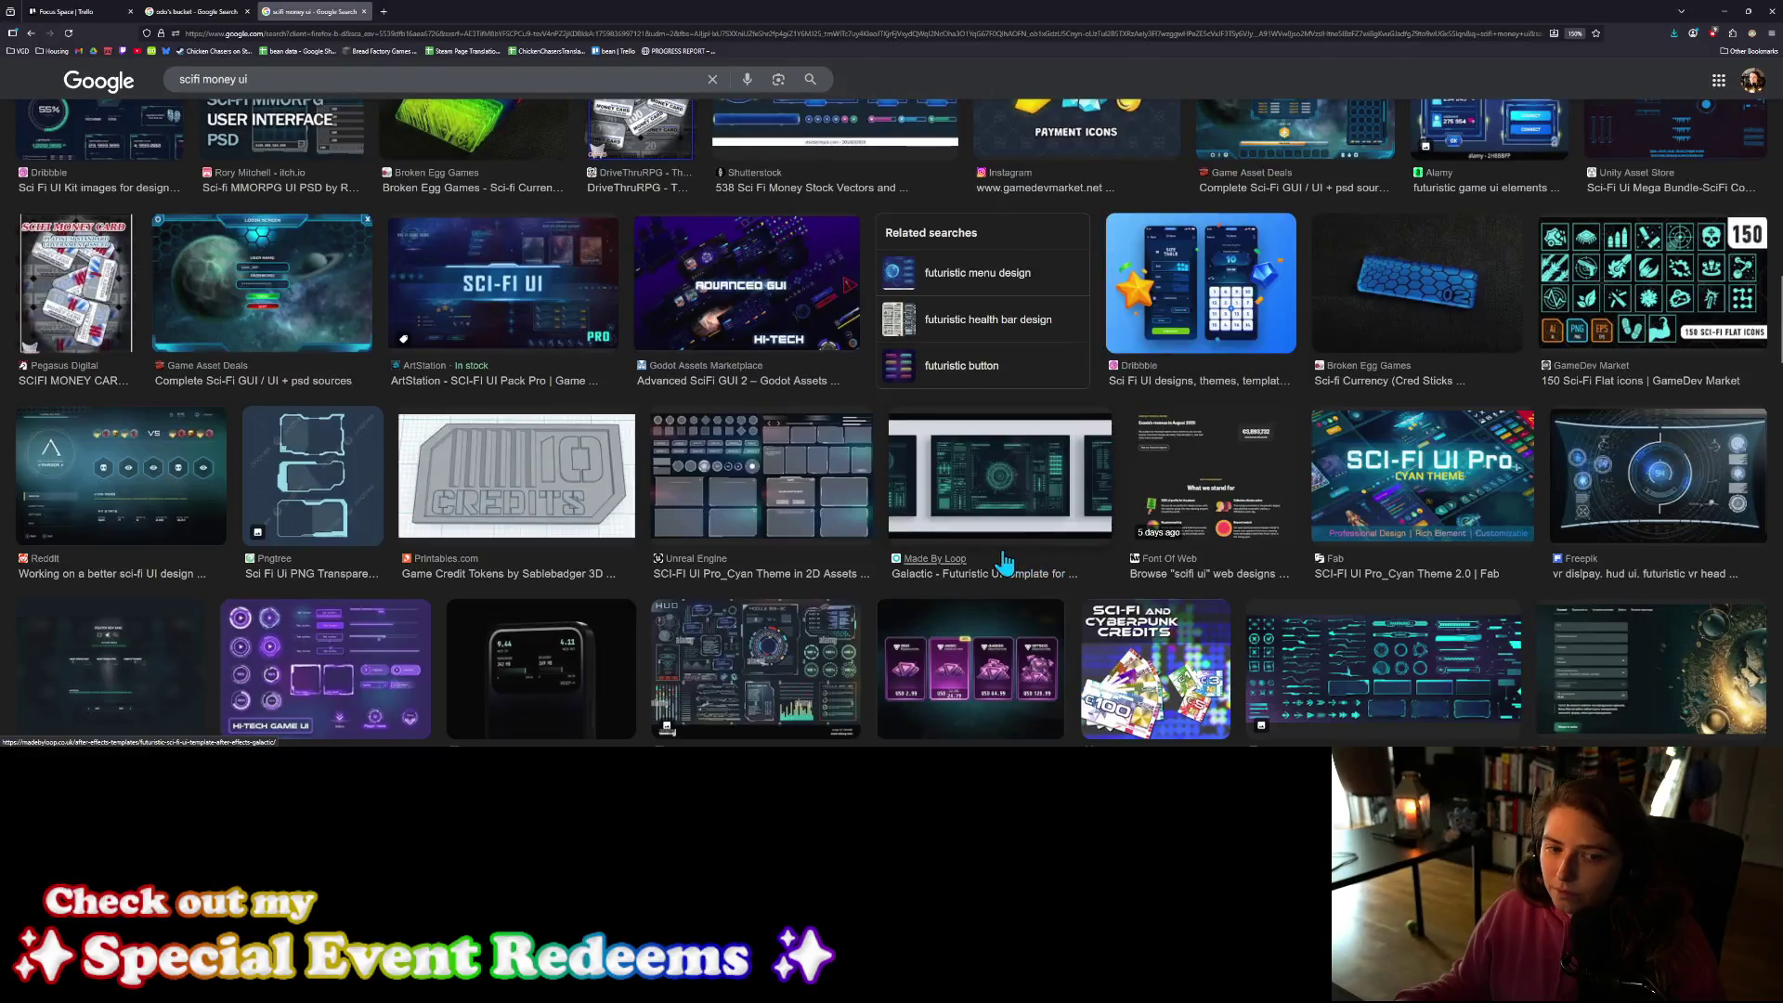
scroll(984, 557, down, 3)
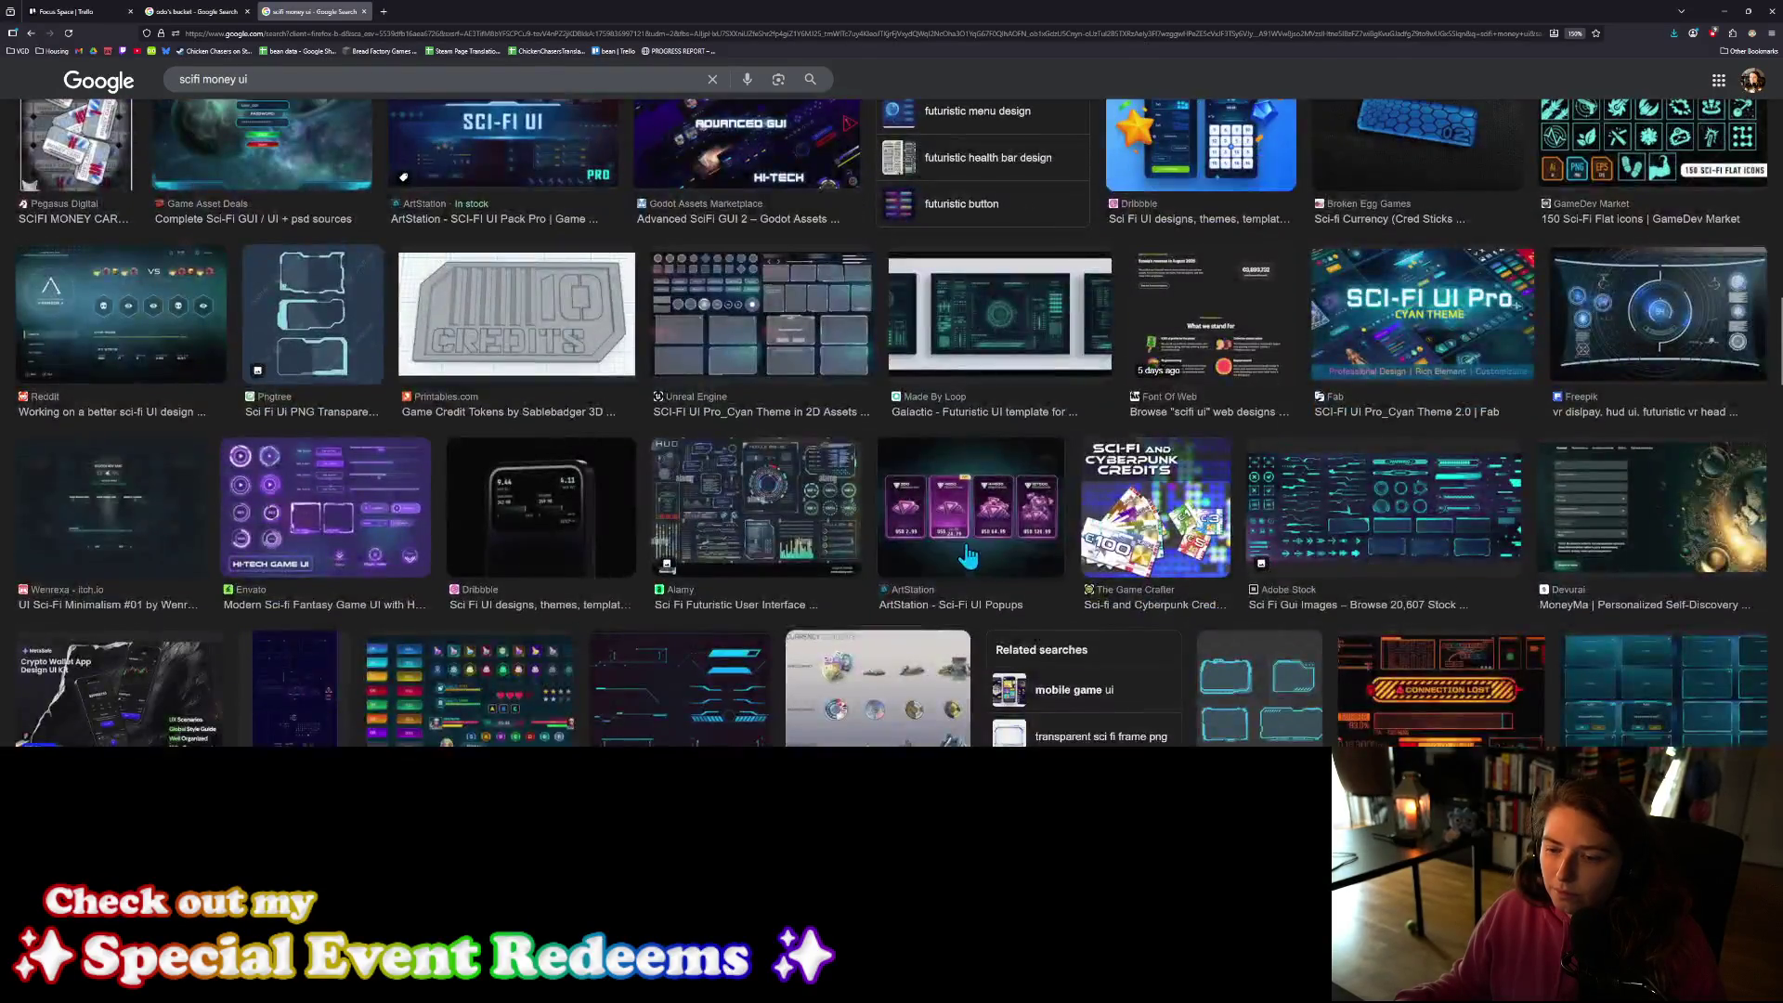
scroll(966, 554, down, 2)
scroll(966, 555, down, 1)
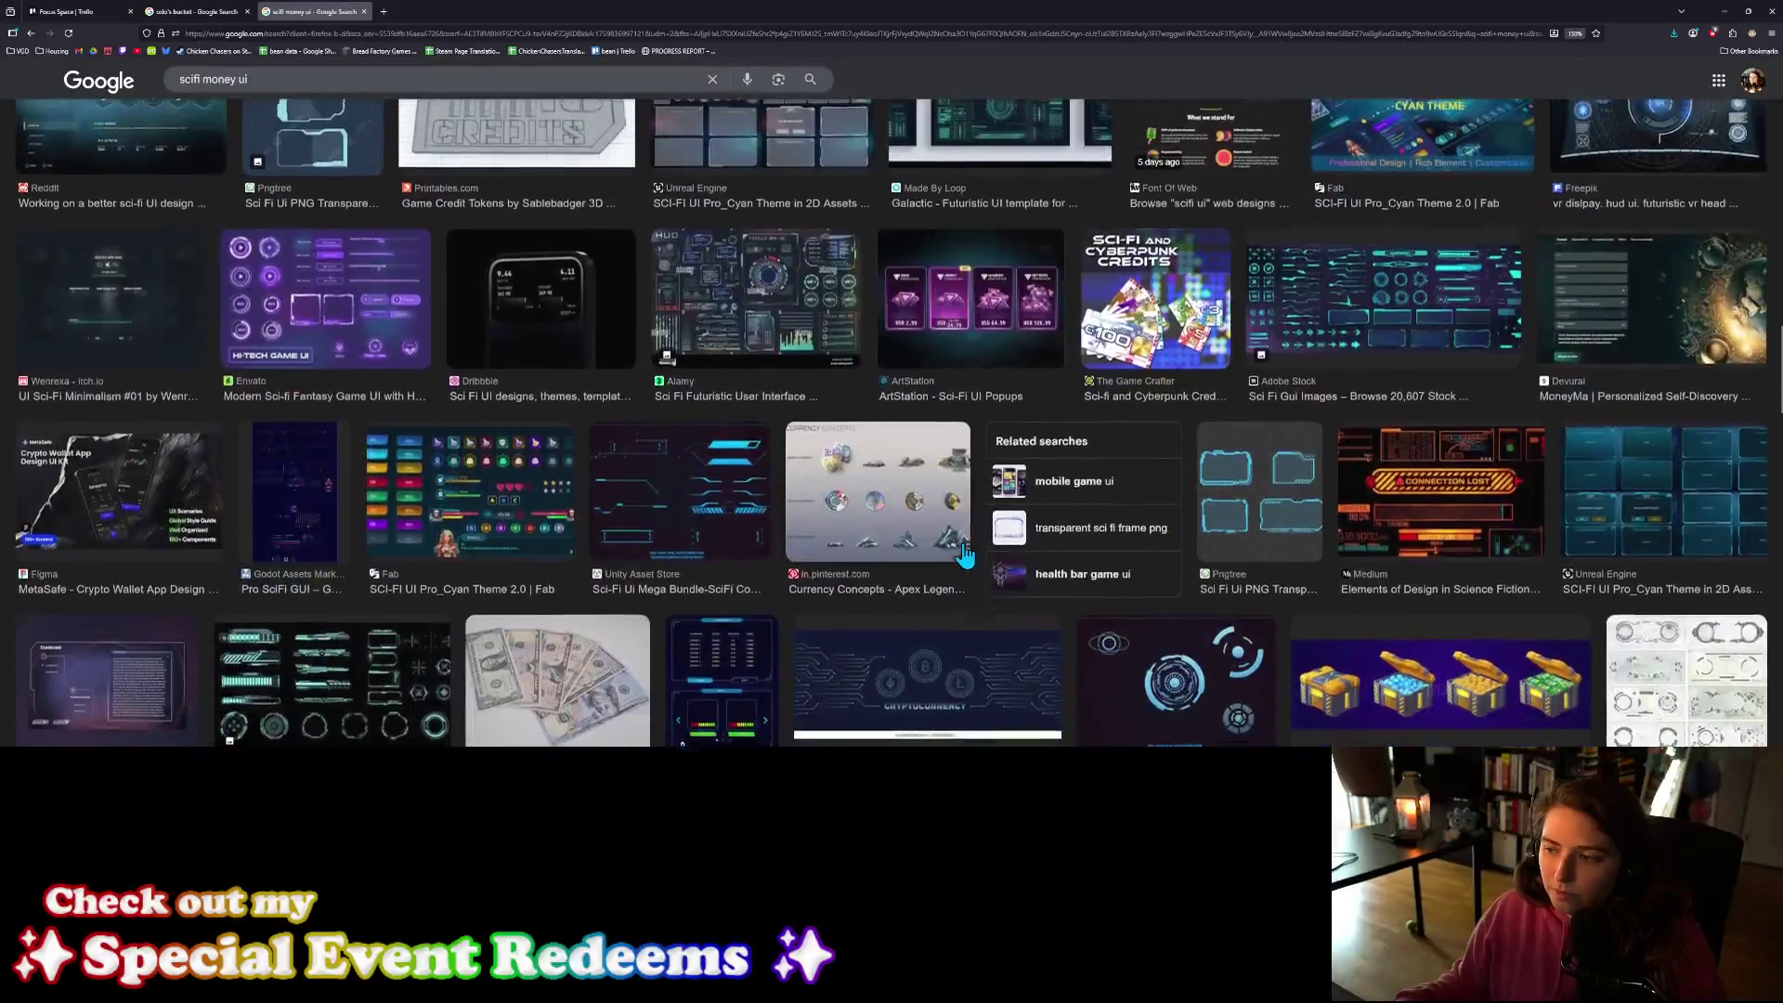
scroll(966, 555, down, 3)
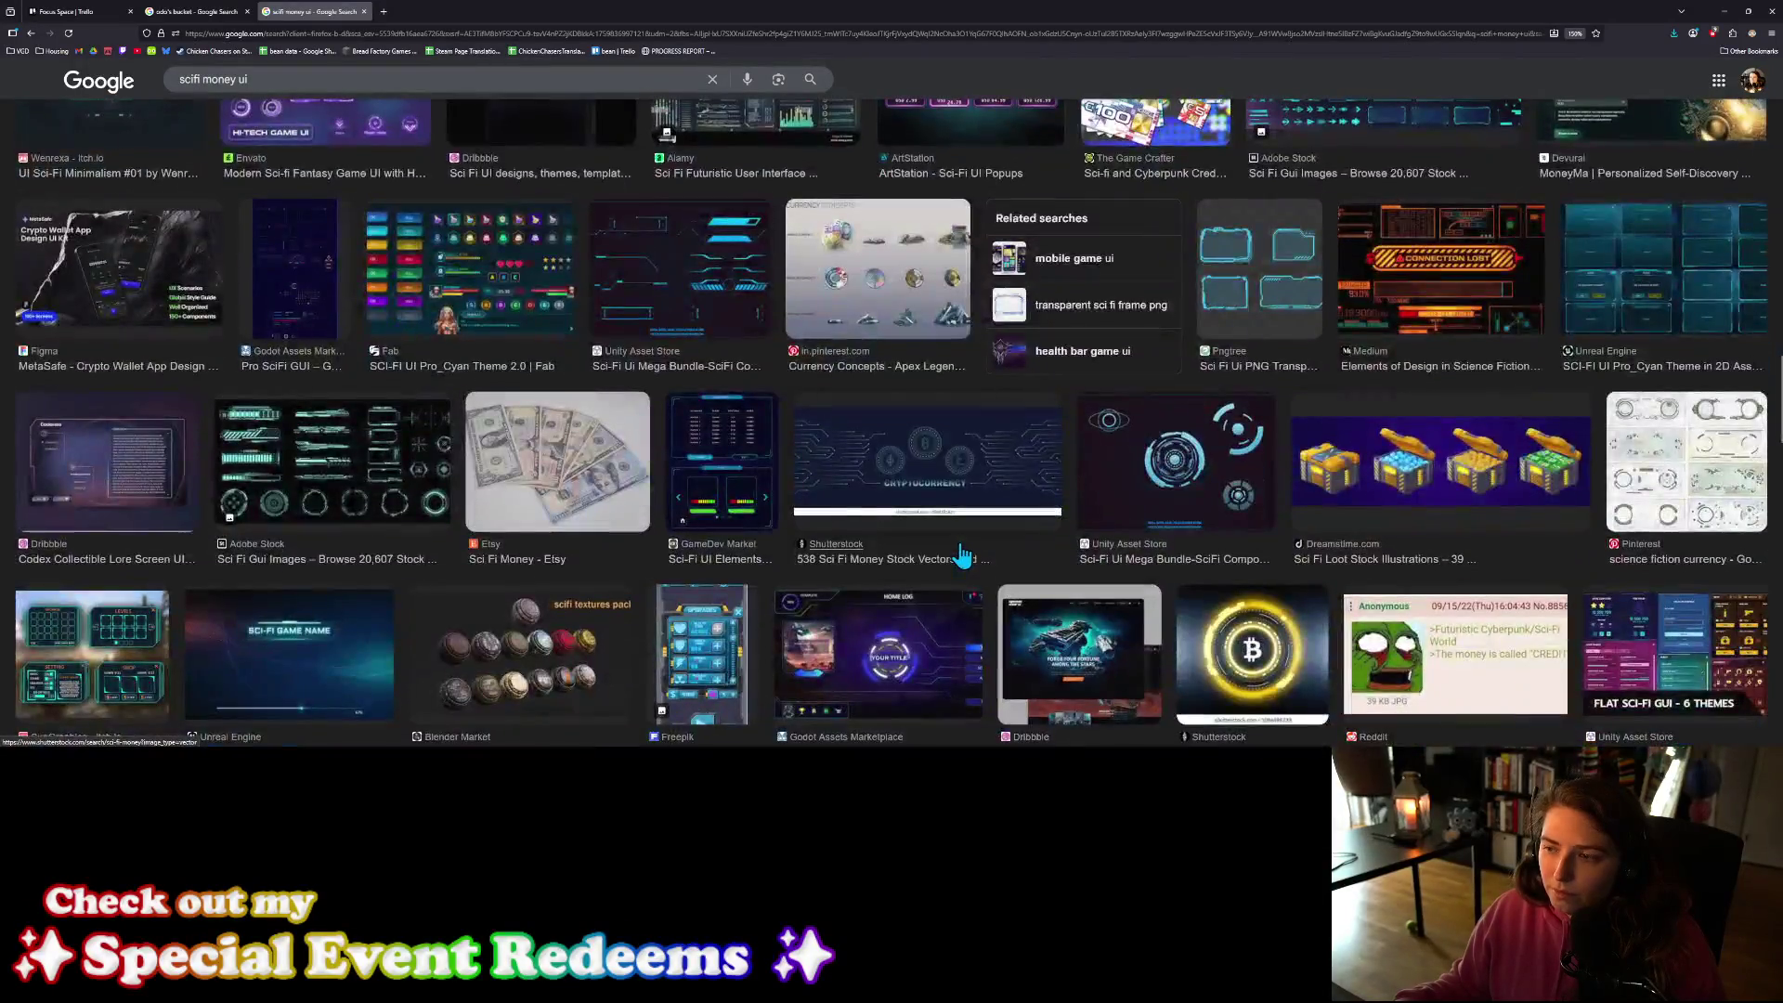
scroll(962, 554, down, 1)
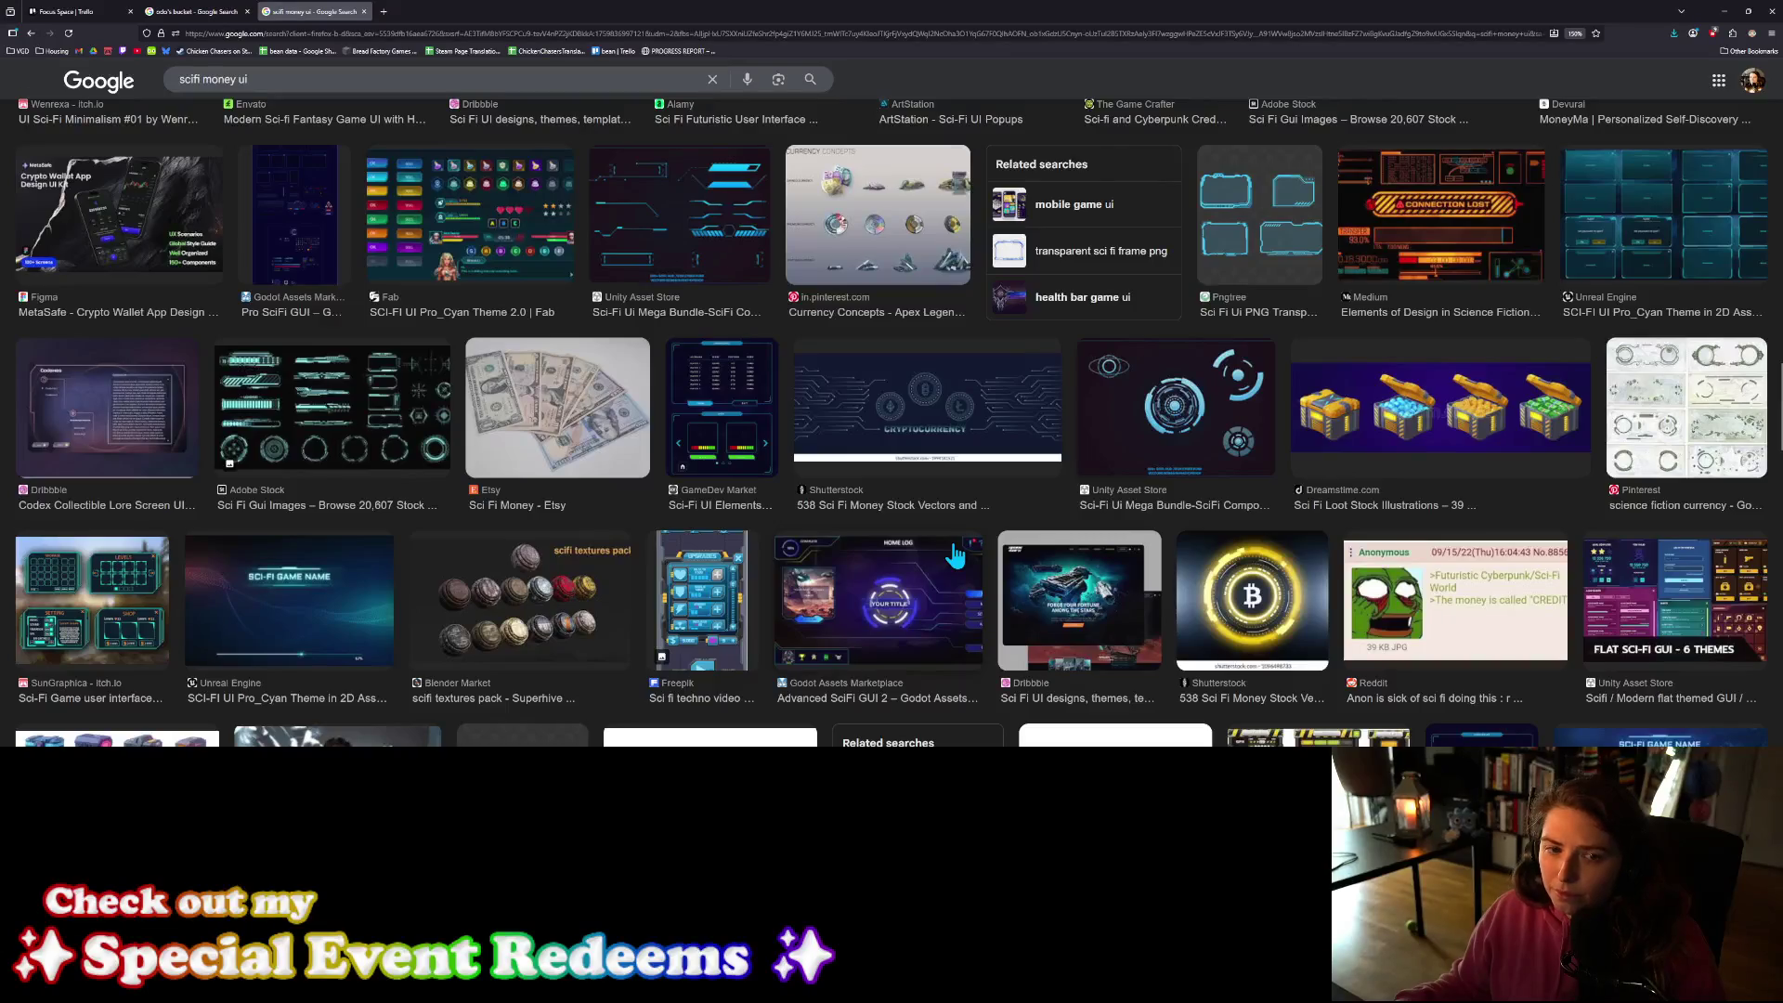
scroll(956, 555, down, 2)
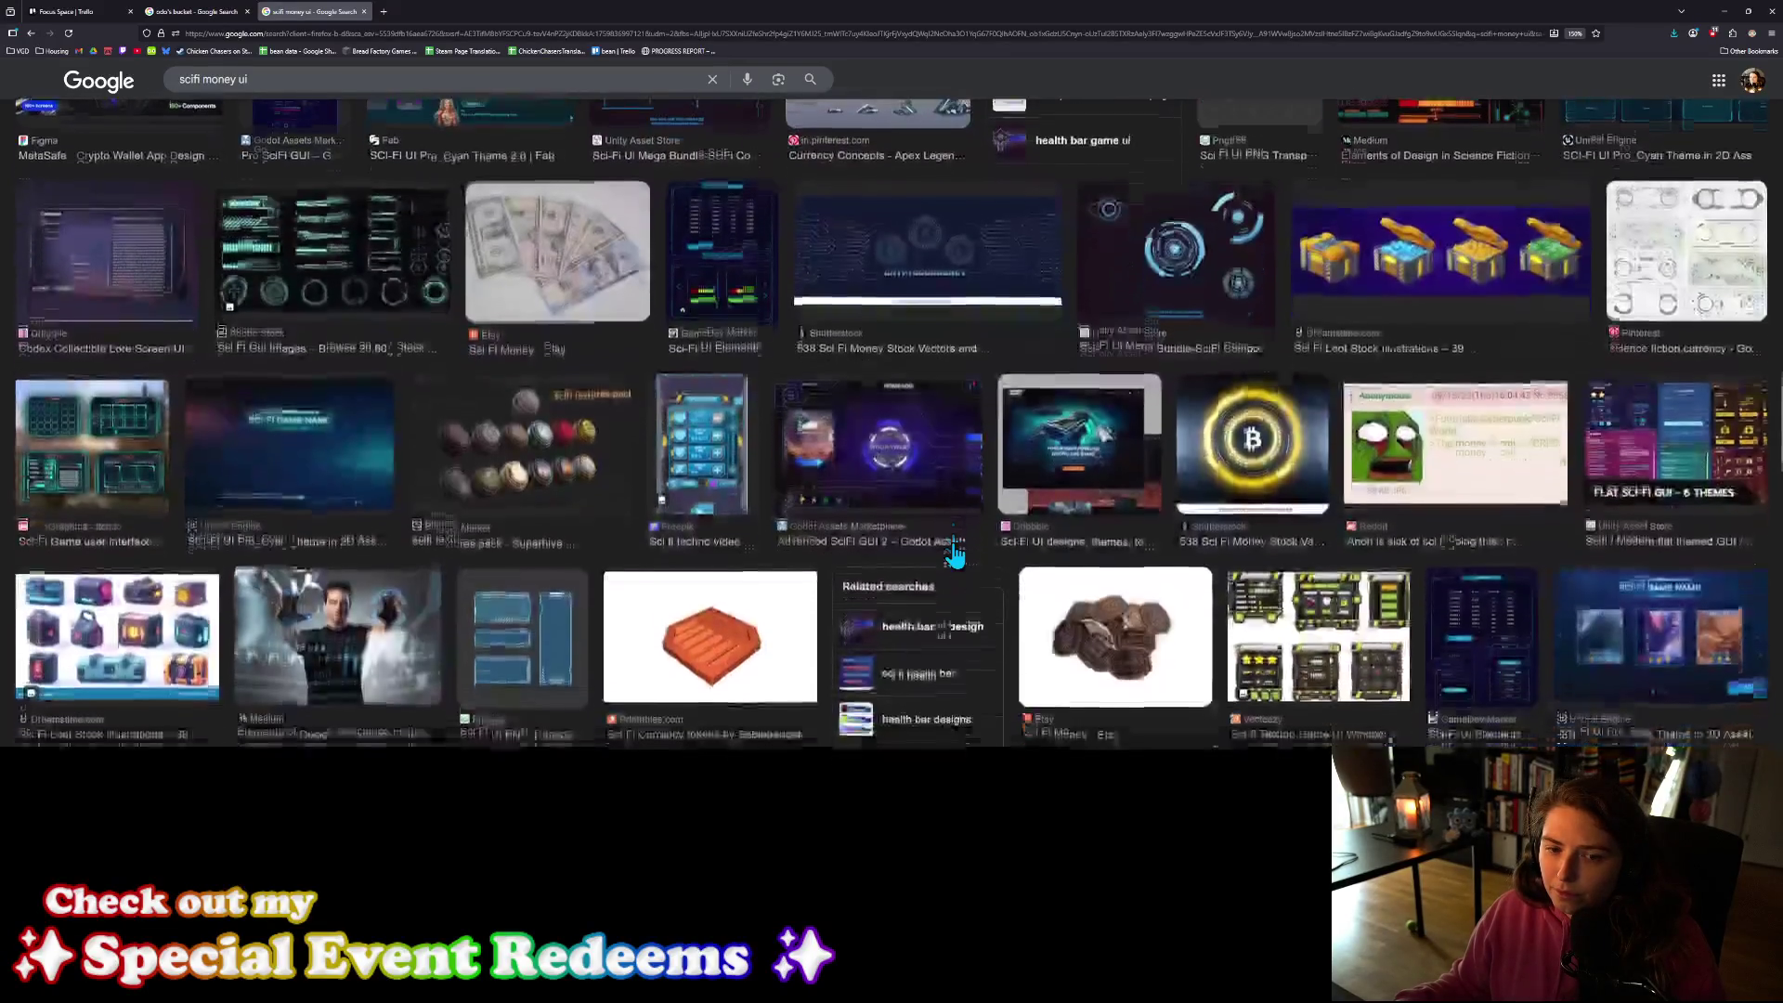
scroll(956, 555, down, 4)
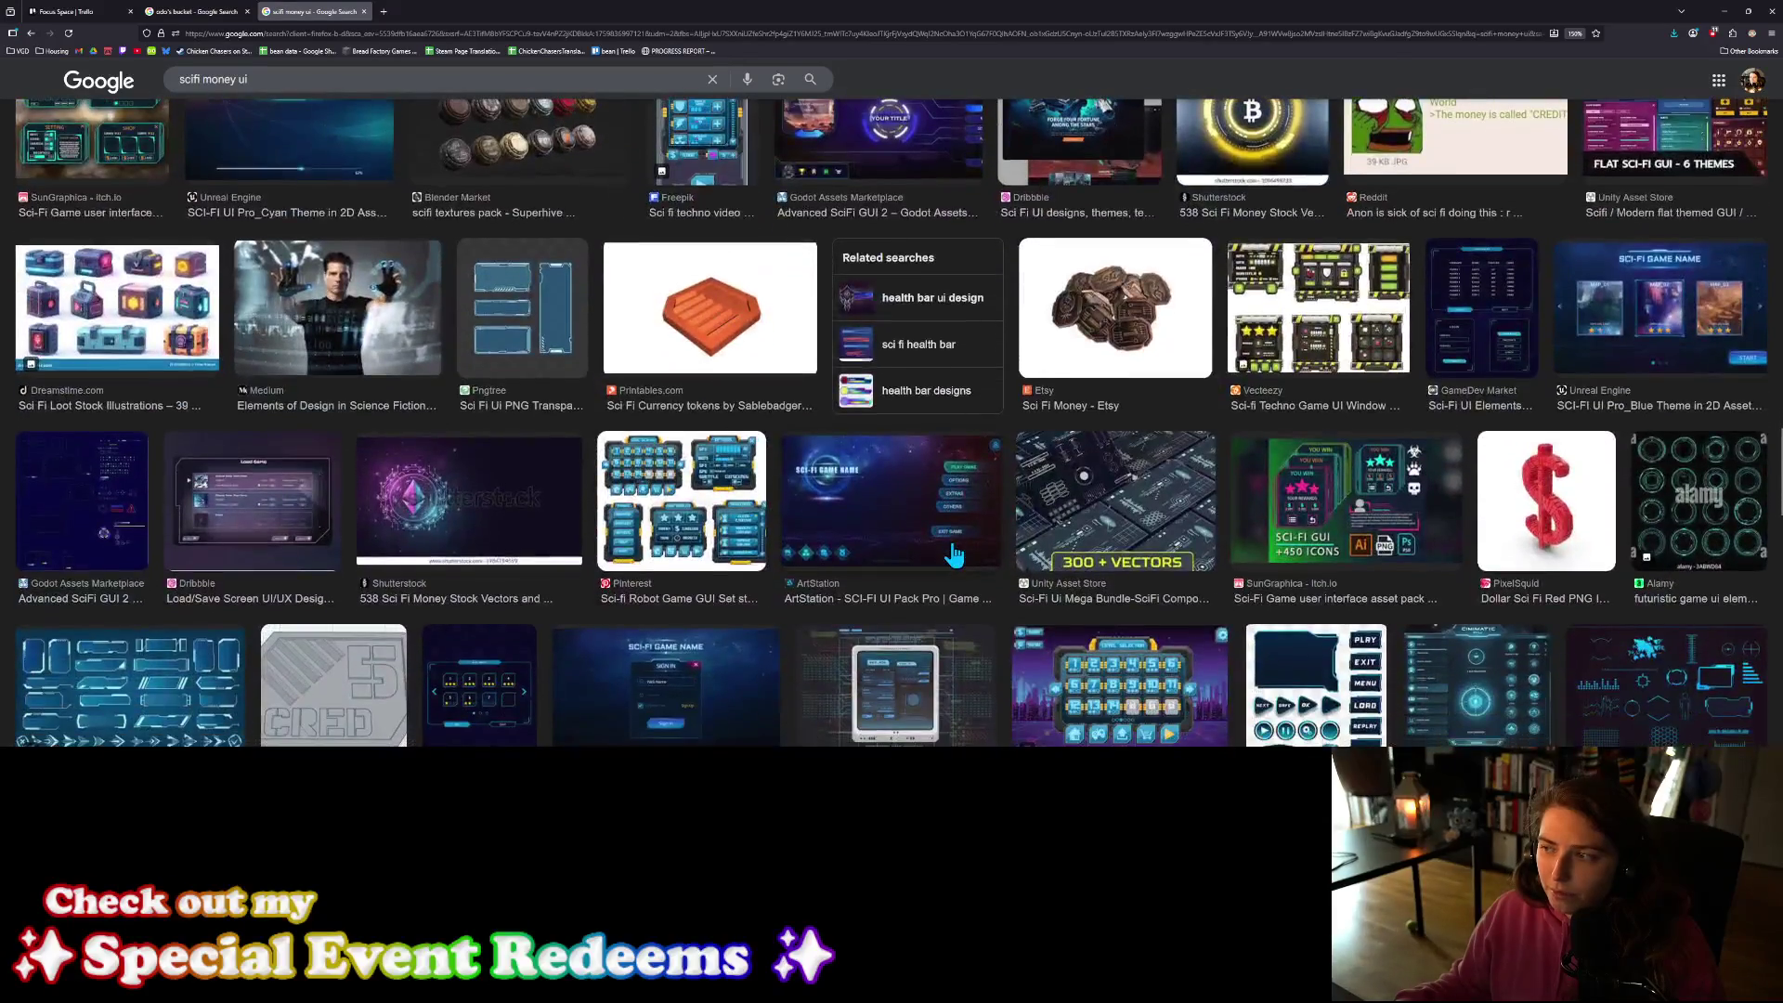
scroll(955, 554, down, 1)
scroll(955, 555, down, 1)
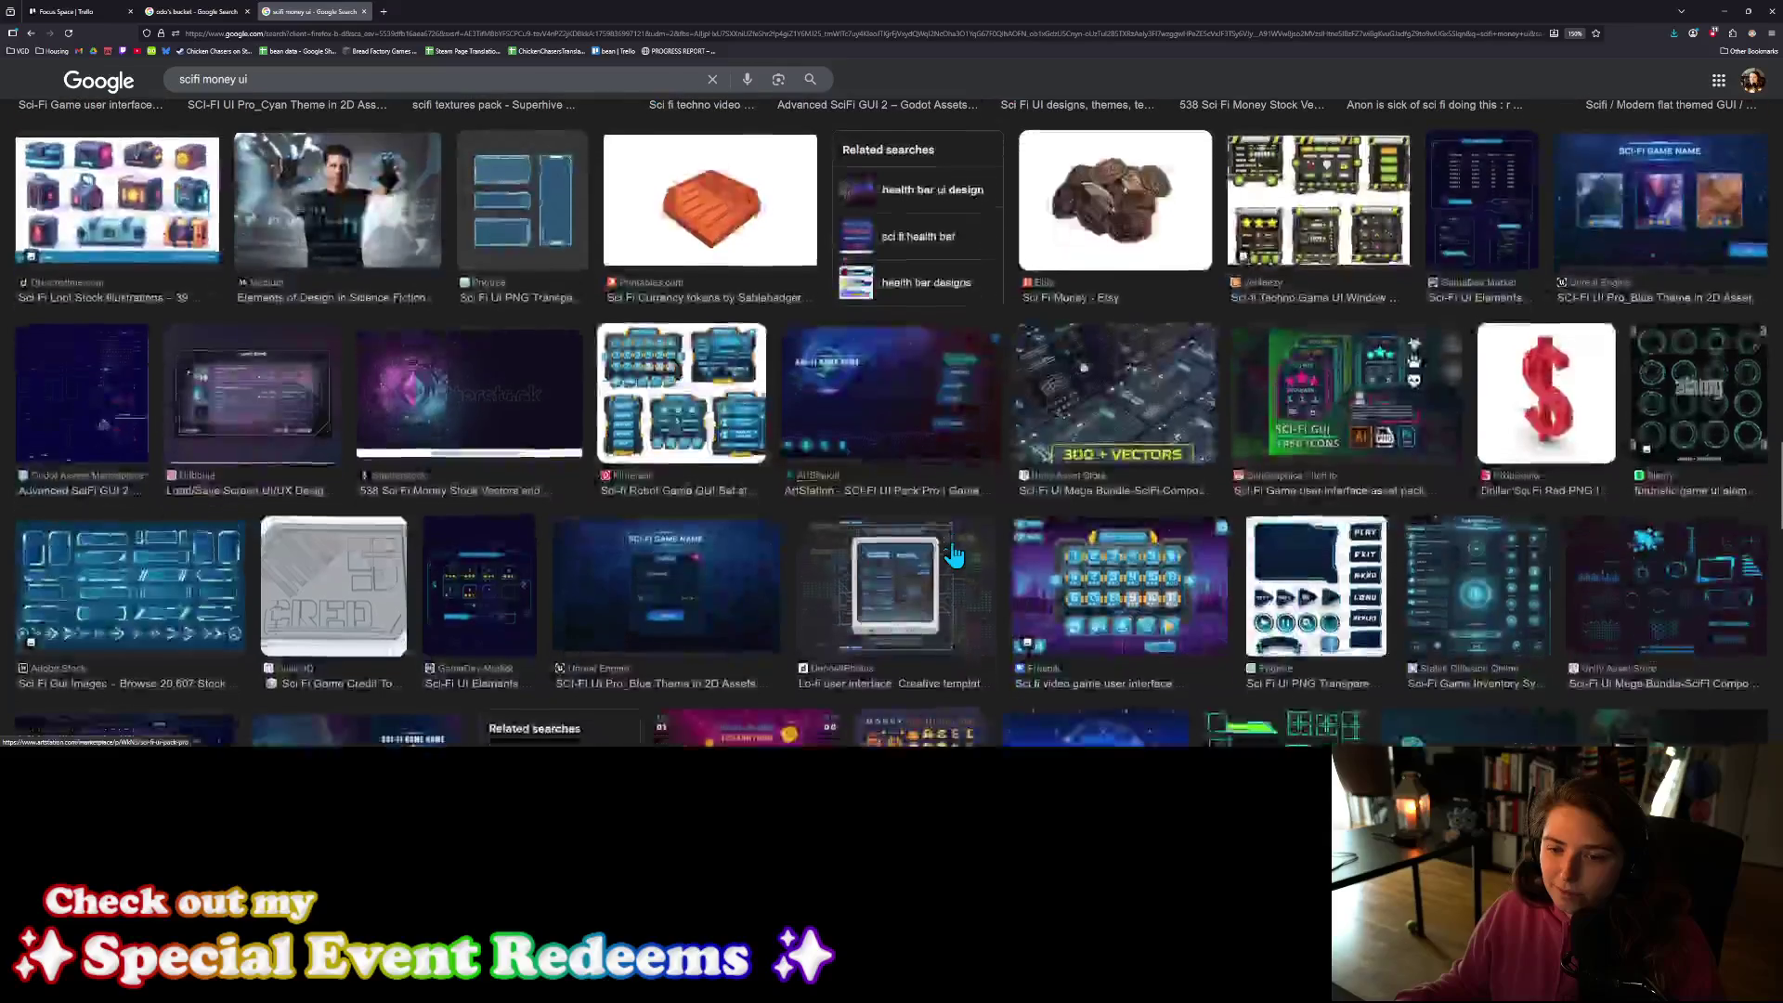
scroll(955, 555, down, 2)
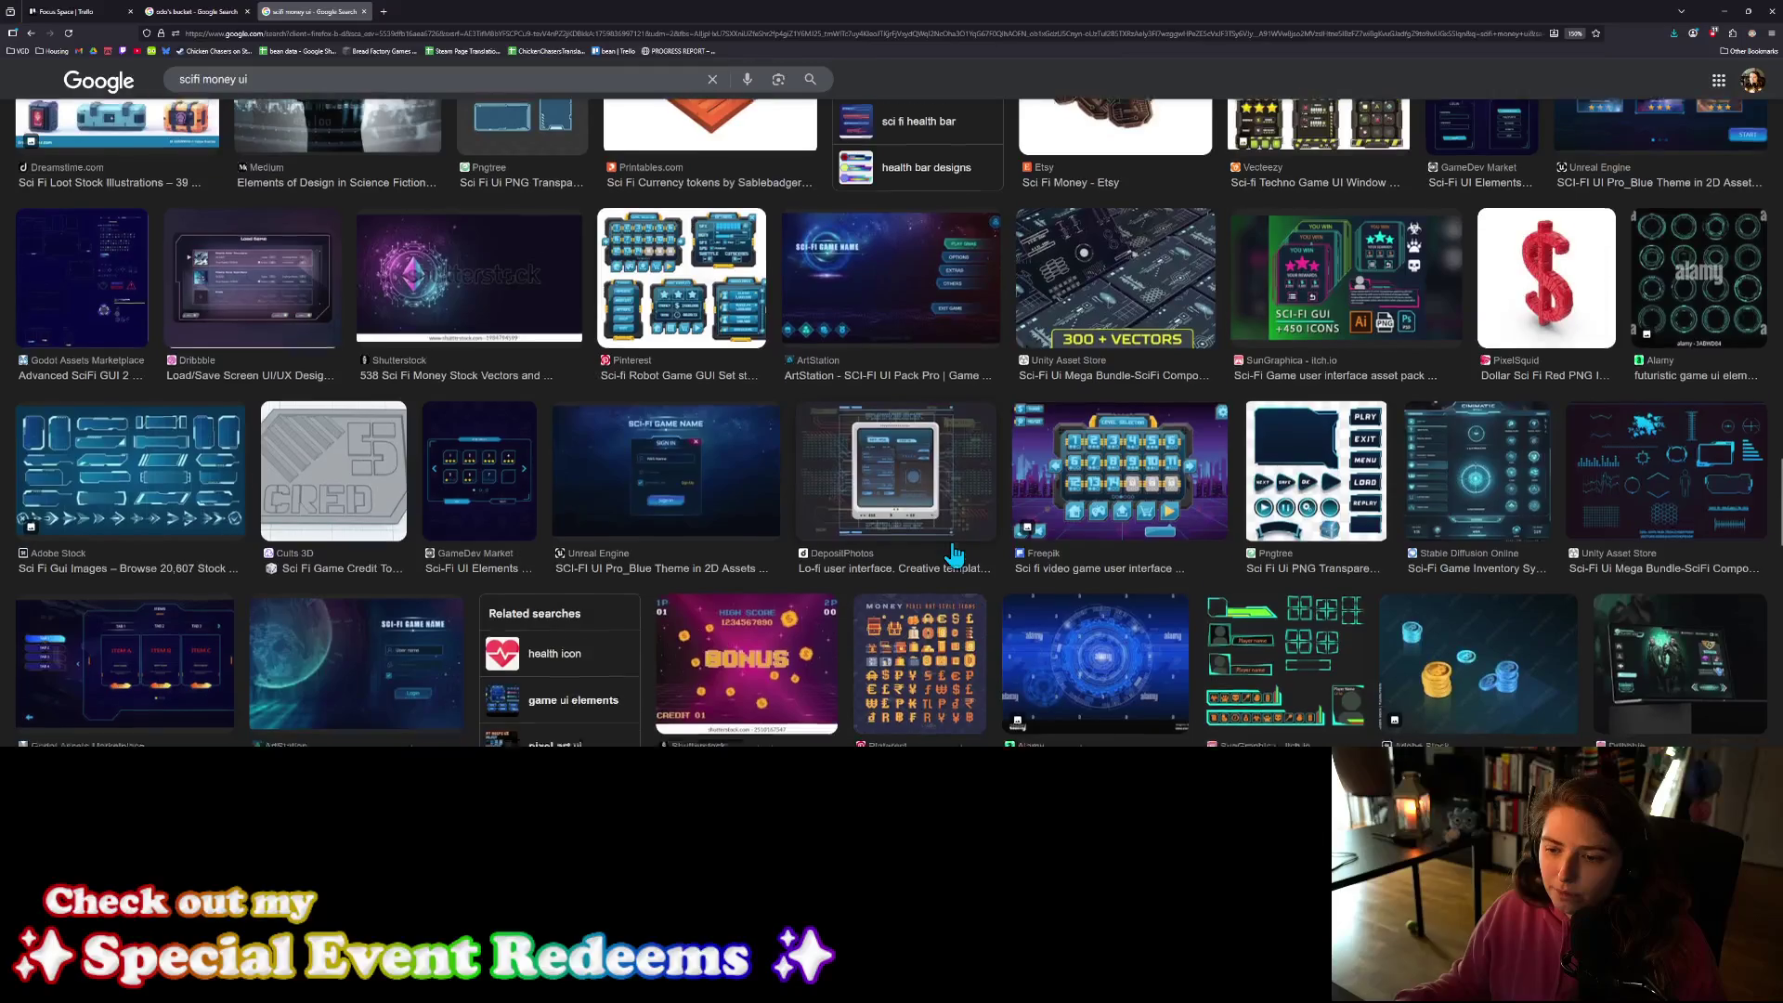
scroll(951, 542, down, 1)
scroll(951, 542, up, 3)
Step: Preview the Sci-fi Robot Game GUI and Adobe Stock sci-fi GUI image results
click(749, 424)
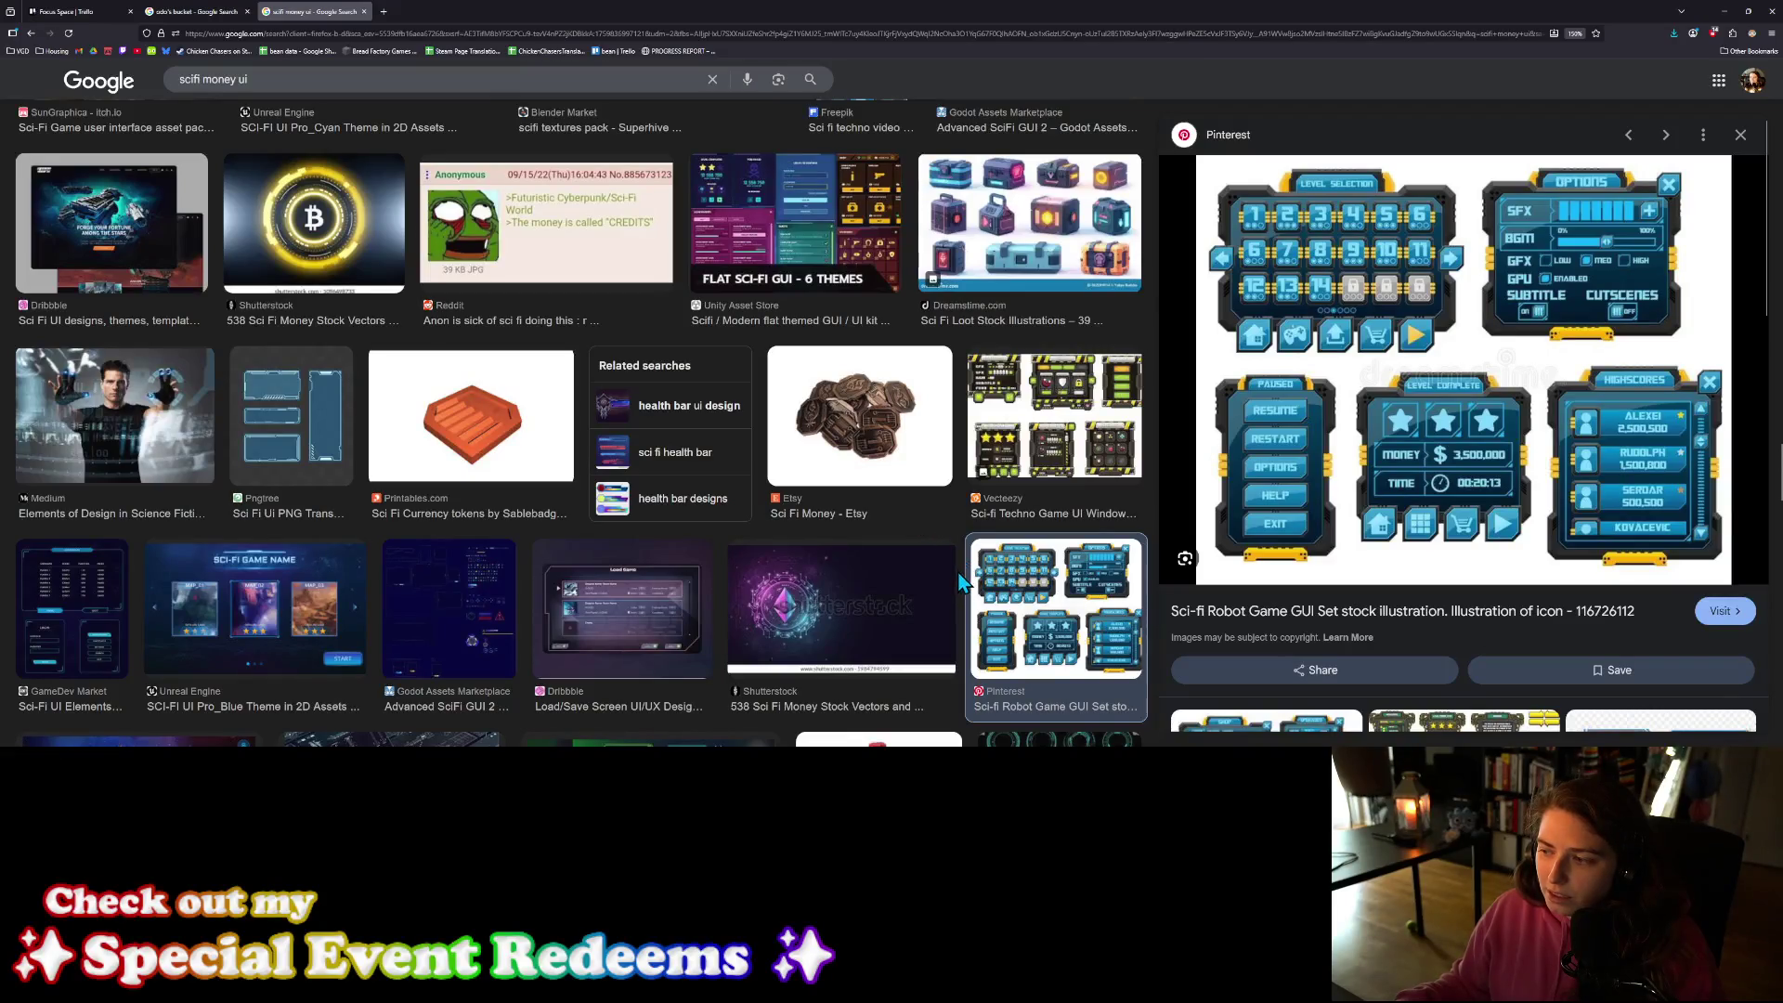
scroll(957, 585, up, 3)
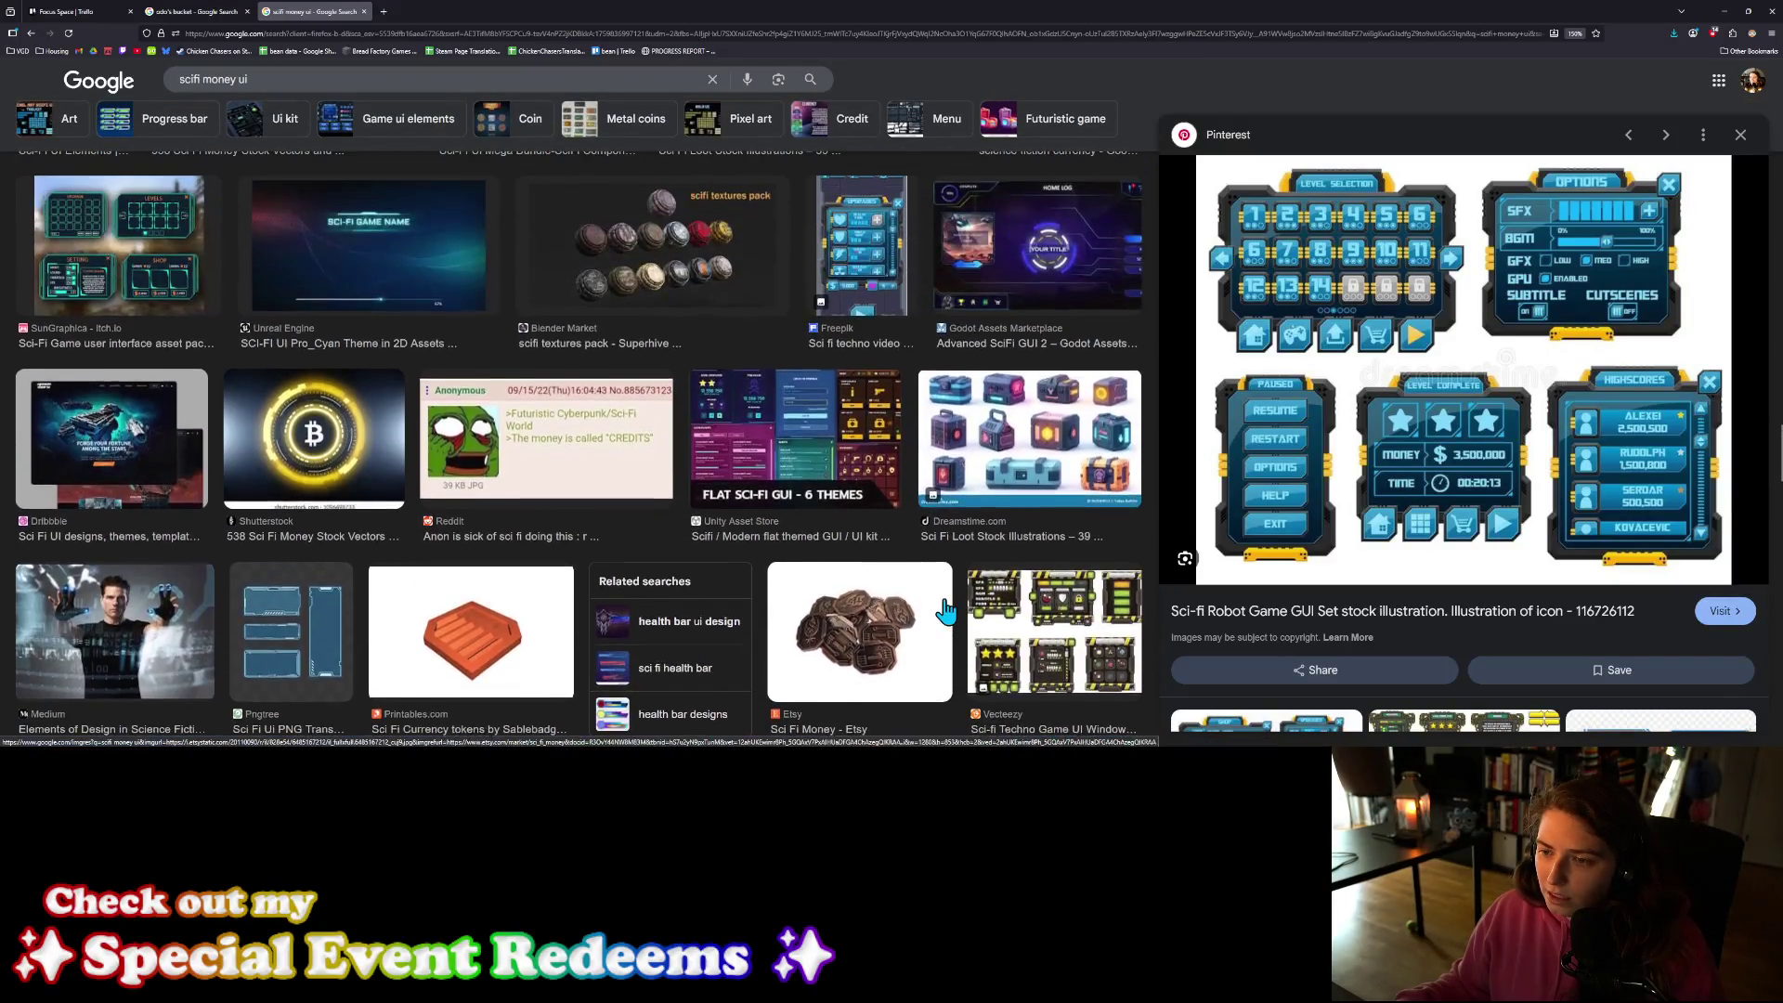
scroll(946, 611, up, 5)
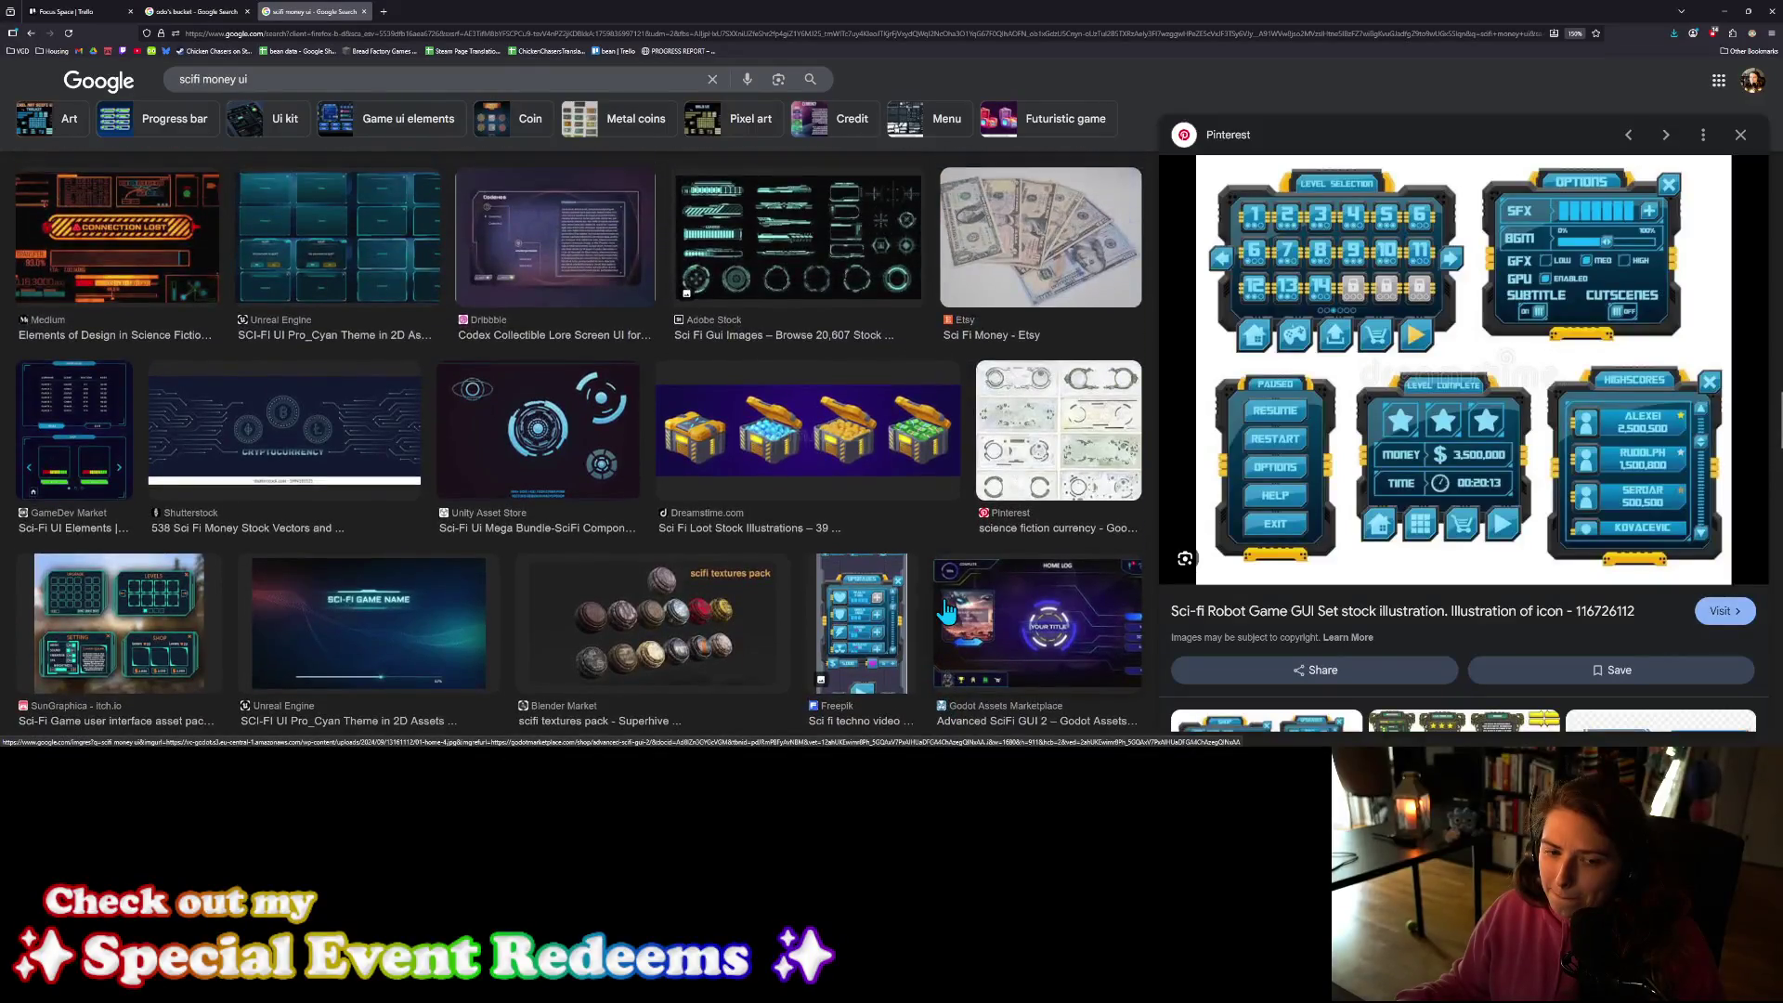
scroll(946, 611, up, 8)
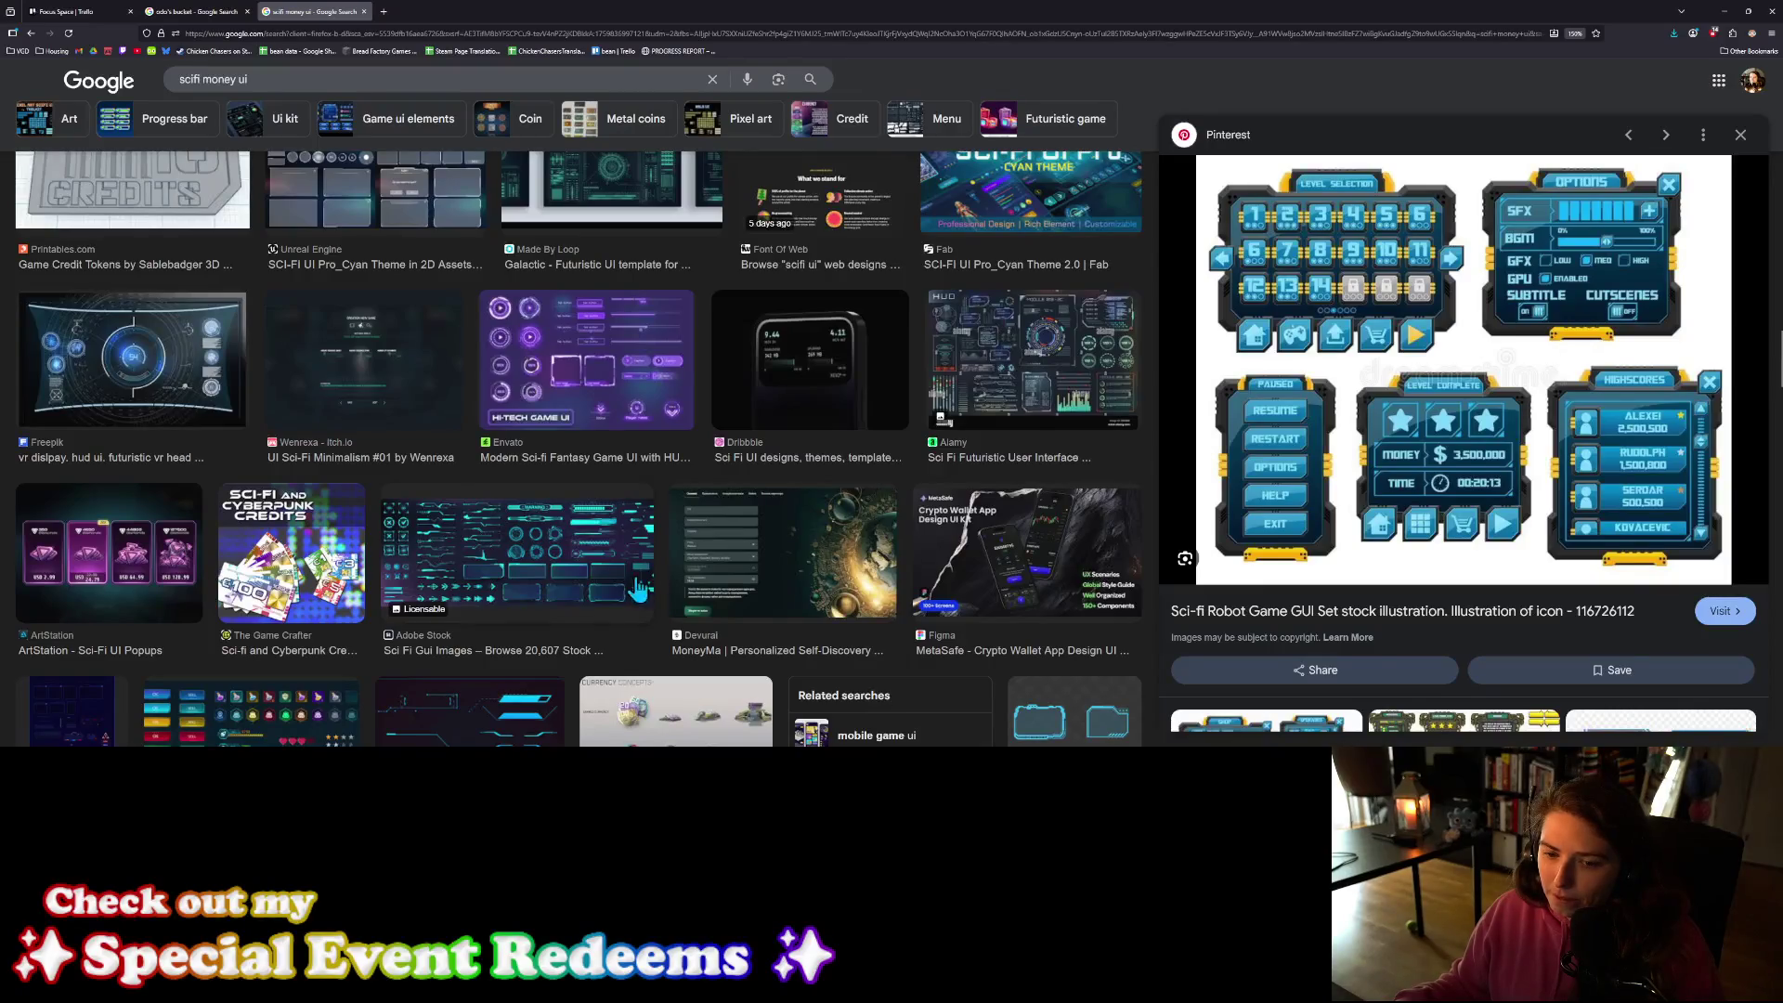
click(596, 562)
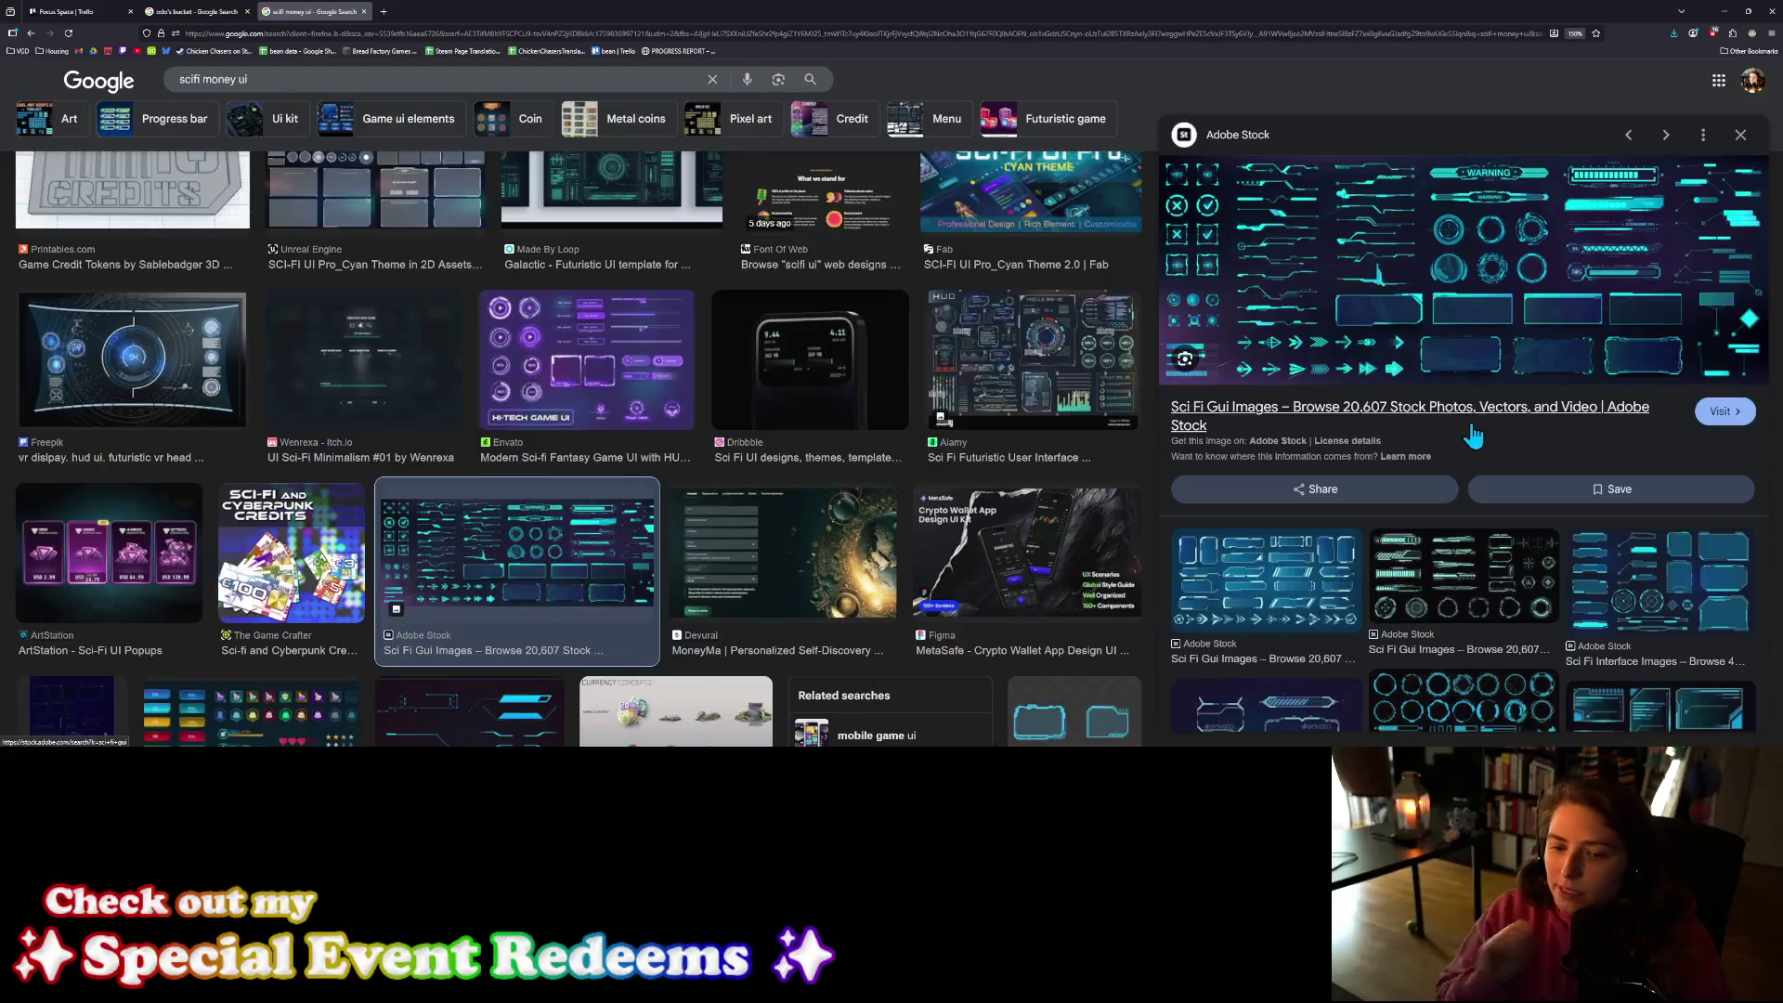
scroll(685, 469, up, 3)
scroll(685, 469, up, 2)
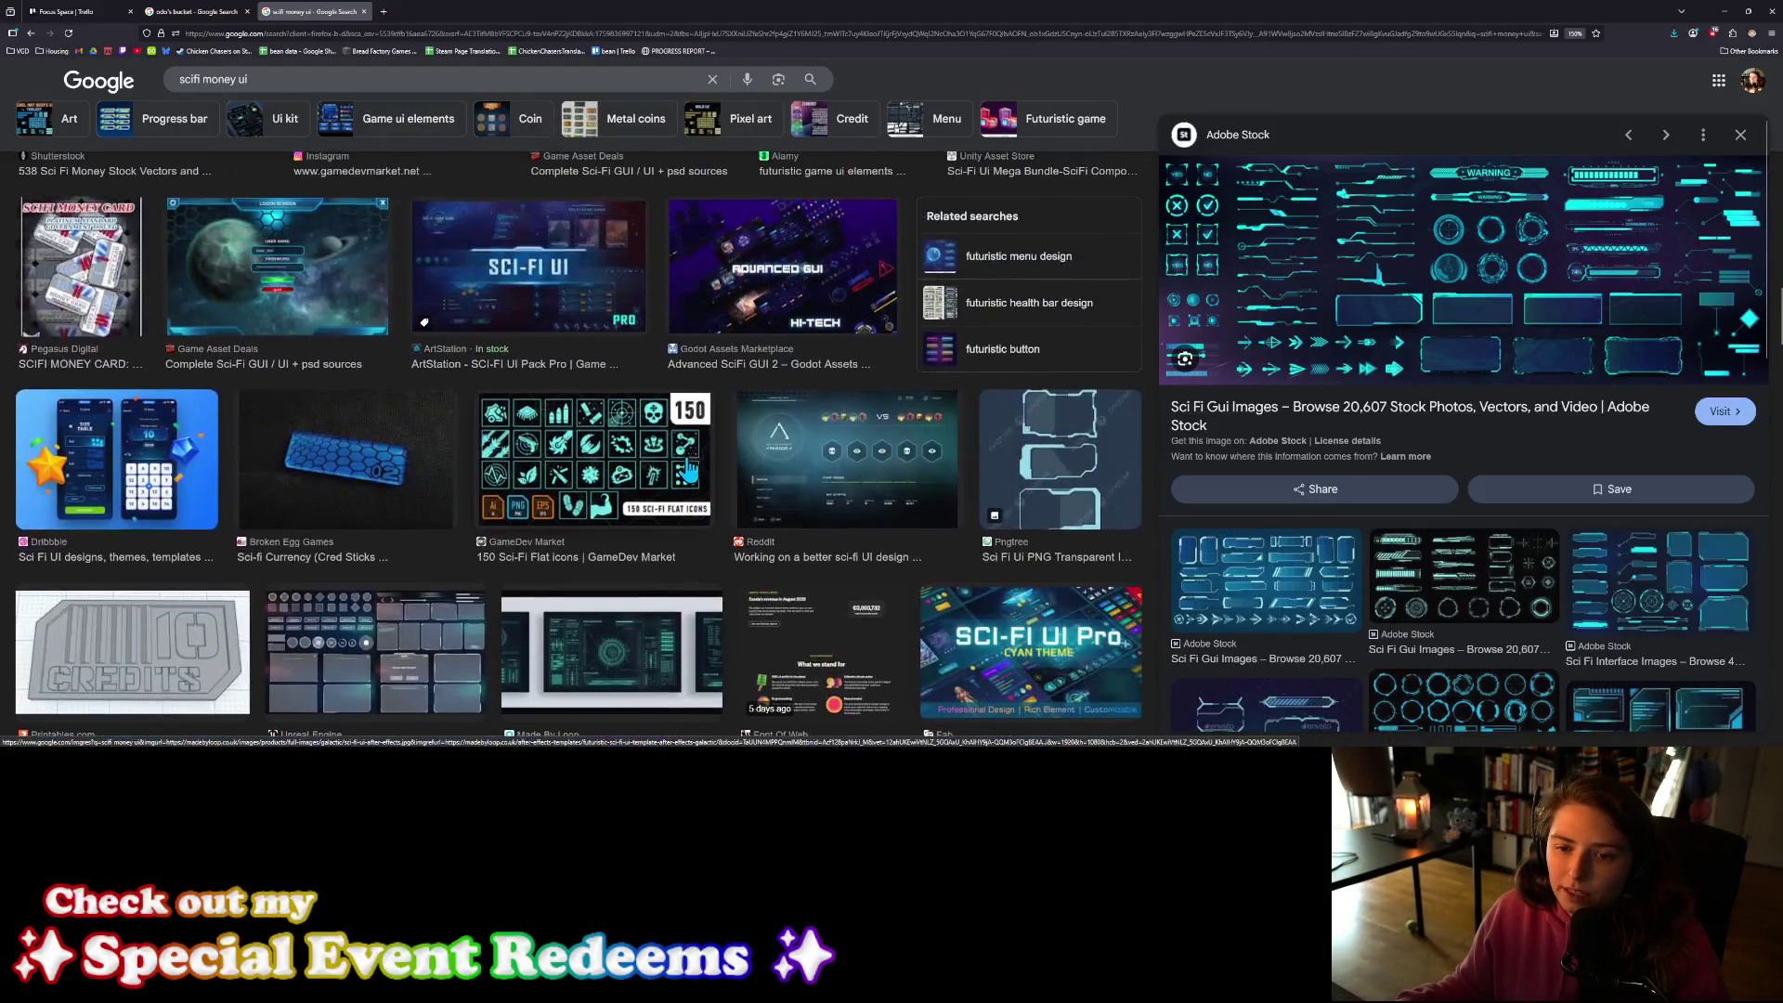
Step: Open GameDev Market's '150 Sci-Fi Flat icons' result in the side preview
click(683, 479)
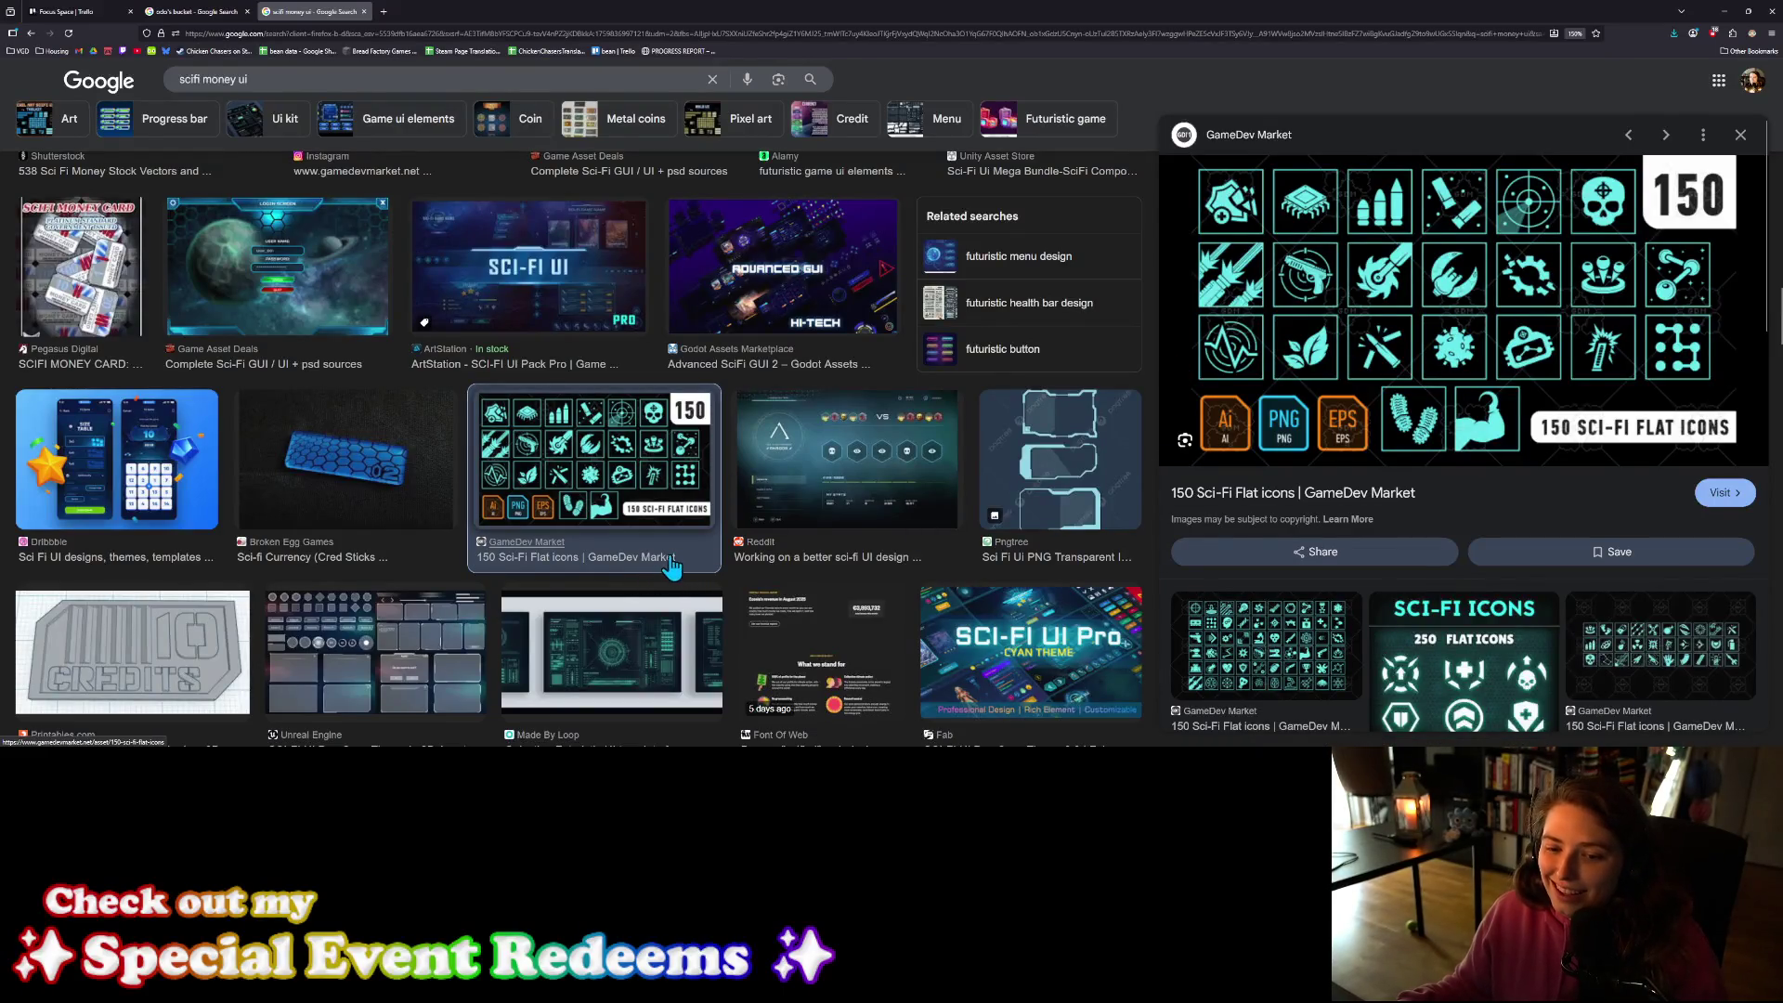
scroll(790, 603, up, 3)
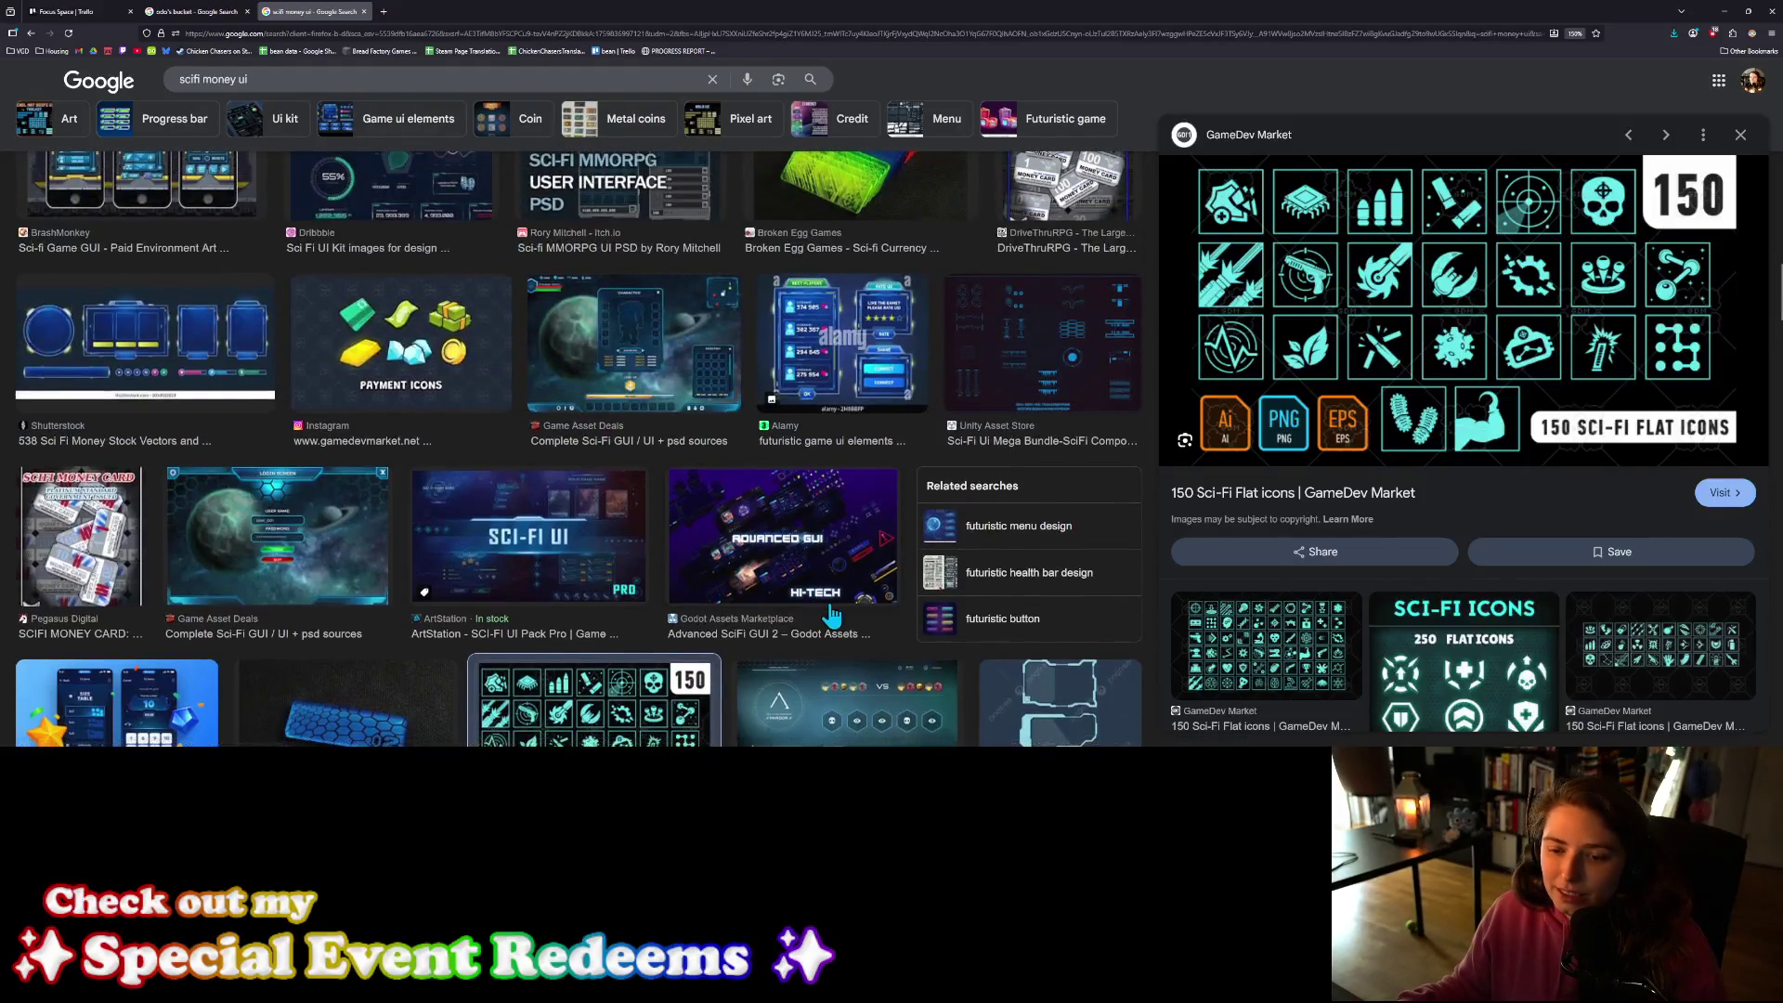
scroll(833, 616, up, 5)
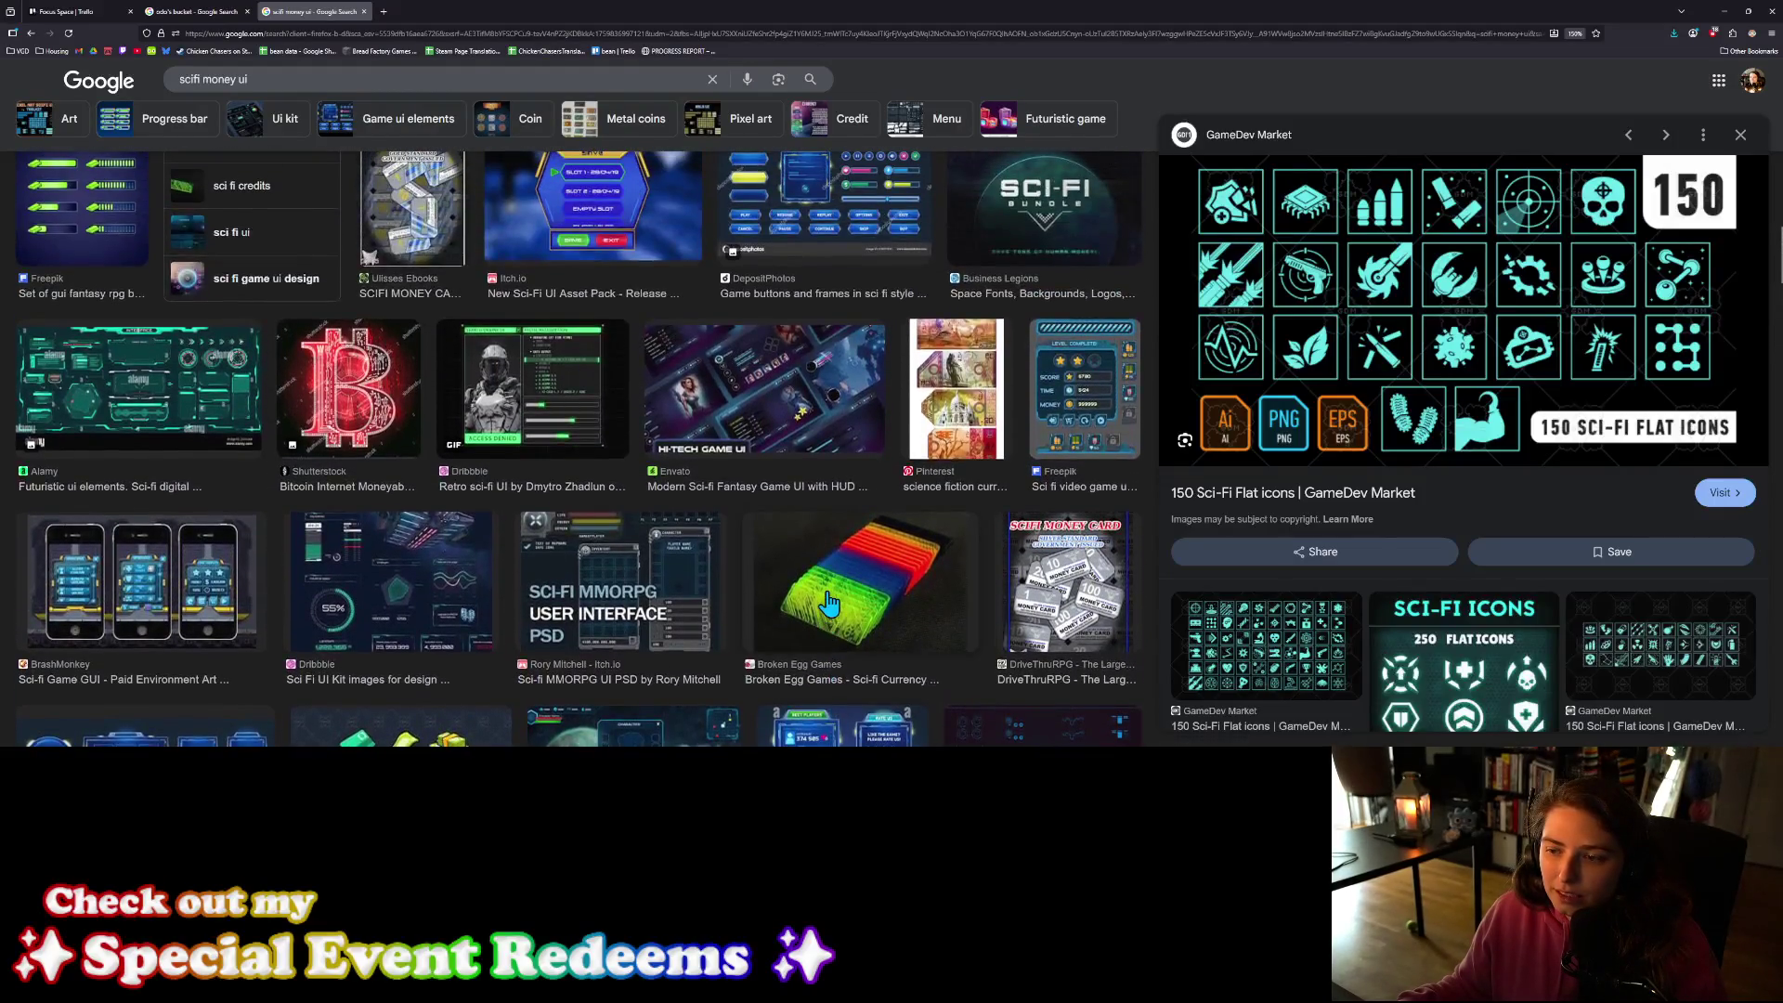
scroll(829, 604, up, 5)
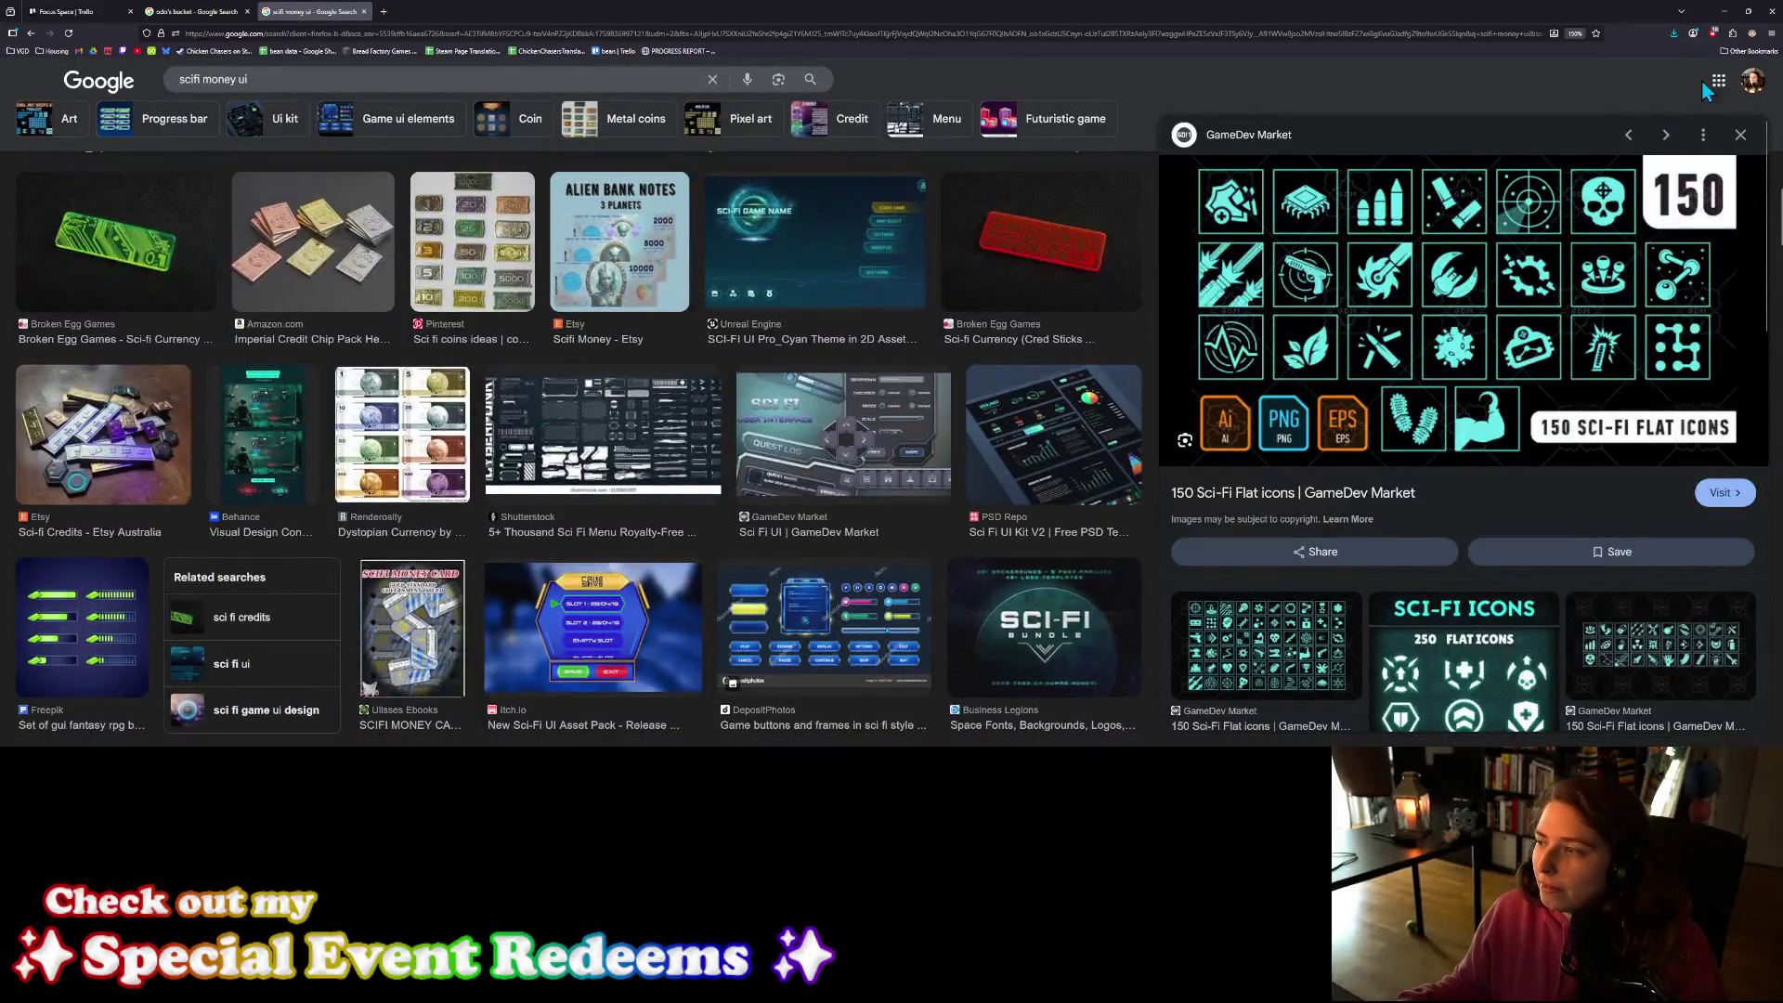
Step: Minimize the browser, scroll through the SciFi sprites, and return to the parent Sprites folder
click(1724, 12)
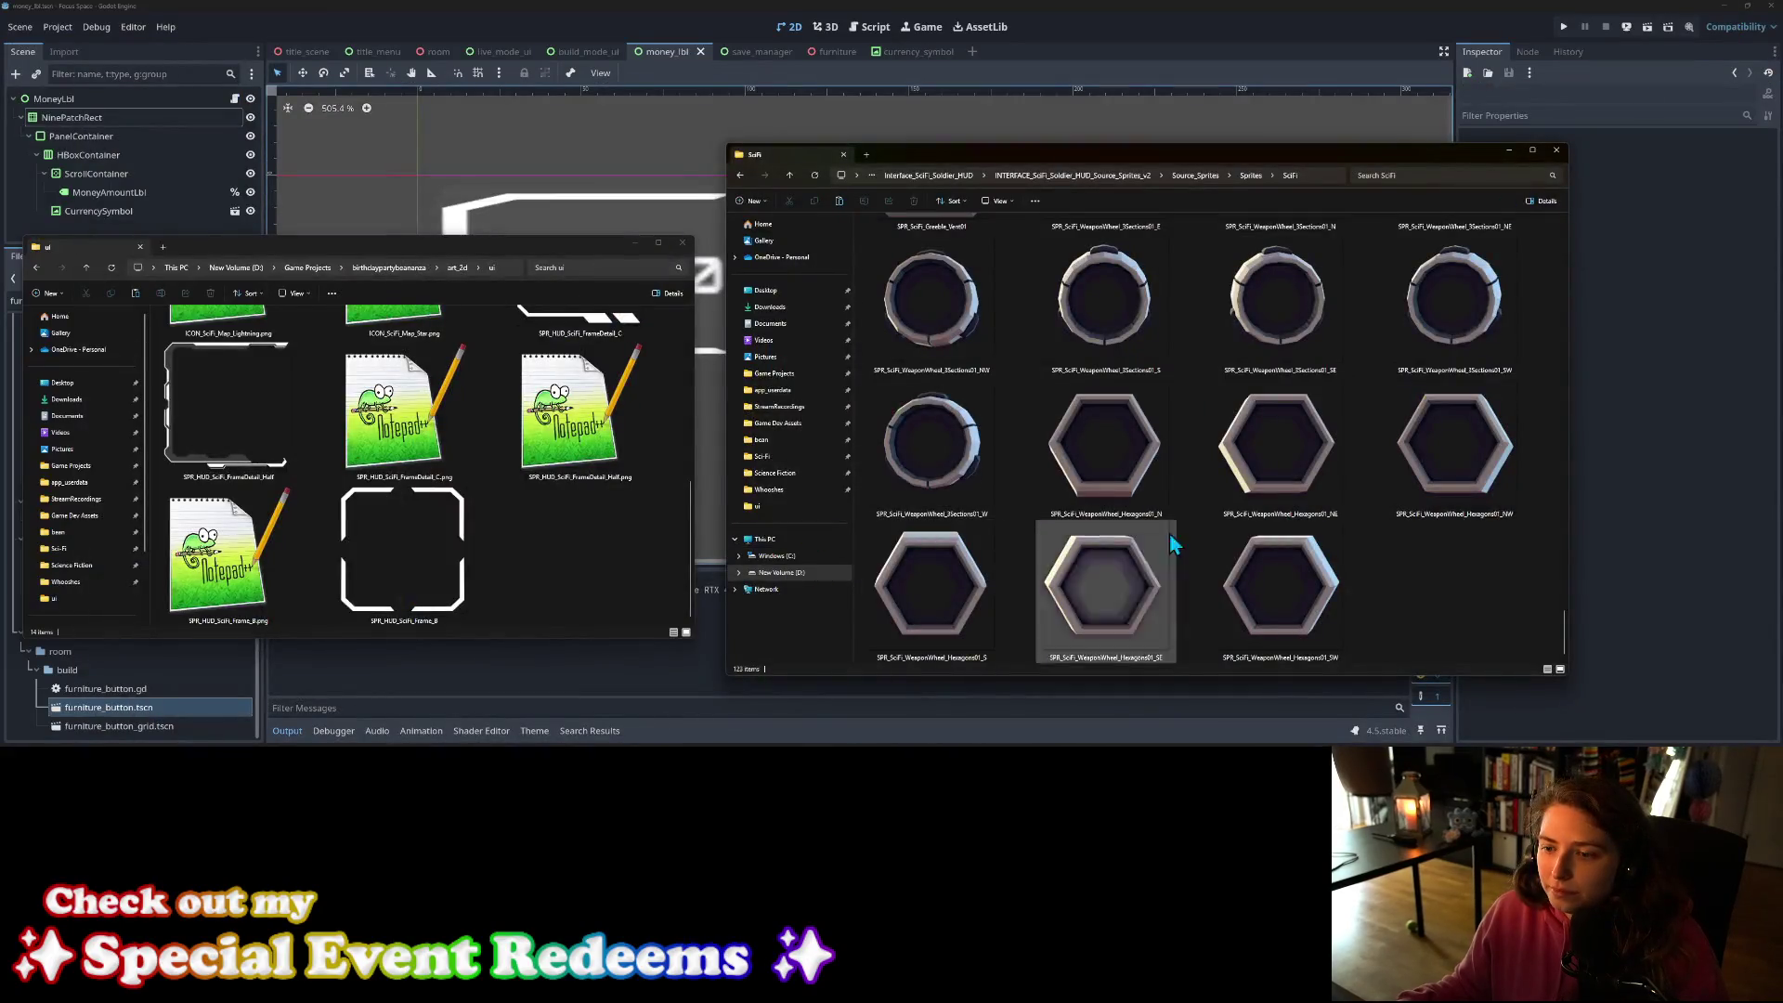
scroll(1197, 556, up, 15)
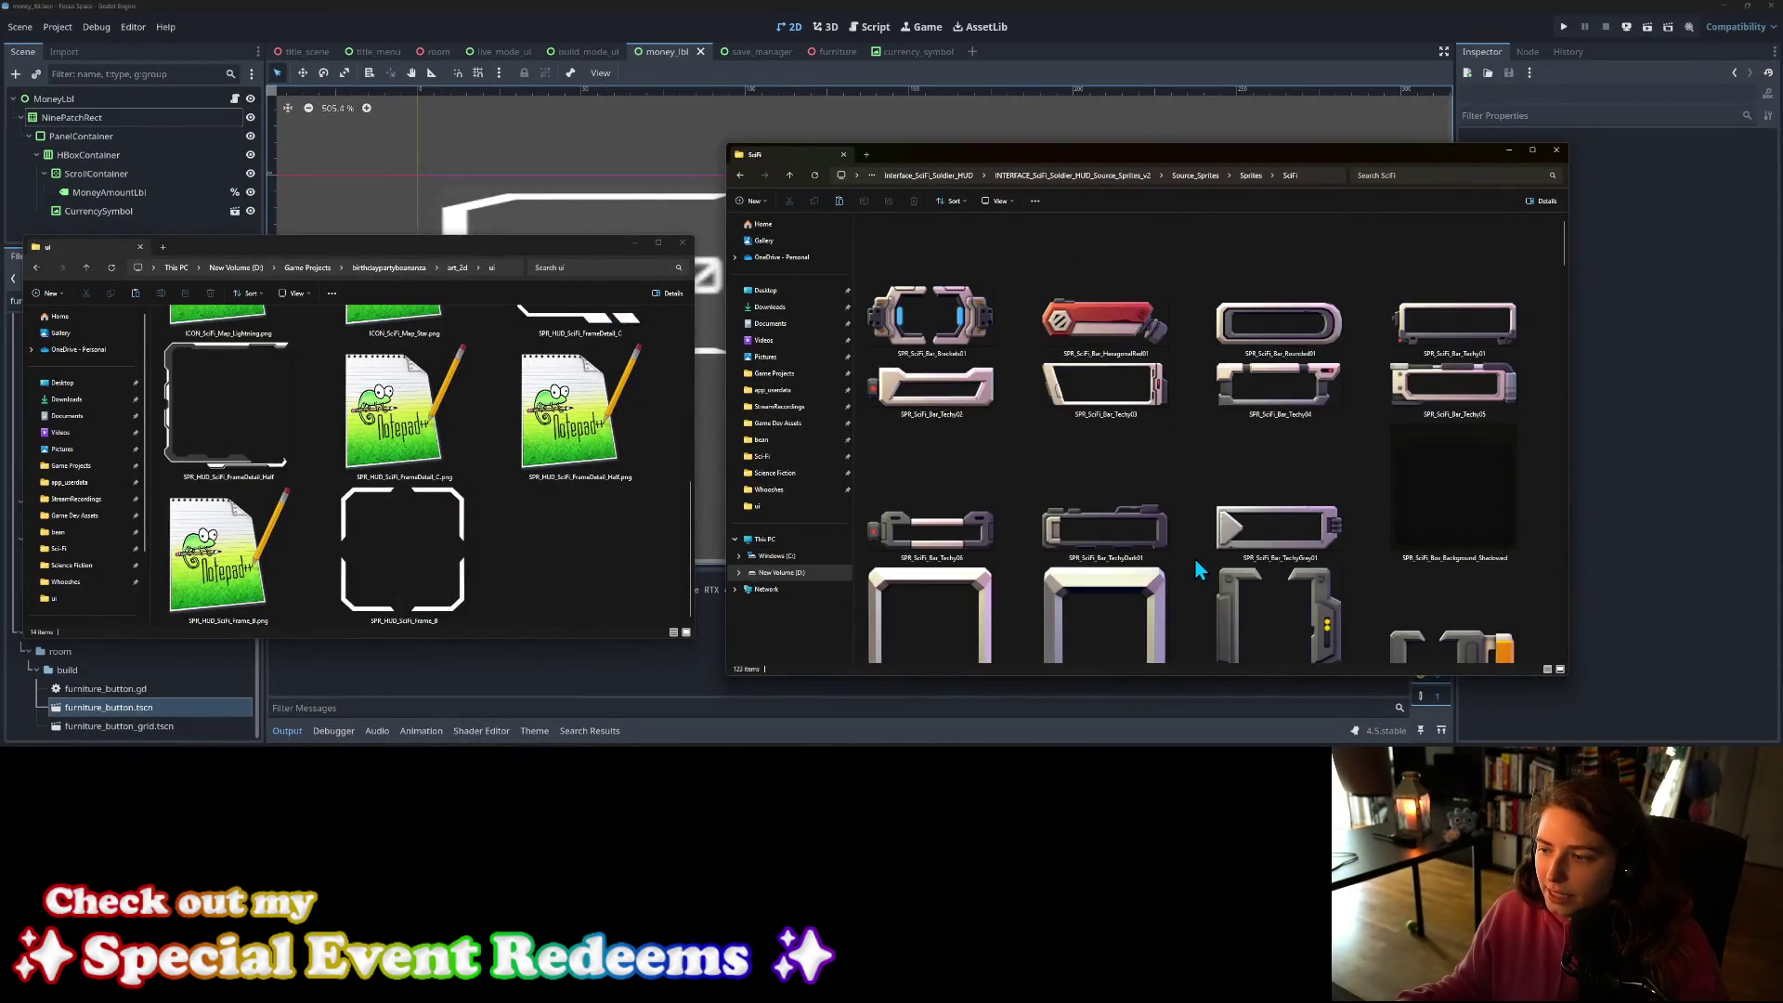
scroll(1195, 559, down, 10)
scroll(1194, 559, up, 10)
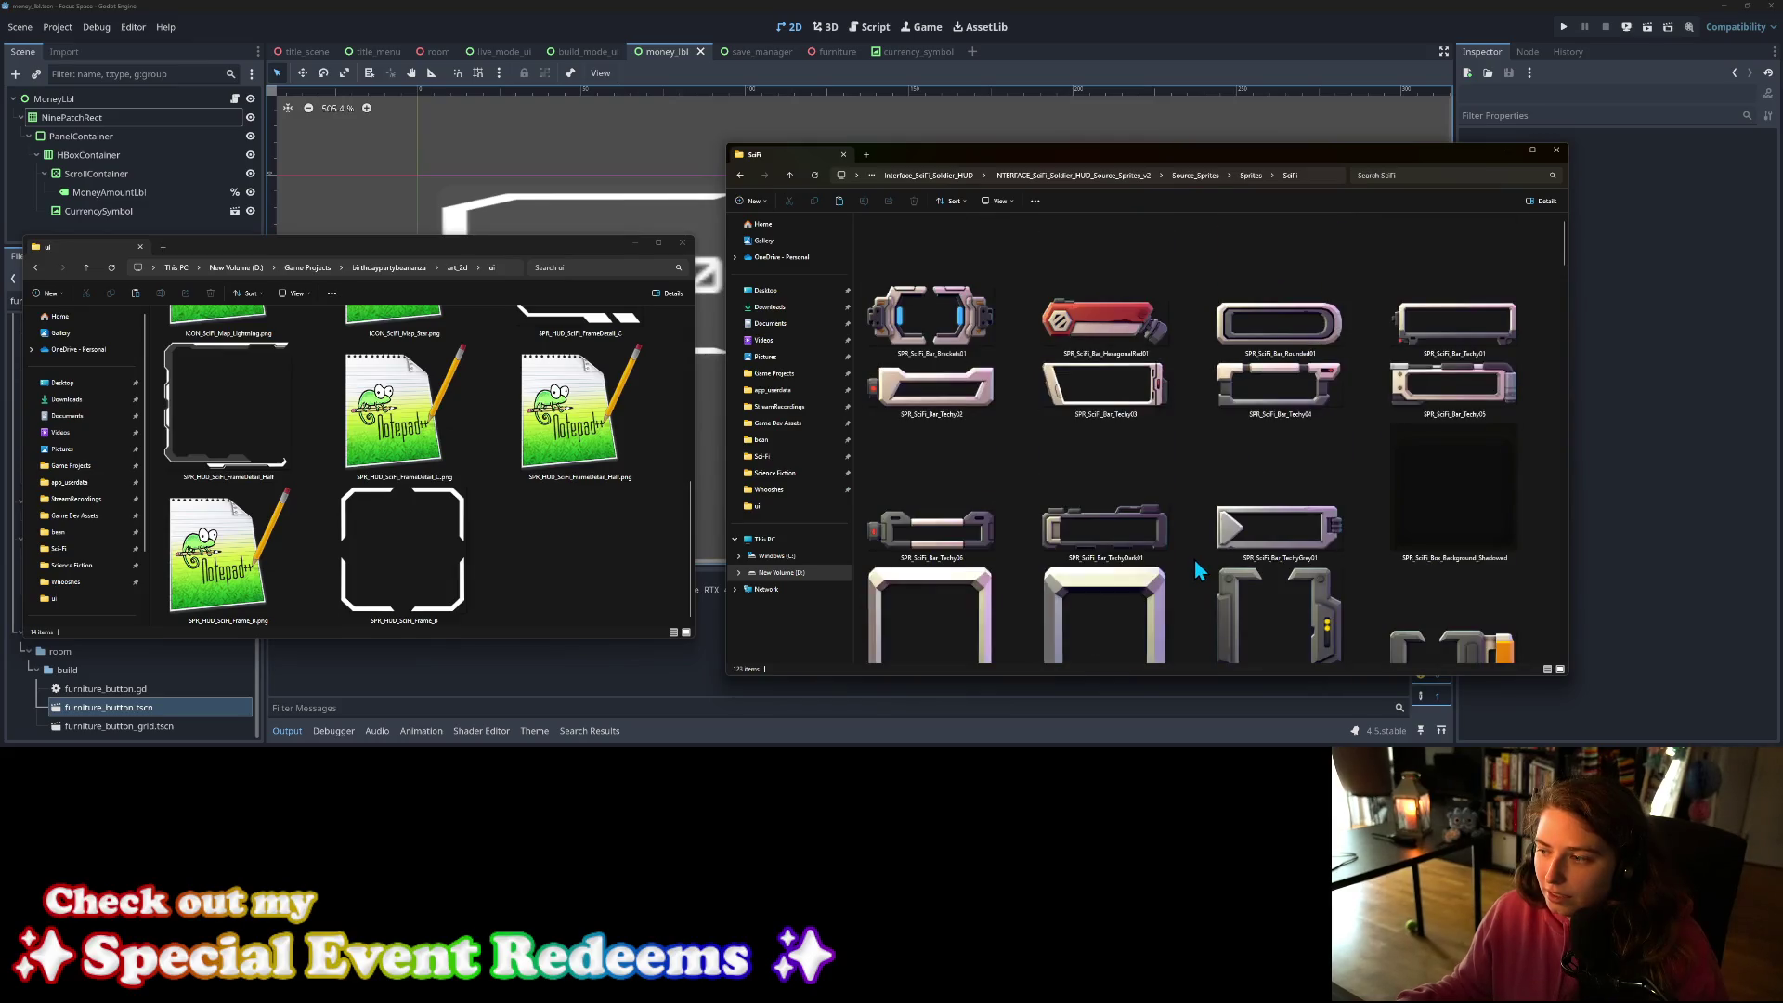
scroll(1195, 563, down, 5)
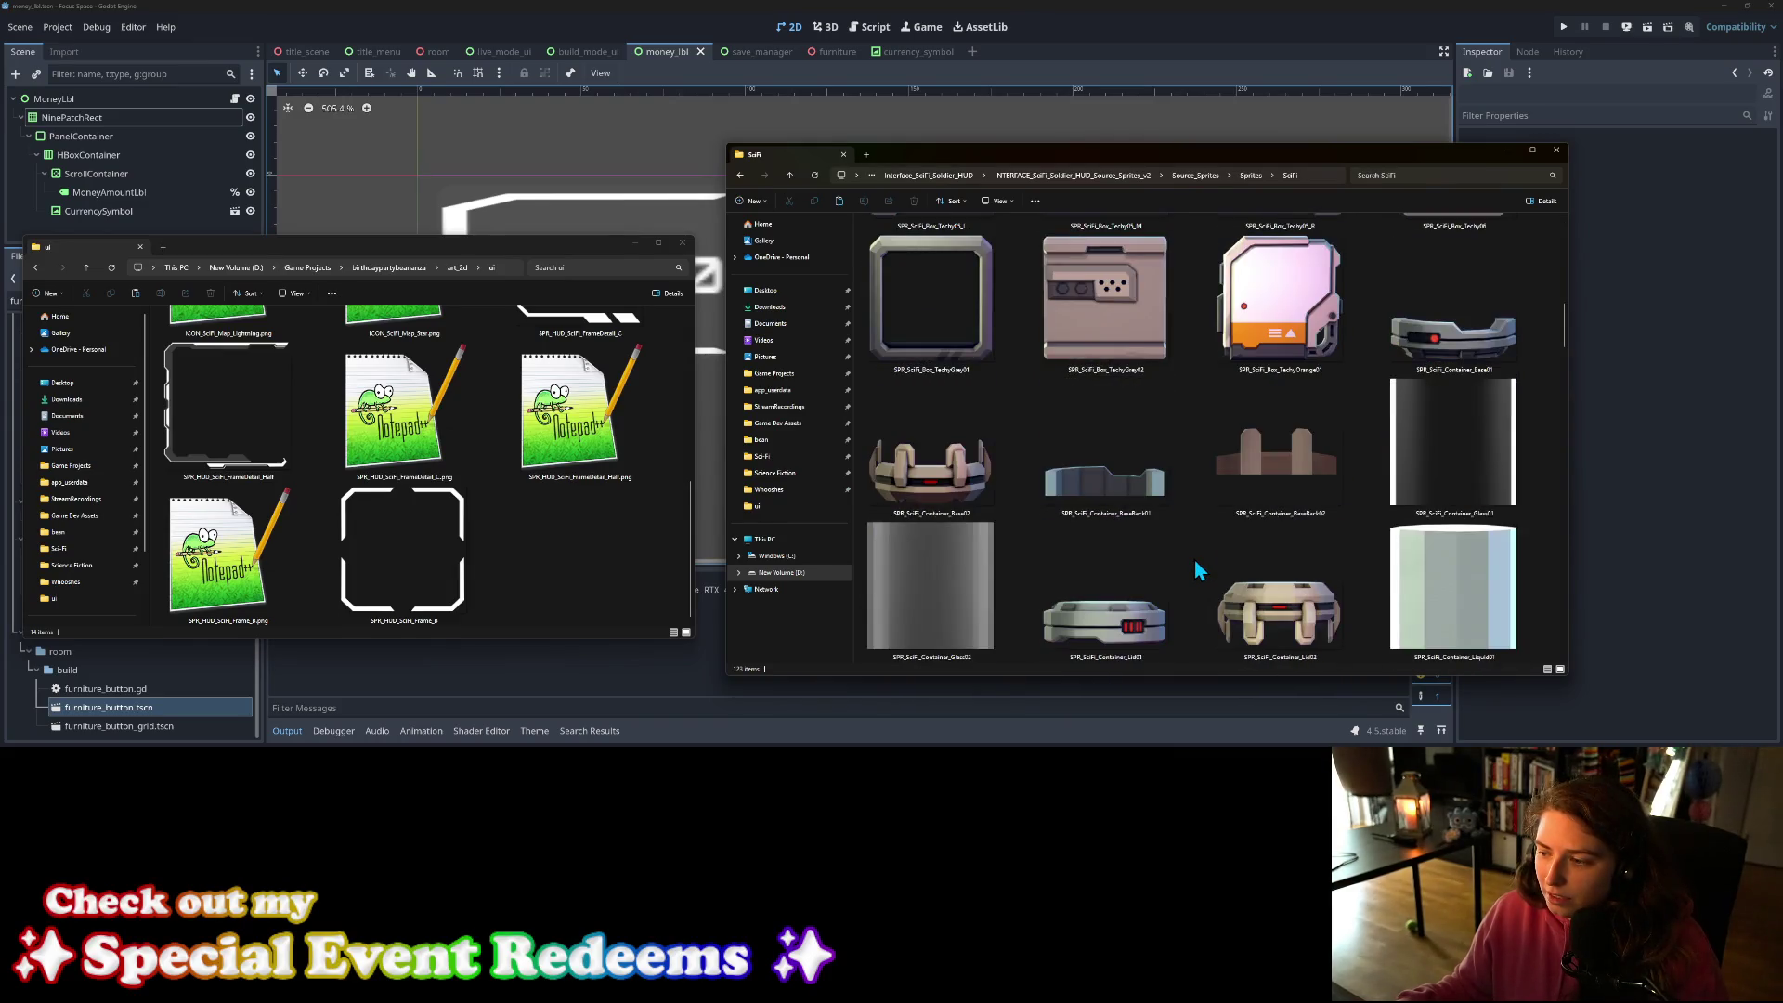
scroll(1194, 559, down, 3)
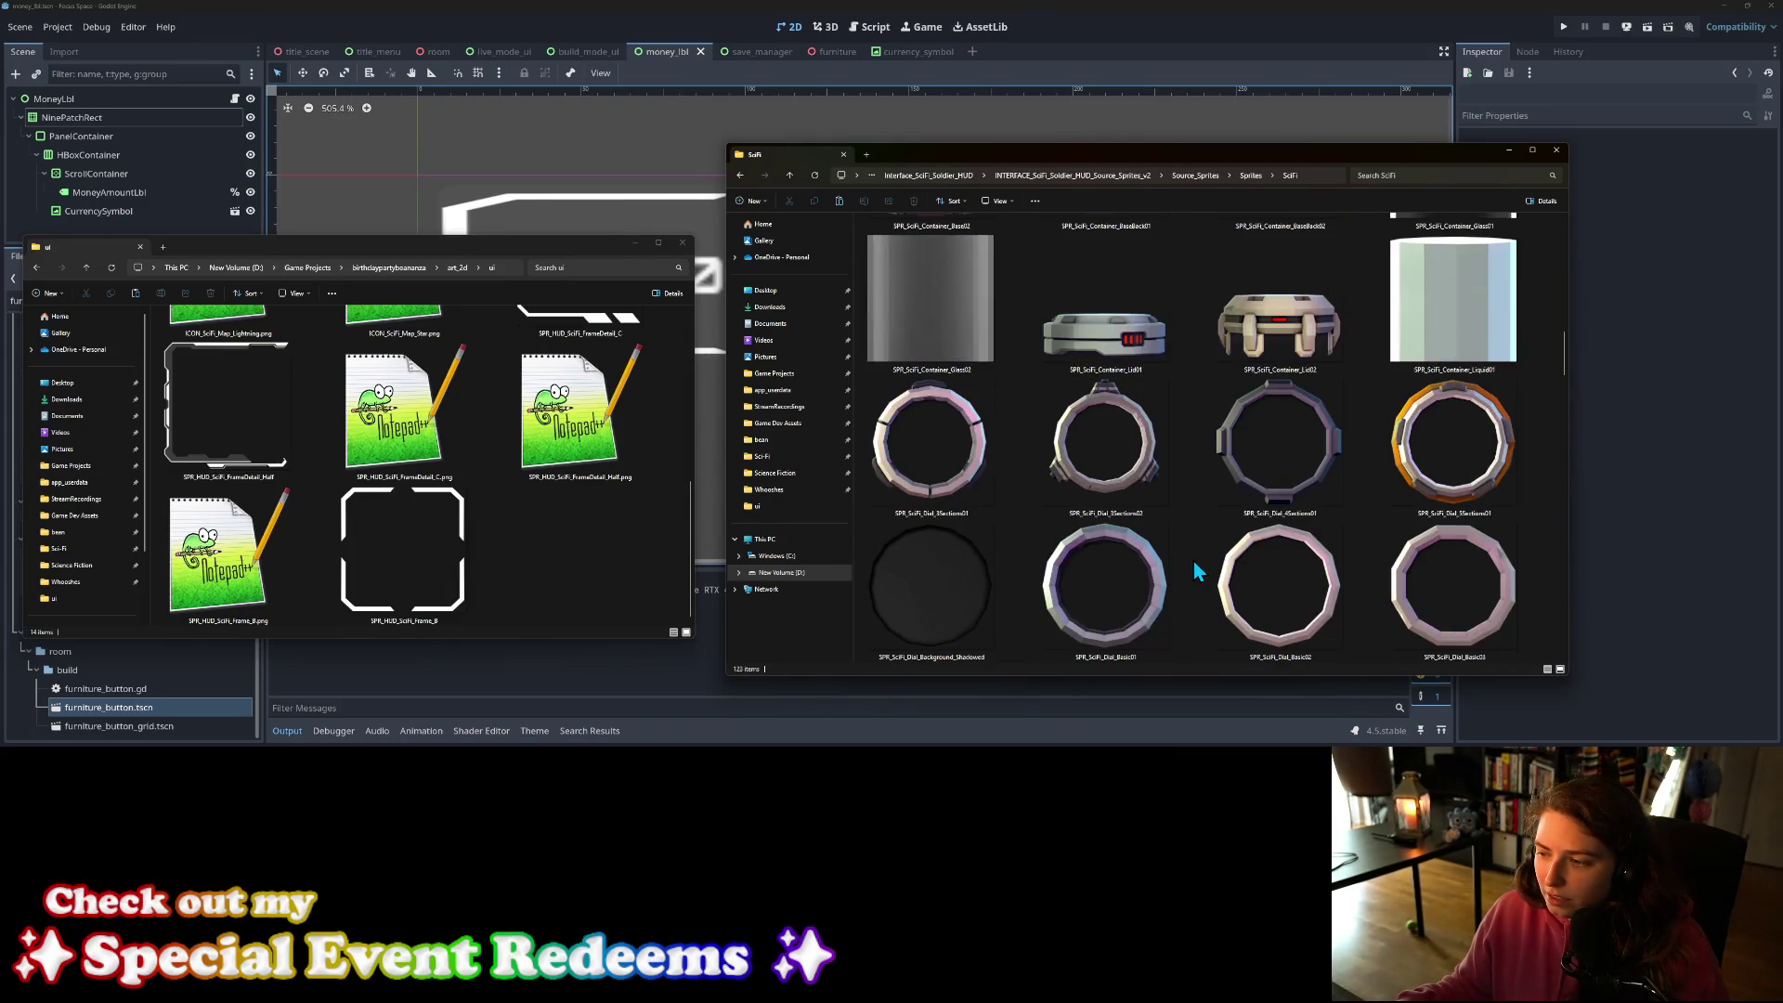
click(1253, 177)
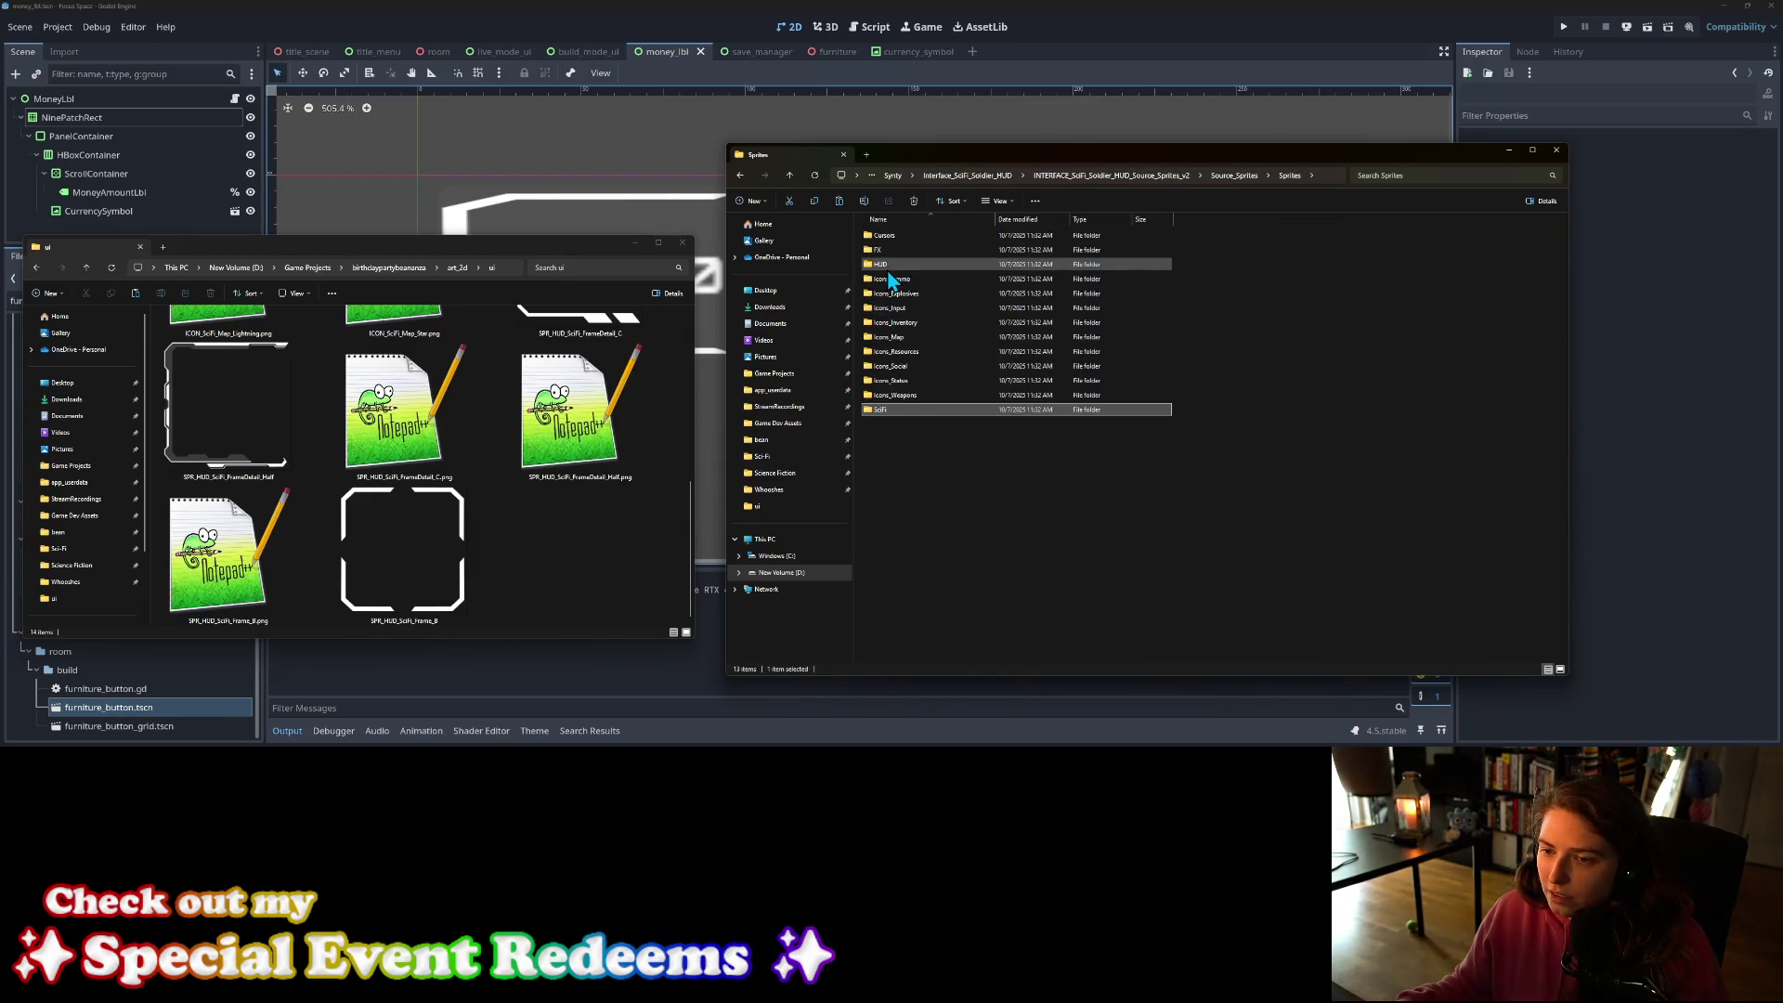
Step: Open the HUD sprites folder and browse its sci-fi sprites, including Background_Hexagons
double_click(888, 269)
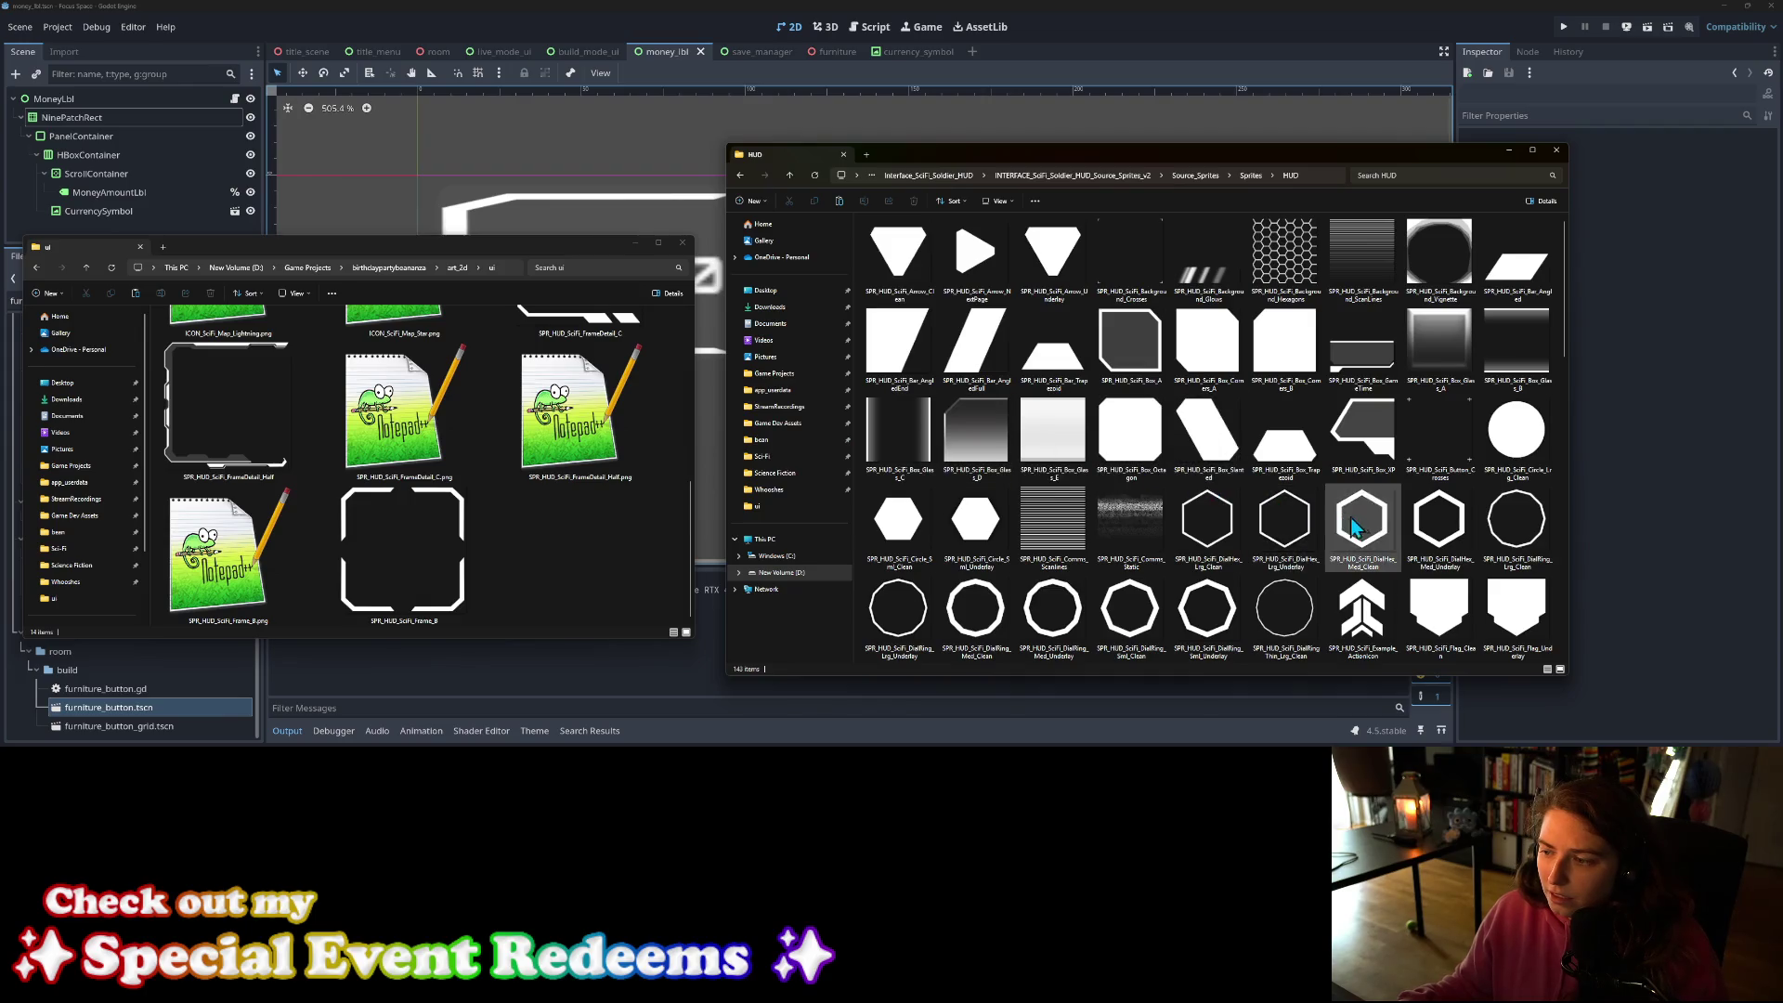
scroll(1354, 527, down, 9)
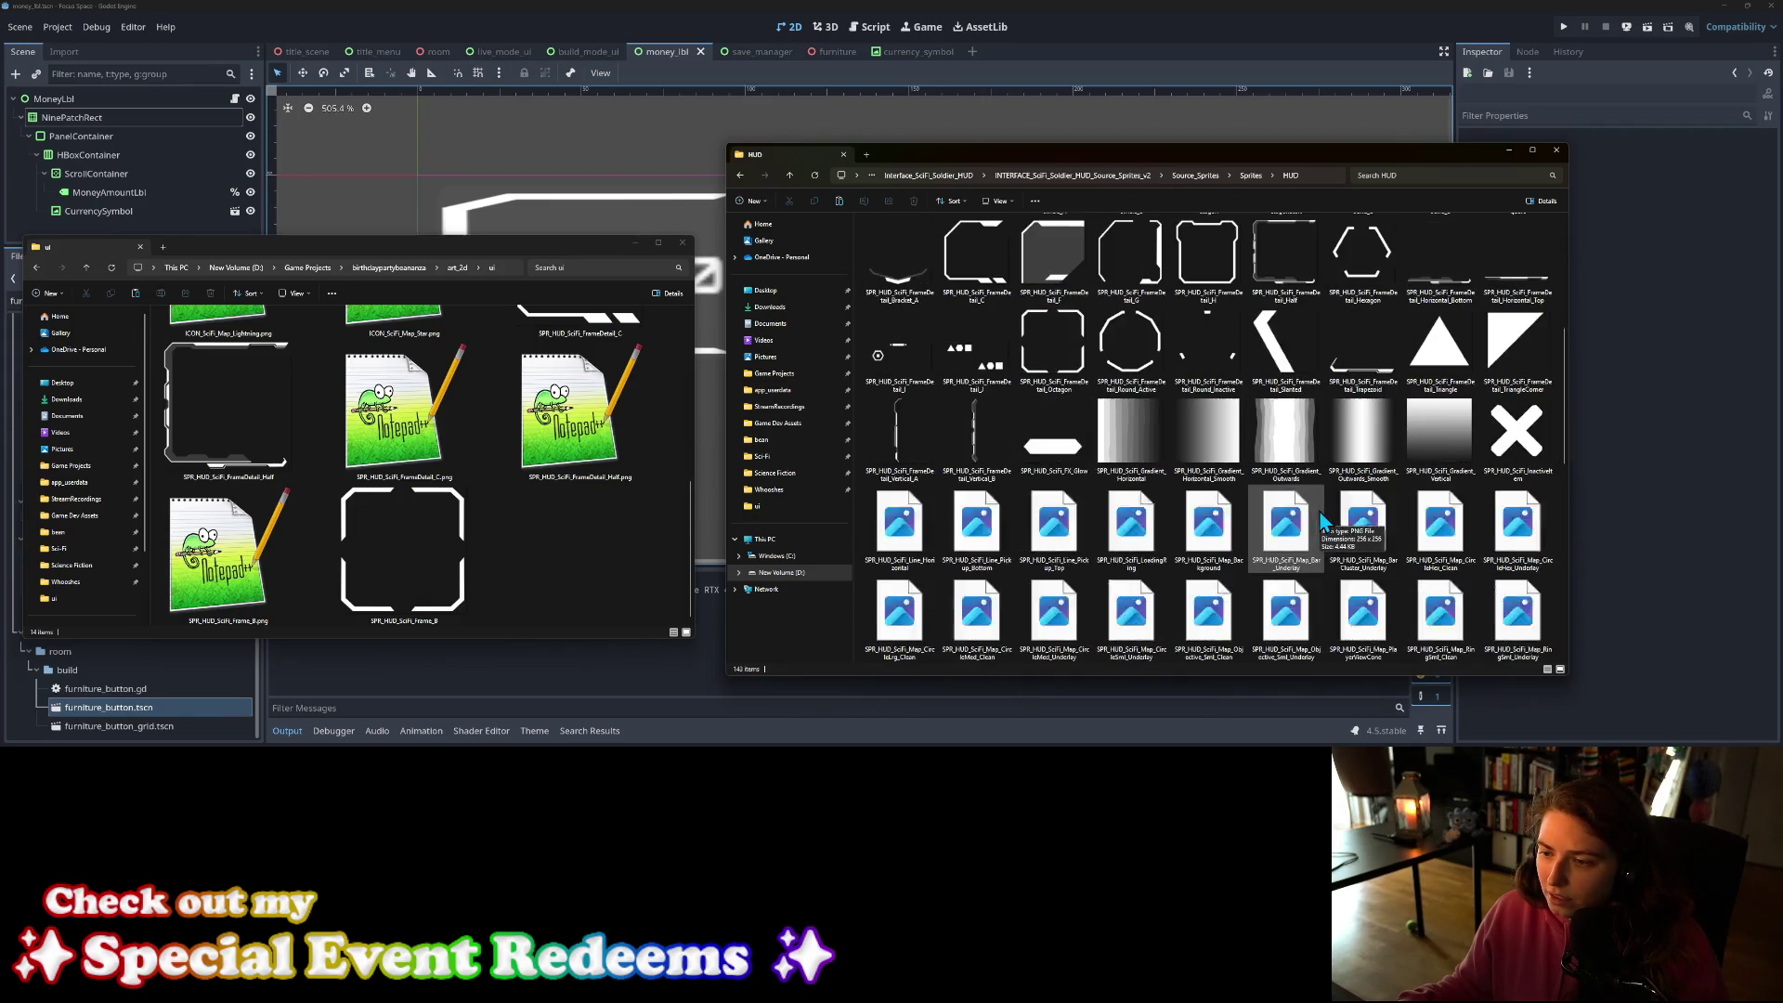
scroll(1207, 474, down, 2)
scroll(1096, 437, up, 2)
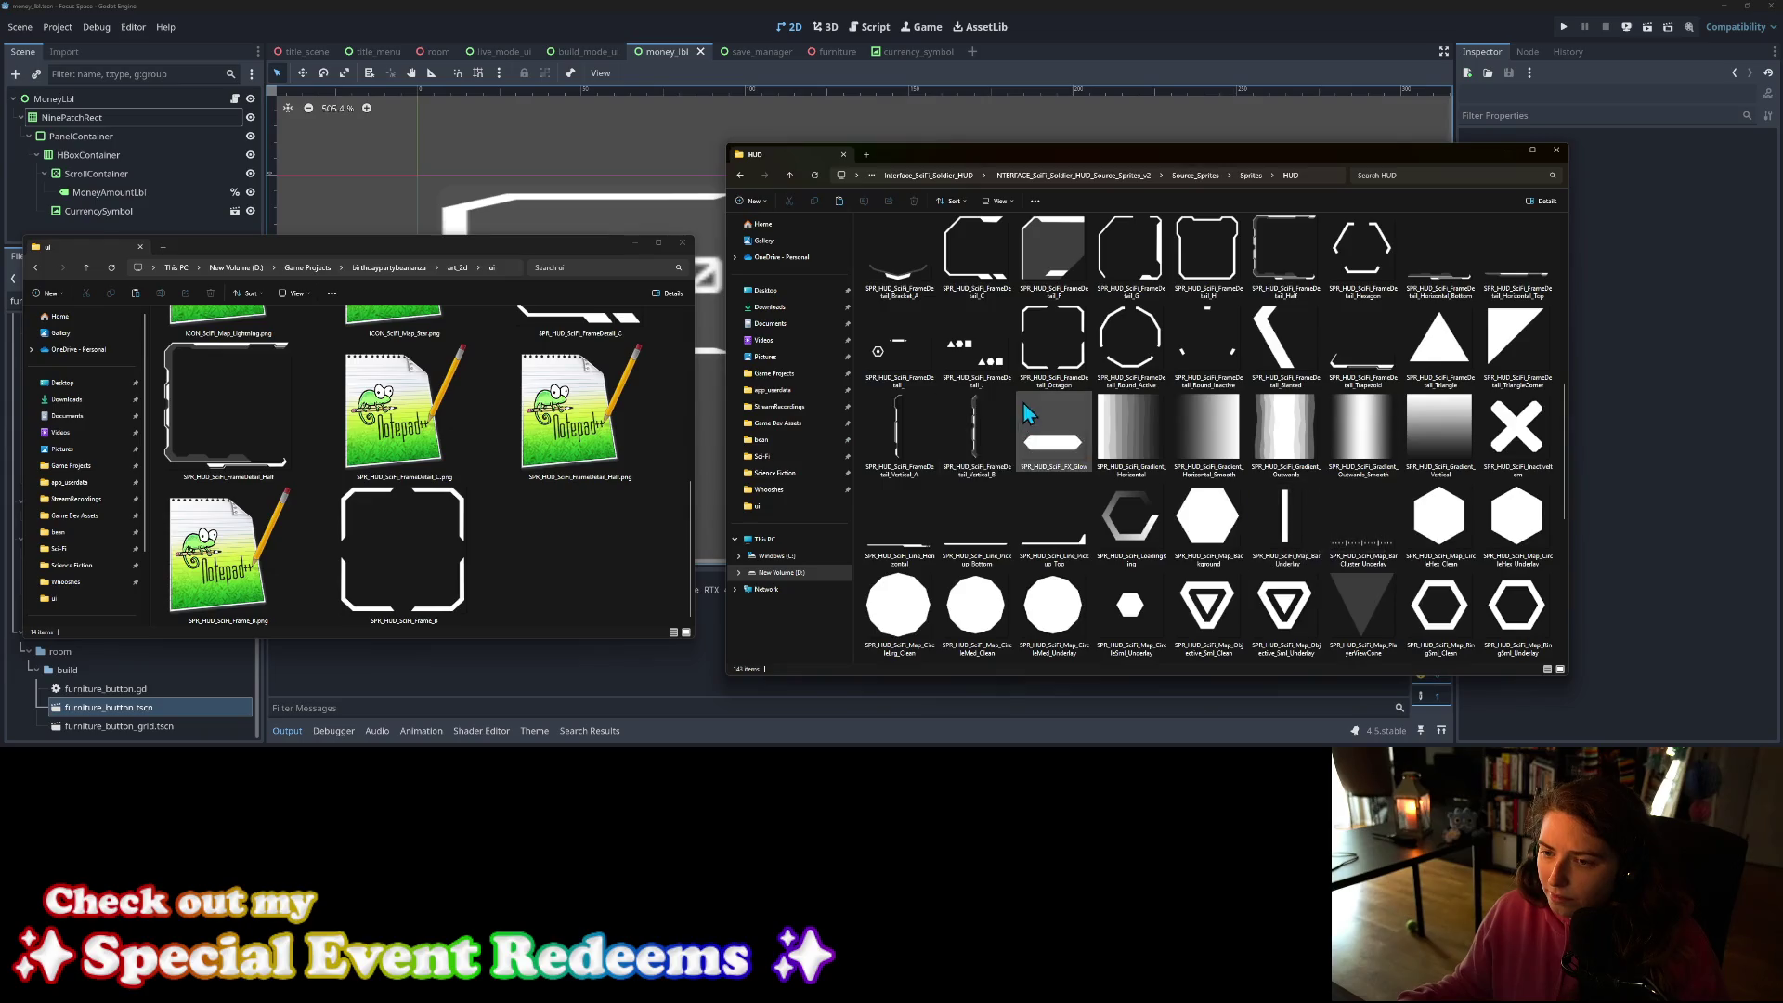
scroll(1180, 492, down, 3)
scroll(1222, 502, down, 4)
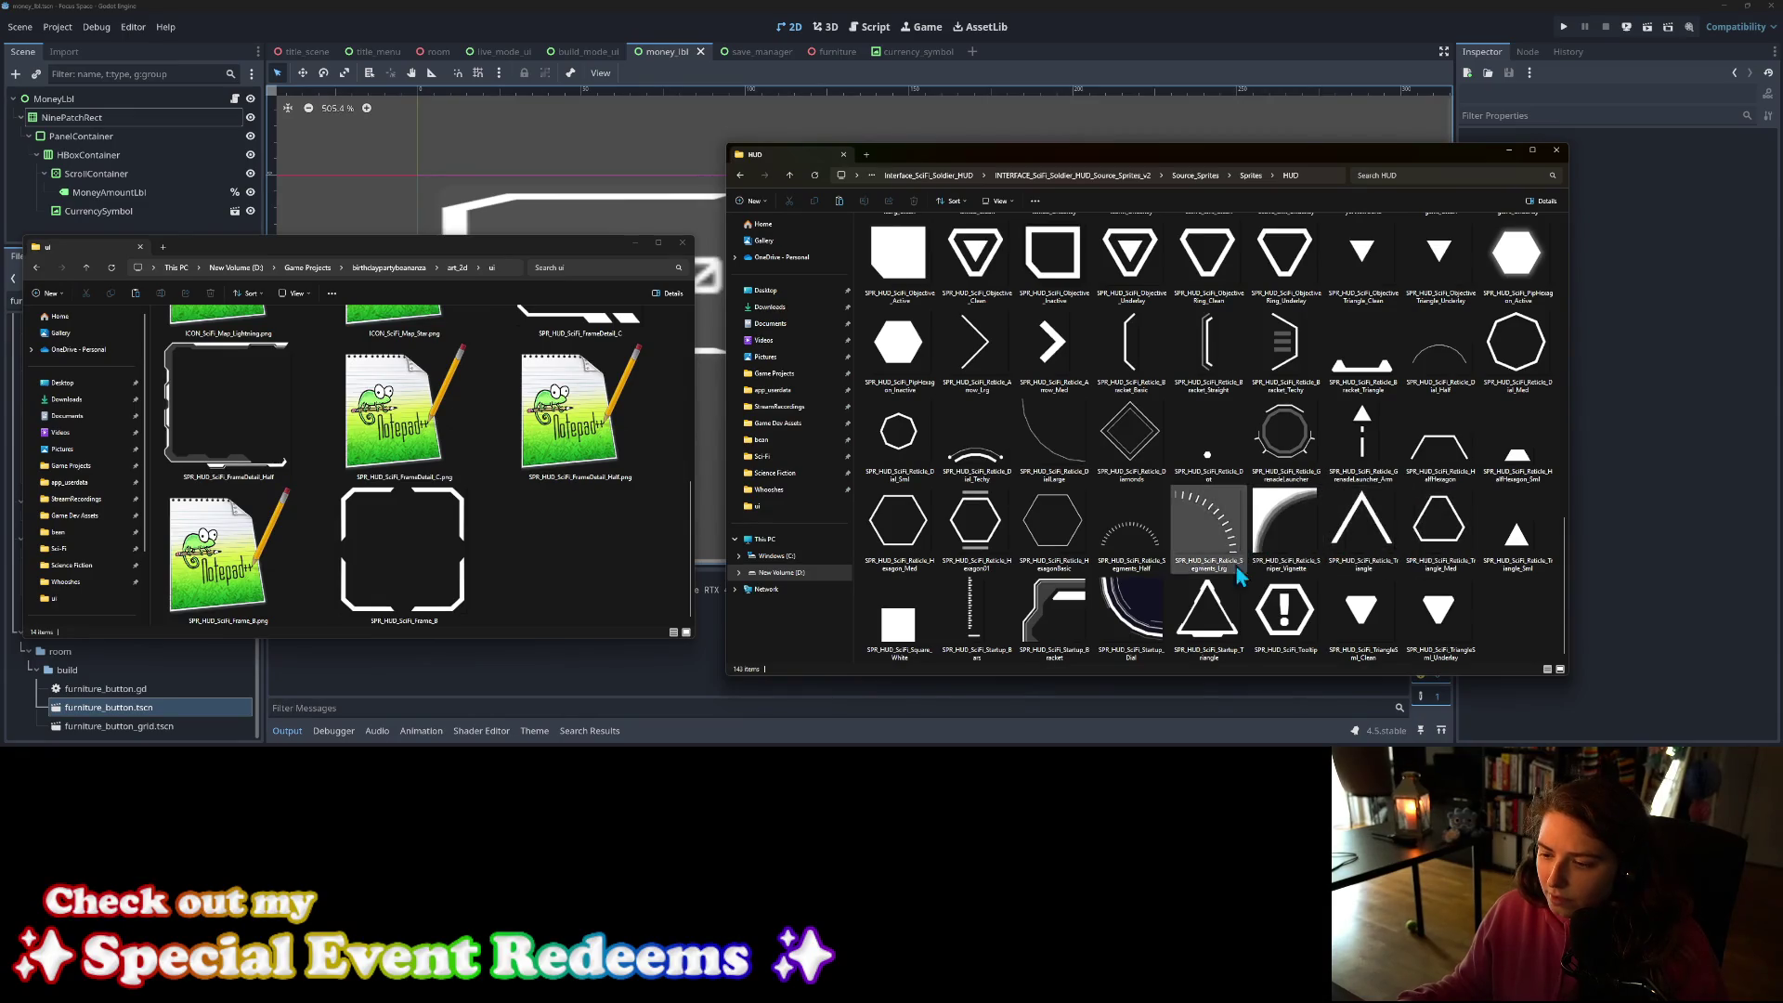
scroll(1085, 585, up, 7)
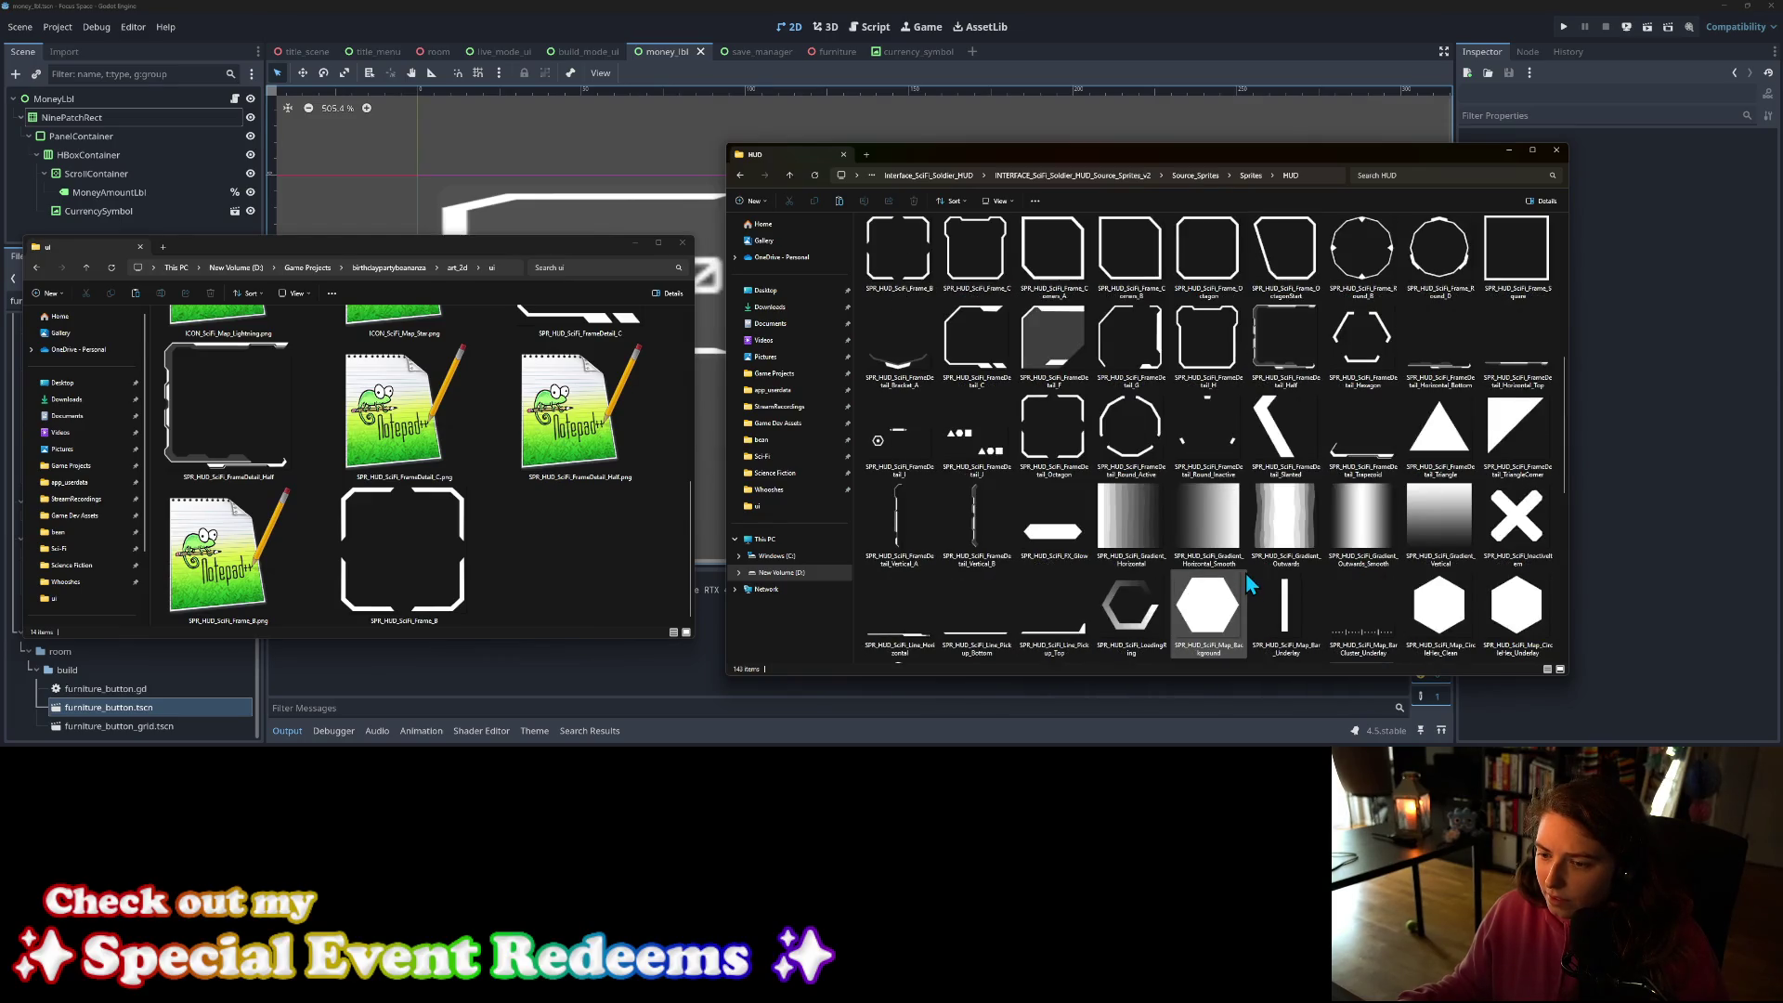
scroll(1249, 583, up, 5)
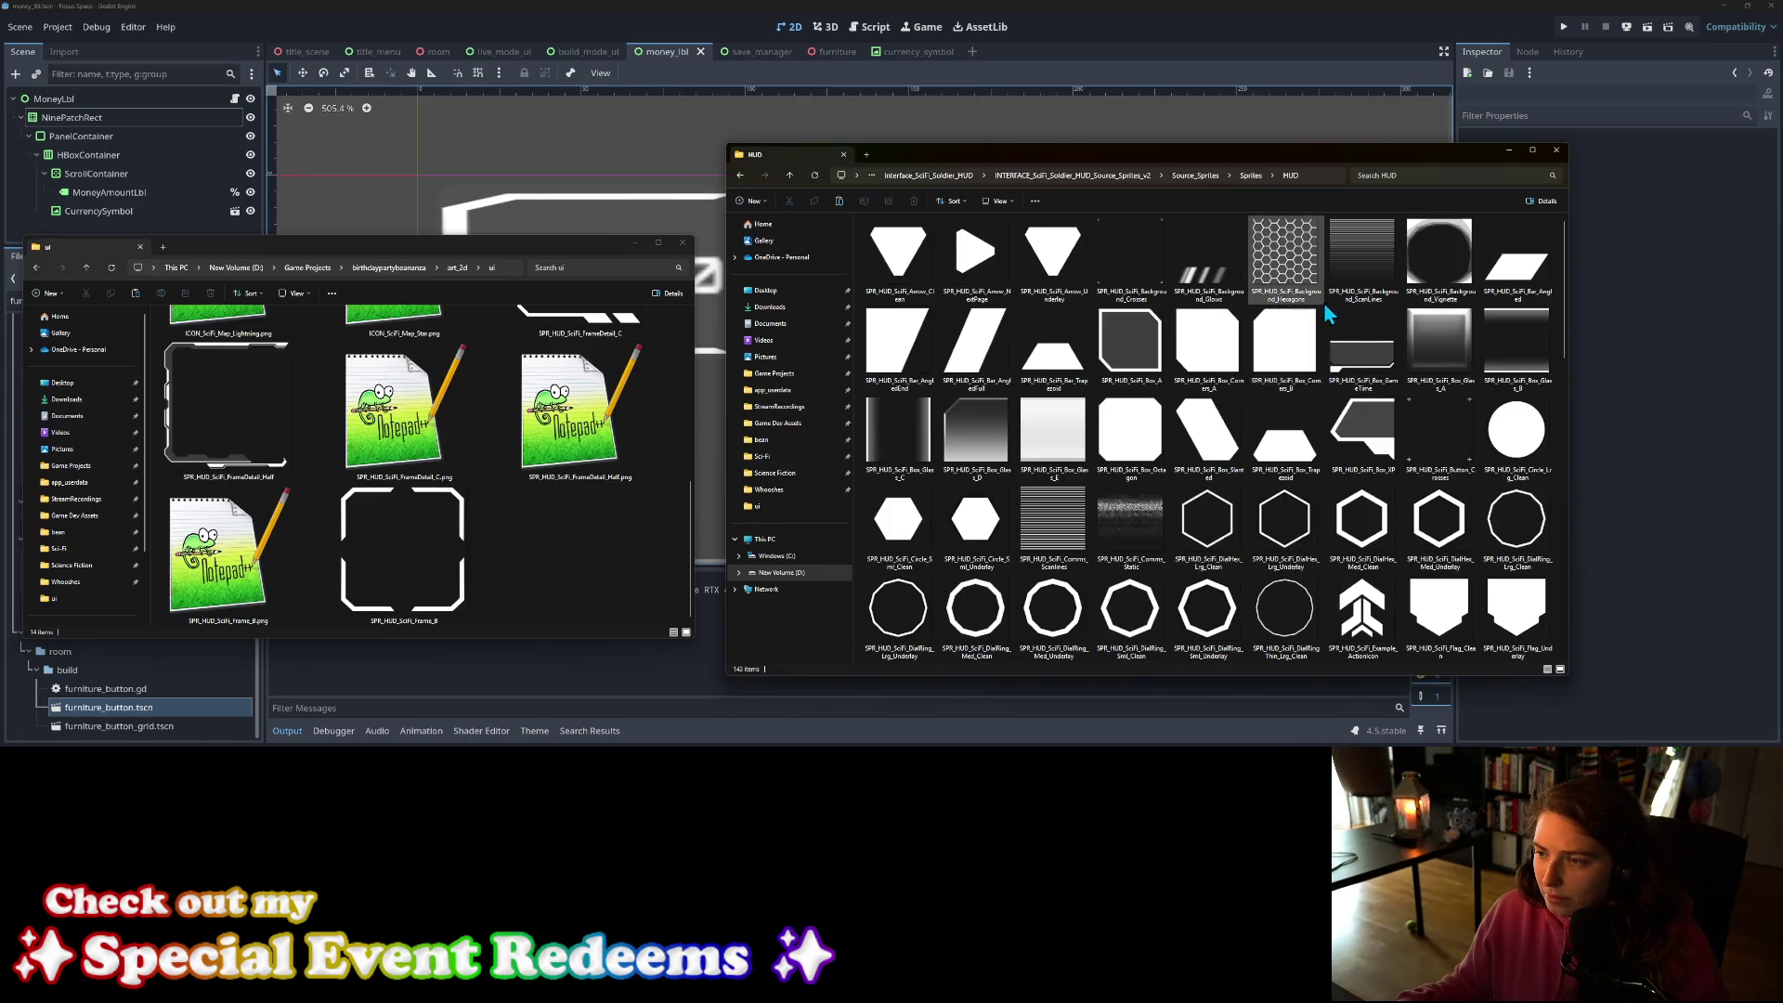
mouse_move(1315, 283)
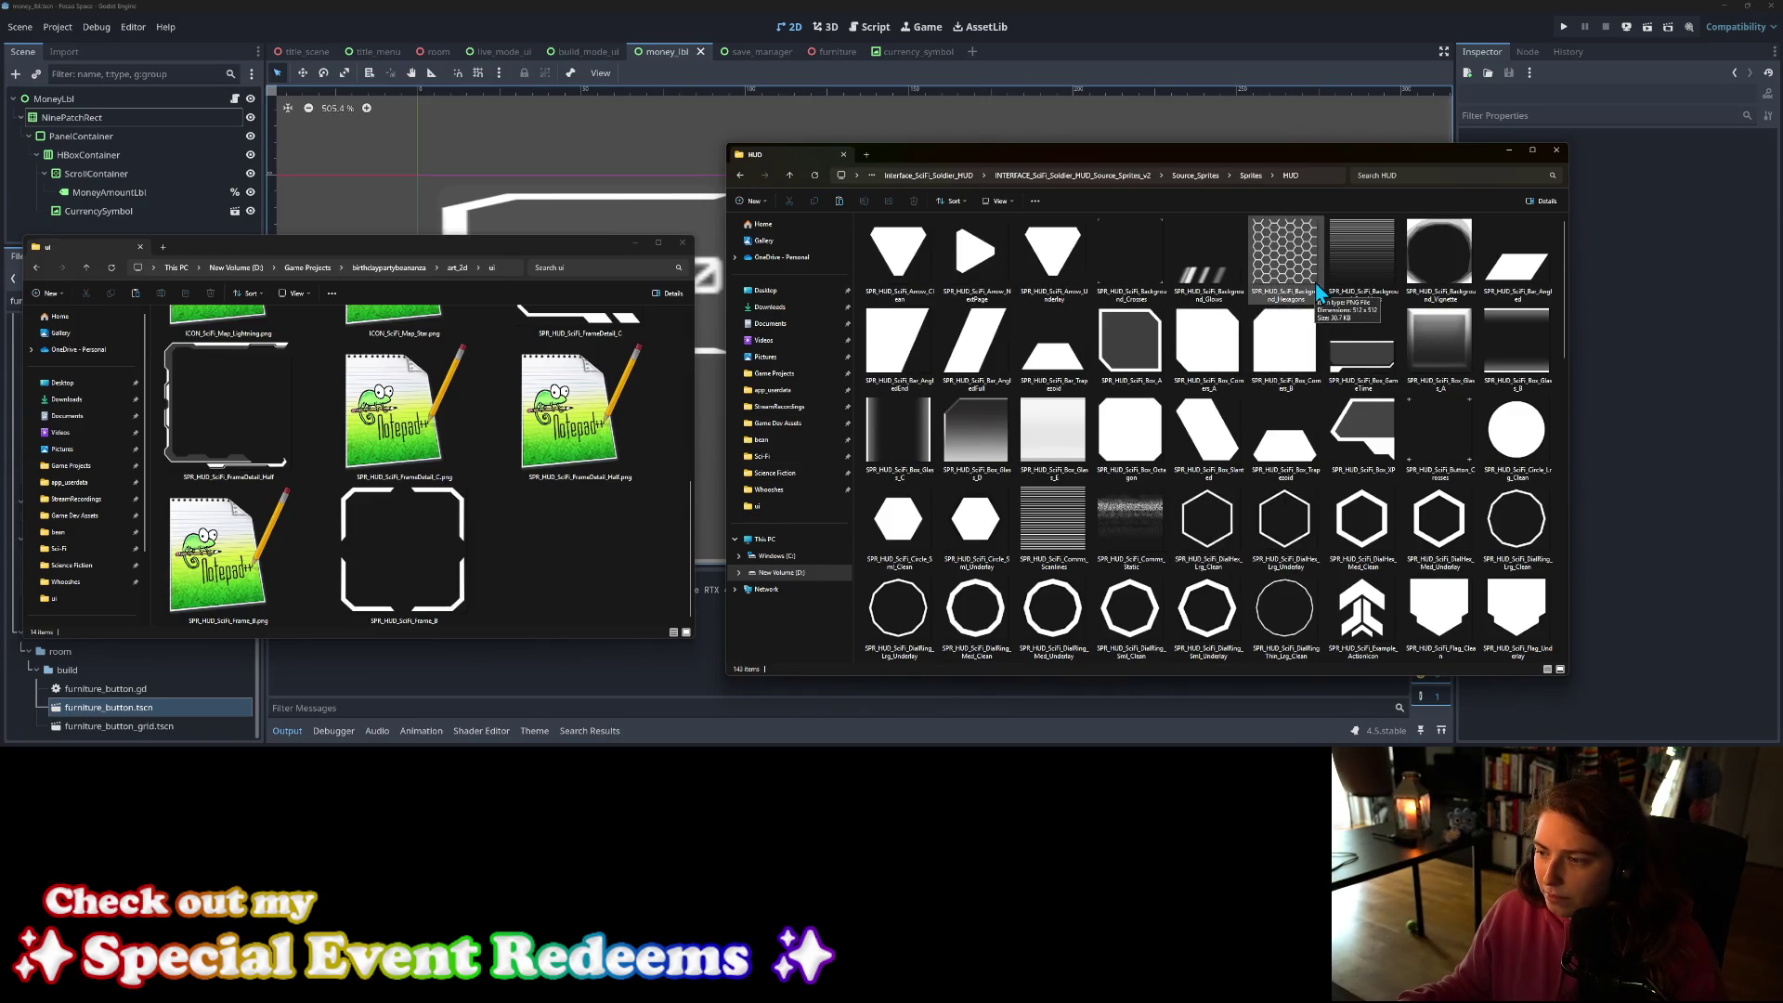
click(1290, 295)
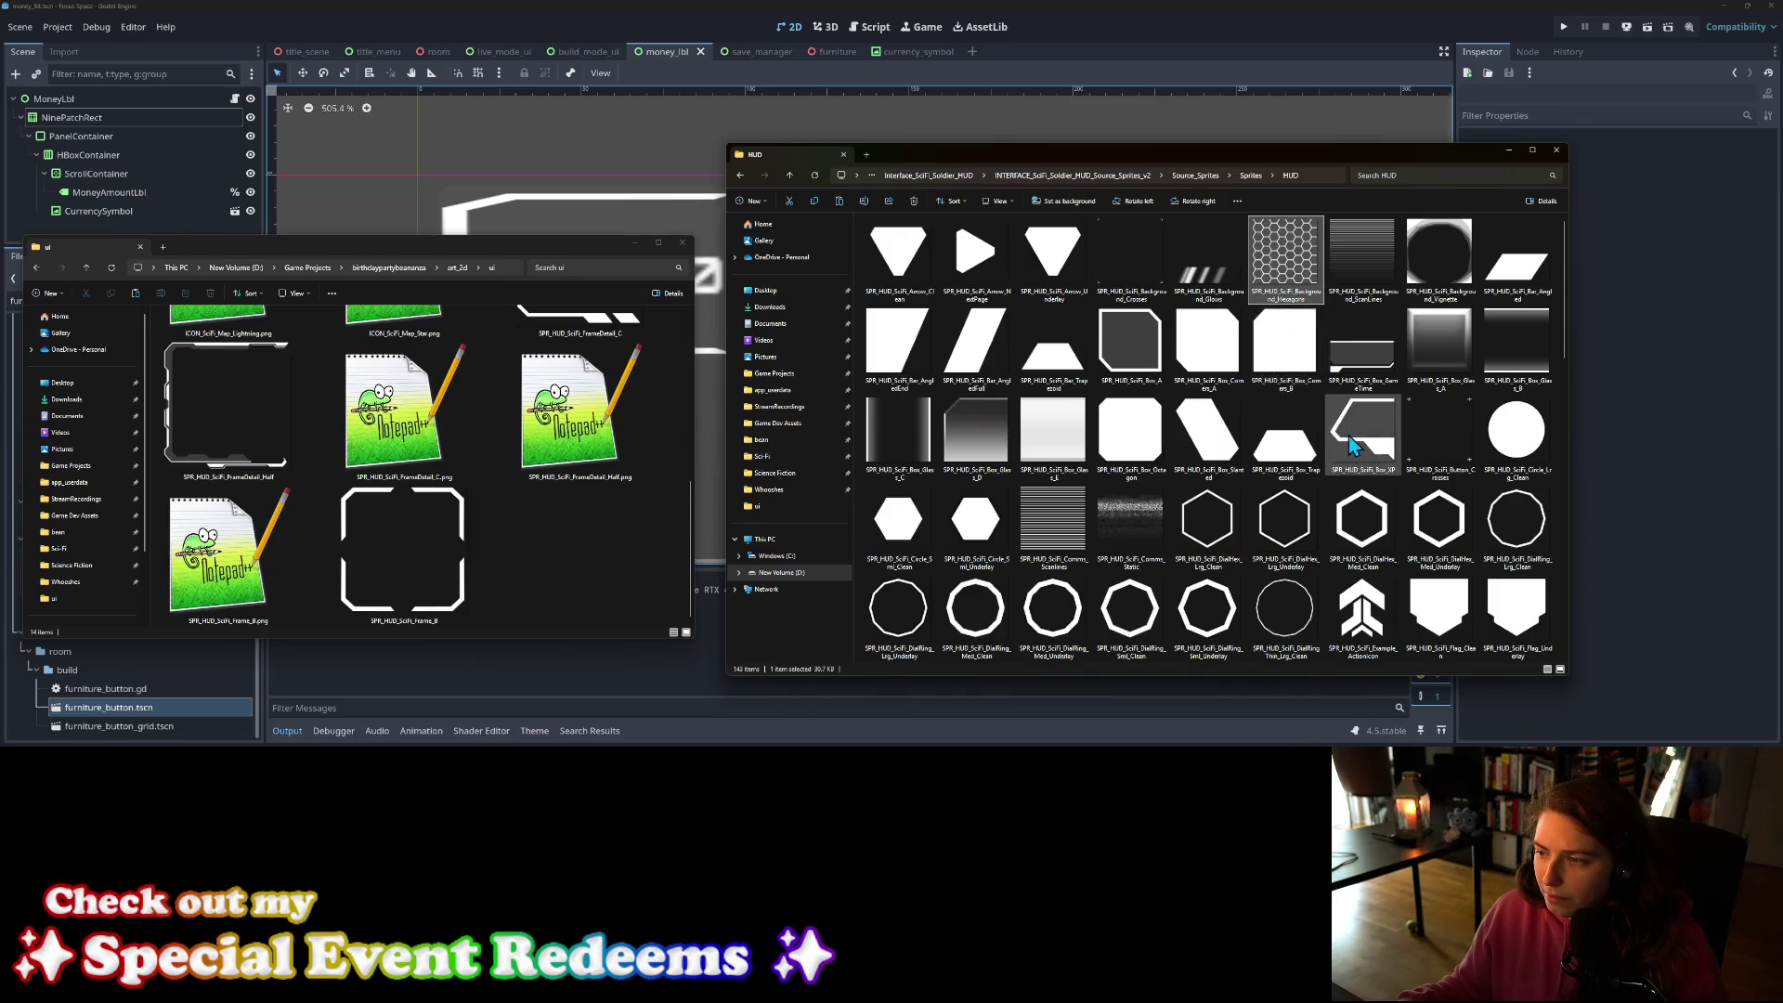
scroll(1356, 414, down, 2)
scroll(1352, 446, up, 2)
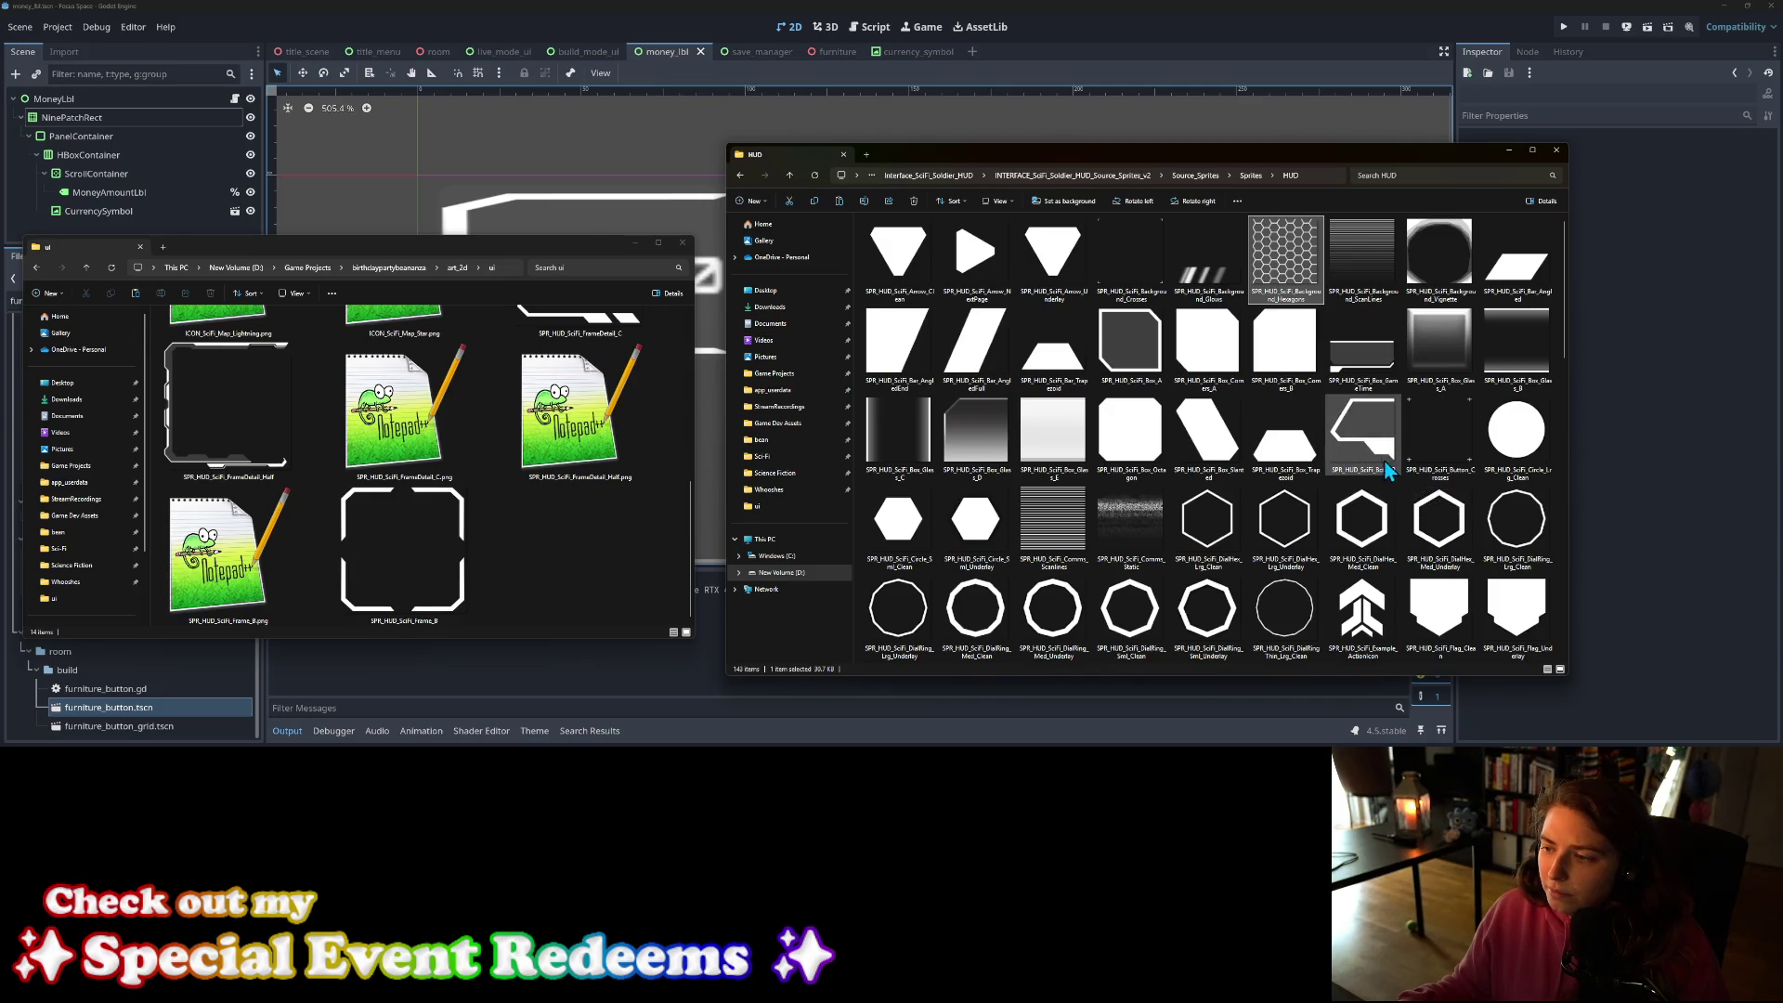
Step: Paste SPR_HUD_SciFi_Box_GameTime into the project's ui art folder and return to Godot
click(1359, 350)
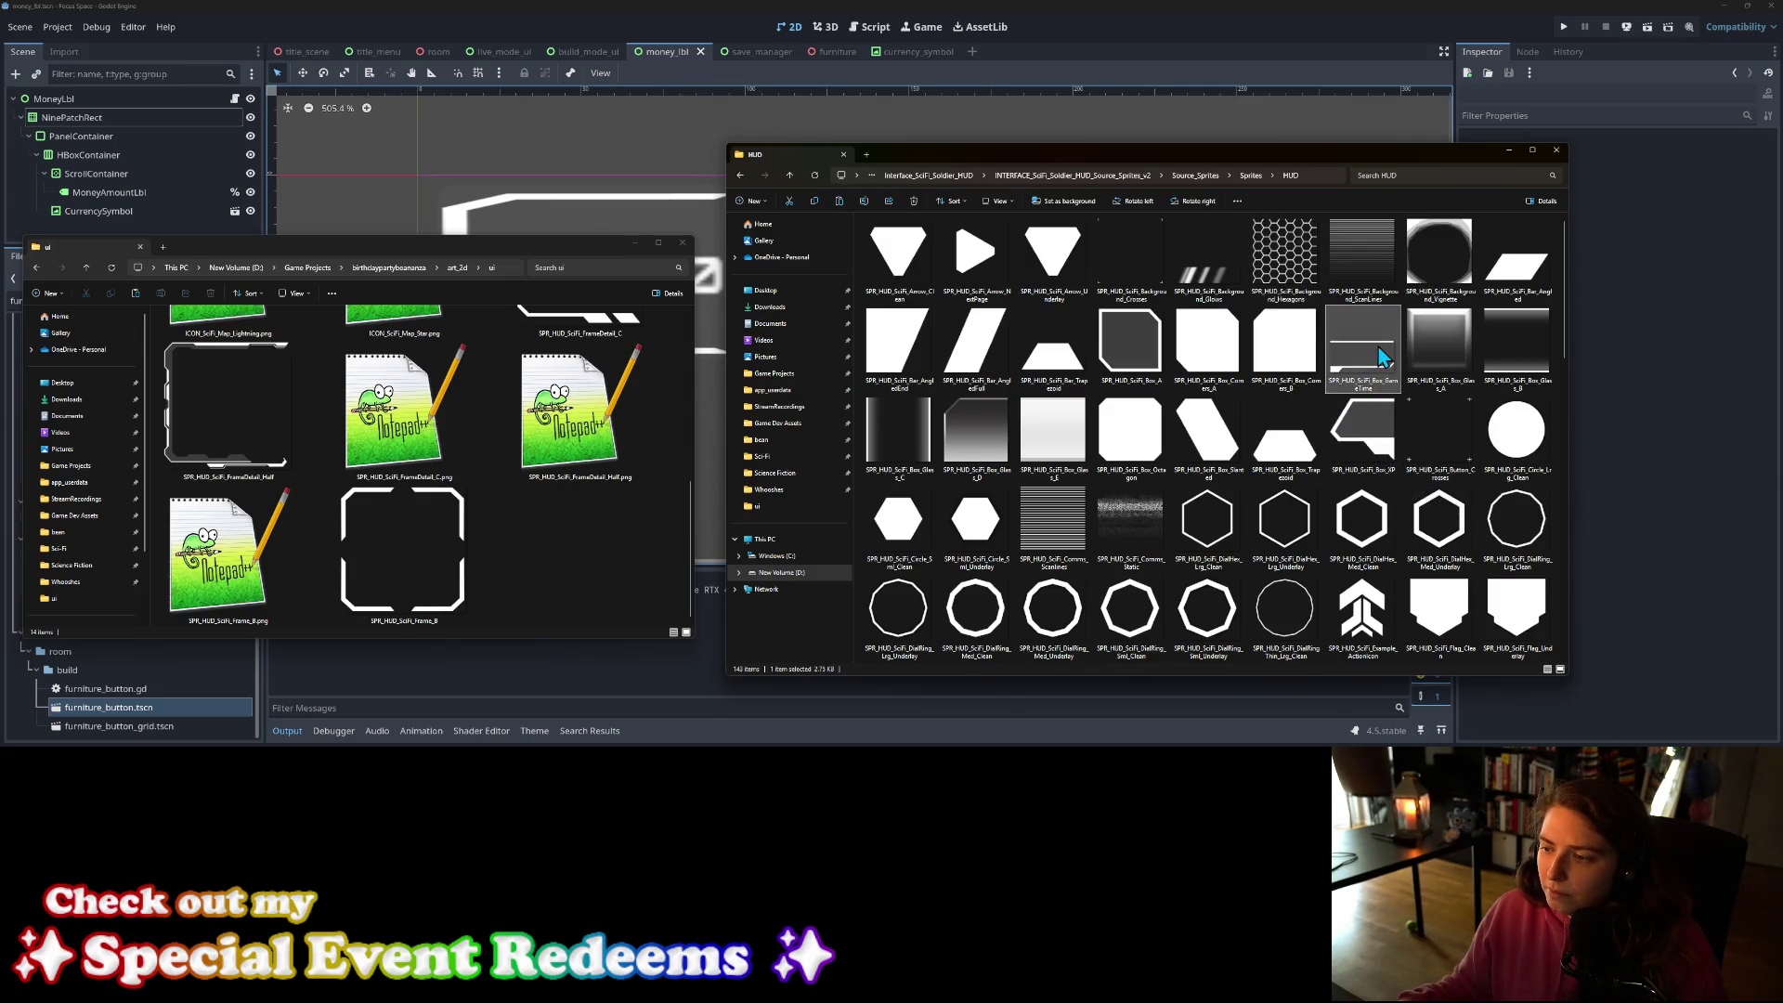
click(576, 563)
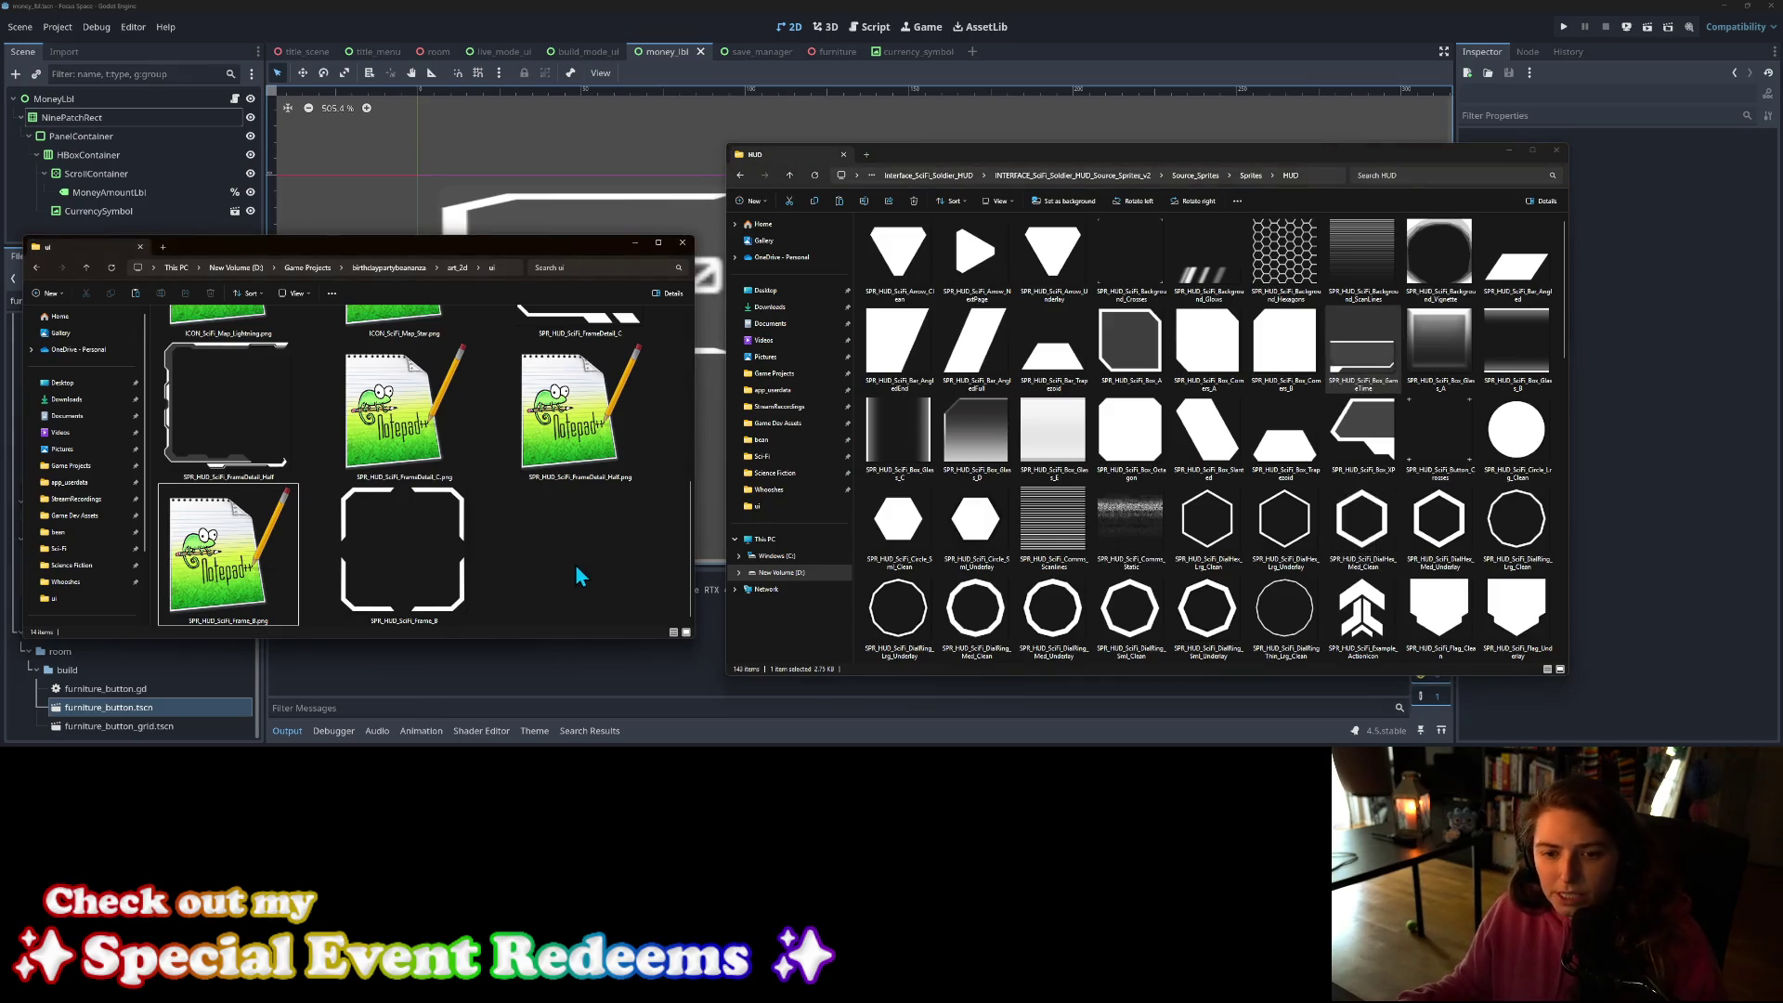
key(ctrl+v)
click(505, 693)
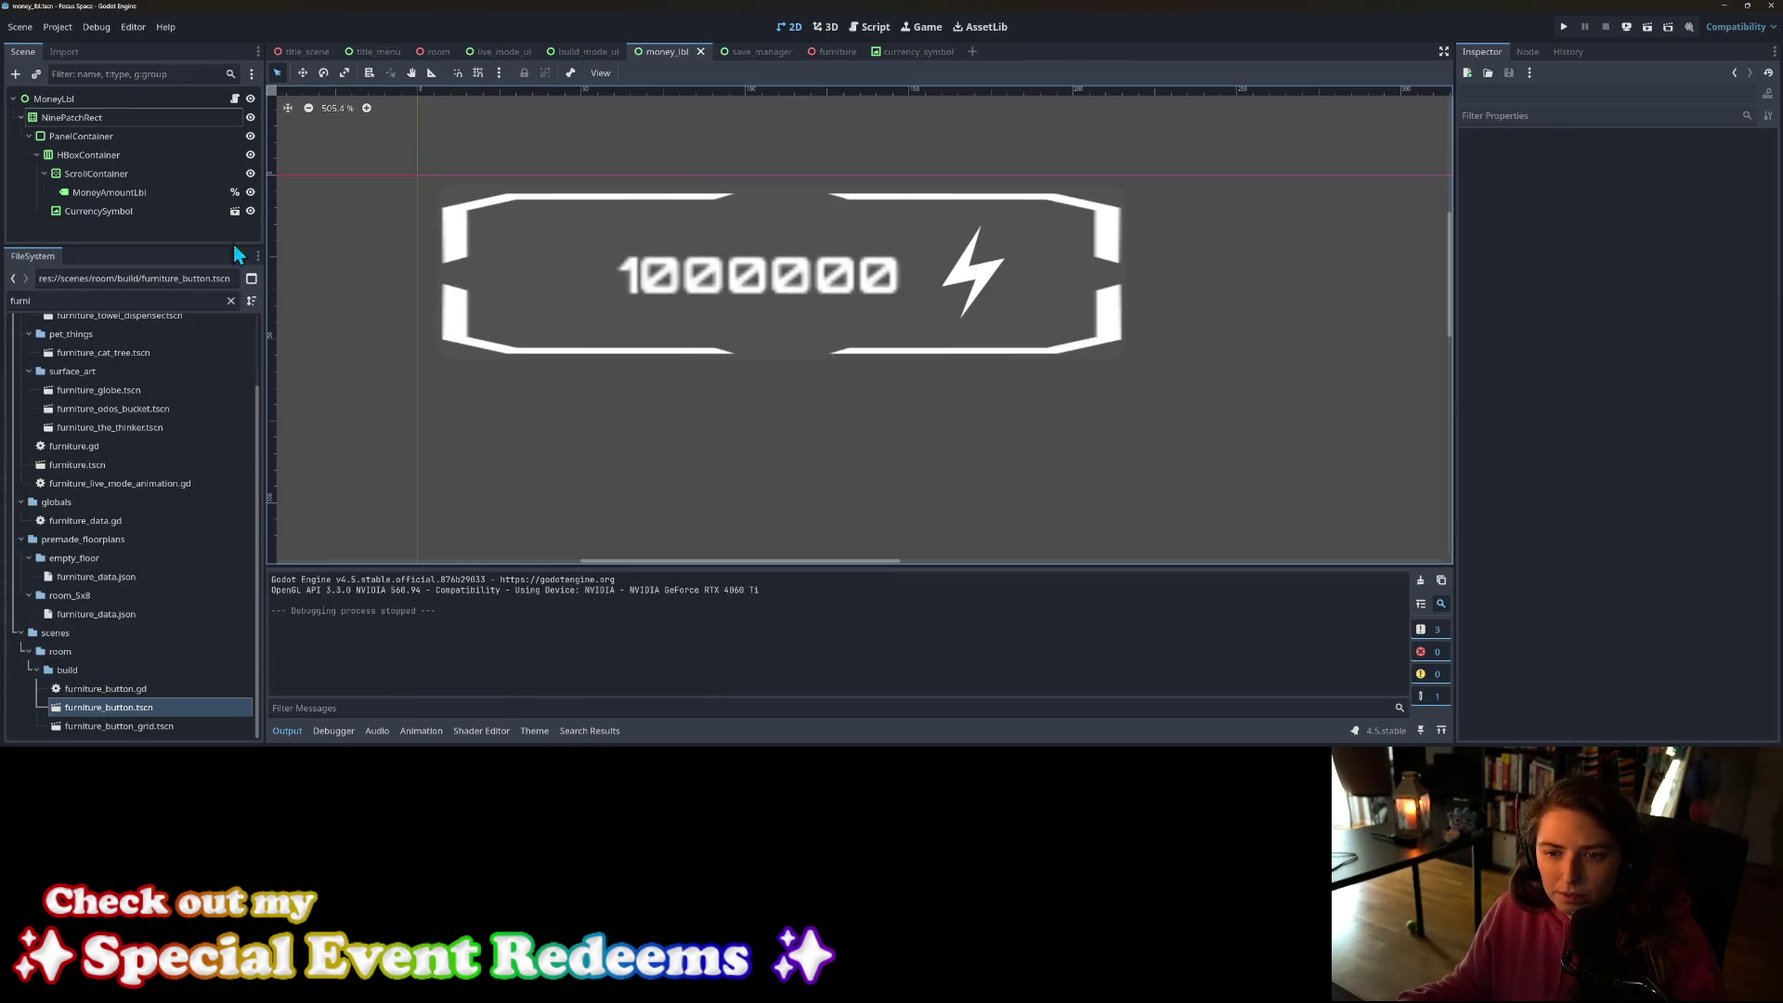
Step: Quick Load the sci-fi bar texture into the NinePatchRect's texture slot
click(76, 121)
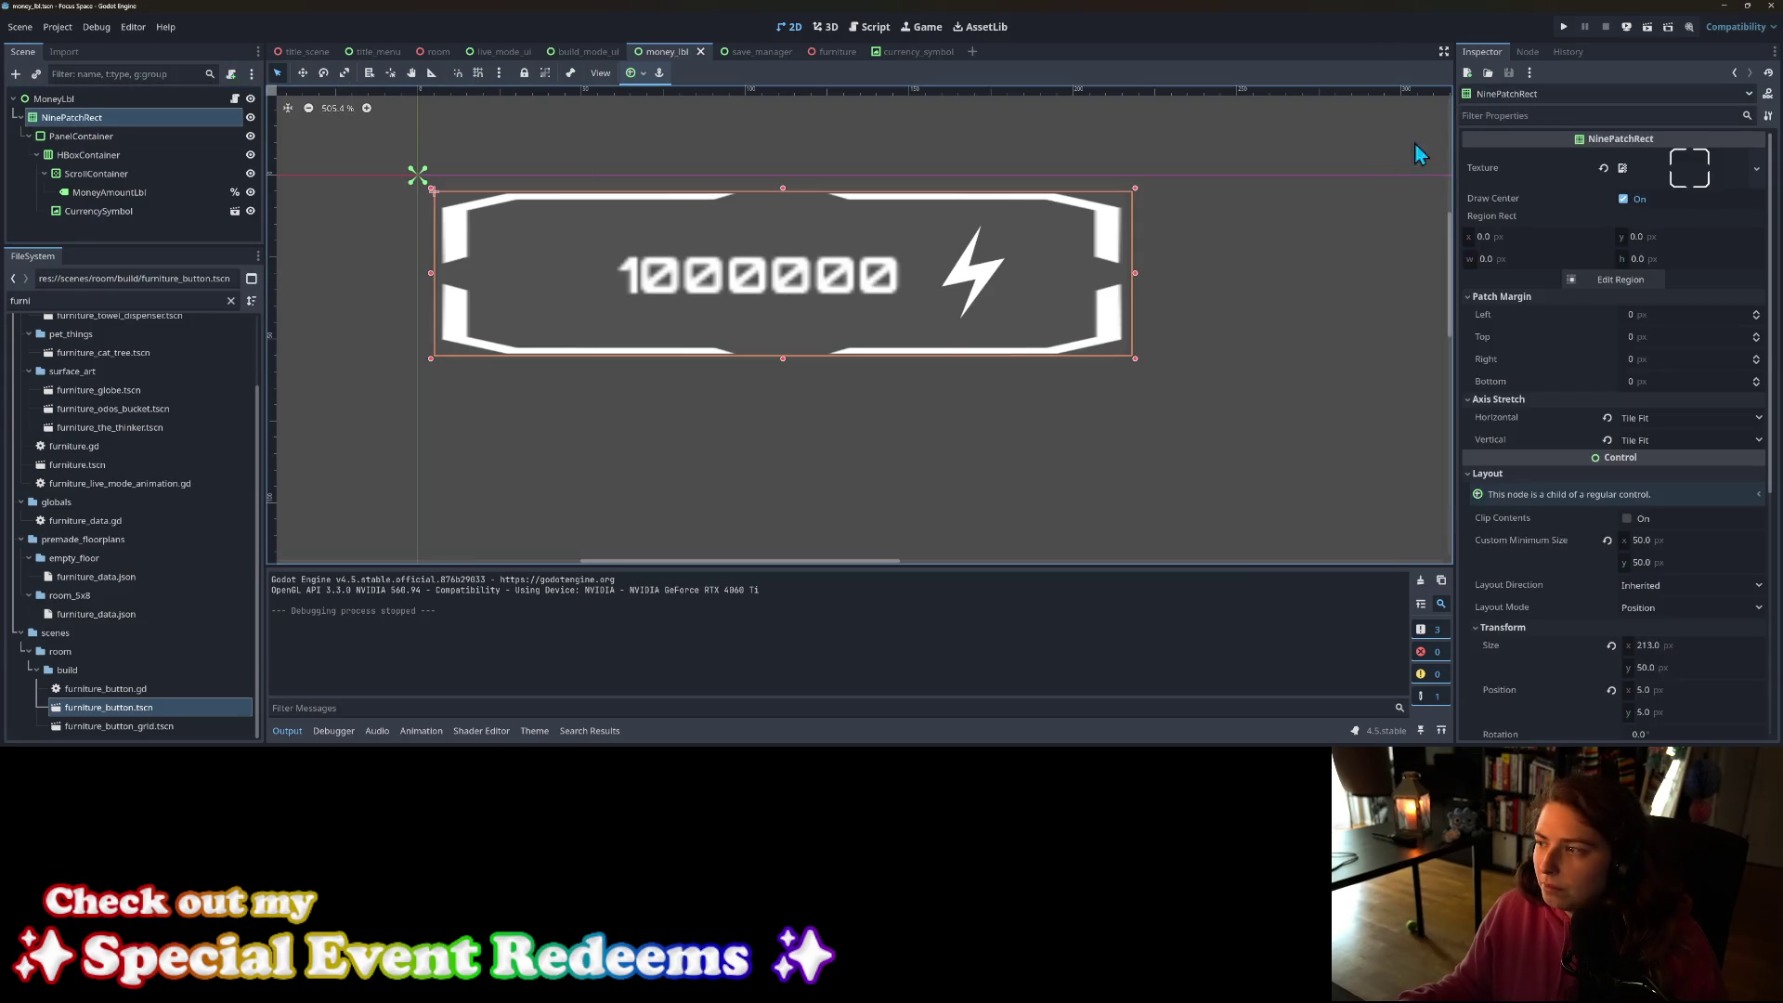
click(1757, 168)
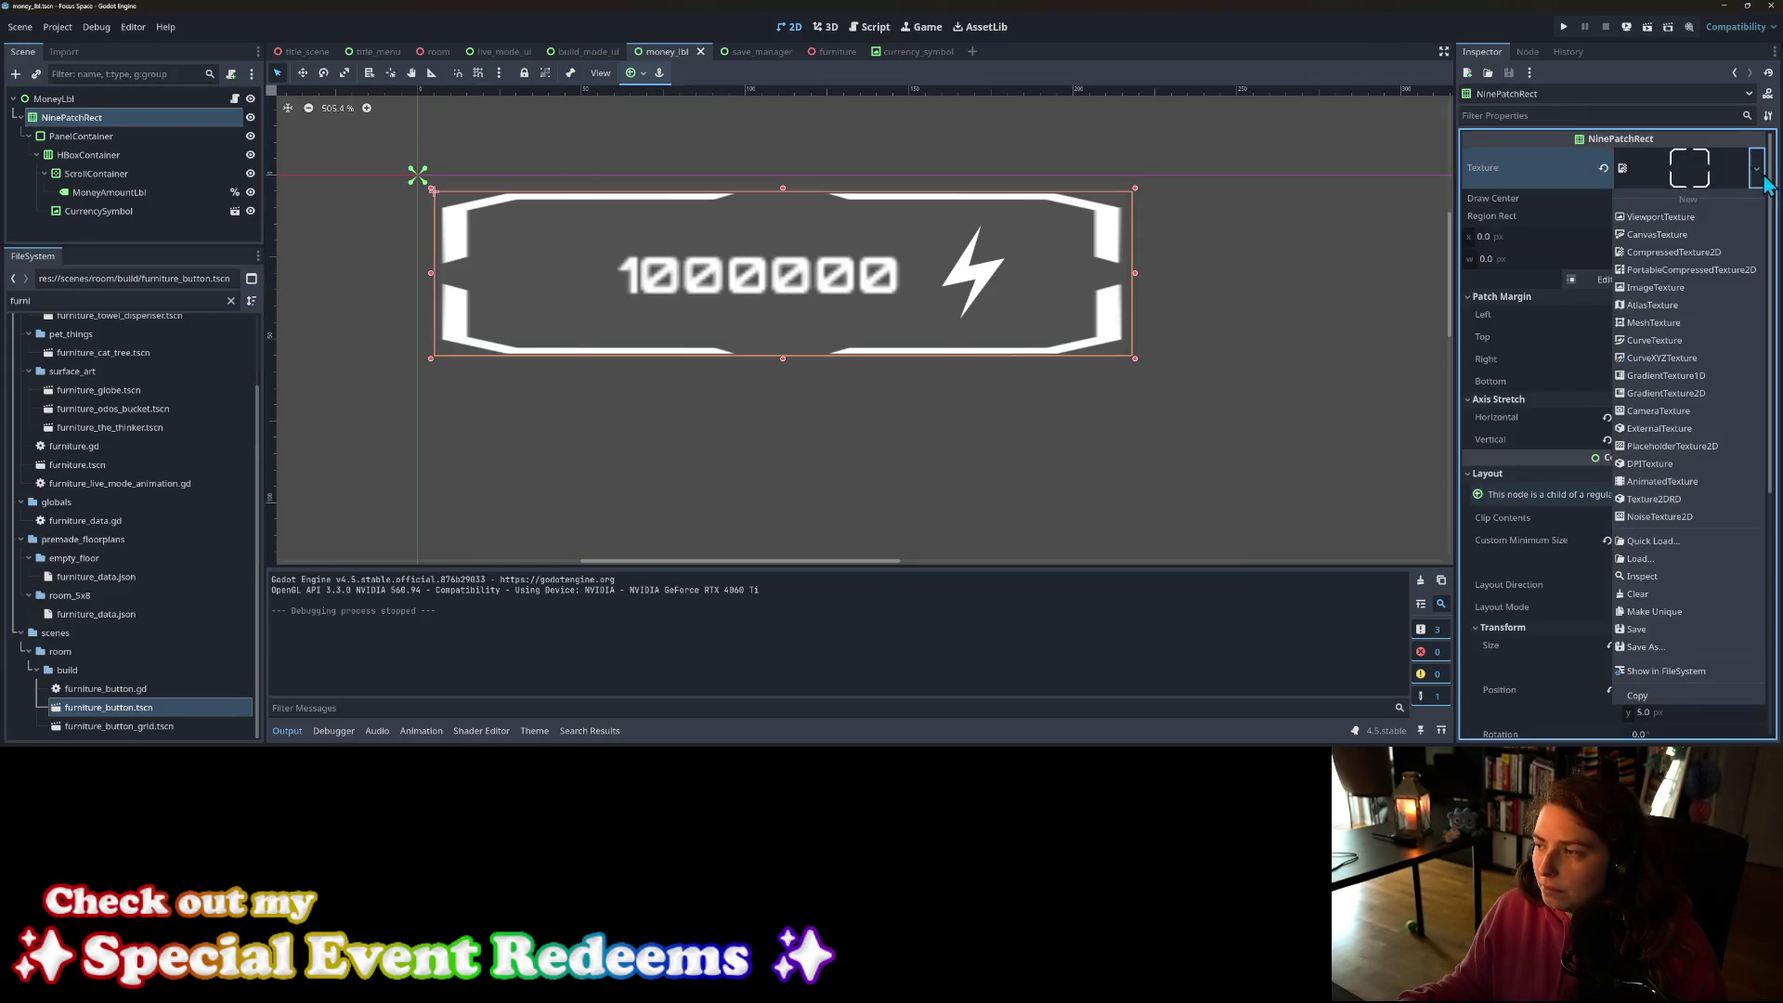
click(1659, 546)
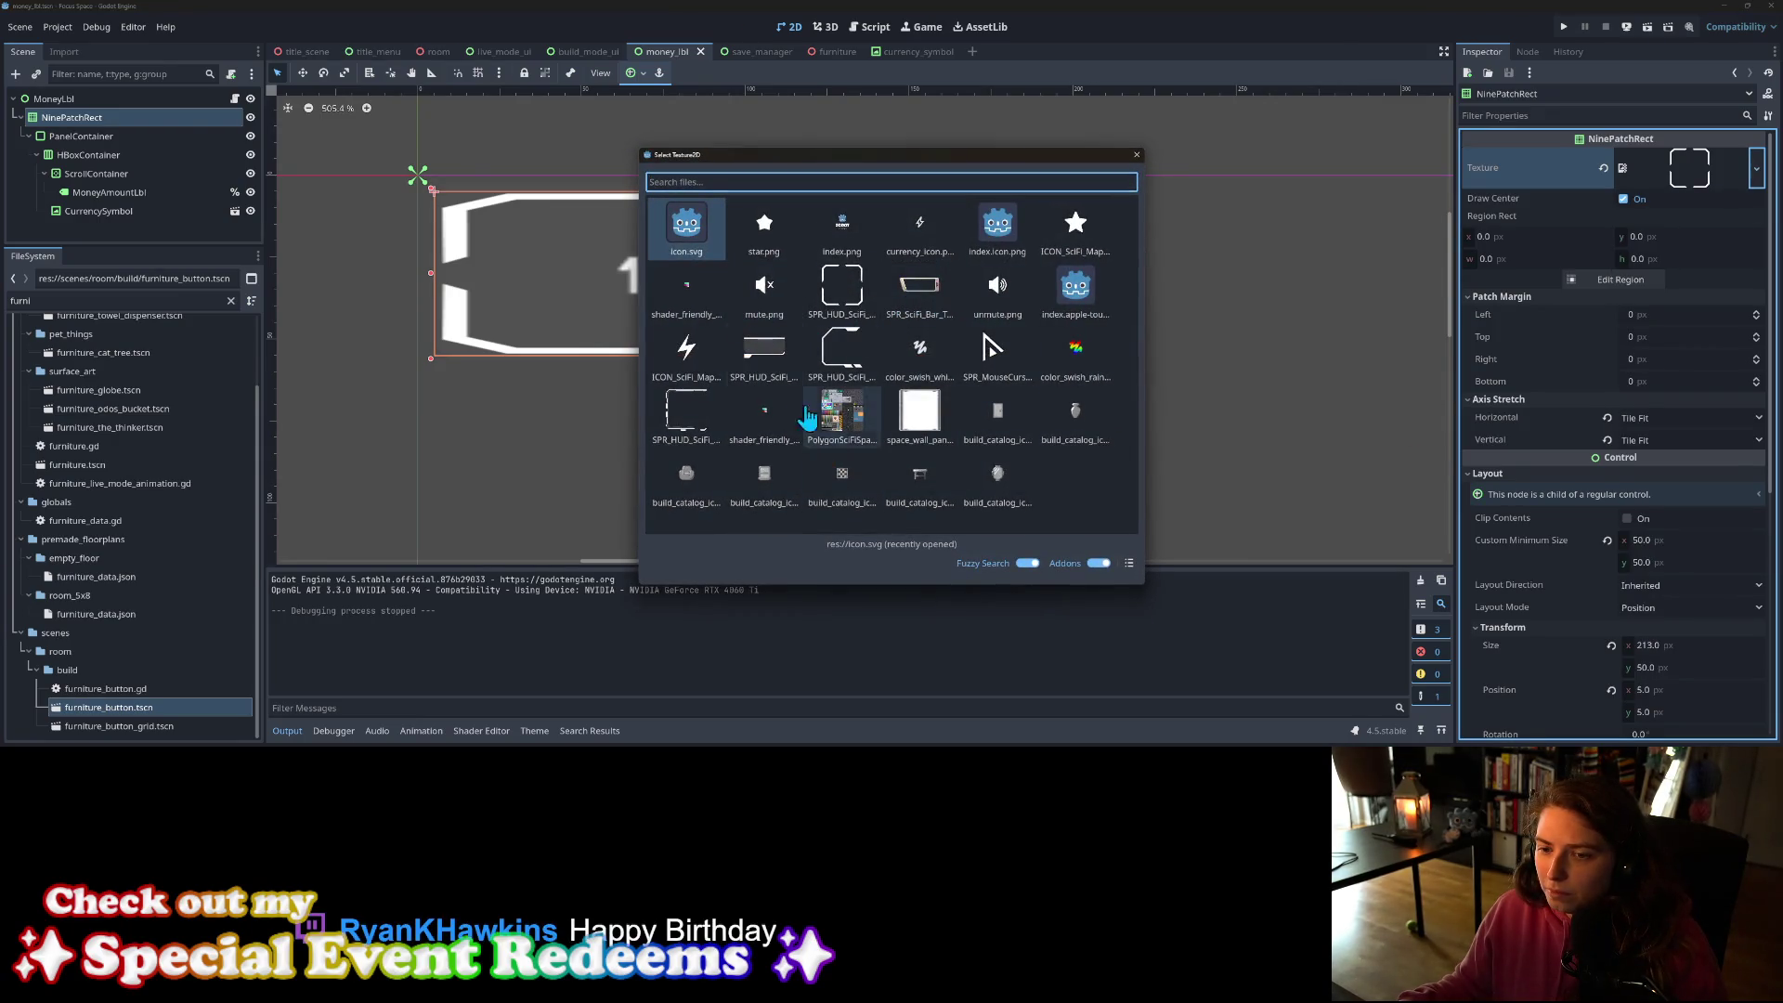
click(786, 347)
Step: Turn off the PanelContainer's Show Behind Parent and set its StyleBoxFlat BG Color alpha to 0
click(80, 136)
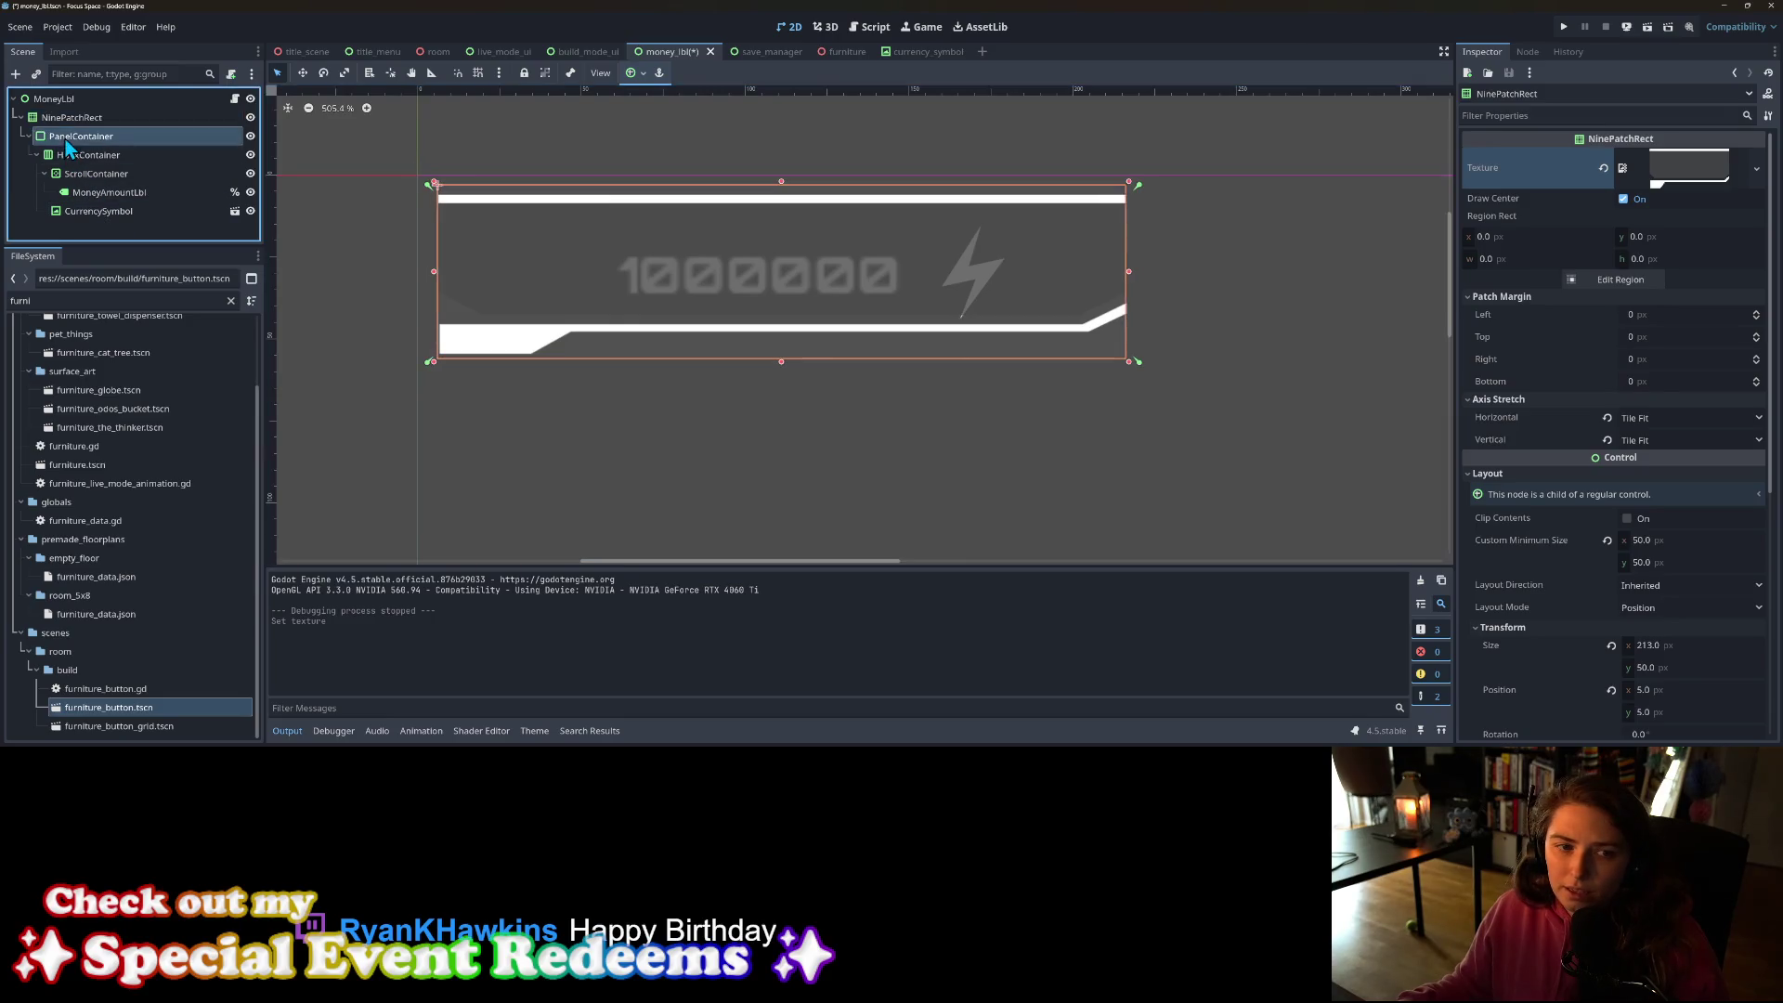
scroll(1636, 636, down, 2)
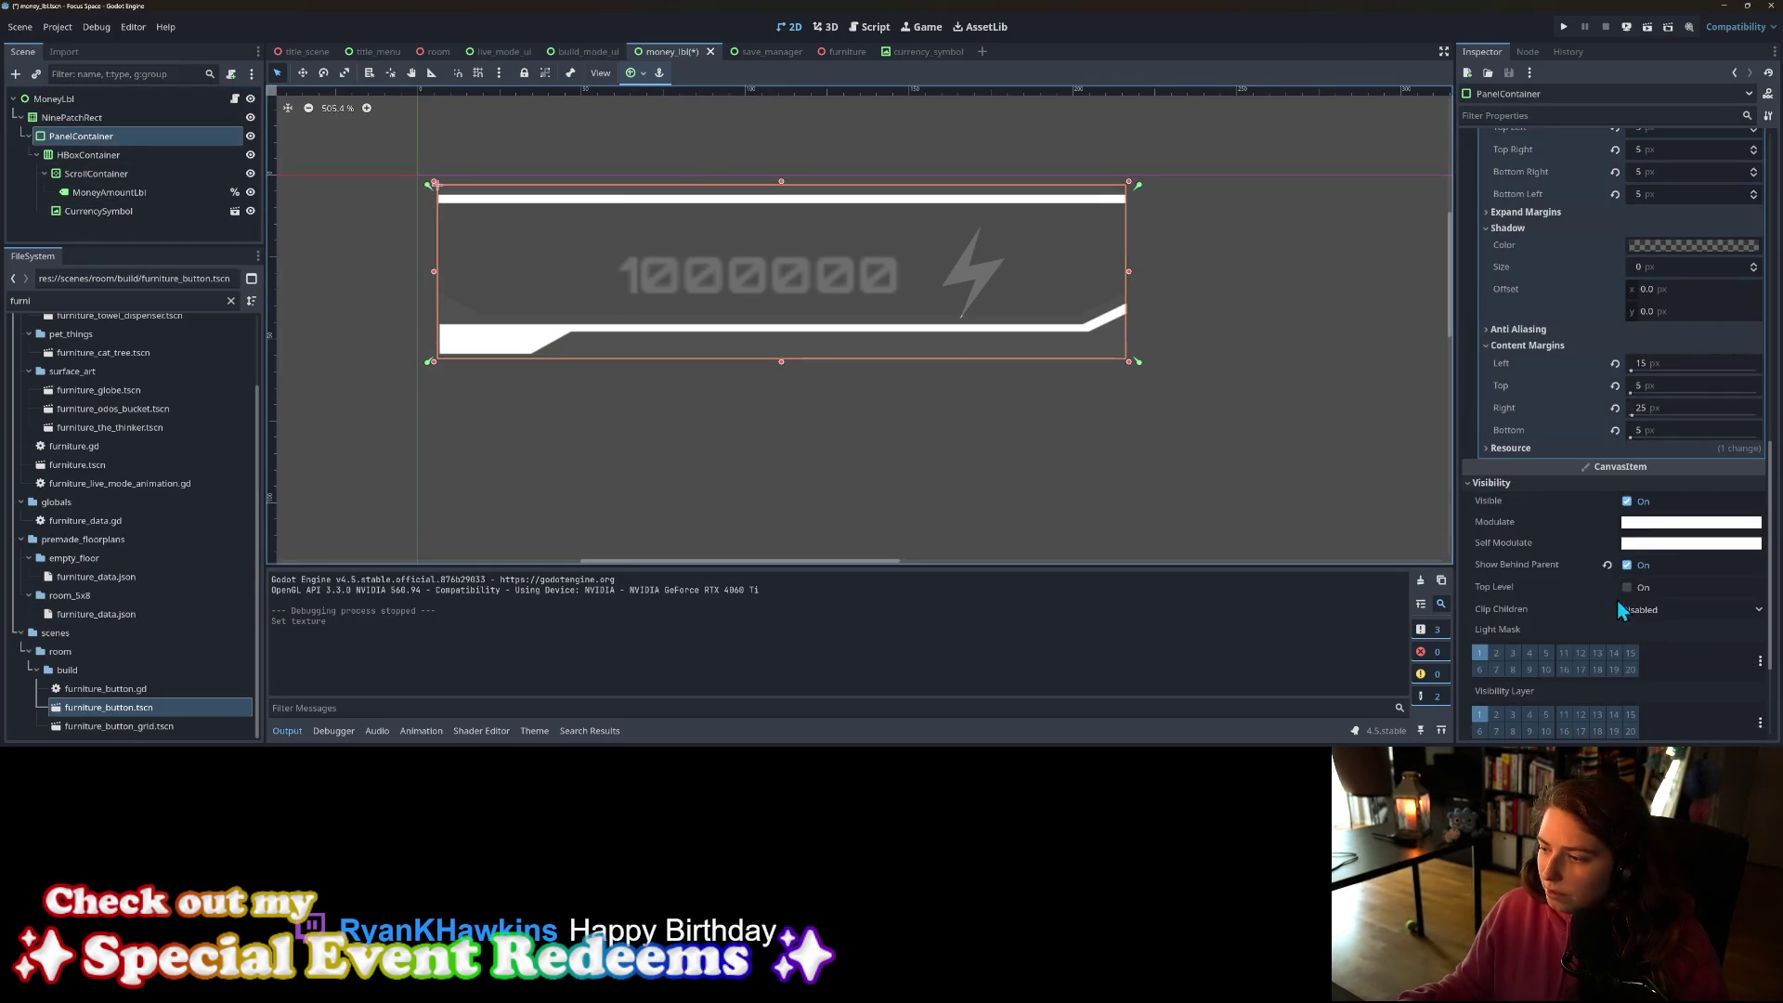
click(1626, 565)
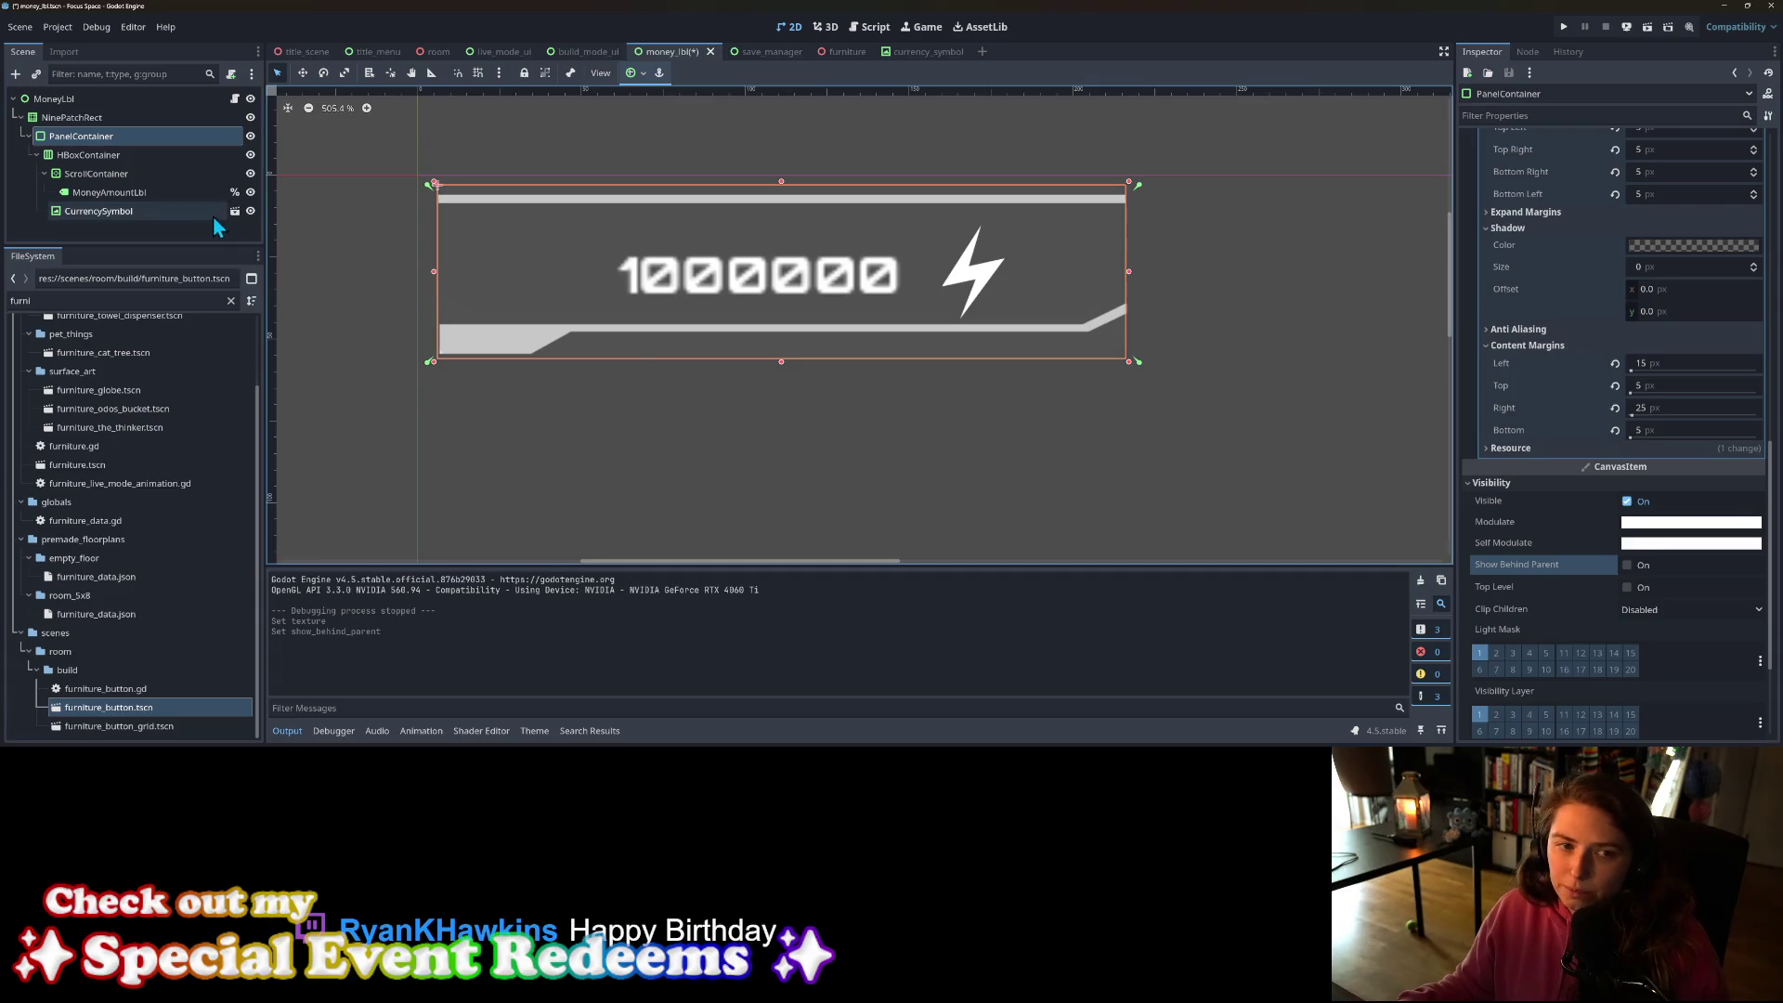
scroll(1632, 600, up, 5)
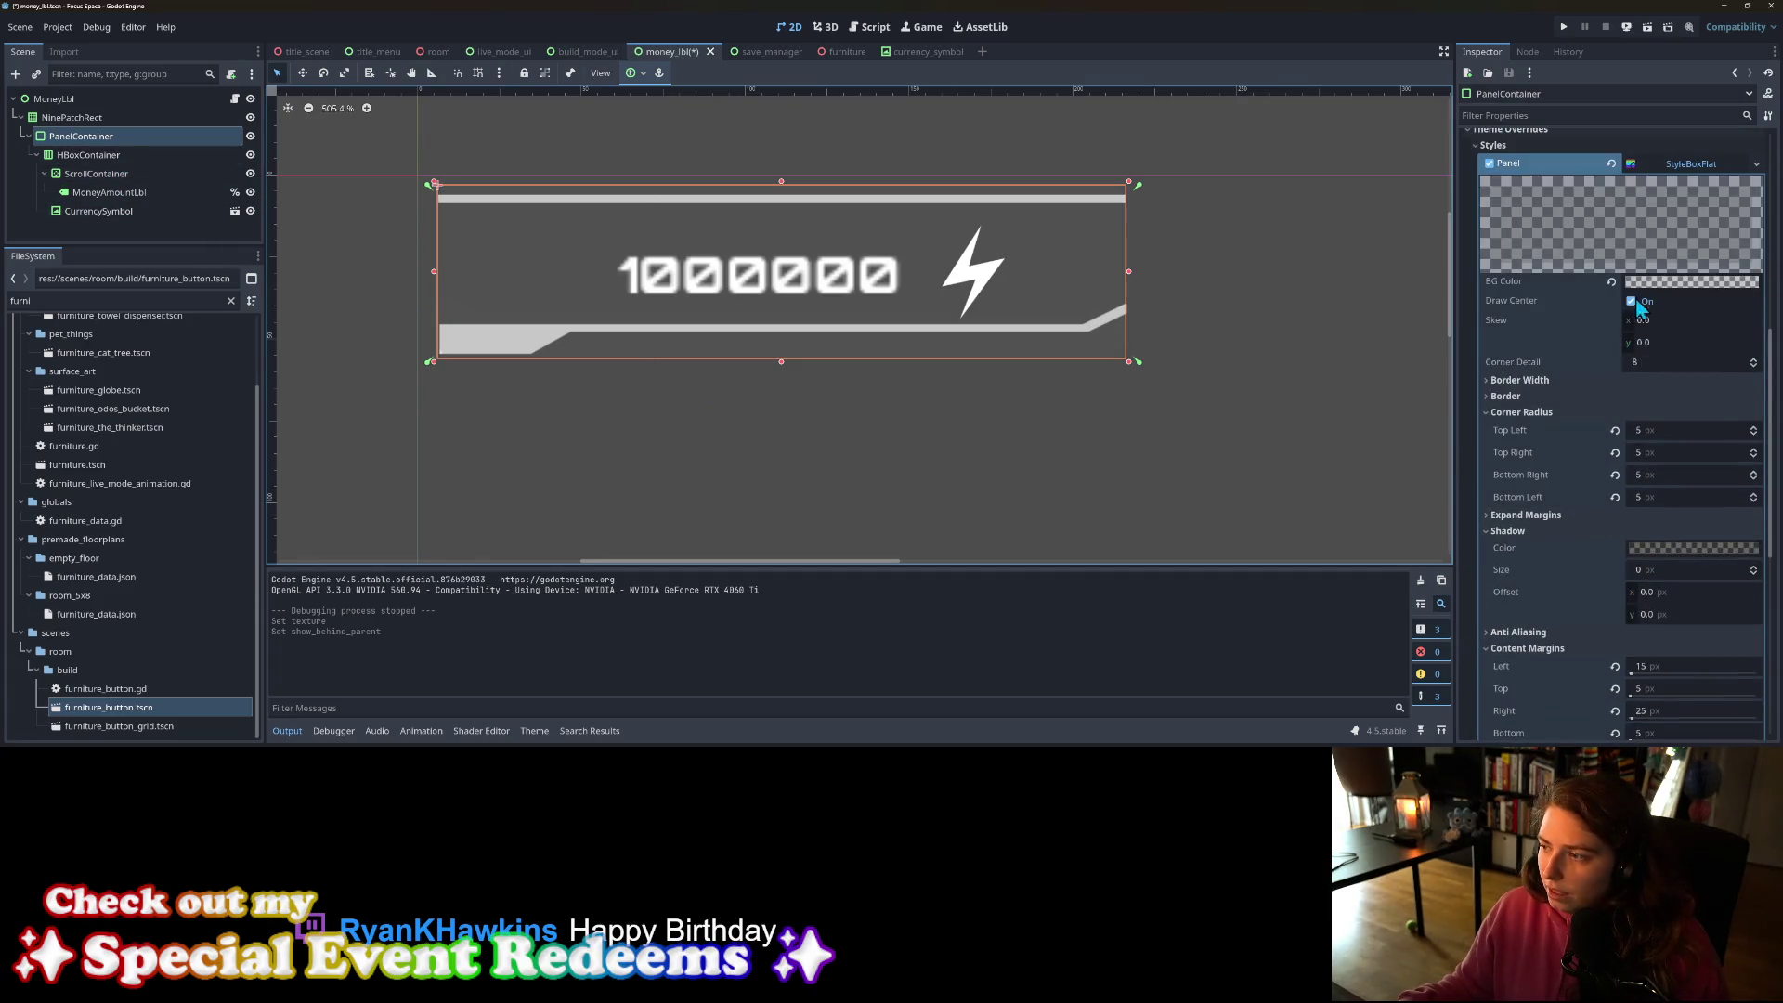
click(1653, 282)
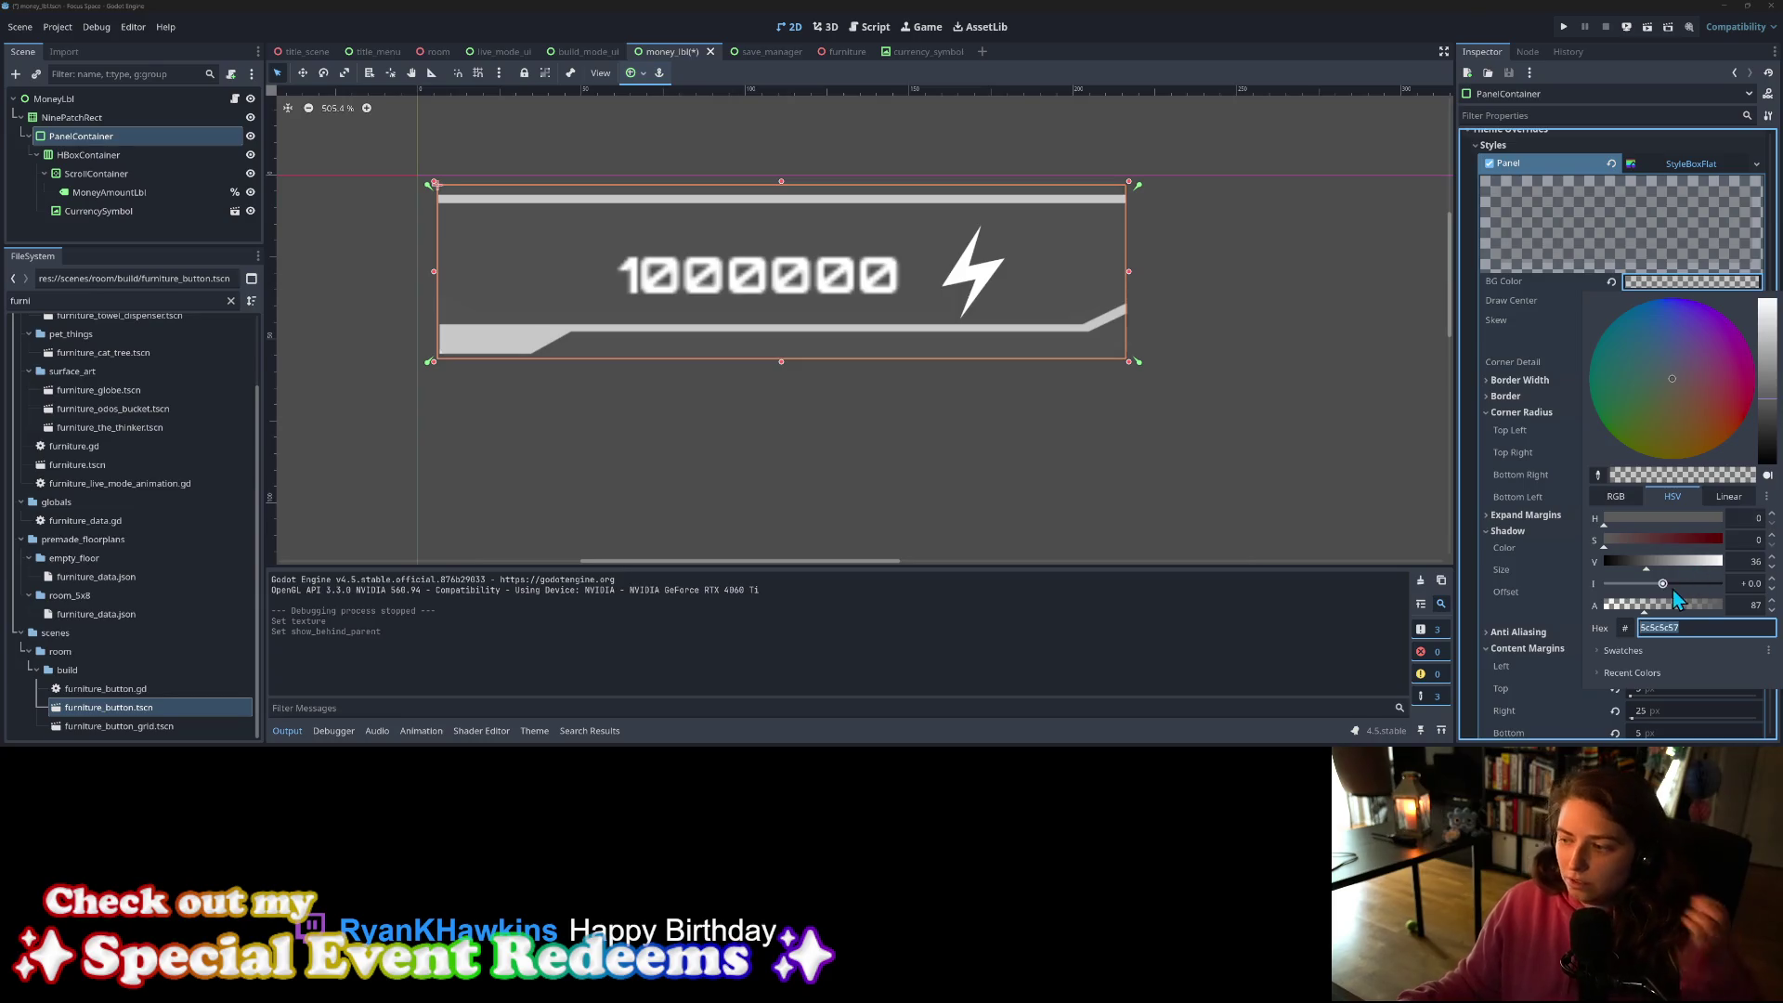
drag(1674, 595, 1554, 618)
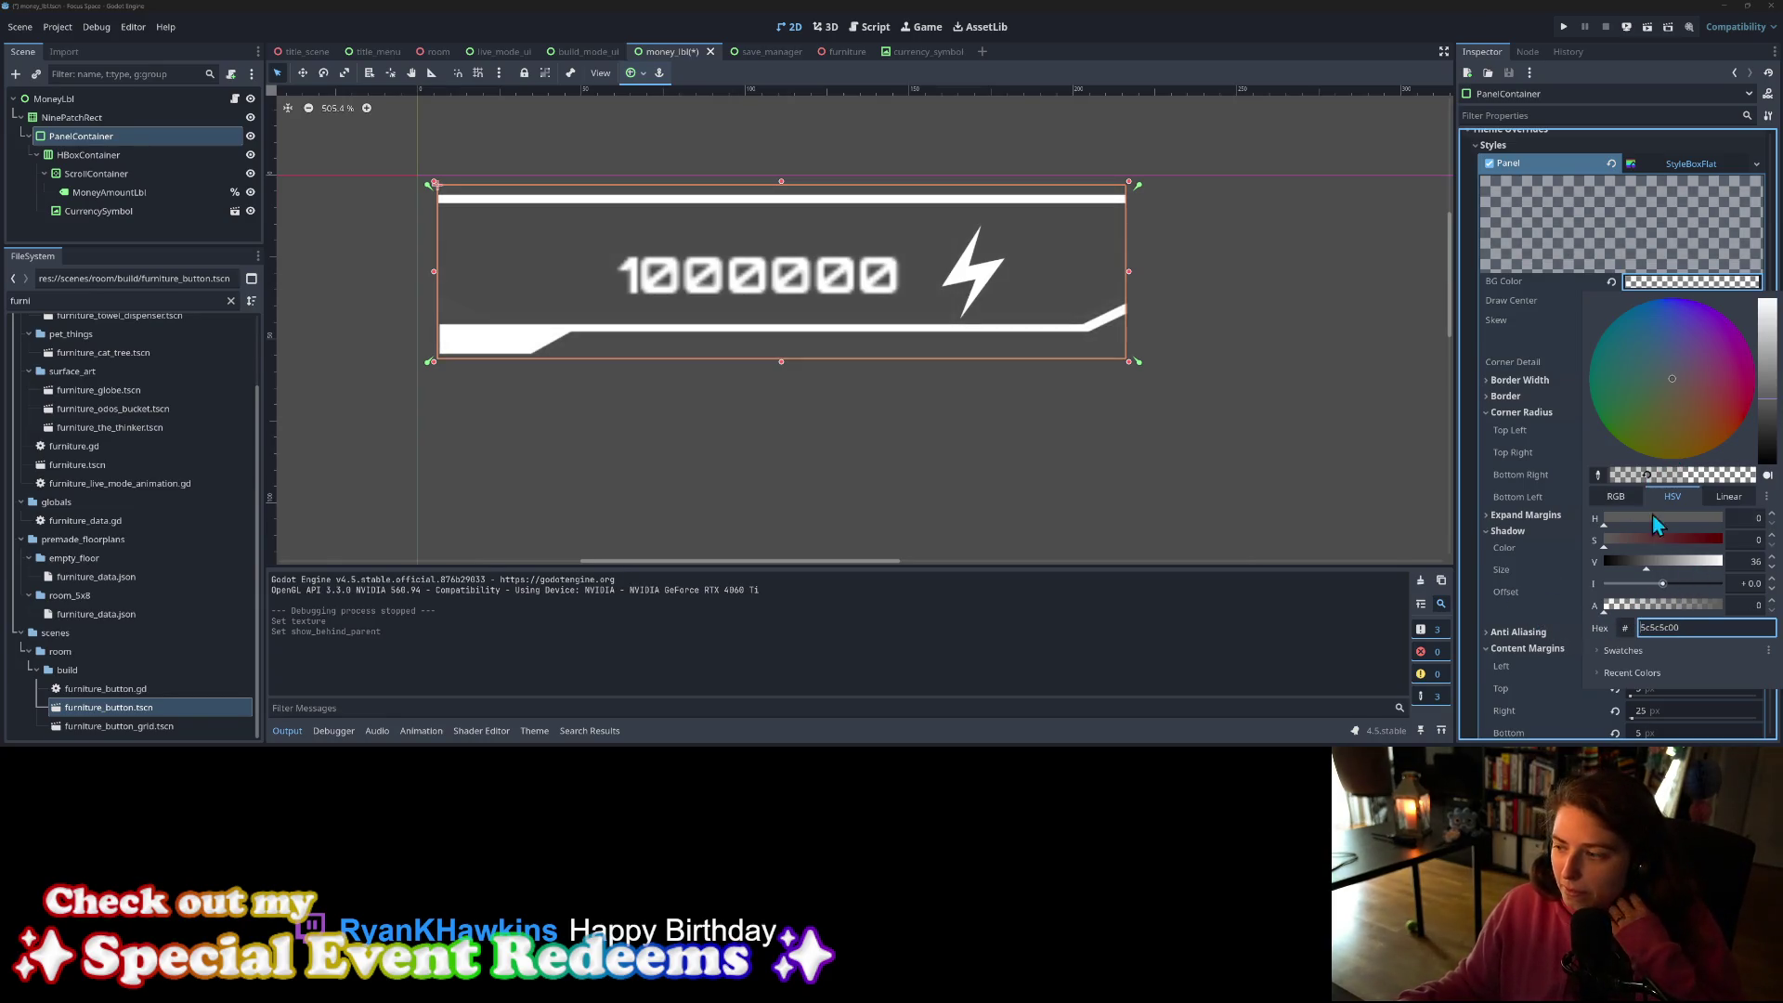
click(1536, 618)
Step: Drag the PanelContainer's top and bottom edges in so it measures 208 × 39 inside the bar
scroll(515, 389, down, 3)
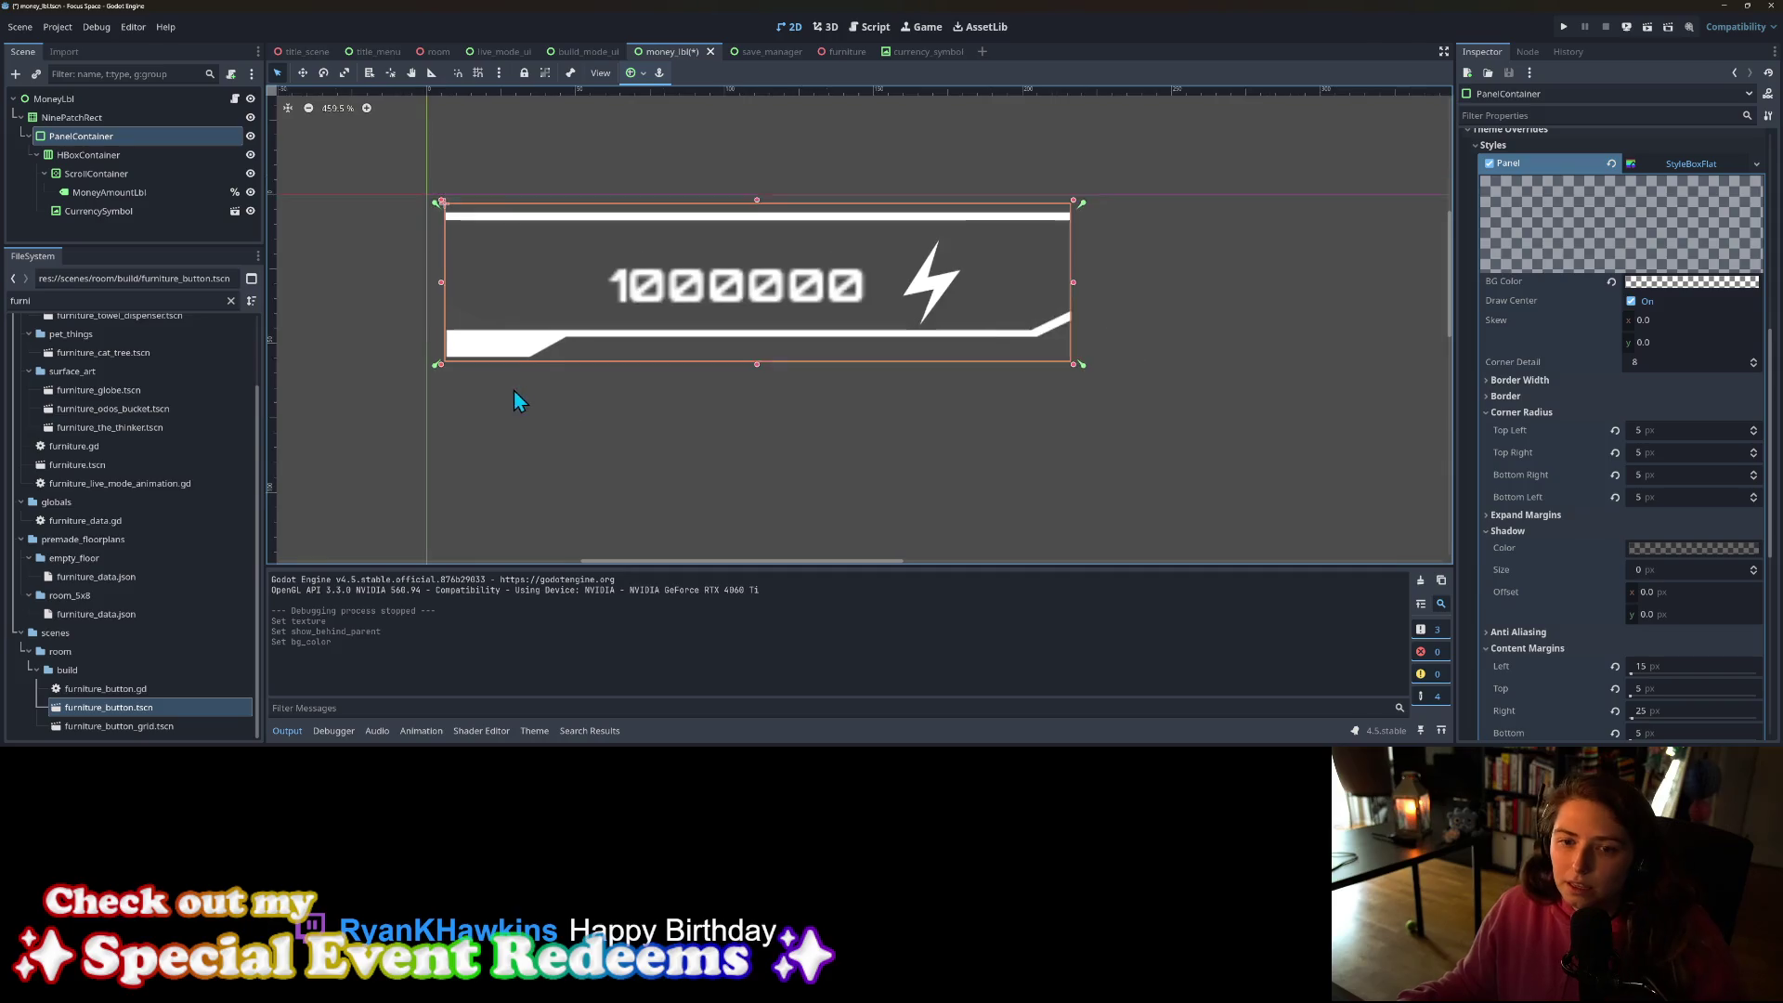
click(539, 426)
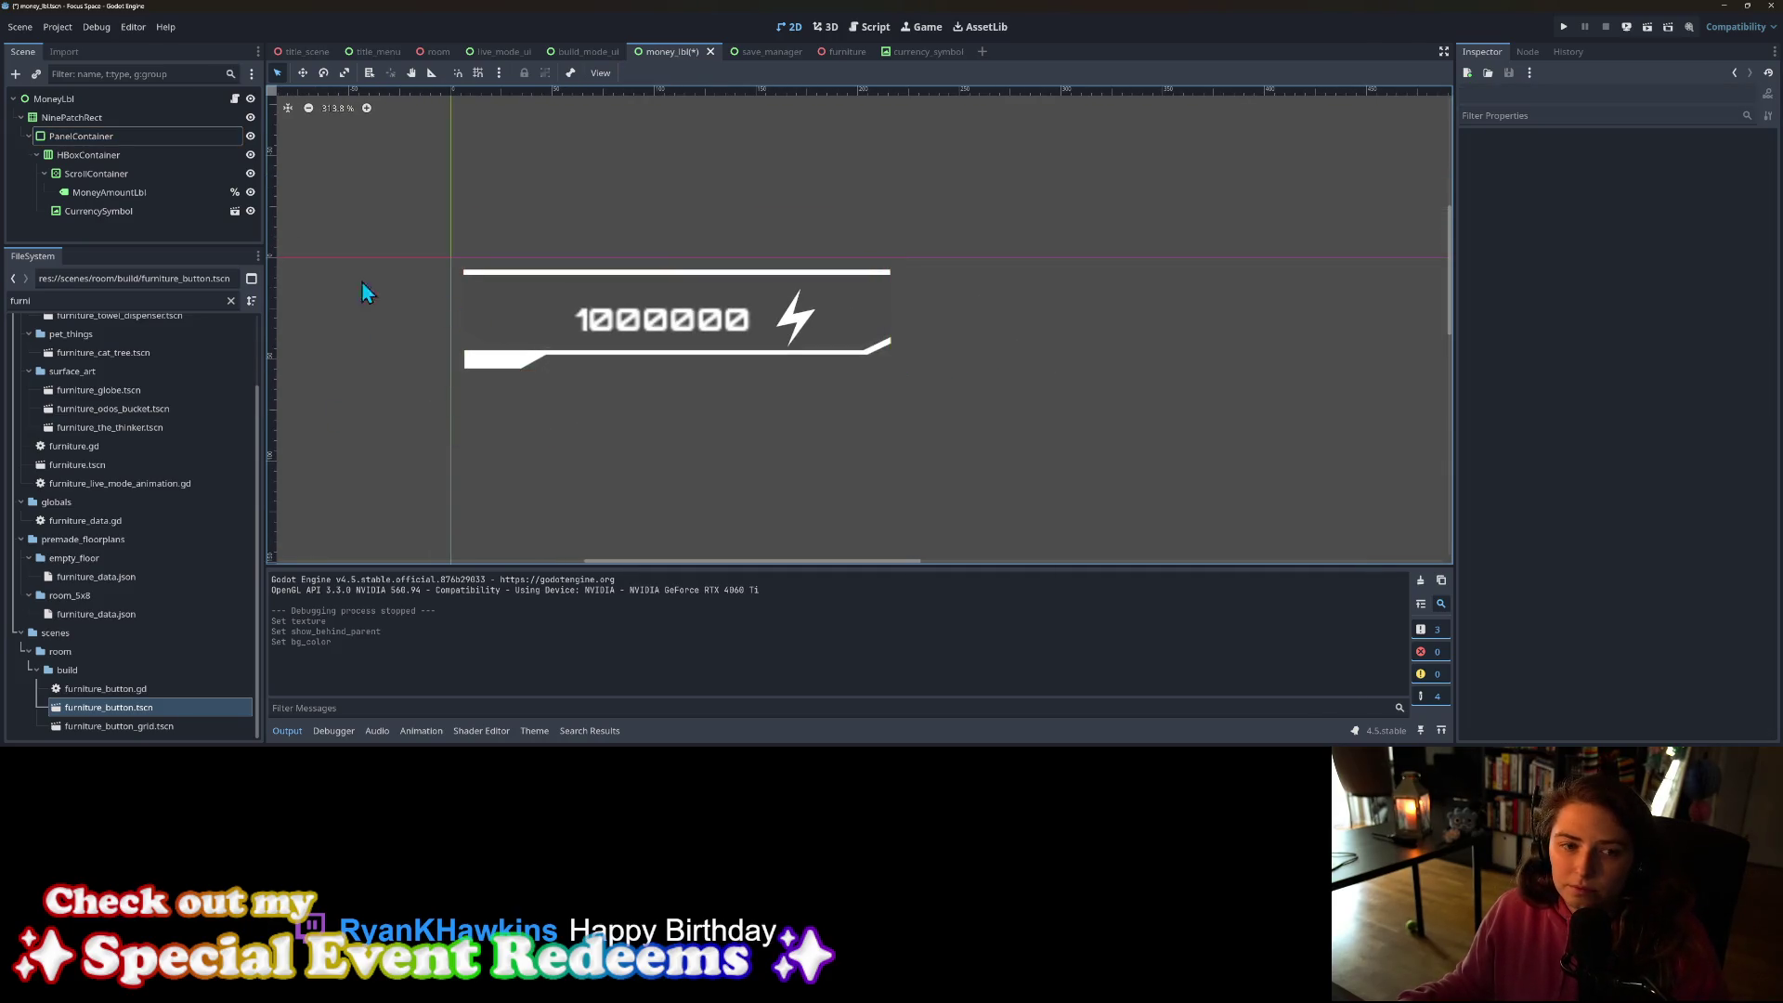
click(81, 136)
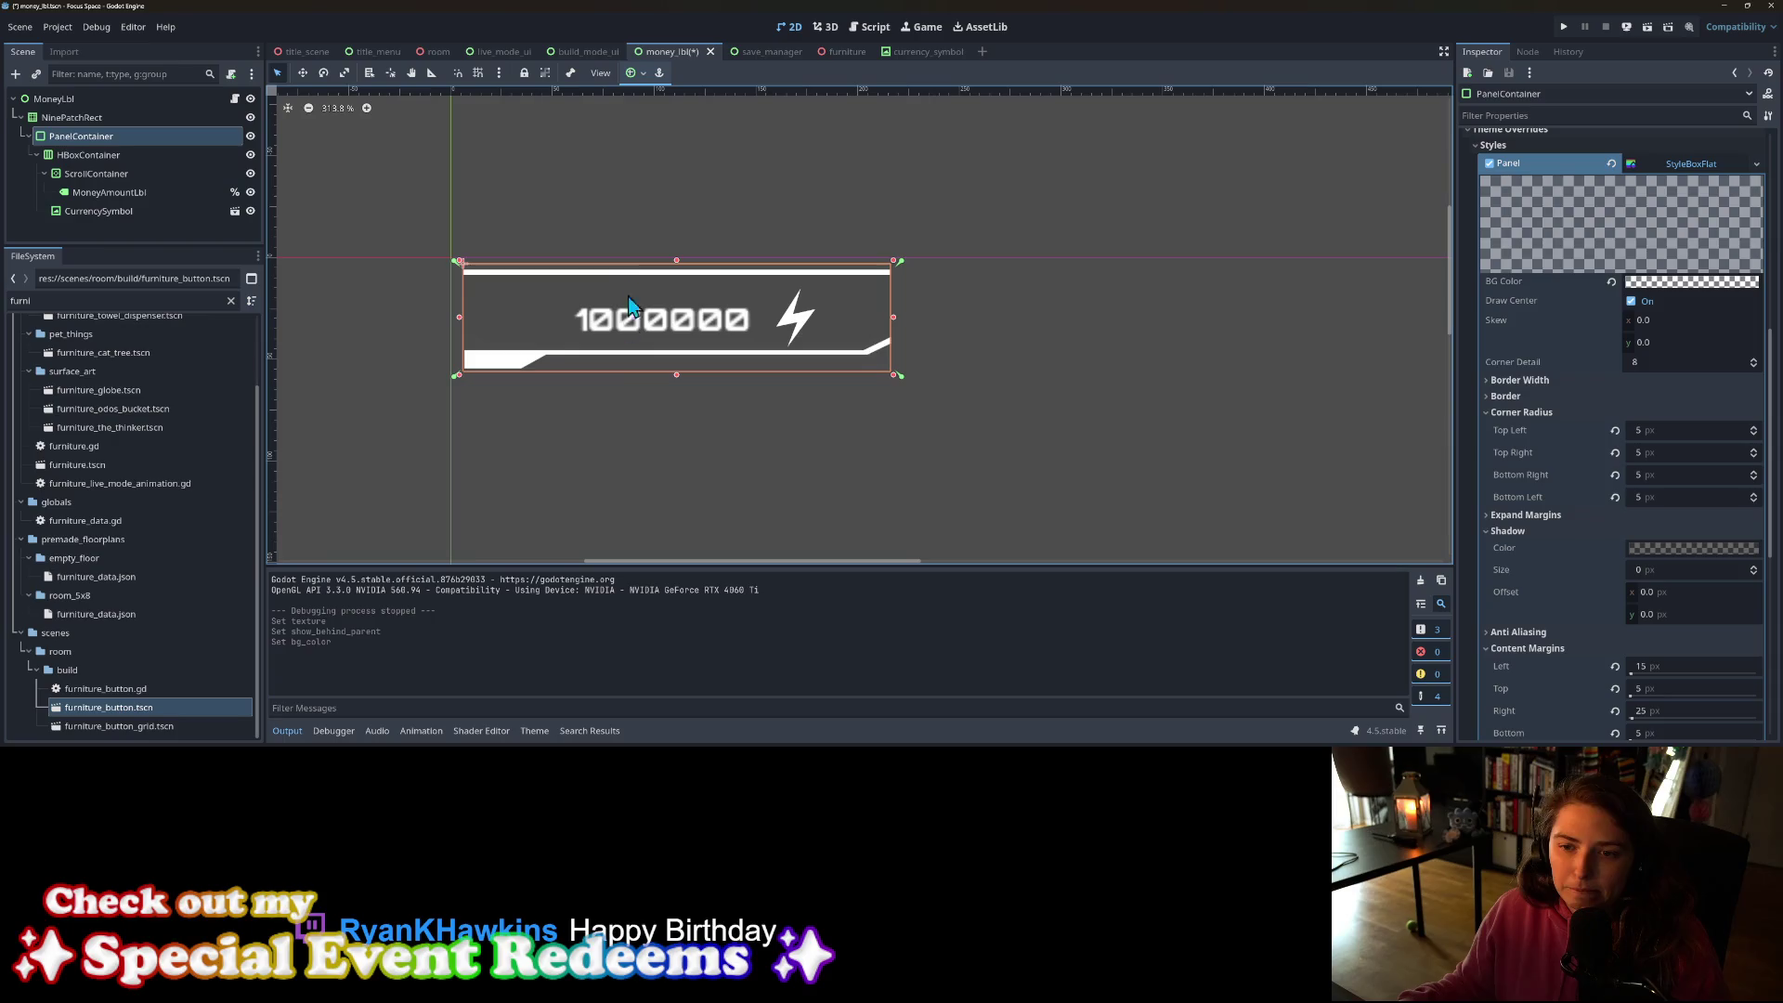
drag(677, 263, 676, 268)
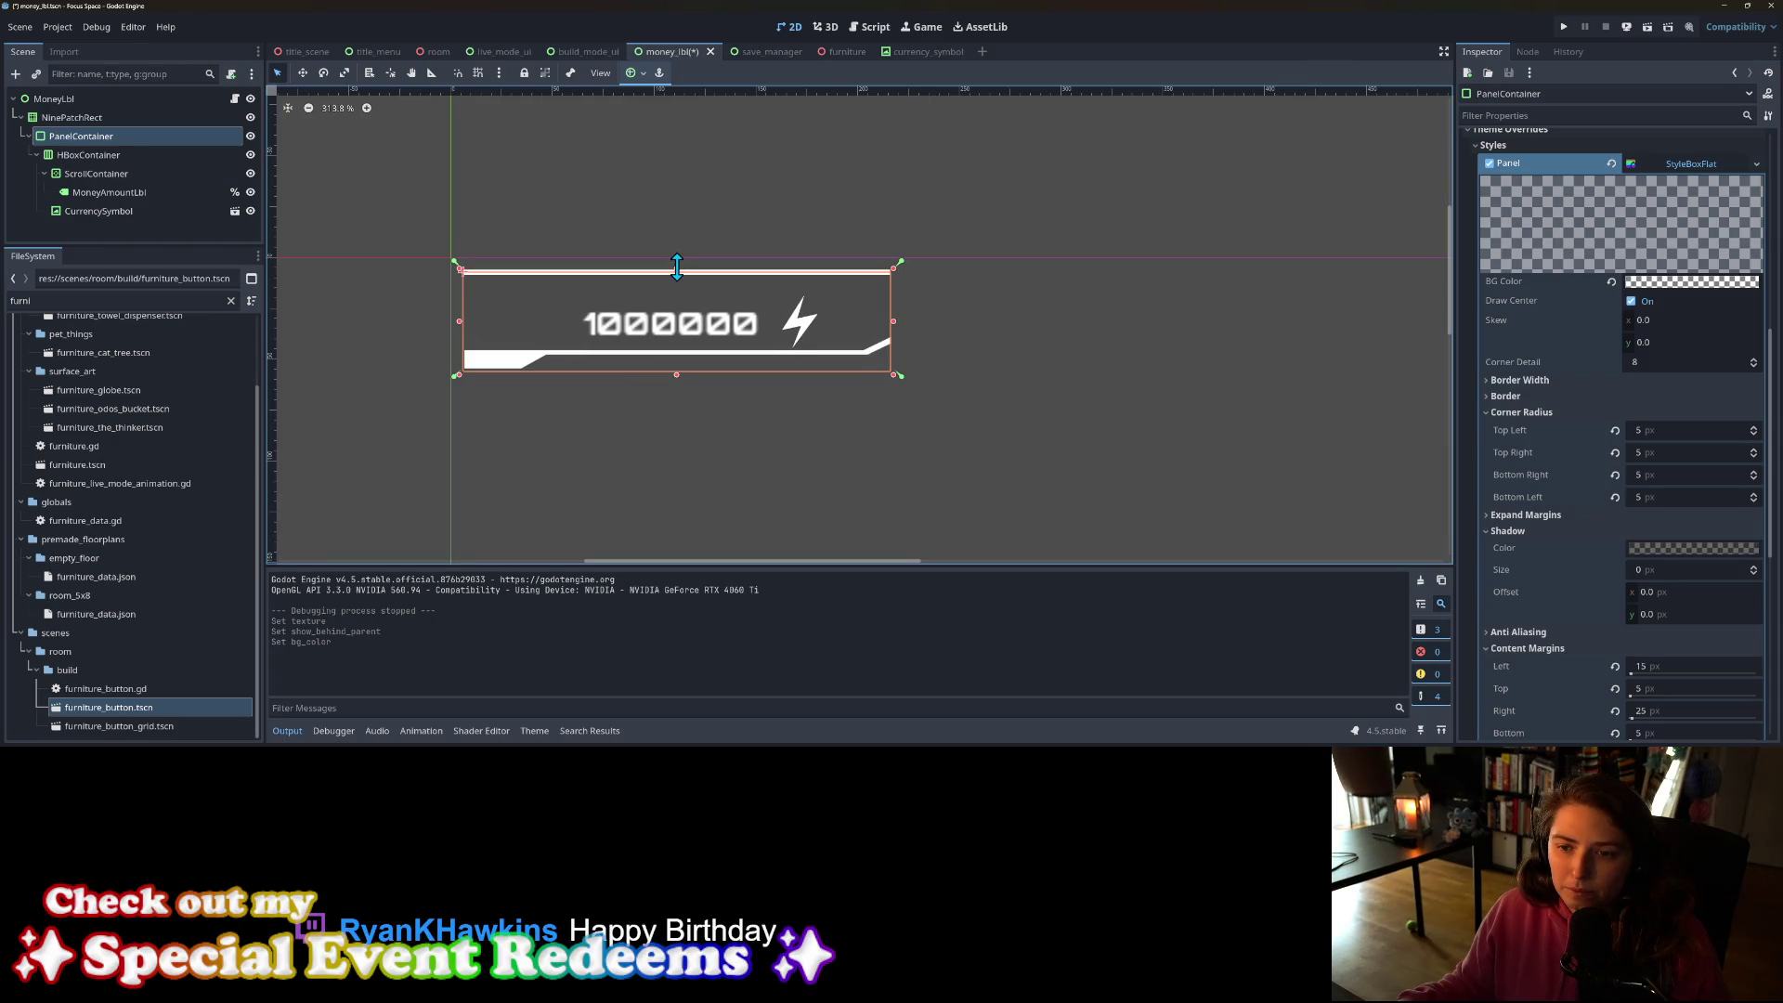
drag(678, 376, 678, 354)
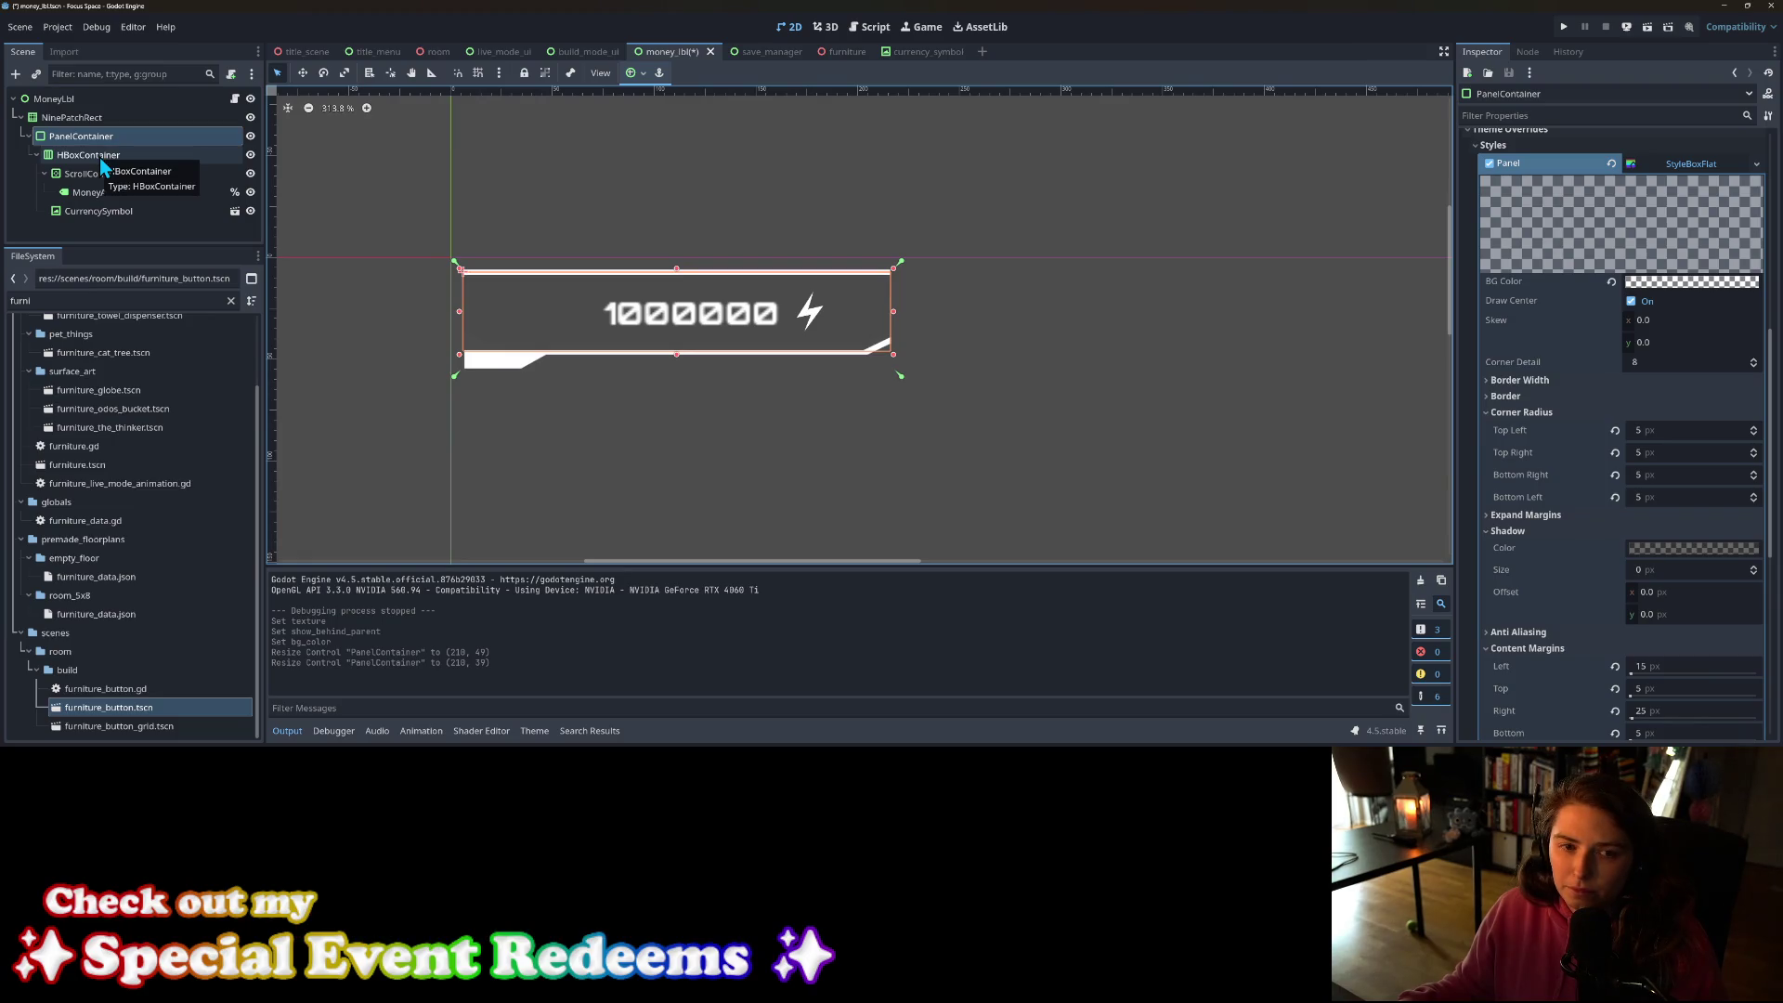
Step: Save the money_lbl scene
click(130, 154)
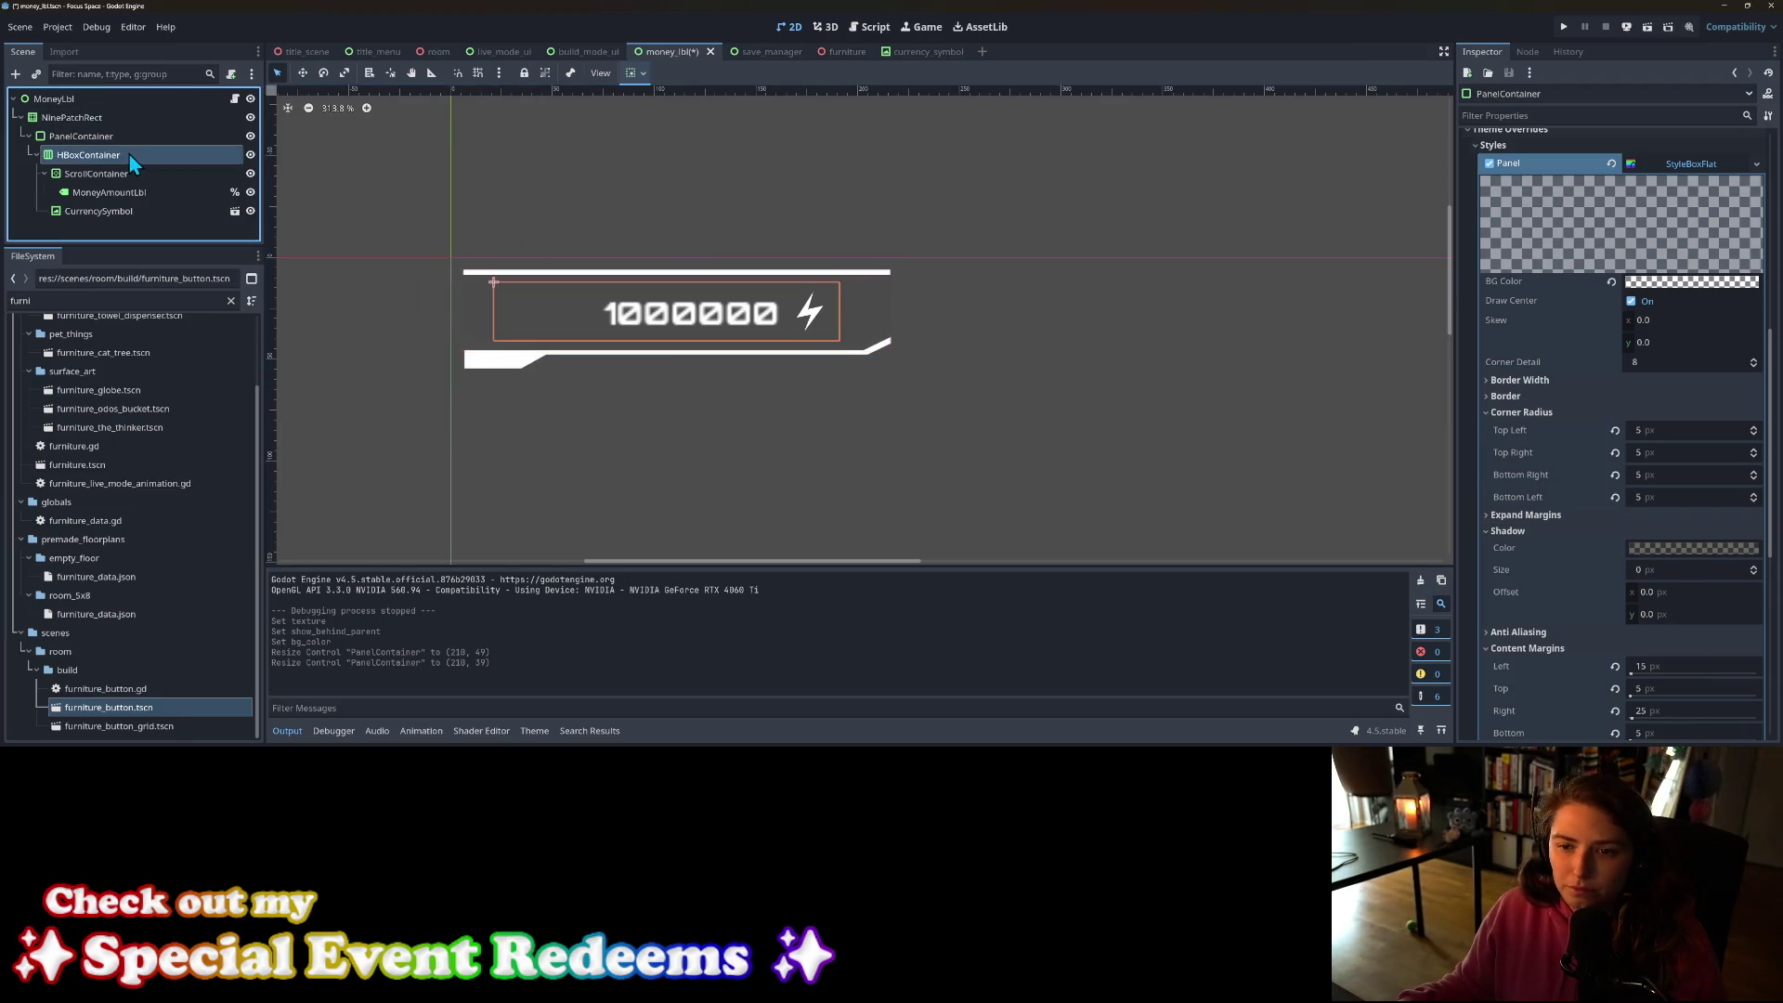
click(758, 496)
key(ctrl+s)
scroll(756, 493, down, 10)
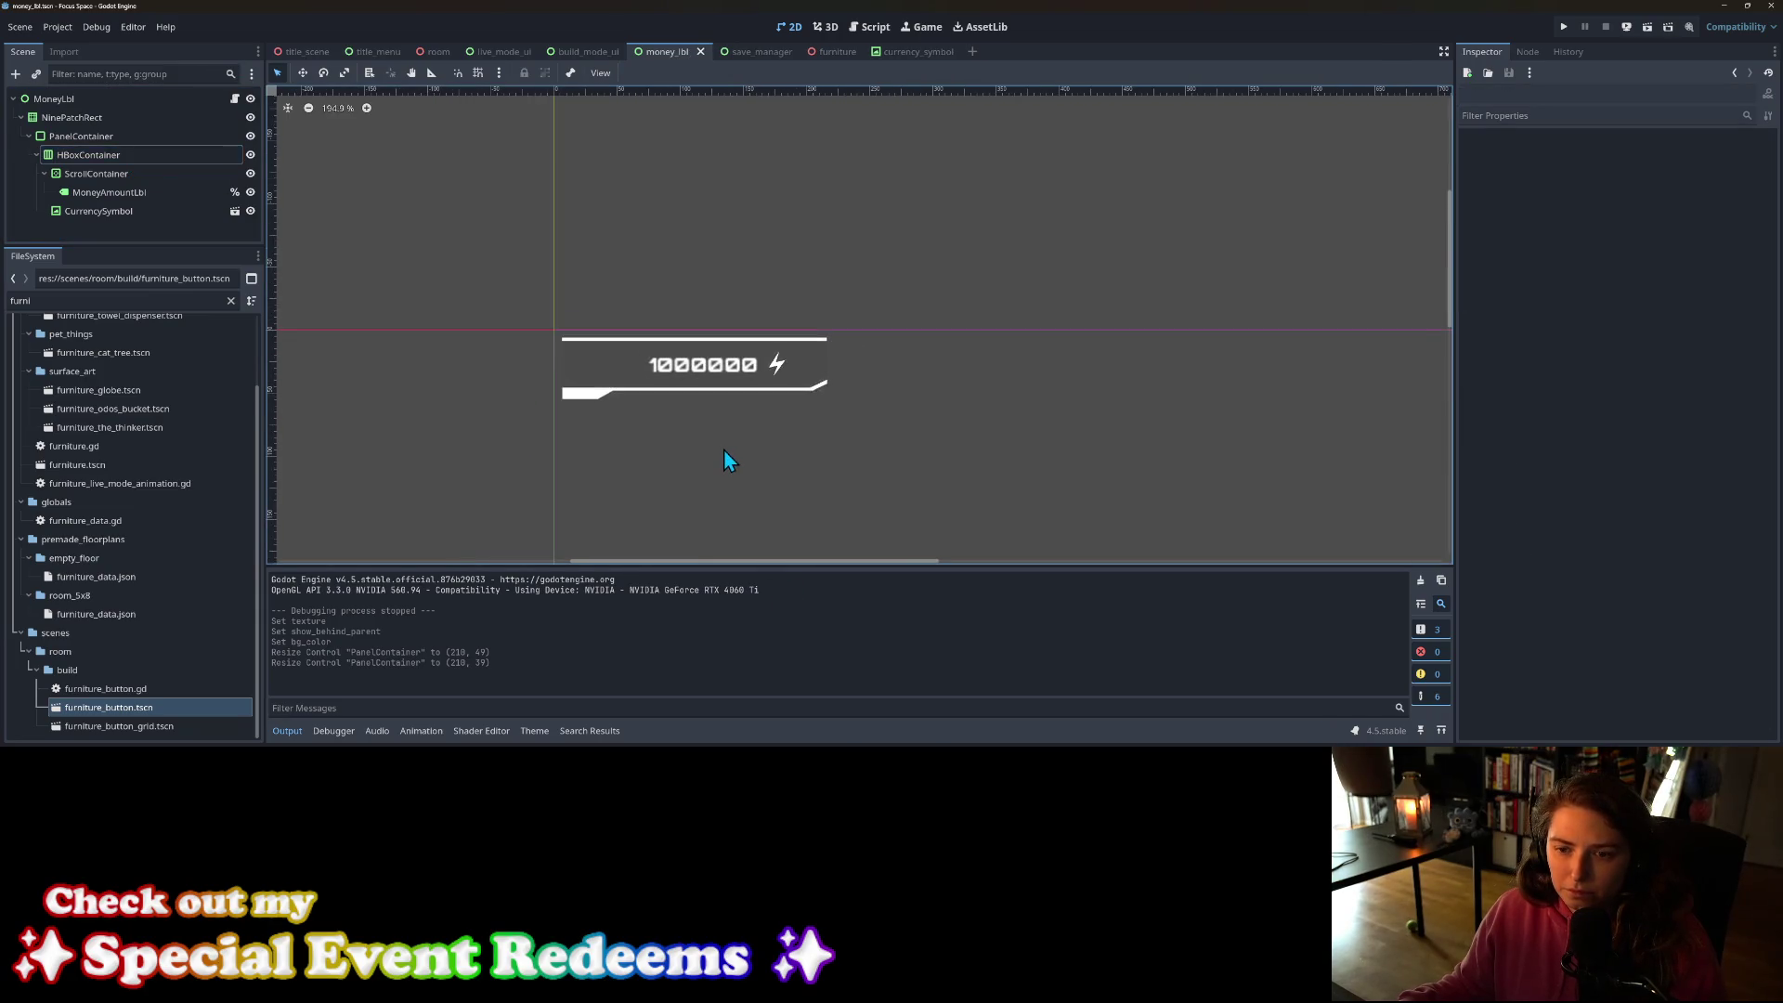
Step: Run Focus Space, start from the title screen to check the 4722 balance, then close it
click(1564, 26)
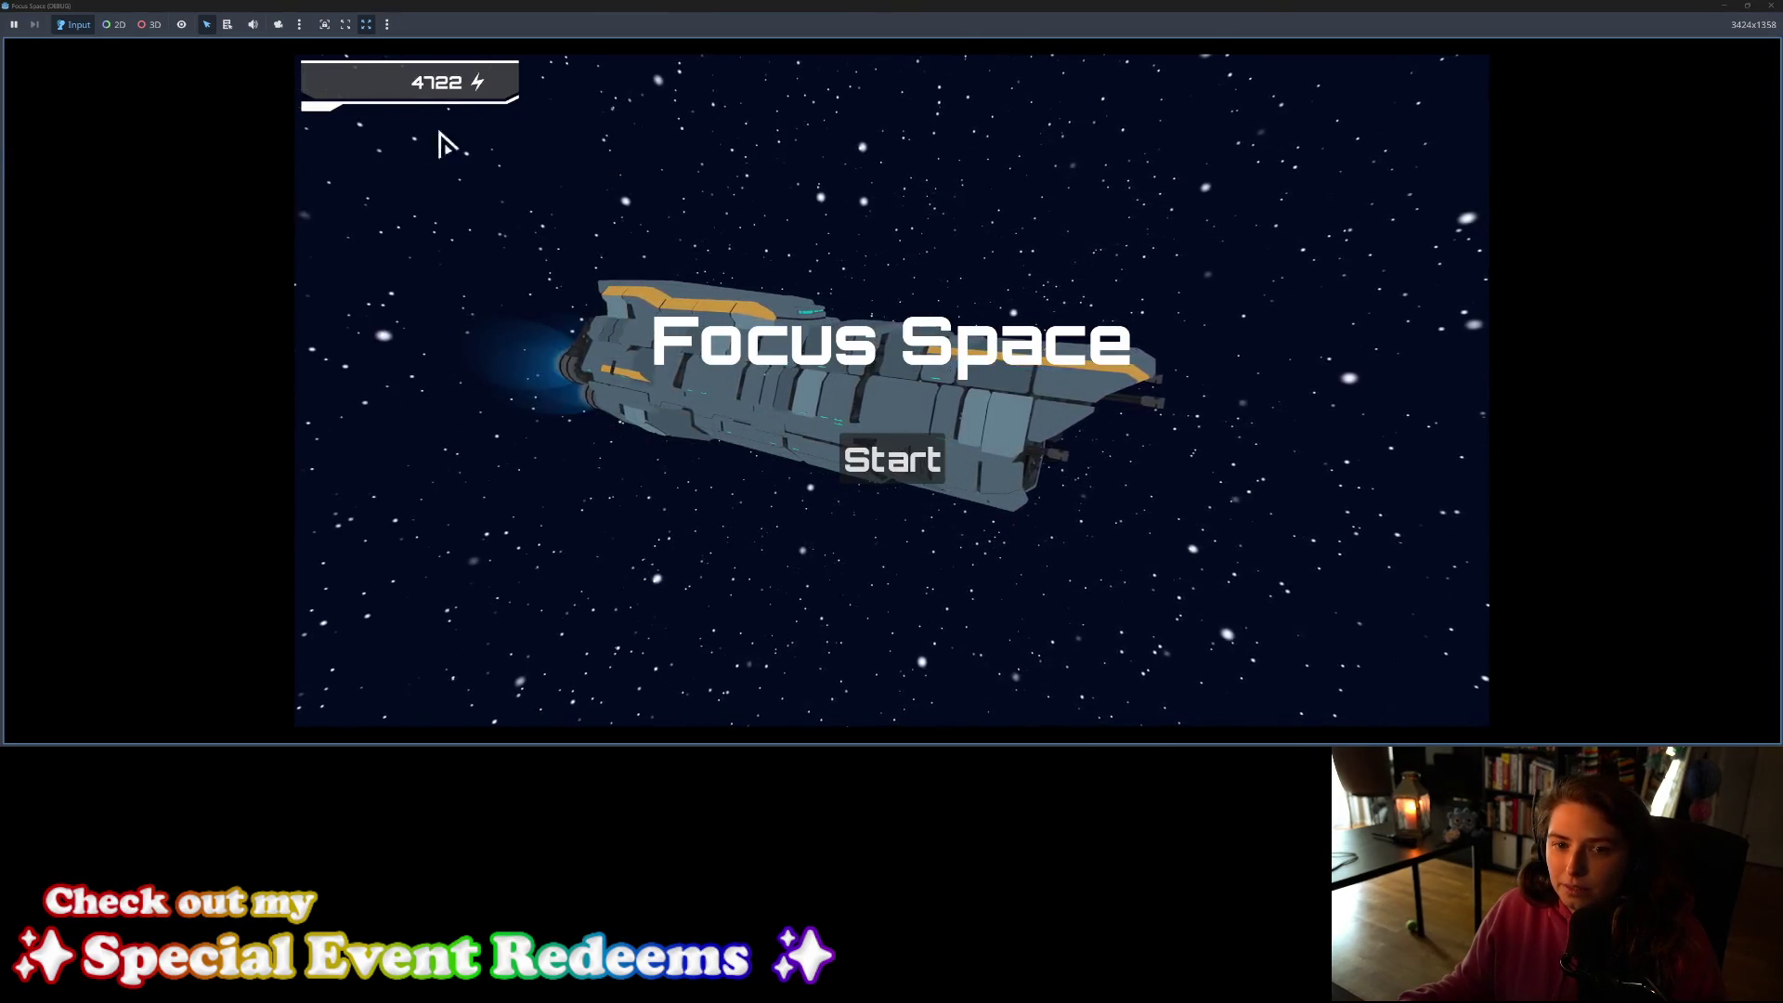
click(877, 461)
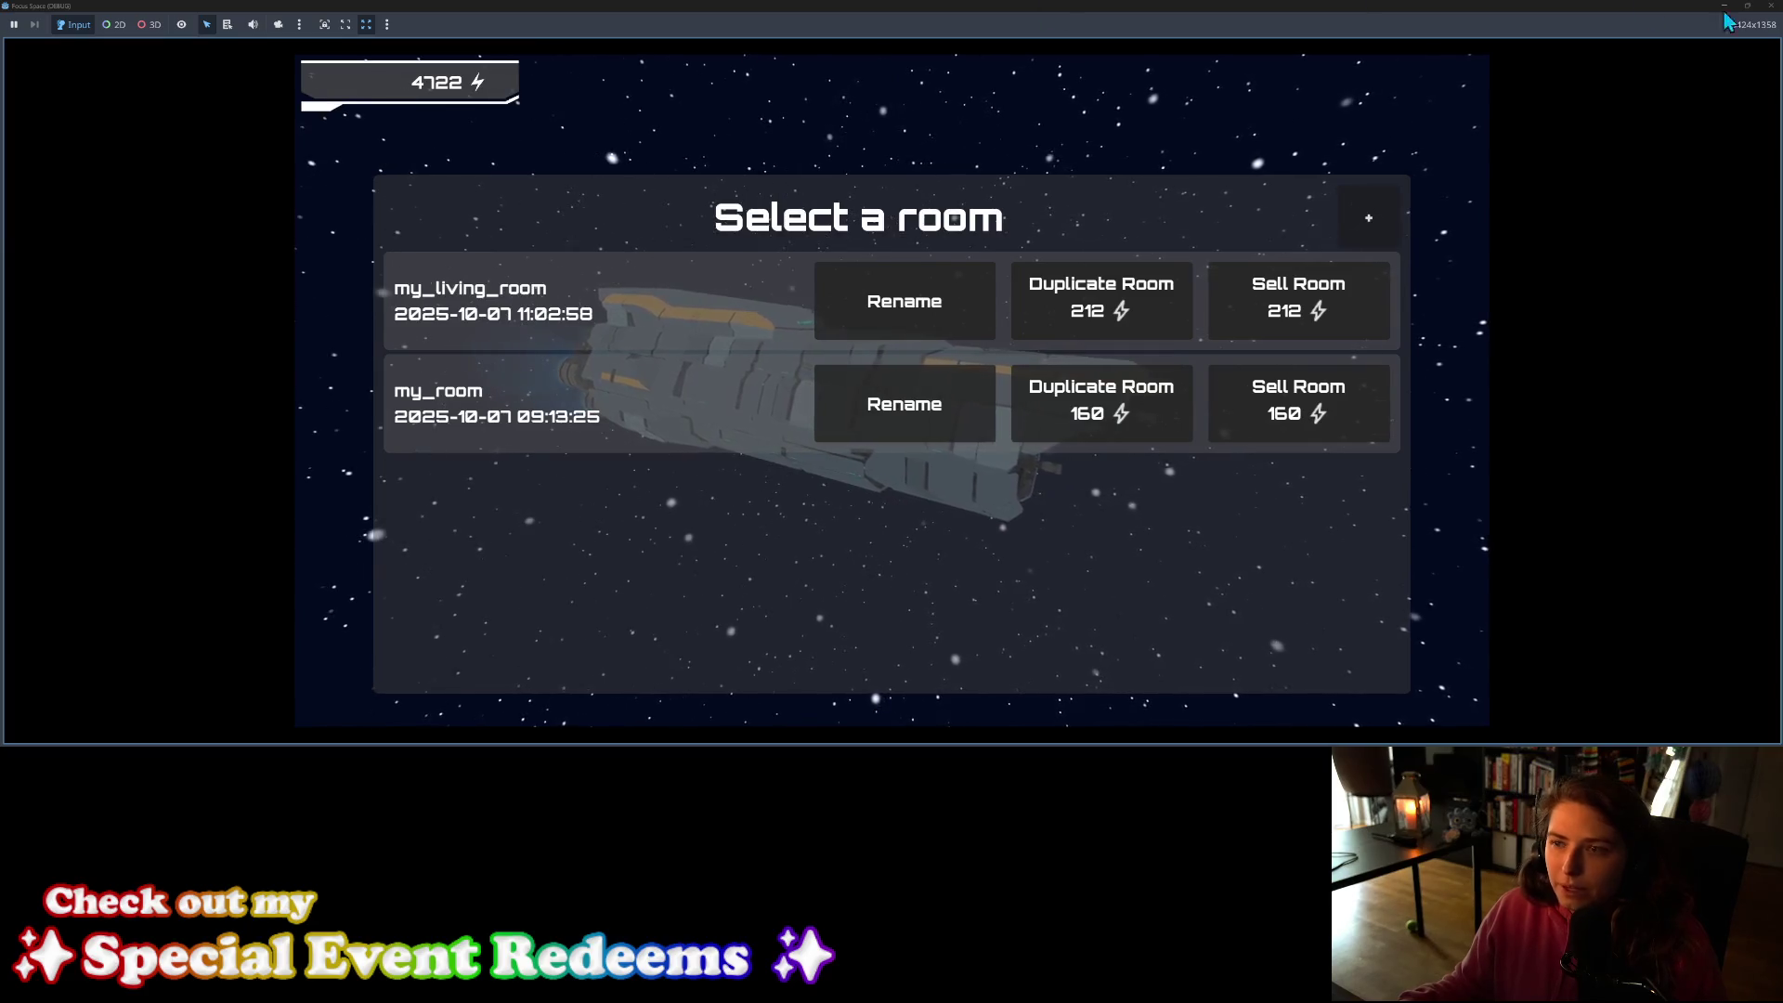
click(1772, 7)
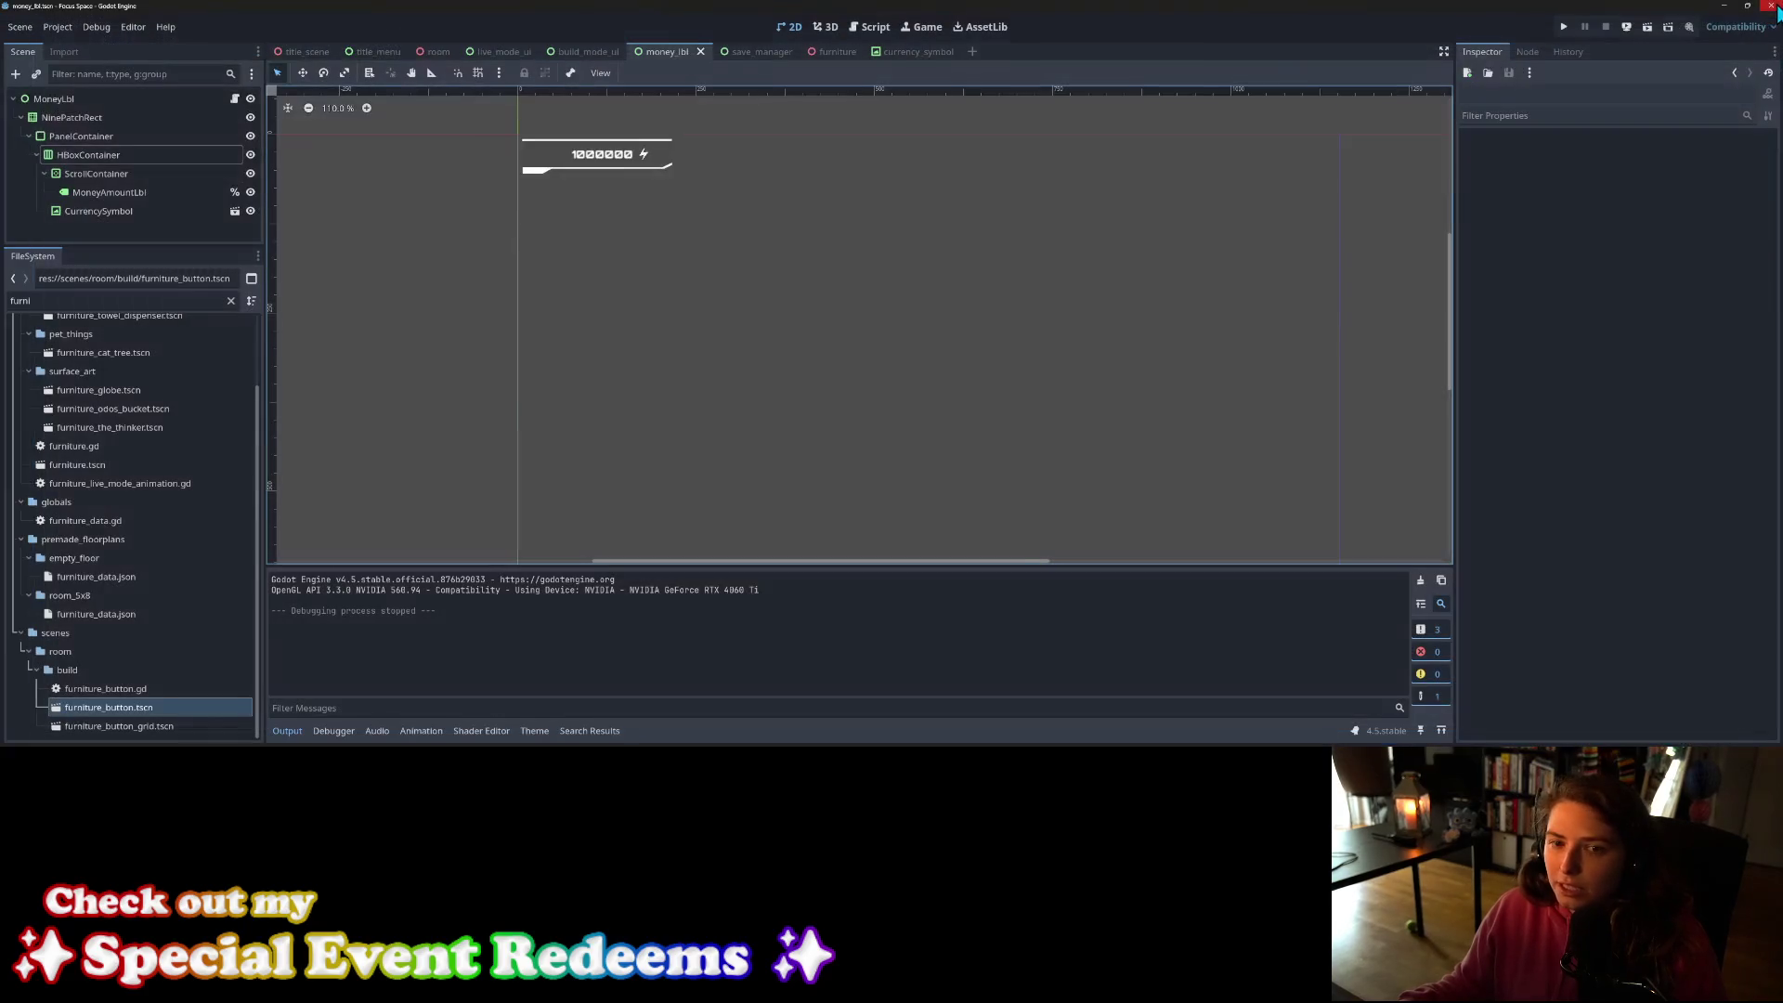
Step: Set the NinePatchRect's Self Modulate tint to hex 117d72
click(81, 139)
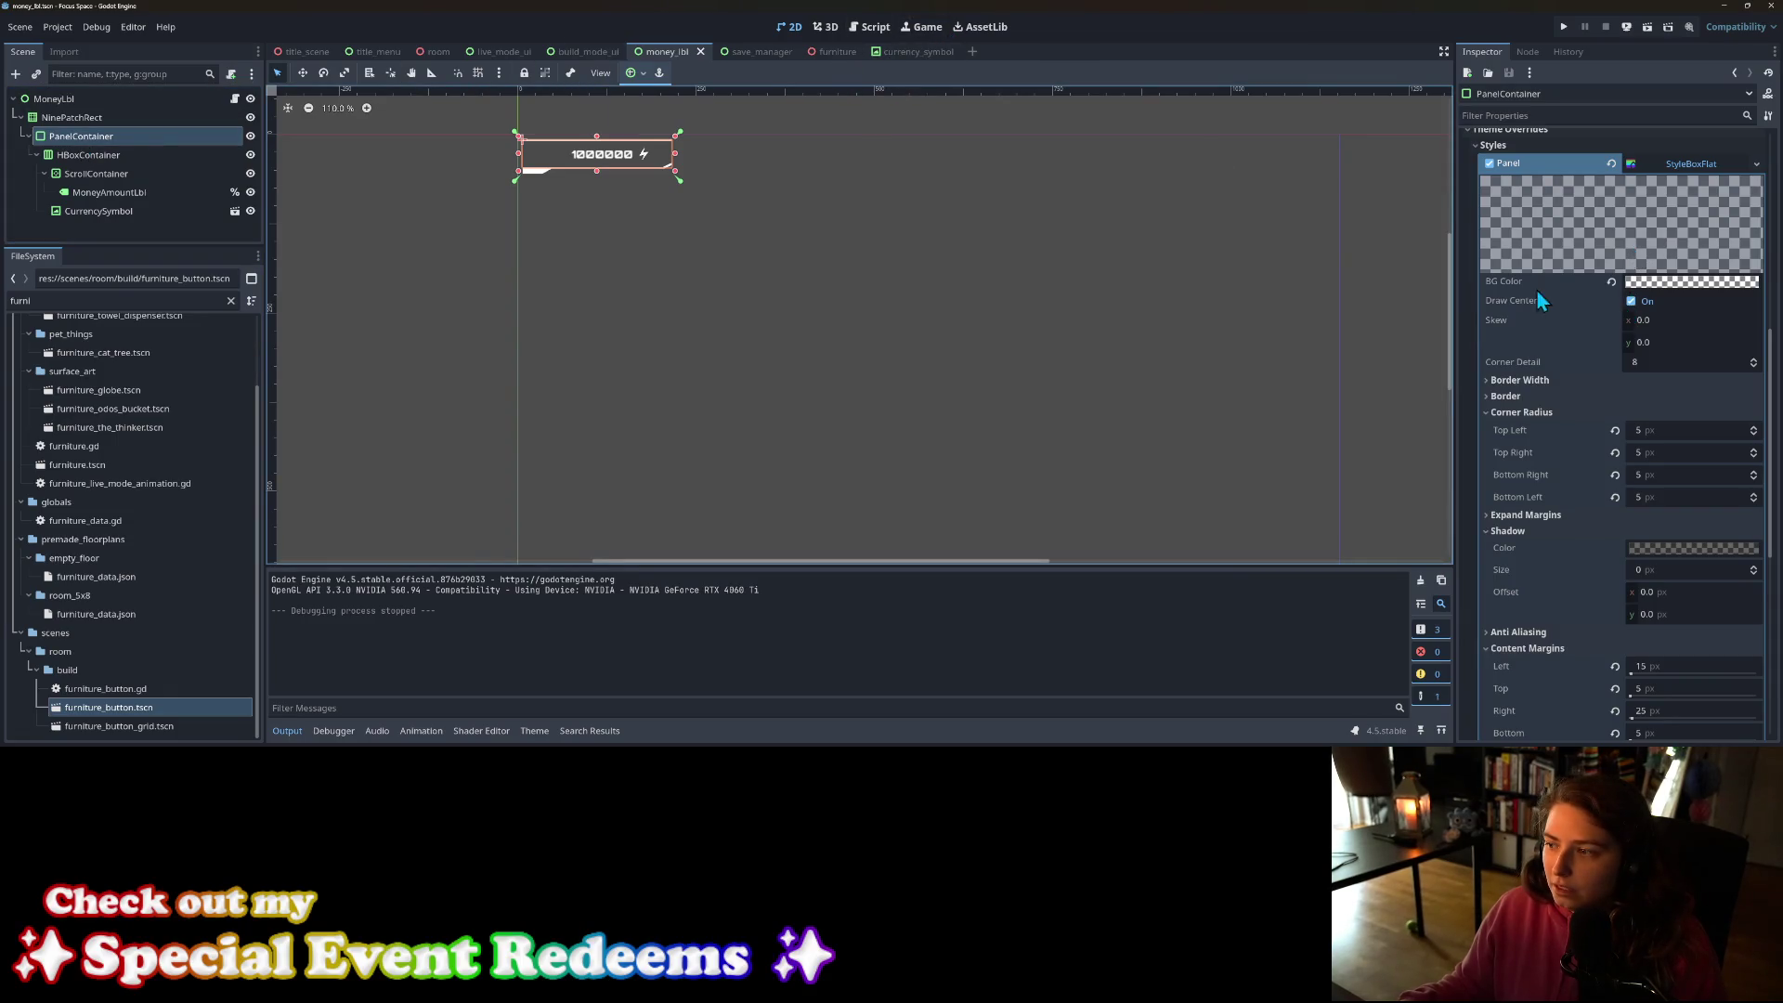
click(92, 121)
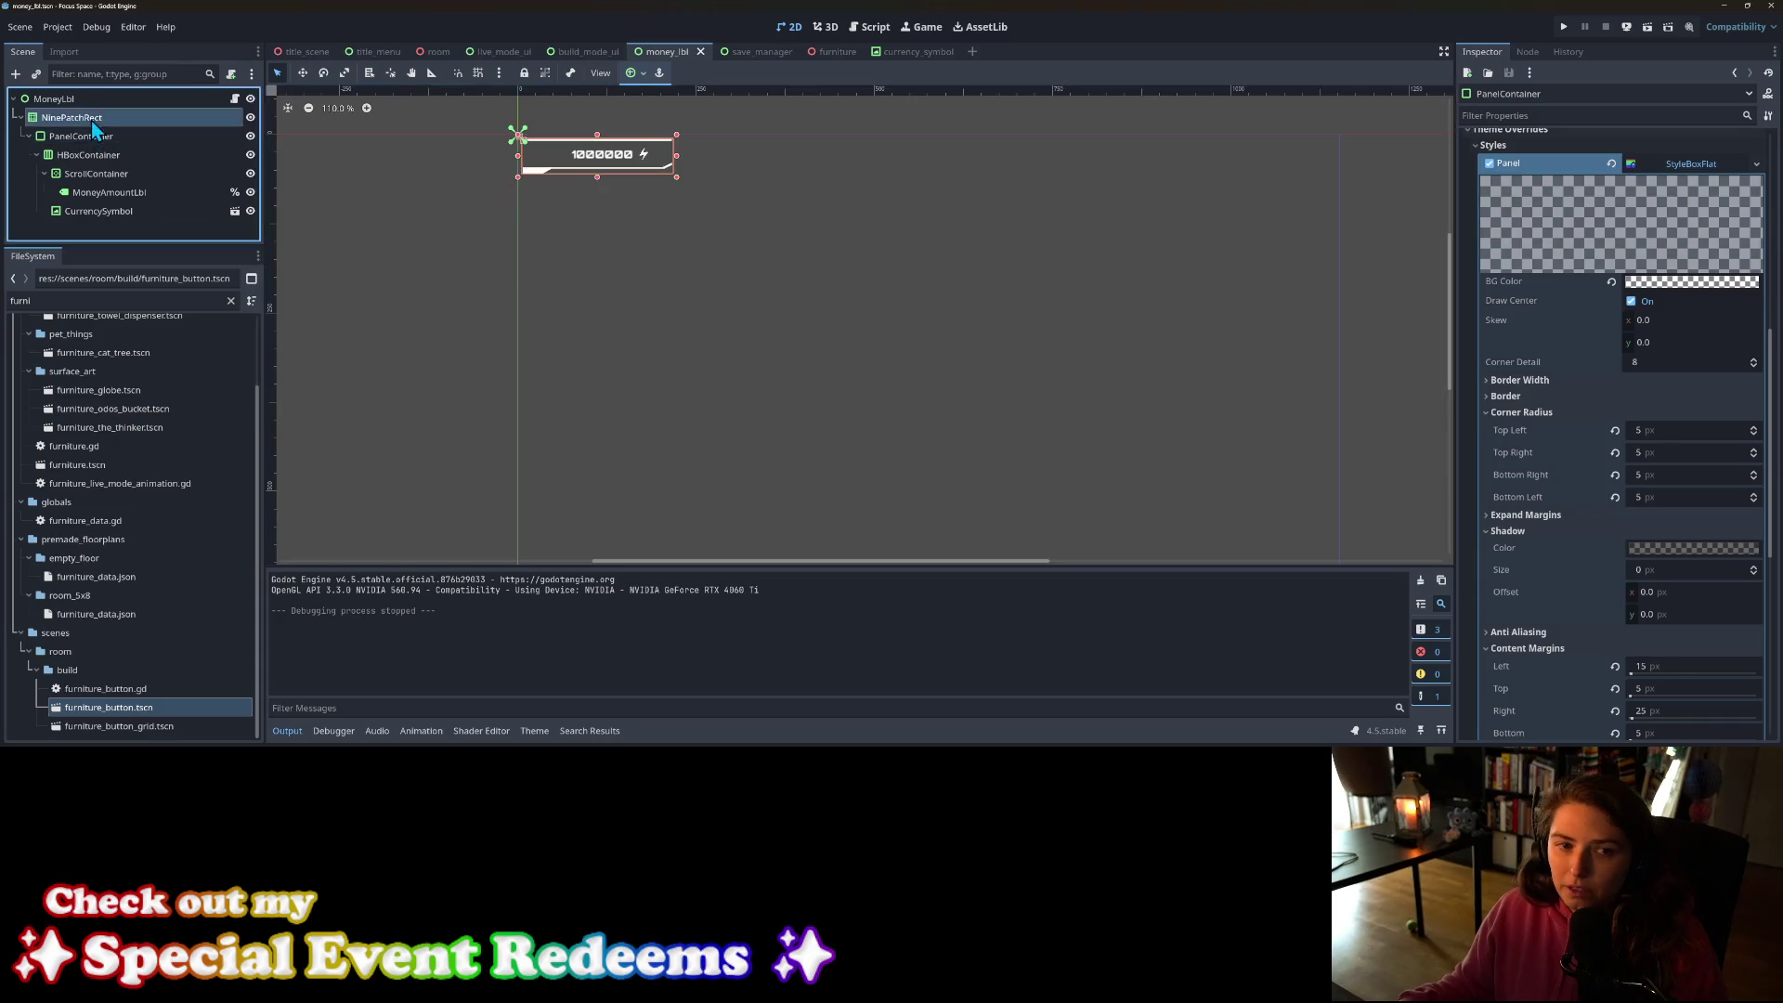
scroll(1577, 472, down, 5)
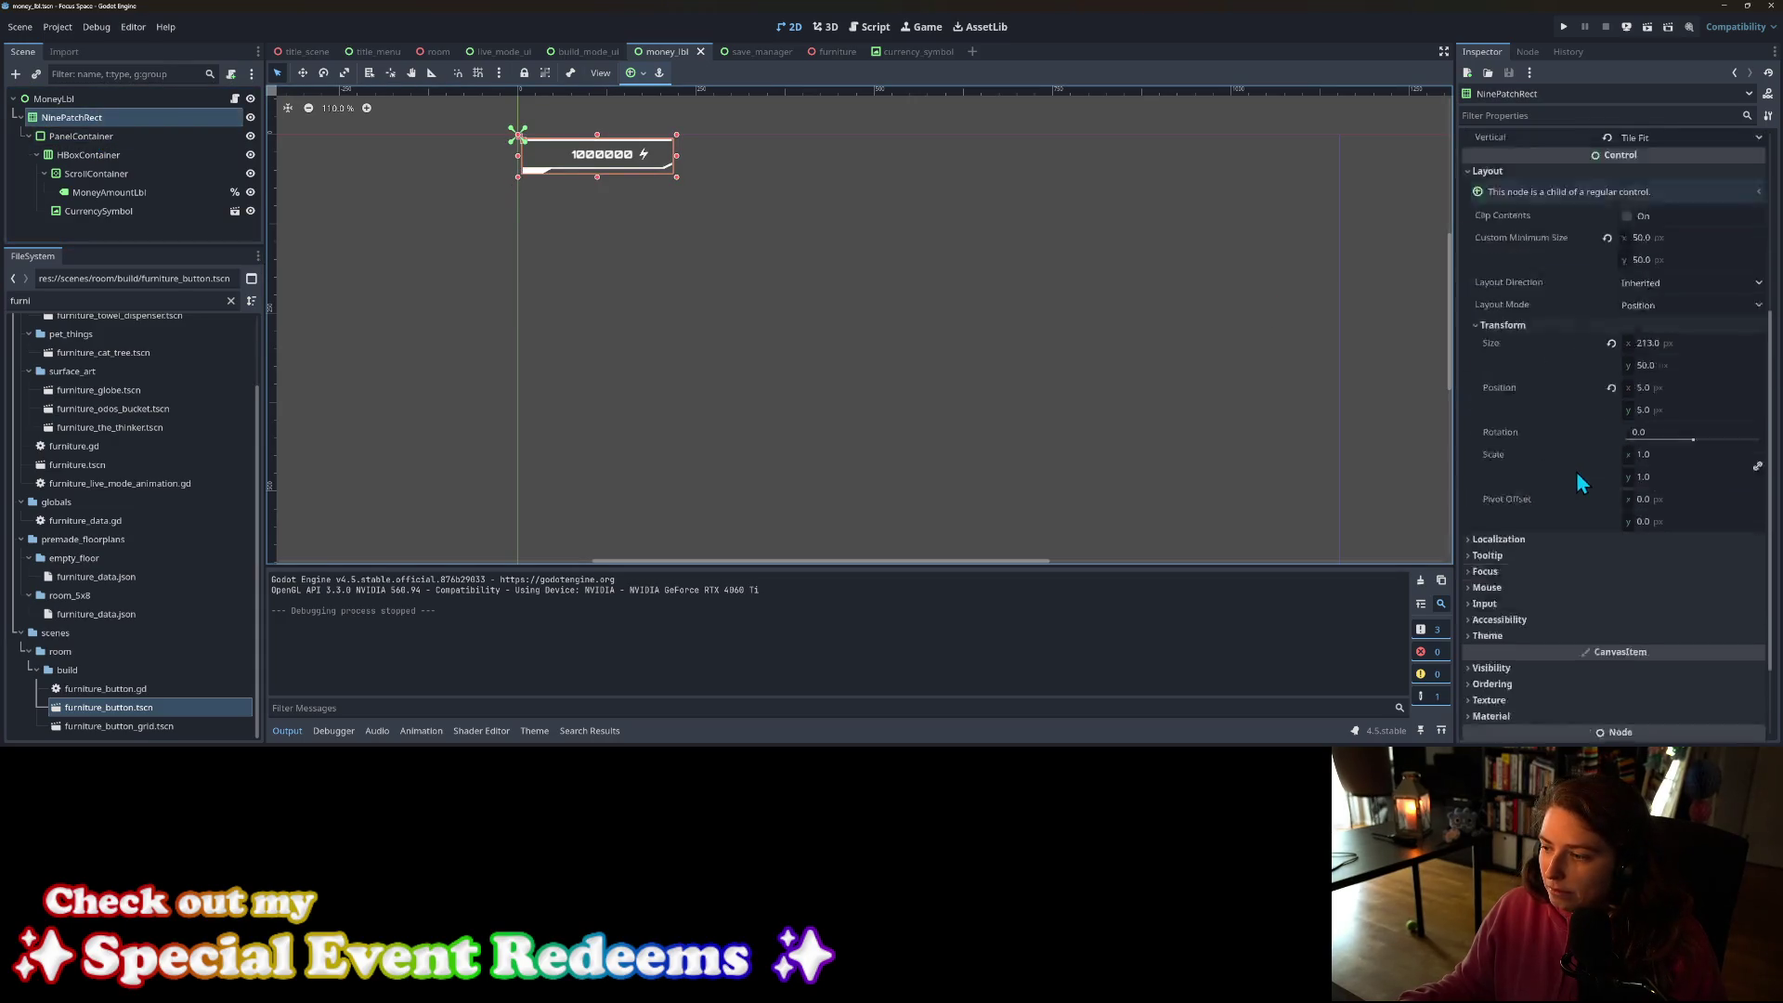
click(1493, 559)
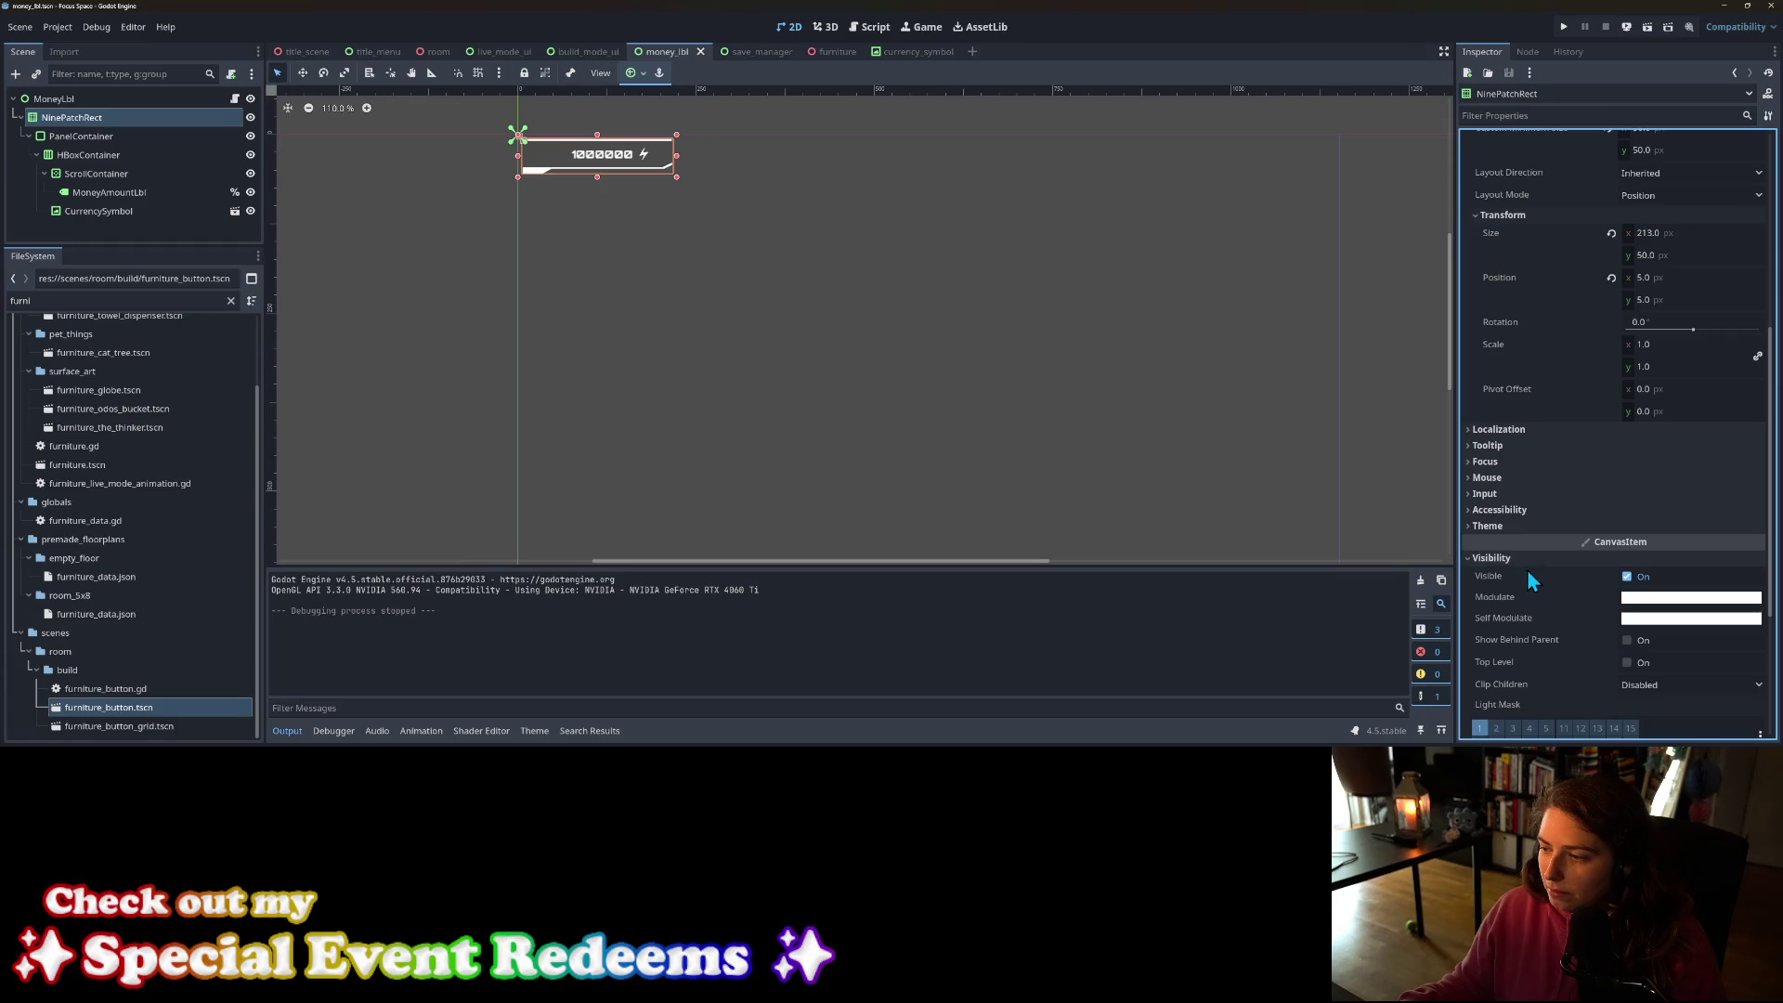
right_click(1514, 617)
click(1564, 649)
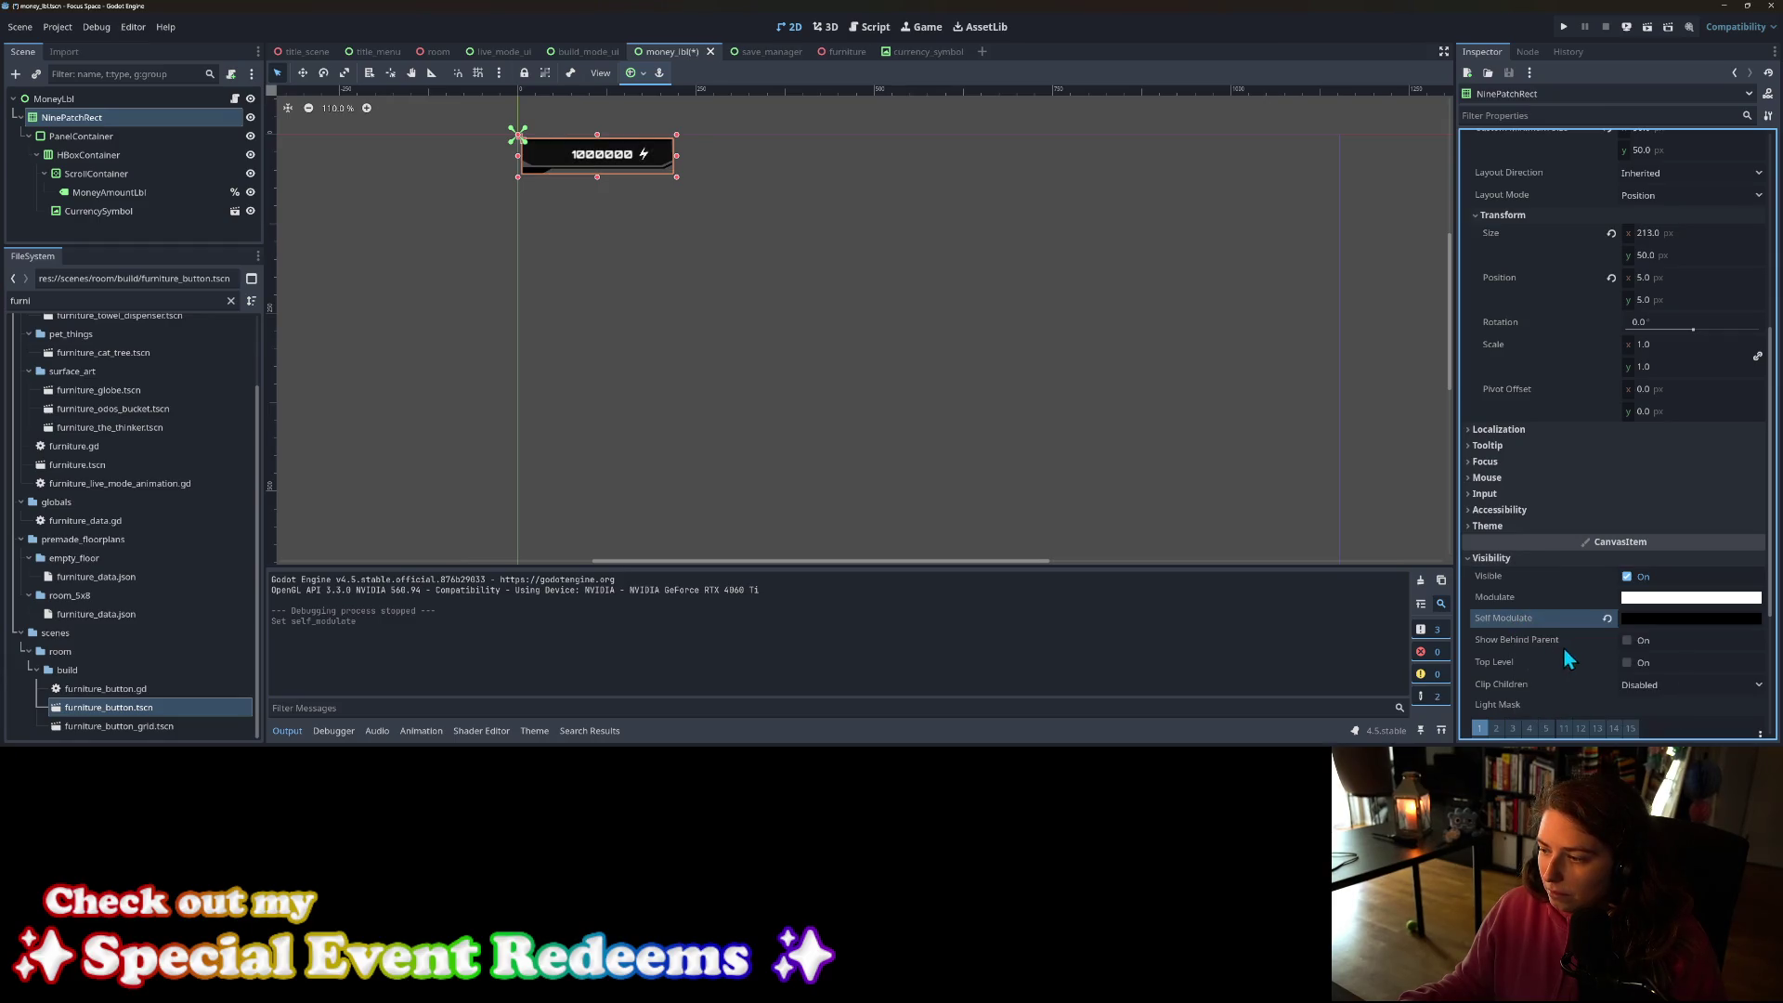
right_click(1552, 620)
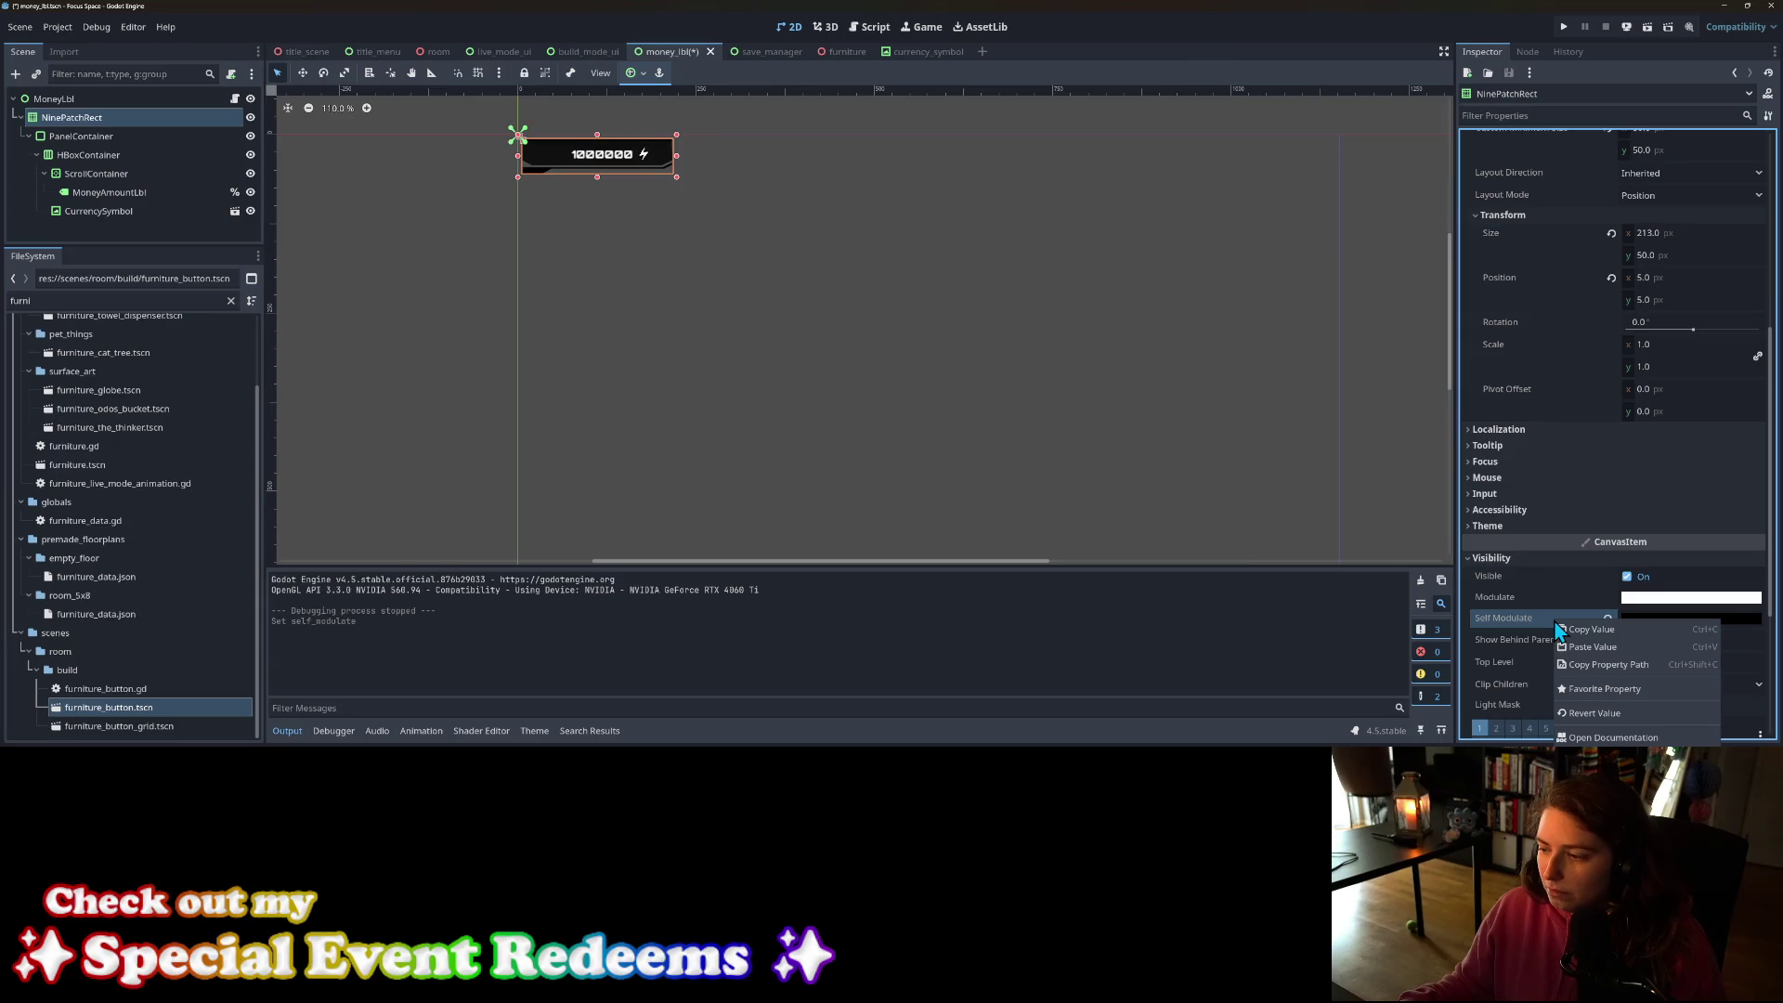
click(1530, 620)
click(1653, 619)
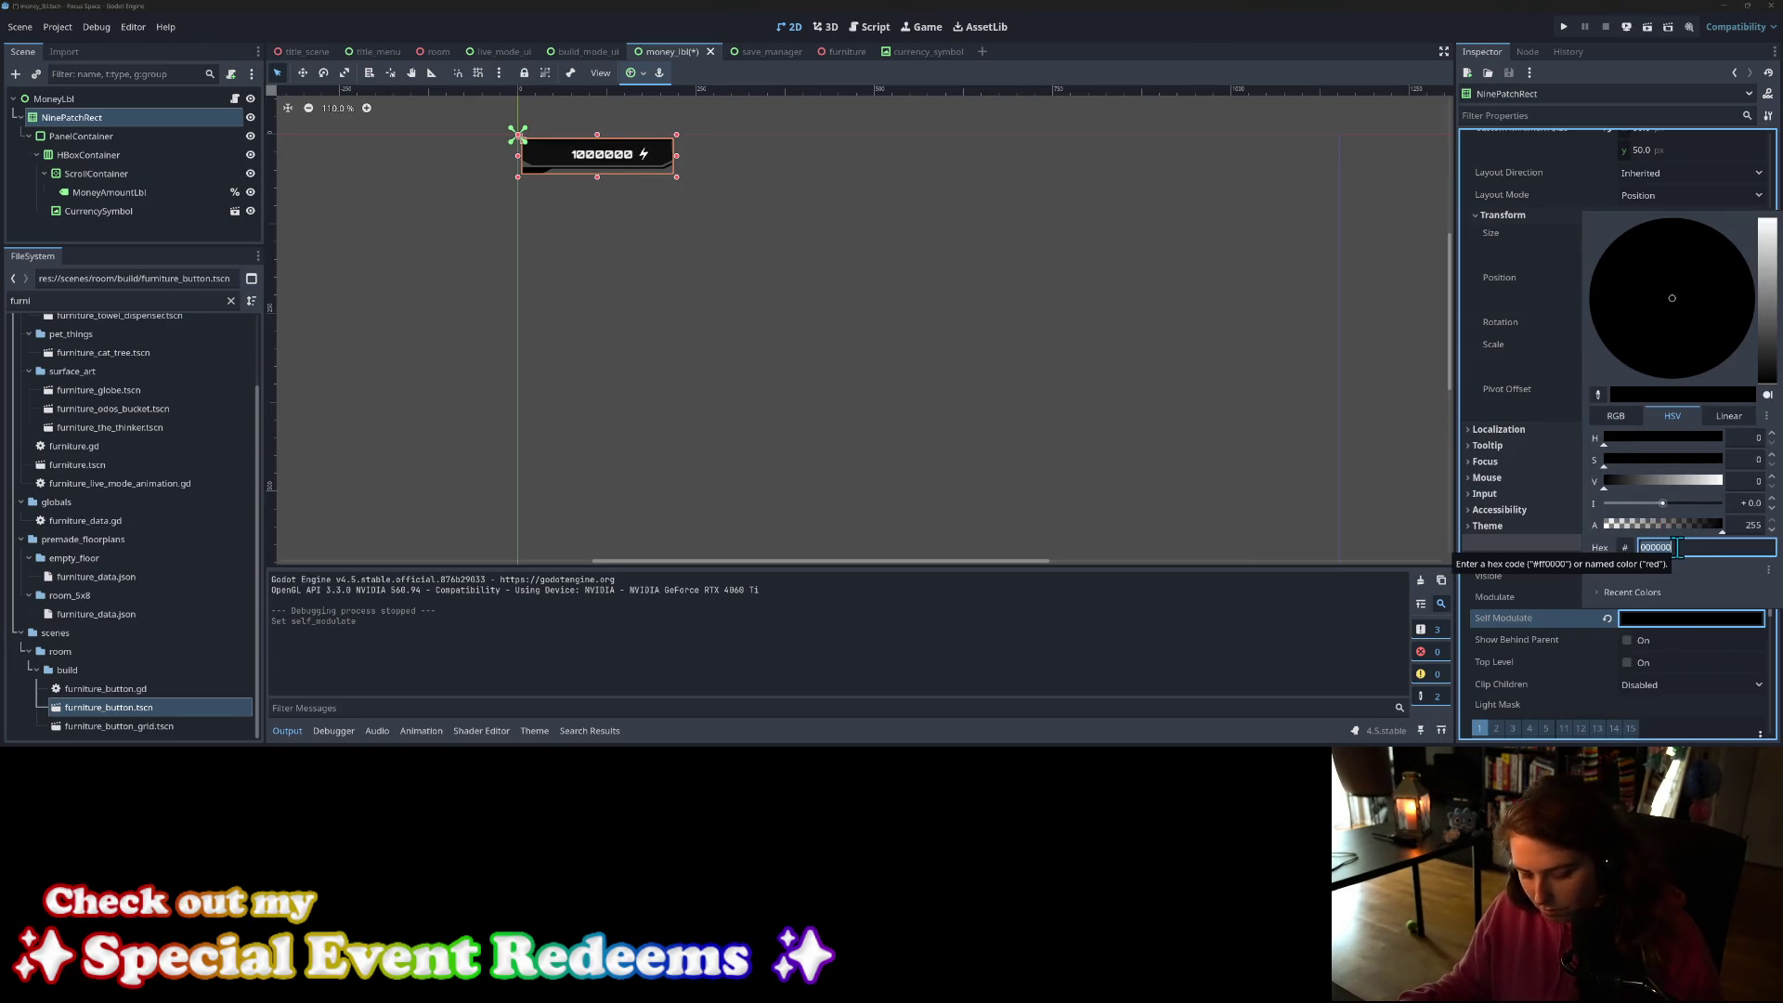
text(117d72)
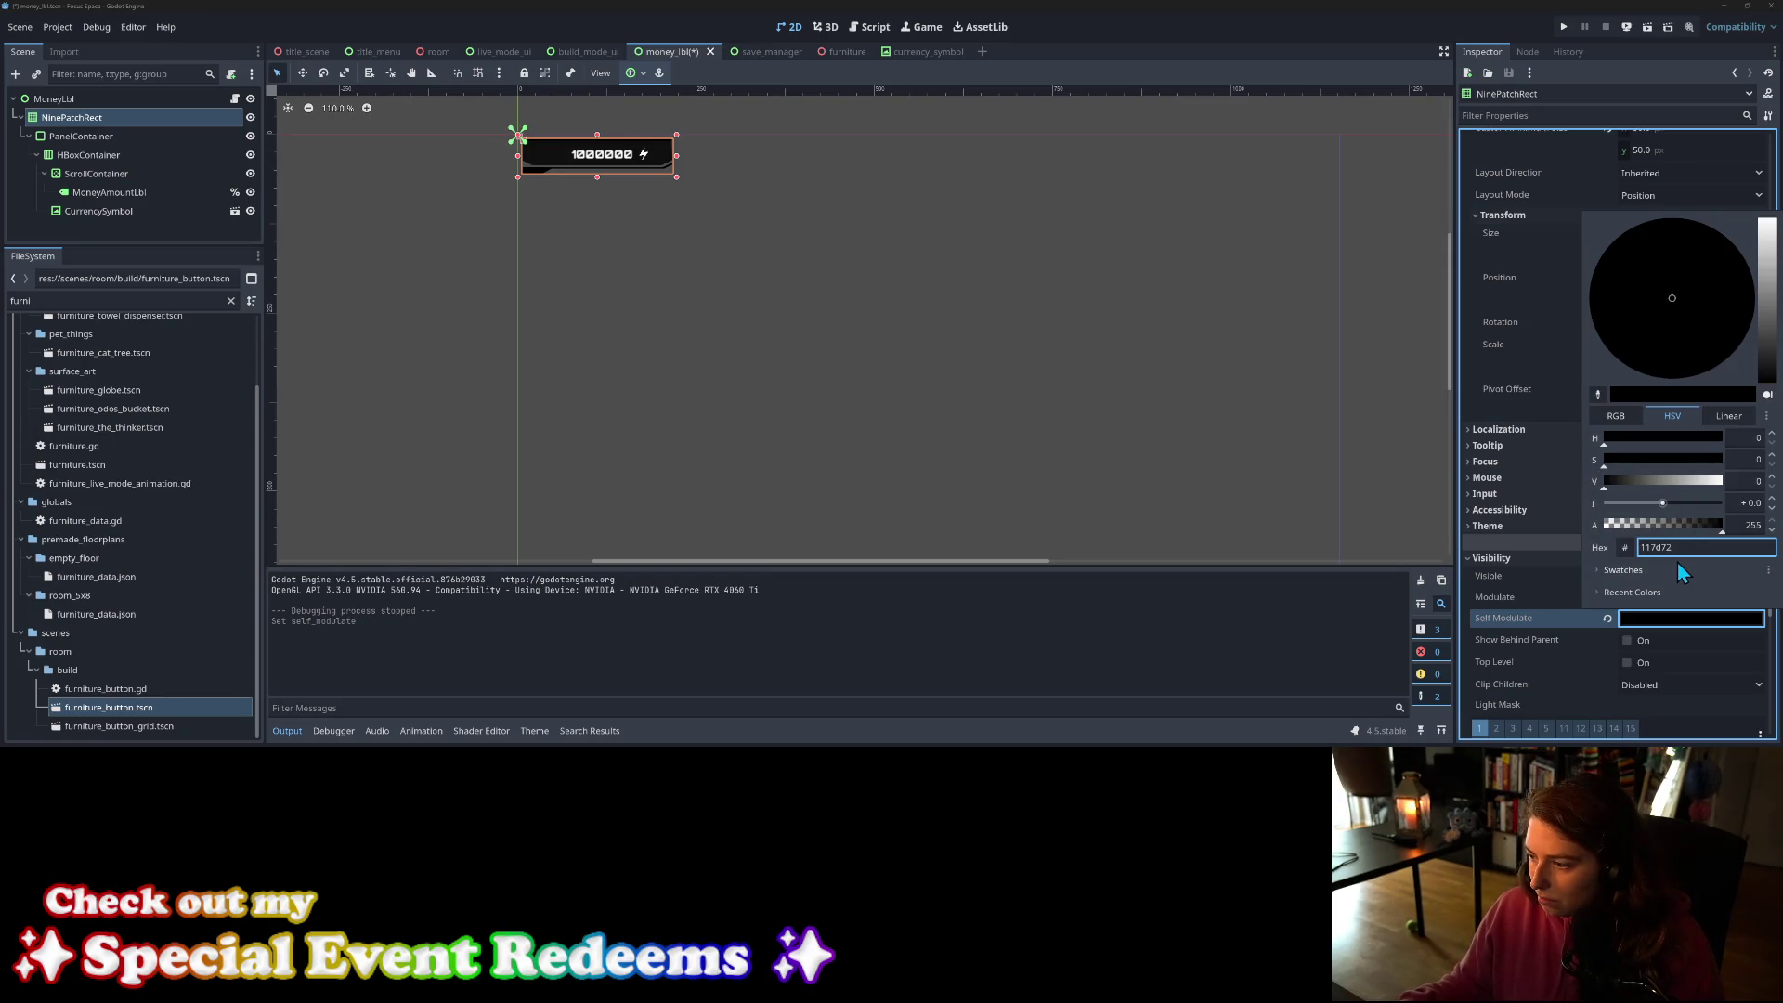
key(Return)
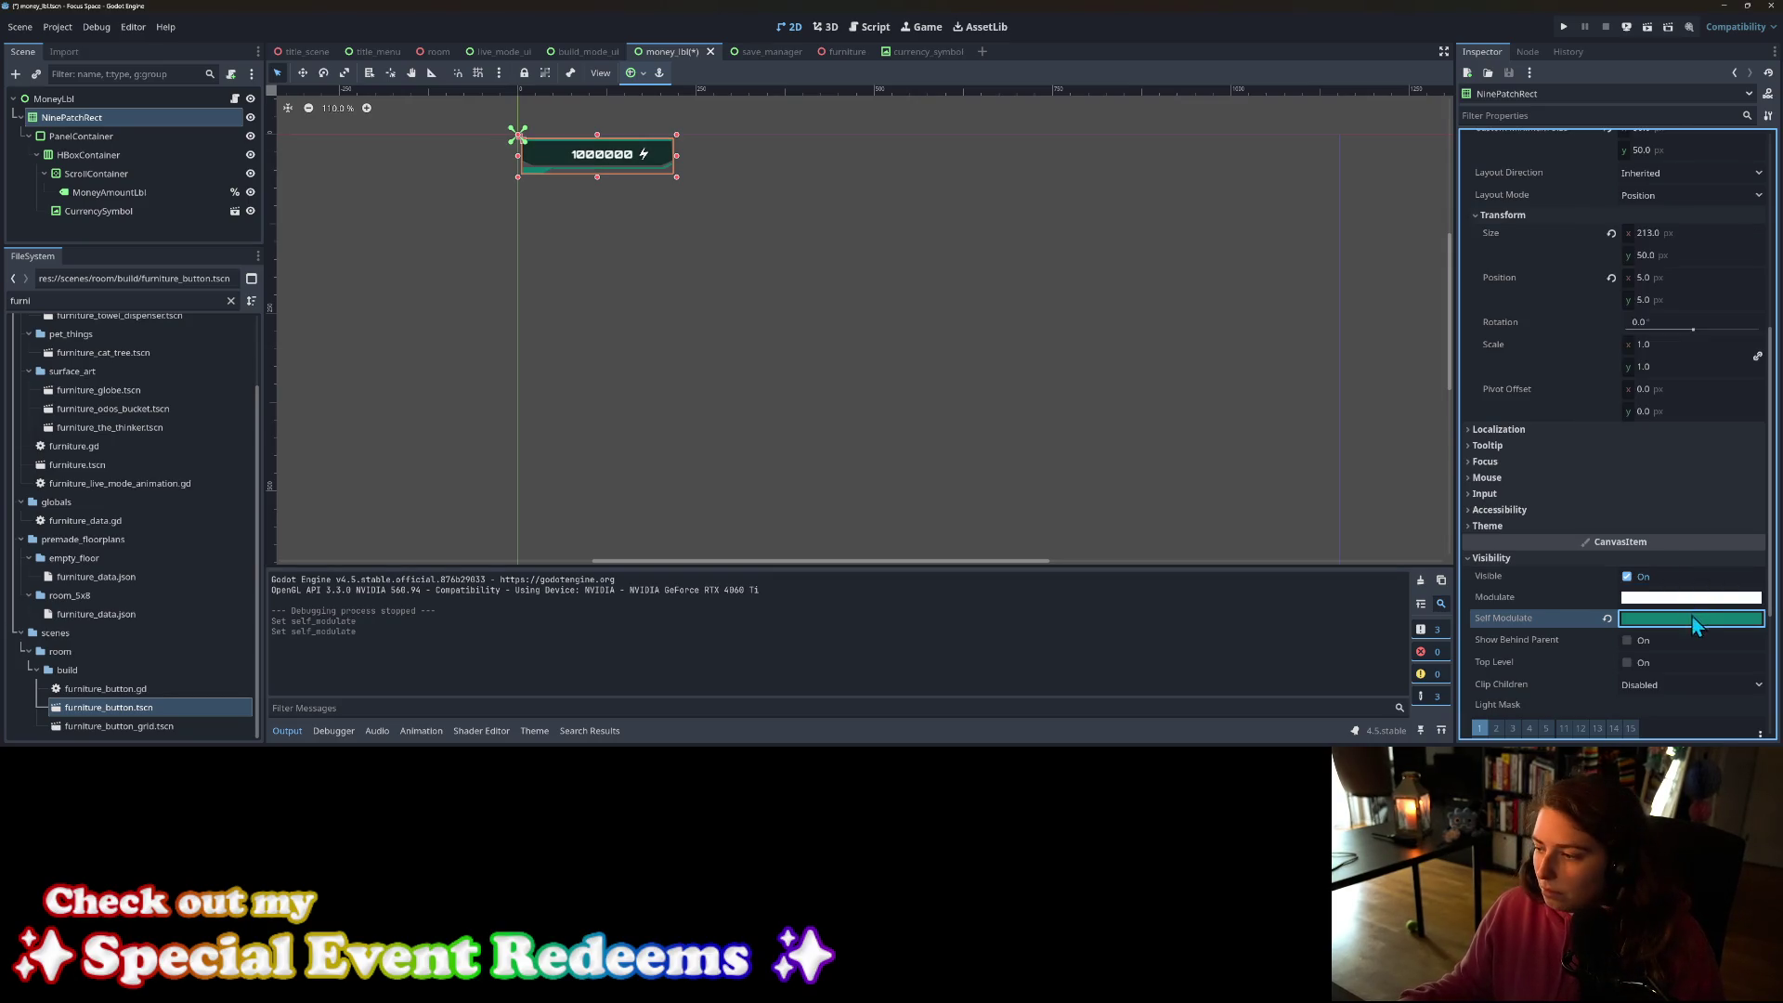
Step: Adjust the teal tint's alpha and brightness, then save money_lbl
click(1692, 618)
click(1669, 525)
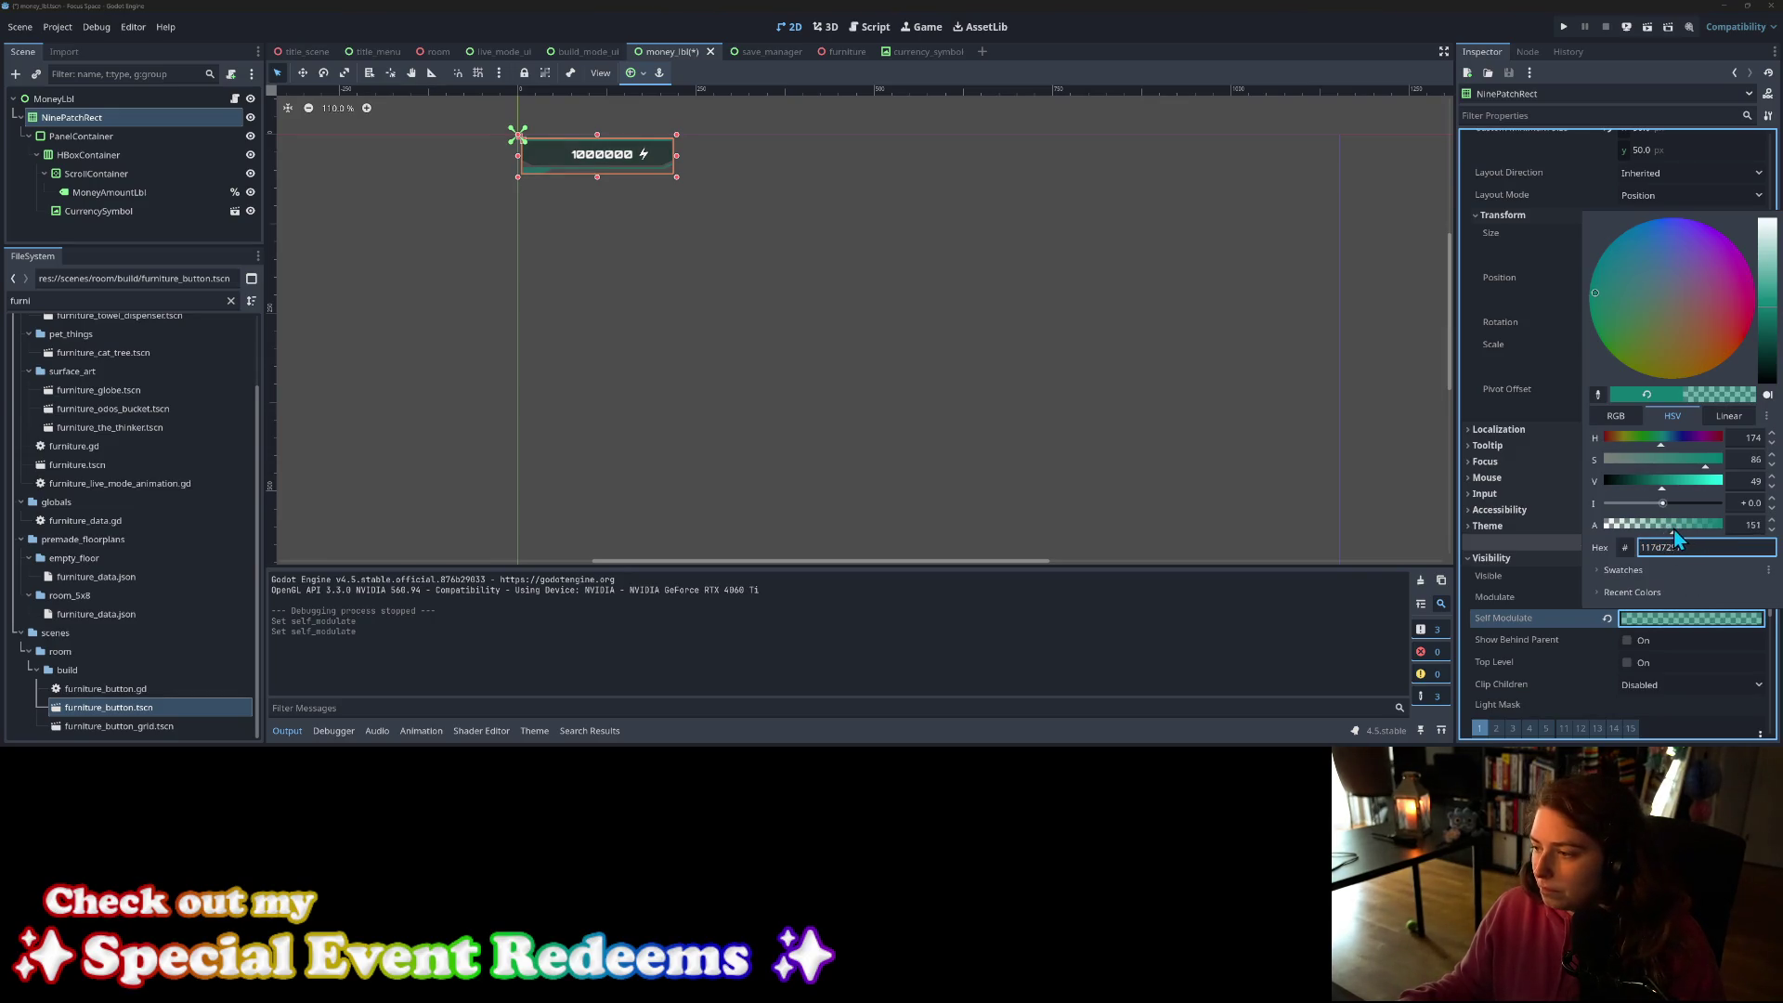
drag(1650, 531, 1742, 543)
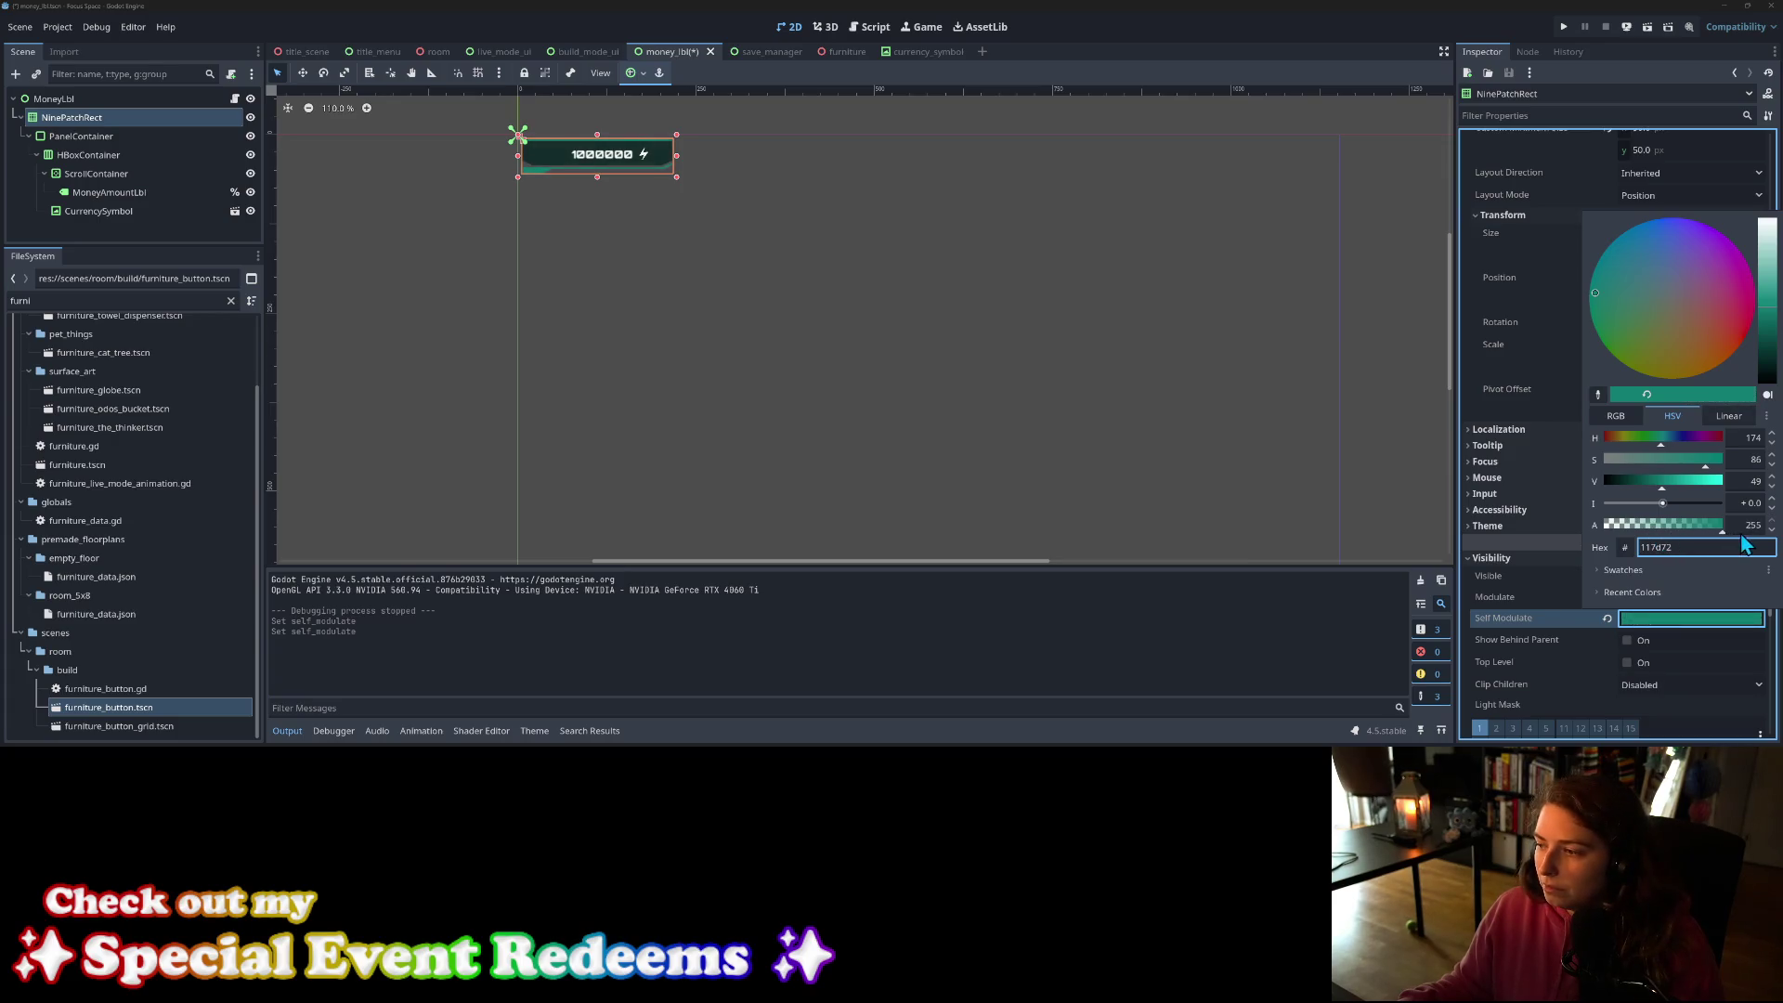
drag(1675, 481, 1735, 492)
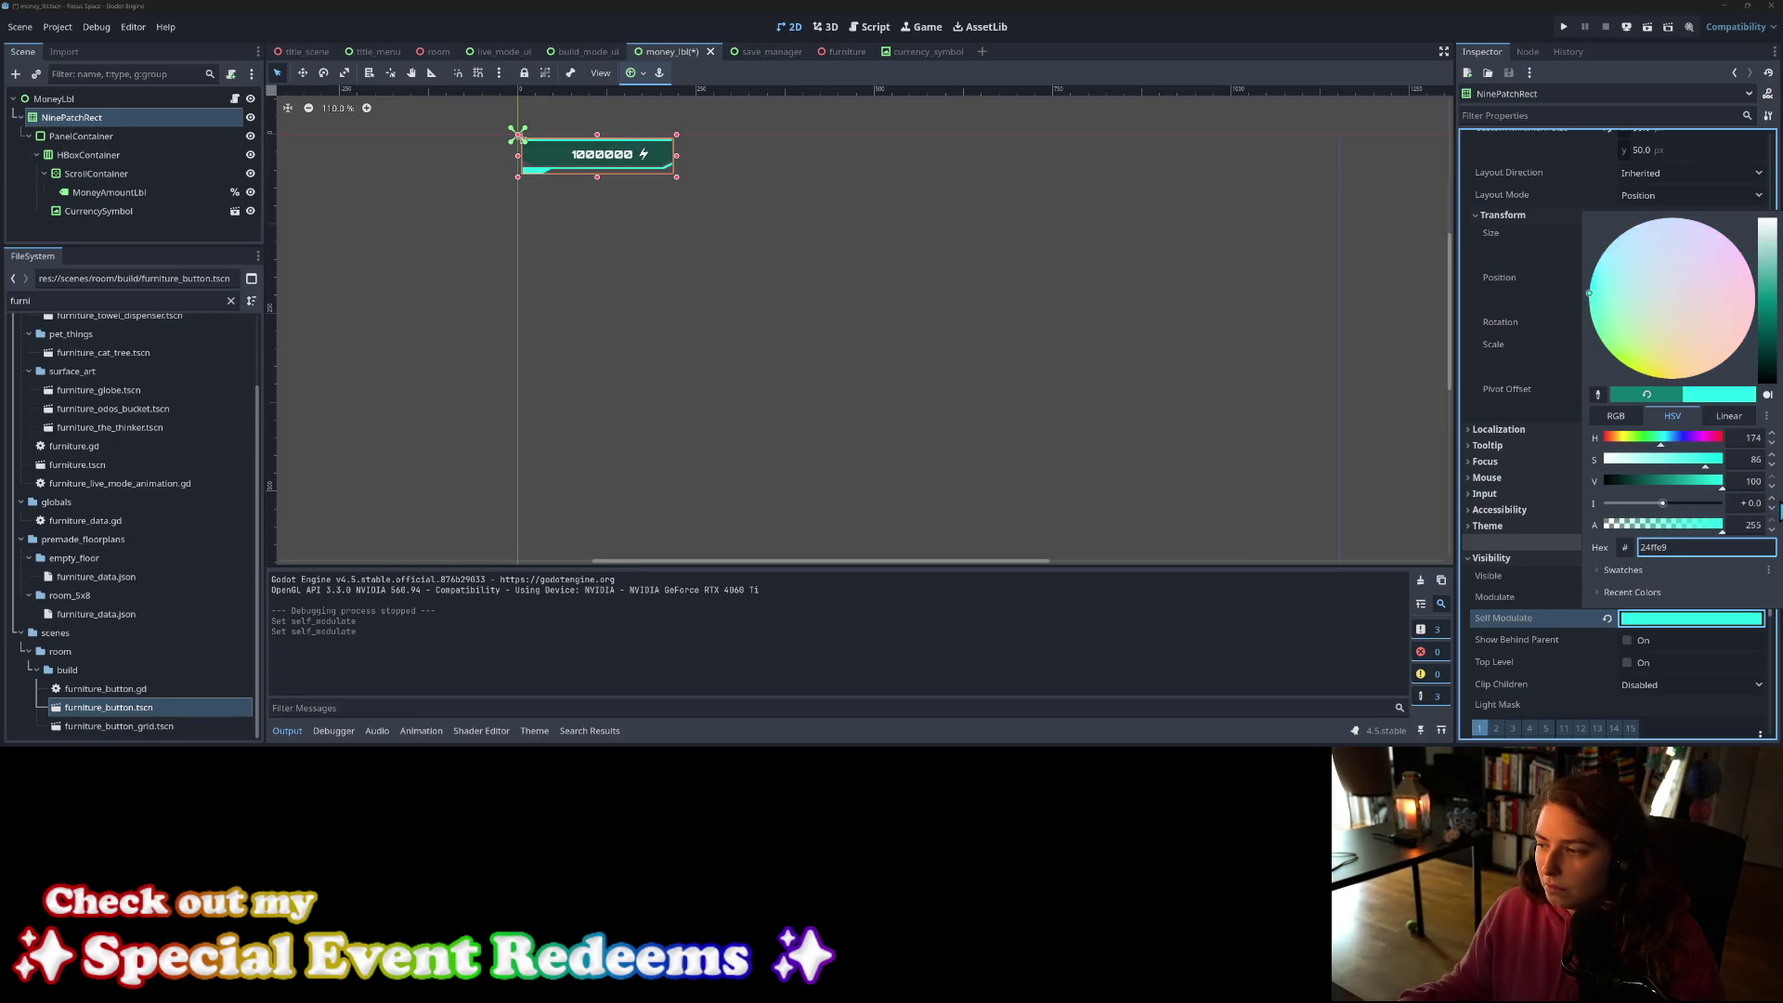
key(ctrl+z)
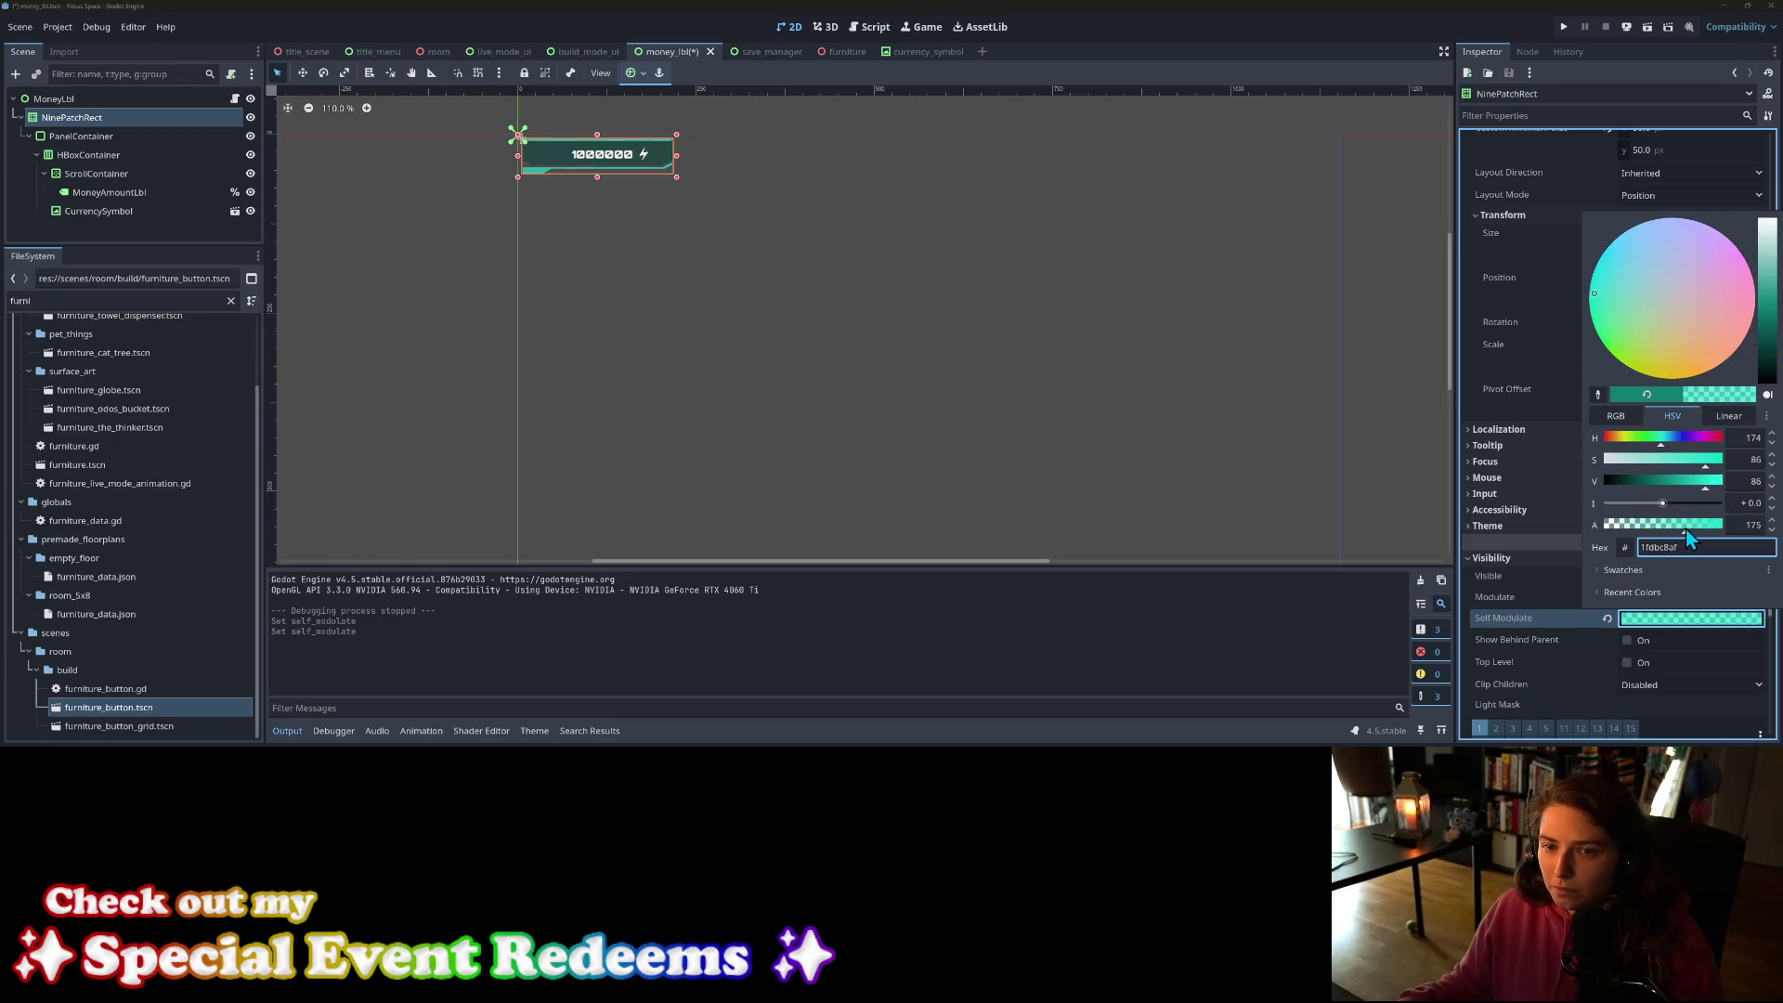
click(1033, 377)
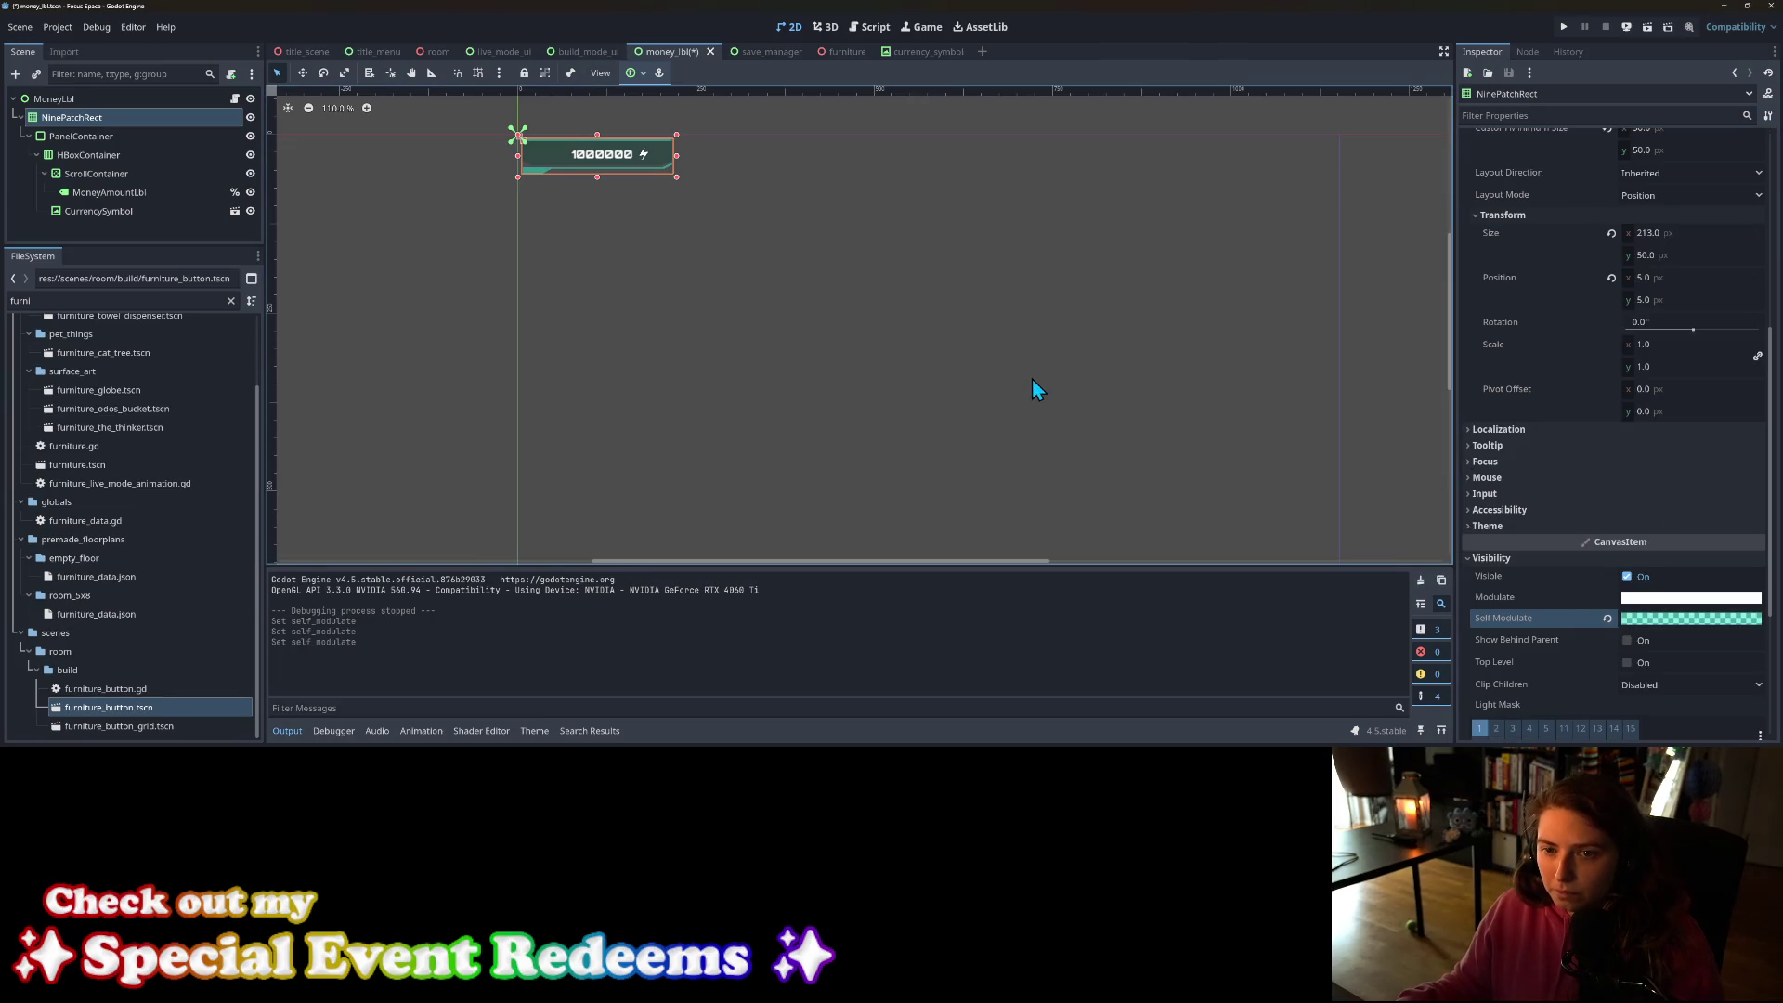
key(ctrl+s)
click(1567, 34)
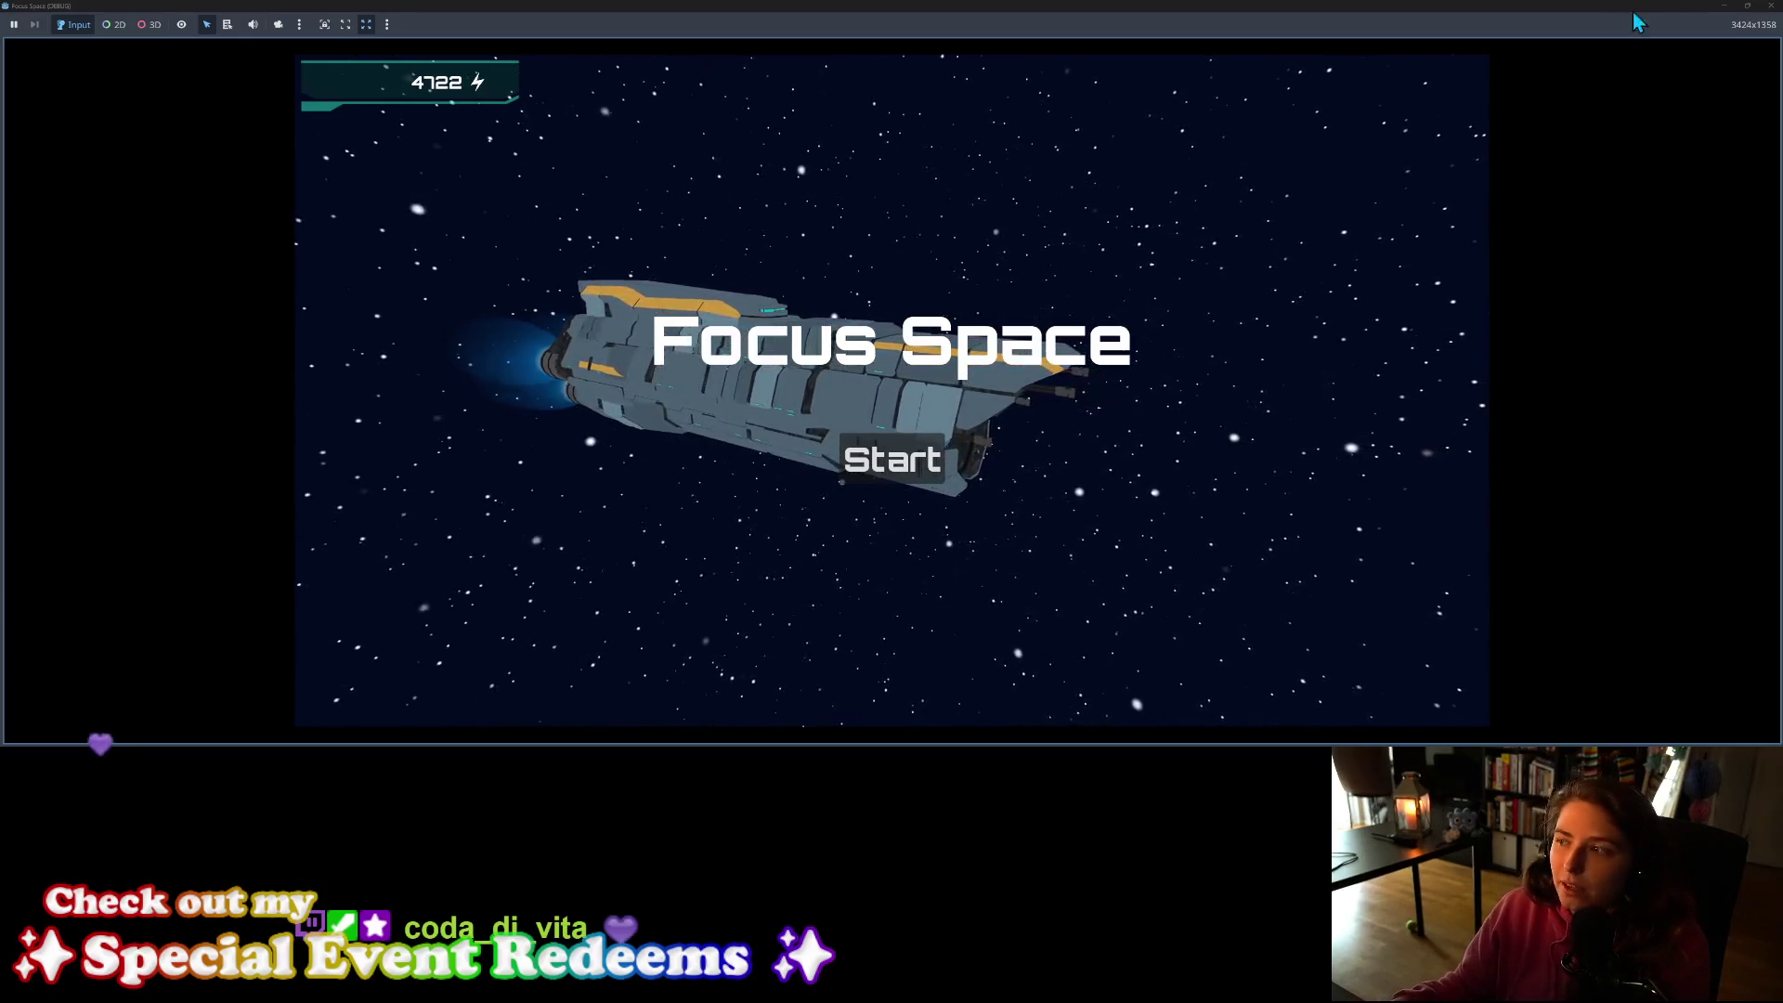
key(F8)
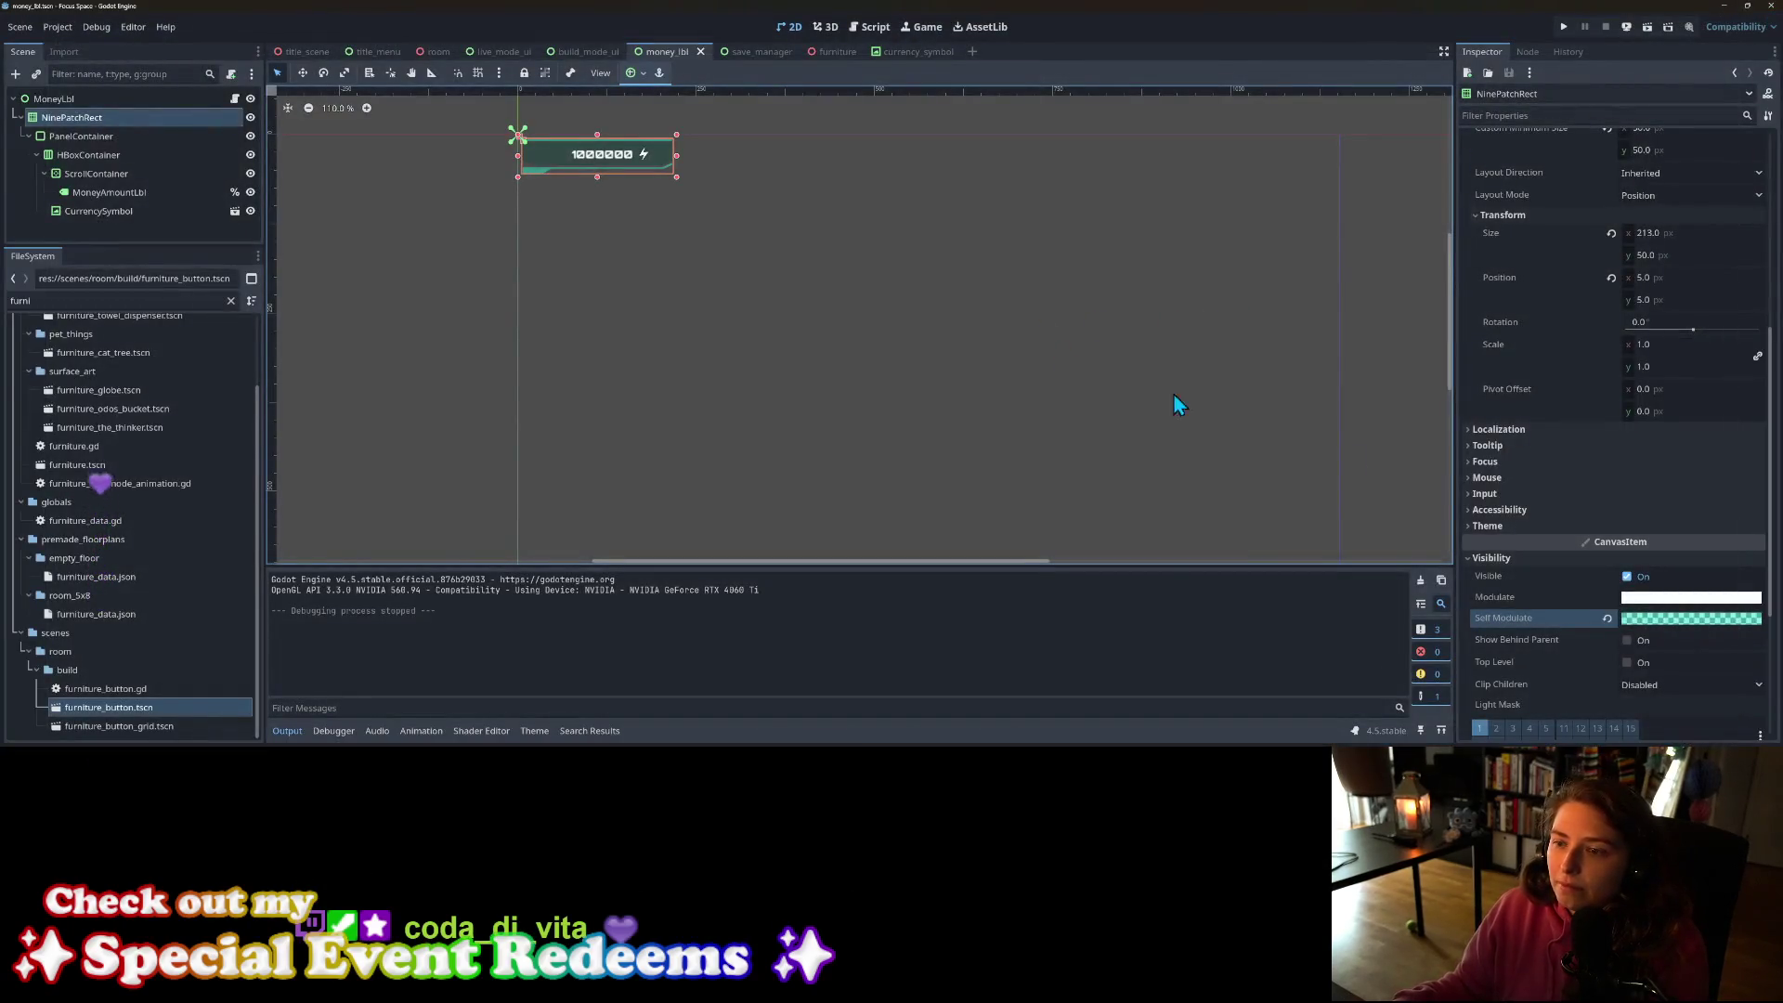
Step: Change the Self Modulate tint to white with alpha 168, then save and run the game
click(1642, 619)
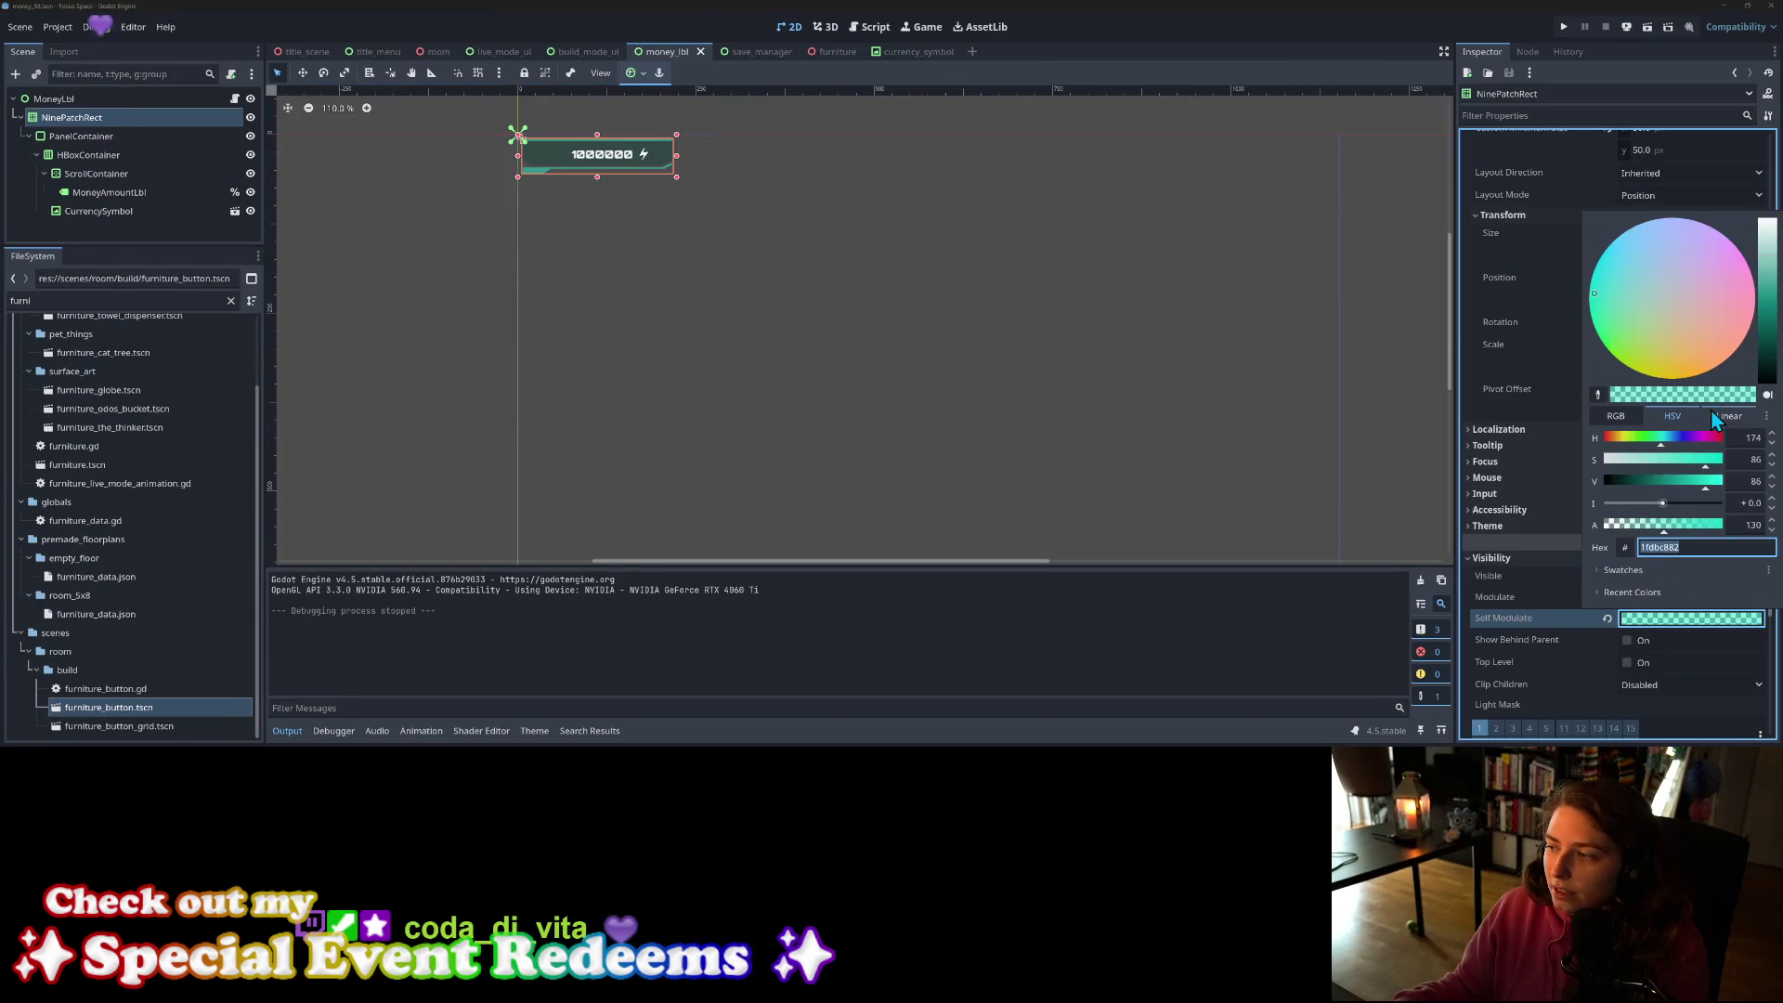
drag(1767, 285, 1767, 213)
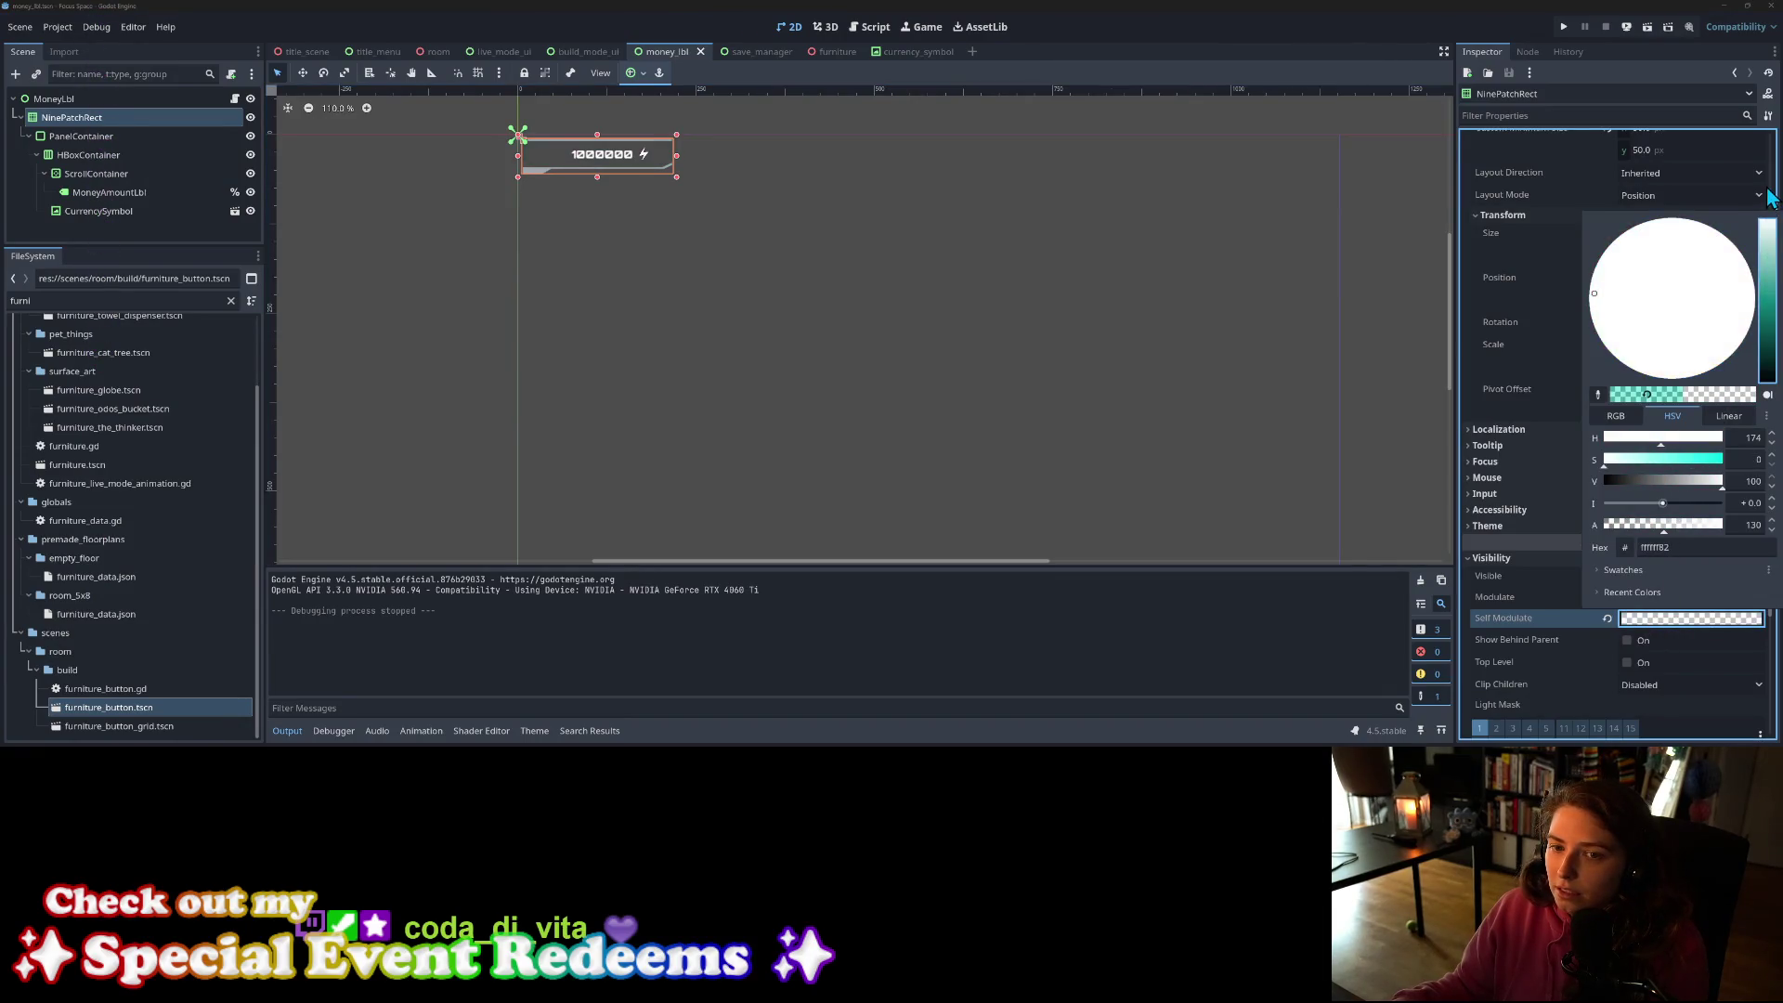
click(1683, 525)
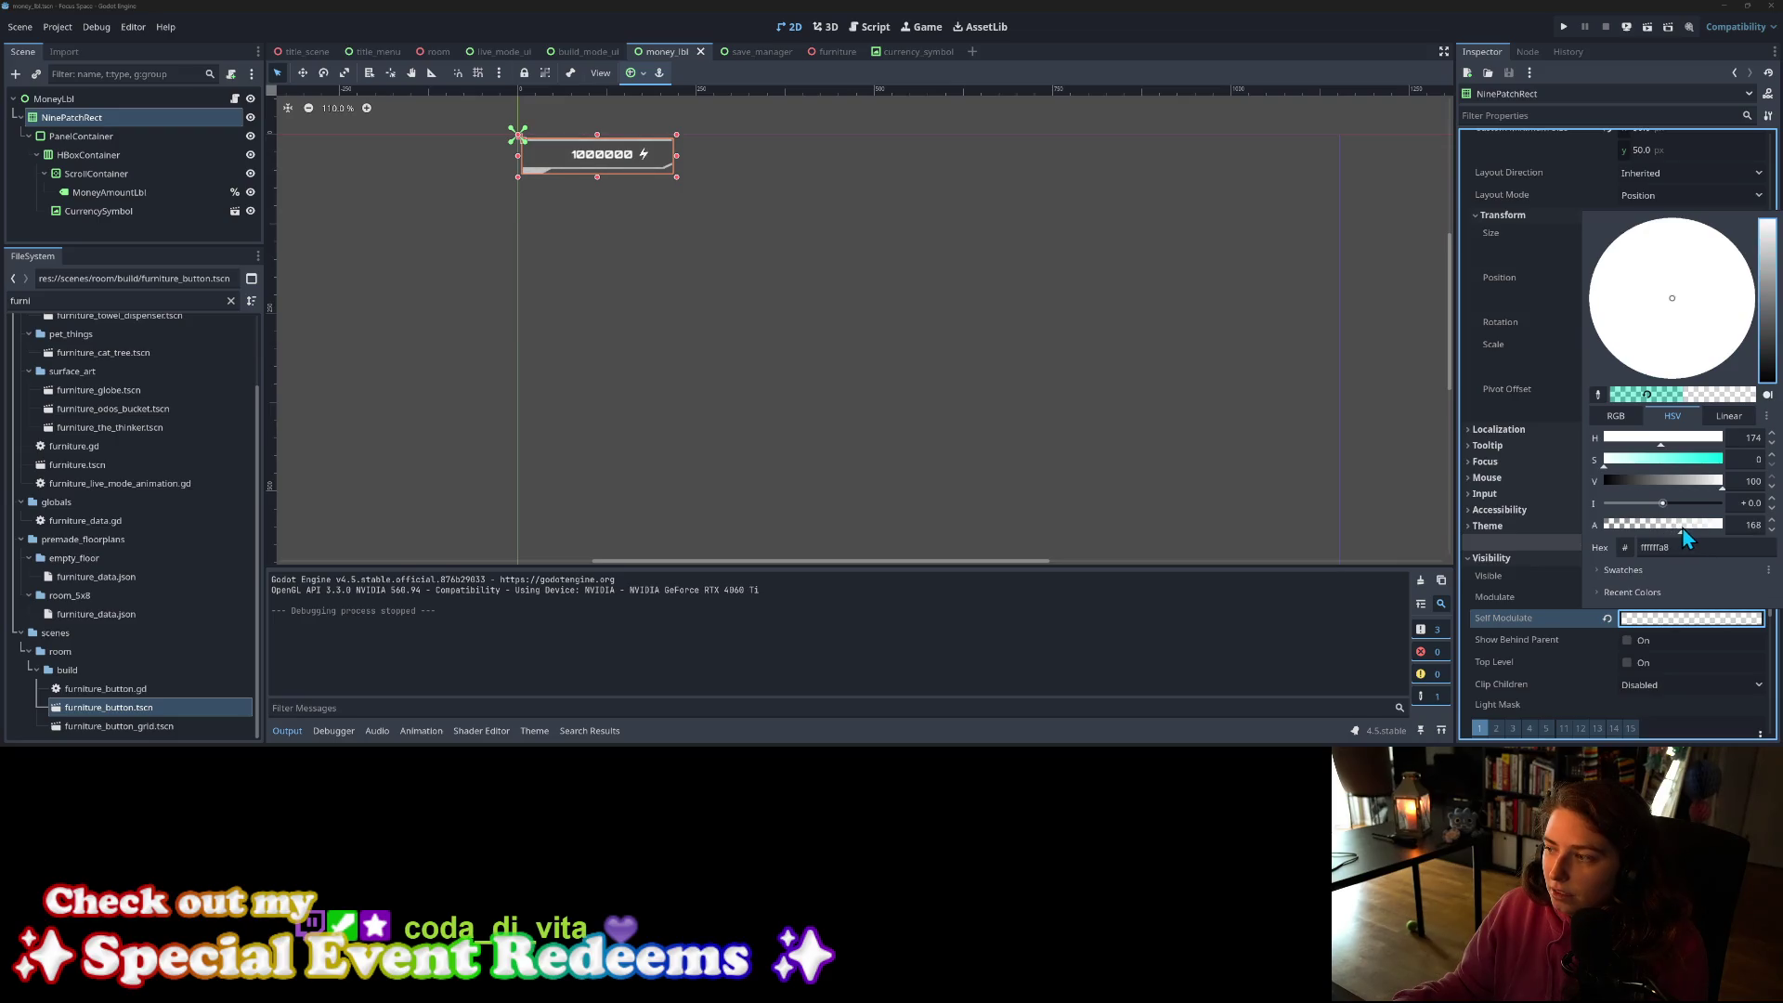
click(1535, 598)
click(1563, 27)
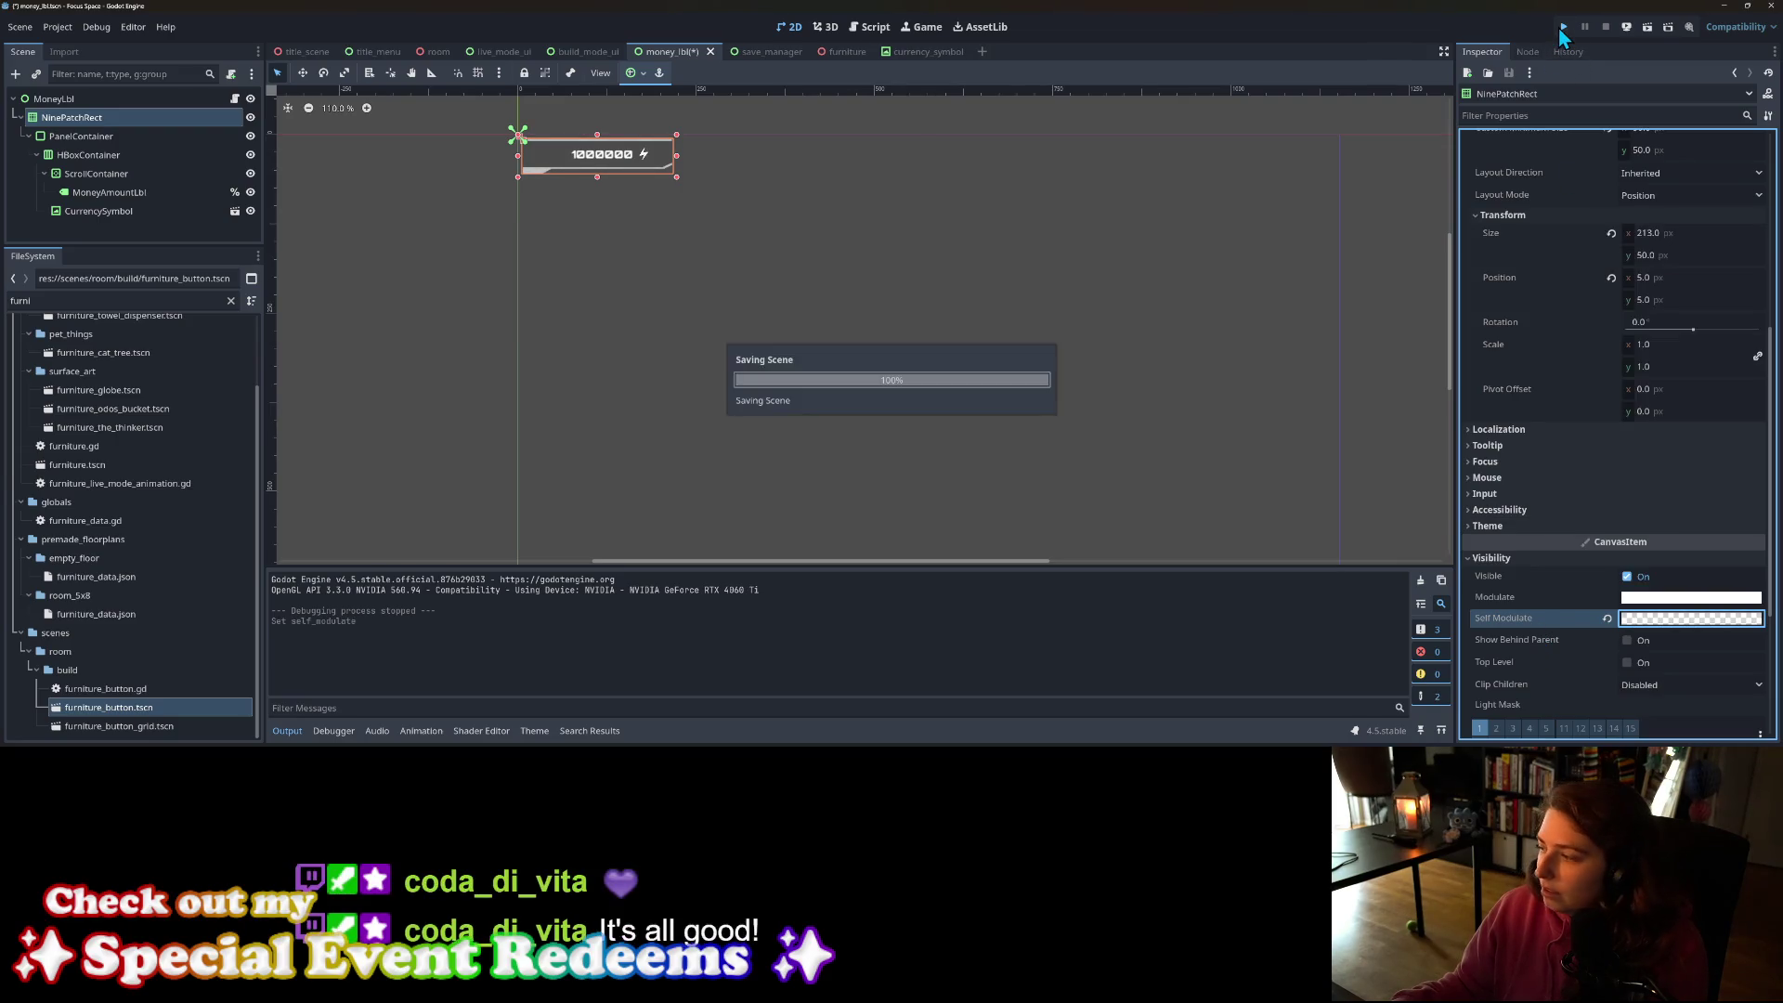
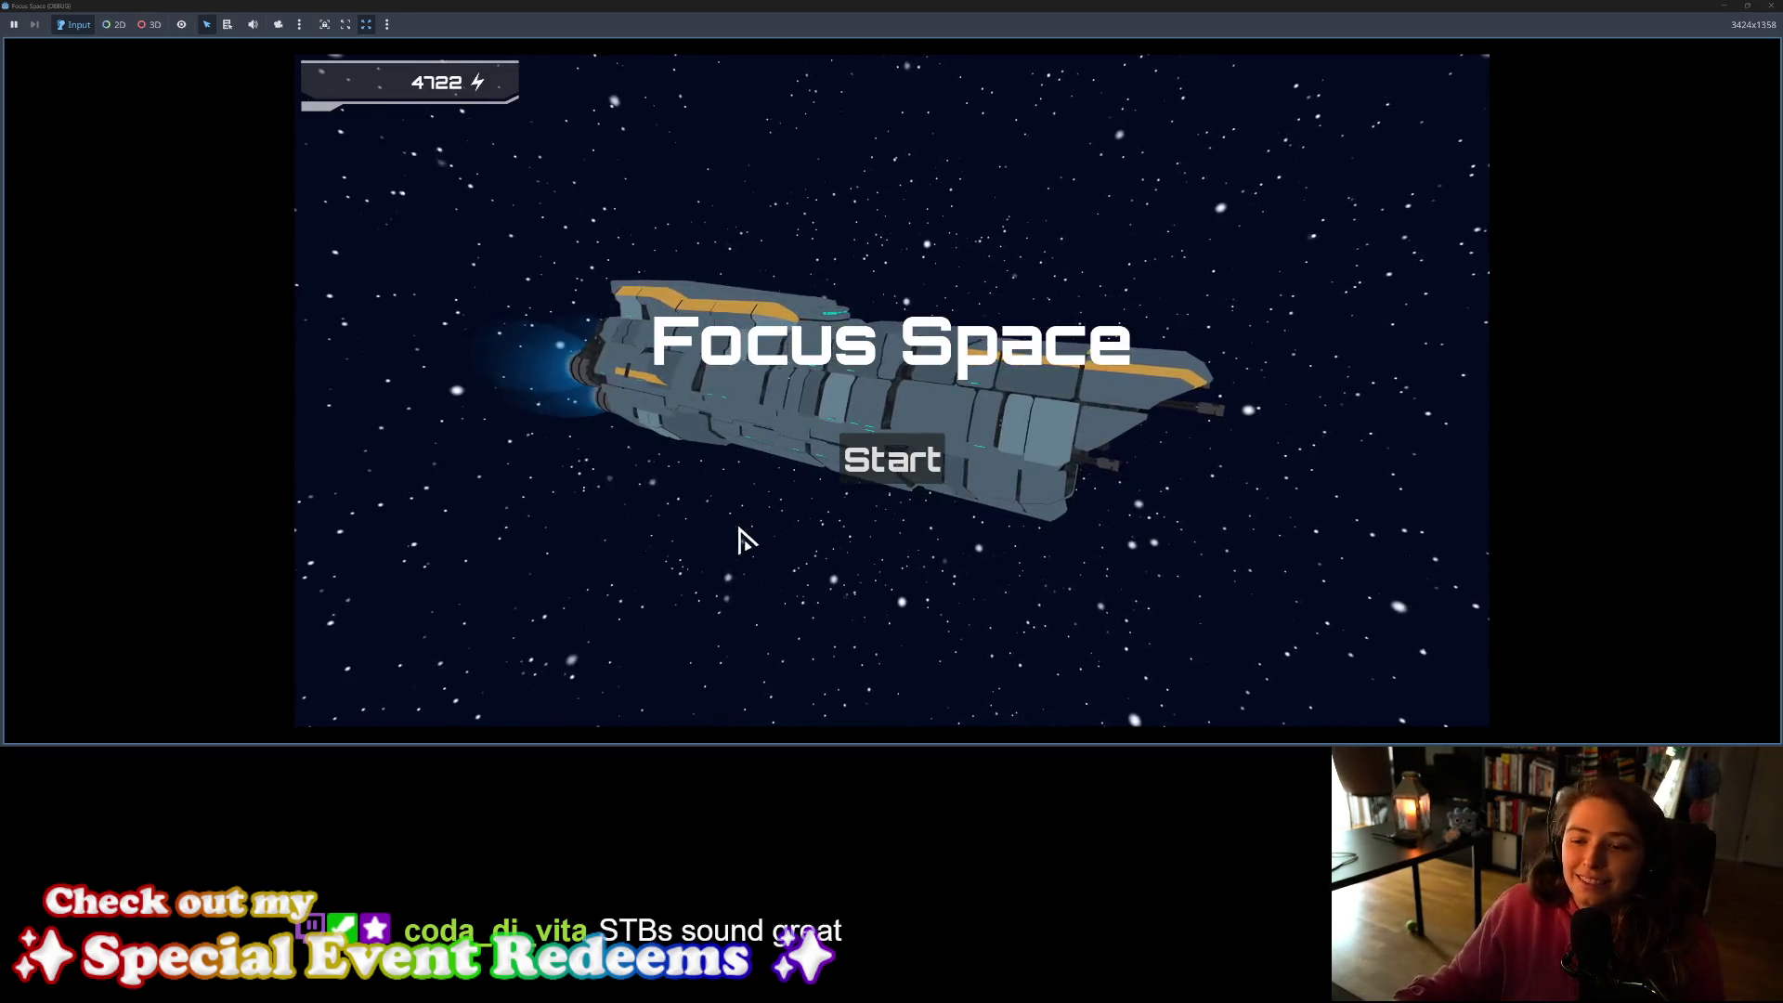
Step: Test-run the game, enter my_living_room, place two Retro Futurism Singlet chairs, then close it
click(915, 479)
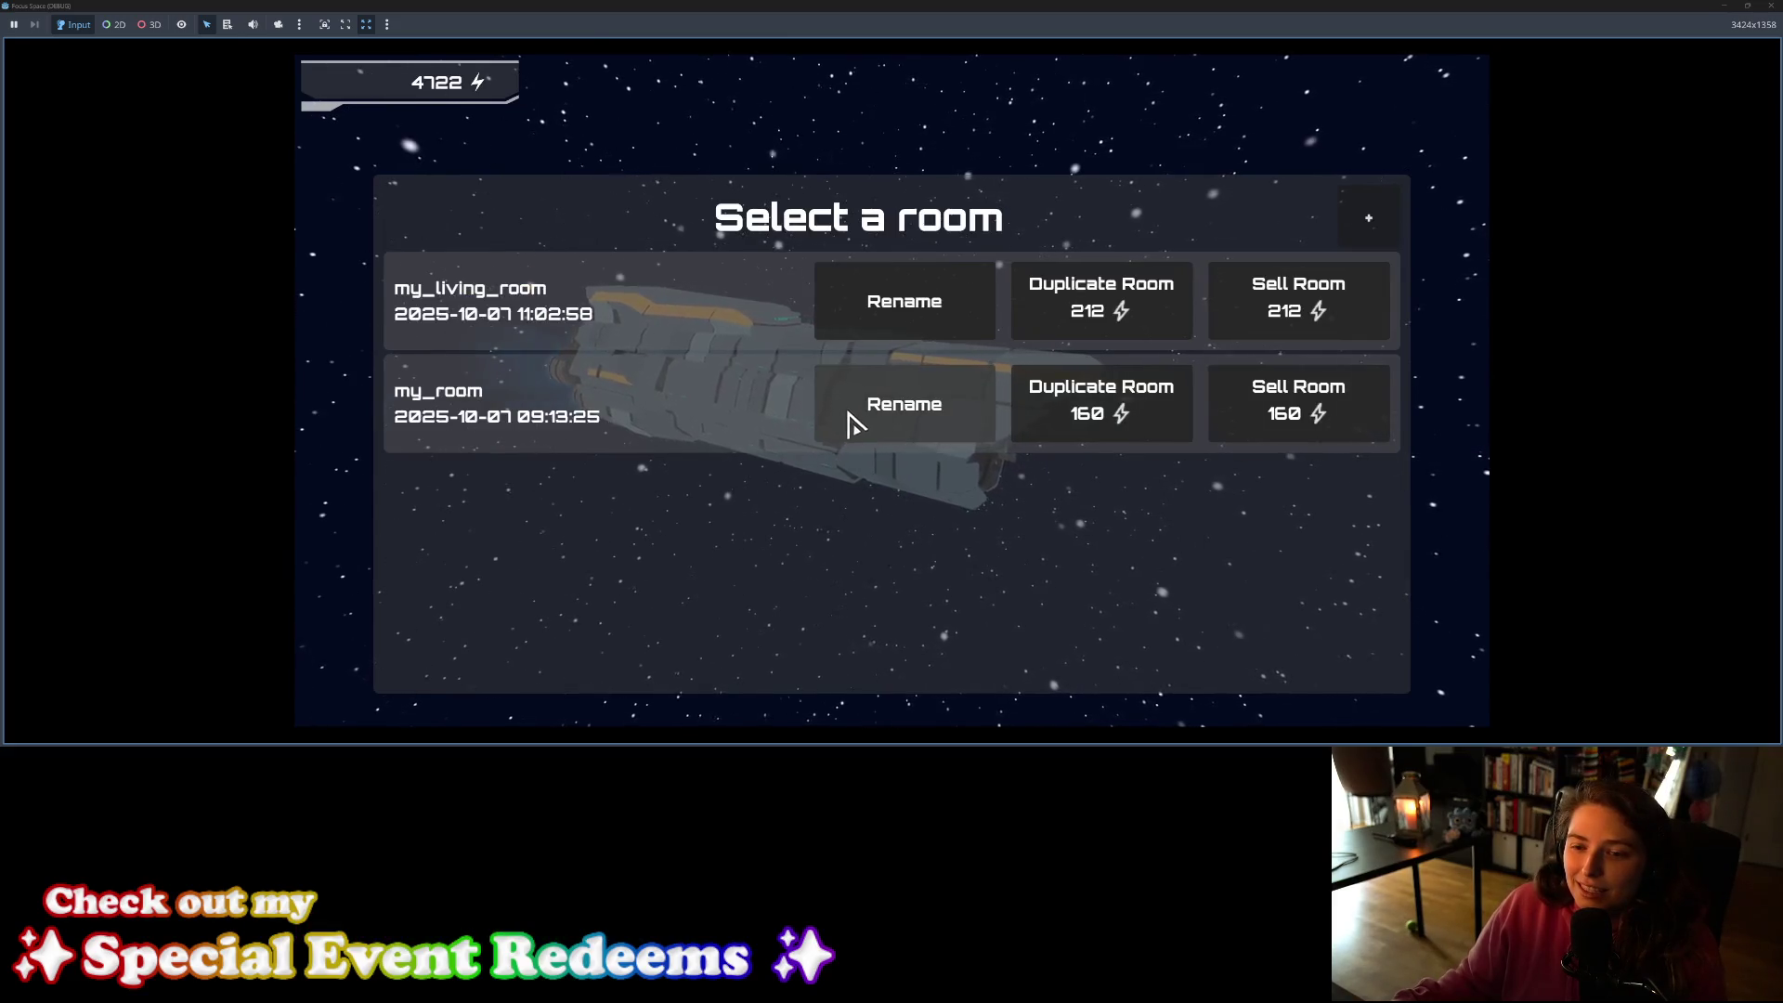
click(629, 343)
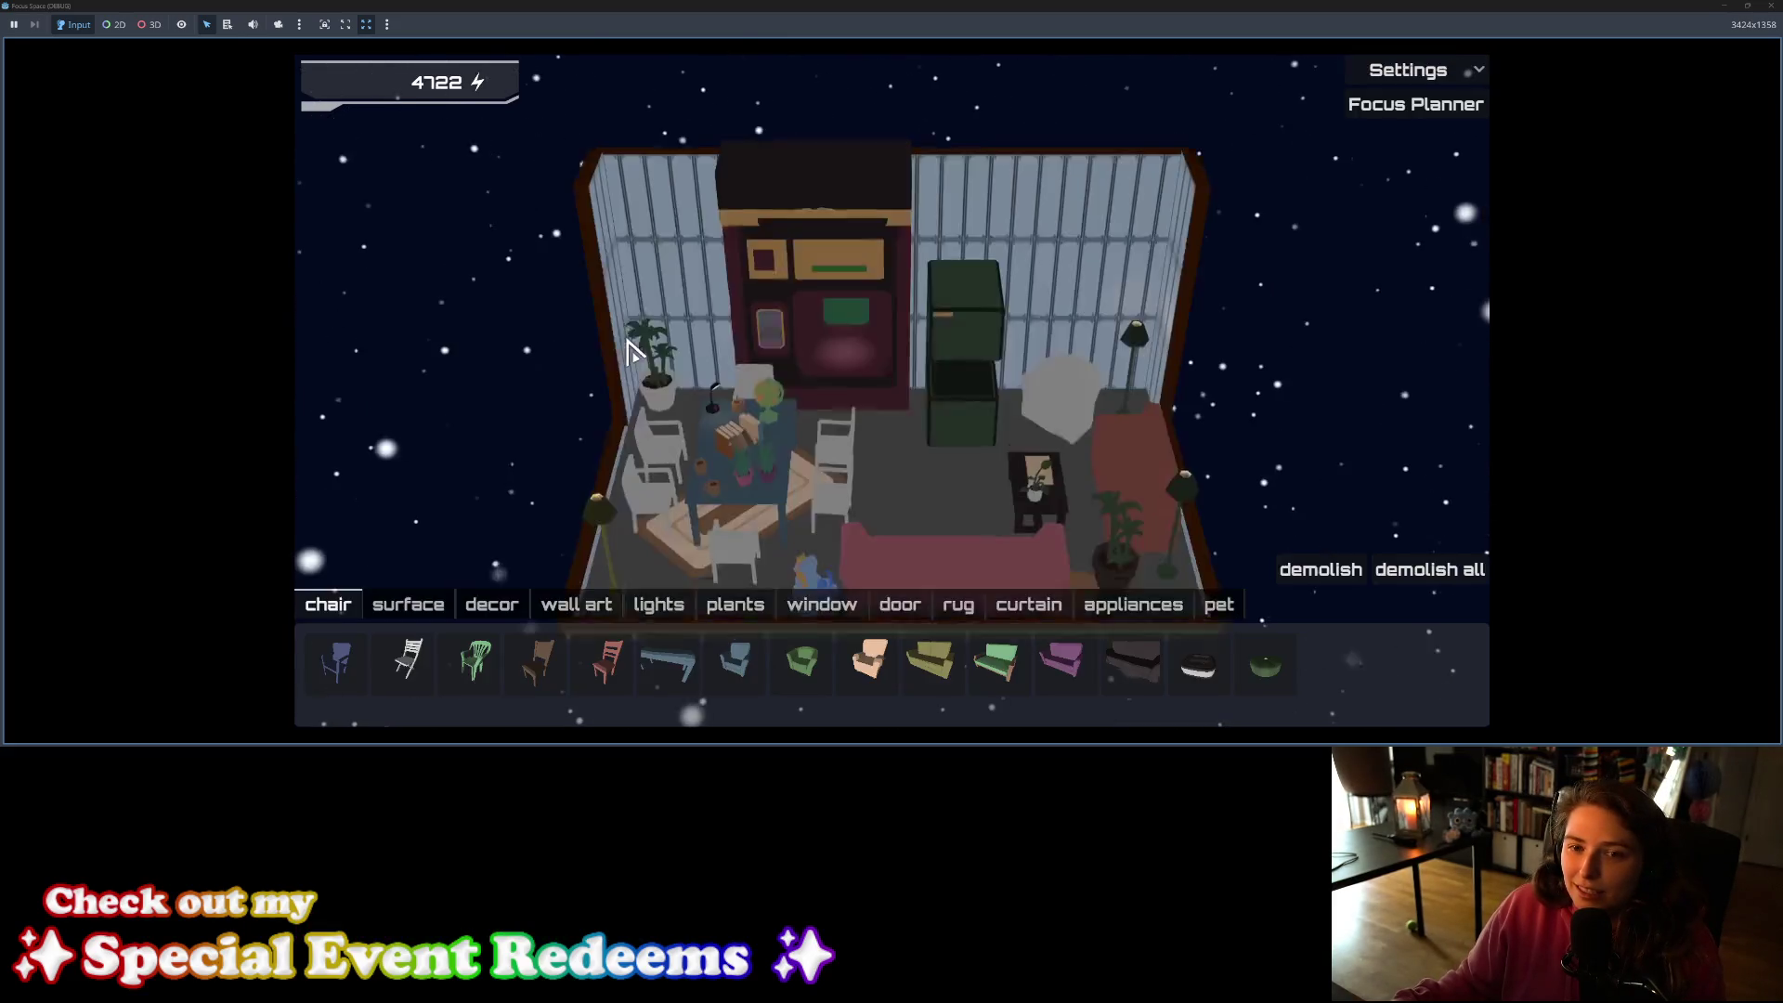
click(802, 662)
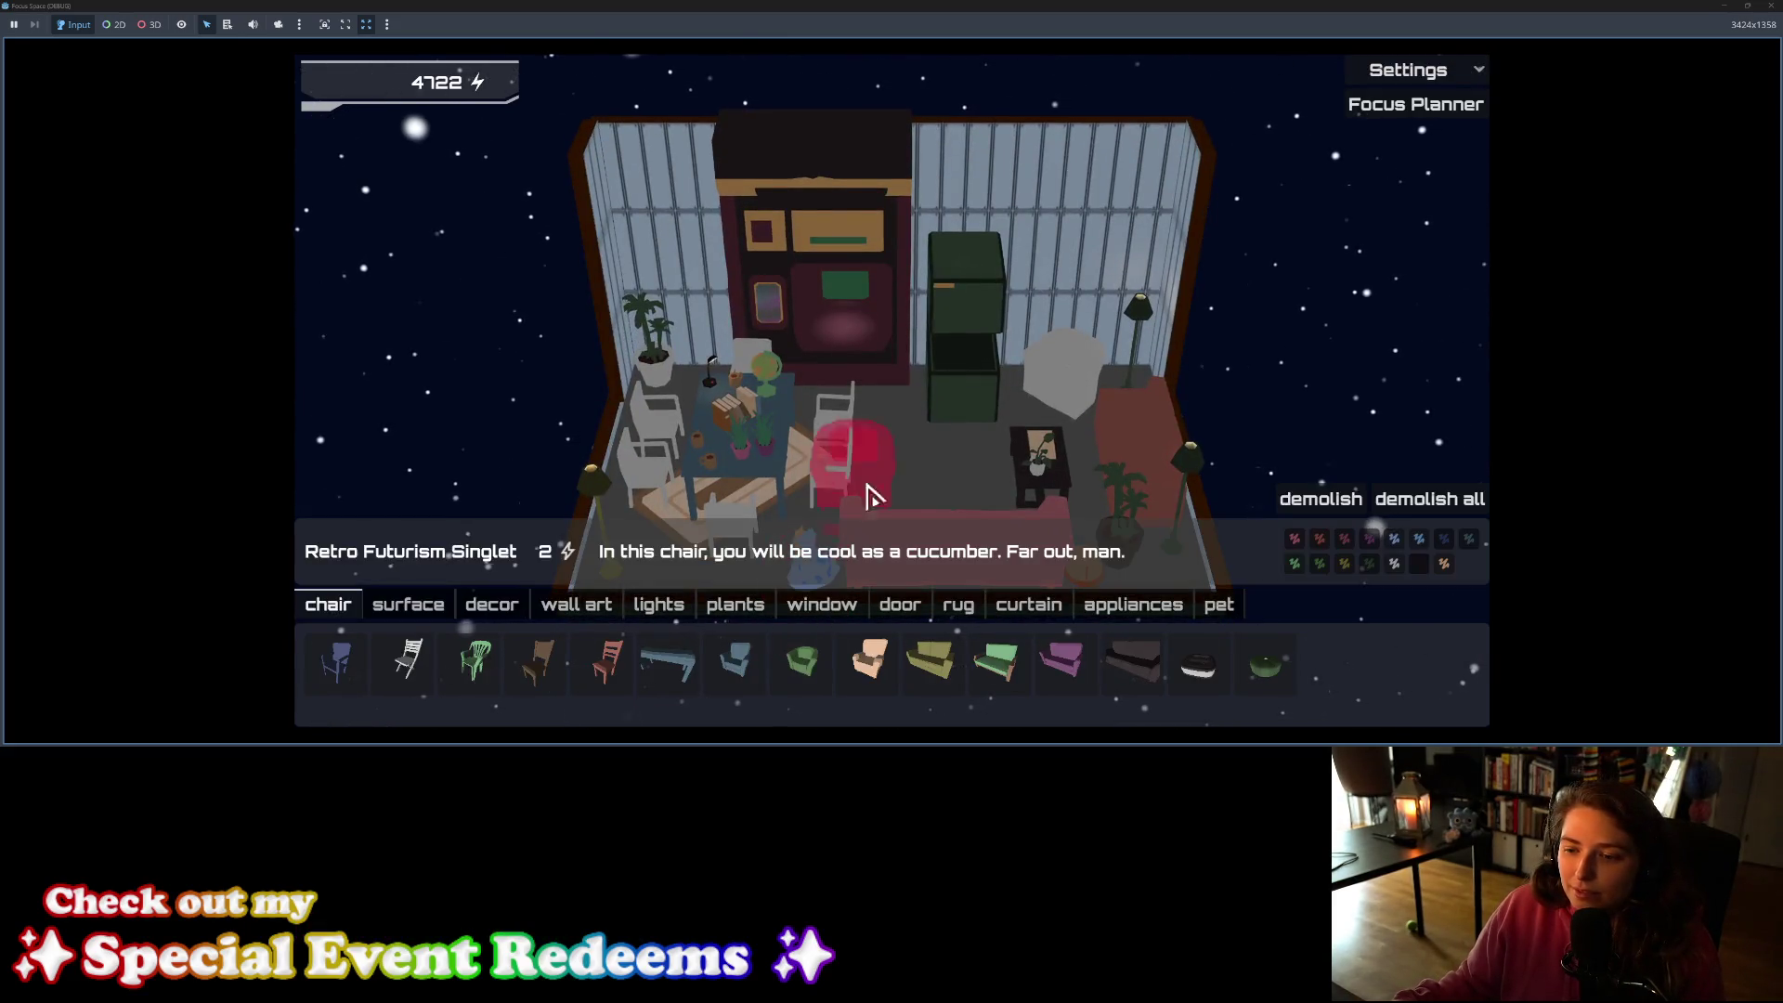
click(957, 495)
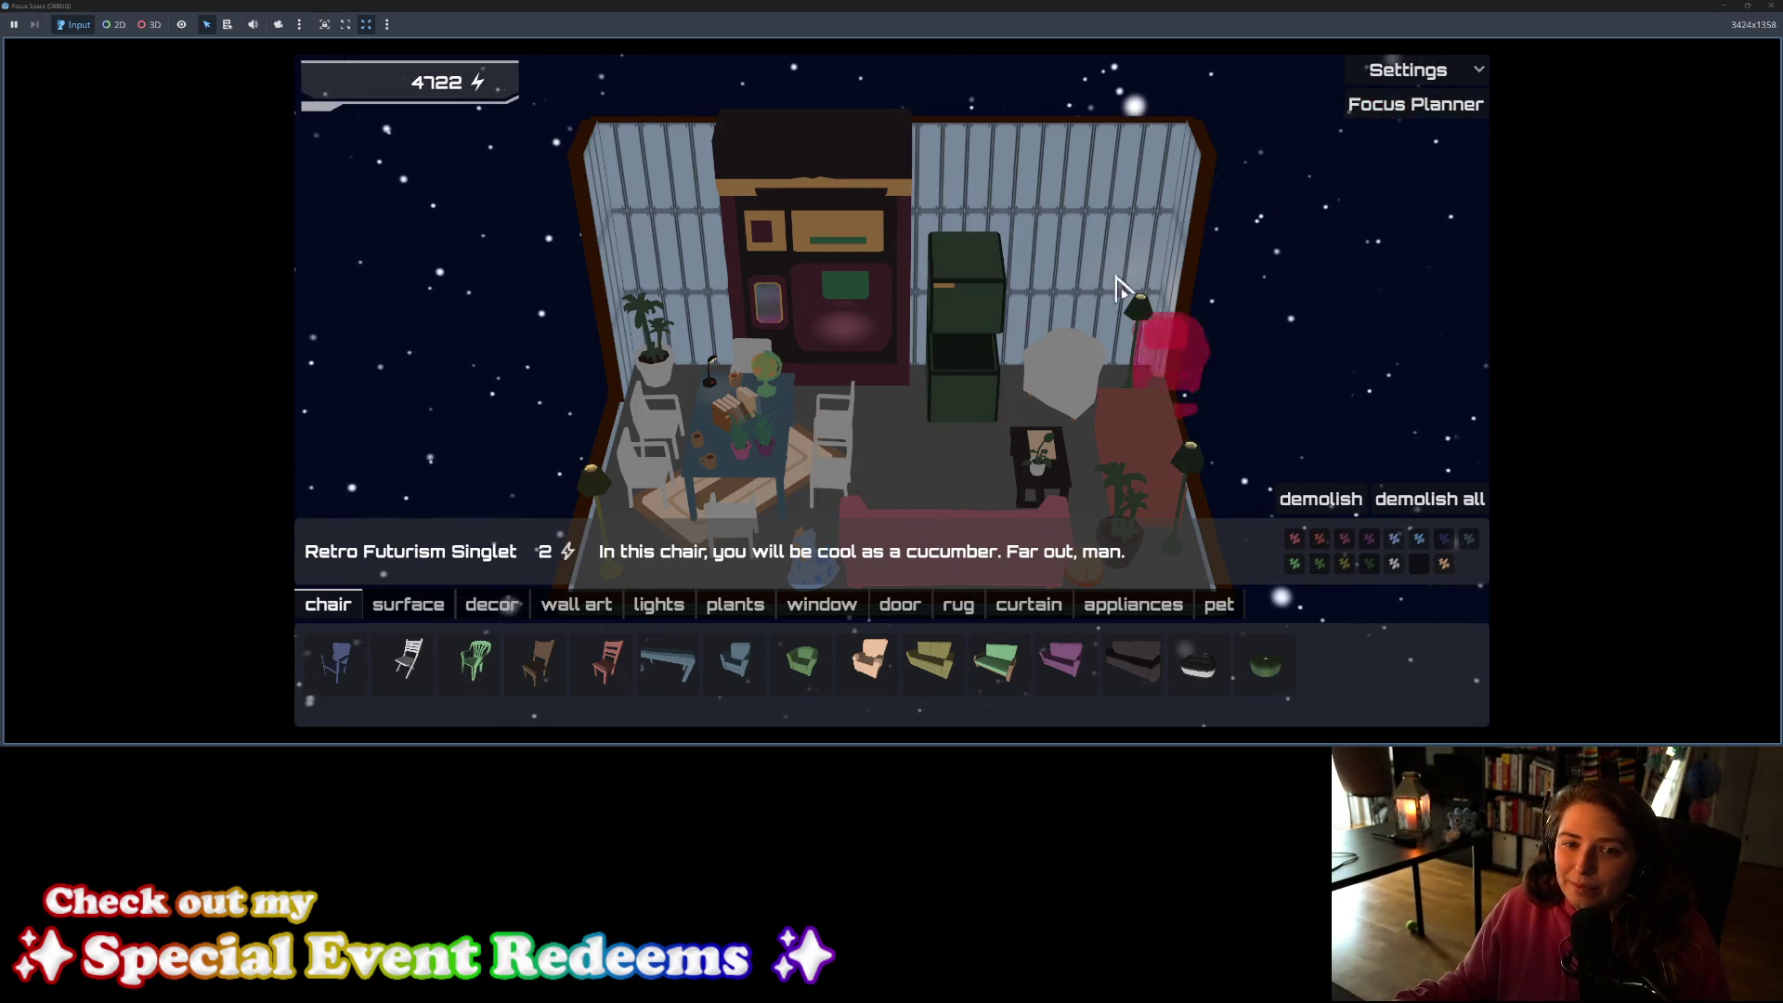
click(1148, 330)
click(1771, 5)
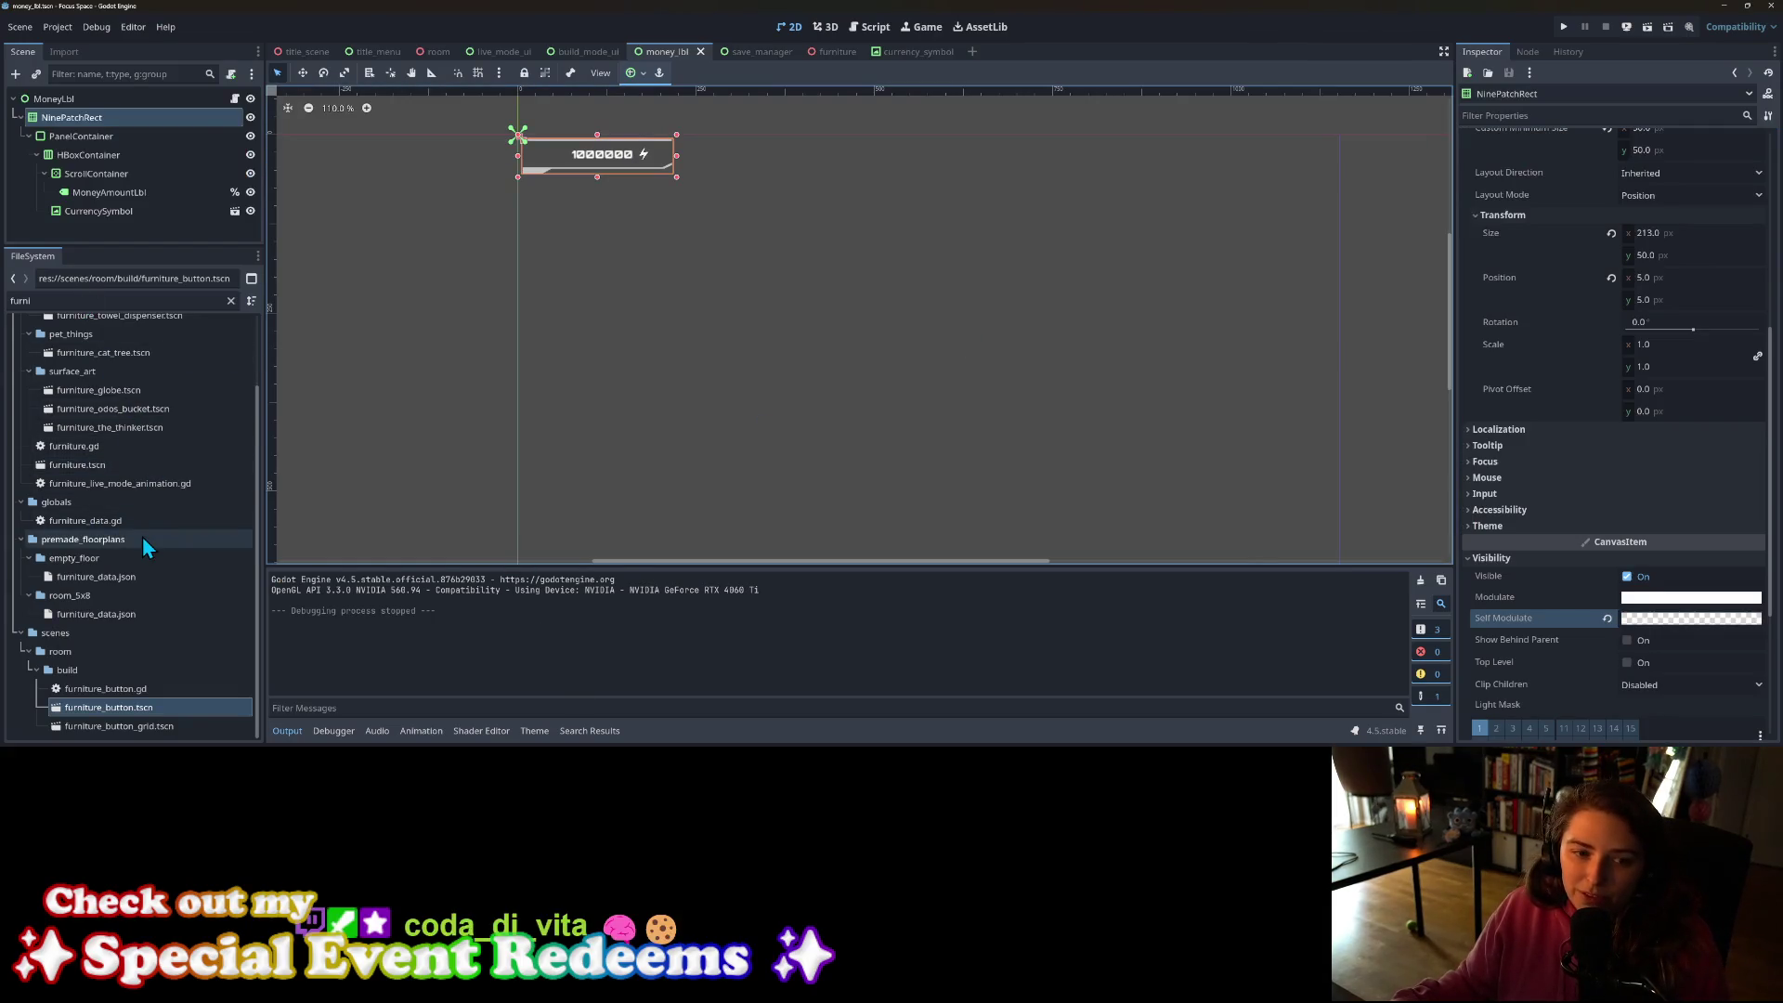
Step: Clear the FileSystem filter and browse the SciFi HUD sprites in art_2d/ui
scroll(142, 537, up, 3)
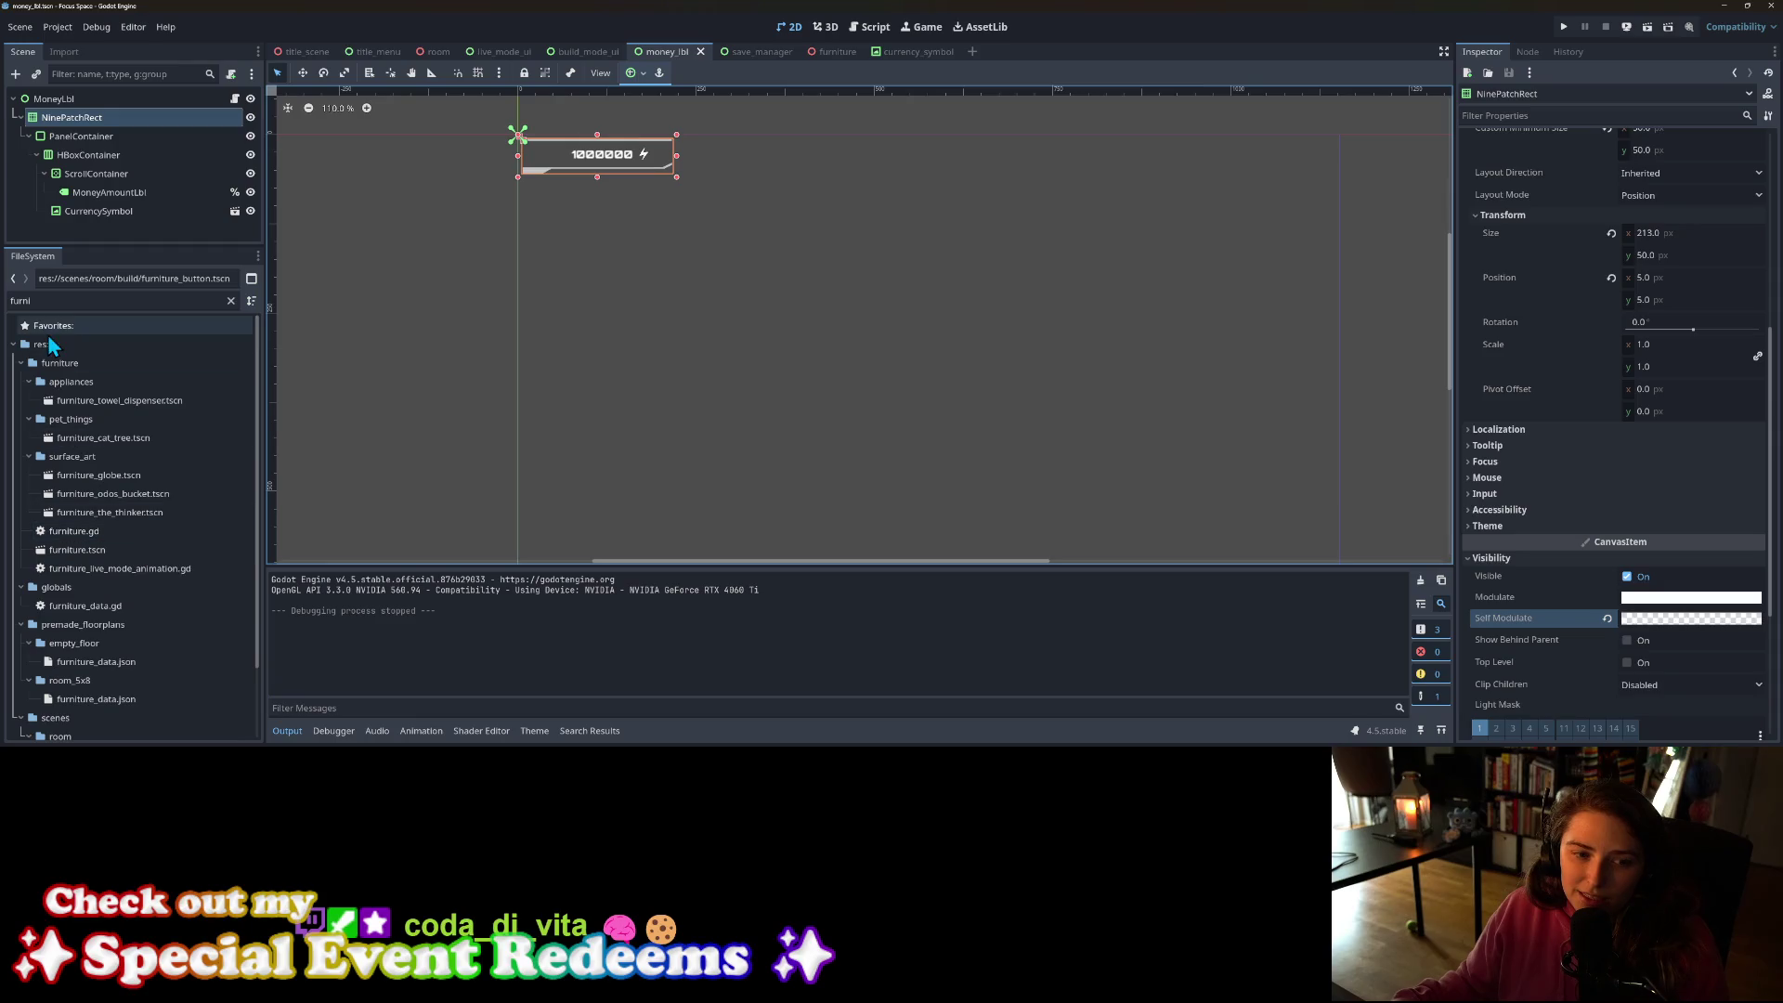
click(230, 300)
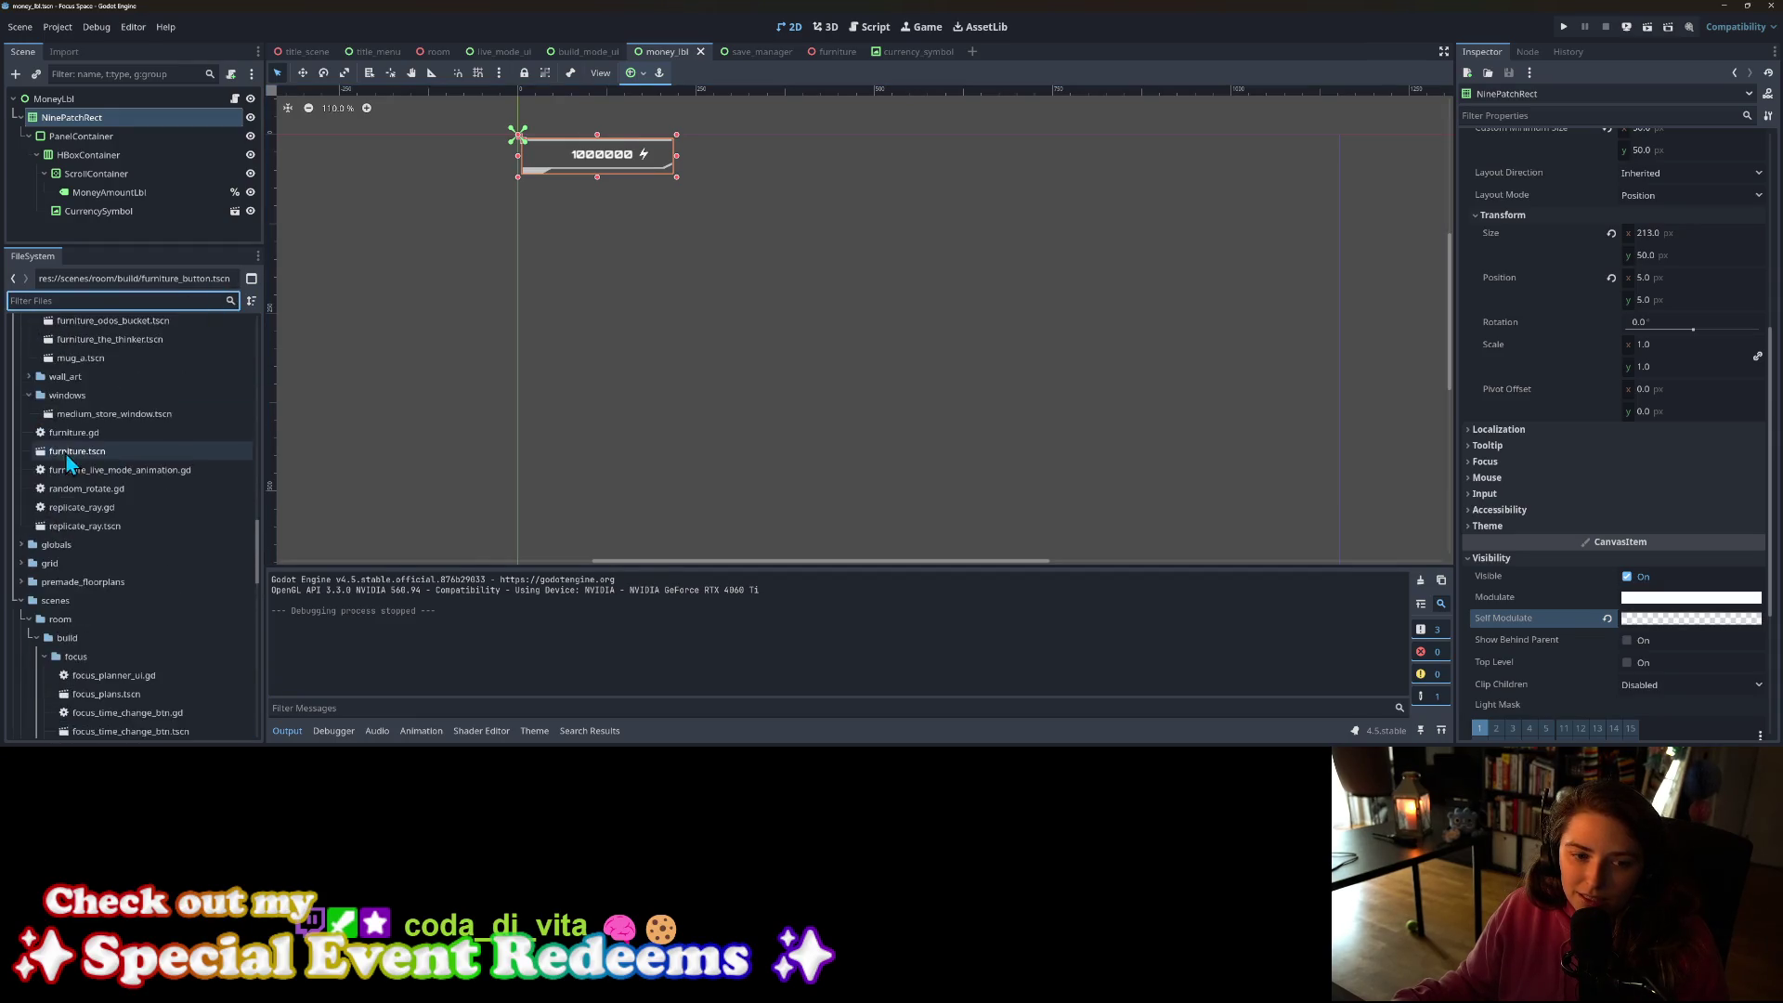
scroll(67, 455, up, 10)
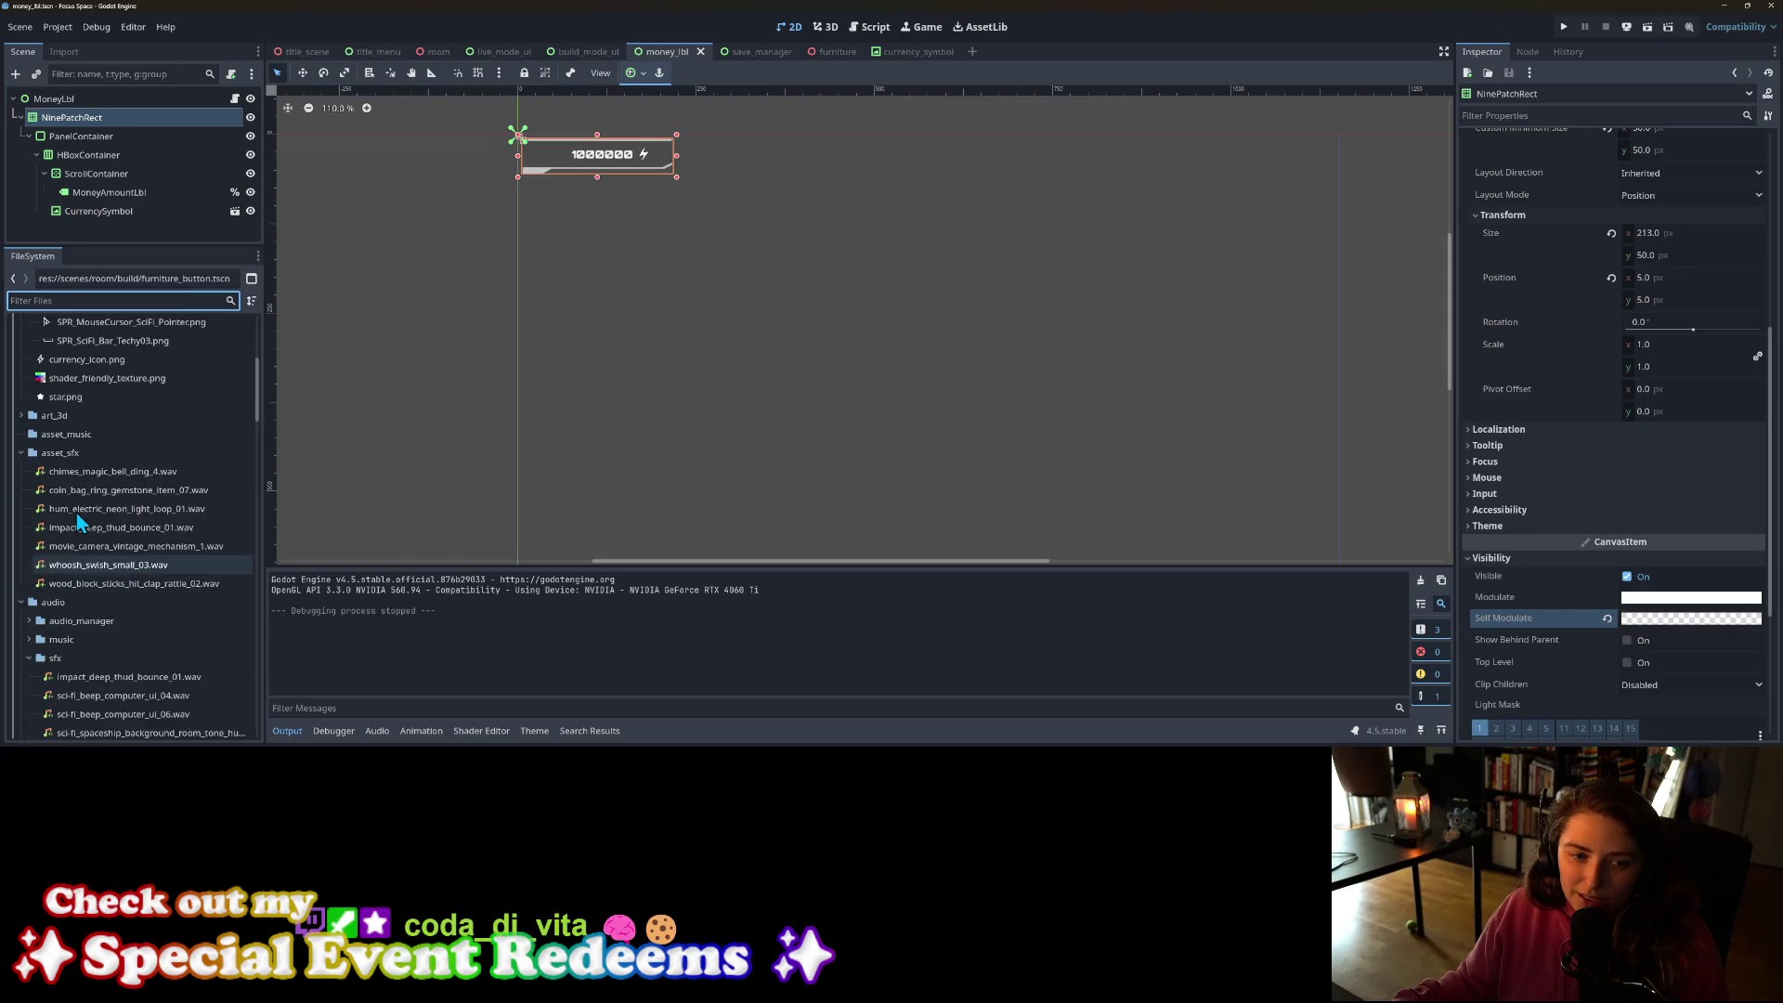
scroll(78, 523, up, 5)
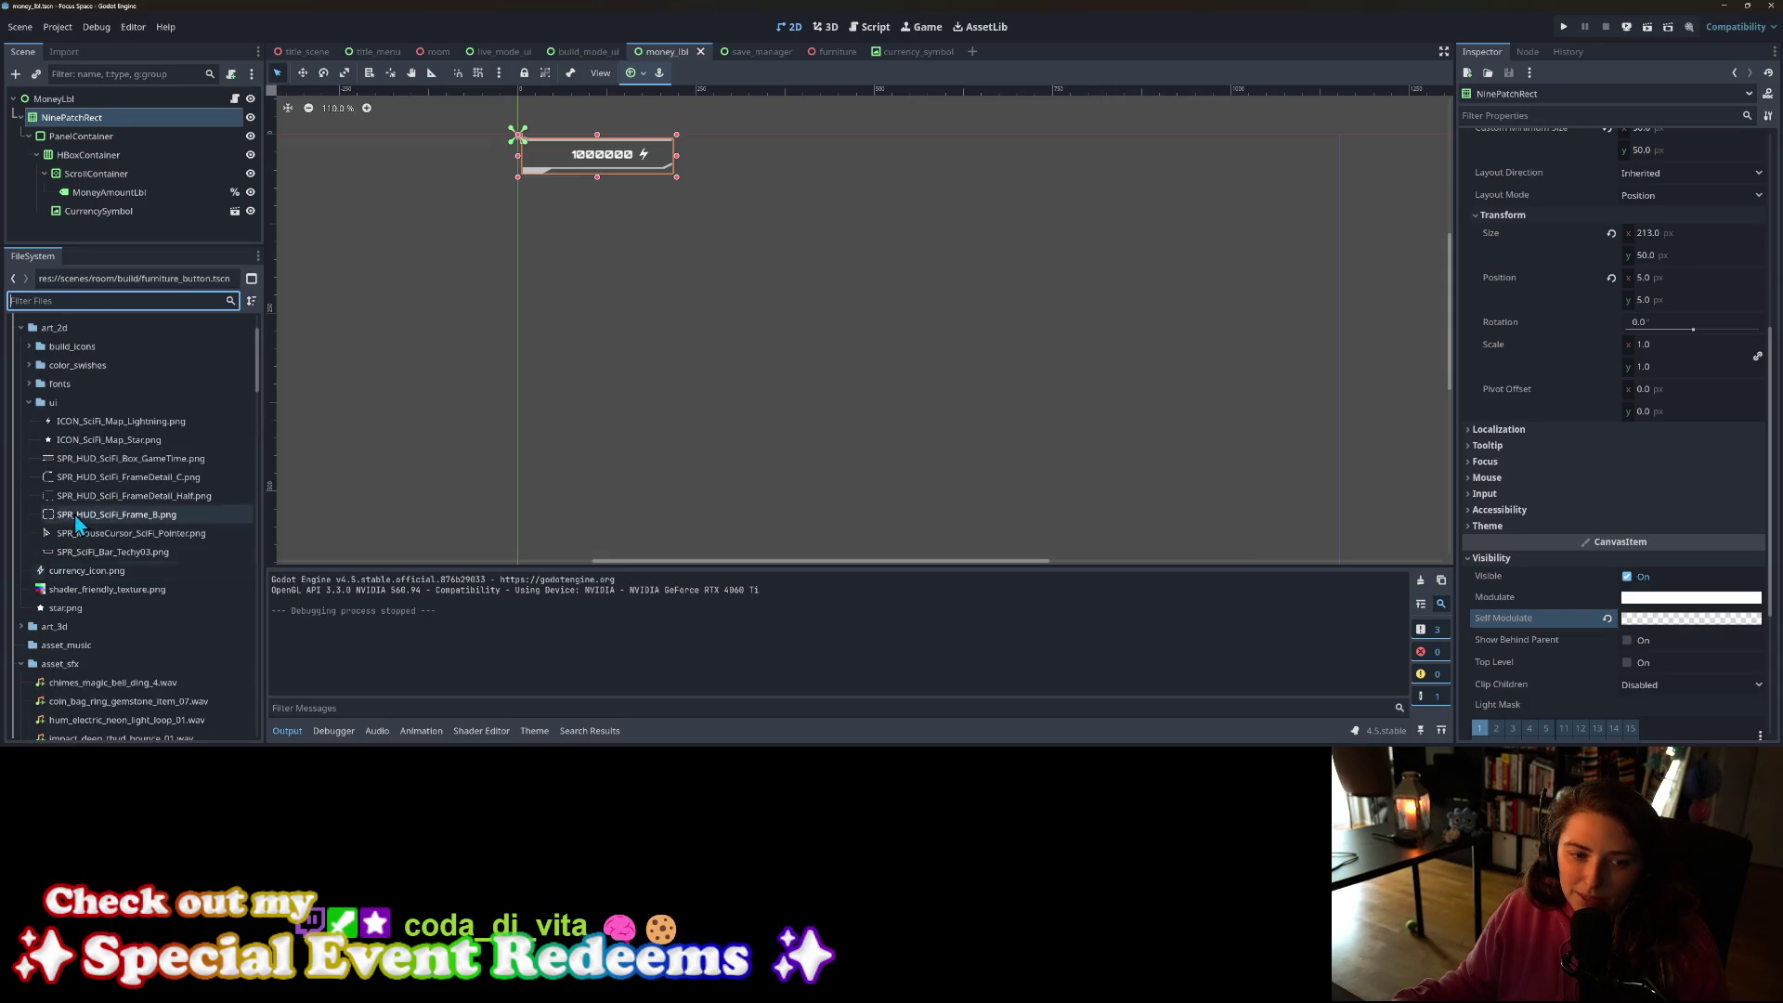
click(79, 464)
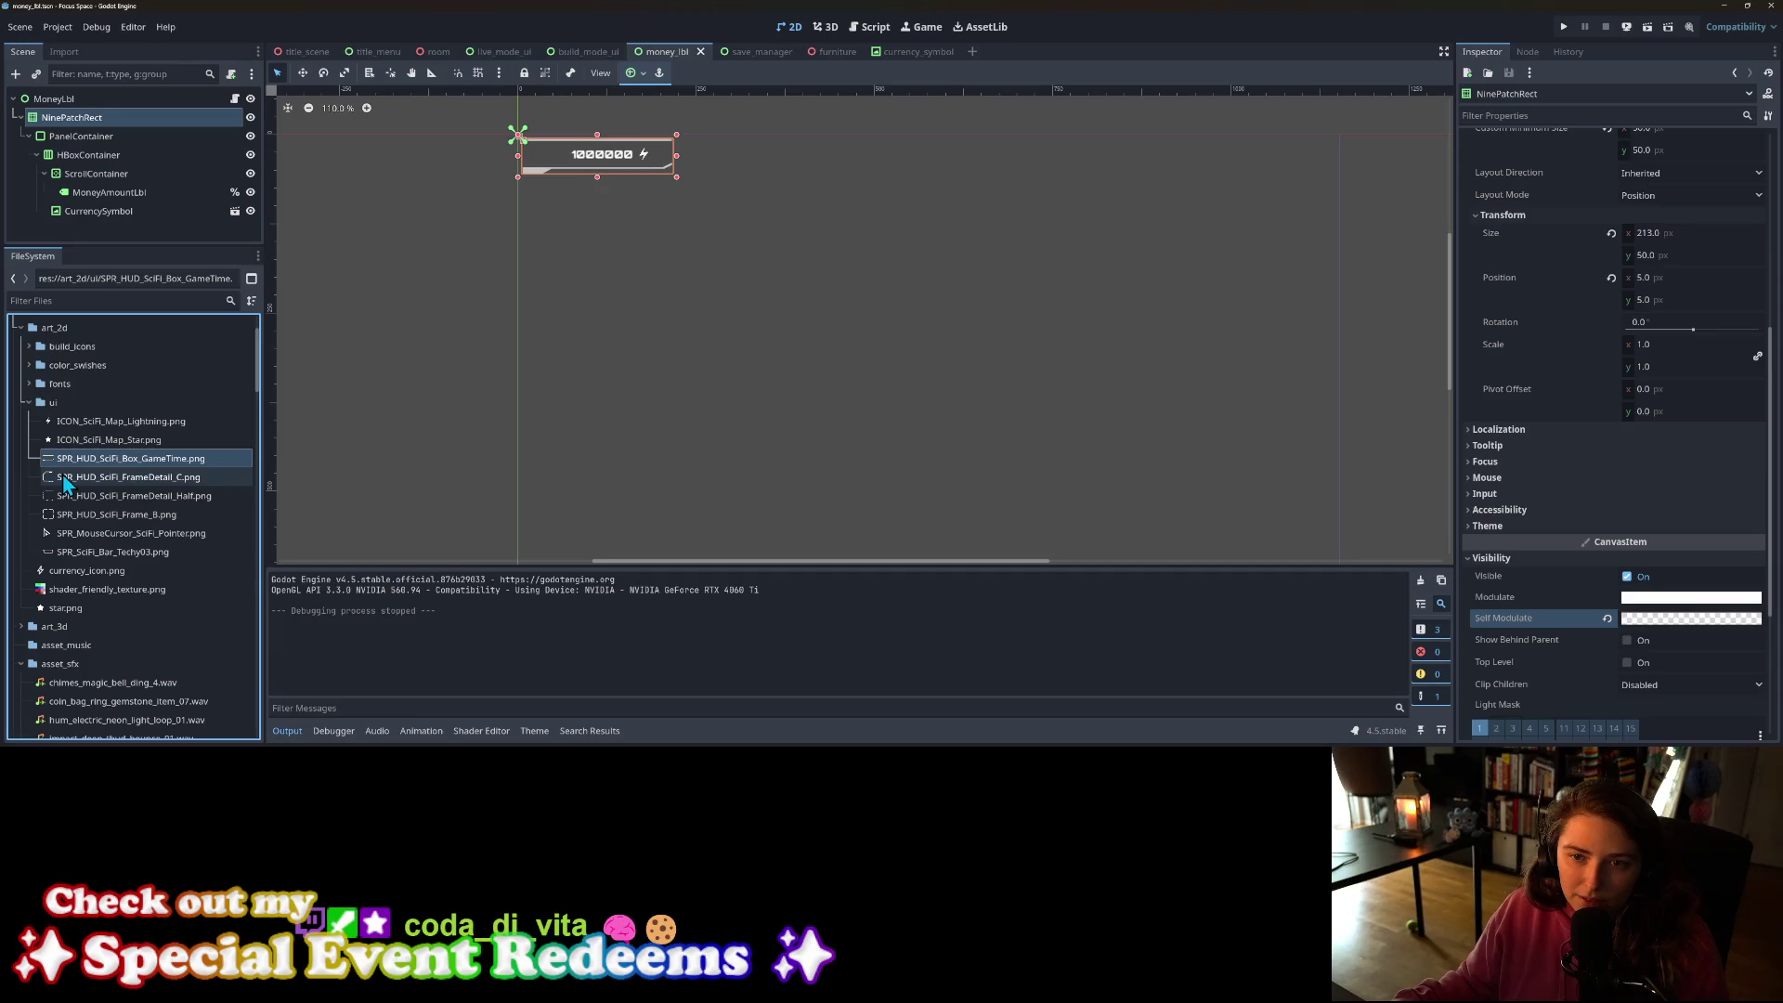
click(78, 479)
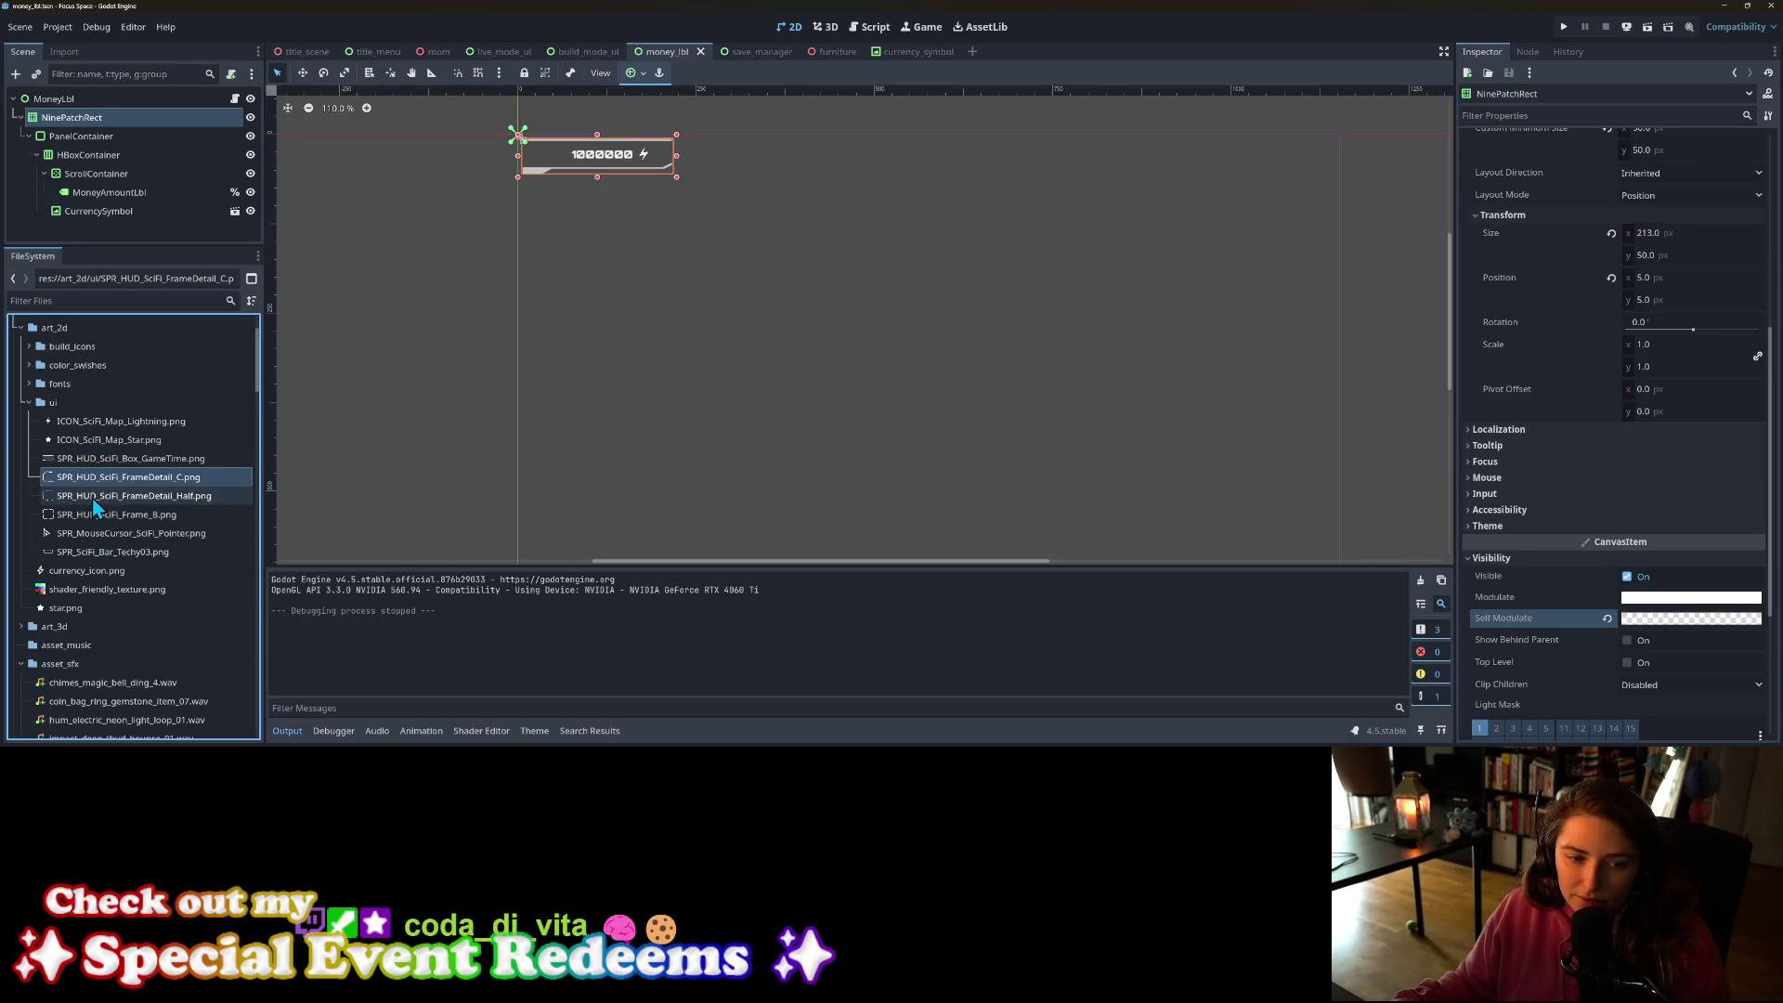
click(93, 499)
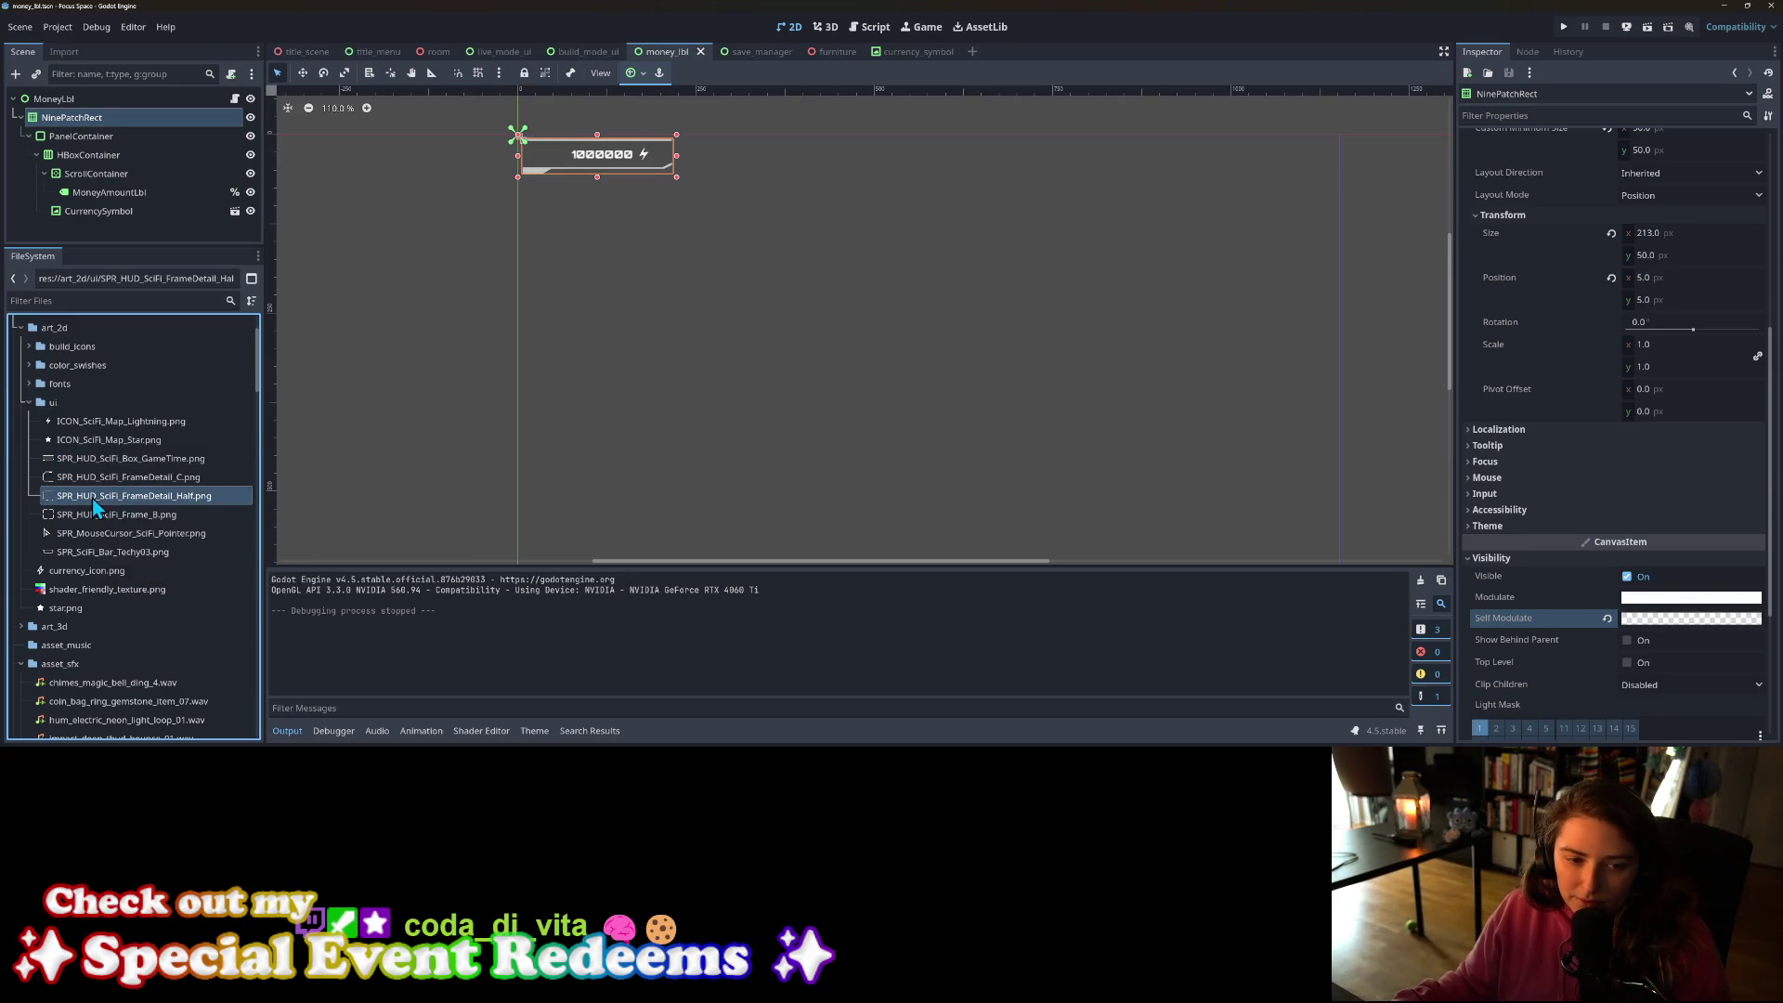
Step: Delete SPR_SciFi_Bar_Techy03.png from the project, confirming the removal
click(103, 555)
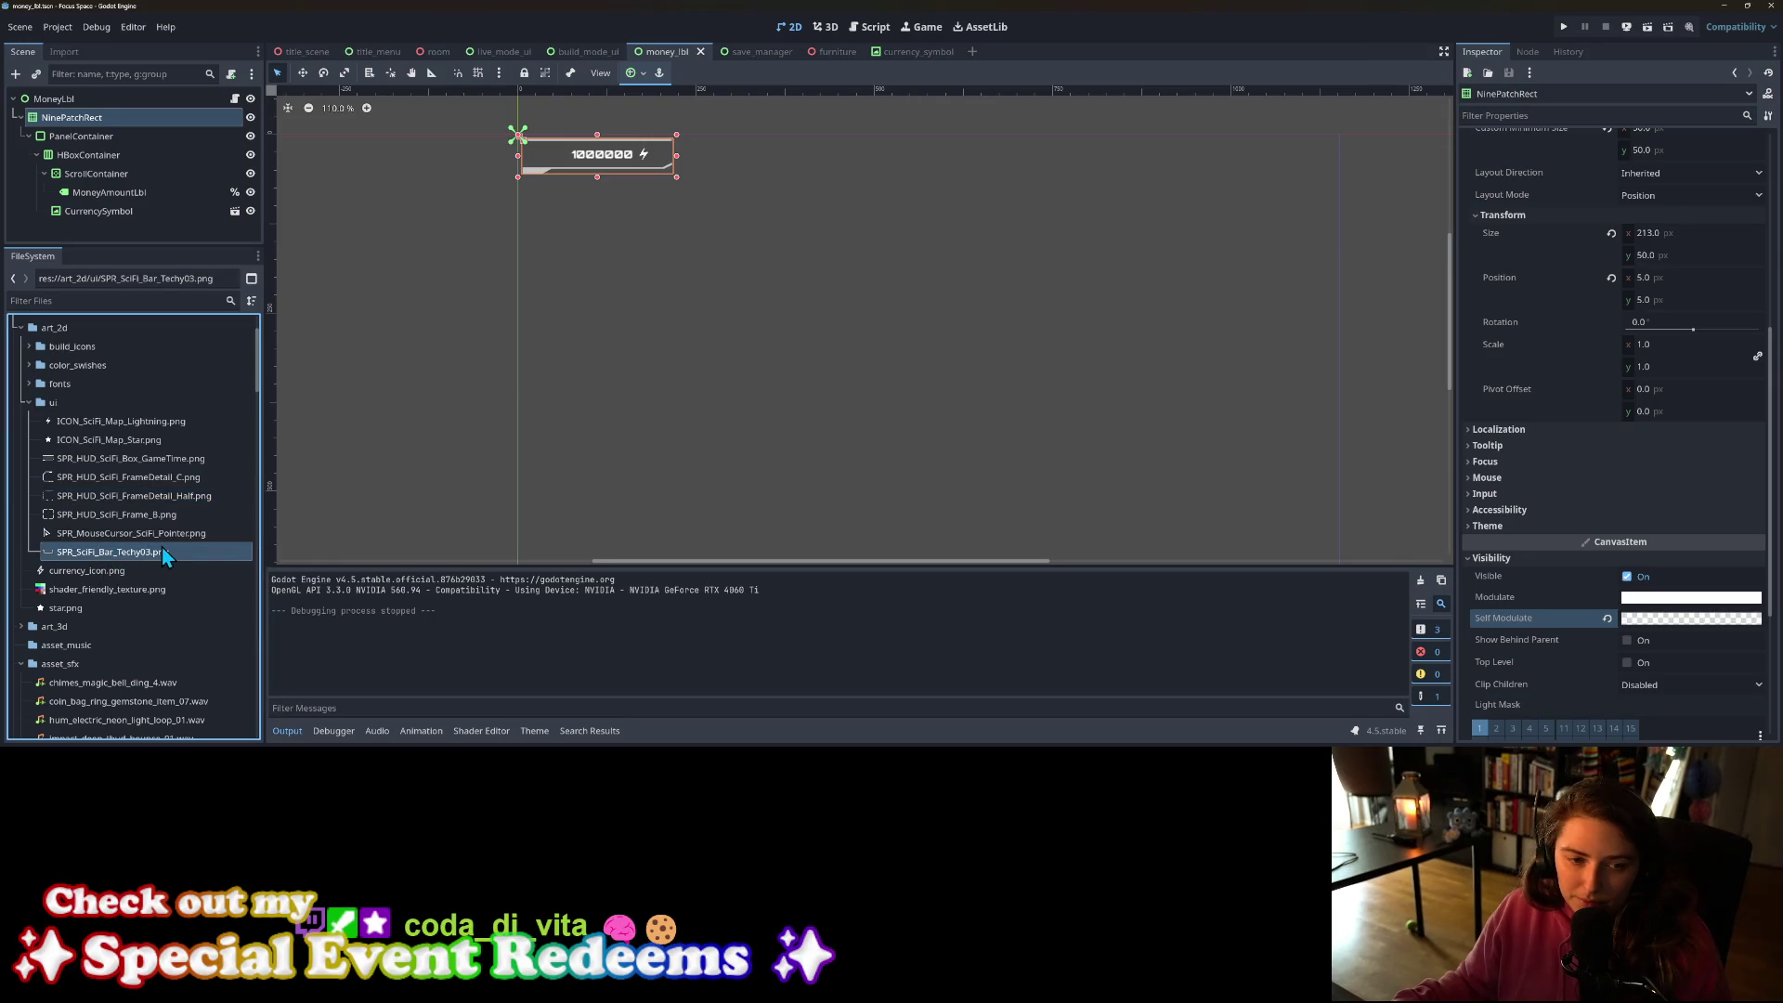
key(Delete)
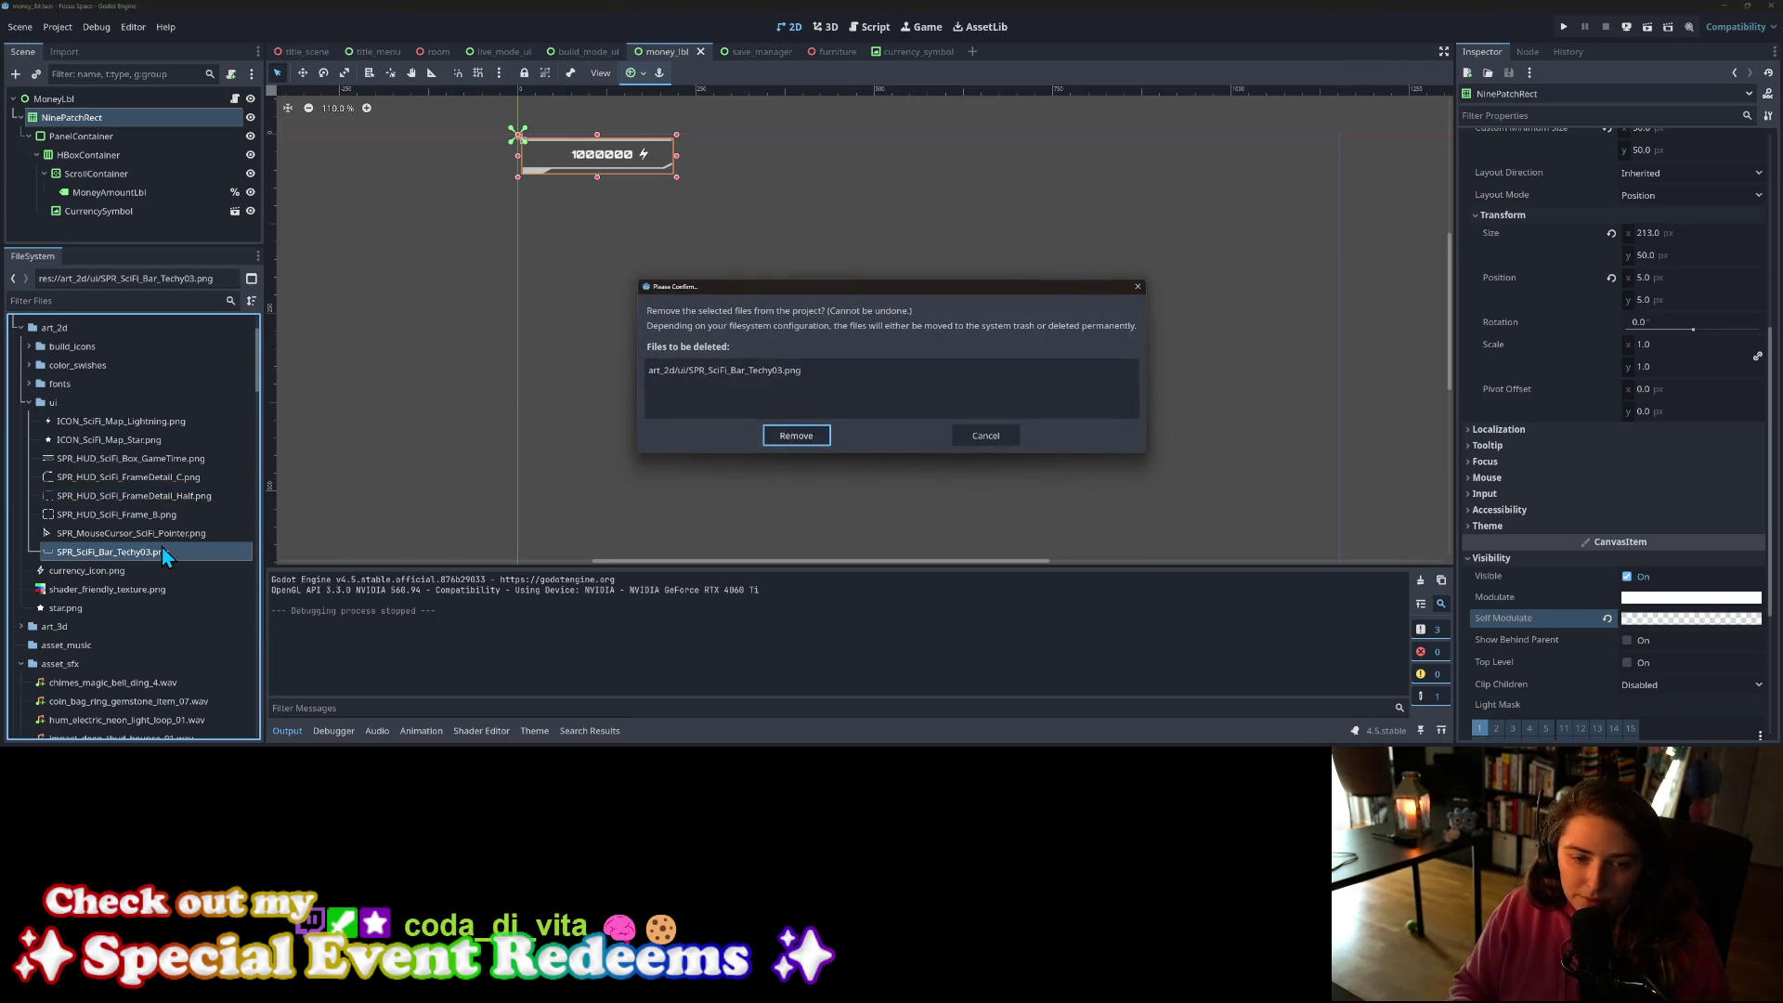
key(Return)
click(130, 516)
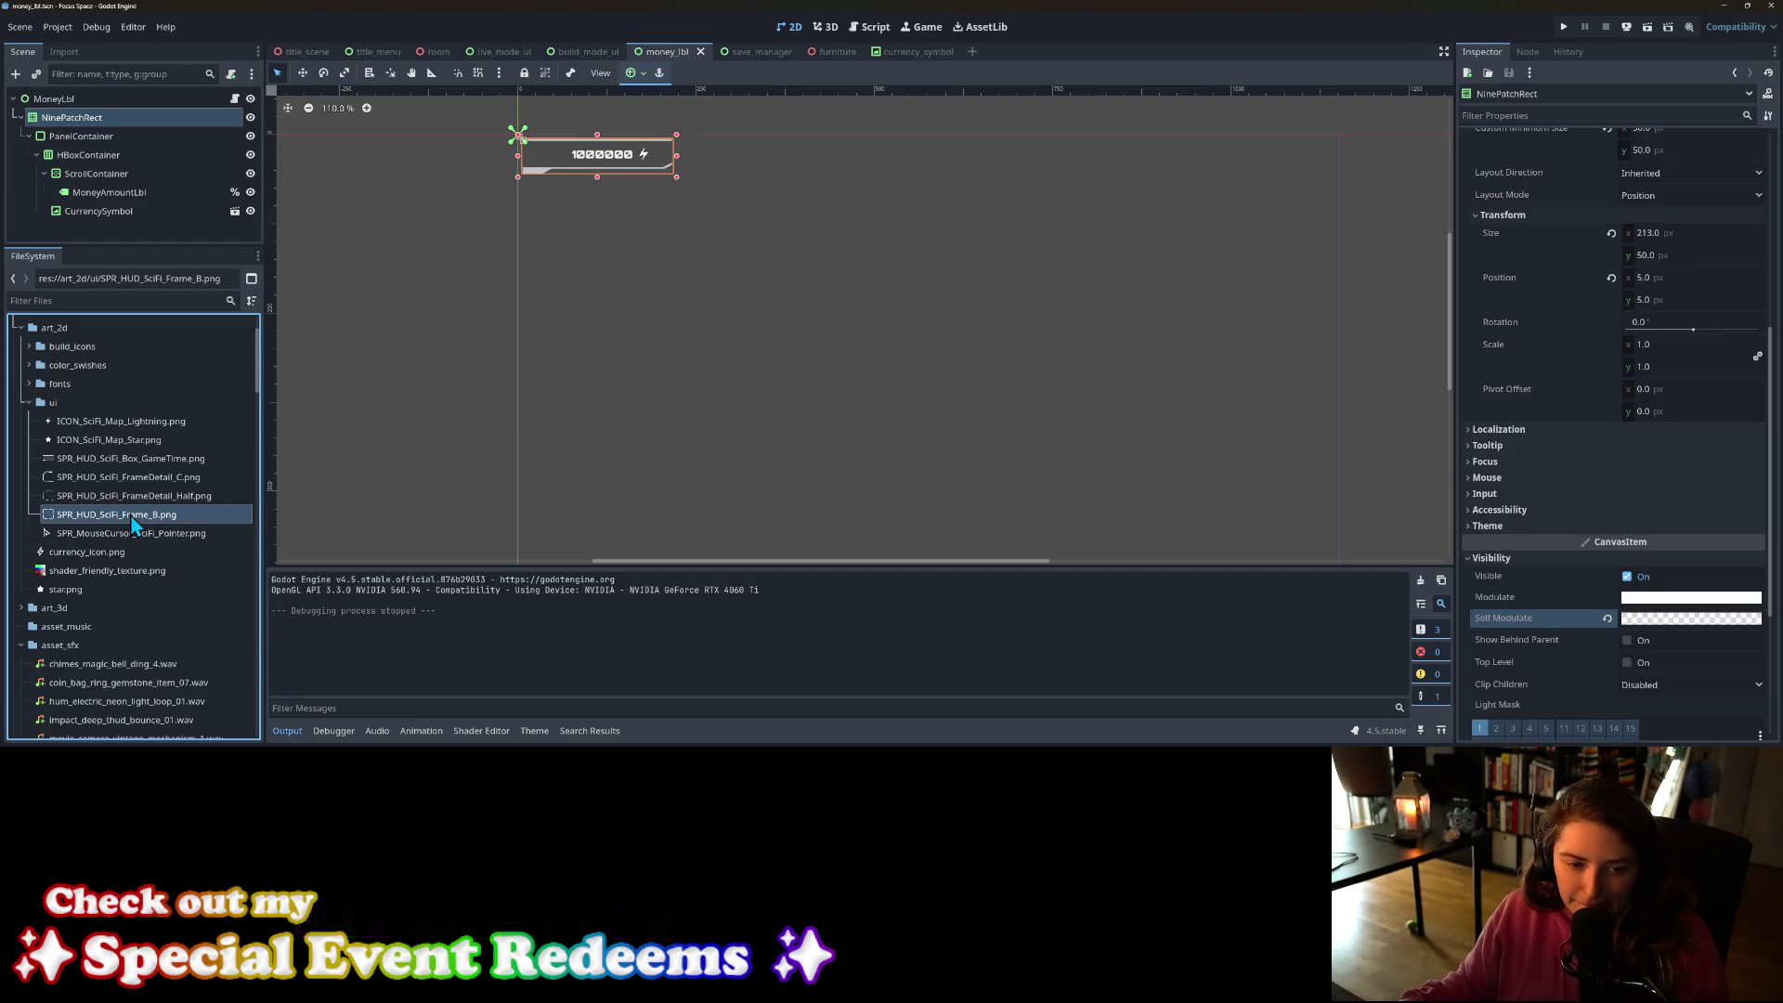
mouse_move(131, 518)
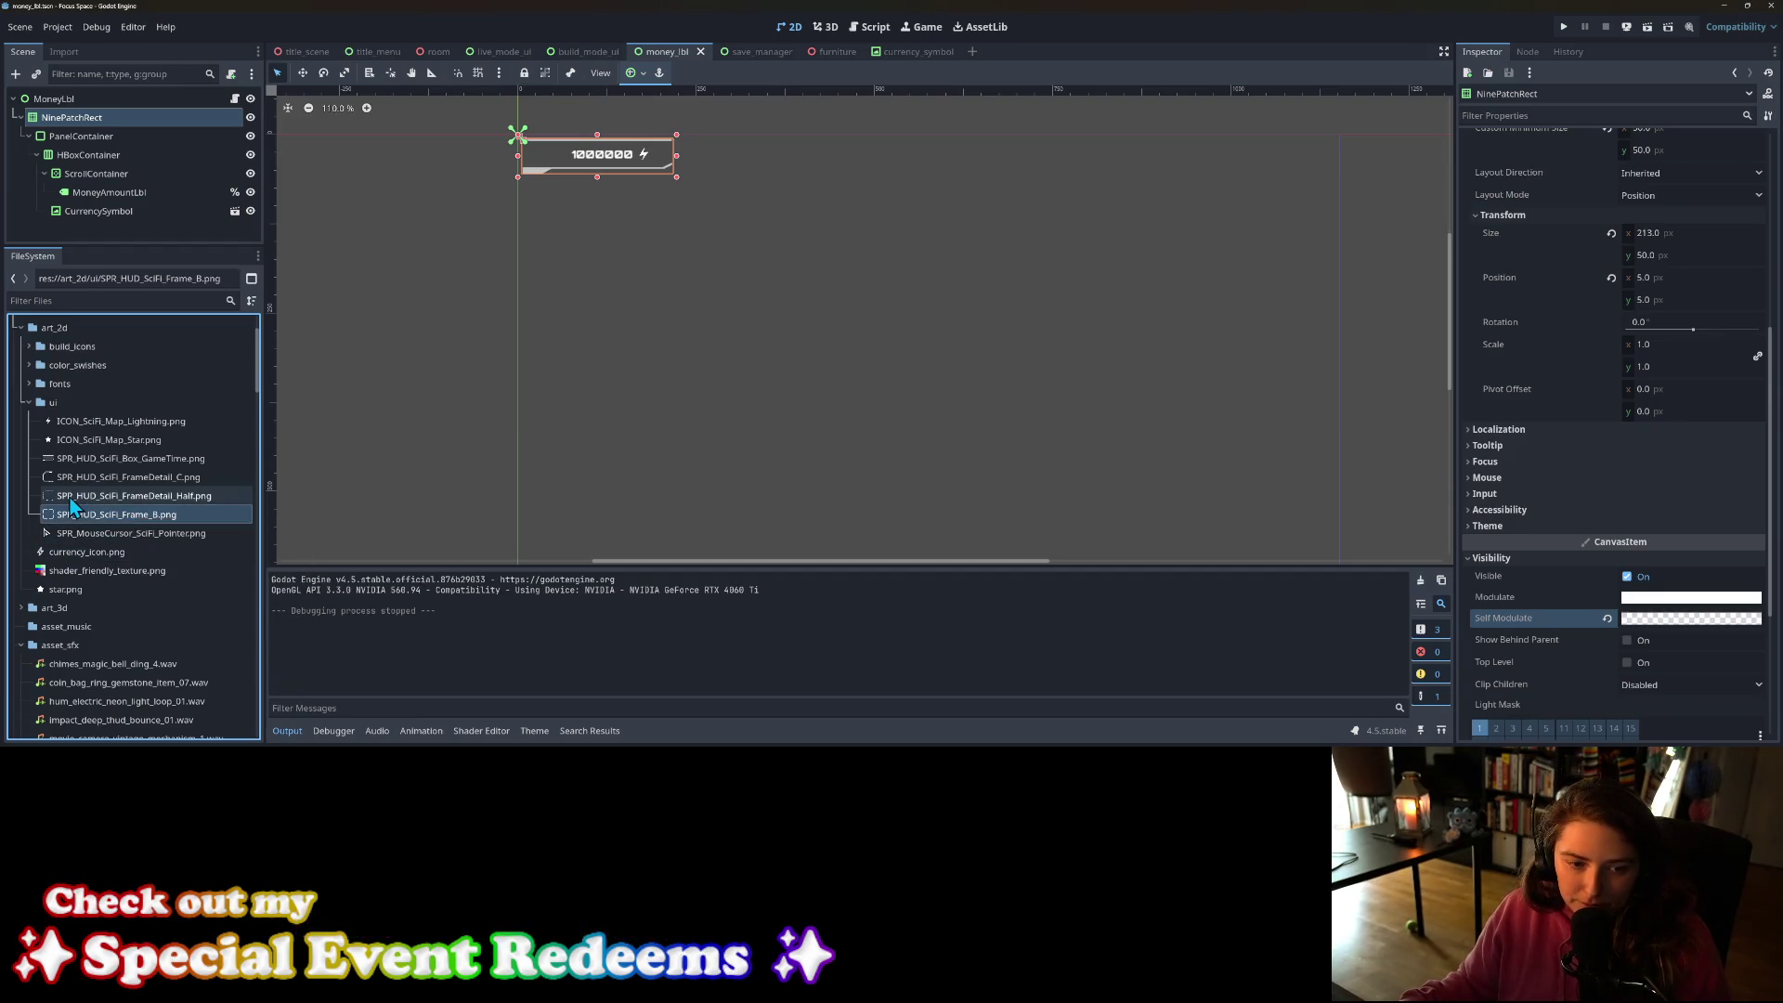
mouse_move(72, 504)
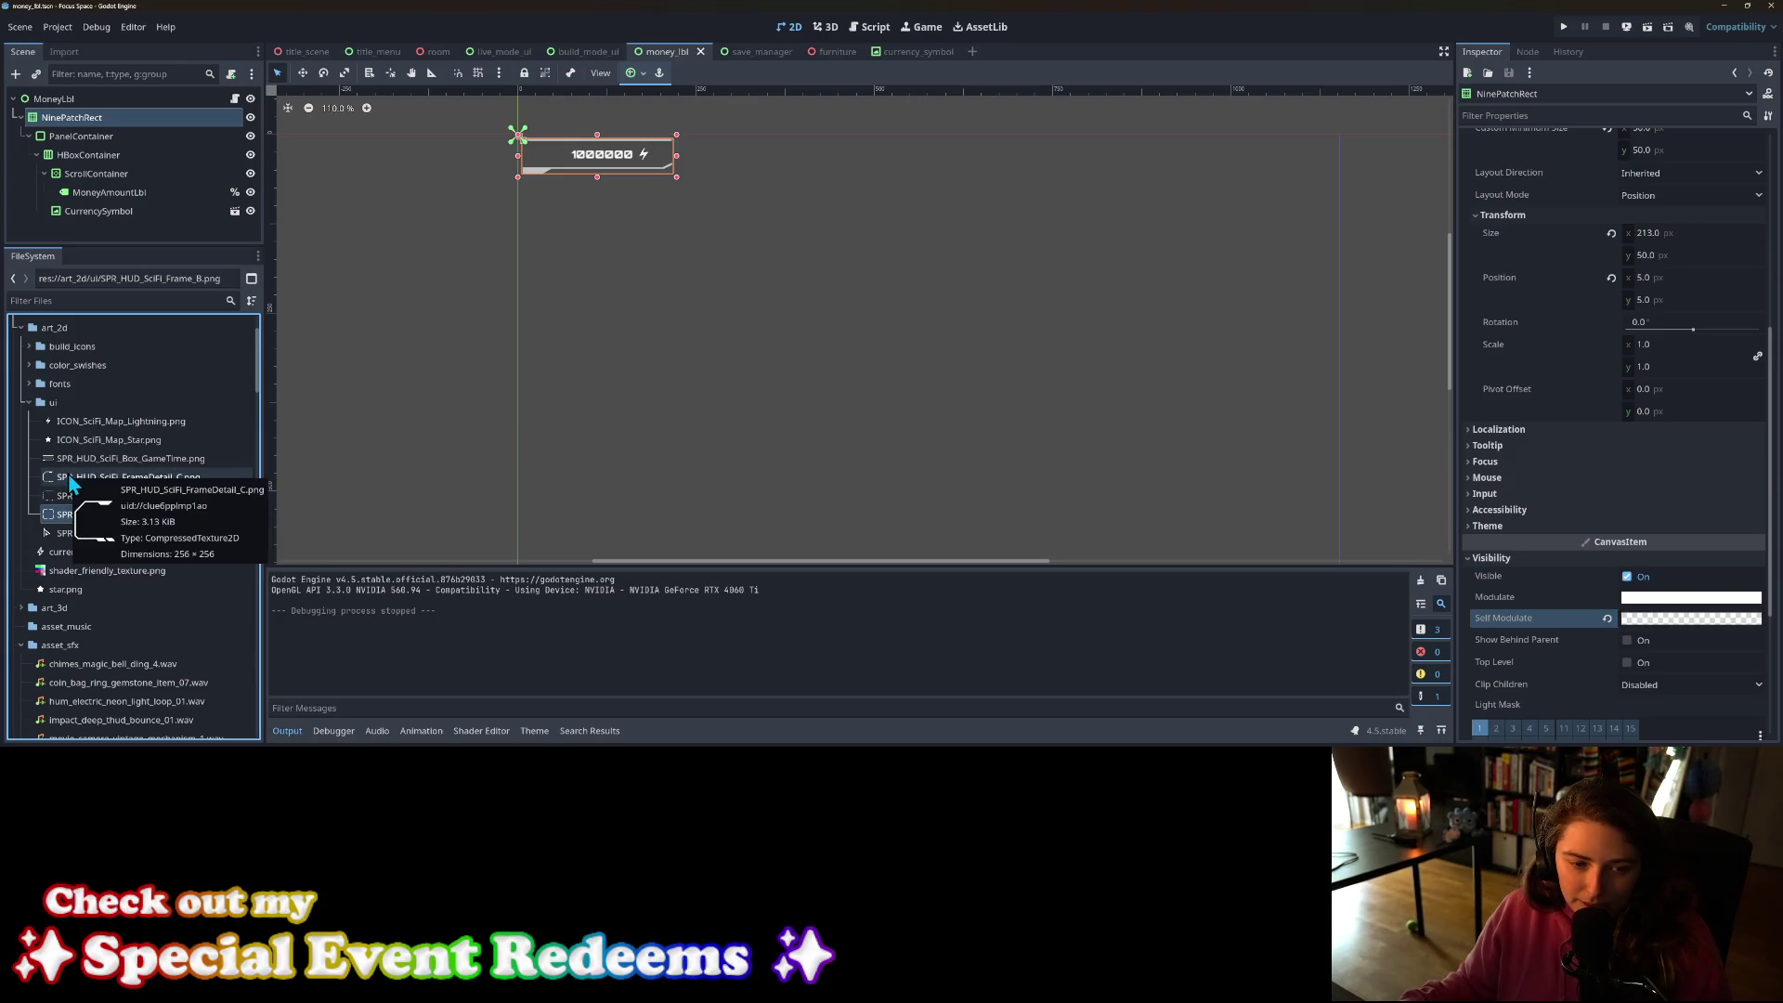
mouse_move(72, 470)
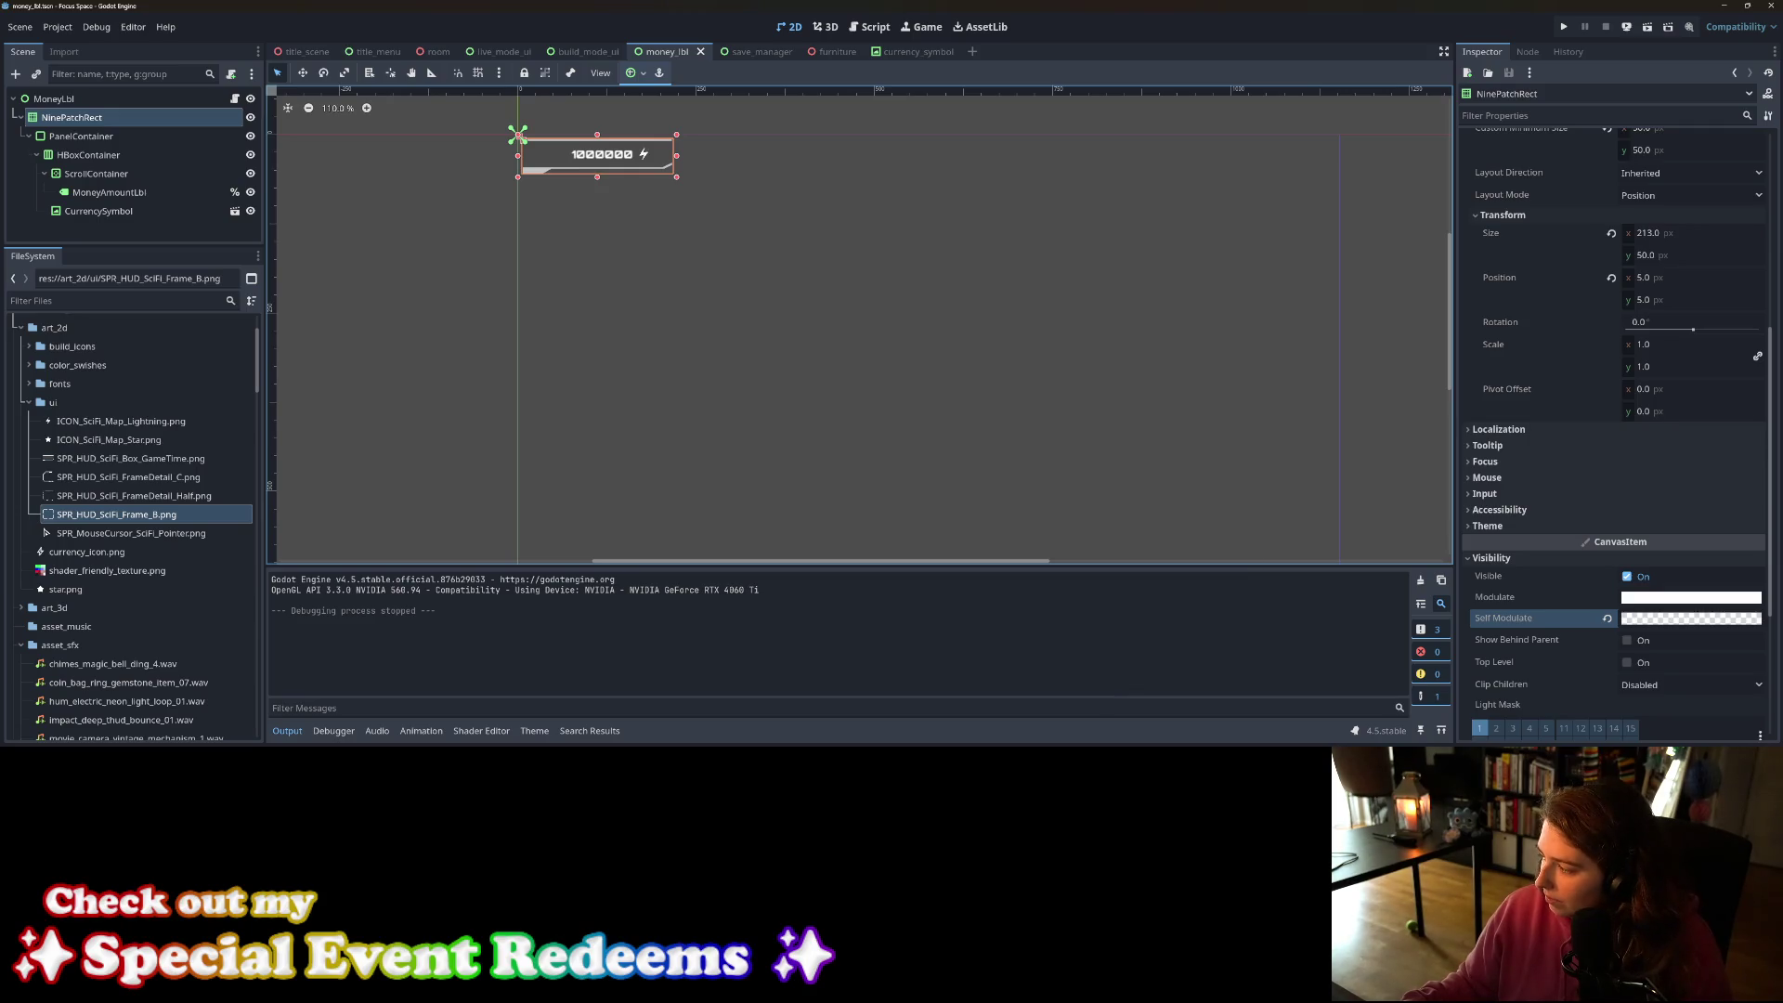
Step: In GitHub Desktop, untick all files, then check the GameTime and Techy03 sprites with their import files
key(alt+Tab)
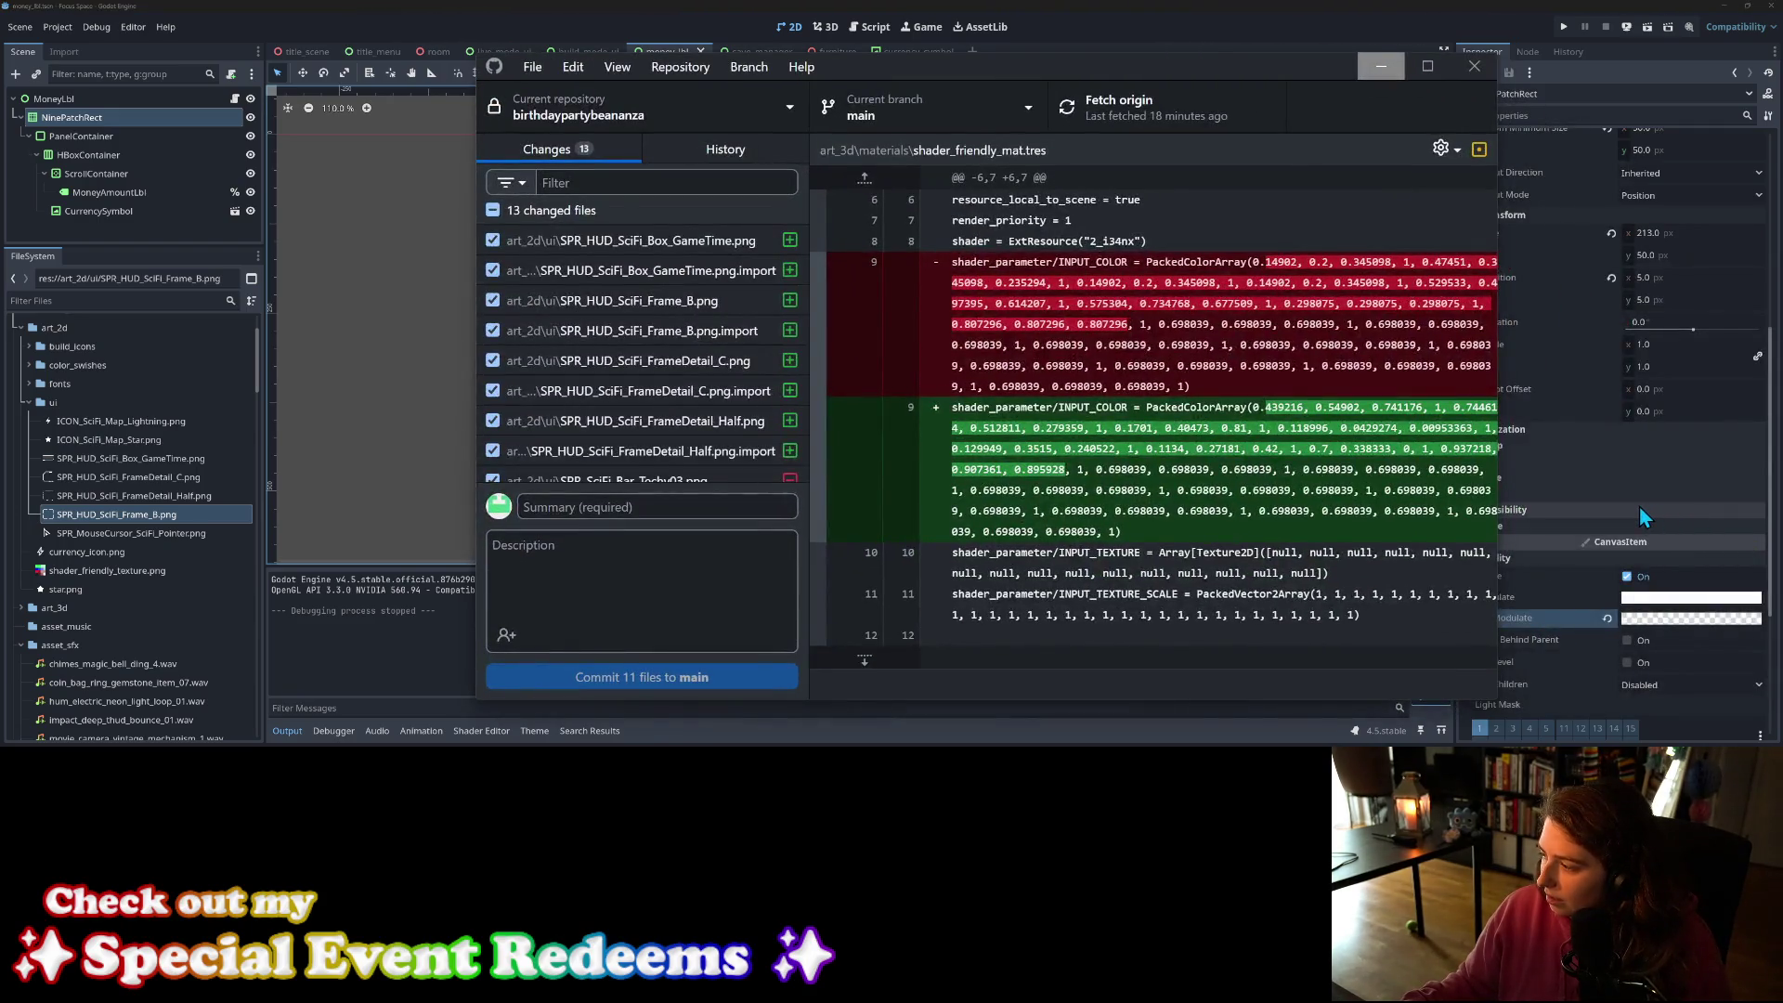
click(494, 210)
click(696, 243)
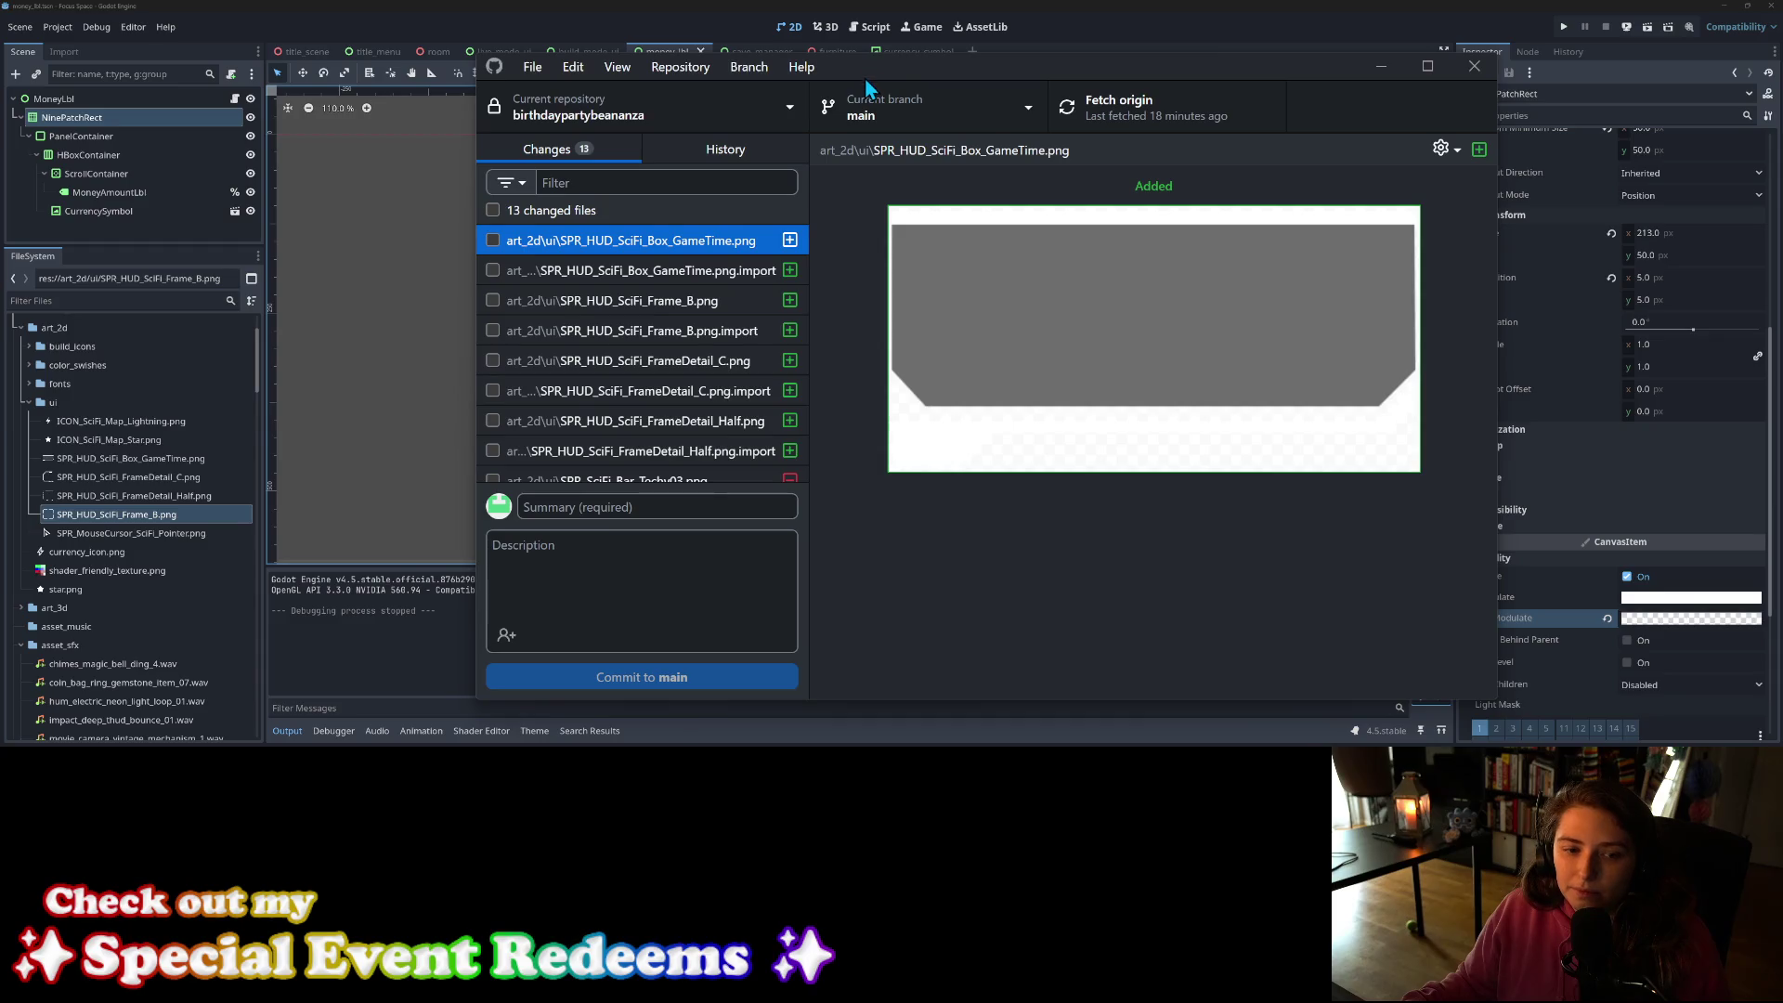
click(493, 241)
click(493, 270)
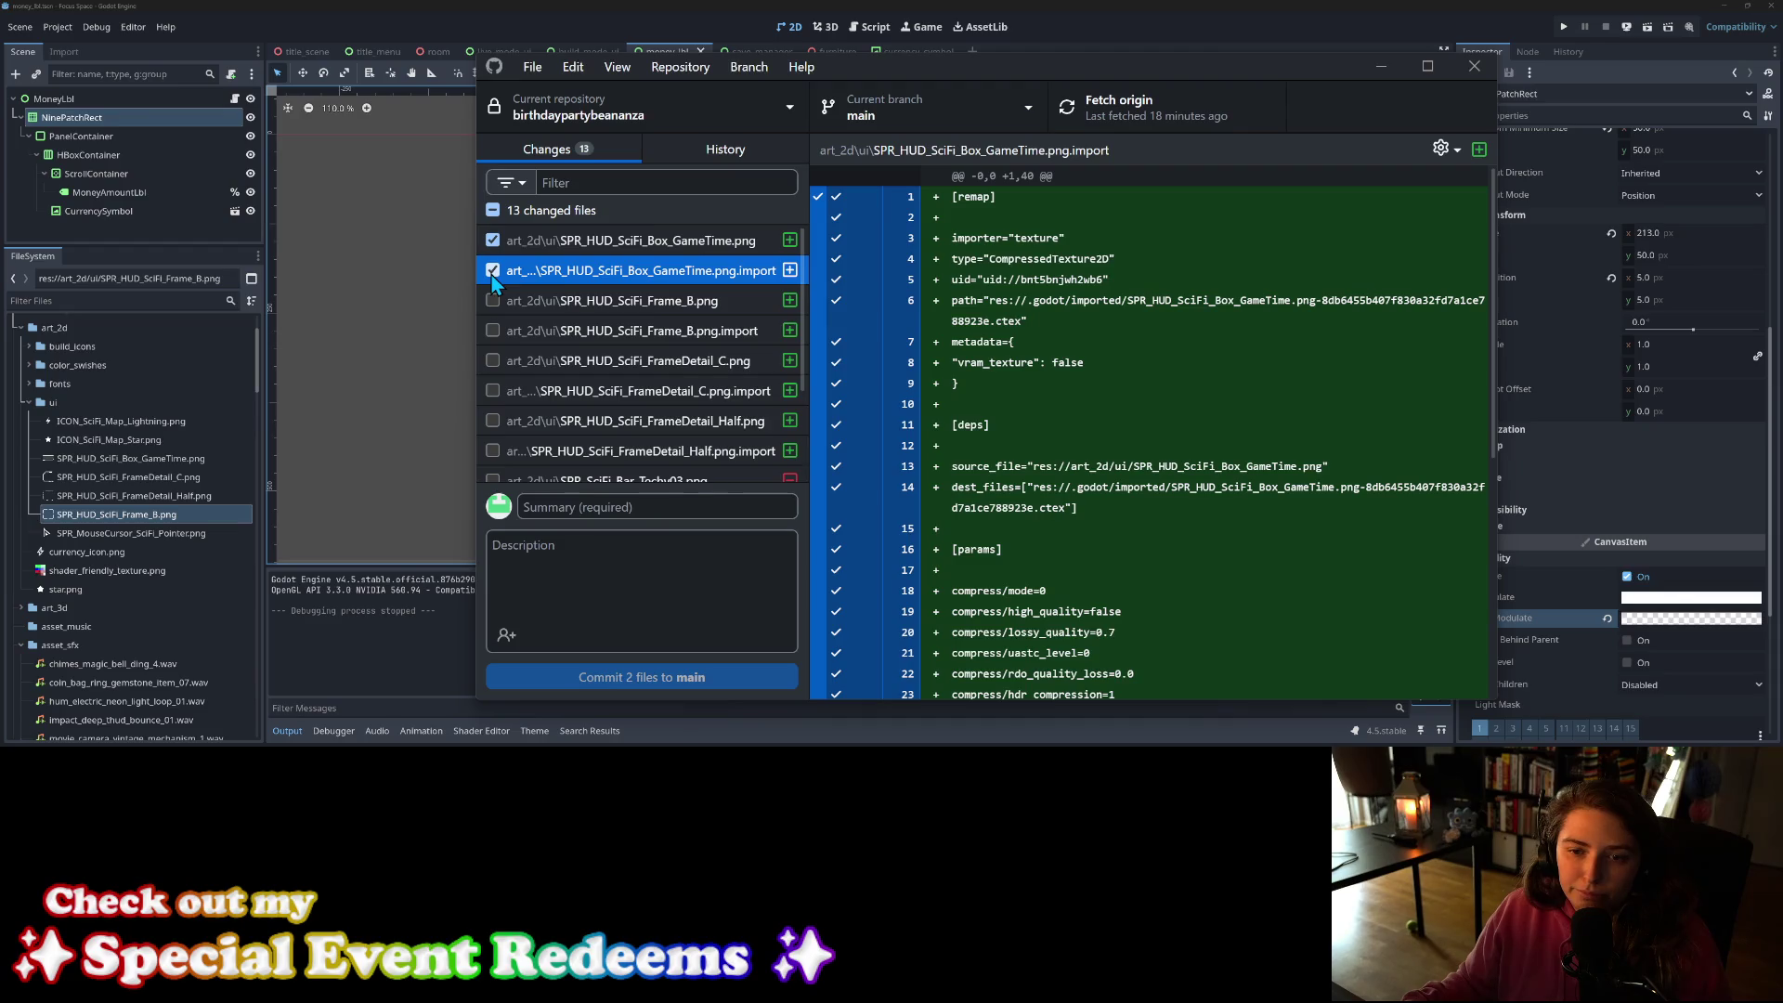
scroll(631, 412, down, 3)
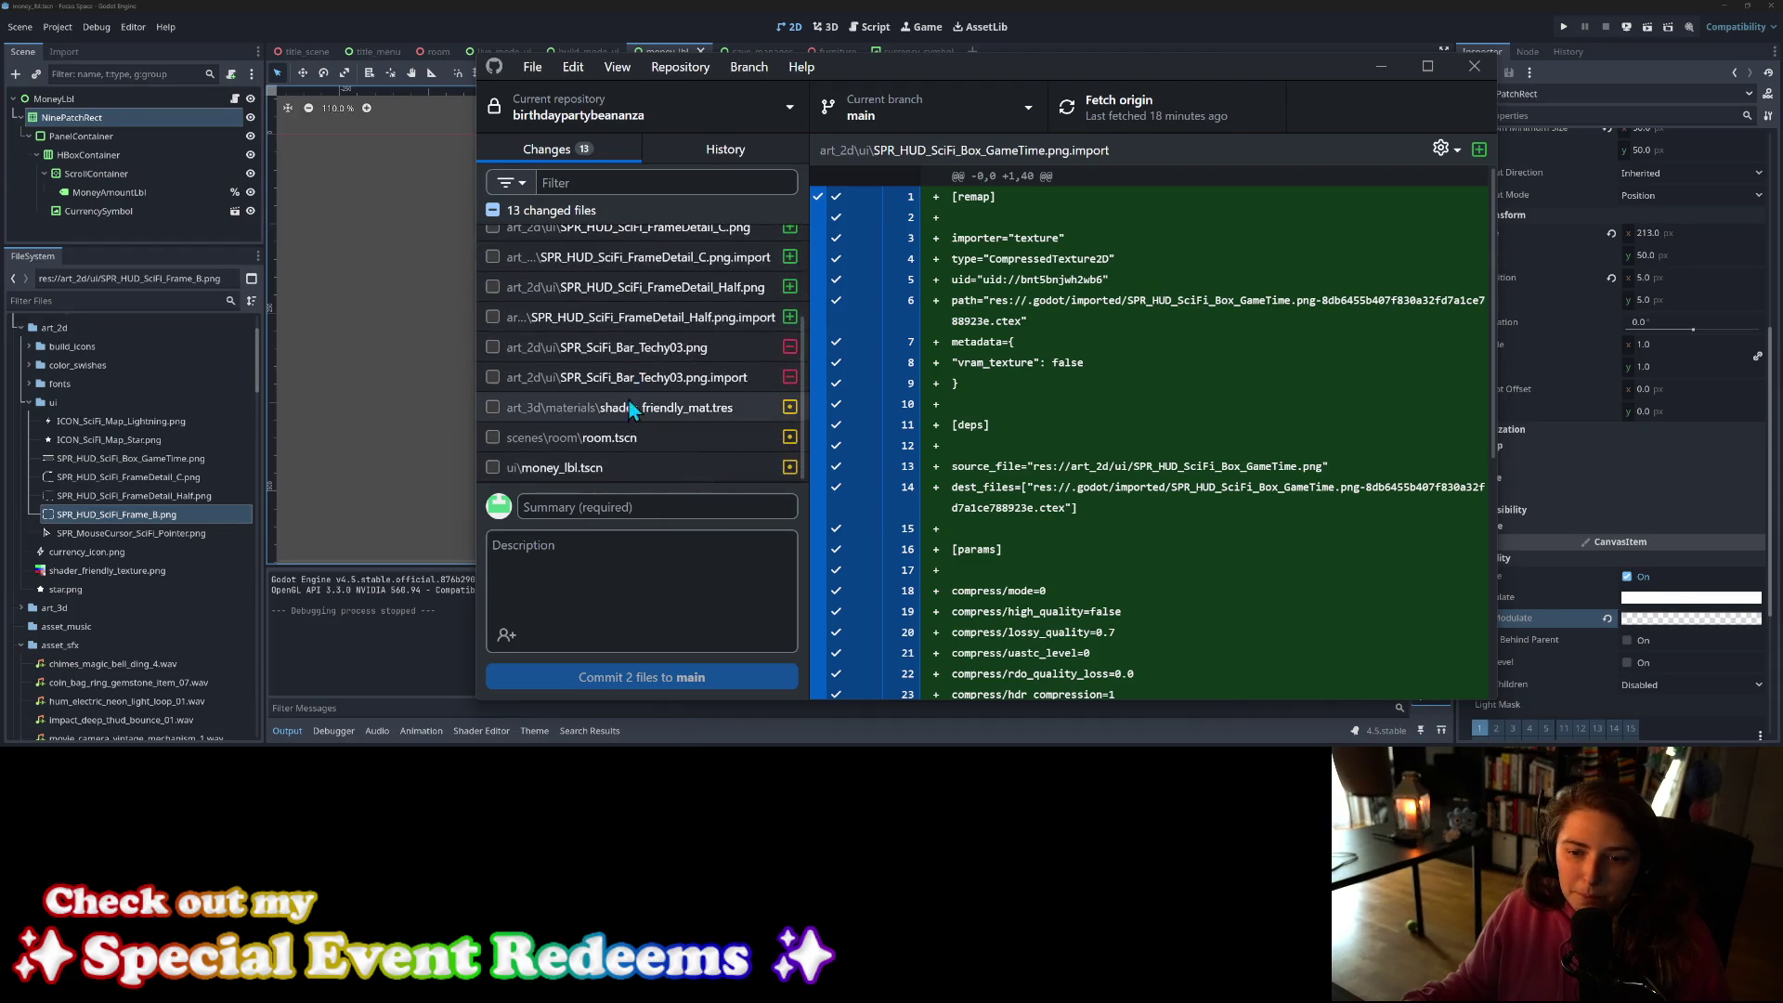
click(492, 347)
click(493, 377)
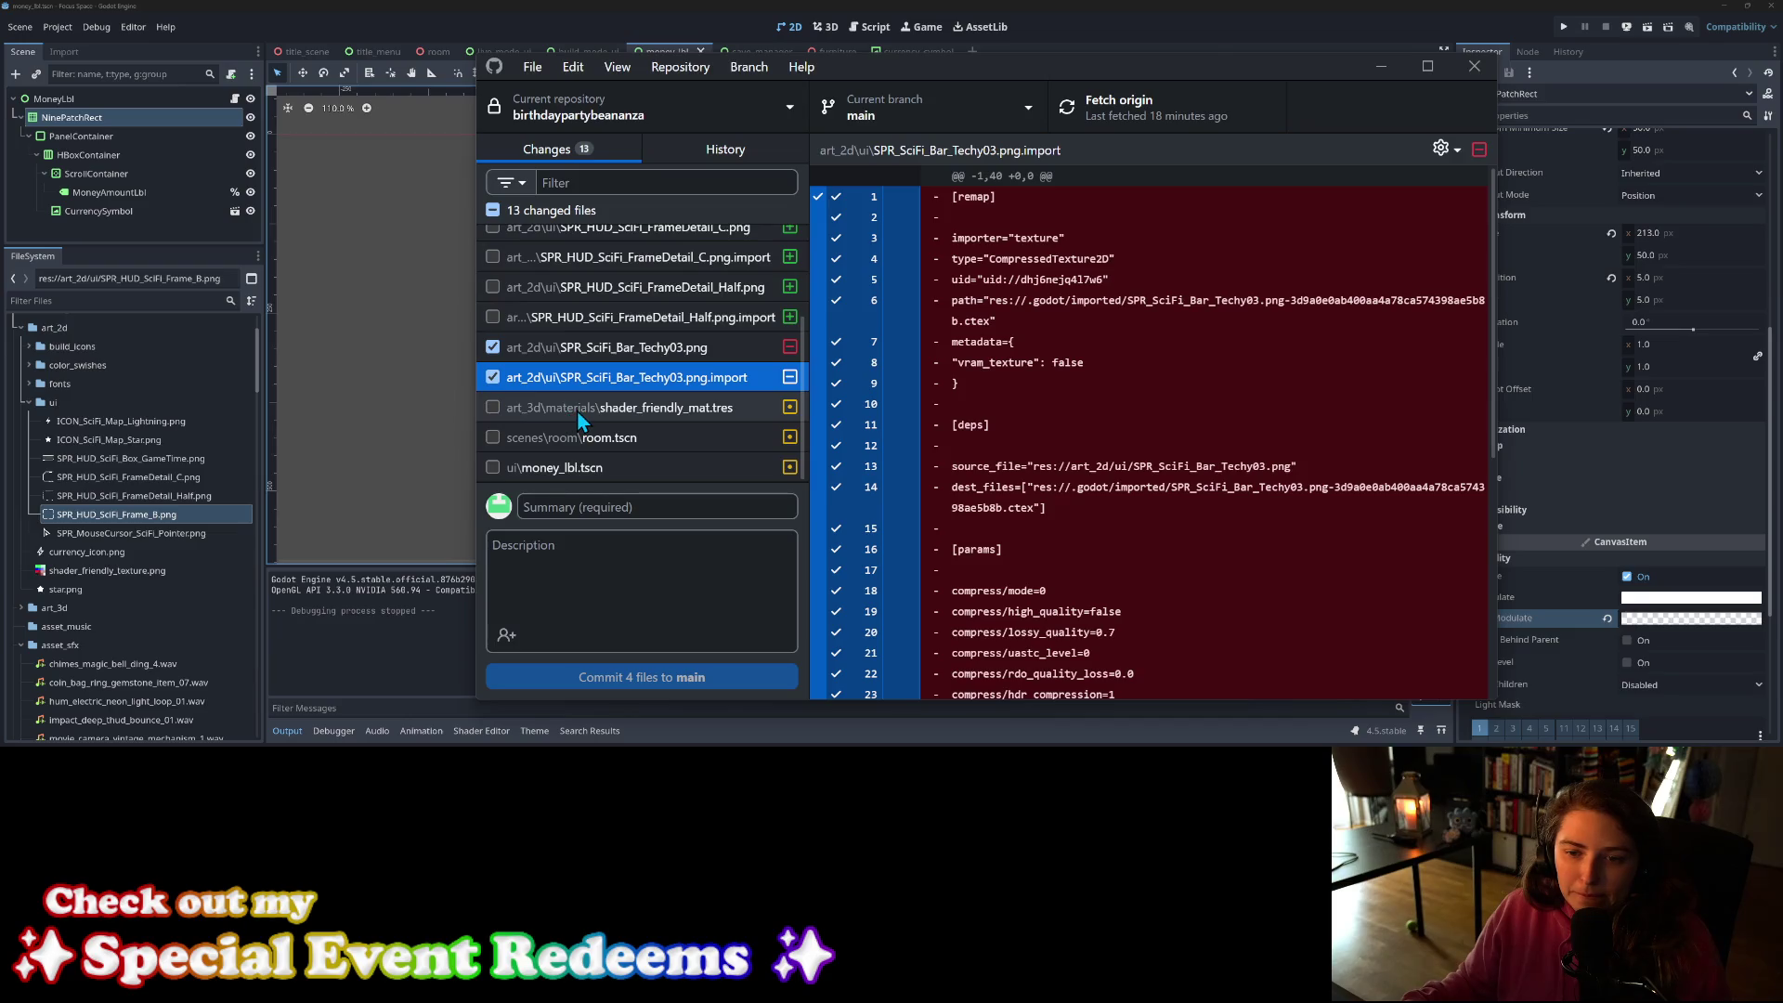
Step: Review the shader_friendly_mat.tres, room.tscn and money_lbl.tscn diffs, then include money_lbl.tscn
click(611, 409)
click(610, 442)
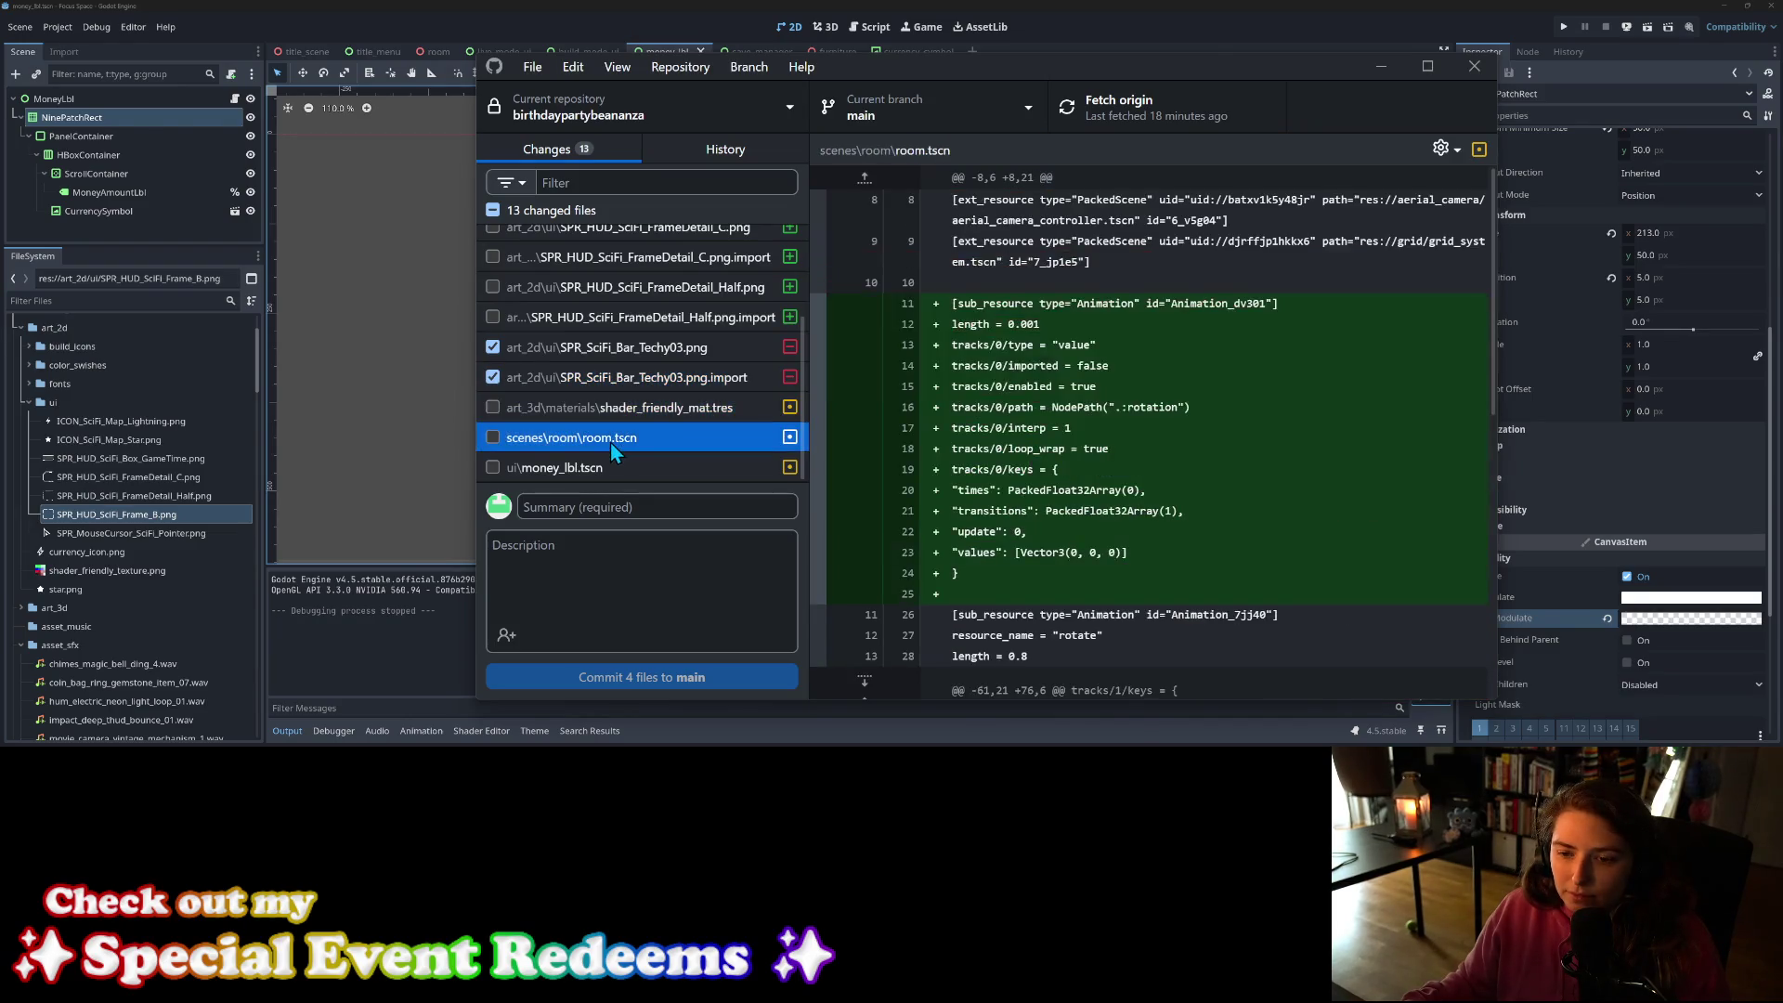
click(616, 470)
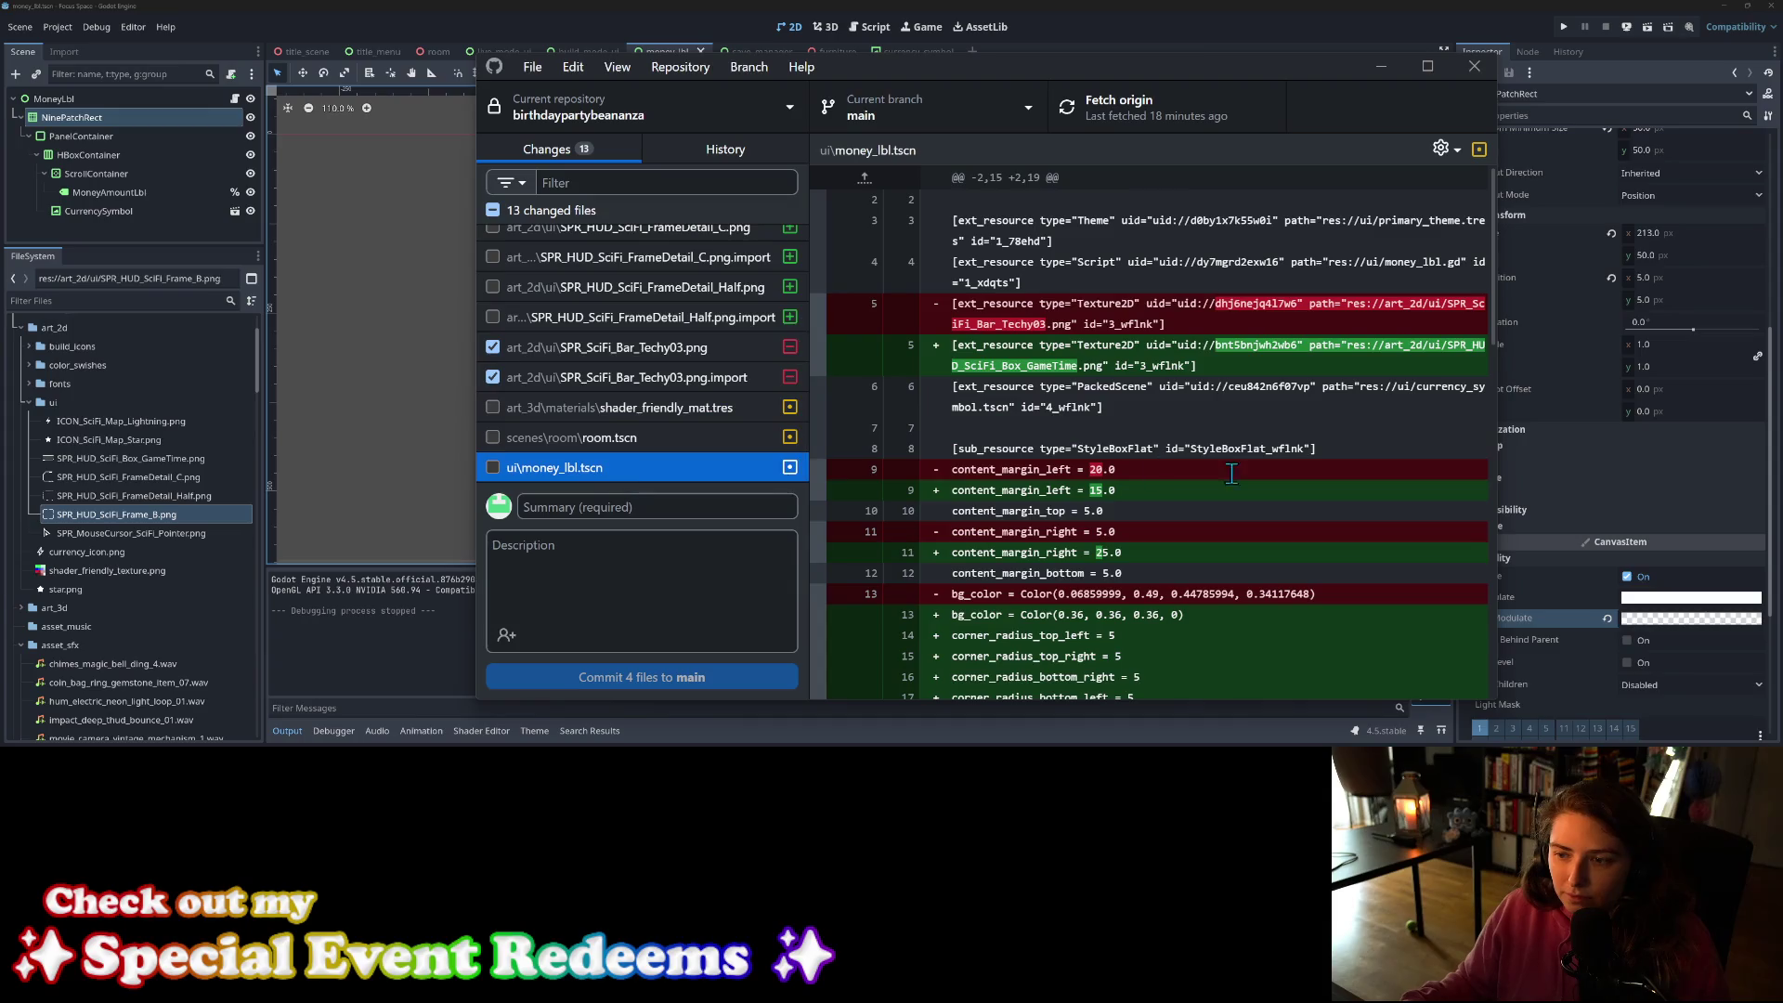
scroll(1208, 497, down, 2)
scroll(1209, 497, up, 3)
click(611, 409)
click(610, 442)
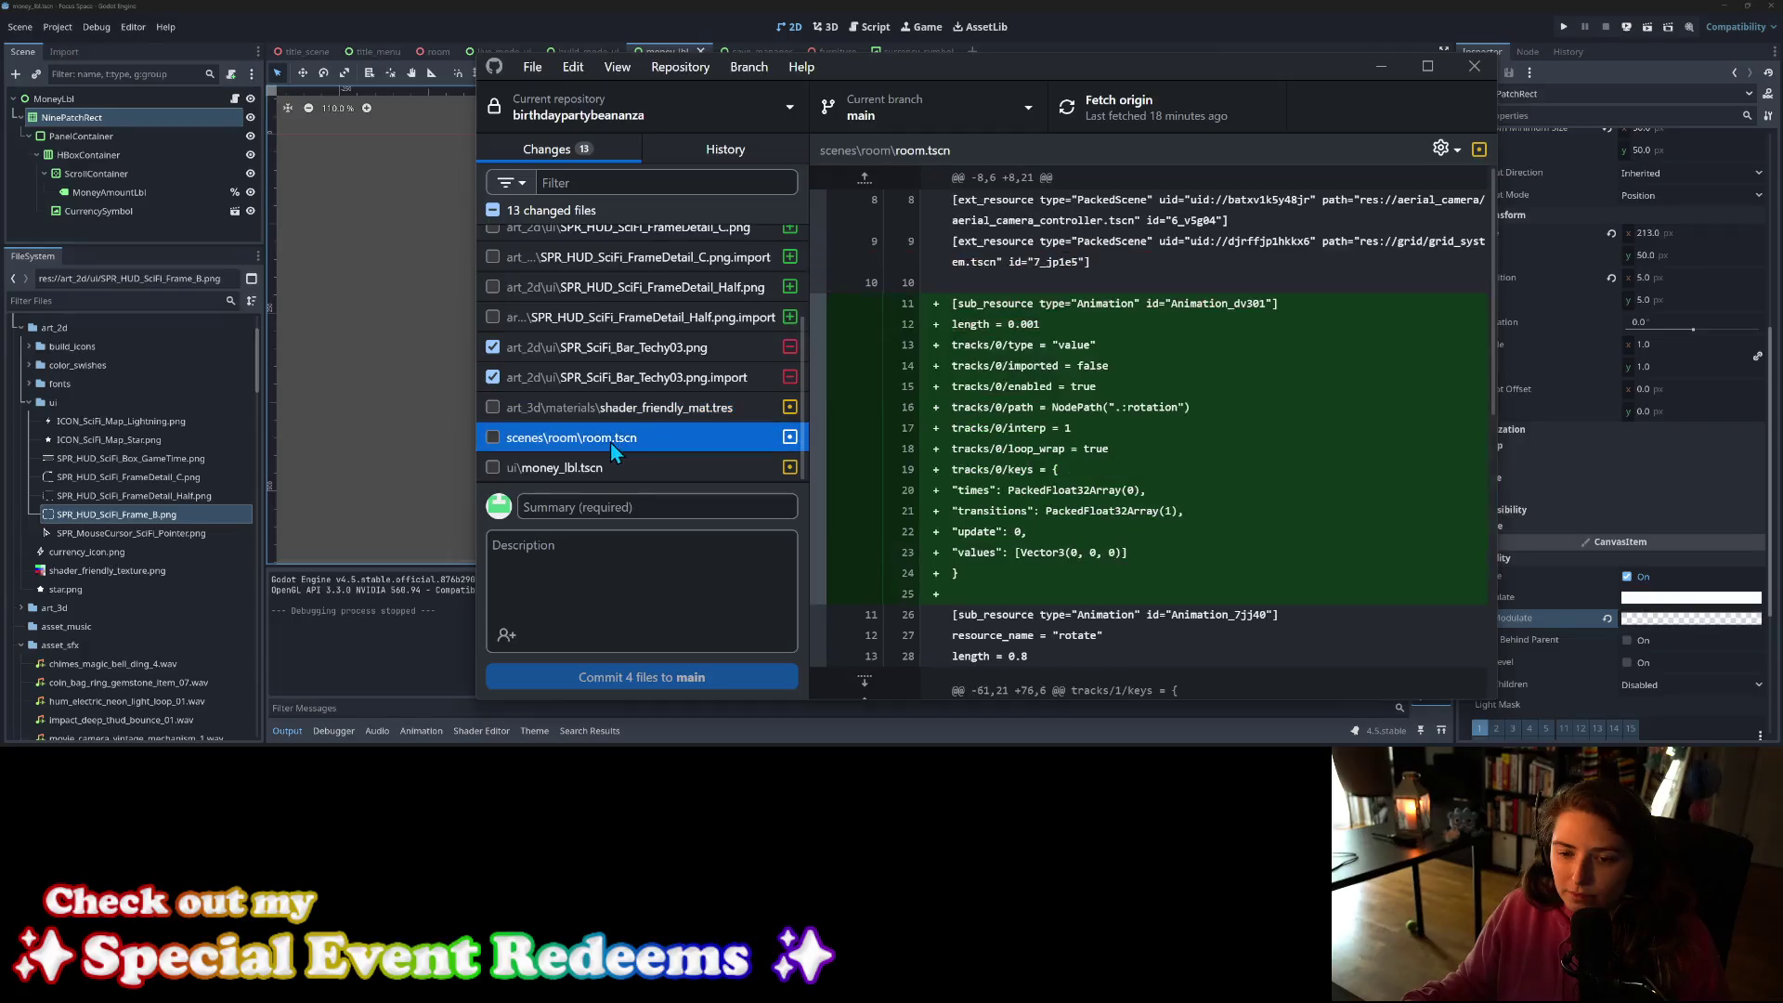
click(615, 470)
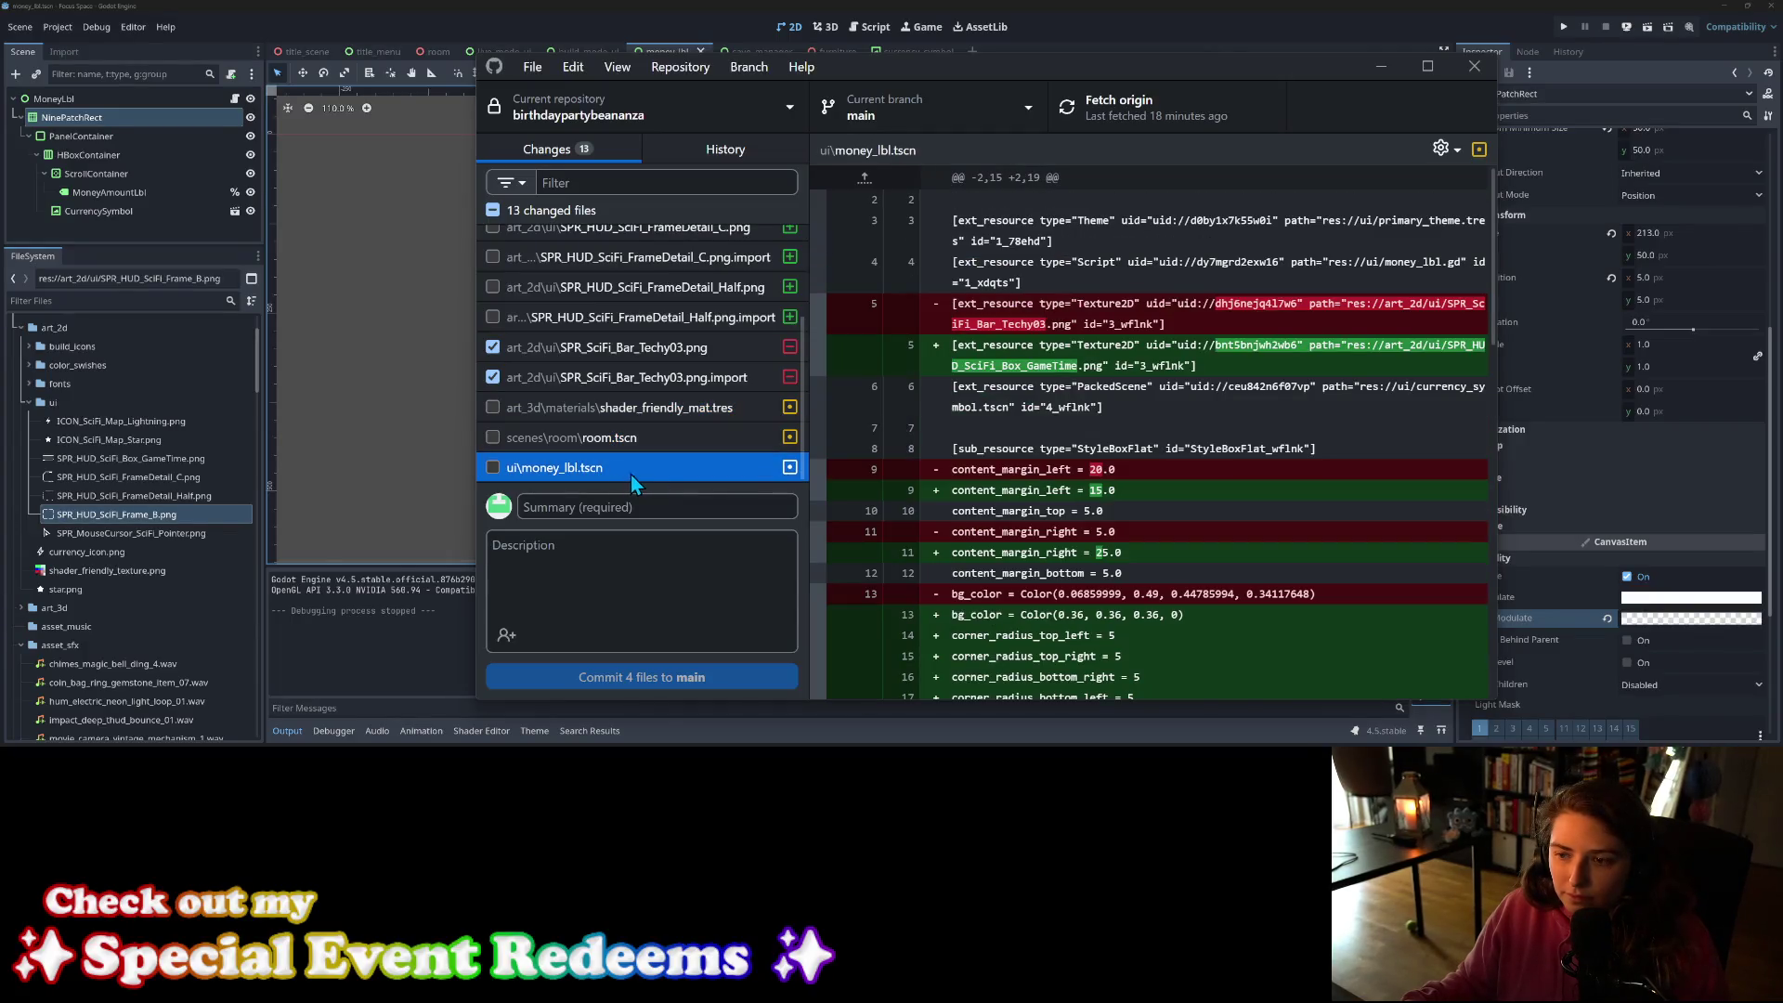
scroll(1213, 490, down, 2)
scroll(1213, 490, down, 3)
scroll(1205, 501, up, 2)
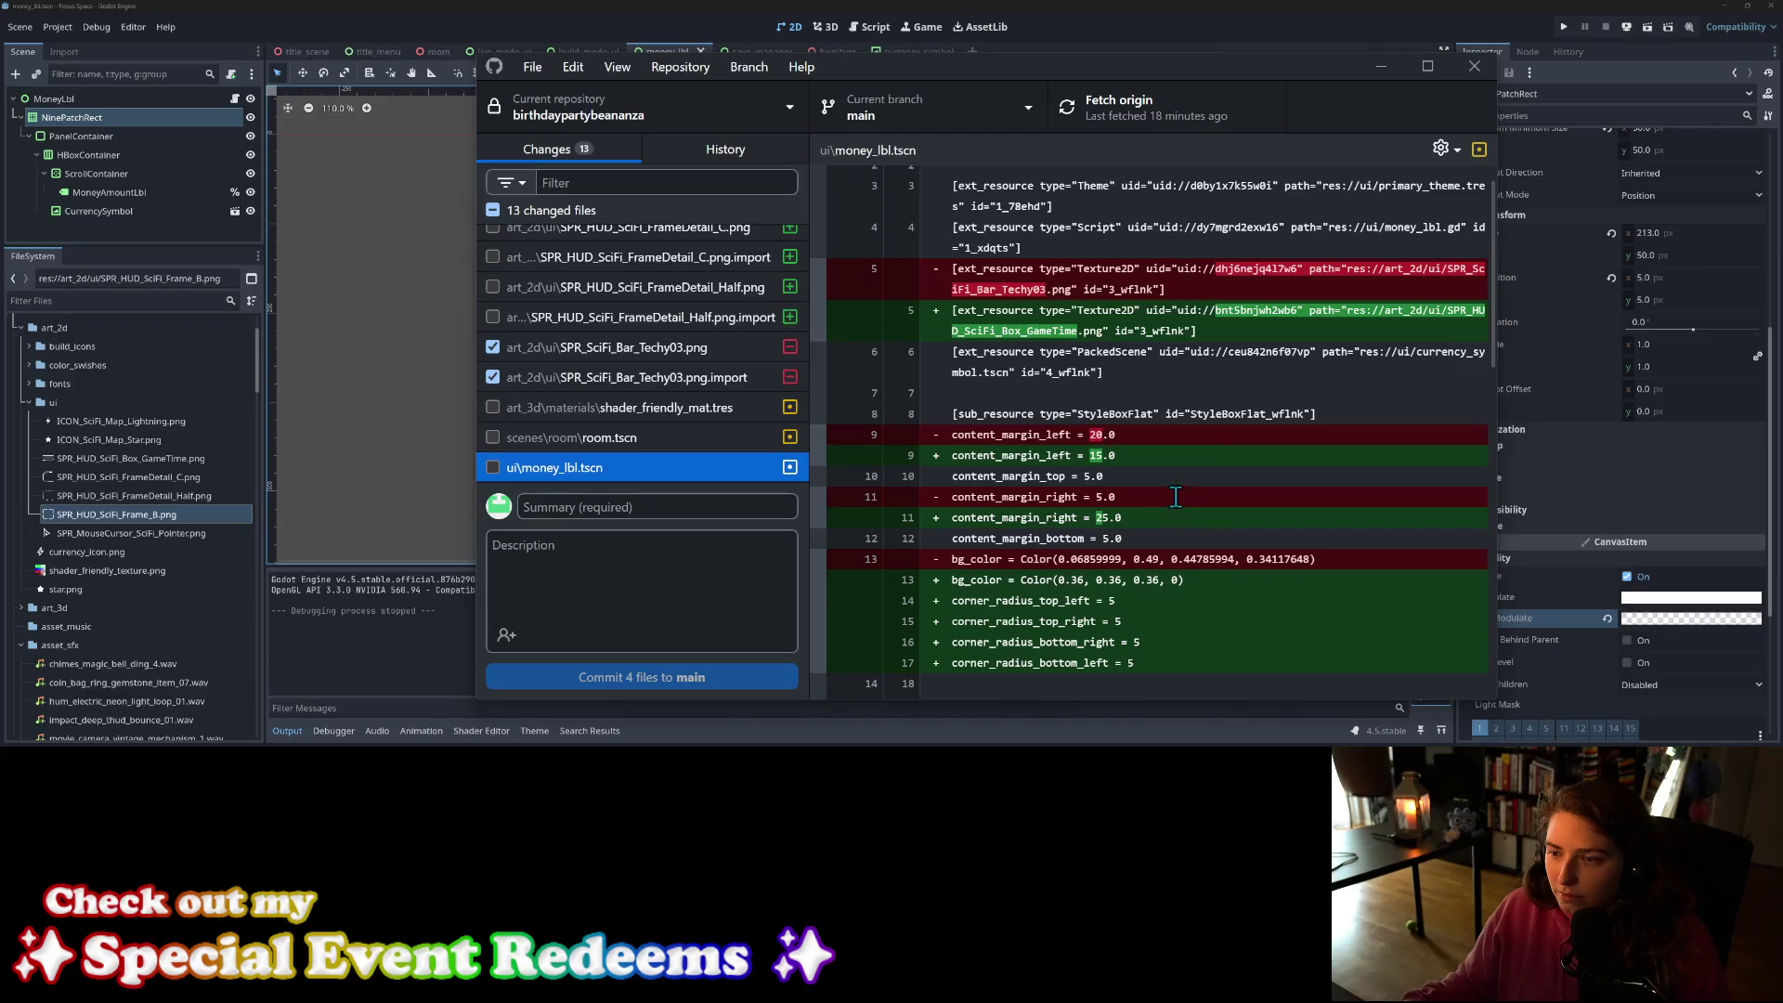
click(493, 468)
Step: Commit the five files as 'changes money display to digital only' and push to origin
scroll(1148, 568, down, 10)
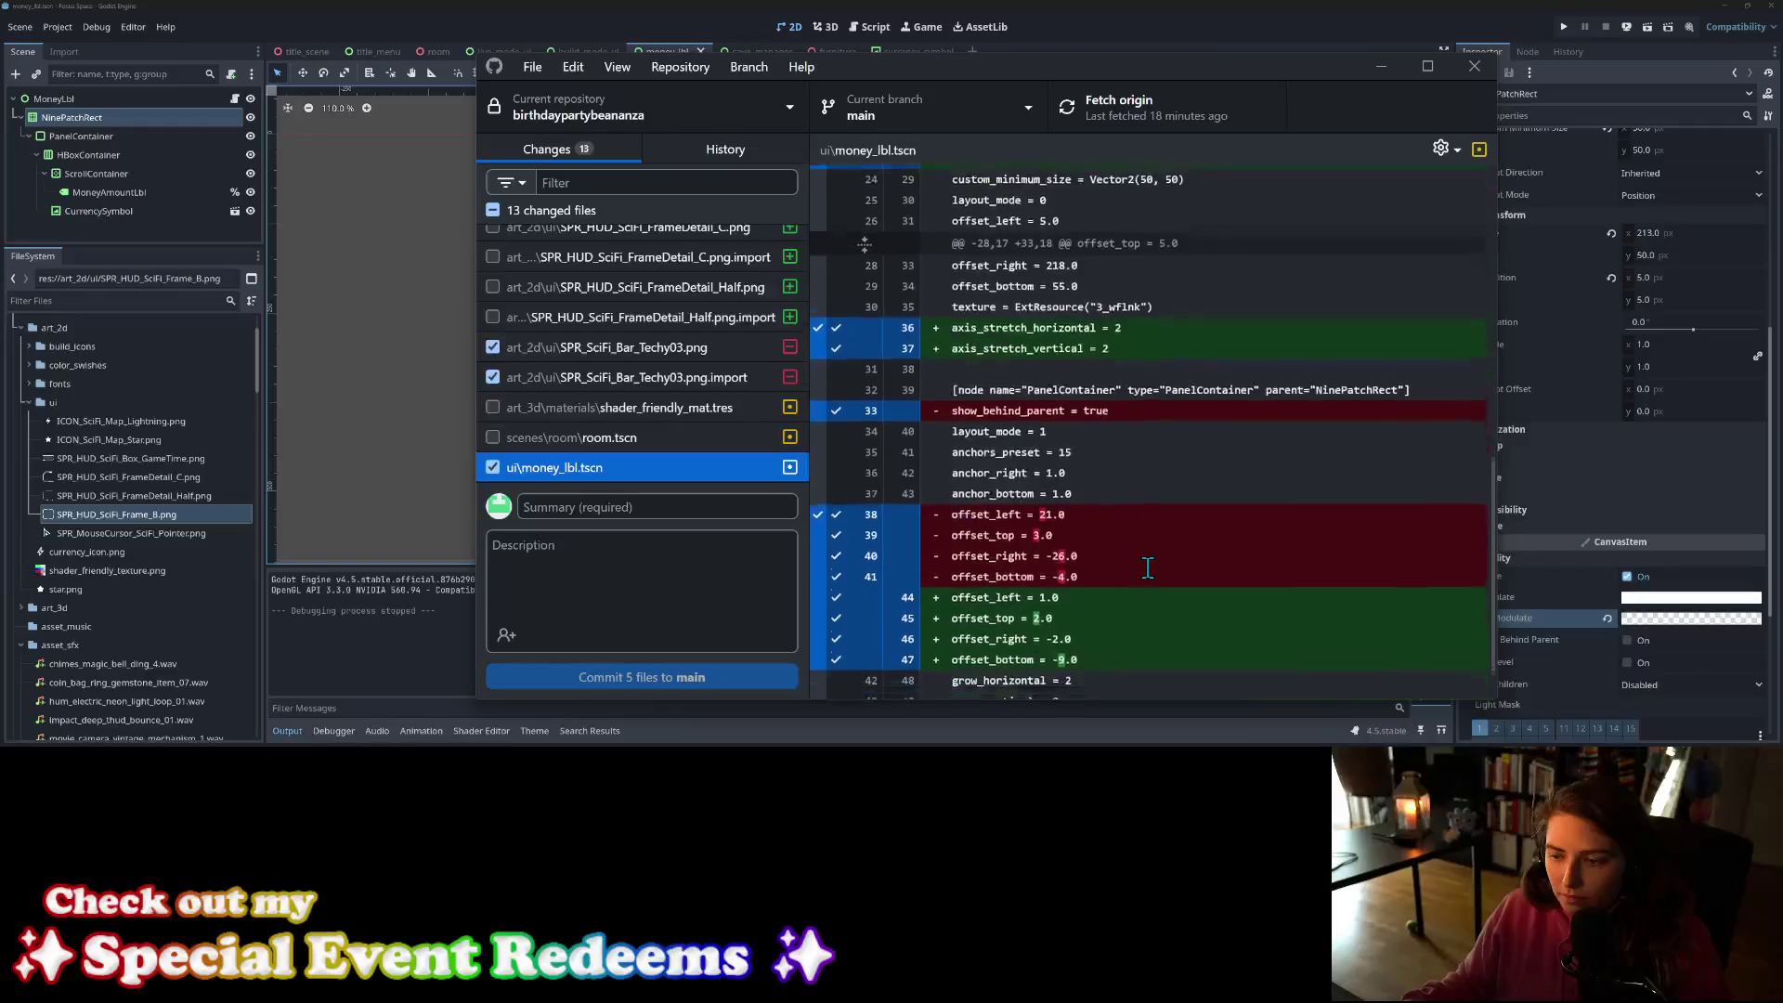
click(667, 505)
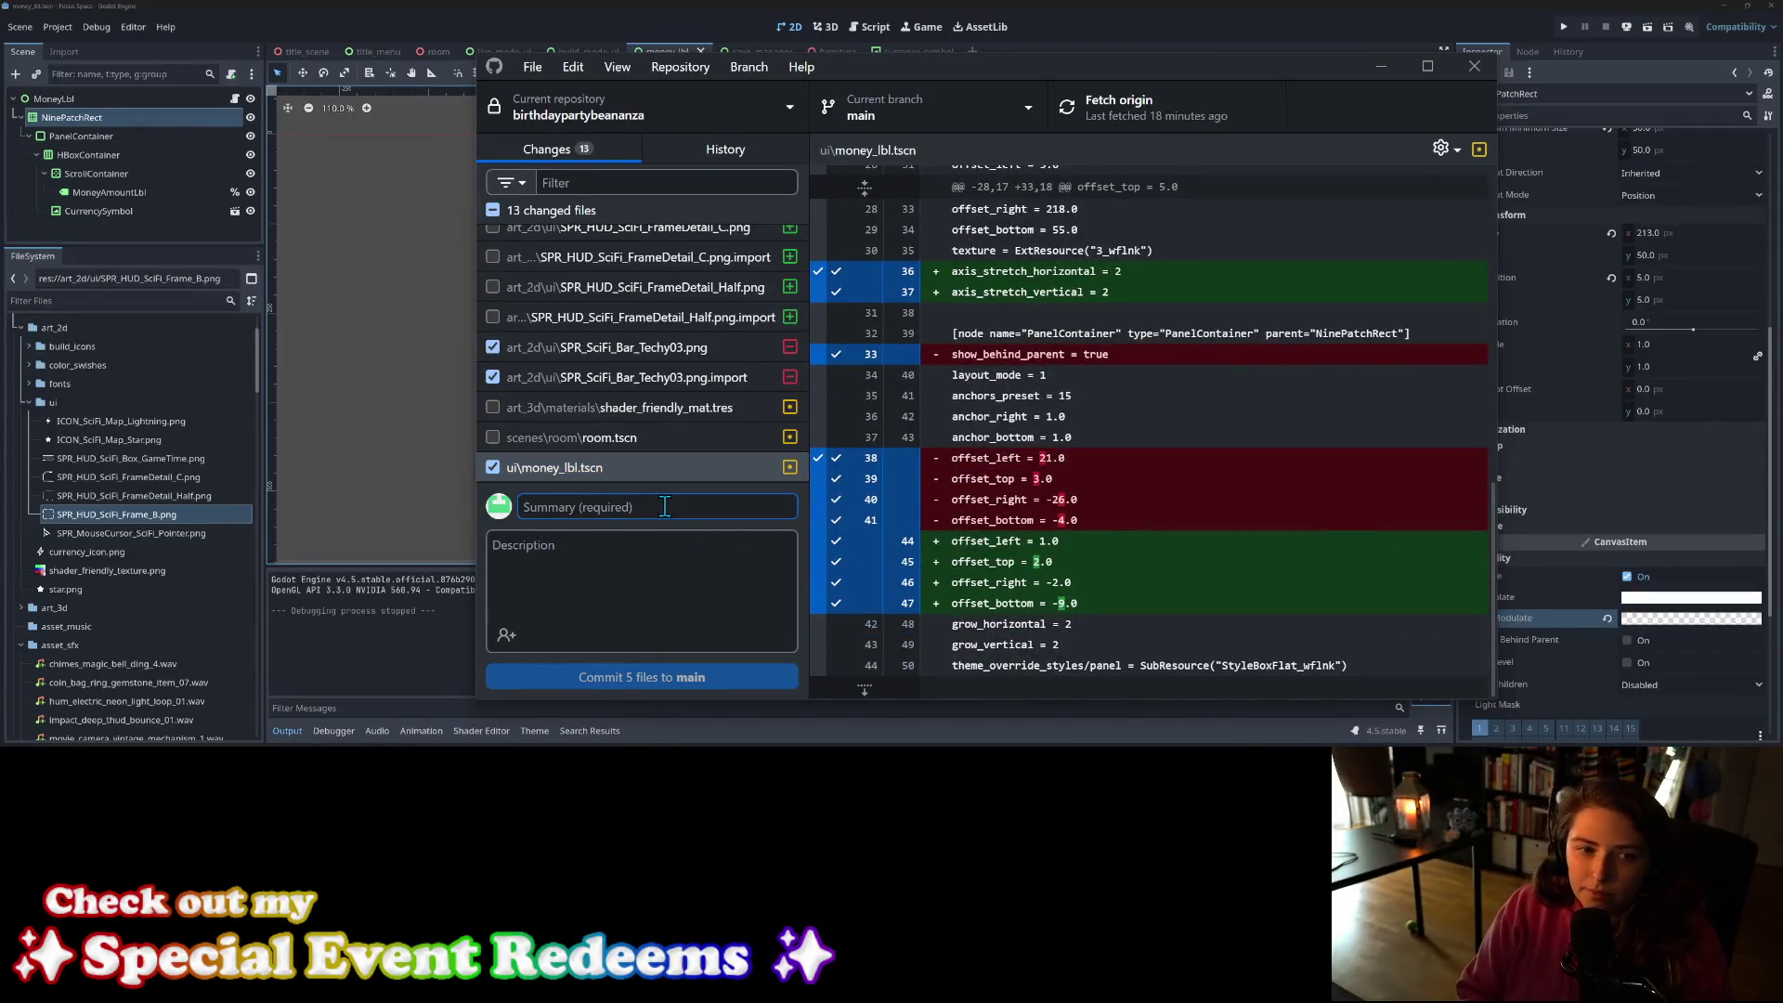
text(cha)
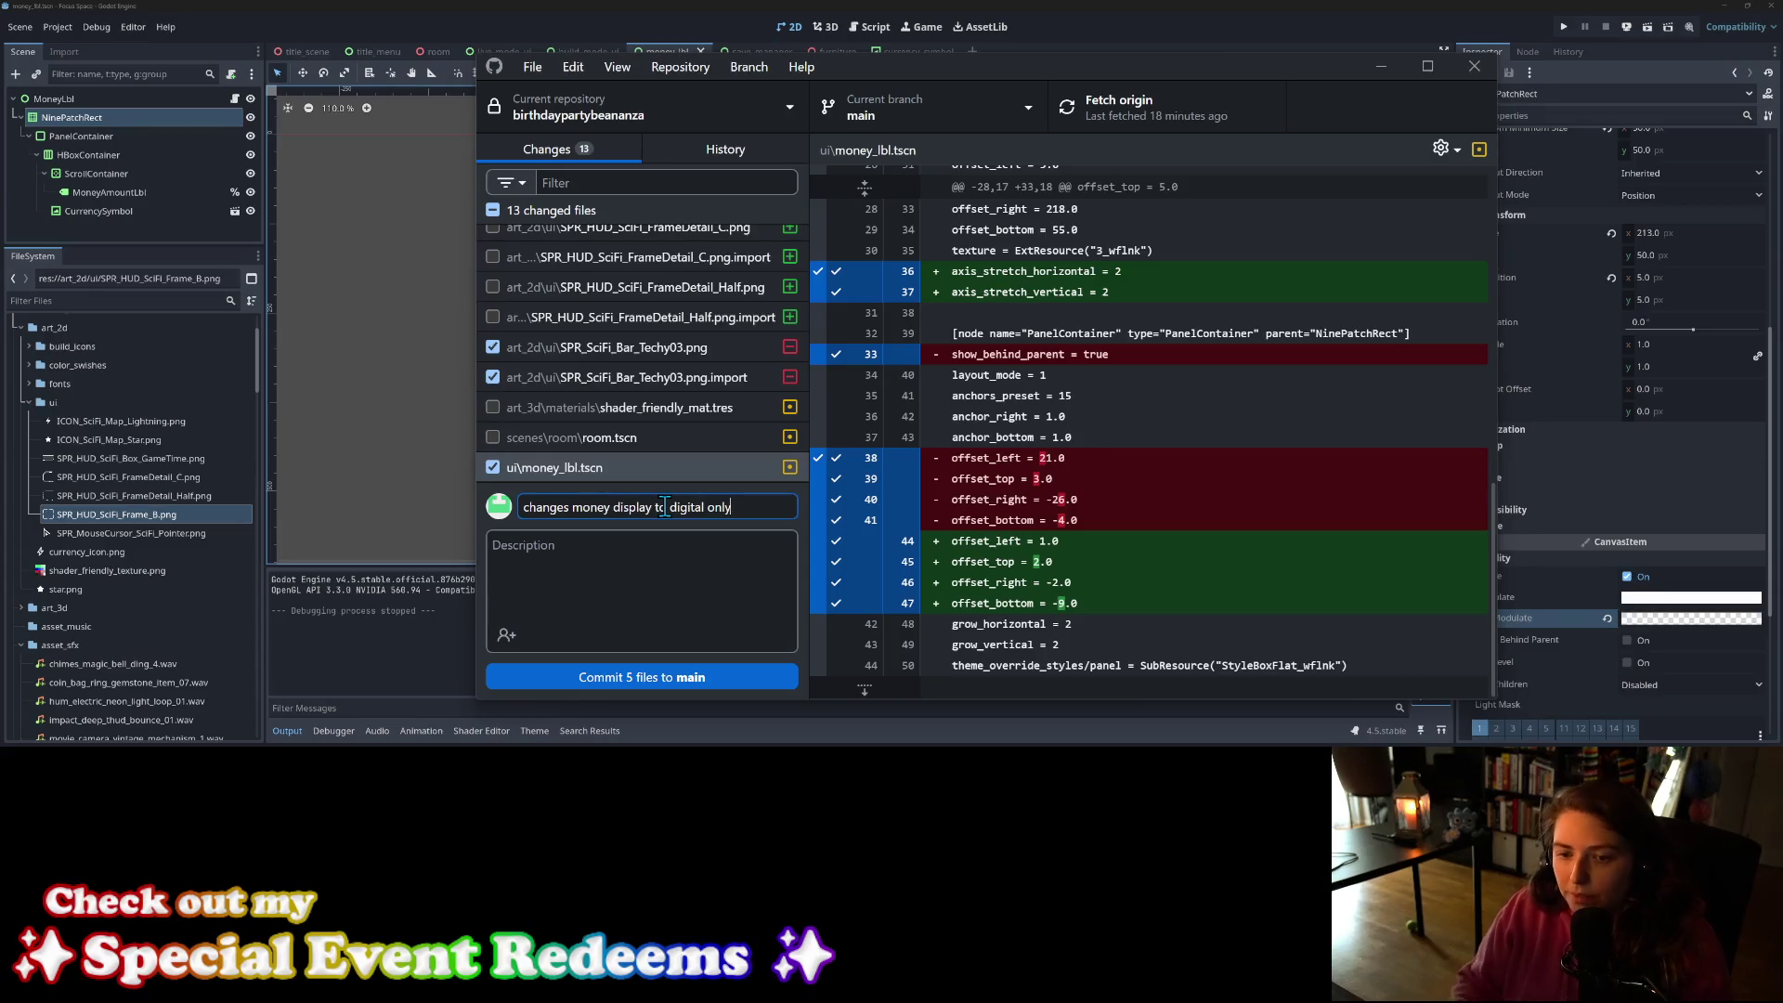
click(727, 675)
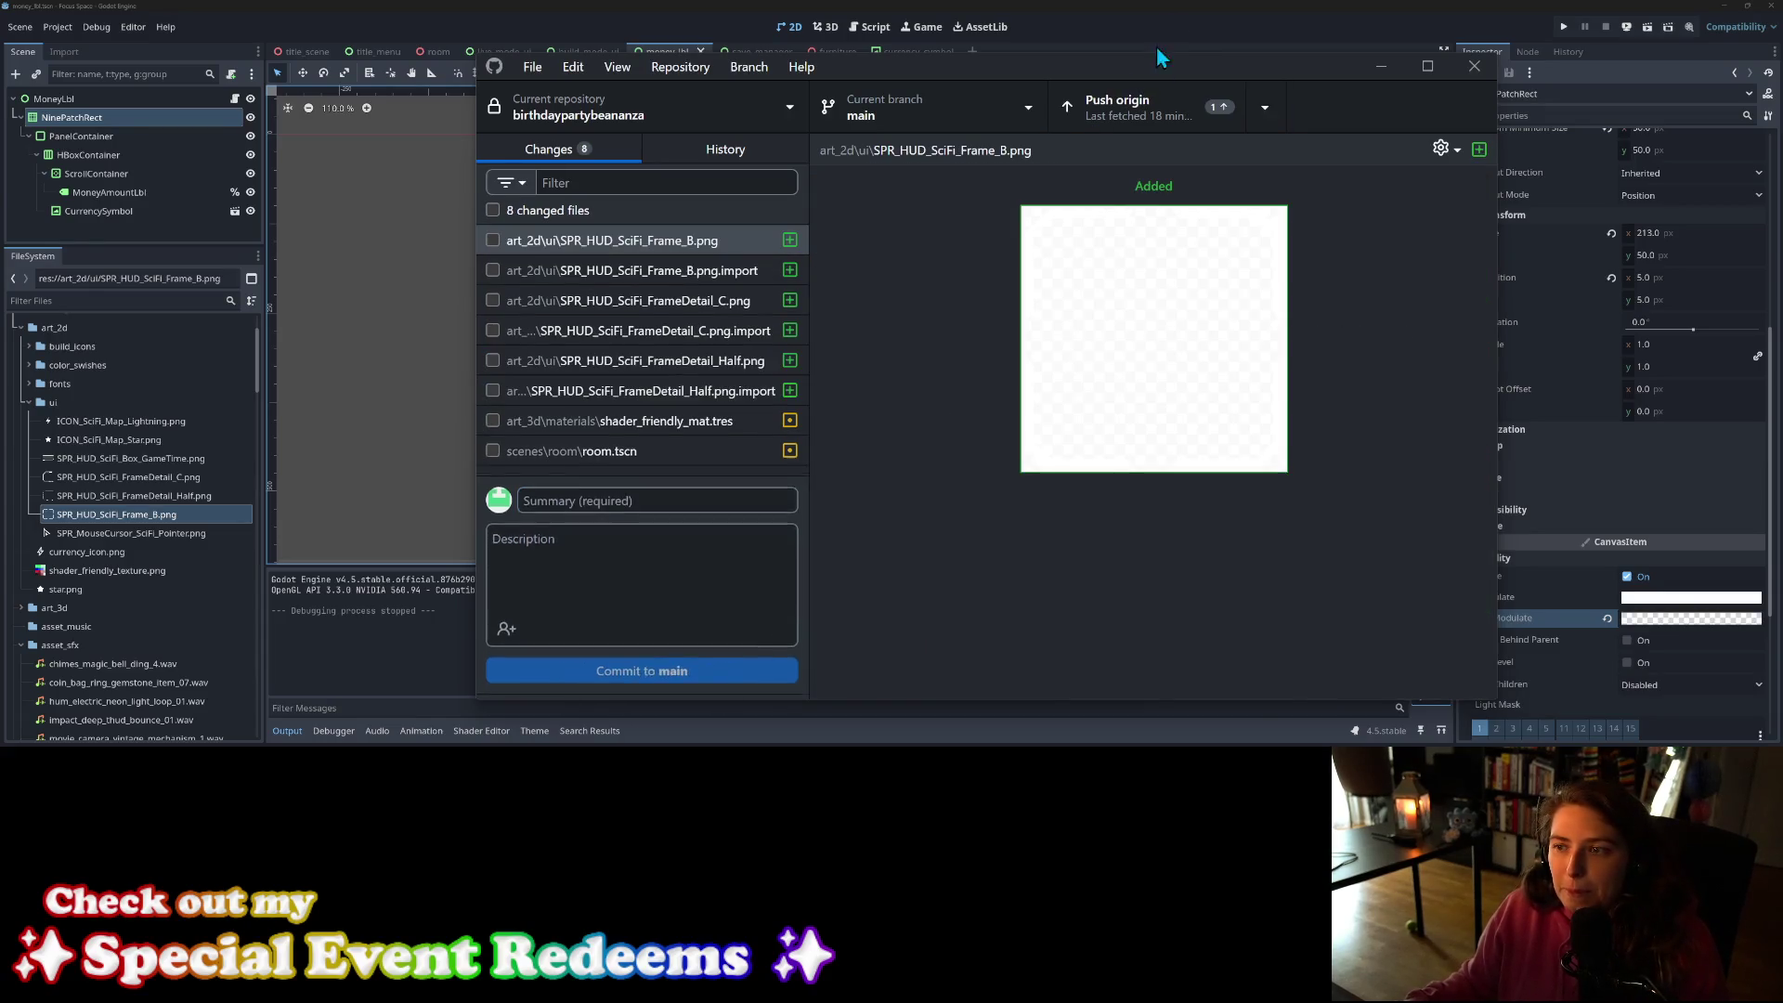
click(1153, 104)
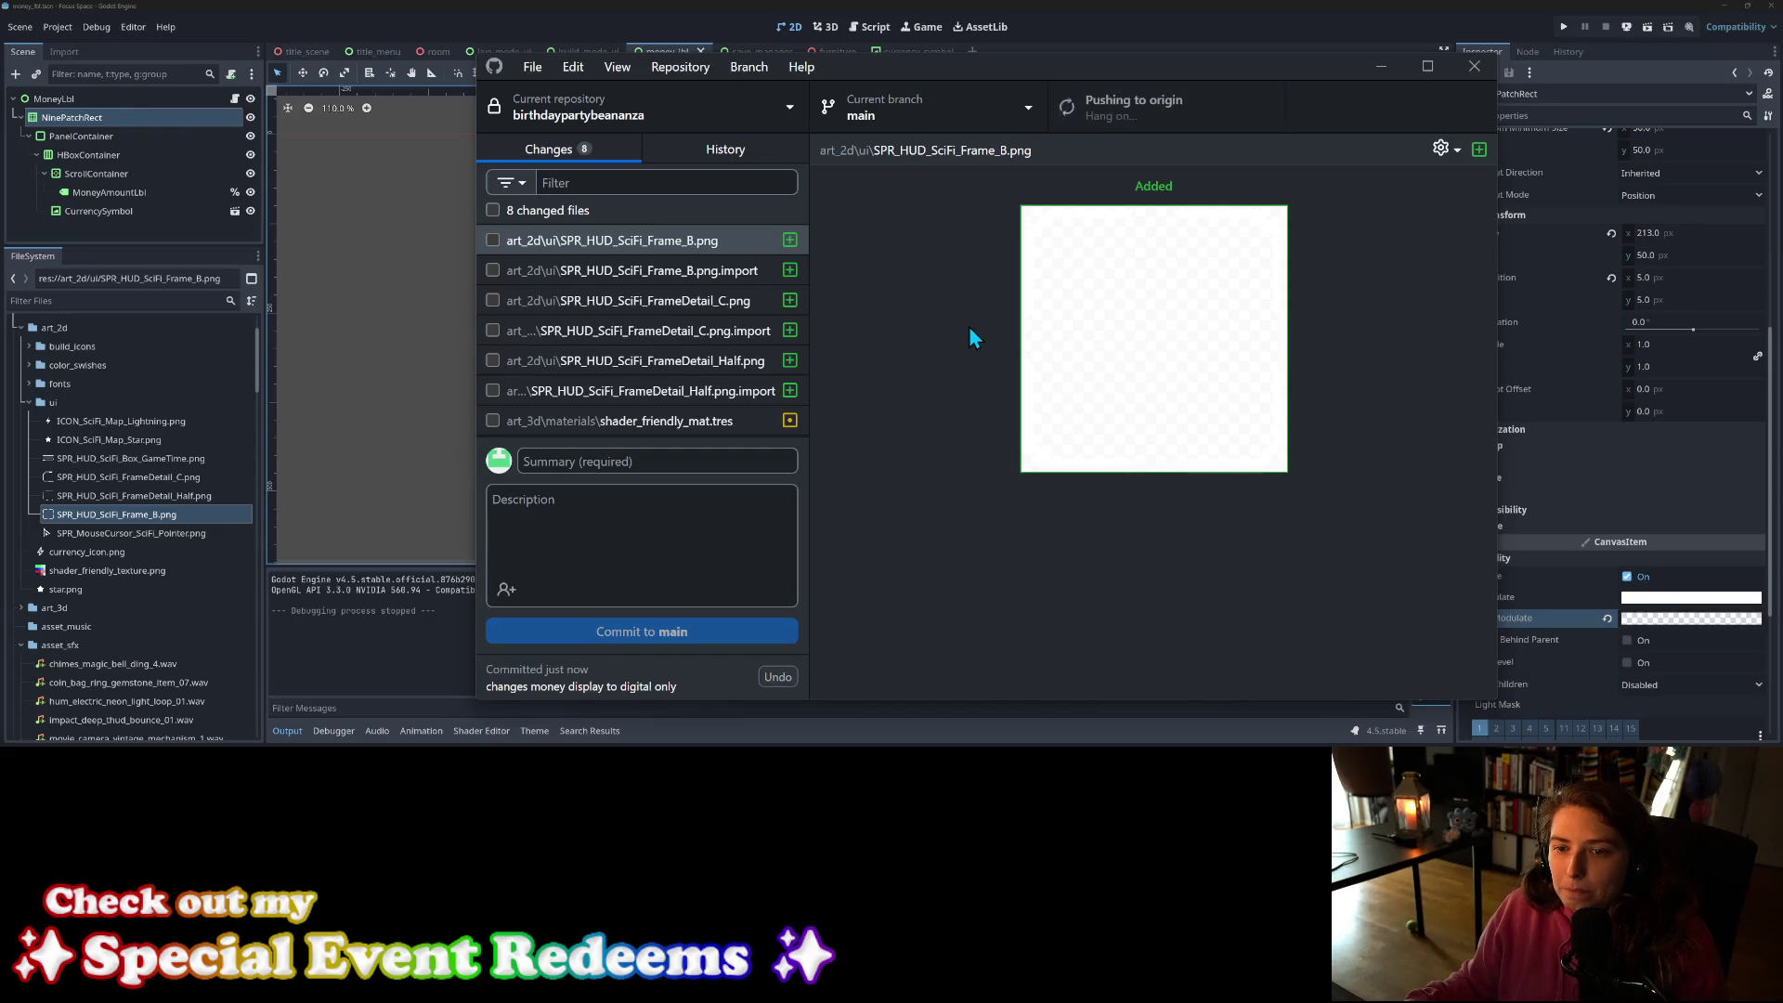
Step: Return to Godot and switch to the title_menu scene
click(1381, 67)
click(716, 321)
scroll(682, 320, up, 3)
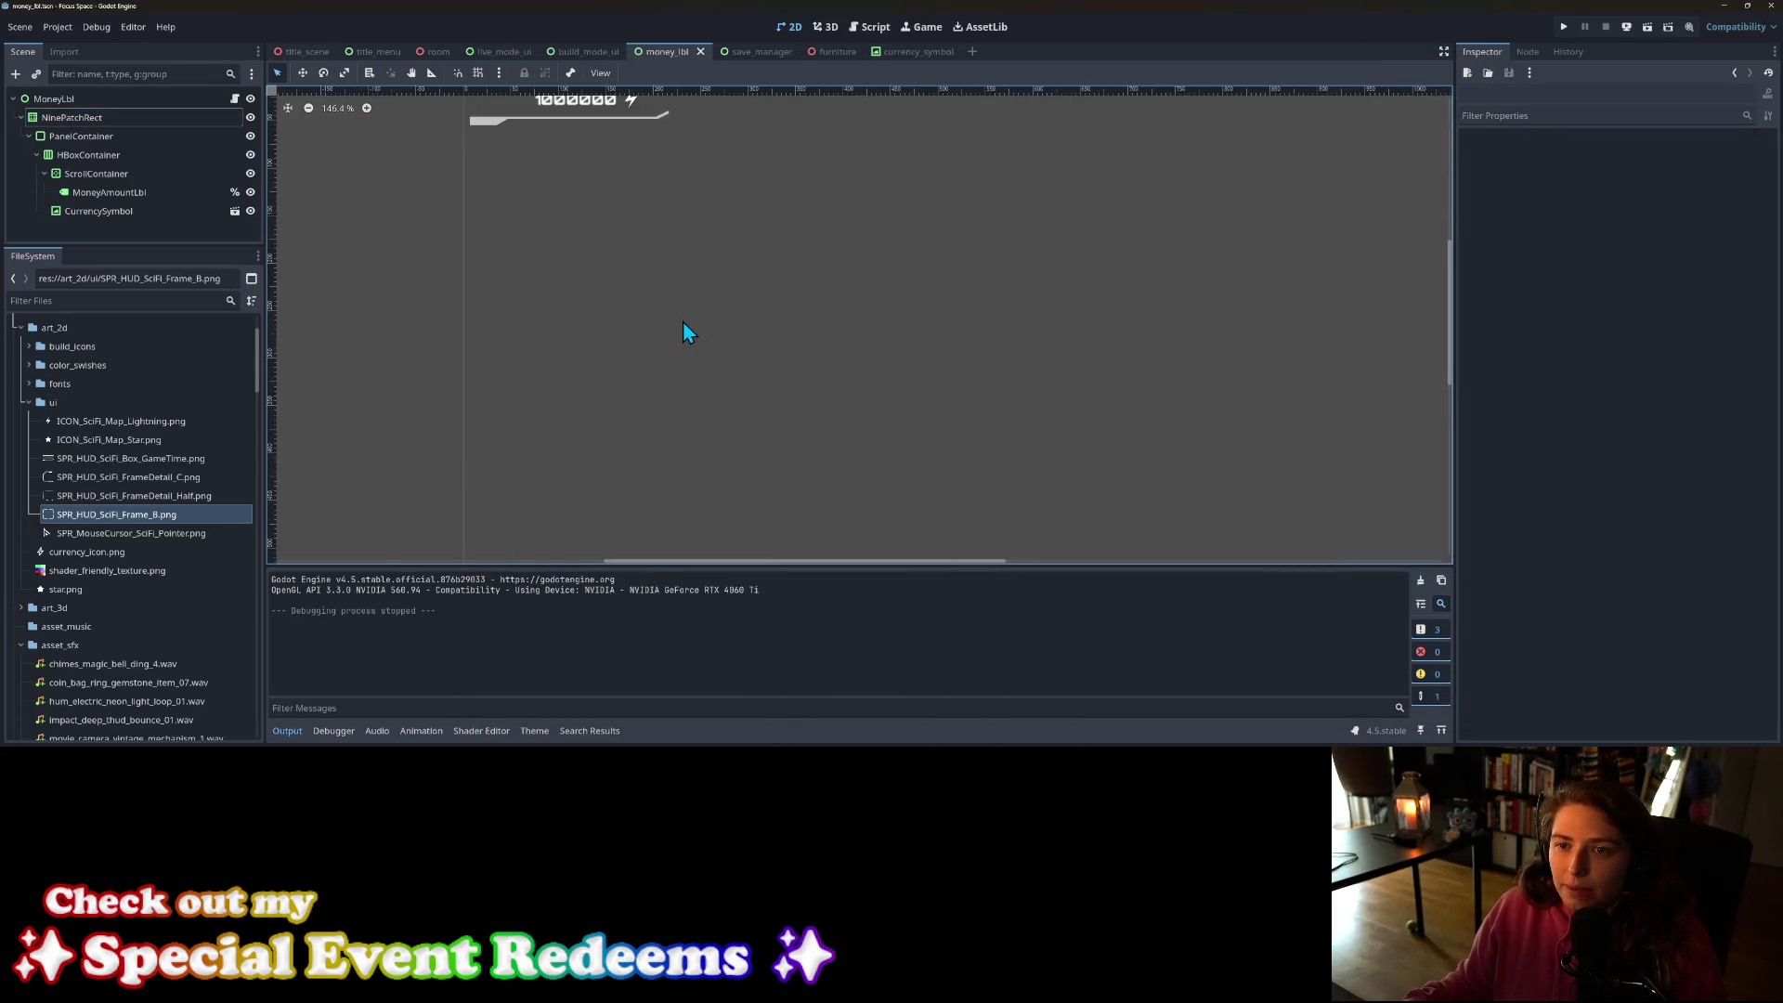
scroll(732, 451, up, 2)
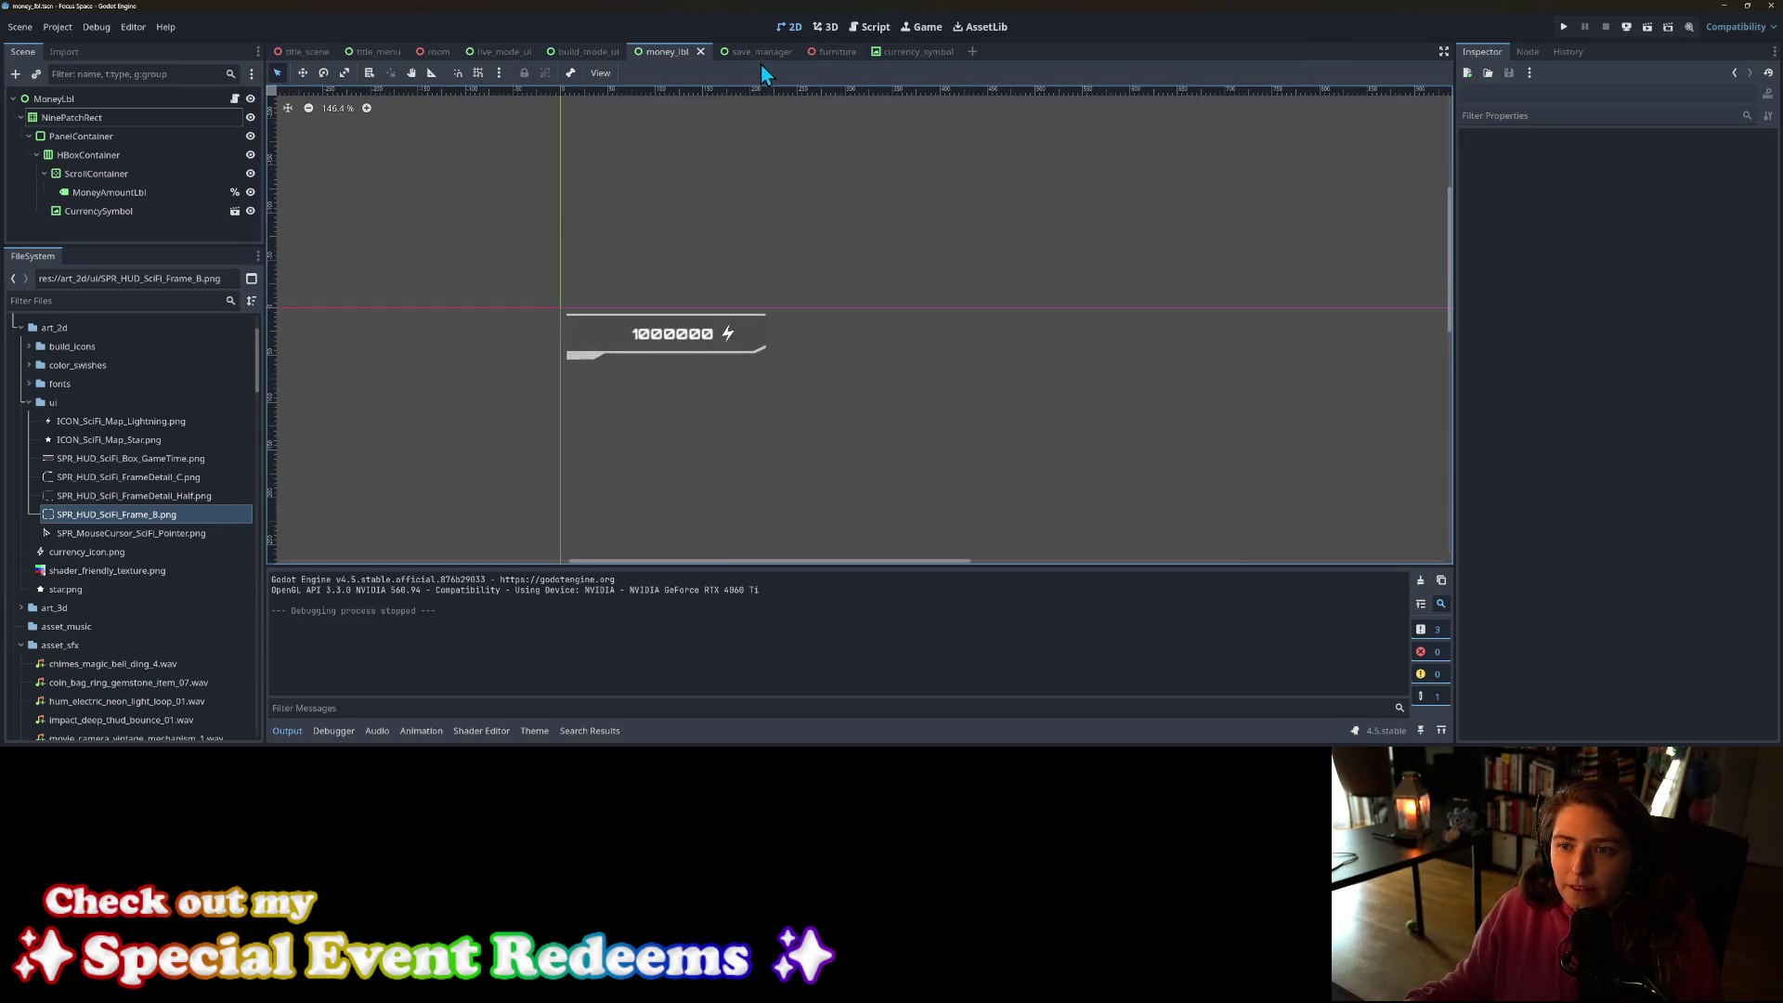
click(905, 52)
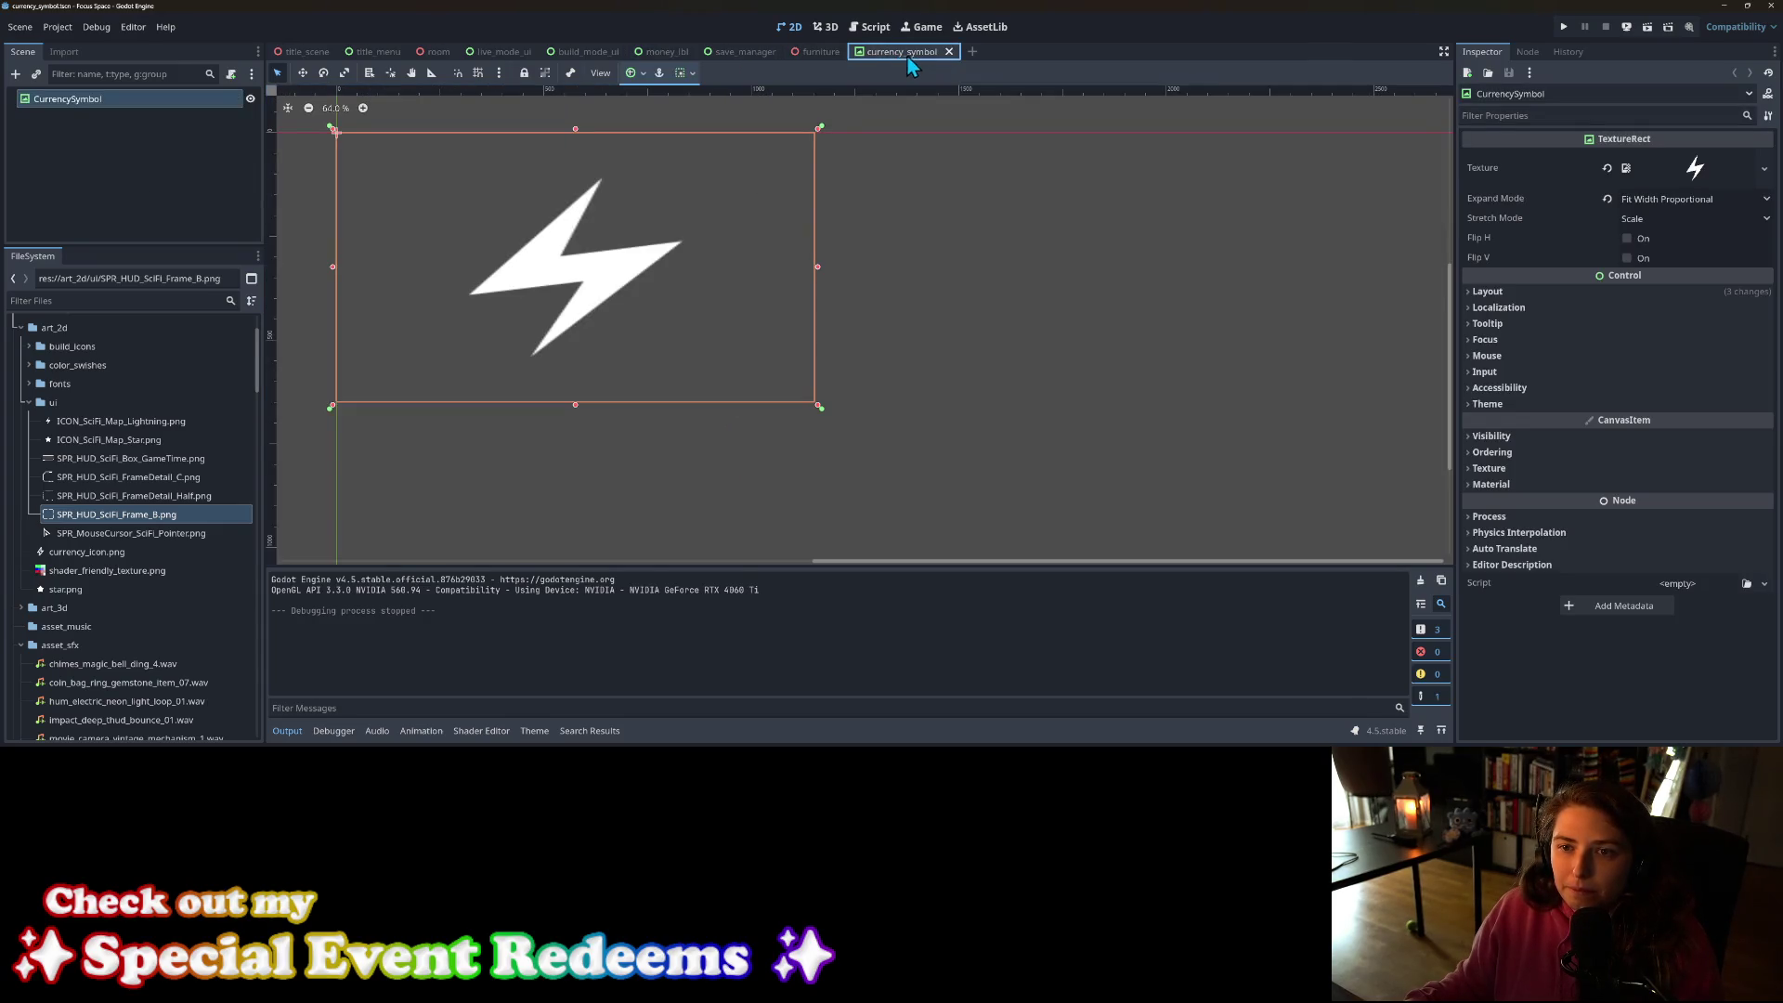
click(379, 53)
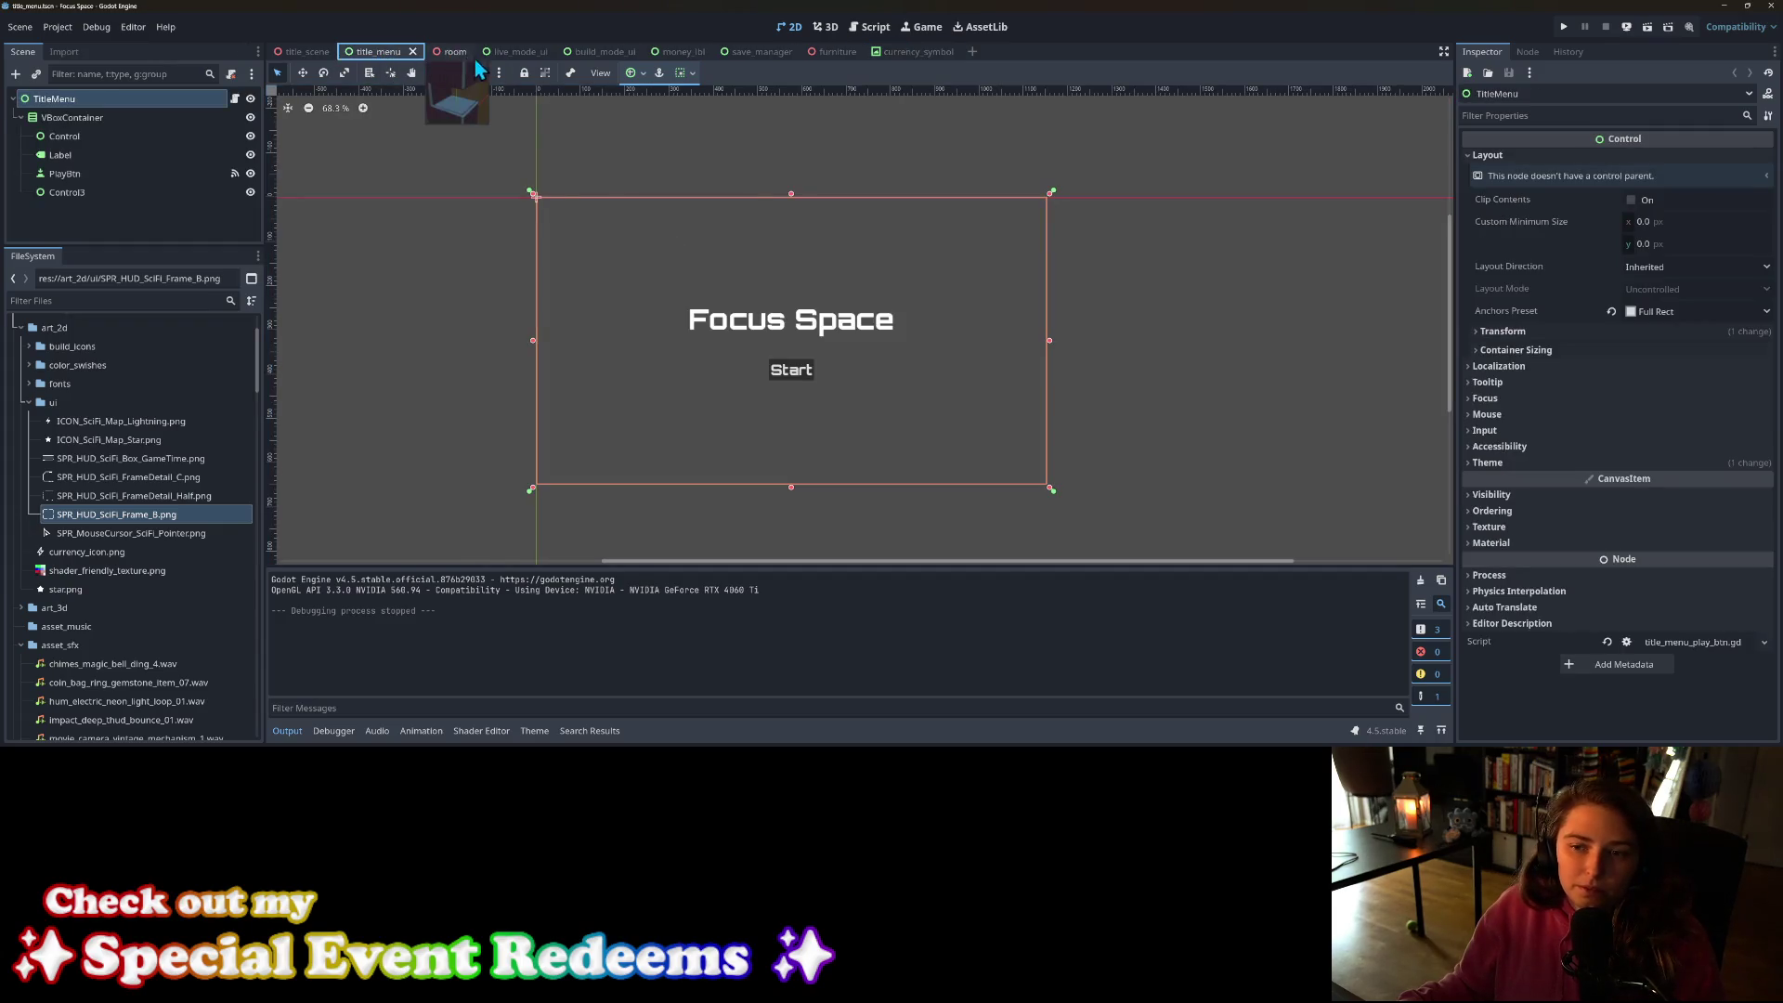
Step: Change the button text to 'start' and the title to 'focus space', then save
click(795, 371)
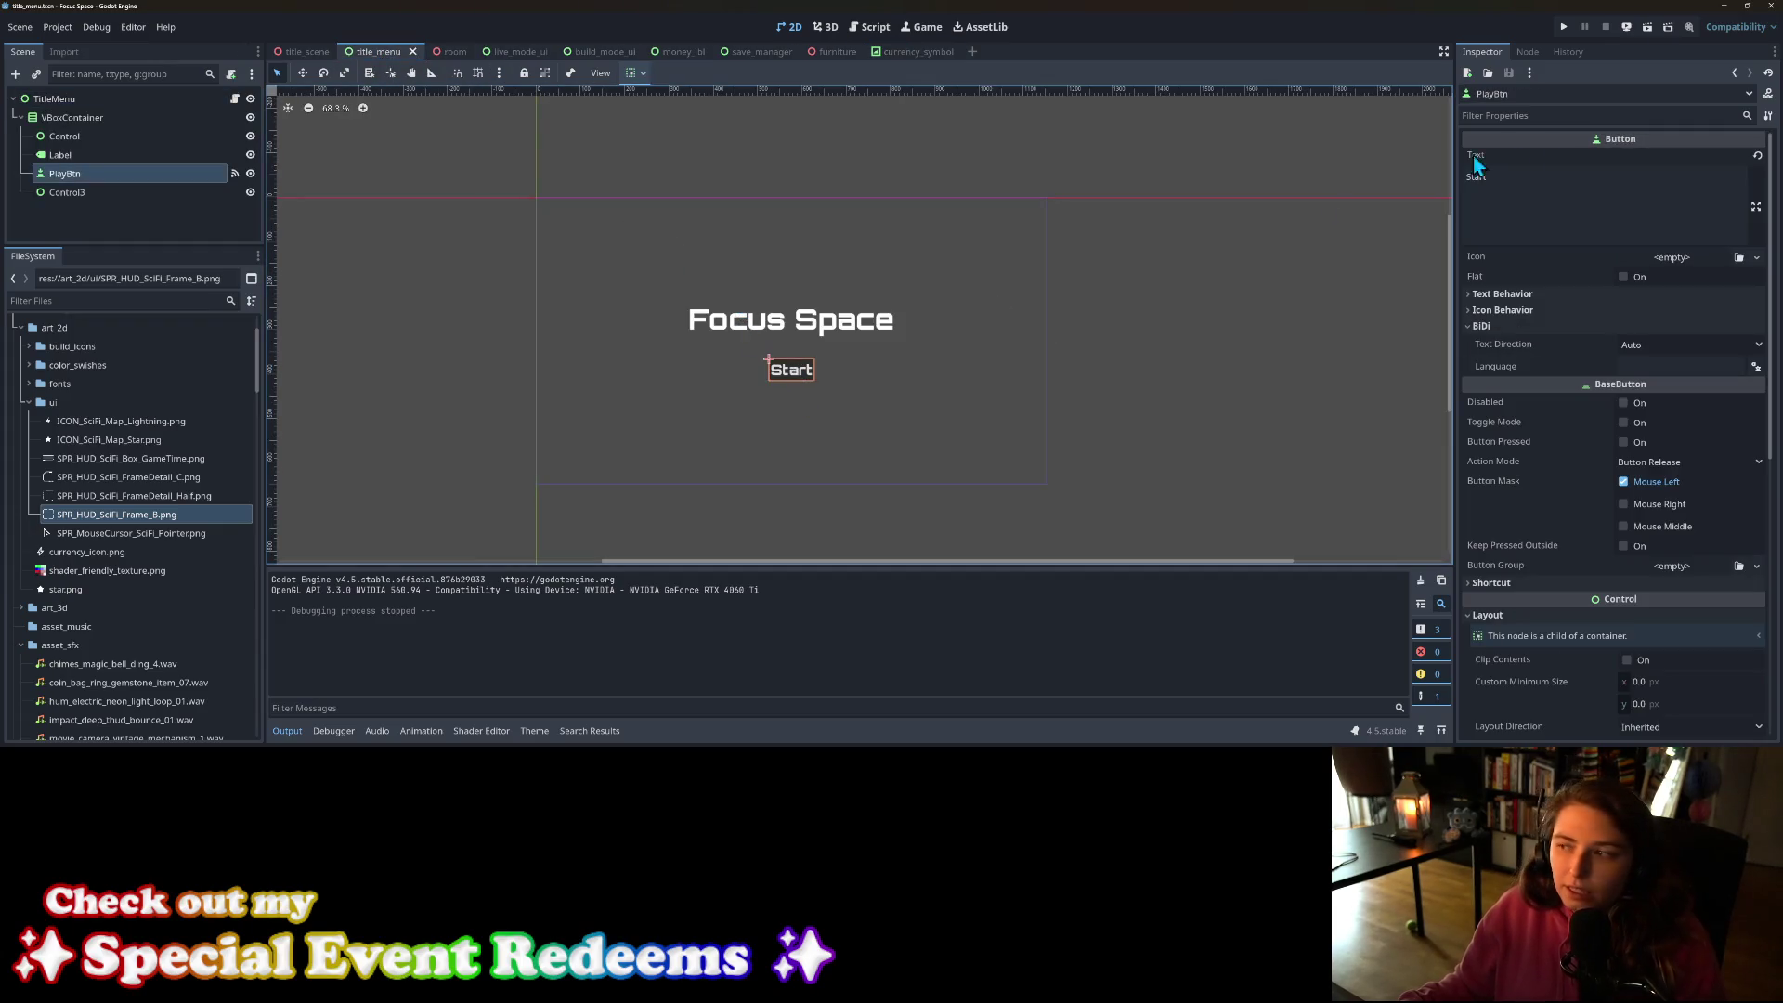
click(1472, 177)
key(BackSpace)
text(s)
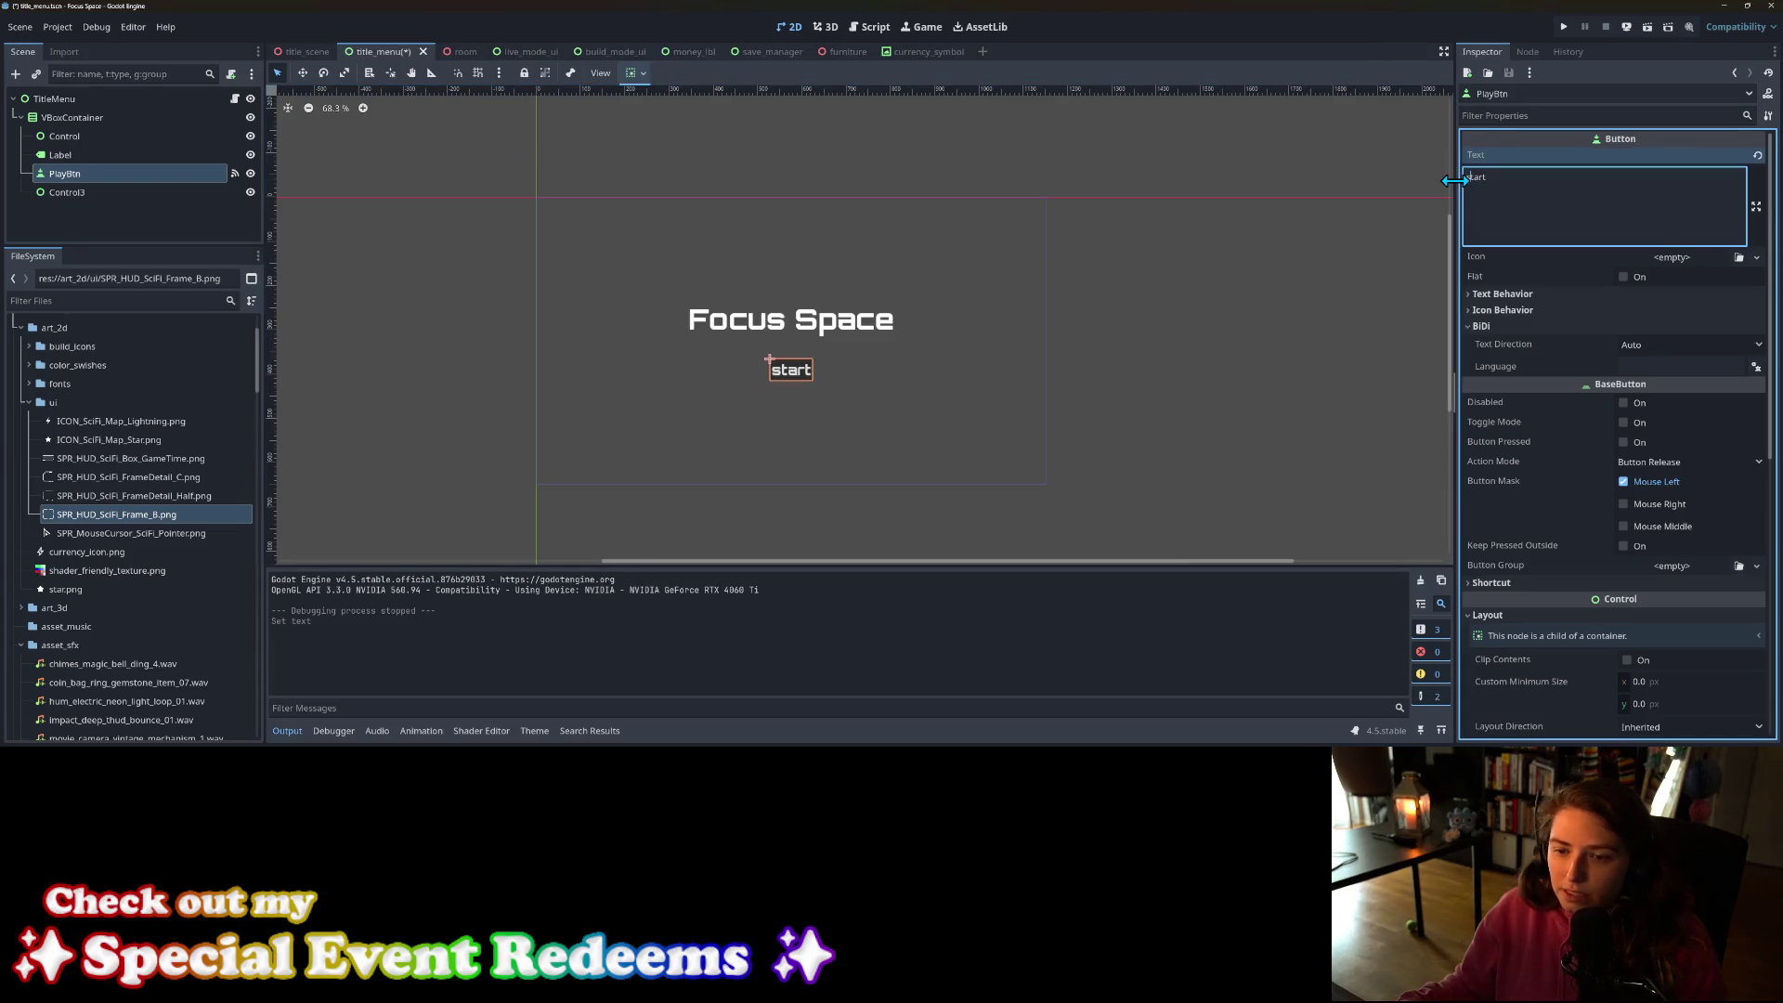
click(799, 325)
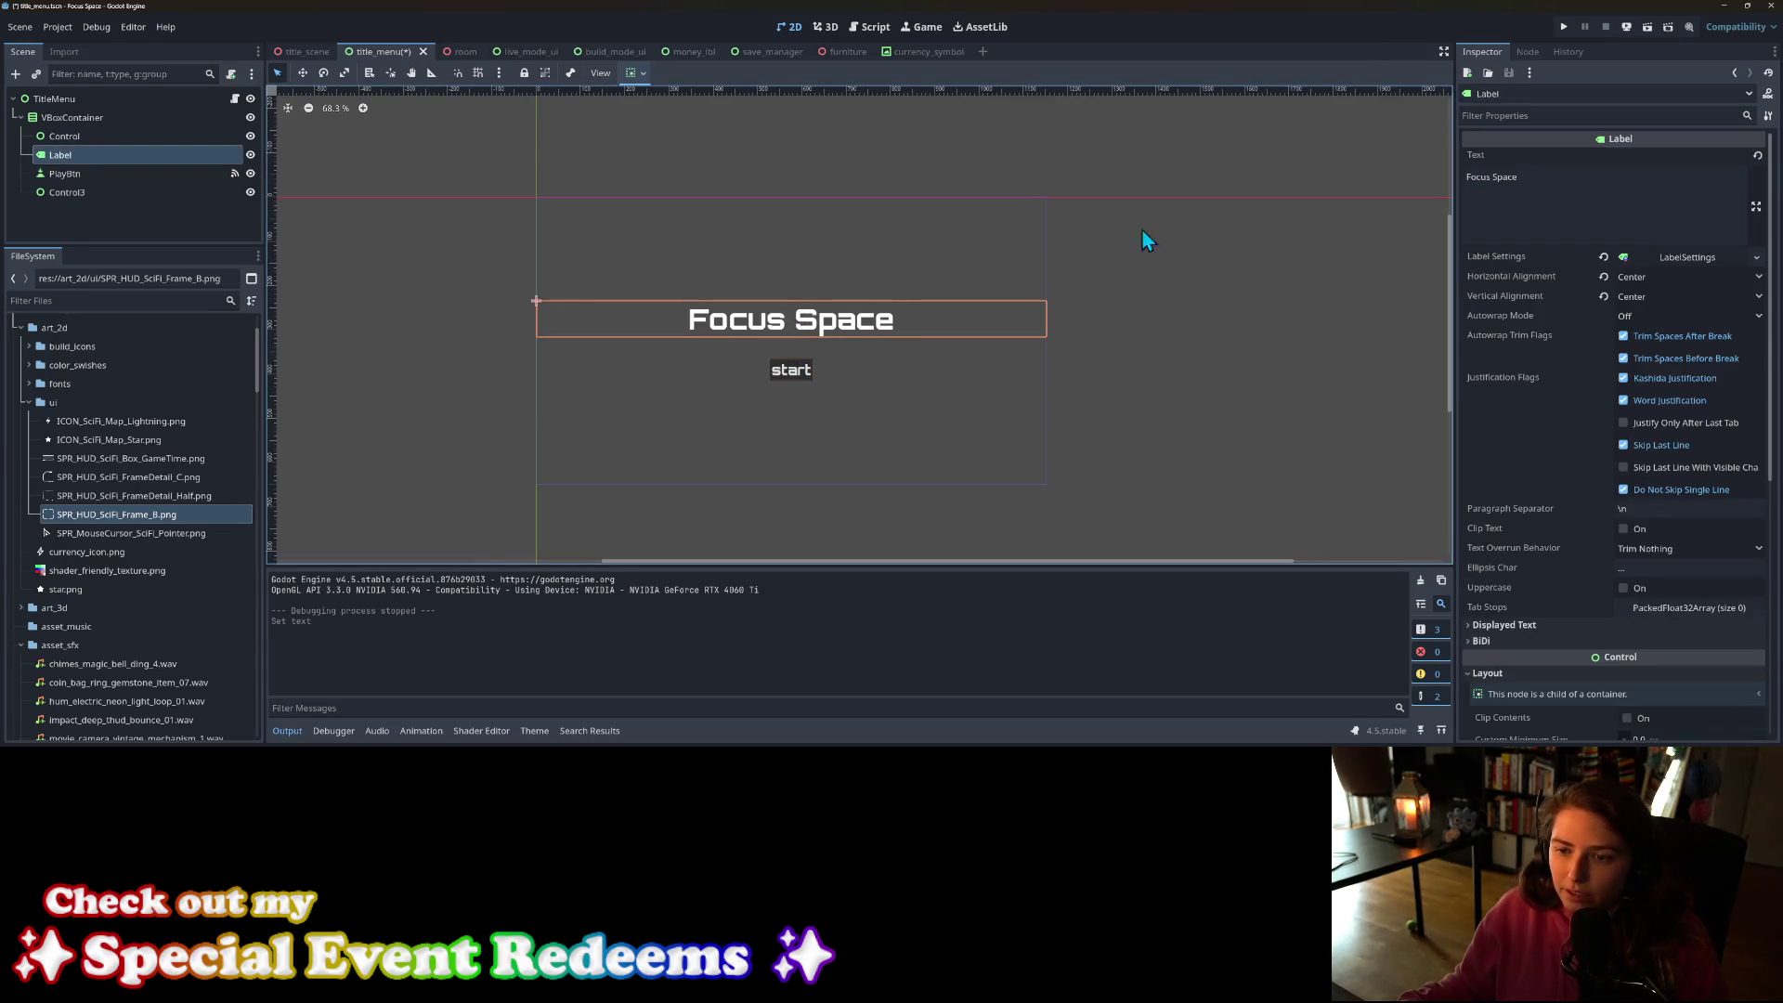
click(1475, 176)
key(BackSpace)
text(f)
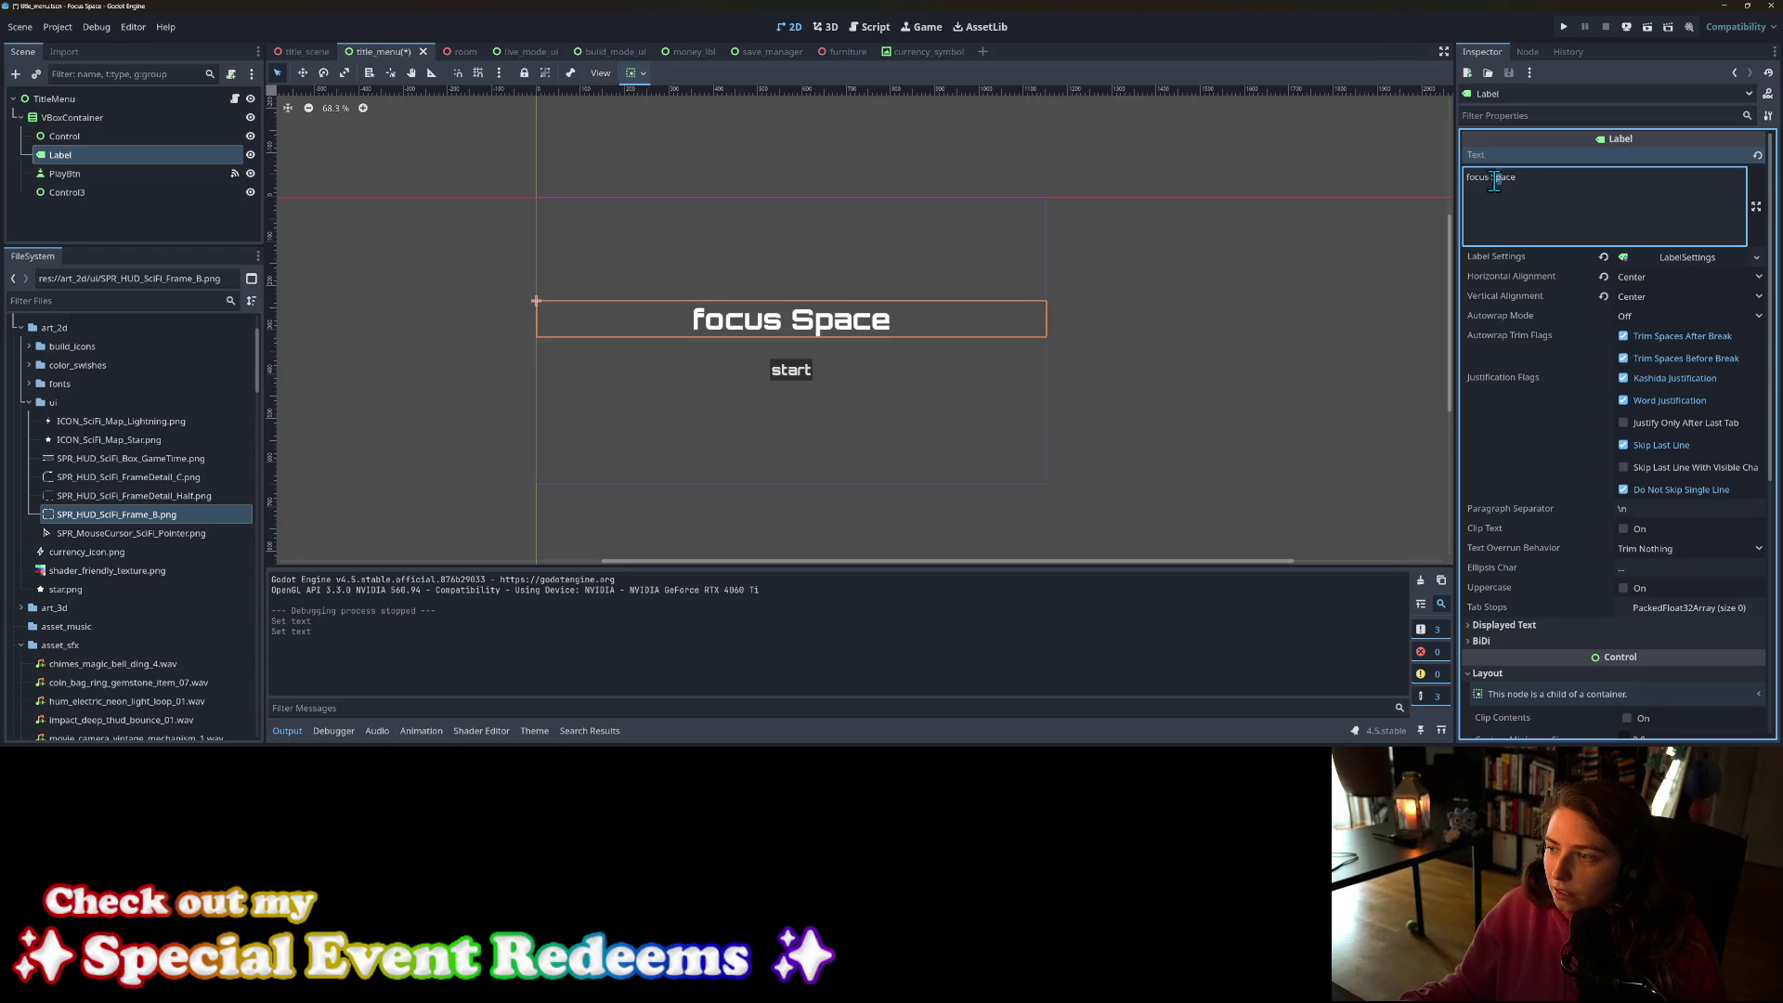
key(BackSpace)
text(s)
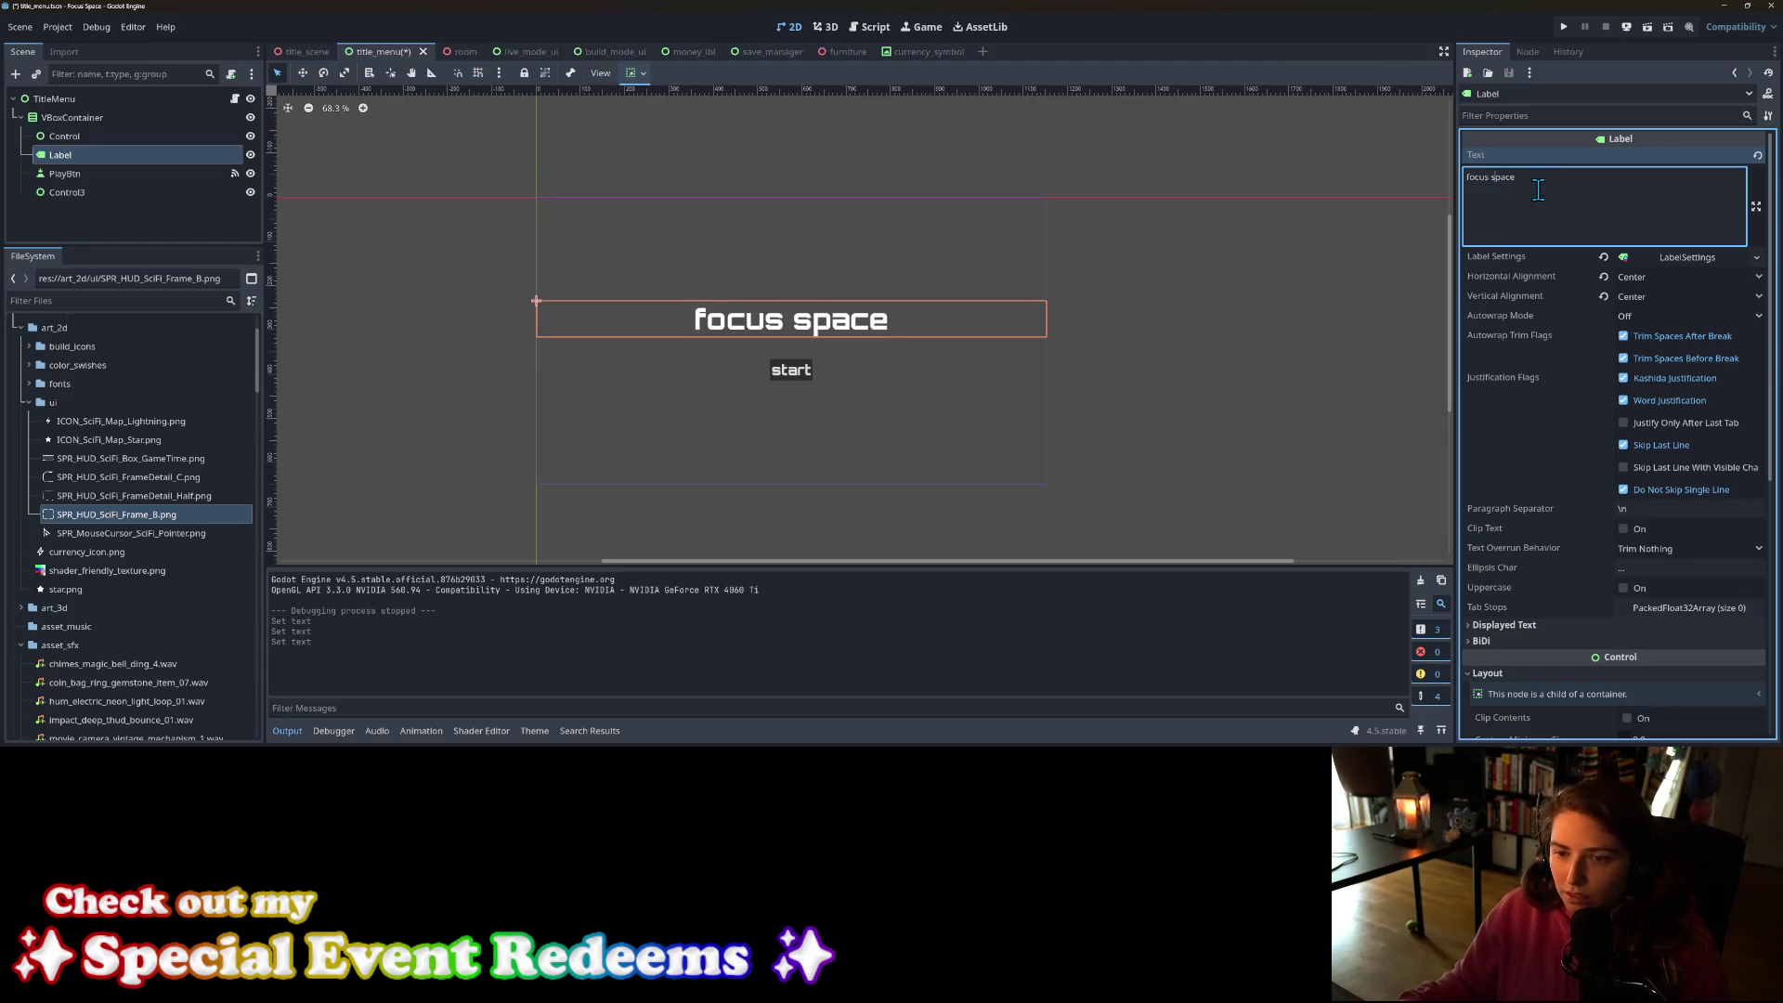
key(ctrl+s)
Step: Select the PlayBtn start button in the title menu
click(845, 391)
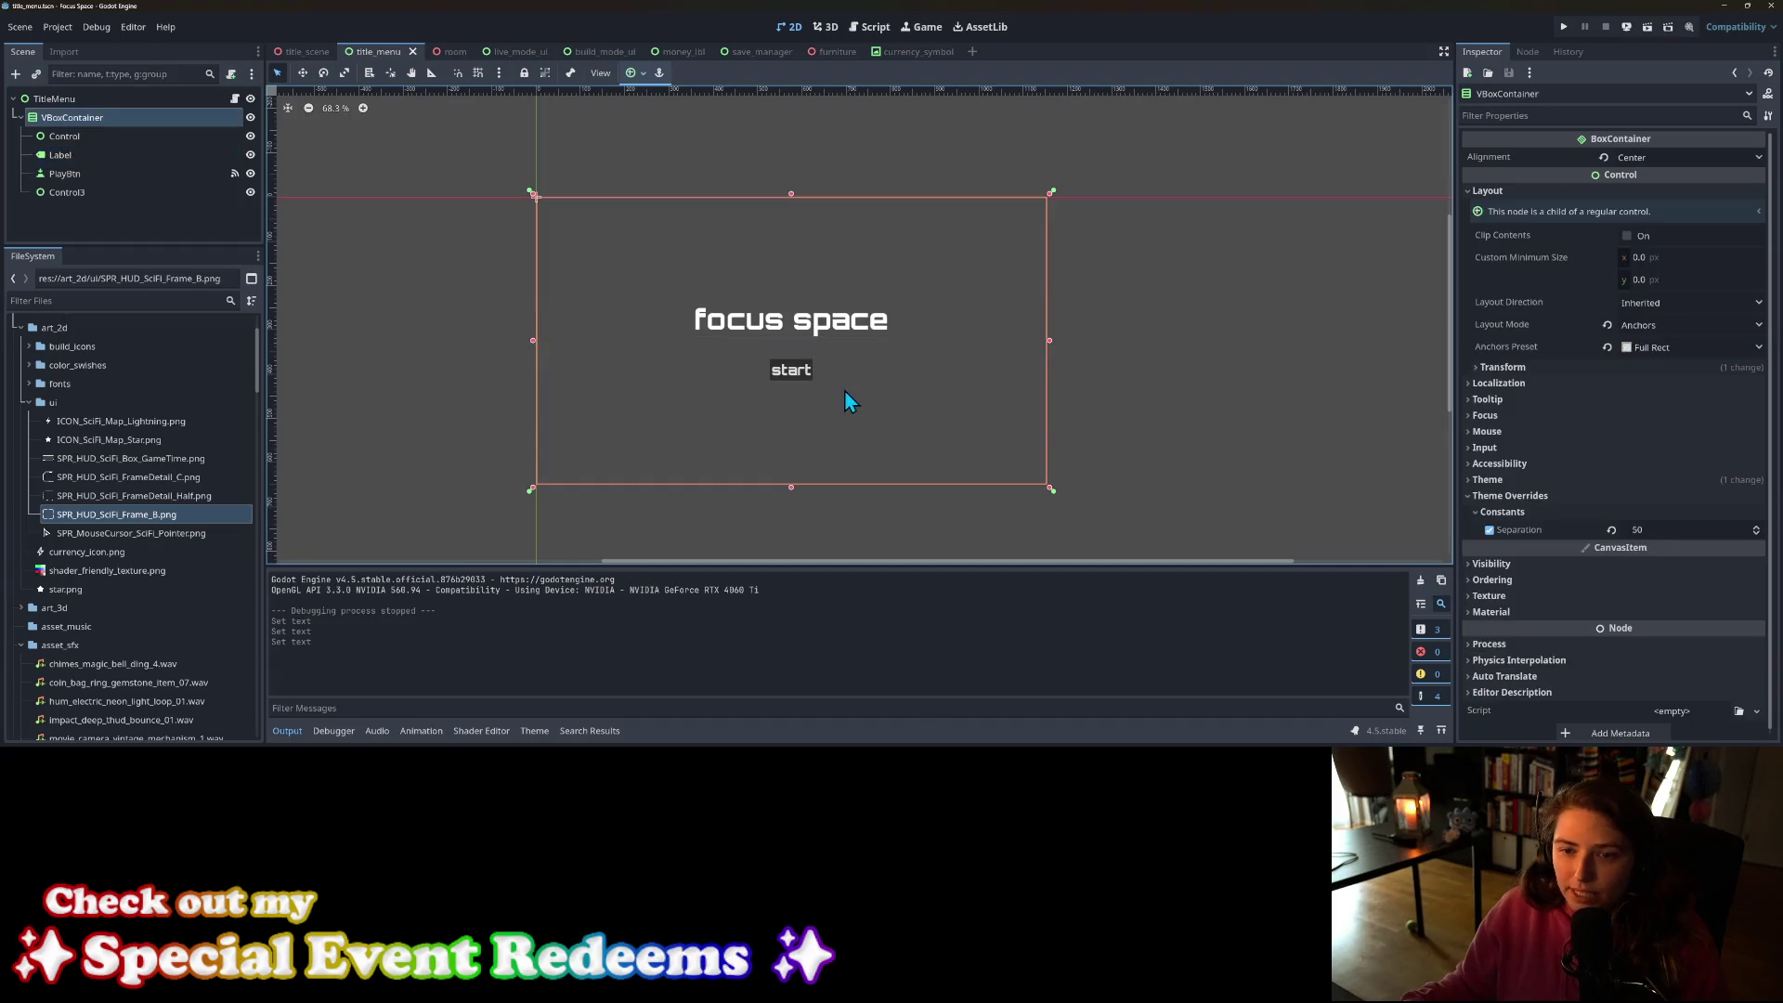
click(798, 376)
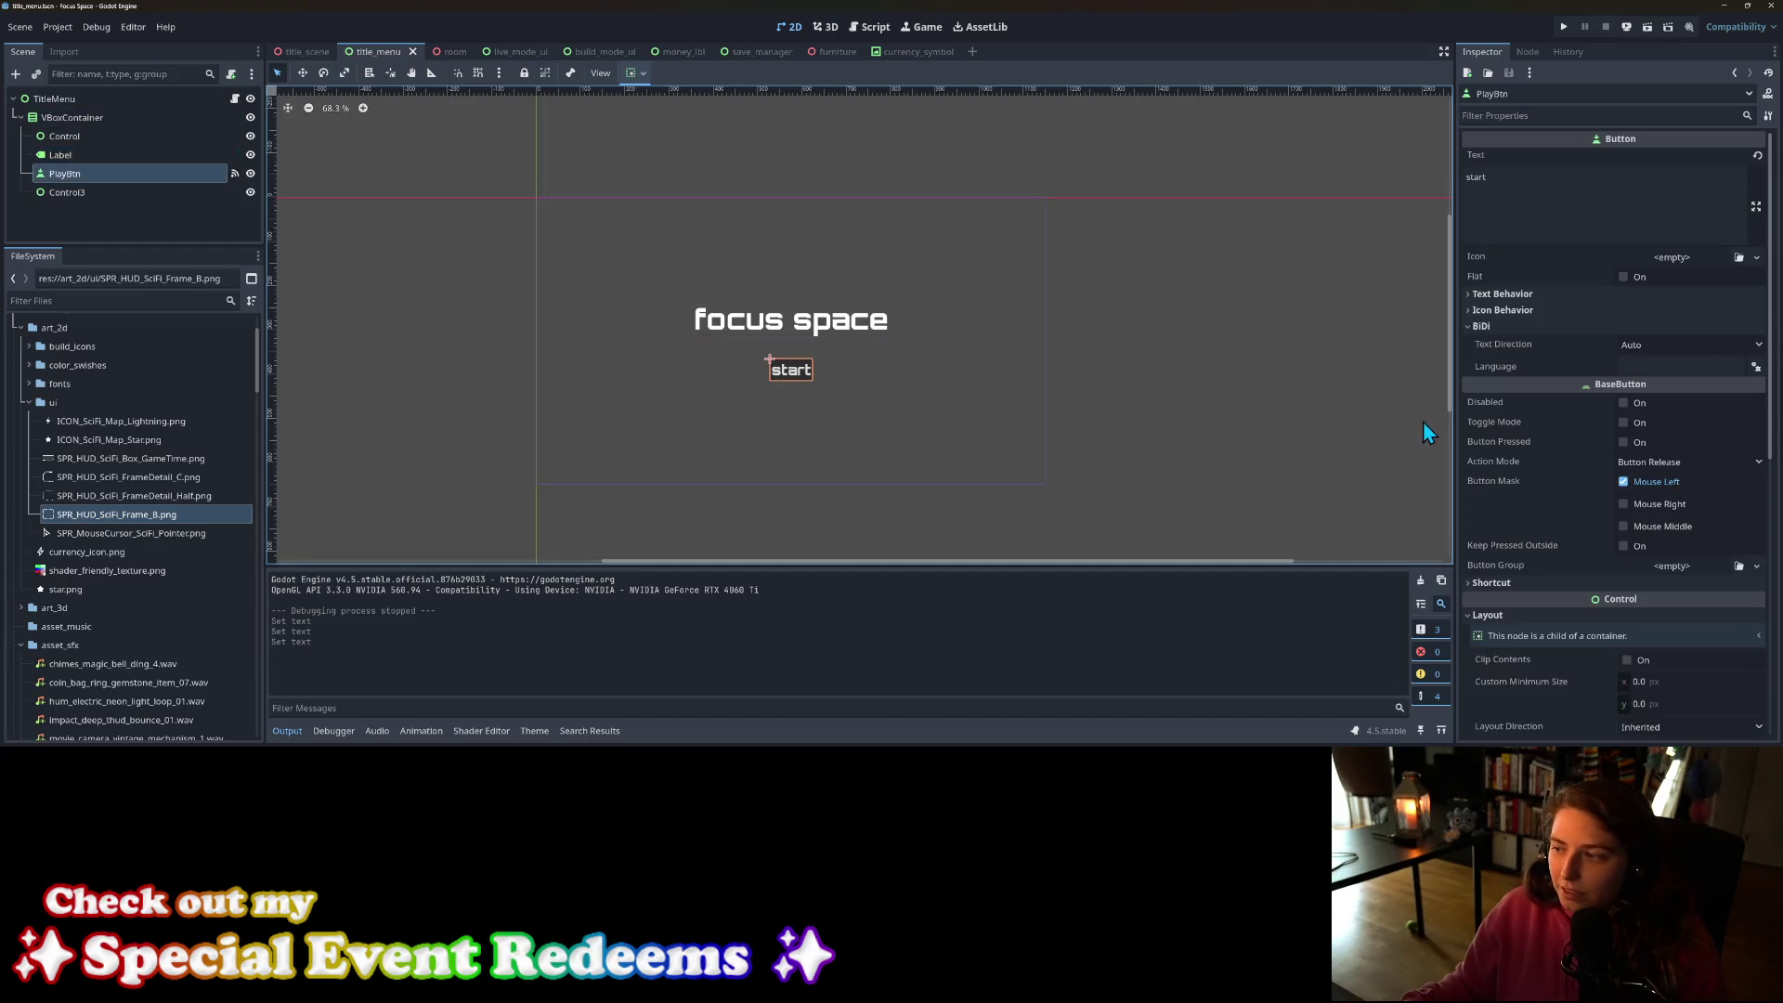
scroll(1513, 384, down, 4)
Step: Reveal PlayBtn's Theme Overrides styles and center the title menu in the viewport
scroll(1598, 446, down, 2)
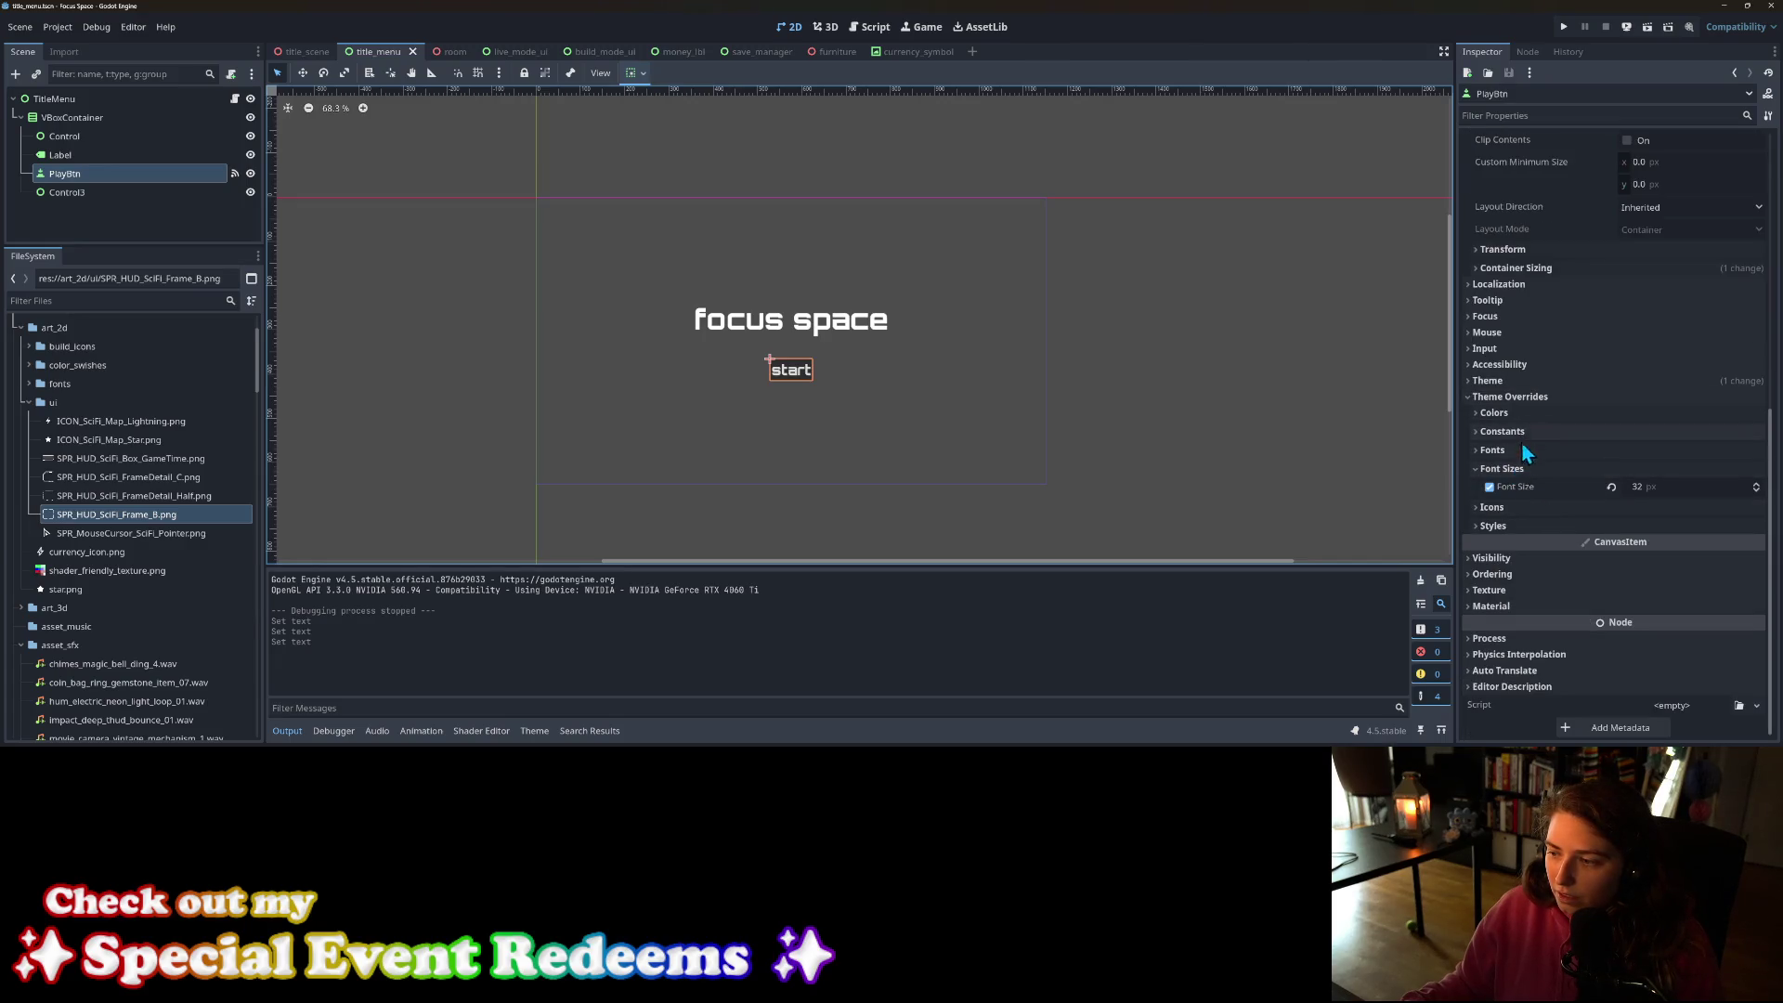
click(1523, 524)
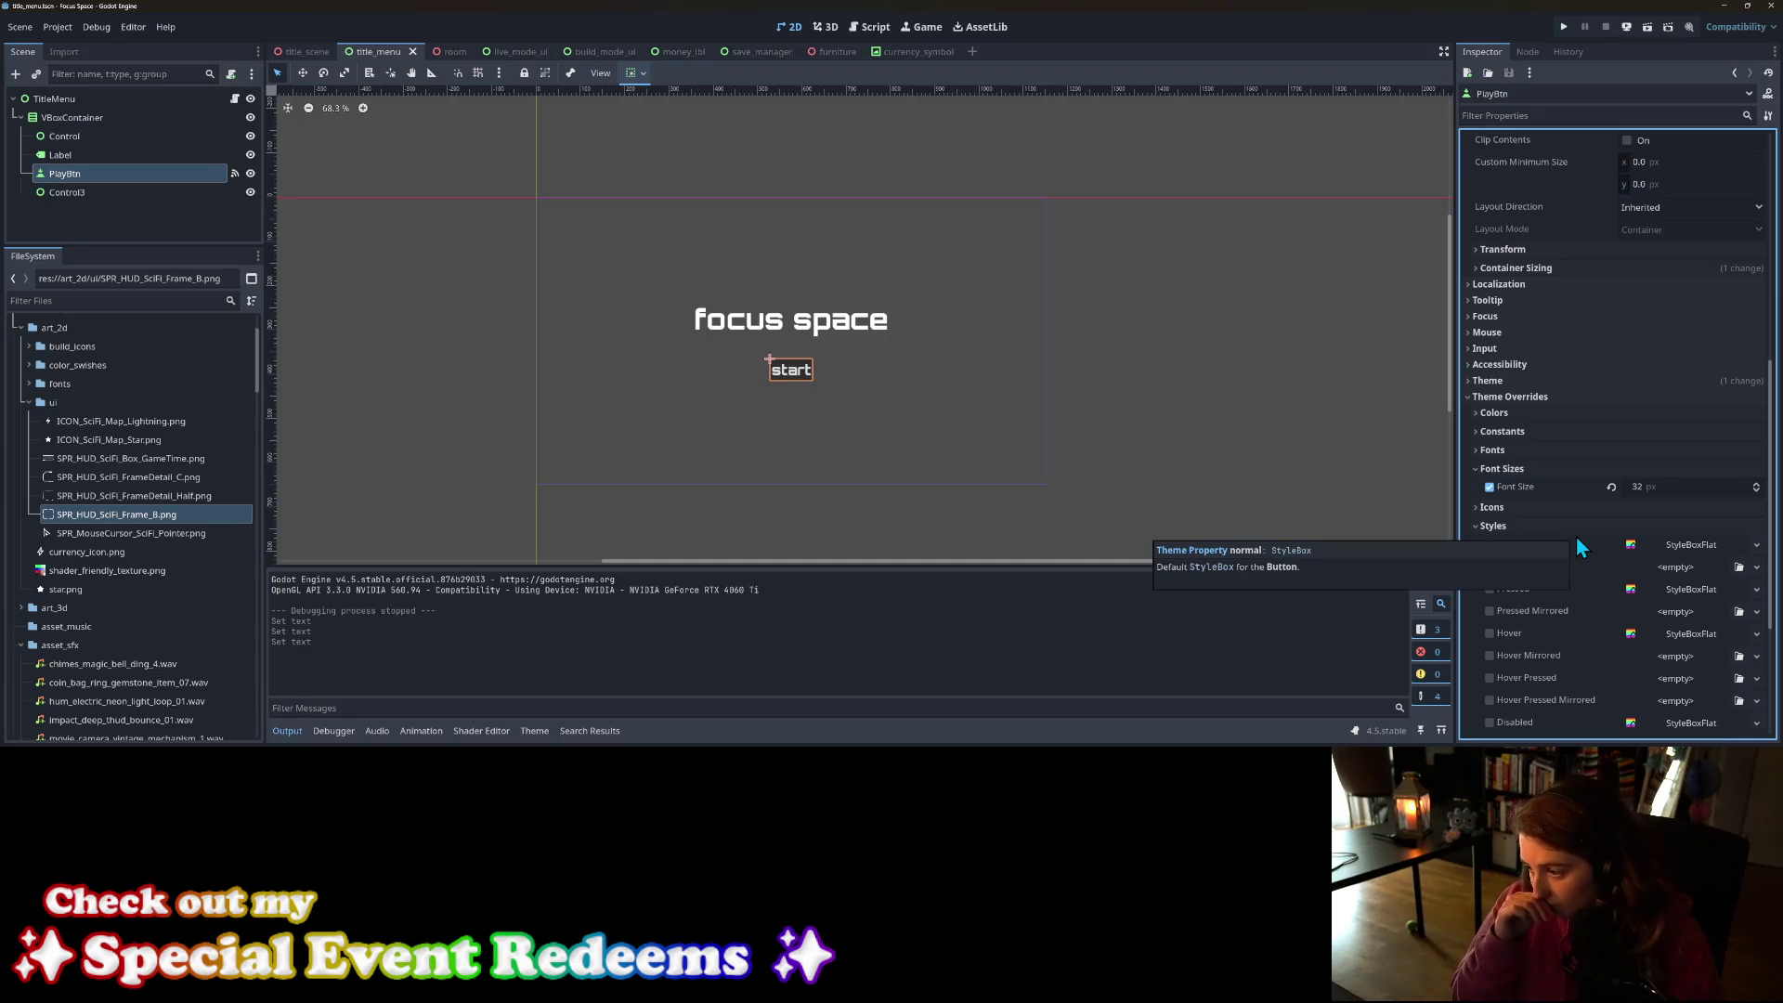
click(1356, 425)
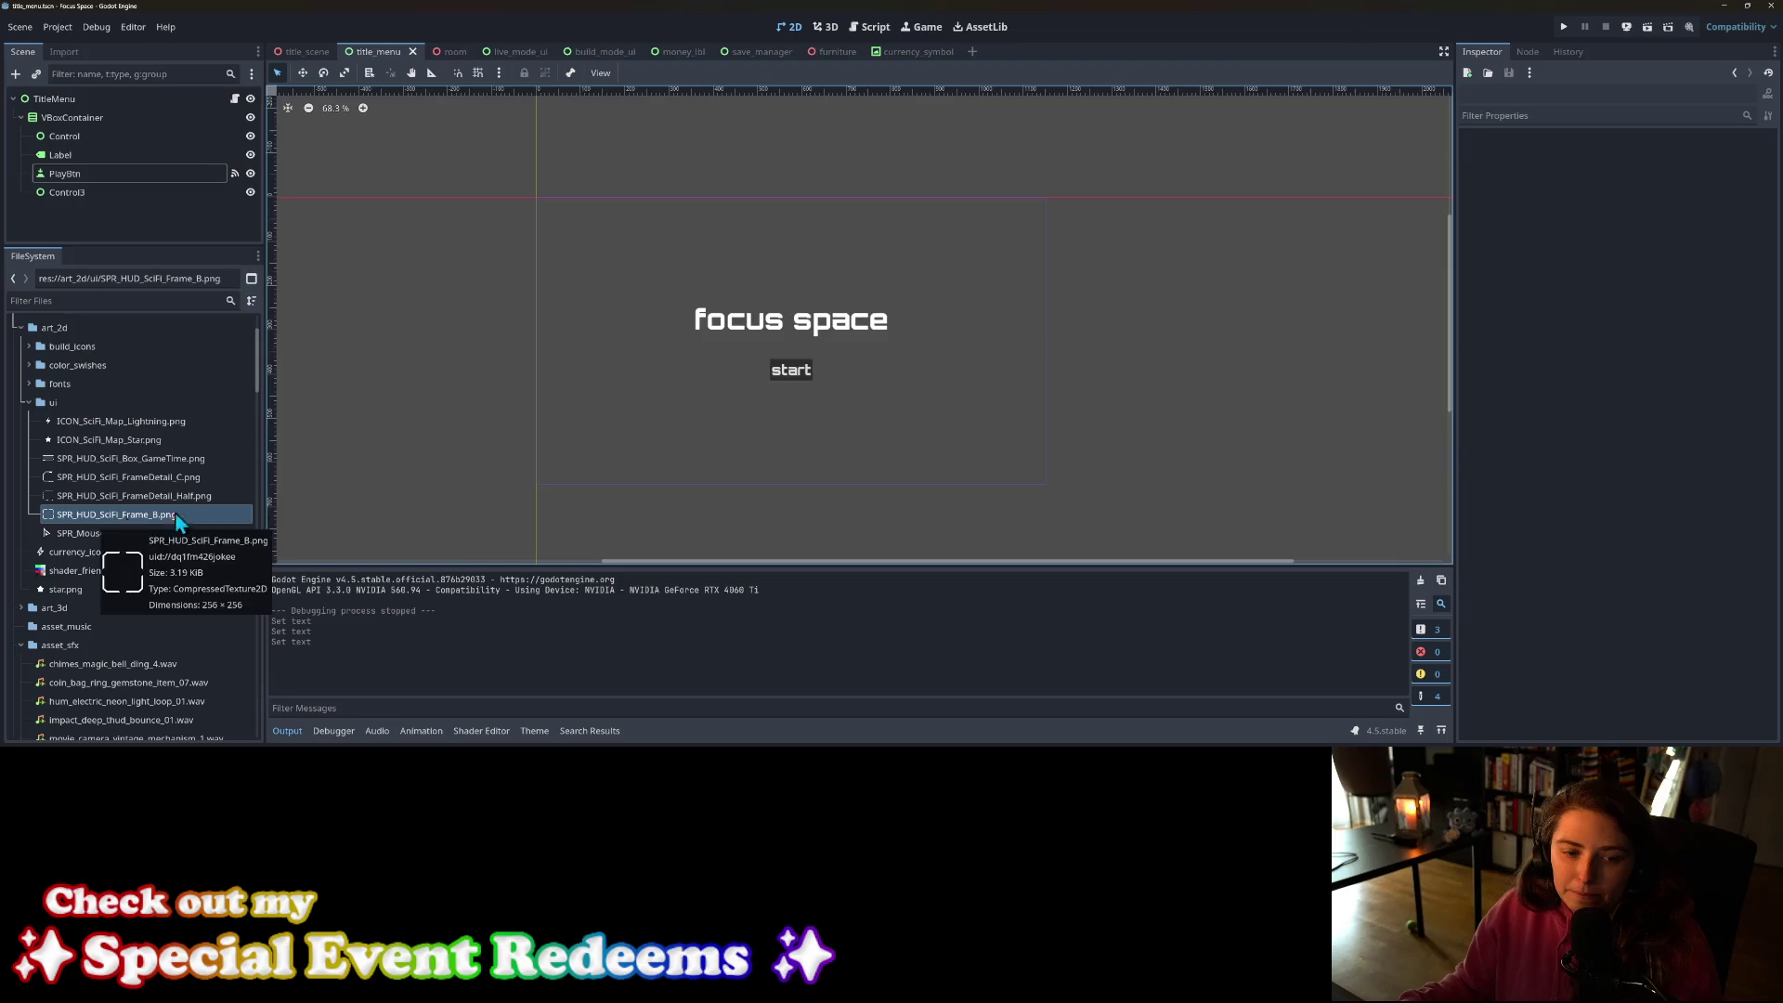
scroll(810, 523, up, 3)
click(748, 274)
scroll(765, 371, up, 3)
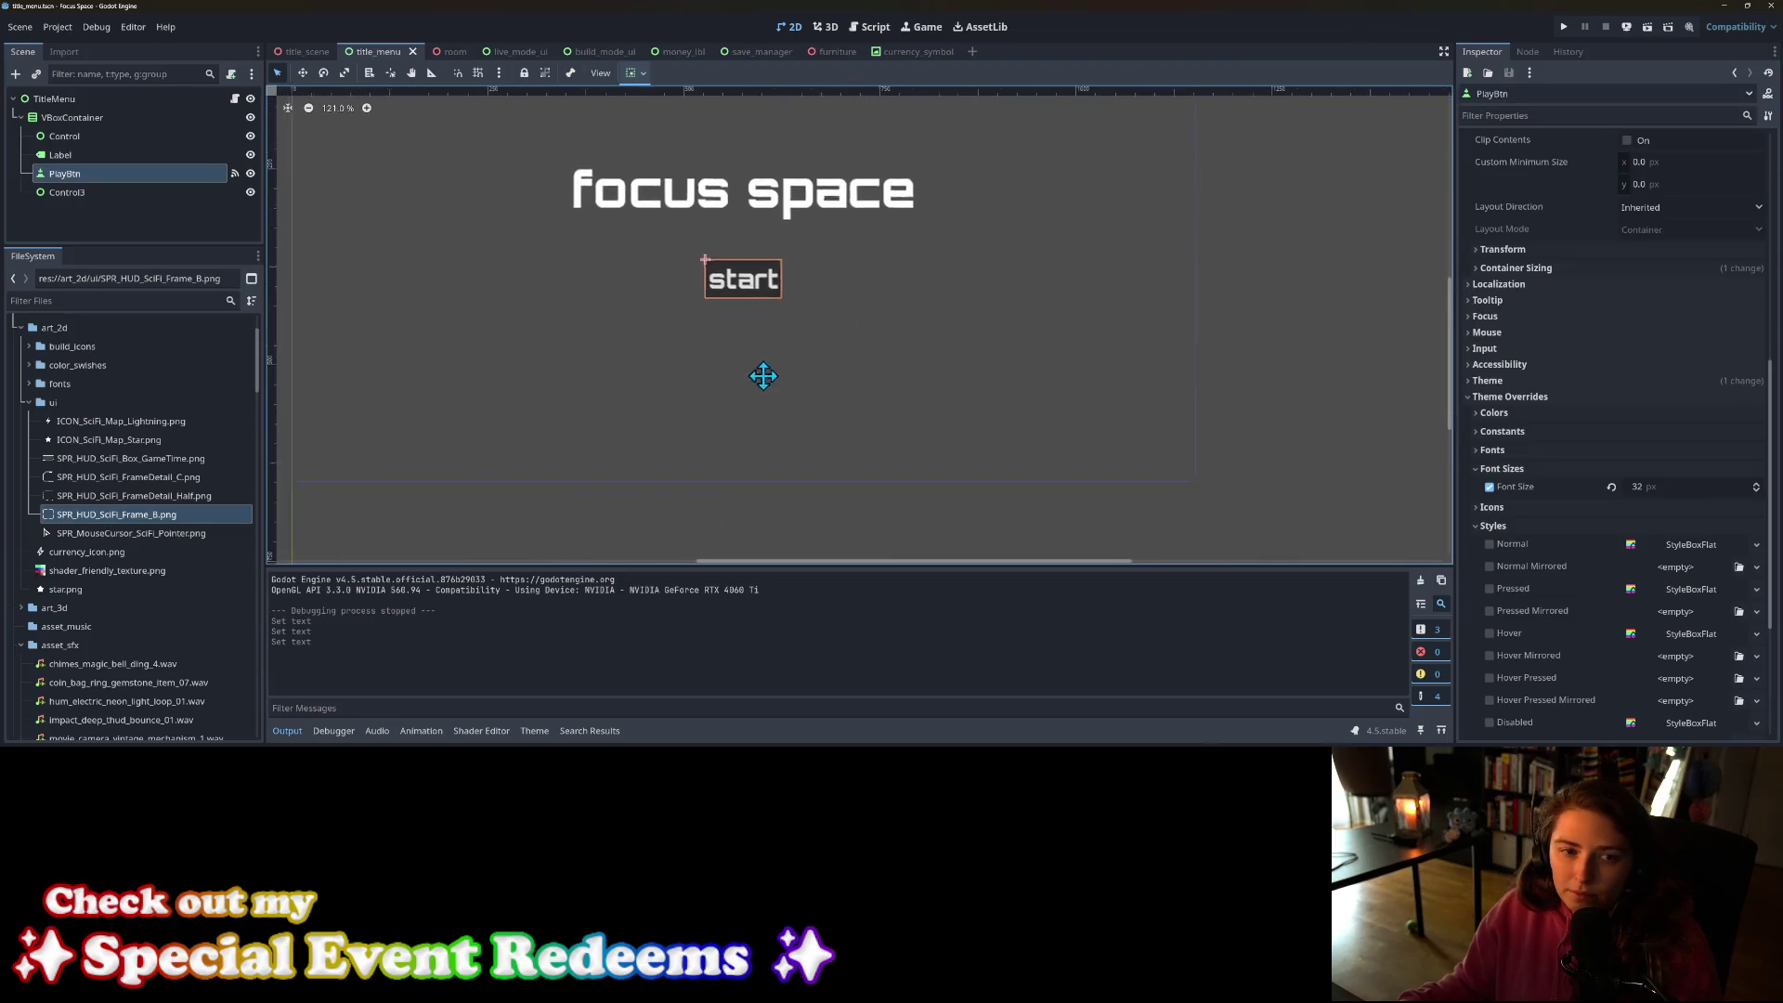
drag(757, 423, 782, 451)
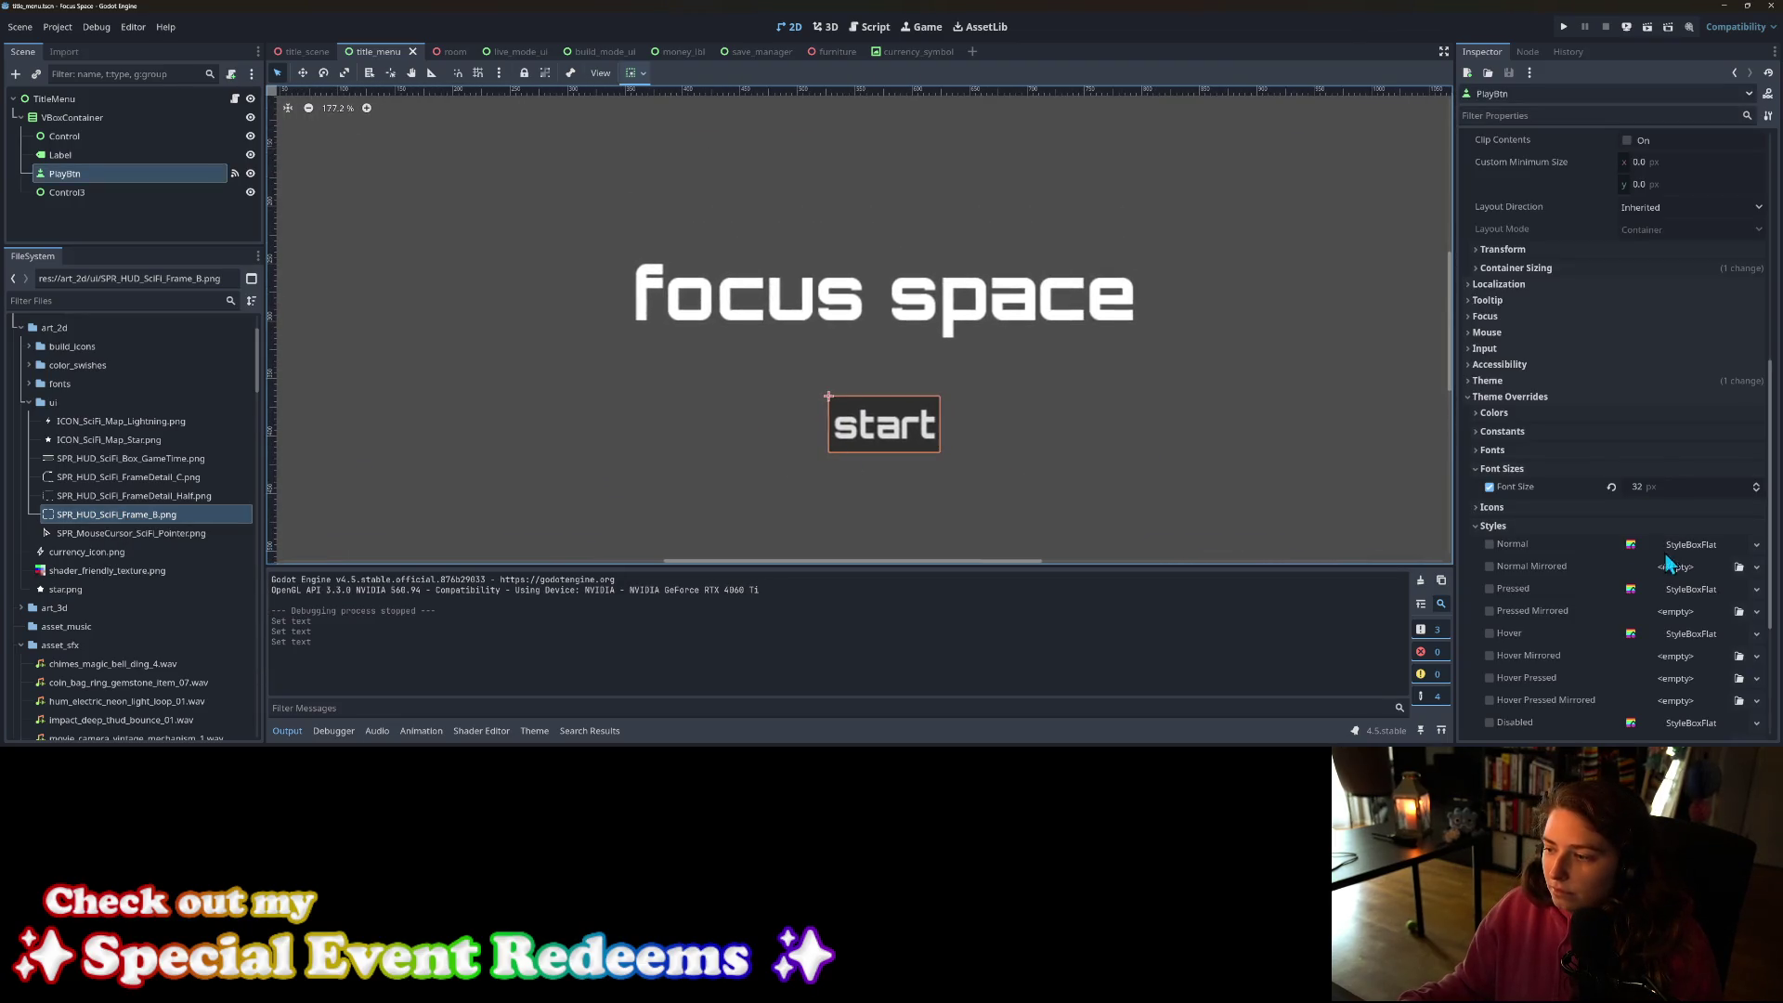
Step: Set the Normal style to a new StyleBoxTexture using a sci-fi HUD frame image
click(1757, 544)
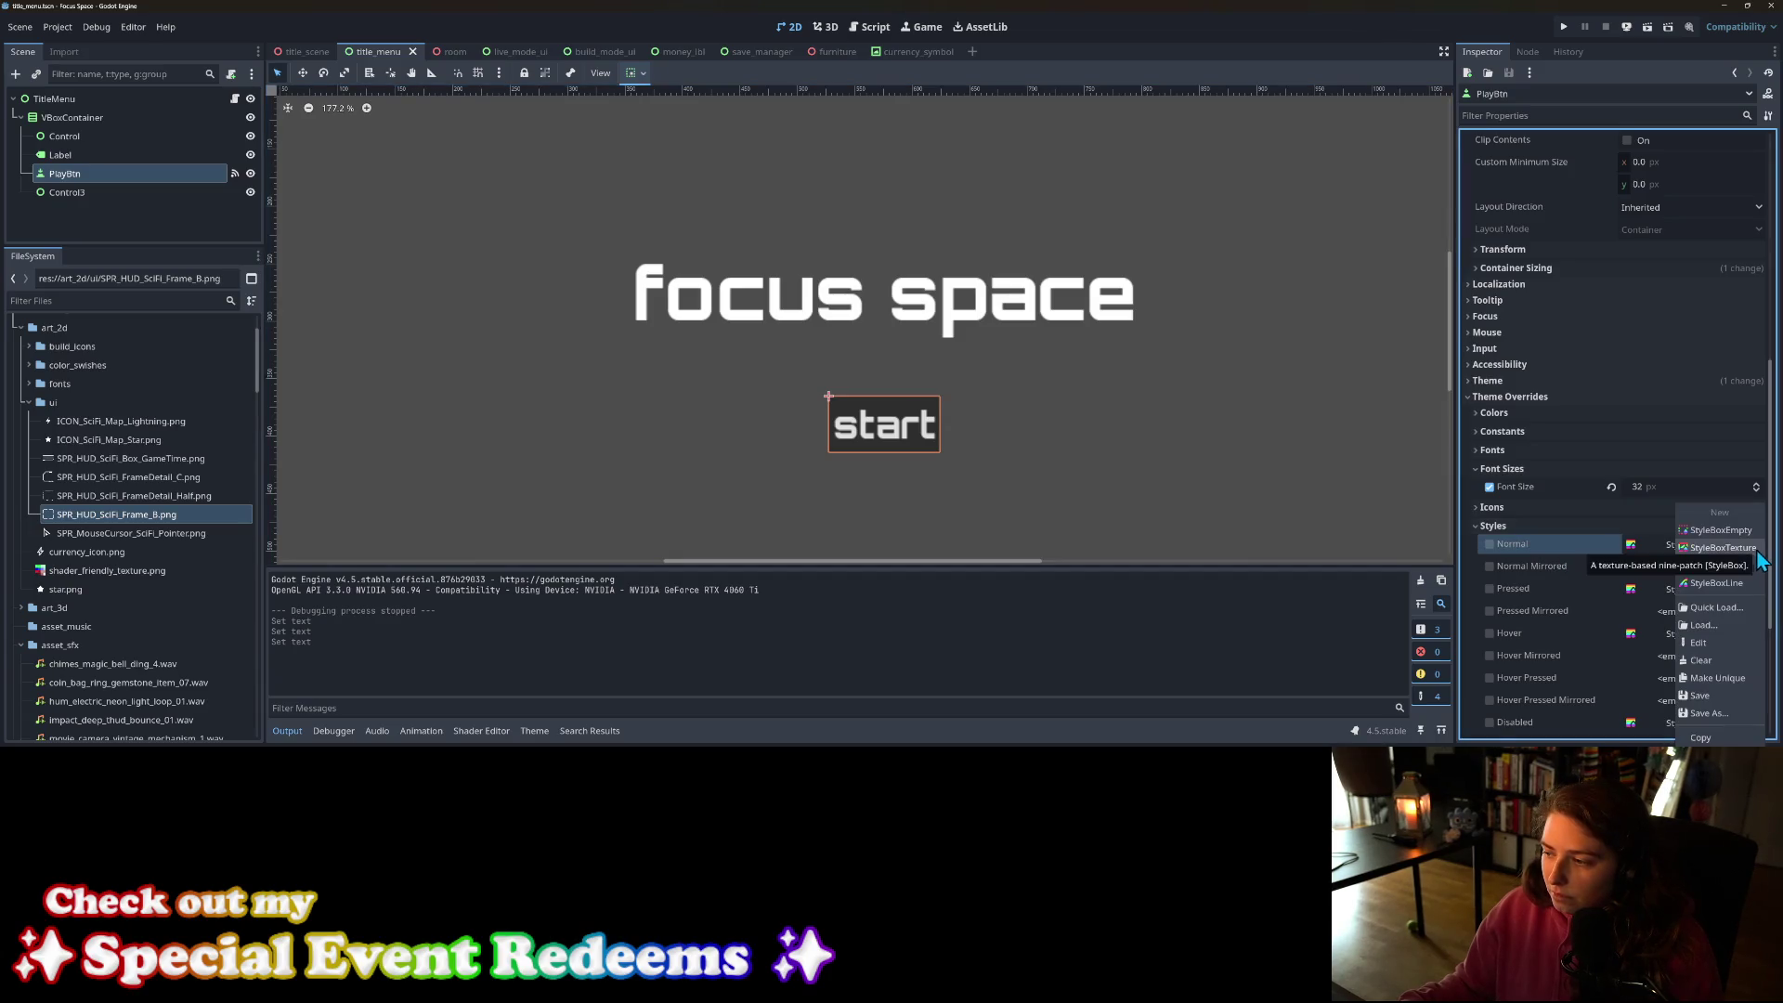
click(1726, 554)
click(1700, 544)
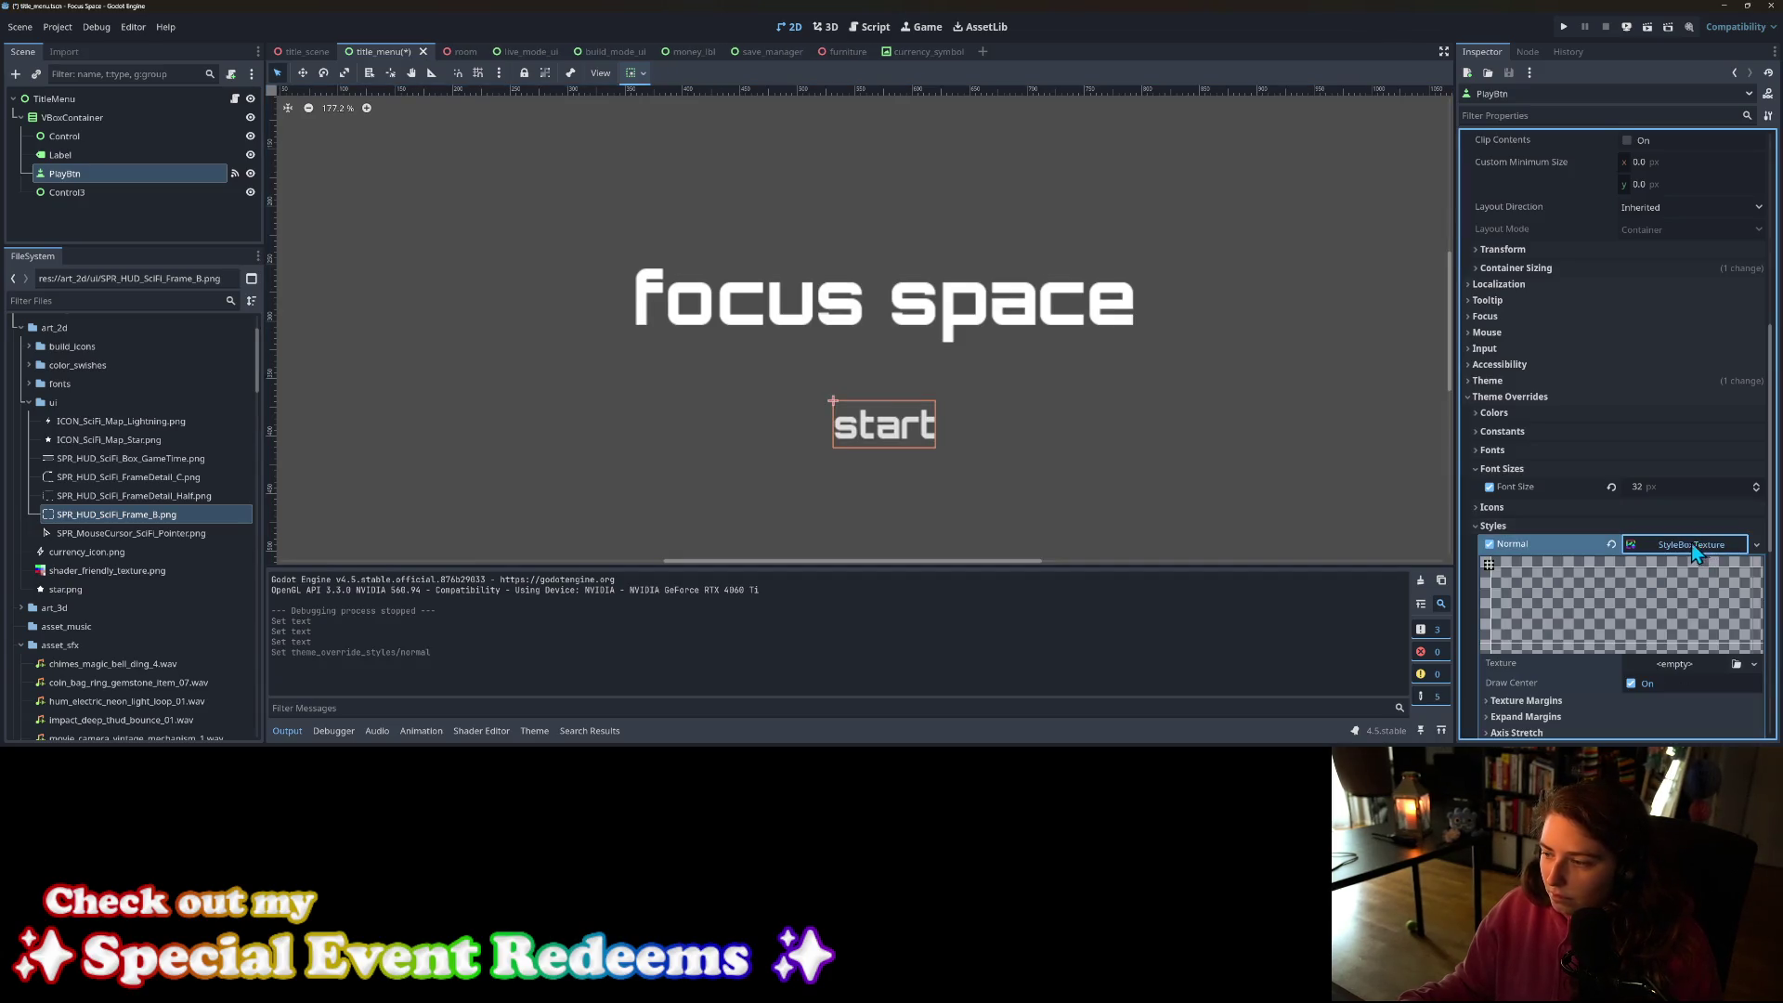
scroll(1692, 543, down, 3)
click(1737, 437)
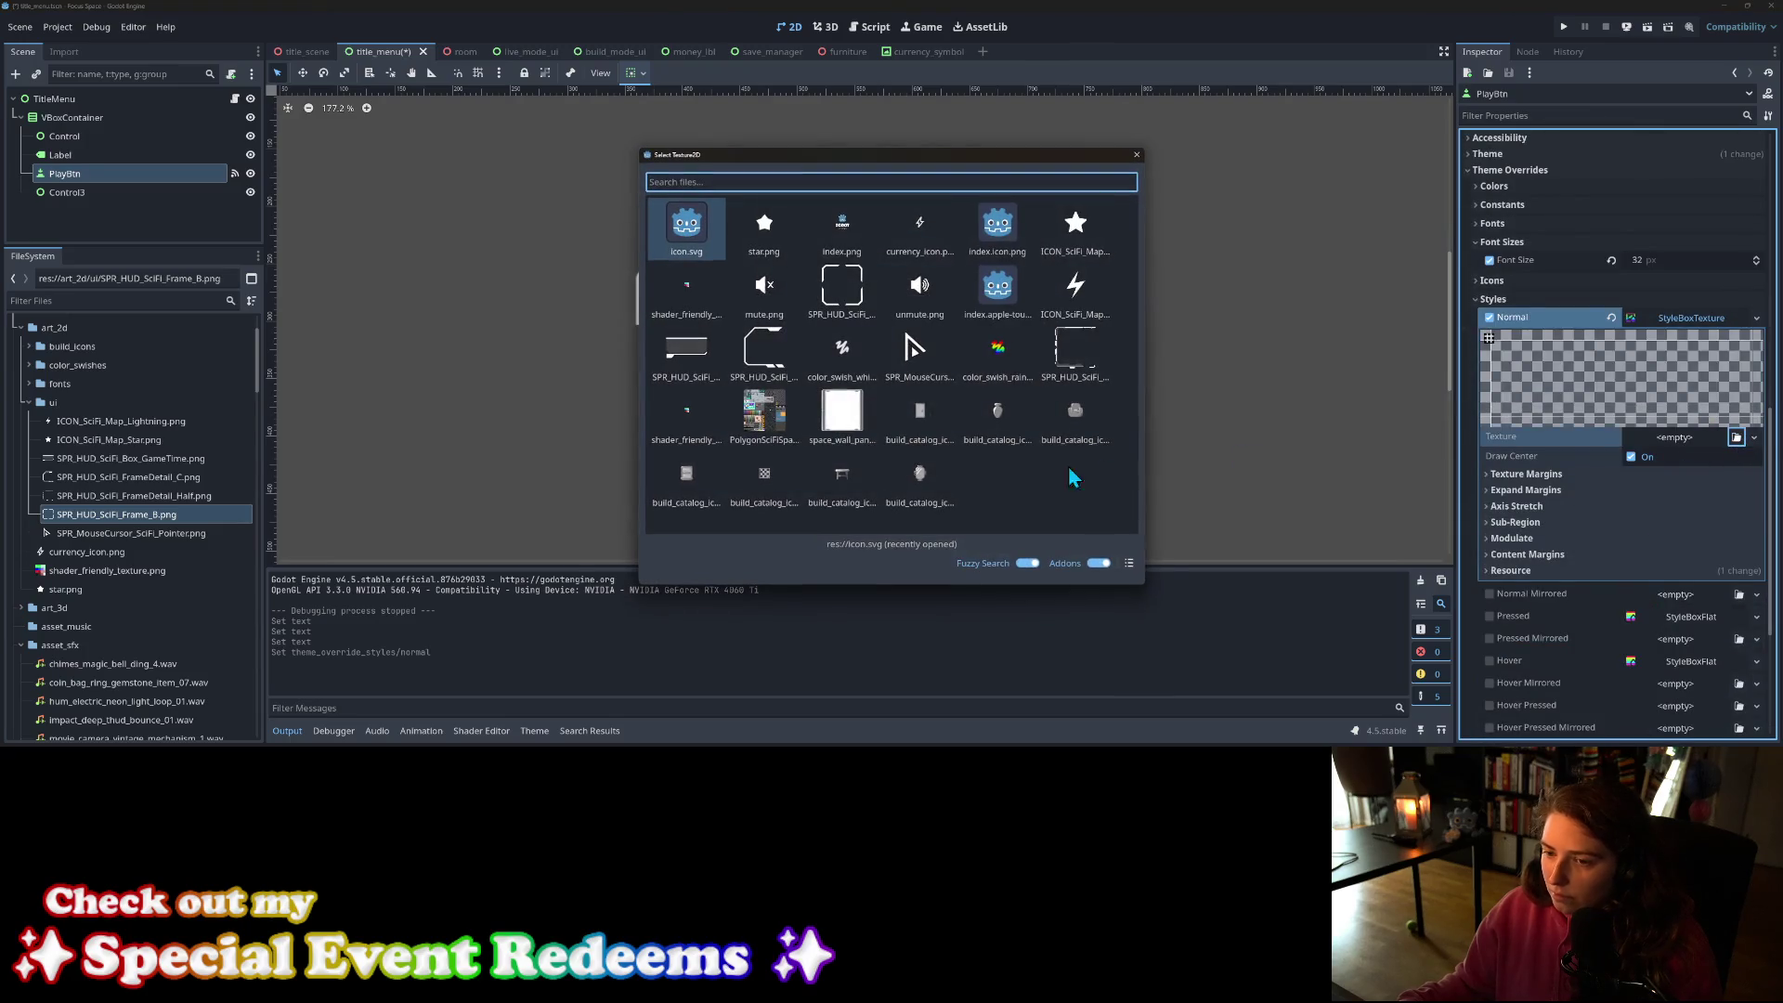
double_click(779, 351)
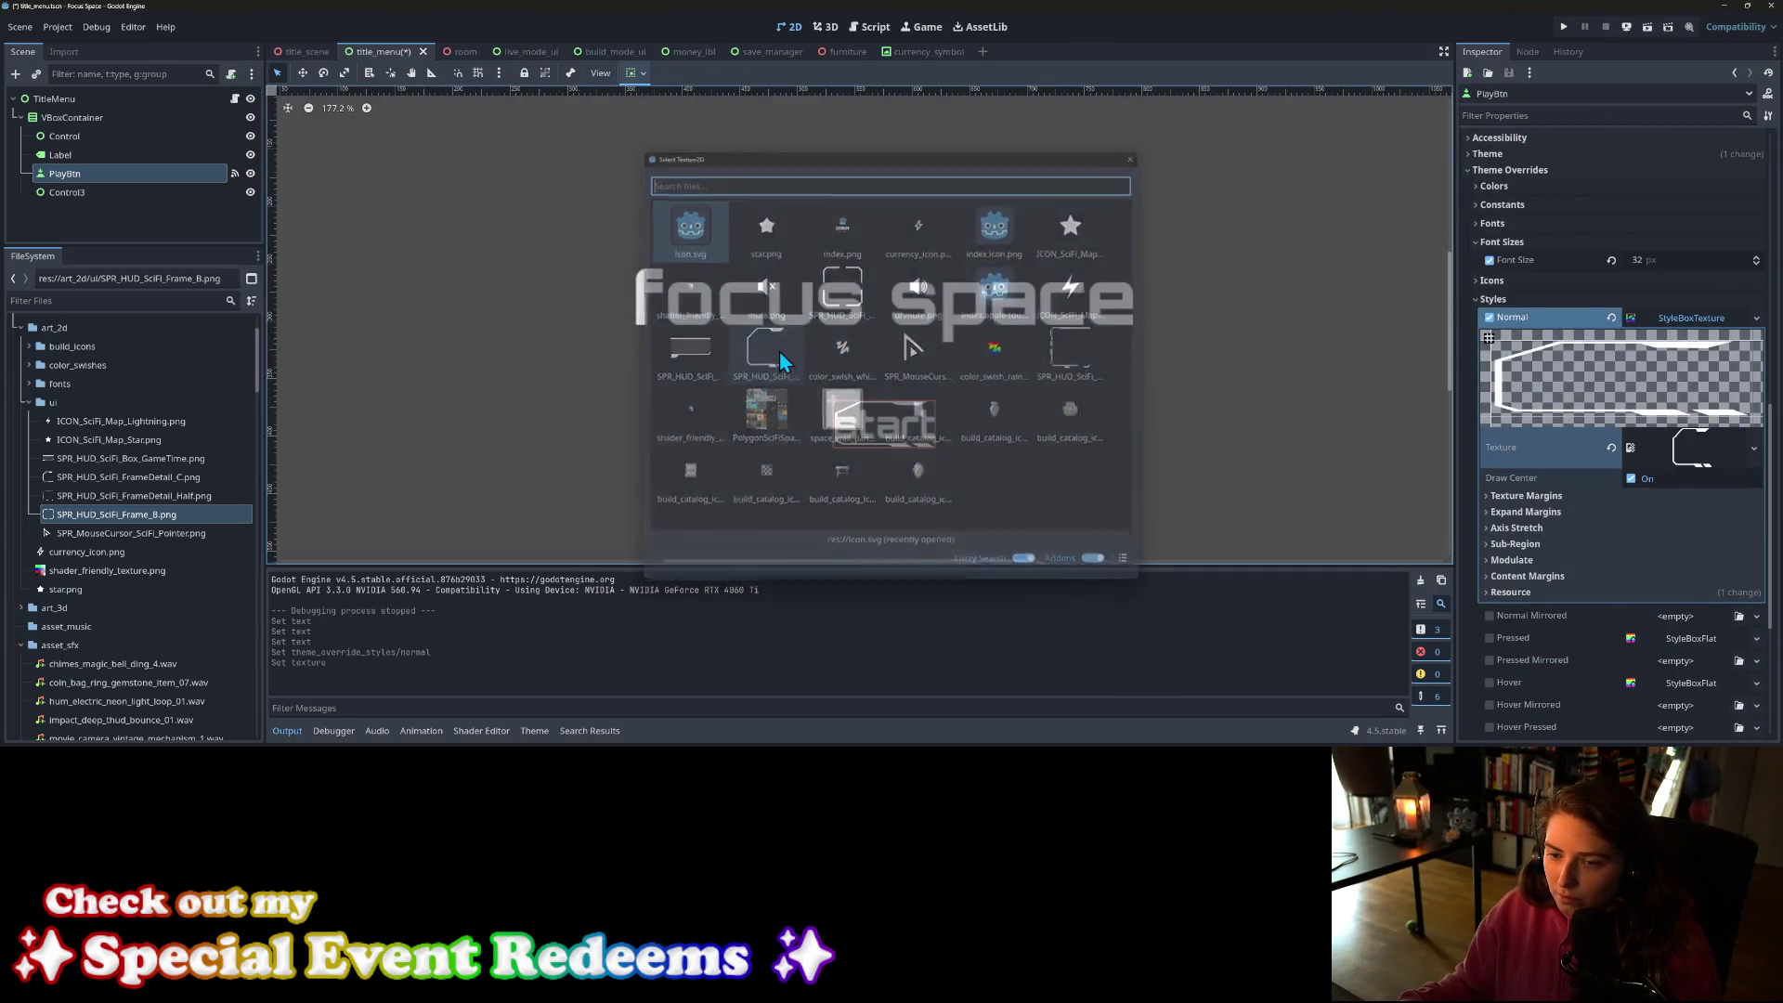
click(1166, 466)
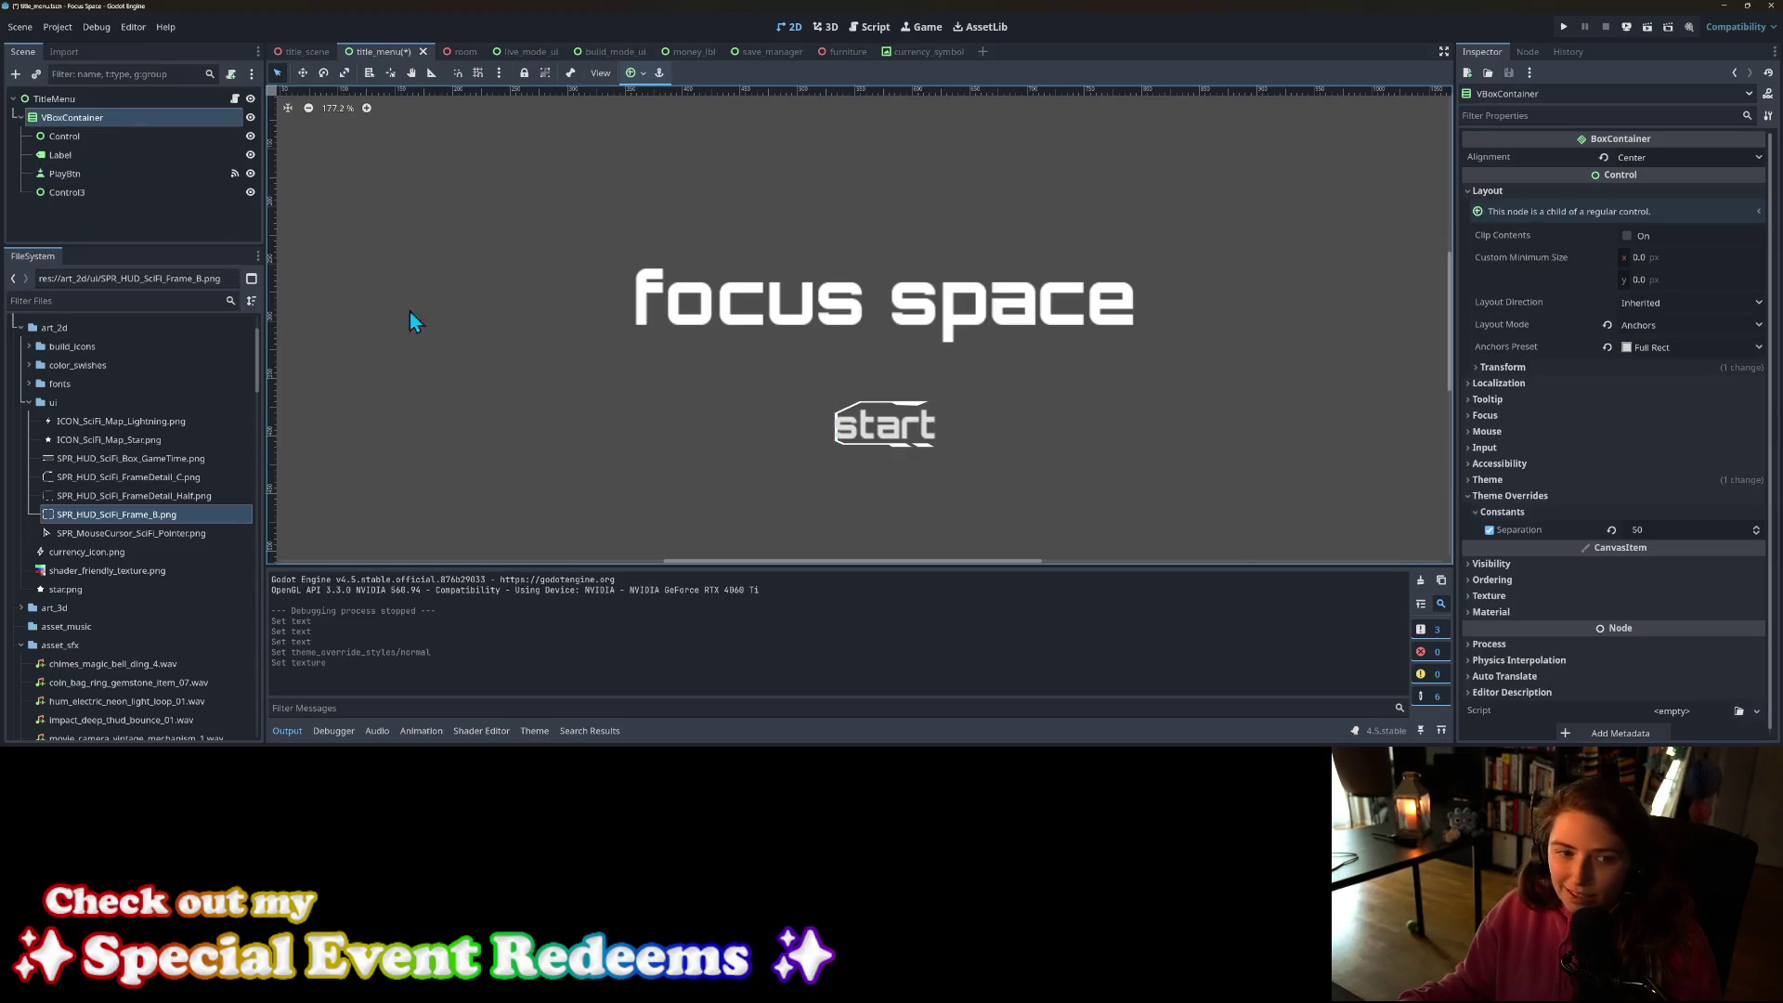
click(83, 174)
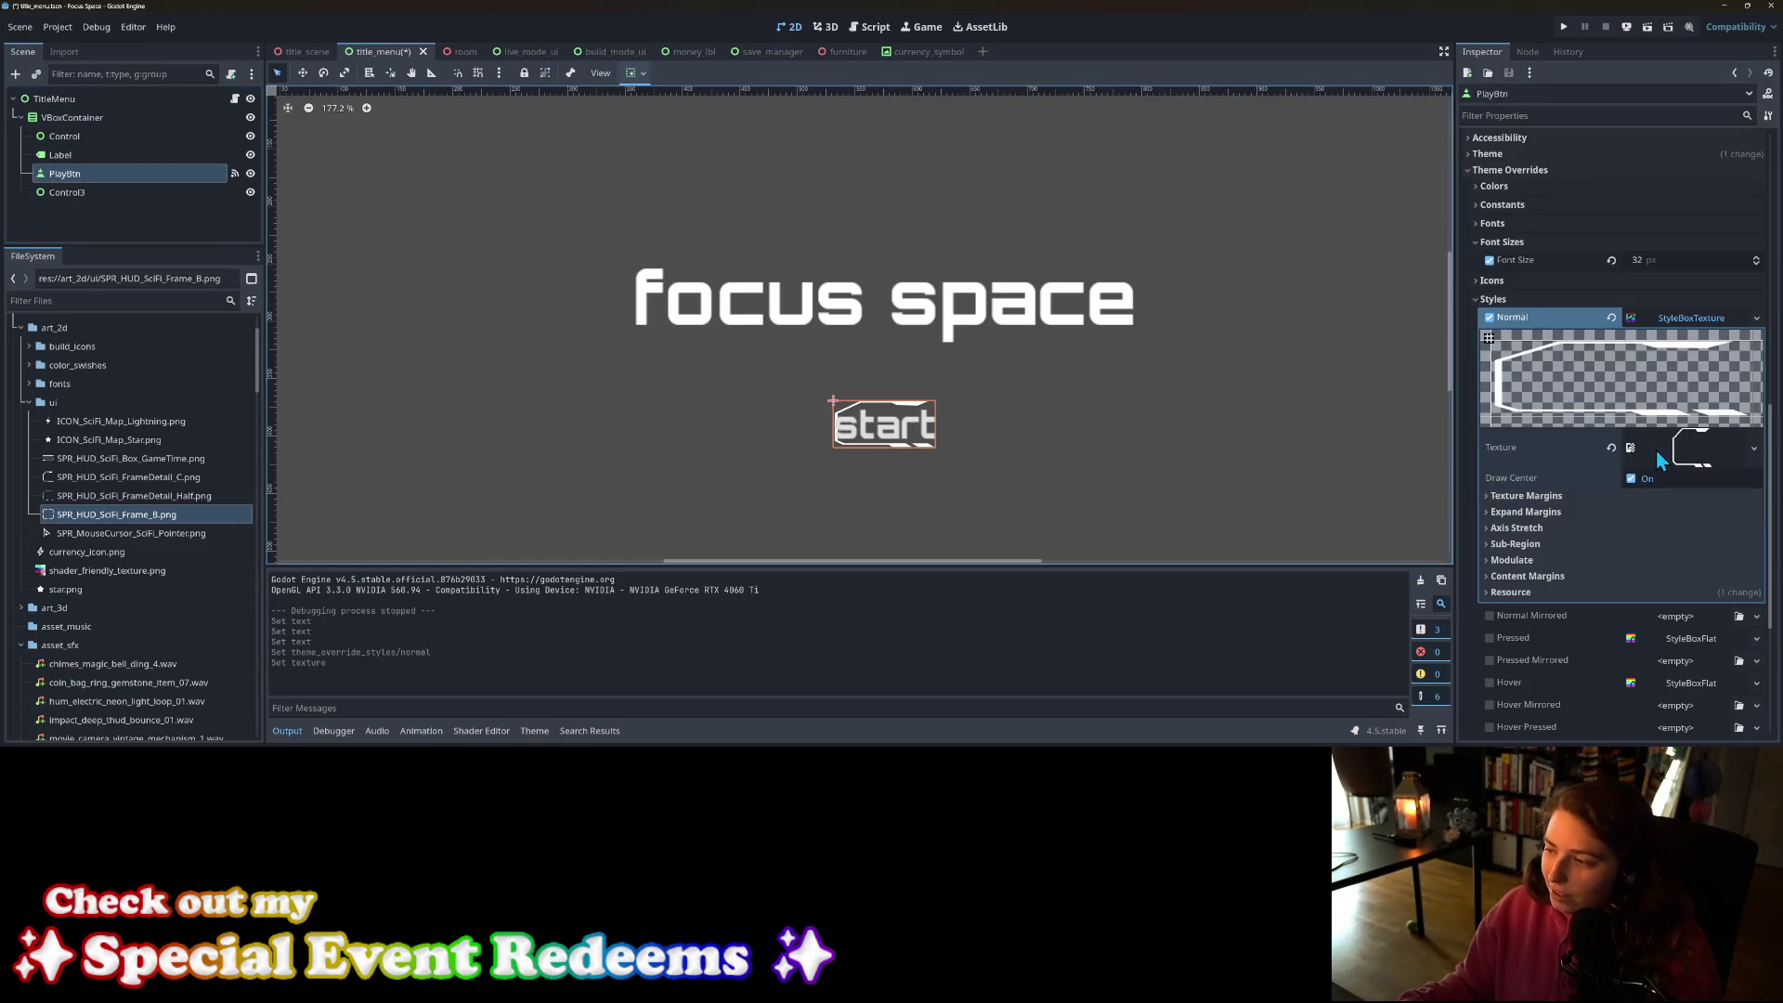
Step: Quick Load a different SPR_HUD_SciFi_Frame texture into the Normal style
click(1740, 449)
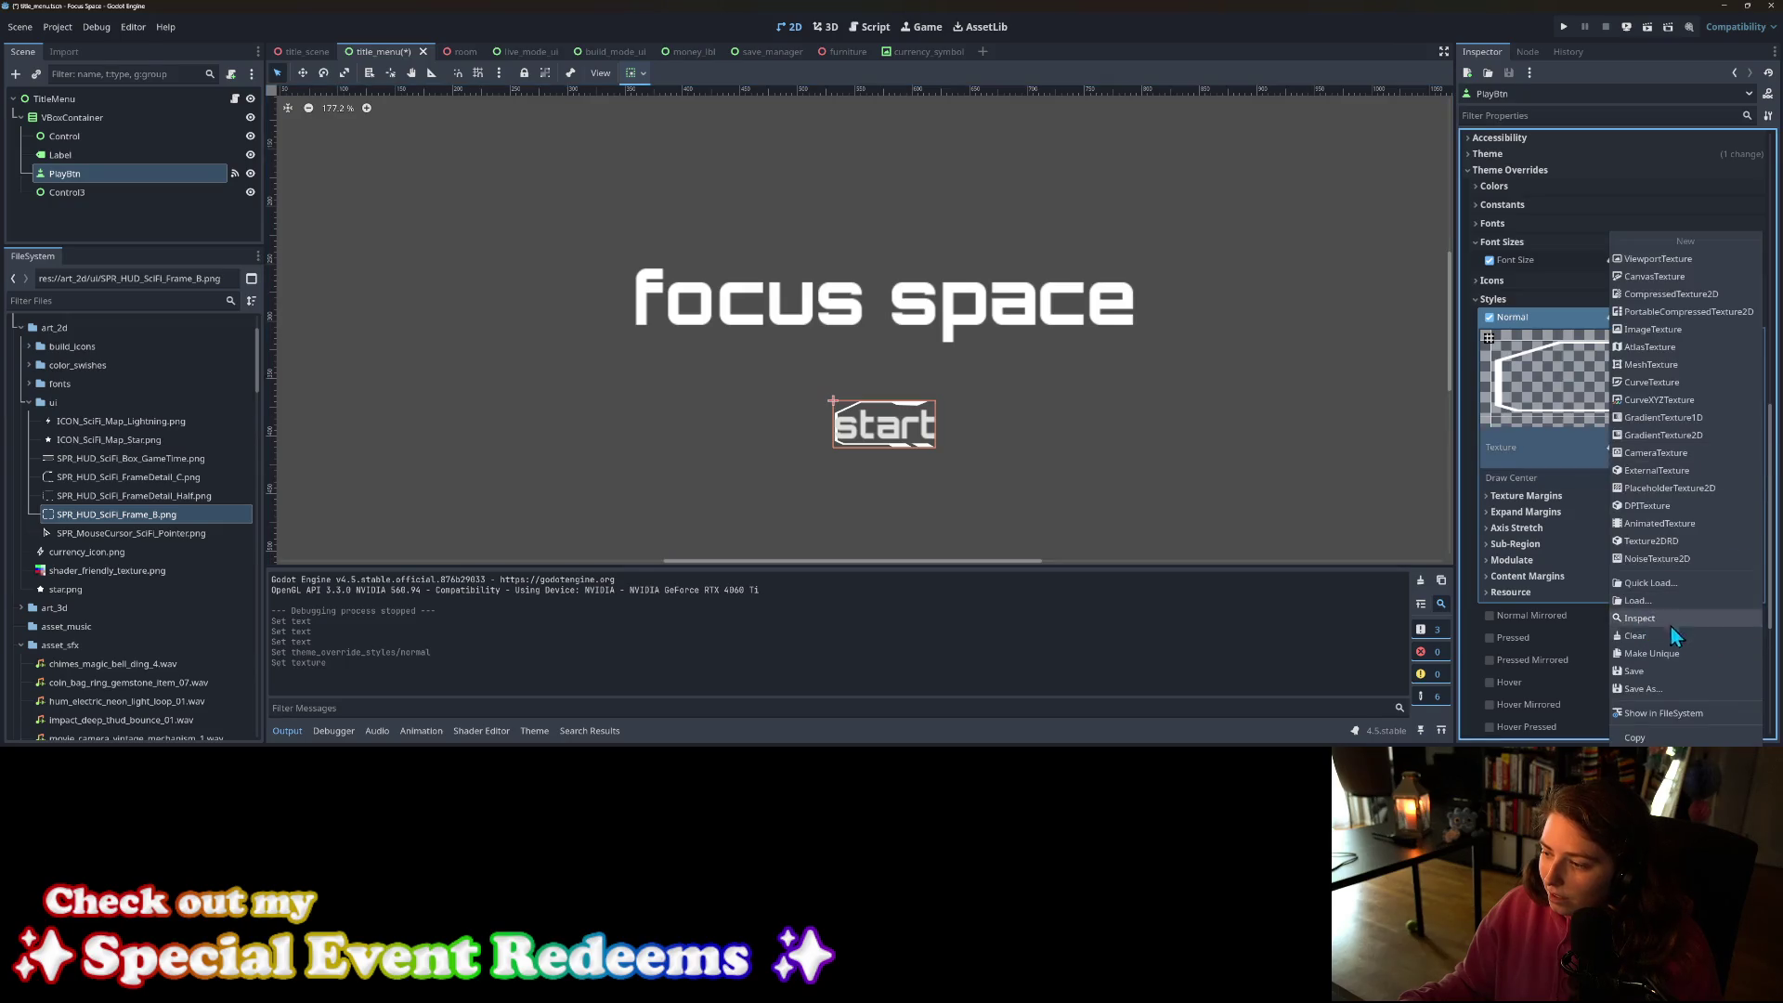
click(1653, 583)
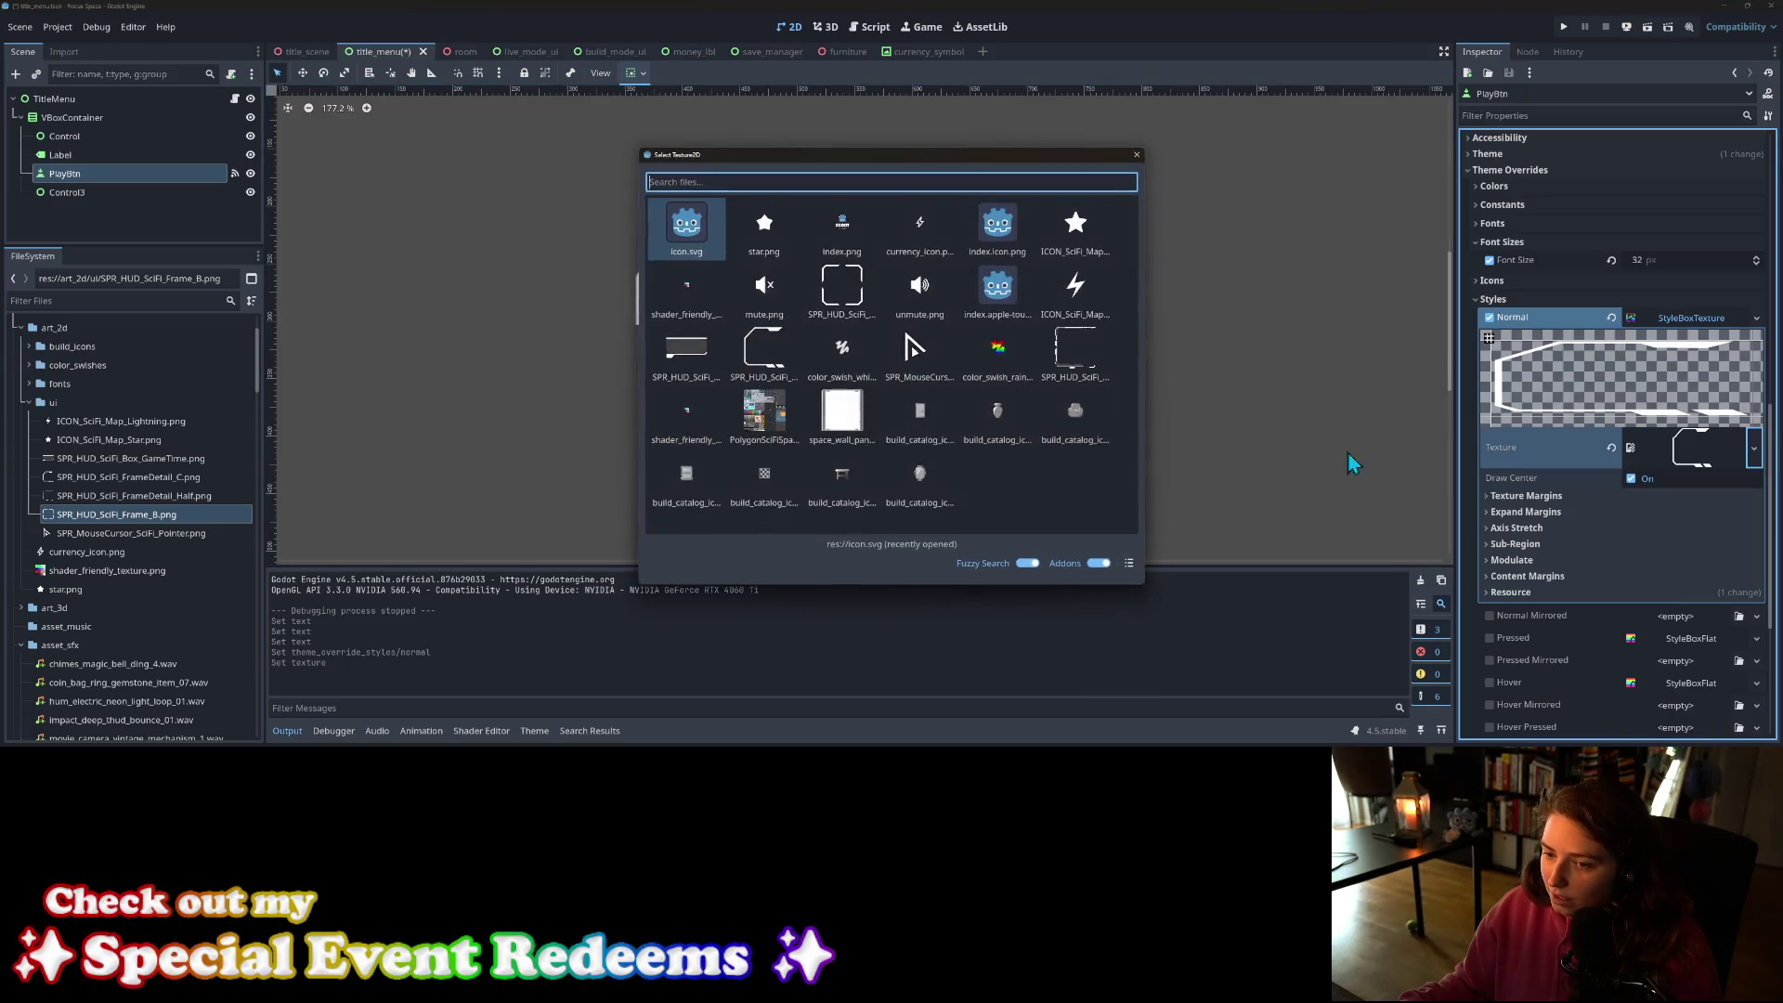
click(841, 290)
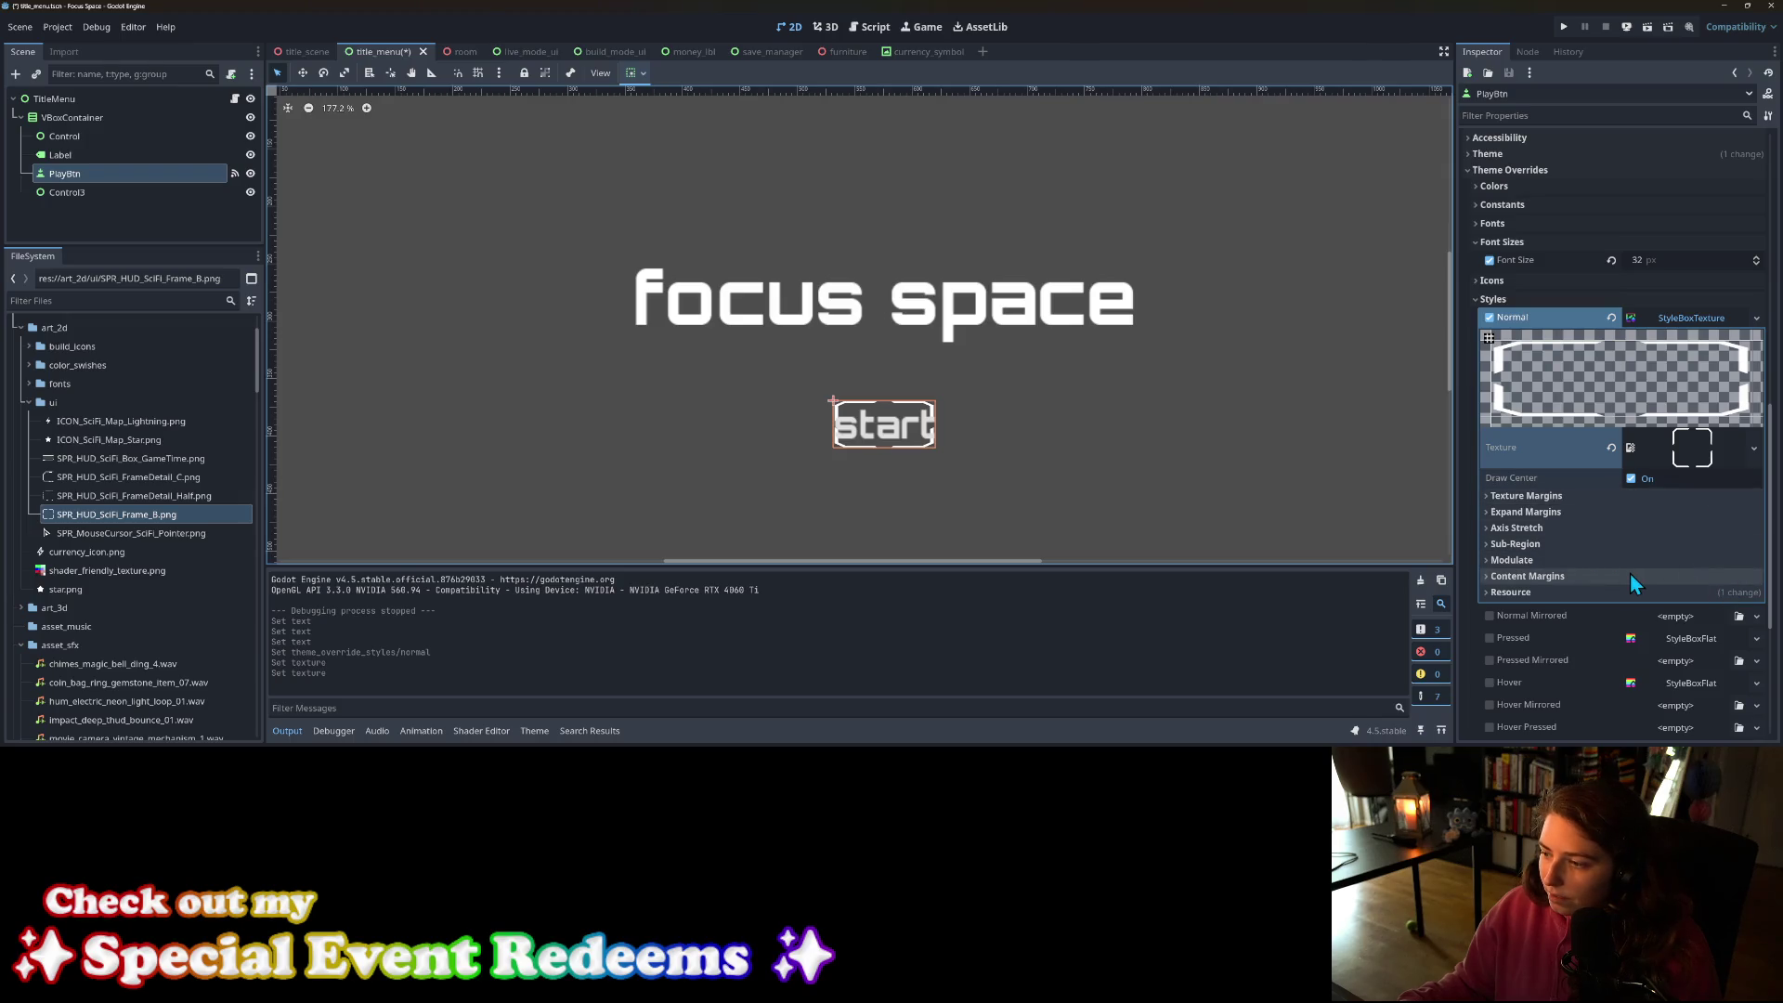
click(1540, 513)
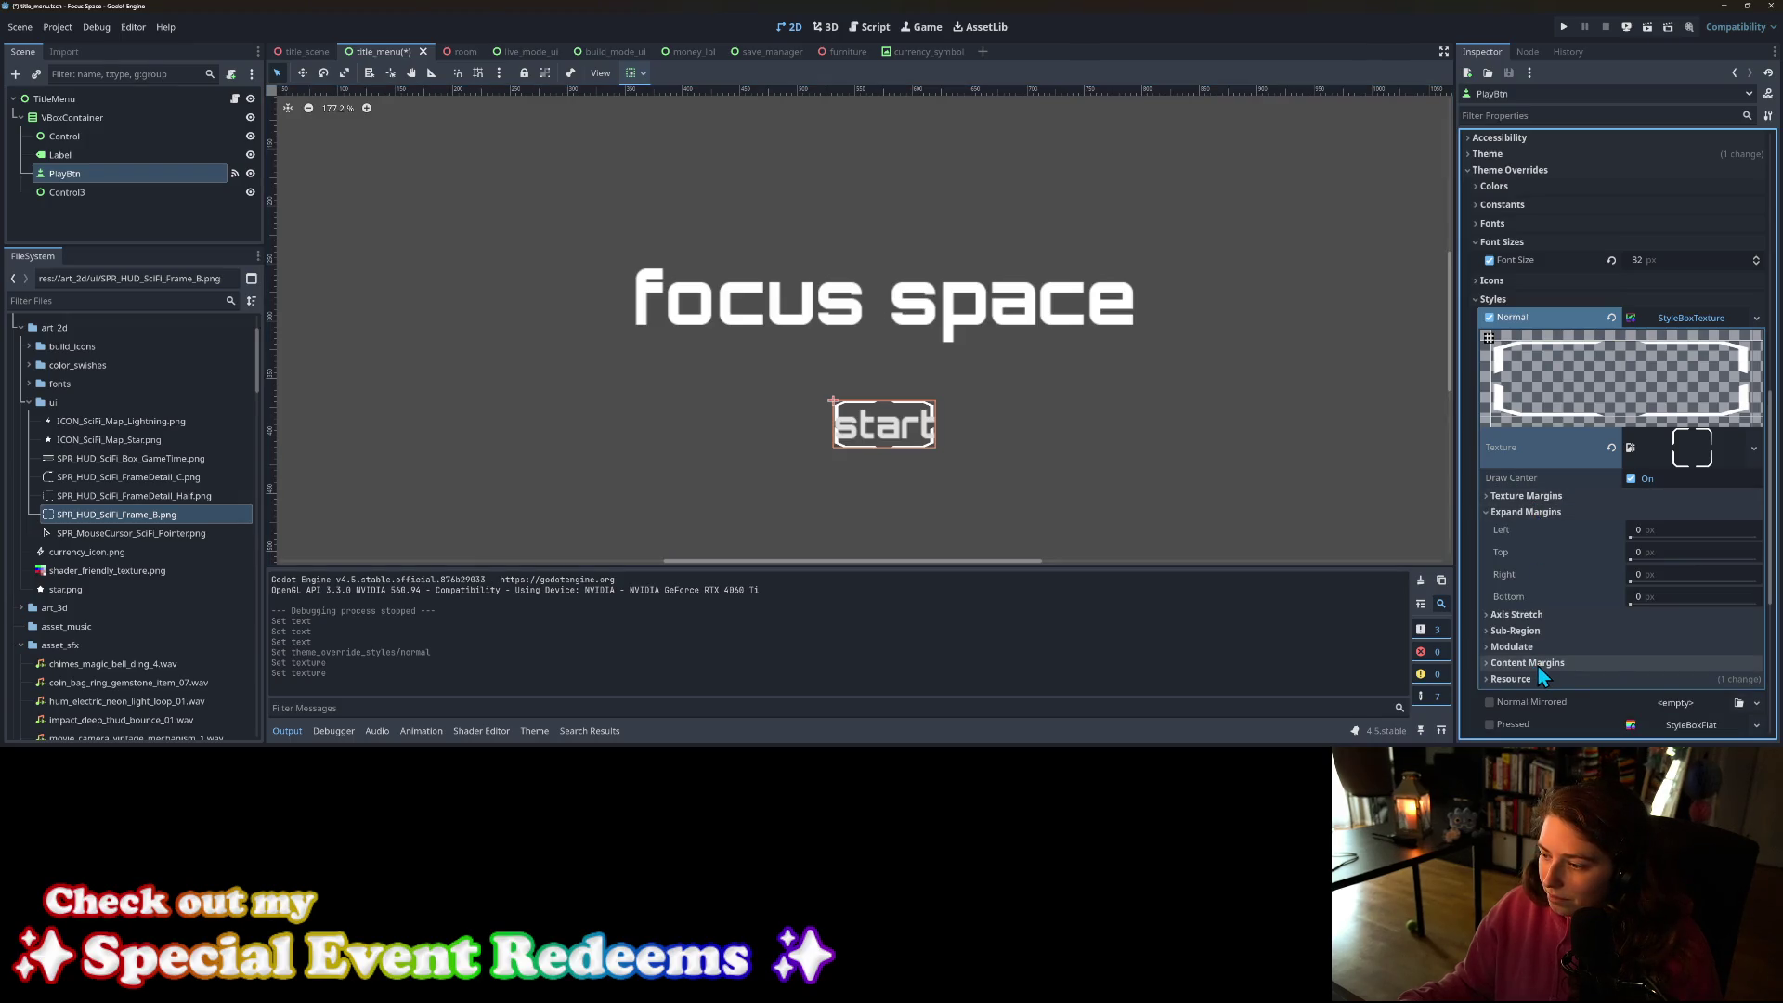
Step: Set the Normal StyleBoxTexture's content margins to 10 px on all four sides
click(1542, 664)
scroll(1579, 651, down, 3)
click(1705, 455)
text(10)
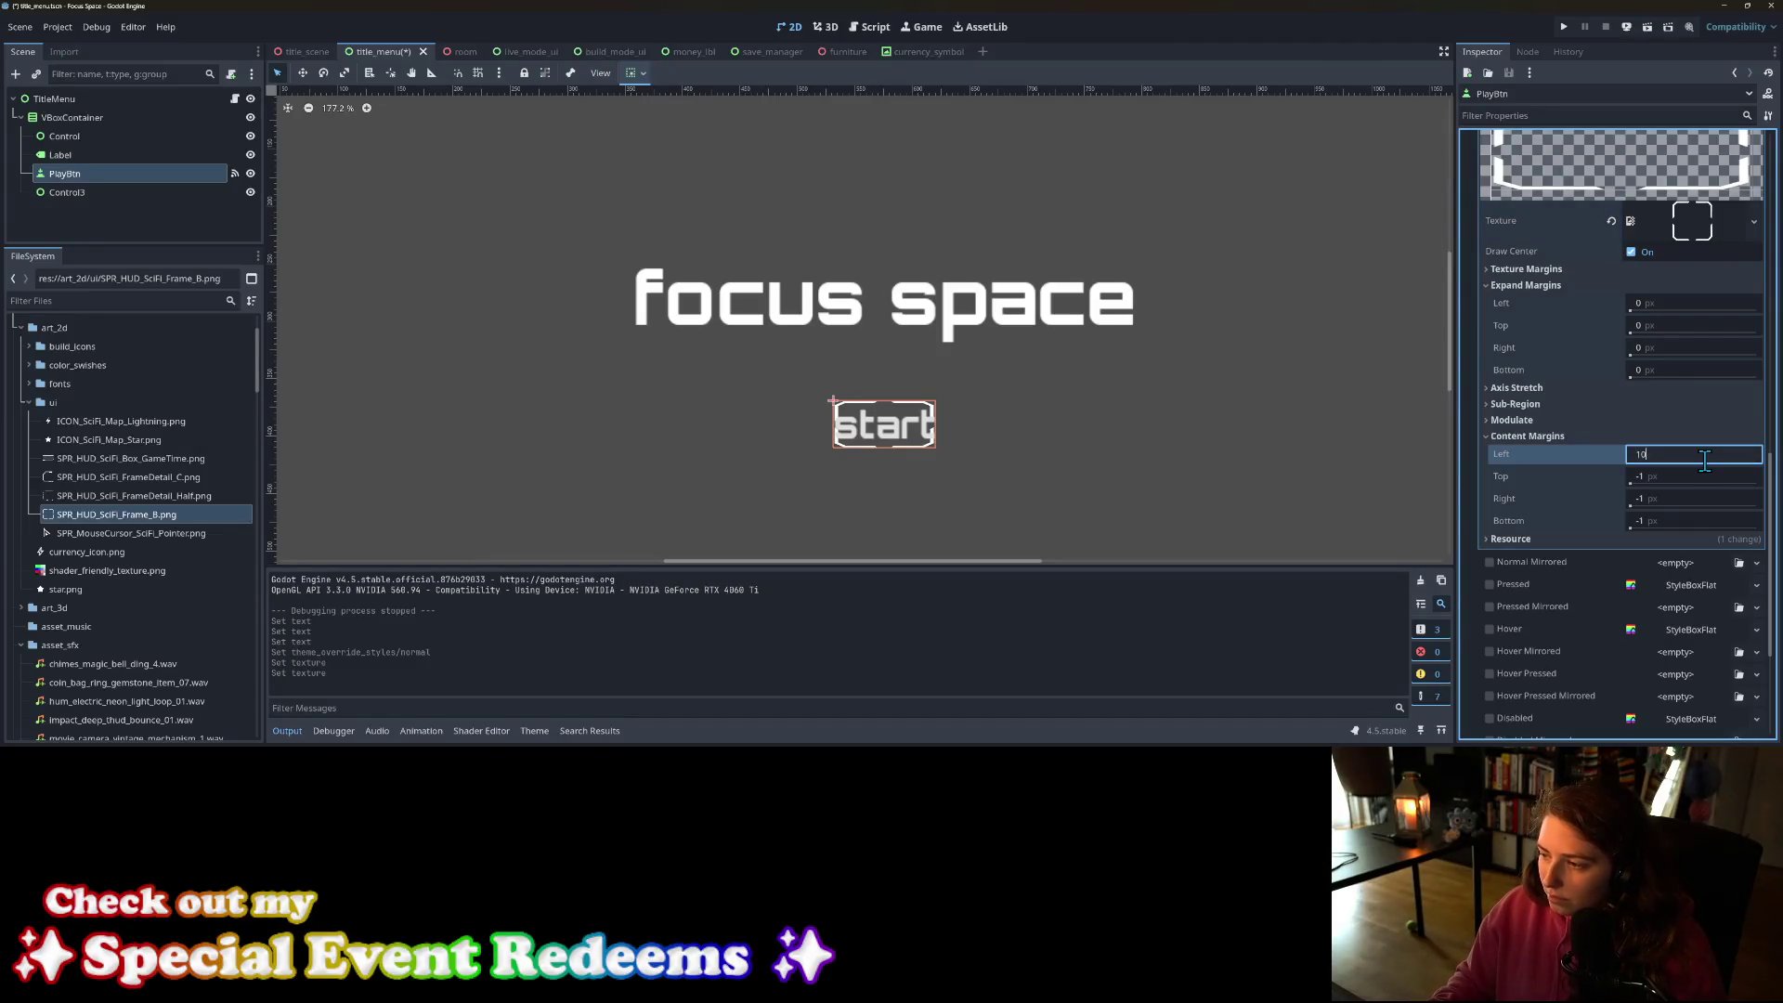
key(Tab)
text(0)
key(Tab)
text(10)
key(Tab)
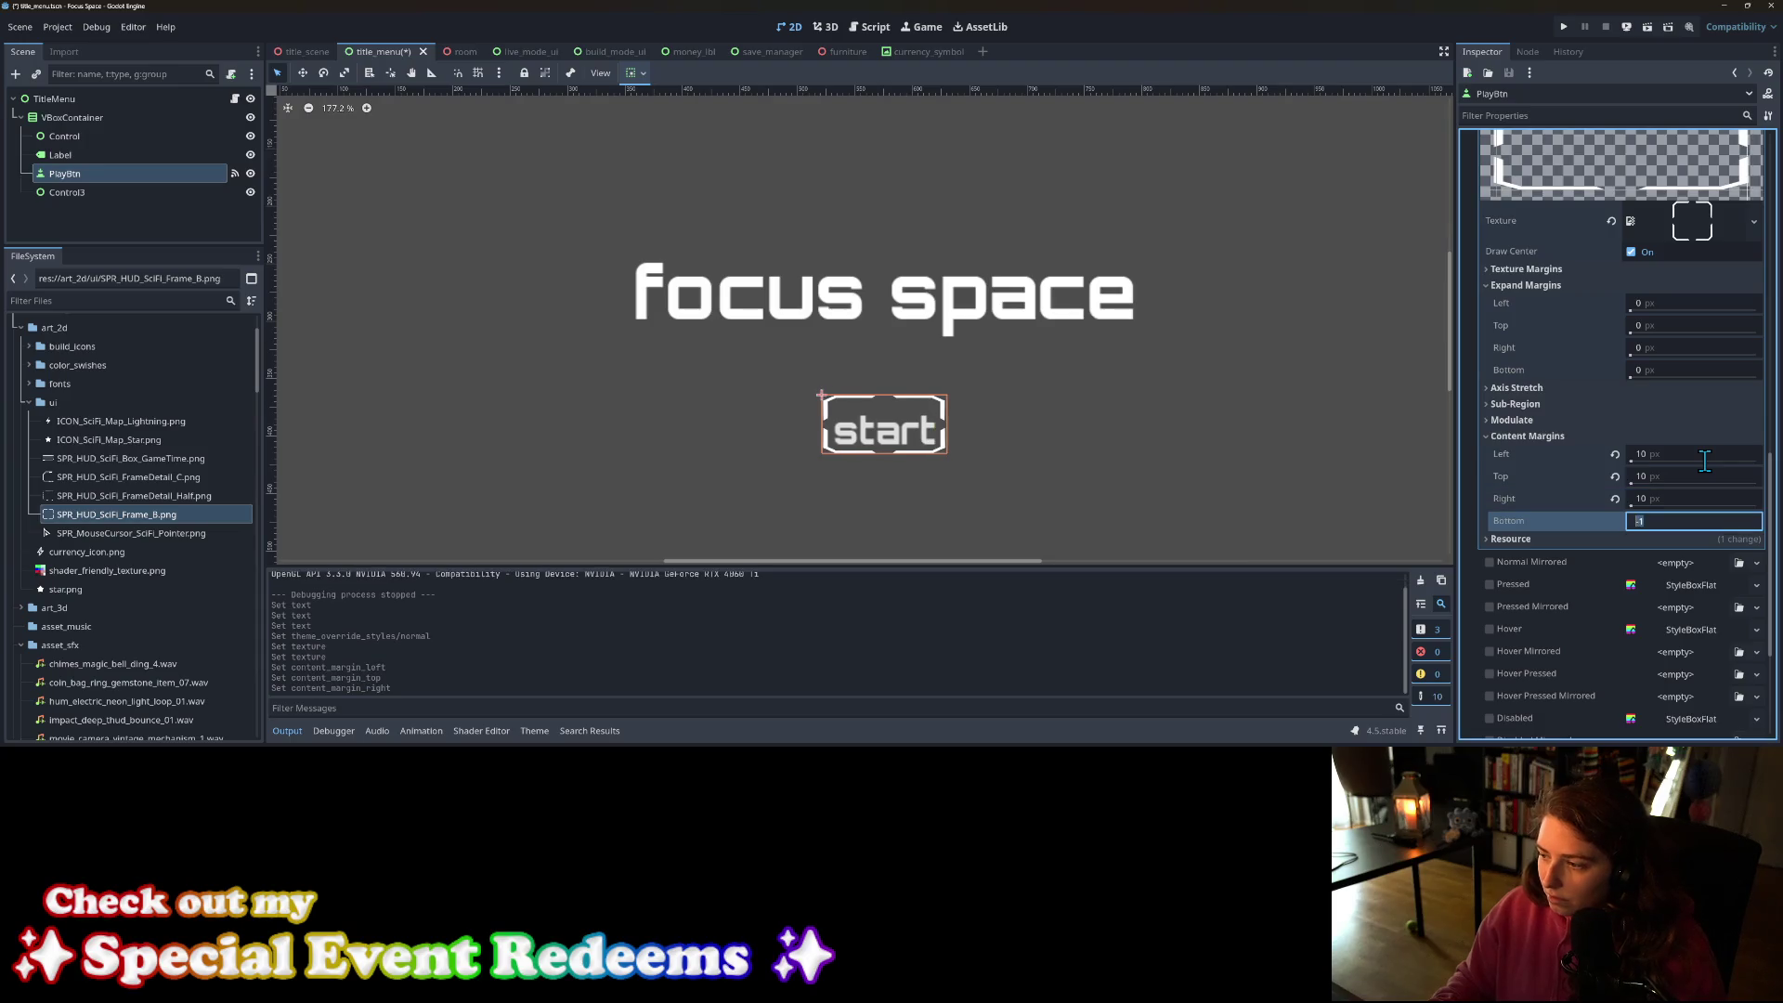
key(Return)
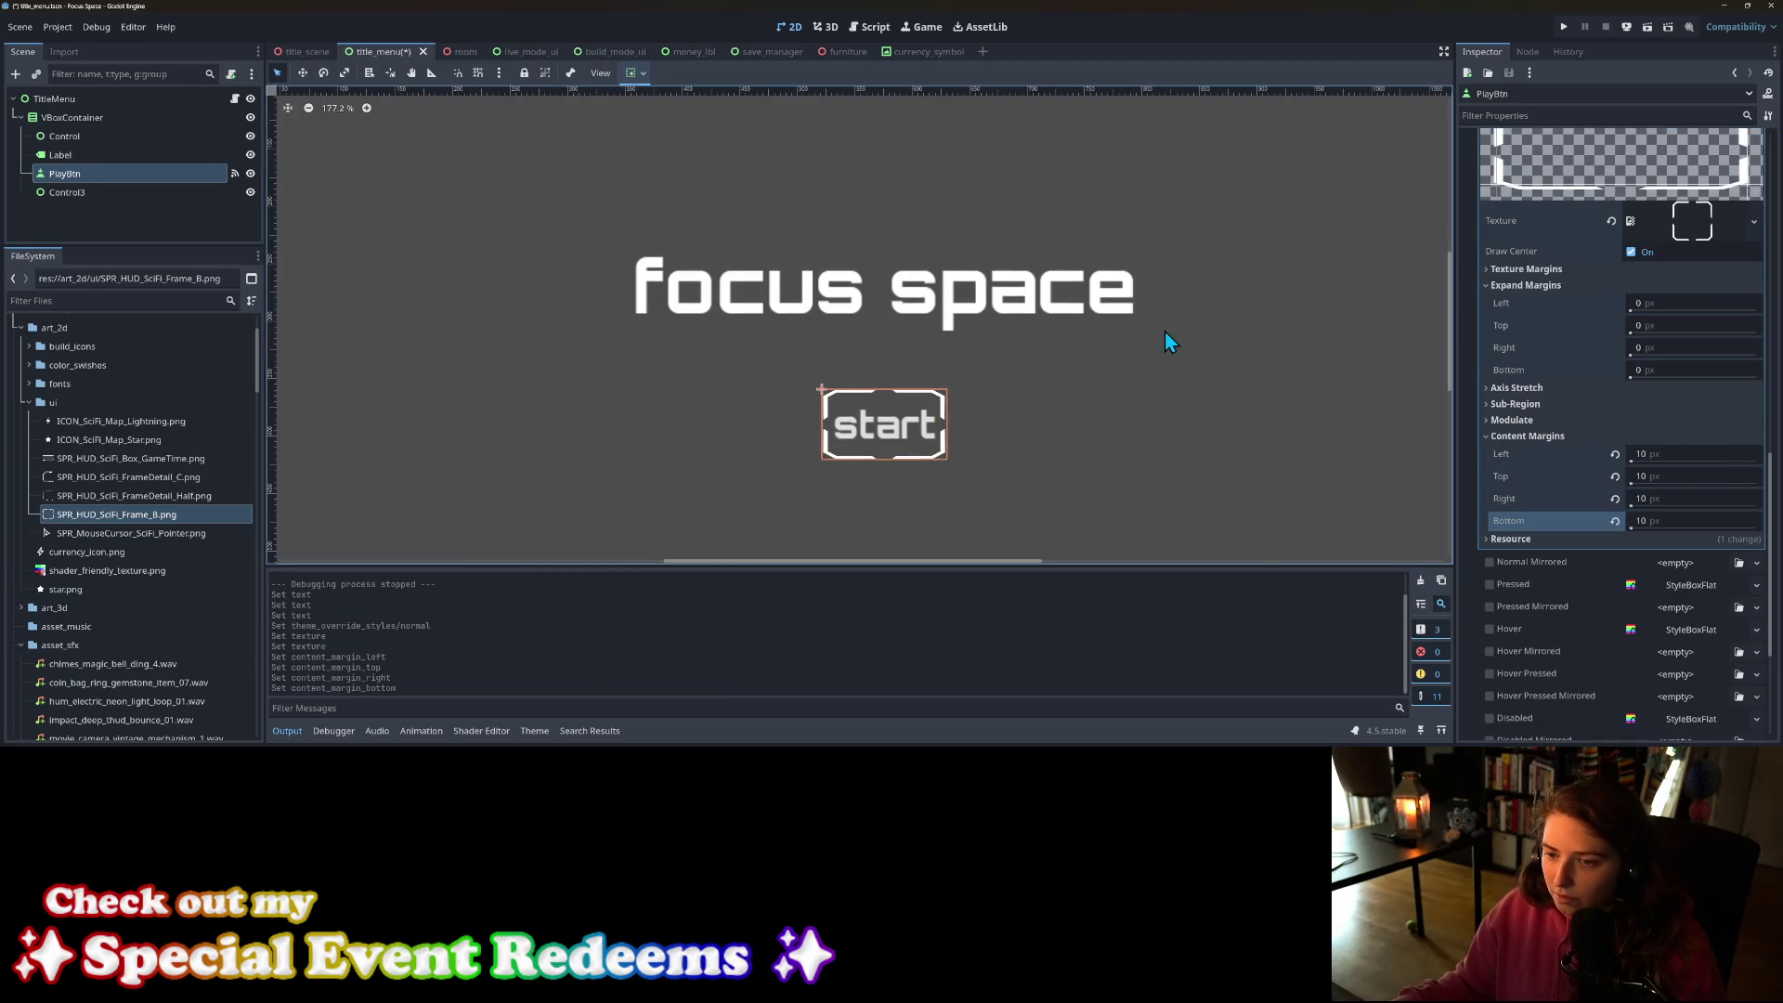
Step: Save the title menu scene and select the VBoxContainer
click(1165, 331)
scroll(1139, 465, down, 4)
scroll(1096, 405, up, 3)
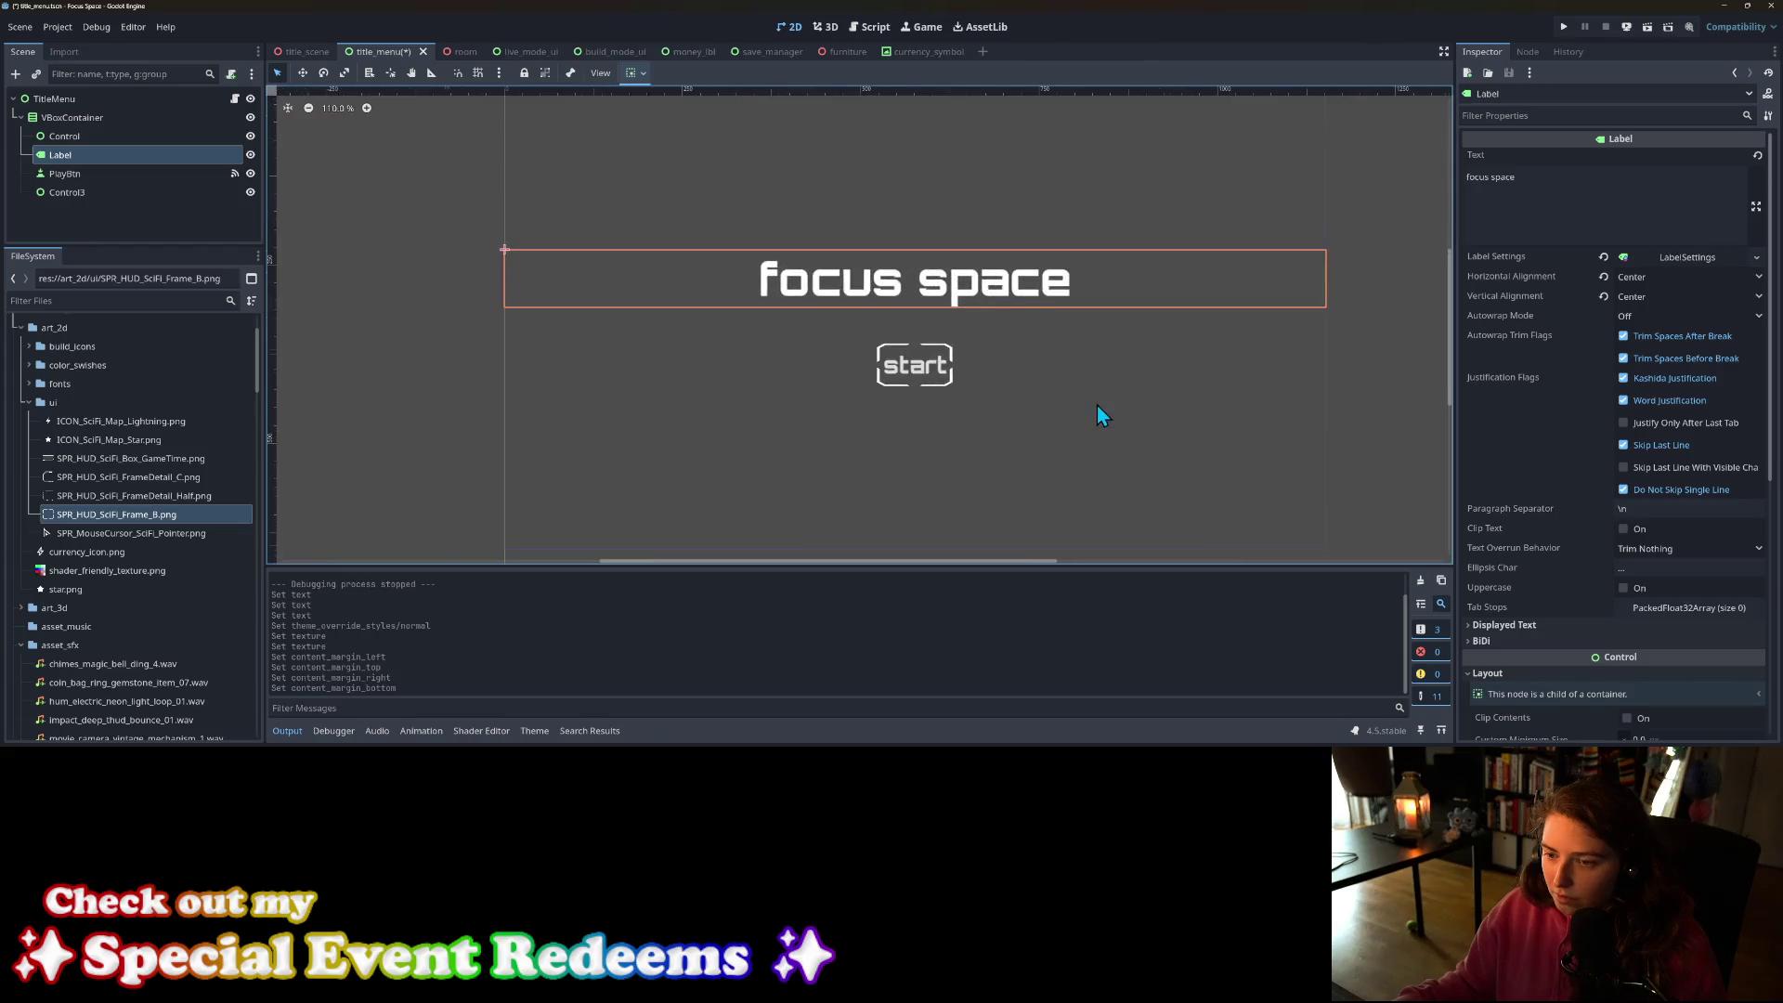
click(895, 362)
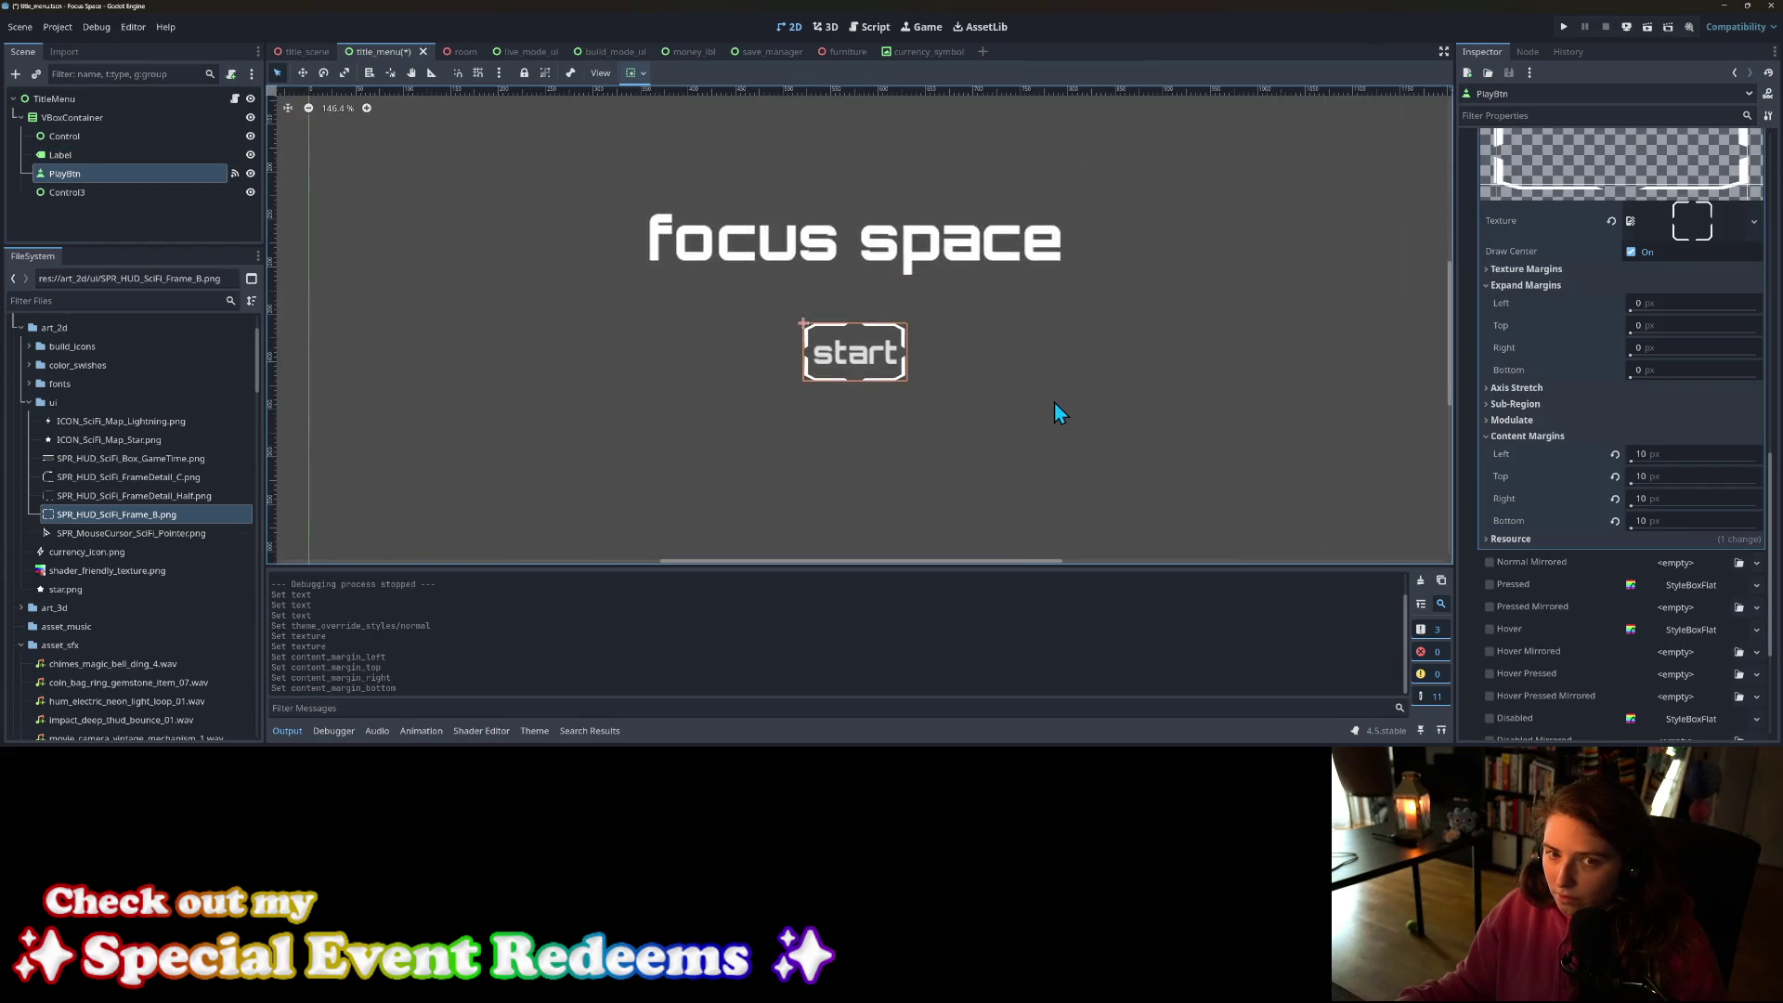
click(1055, 409)
key(ctrl+s)
right_click(1056, 403)
click(894, 382)
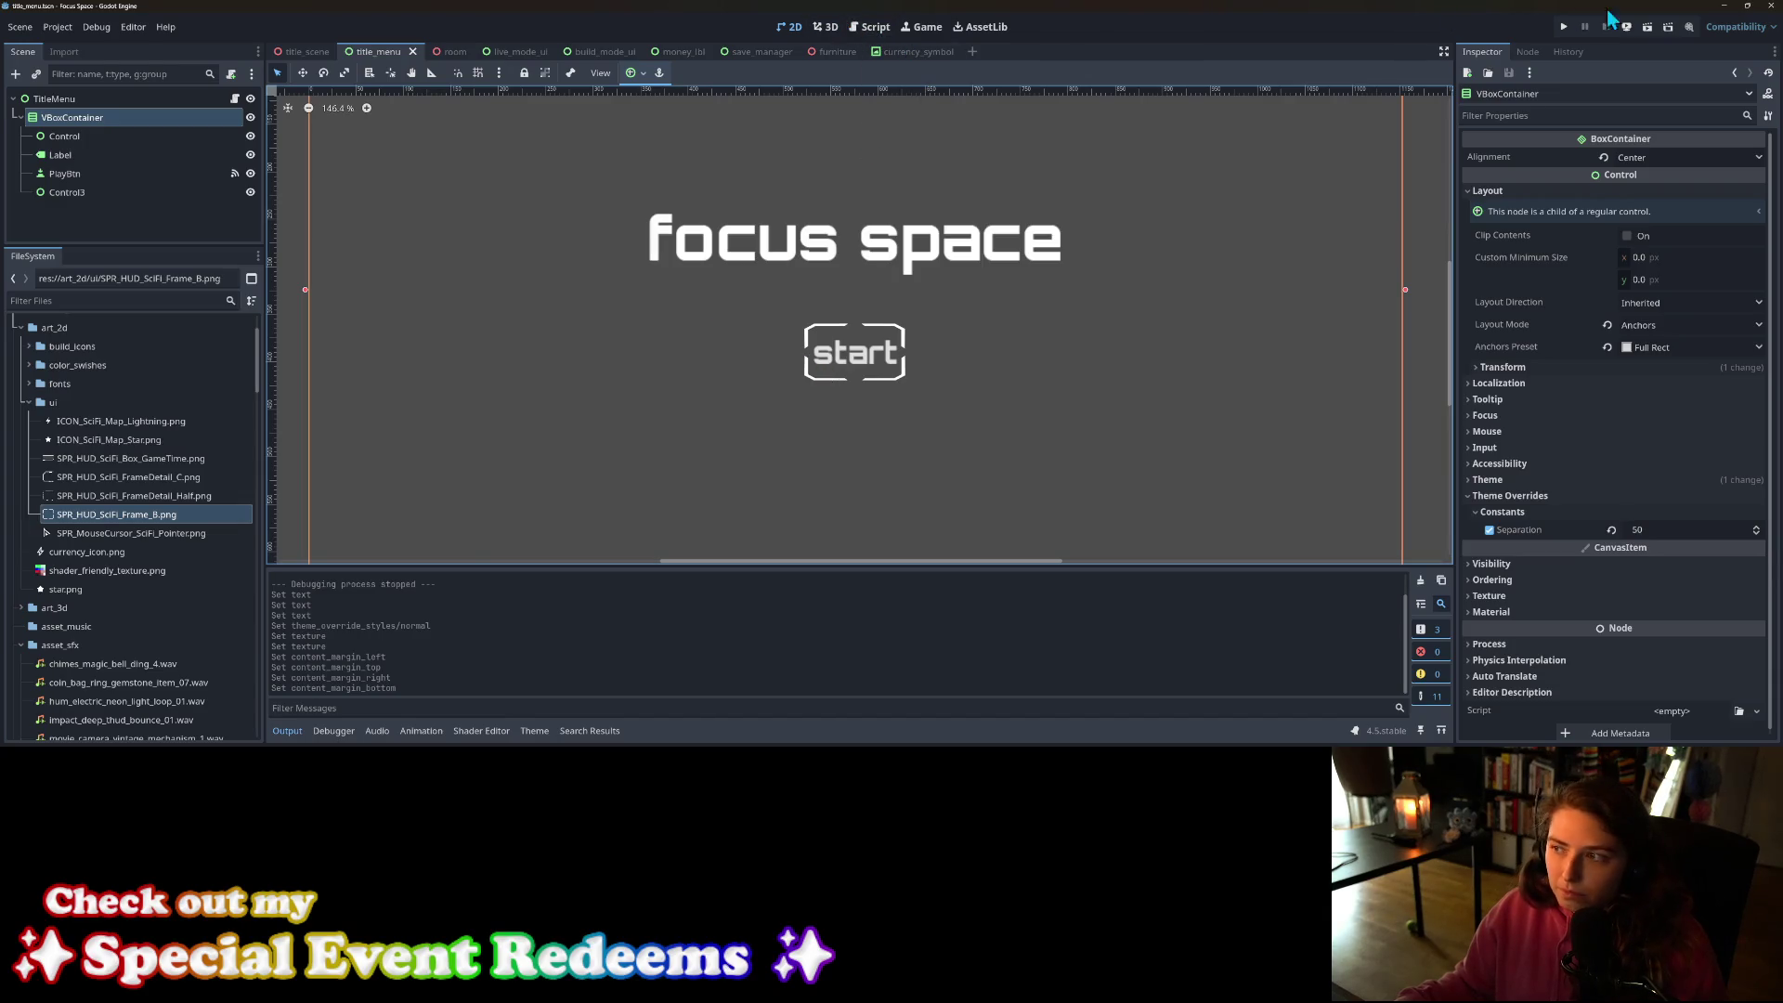
click(1569, 30)
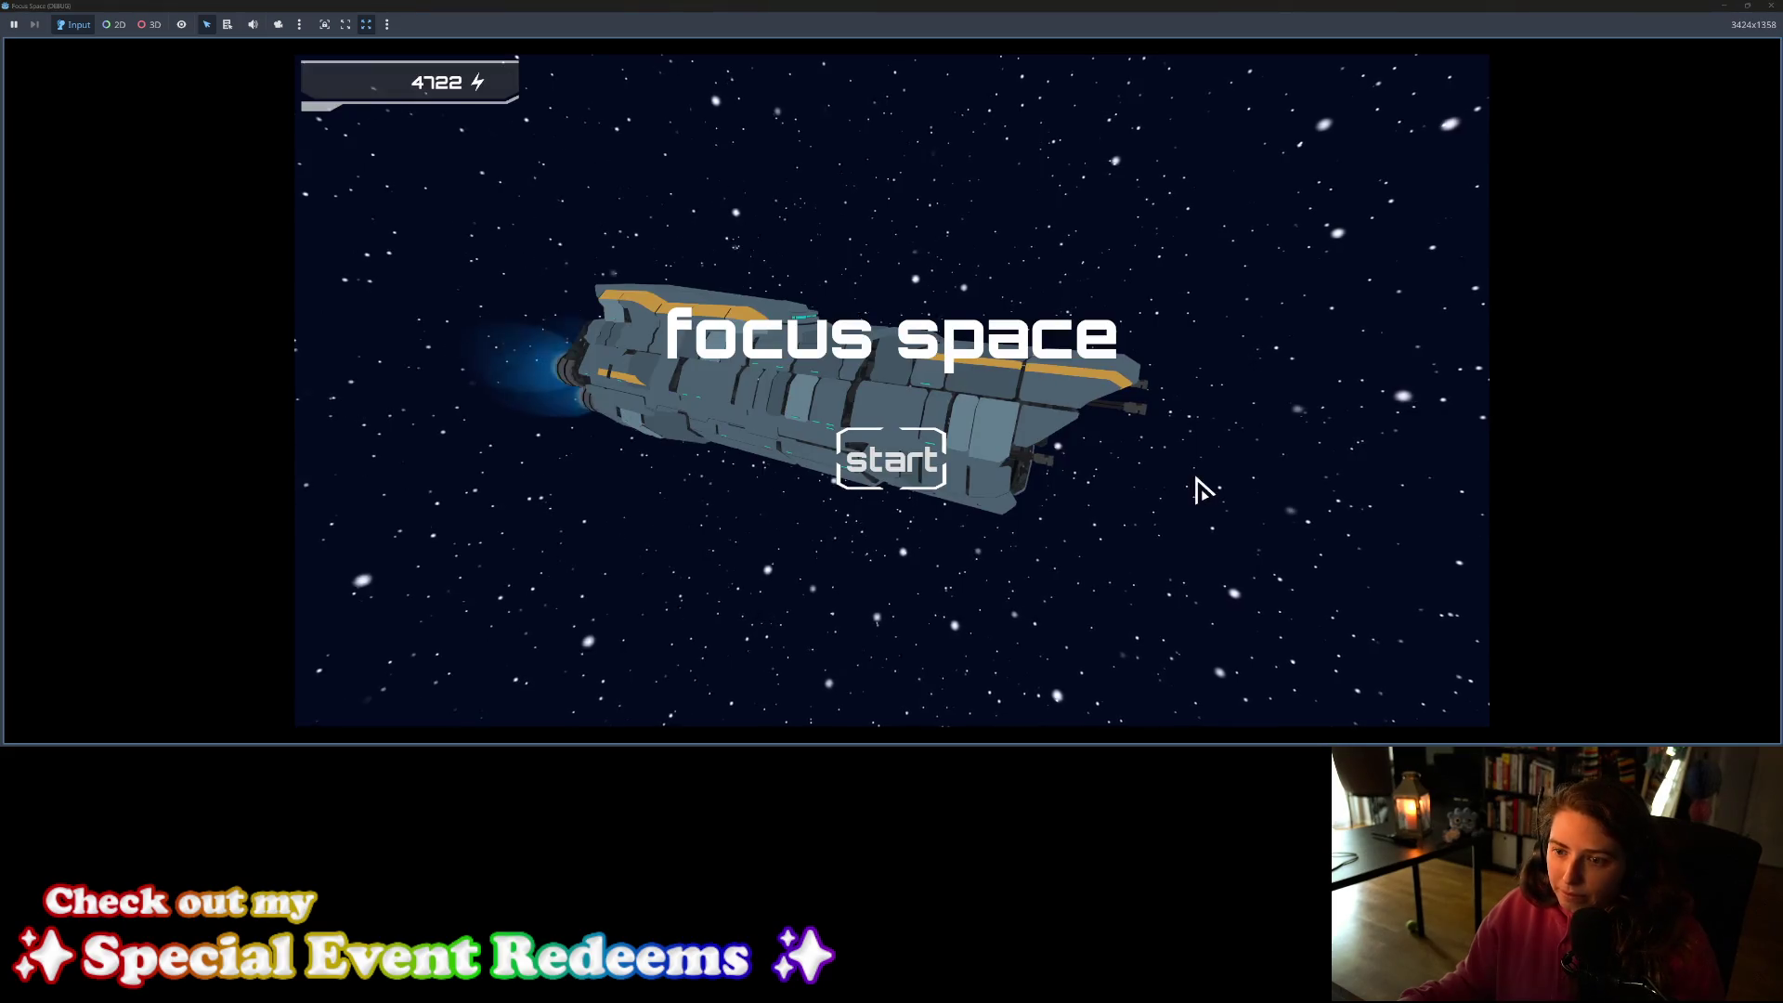
click(941, 476)
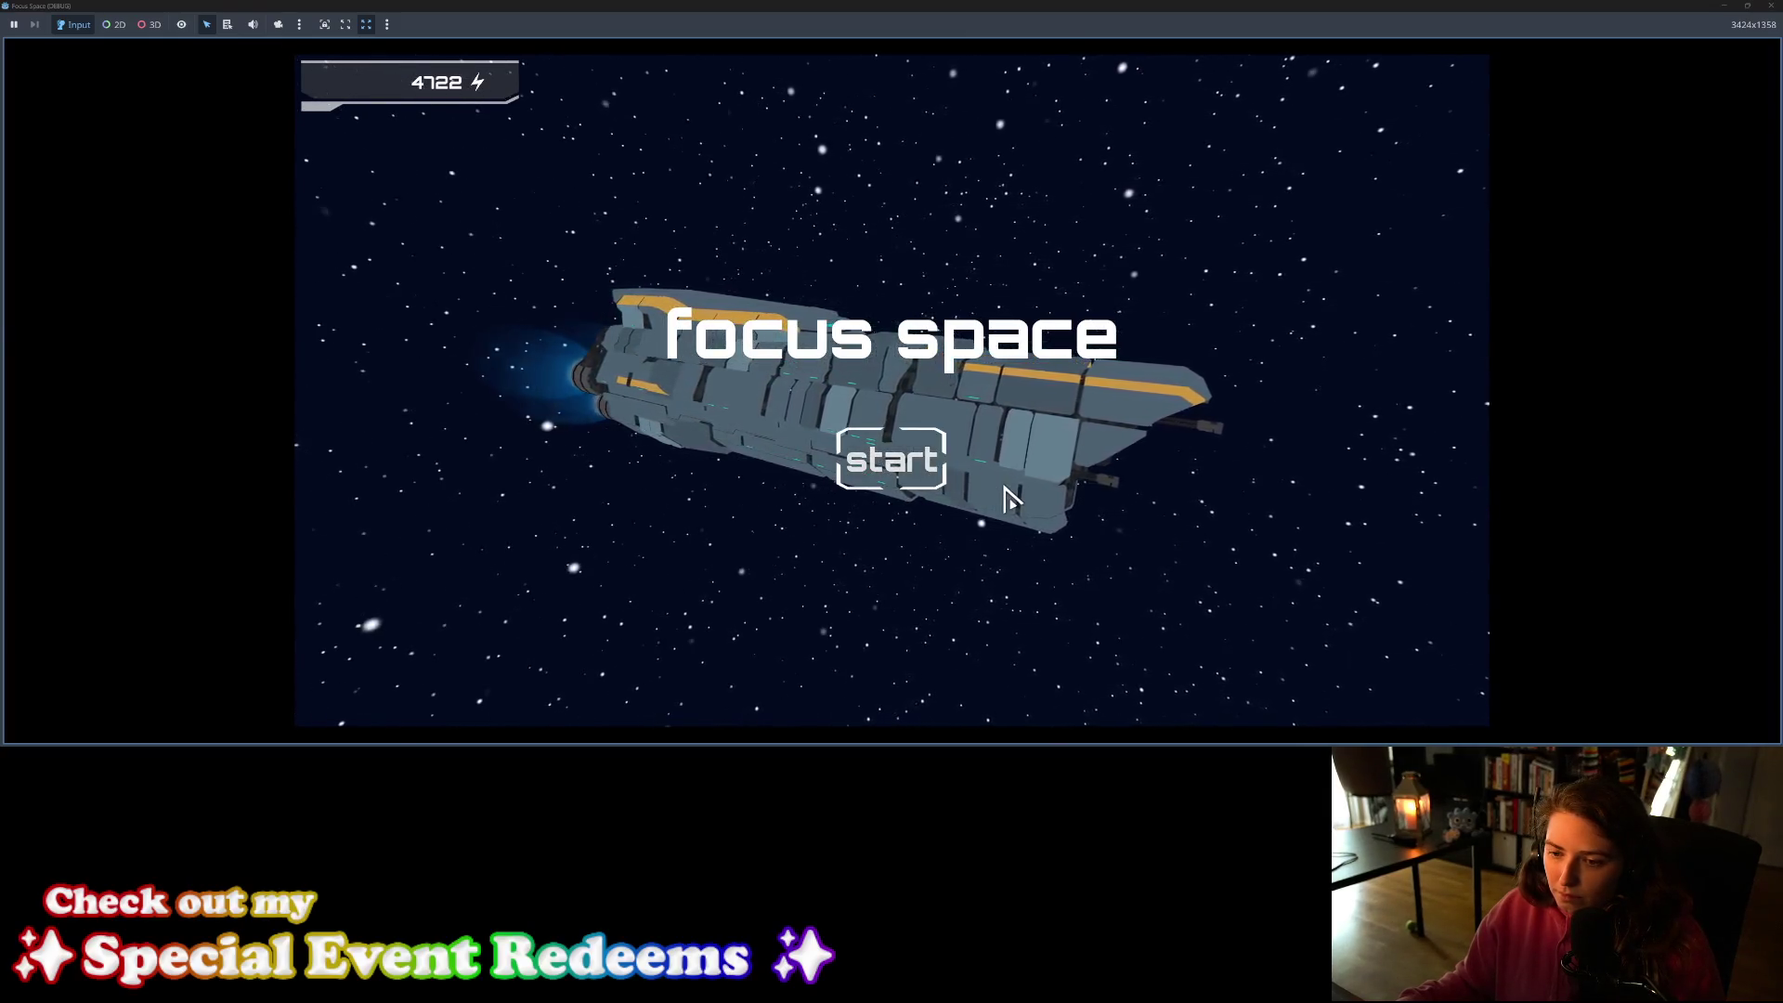
key(F8)
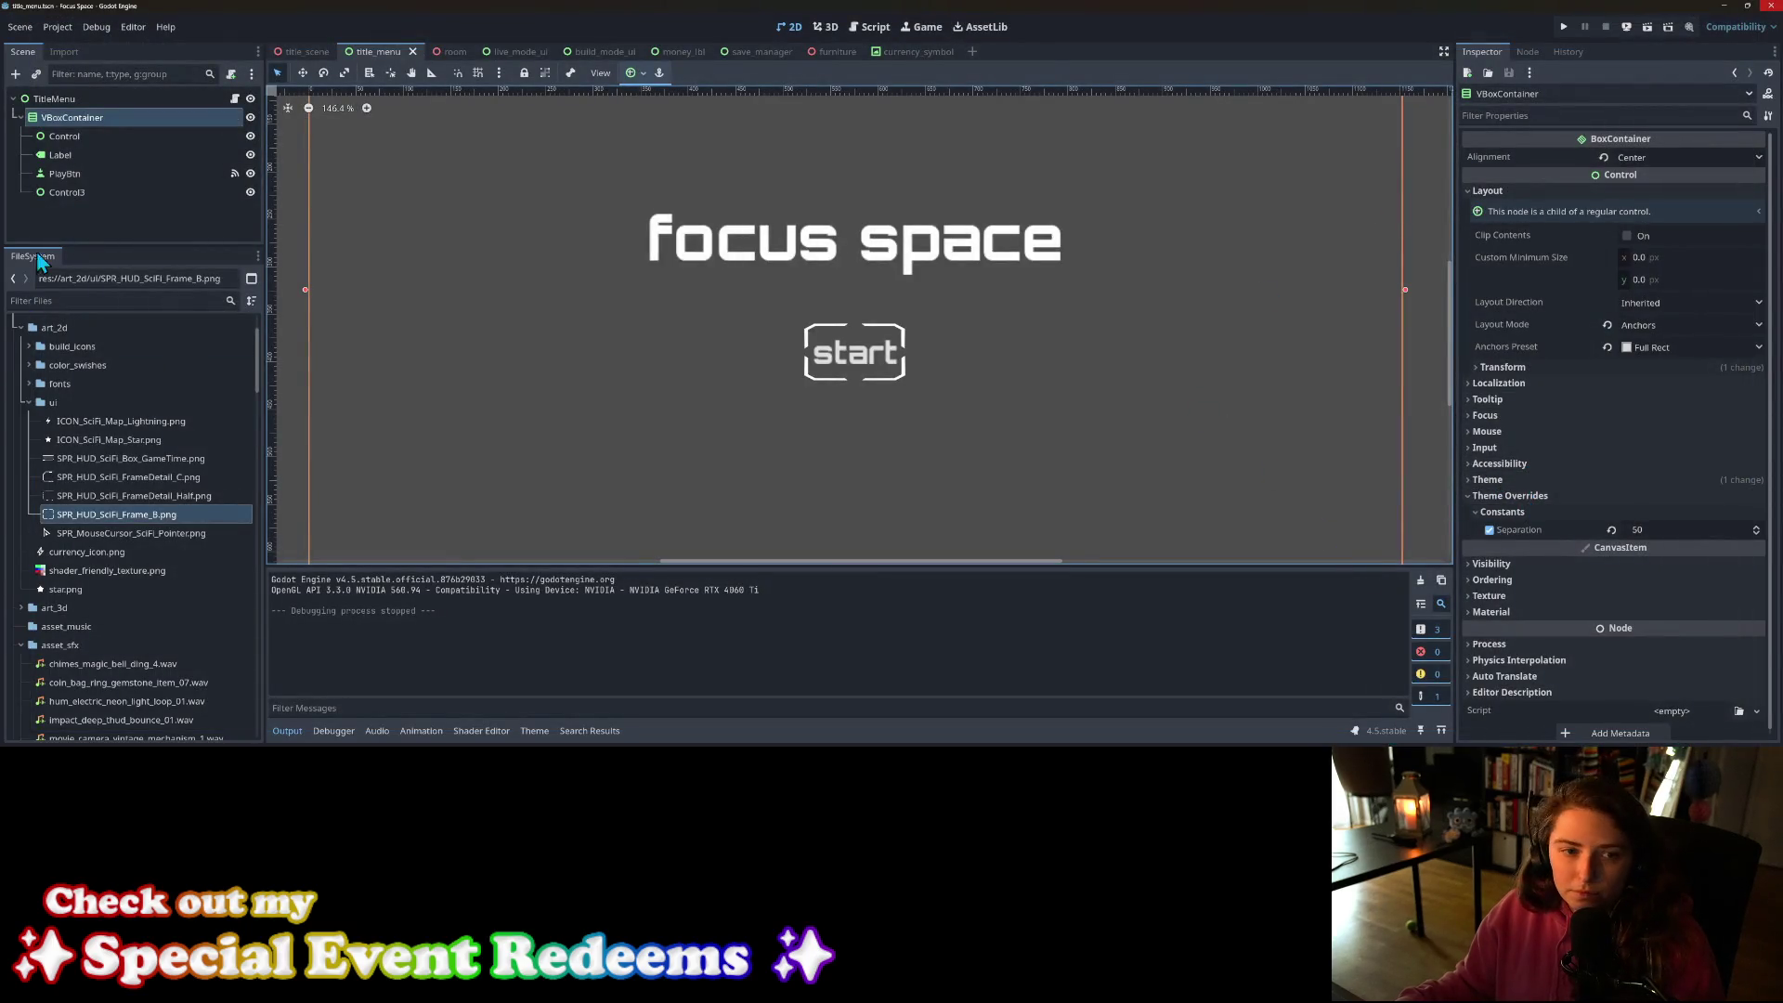
Step: Copy PlayBtn's Normal style value and paste it into the Hover style
click(65, 173)
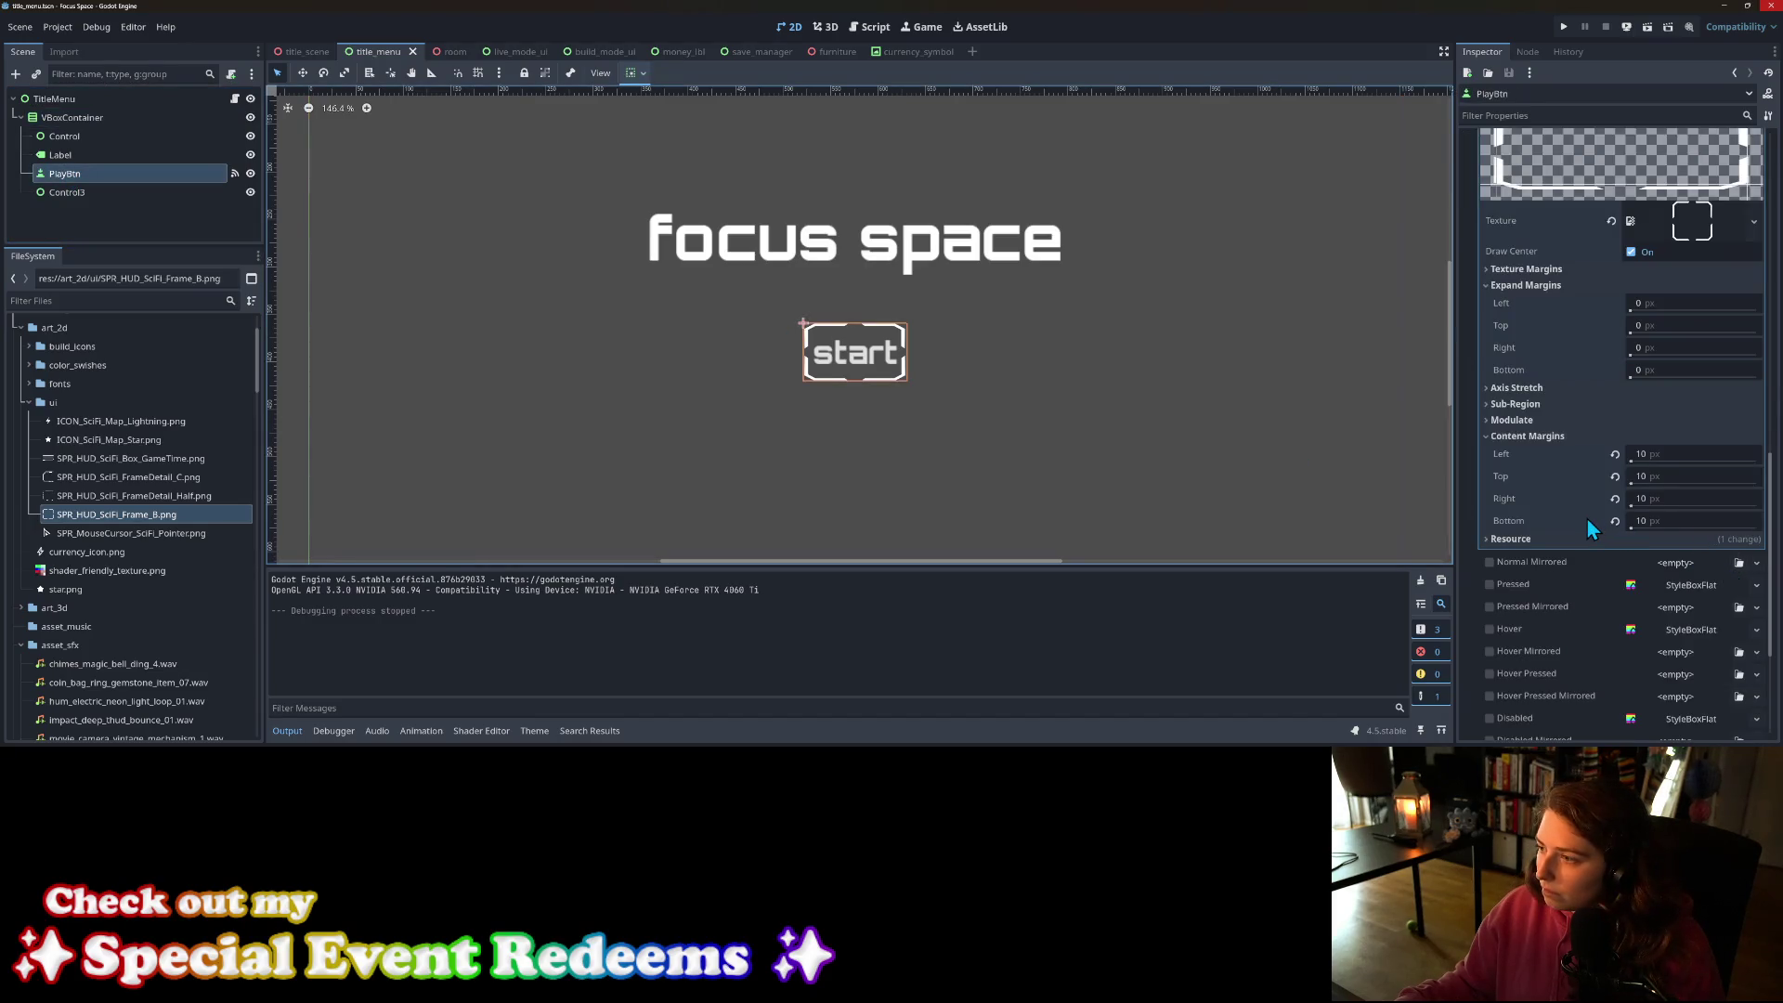
scroll(1592, 520, up, 3)
scroll(1597, 522, down, 2)
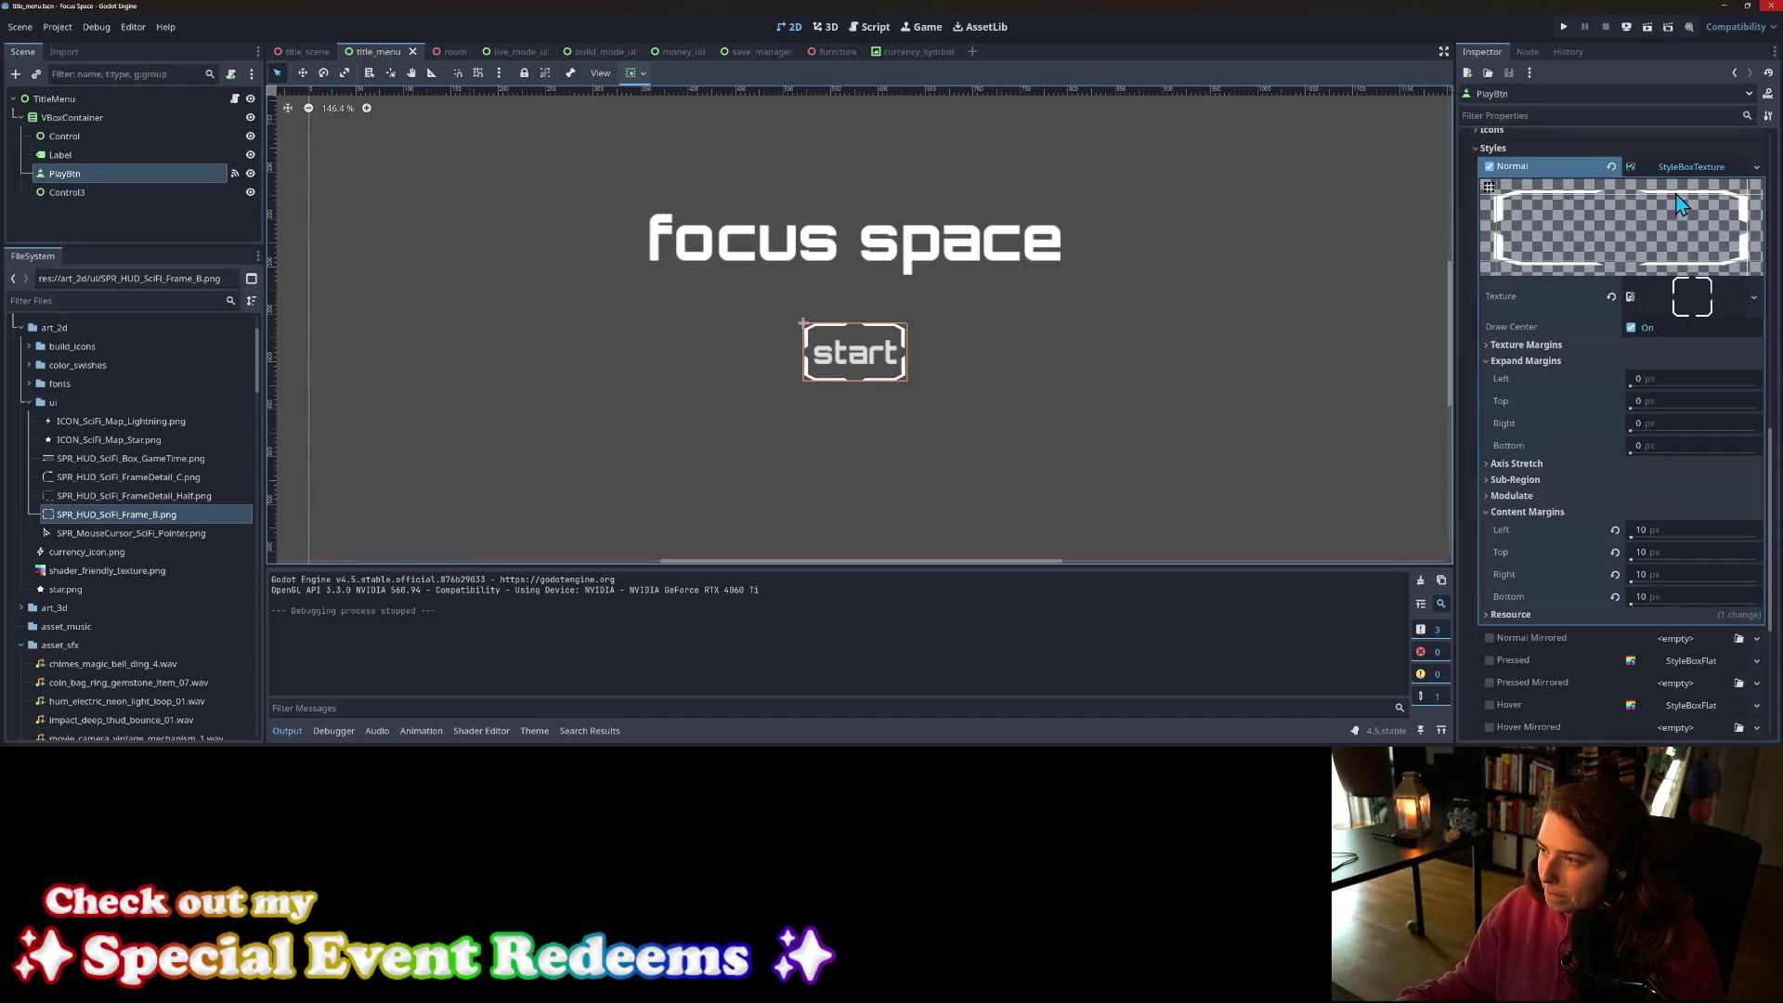
right_click(1567, 174)
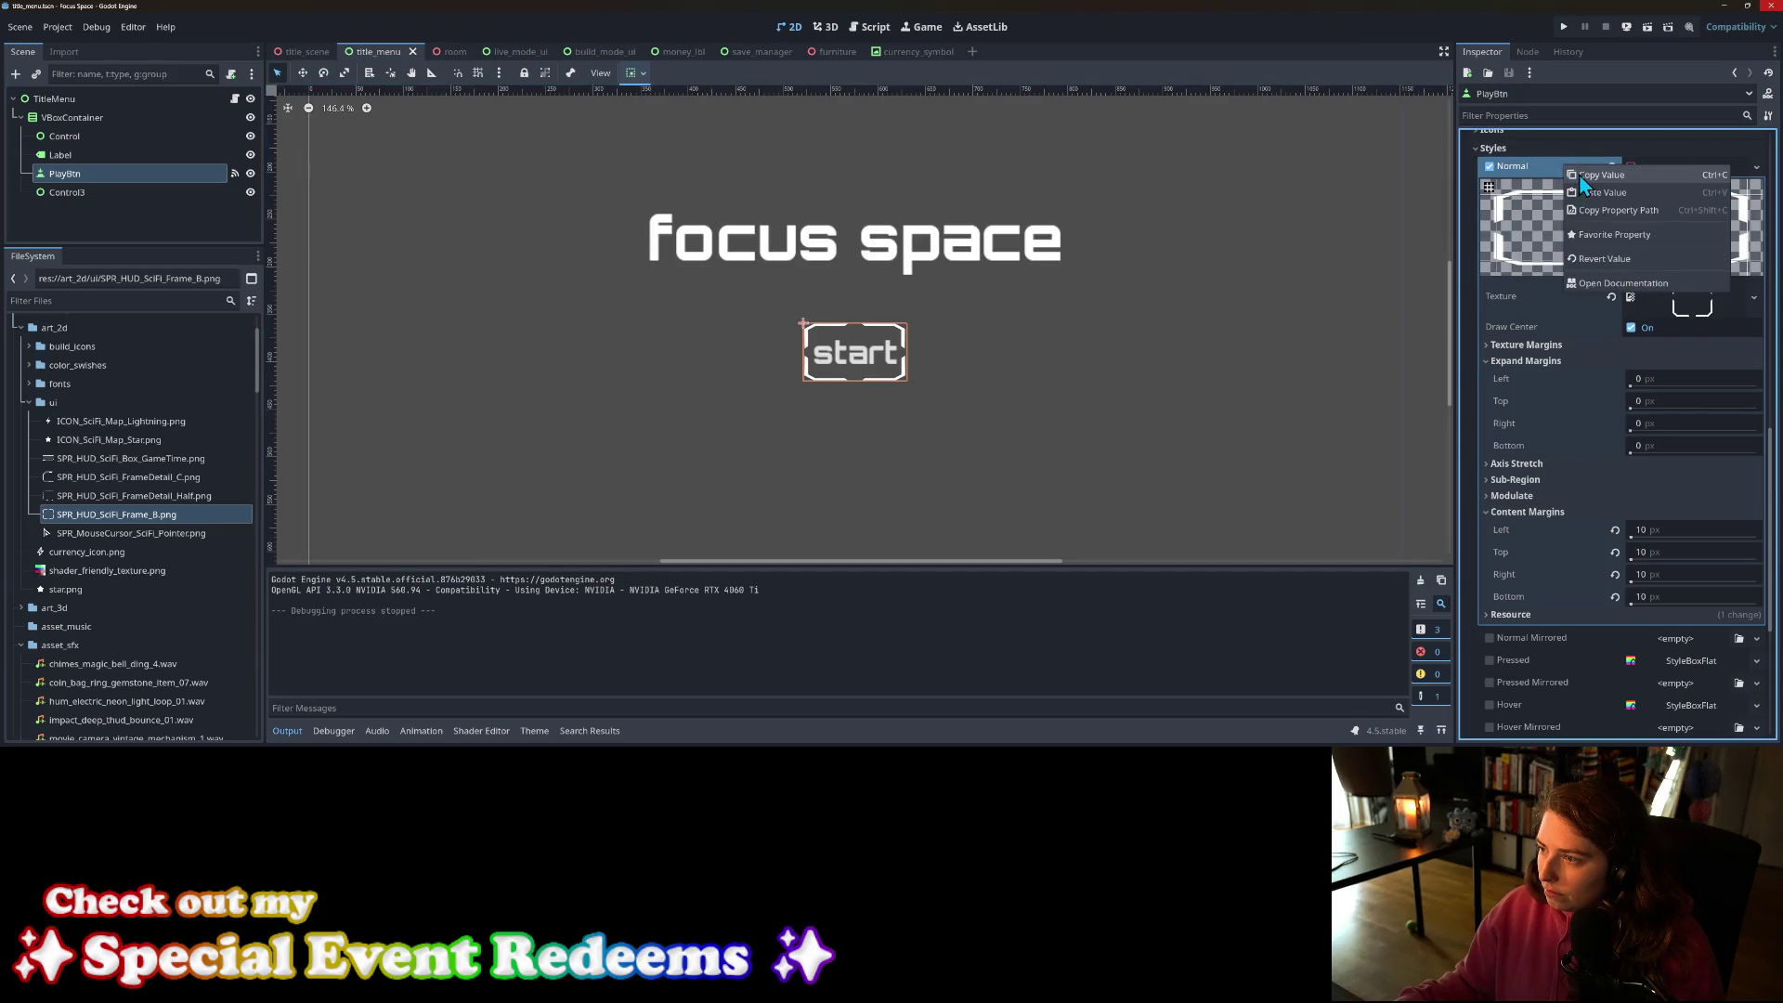
click(1579, 175)
scroll(1540, 666, down, 3)
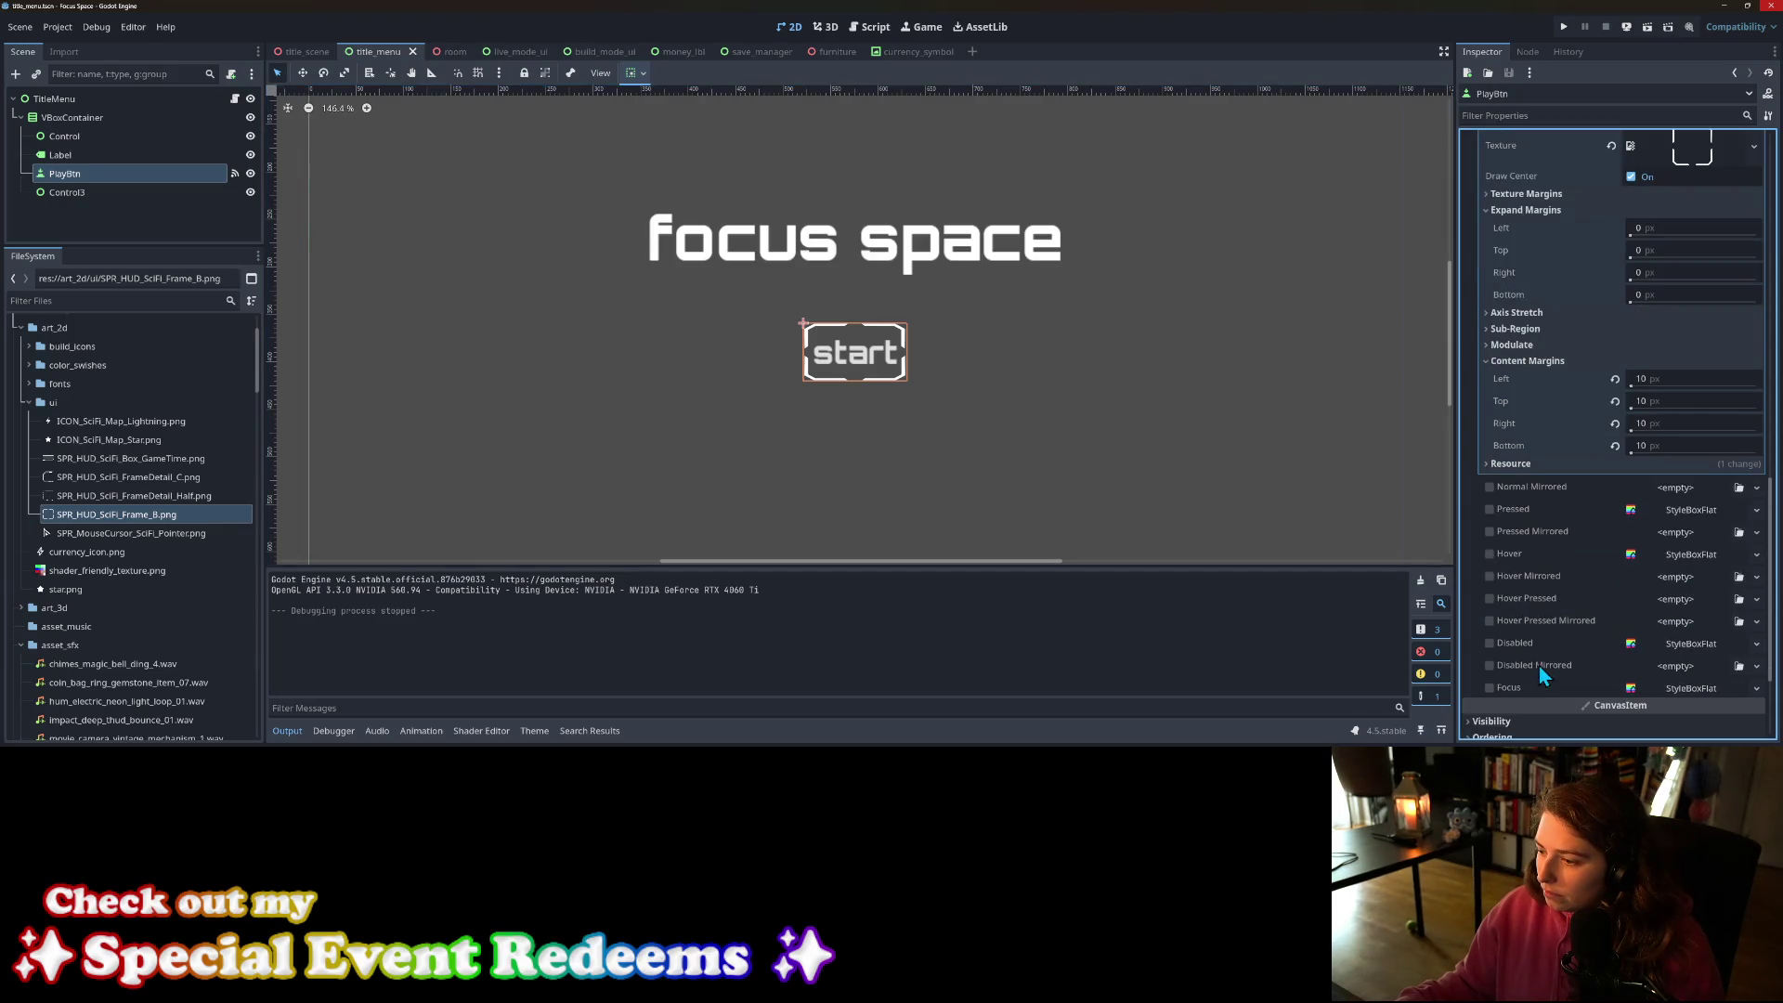
right_click(1529, 556)
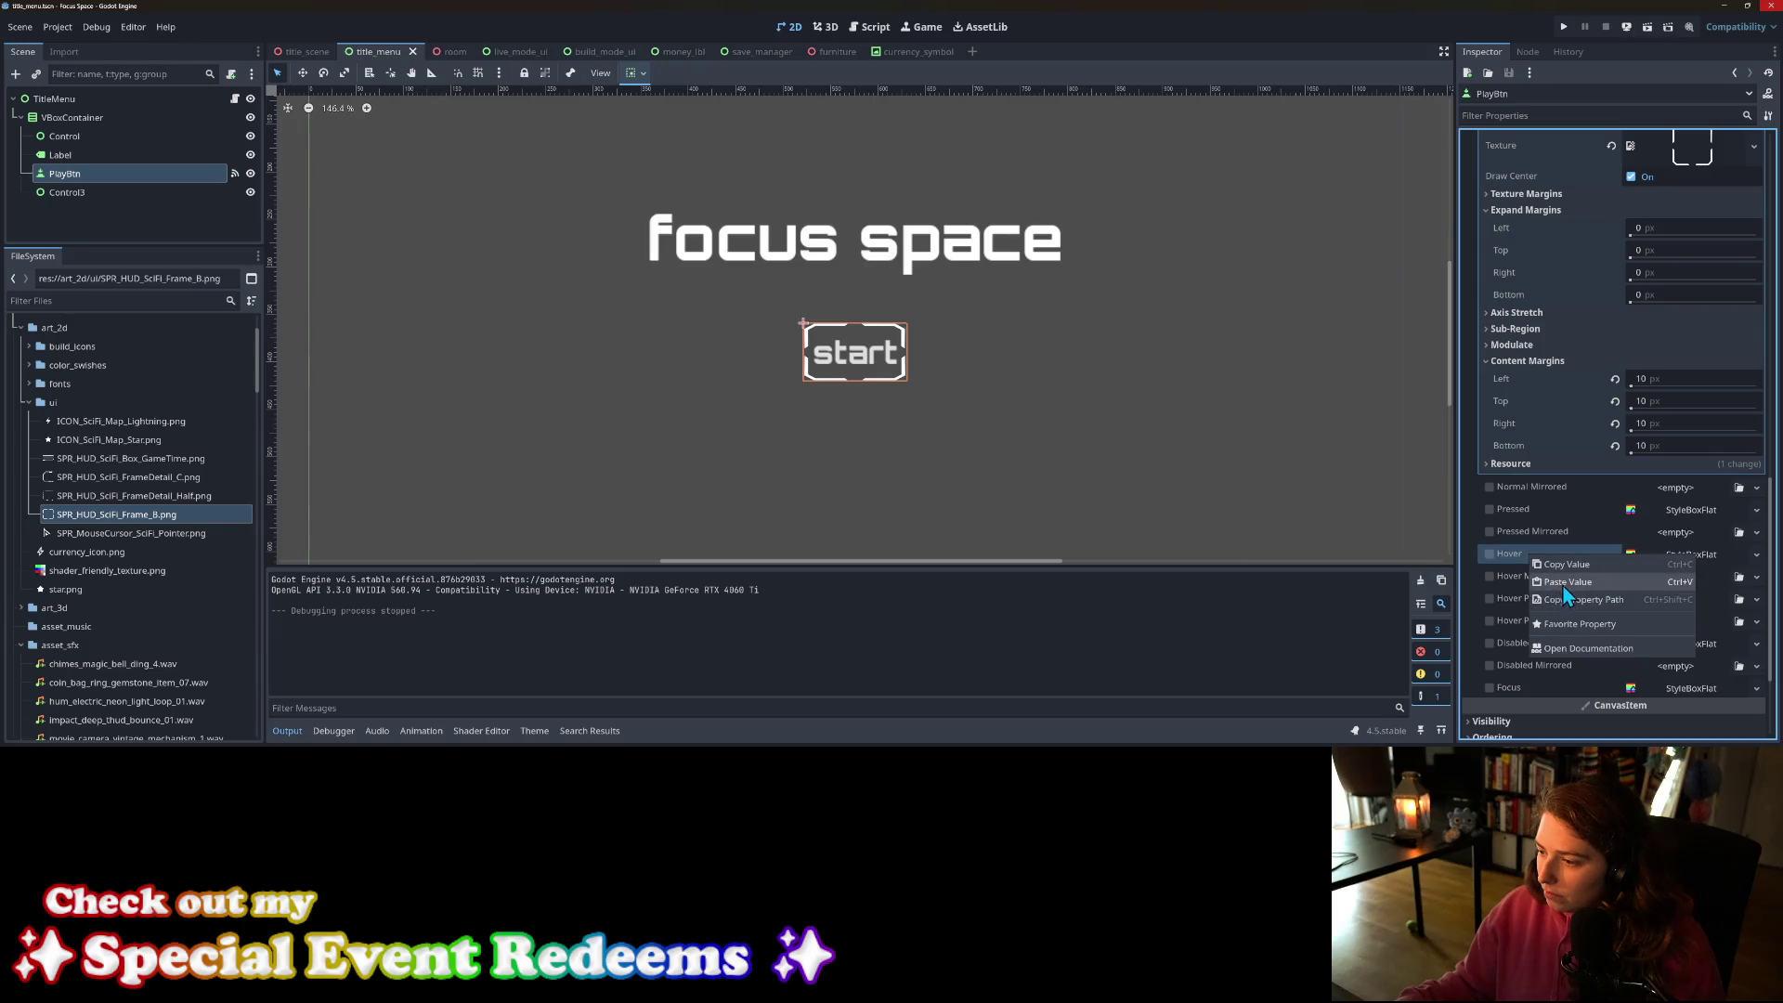
click(1564, 582)
Step: Make the pasted Hover style unique so it no longer shares Normal's resource
click(1690, 554)
click(1760, 560)
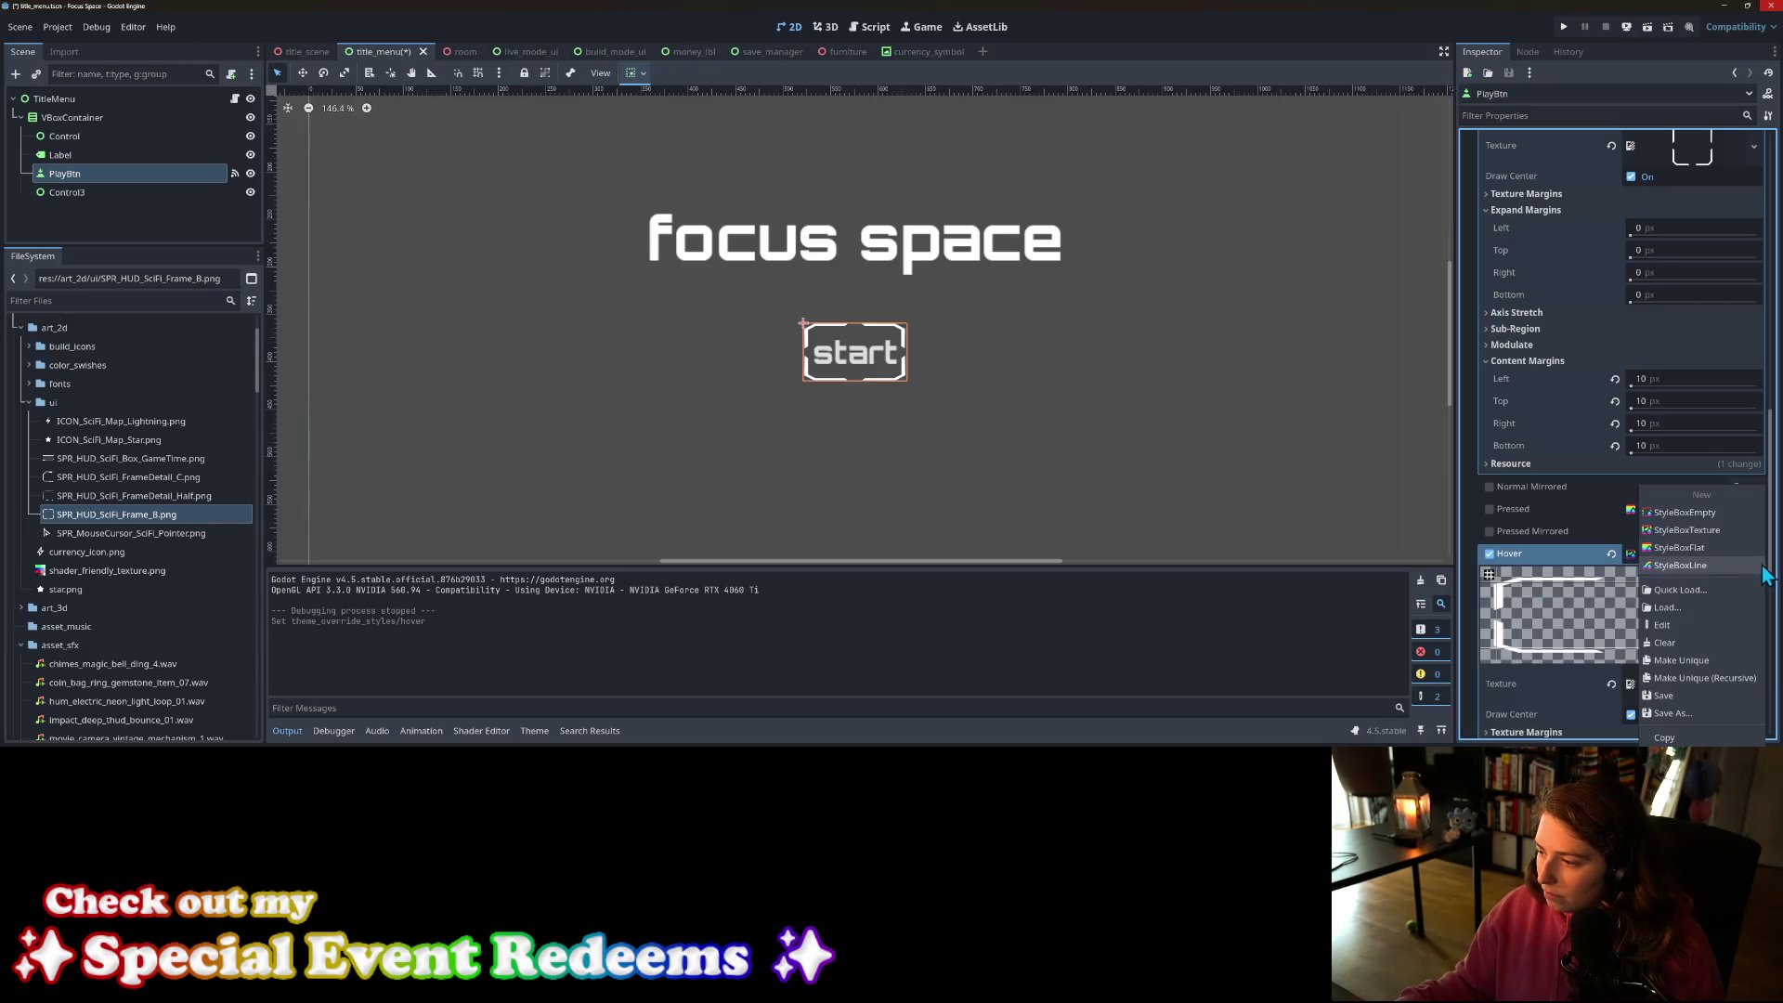
click(1711, 664)
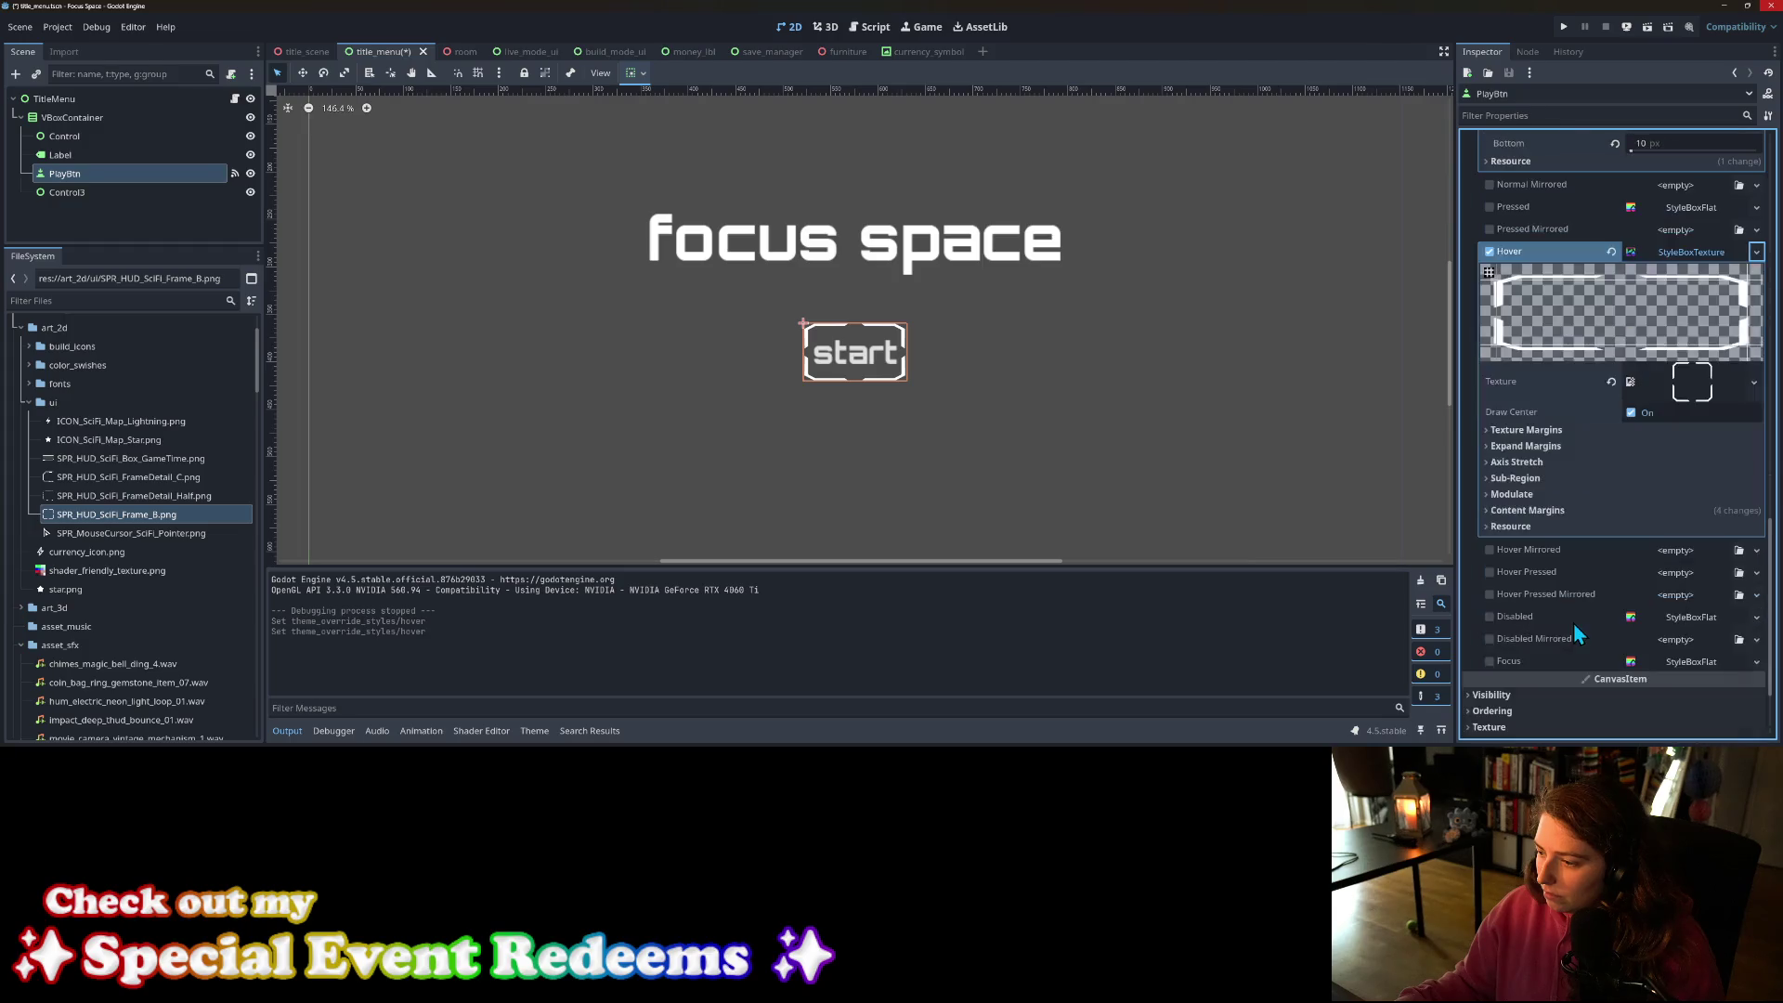
click(1531, 513)
click(1679, 527)
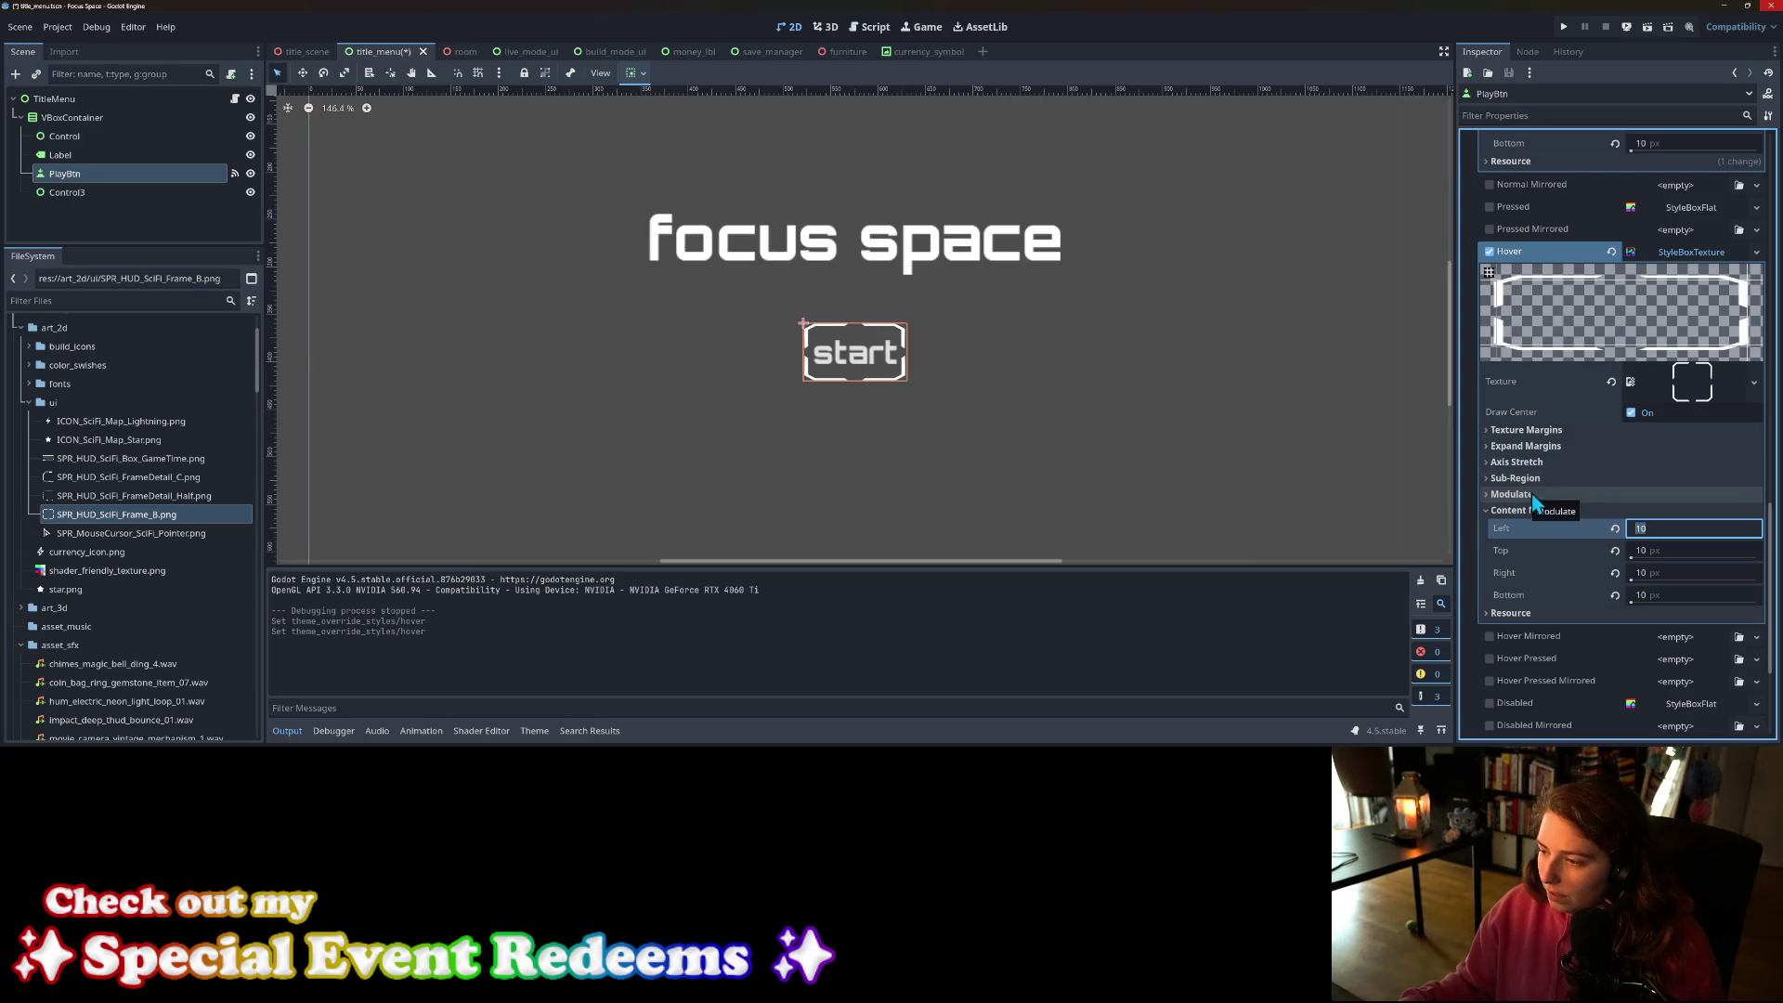
Step: Set the Hover style's expand margins to 10 px on all four sides
click(1536, 450)
click(1671, 464)
text(10)
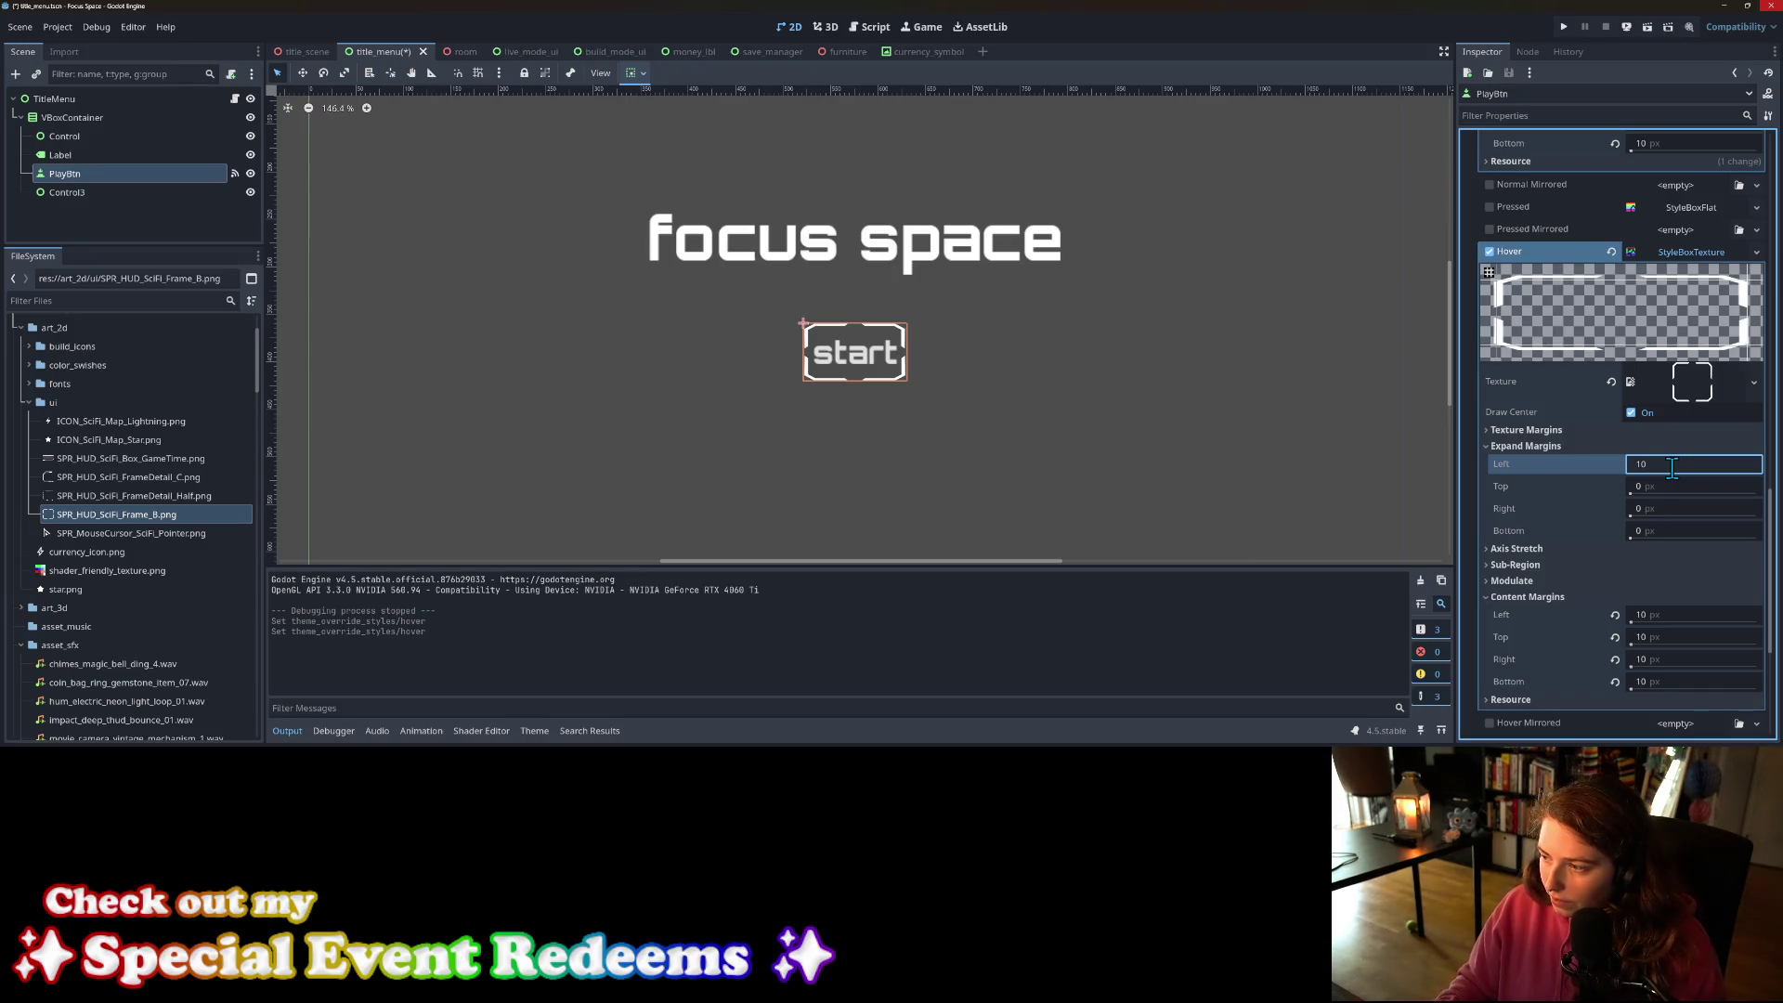
key(Tab)
text(10)
key(Tab)
text(10)
key(Tab)
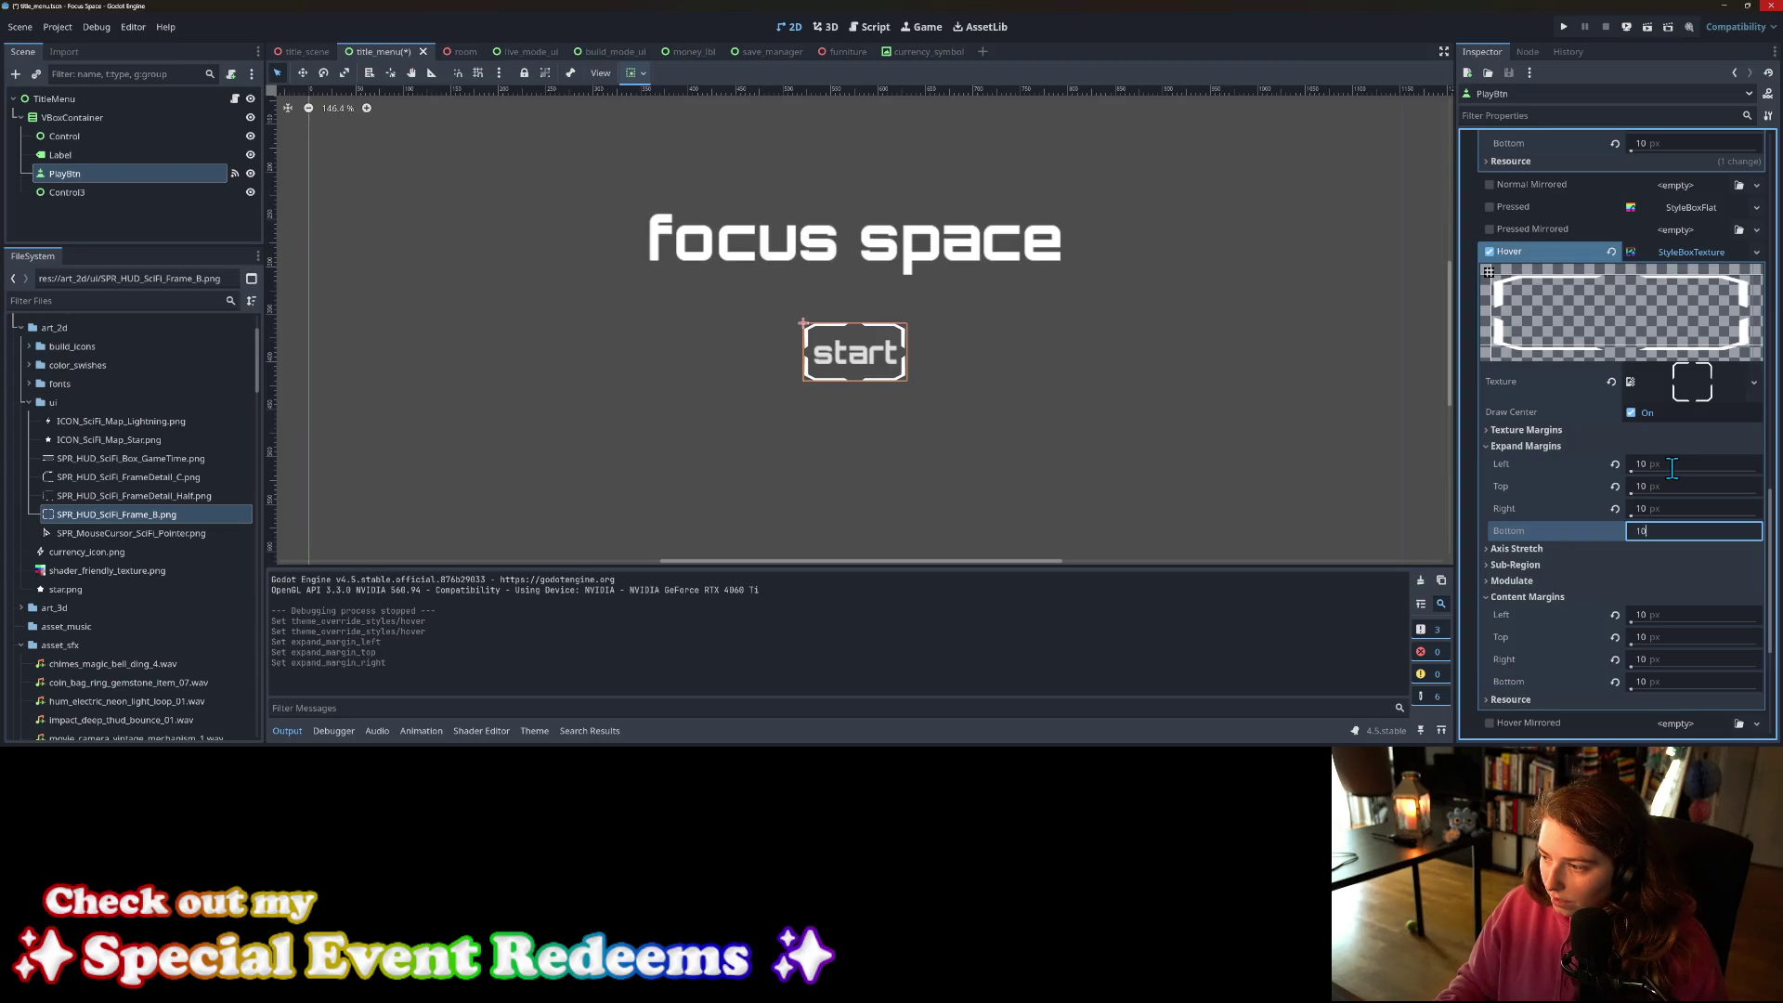
key(Return)
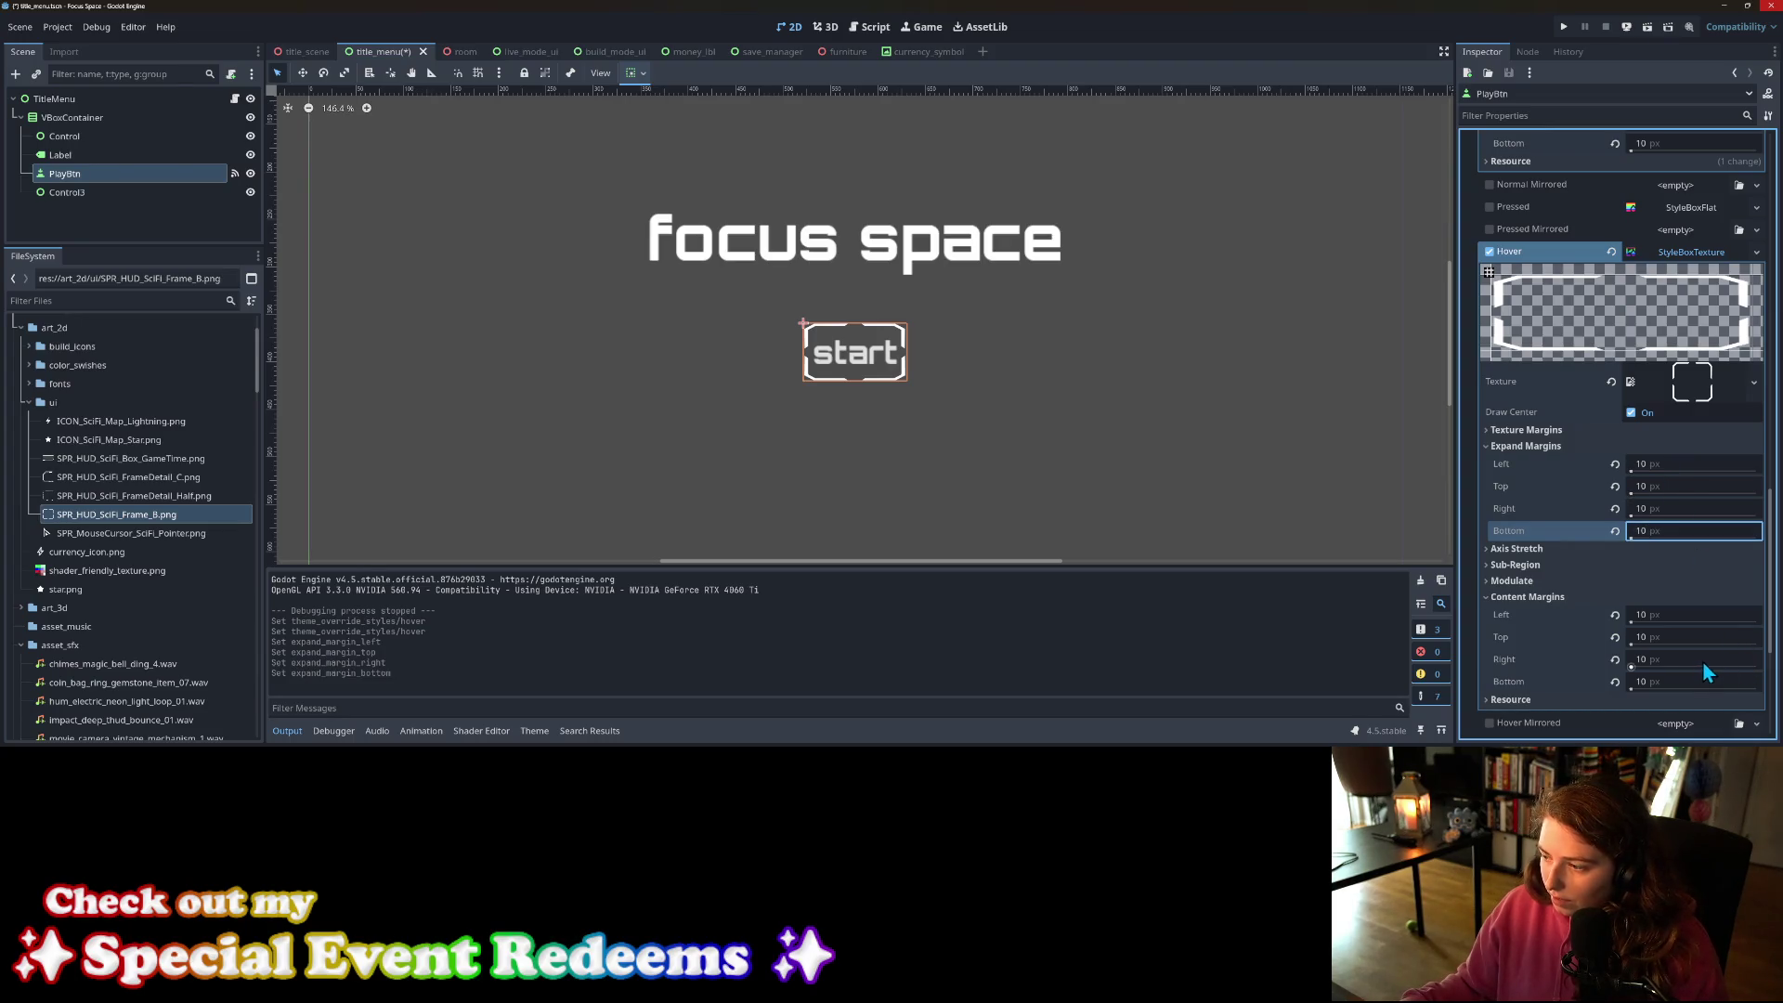
Step: Set the Hover style's content margins to 5 px and save the scene
click(1662, 617)
text(5)
key(Tab)
text(5)
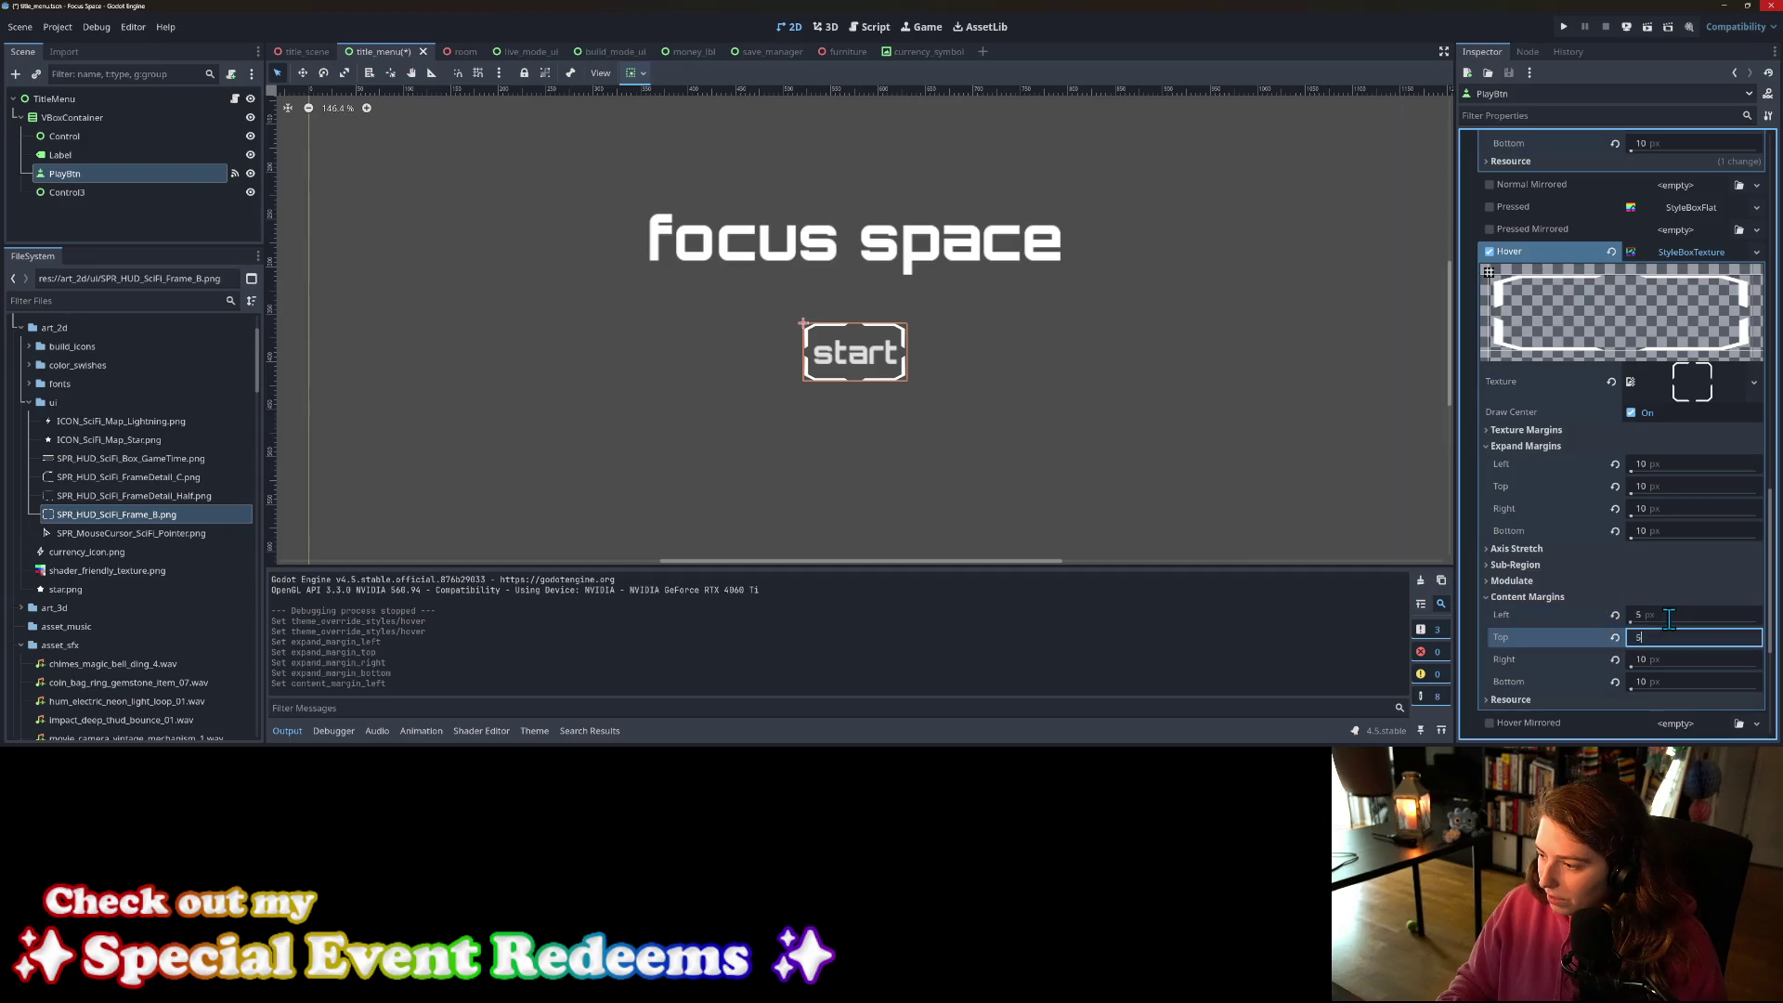
key(Tab)
text(5)
key(Tab)
text(5)
key(ctrl+s)
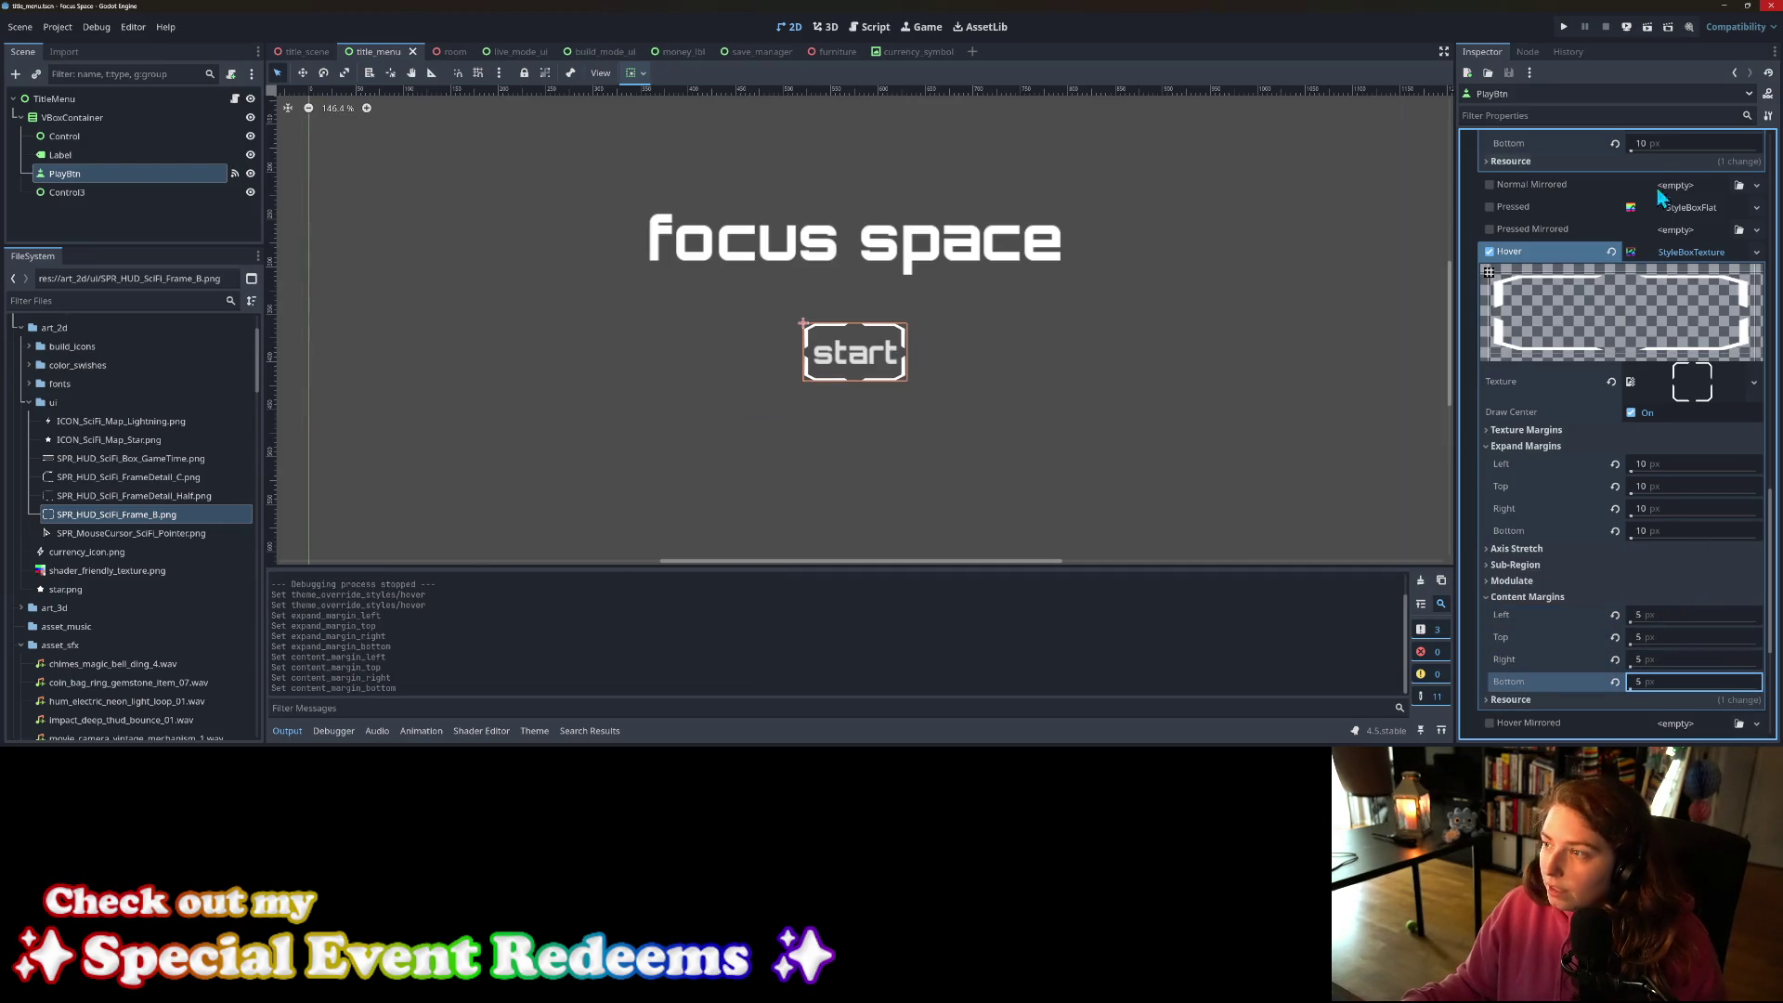
Step: After a test run, give the hover frame 10 px content margins on all four sides and save
click(1568, 30)
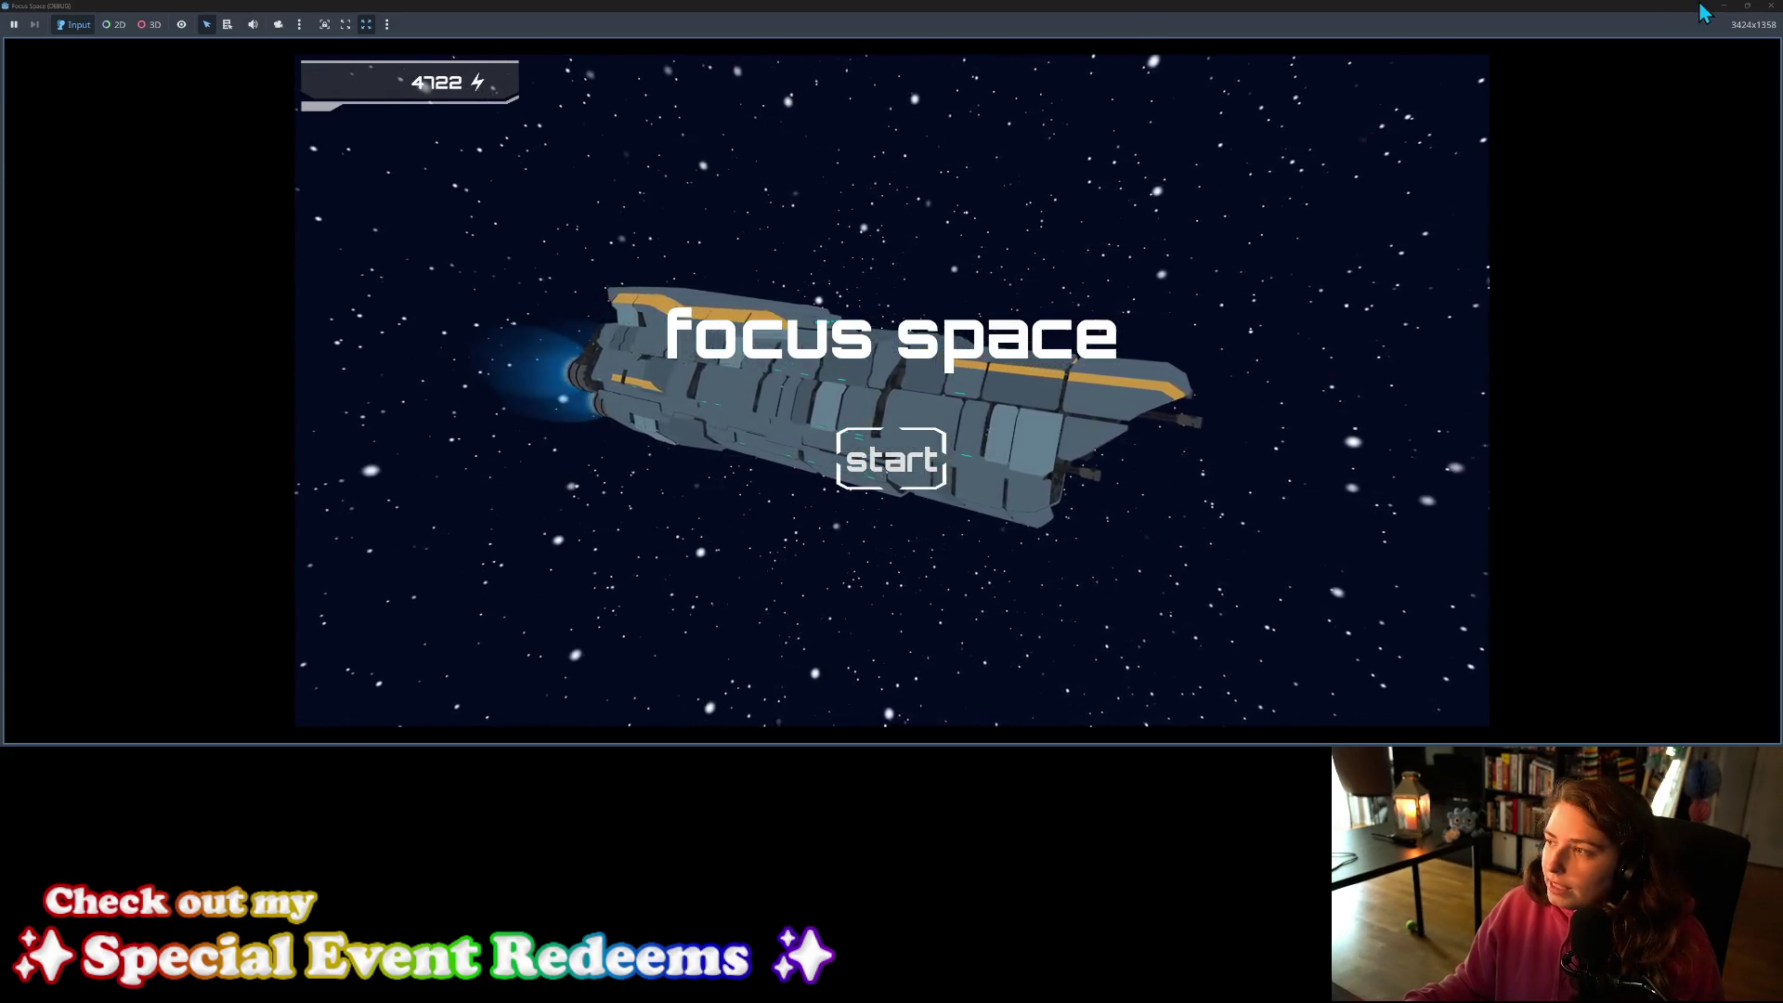
click(1771, 14)
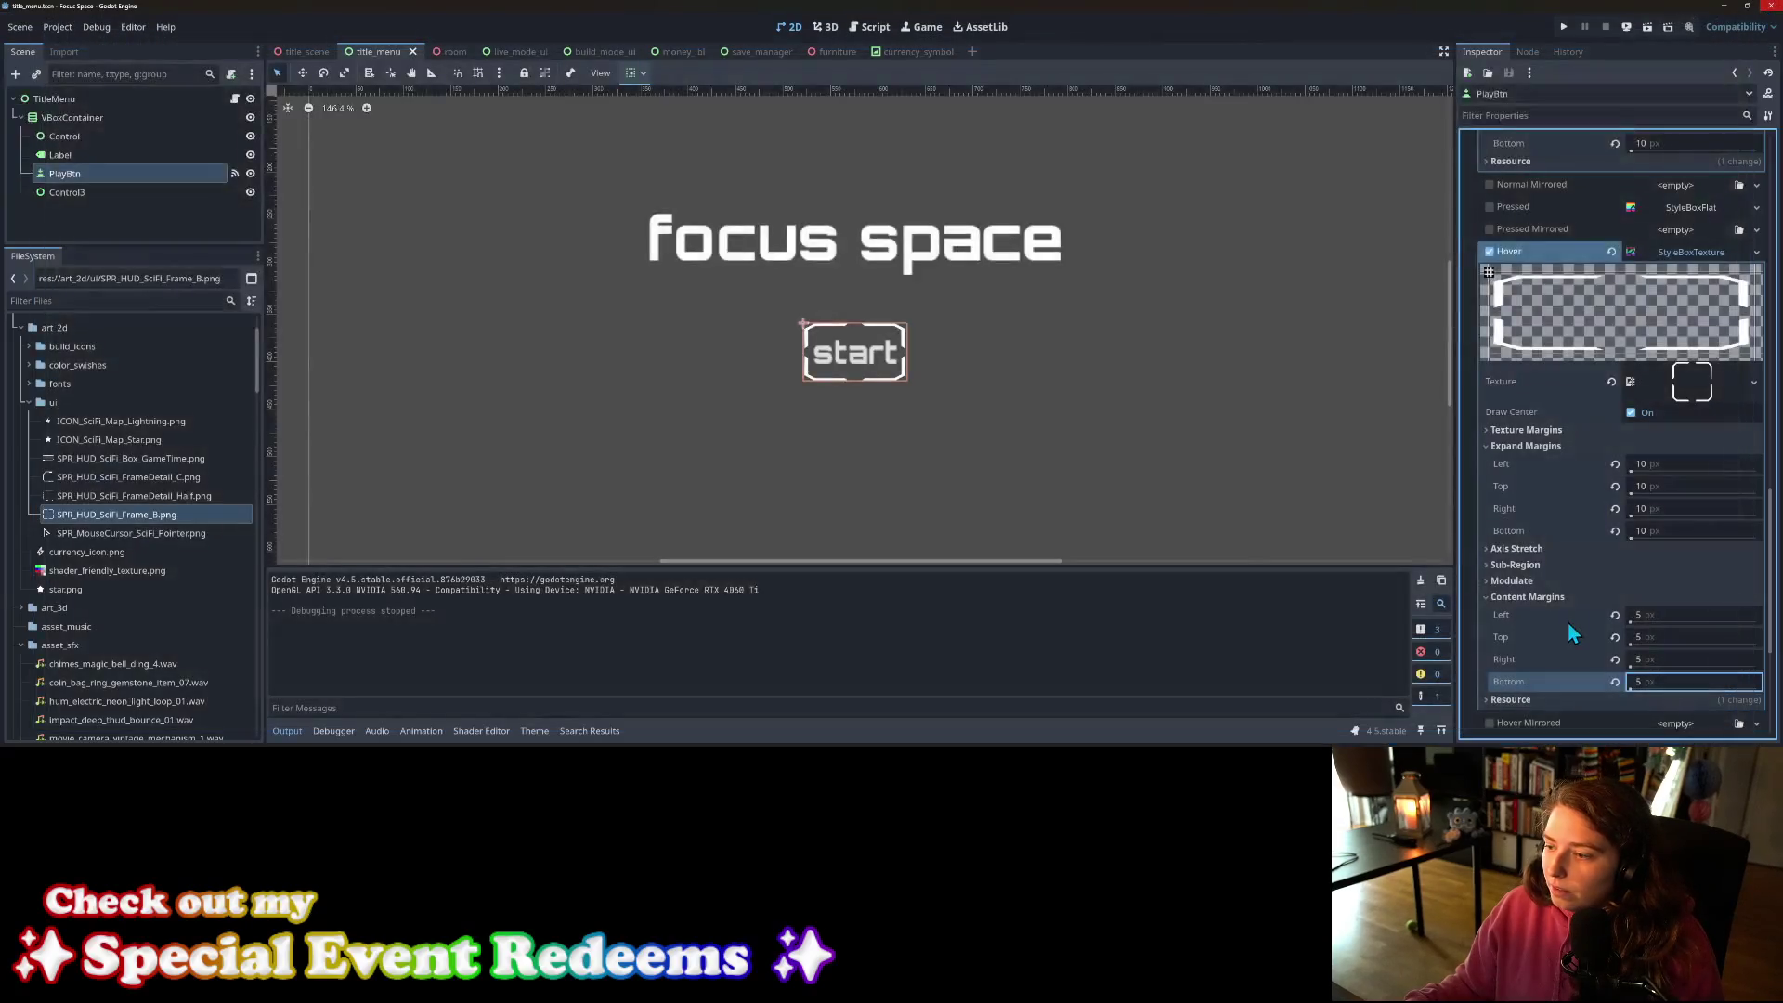
click(1670, 613)
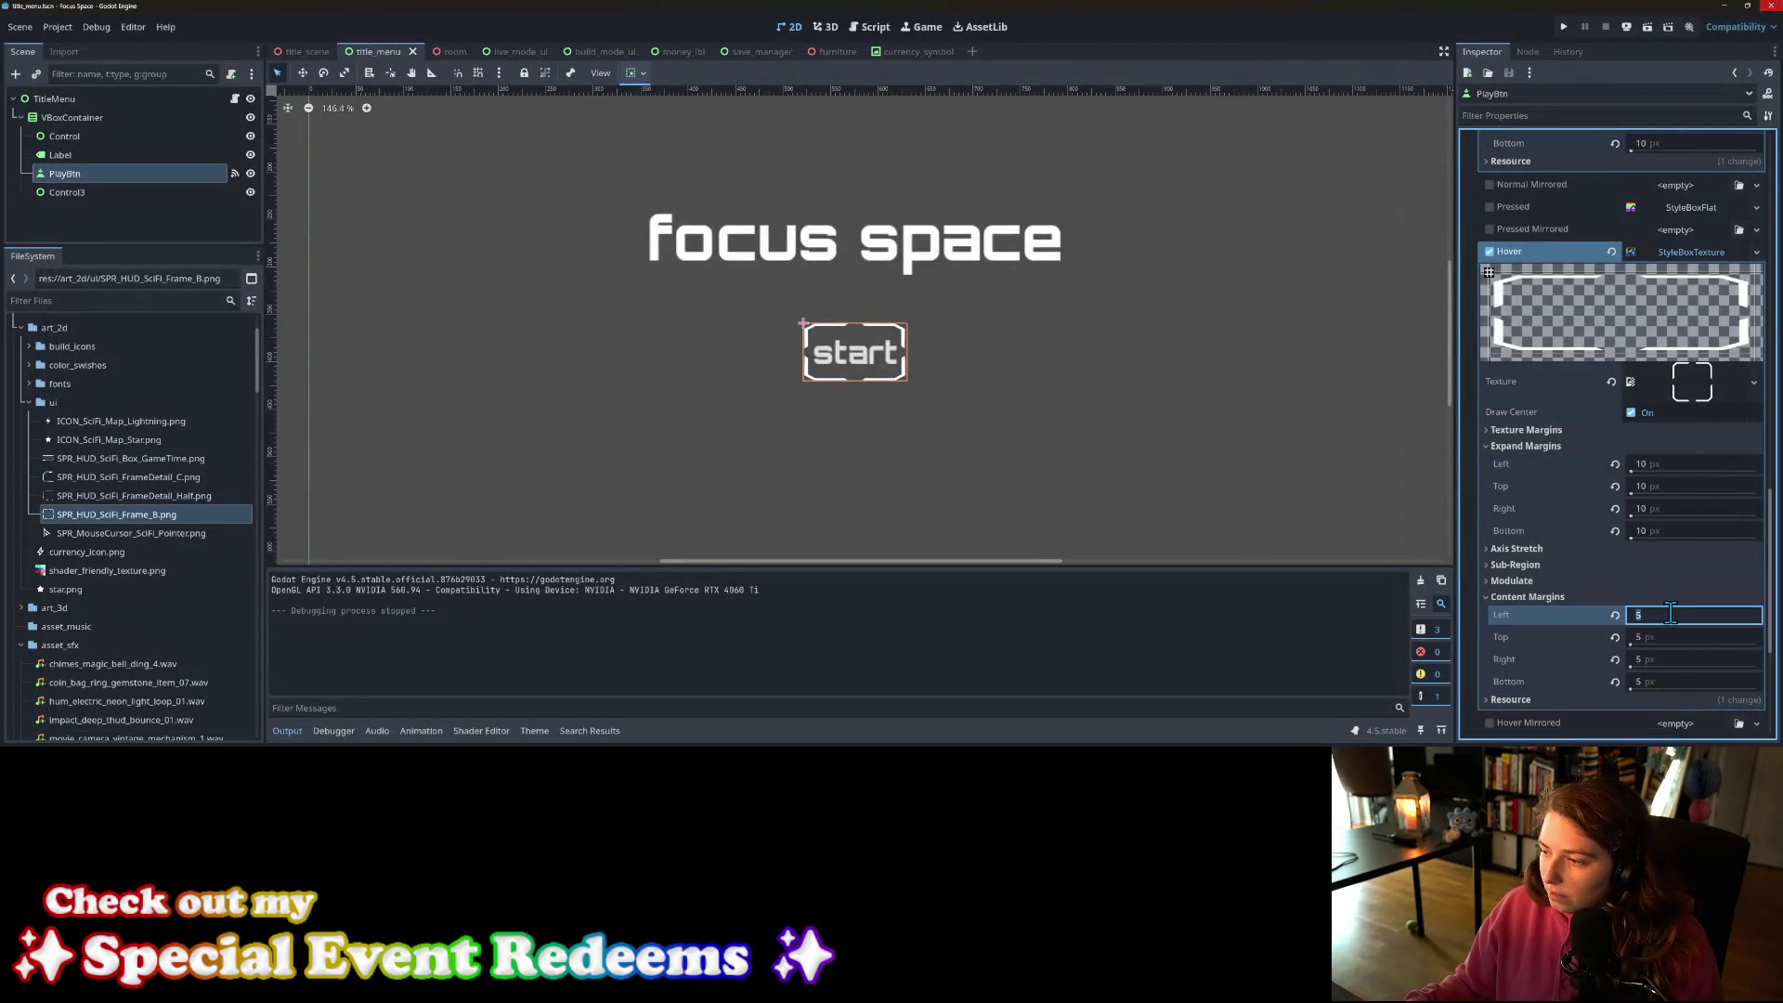
key(Tab)
text(10)
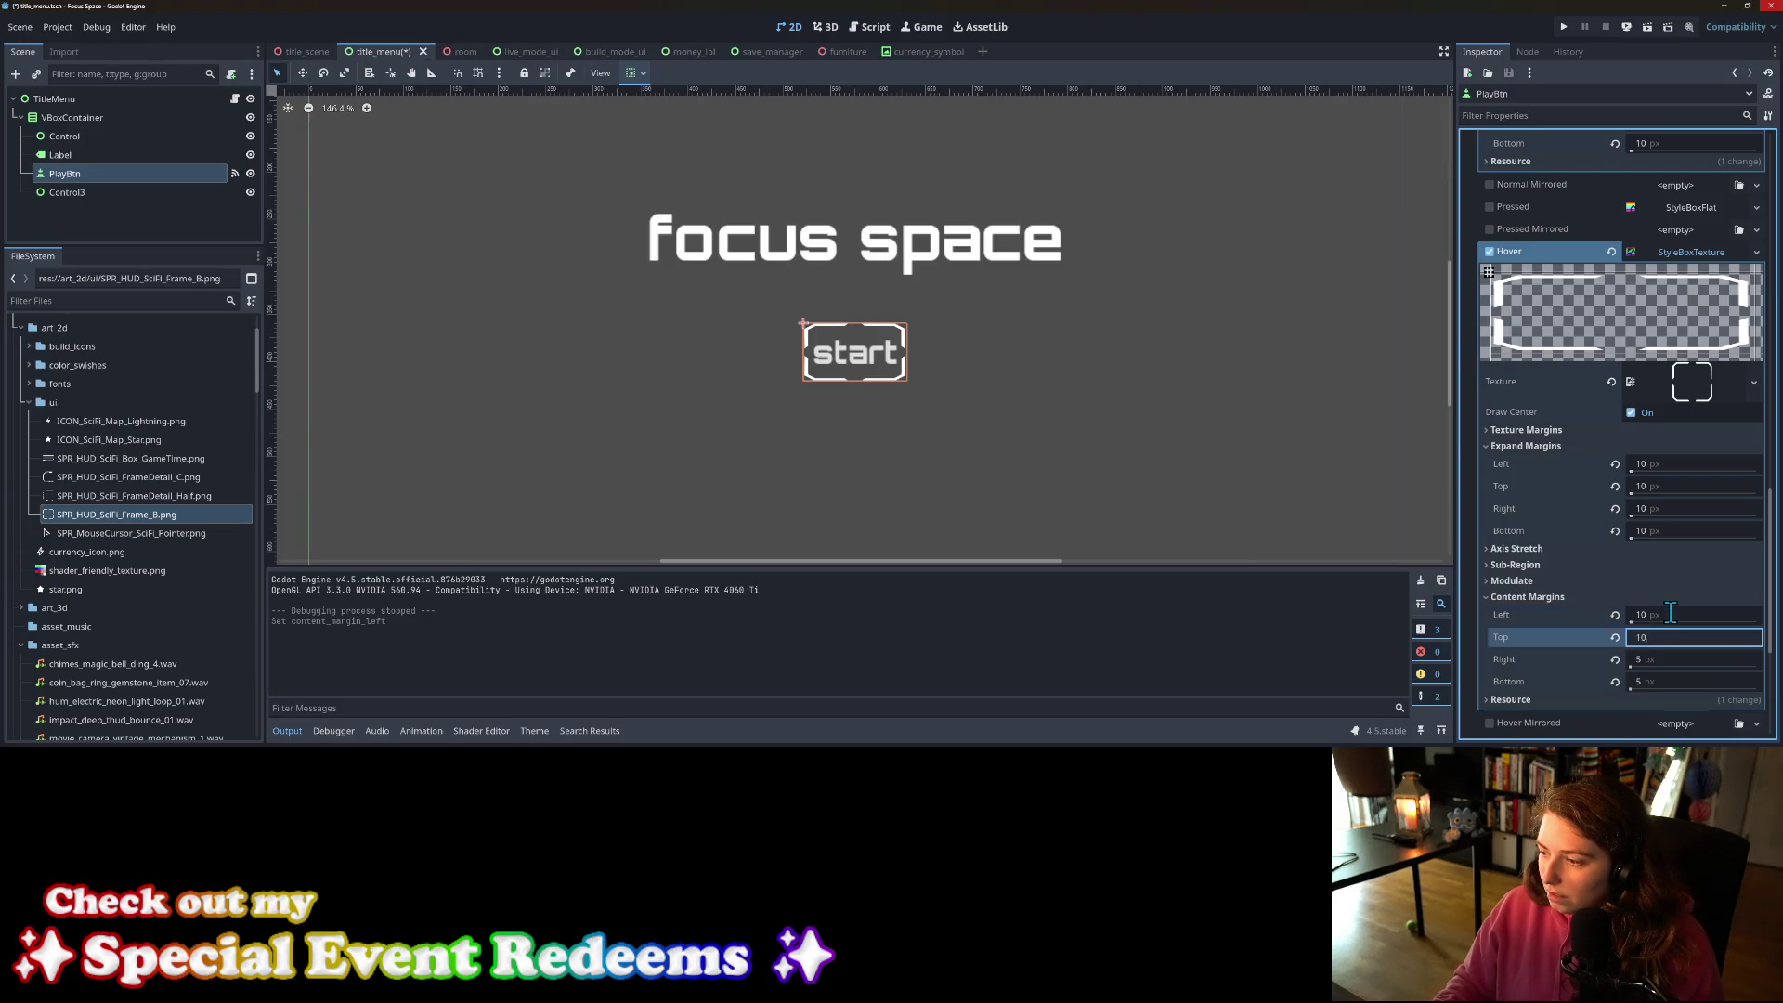
key(Tab)
text(10)
key(Tab)
text(10)
key(Return)
key(ctrl+s)
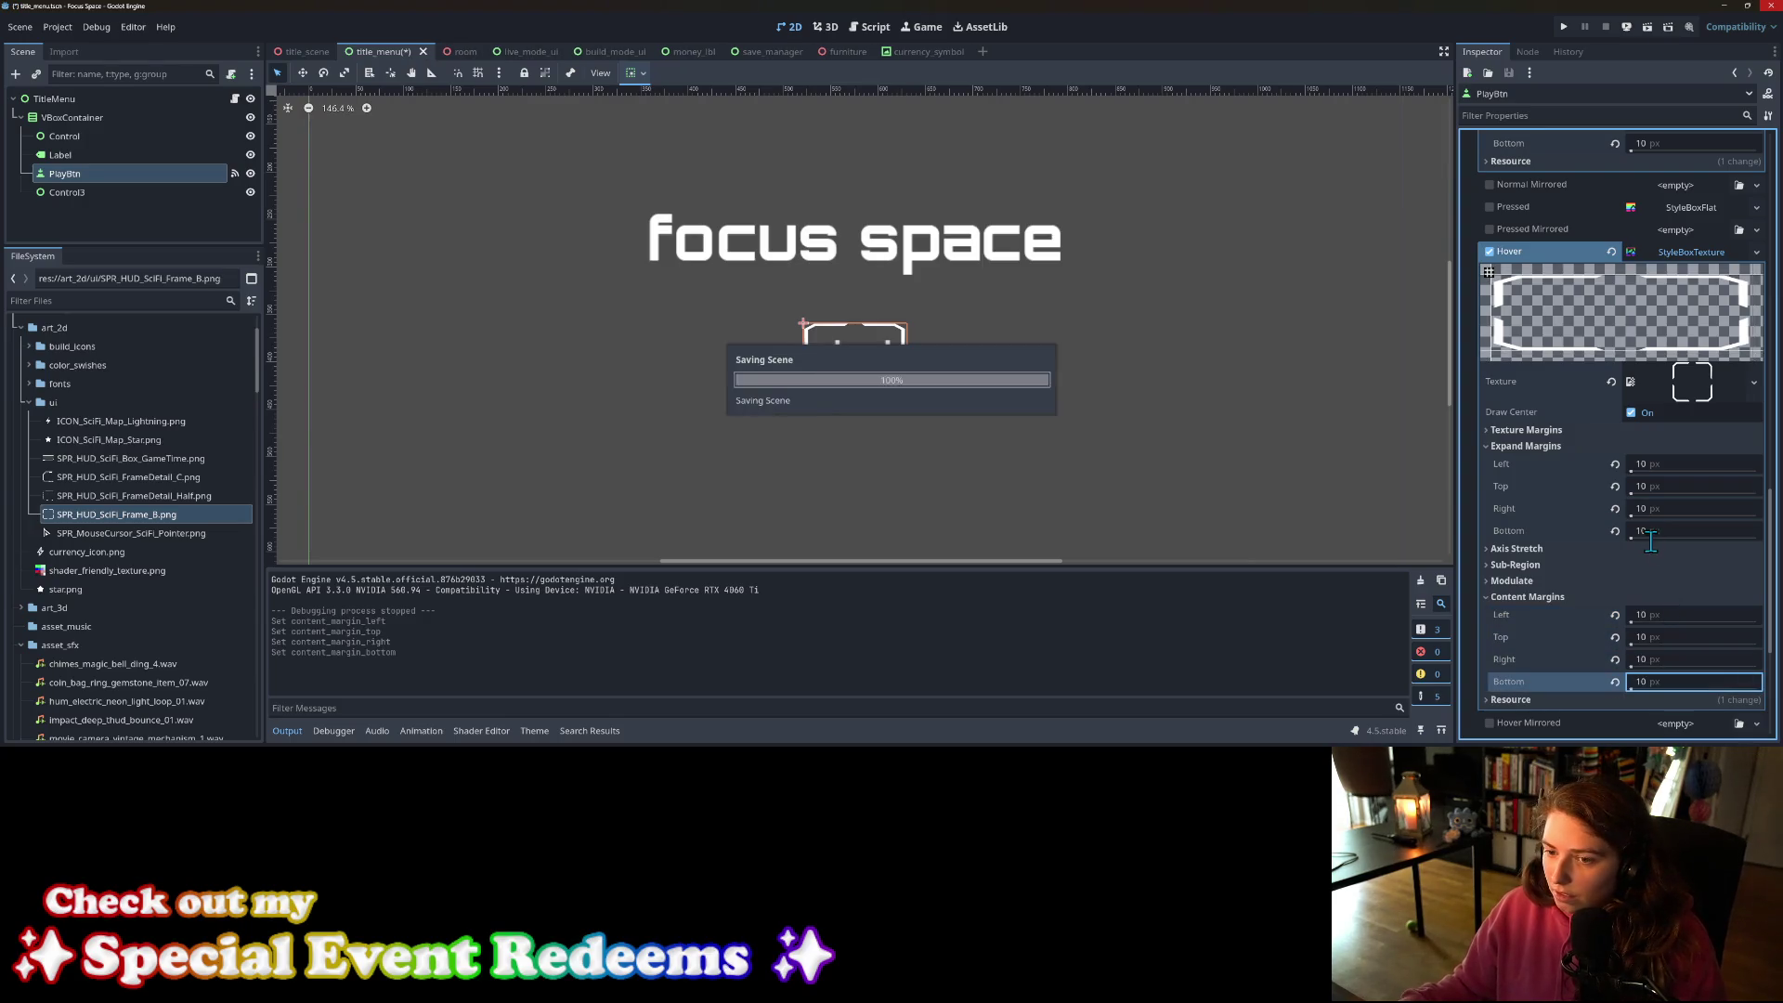
Step: Test the hover frame again, then set its top expand margin to 0 px
click(1569, 28)
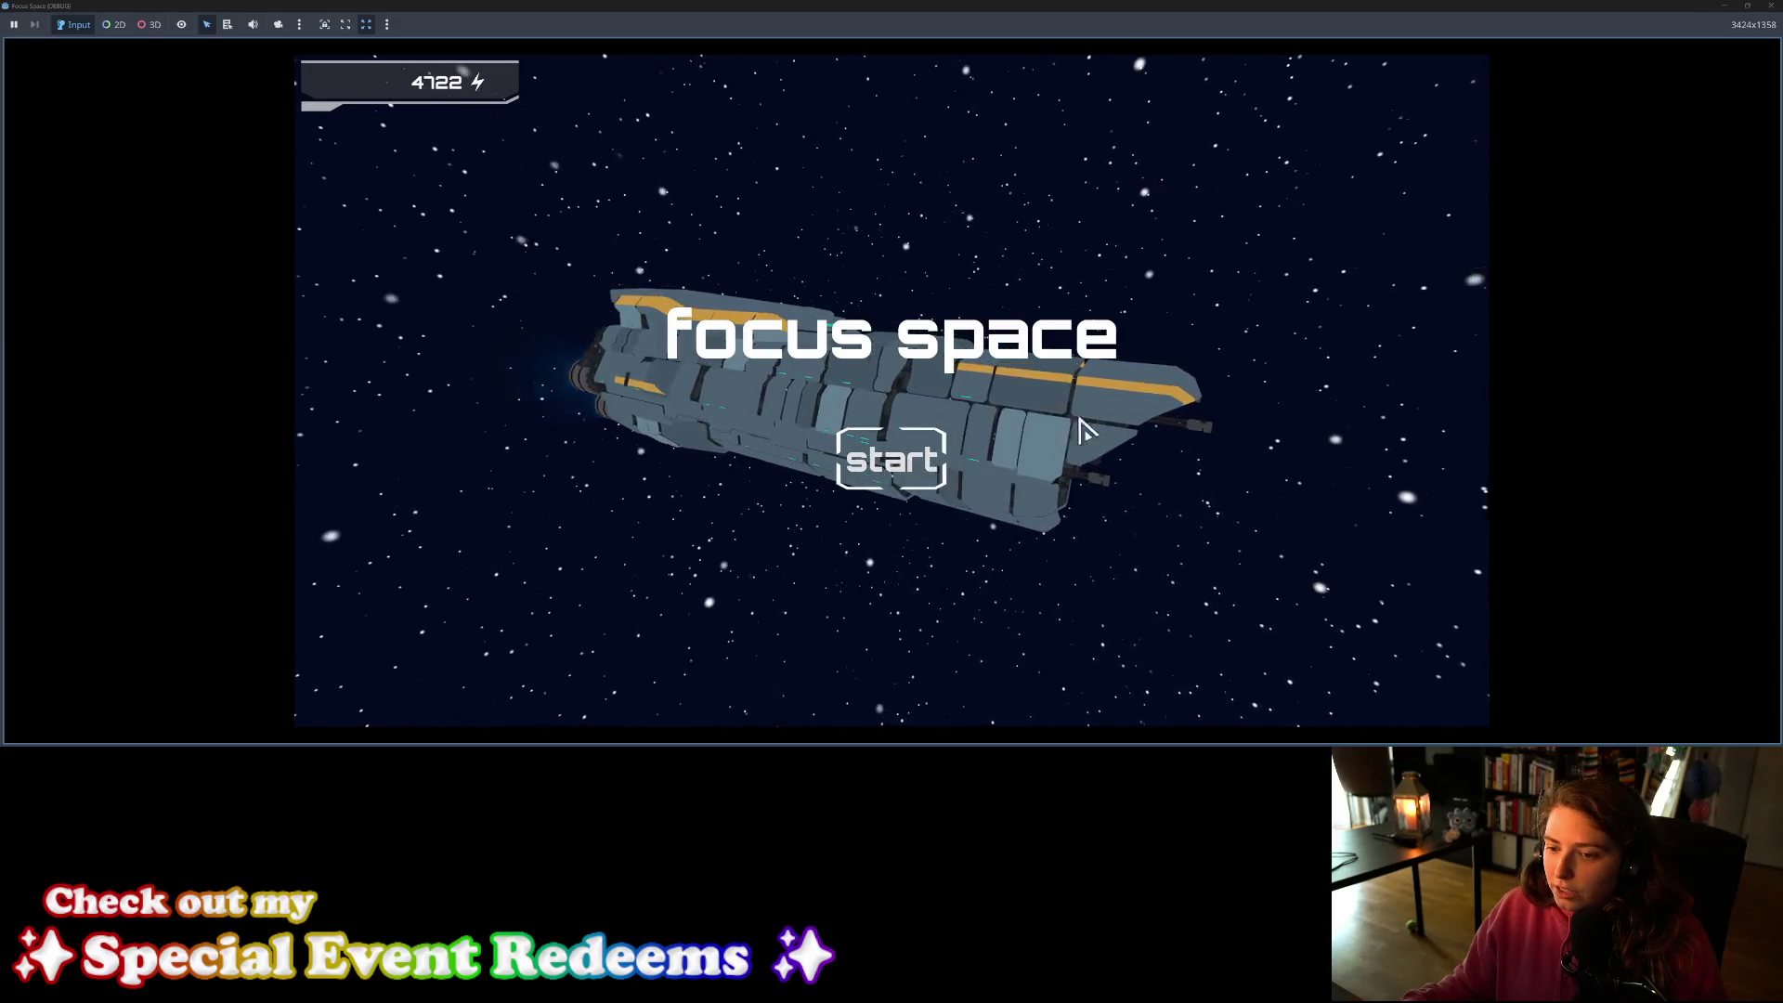
click(1771, 5)
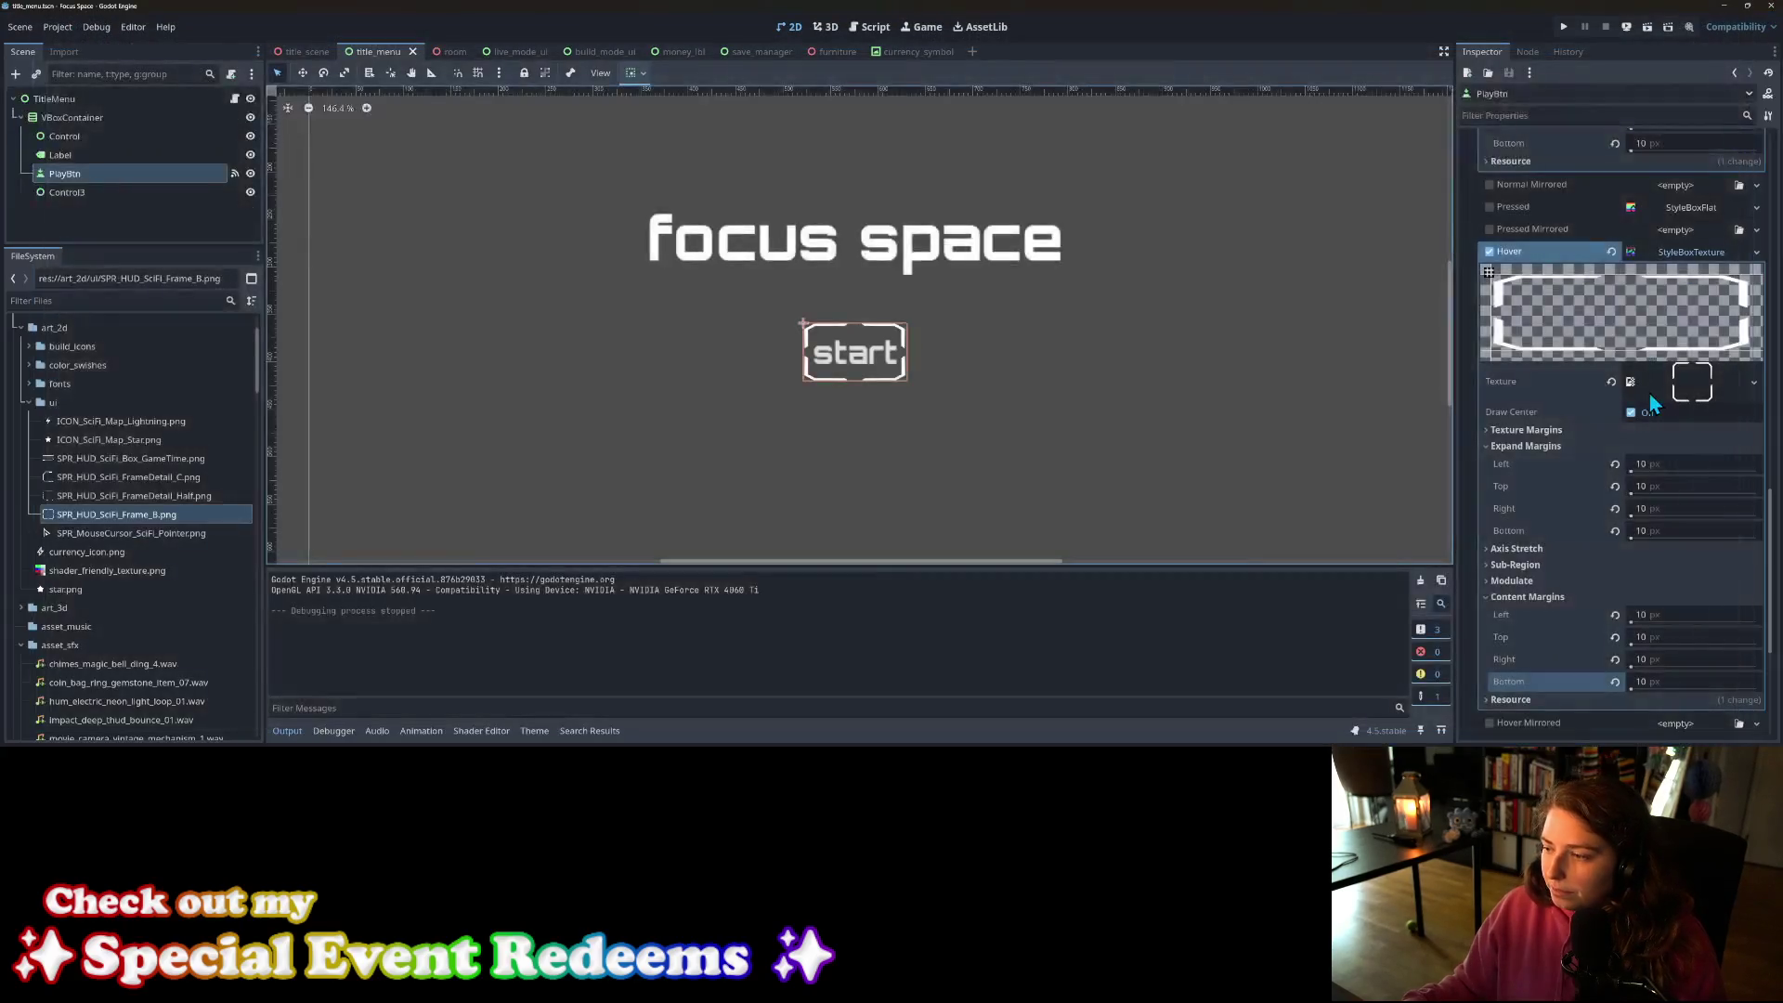
click(1677, 487)
text(0)
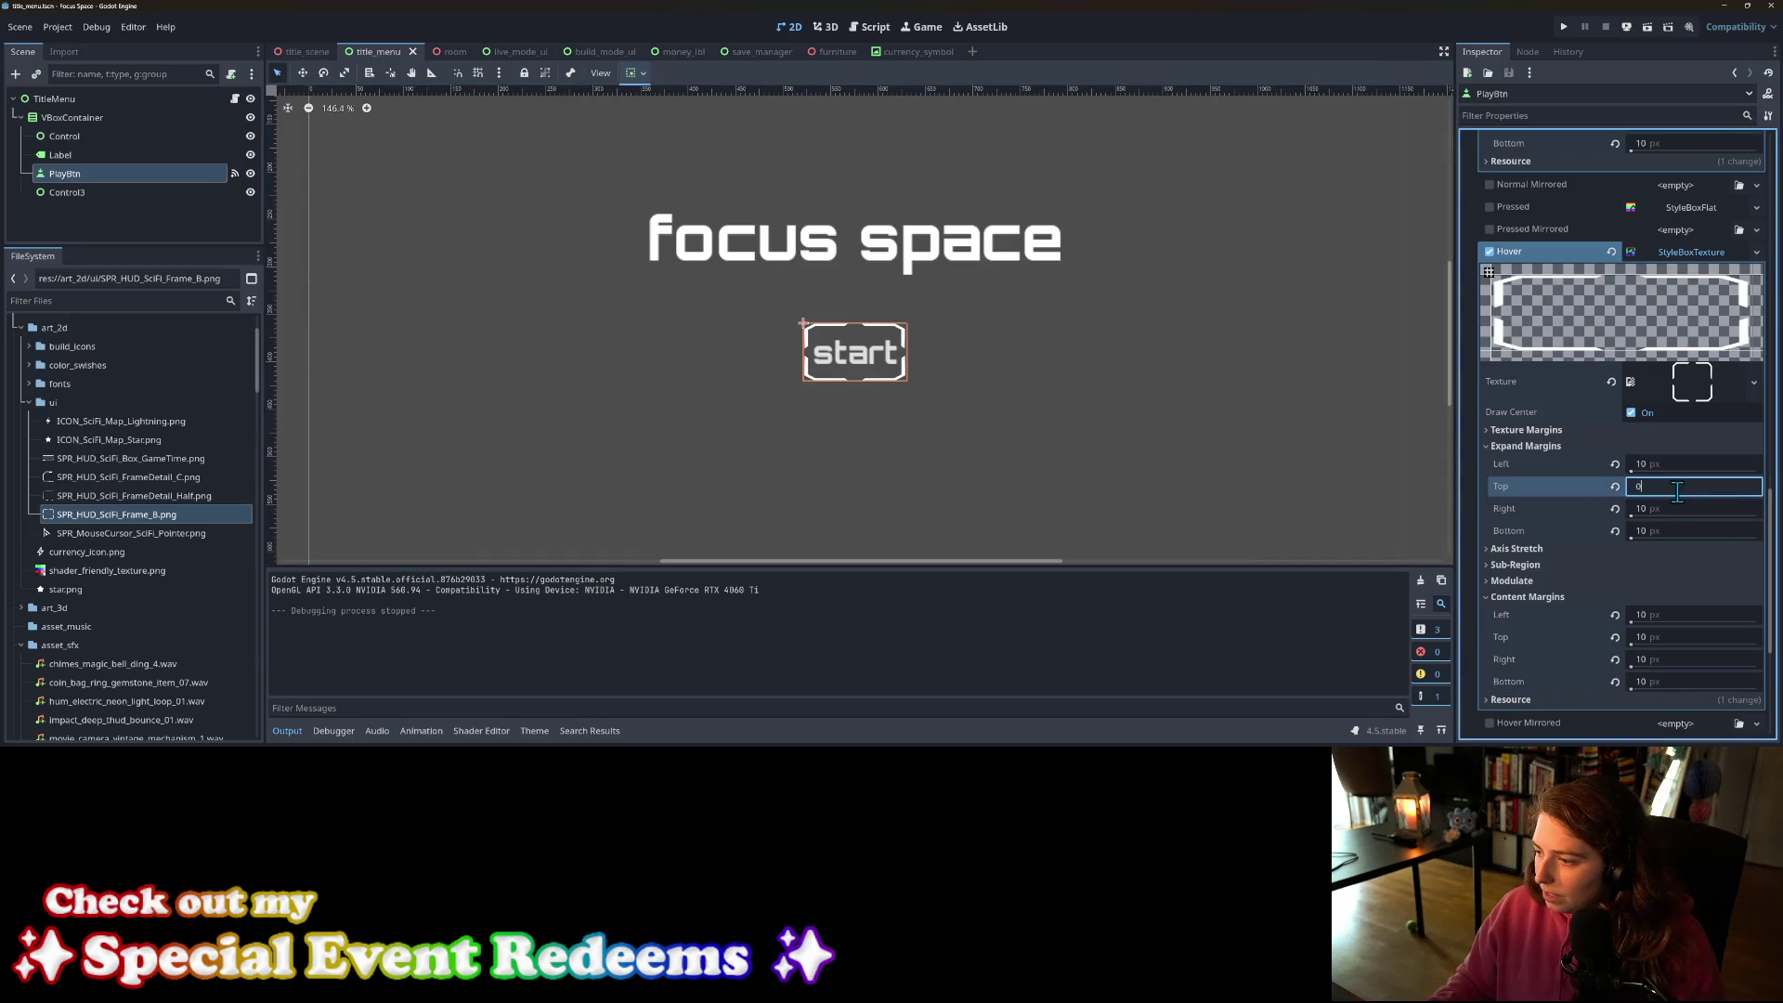
key(Return)
Step: Set the bottom expand margin to 0 px, save, and preview the title menu in-game
click(1678, 530)
text(0)
key(Return)
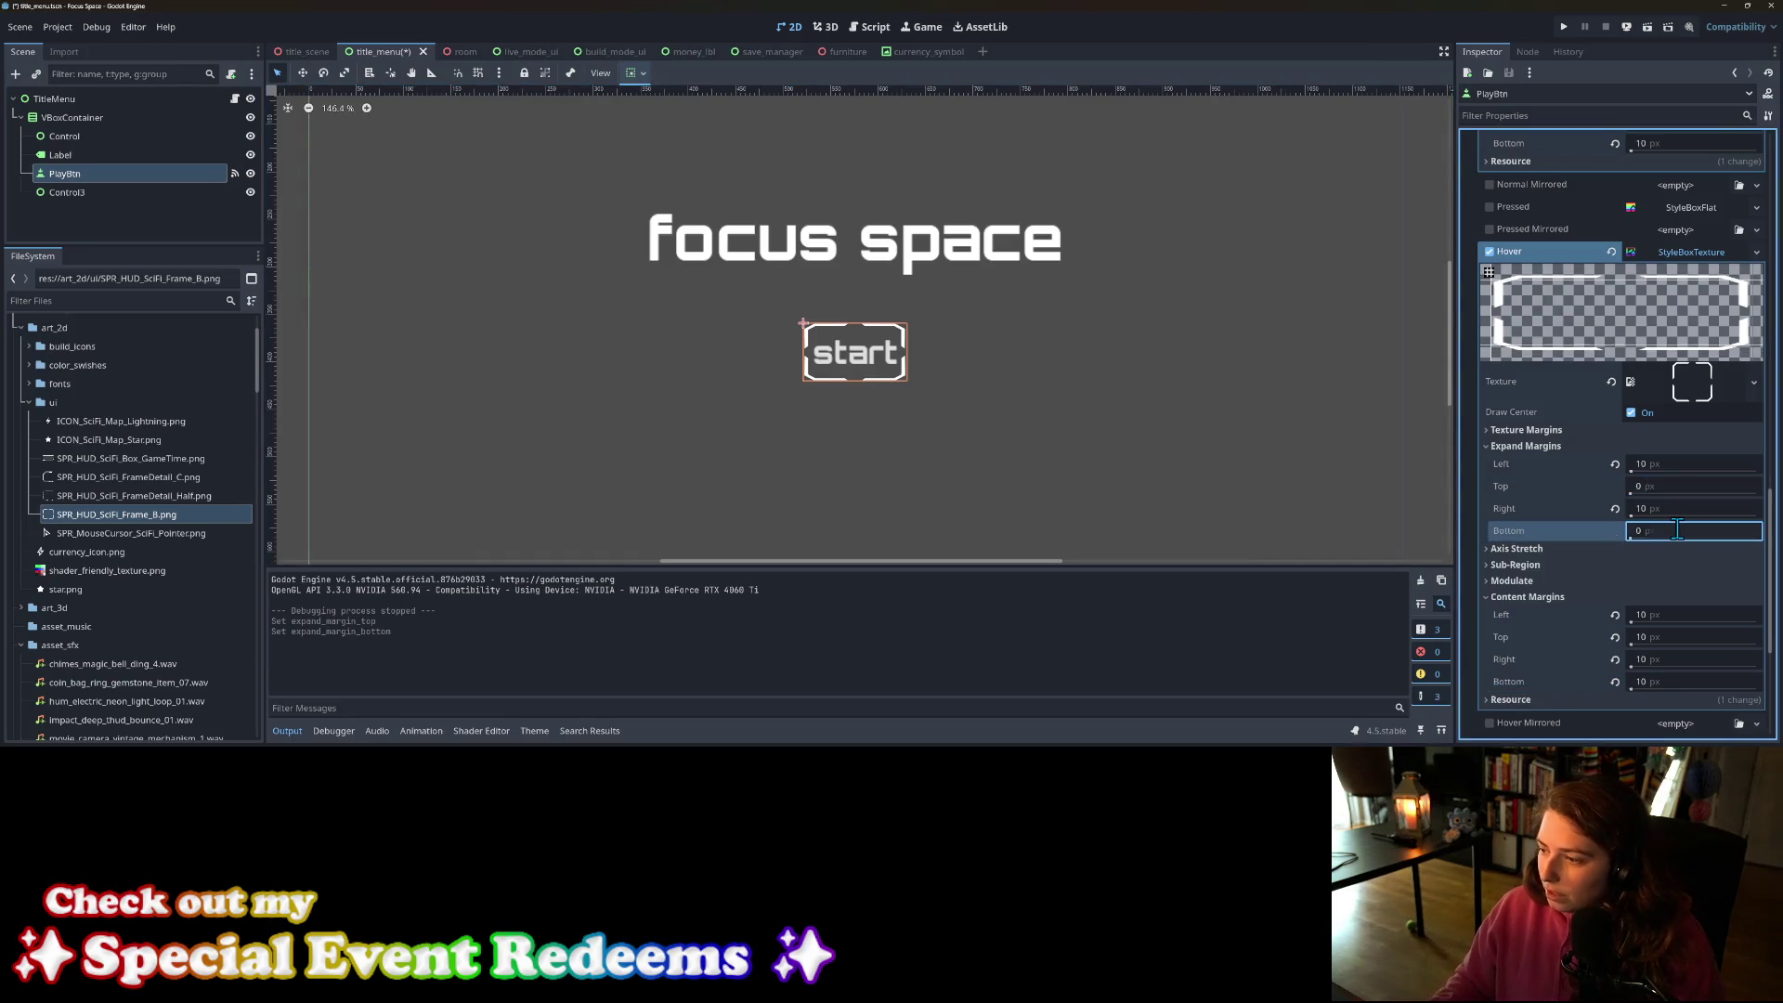
key(ctrl+s)
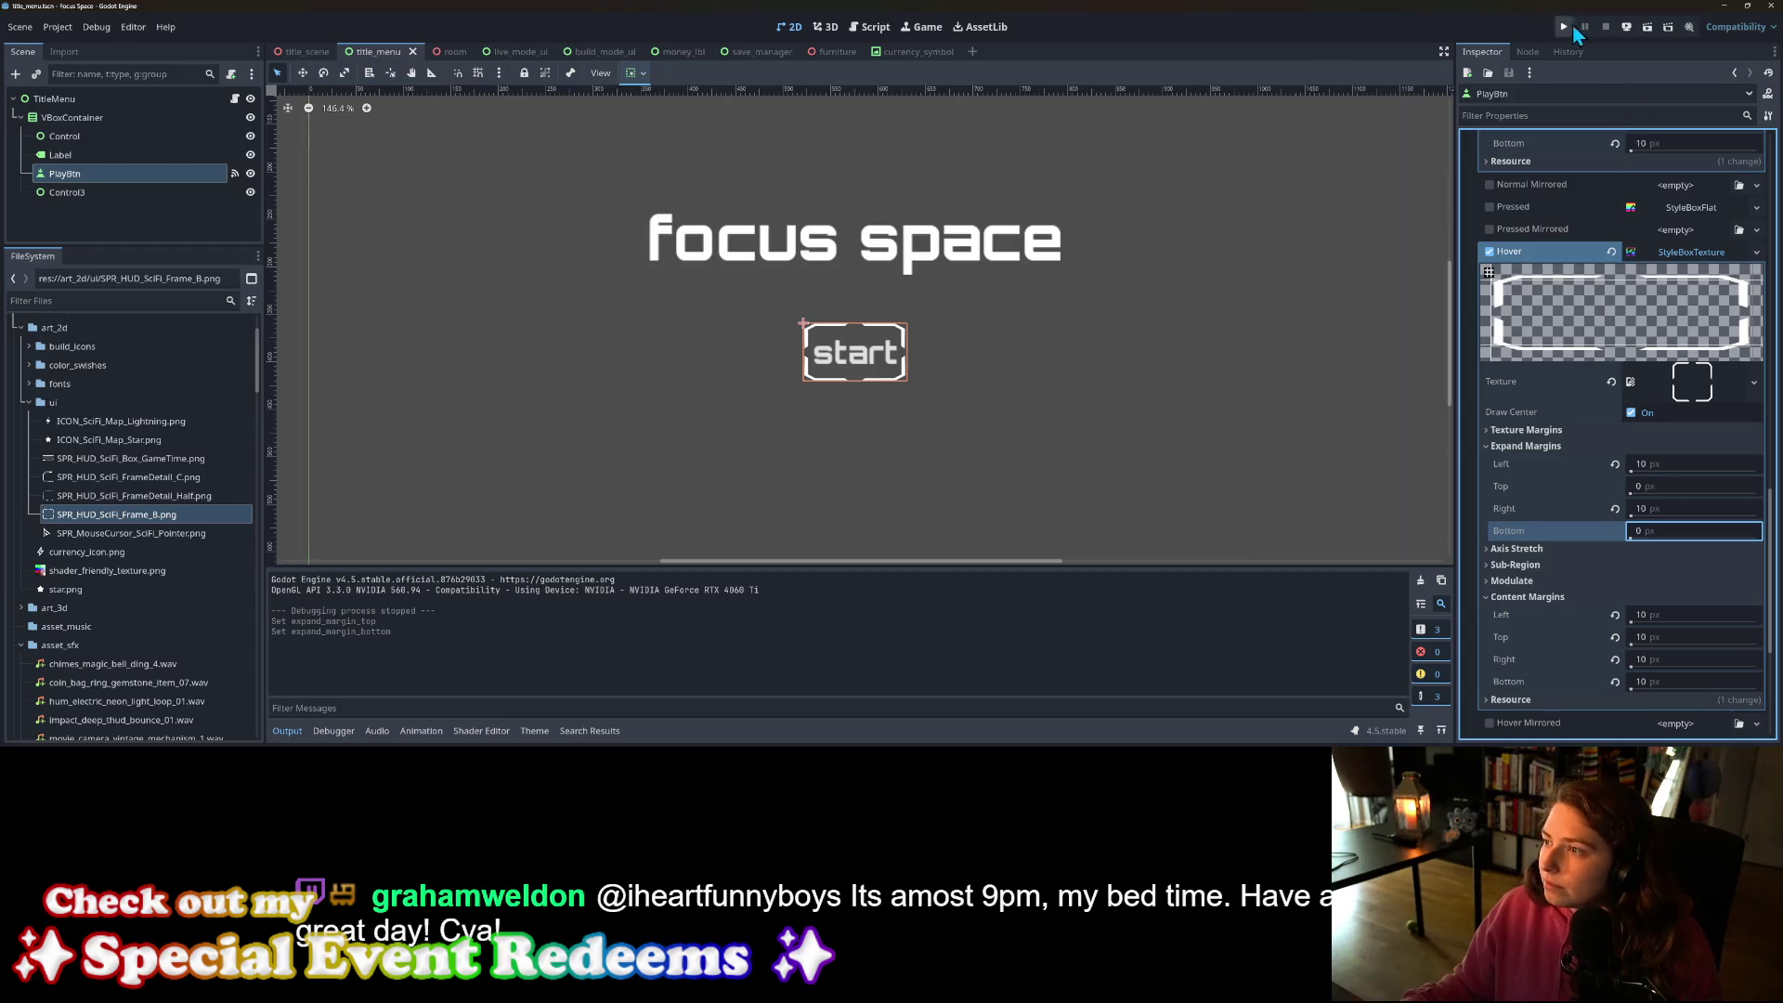
click(1570, 27)
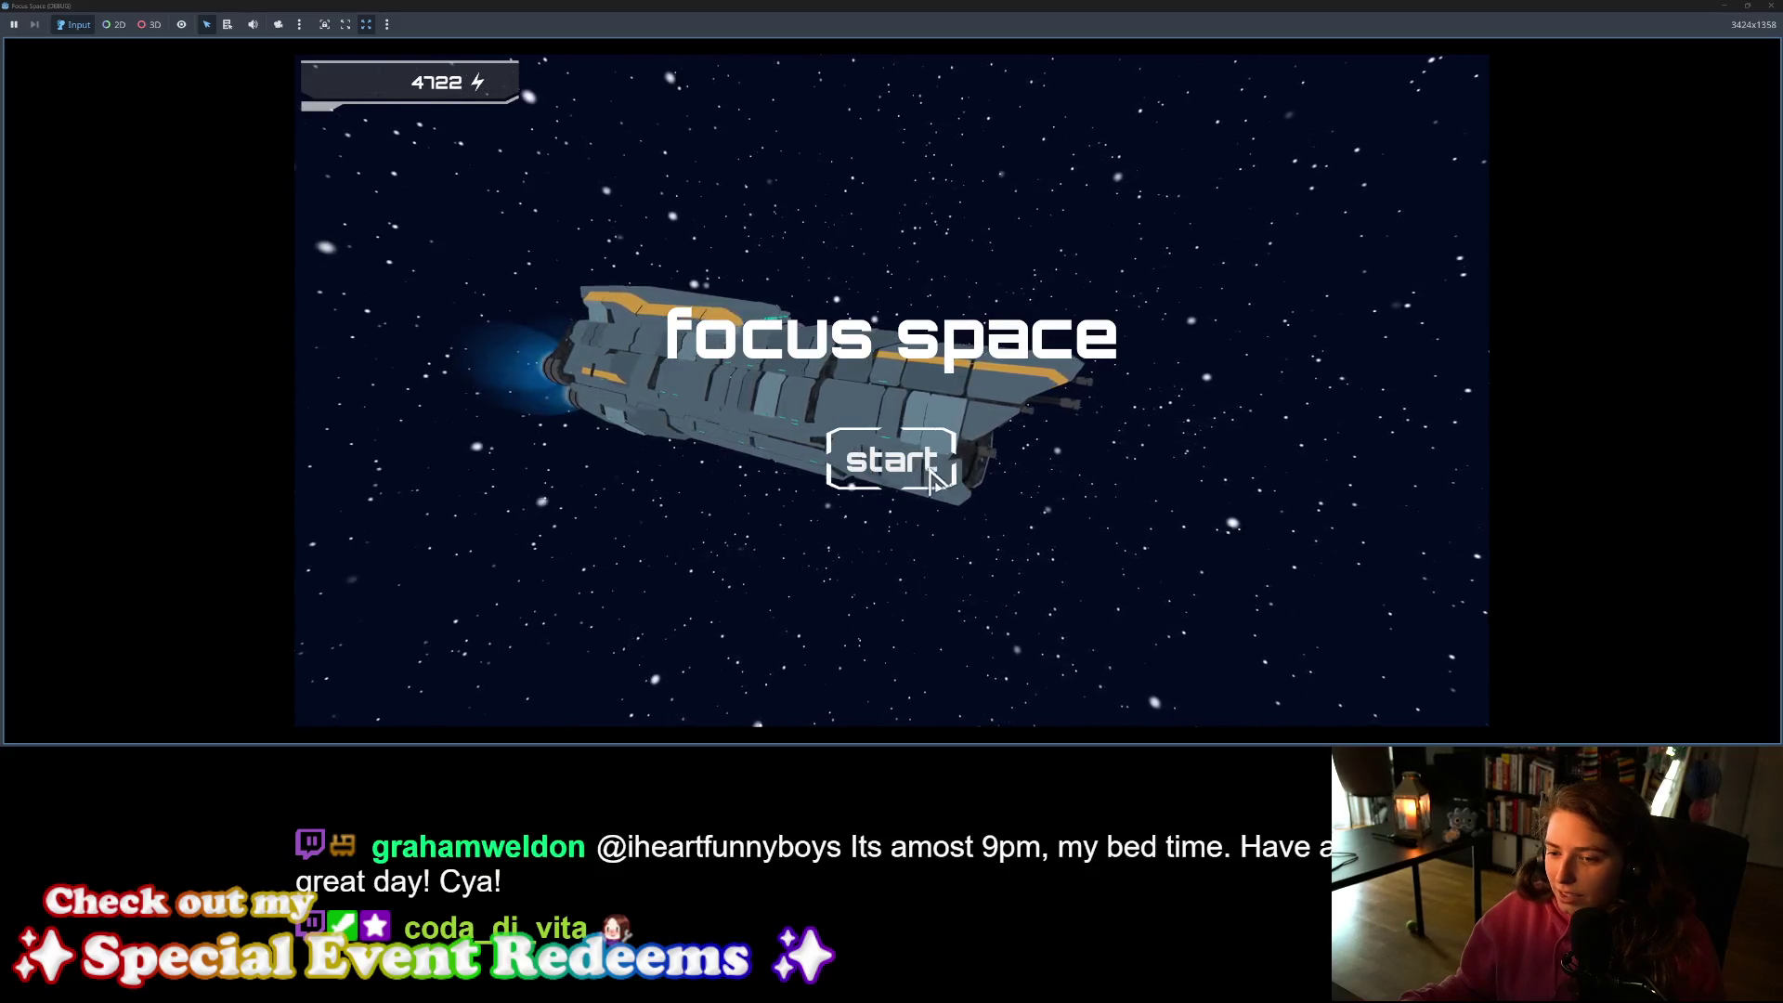
click(1769, 11)
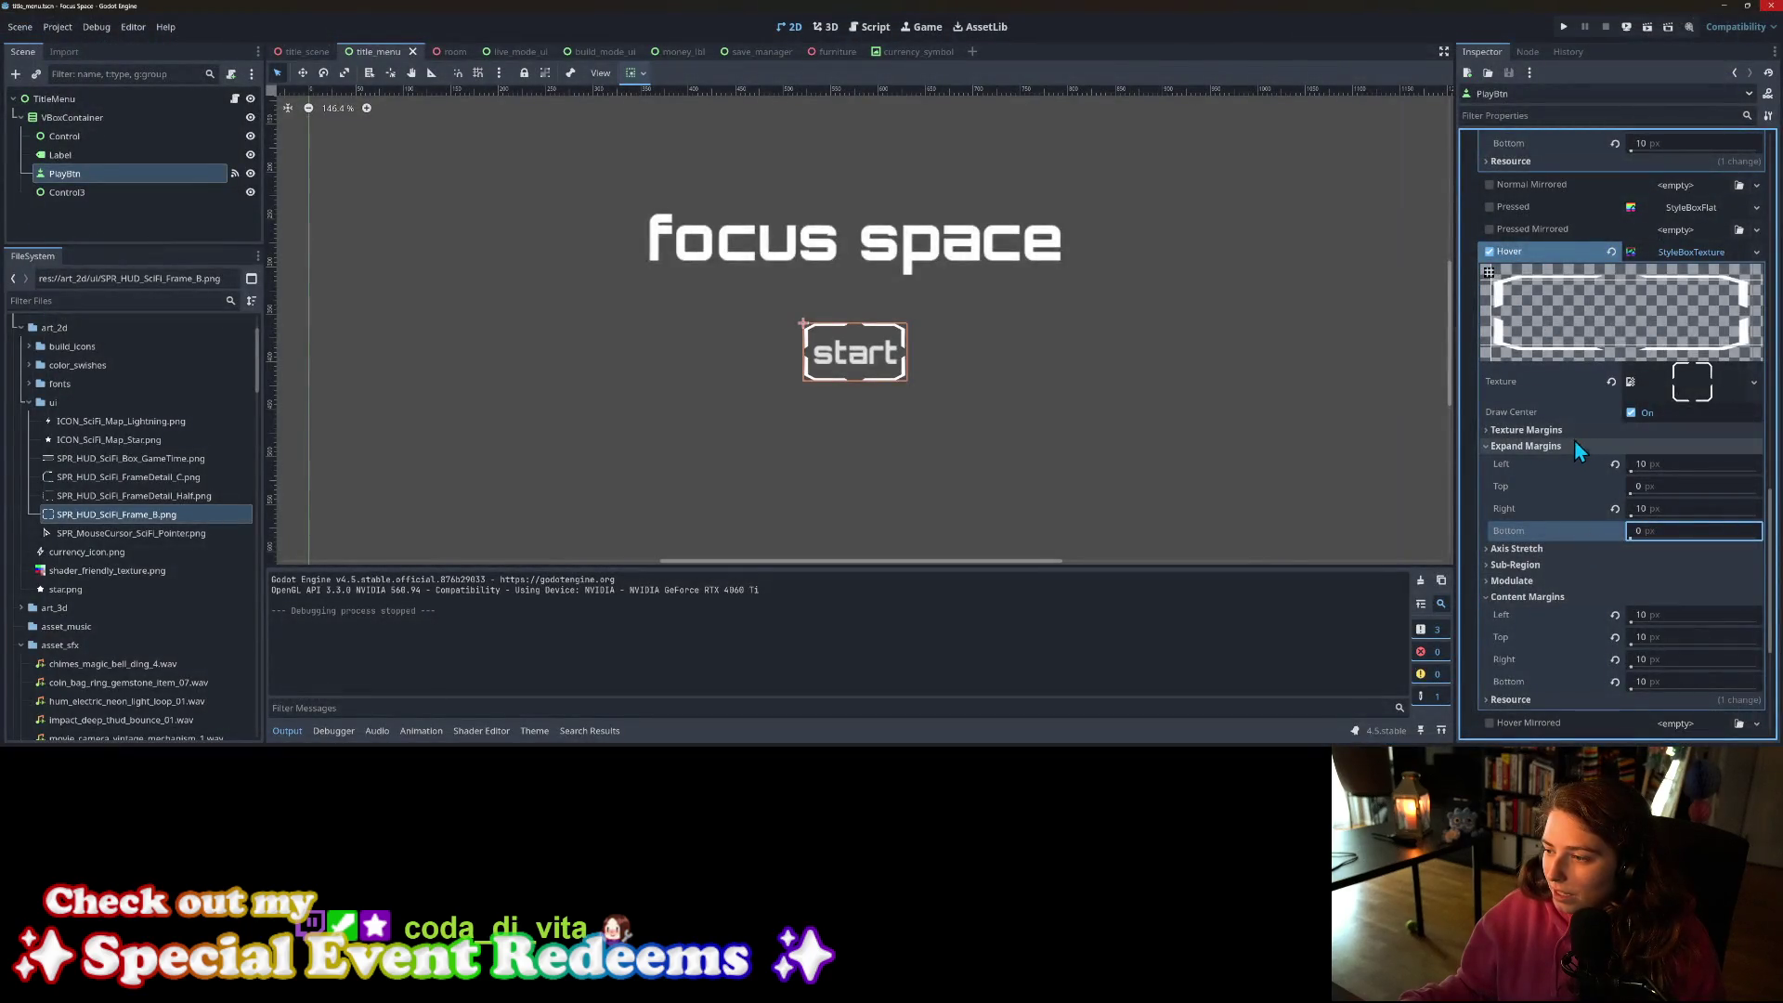
Step: Expand the hover frame's Texture Margins and set the left margin to 117 px
click(1575, 432)
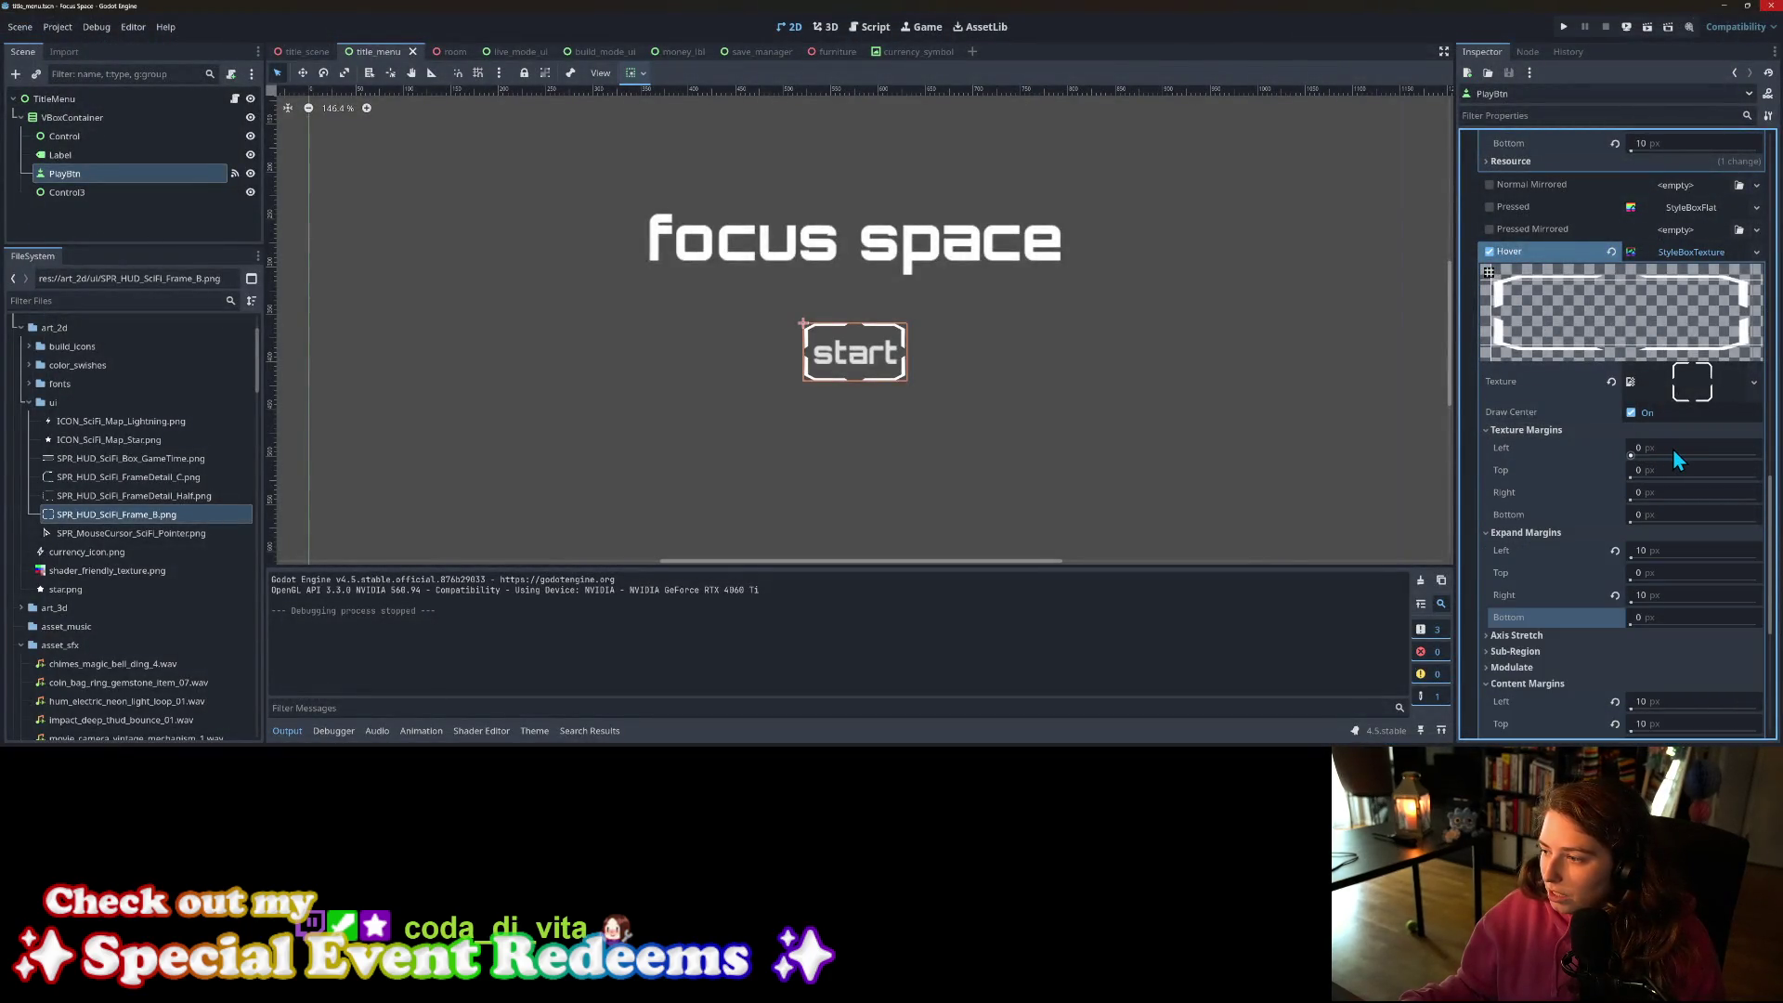
click(1642, 449)
text(150)
key(Return)
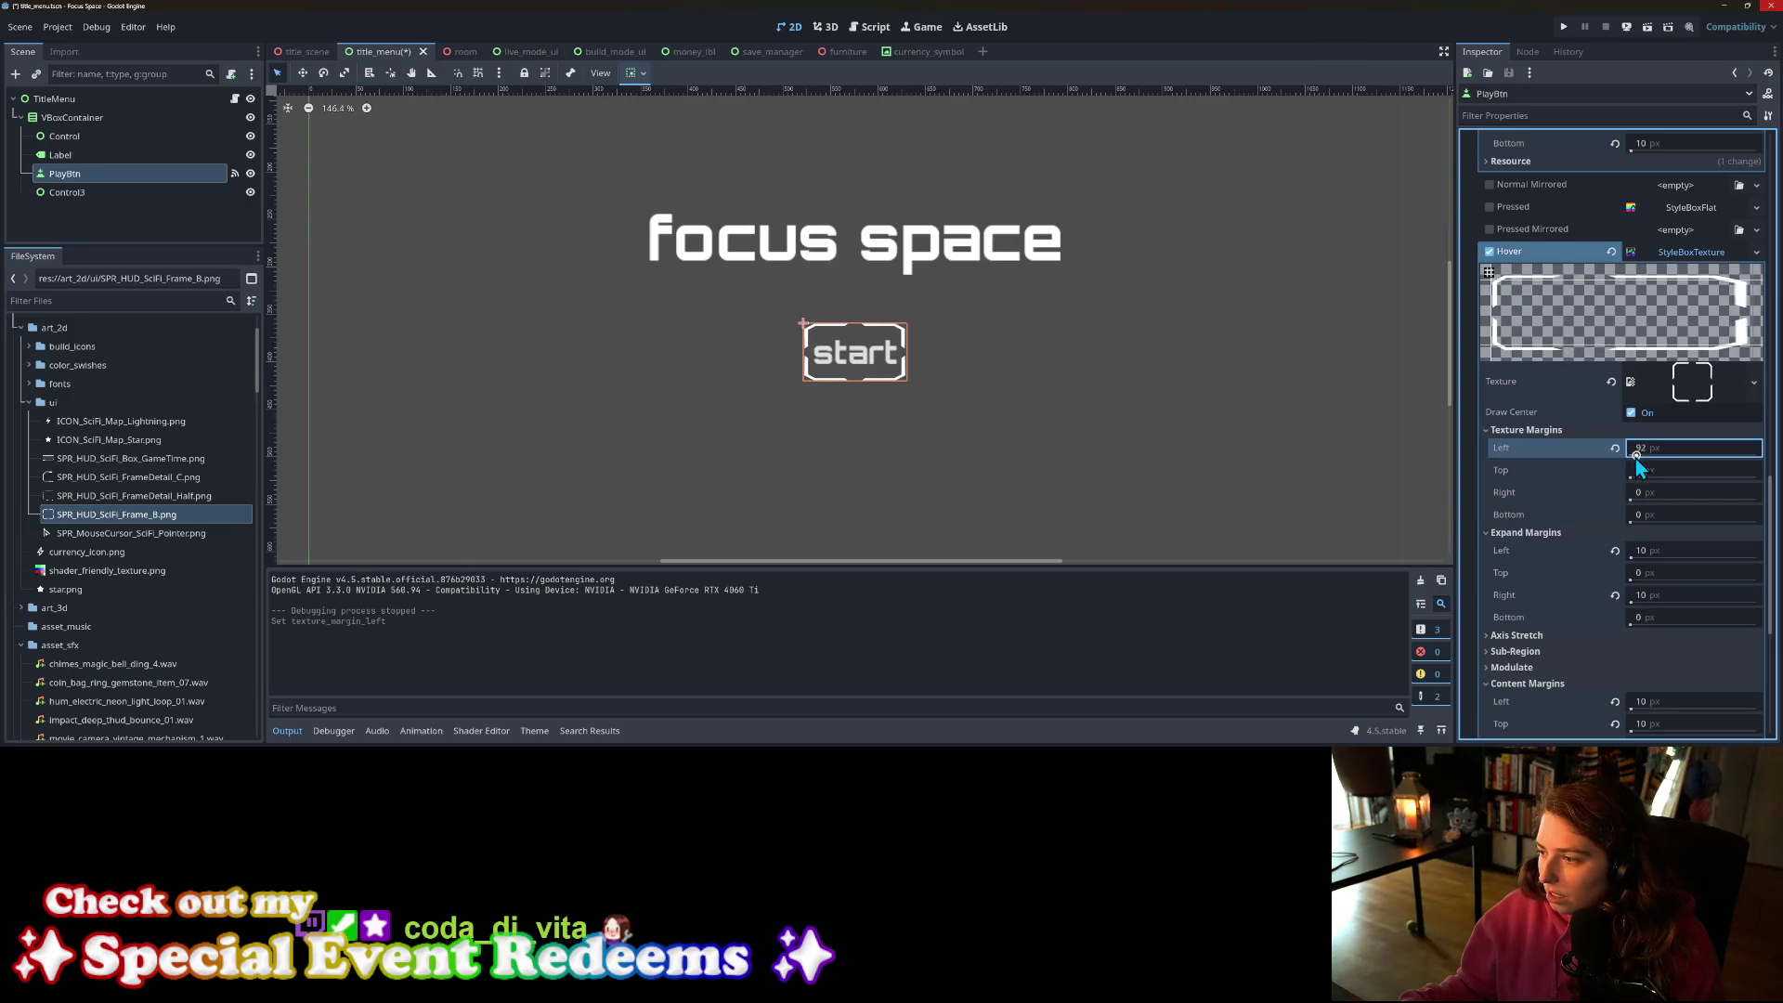
scroll(1635, 459, down, 8)
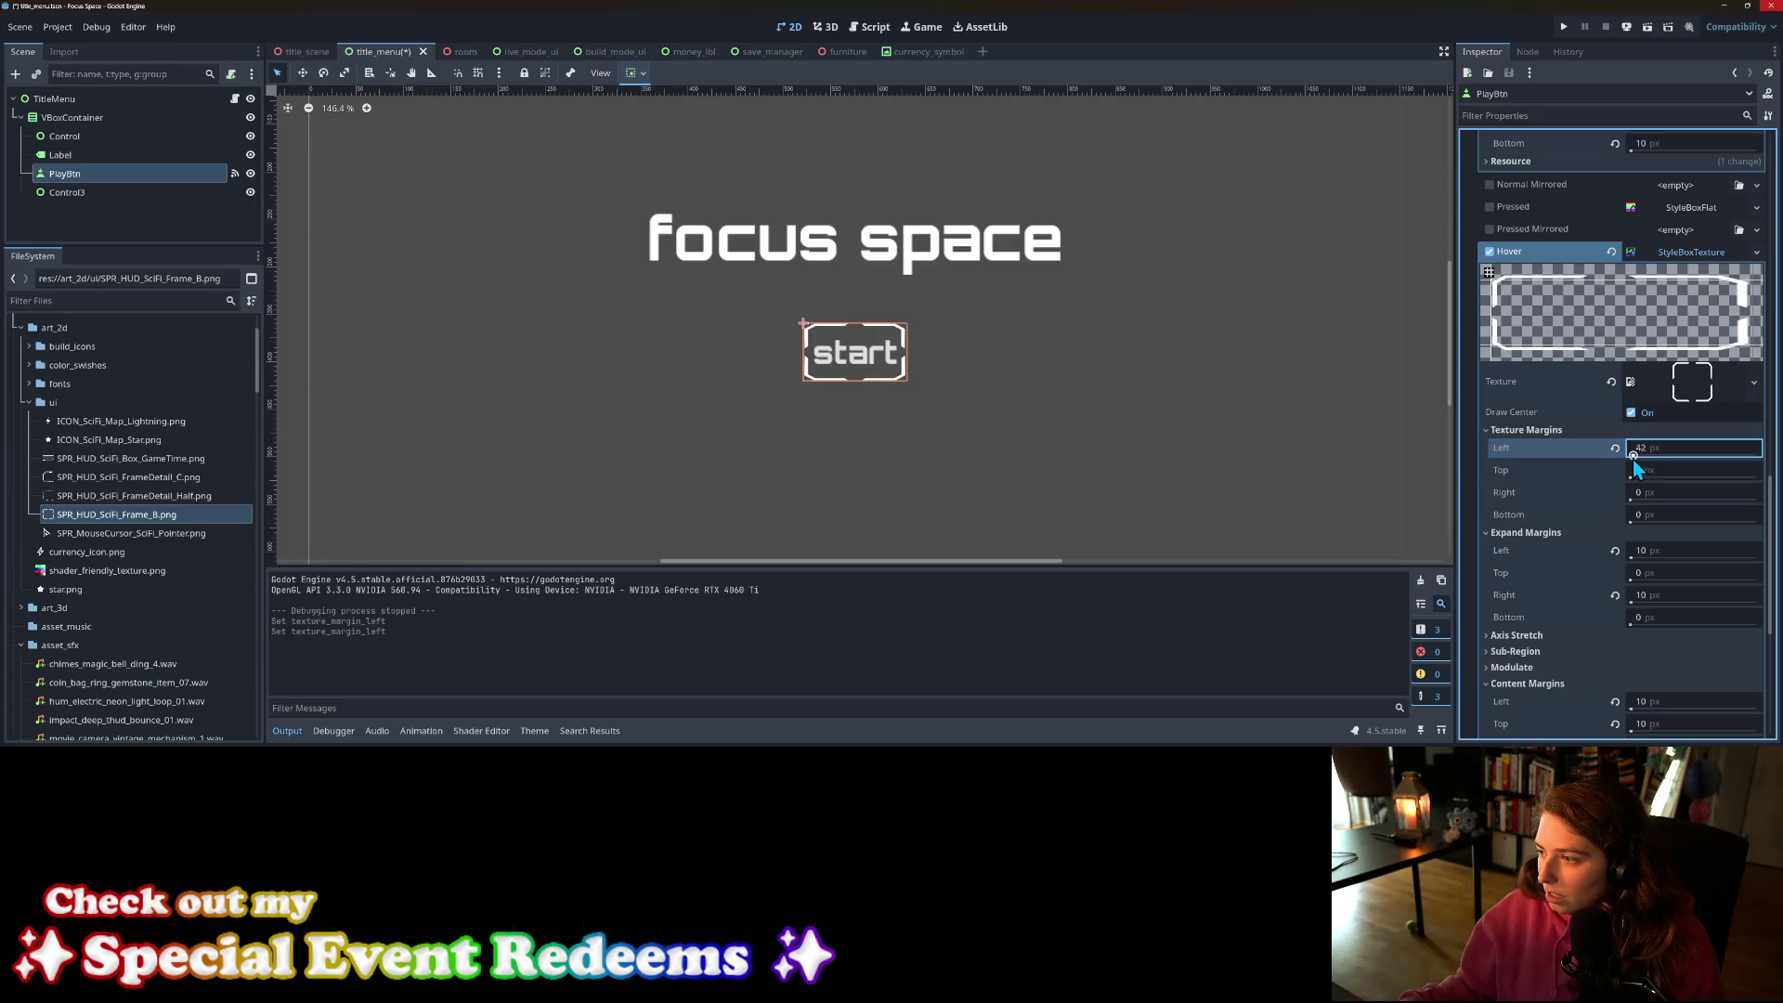
drag(1633, 459, 1637, 458)
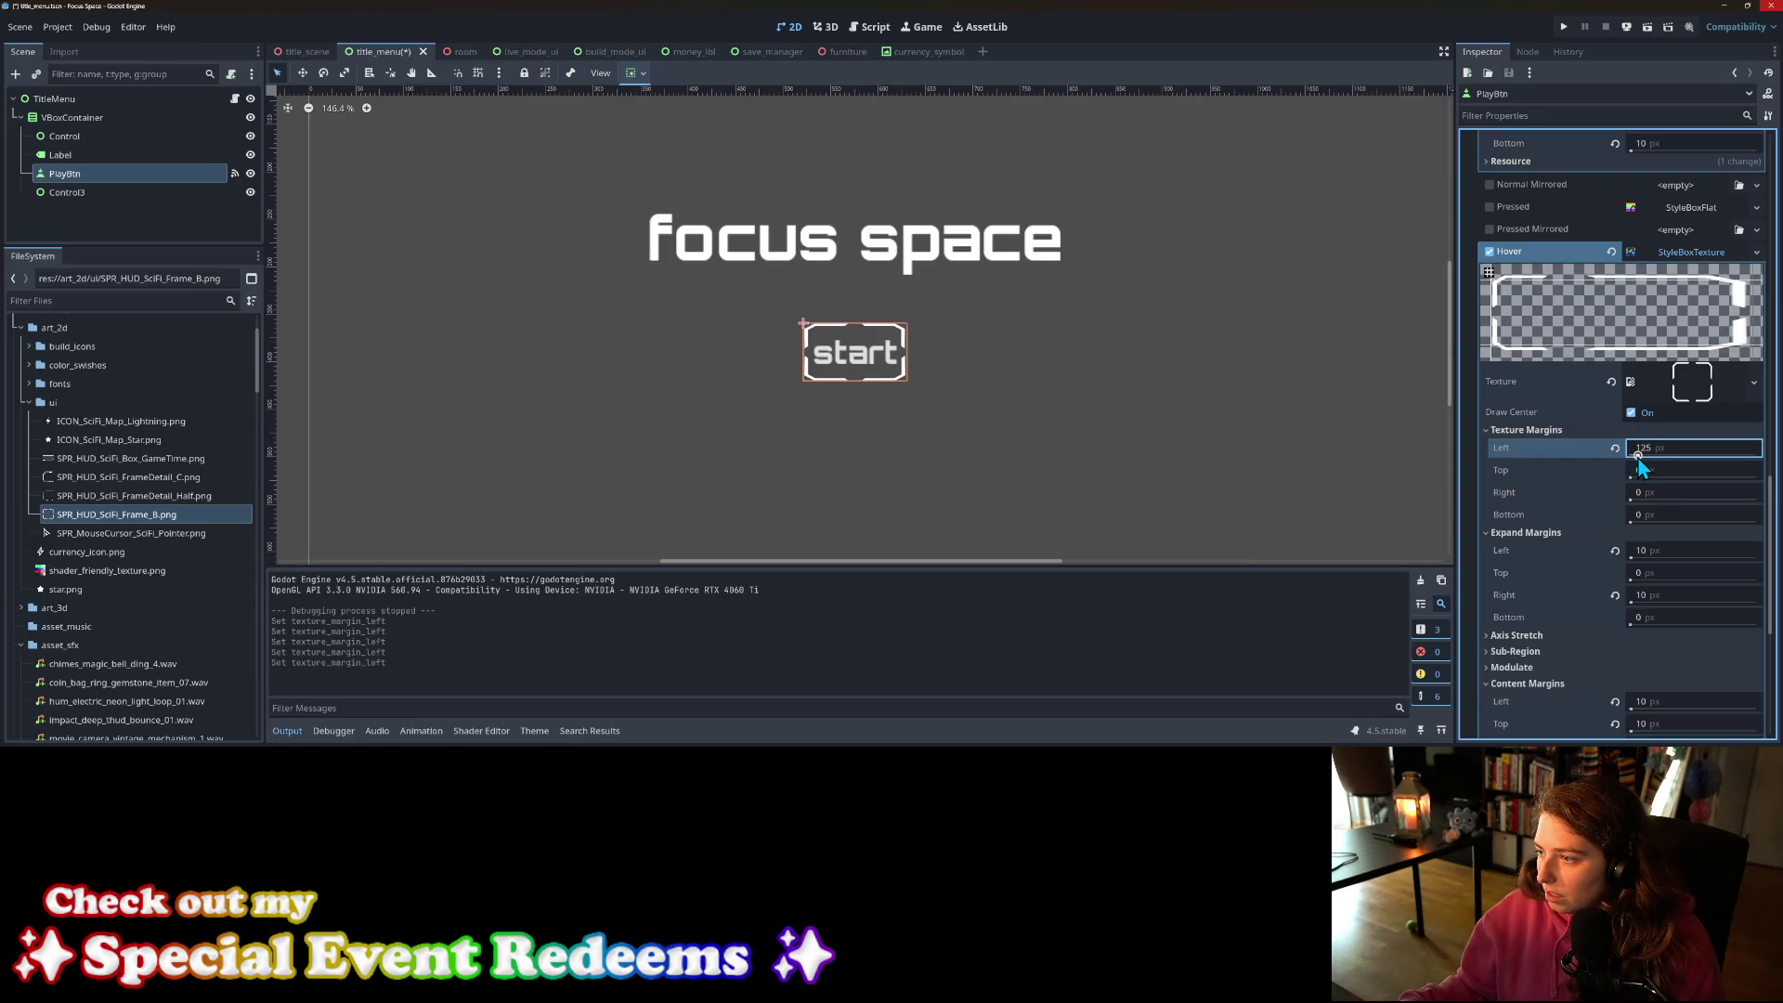
text(117)
click(1502, 308)
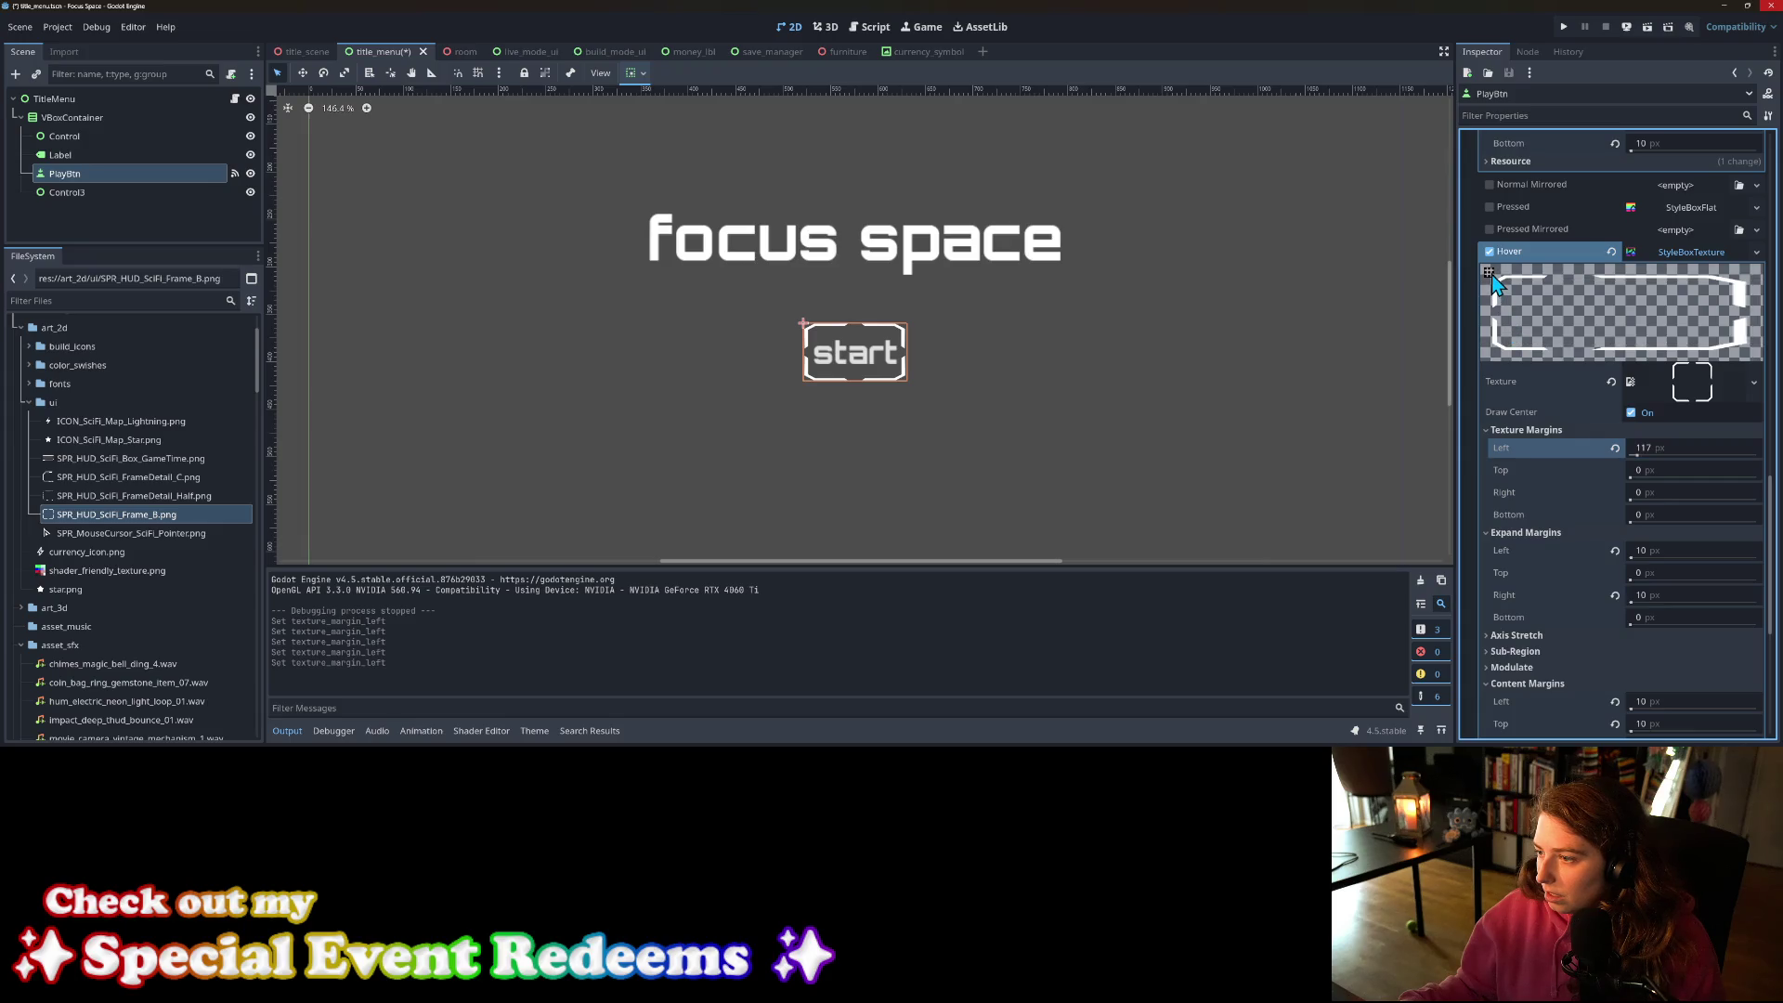
Step: Set the top, right and bottom texture margins to 25, 130 and 35 px
click(1652, 472)
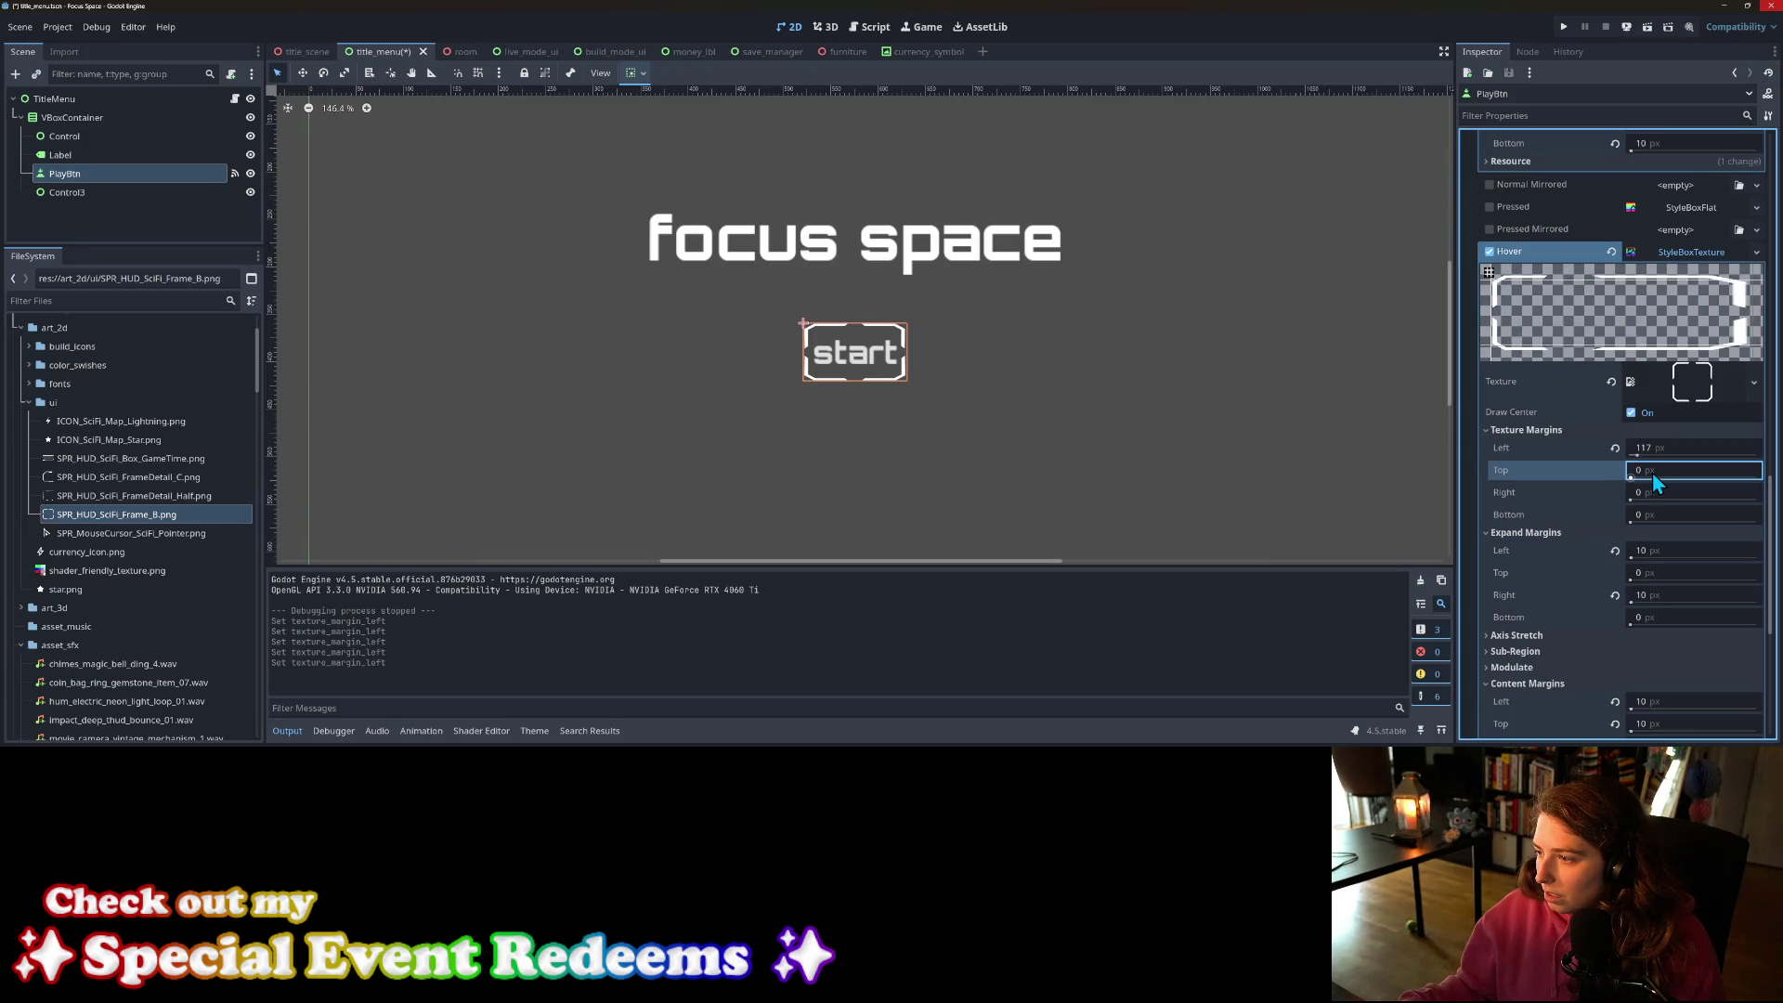
drag(1655, 471, 1697, 471)
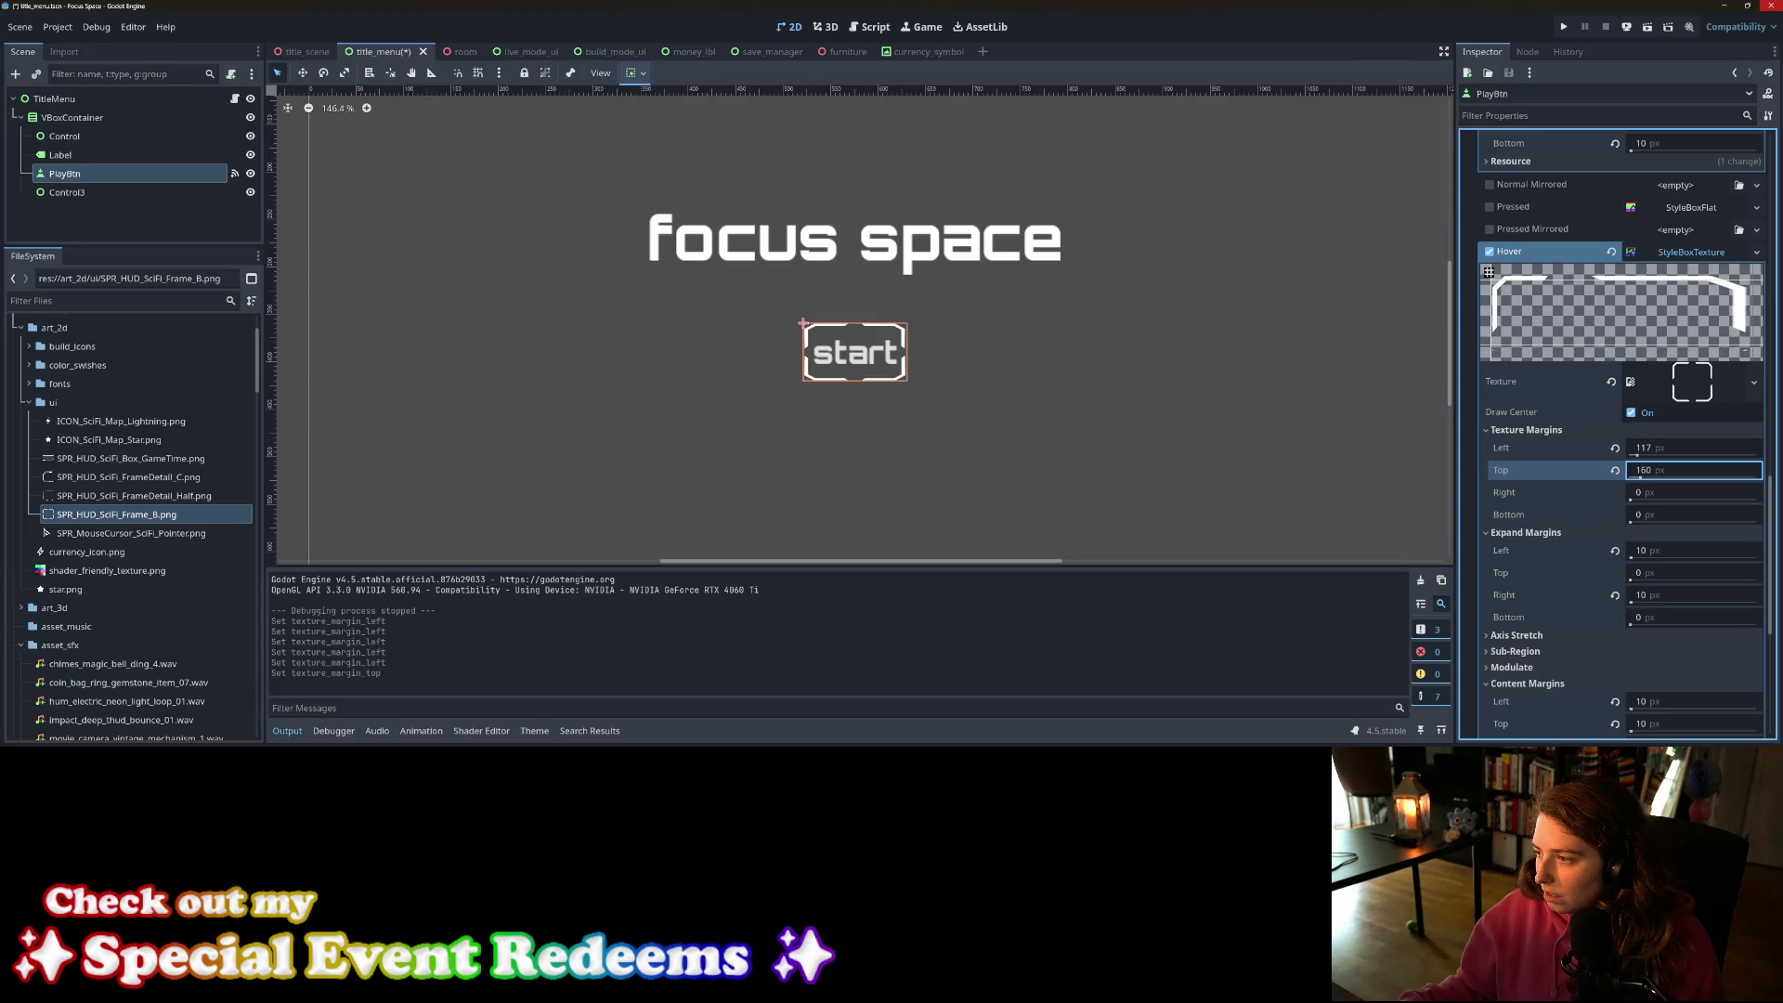
drag(1697, 471, 1644, 471)
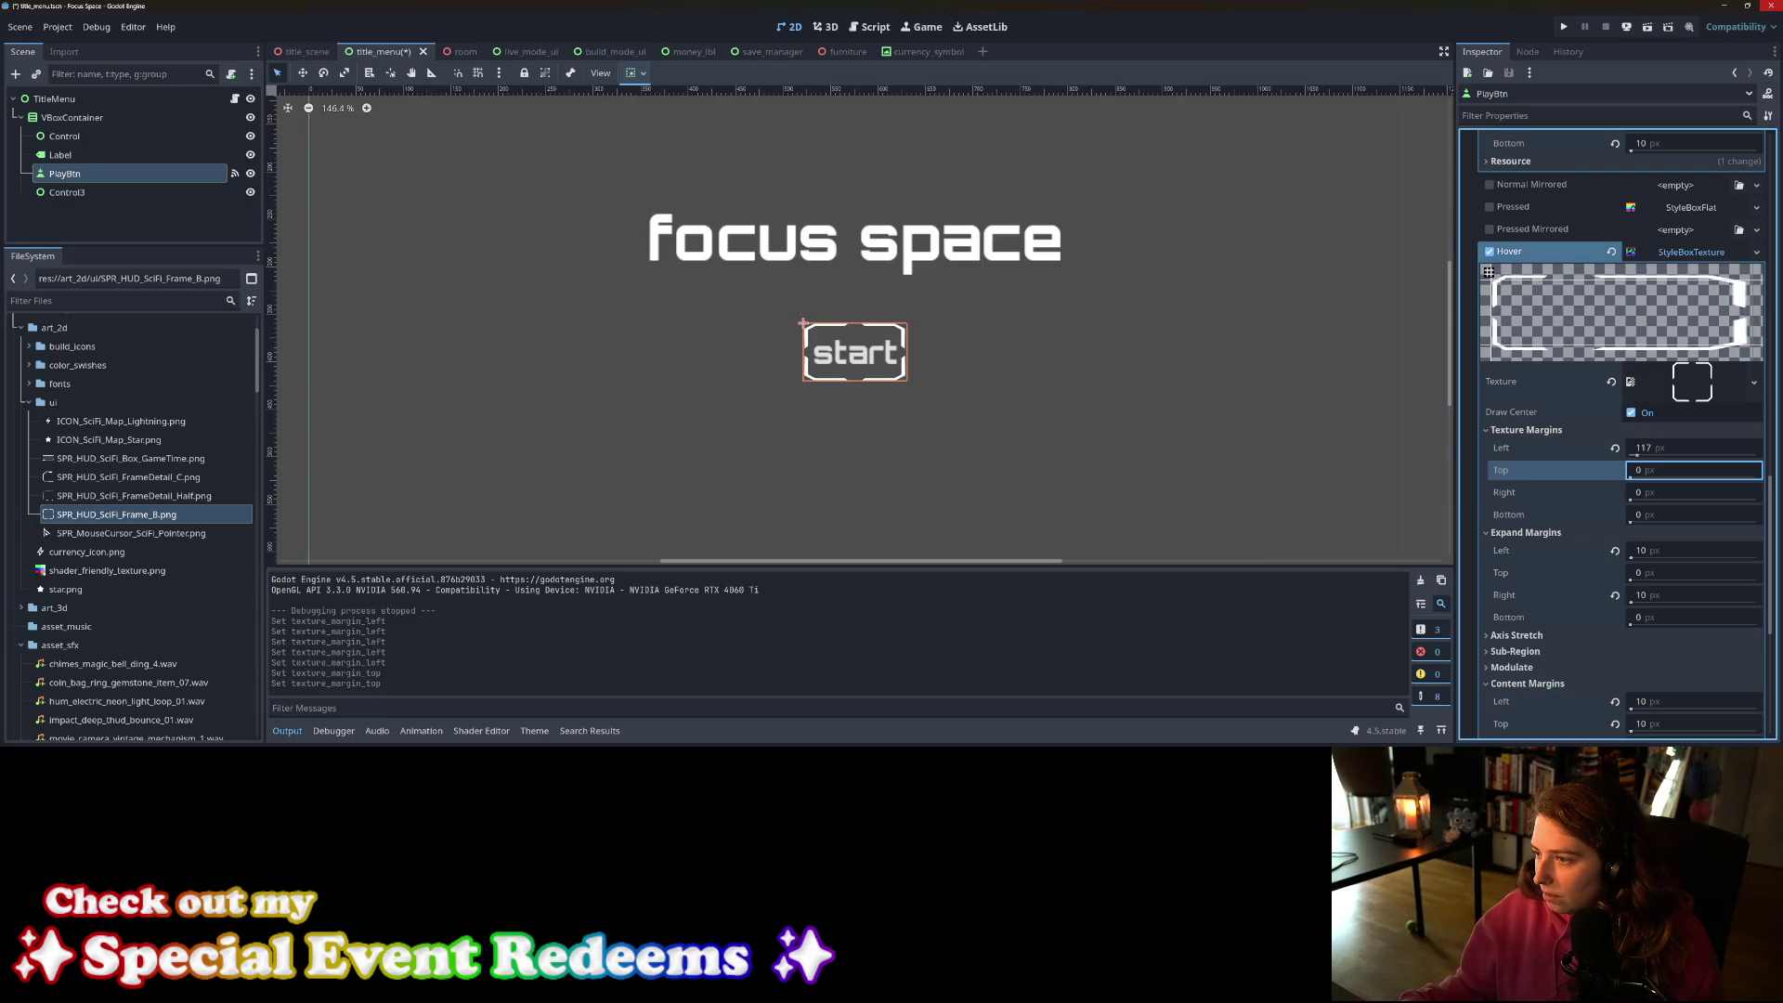
mouse_move(1644, 471)
mouse_down()
mouse_move(1663, 471)
mouse_move(1633, 493)
mouse_up()
text(40)
key(Return)
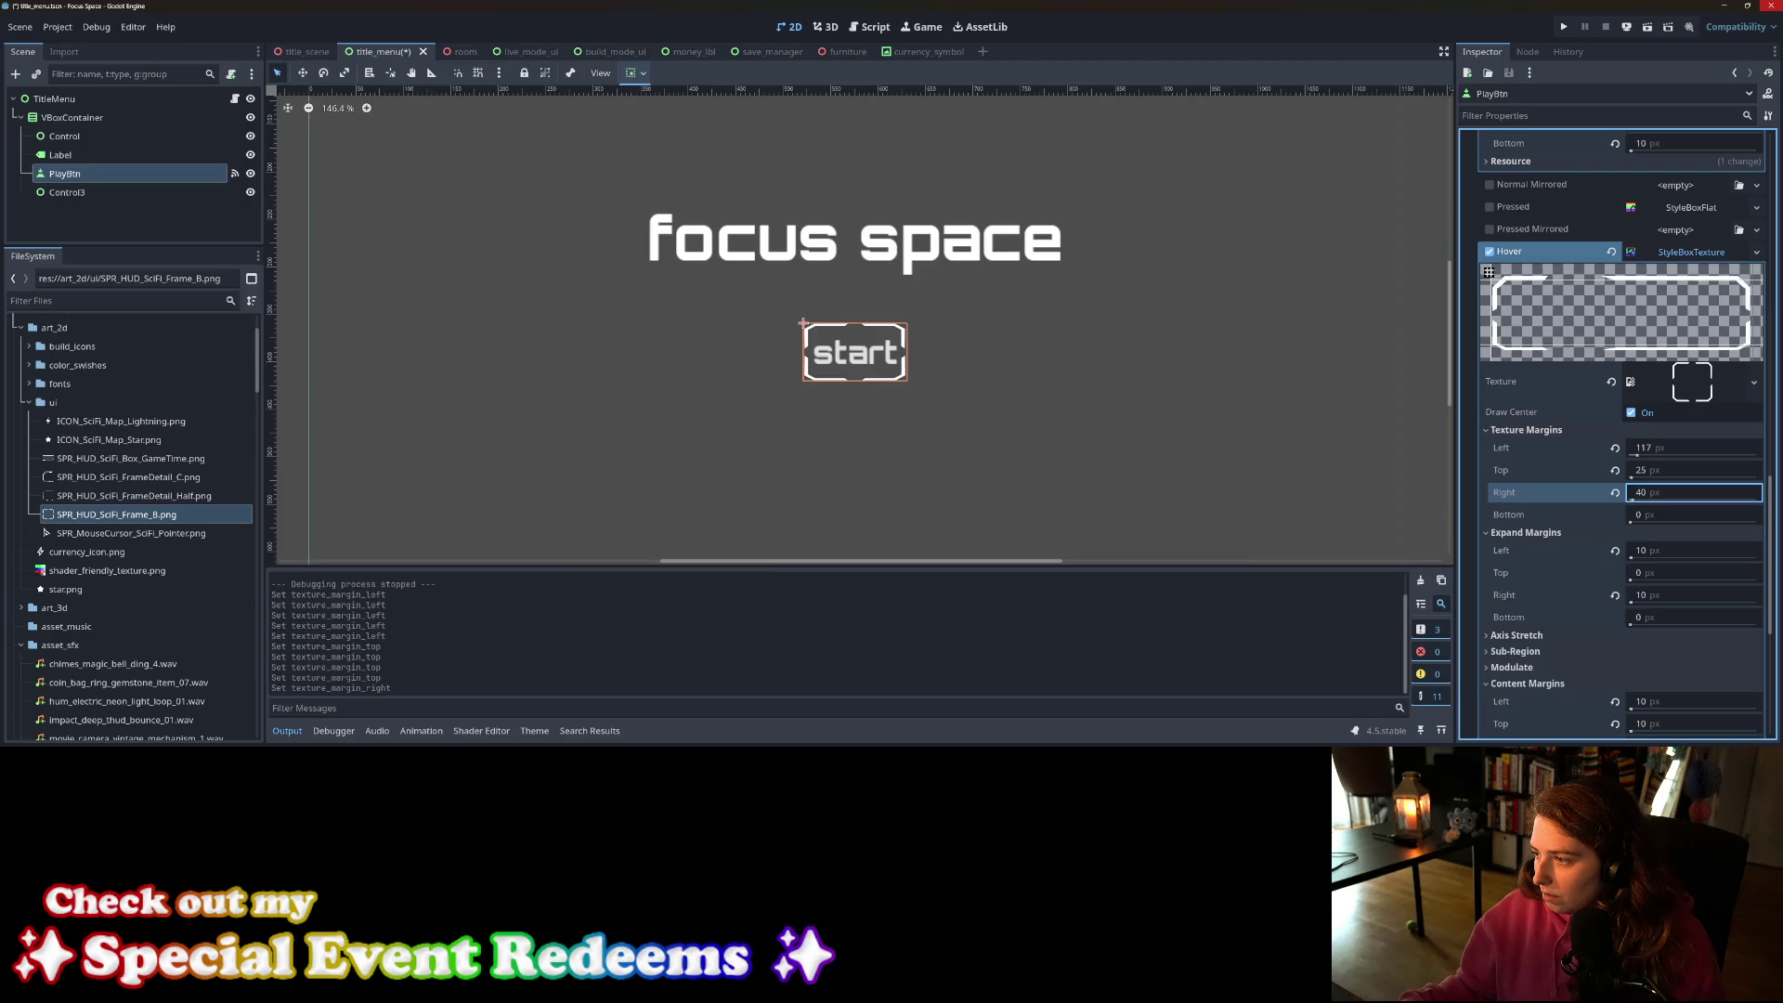
text(70)
key(Return)
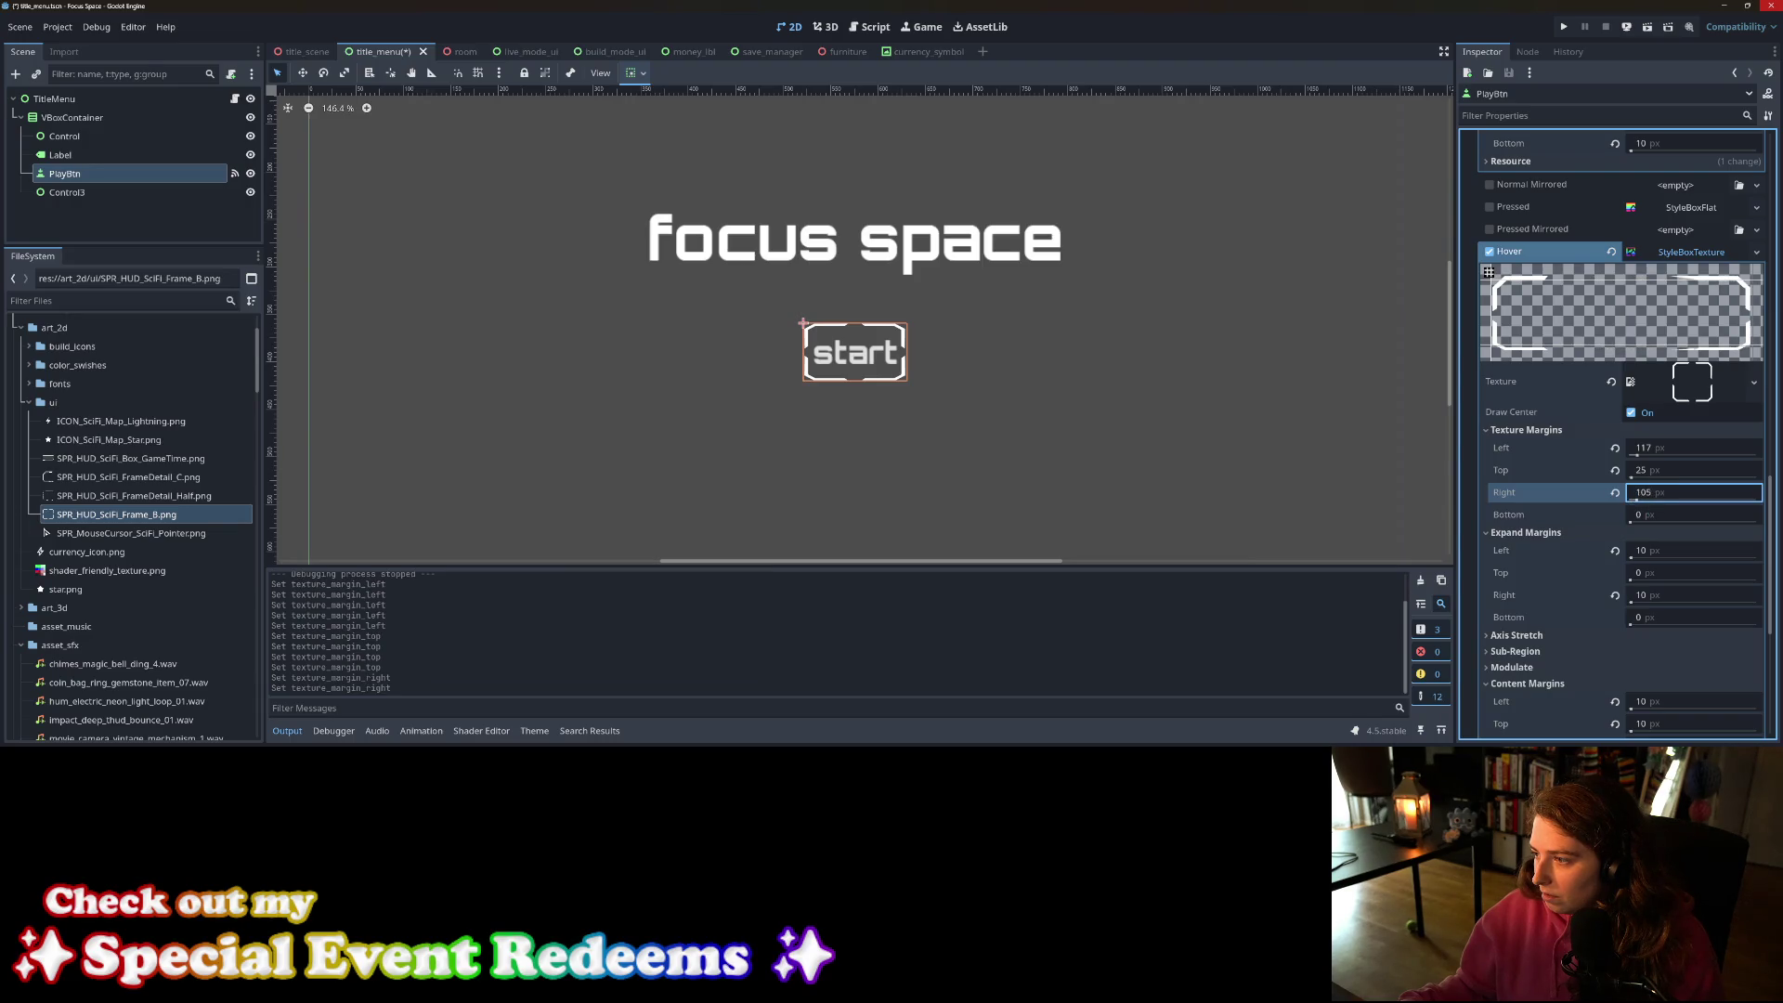
click(1658, 517)
text(35)
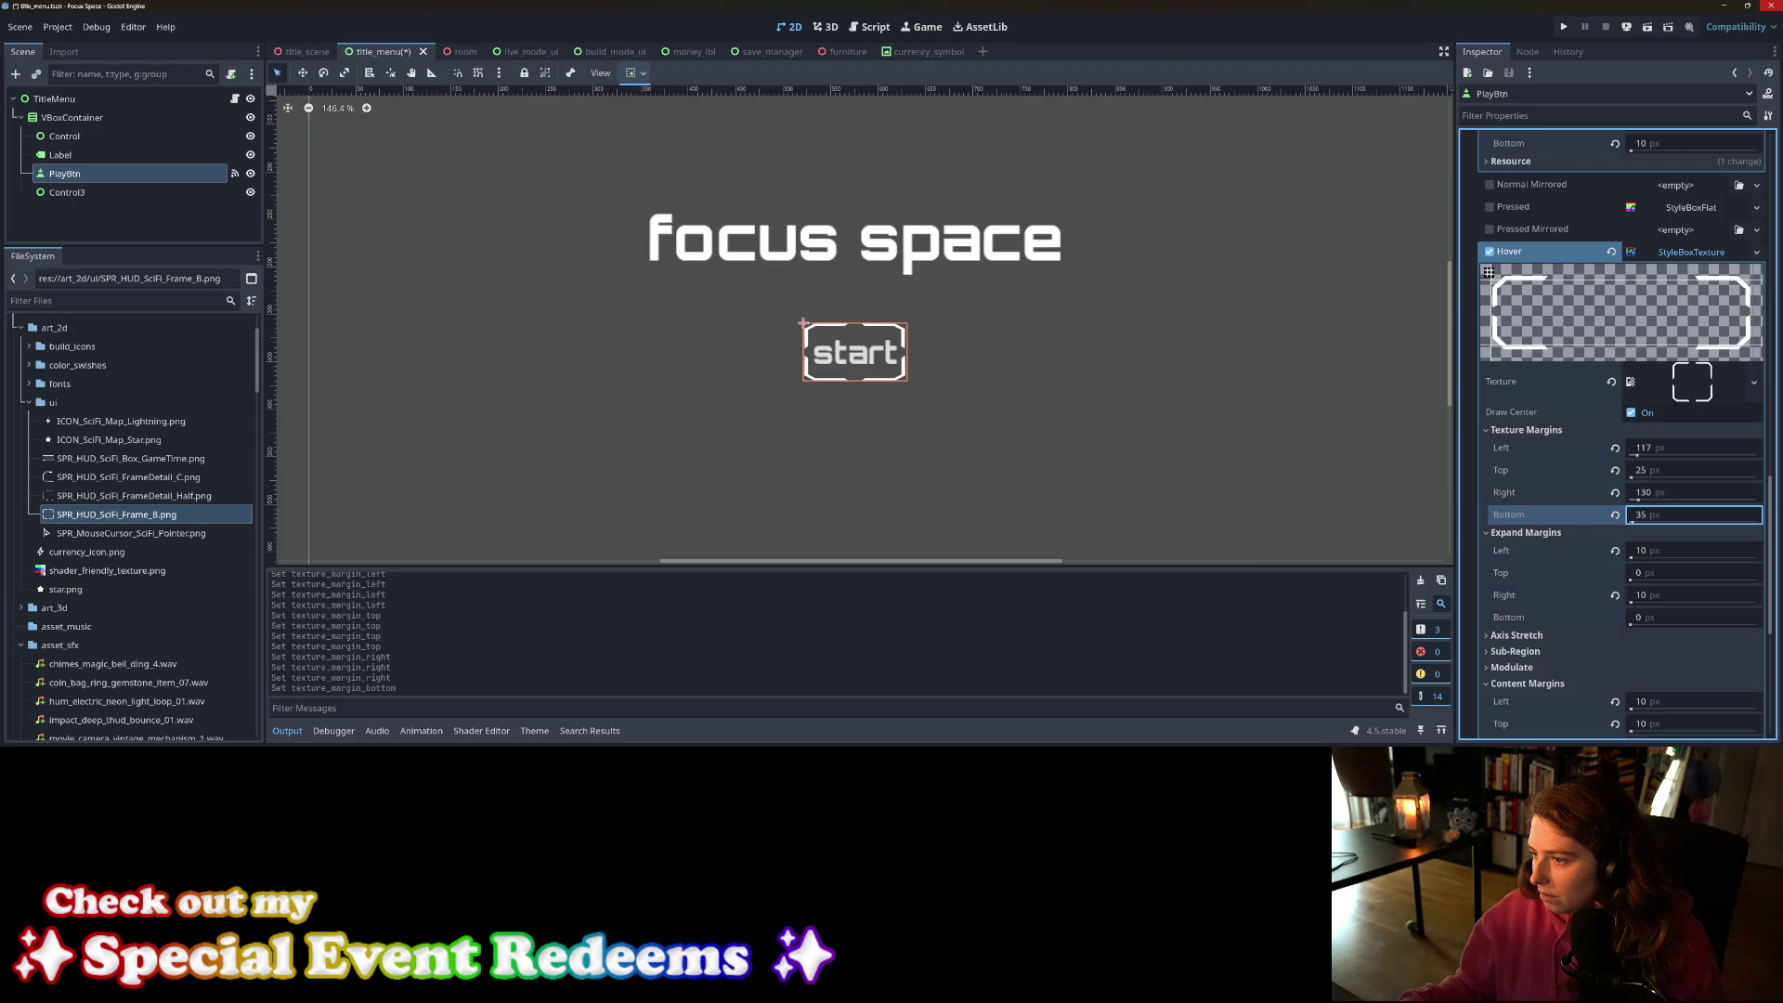
Step: Save the title menu scene and check the hover frame in a test run
key(ctrl+s)
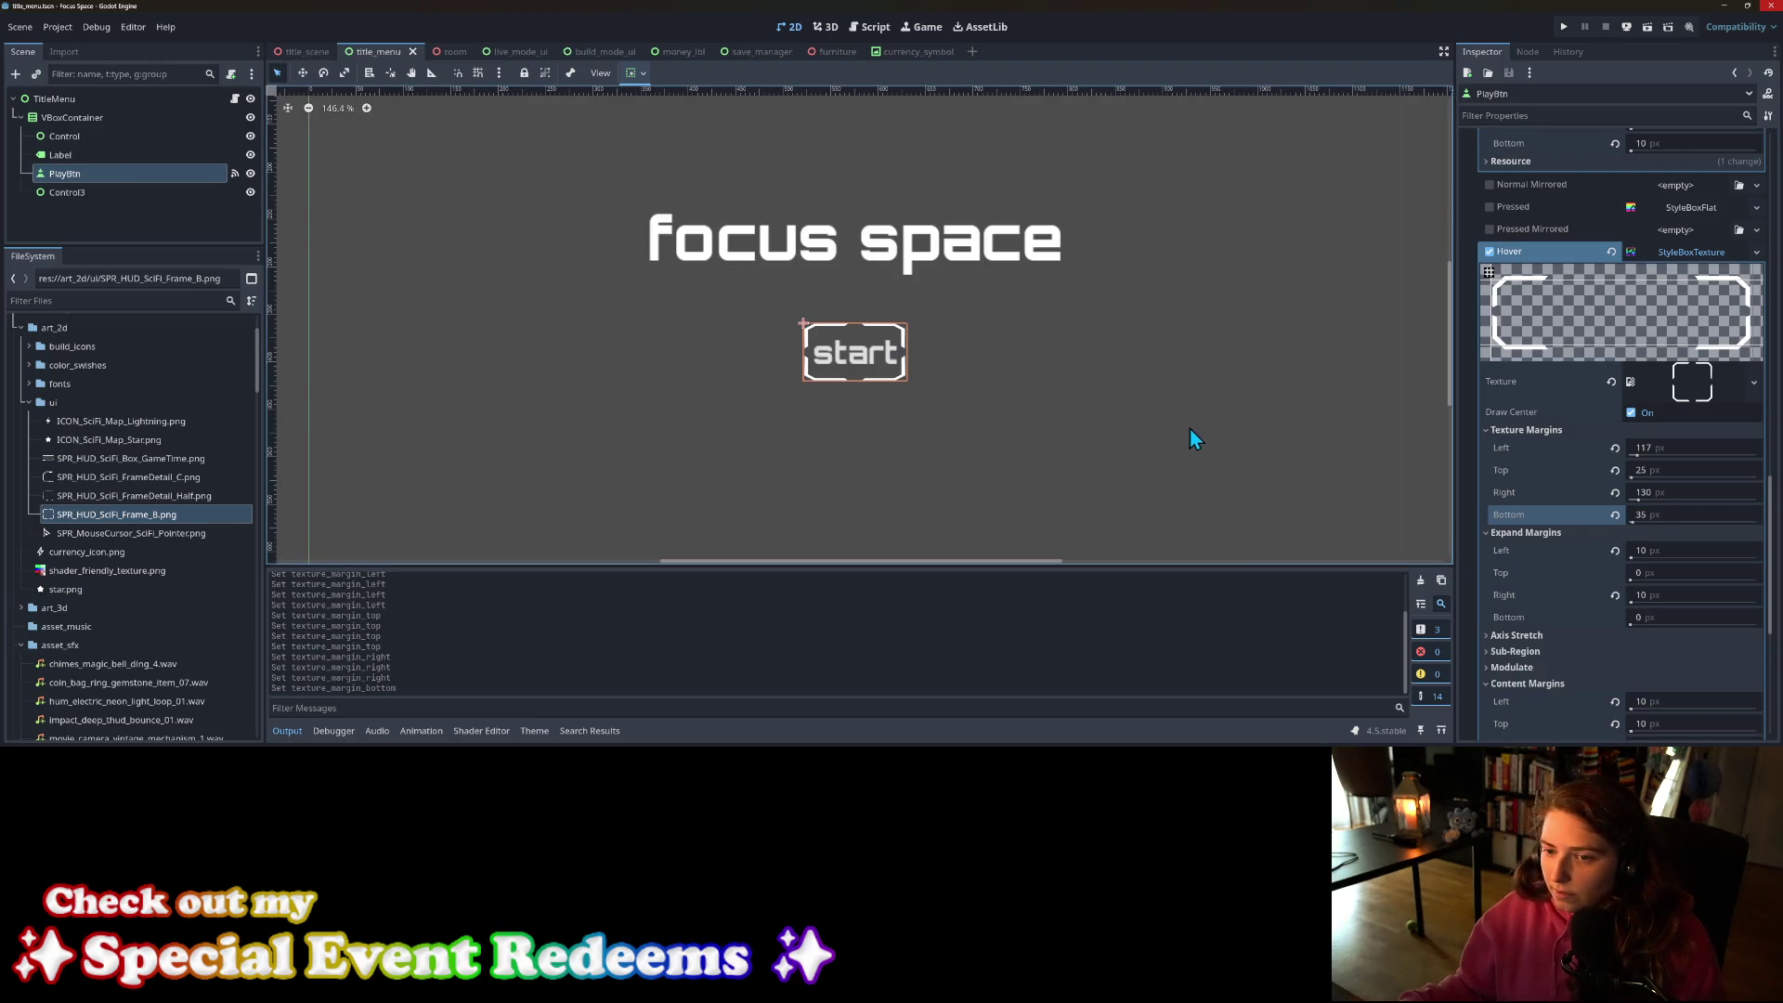
click(1563, 27)
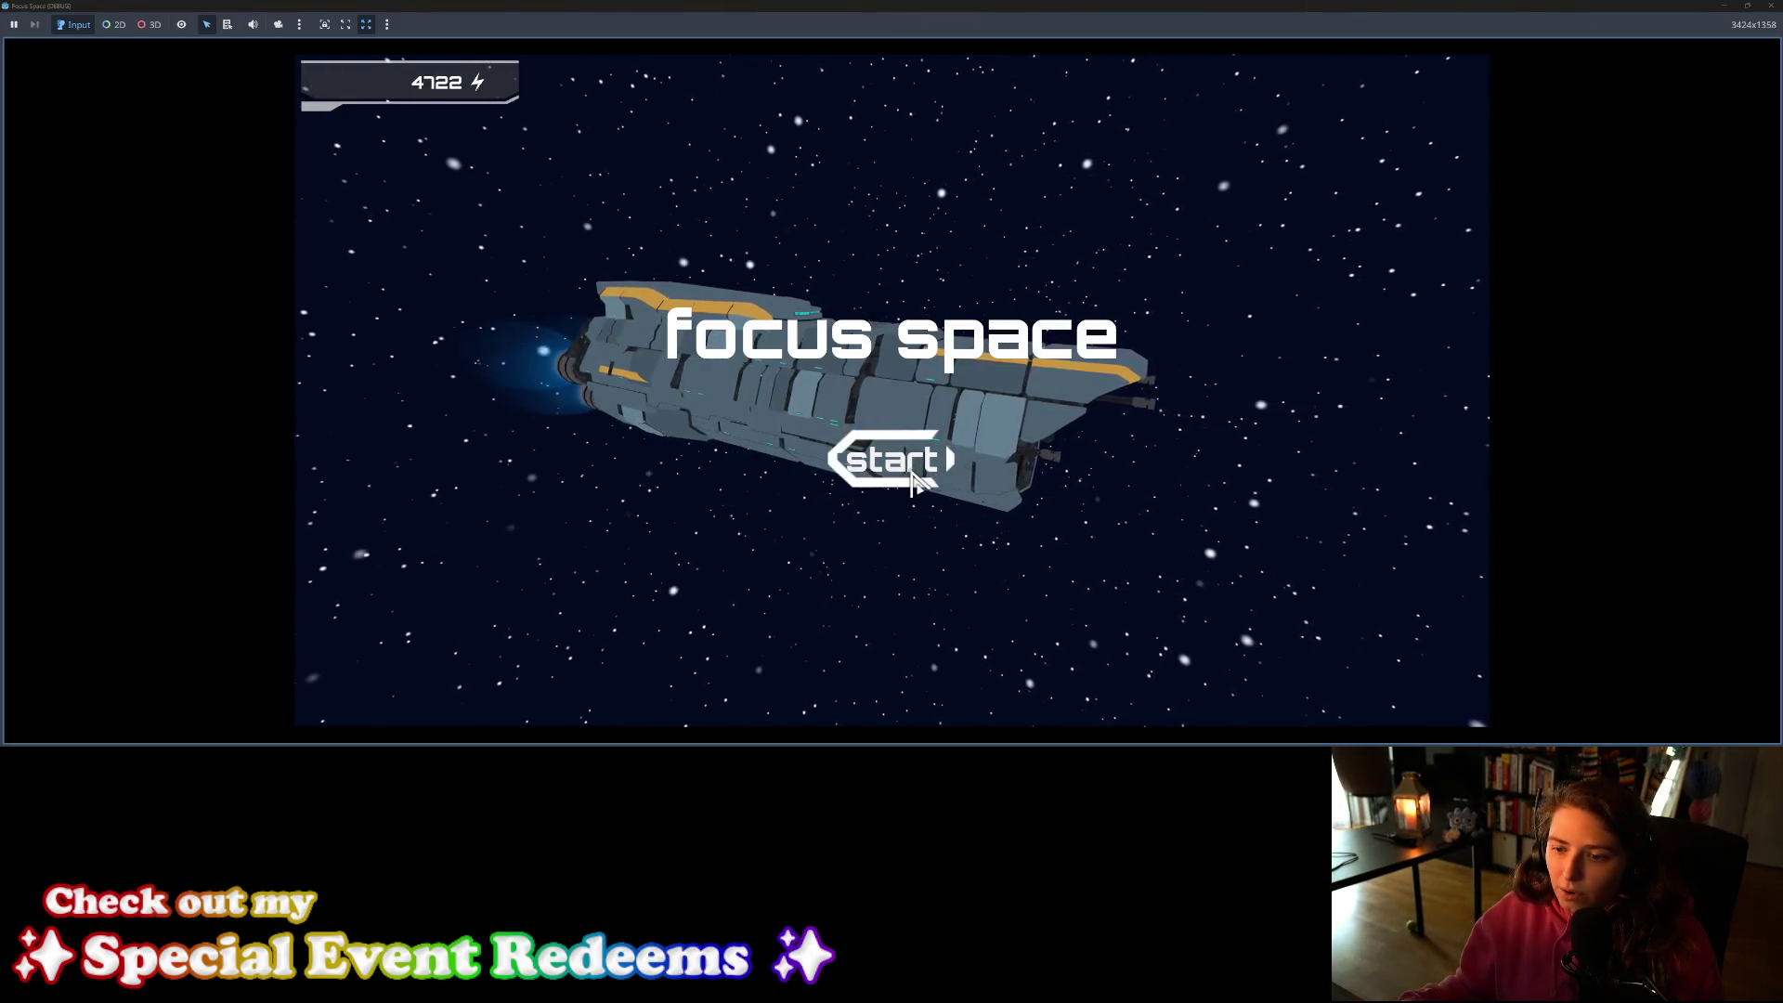
click(1771, 8)
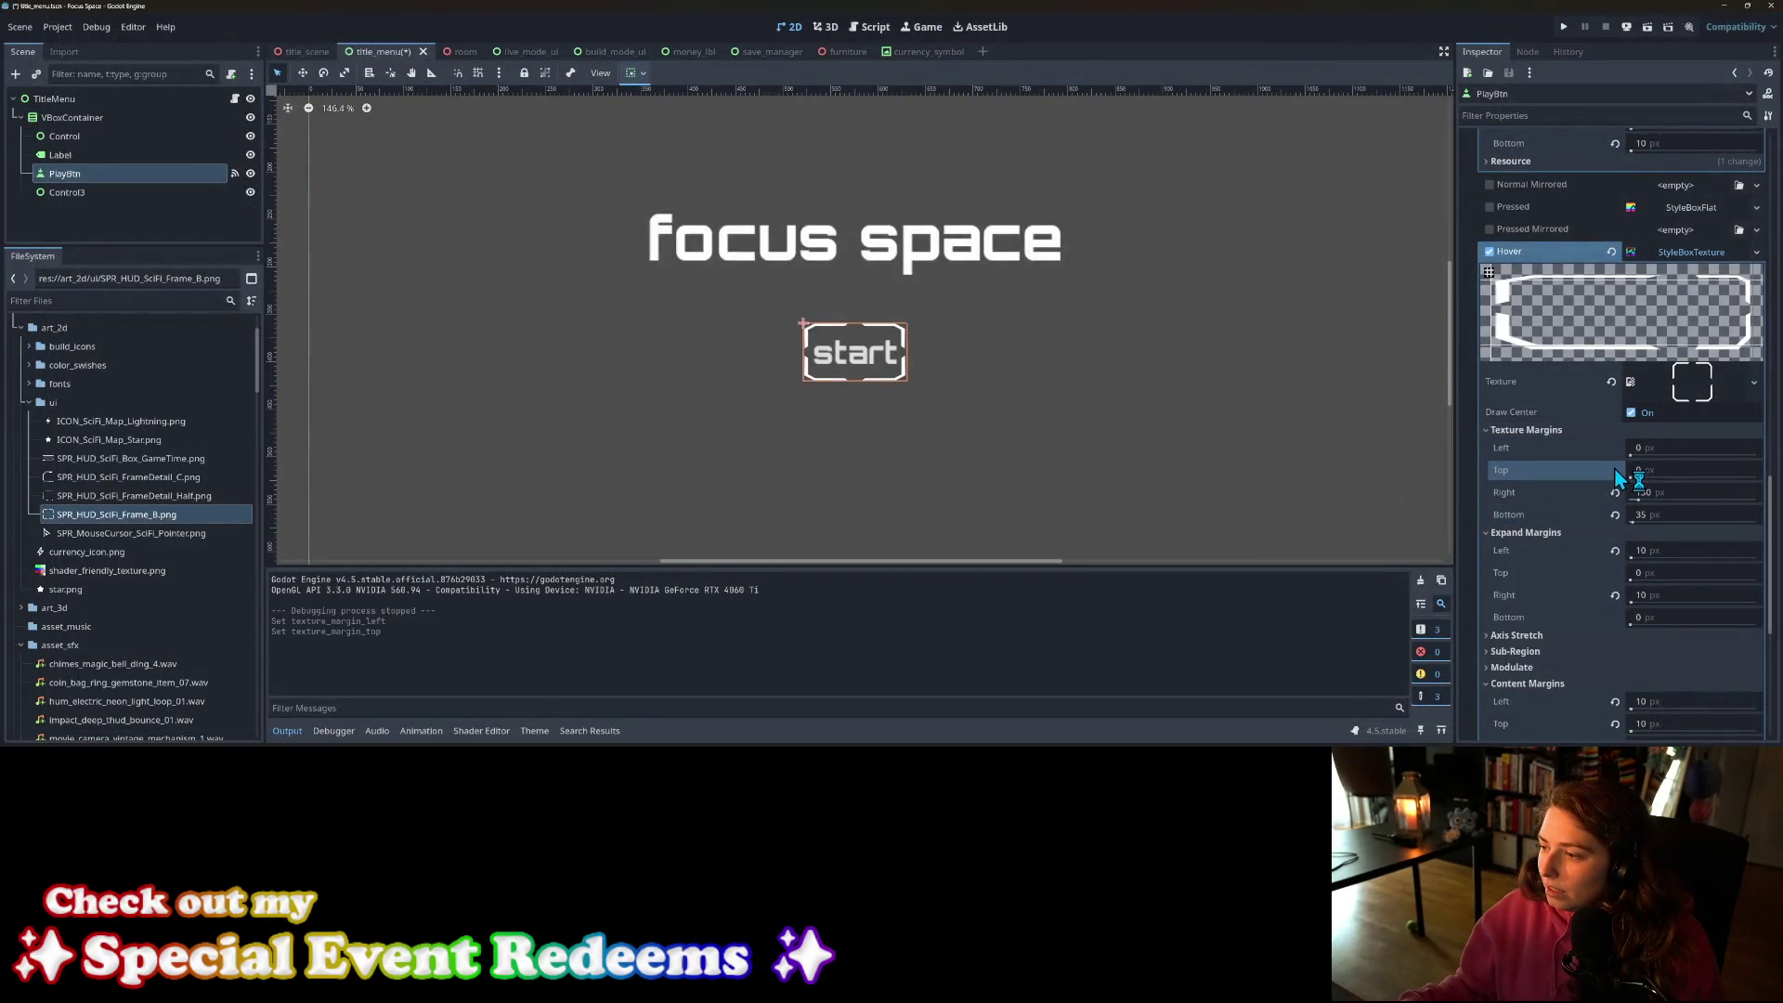
Step: Revert all hover texture margins to 0 and save the scene
click(1614, 492)
click(1614, 514)
key(ctrl+s)
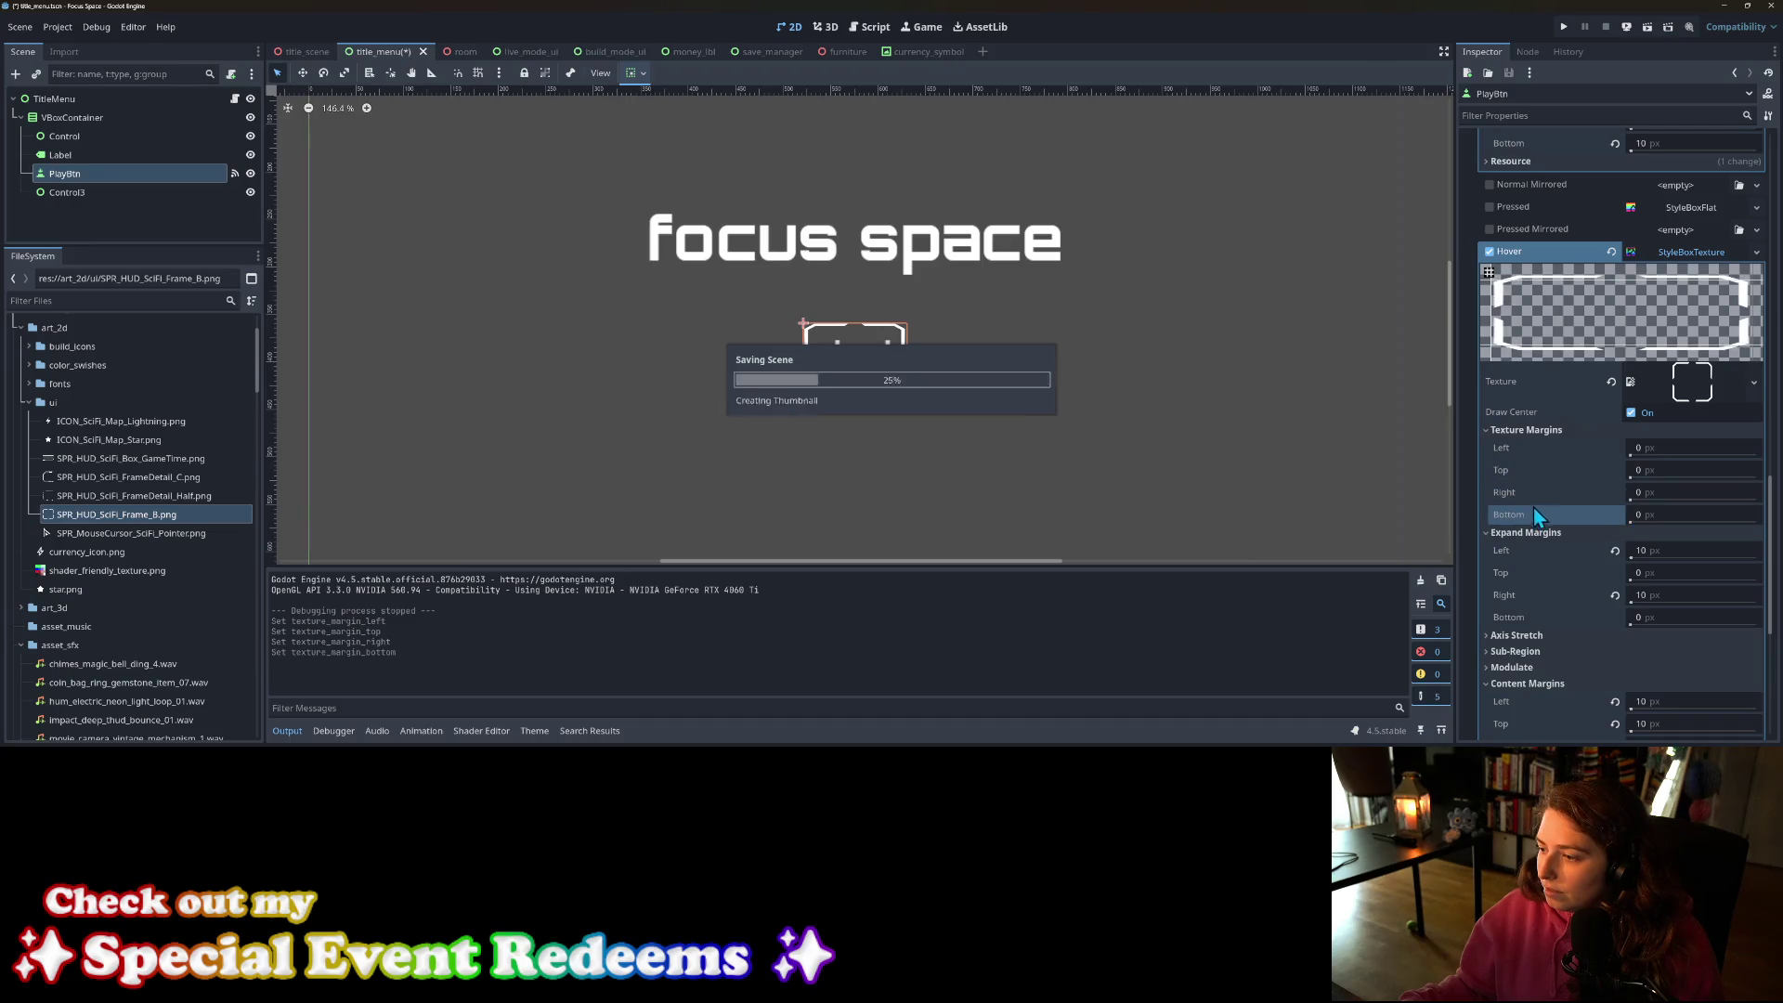
Step: Expand and collapse the hover style's Sub Region and Modulate sections
click(1538, 653)
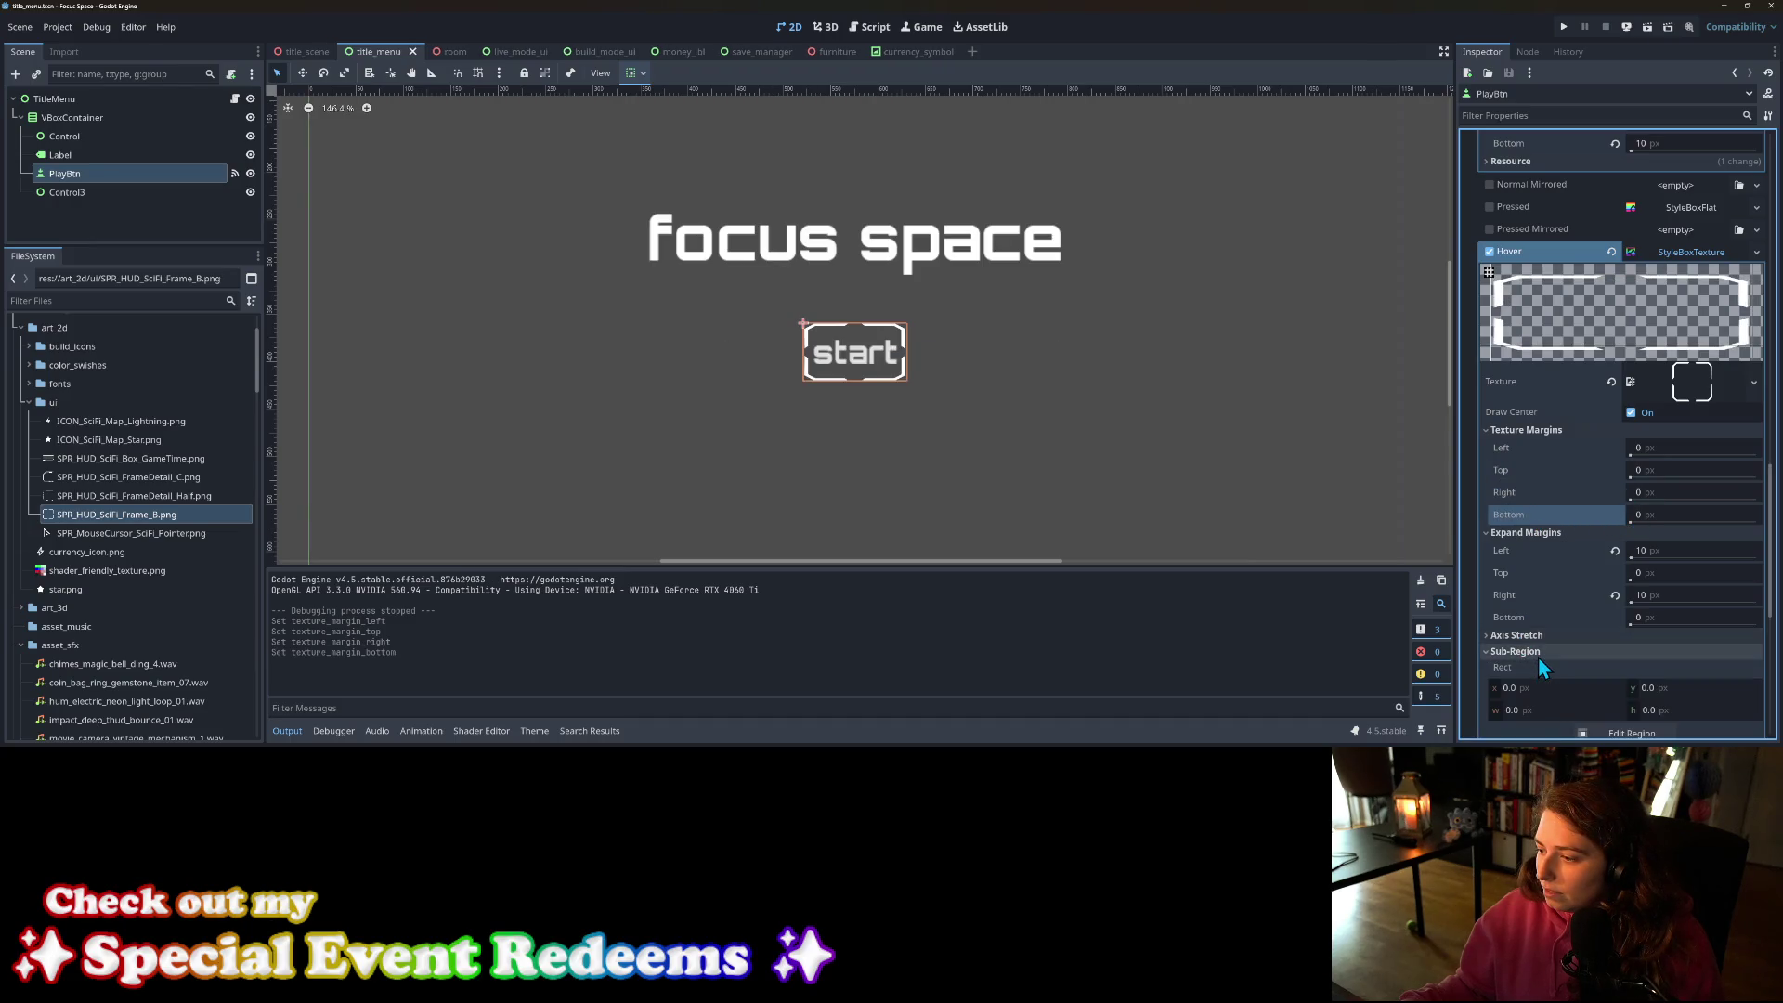
click(1538, 653)
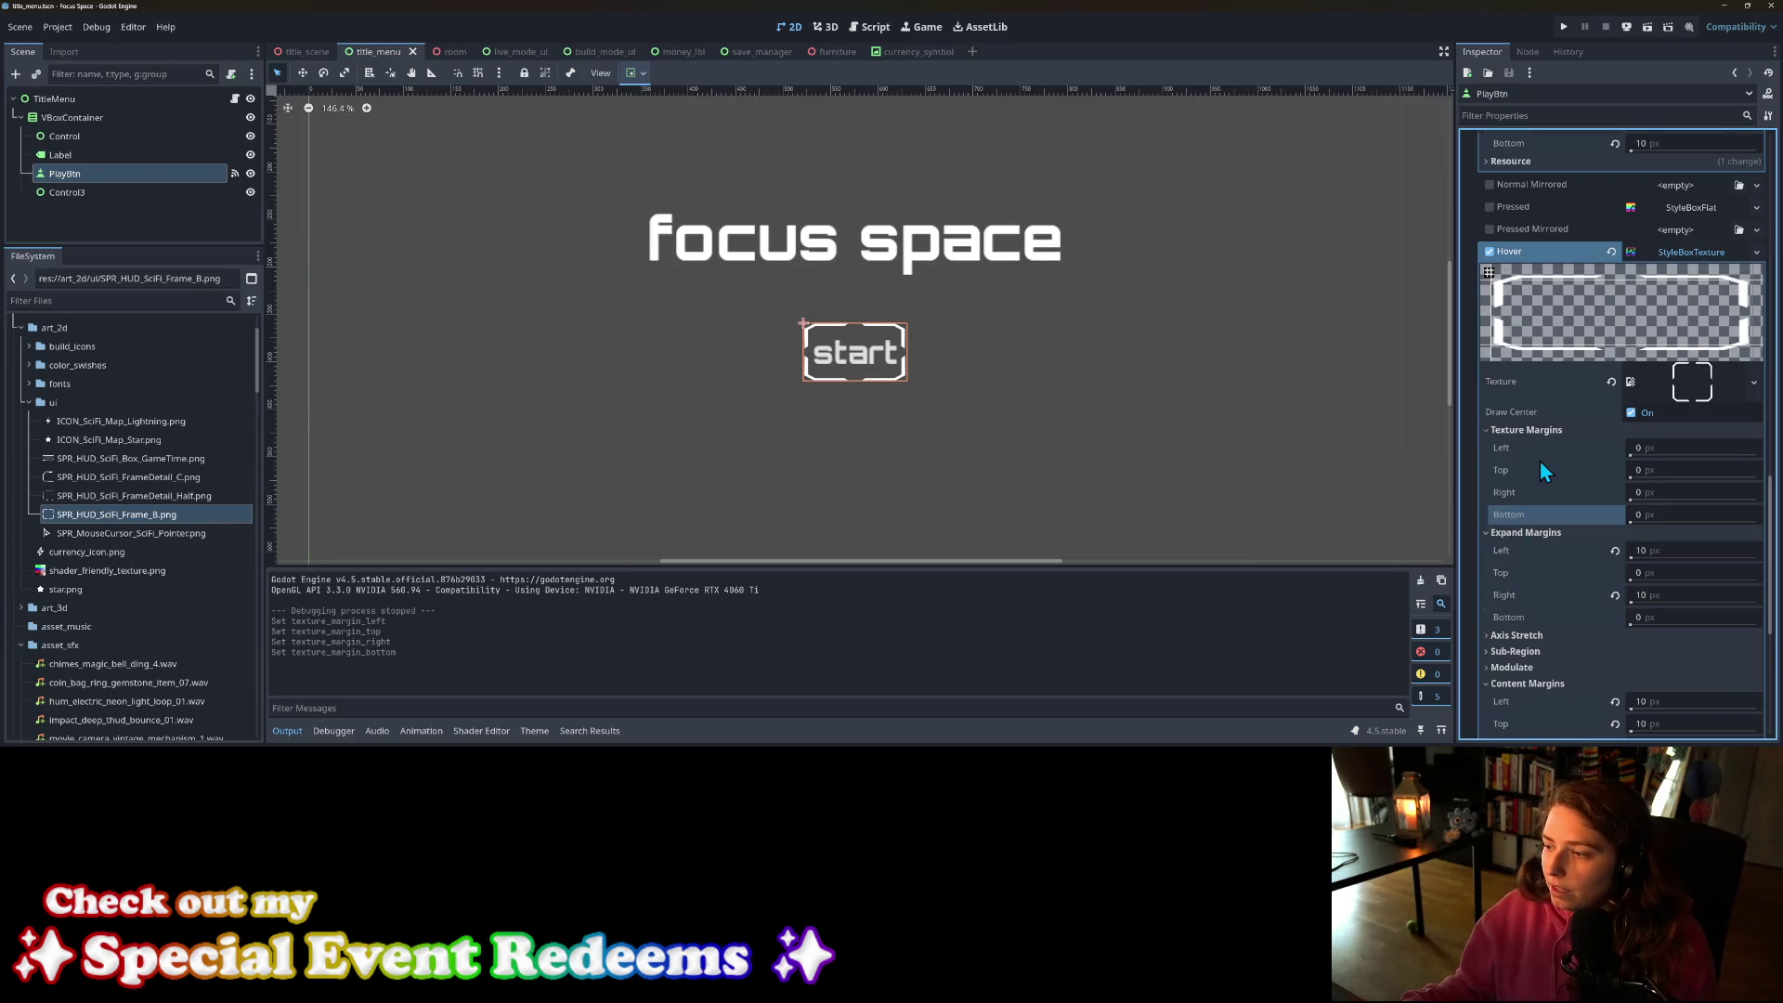
scroll(1540, 465, down, 3)
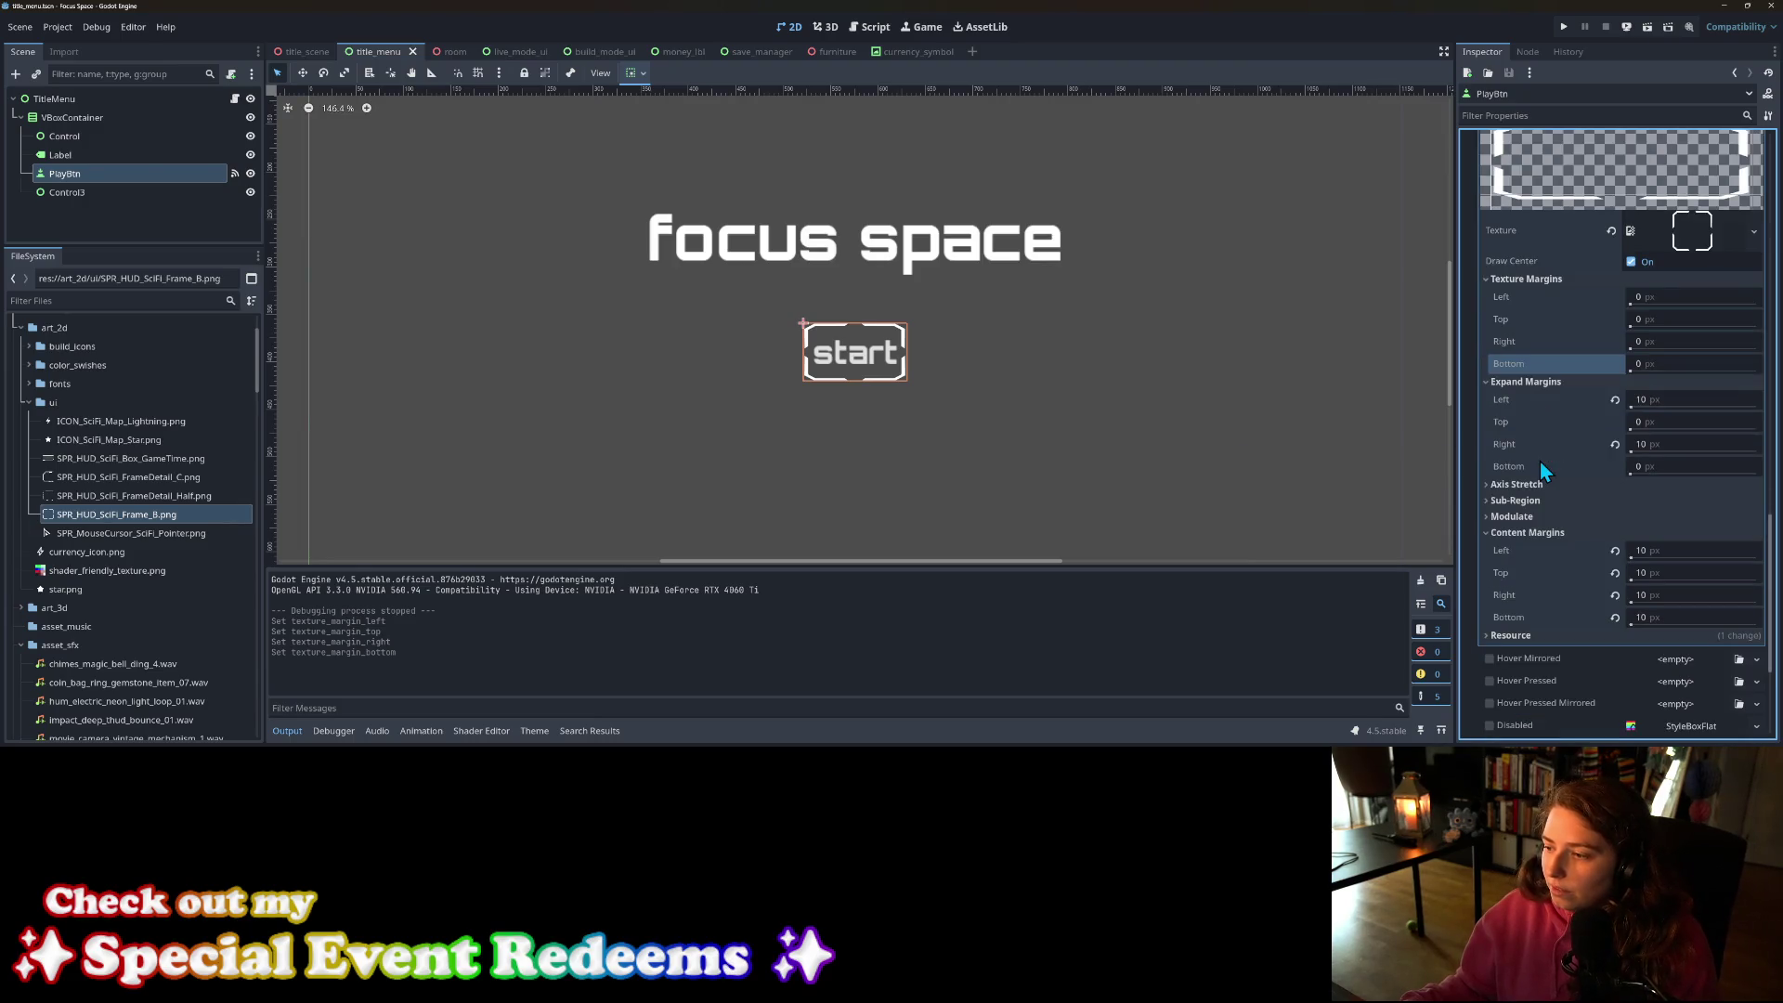
click(1533, 520)
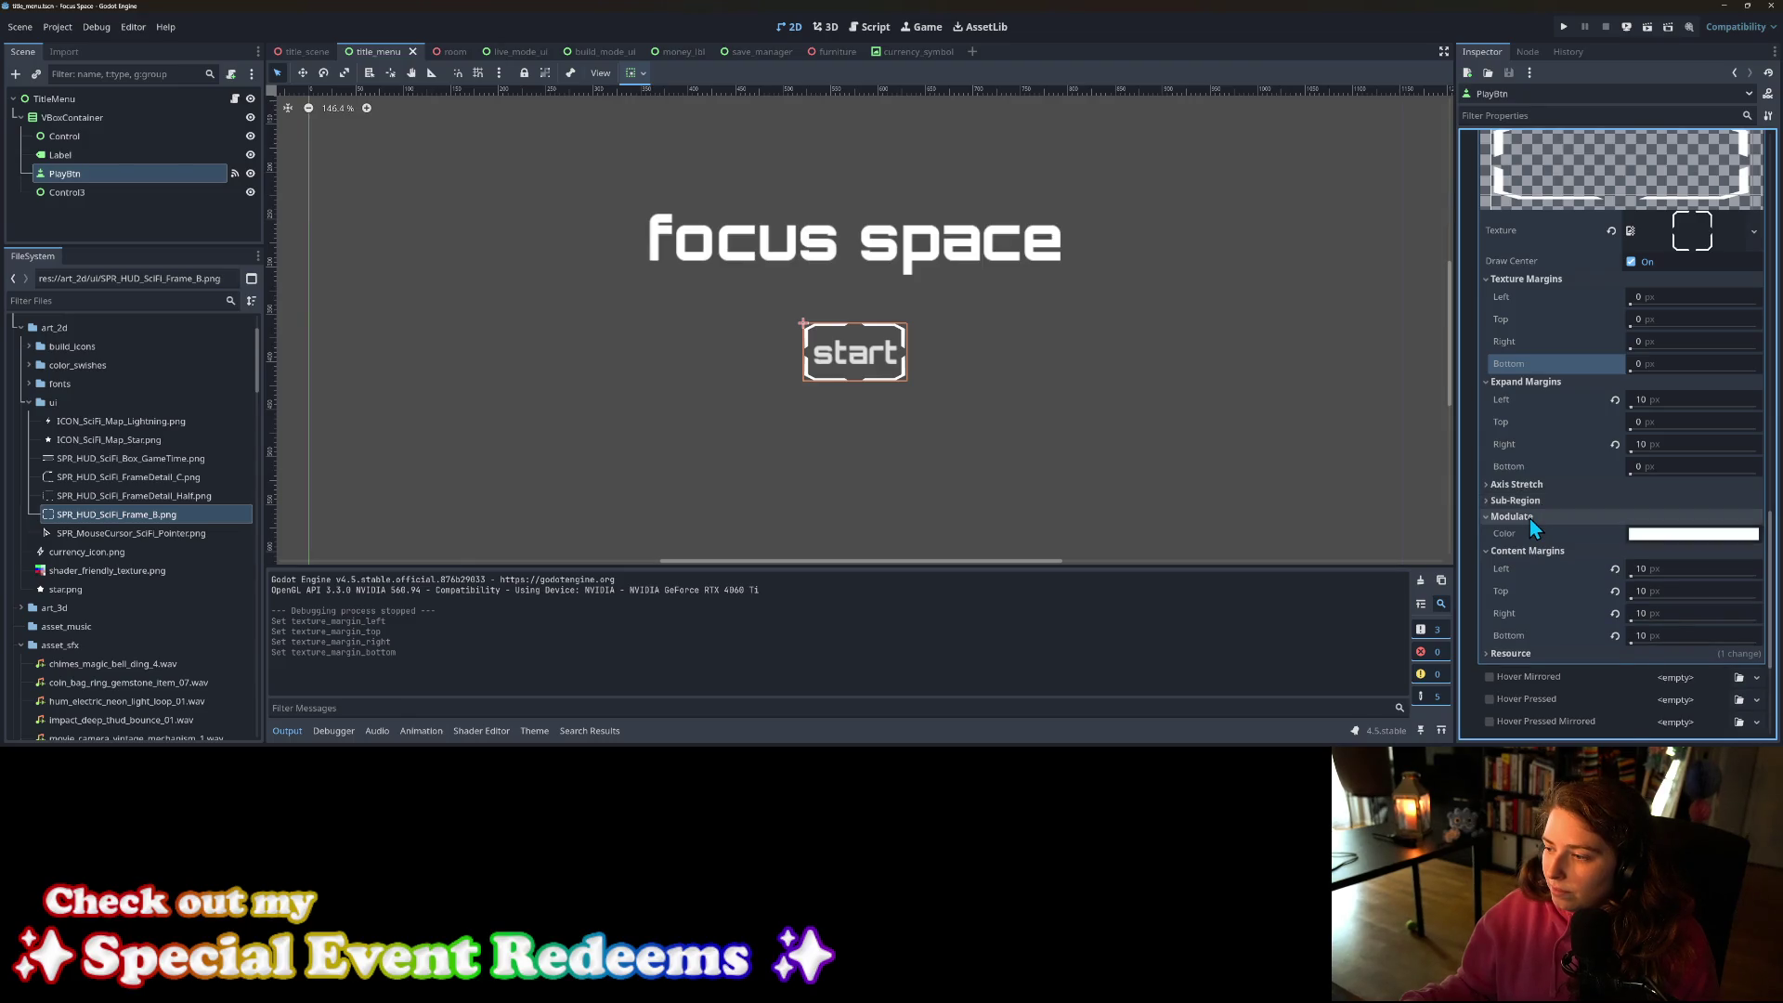
click(1530, 518)
scroll(1530, 499, up, 3)
scroll(1531, 498, down, 2)
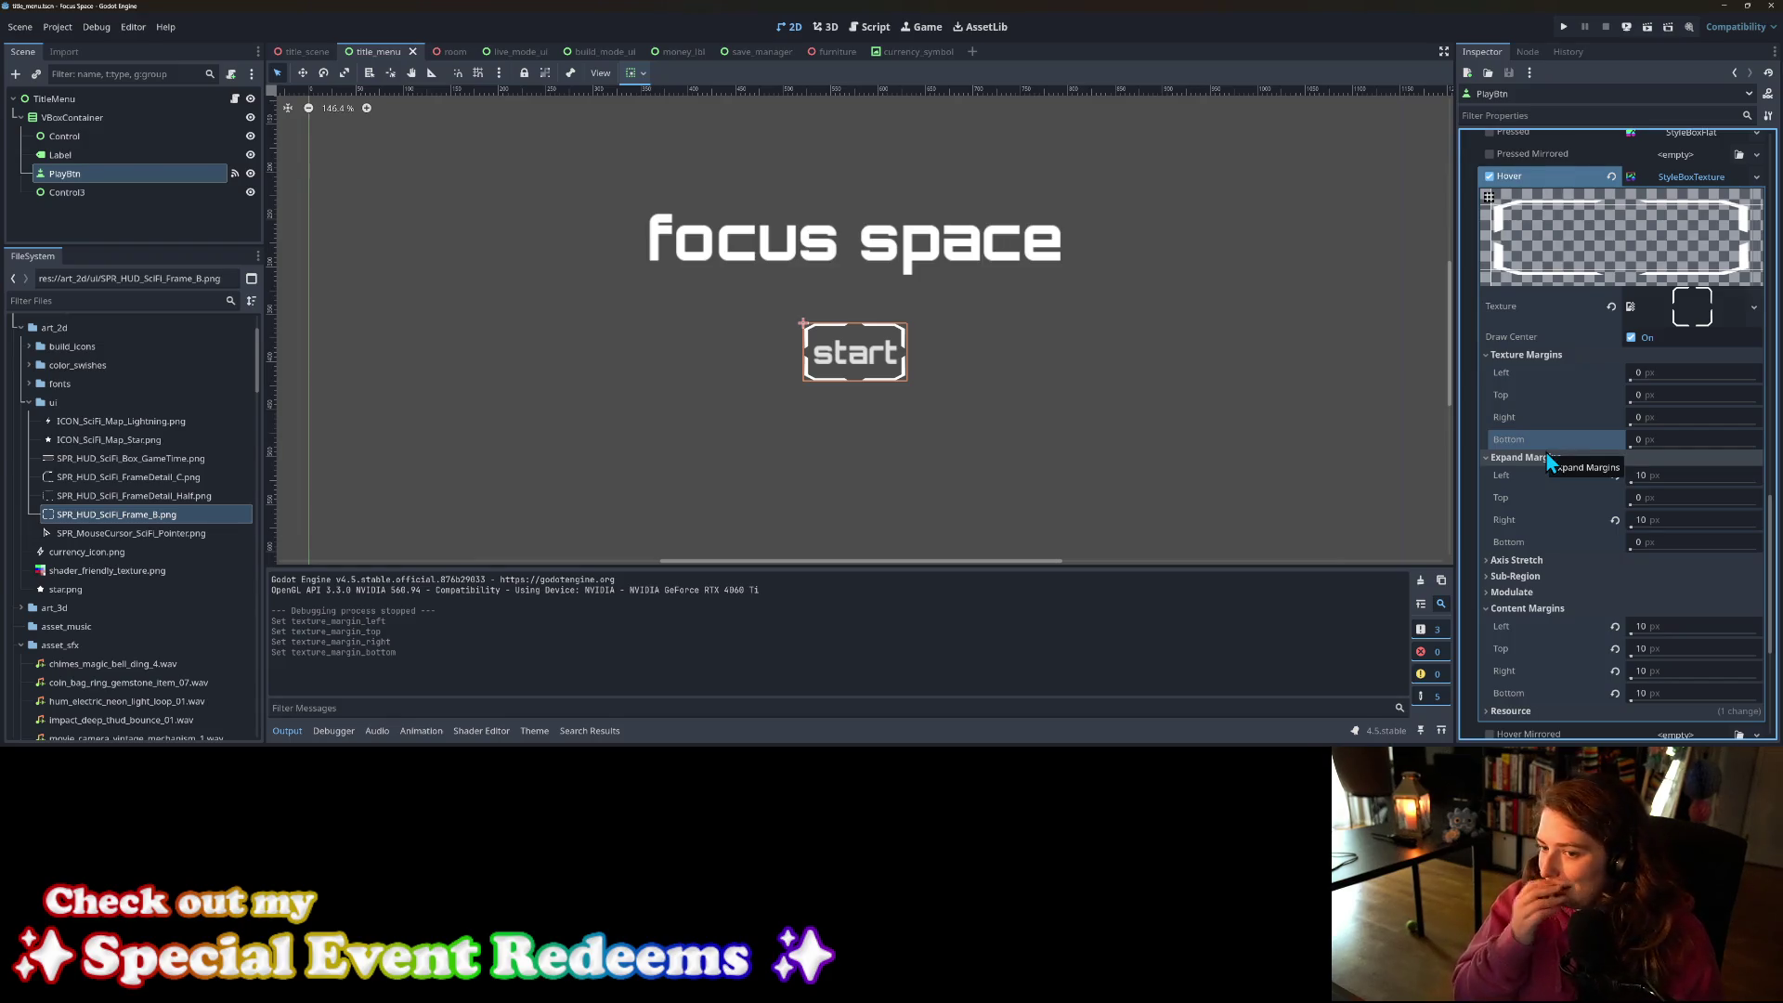
scroll(1551, 455, down, 2)
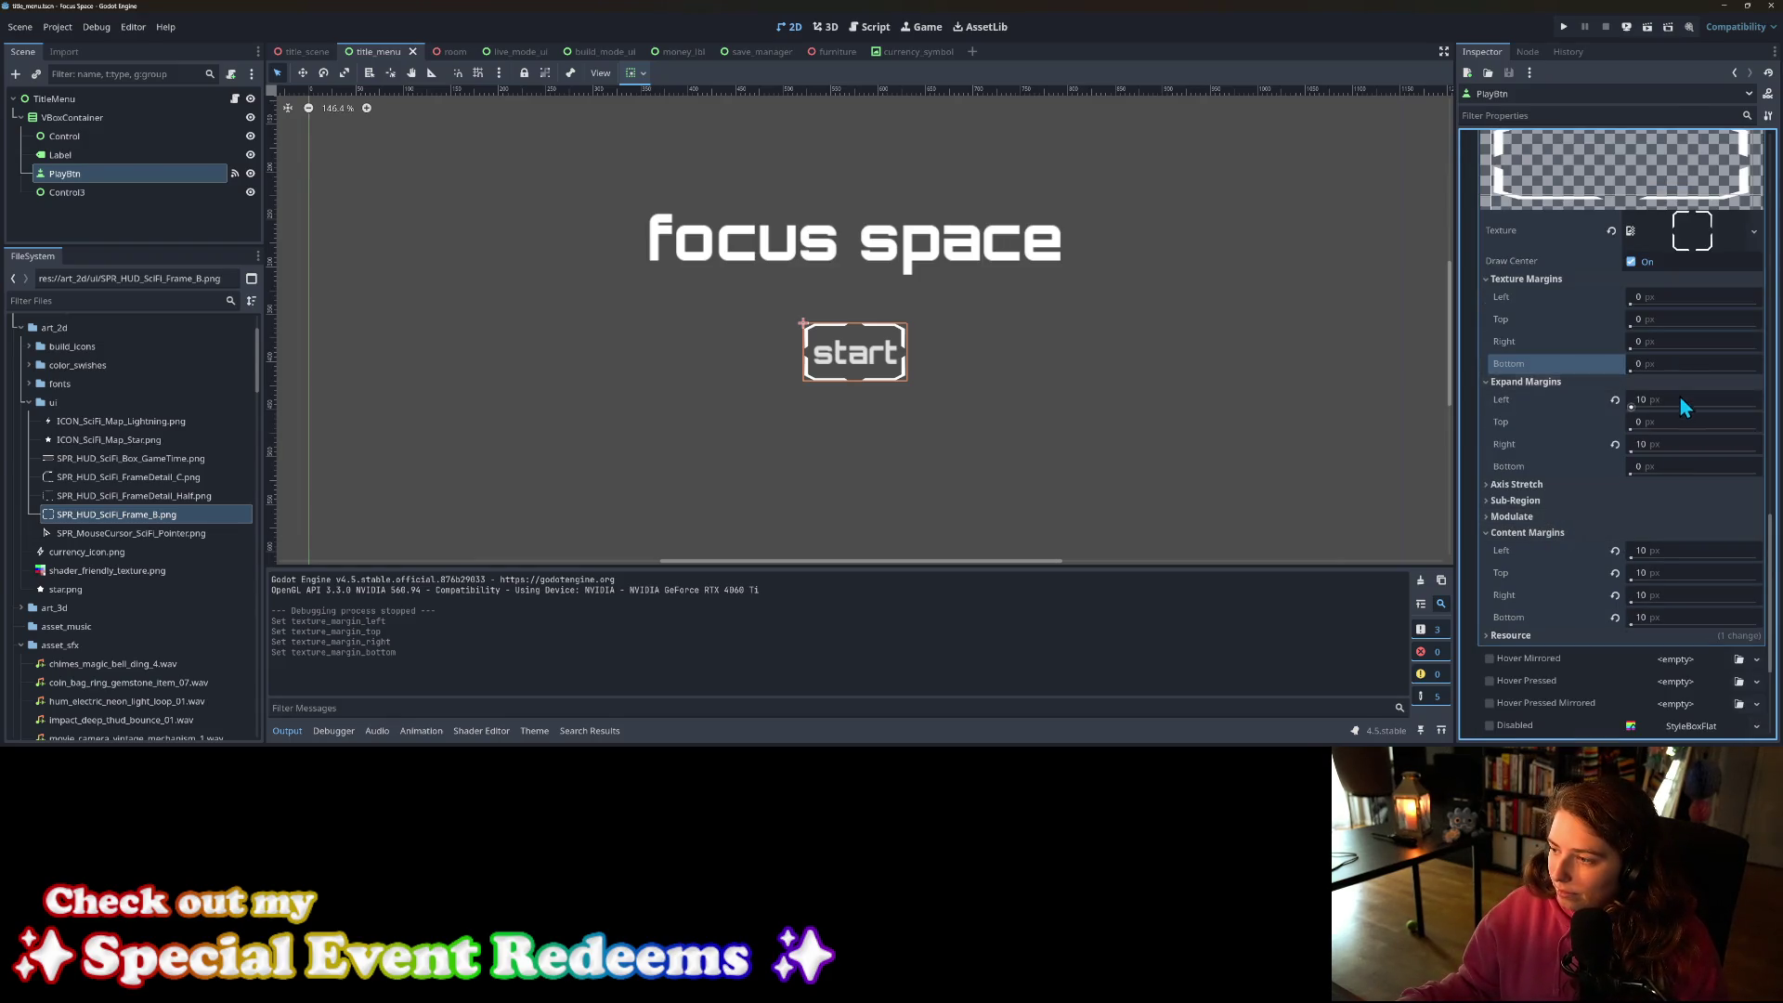
Step: Set the hover expand margins to 5 px on every side, save, and launch the game
click(1679, 397)
text(5)
key(Tab)
key(Tab)
text(5)
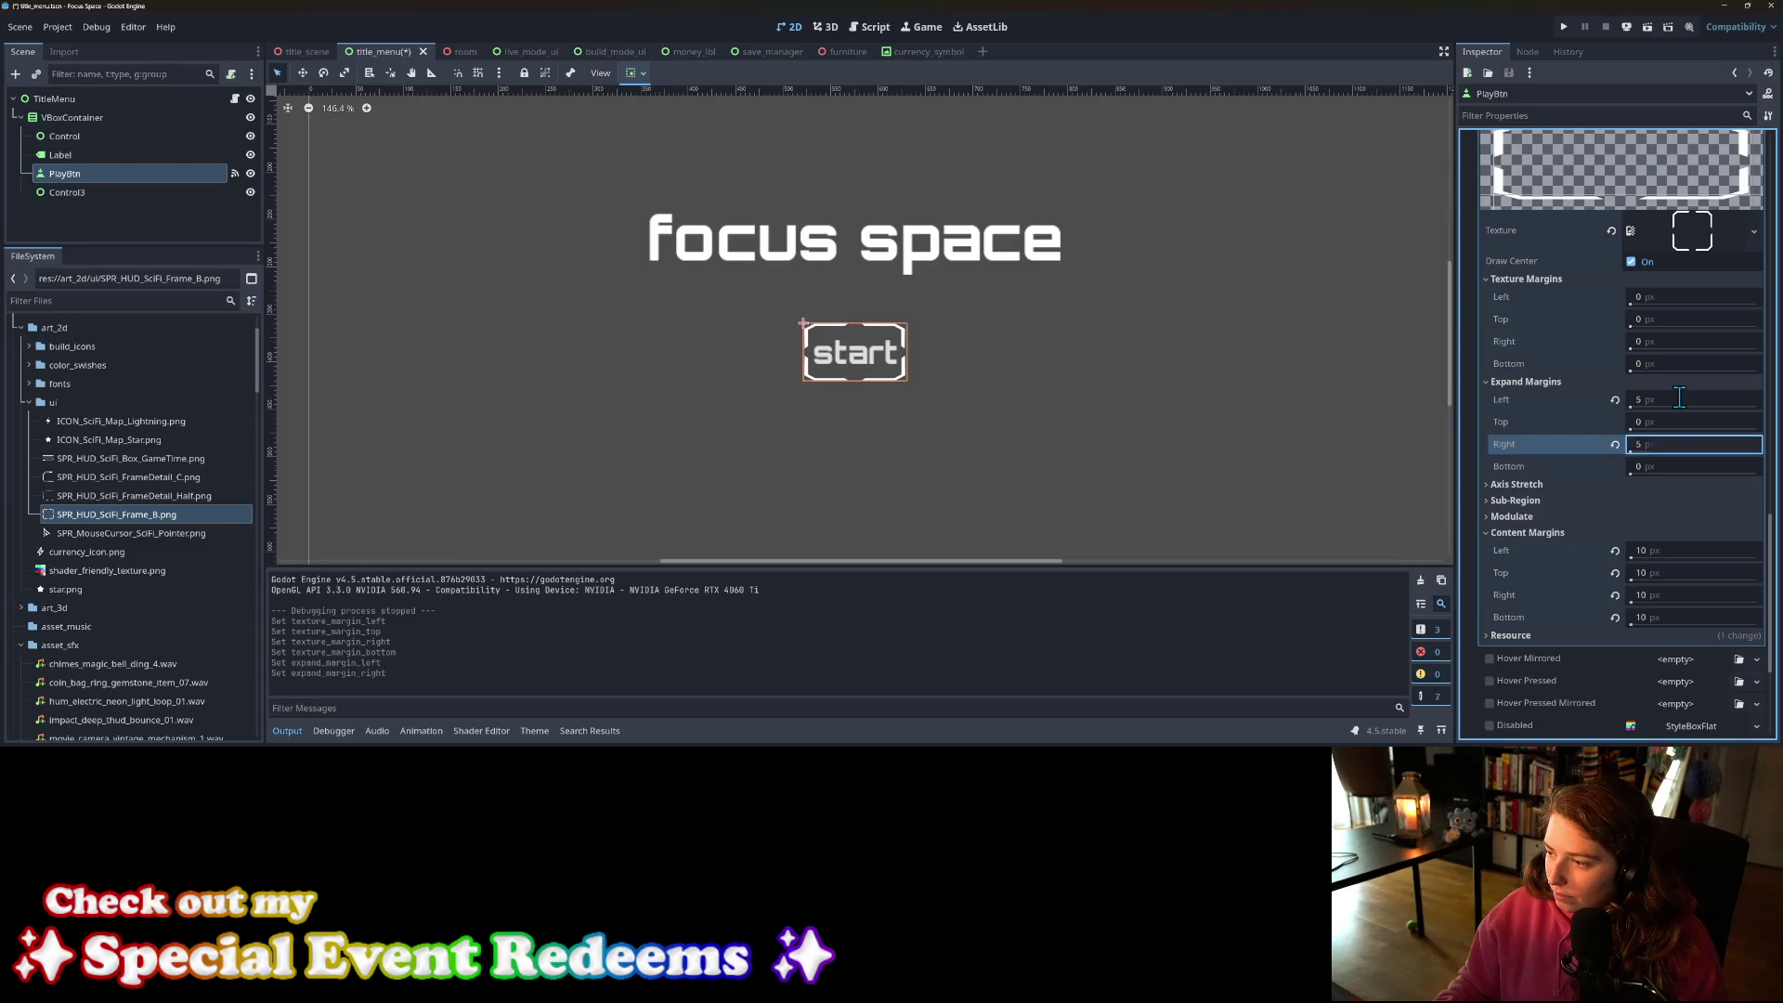
key(ctrl+s)
click(1668, 420)
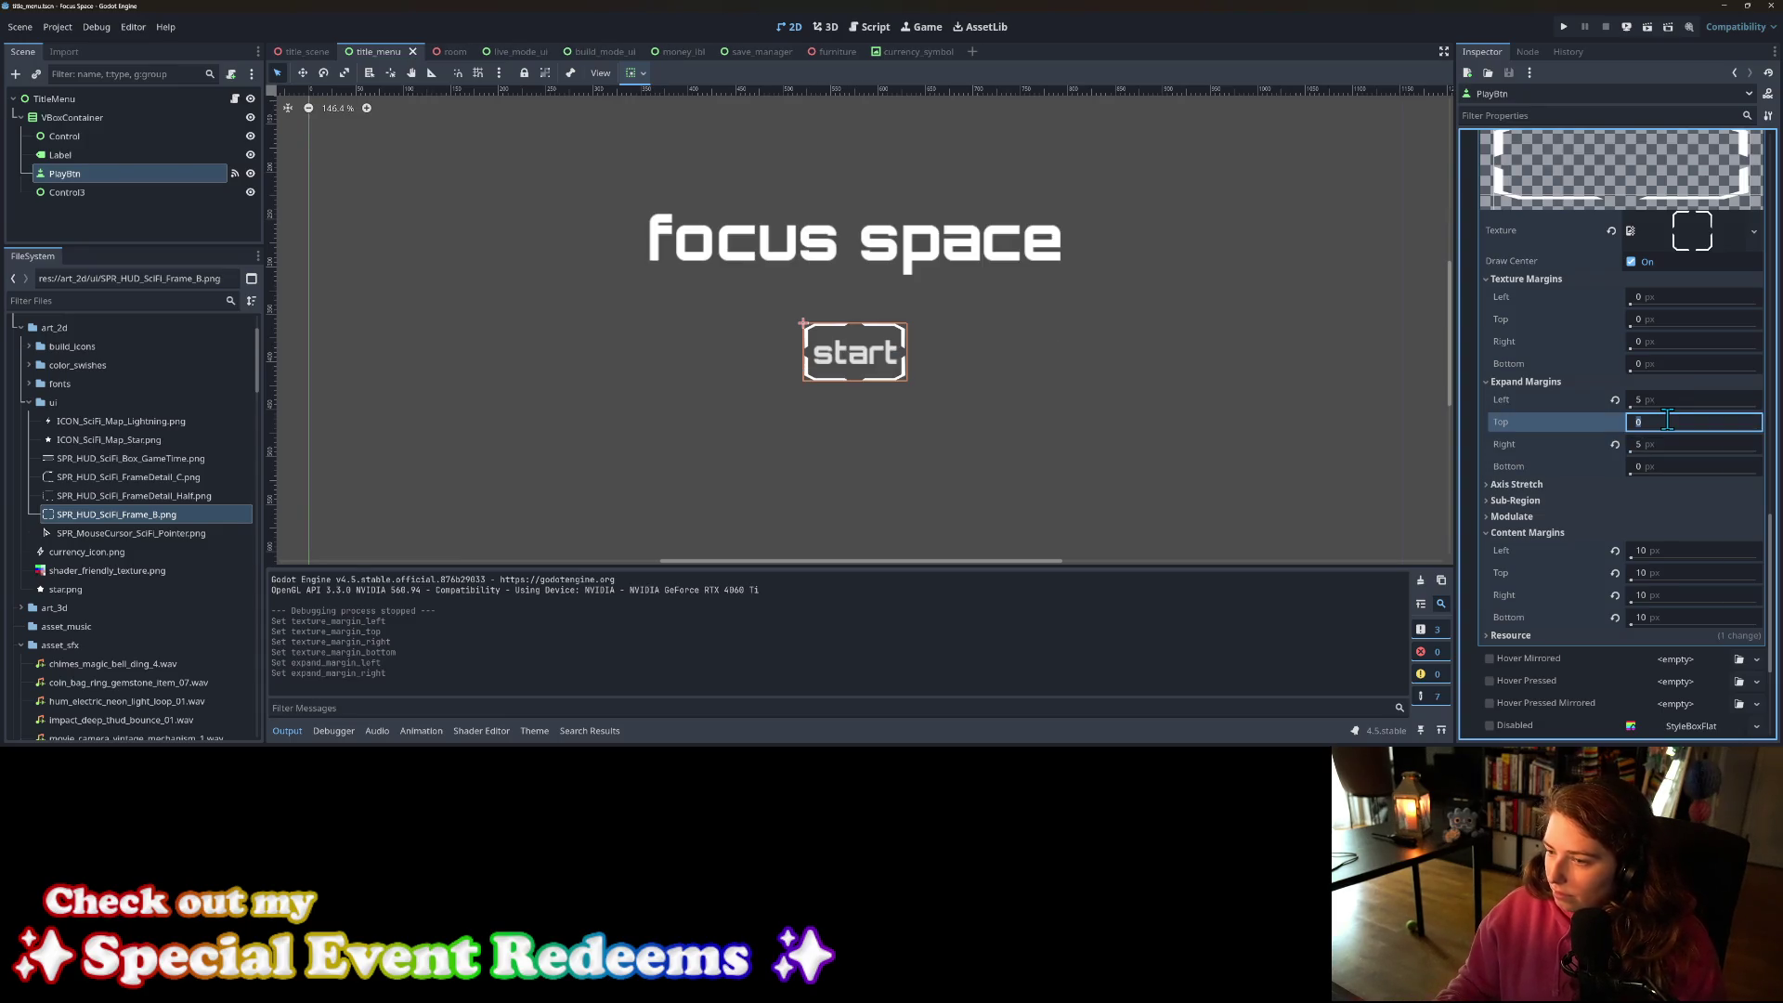
text(5)
key(Tab)
key(Tab)
text(5)
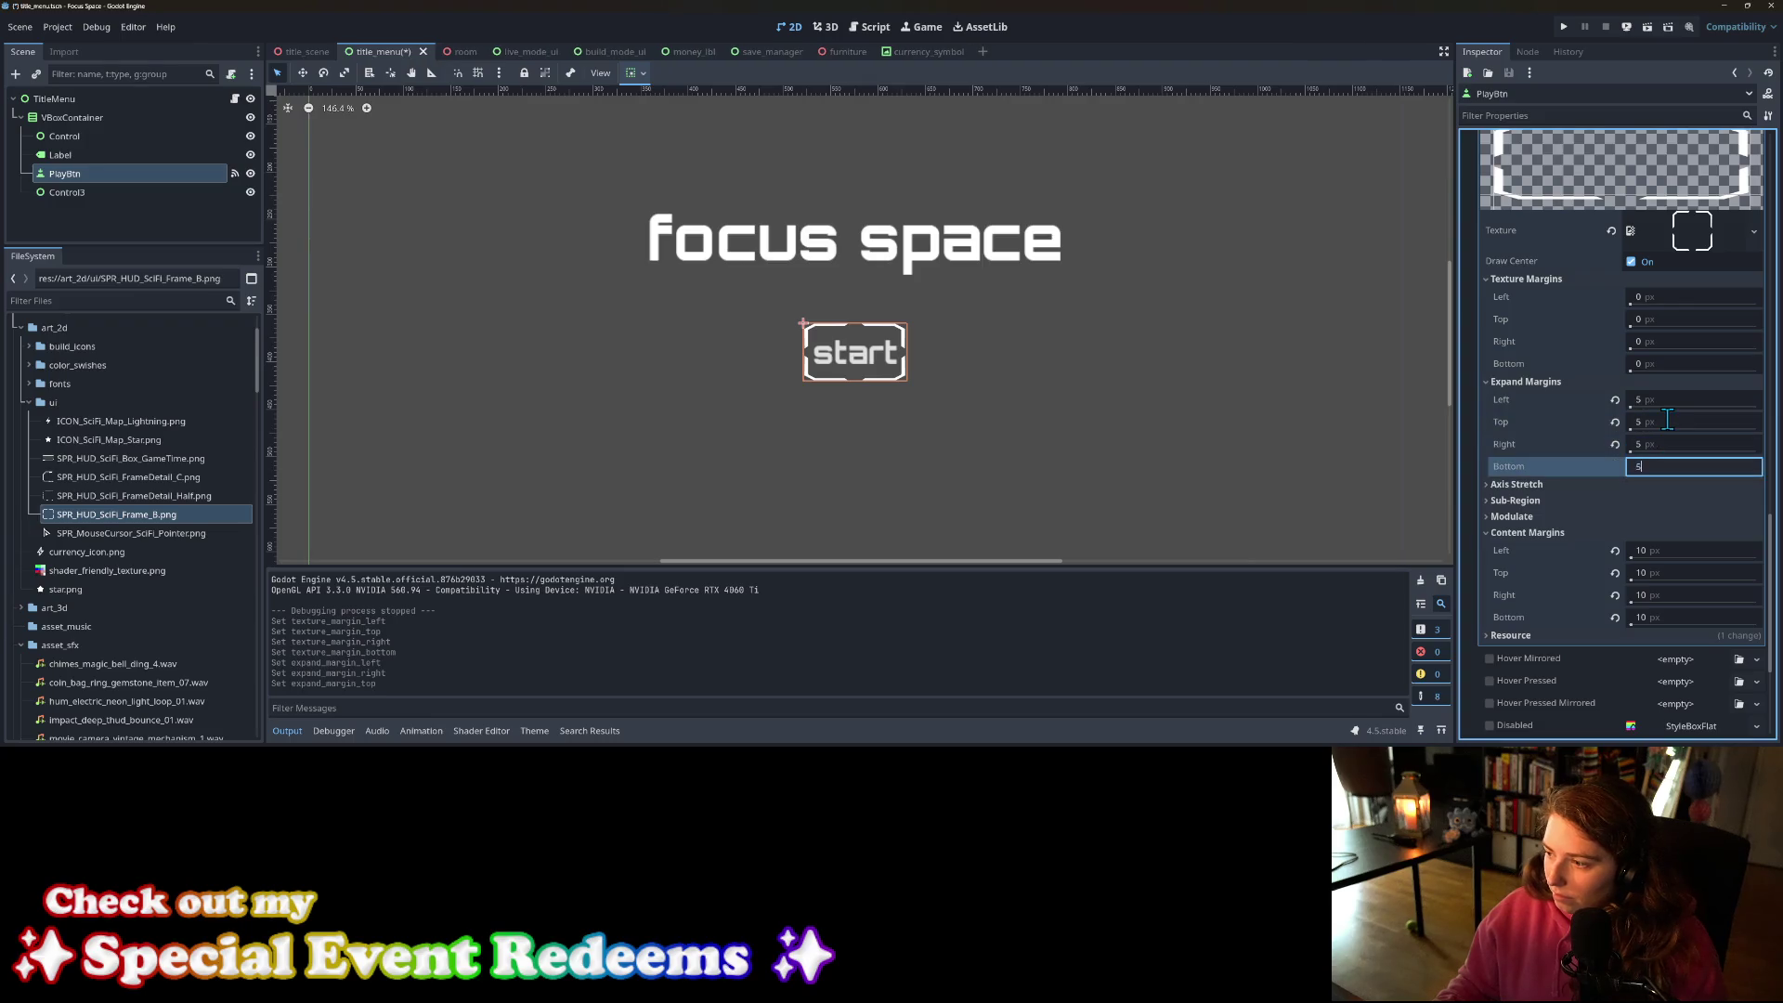
key(Return)
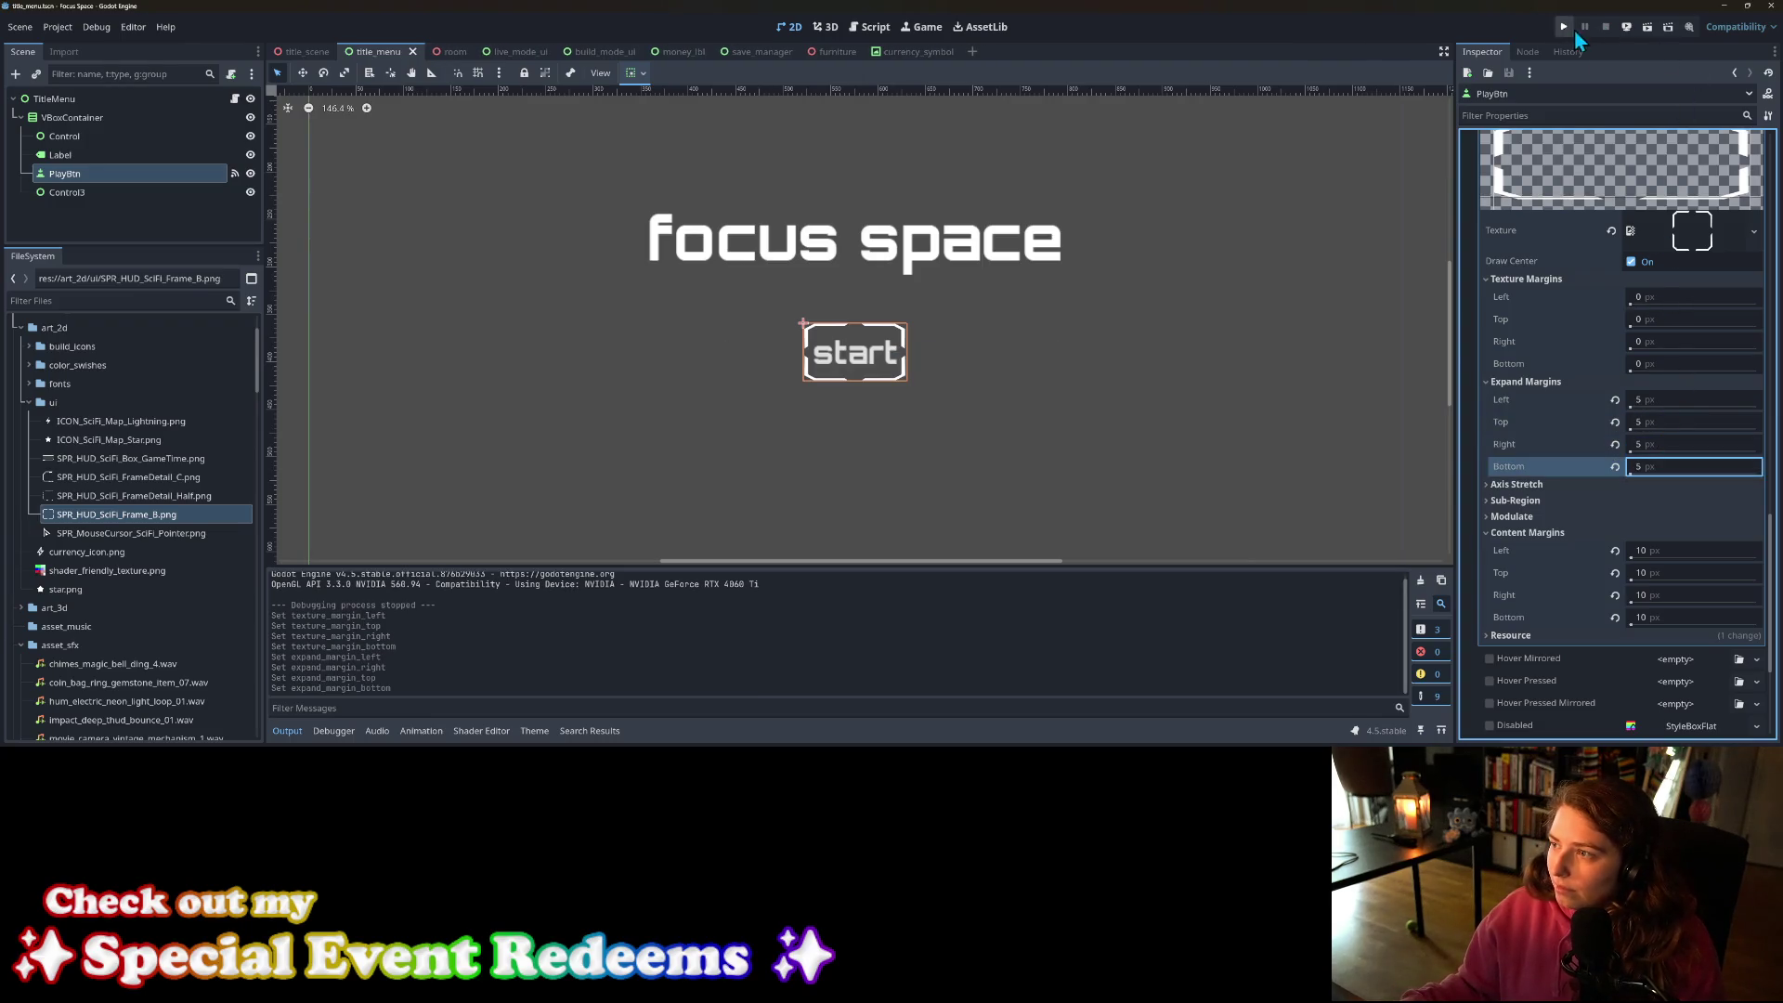
click(1562, 28)
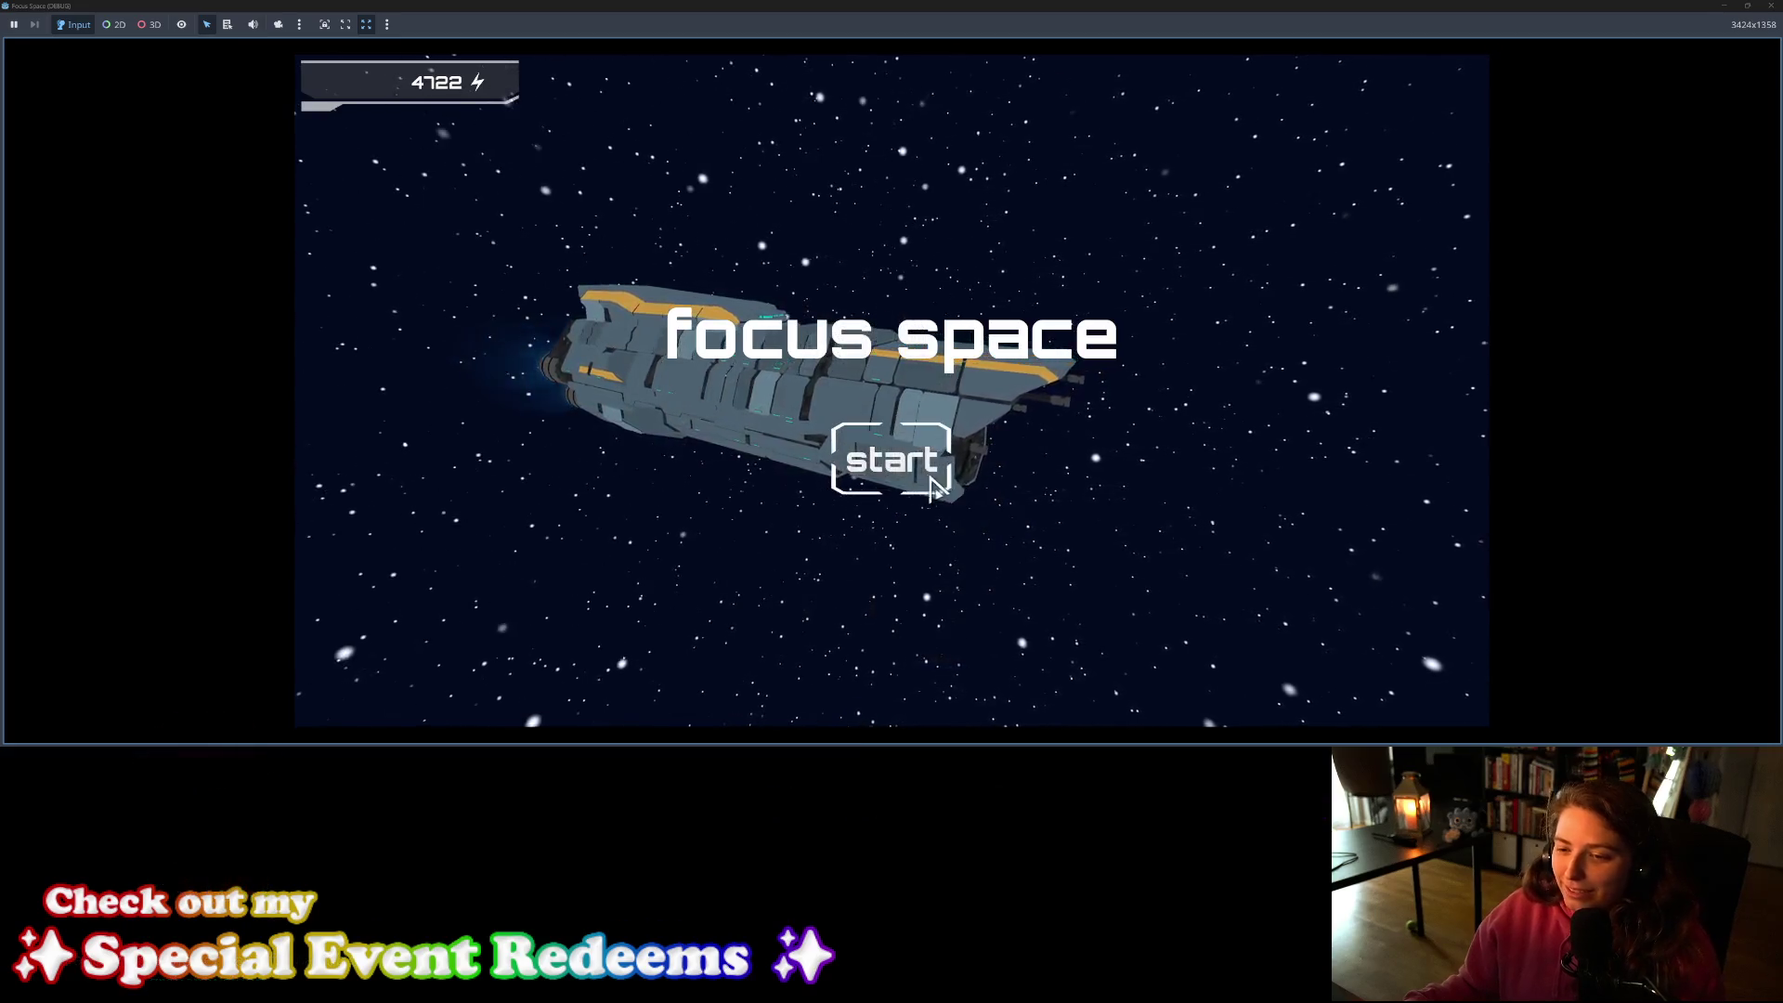
Step: Close the game and zero the hover frame's top and bottom expand margins
click(1772, 8)
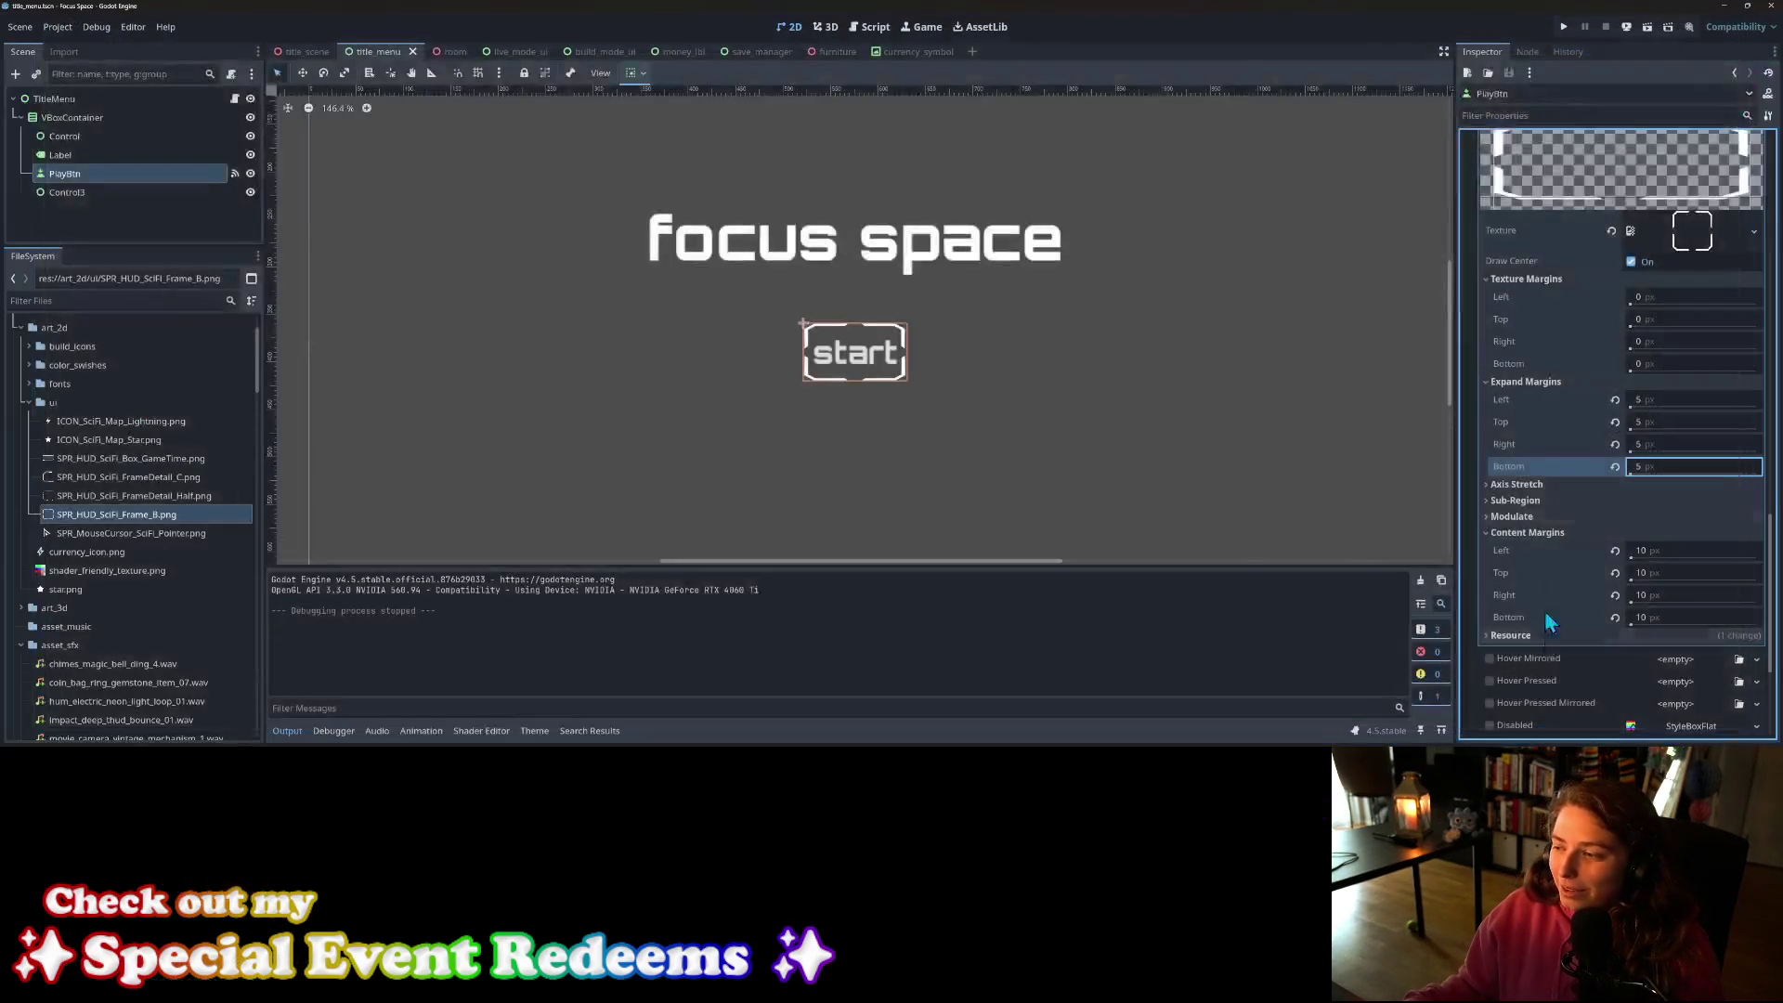
mouse_move(1680, 424)
mouse_down()
mouse_move(1653, 424)
mouse_move(1677, 437)
mouse_up()
text(0)
key(Return)
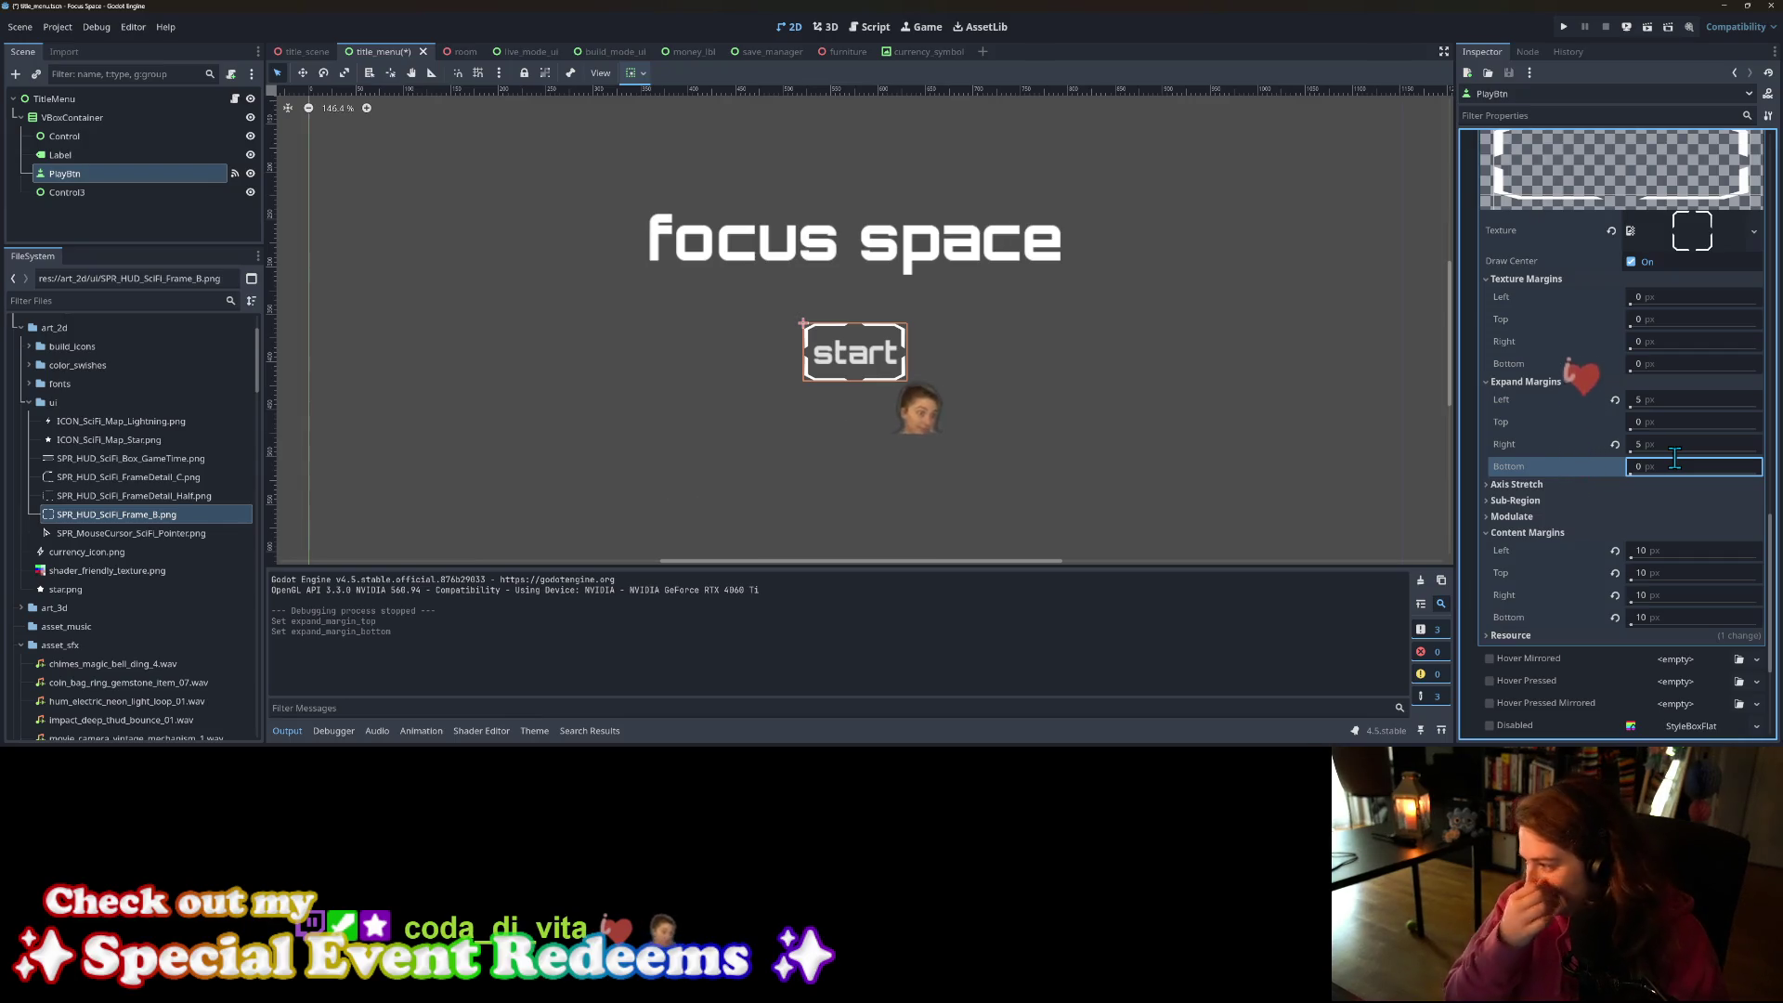
scroll(1627, 283, up, 2)
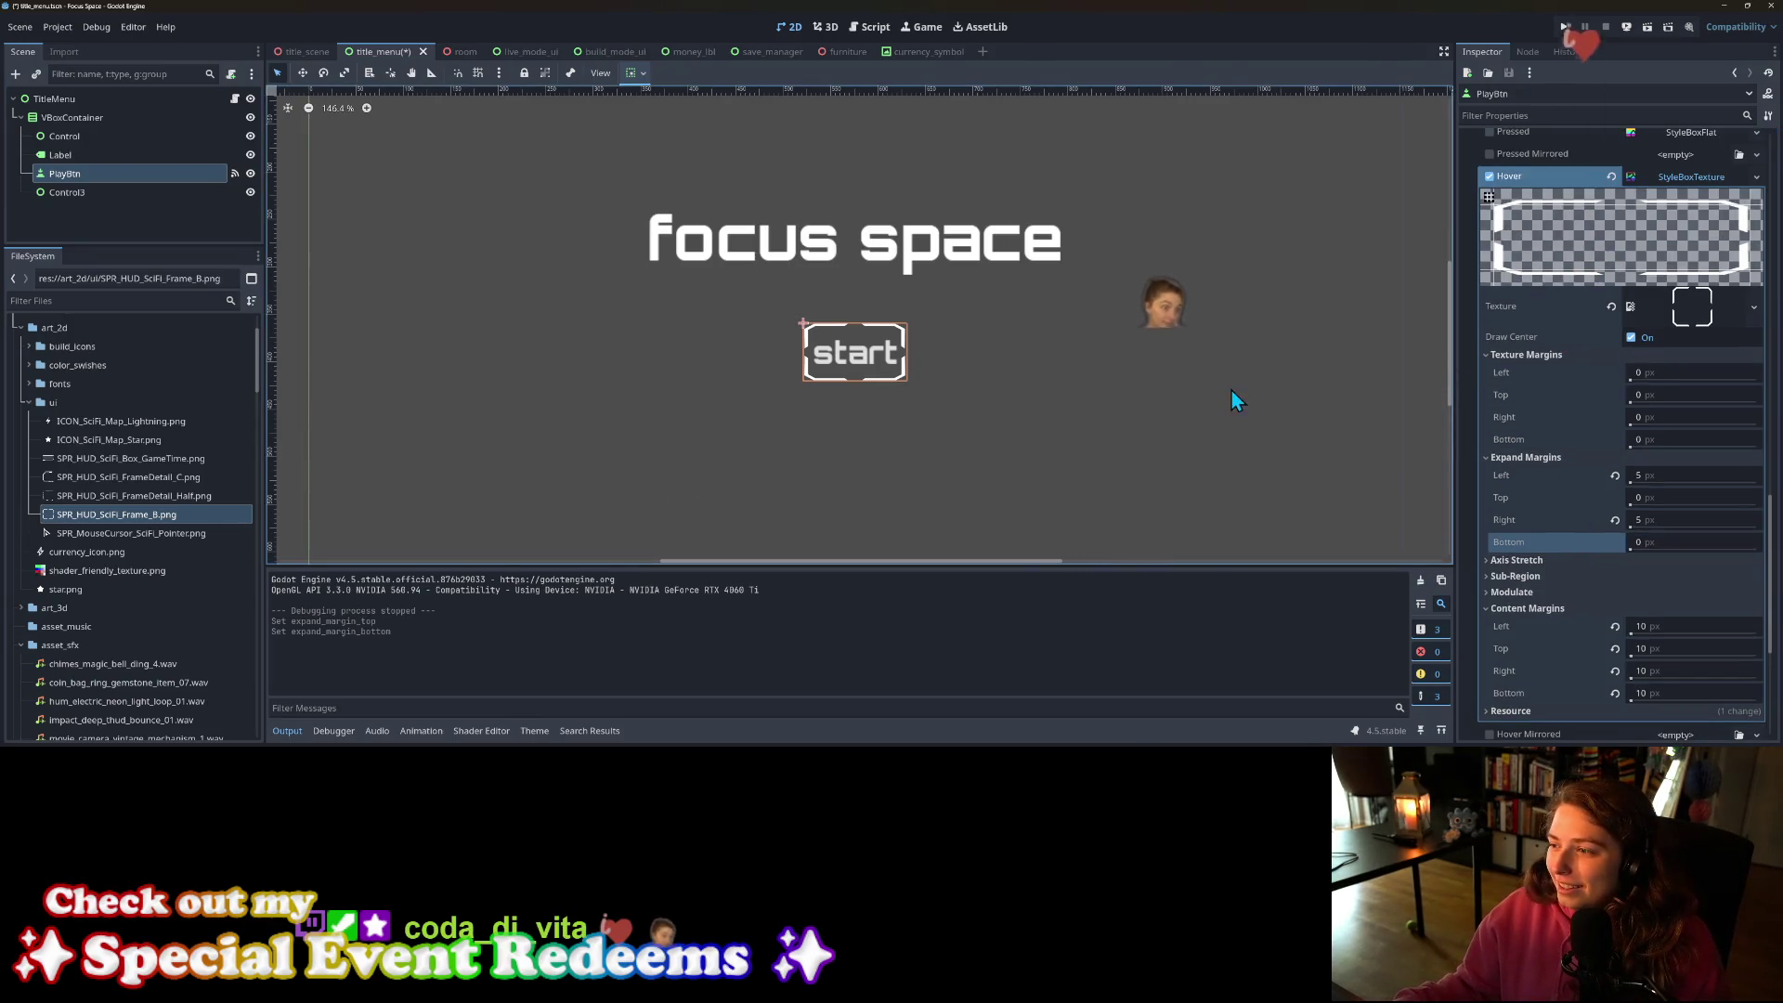
Step: Give the hover frame 20 px left and right texture margins, save, and run the game
click(1657, 373)
text(5)
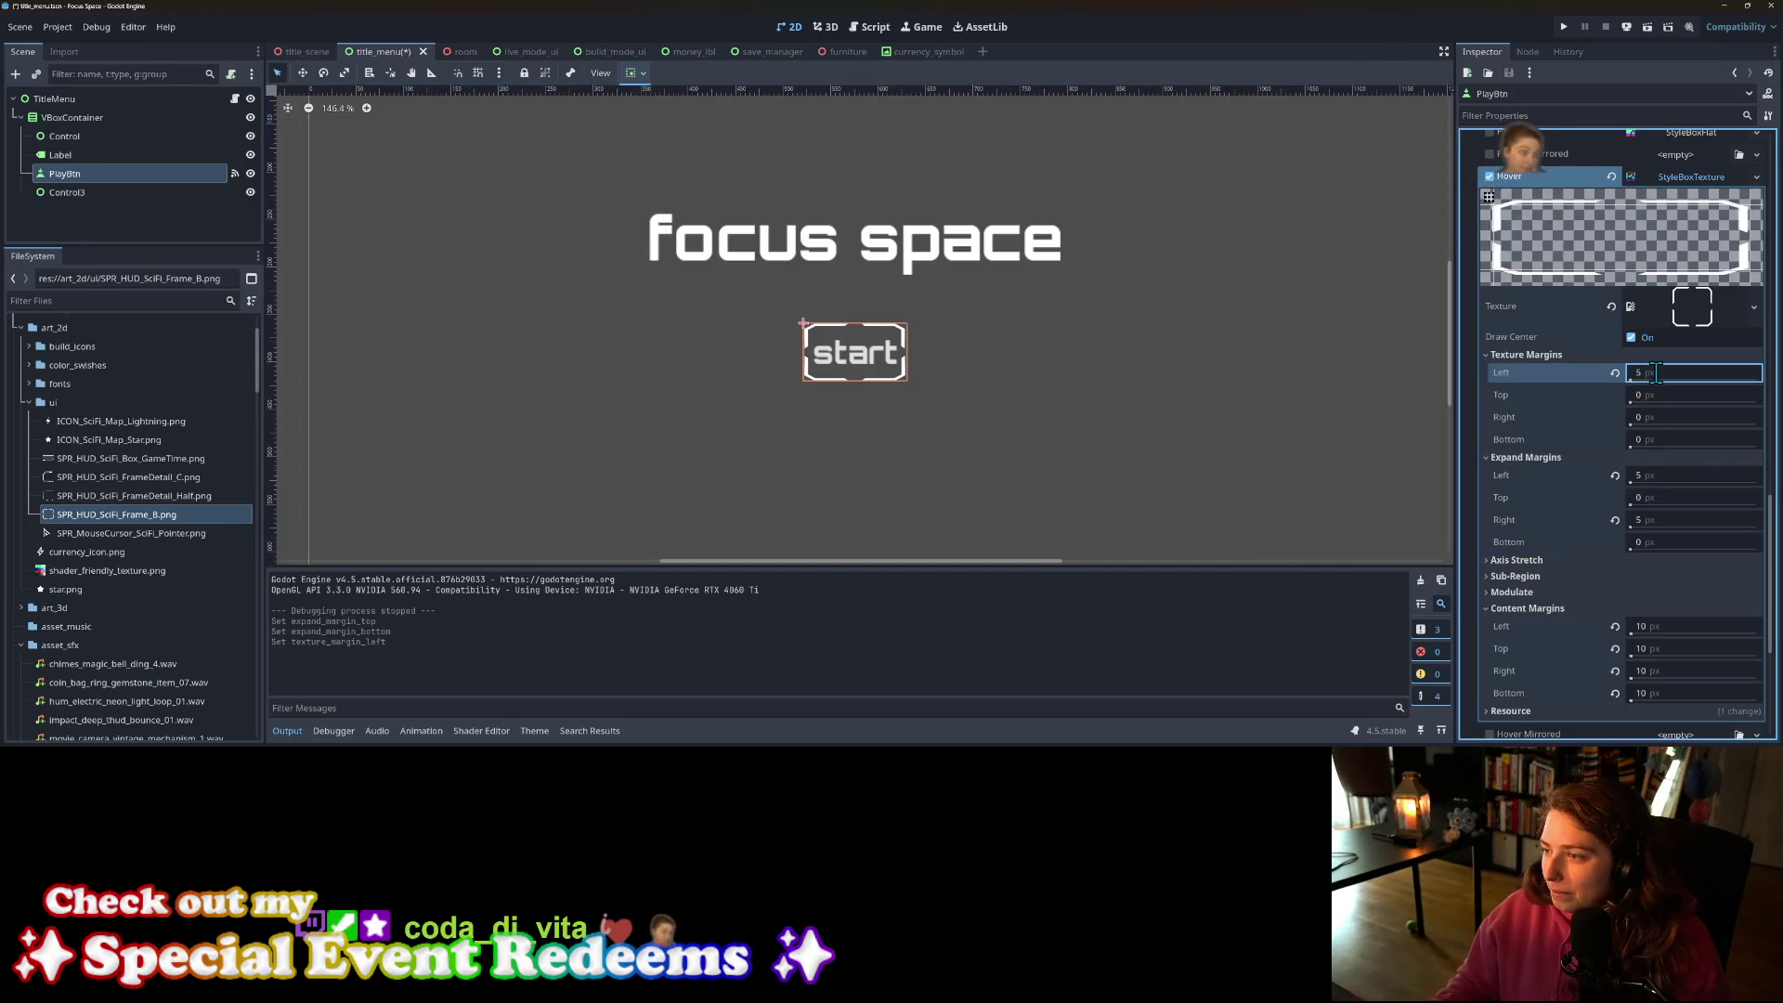
click(1657, 417)
text(5)
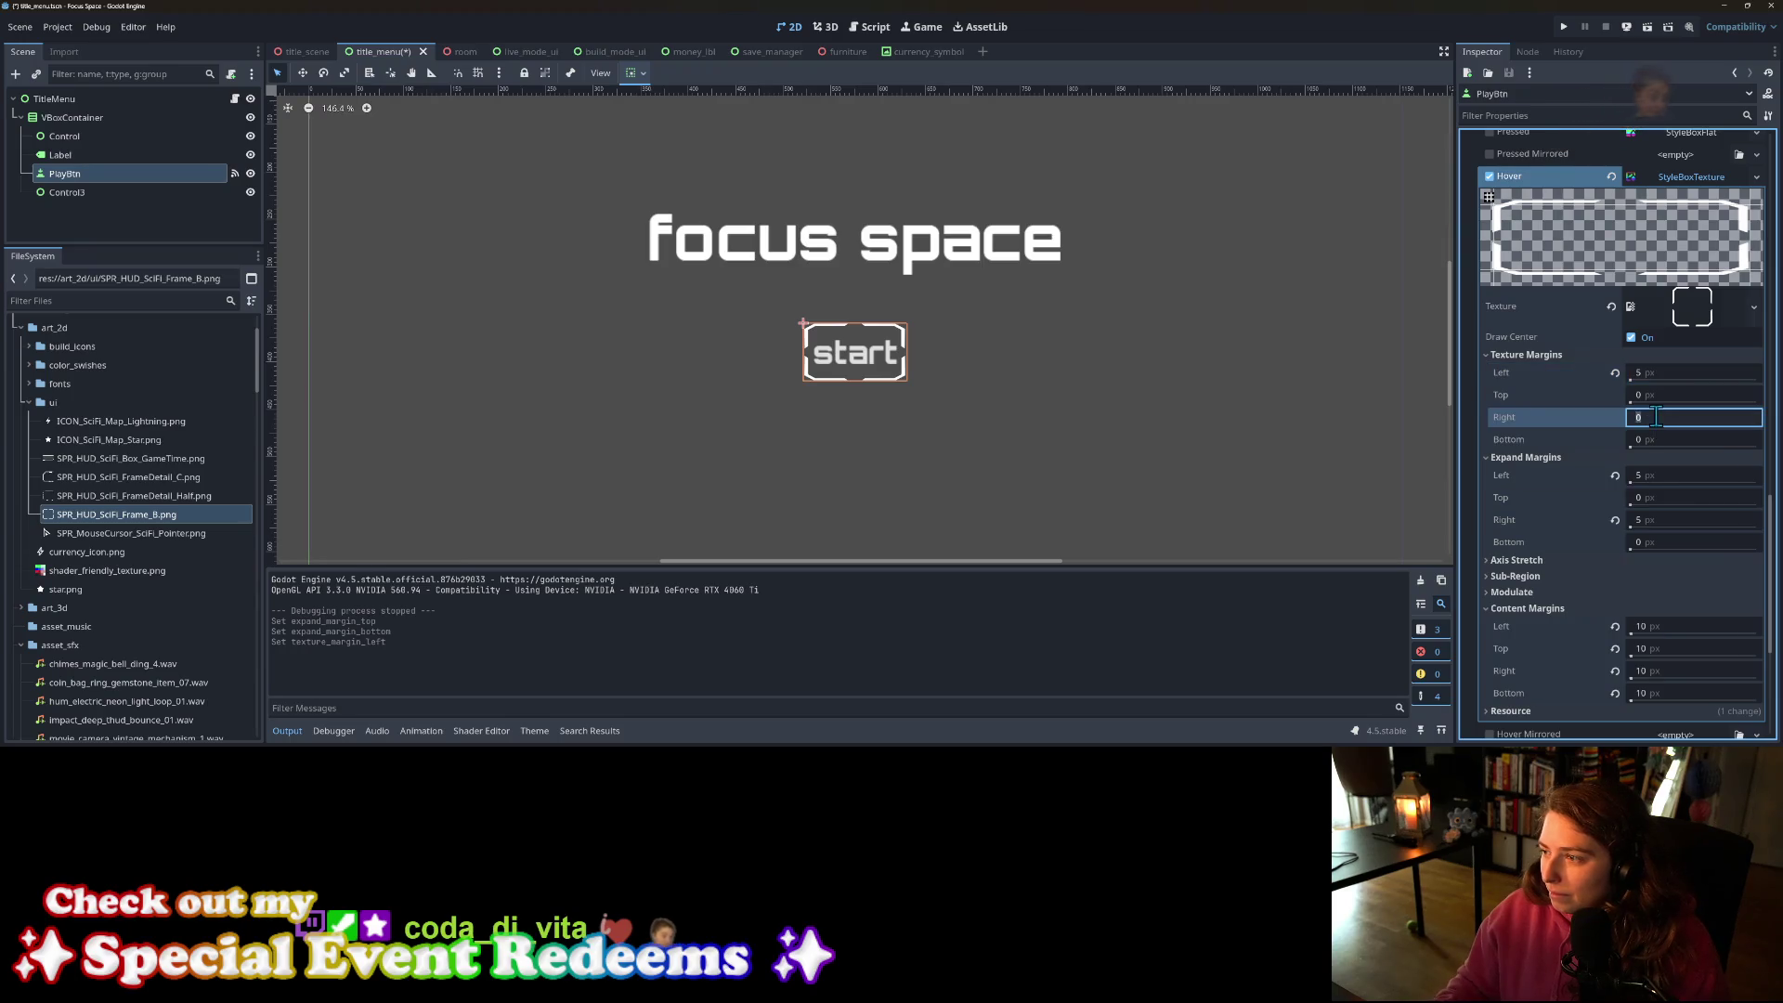
key(Return)
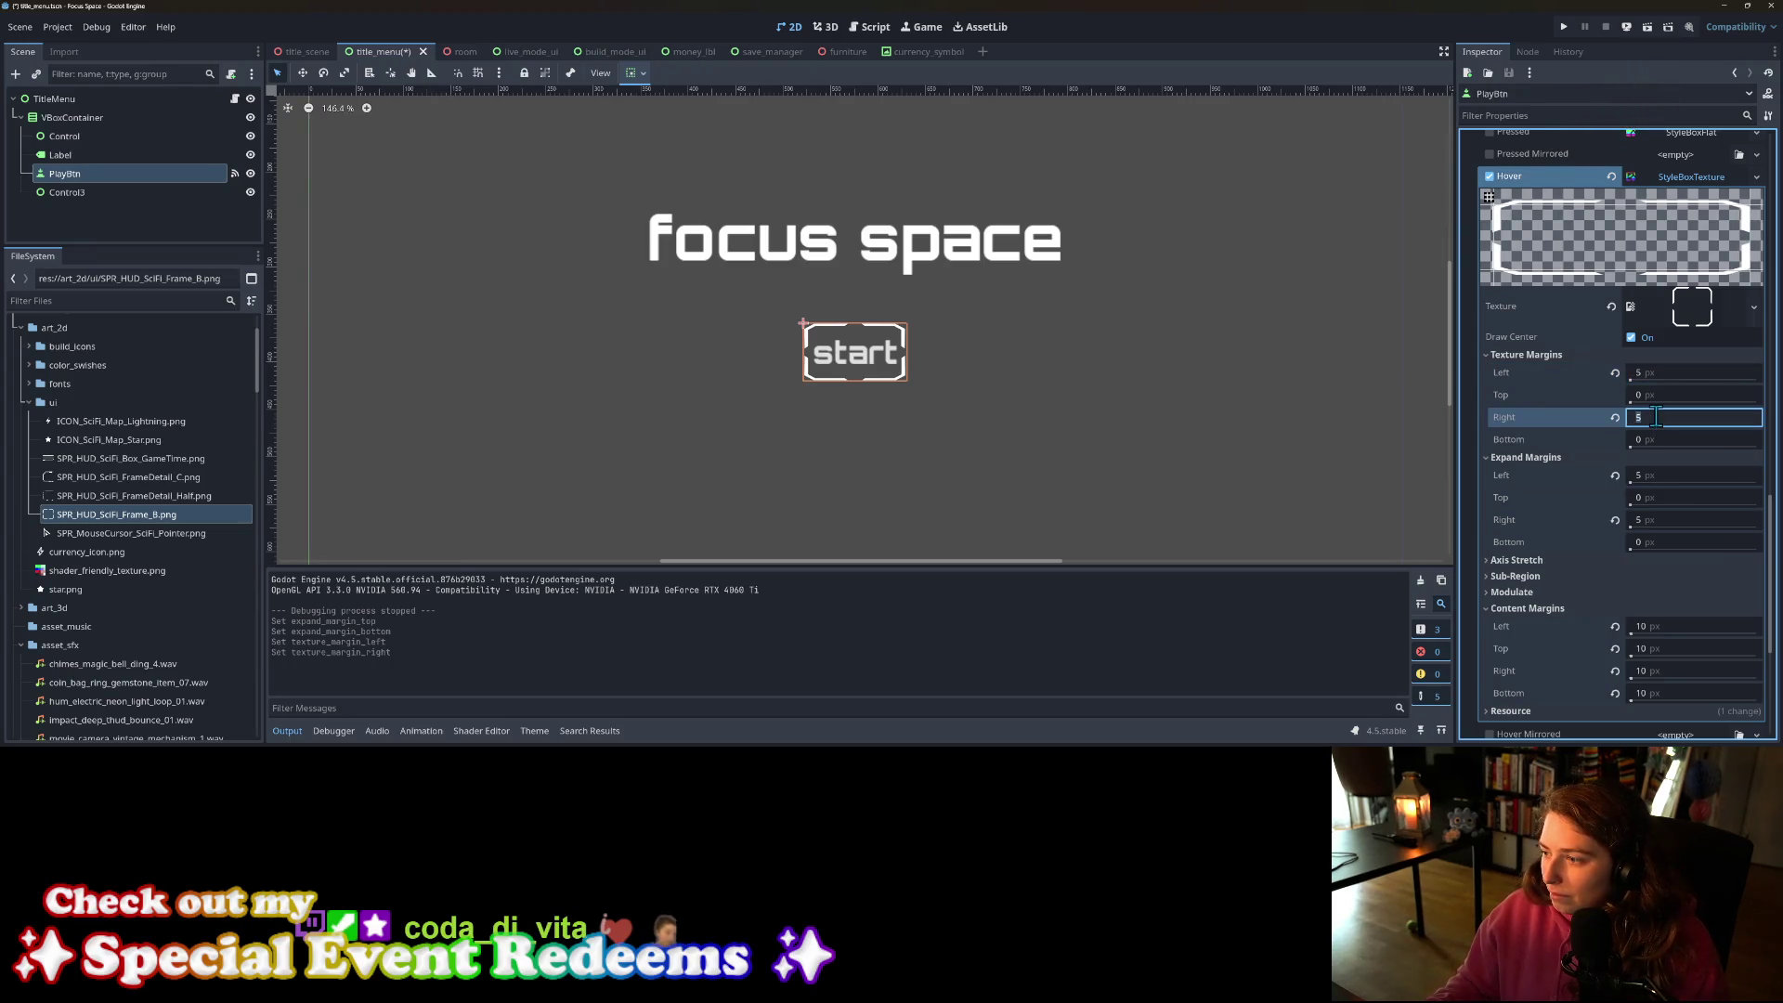
text(20)
key(Return)
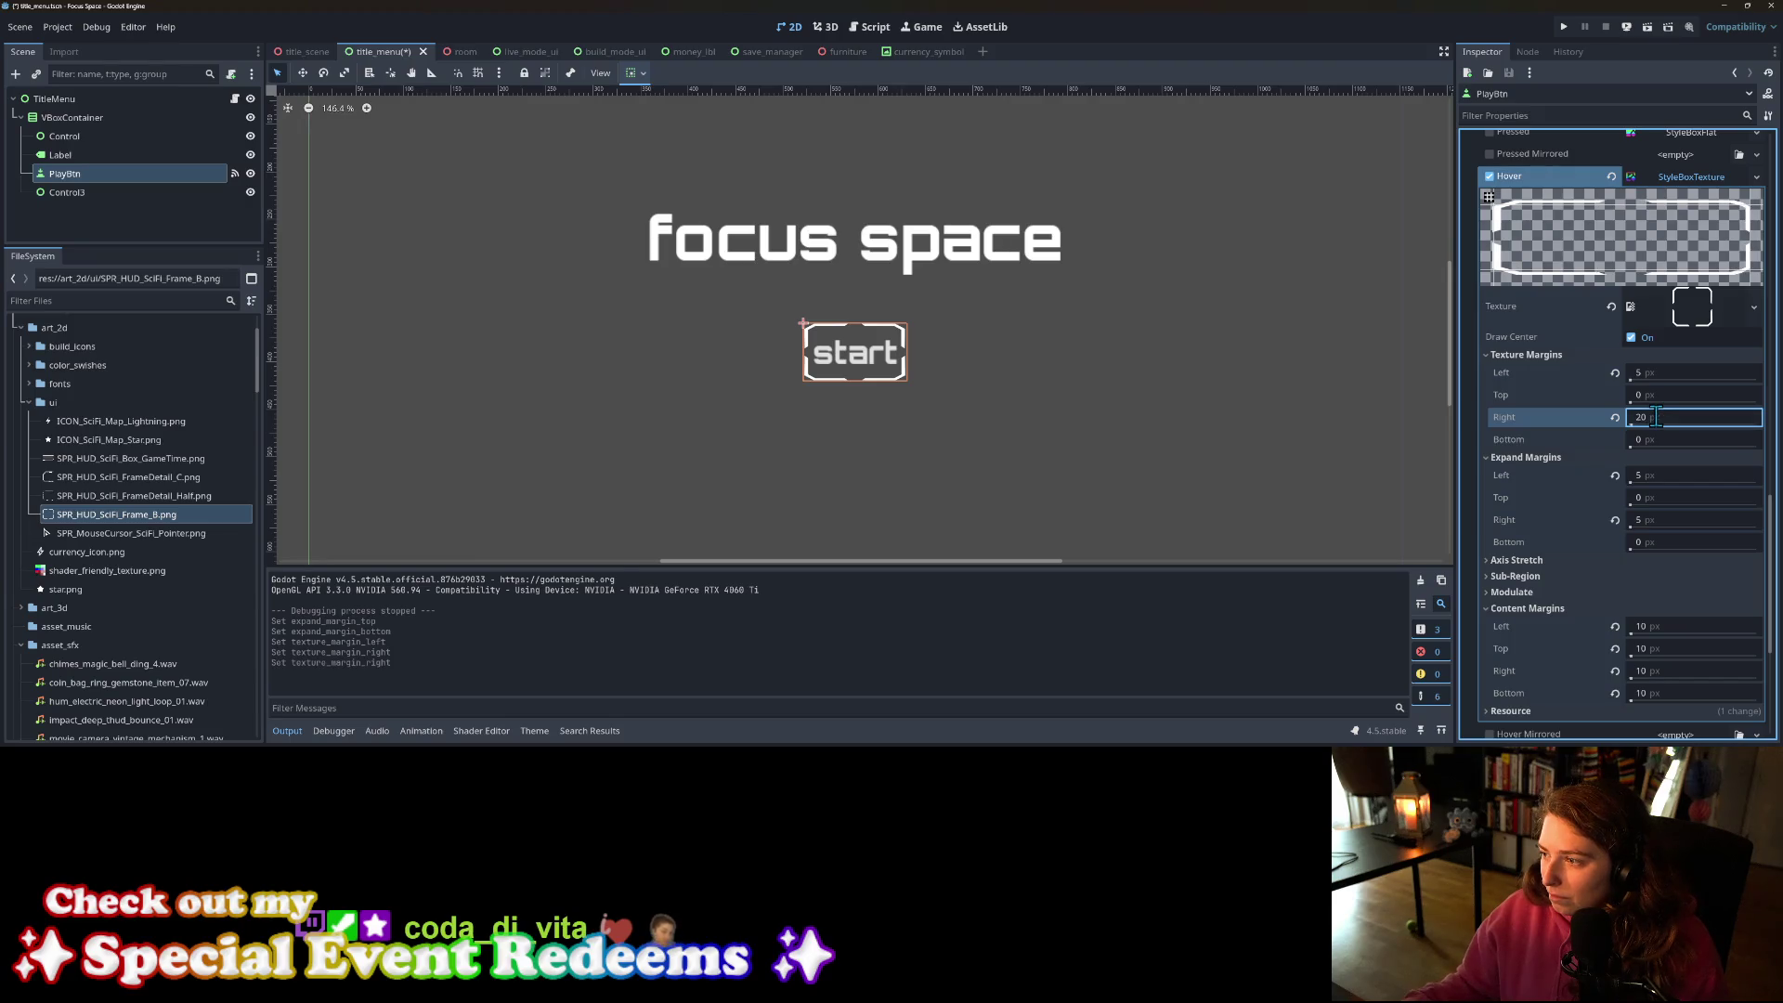
click(1674, 374)
text(20)
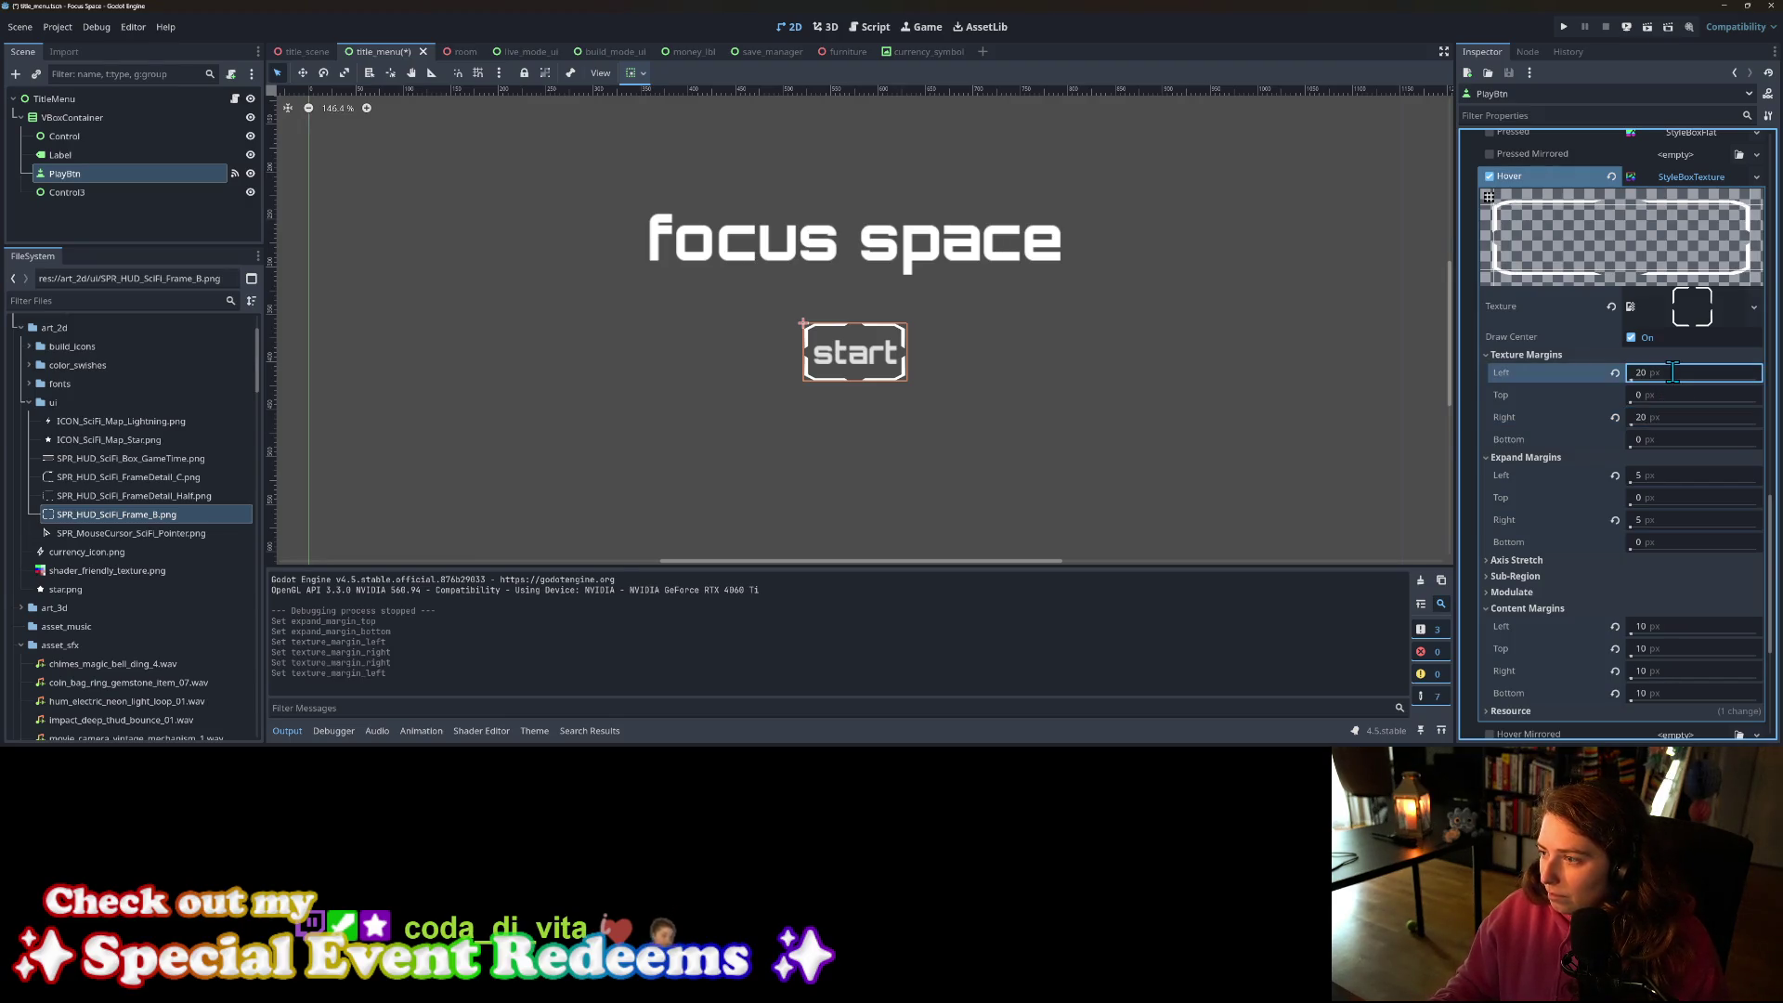
key(ctrl+s)
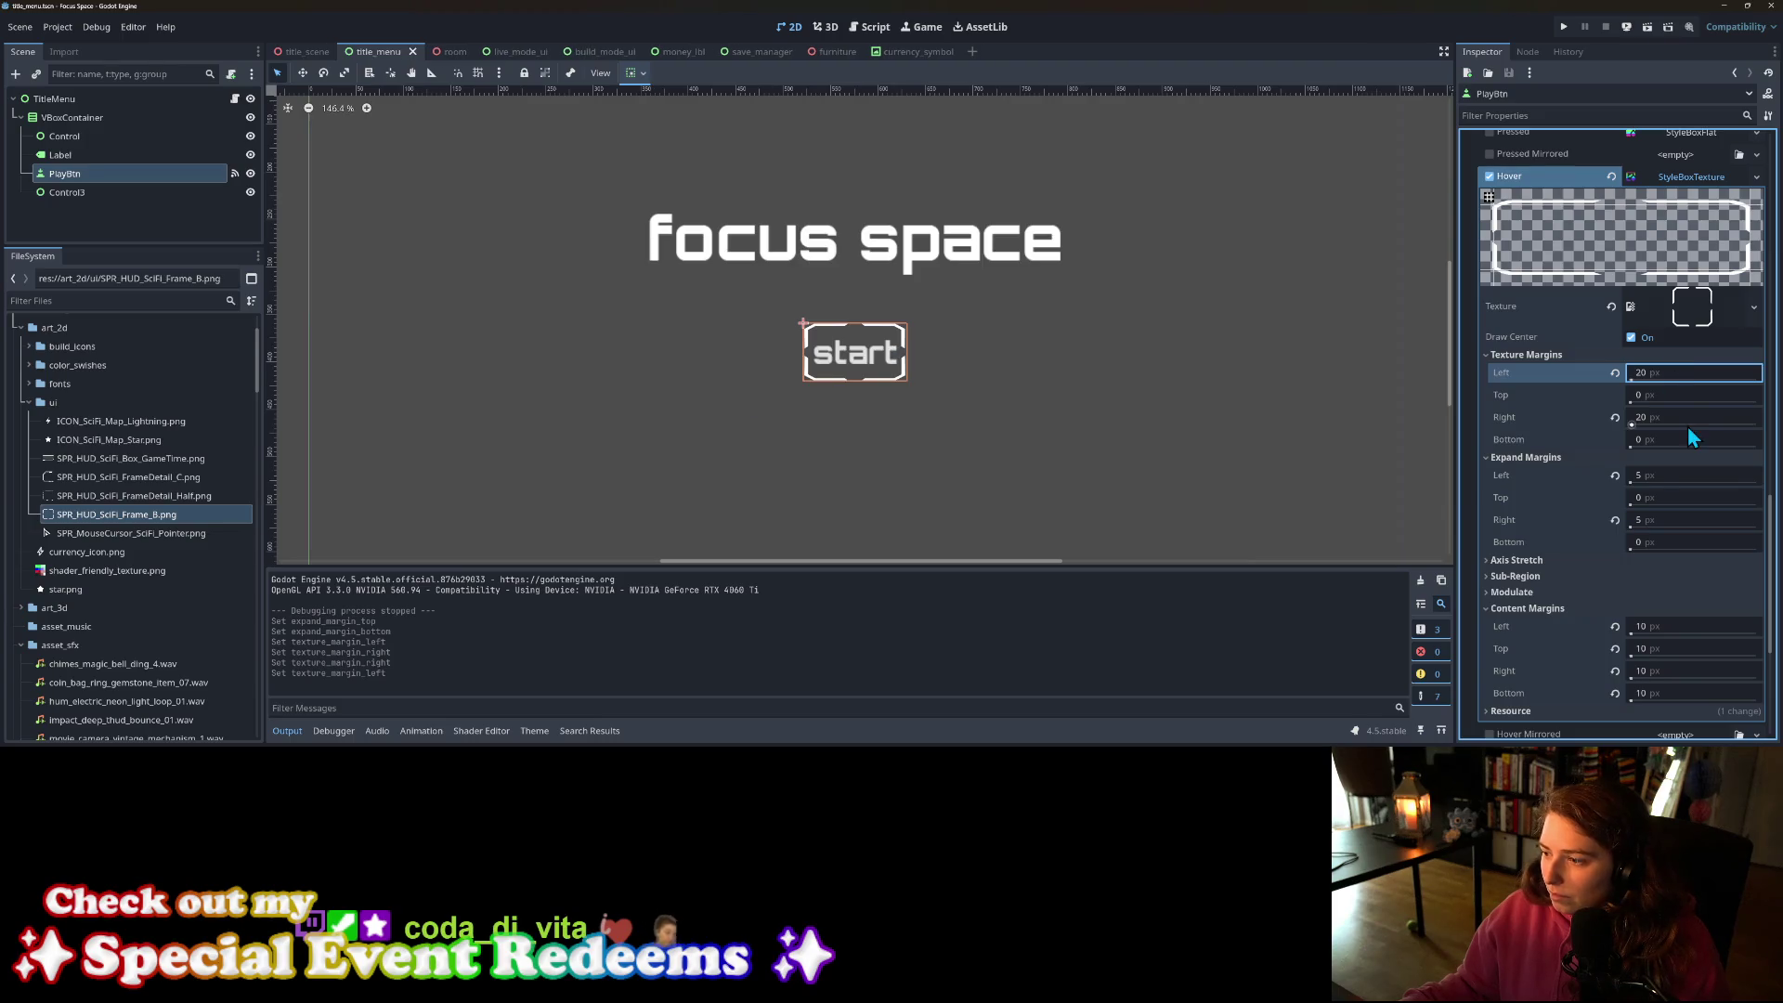
scroll(1687, 426, up, 3)
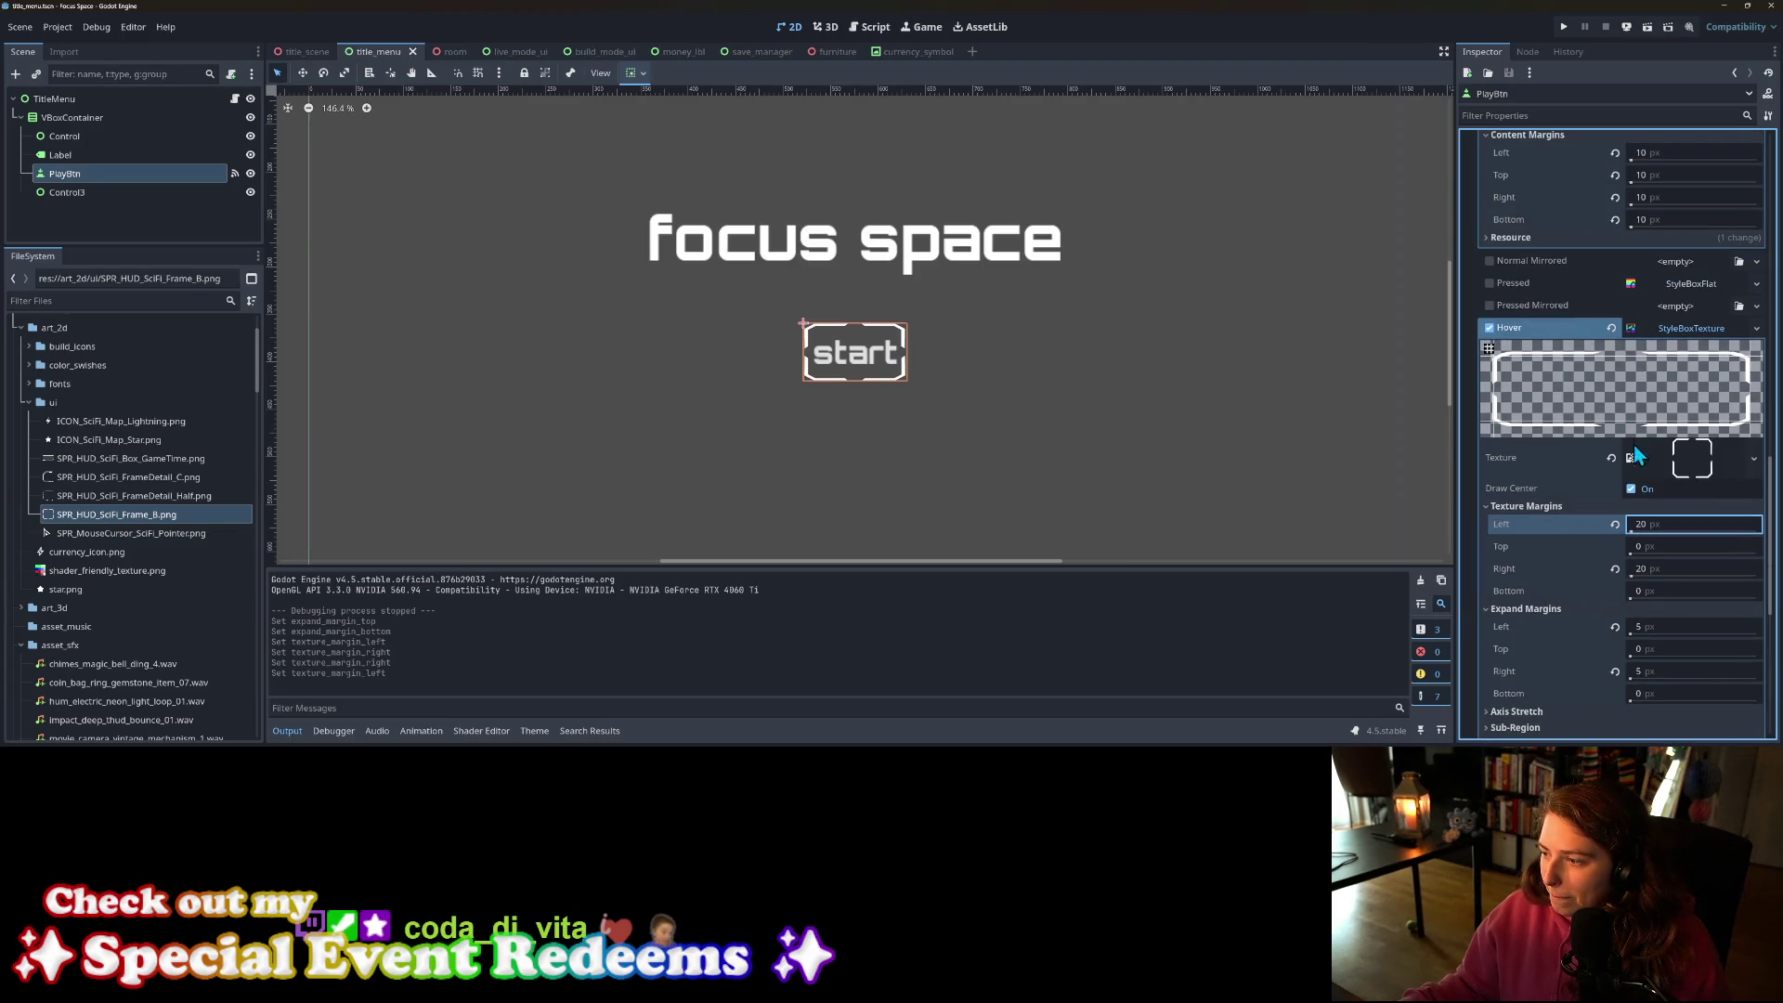
click(1566, 27)
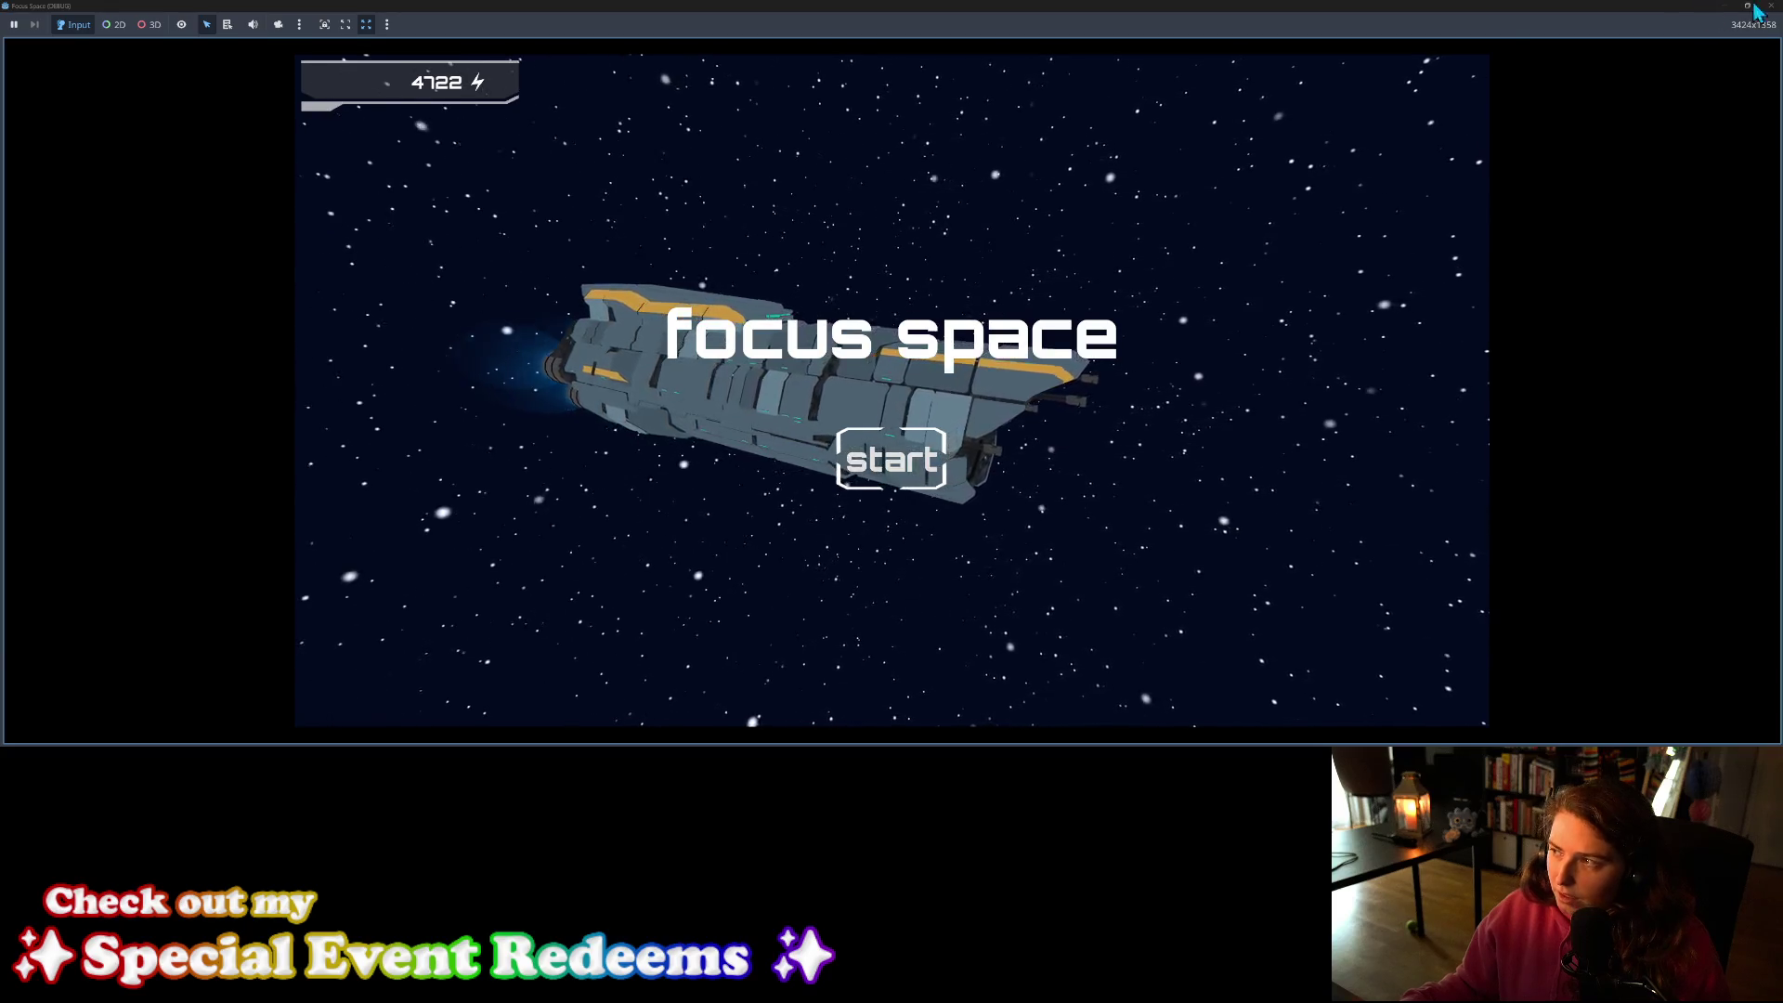
Step: Stop the game and revert the left and right texture margins to 0
key(F8)
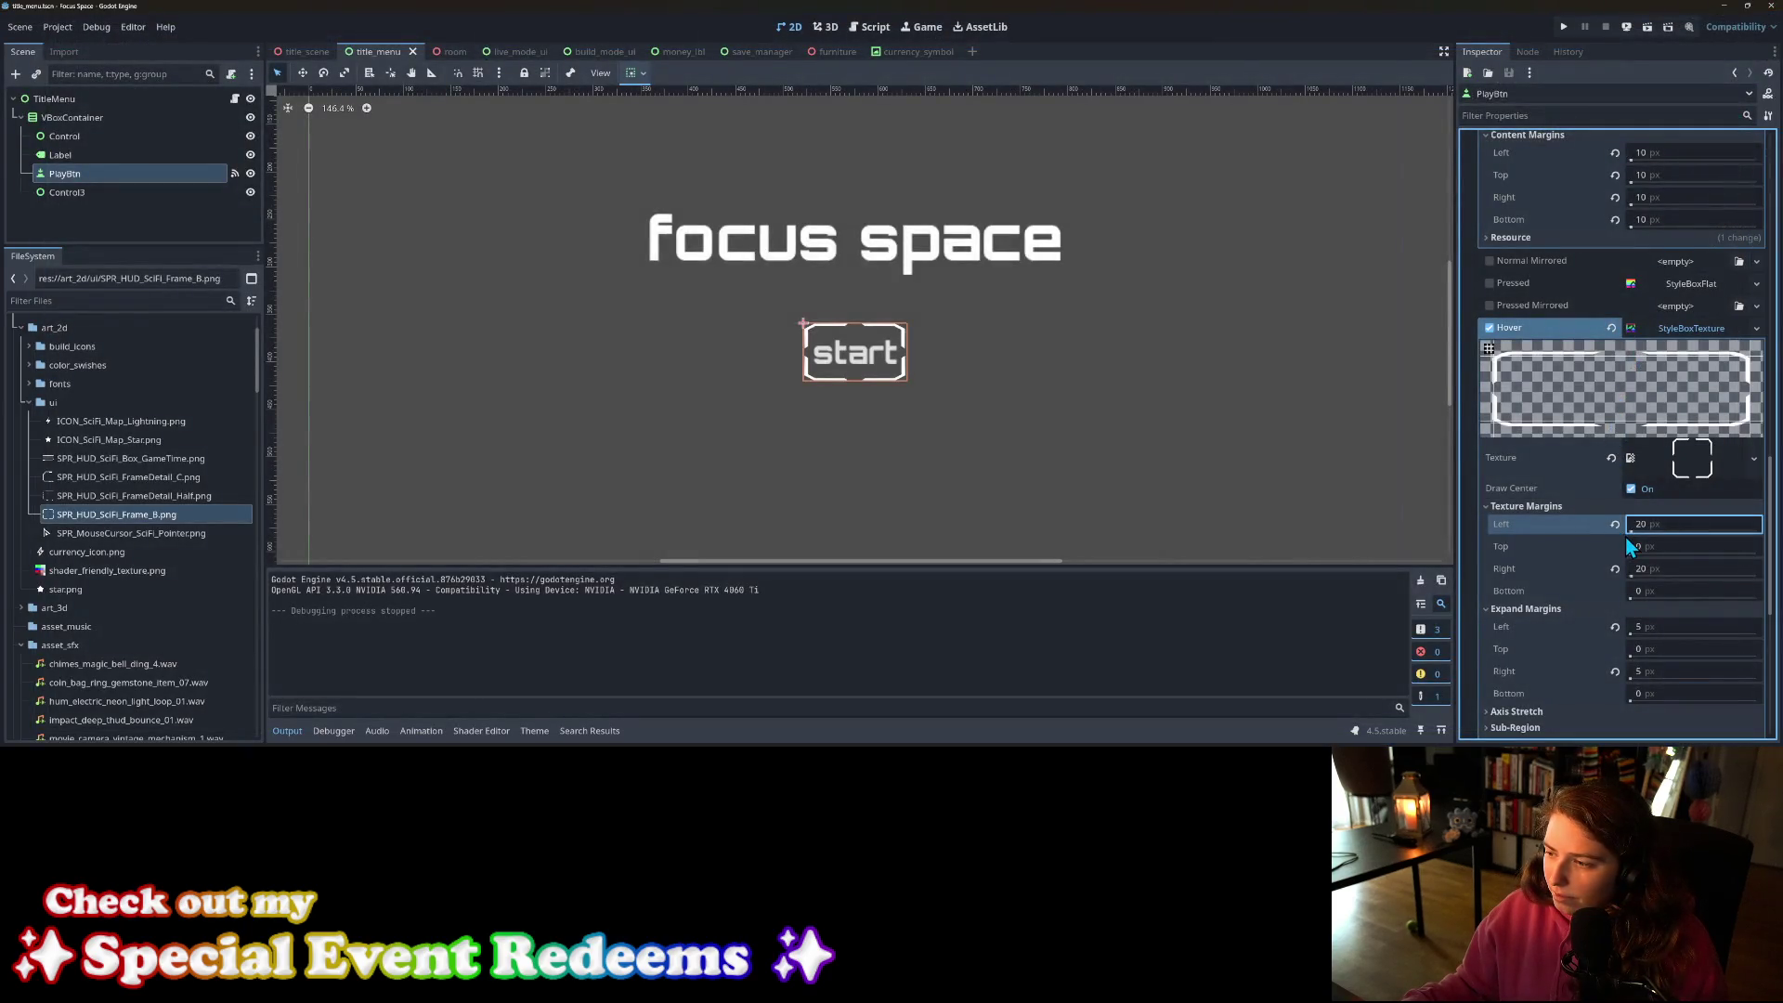
click(1616, 524)
click(1615, 569)
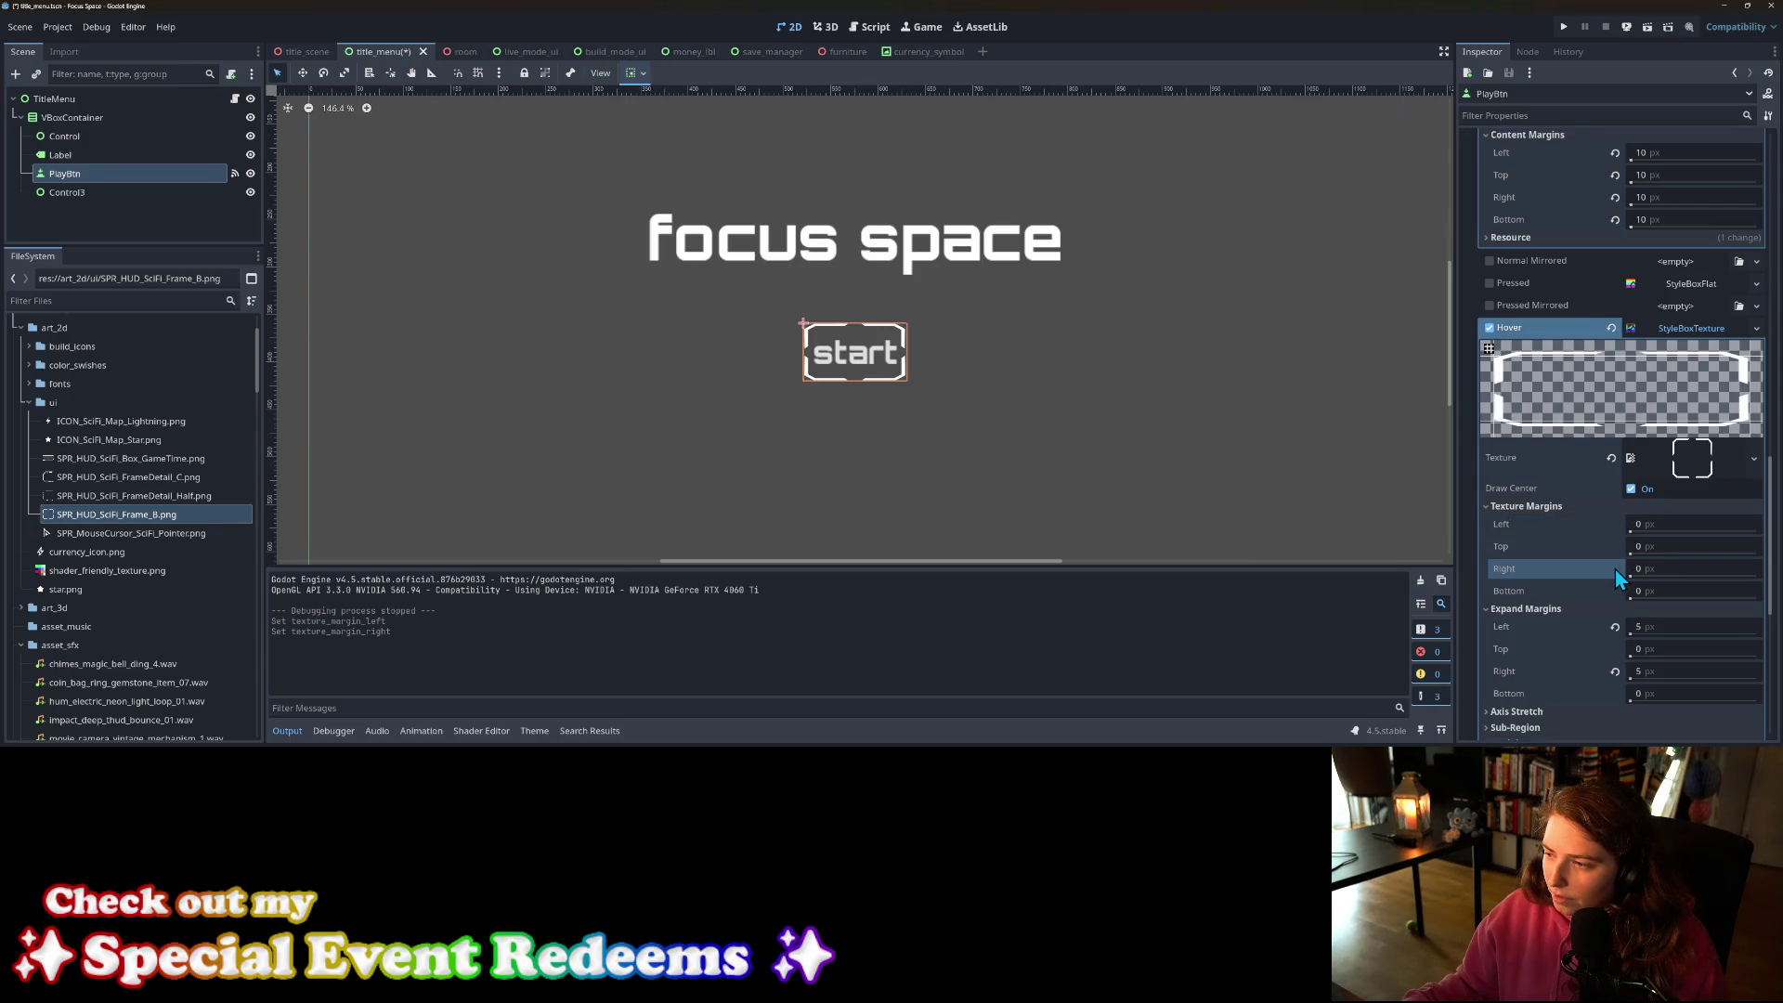
scroll(1583, 546, down, 3)
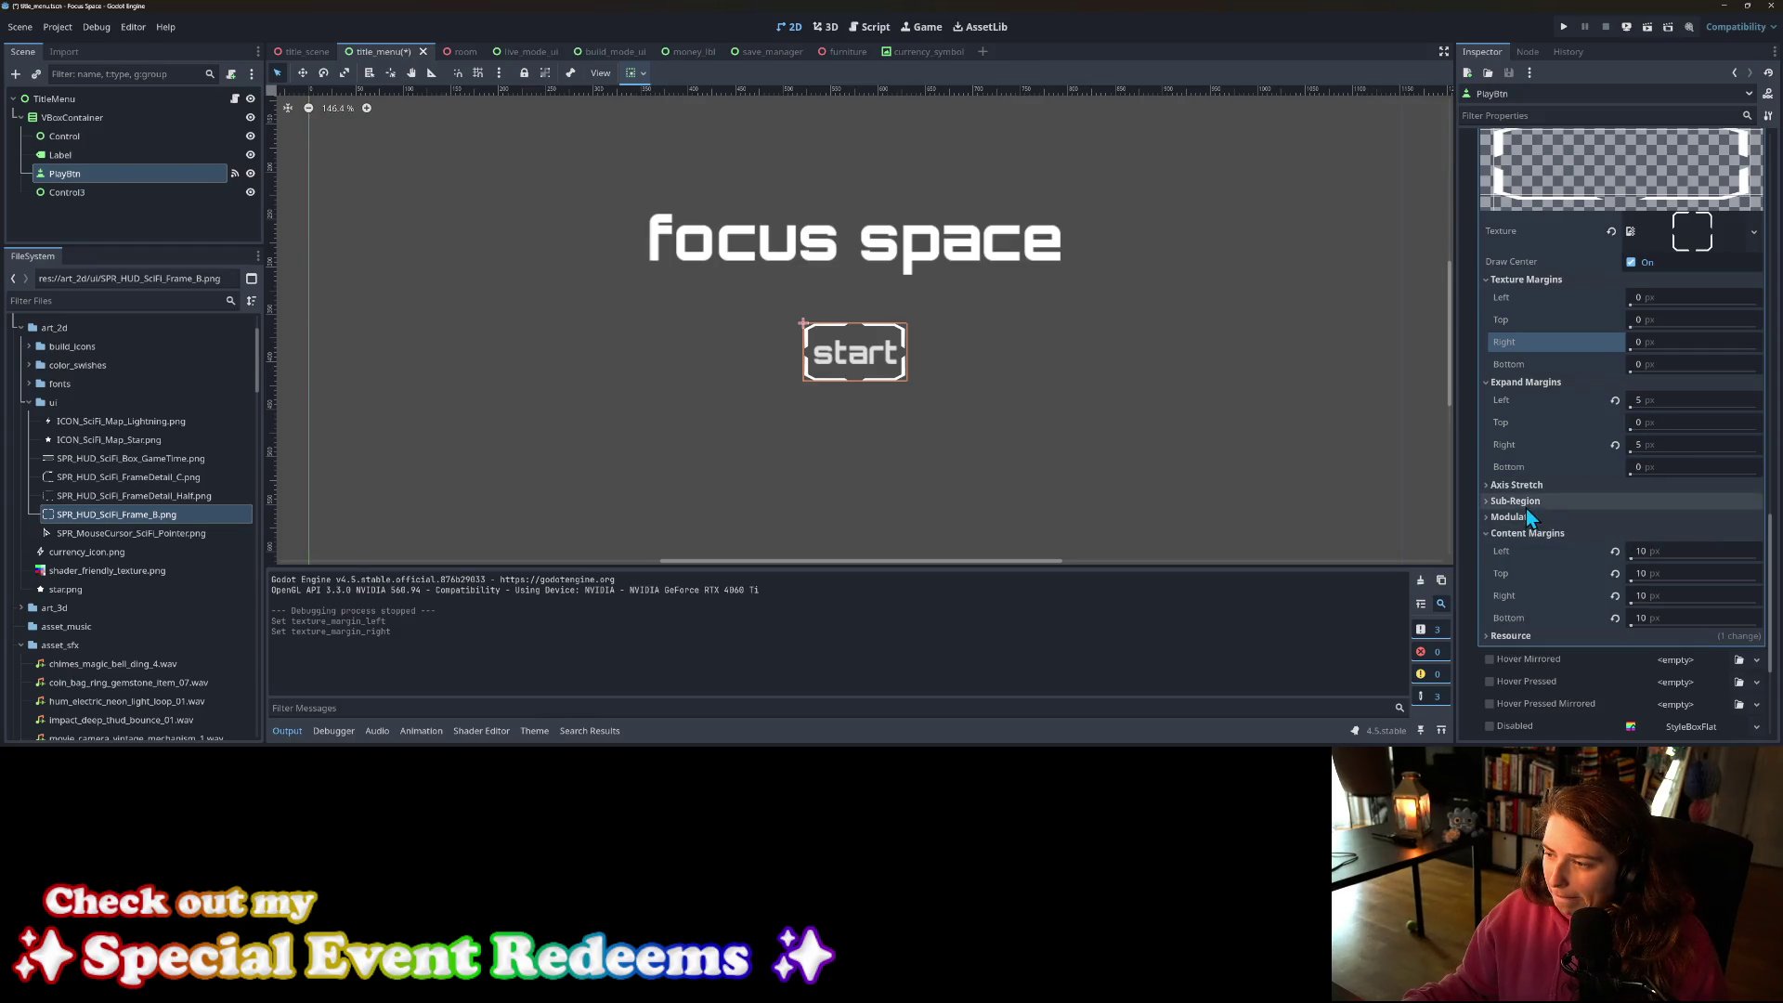
Step: Set the hover frame's horizontal and vertical Axis Stretch to Tile Fit
click(1540, 484)
click(1670, 509)
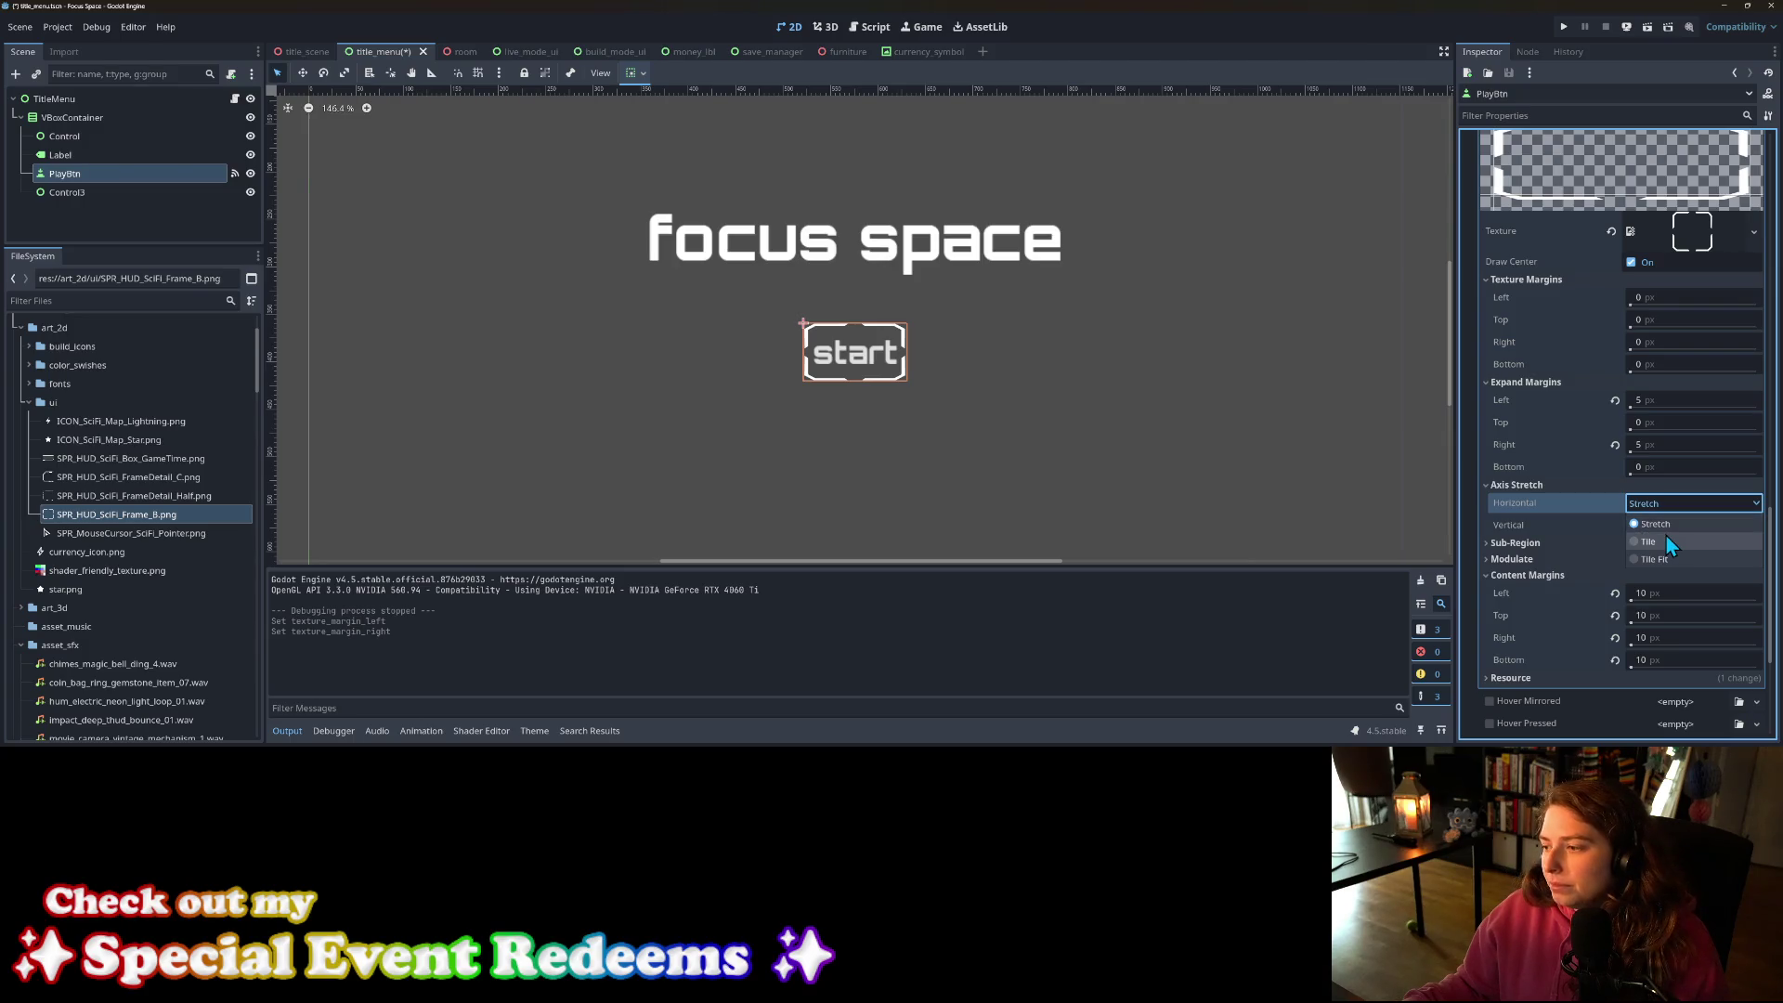
click(1665, 541)
scroll(1603, 483, up, 3)
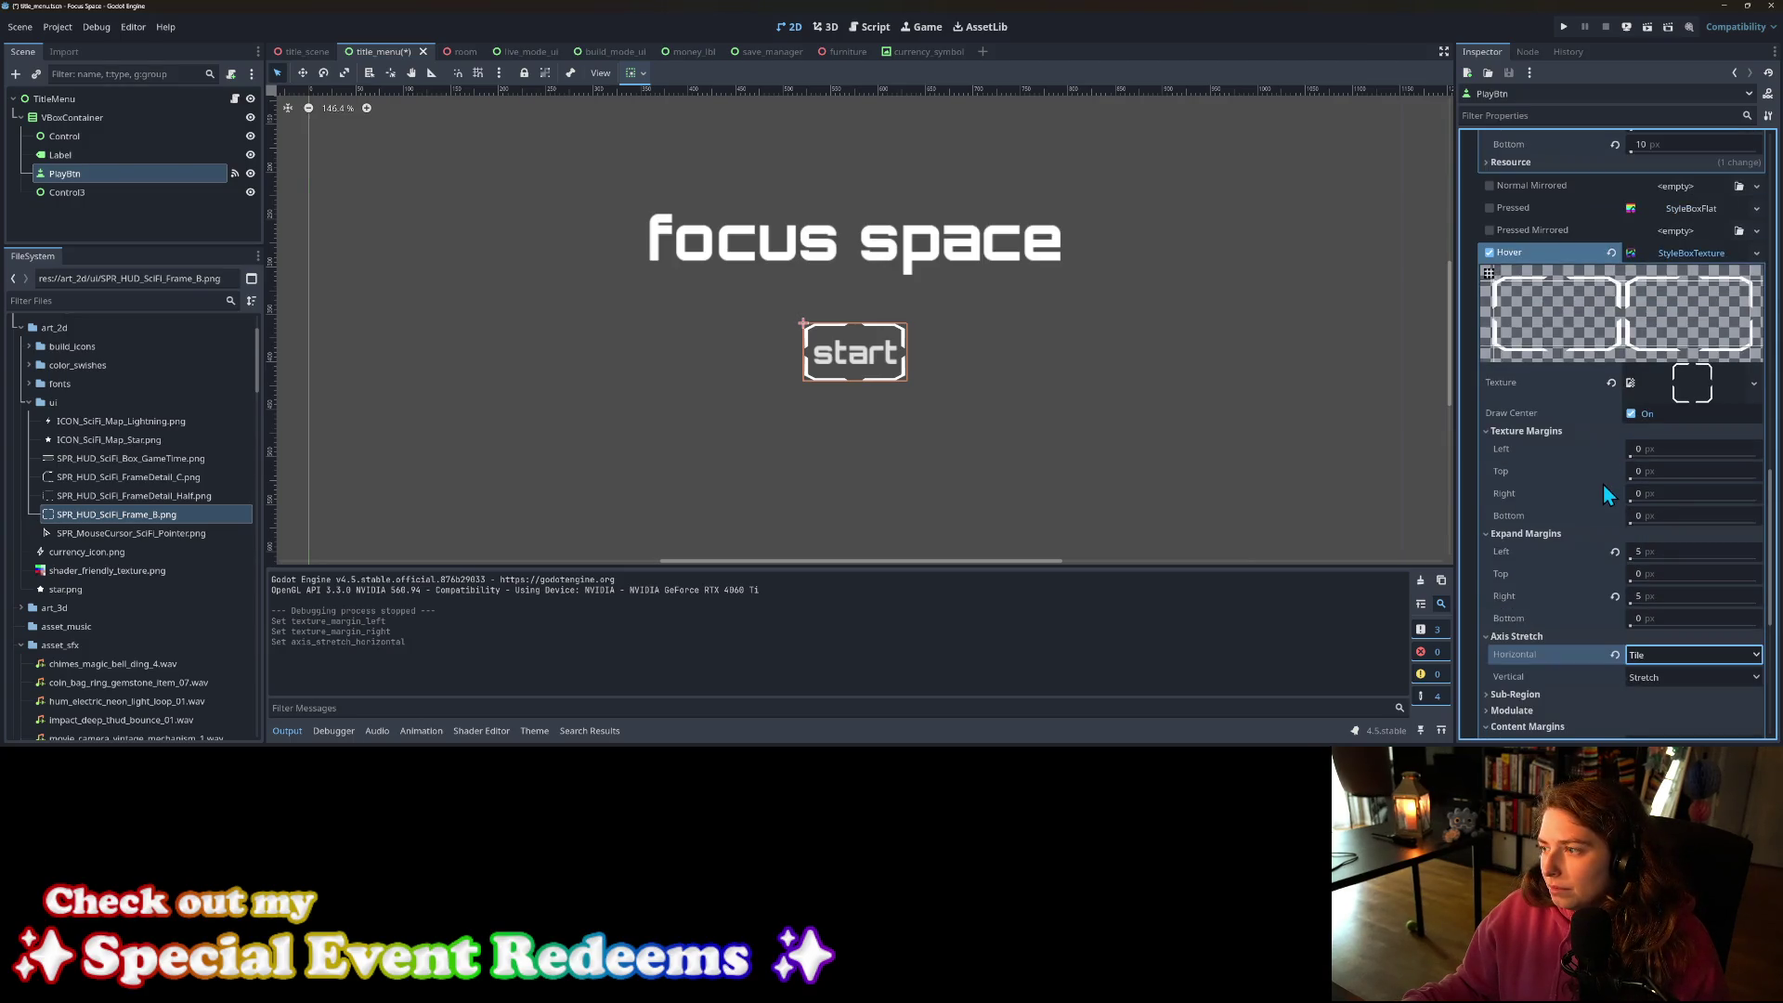
scroll(1603, 483, down, 1)
click(1668, 579)
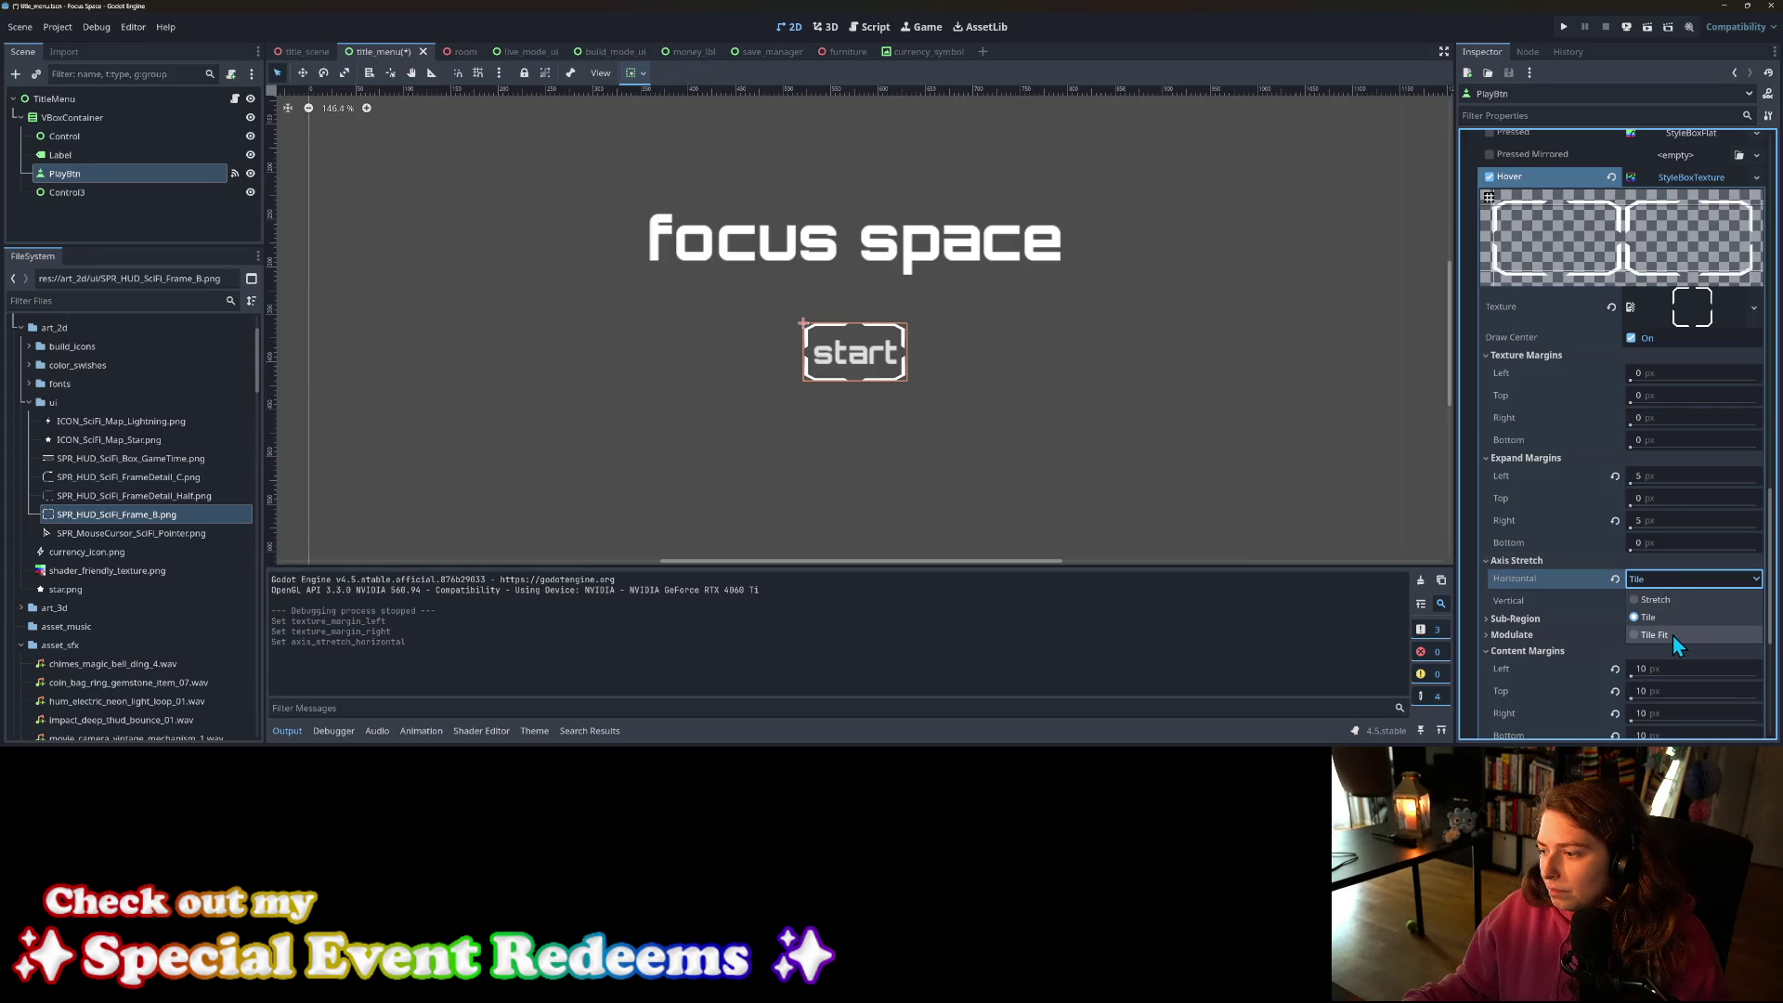
click(1674, 636)
click(1653, 601)
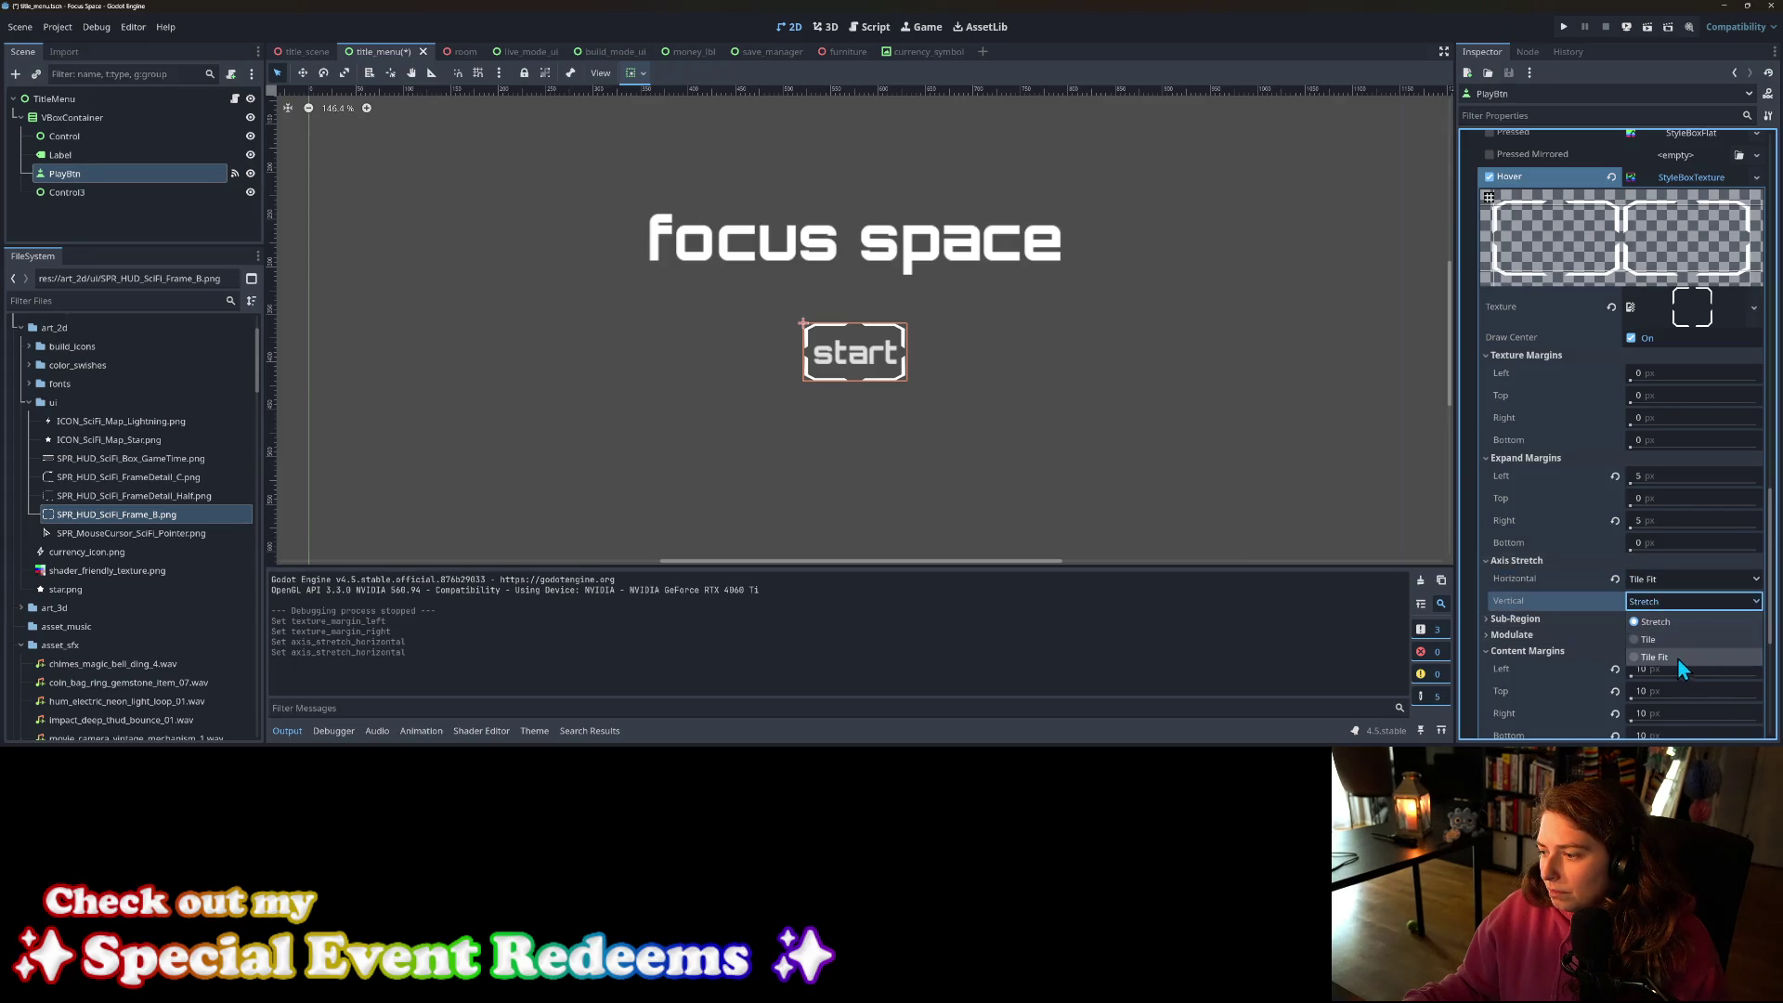
click(1677, 657)
Step: Raise the hover frame's left texture margin step by step toward 115 px
click(1659, 373)
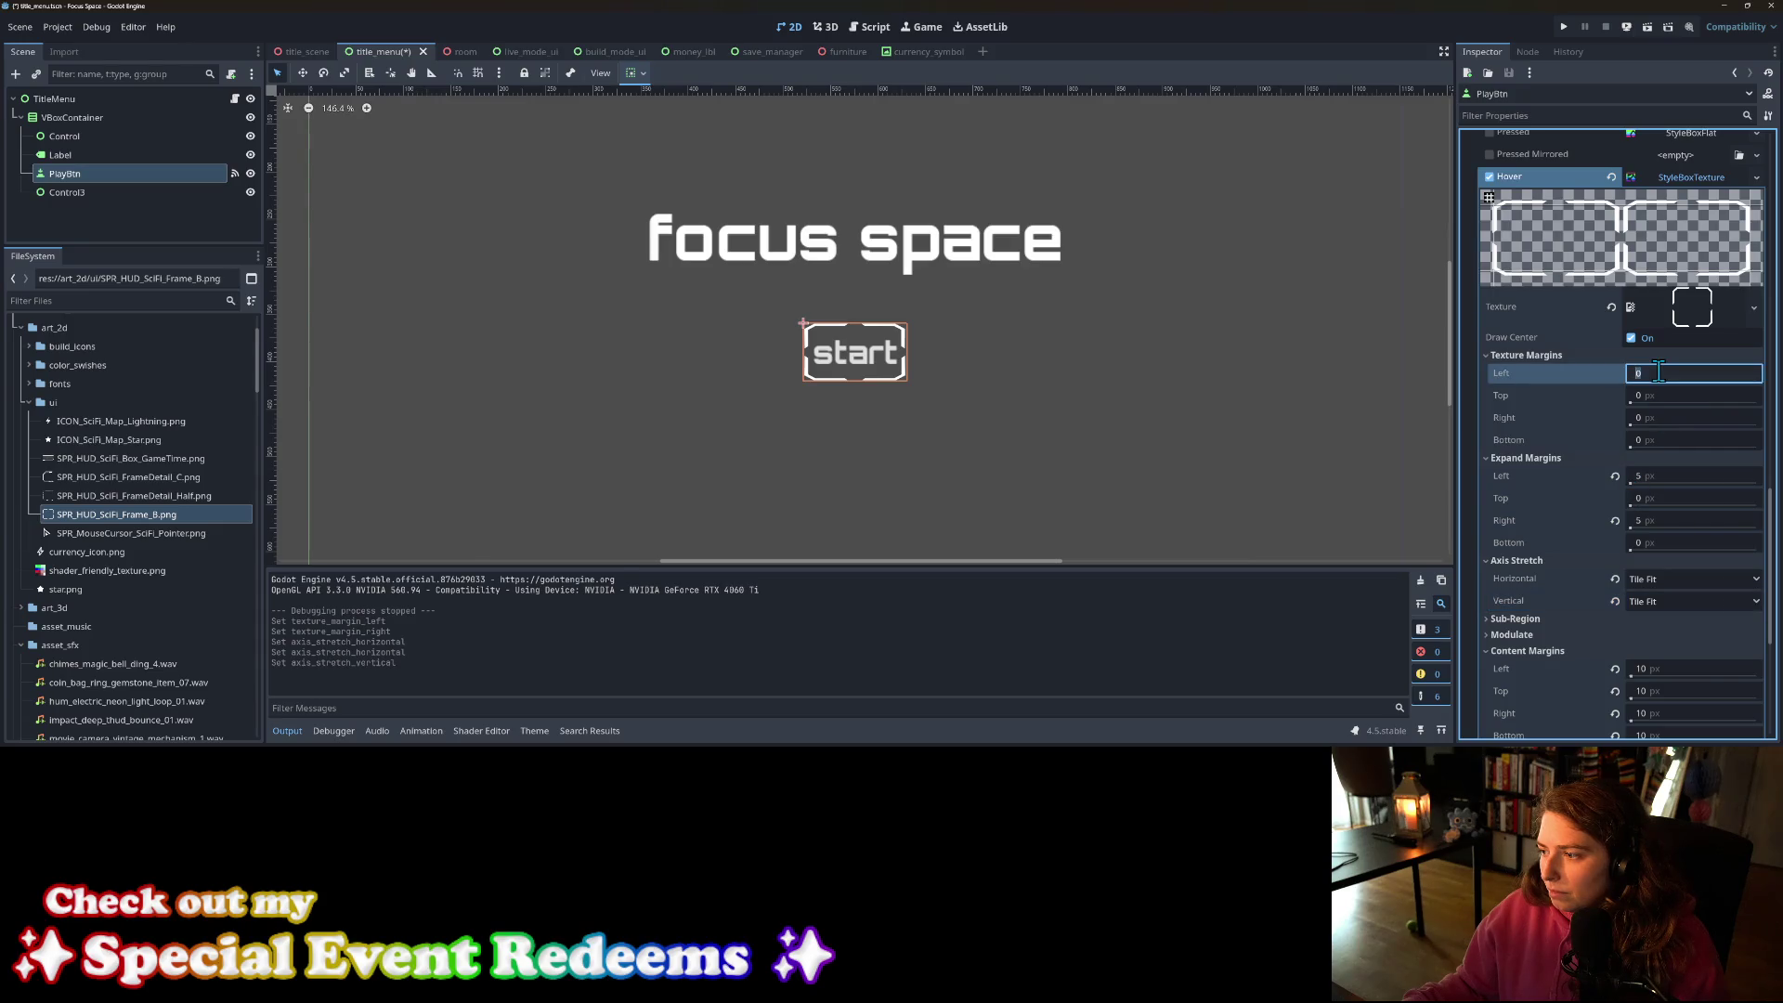
text(10)
key(Return)
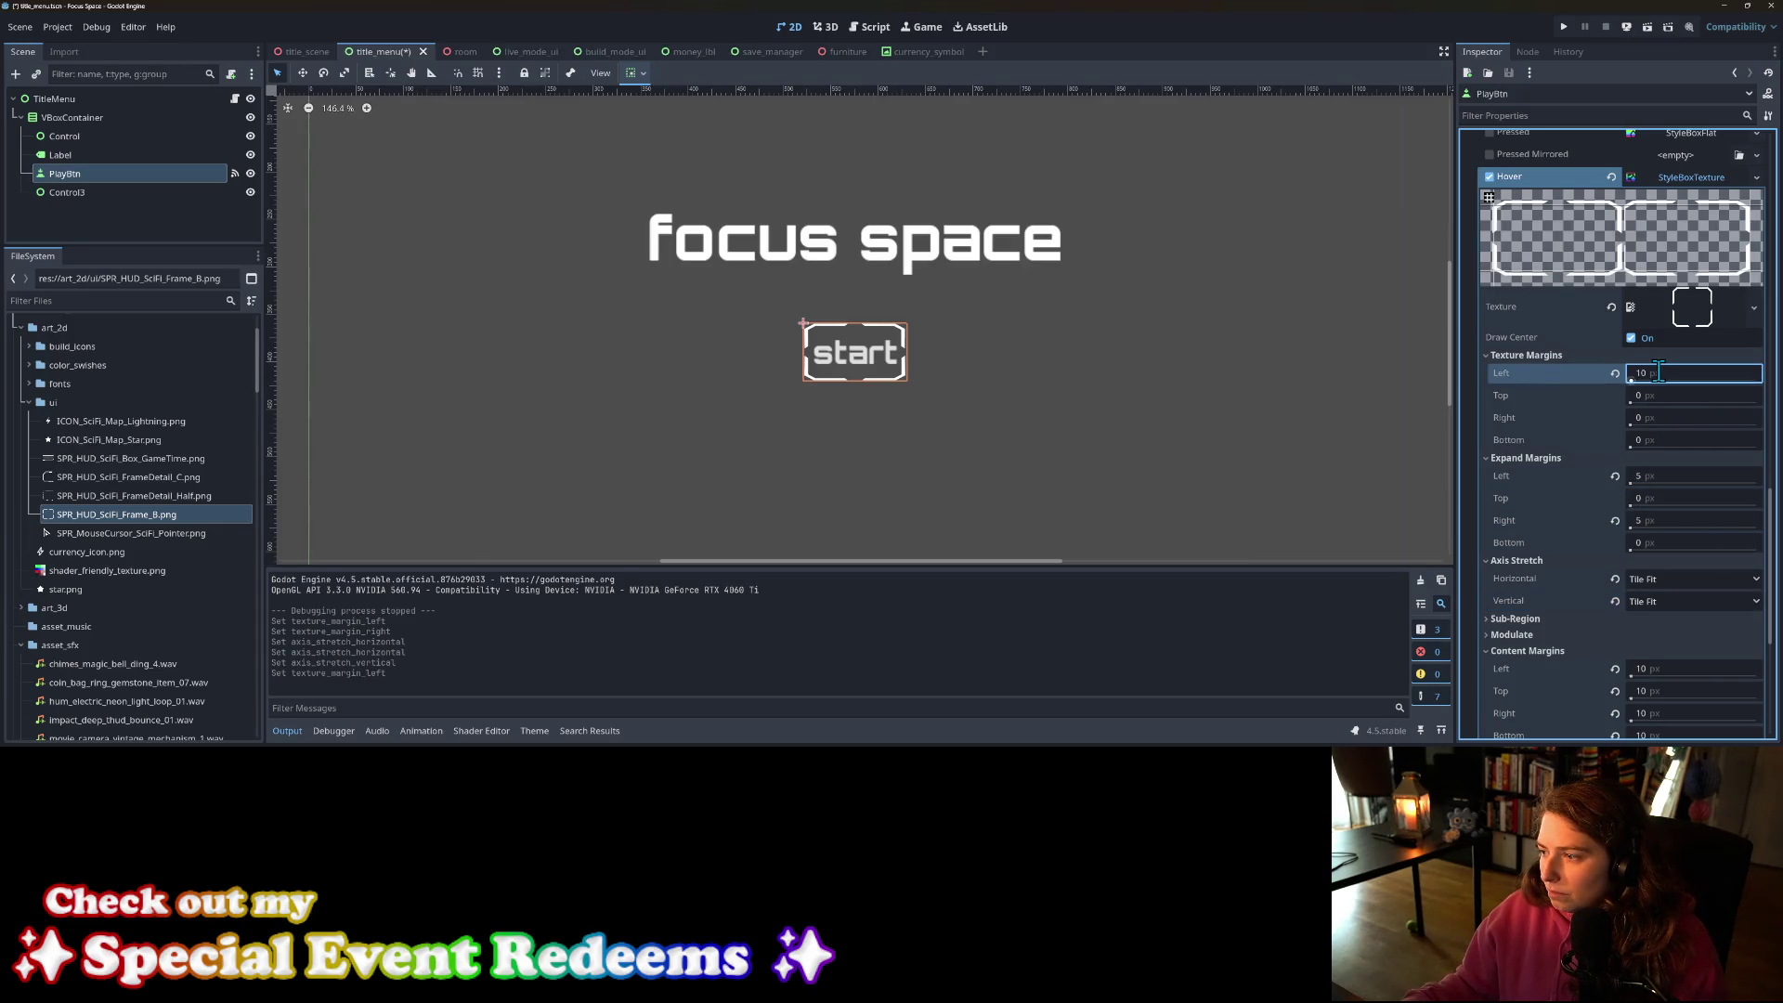
click(1658, 373)
text(20)
key(Return)
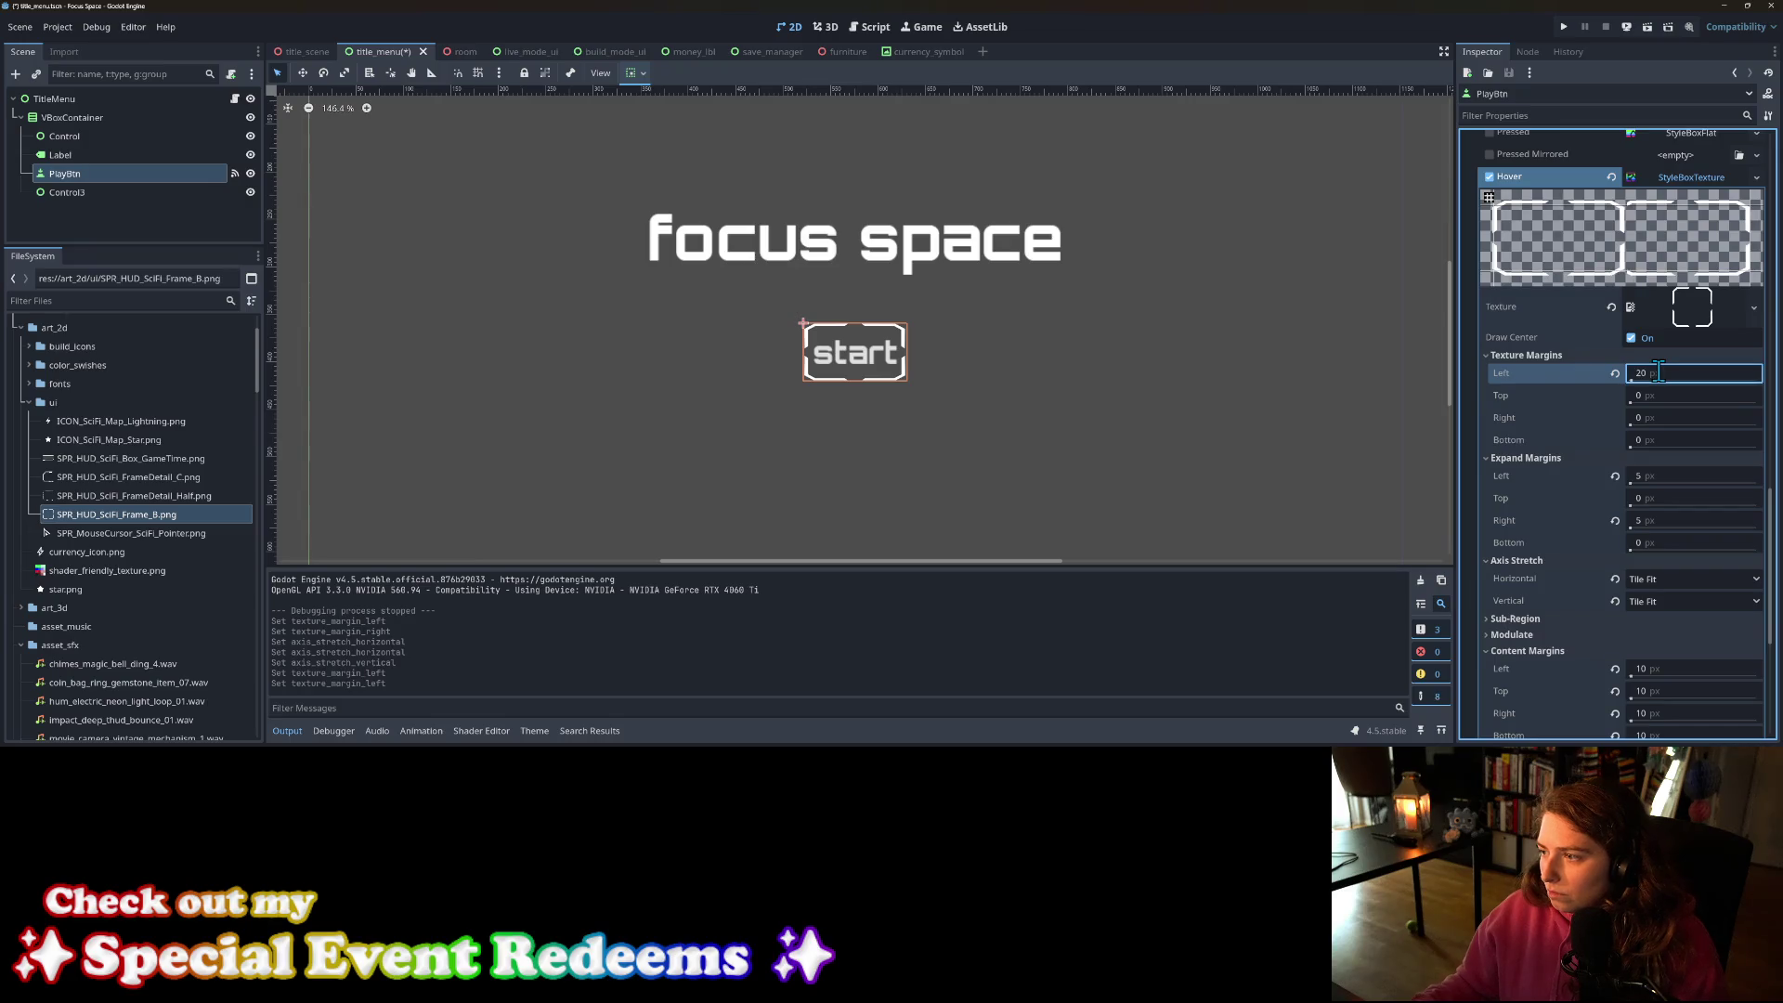
text(40)
key(Return)
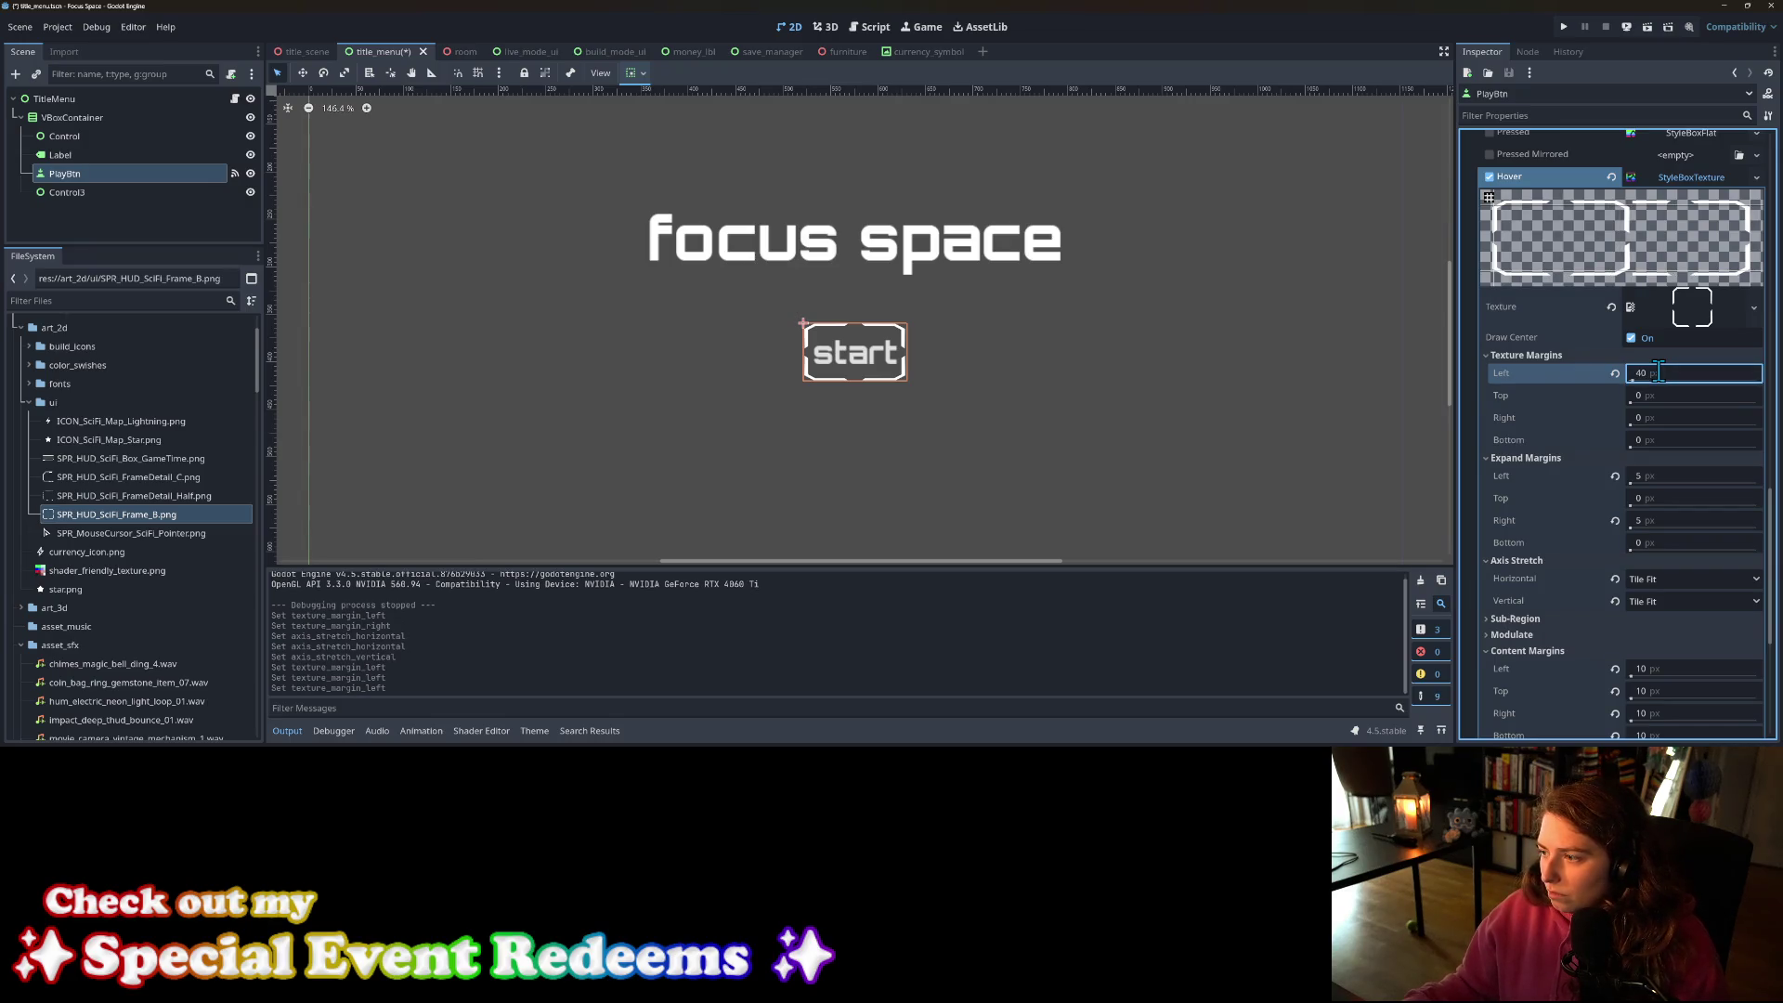
text(60)
key(Return)
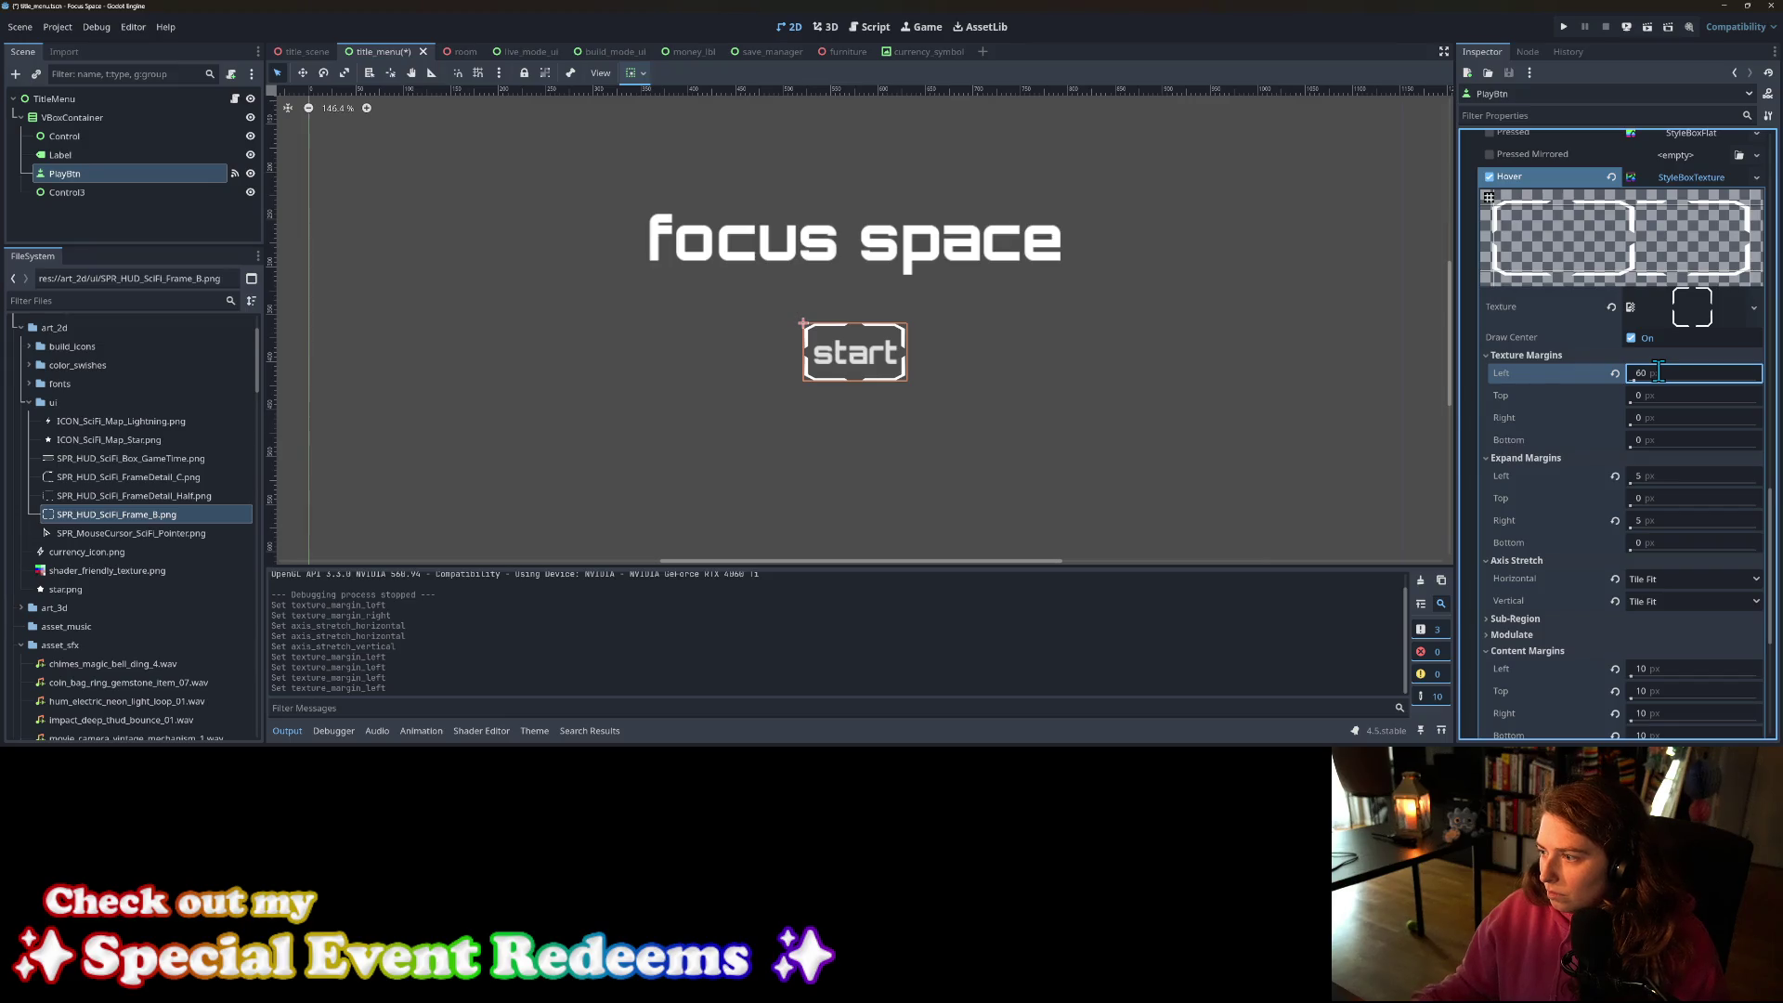
mouse_move(1659, 372)
mouse_down()
mouse_move(1760, 373)
mouse_move(1676, 372)
mouse_move(1657, 399)
mouse_move(1672, 399)
mouse_up()
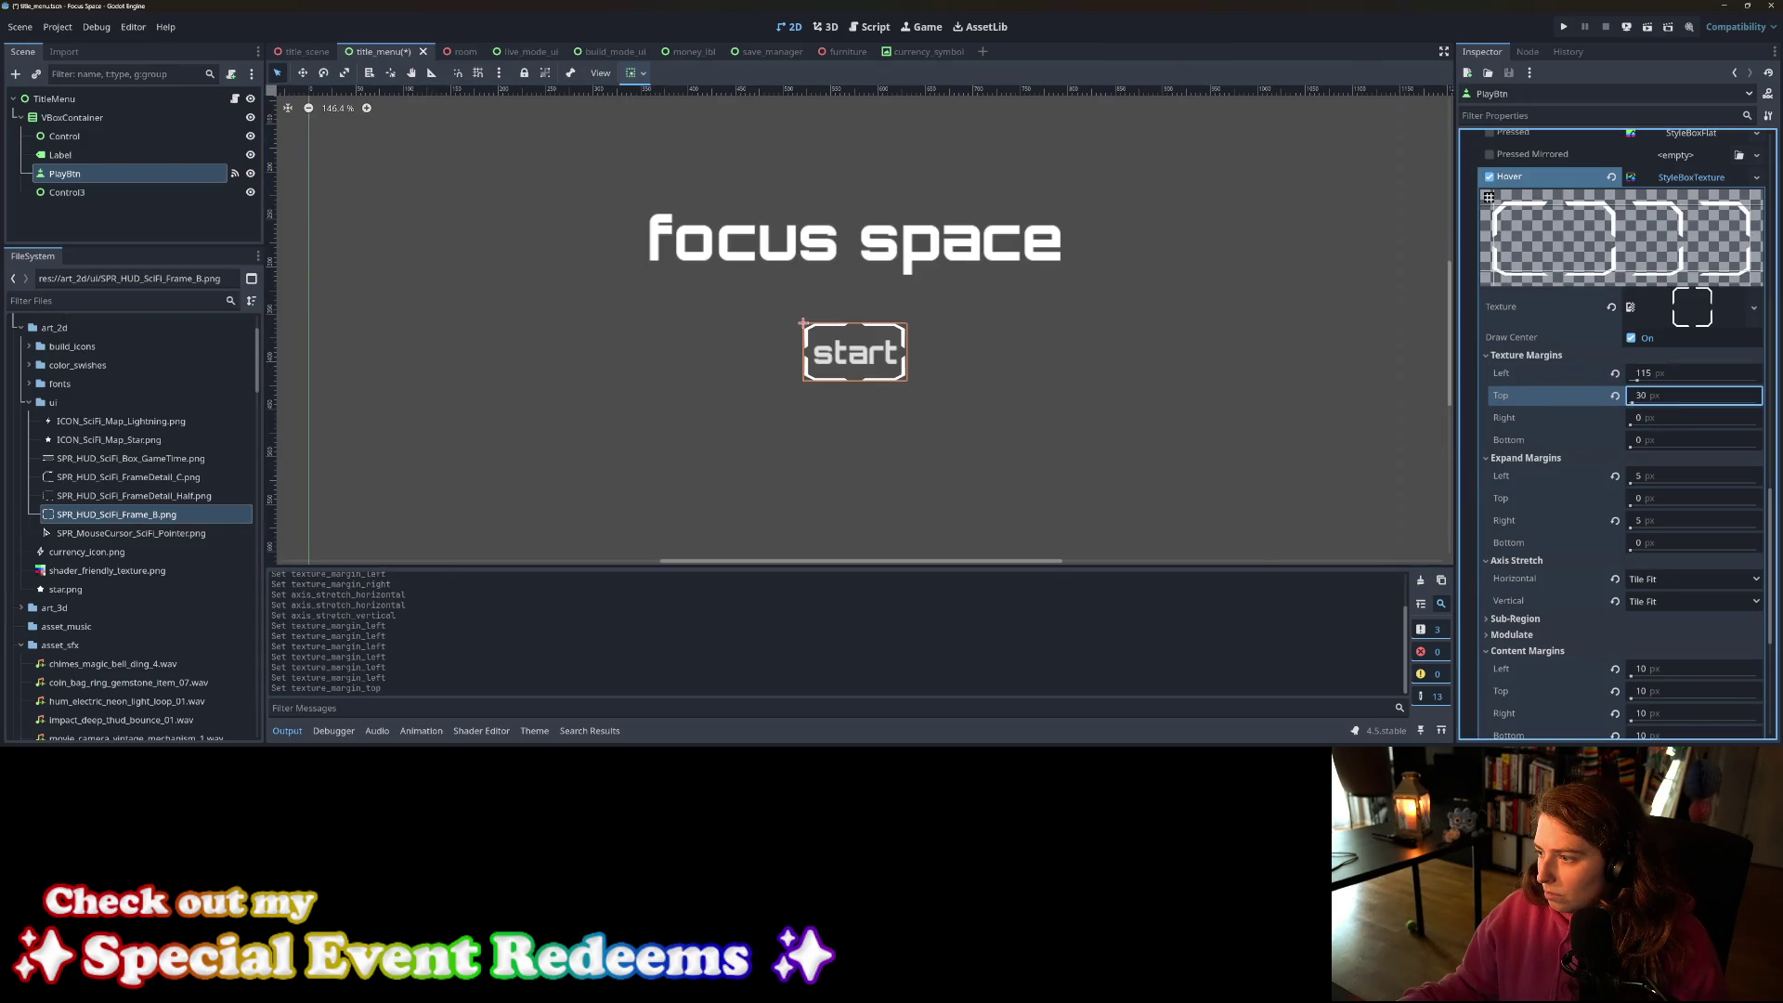
key(ctrl+z)
Step: Set the right texture margin to 115 px
click(1641, 422)
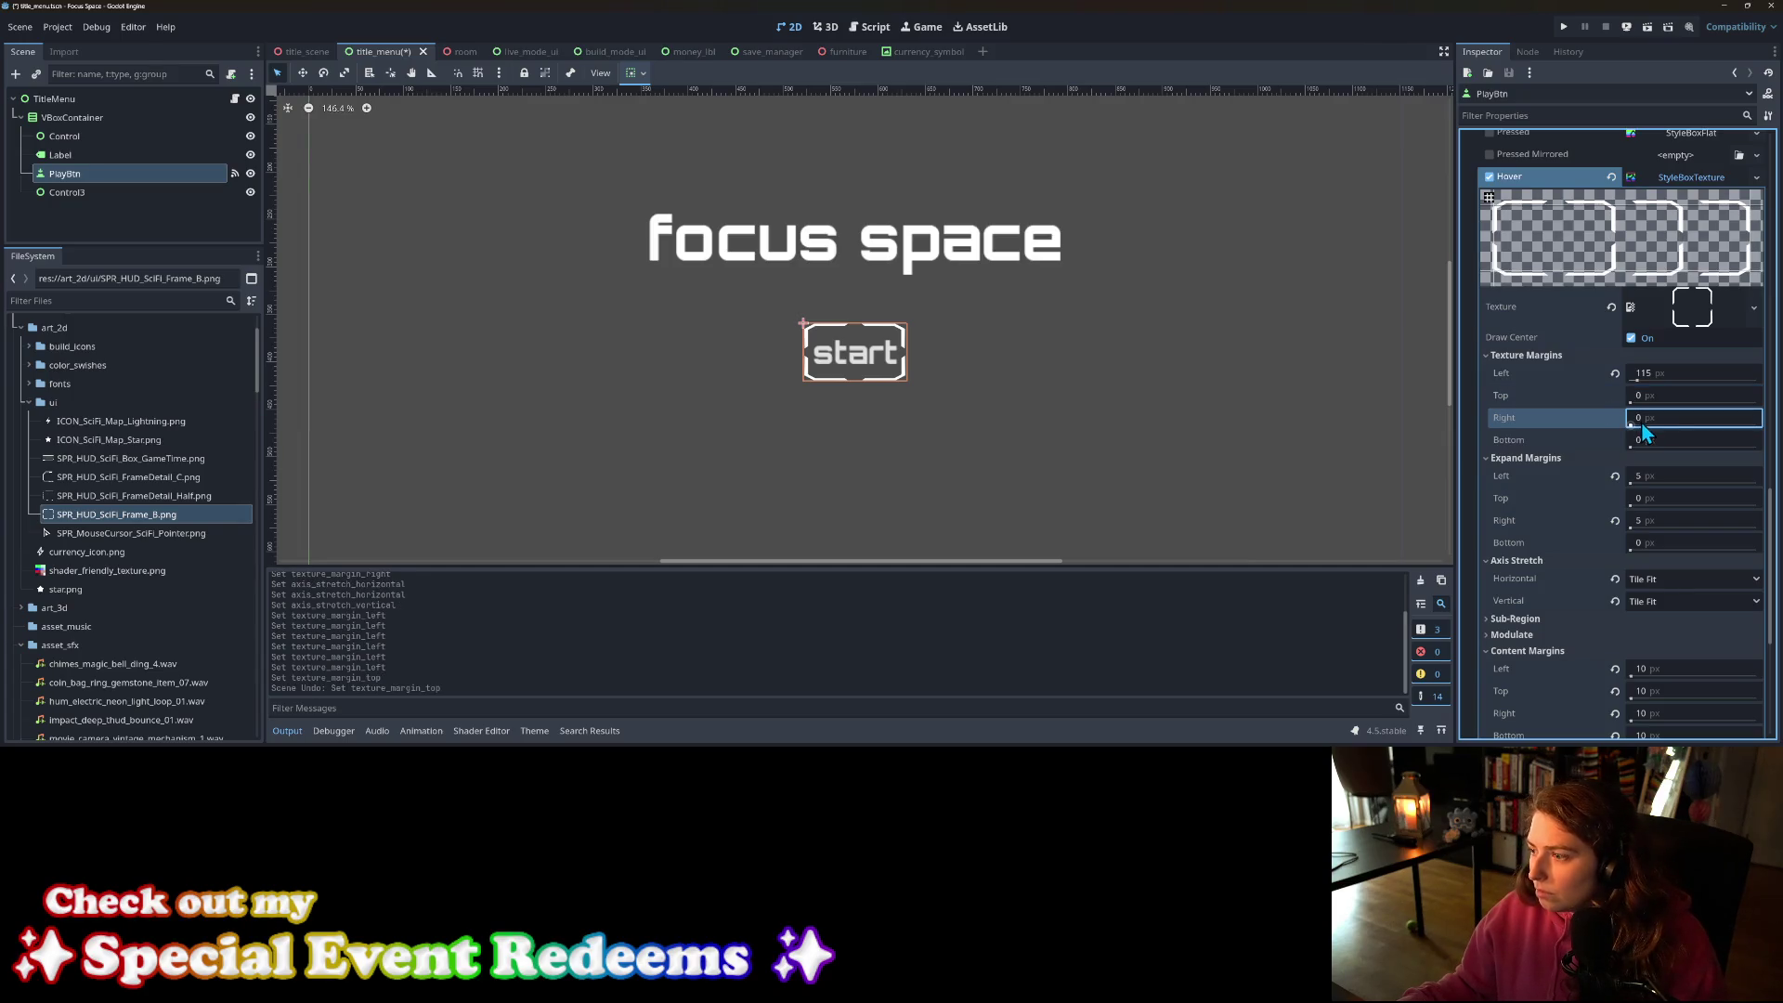
drag(1641, 422, 1671, 422)
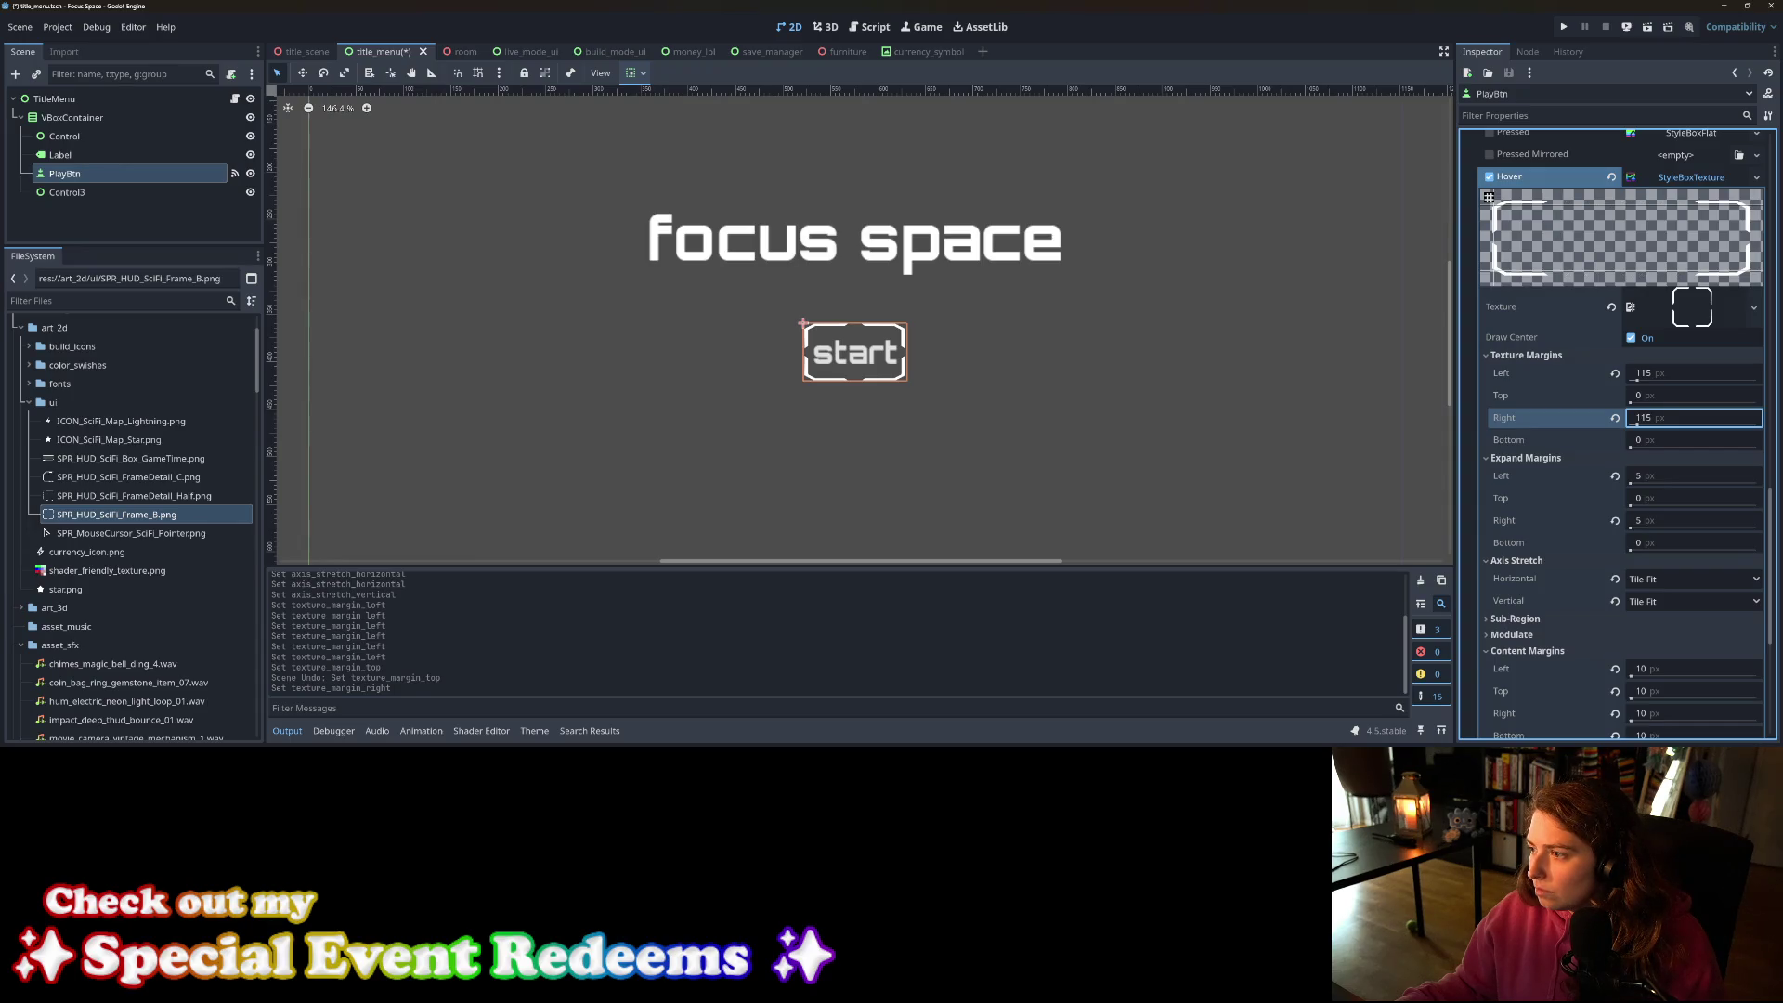
drag(1672, 422, 1677, 422)
click(1658, 420)
text(115)
key(Return)
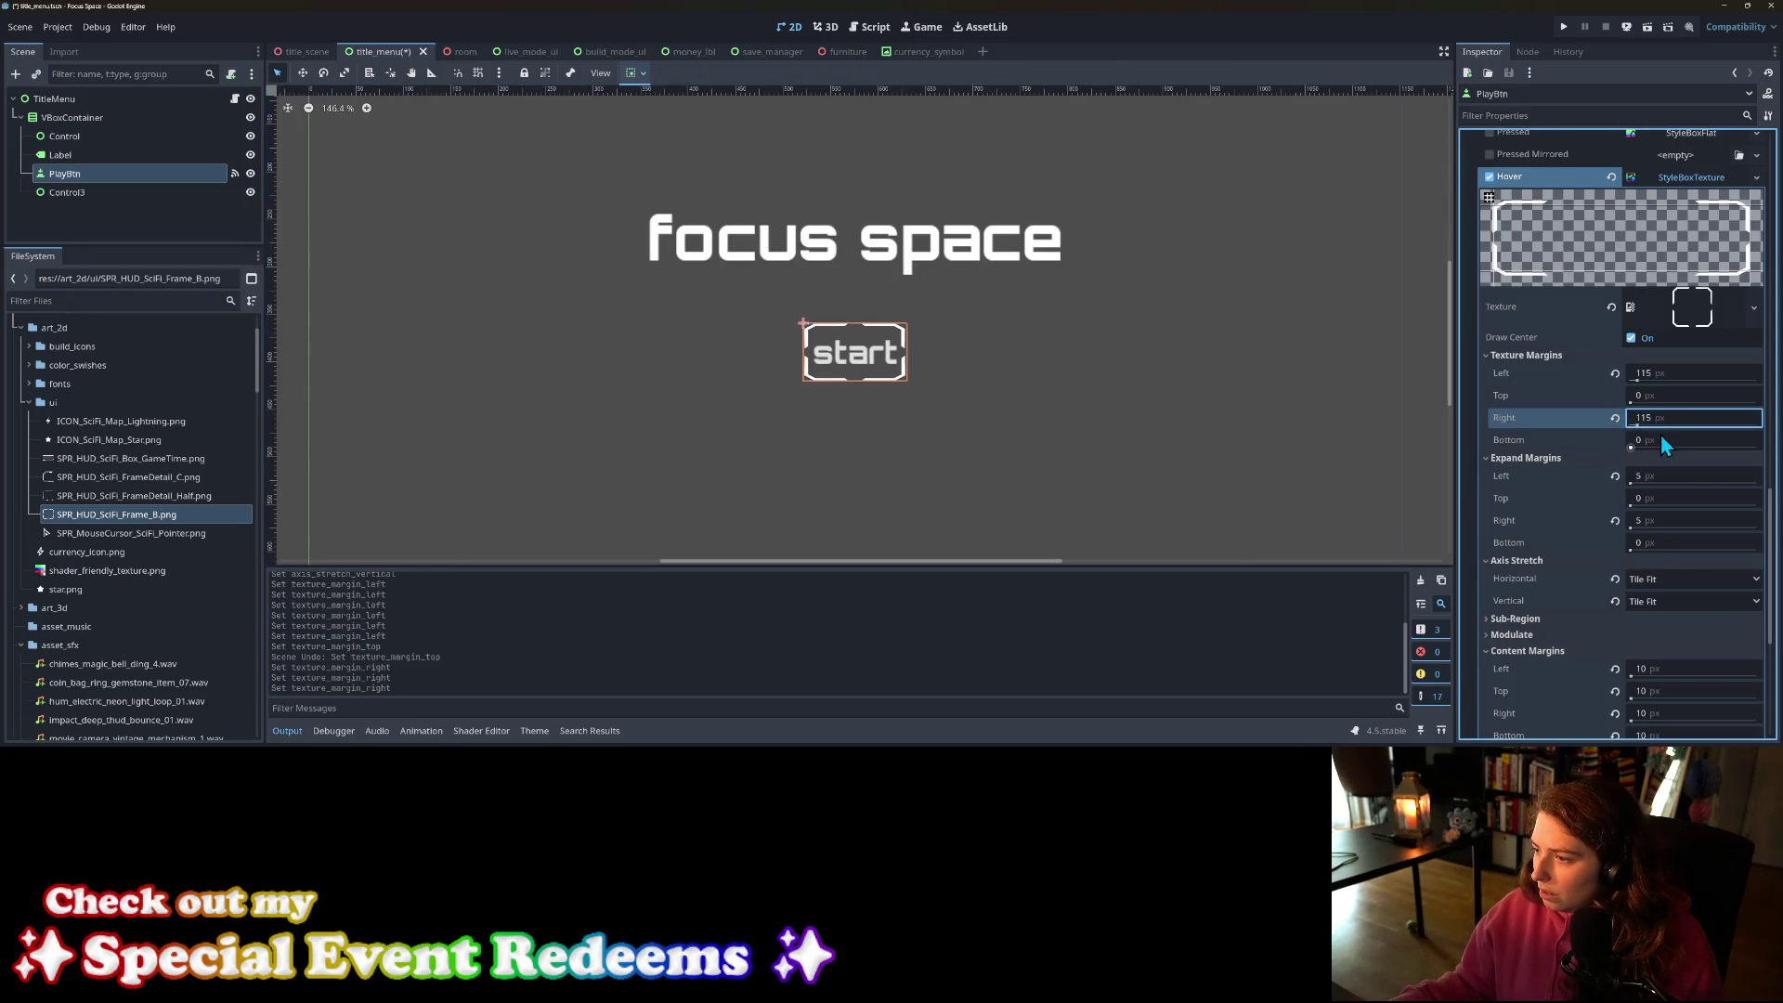
Step: Set the bottom and top texture margins to 150 px and save the scene
drag(1661, 437, 1689, 437)
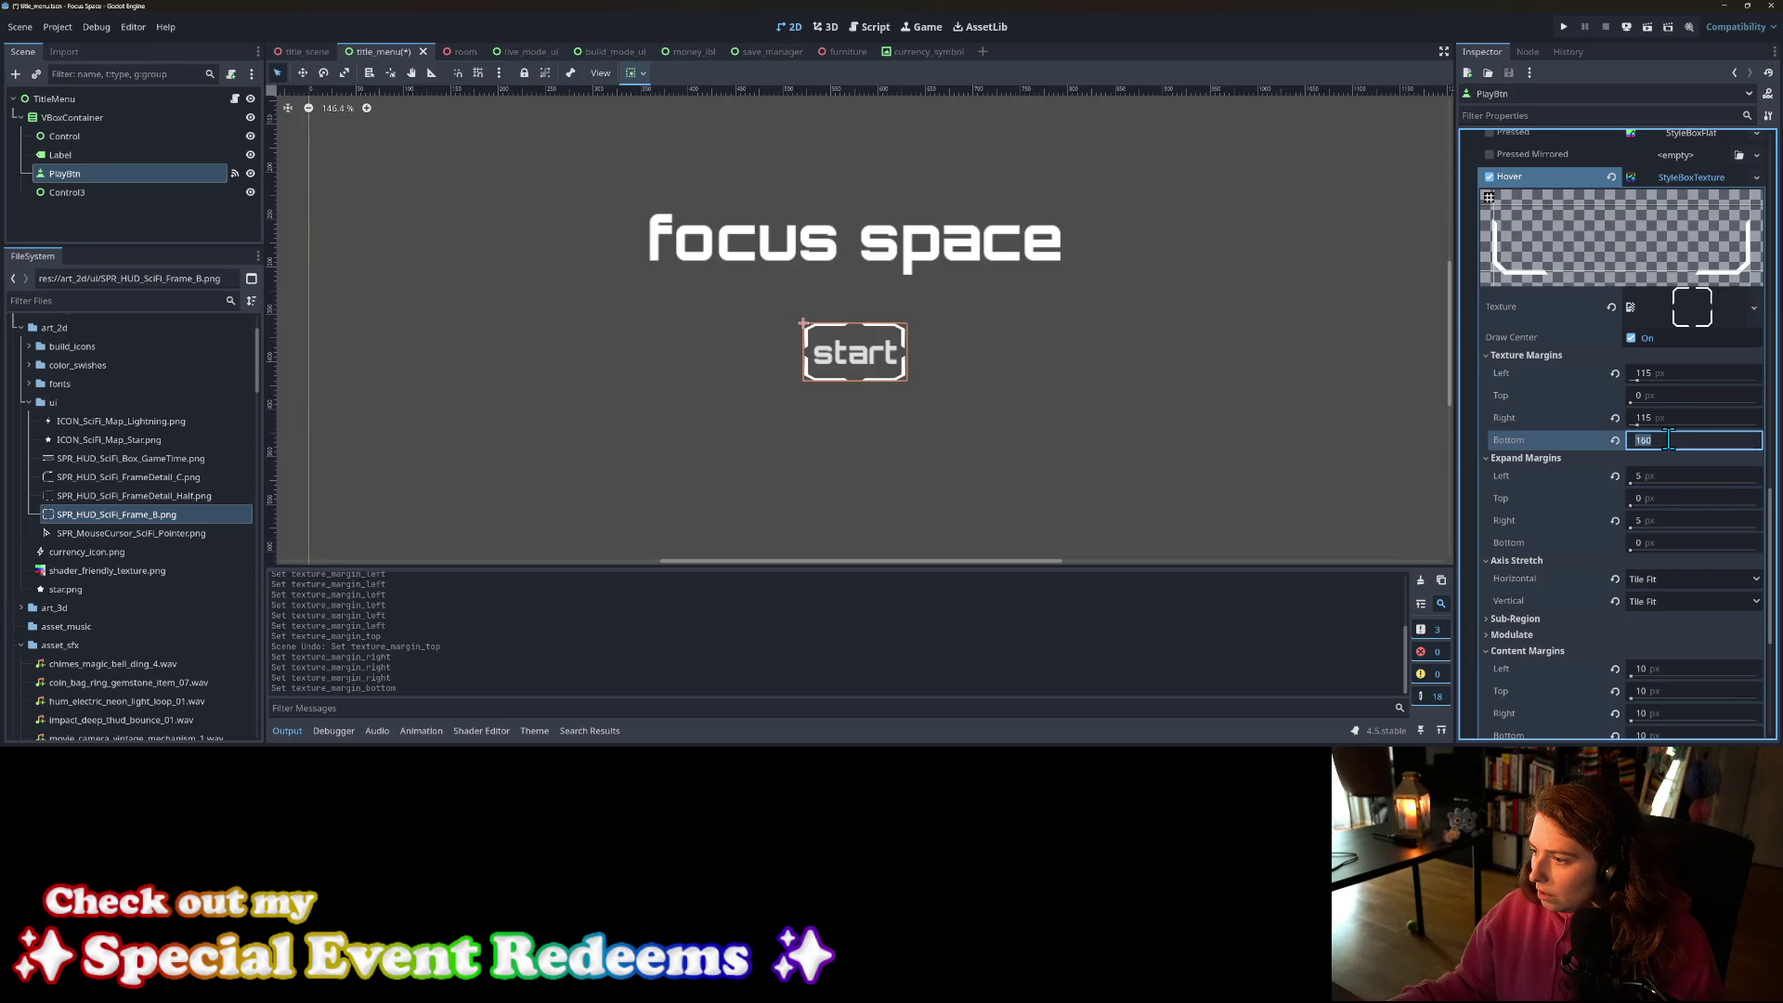
text(15)
key(Return)
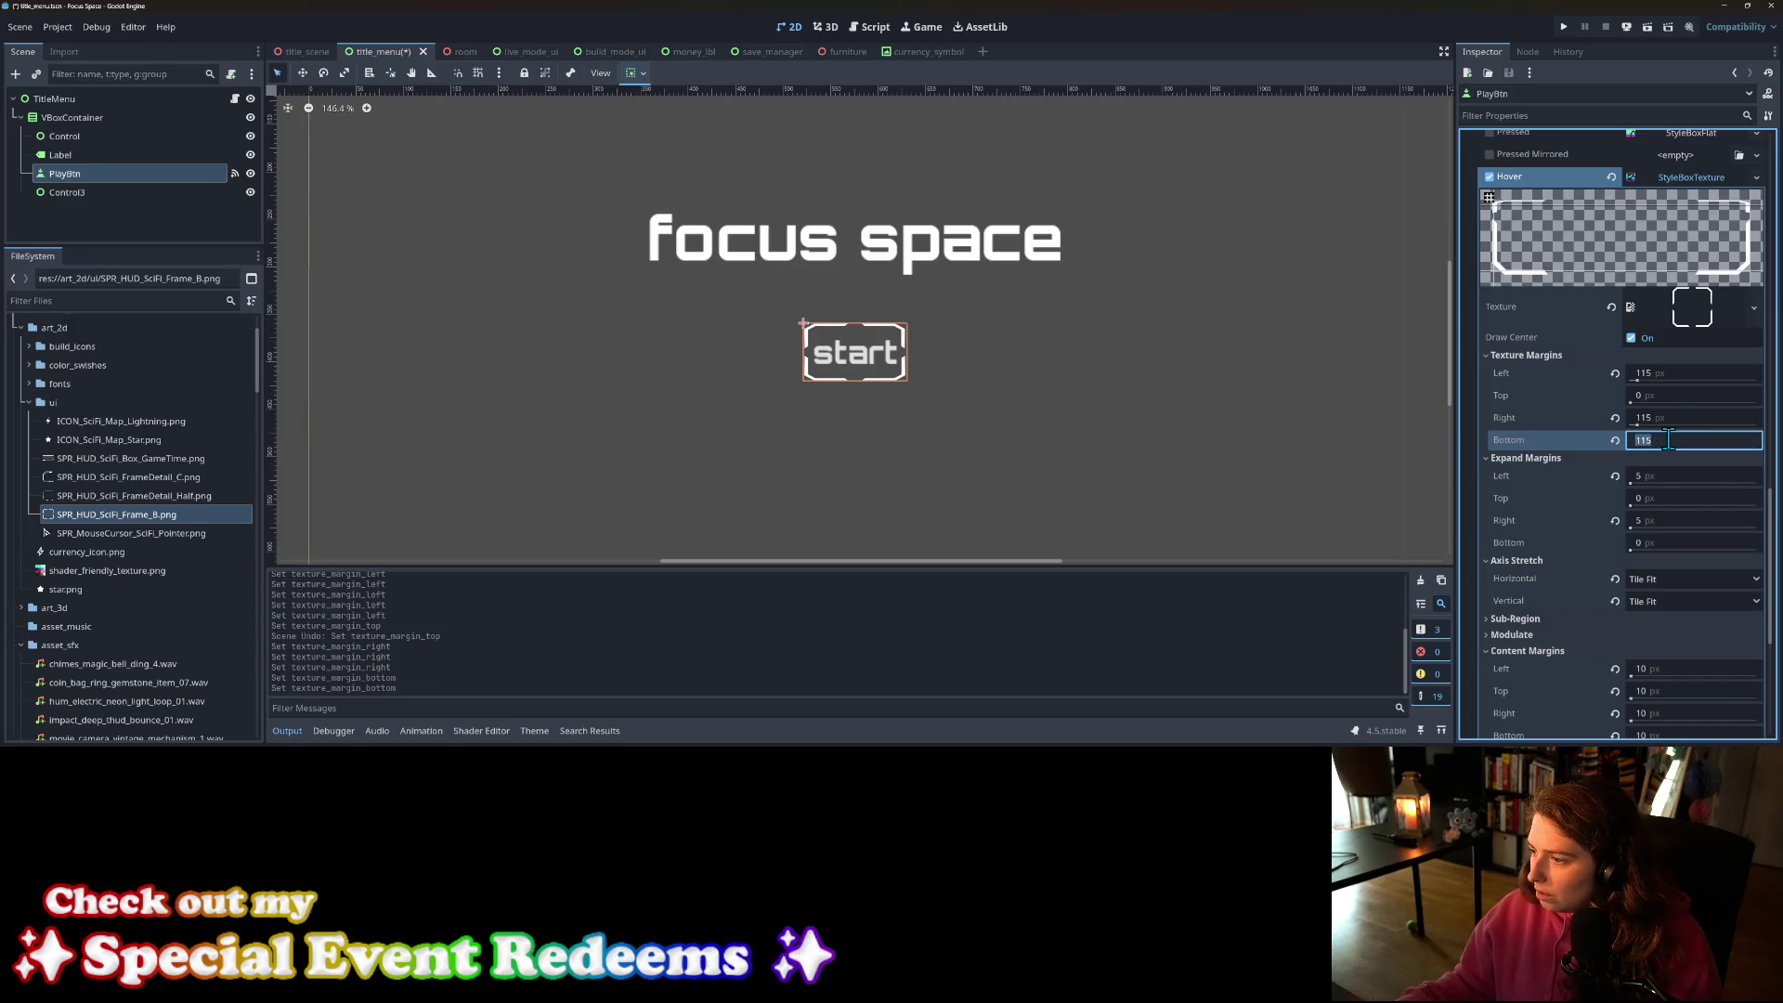
text(50)
key(Return)
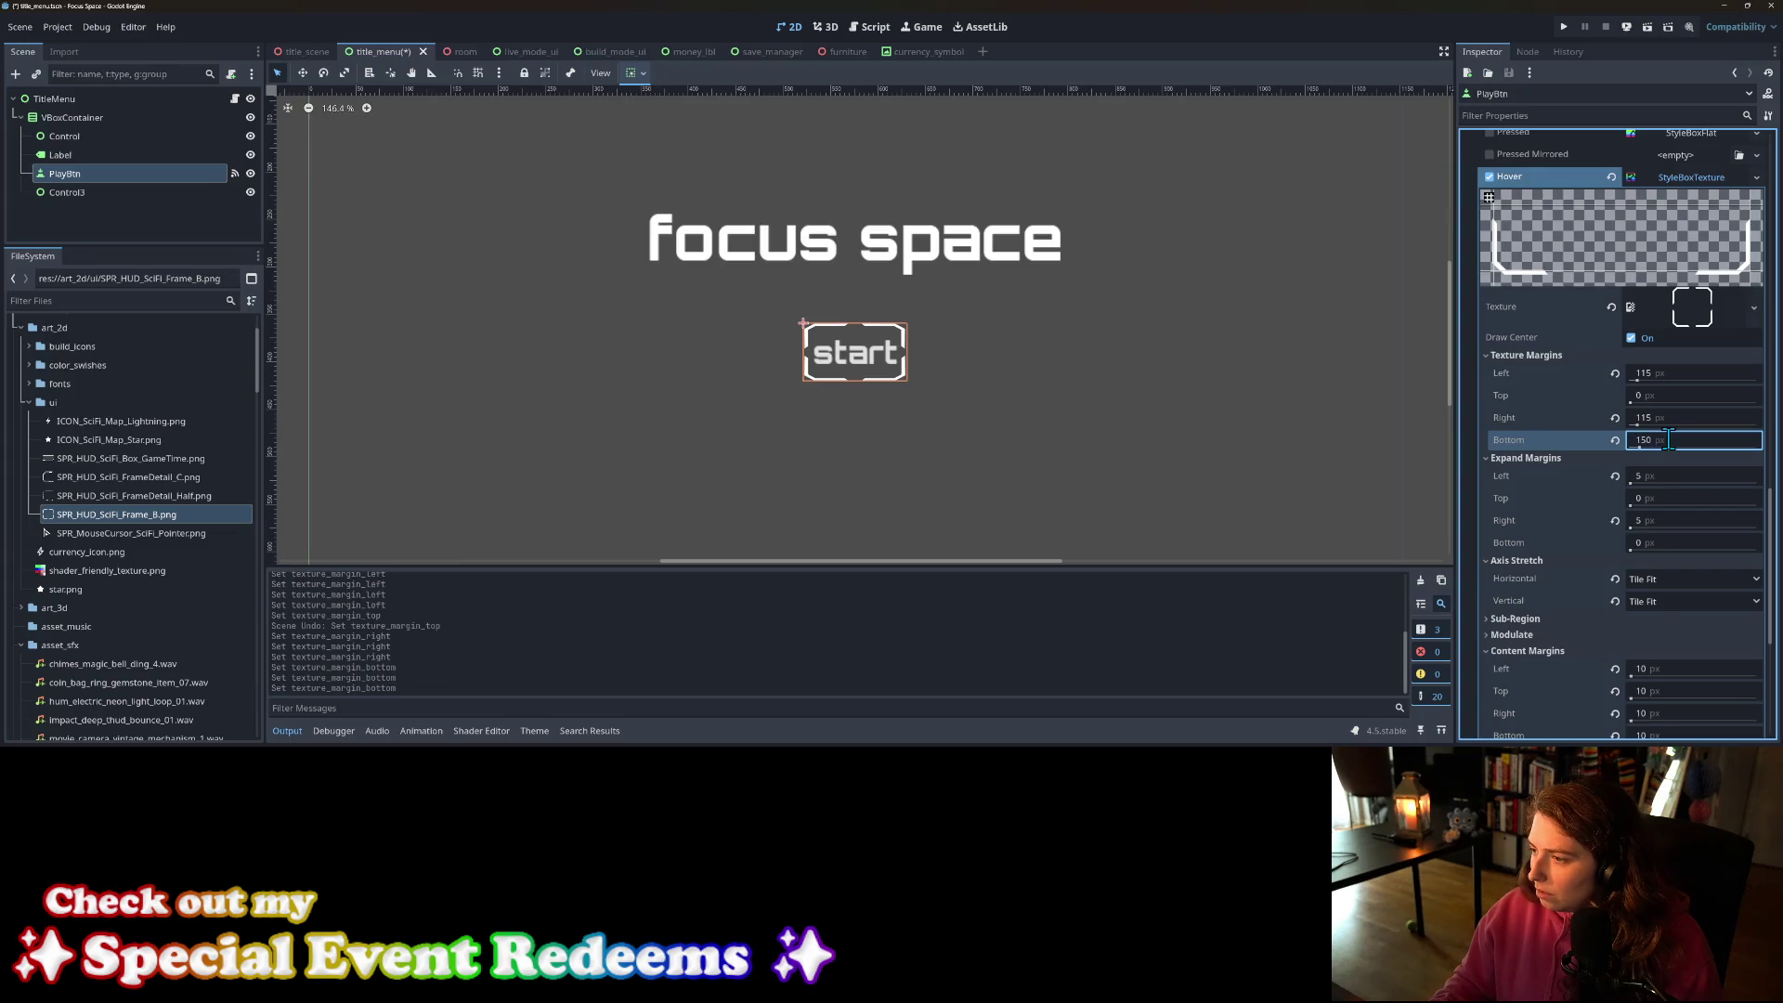
click(1684, 394)
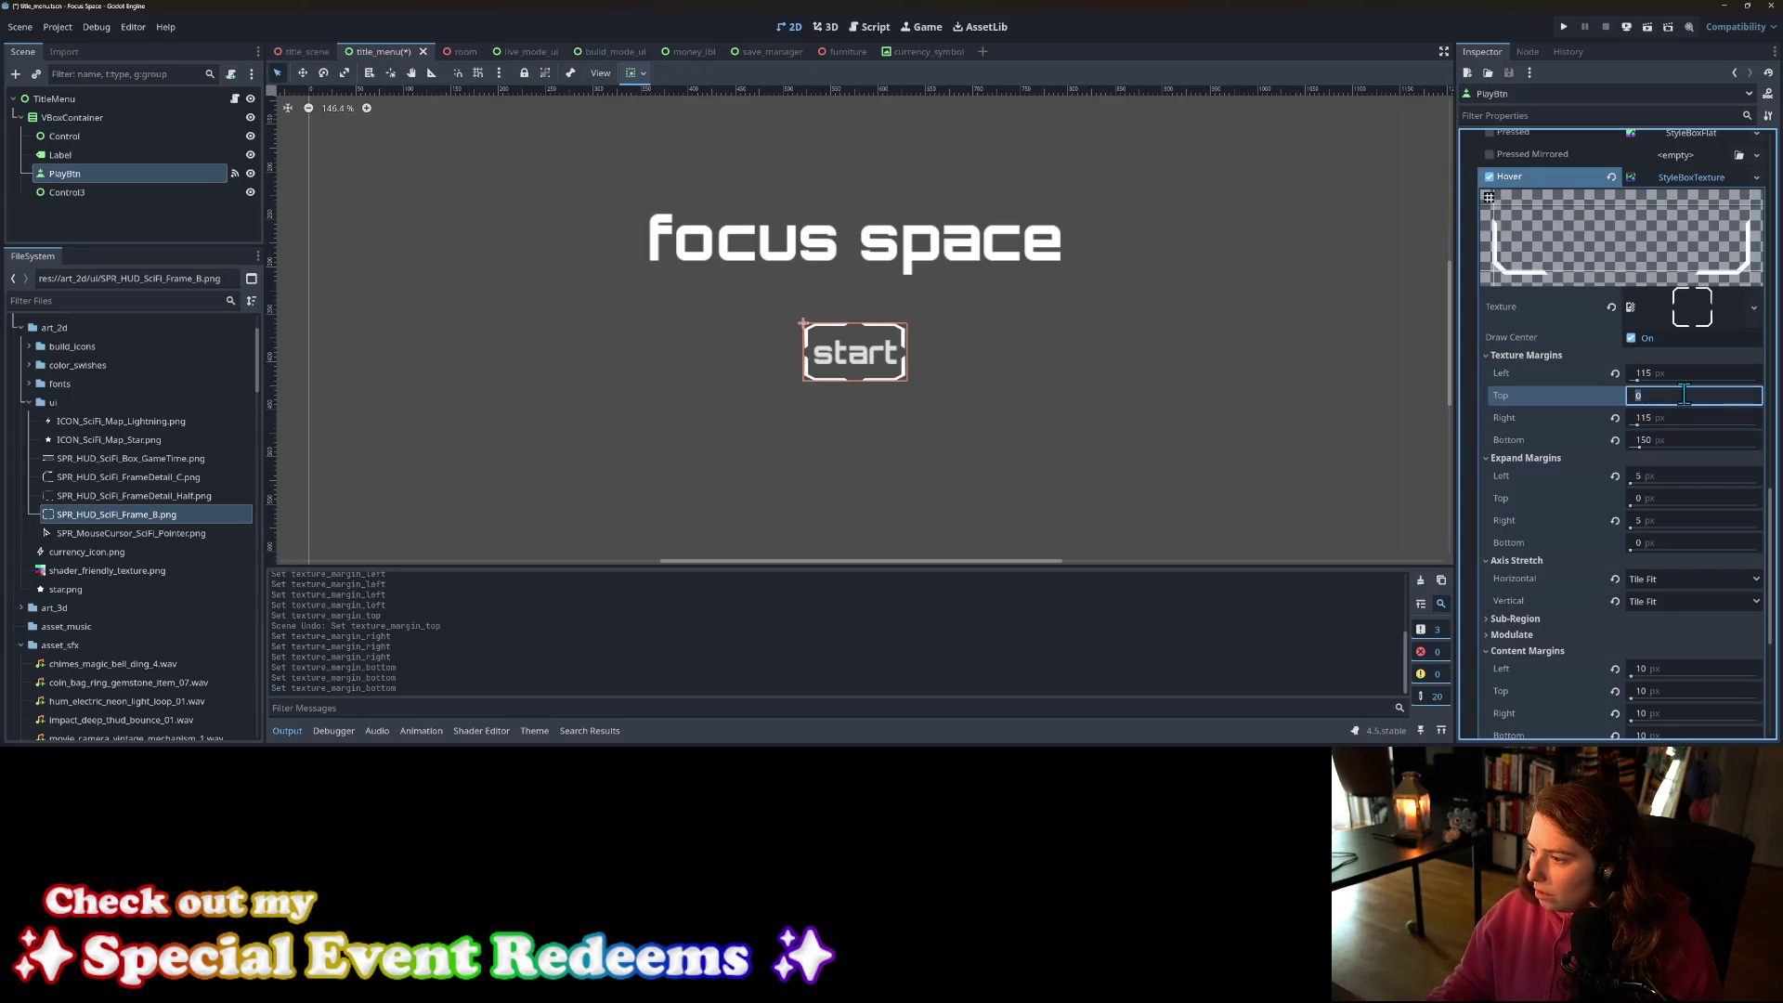
text(150)
key(Return)
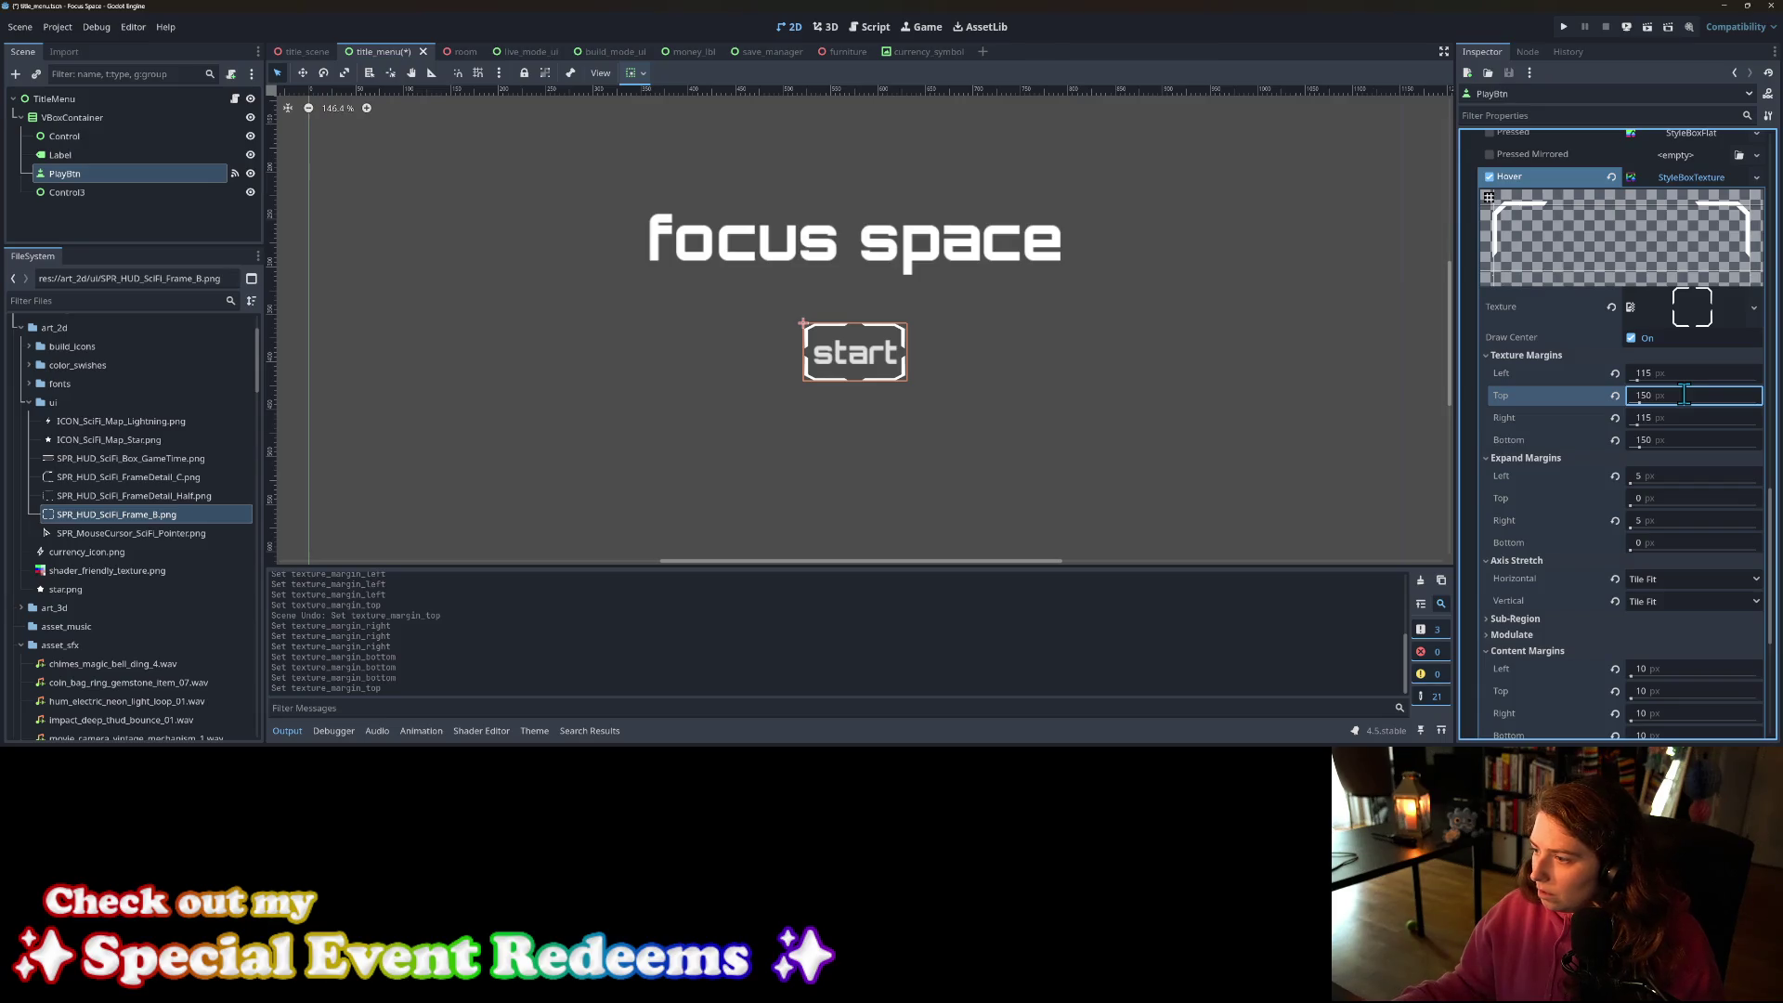
click(863, 377)
key(ctrl+s)
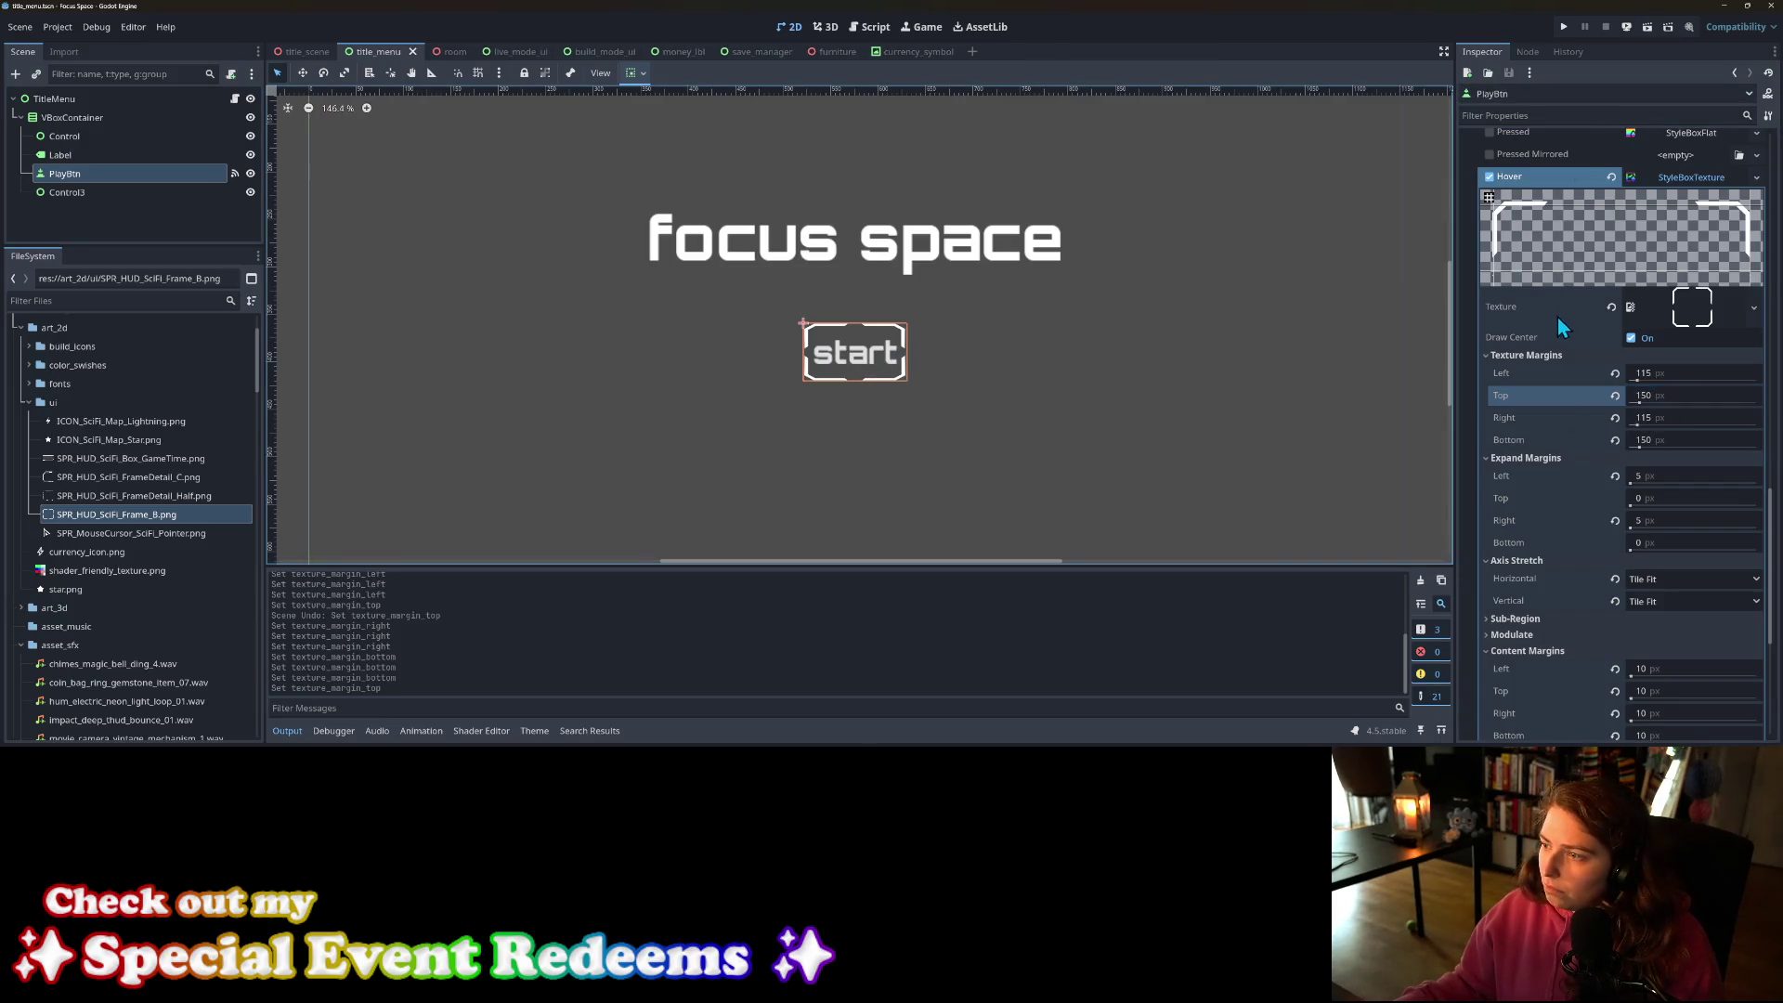
scroll(1556, 325, up, 3)
Step: Copy the hover StyleBoxTexture and paste it into the normal style
right_click(1542, 409)
click(1552, 415)
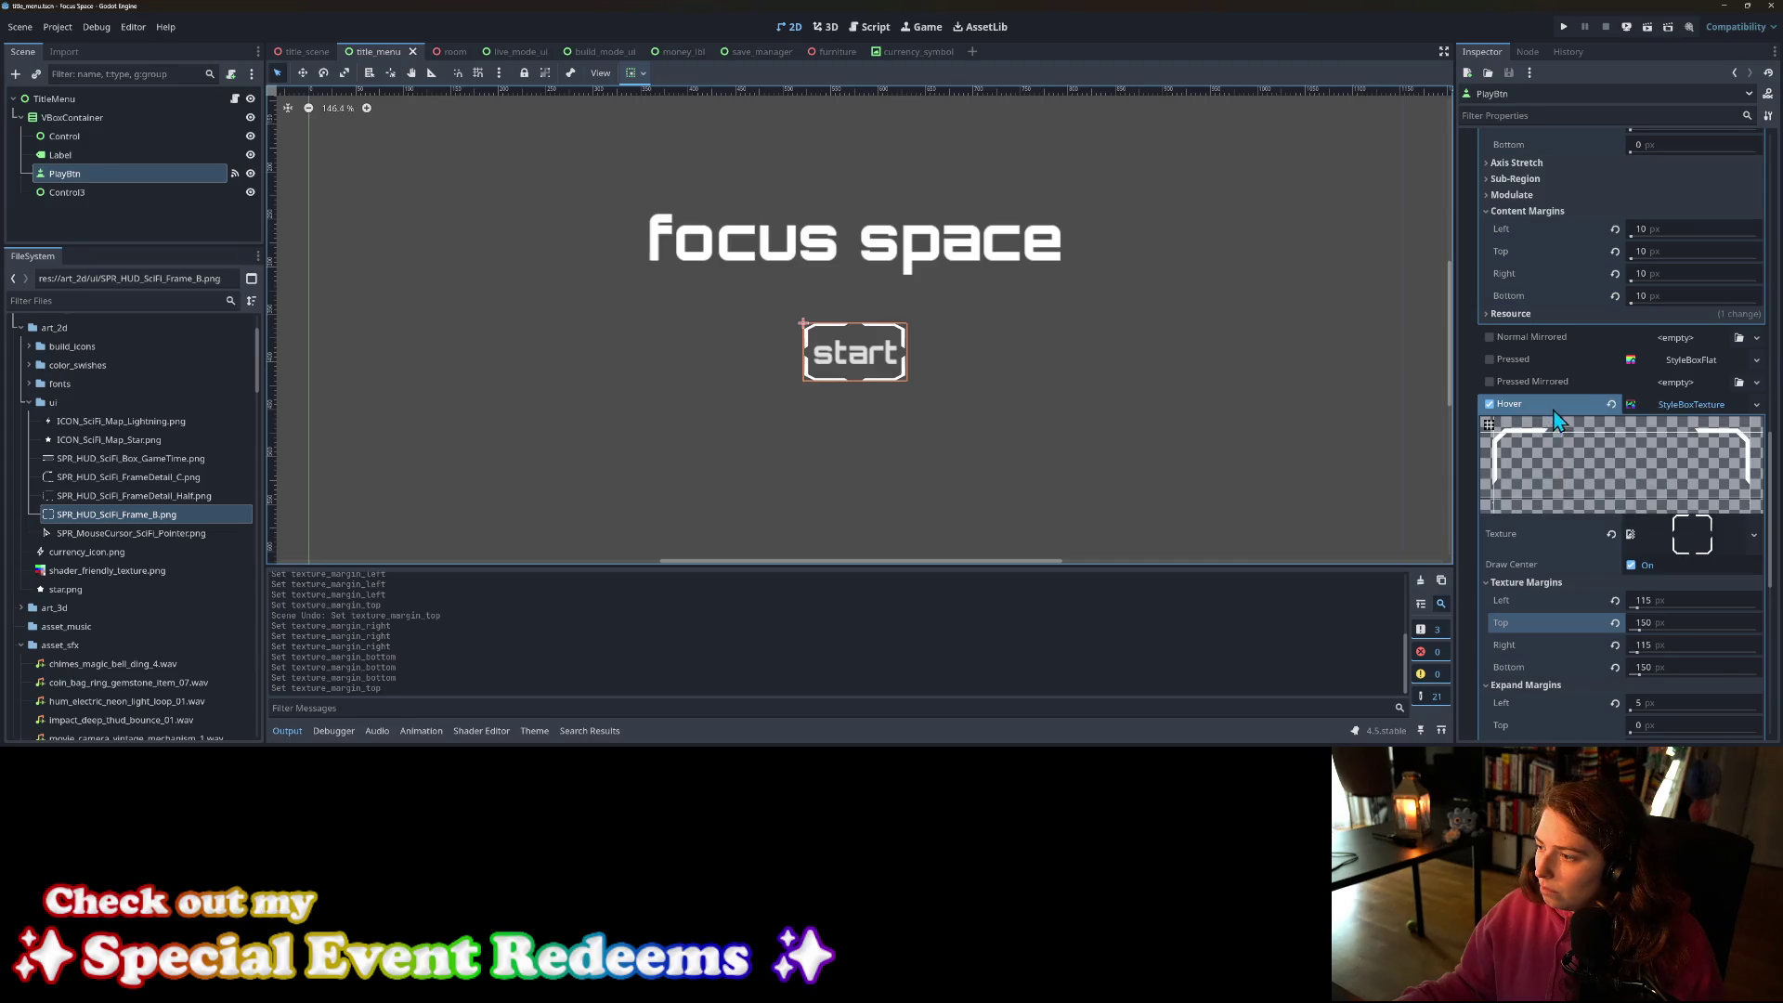
scroll(1532, 325, up, 3)
right_click(1516, 170)
click(1552, 194)
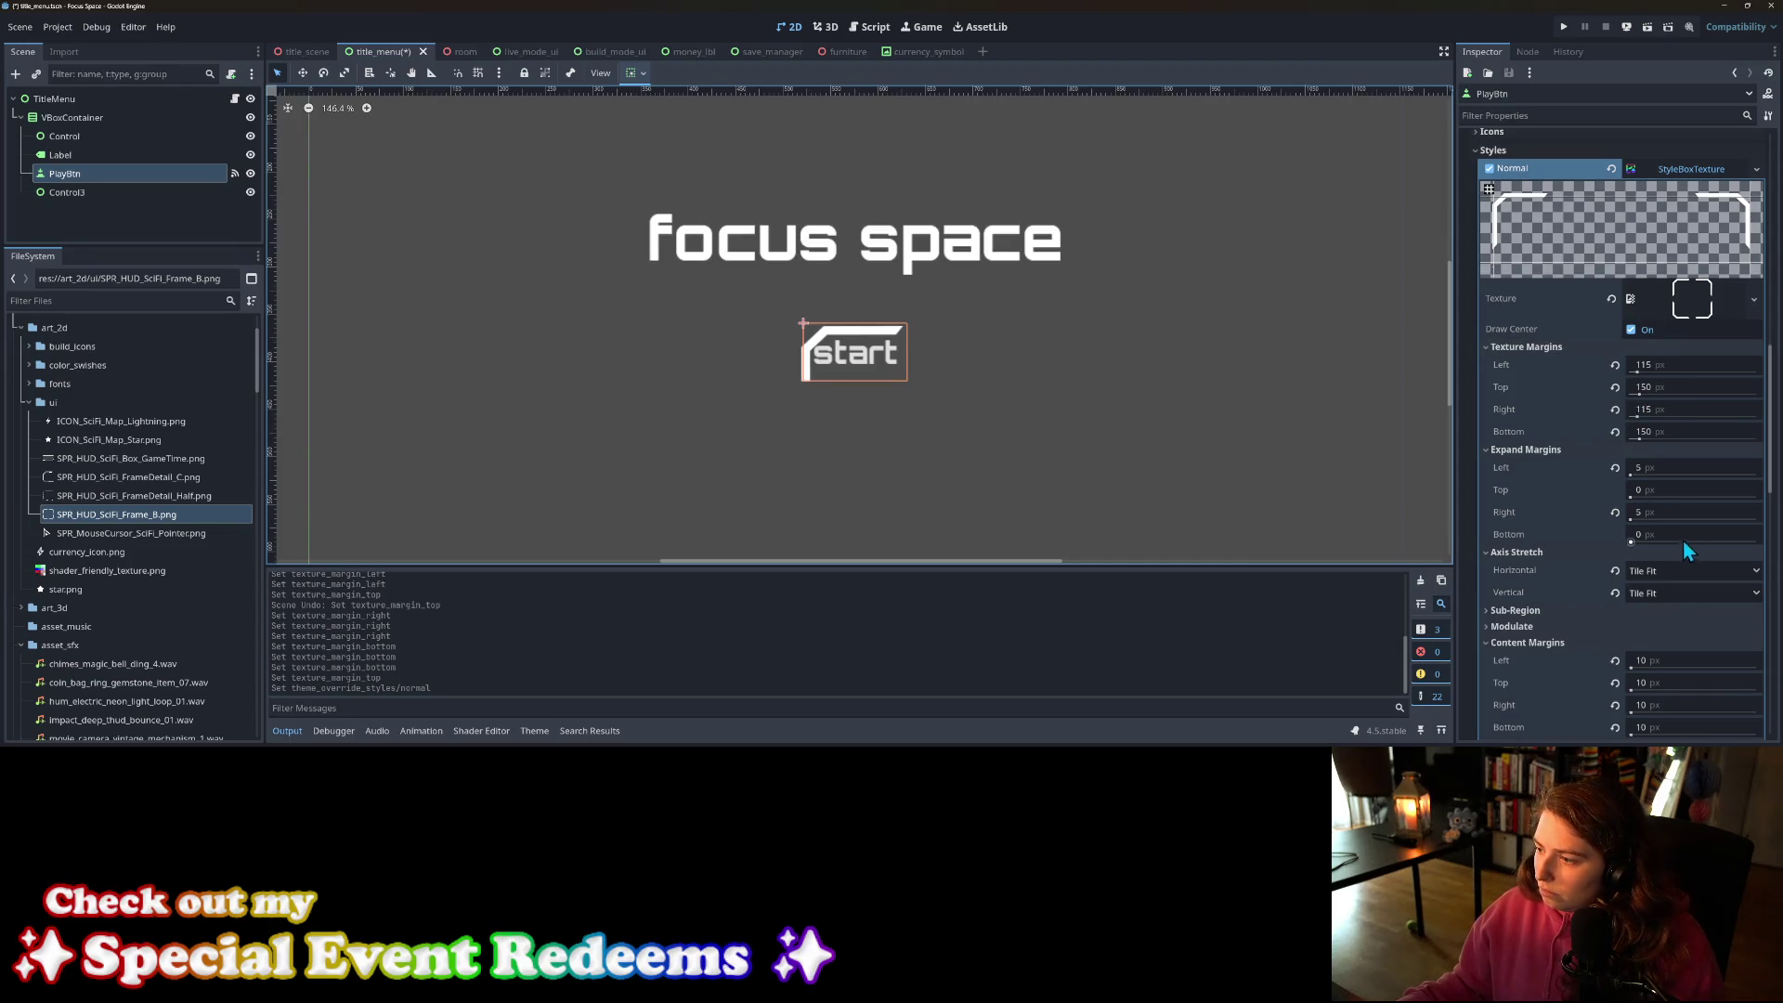
Step: Set the normal frame's horizontal and vertical axis stretch to Tile
click(1658, 570)
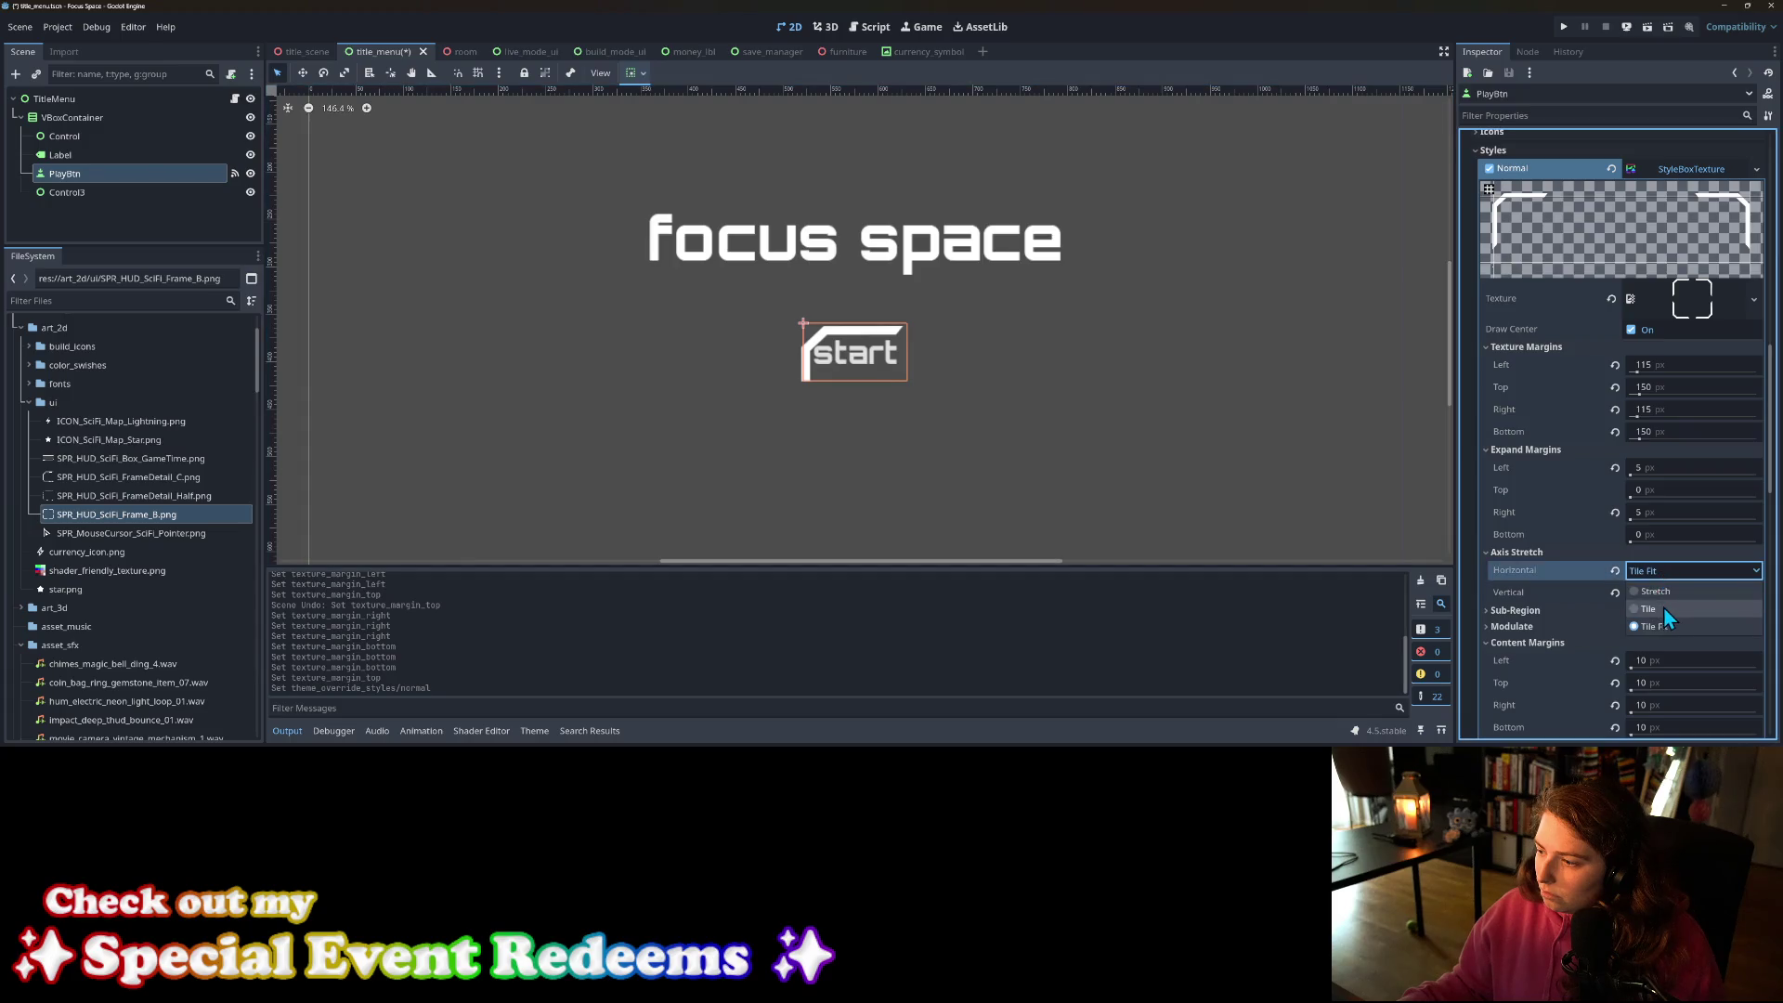
click(1663, 607)
click(1663, 594)
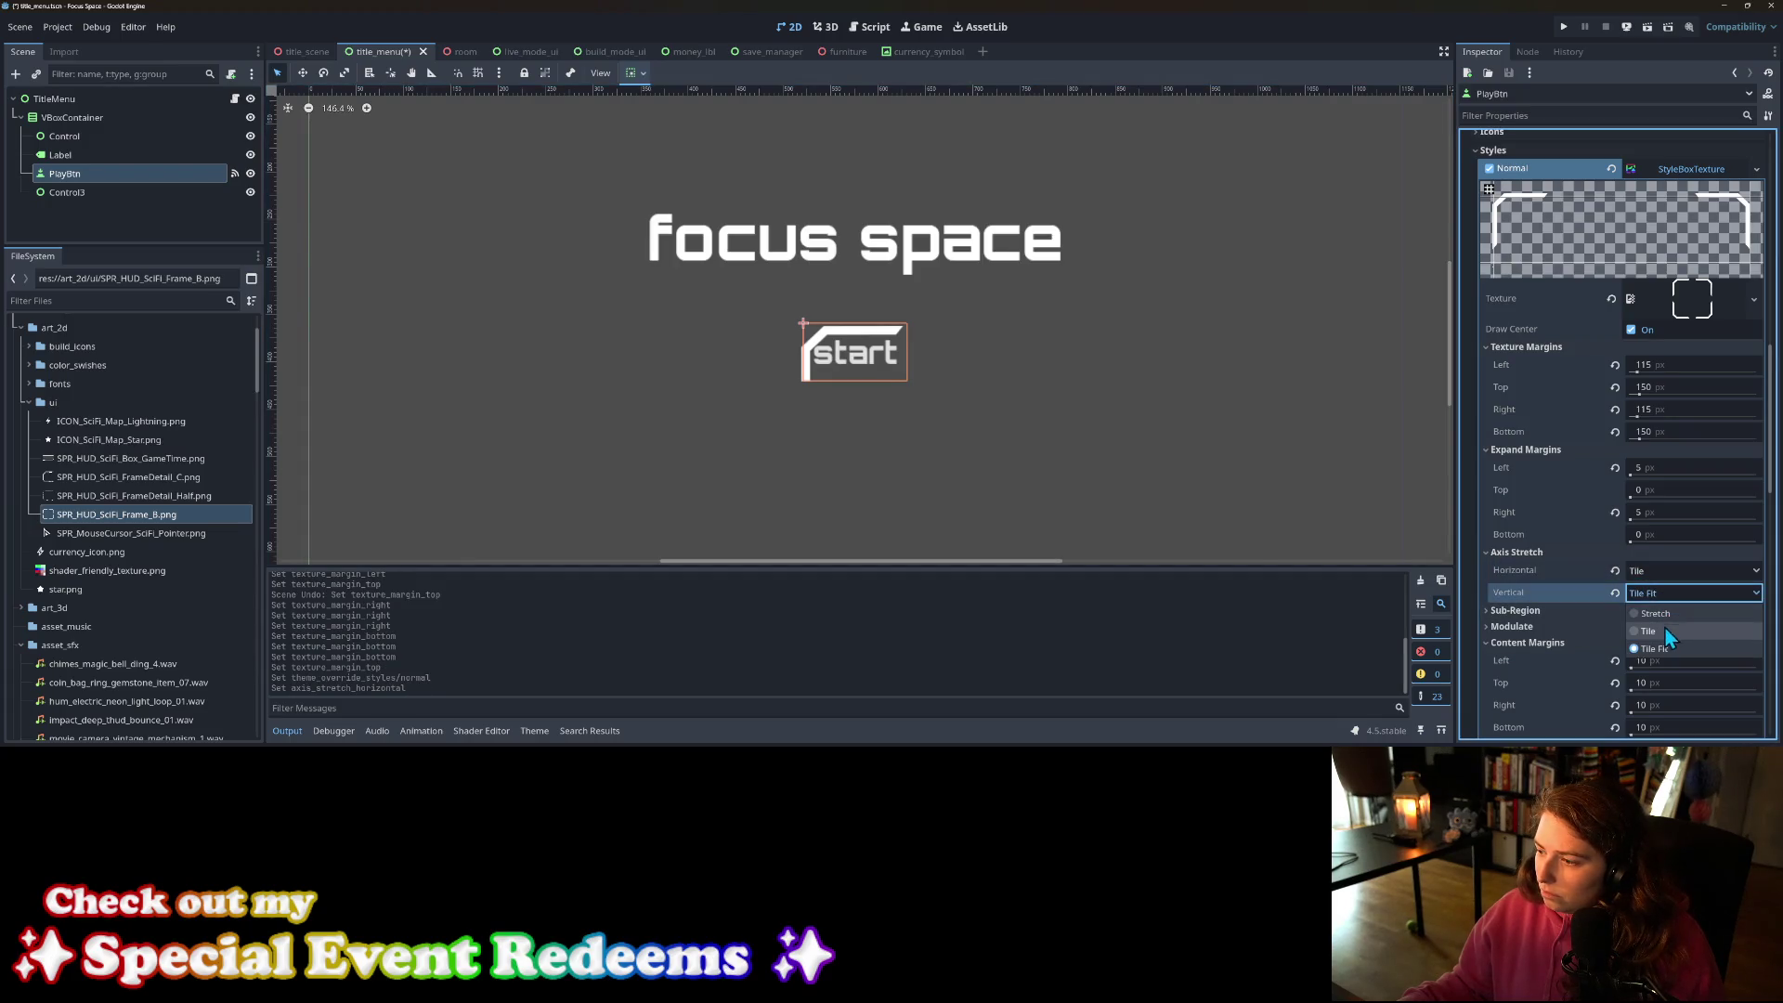
click(1665, 631)
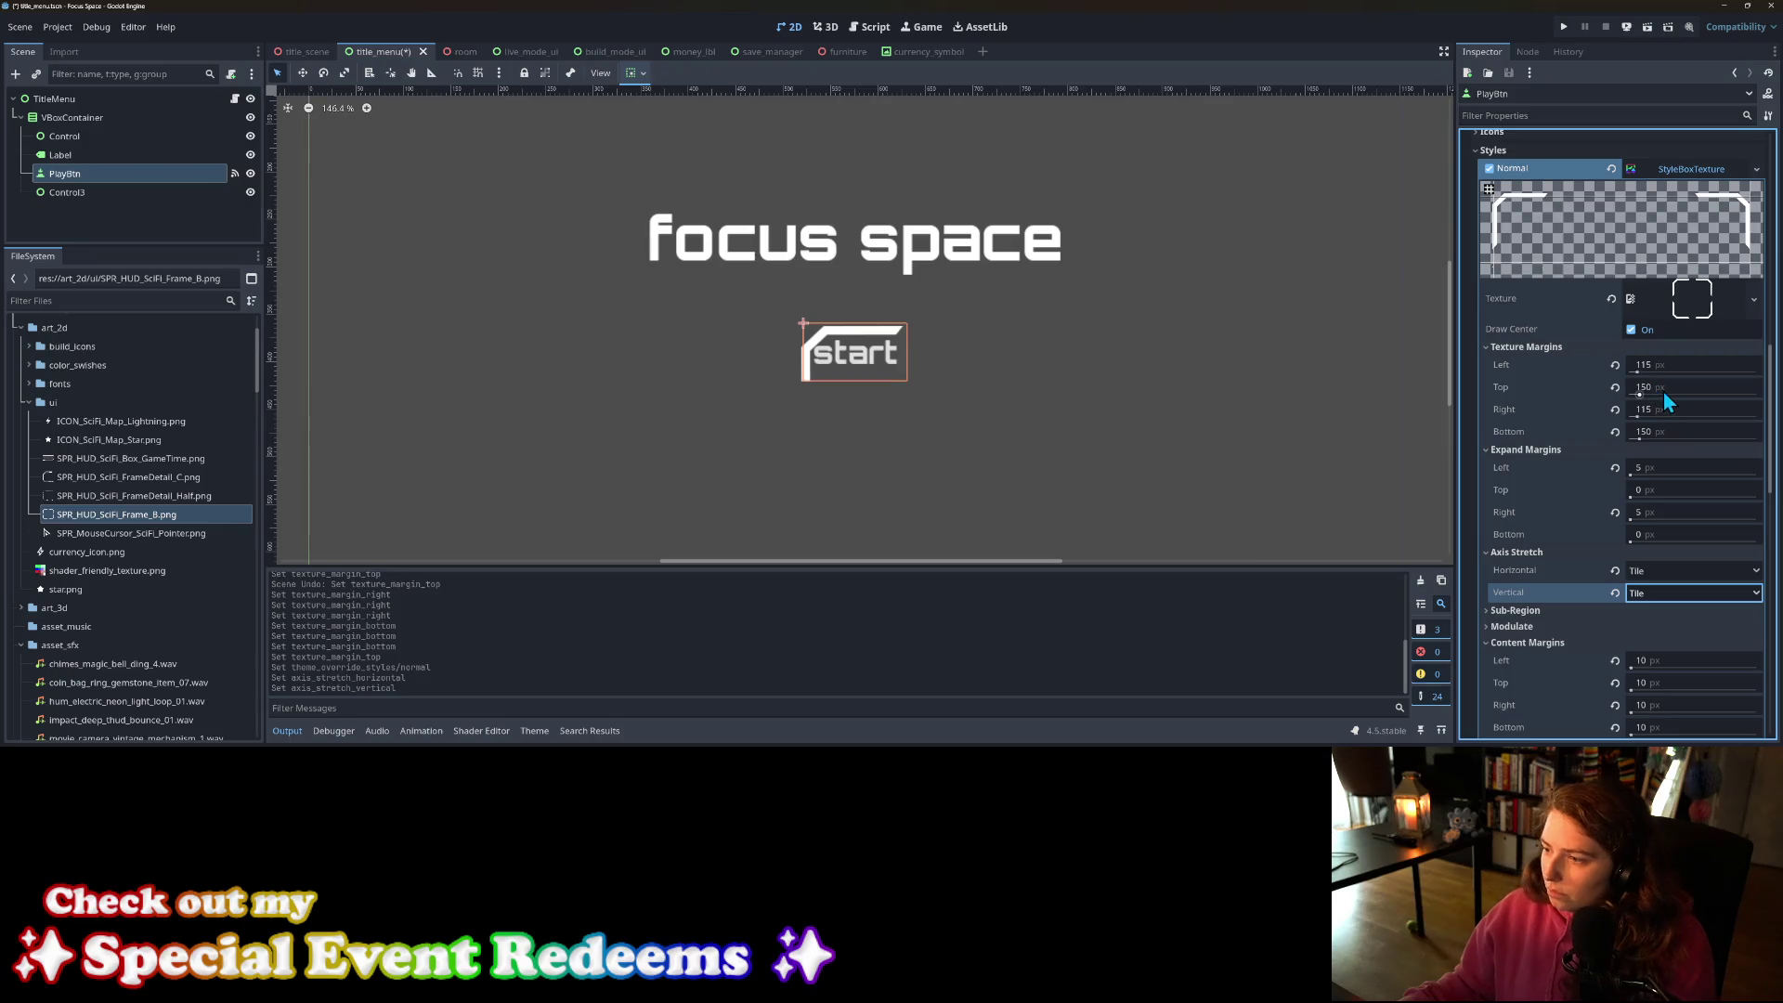
Step: Revert the frame's top and bottom texture margins to 0 px
click(1615, 388)
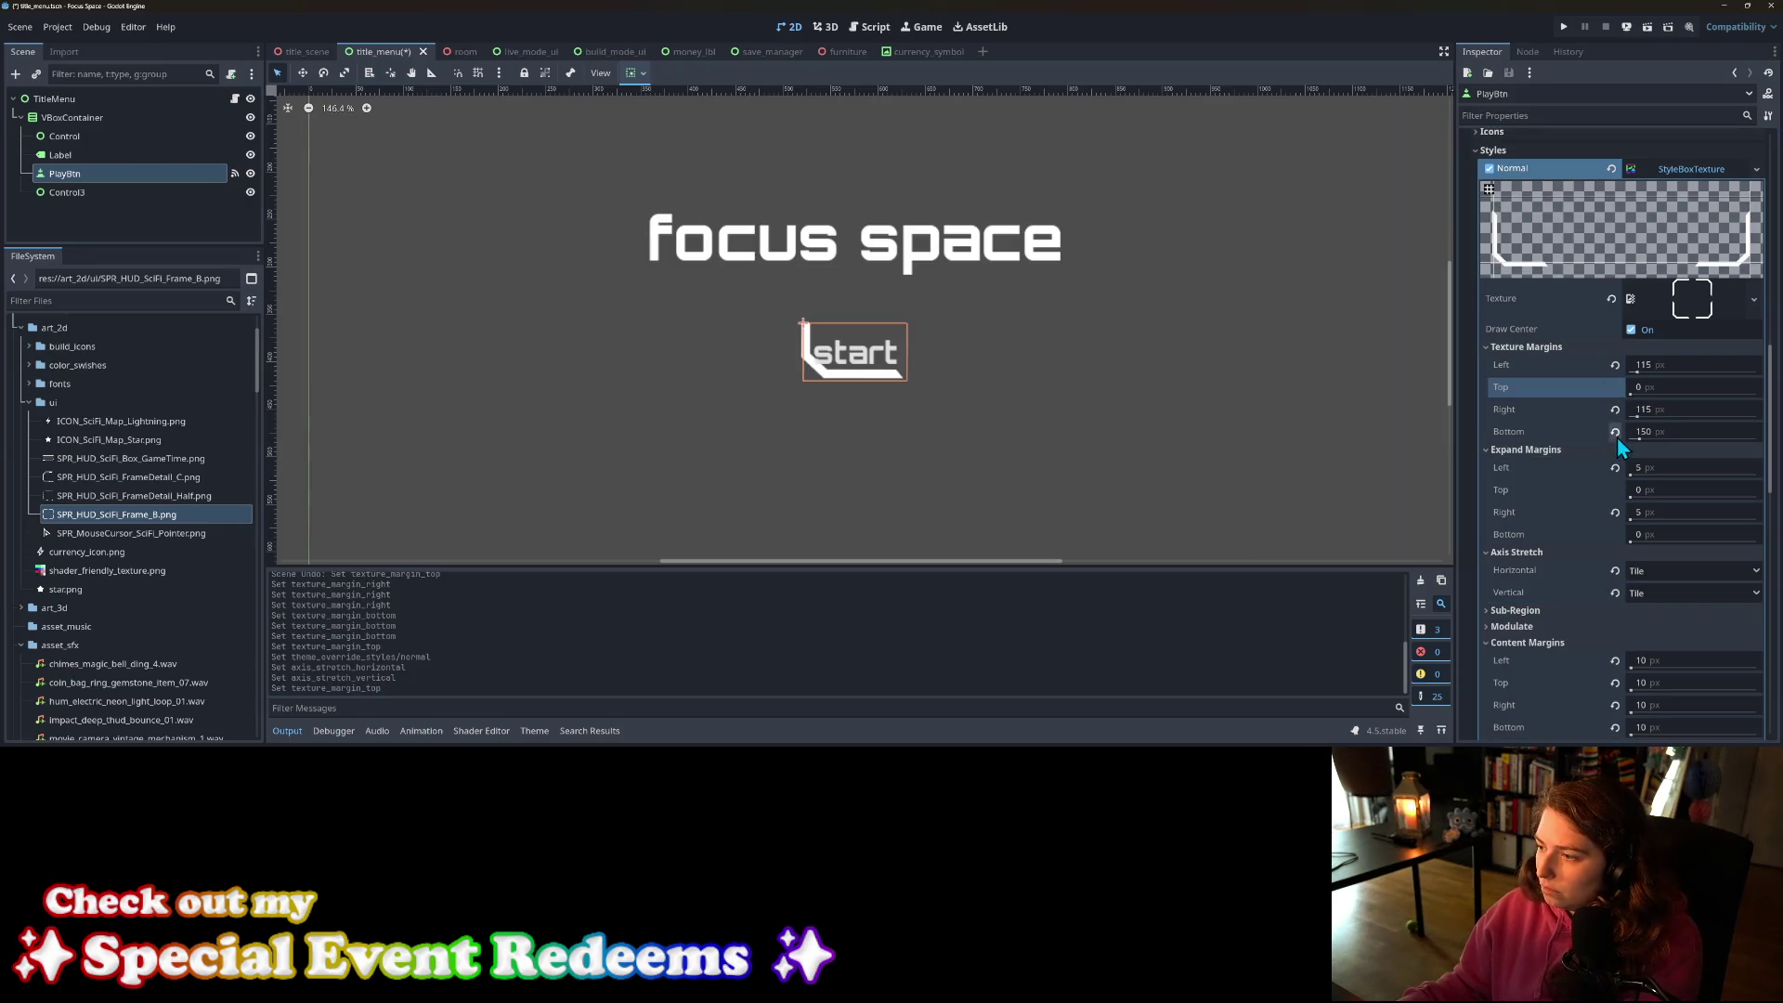
click(1615, 433)
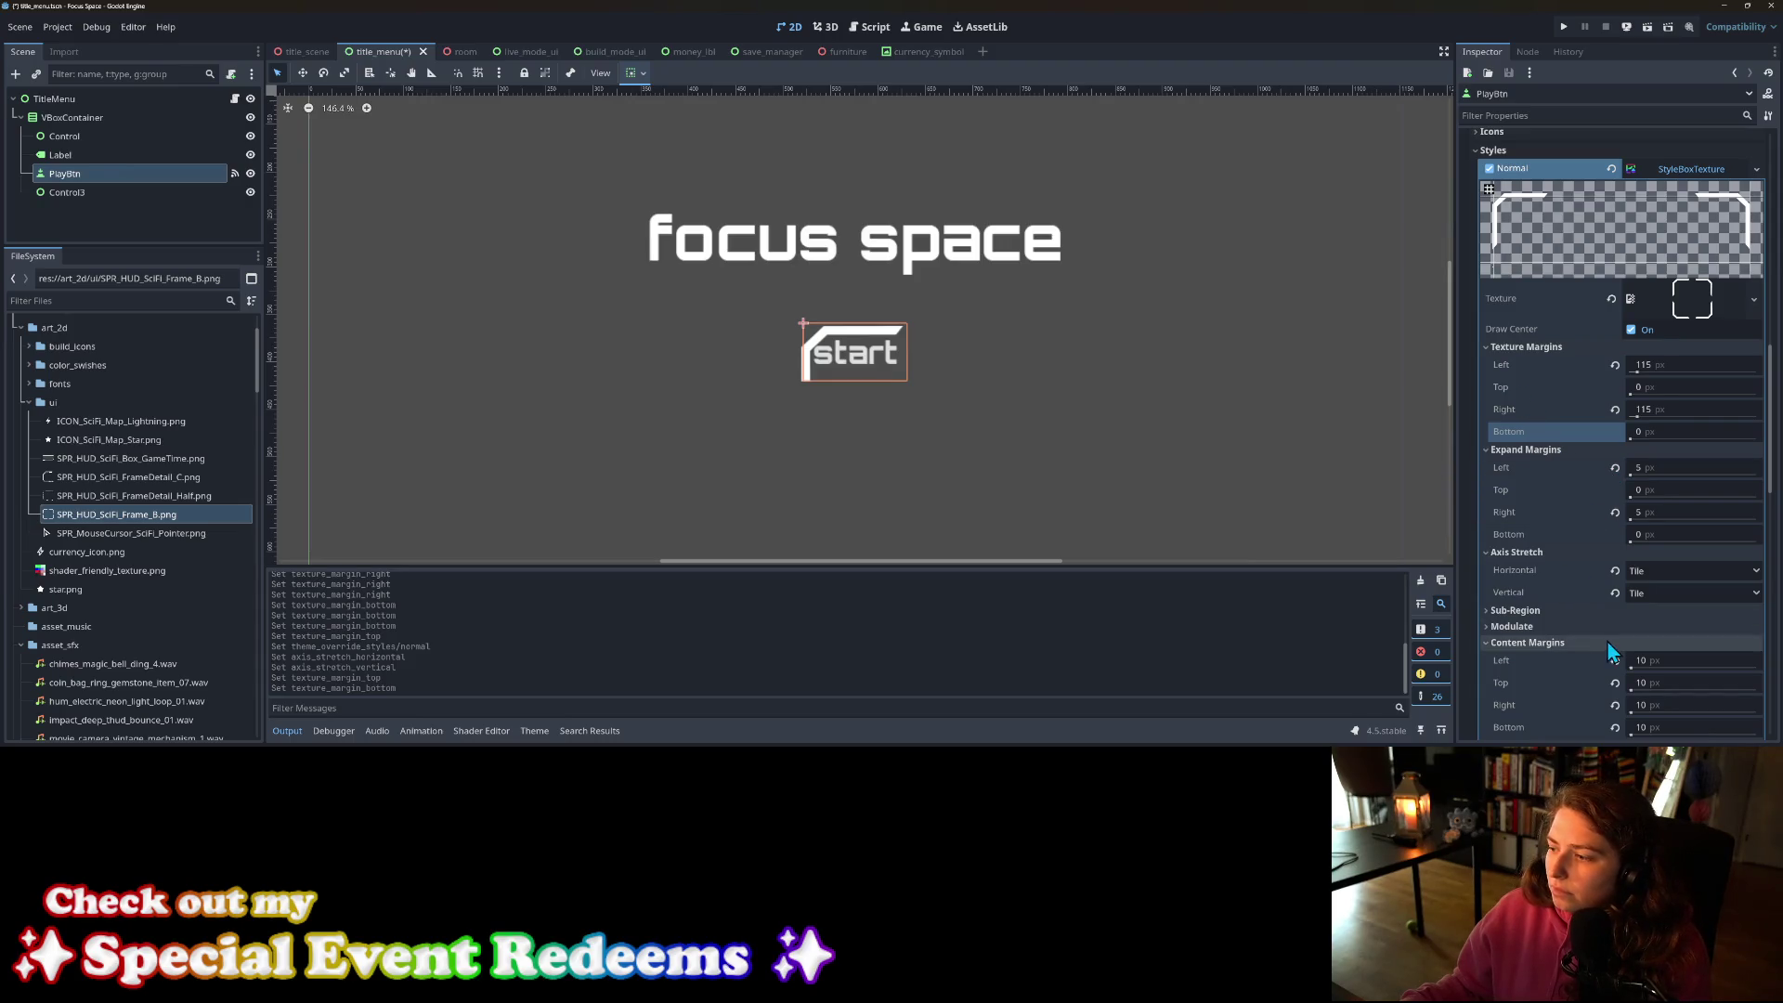
scroll(1607, 631, down, 3)
scroll(1606, 628, up, 2)
scroll(1610, 631, up, 2)
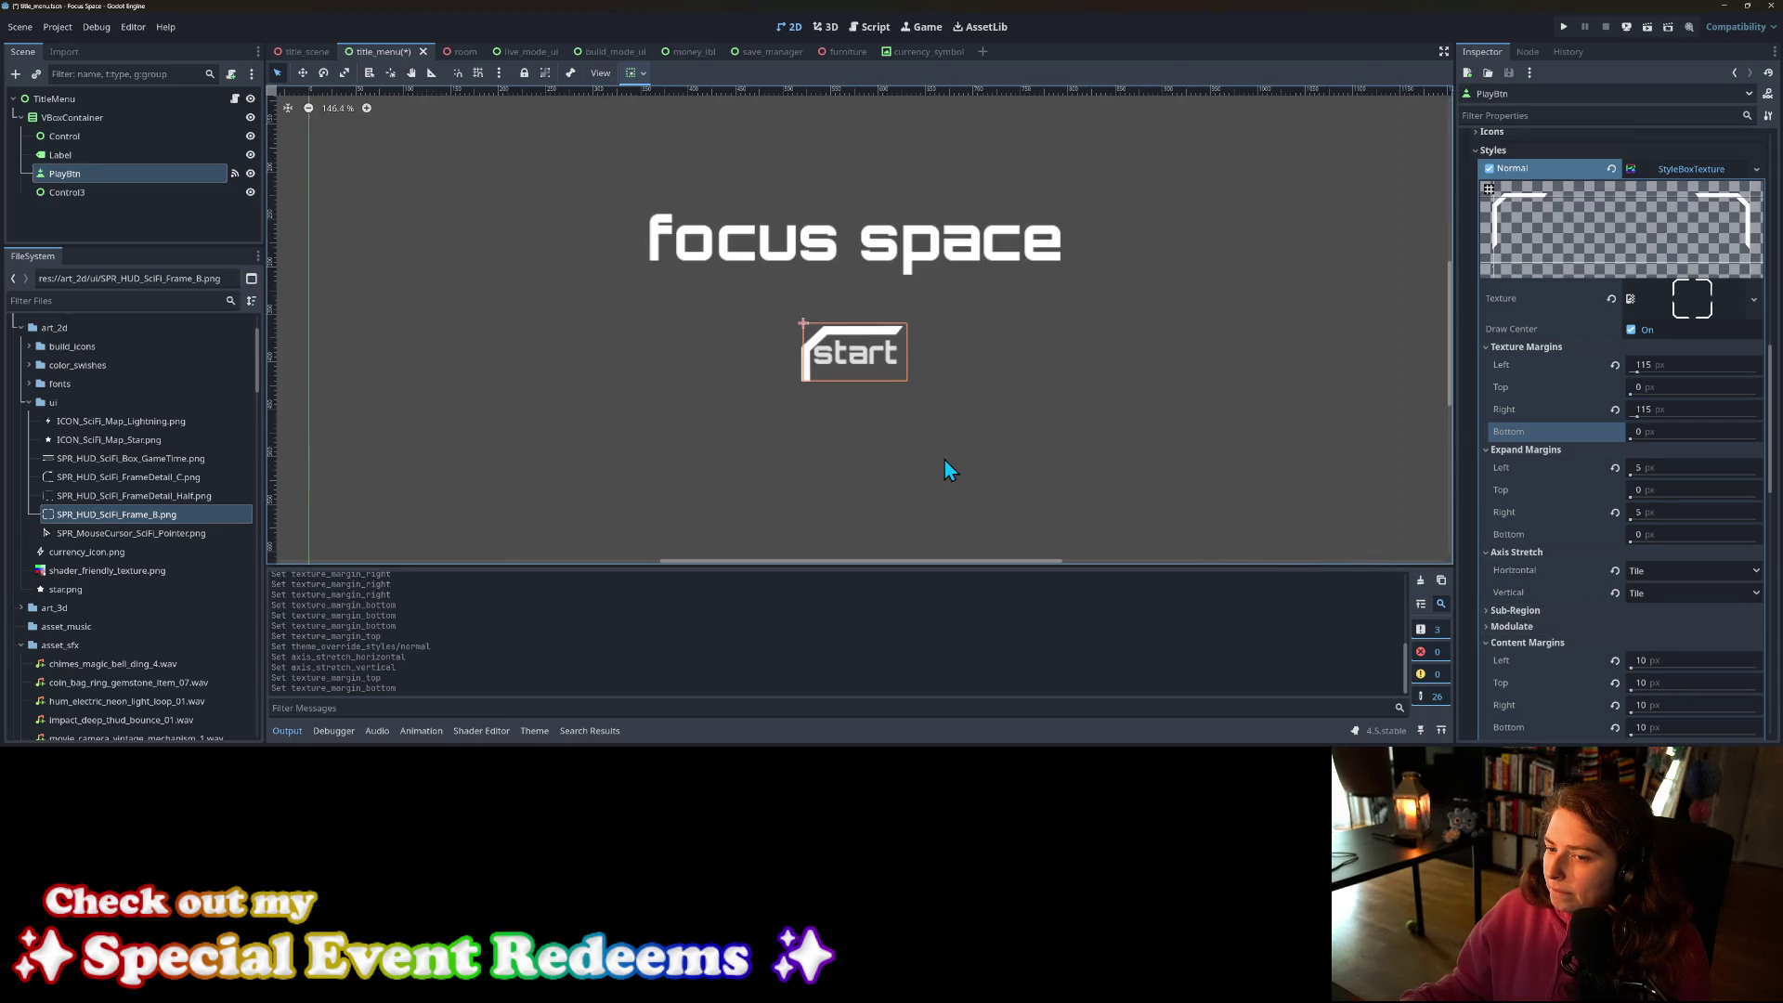
Step: Select PlayBtn and give its Normal frame 120 px left and right texture margins
click(890, 442)
click(889, 368)
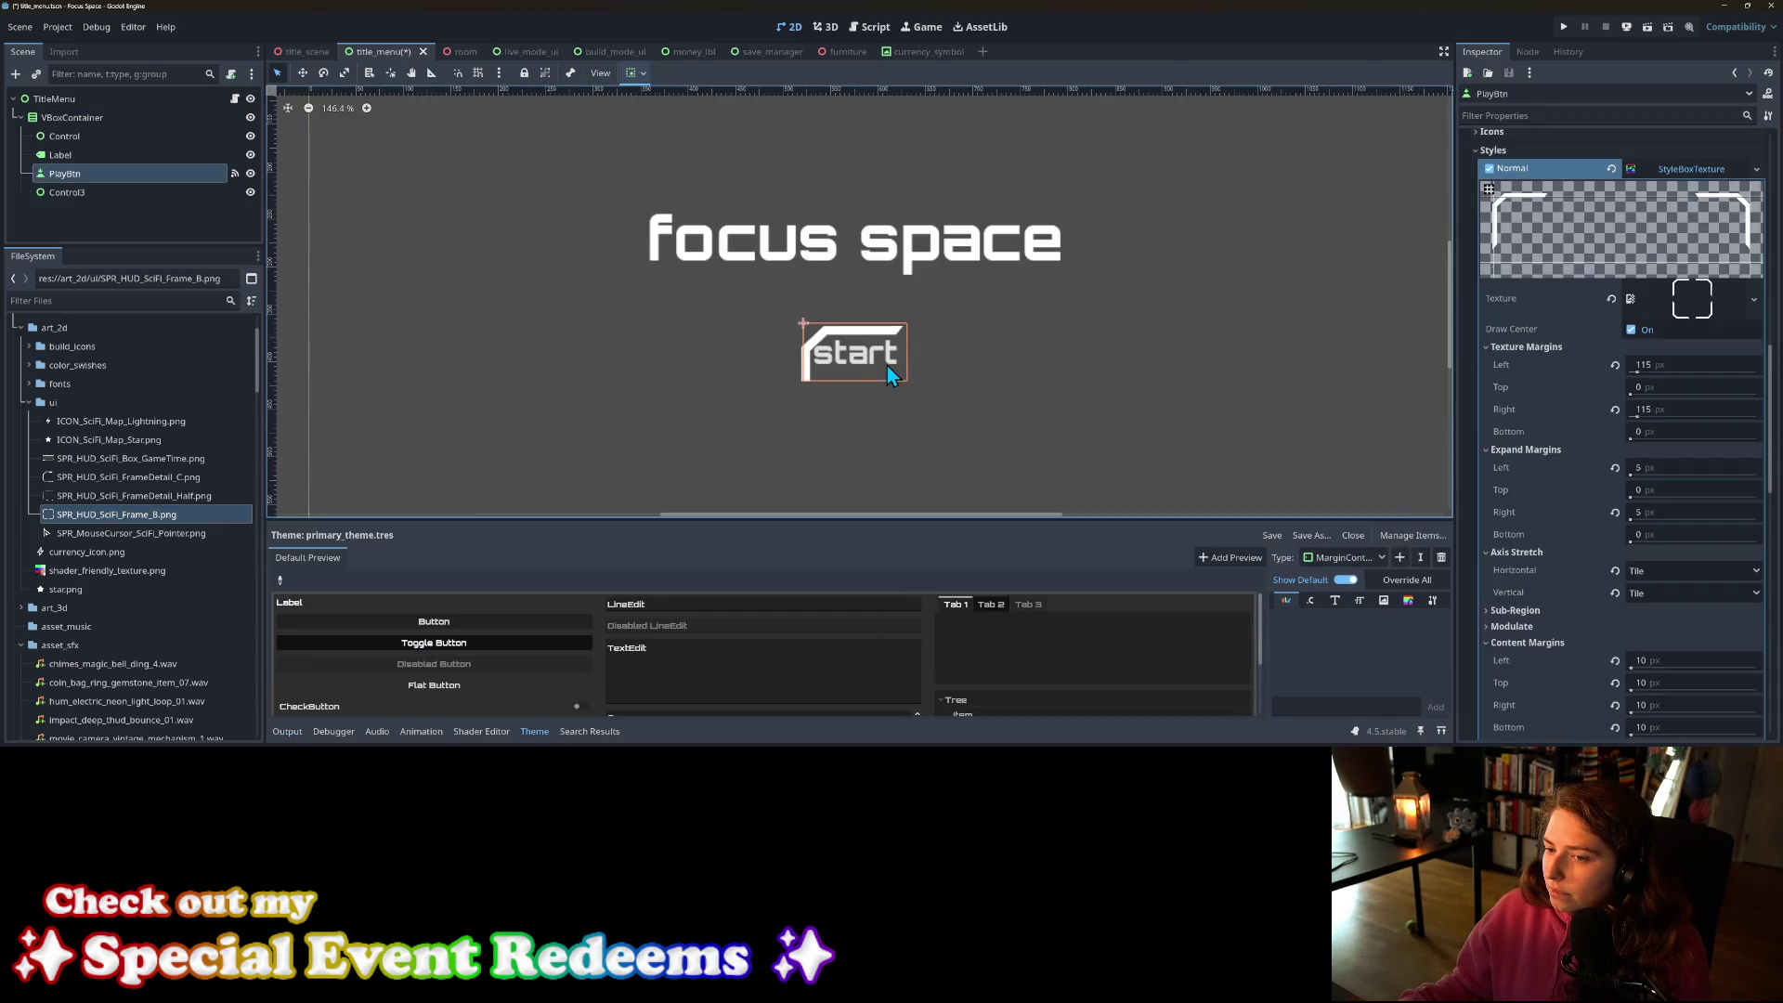
click(1683, 366)
text(120)
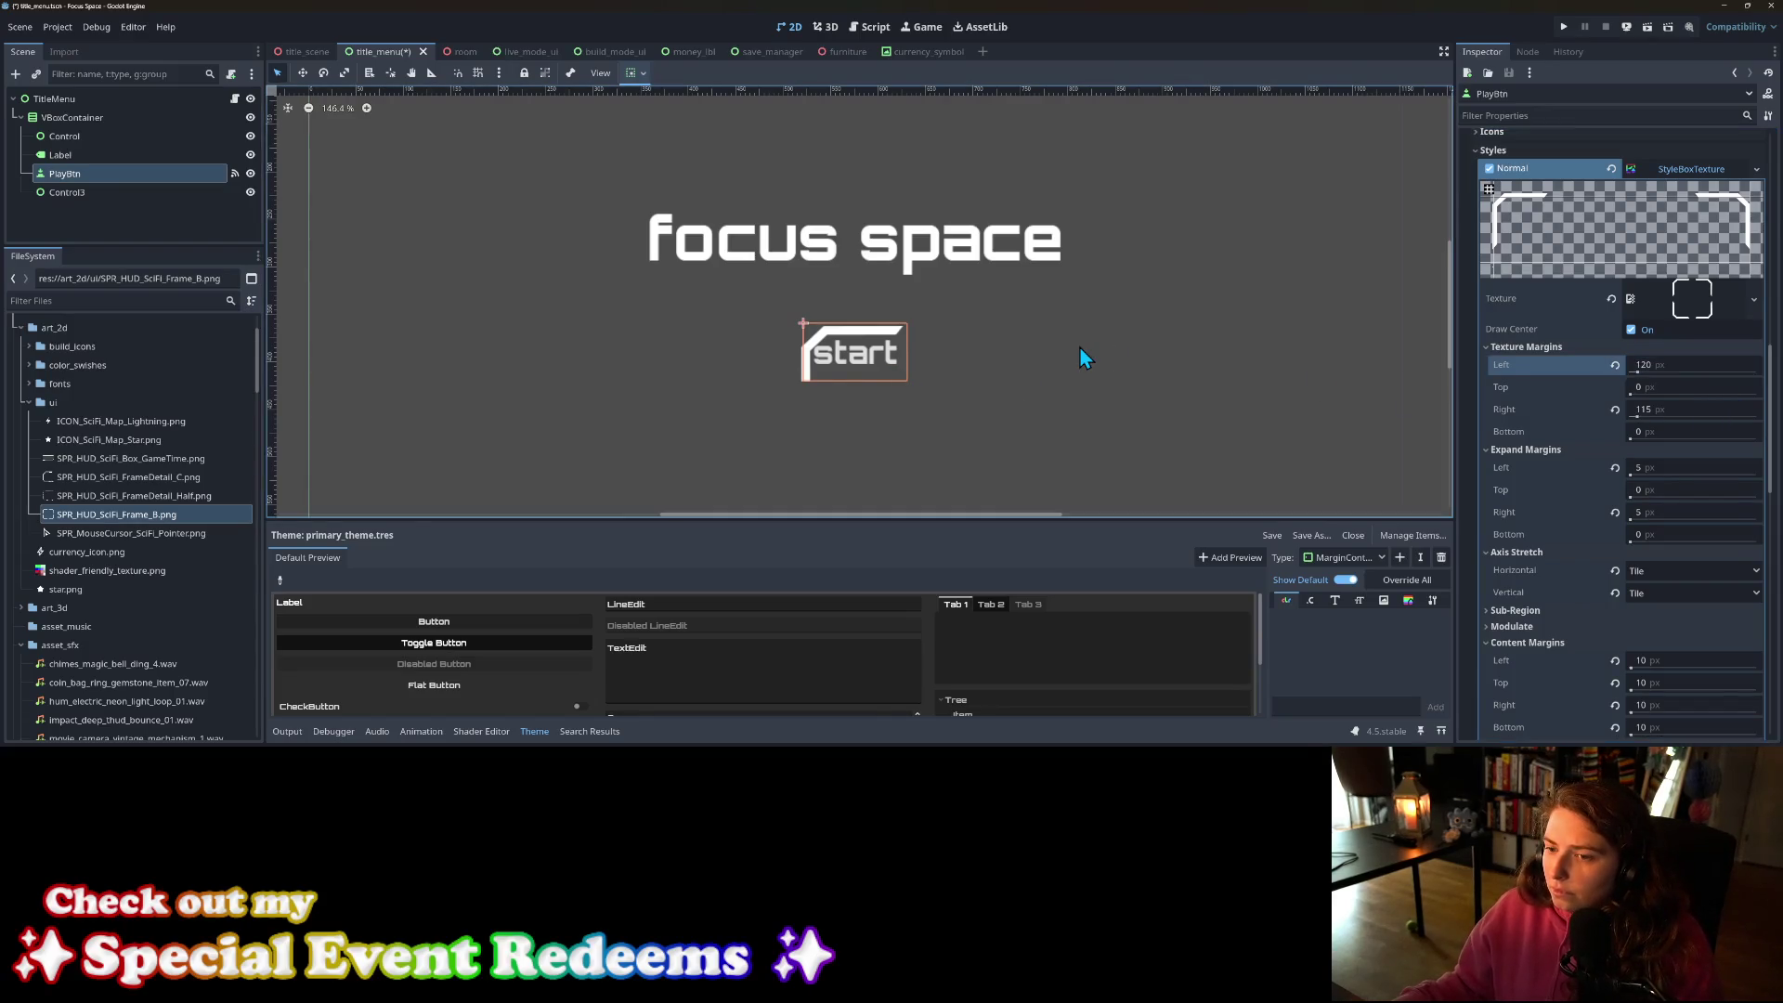
click(1050, 353)
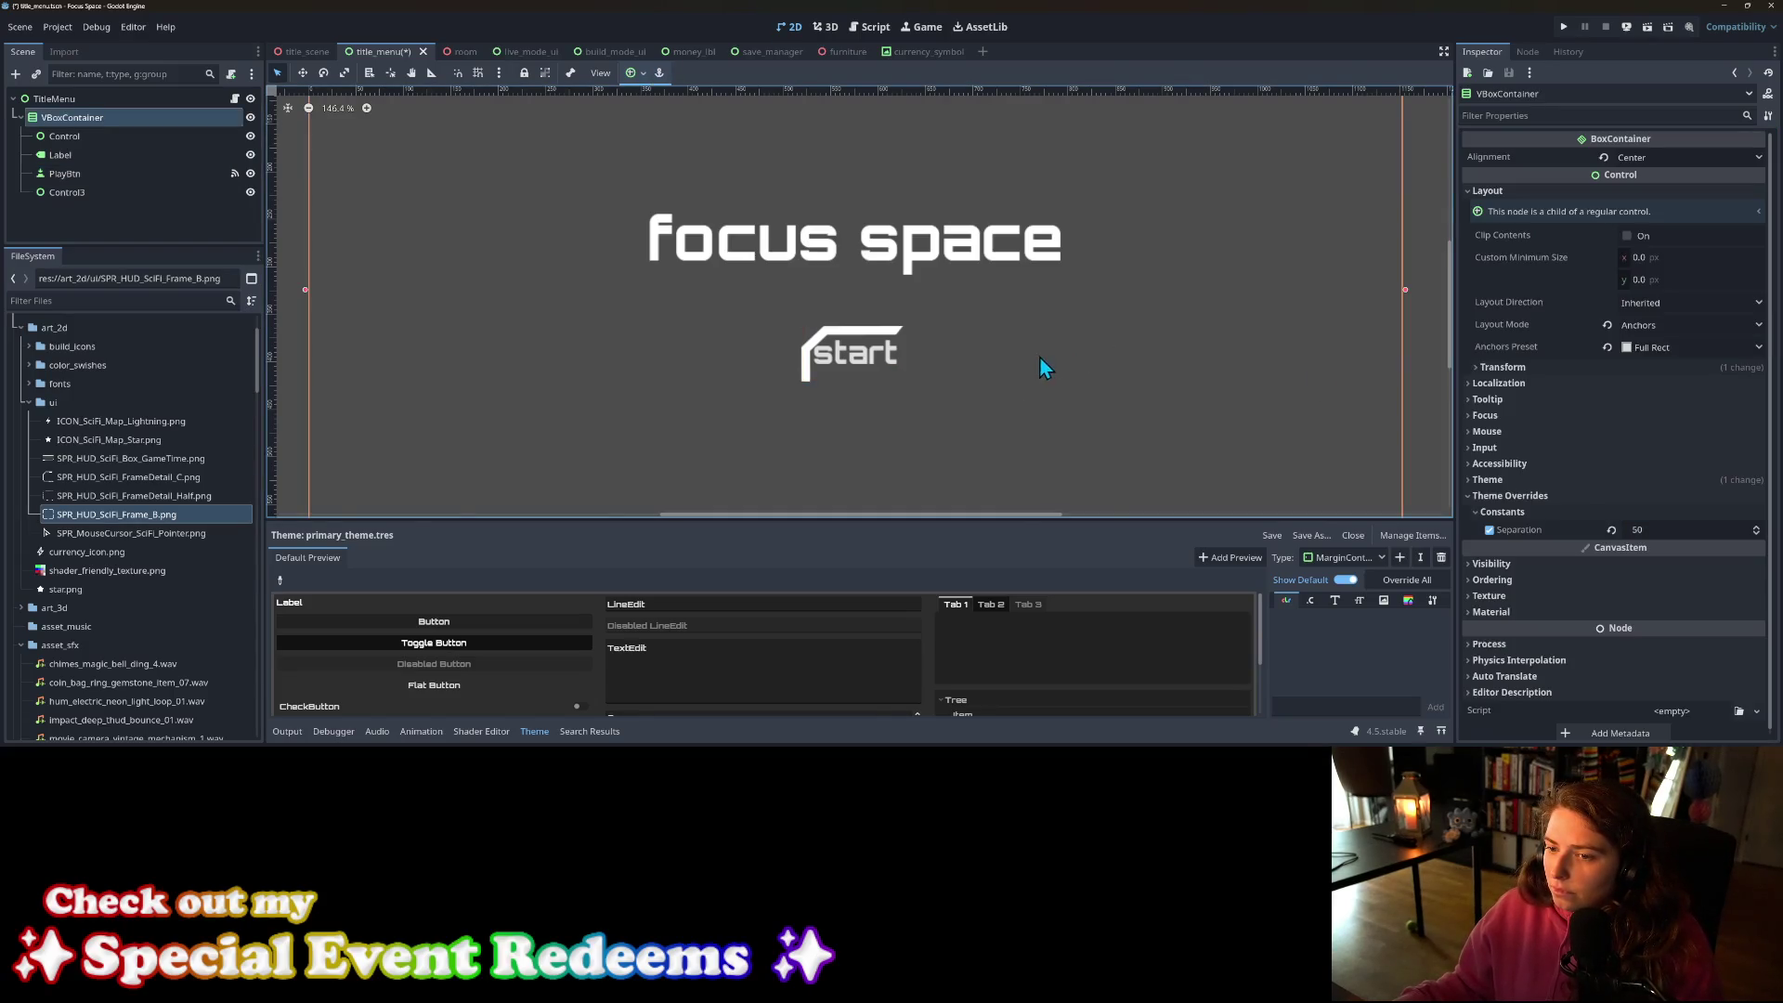
click(836, 357)
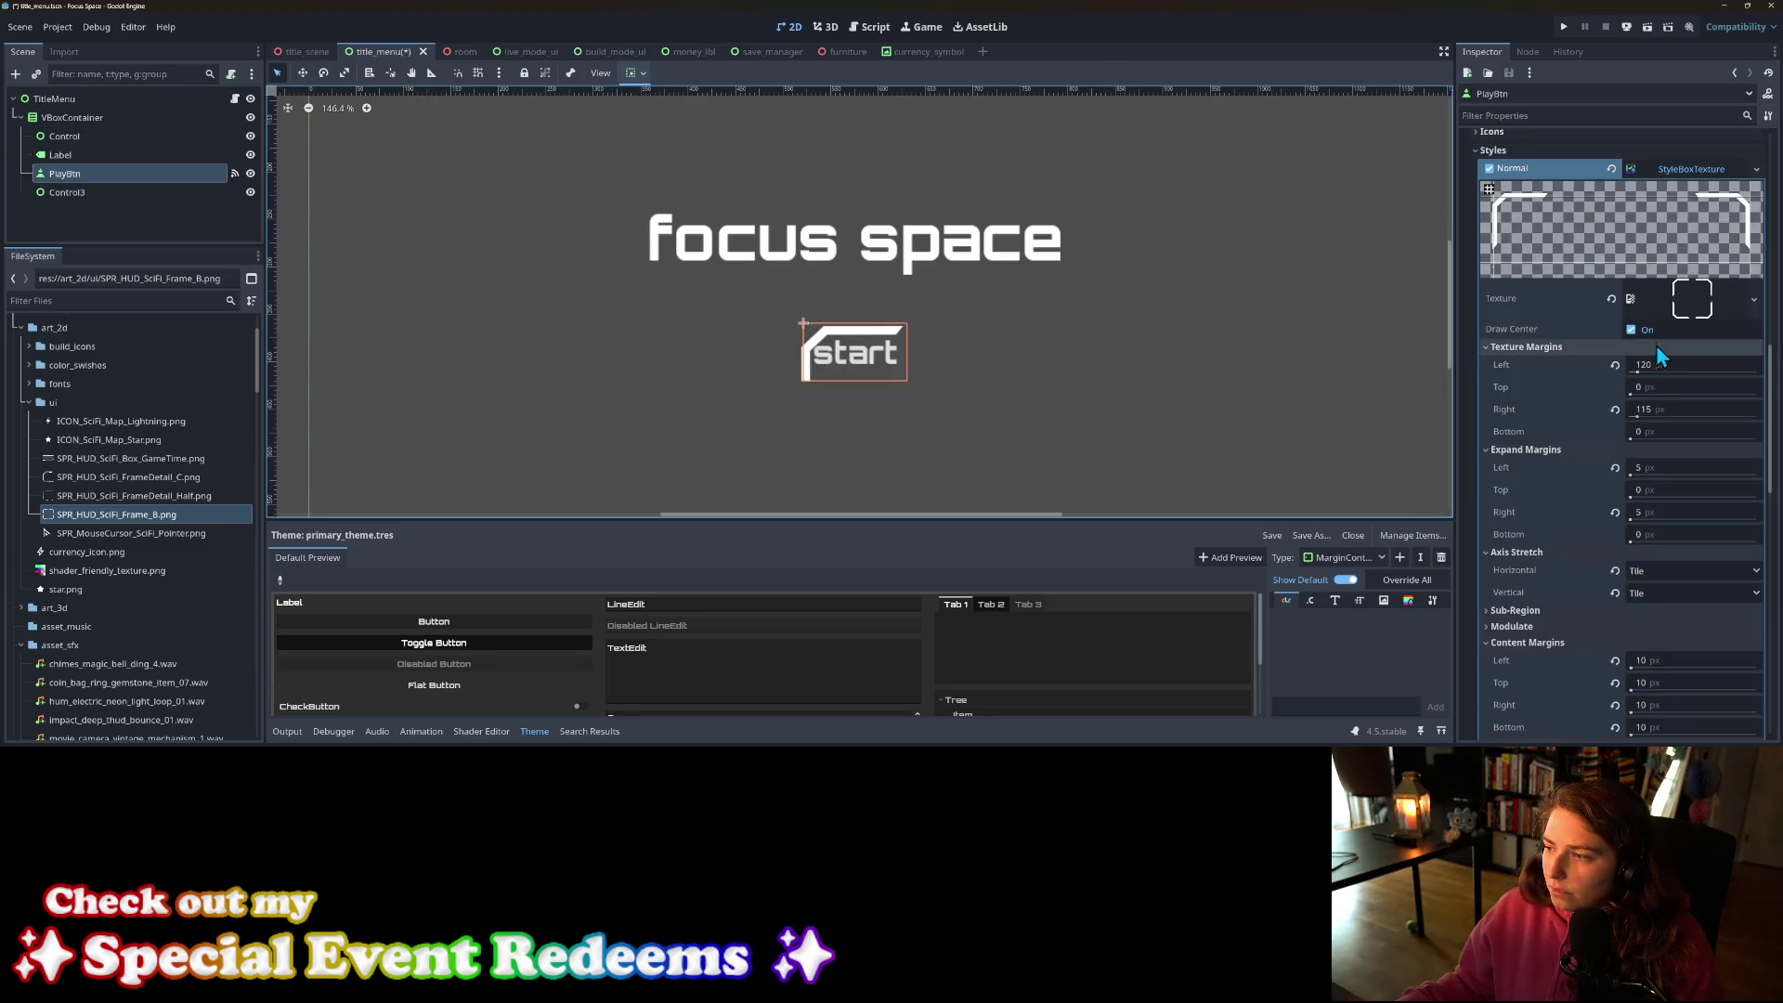
click(1664, 410)
text(120)
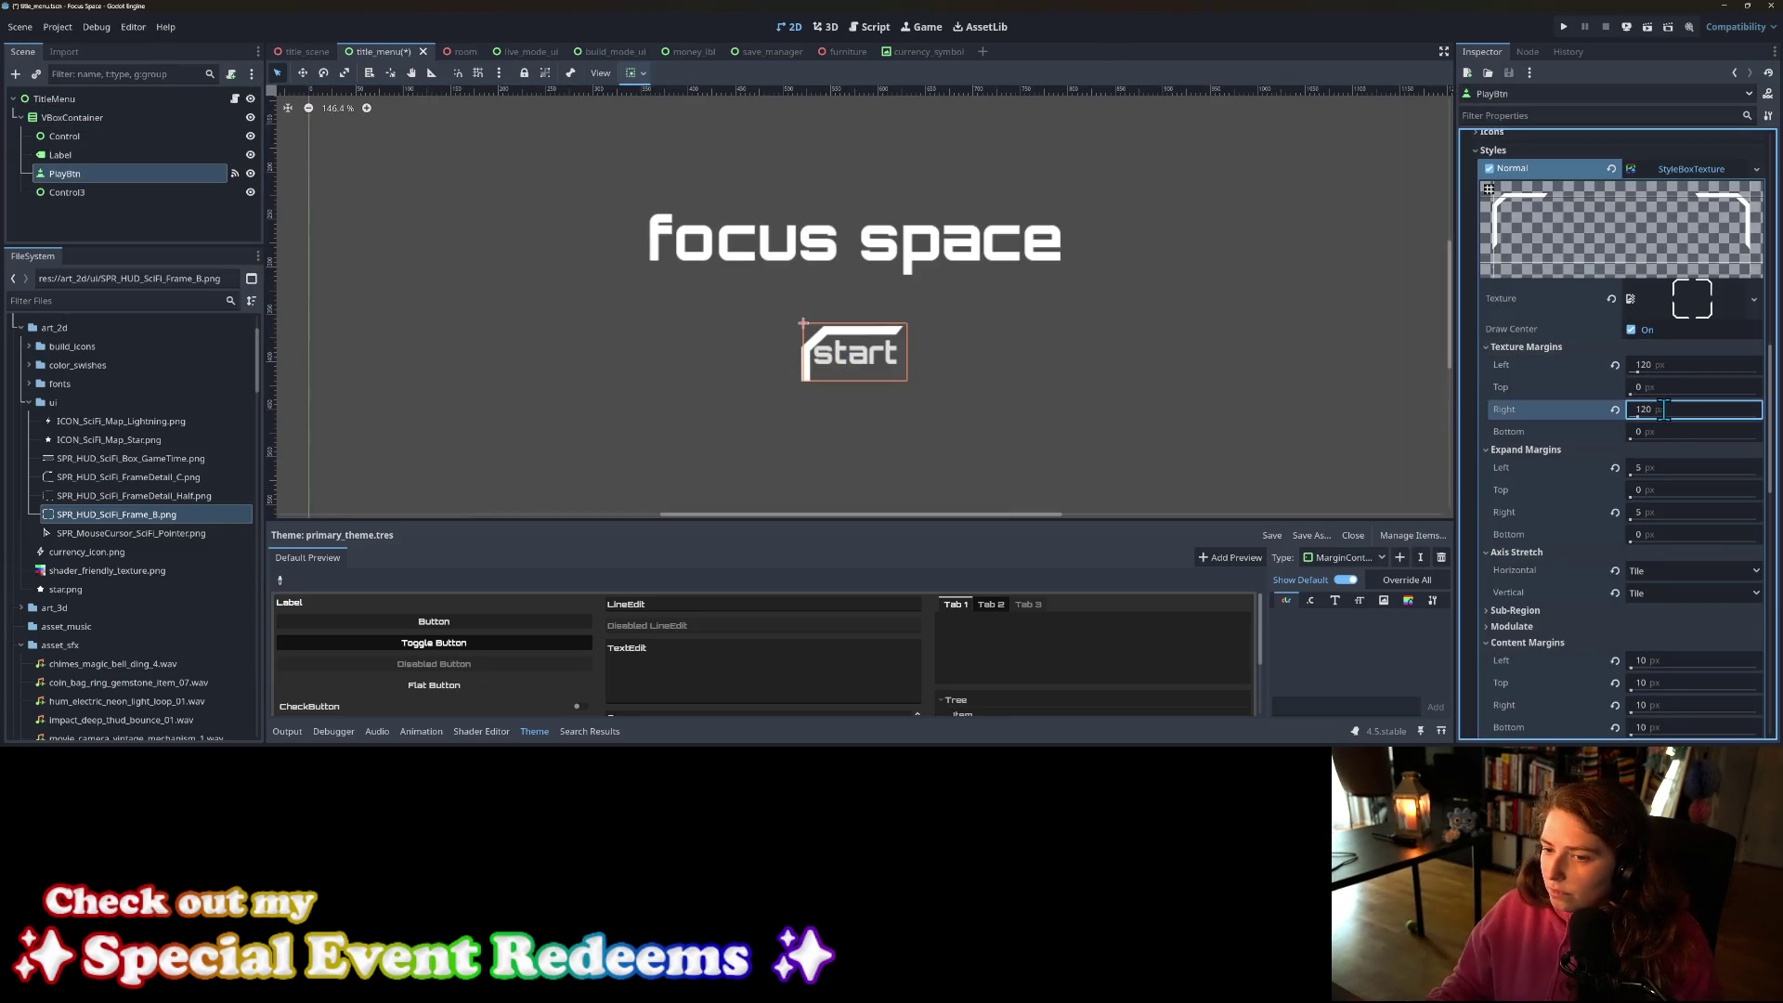
click(1026, 400)
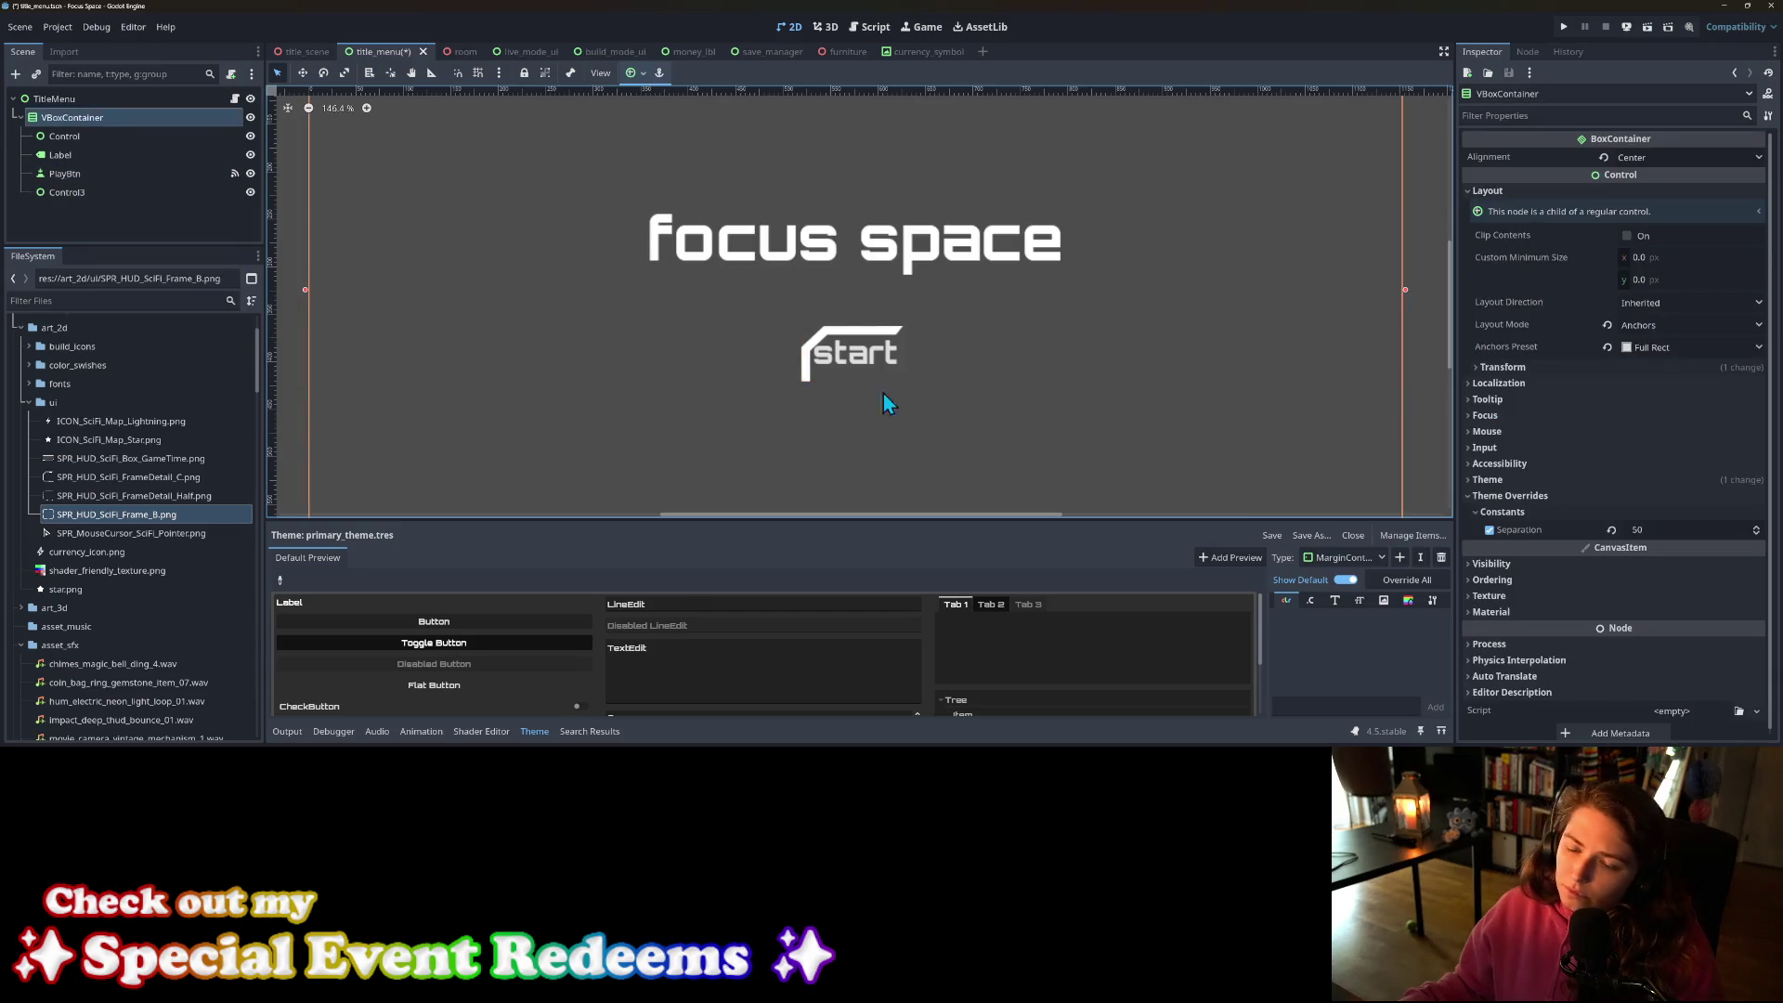
click(836, 376)
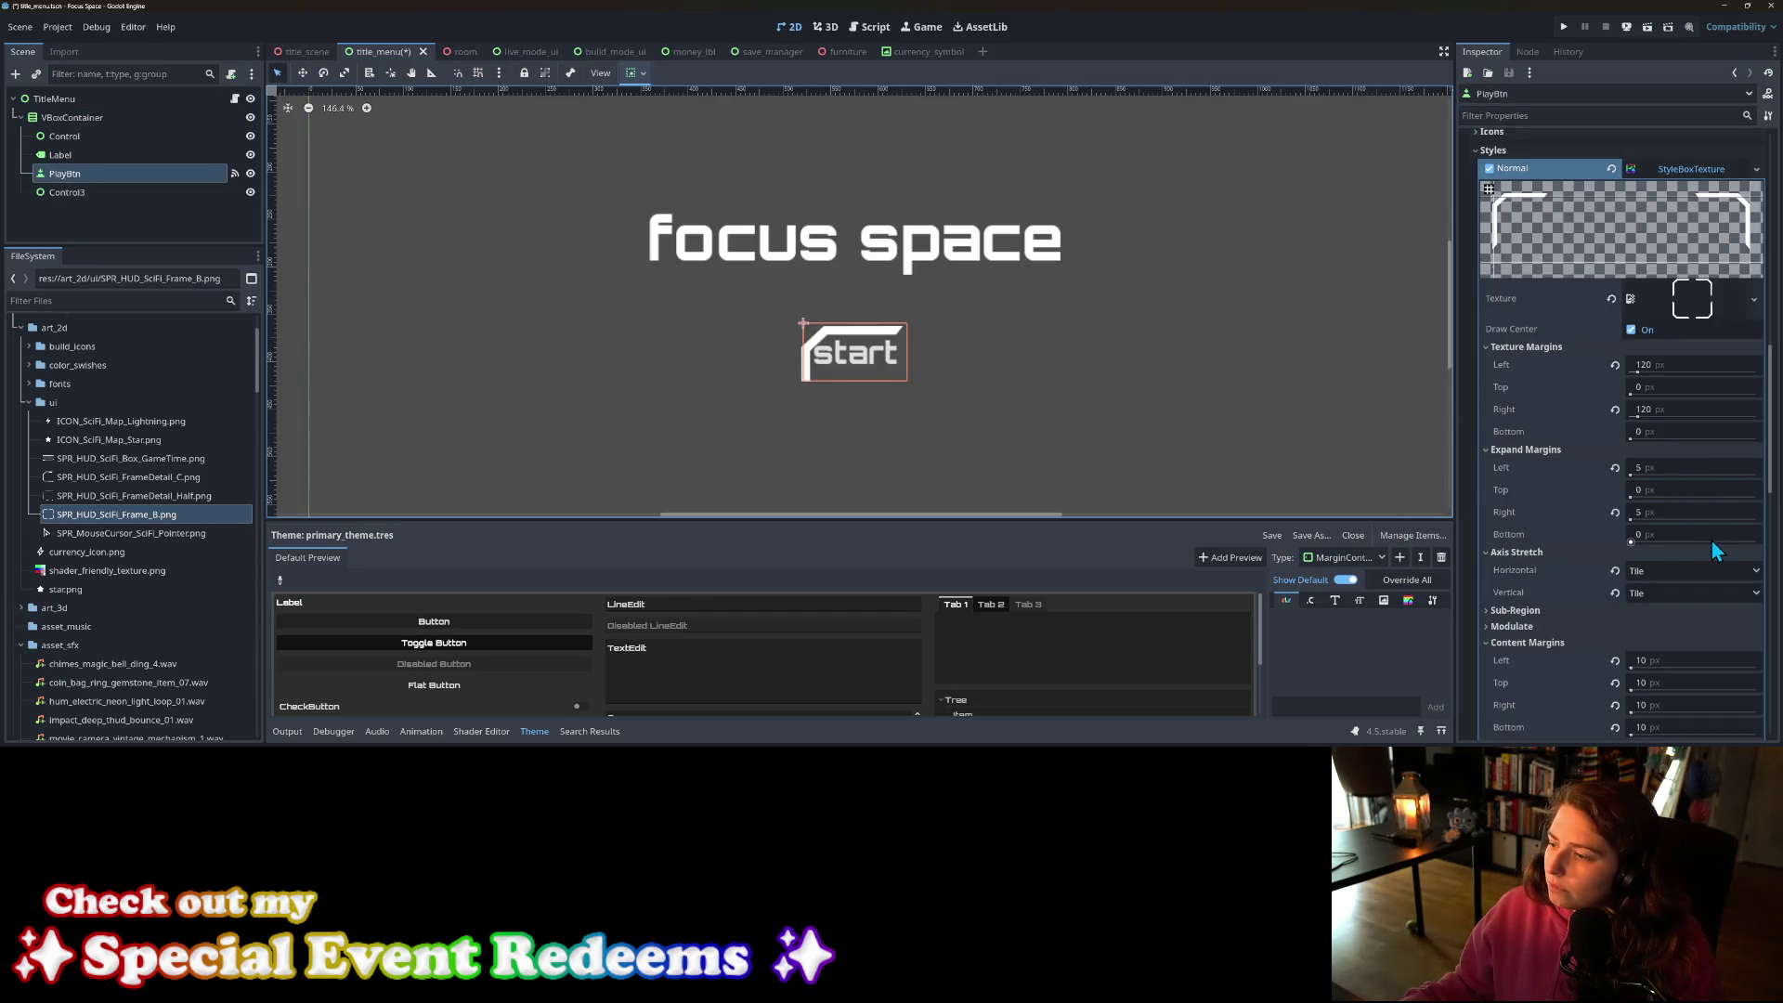
Step: Try top and bottom content margins on the Normal frame, keeping top at 20 and bottom at 0
scroll(1665, 609, down, 3)
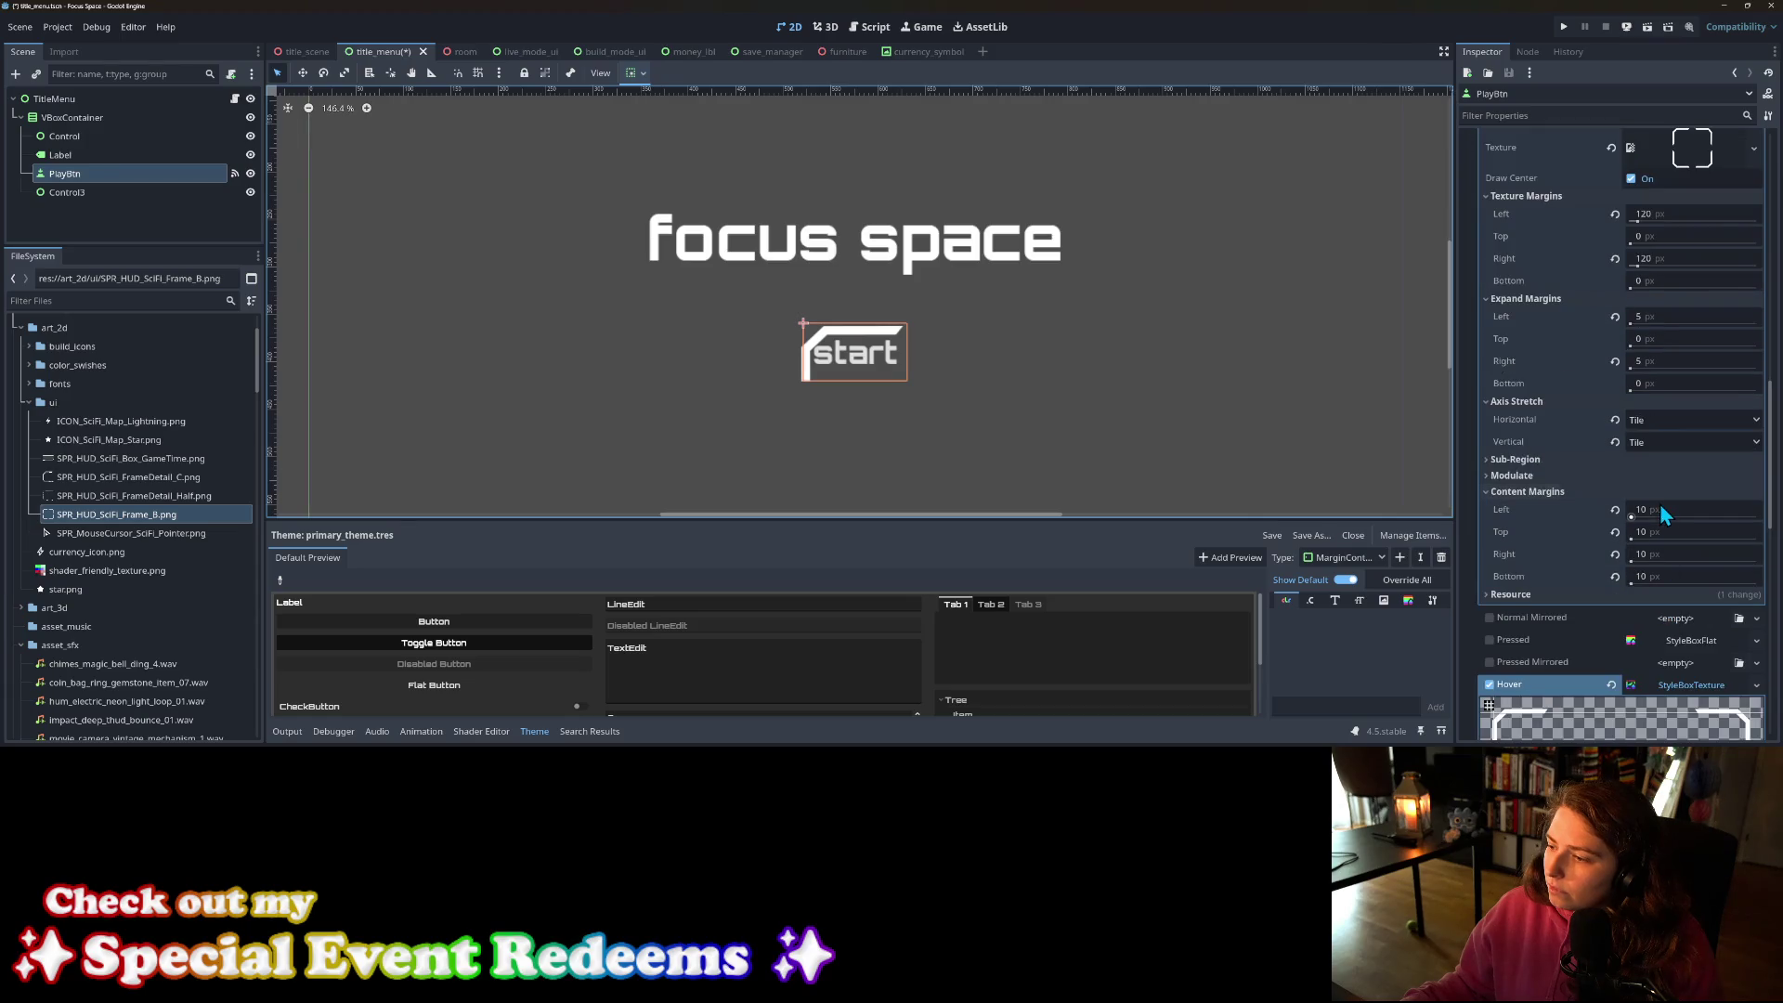
click(1657, 534)
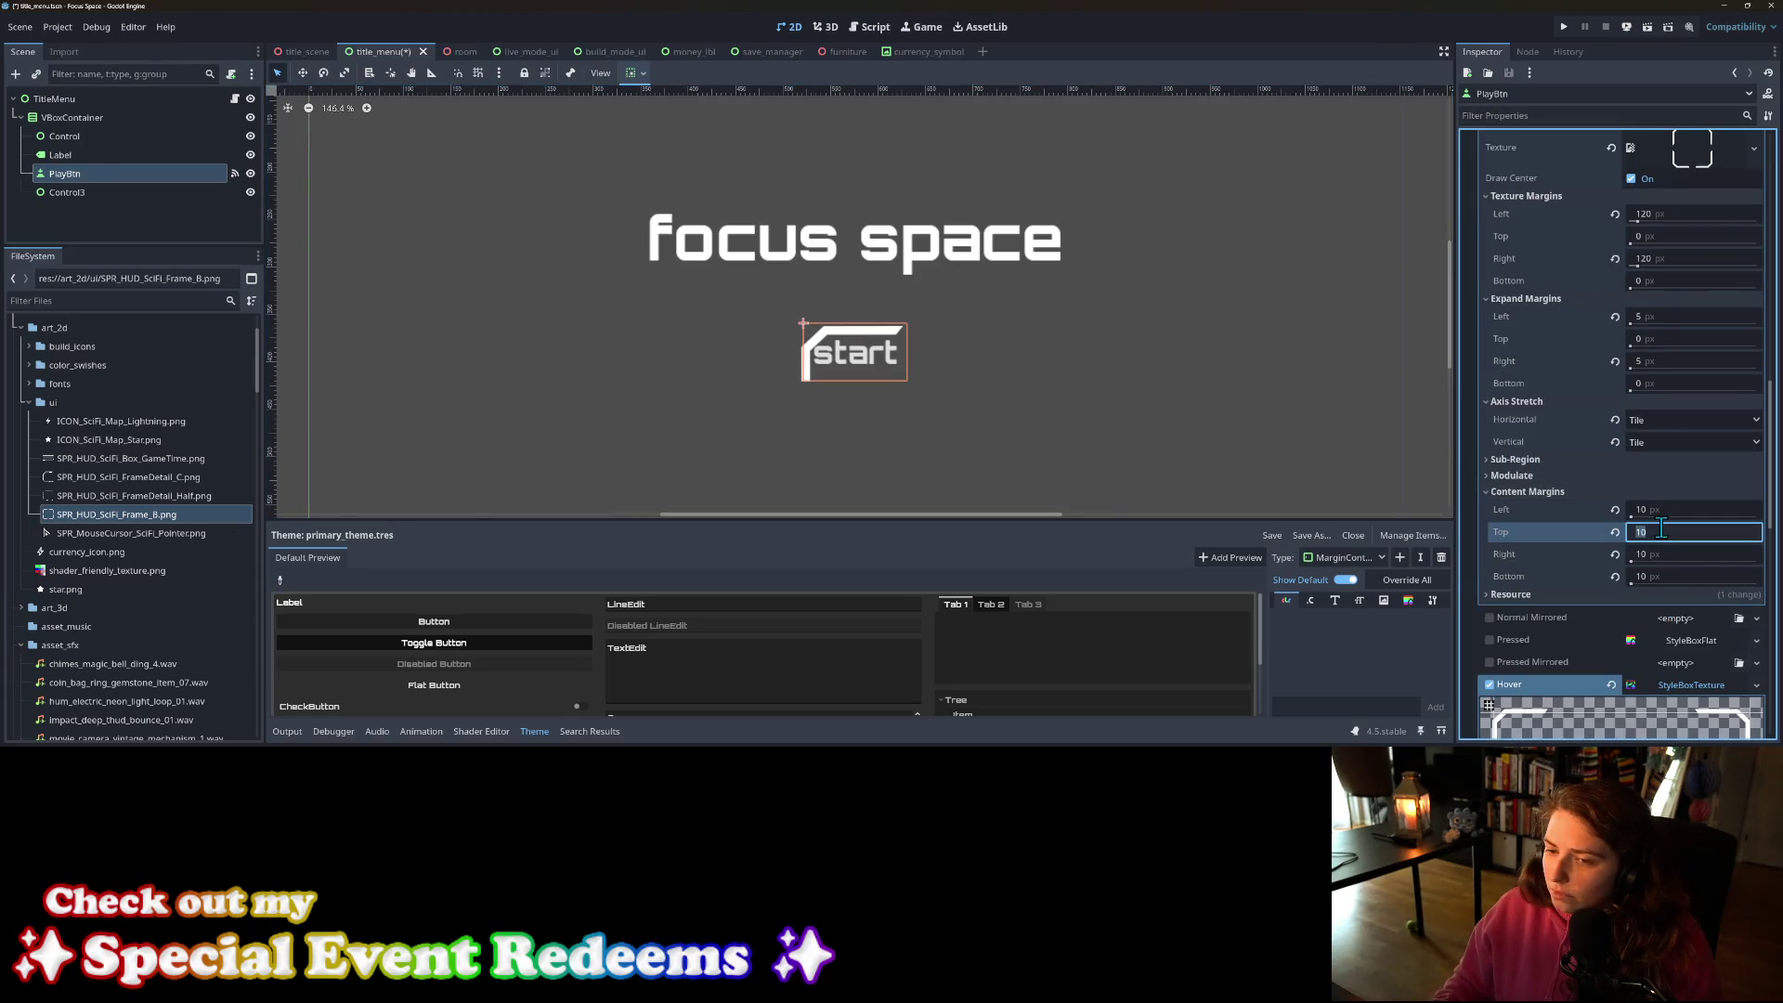
text(20)
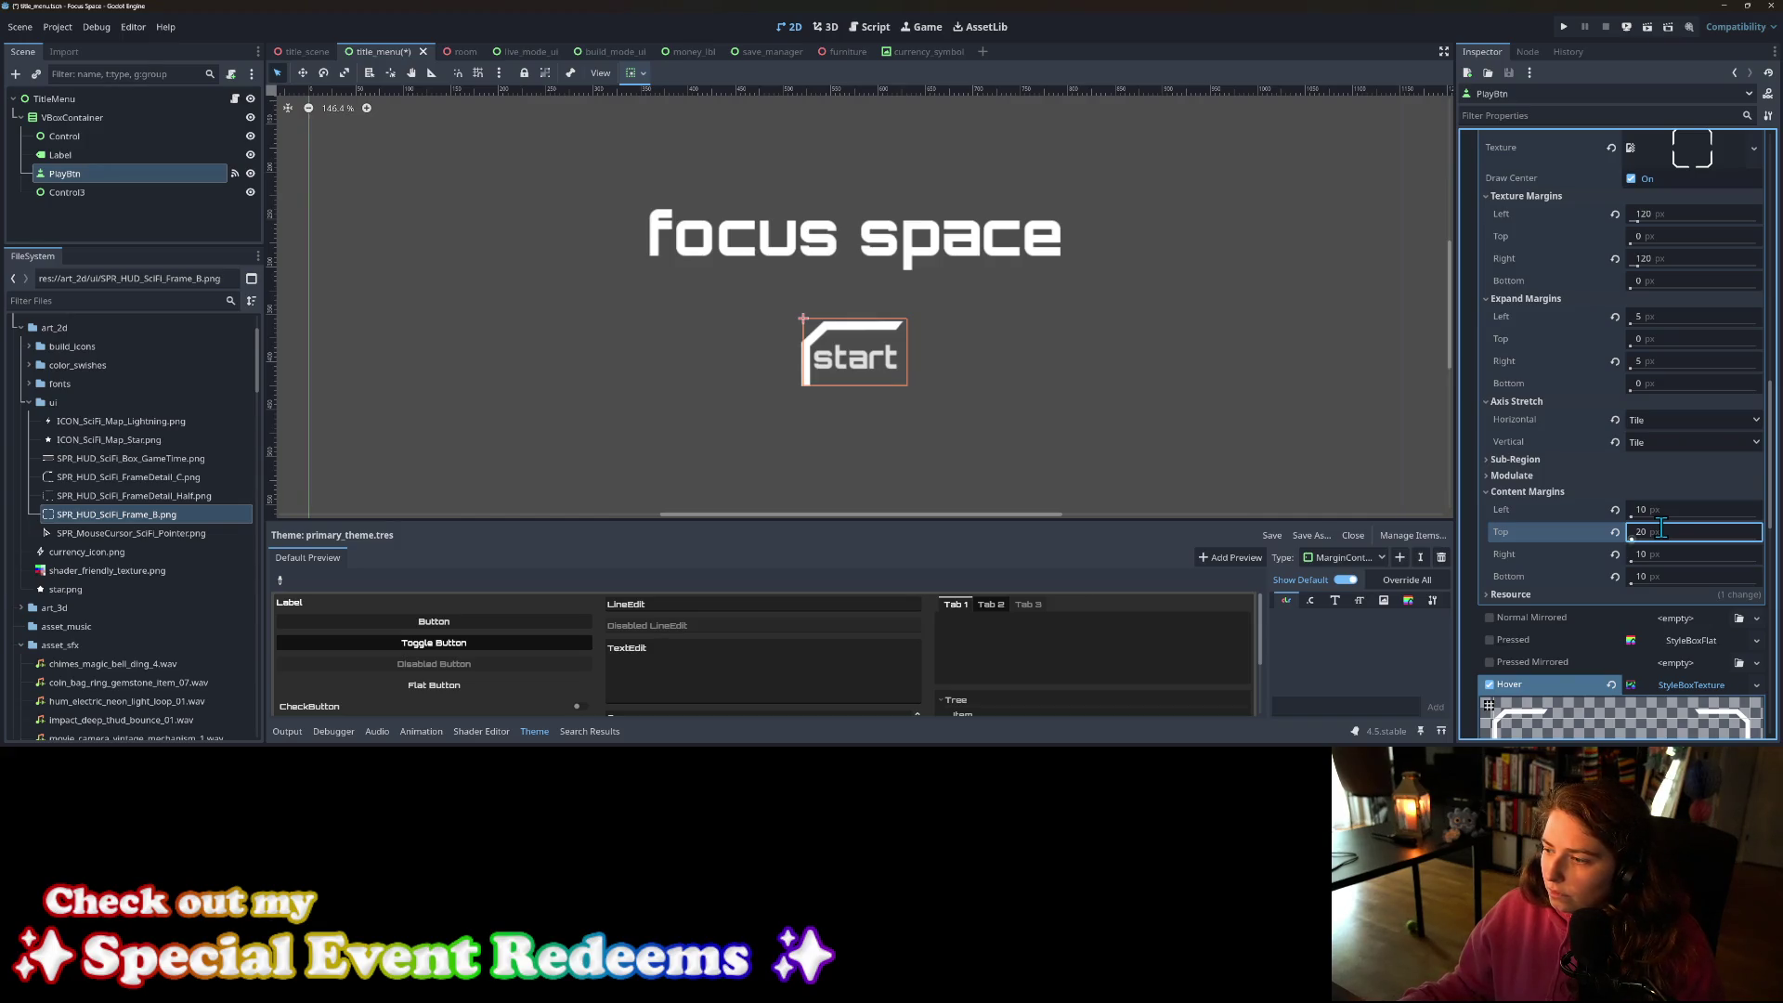
click(1661, 529)
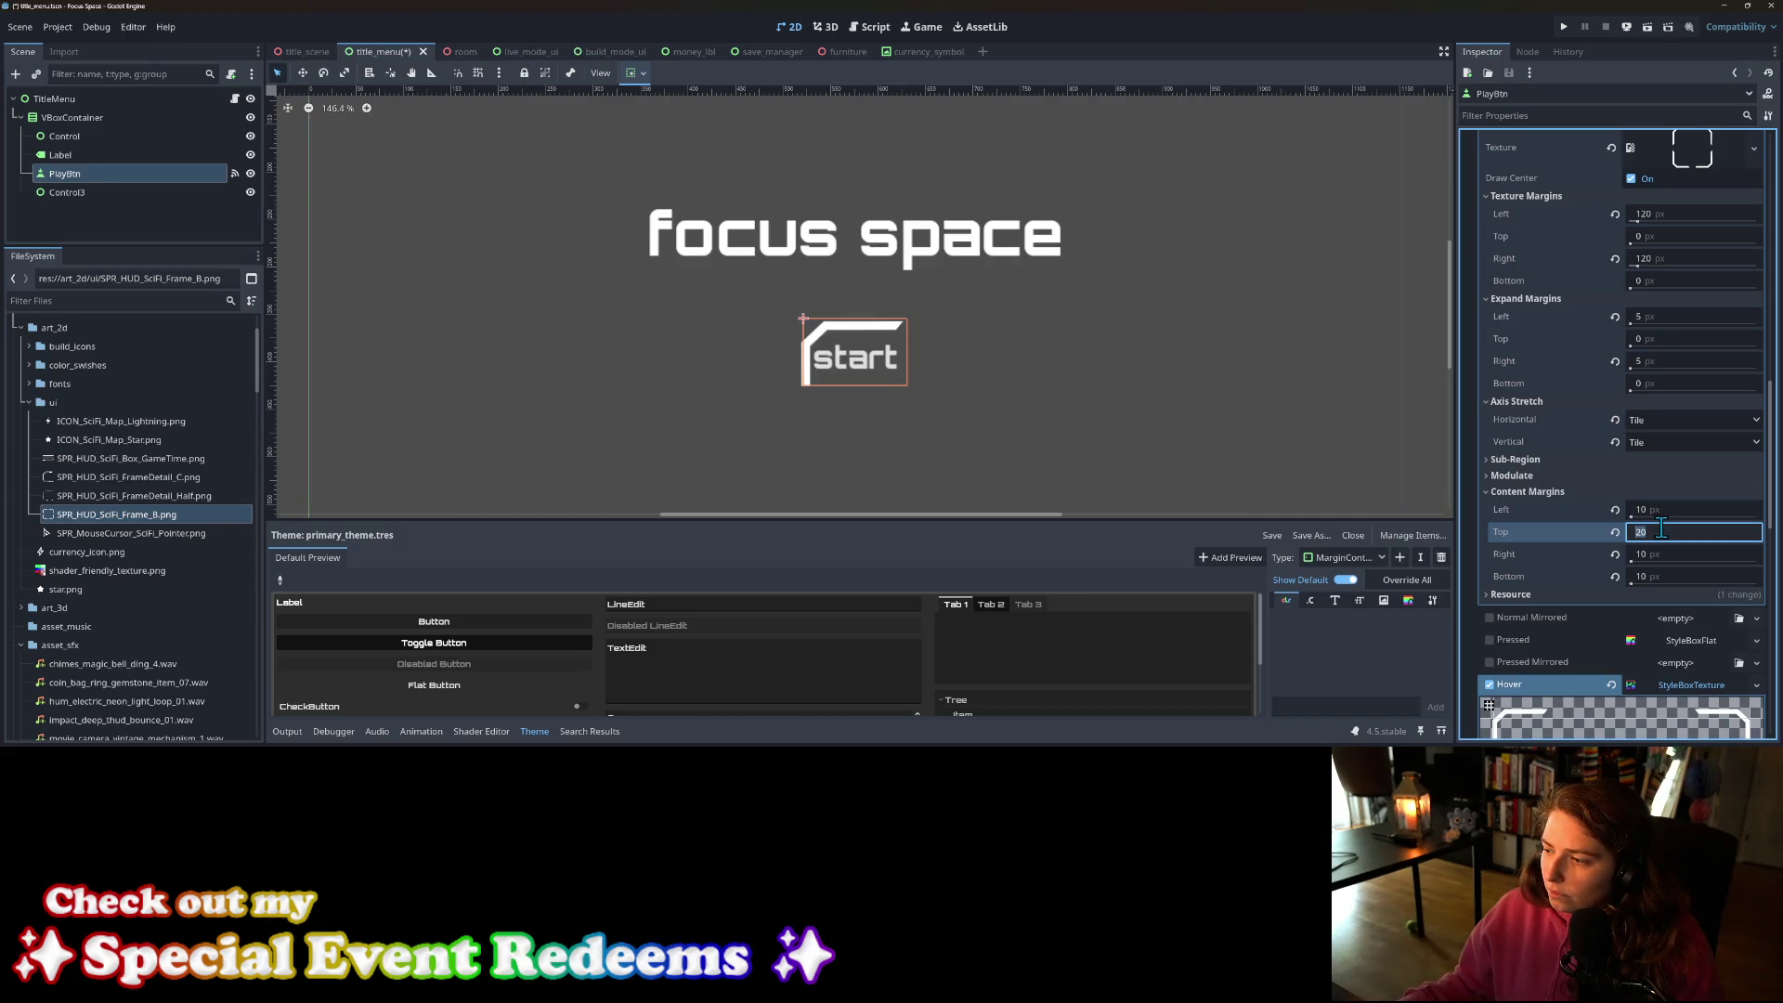
click(1665, 576)
text(0)
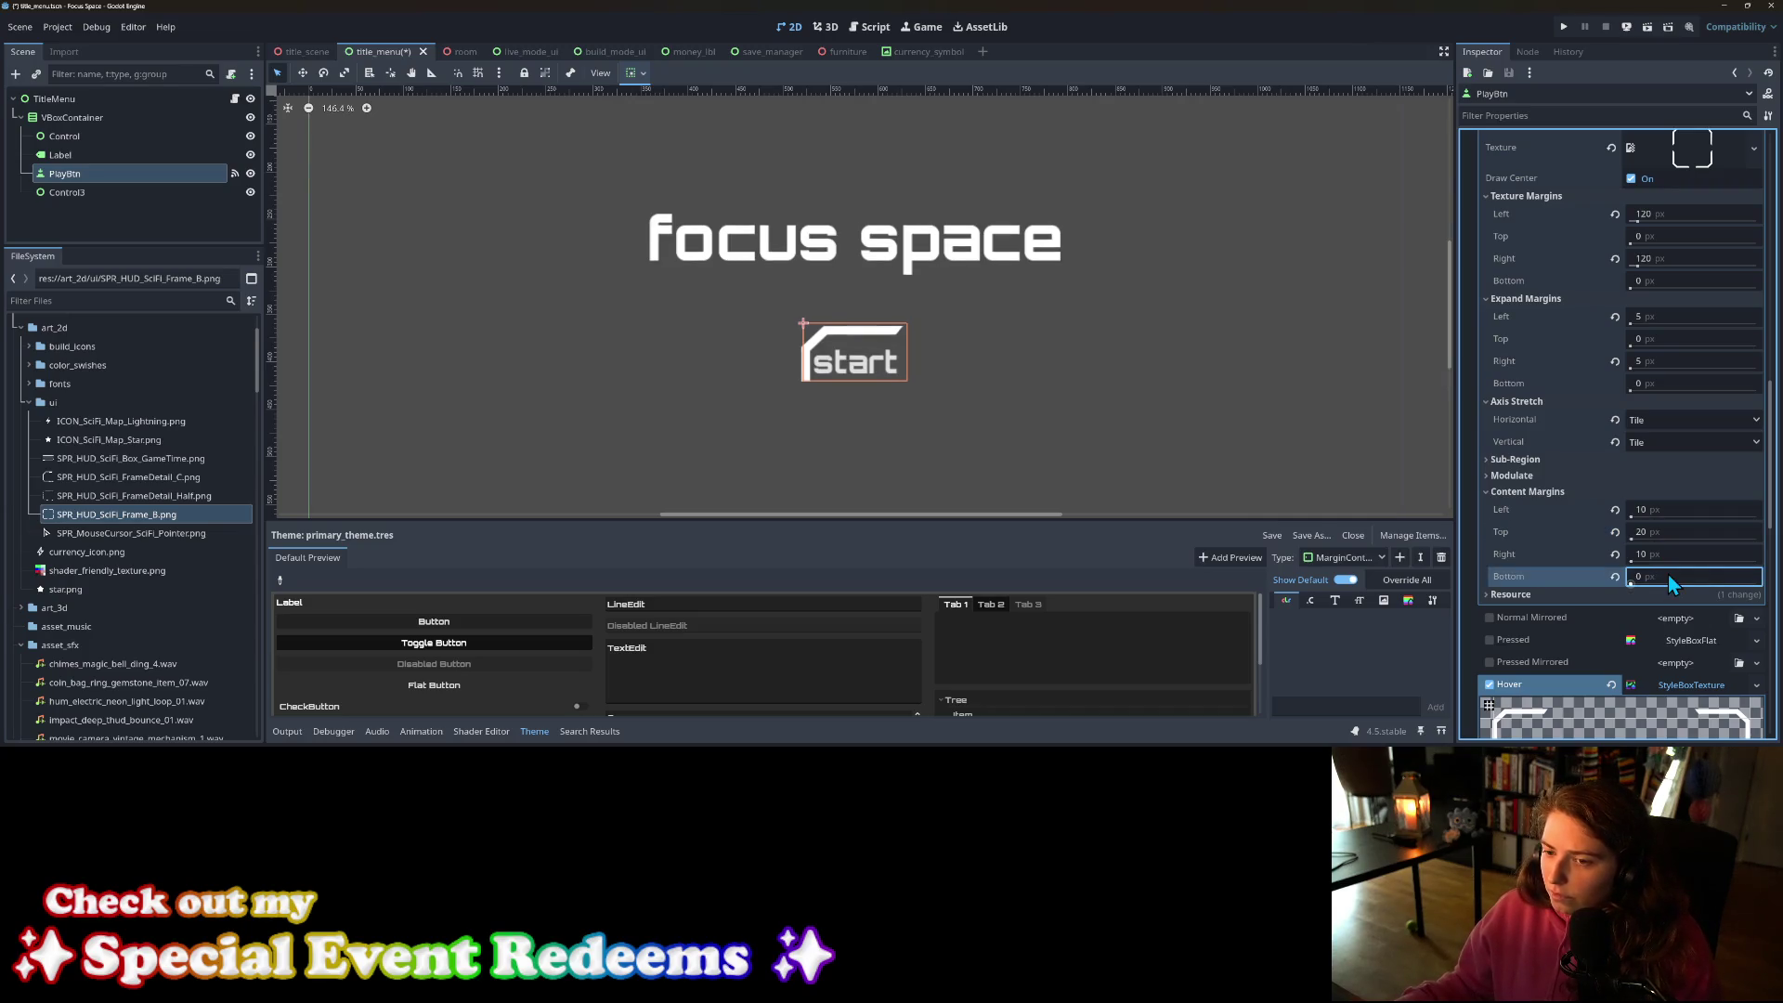
click(1670, 532)
text(0)
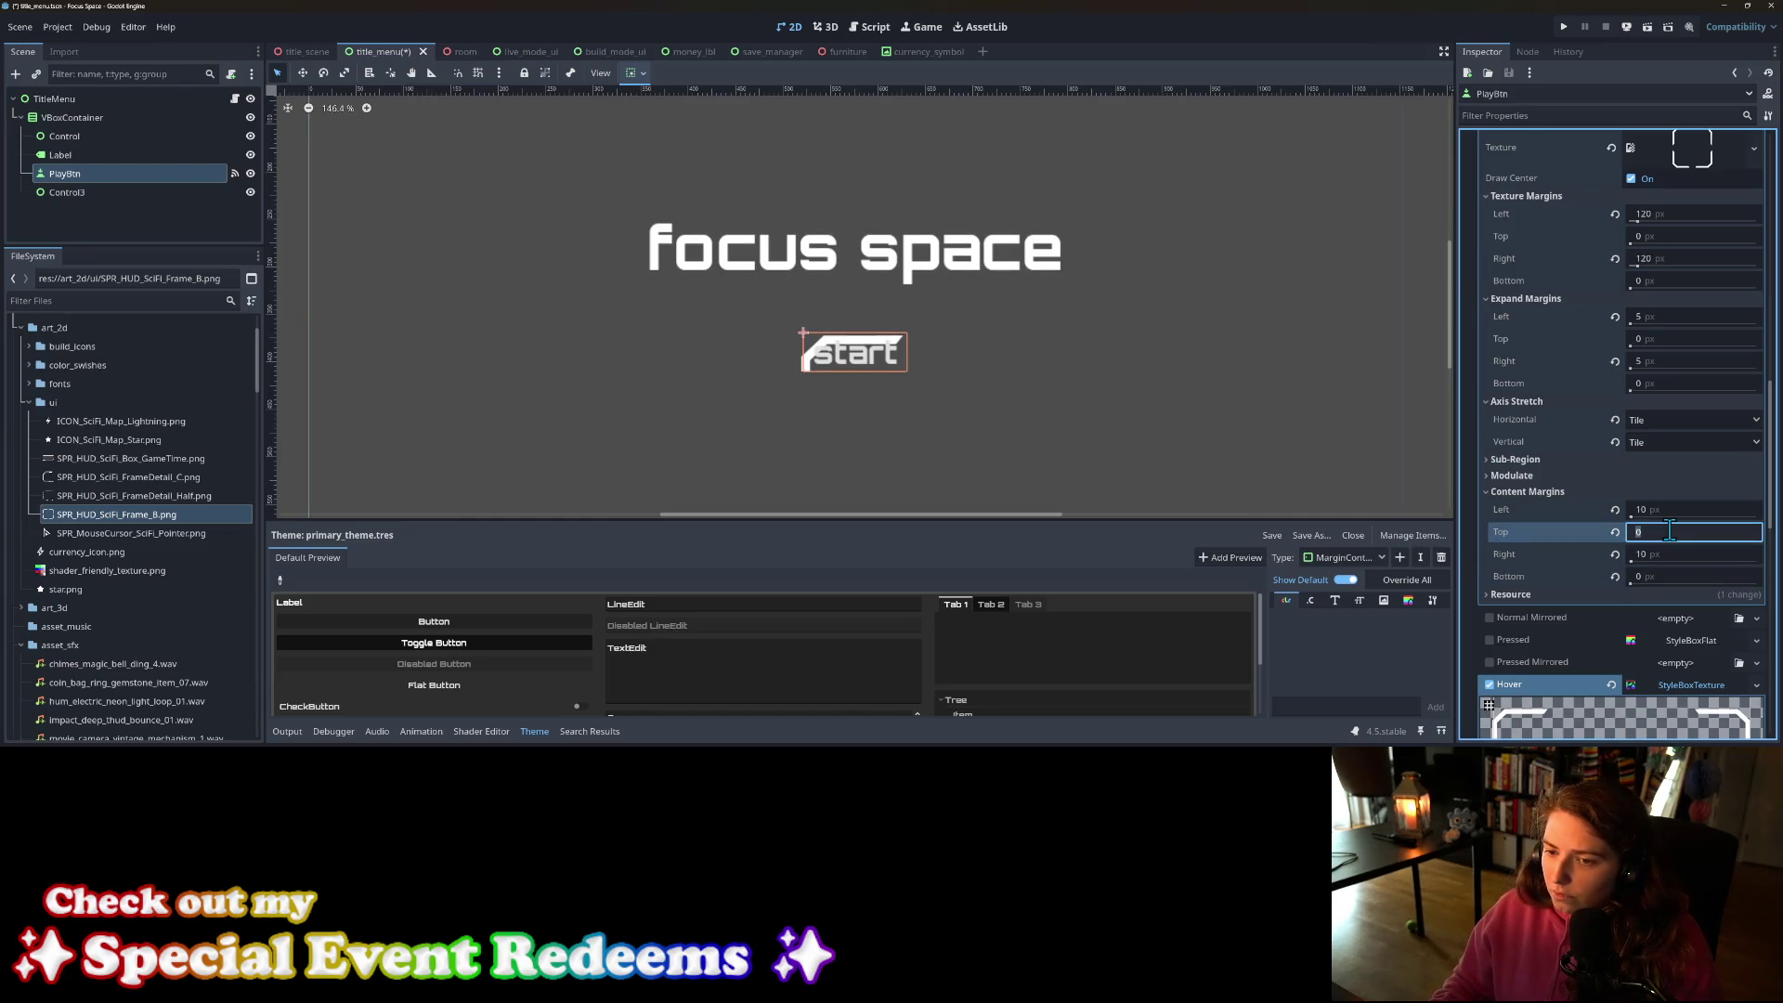
key(ctrl+z)
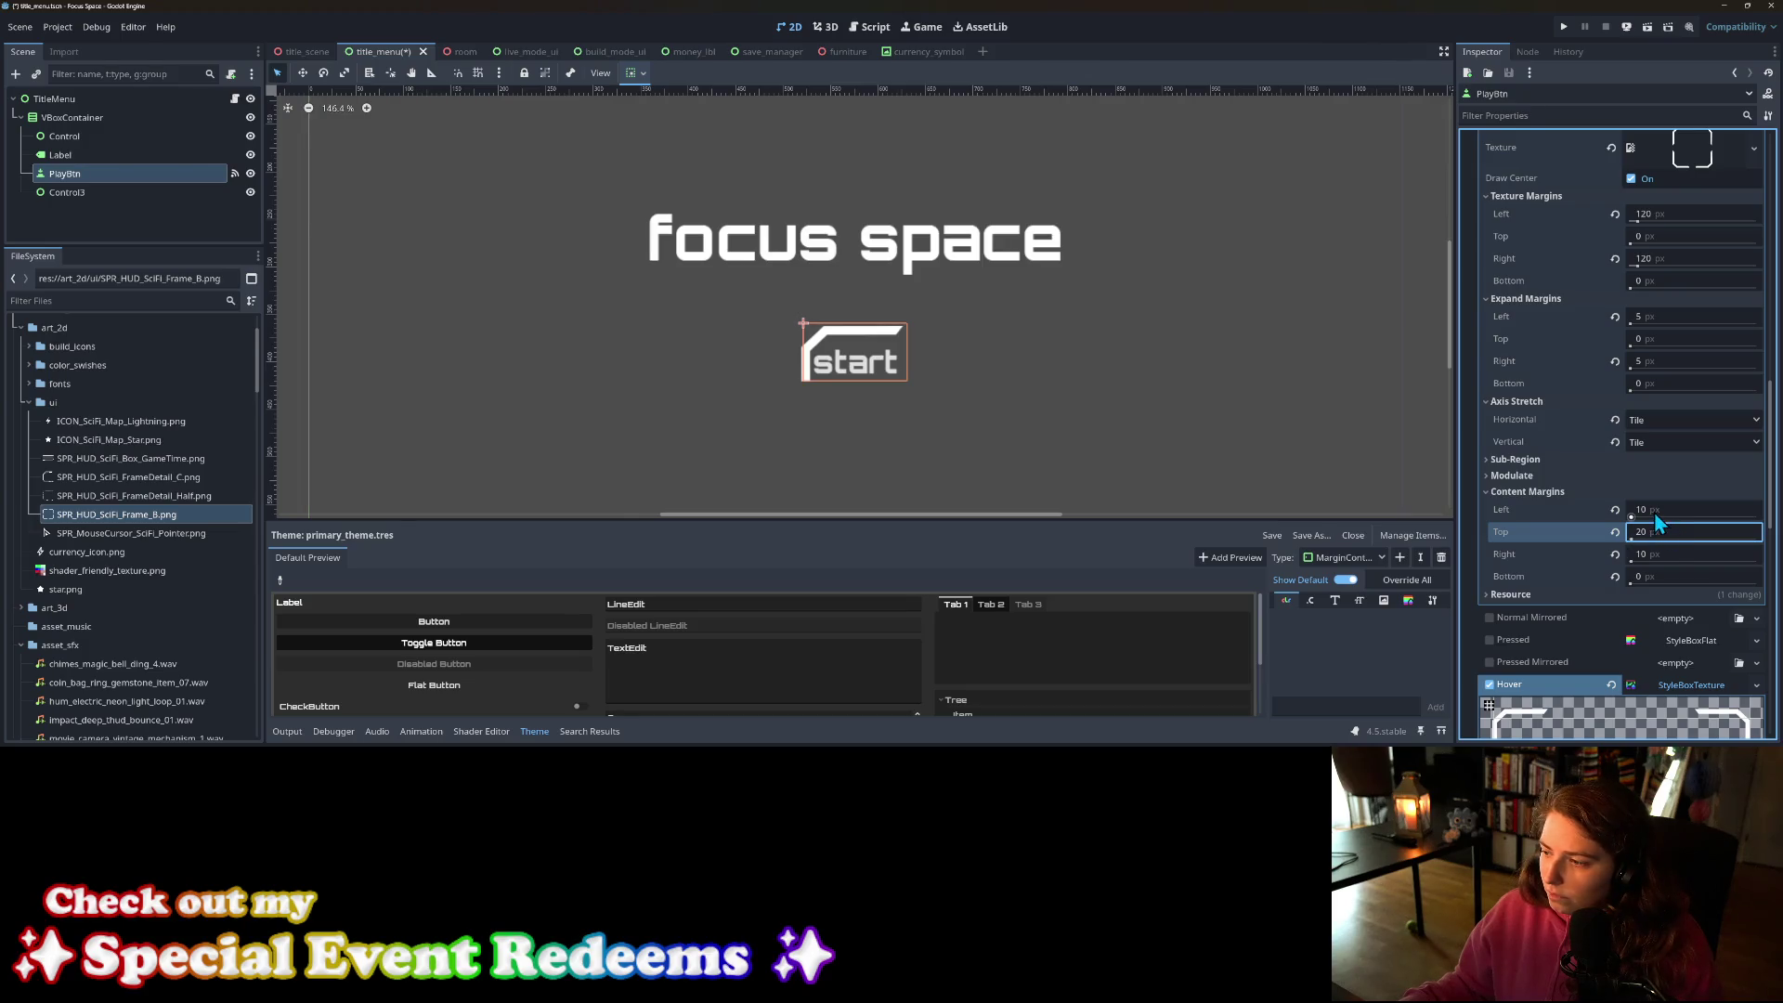
Step: Set the Normal frame's left and right content margins to 120 px
click(1675, 508)
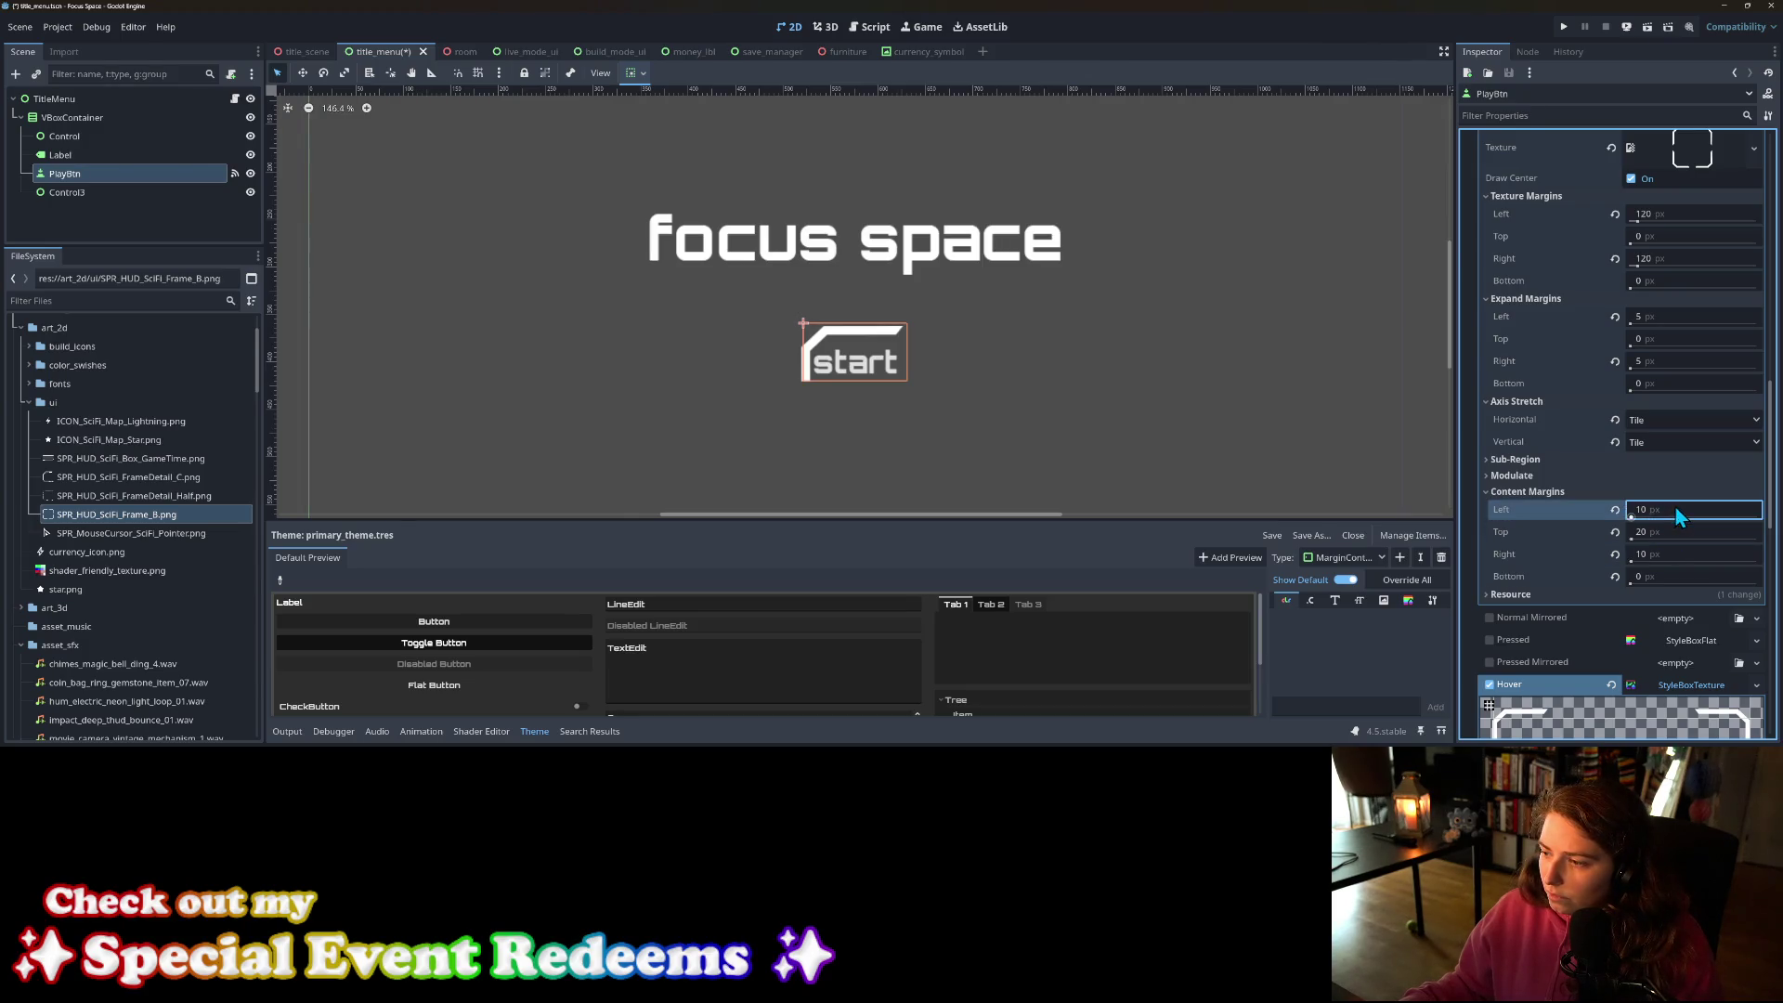
text(20)
key(Return)
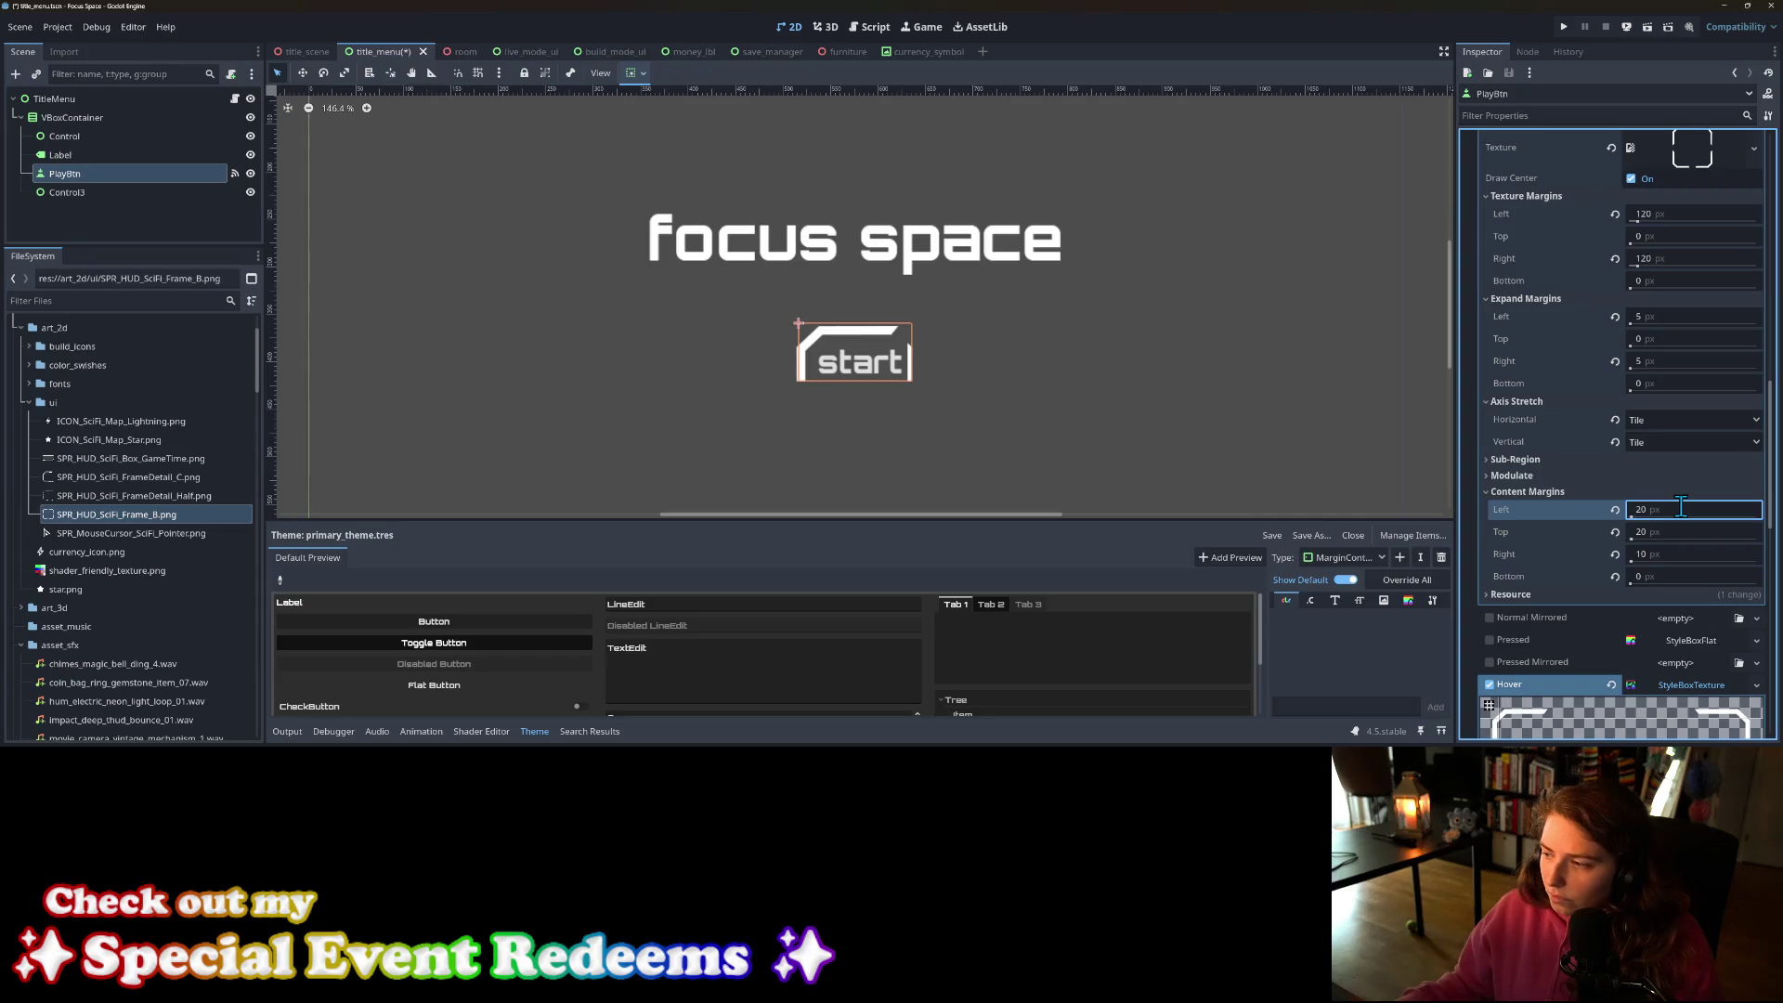
key(Return)
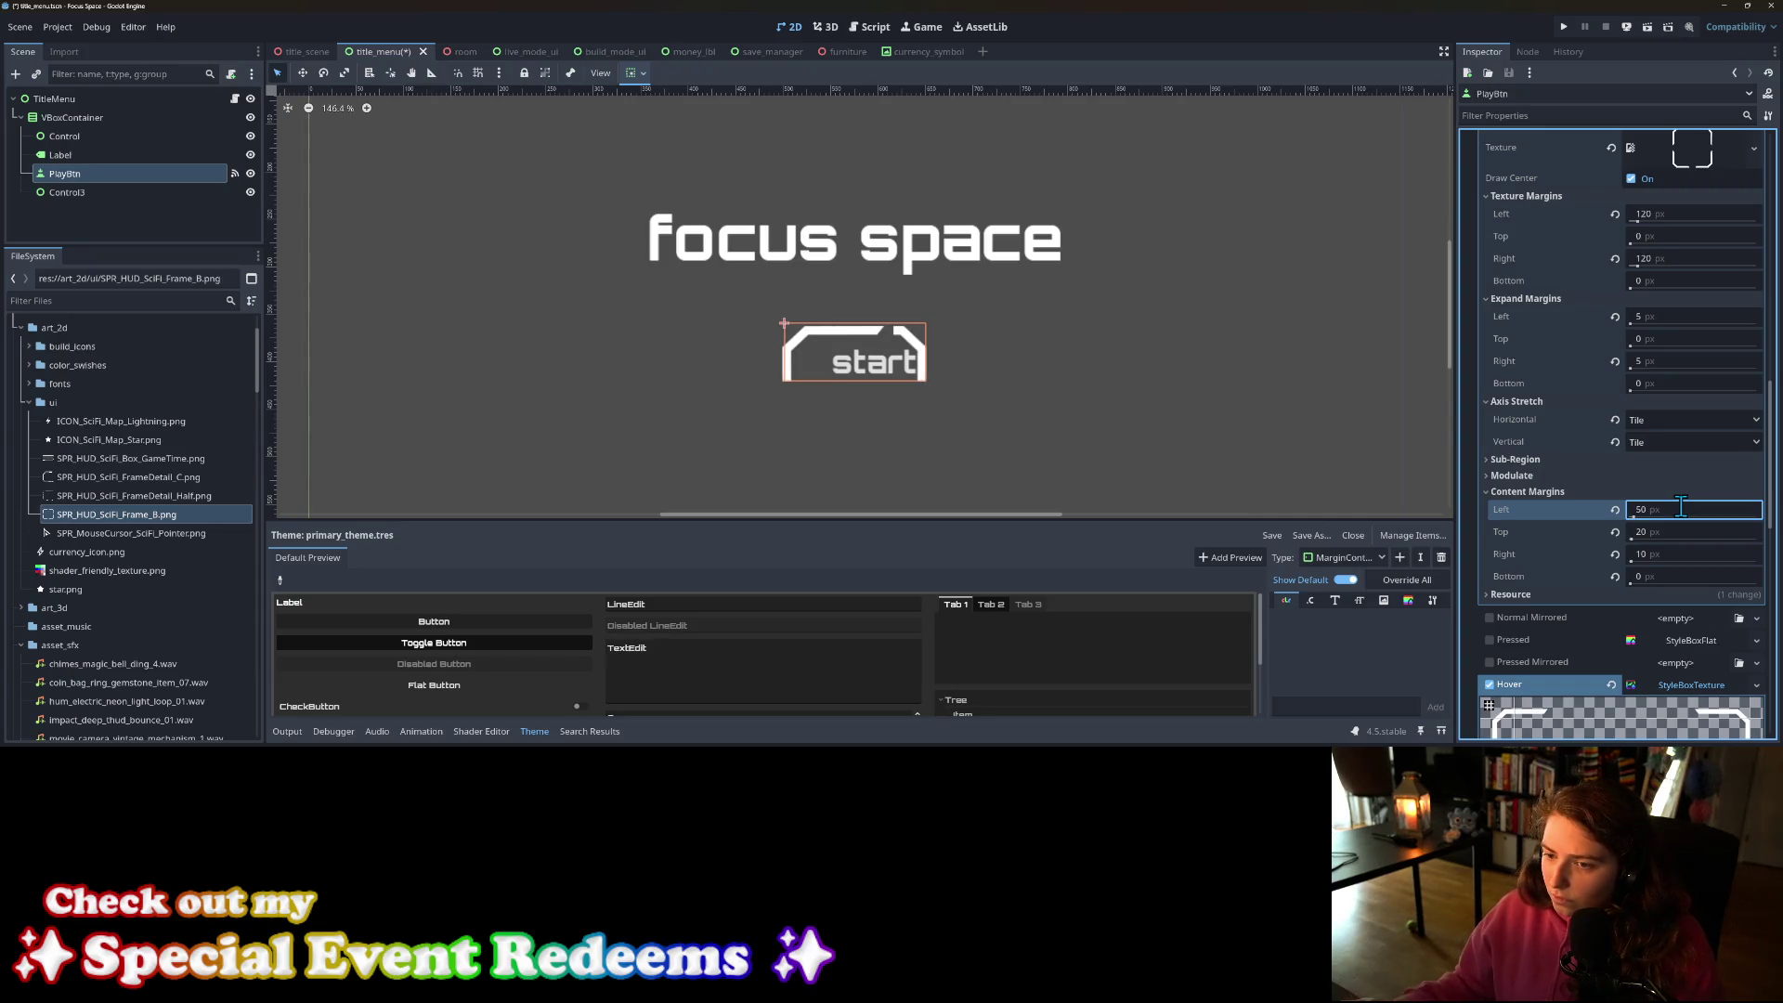
click(1668, 553)
text(50)
key(Return)
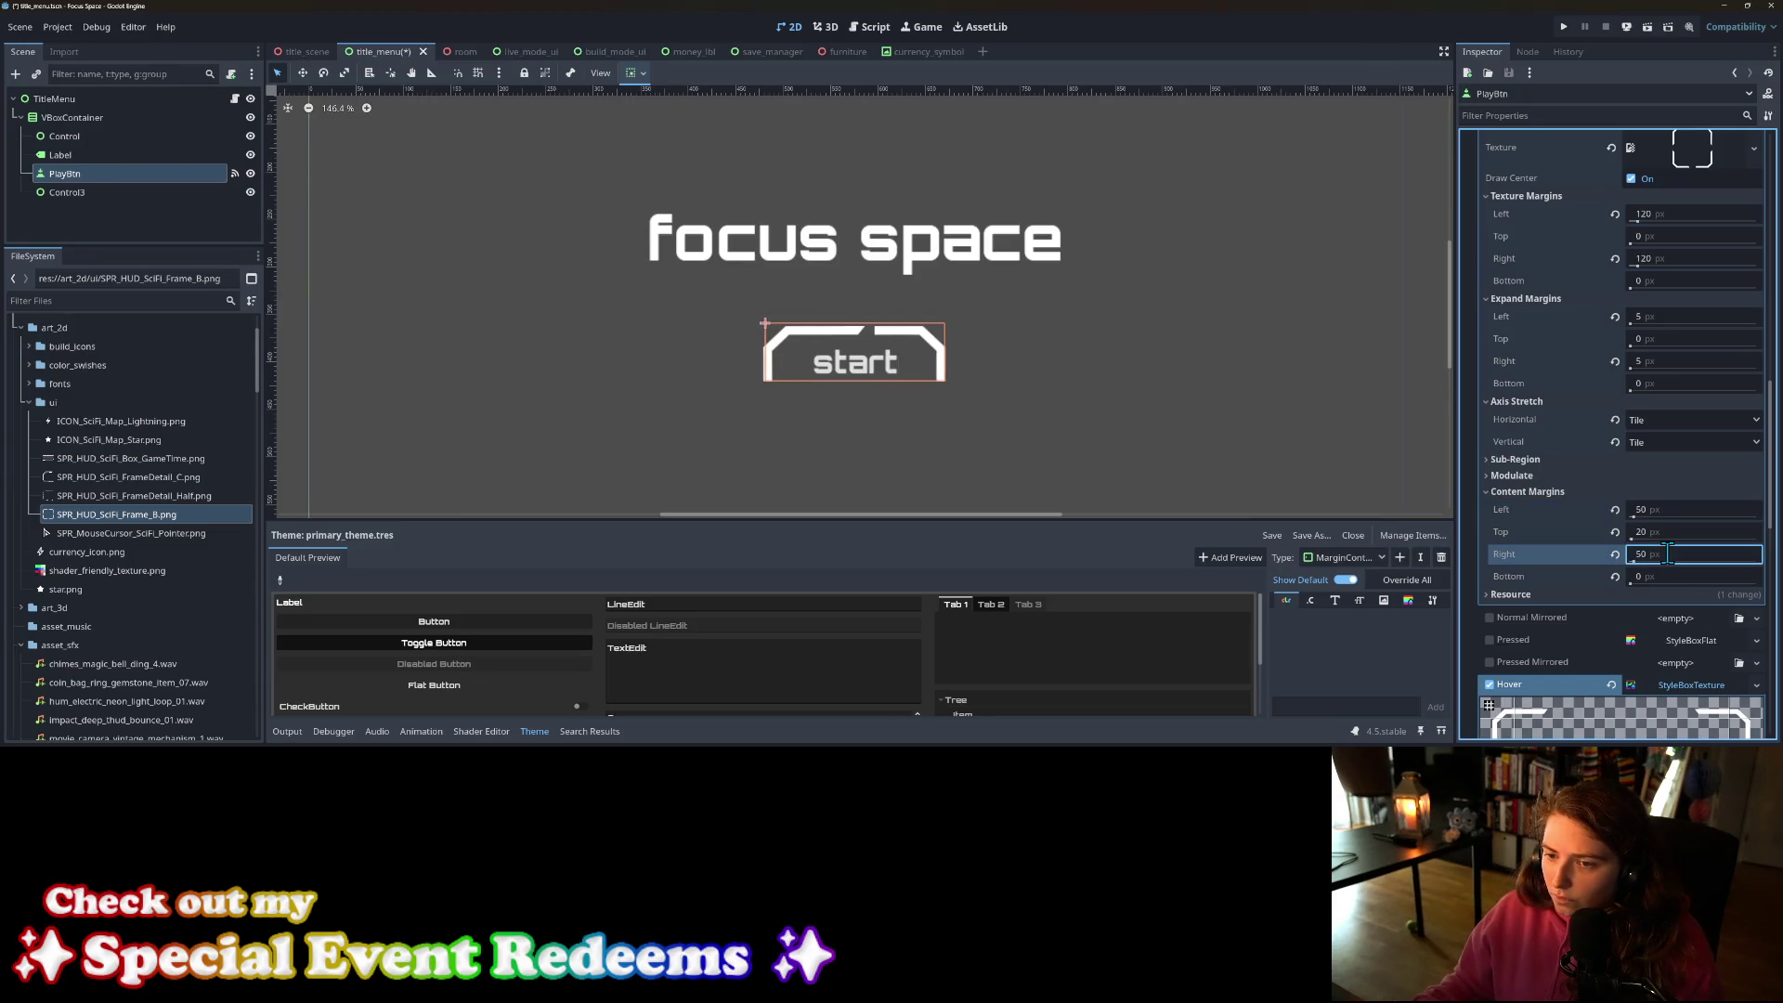
click(1669, 554)
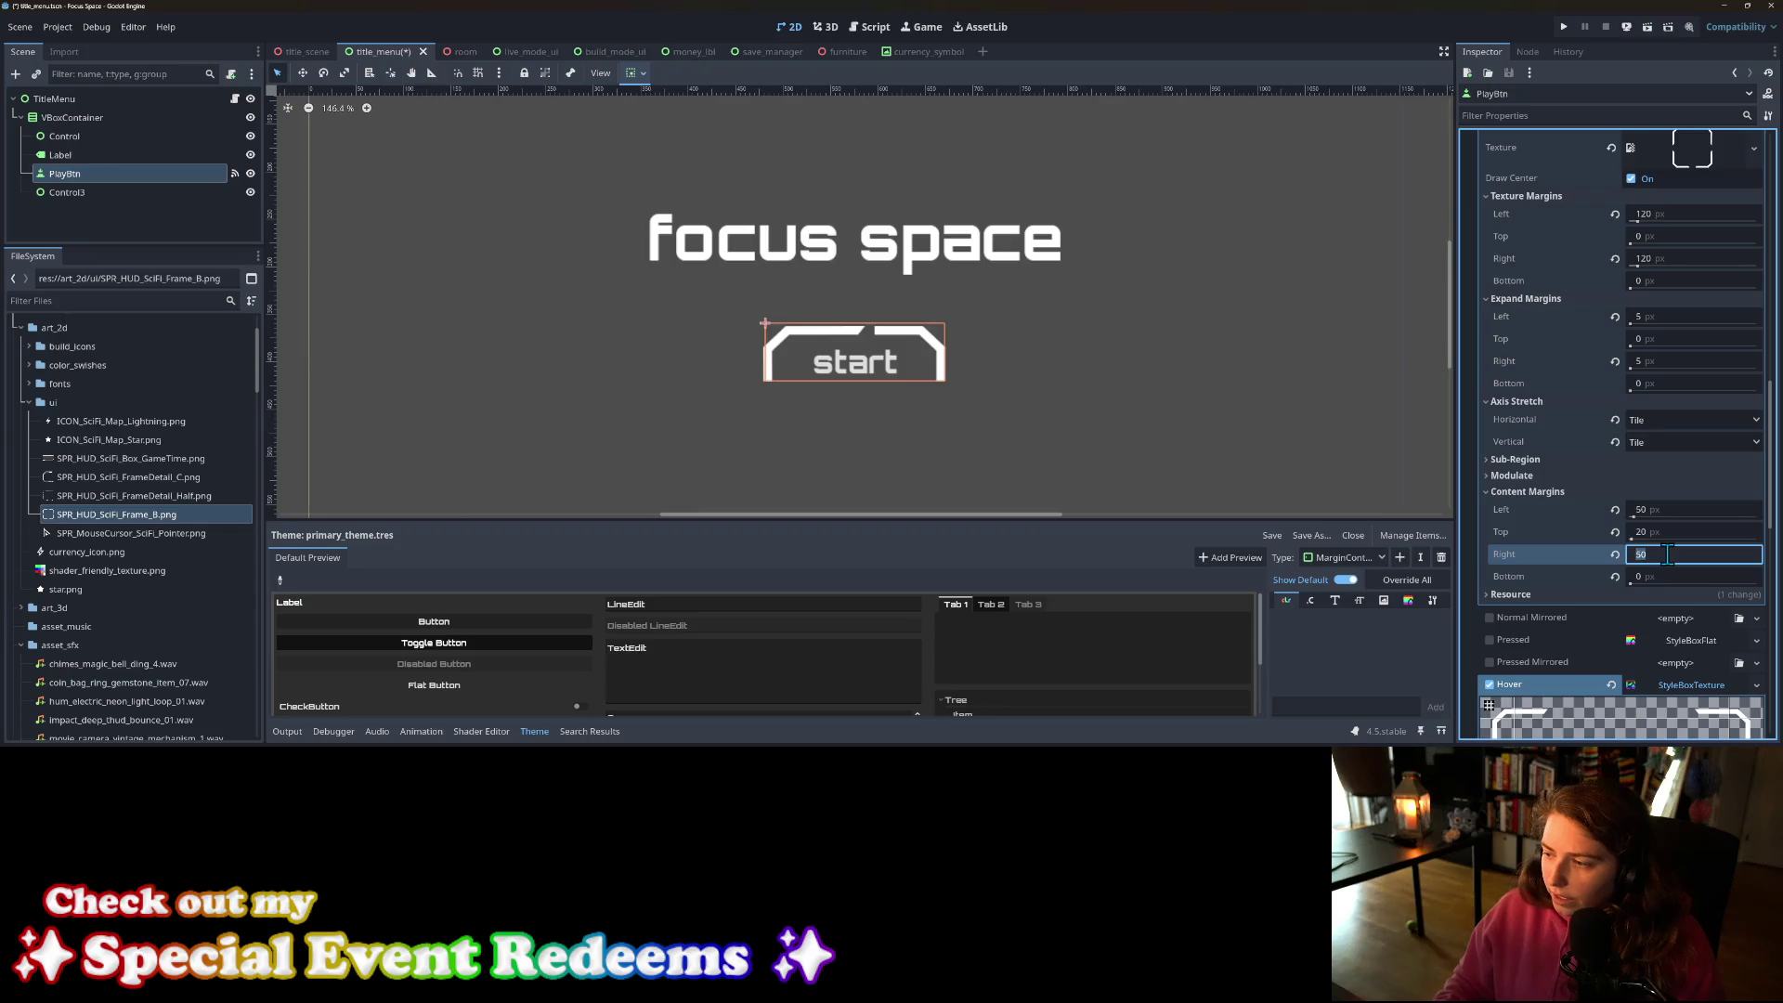
text(120)
key(Return)
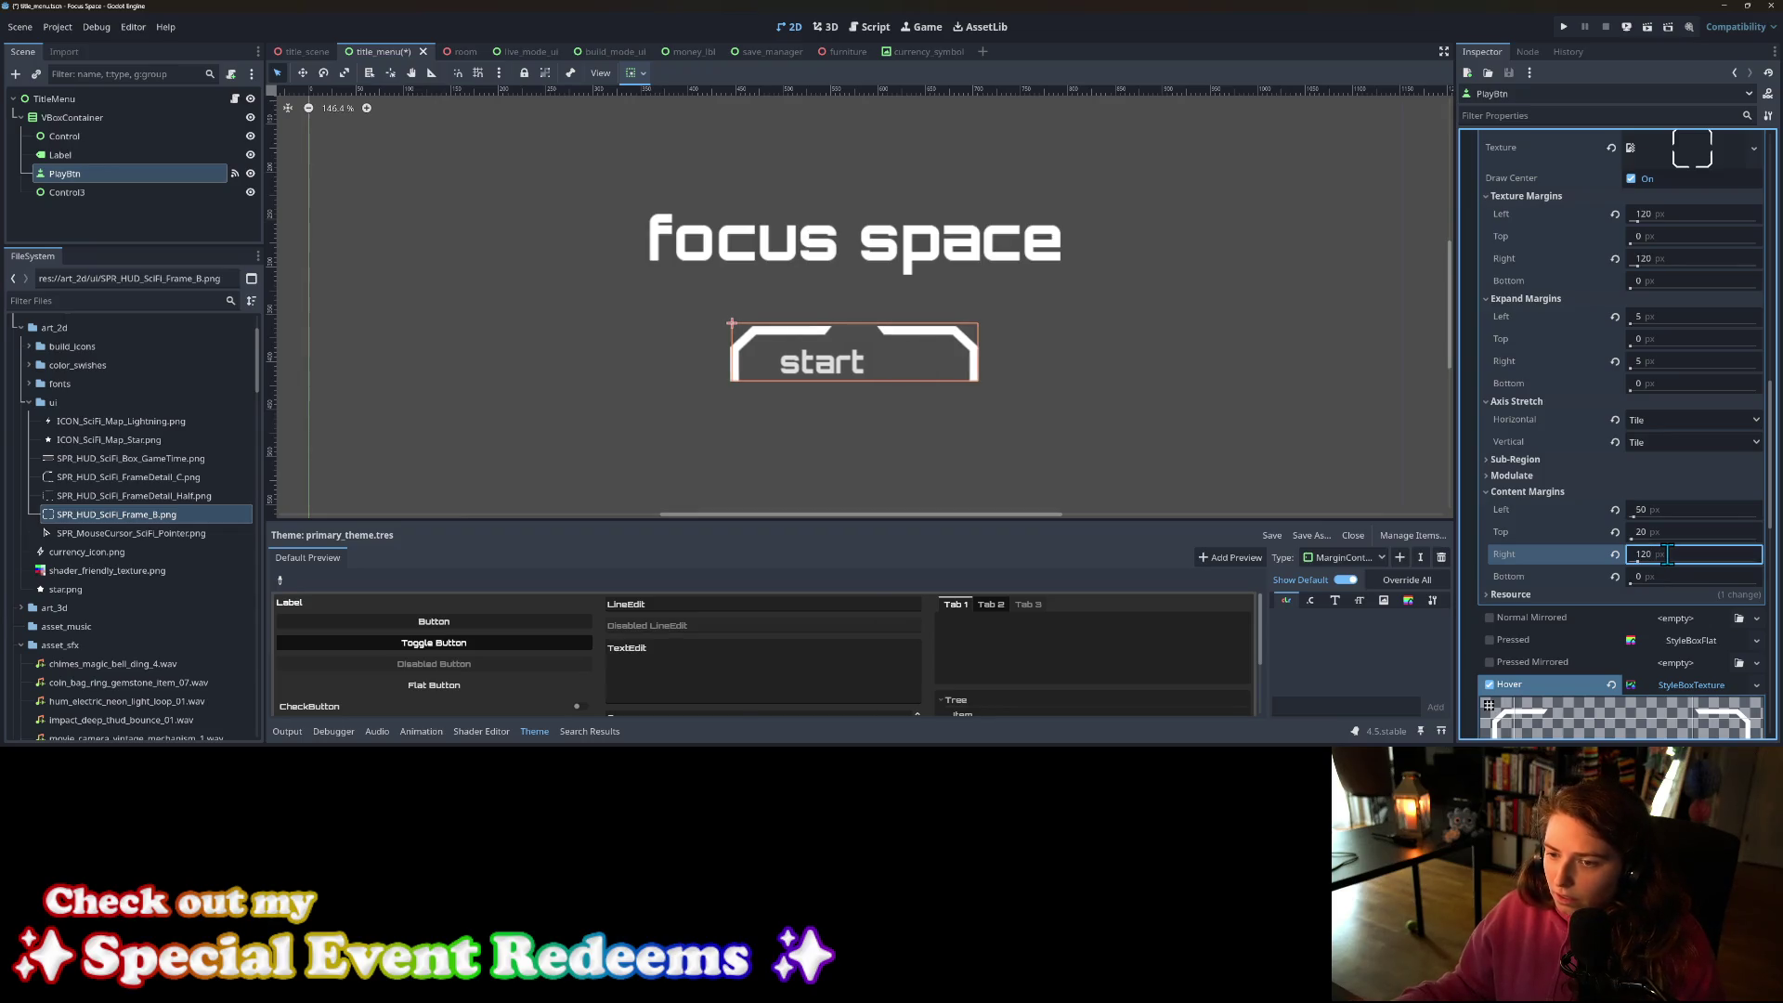
click(1680, 511)
text(120)
key(Return)
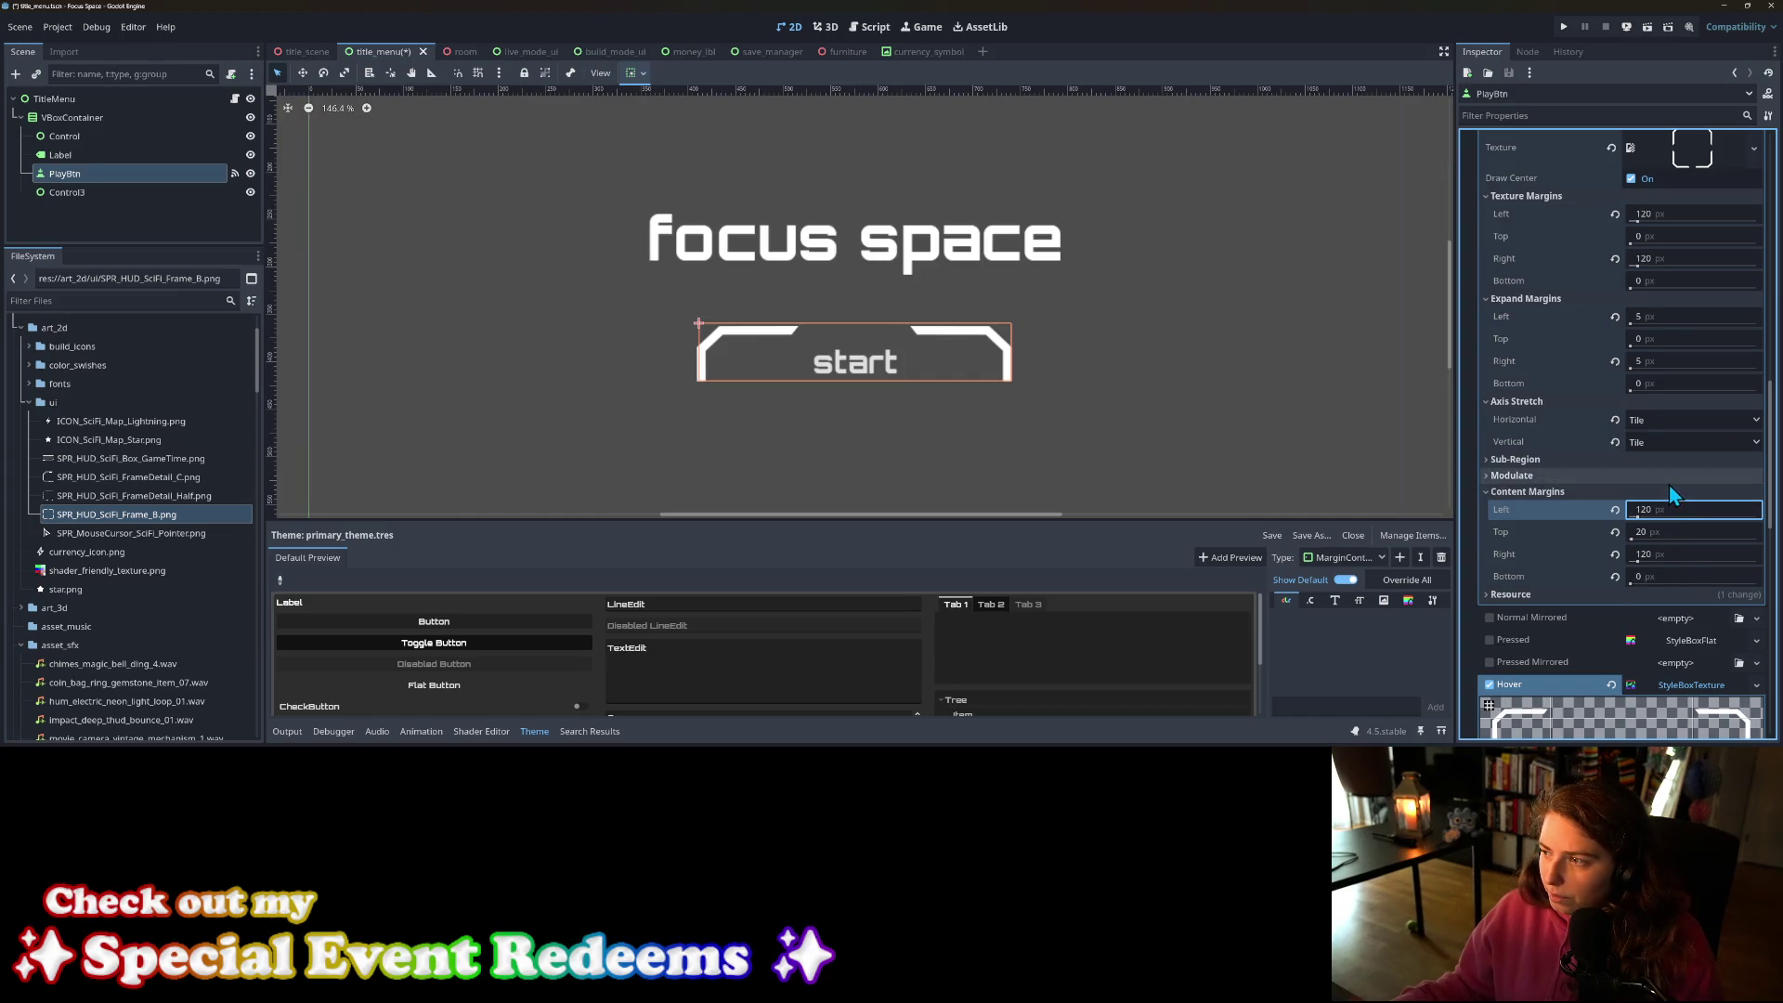
Step: Set the top texture margin to 150 px
scroll(1669, 485, up, 1)
click(1668, 314)
text(12)
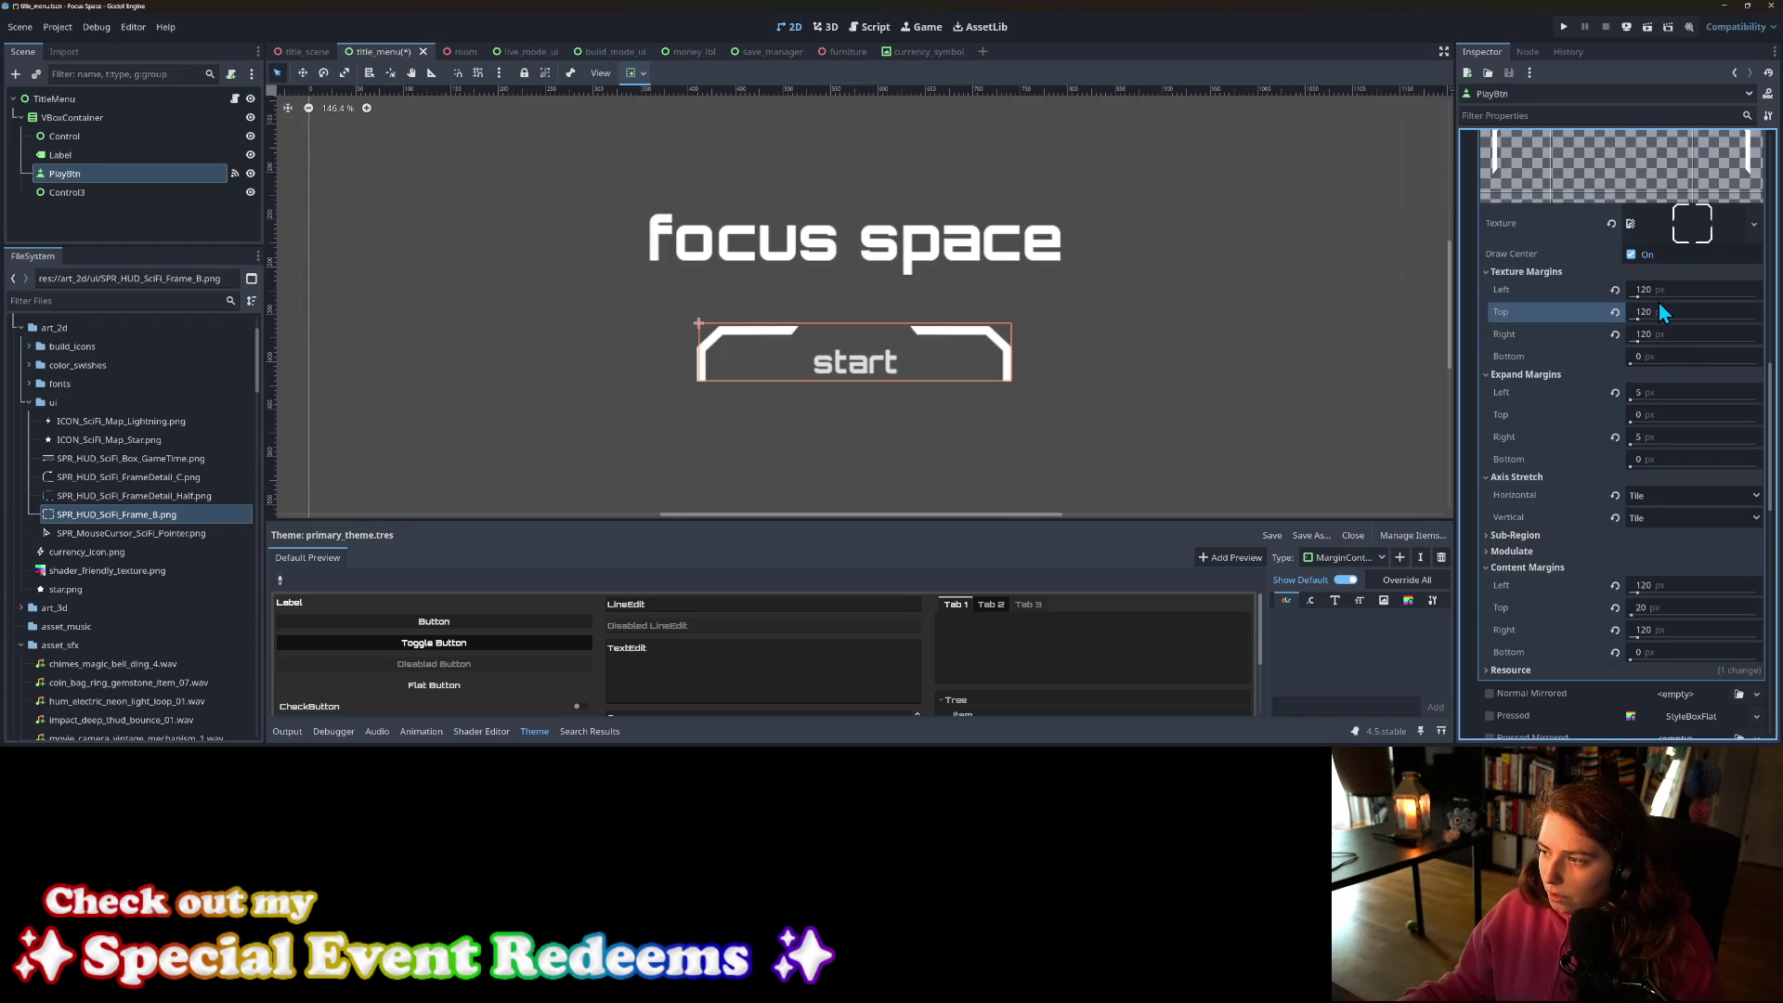
key(Return)
text(150)
key(Tab)
key(Tab)
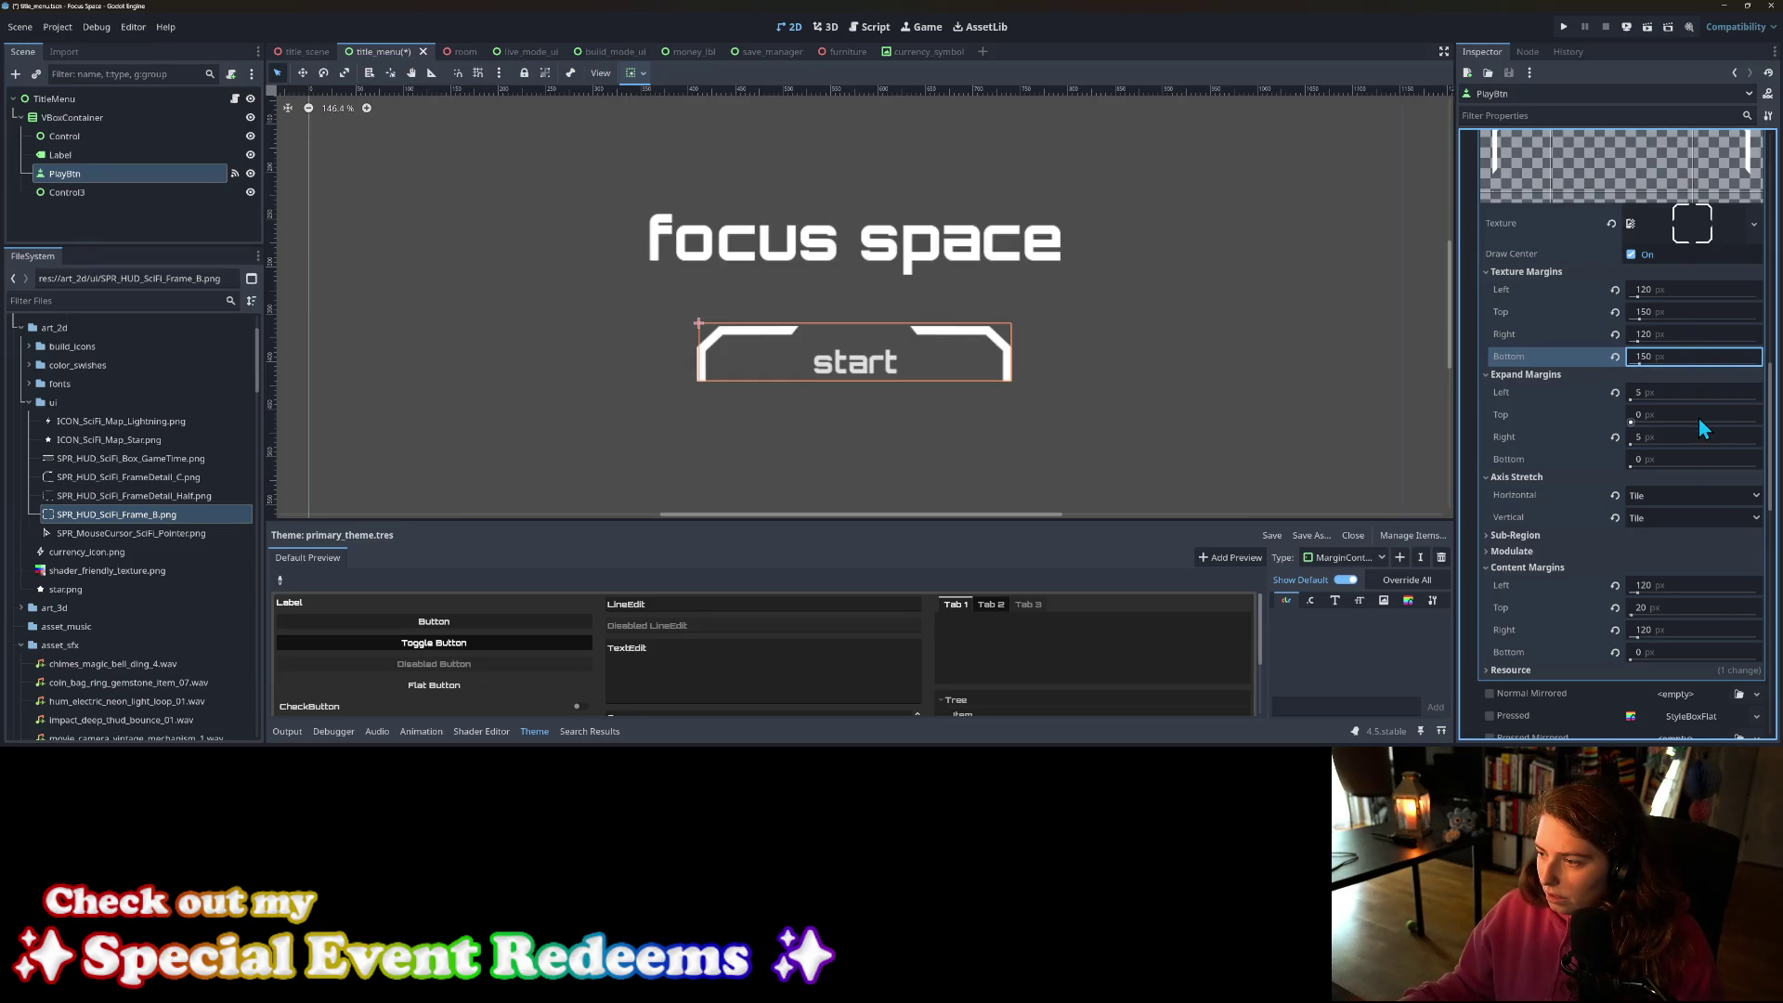
Step: Set the top and bottom content margins to 75 px
click(1668, 611)
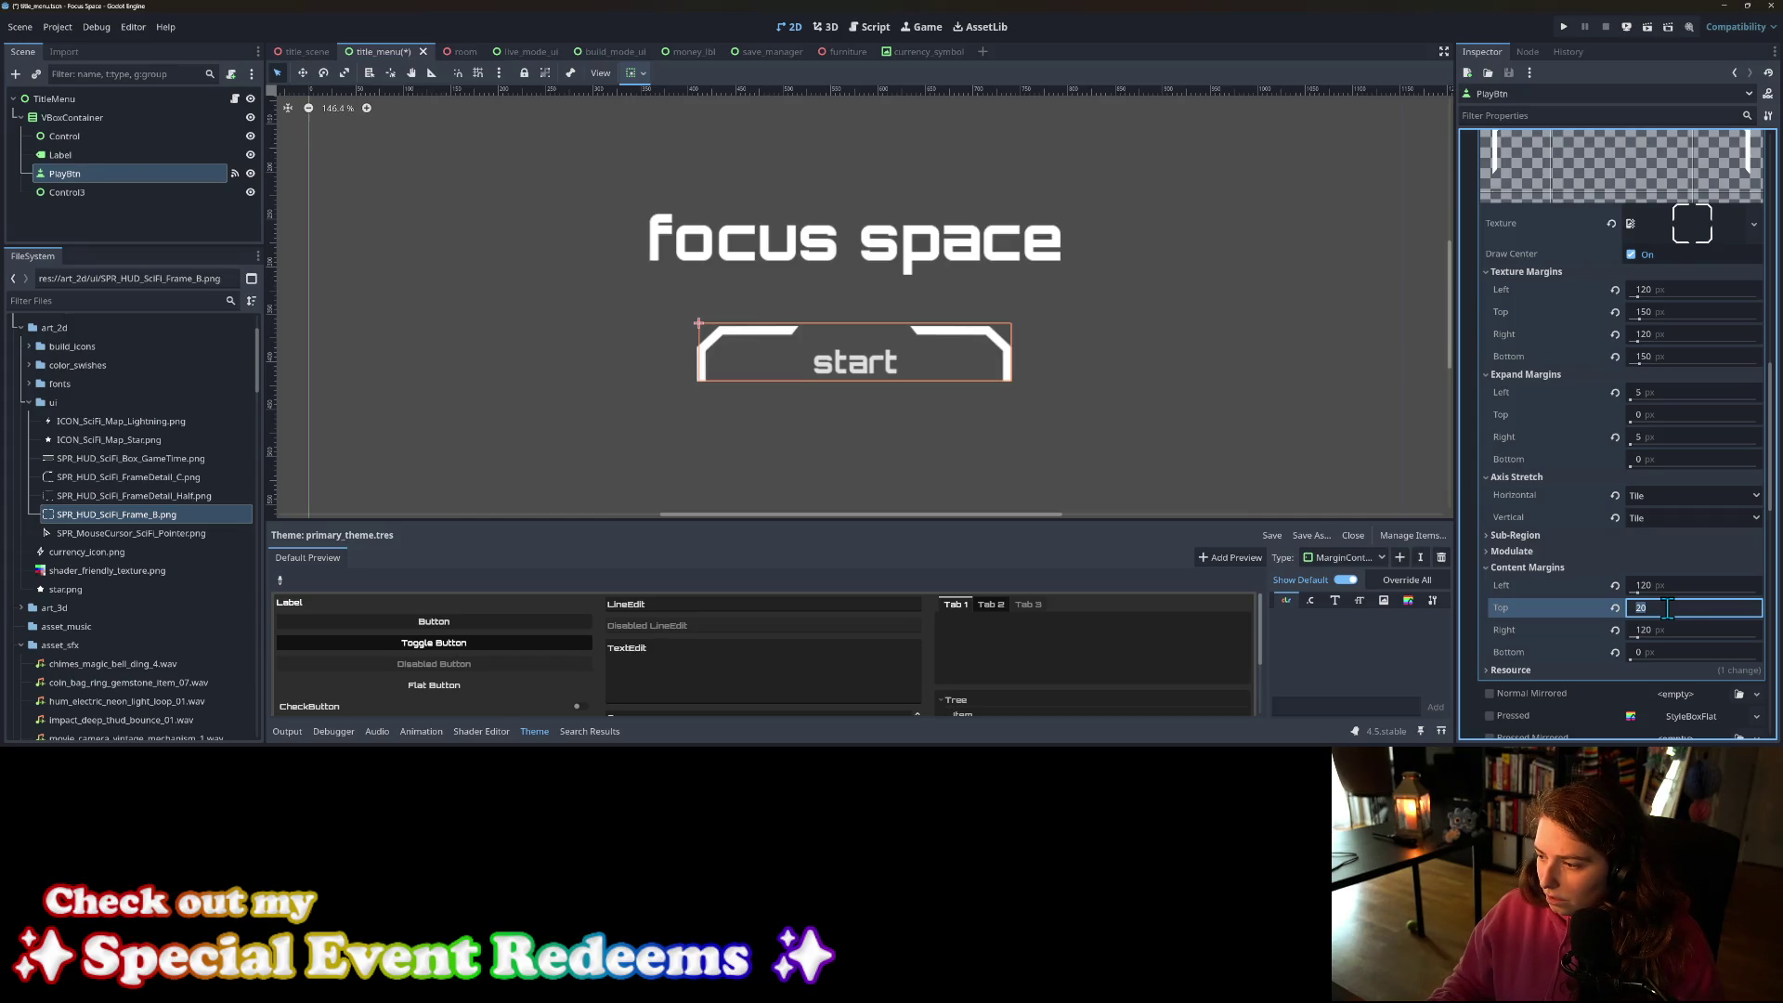
text(150)
key(Return)
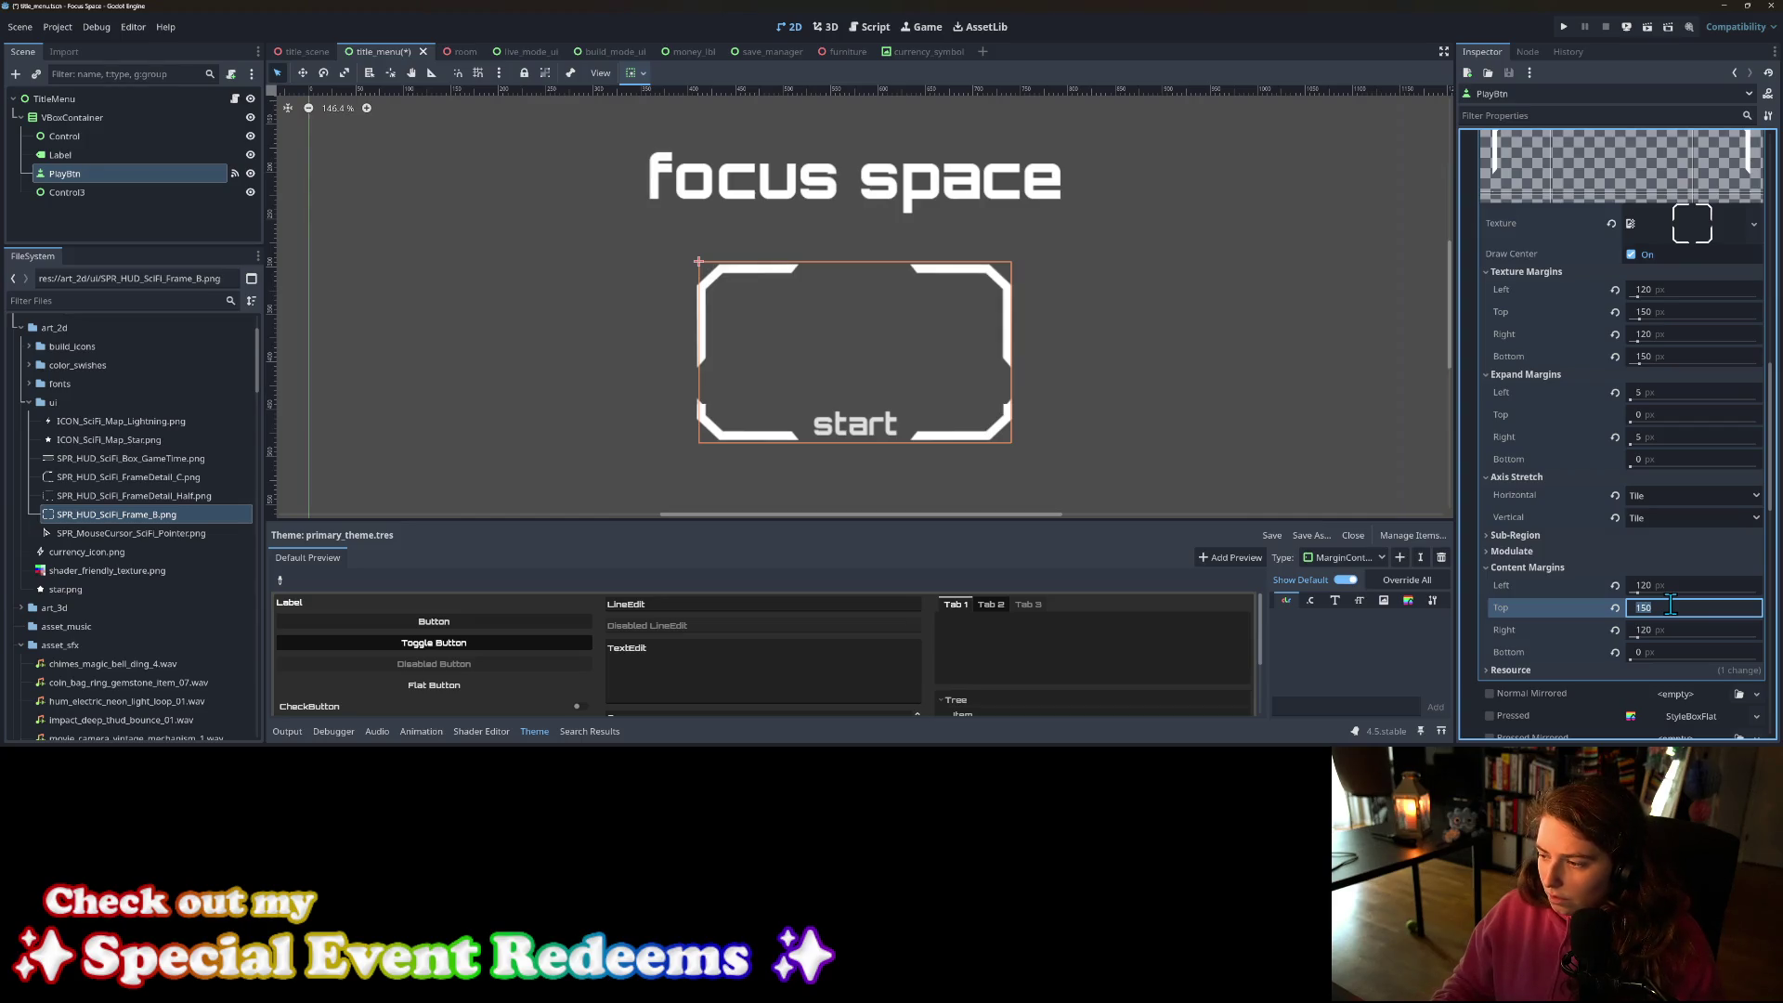
text(75)
key(Return)
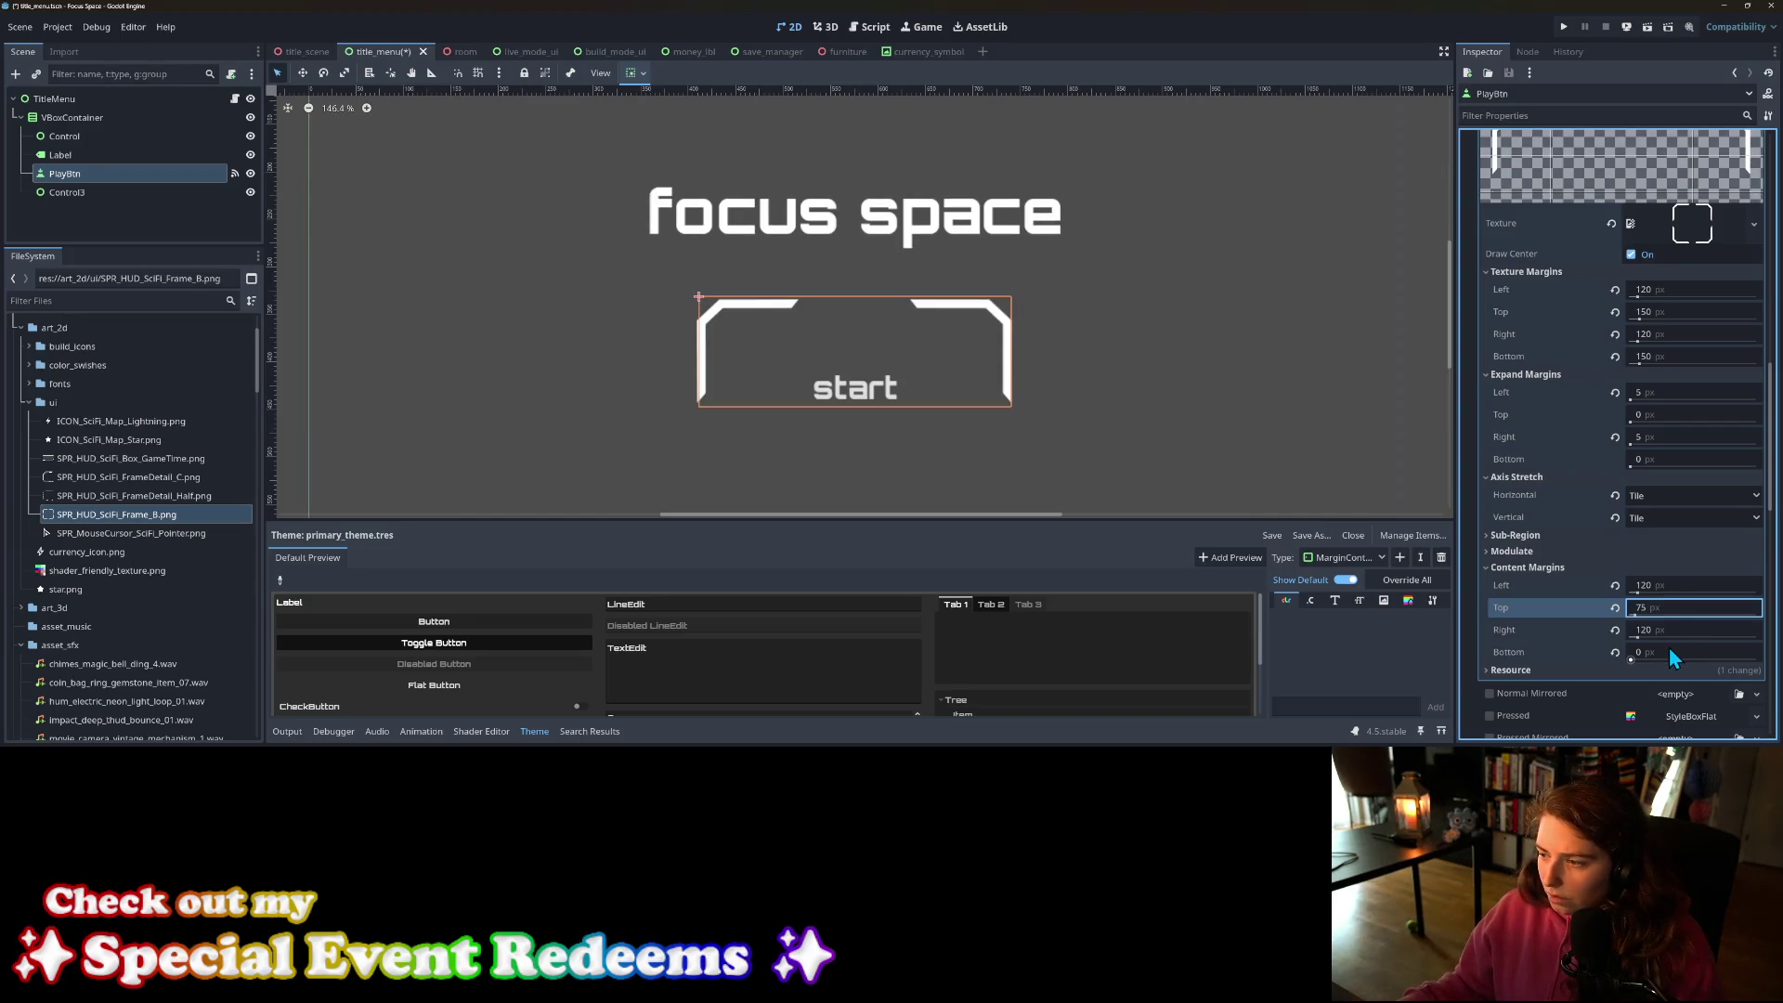
click(1669, 653)
text(75)
key(Return)
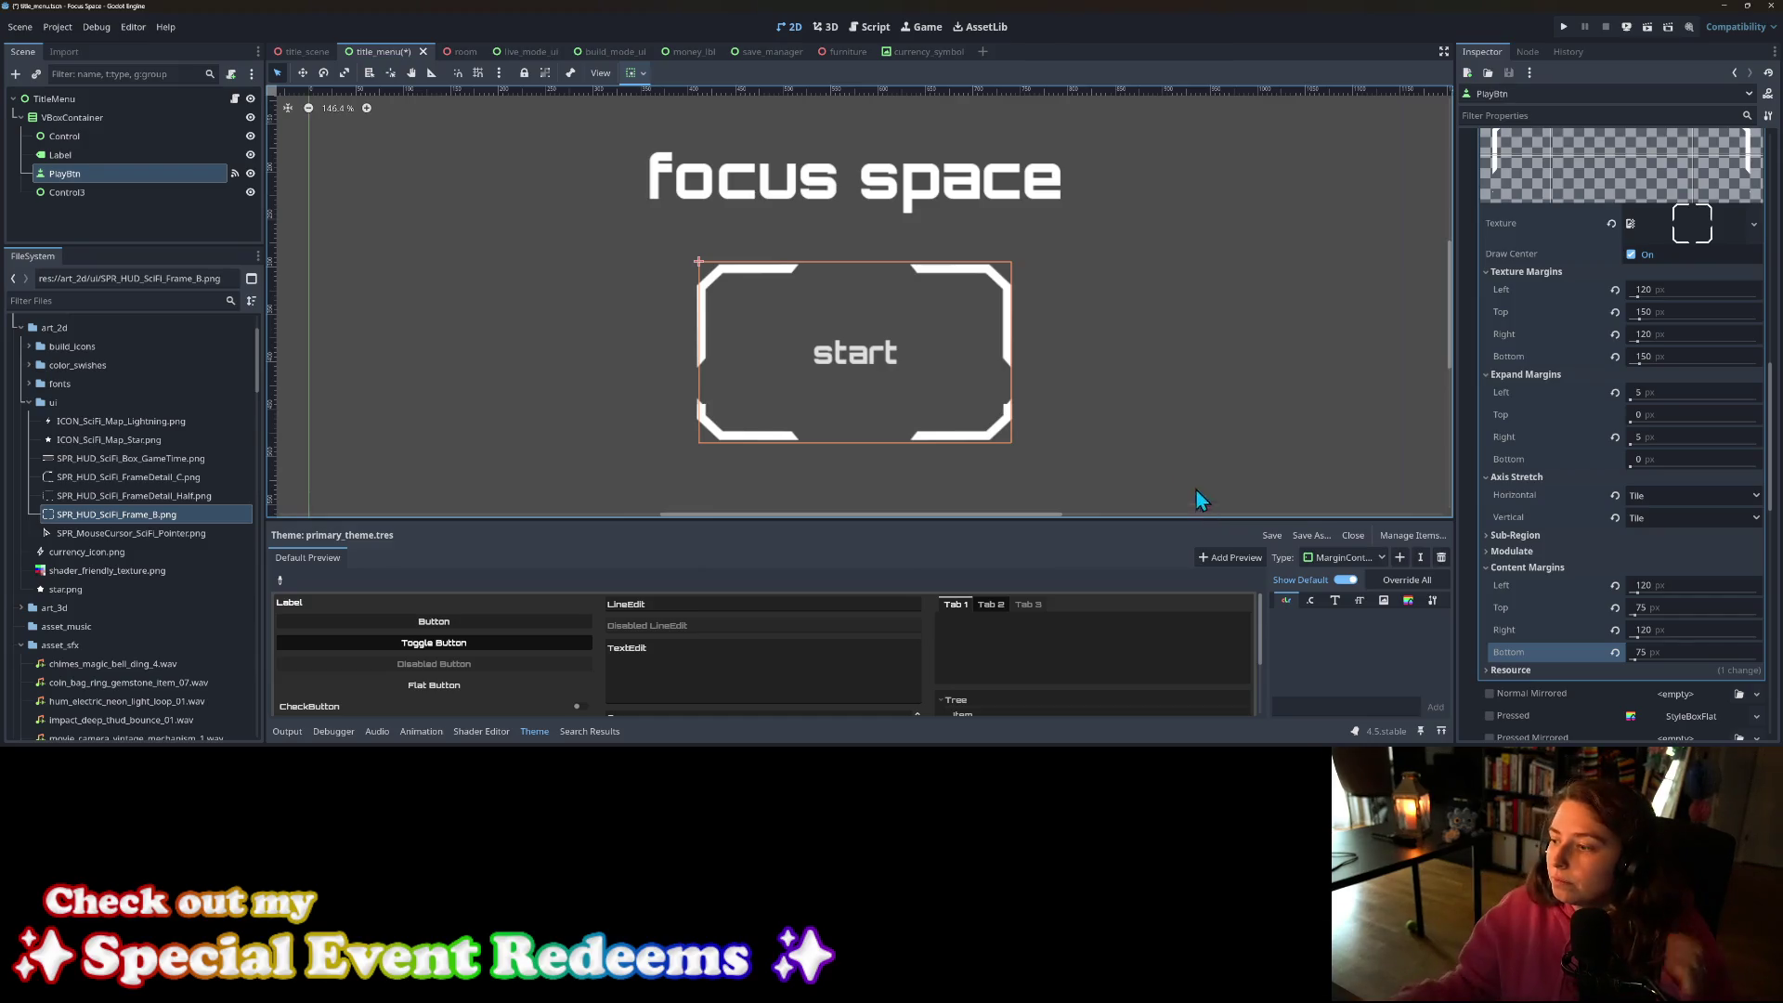
Step: Set the frame's horizontal and vertical axis stretch modes to Stretch
click(1672, 498)
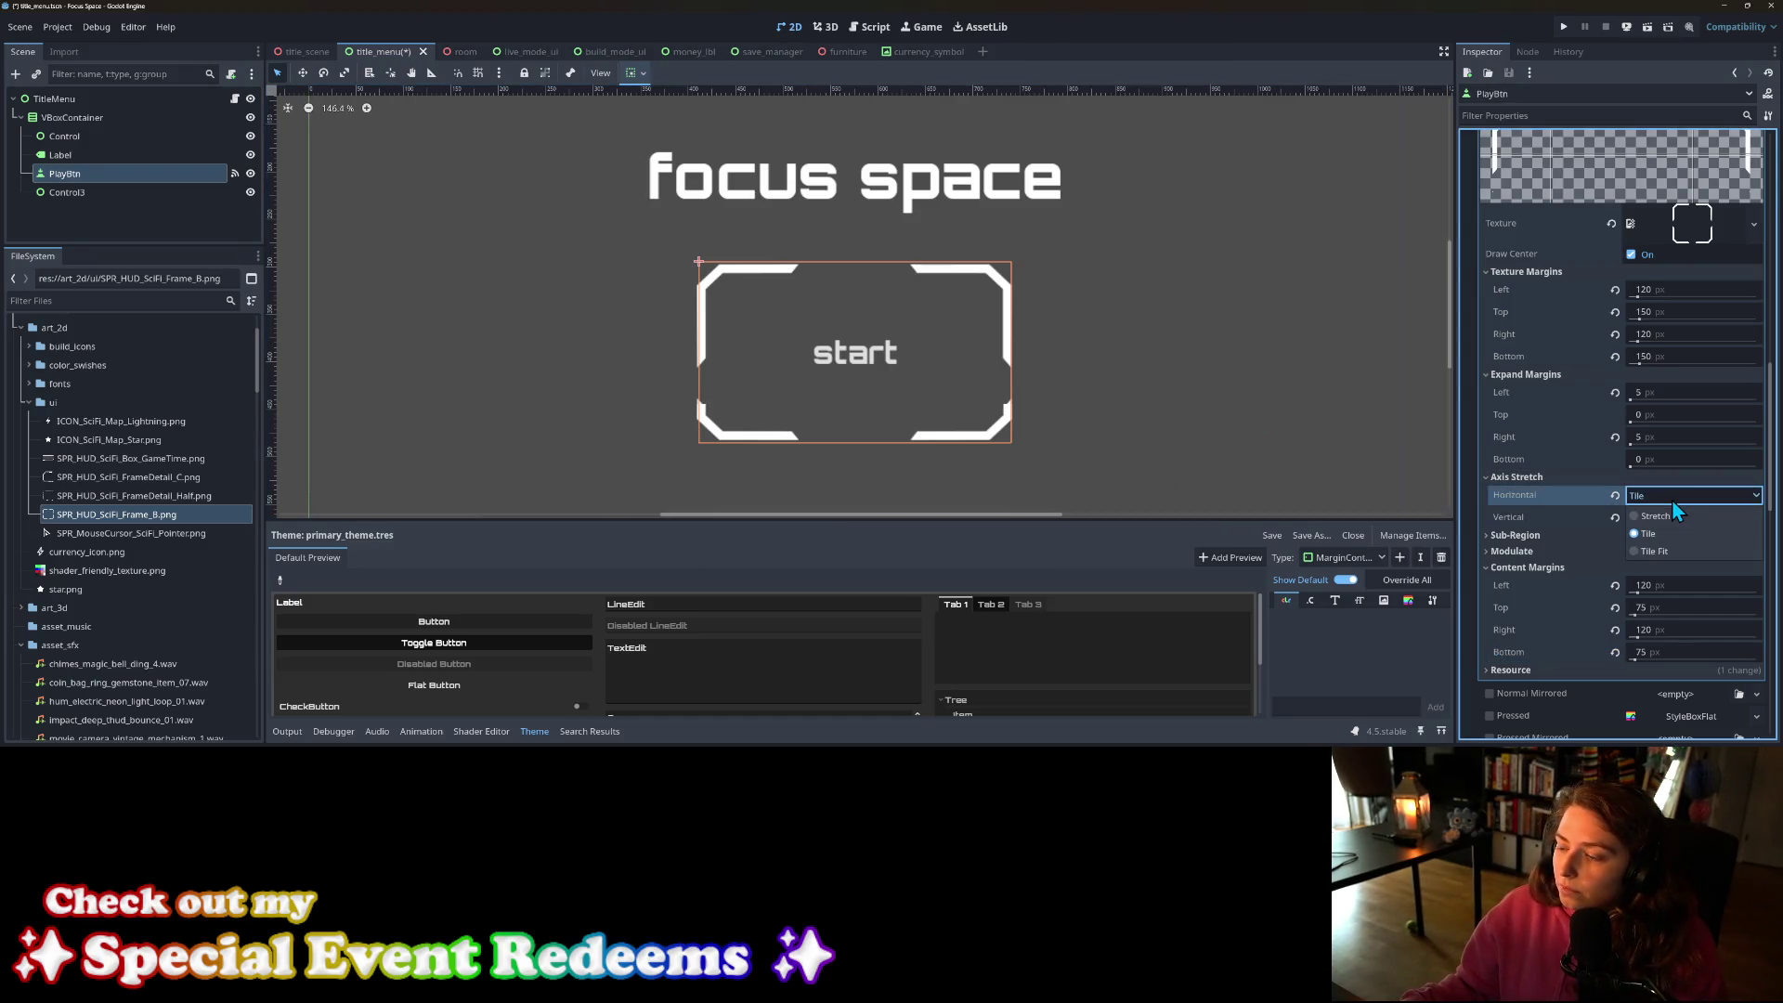
click(1671, 550)
click(1656, 517)
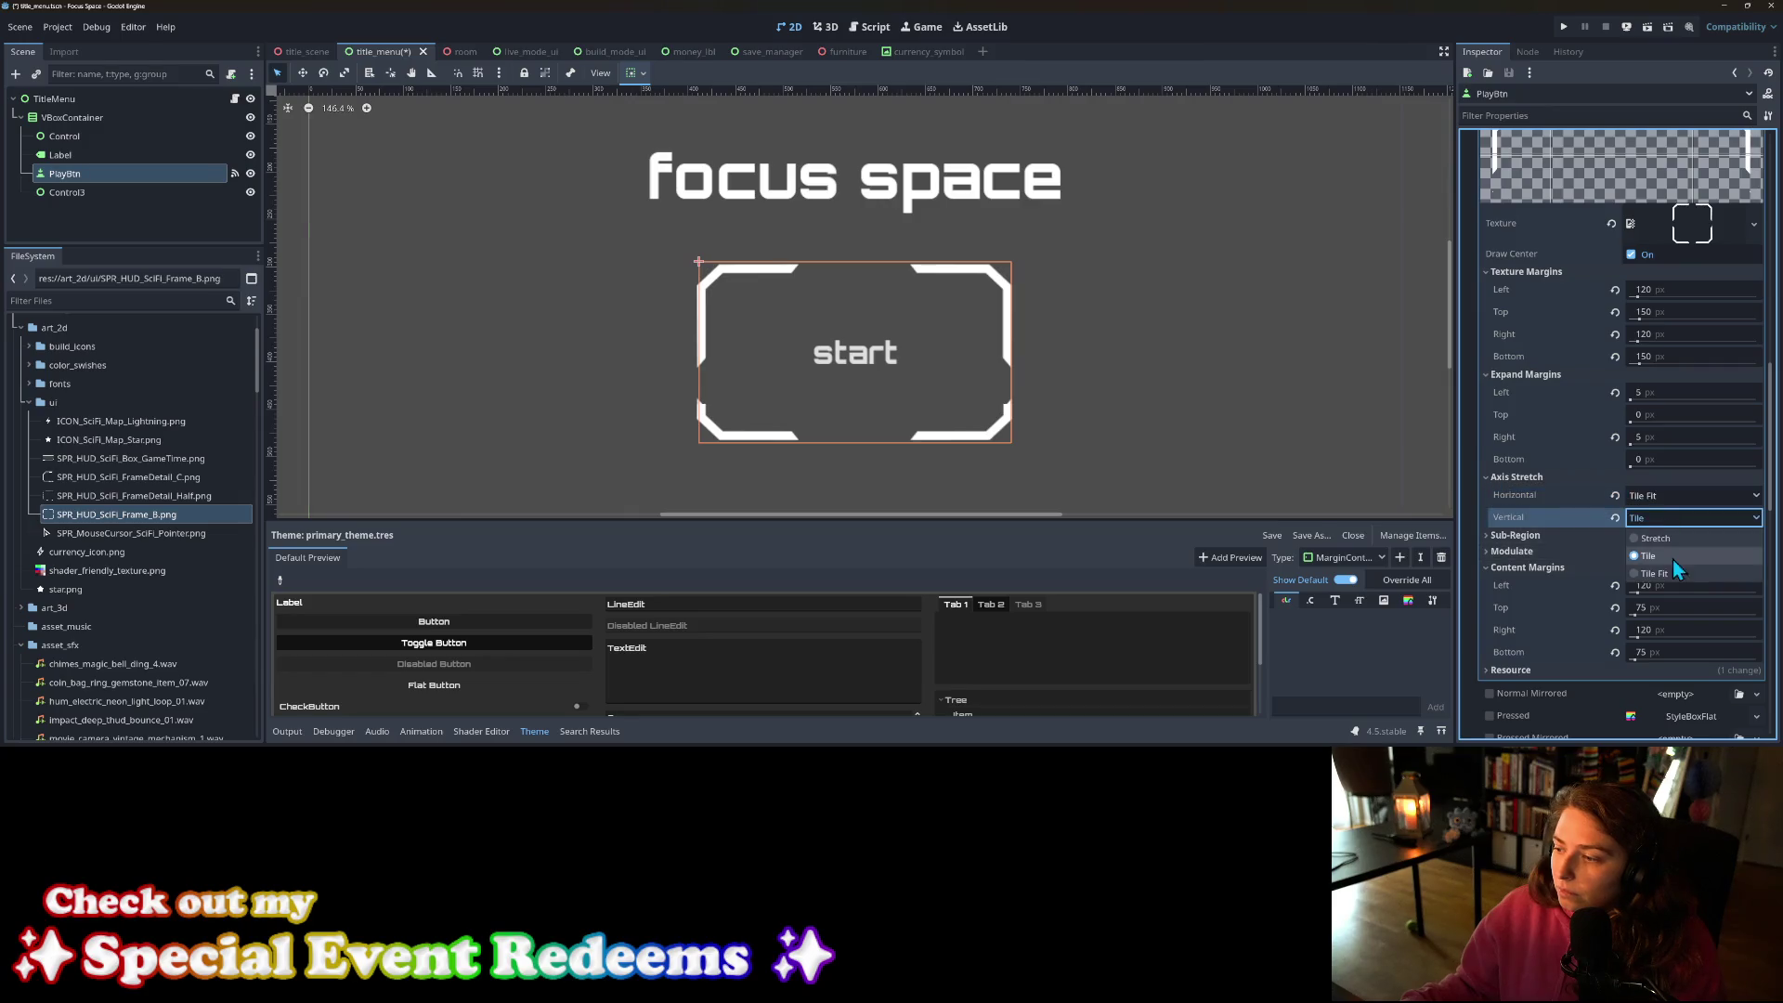
click(1664, 575)
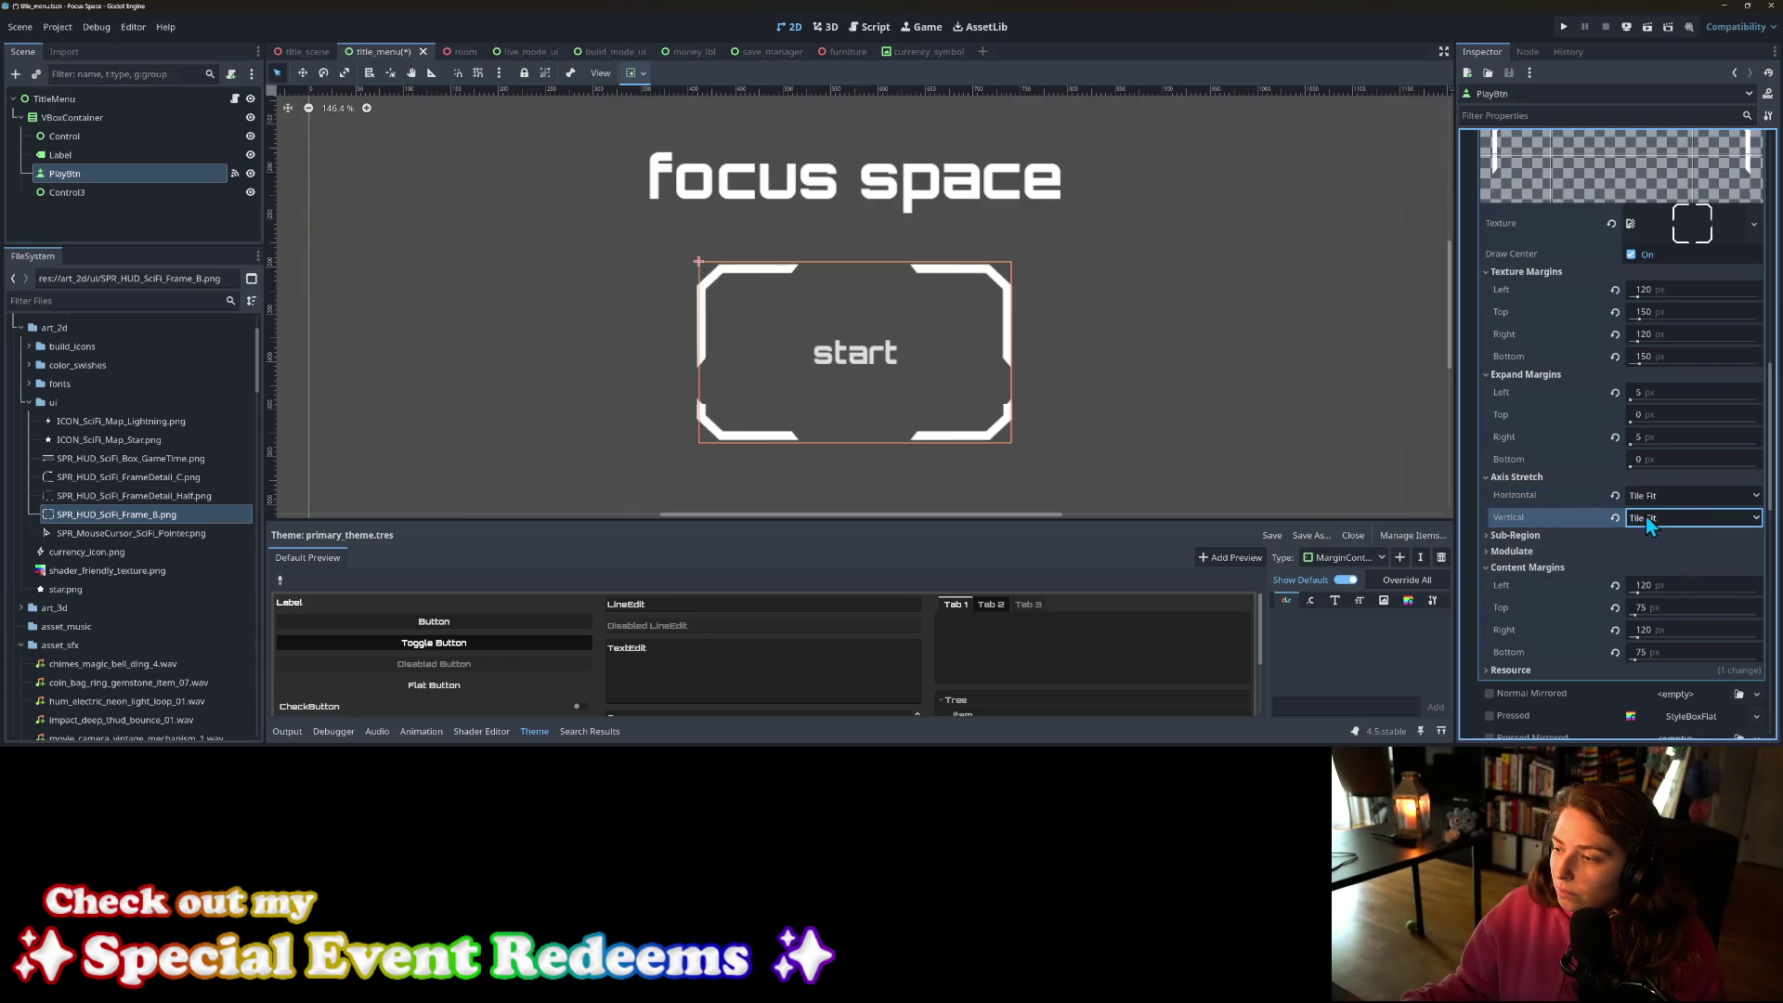
click(1646, 516)
click(1672, 552)
click(1664, 499)
click(1662, 531)
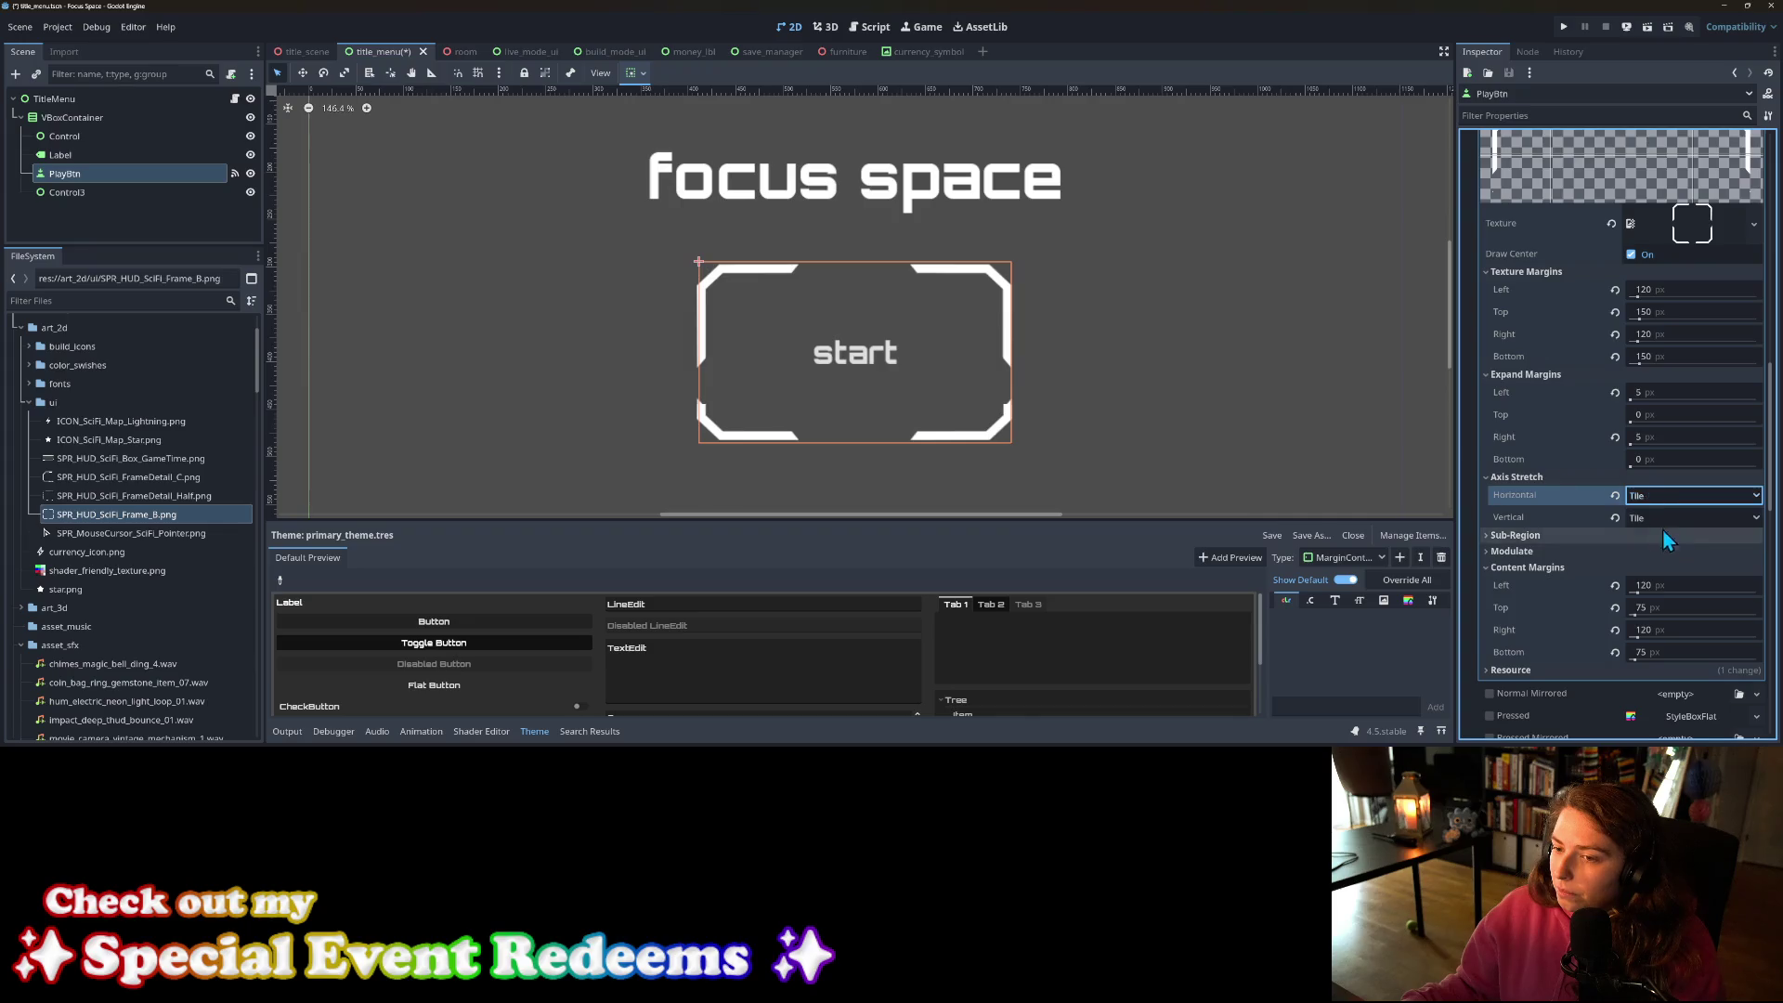
scroll(1185, 333, down, 4)
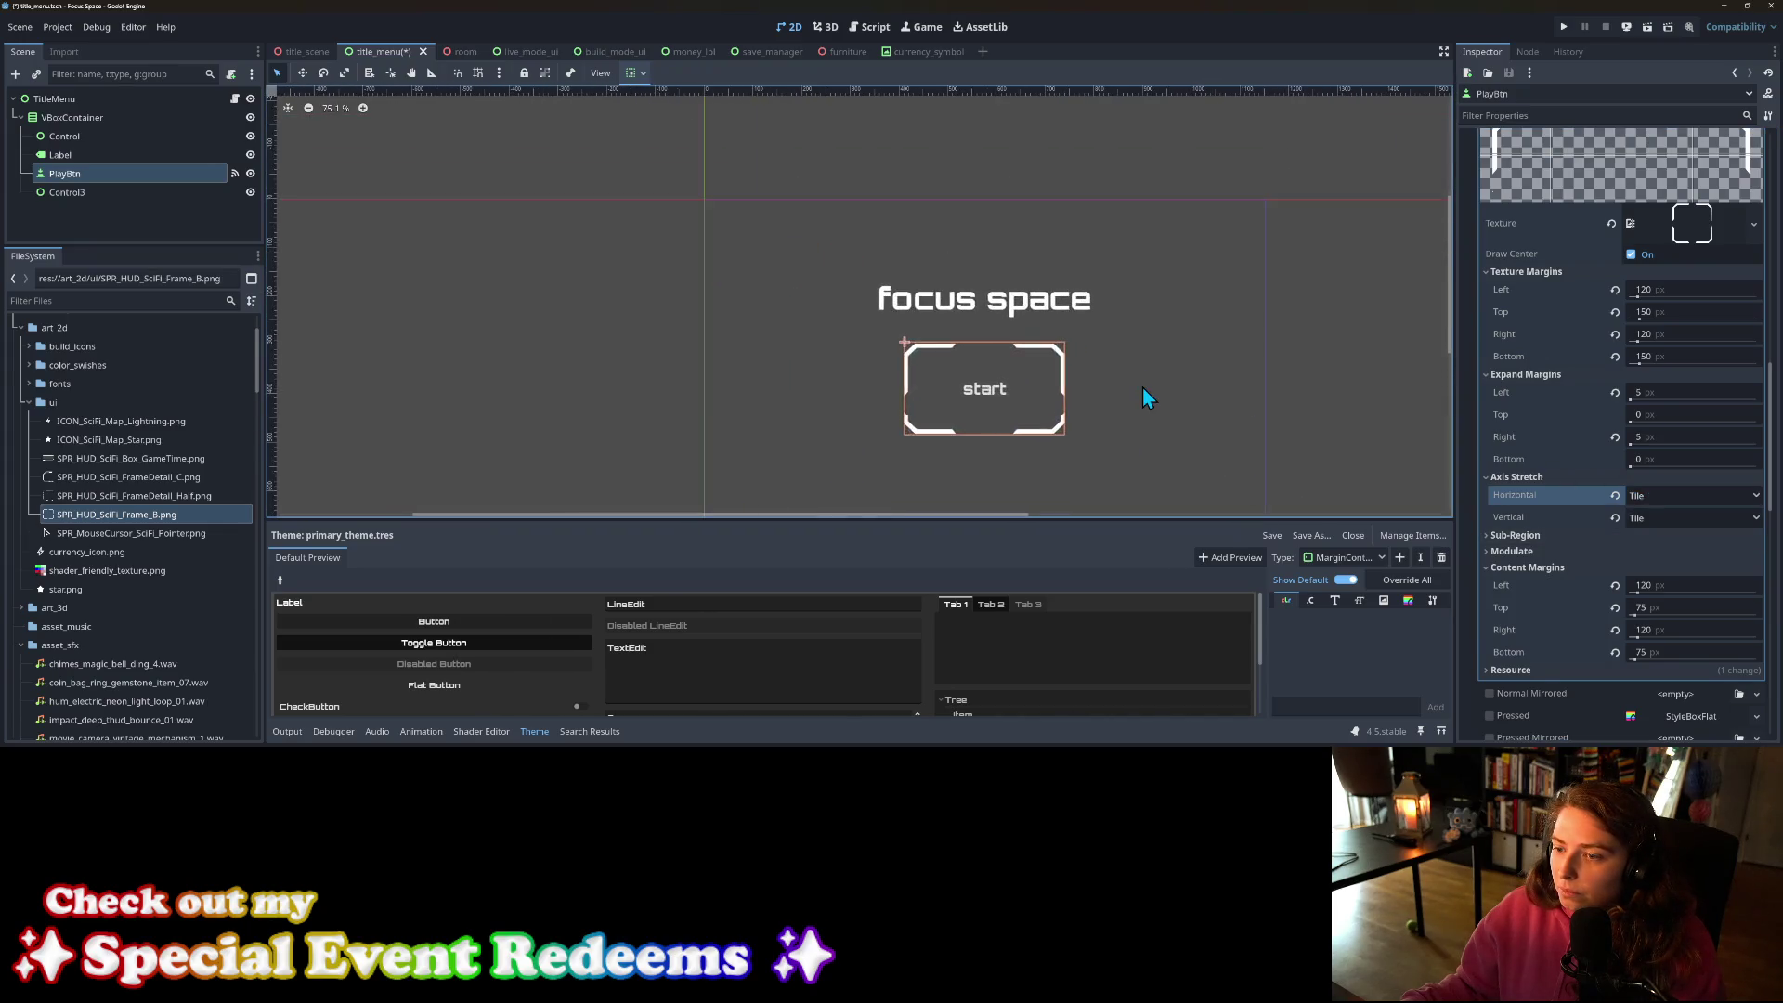
scroll(1142, 387, up, 2)
click(1712, 502)
click(1707, 515)
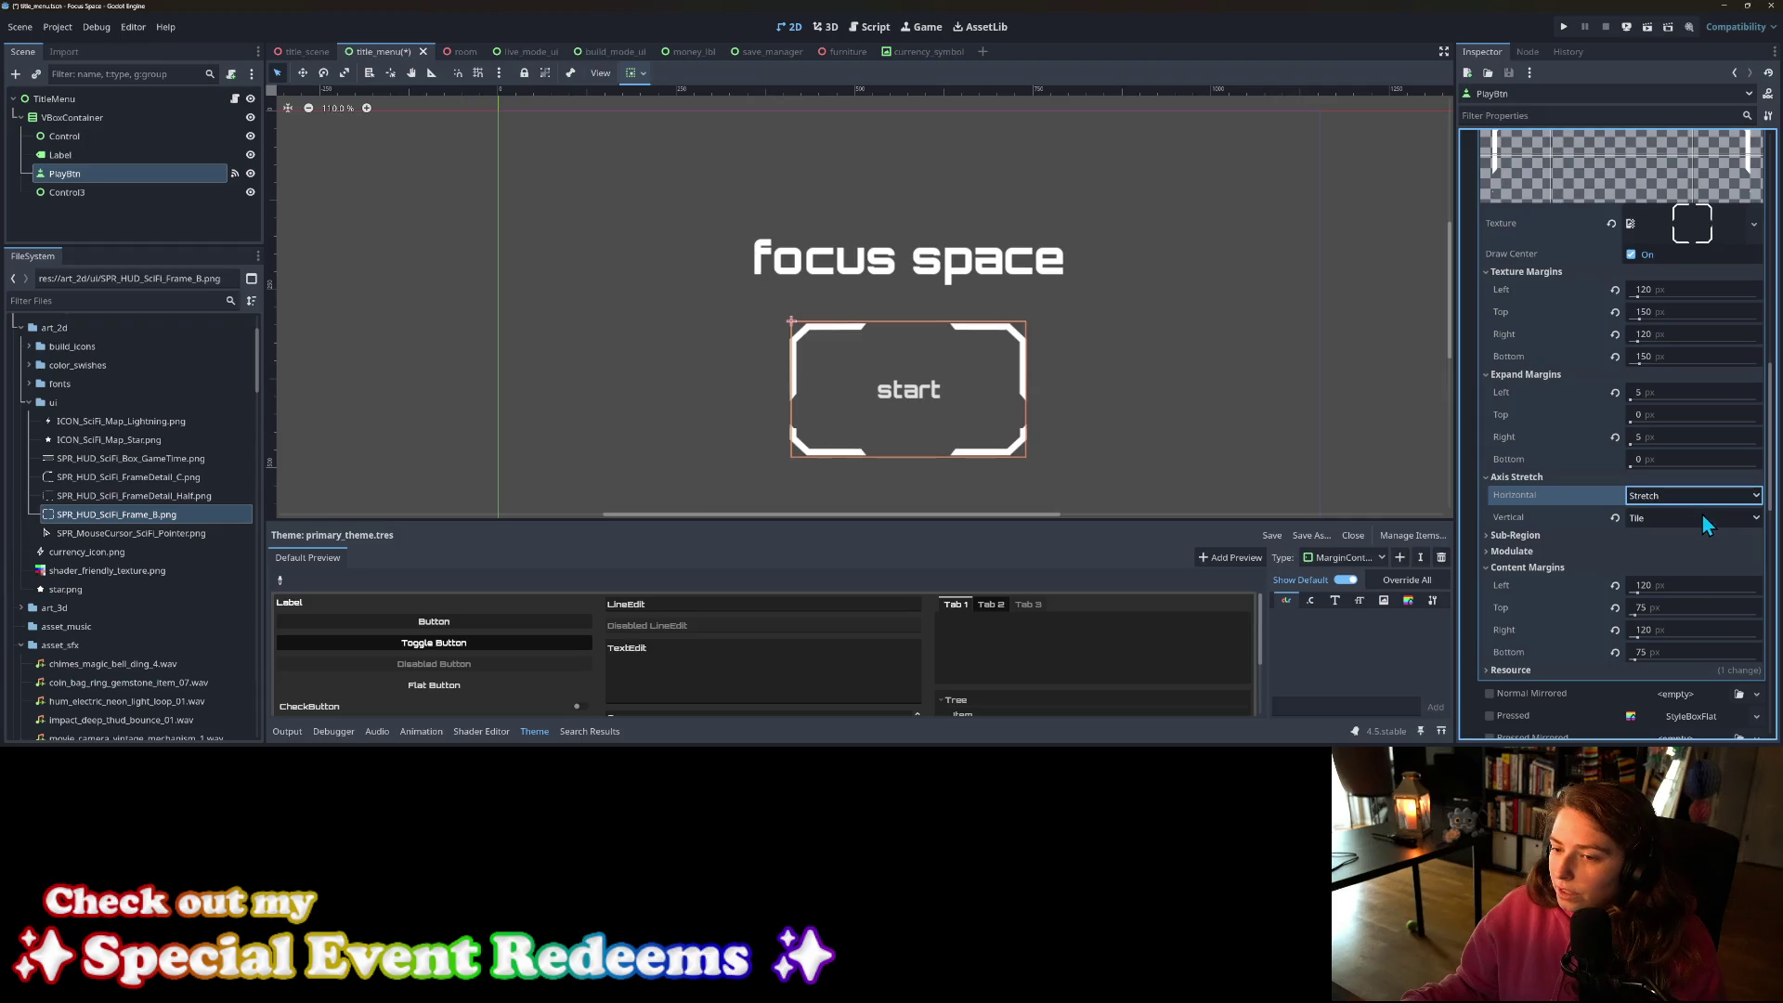
click(1703, 517)
click(1670, 533)
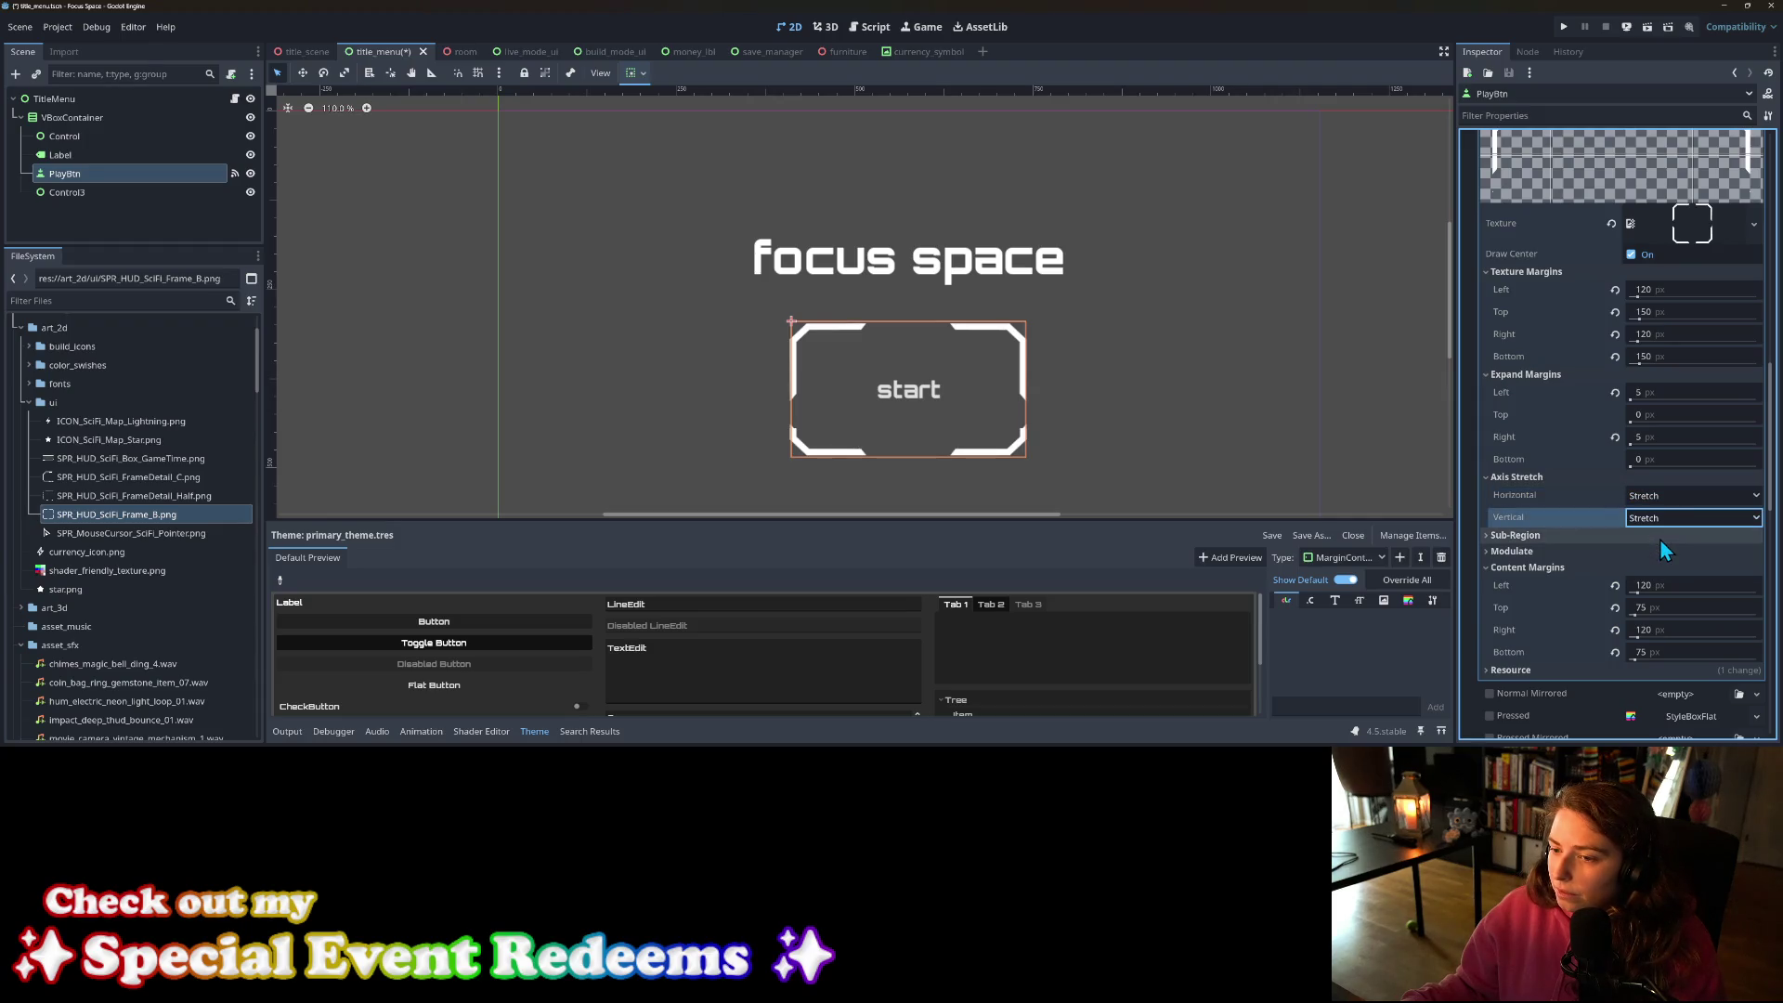
Step: Set the left and right content margins to 15 px
click(1675, 583)
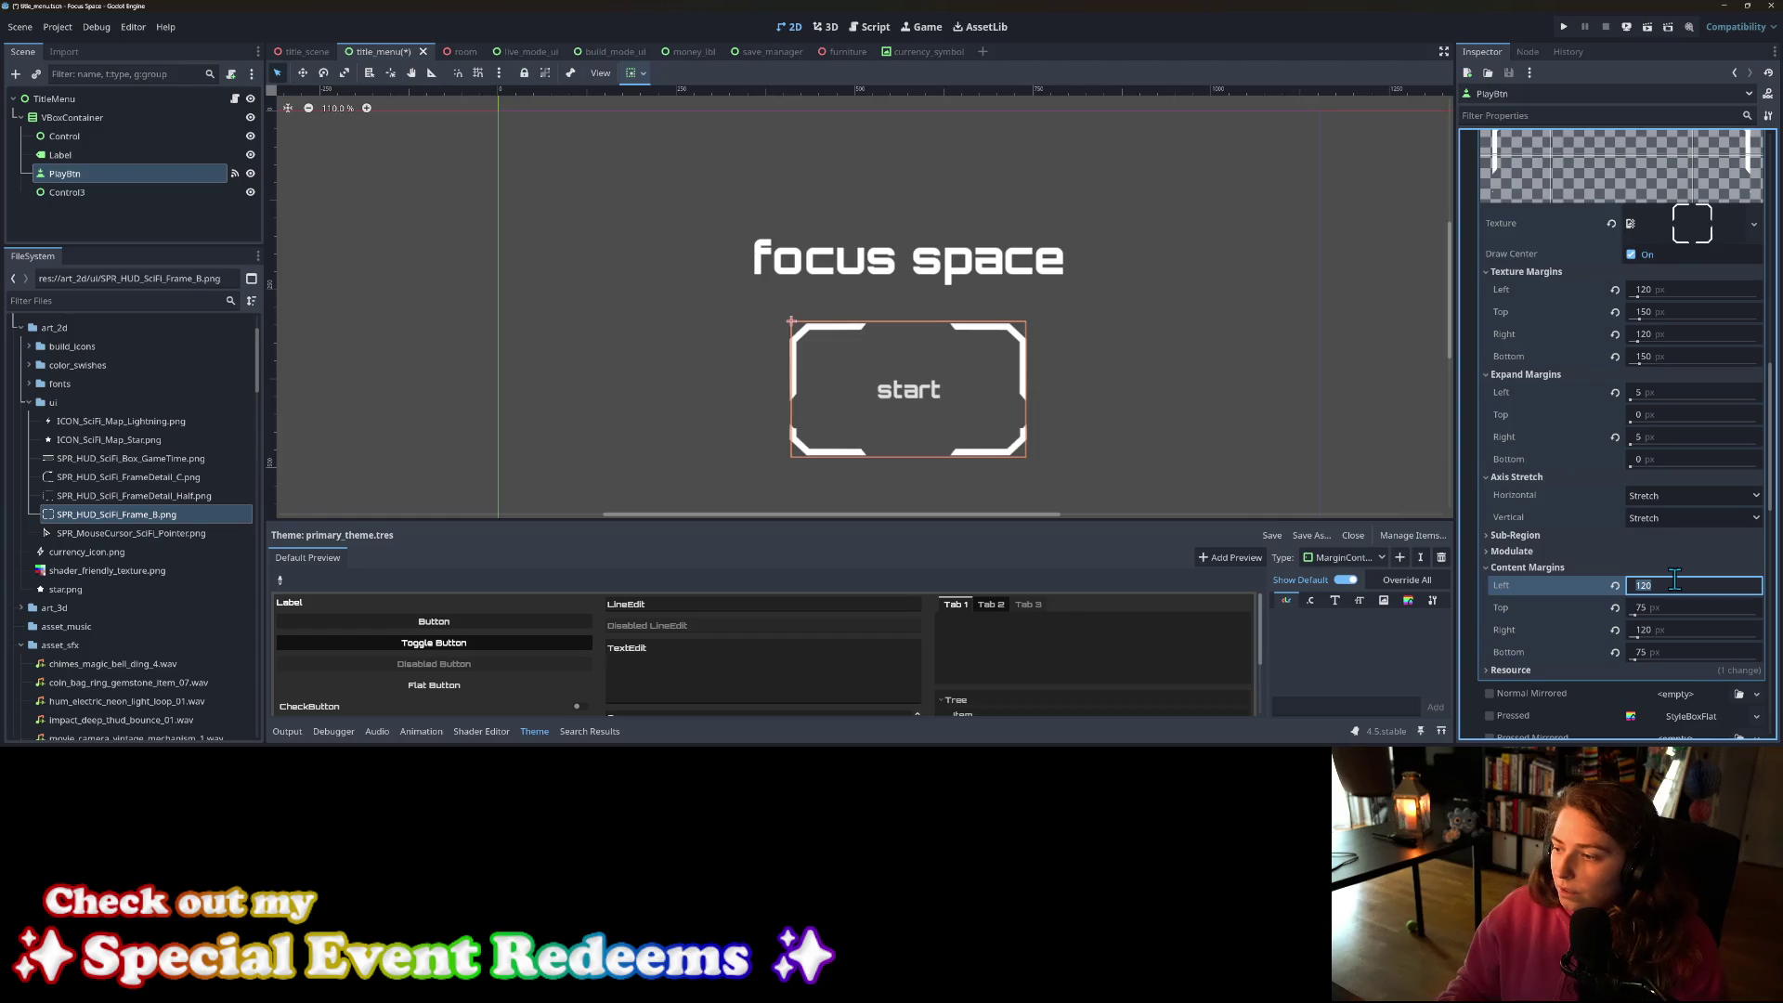
text(10)
key(Return)
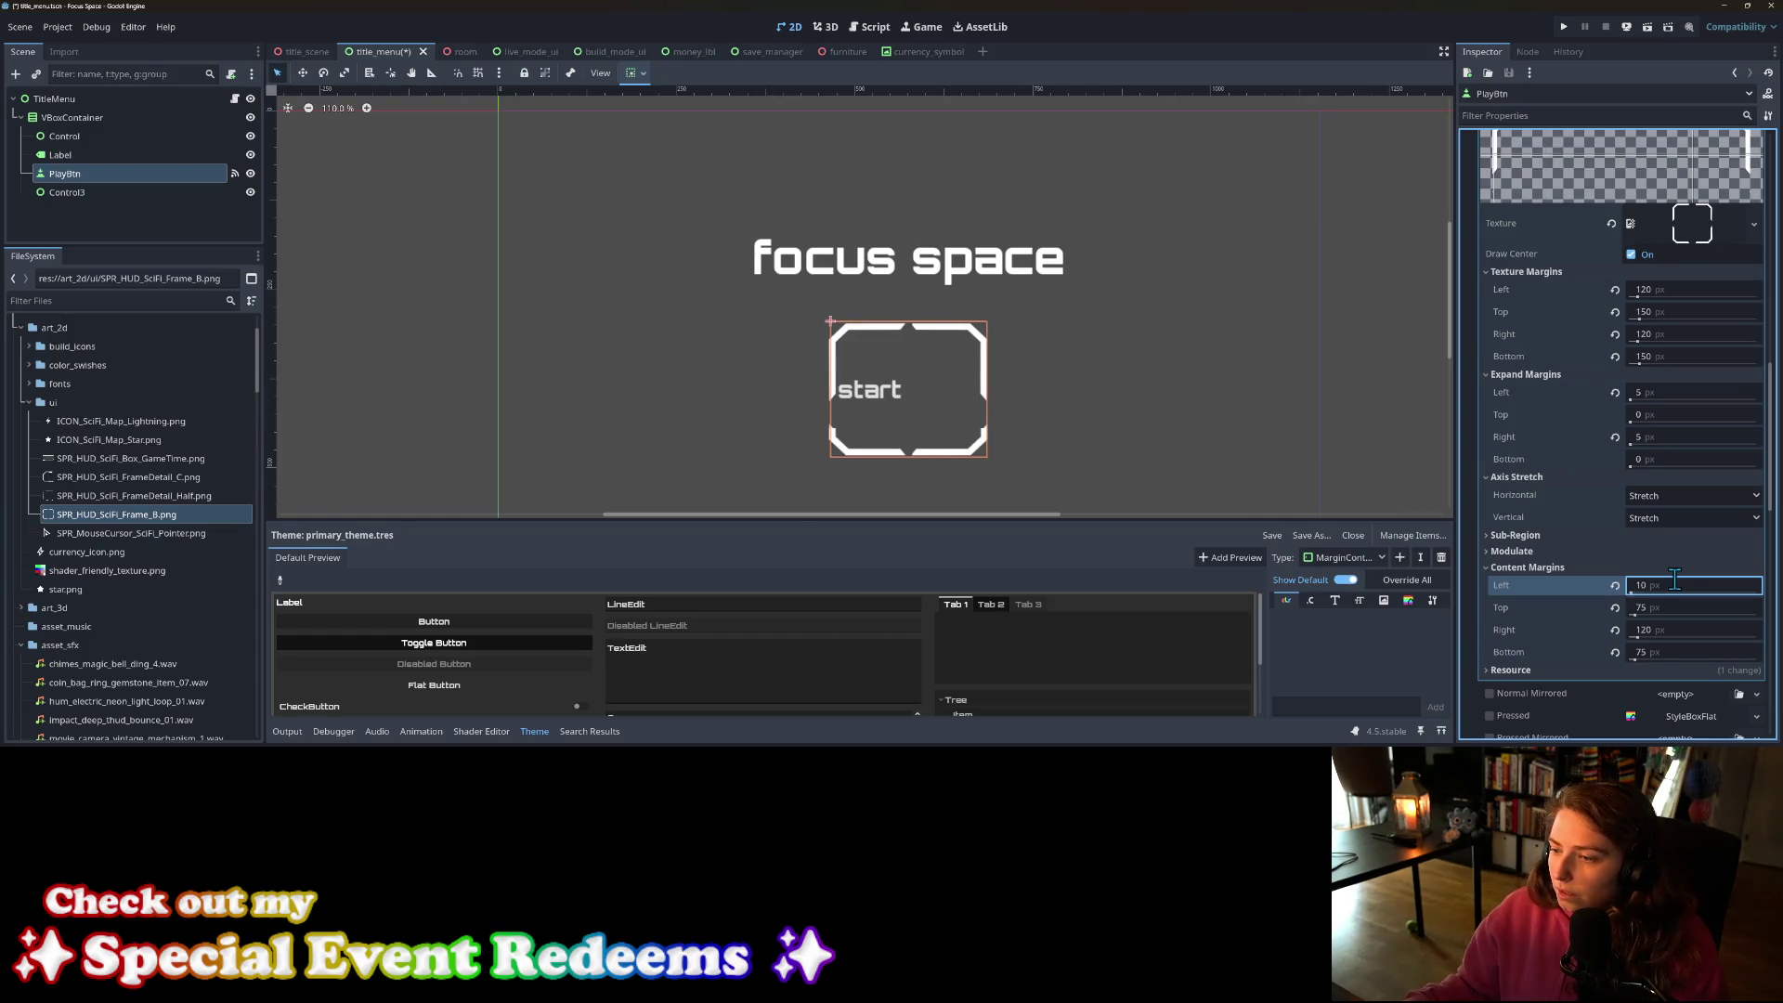
text(15)
key(Return)
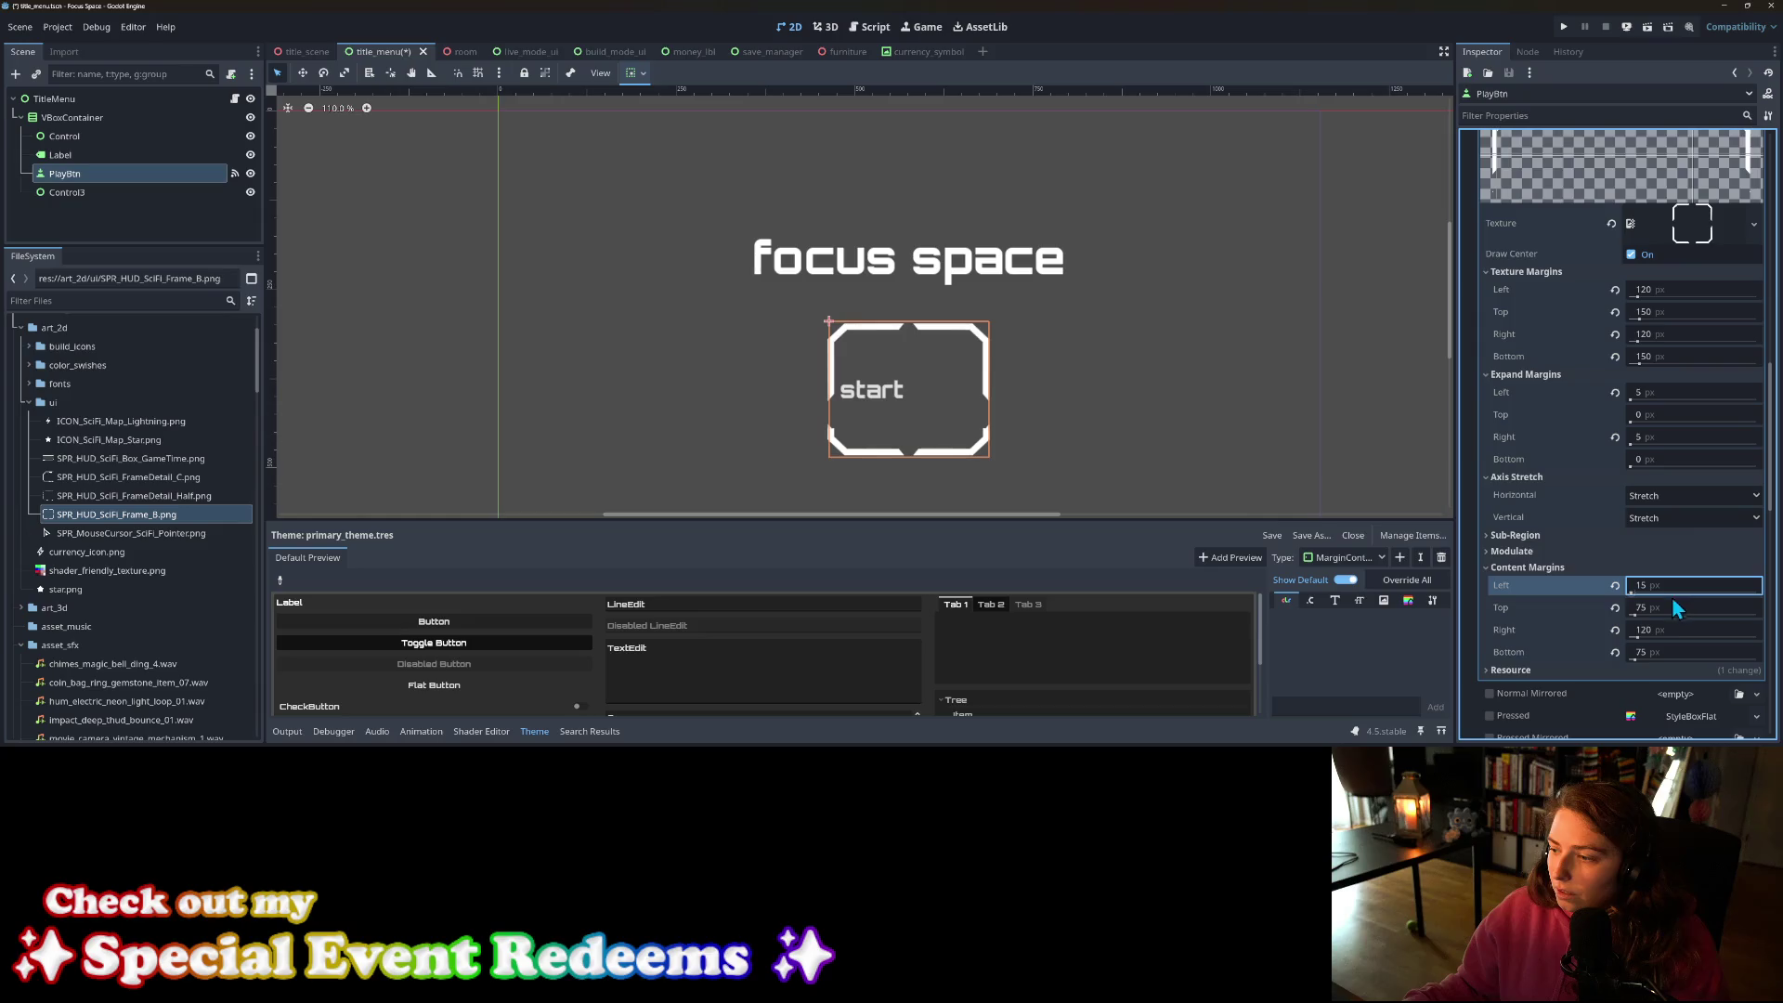
click(1667, 630)
text(15)
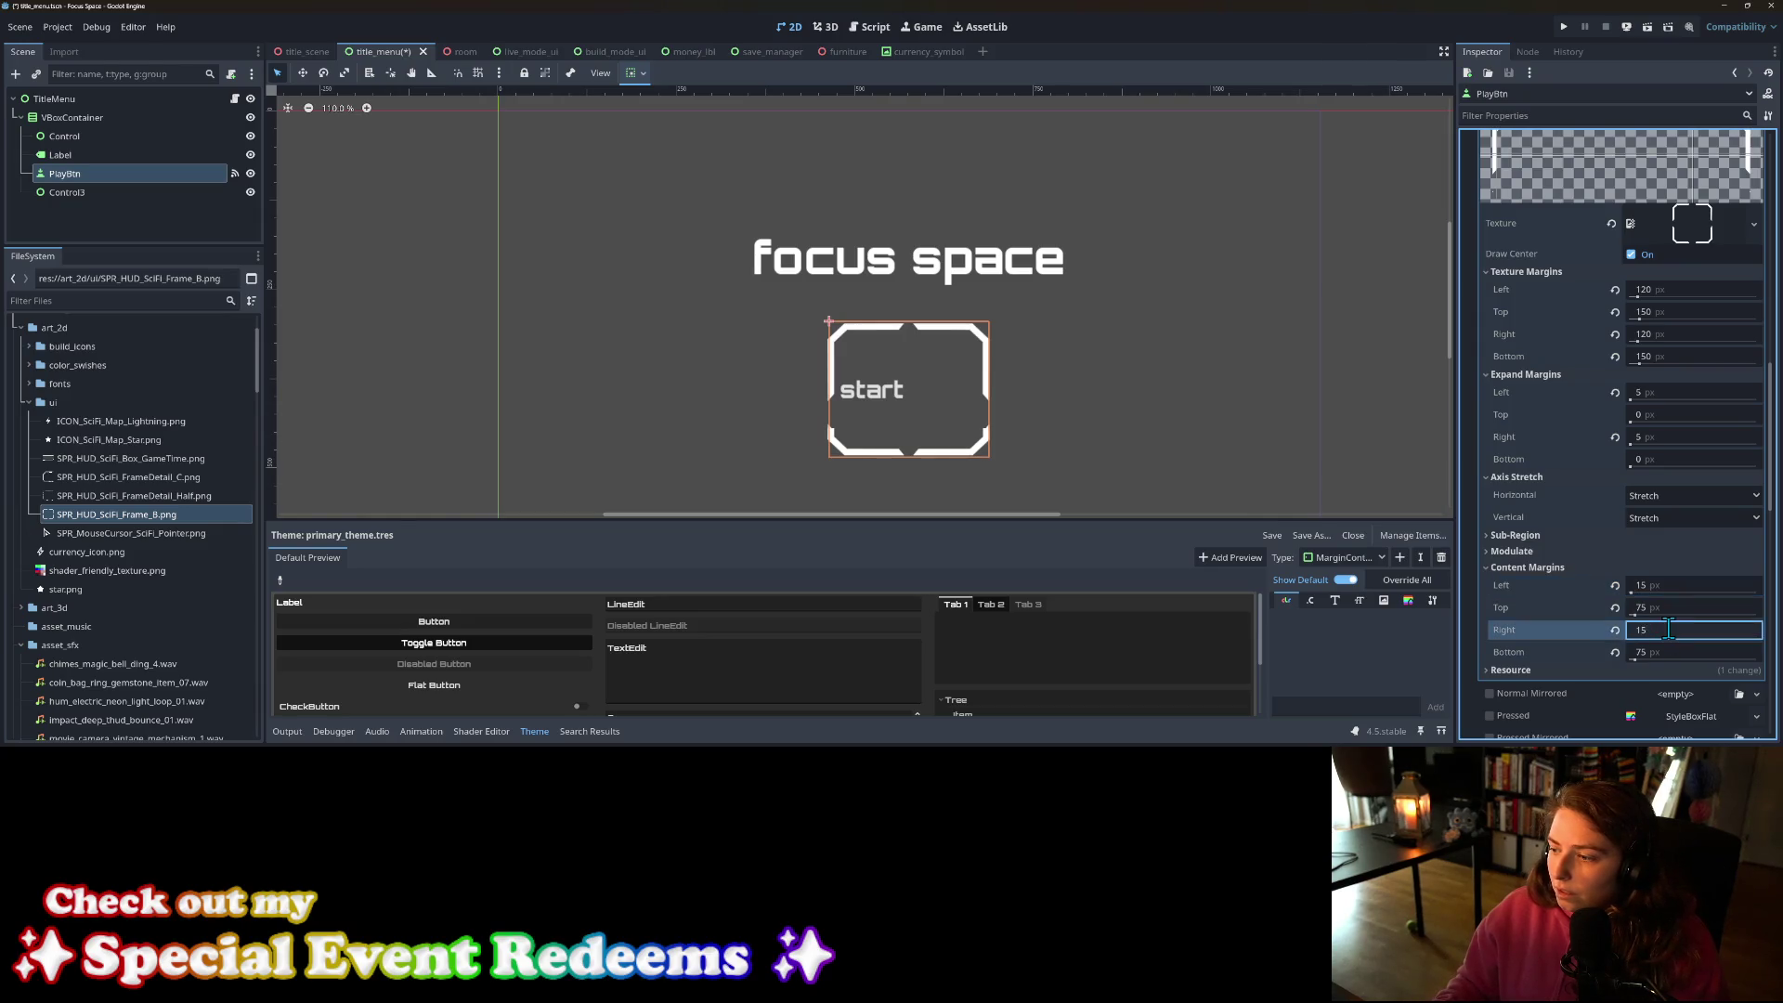
key(Return)
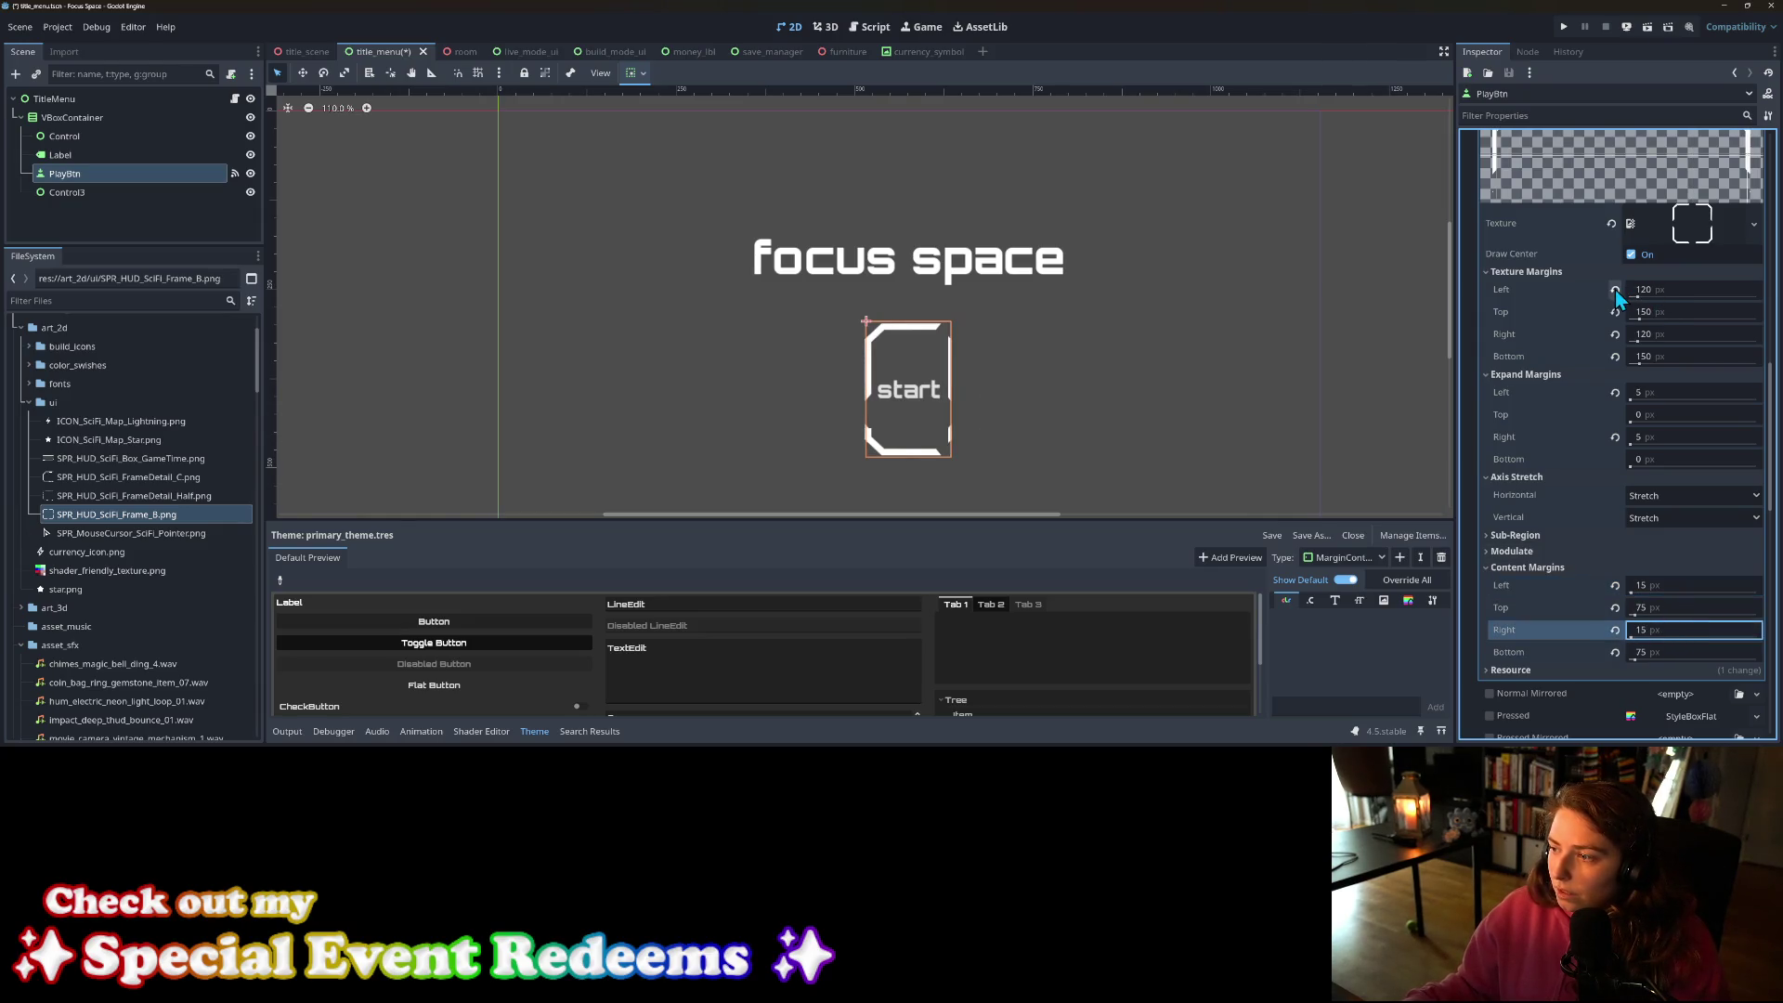
Step: Reset the left, top, right and bottom texture margins to 0
click(1615, 289)
click(1614, 312)
click(1614, 335)
click(1614, 357)
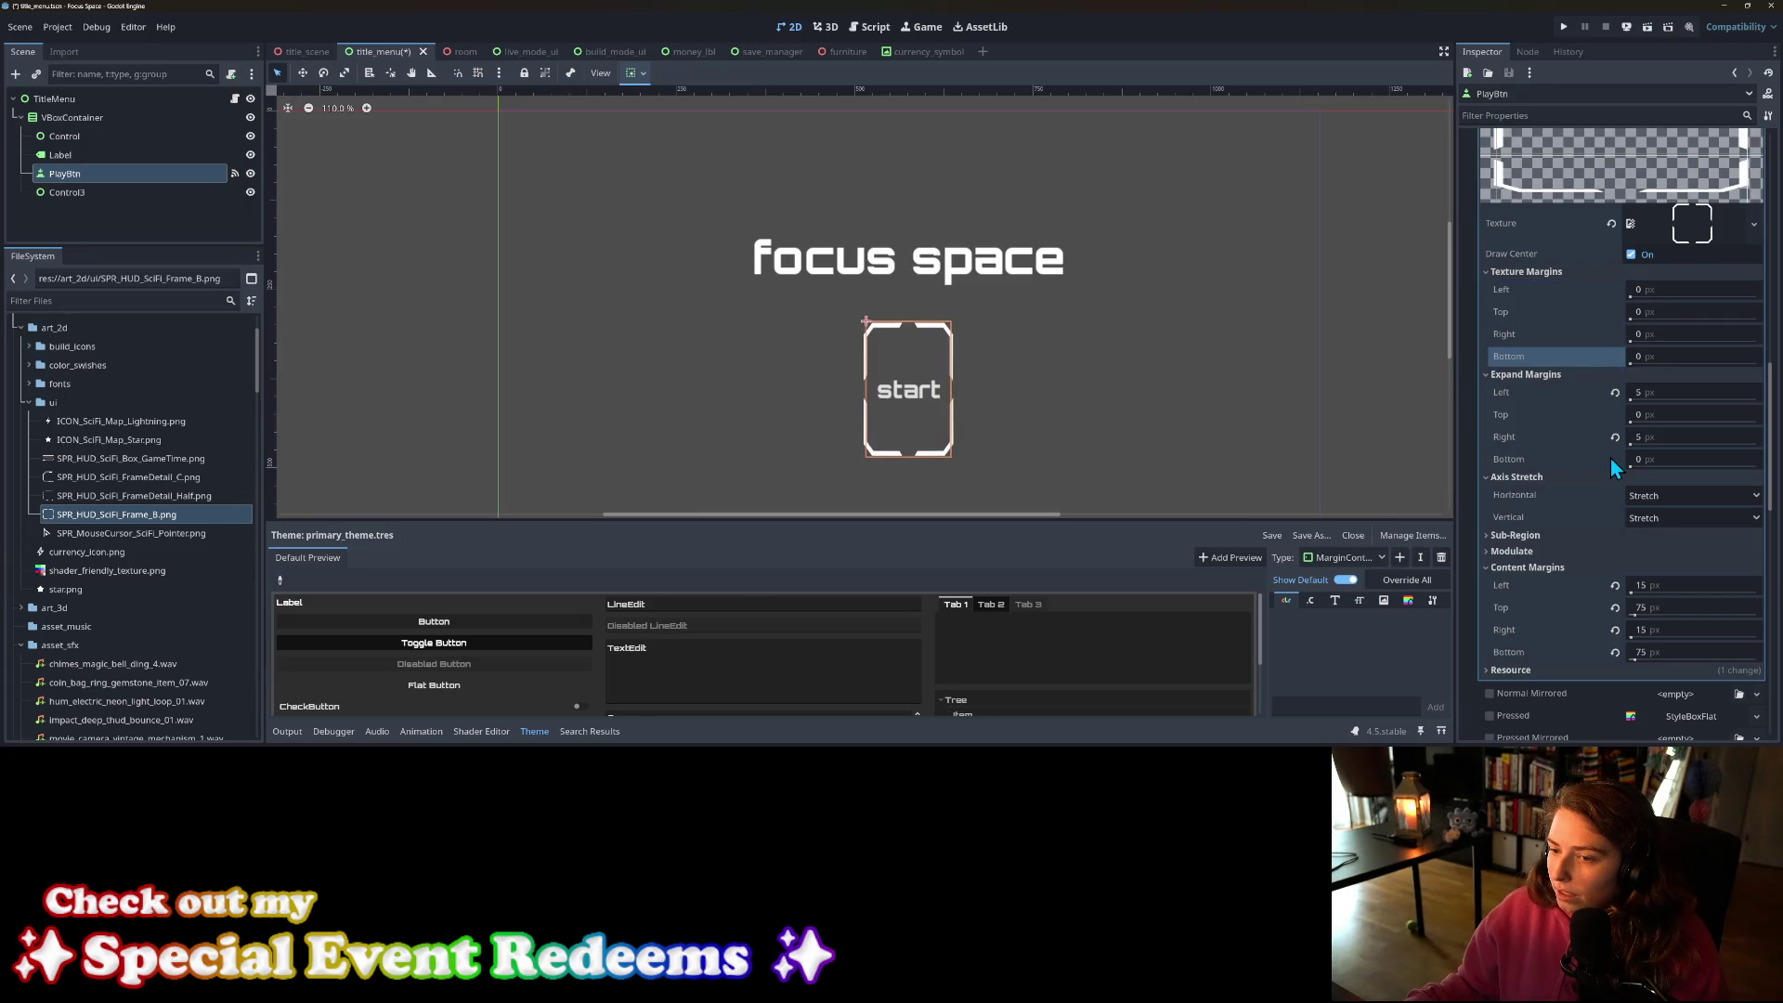
Step: Set the top and bottom content margins to 15 px
click(1668, 604)
text(15)
key(Return)
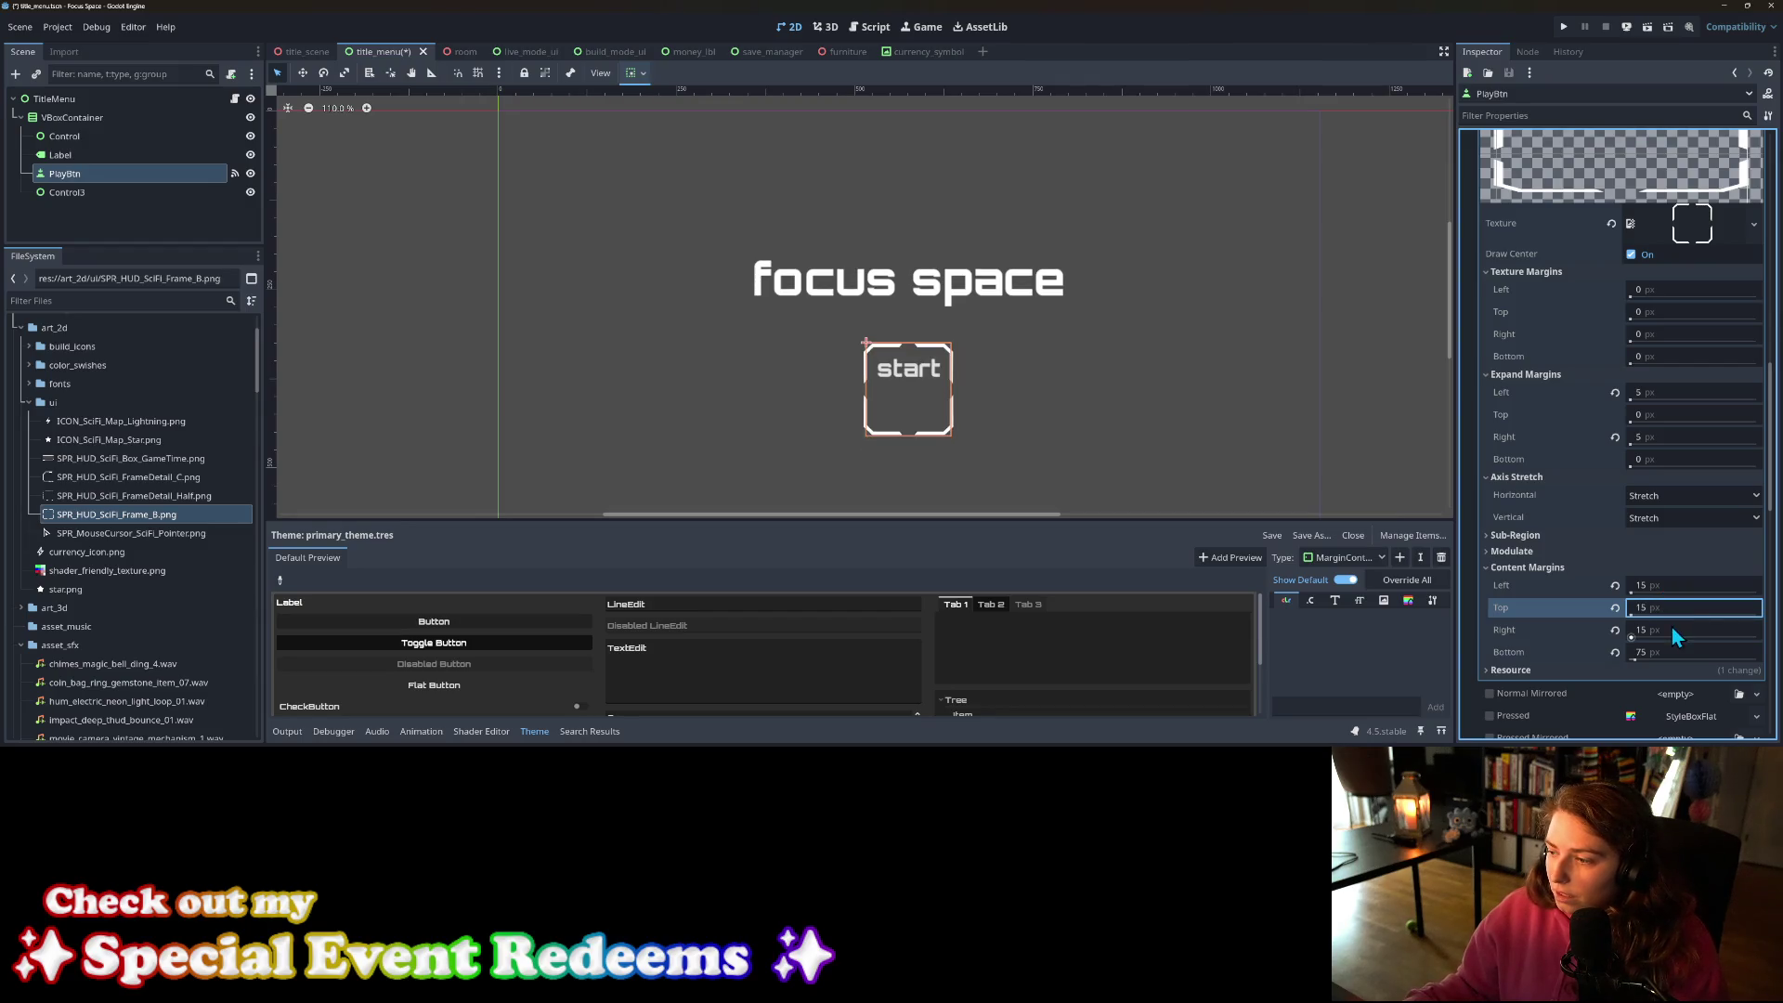
click(1669, 649)
text(15)
key(Return)
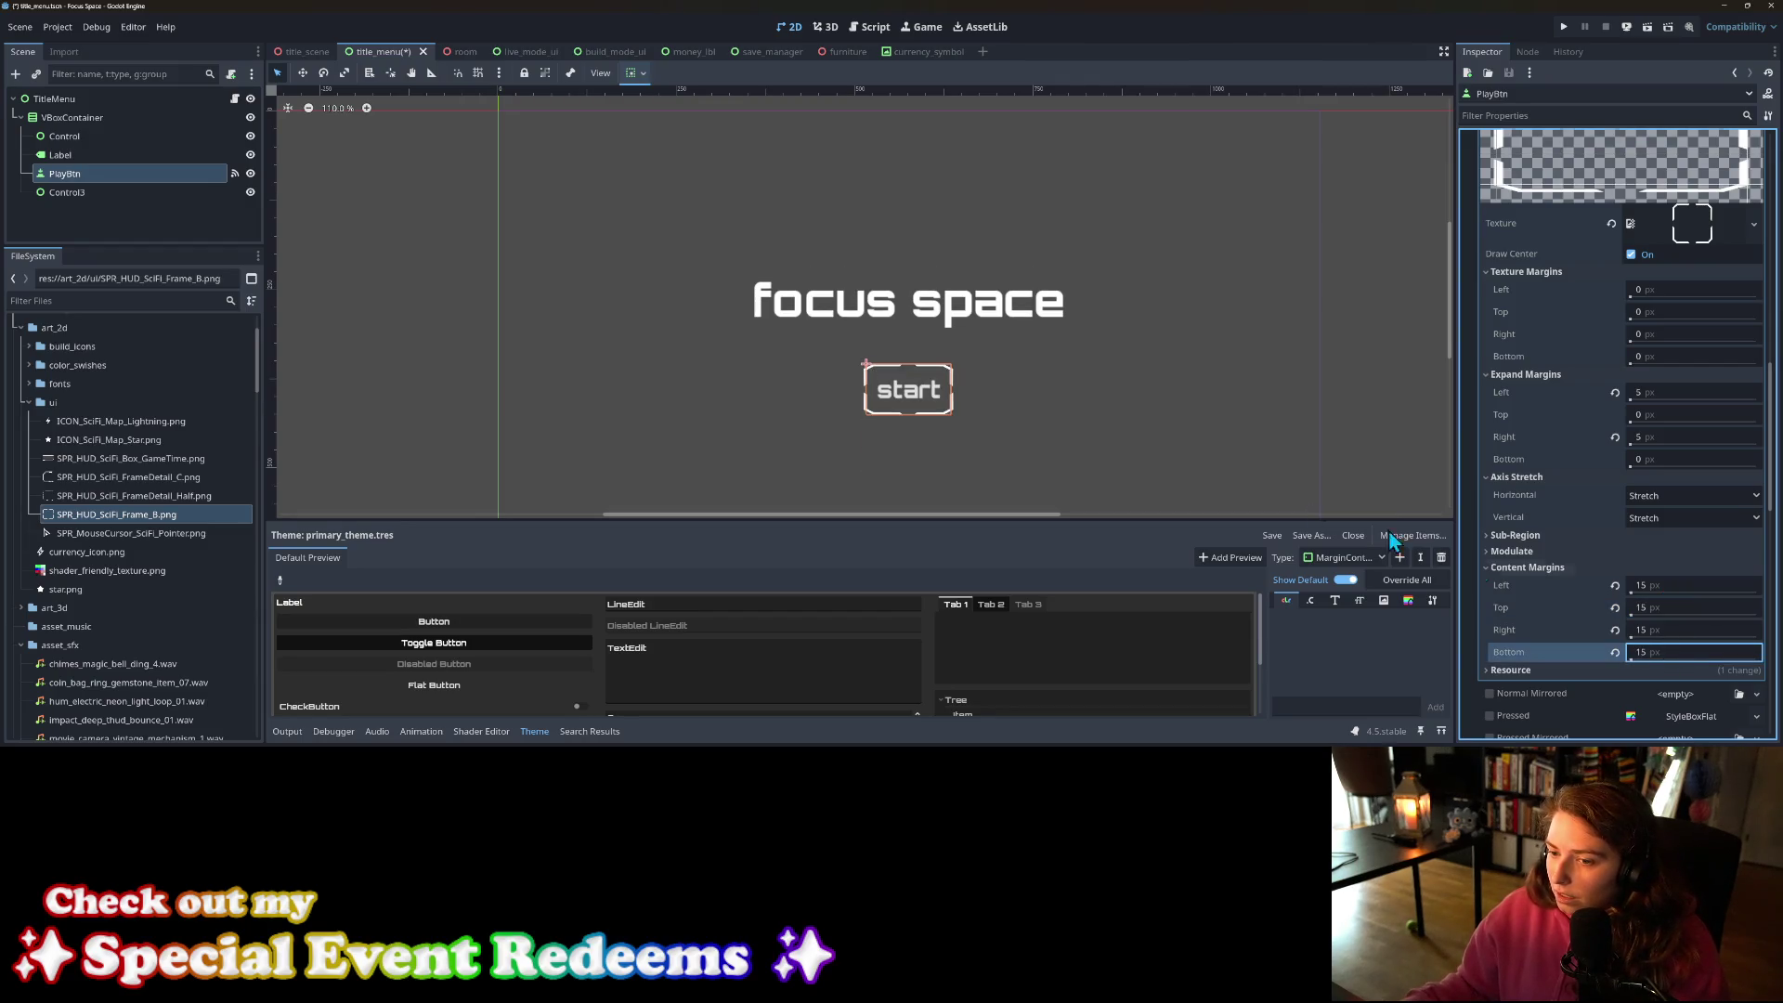
Step: Select the PlayBtn start button in the scene tree
click(1055, 404)
scroll(1049, 407, up, 2)
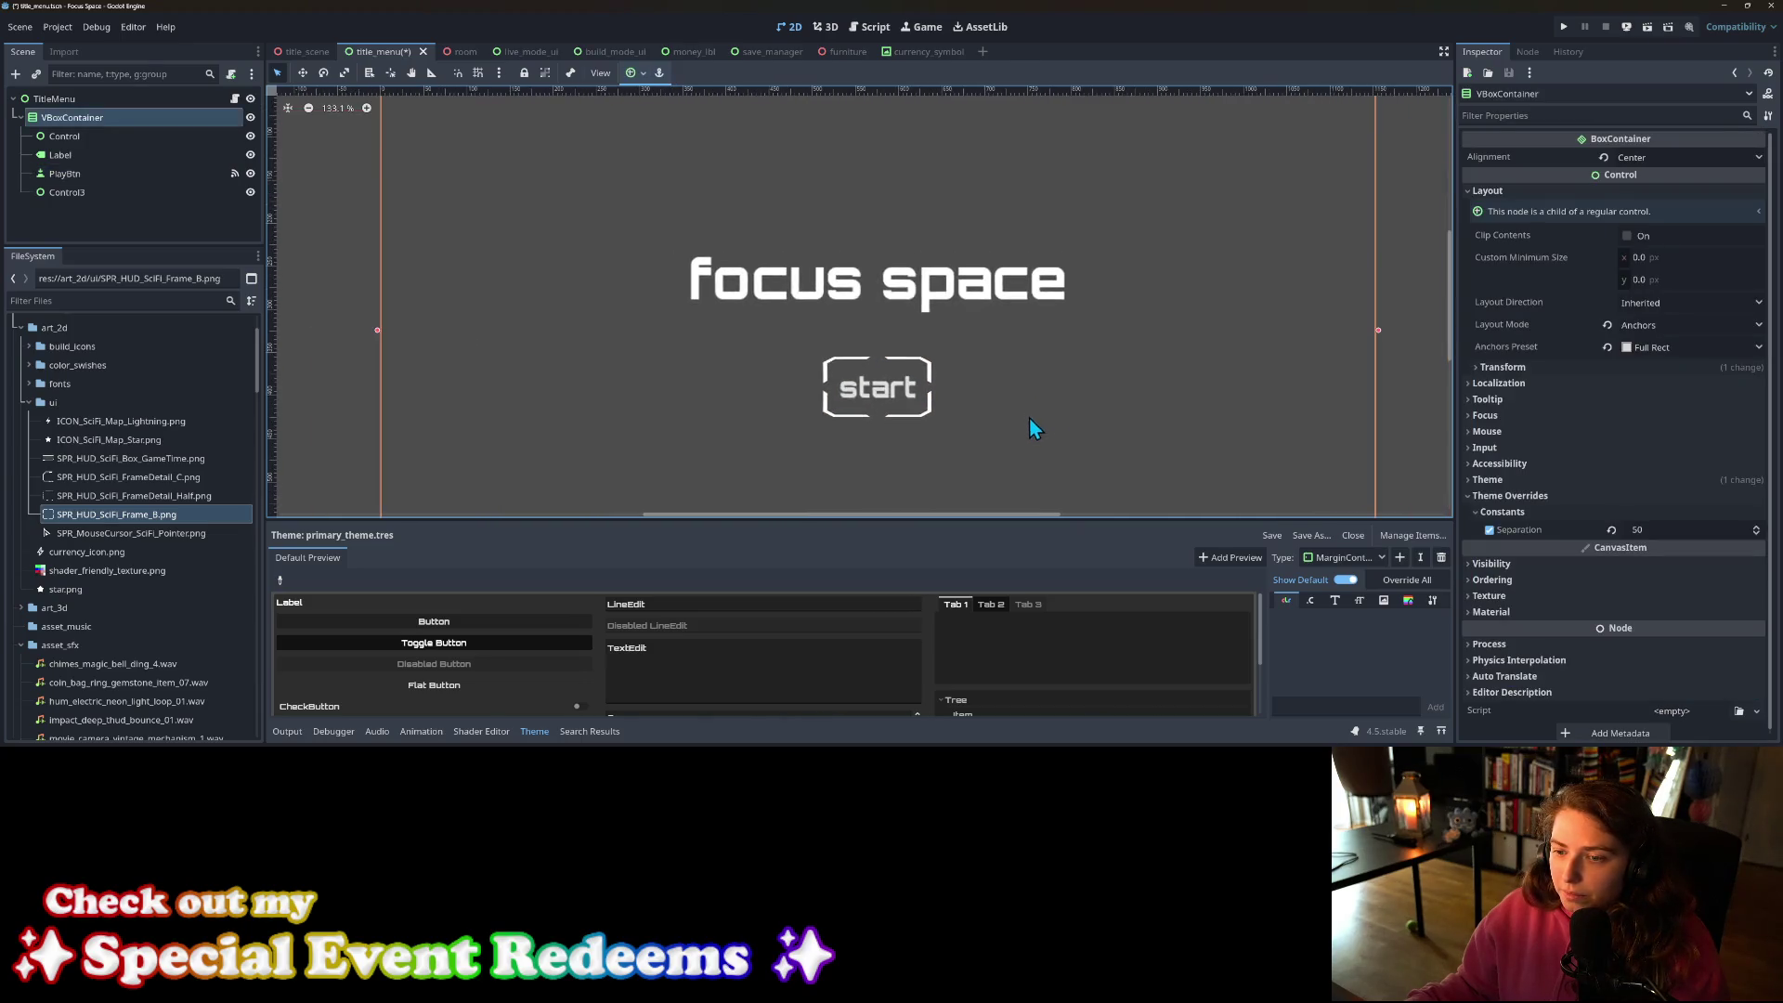
scroll(1029, 416, down, 3)
scroll(1568, 637, down, 1)
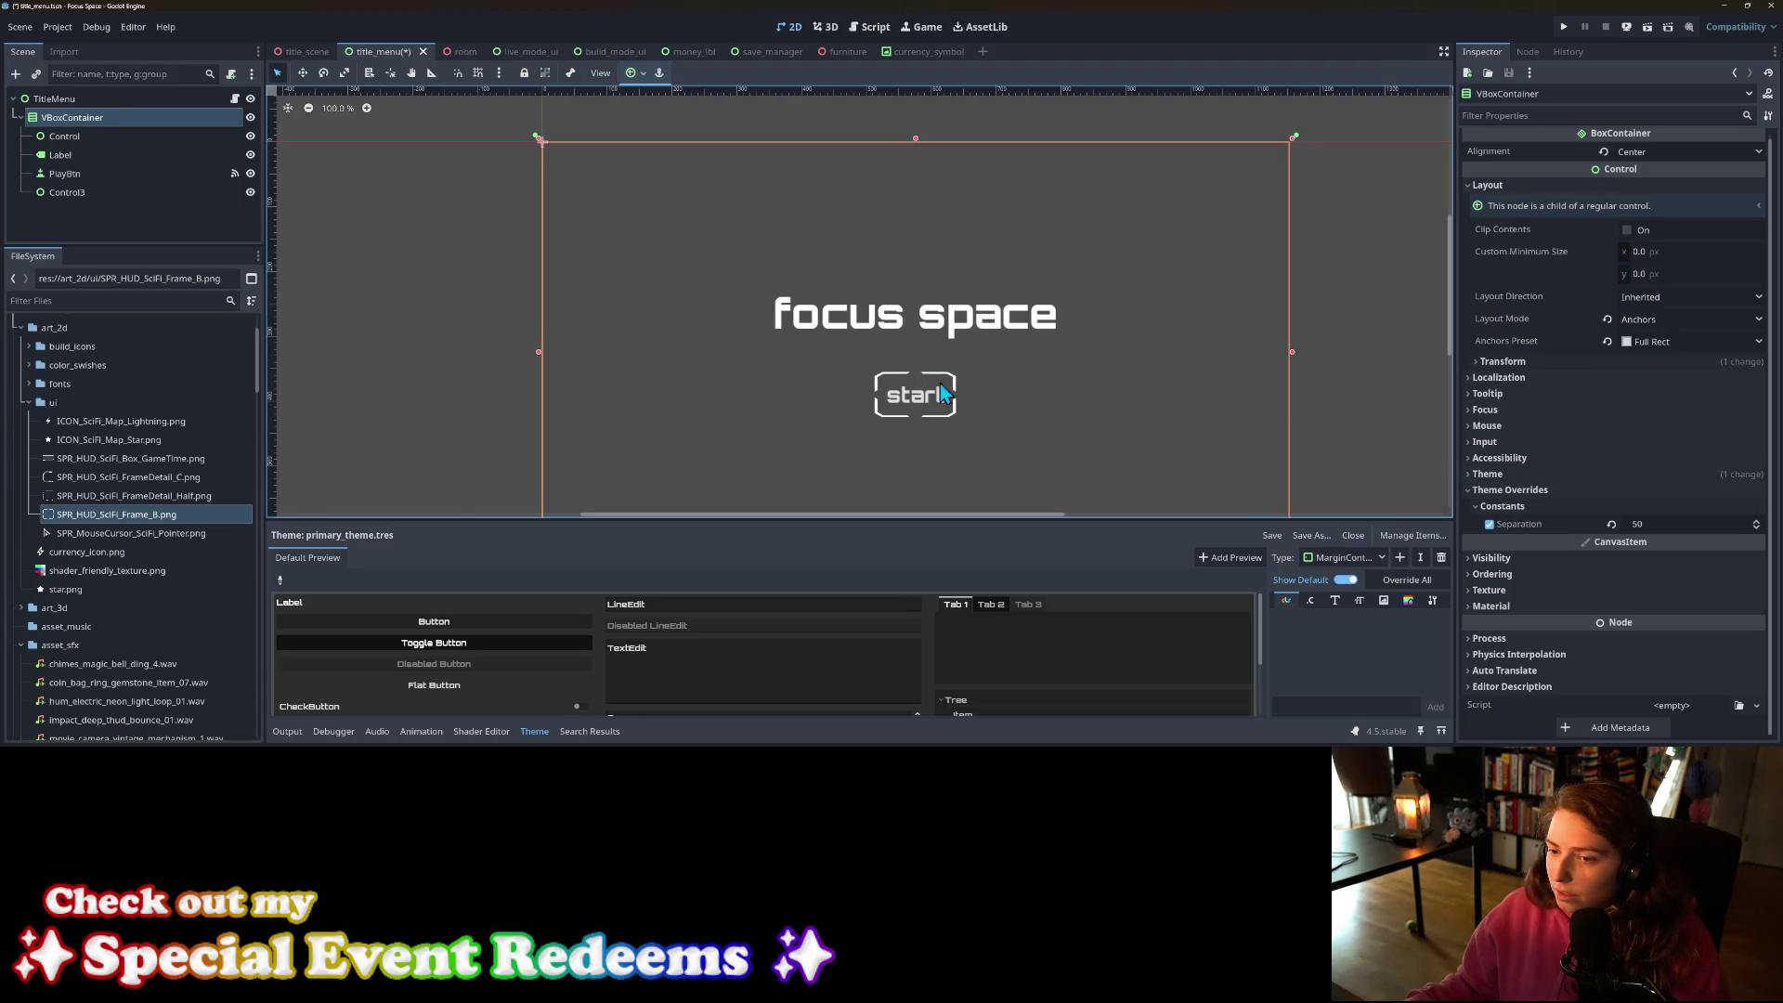
click(909, 407)
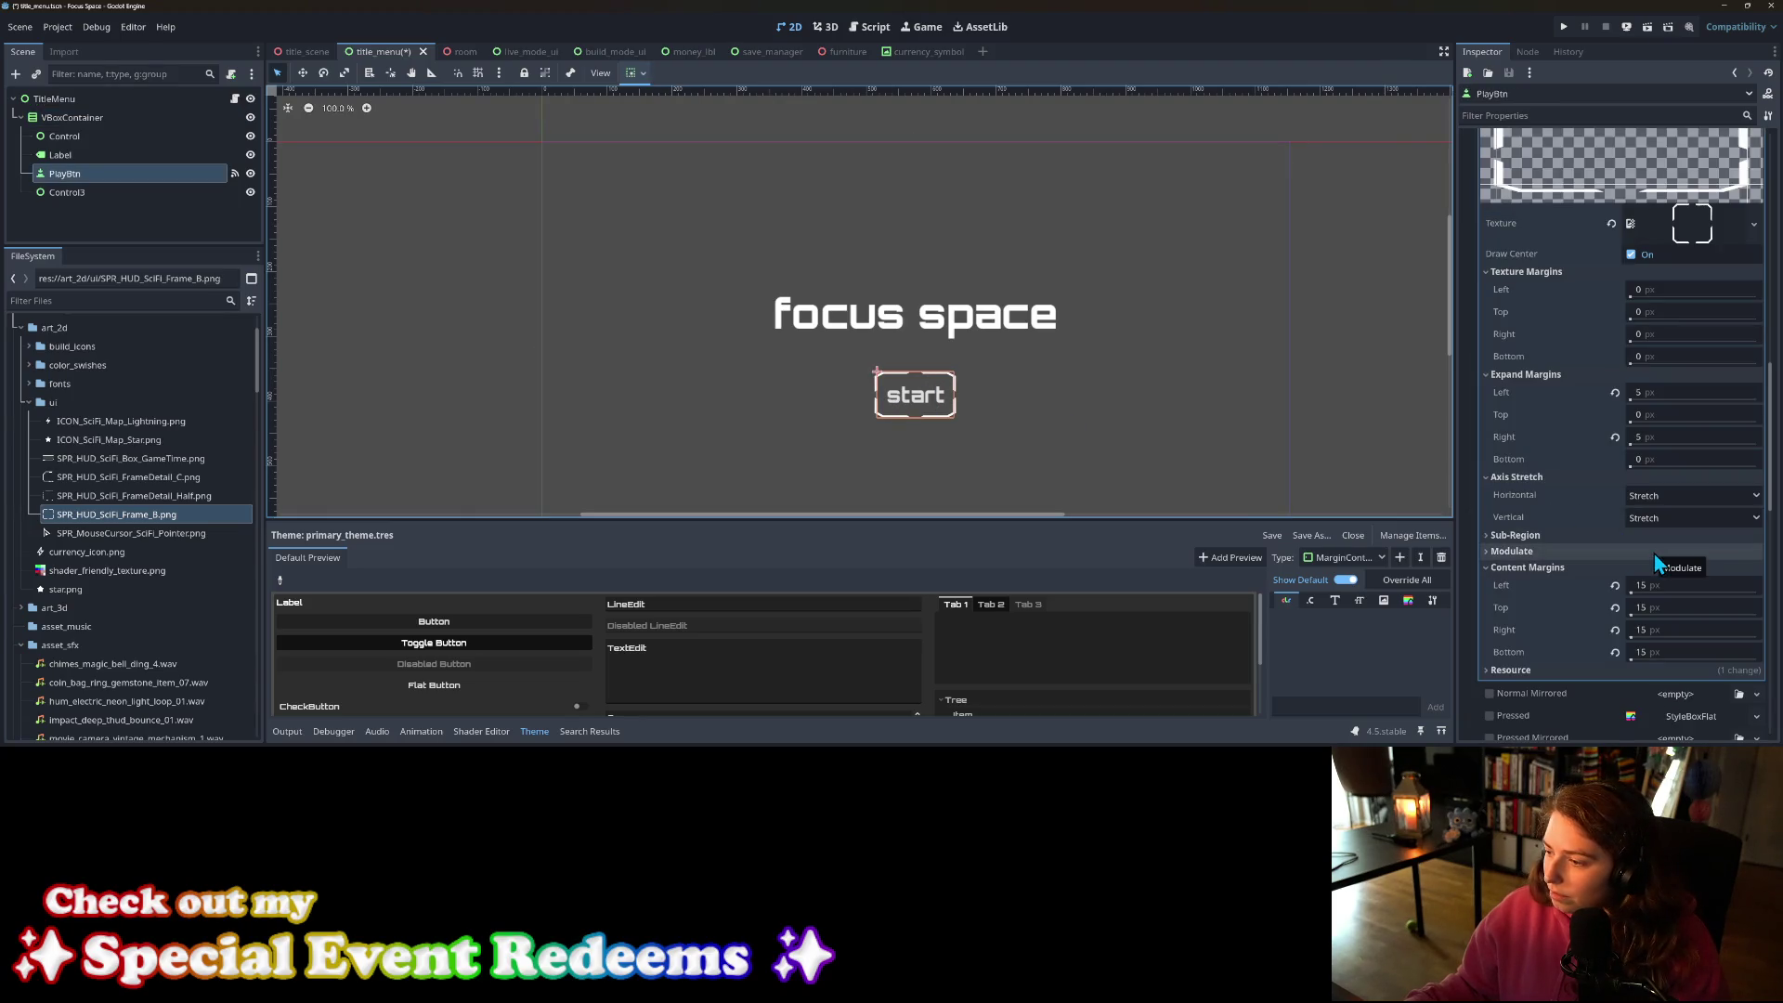
scroll(1653, 554, up, 5)
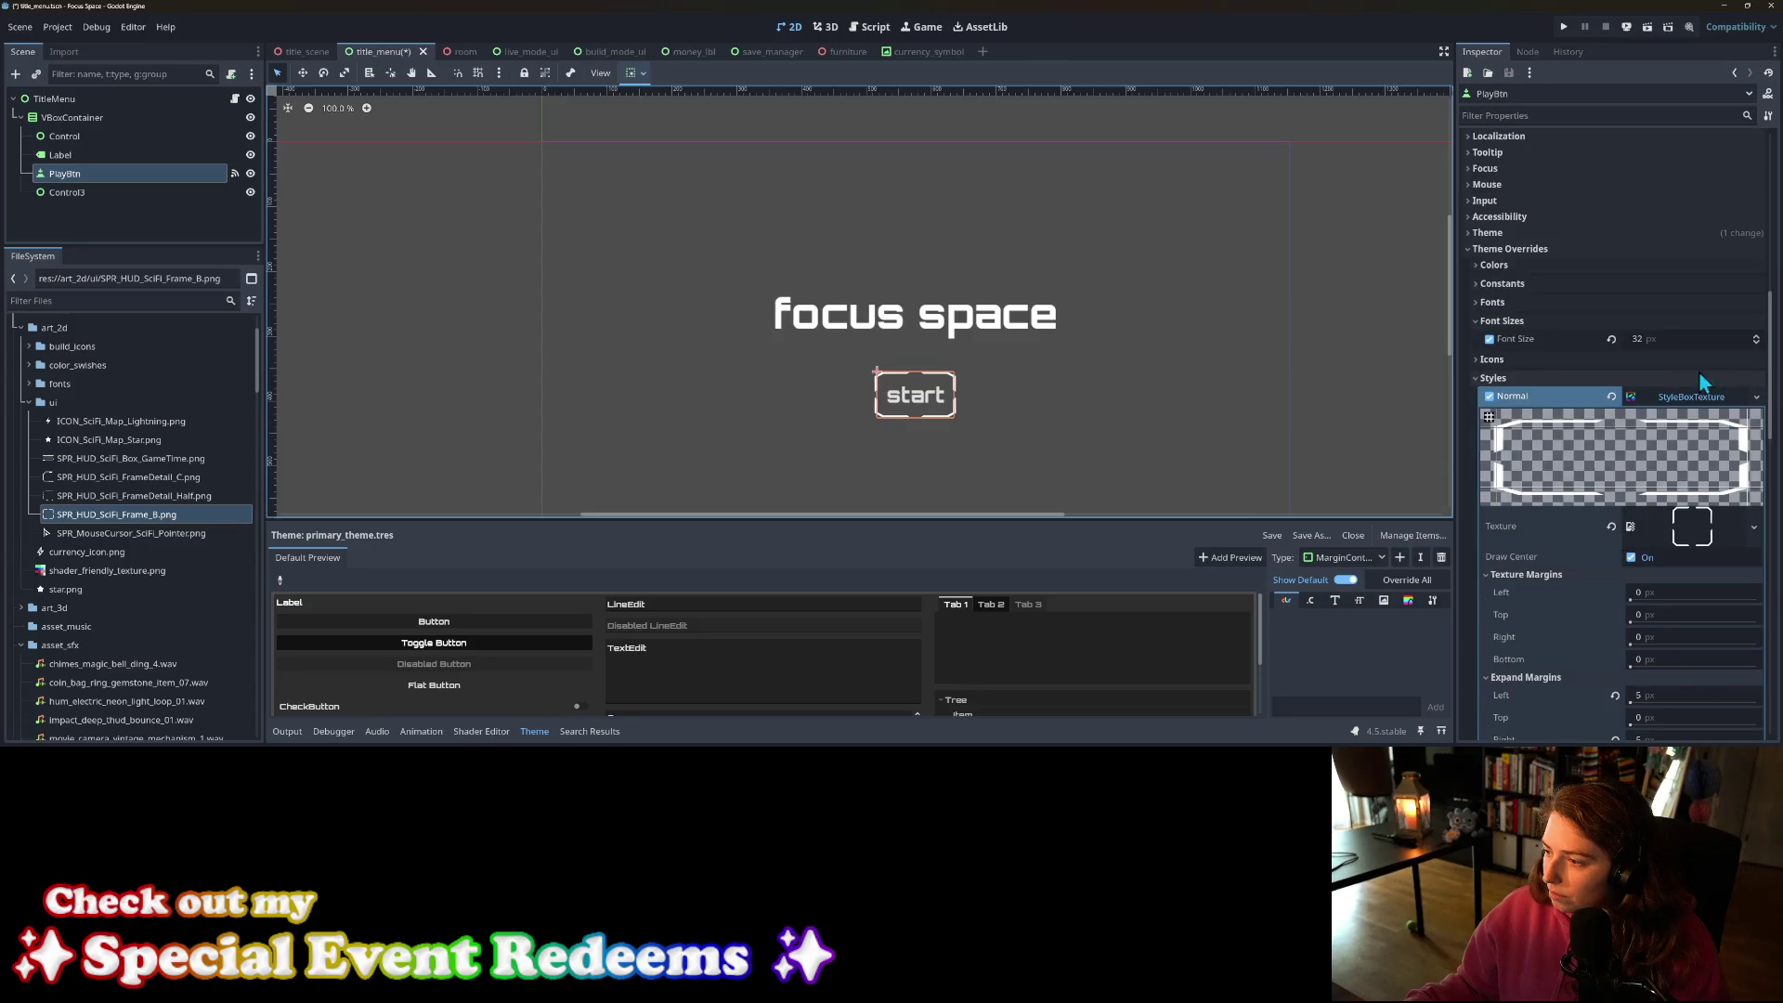
scroll(1560, 611, down, 10)
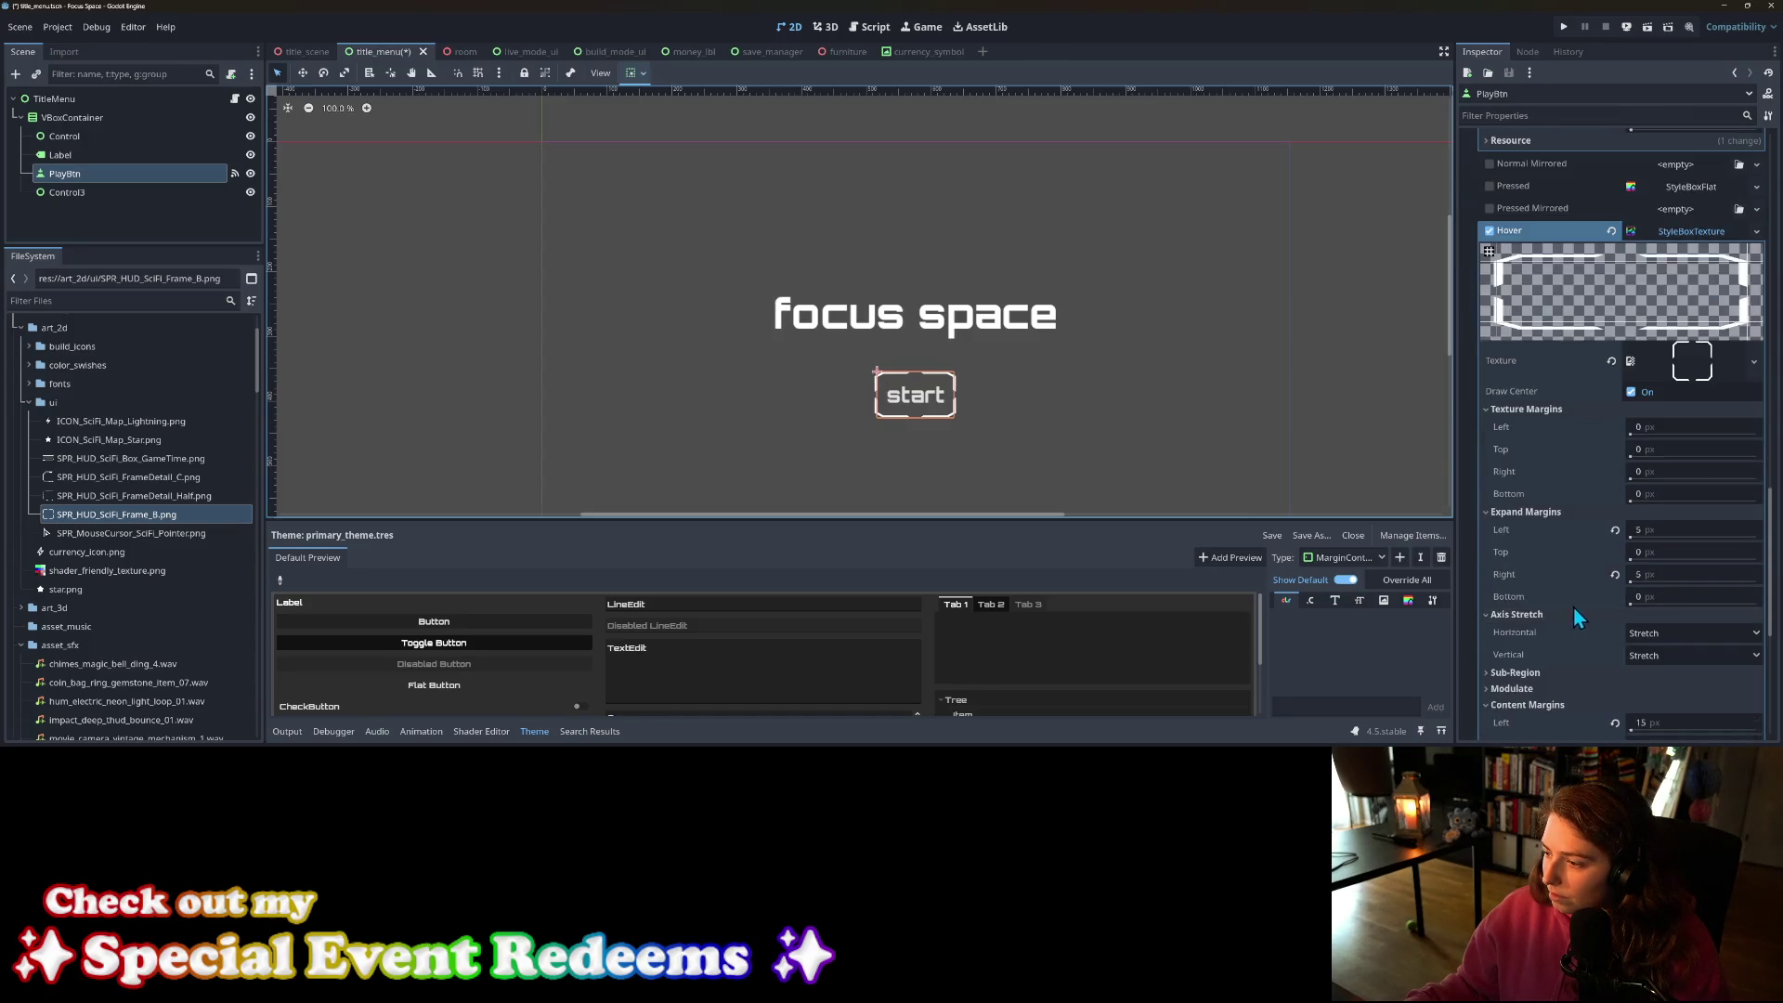
scroll(1579, 603, down, 3)
scroll(1584, 602, up, 4)
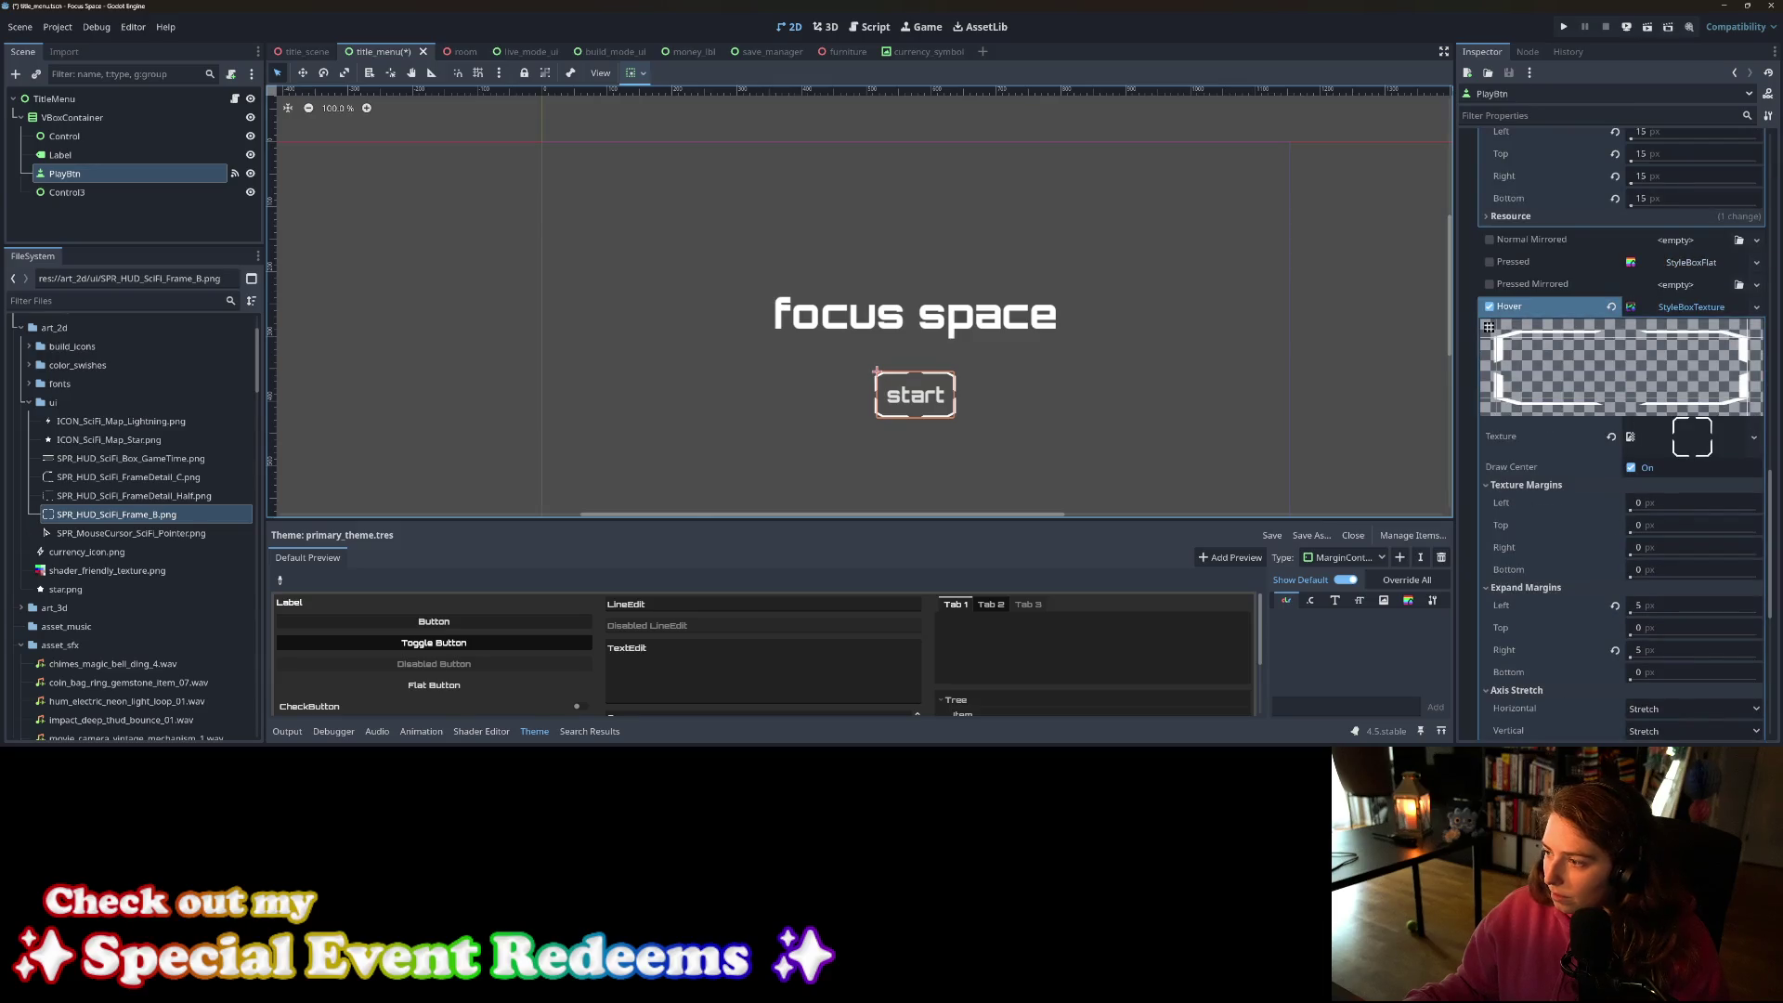
Step: Make the Hover StyleBoxTexture unique and expand its 15 px content margins
click(1757, 307)
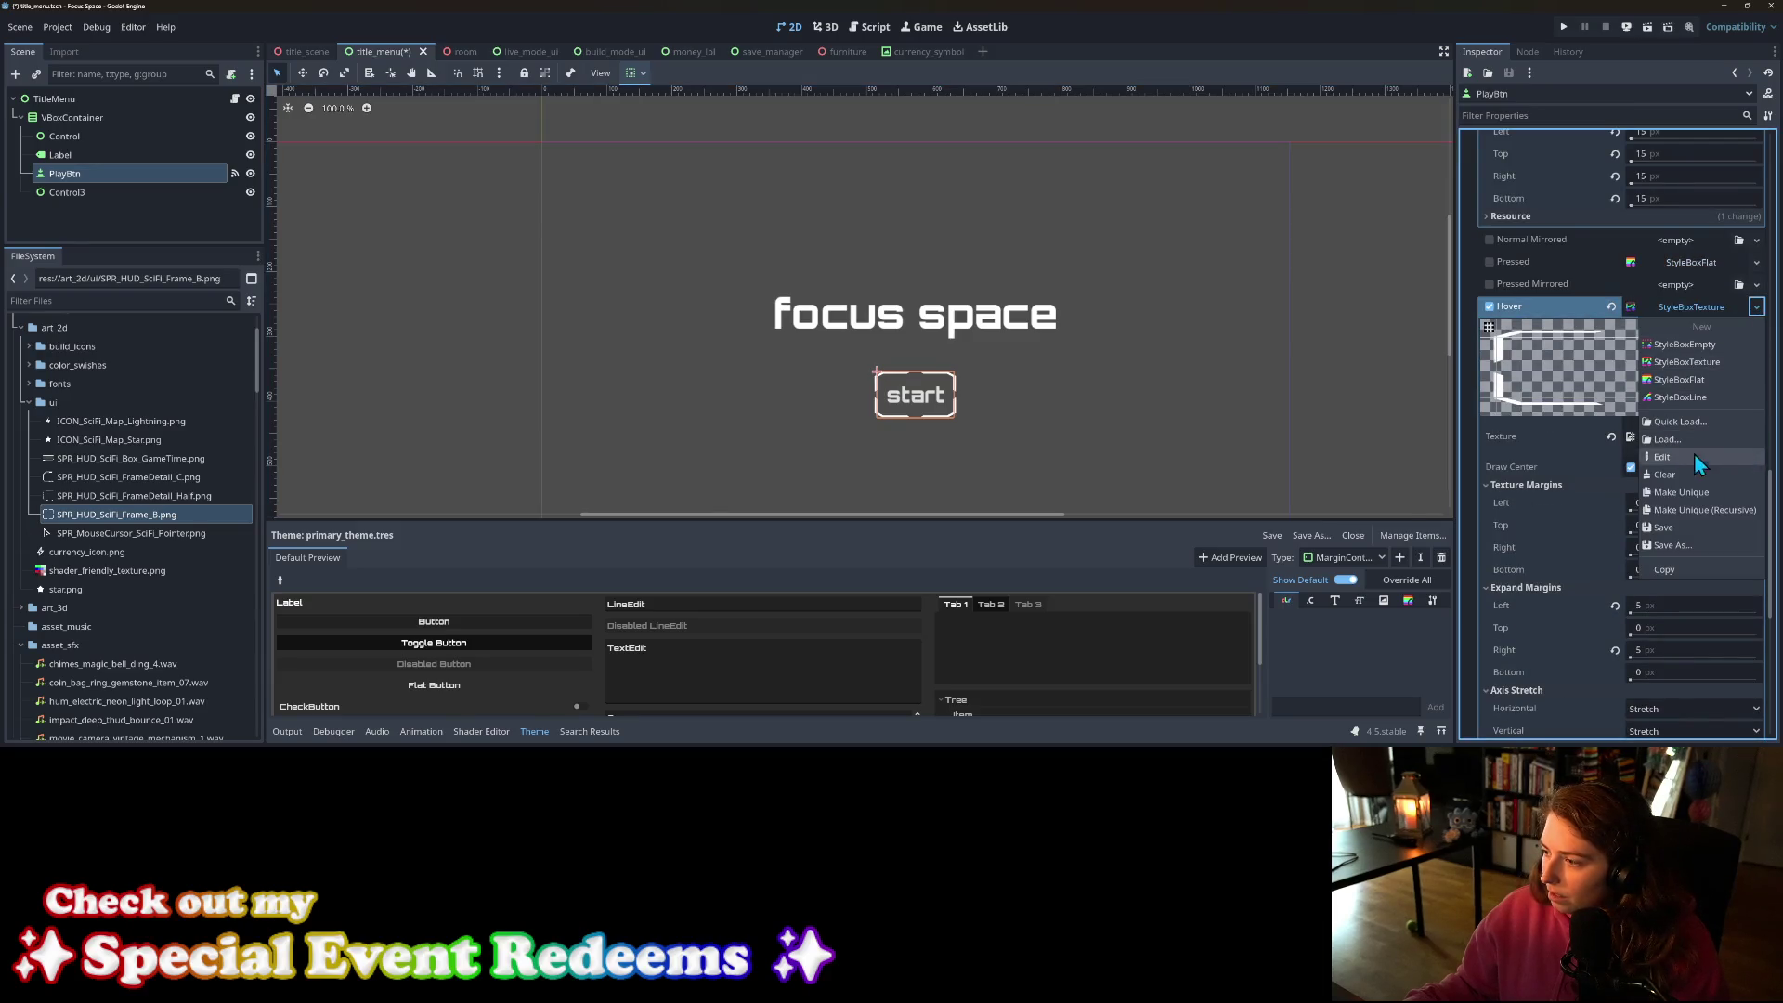
click(1696, 498)
scroll(1579, 601, down, 2)
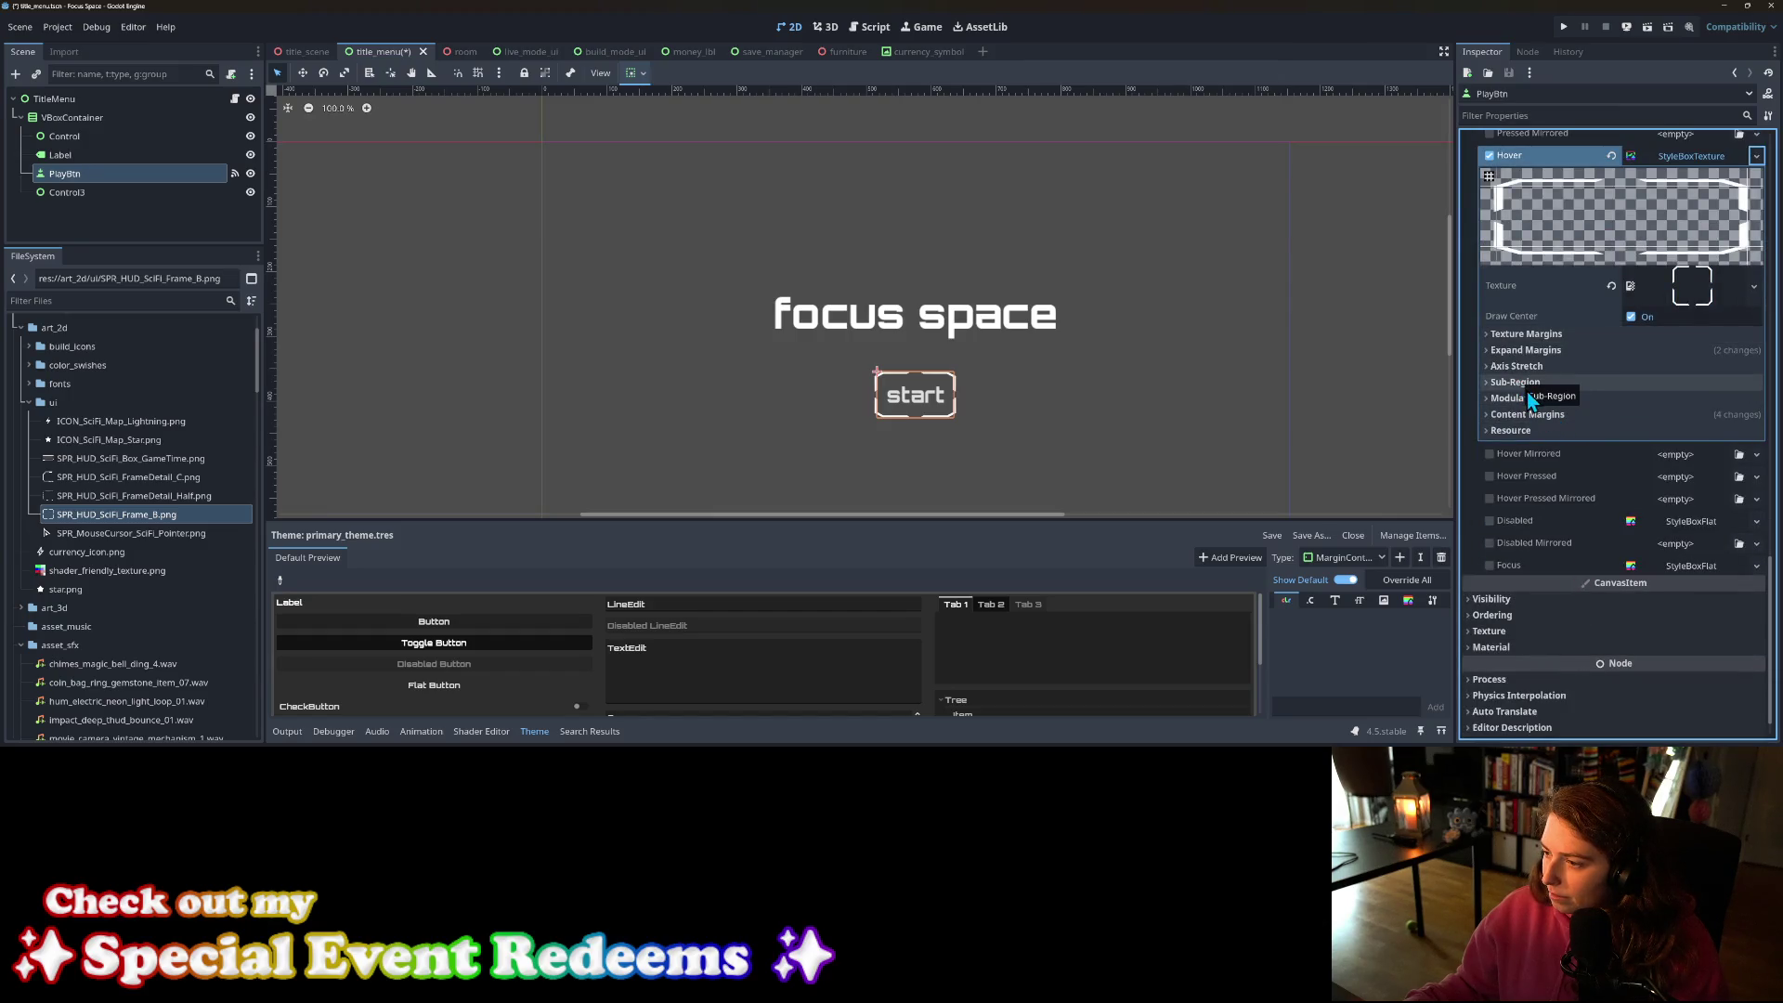
click(1540, 415)
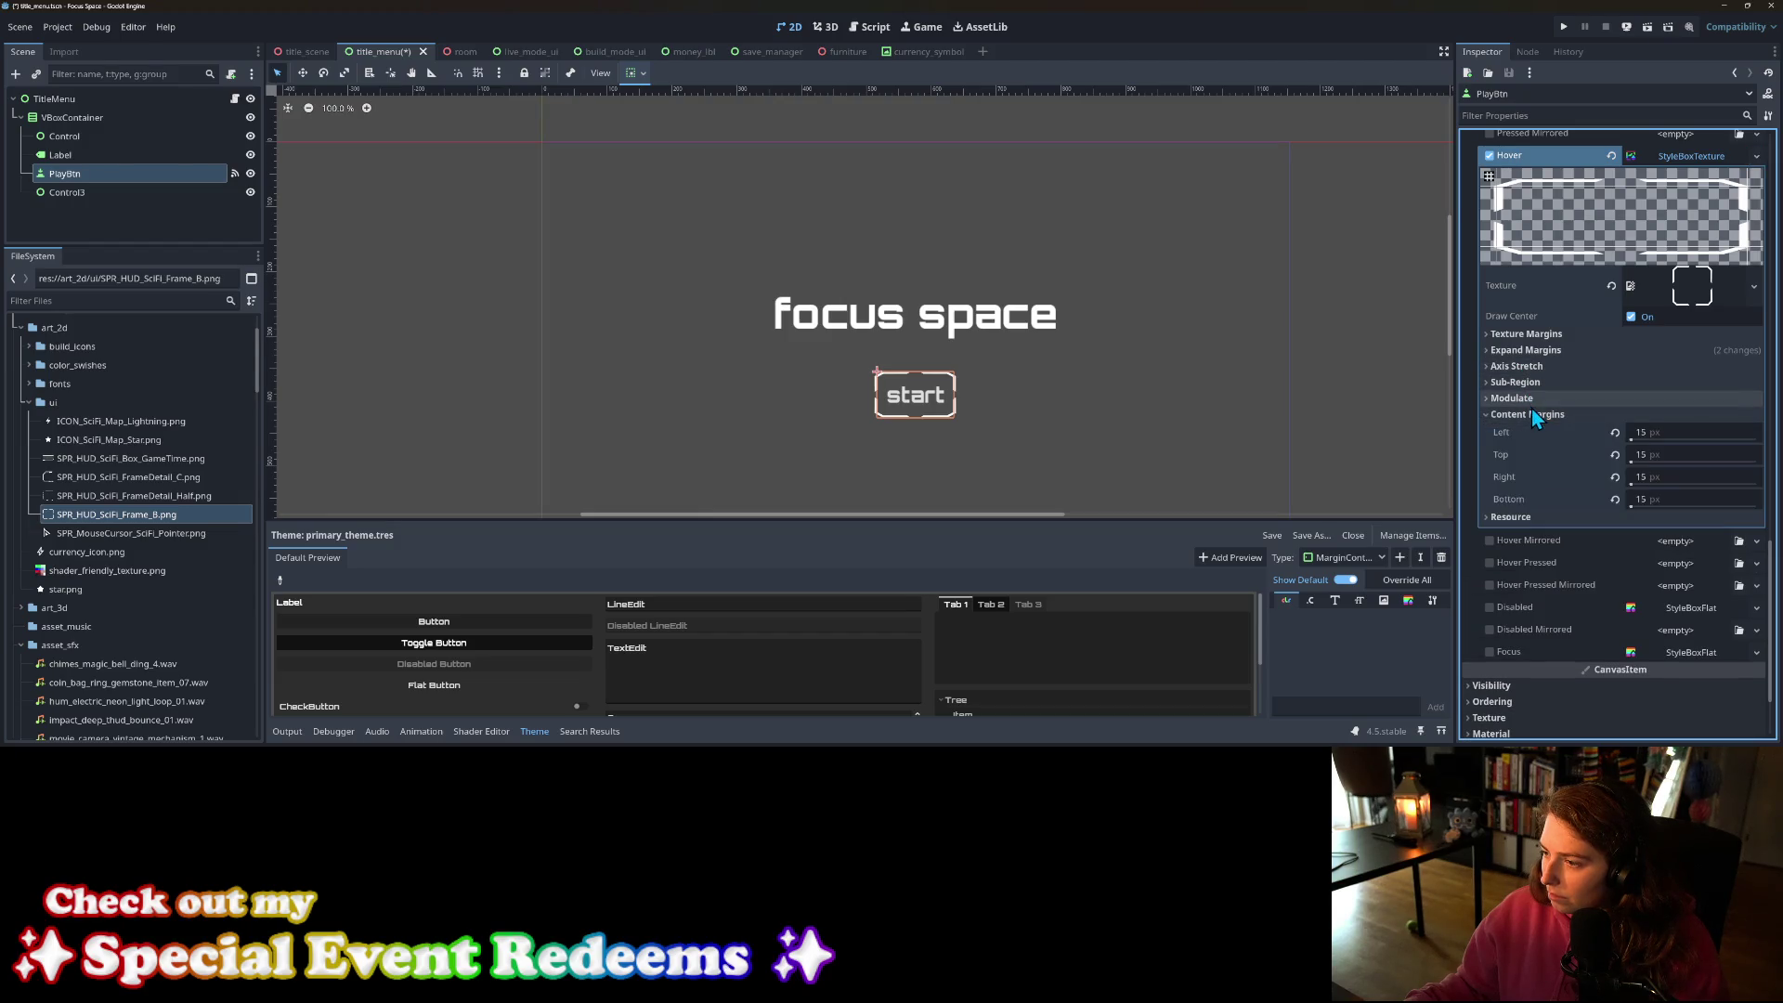
Step: Set the hover frame's left and right expand margins to 0 px and save the scene
click(1534, 350)
click(1658, 366)
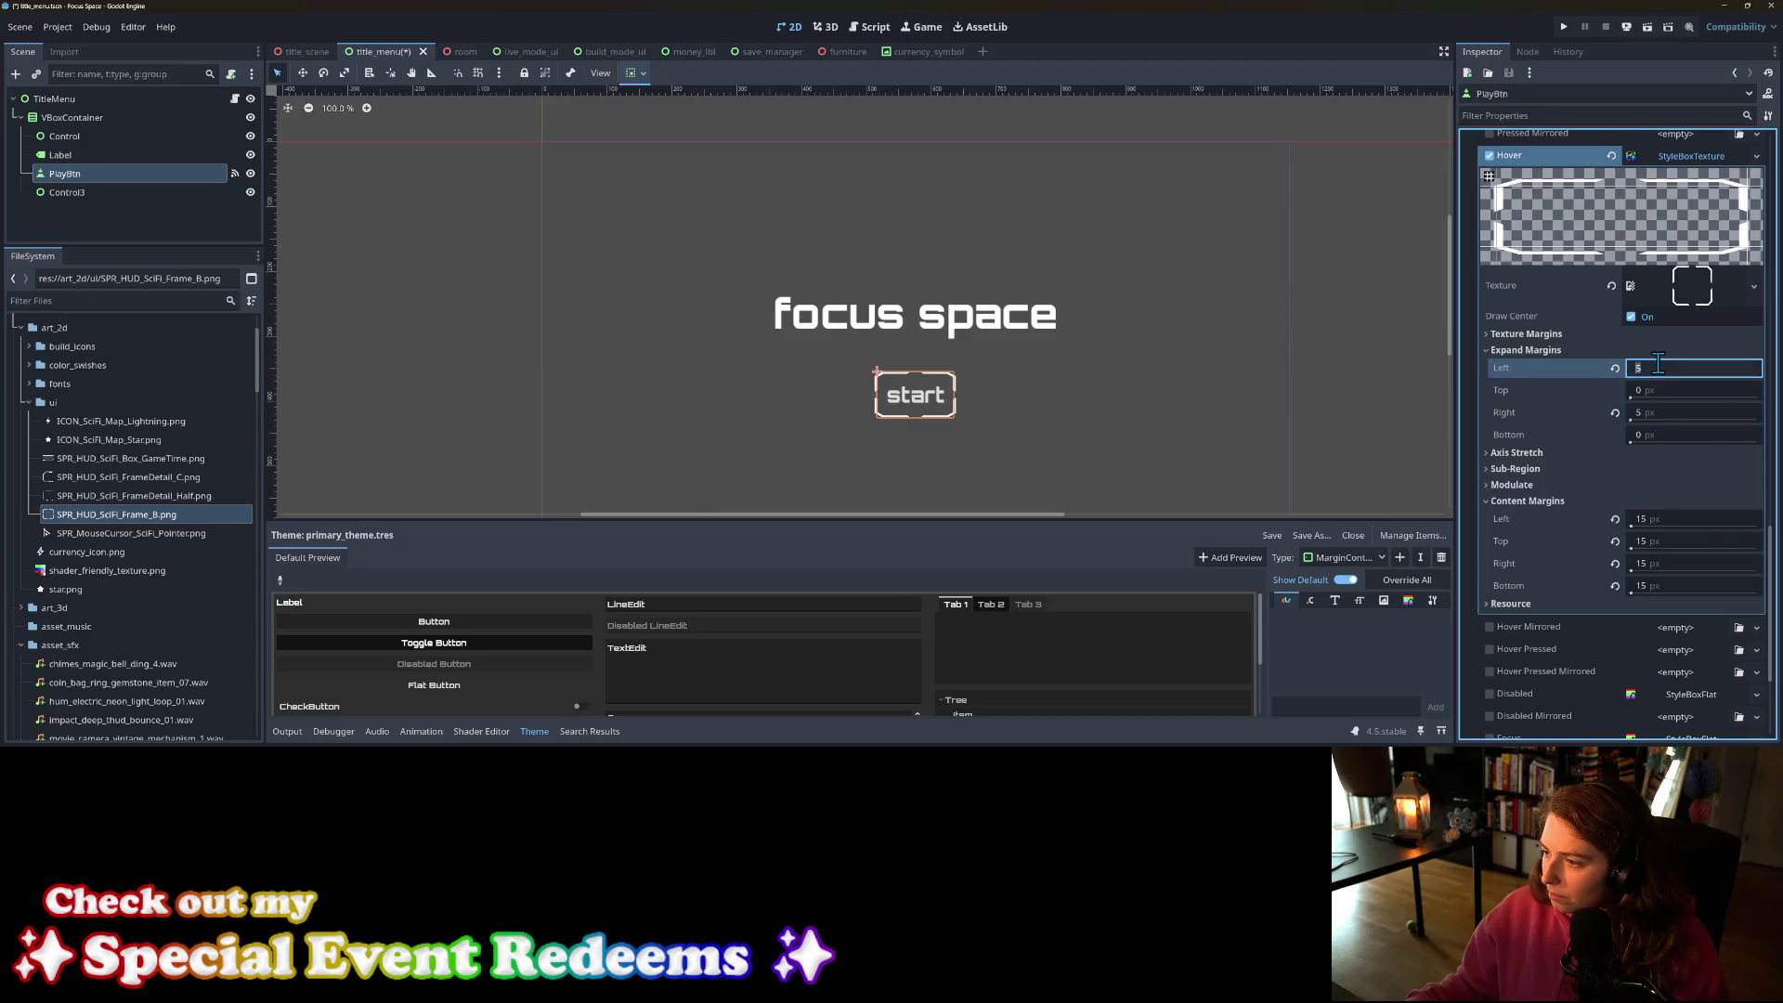
text(10)
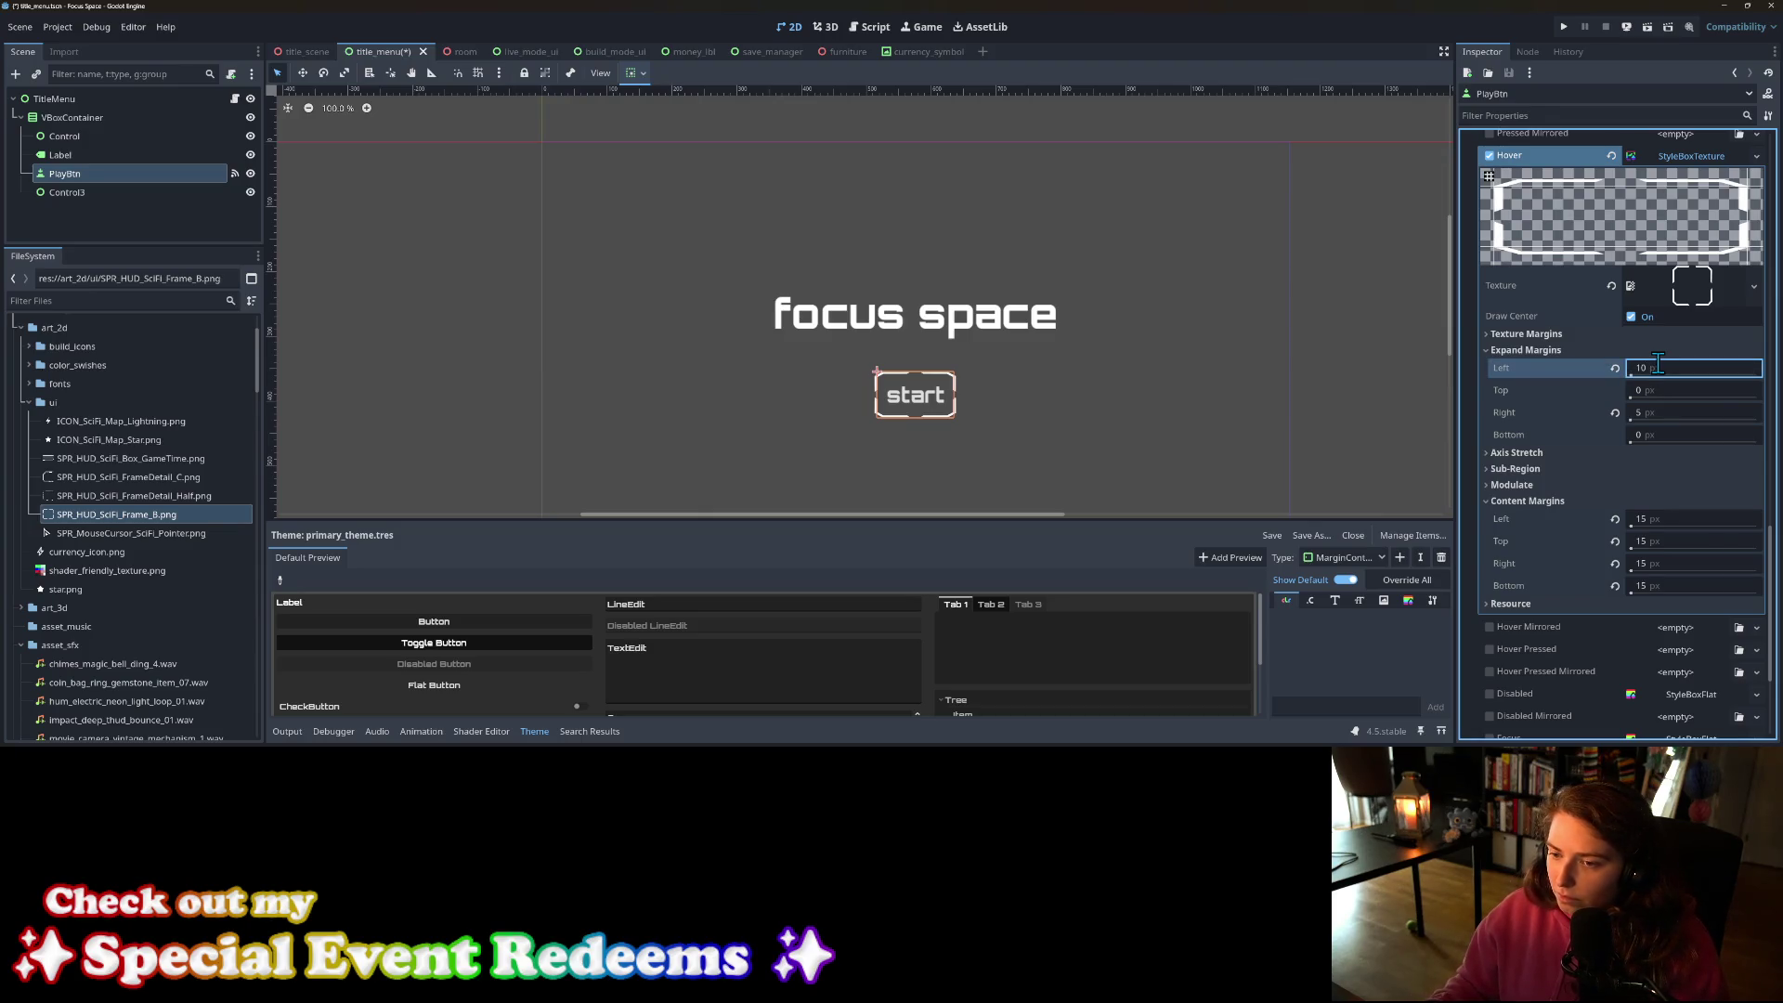
key(BackSpace)
key(BackSpace)
text(50)
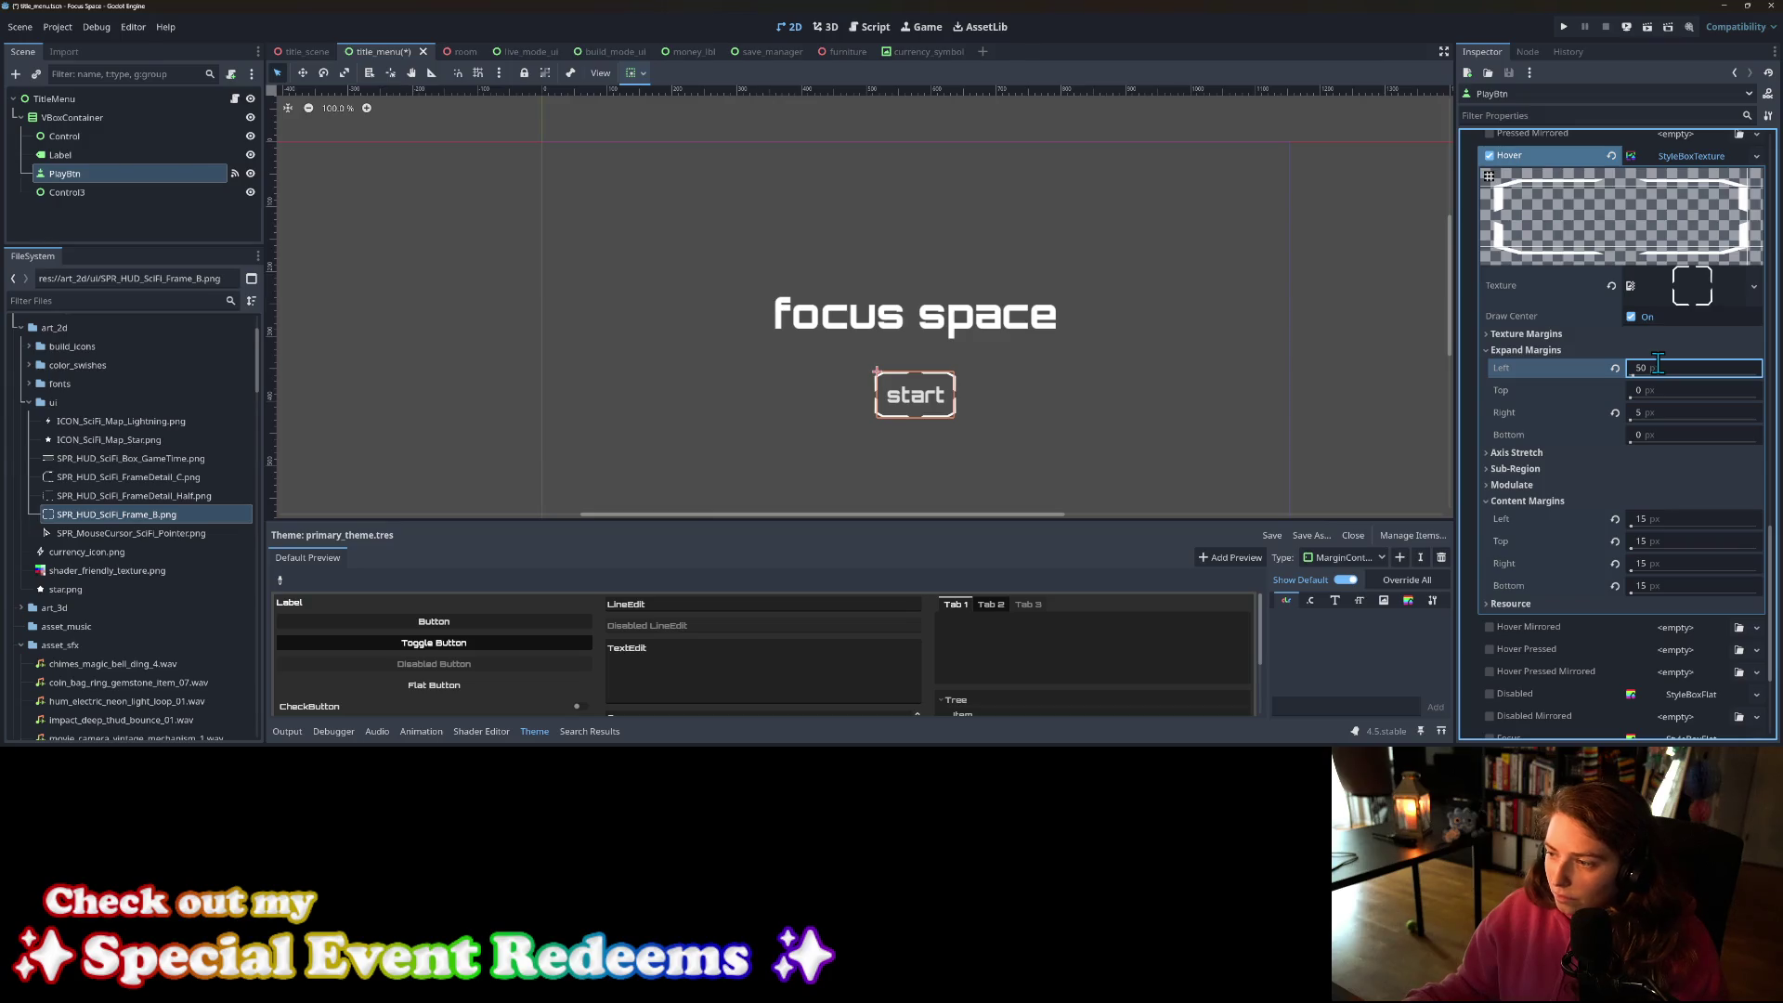
click(1658, 364)
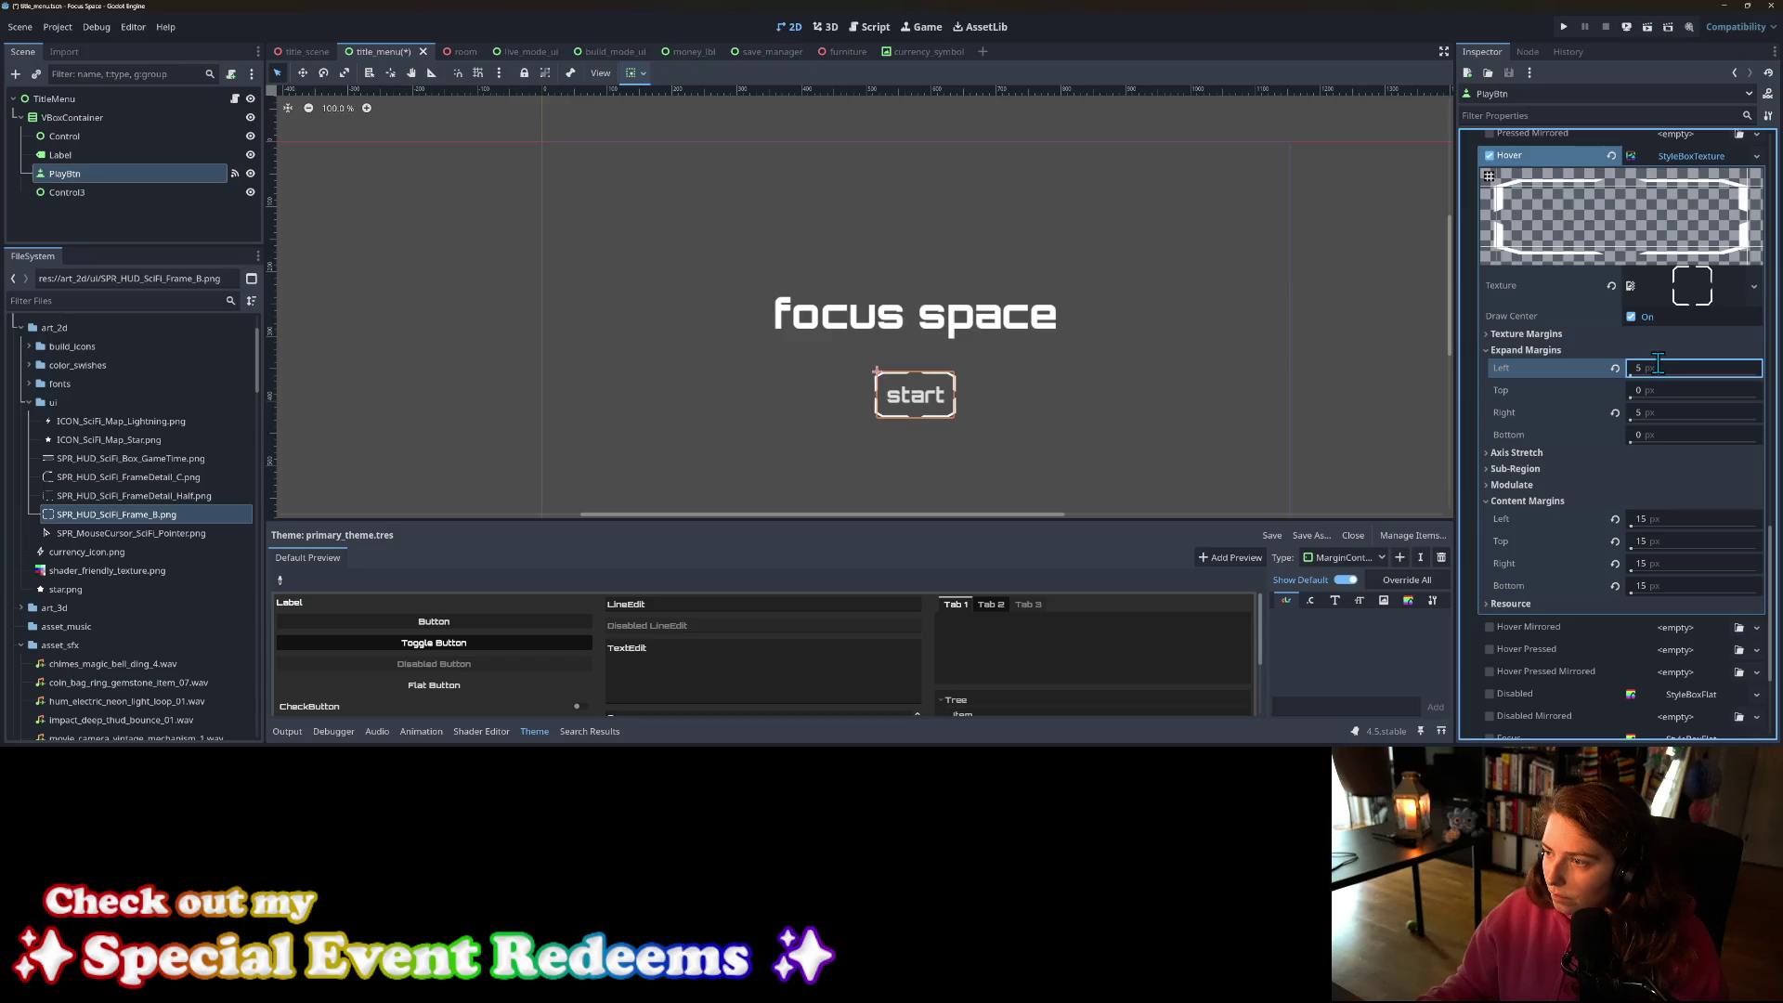
key(BackSpace)
text(0)
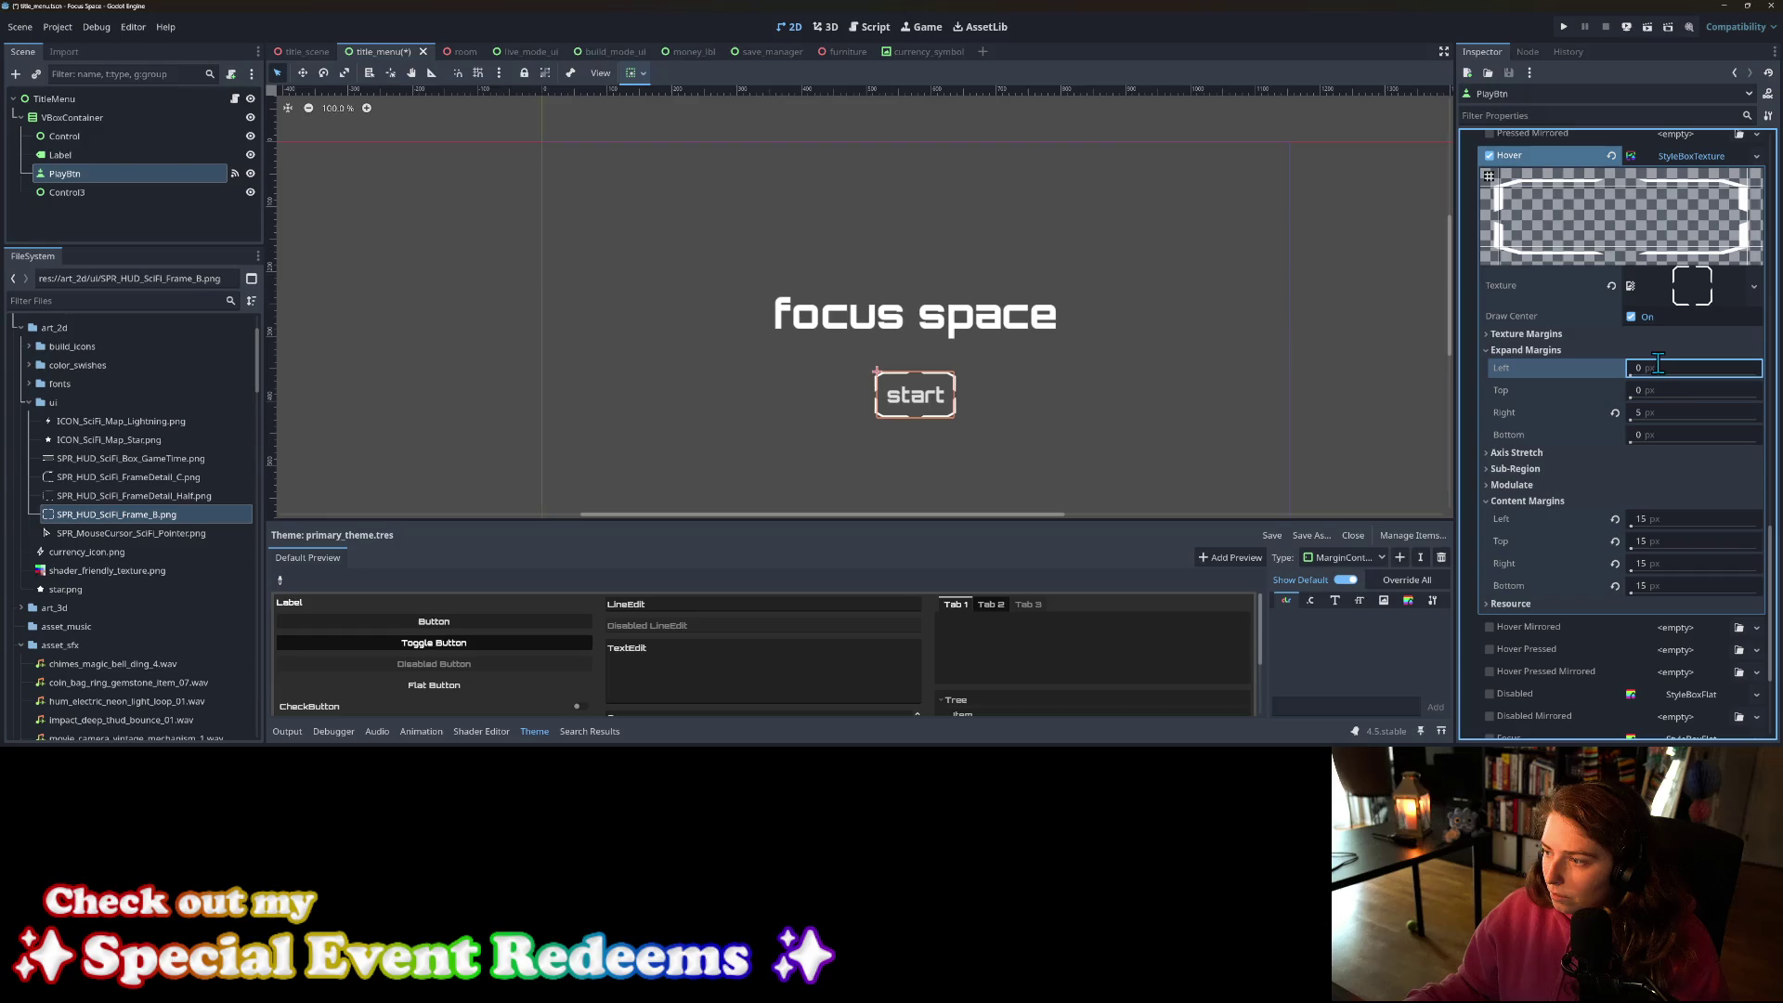
click(1678, 409)
text(0)
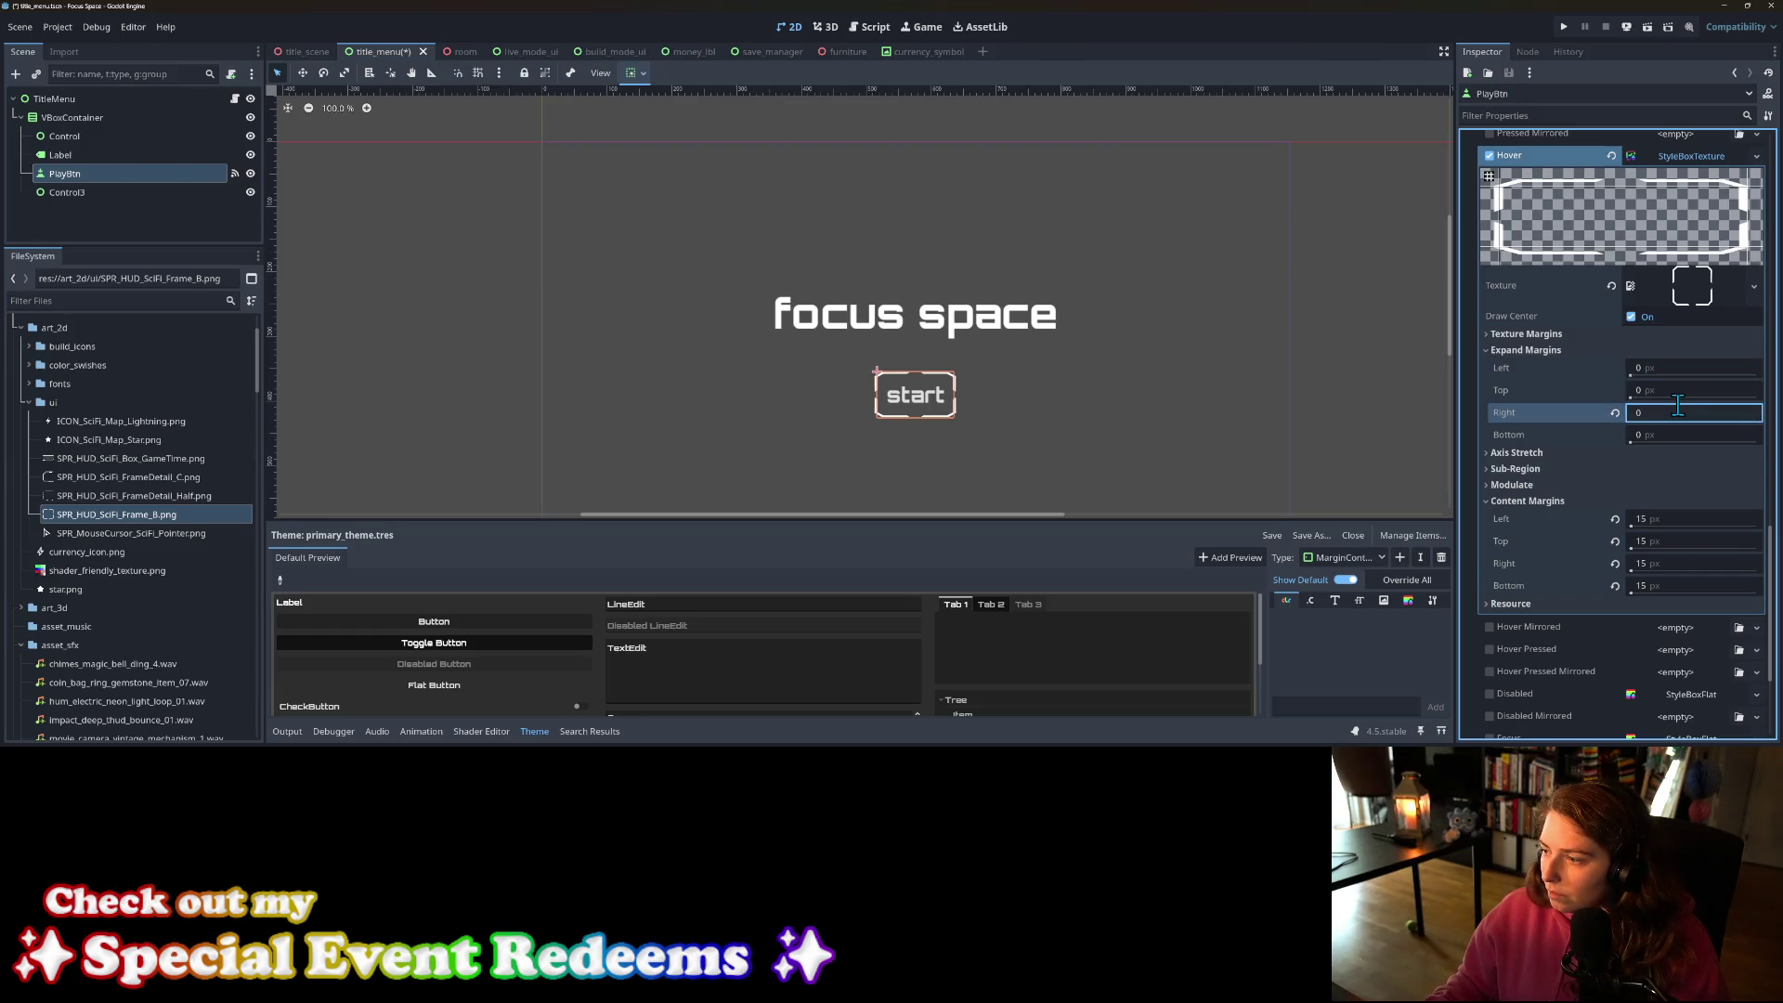
key(Return)
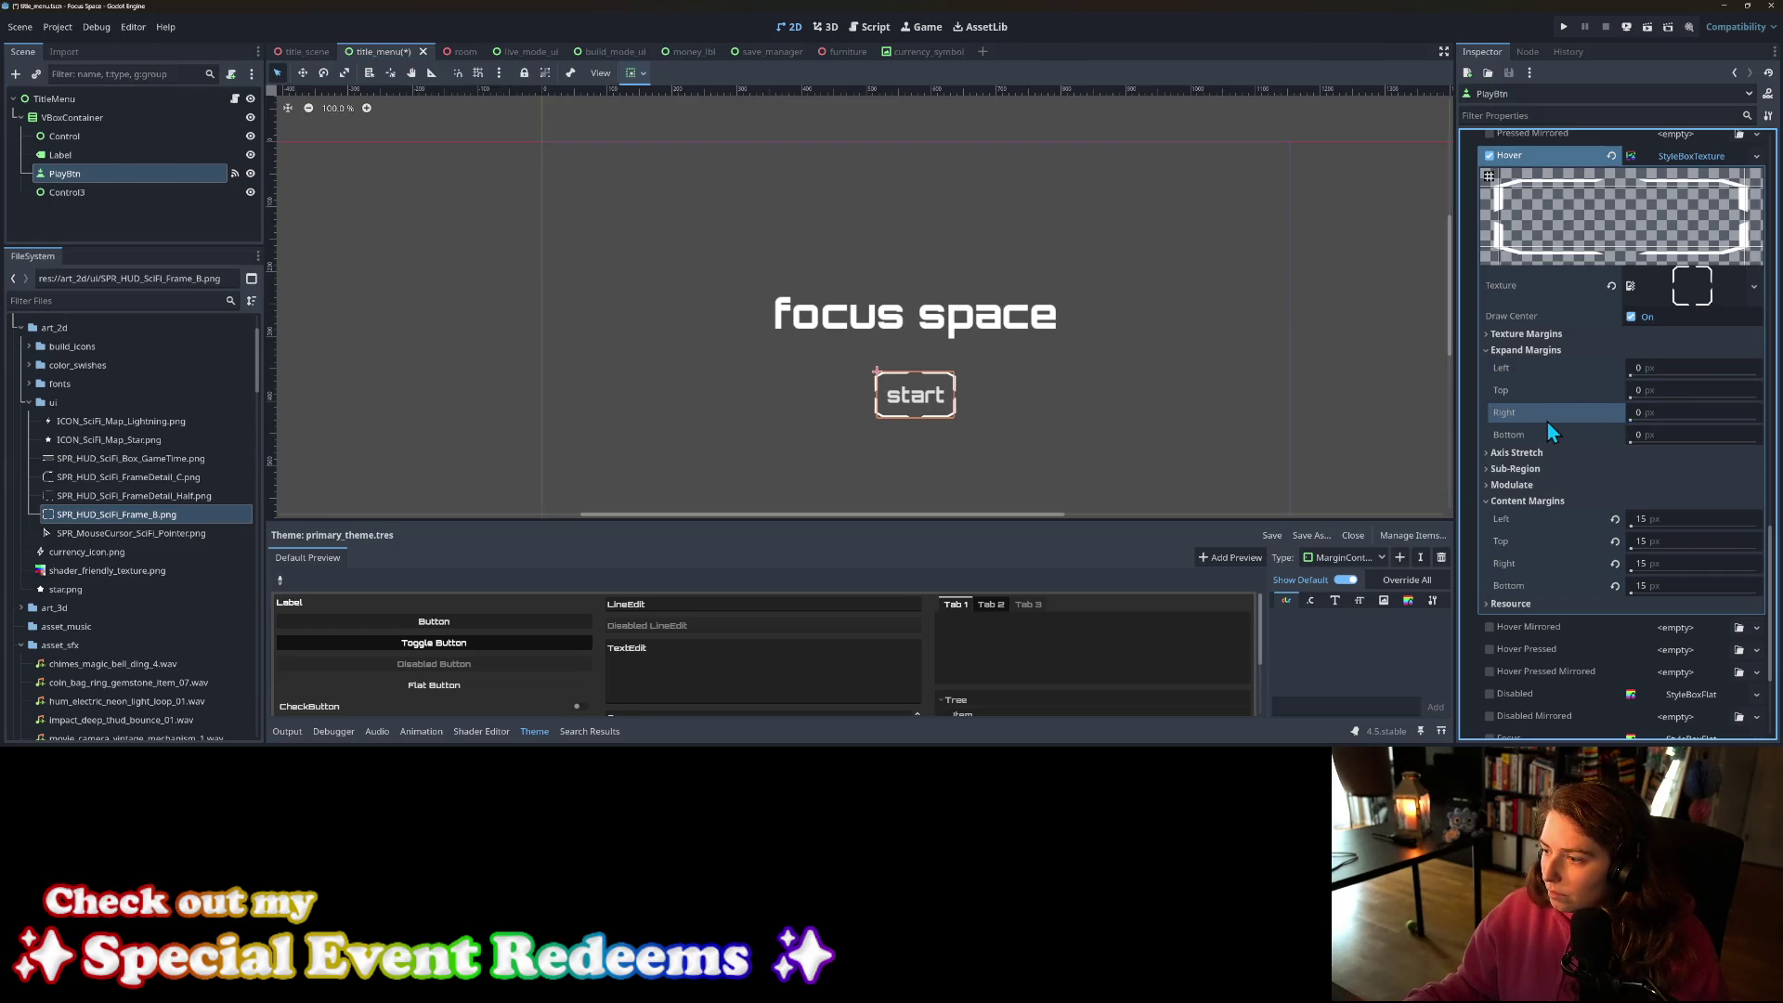
key(ctrl+s)
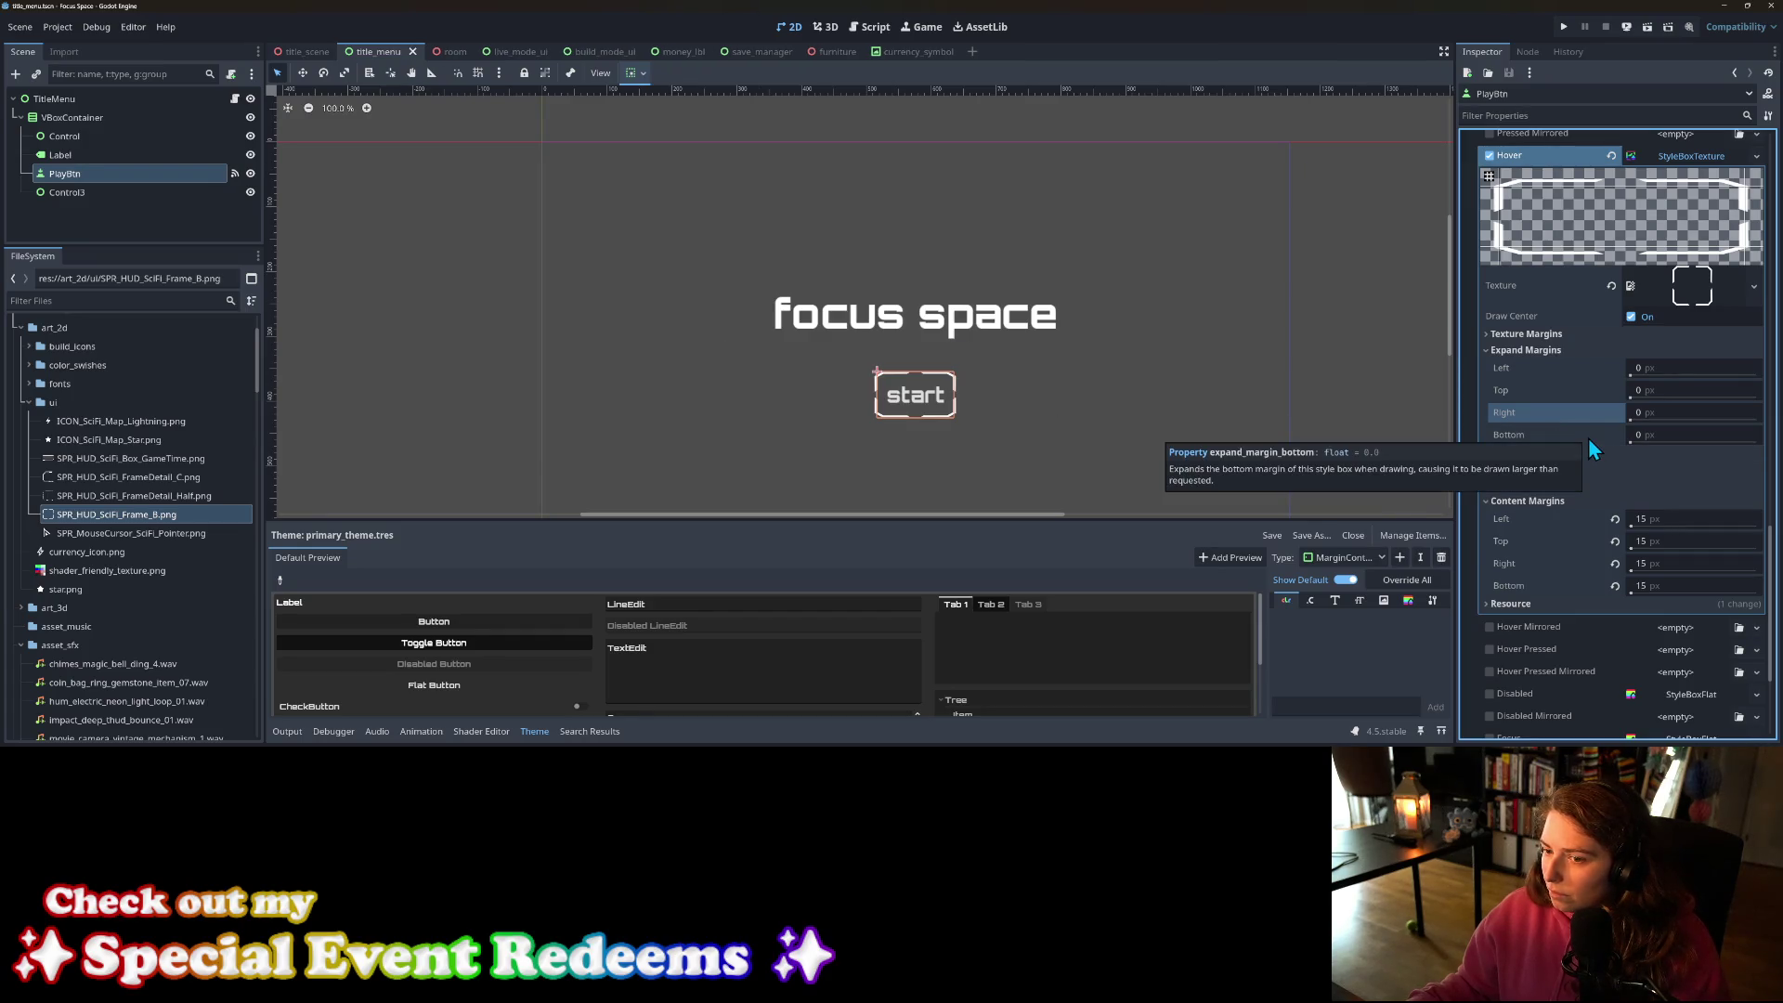
Step: Undo the side expand margins back to 5 px, then set the left one to 0 again
scroll(1001, 443, up, 13)
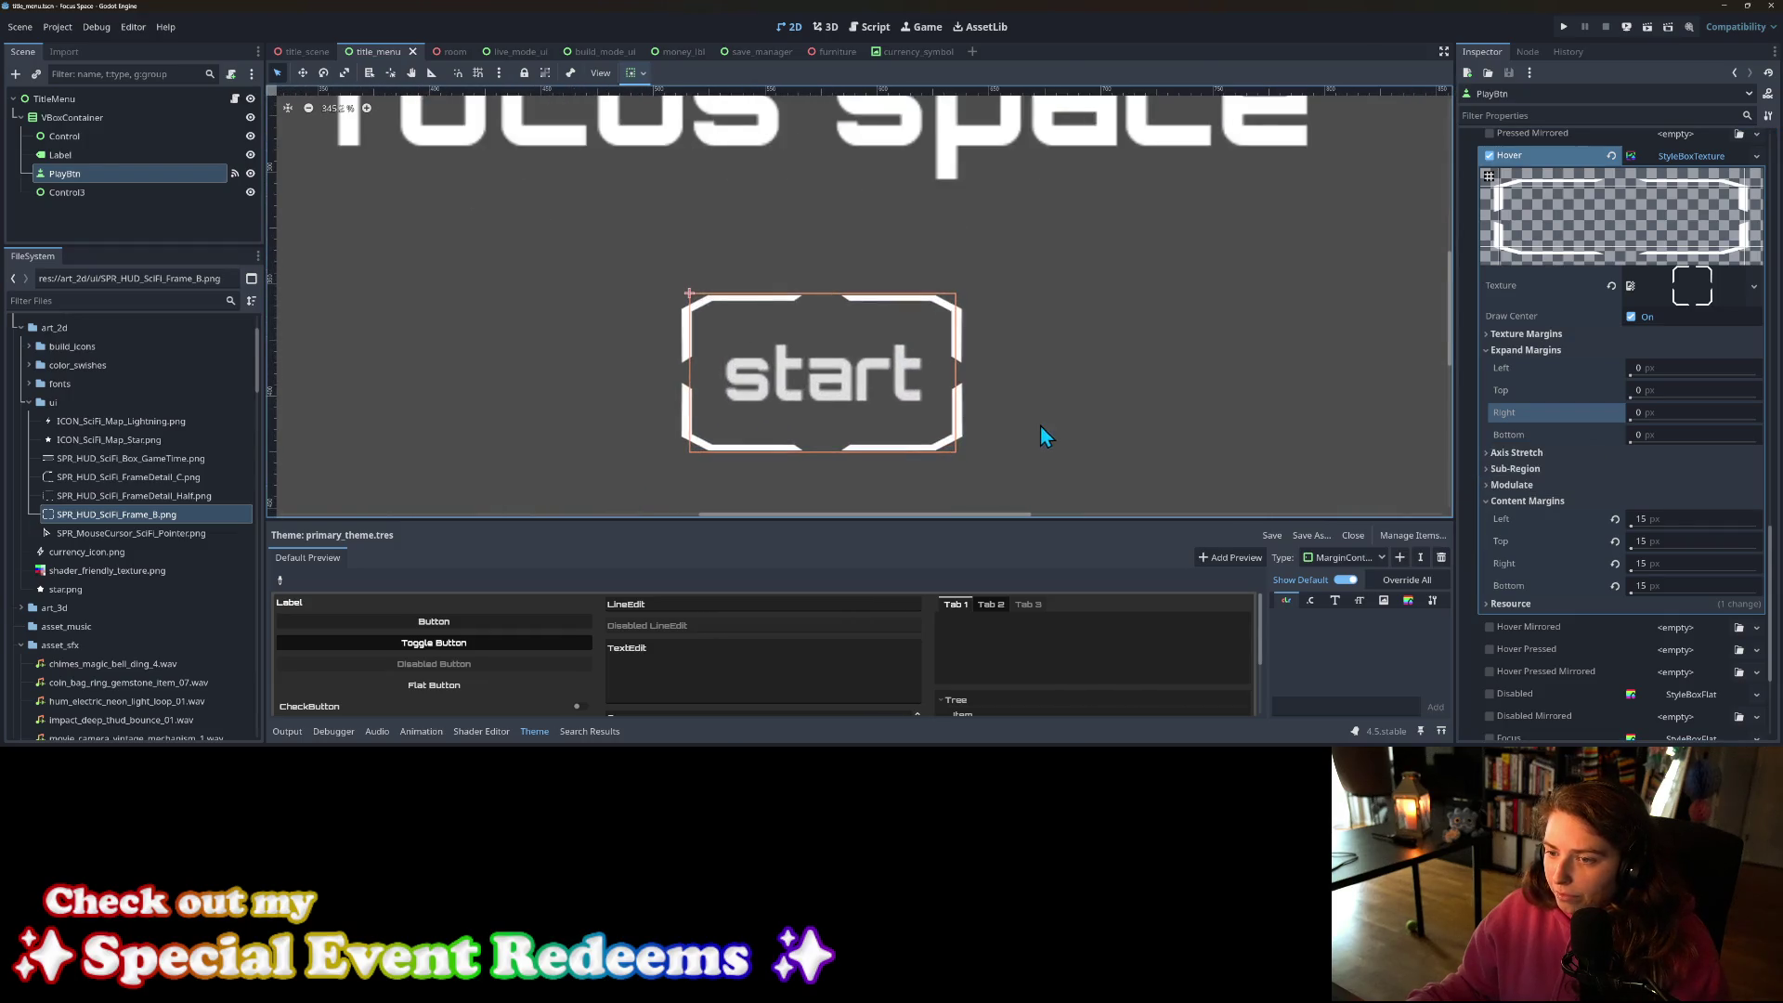
drag(1041, 430, 1135, 422)
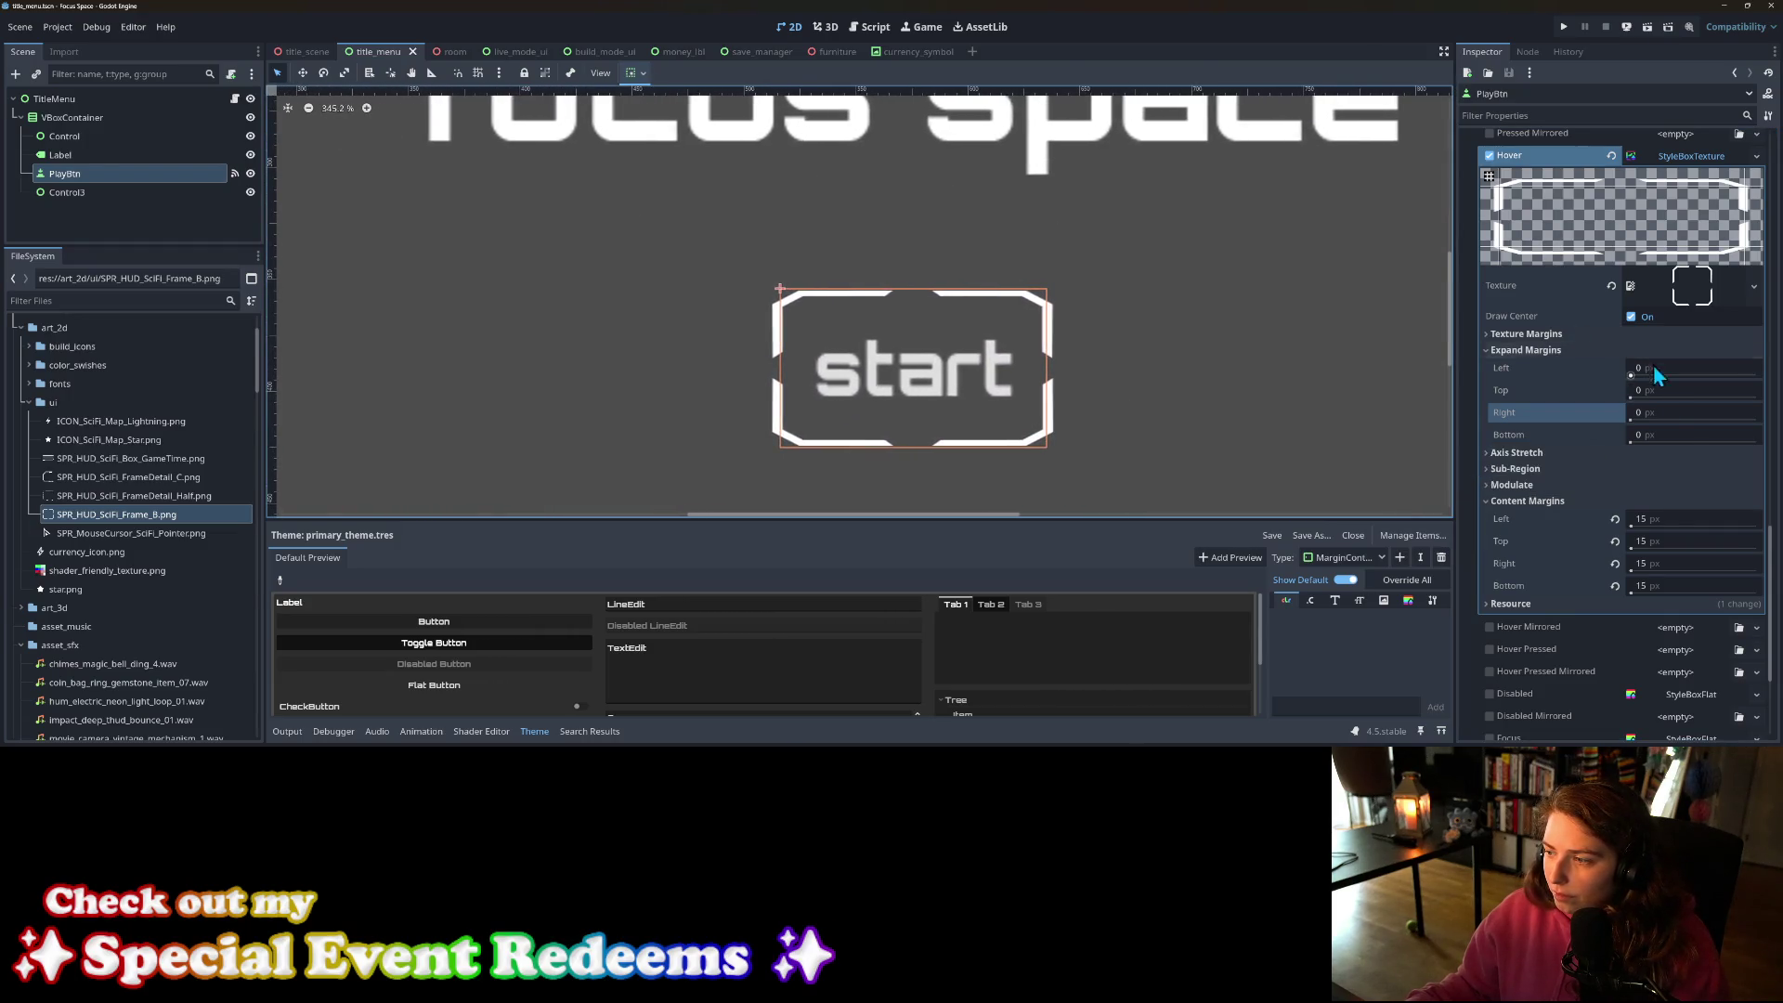
key(ctrl+z)
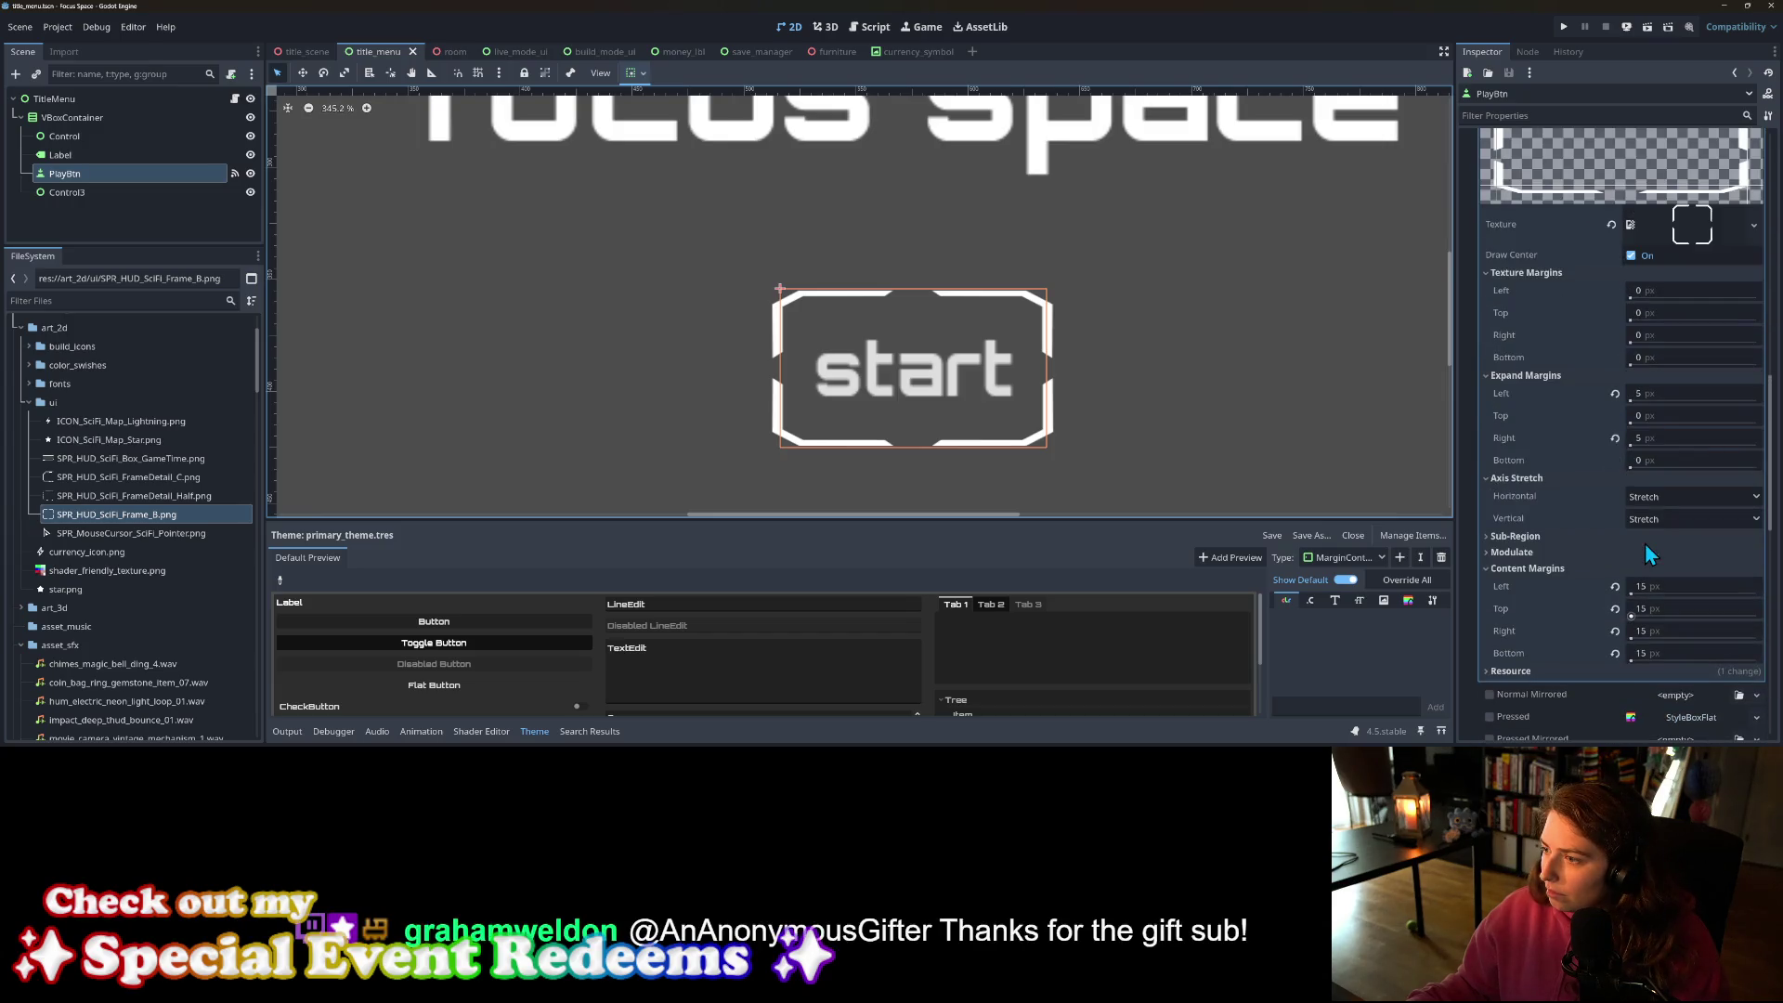
click(1665, 394)
text(0)
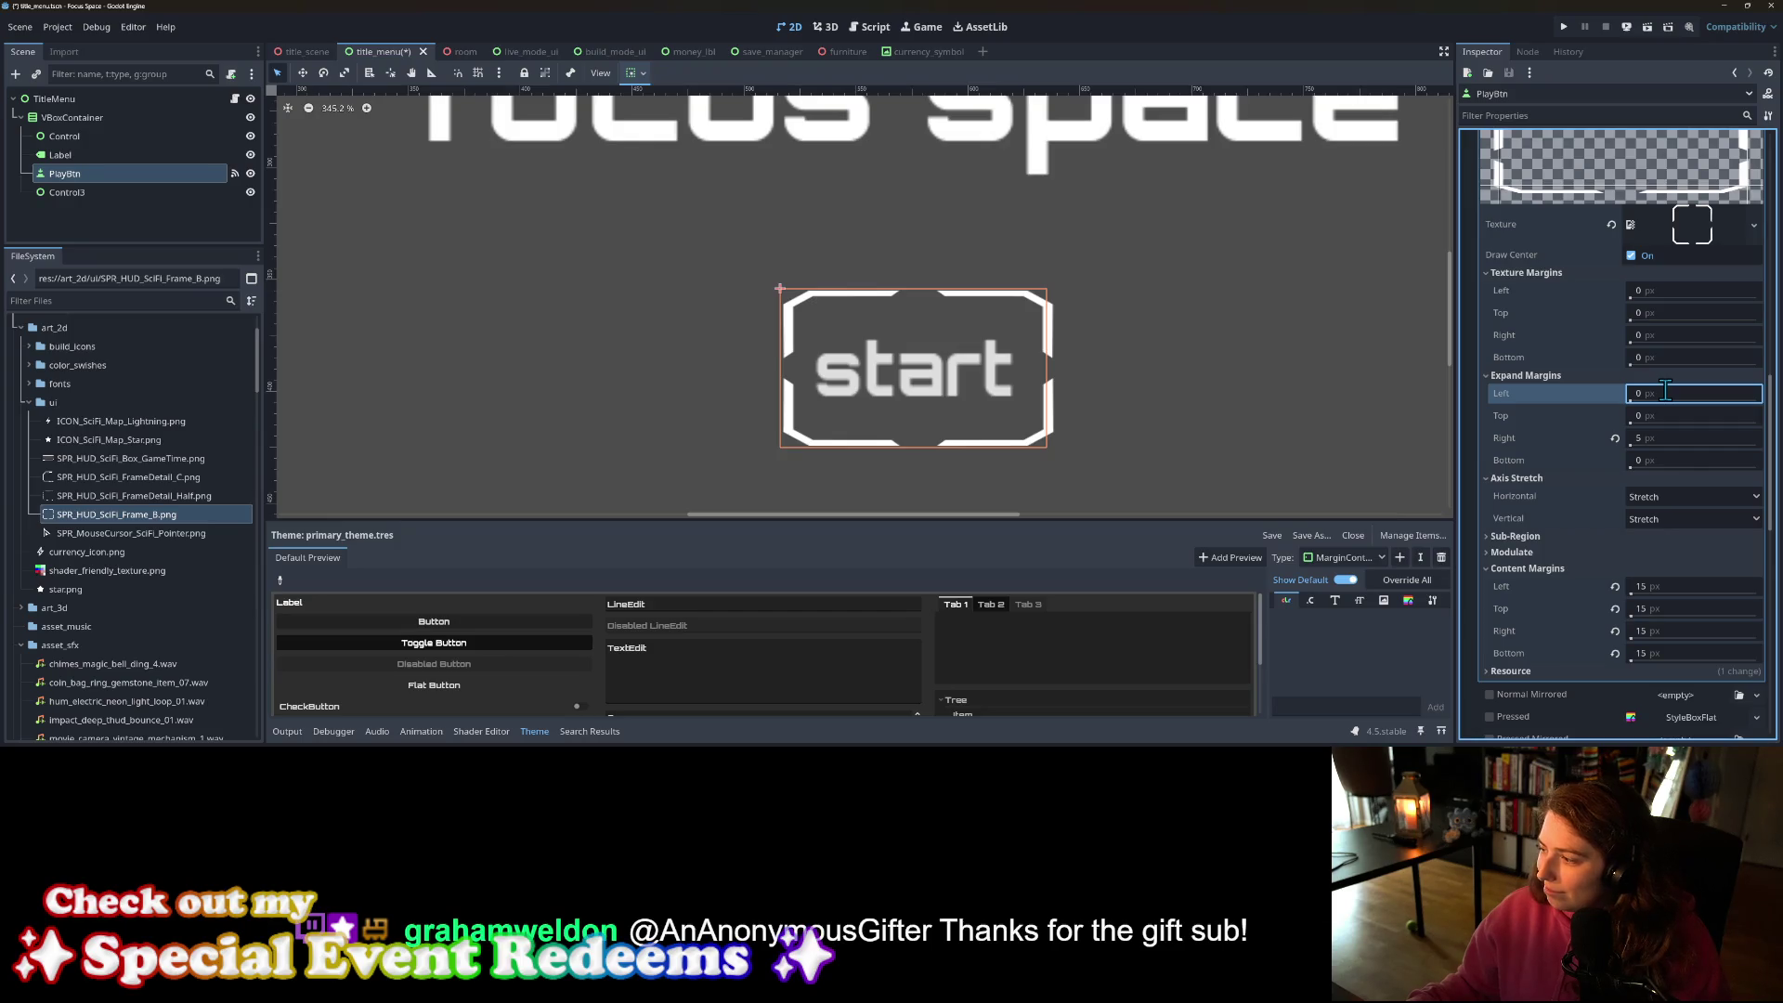
click(1658, 437)
Step: Enter 0 for the right expand margin and save the title menu scene
text(0)
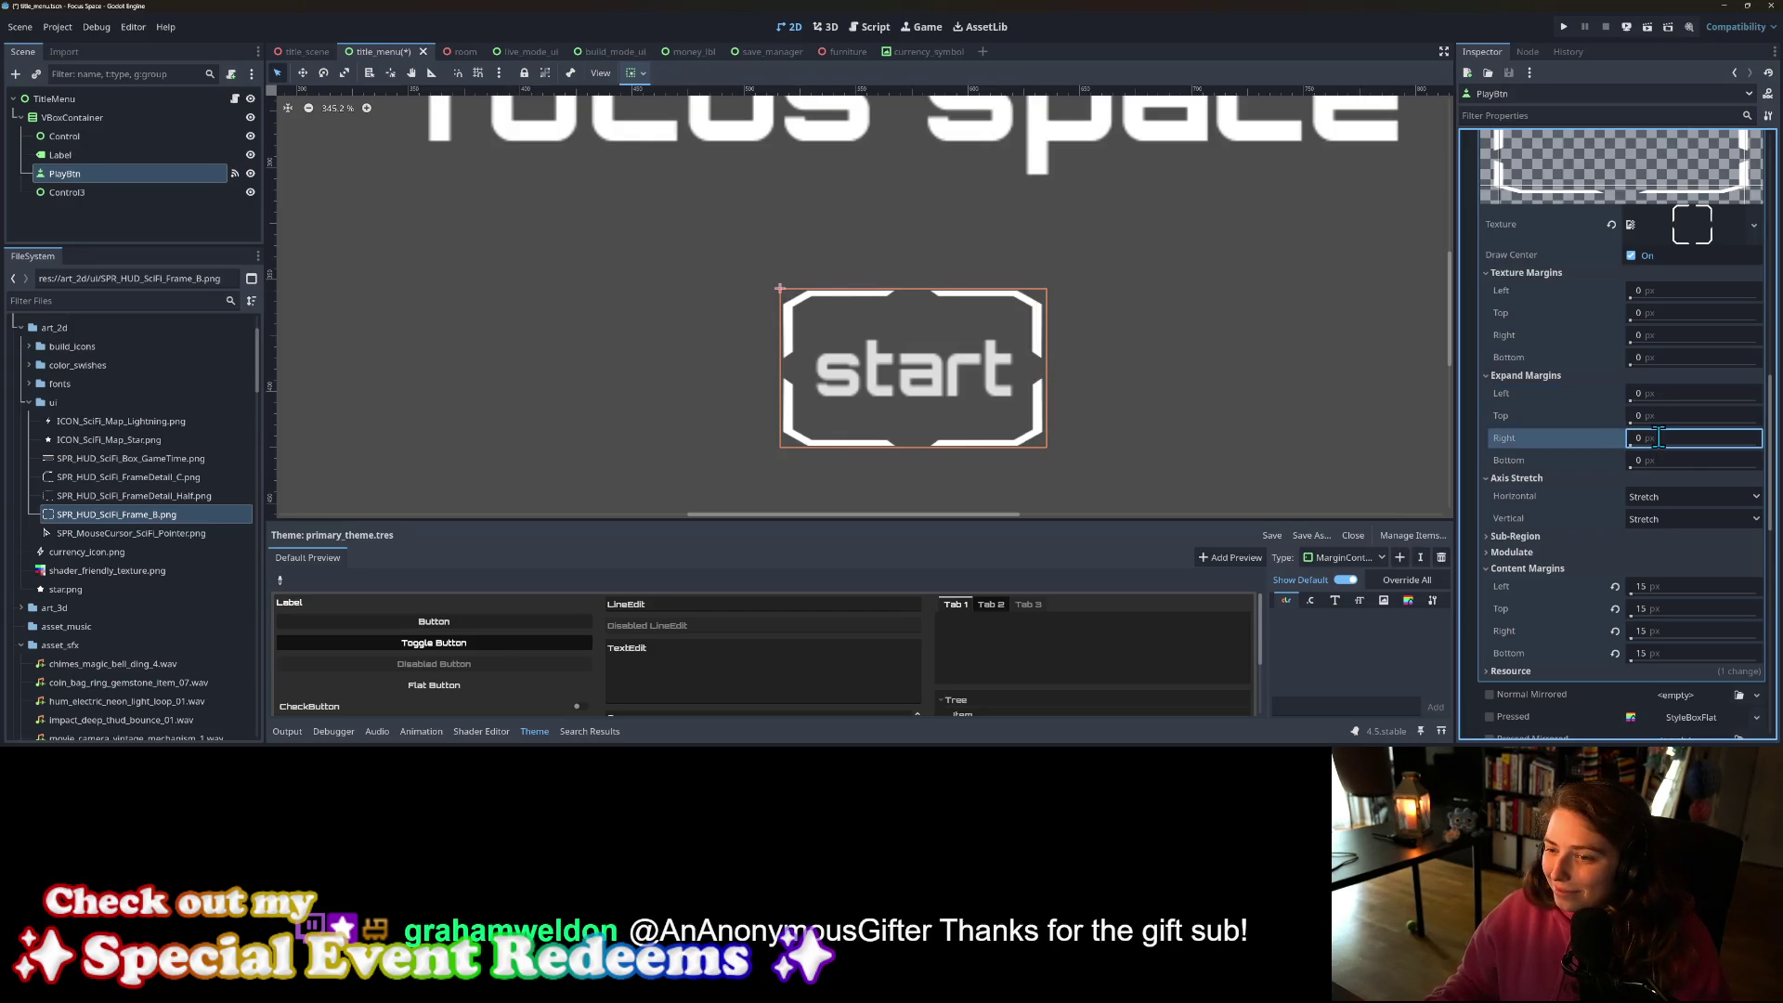
key(ctrl+s)
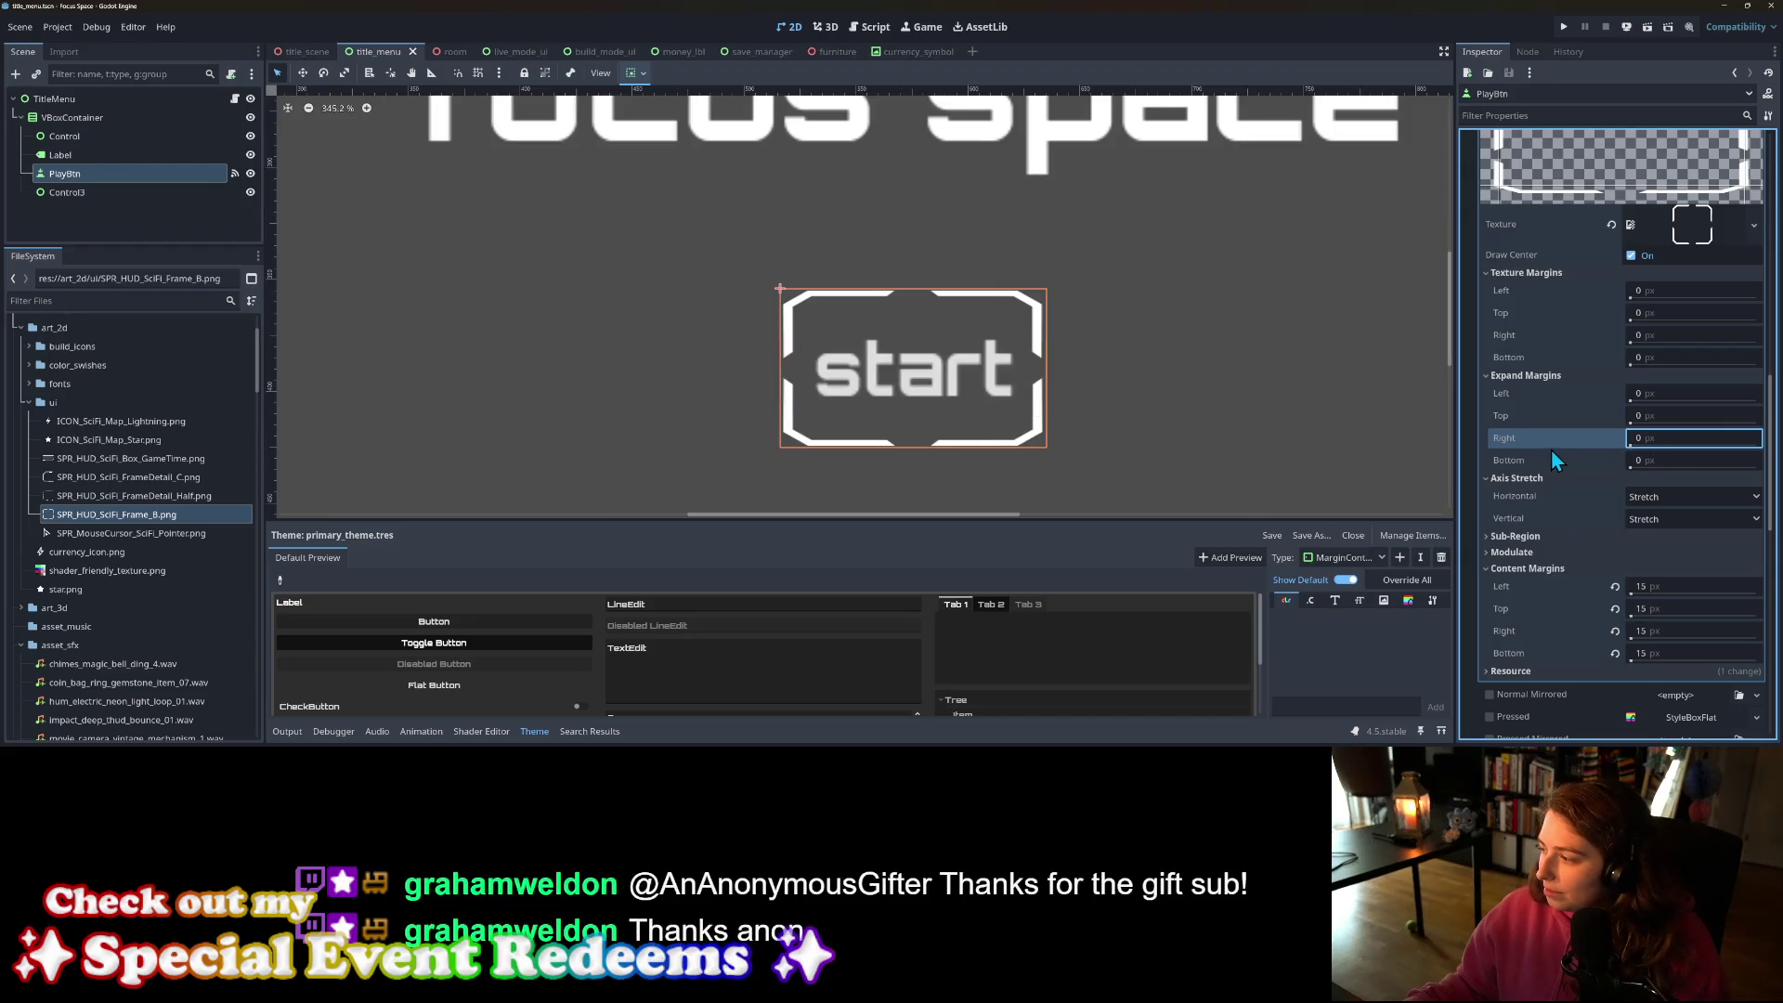
scroll(1555, 447, down, 5)
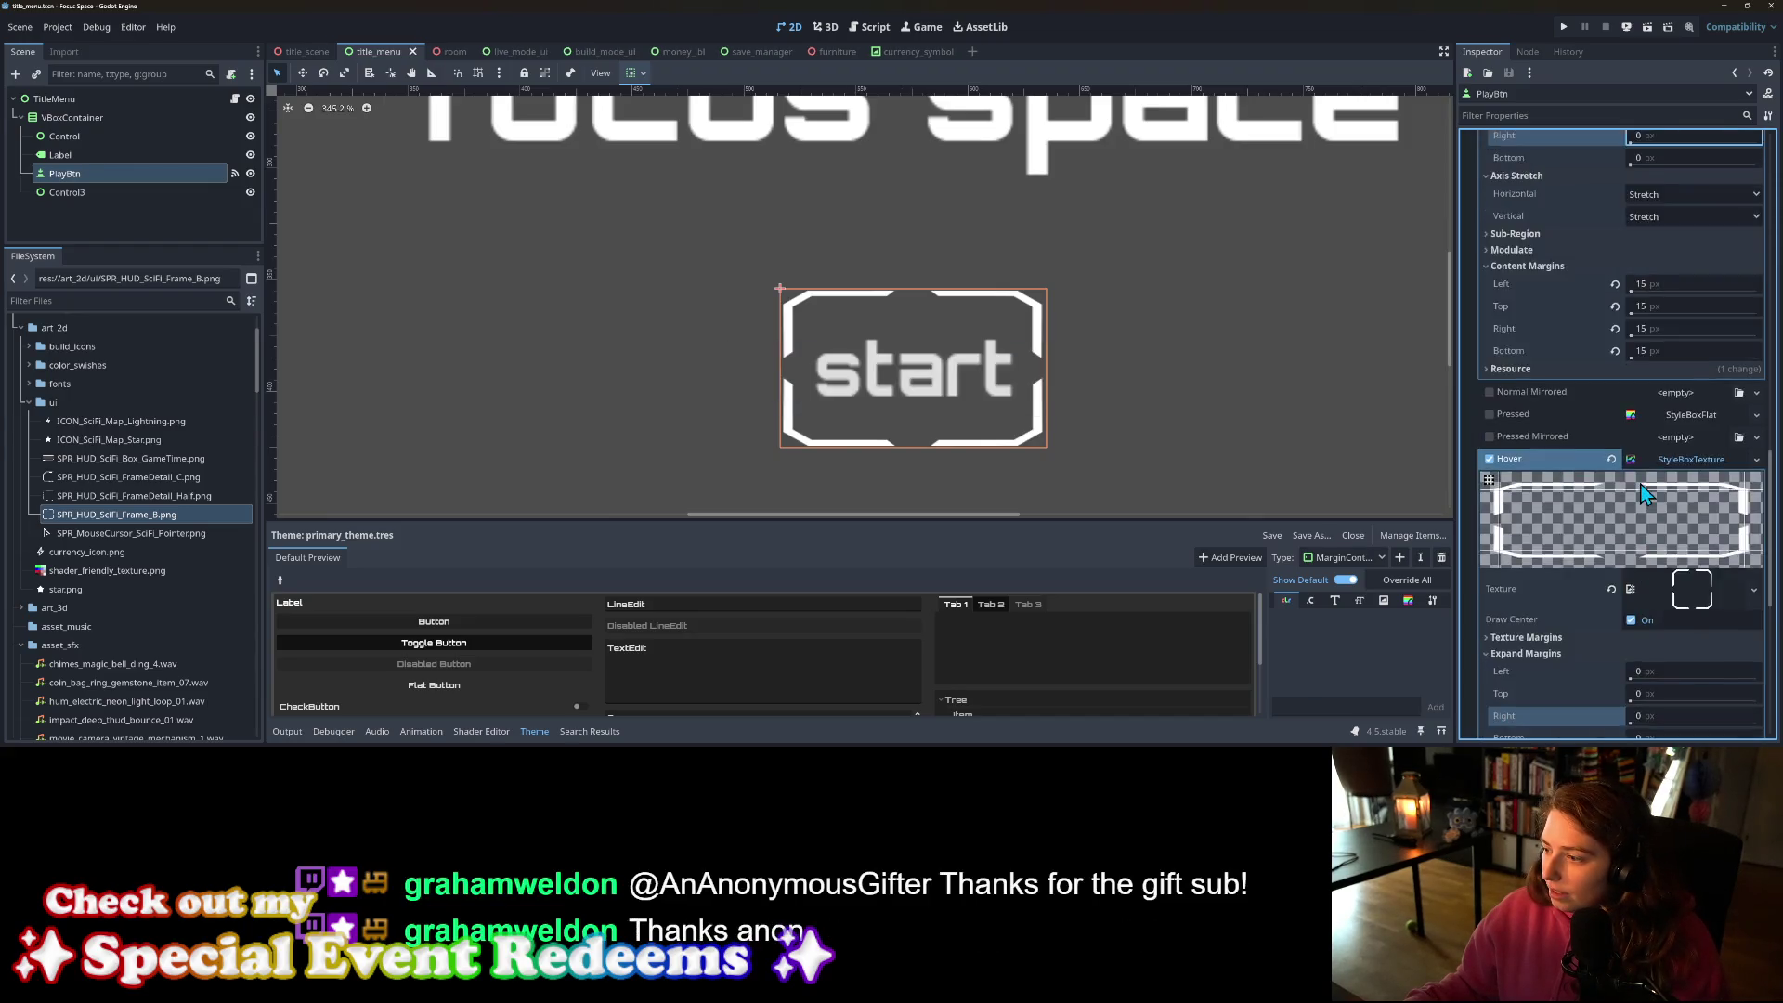
scroll(1640, 485, up, 5)
scroll(1644, 496, down, 3)
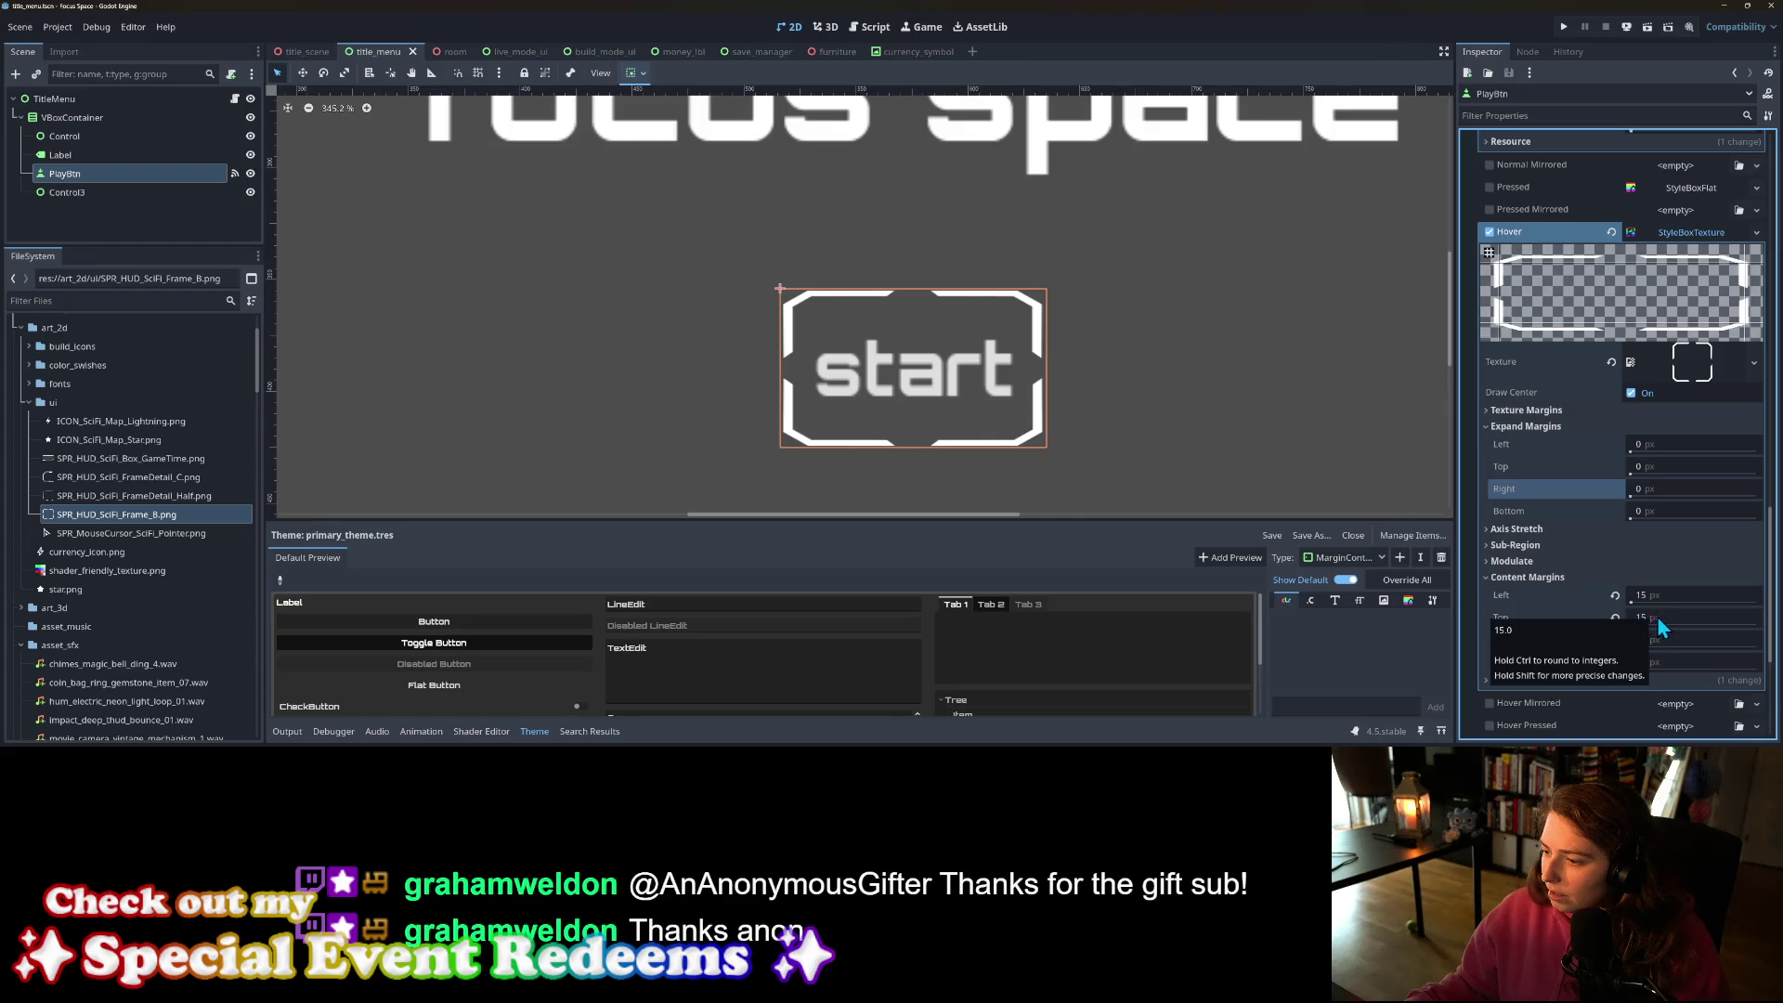
Step: Tint the hover frame's Modulate colour grey, b0b0b0
click(1553, 561)
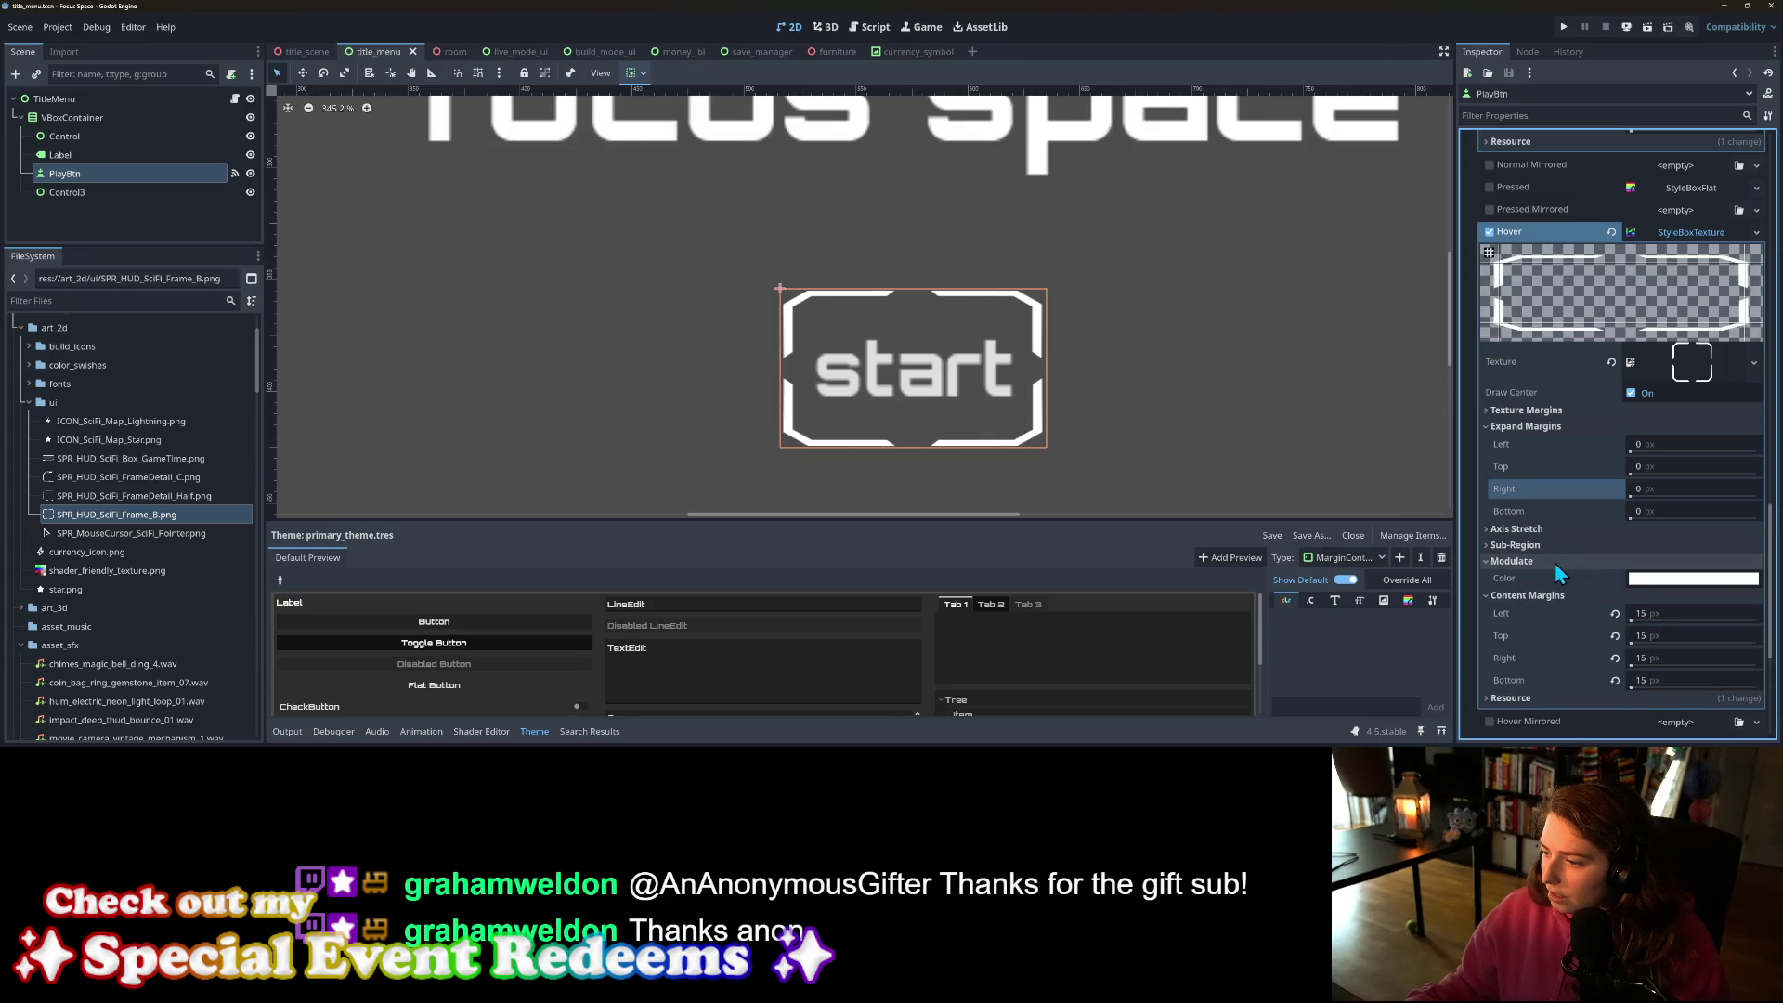
click(1555, 561)
click(1540, 545)
click(1540, 544)
click(1542, 560)
click(1674, 578)
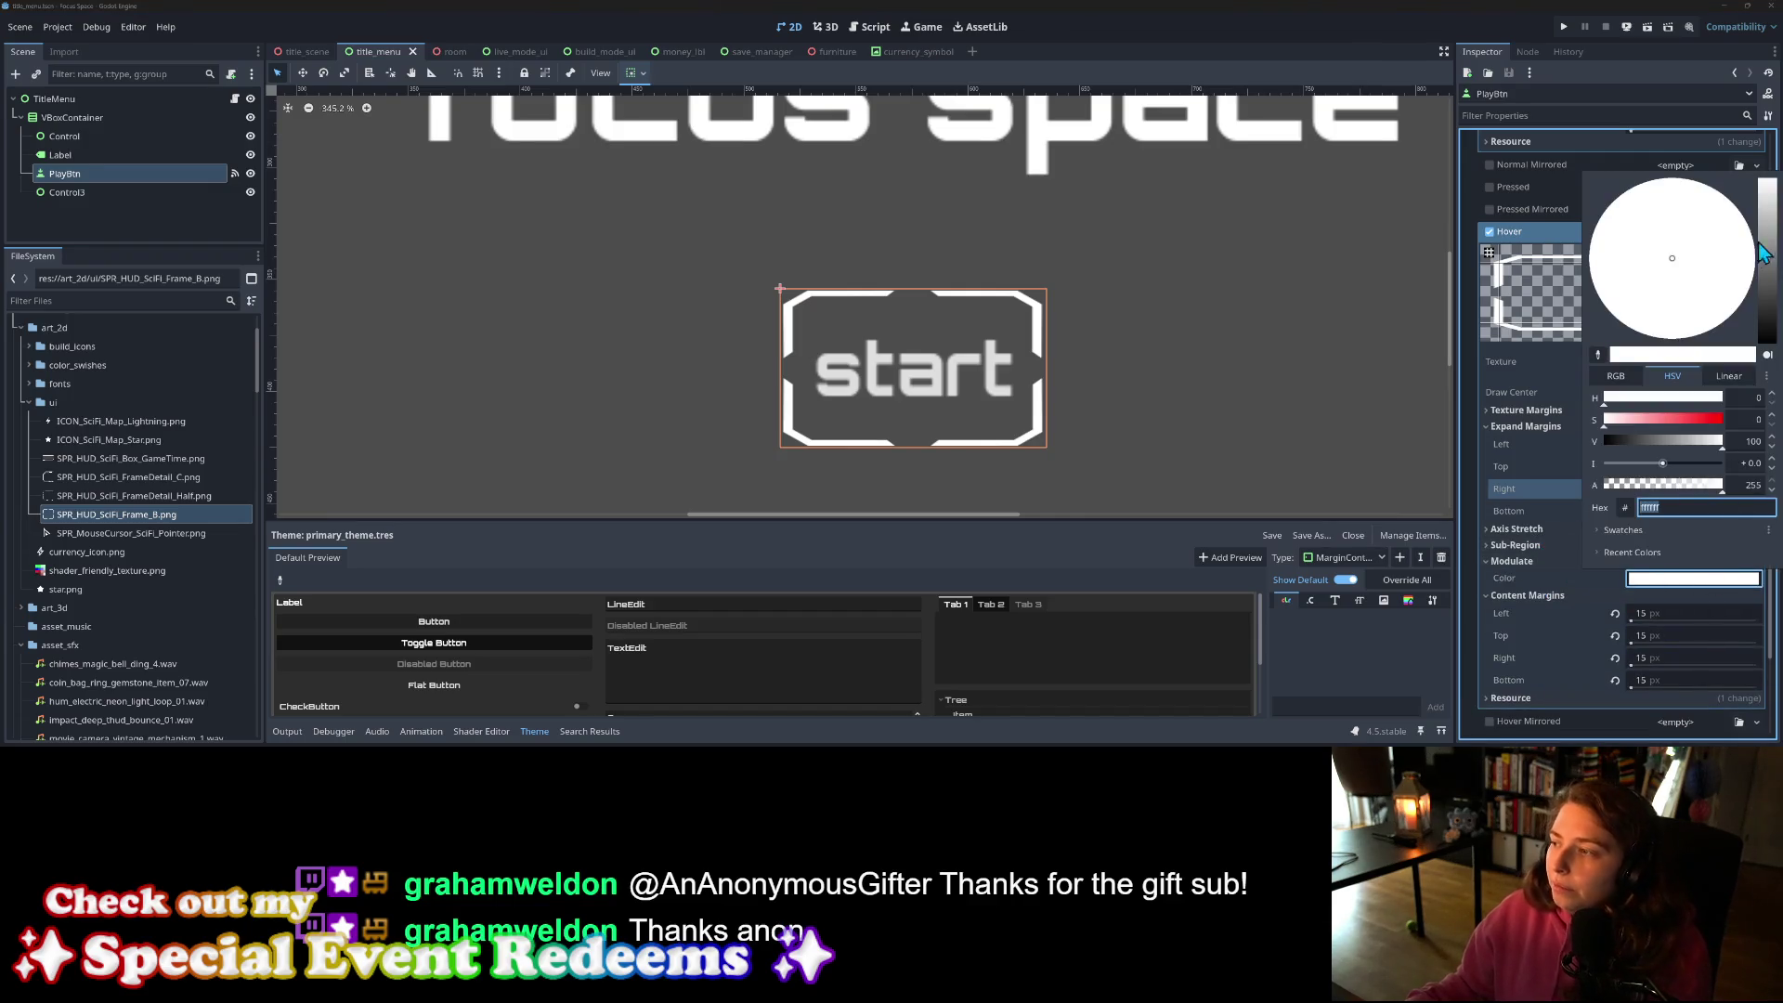
click(1770, 212)
drag(1771, 226, 1771, 236)
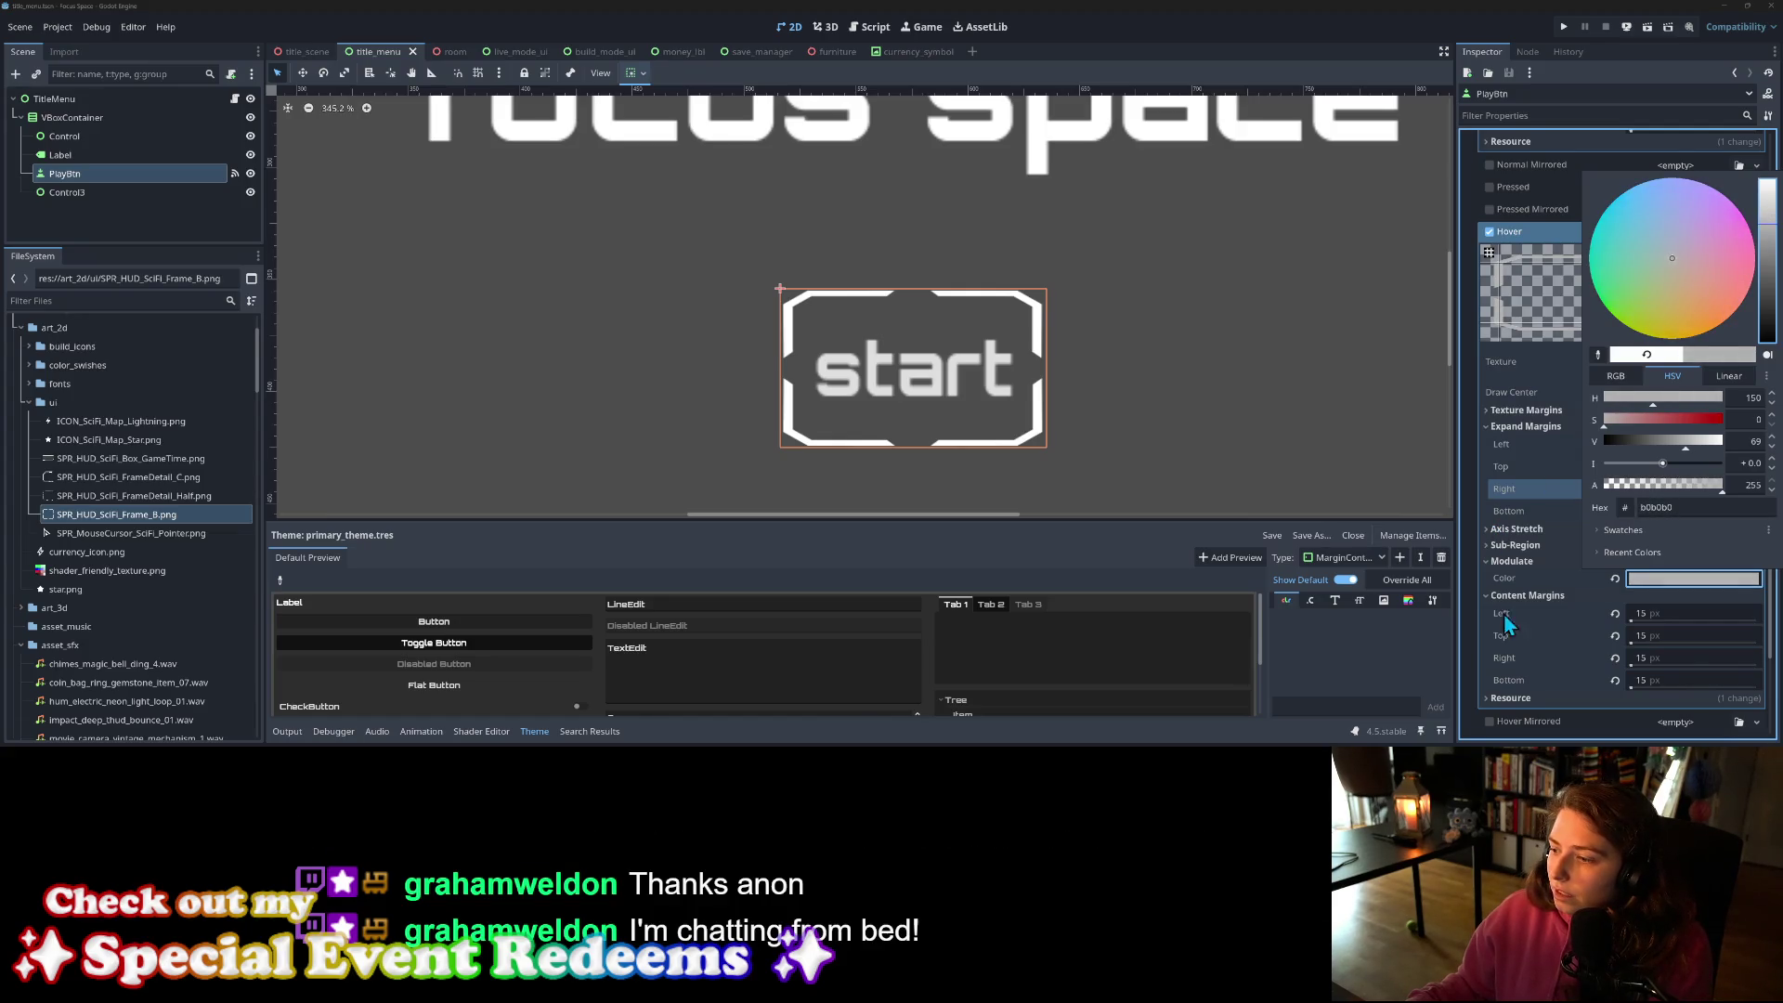
click(1535, 583)
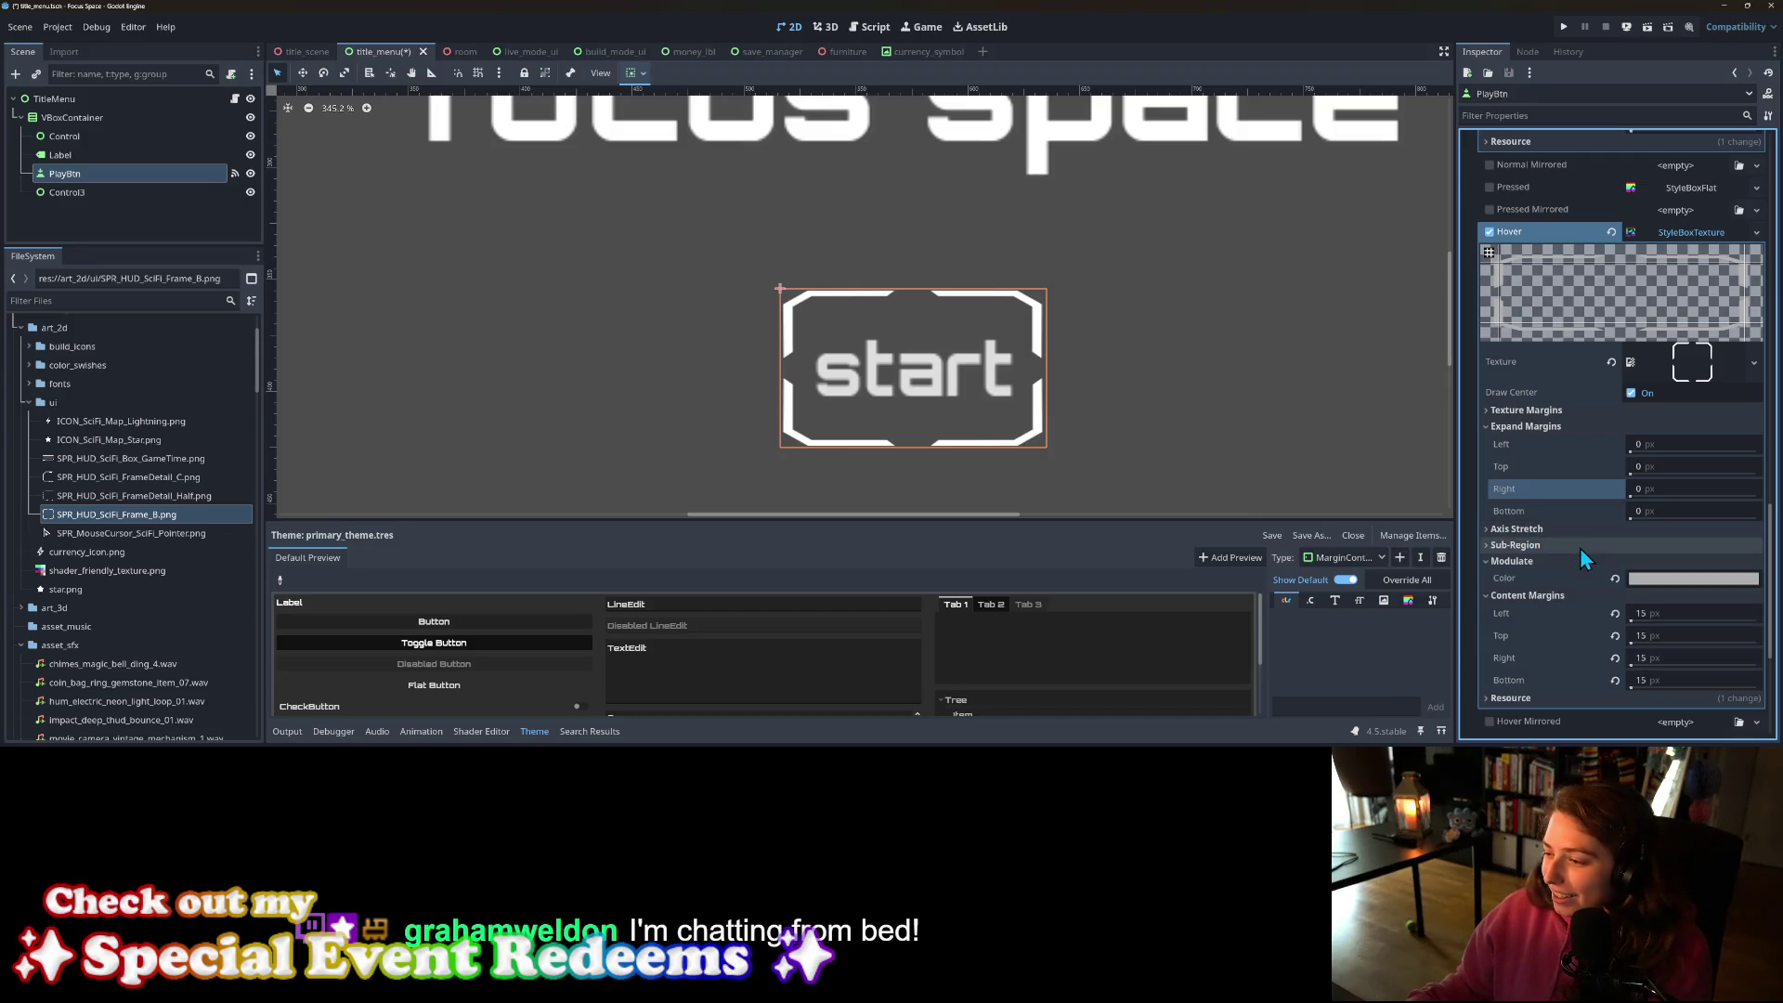
Step: Widen the left and right content margins to 20 px and test-run the title menu
scroll(1577, 553, down, 3)
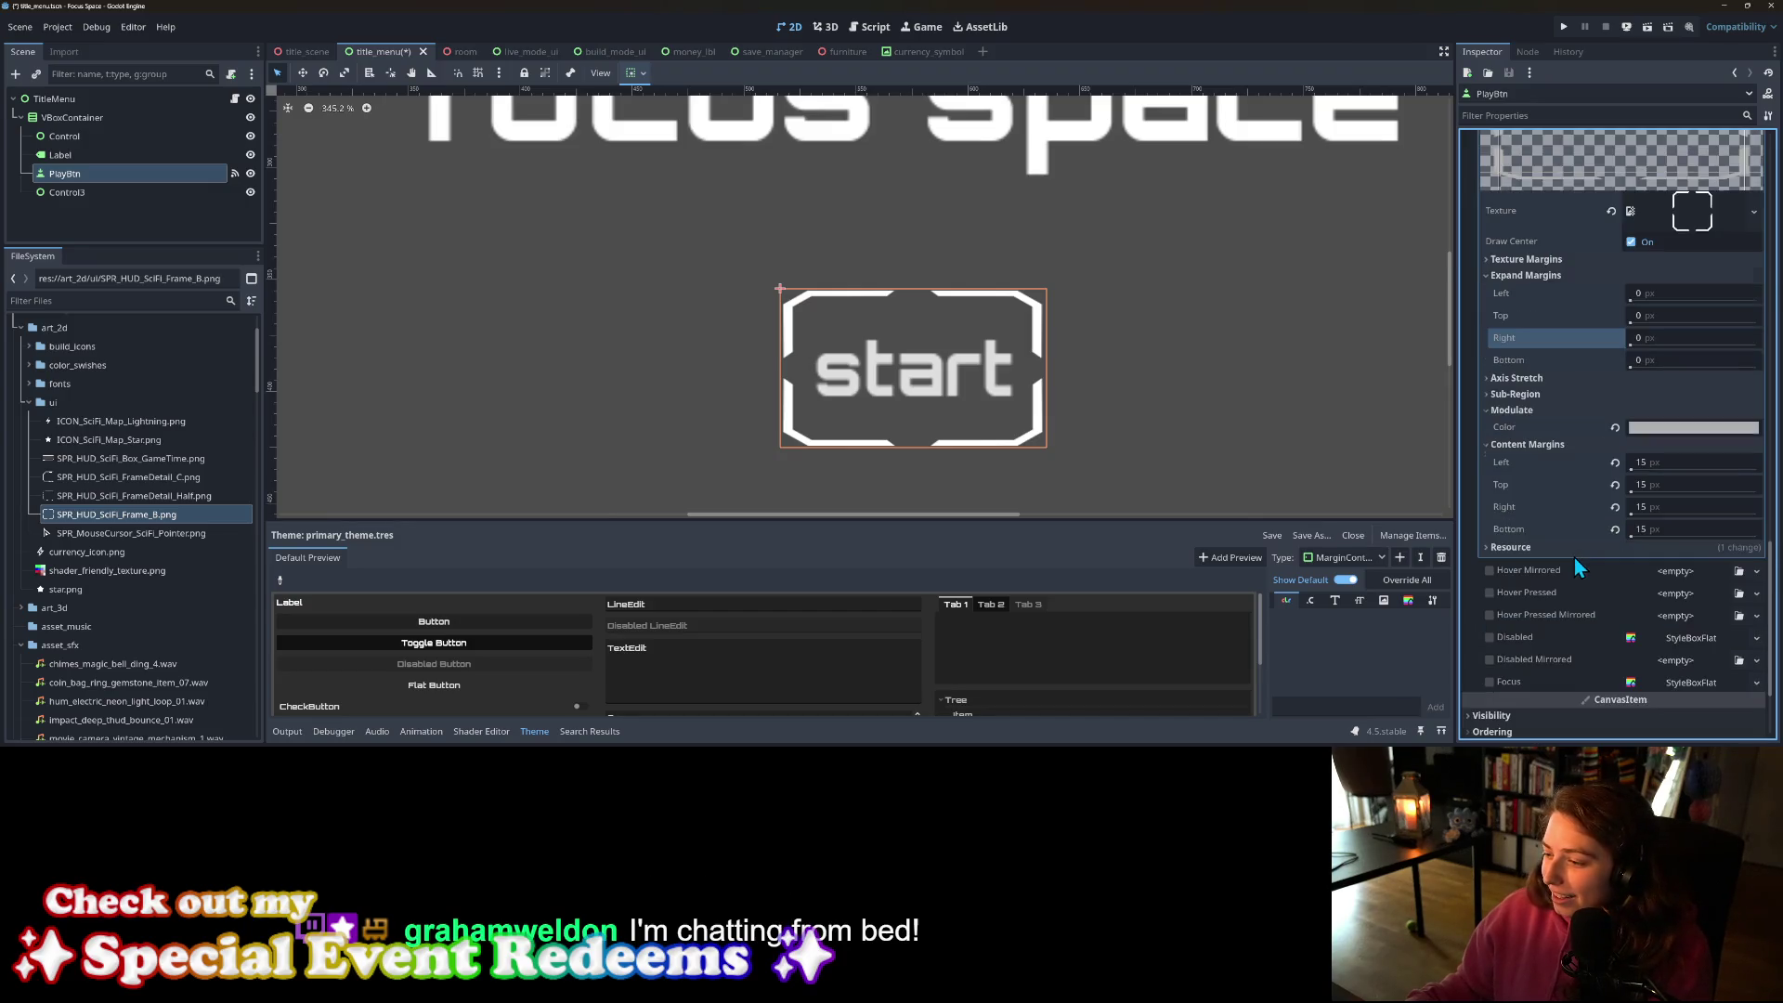
click(1663, 462)
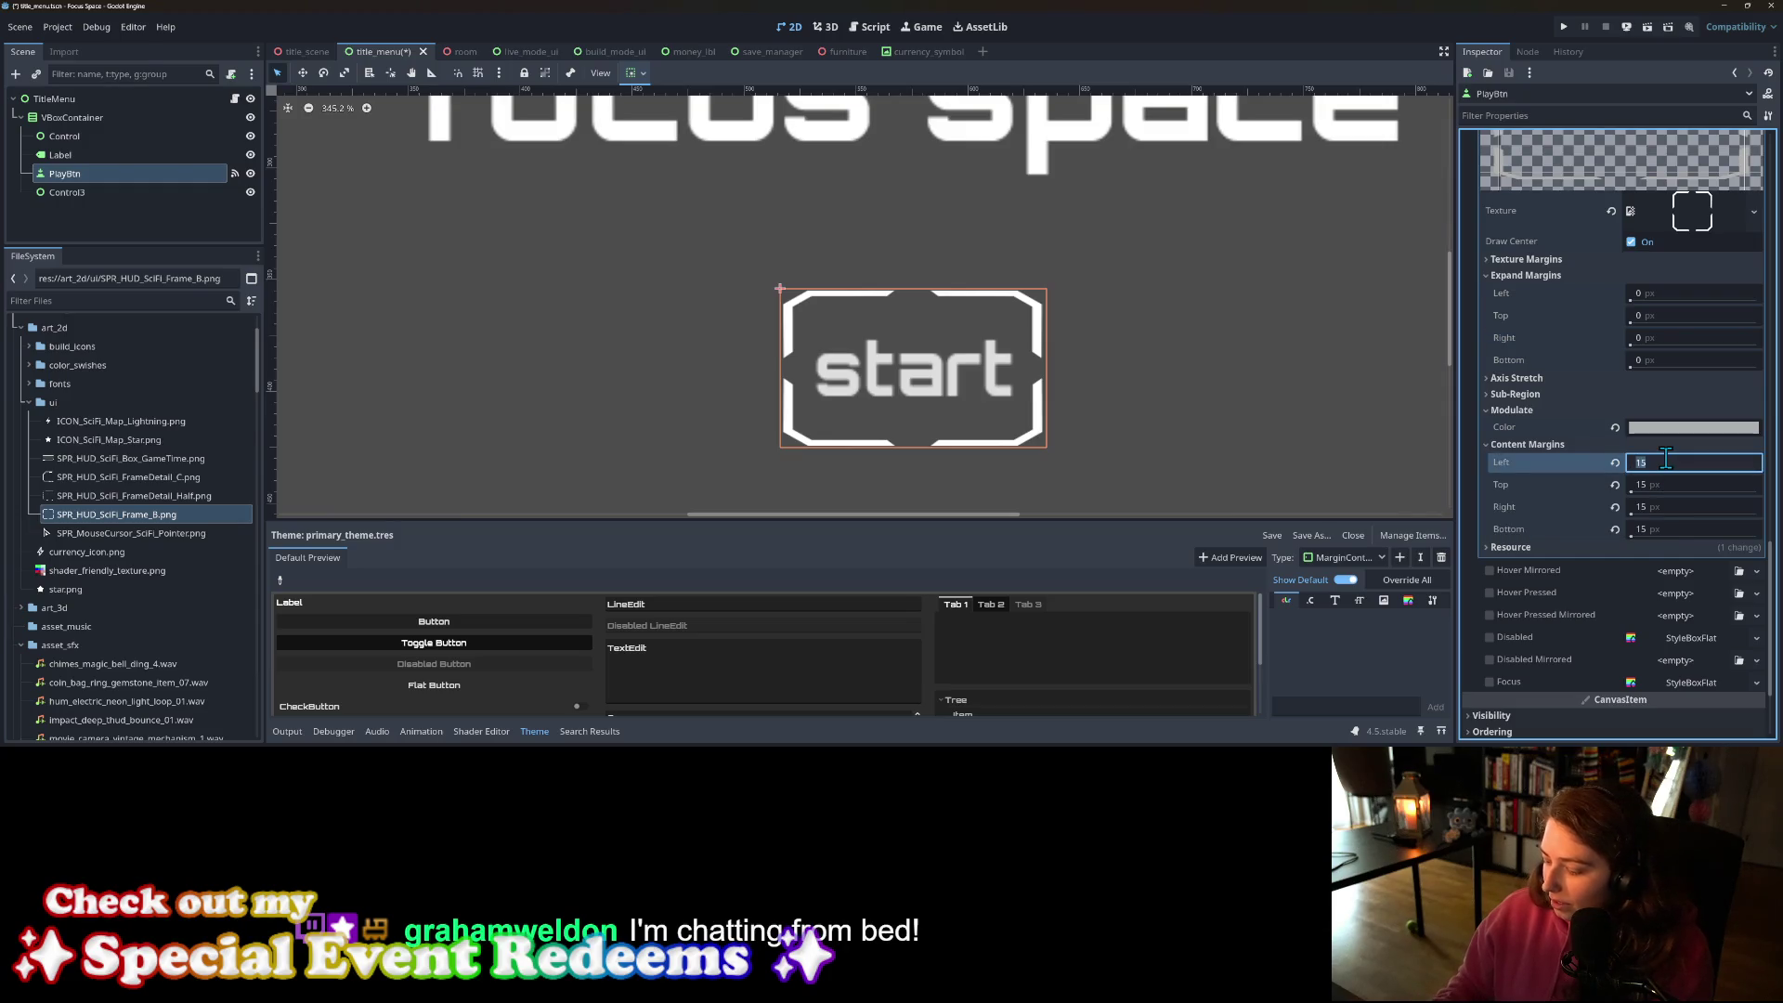
text(20)
click(1659, 511)
text(20)
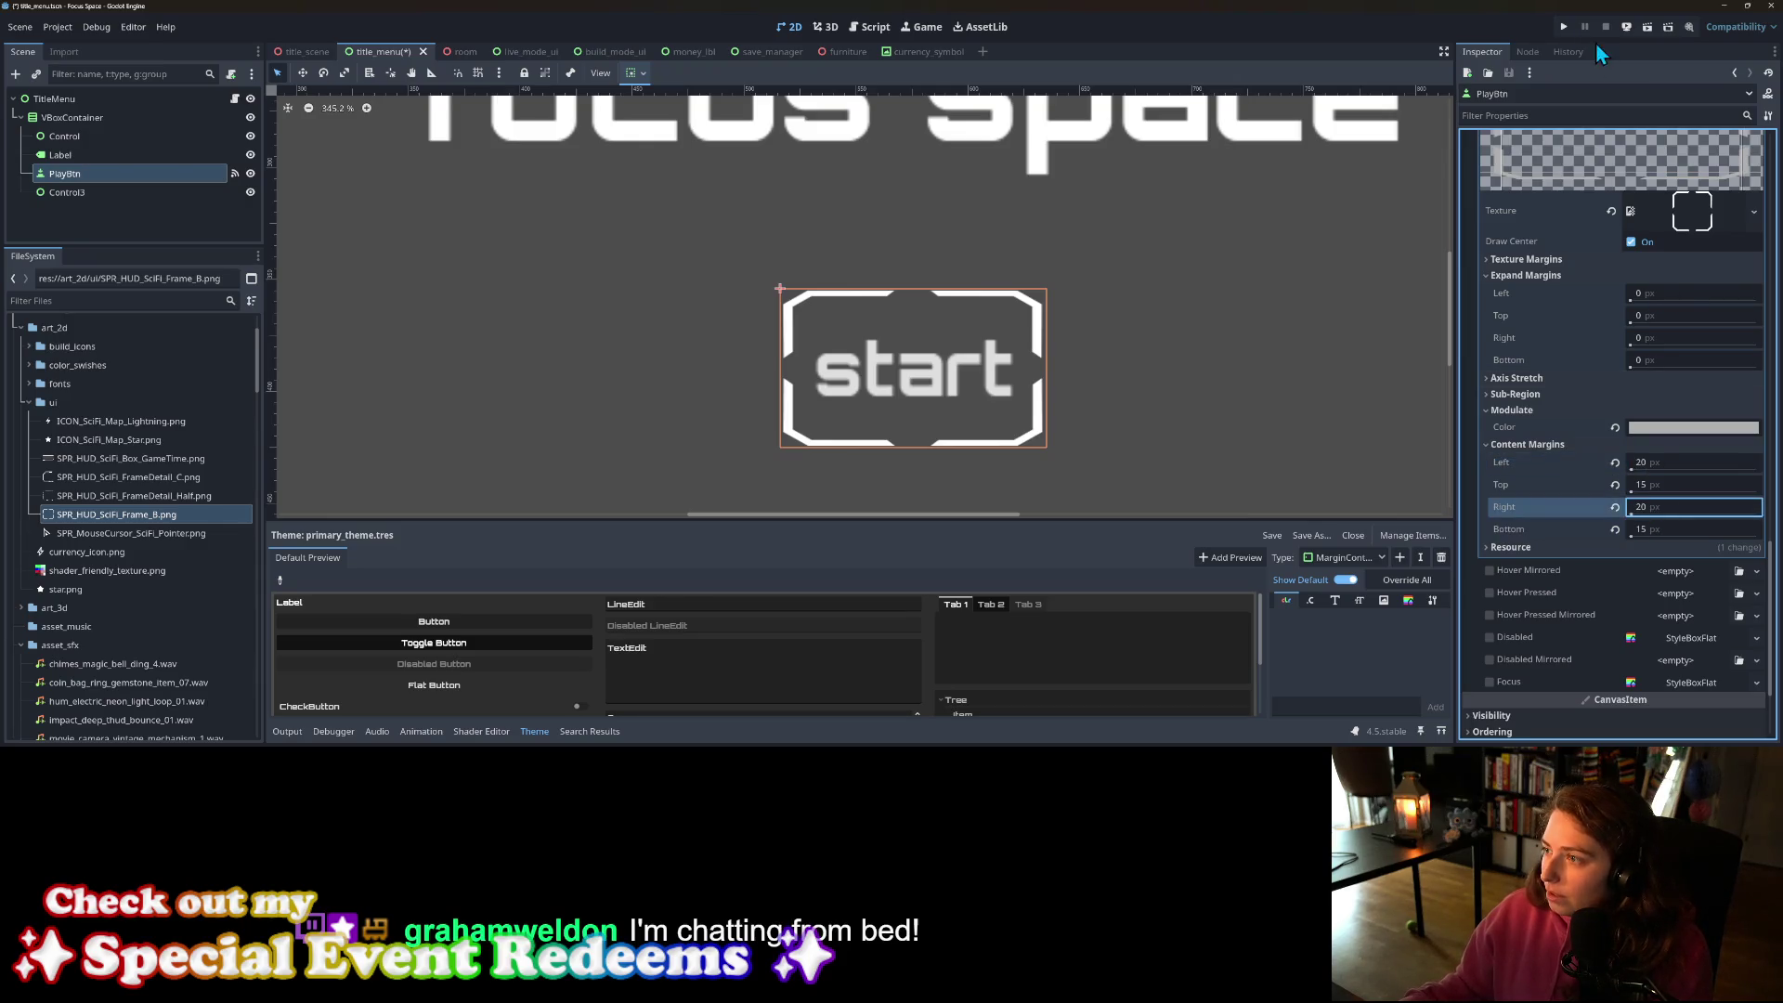
click(1564, 27)
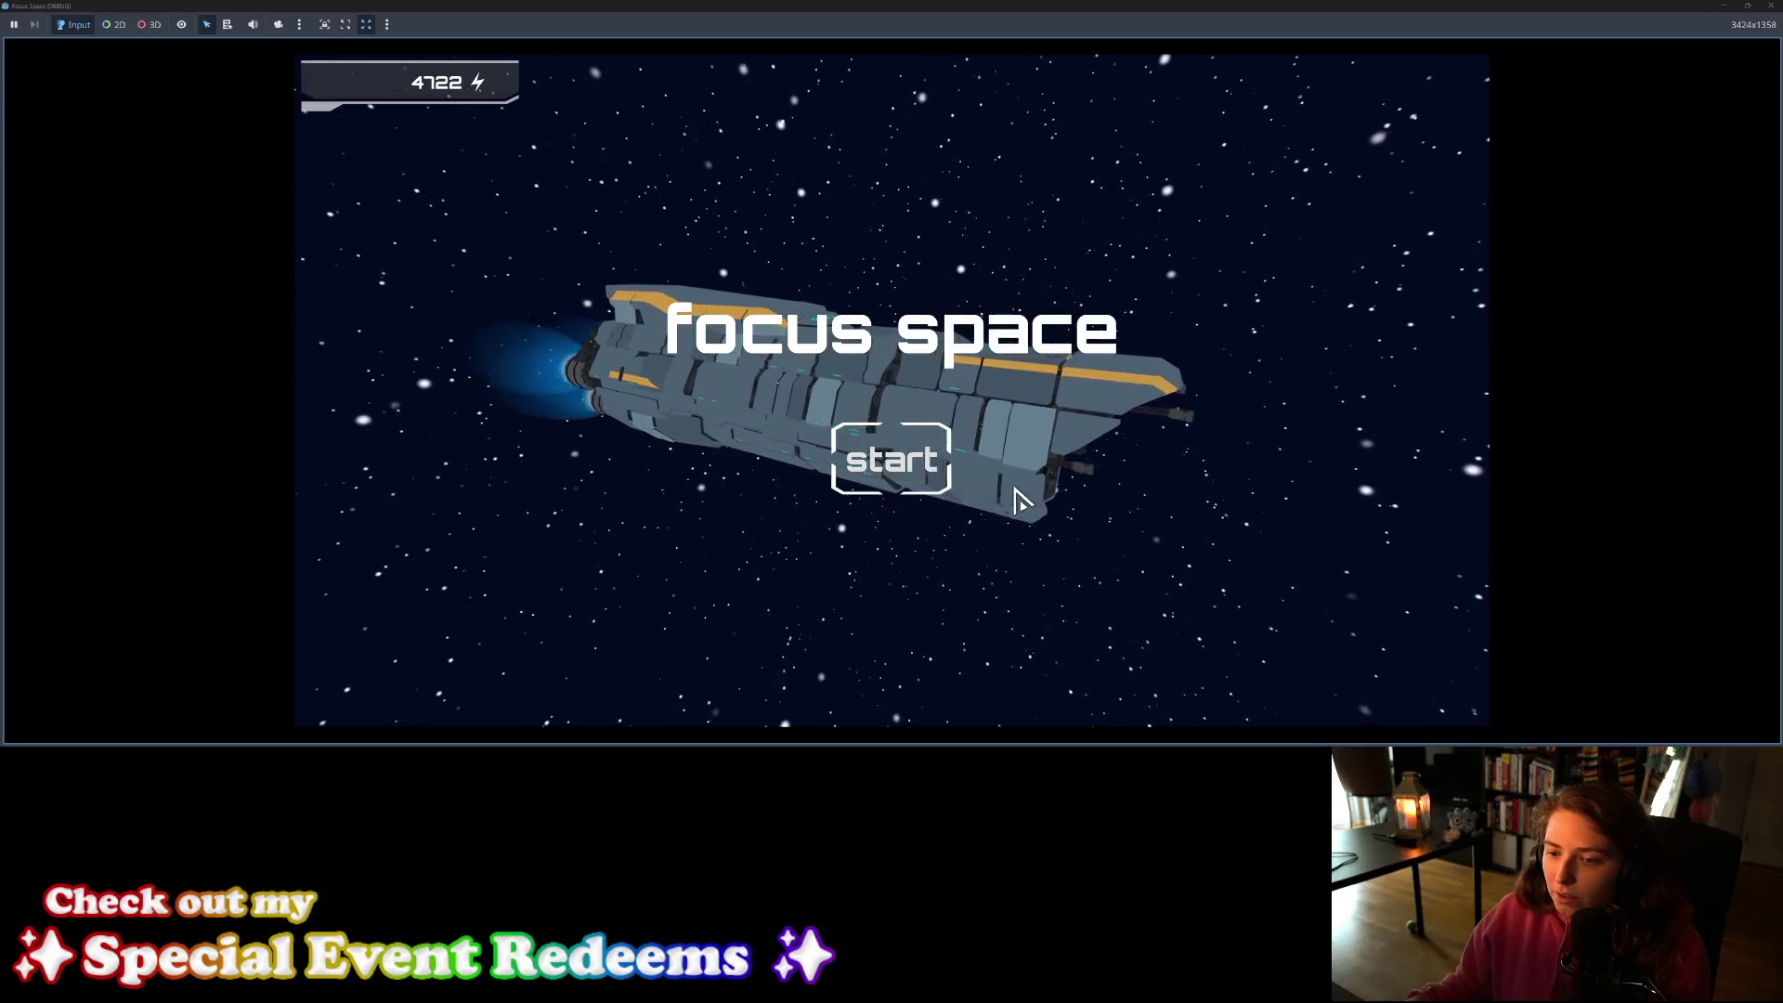
click(1770, 6)
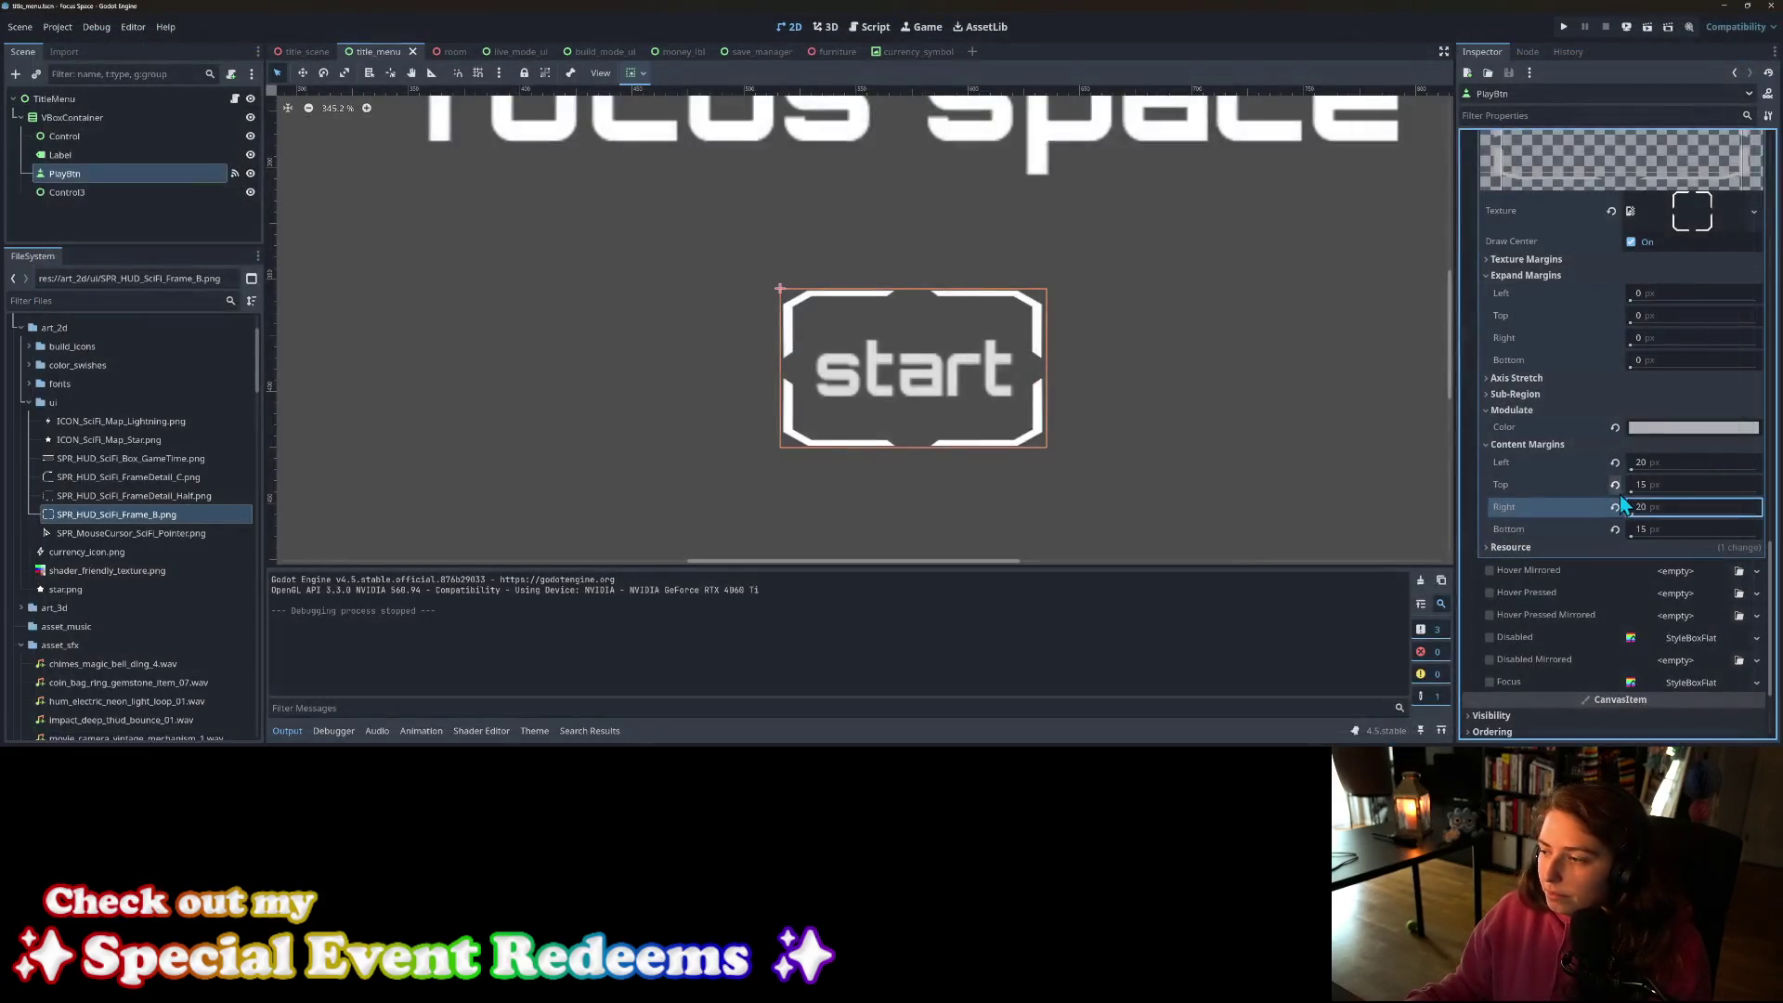
Step: Return the left content margin to 15 px and set the left expand margin to 20 px
click(1668, 460)
key(Tab)
key(Tab)
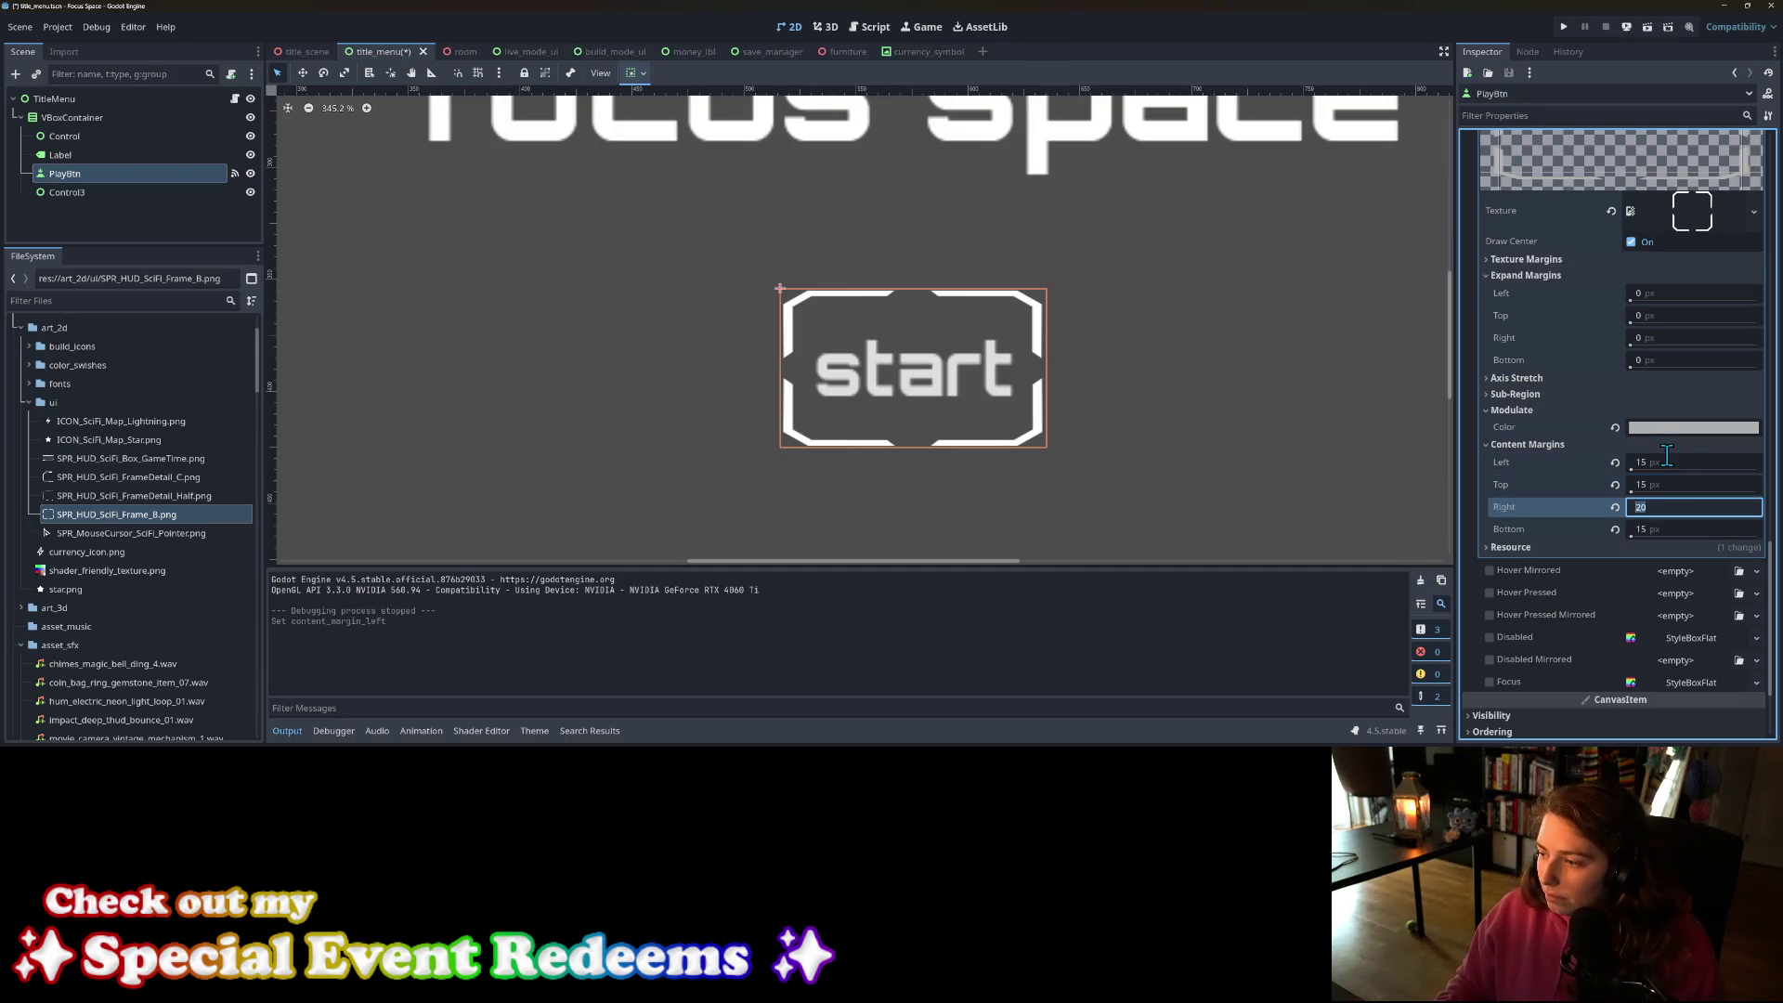
click(1669, 294)
text(20)
key(Tab)
key(Tab)
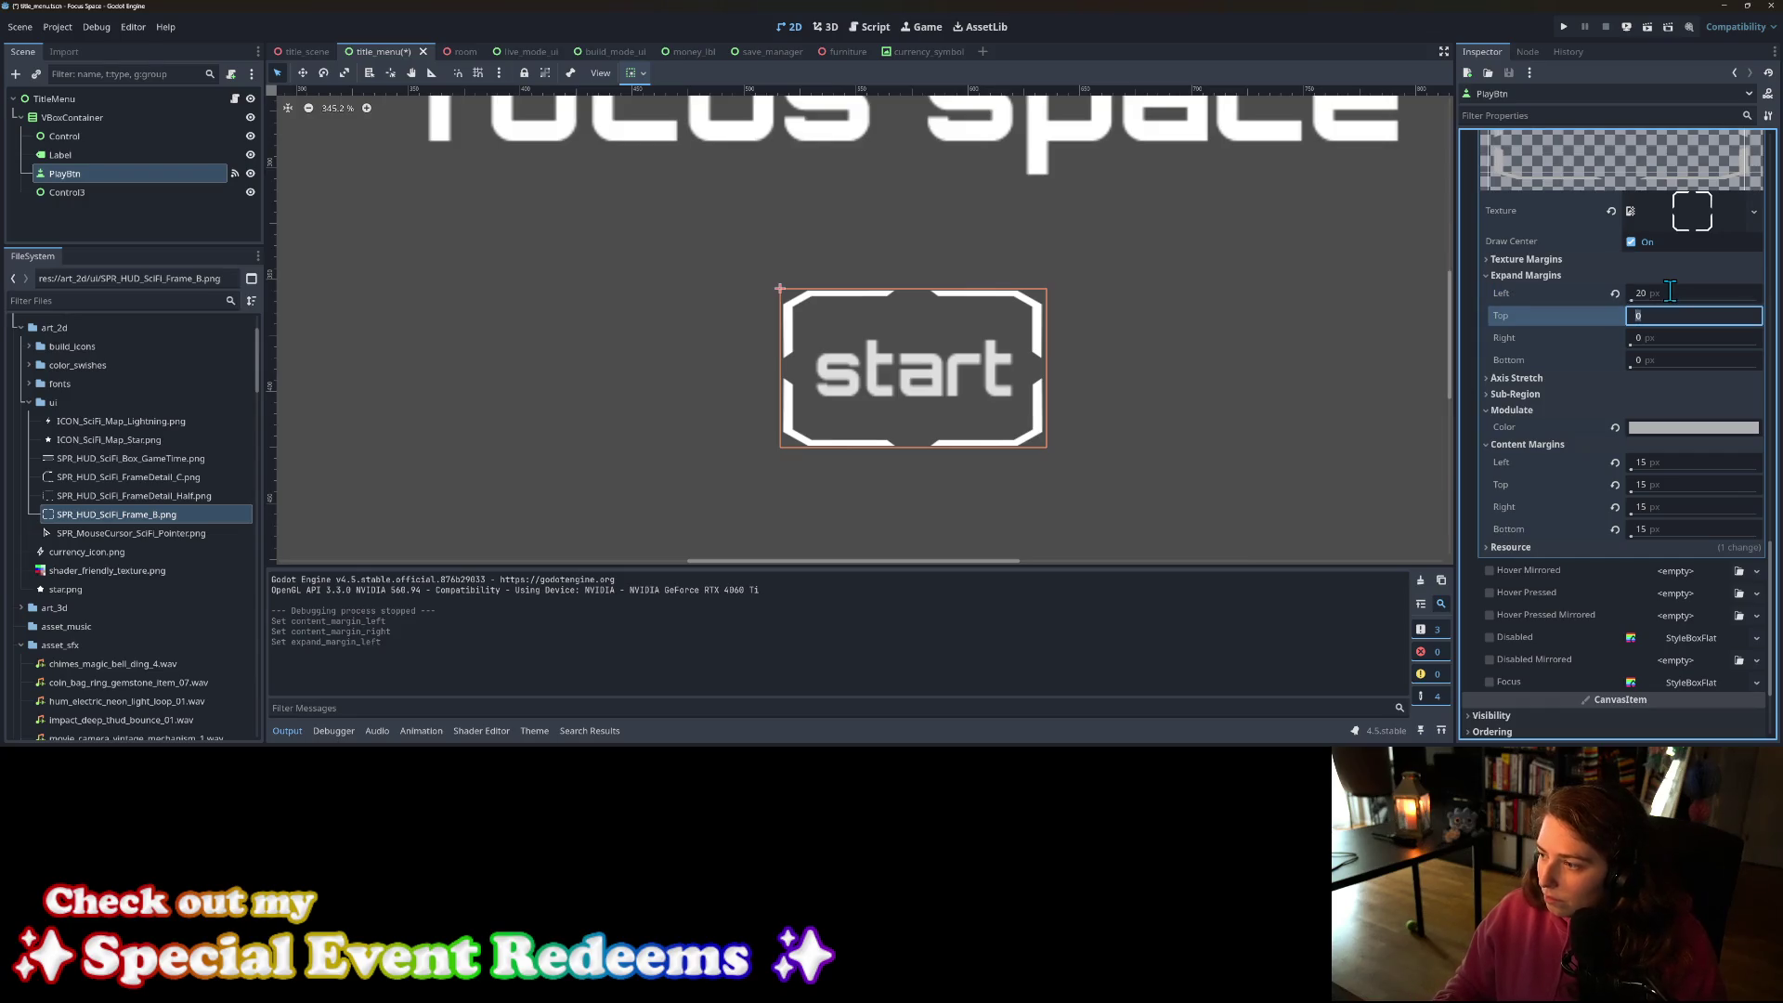
text(2)
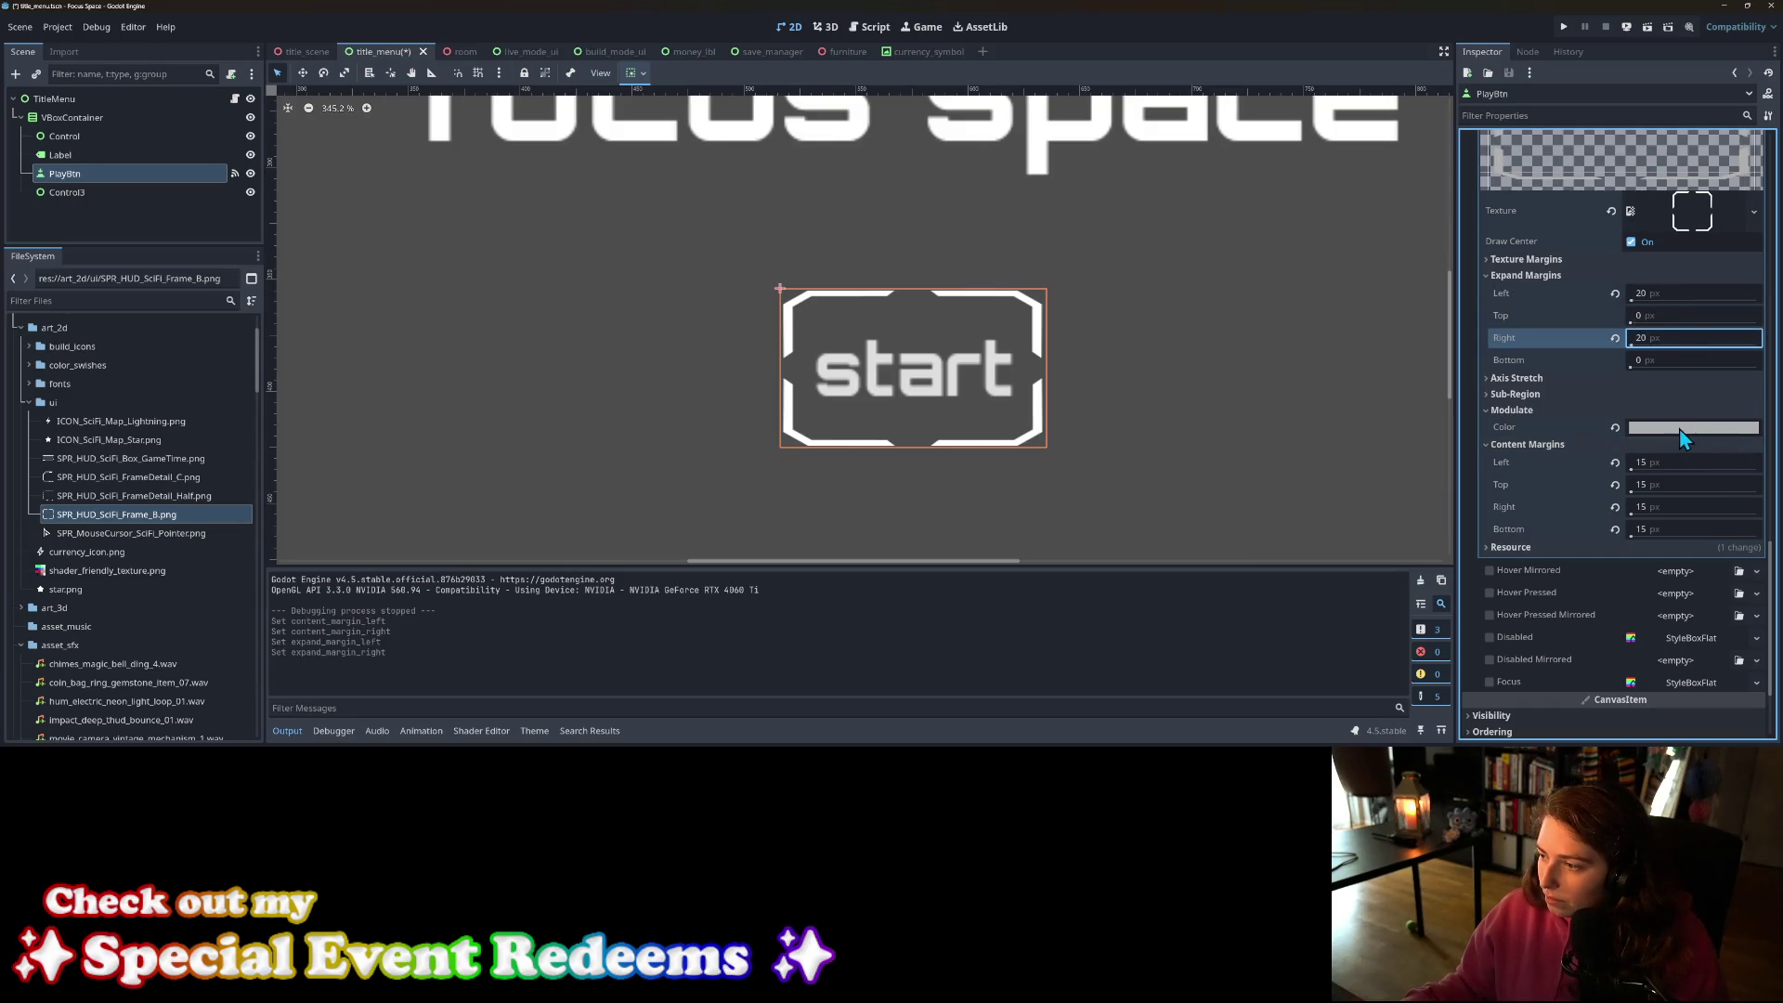
Step: Paste teal 117d72 as the hover frame's tint and save the scene
click(1683, 429)
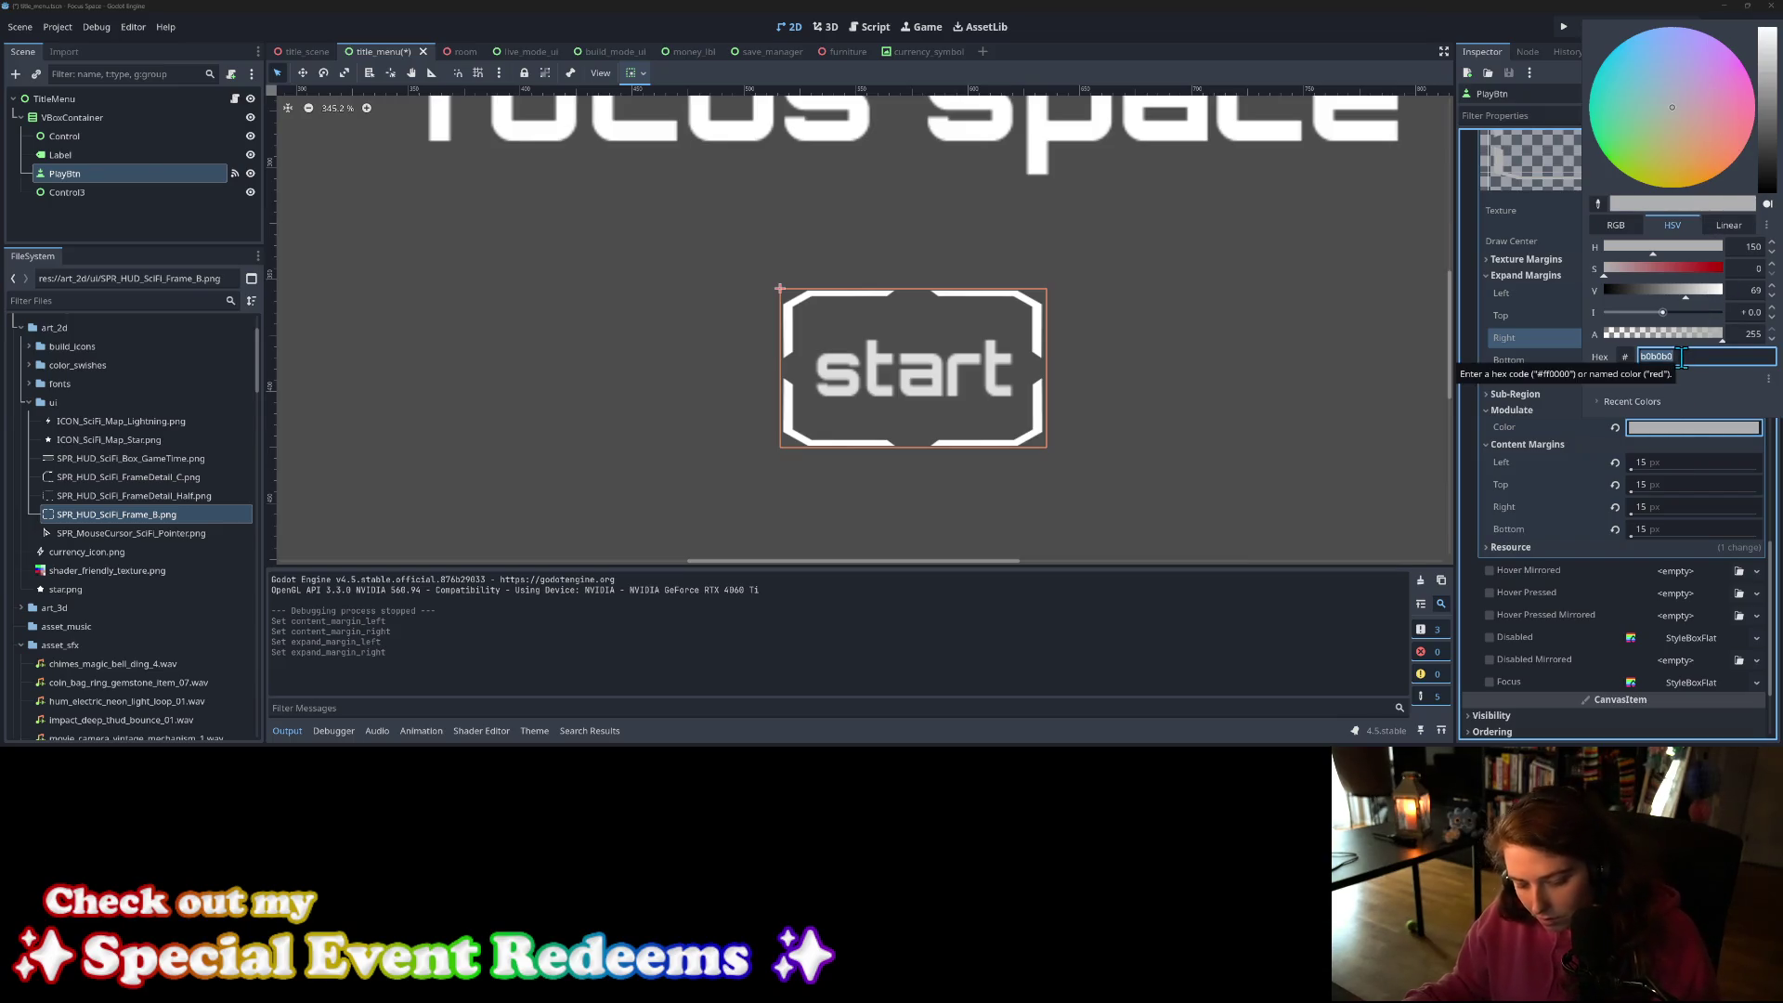
right_click(1681, 359)
click(1681, 489)
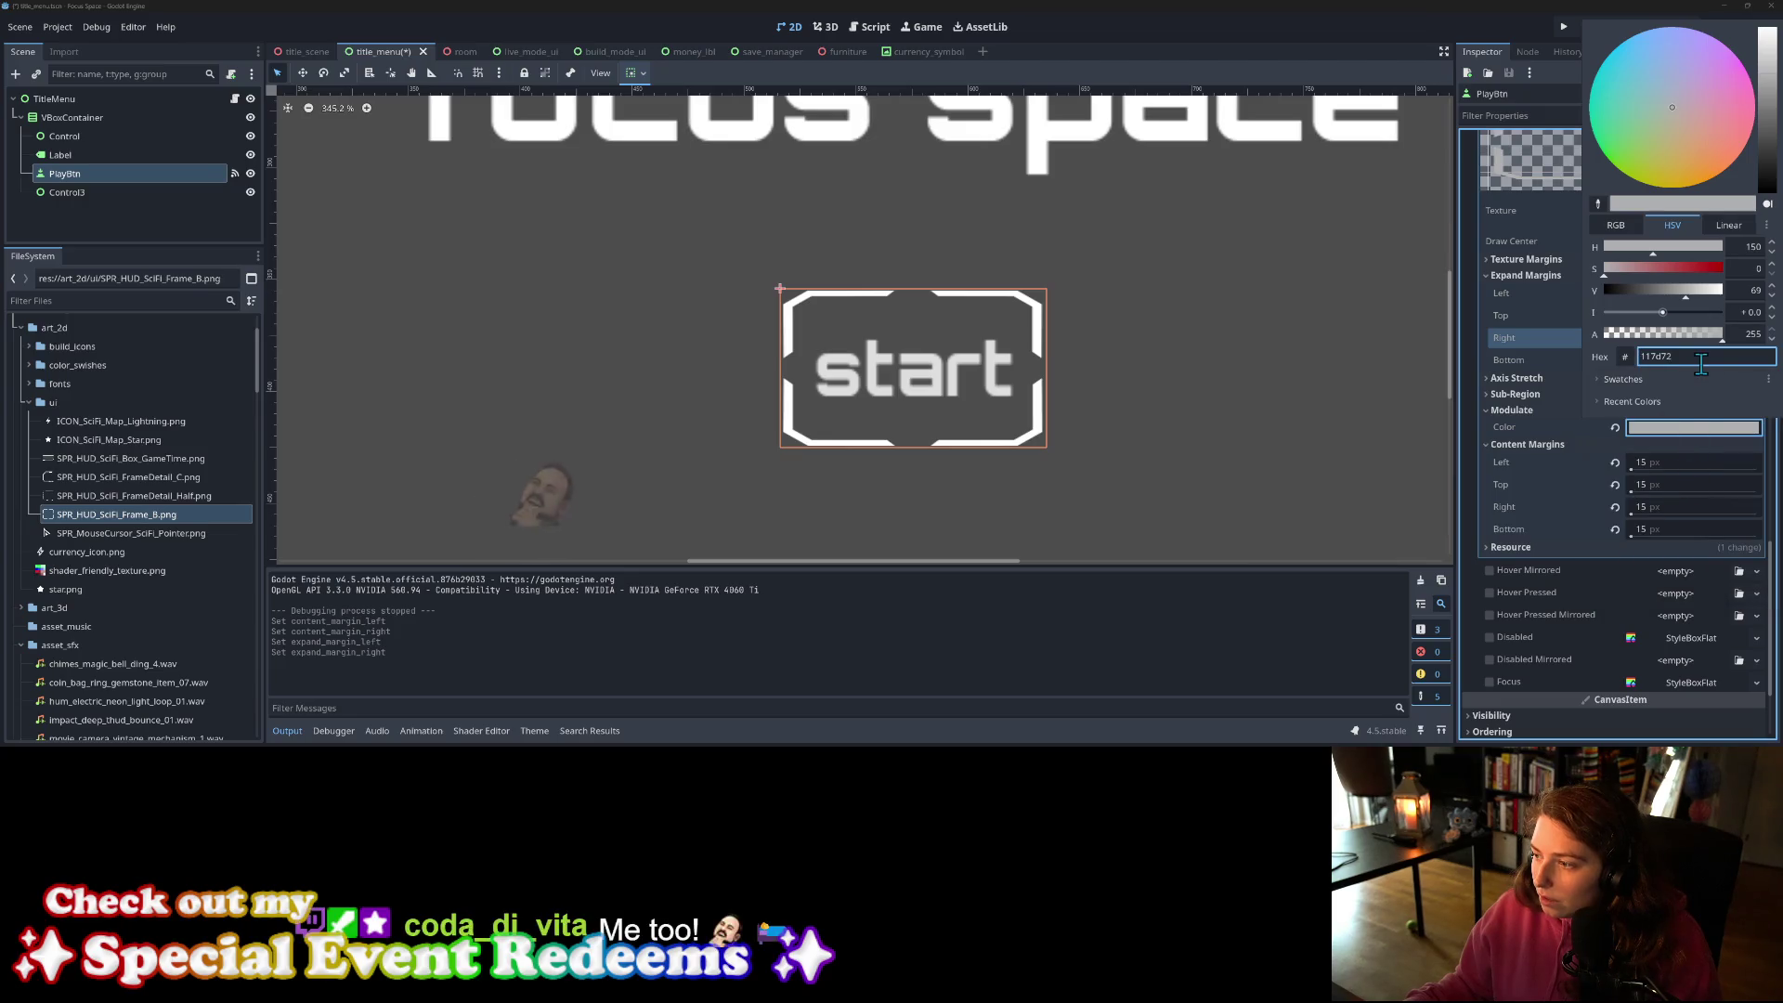
click(1547, 489)
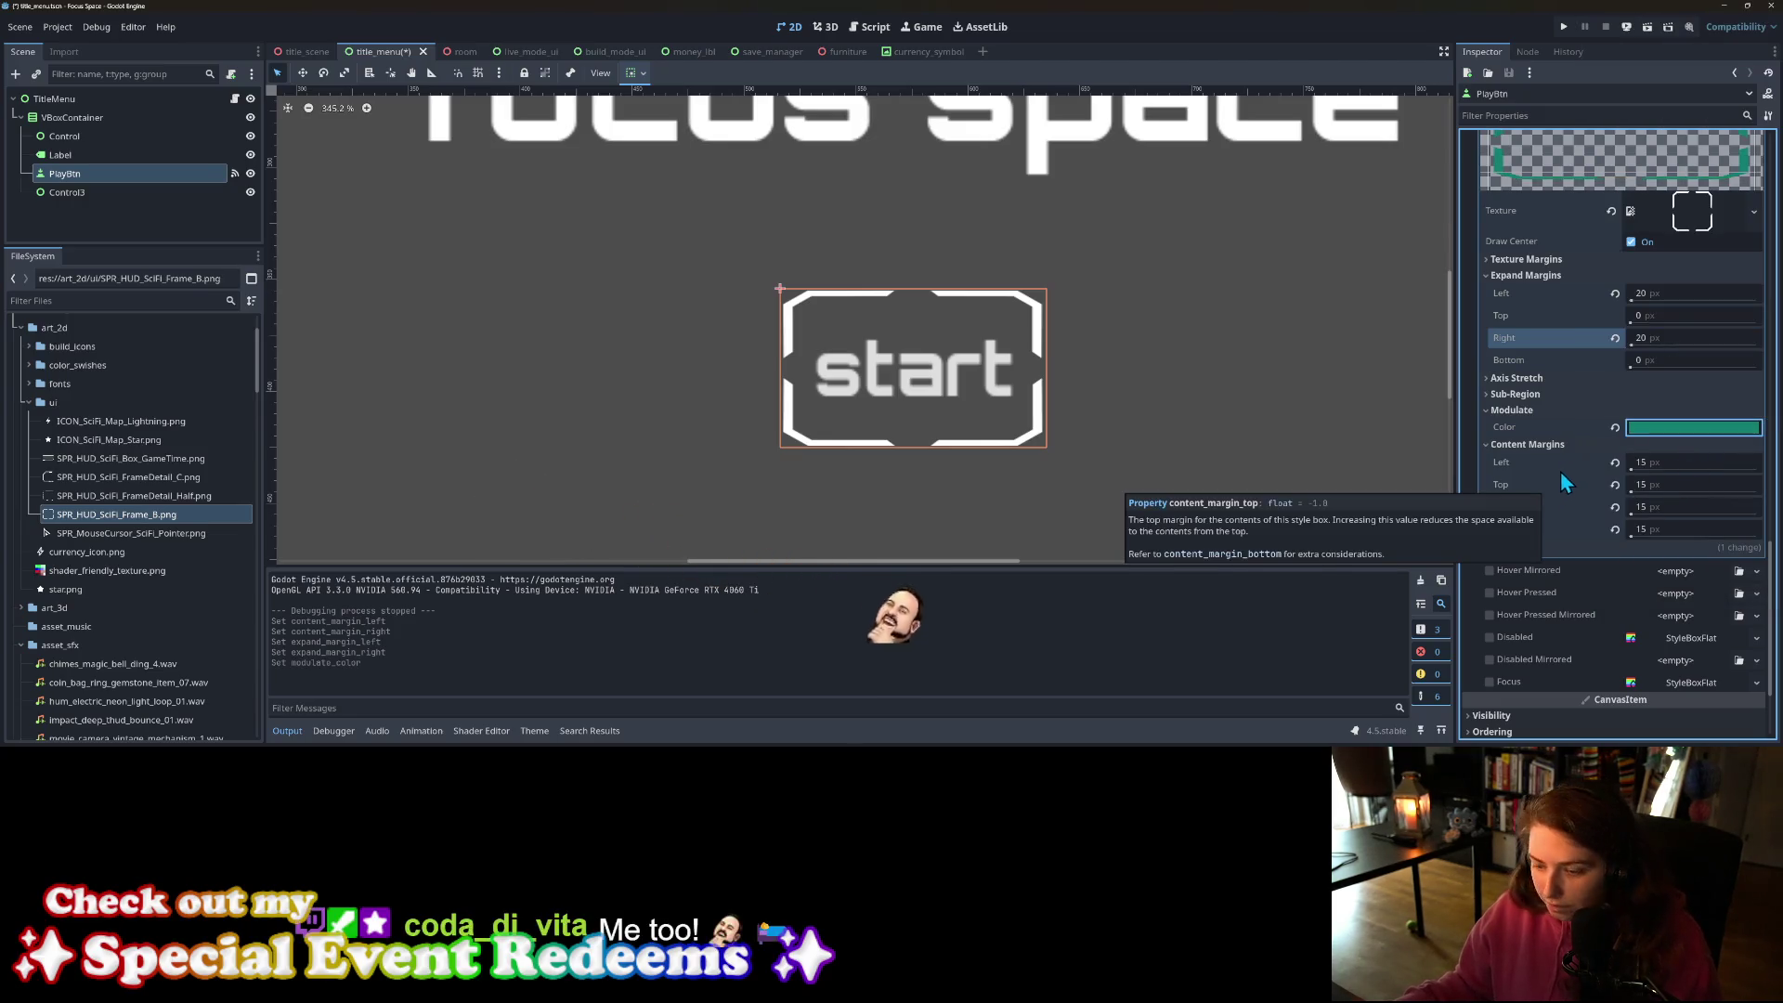
key(ctrl+s)
Step: Brighten the teal tint to 19b0a1, save, and run the game to preview
click(1655, 427)
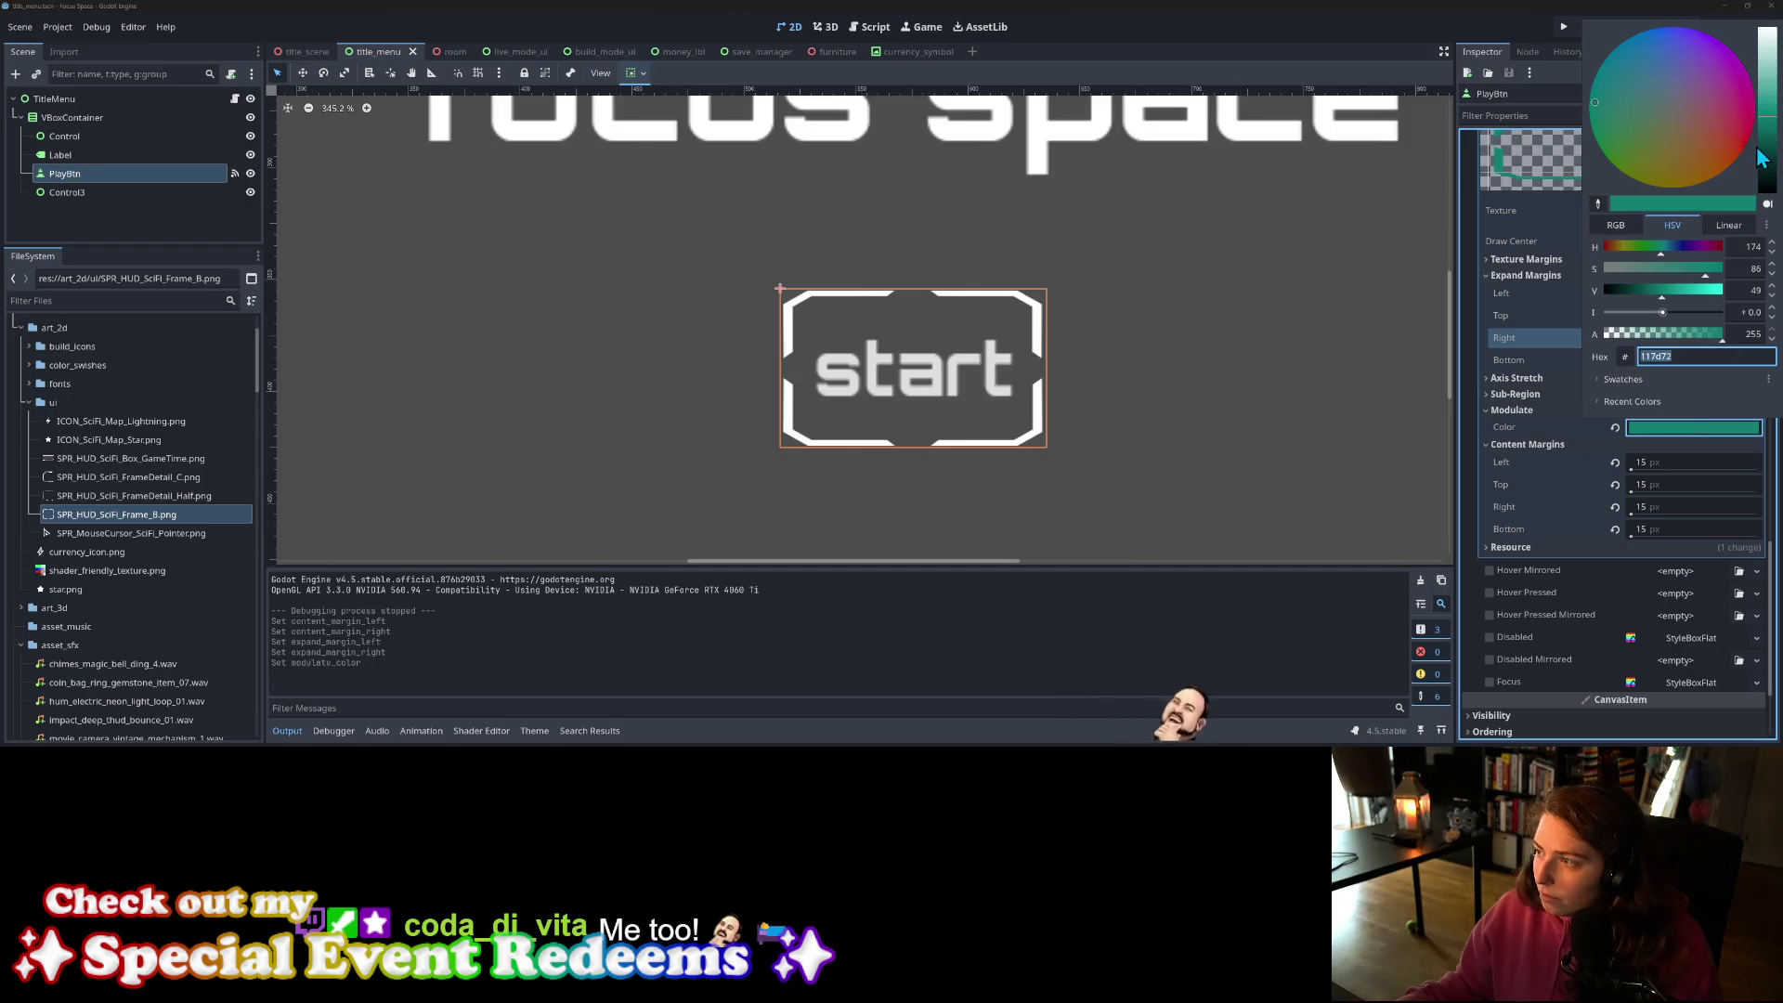
click(1688, 292)
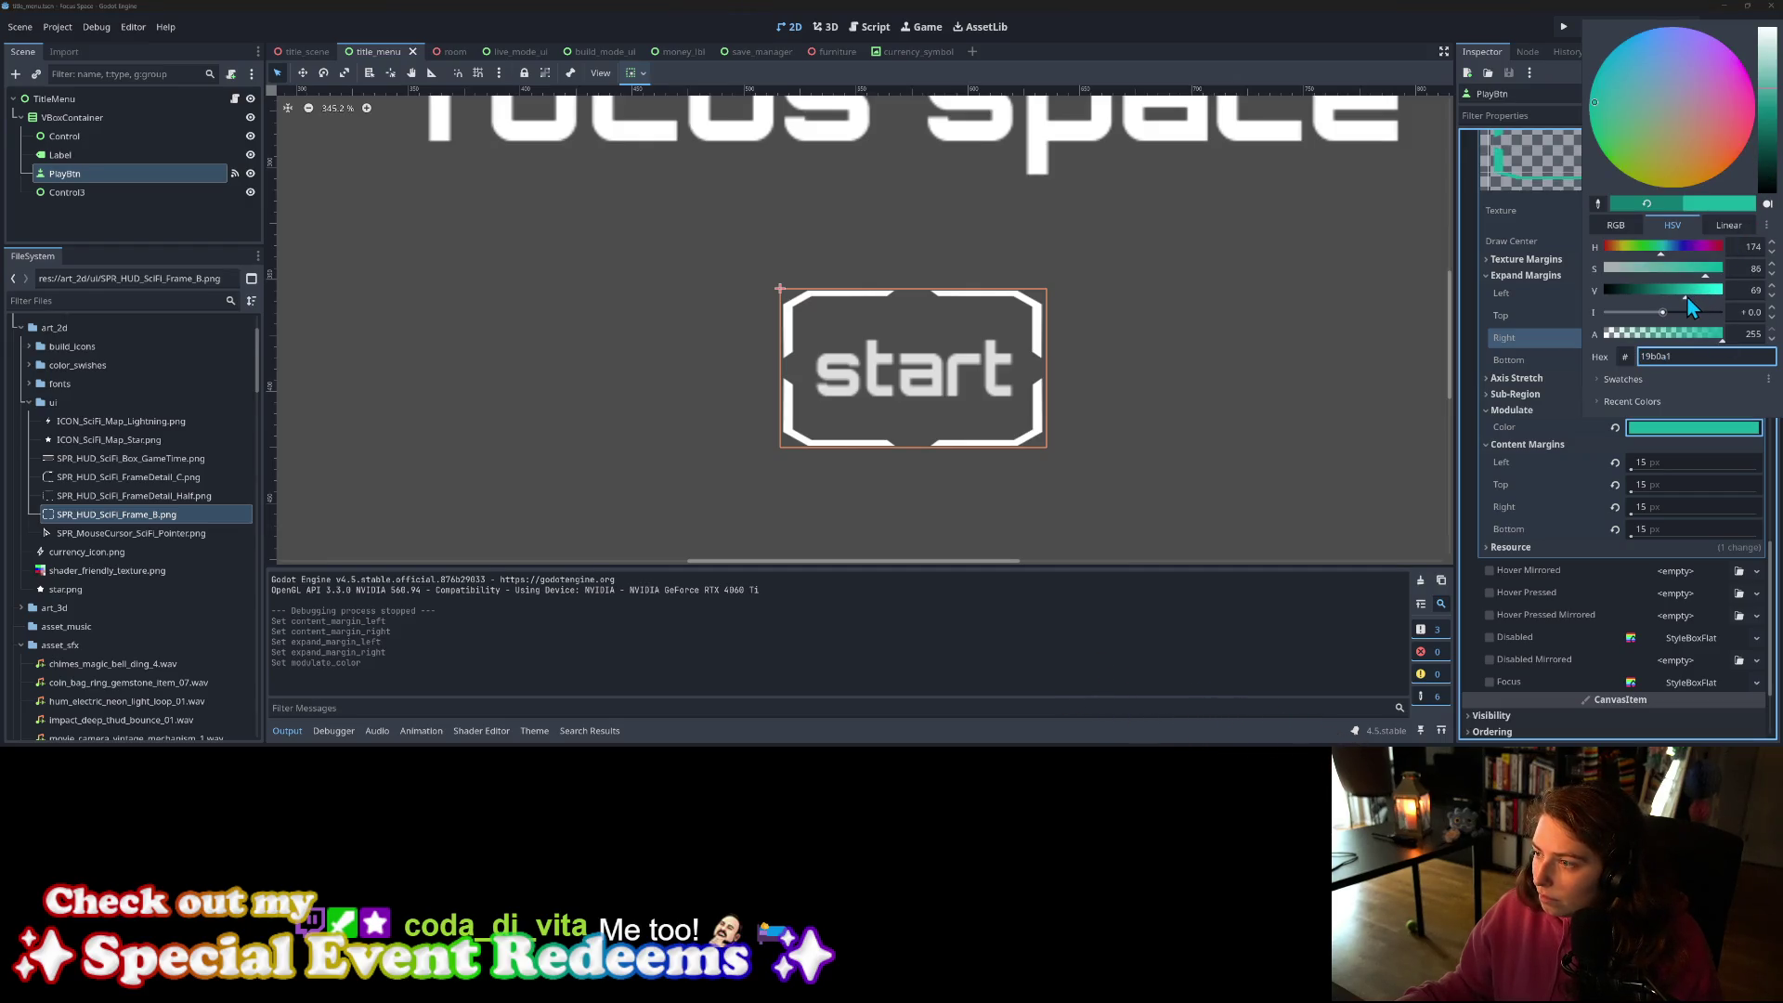
click(1514, 437)
key(ctrl+s)
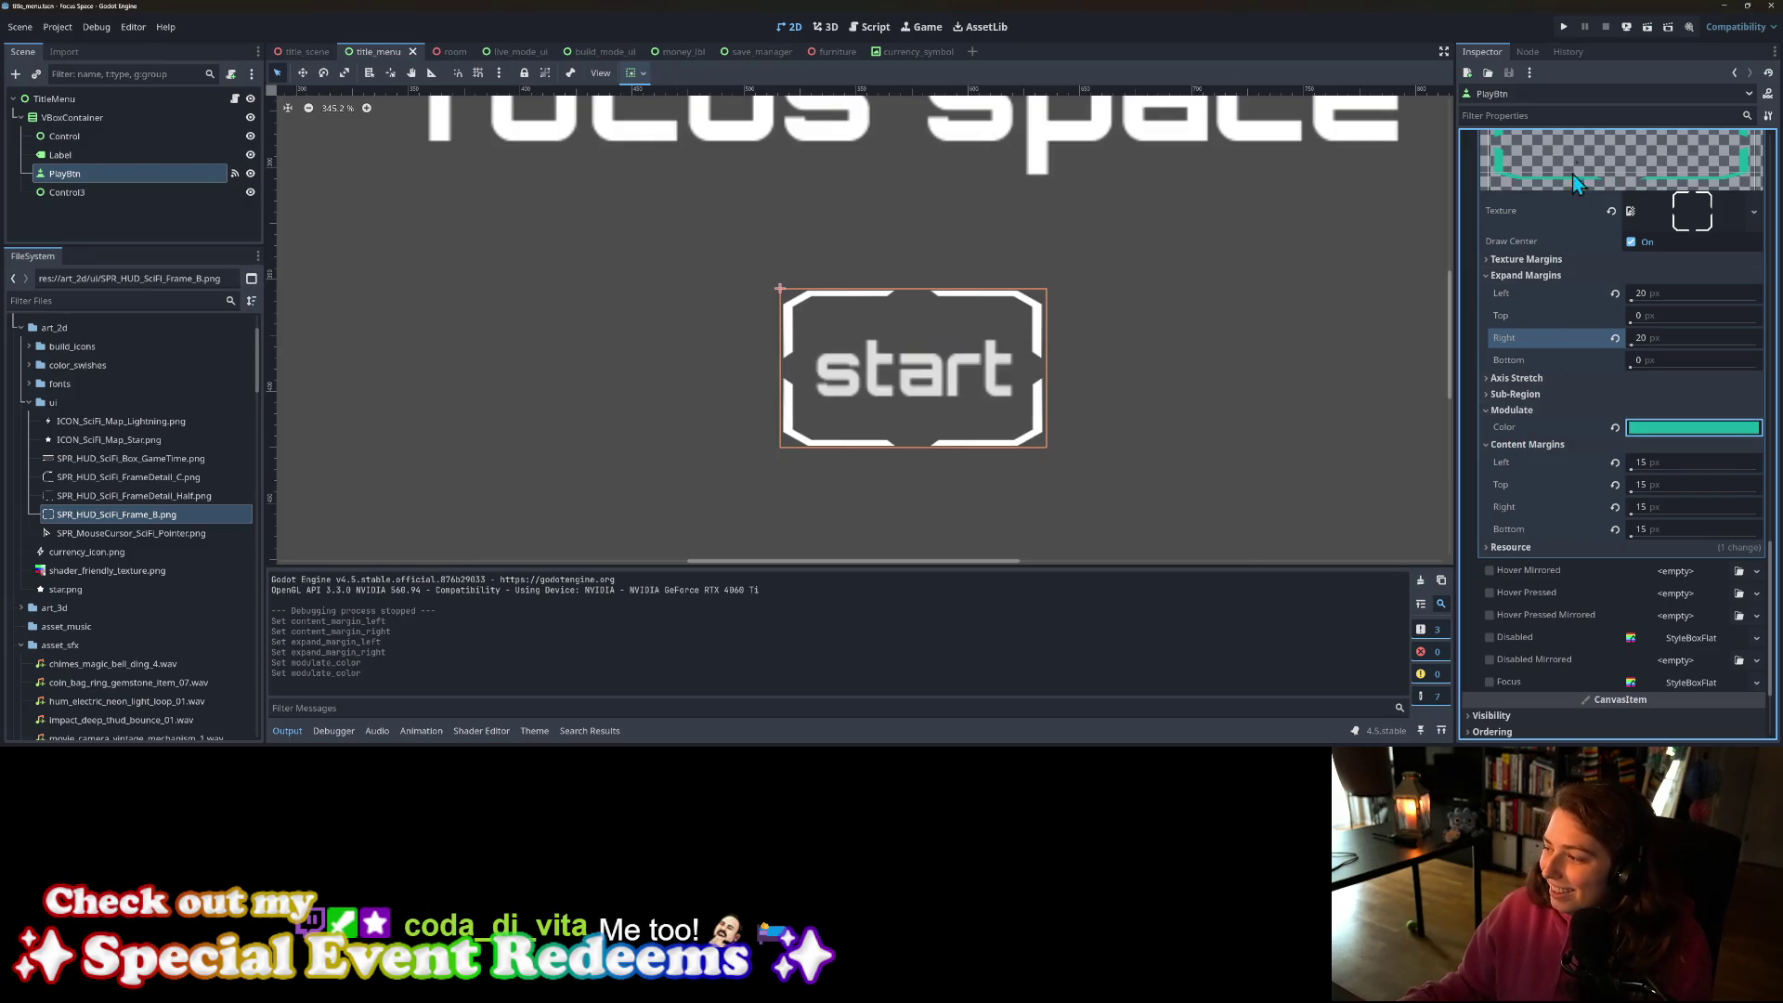
click(1564, 26)
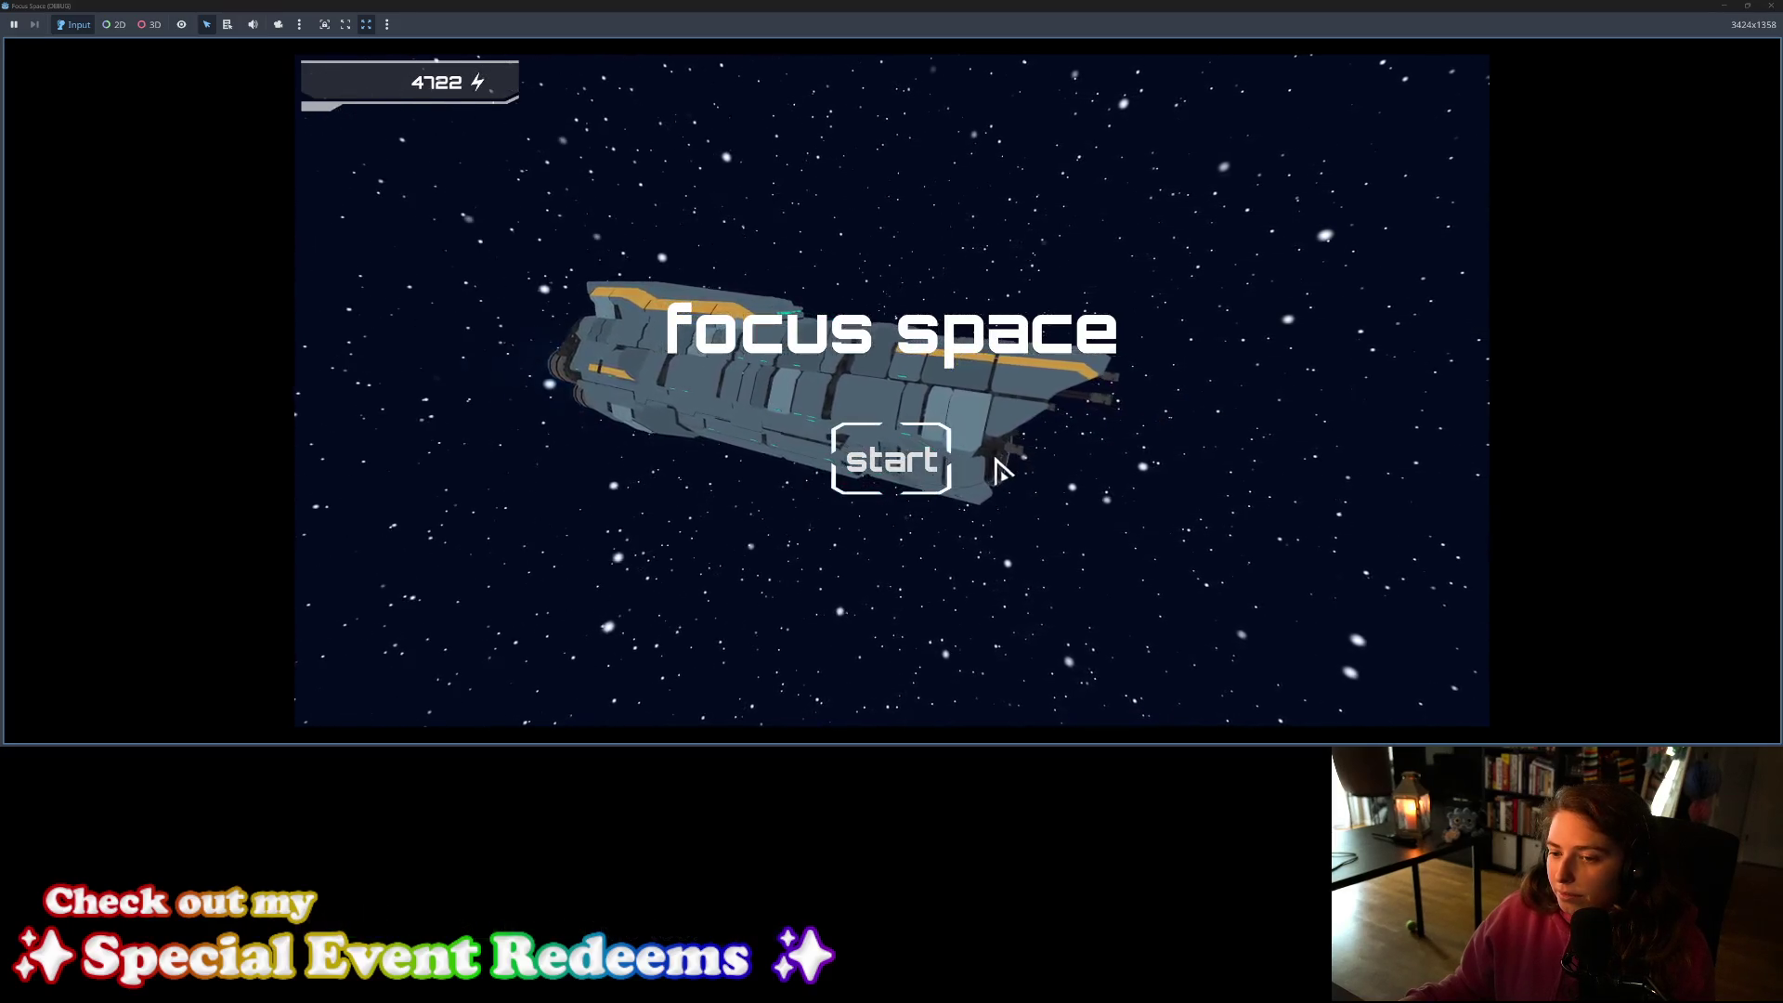
Step: Close the running game and darken the hover frame's teal tint to 09574f
click(1769, 7)
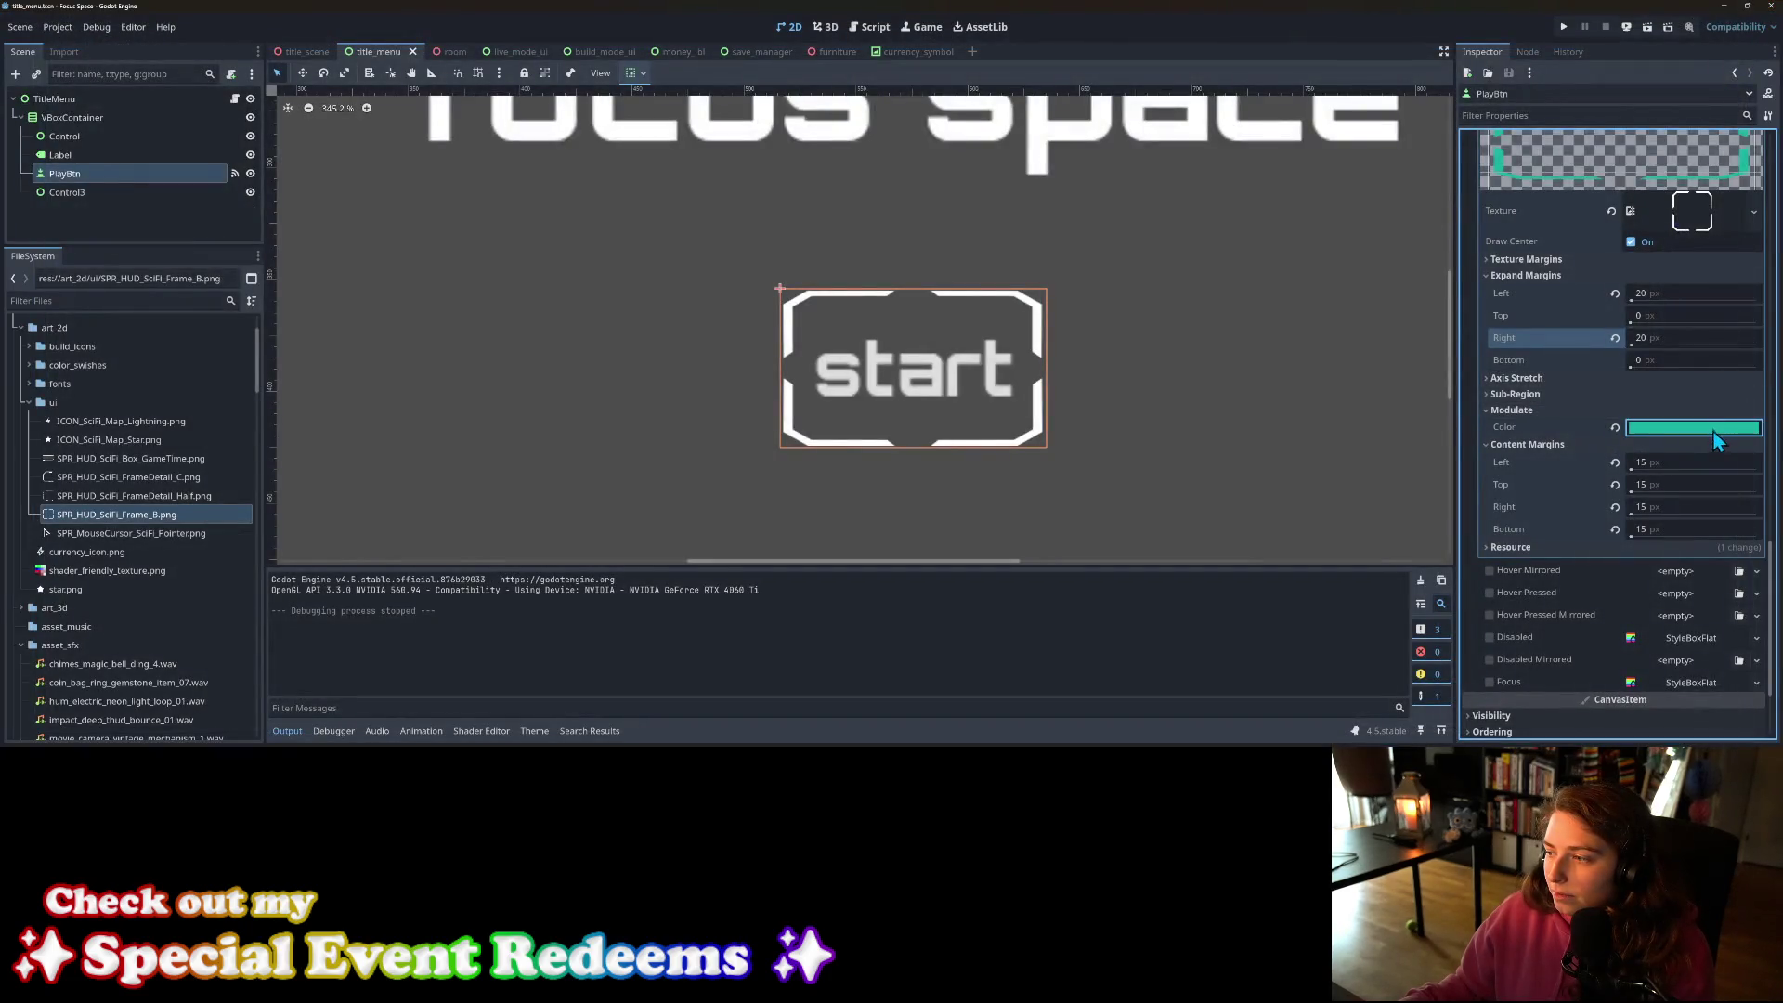
click(1693, 427)
drag(1765, 102, 1771, 151)
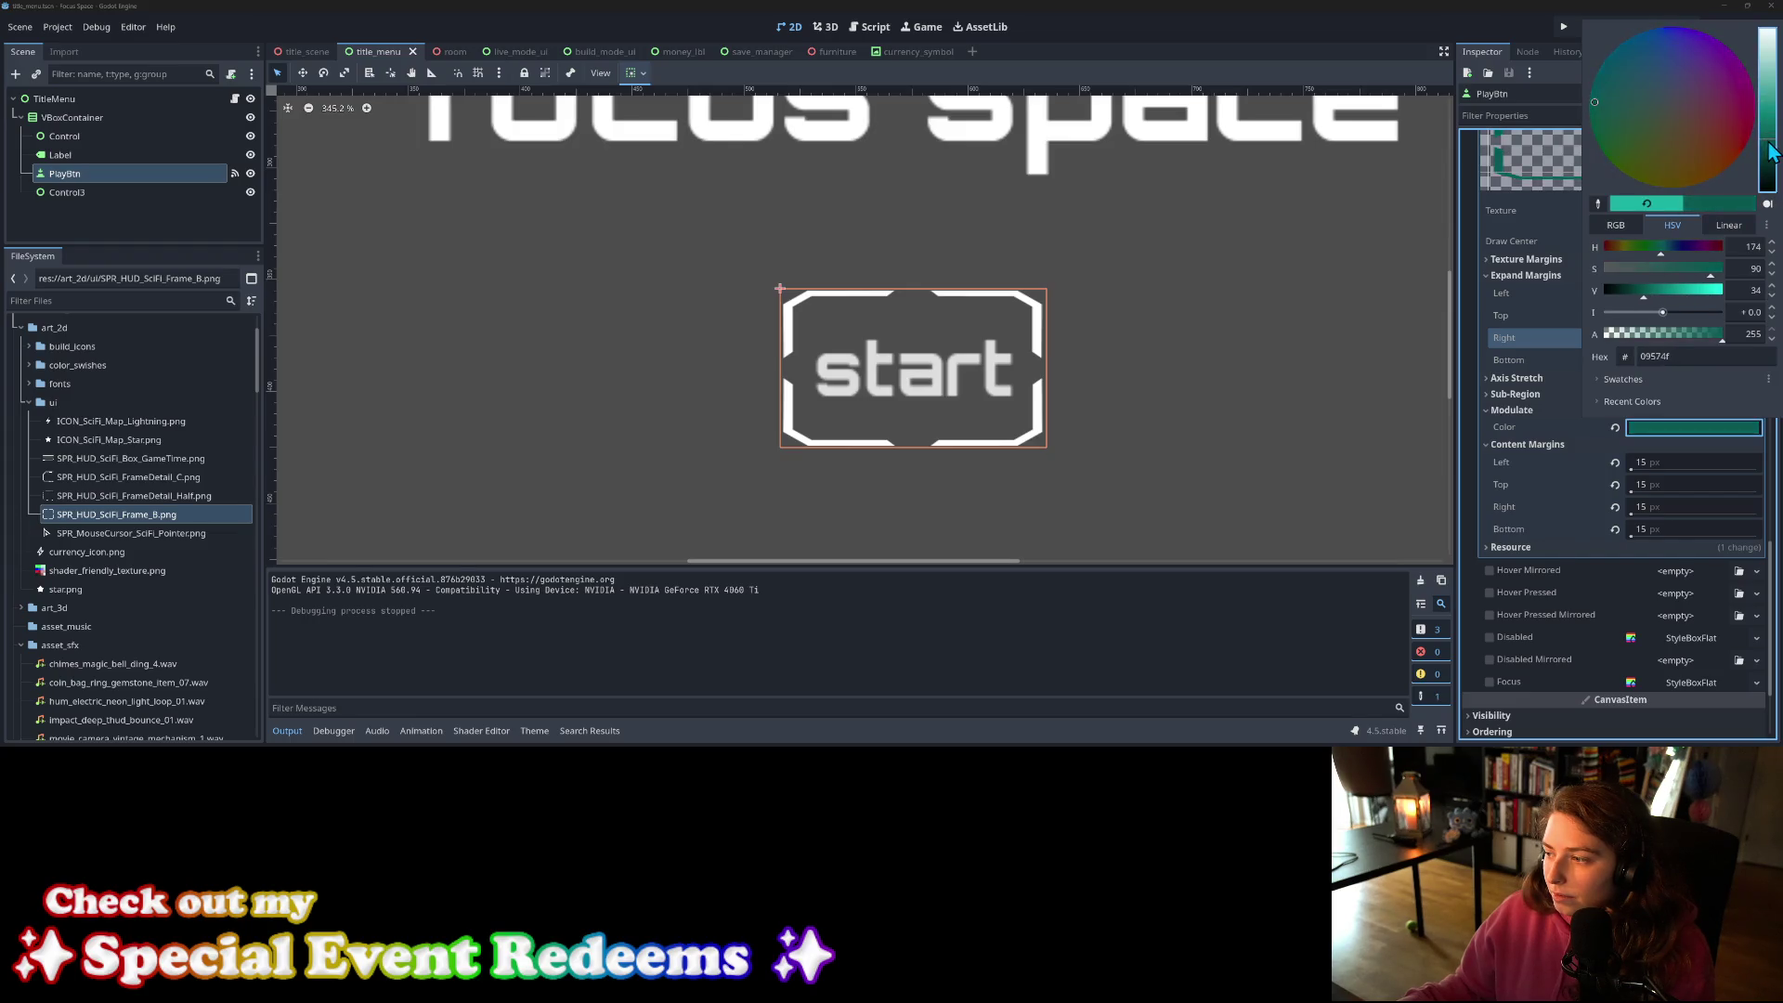
click(1516, 430)
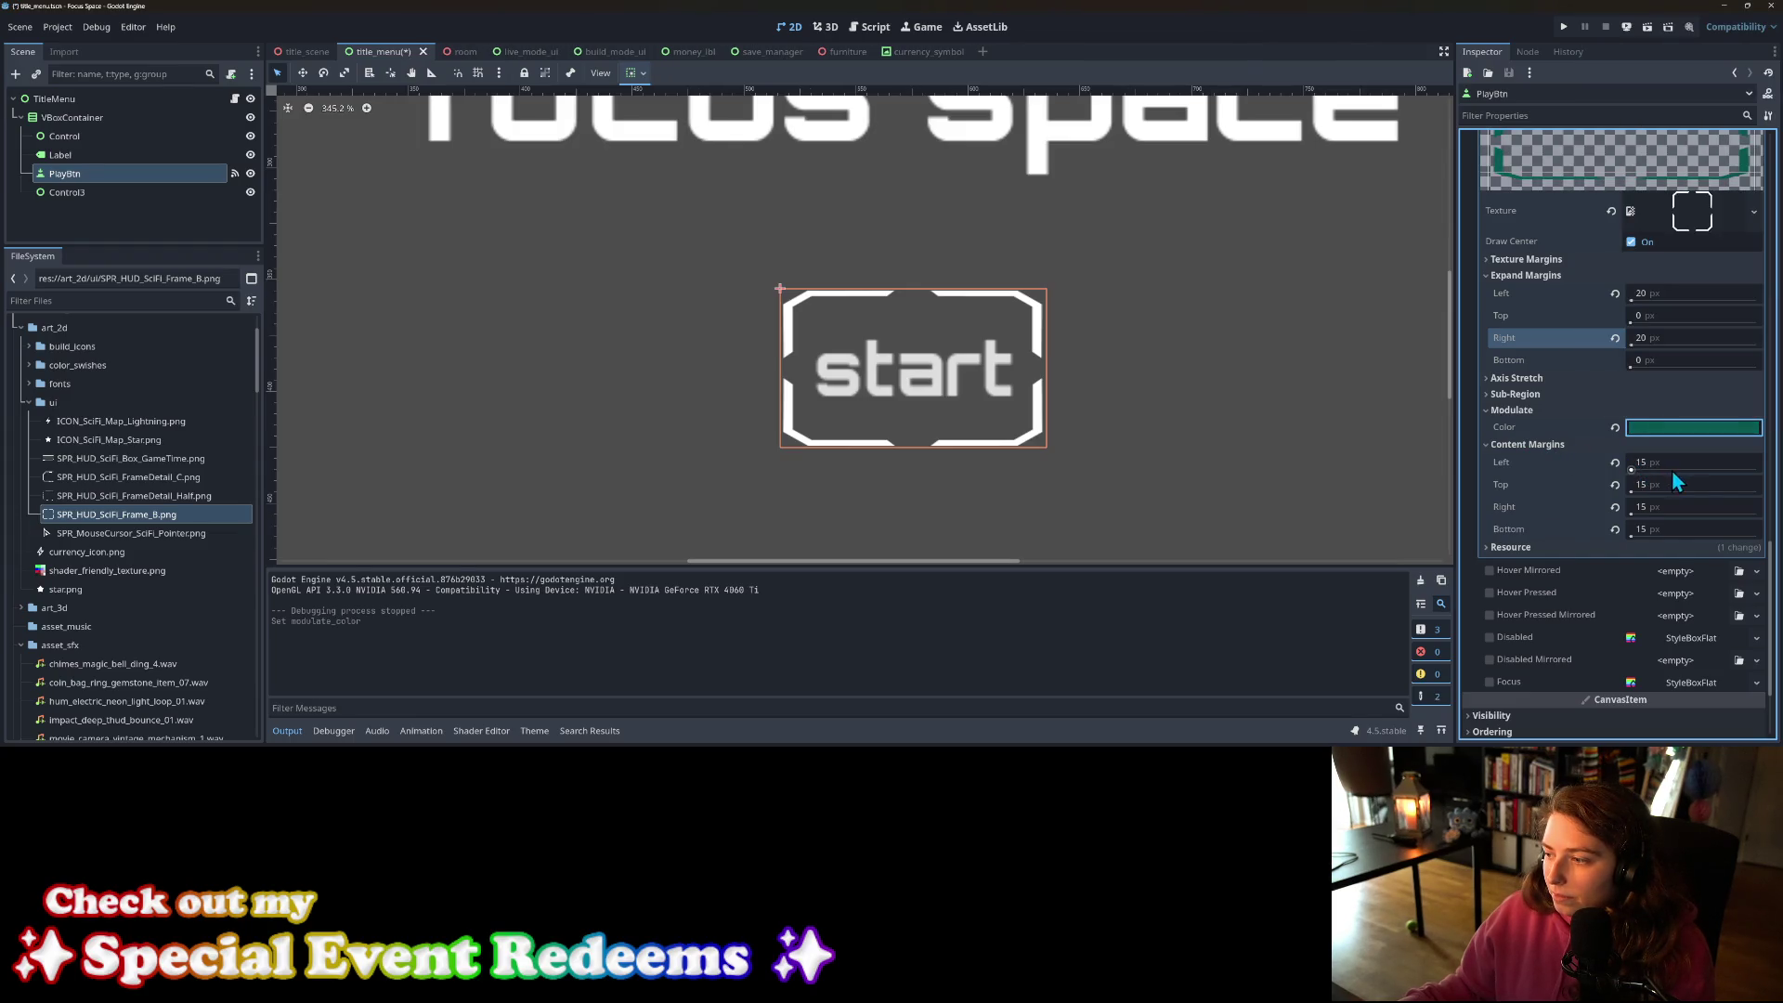
Step: Set the hover frame's left and right expand margins to 10, then test-run the title menu
scroll(1640, 531, up, 2)
click(1649, 369)
text(10)
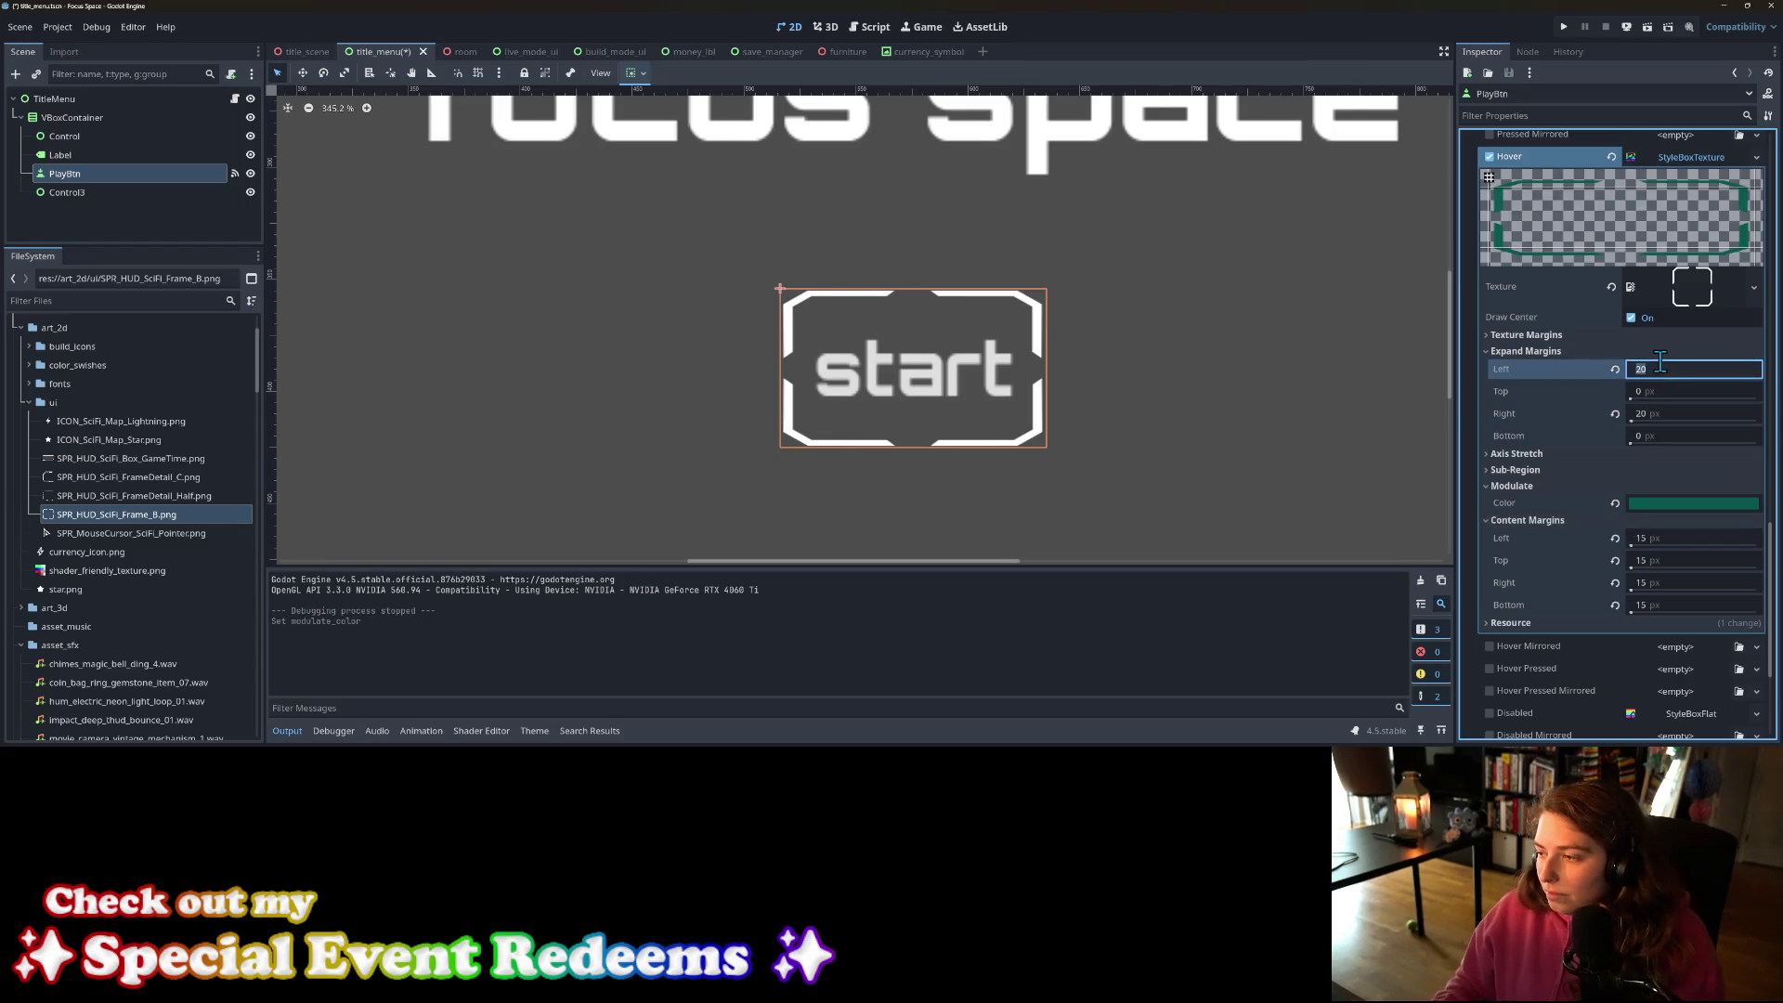
key(Tab)
key(Tab)
text(10)
key(Return)
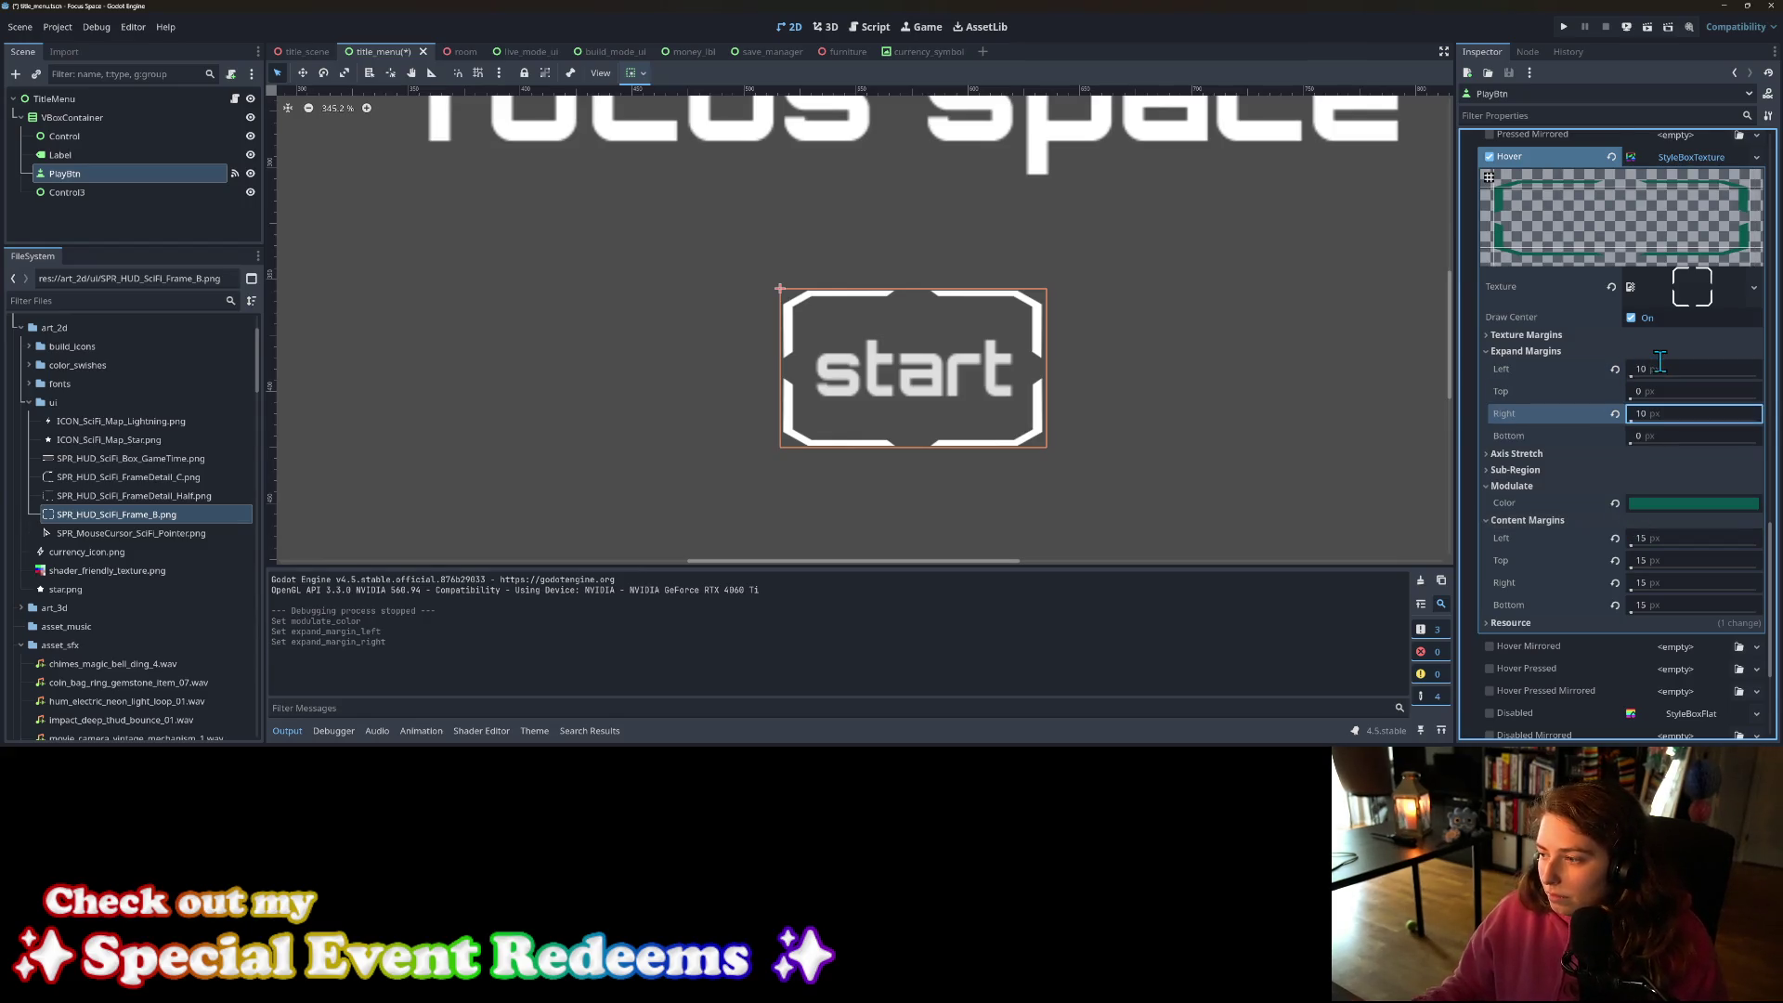
click(1567, 27)
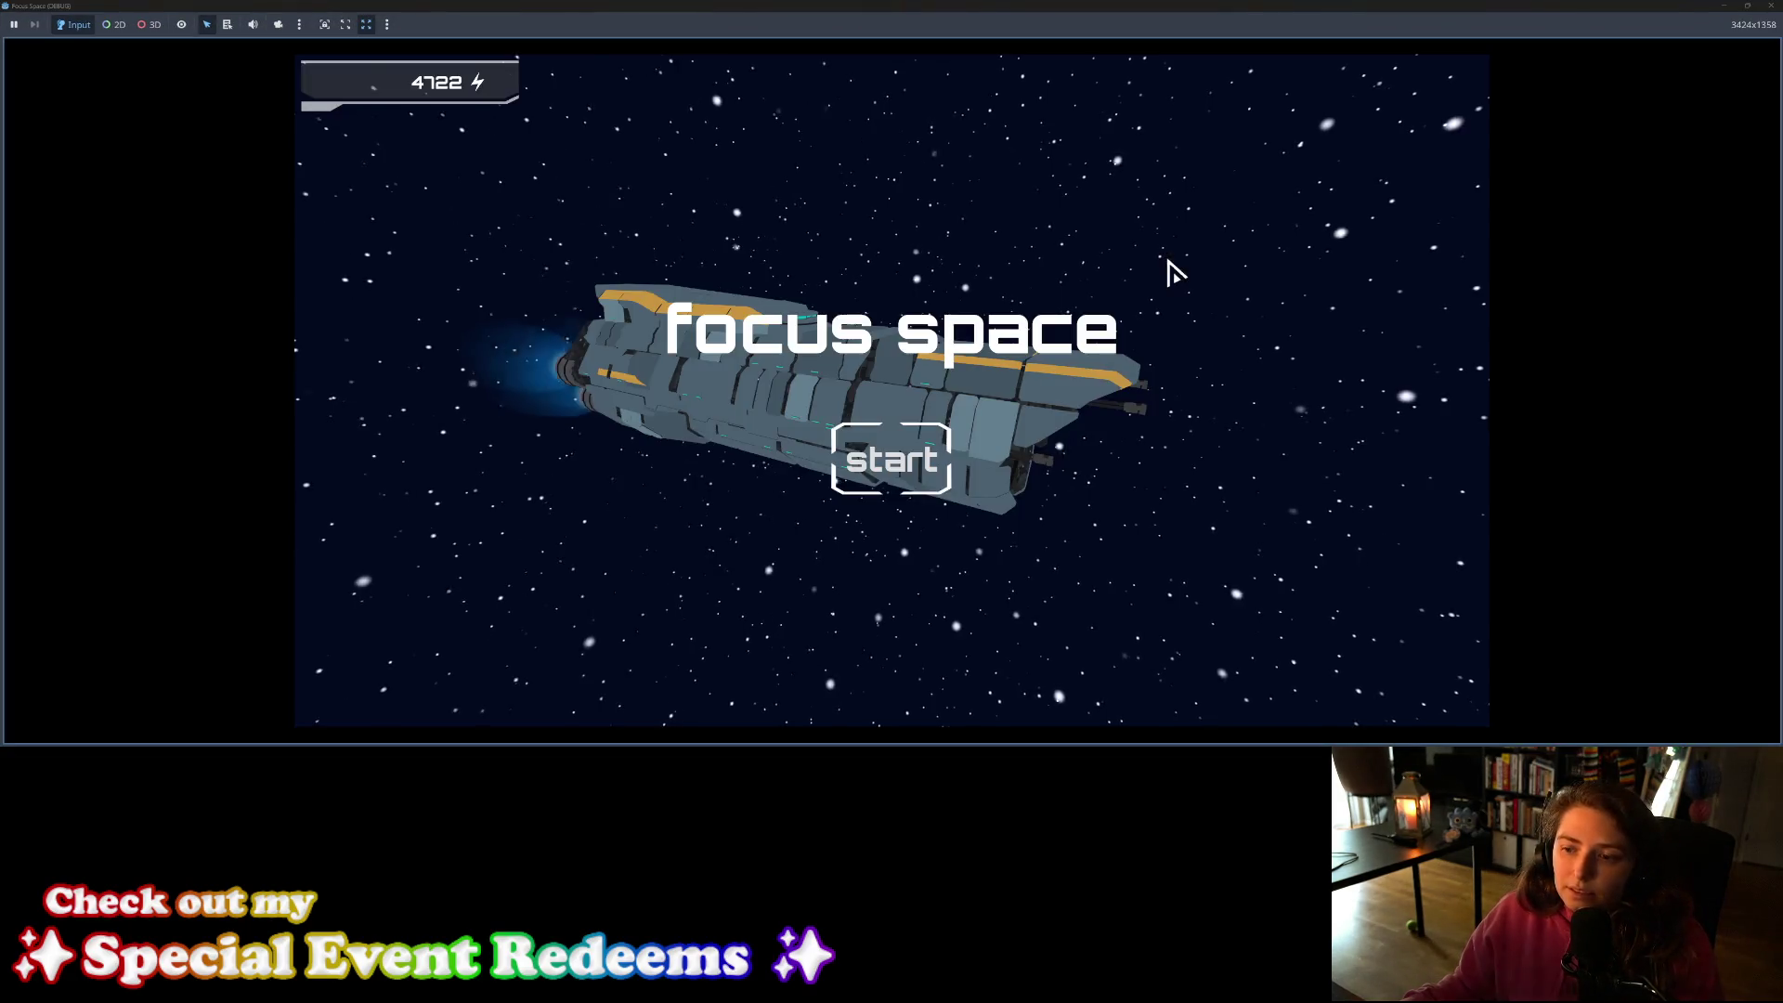
click(918, 481)
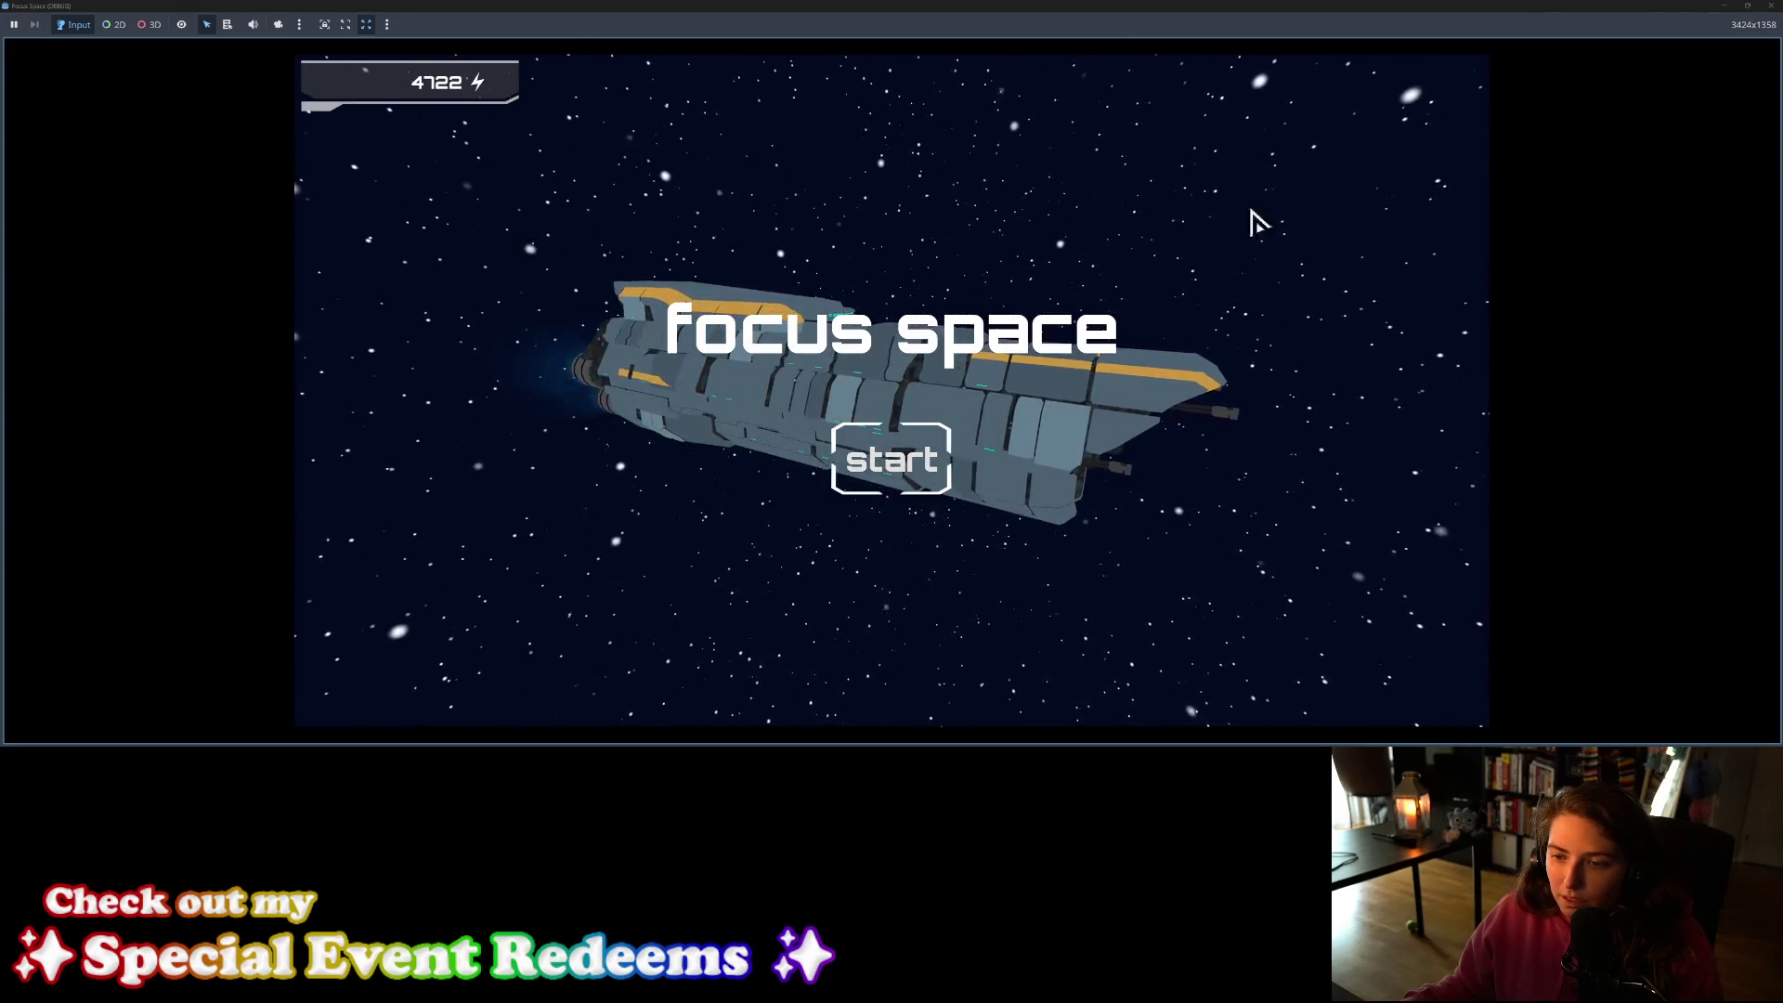
key(F8)
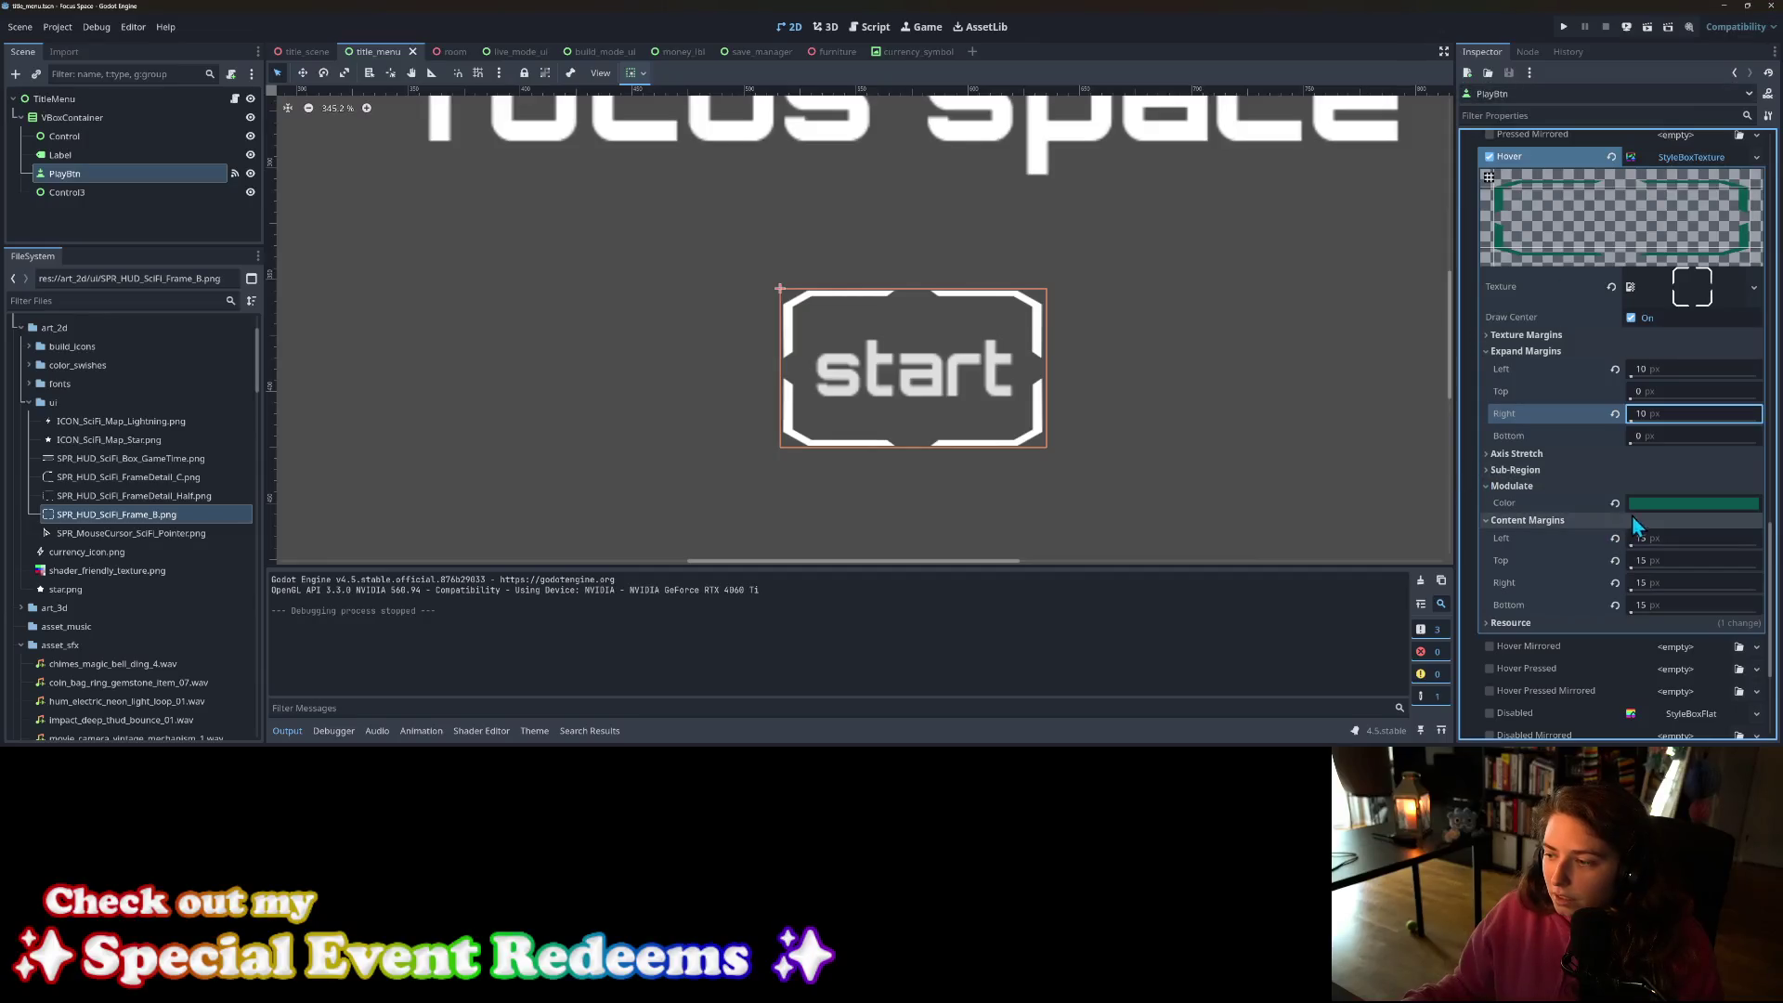
Step: Darken and desaturate the hover tint to a muted dark teal (356e68)
click(1675, 504)
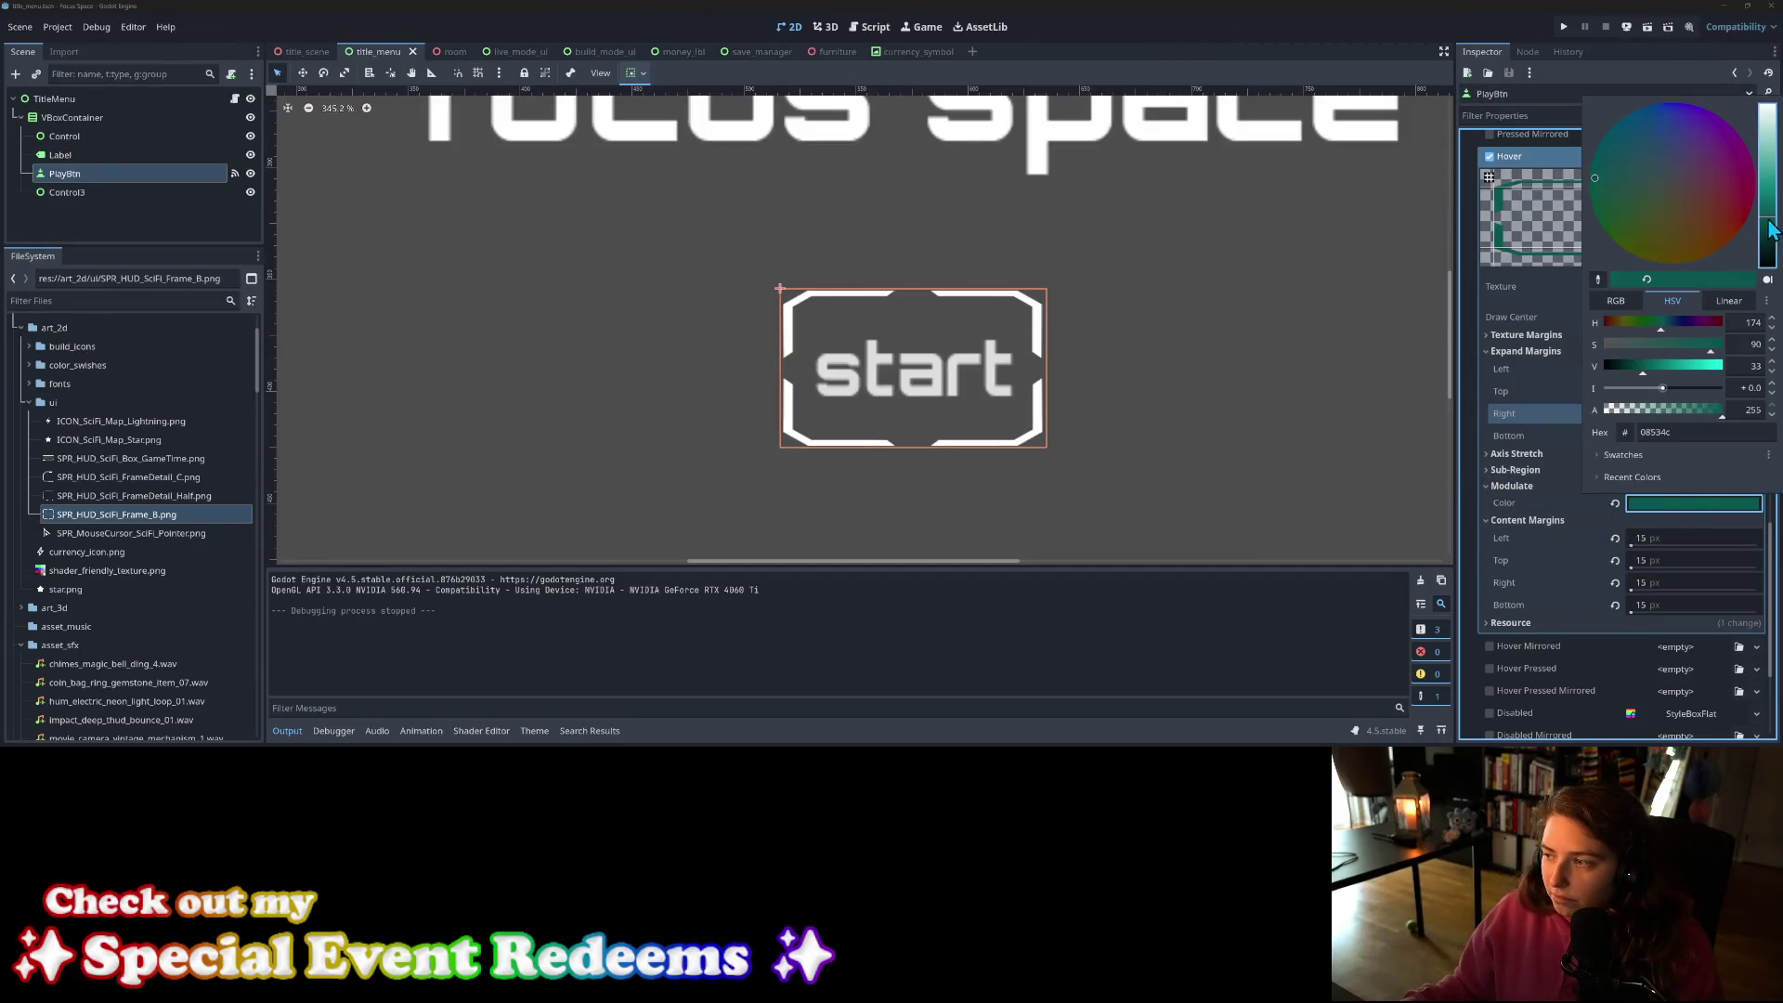
drag(1770, 230, 1774, 213)
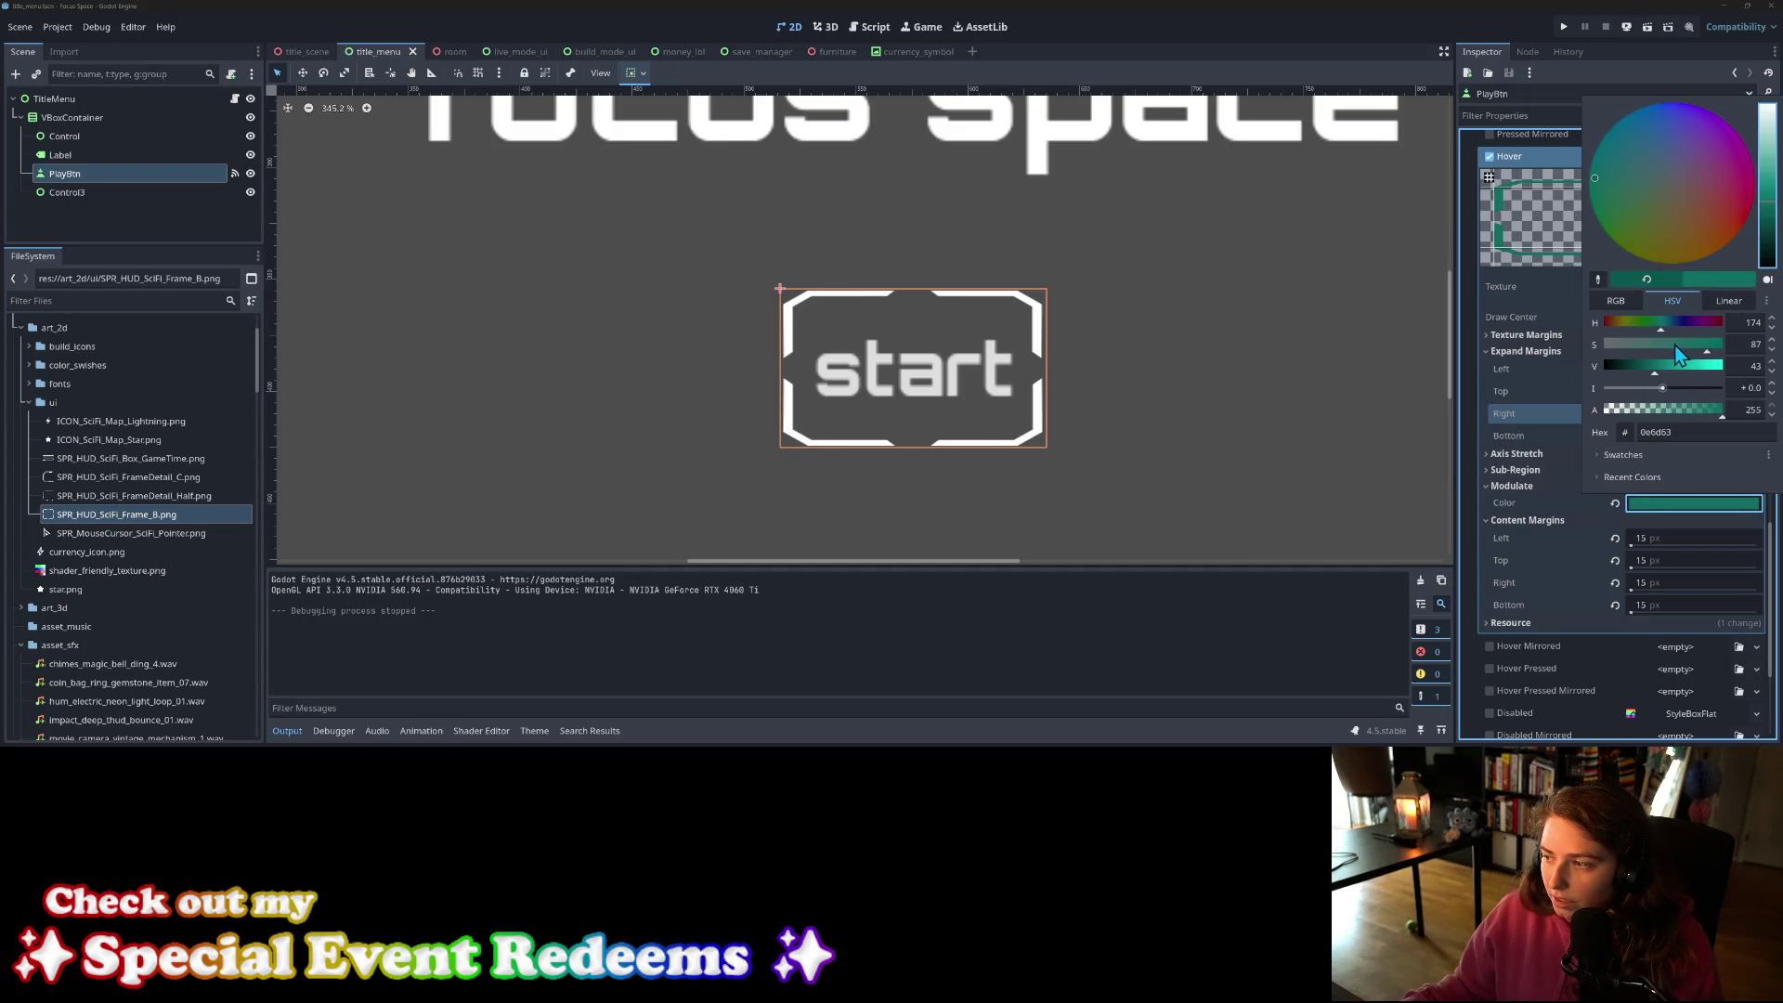
drag(1675, 344, 1666, 344)
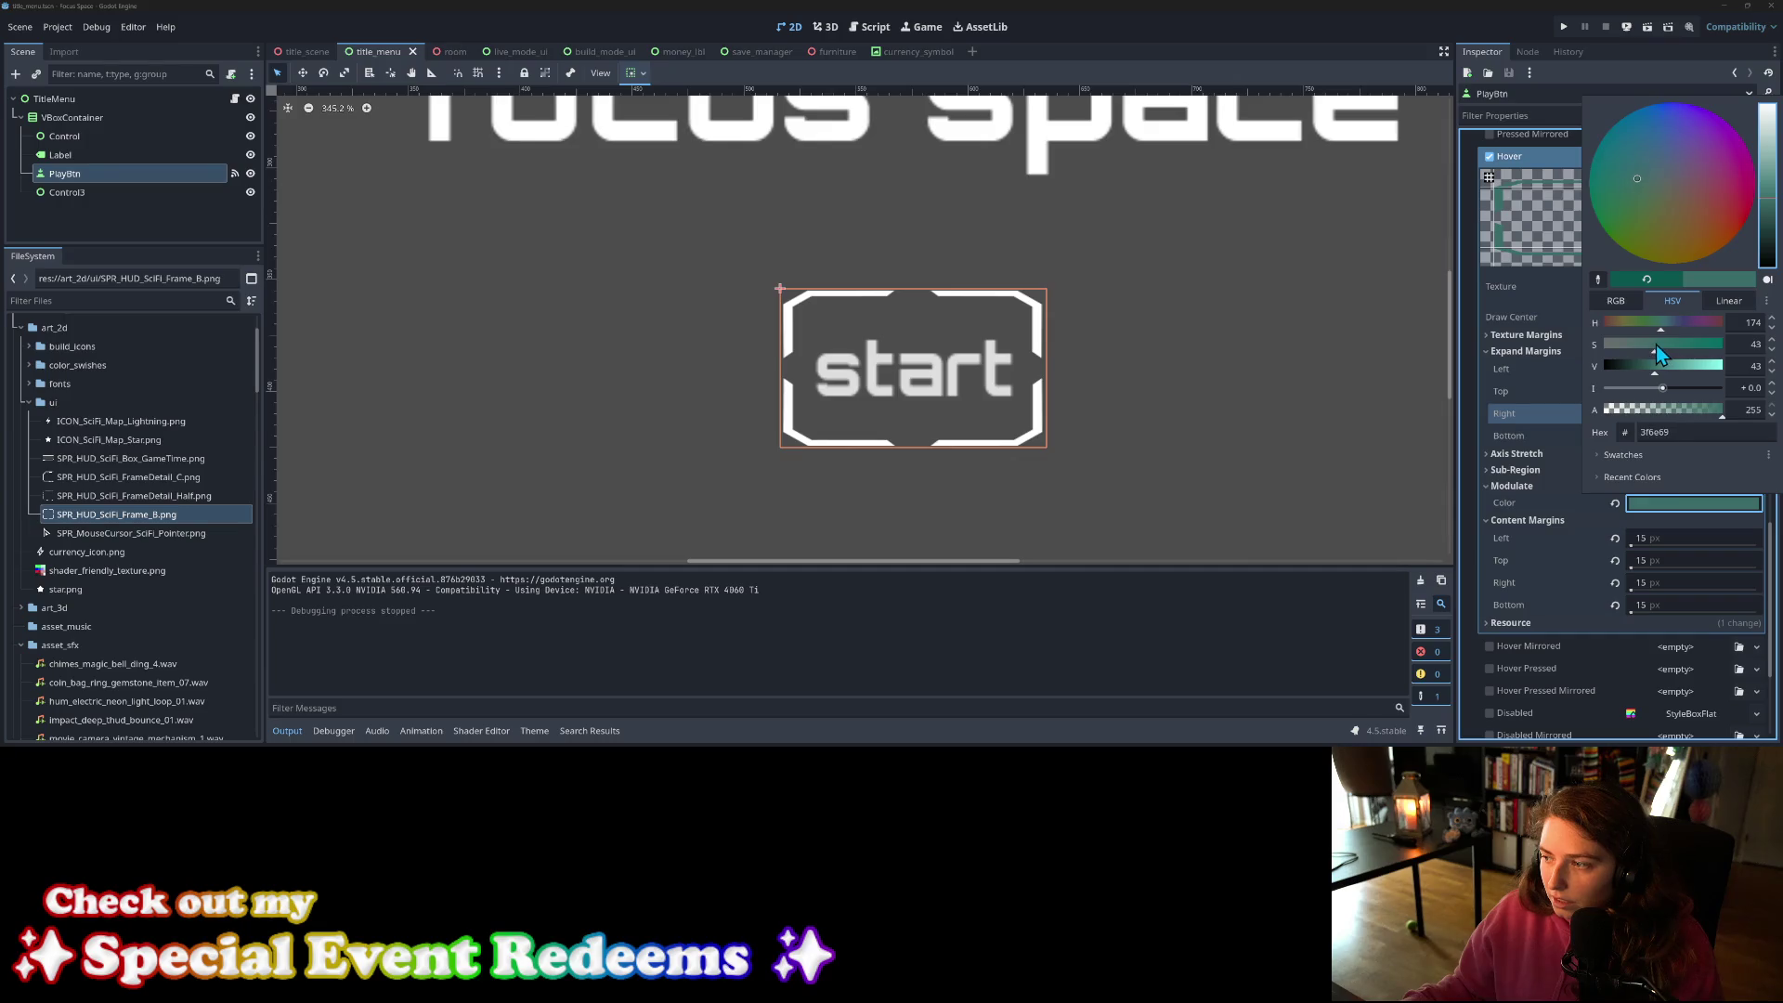
click(1573, 509)
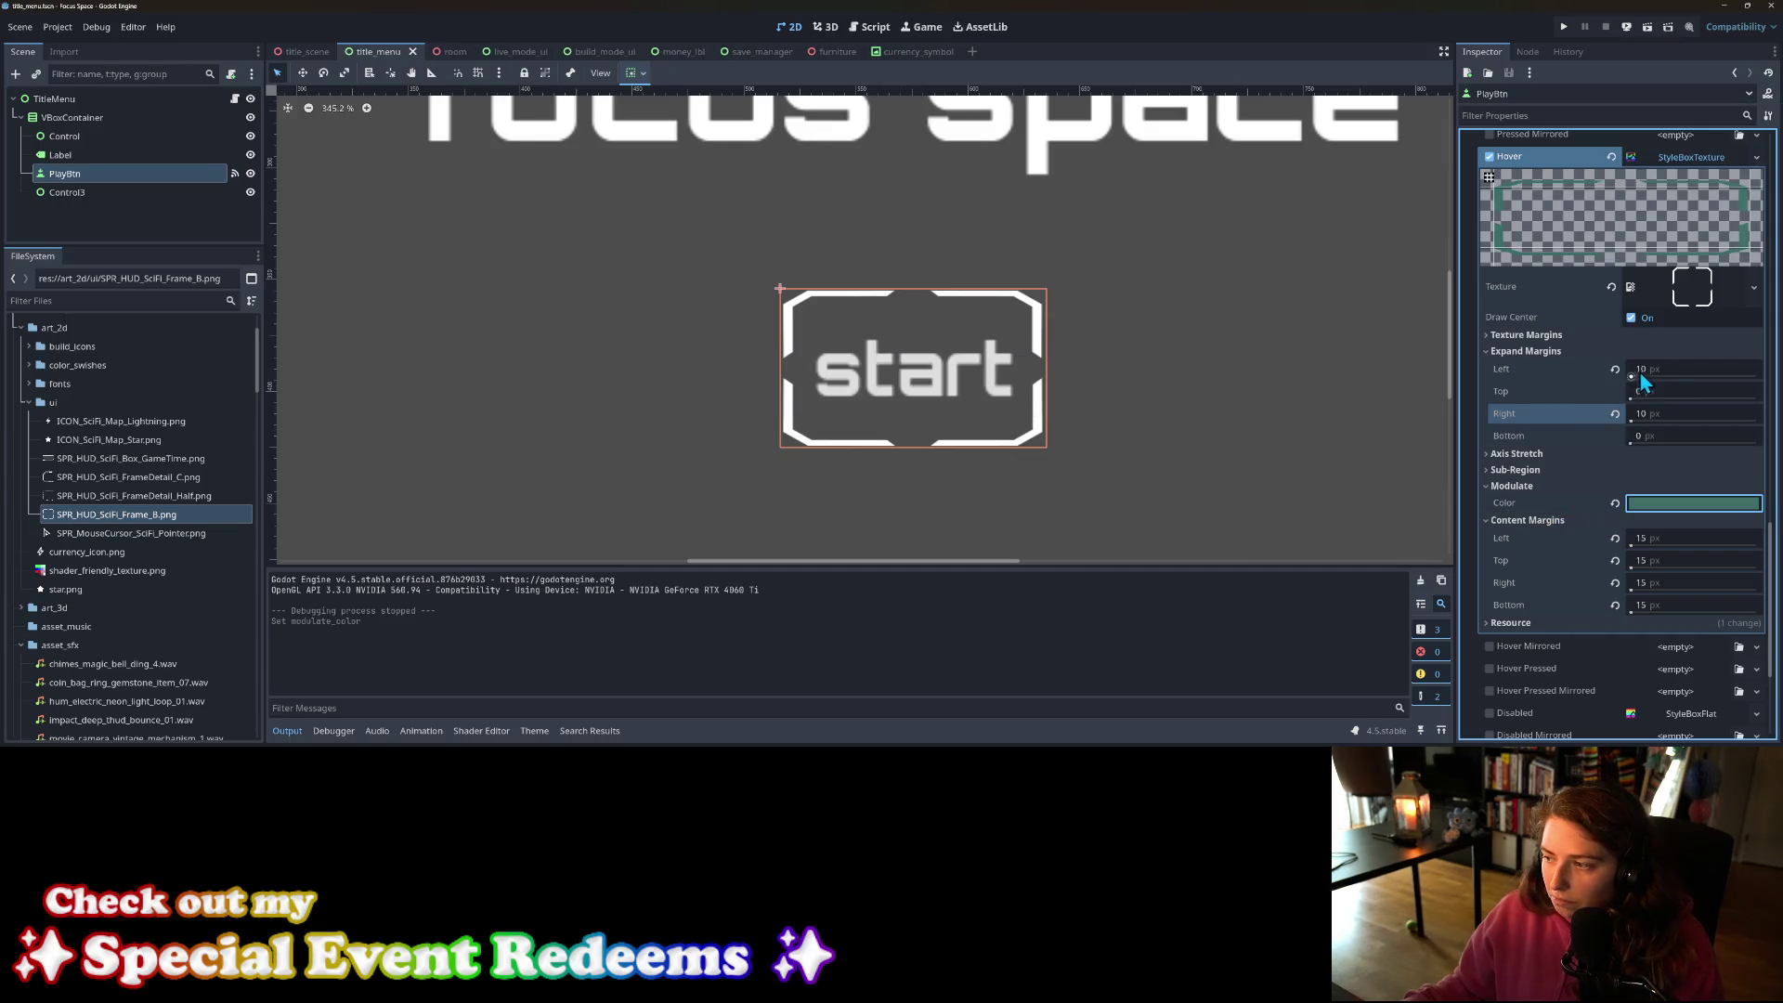
Step: Set all four hover expand margins to 5 and save the title menu scene
click(1668, 369)
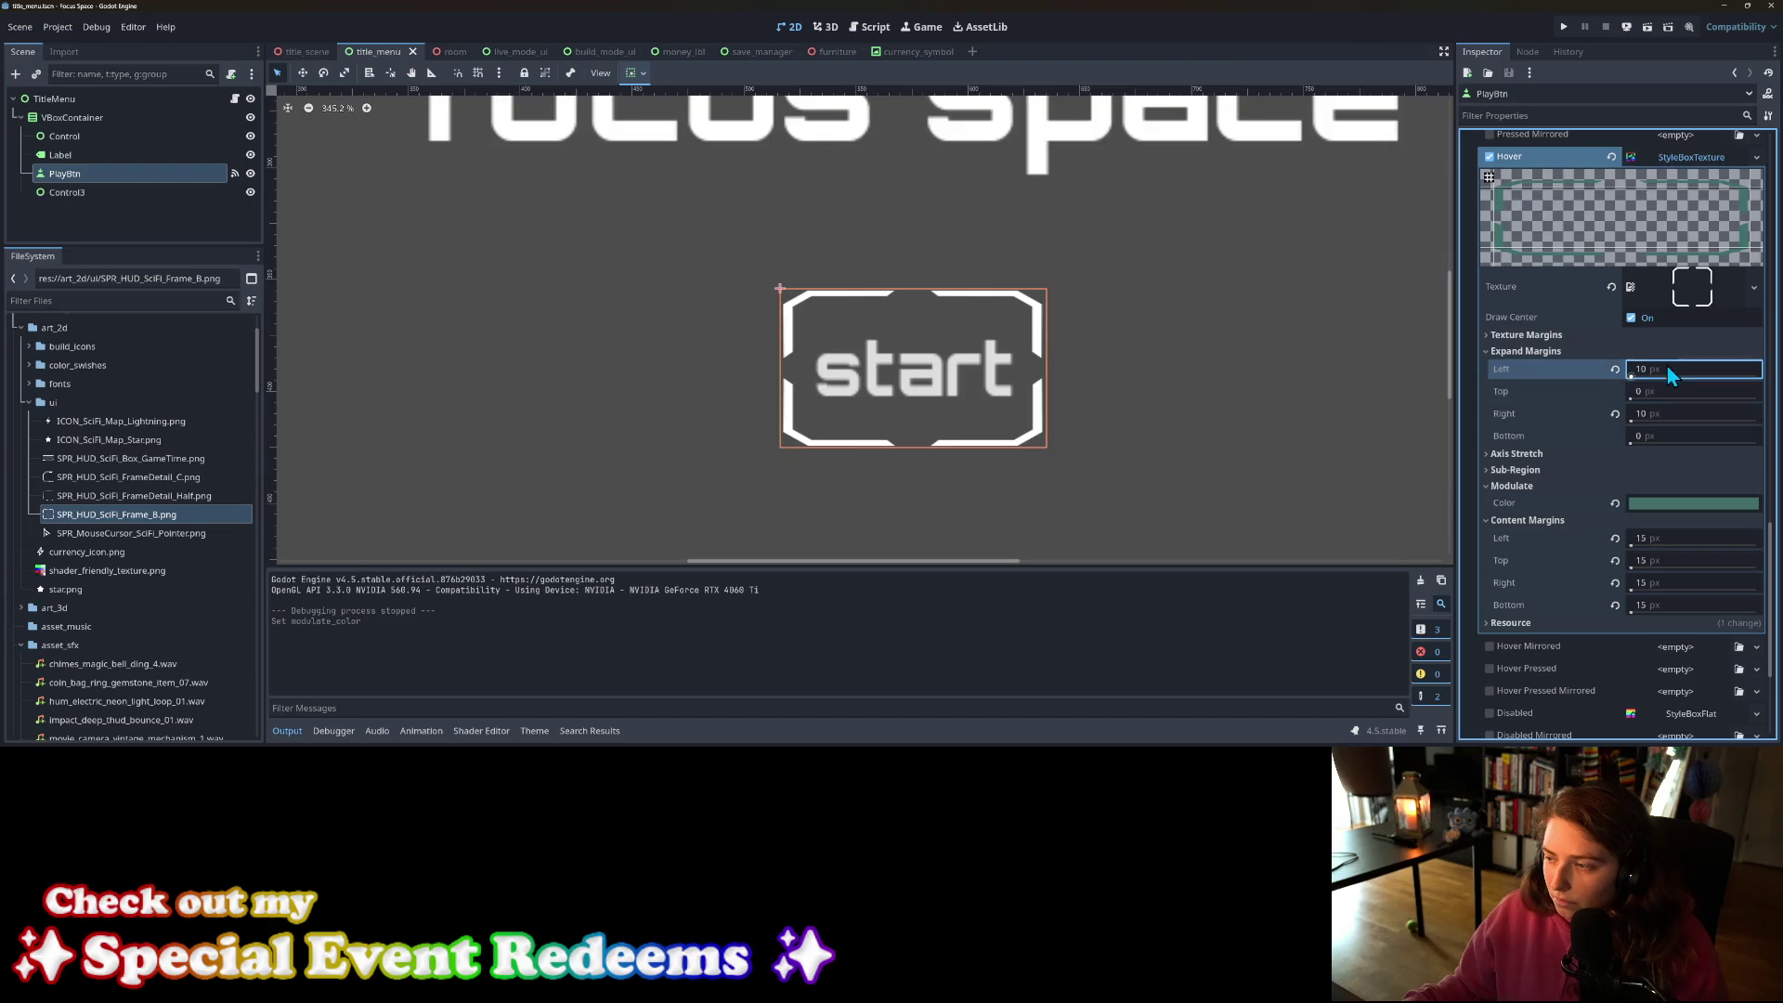
text(5)
key(Tab)
text(5)
key(Tab)
text(5)
key(Tab)
text(5)
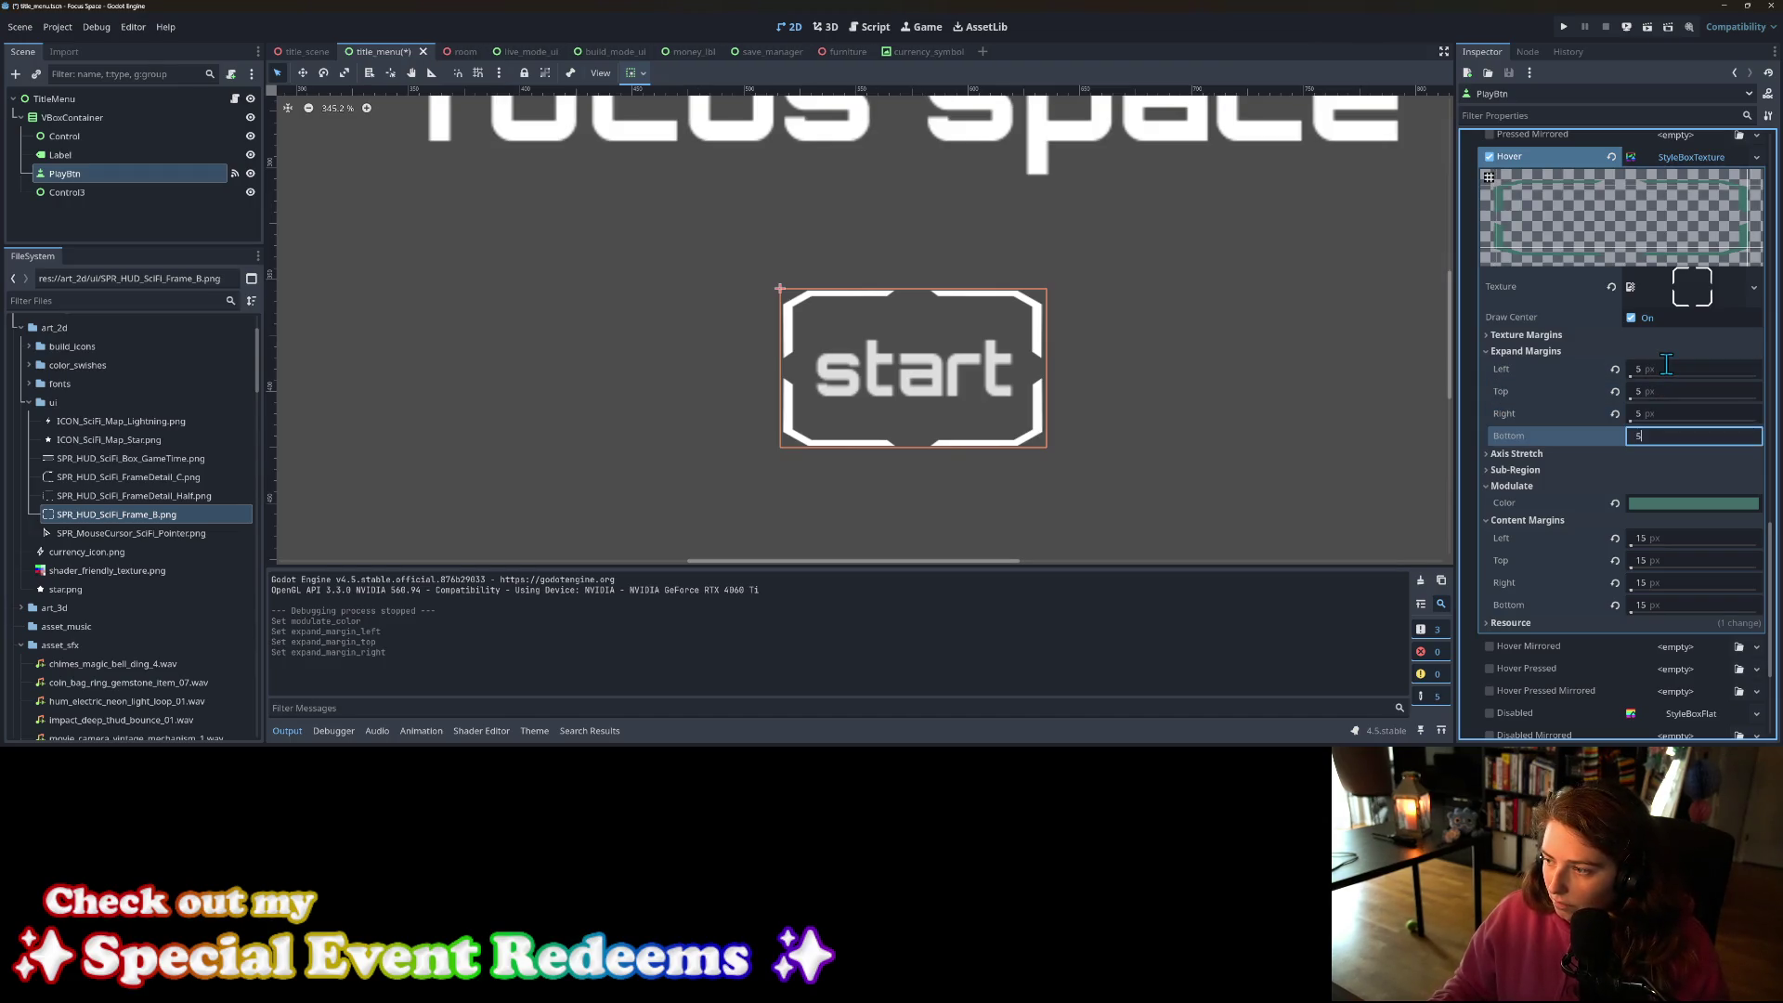
key(ctrl+s)
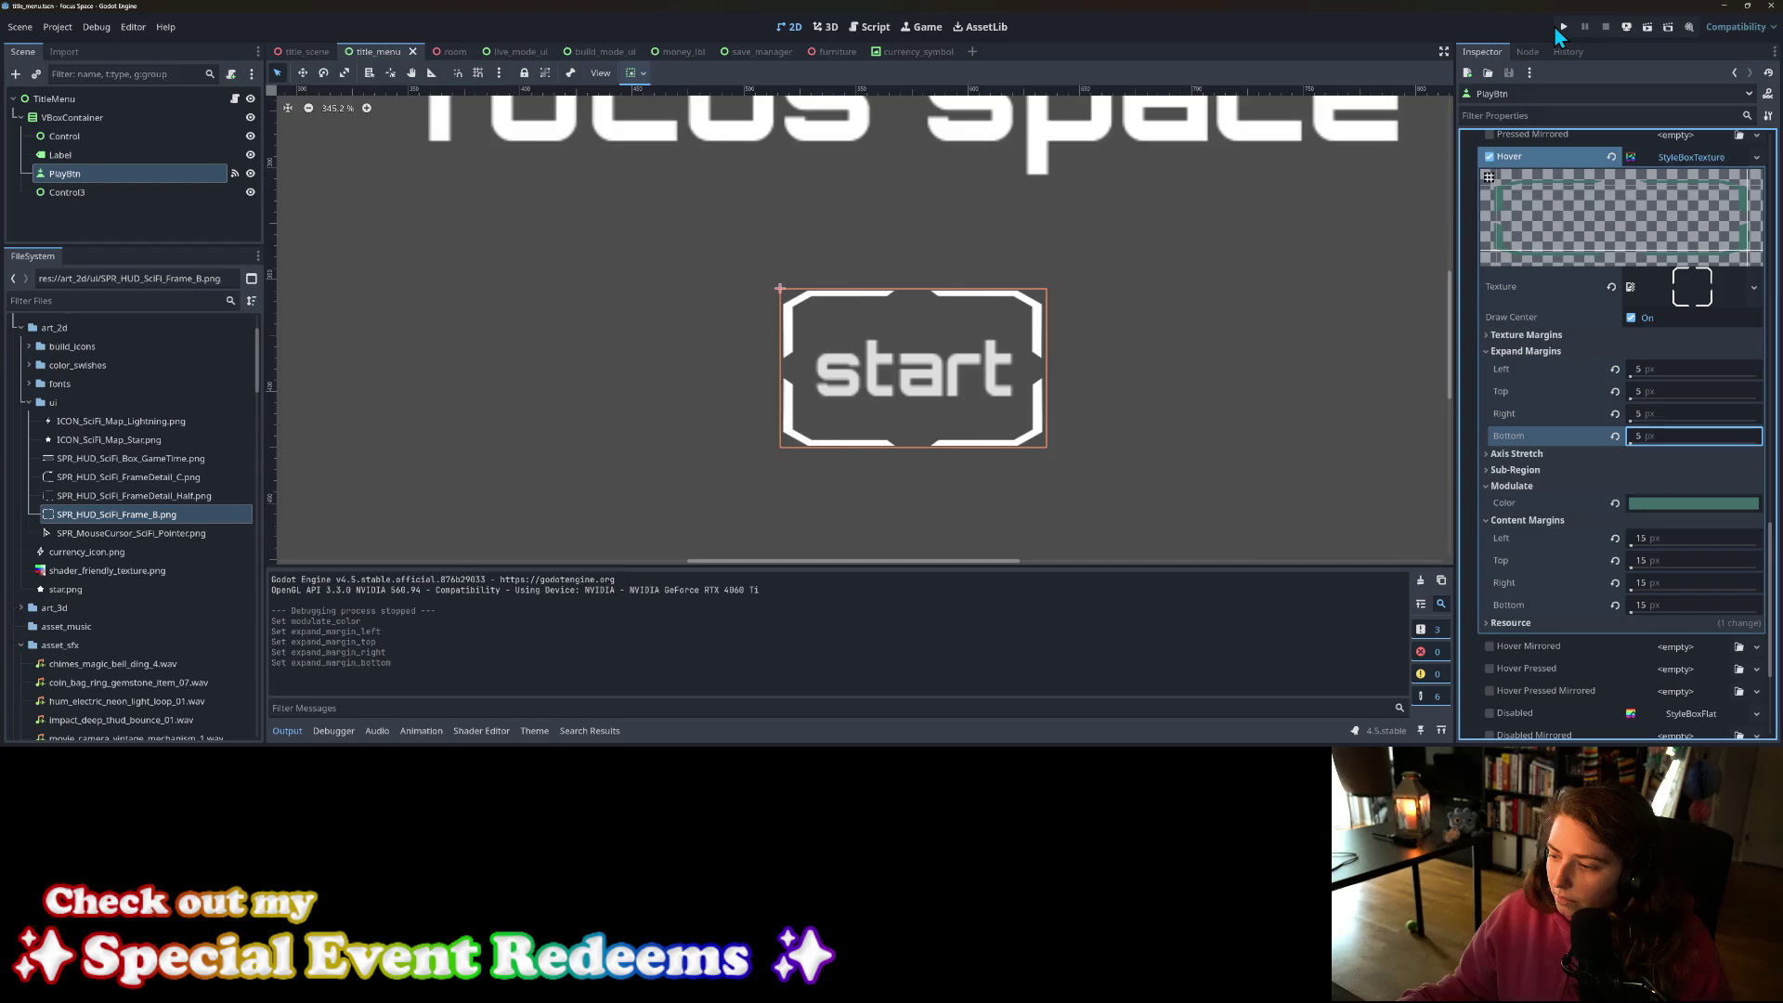
Step: Test-run the game to check the hover frame, then darken its tint
click(1558, 29)
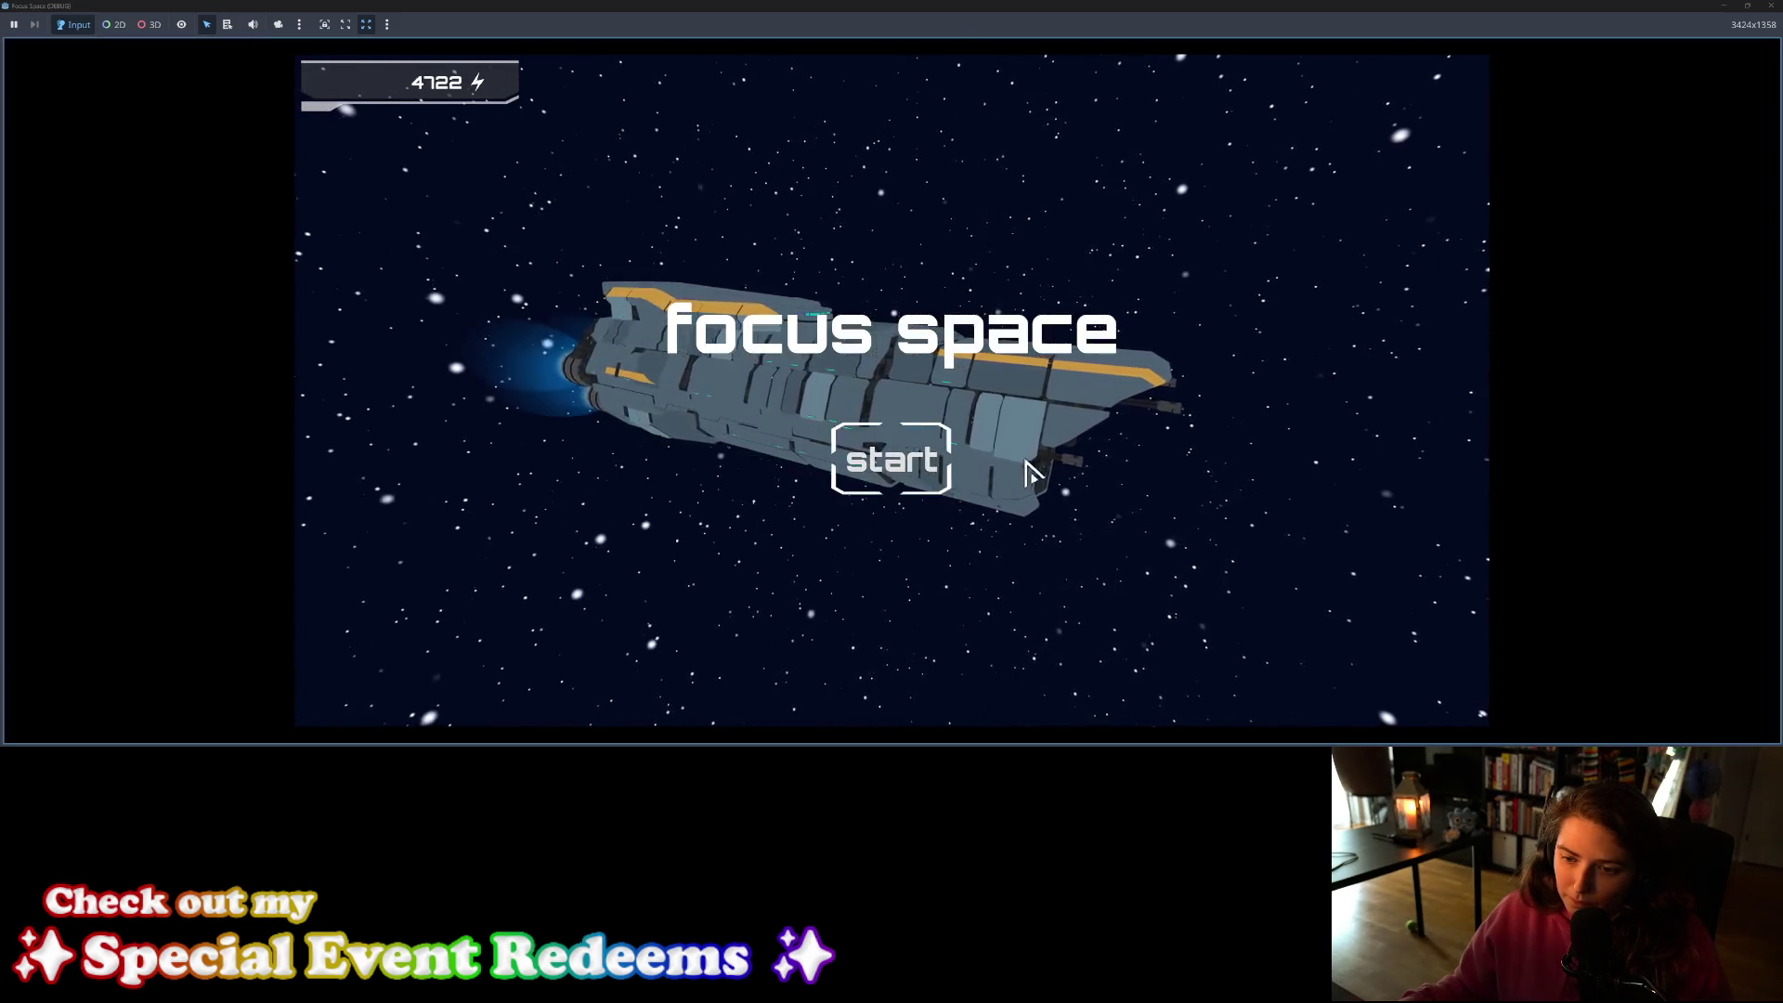
click(1772, 7)
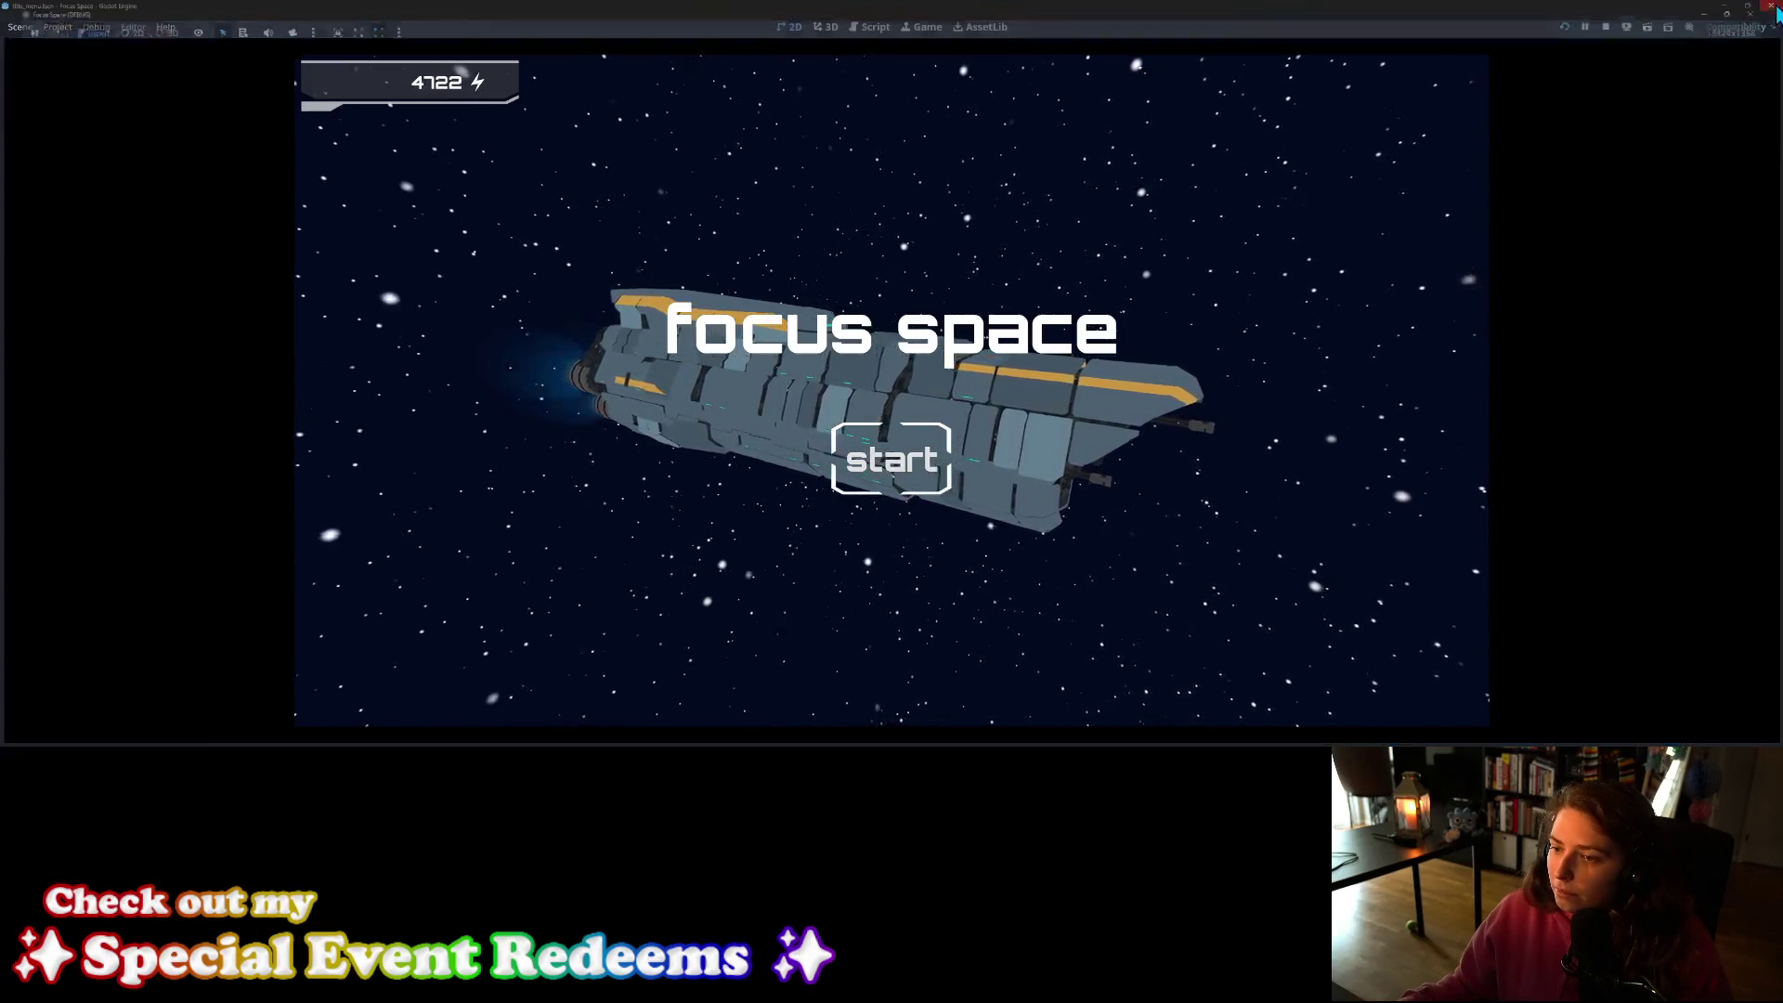
click(1683, 507)
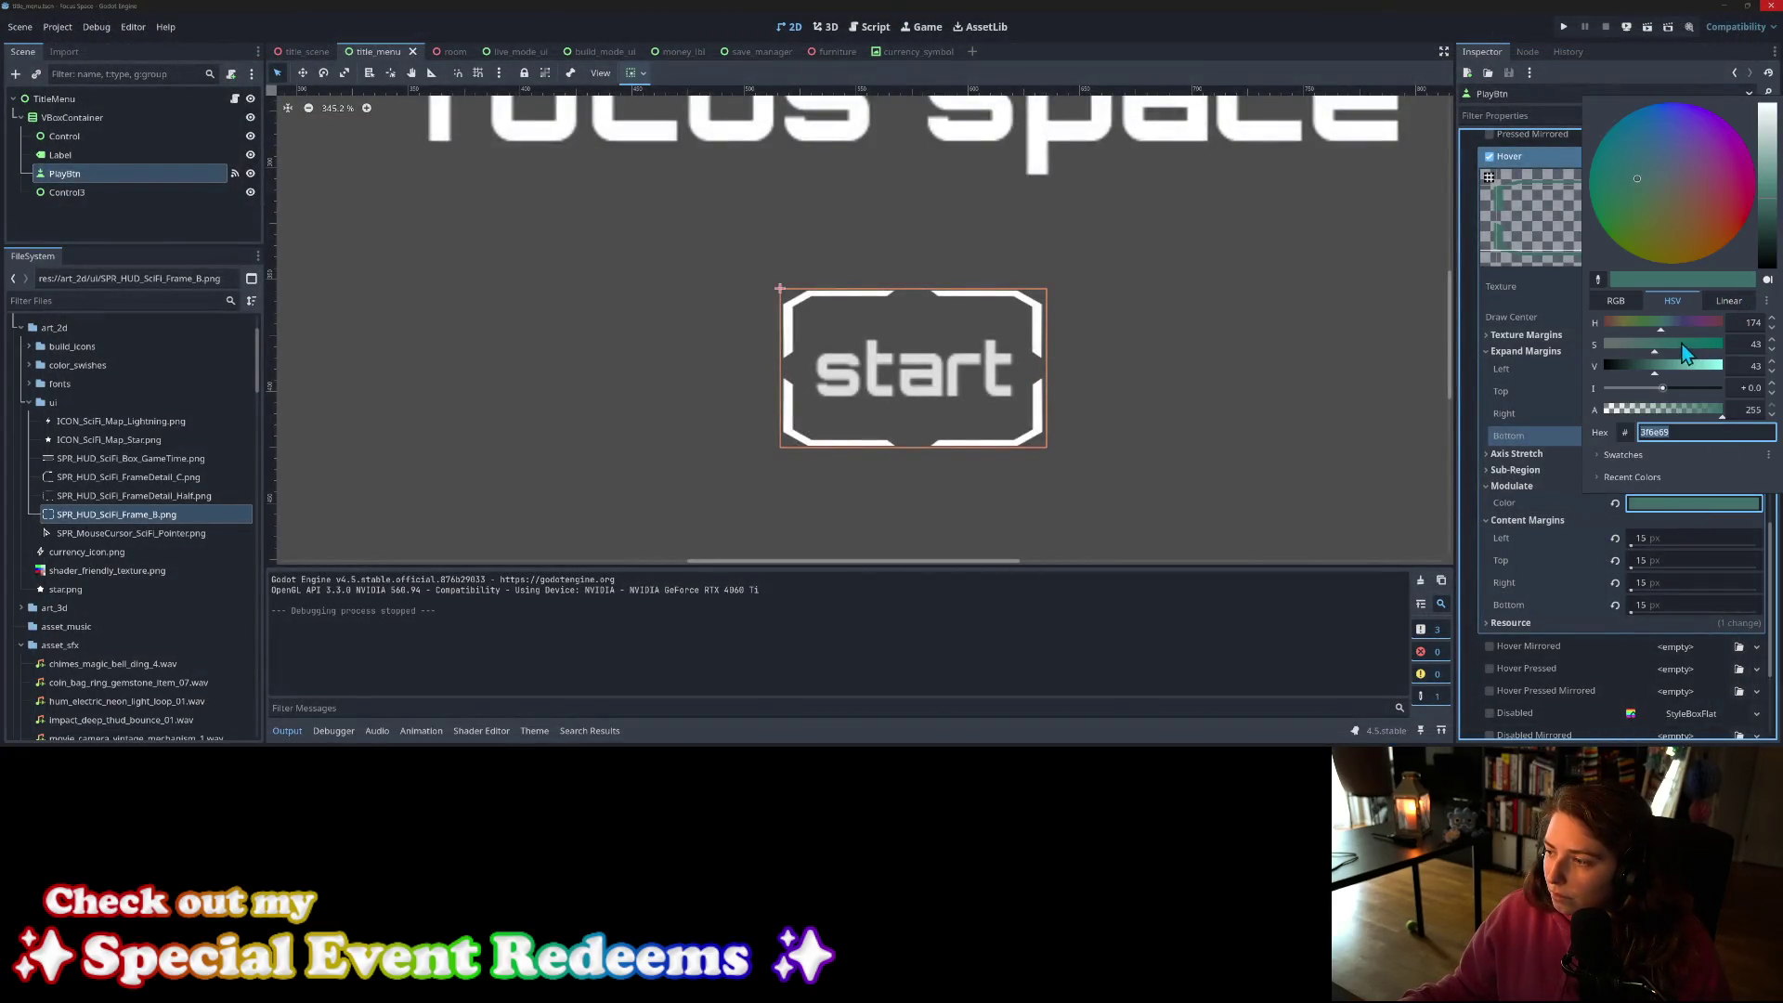
click(1642, 368)
click(1566, 505)
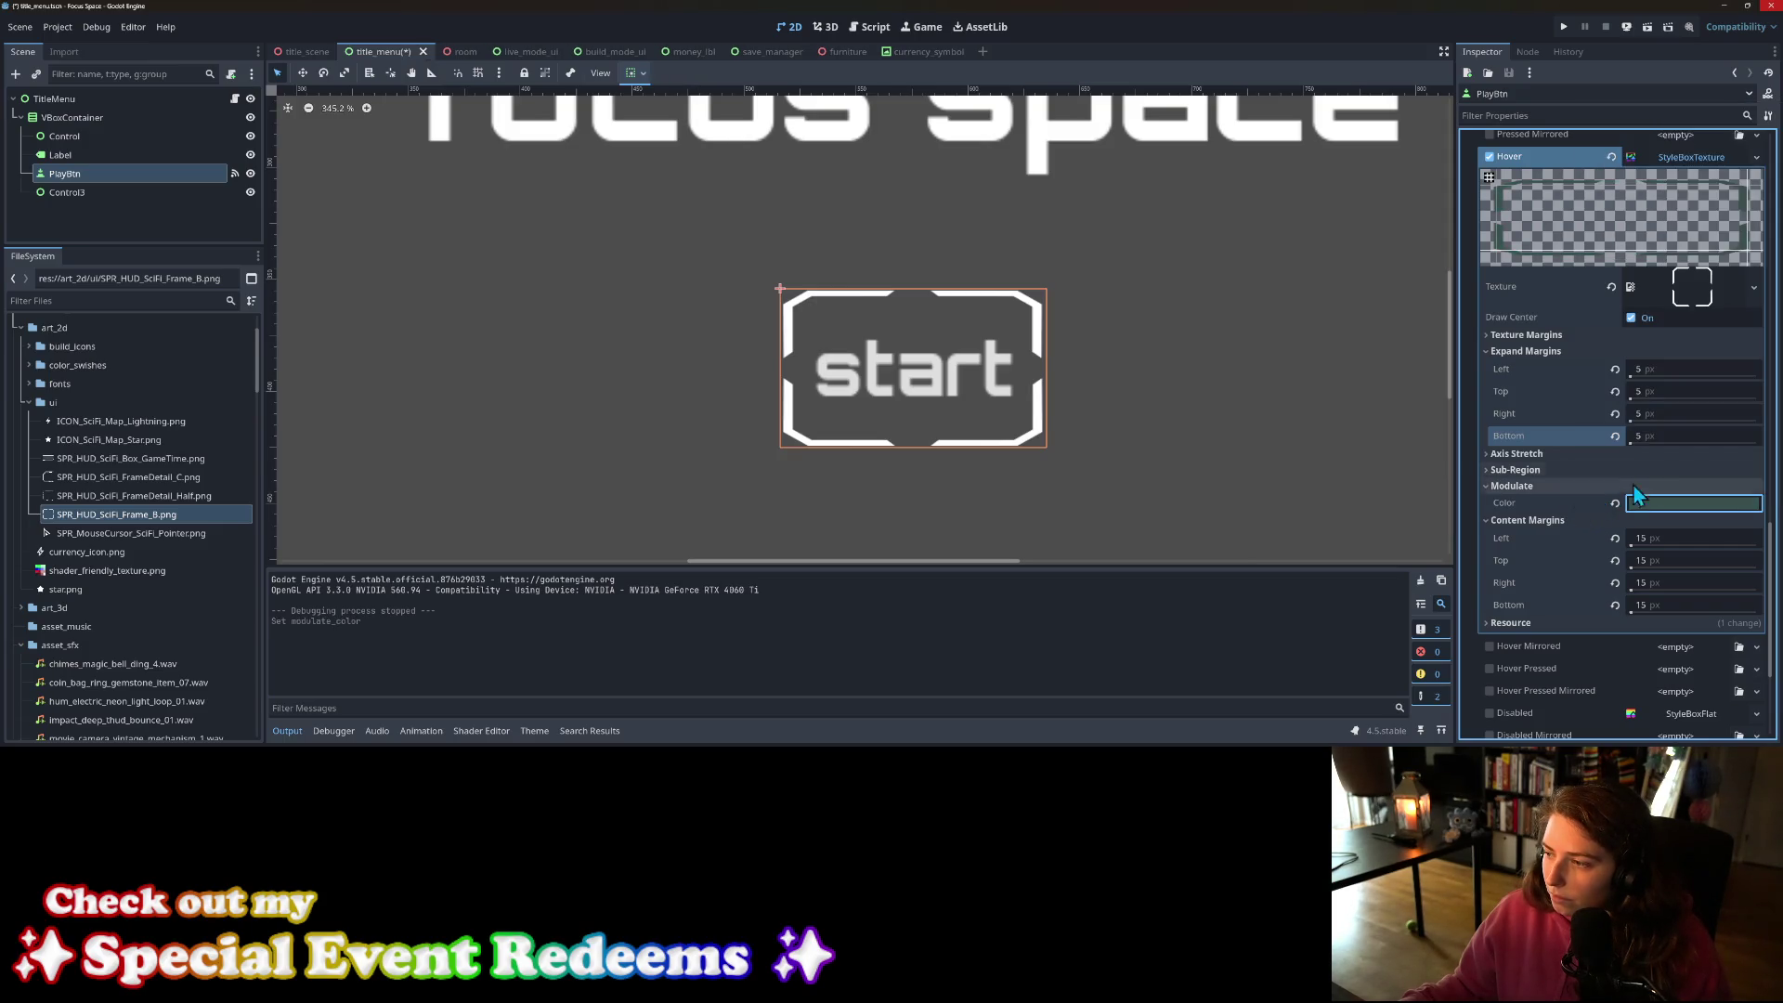
Step: Brighten the hover tint to pale grey-teal 86b3ae and relaunch the game
click(1659, 503)
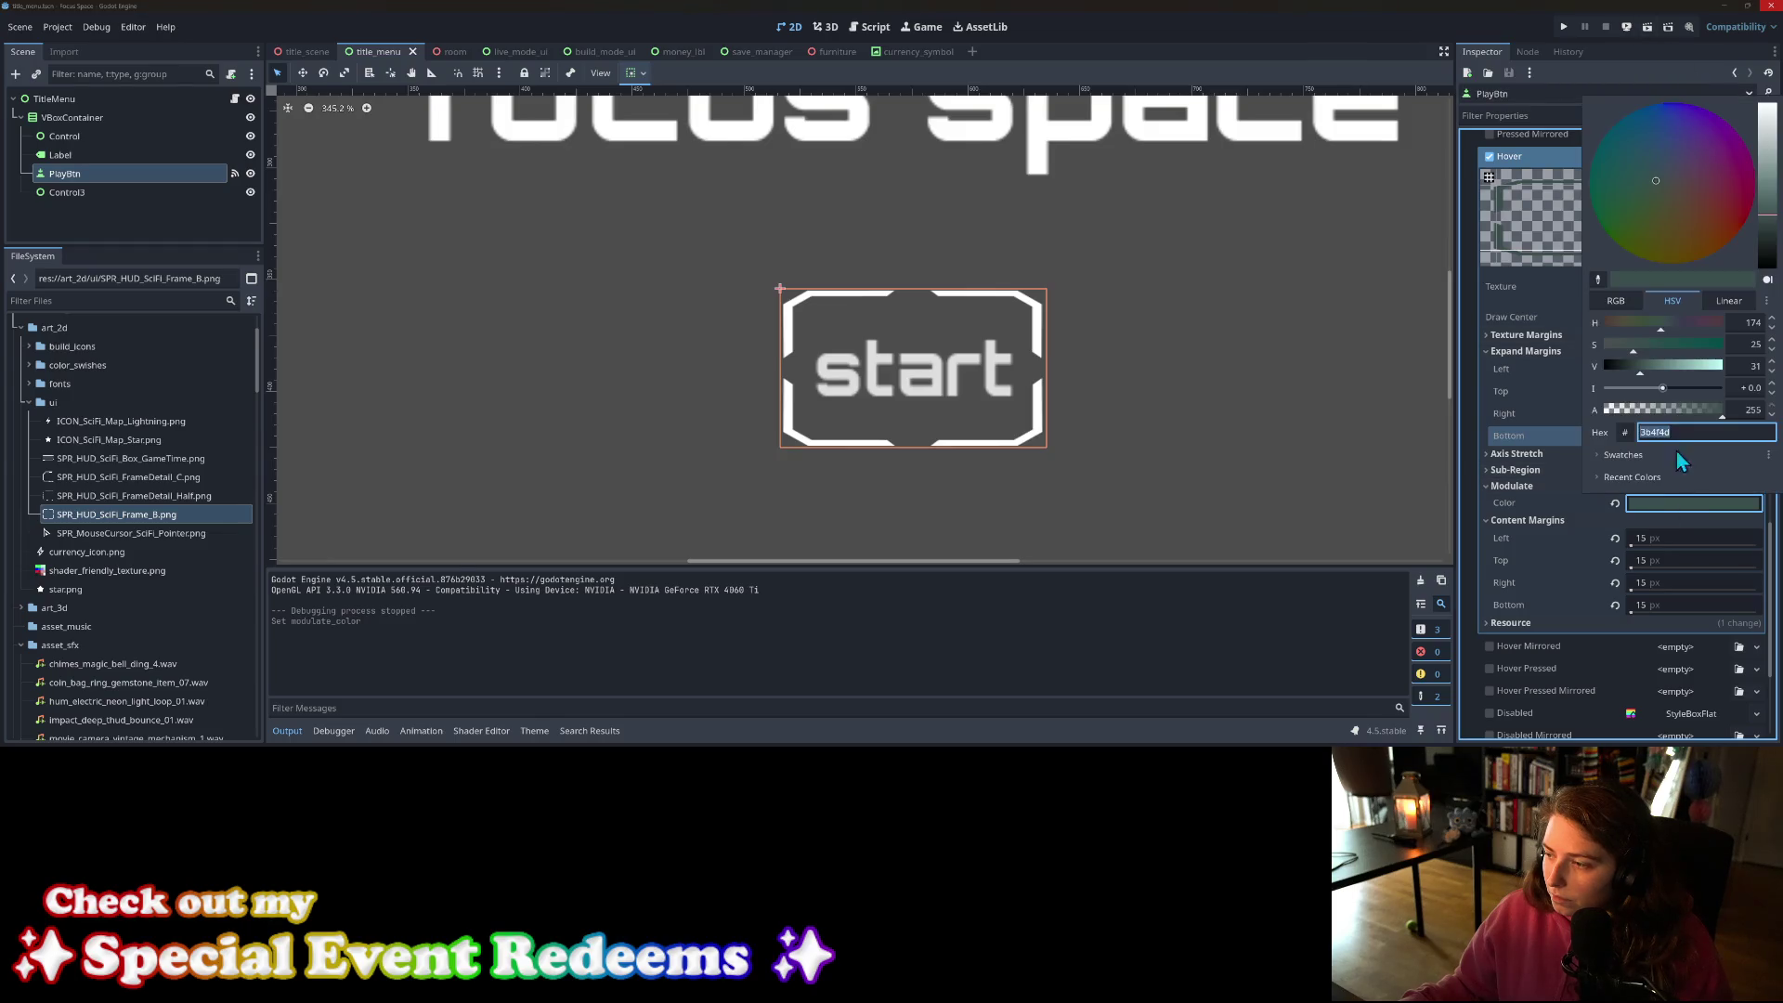
click(1680, 368)
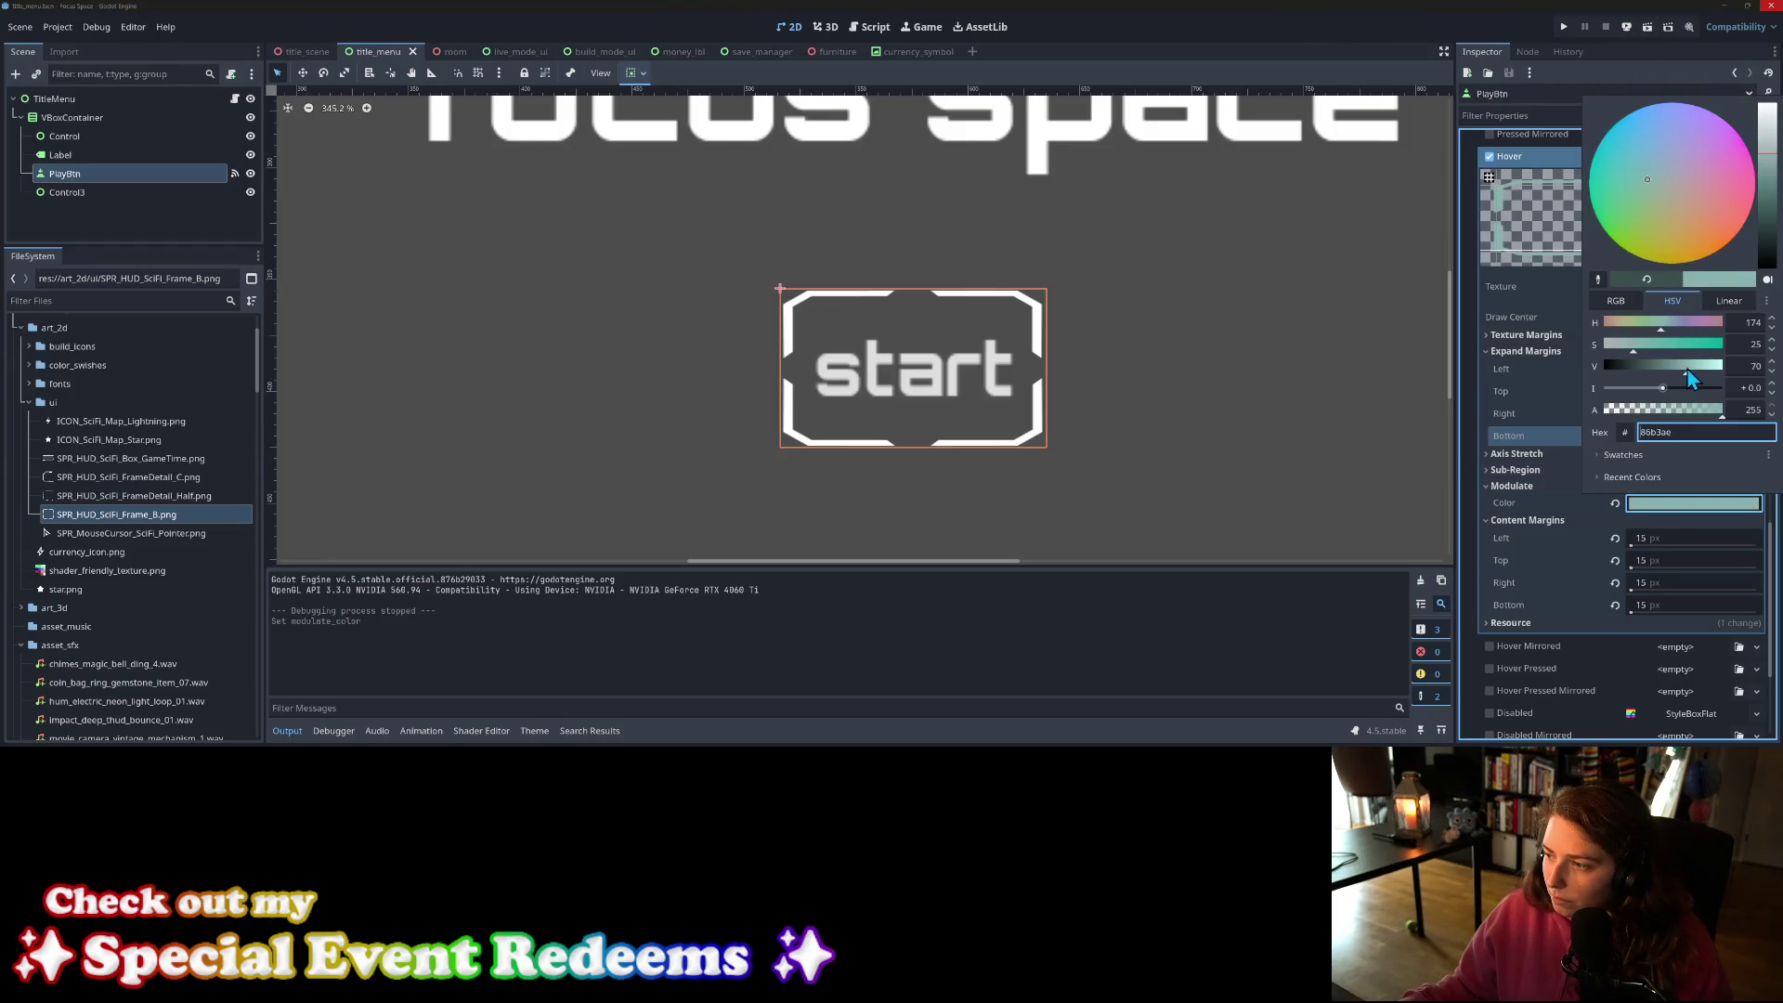
click(1544, 476)
click(1565, 25)
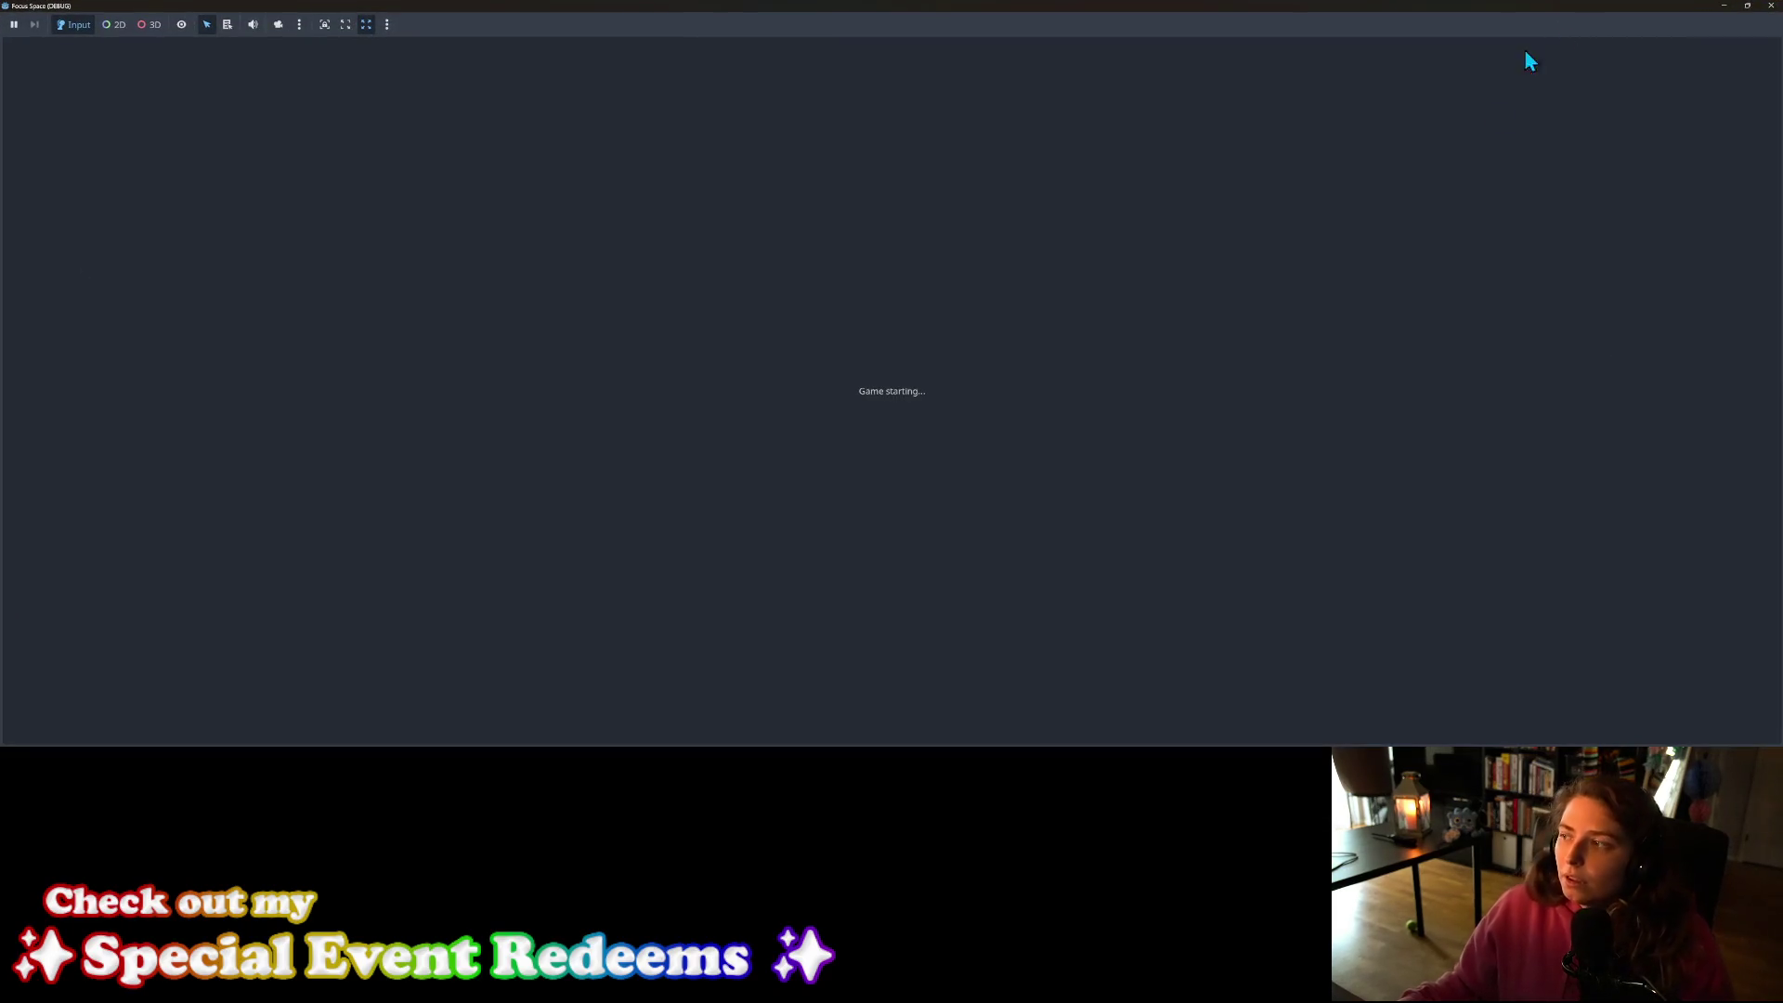
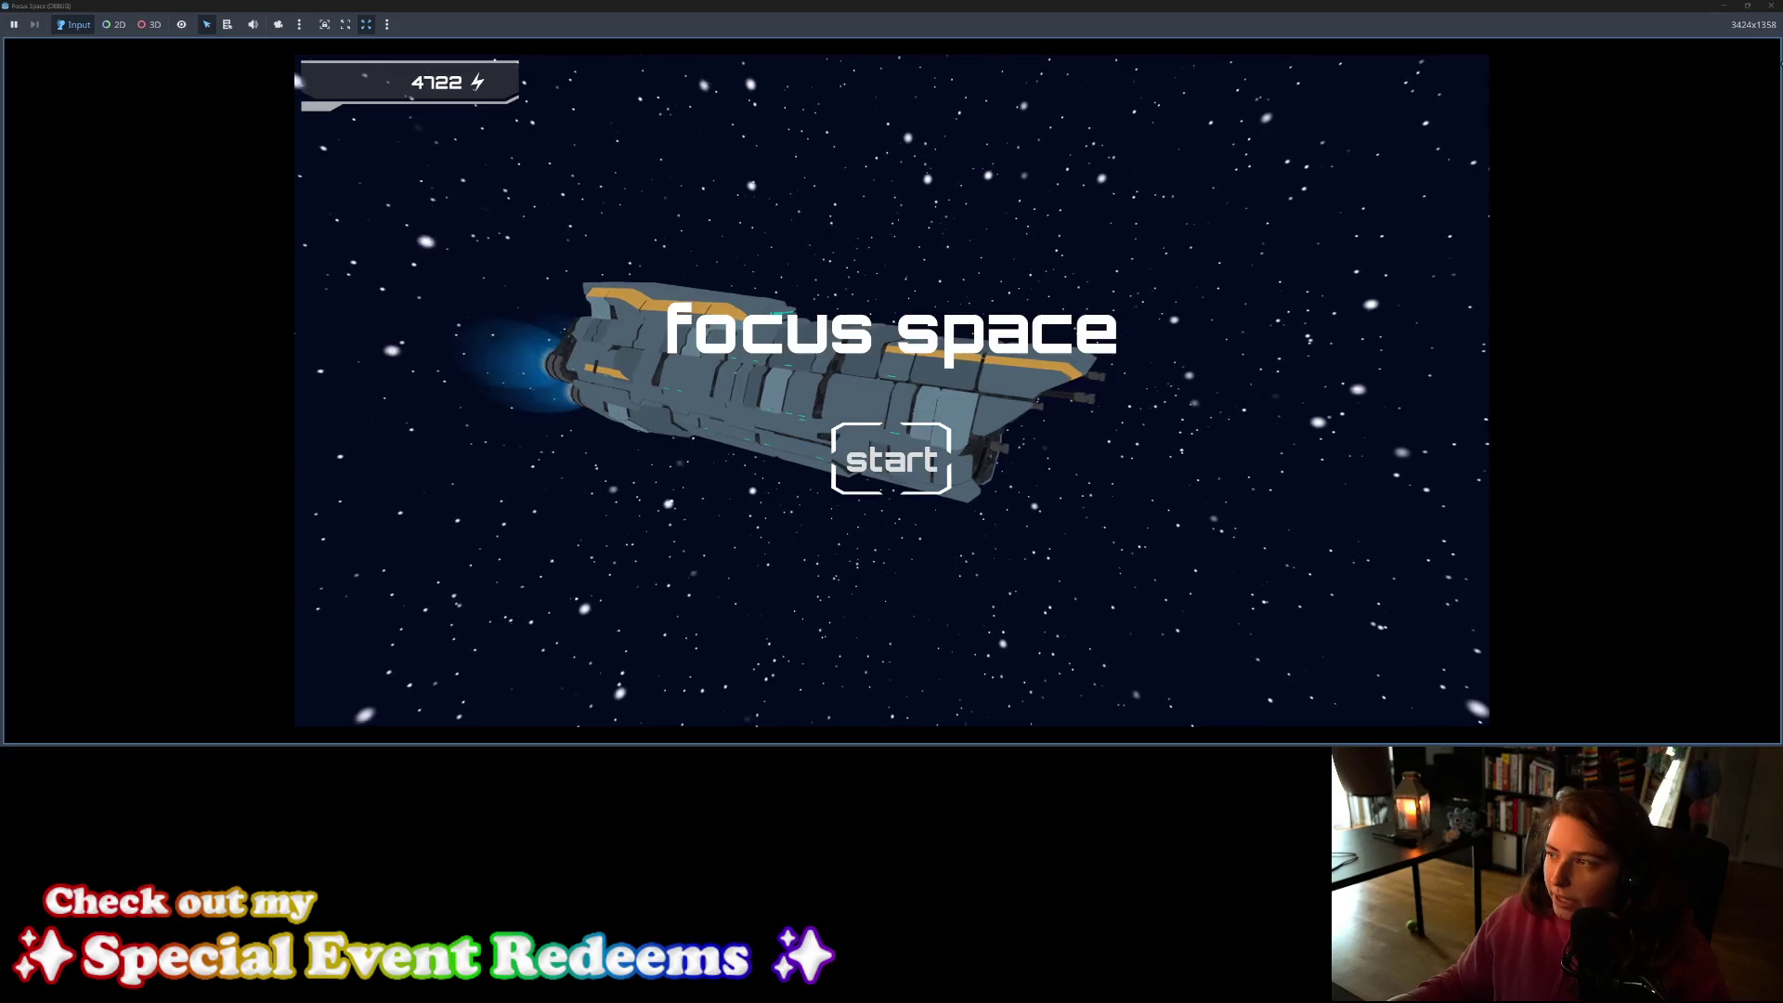
Step: Close the running game and collapse the normal style's settings in the Inspector
click(1773, 13)
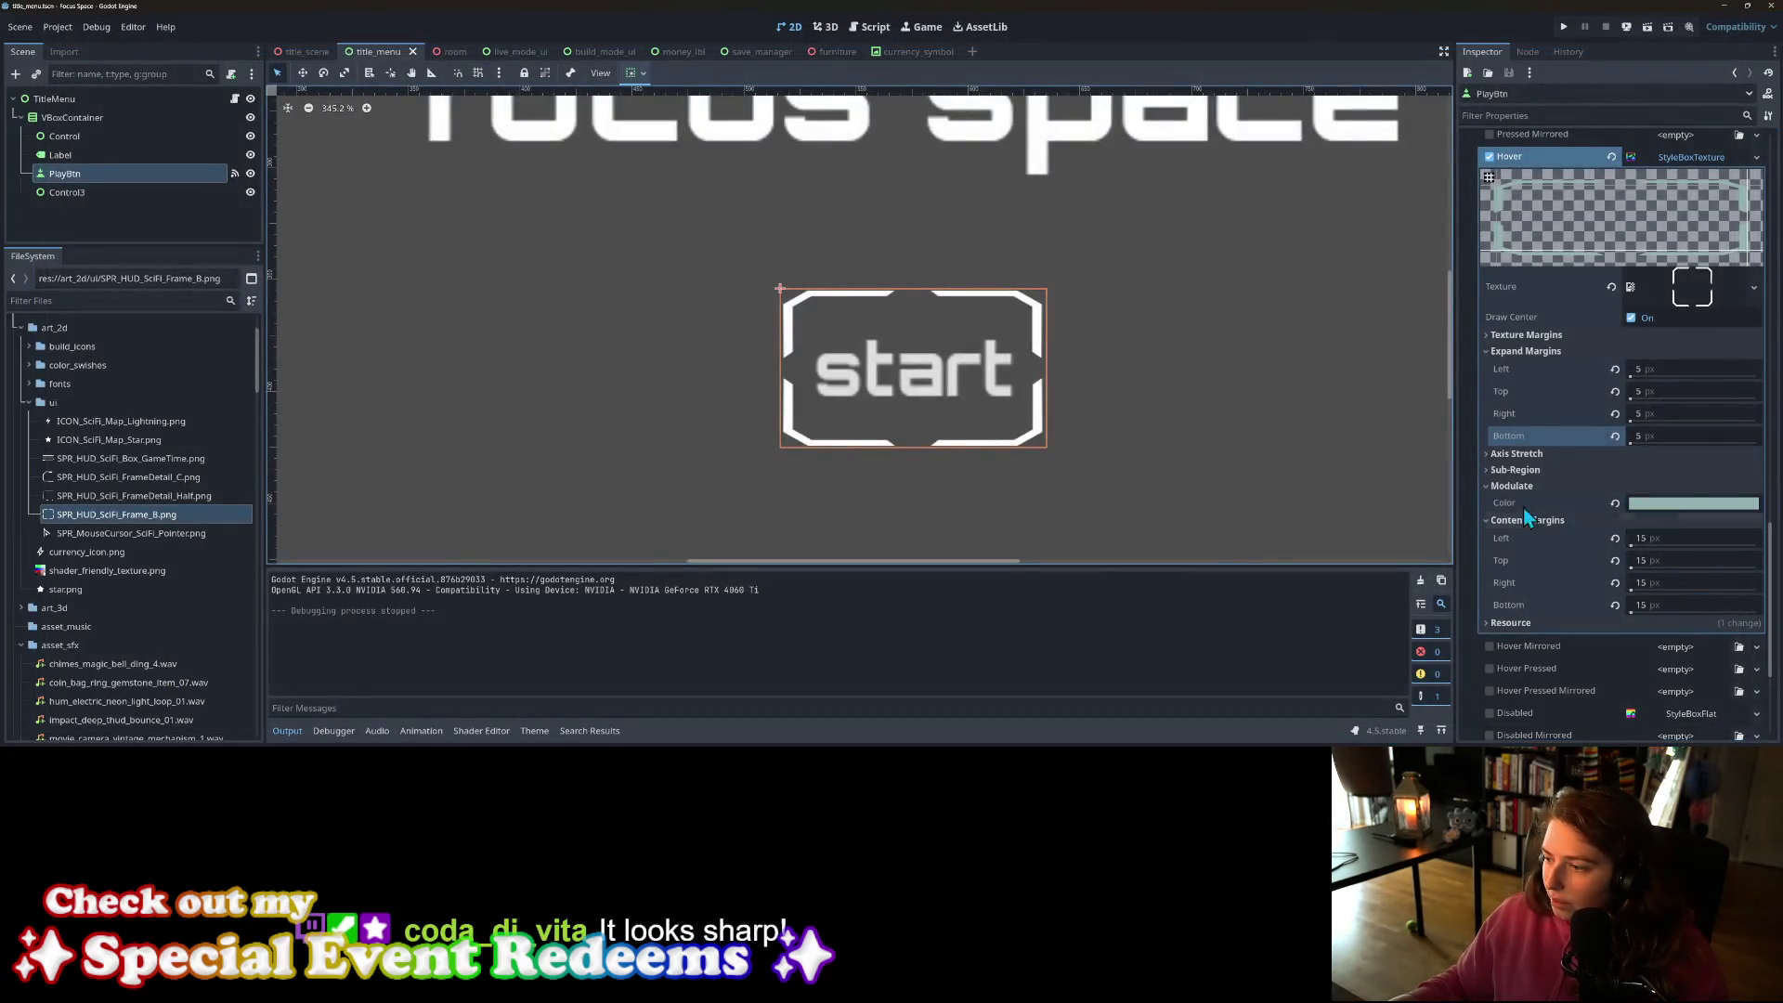
right_click(1523, 507)
click(1541, 600)
scroll(1542, 604, up, 5)
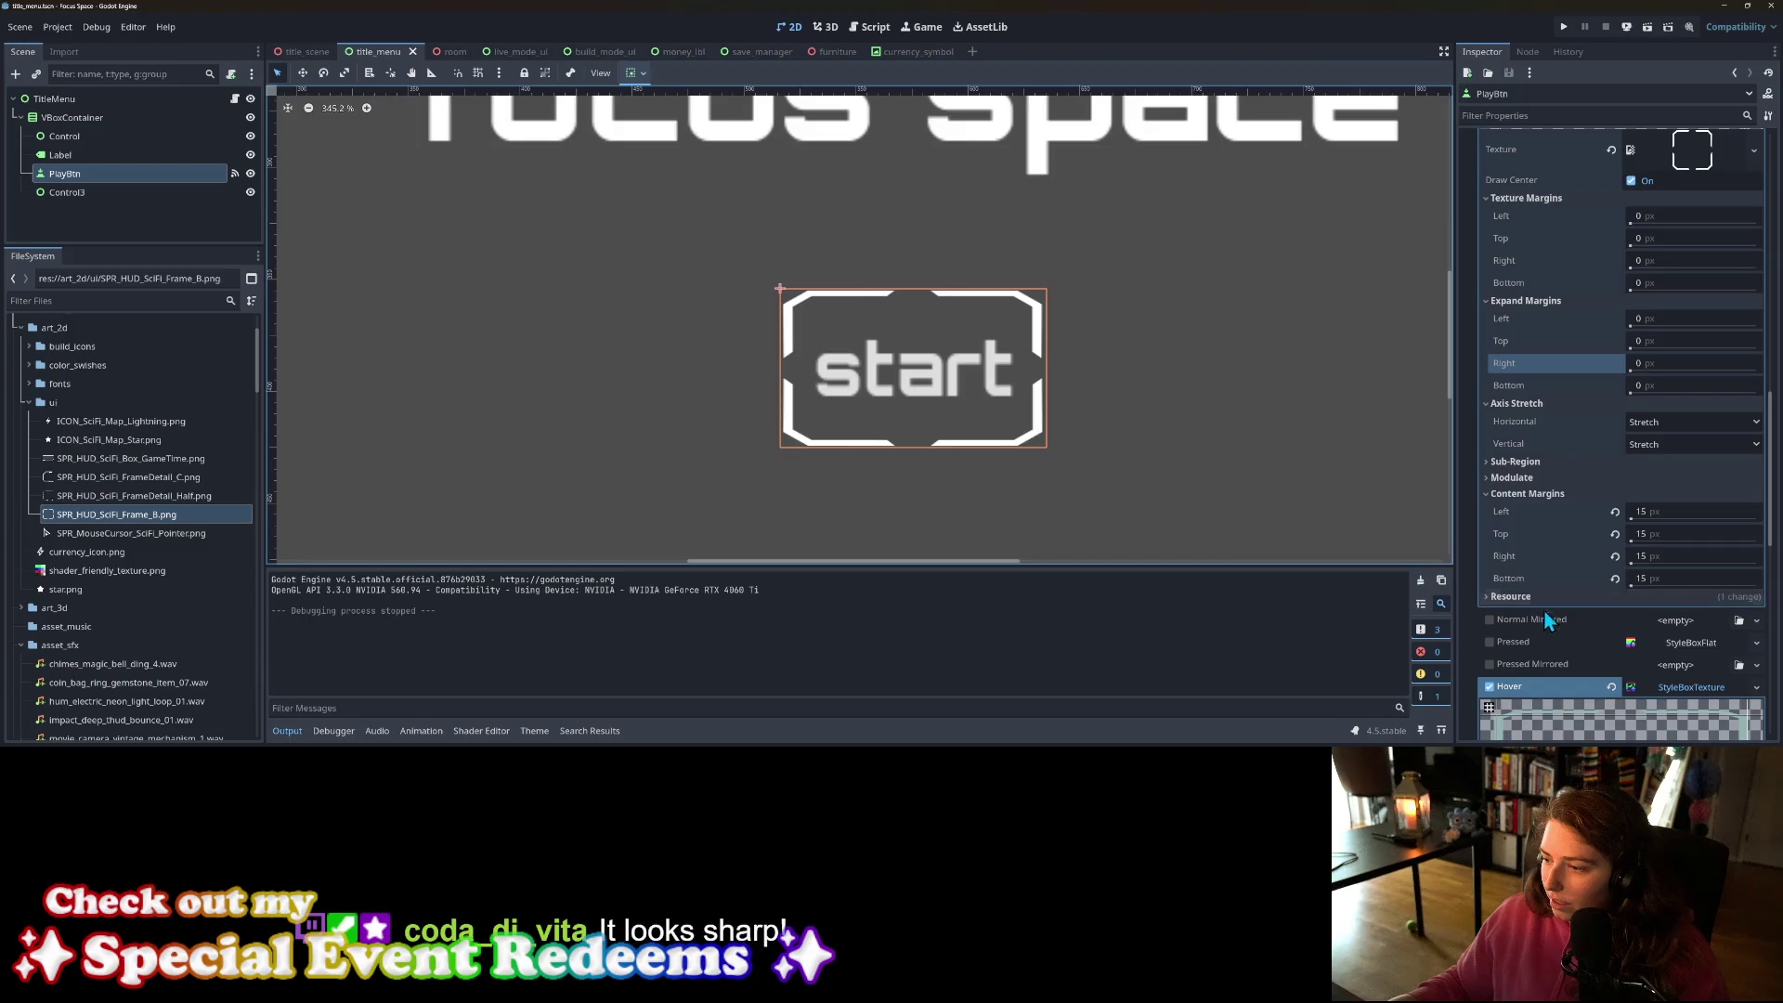
scroll(1584, 607, up, 4)
click(1672, 474)
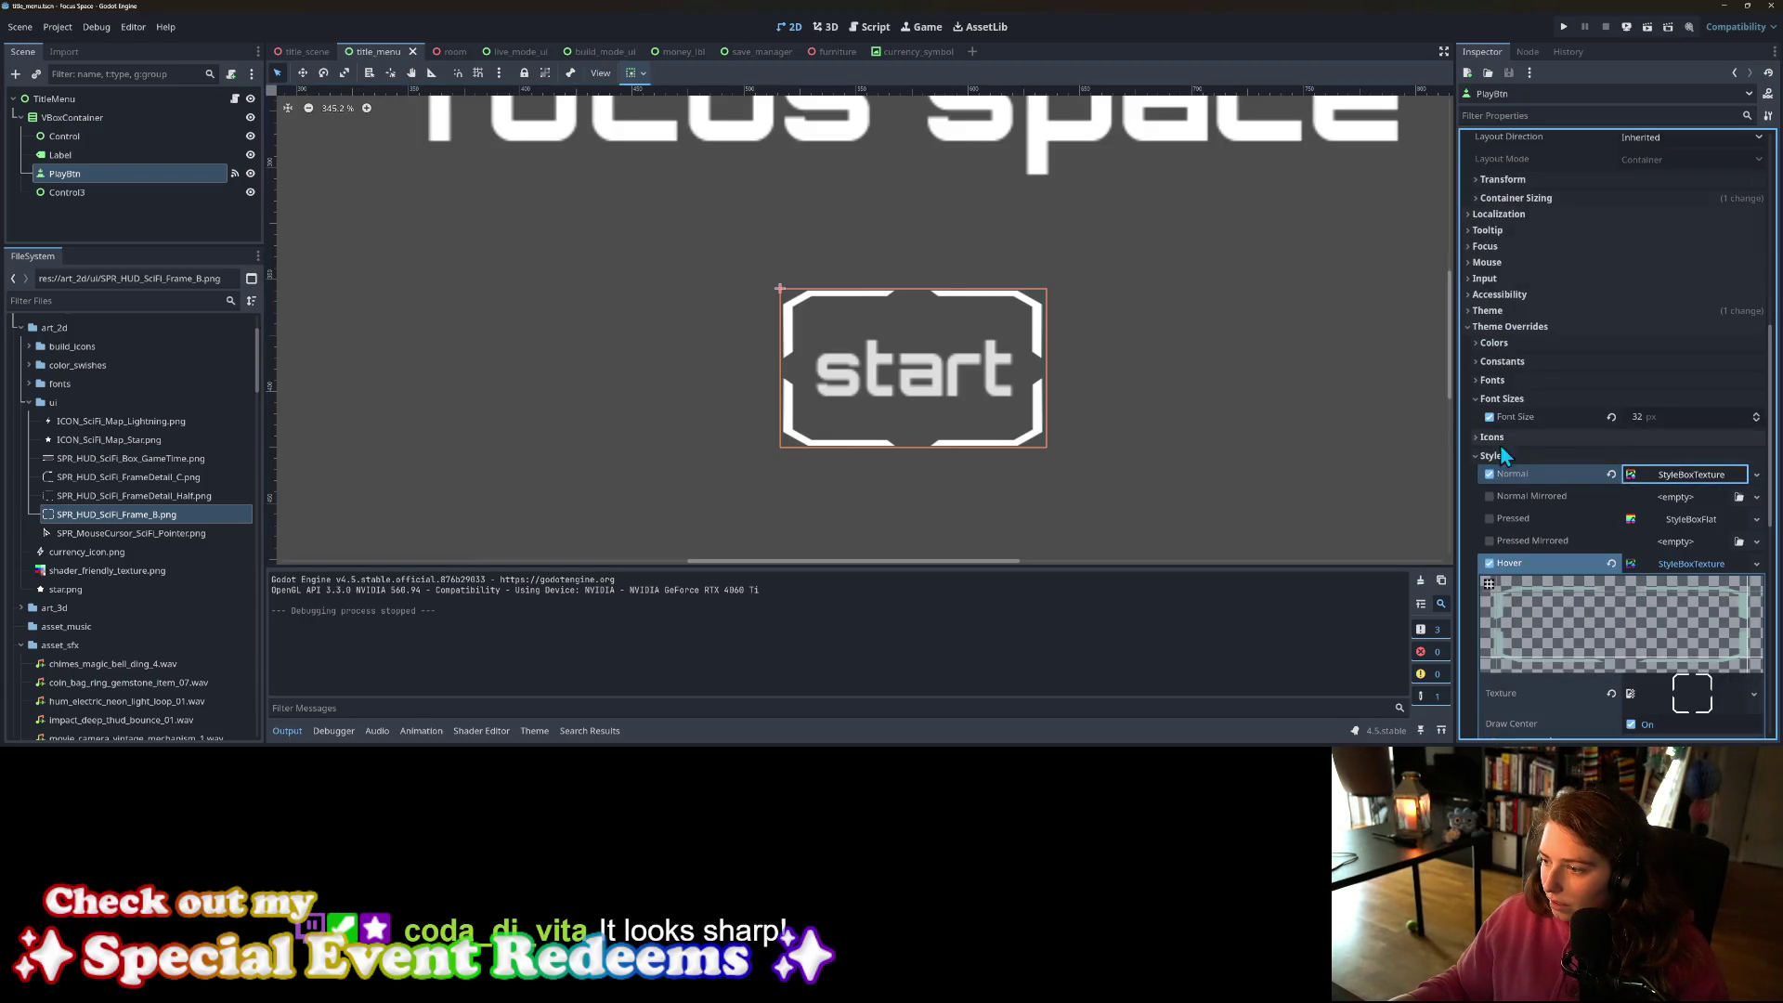
Step: Paste the pale teal tint into the start button's Font Hover Color, save, and run the game
click(1513, 342)
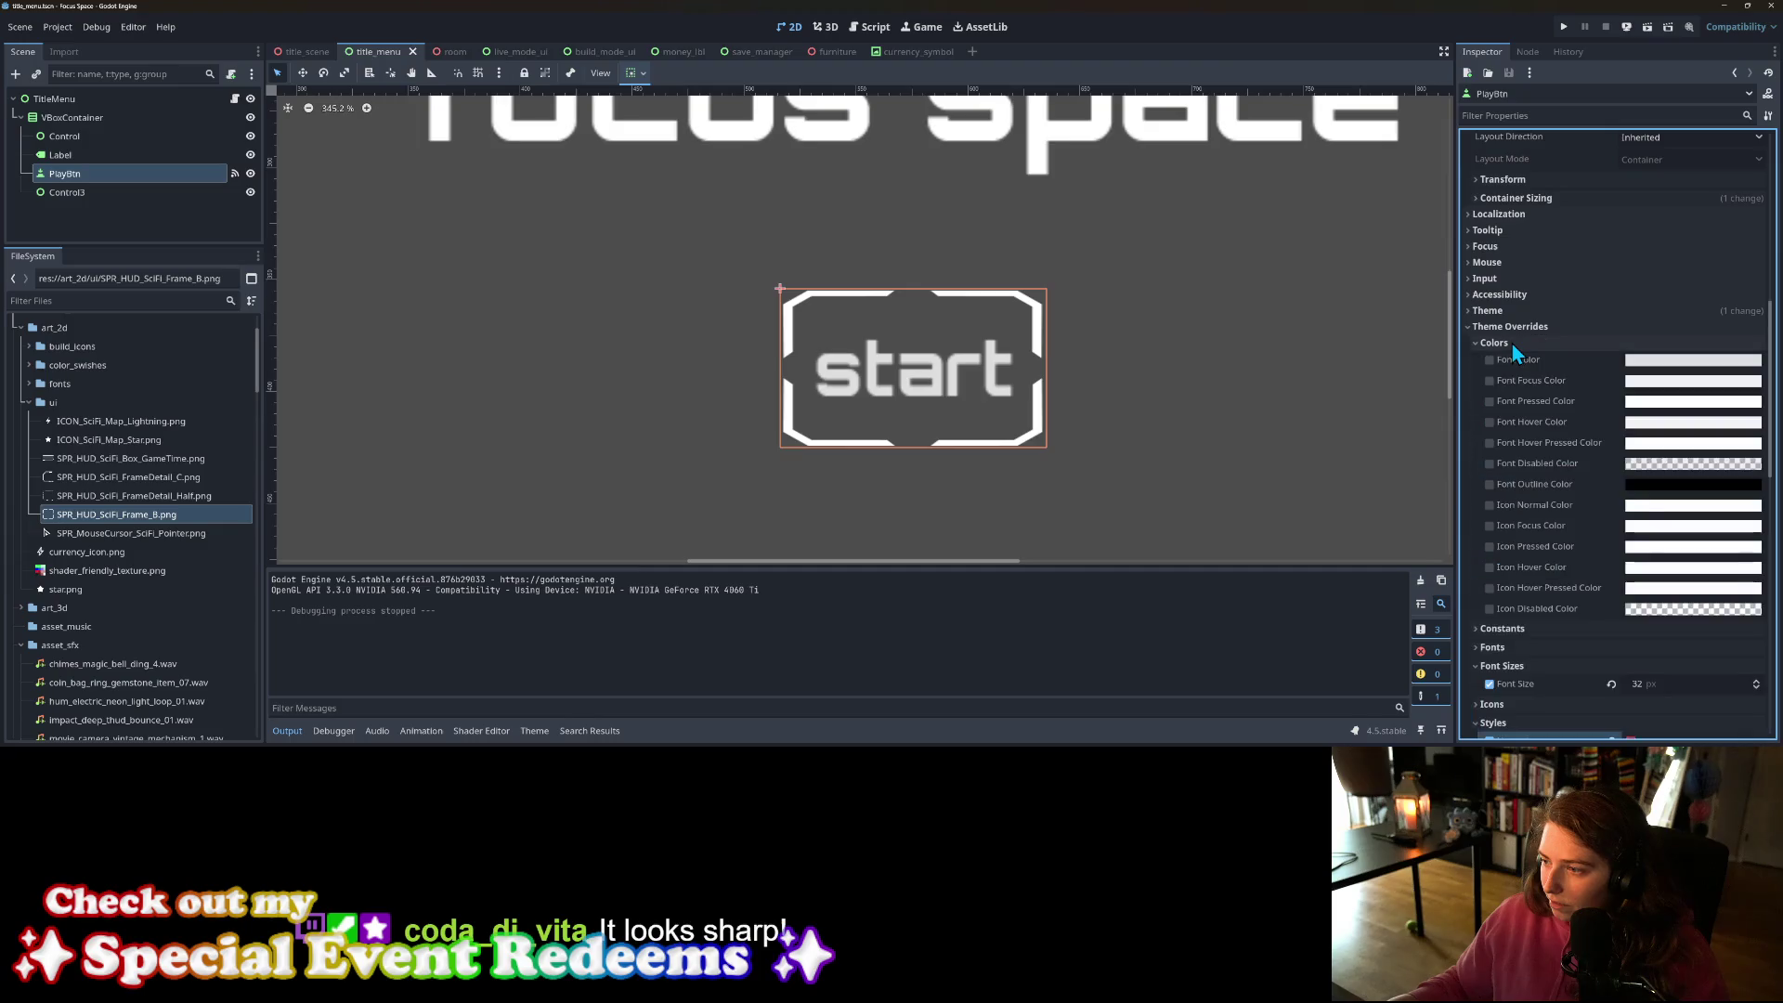
right_click(1536, 429)
click(1558, 451)
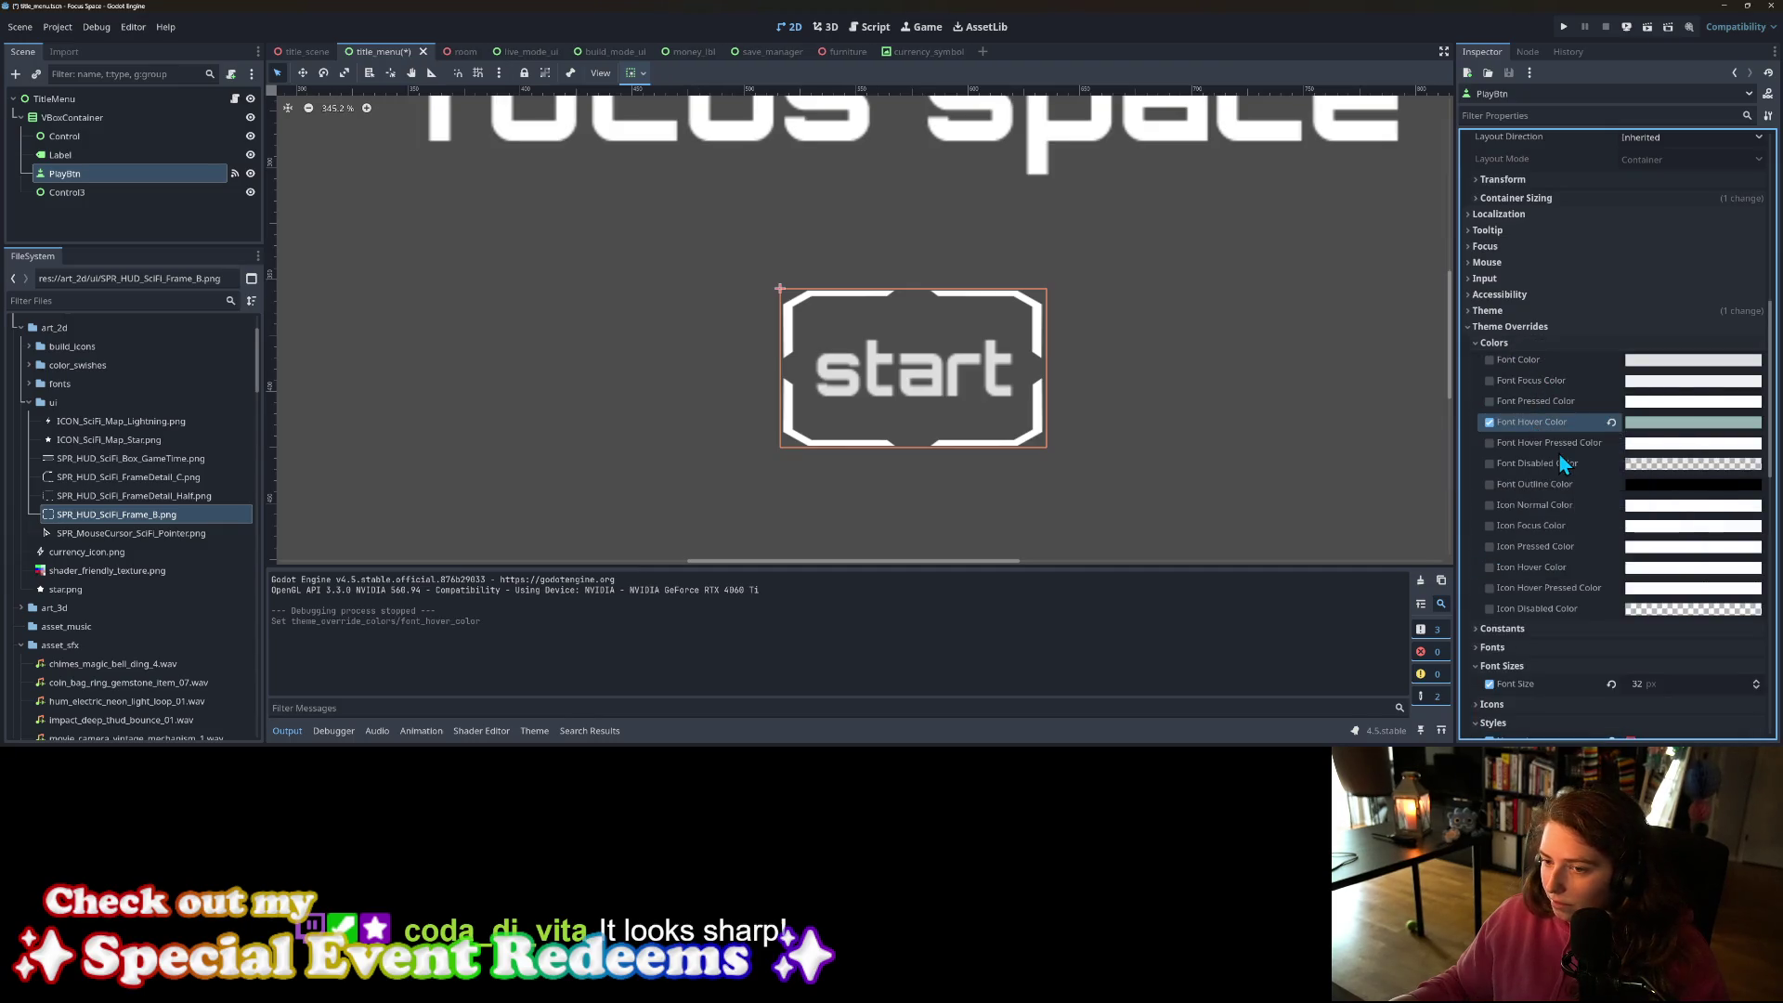
key(ctrl+s)
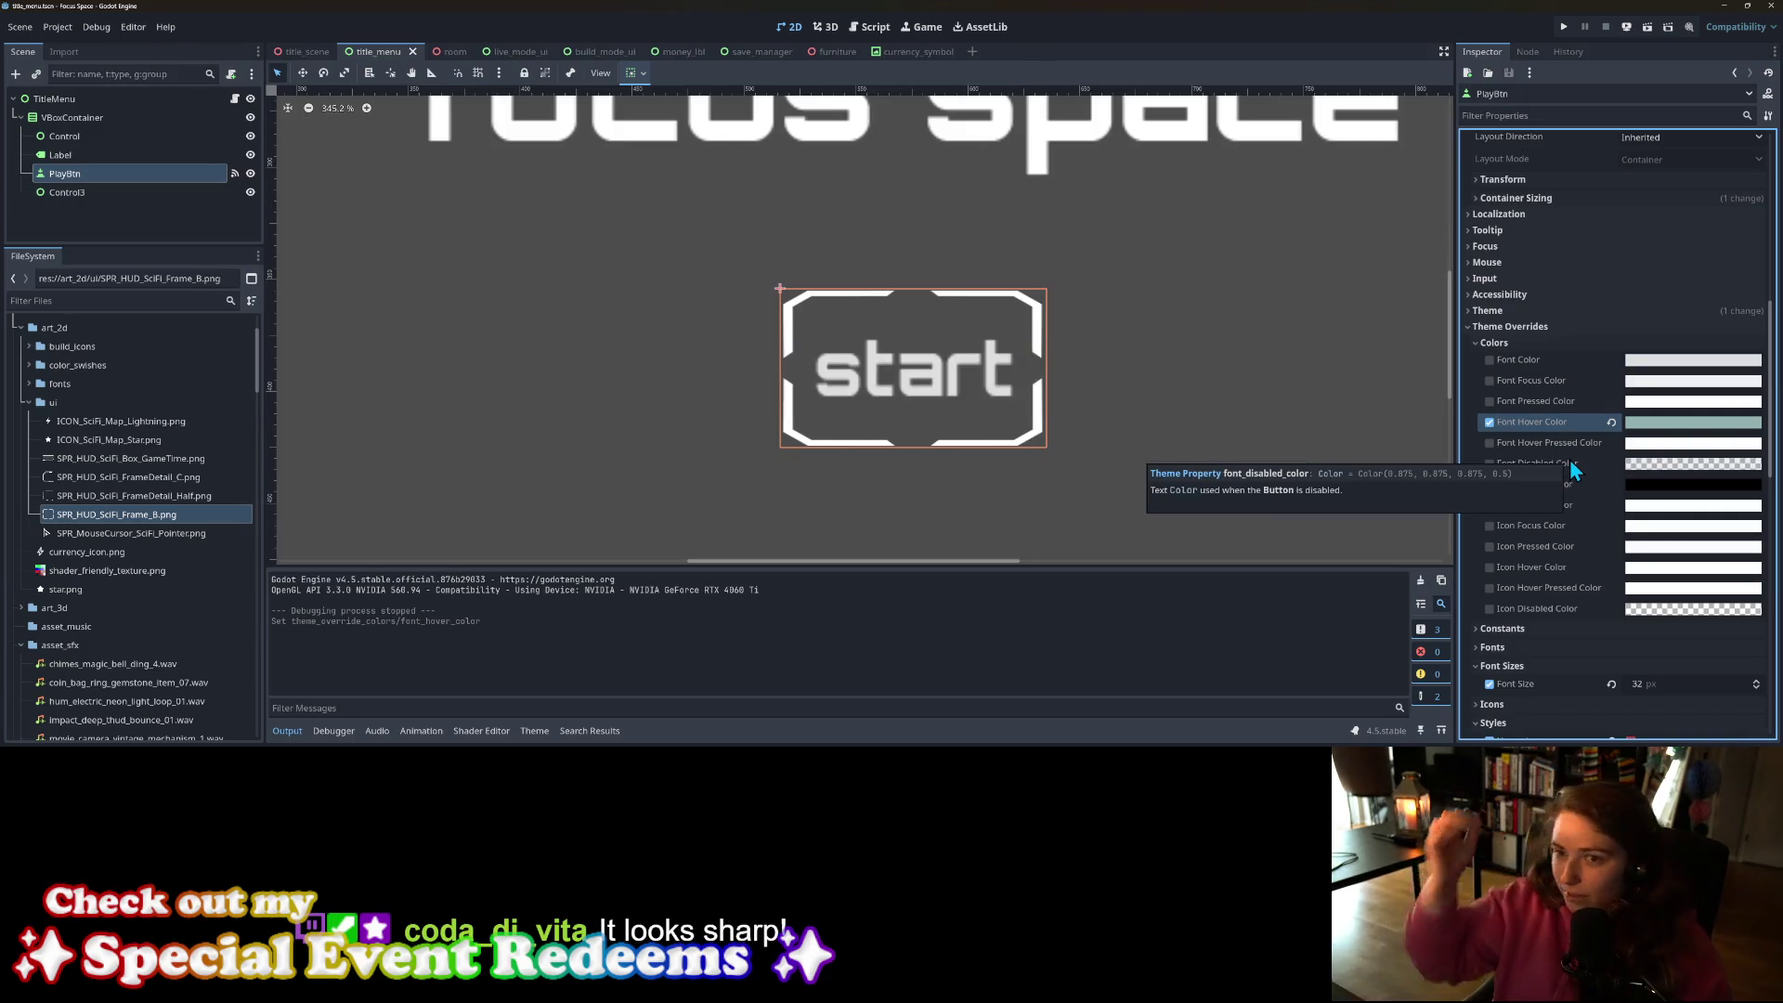
click(1563, 27)
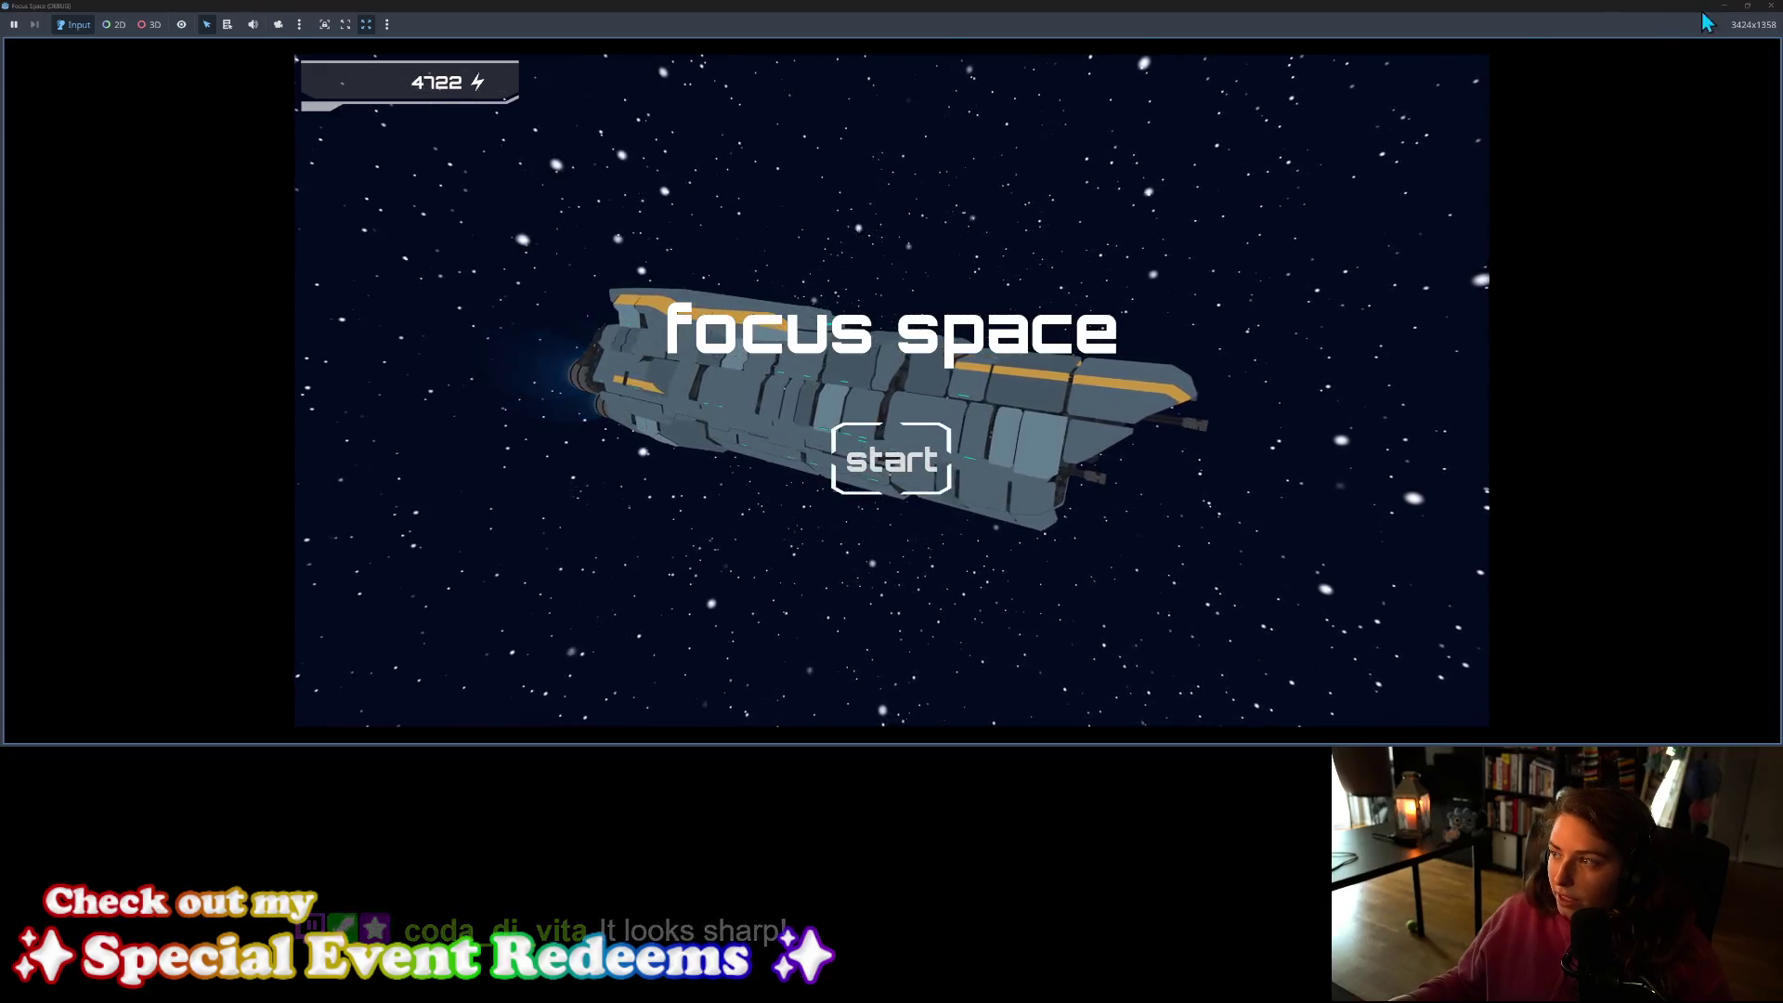
Step: Raise the hover text colour's saturation to 57, giving teal 4db3a8
click(1768, 8)
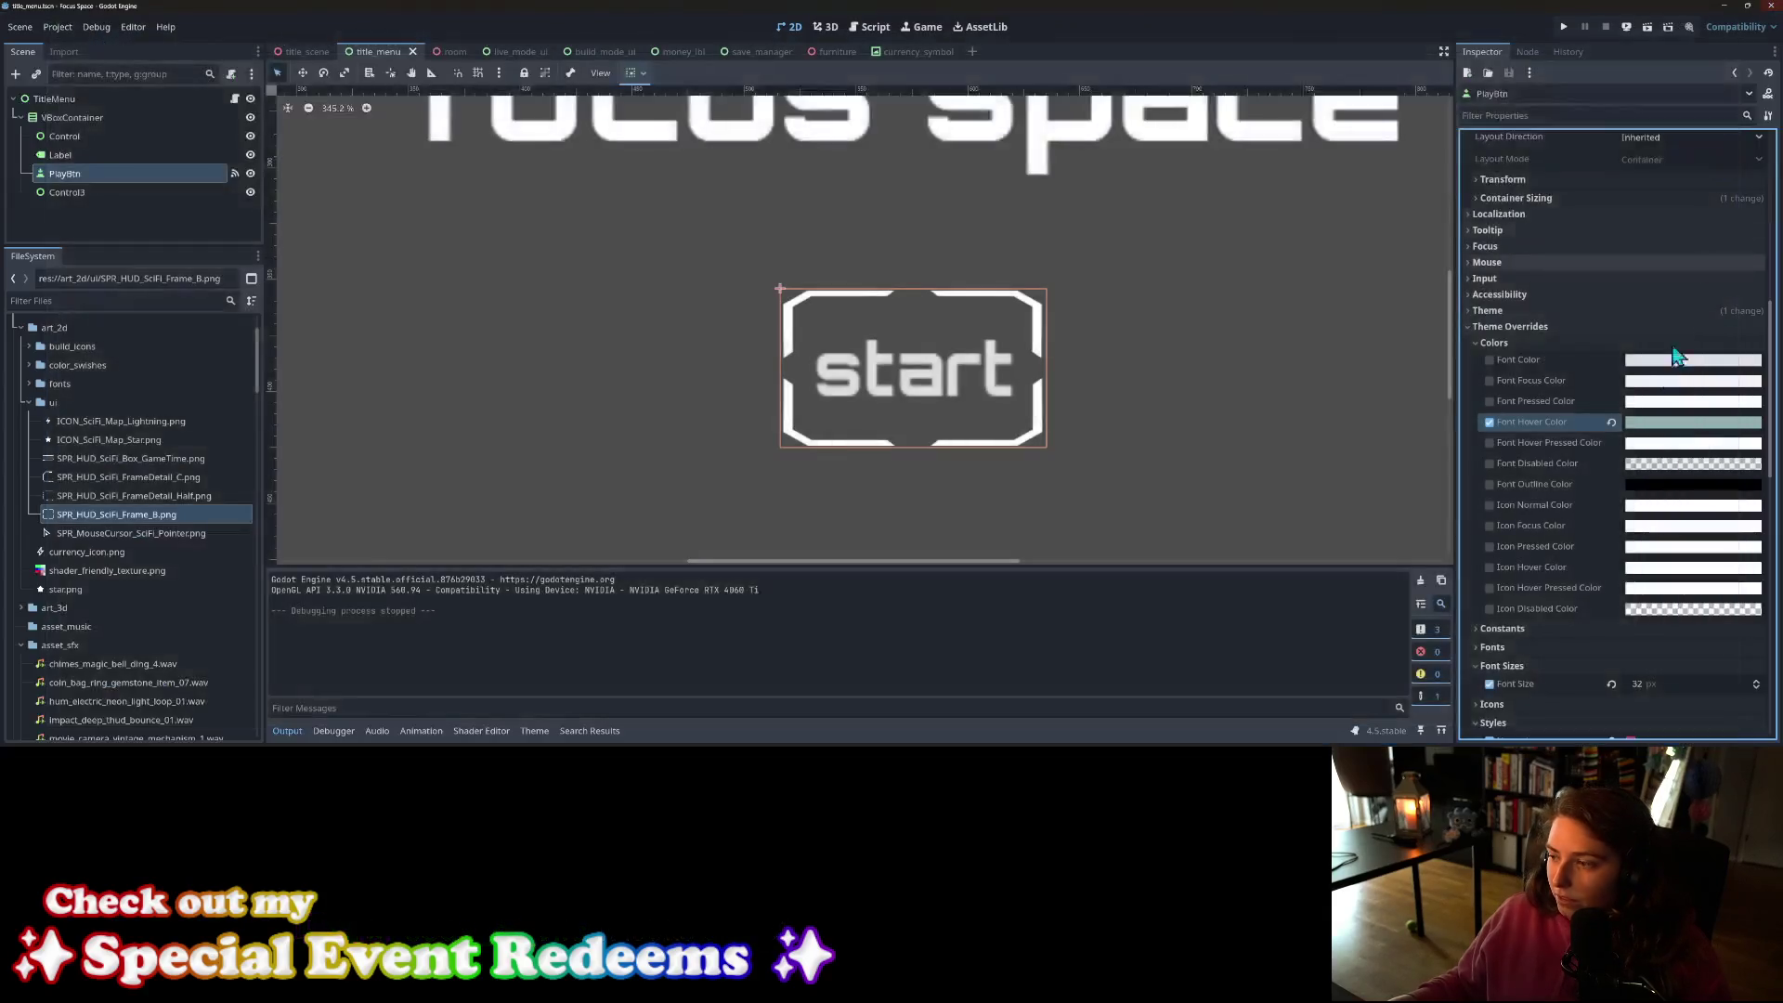
click(1662, 432)
click(1671, 264)
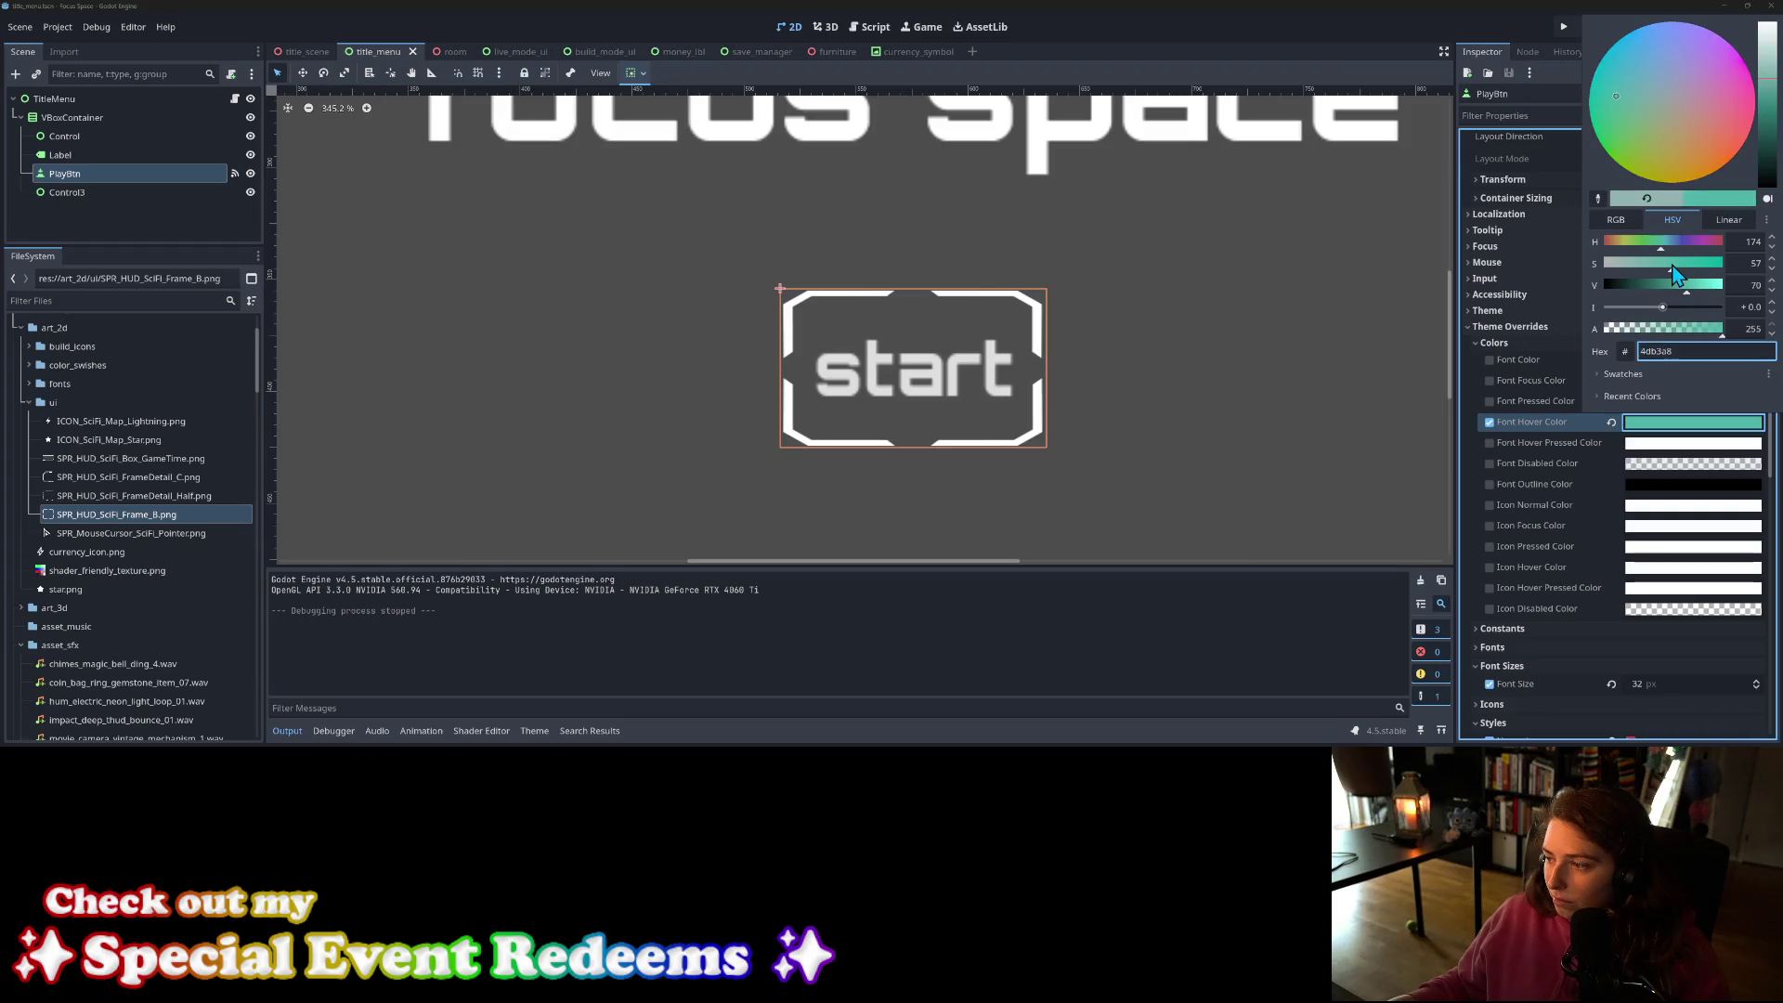
click(1547, 420)
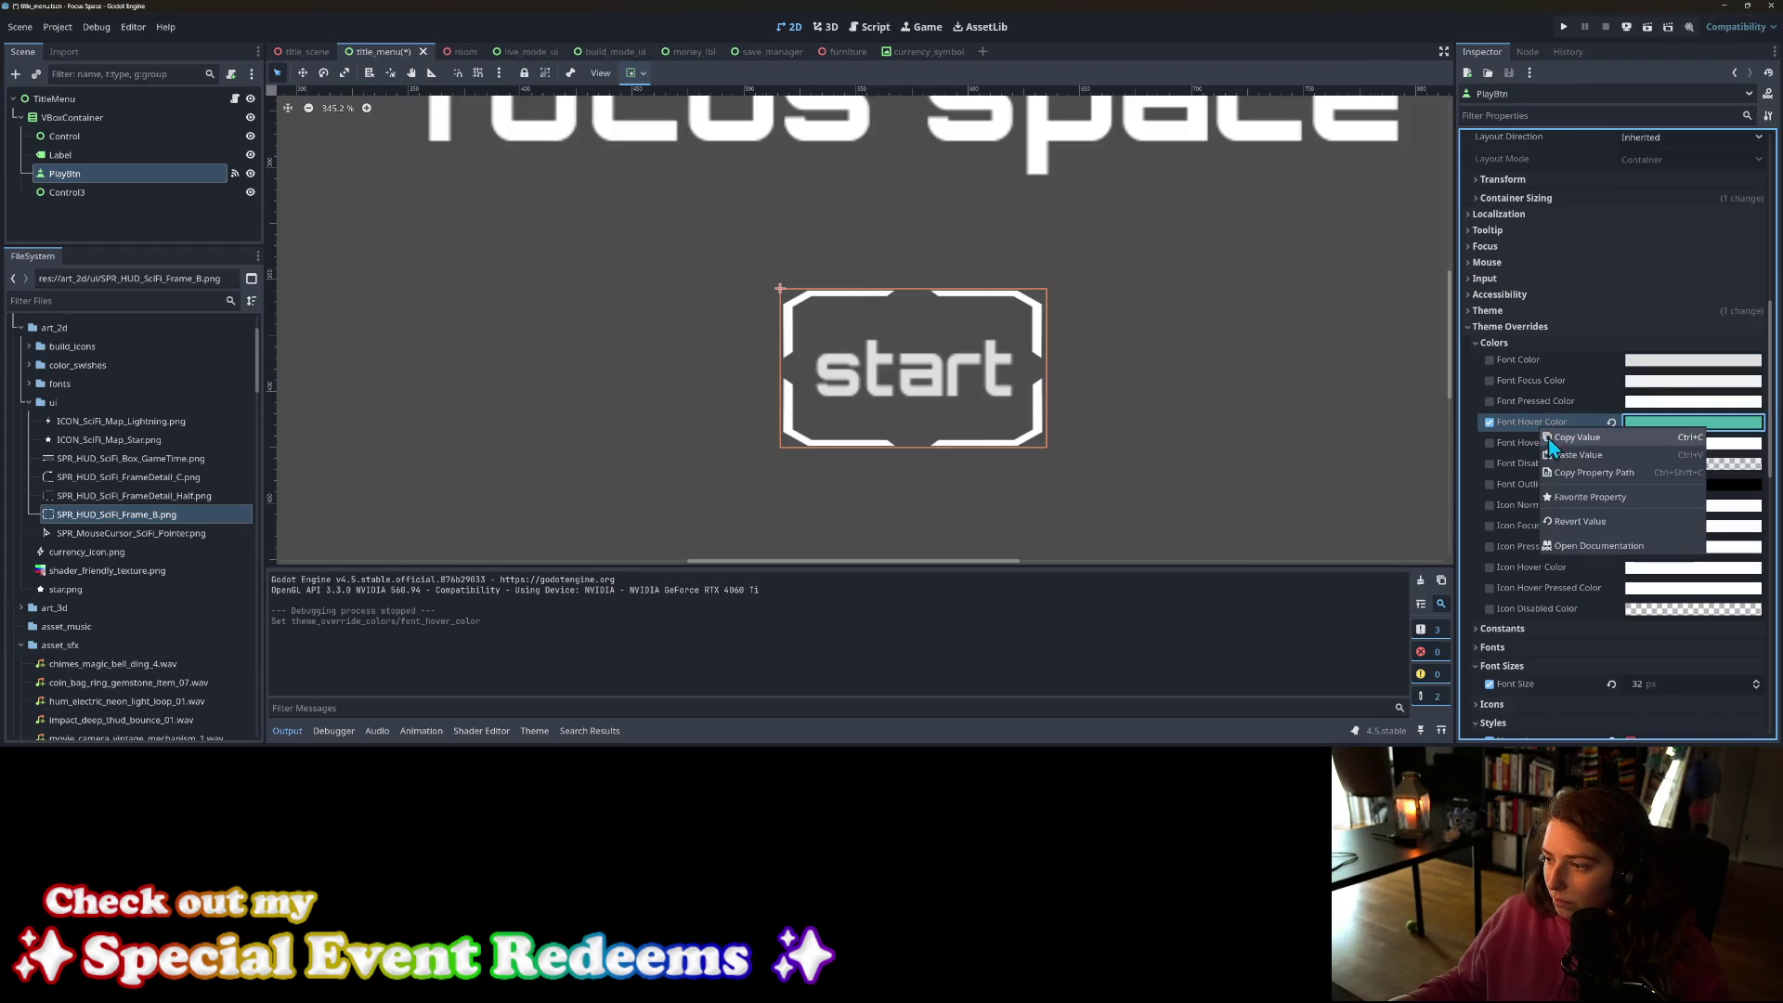
Step: Paste that teal into the Hover StyleBox Modulate Color, save, and test-run the game
scroll(1551, 464, down, 10)
right_click(1550, 576)
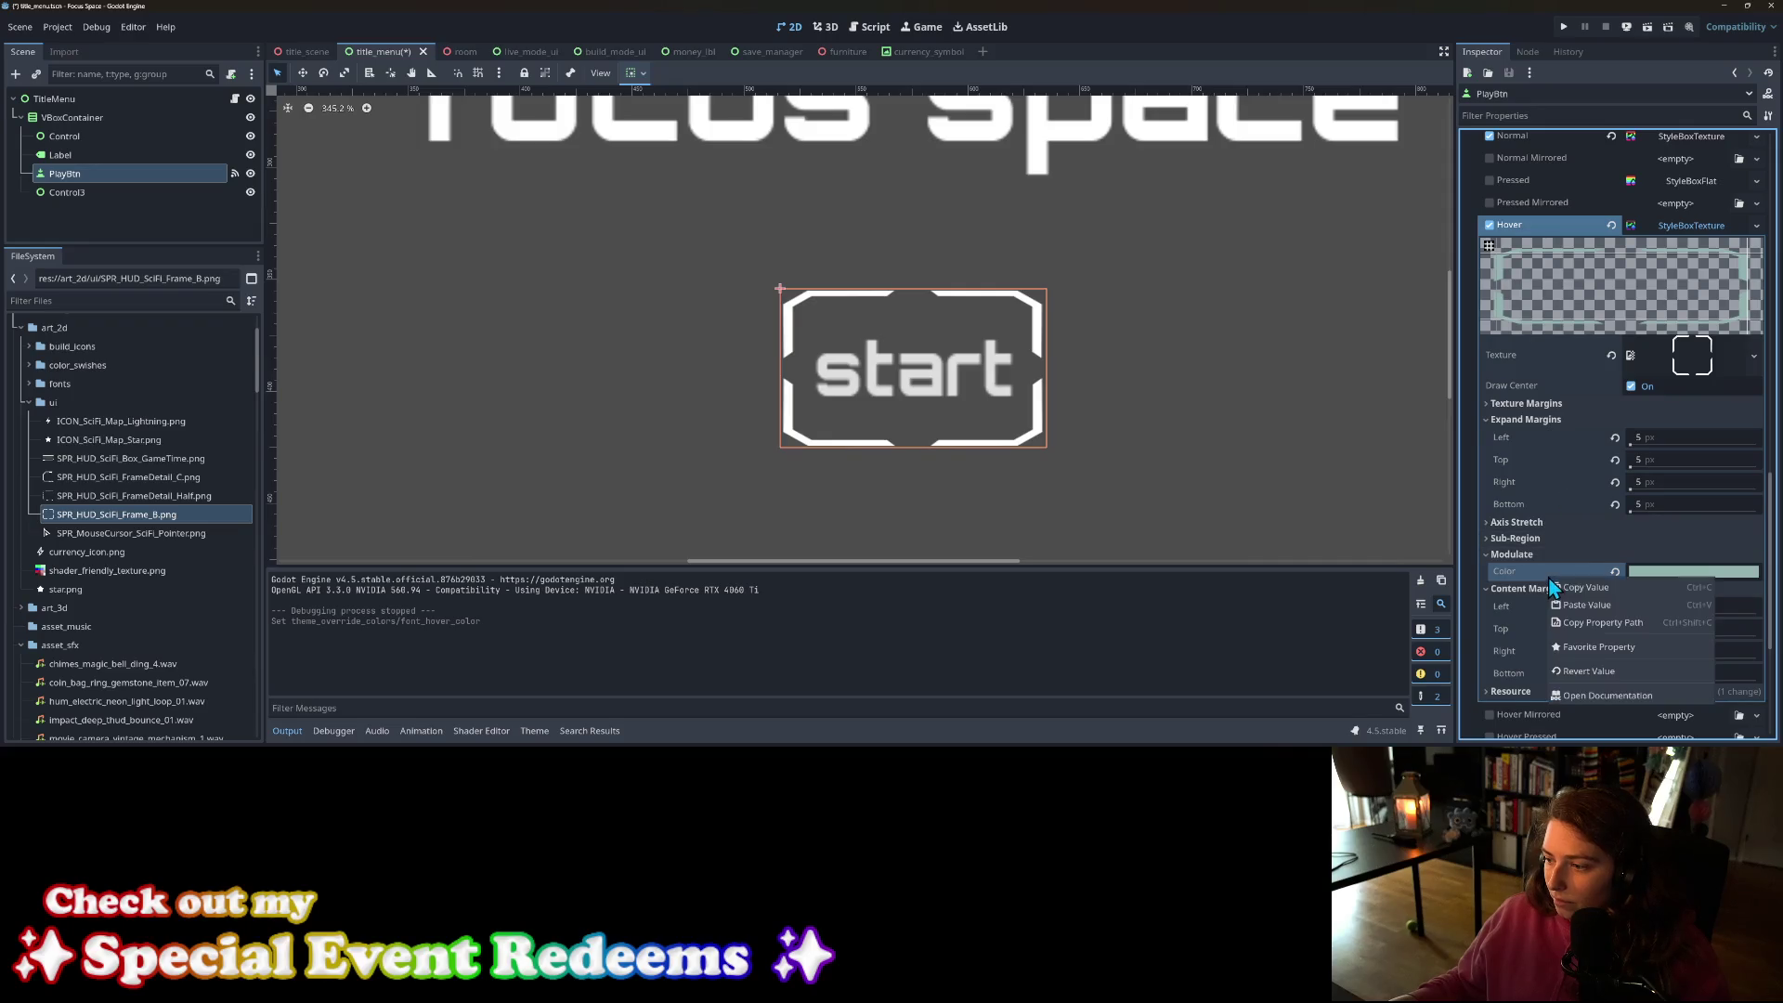
click(1583, 604)
key(ctrl+s)
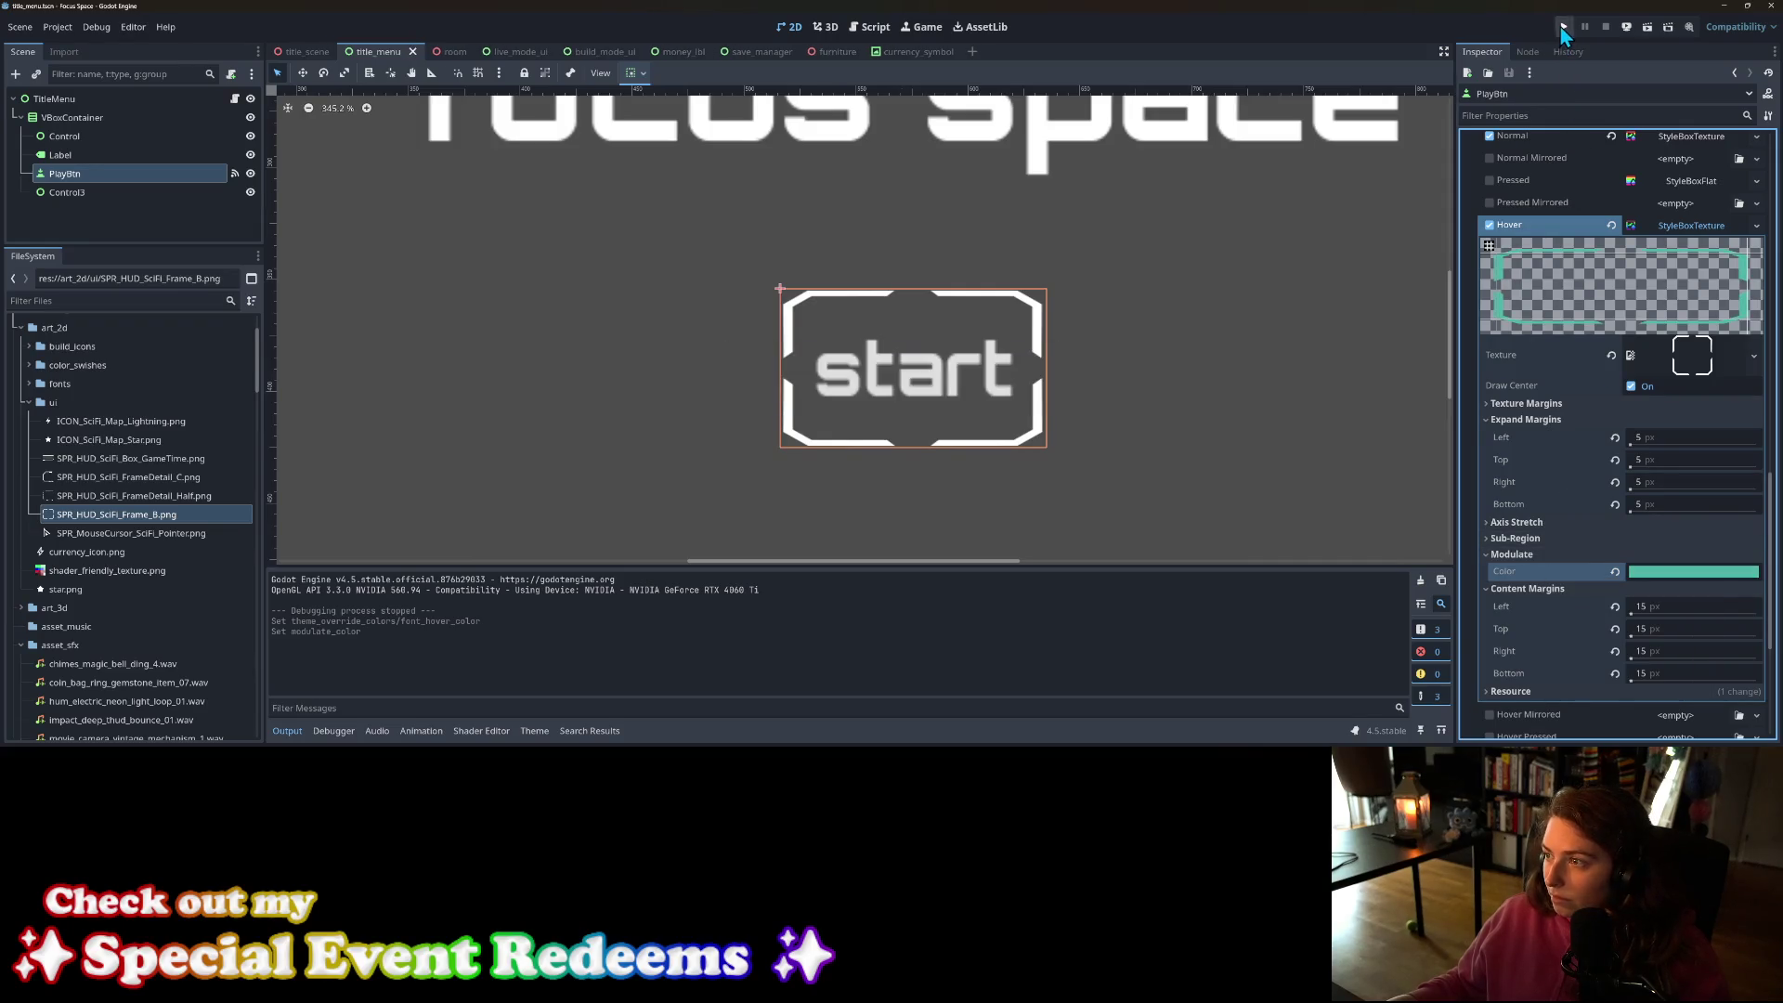
click(1564, 26)
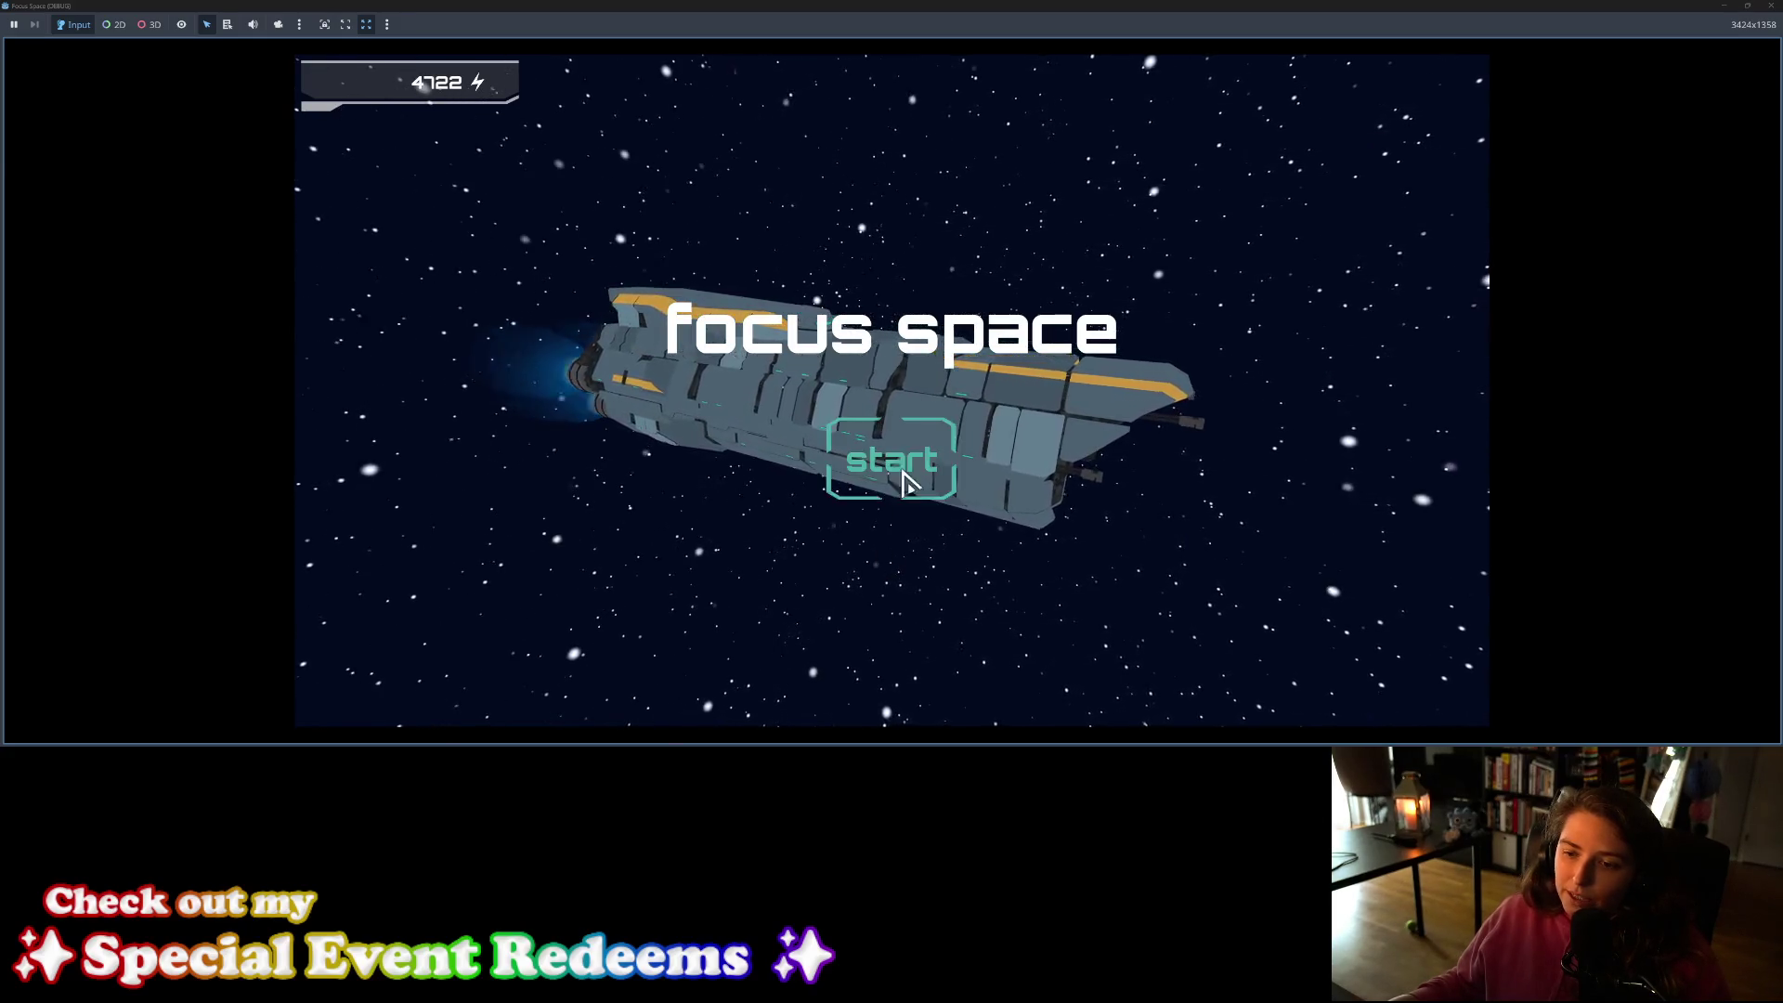
click(1771, 6)
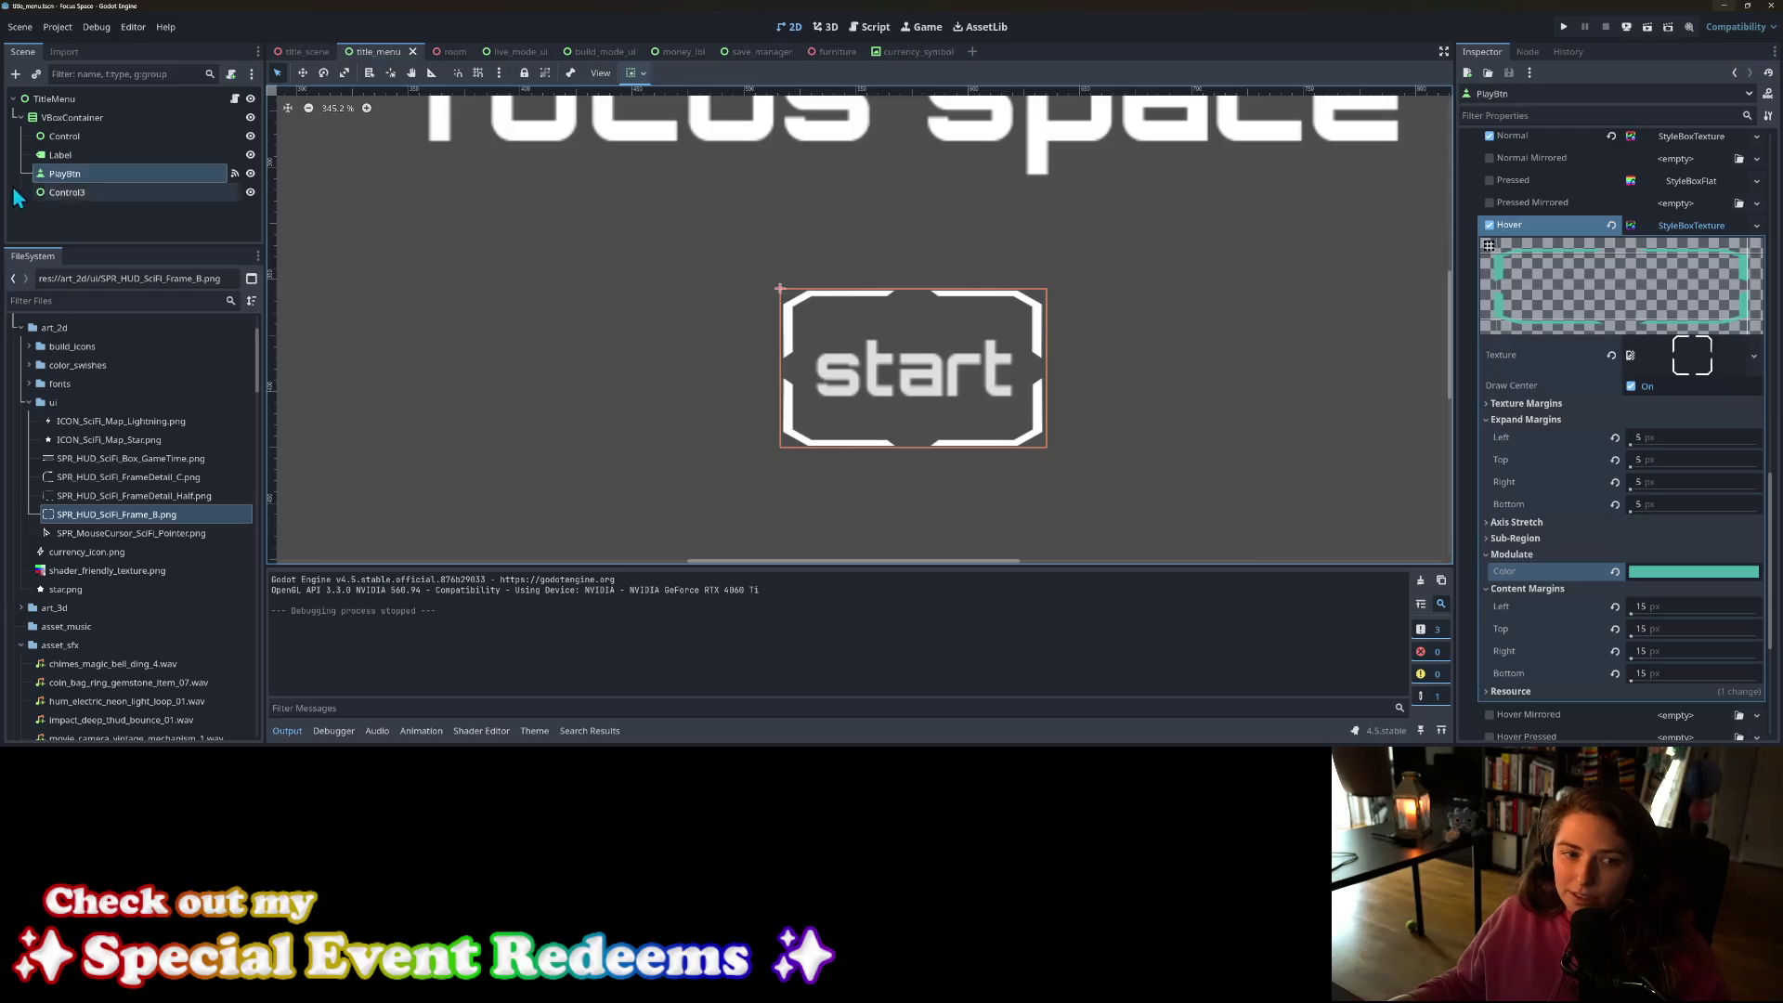
Step: Duplicate the PlayBtn start button with Ctrl+D
click(82, 167)
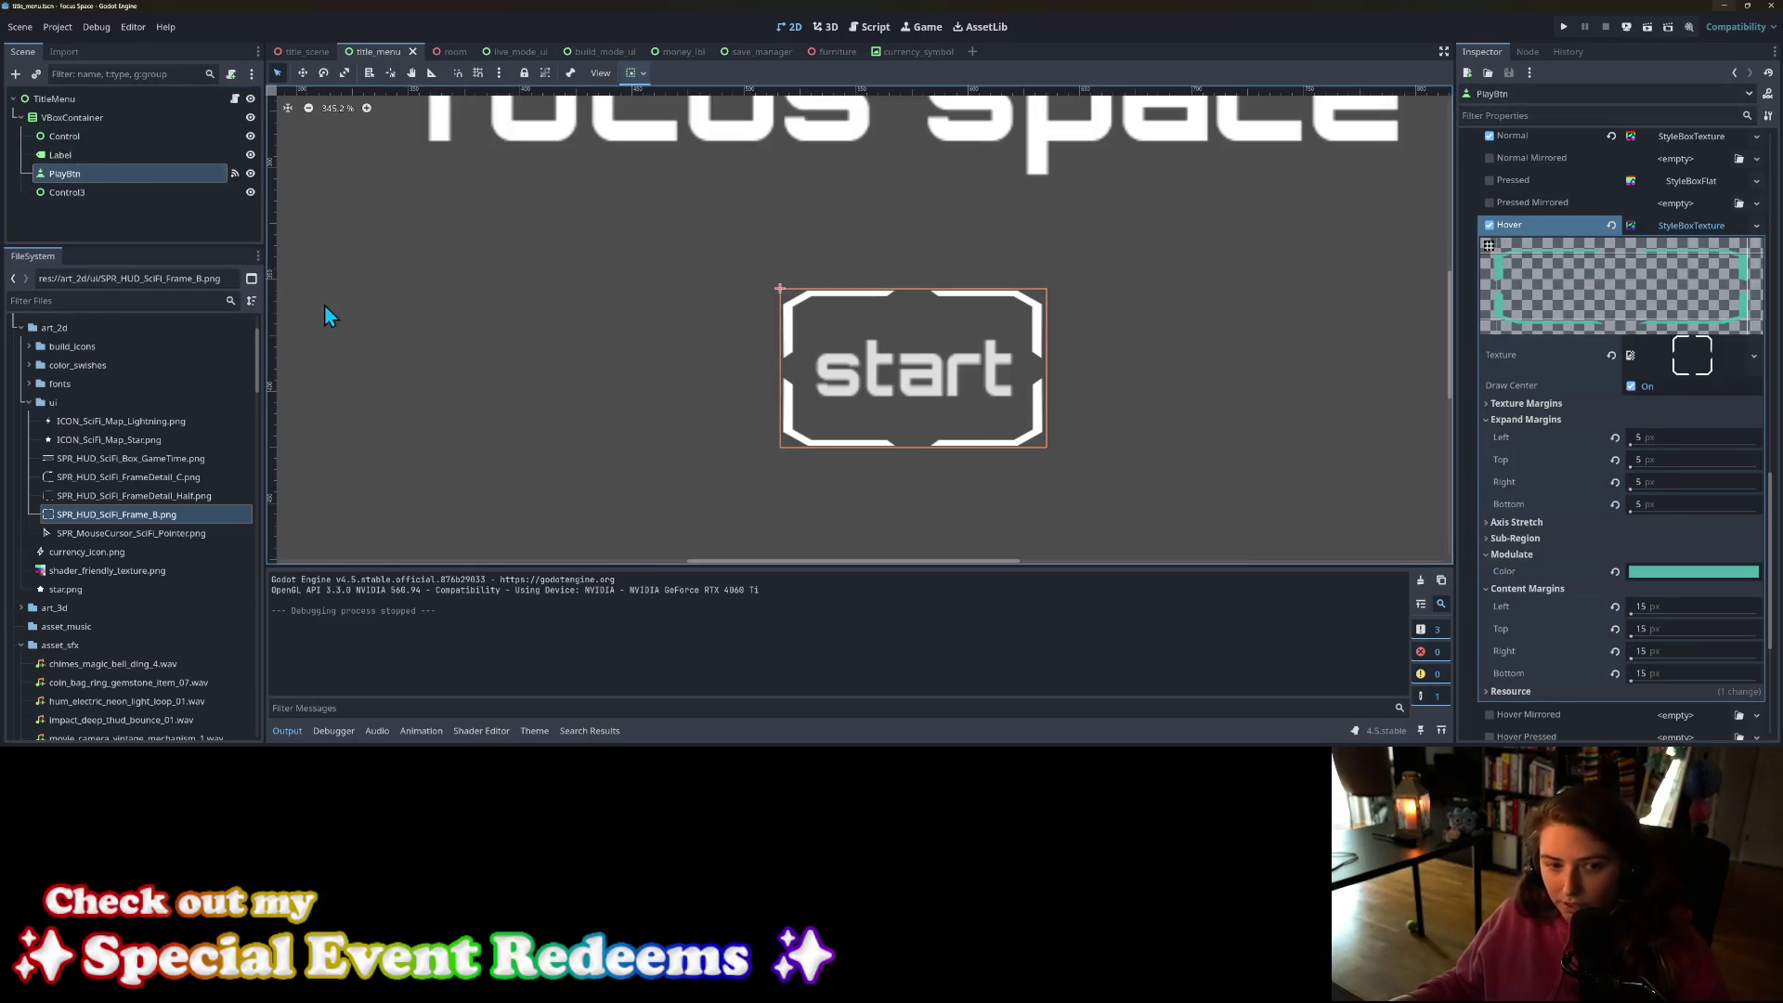
key(ctrl+d)
key(ctrl+d)
scroll(906, 416, down, 7)
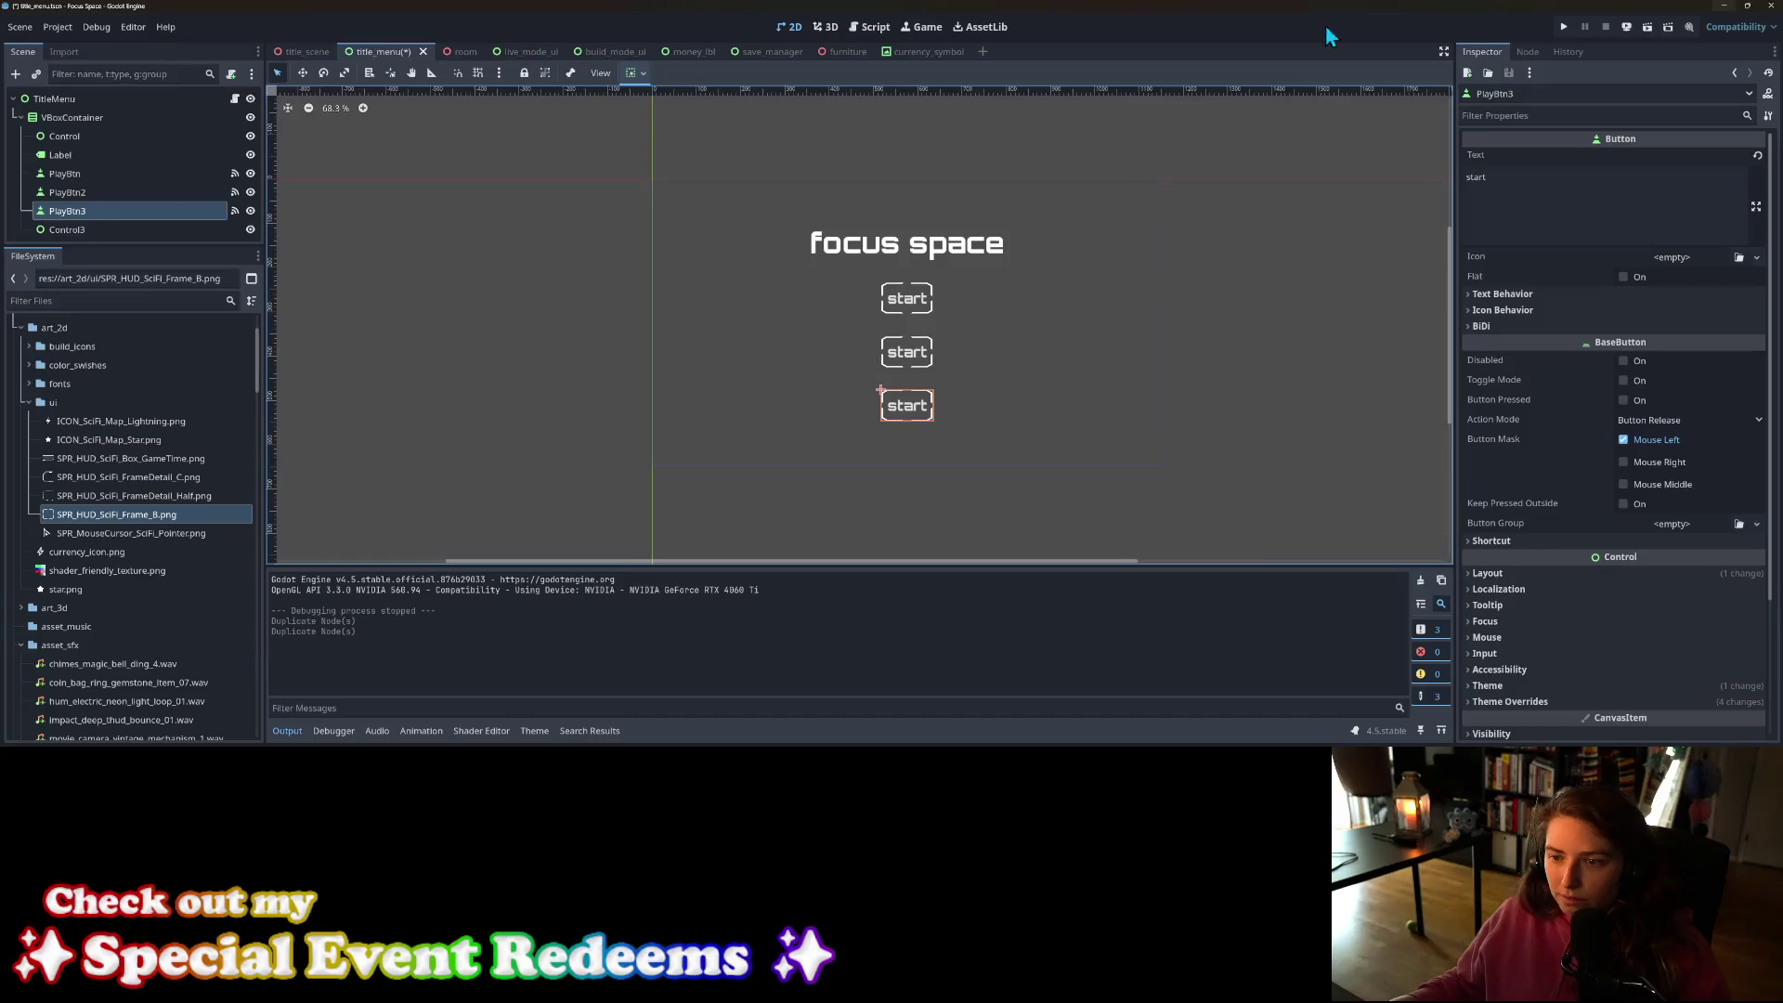
Step: Run the game twice, pressing the top start button to check its hover and clicked look
click(1564, 27)
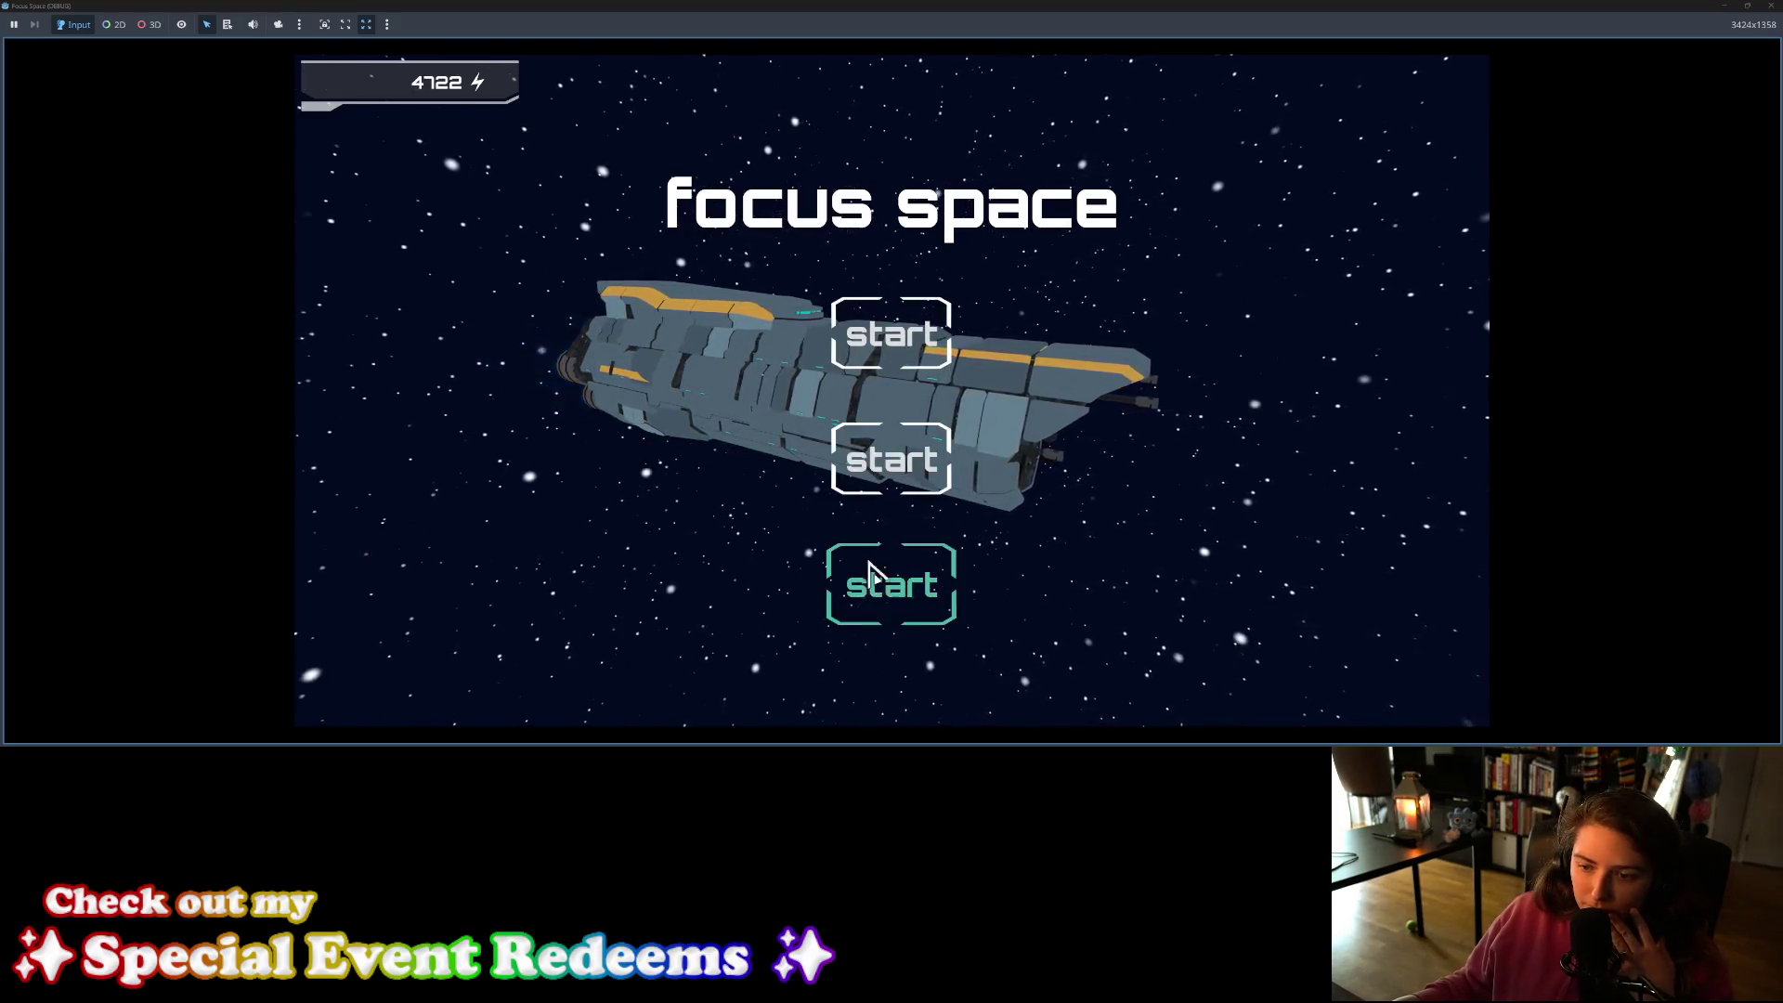
click(892, 345)
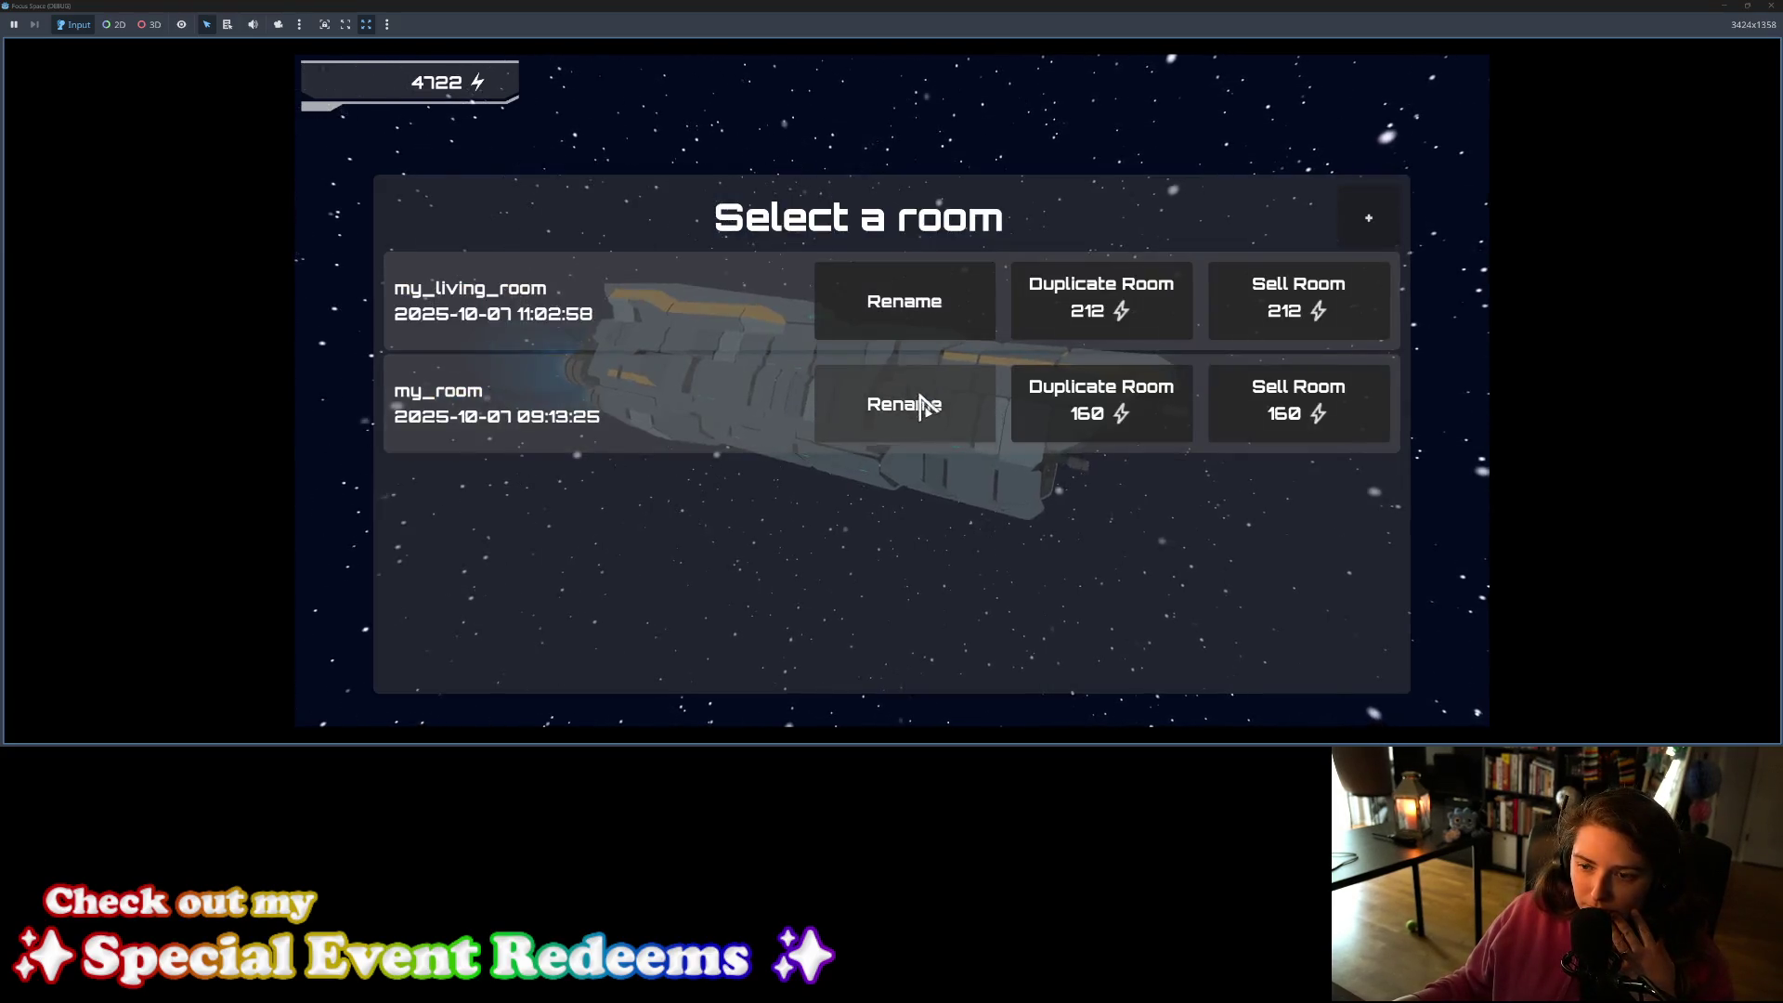
click(1362, 217)
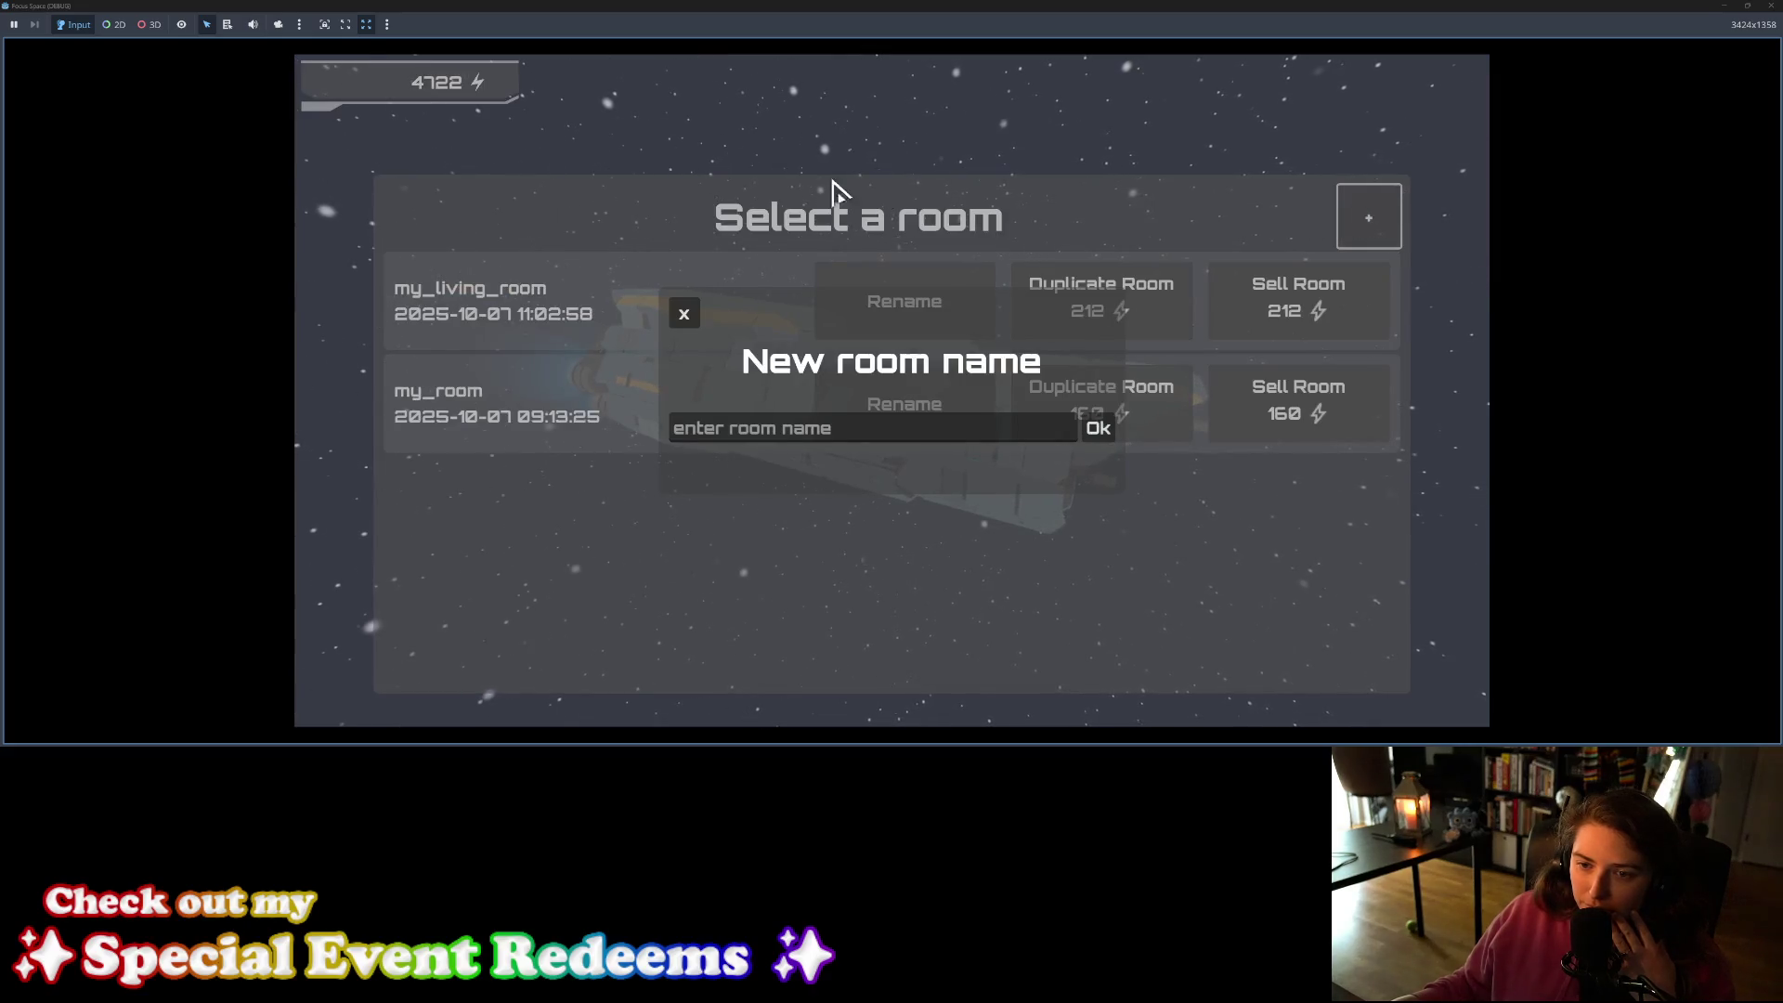
click(689, 309)
click(1770, 6)
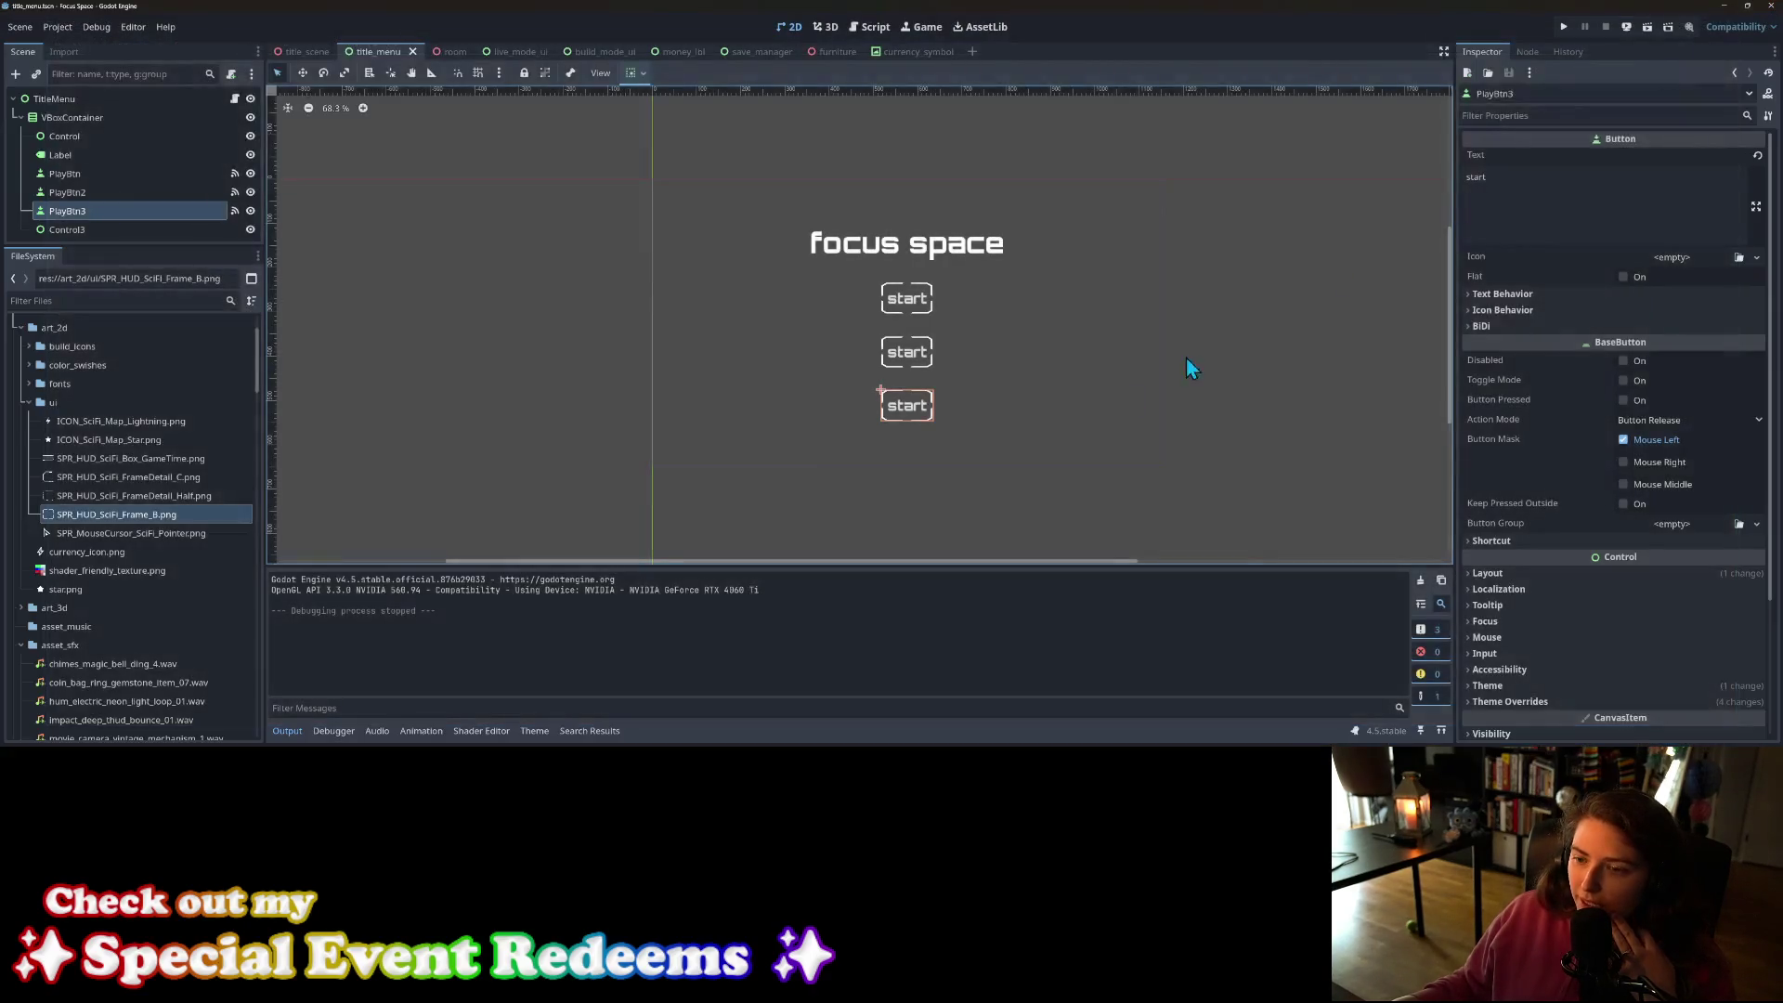
click(1563, 28)
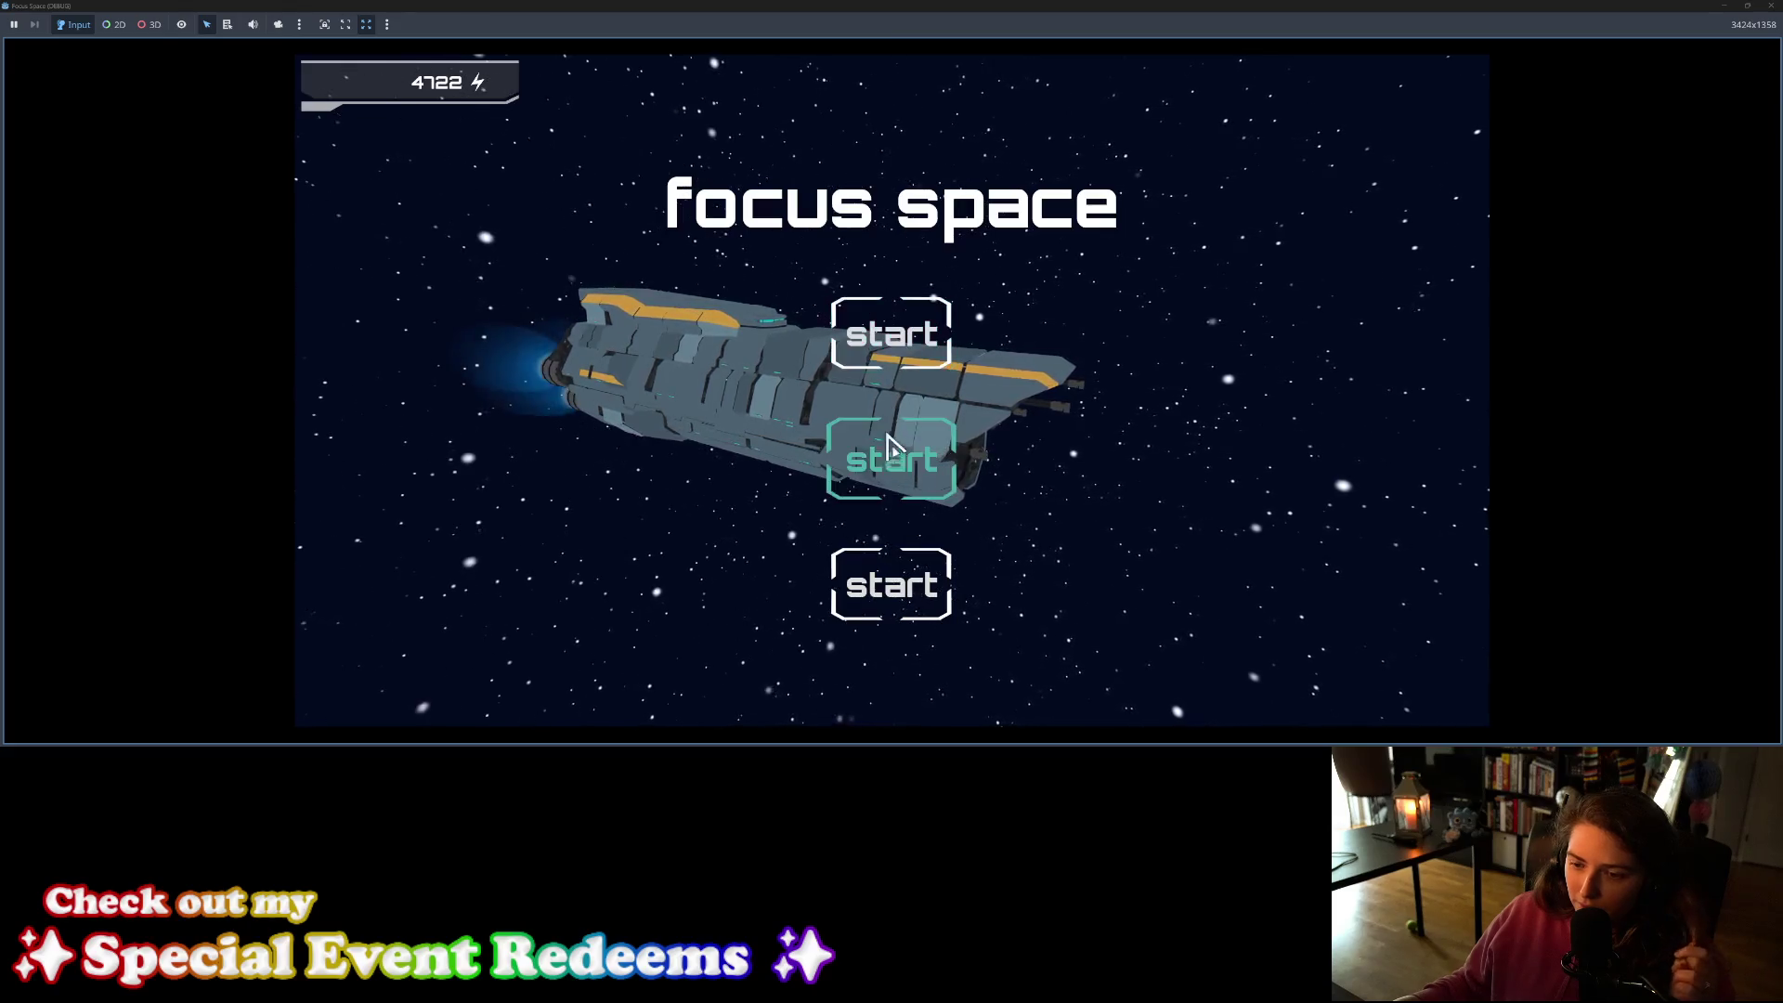
click(920, 339)
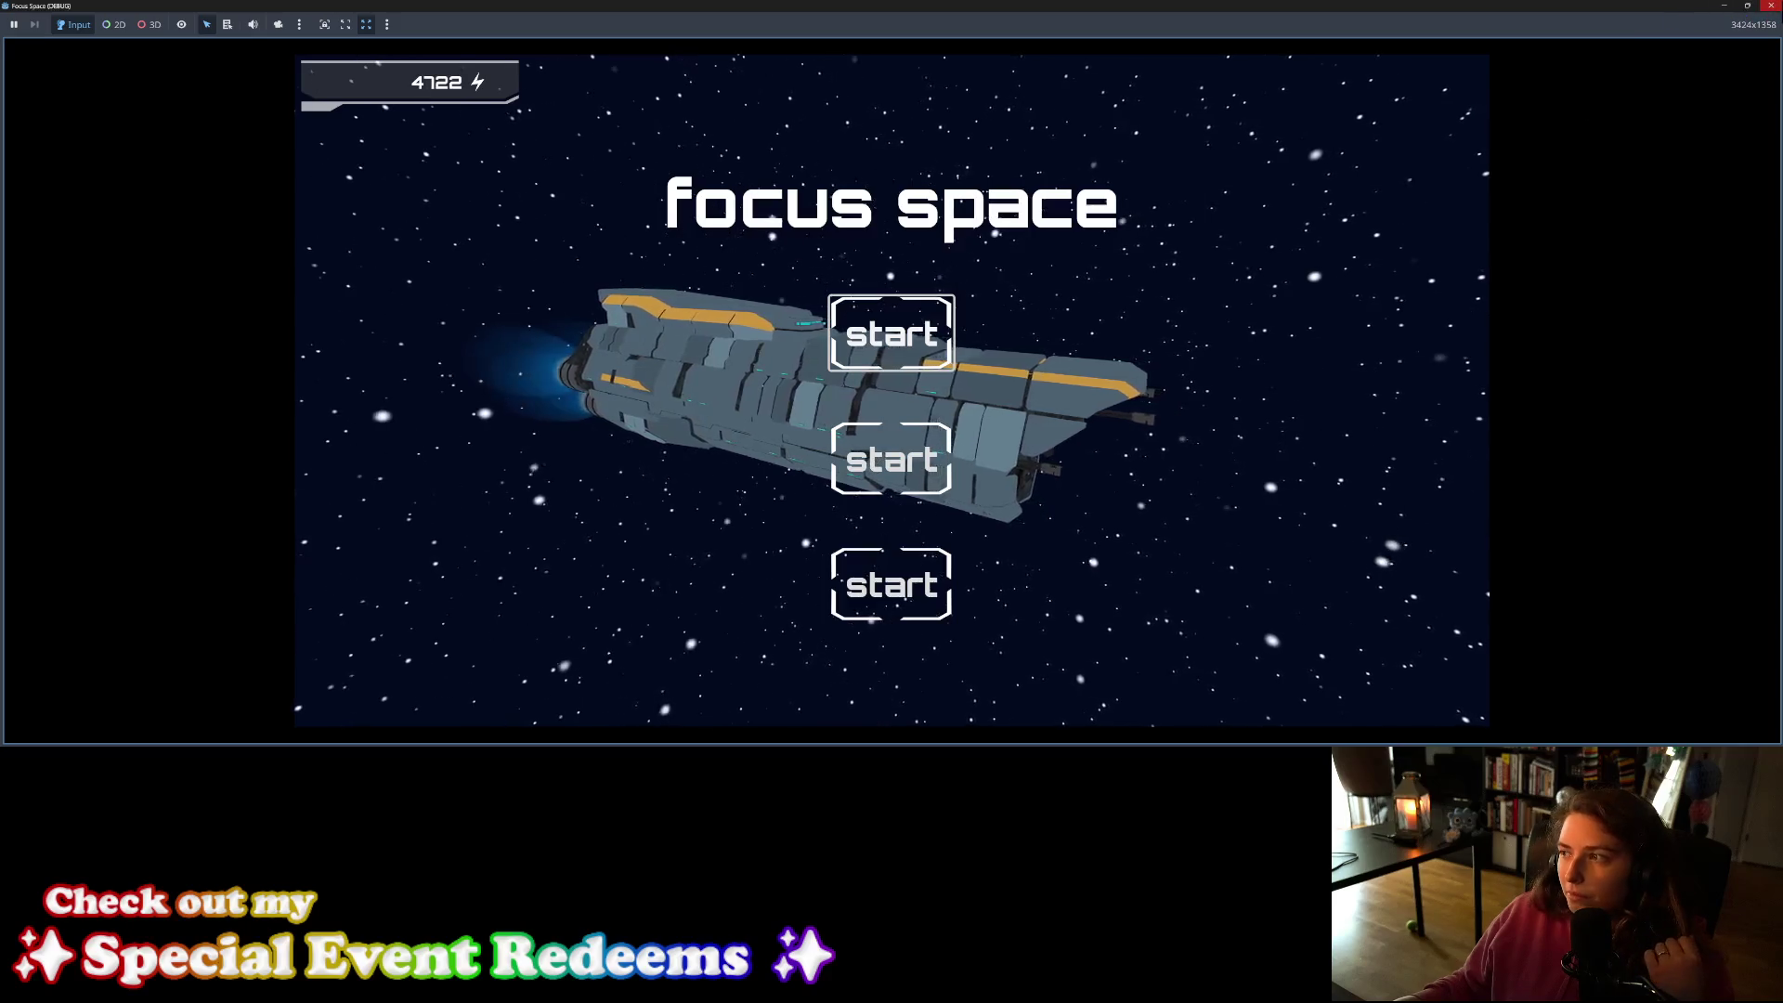
key(F8)
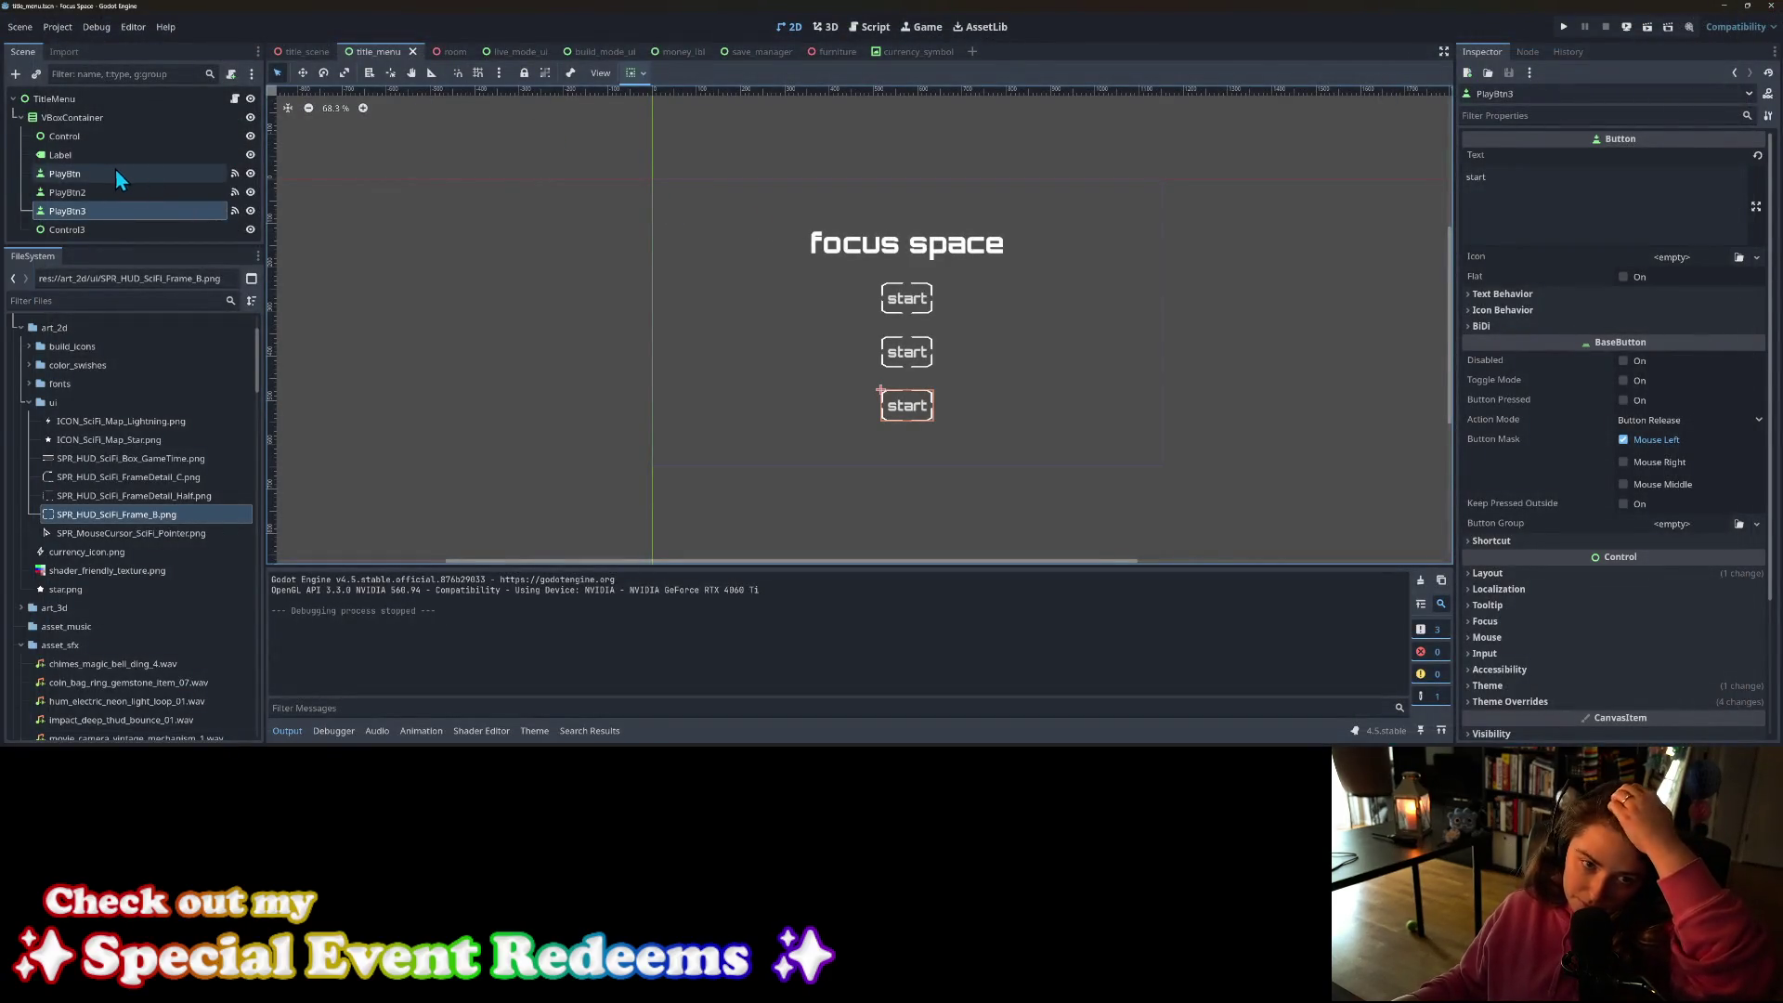
click(111, 195)
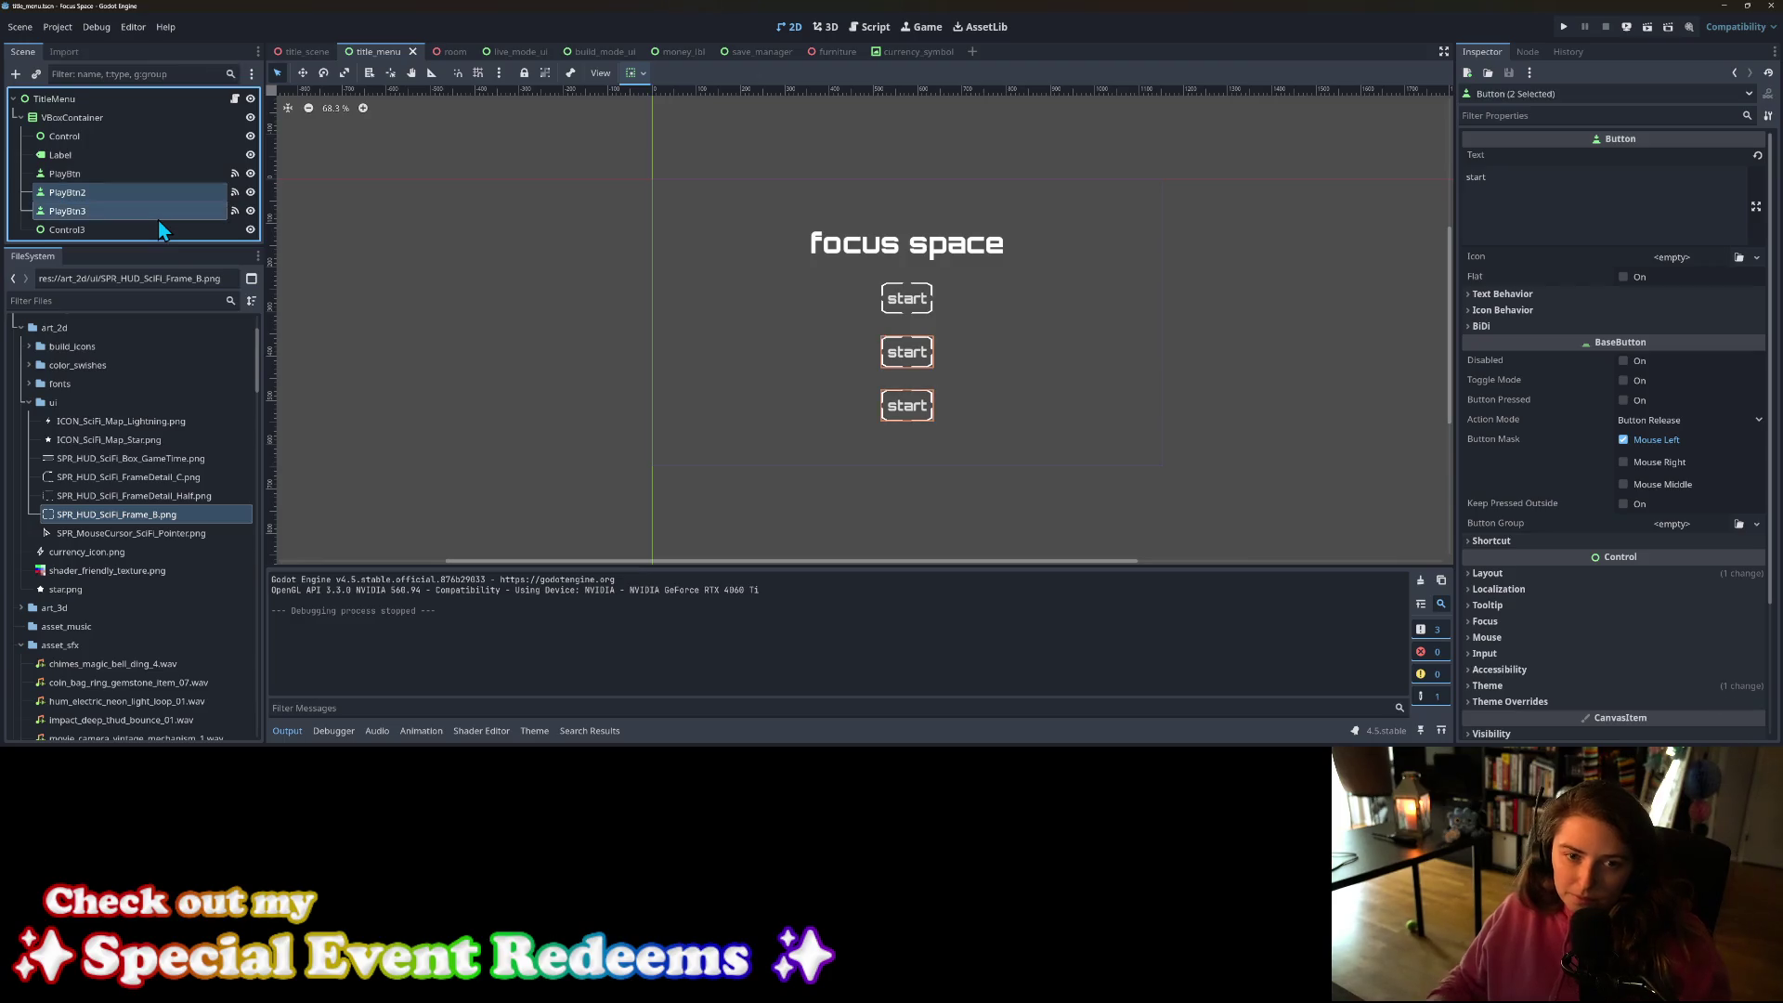
key(Delete)
key(Return)
click(127, 174)
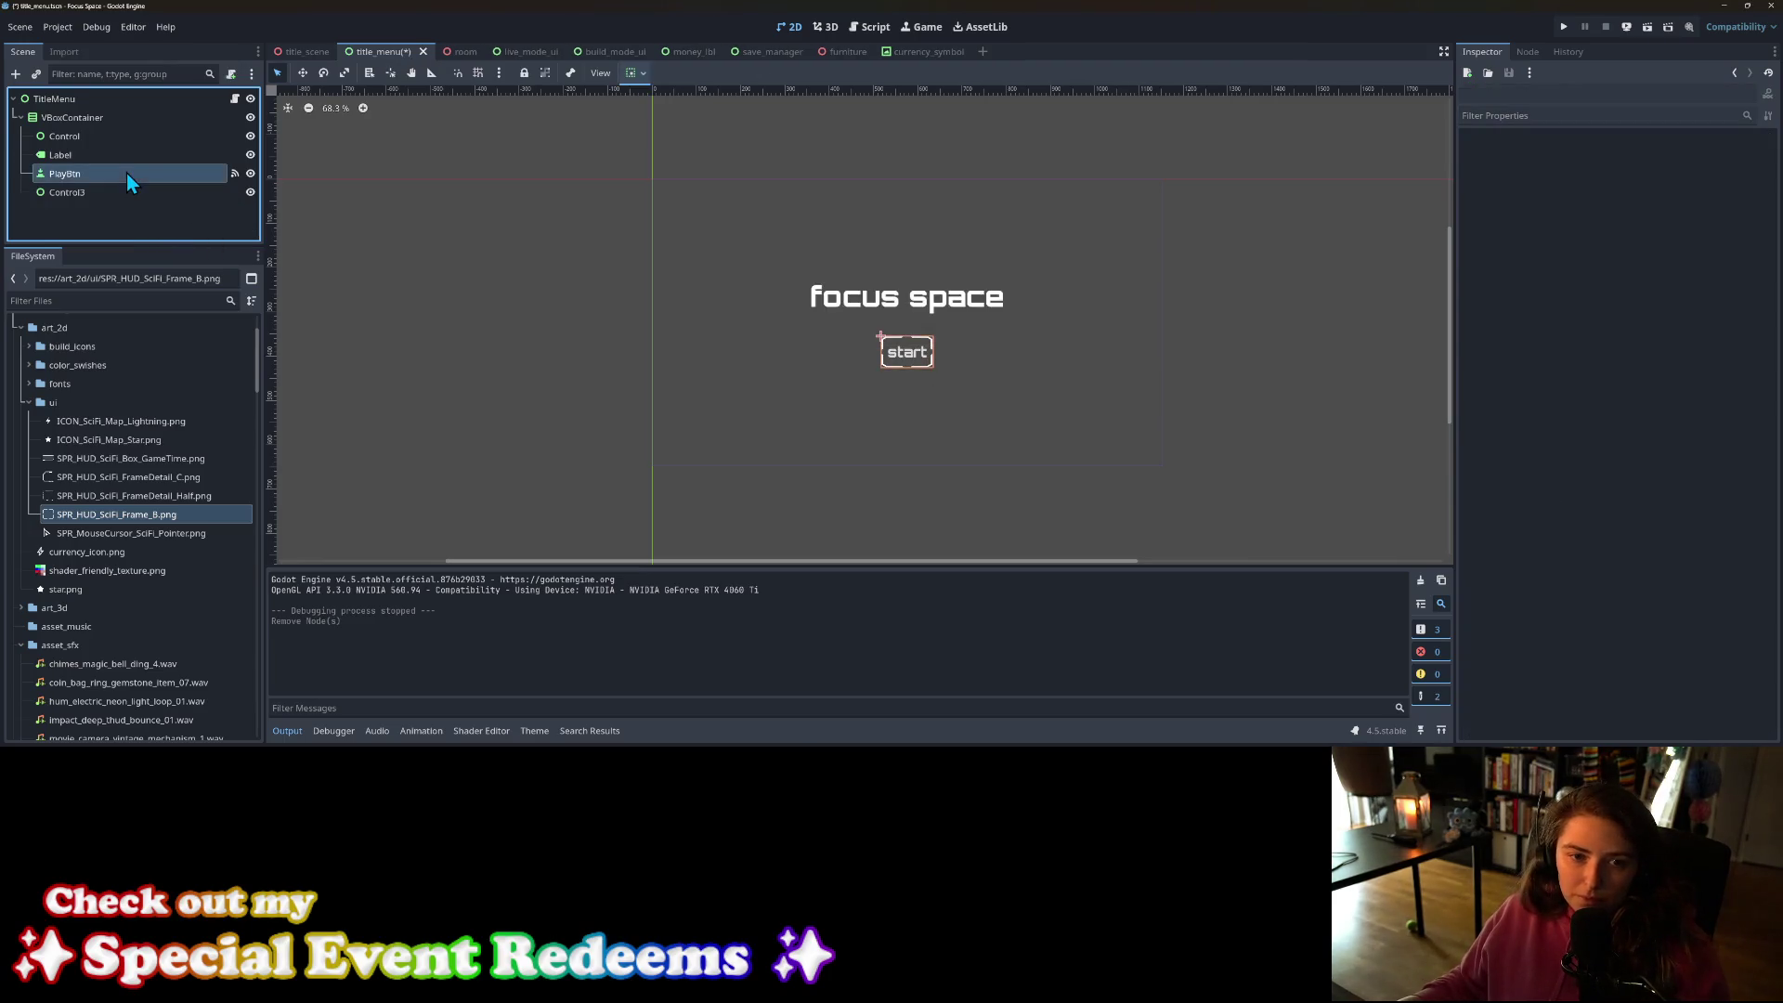
scroll(1616, 311, up, 10)
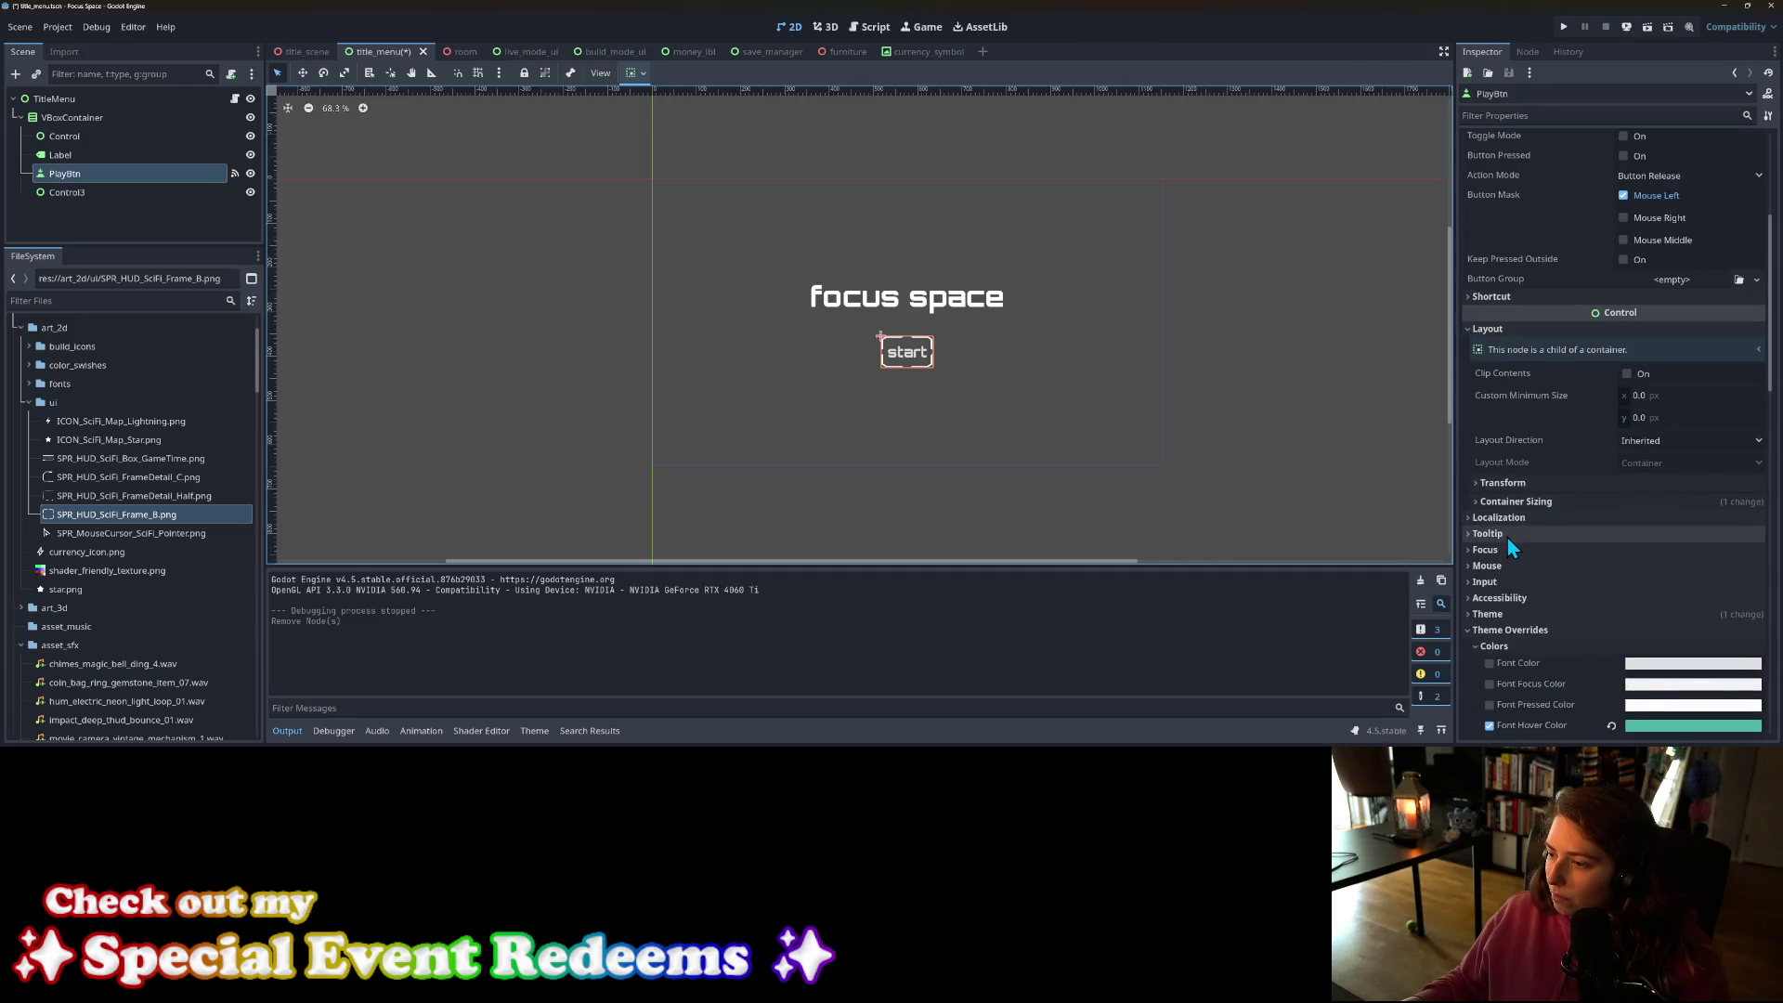
click(1505, 551)
scroll(1523, 558, down, 3)
click(1659, 475)
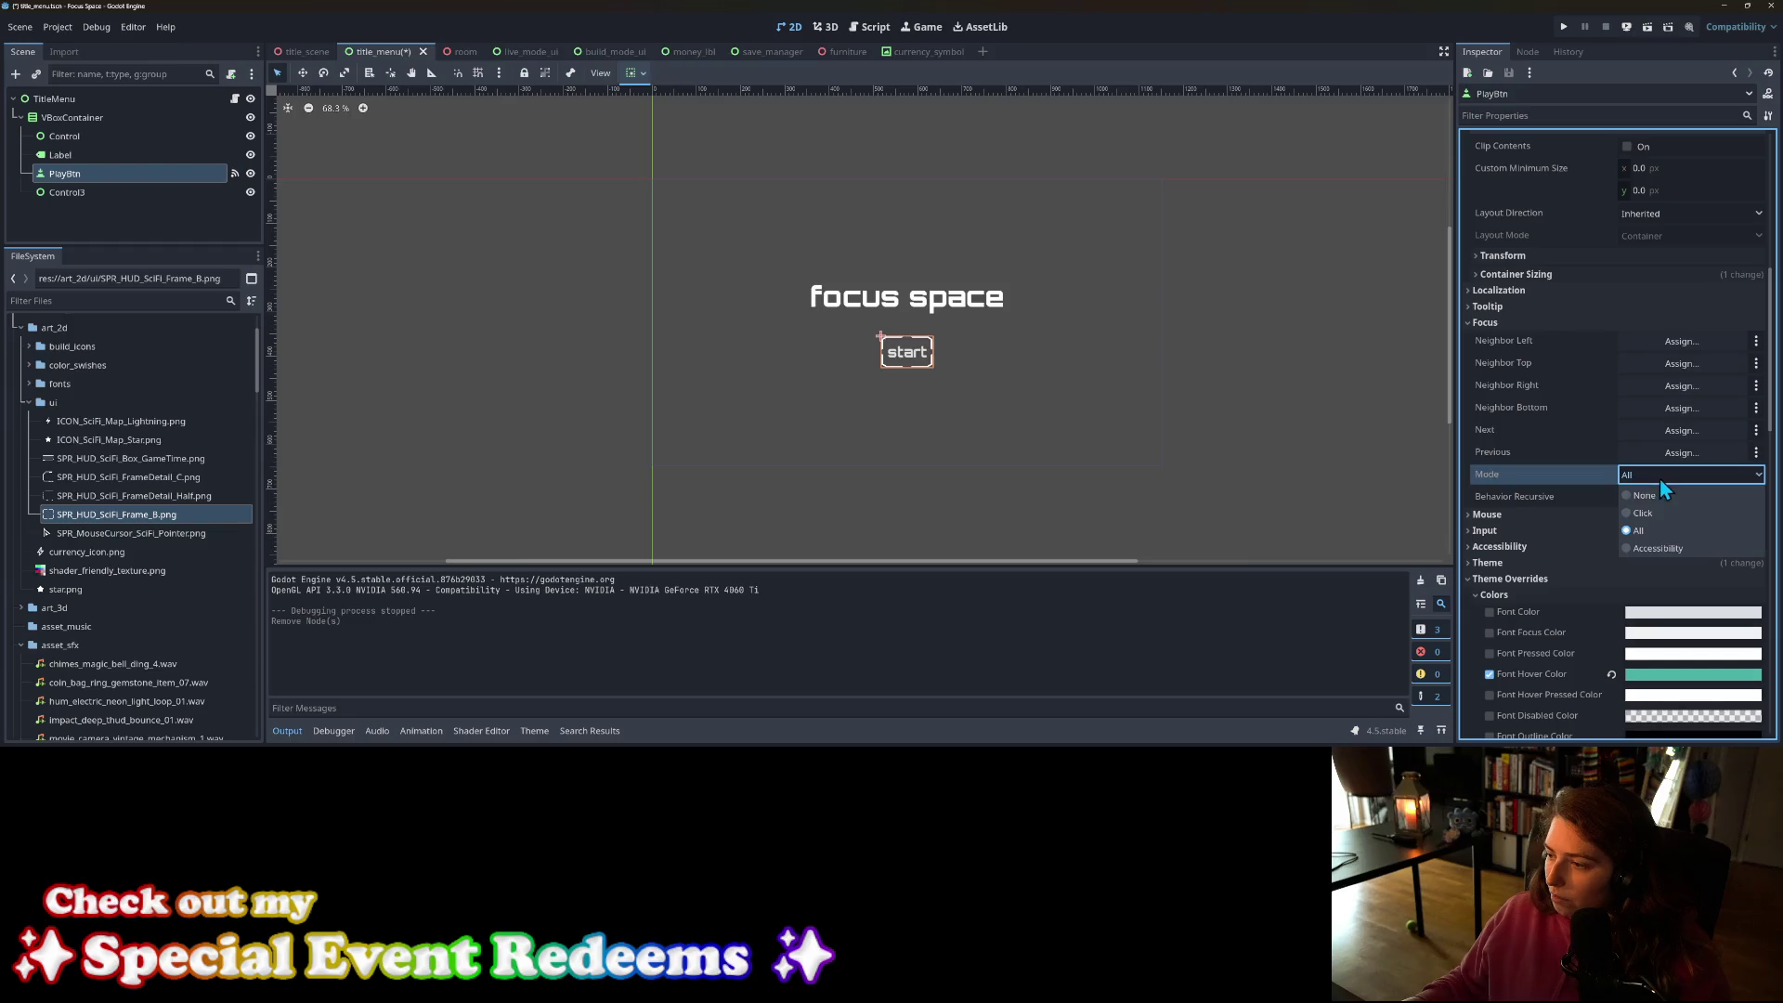
click(1654, 495)
key(ctrl+s)
scroll(1512, 550, down, 5)
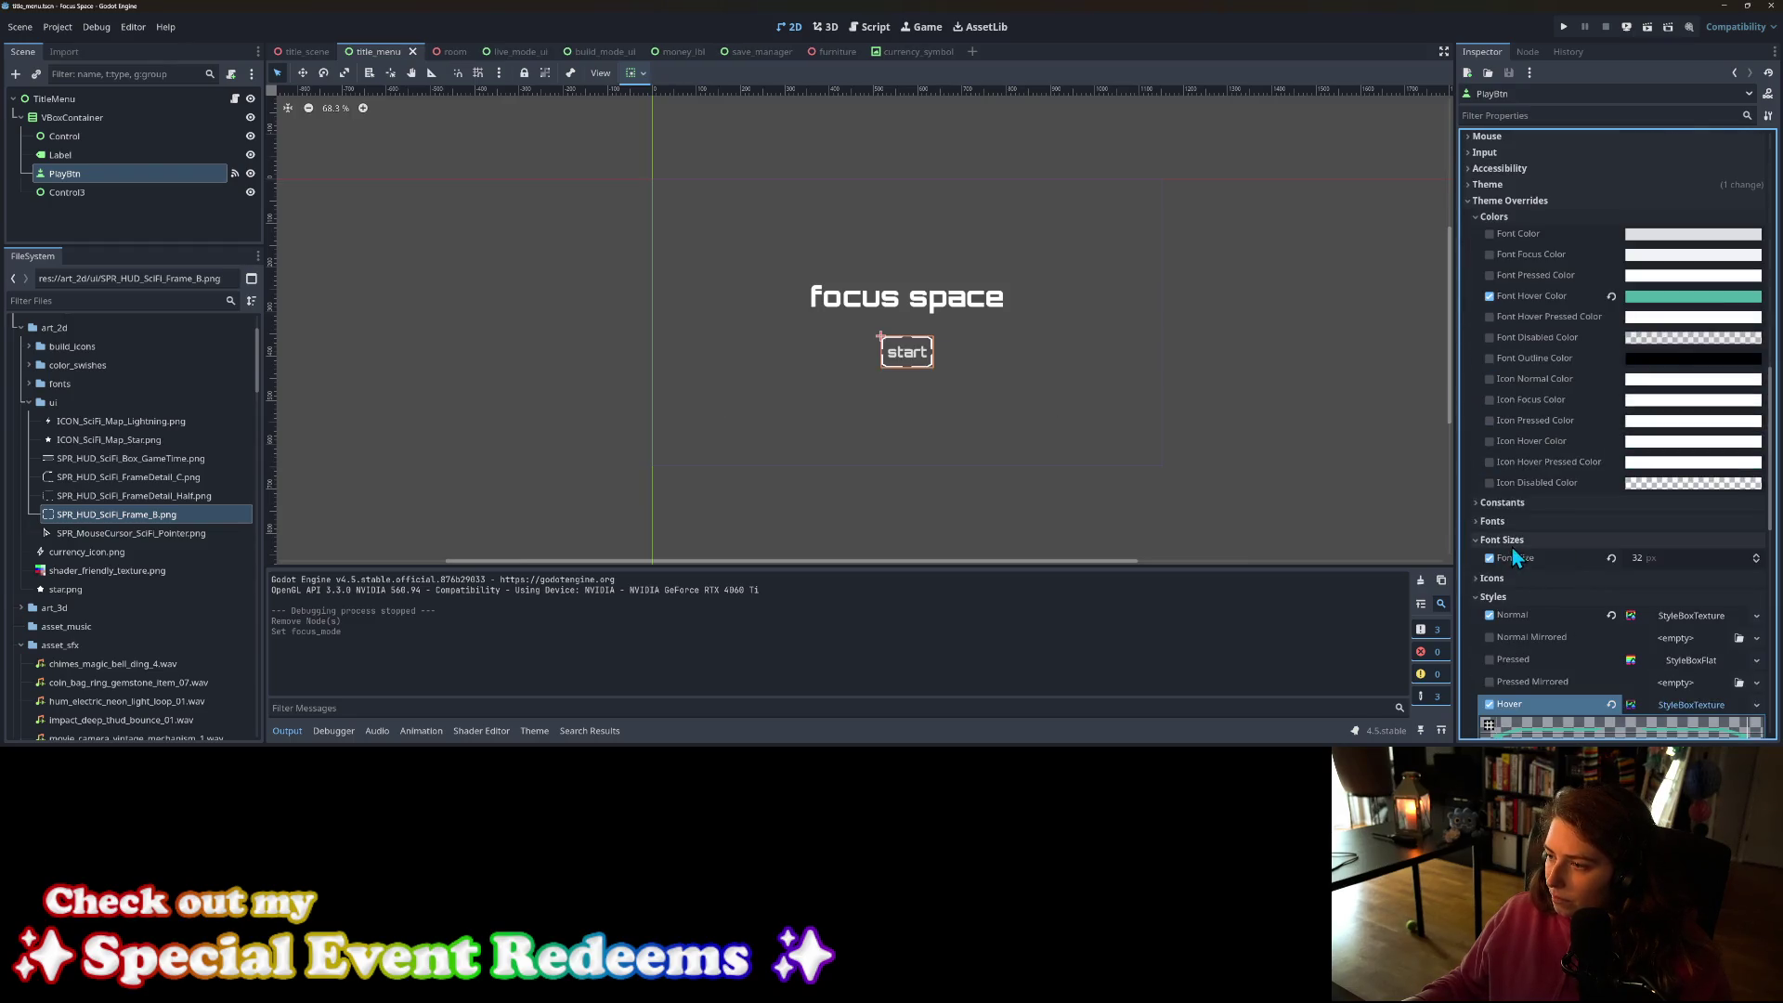
scroll(1512, 554, down, 3)
scroll(844, 463, up, 3)
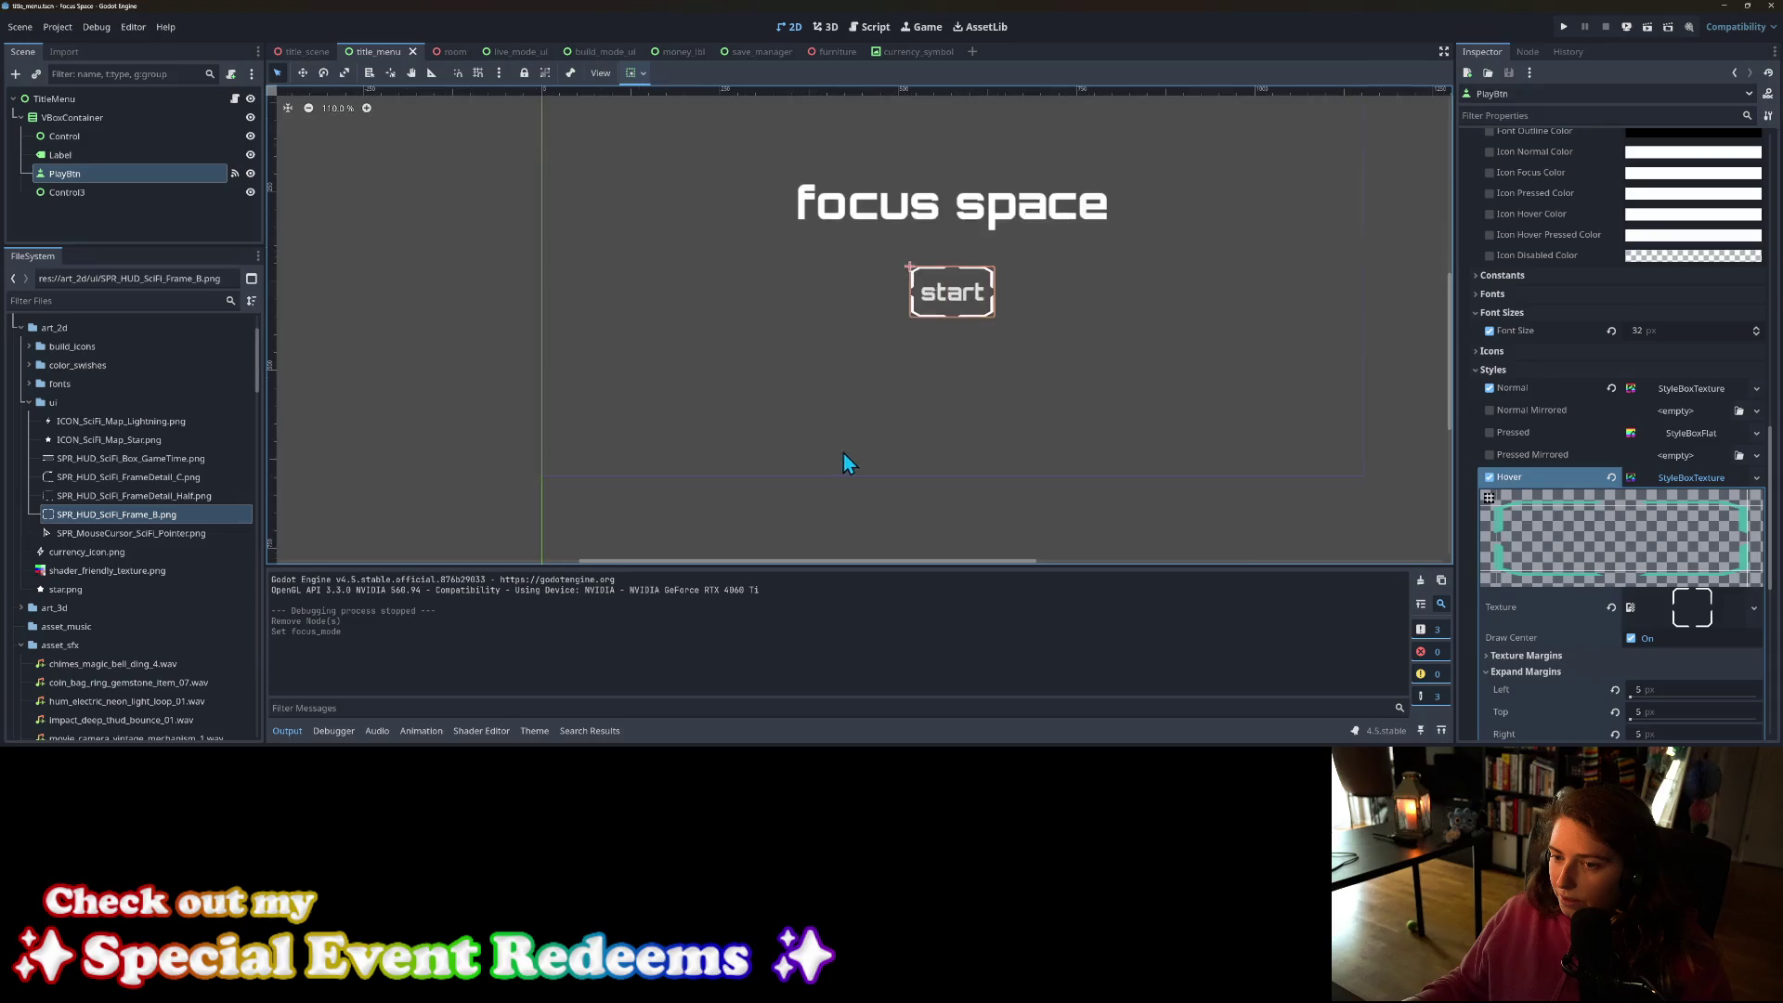
scroll(844, 463, up, 2)
mouse_move(1038, 366)
mouse_down()
mouse_move(955, 474)
mouse_move(963, 504)
mouse_up()
scroll(955, 479, up, 3)
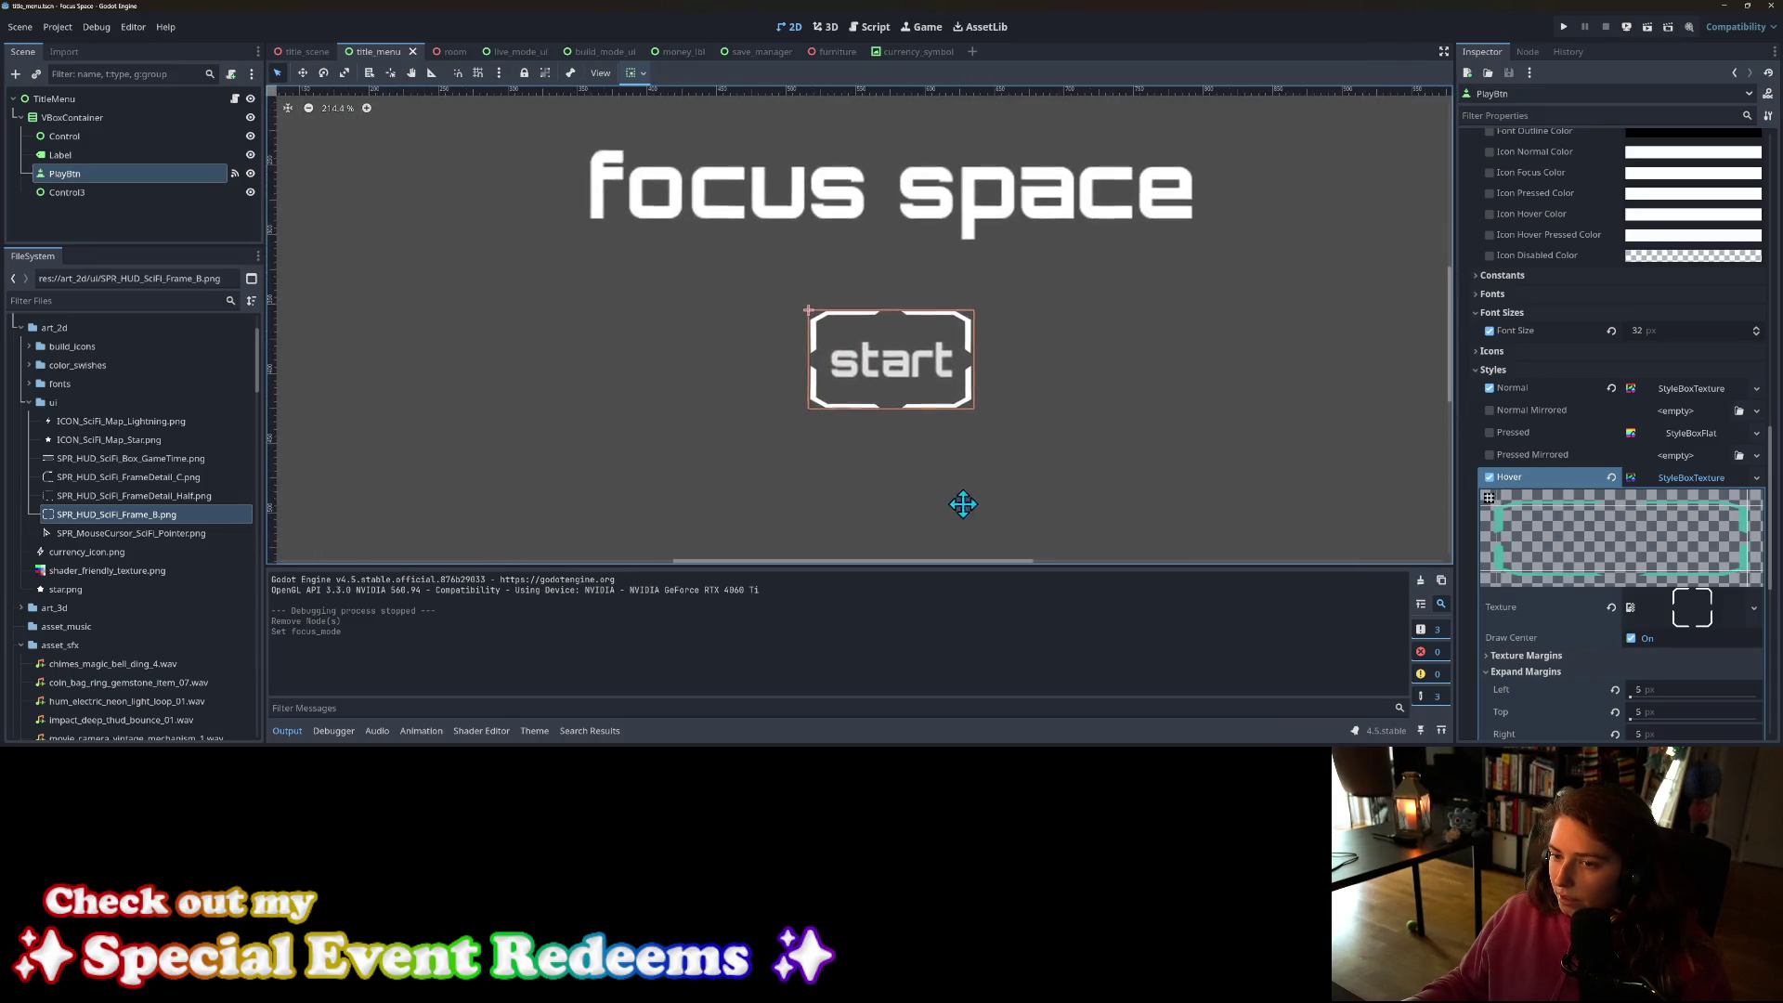
scroll(966, 504, down, 5)
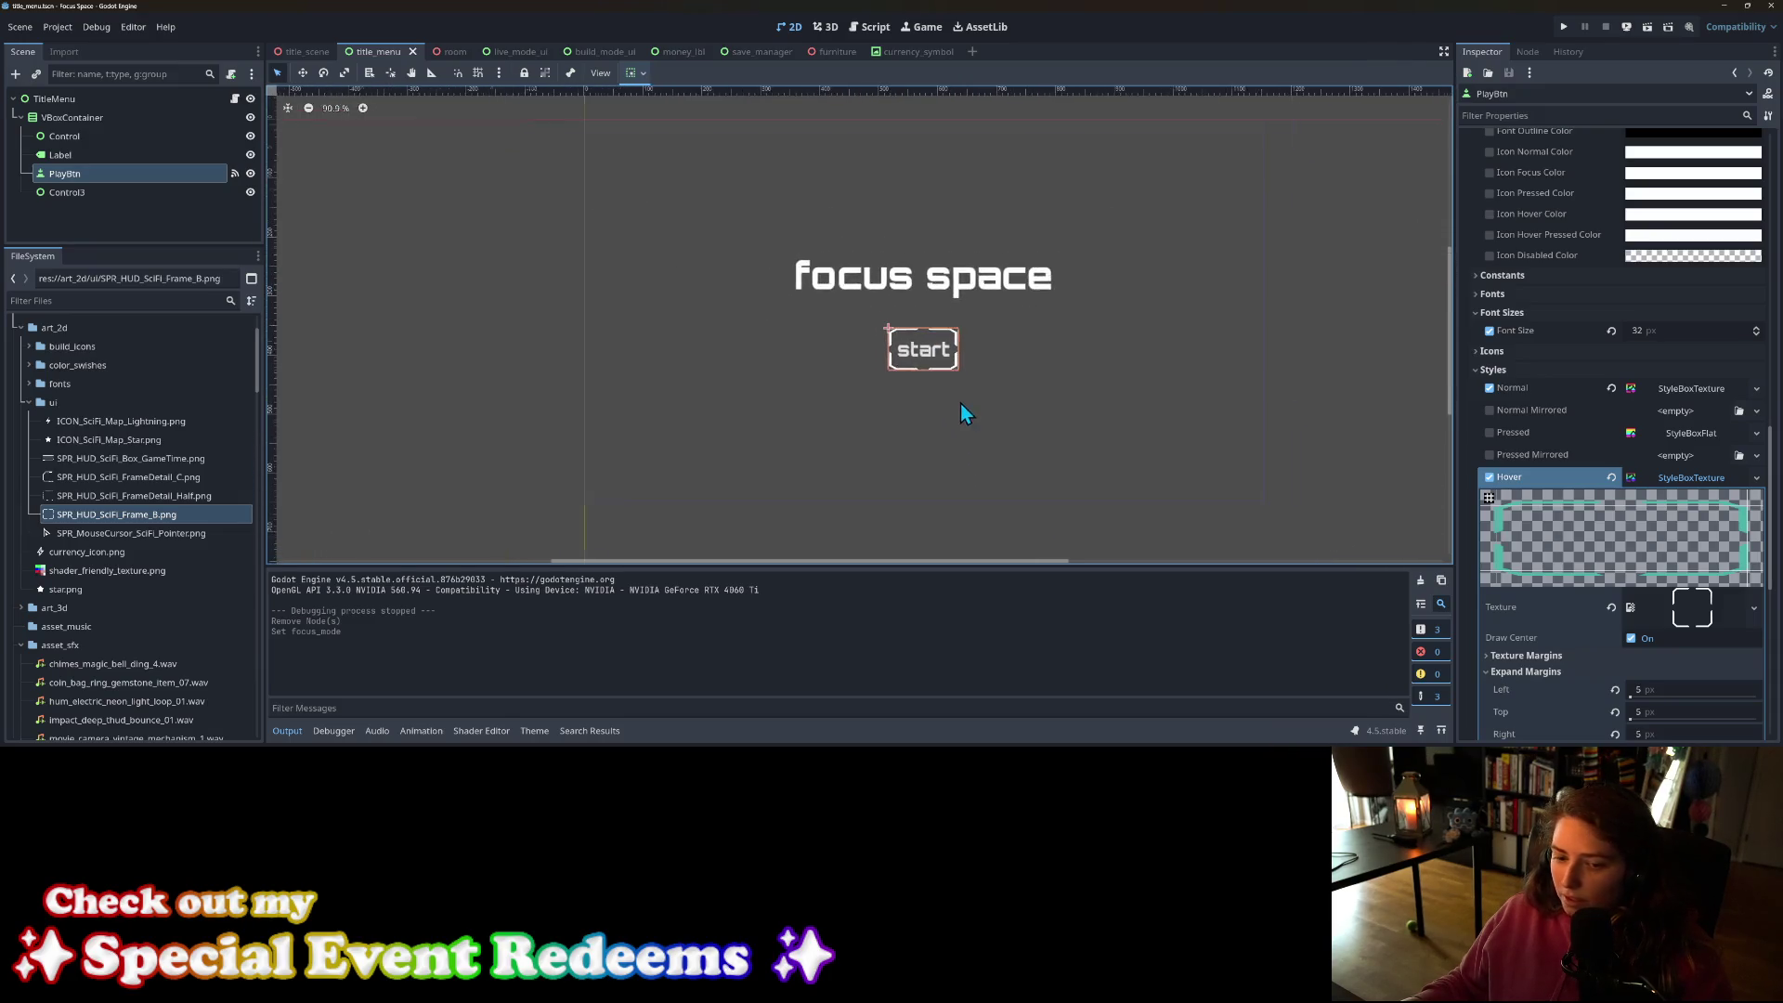
drag(956, 405, 956, 409)
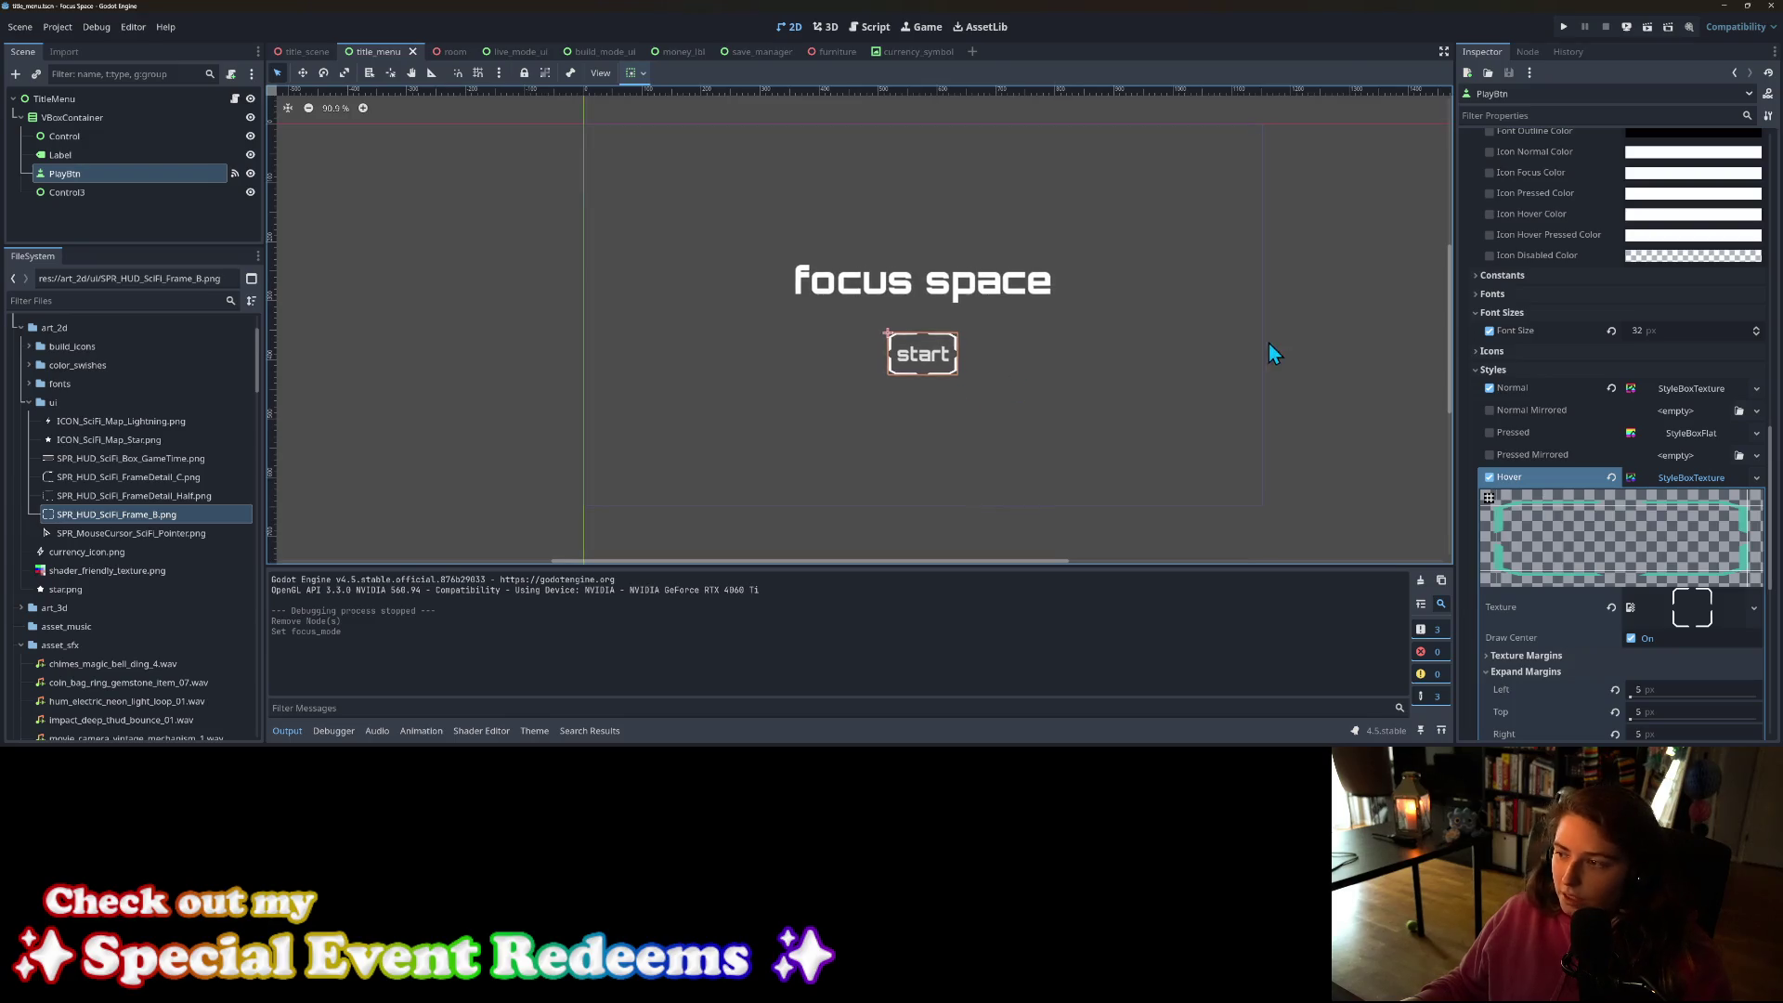
click(109, 138)
click(82, 177)
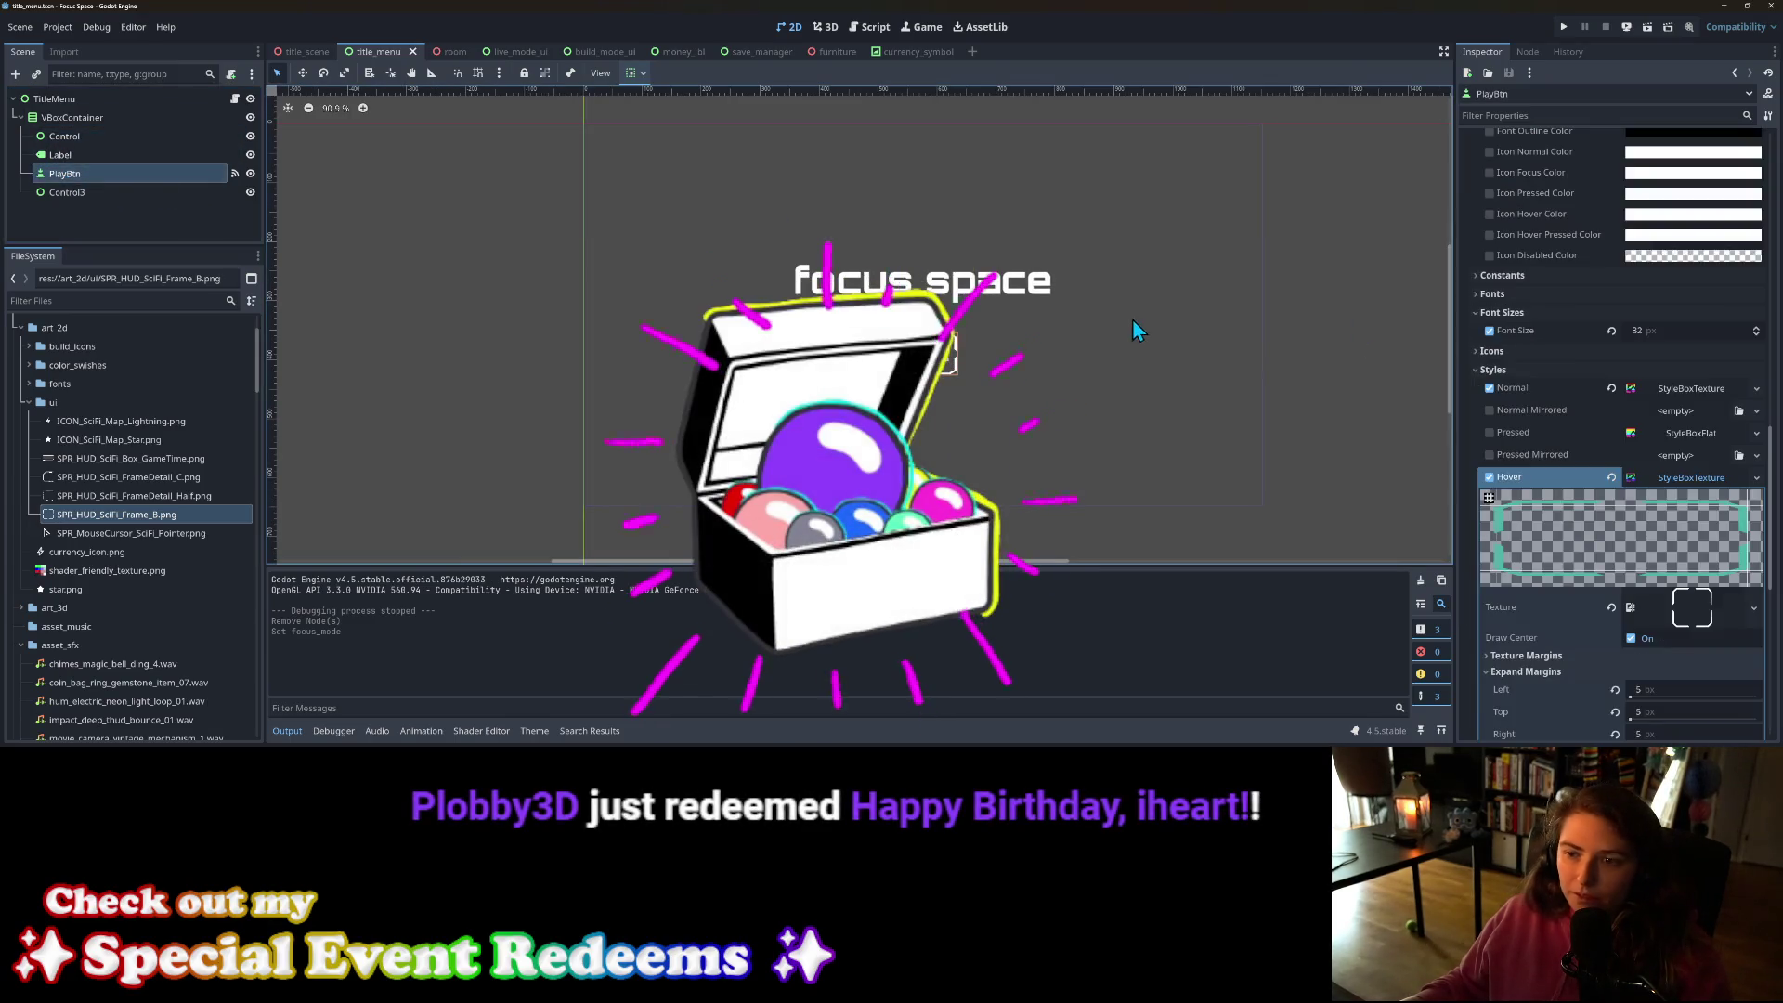
scroll(1657, 494, up, 3)
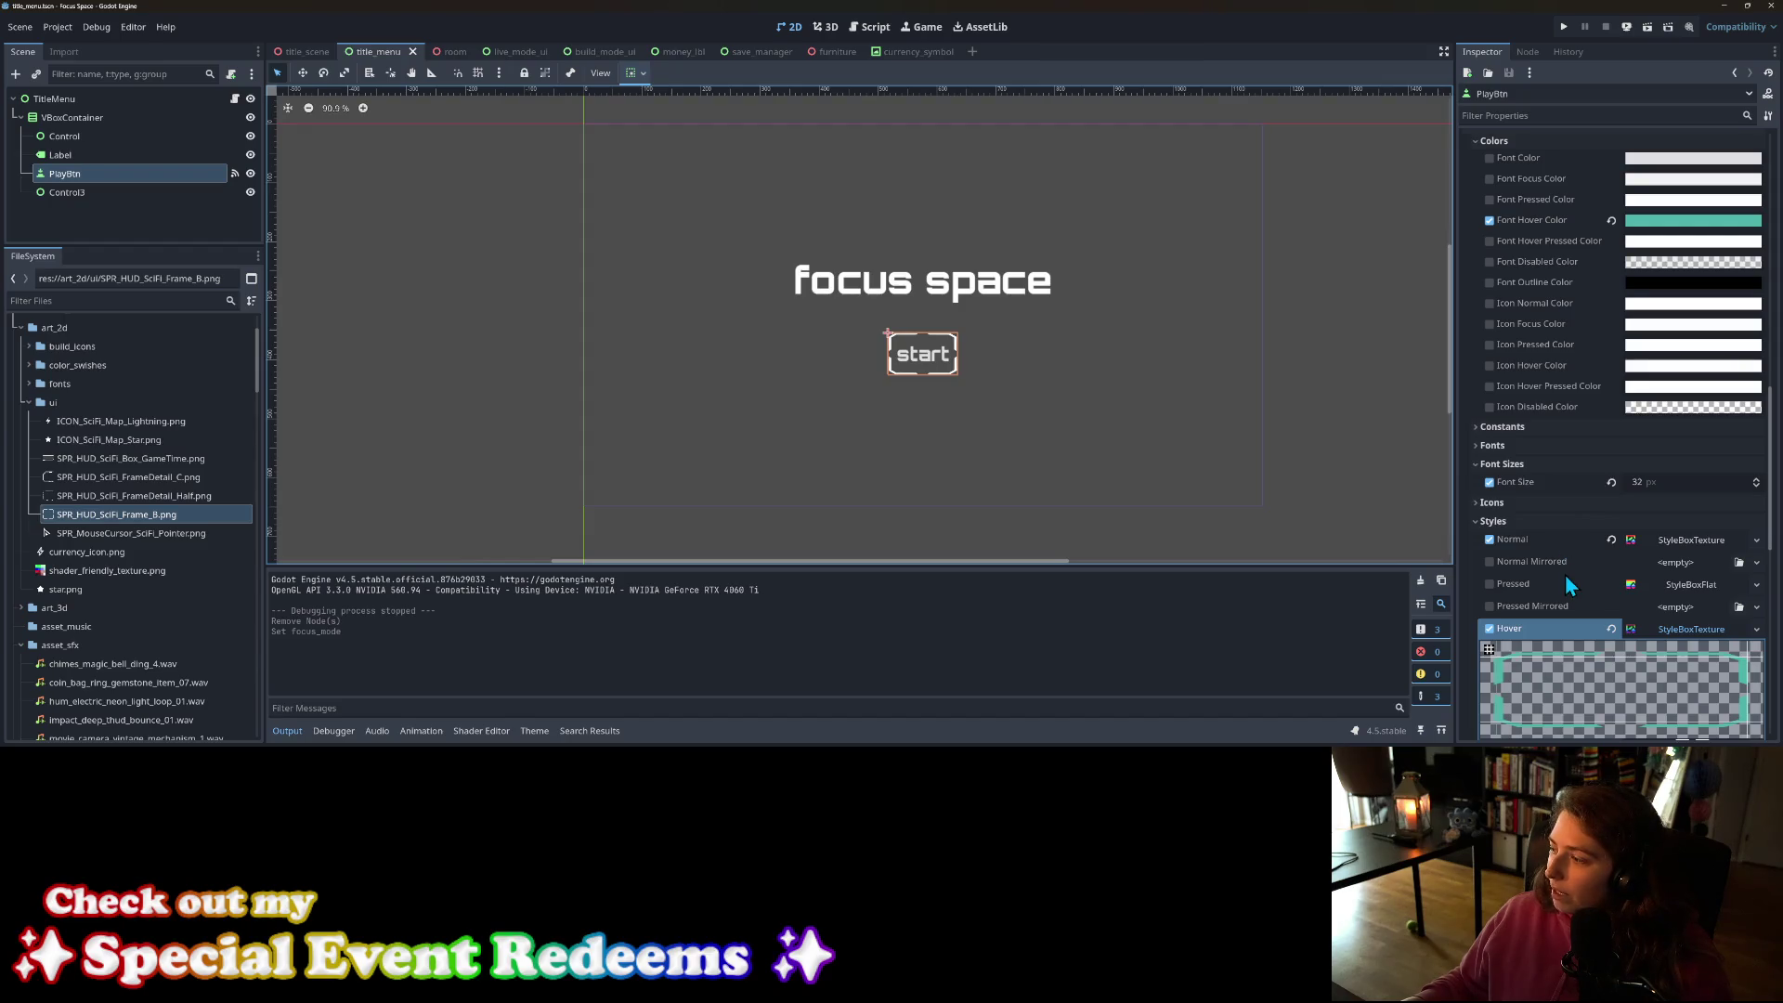
scroll(1551, 583, up, 5)
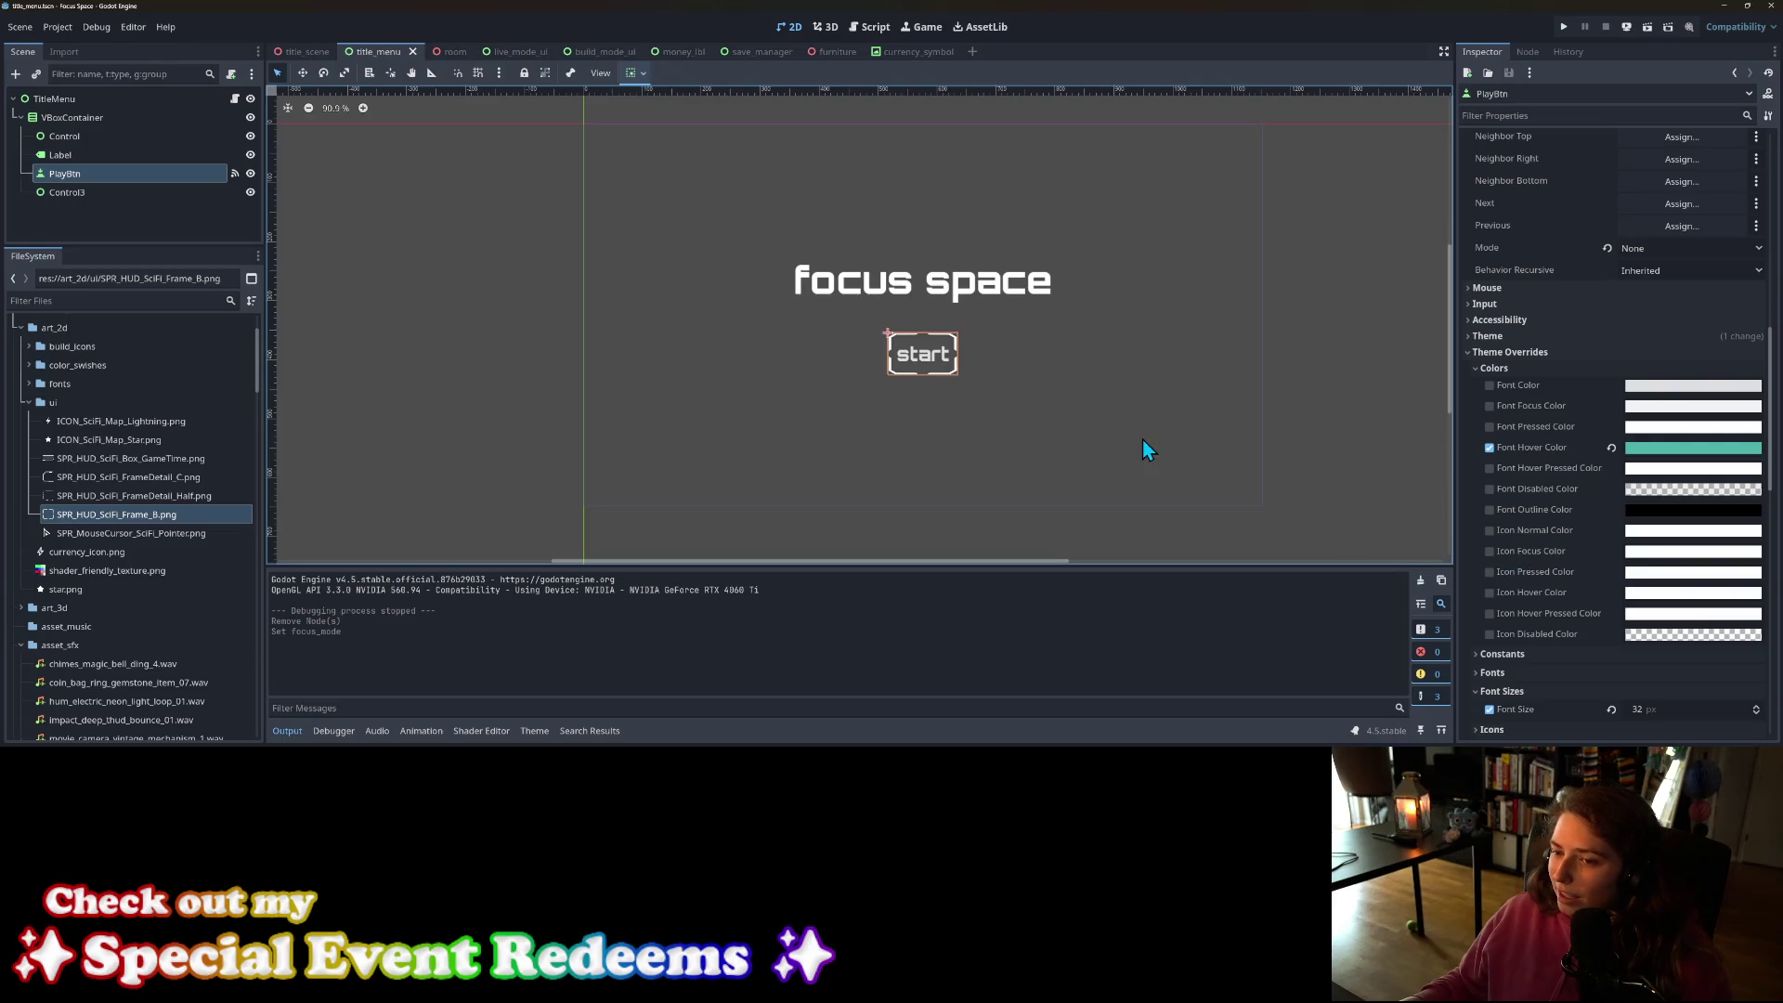
Step: Reselect the start button and copy its teal Font Hover Color into Font Pressed Color
click(857, 396)
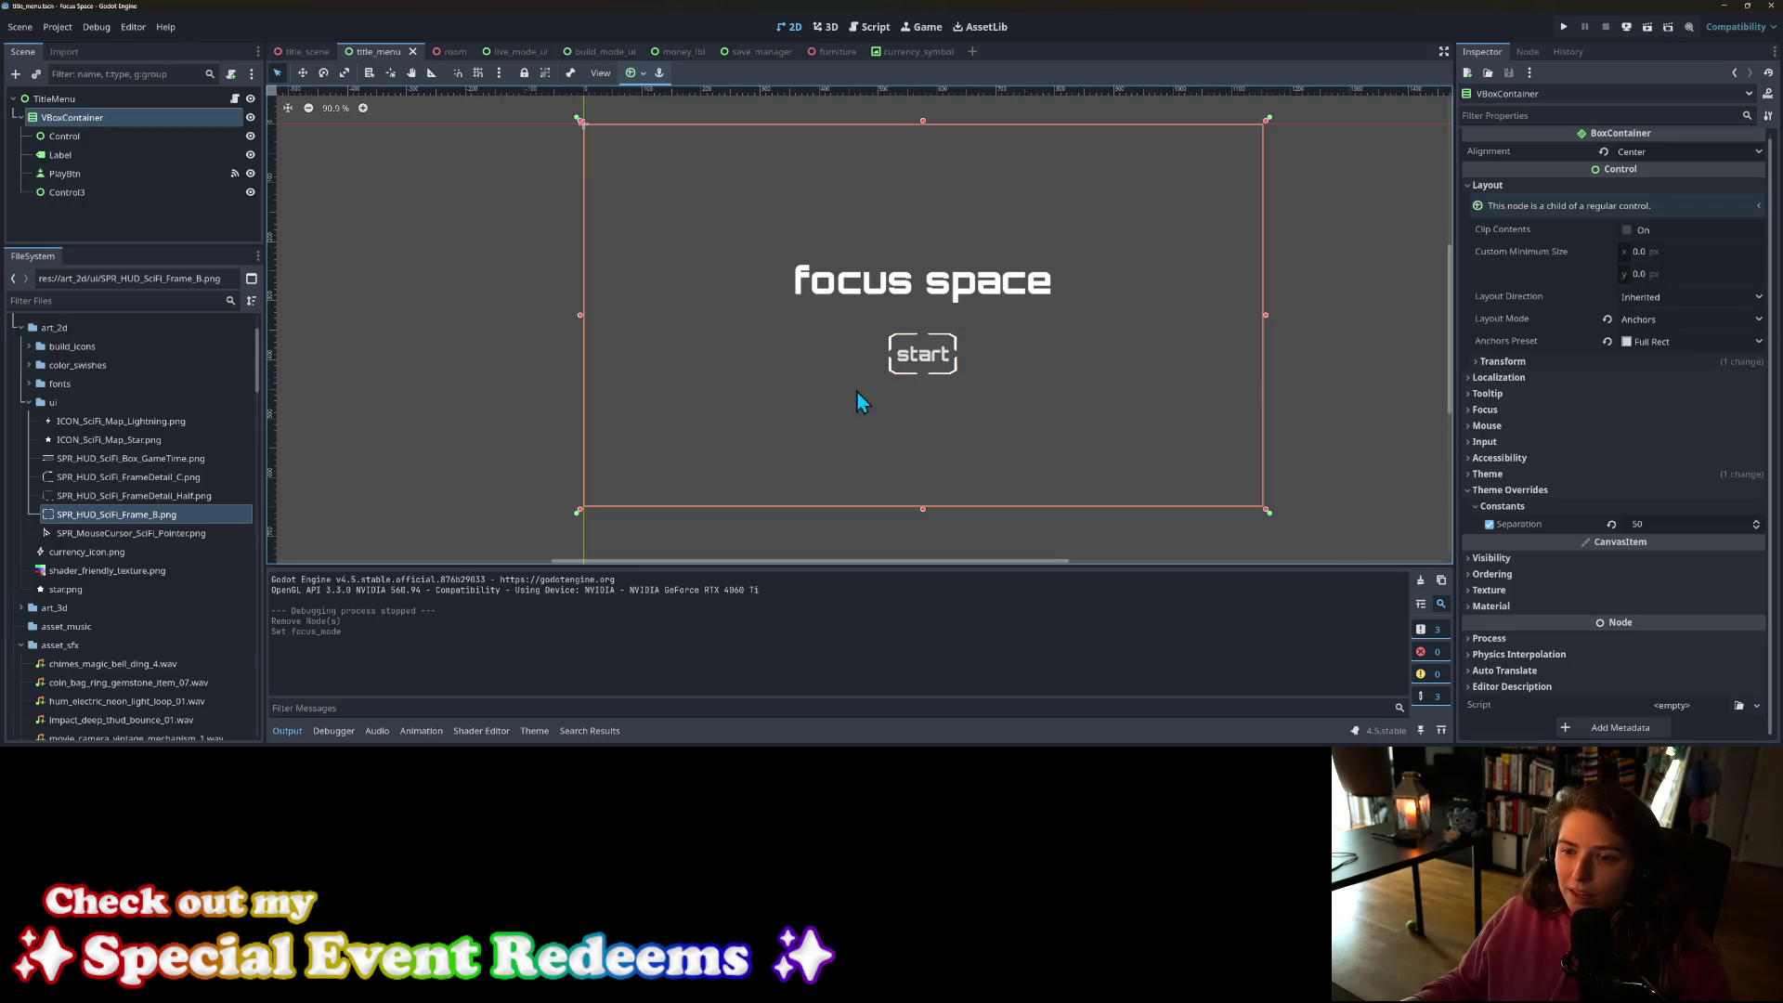
click(944, 362)
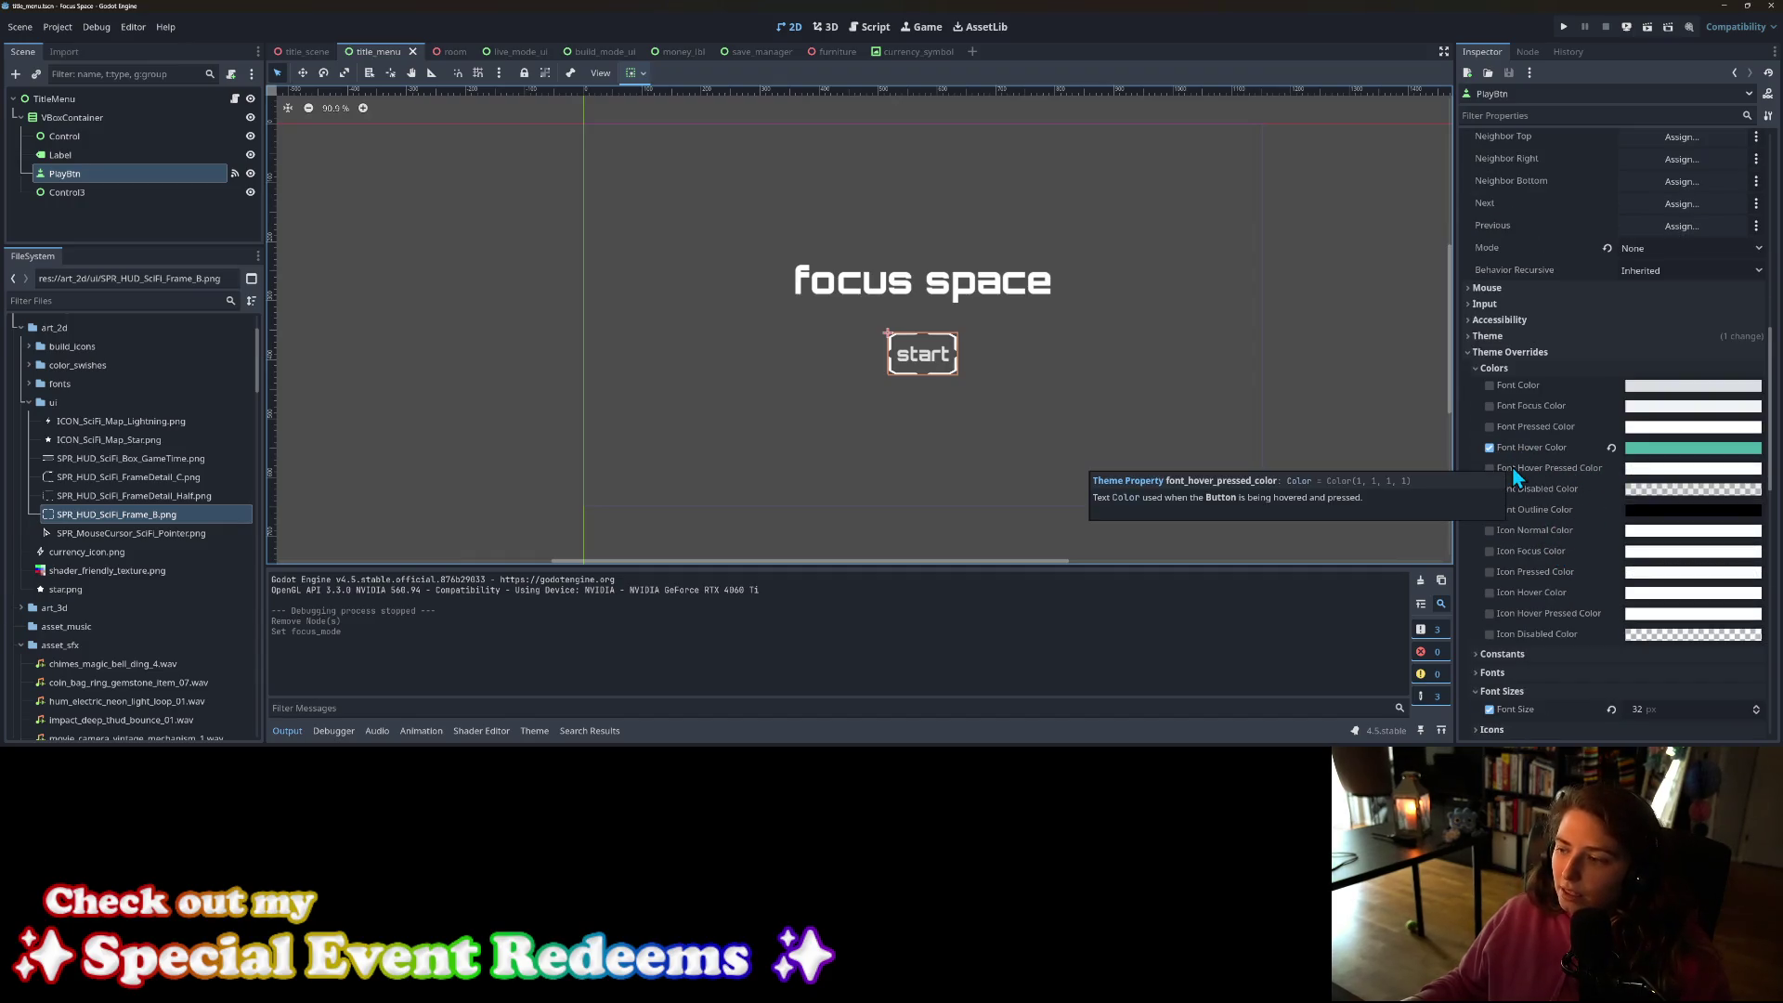
mouse_move(1529, 472)
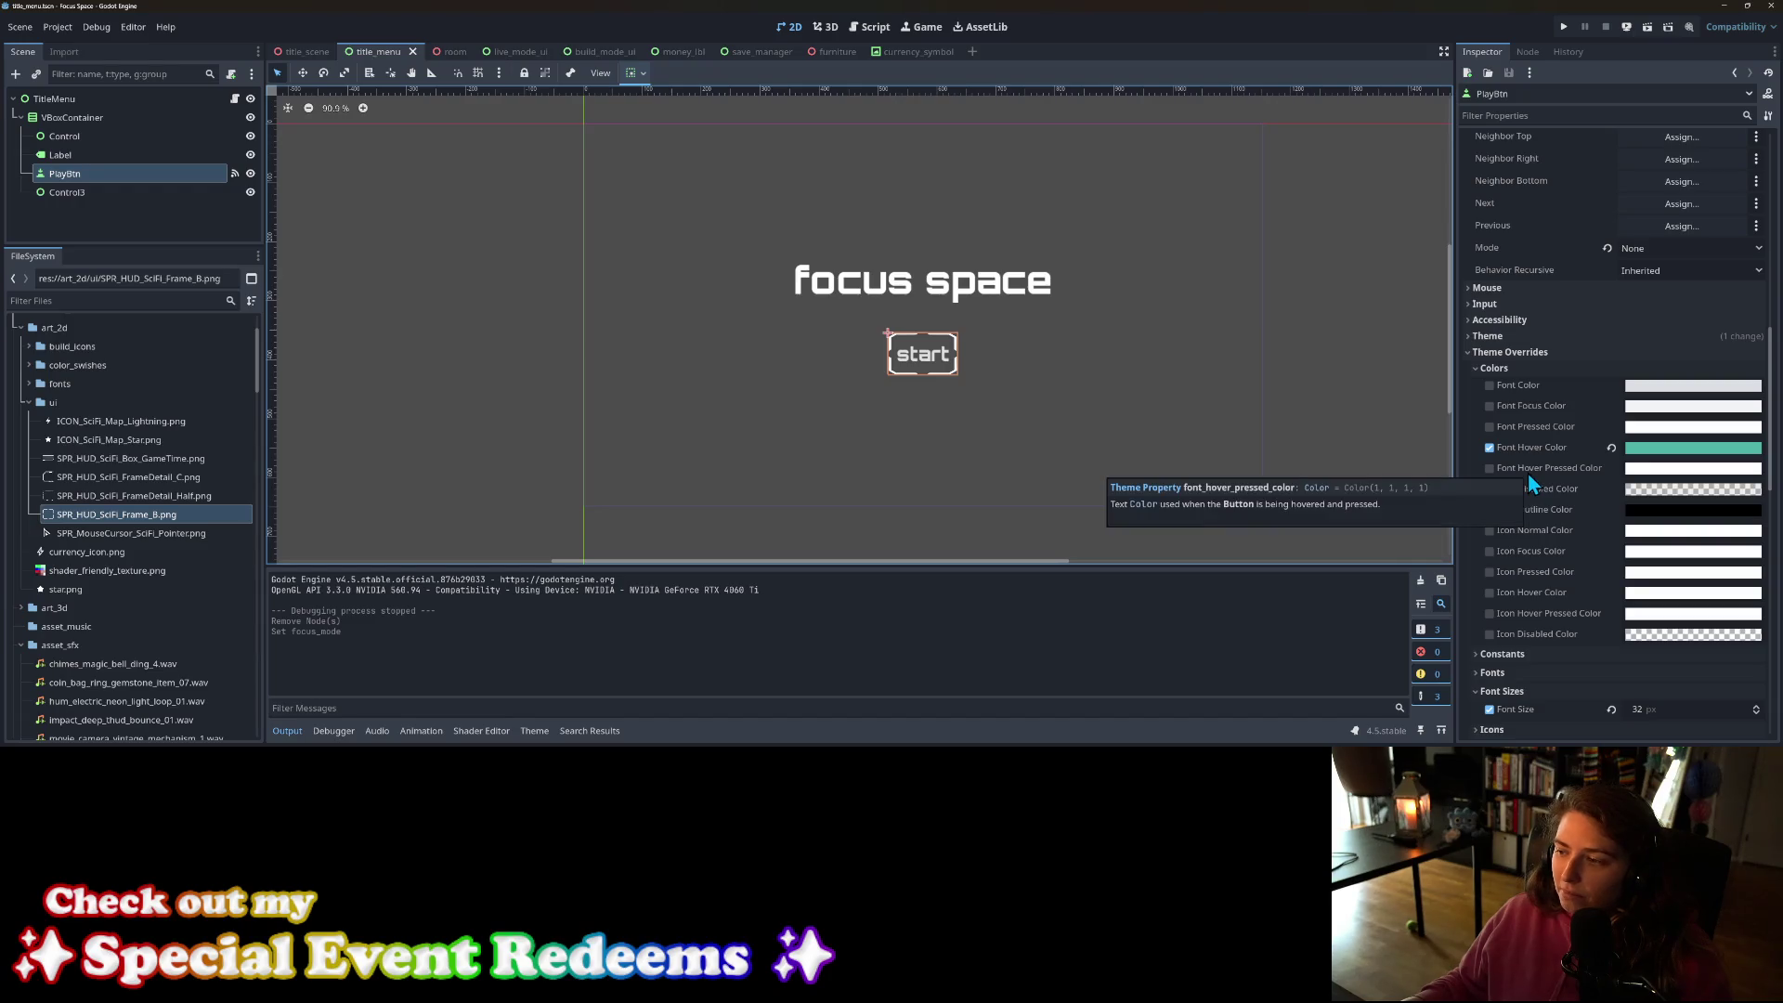
scroll(1529, 471, down, 2)
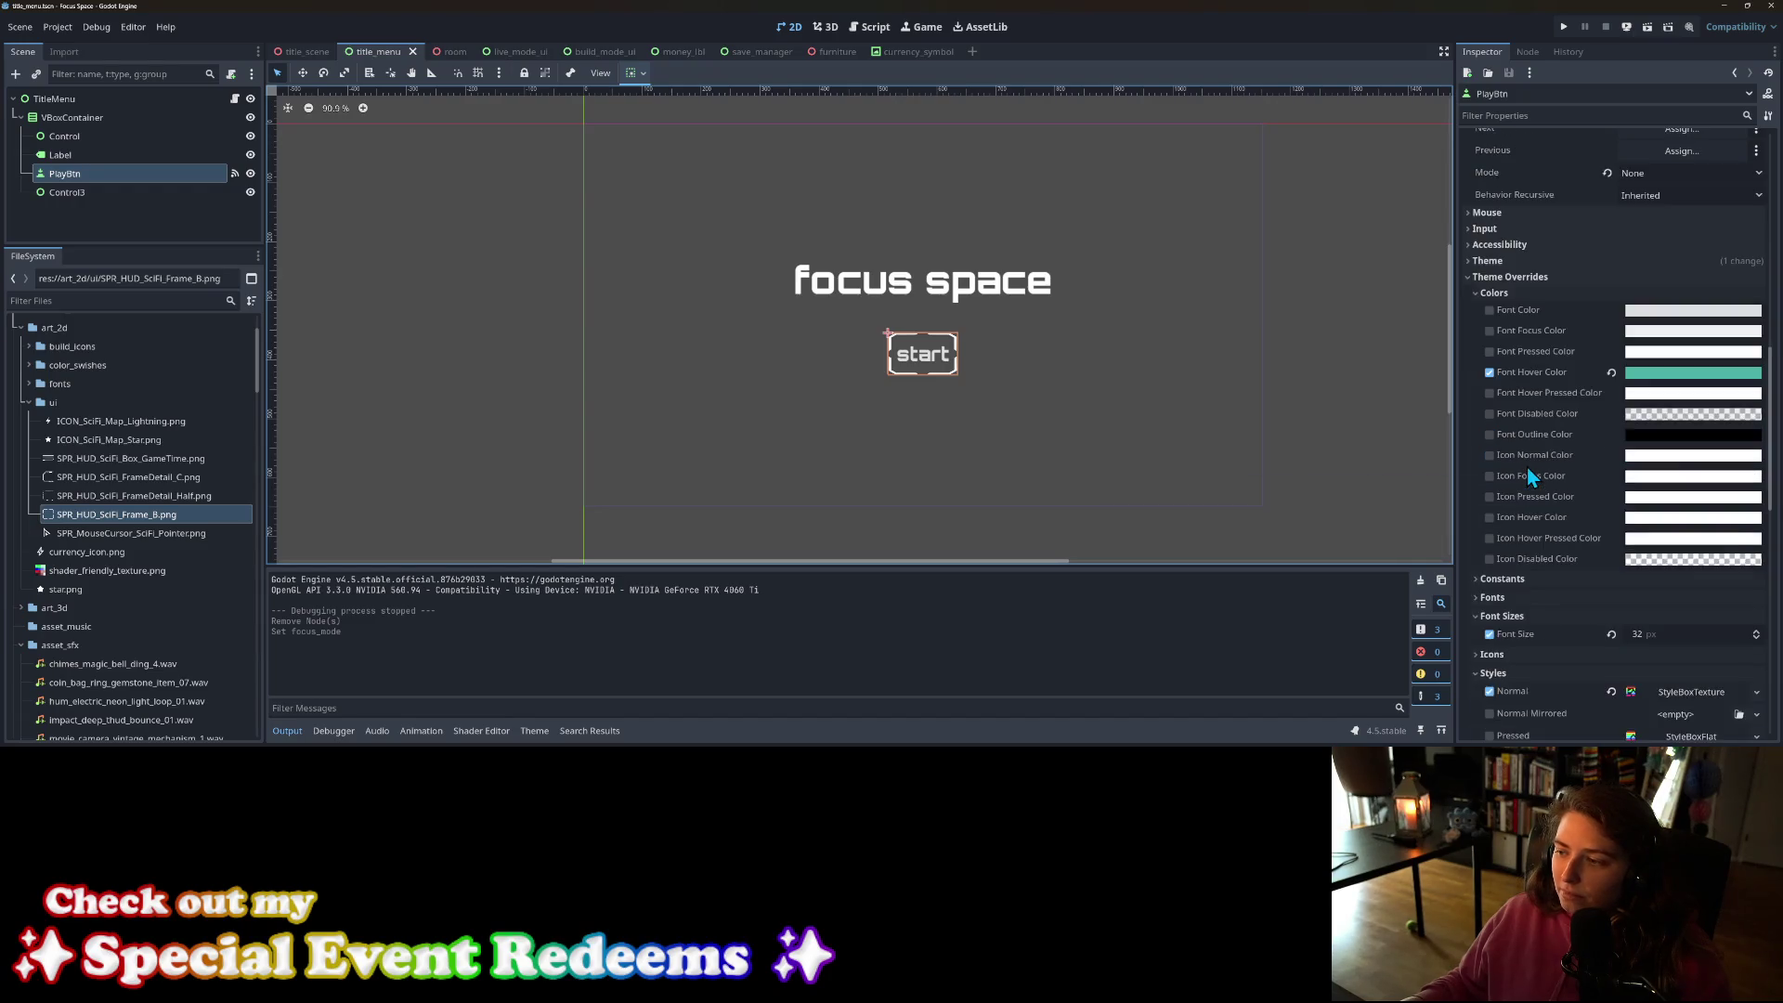
right_click(1560, 376)
click(1567, 383)
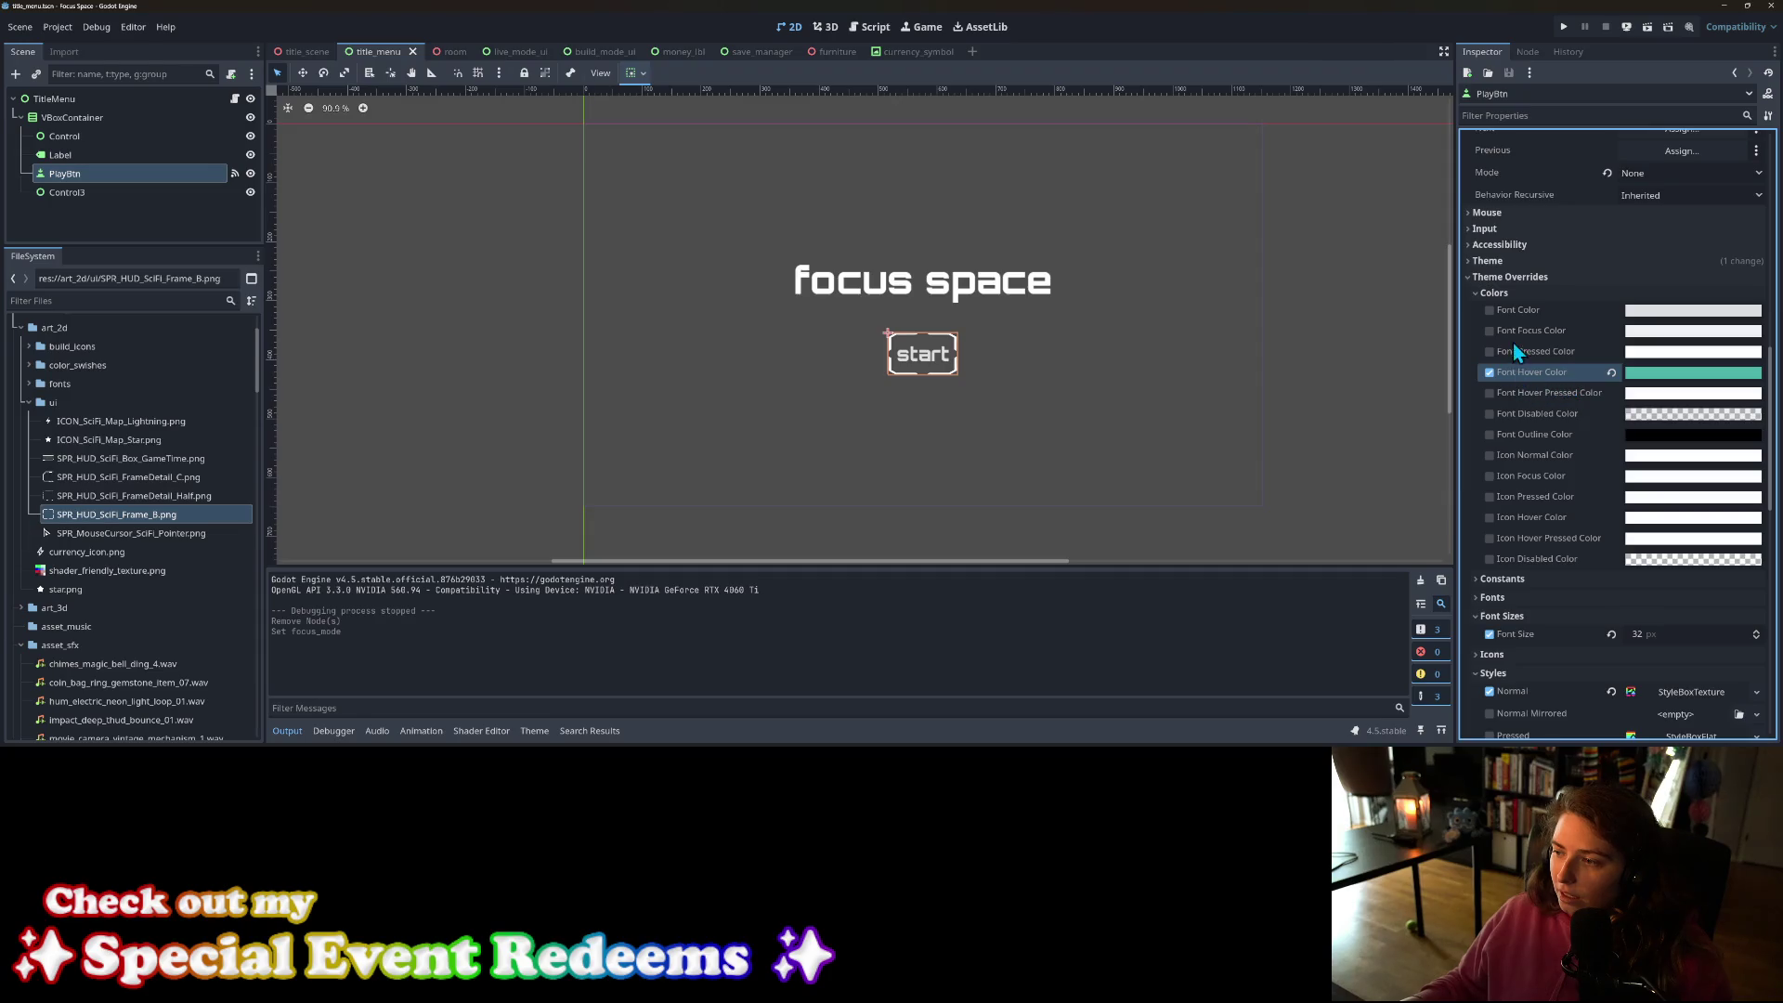
right_click(1549, 364)
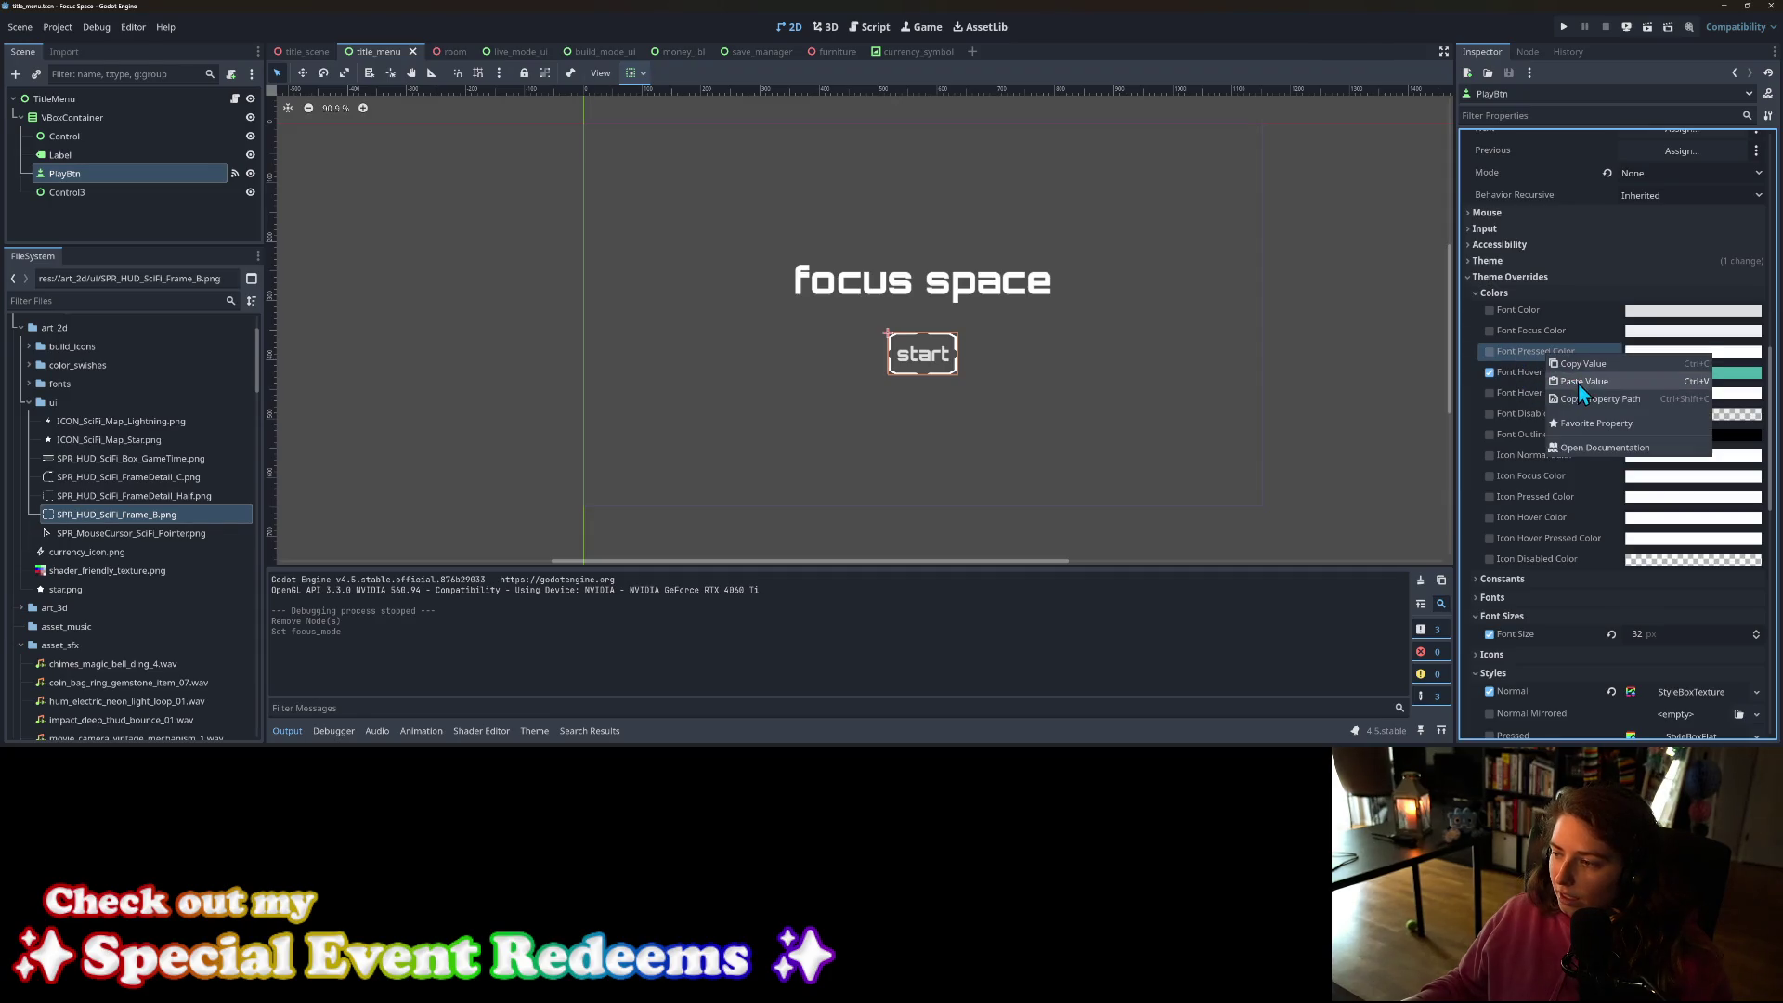
click(1579, 383)
Step: Raise the pressed text colour's saturation to 81 and save the title menu scene
click(1681, 362)
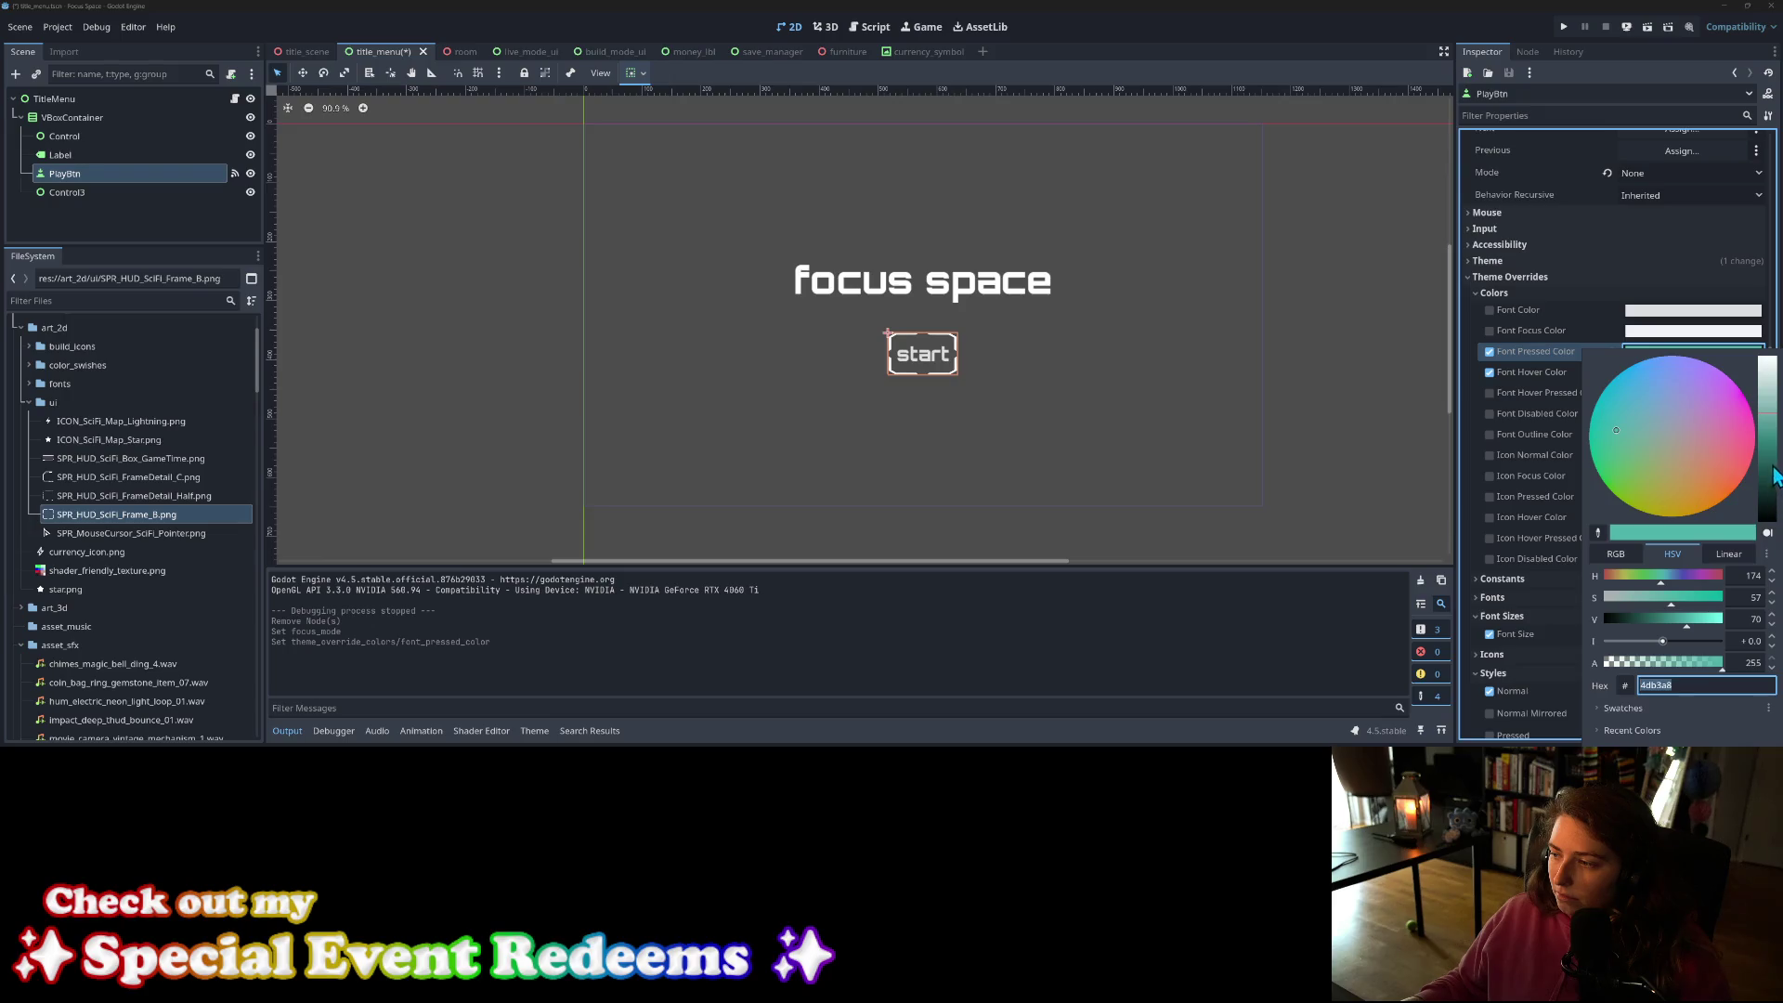
drag(1685, 600, 1702, 604)
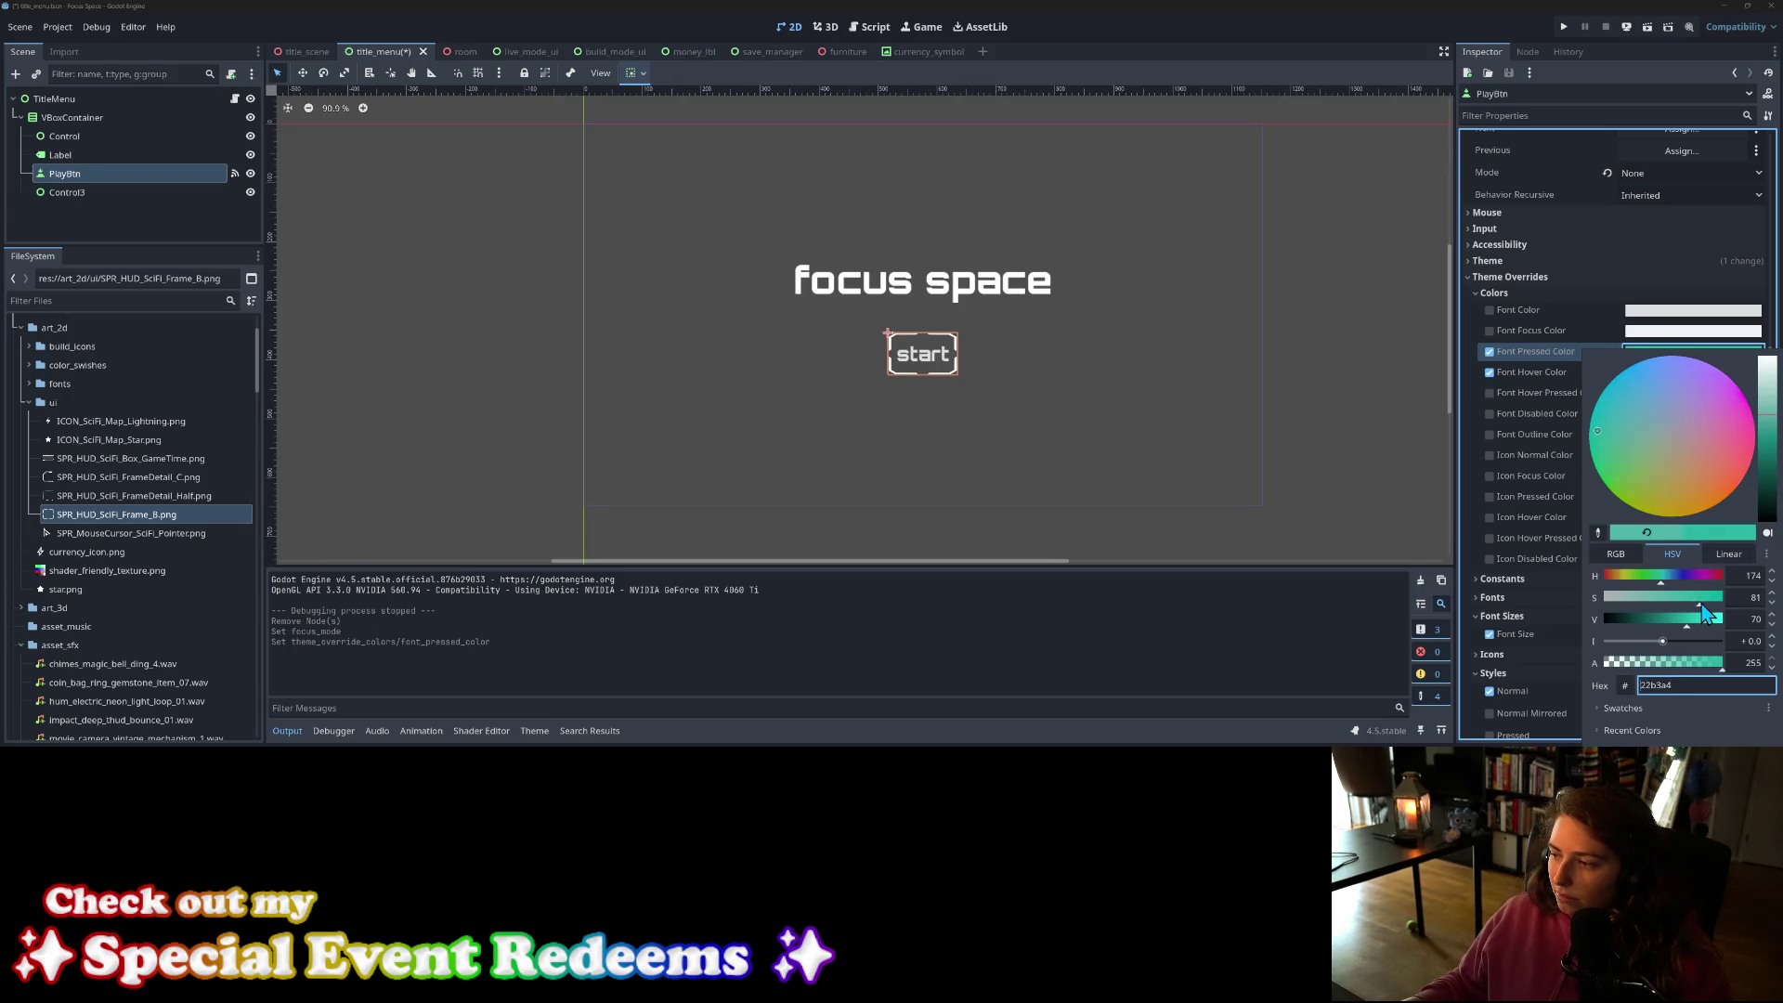
click(1539, 367)
click(1672, 360)
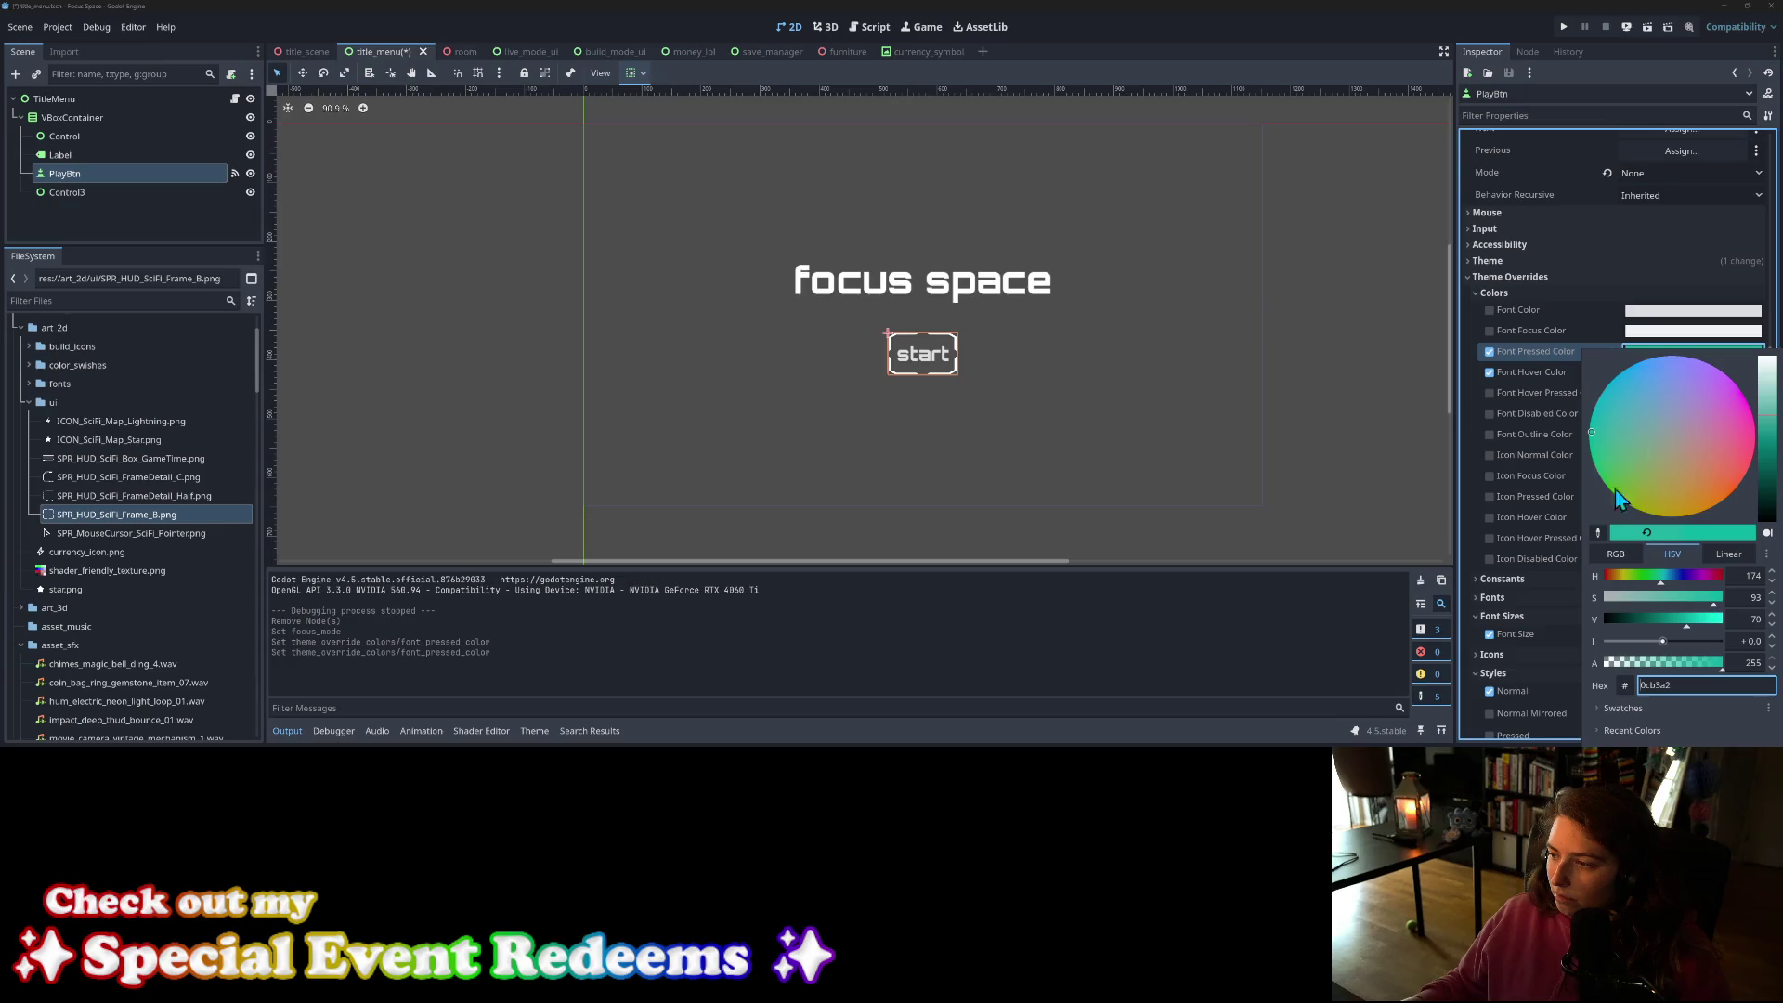
click(1551, 353)
right_click(1550, 359)
click(1560, 365)
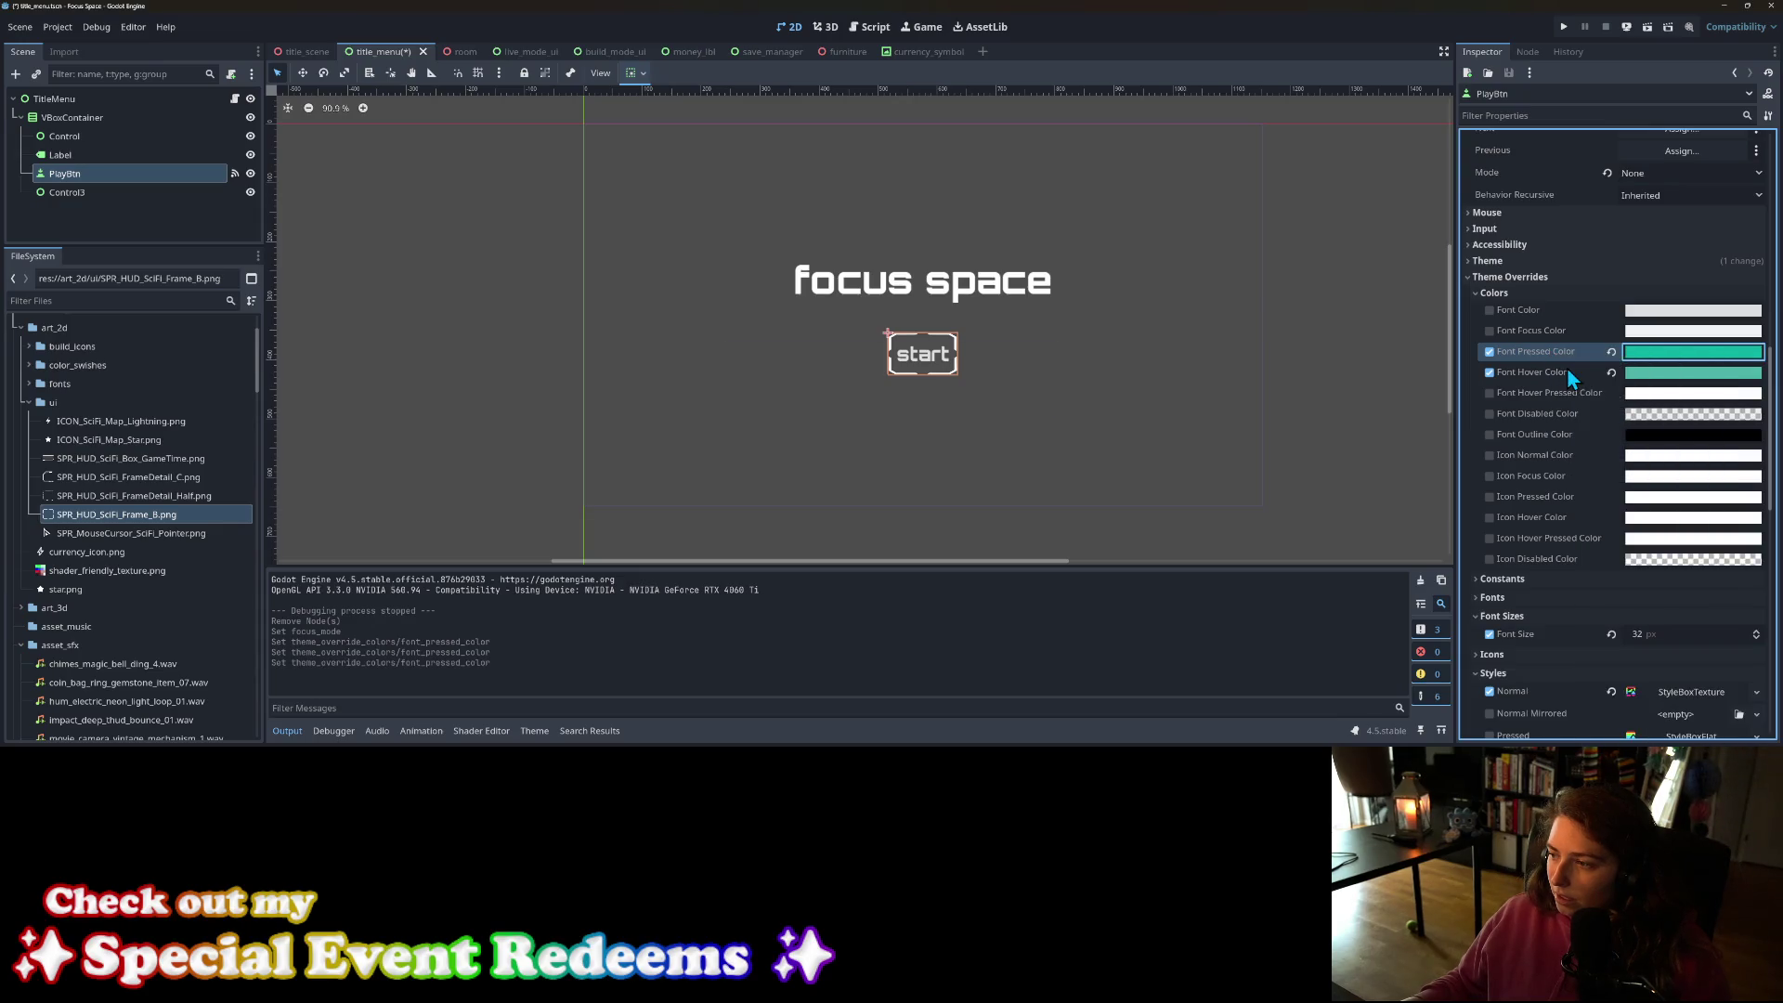
key(ctrl+s)
scroll(1579, 464, down, 5)
scroll(1552, 546, down, 5)
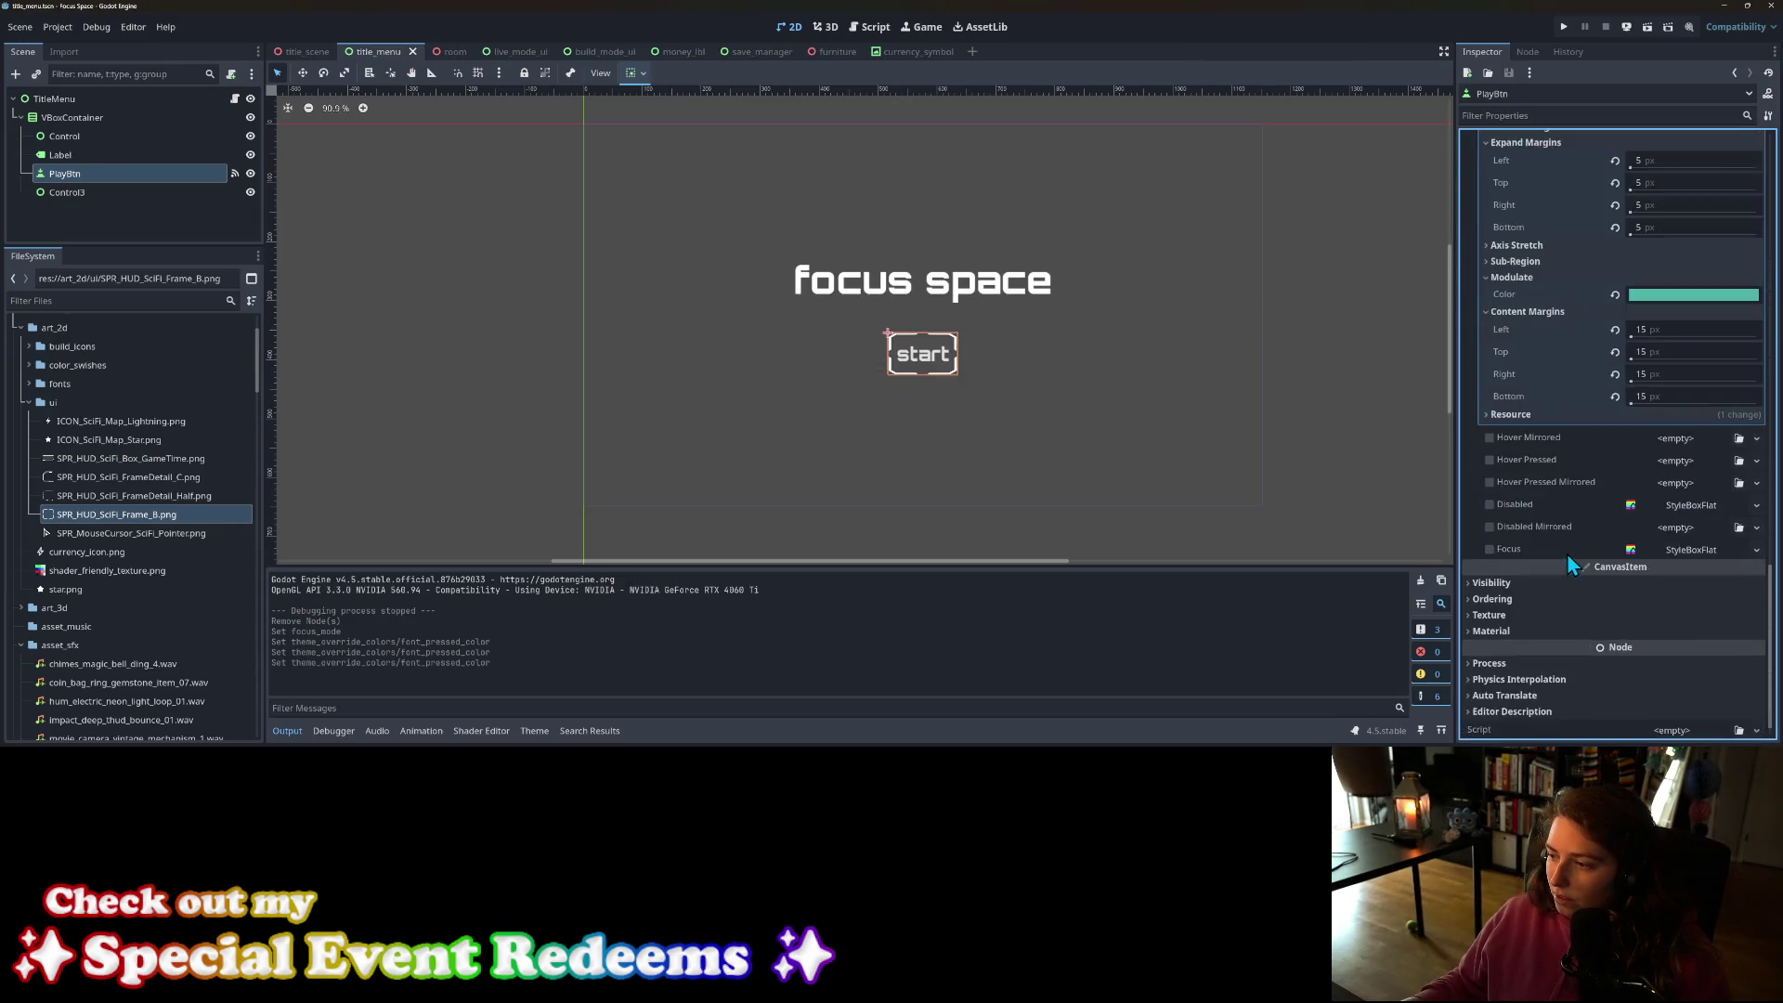
scroll(1564, 556, up, 4)
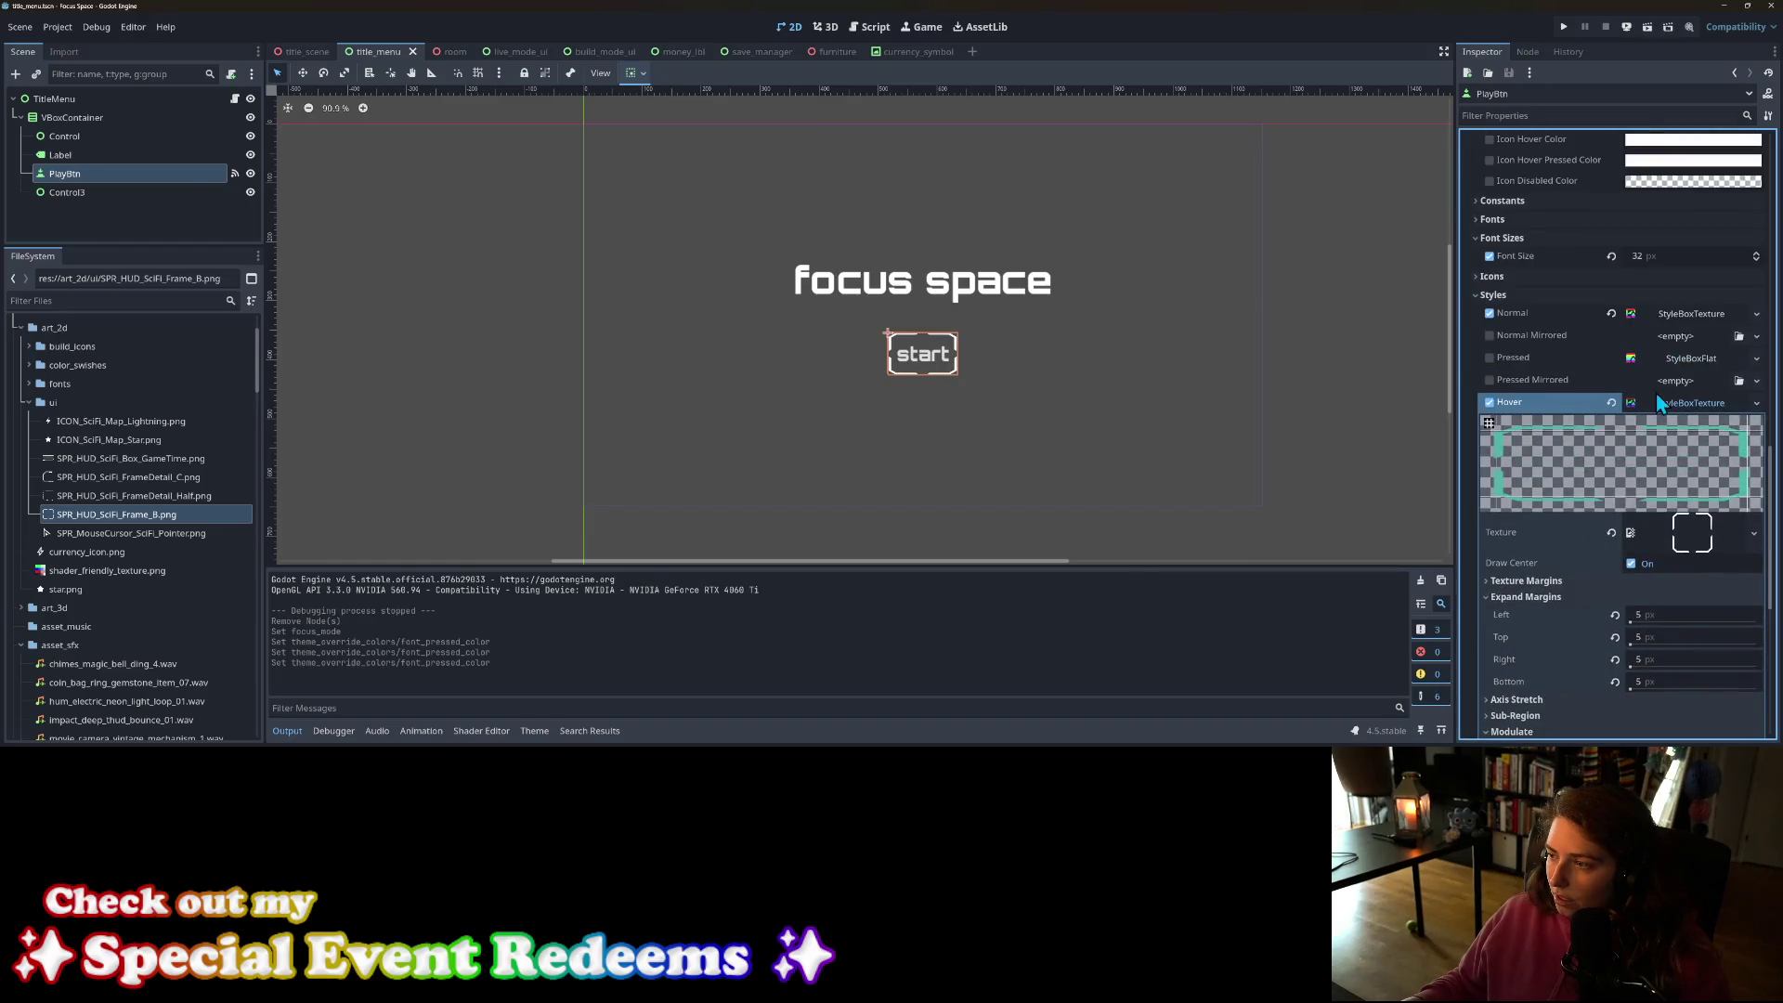
Step: Paste the Normal StyleBoxTexture into the Pressed style and make it unique
click(1663, 405)
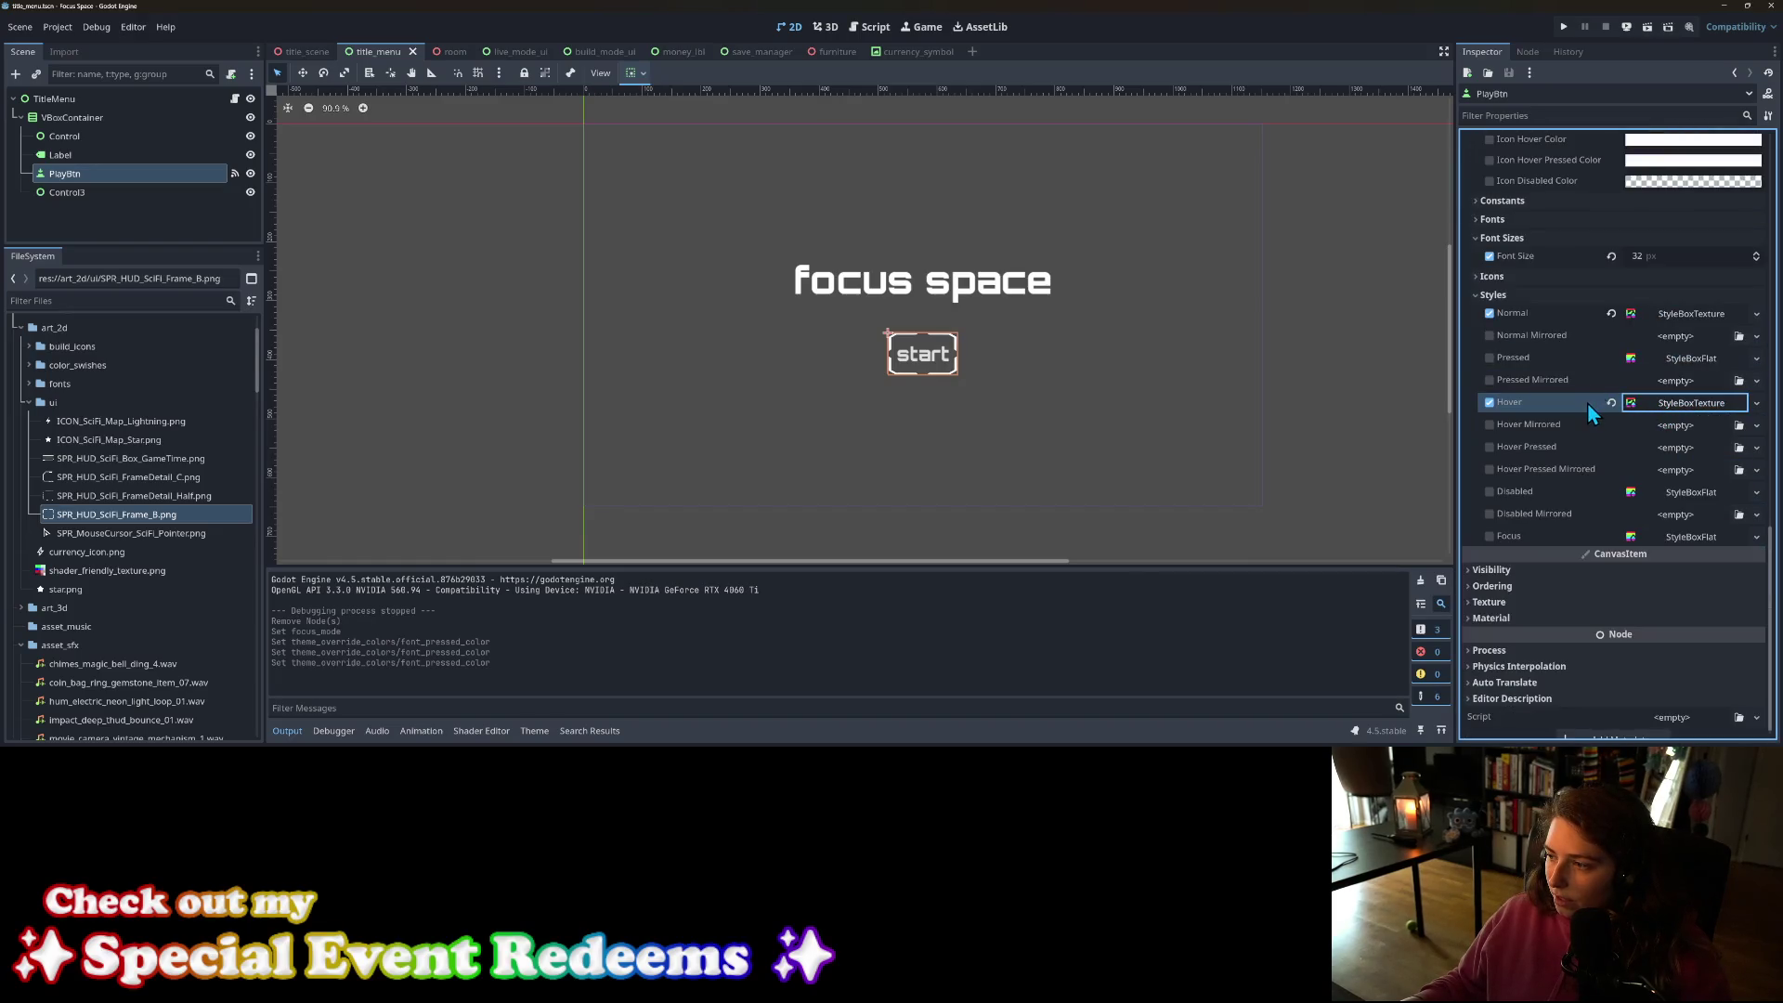
right_click(1552, 314)
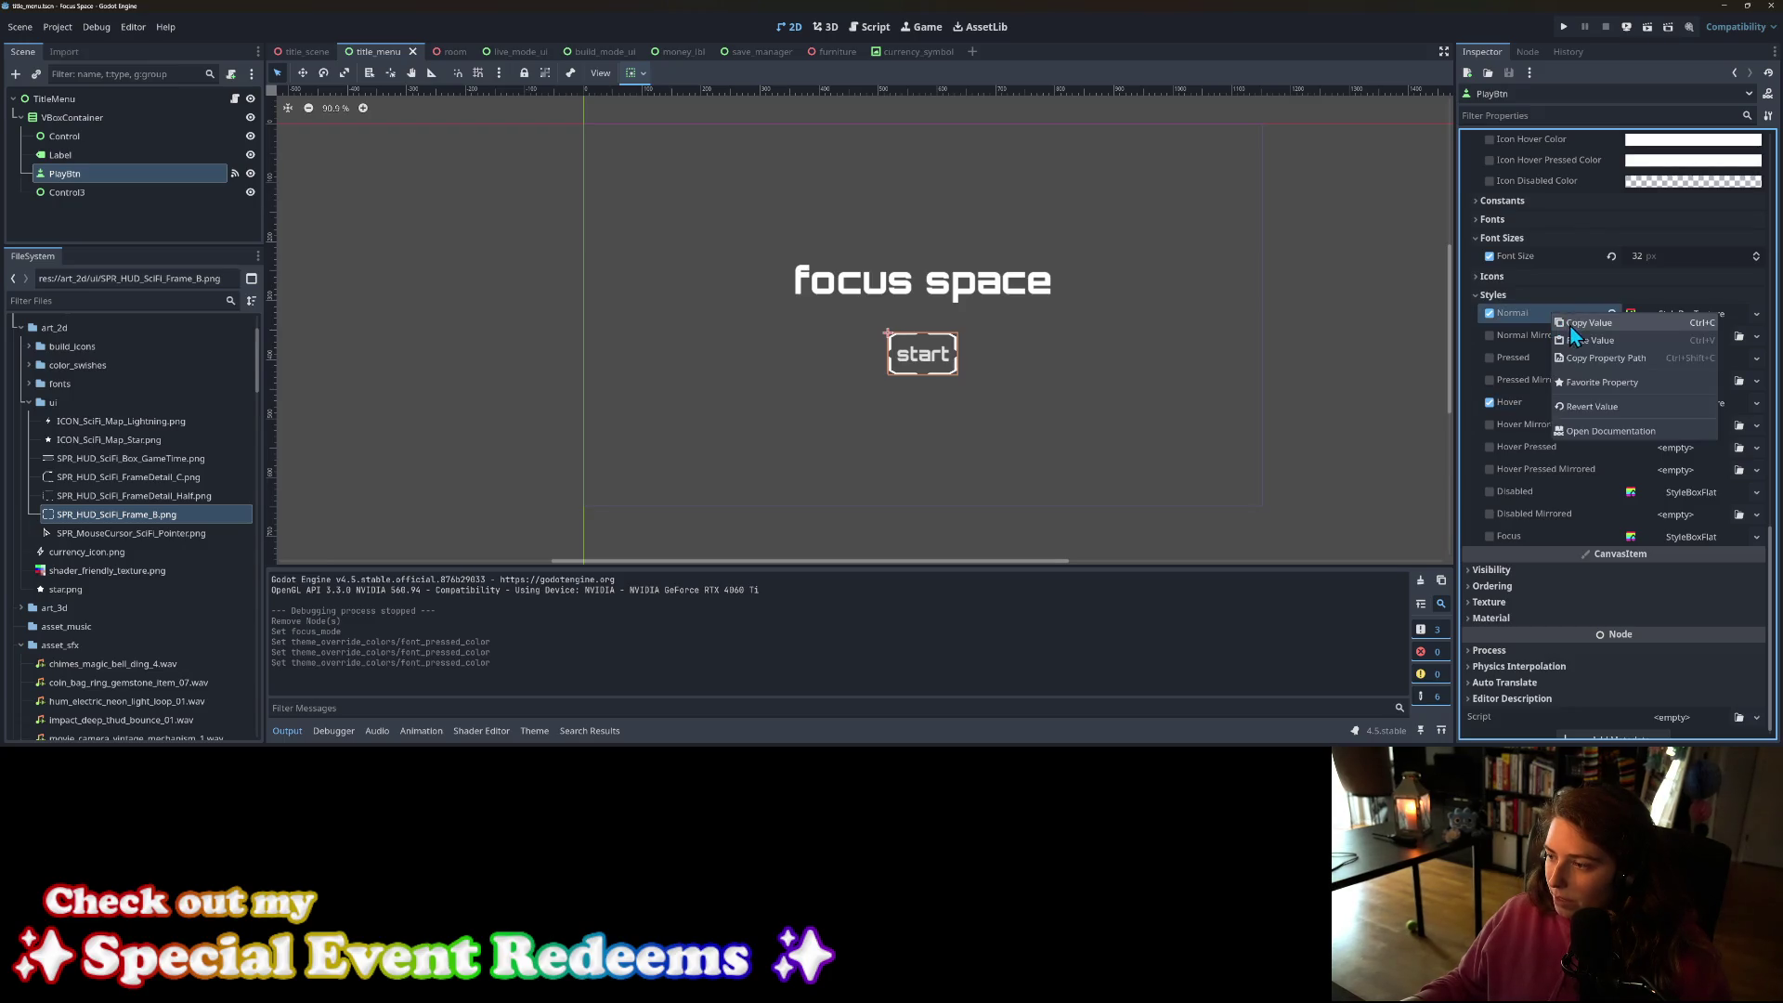
click(1569, 325)
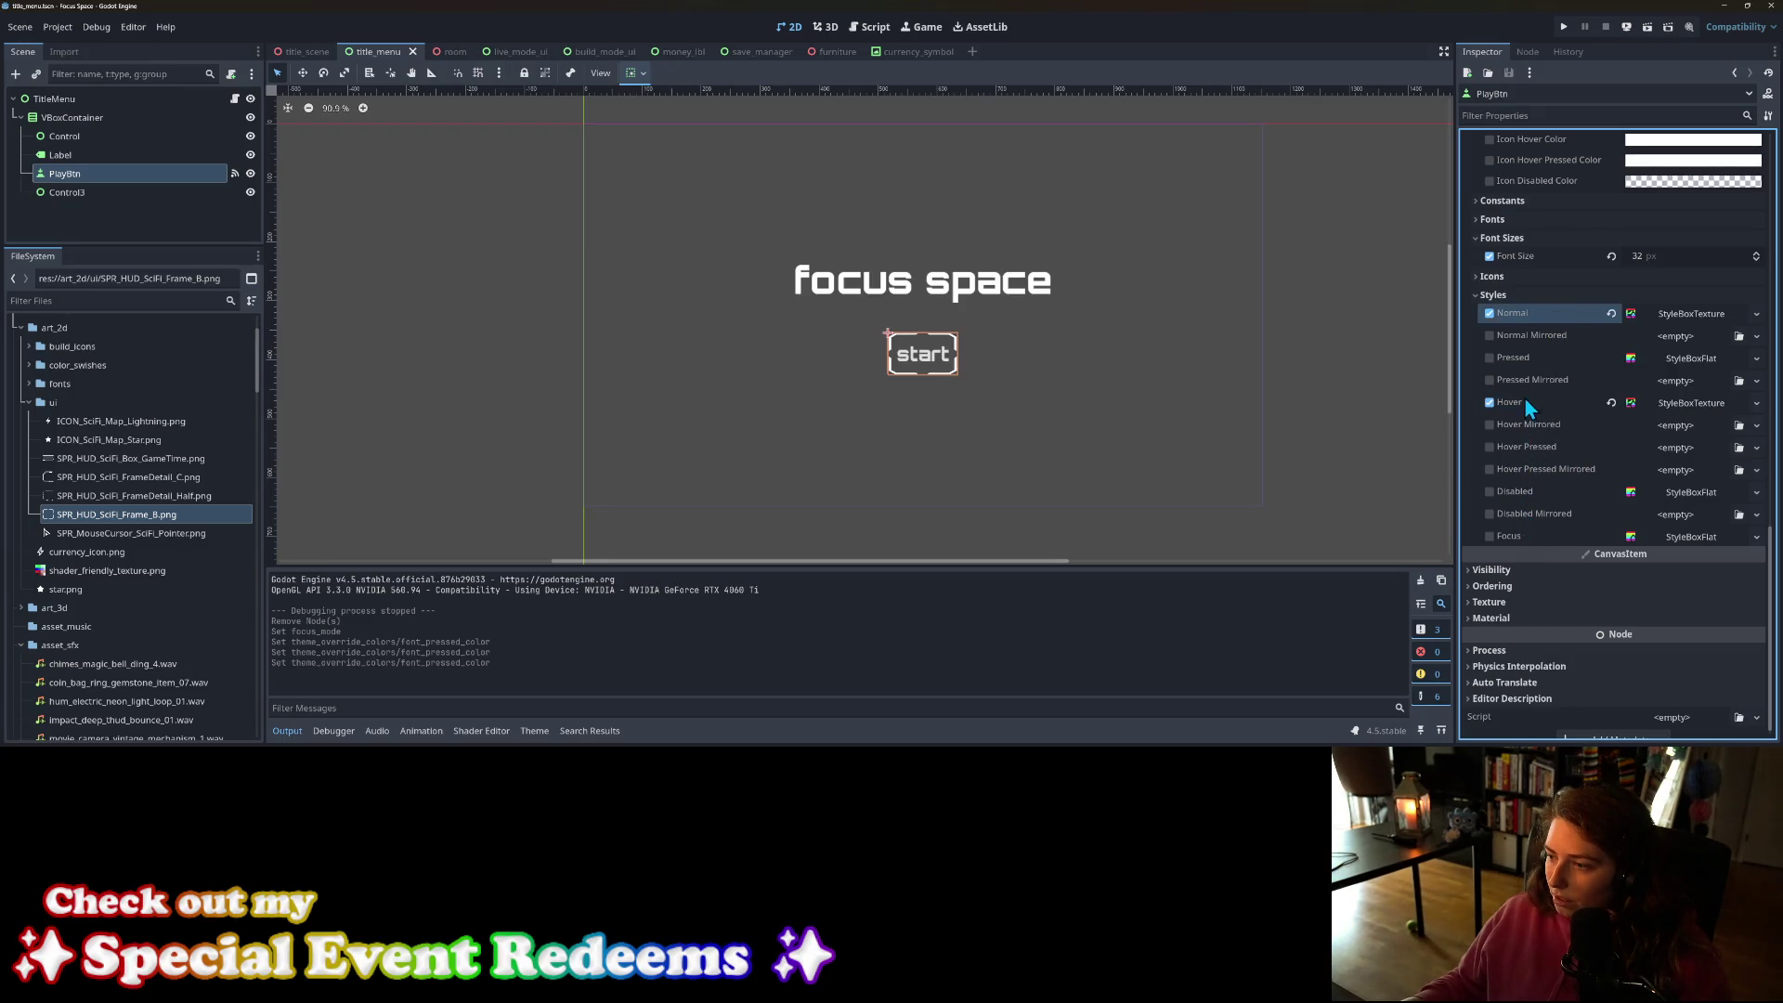
right_click(1523, 363)
click(1551, 387)
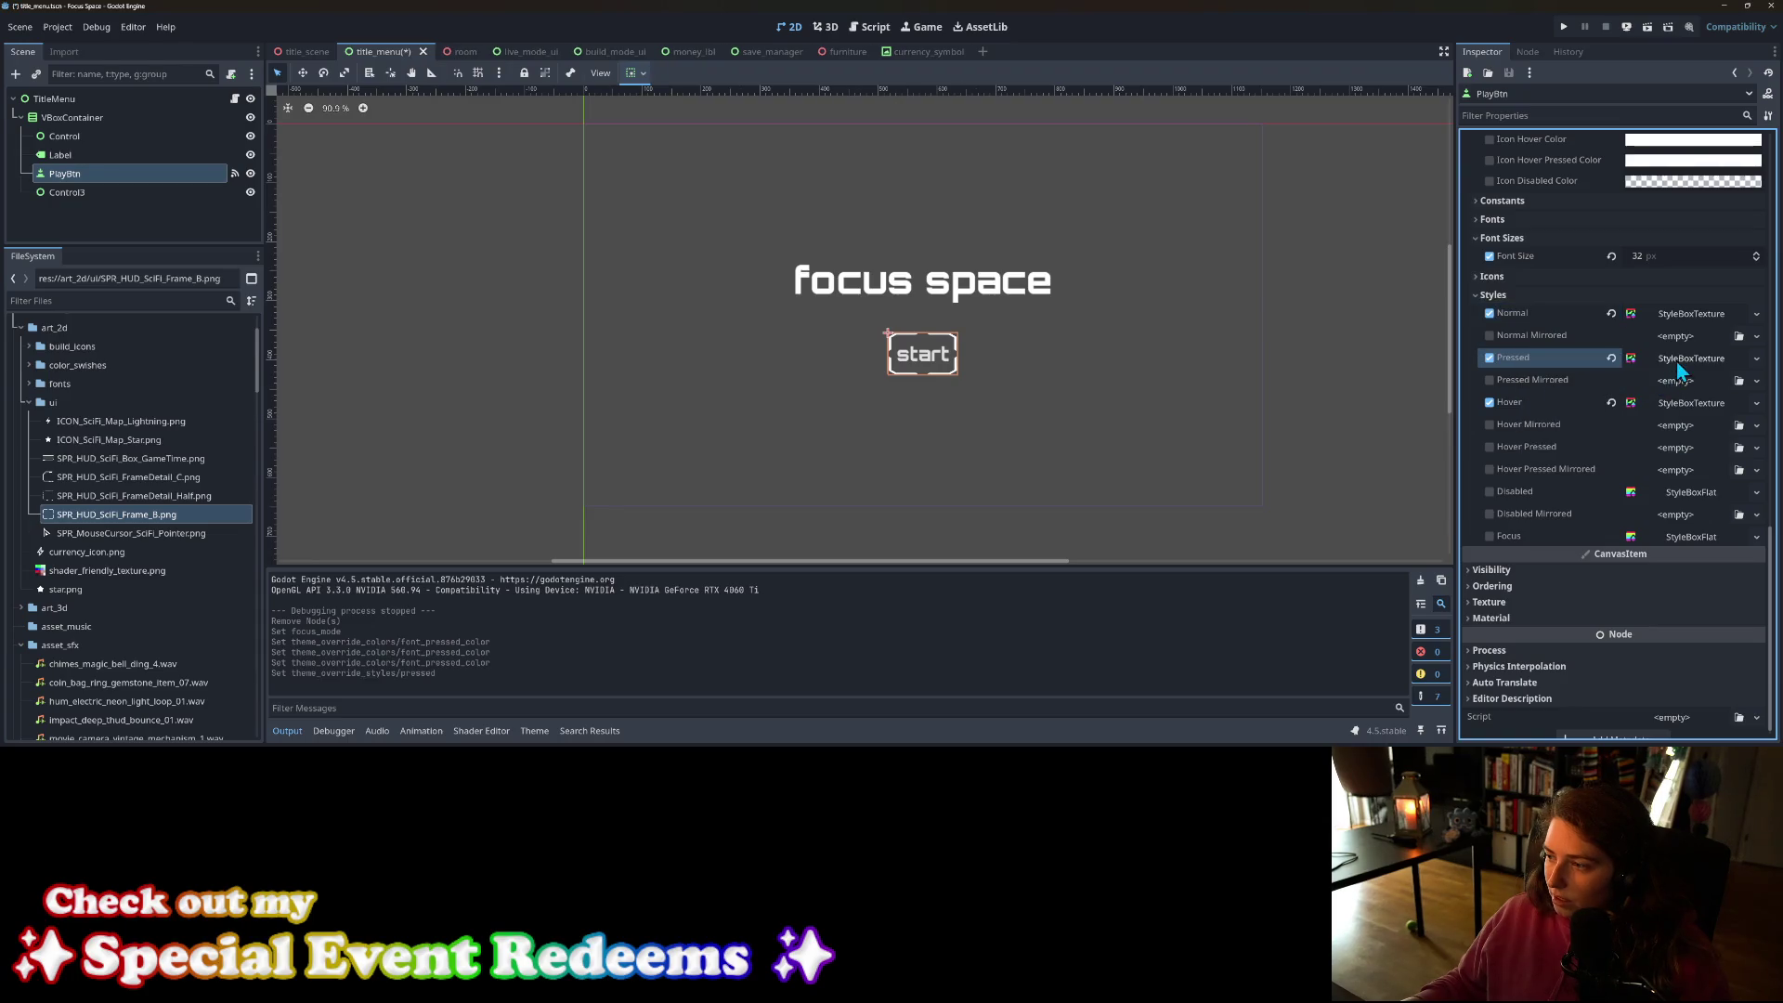
click(1685, 363)
scroll(1566, 589, down, 3)
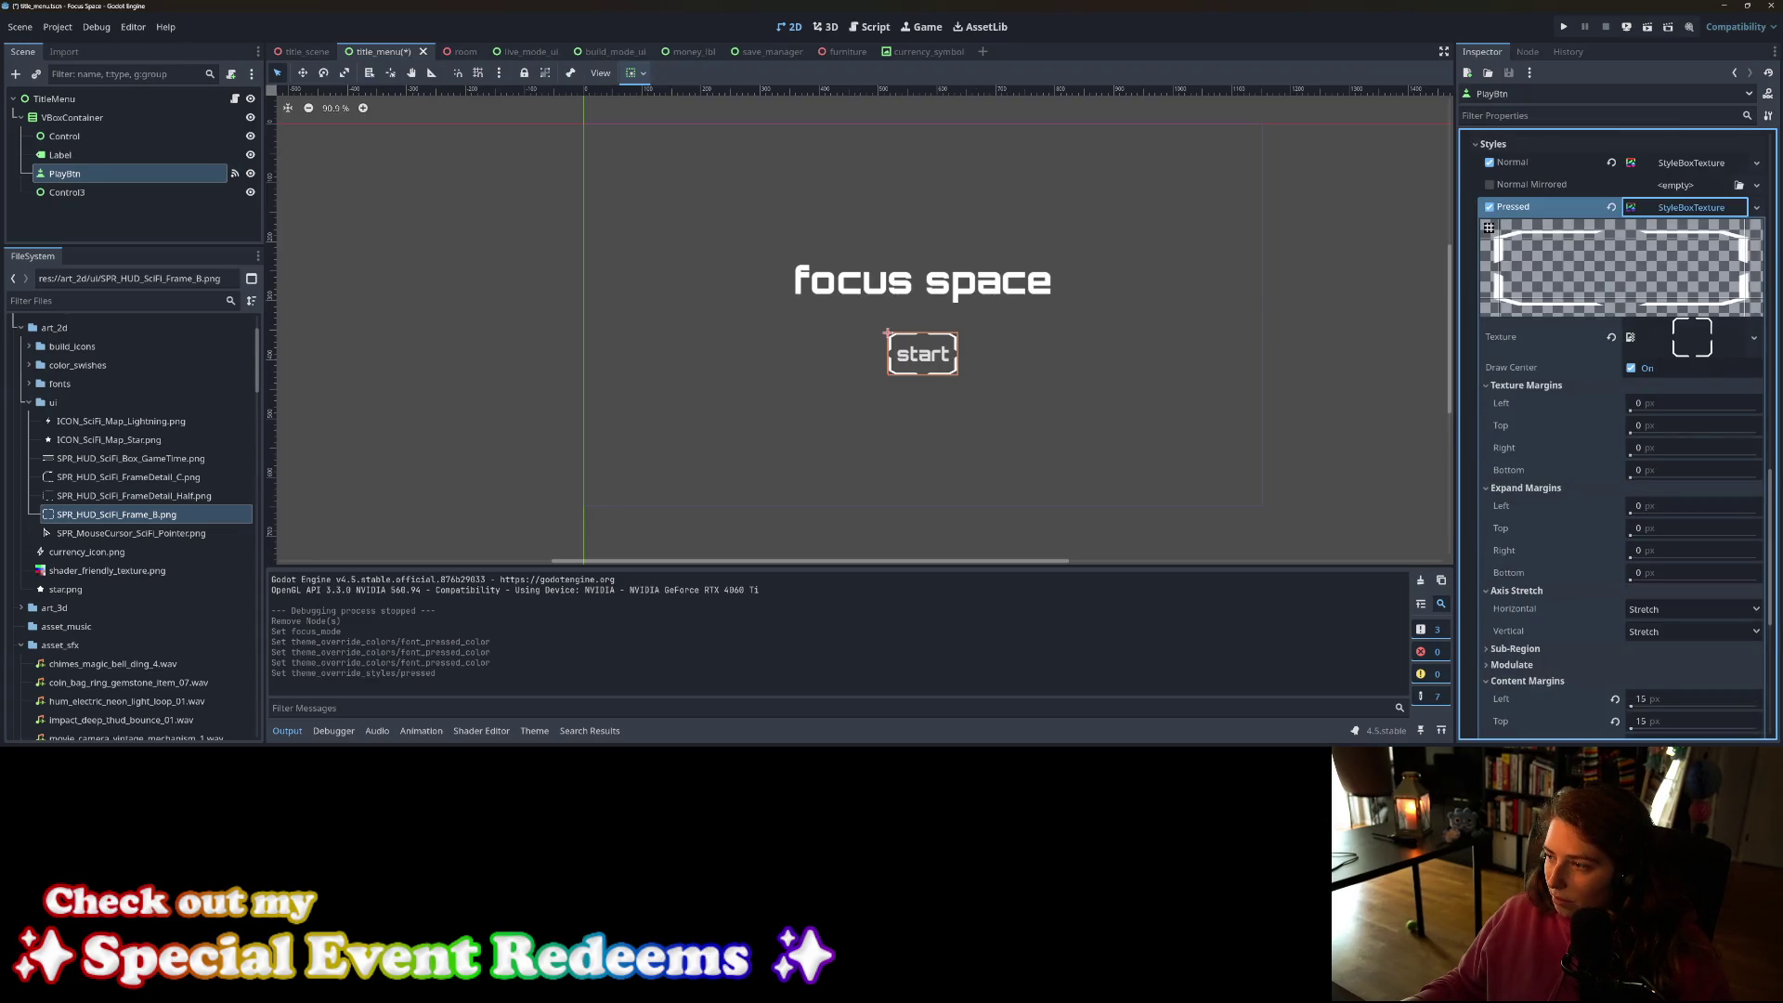
click(1757, 208)
click(1703, 394)
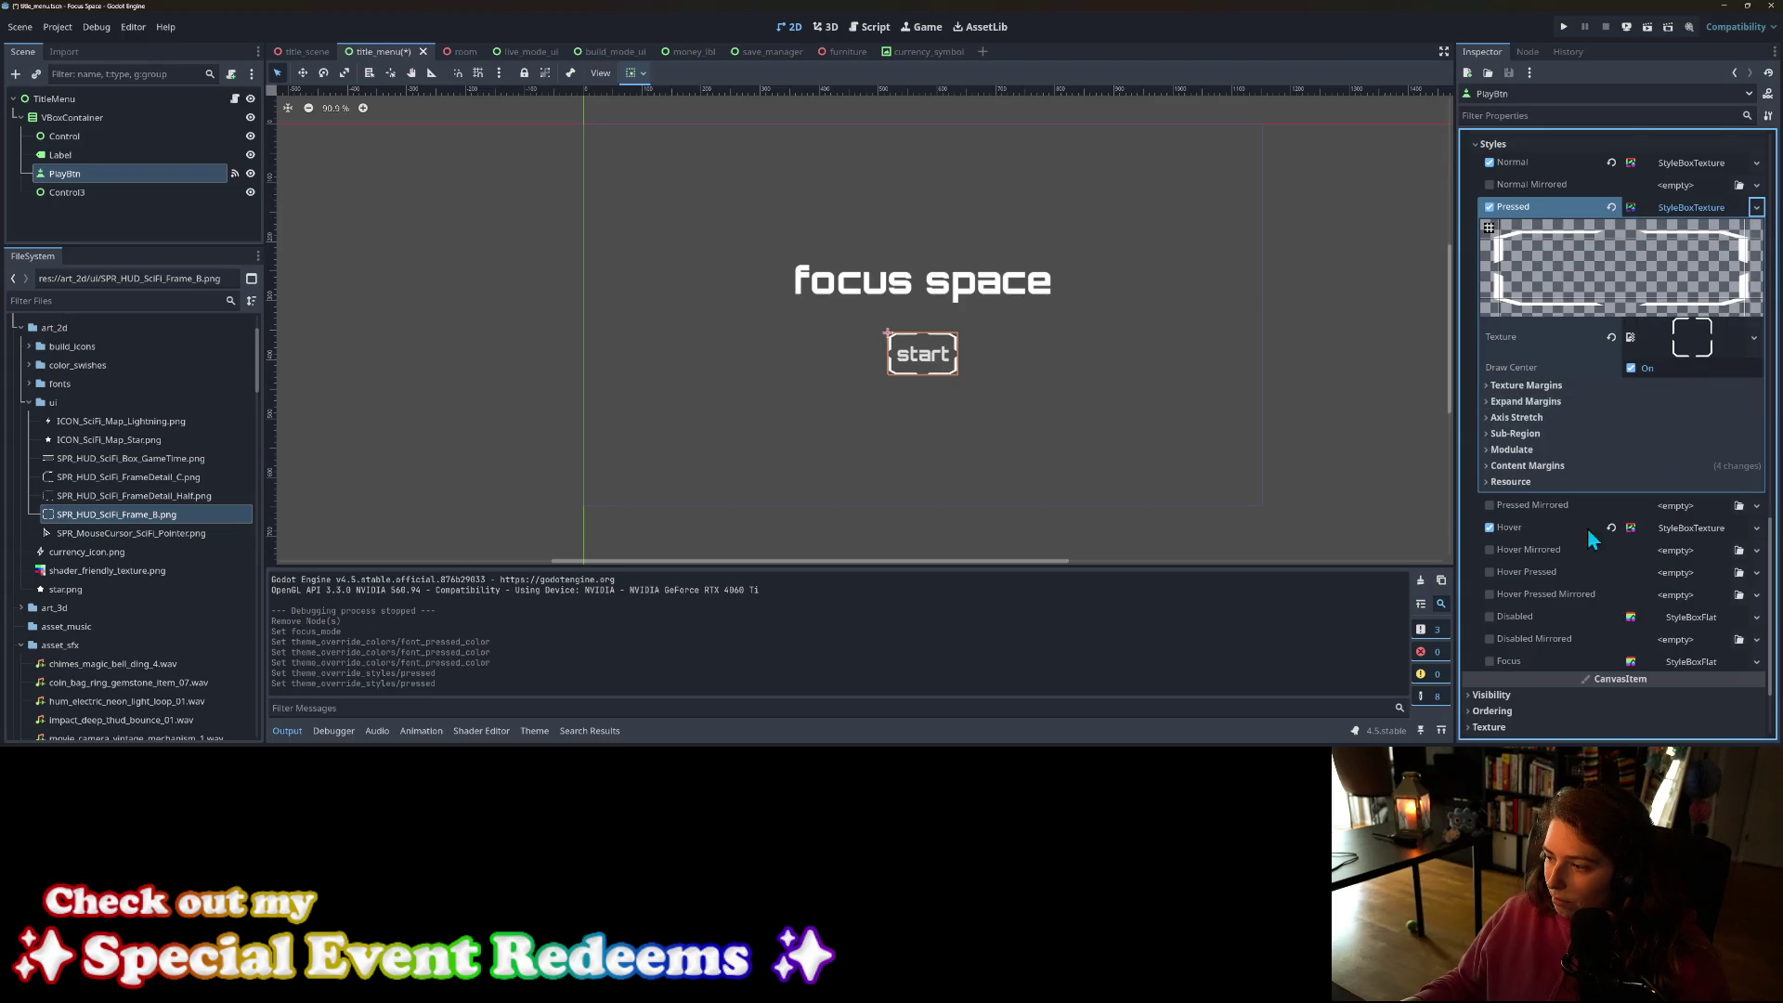
Step: Paste the teal into the pressed style's Modulate Color and save the scene
scroll(1557, 538, down, 2)
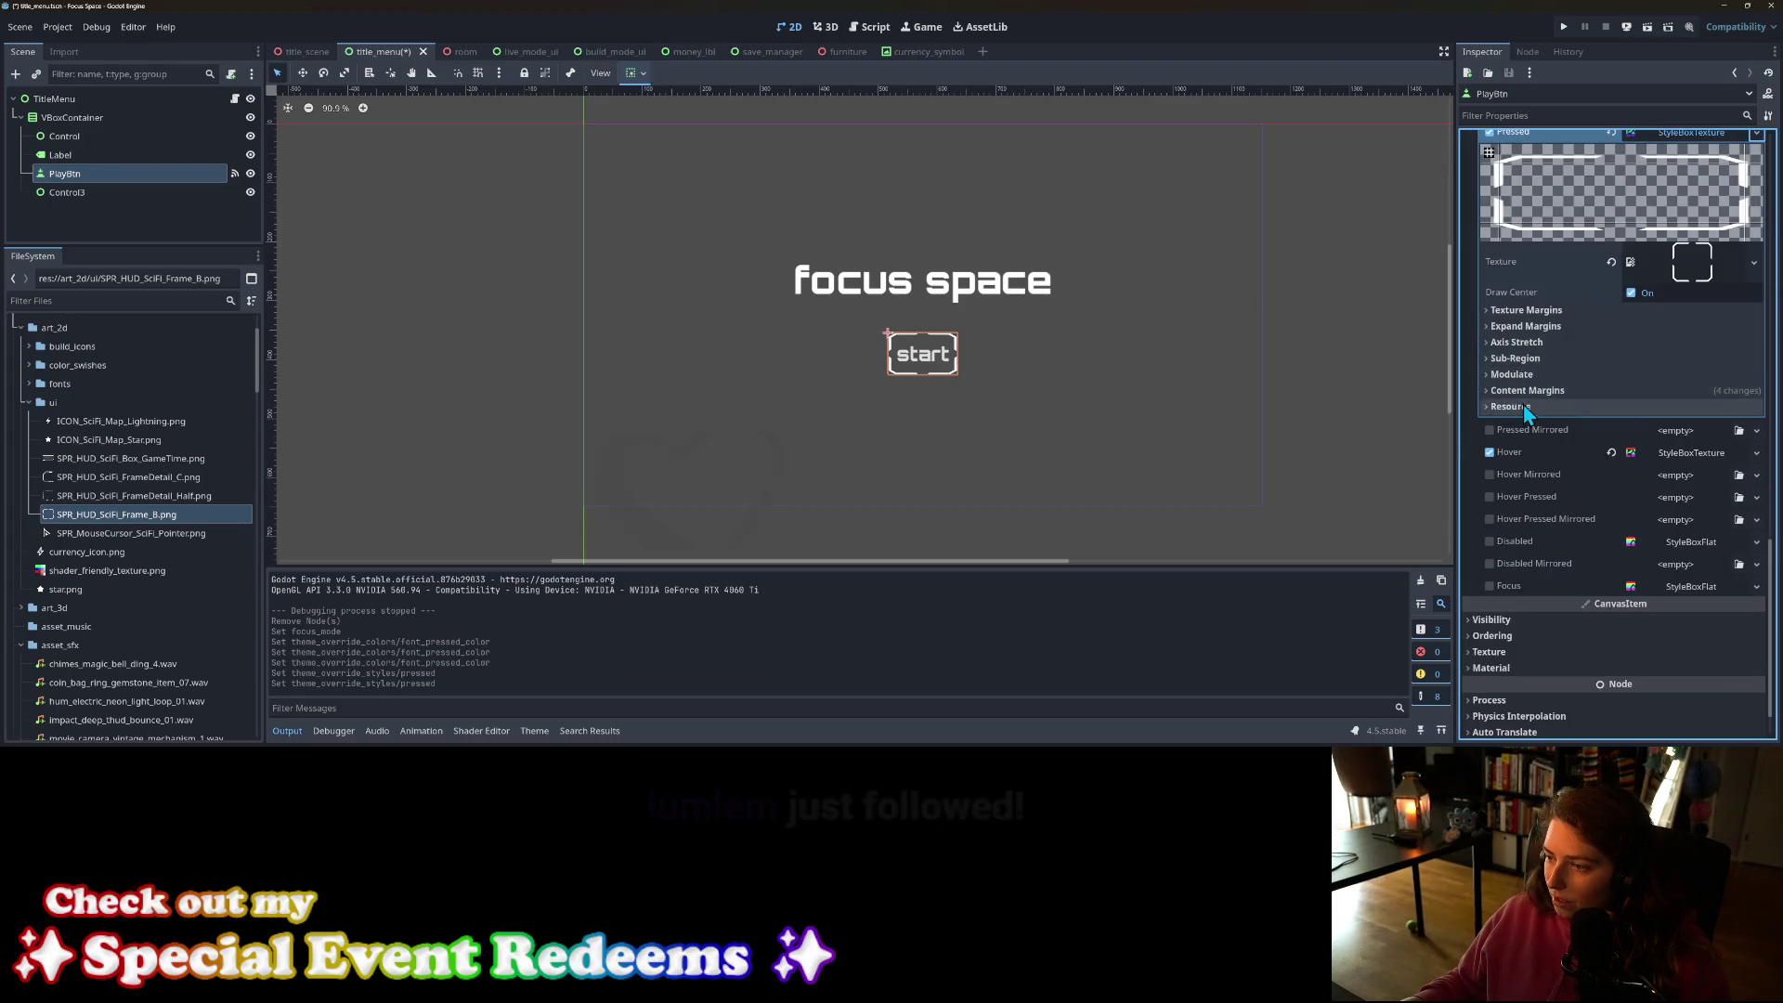
scroll(1524, 390, up, 12)
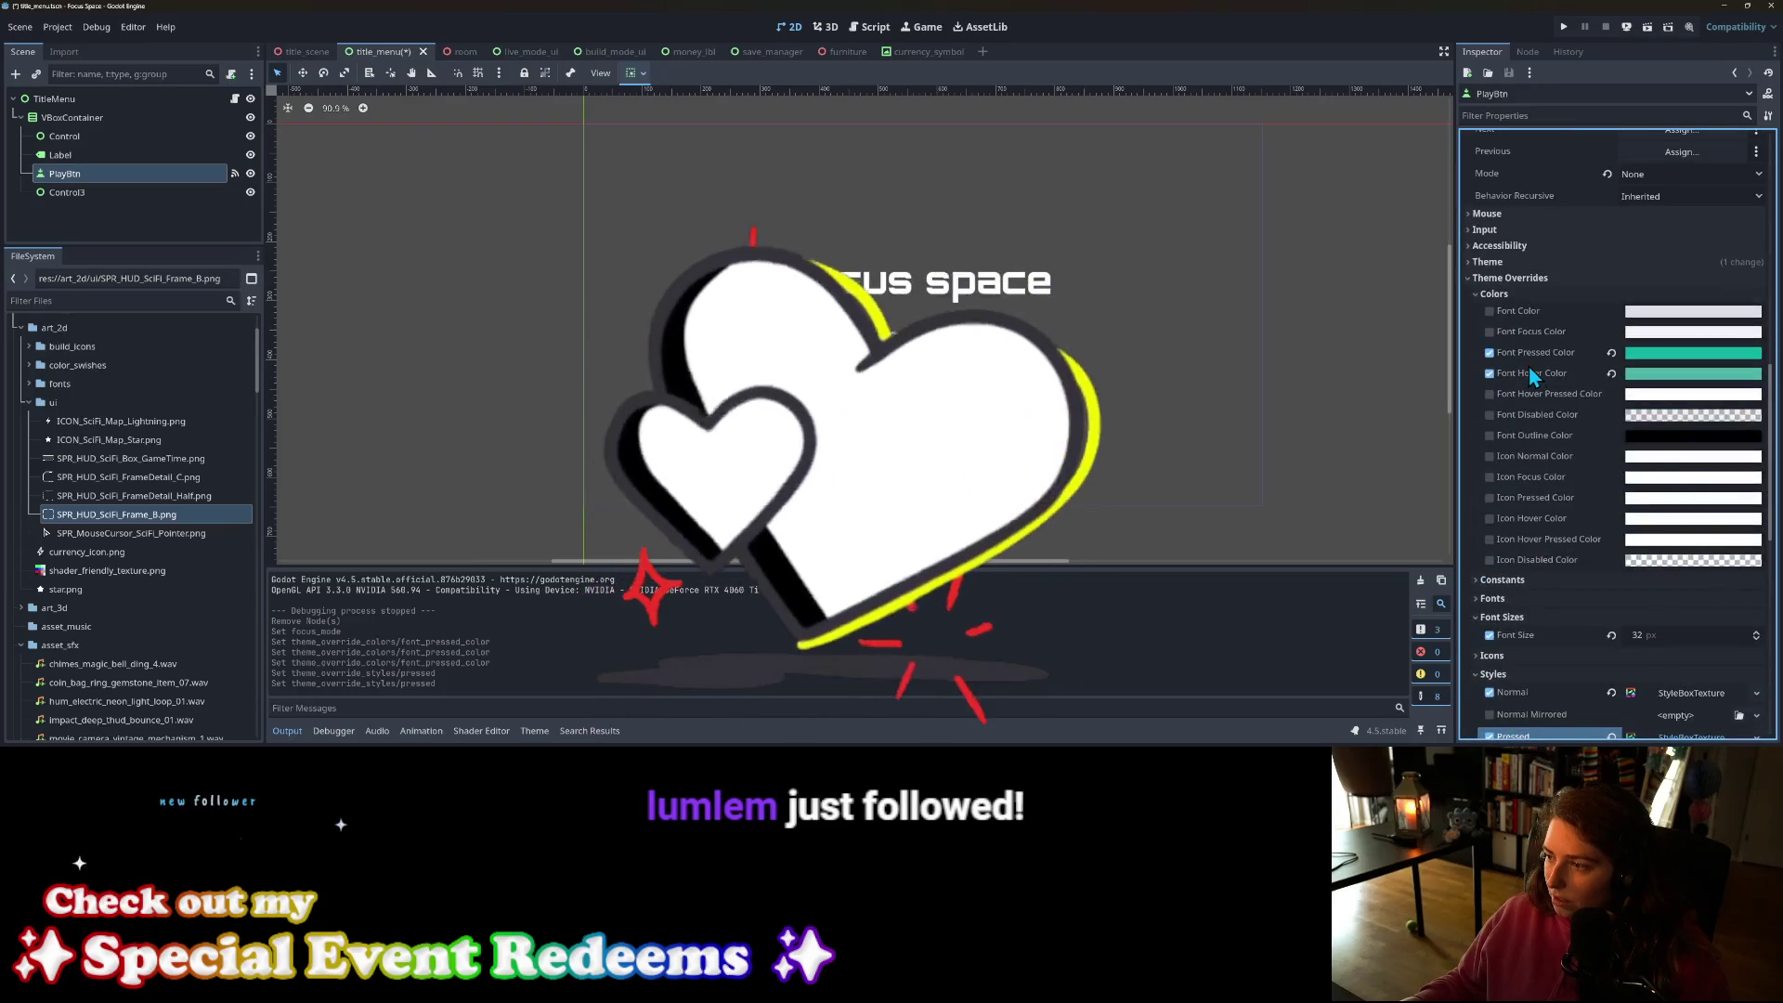
click(1531, 354)
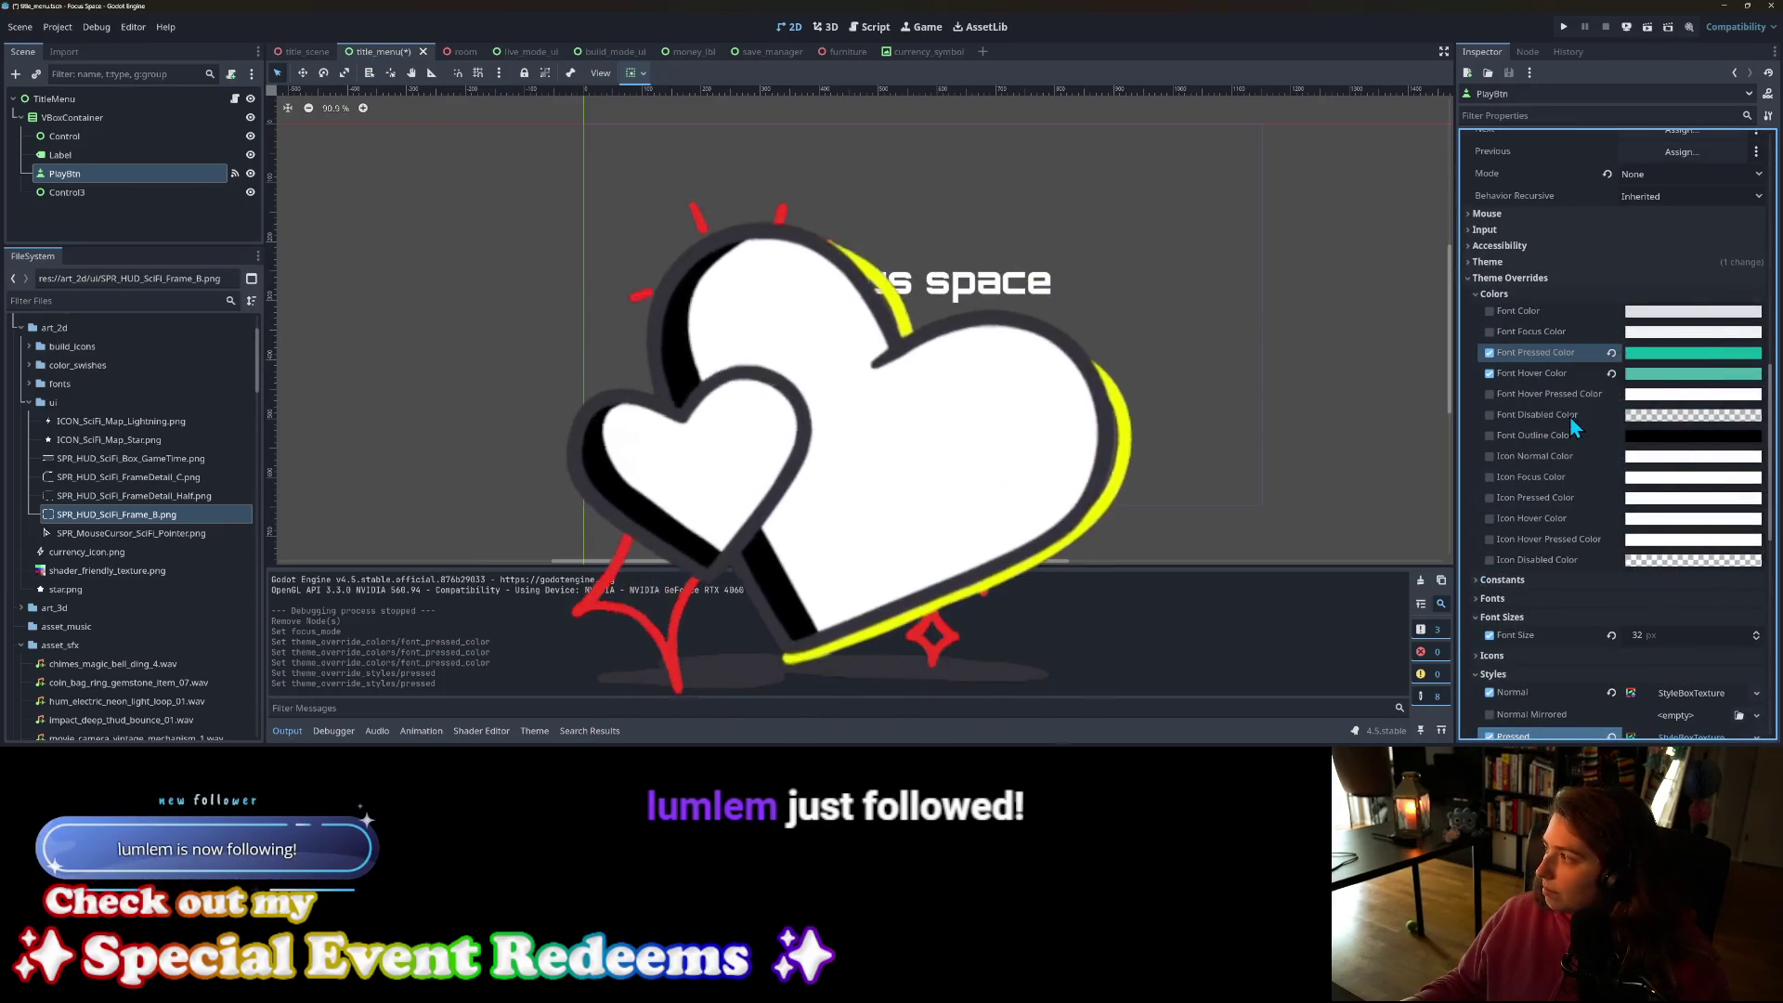
scroll(1595, 521, down, 12)
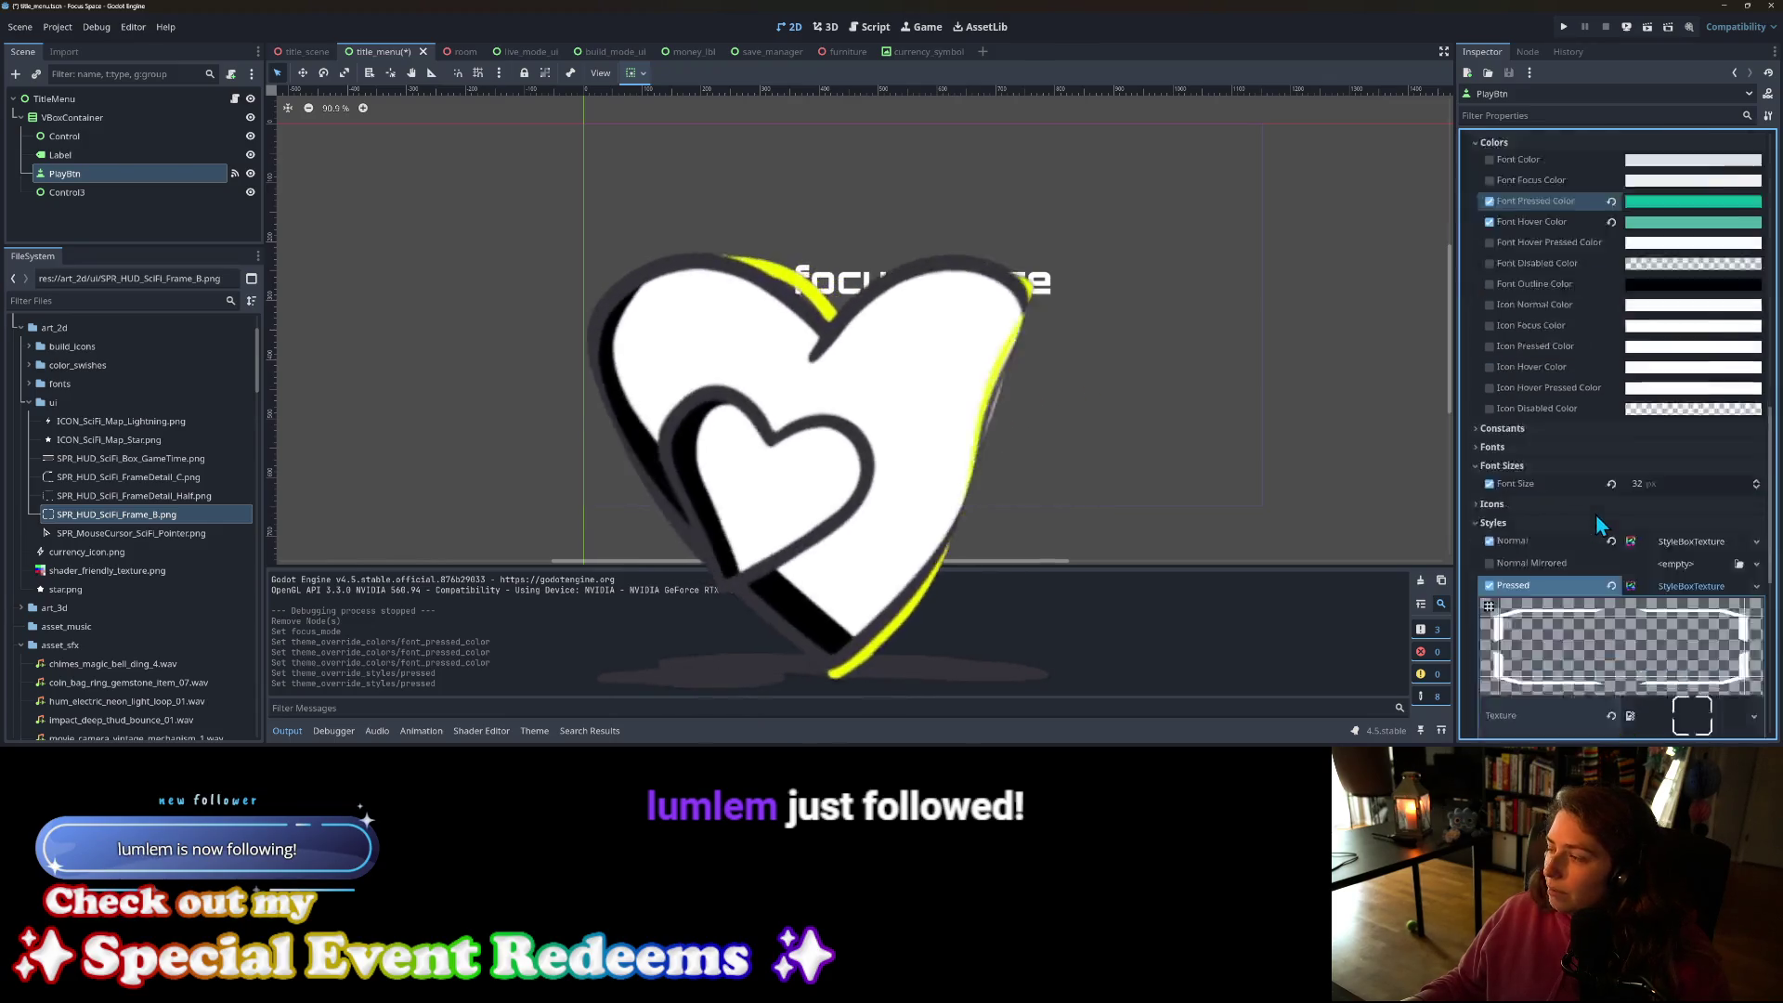
right_click(1523, 391)
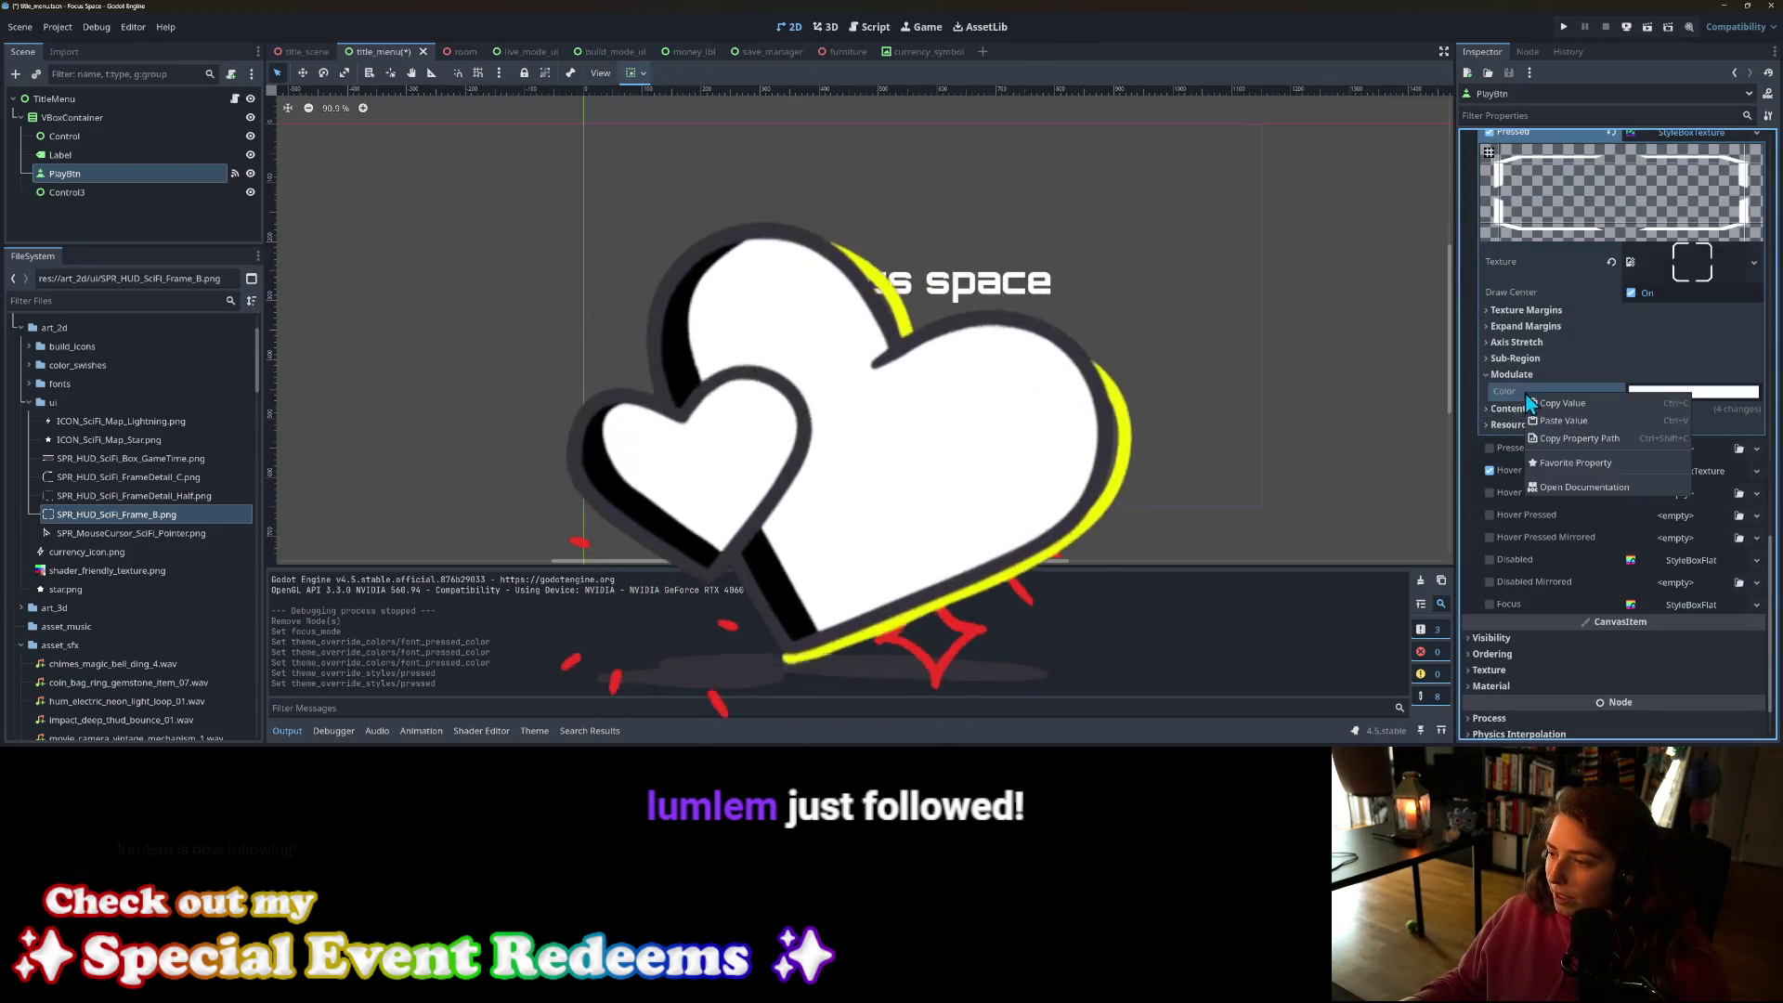
click(1559, 420)
key(ctrl+s)
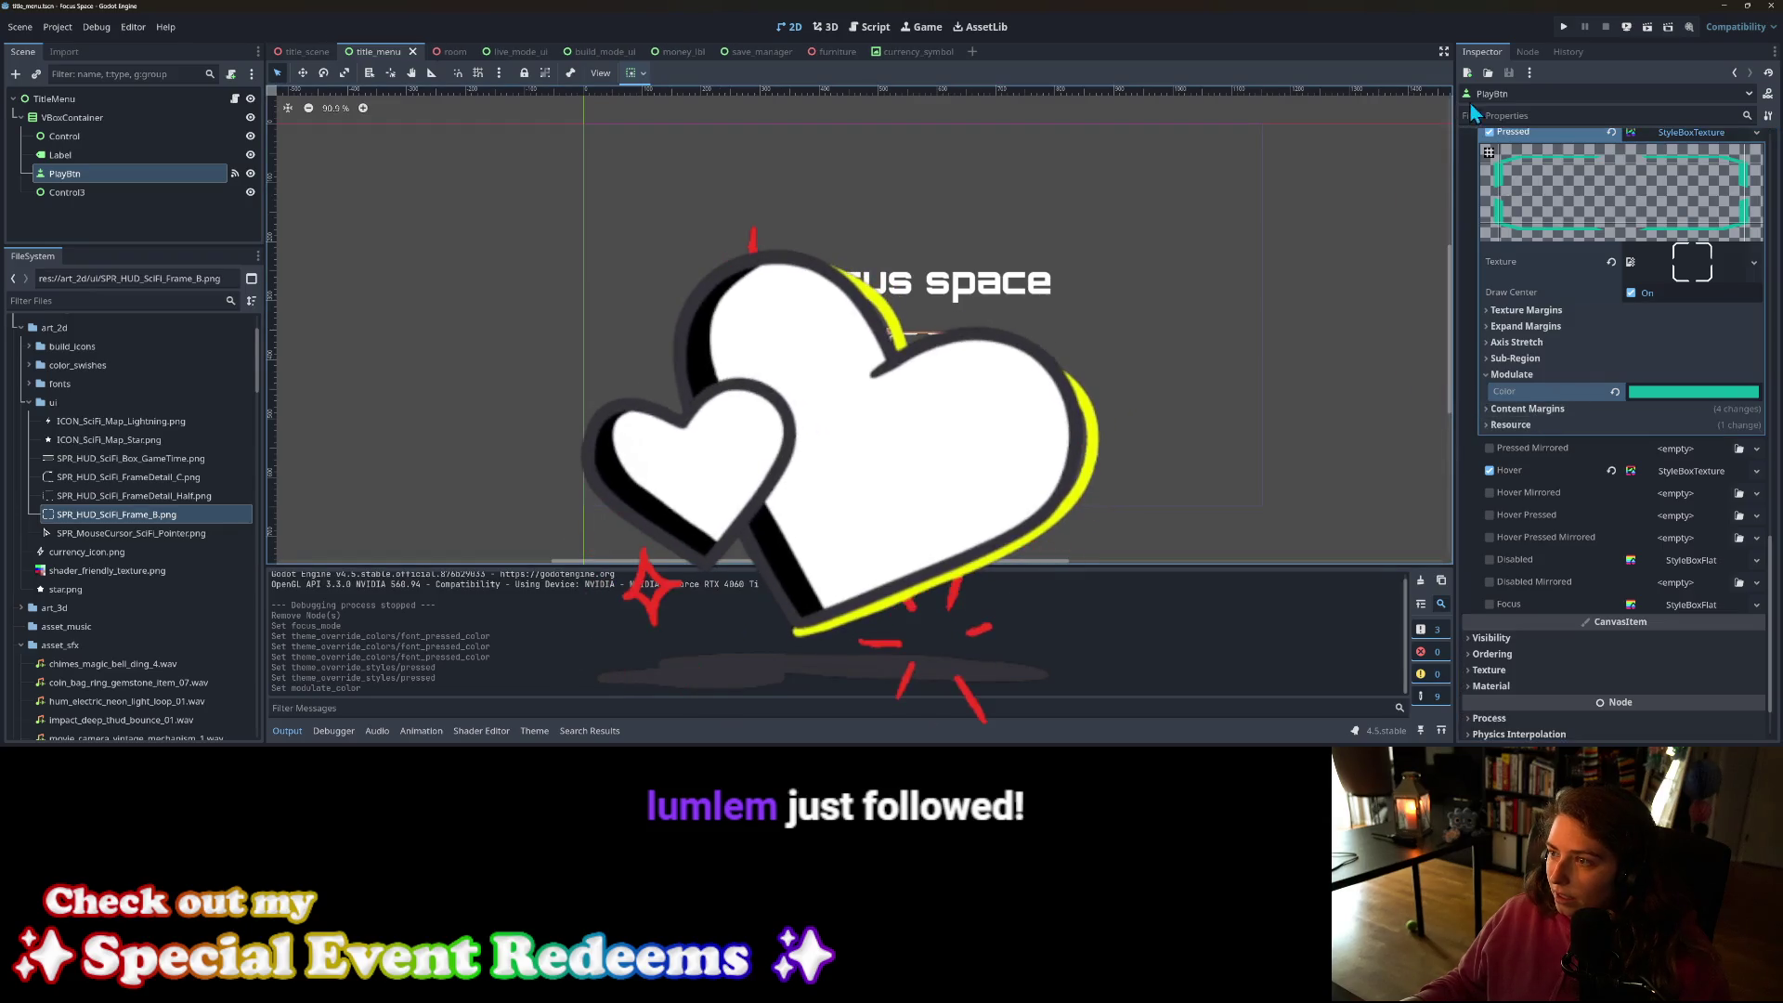
Step: Duplicate PlayBtn into three start buttons, then run the game and press the top one
click(100, 181)
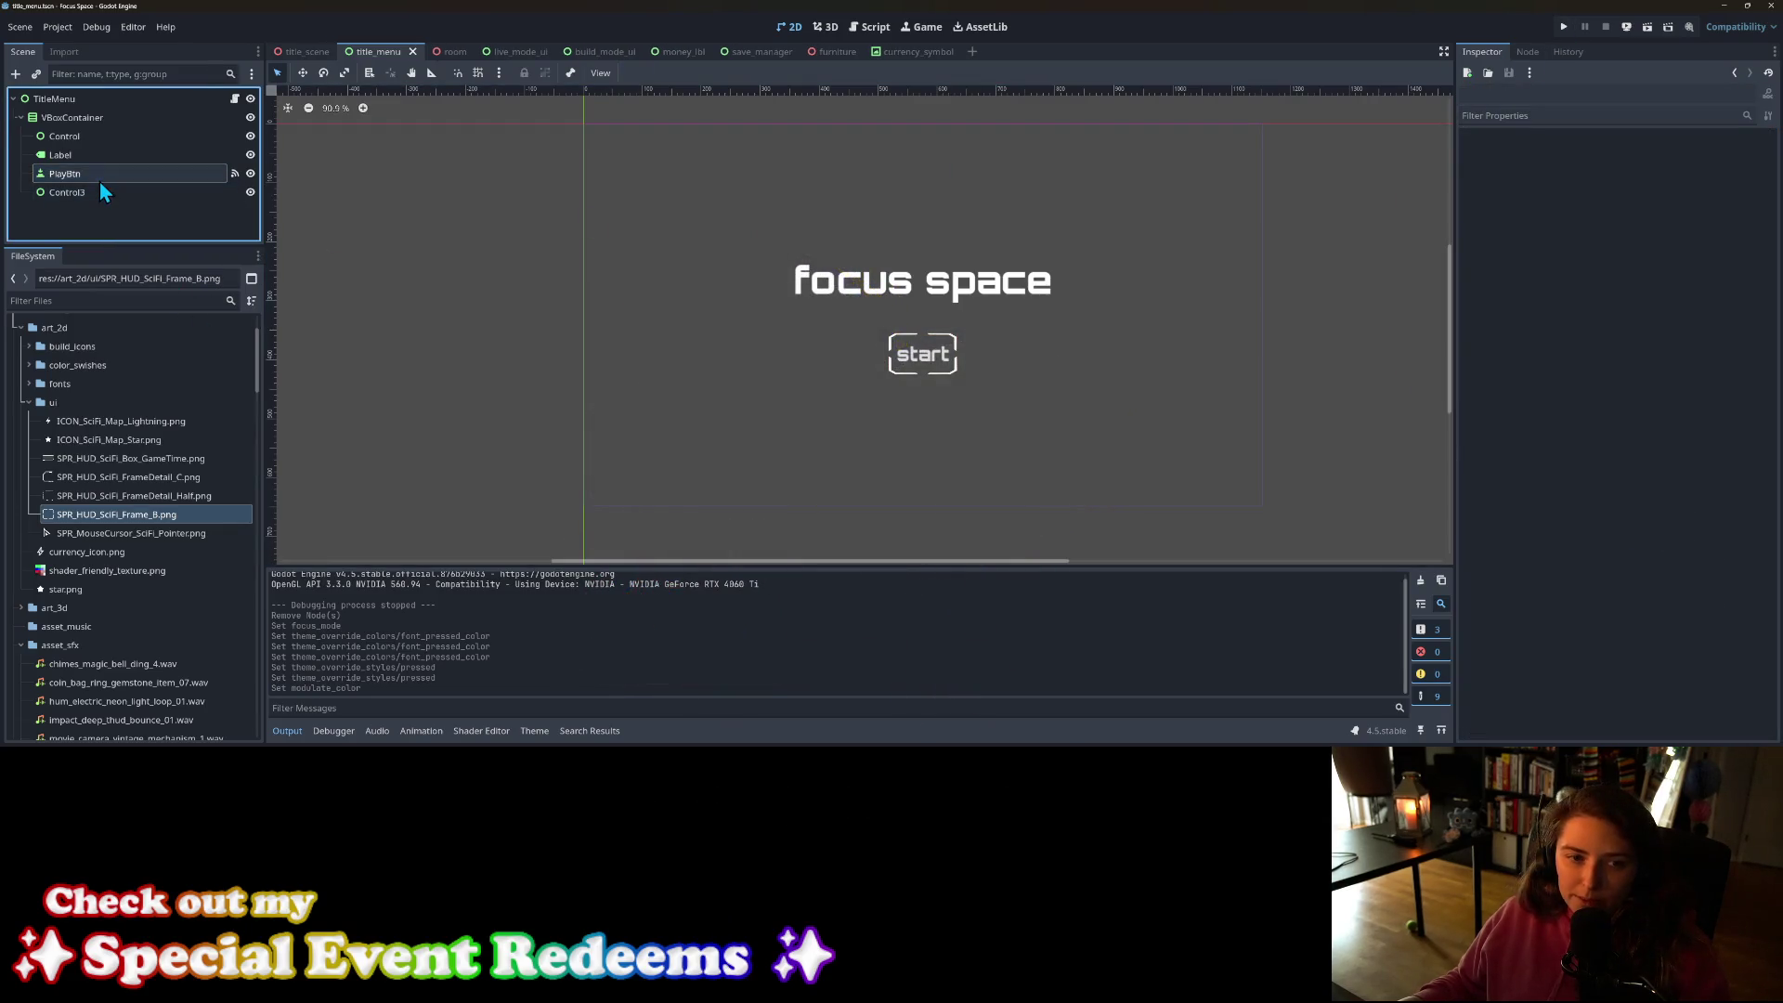
key(ctrl+d)
key(ctrl+d)
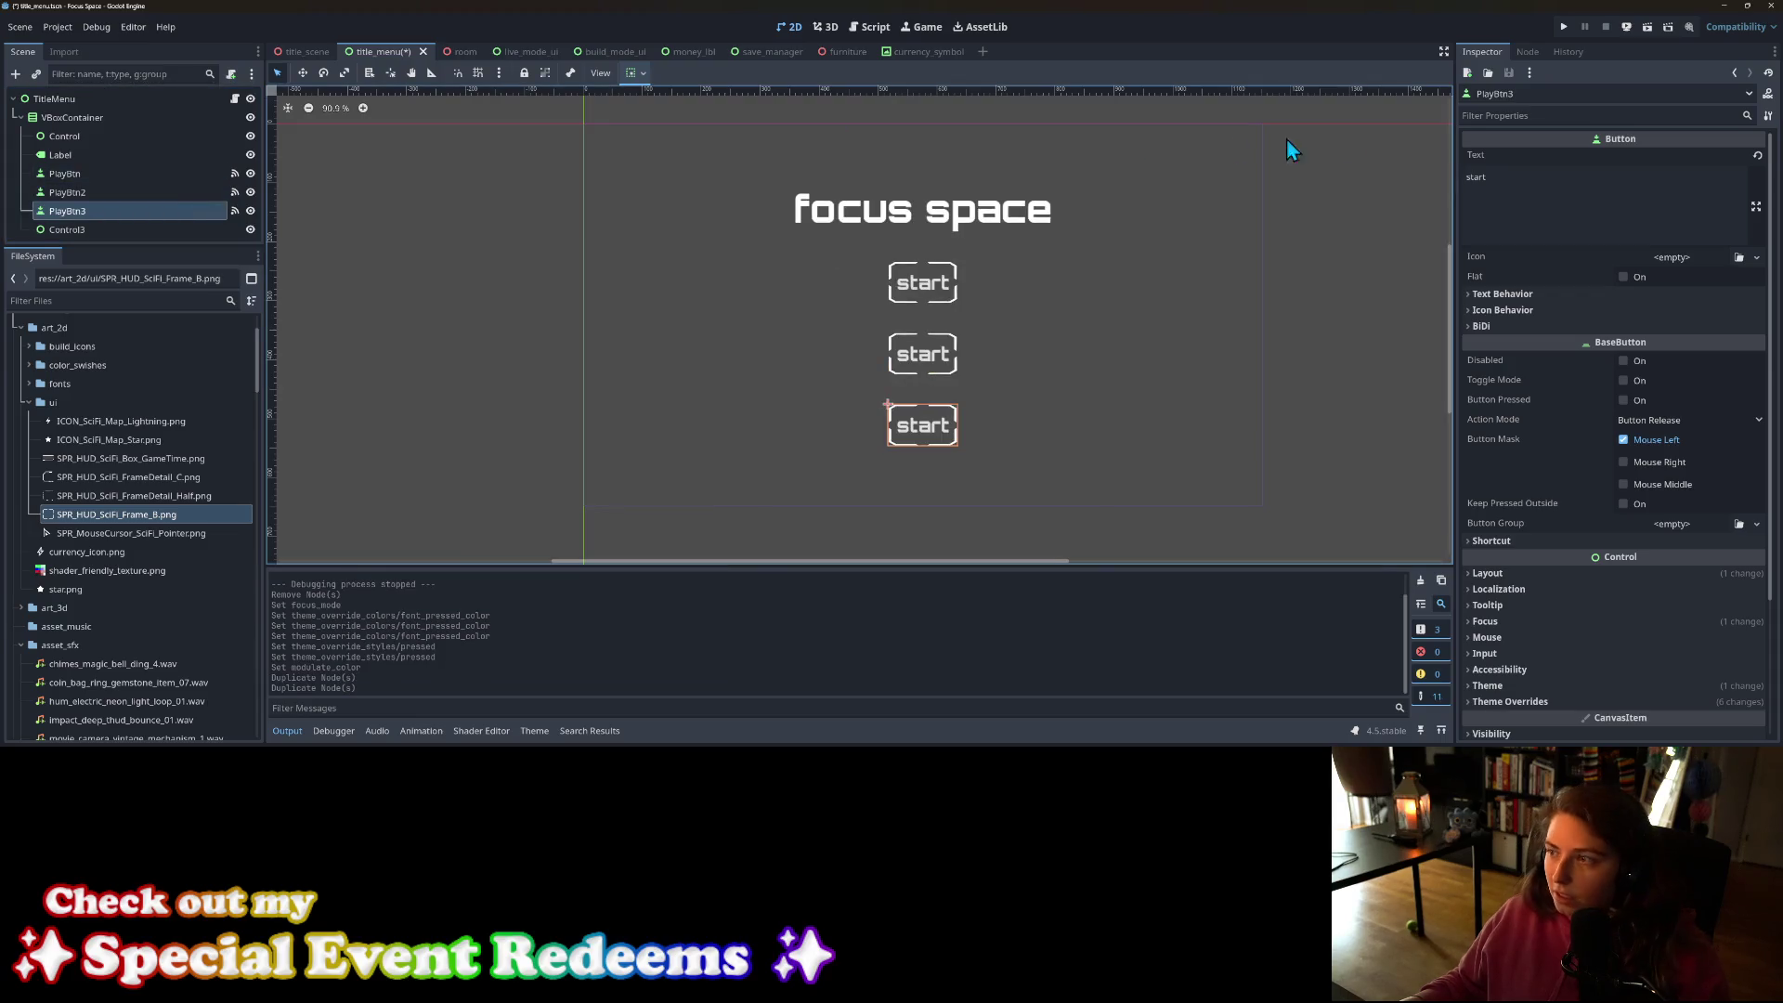
click(1565, 29)
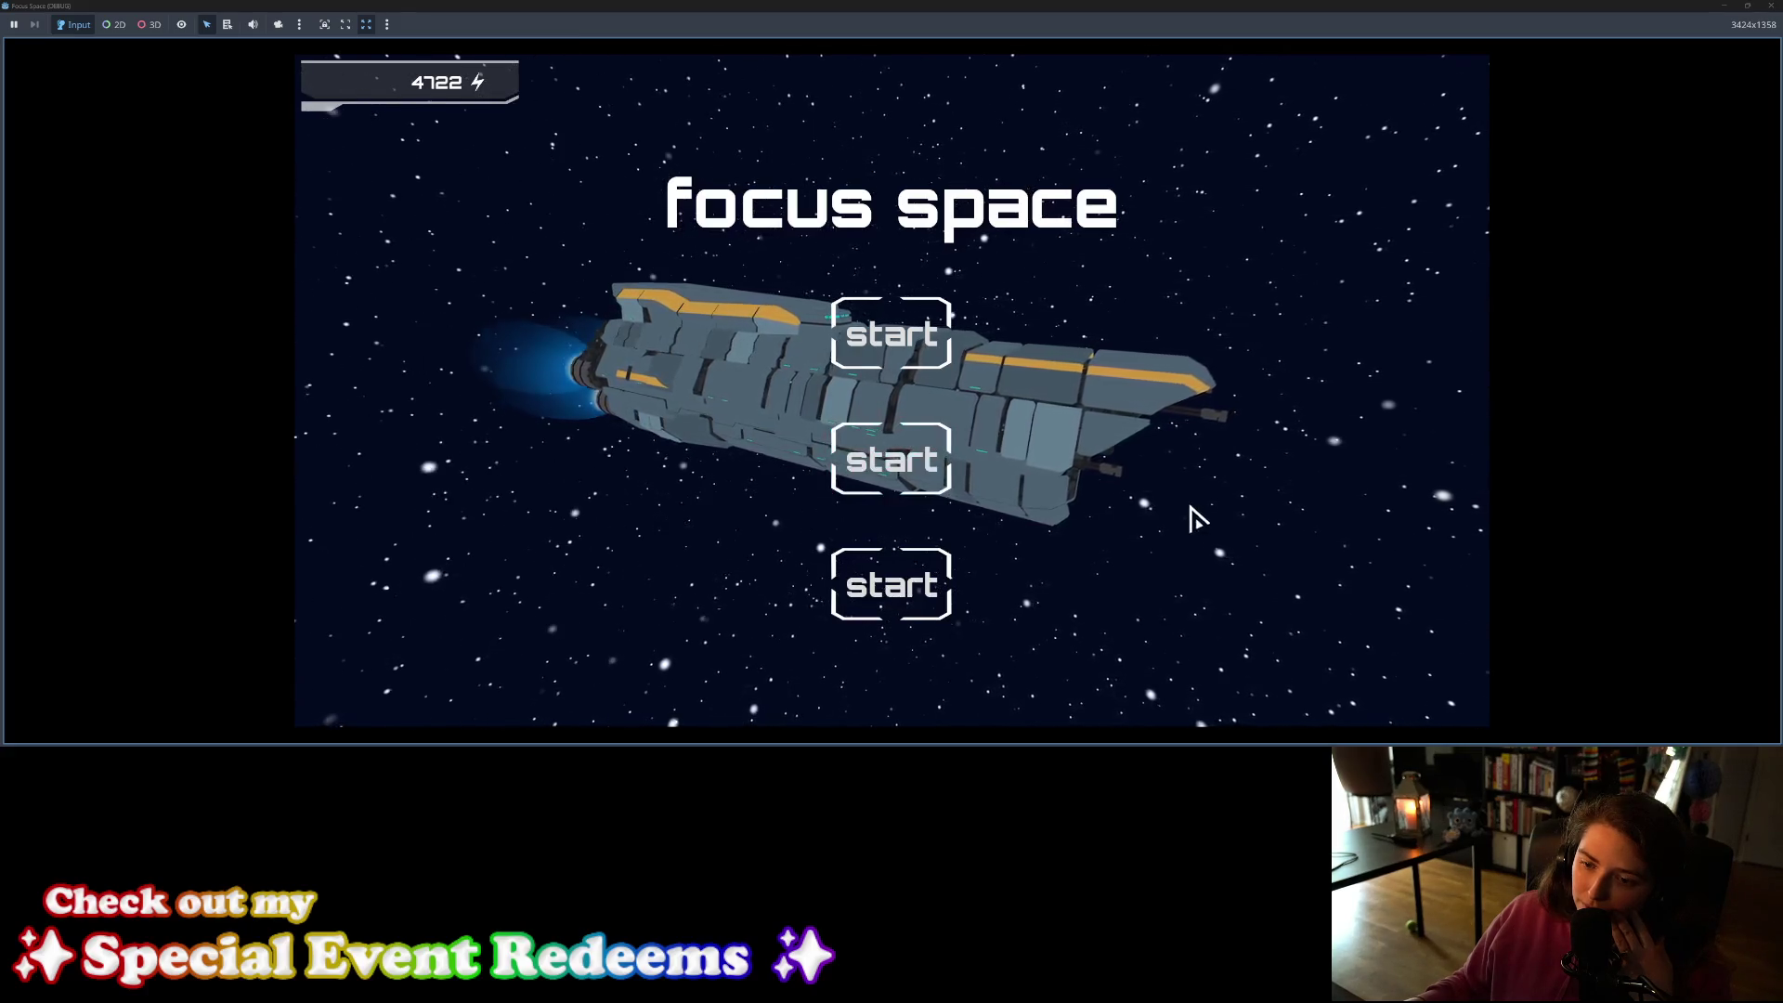
click(903, 362)
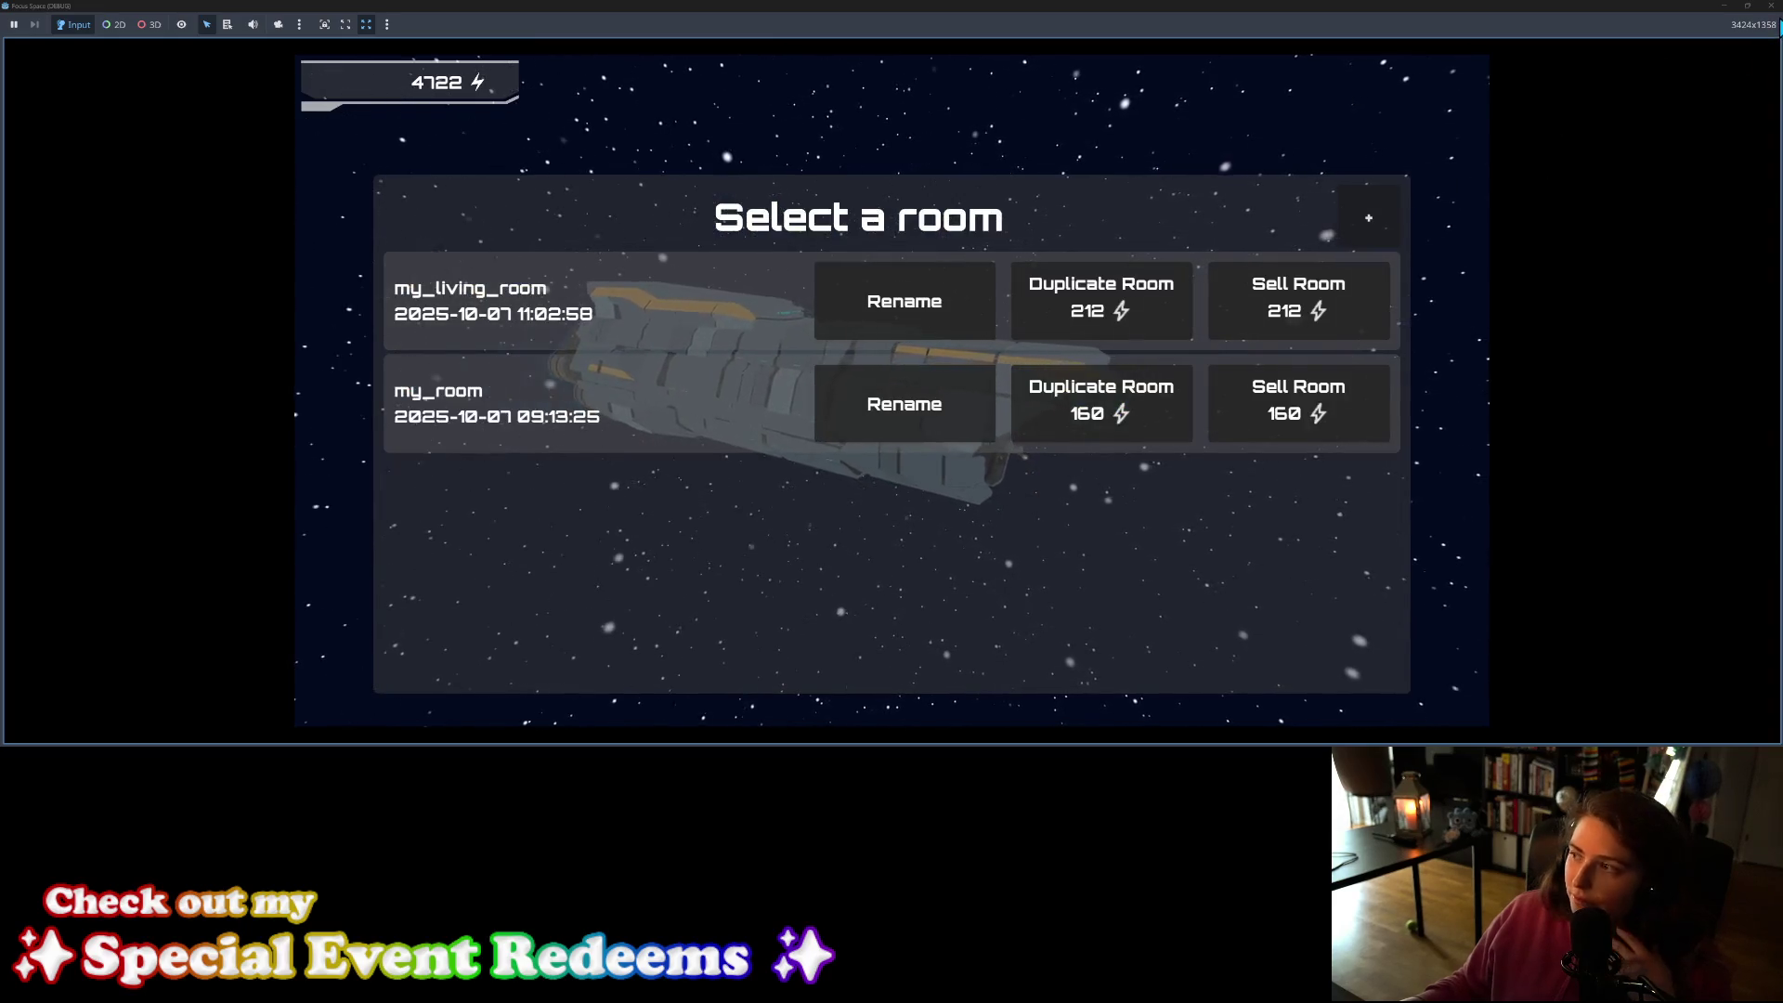
click(1773, 5)
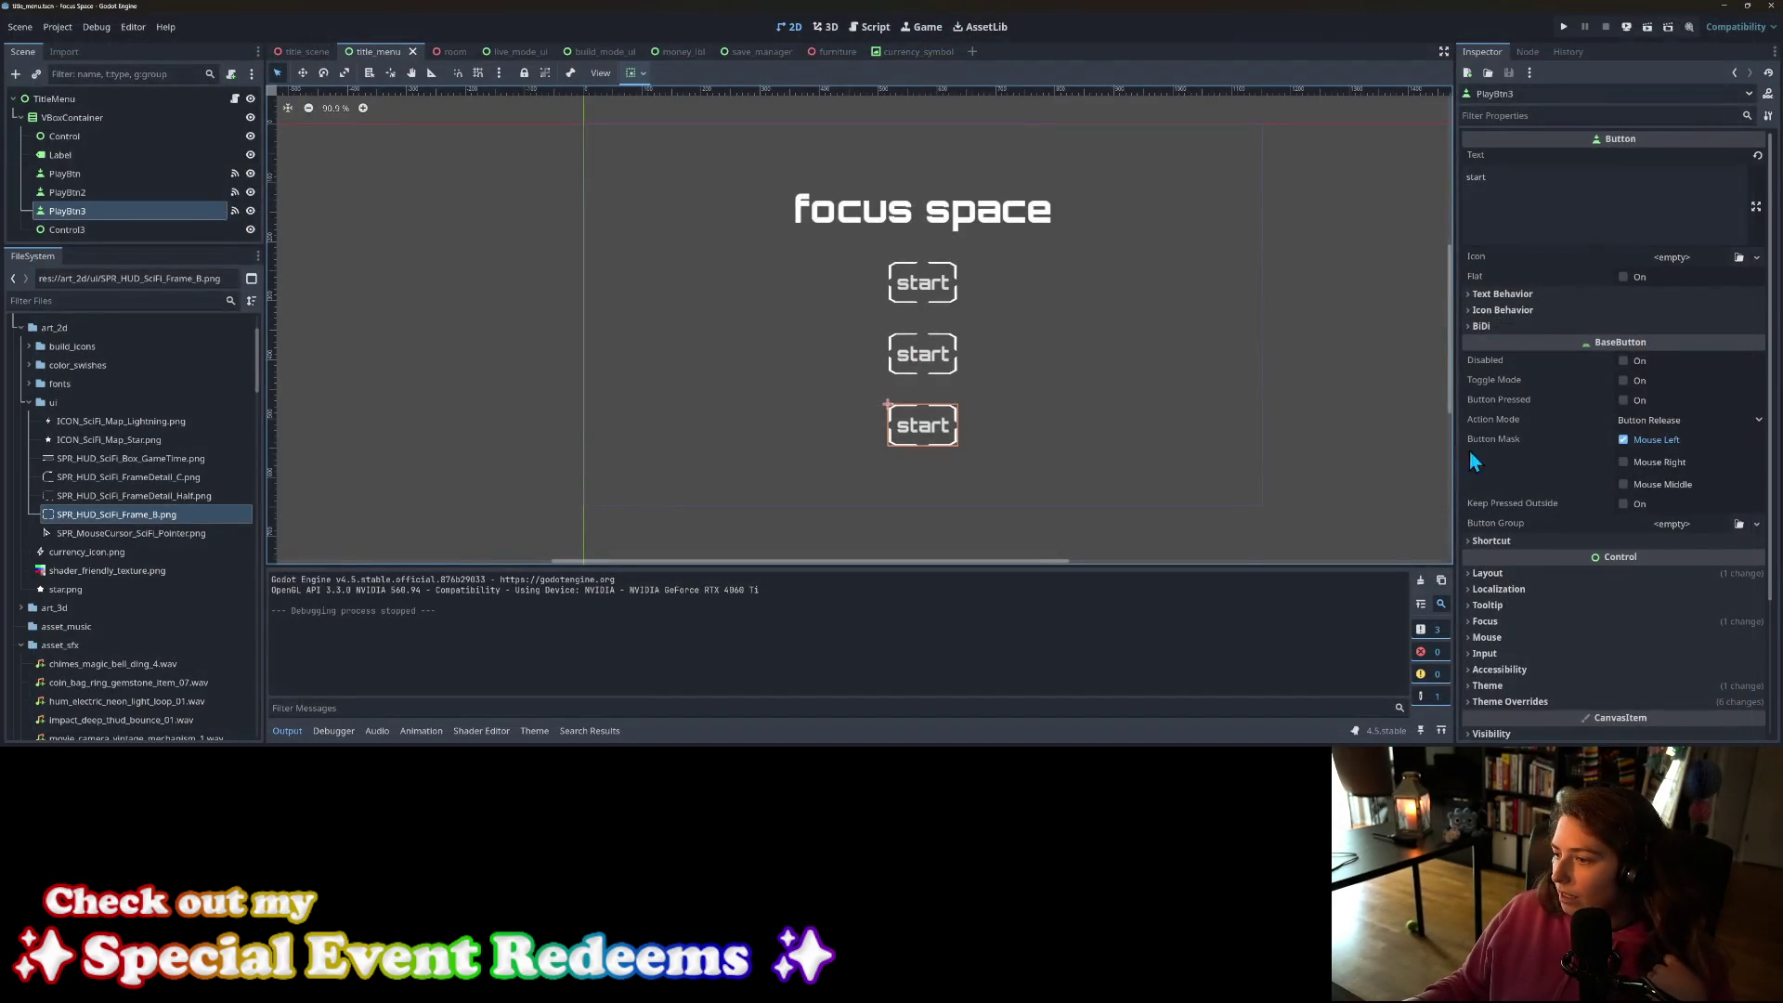
Step: Select PlayBtn through PlayBtn3 and lower their shared Font Pressed Color to a much darker teal
scroll(1491, 521, down, 3)
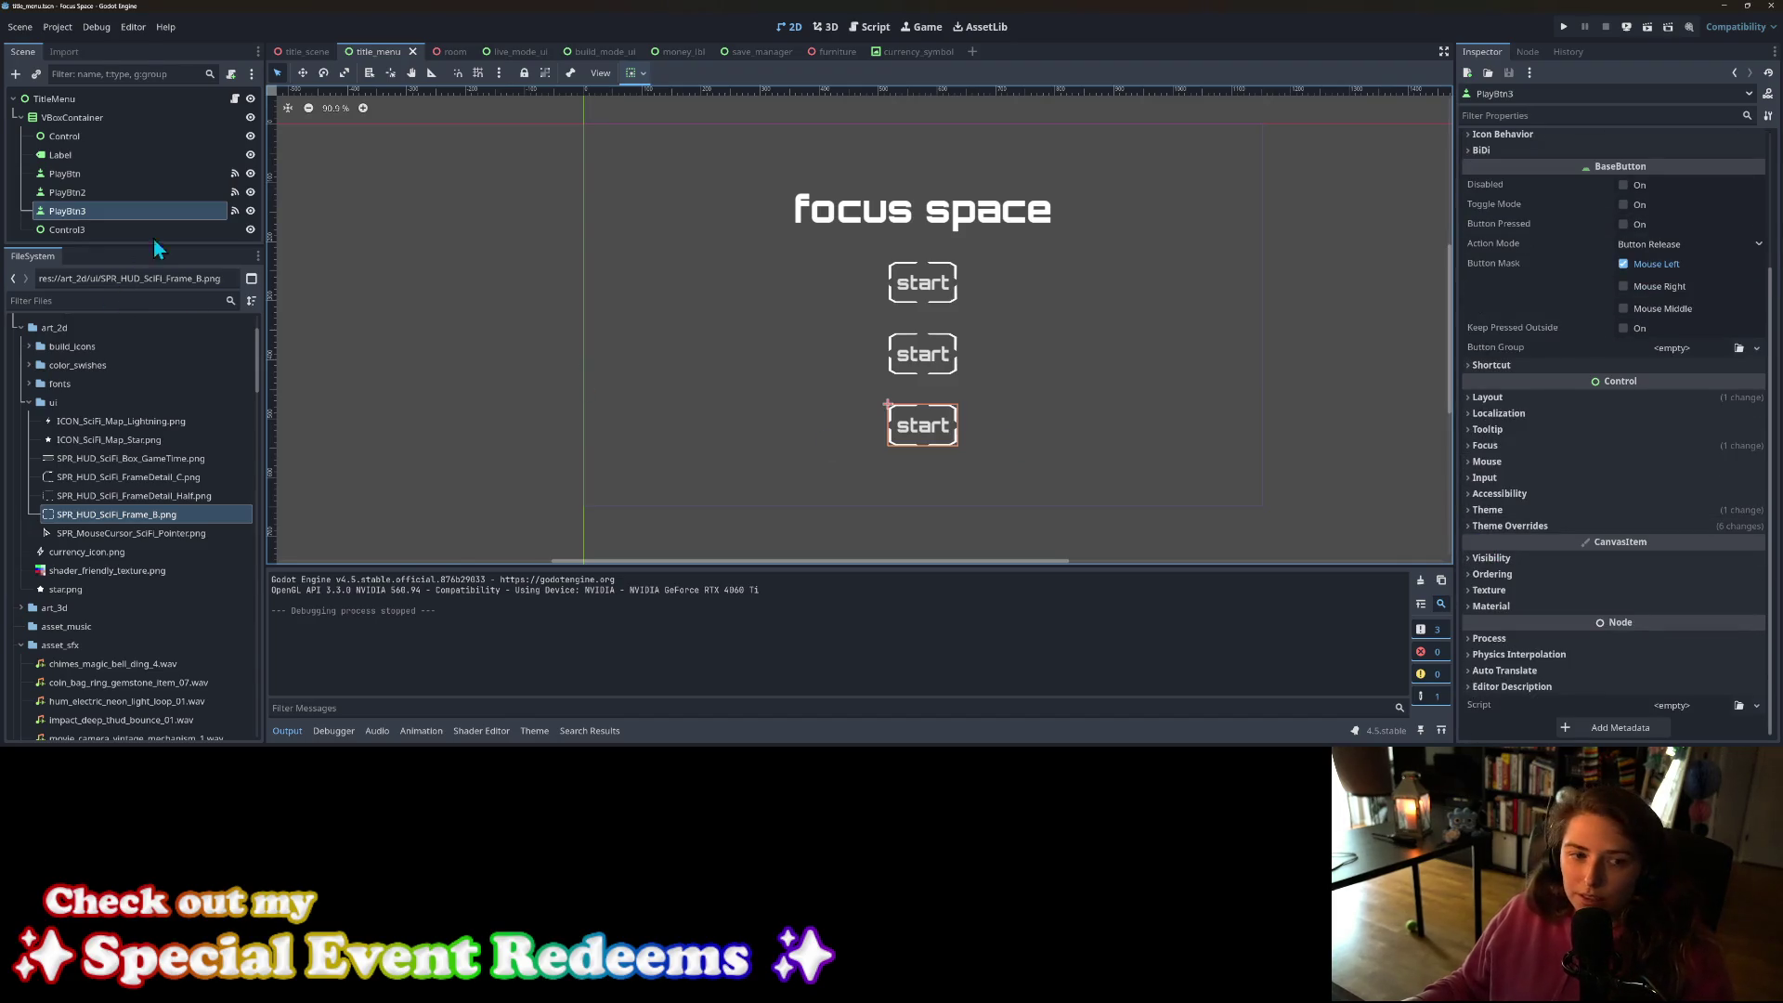
shift+click(67, 174)
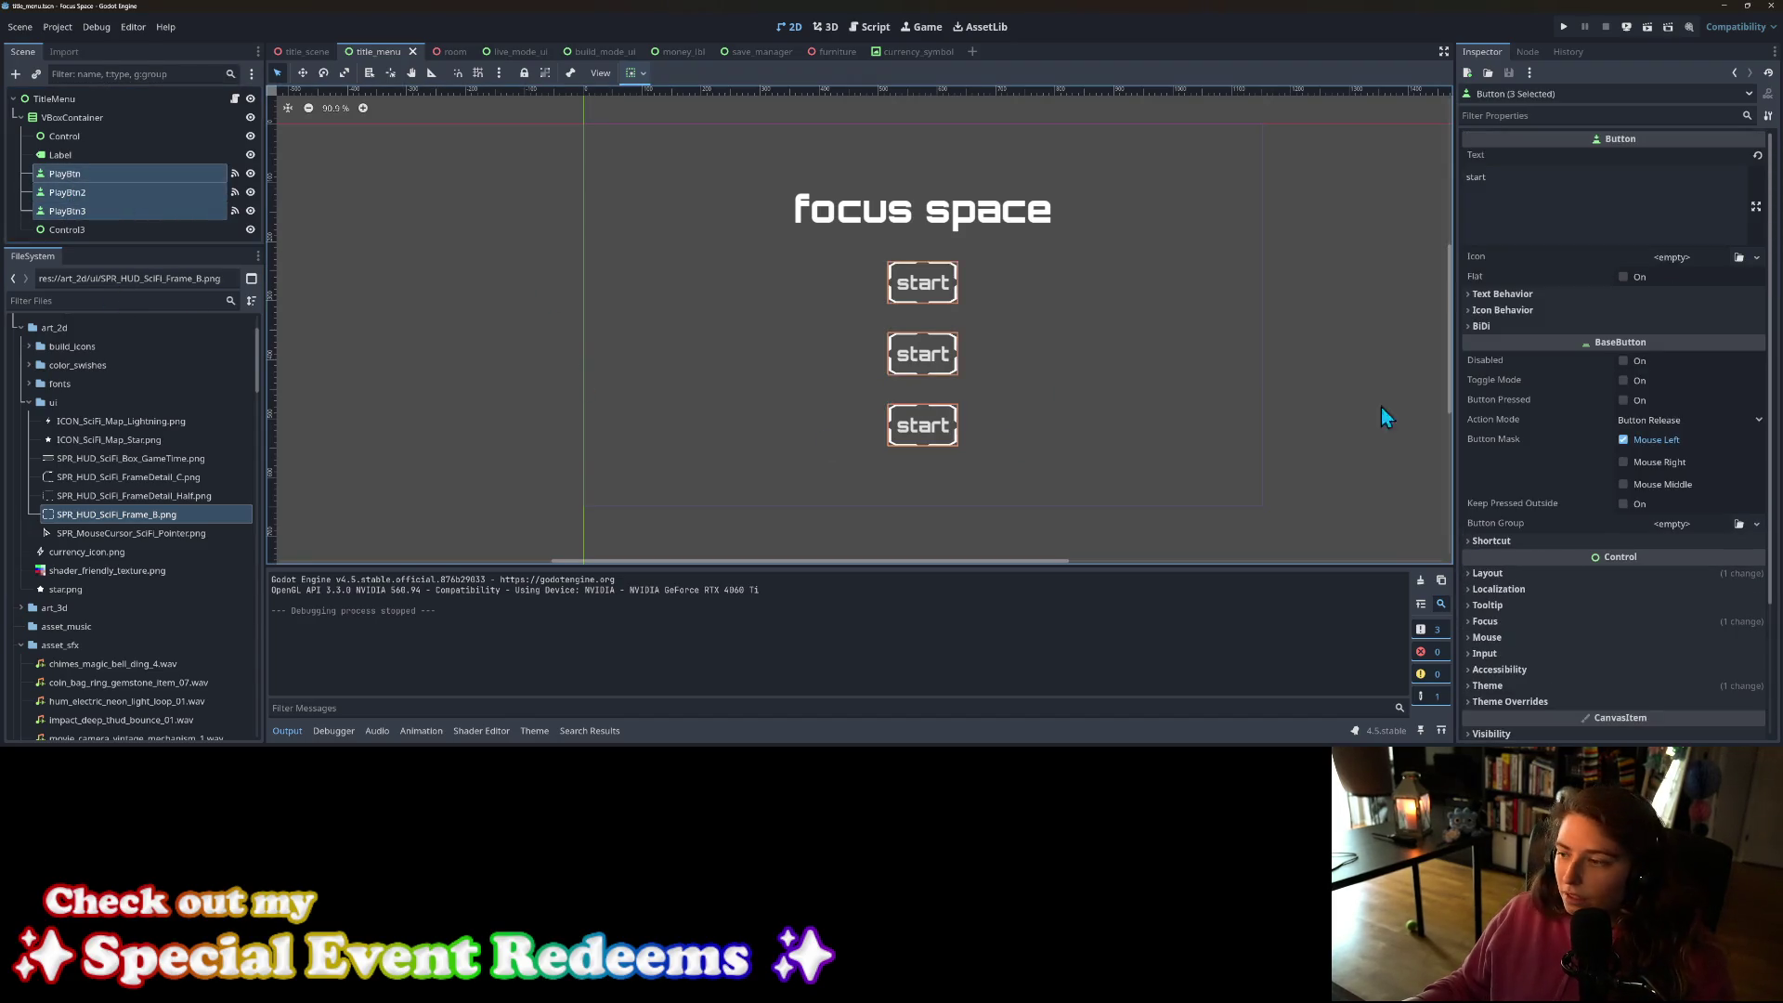
click(1512, 532)
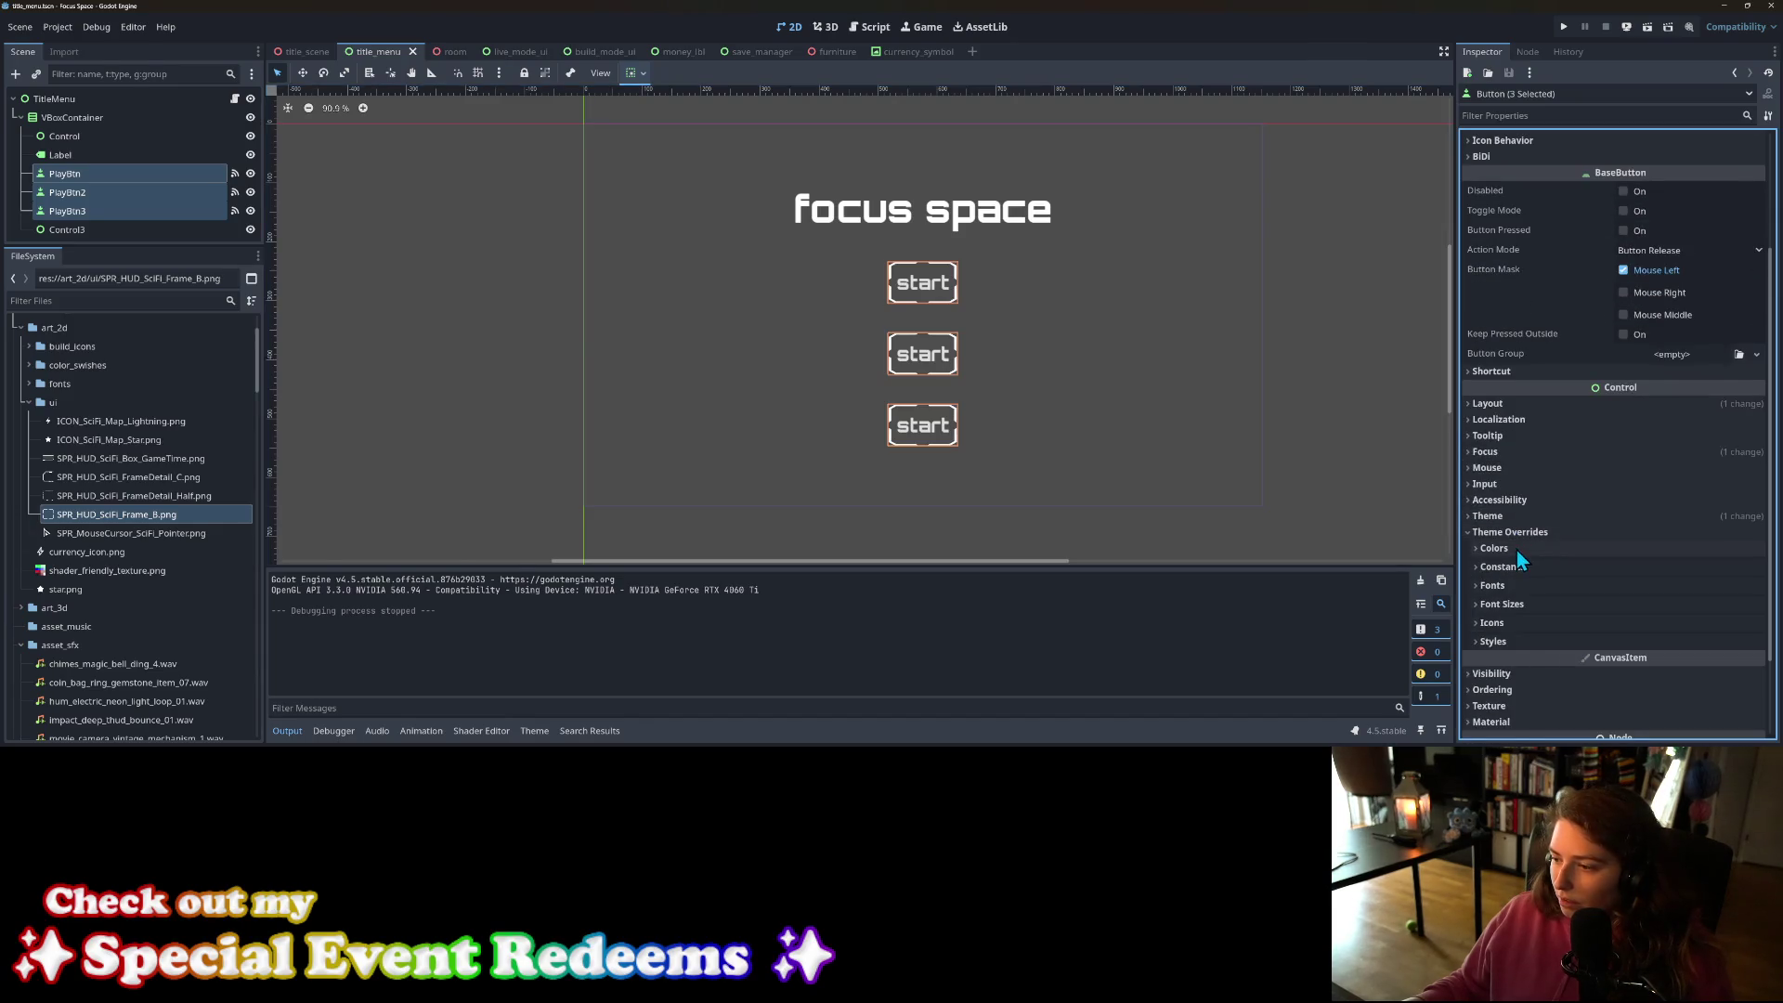
click(1518, 550)
click(1668, 608)
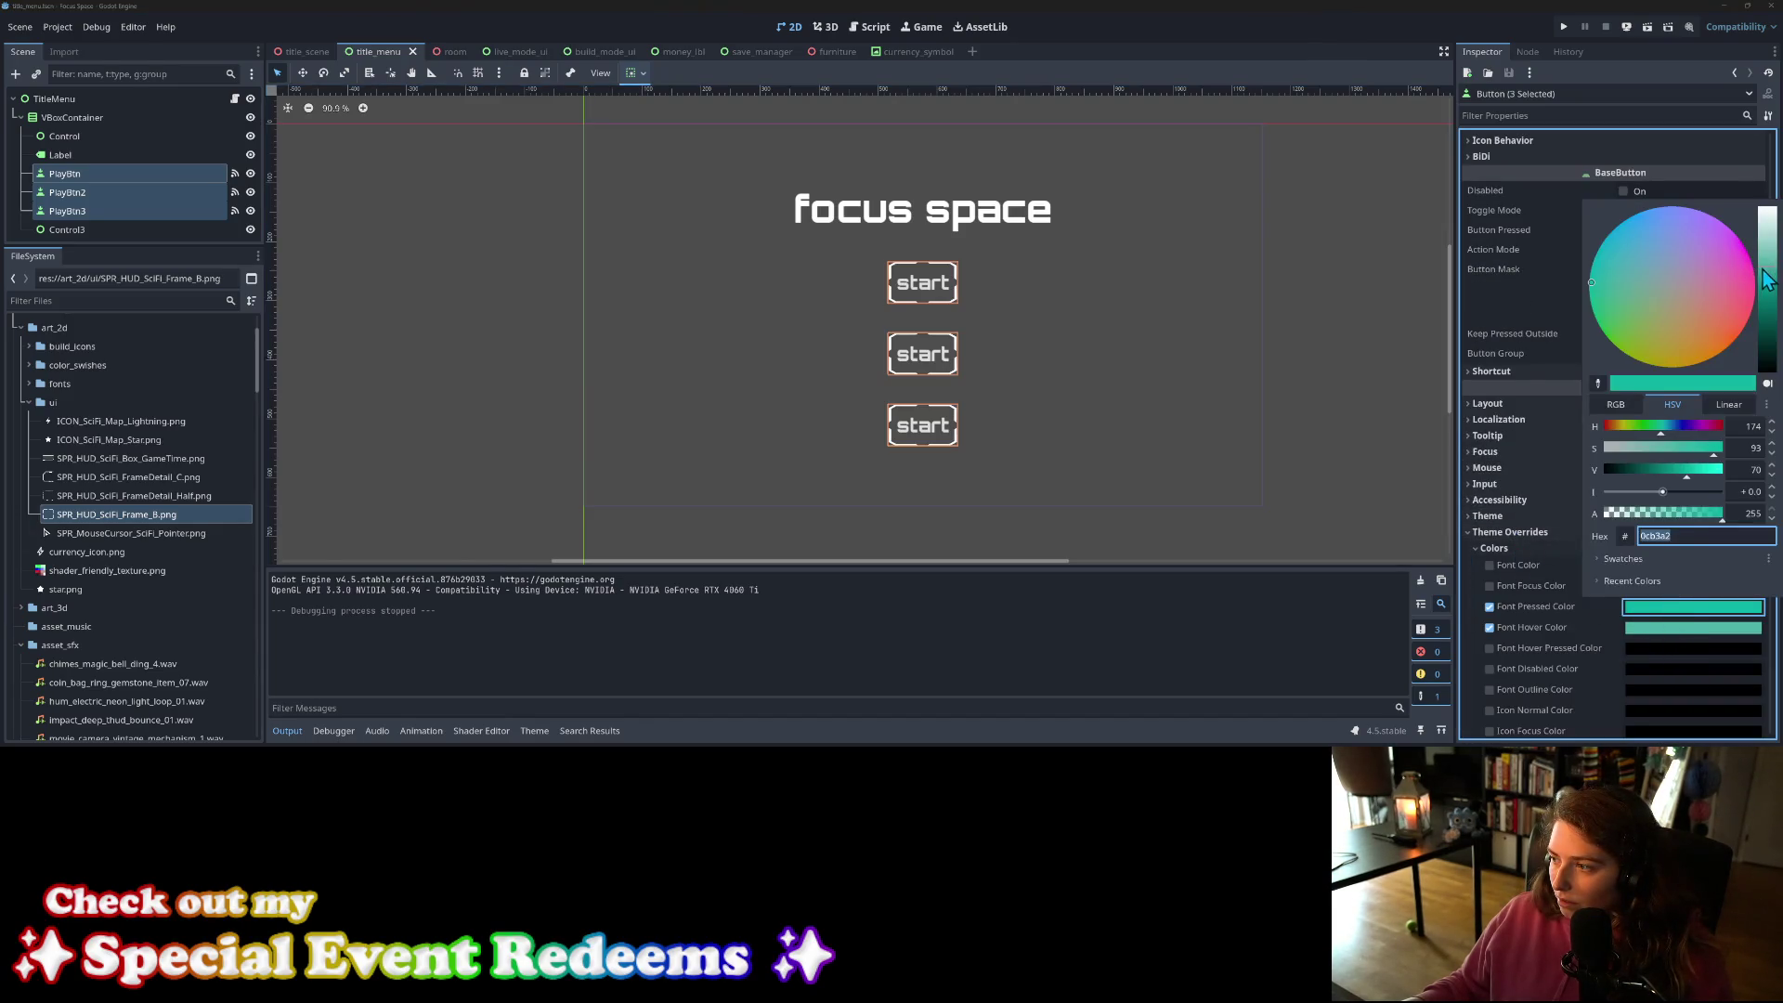
drag(1770, 283, 1770, 320)
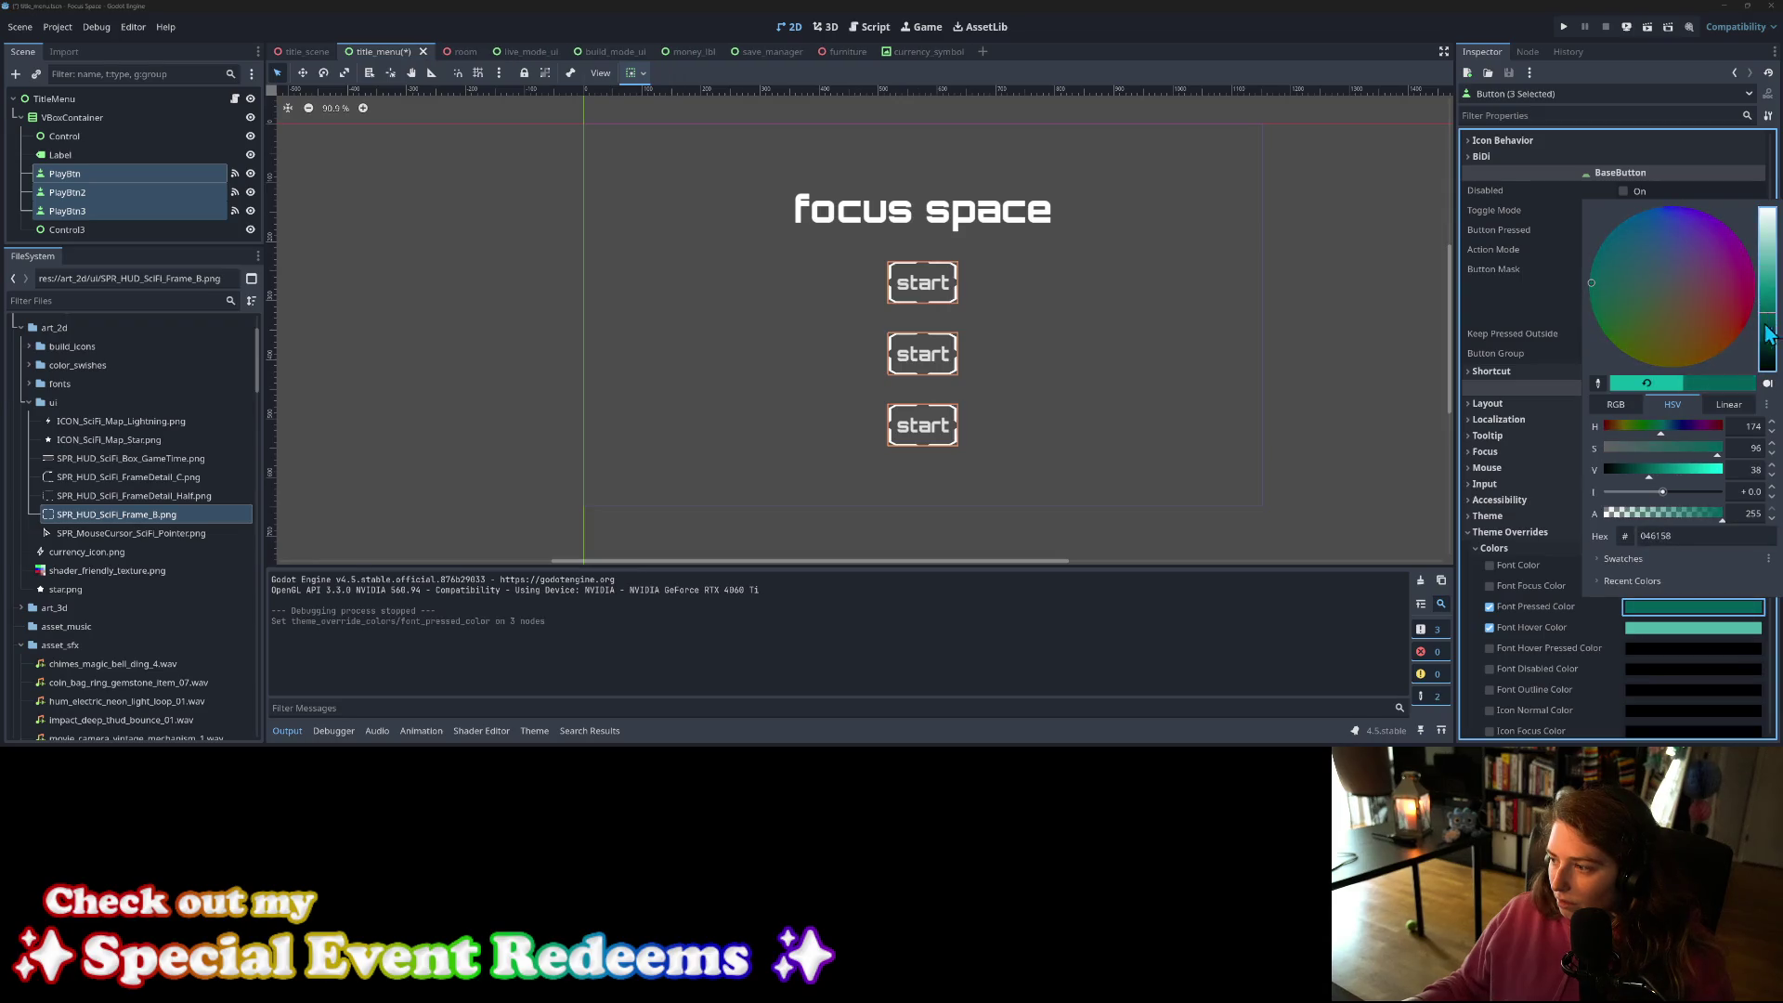
click(1636, 470)
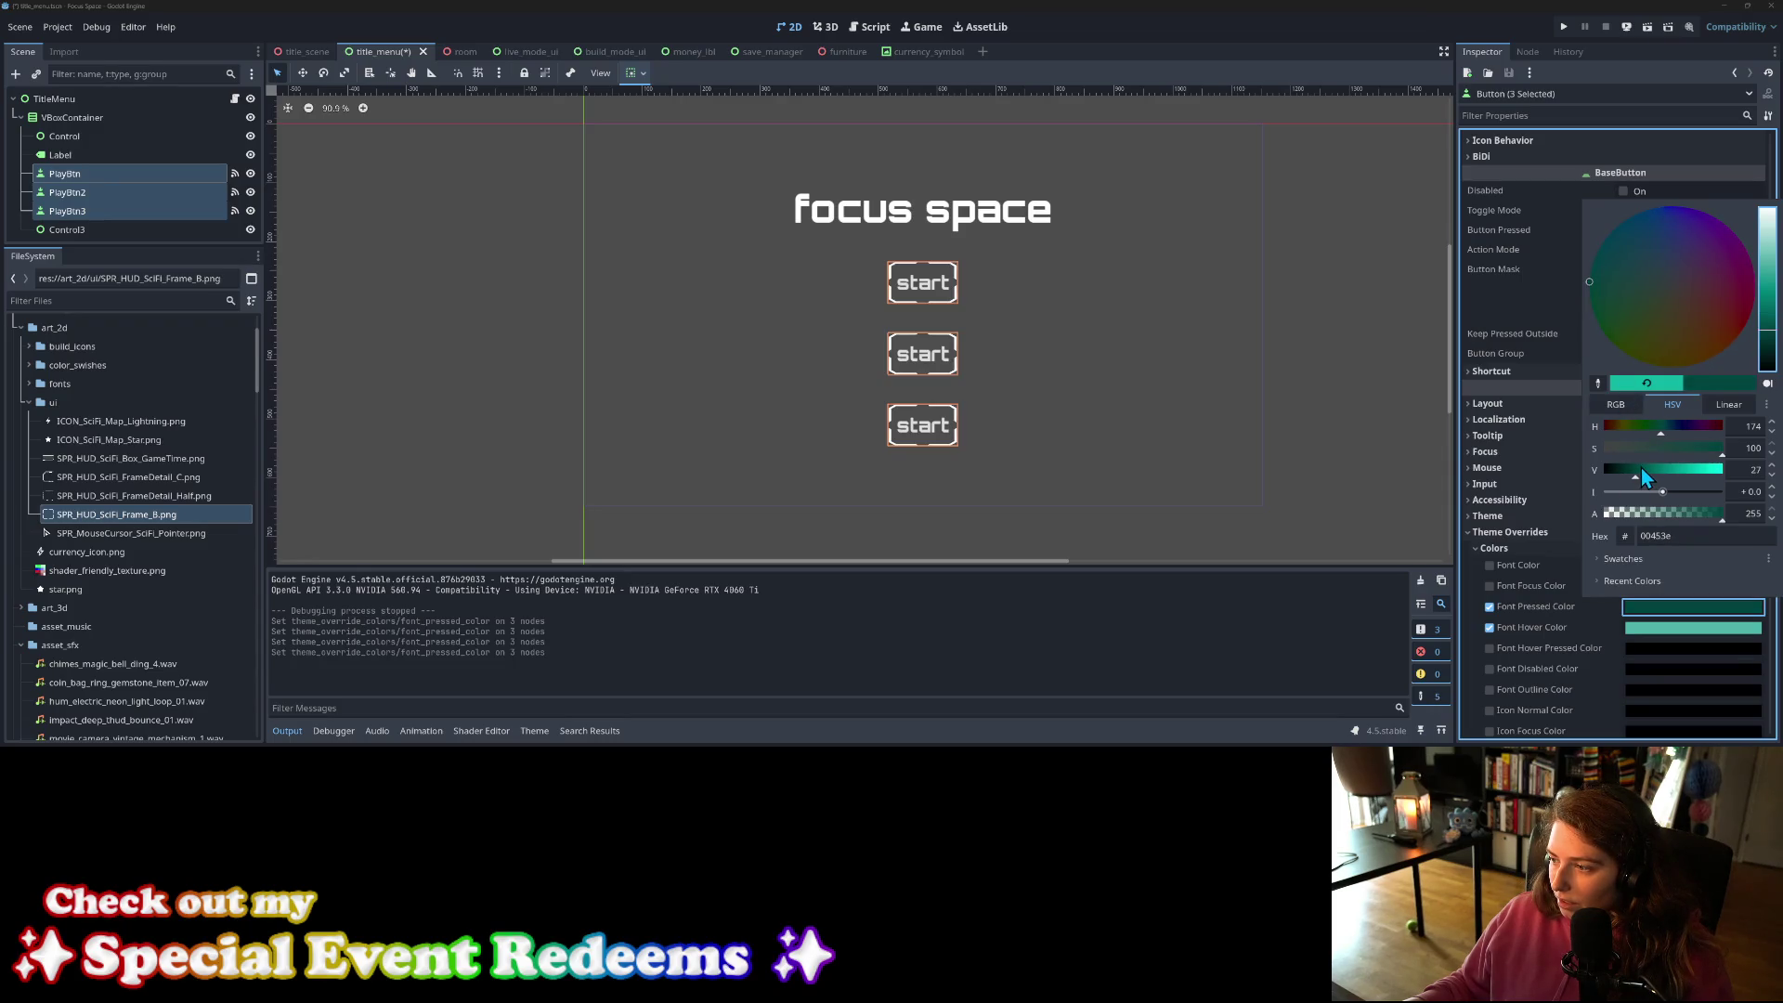
right_click(1524, 615)
right_click(1527, 606)
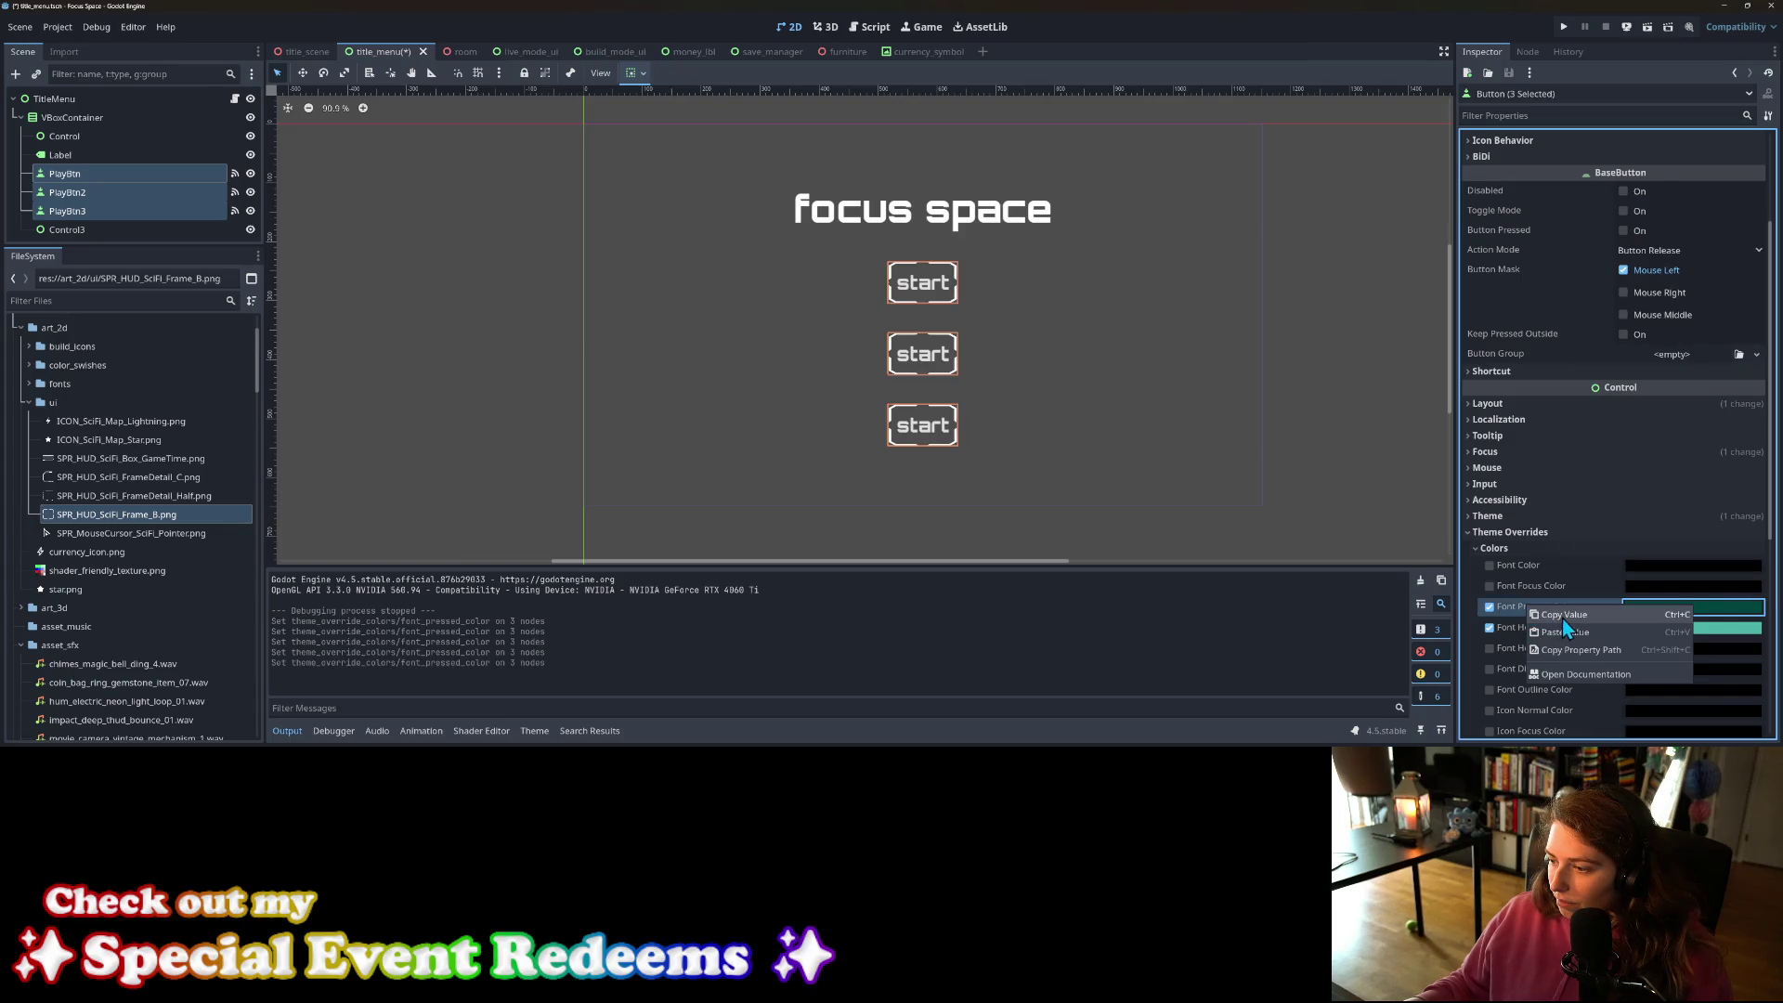
scroll(1572, 598, down, 10)
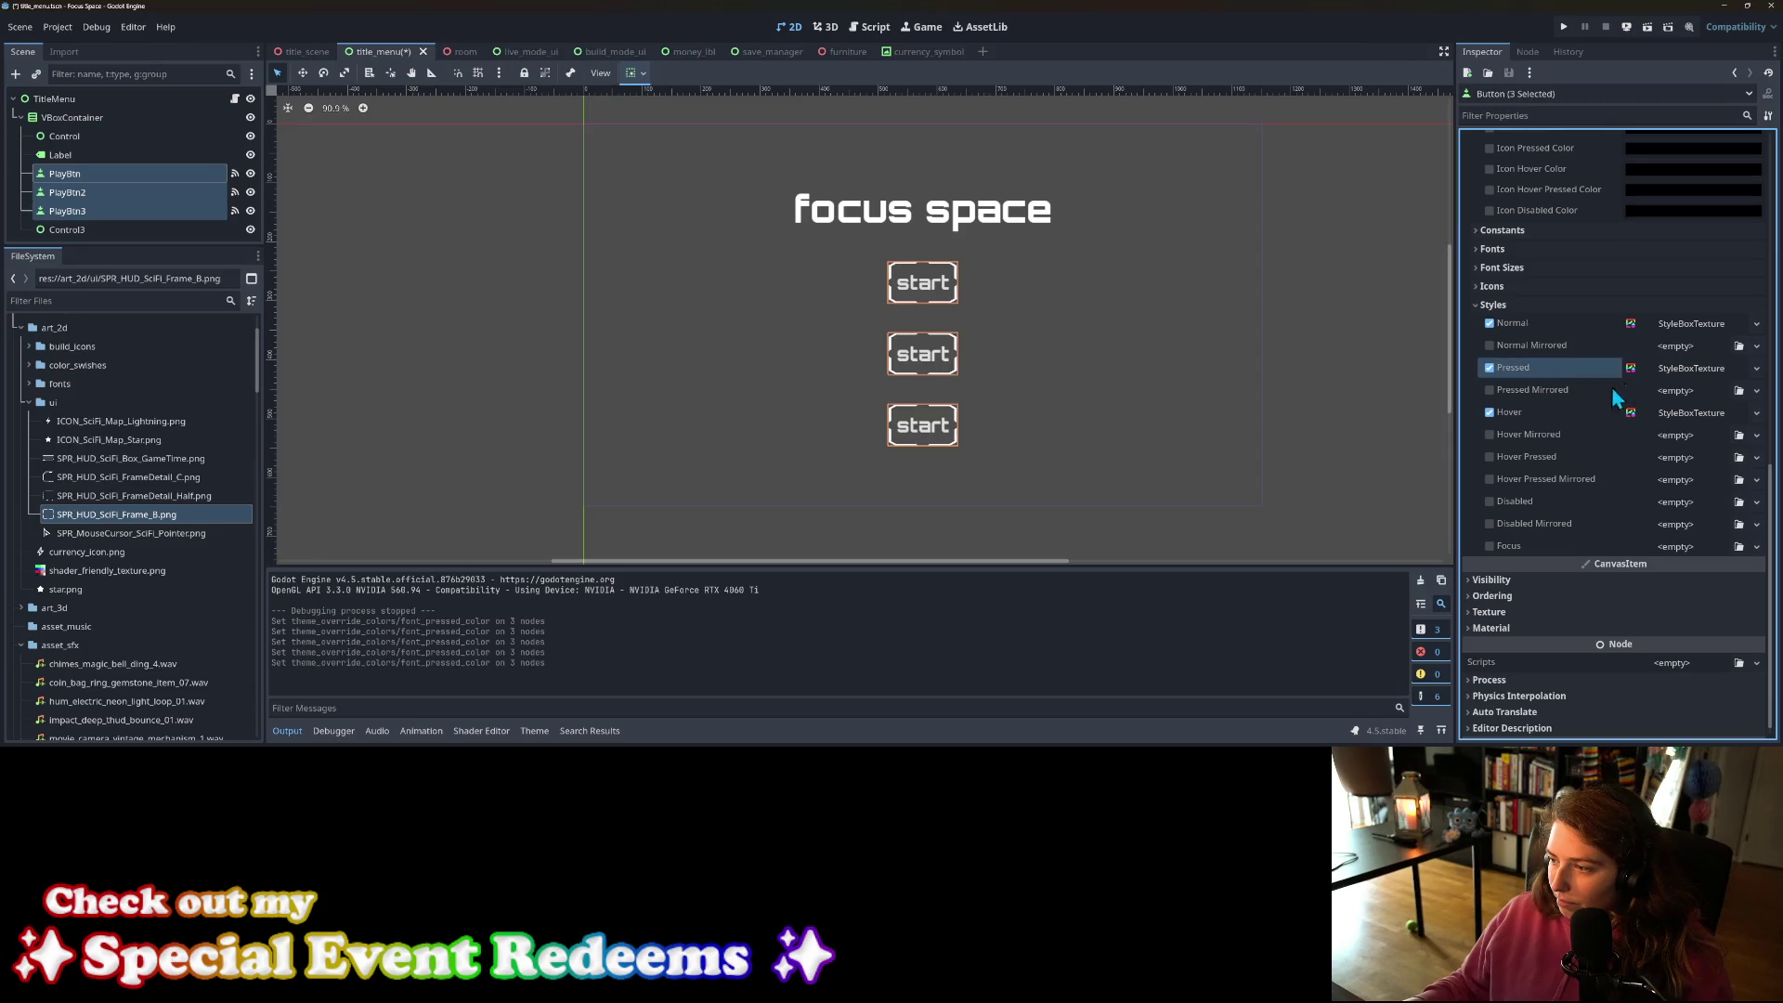
Step: Paste the dark teal into the Pressed StyleBoxTexture's Modulate Color, save, and press start in-game
click(1655, 369)
scroll(1635, 464, down, 2)
scroll(1628, 555, down, 1)
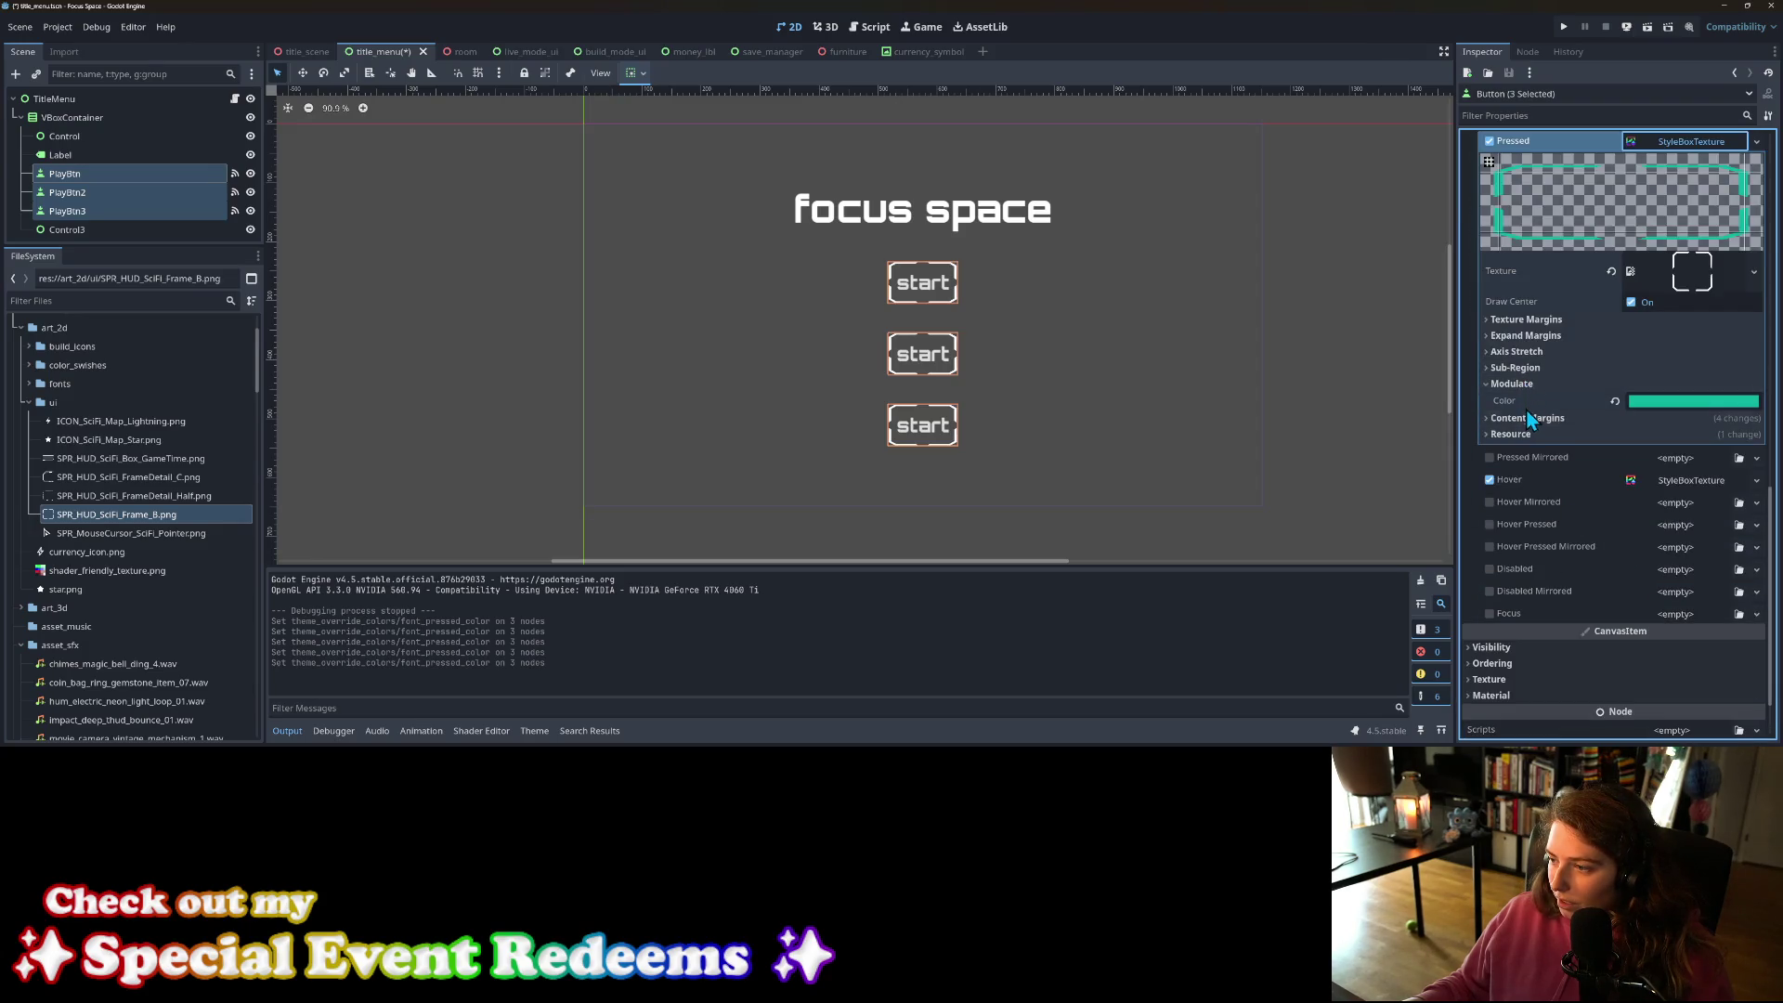
right_click(1528, 409)
click(1557, 428)
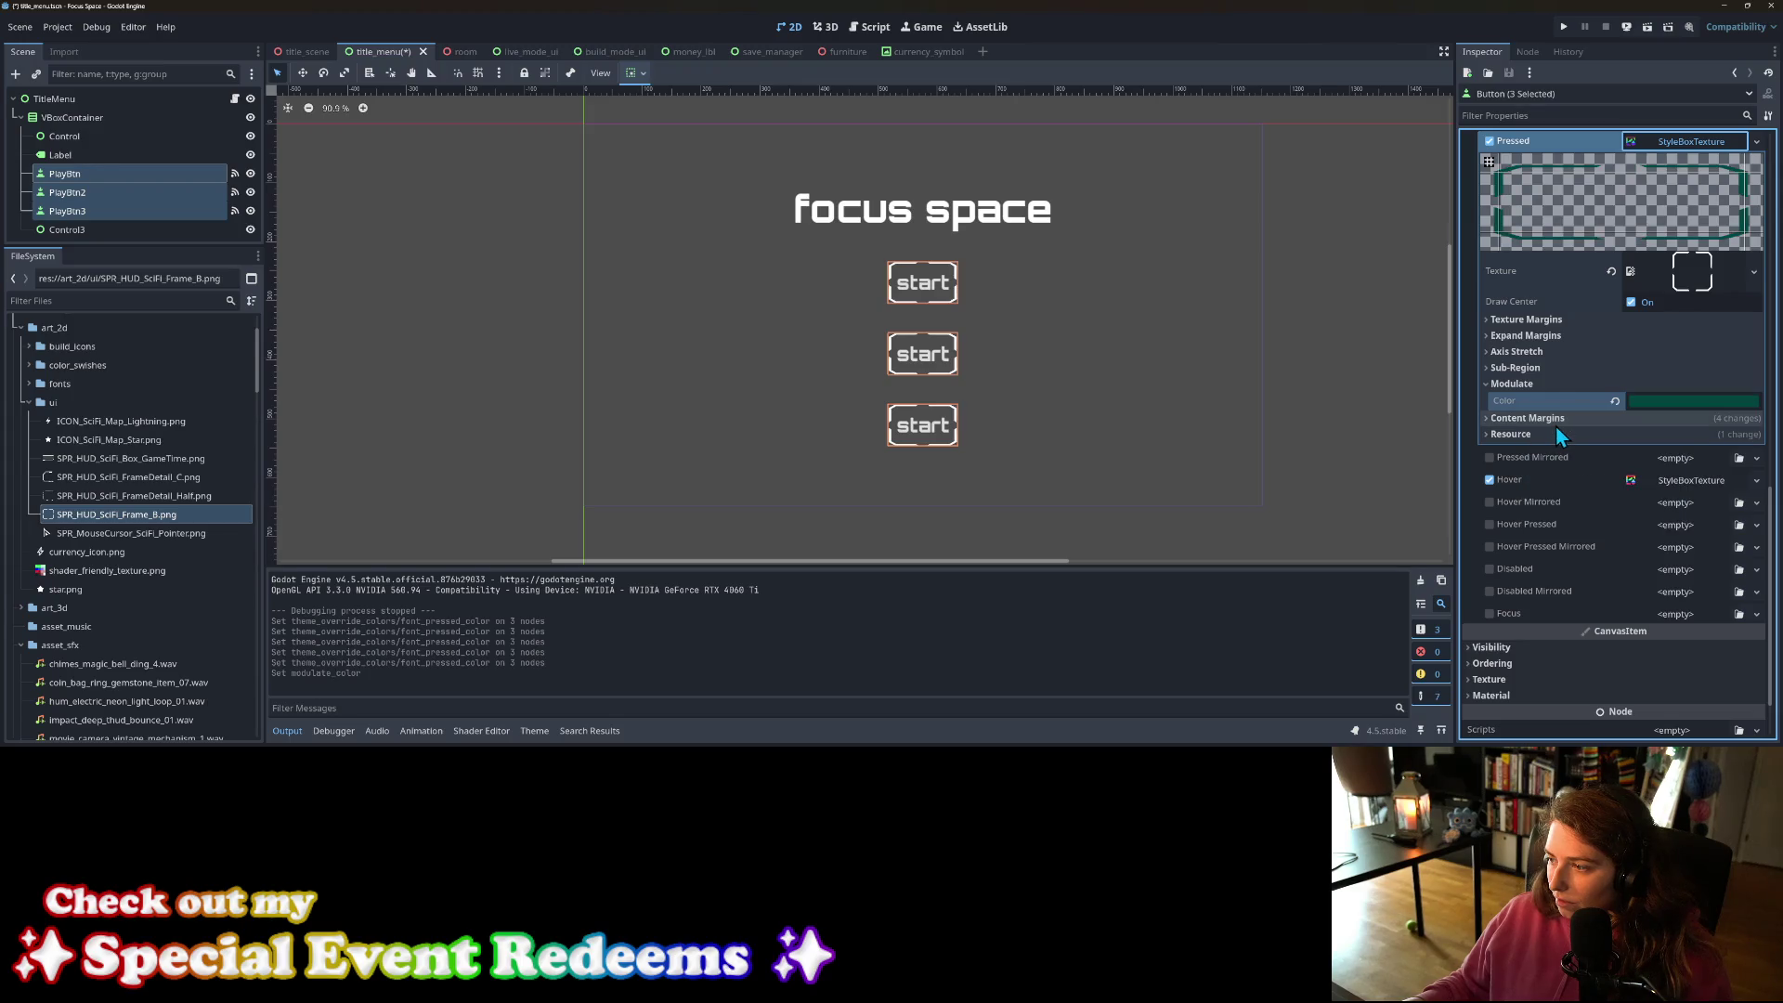
key(ctrl+s)
click(1562, 22)
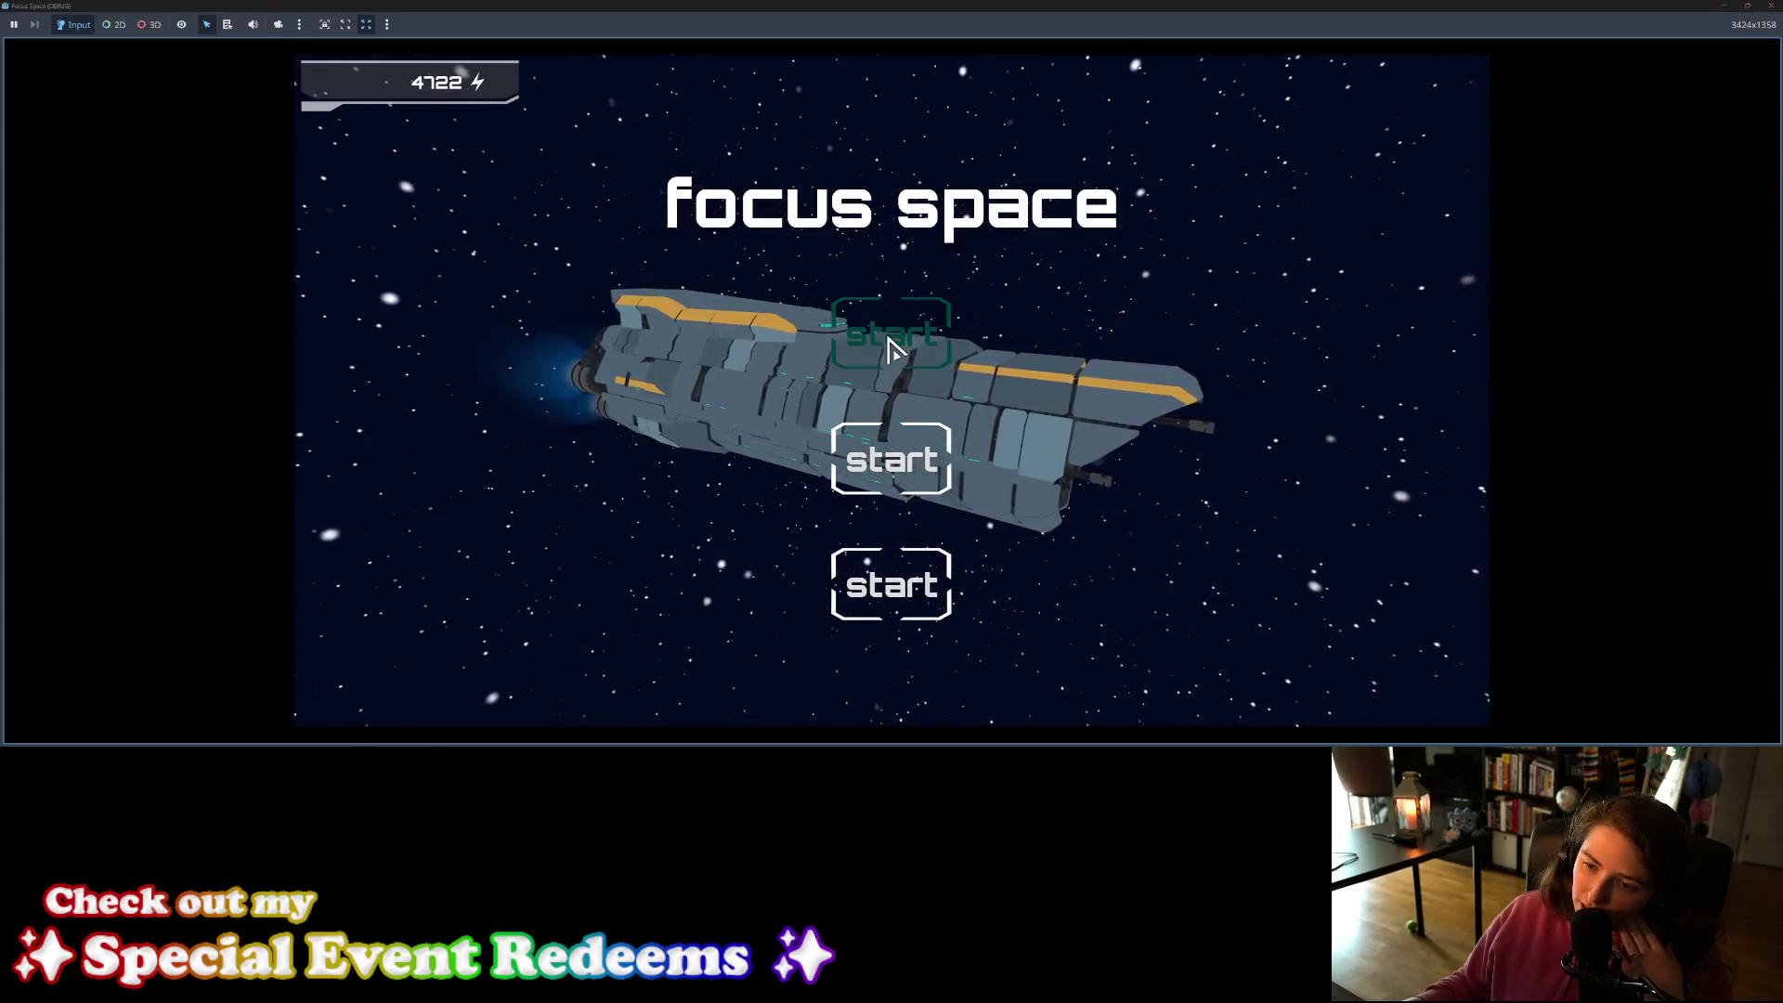
click(938, 350)
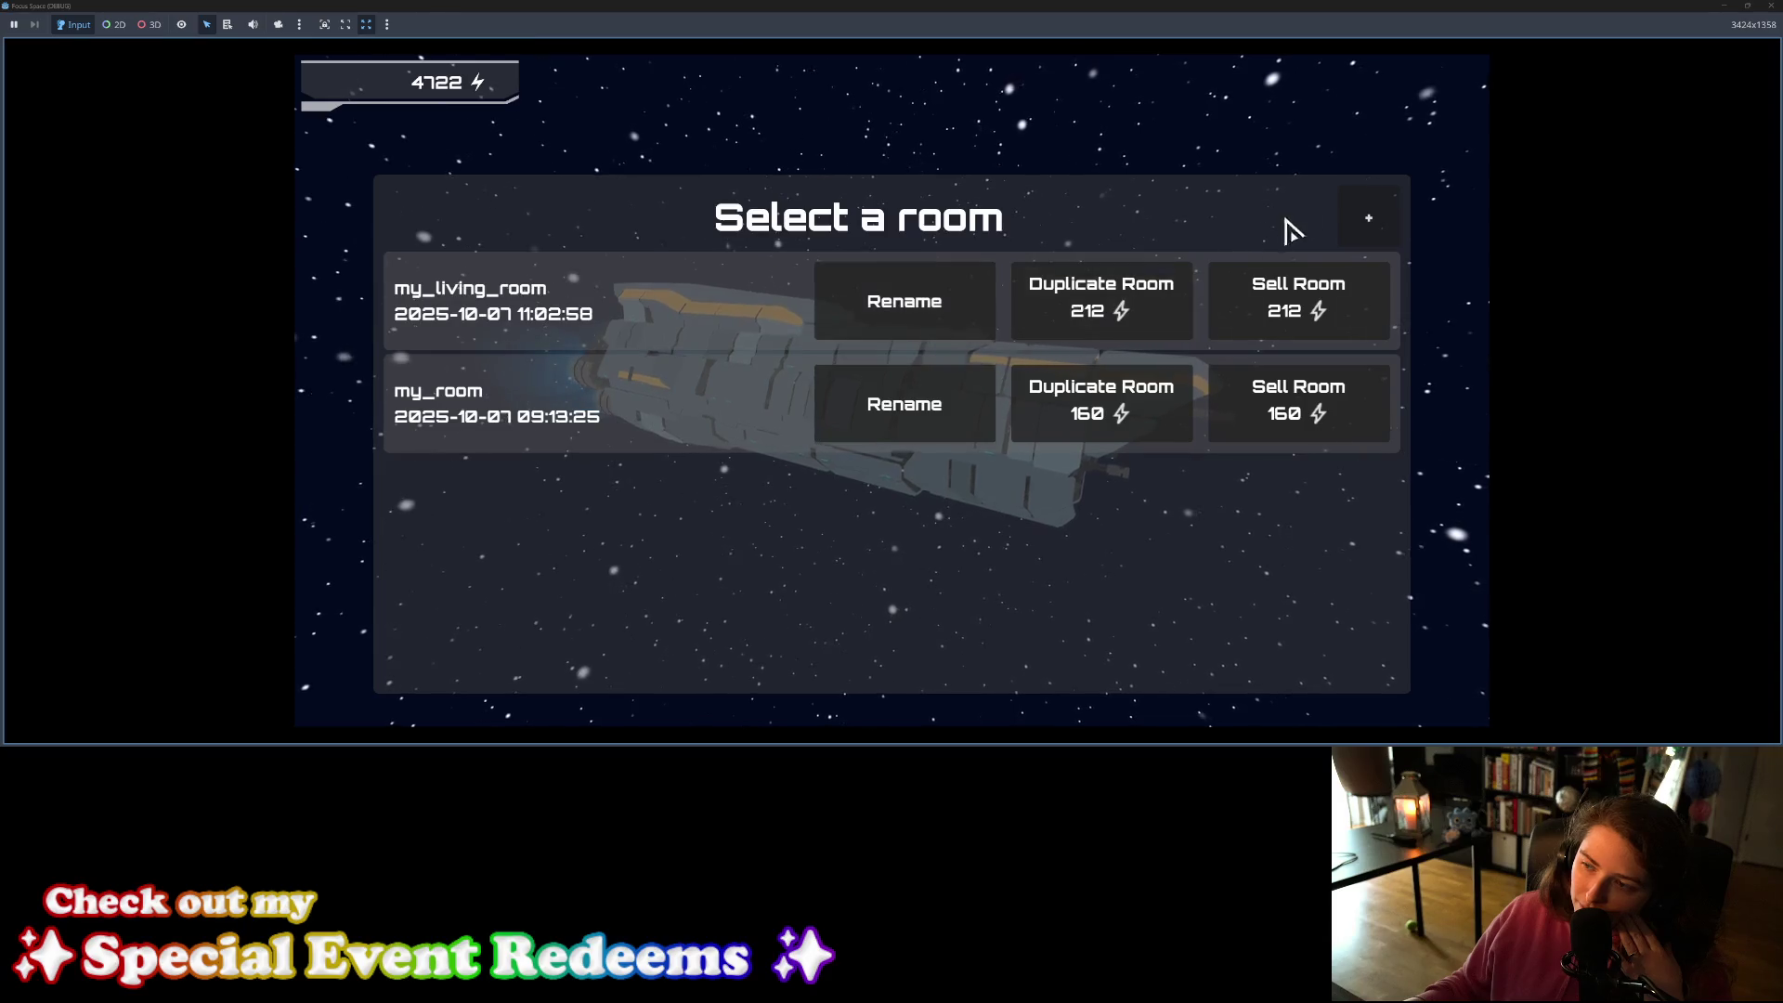
Step: Shift the pressed frame's Modulate Color hue from teal to blue and brighten it
click(1769, 8)
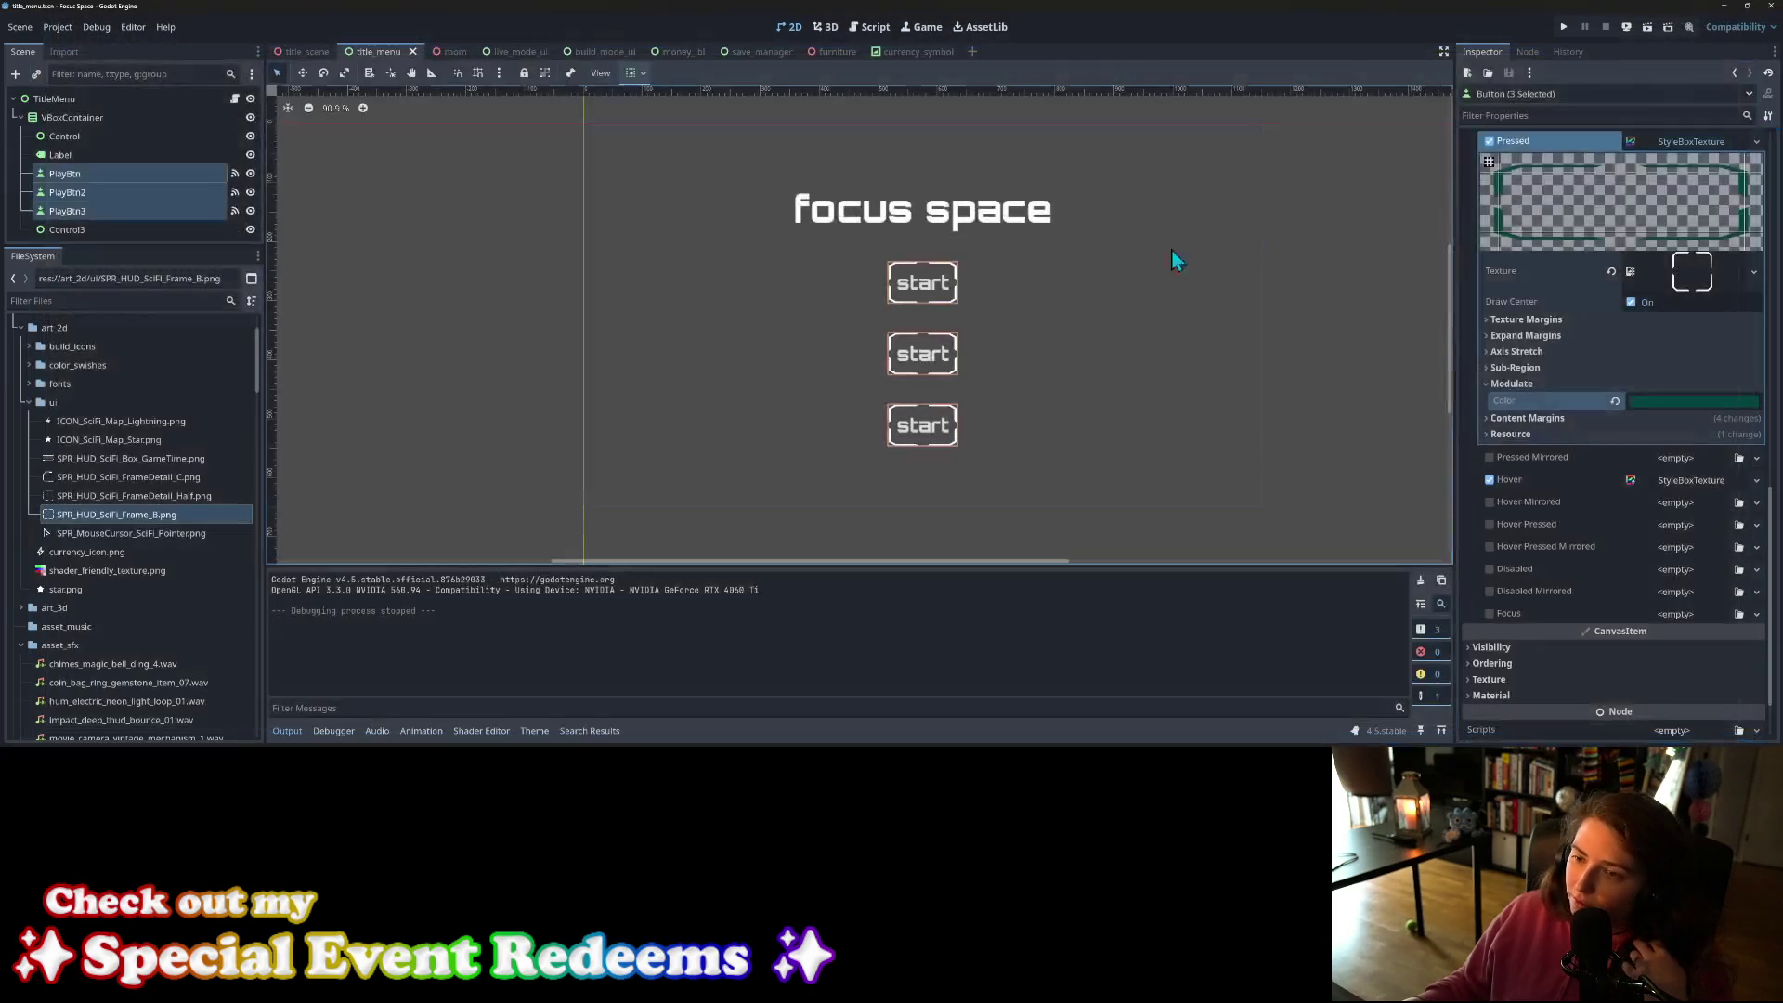
click(1653, 402)
drag(1685, 227, 1679, 230)
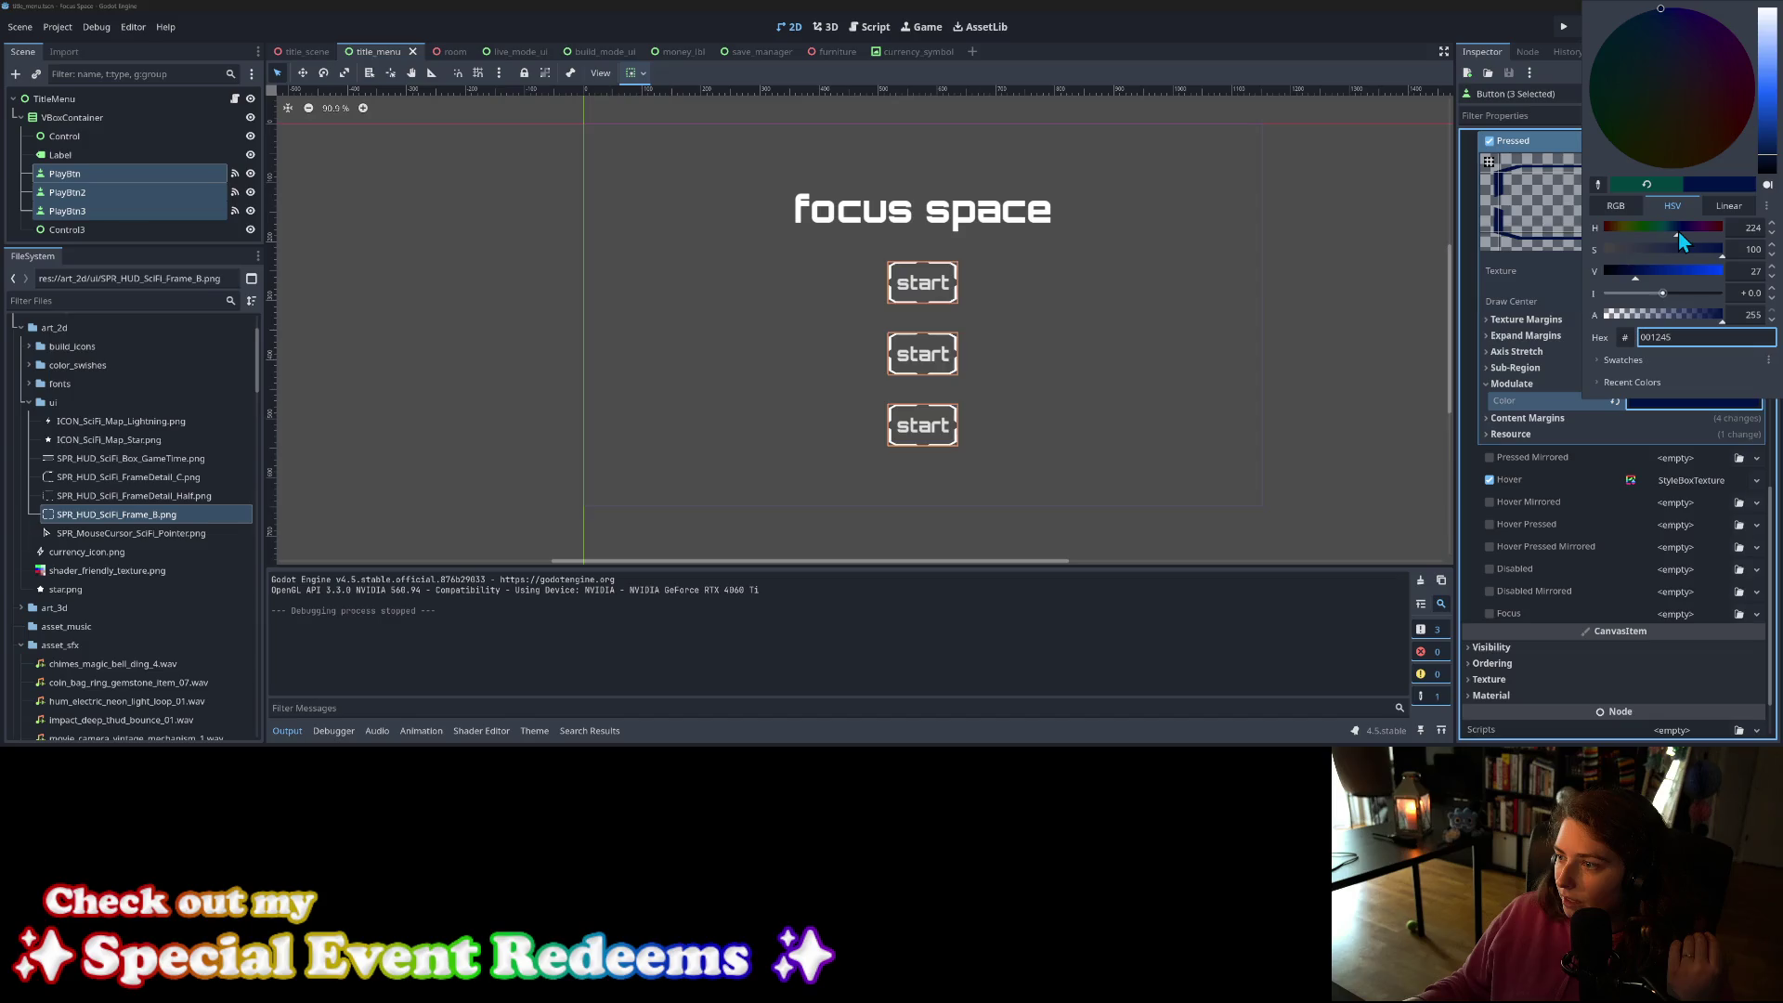
click(1539, 403)
click(1650, 399)
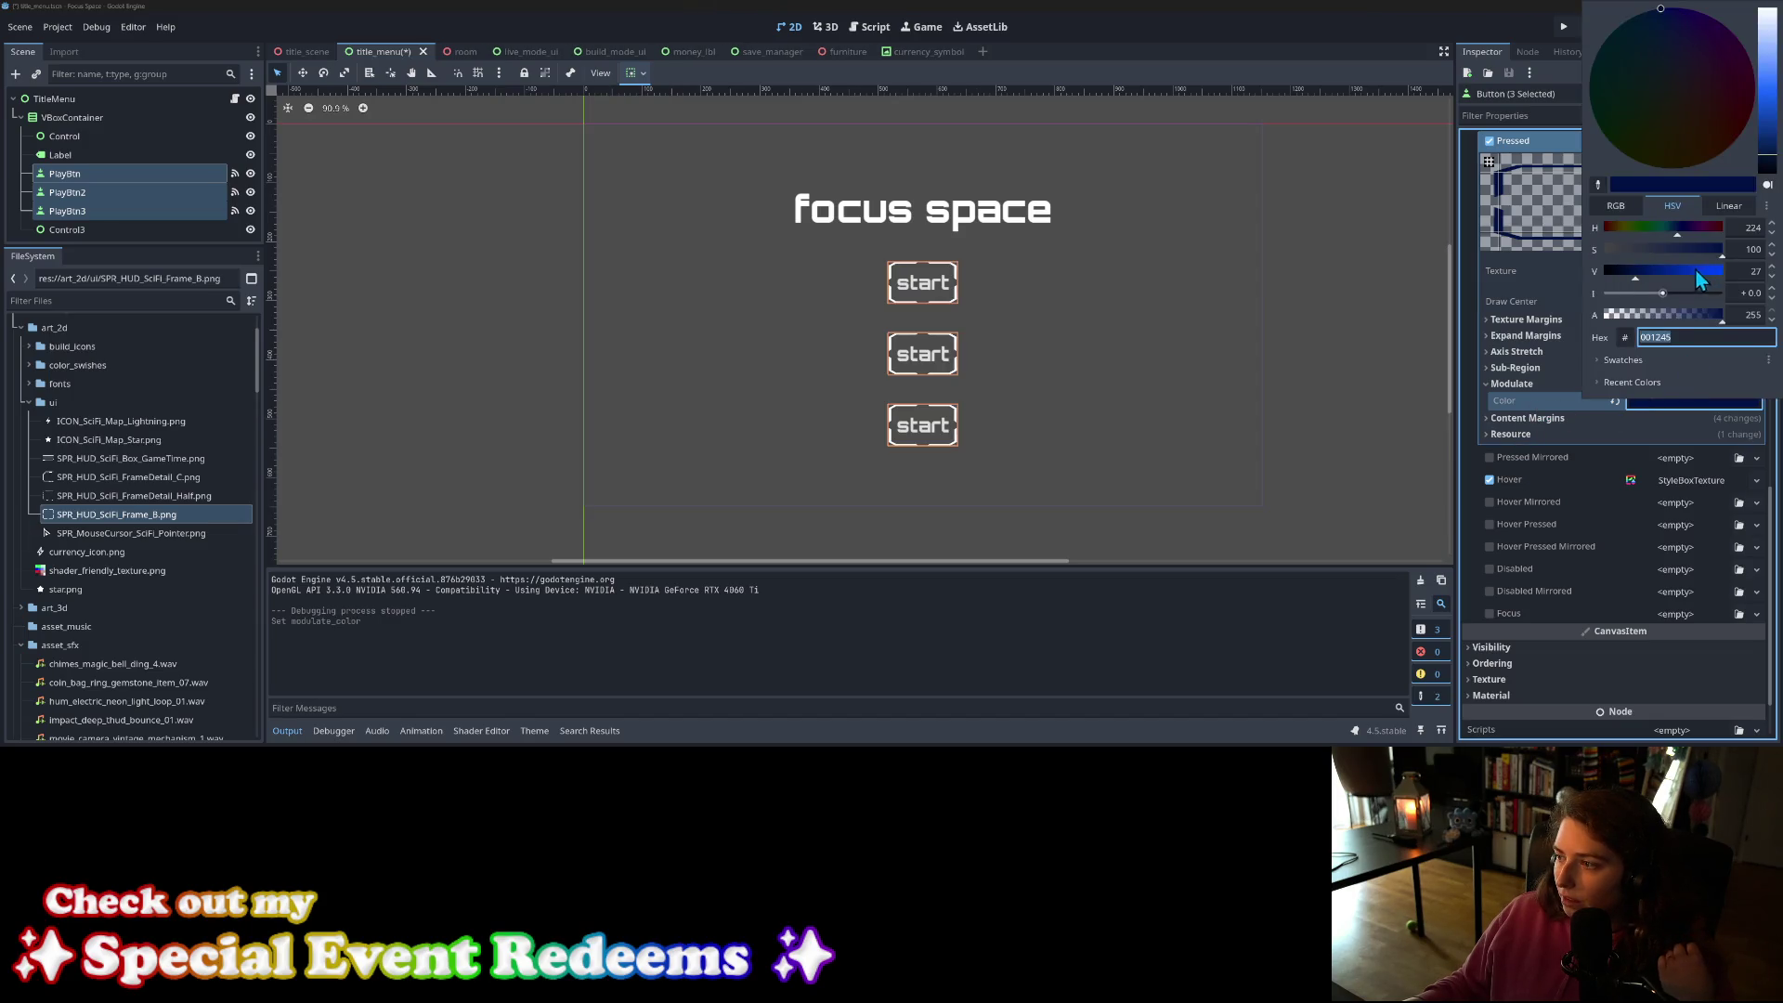
drag(1696, 270, 1653, 274)
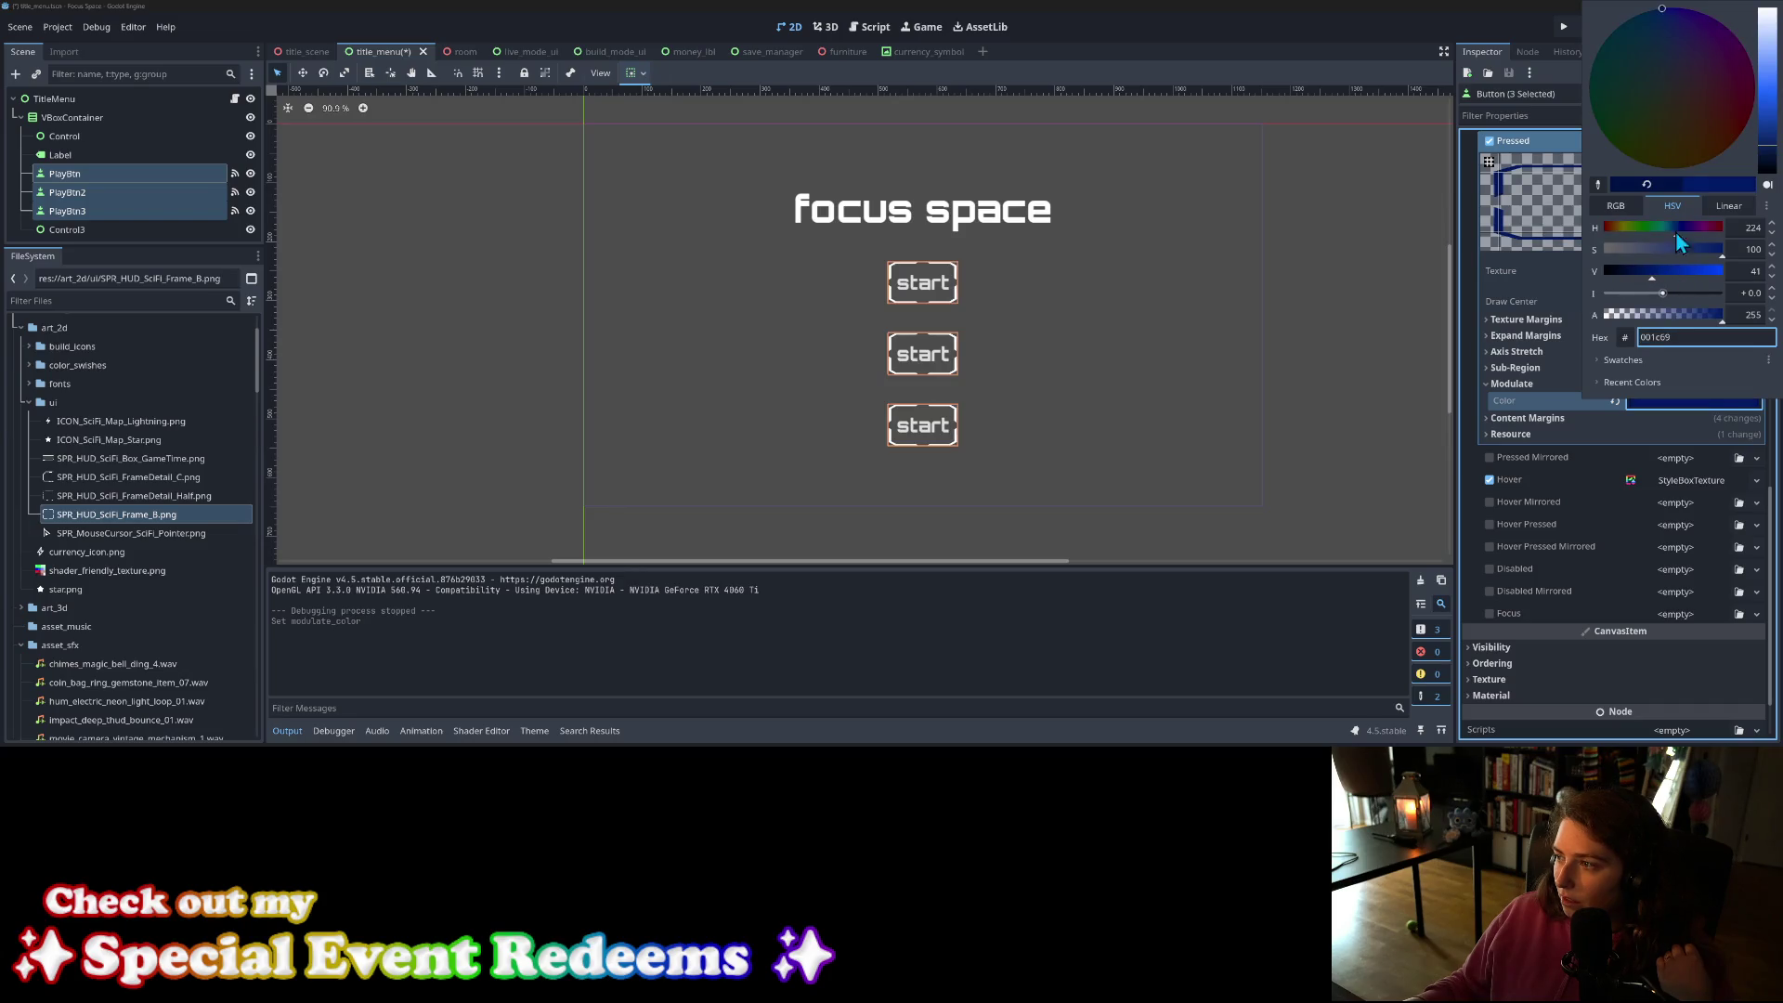
drag(1763, 139, 1769, 146)
click(1657, 12)
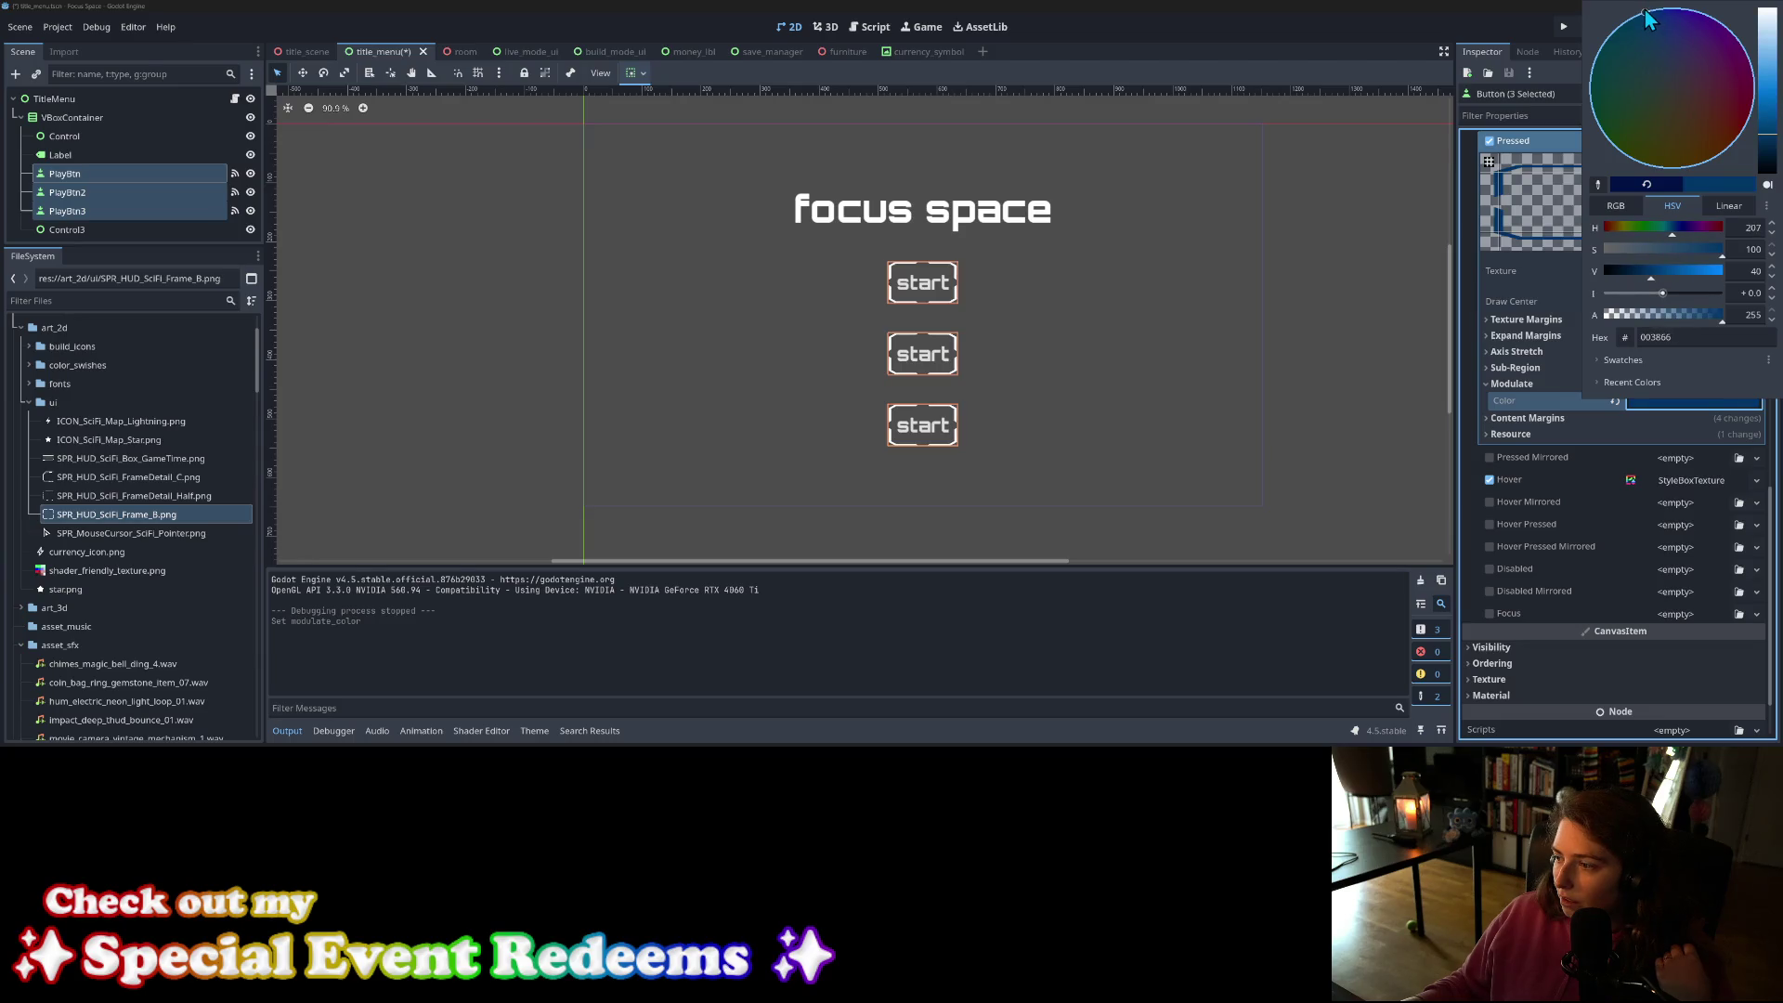
click(1503, 407)
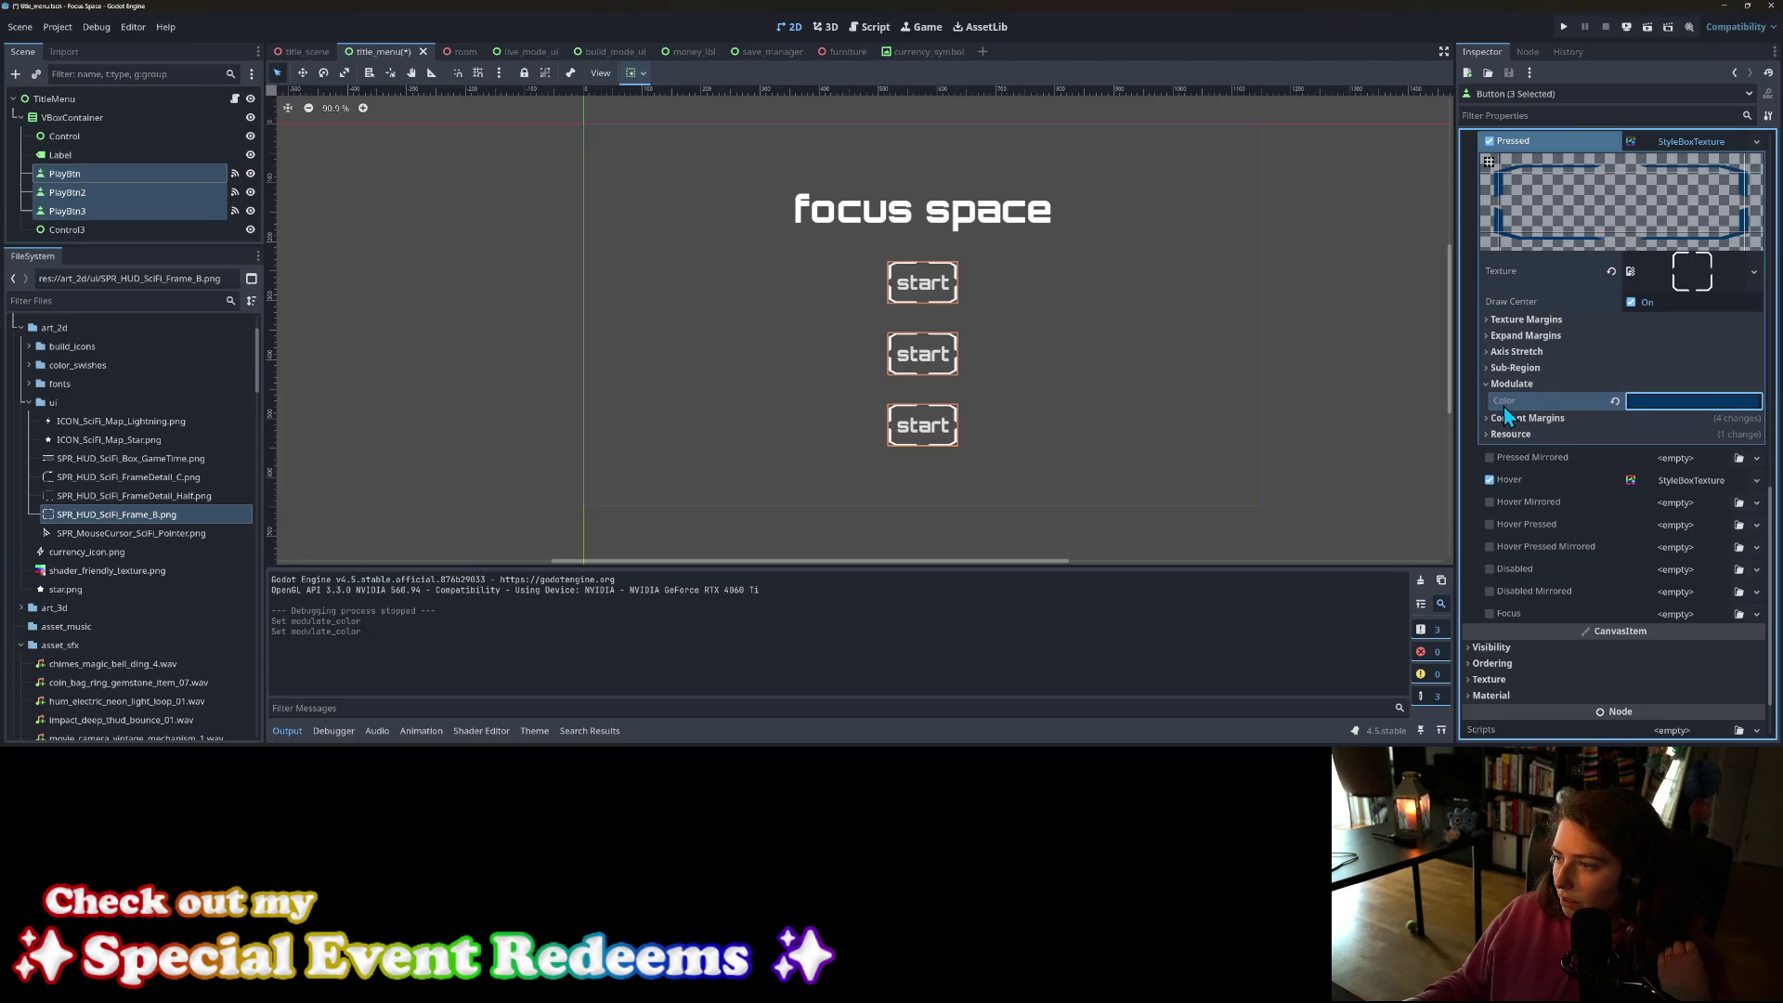
Step: Fine-tune the blue tint's hue and brightness, settling on deep blue 003e88
click(1642, 399)
click(1773, 117)
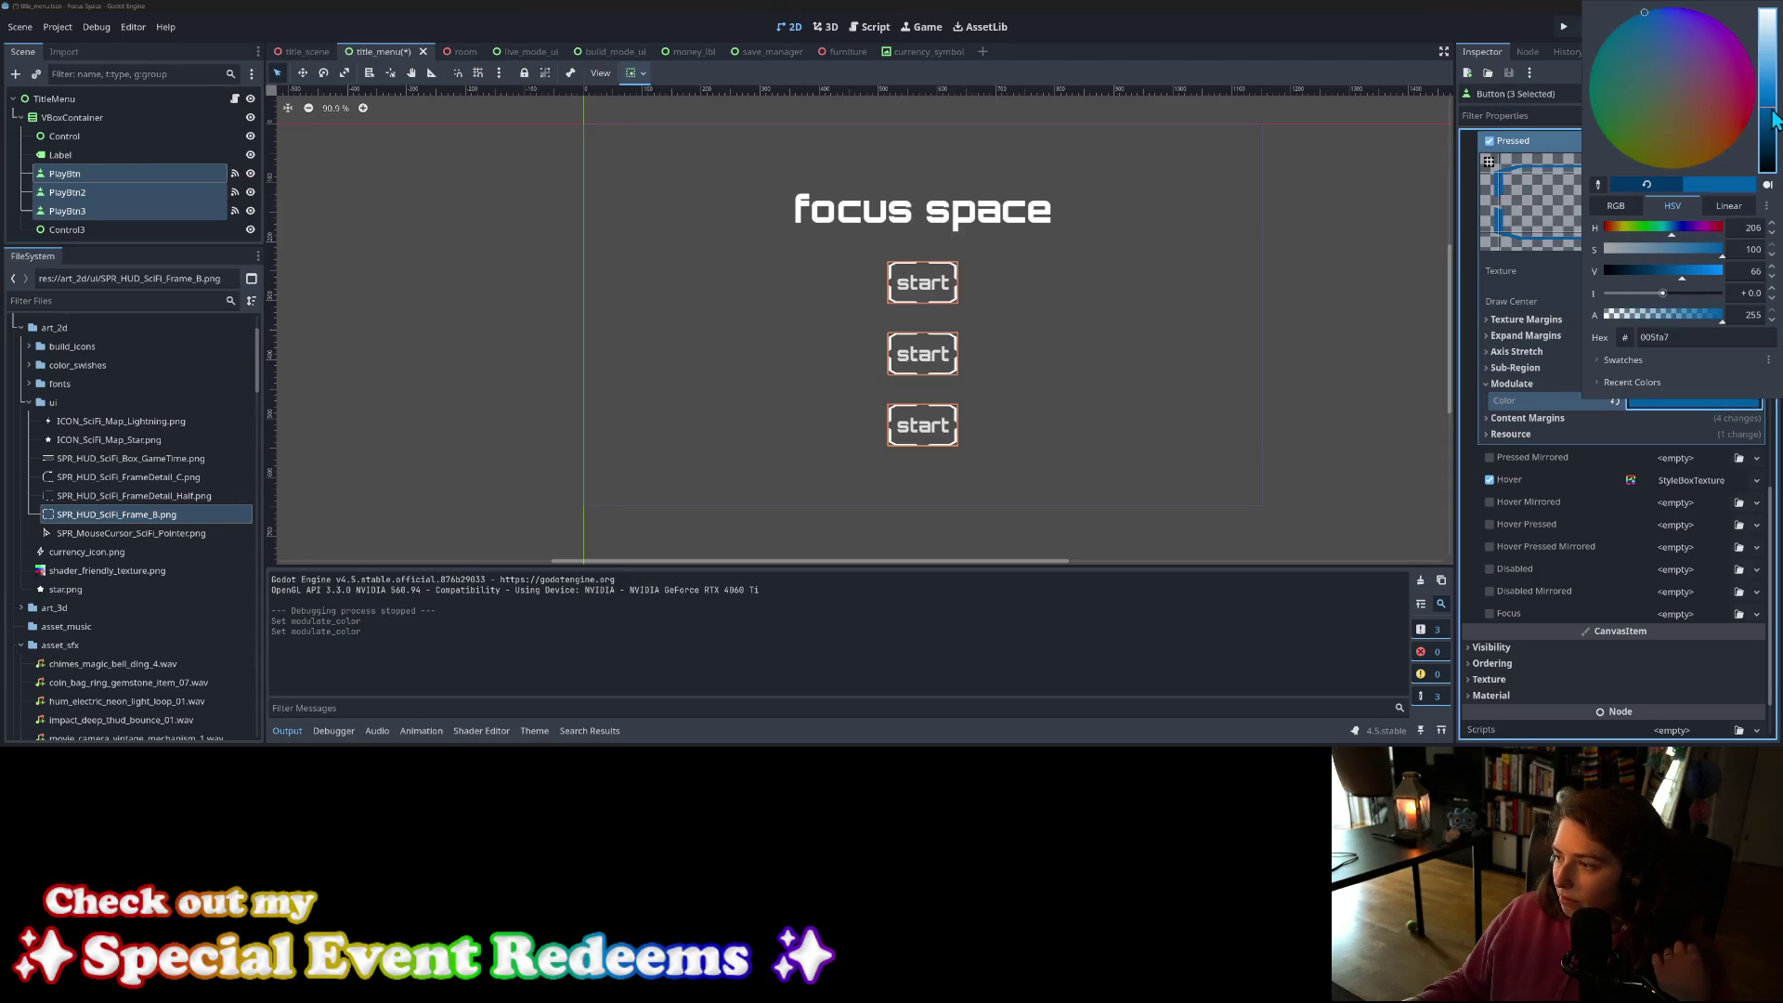
drag(1773, 118, 1767, 114)
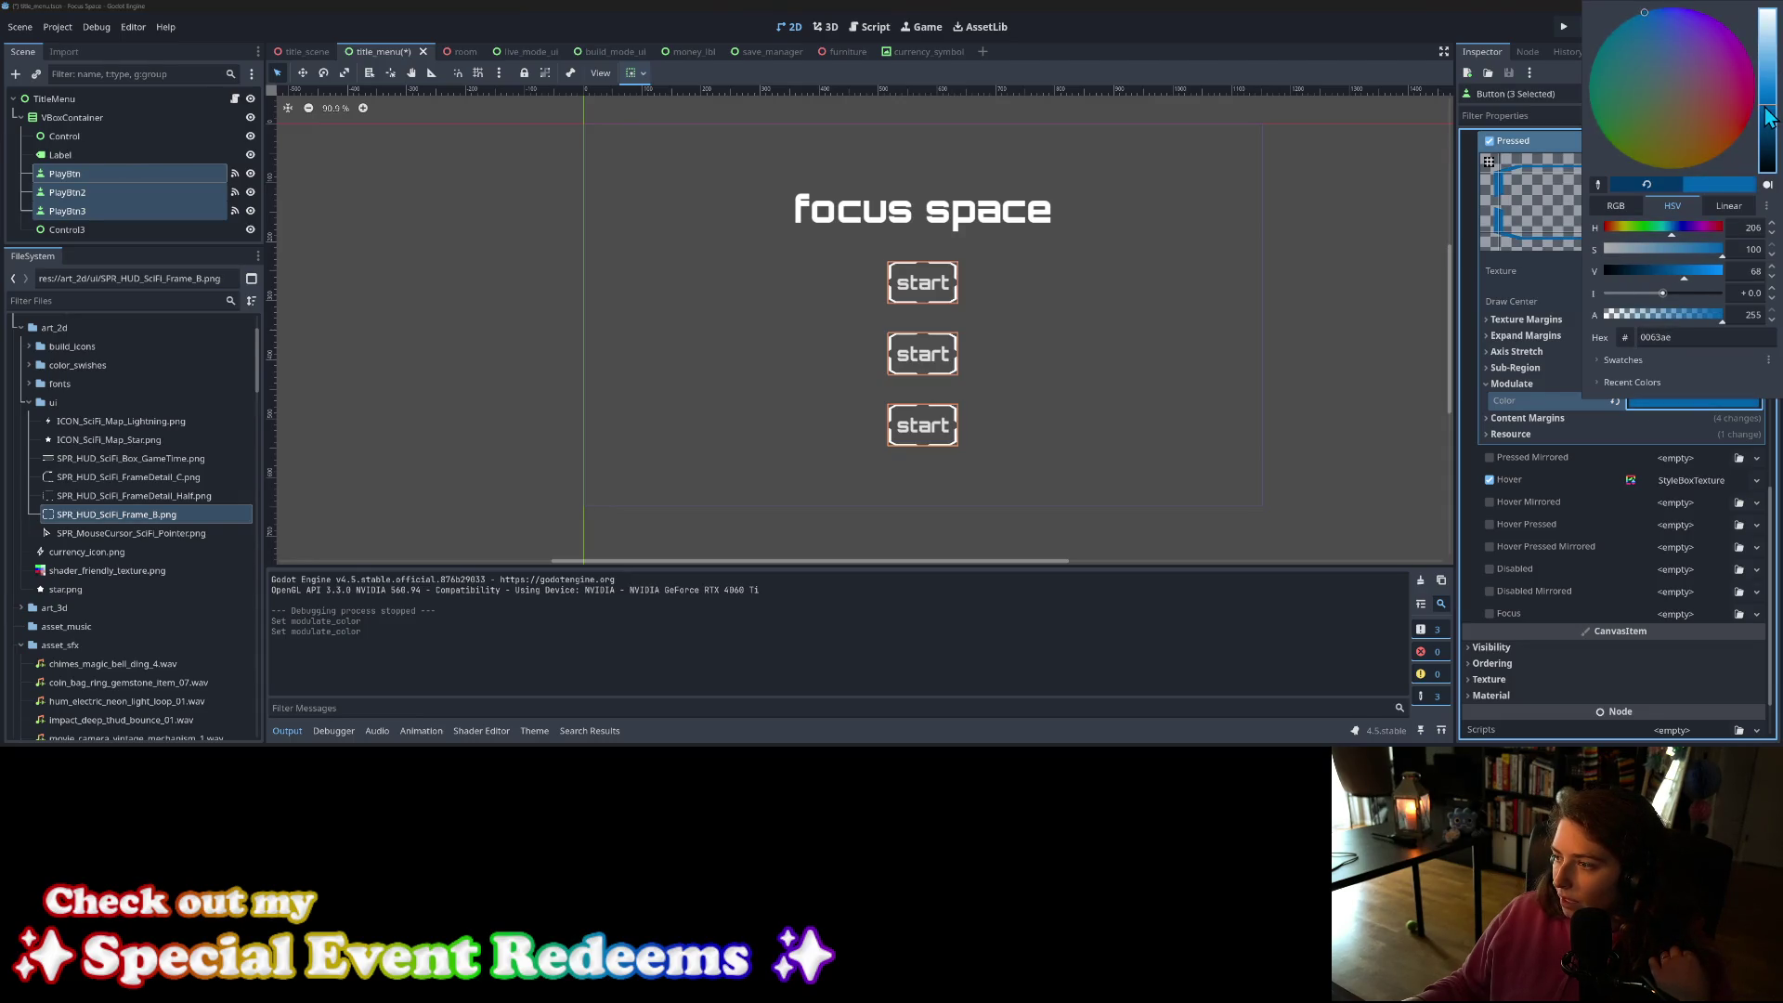
click(1656, 17)
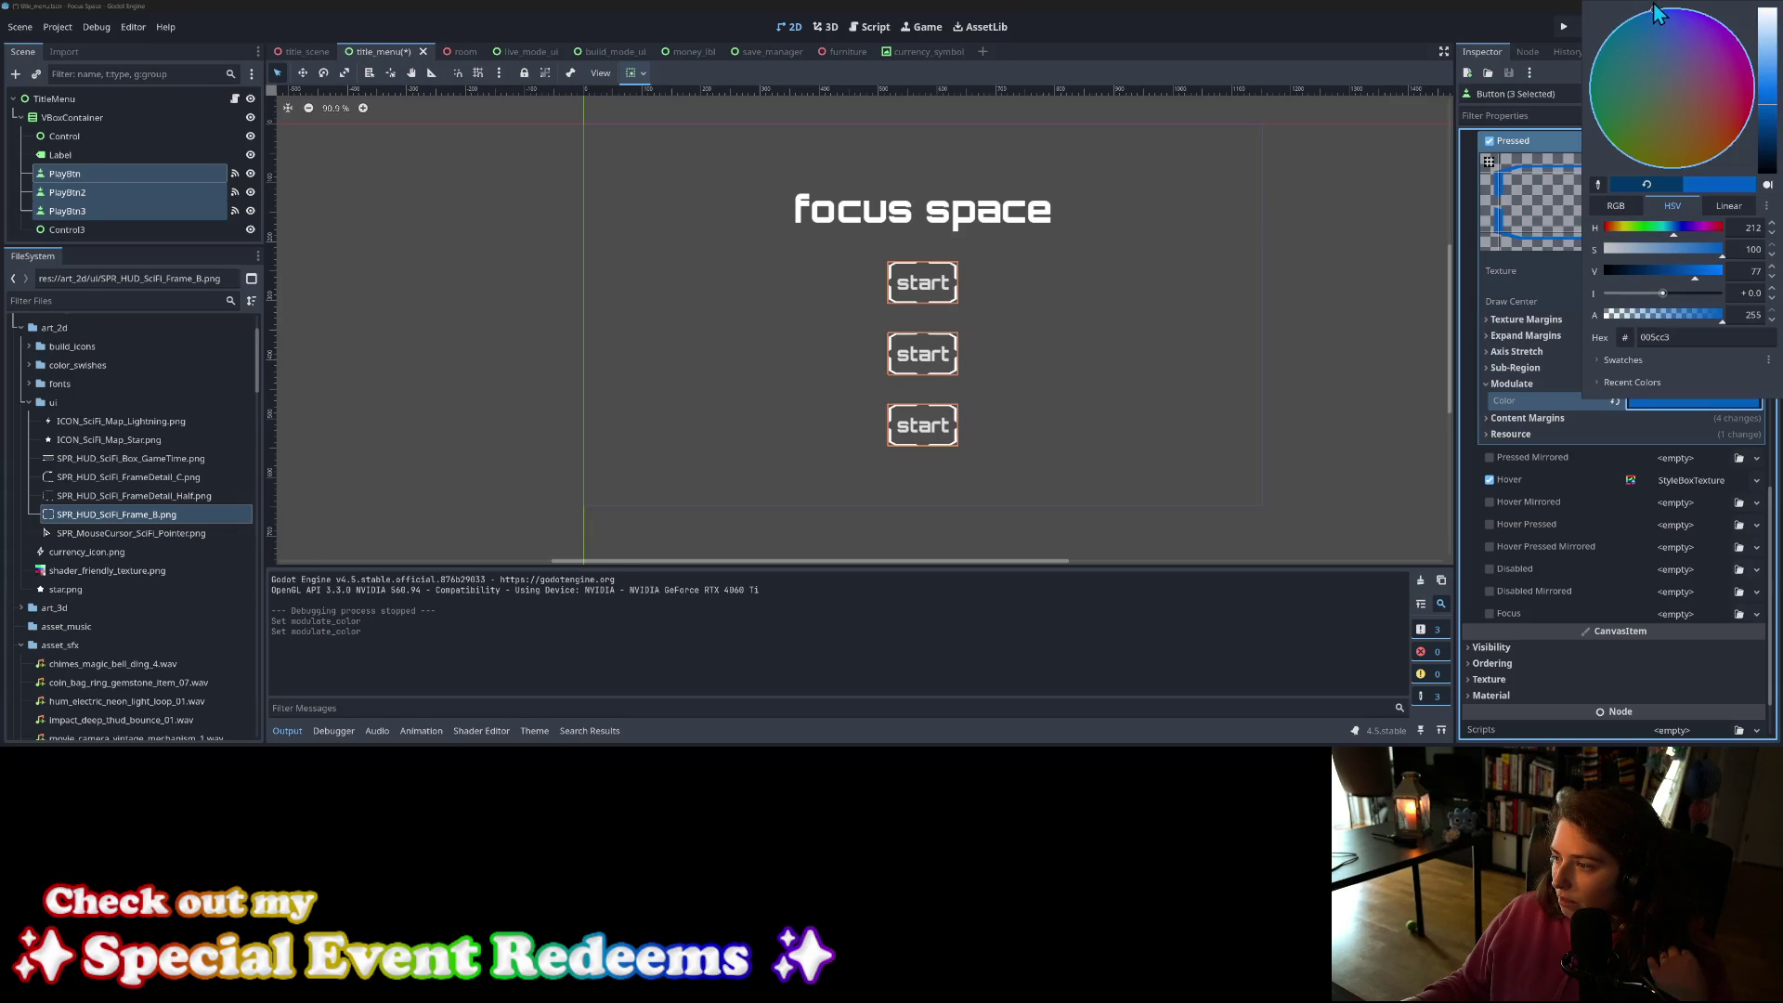
drag(1767, 116, 1766, 137)
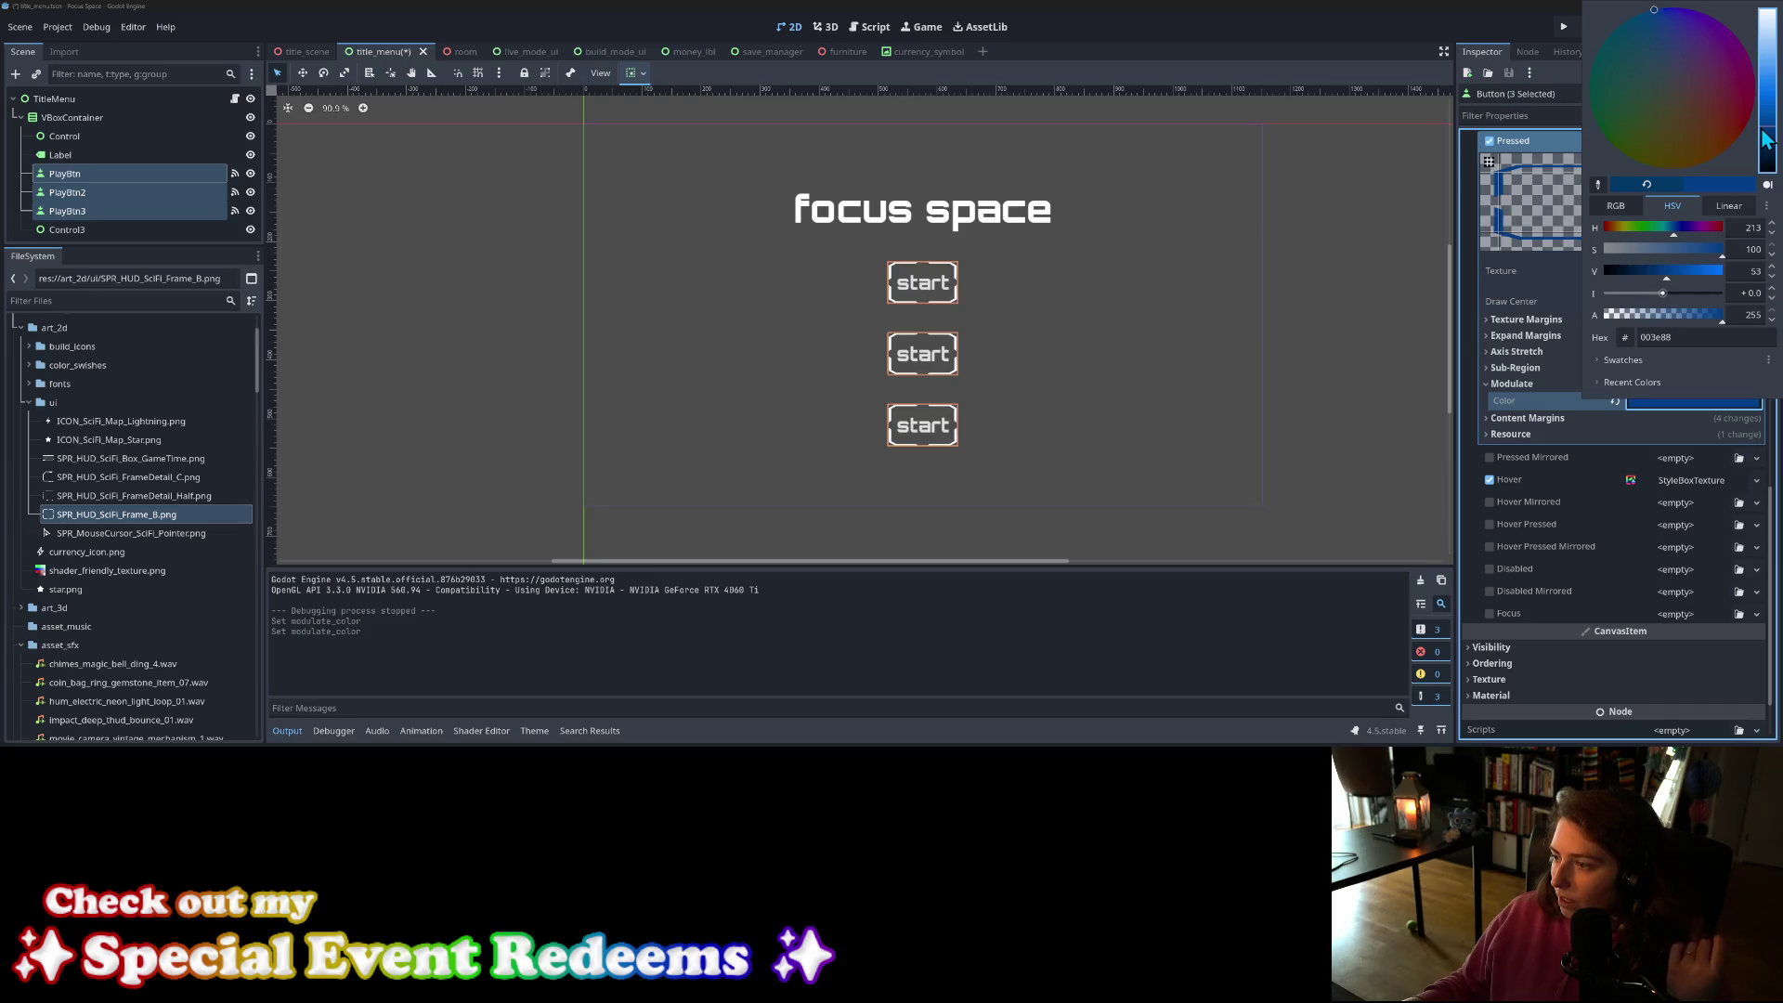
click(1518, 404)
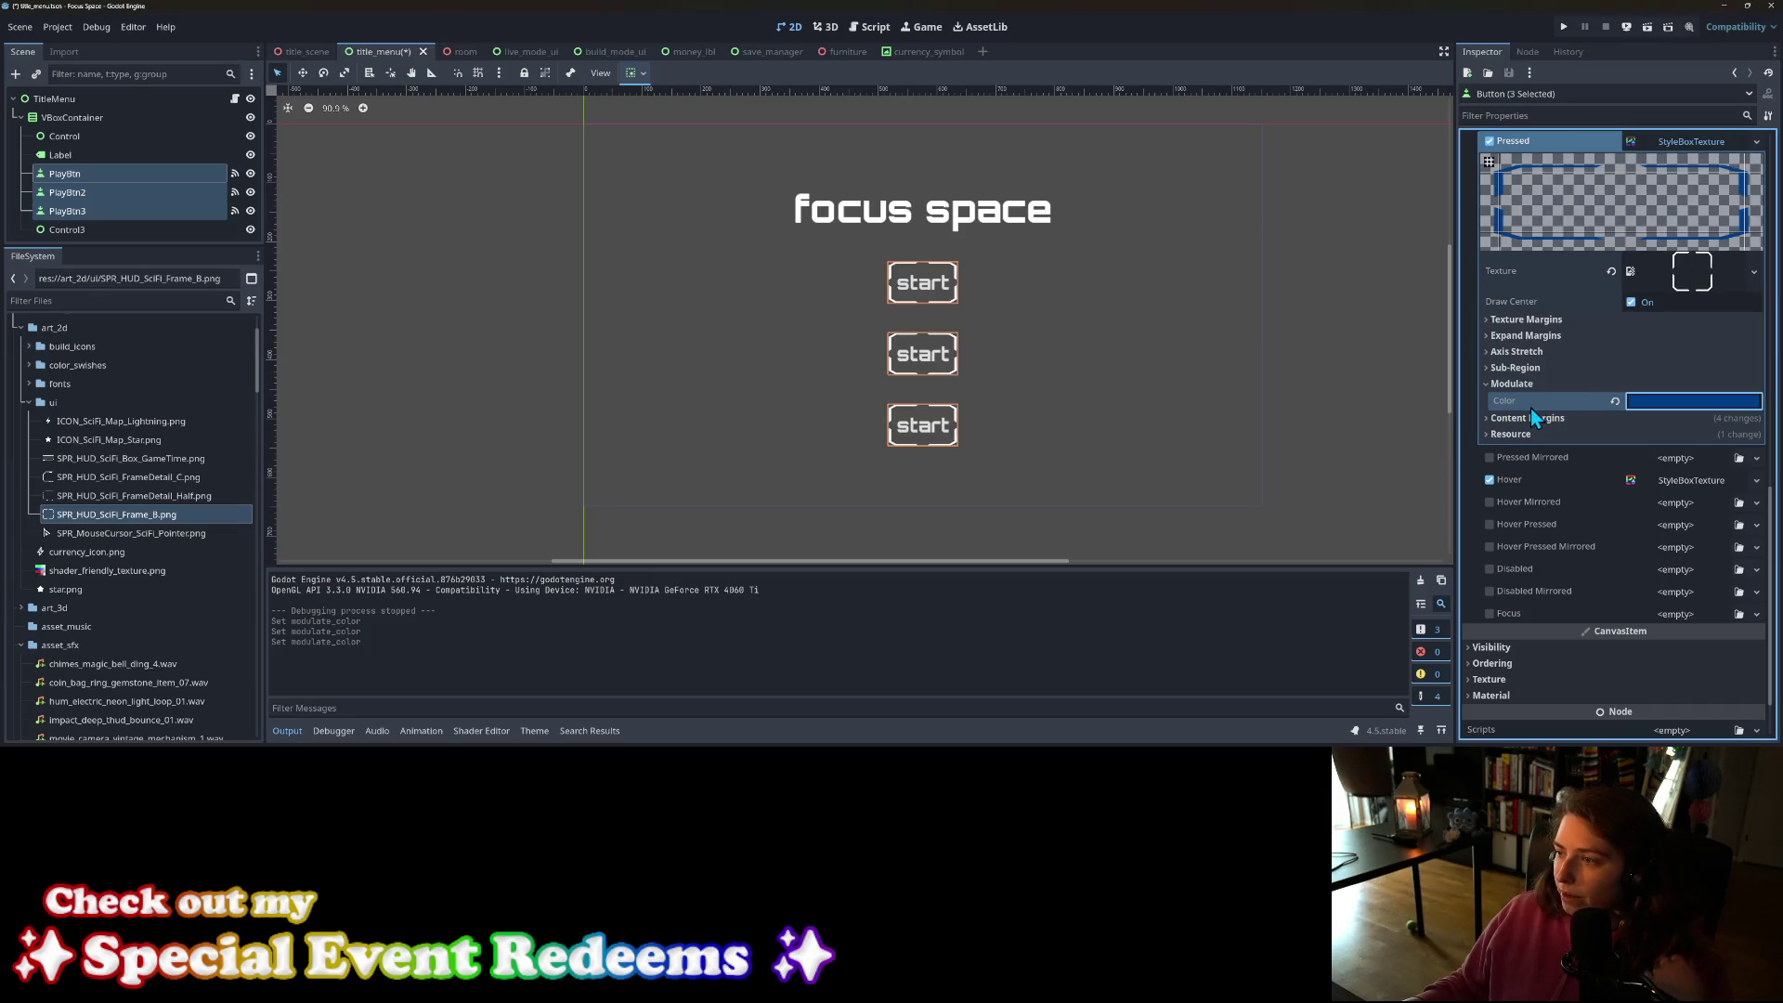
scroll(1530, 410, up, 5)
scroll(1601, 537, down, 5)
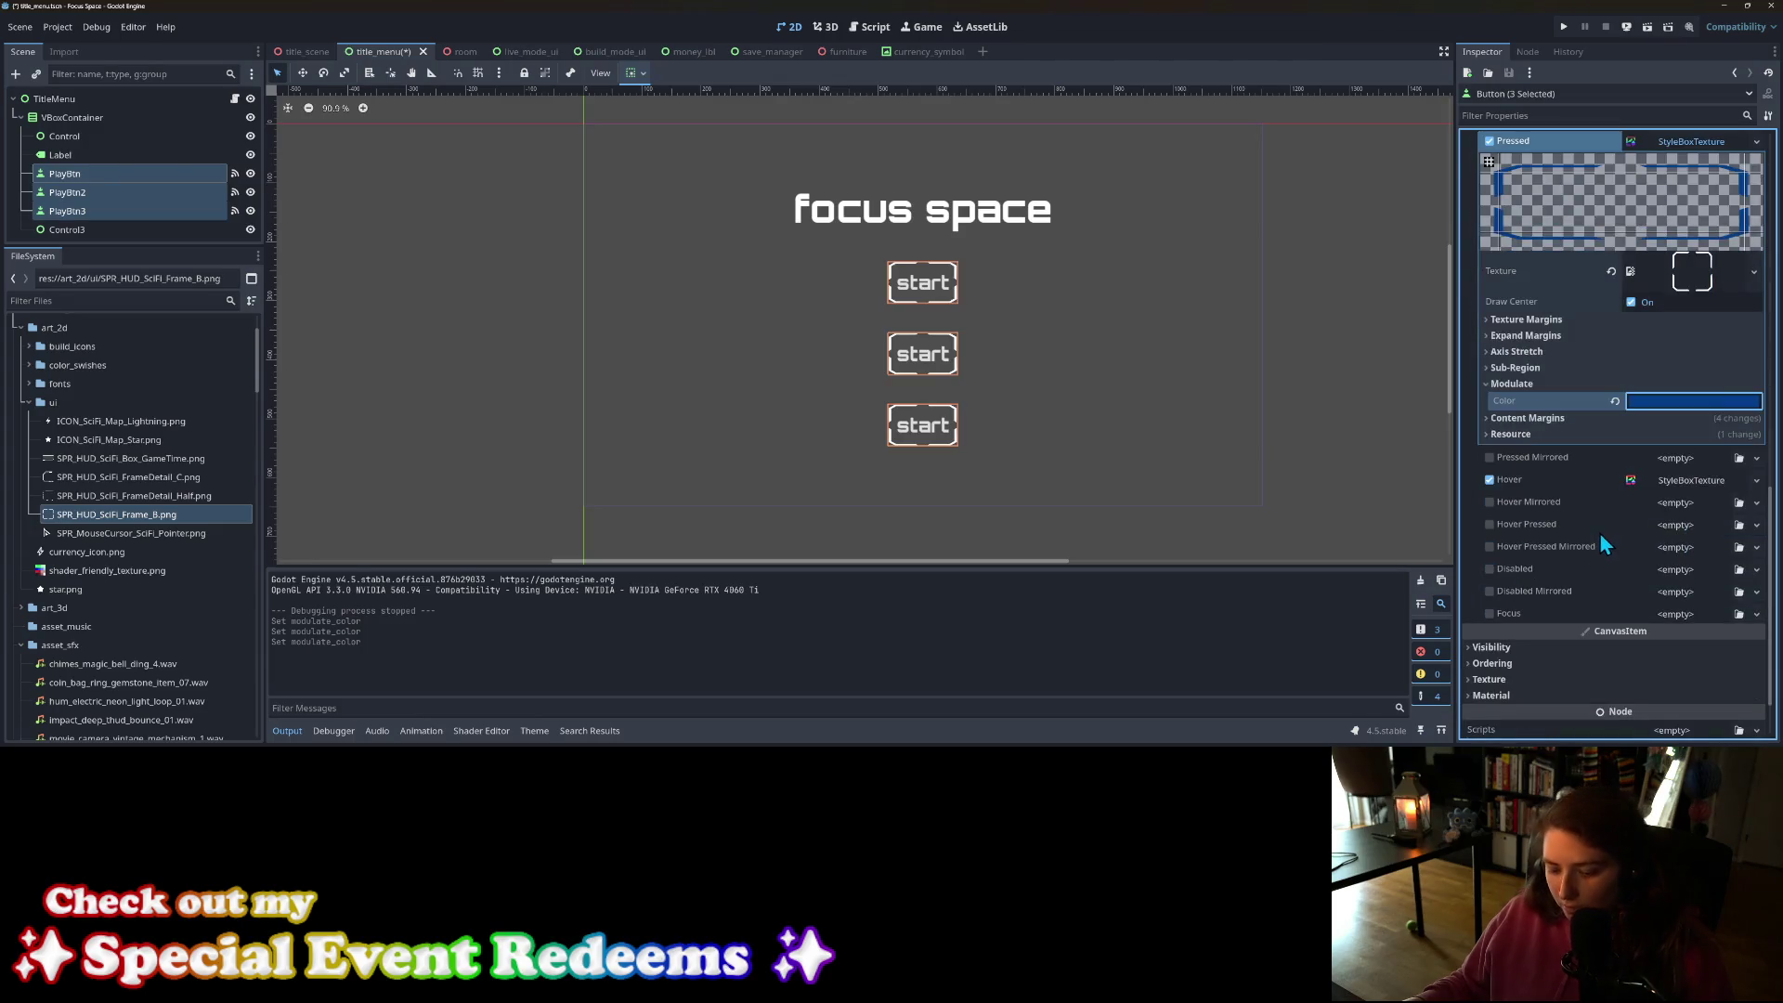
key(ctrl+z)
key(ctrl+z)
key(ctrl+z)
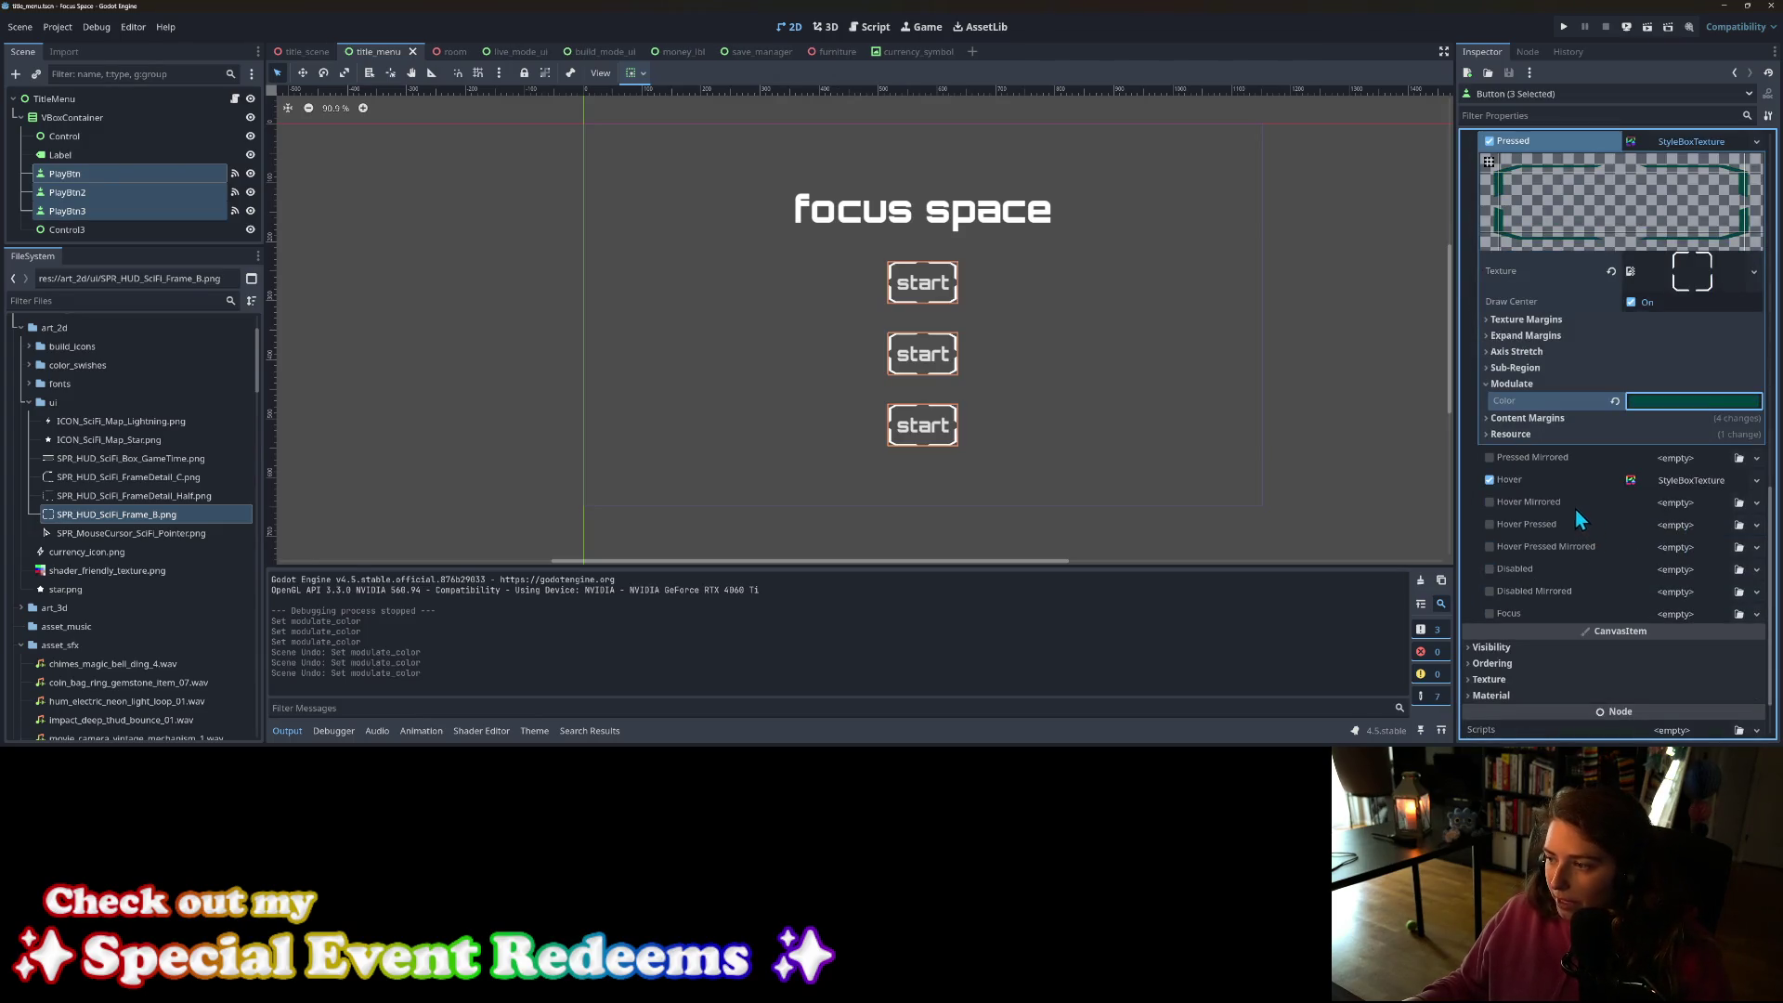
scroll(1609, 522, up, 9)
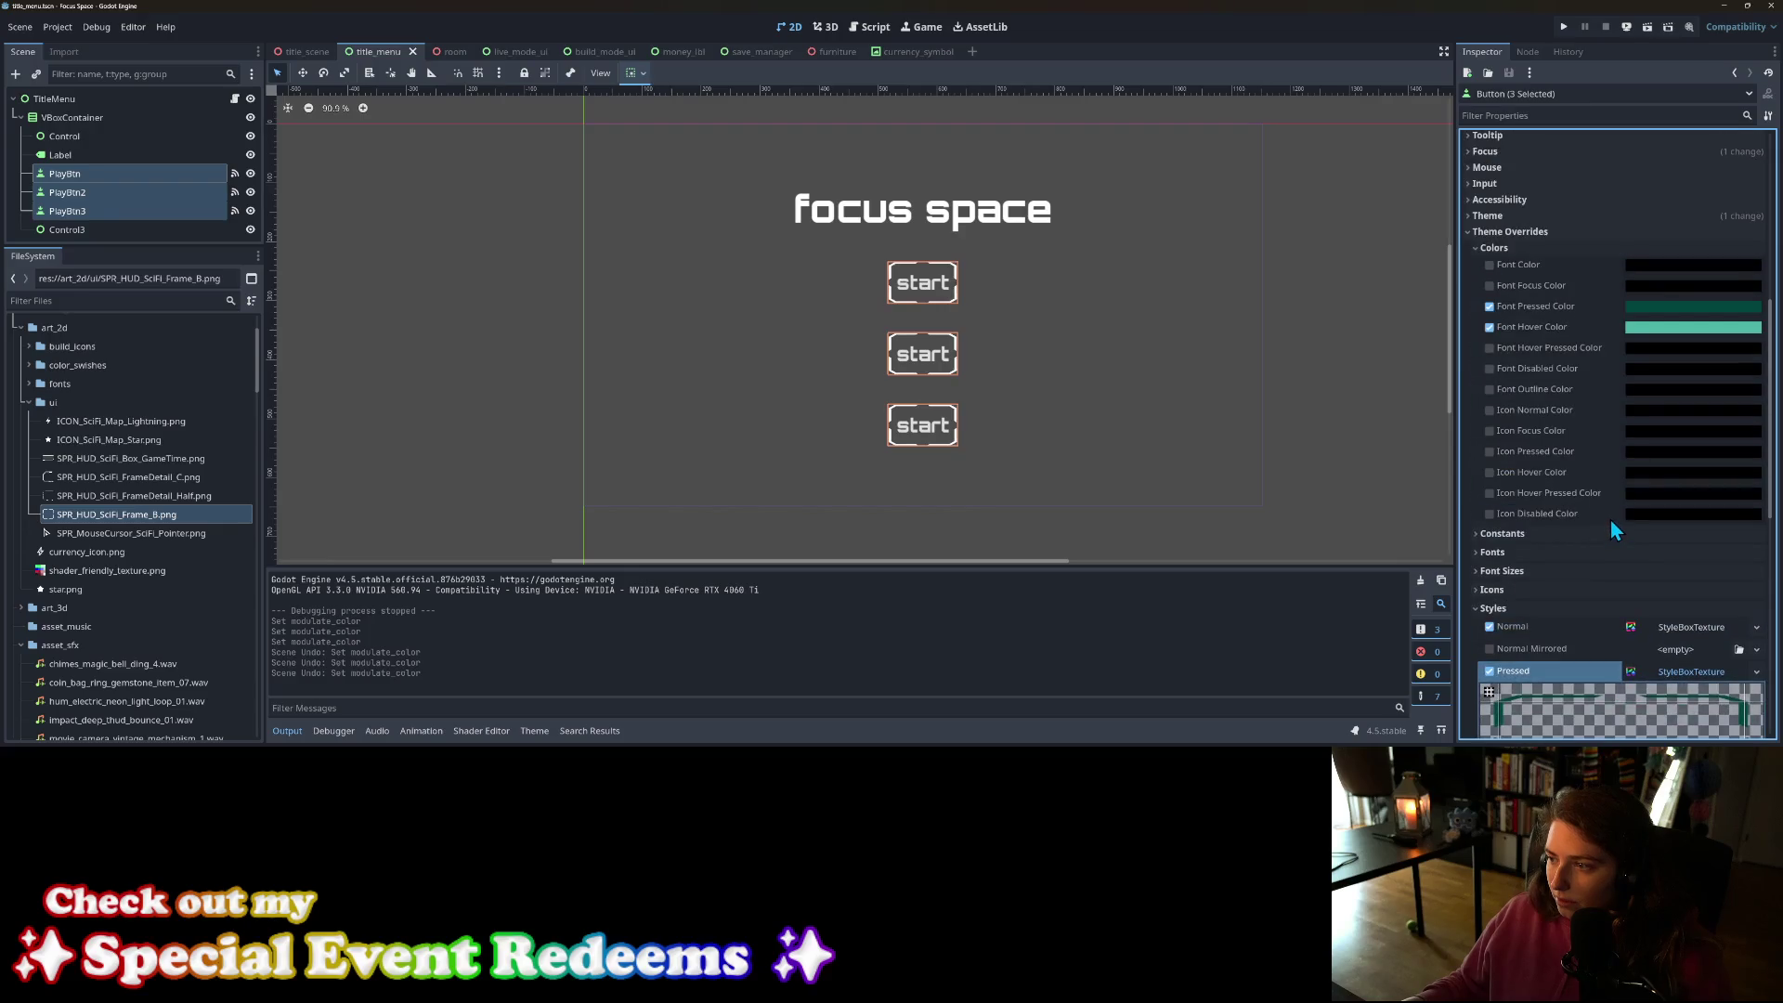
scroll(1574, 390, down, 8)
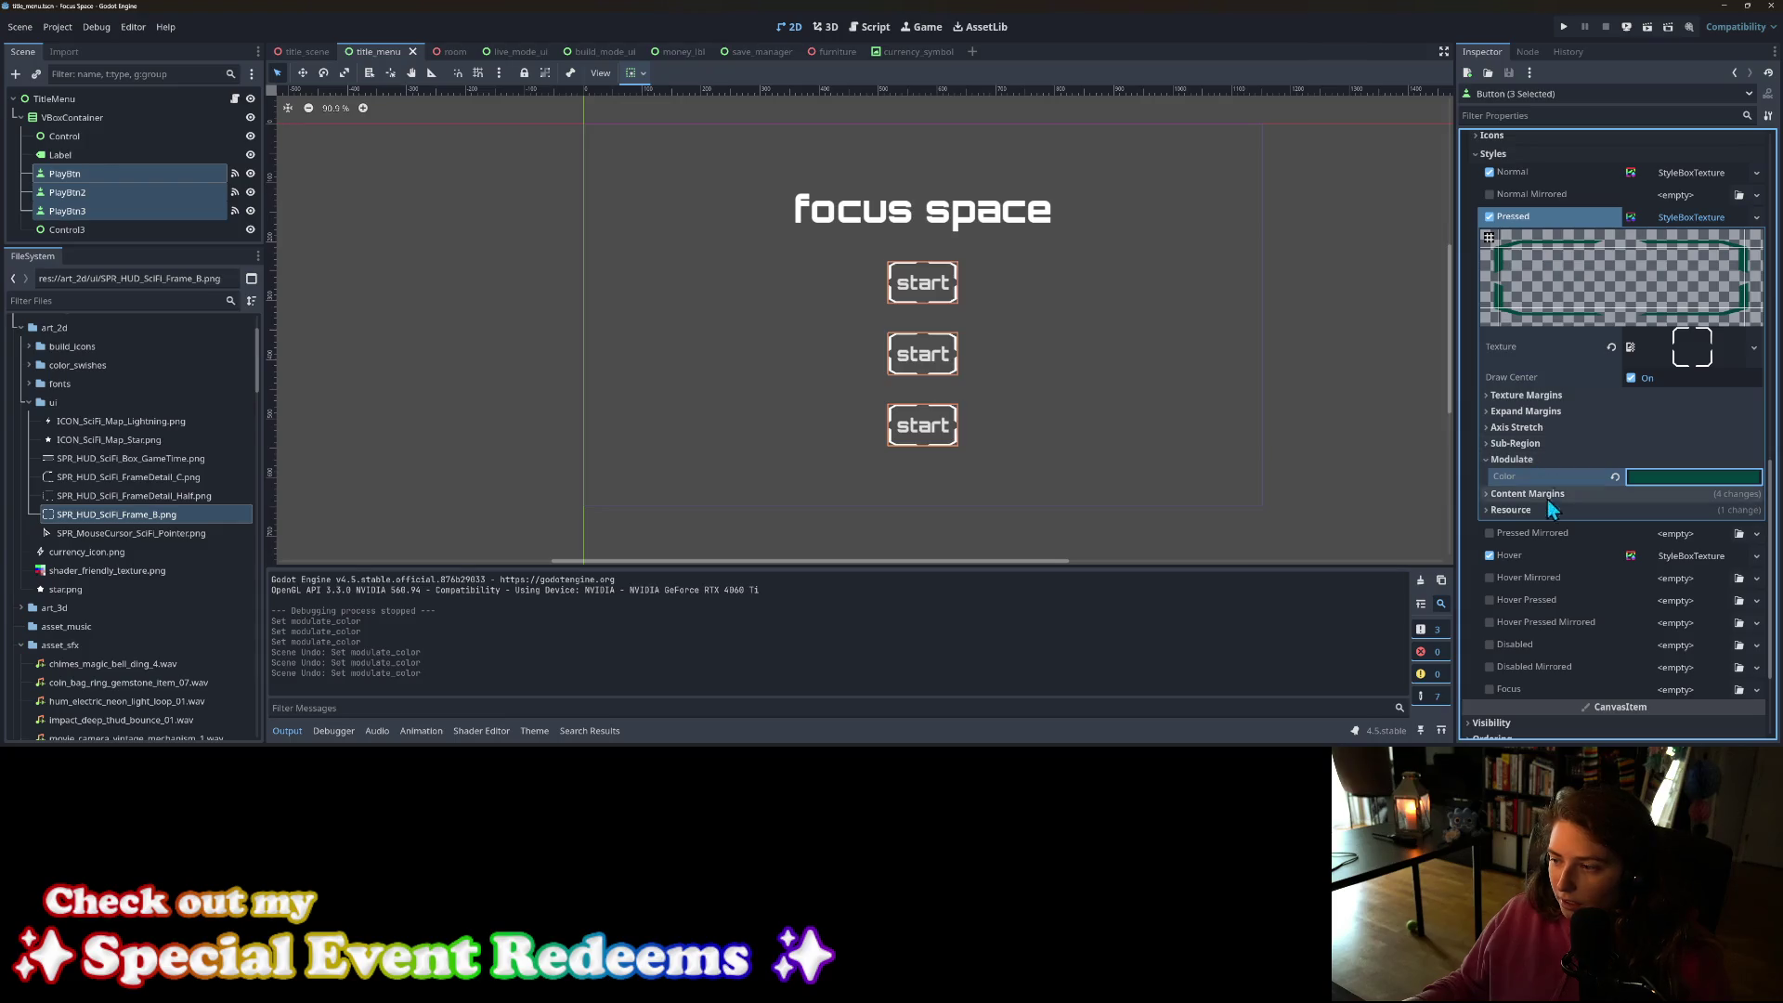
scroll(1568, 494, down, 3)
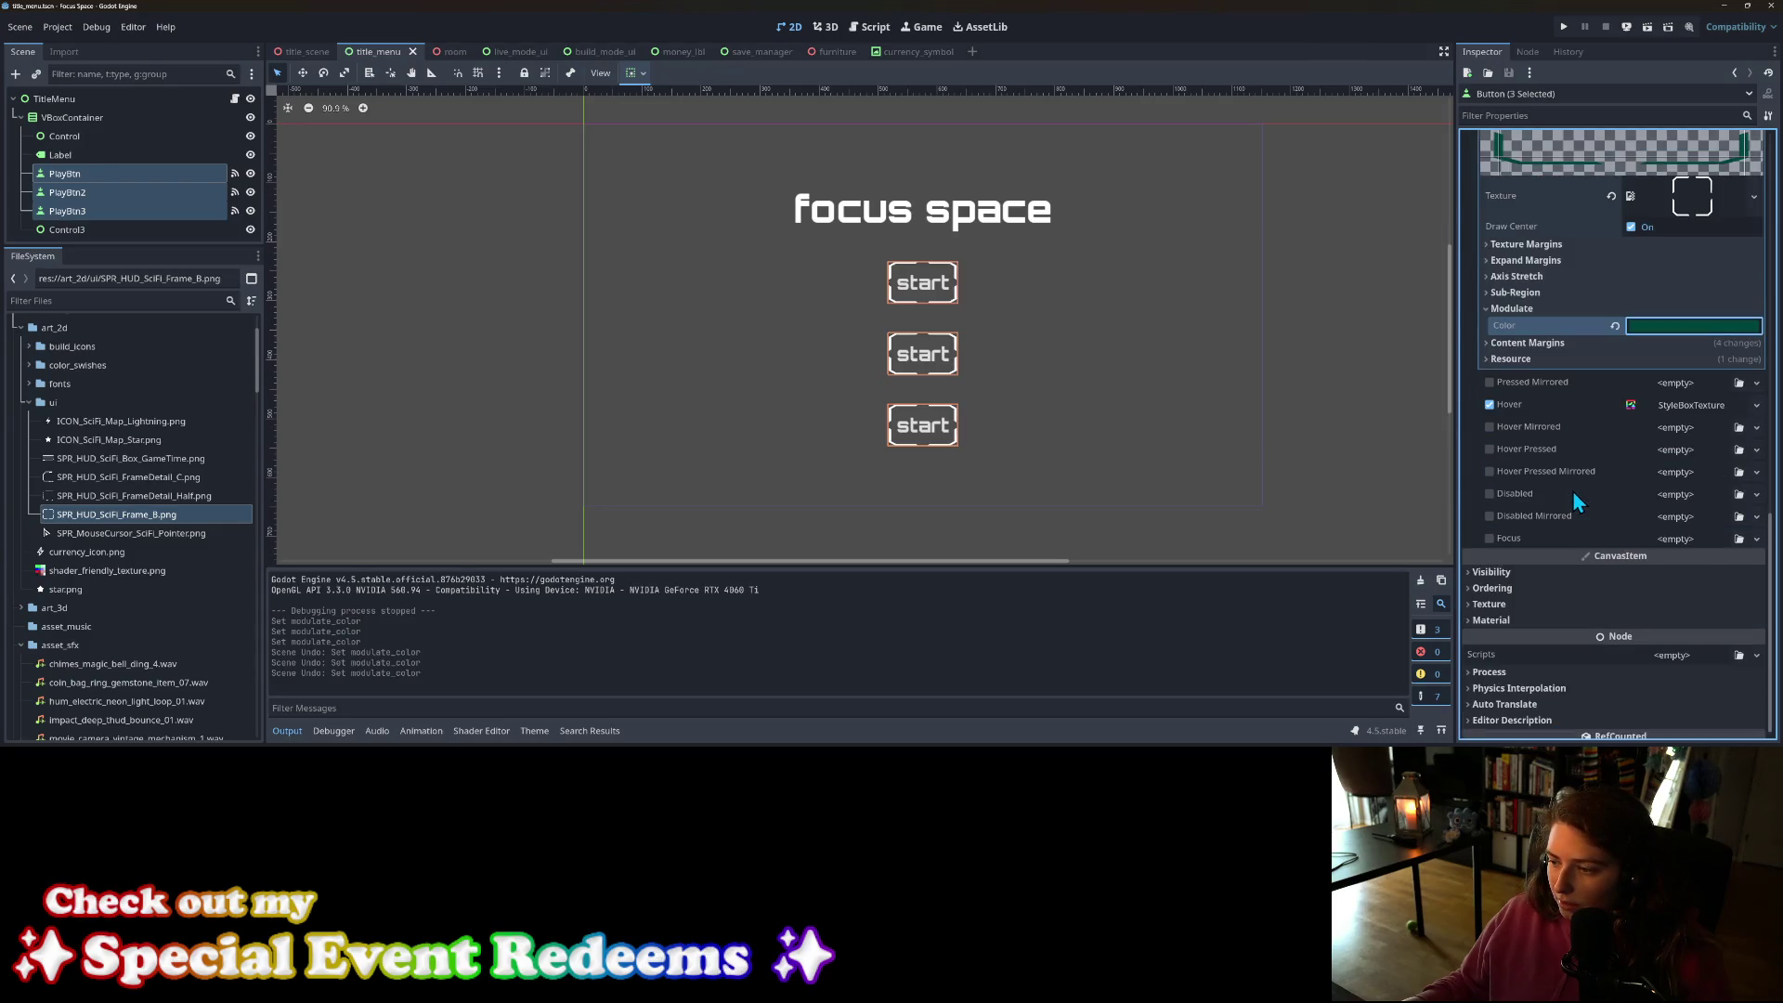
scroll(1562, 559, up, 2)
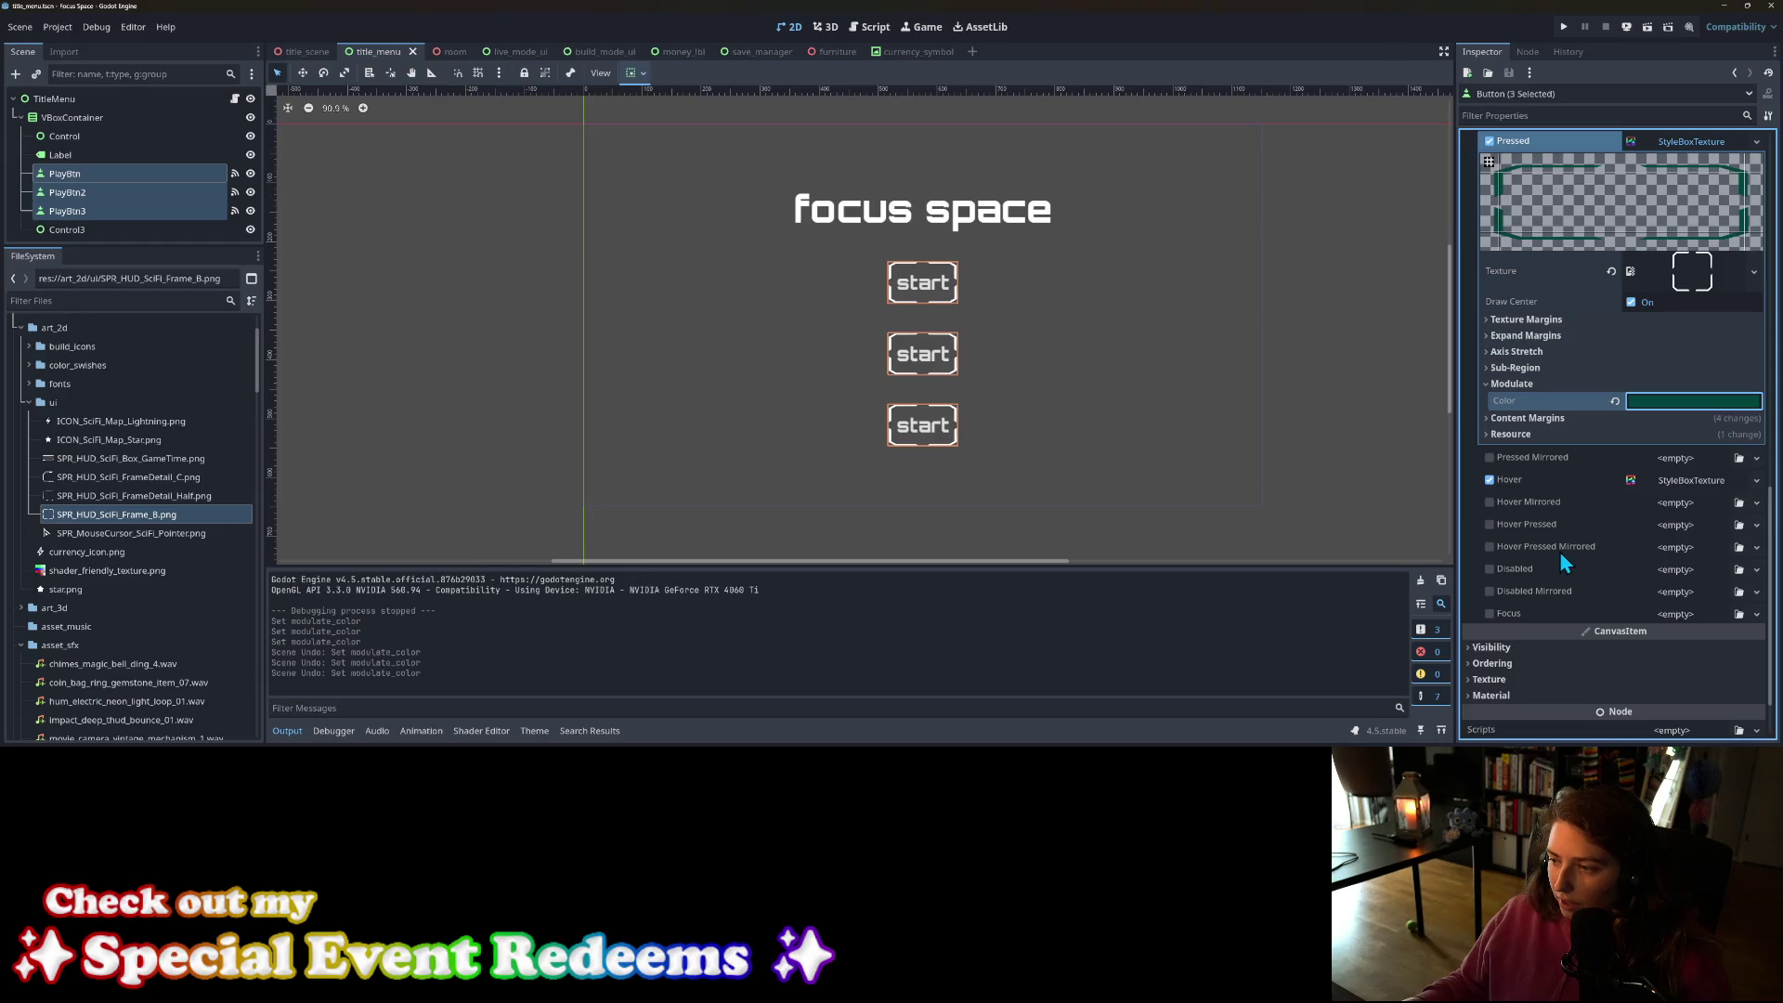
scroll(1561, 553, up, 6)
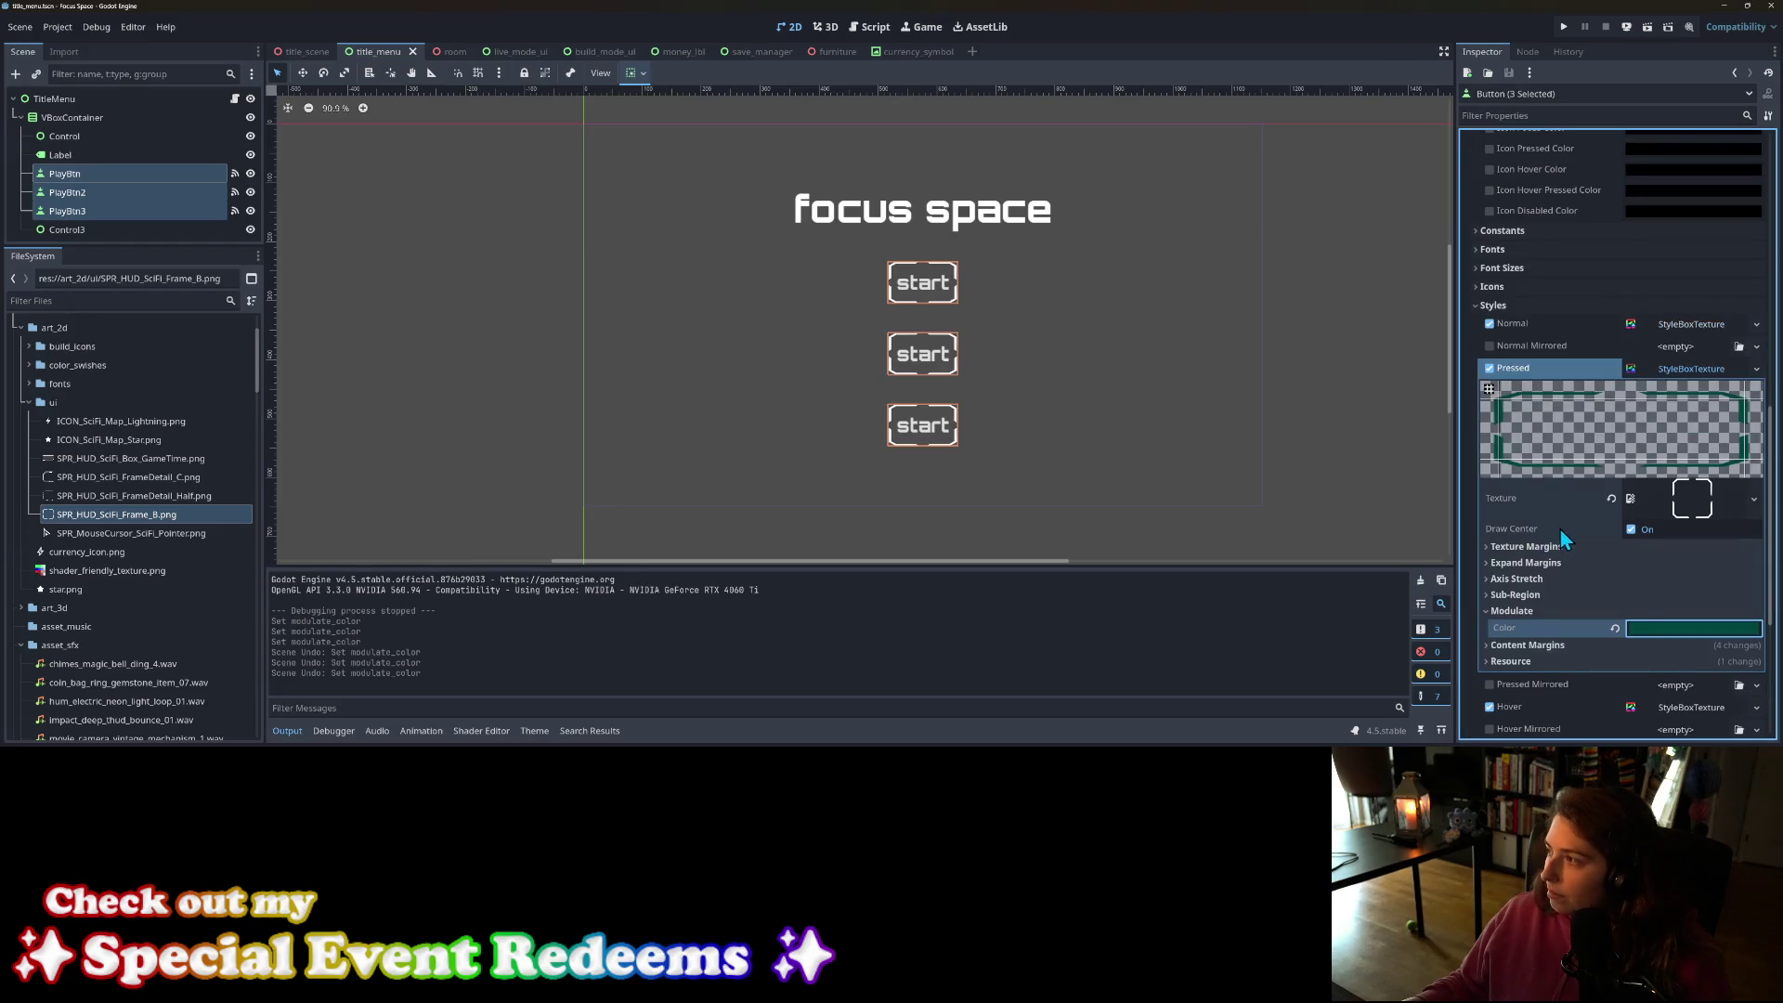
scroll(1576, 399, up, 4)
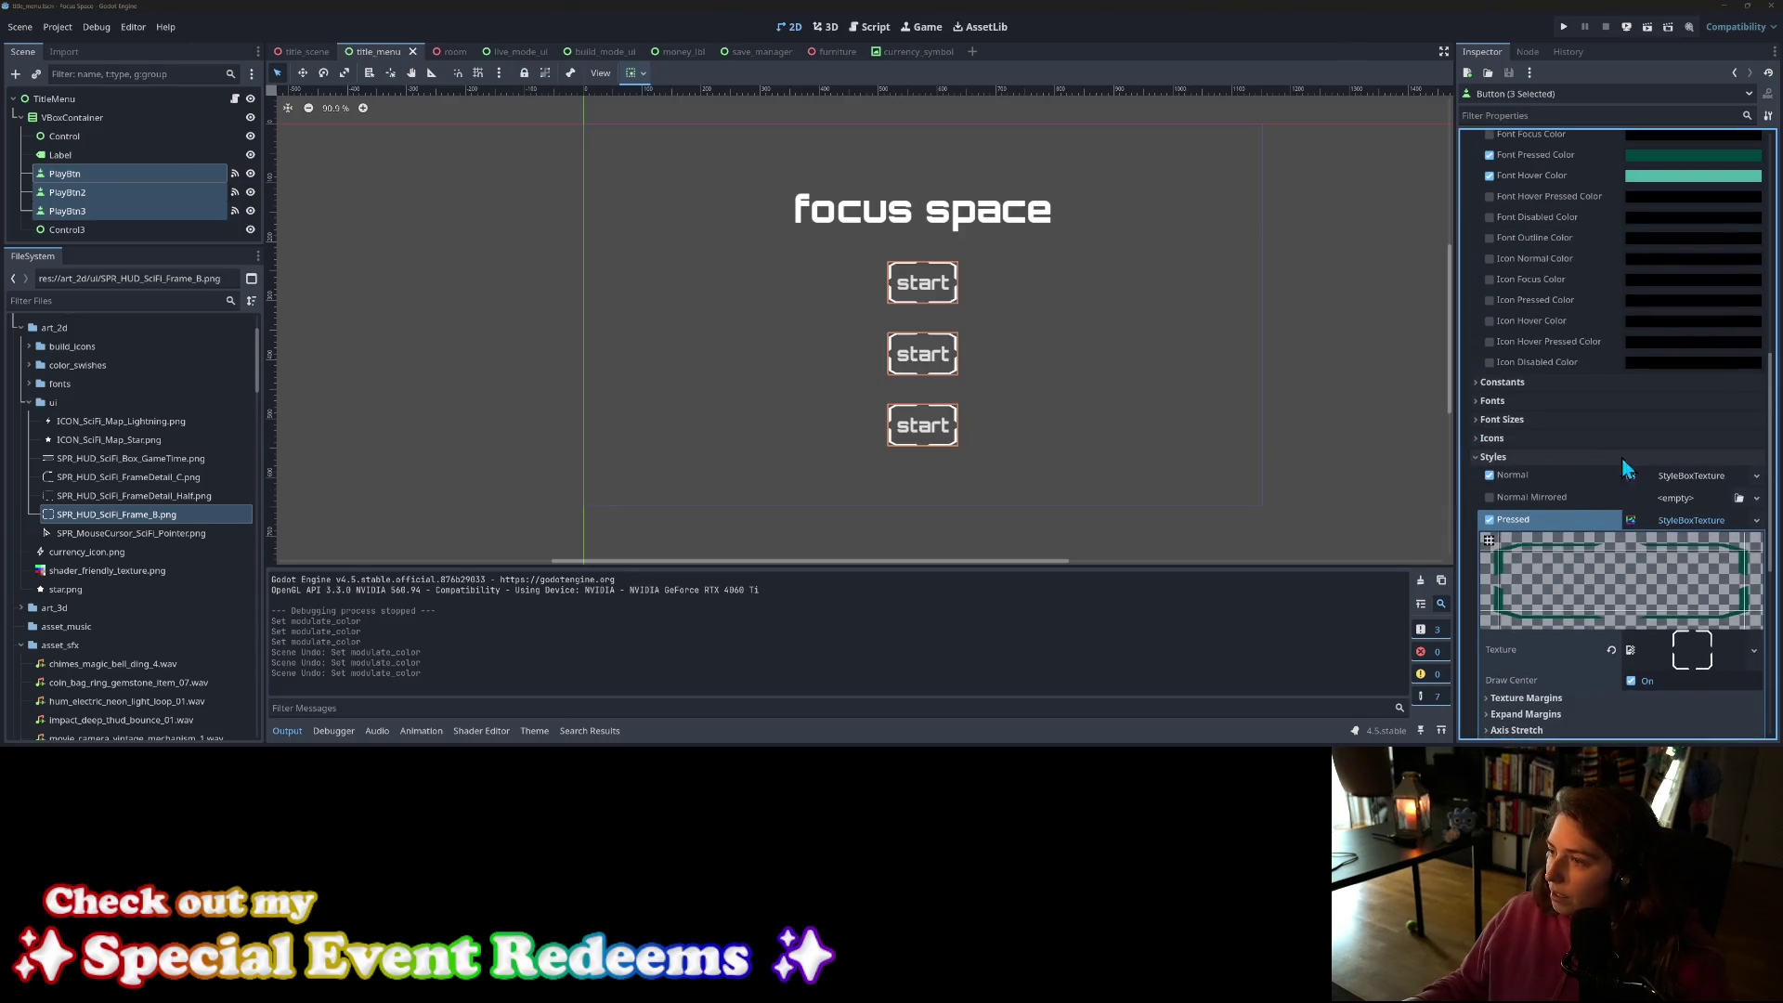
scroll(1502, 454, up, 4)
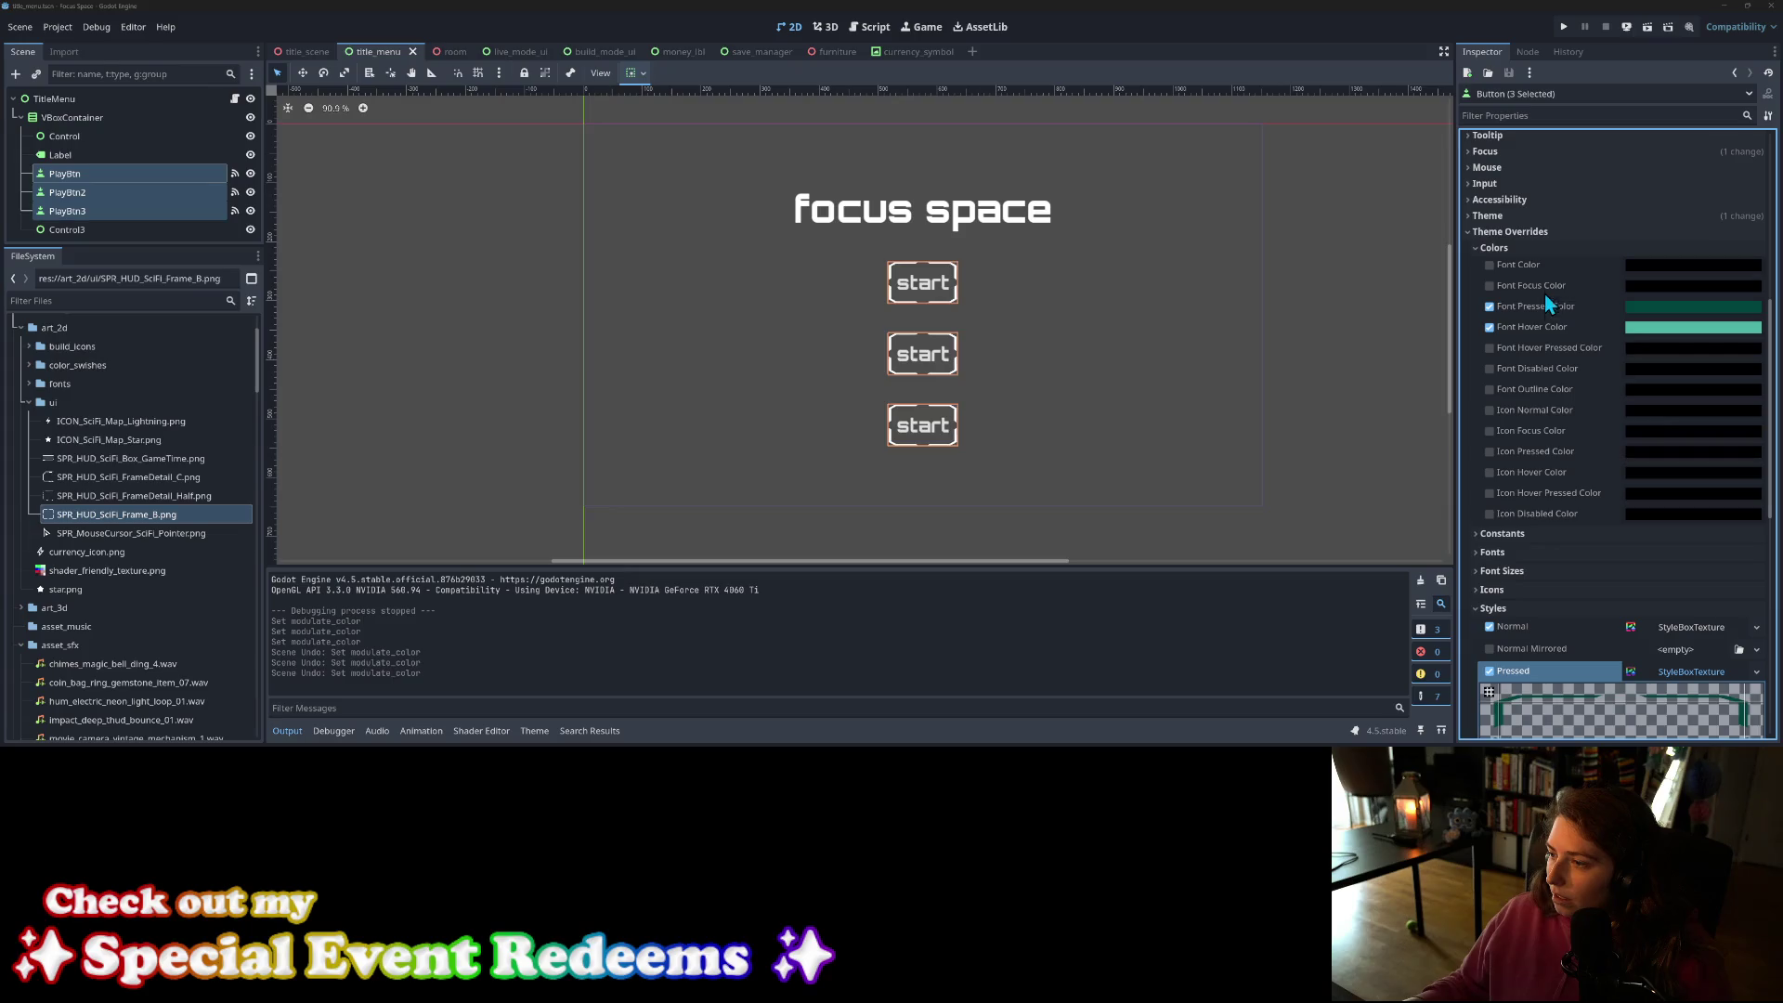
click(1549, 453)
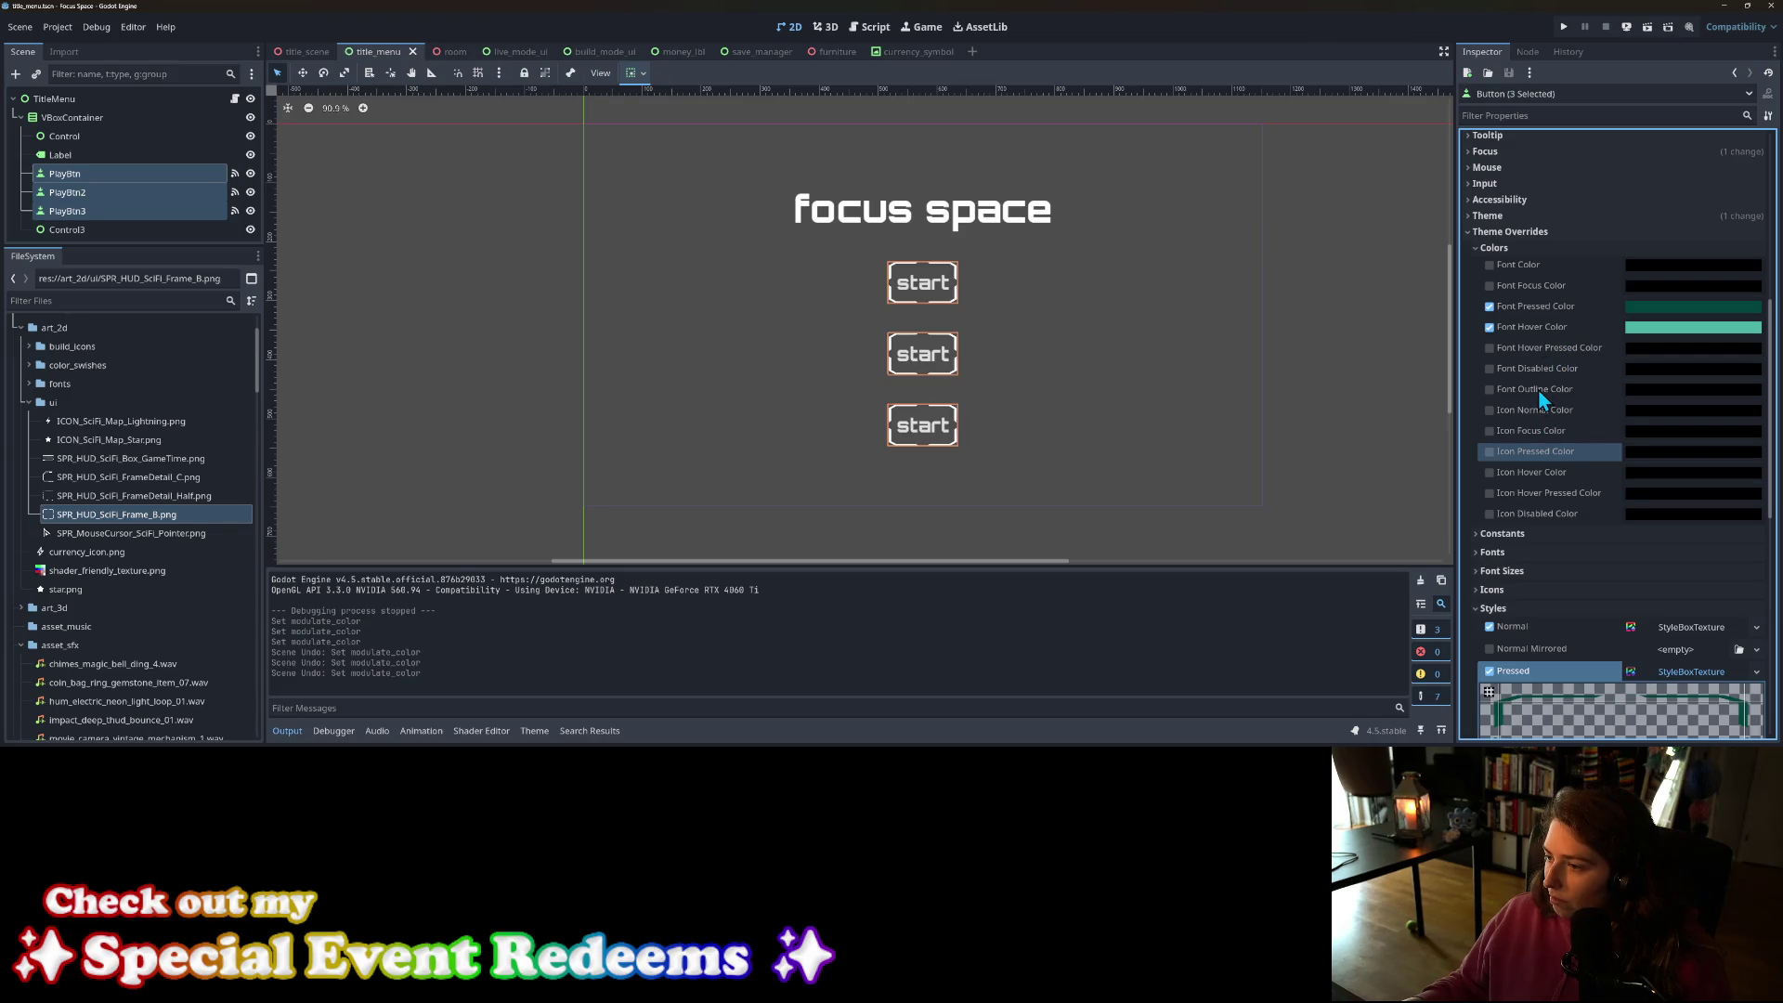
scroll(1663, 464, down, 2)
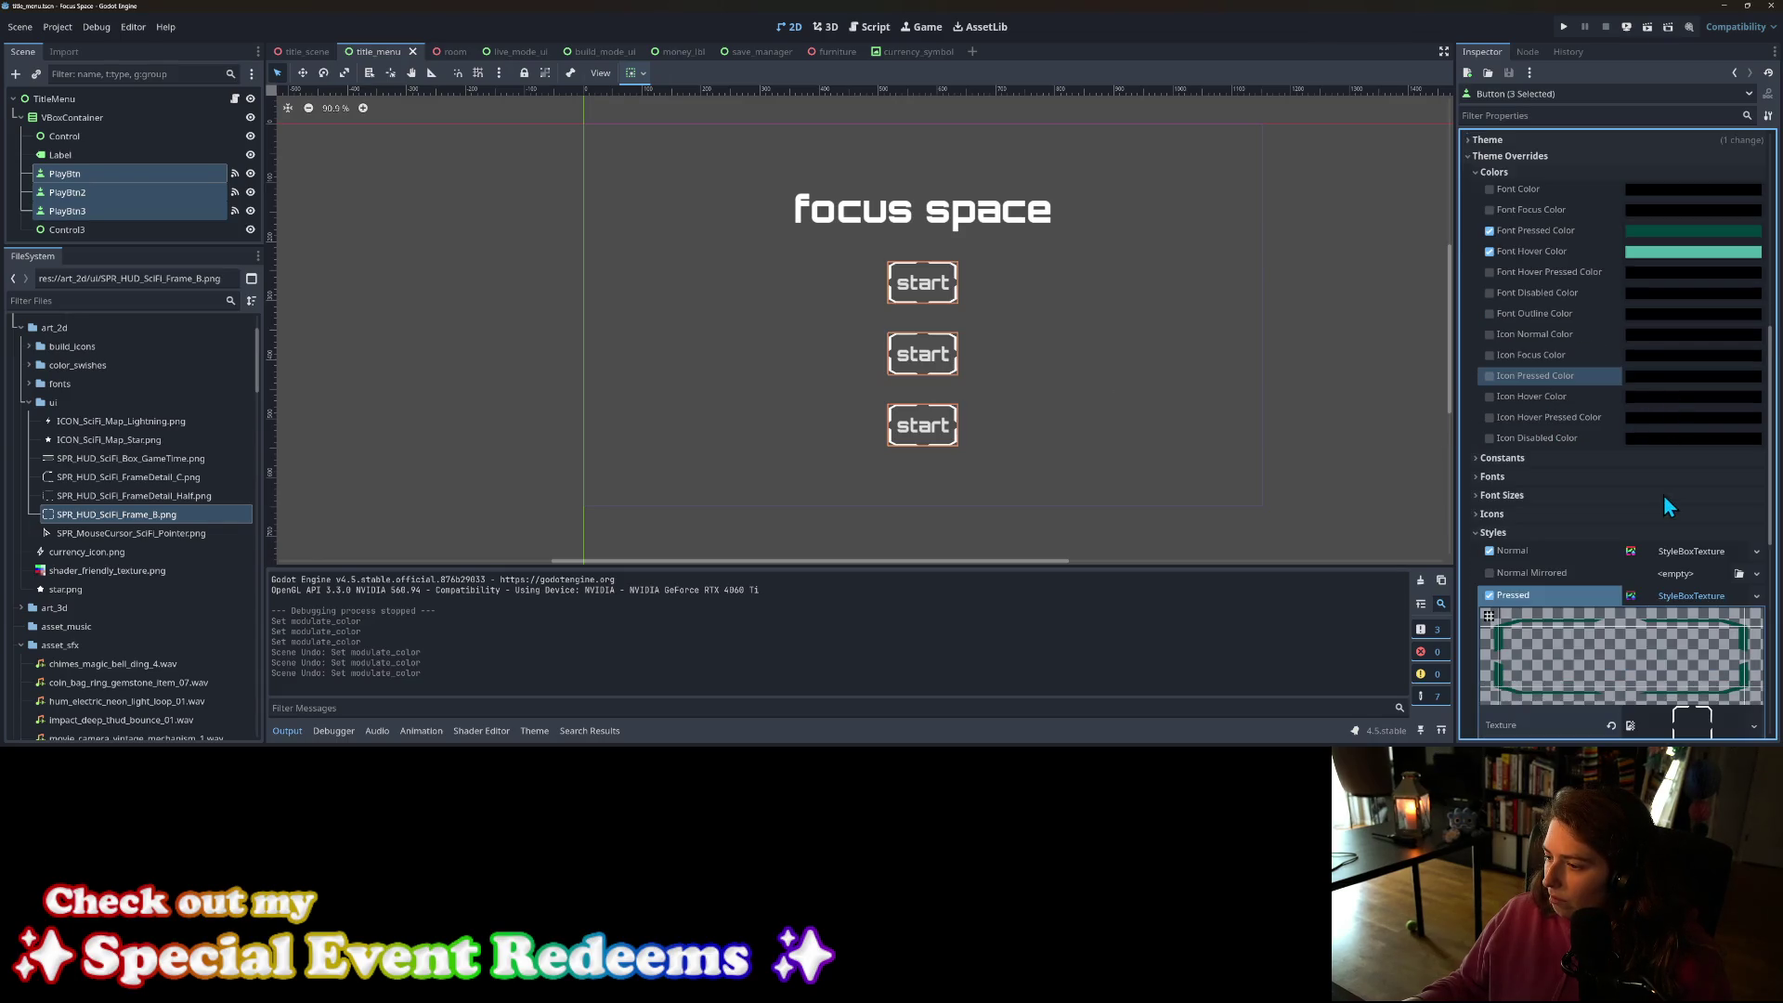
click(1527, 459)
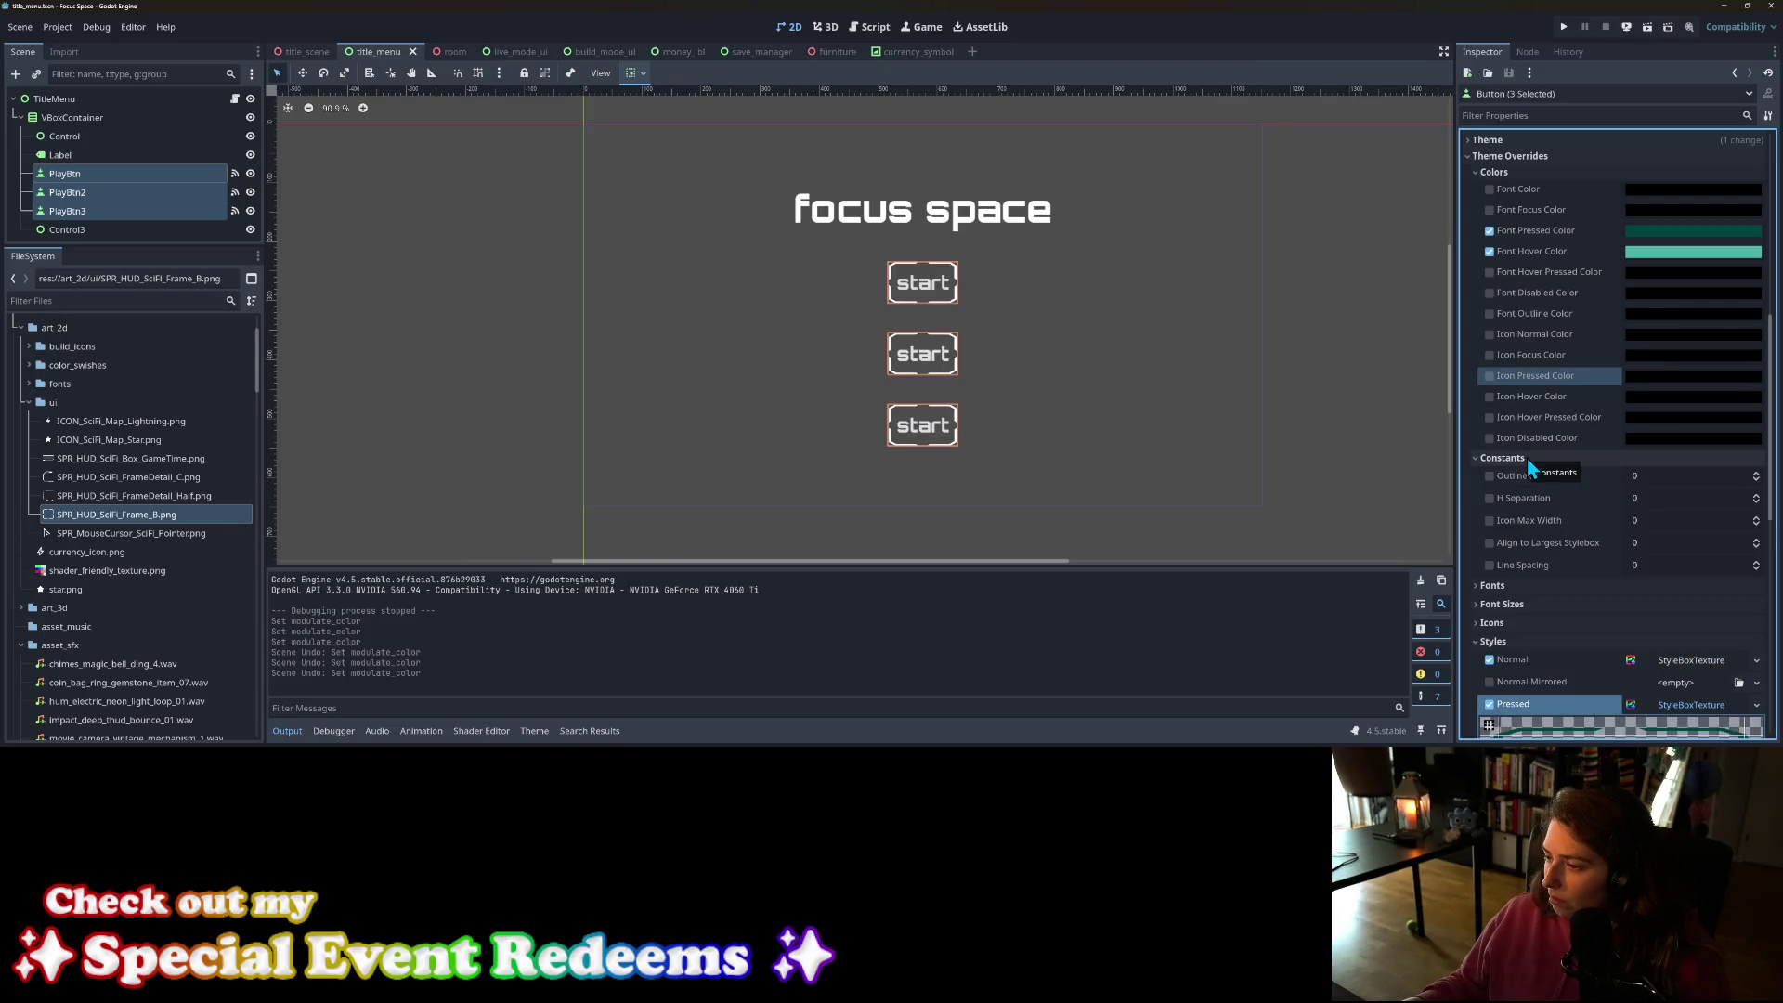
click(1609, 463)
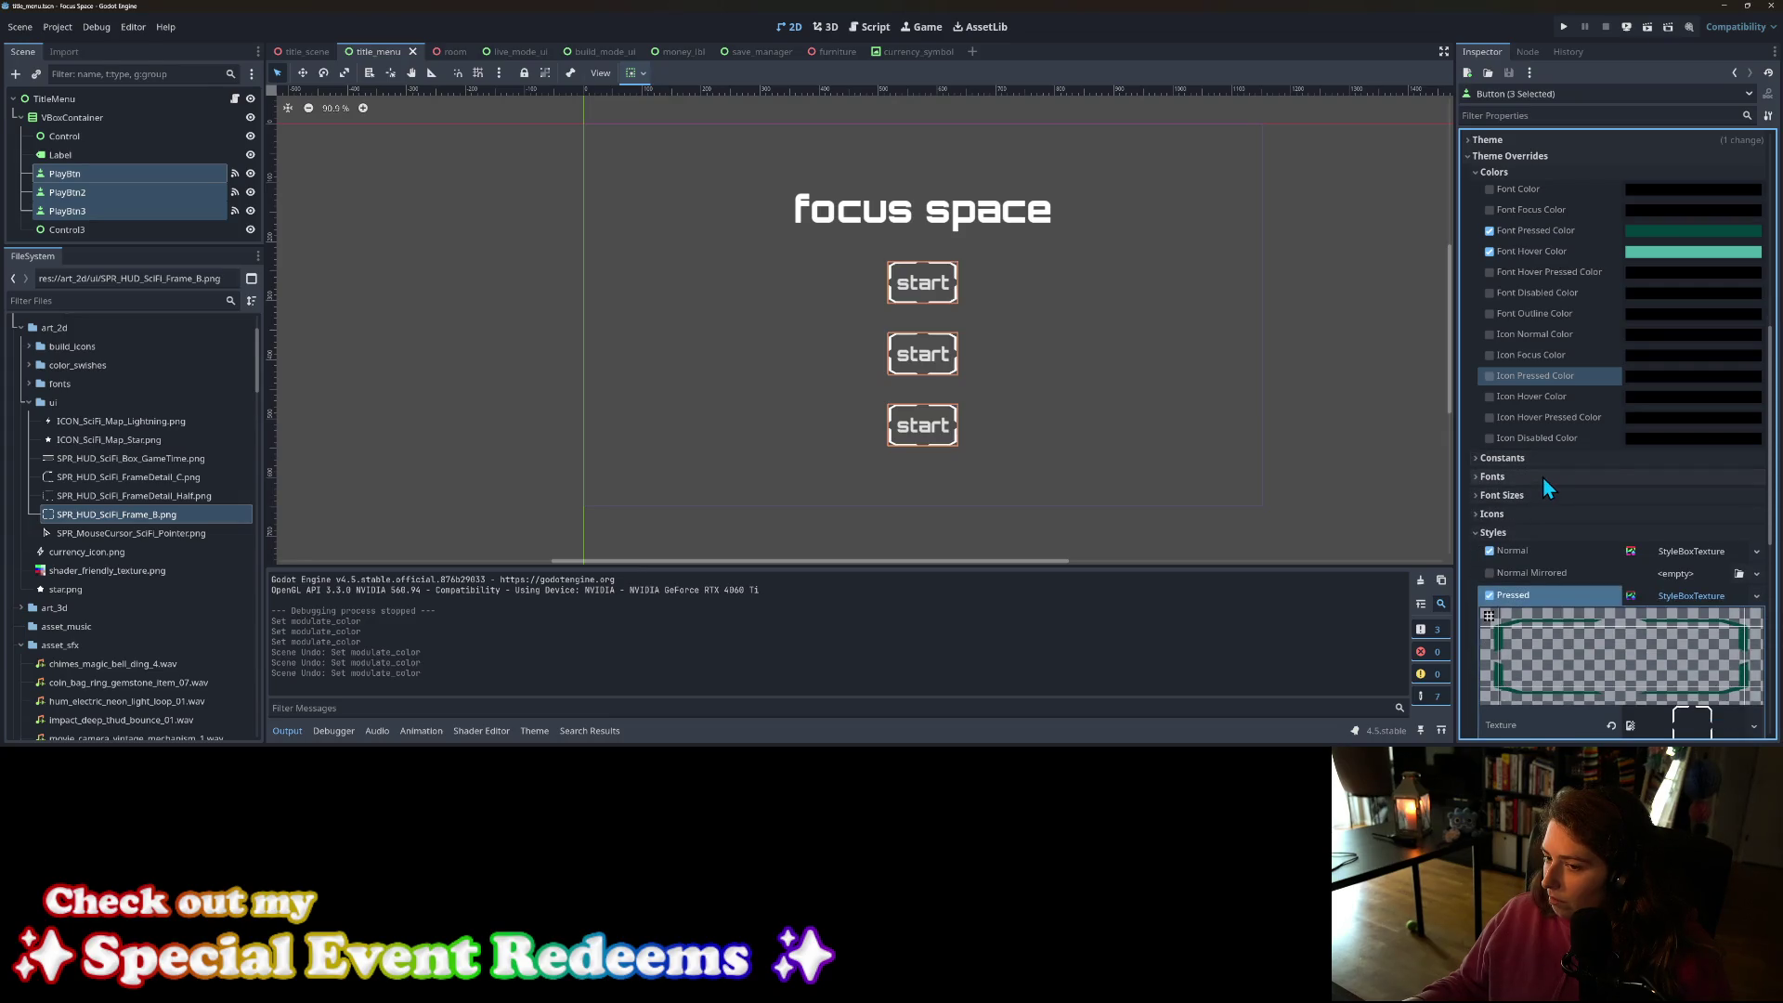
scroll(1541, 476, down, 2)
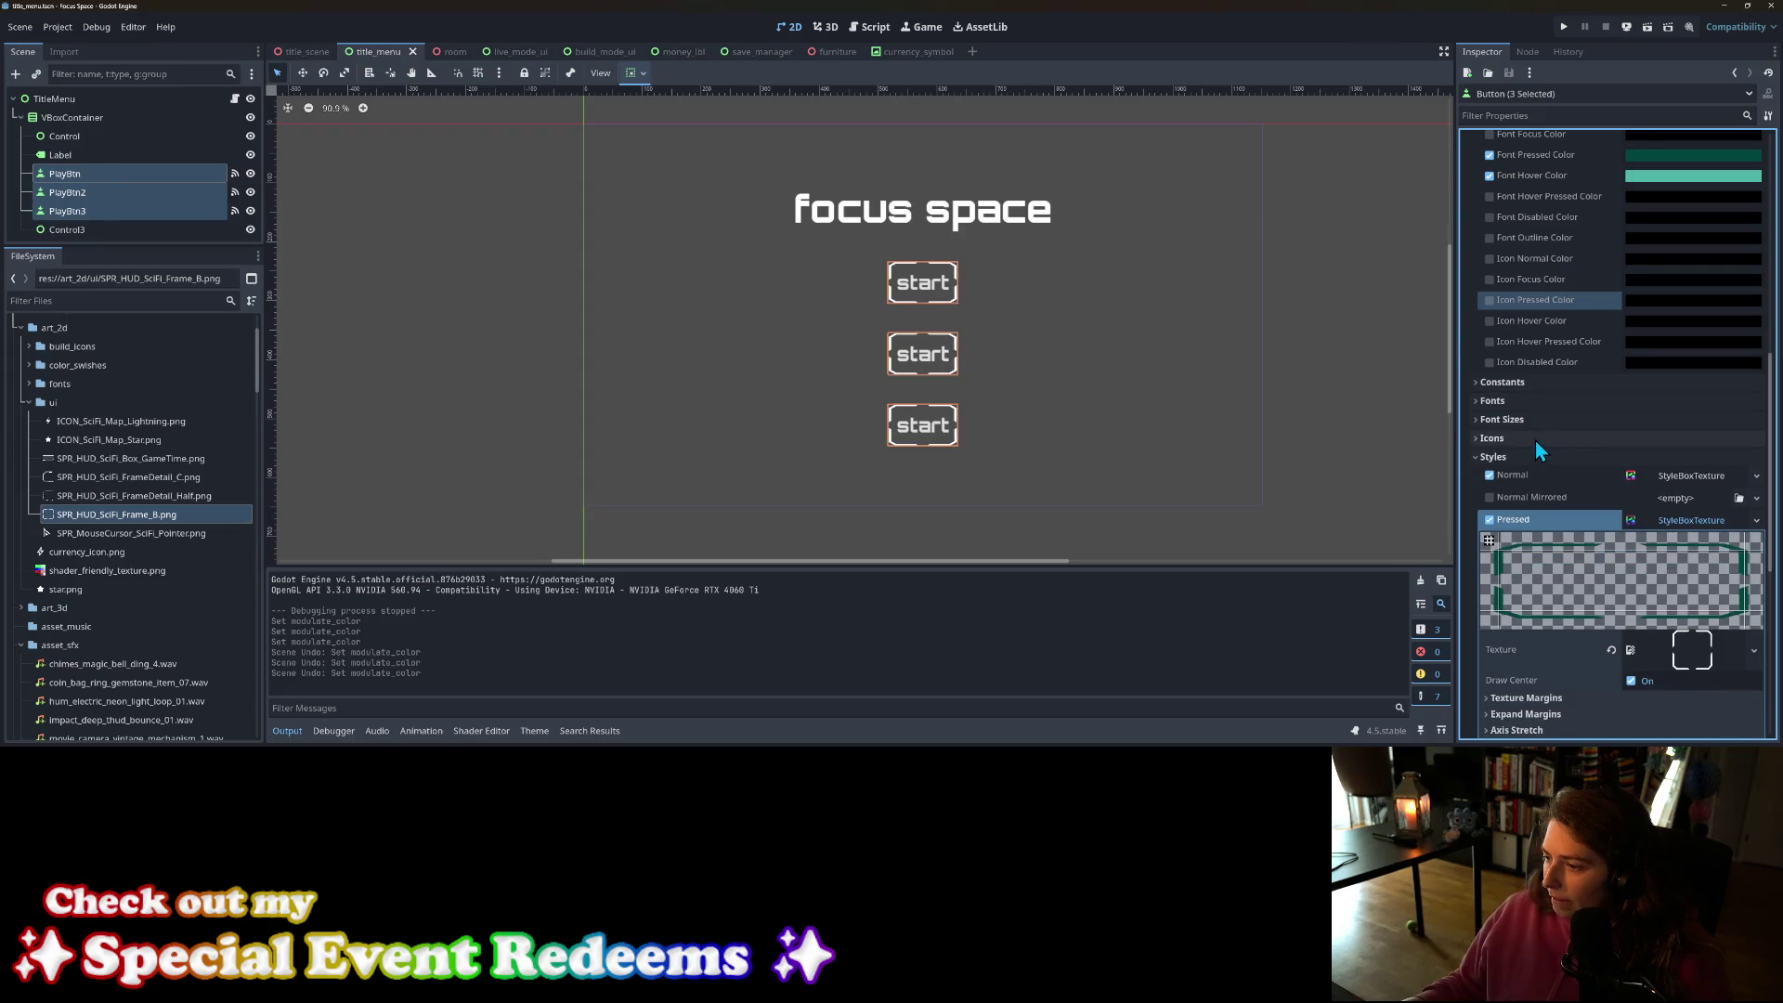
scroll(1535, 440, down, 6)
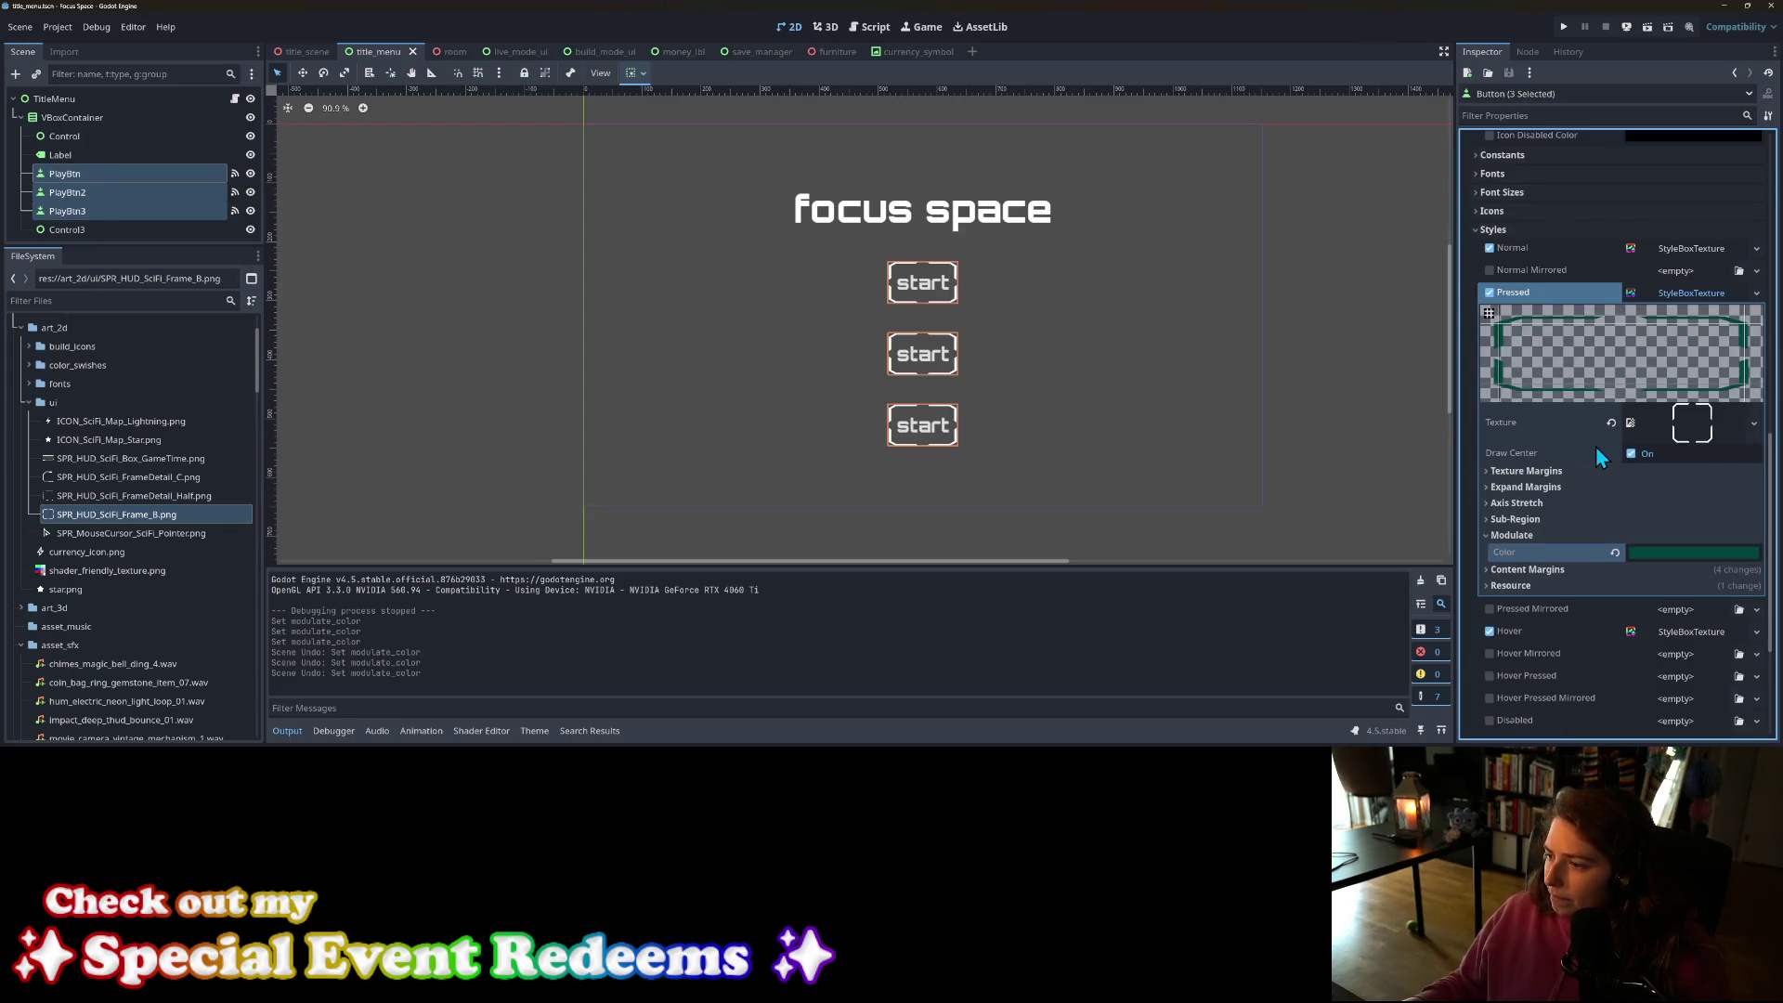
scroll(1546, 477, down, 4)
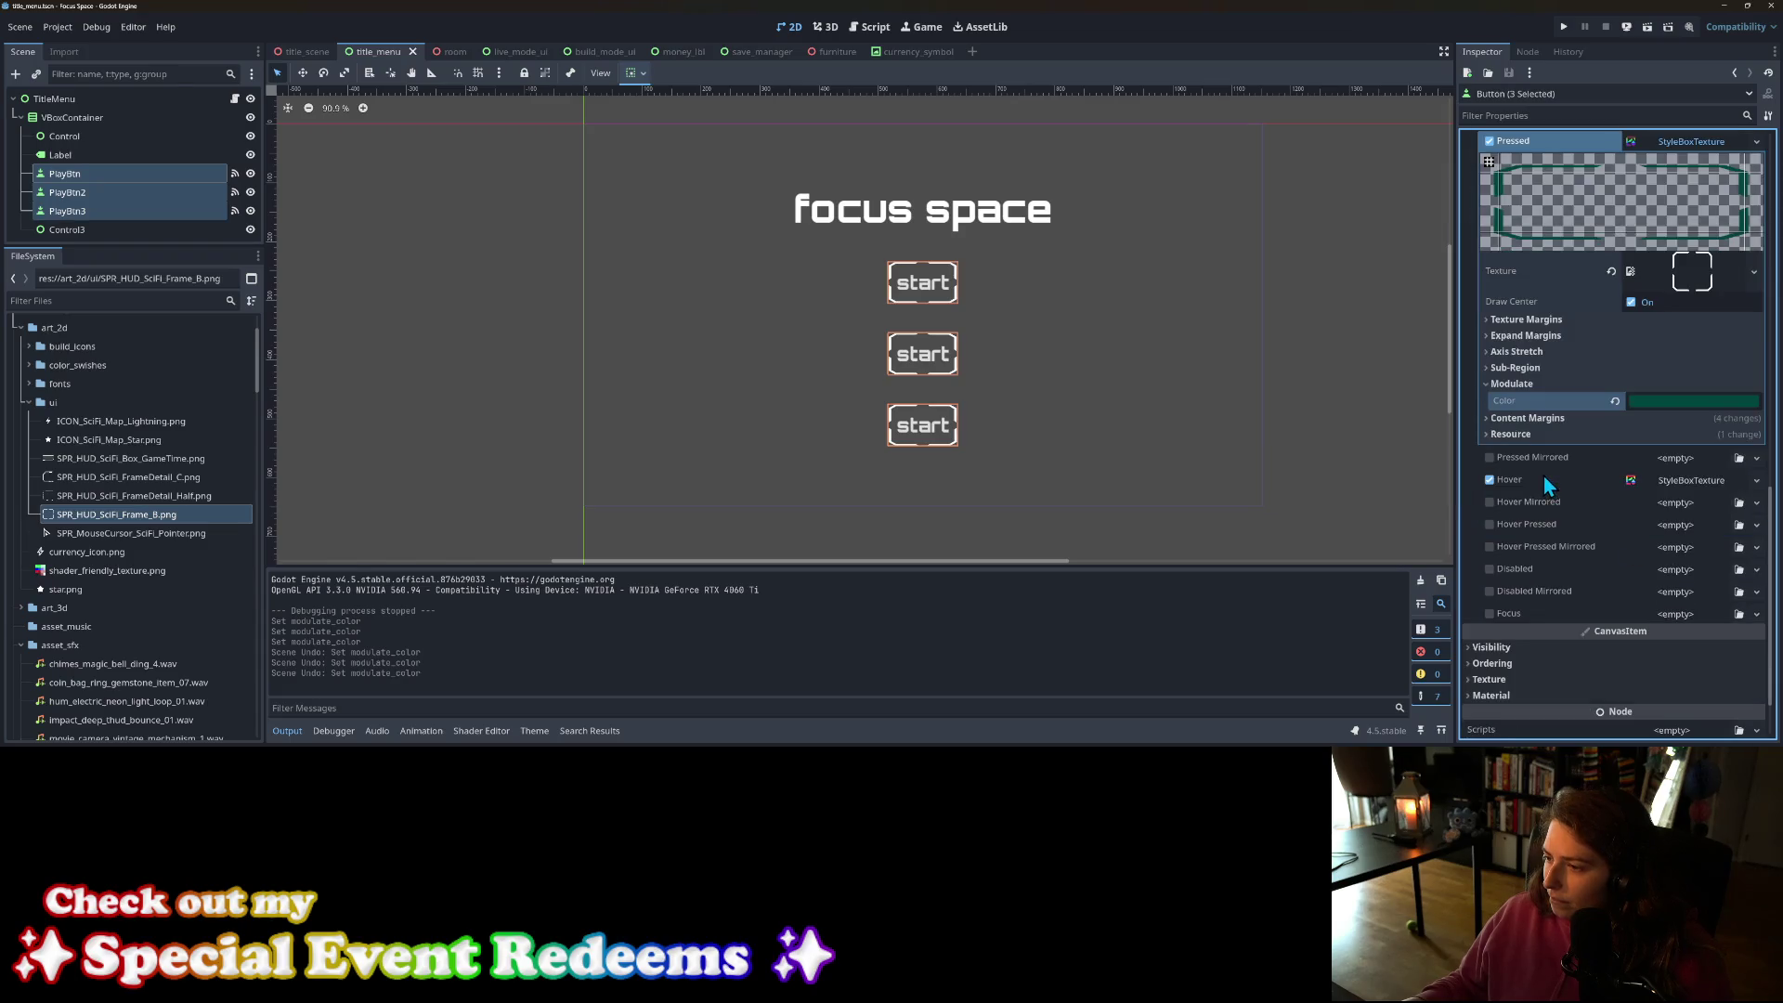
scroll(1544, 475, up, 2)
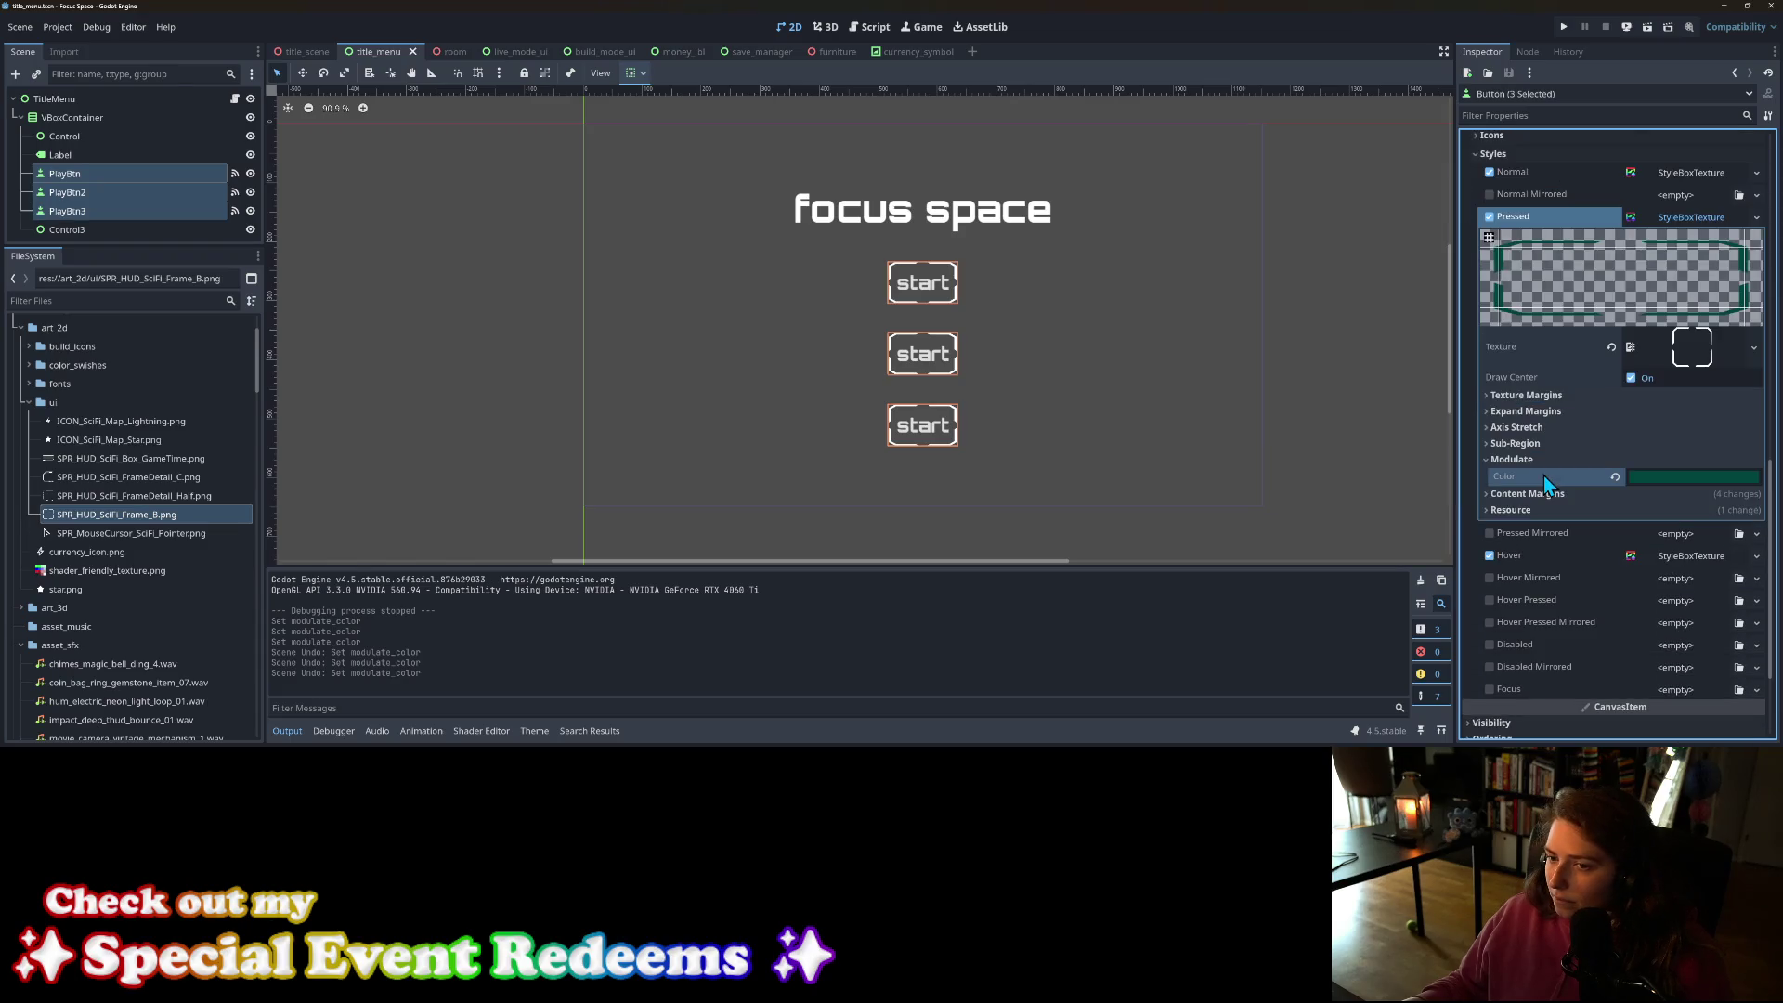
click(1671, 478)
click(1672, 480)
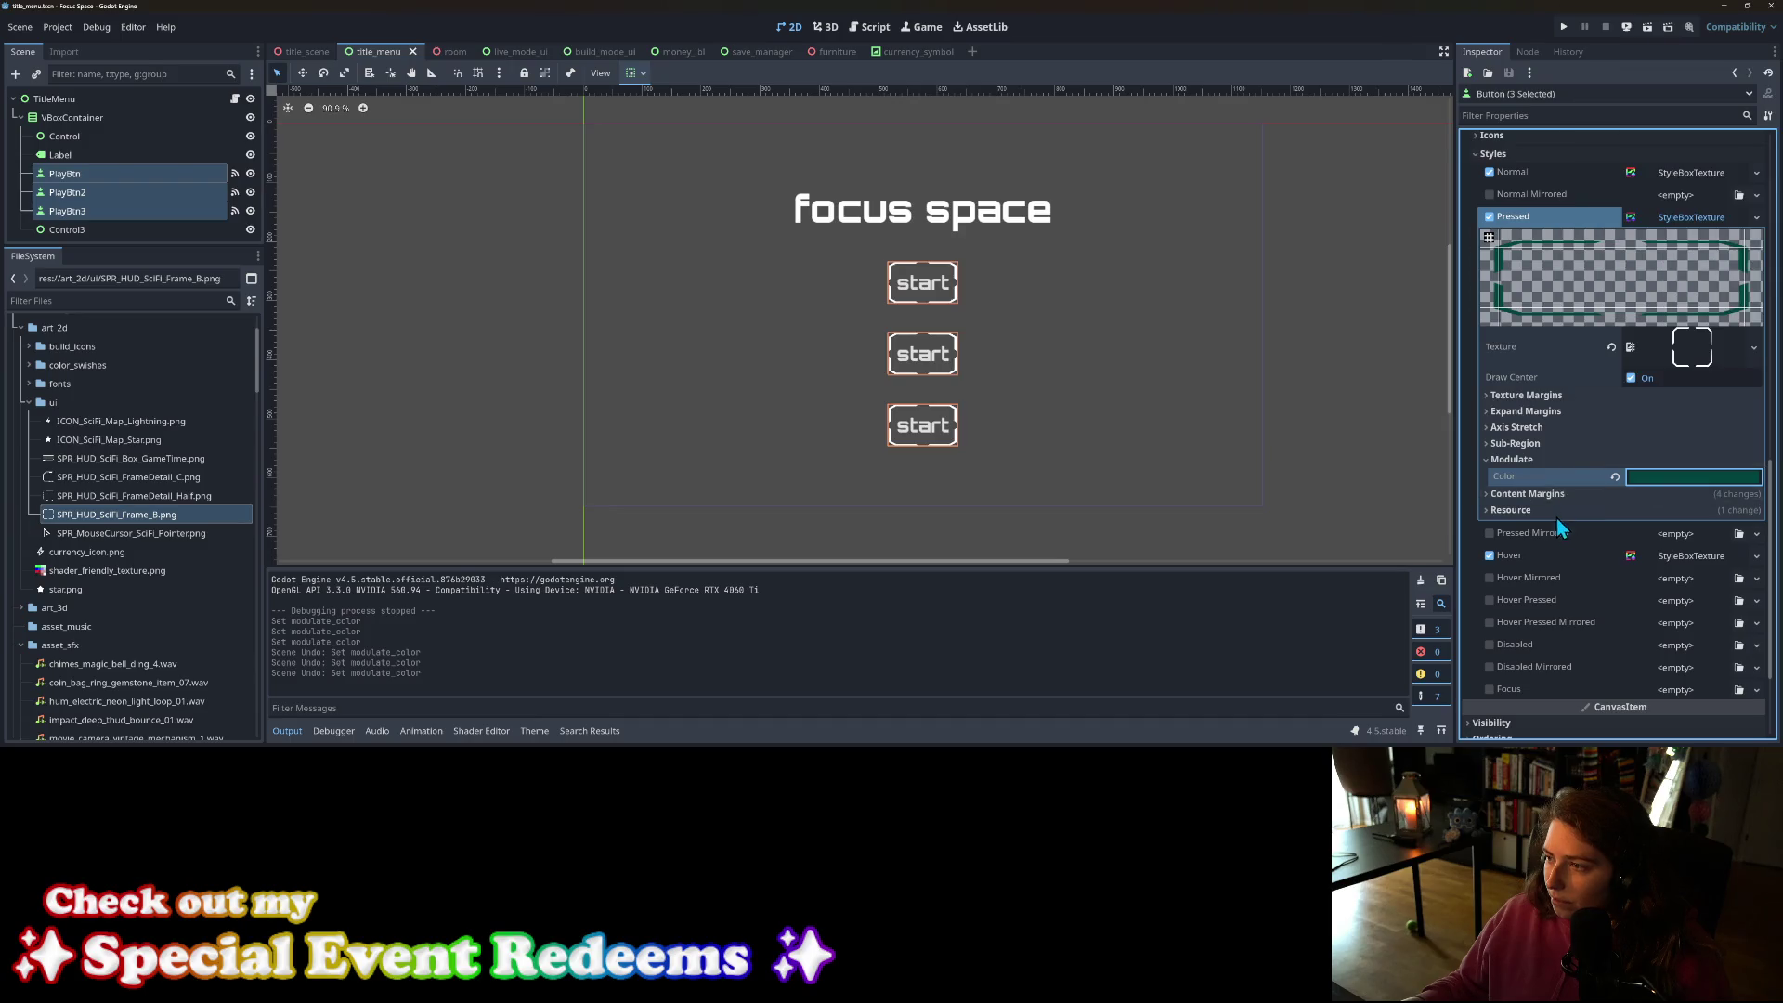
scroll(1547, 509, up, 10)
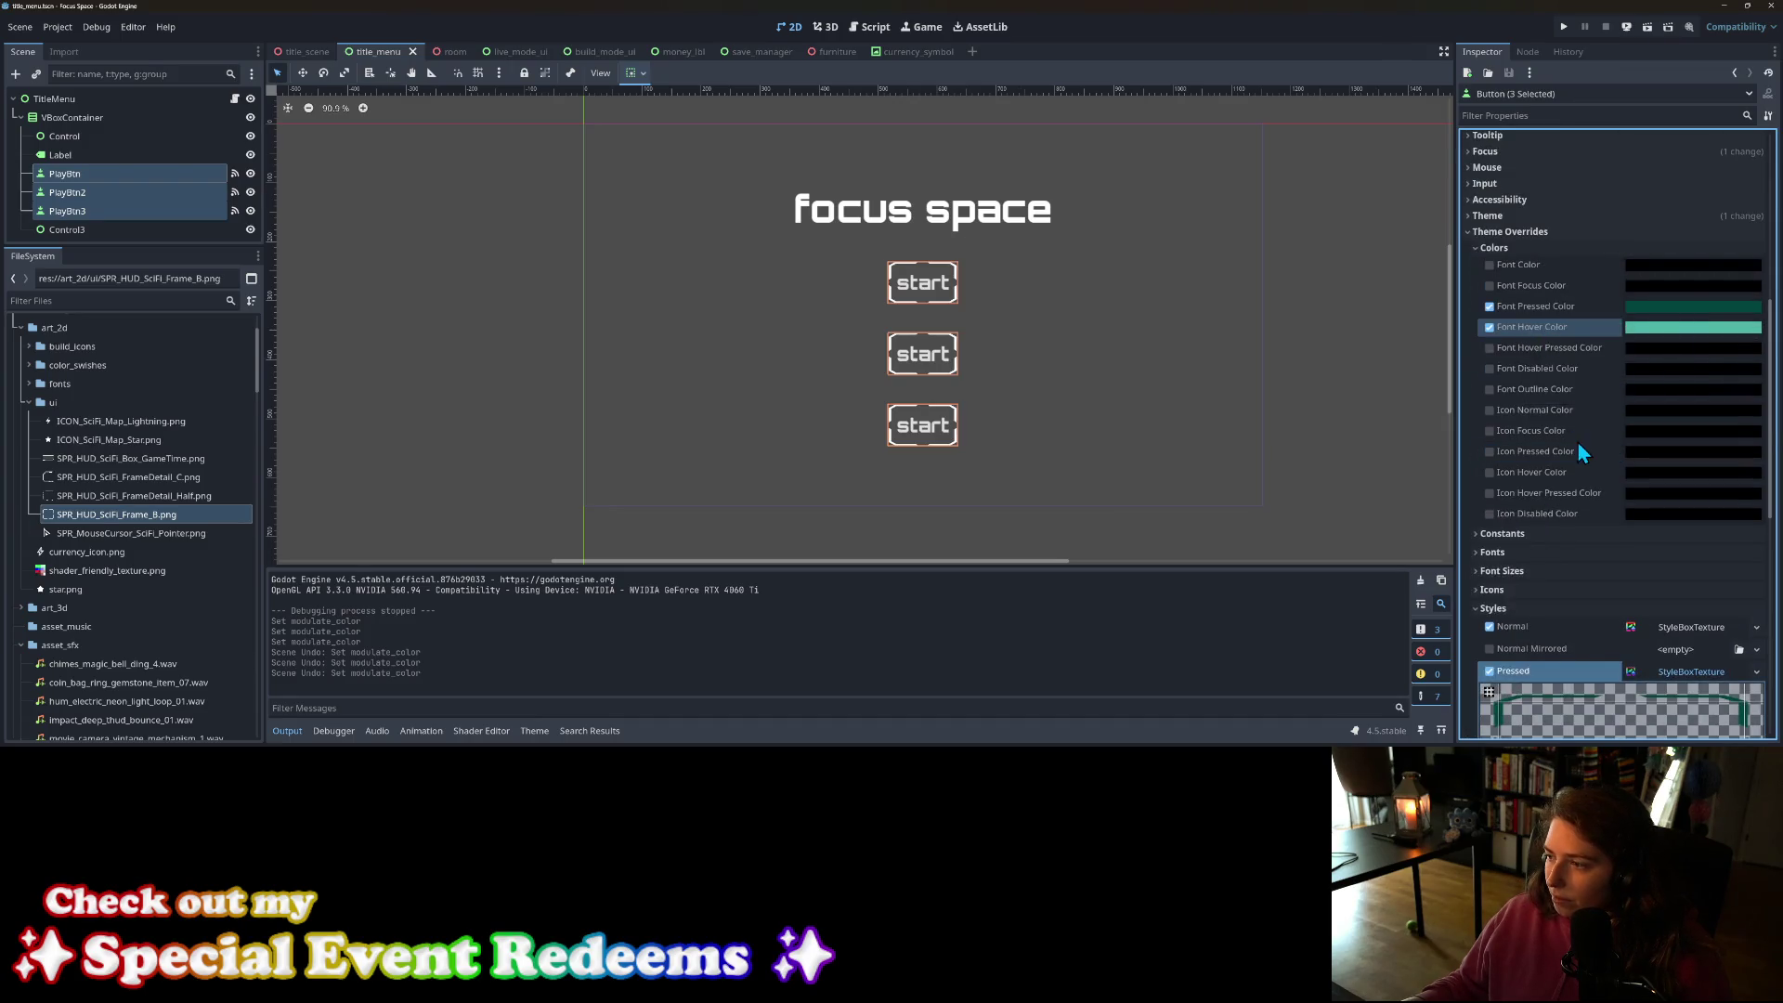
scroll(1577, 442, down, 10)
Step: Paste the hover teal into both the pressed frame's Modulate Color and Font Pressed Color
right_click(1561, 477)
click(1582, 506)
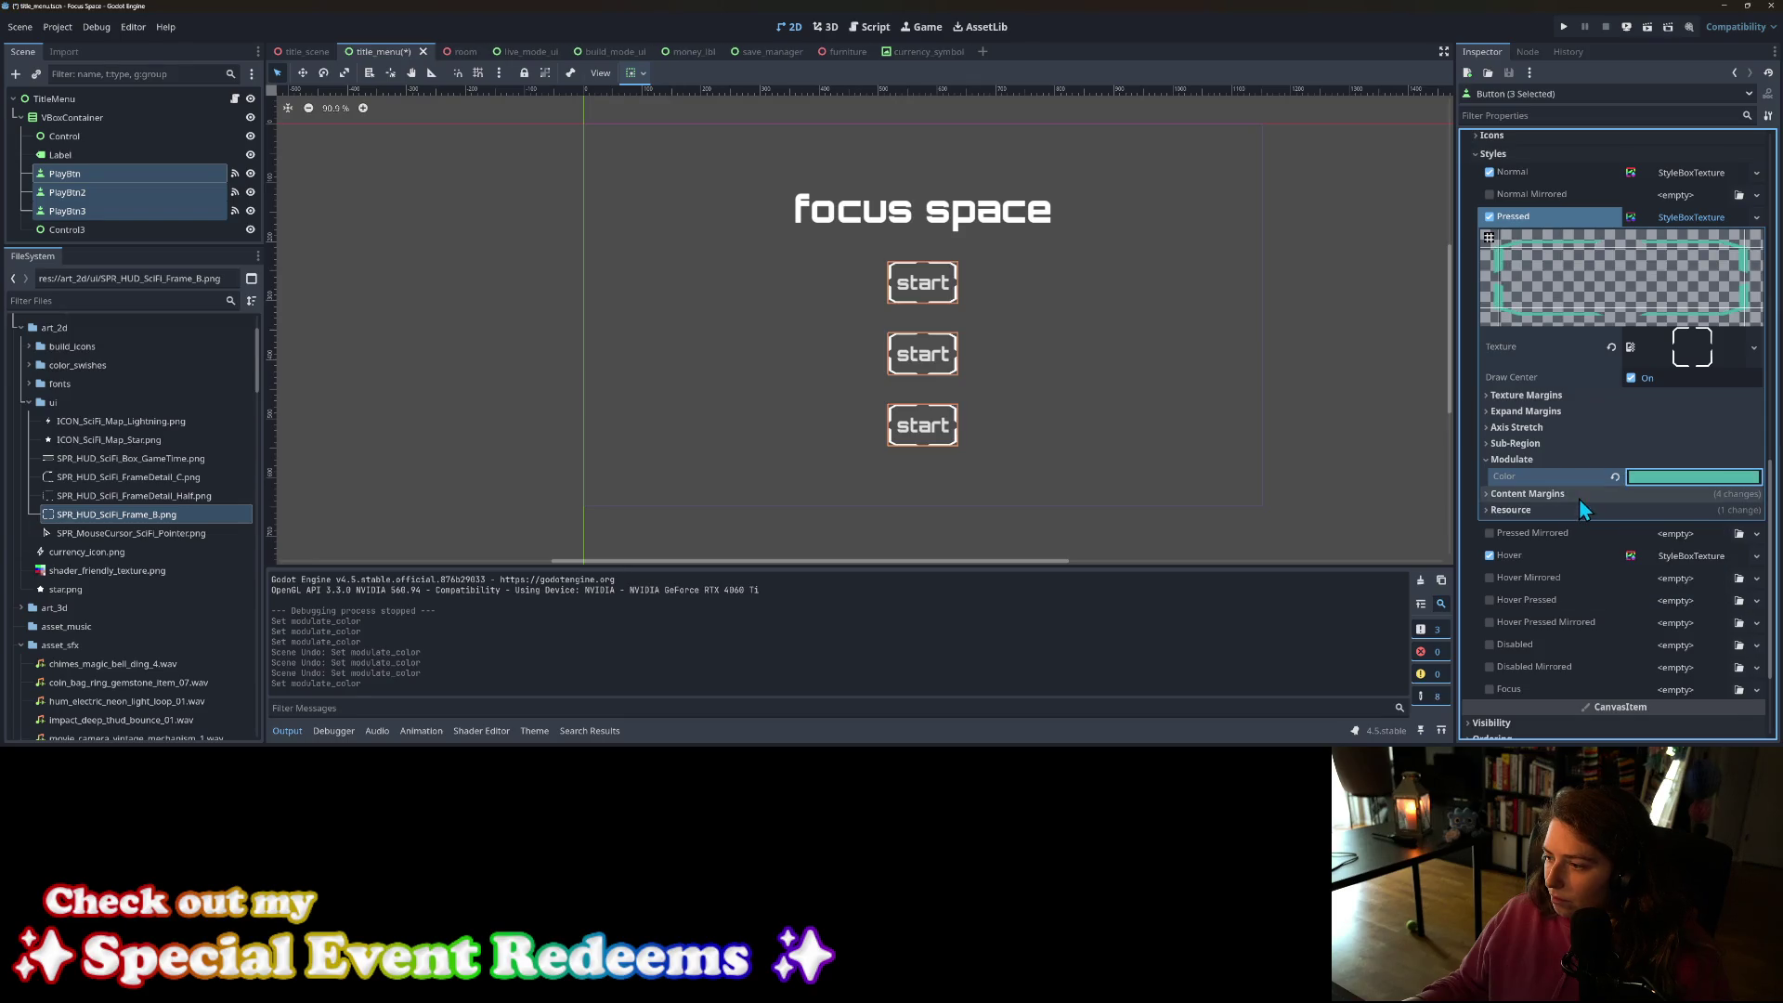
scroll(1579, 492, up, 12)
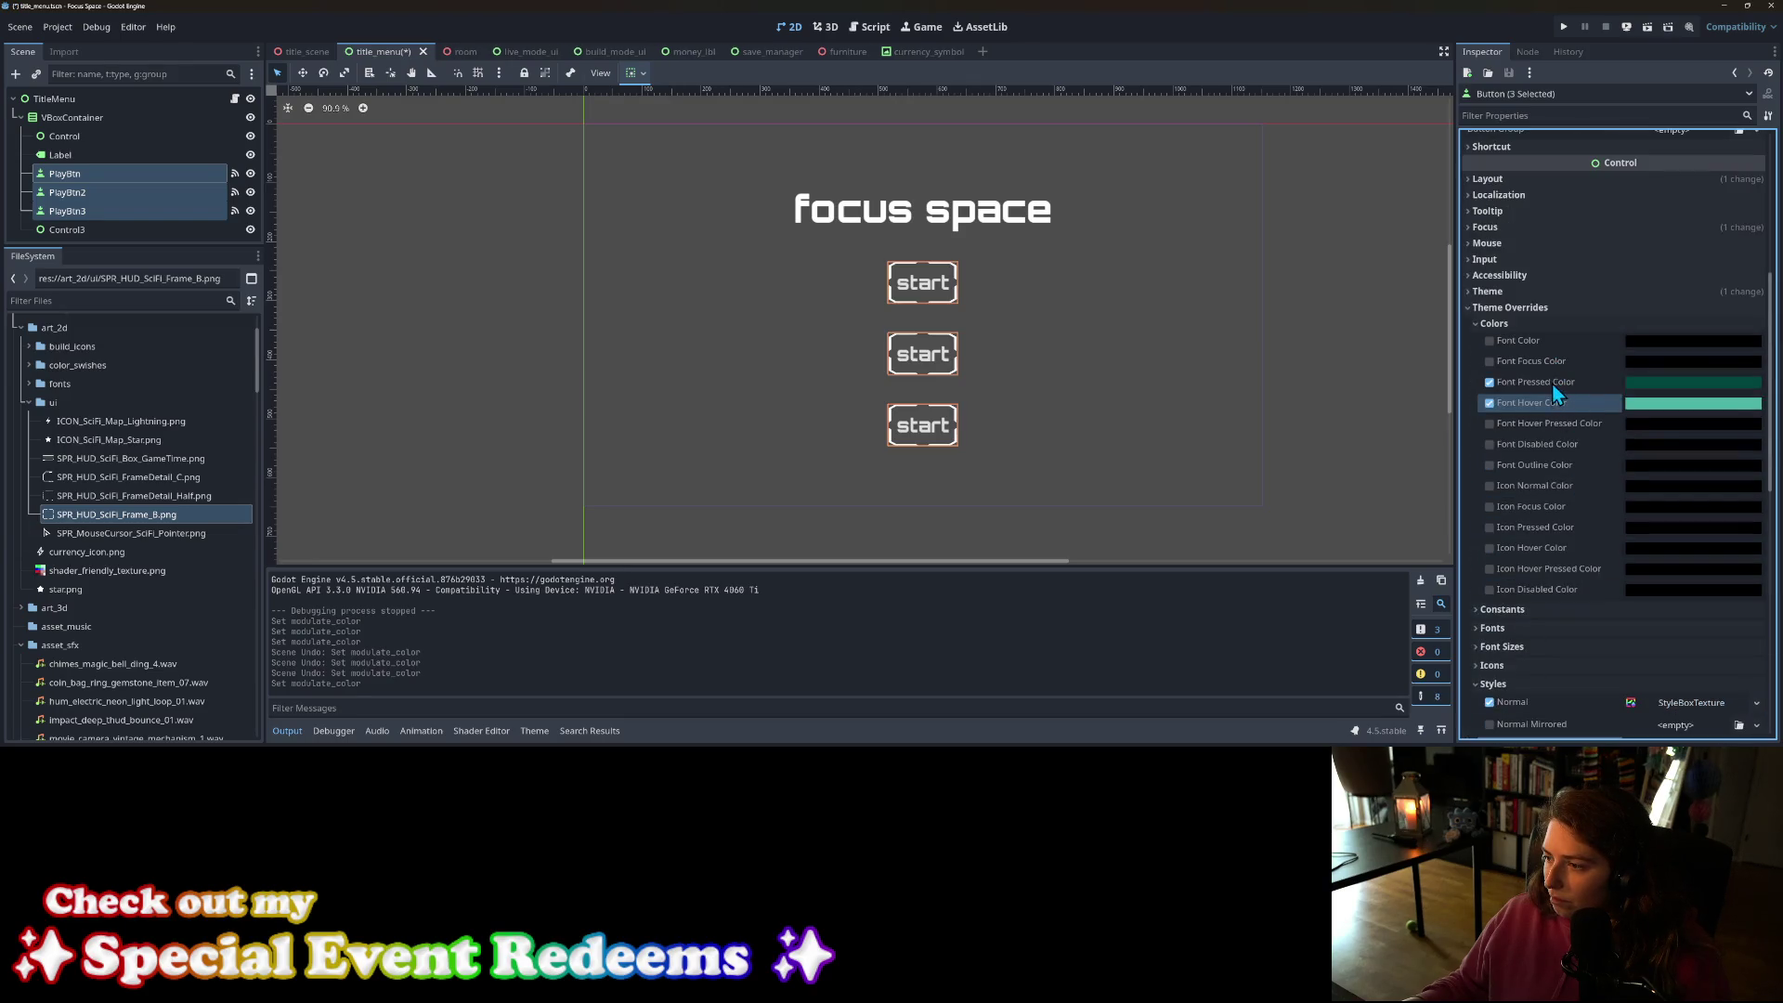
right_click(1553, 383)
click(1569, 409)
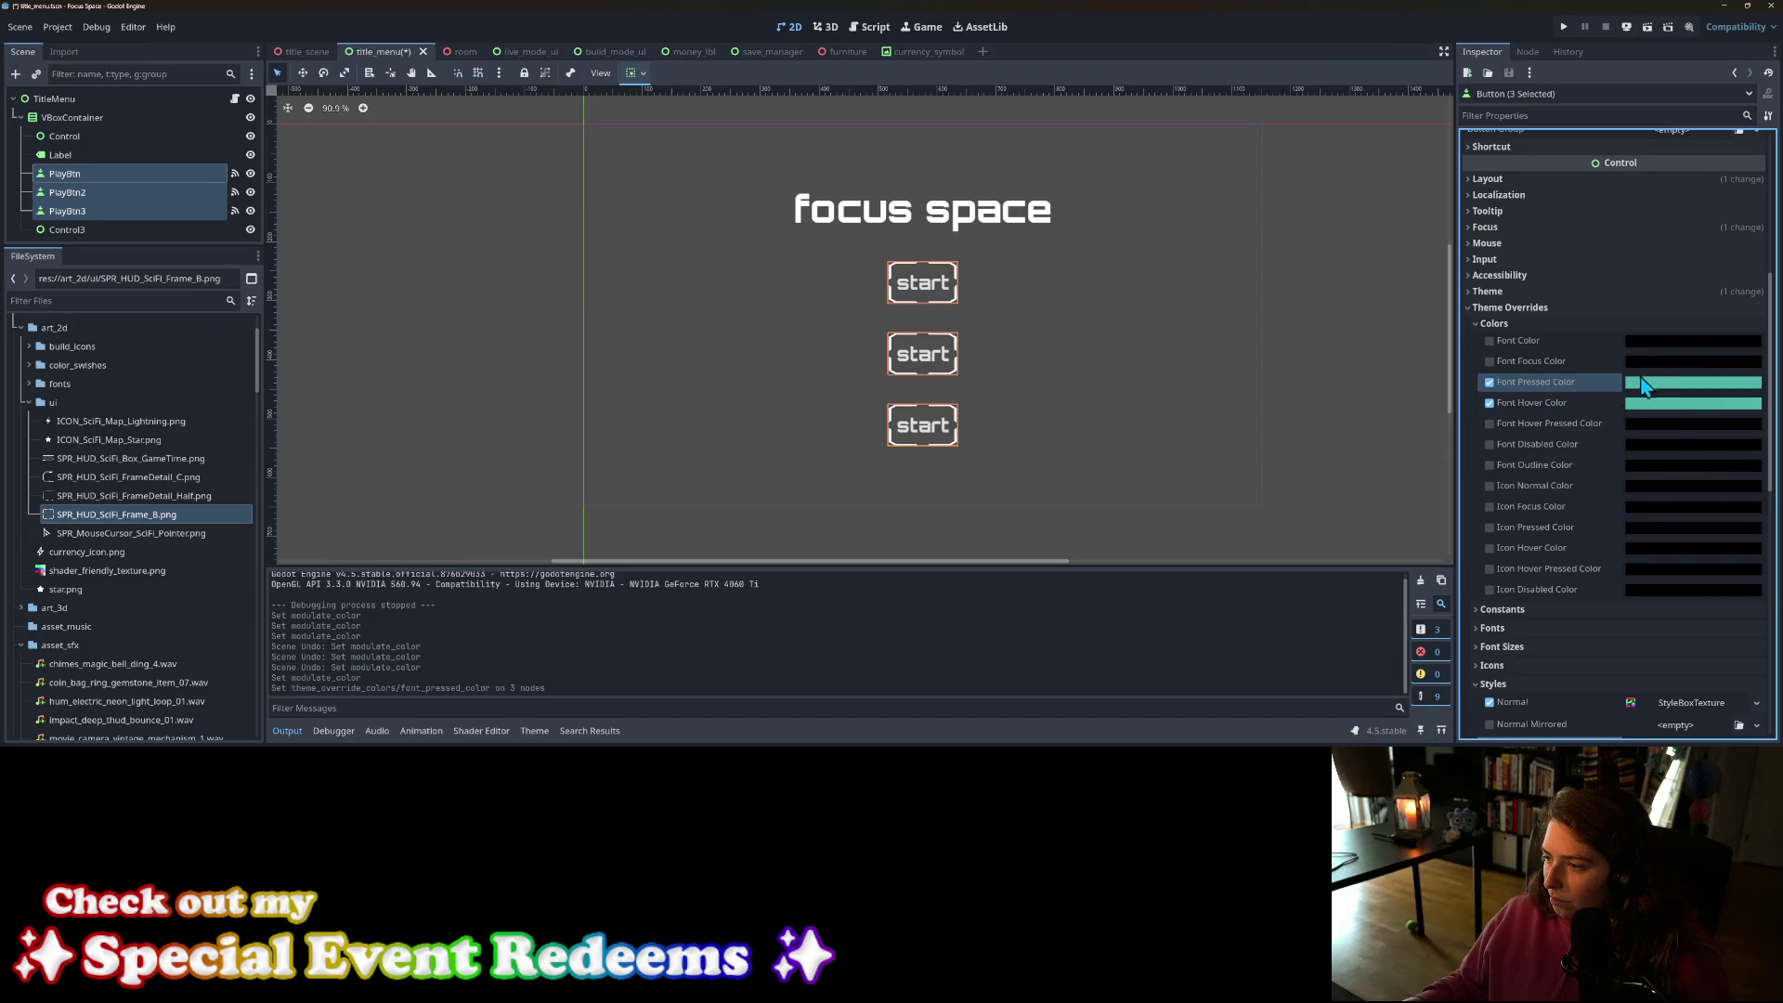
Step: Brighten and saturate Font Pressed Color, copy it into the pressed frame tint, and save
click(1658, 385)
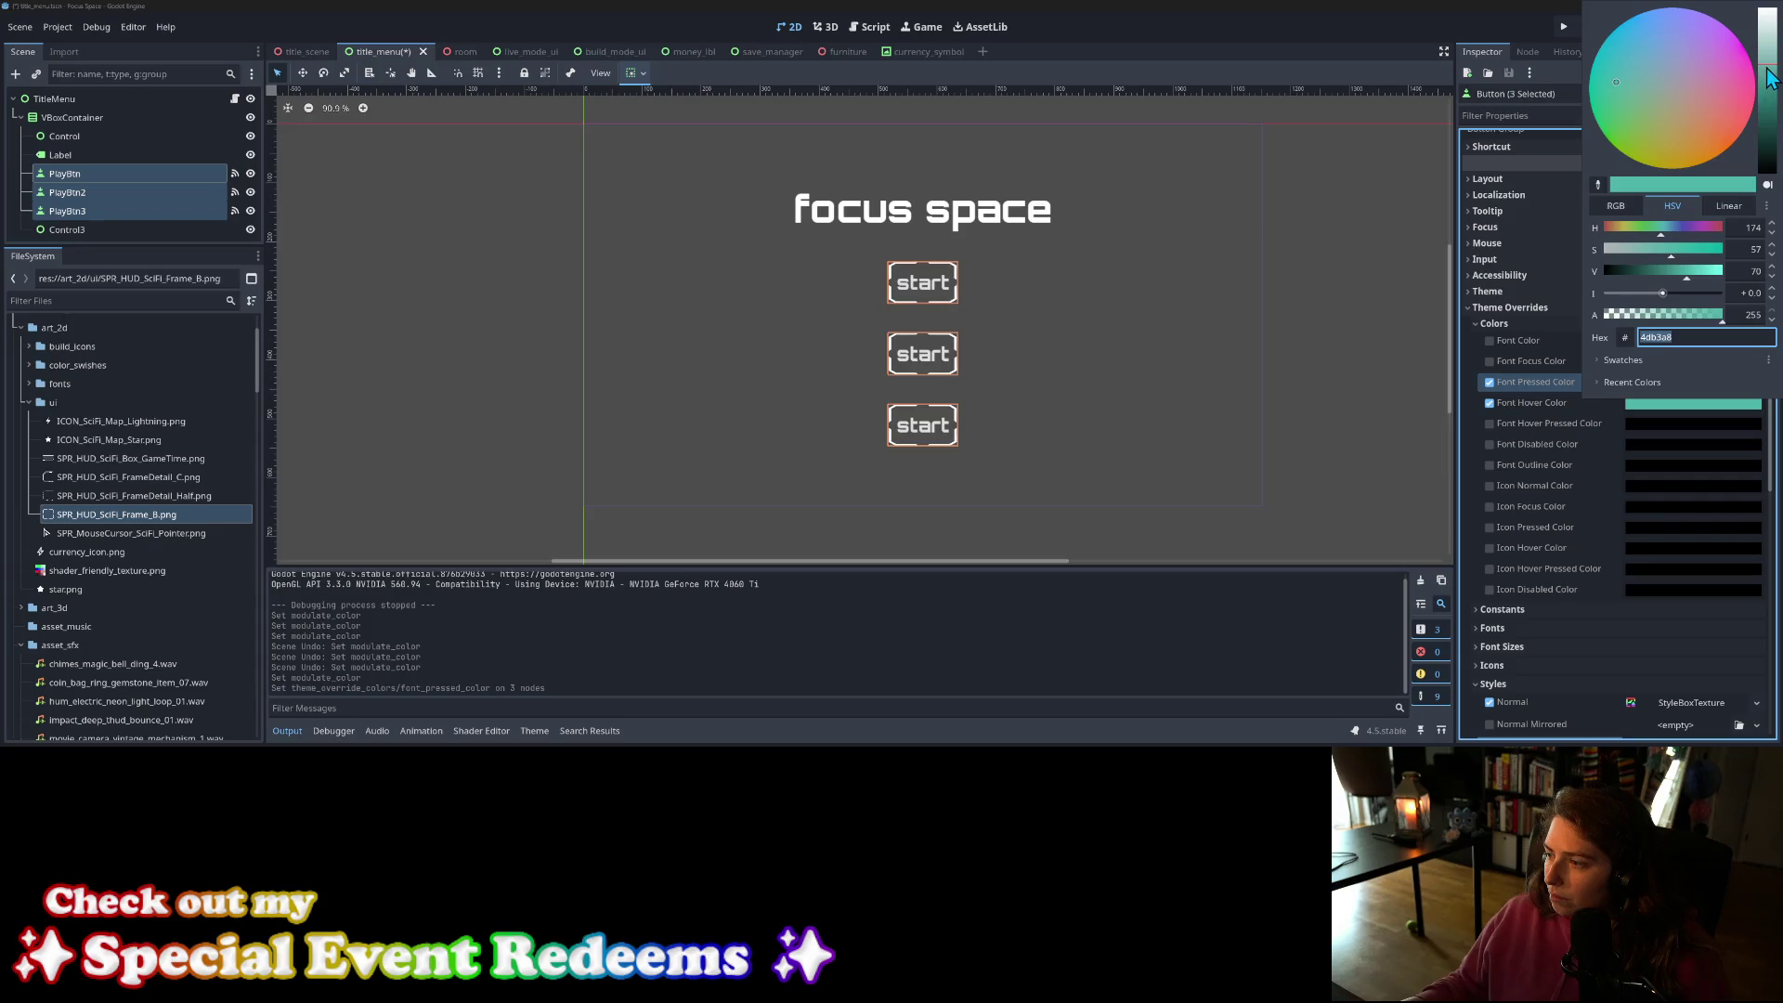
drag(1767, 66, 1769, 48)
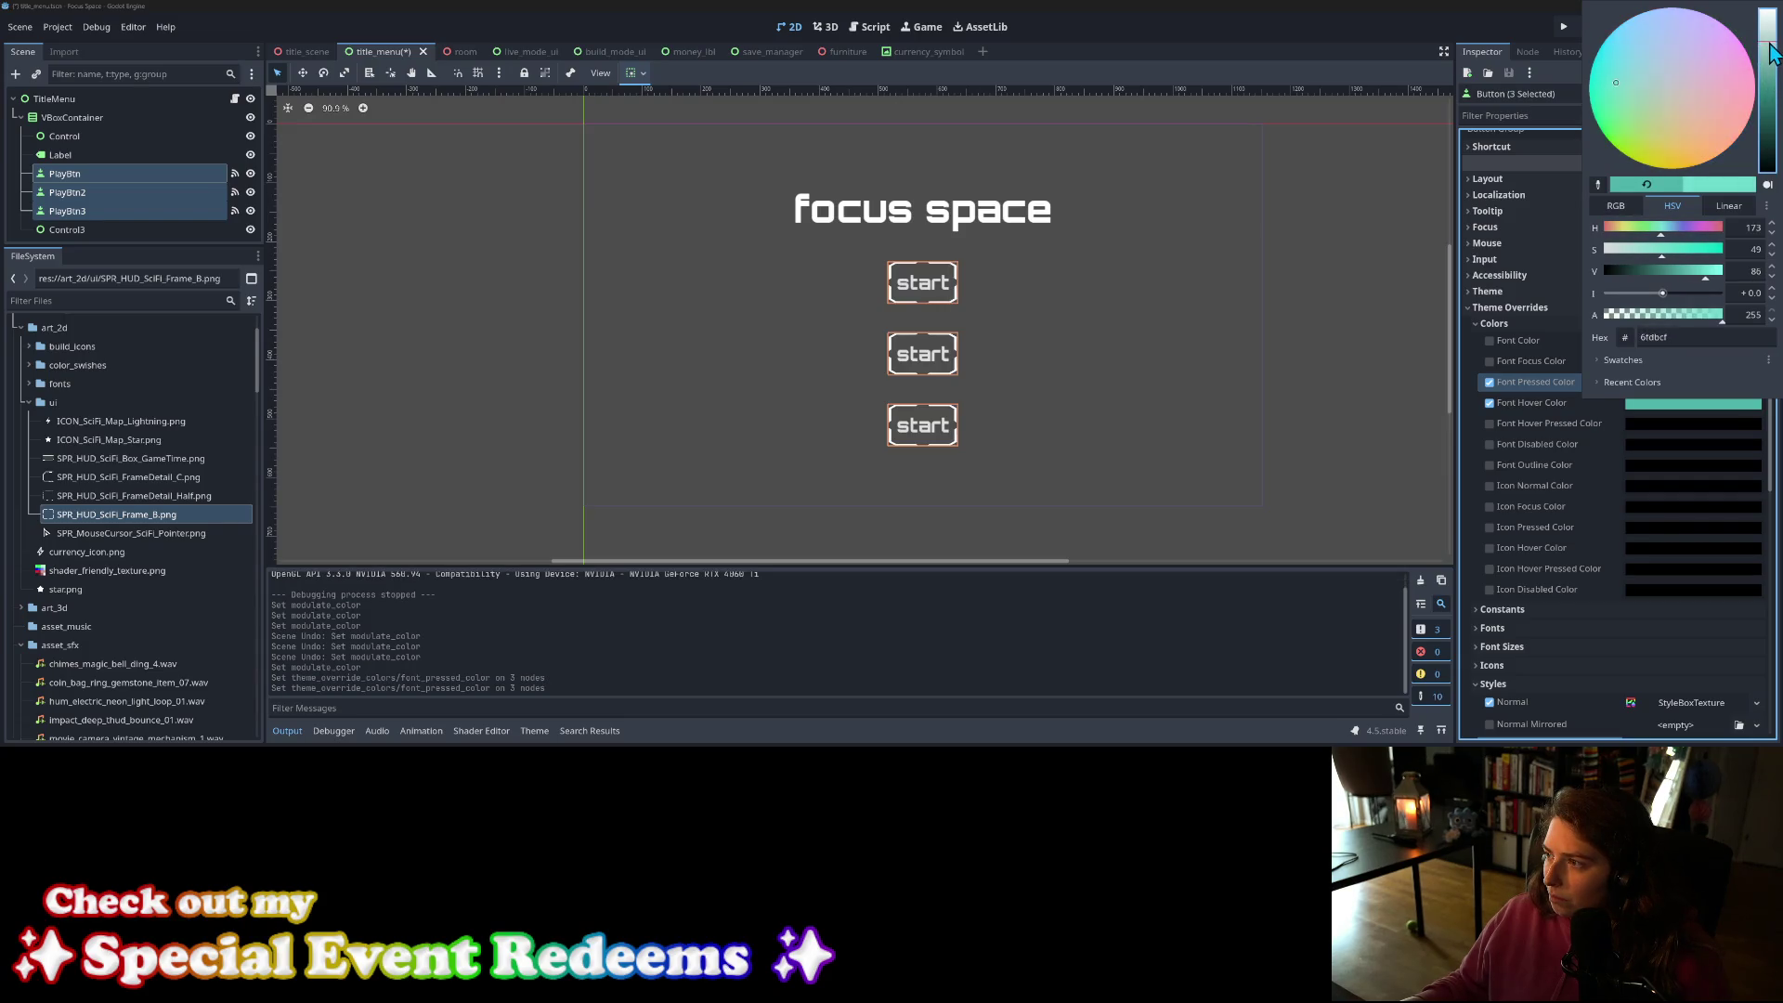
click(1679, 250)
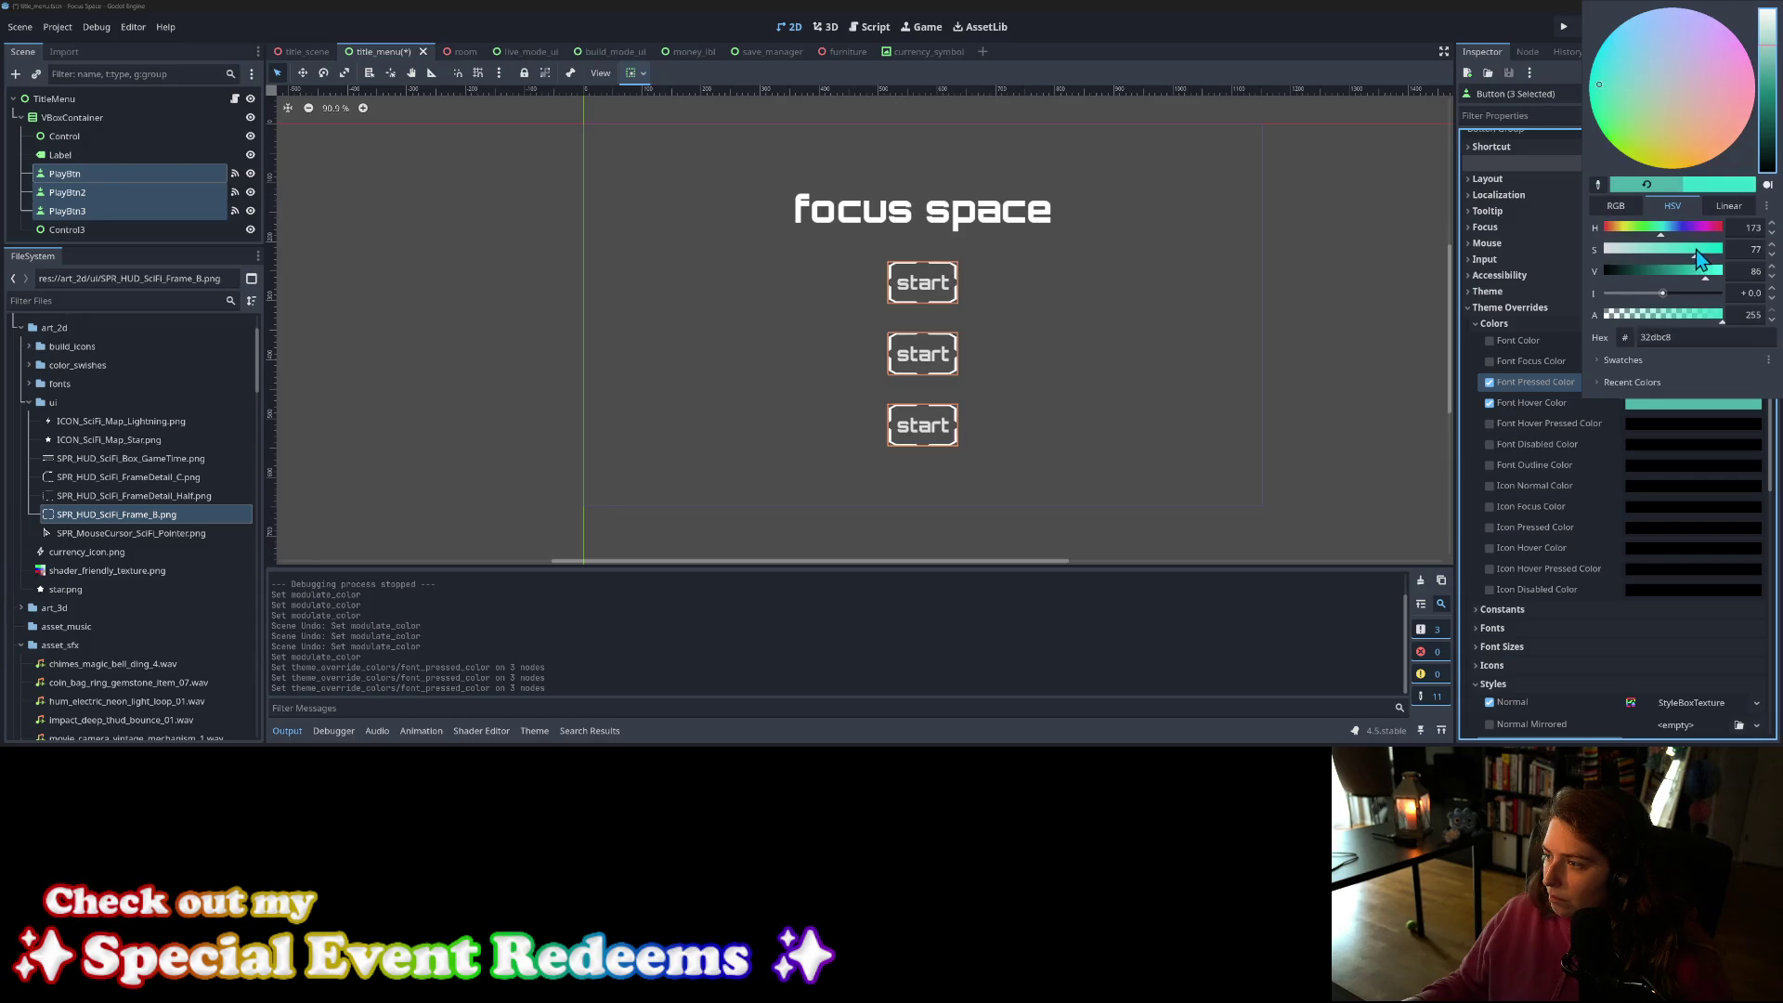
click(1530, 394)
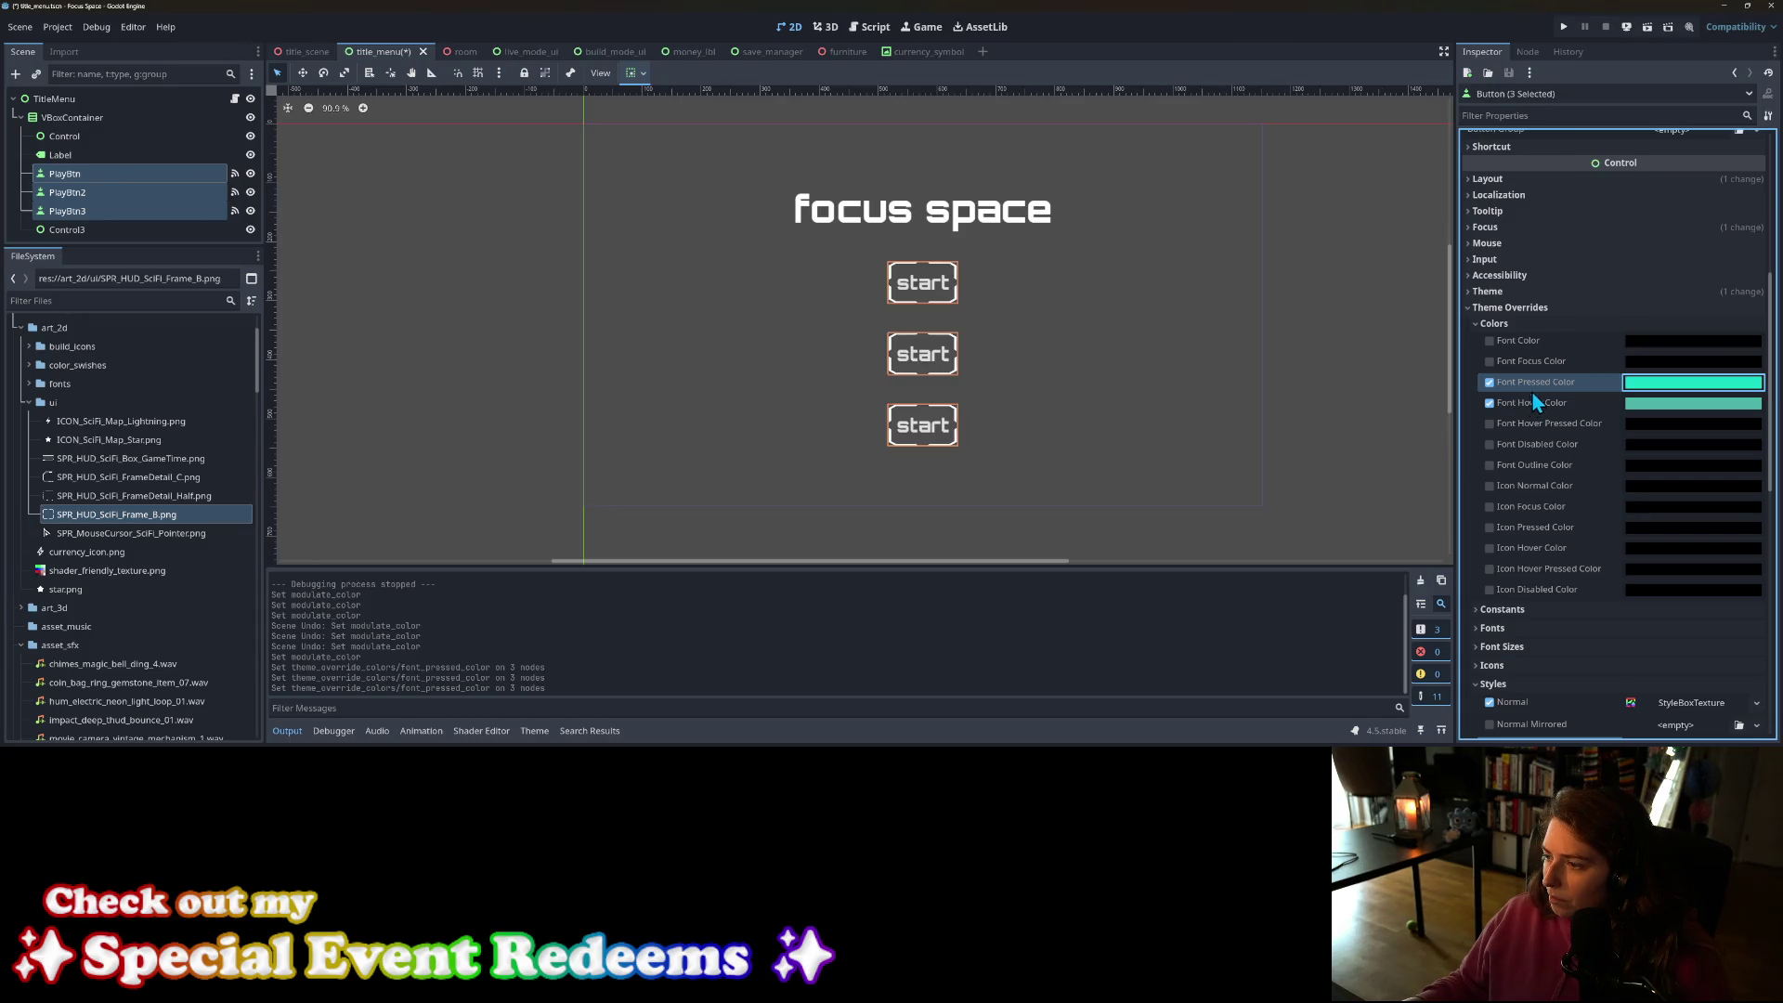
scroll(1589, 395, down, 5)
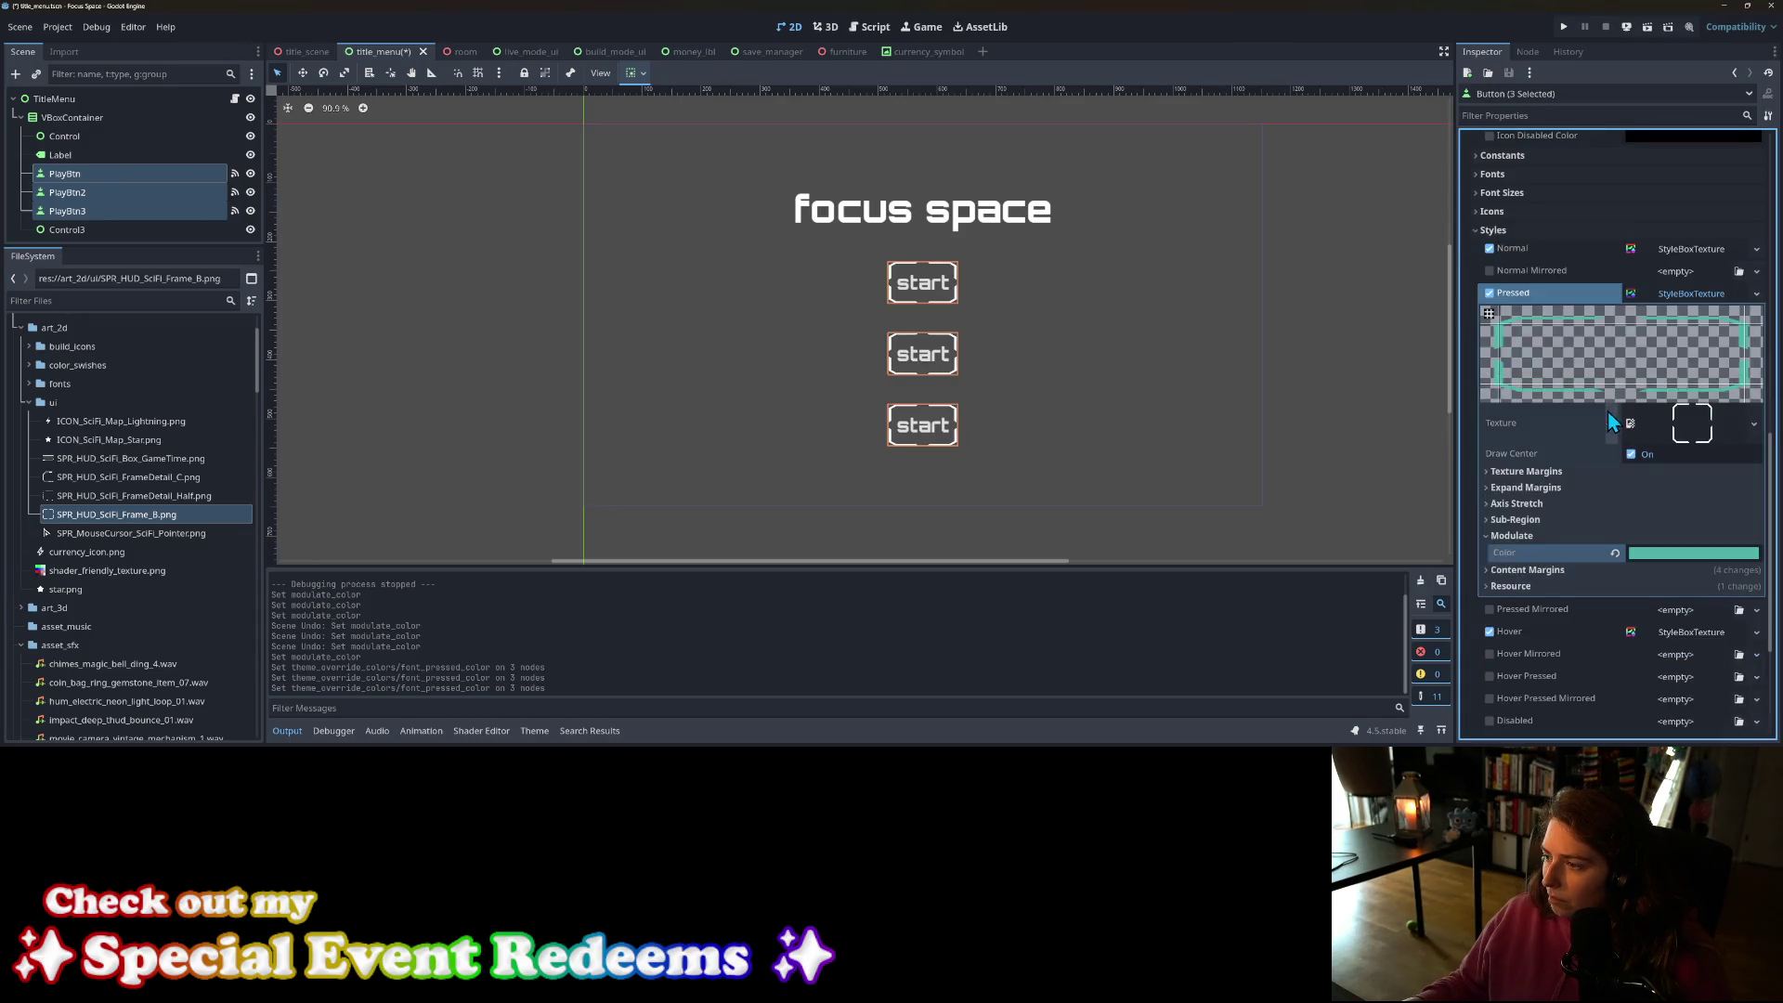
right_click(1552, 556)
click(1602, 585)
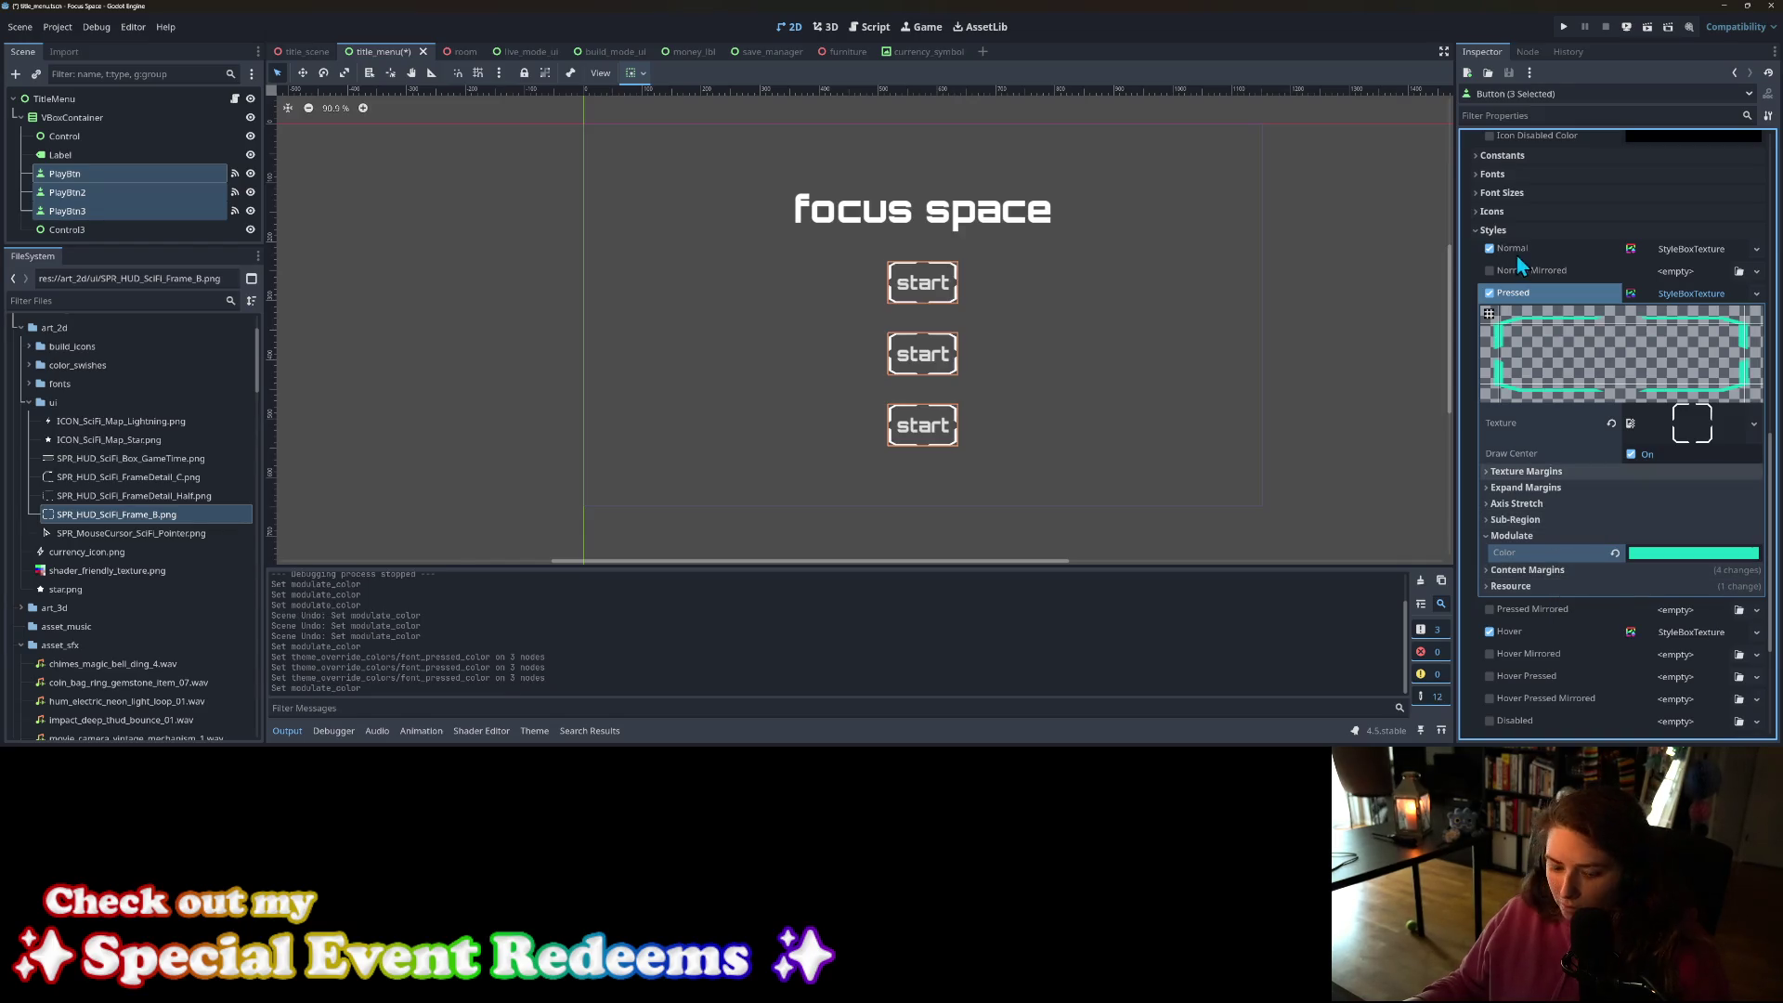
key(ctrl+s)
Step: Run the game, confirm the top start button opens Select a room, then relaunch it
click(1566, 27)
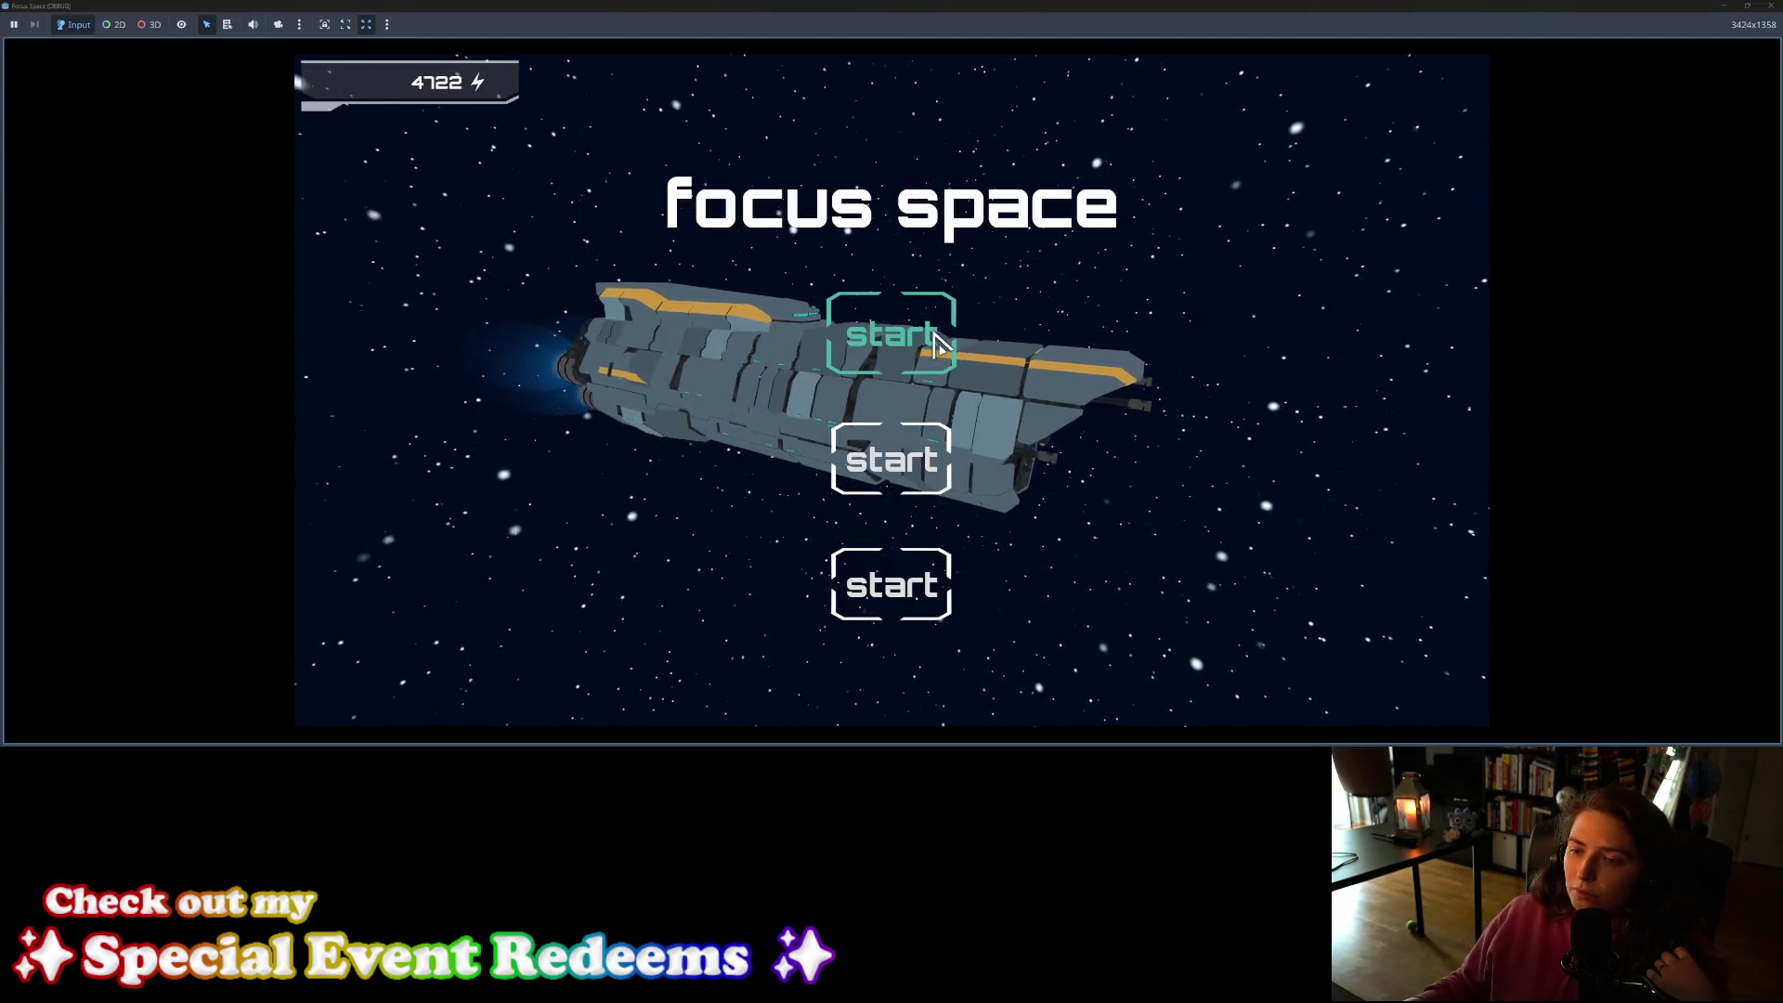
click(936, 340)
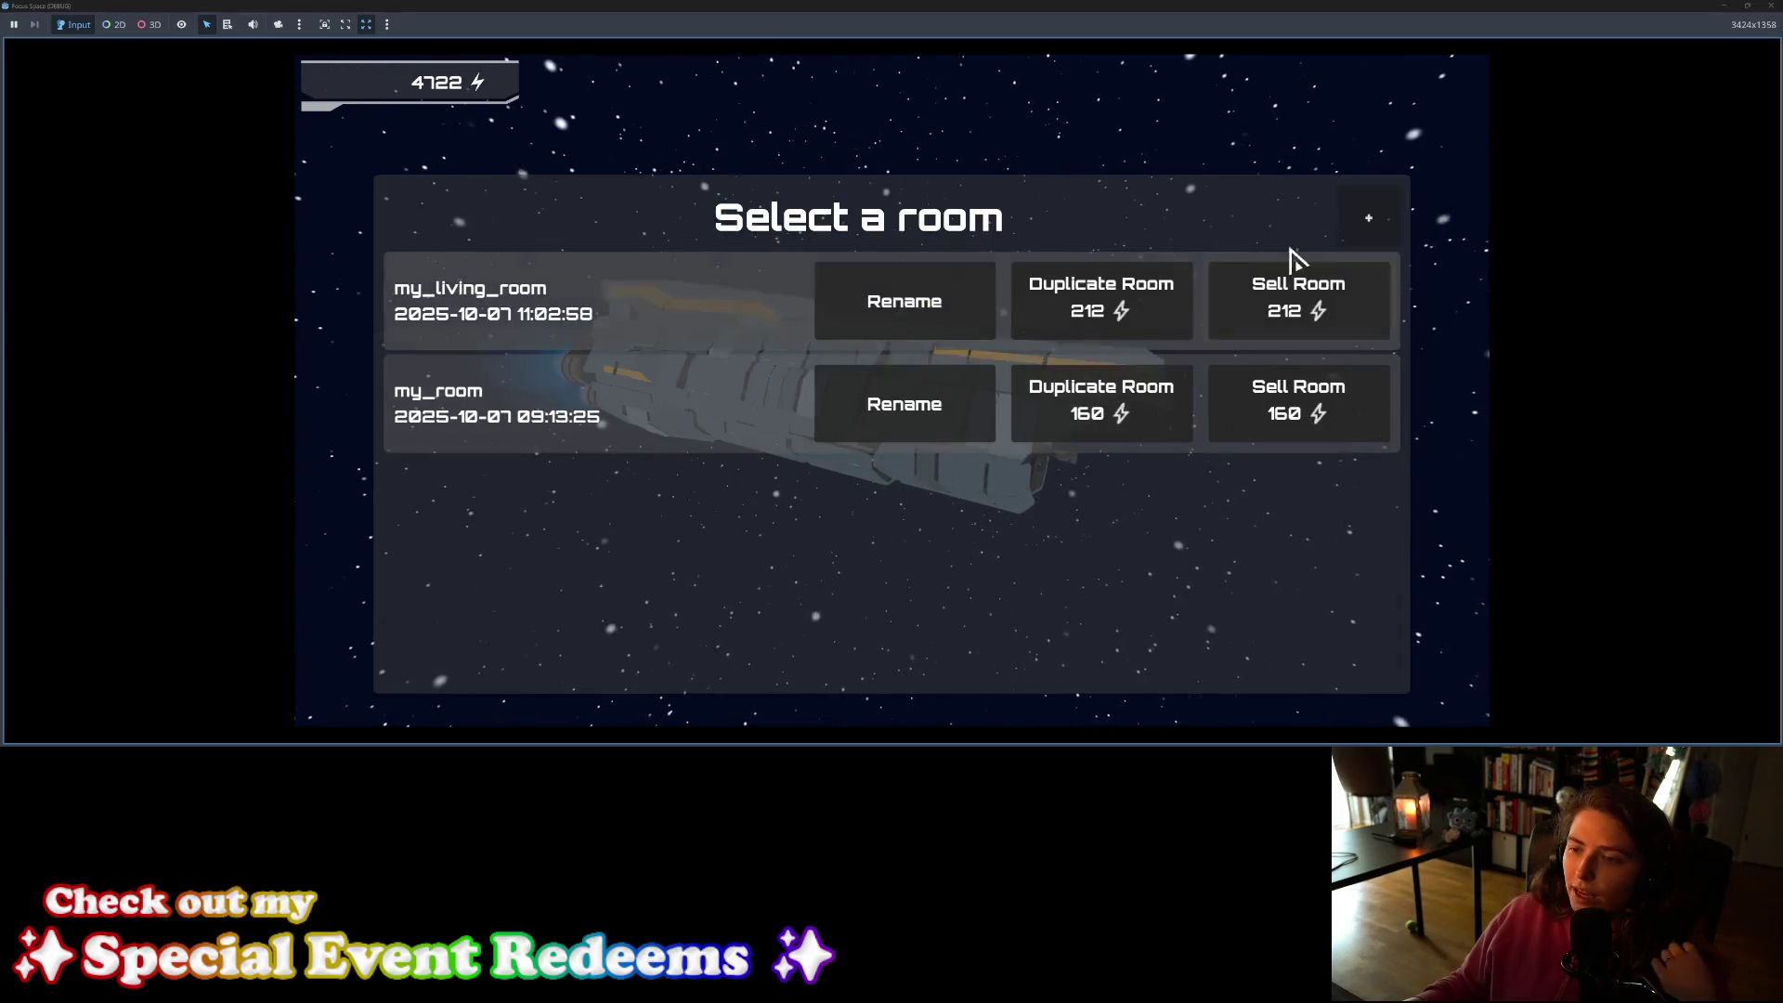
click(1771, 5)
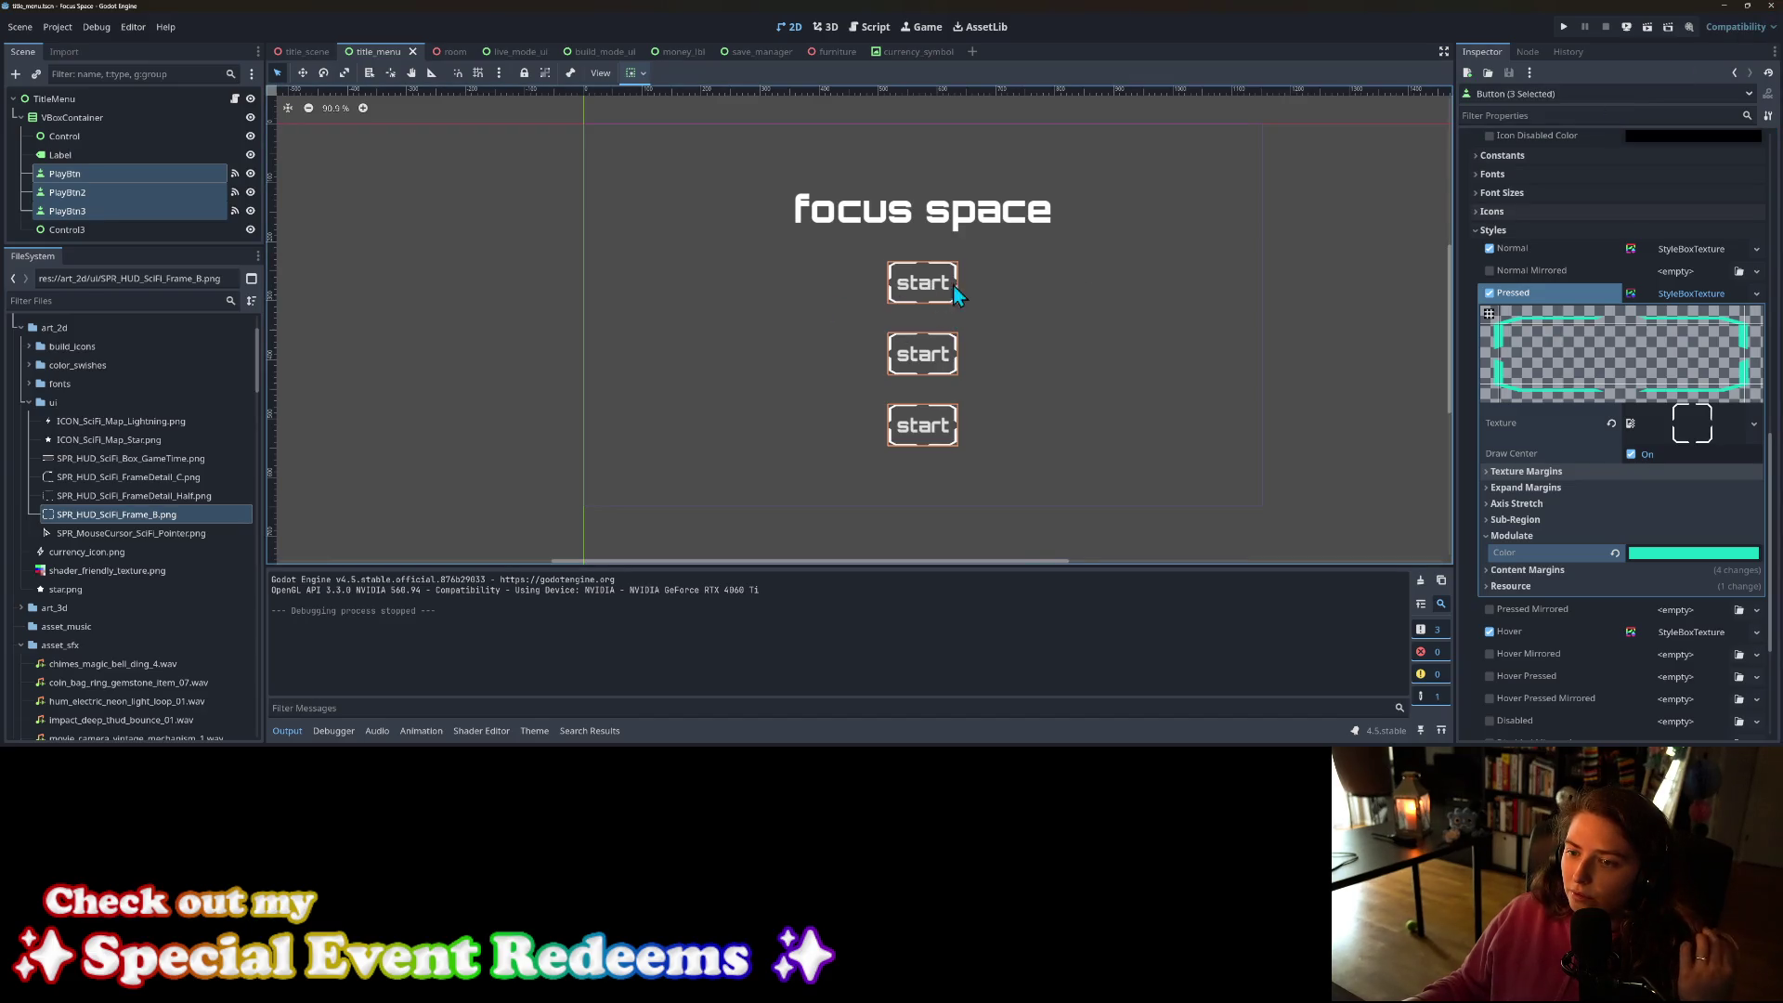
click(1564, 26)
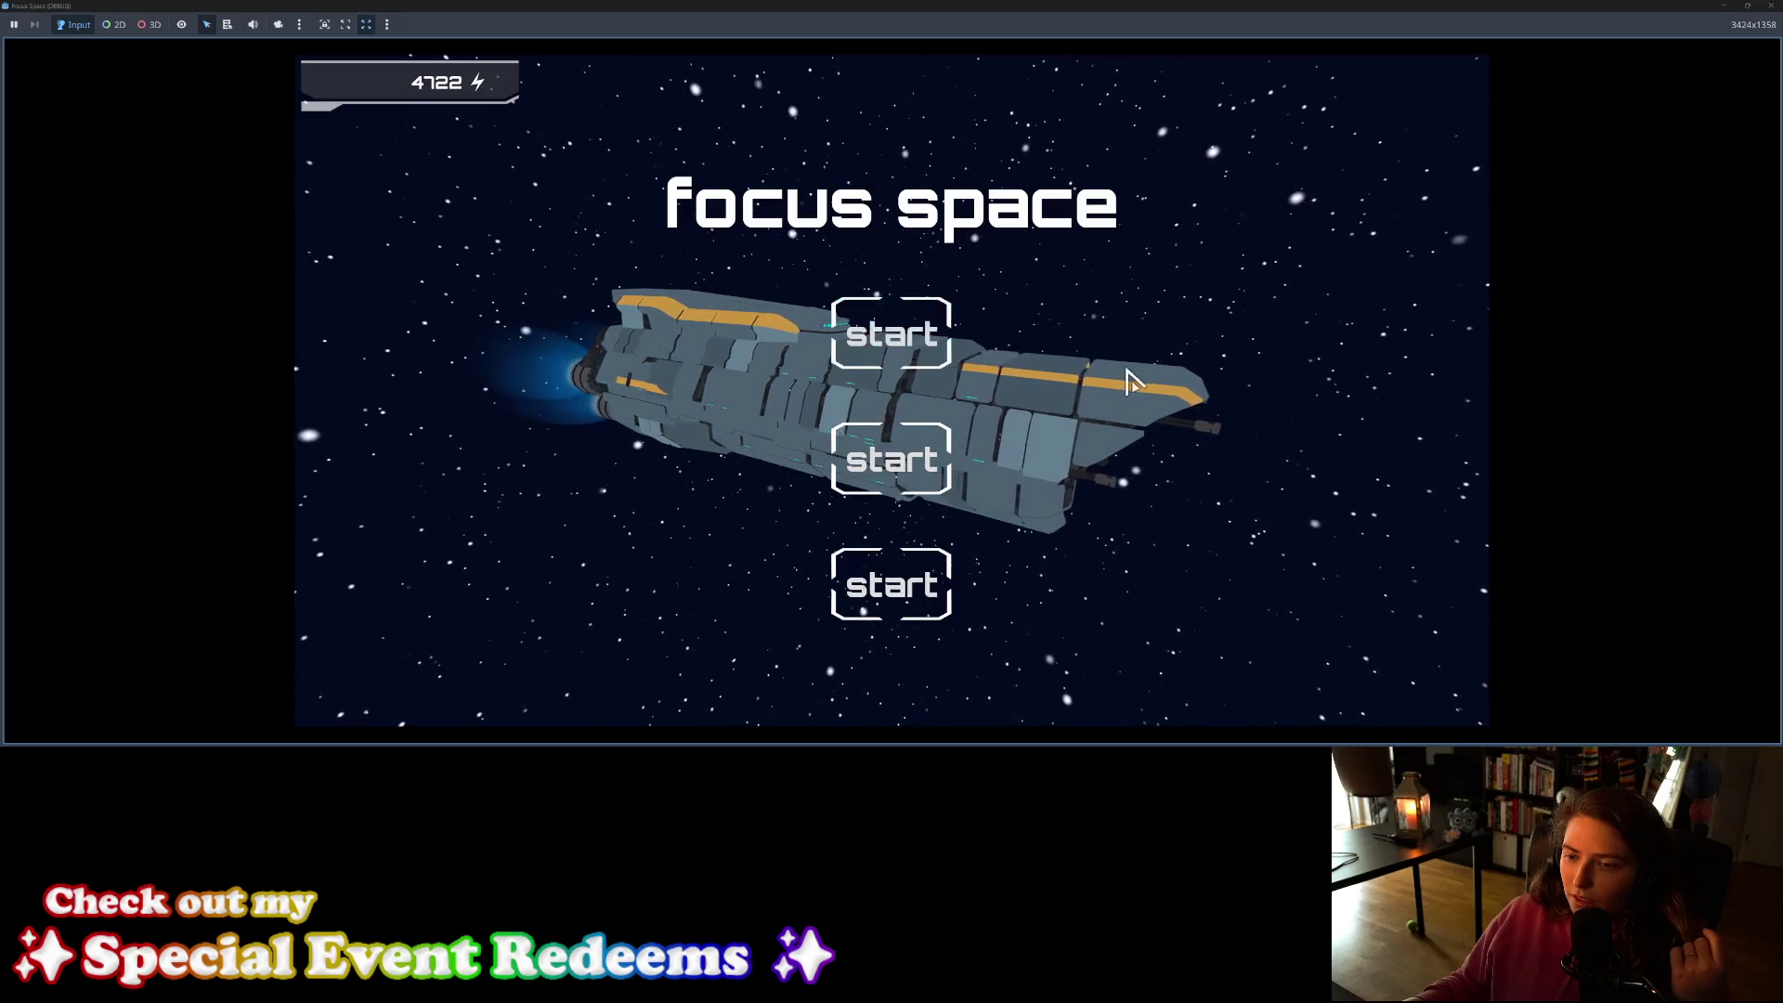
Step: Stop the game and paste the teal colour into the buttons' Font Hover Color
key(F8)
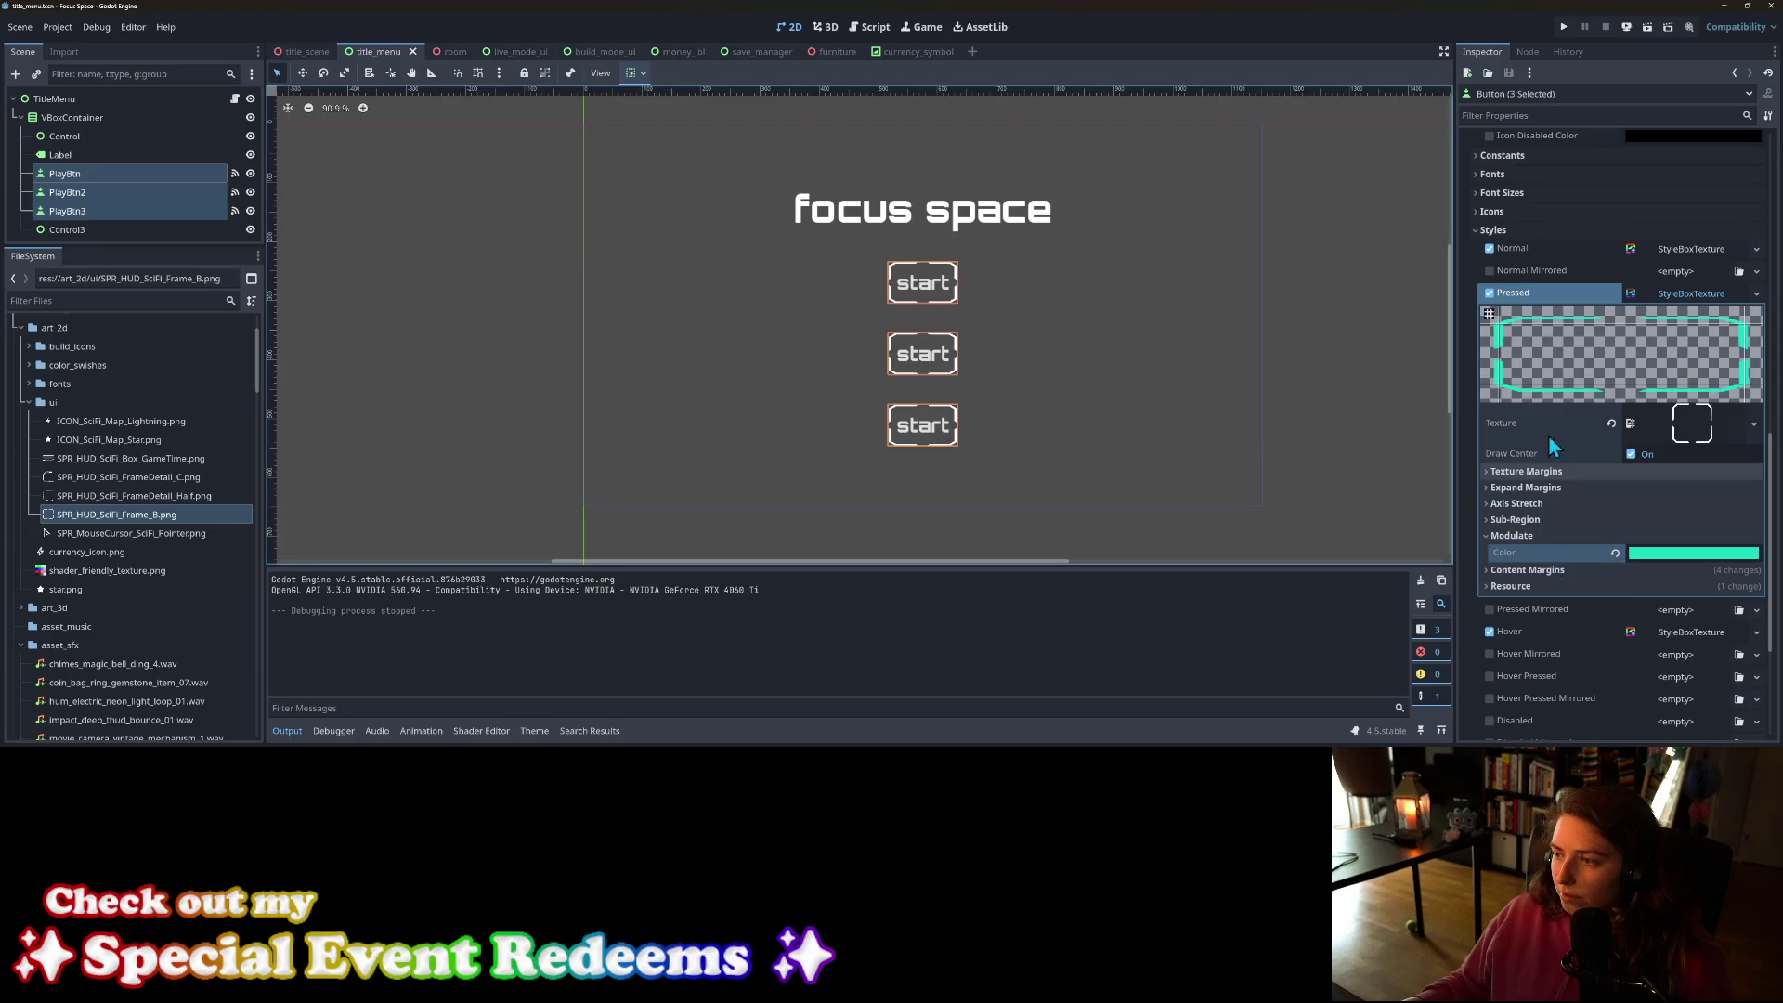
scroll(1533, 428, up, 5)
right_click(1544, 253)
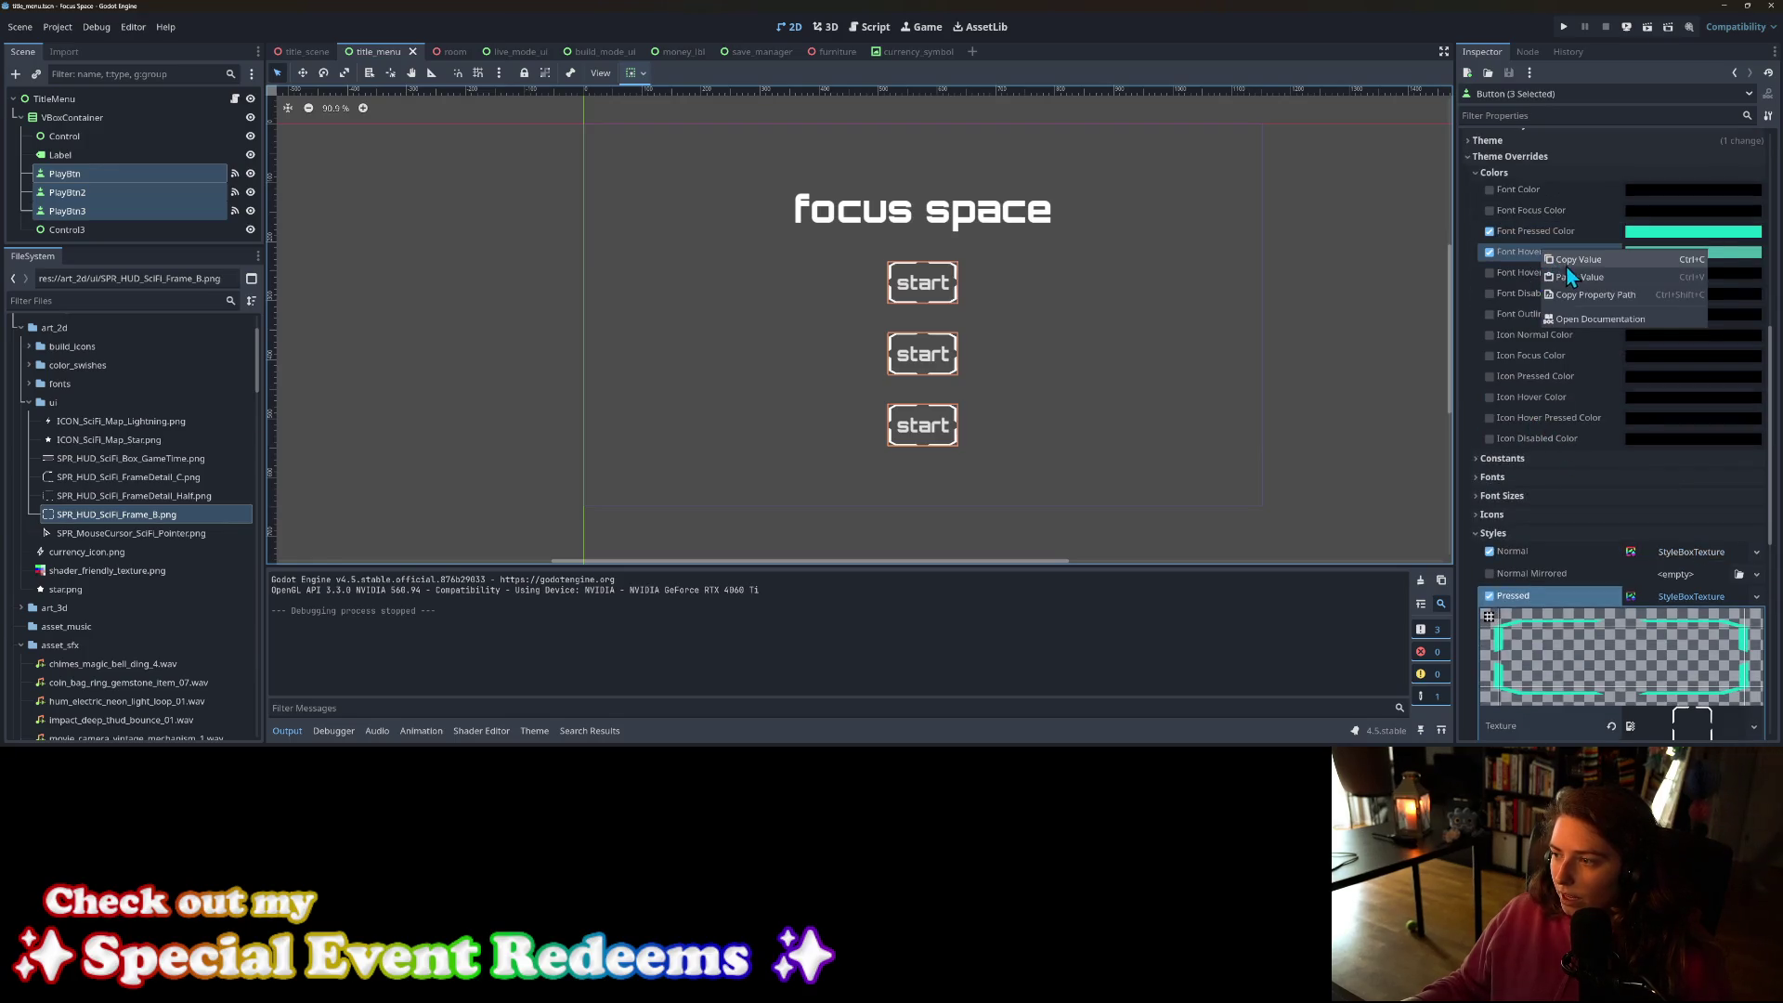
click(1574, 280)
Step: Paste the teal into the Hover StyleBoxTexture's Modulate Color and relaunch the game
scroll(1528, 436, down, 5)
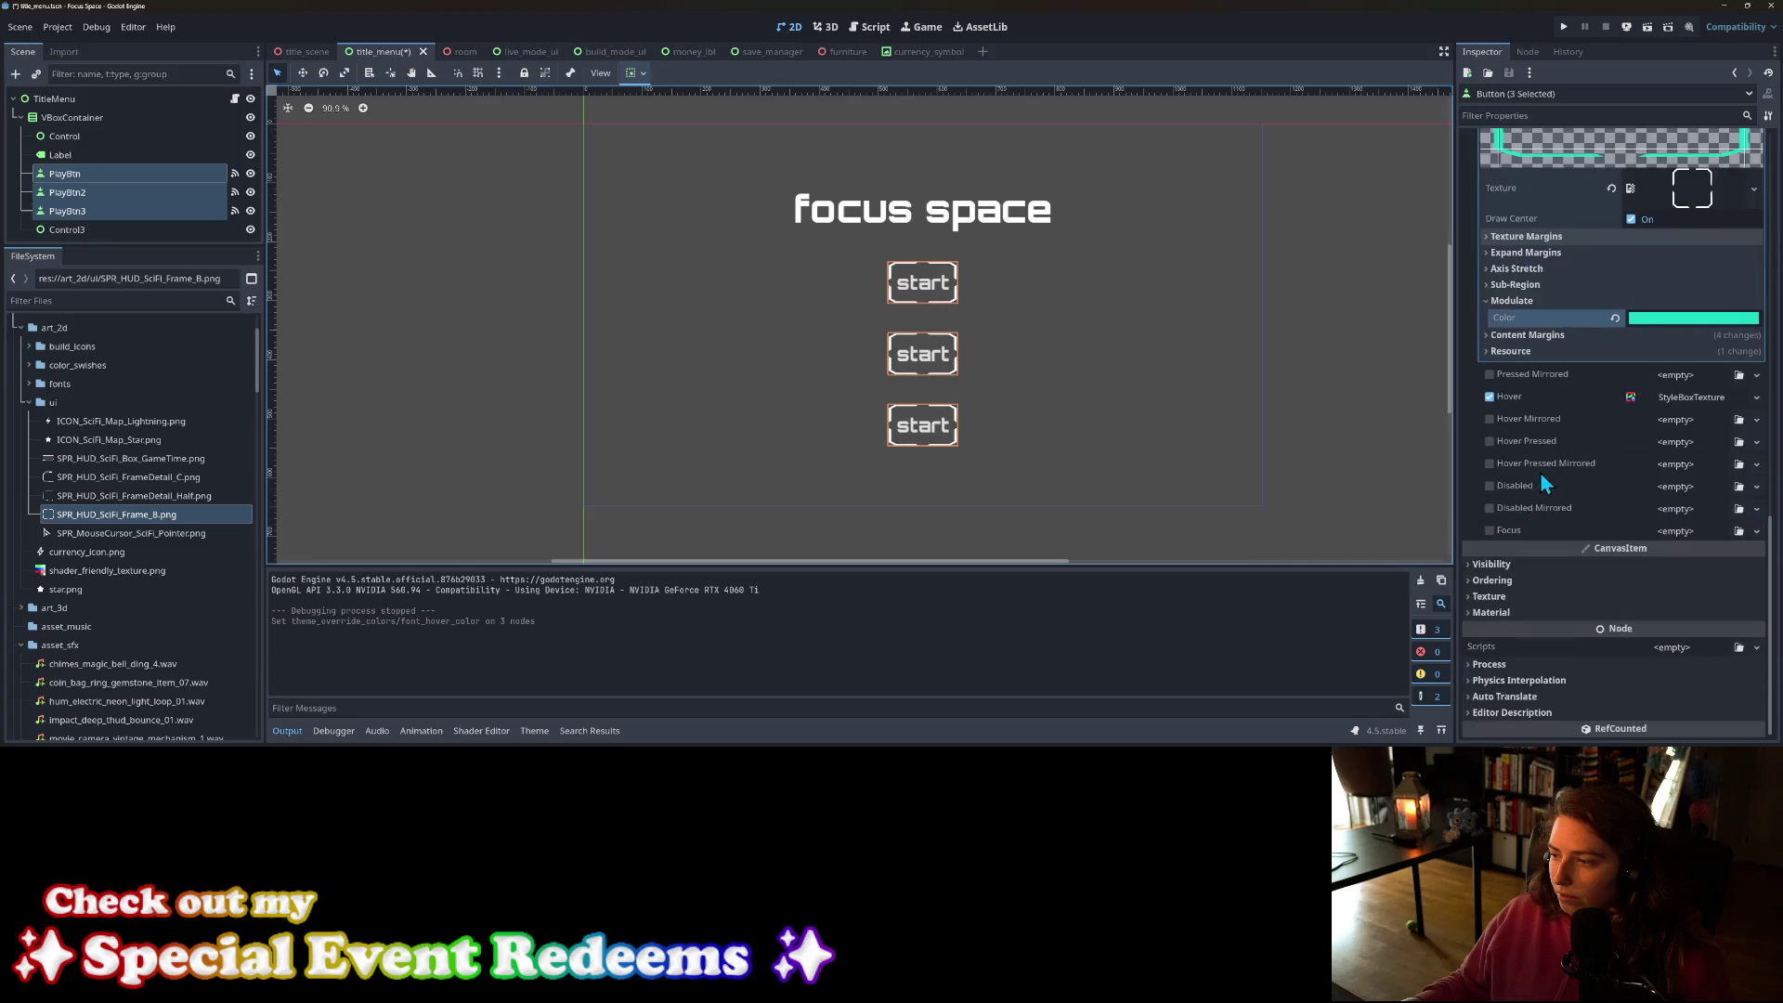
click(1532, 394)
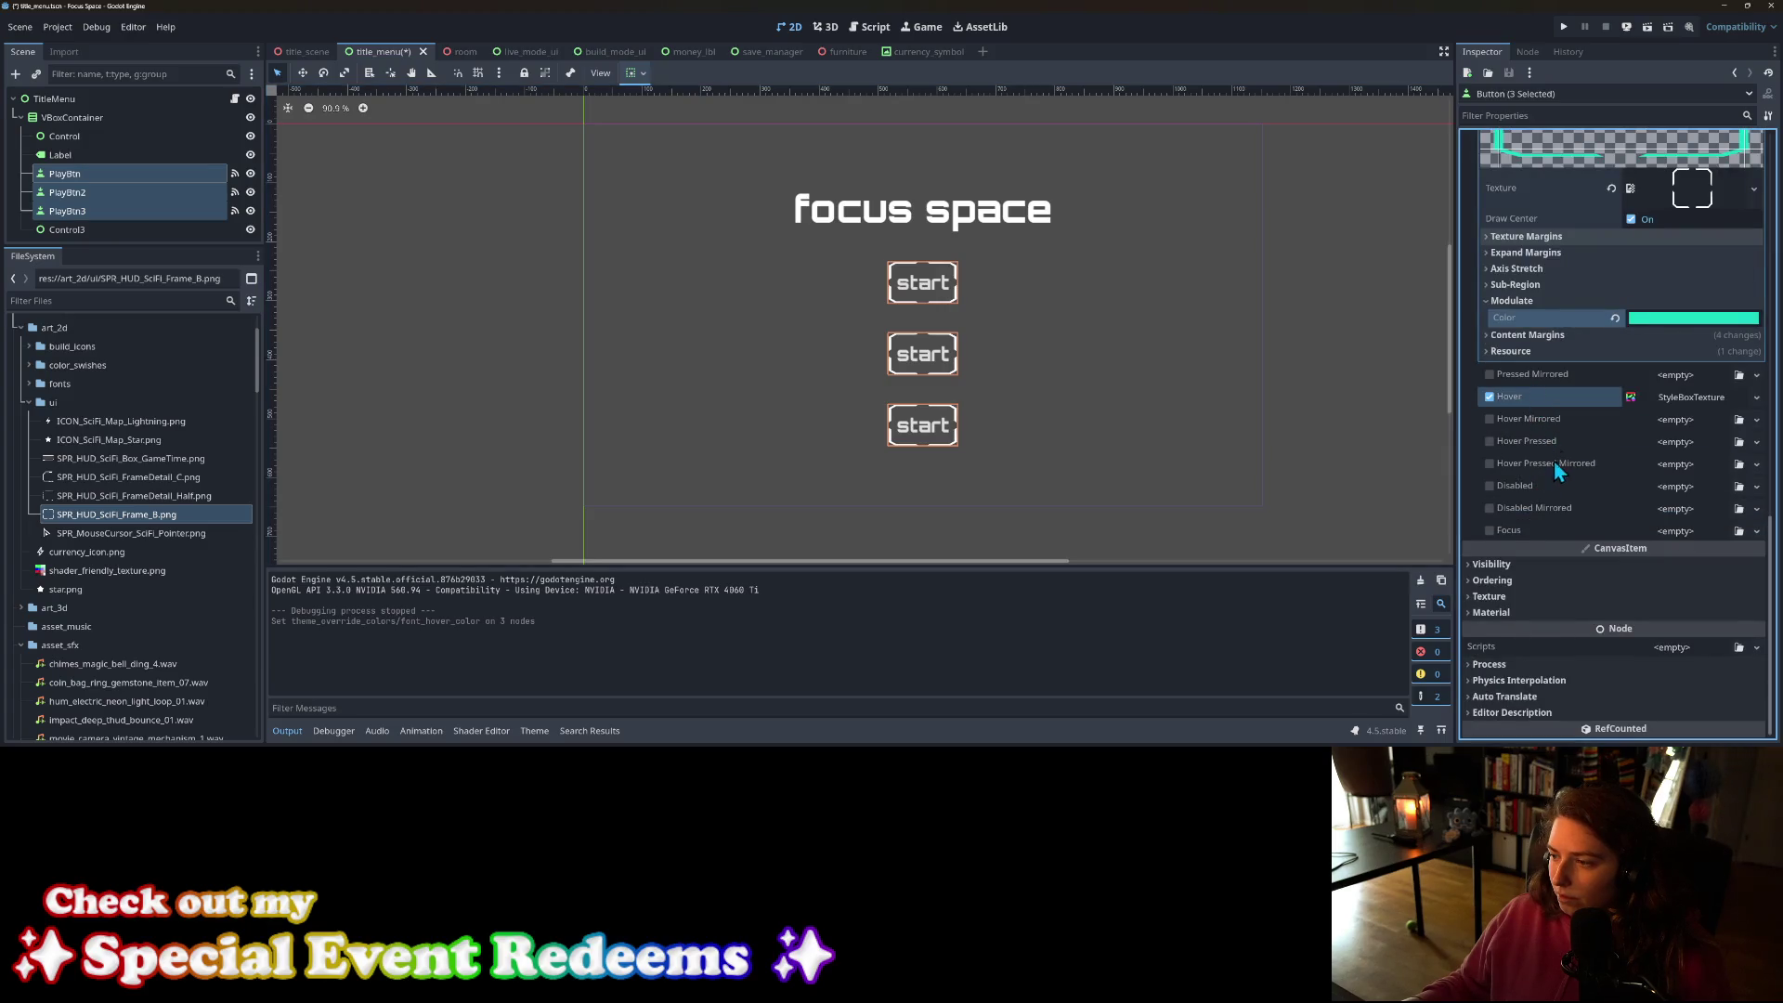
click(1659, 398)
scroll(1527, 654, down, 3)
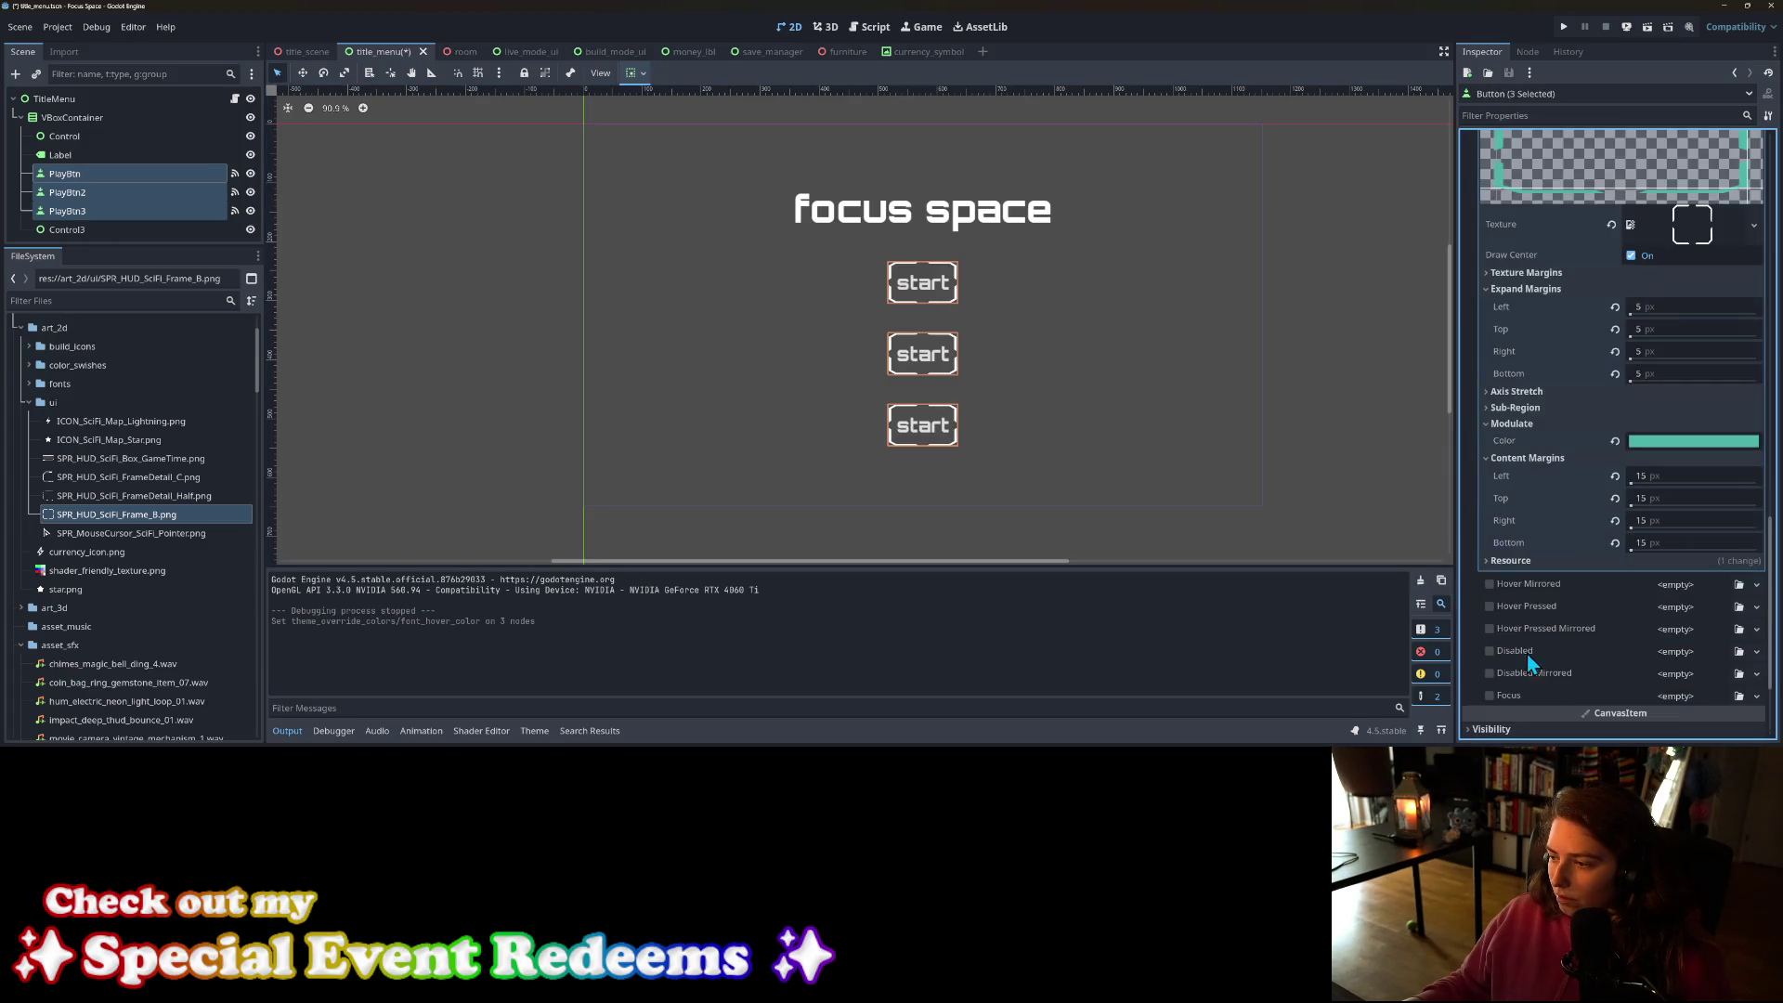
right_click(1533, 446)
click(1564, 465)
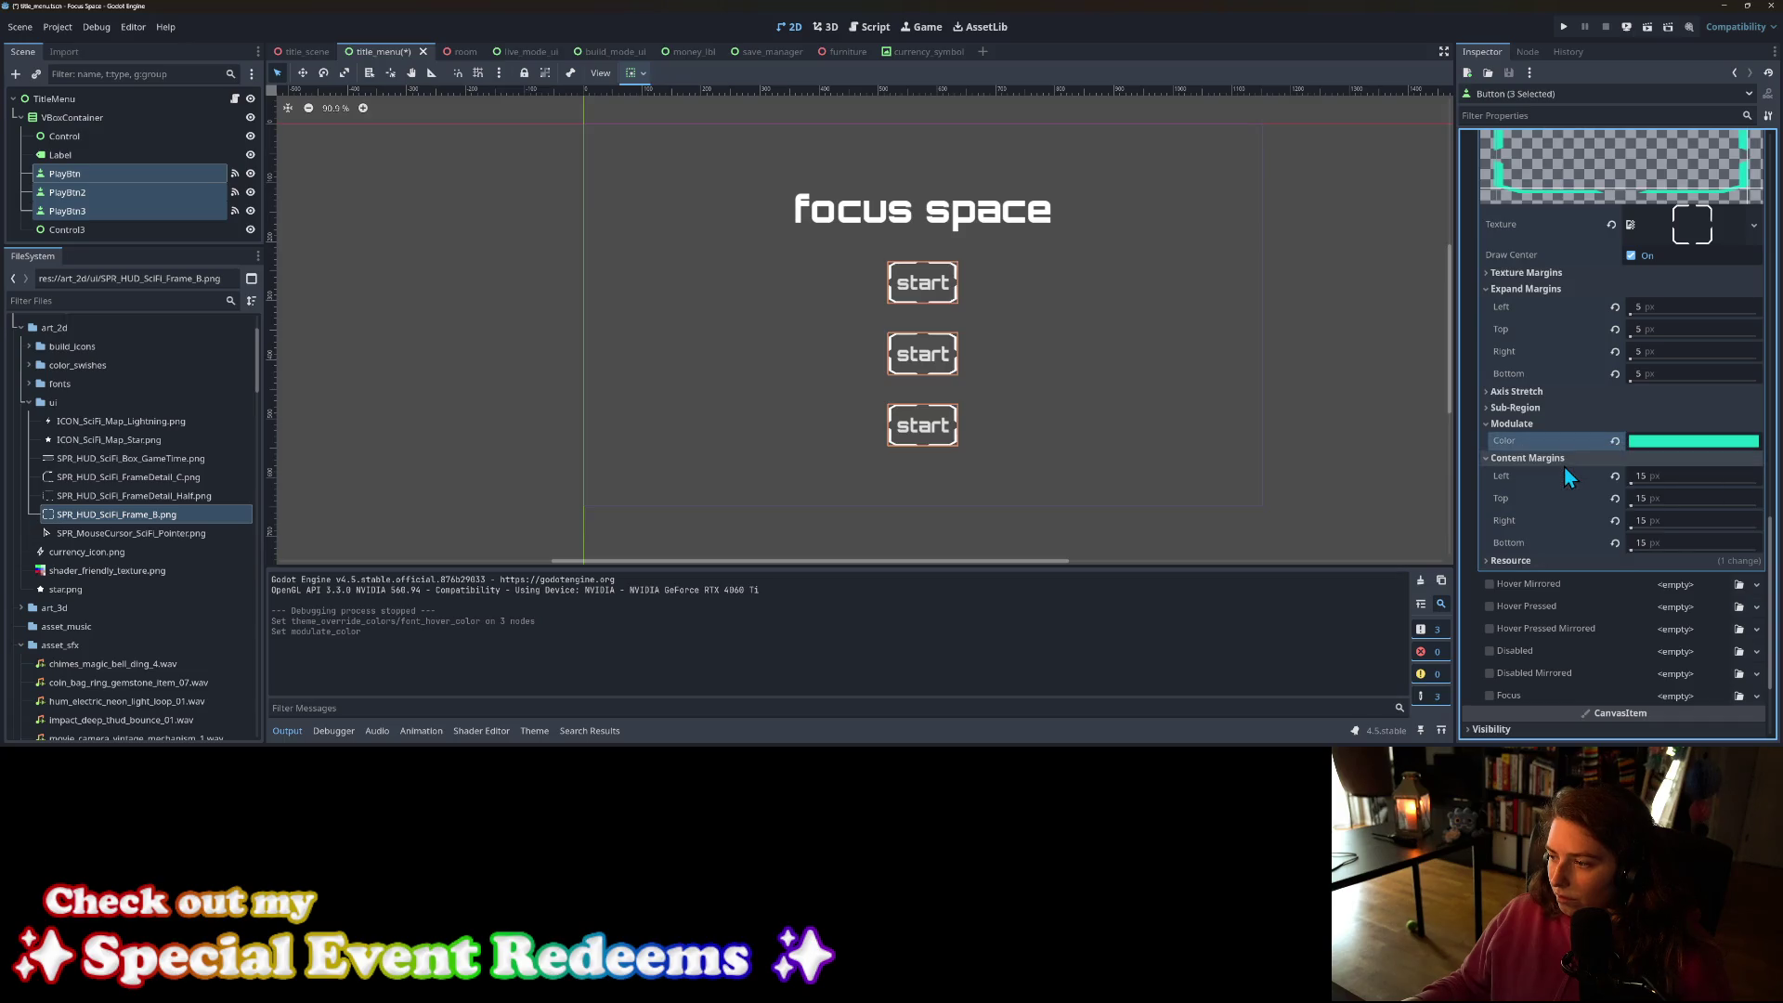
click(1566, 27)
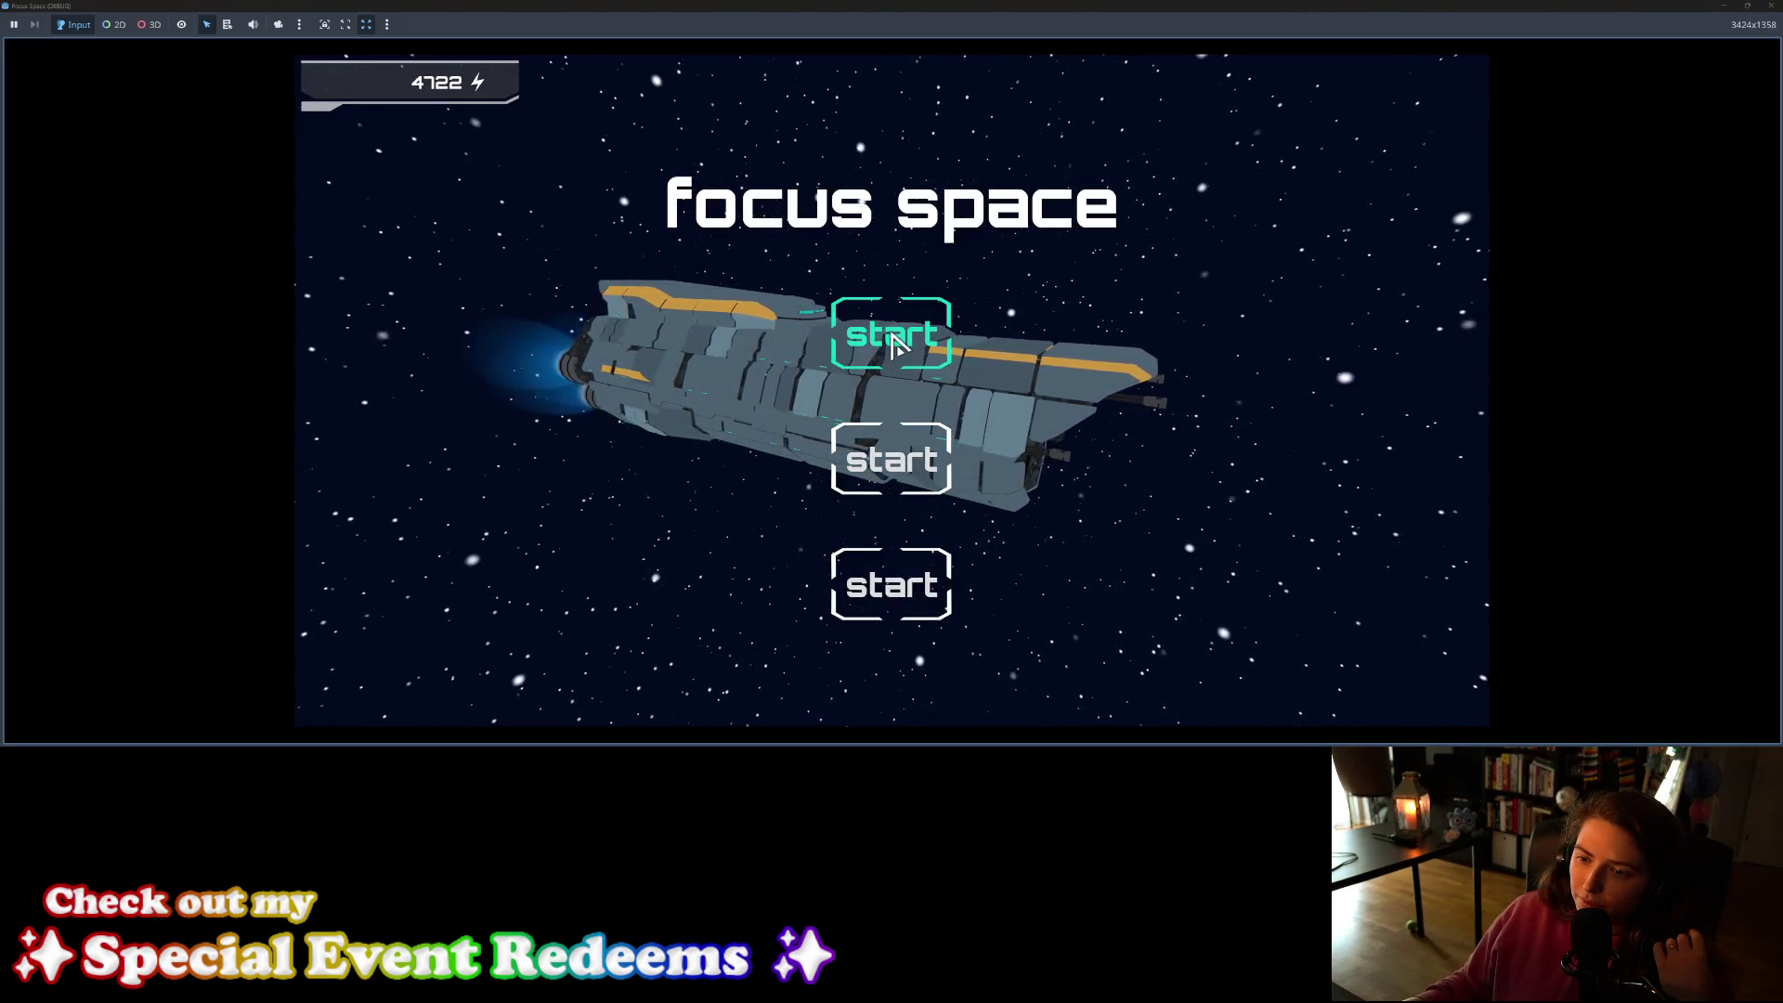
Step: Close the game and darken the Pressed style's Modulate Color to 13a897
click(1767, 11)
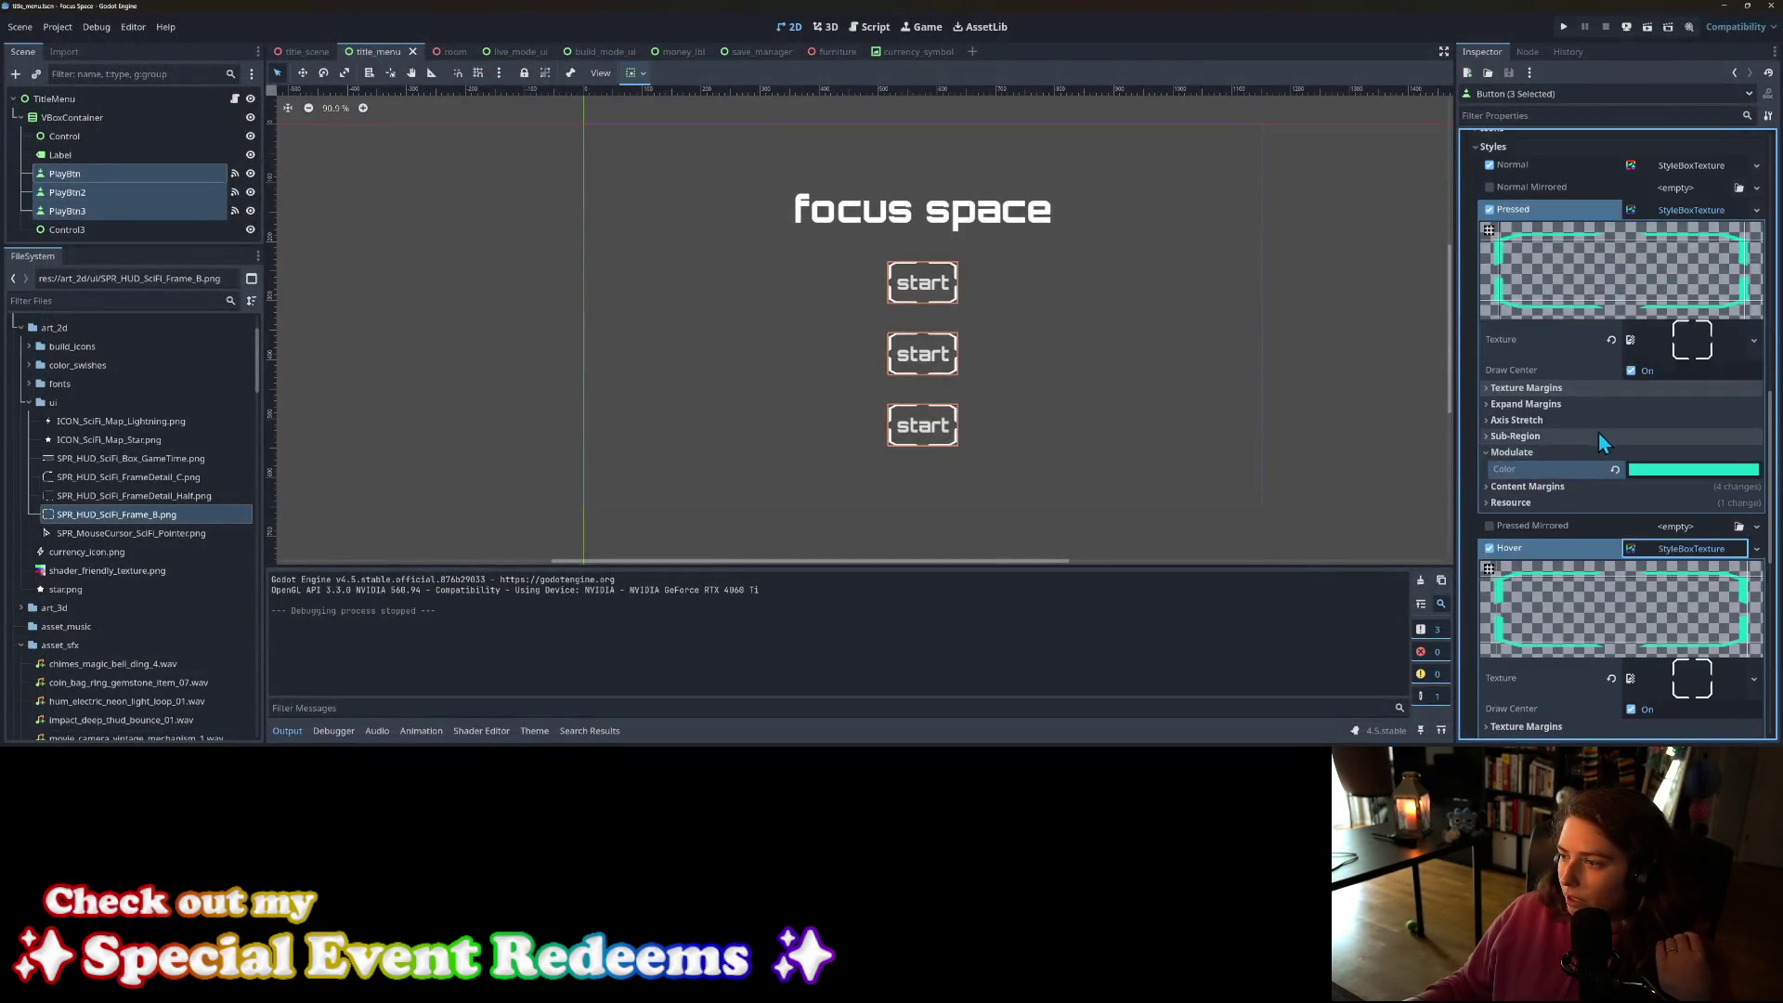
click(1668, 548)
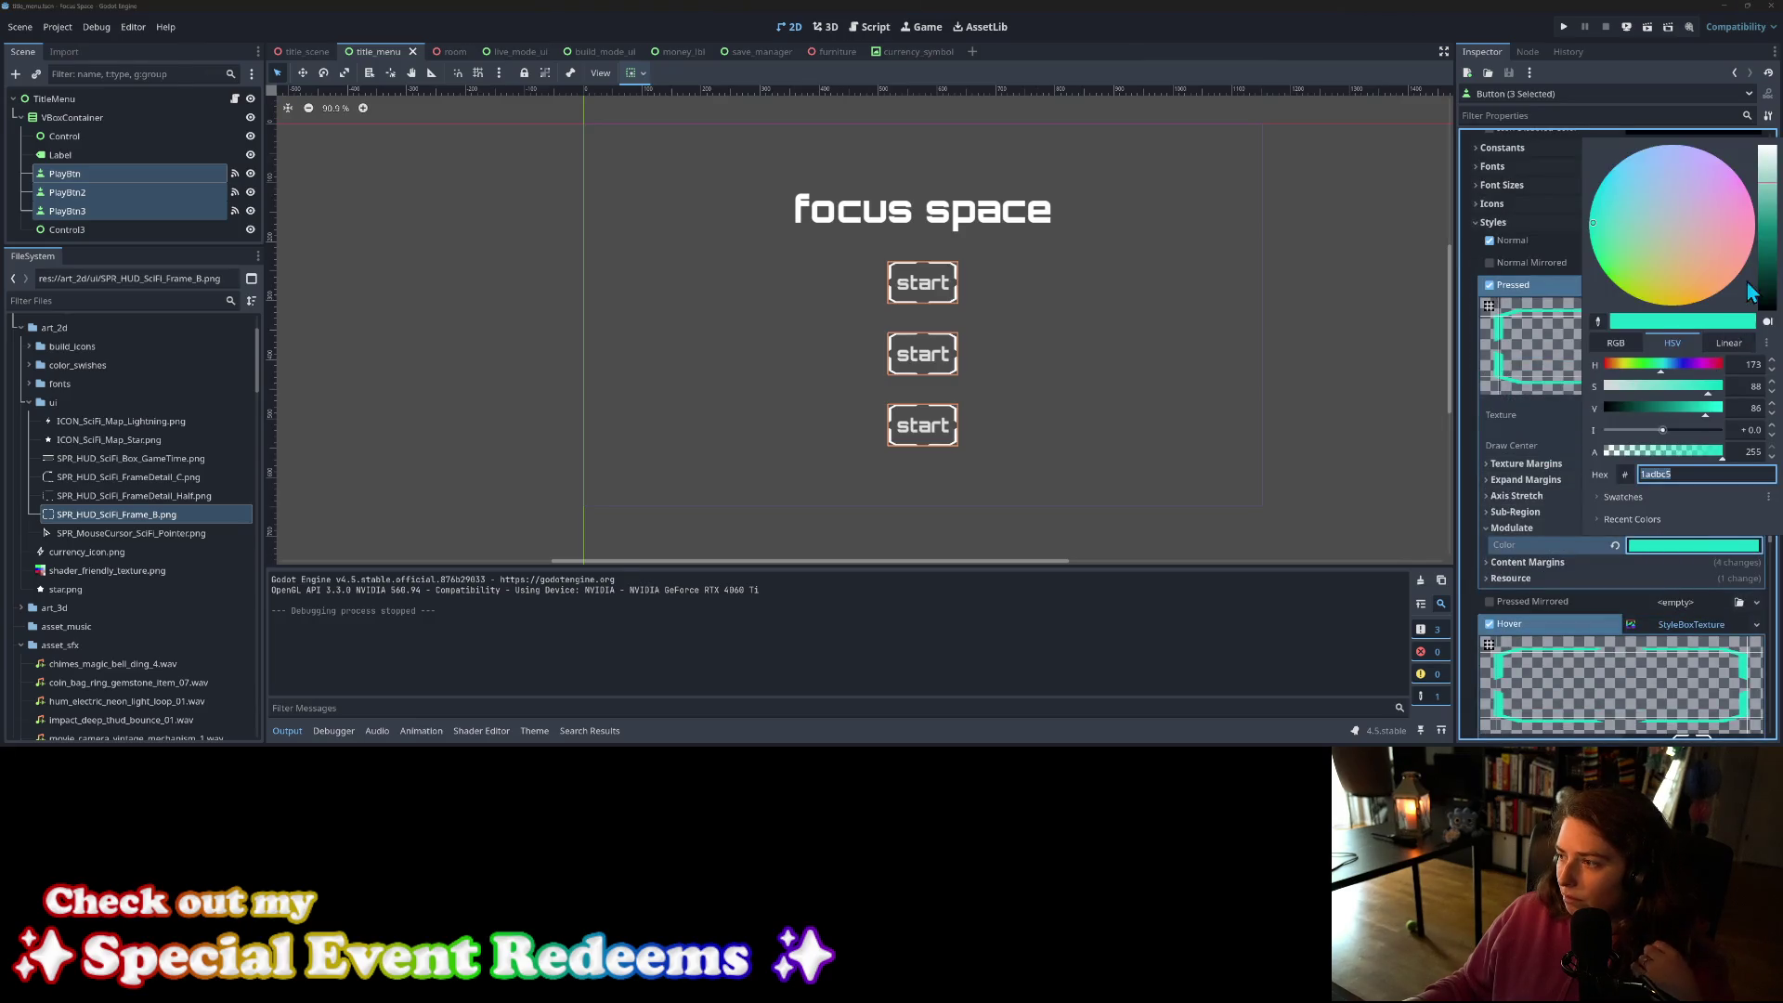
drag(1770, 199, 1769, 230)
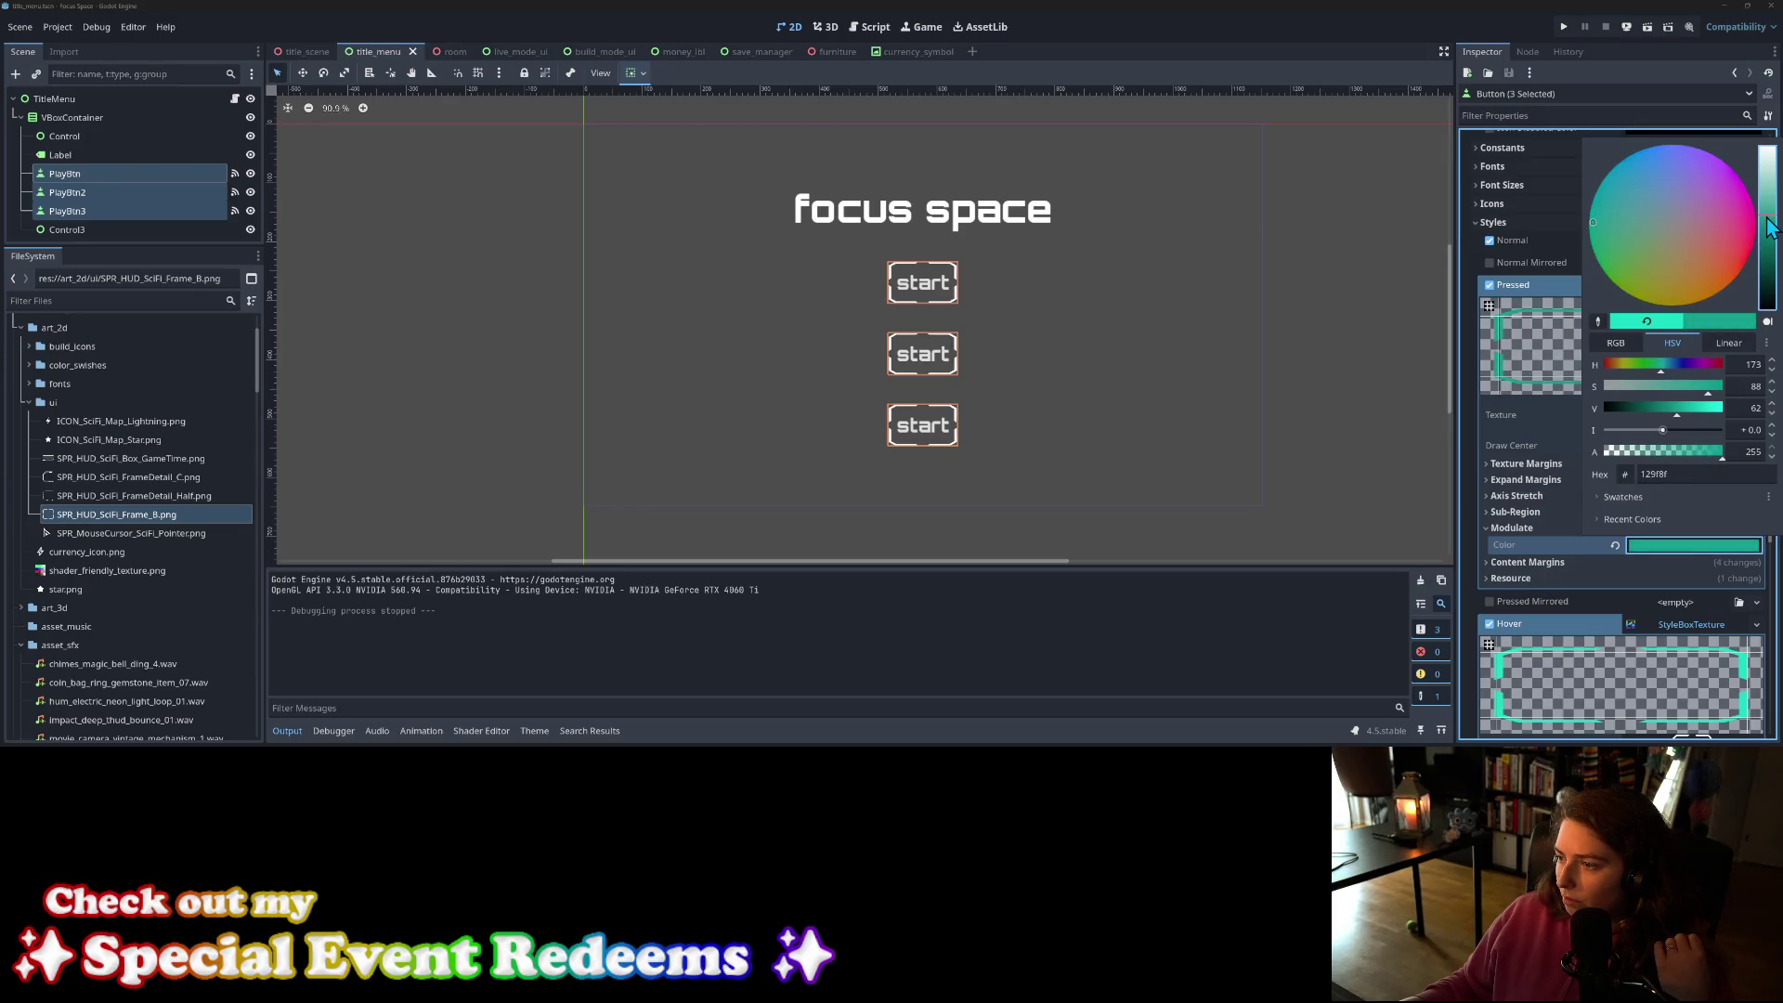
click(1546, 524)
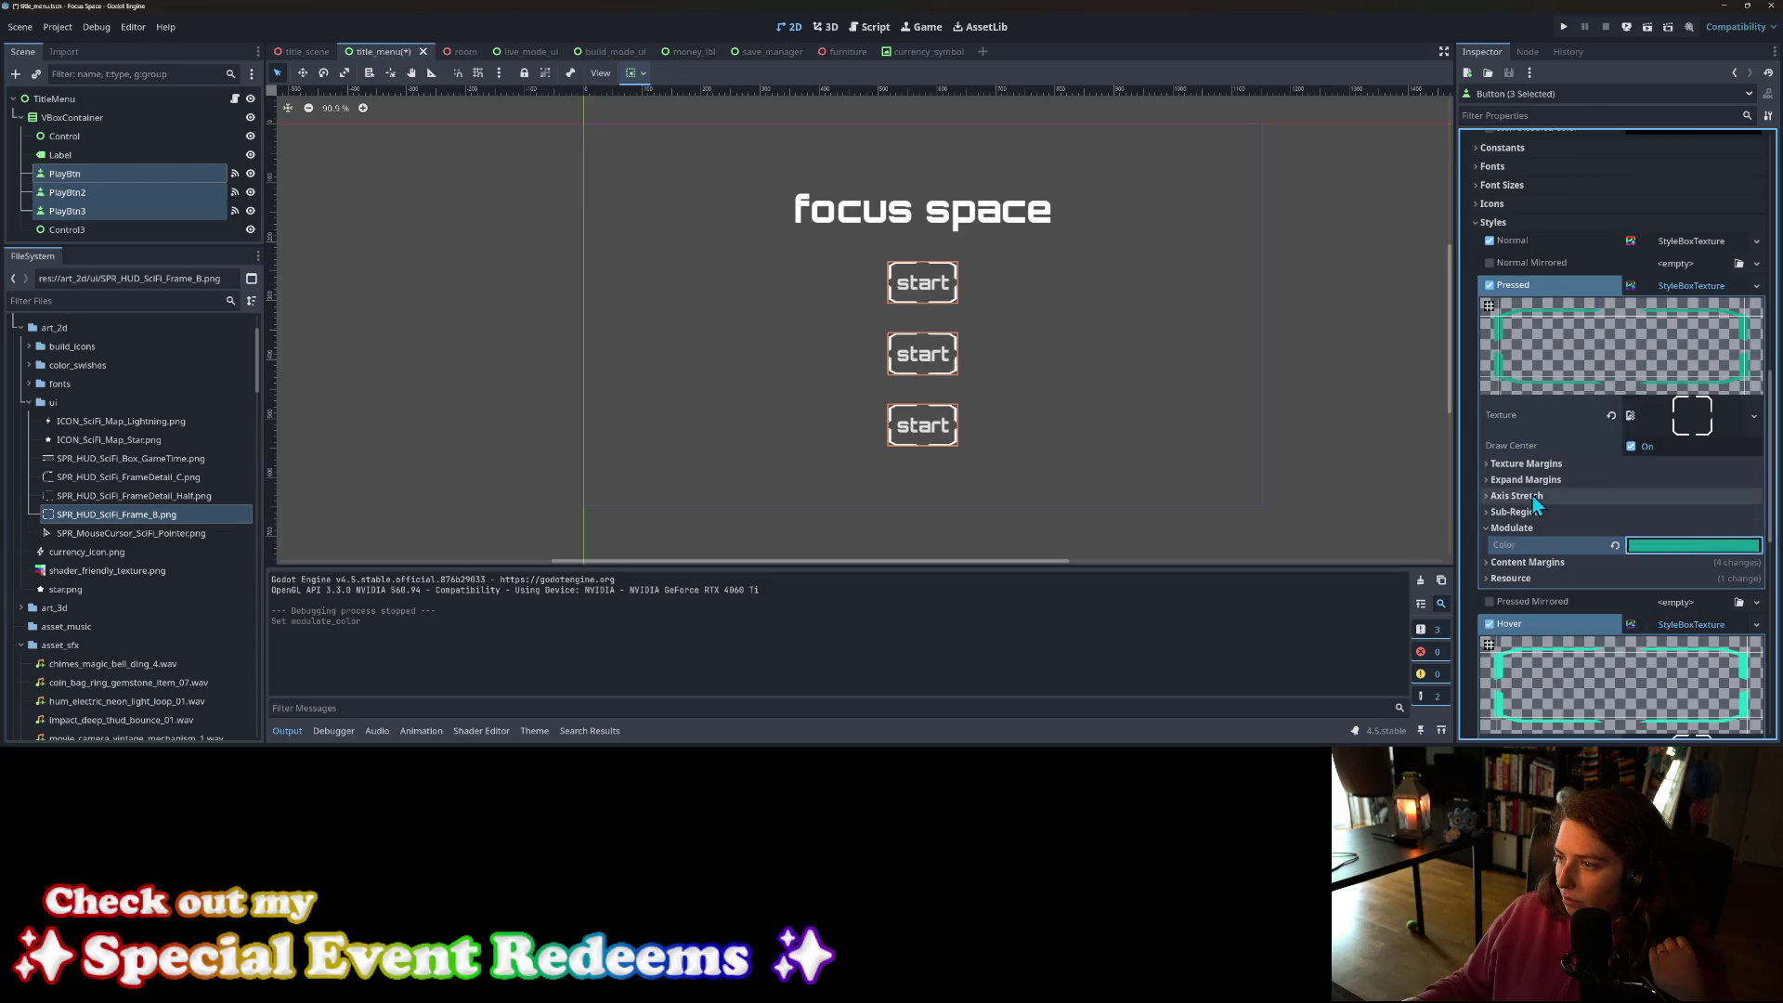
Step: Paste the 13a897 teal into Font Pressed Color, then save and run the game
scroll(1541, 499, up, 5)
right_click(1541, 298)
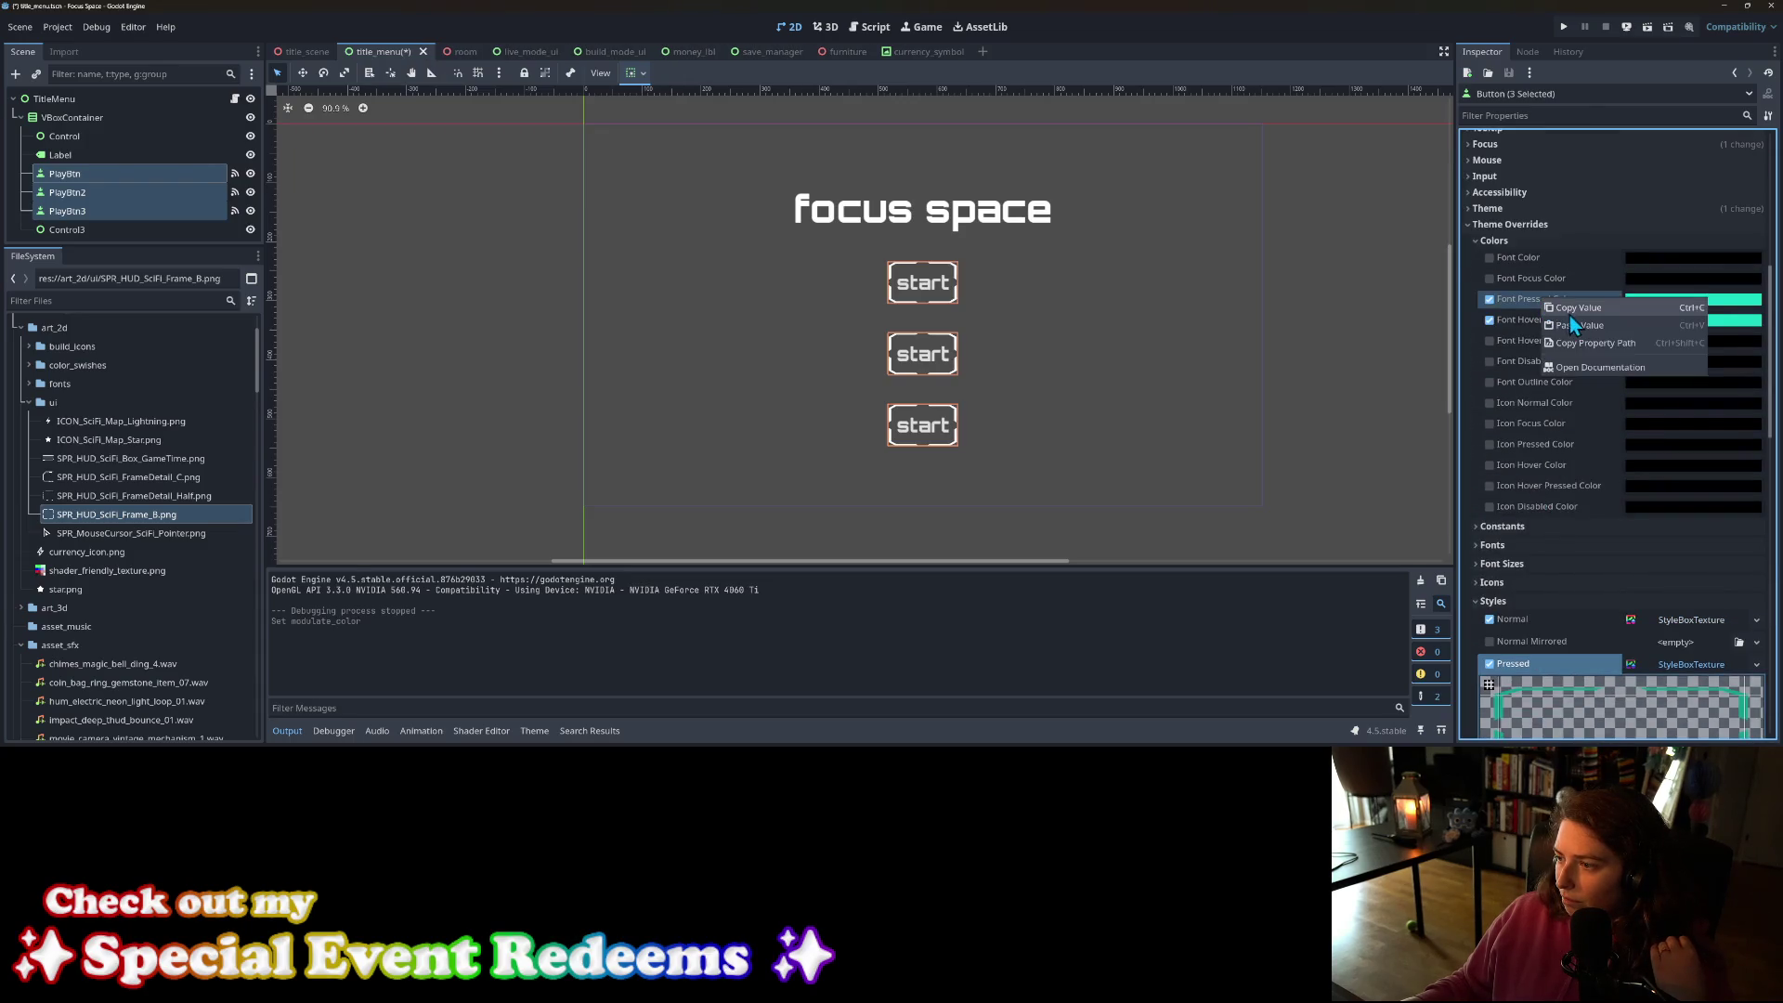
click(1575, 323)
click(1564, 26)
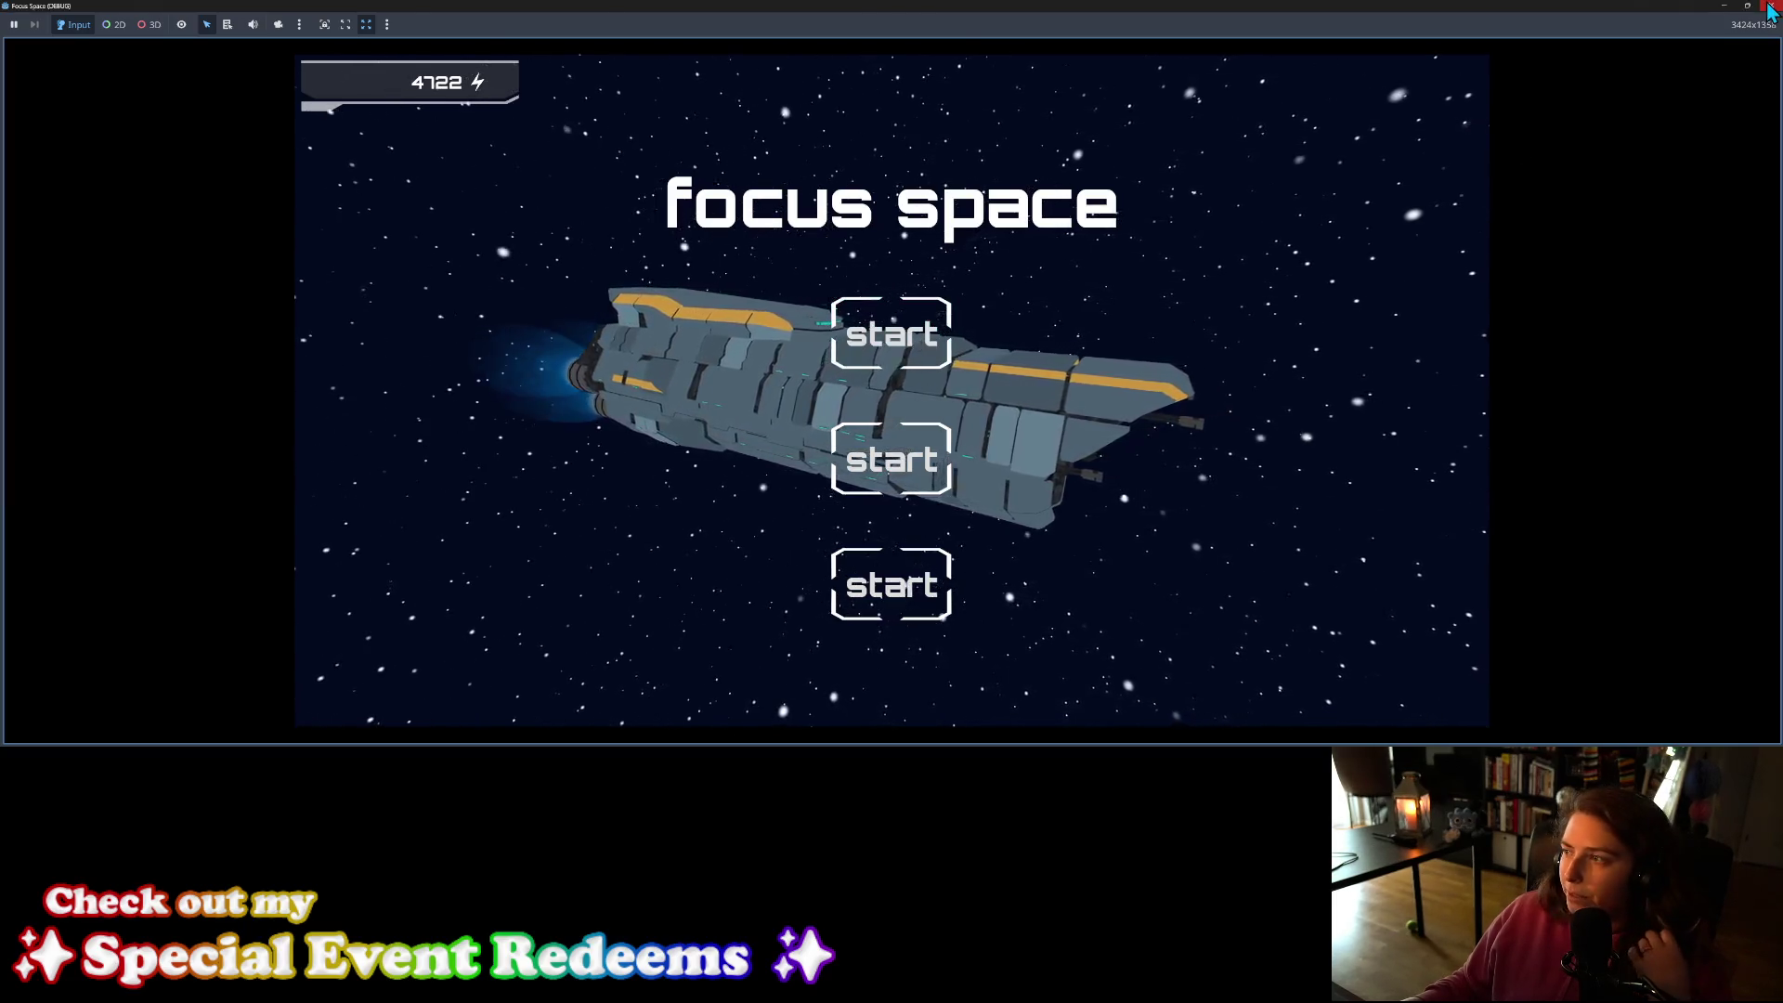
Step: Set the Pressed style's expand margins to 3 px, save, and run the game to preview
key(alt+F4)
scroll(1603, 520, down, 5)
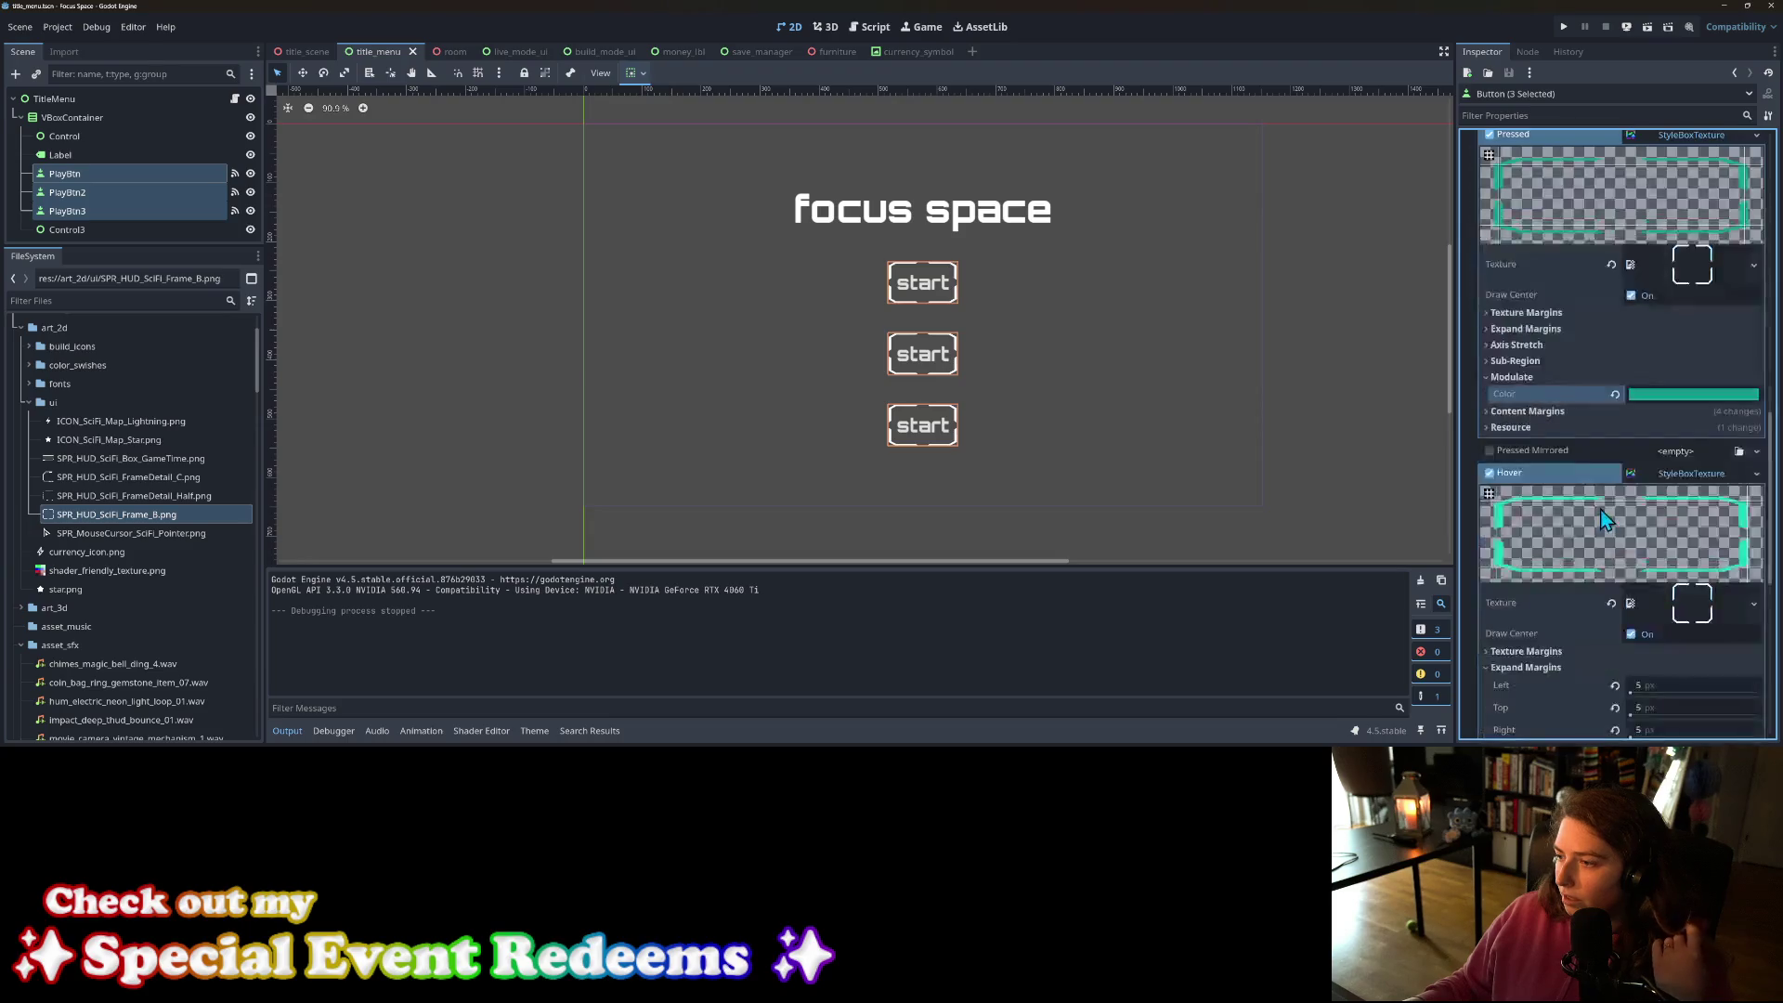
scroll(1581, 429, down, 3)
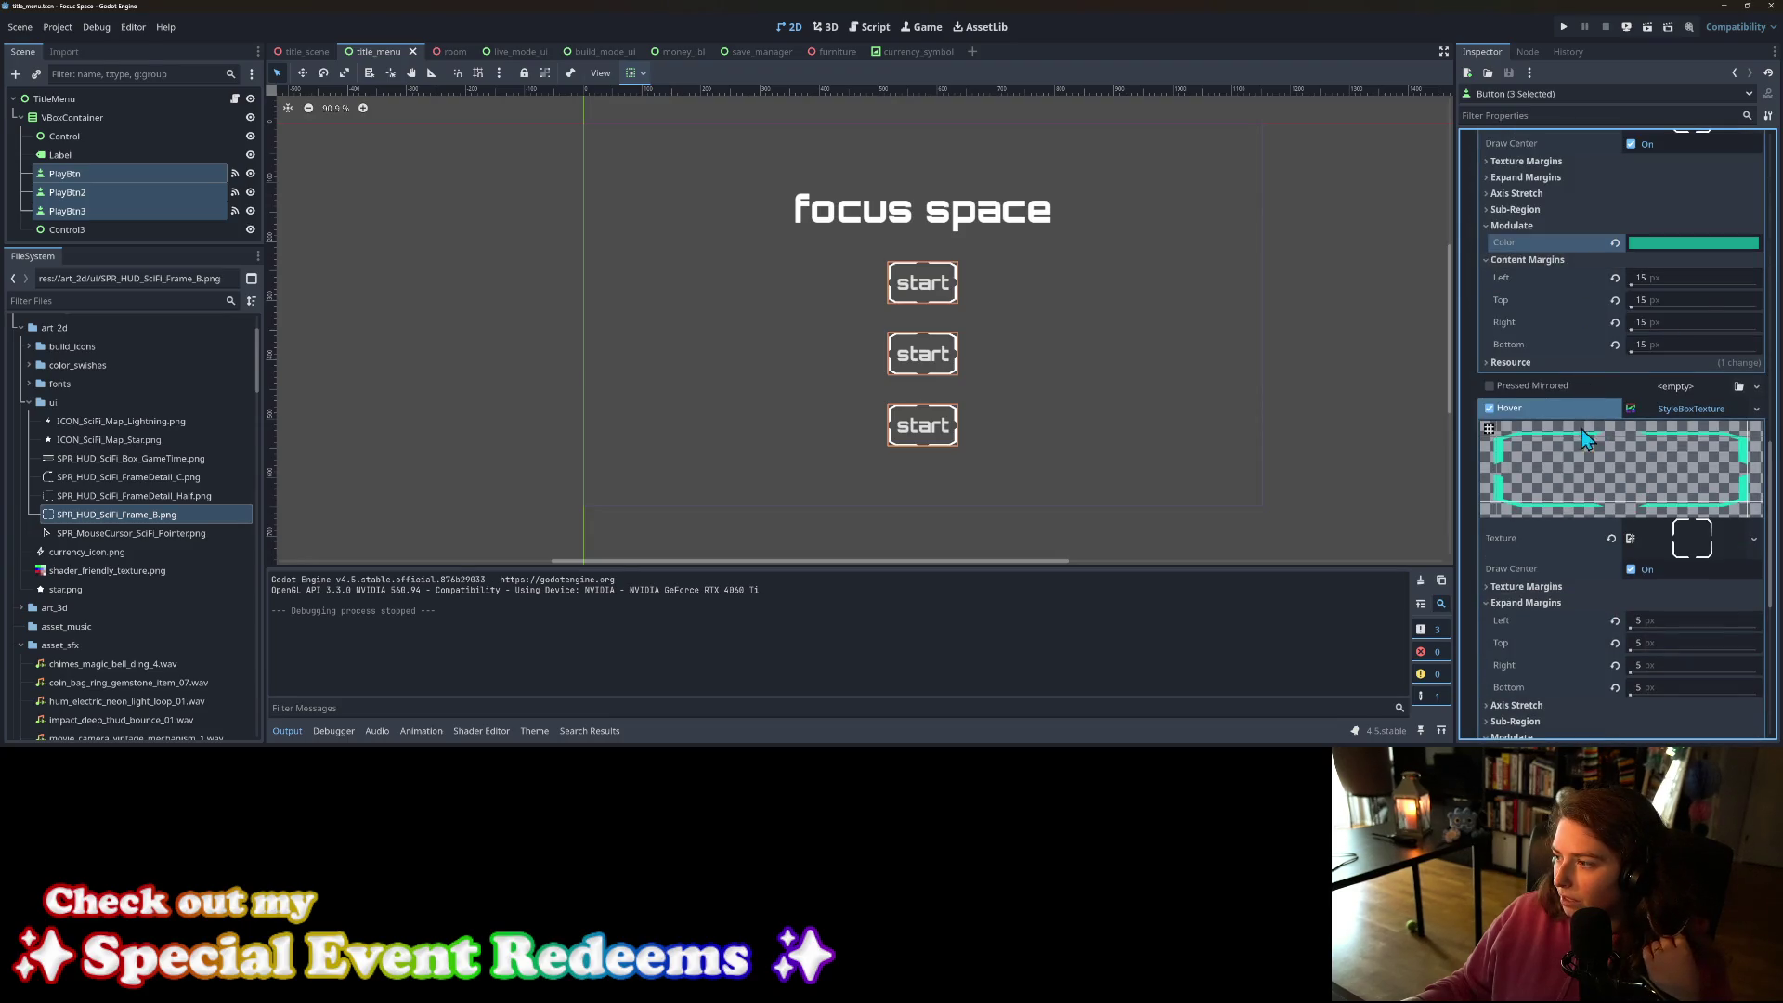
scroll(1580, 455, up, 6)
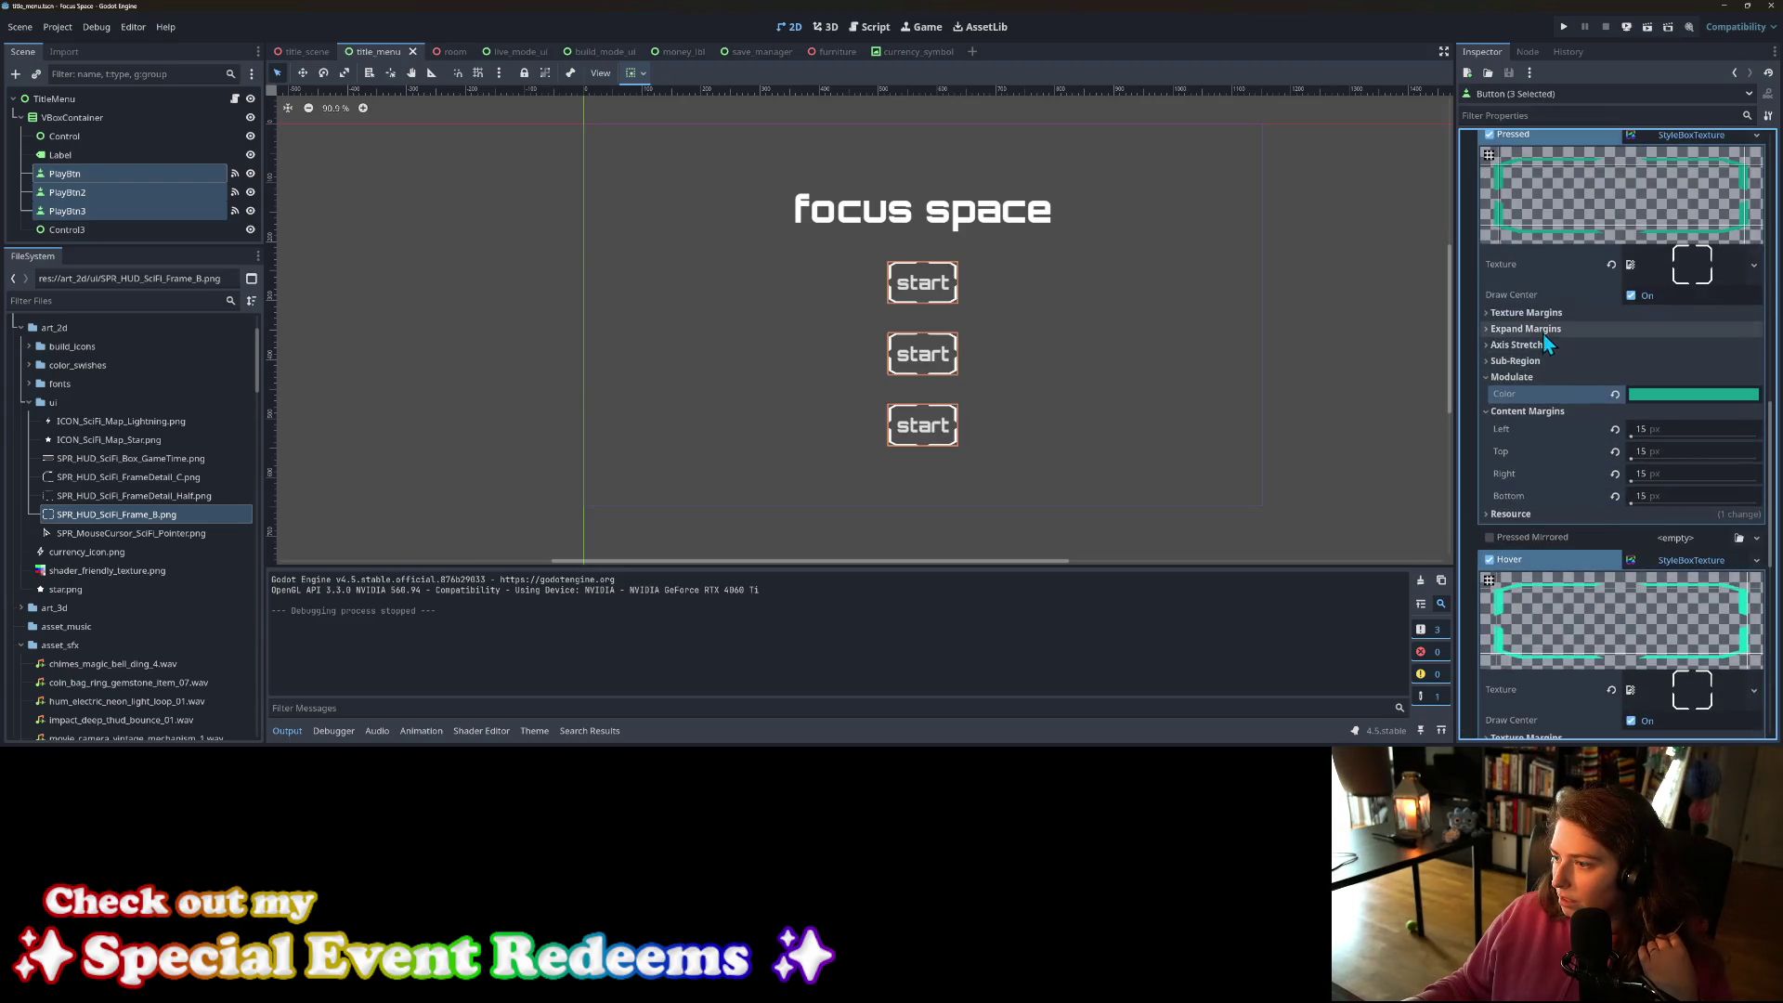
click(1542, 329)
click(1656, 346)
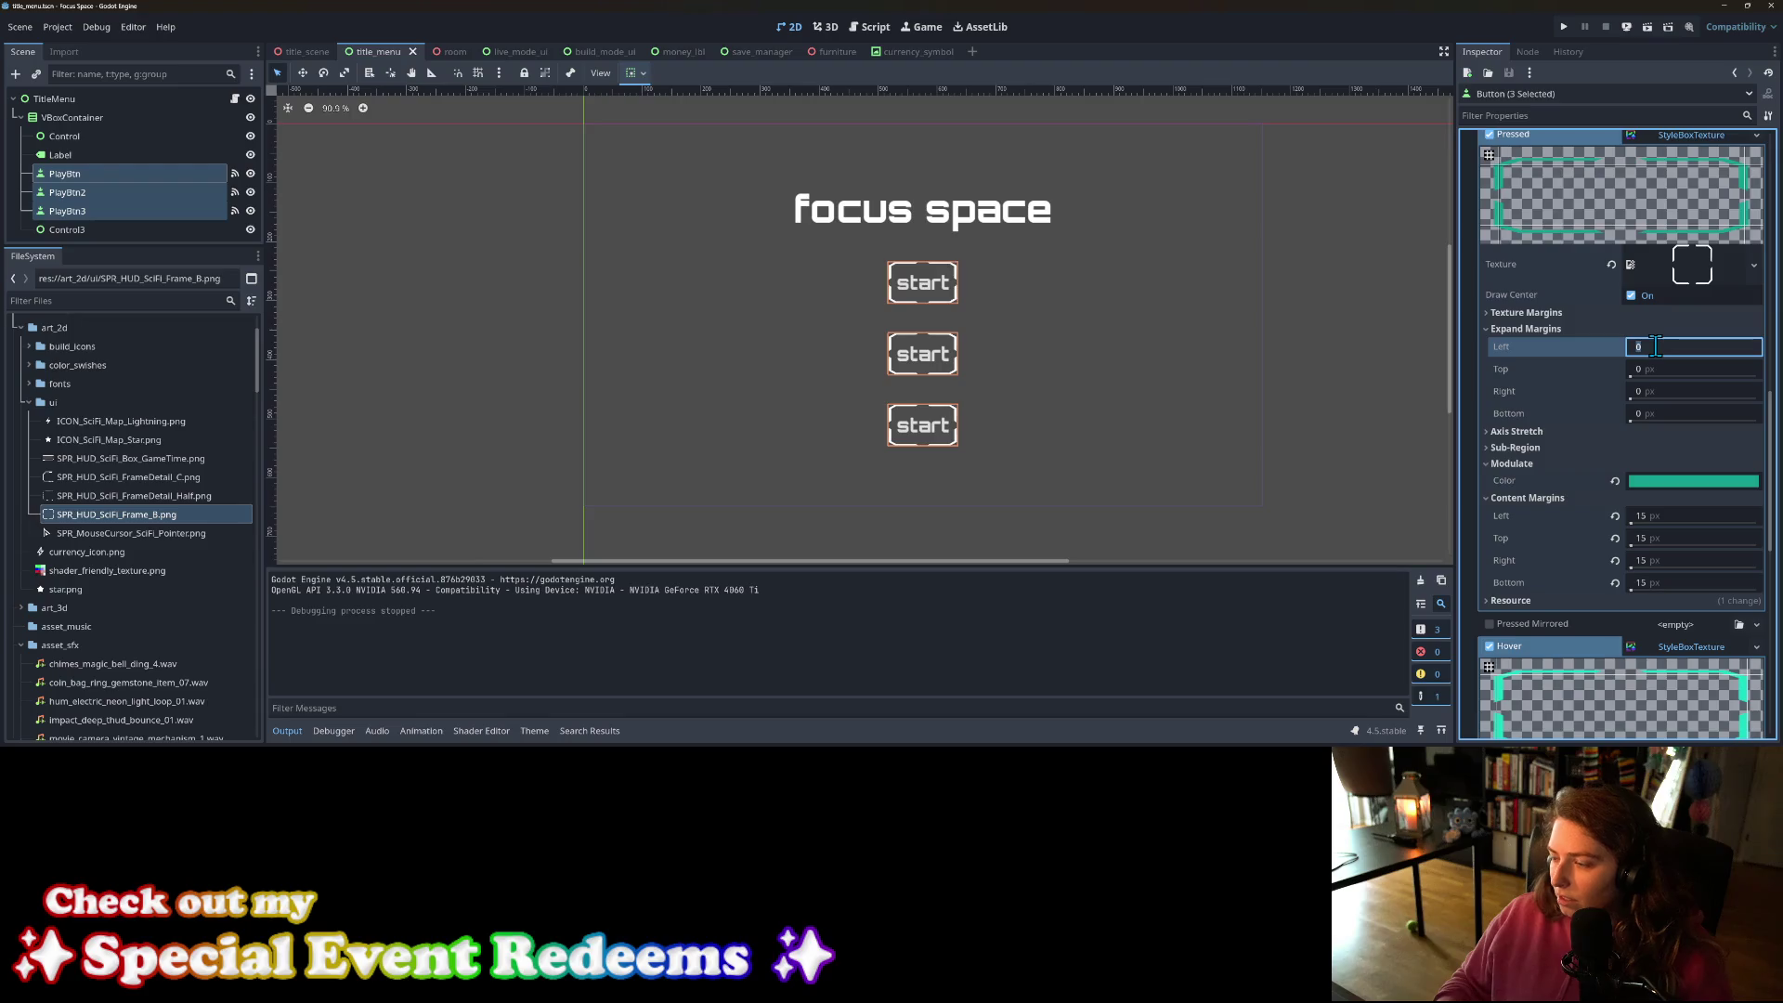
key(Tab)
text(3)
key(Tab)
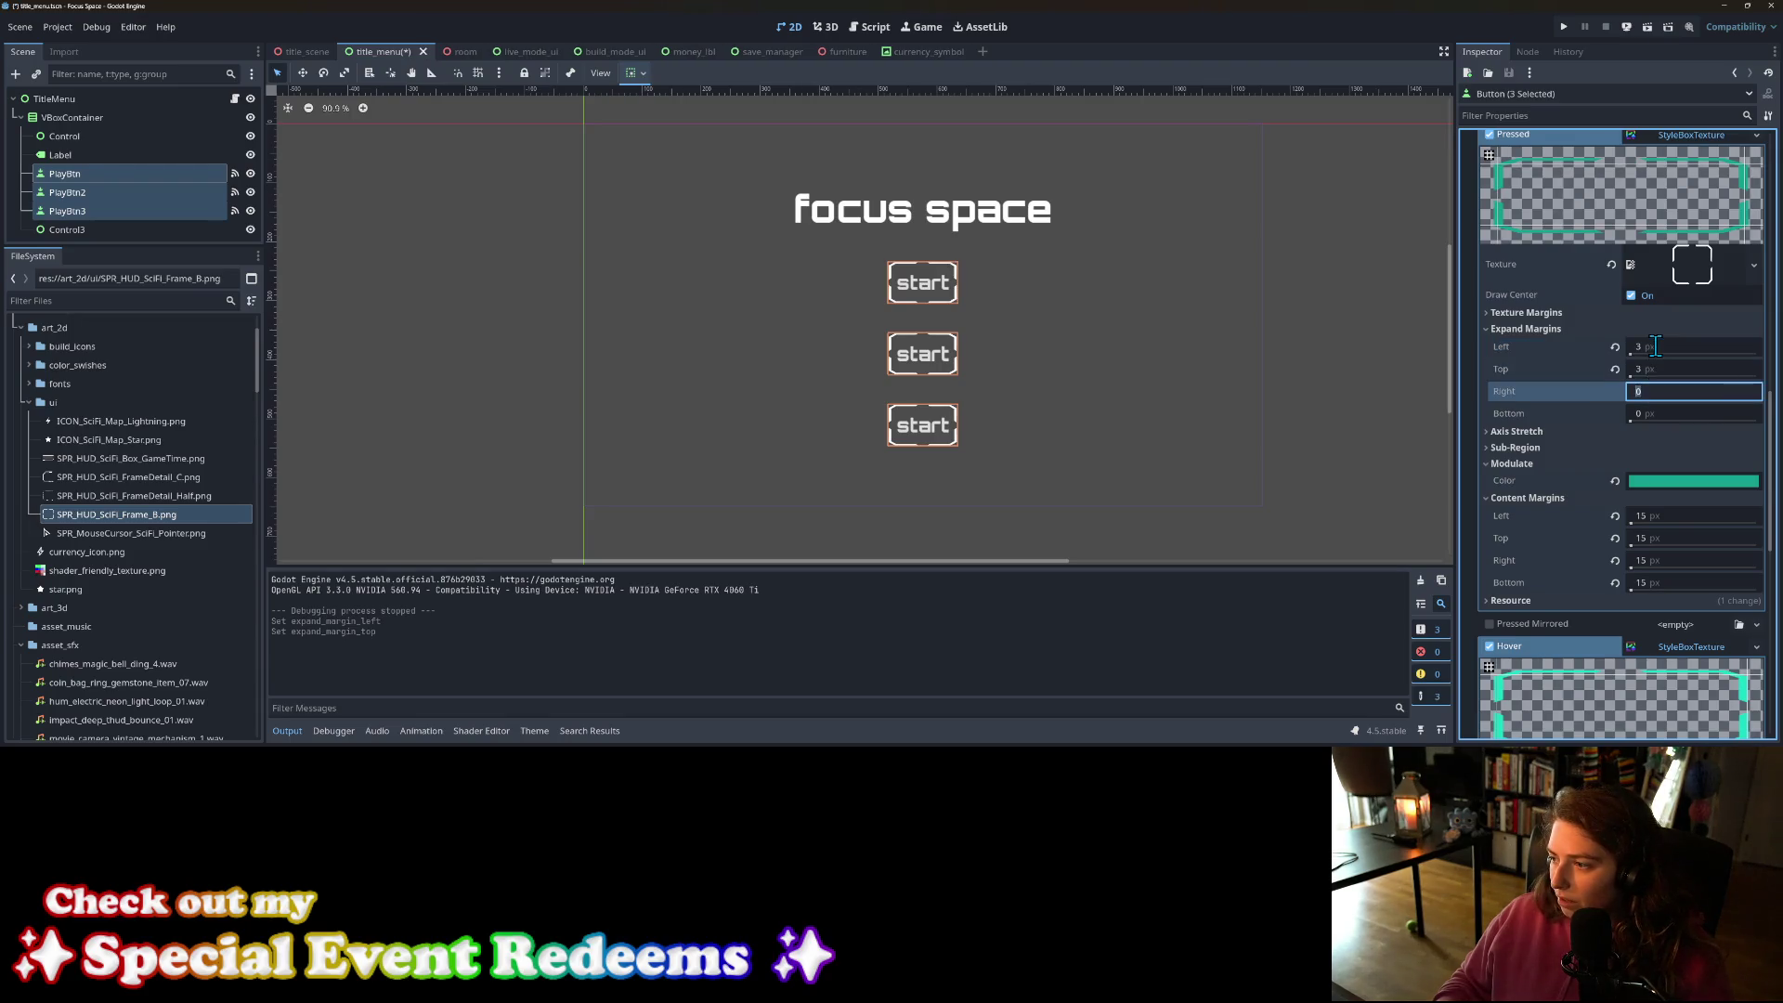
text(3)
key(Tab)
text(3)
key(Return)
key(ctrl+s)
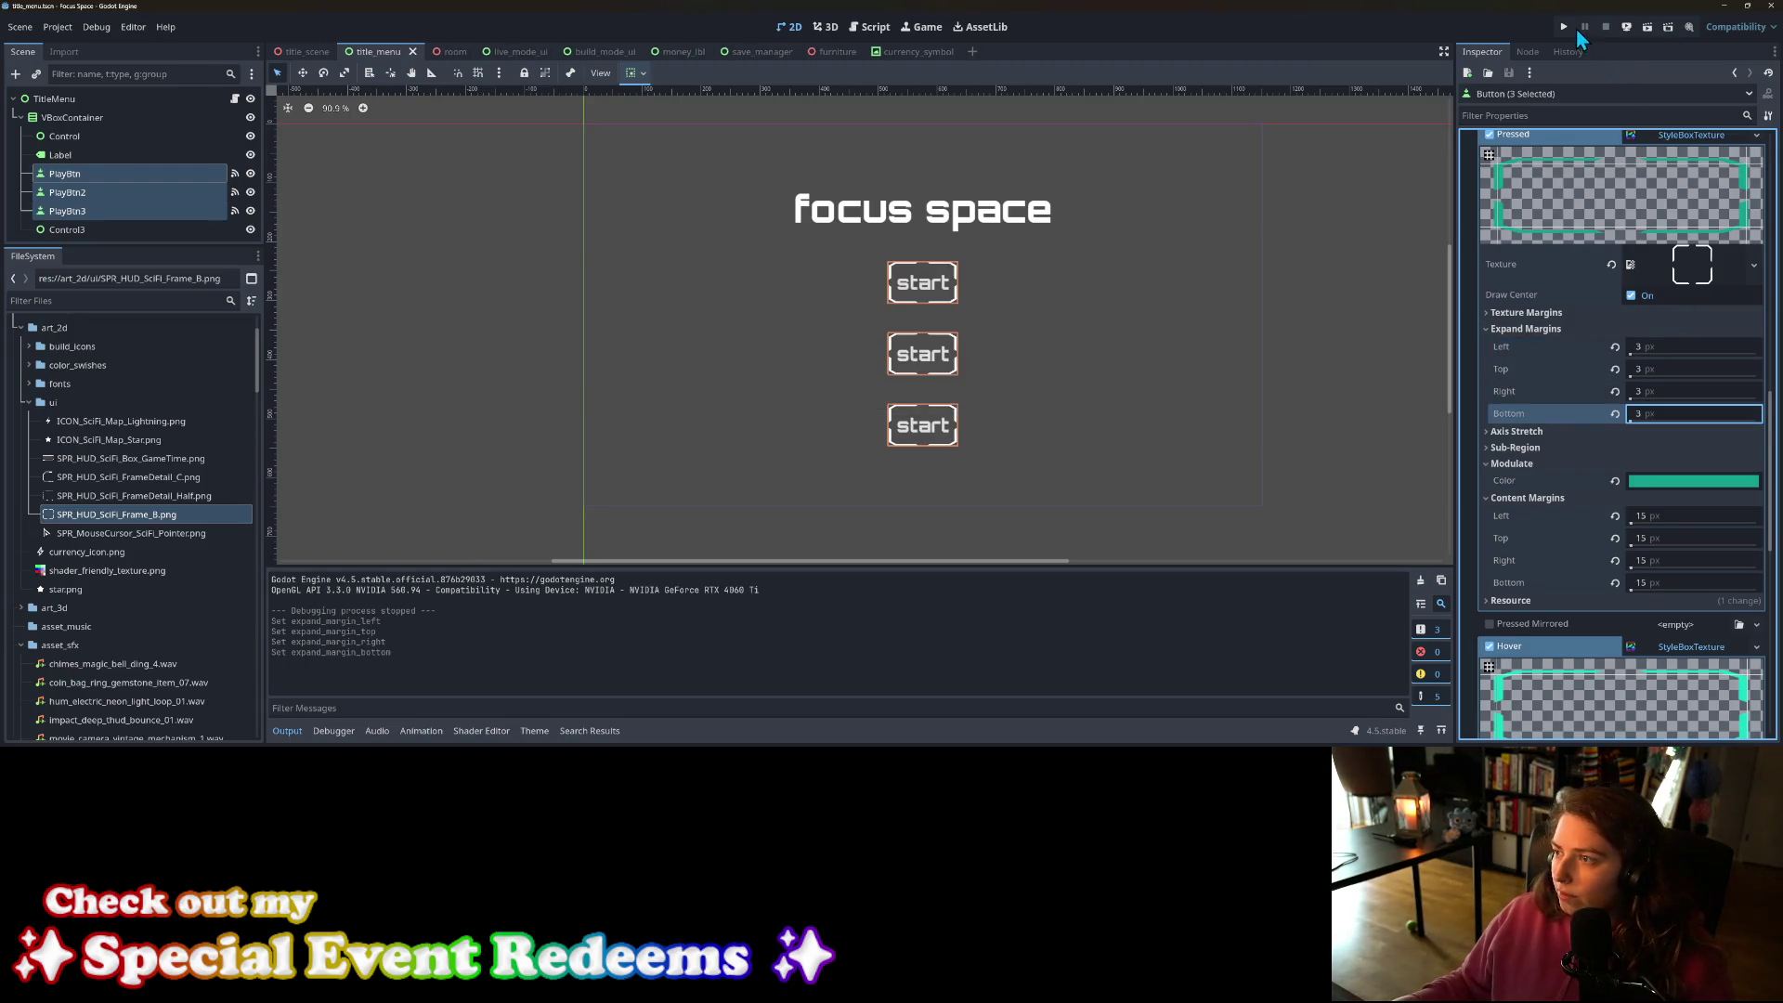
click(1563, 28)
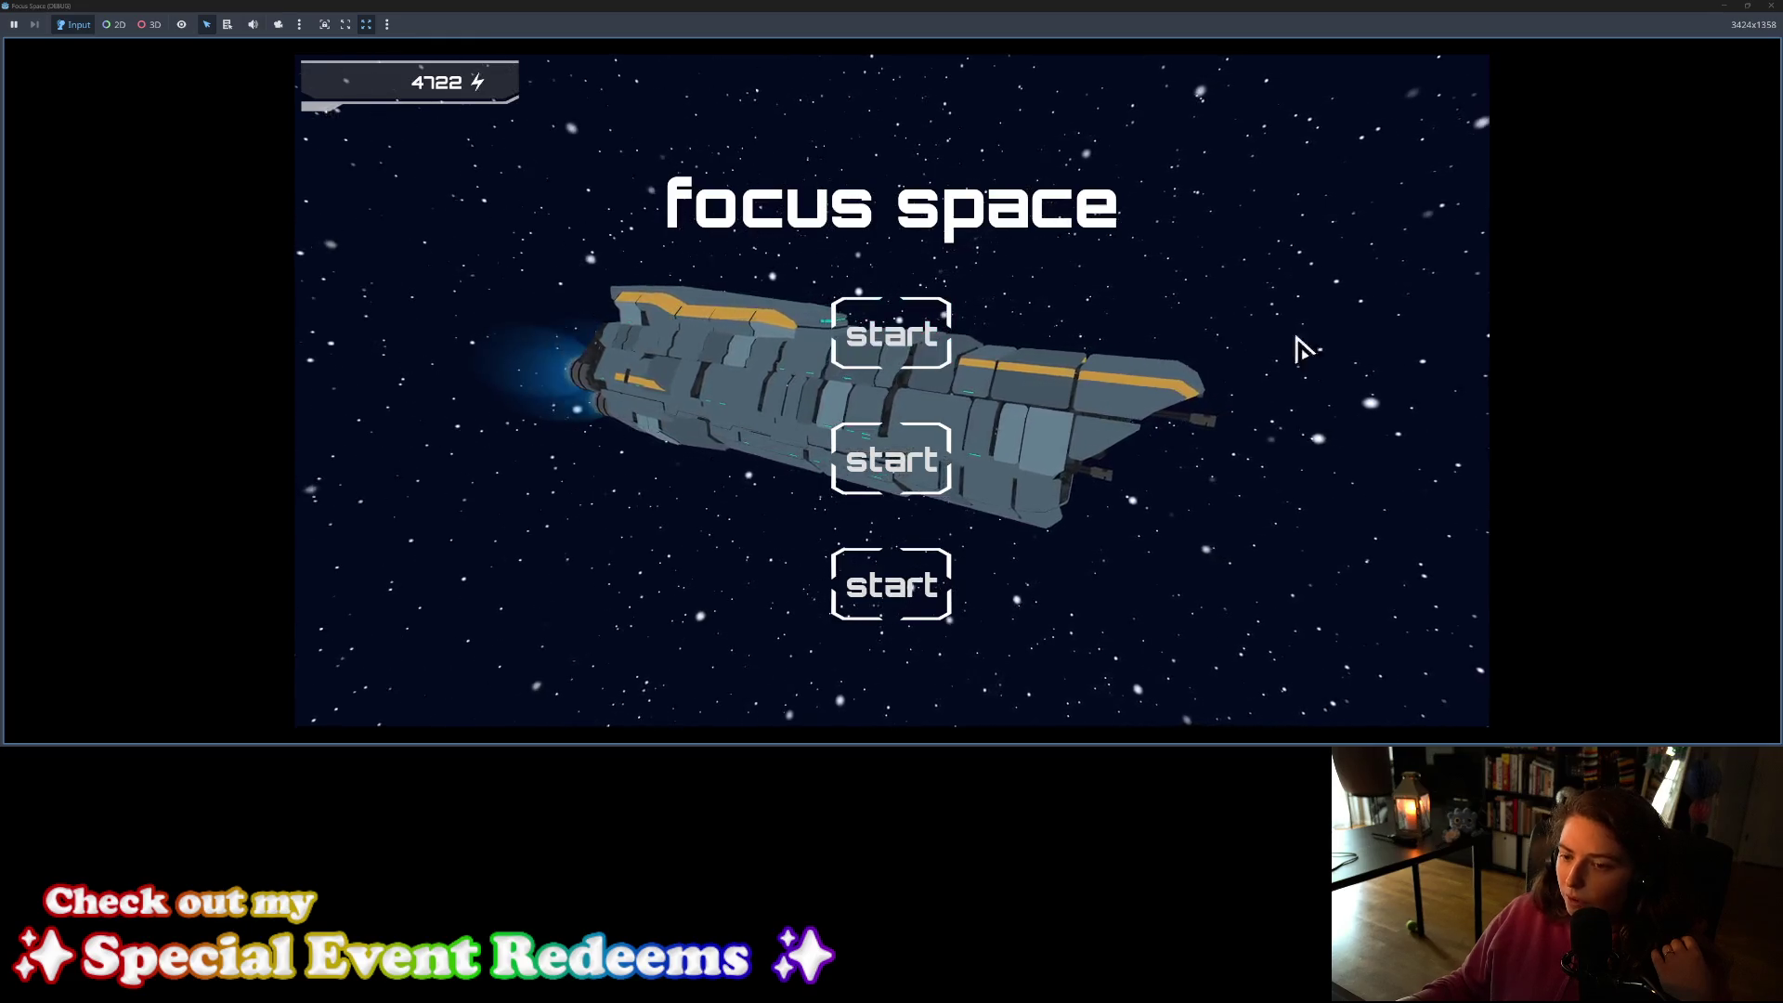
Step: Stop the game and reset the Pressed expand margins to 0 on every side
key(F8)
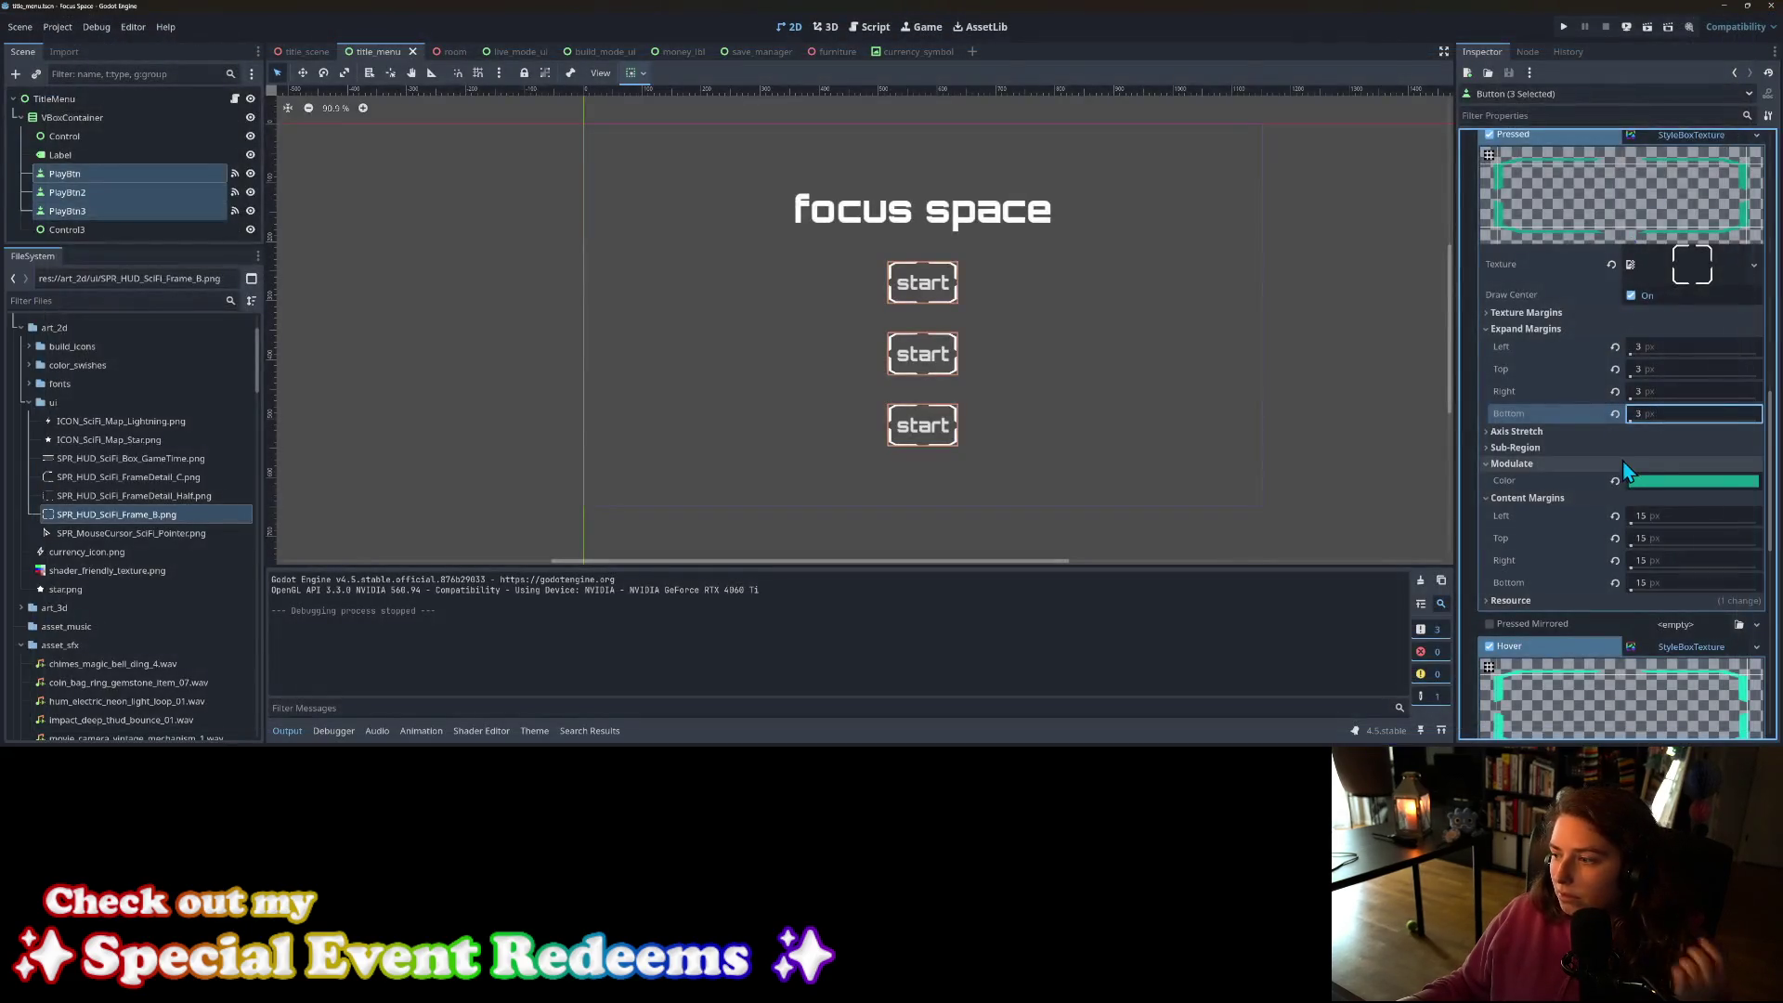
click(1668, 332)
click(1668, 338)
click(1666, 346)
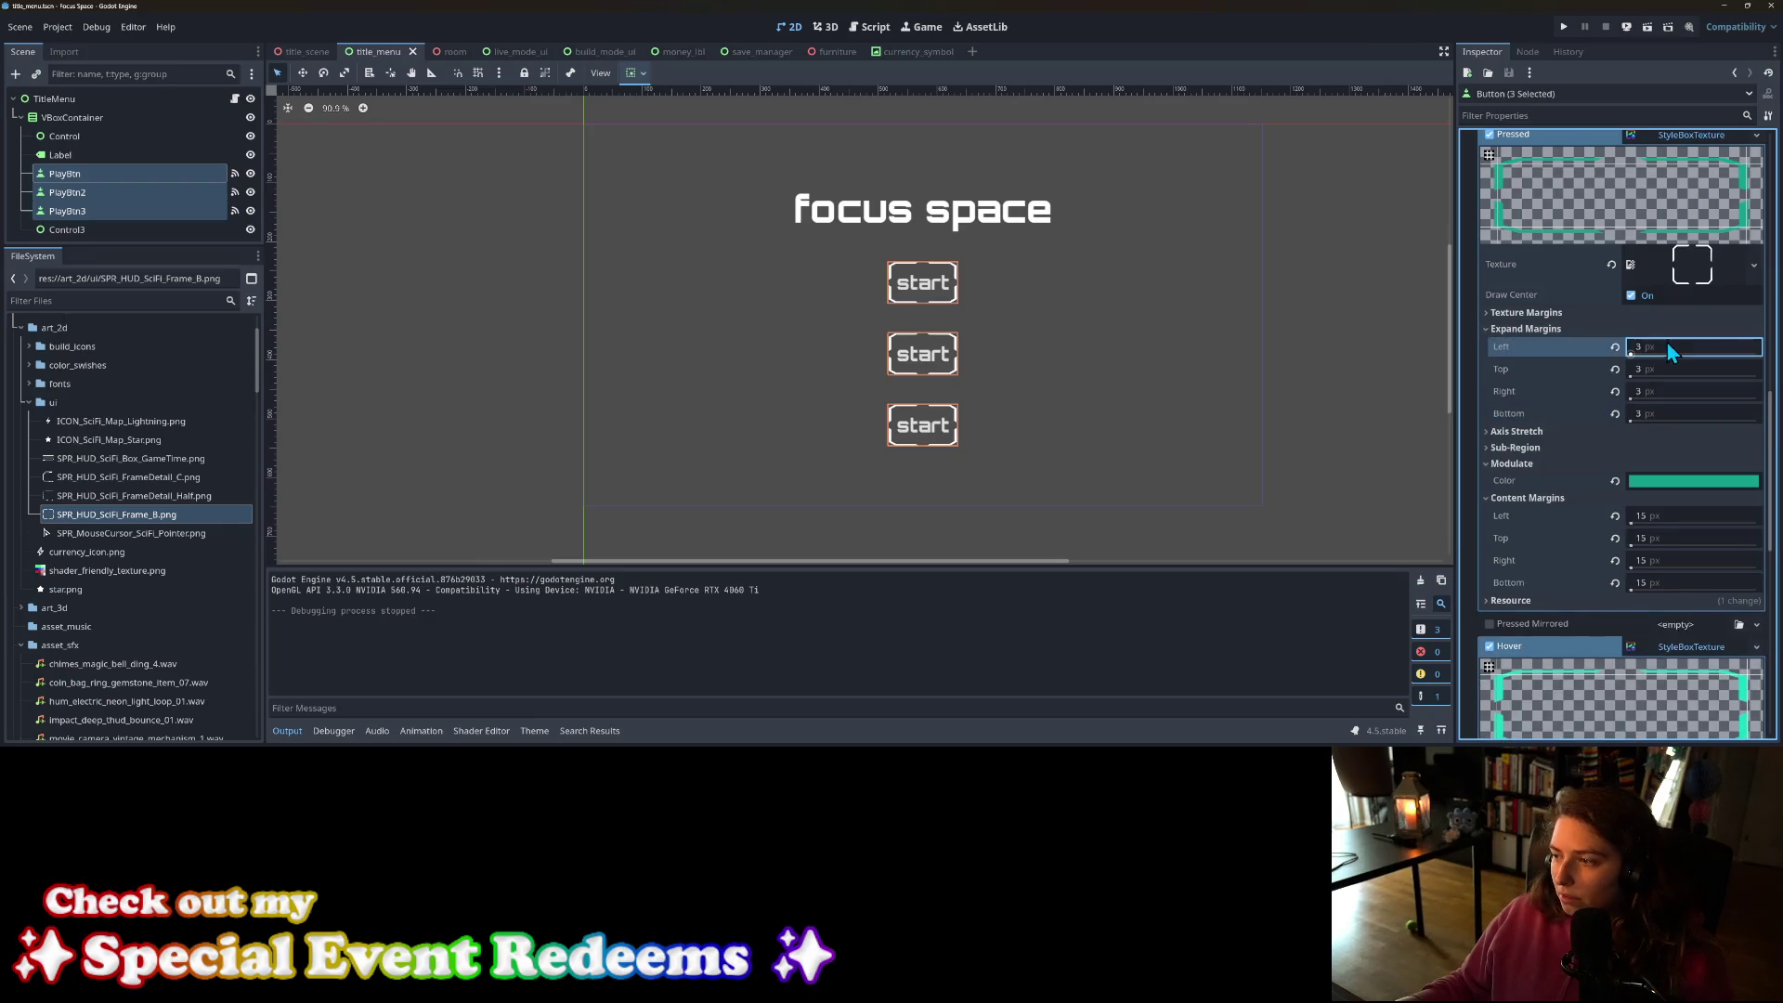
text(0)
key(Tab)
text(0)
key(Tab)
text(0)
key(Tab)
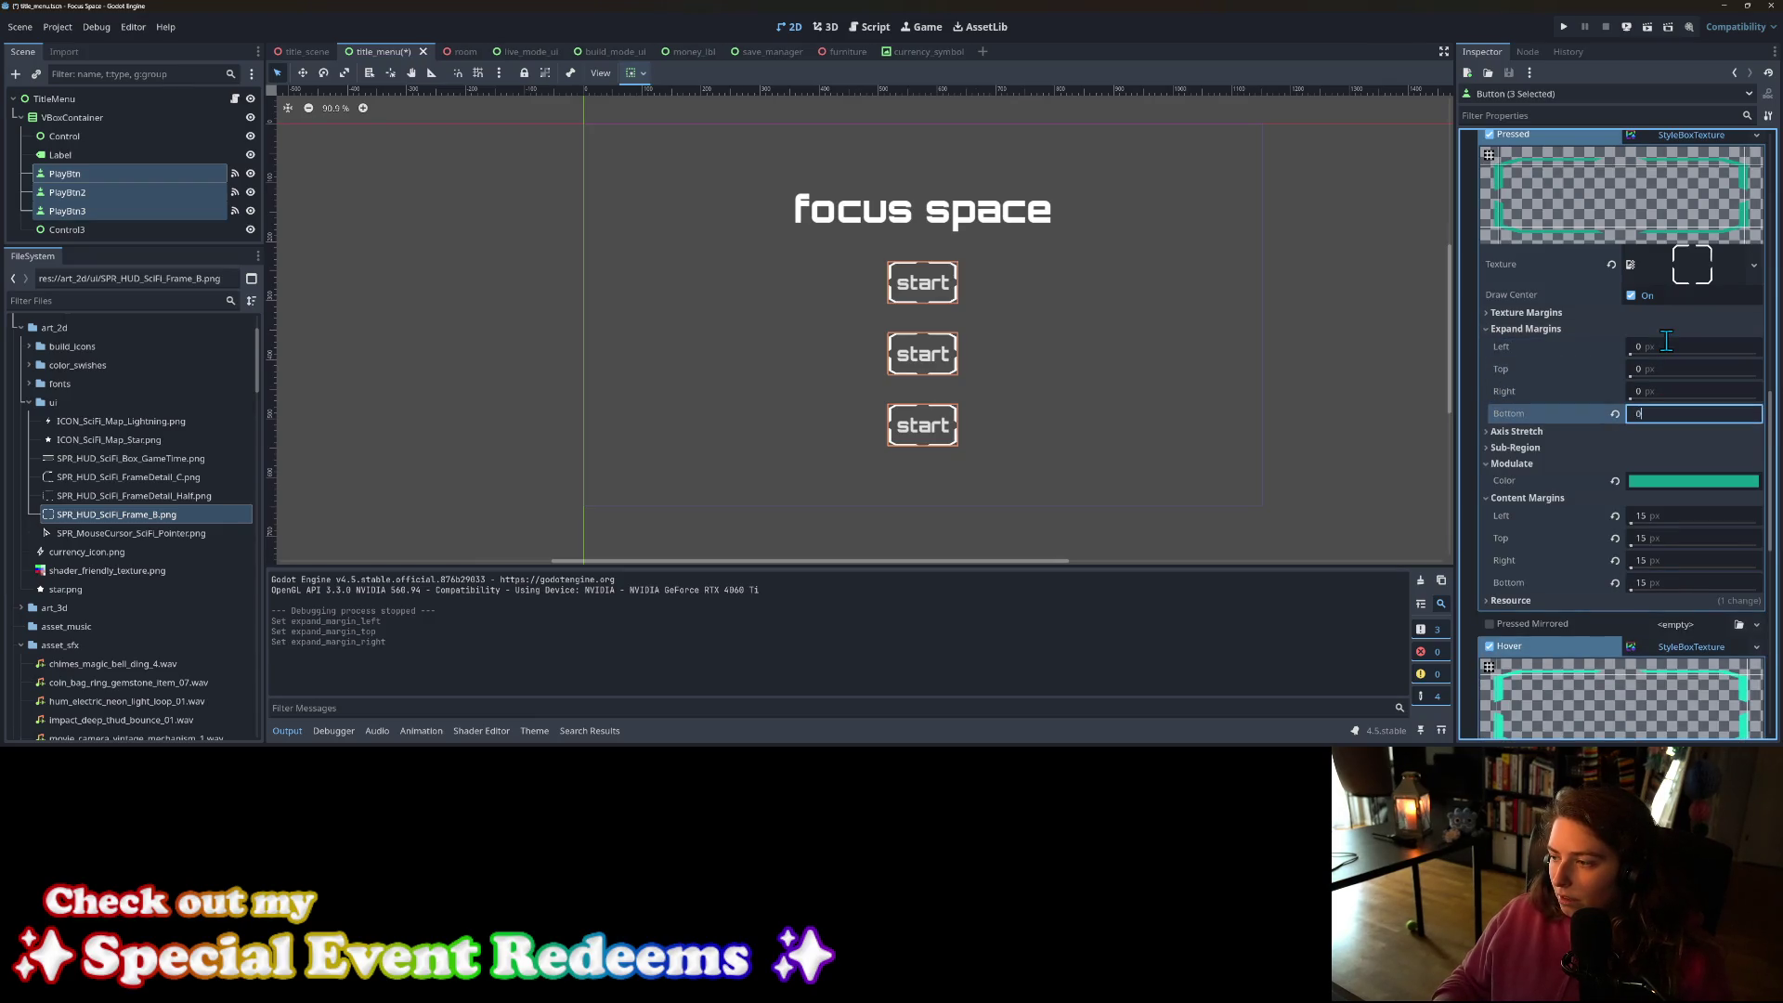
Step: Set the Pressed content margins to 10 px and run the game again
click(1658, 514)
text(10)
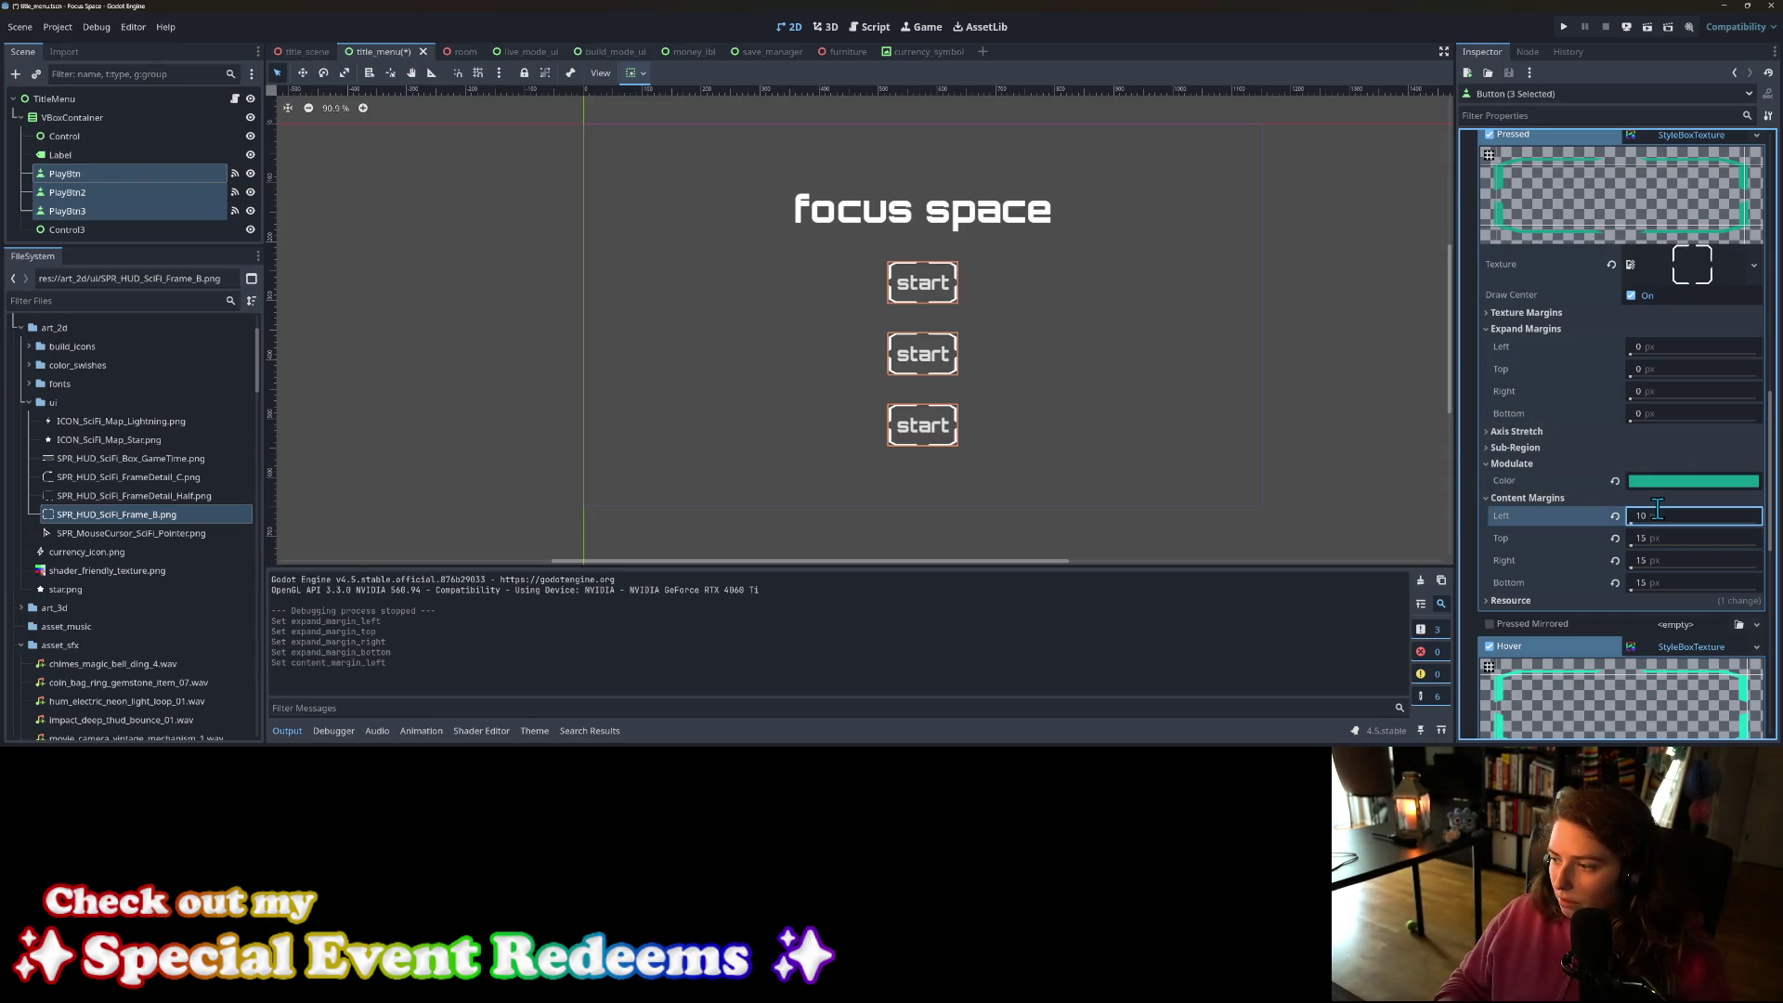
click(1657, 537)
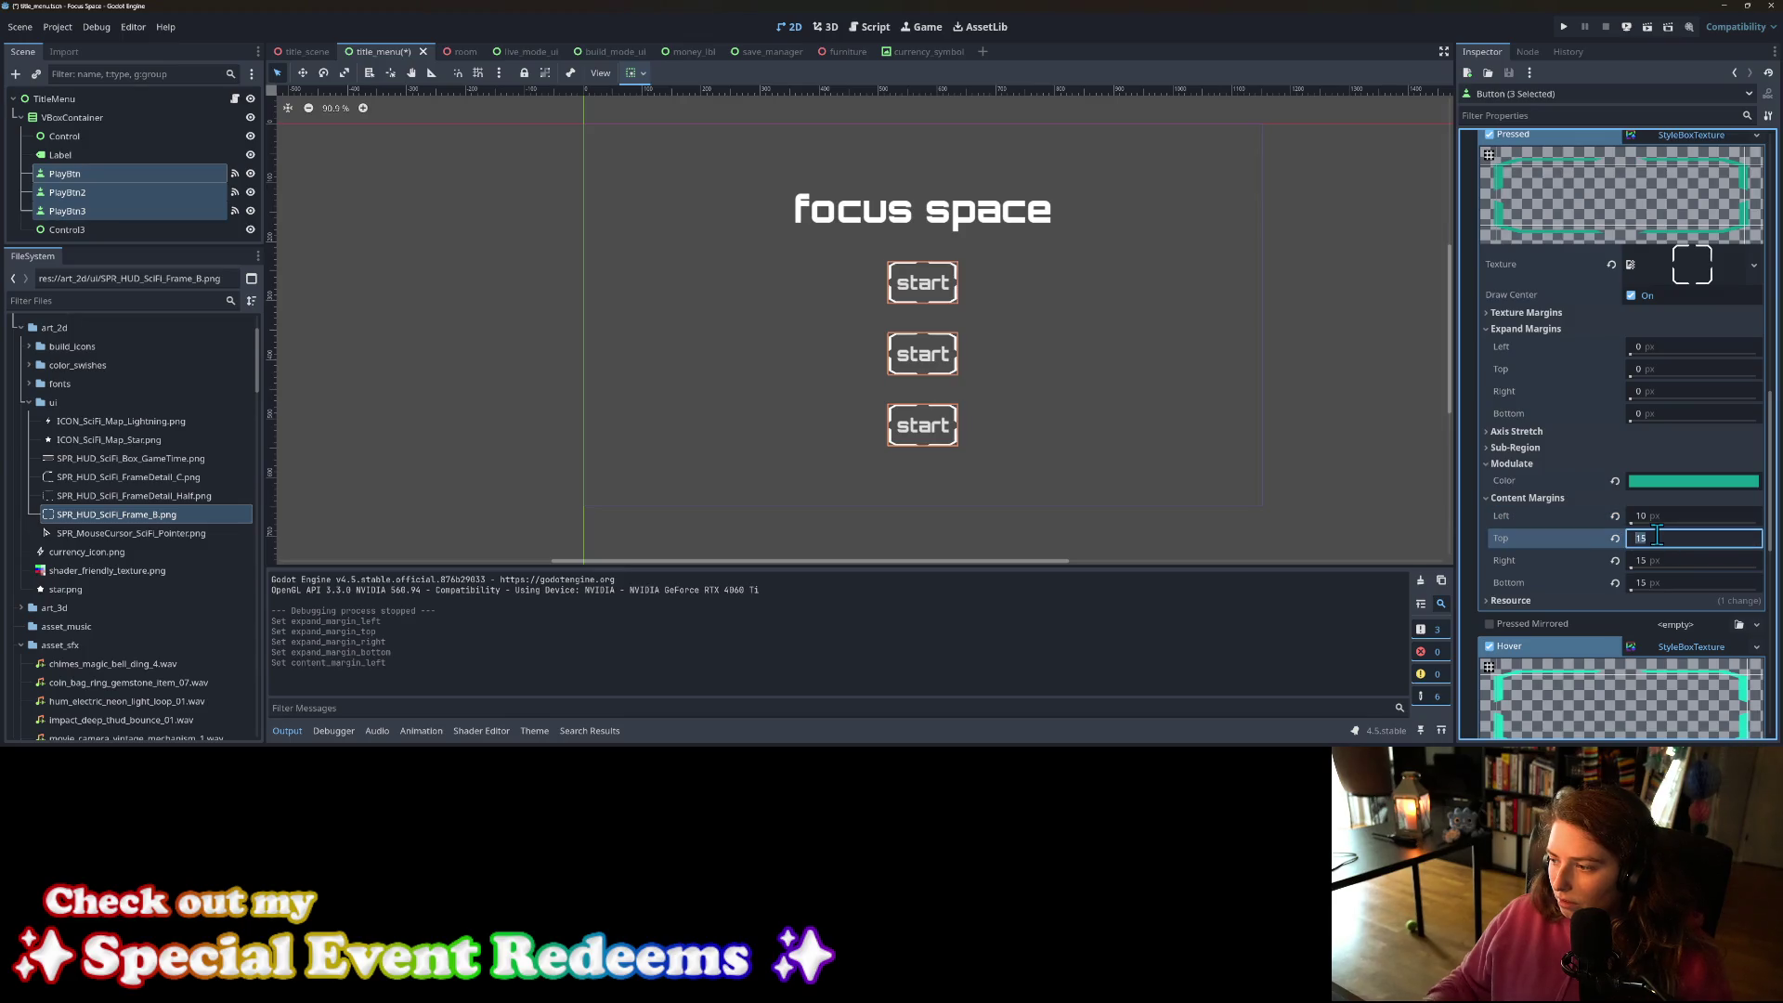
key(Tab)
text(10)
key(Tab)
text(10)
key(Return)
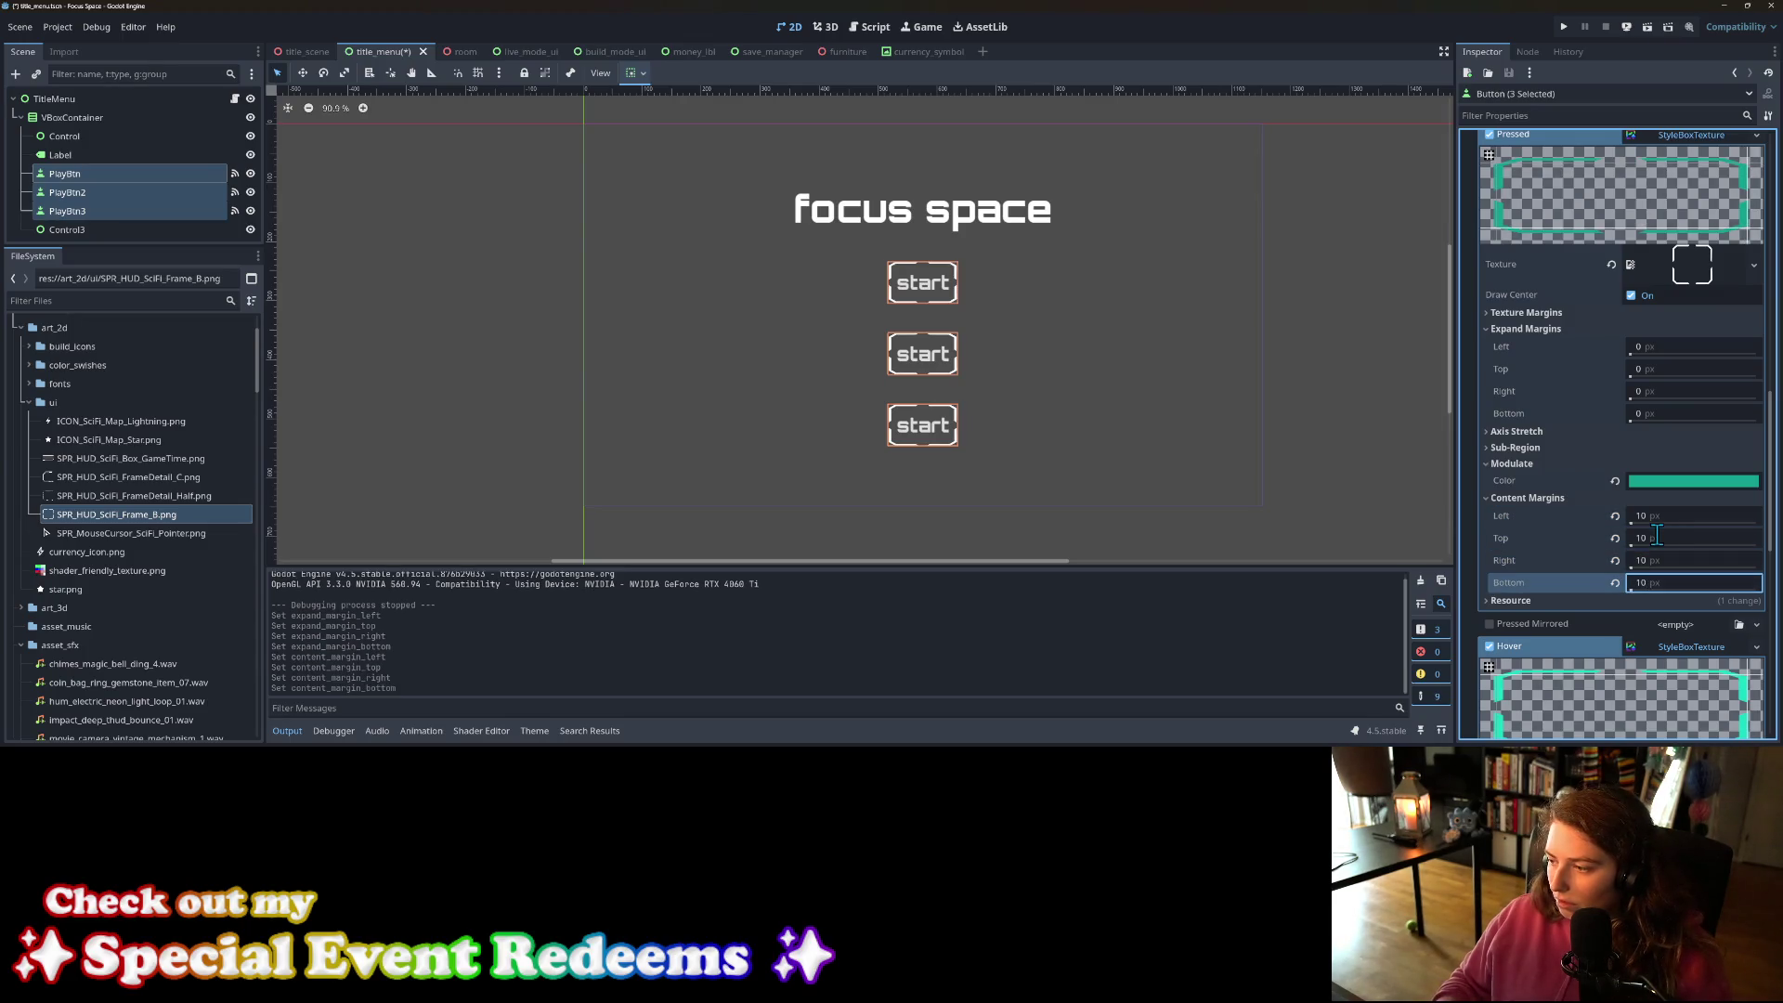
click(1567, 28)
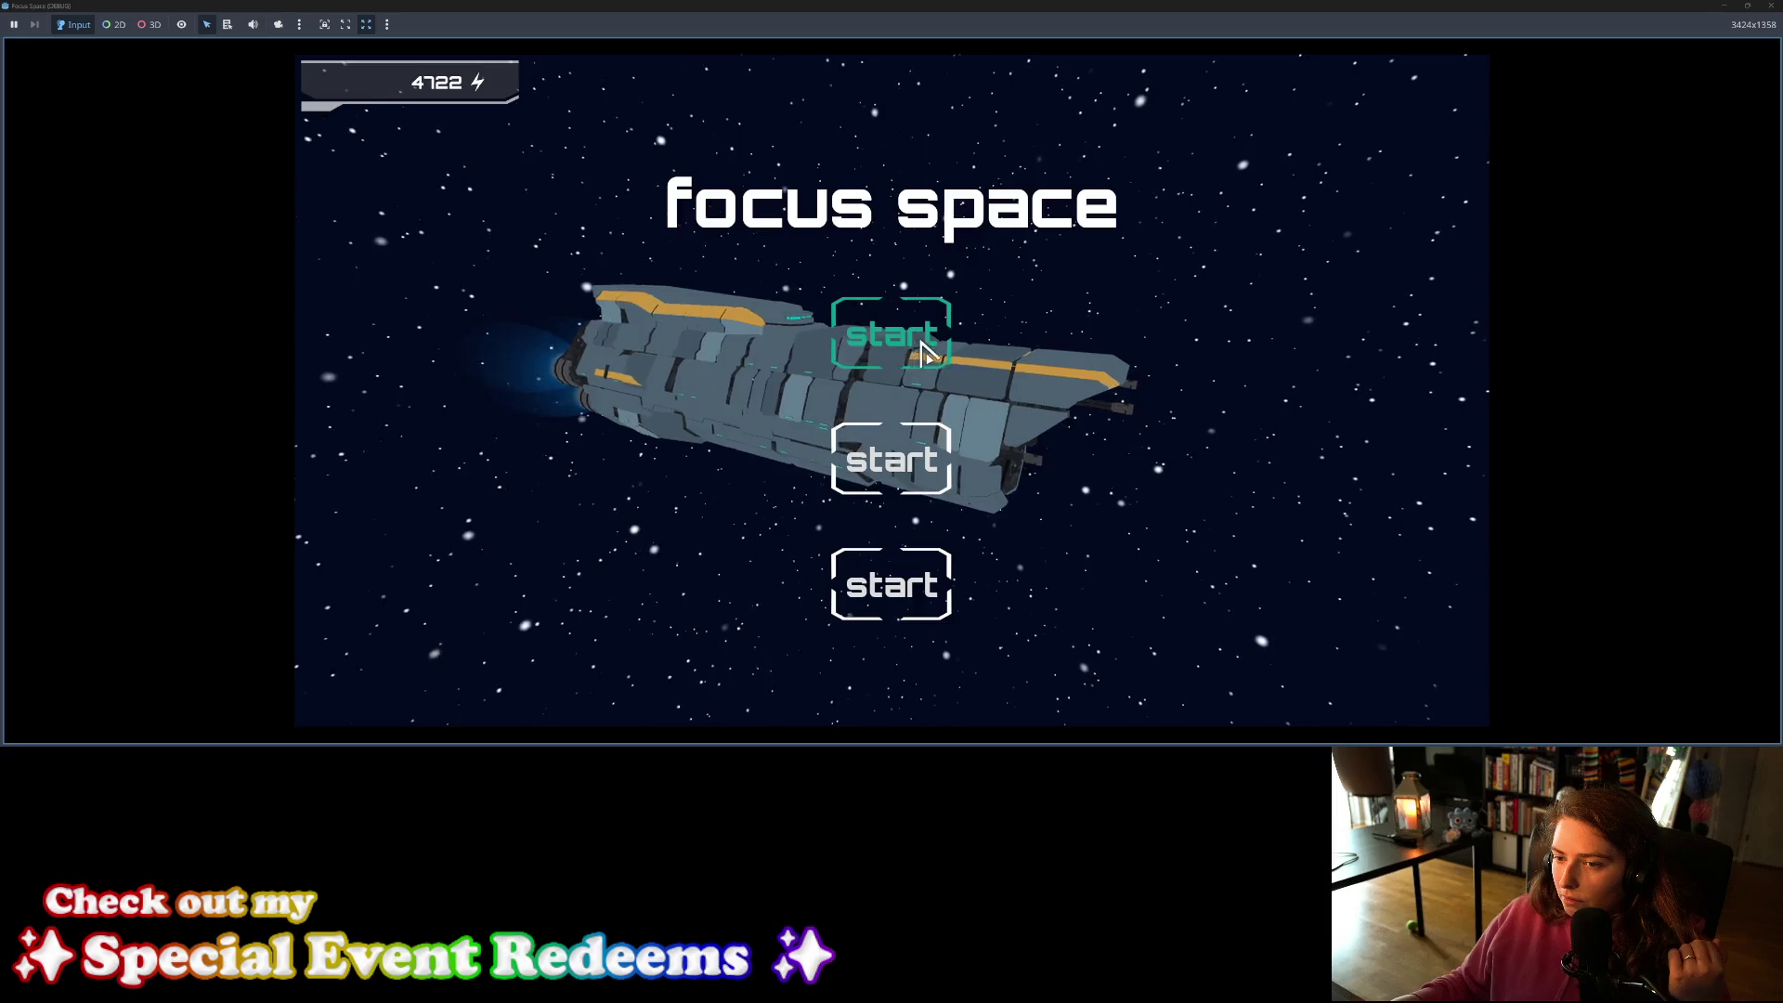
click(1772, 5)
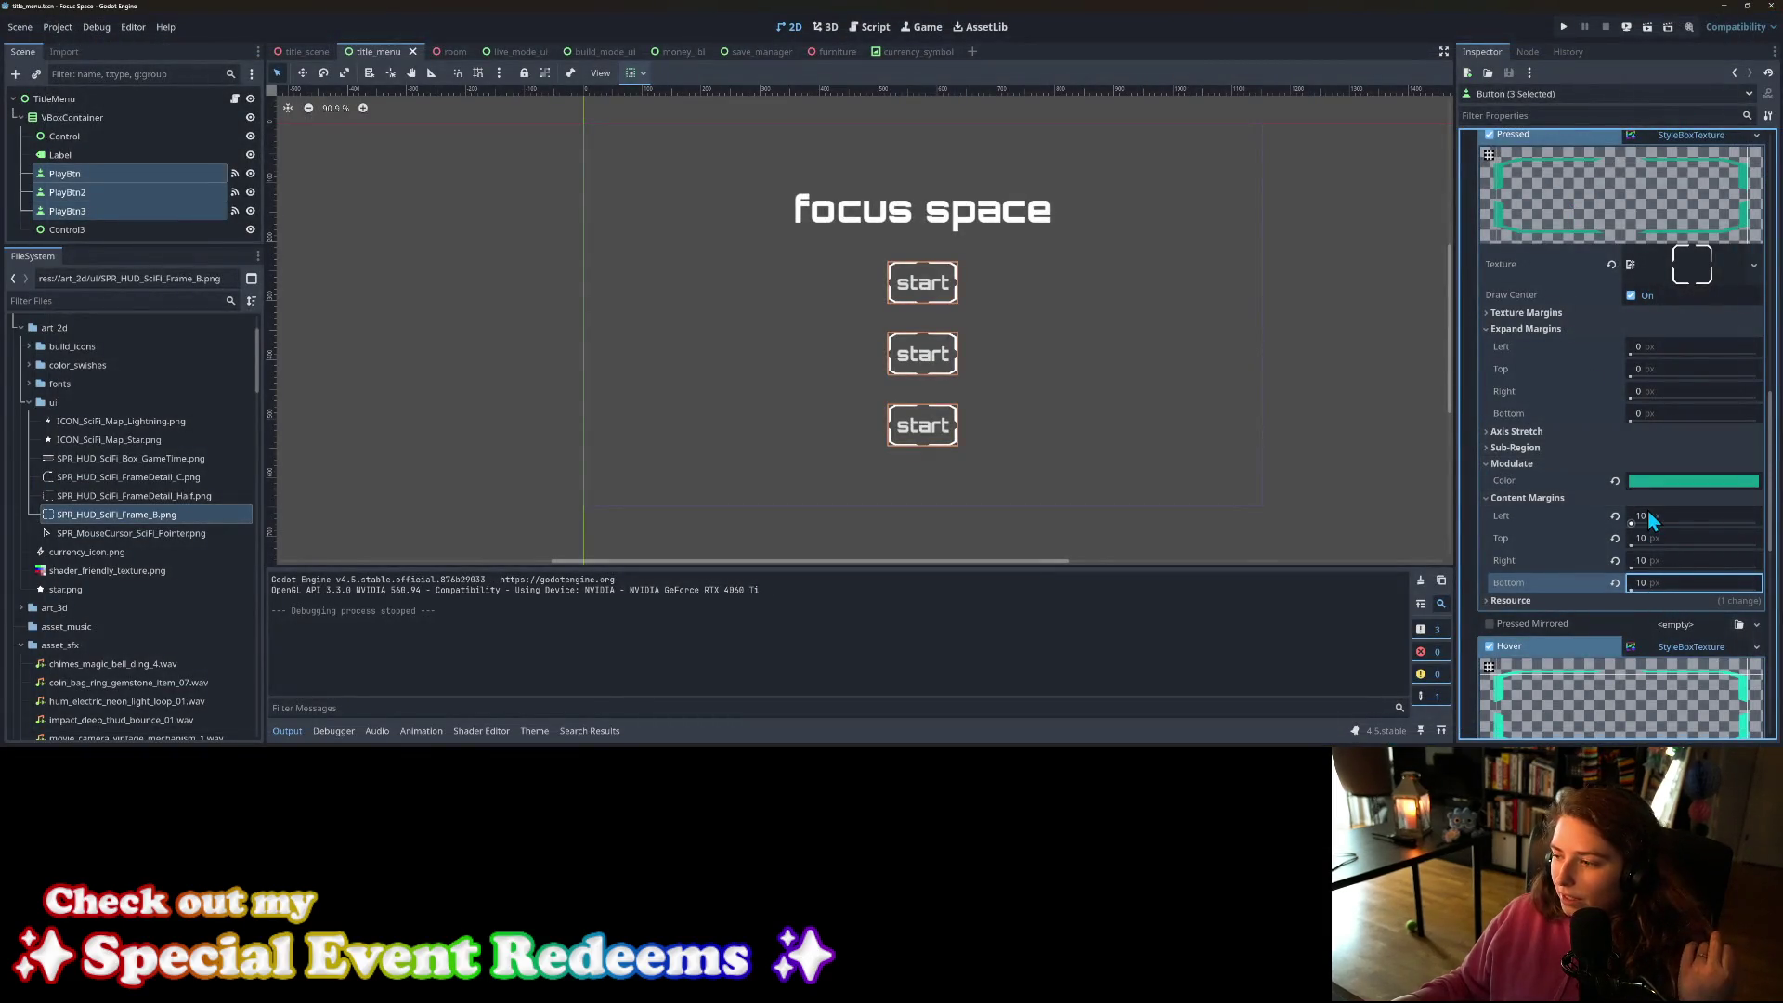
Step: Make all four Pressed content margins 15 px, save the scene, and deselect the buttons
scroll(1568, 557, down, 3)
scroll(1566, 550, down, 2)
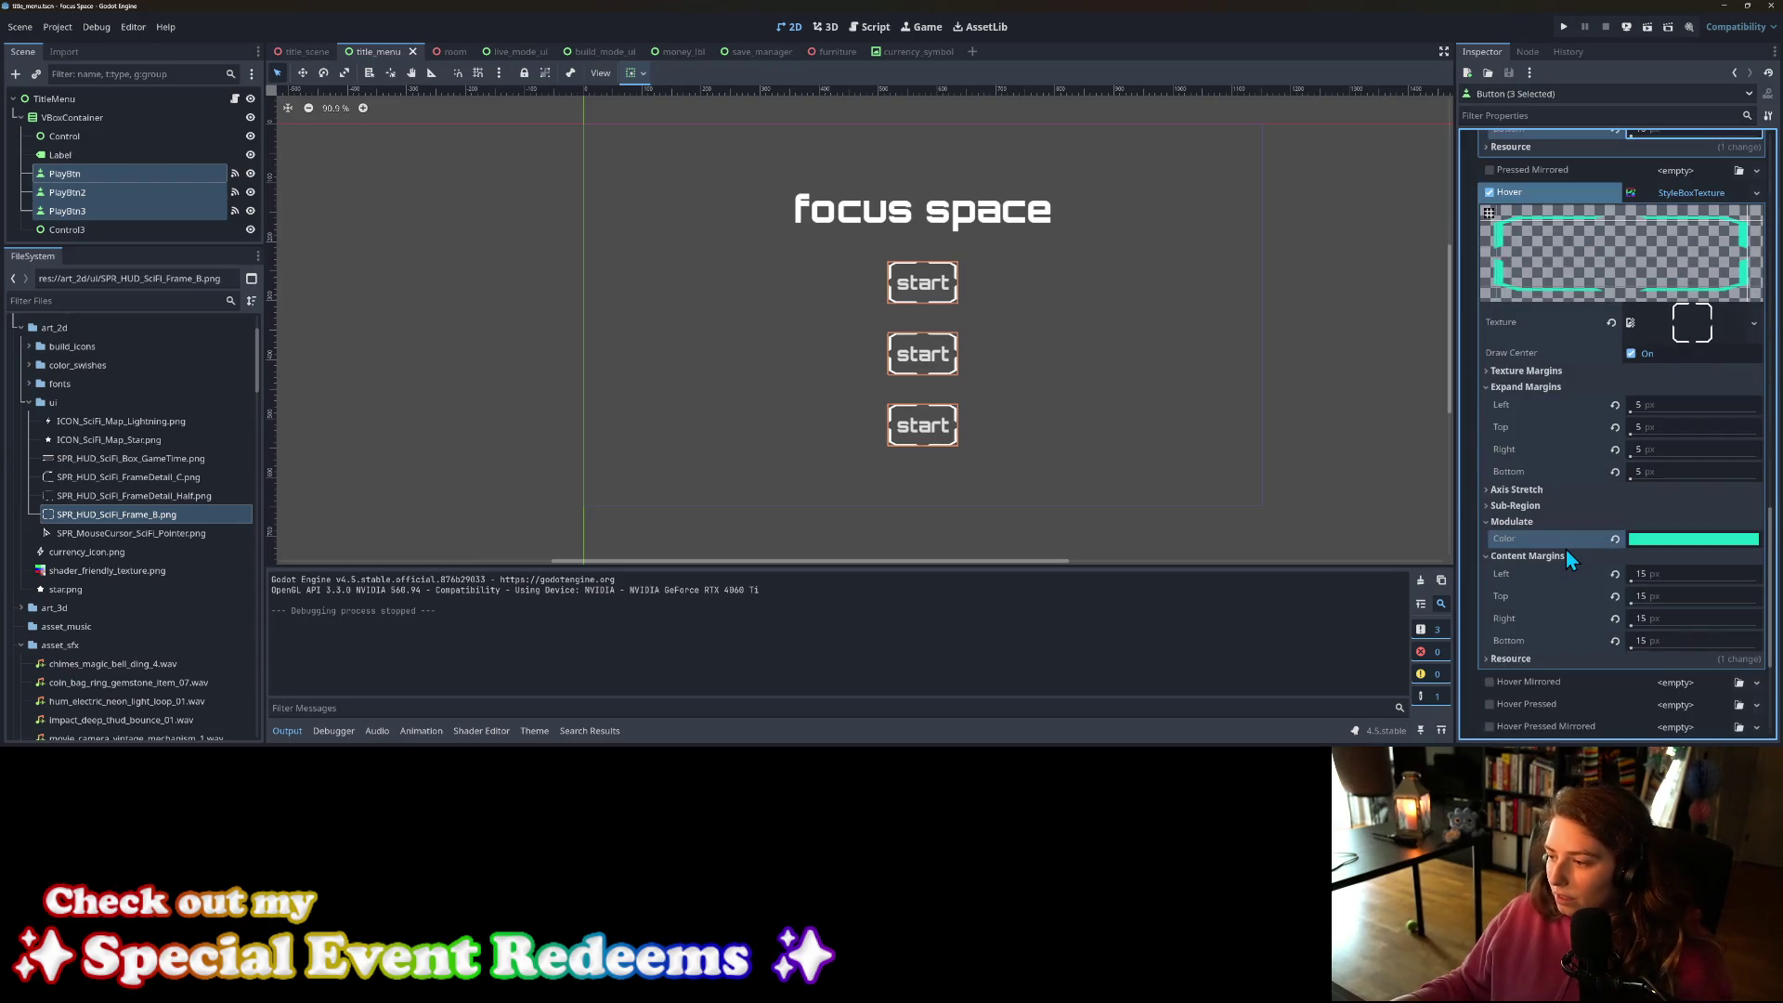
scroll(1566, 549, up, 3)
click(1658, 365)
text(15)
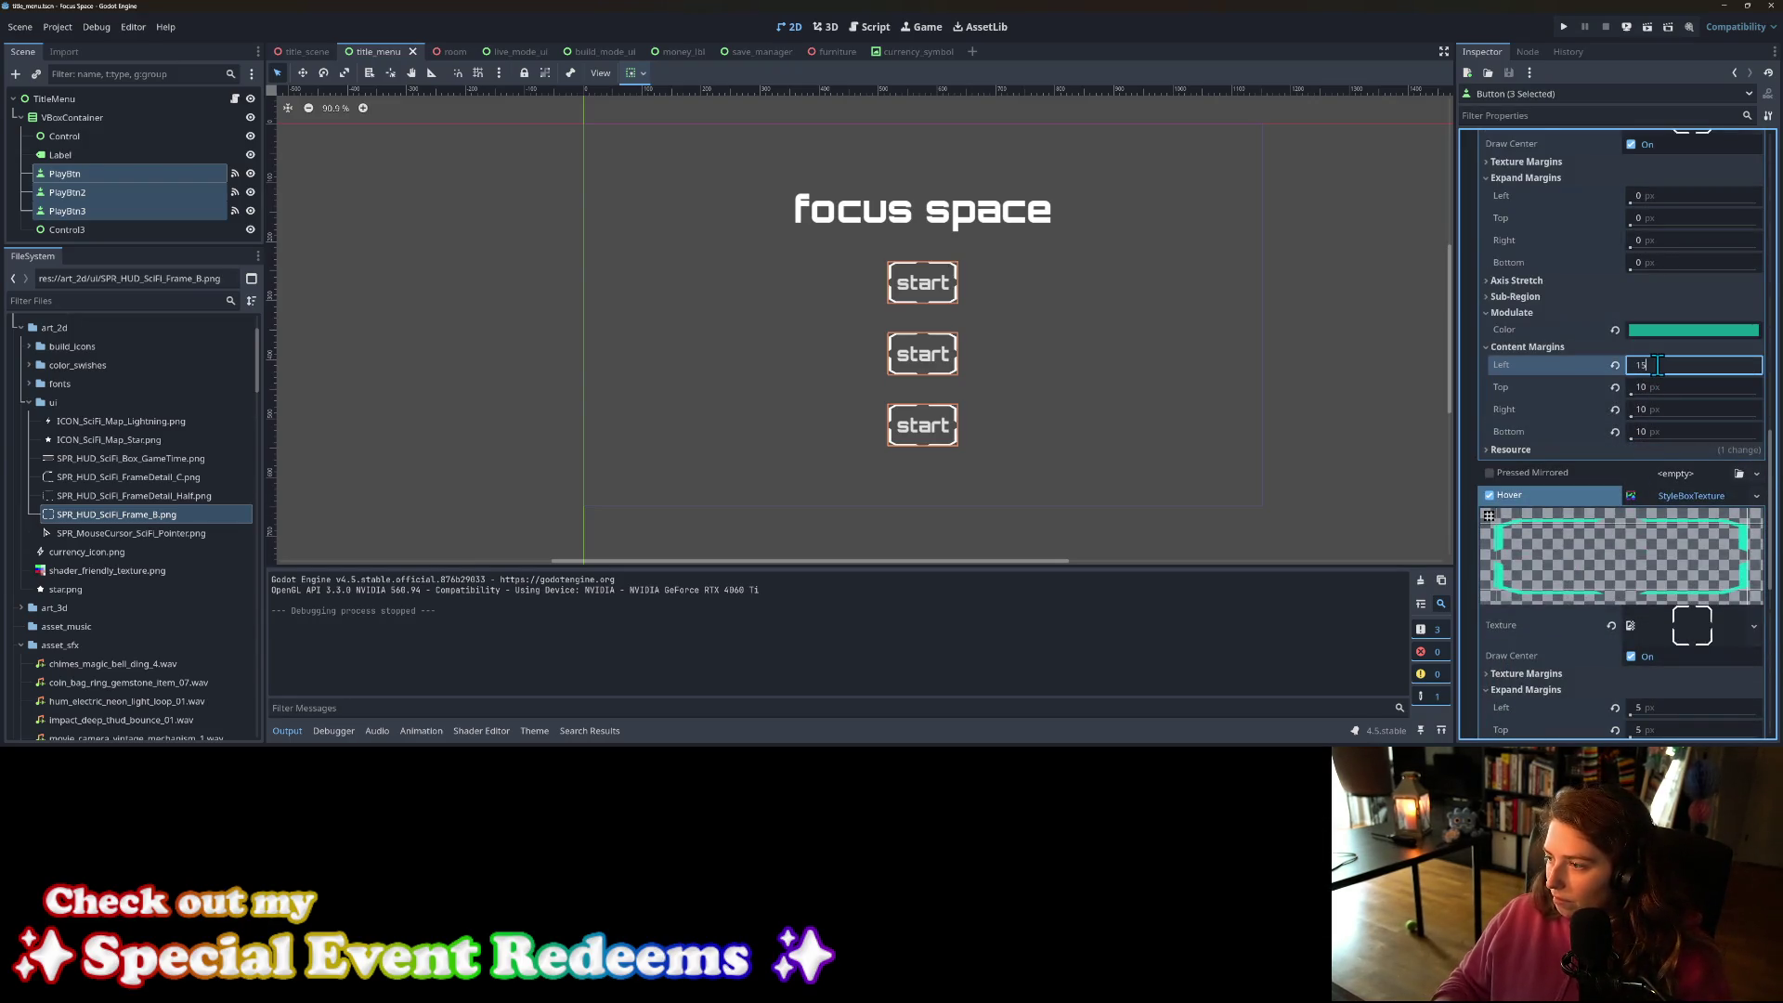
key(Tab)
text(15)
key(Tab)
key(Tab)
text(15)
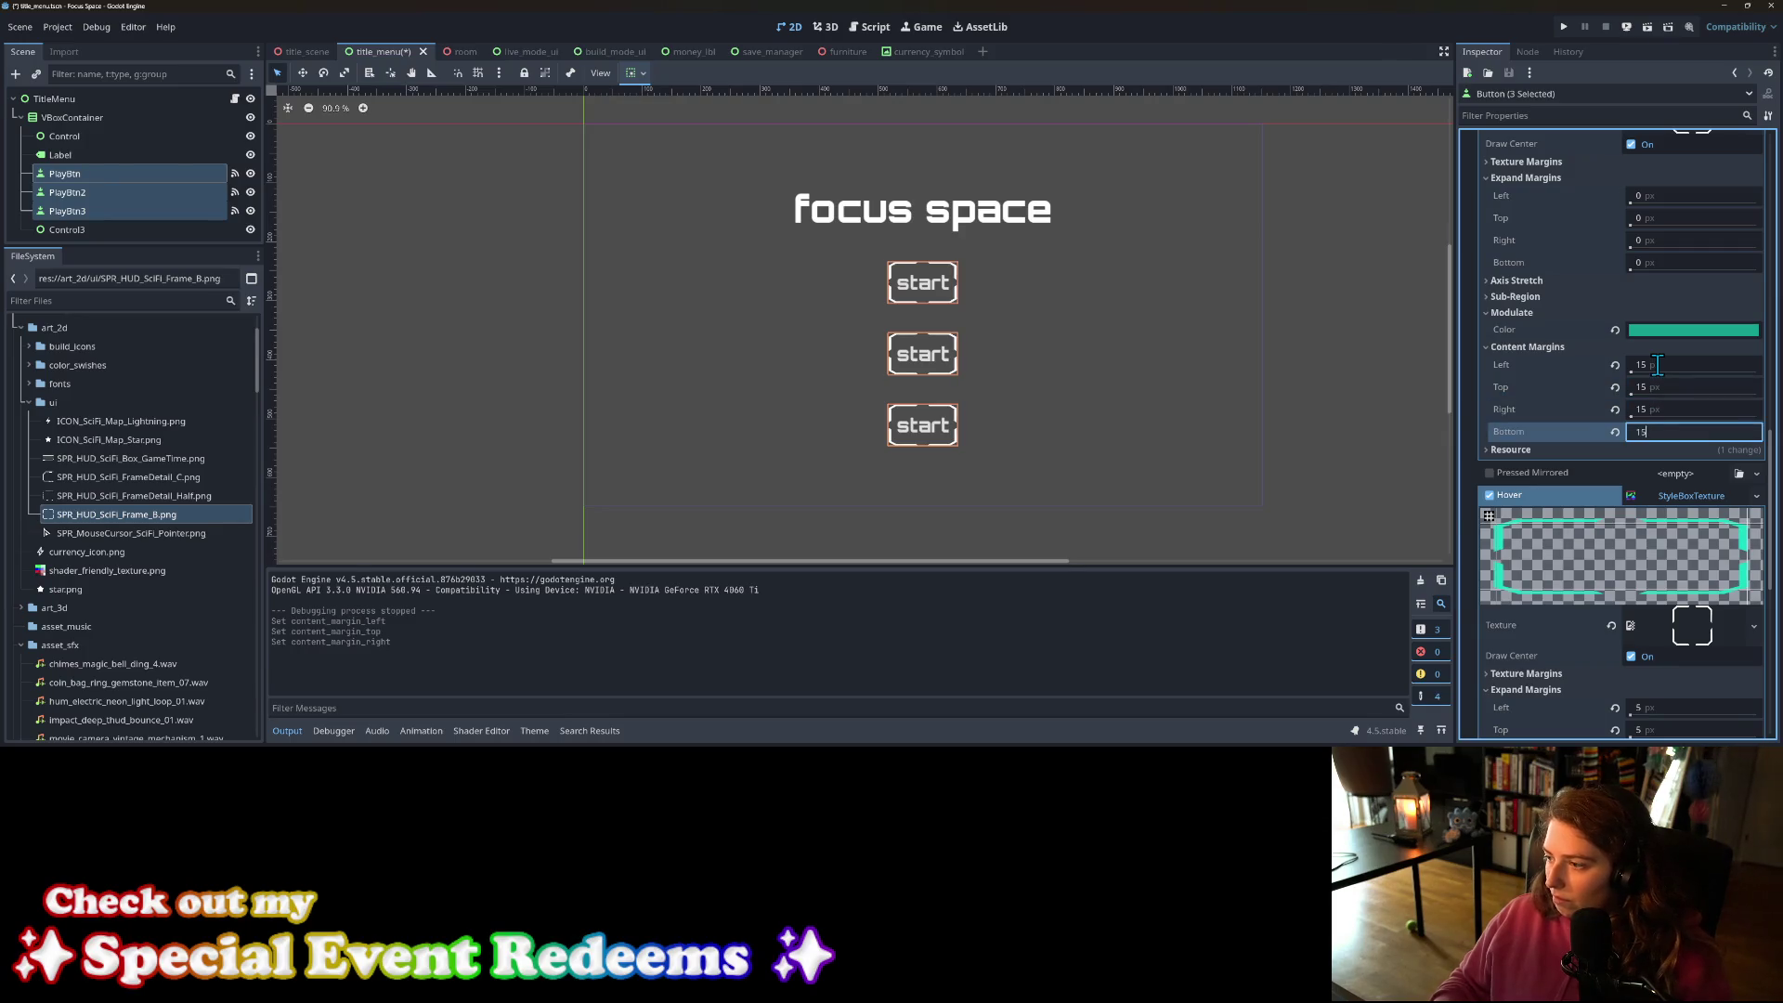
key(ctrl+s)
scroll(1543, 464, up, 4)
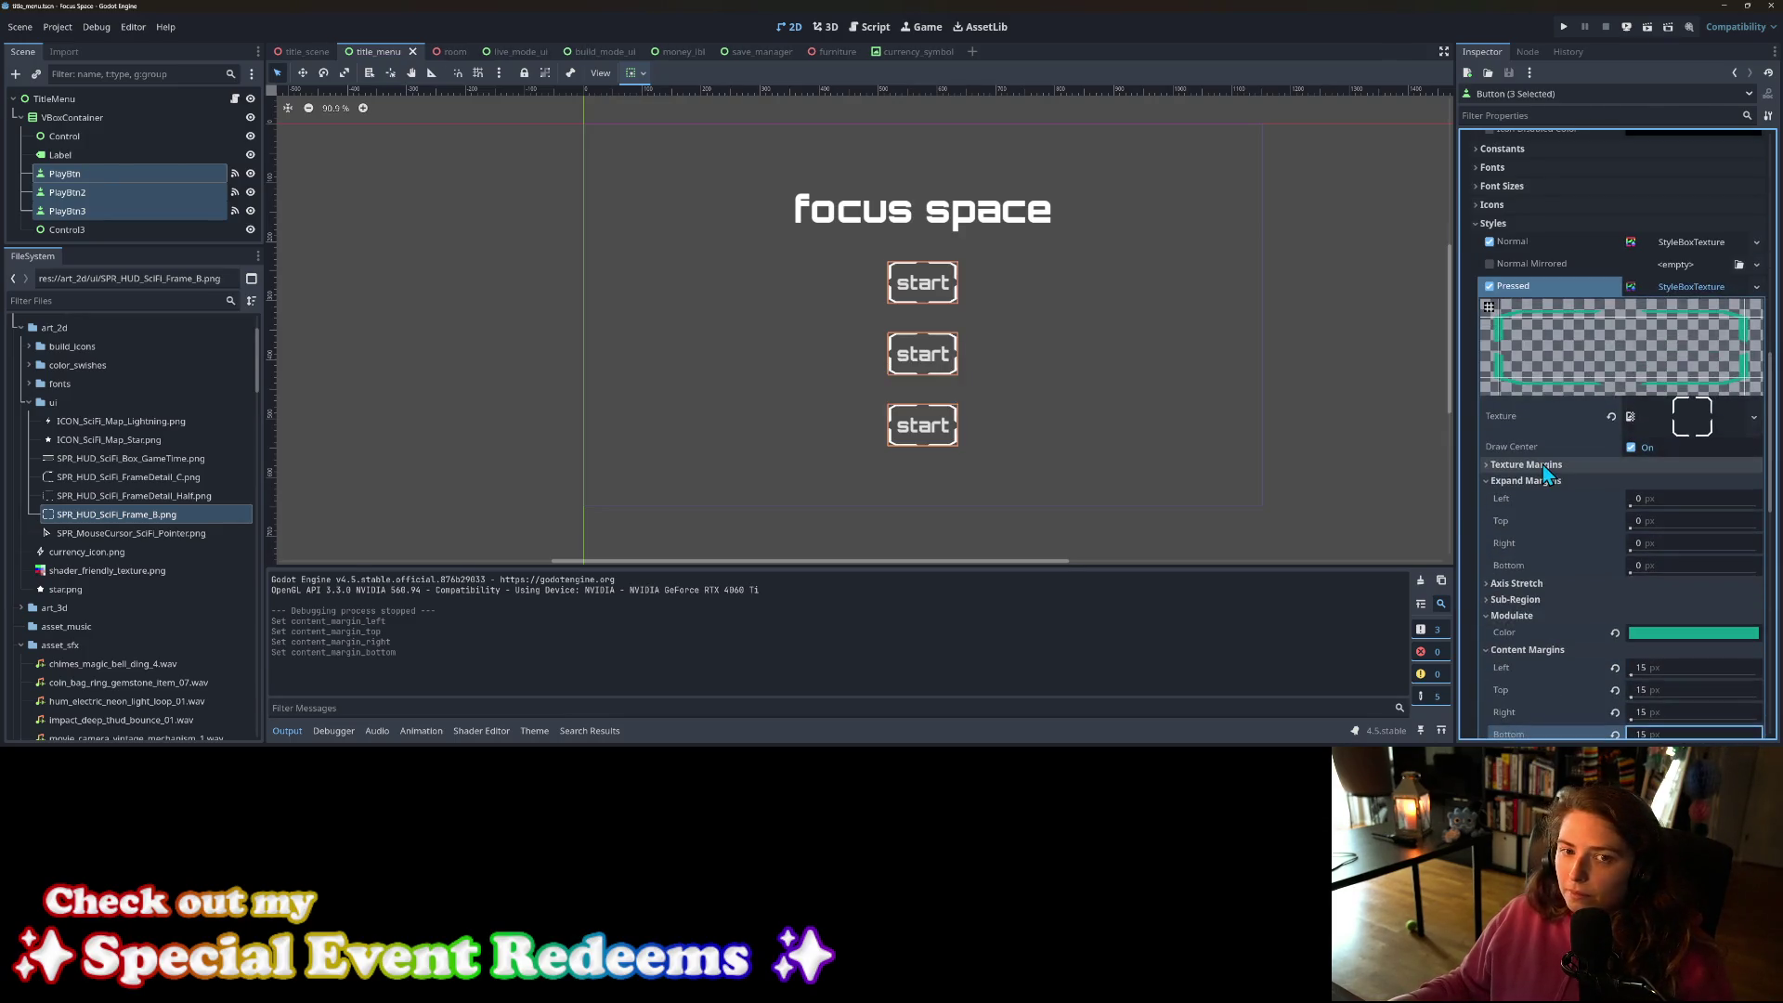
key(ctrl+s)
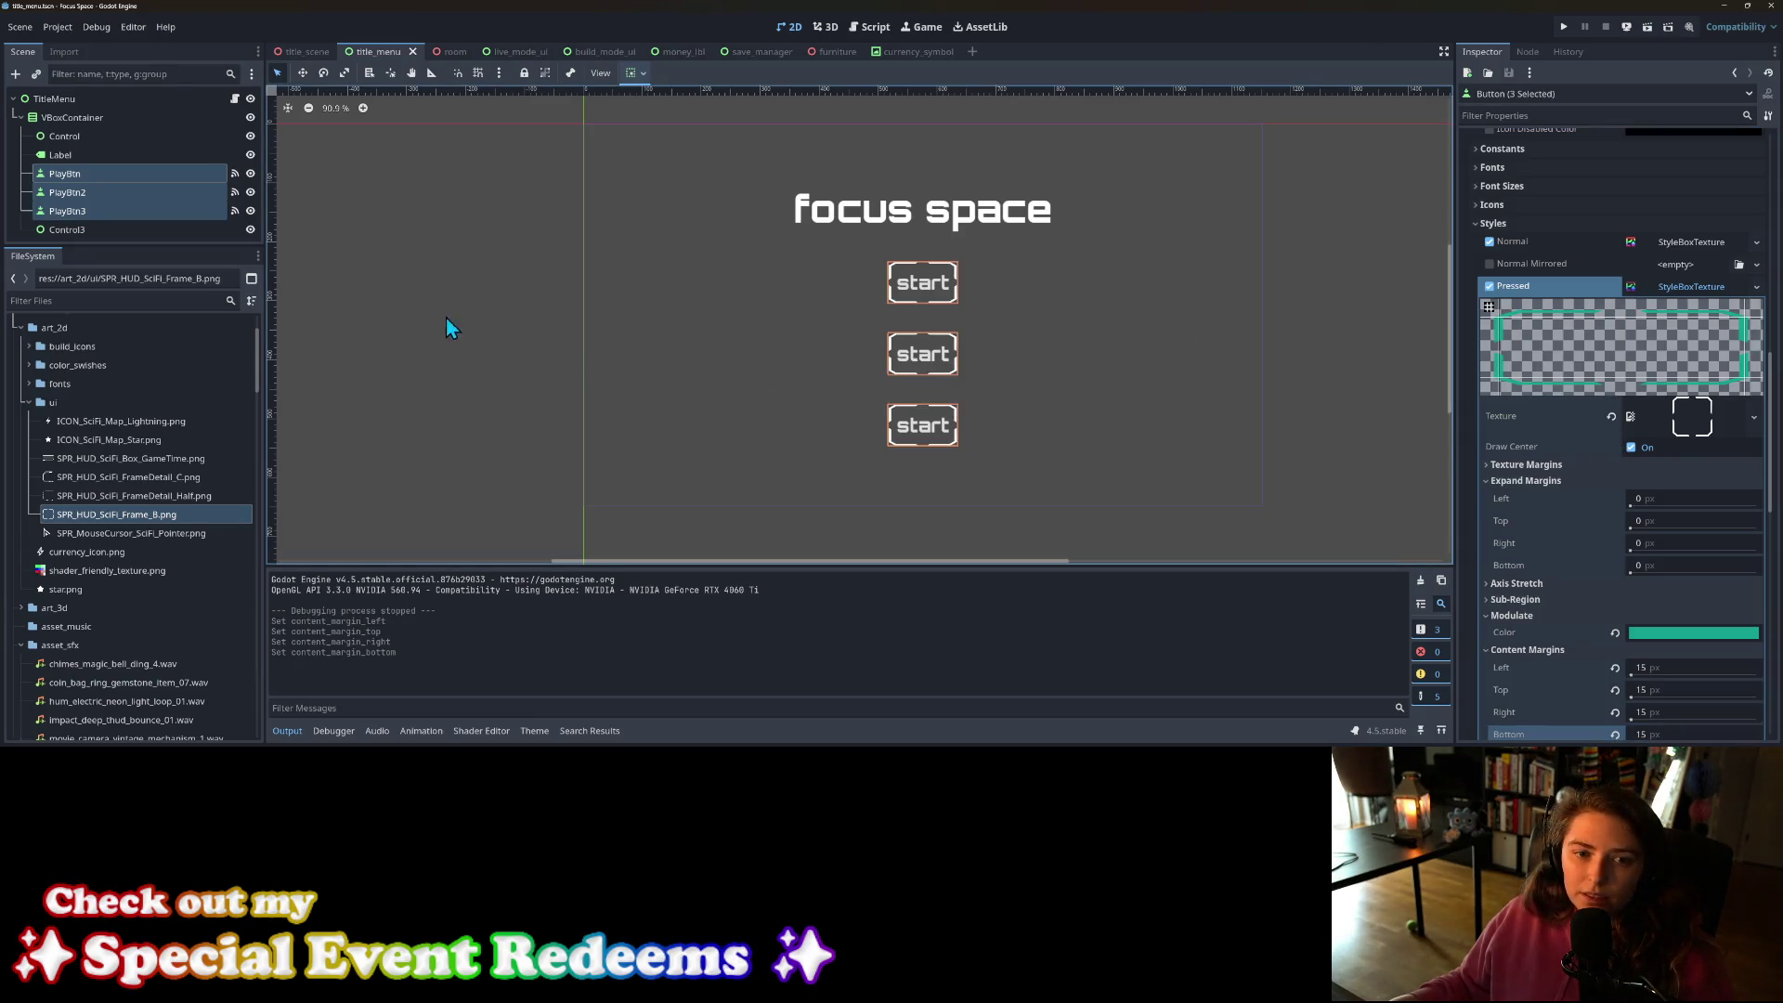
click(412, 331)
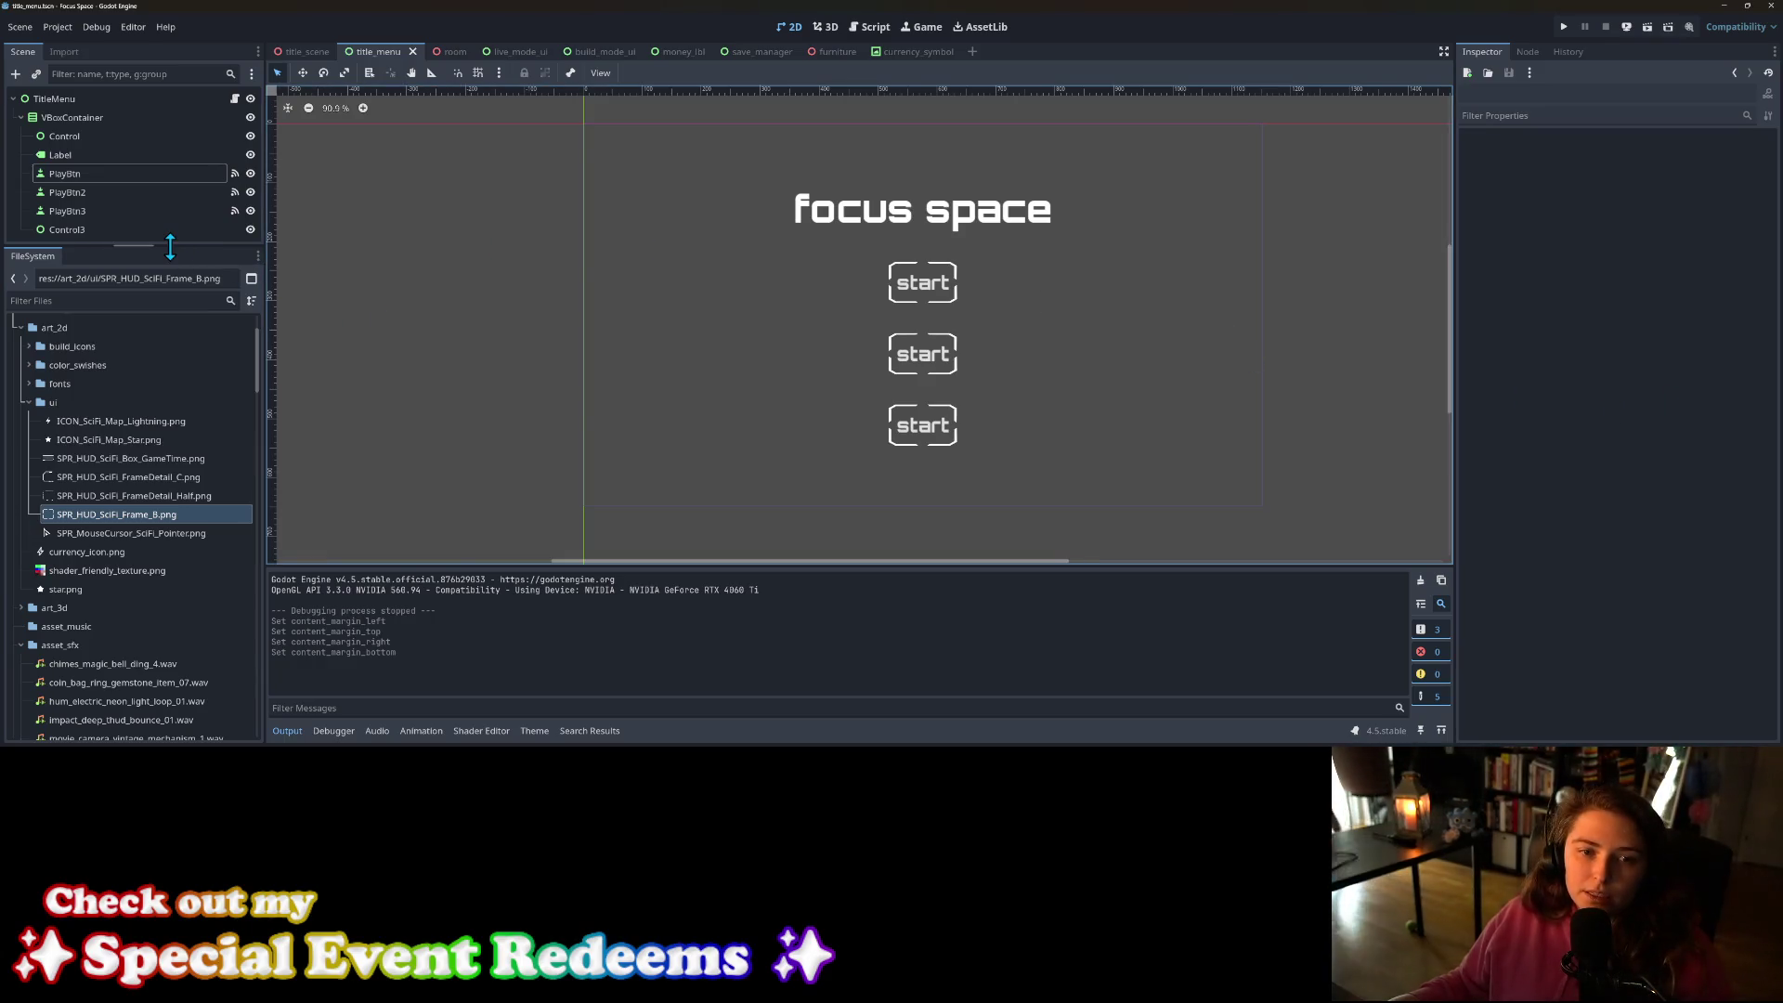
Step: Enlarge the scene tree and add an empty line at the end of title_menu_play_btn.gd
drag(170, 243, 170, 346)
click(234, 99)
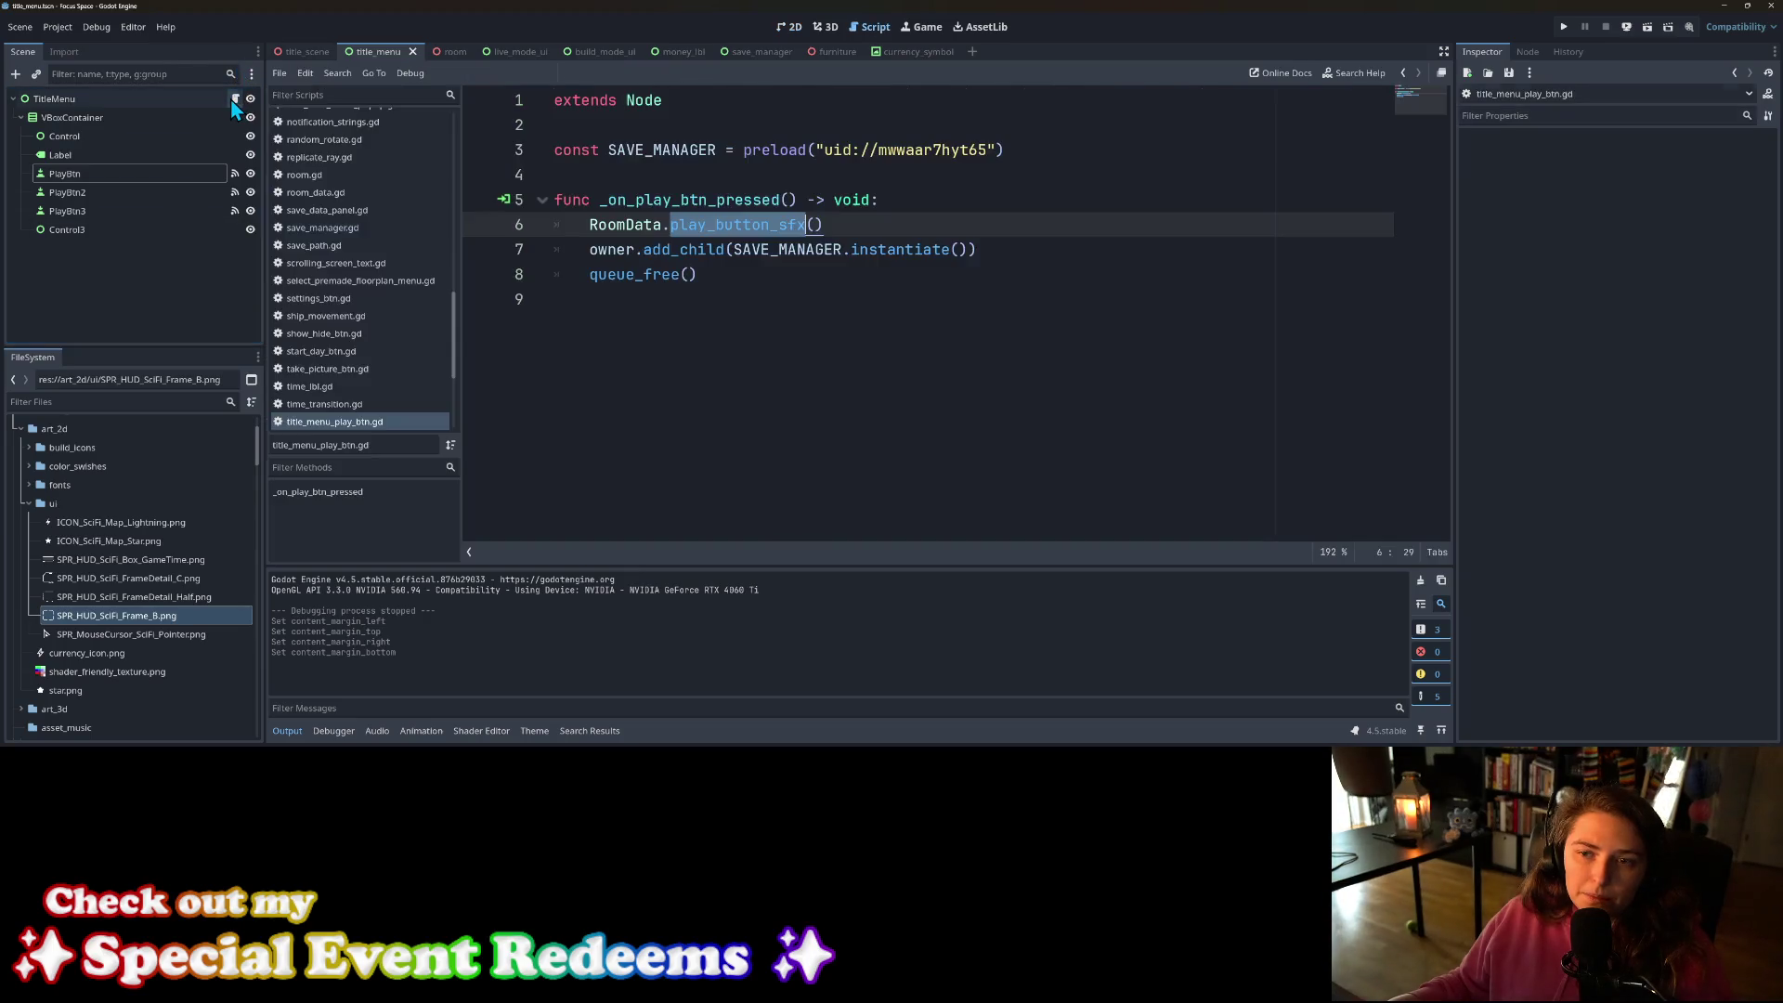
click(762, 342)
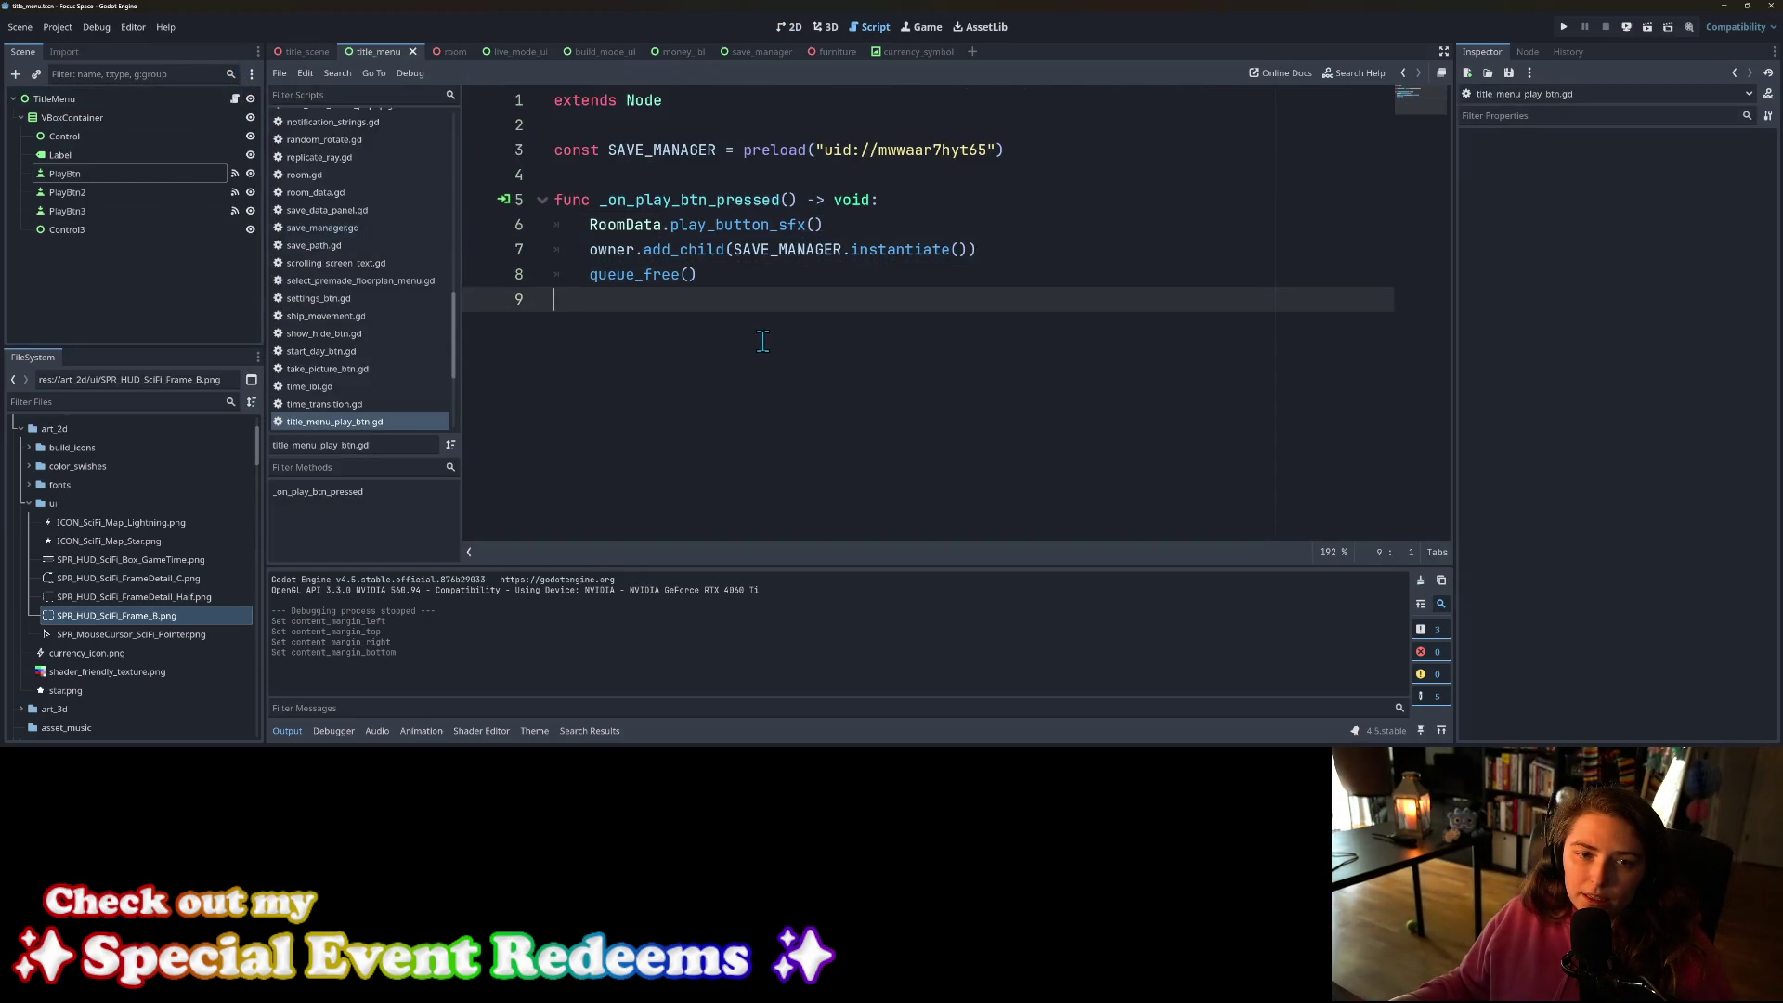
key(Return)
Step: Connect PlayBtn's mouse_entered signal to a new _on_play_btn_mouse_entered function
click(65, 173)
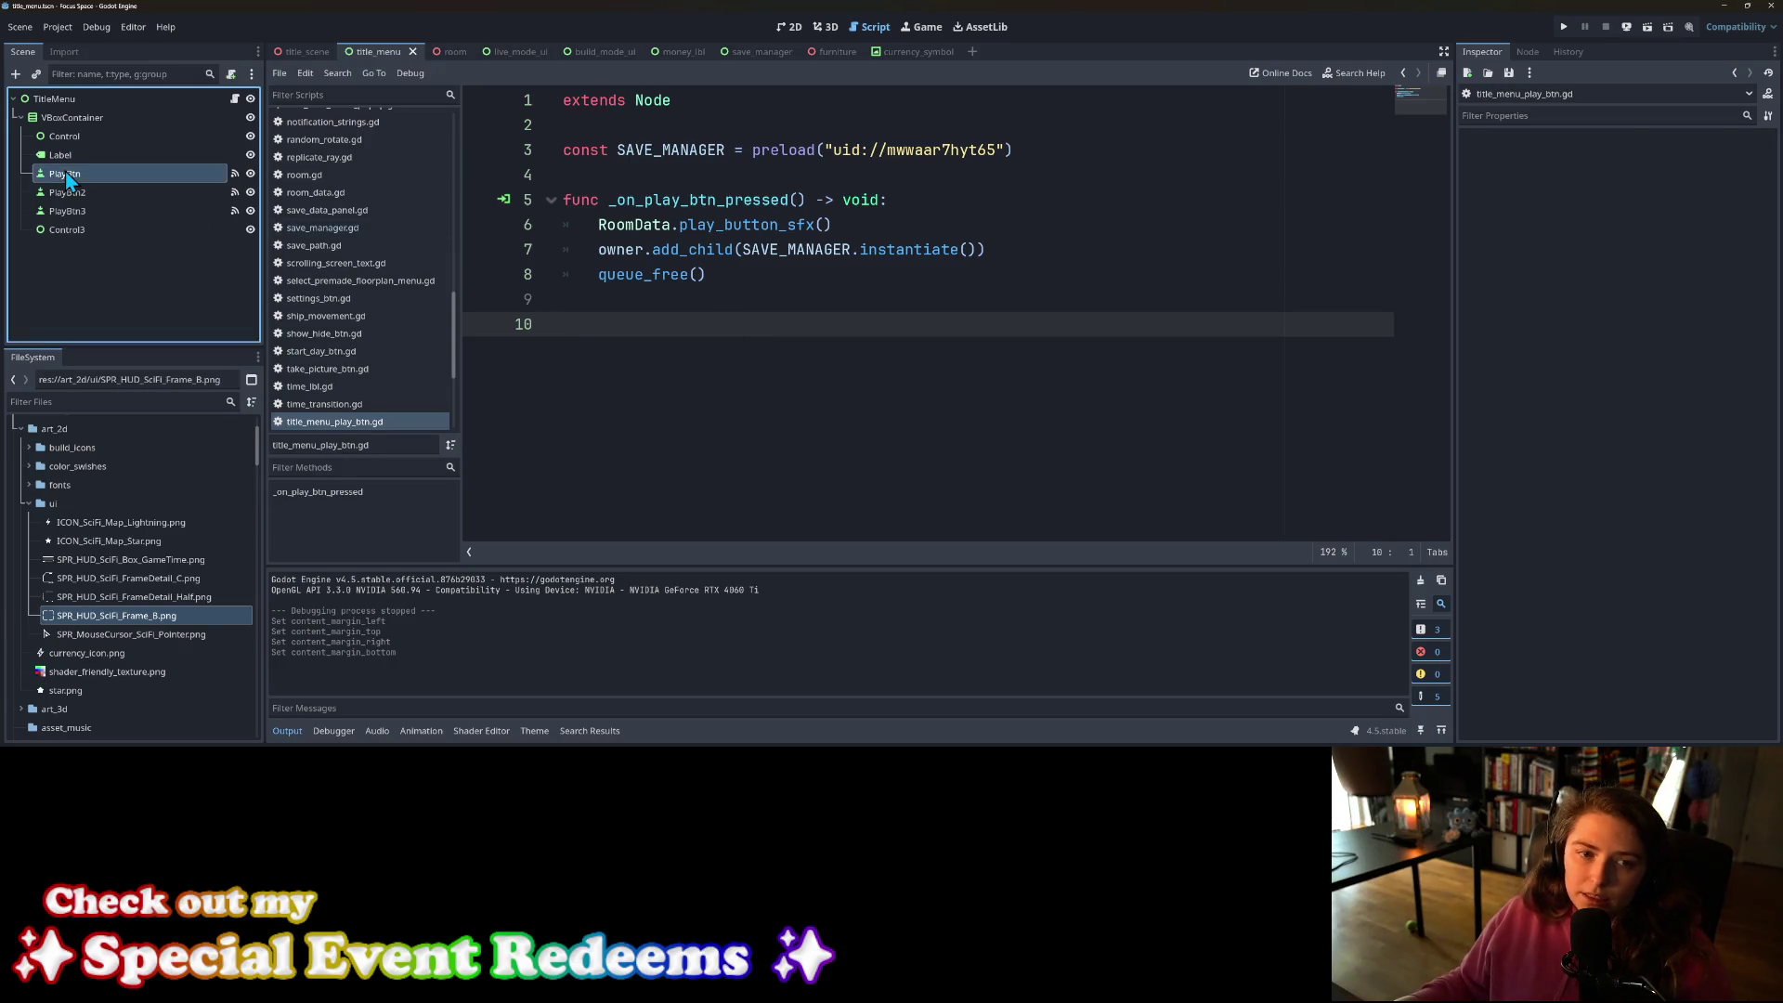
click(1528, 52)
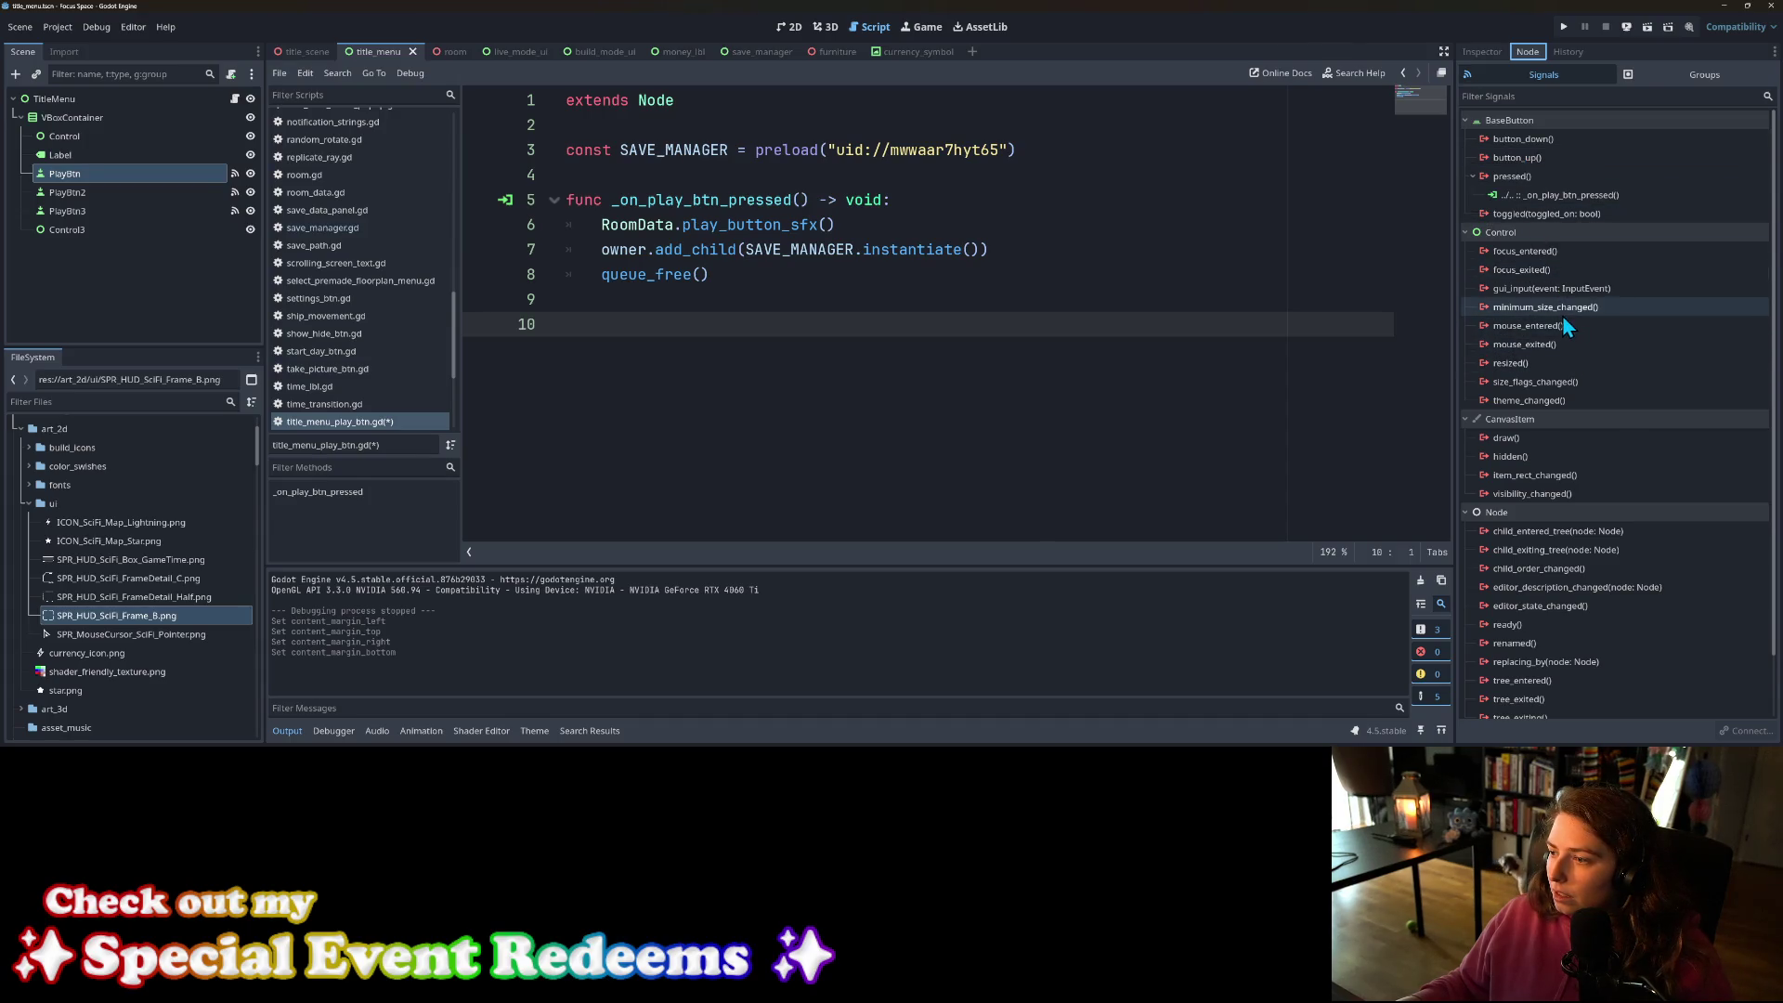
mouse_move(1564, 324)
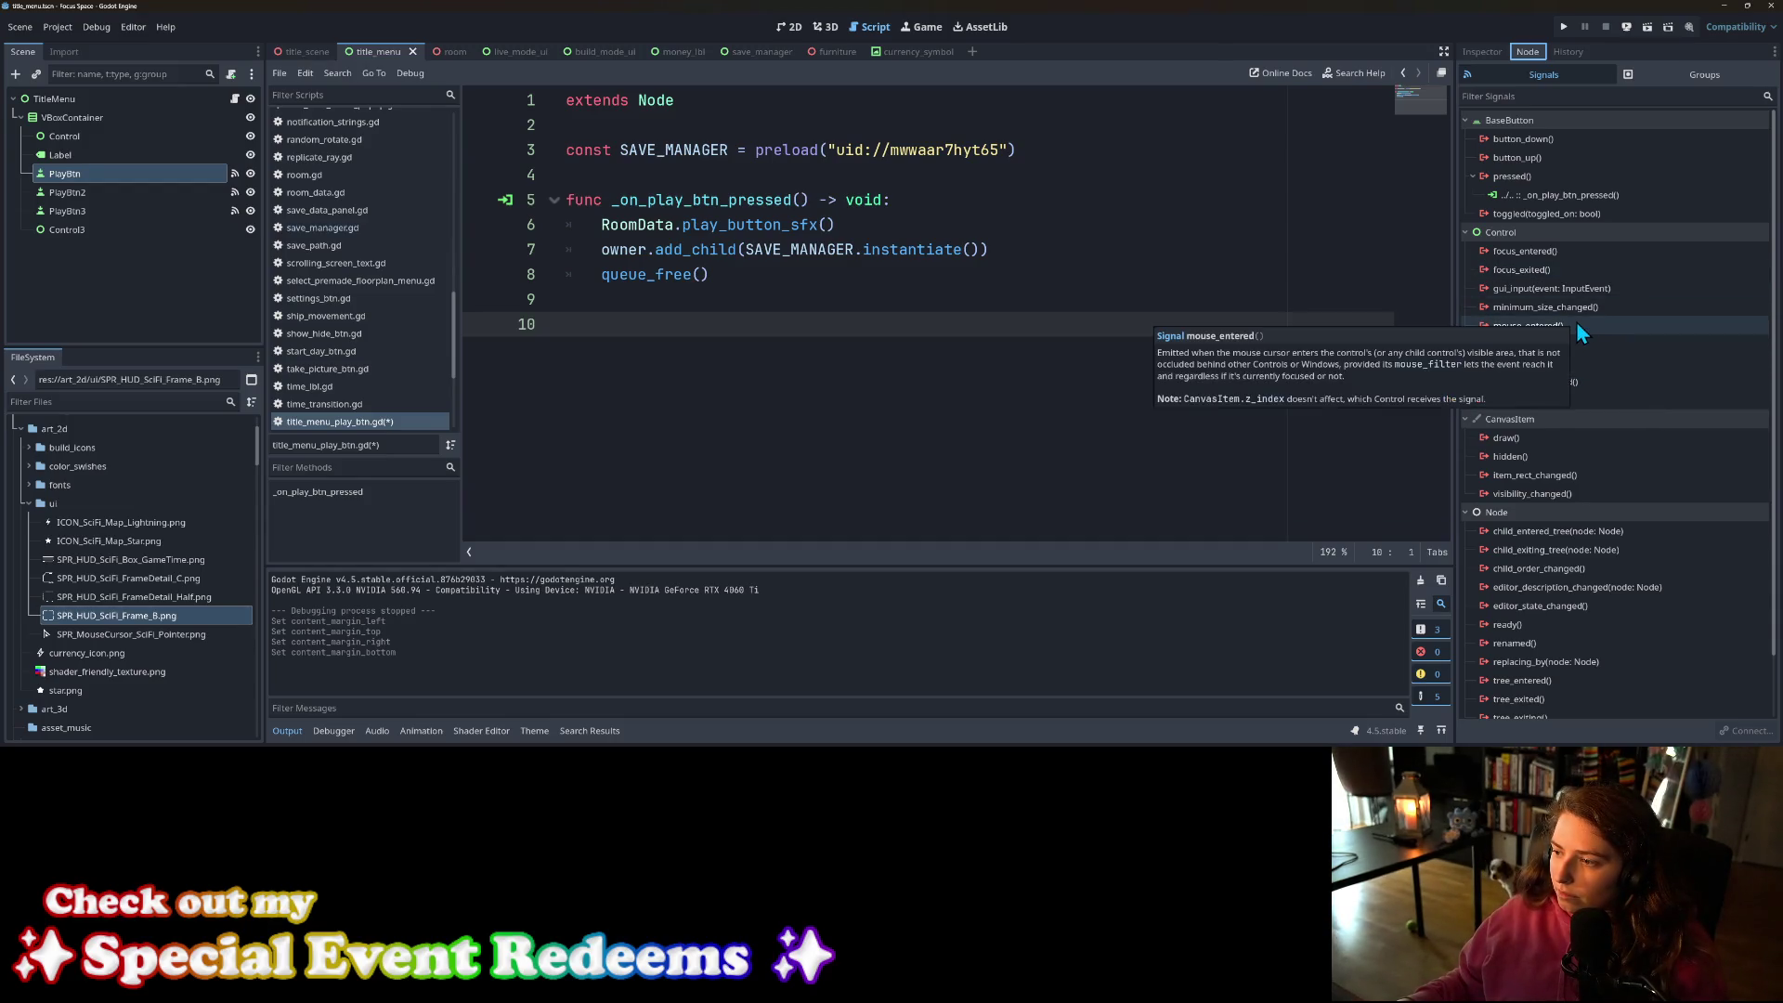
right_click(1576, 331)
click(1598, 343)
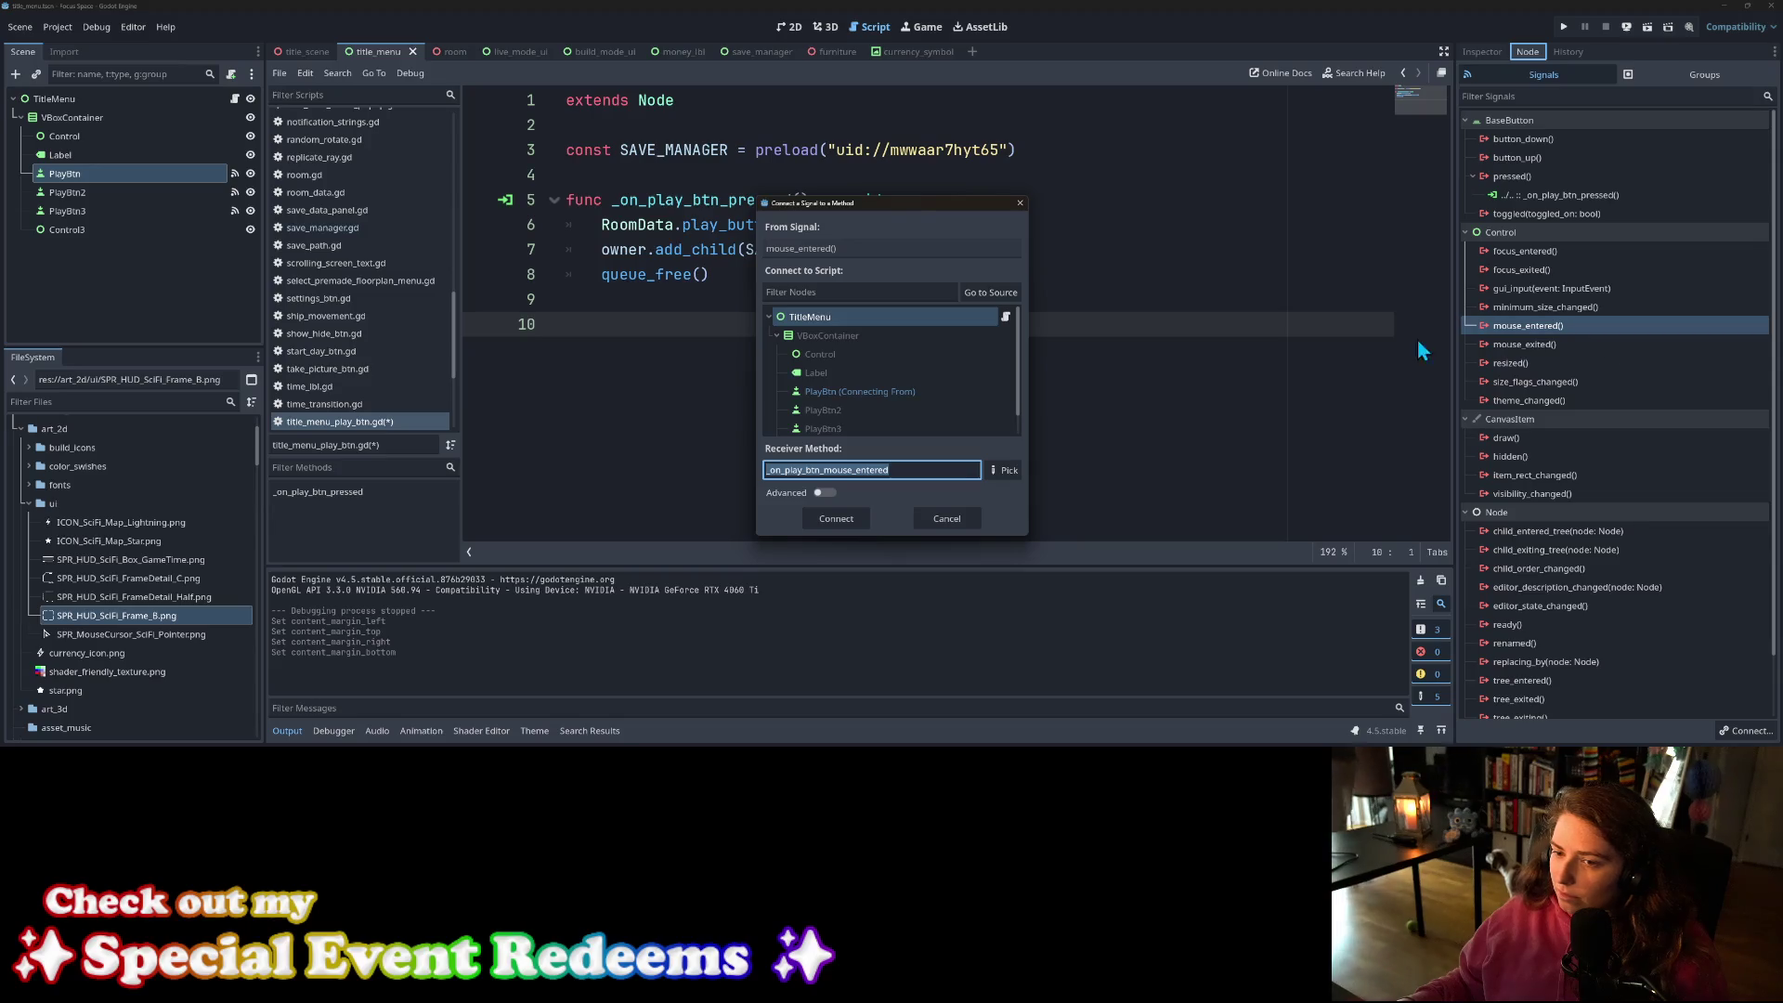
click(845, 519)
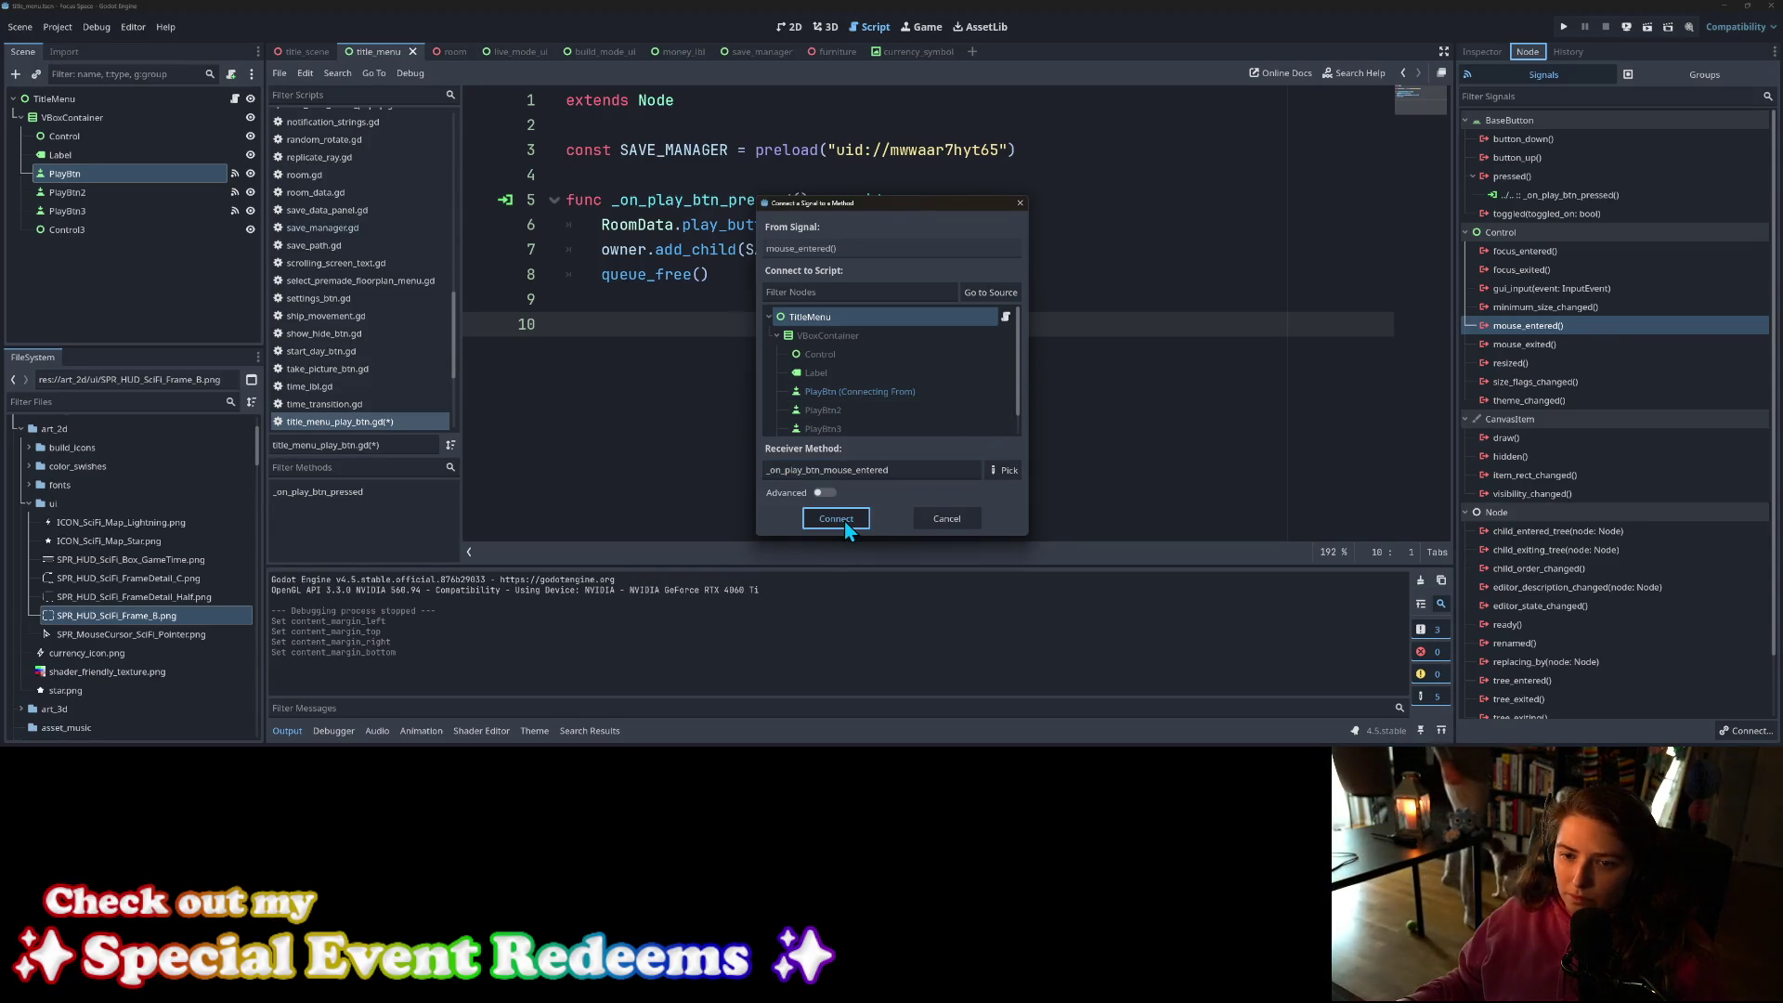
Step: Remove the extra blank line and jump to room_data.gd via the play_button_sfx call
click(610, 349)
key(BackSpace)
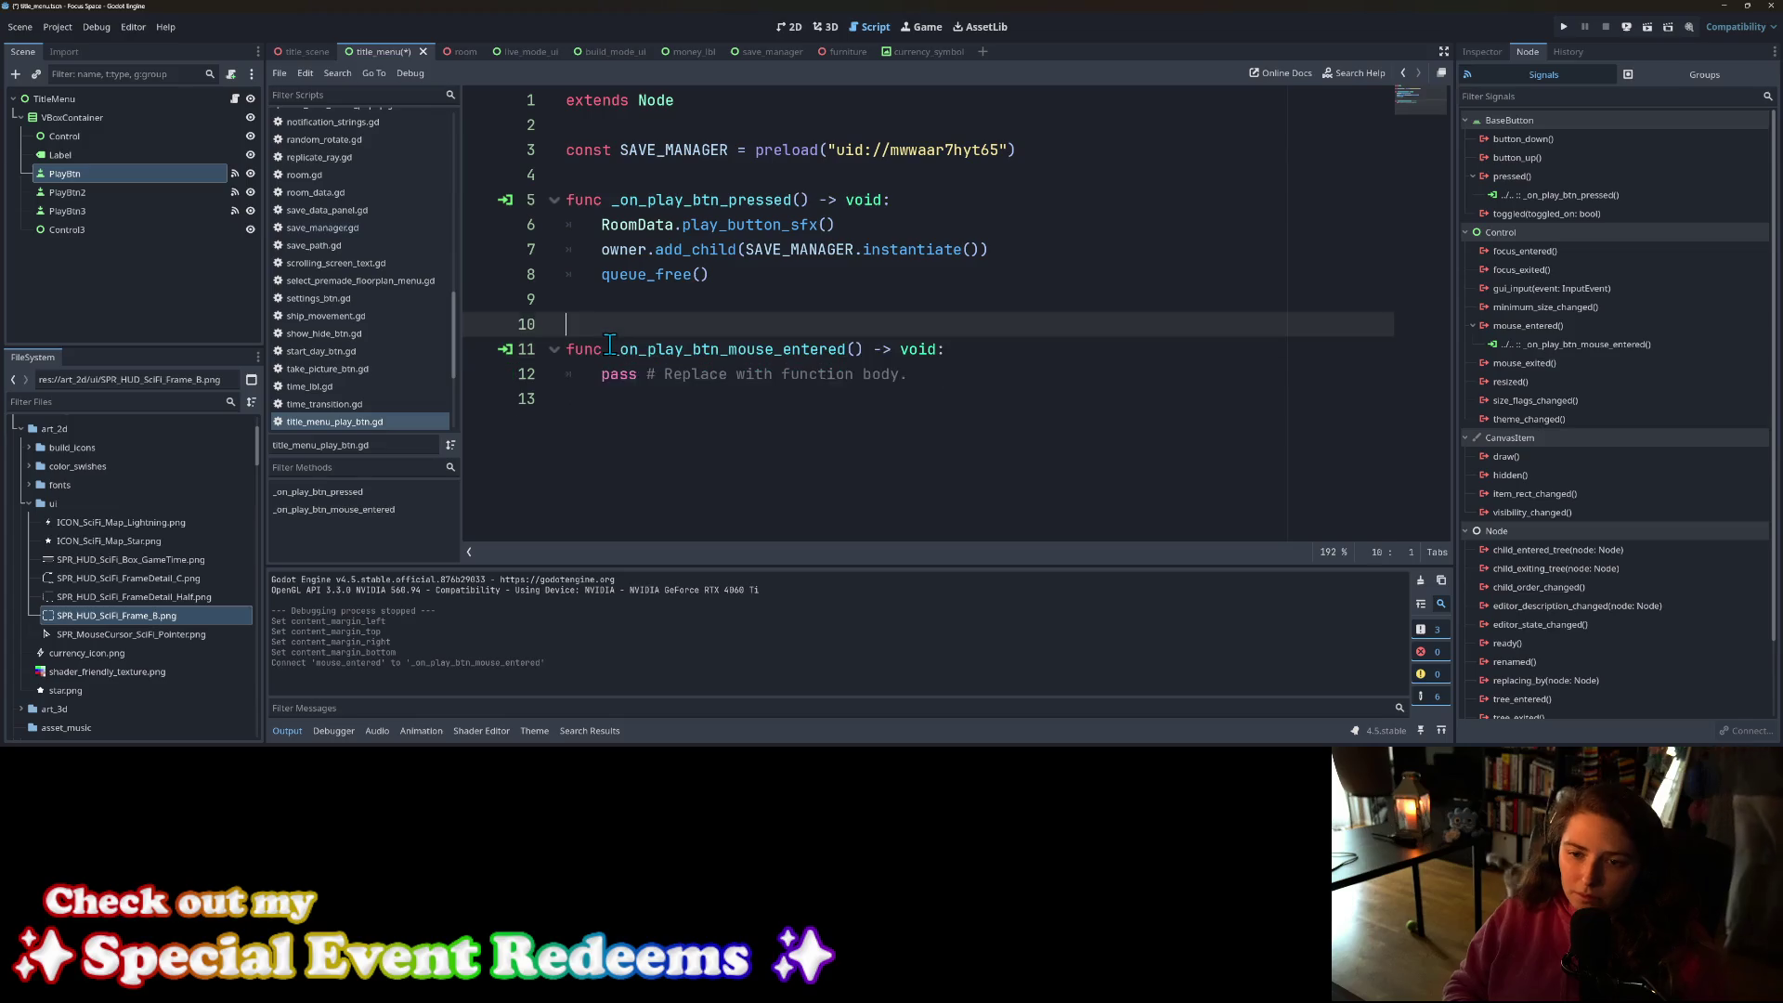
click(682, 226)
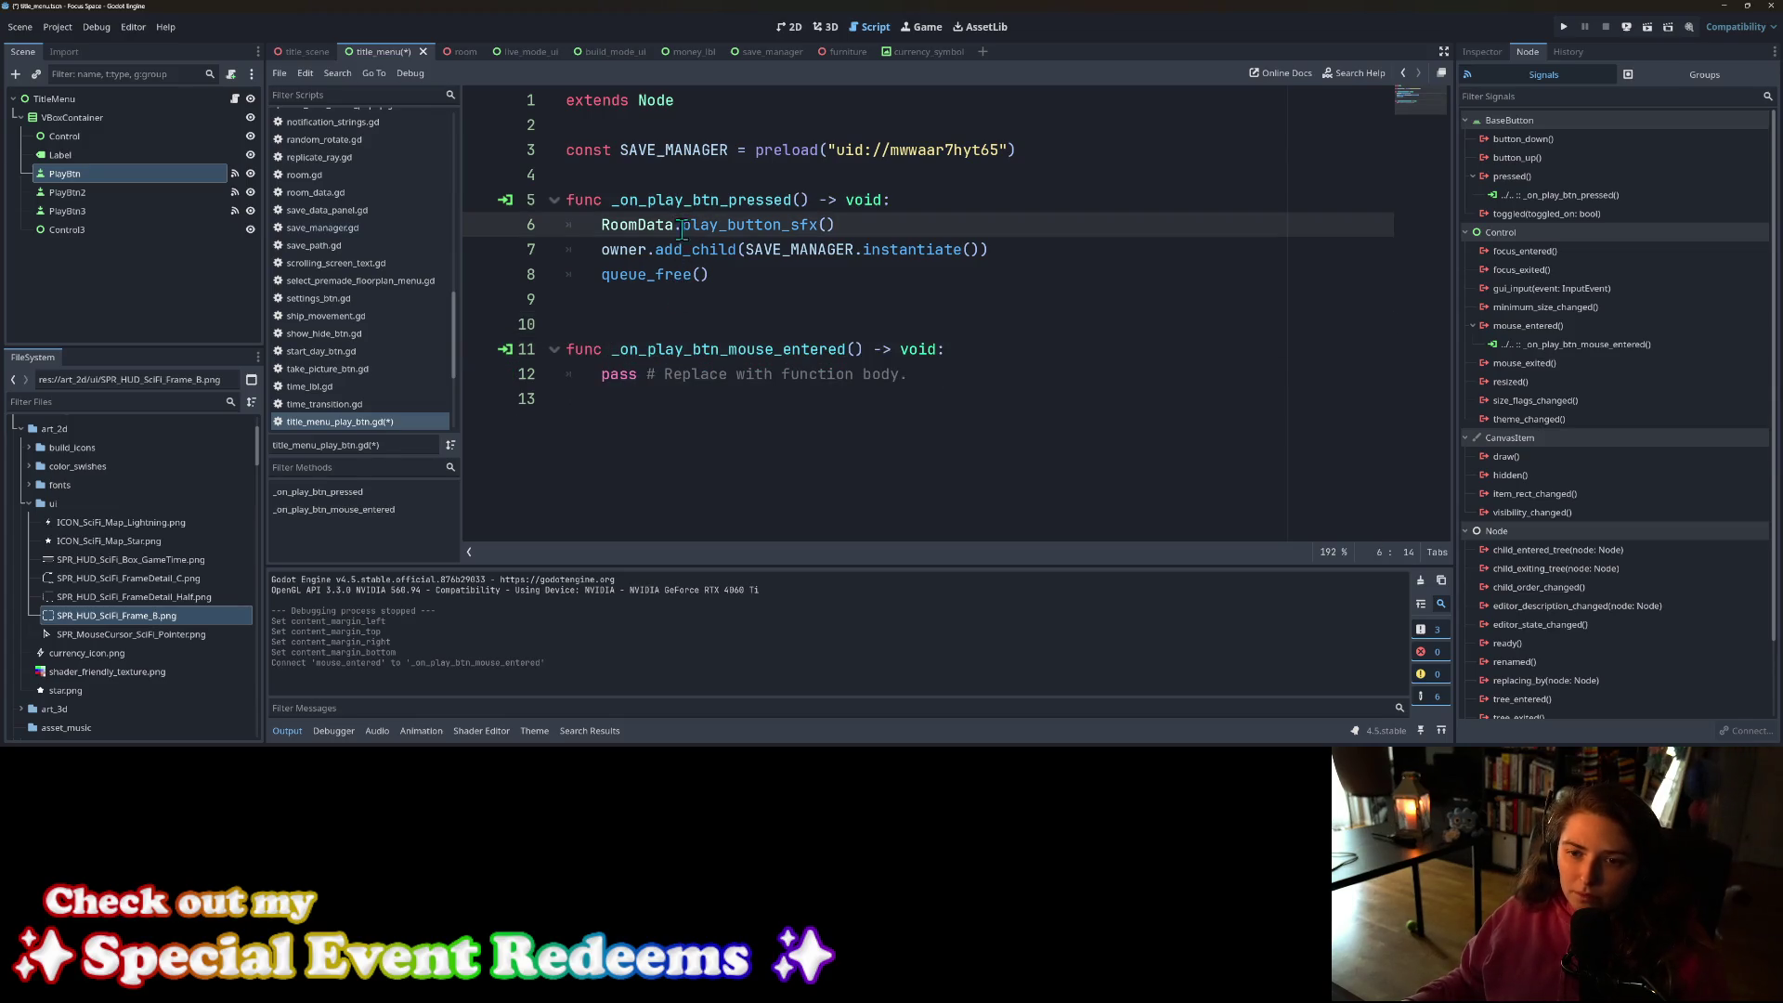
ctrl+click(655, 232)
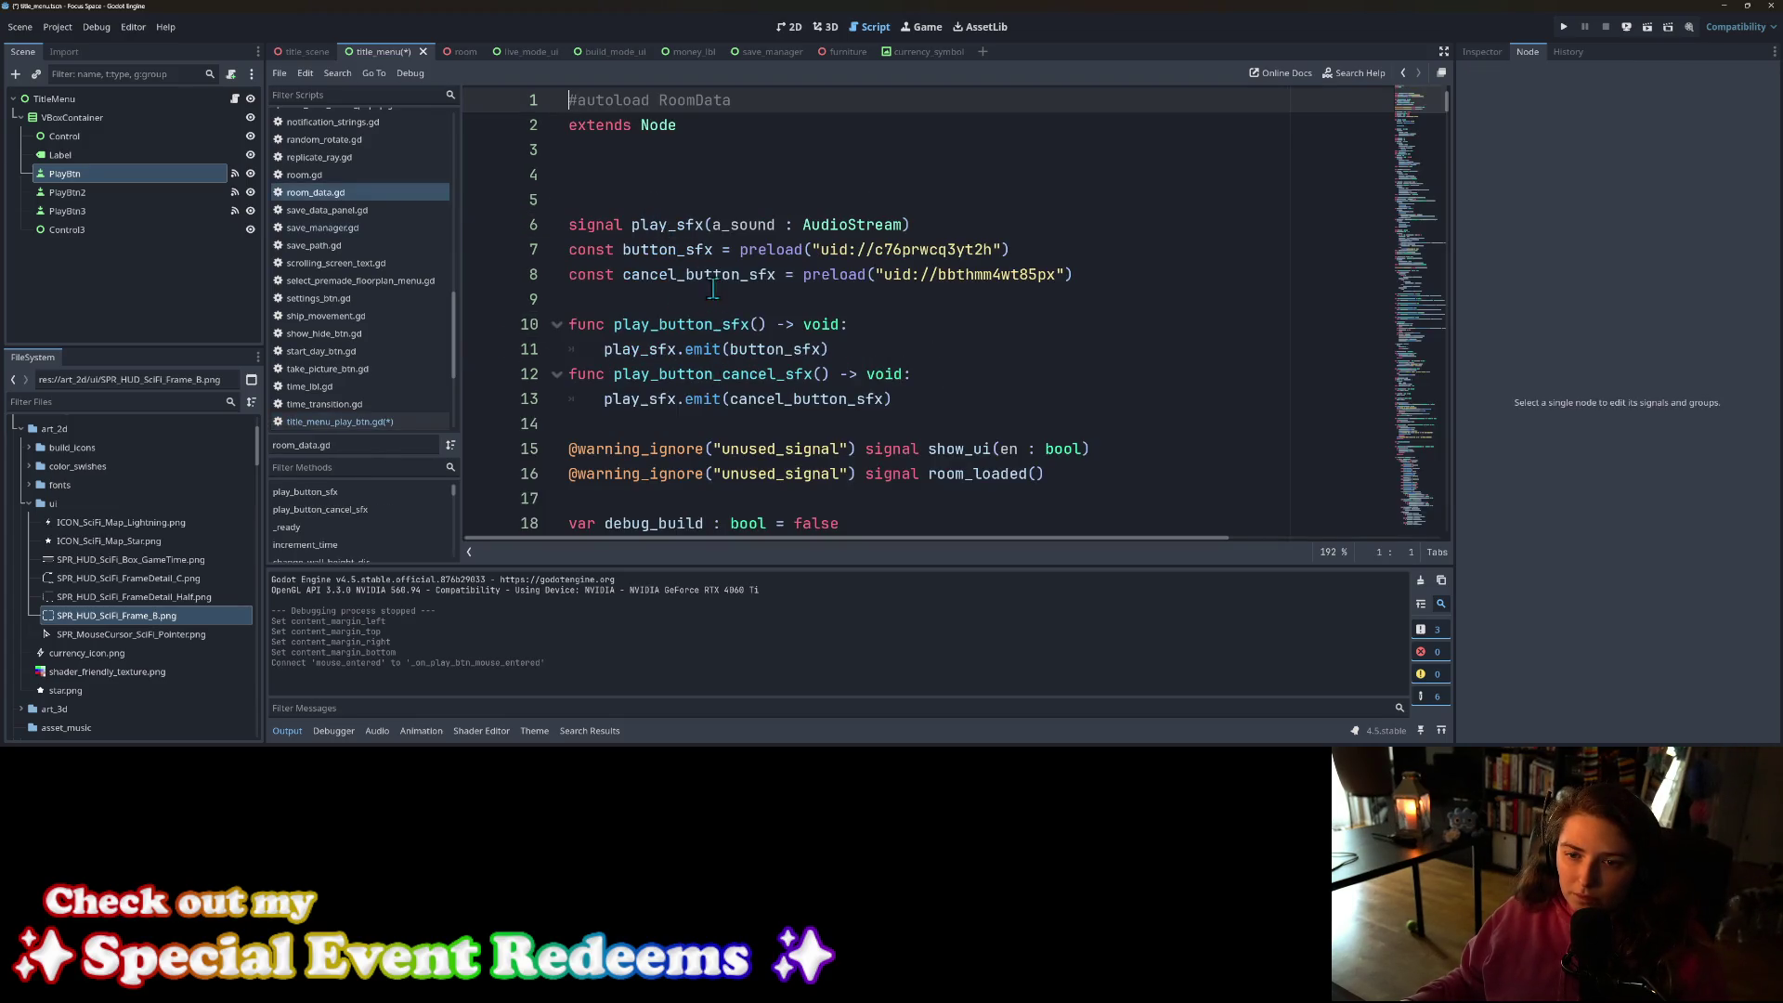
Step: In room_data.gd, duplicate play_button_sfx as a new play_button_hoover_sfx function and save
click(730, 419)
click(666, 302)
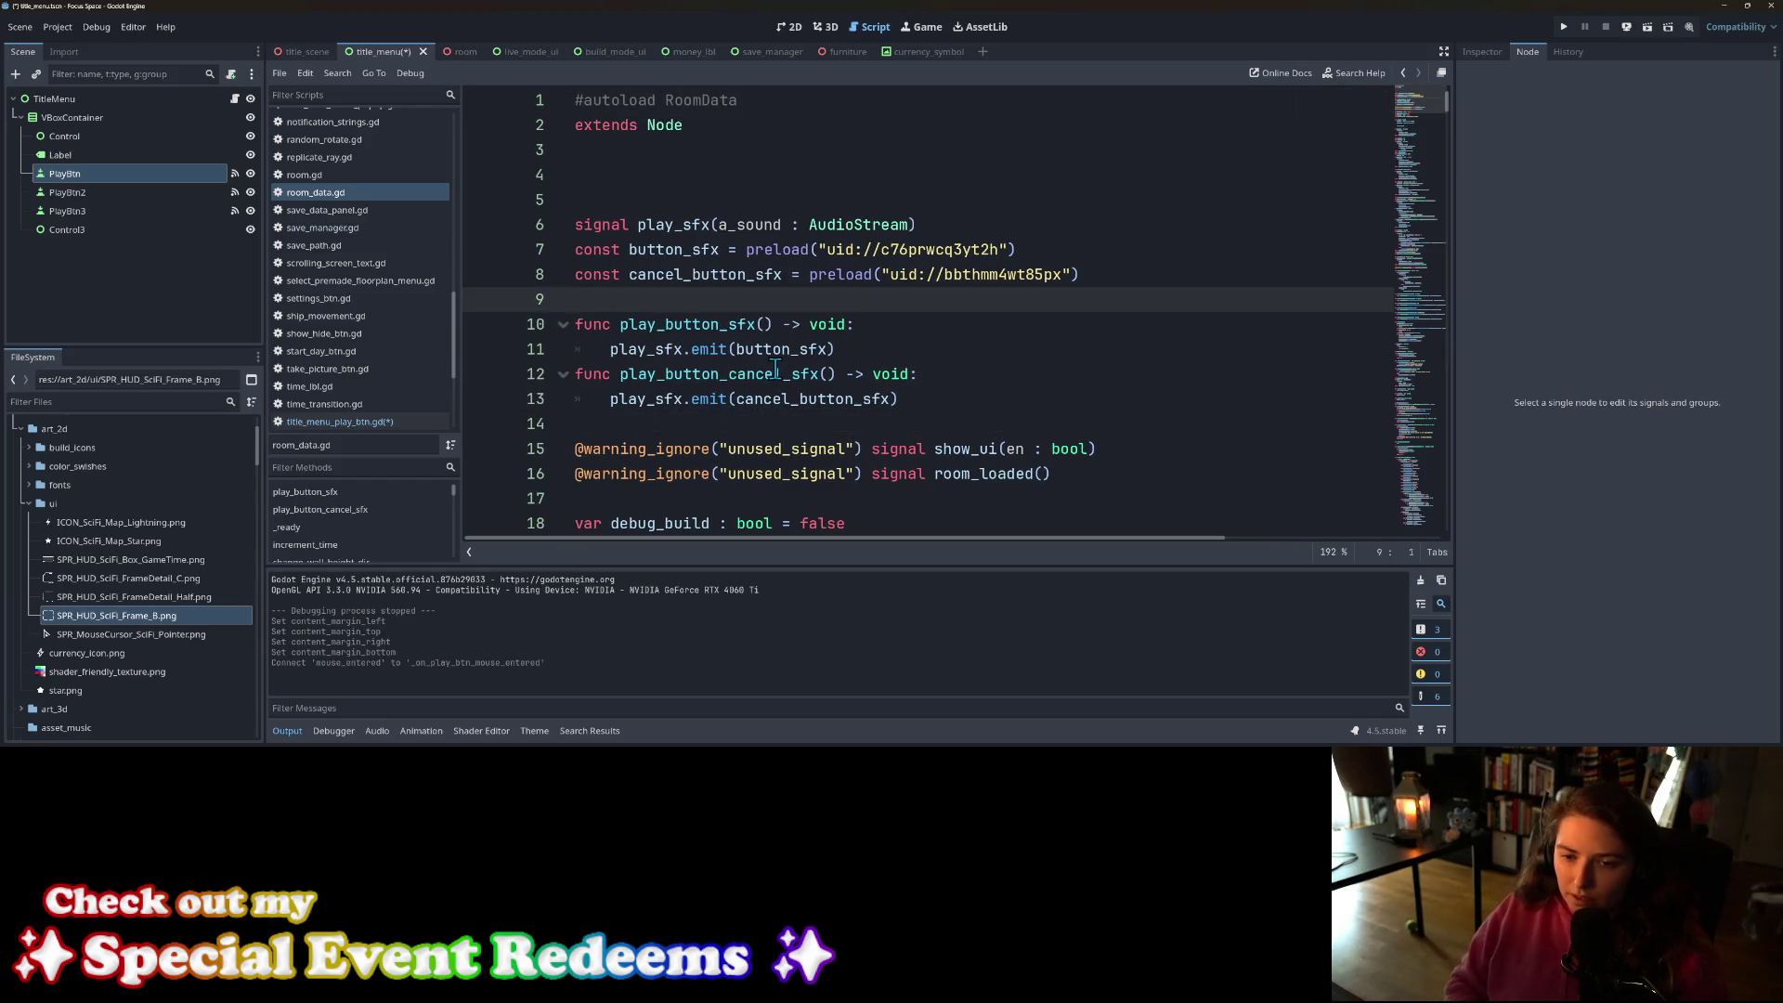
text(f)
key(BackSpace)
key(Return)
text(func)
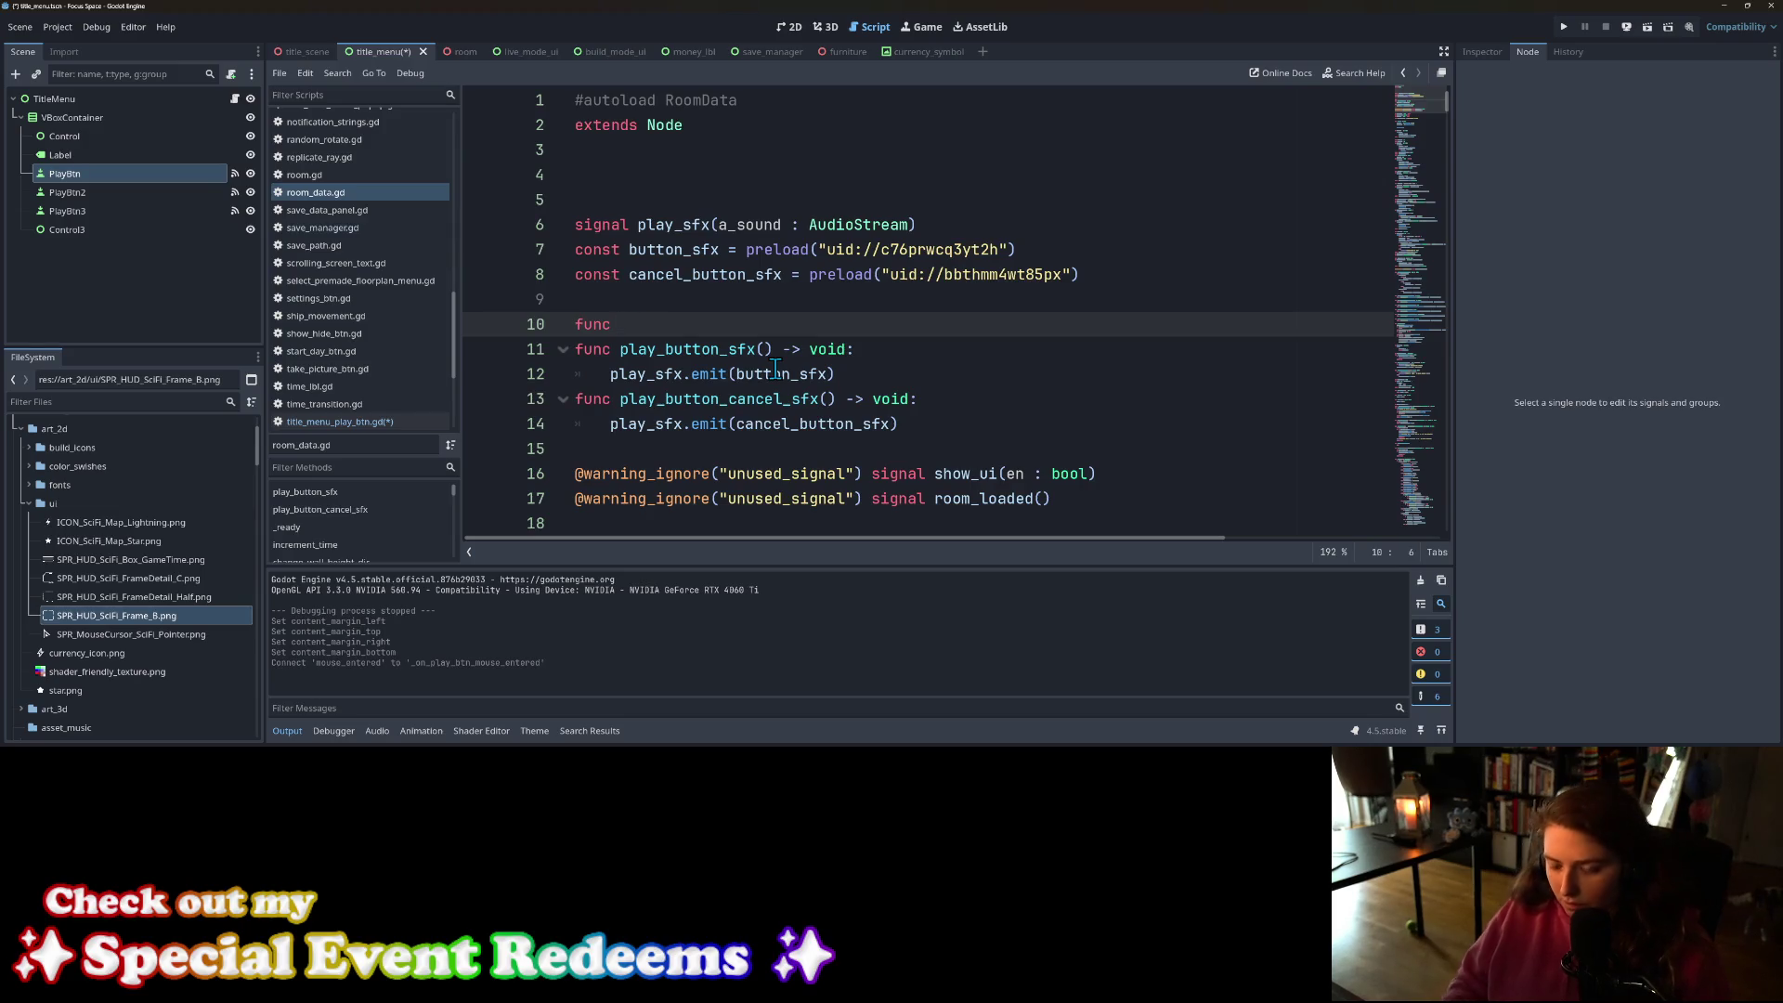
click(742, 372)
drag(620, 351, 842, 373)
key(ctrl+c)
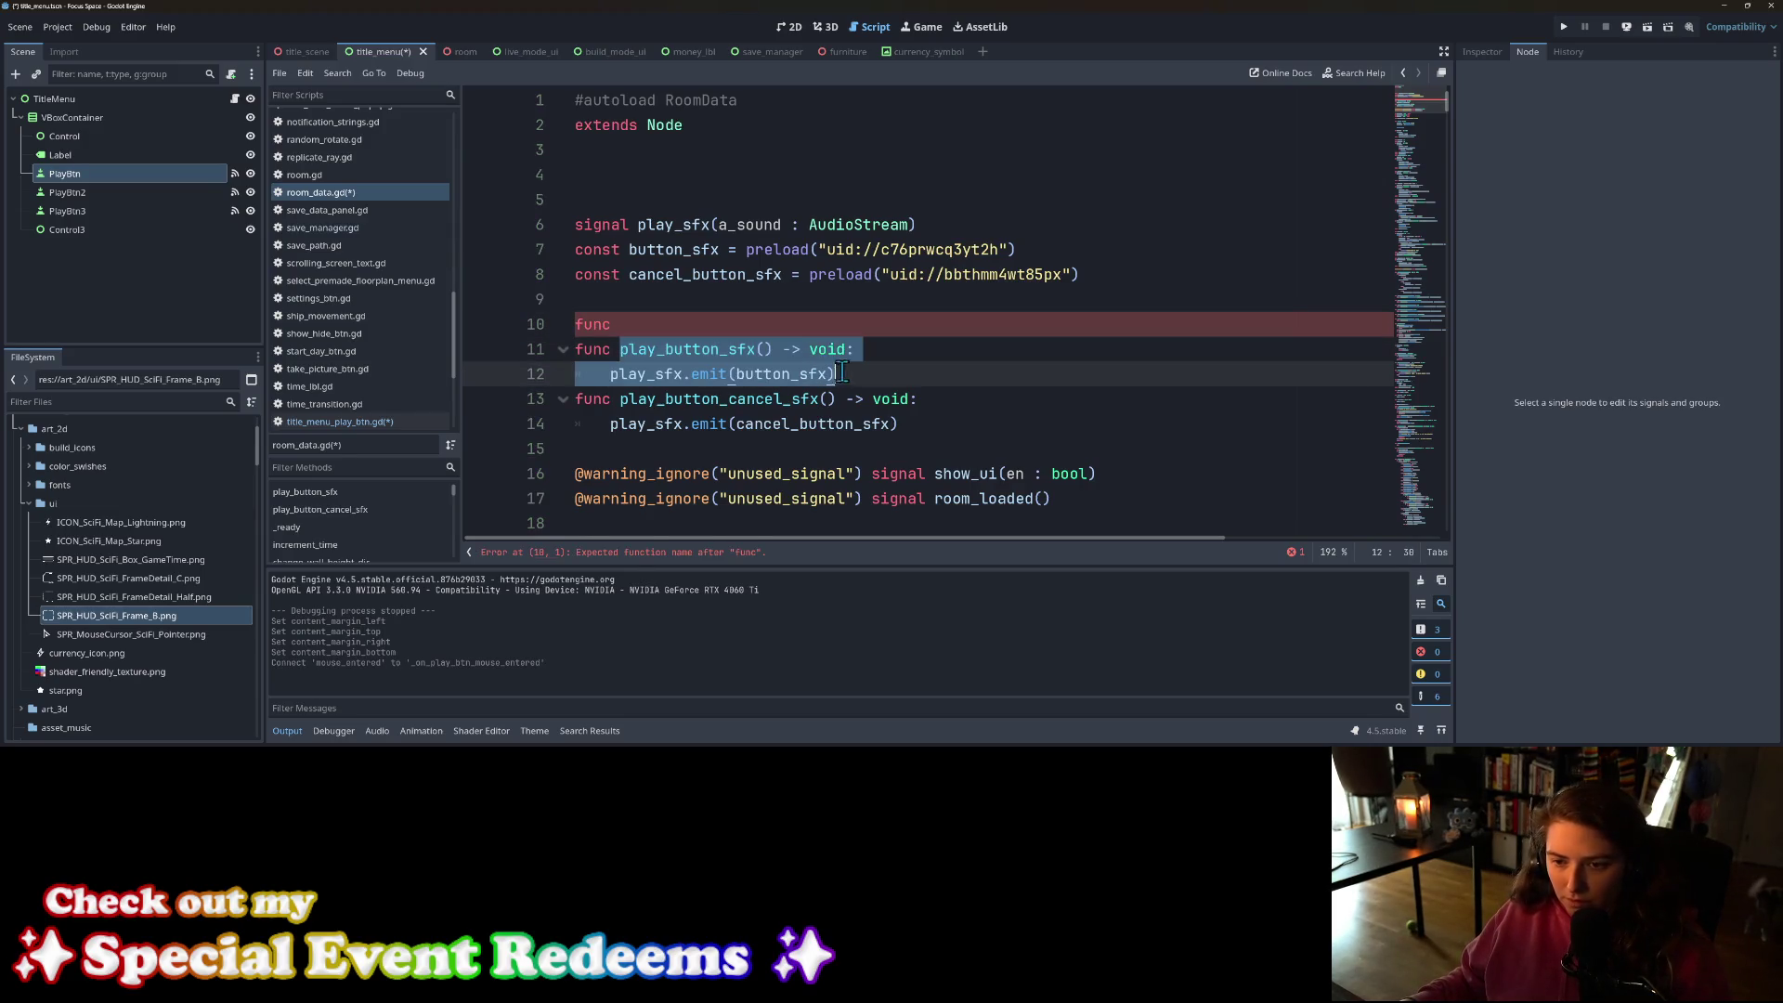
text(117d72)
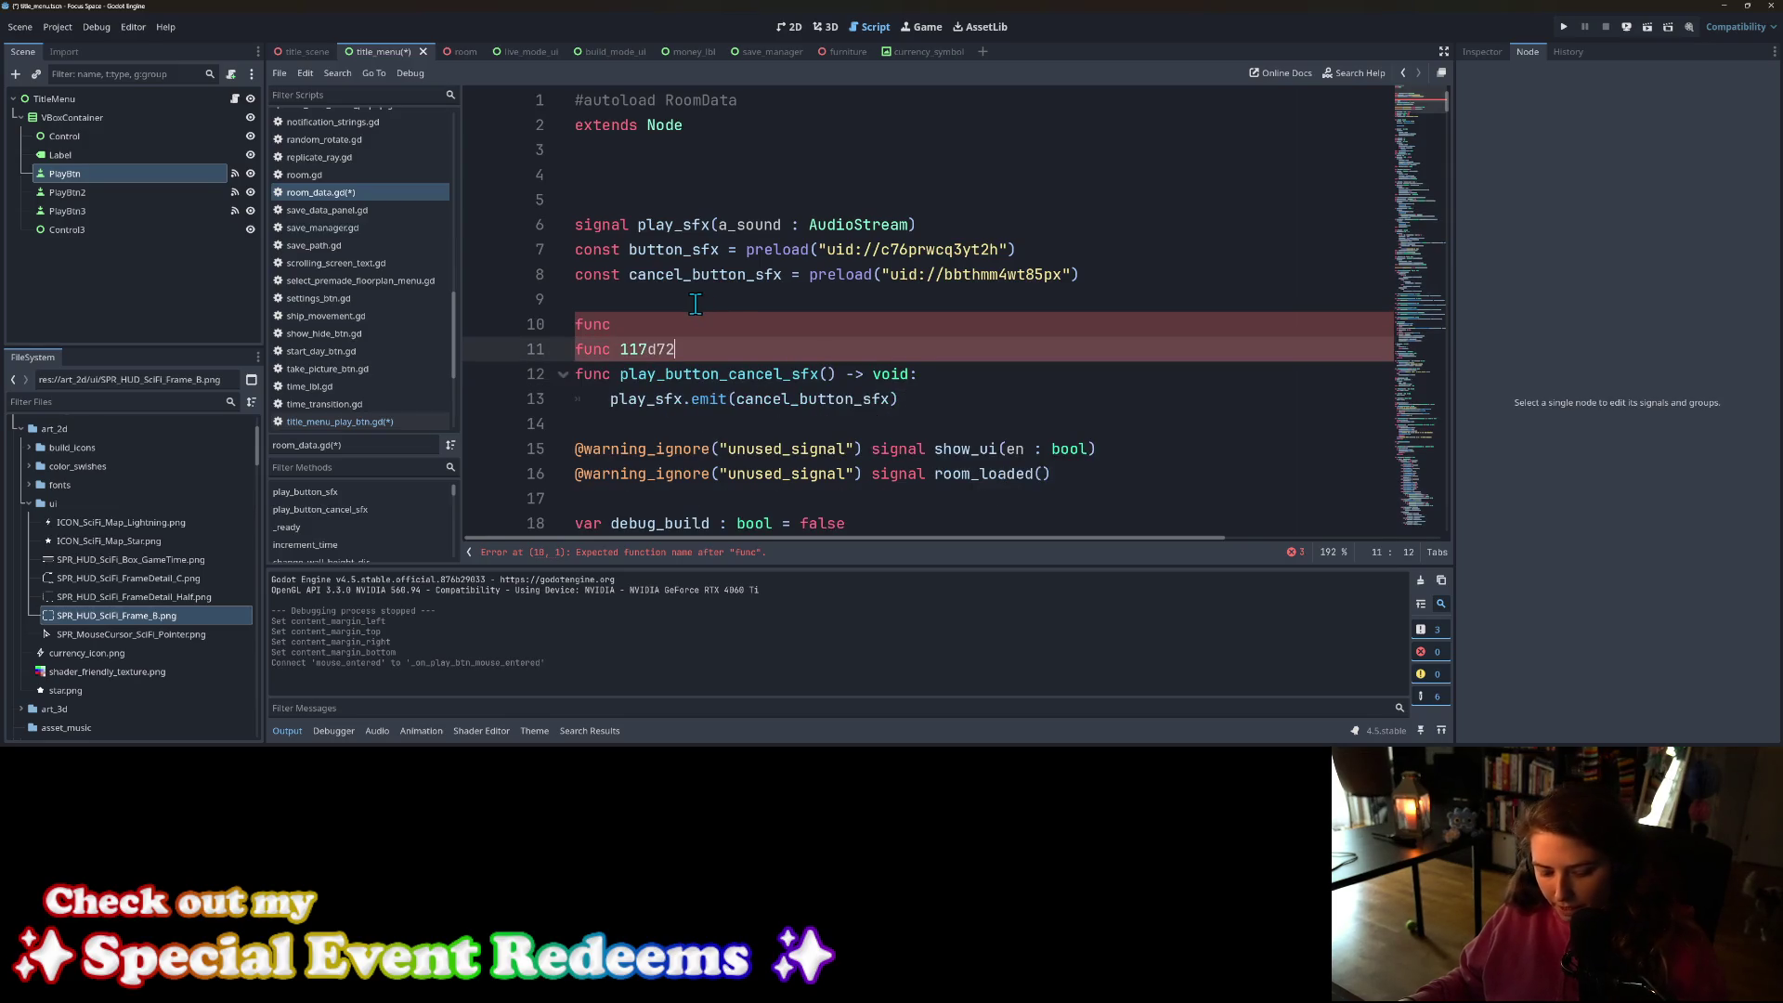
key(ctrl+z)
click(663, 324)
key(ctrl+v)
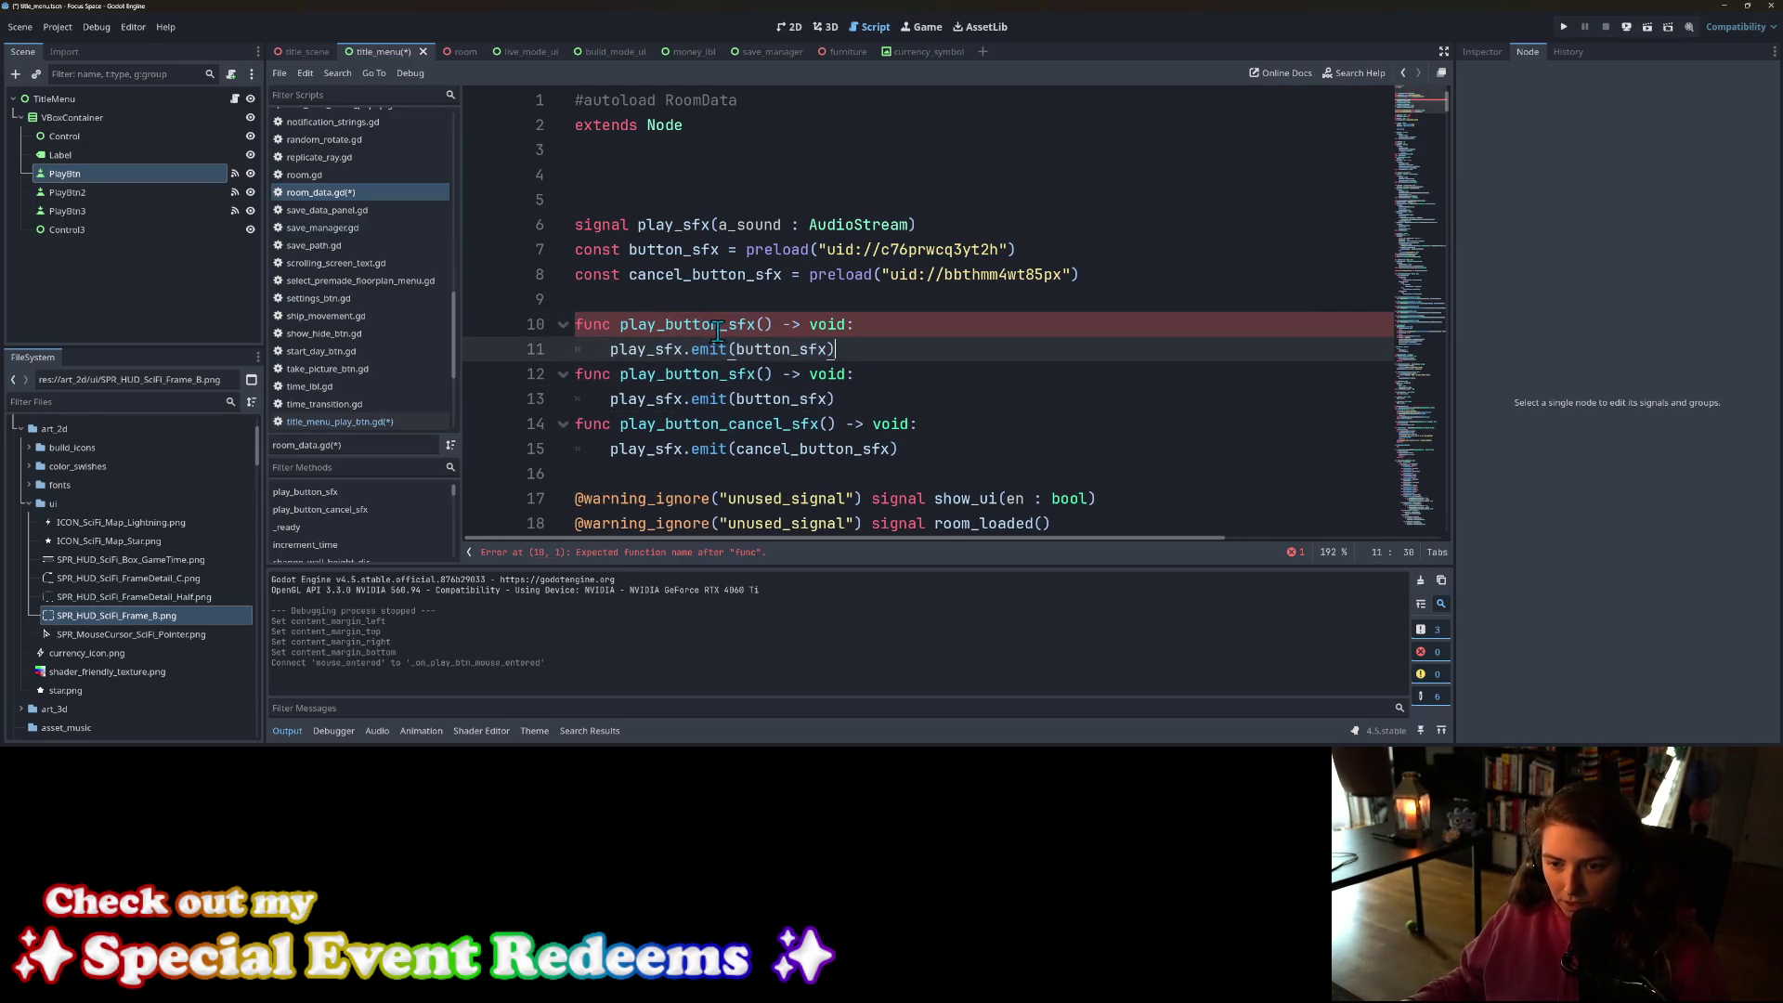
click(719, 326)
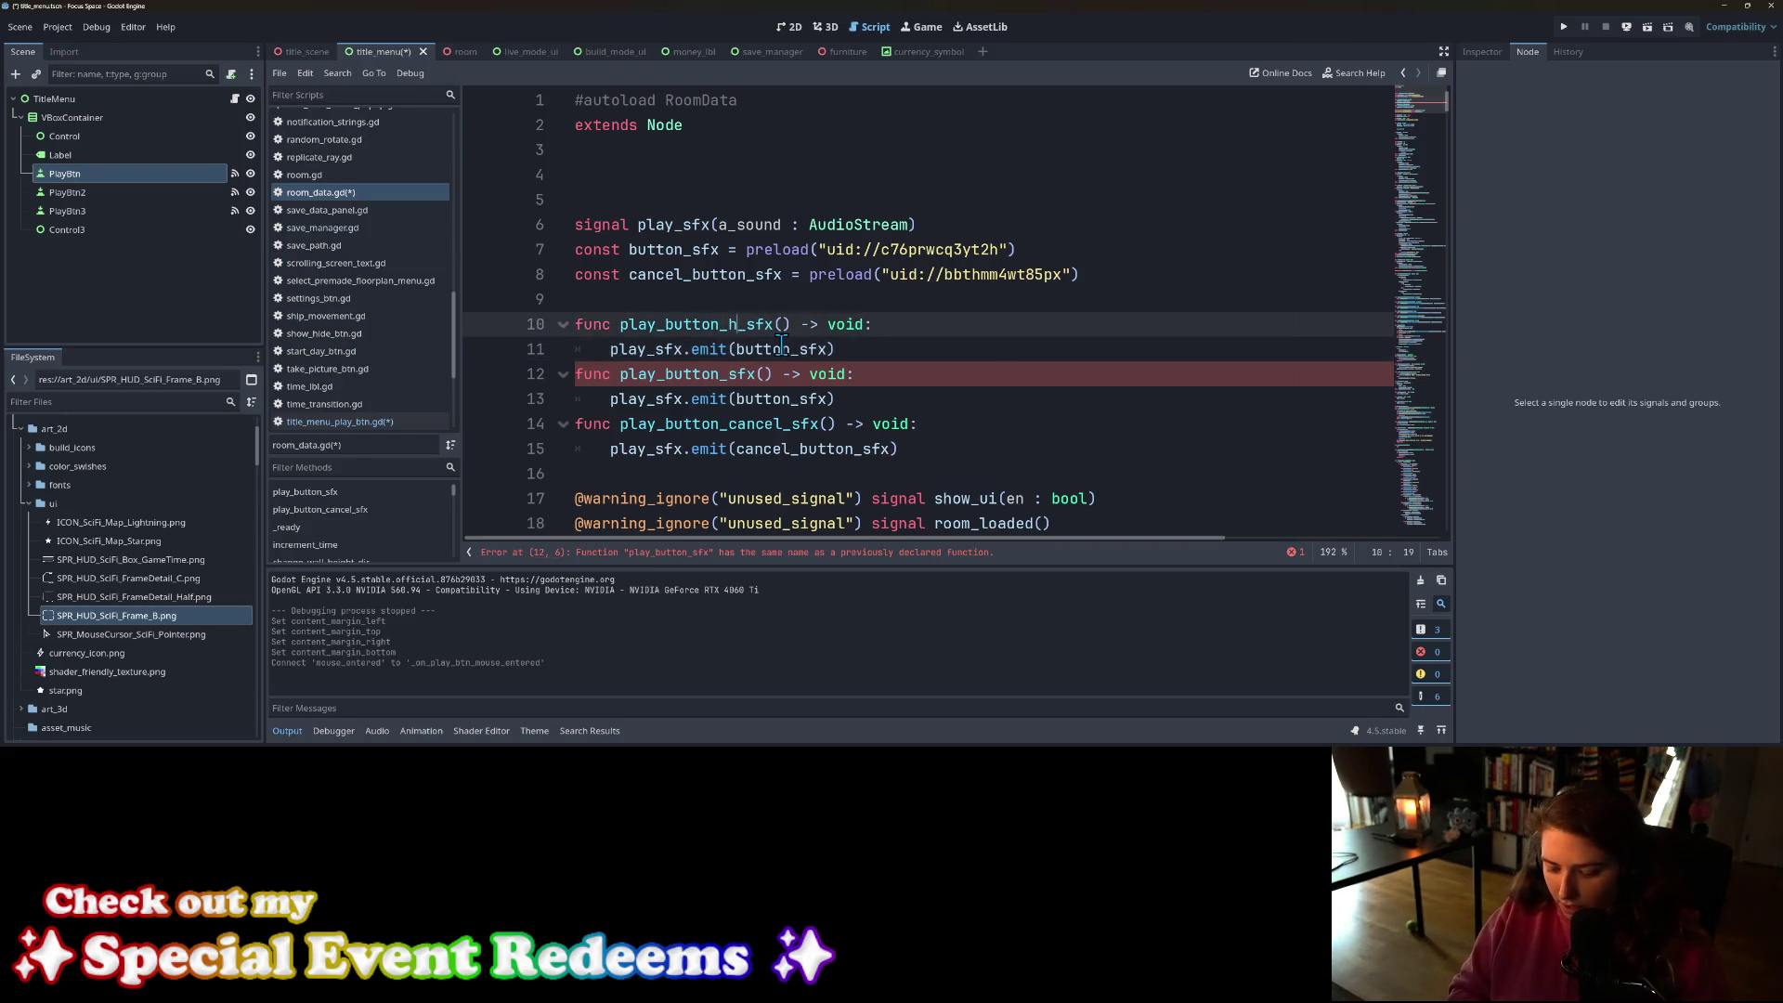
text(oover)
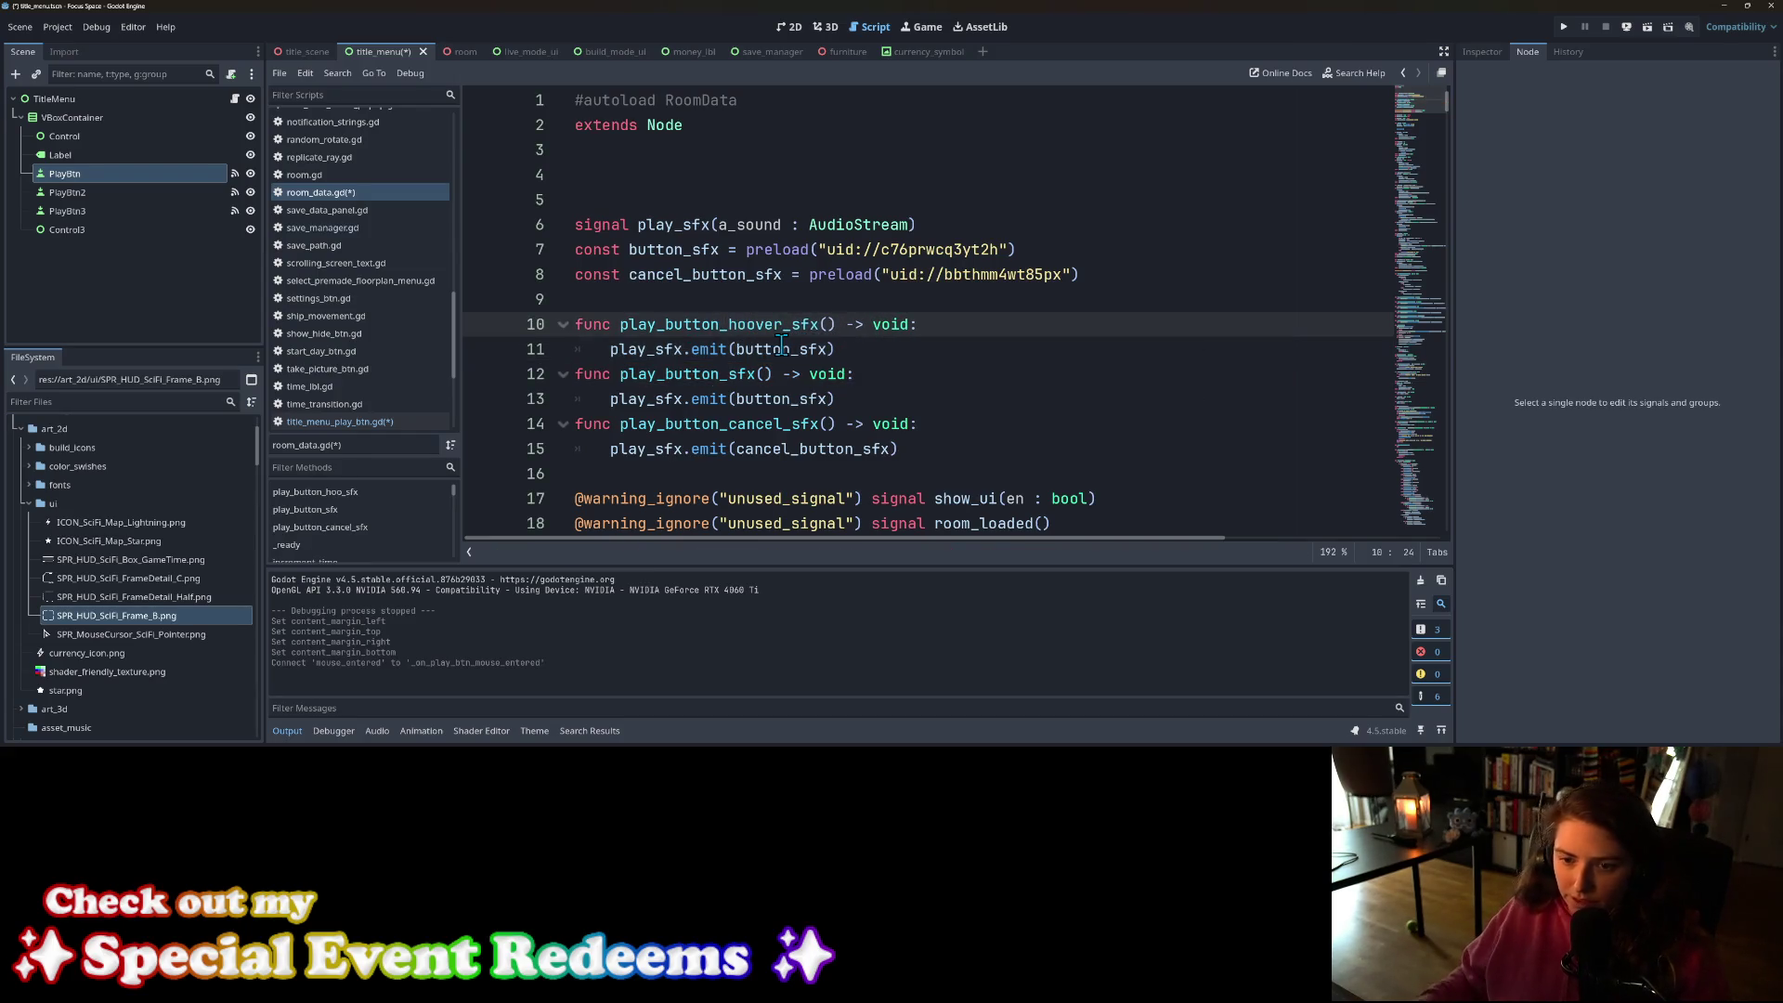
key(ctrl+s)
Step: Replace pass in _on_play_btn_mouse_entered with RoomData.play_button_hoover_sfx() and save
double_click(746, 316)
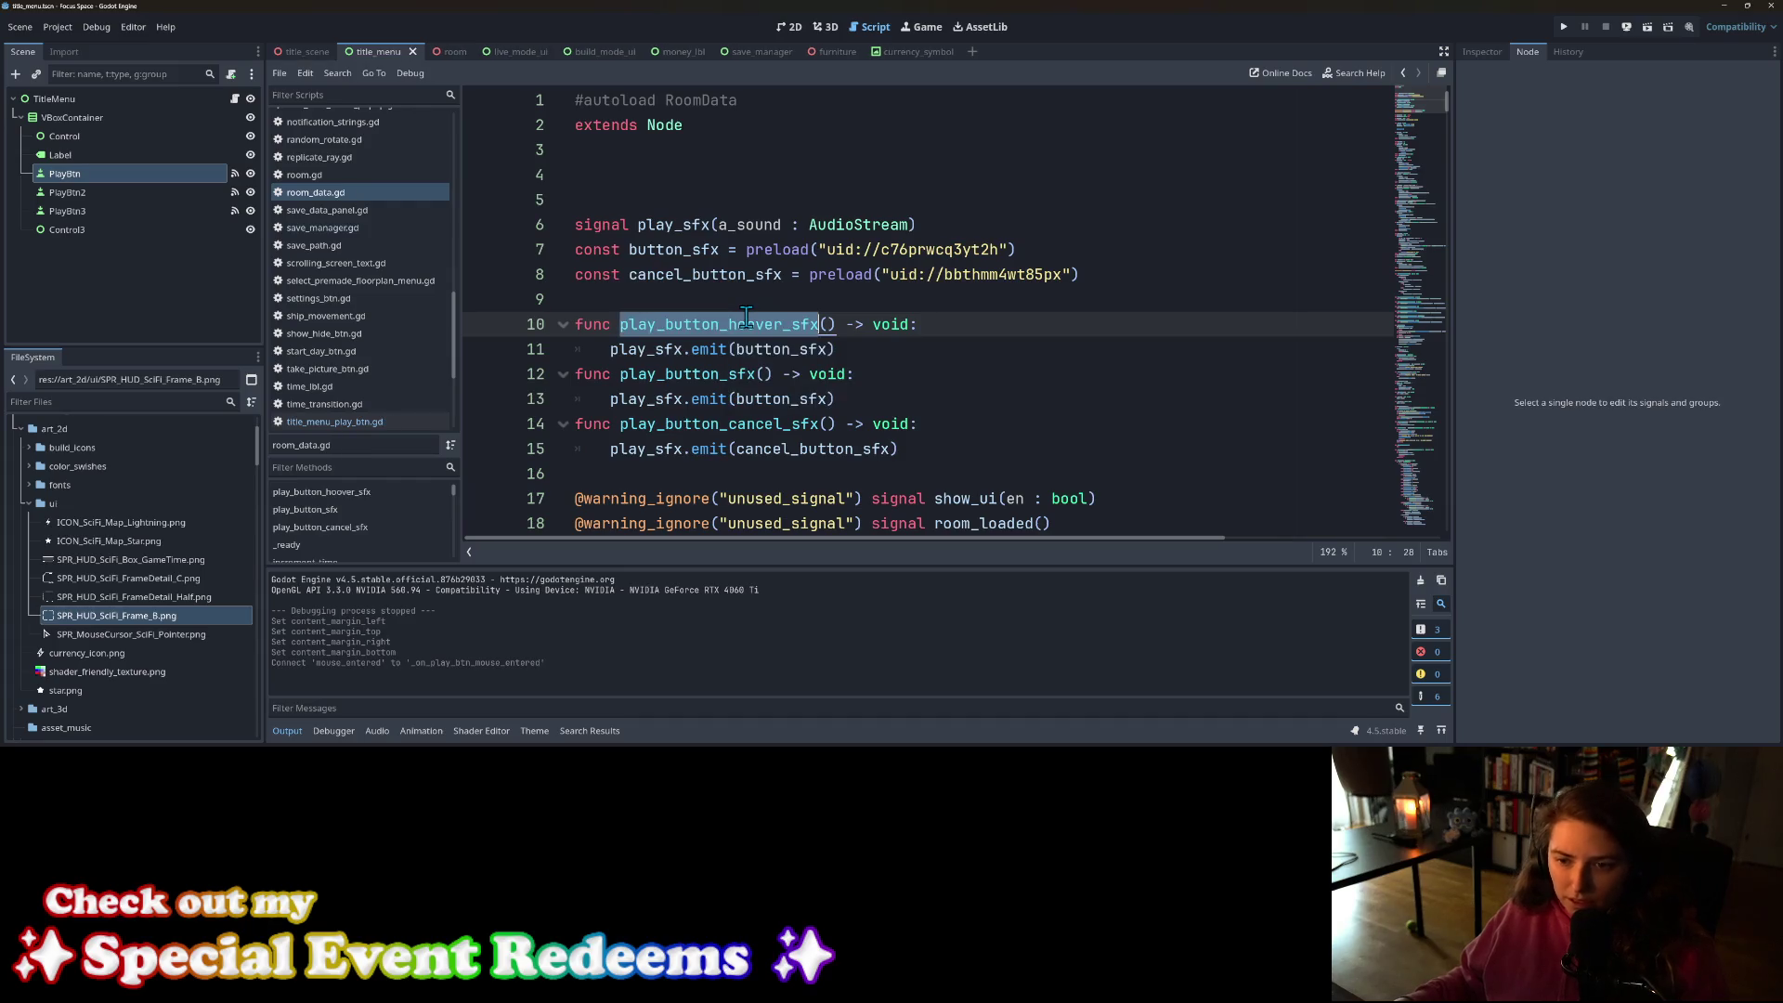
click(235, 99)
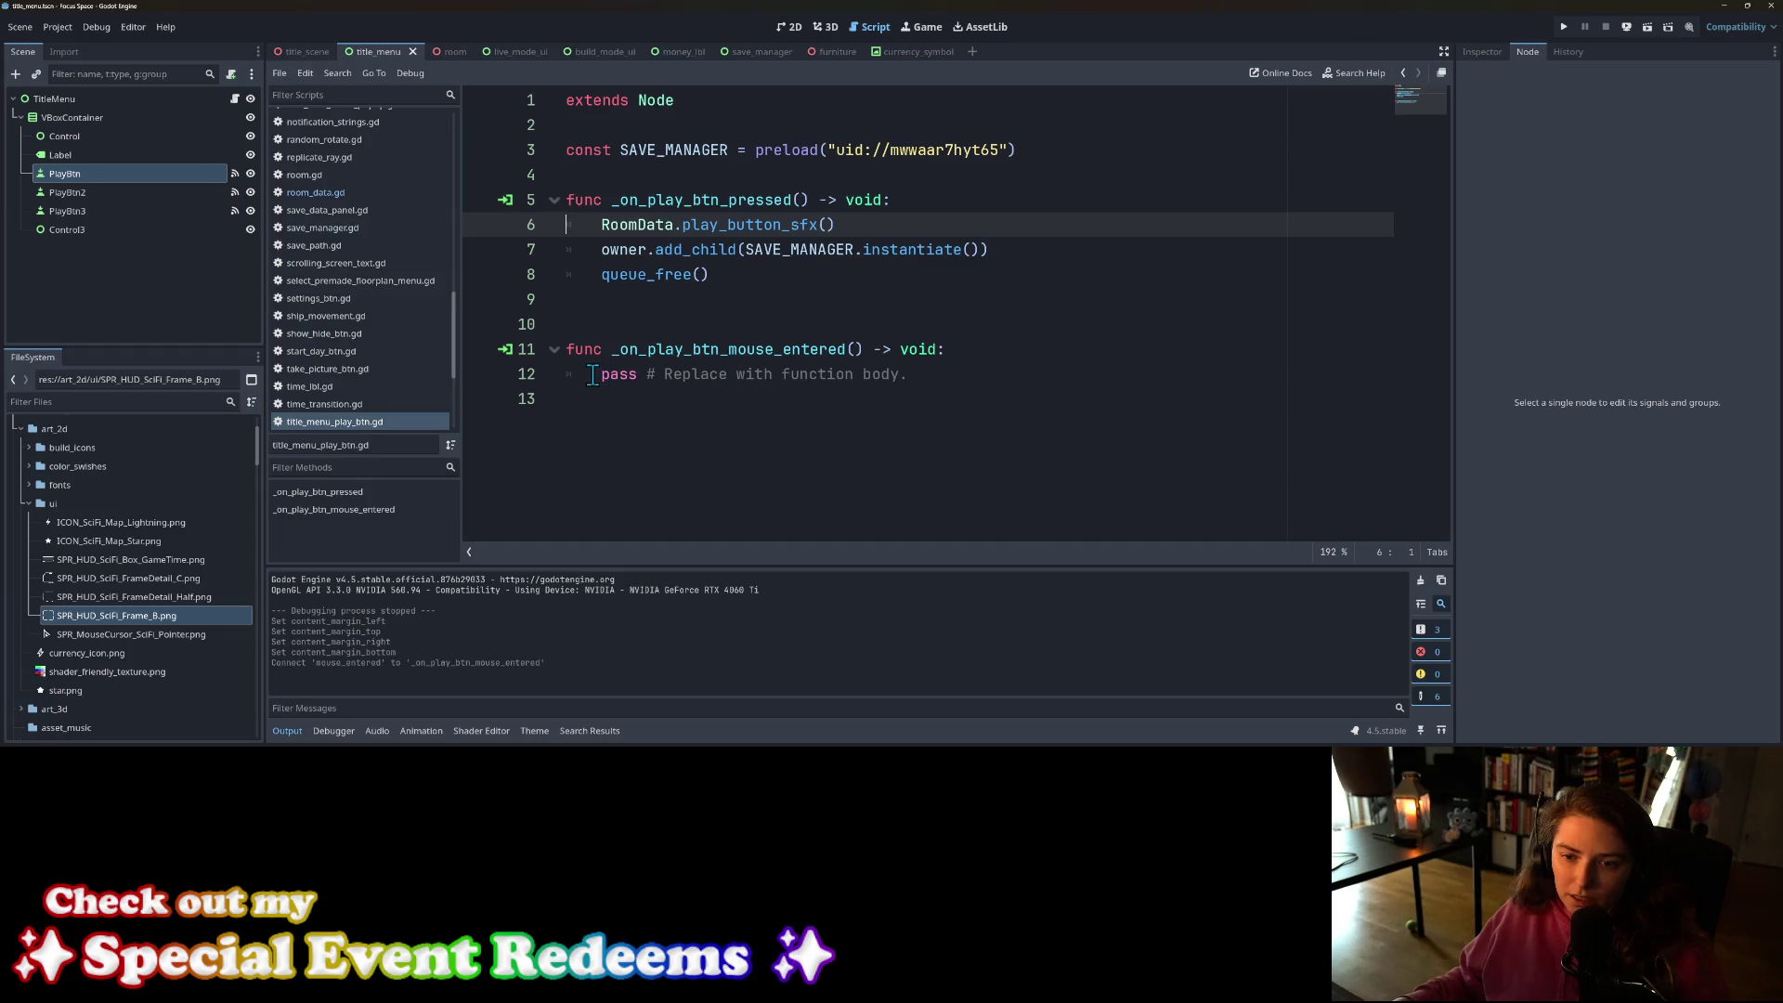
drag(592, 374, 917, 381)
text(Roo)
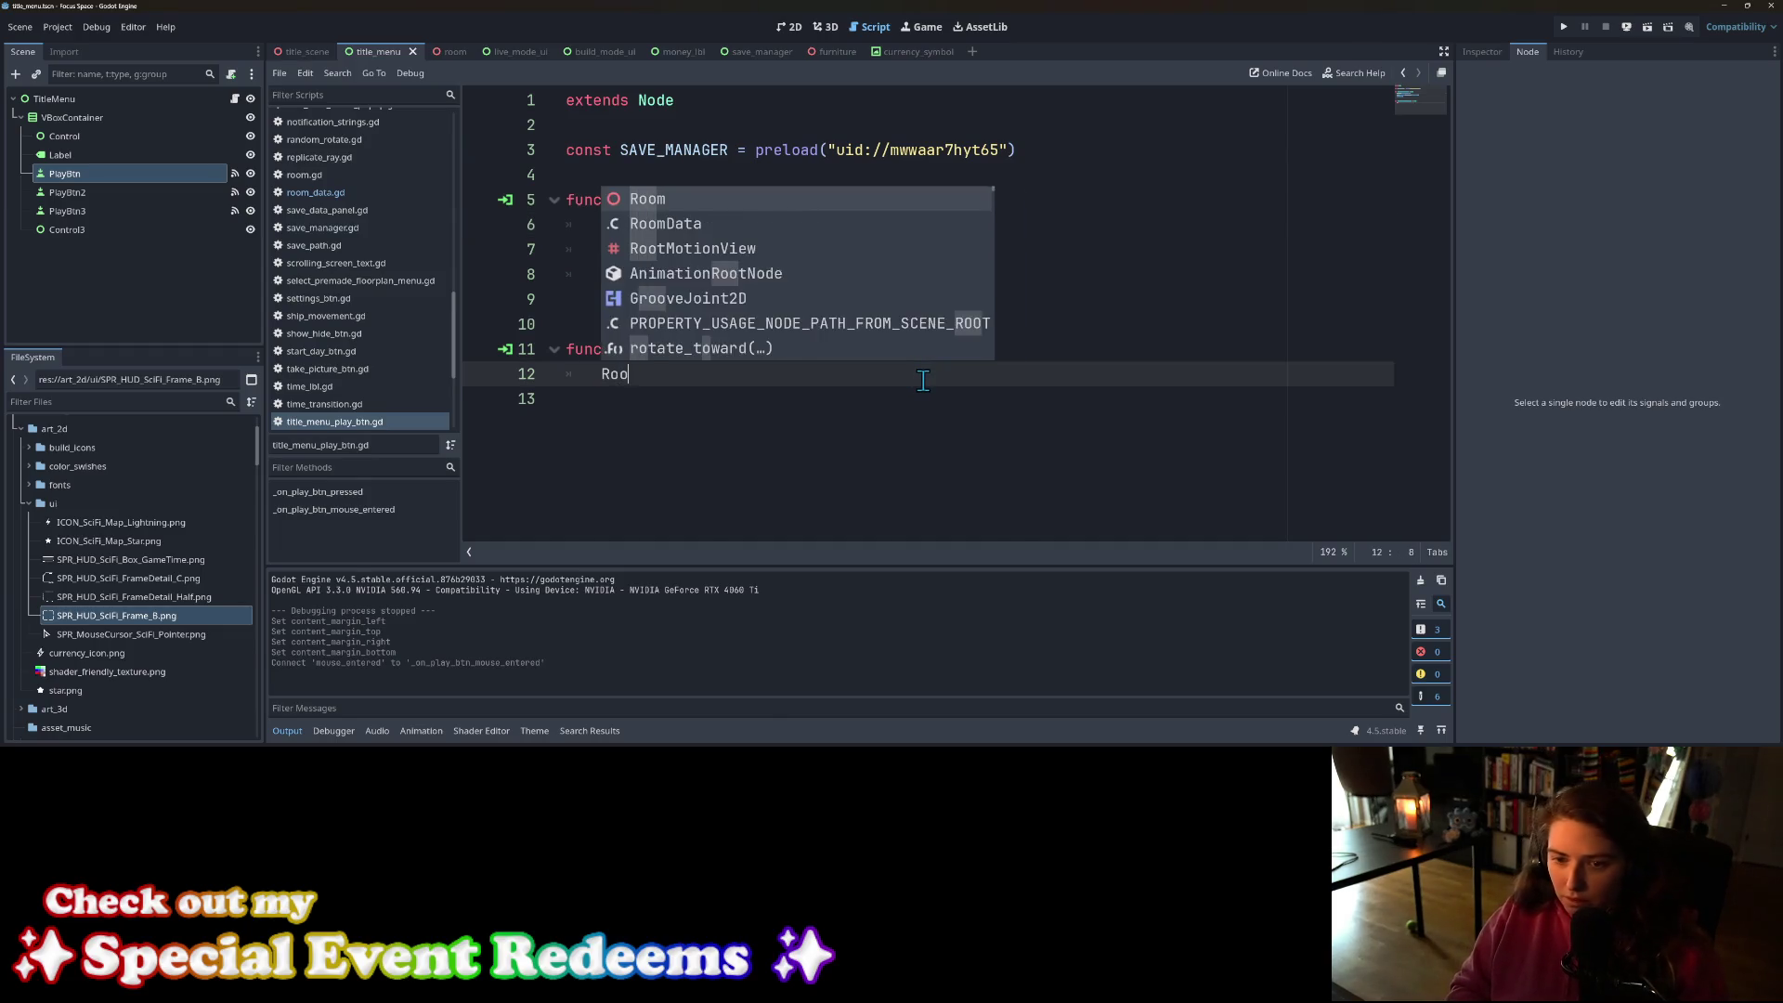
text(mData.play_button_hoover_sfx)
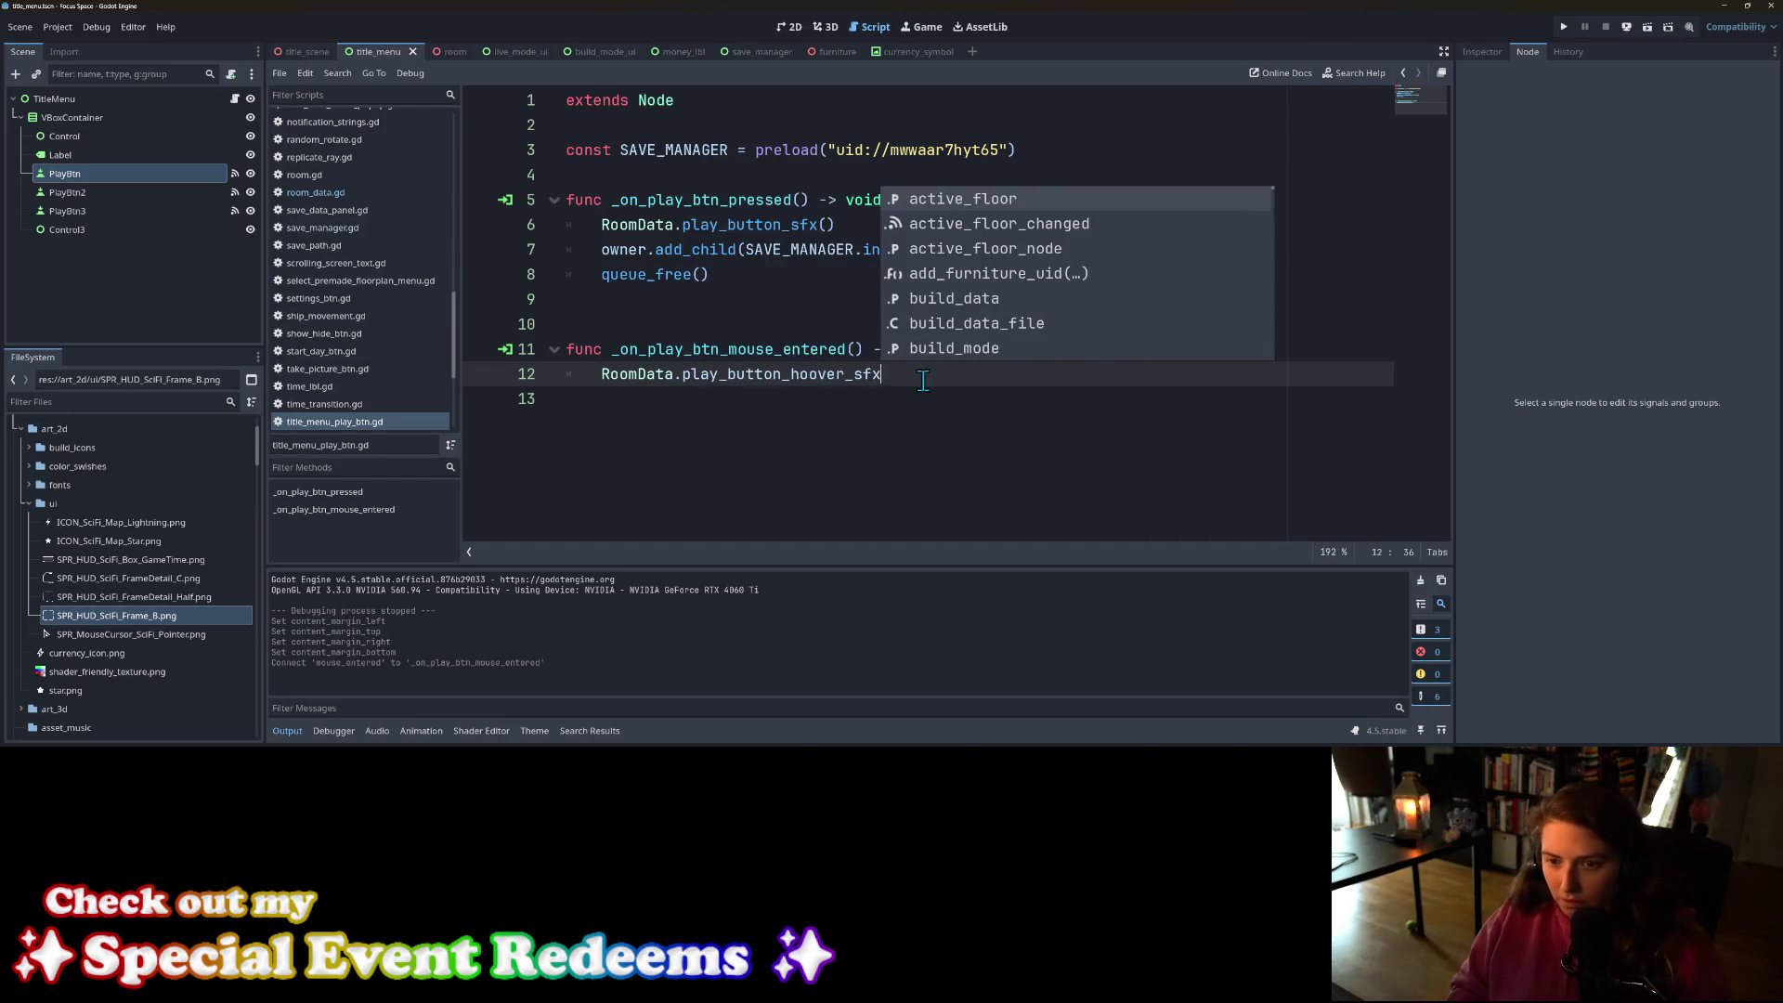
text(()
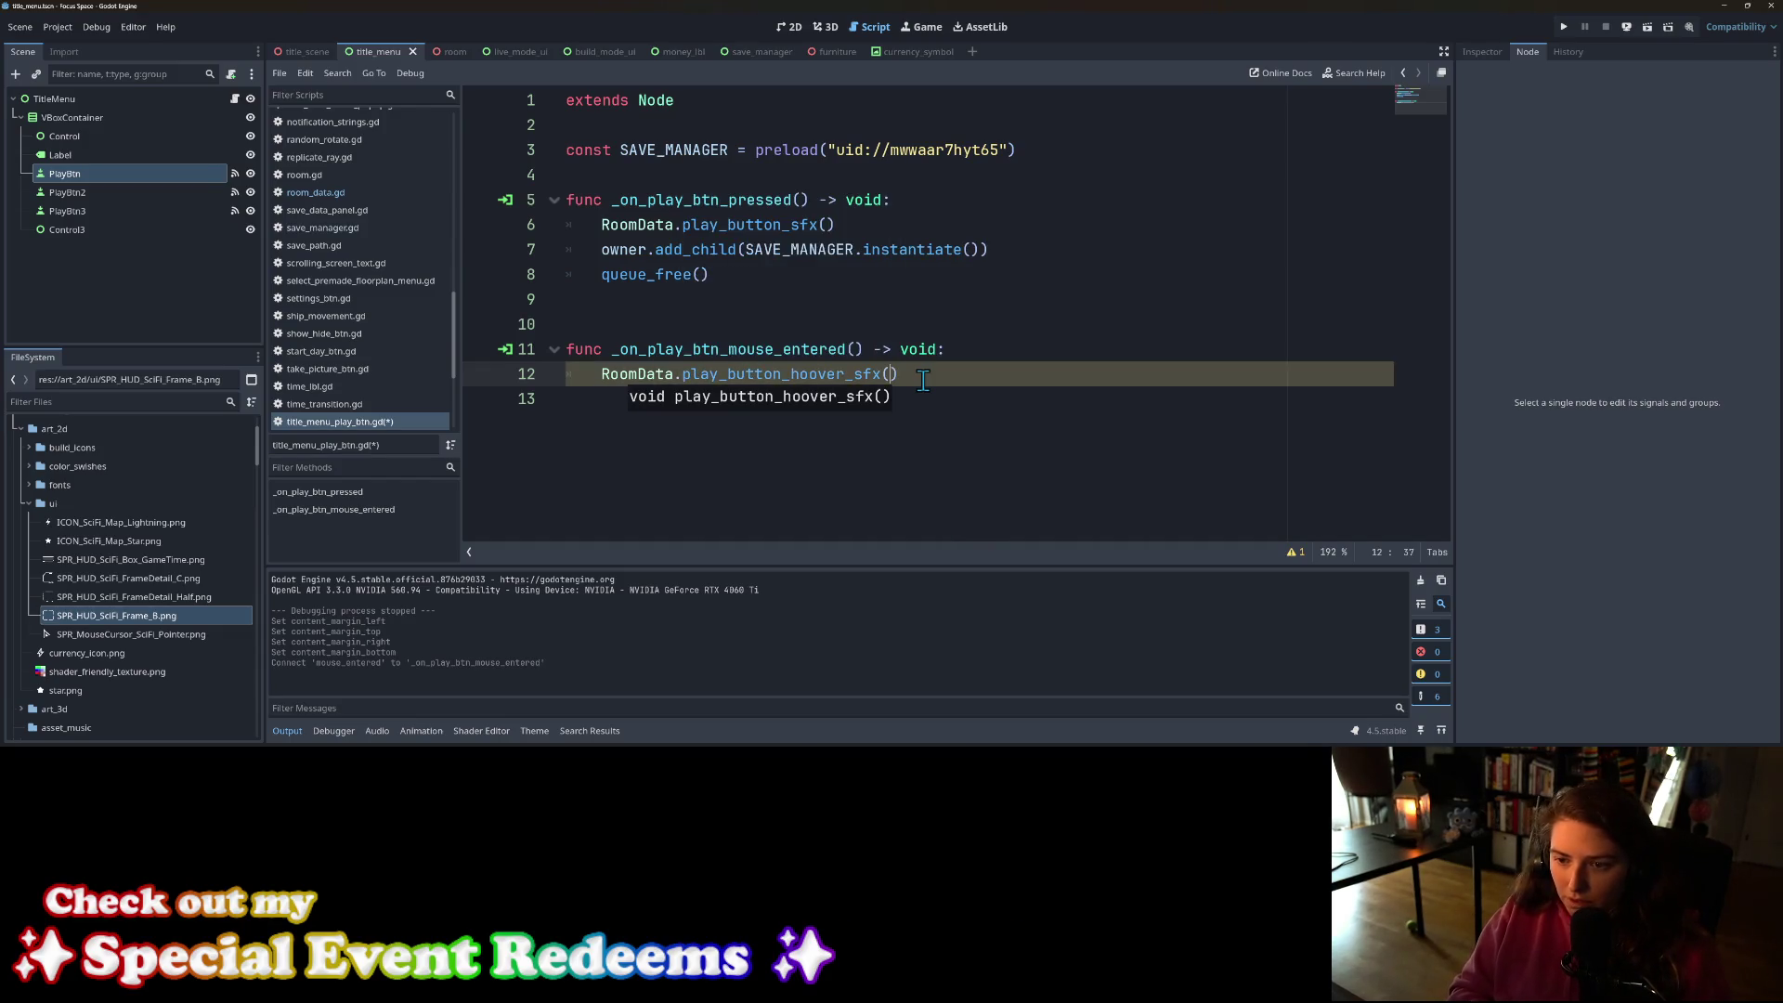
key(ctrl+s)
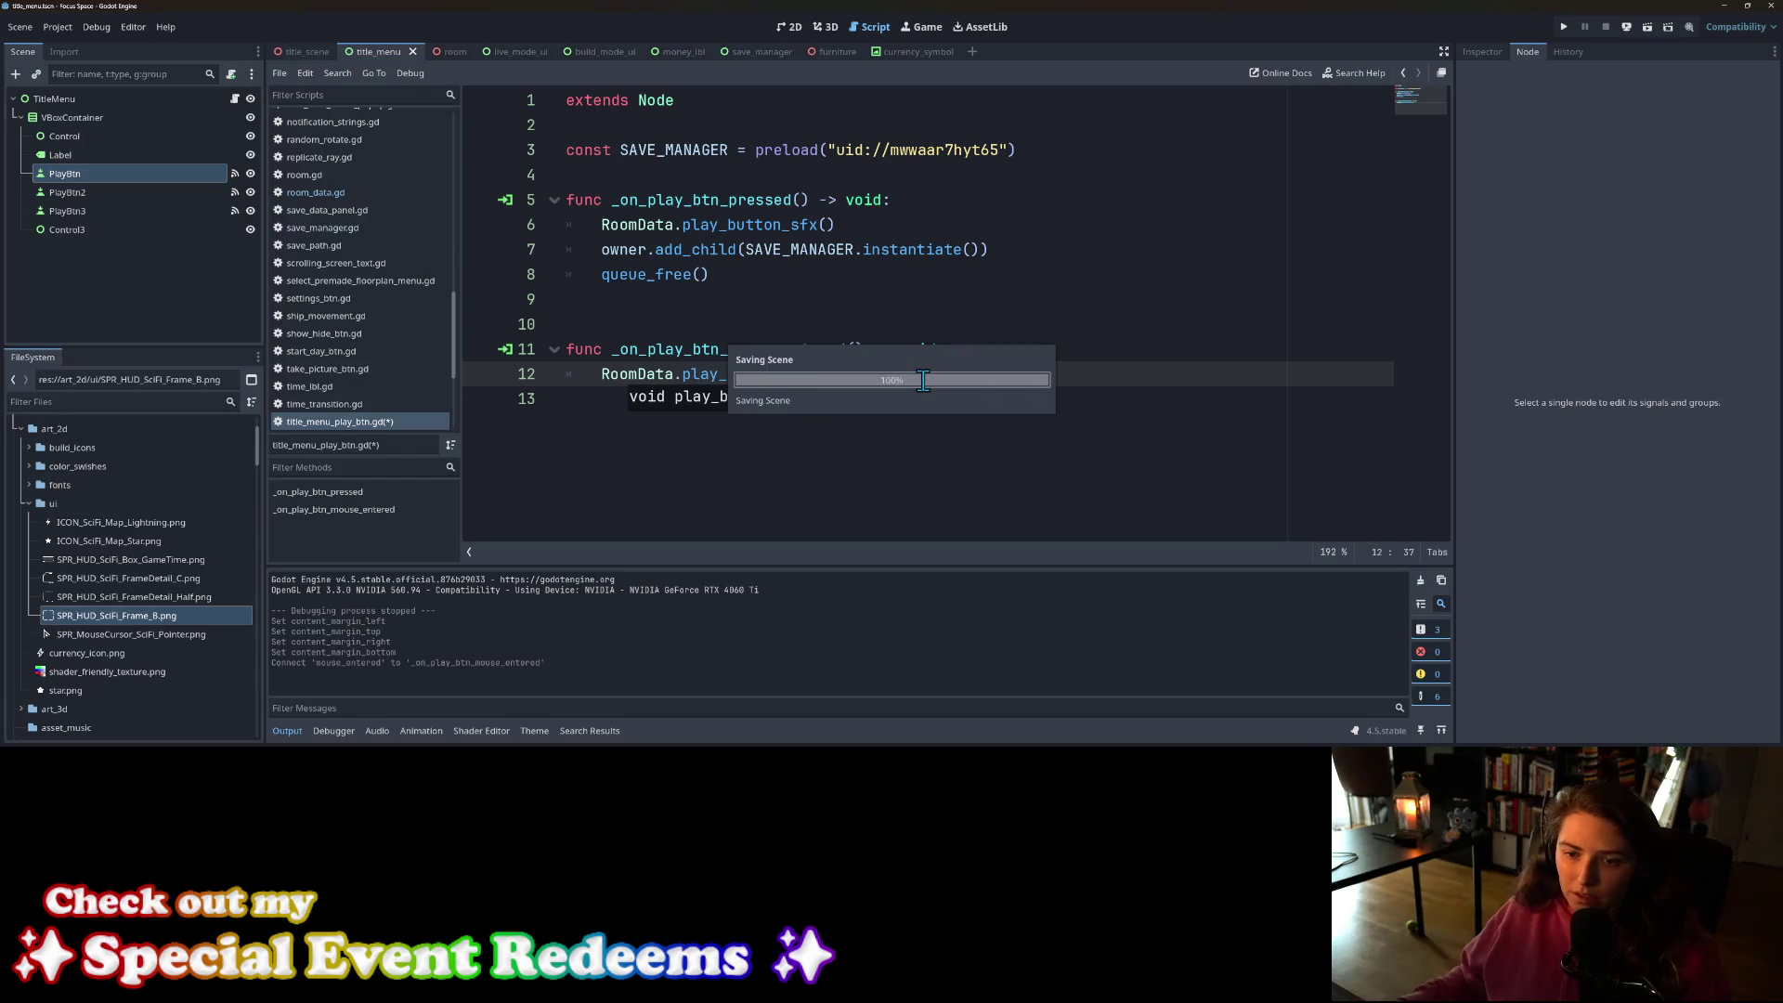
click(342, 195)
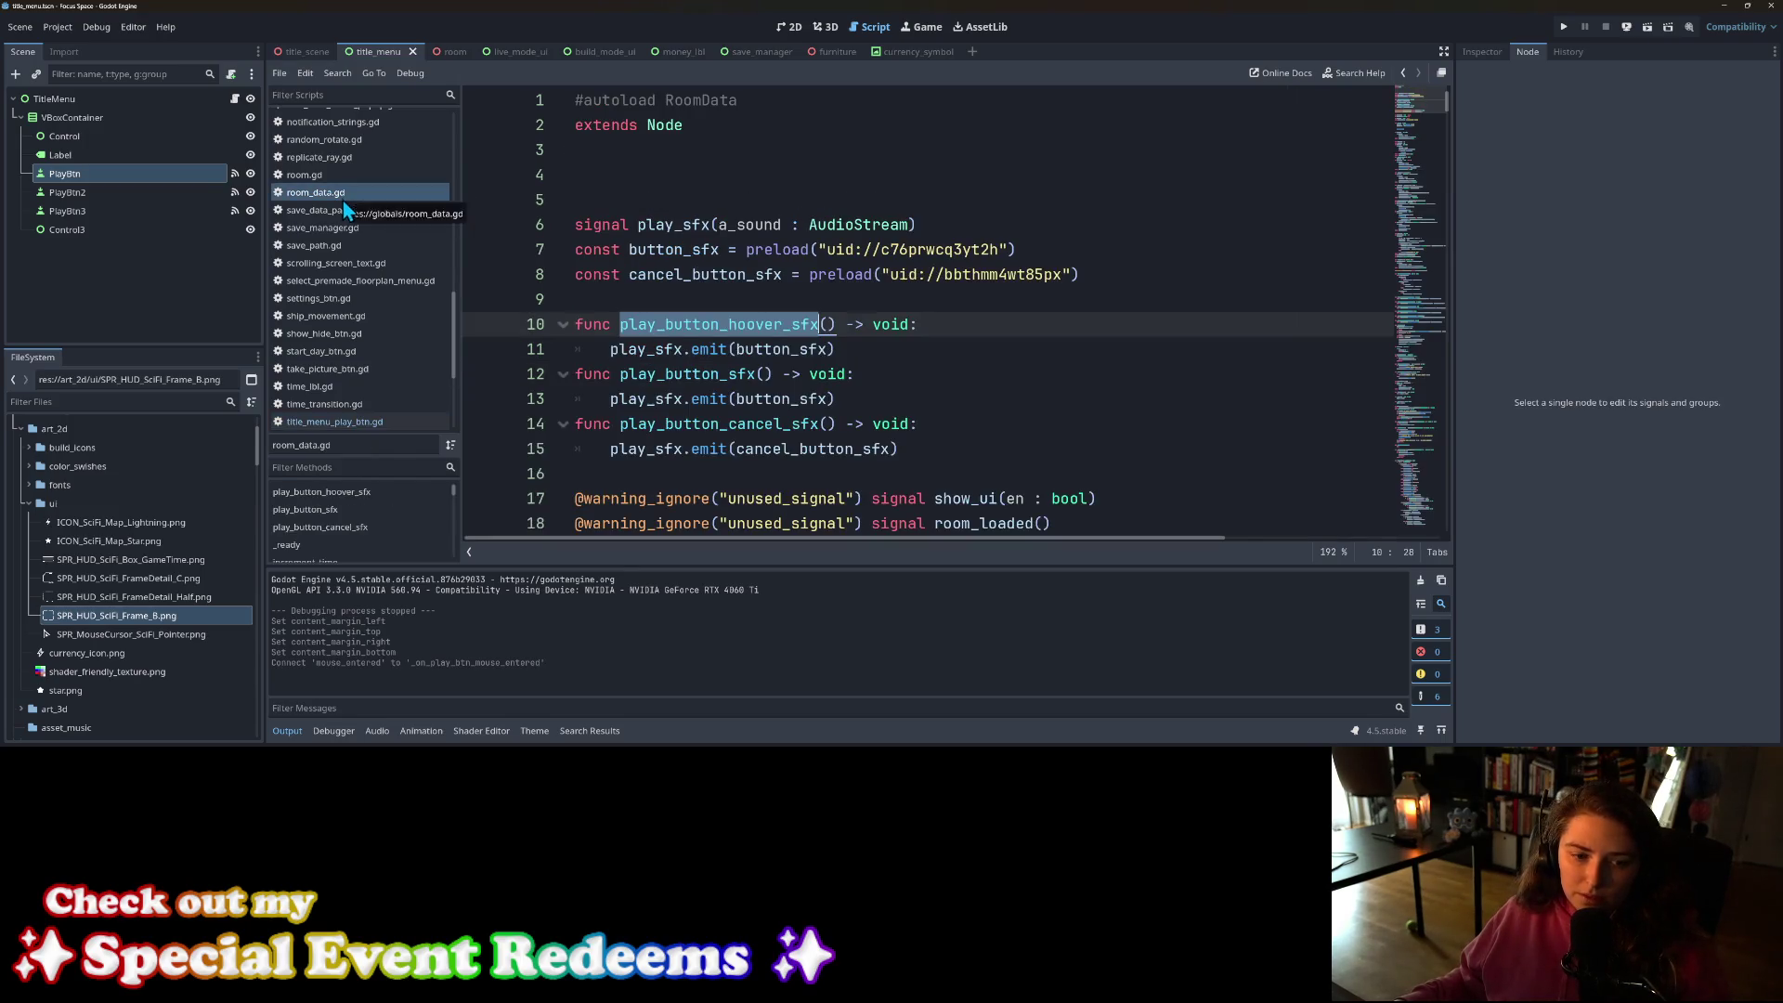
Step: Tidy room_data.gd's blank lines, adding one below the sound constants, and save
click(692, 197)
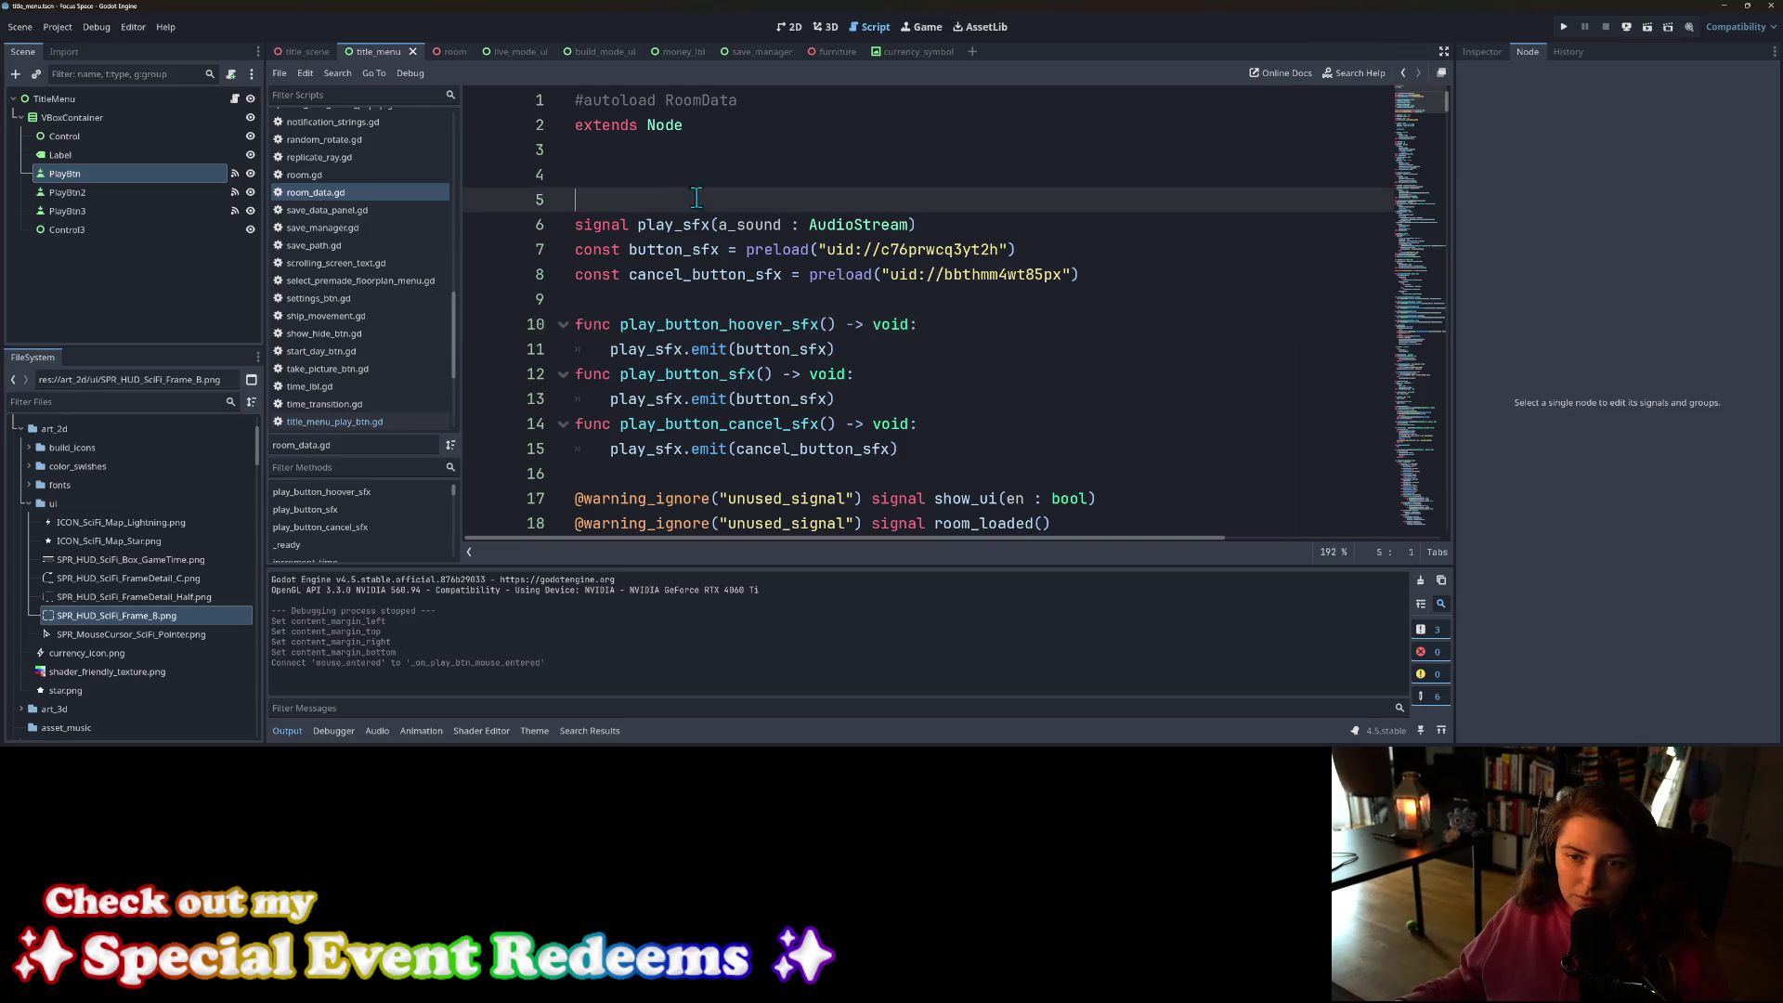
key(BackSpace)
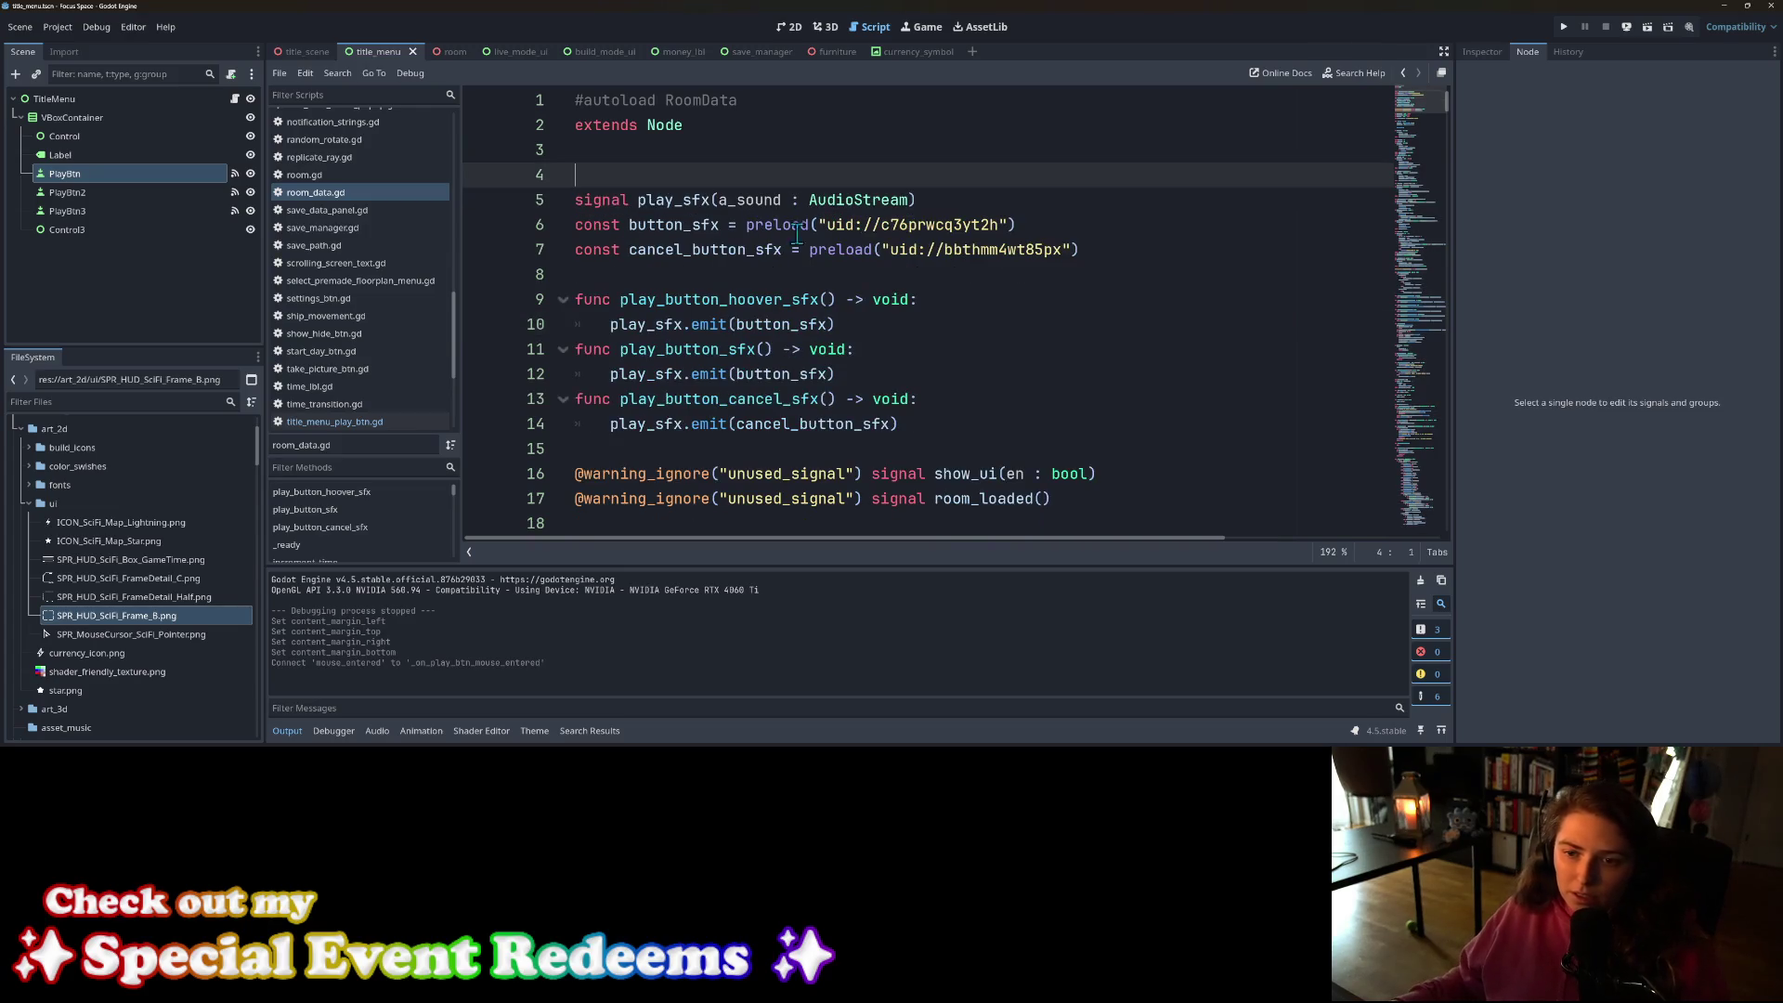
click(1154, 258)
key(Return)
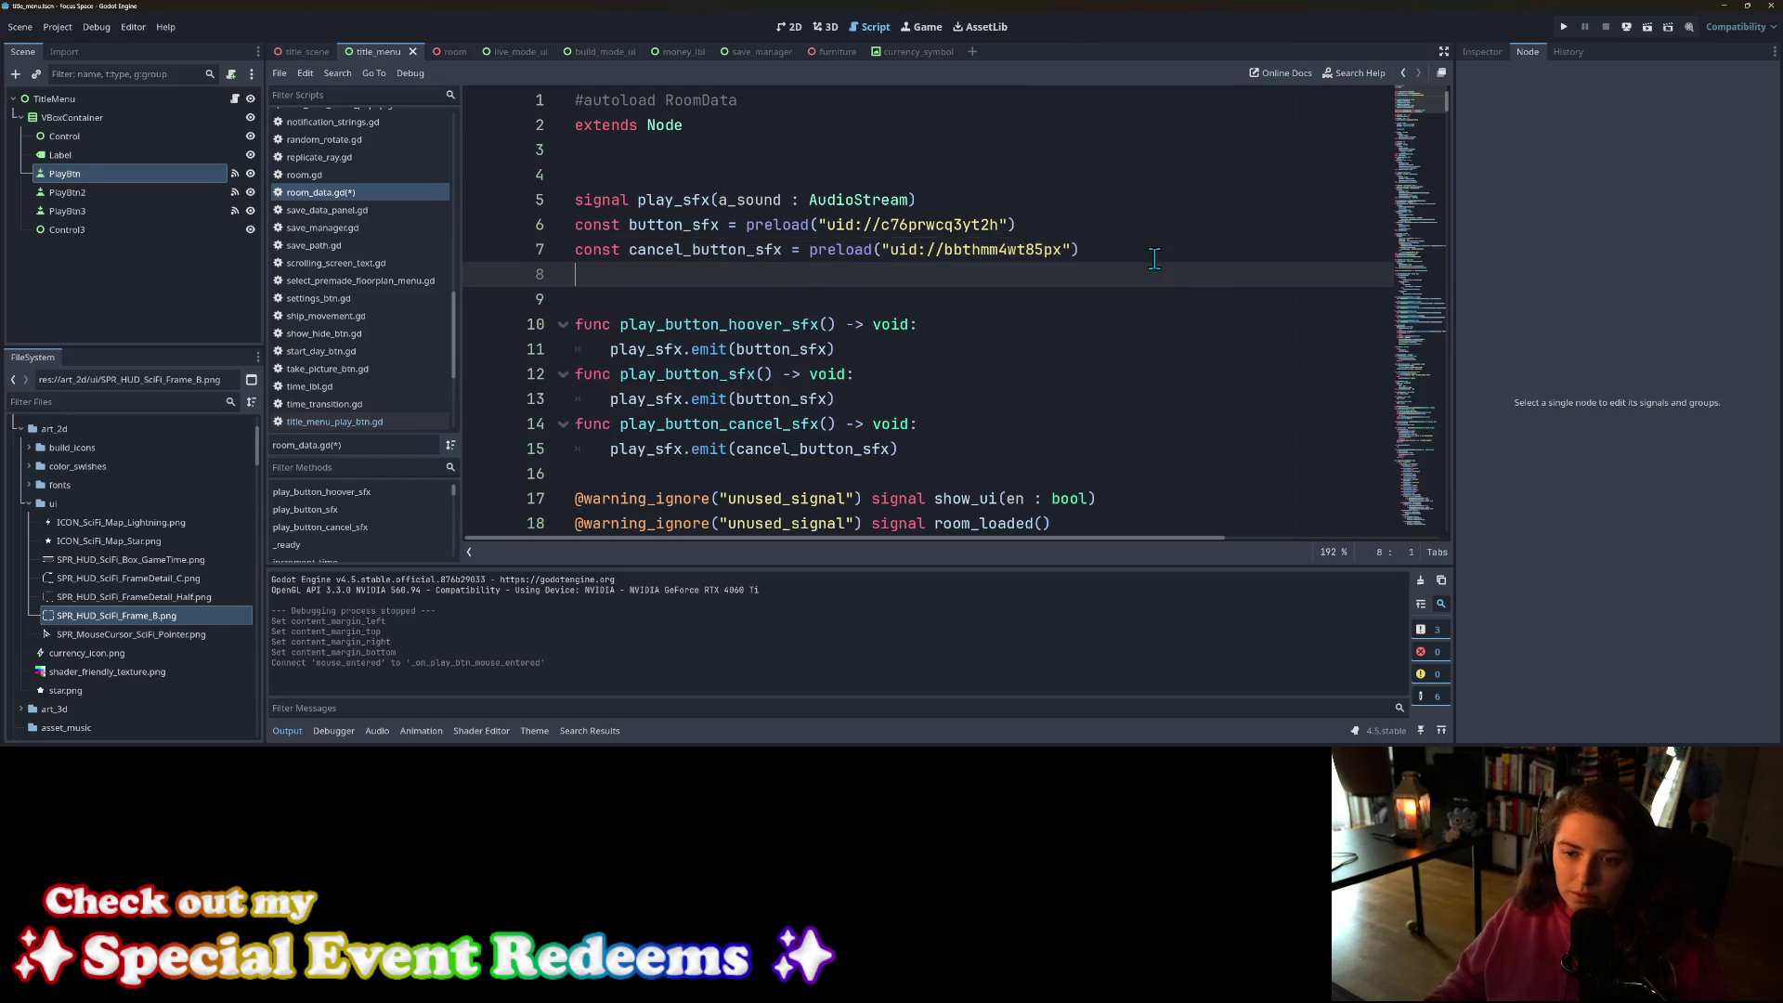
key(ctrl+s)
Step: Preview whoosh_swish_small_03.wav and sci-fi_beep_computer_ui_04/06.wav, then run the game
scroll(173, 548, down, 10)
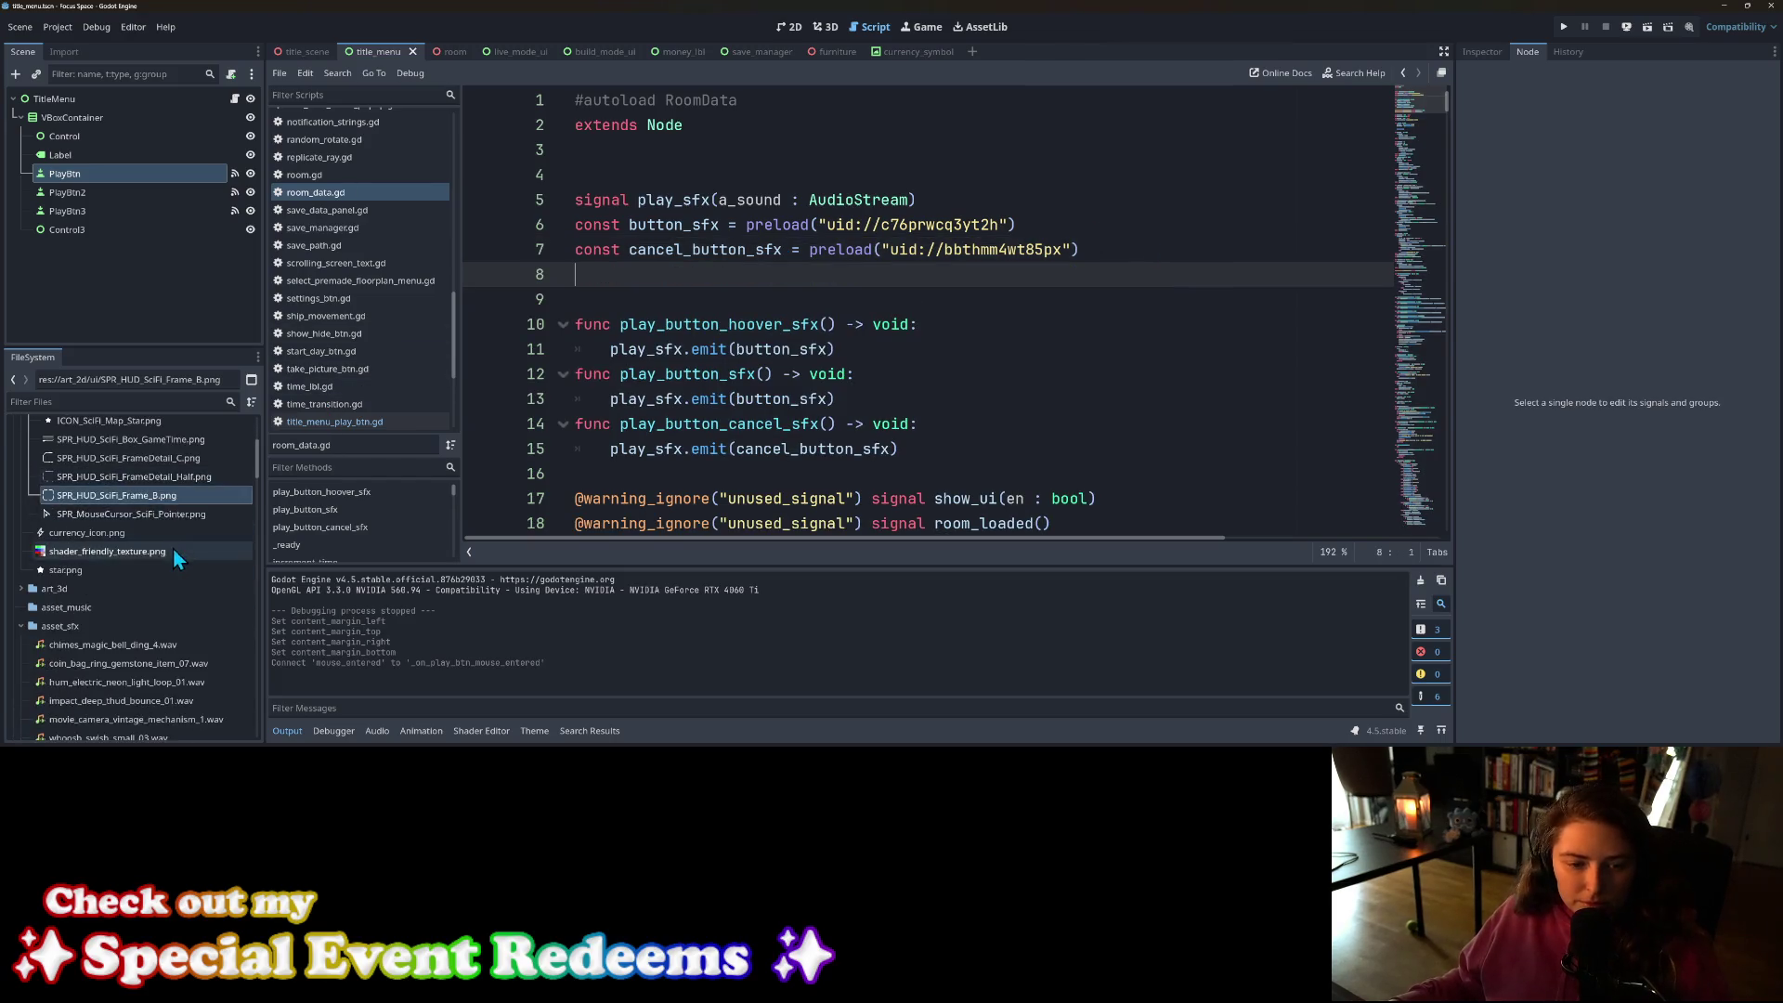
scroll(143, 520, up, 1)
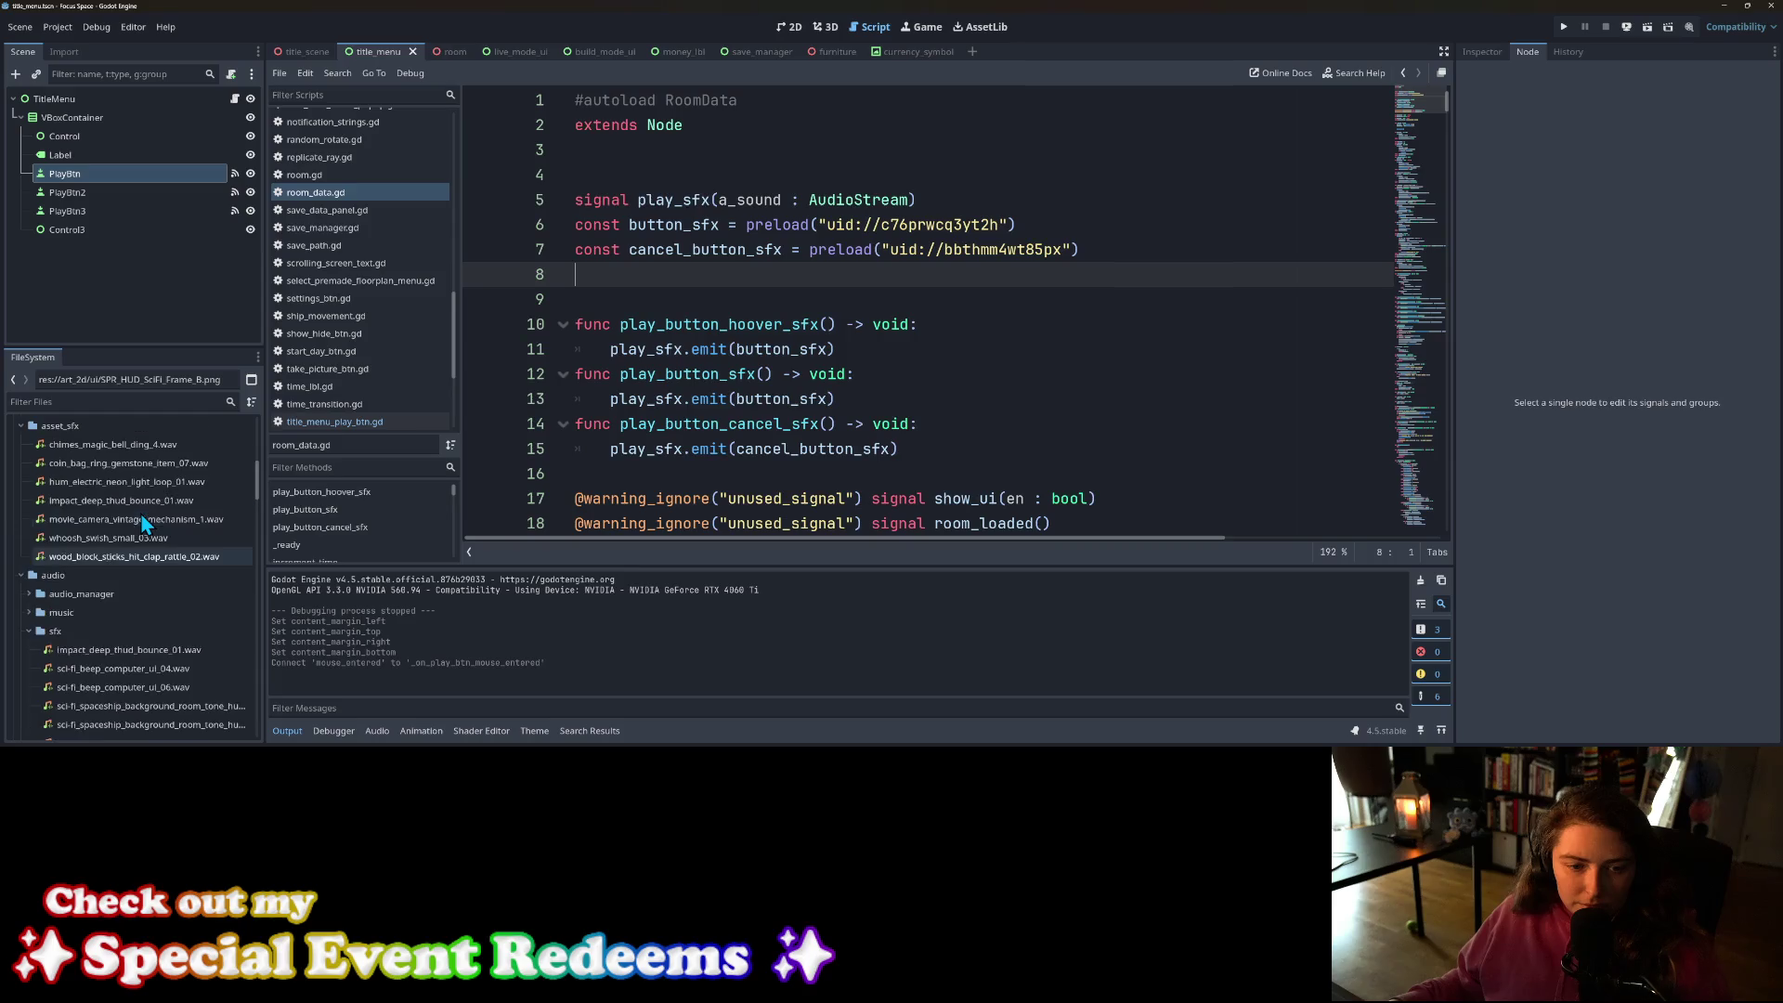
click(143, 539)
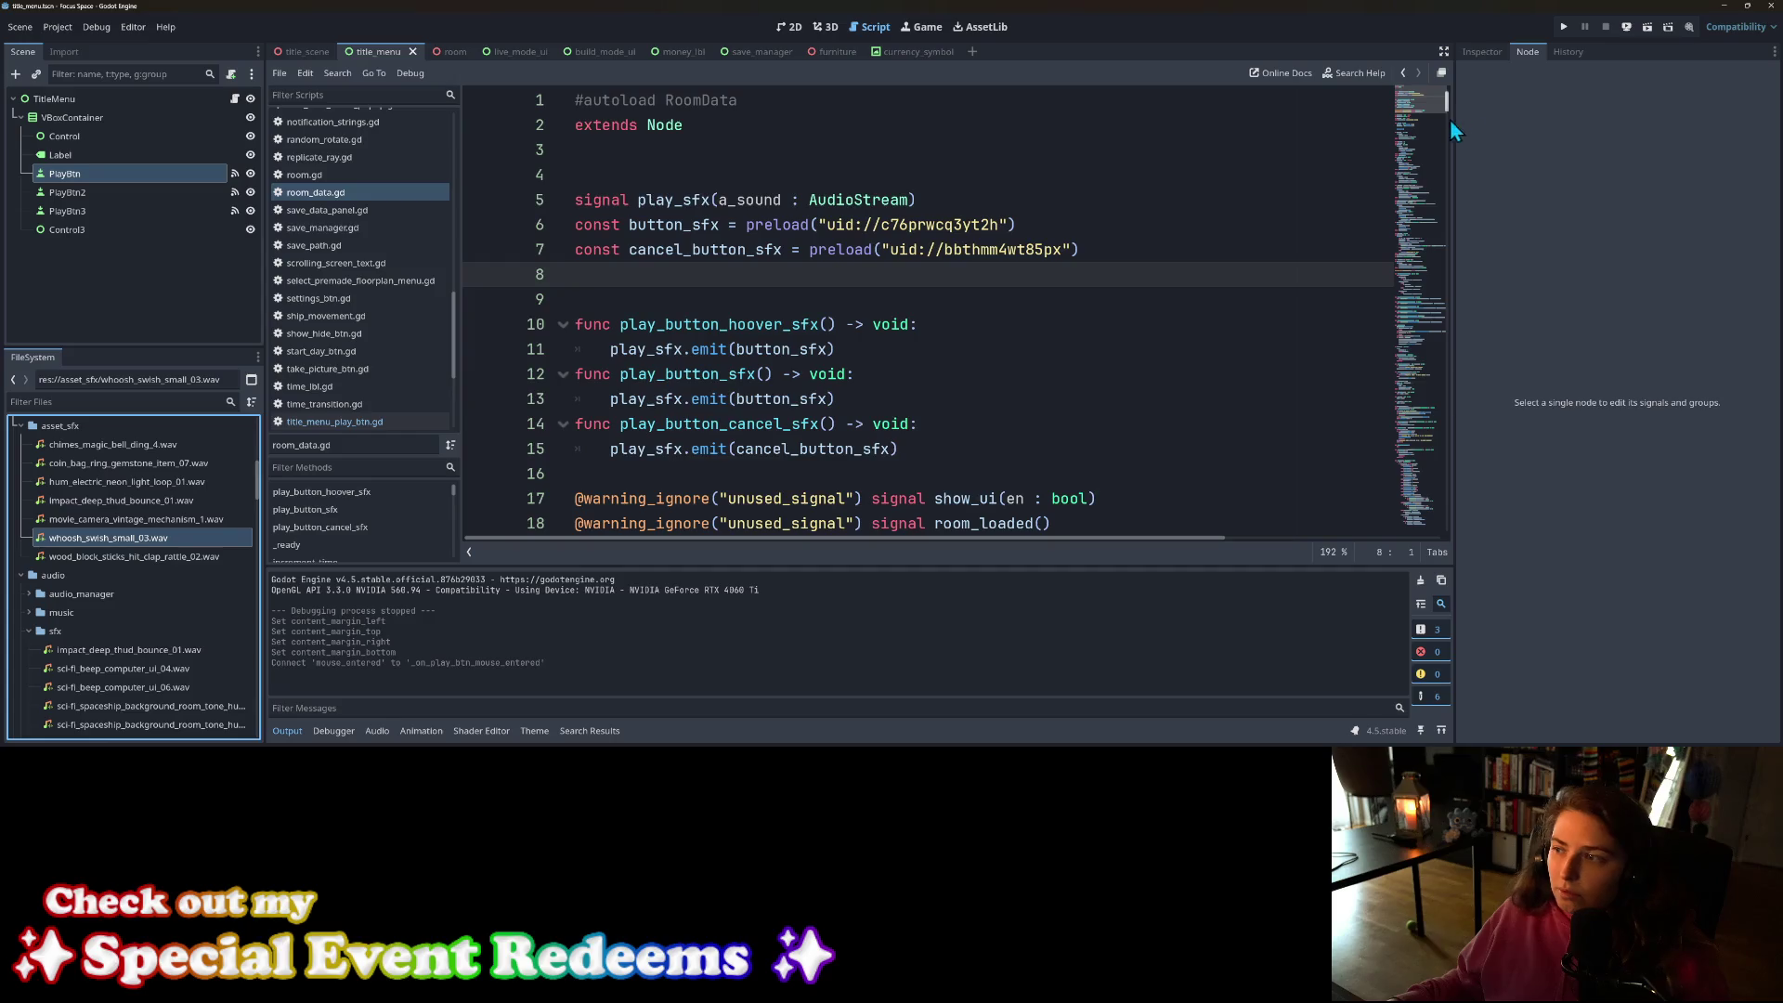
click(1482, 52)
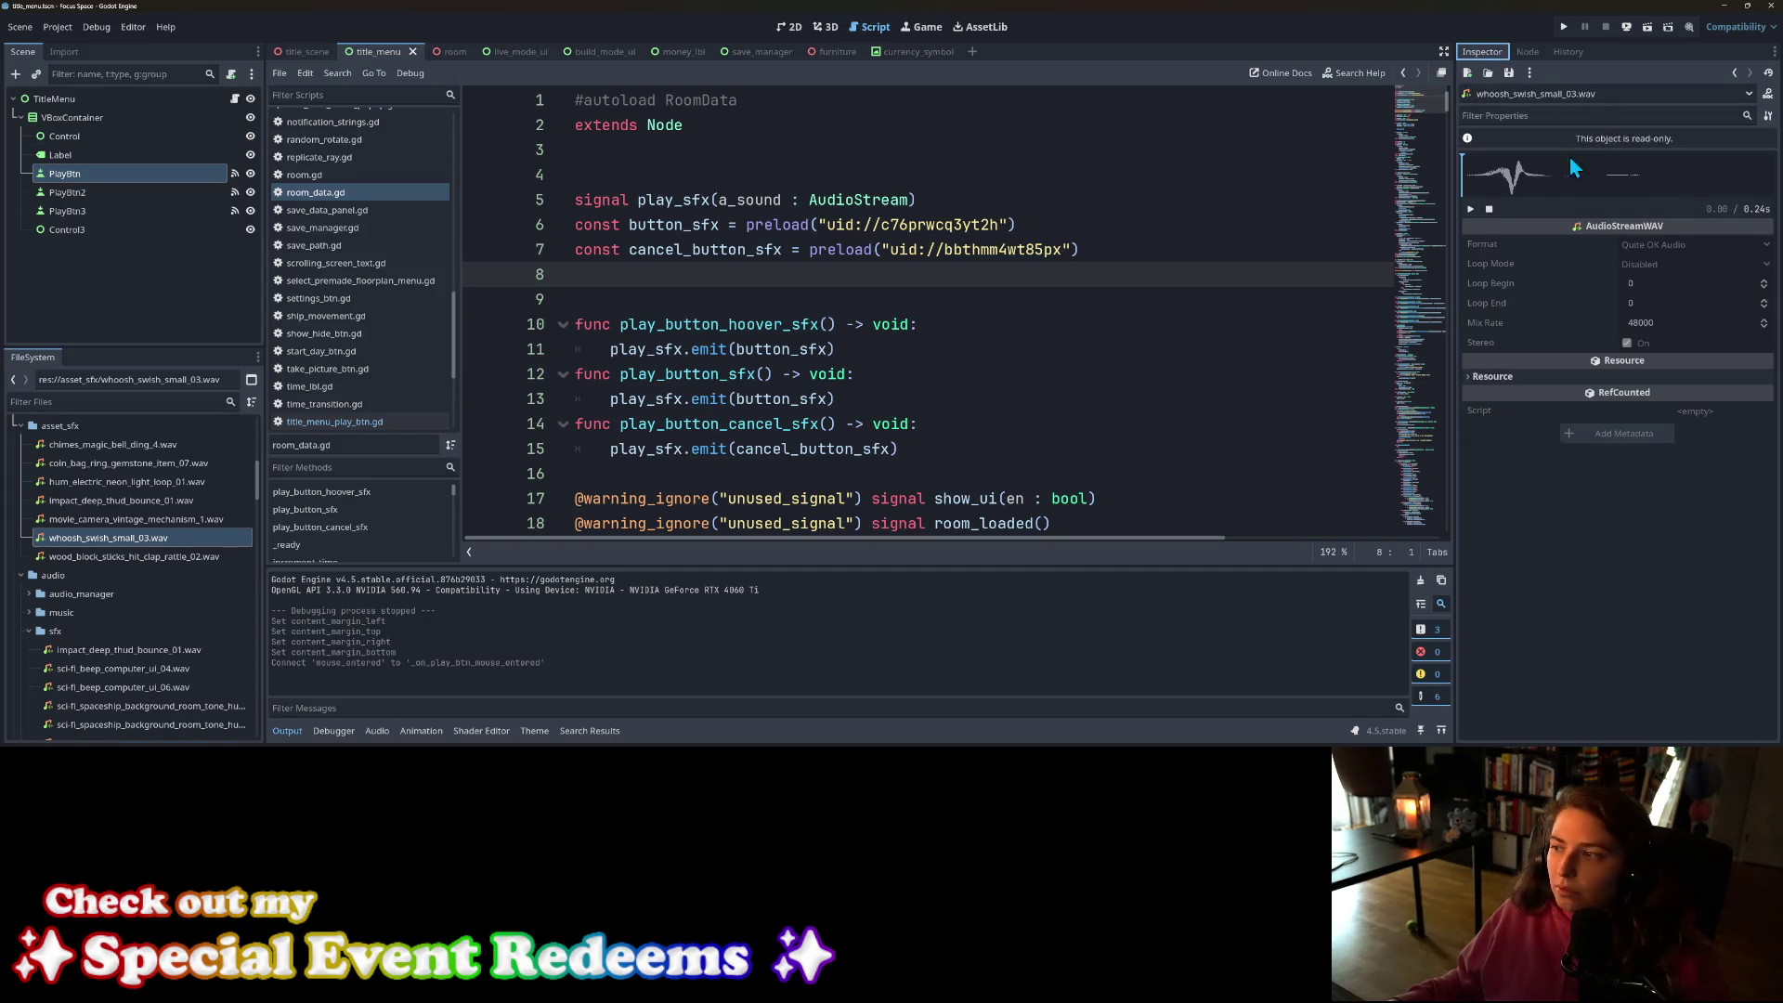
click(1472, 212)
click(1471, 212)
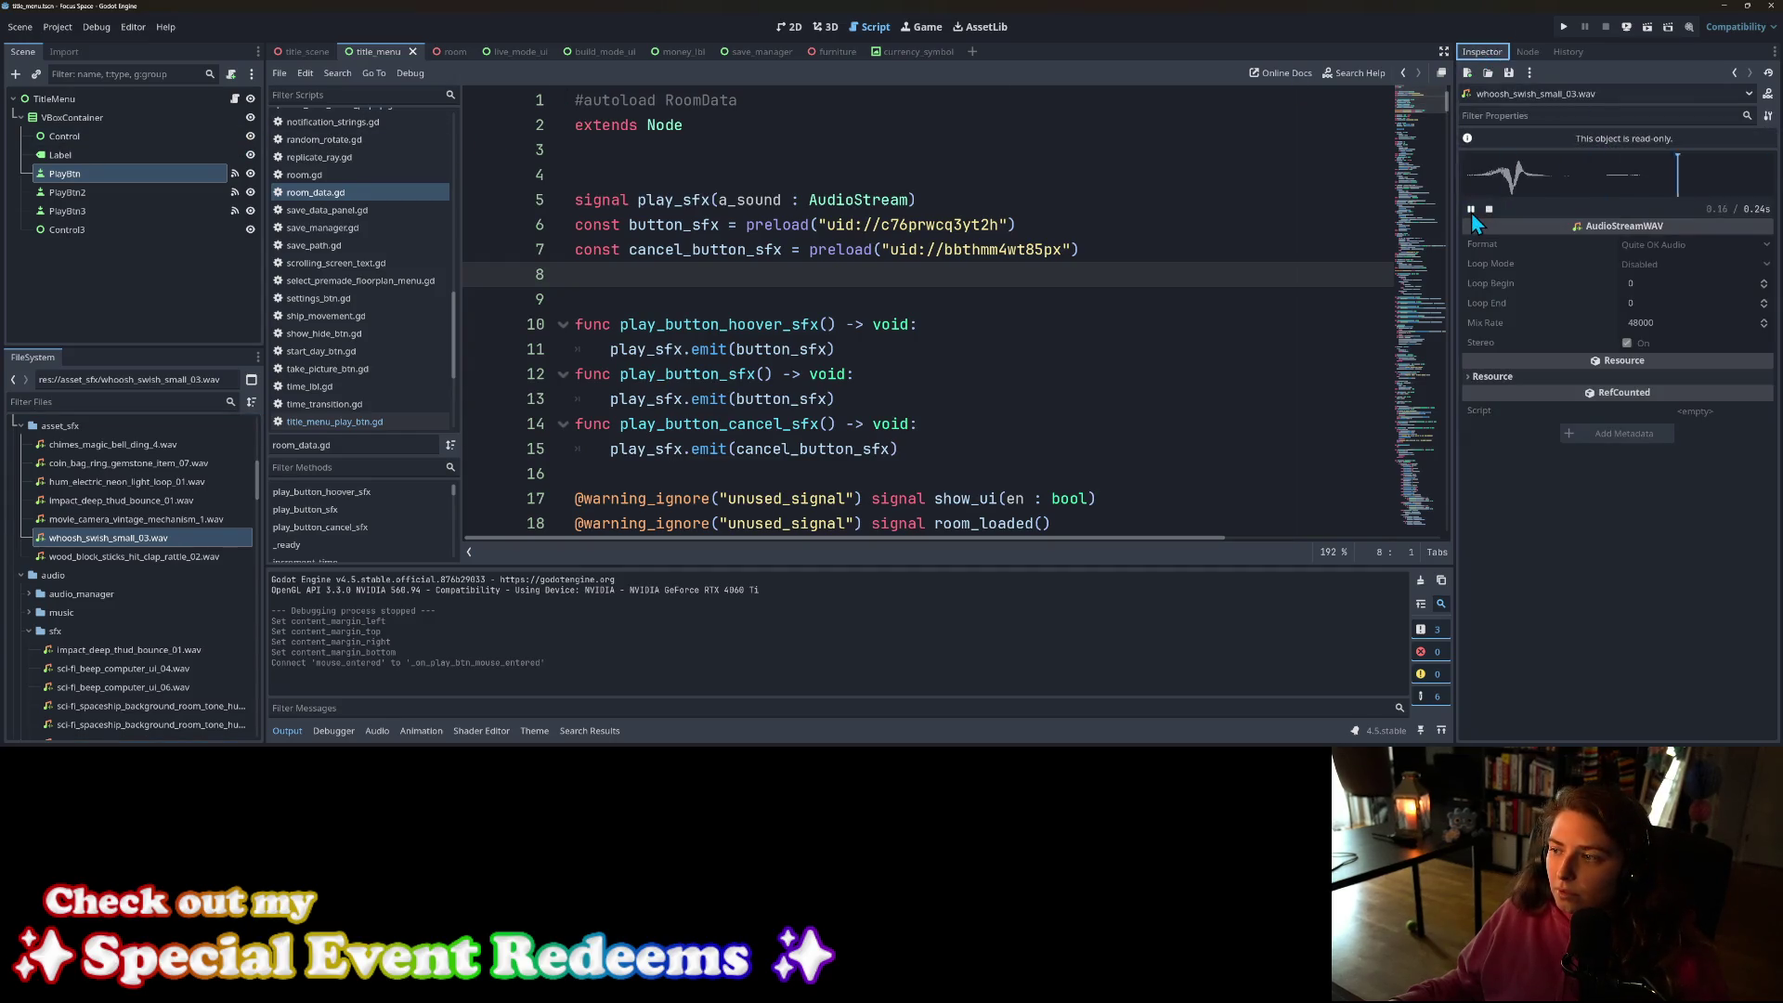
scroll(169, 577, down, 2)
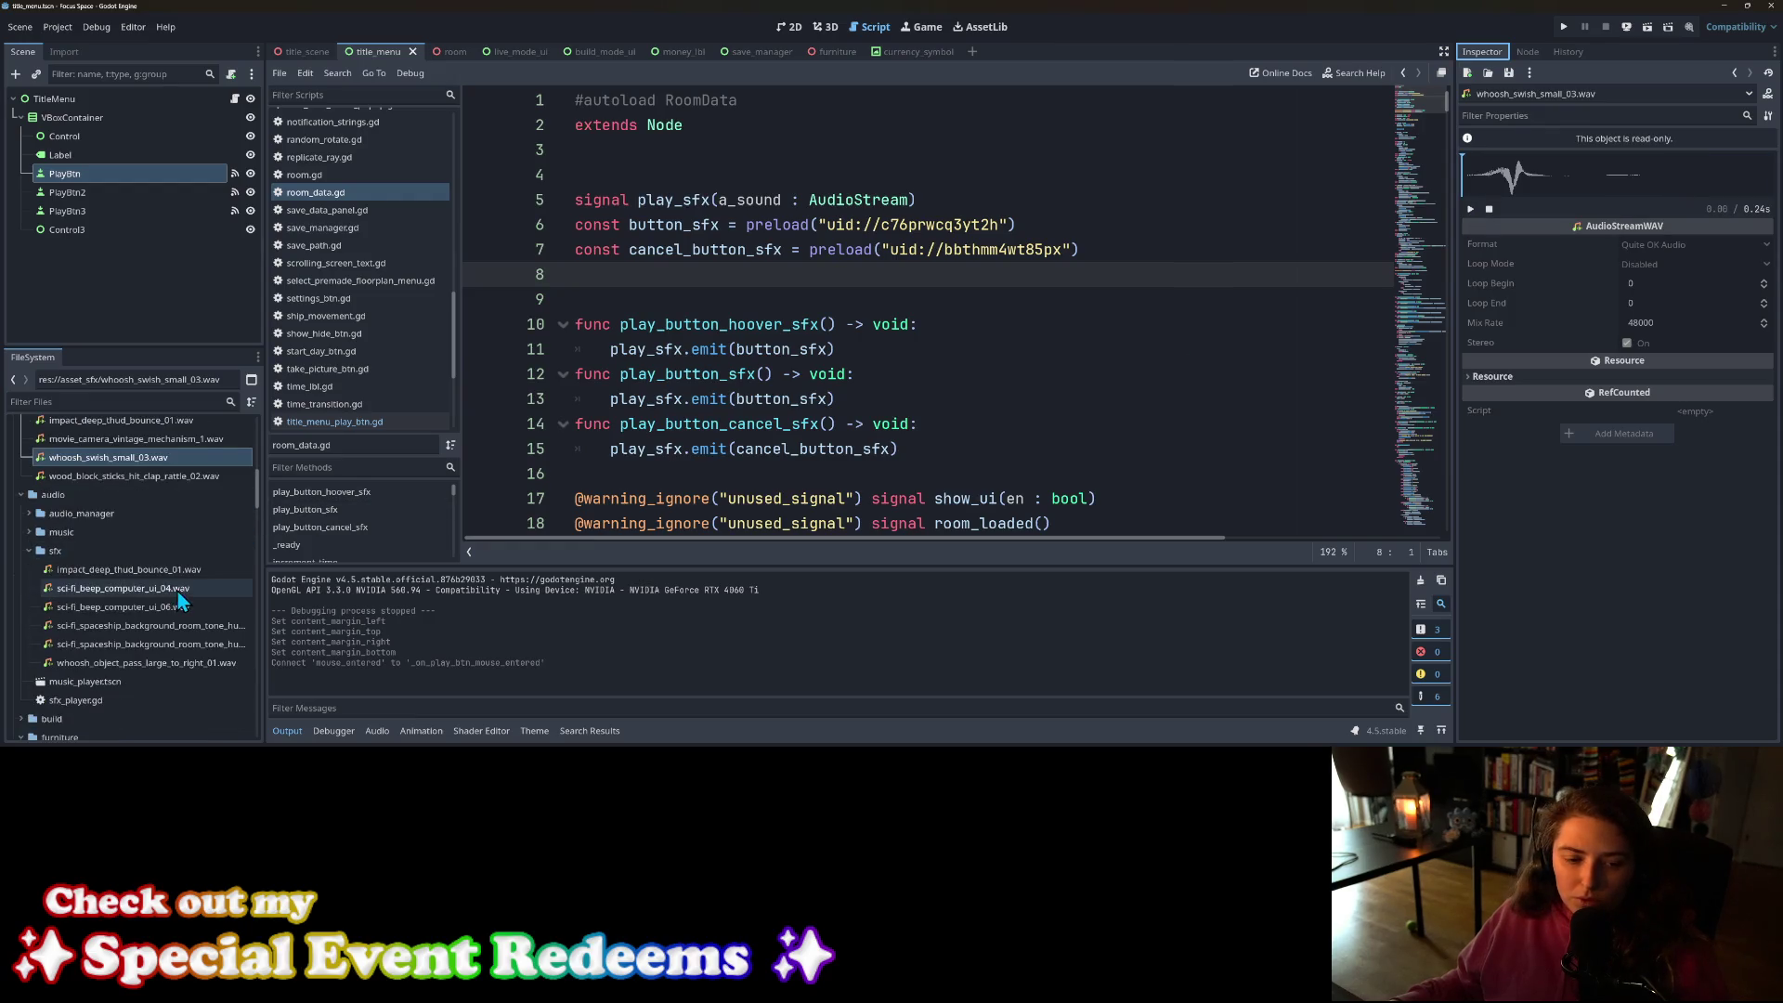
click(121, 588)
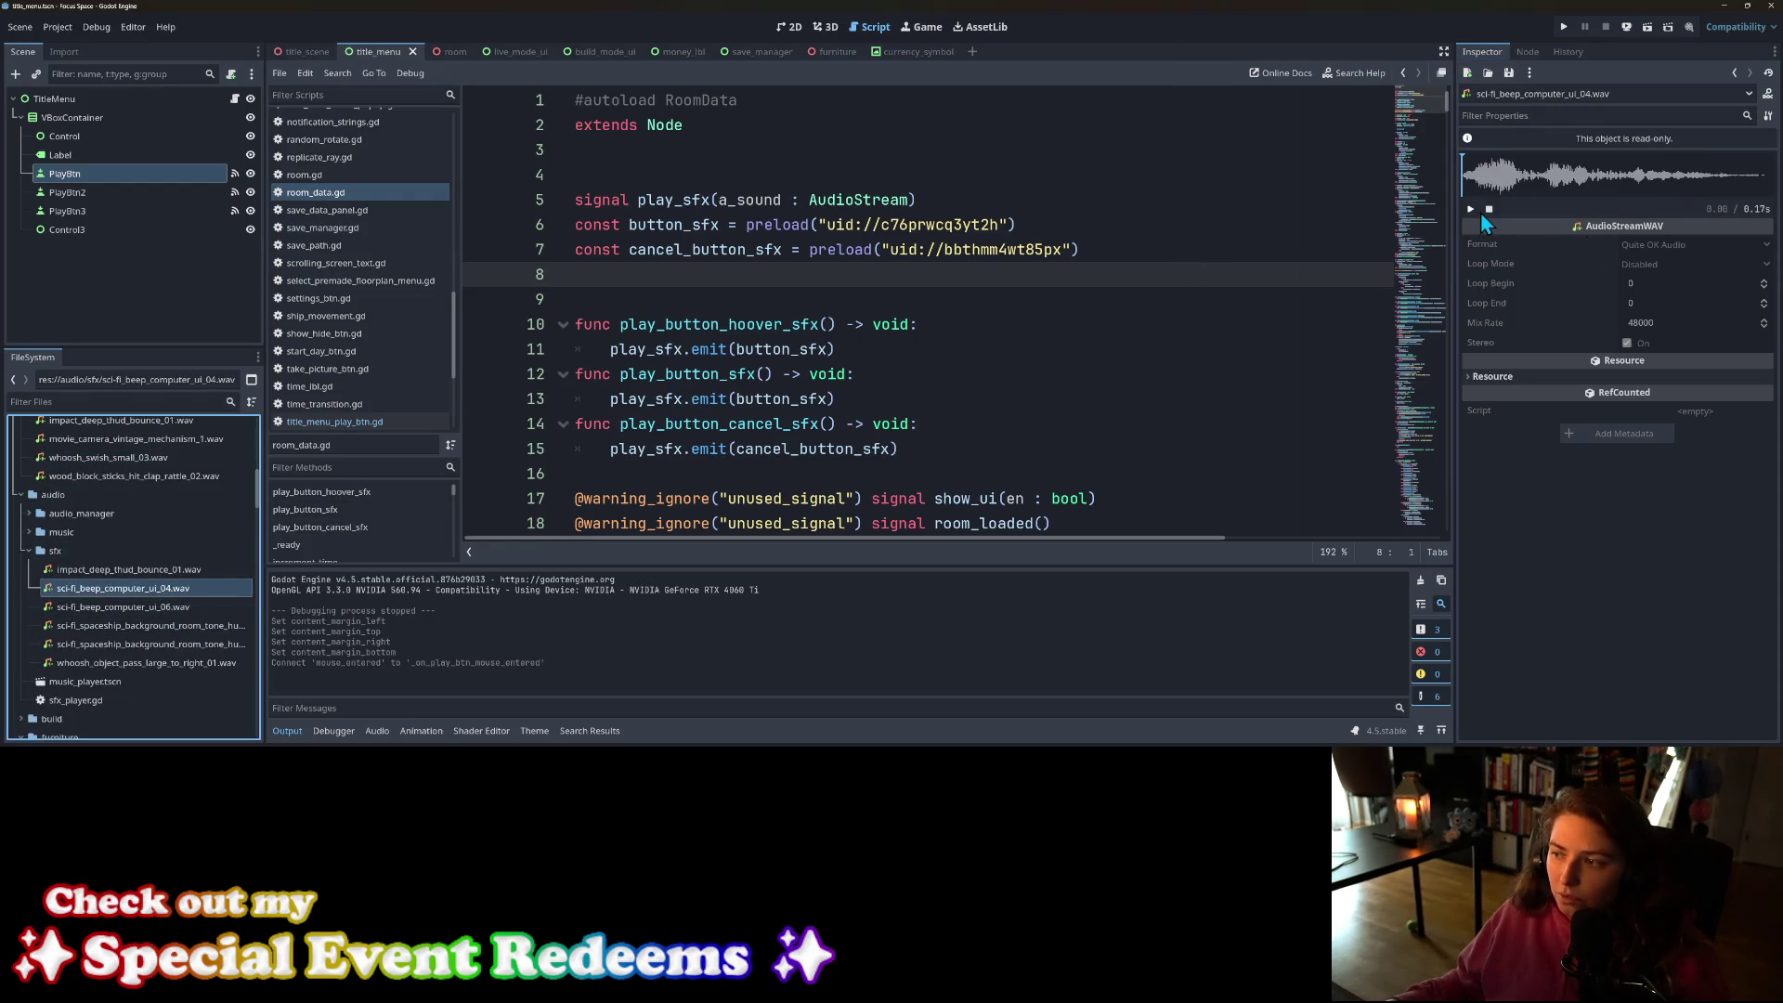
click(144, 612)
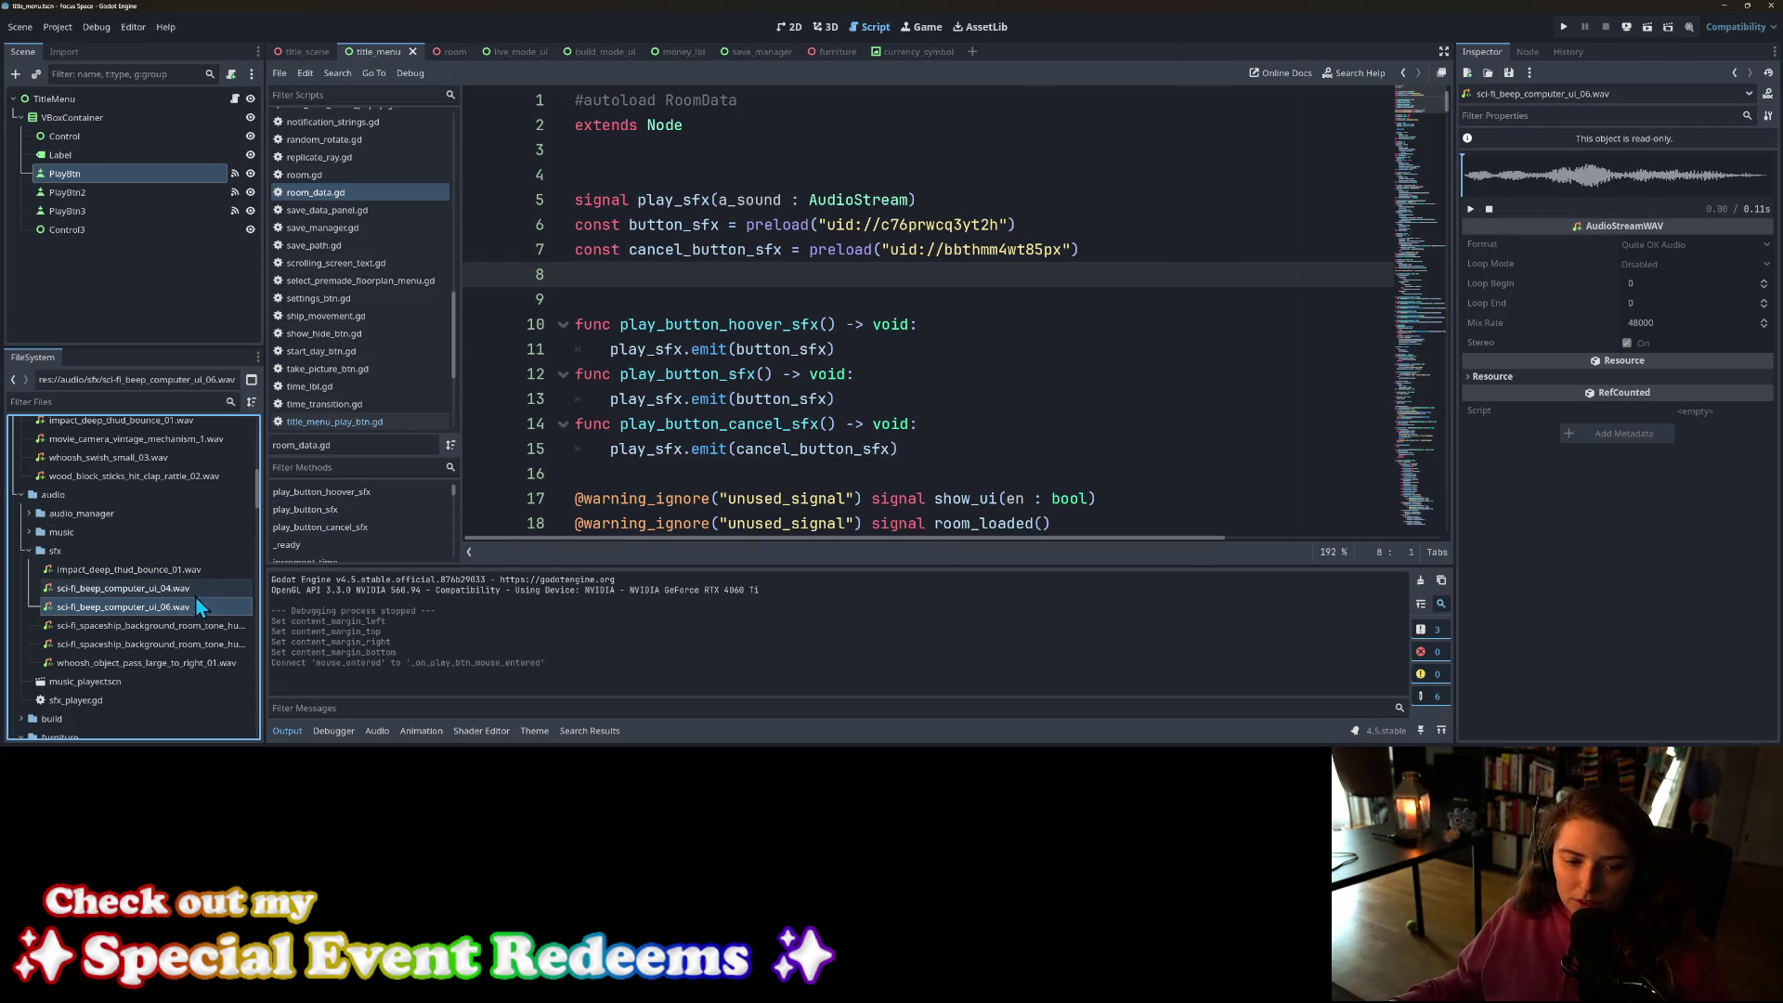
mouse_move(188, 587)
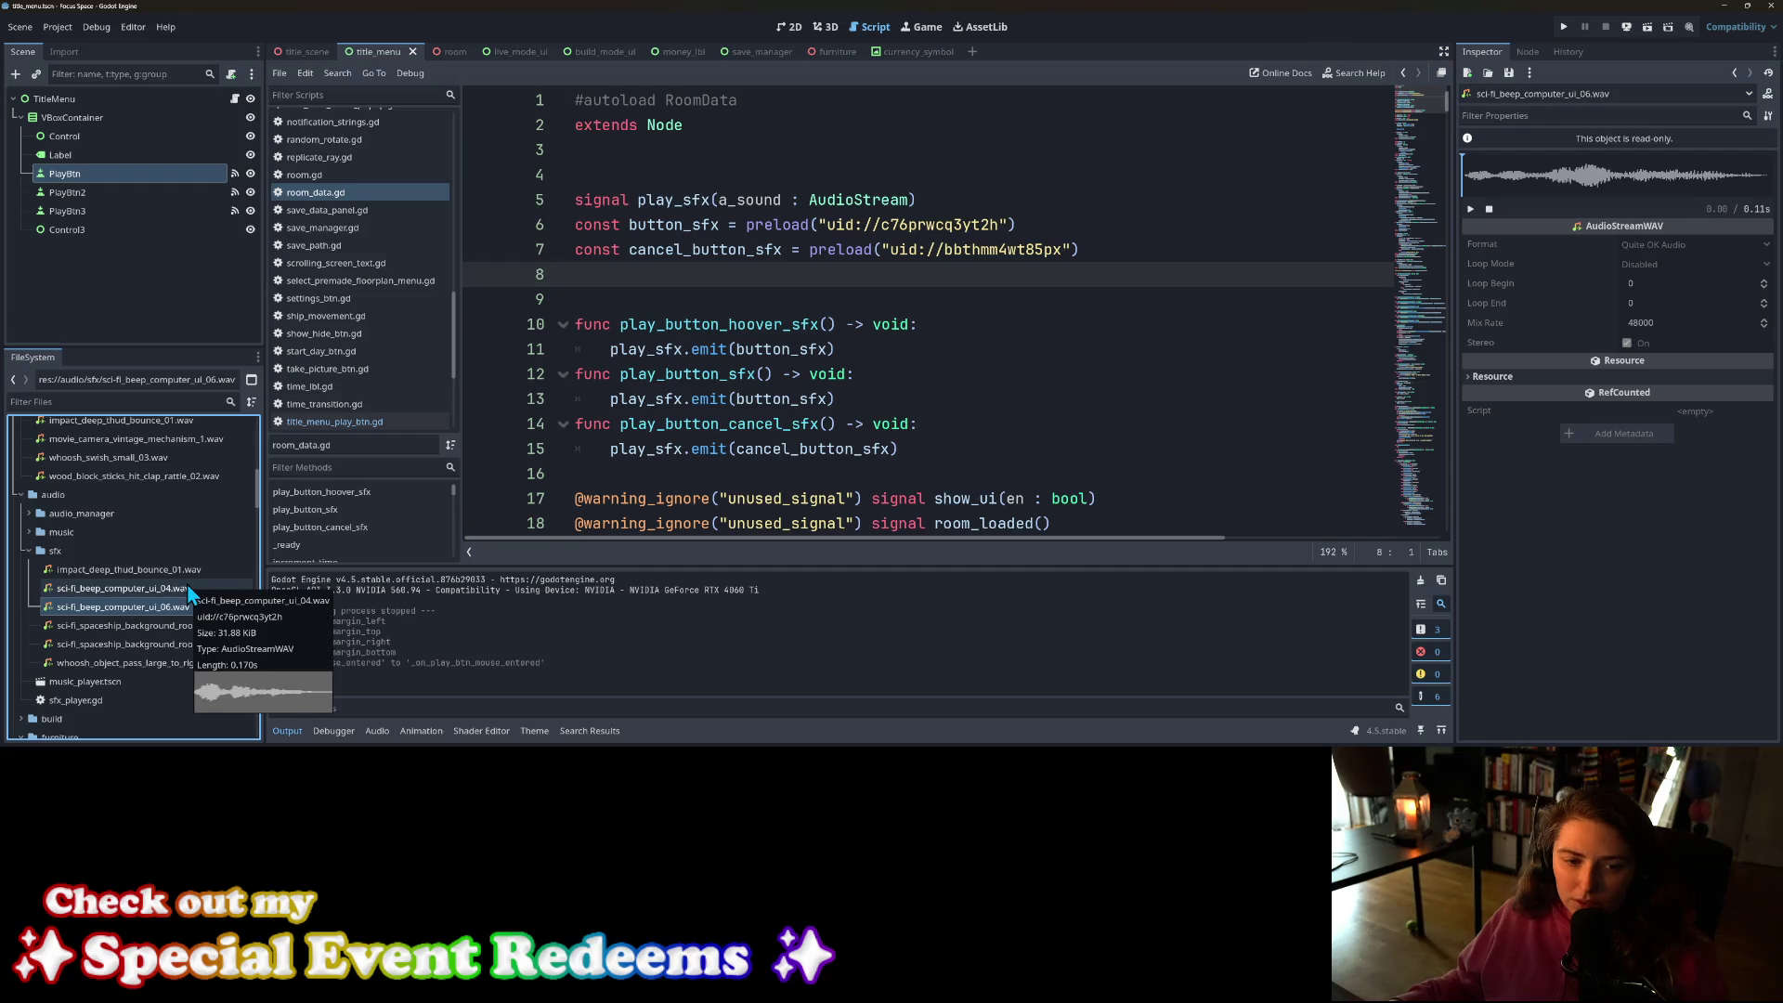
scroll(188, 591, up, 2)
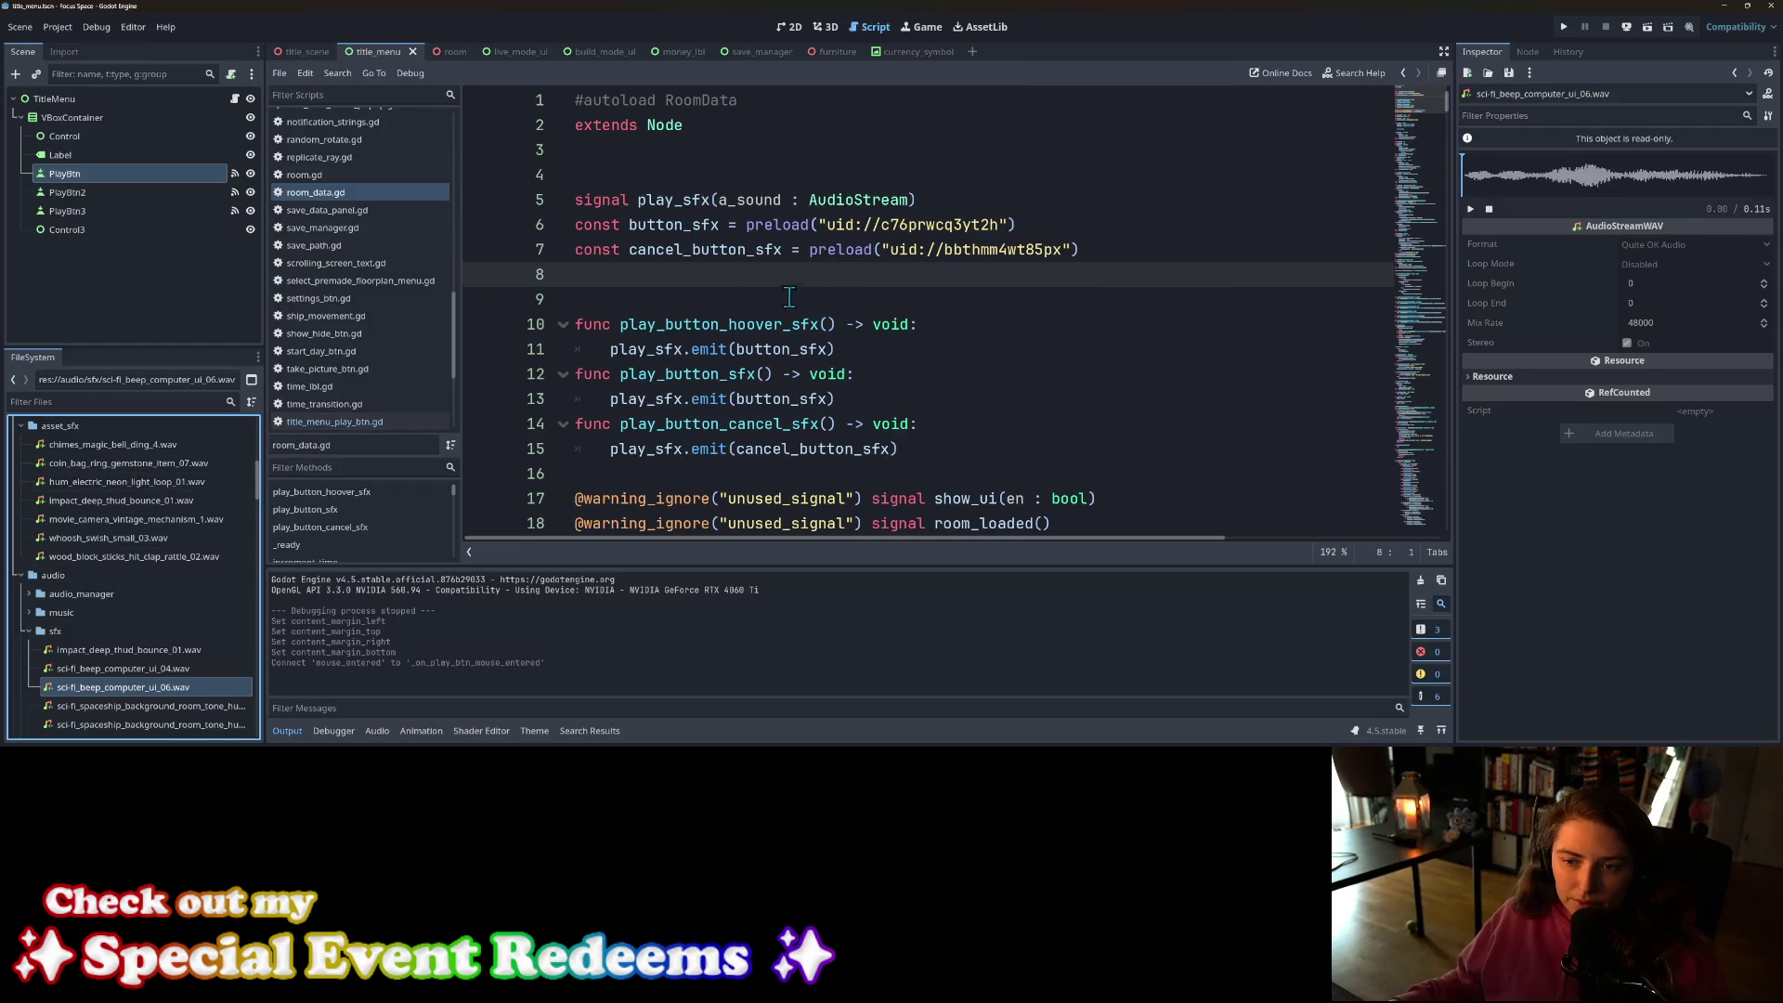
click(1565, 26)
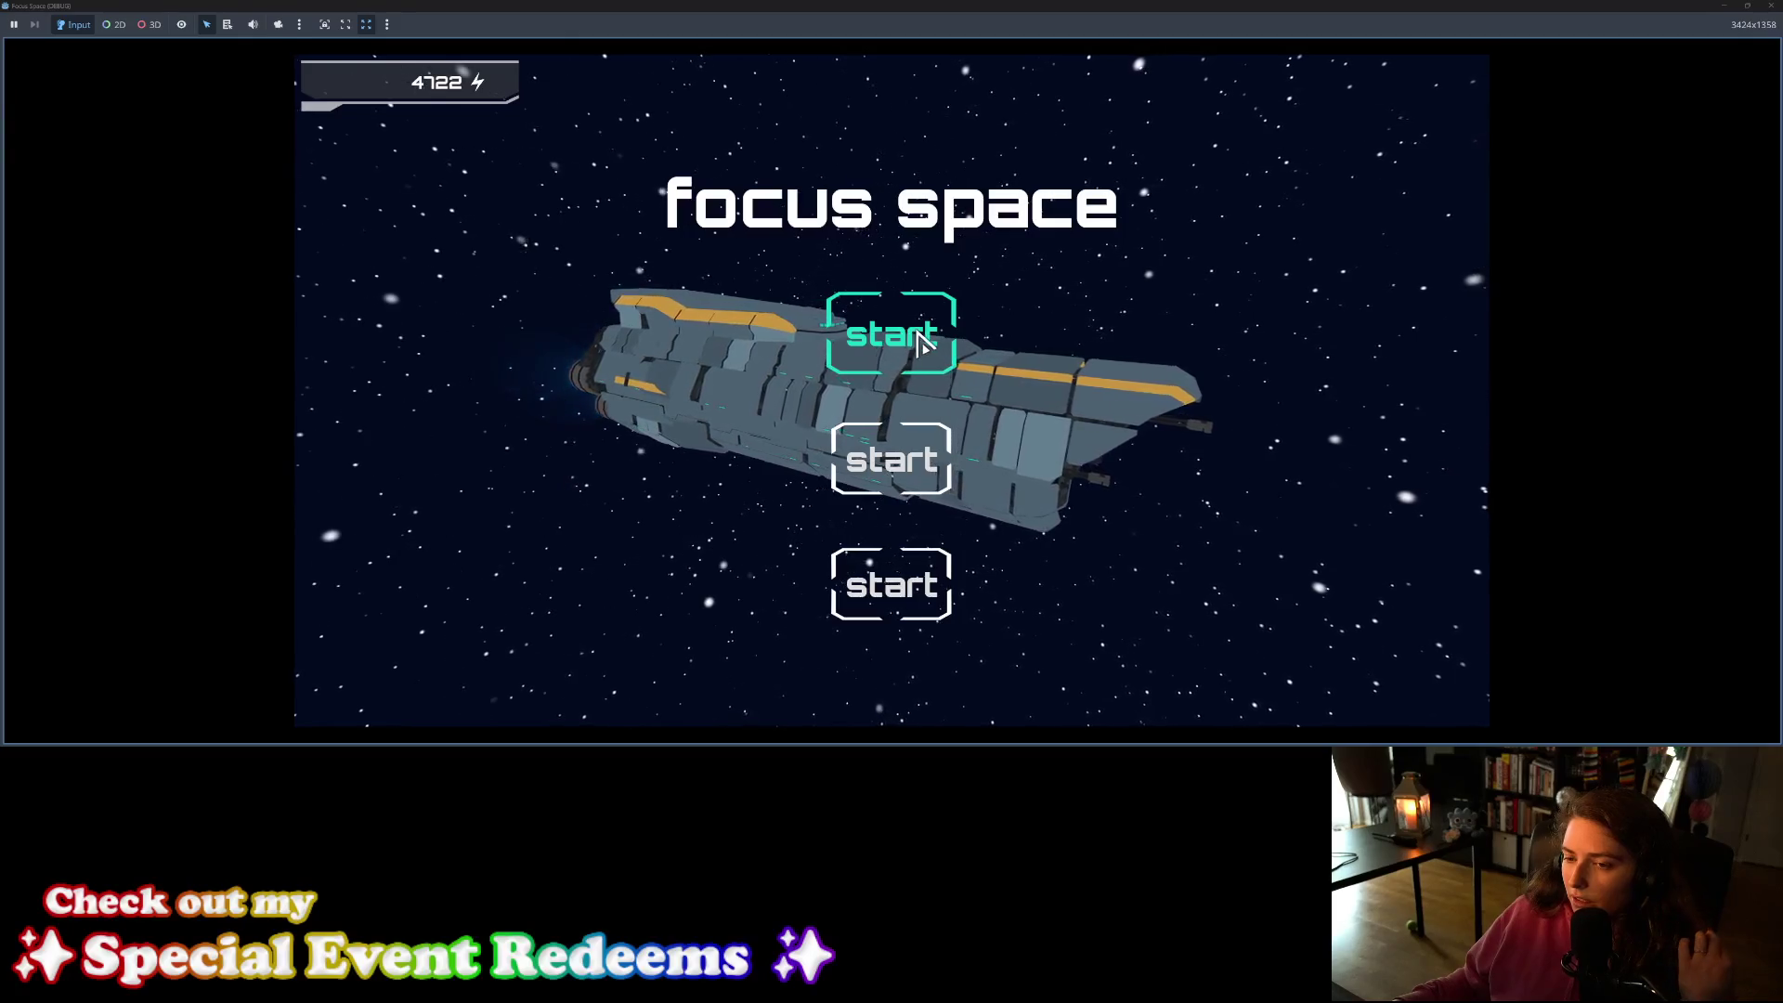
Step: Press the first start button, close and relaunch the game, press it again, then close
click(876, 351)
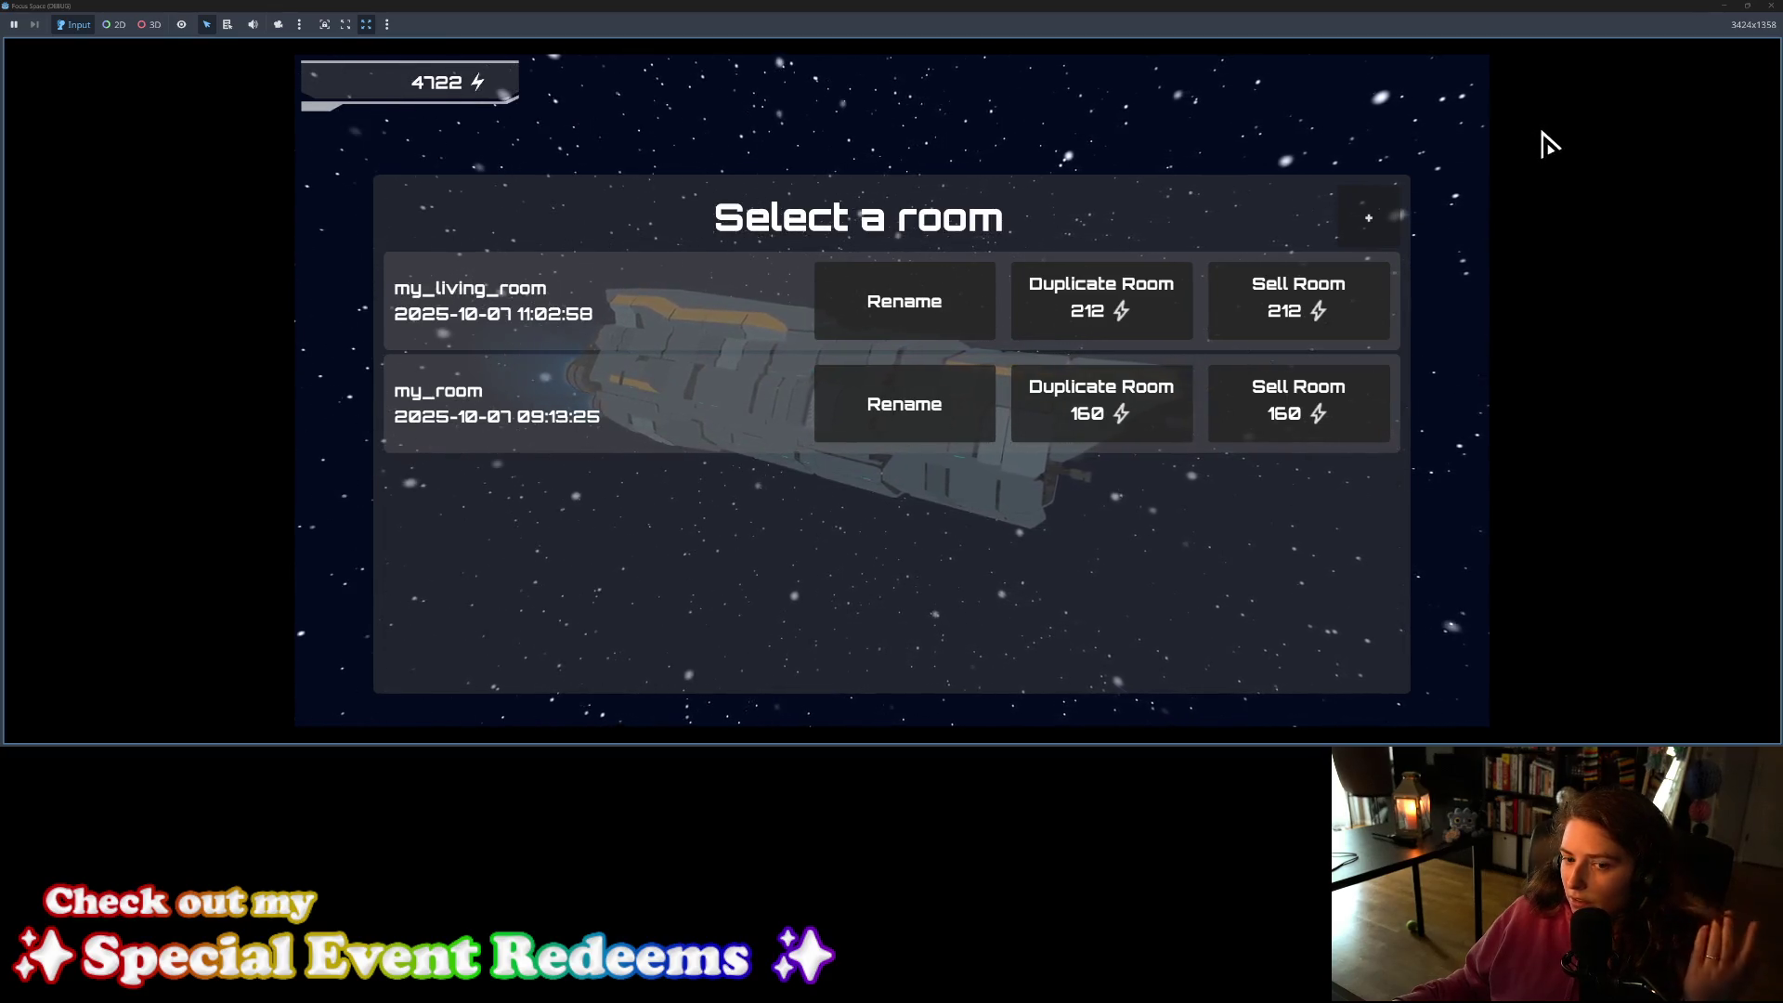
click(1770, 9)
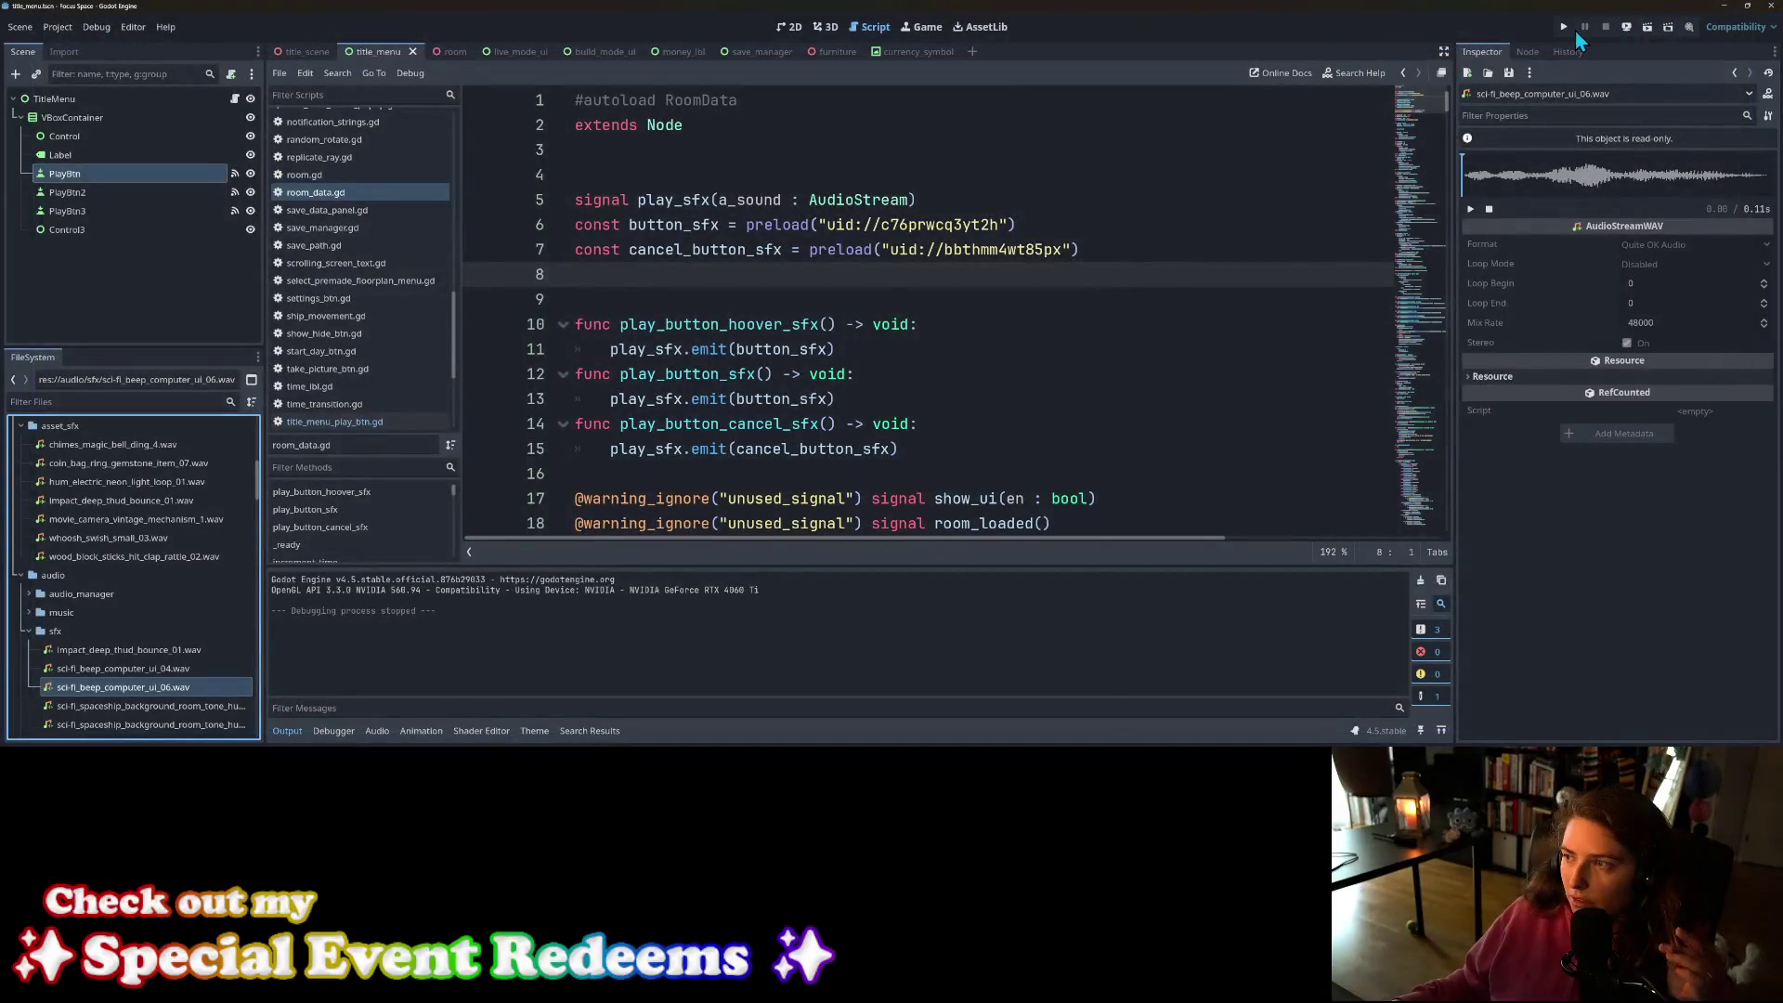
click(1564, 28)
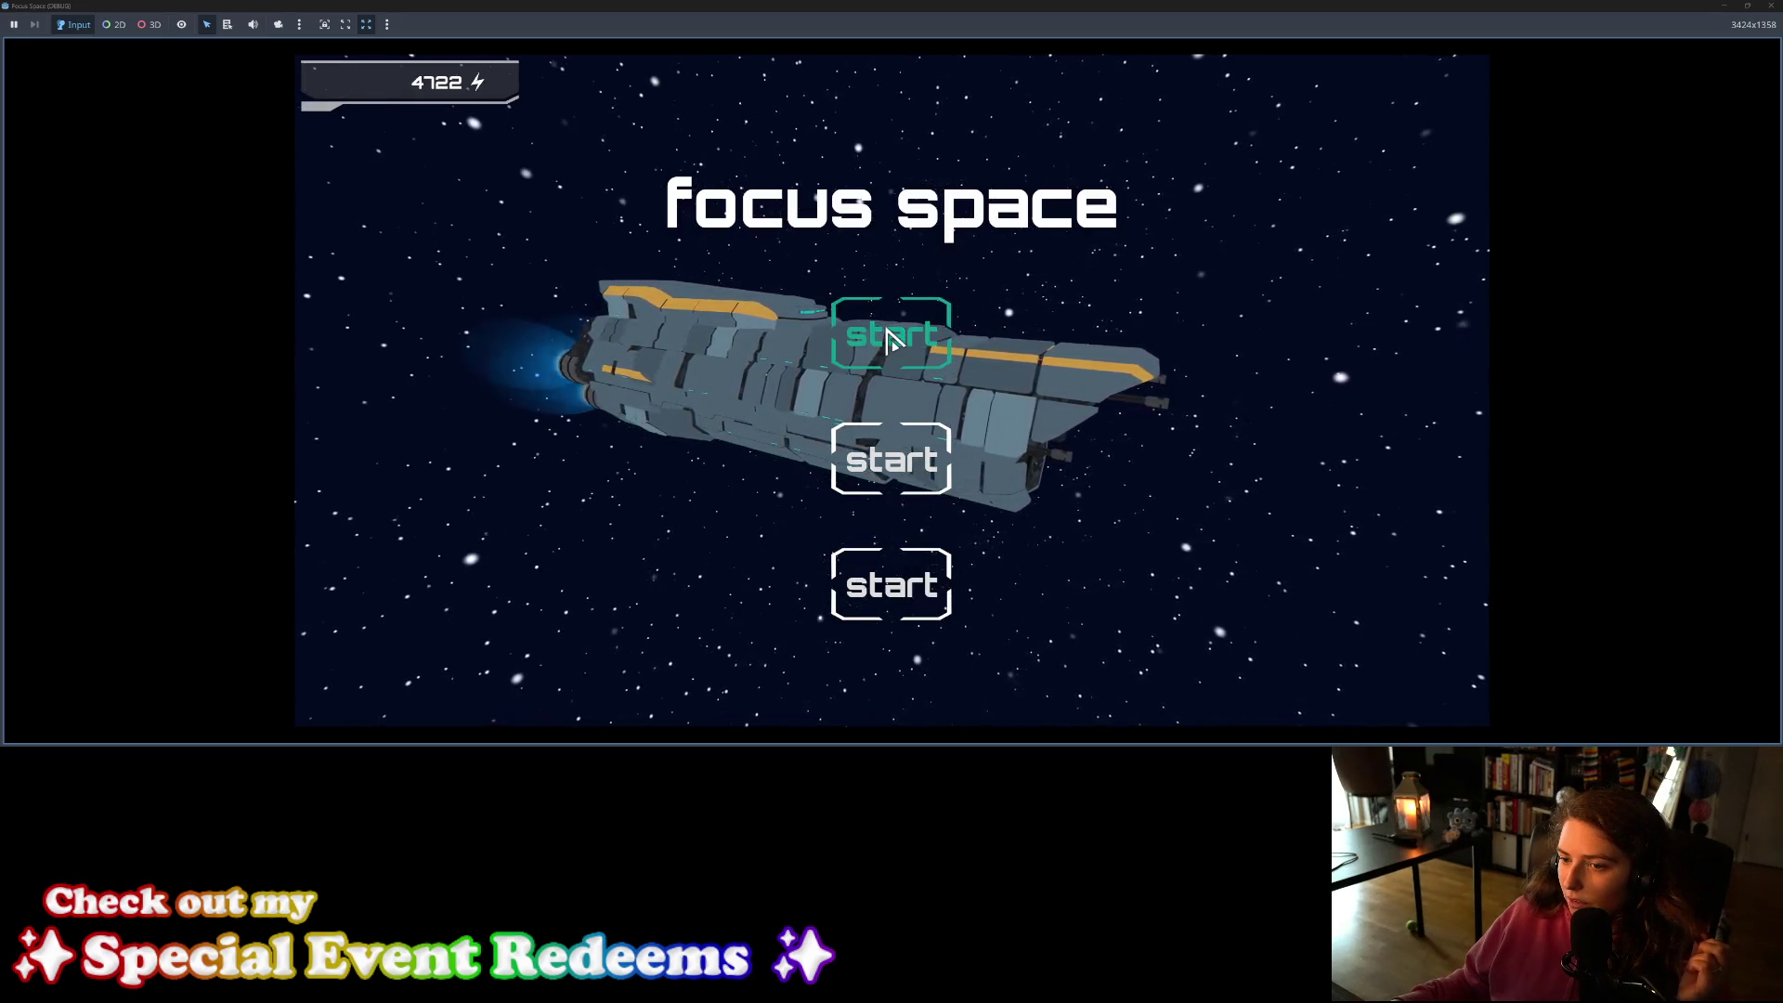
click(889, 339)
click(1770, 6)
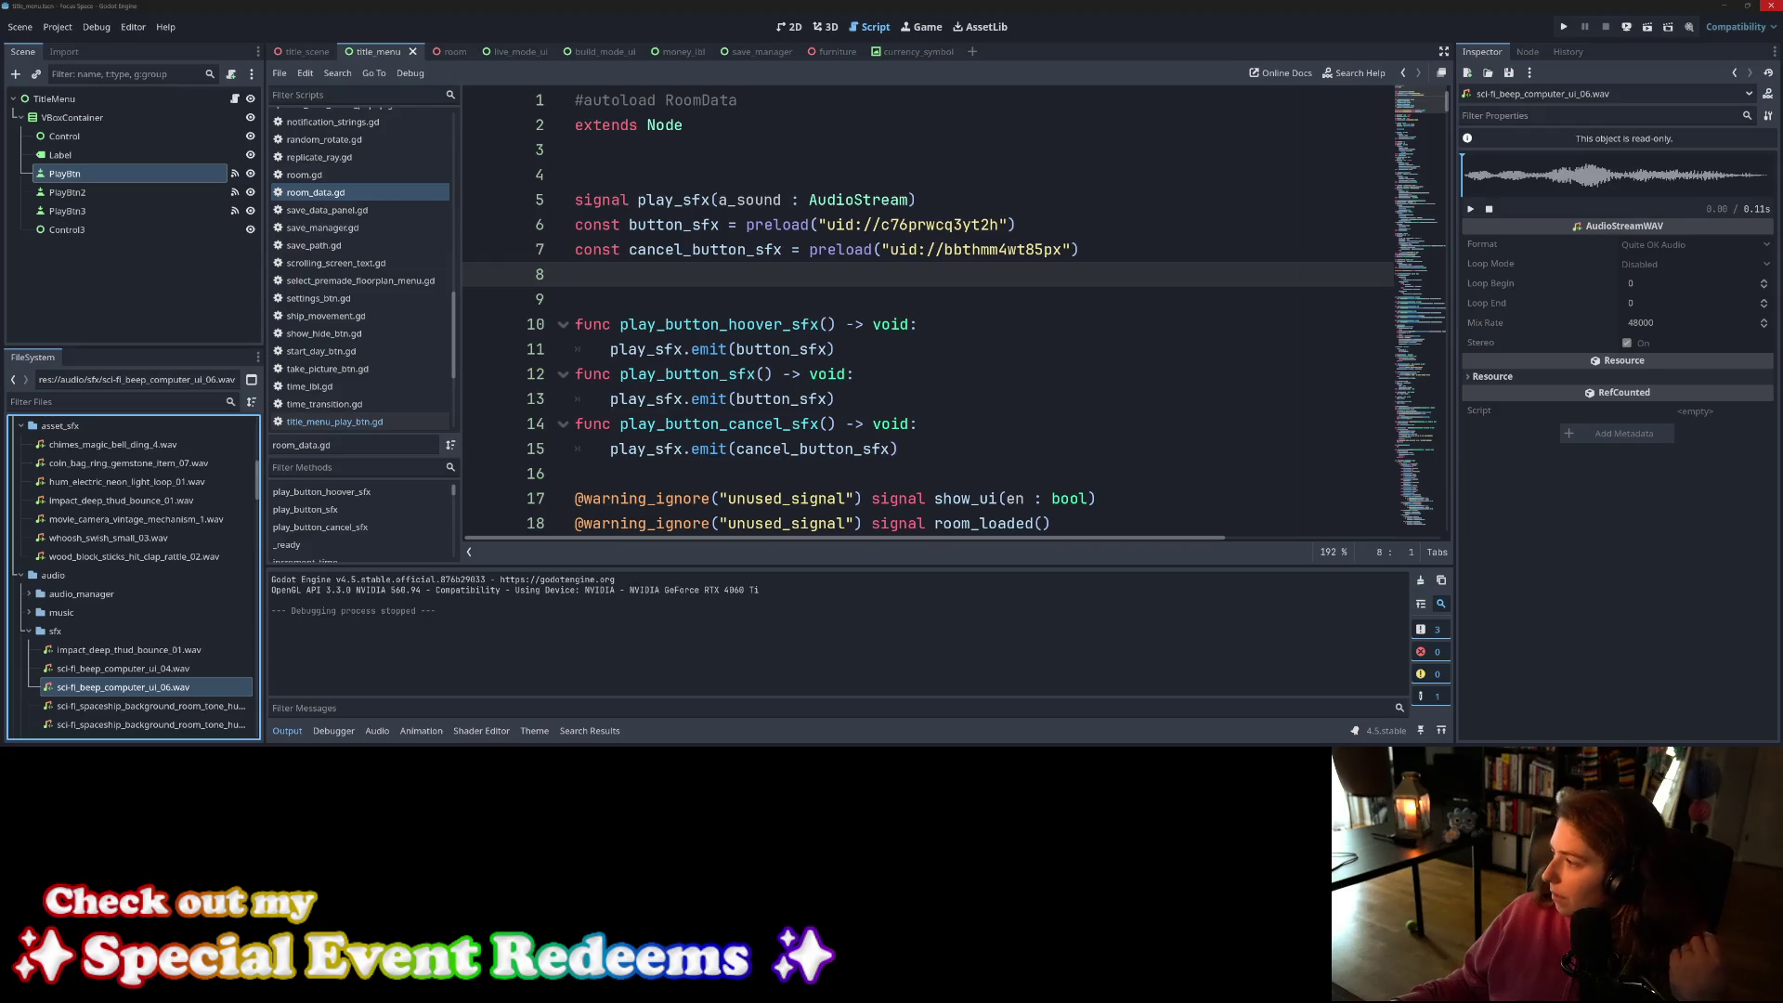
Step: Rename the button_sfx constant on line 6 to hoover_button_sfx
click(834, 326)
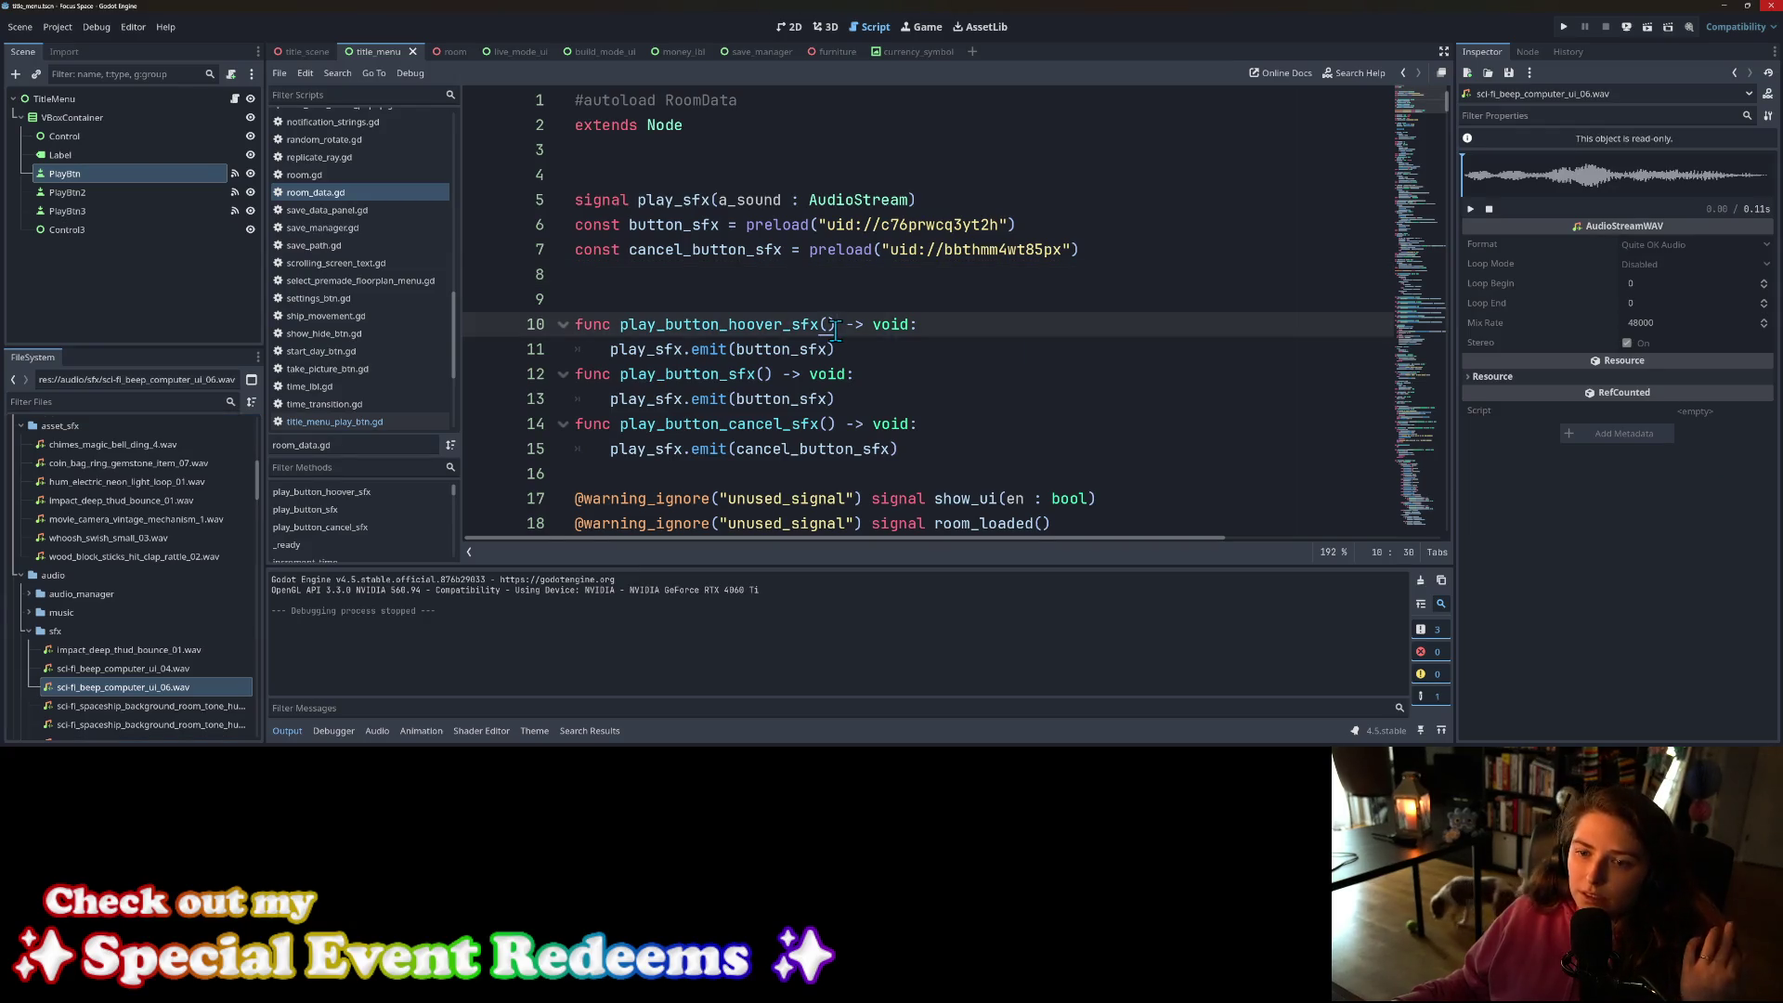
click(761, 274)
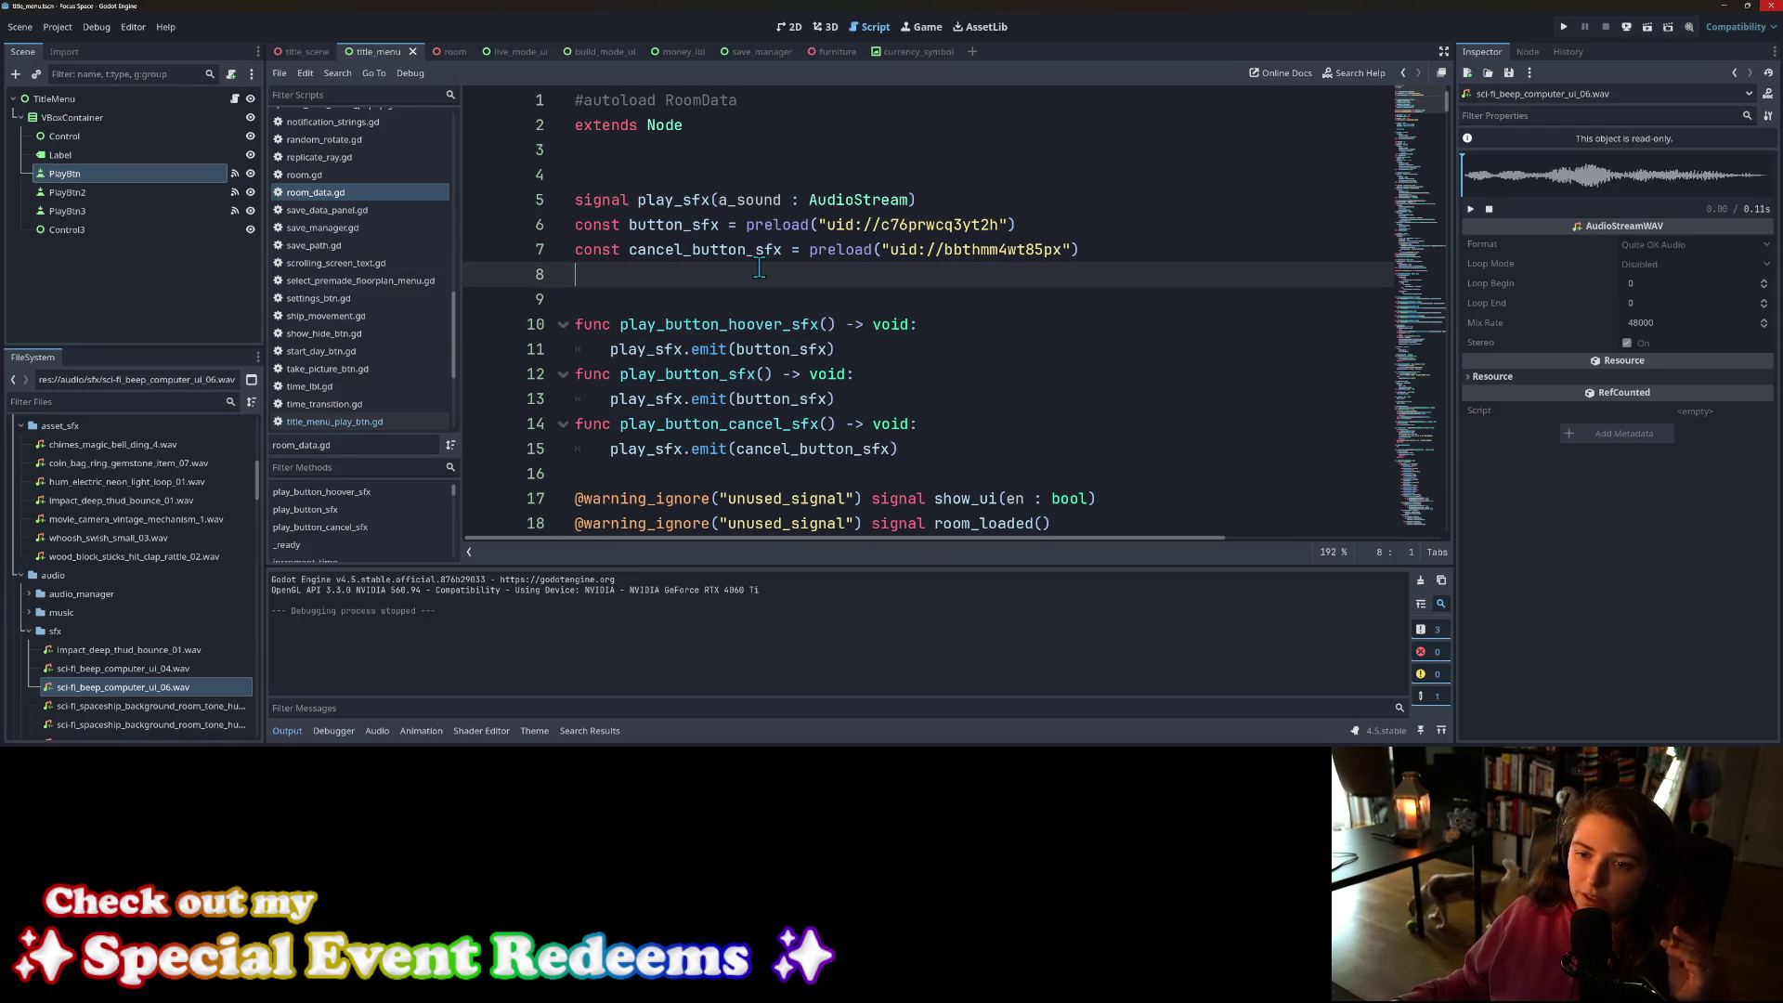
double_click(678, 225)
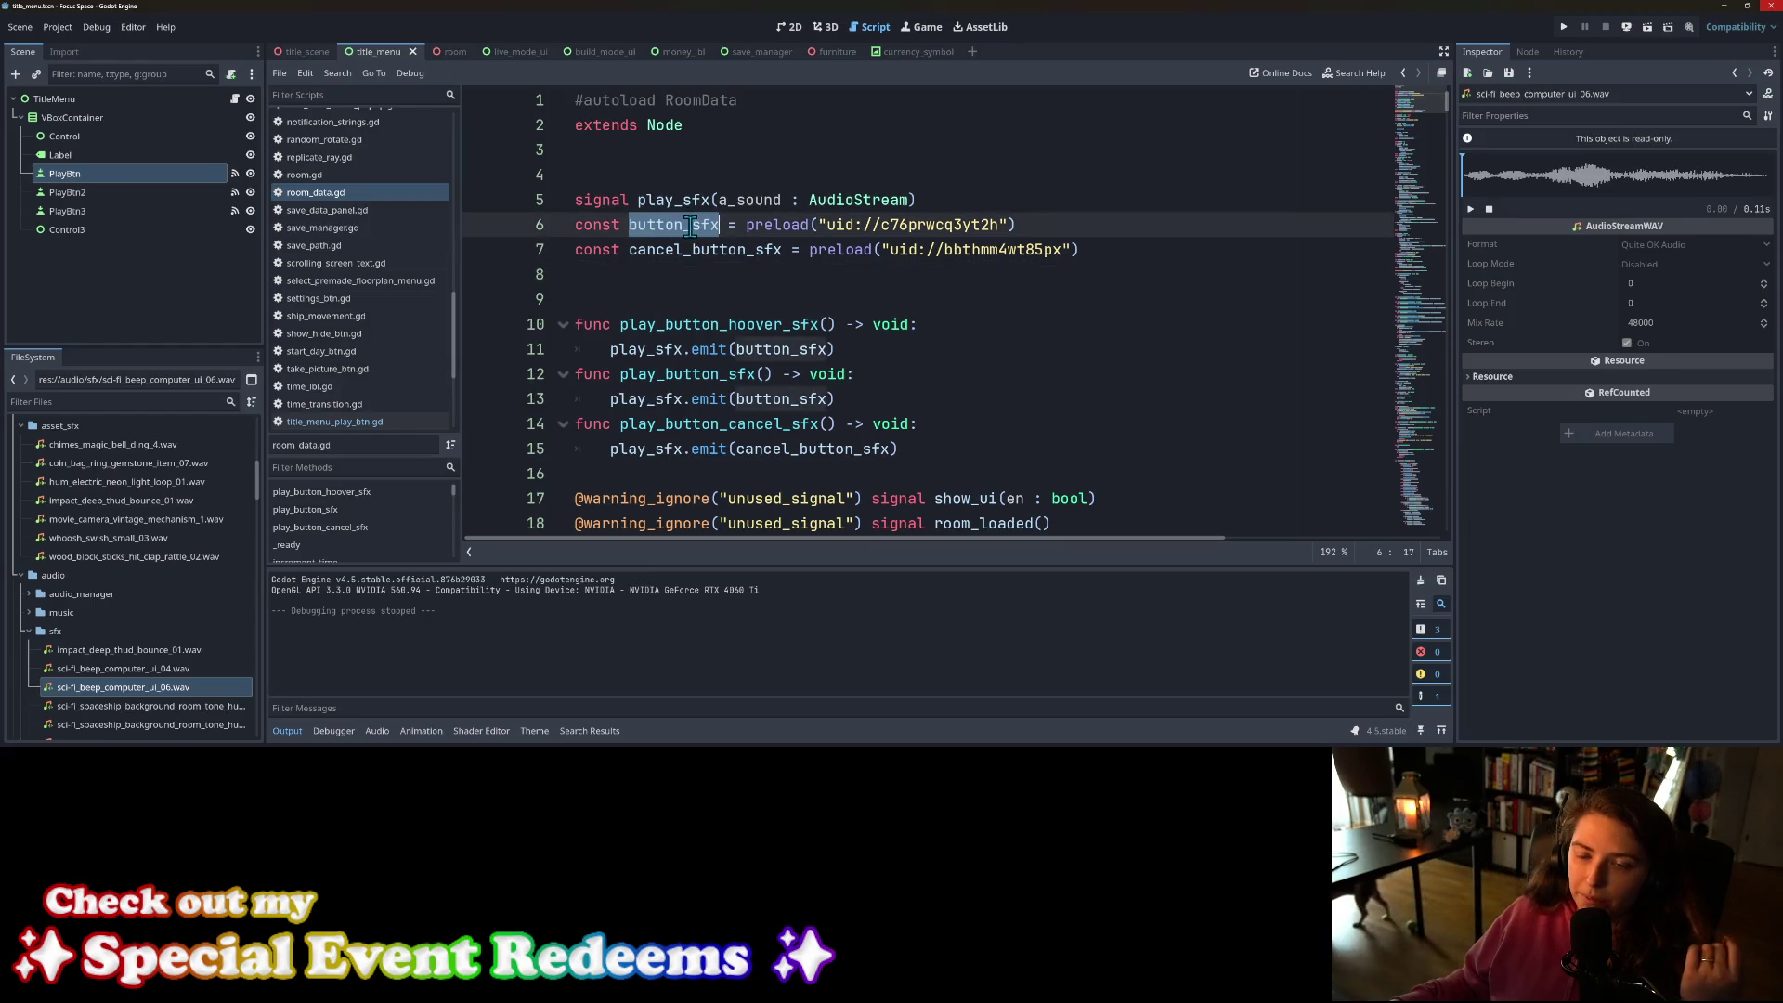
key(Left)
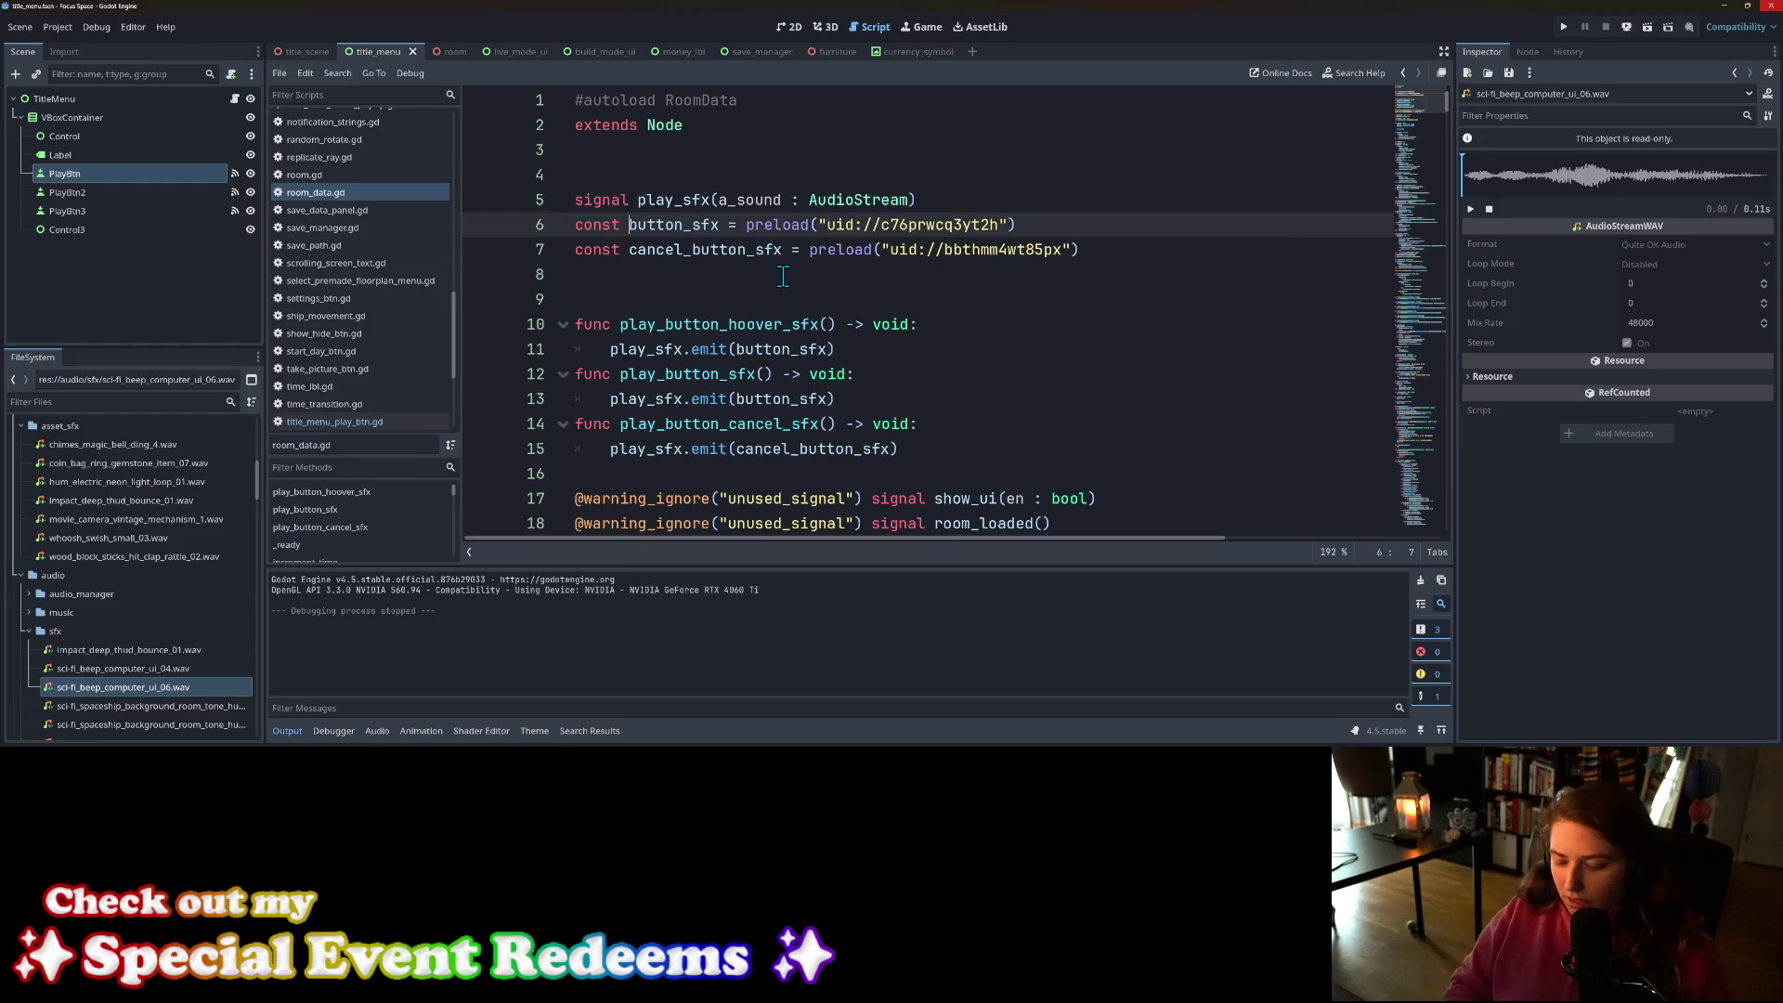
text(hoover_)
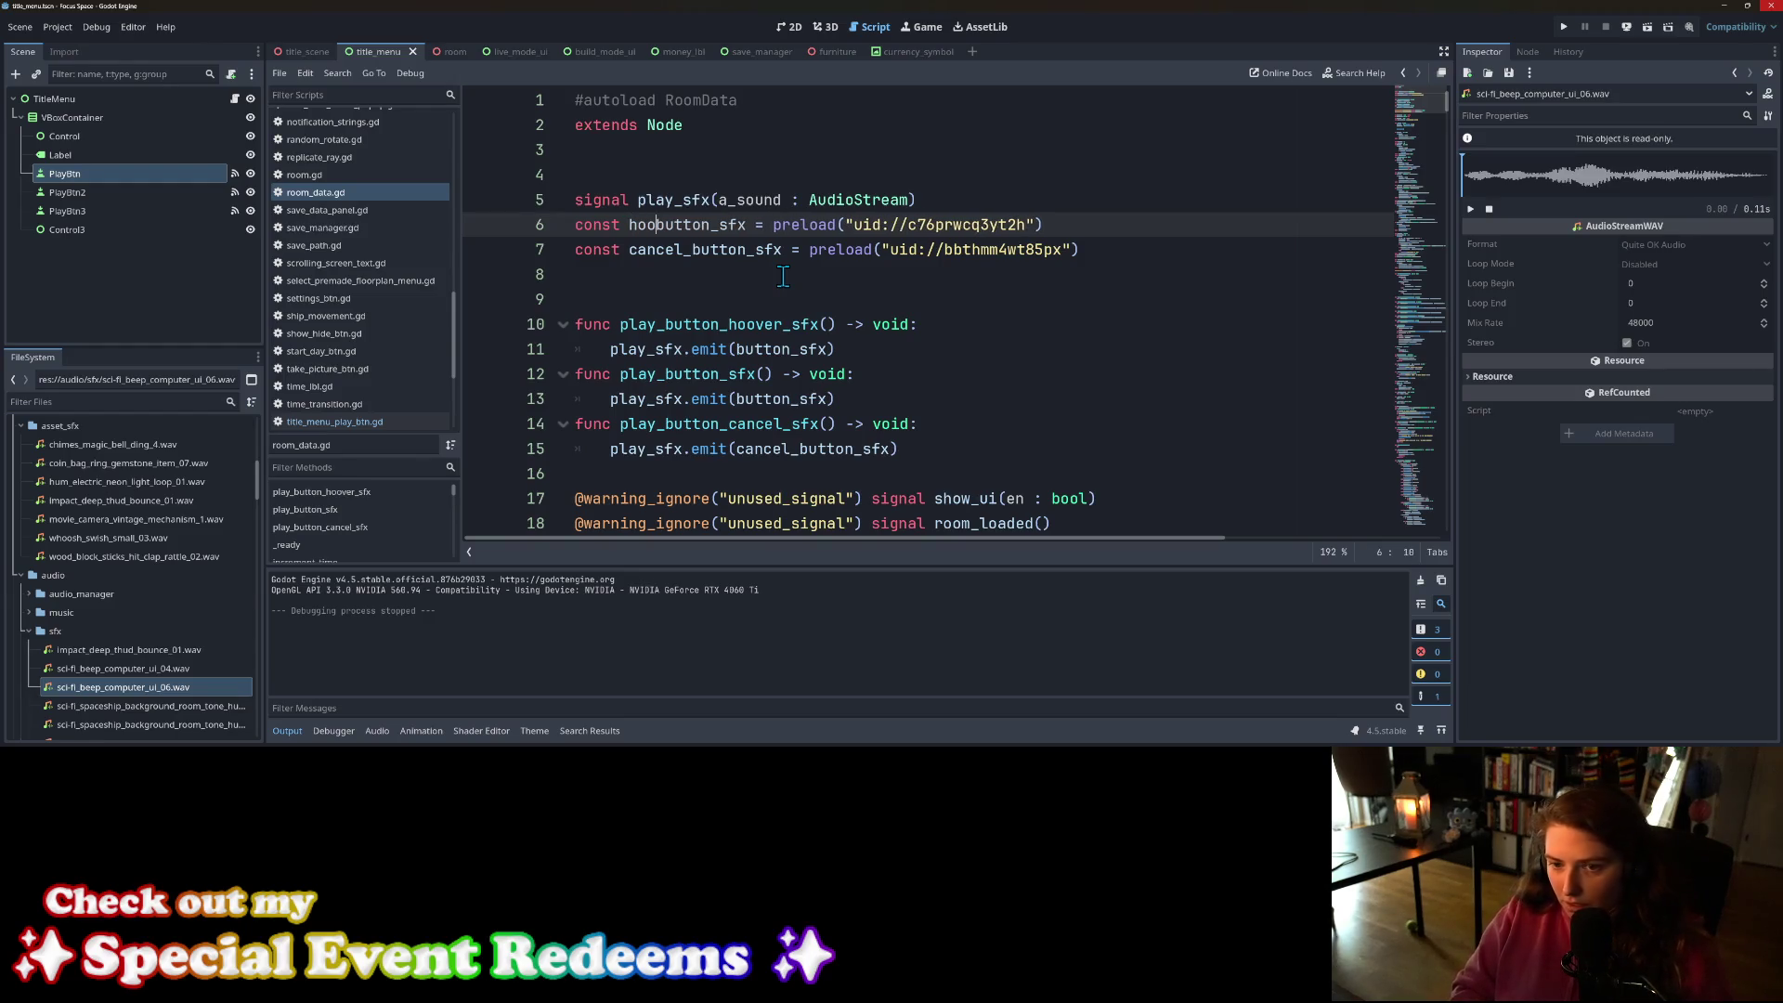
Step: Replace the button_sfx references on lines 11 and 13 with hoover_button_sfx and save
double_click(748, 228)
key(ctrl+c)
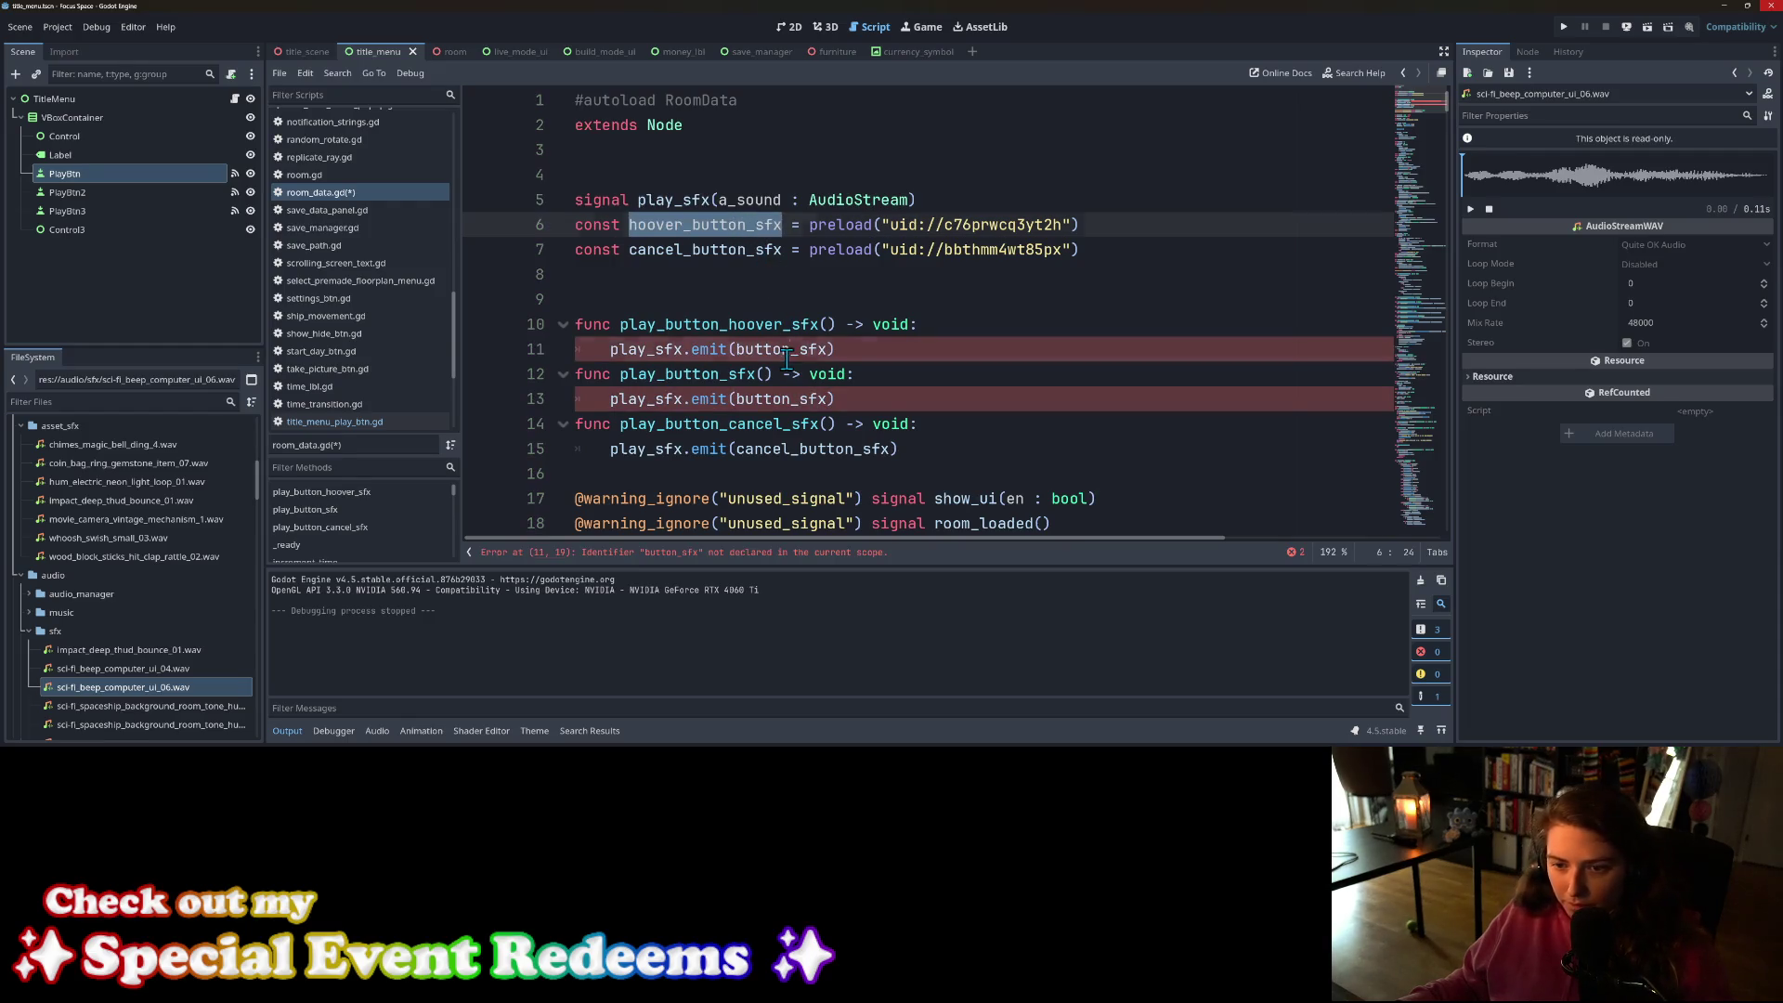
double_click(785, 351)
key(ctrl+v)
double_click(783, 400)
key(ctrl+v)
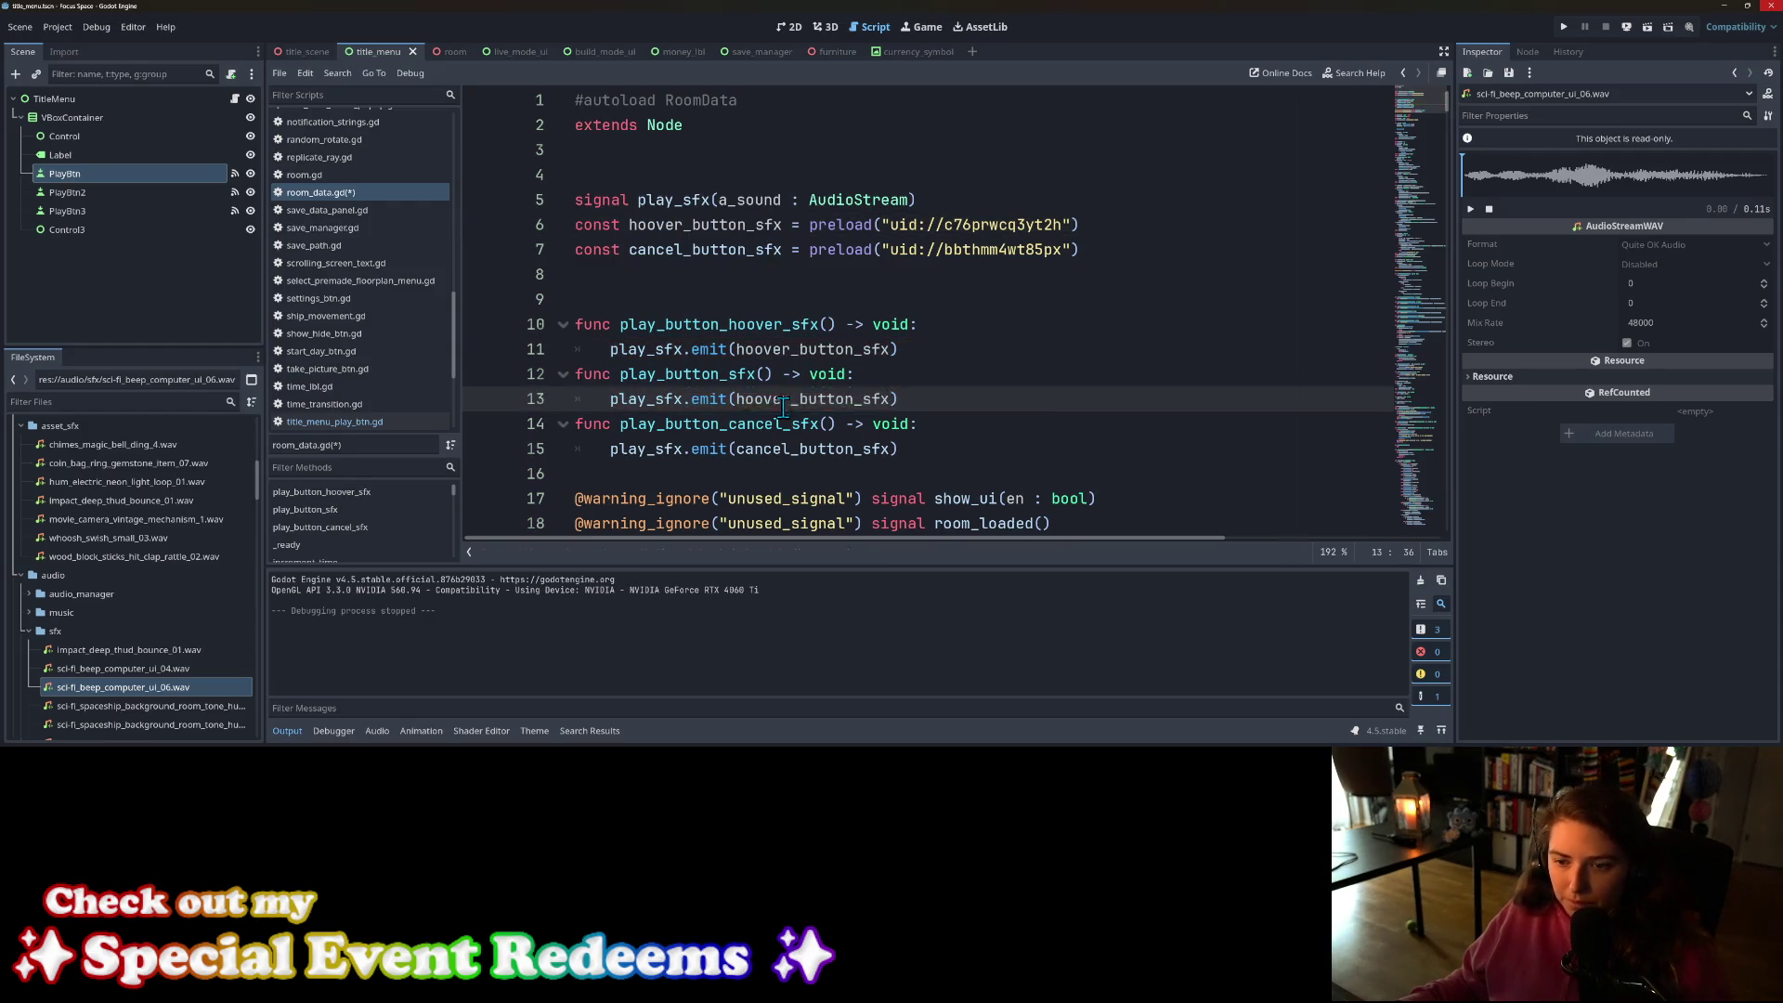
key(ctrl+s)
click(690, 277)
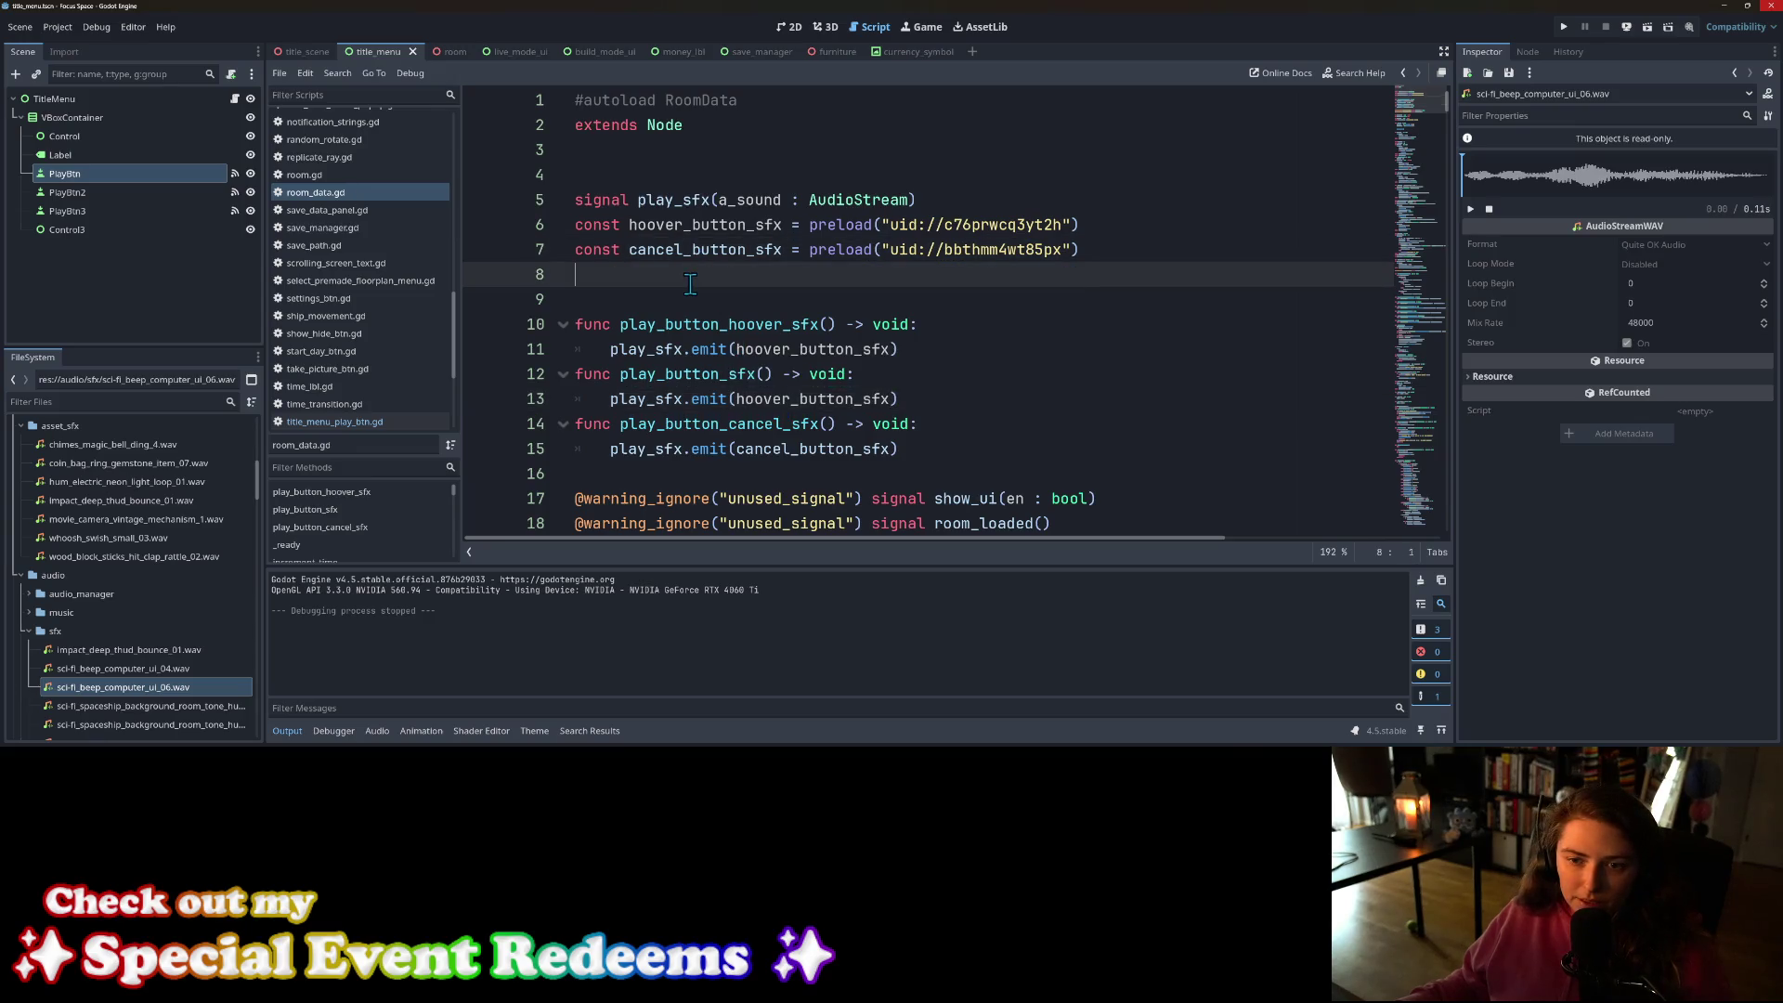
scroll(114, 628, down, 2)
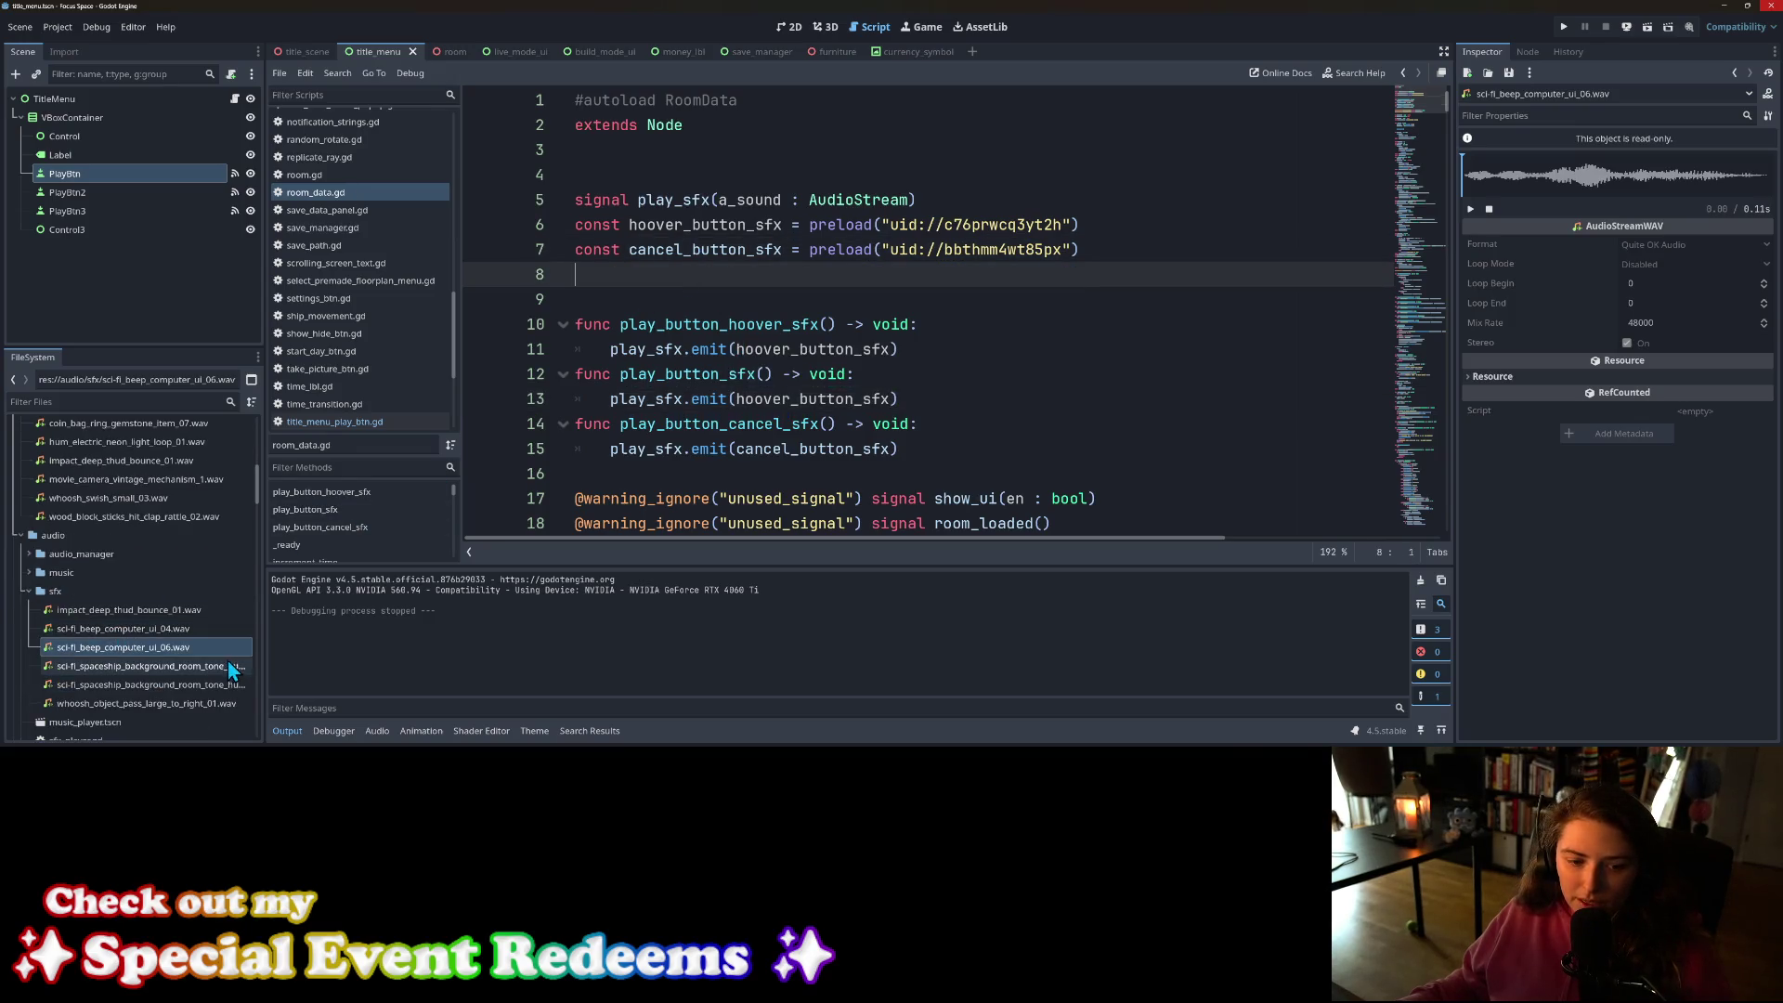
Step: Preview chimes_magic_bell_ding_4.wav as a candidate button sound
mouse_move(215, 648)
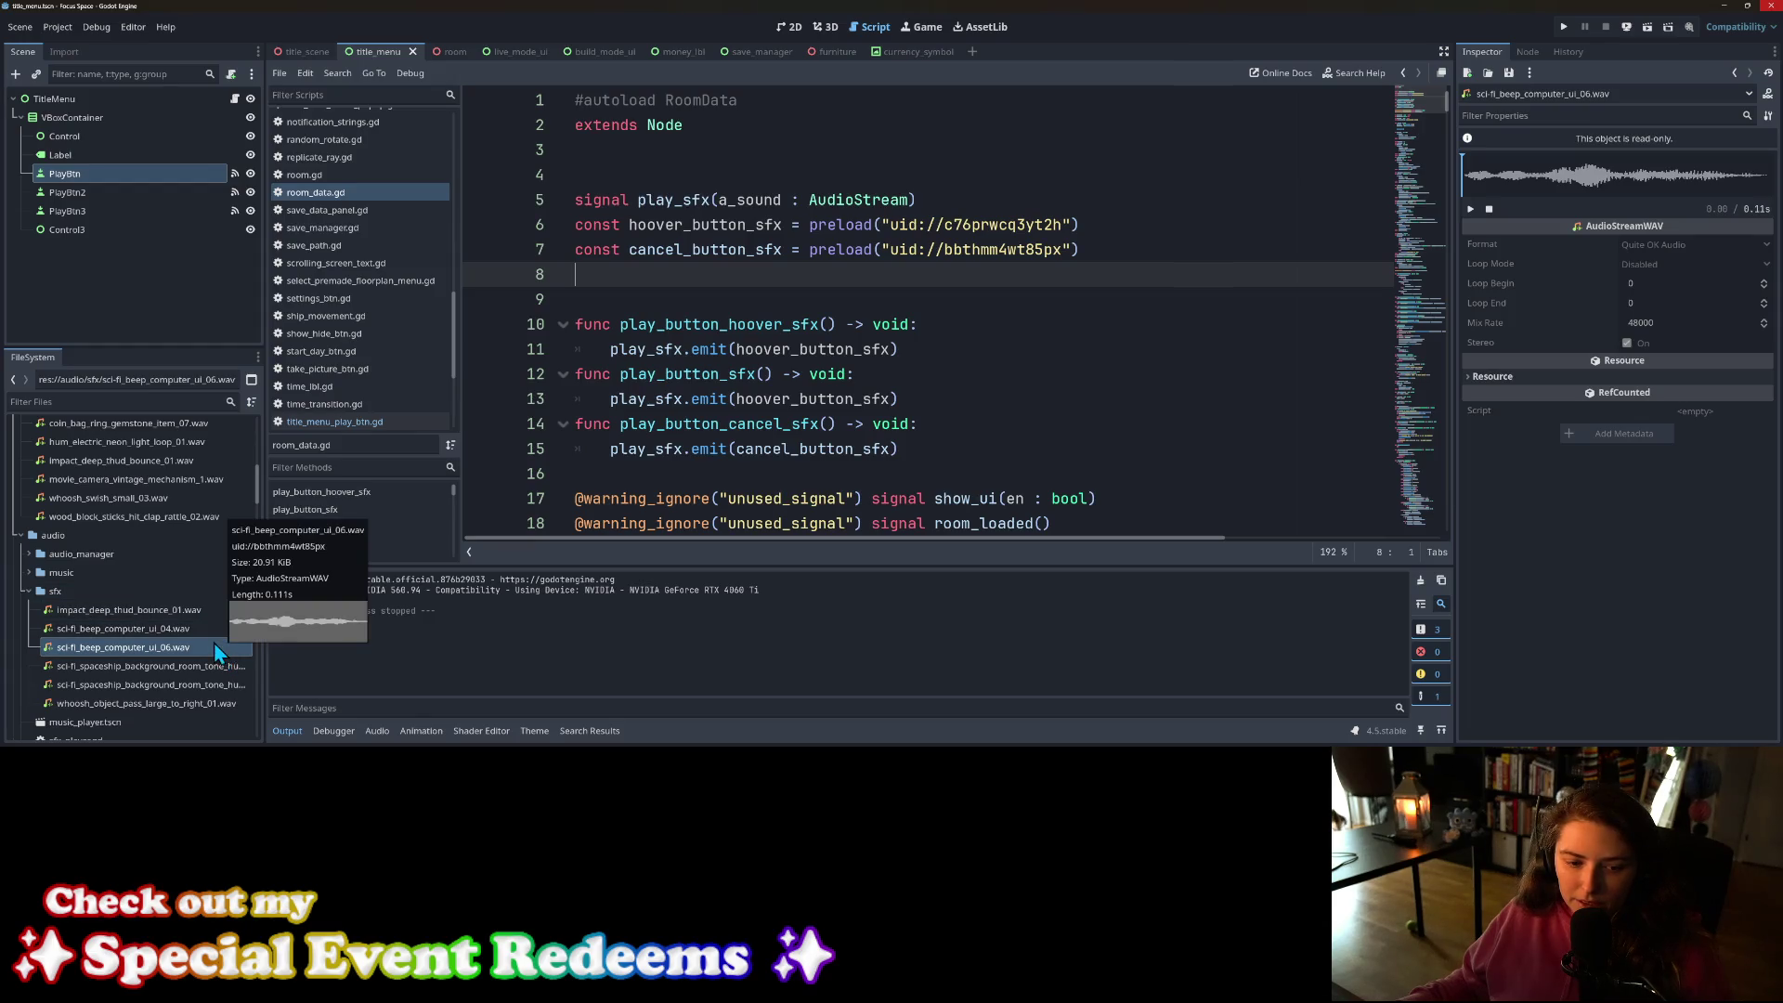
scroll(169, 612, up, 2)
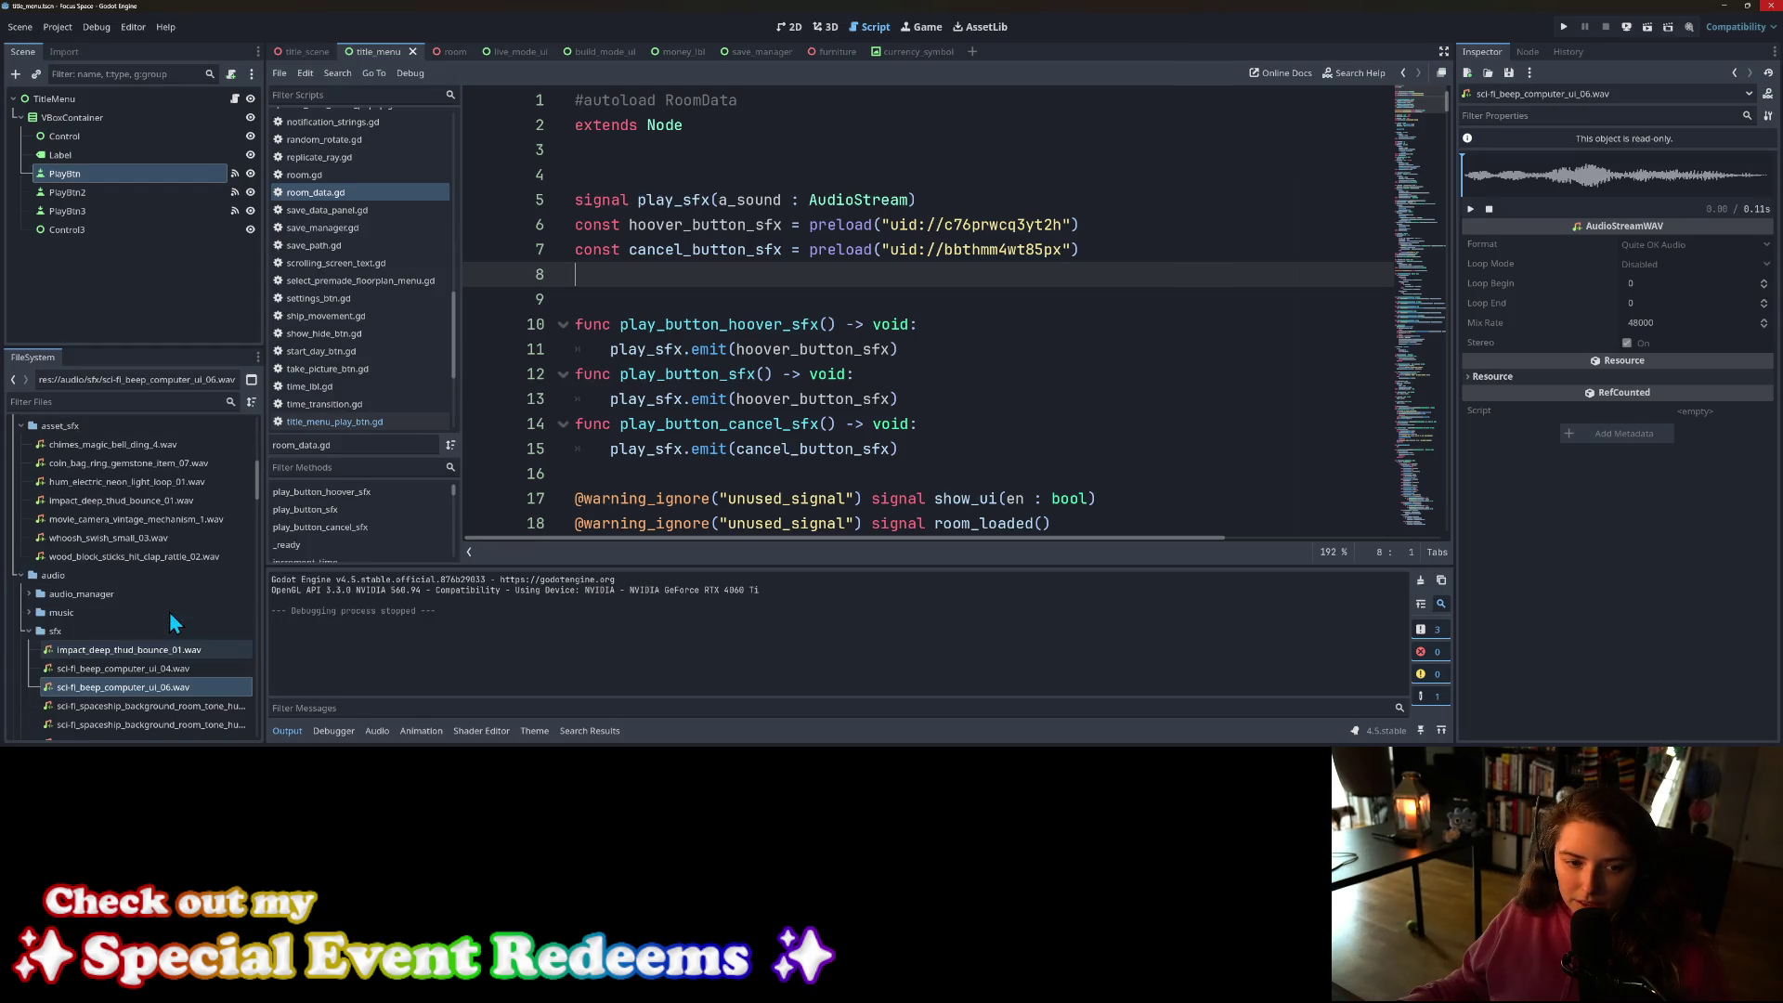
click(126, 444)
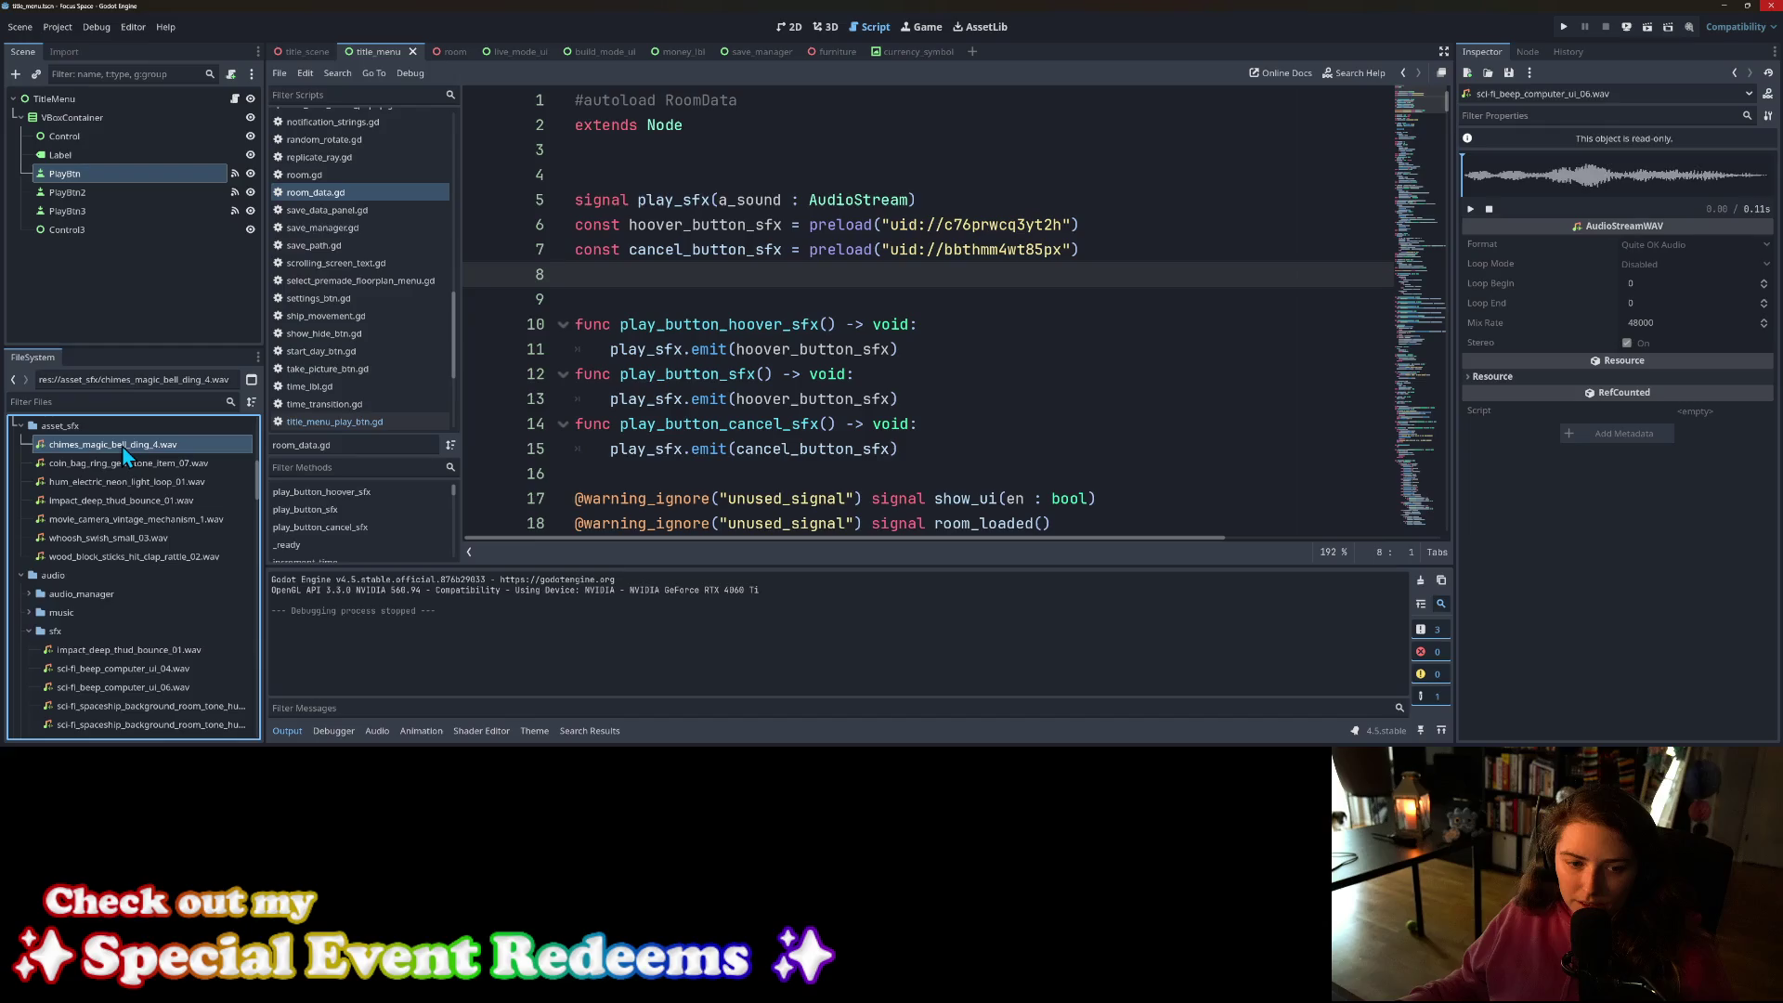
click(1470, 210)
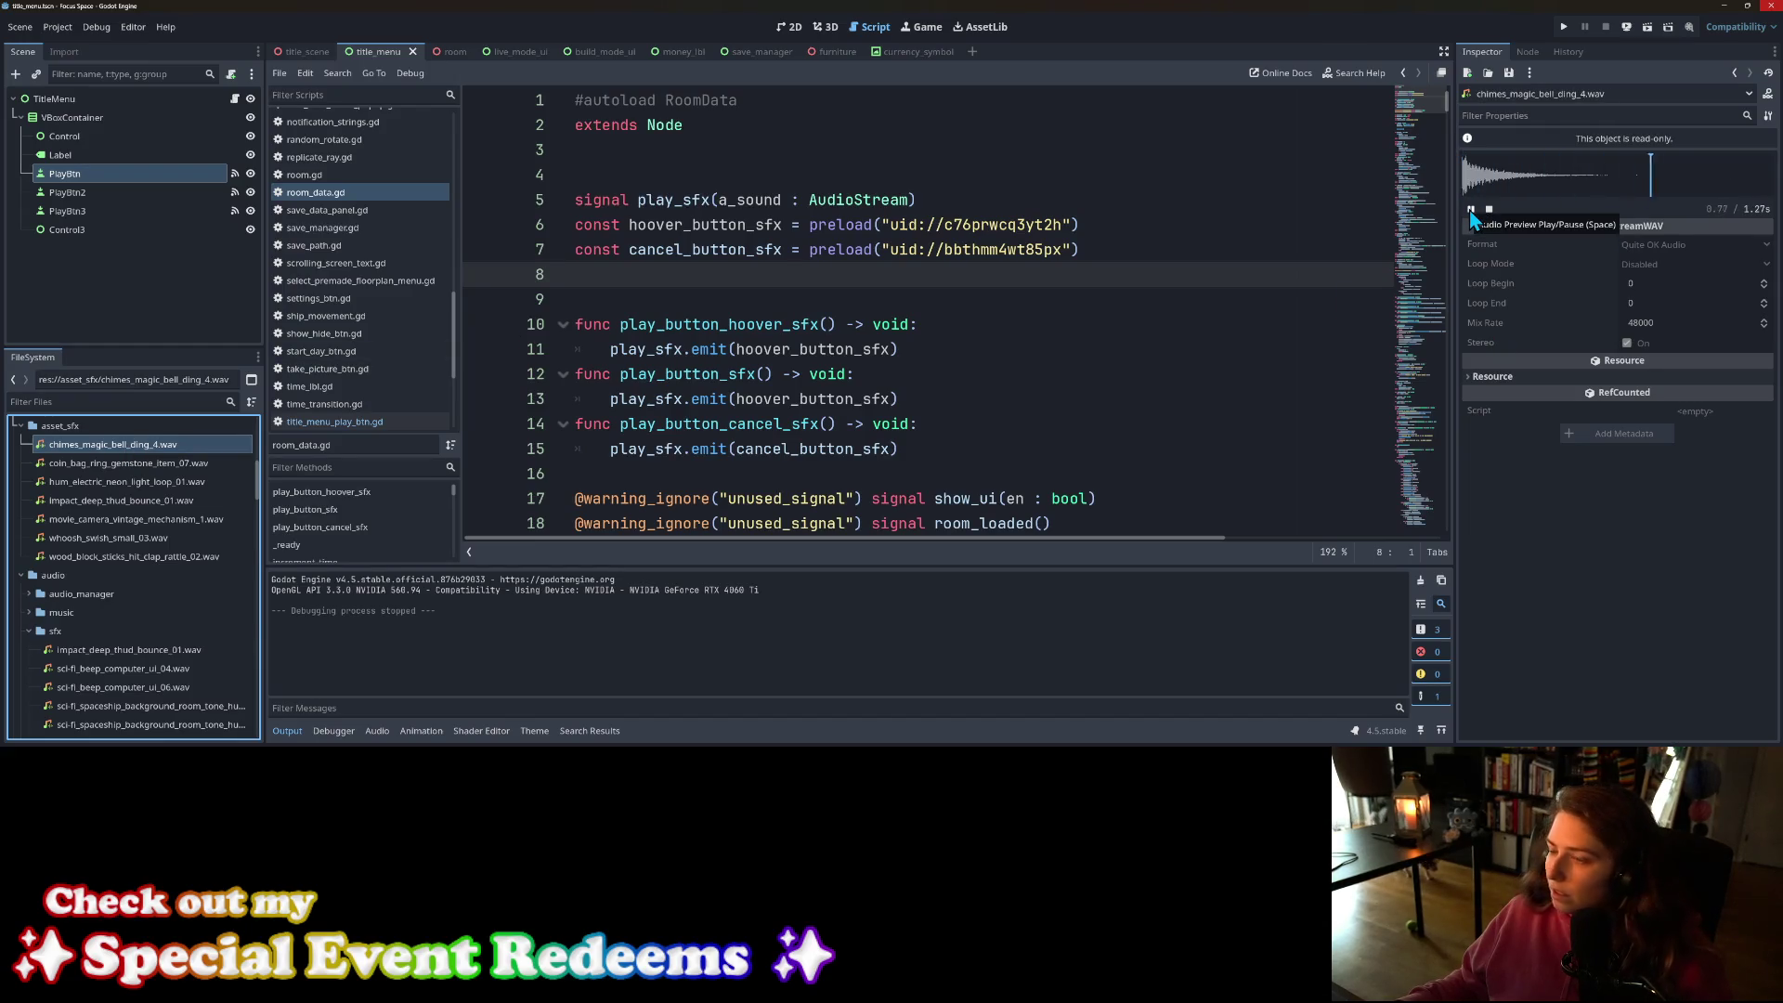
Step: Browse the neon hum and coin bag files, then audition wood_block_sticks_hit_clap_rattle_02.wav
click(171, 485)
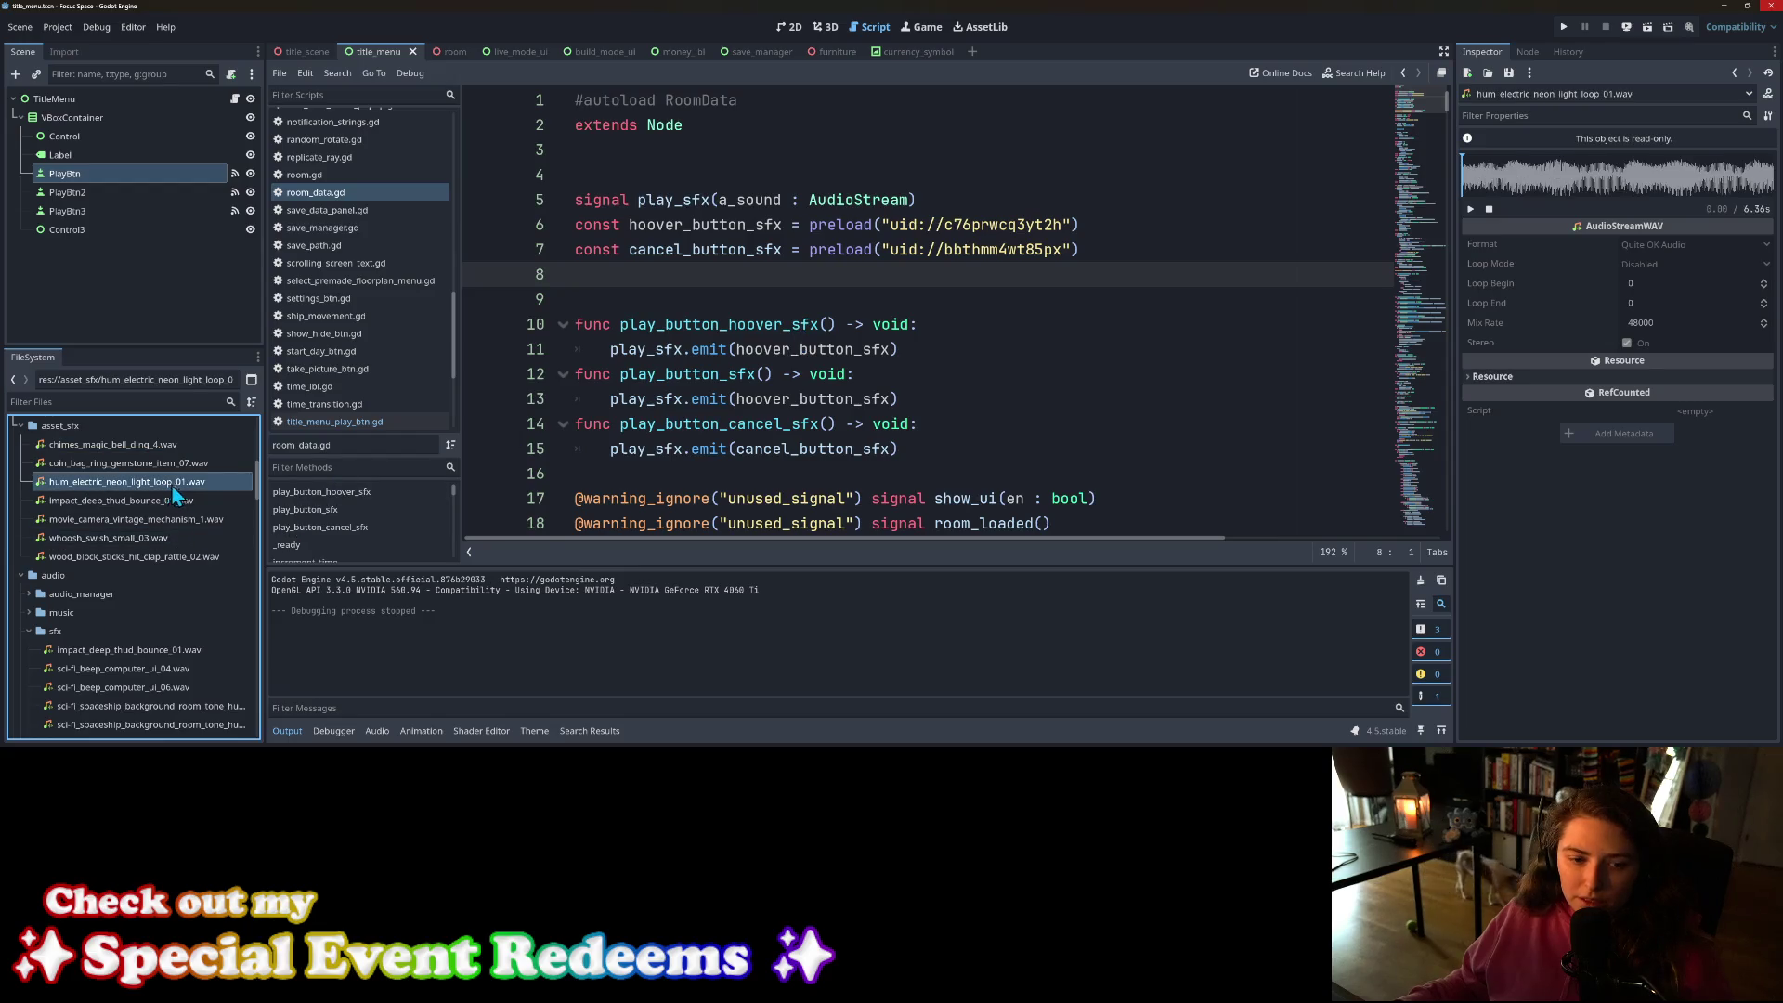
click(137, 463)
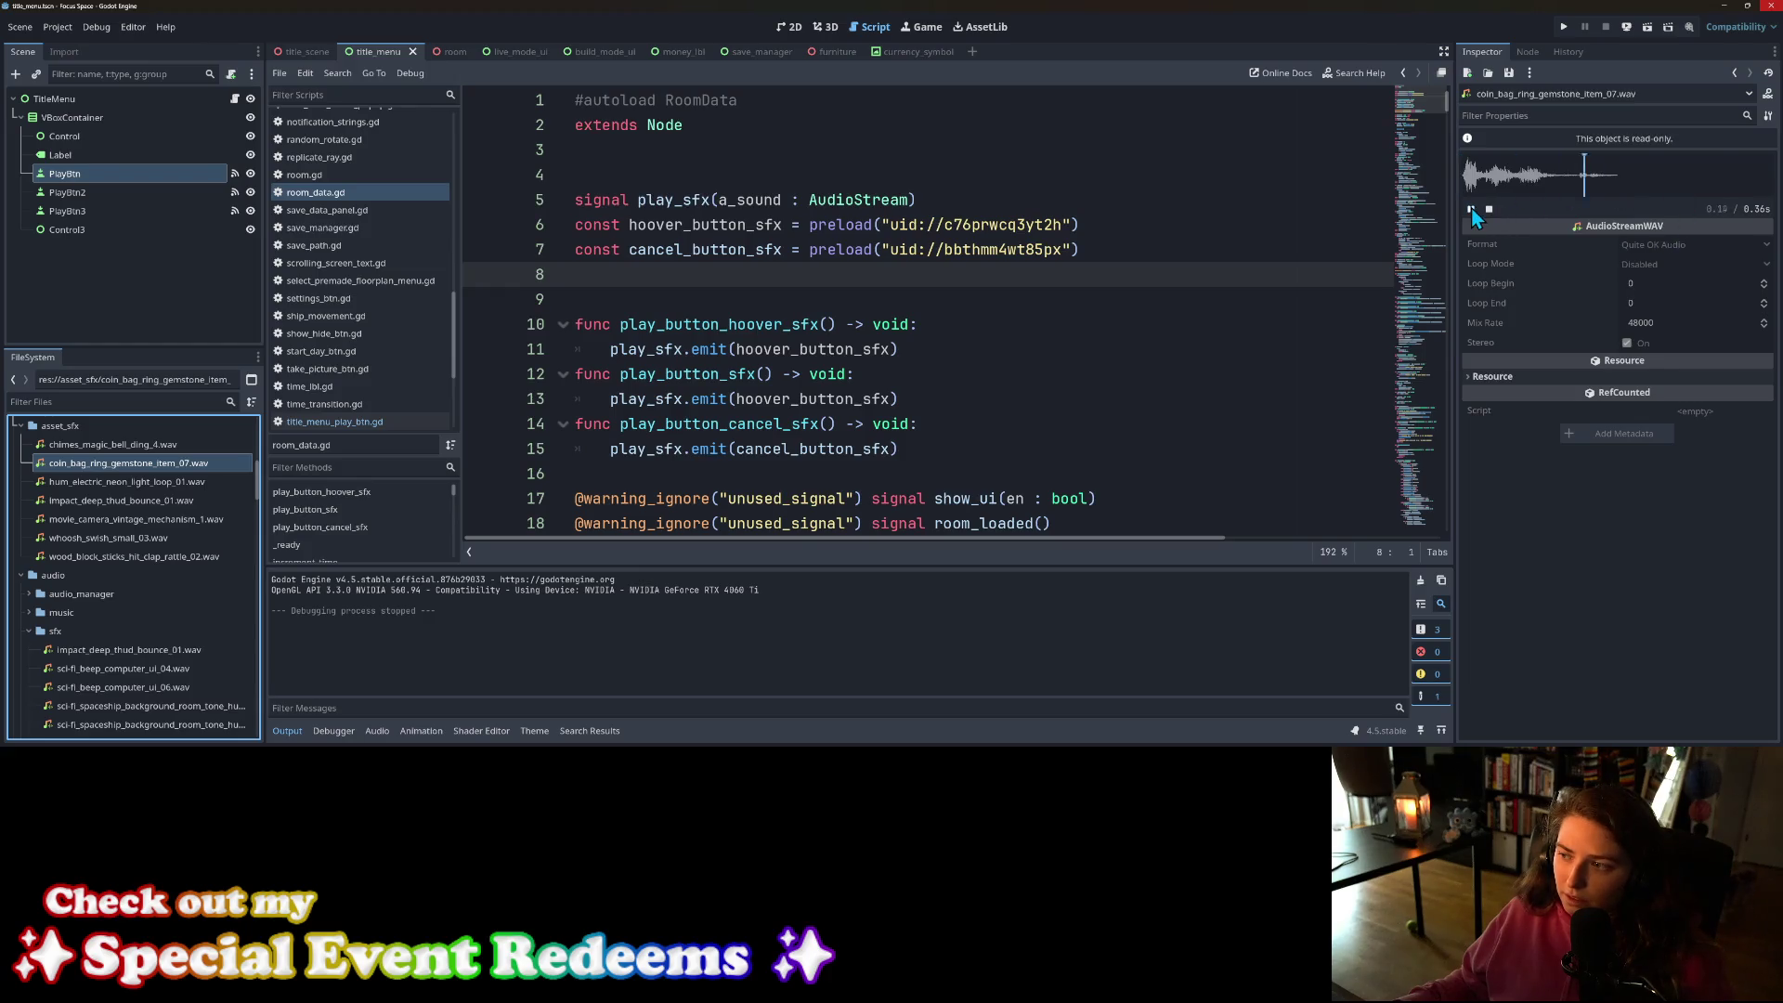
click(153, 558)
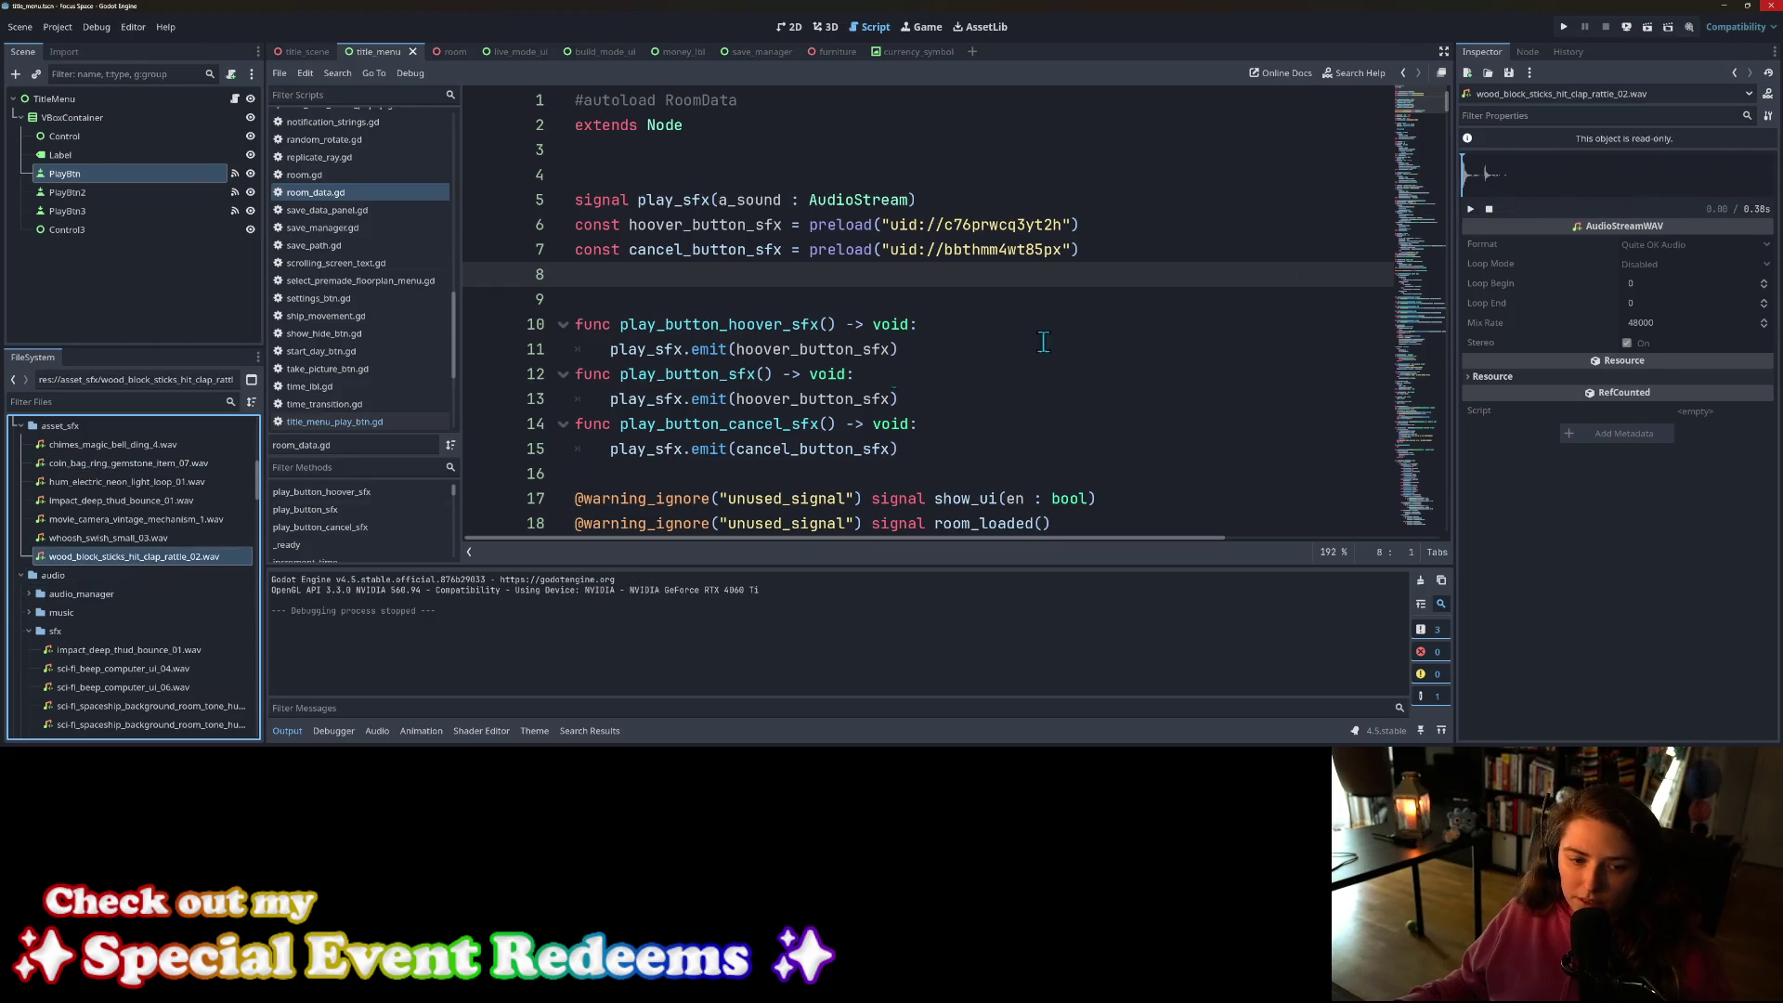
click(1469, 206)
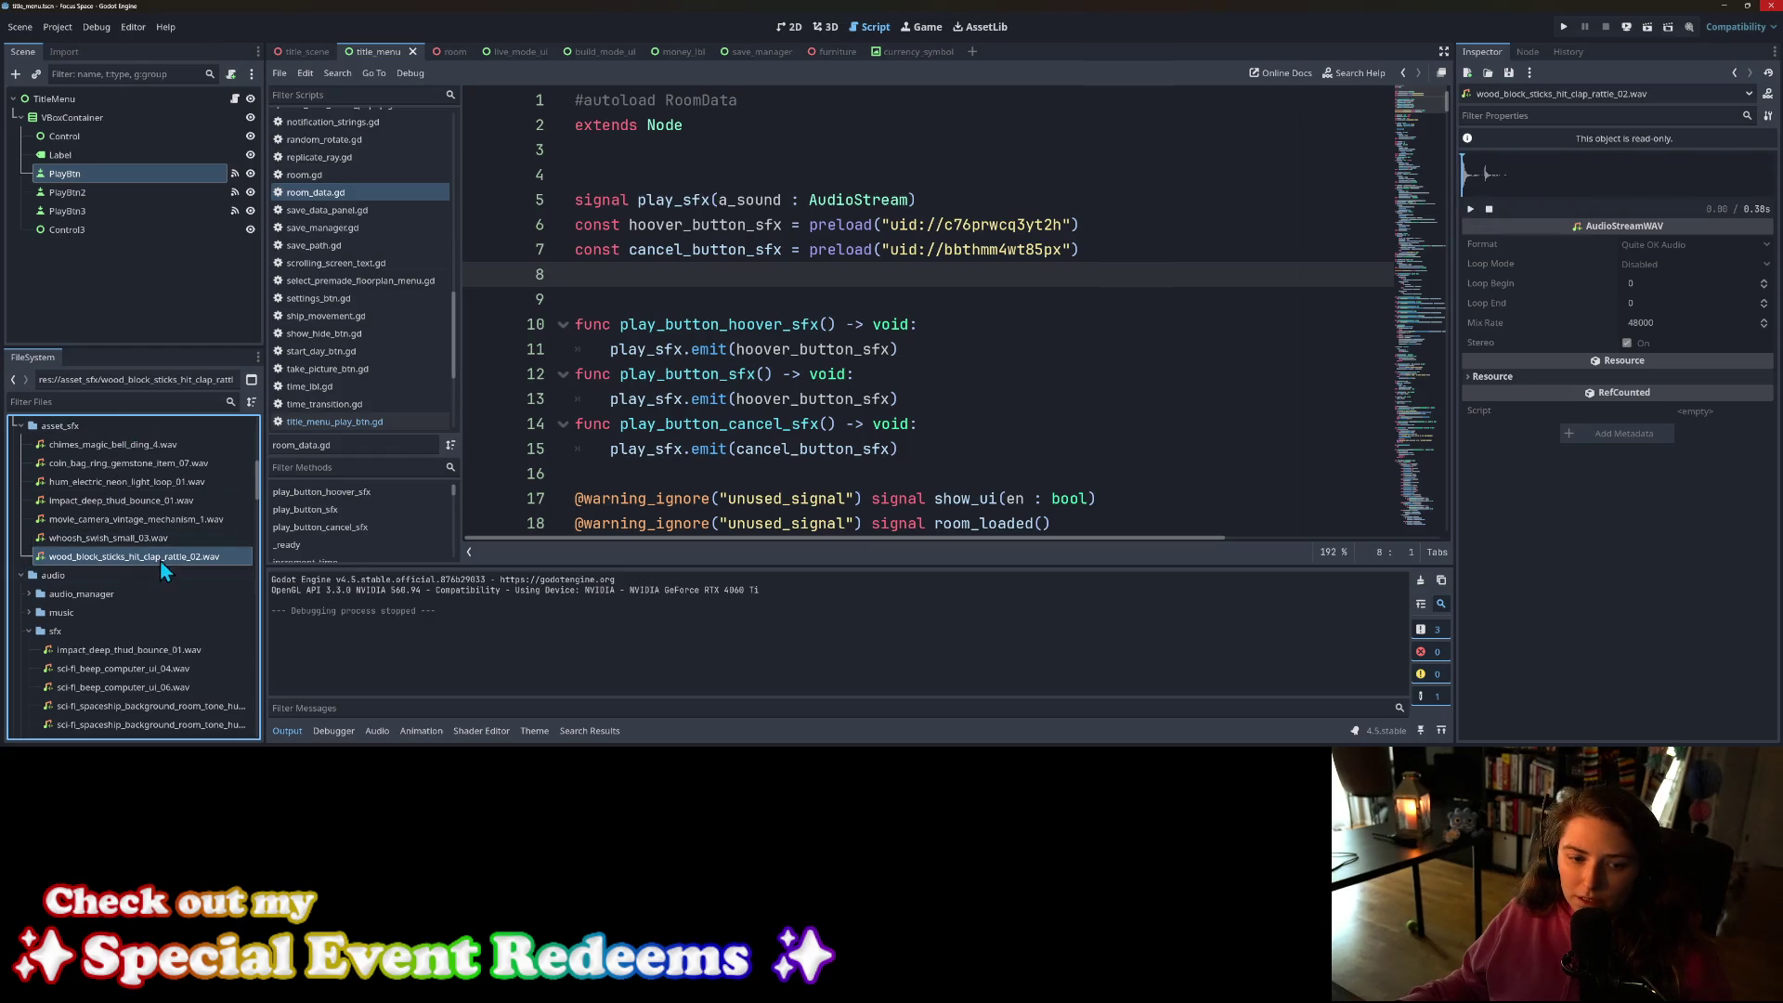
Step: Add a click_button_sfx constant on line 8 preloading the wood block sound, and save room_data.gd
drag(160, 559, 649, 271)
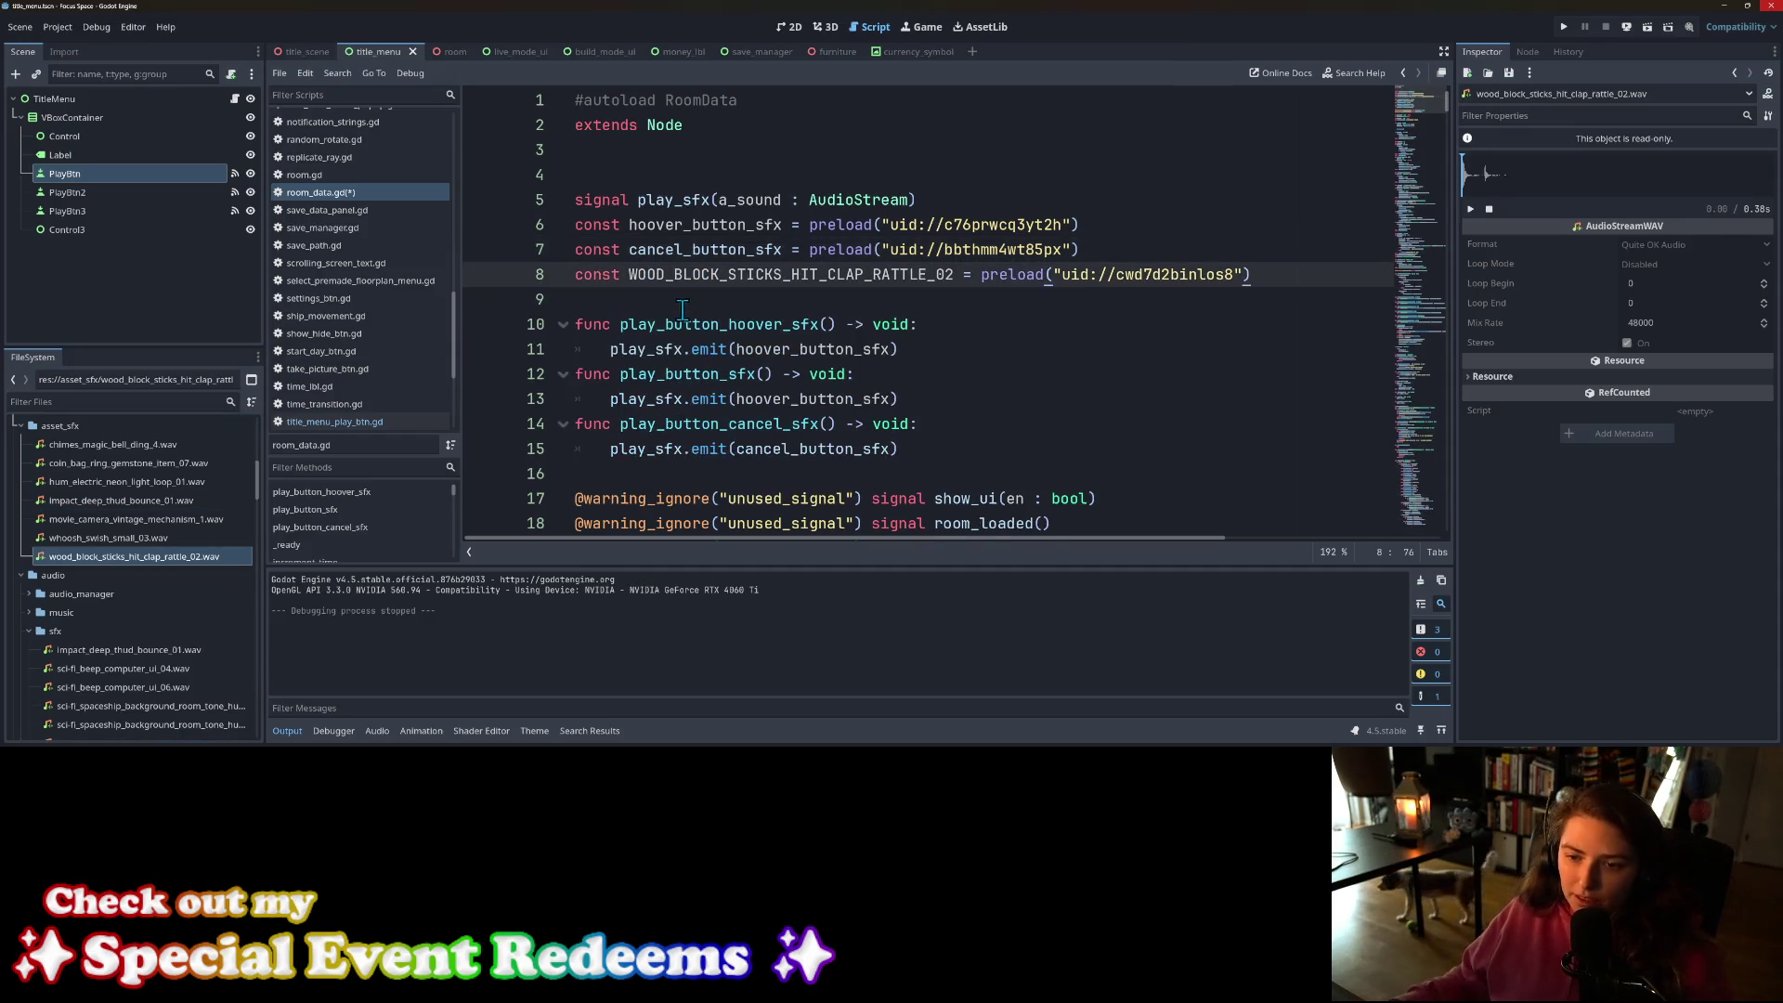
drag(692, 225, 783, 225)
key(ctrl+c)
double_click(729, 275)
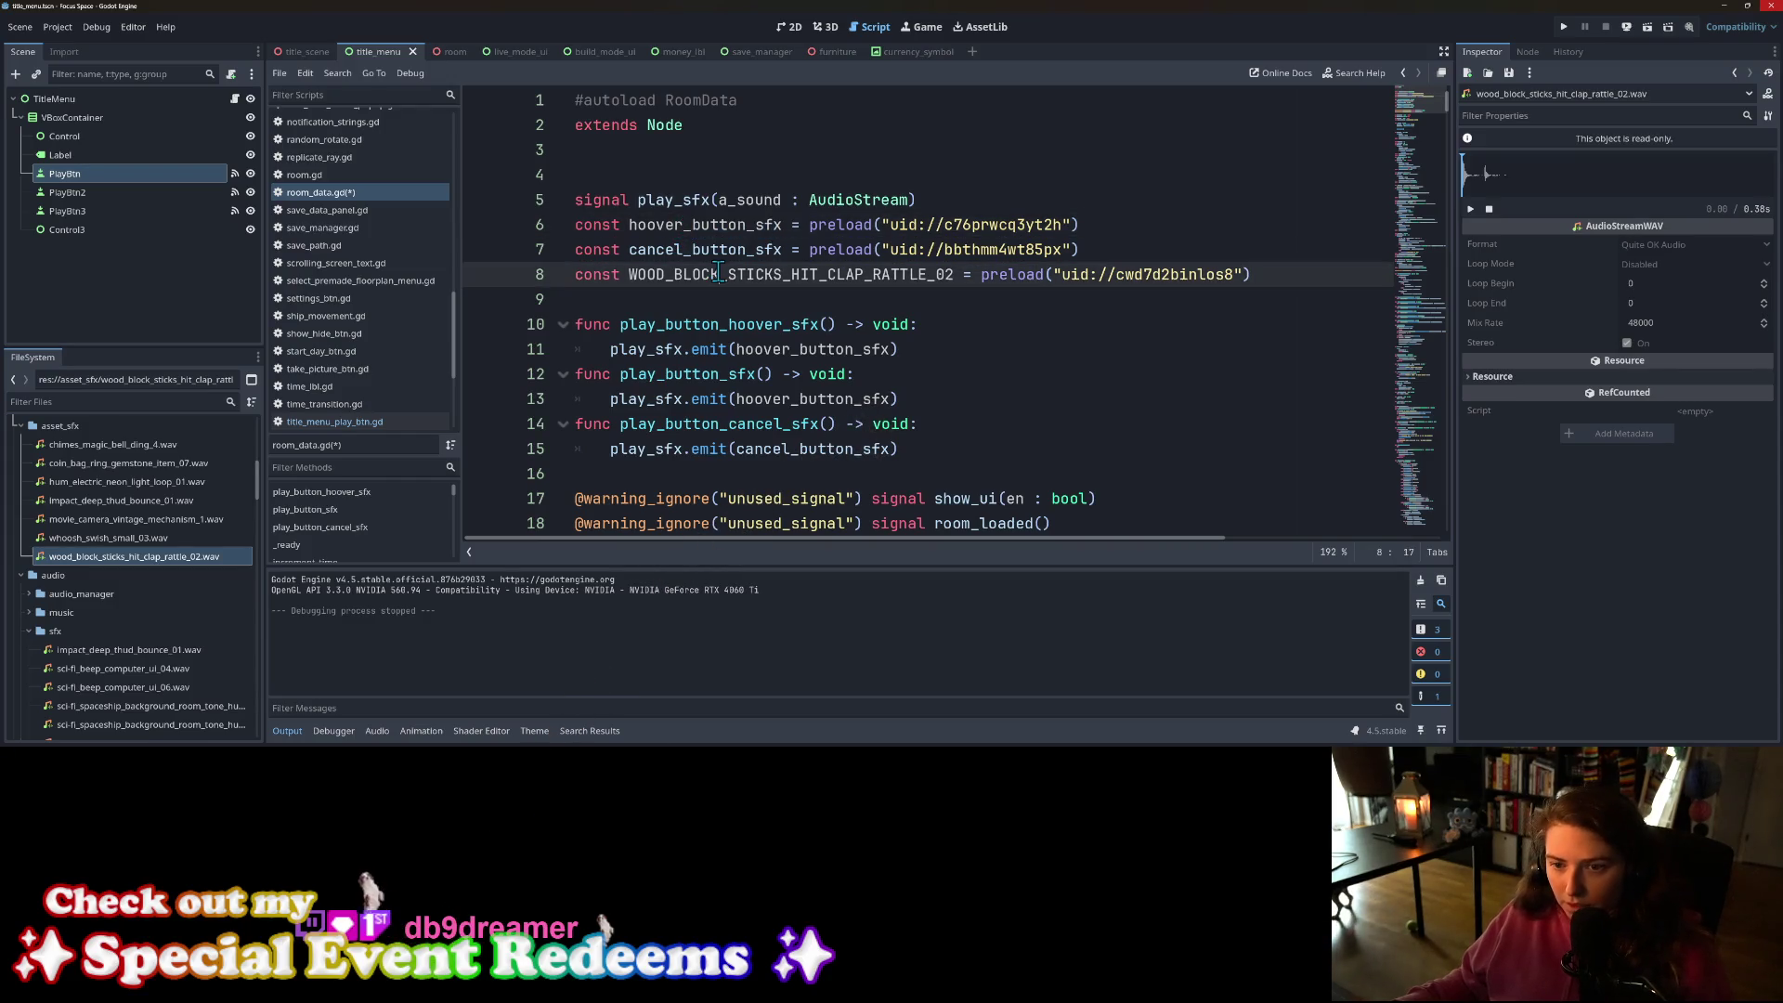
key(ctrl+v)
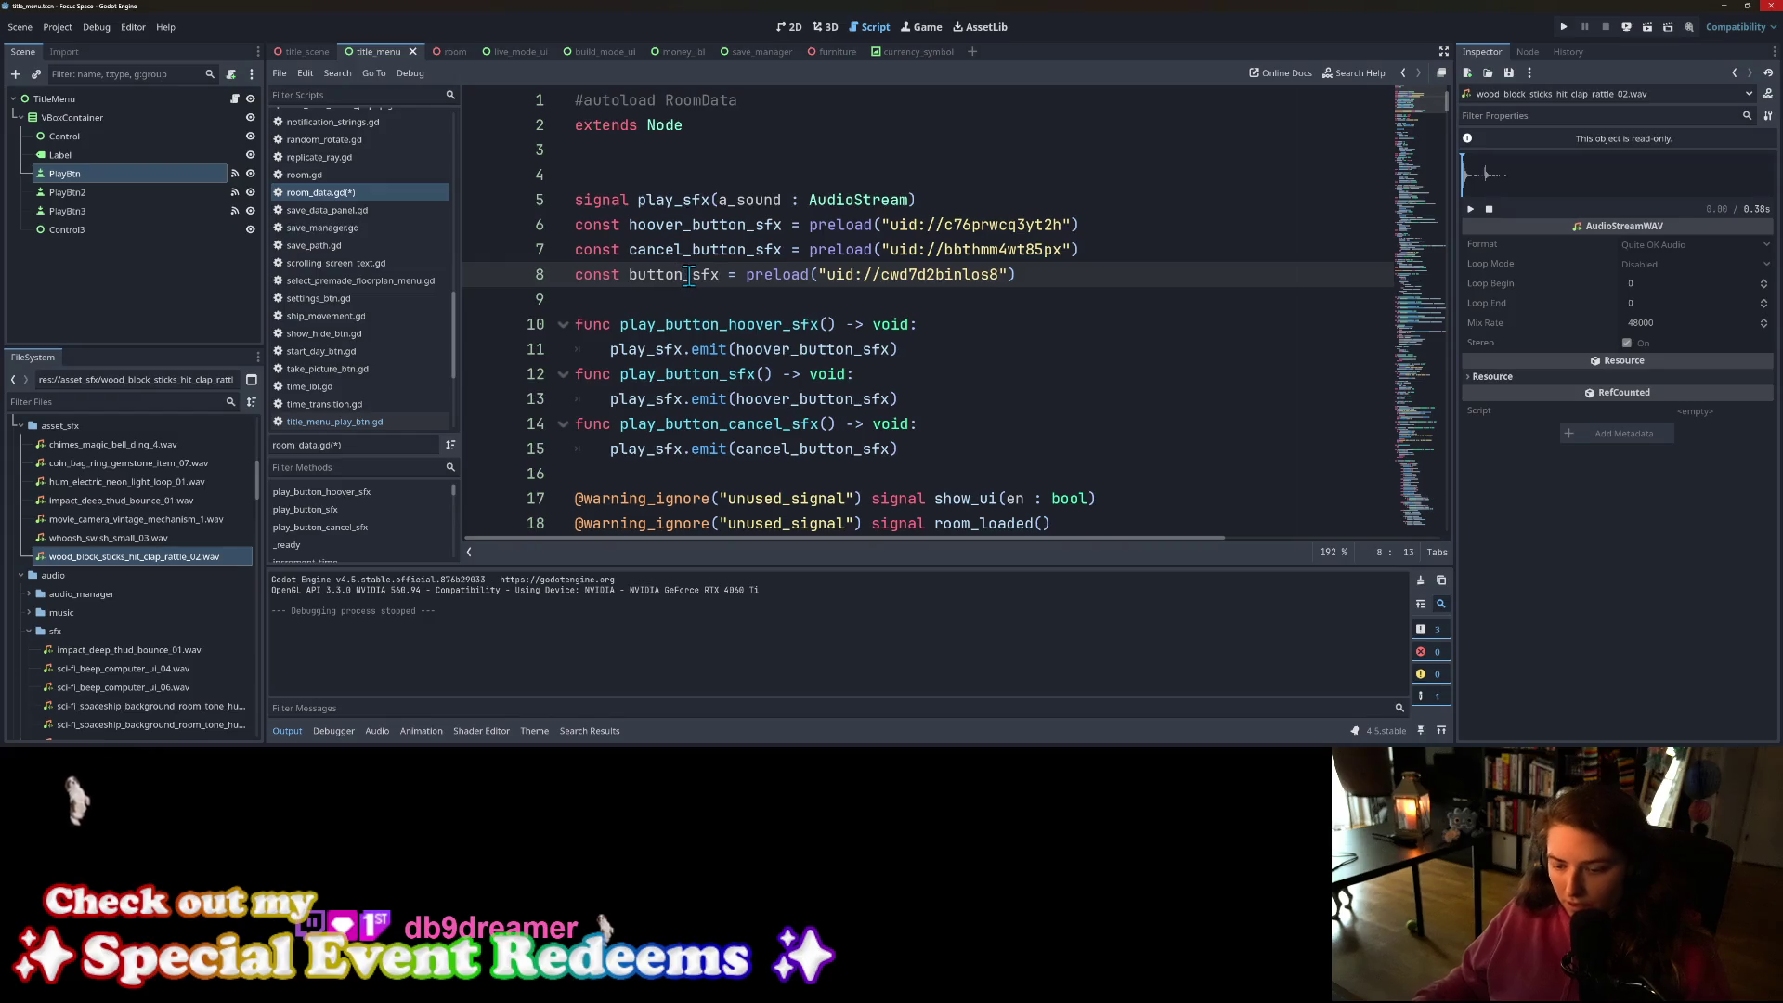
click(688, 275)
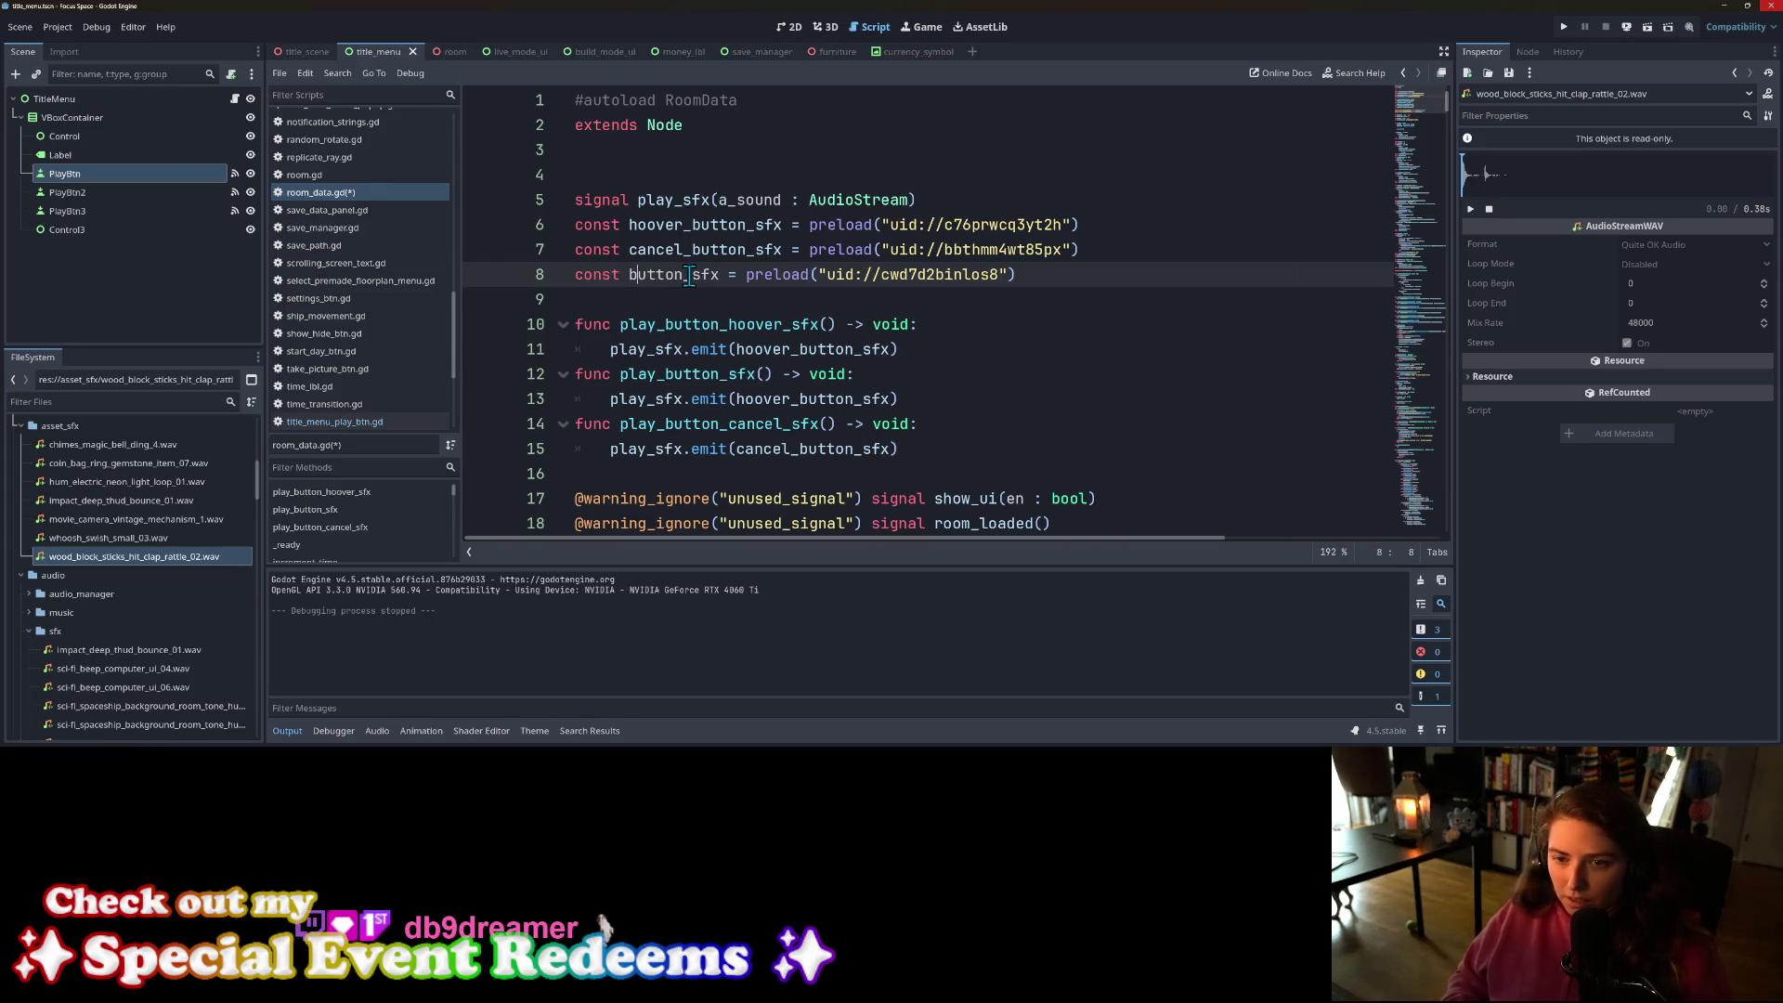
text(click_)
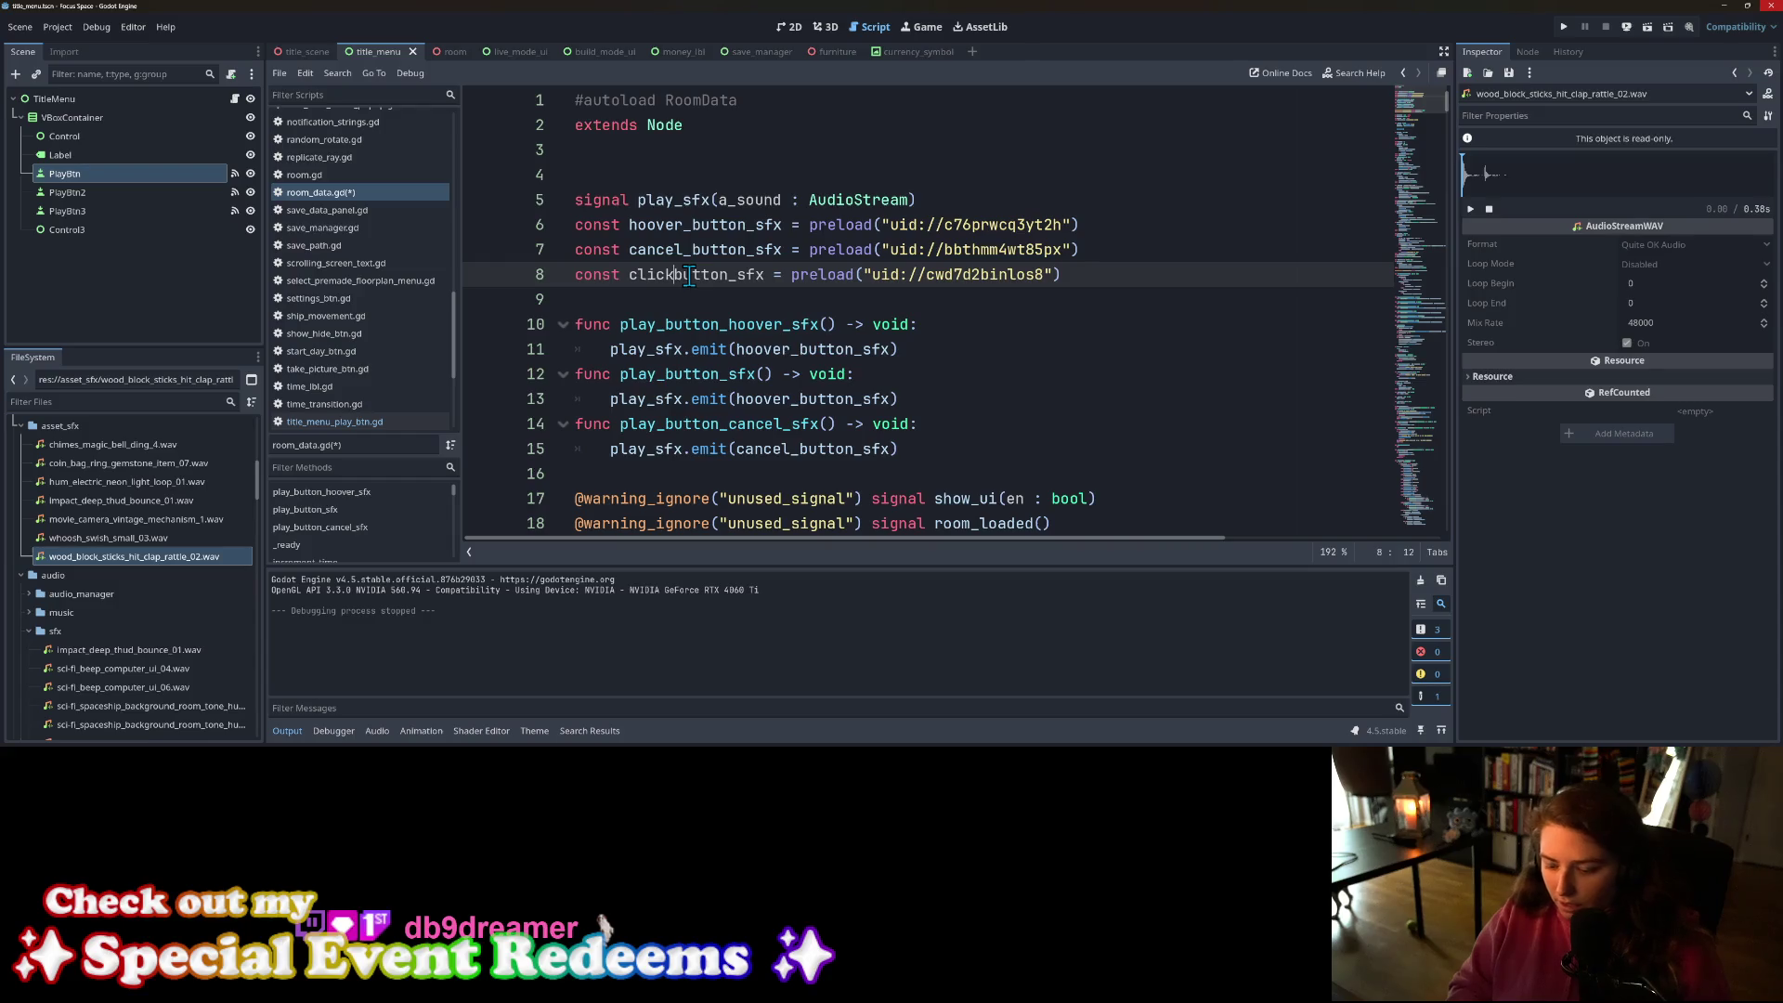
key(ctrl+s)
Step: Make play_button_sfx on line 13 emit click_button_sfx, leaving the hover function unchanged
double_click(688, 275)
key(ctrl+c)
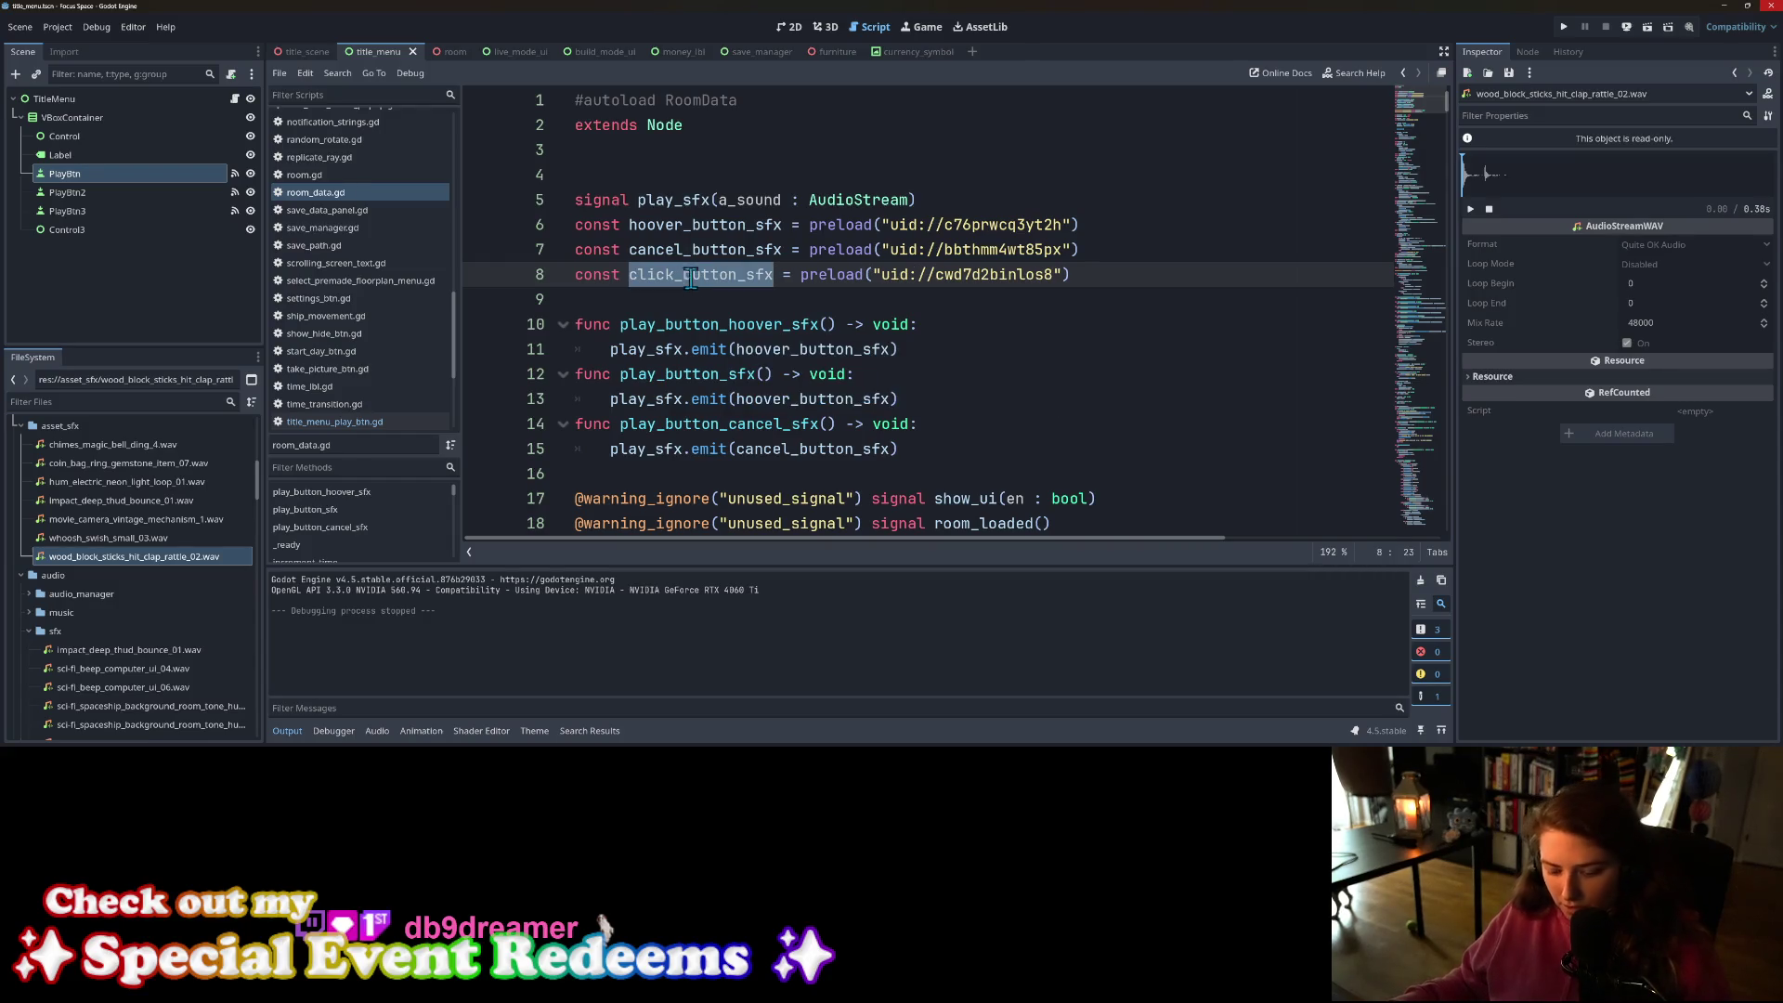
double_click(767, 349)
key(ctrl+v)
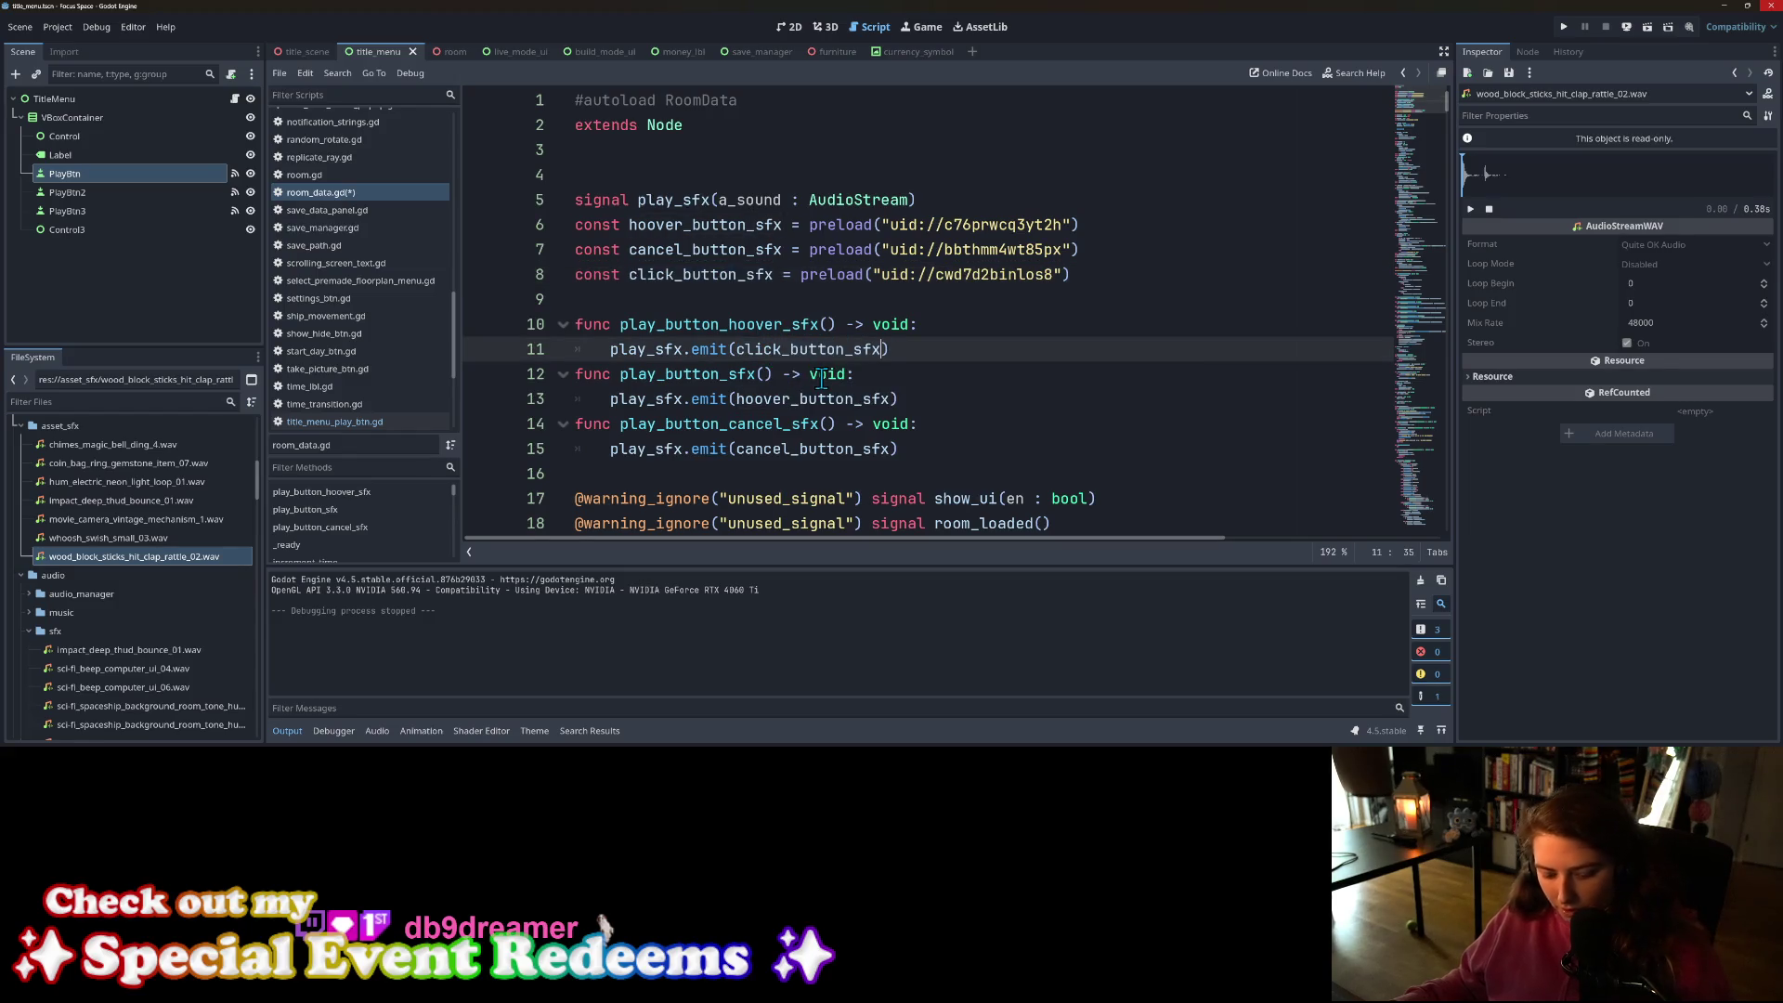
key(ctrl+z)
double_click(799, 399)
key(ctrl+v)
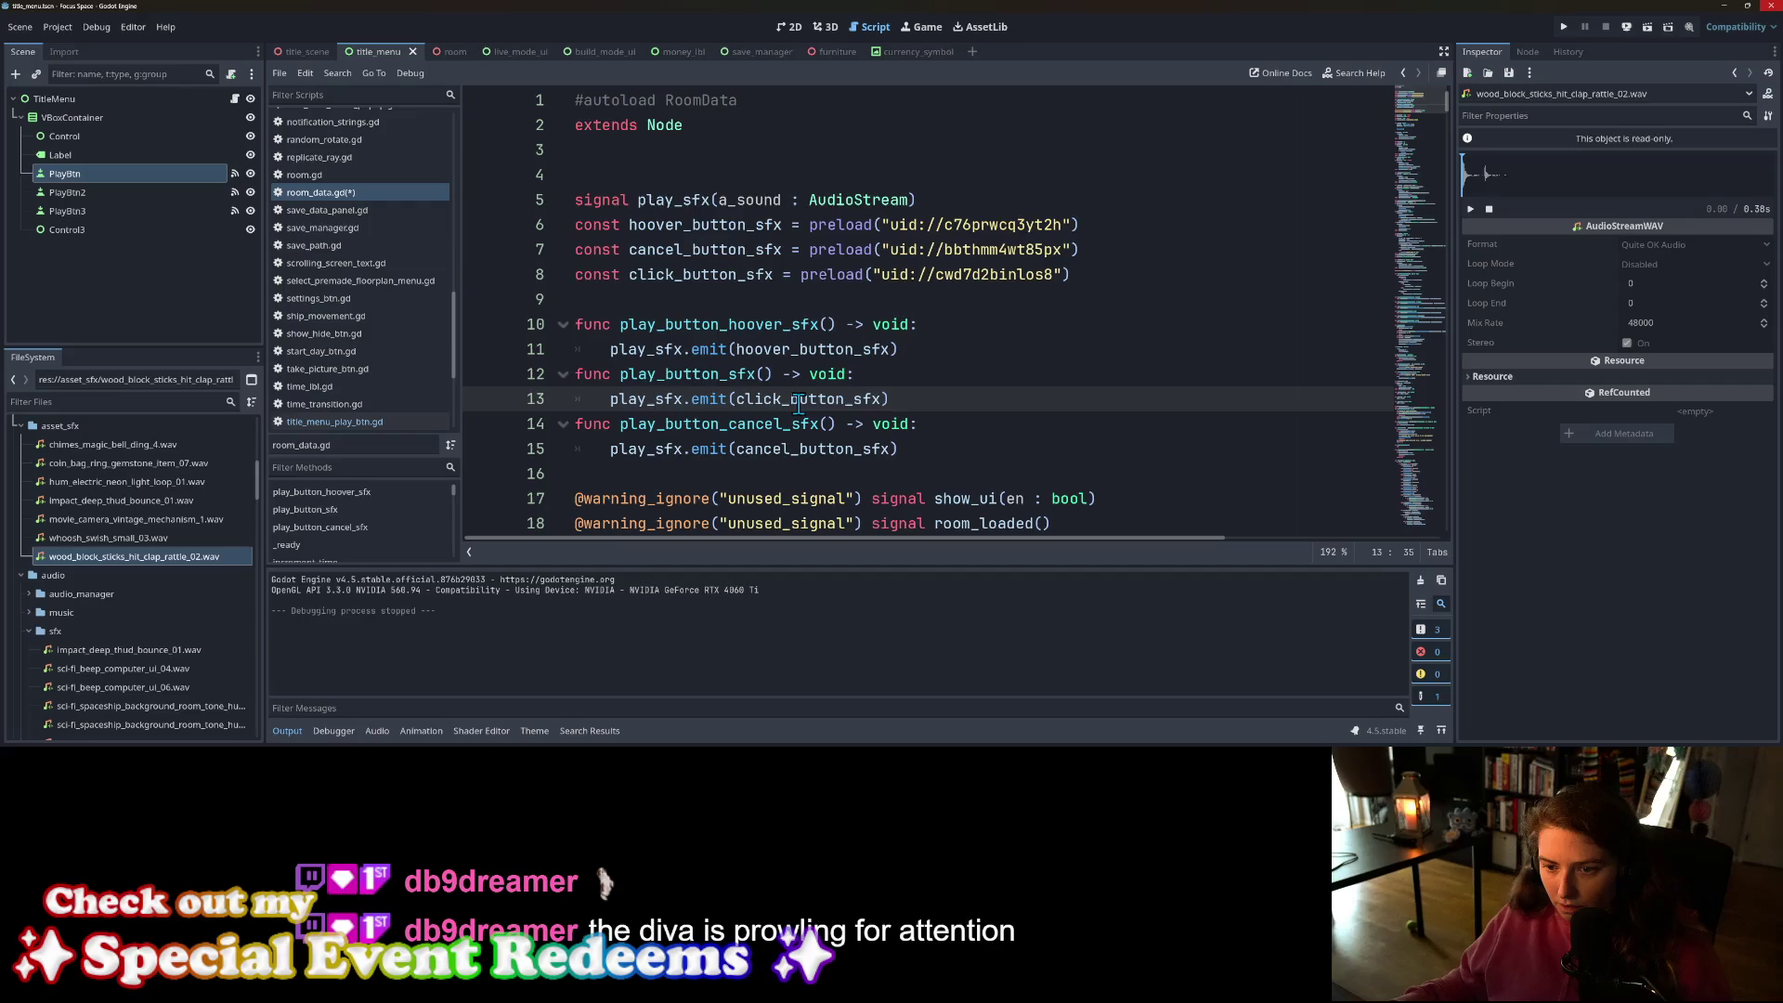
key(ctrl+a)
click(1068, 417)
key(ctrl+s)
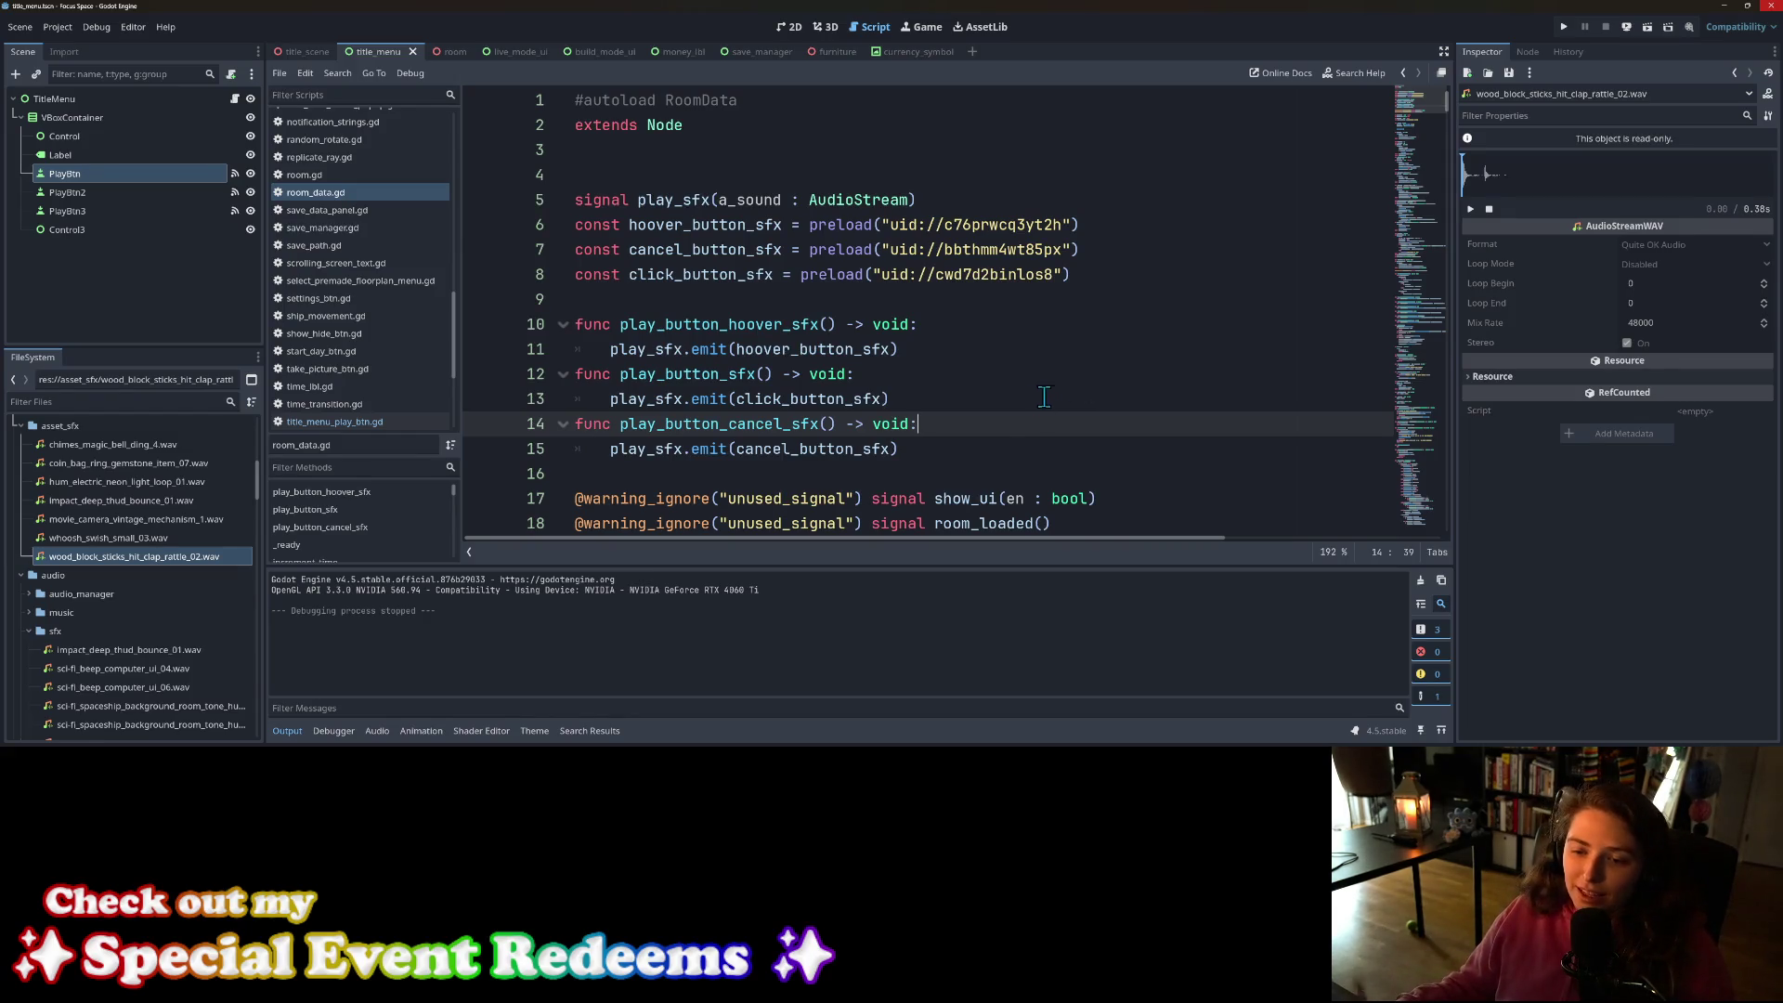
click(1566, 28)
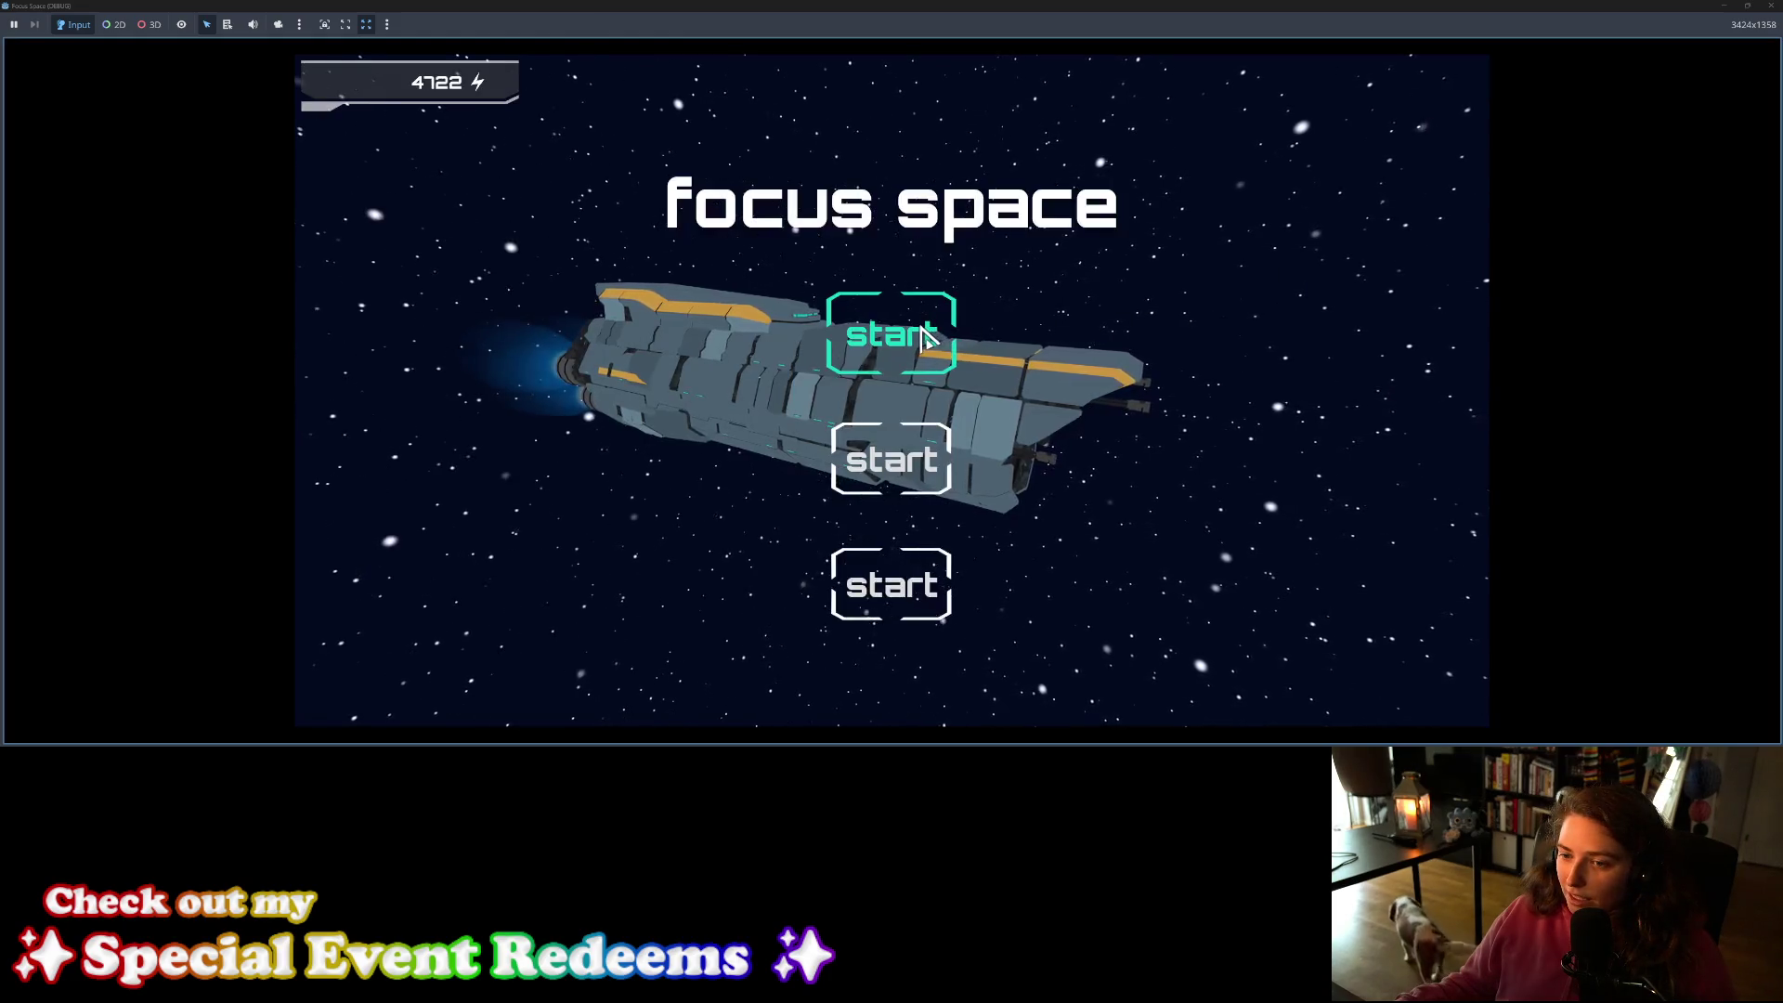
click(926, 337)
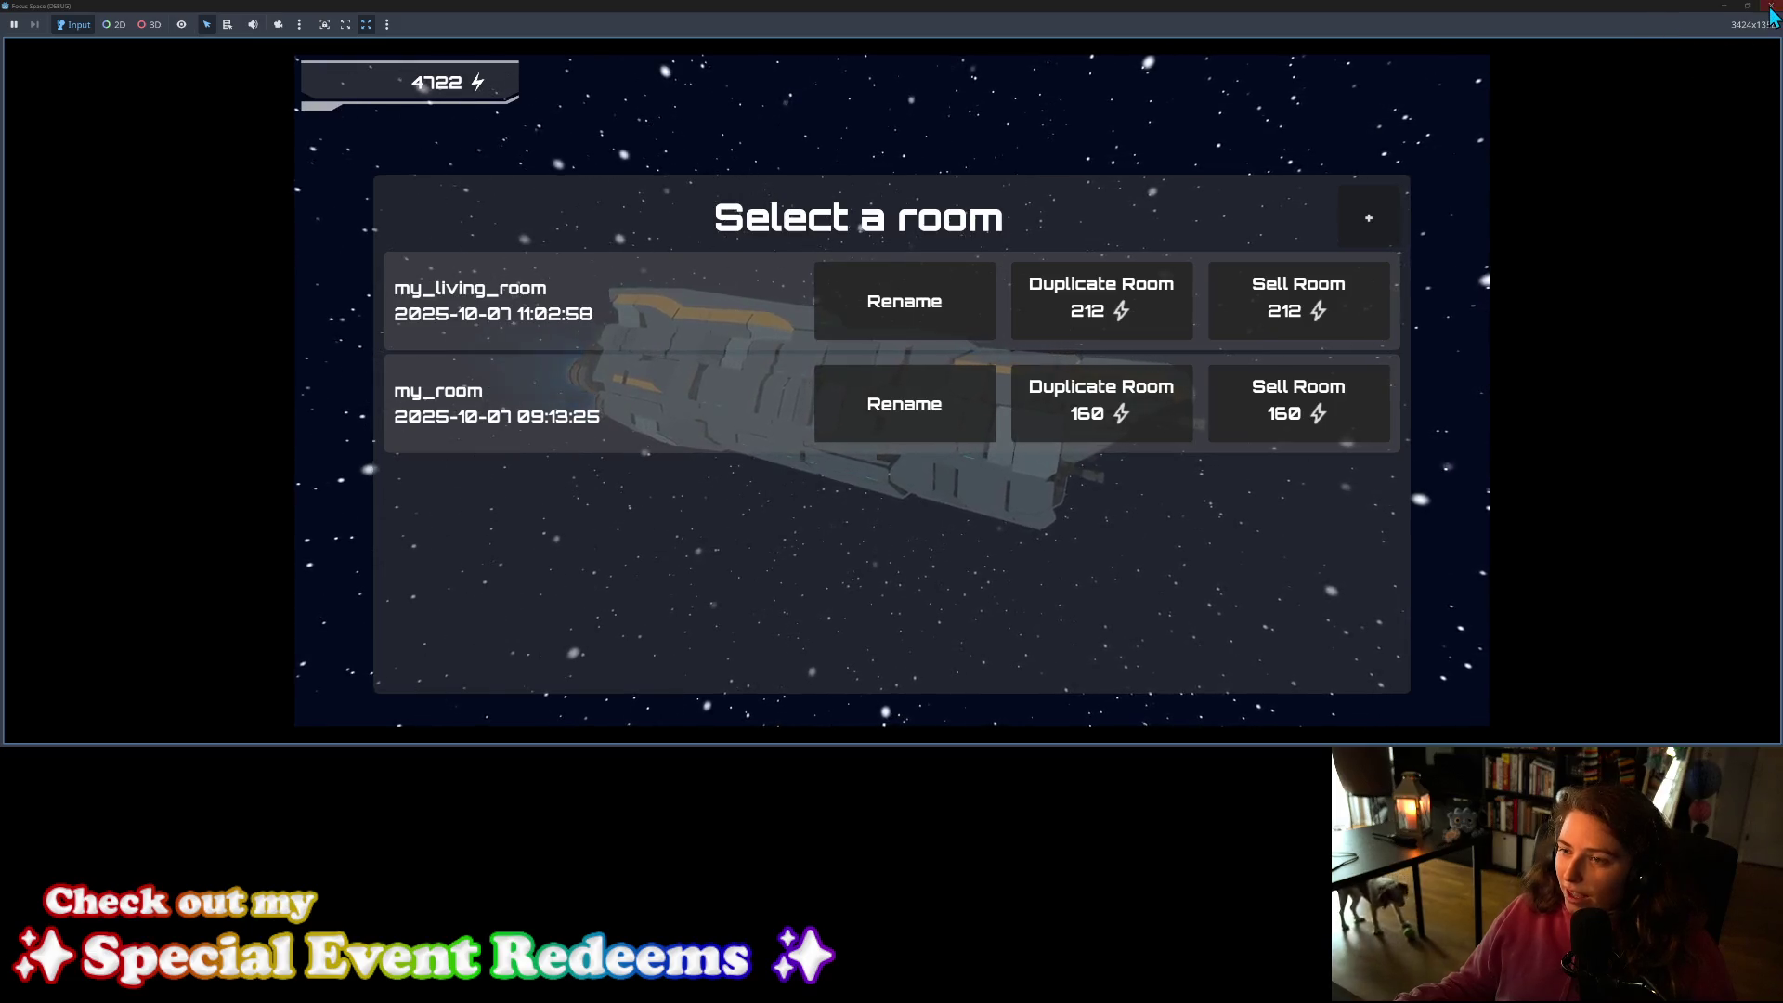
key(F8)
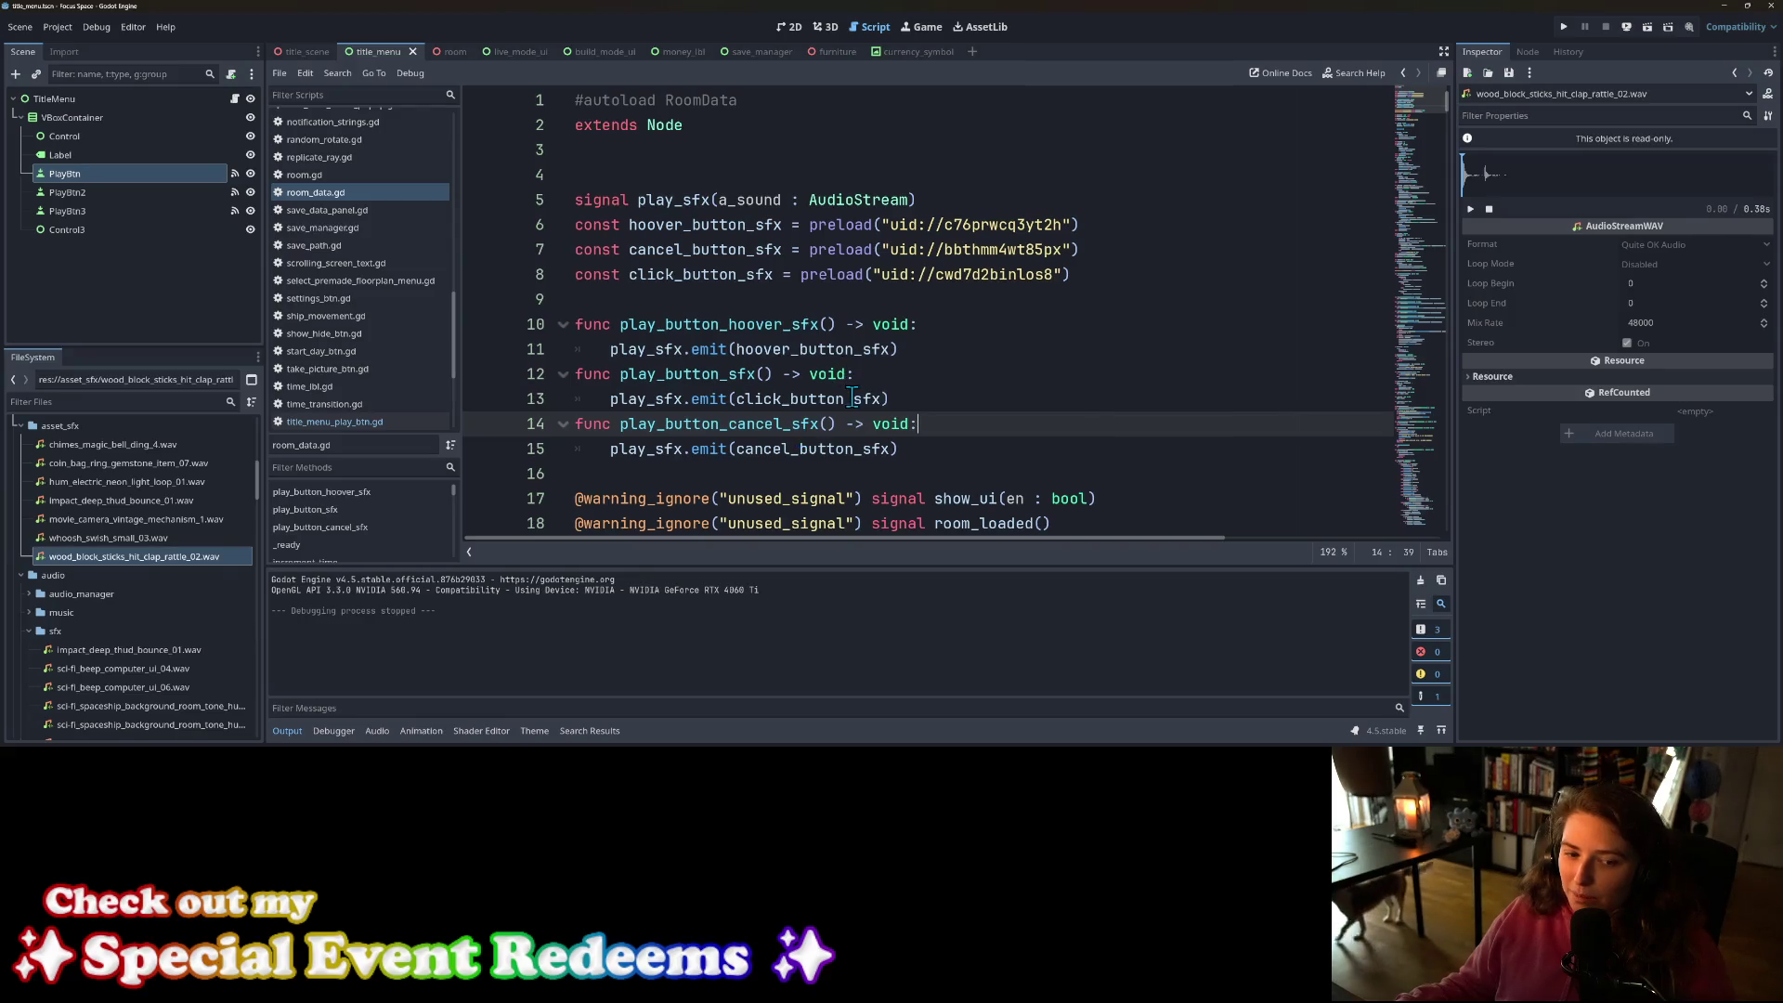
Step: Check the click_button_sfx declaration and where hoover_button_sfx is used in the script
mouse_move(853, 398)
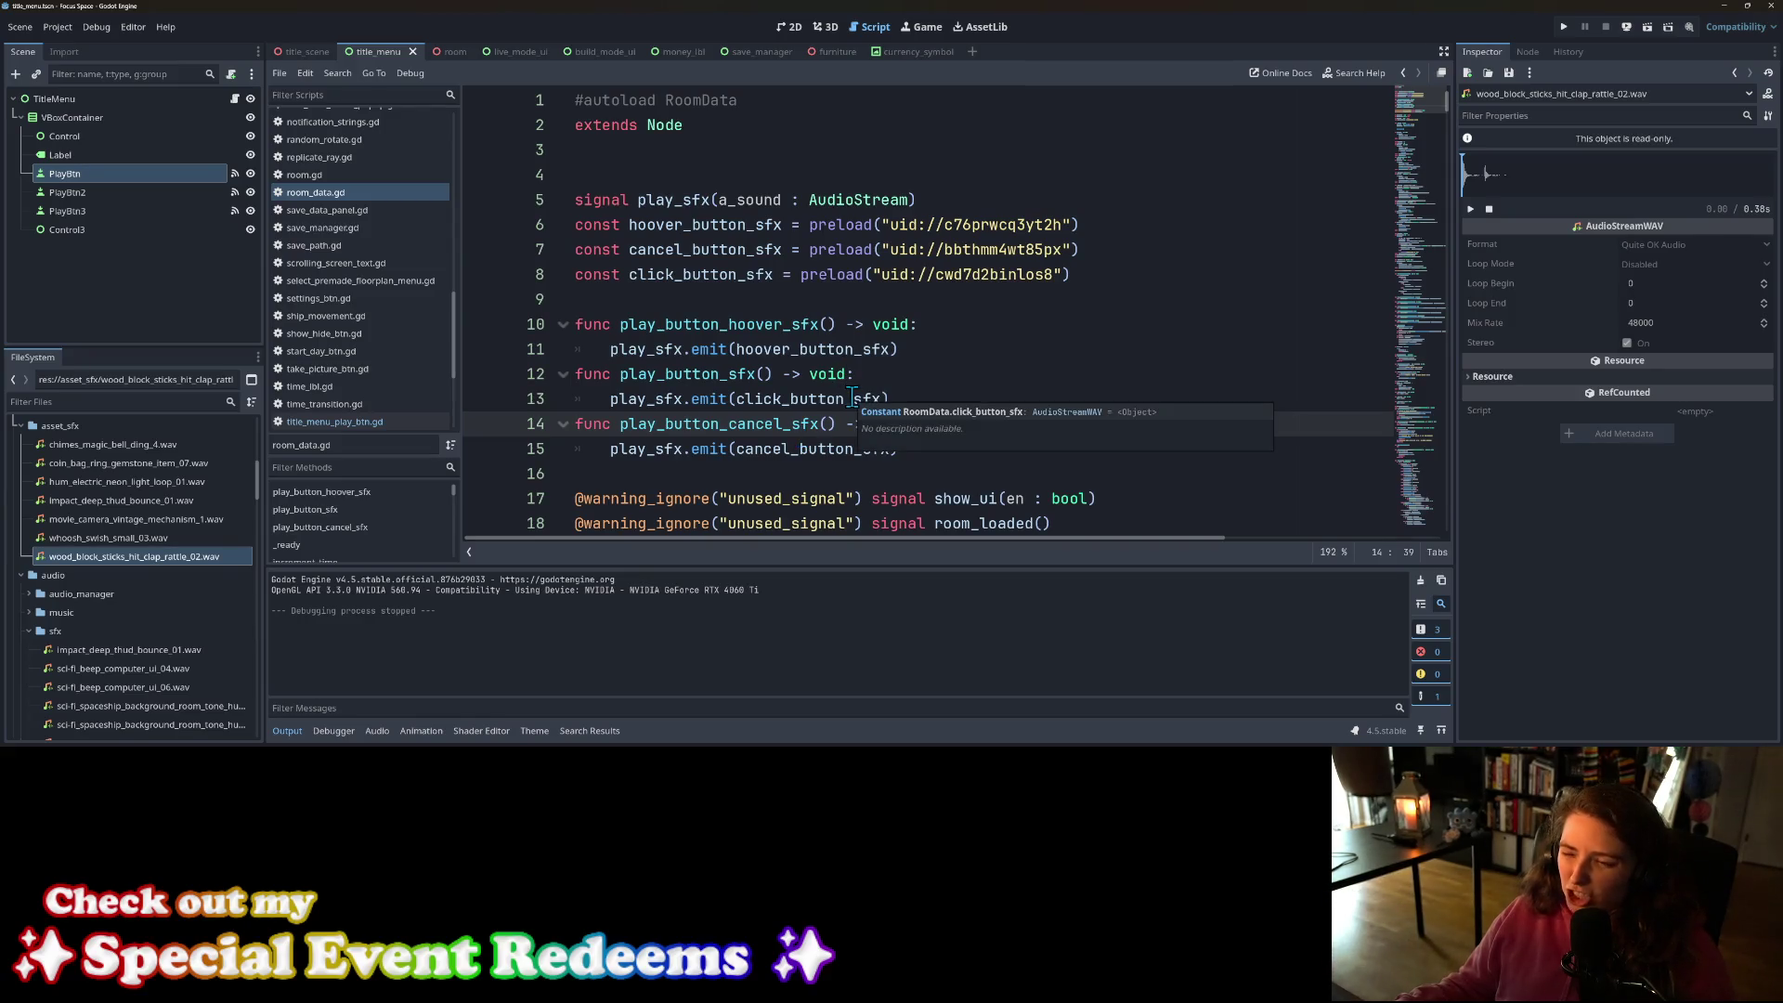
click(829, 275)
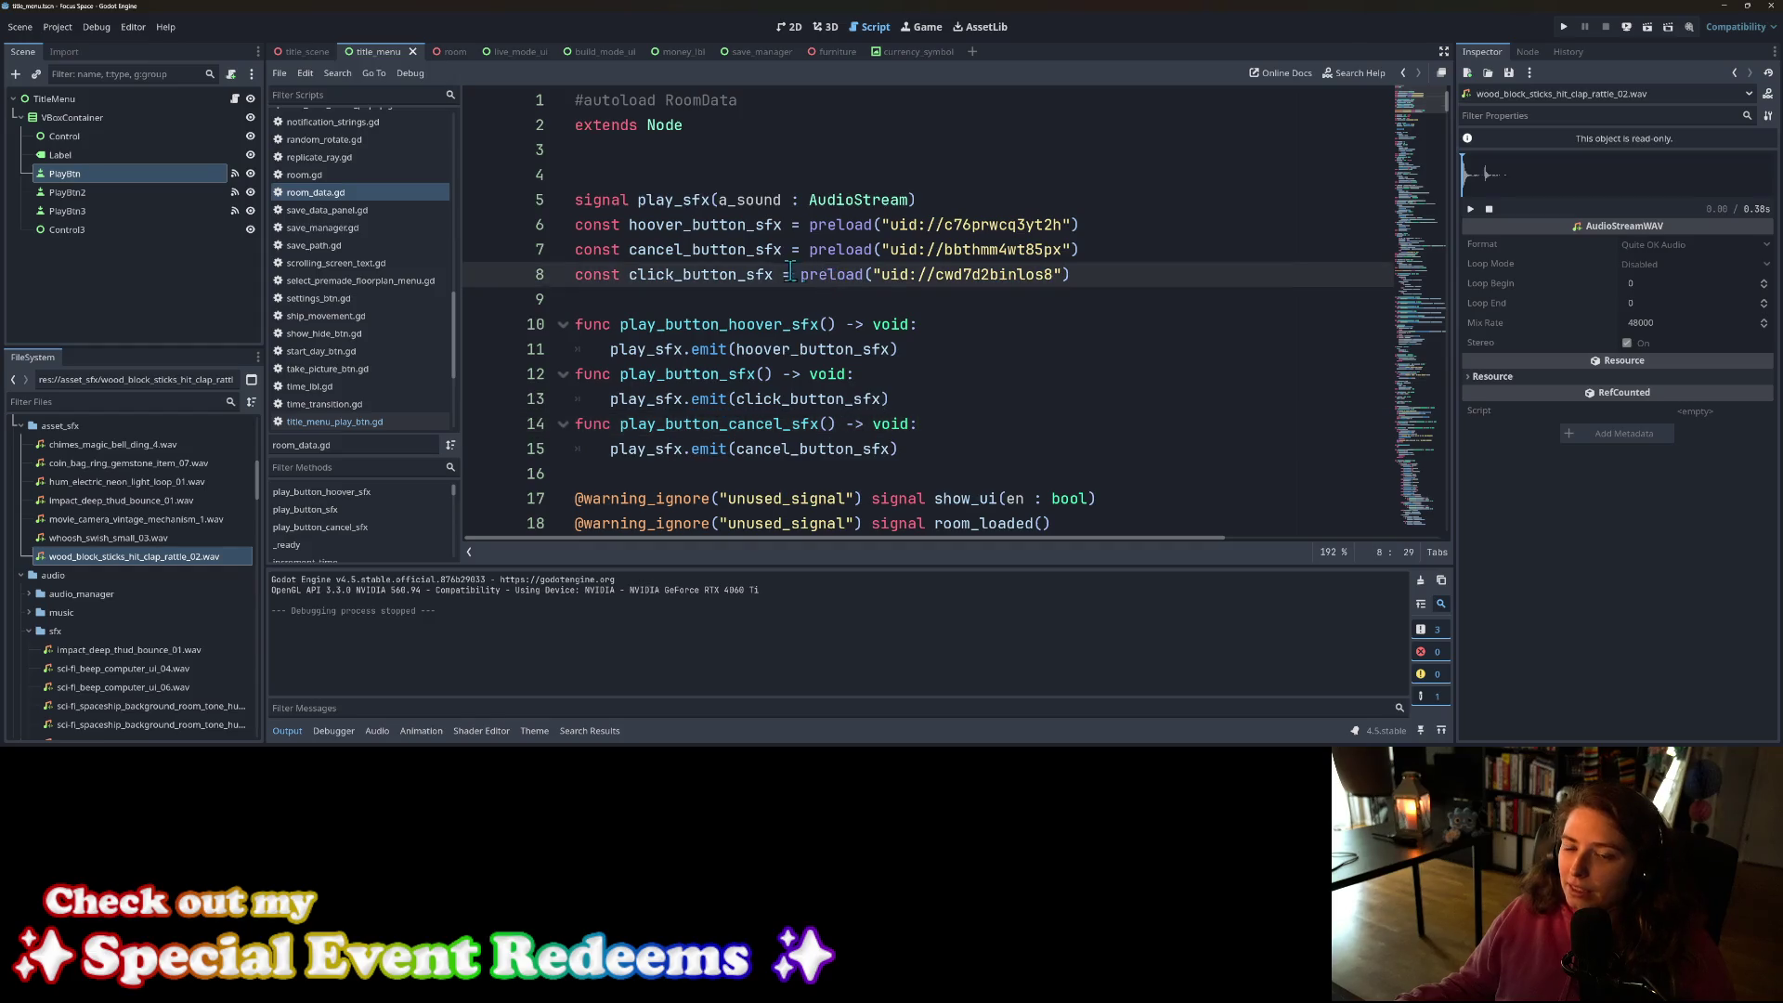
double_click(733, 226)
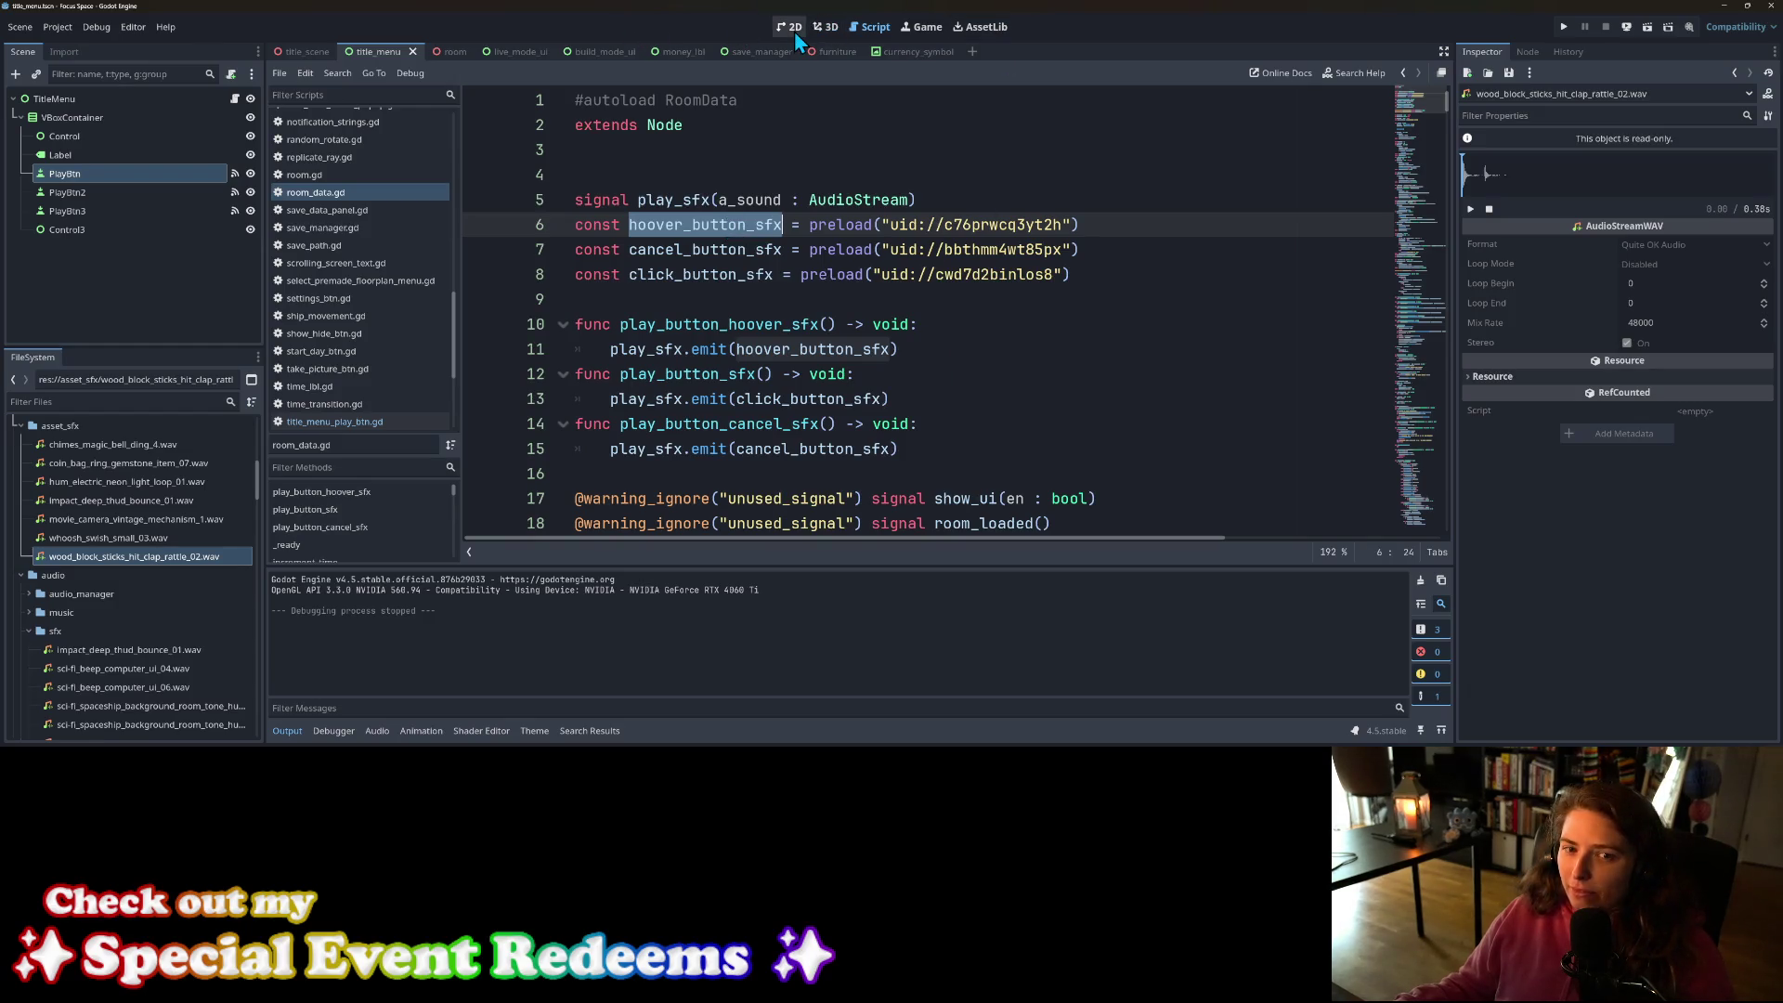
click(237, 102)
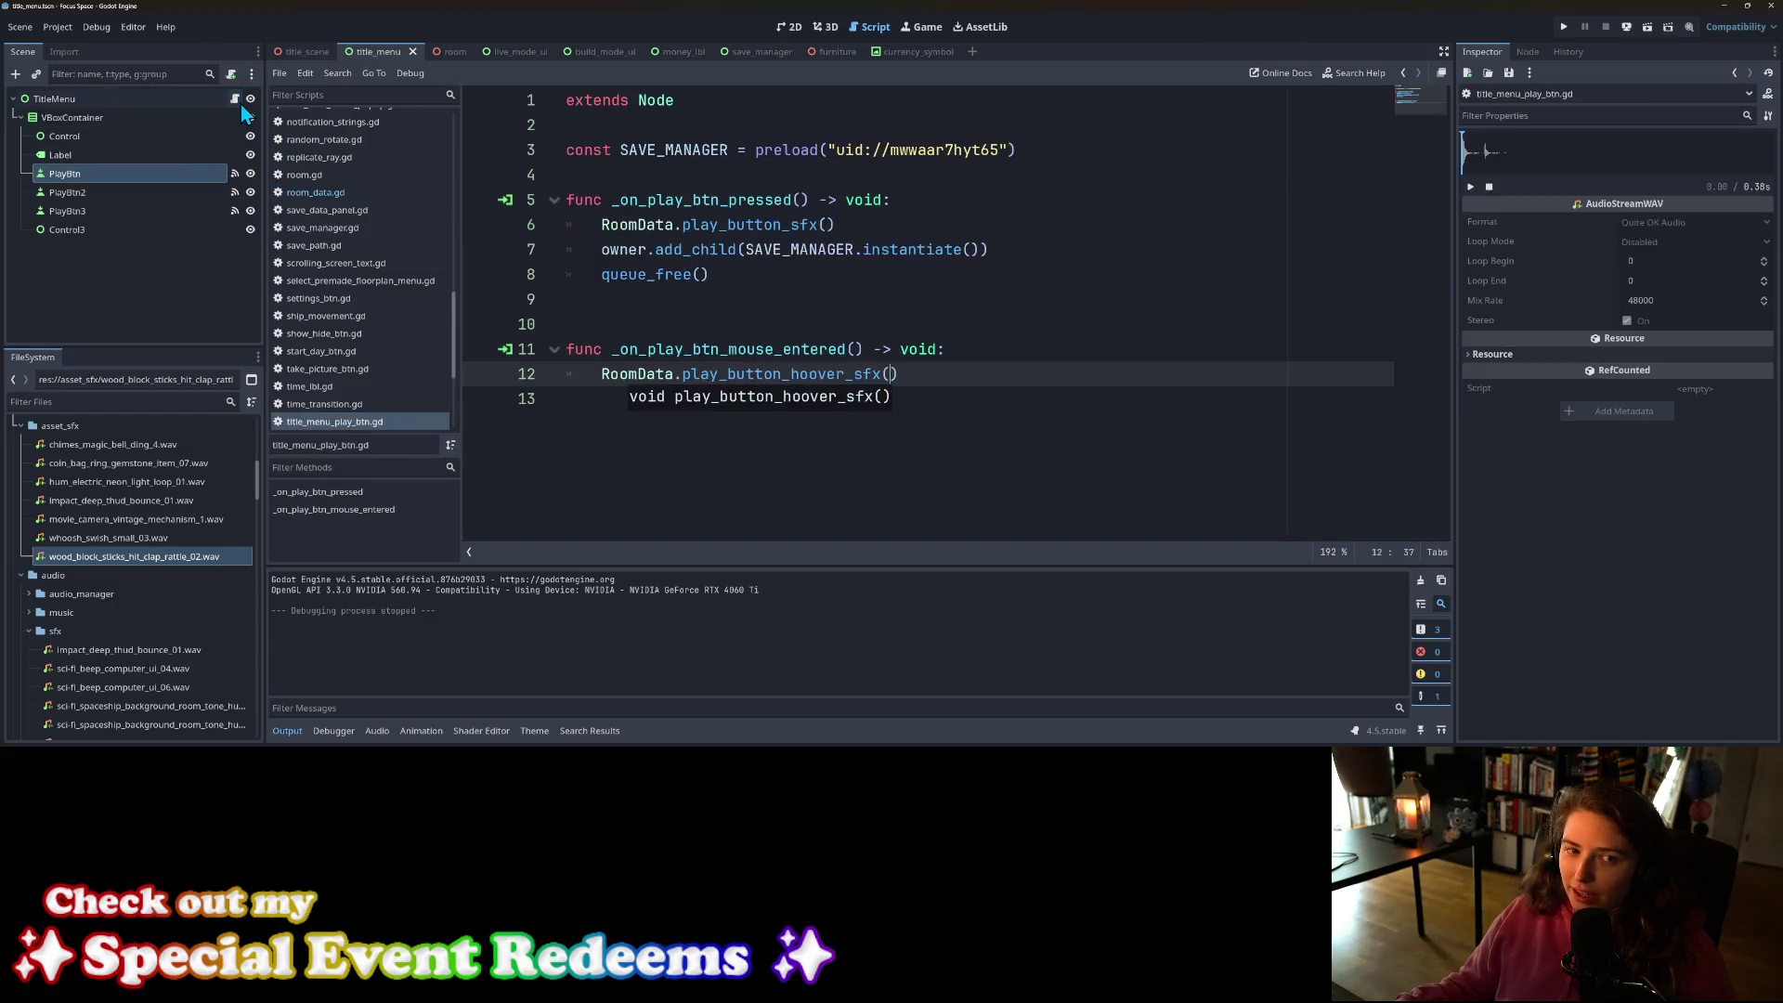
Step: Delete PlayBtn2 and PlayBtn3, then duplicate PlayBtn twice
click(164, 201)
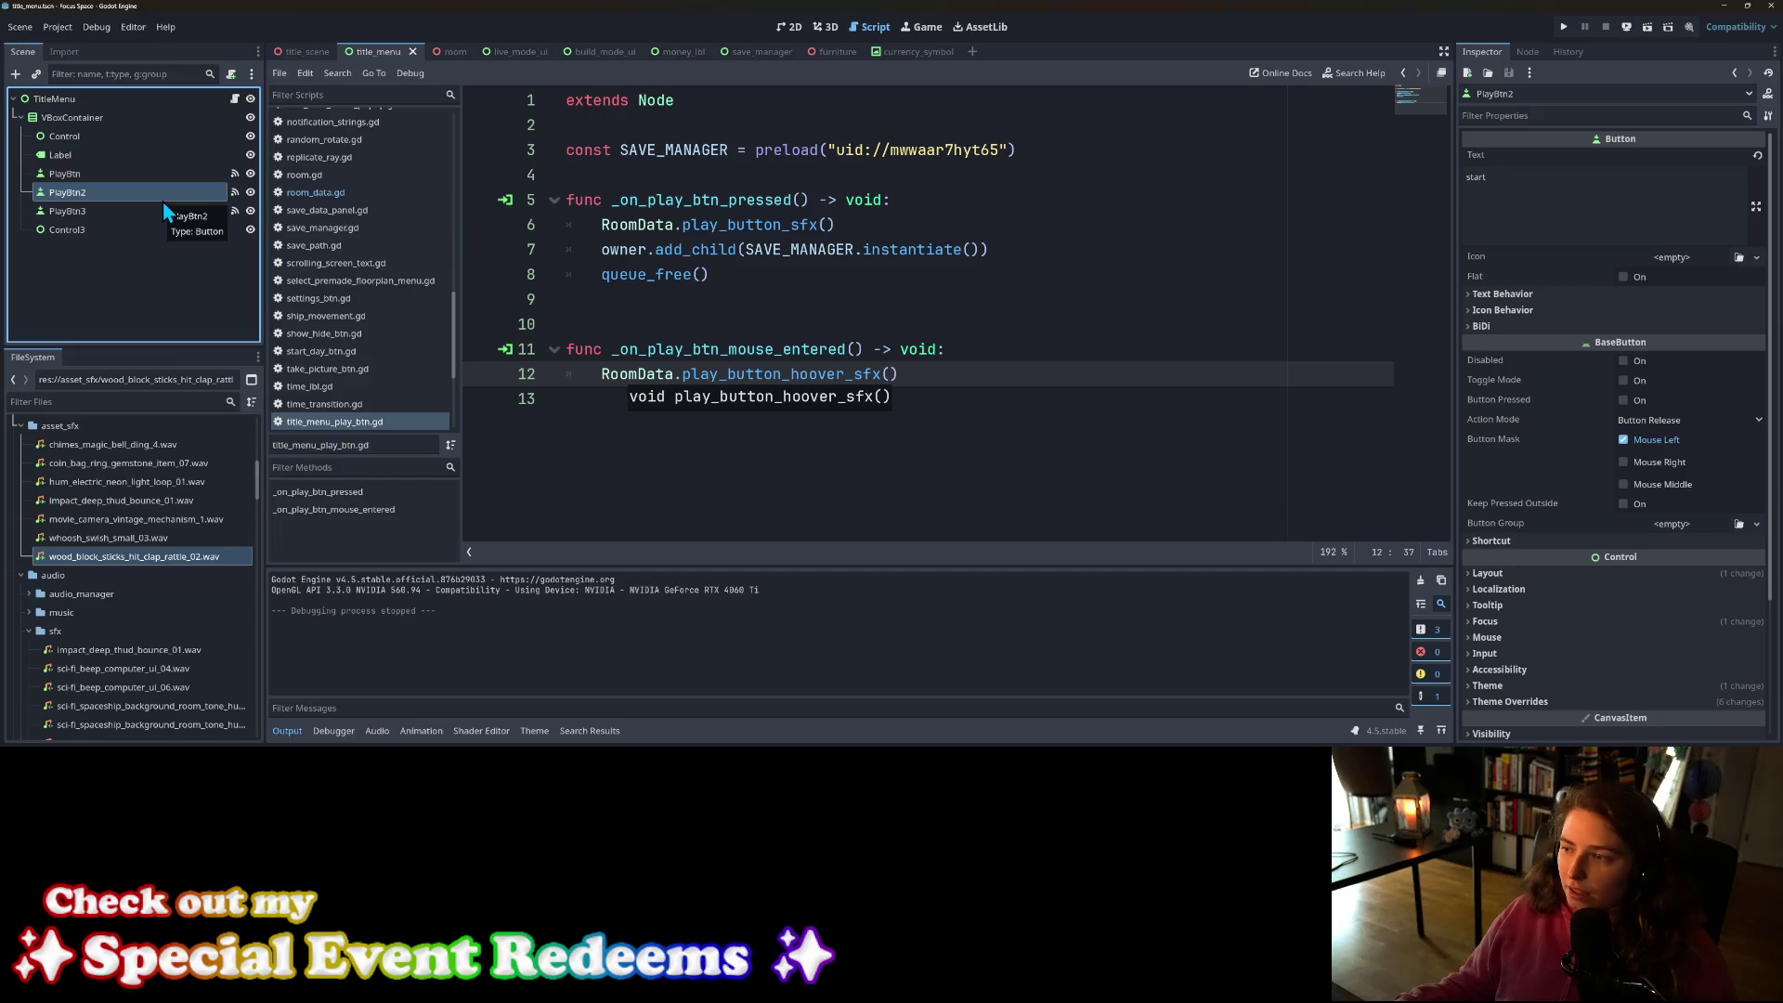
shift+click(162, 216)
key(Delete)
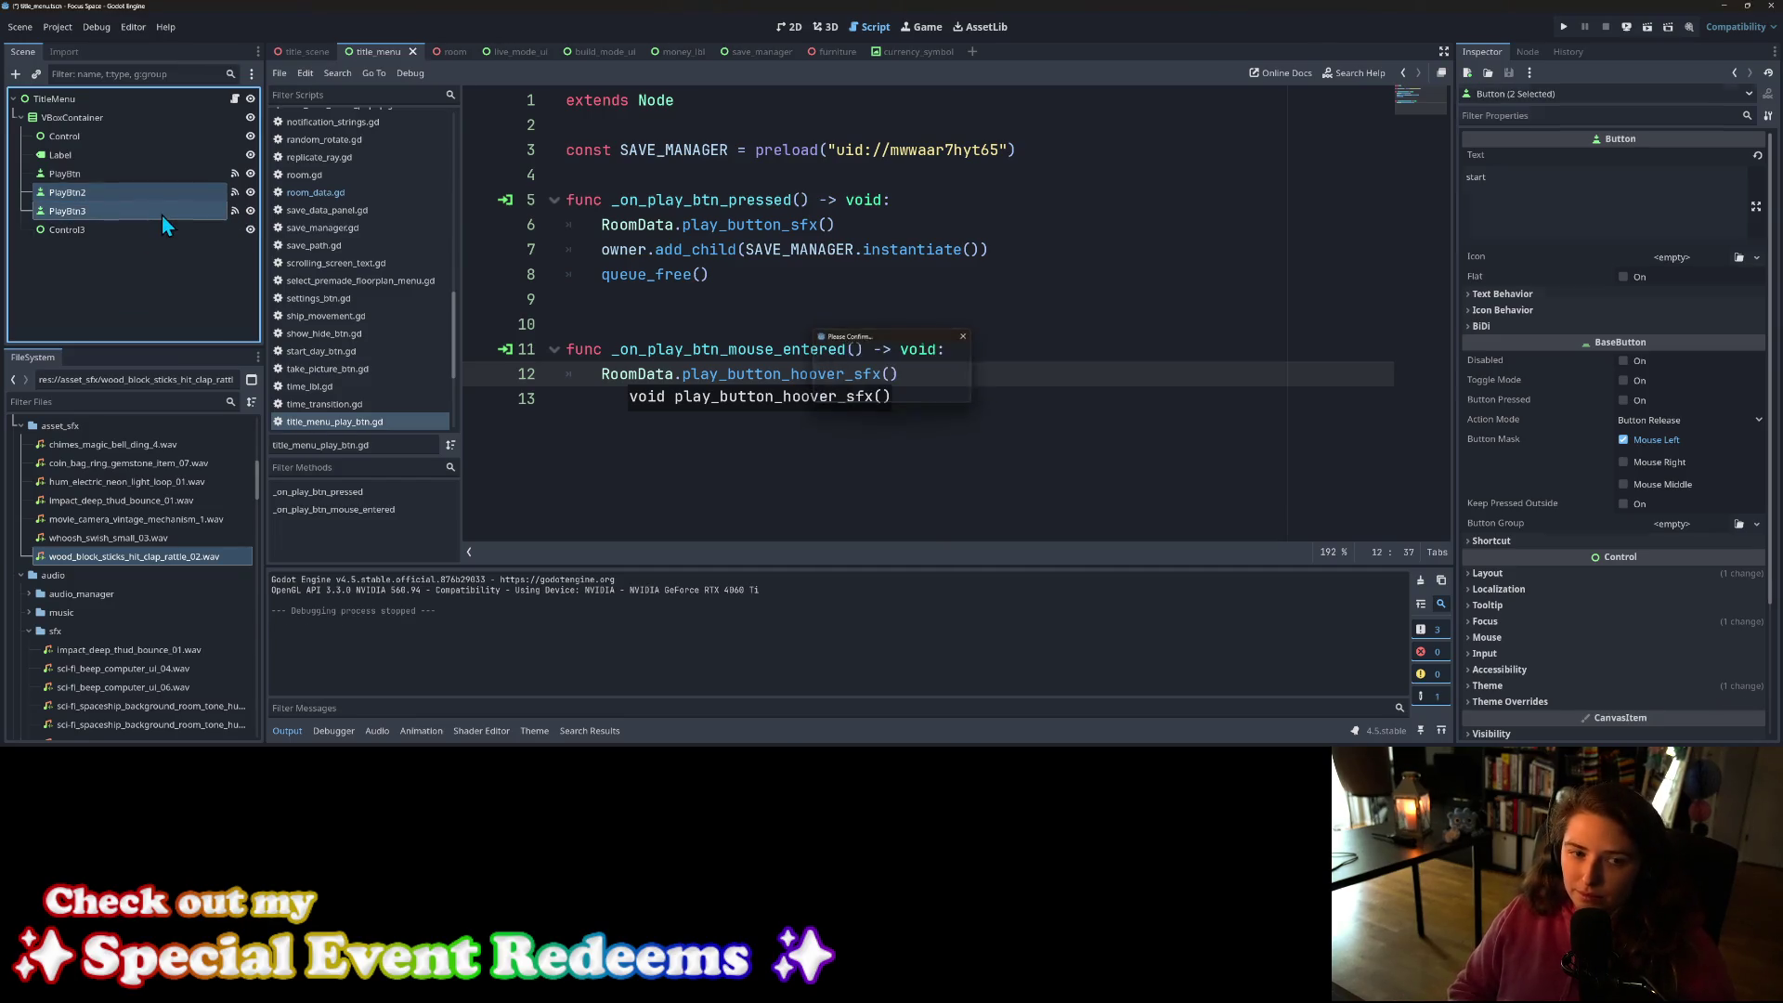
key(Return)
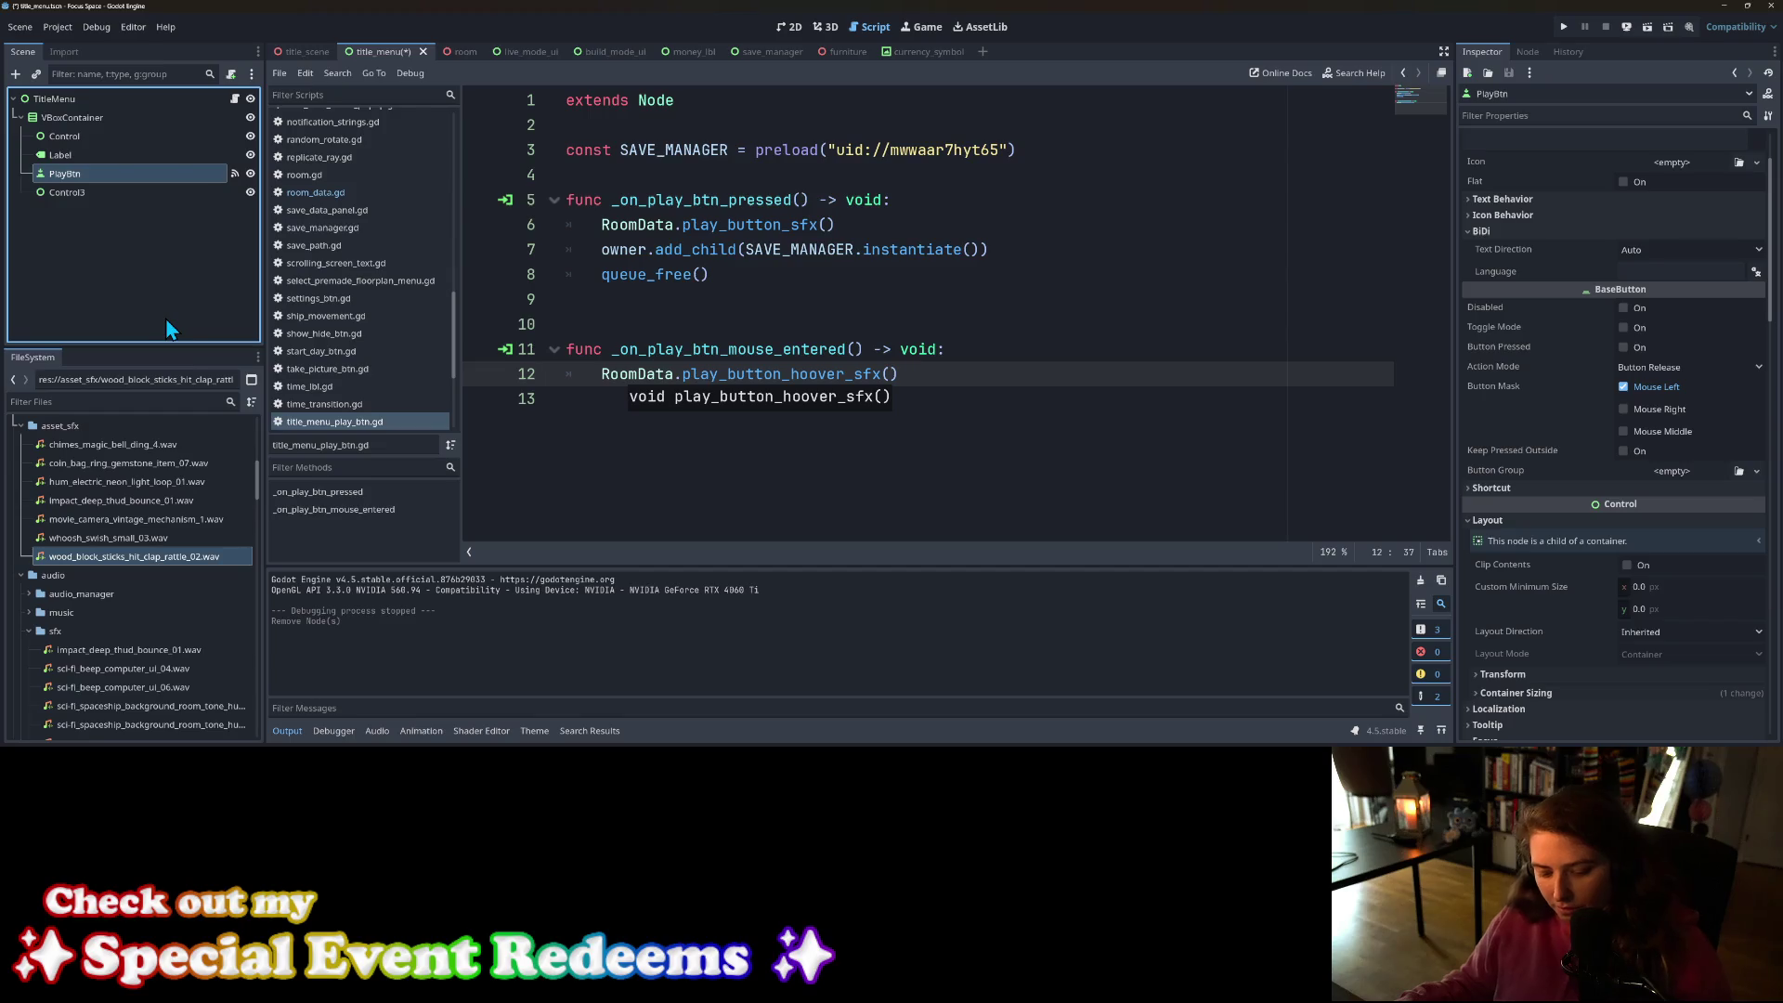
key(ctrl+d)
key(ctrl+d)
Step: Run the game and press the middle start button to open the 'Select a room' list
click(1564, 26)
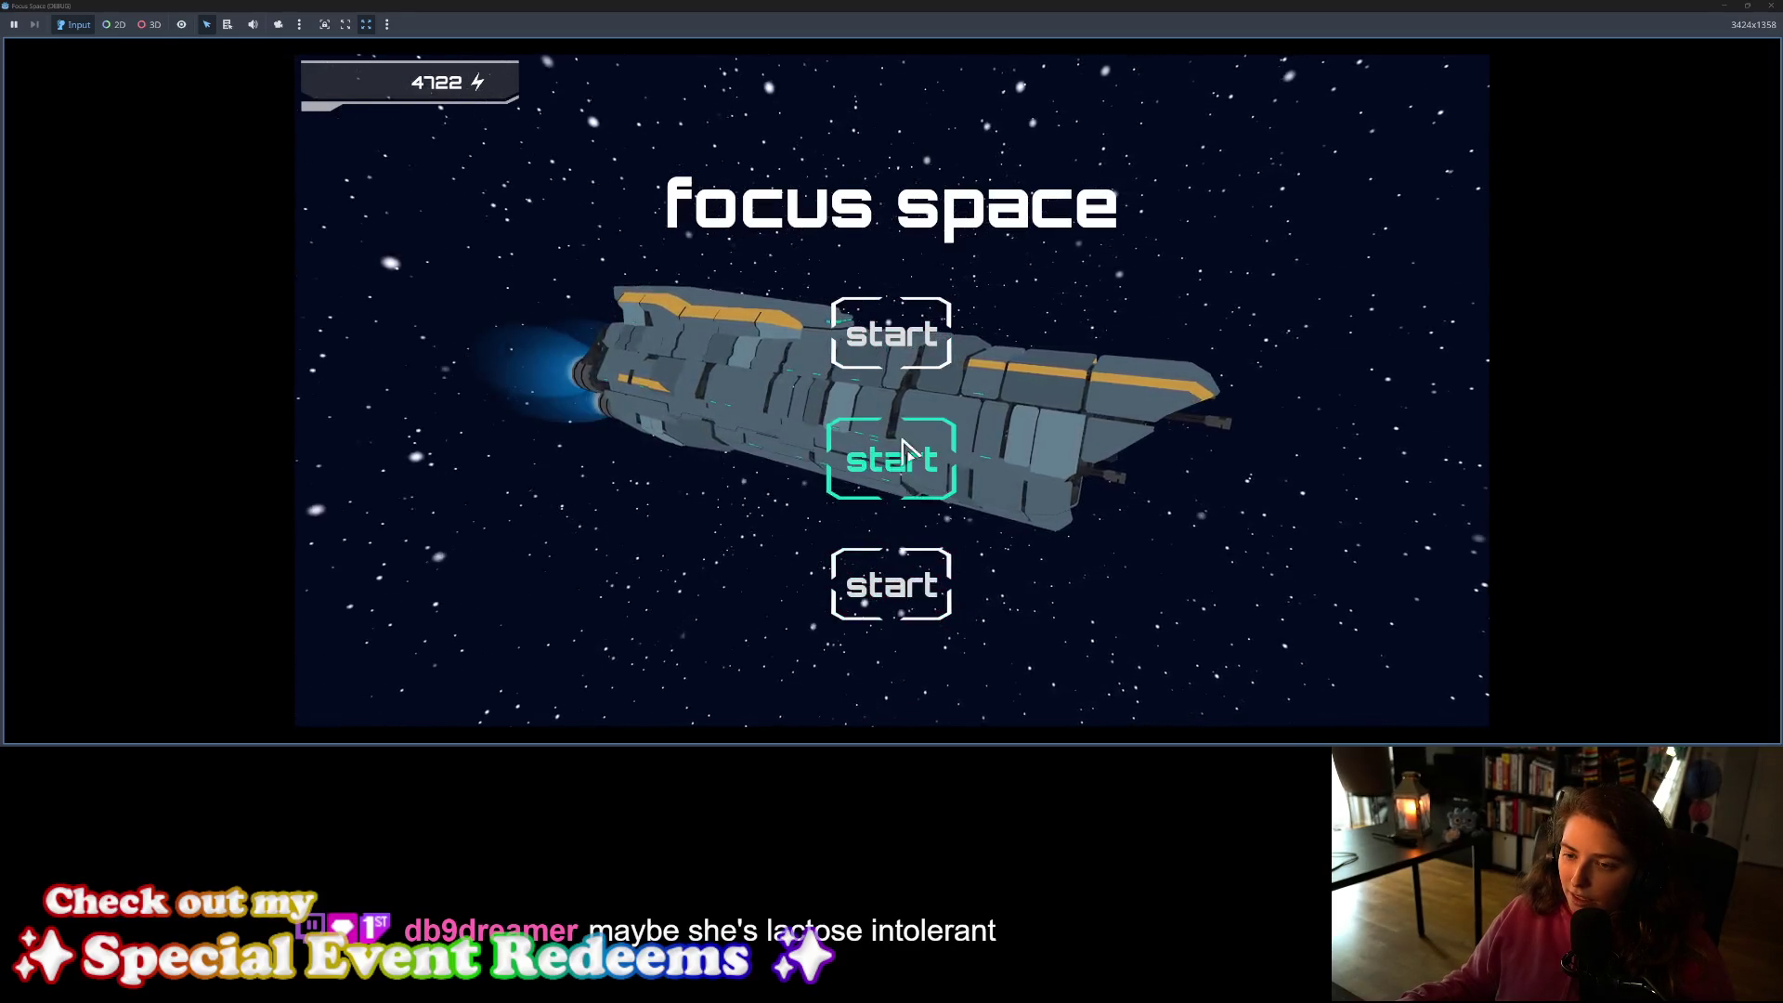
click(899, 341)
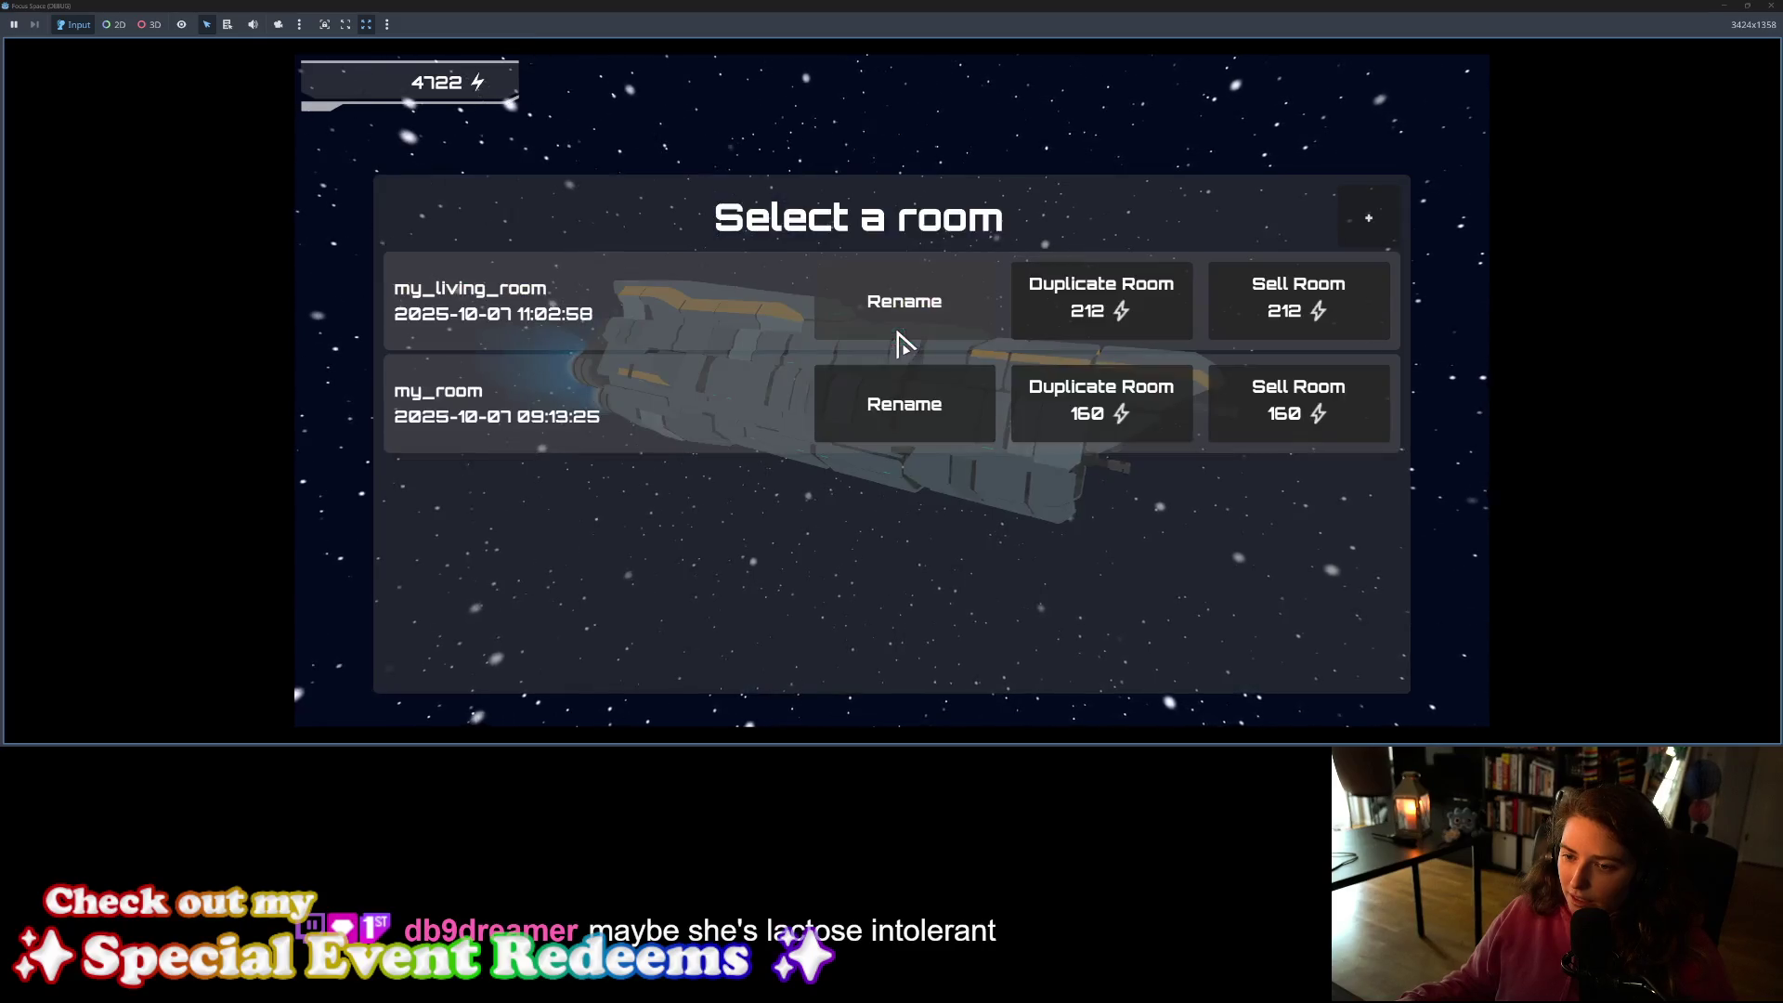
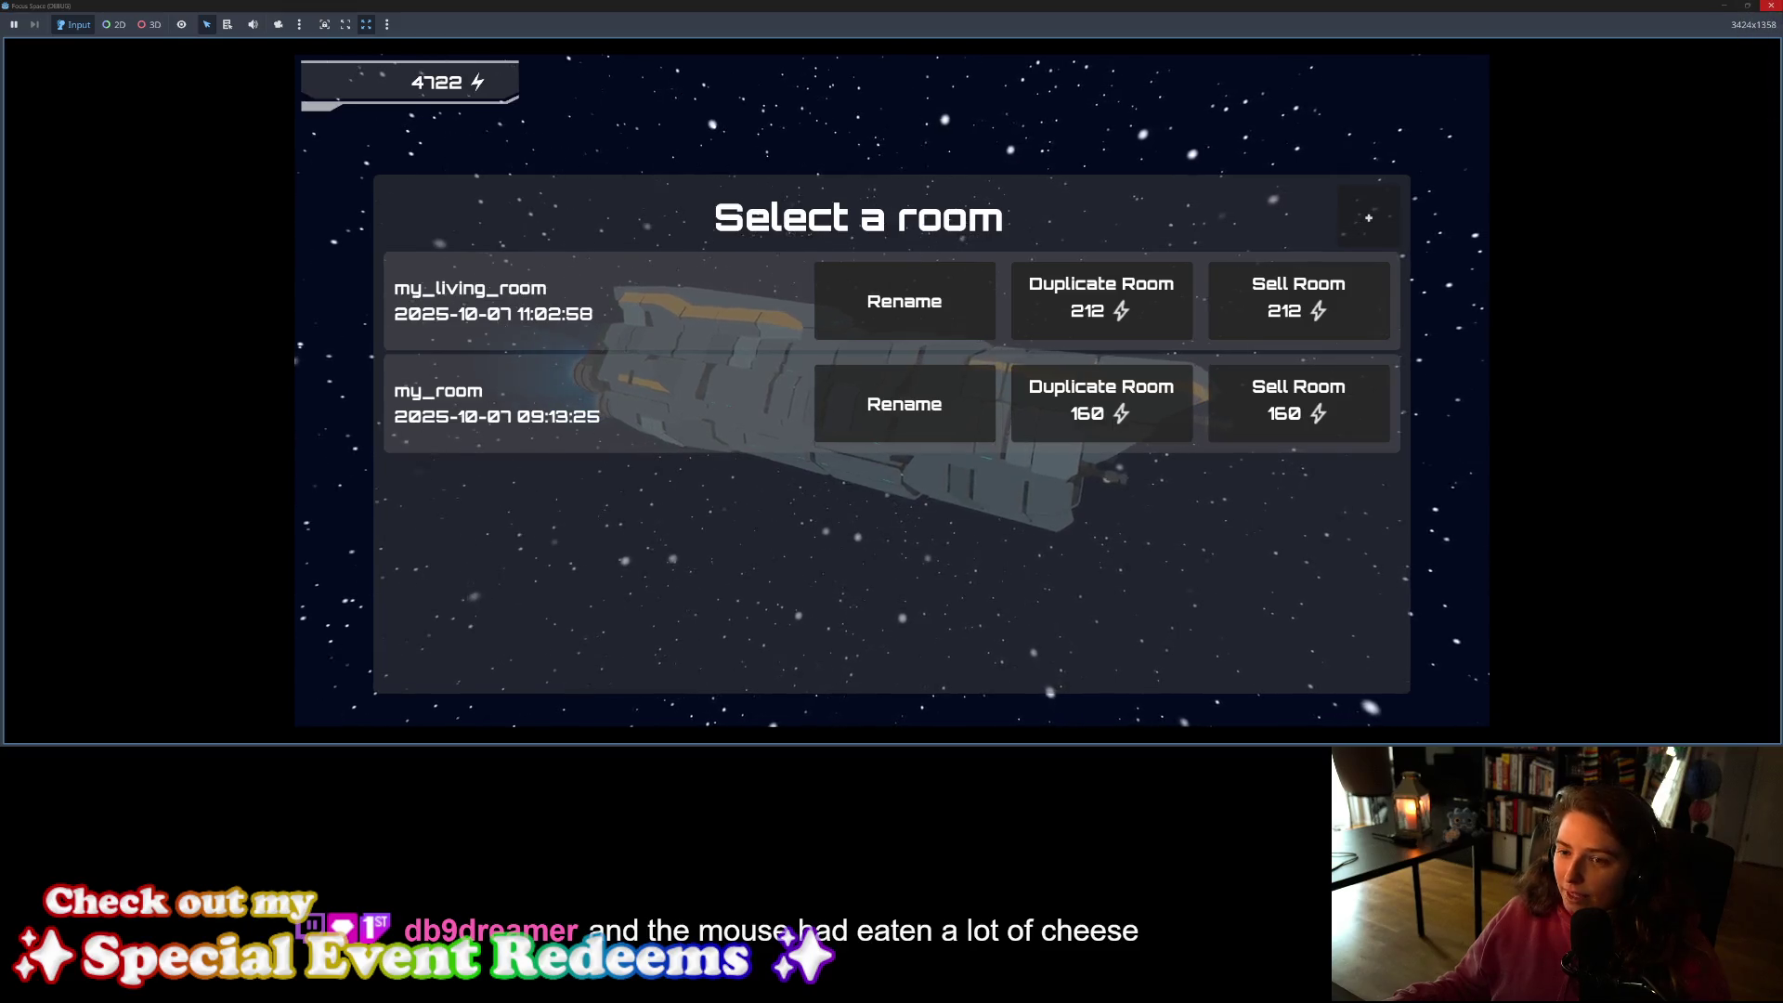
Step: Close the running game and place the cursor on the hover function name on line 12
click(1774, 6)
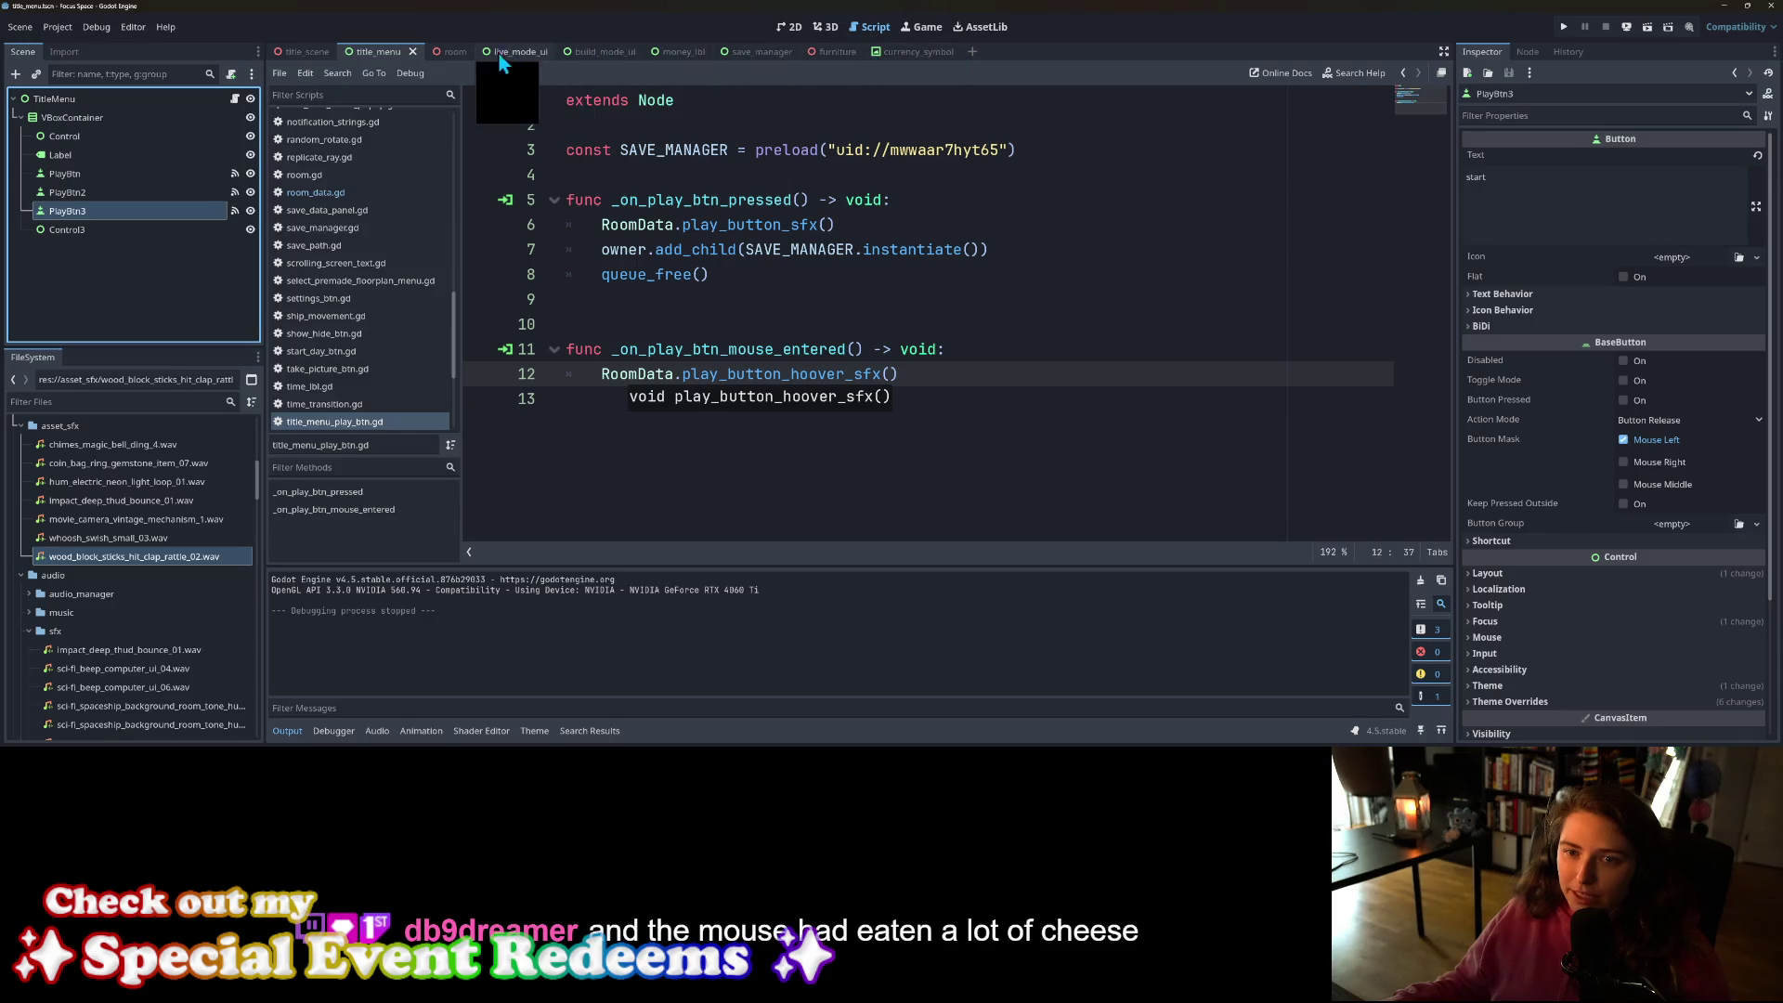
click(375, 54)
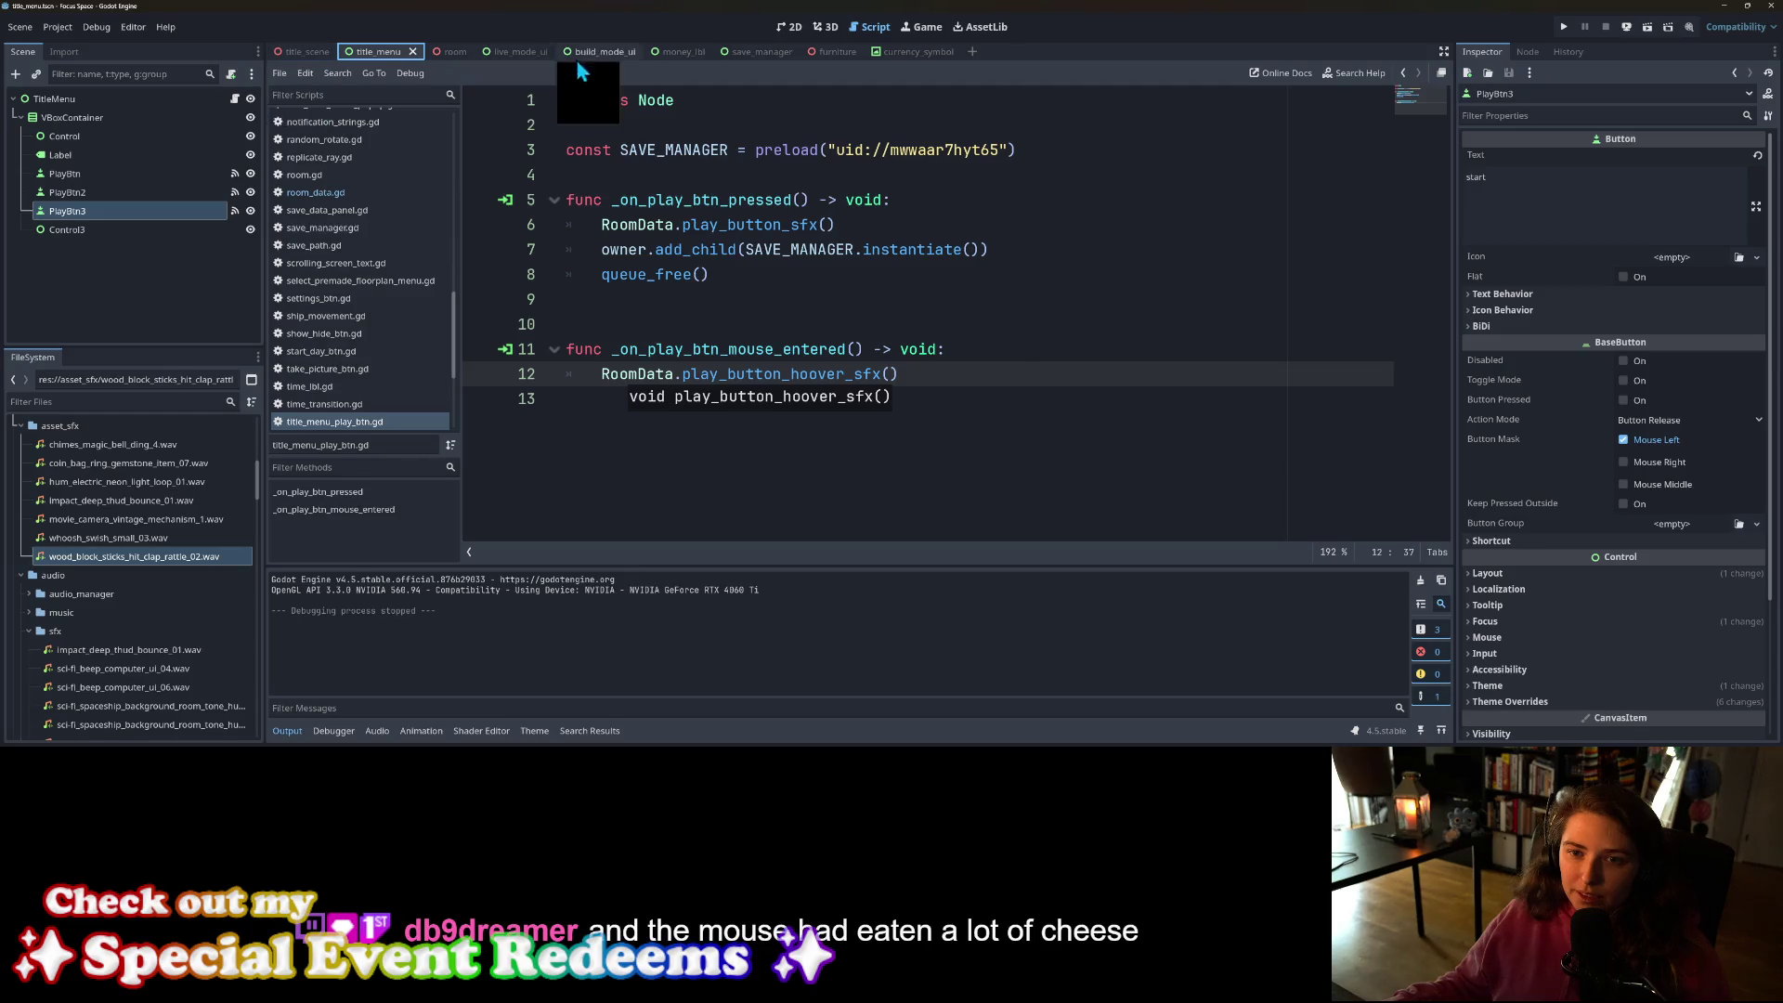
click(839, 375)
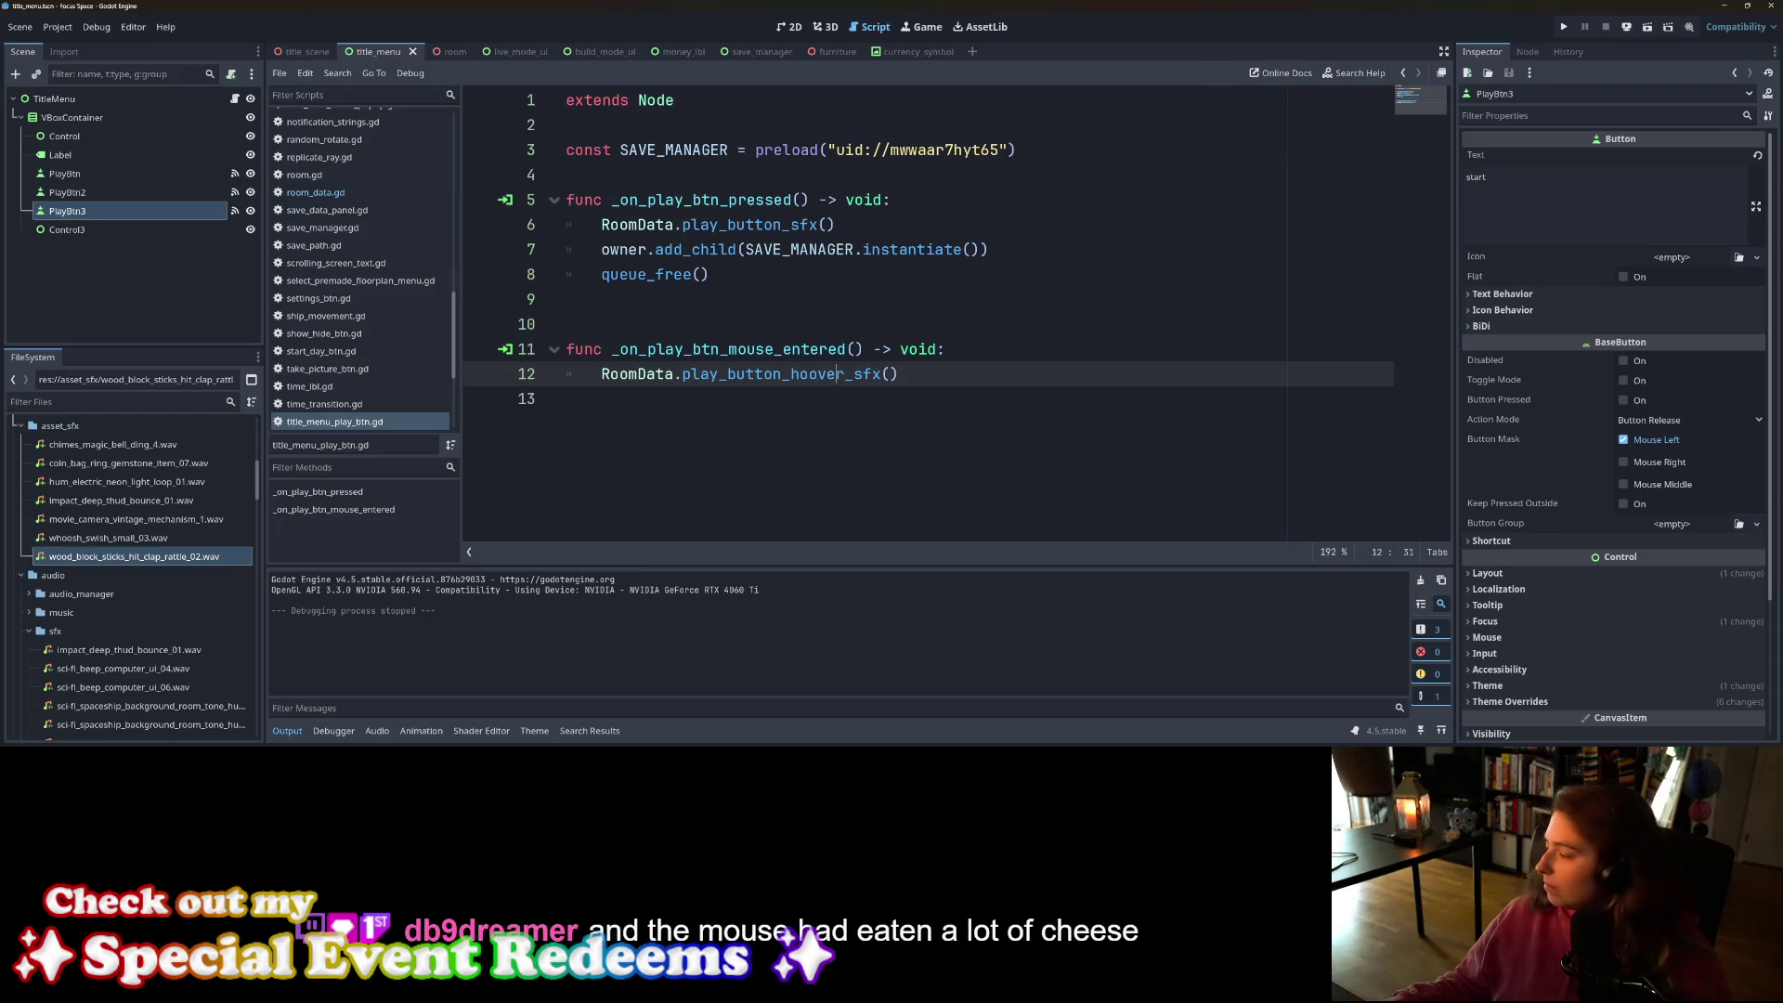
Step: In GitHub Desktop, review the diffs for room_data.gd, title_menu.tscn and title_menu_play_btn.gd, then return to Godot
key(alt+Tab)
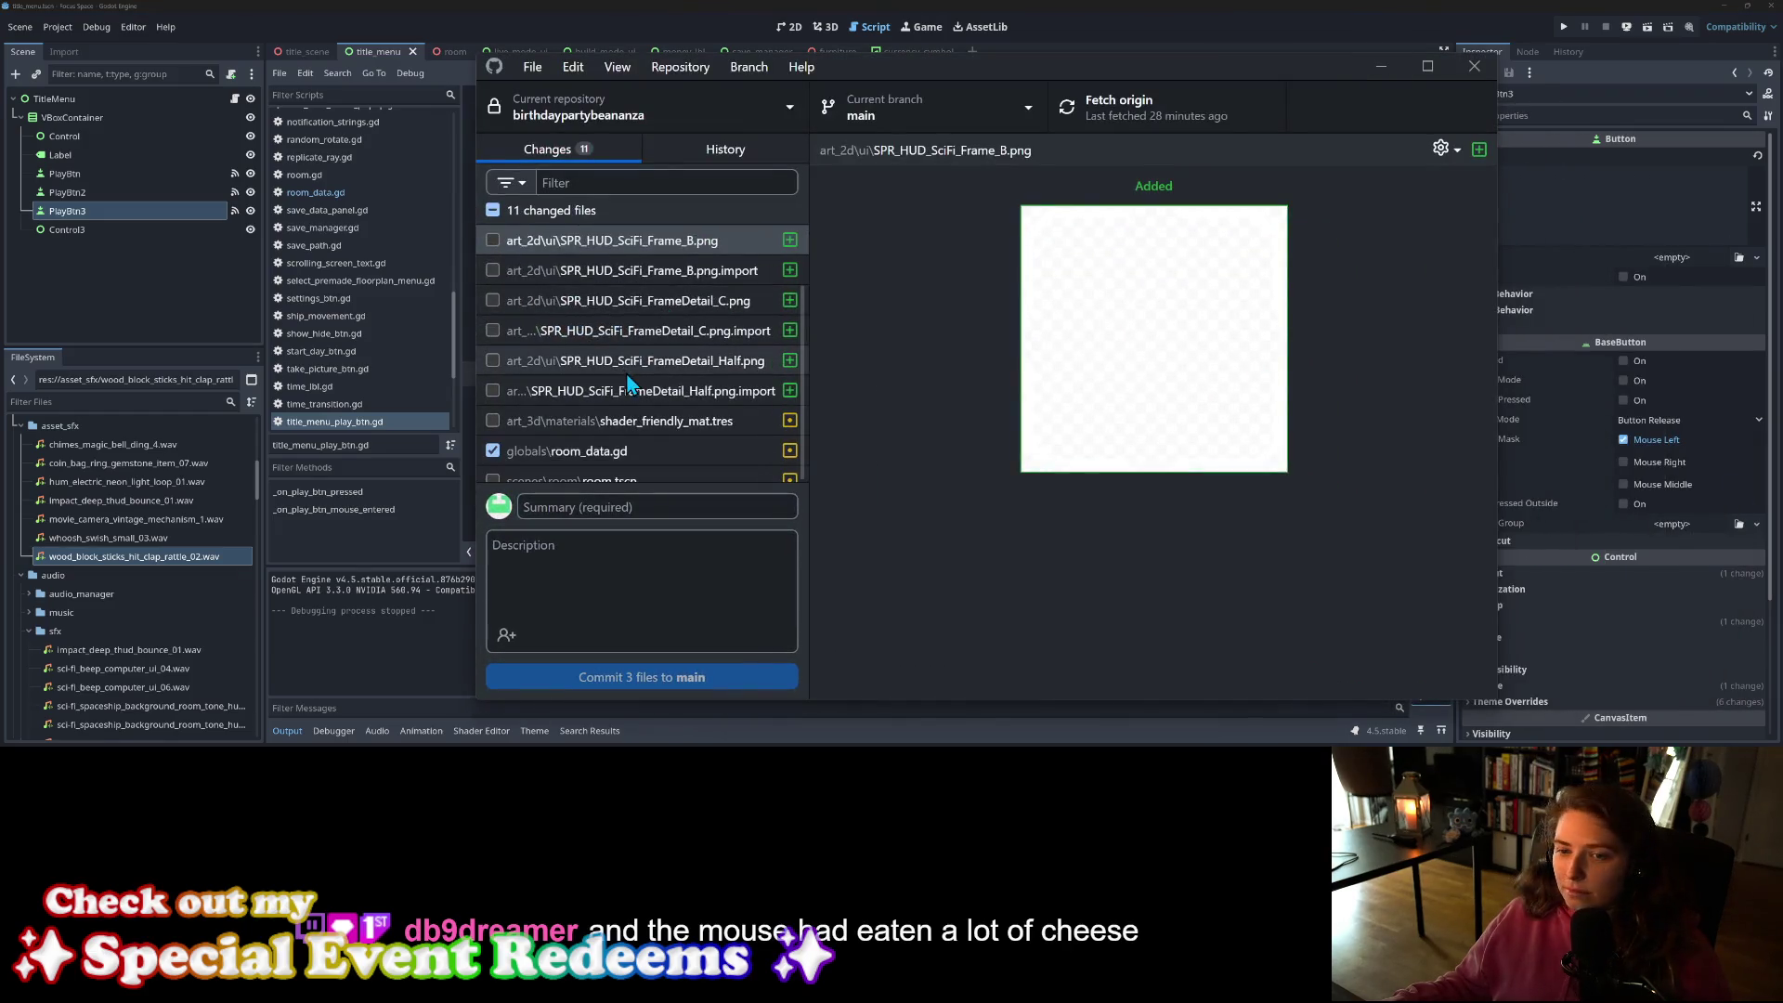
scroll(628, 384, down, 1)
click(628, 378)
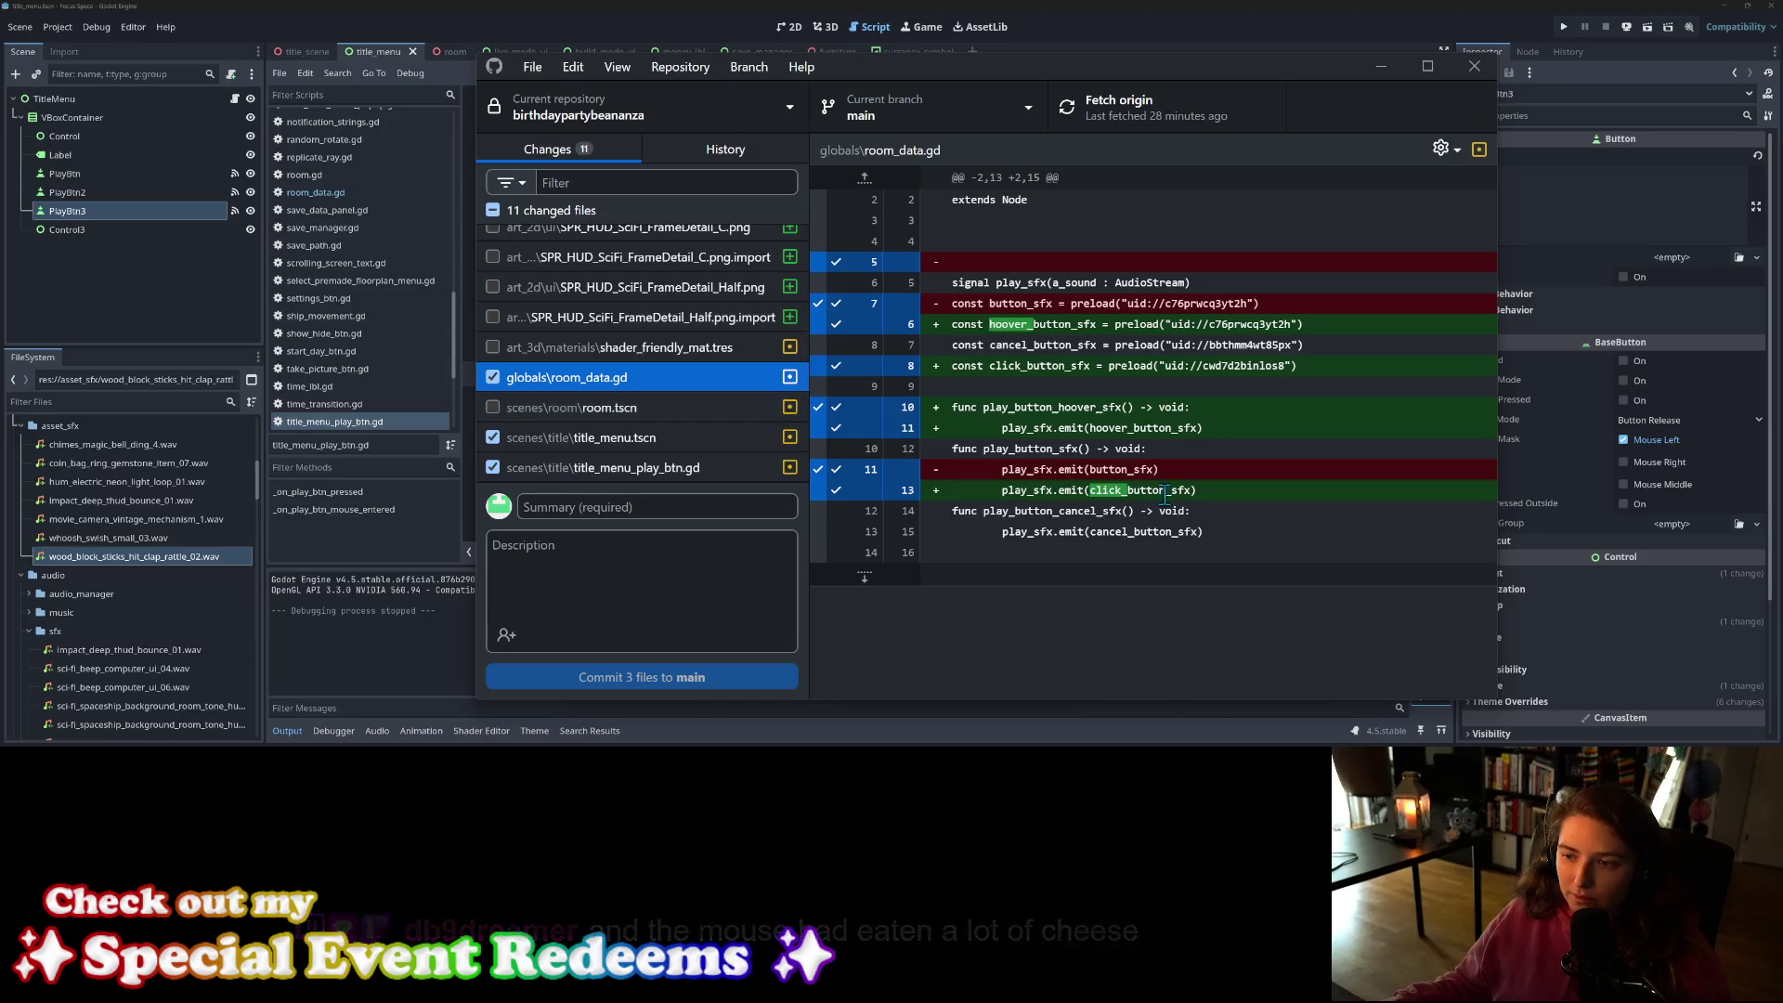
click(652, 433)
click(665, 471)
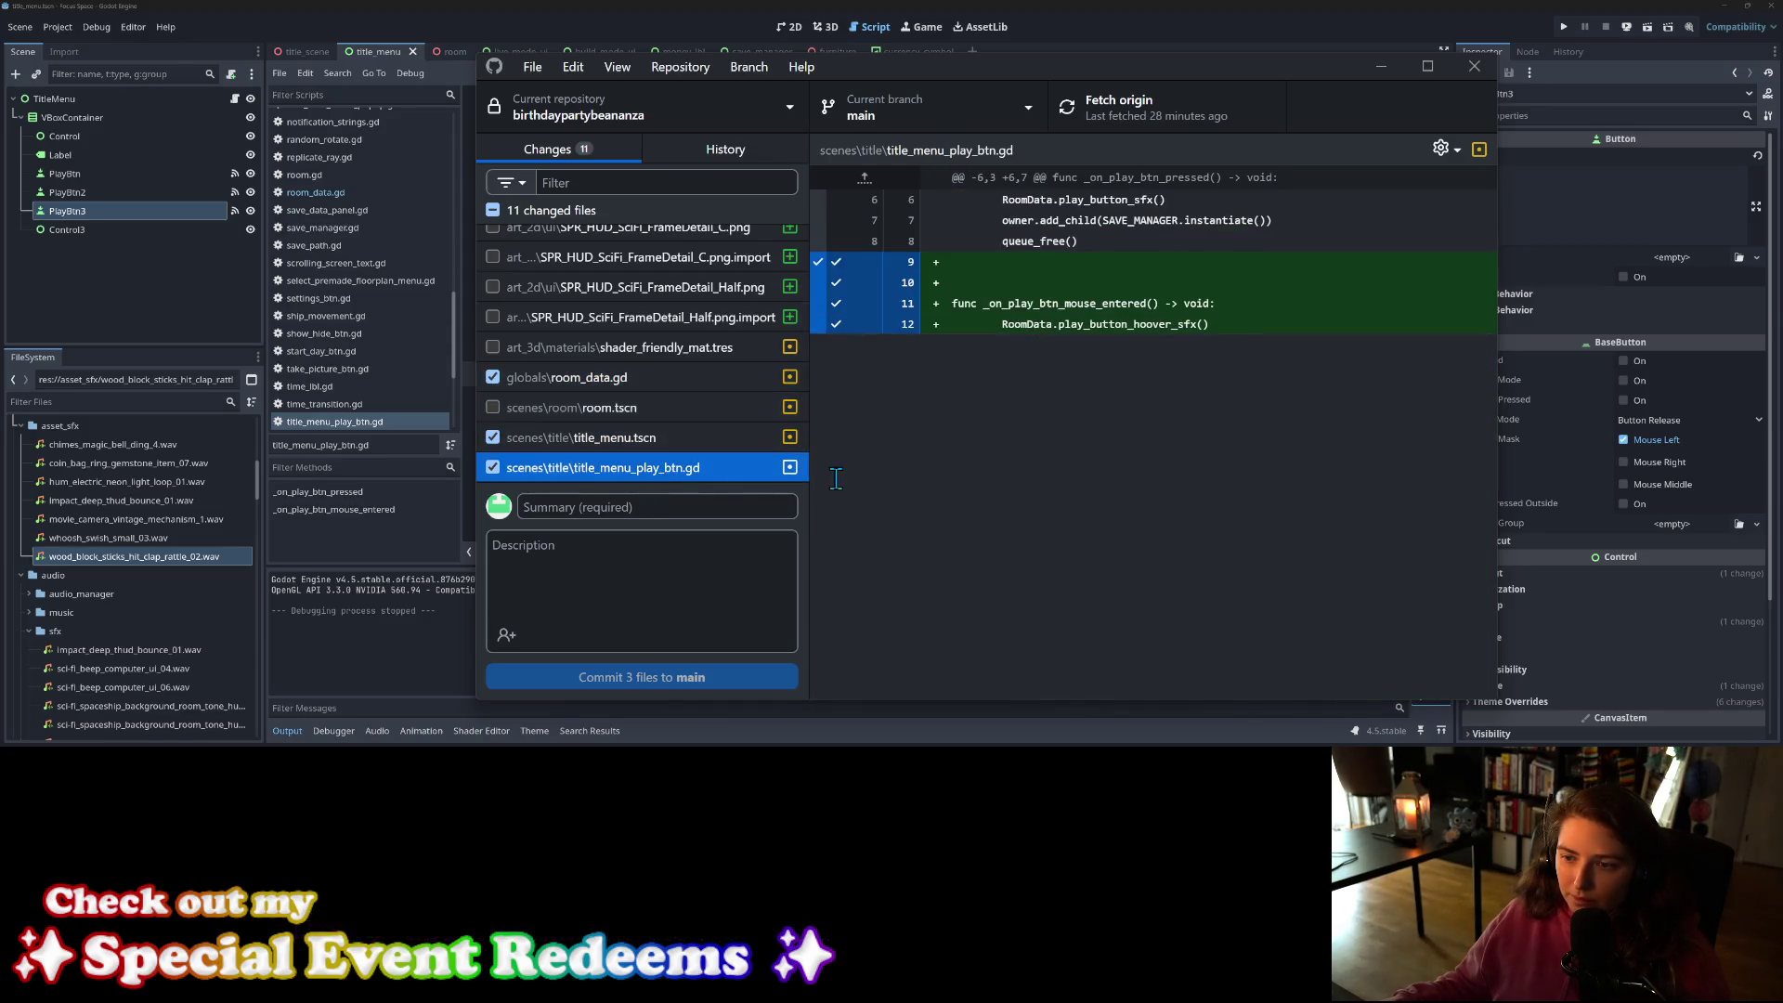
key(alt+Tab)
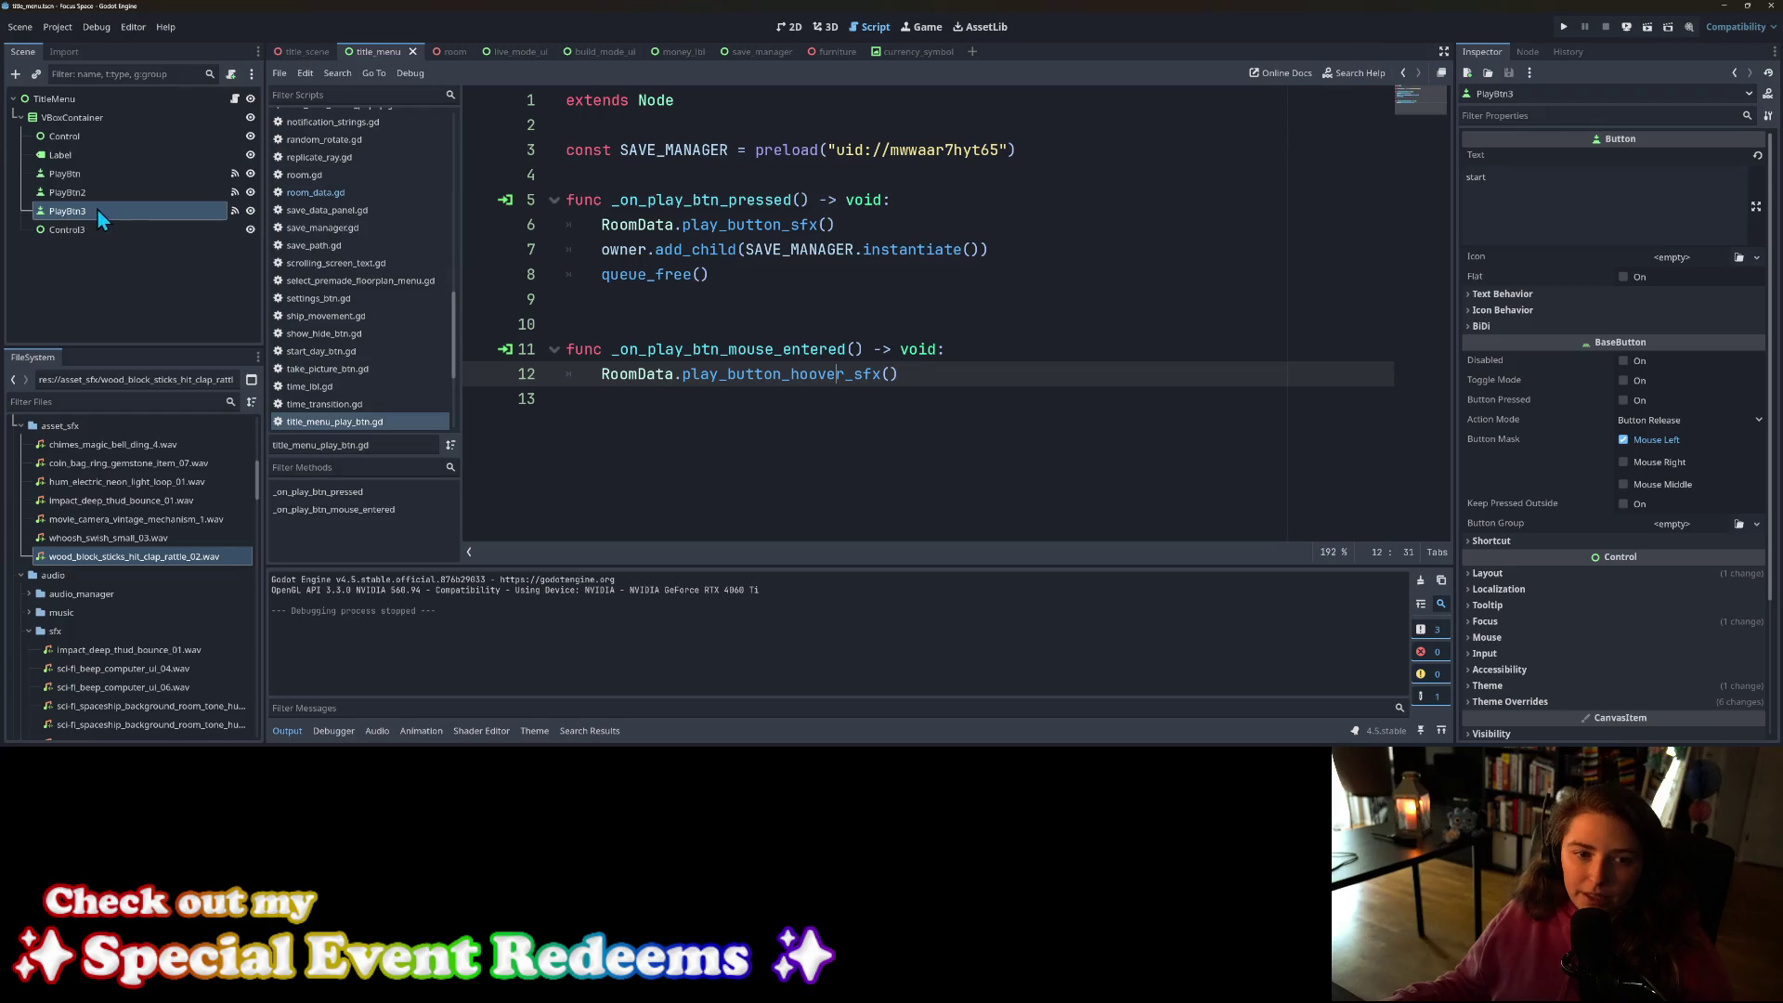
Step: Delete PlayBtn2 and PlayBtn3 from the title menu and save the scene
click(89, 180)
click(82, 191)
shift+click(82, 210)
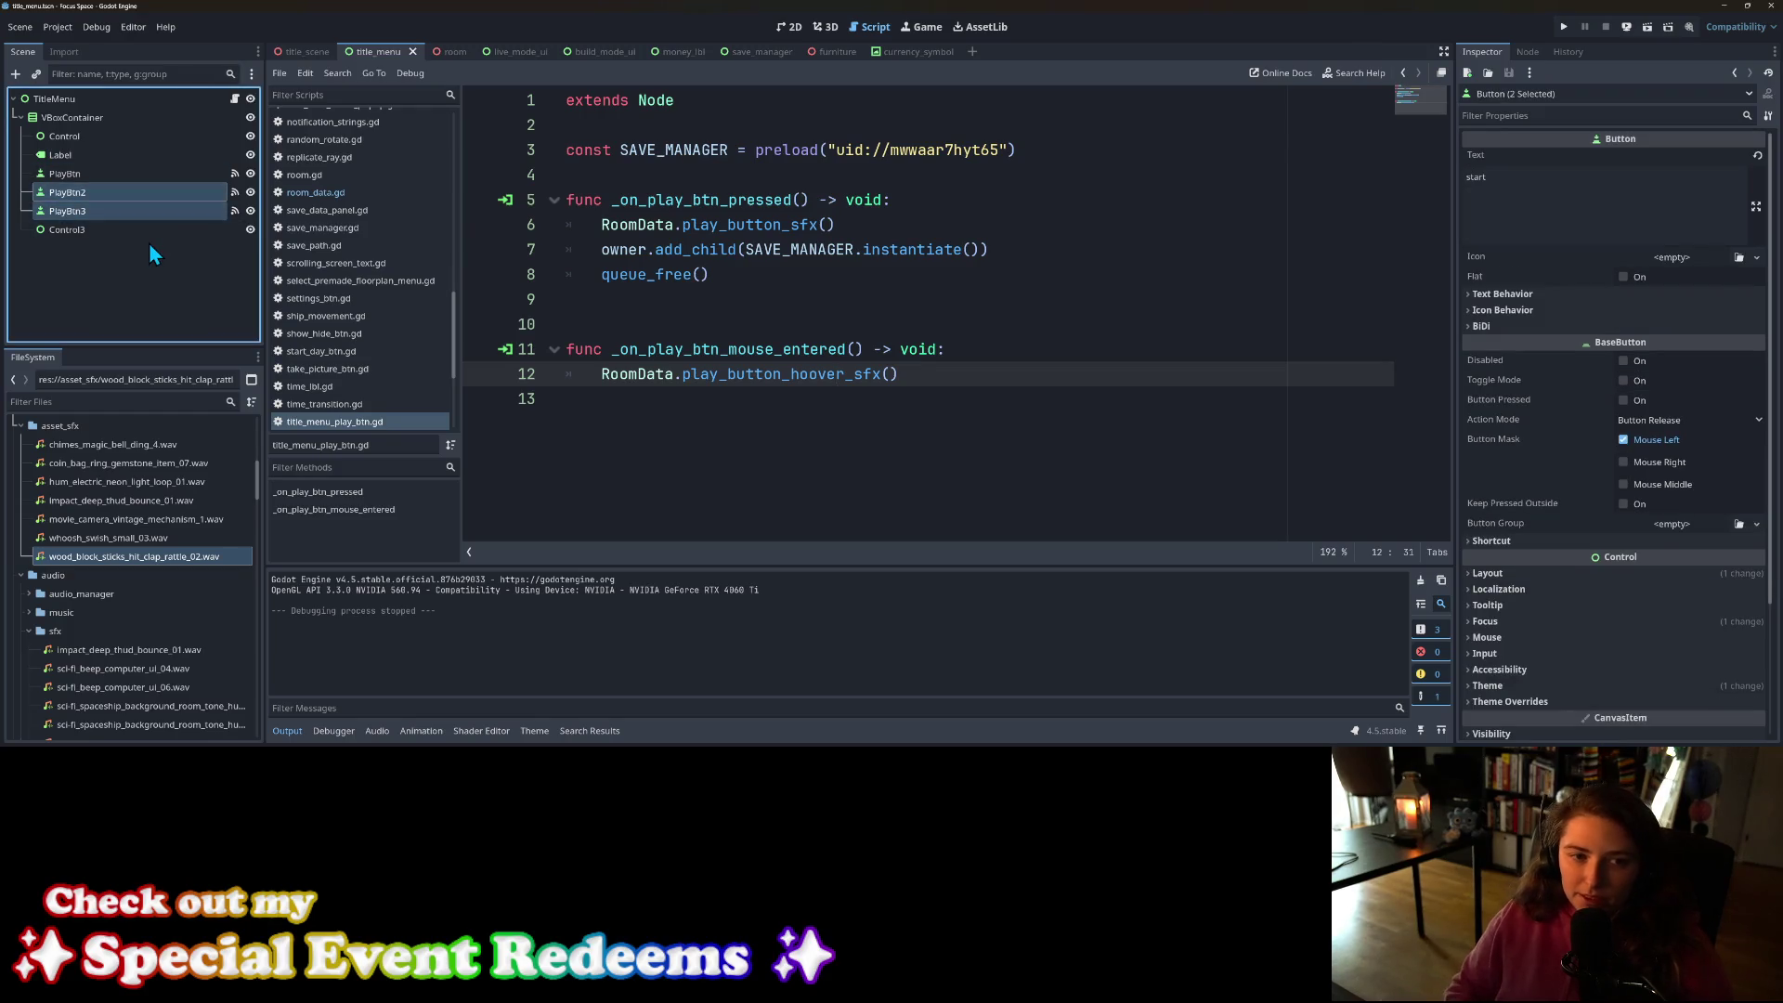
key(Delete)
click(92, 174)
key(ctrl+s)
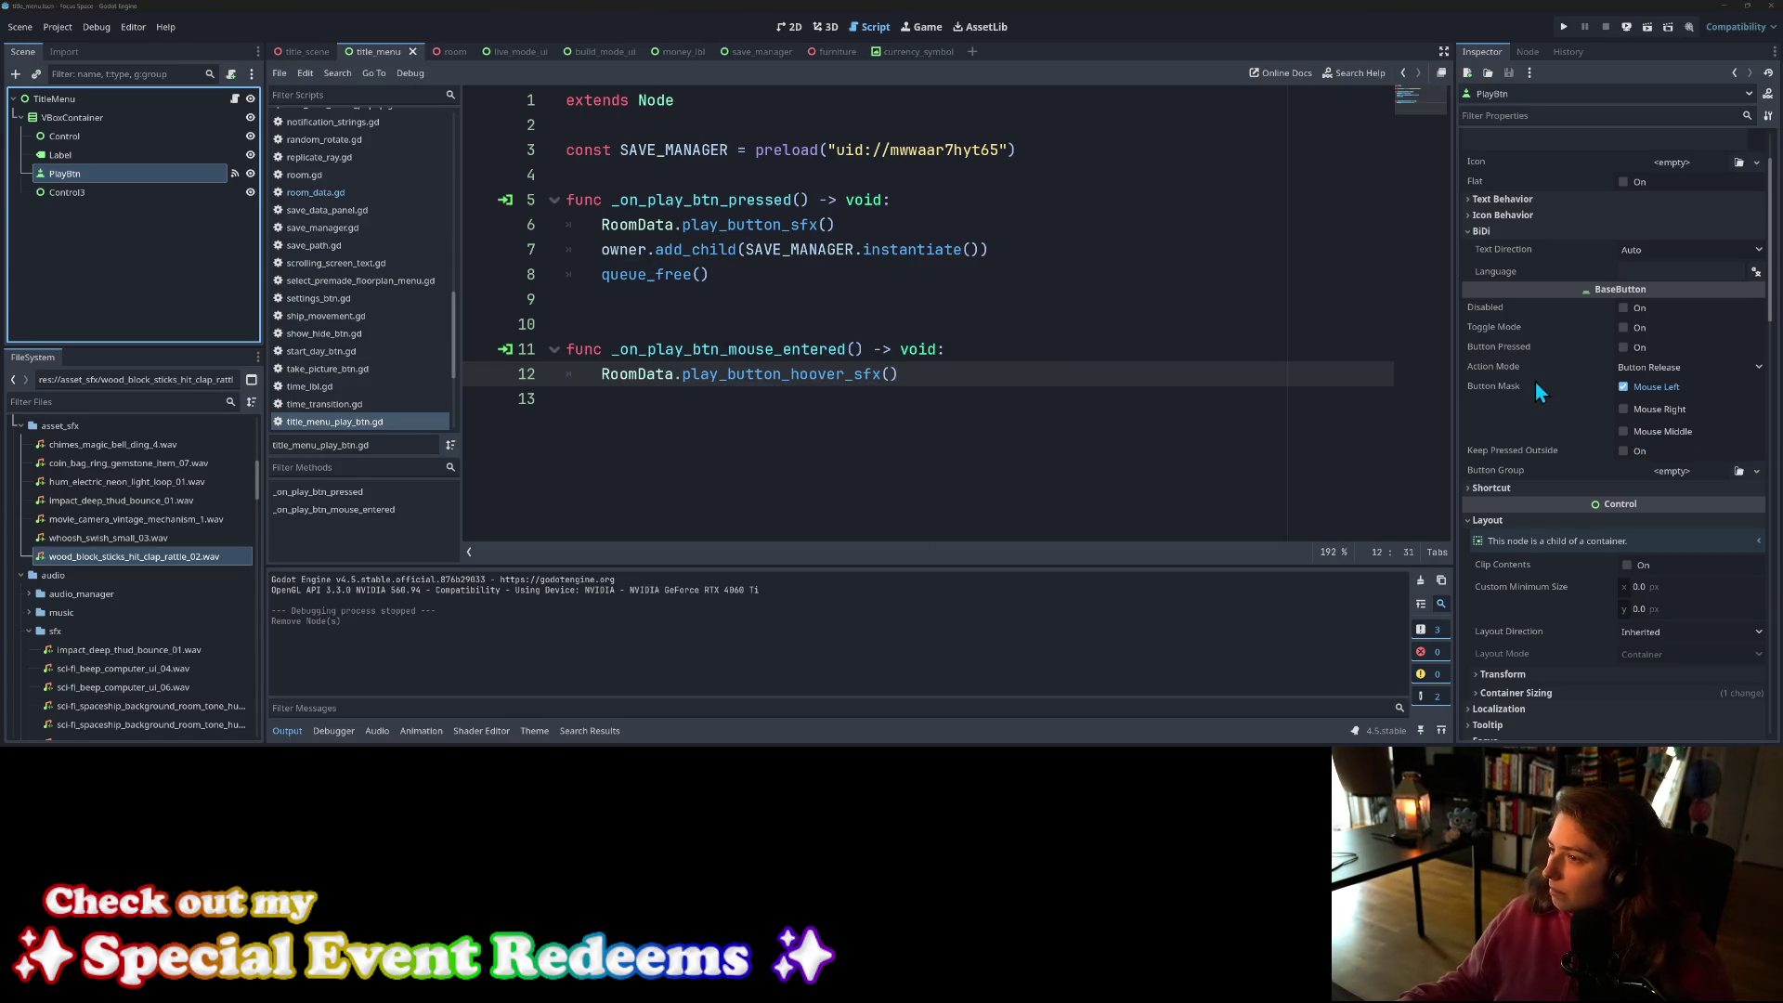
Step: Open PlayBtn's primary_theme.tres theme in the Theme editor
scroll(1533, 446, down, 2)
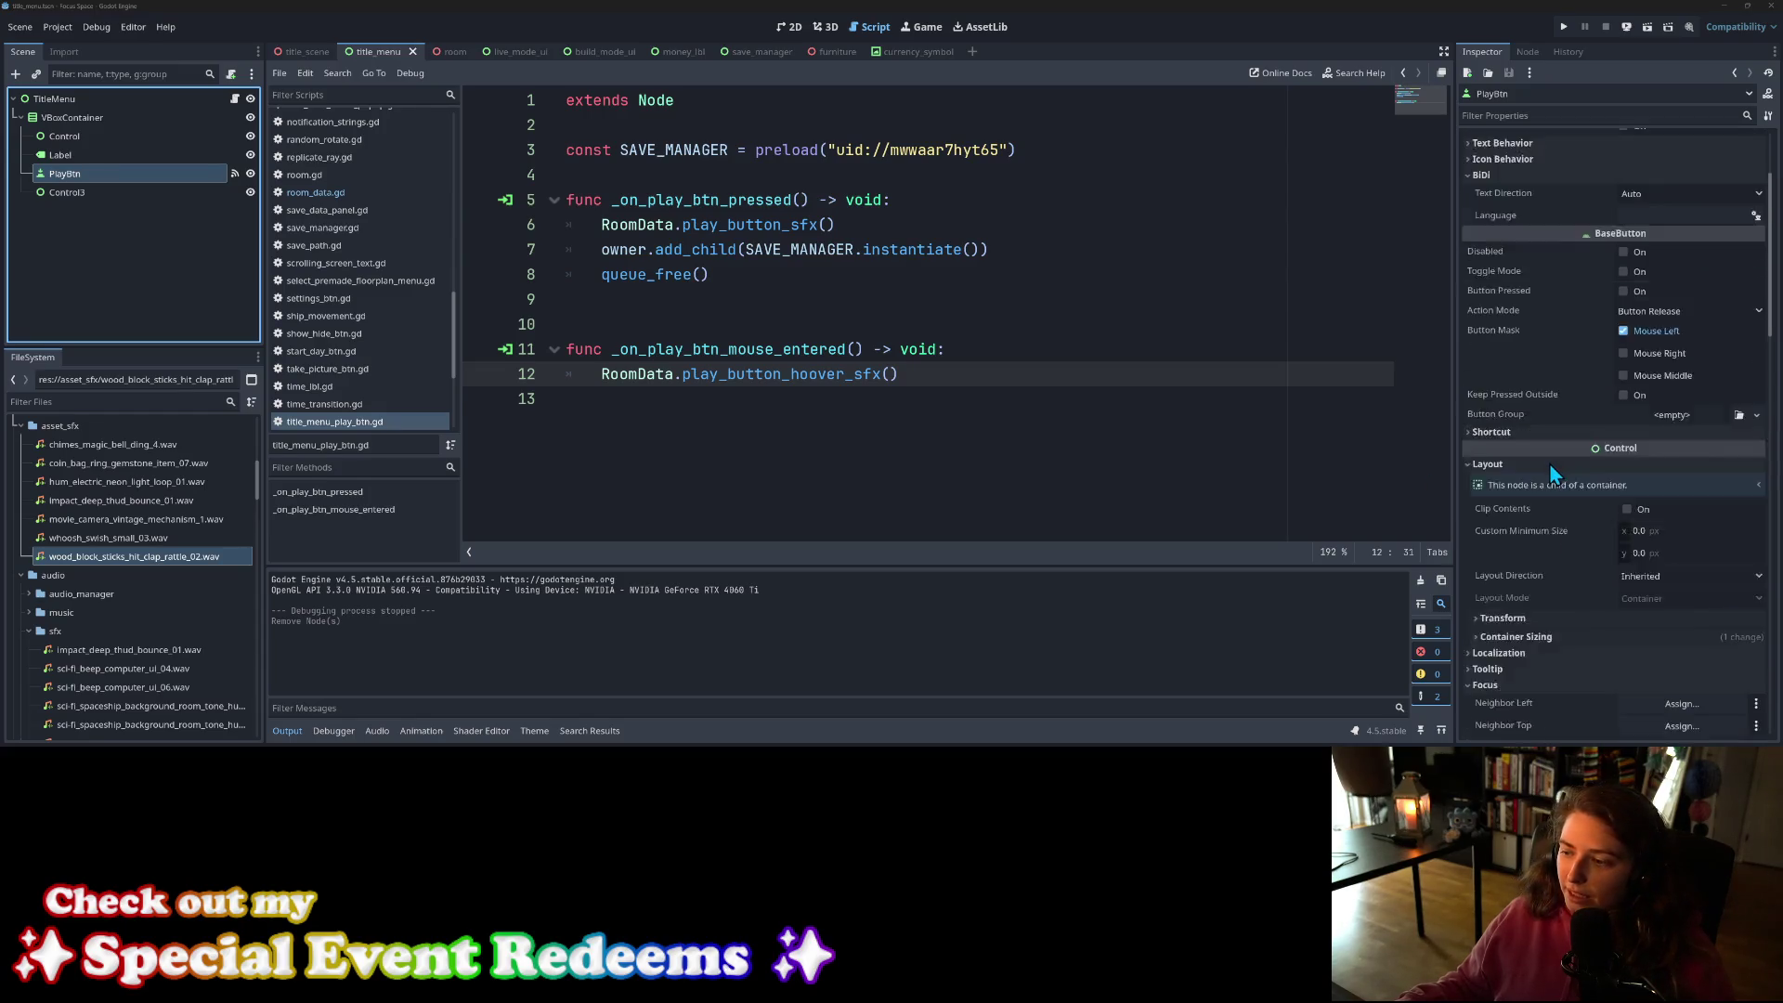
scroll(1549, 469, down, 3)
scroll(1558, 474, down, 2)
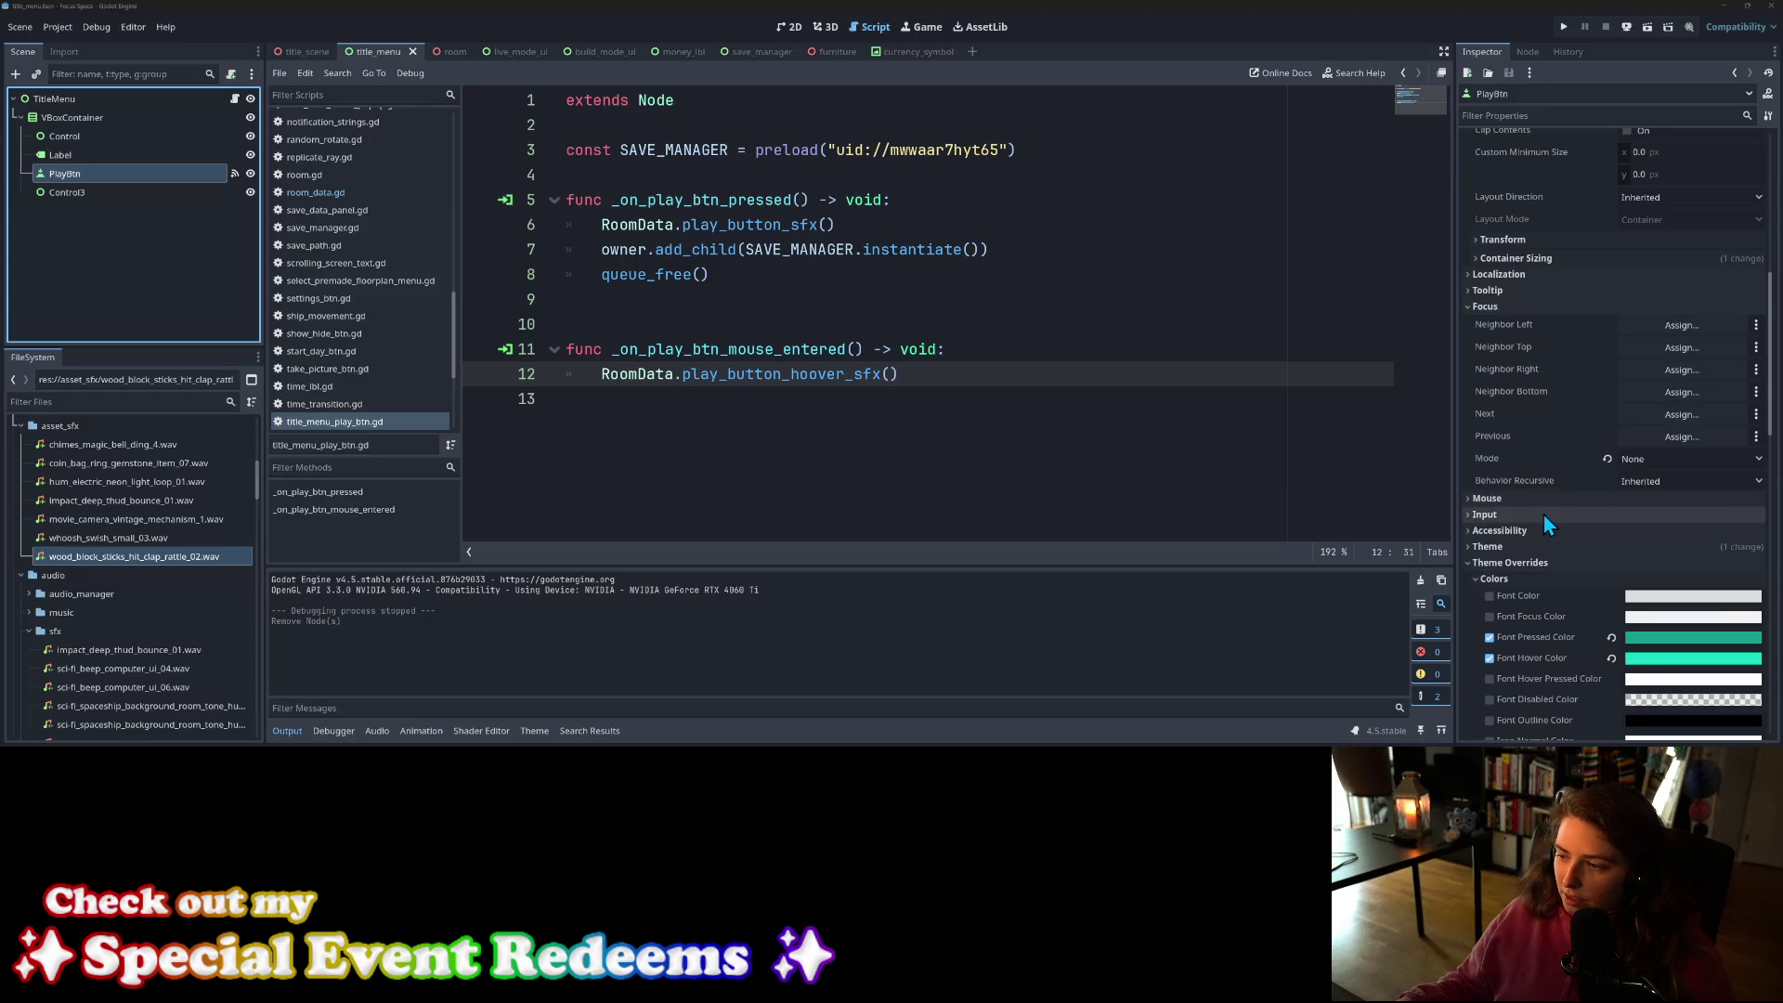
scroll(1544, 515, down, 2)
click(1507, 470)
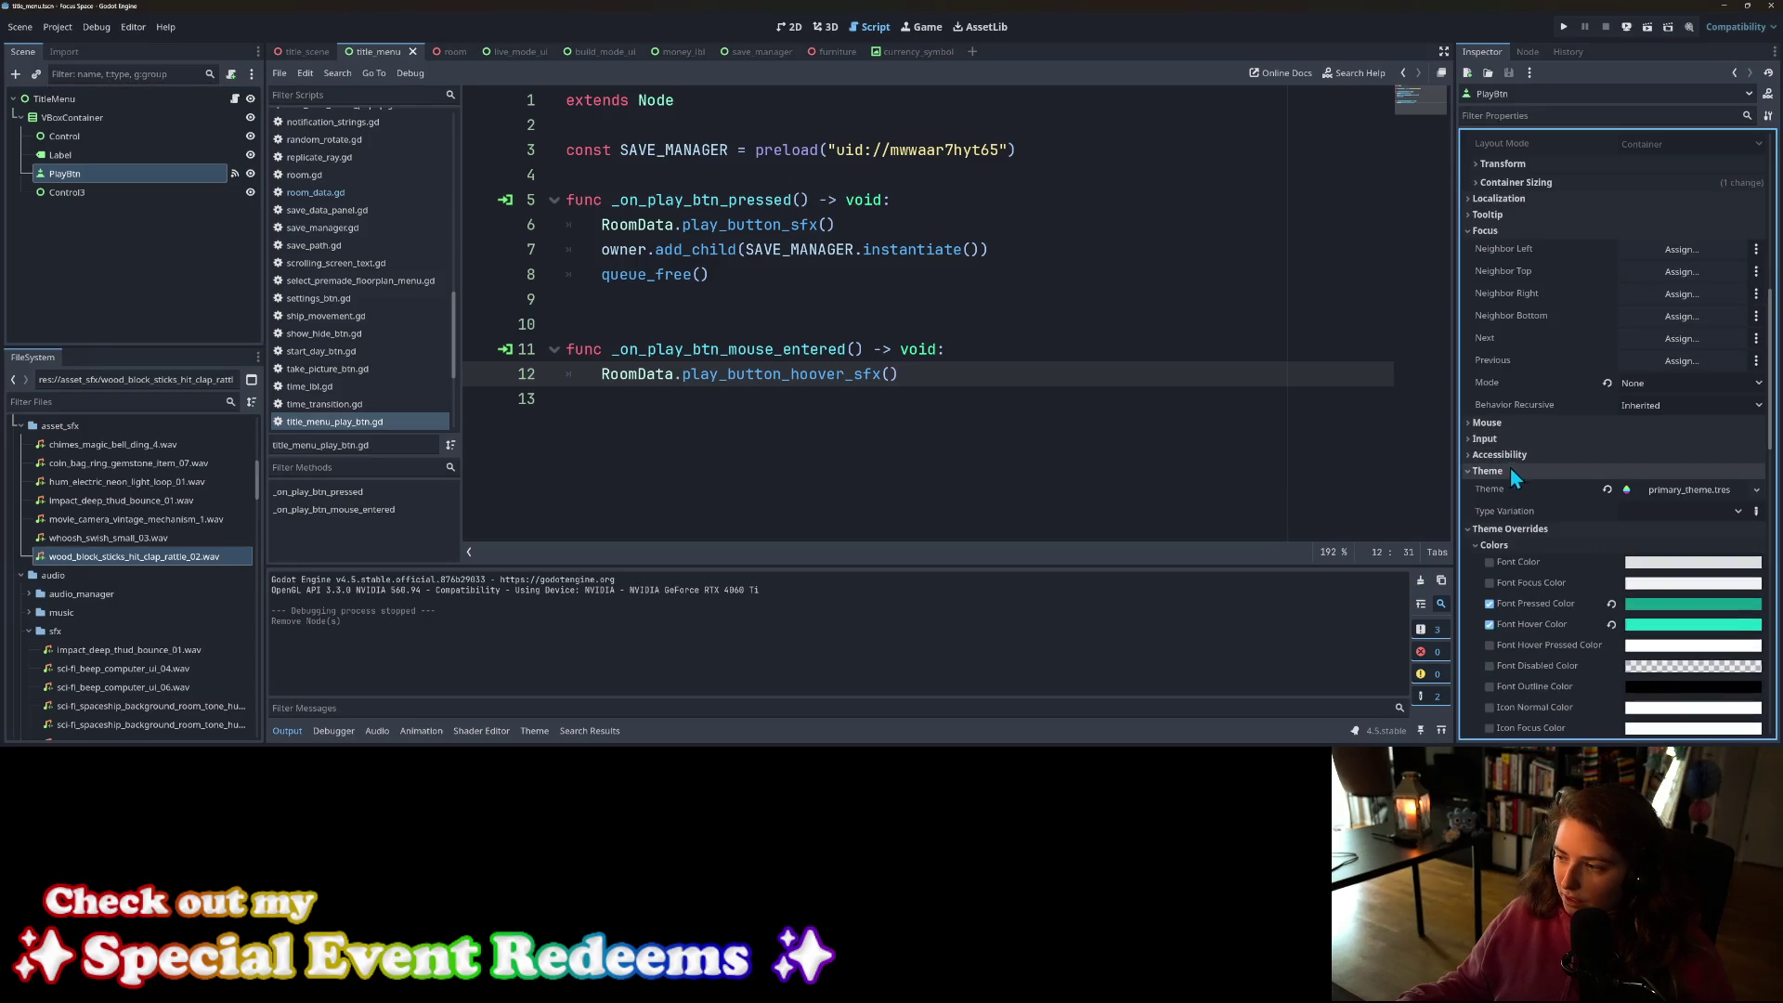
click(1708, 490)
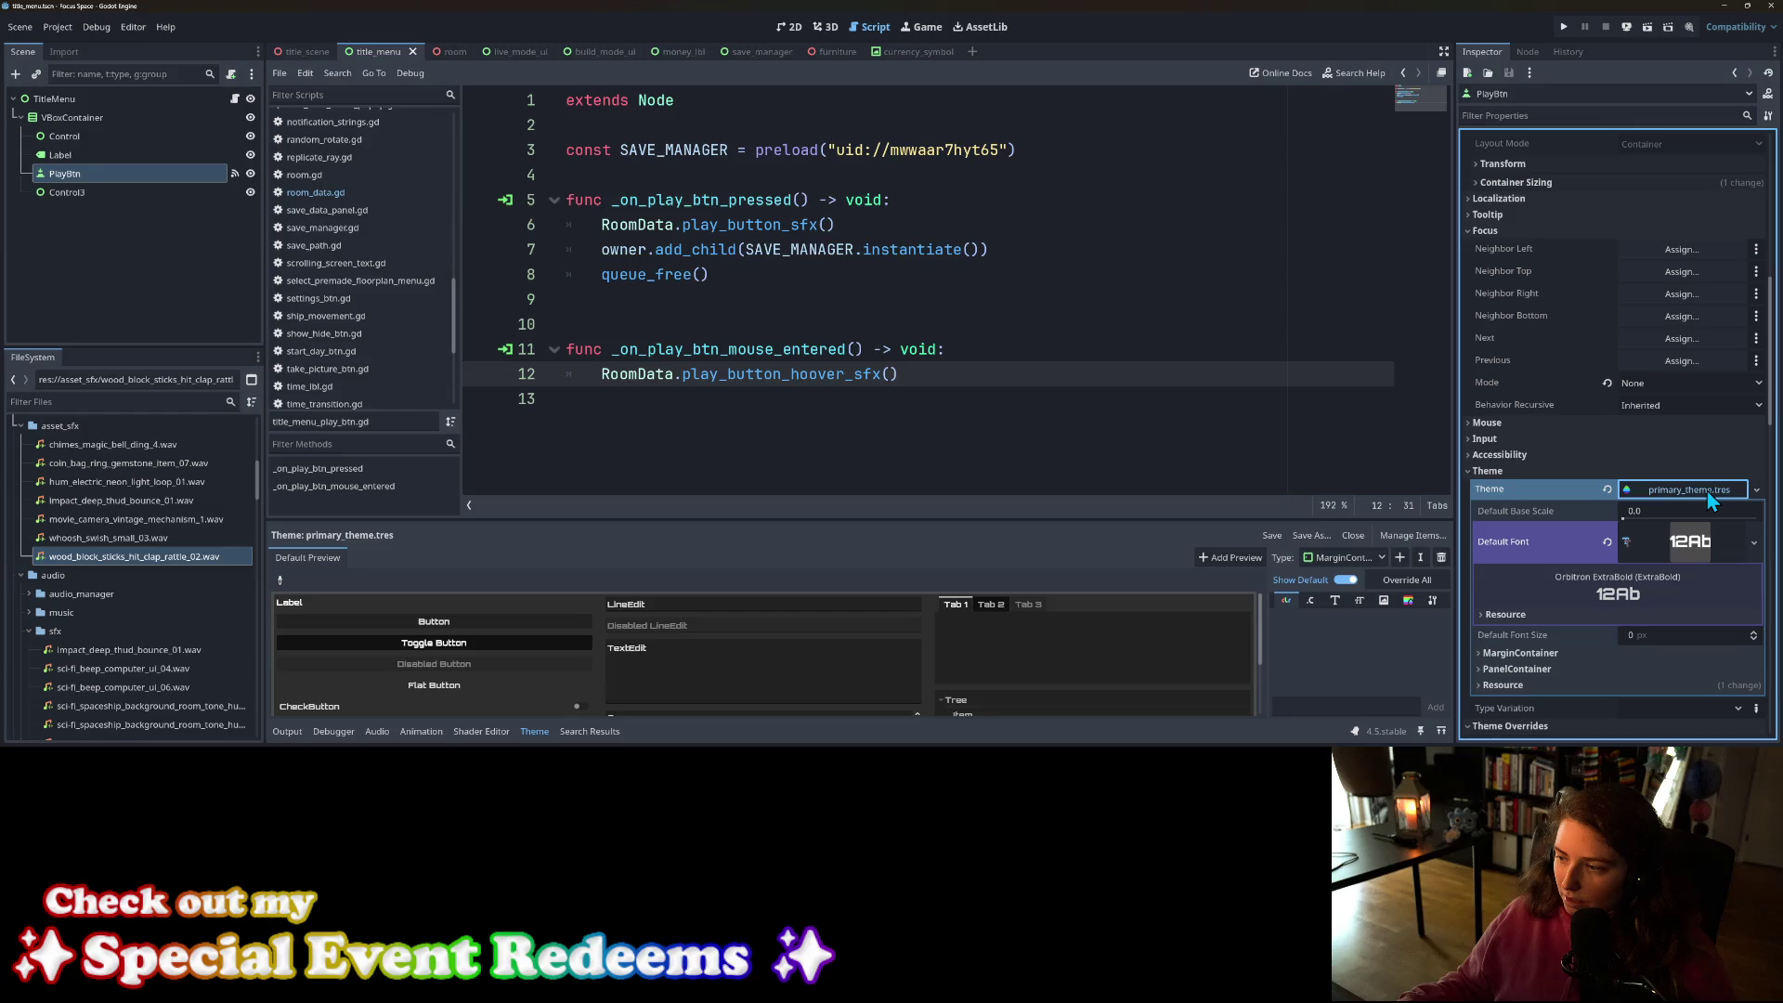
Step: In the 2D workspace, add the Button item type to primary_theme.tres
click(790, 26)
scroll(1016, 326, down, 3)
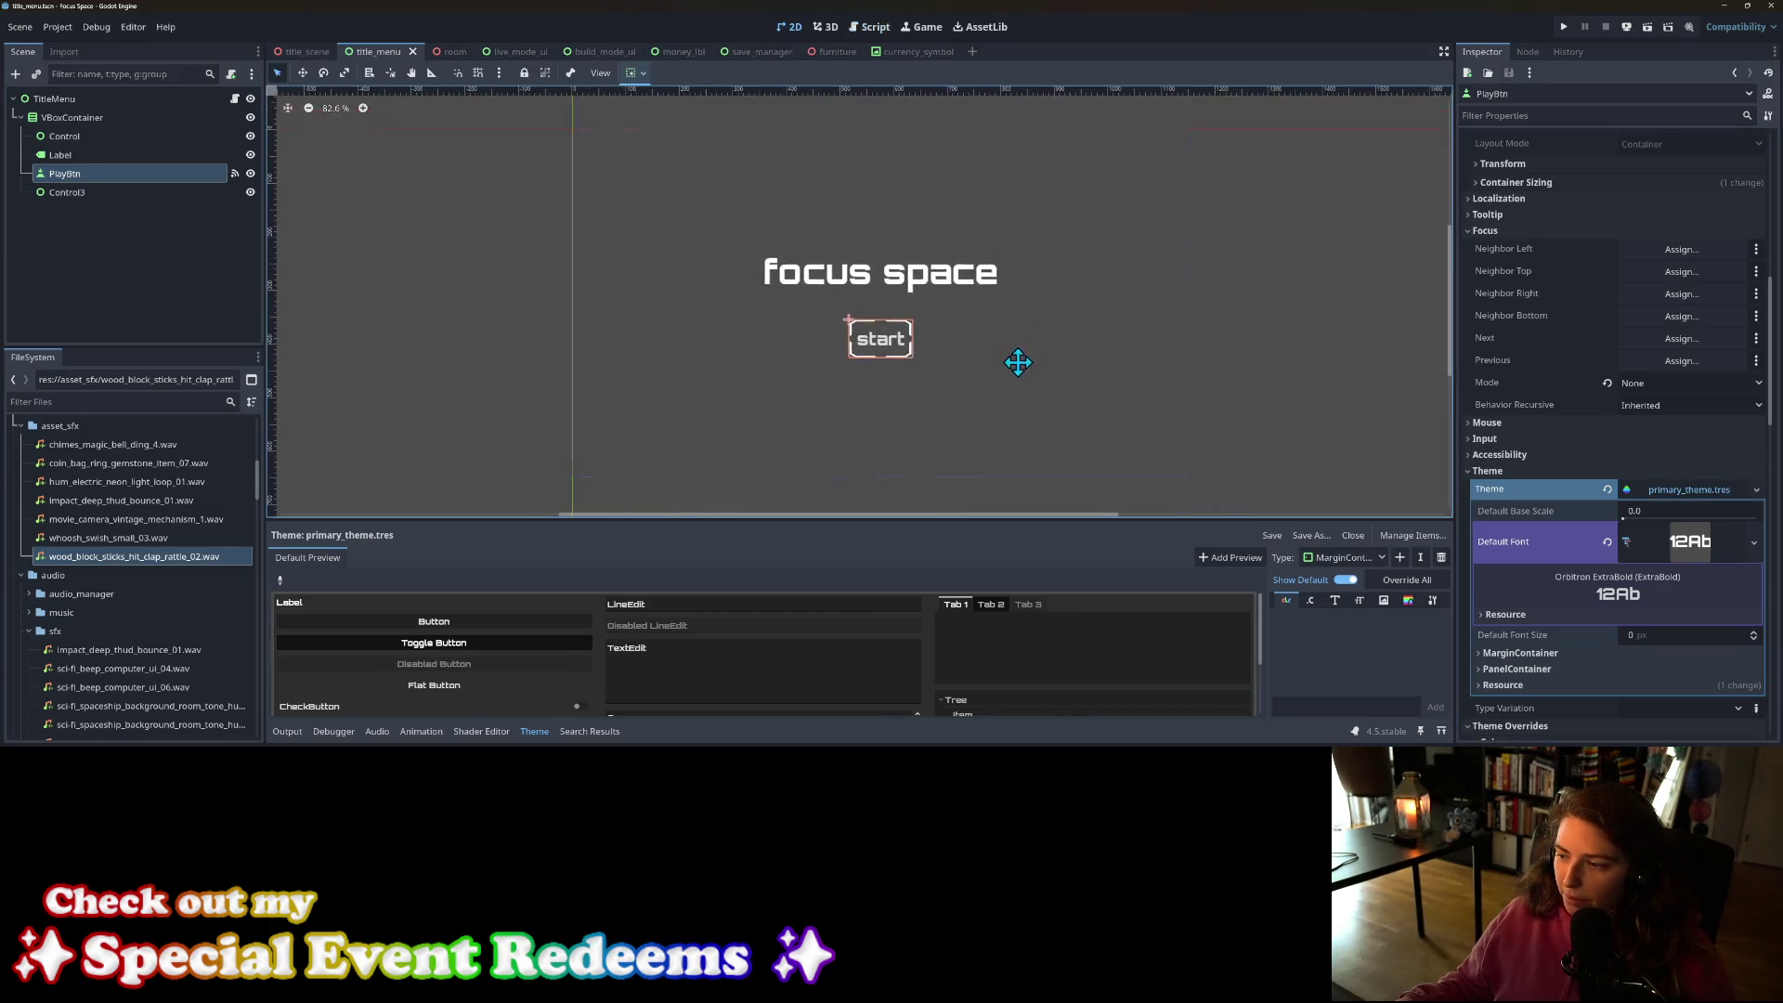
scroll(1594, 575, down, 4)
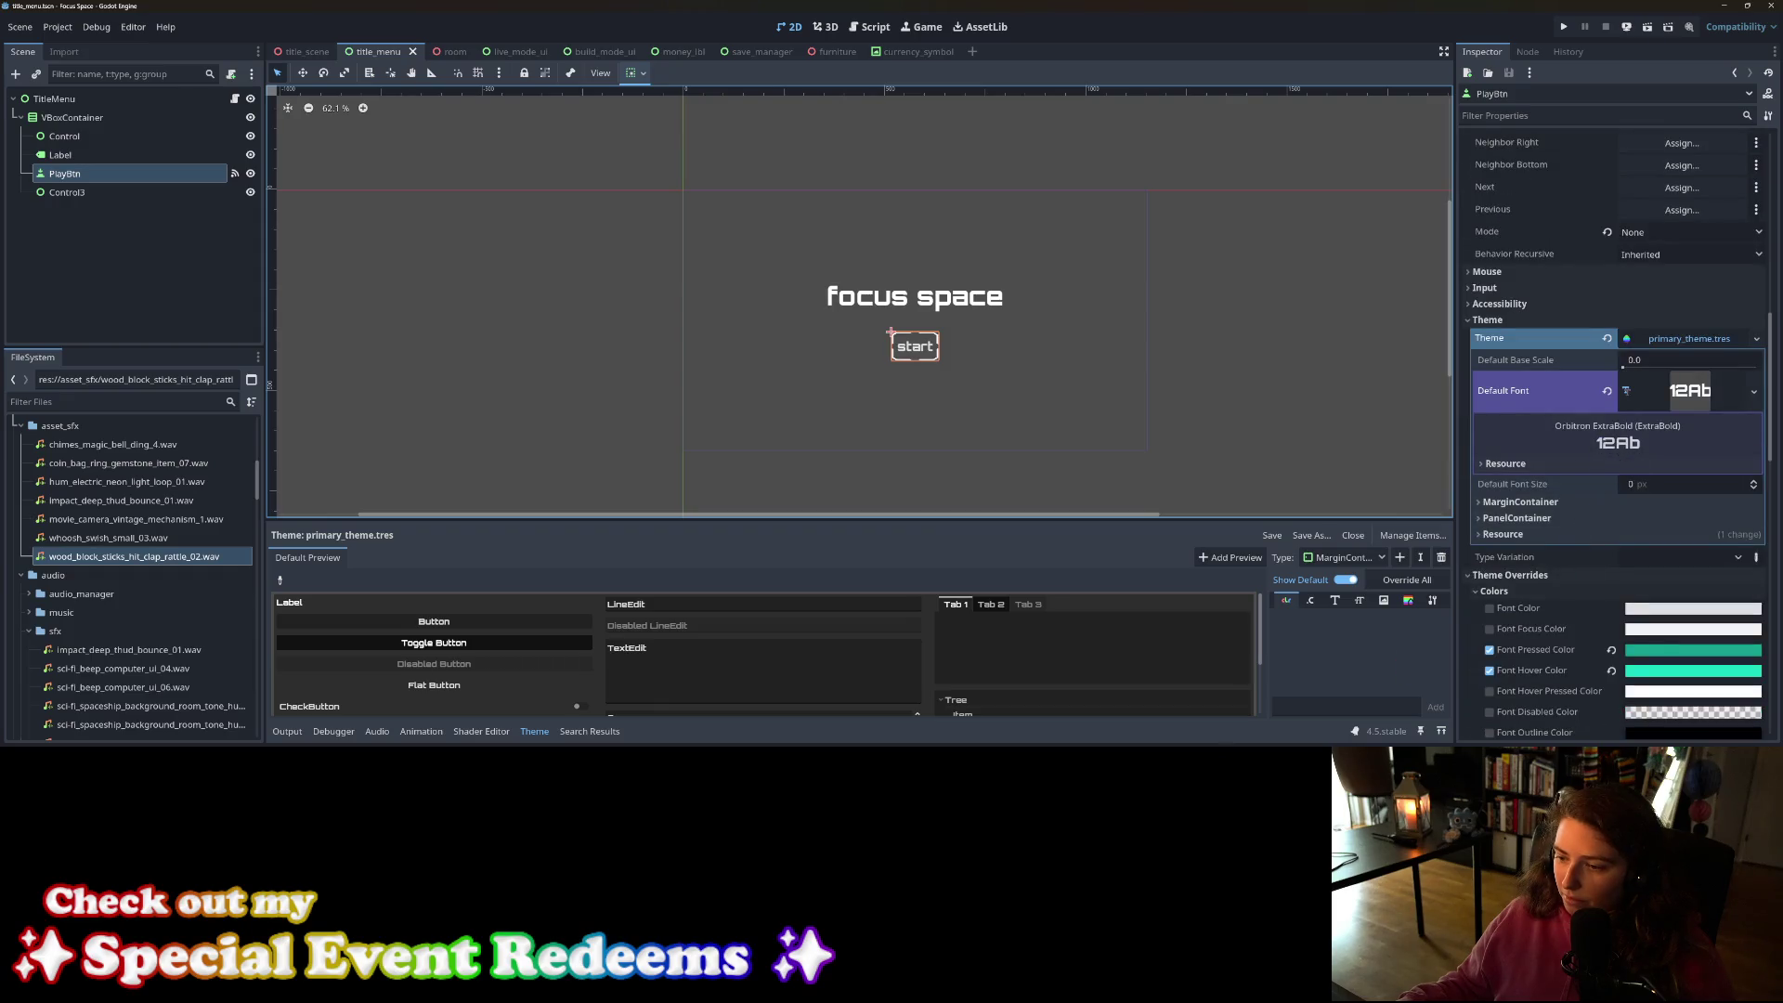
click(1401, 558)
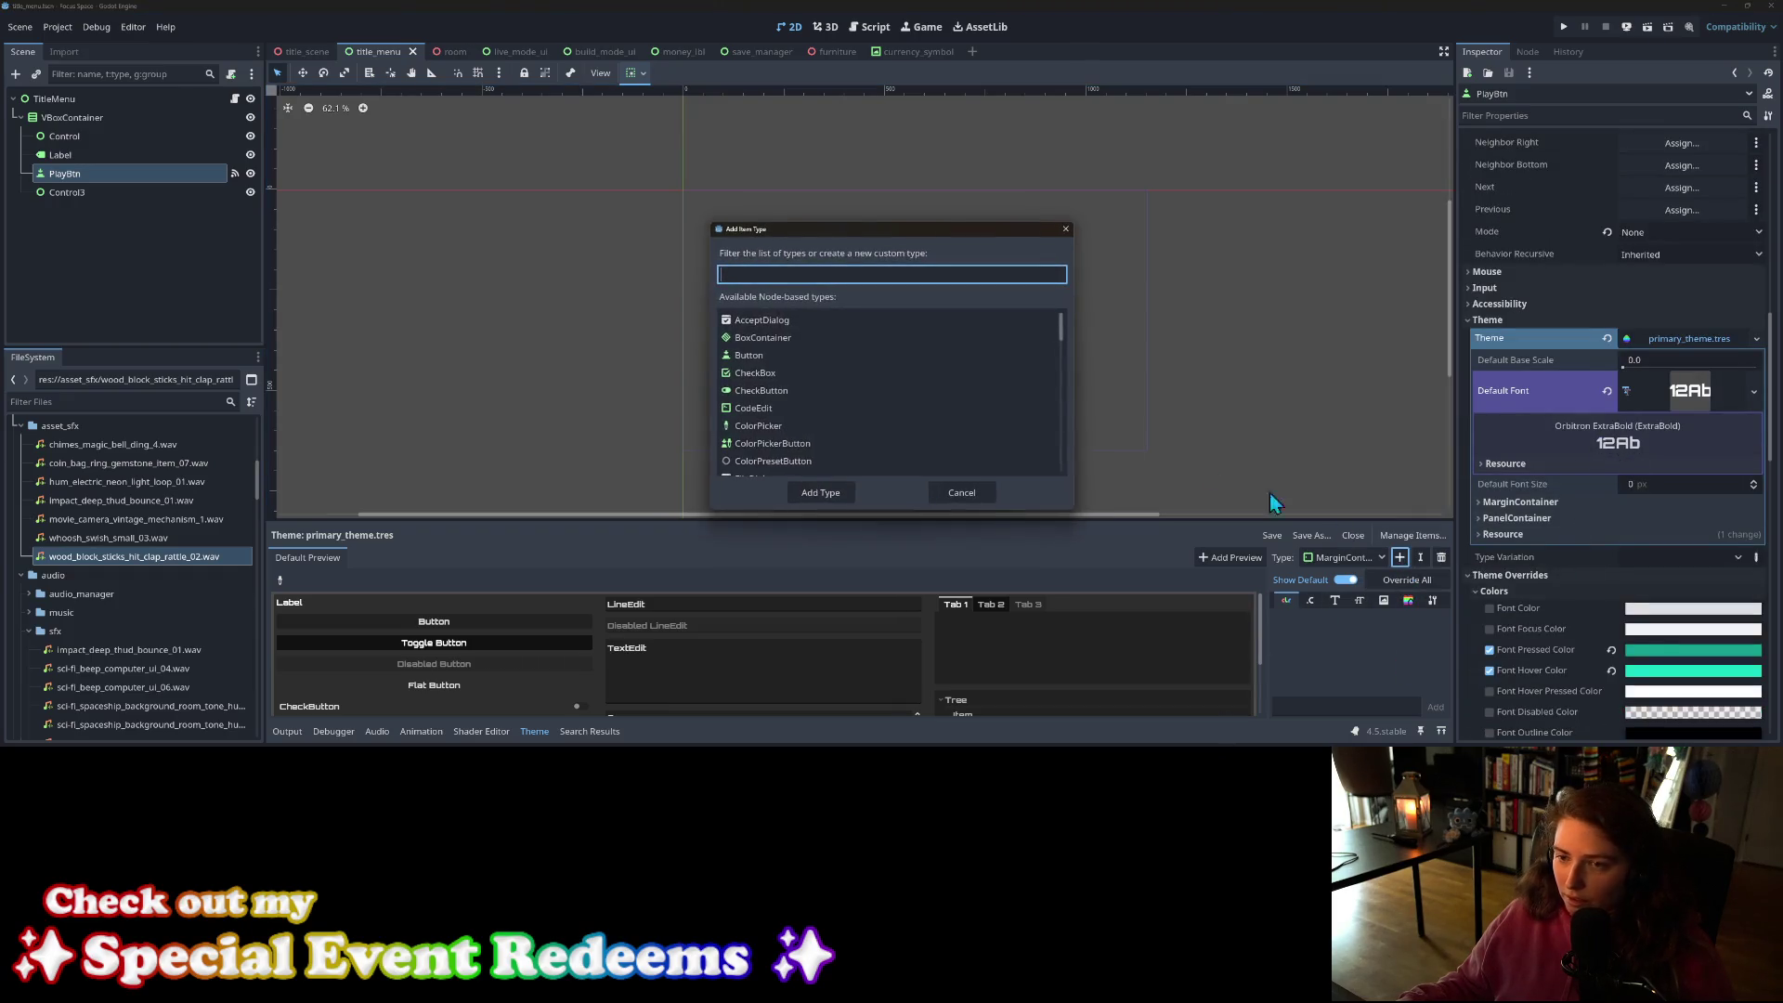
click(771, 356)
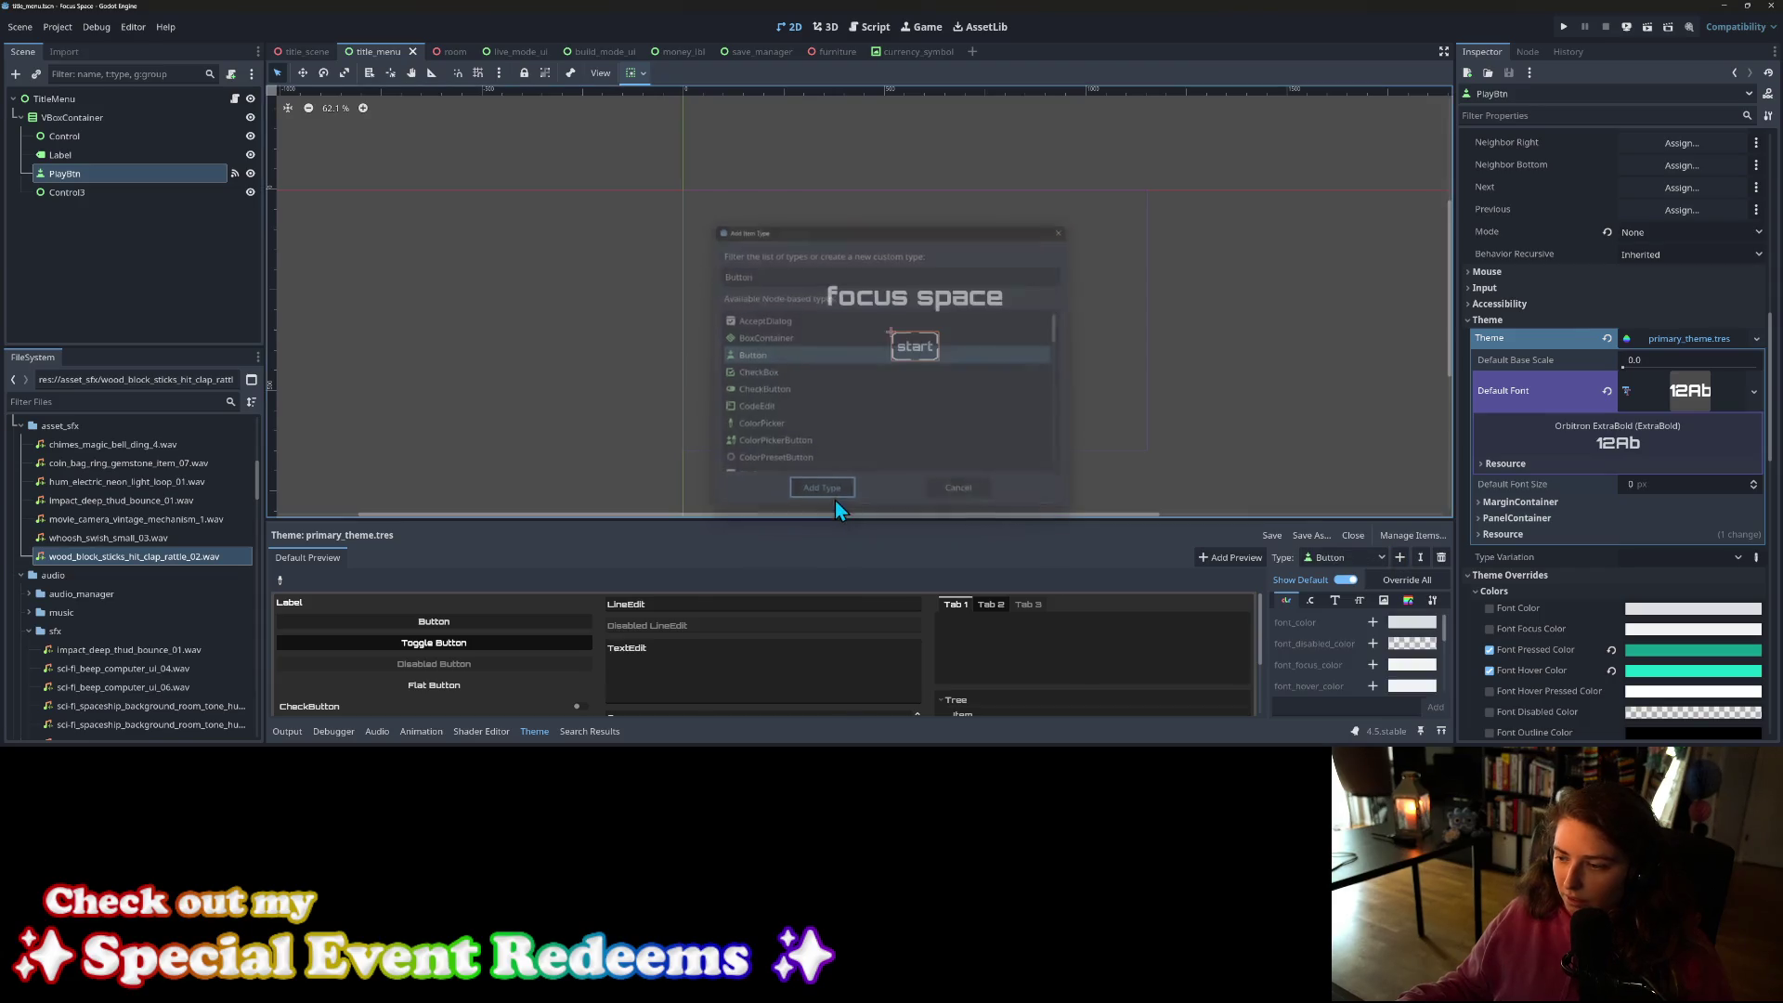
click(834, 498)
Step: Widen the Button item list, copy the Font Pressed Color value, and enlarge the theme editor
drag(1269, 622, 1069, 618)
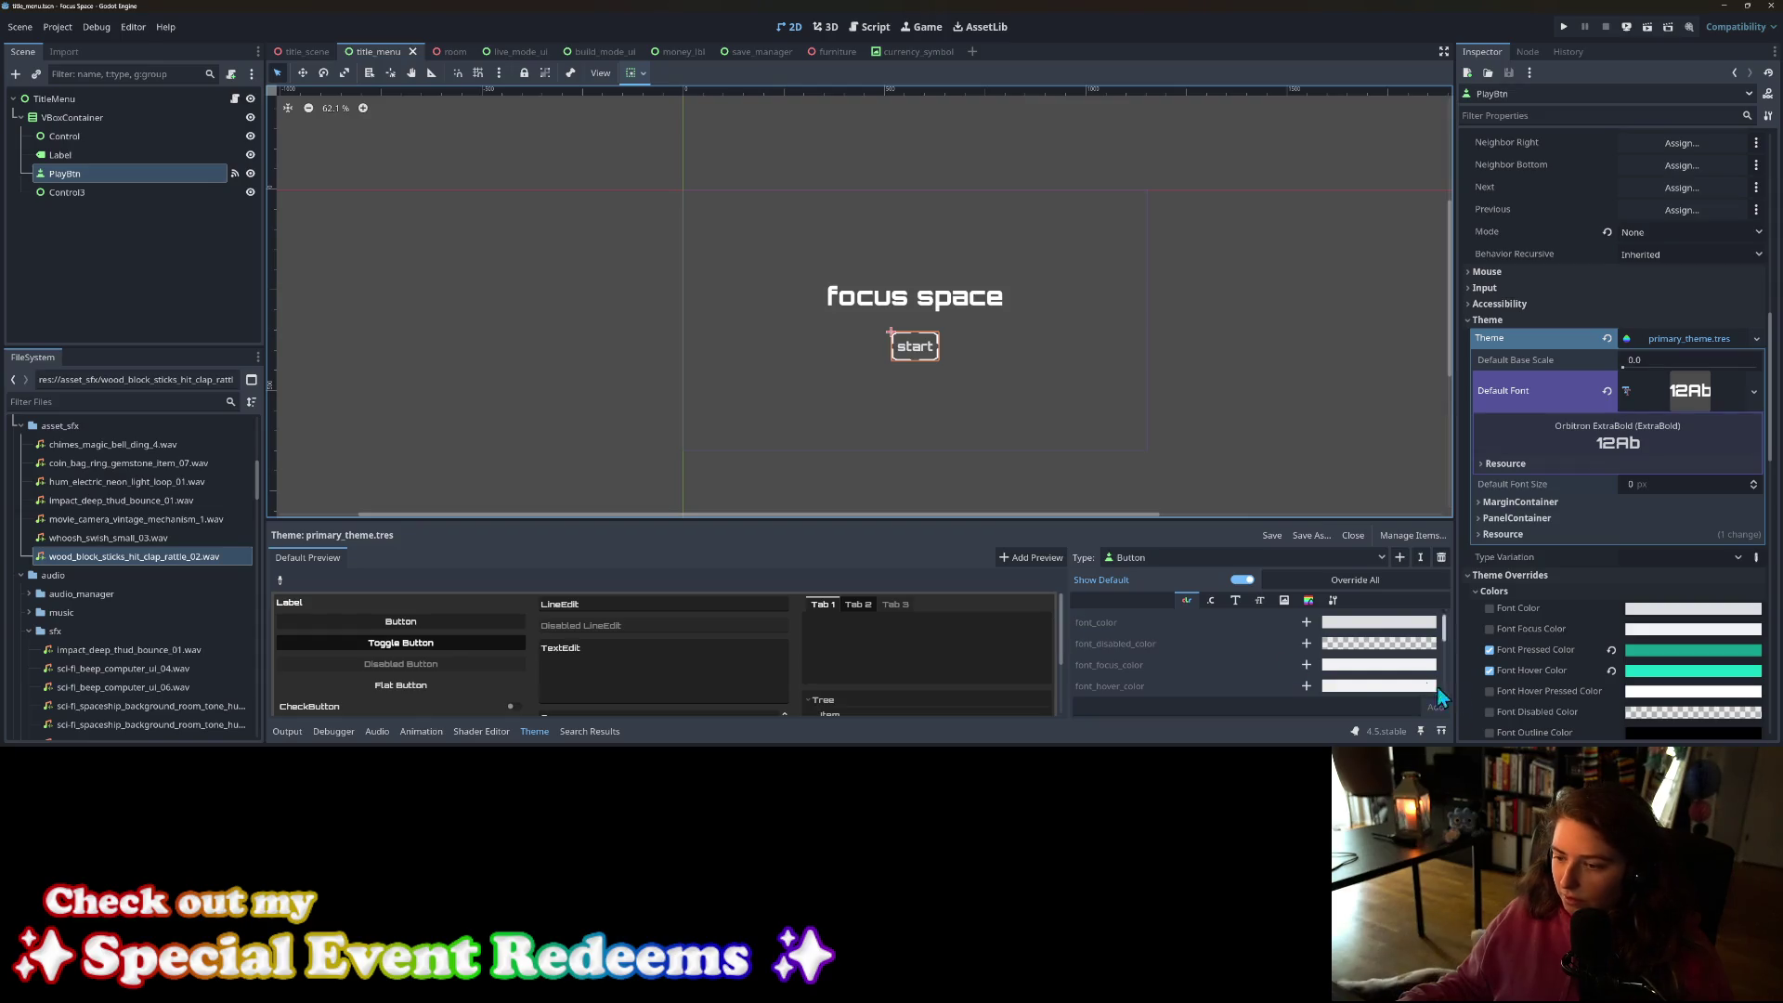
right_click(1535, 651)
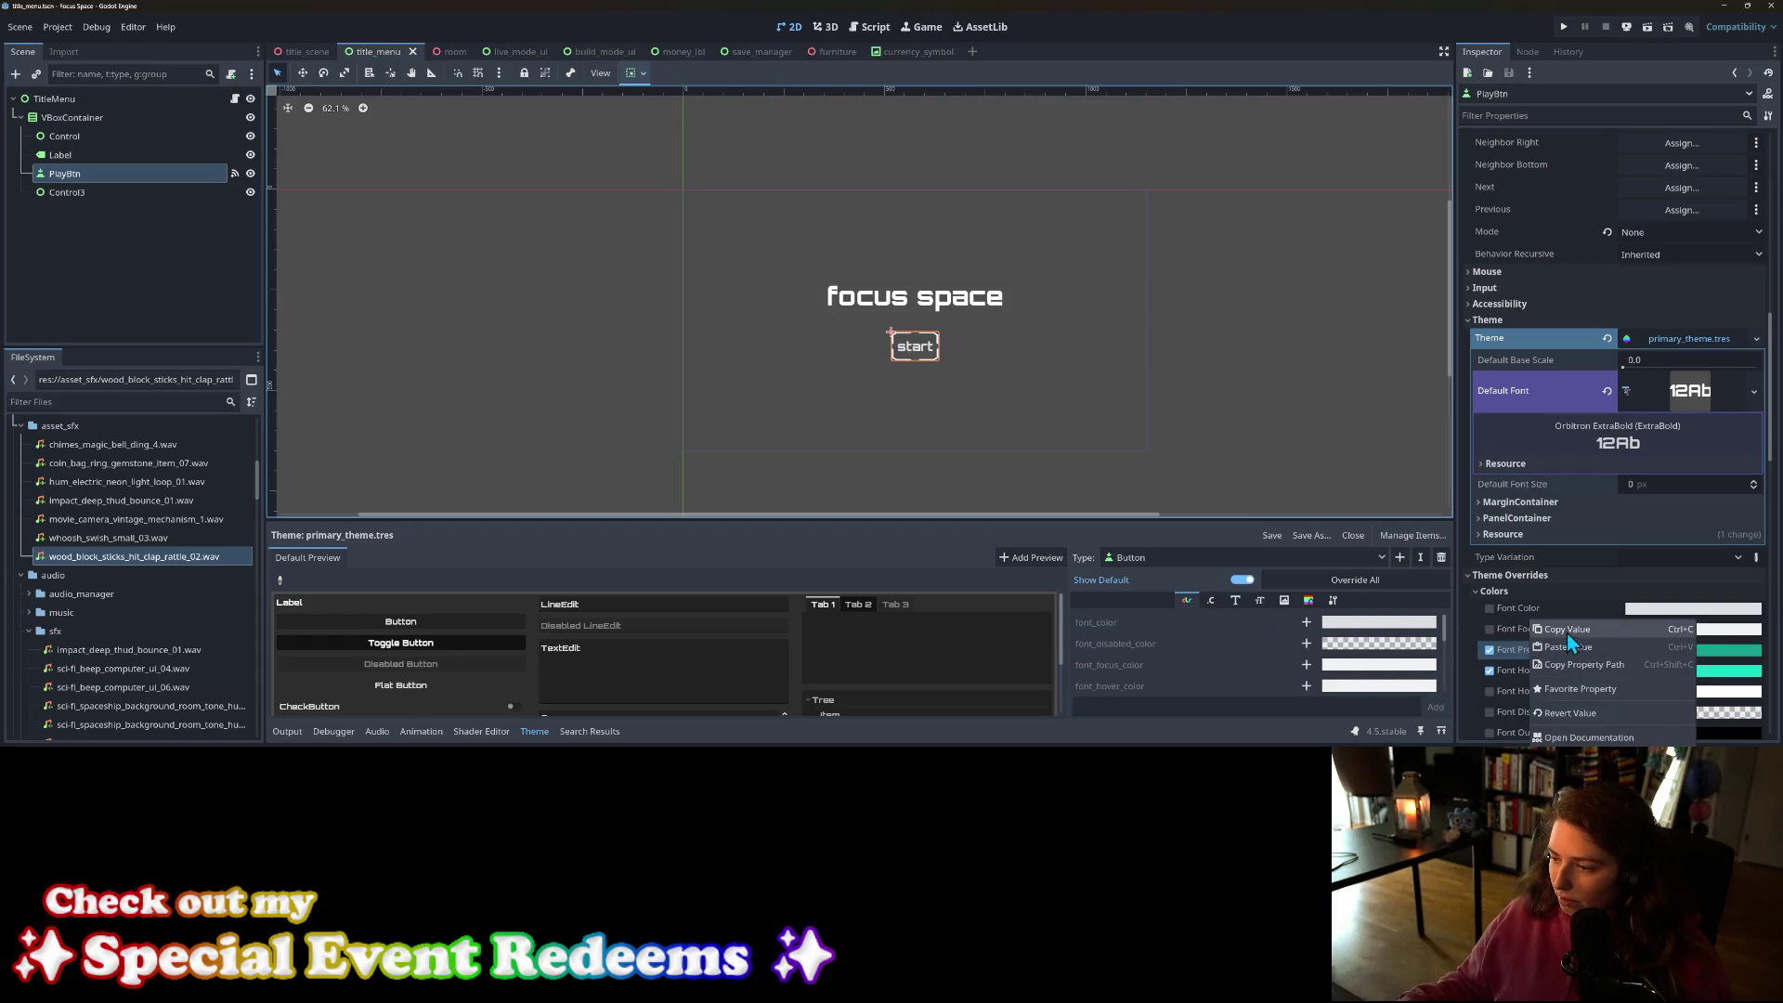
click(1569, 628)
scroll(1143, 668, down, 2)
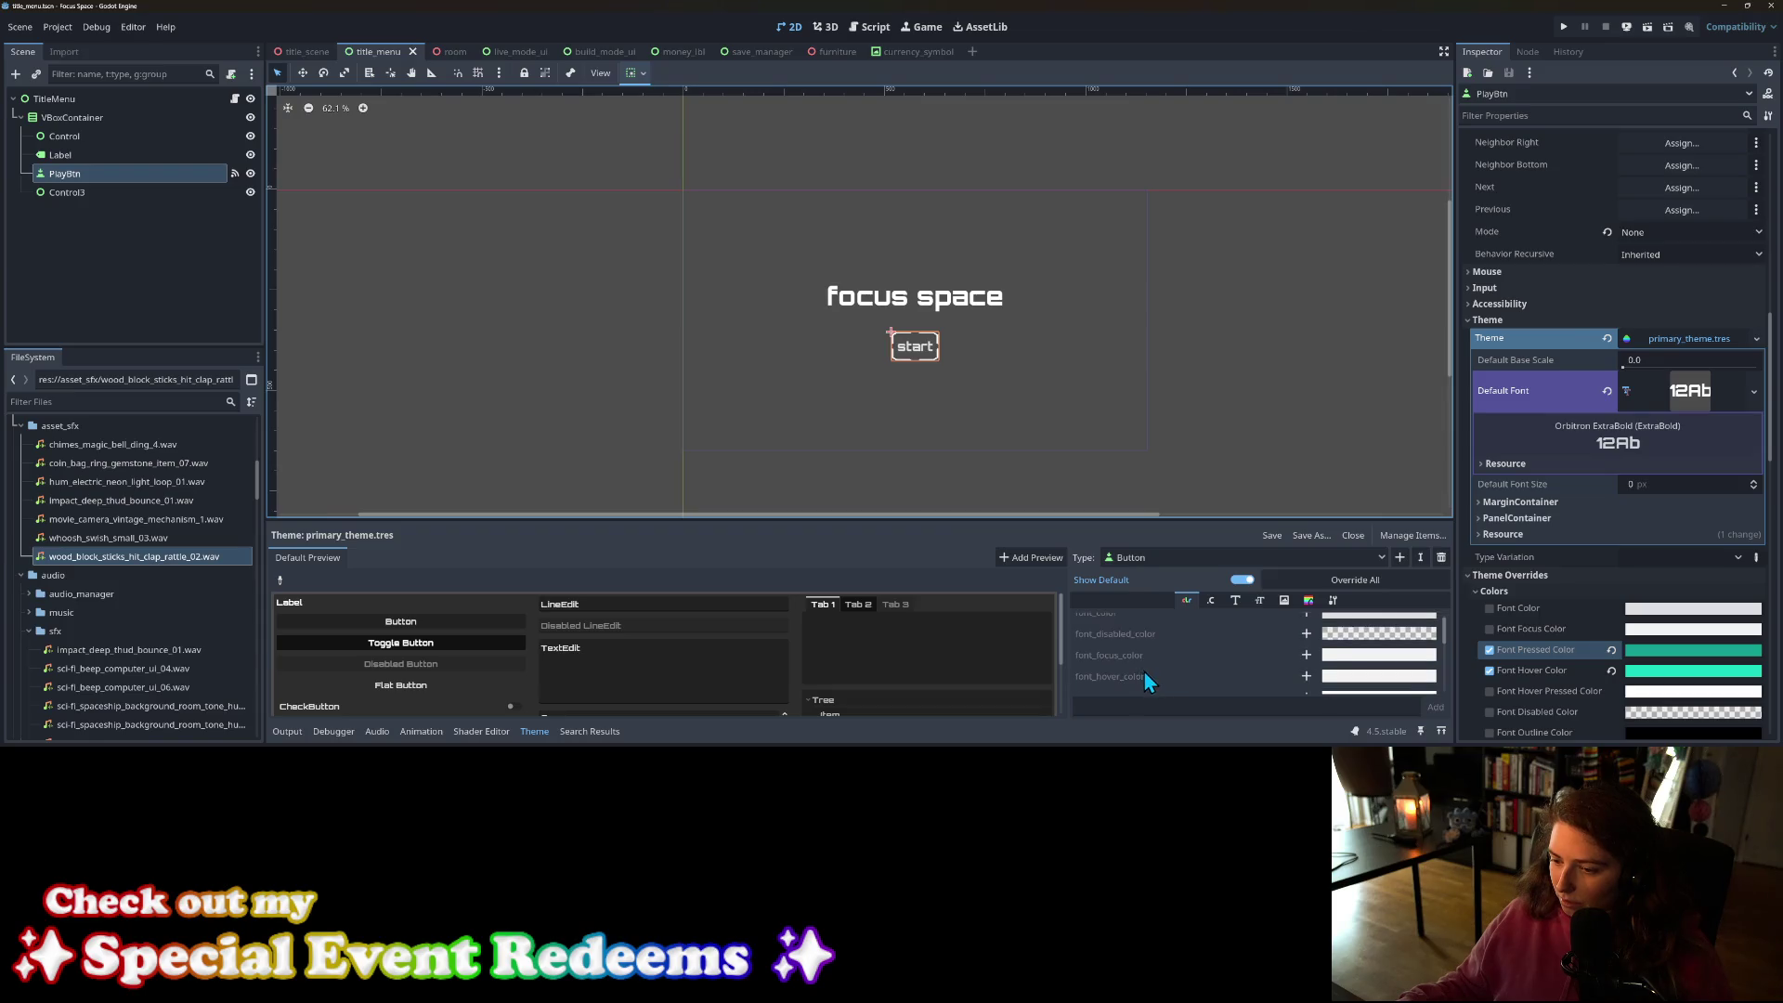
drag(1137, 520, 1127, 293)
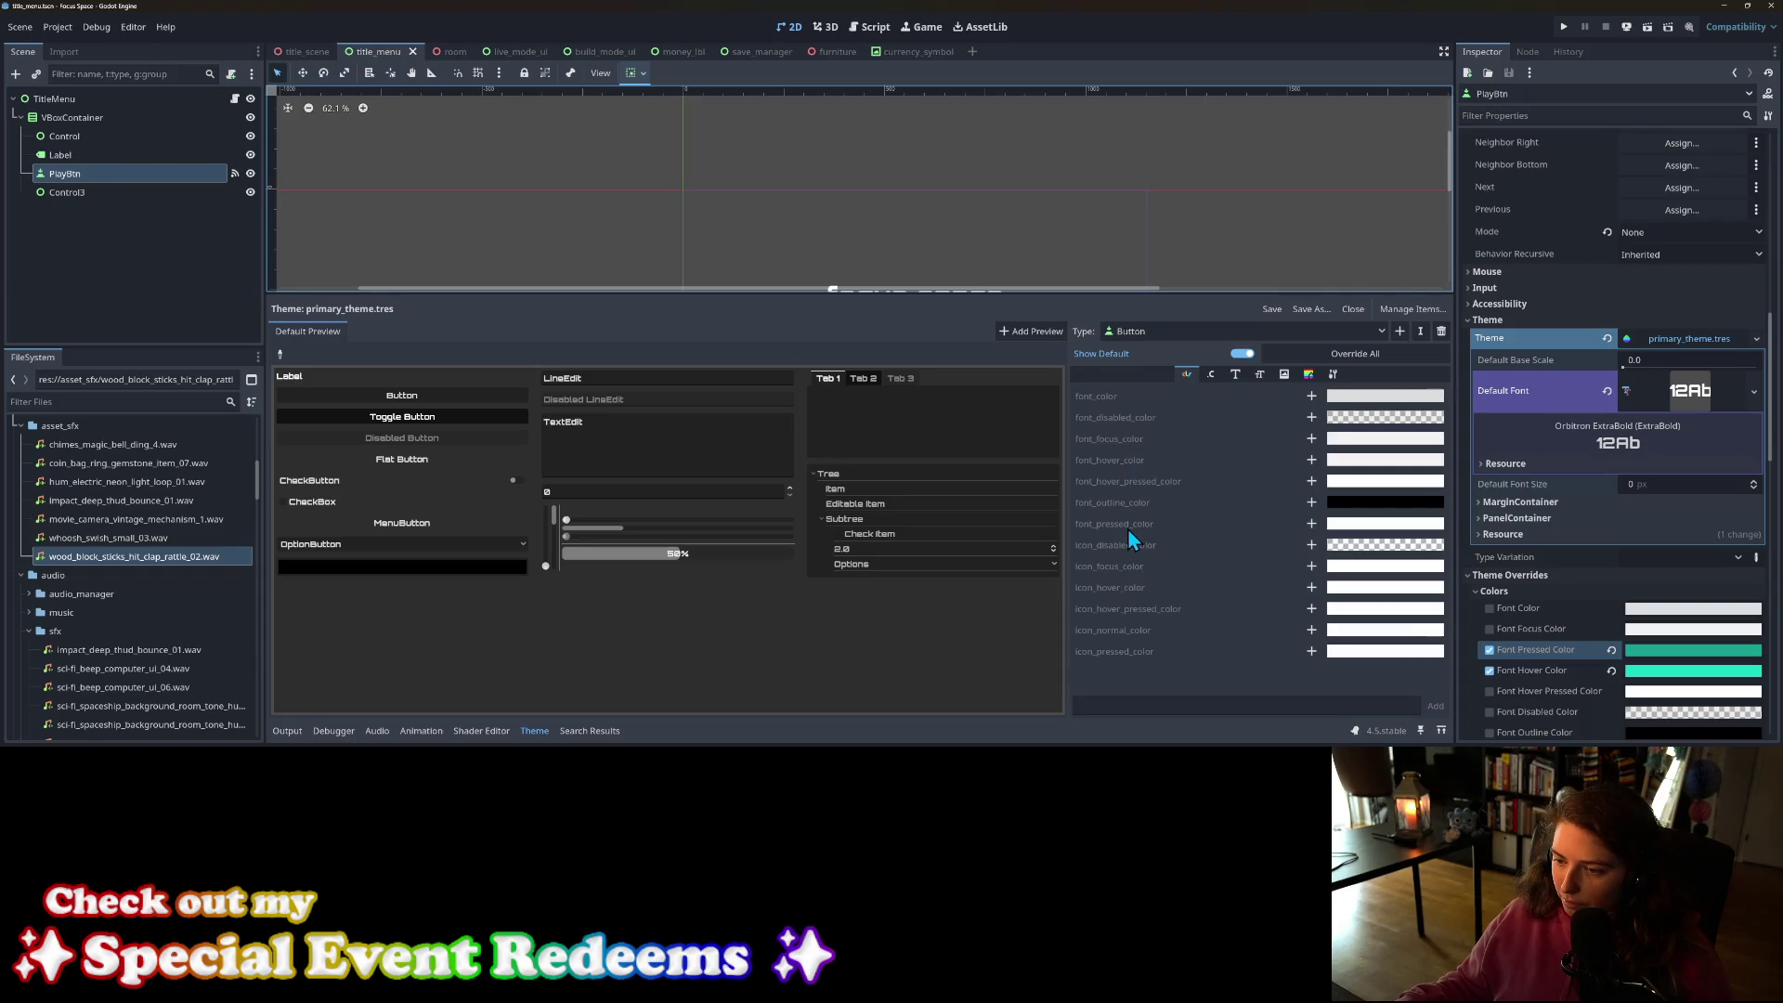
Step: Add a font_pressed_color override to the theme's Button and paste the copied colour in
click(1311, 524)
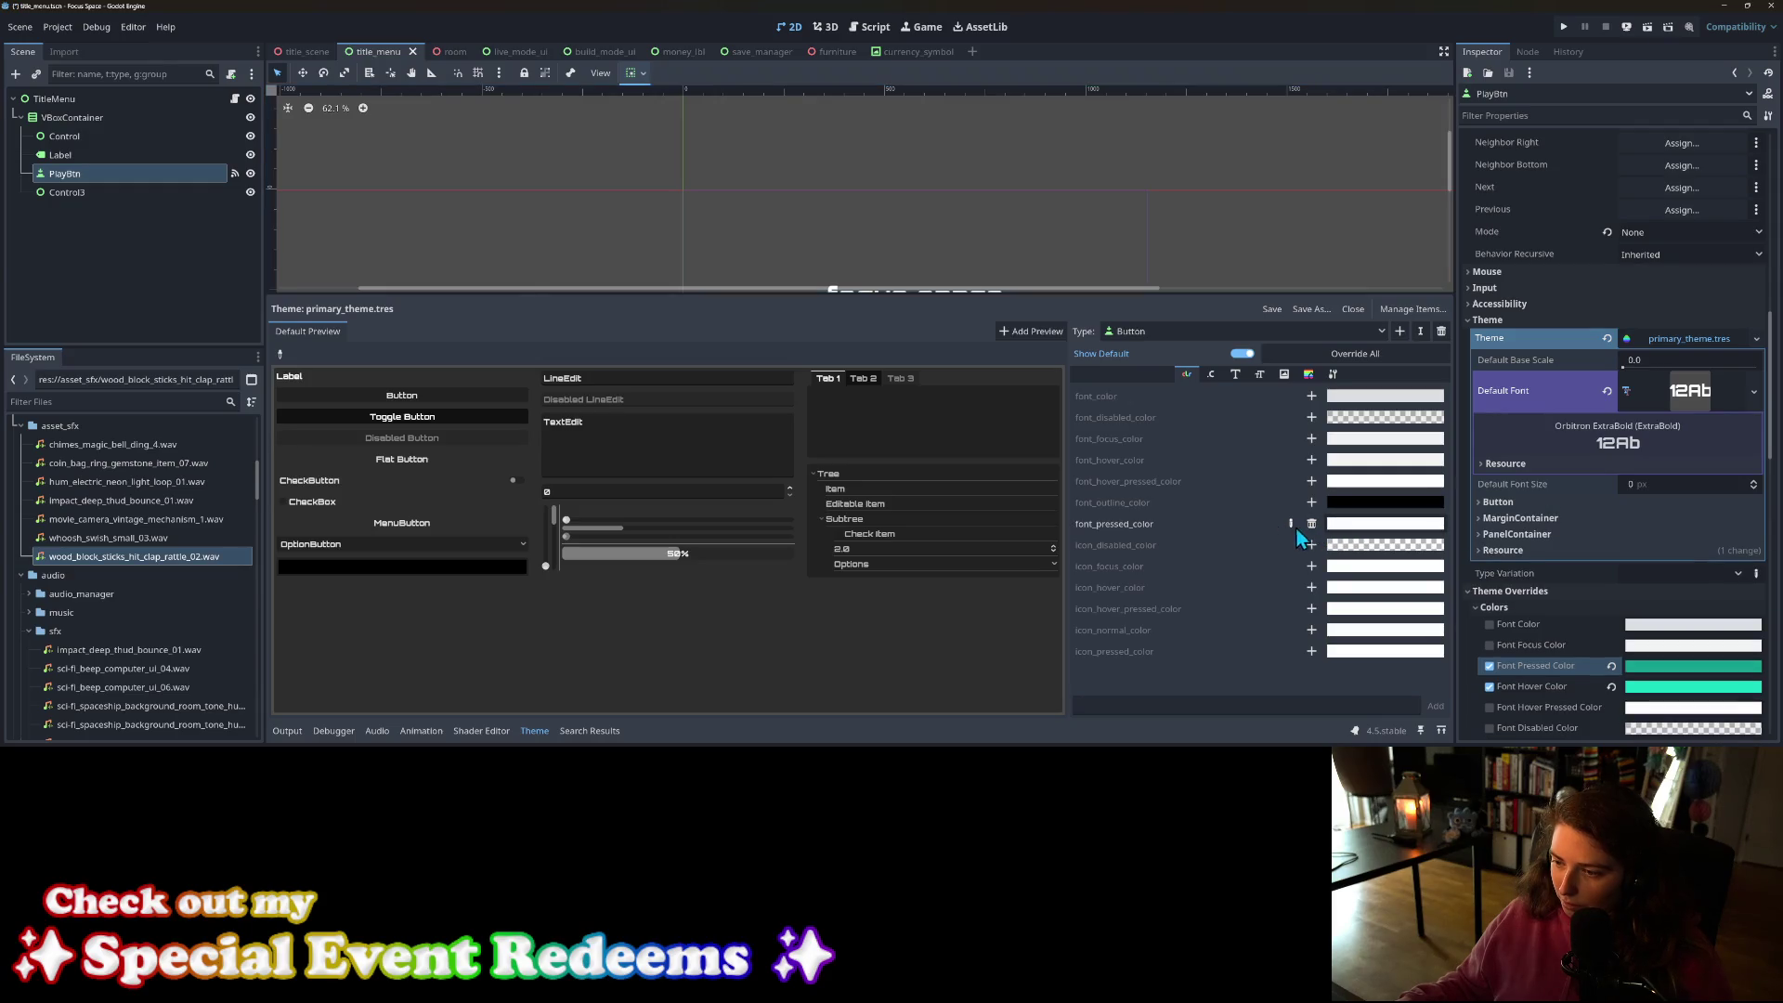
click(1337, 526)
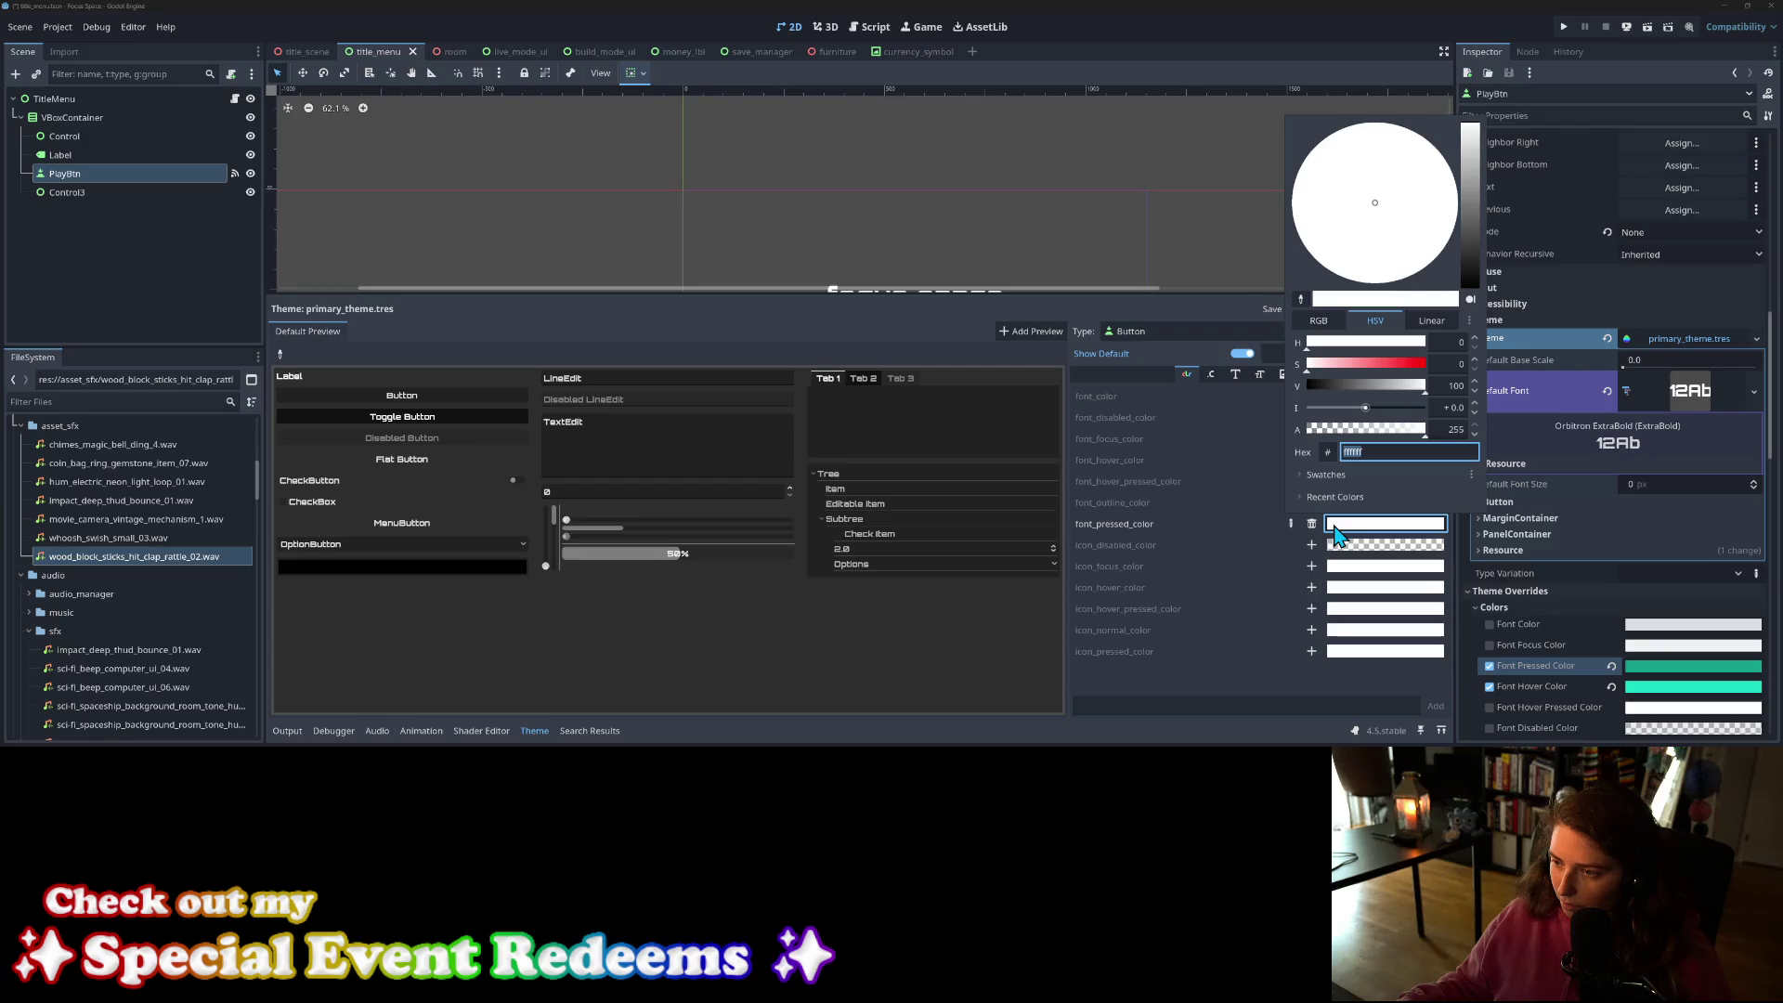
click(1302, 531)
click(1291, 524)
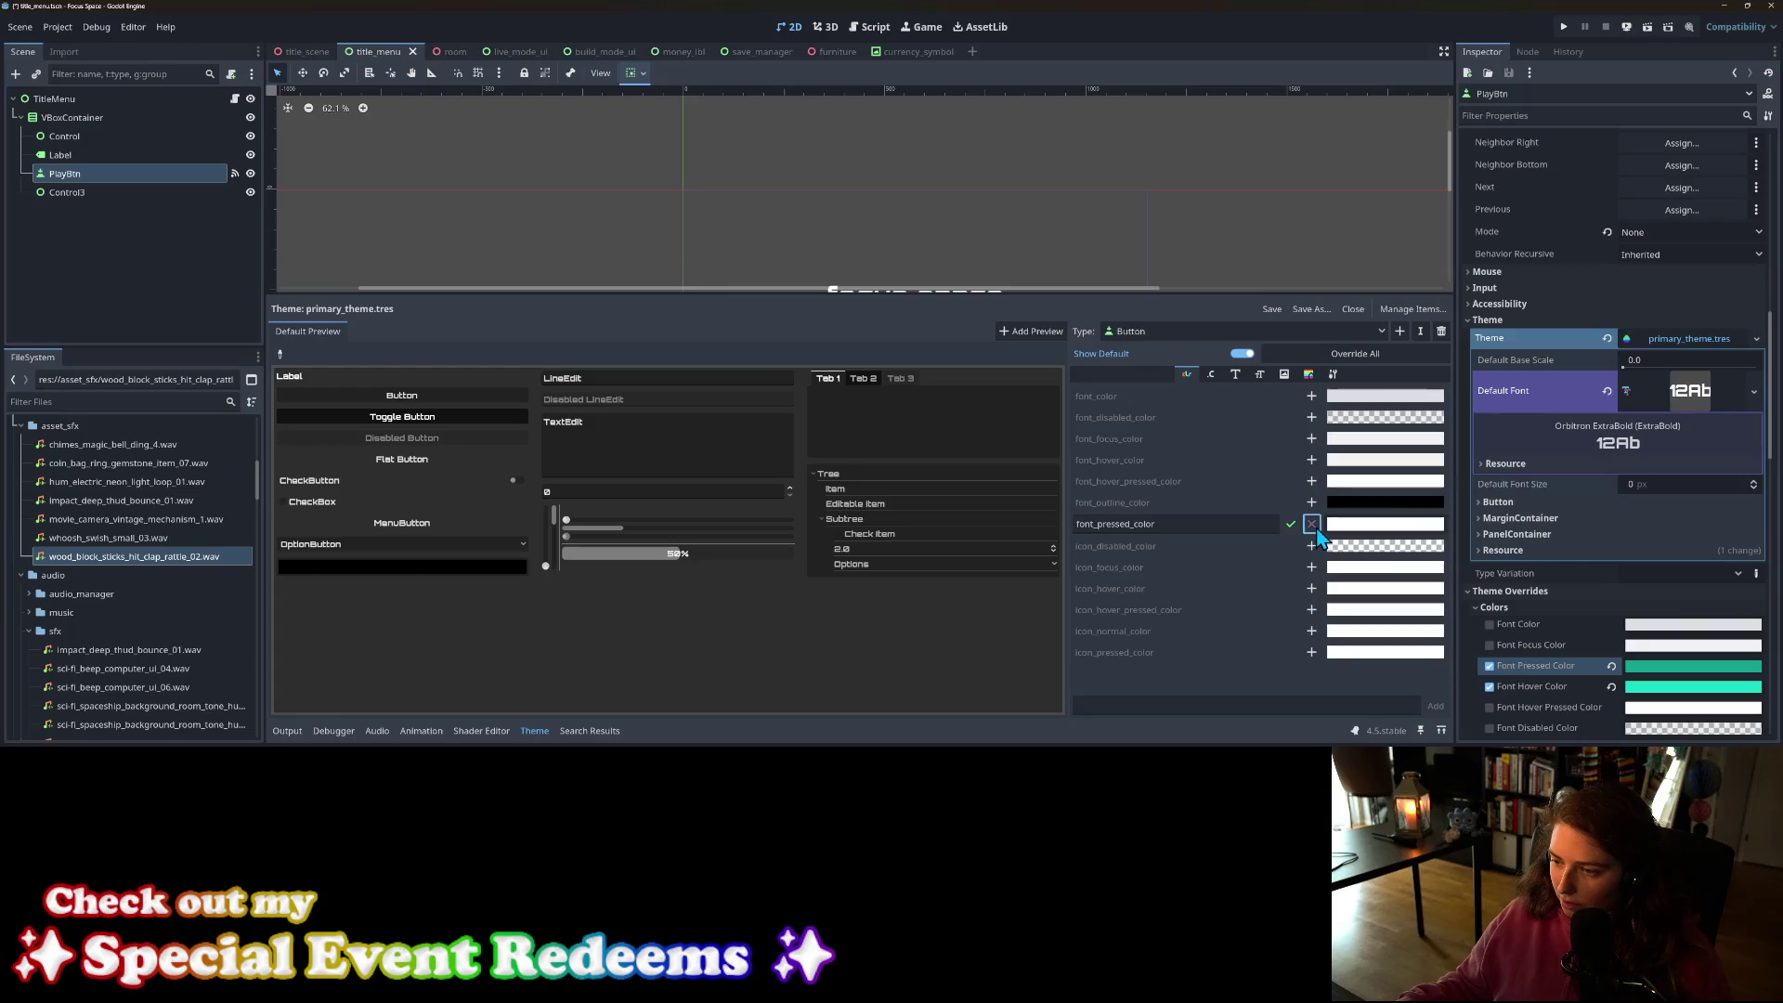
click(1311, 524)
click(1351, 526)
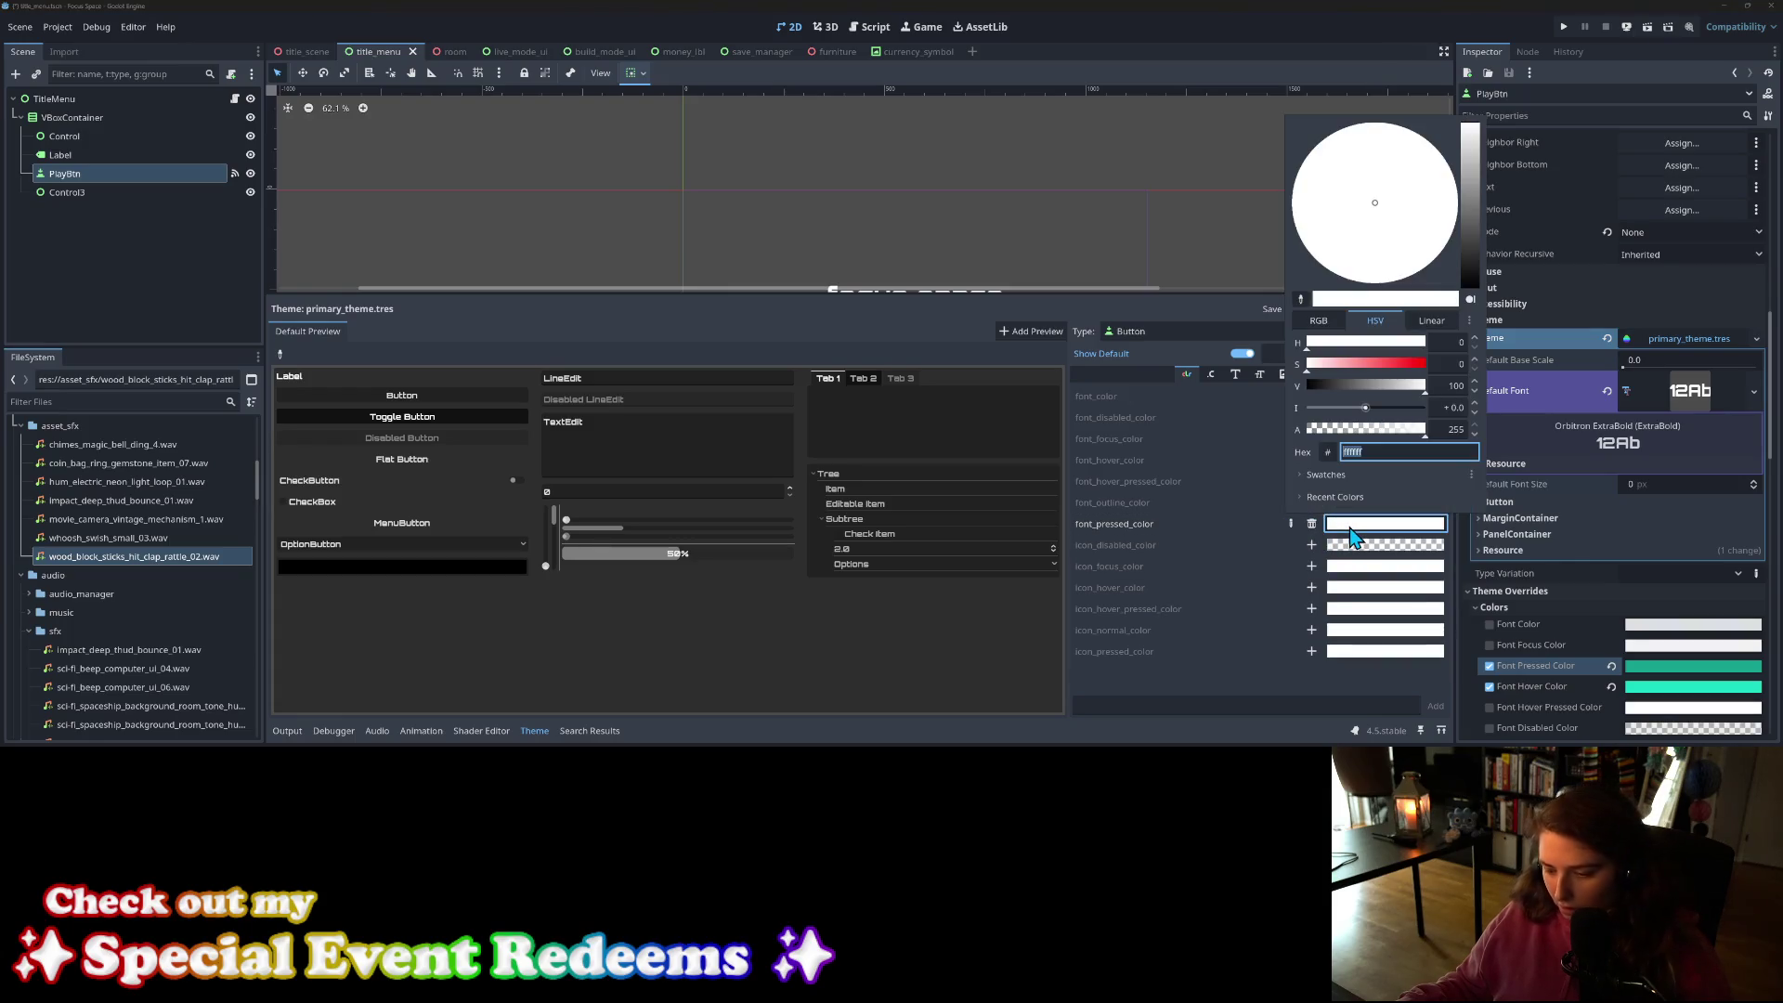
text(click_button_sfx)
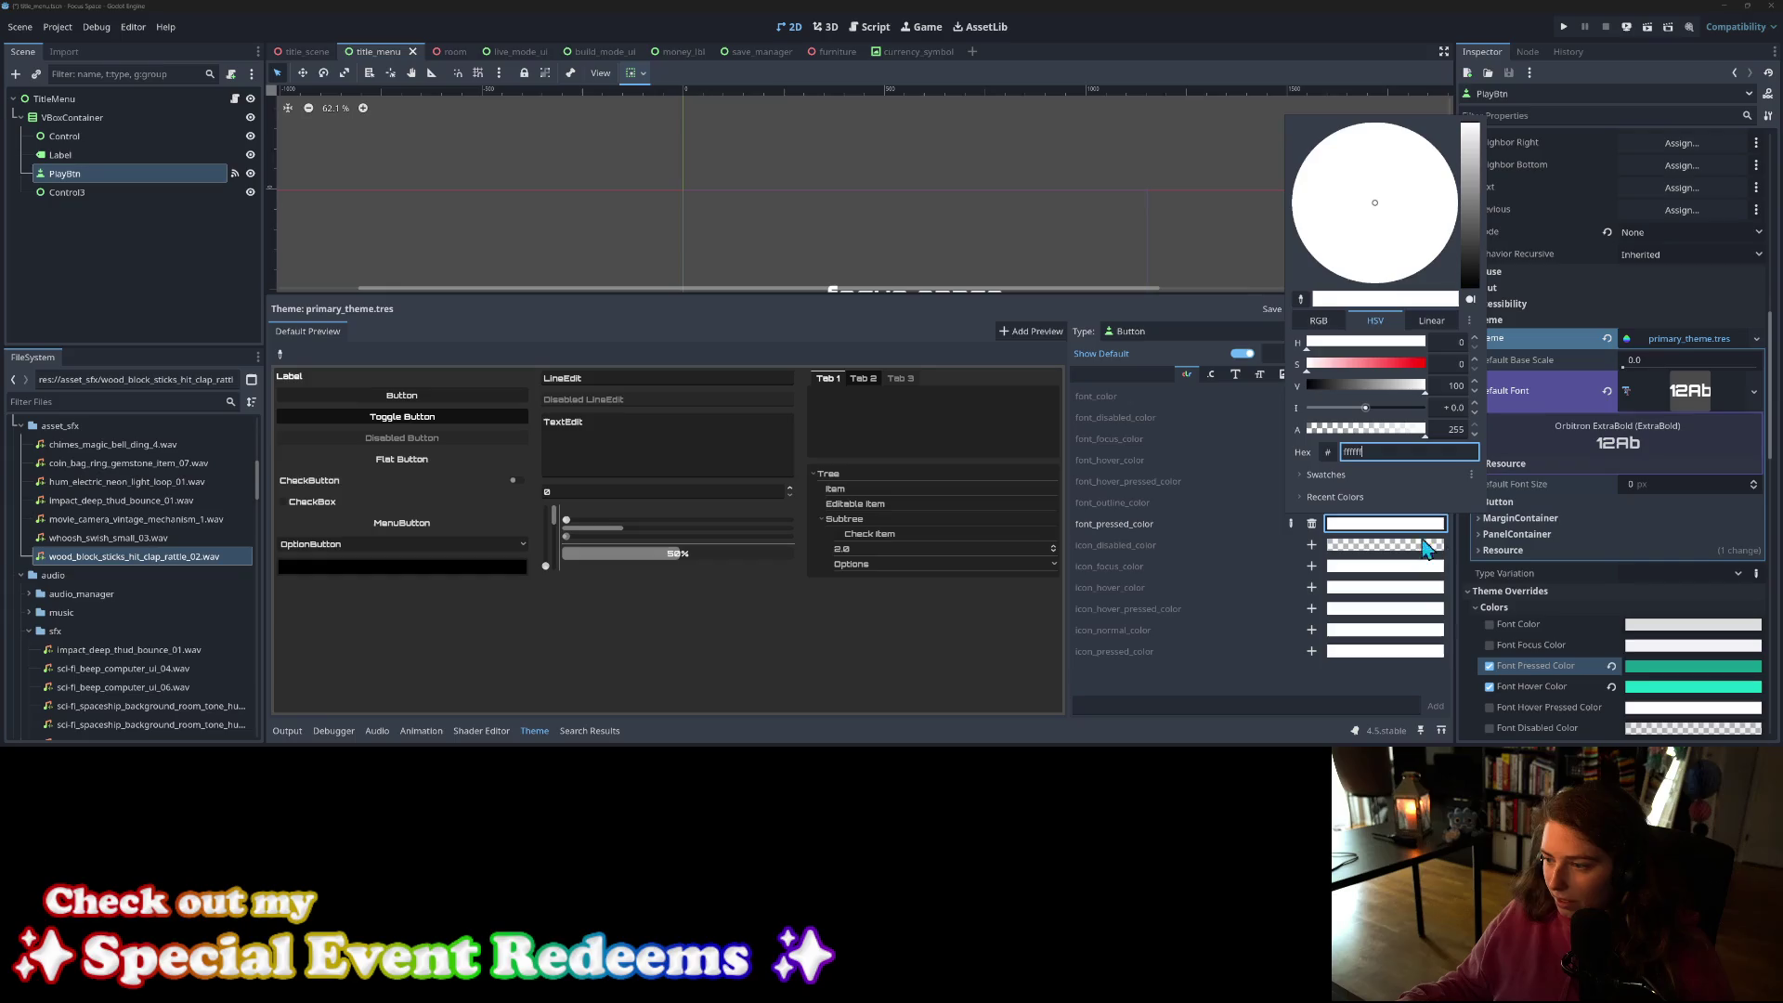
Step: Compare with the node's pressed and hover font colours and confirm teal 129f8f for pressed
click(1648, 675)
click(1653, 672)
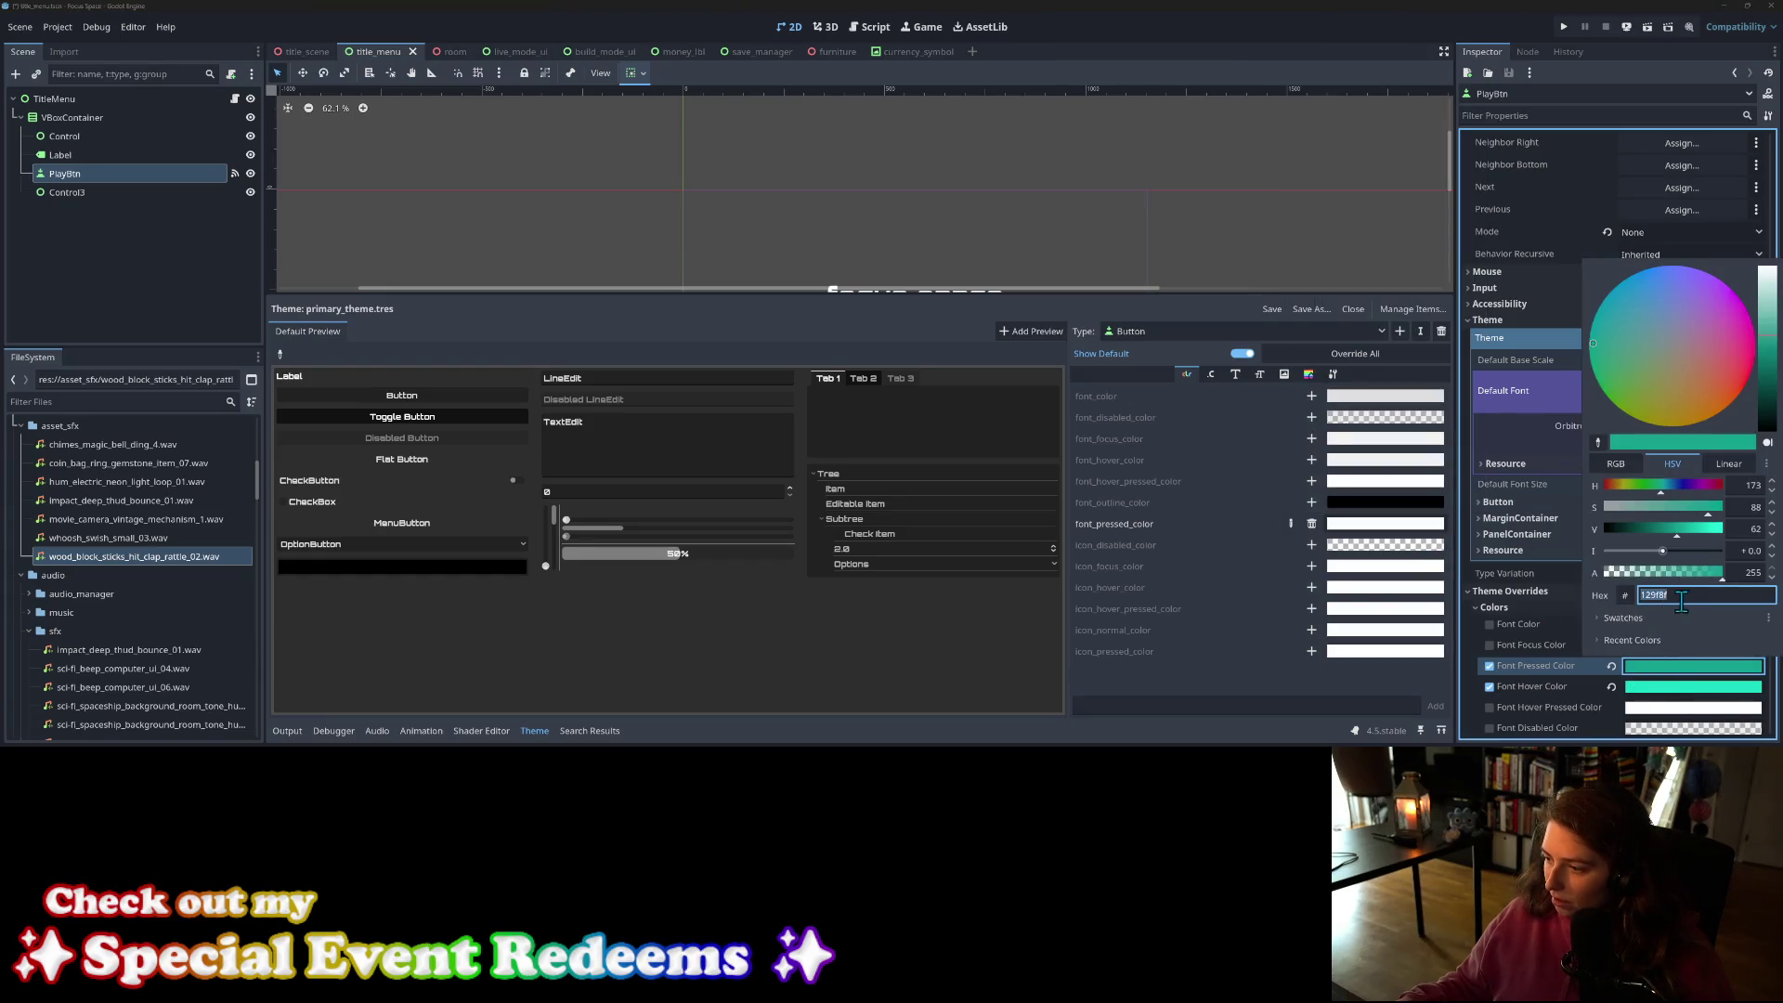
click(1373, 526)
click(1373, 527)
text(129f8f)
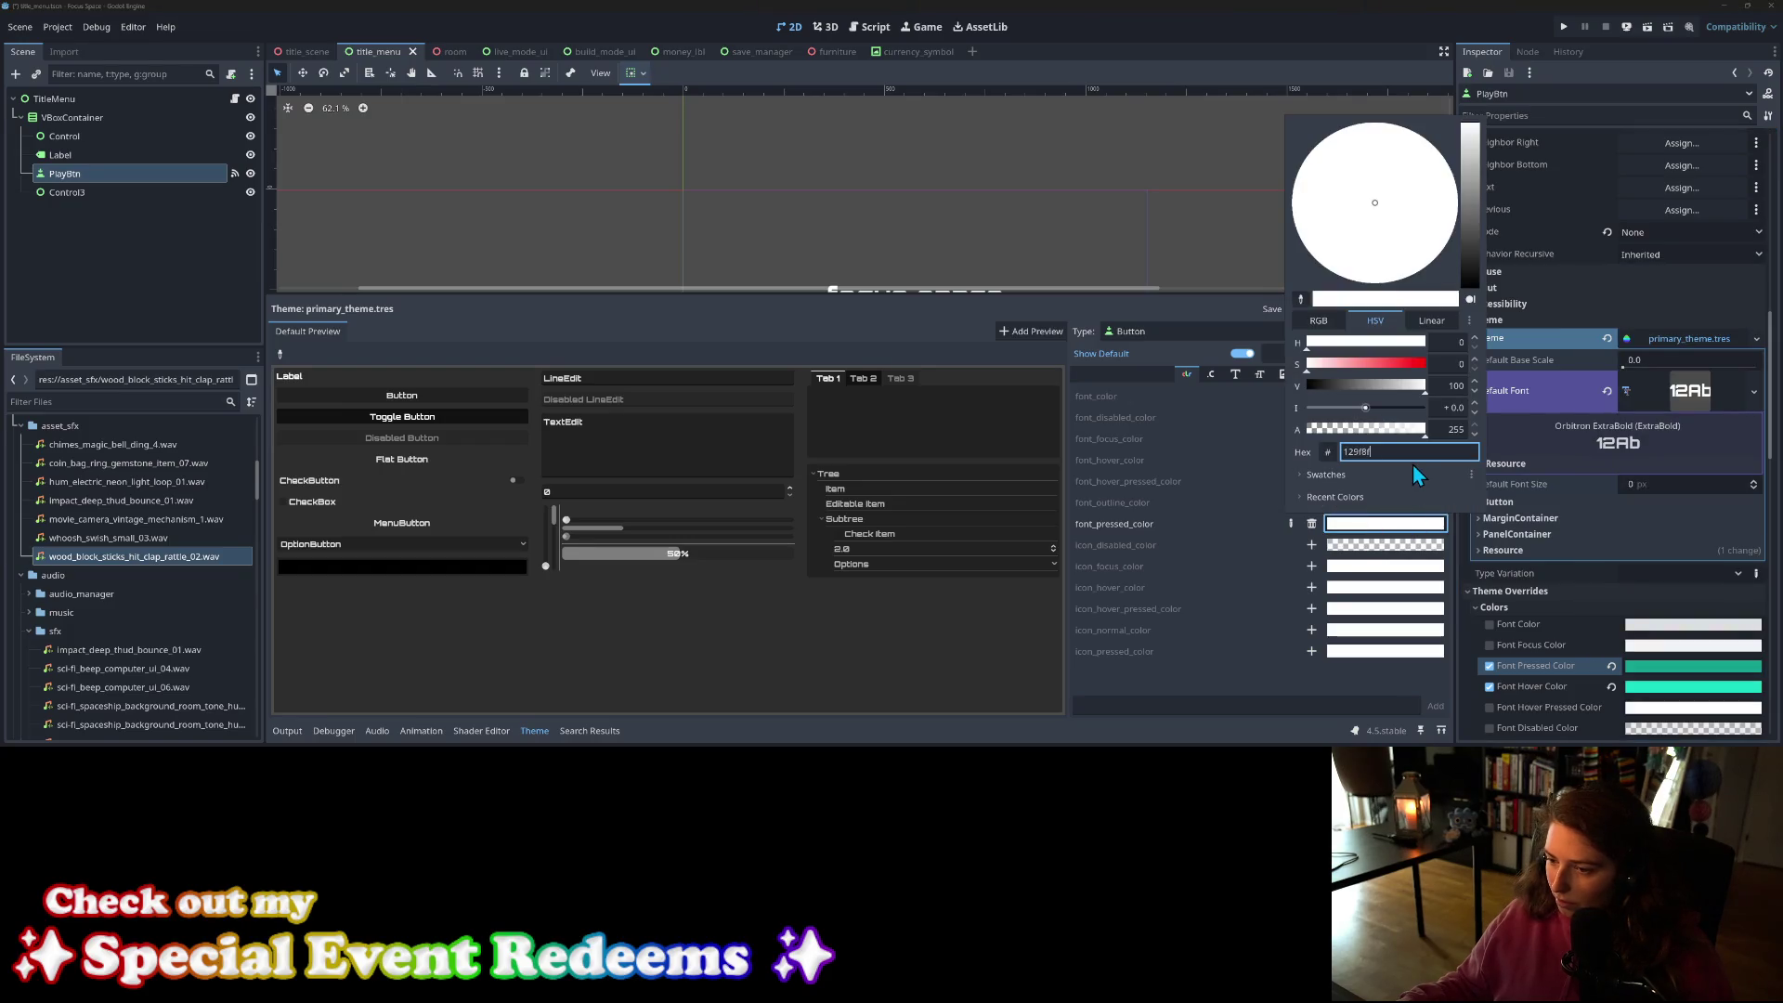
key(Return)
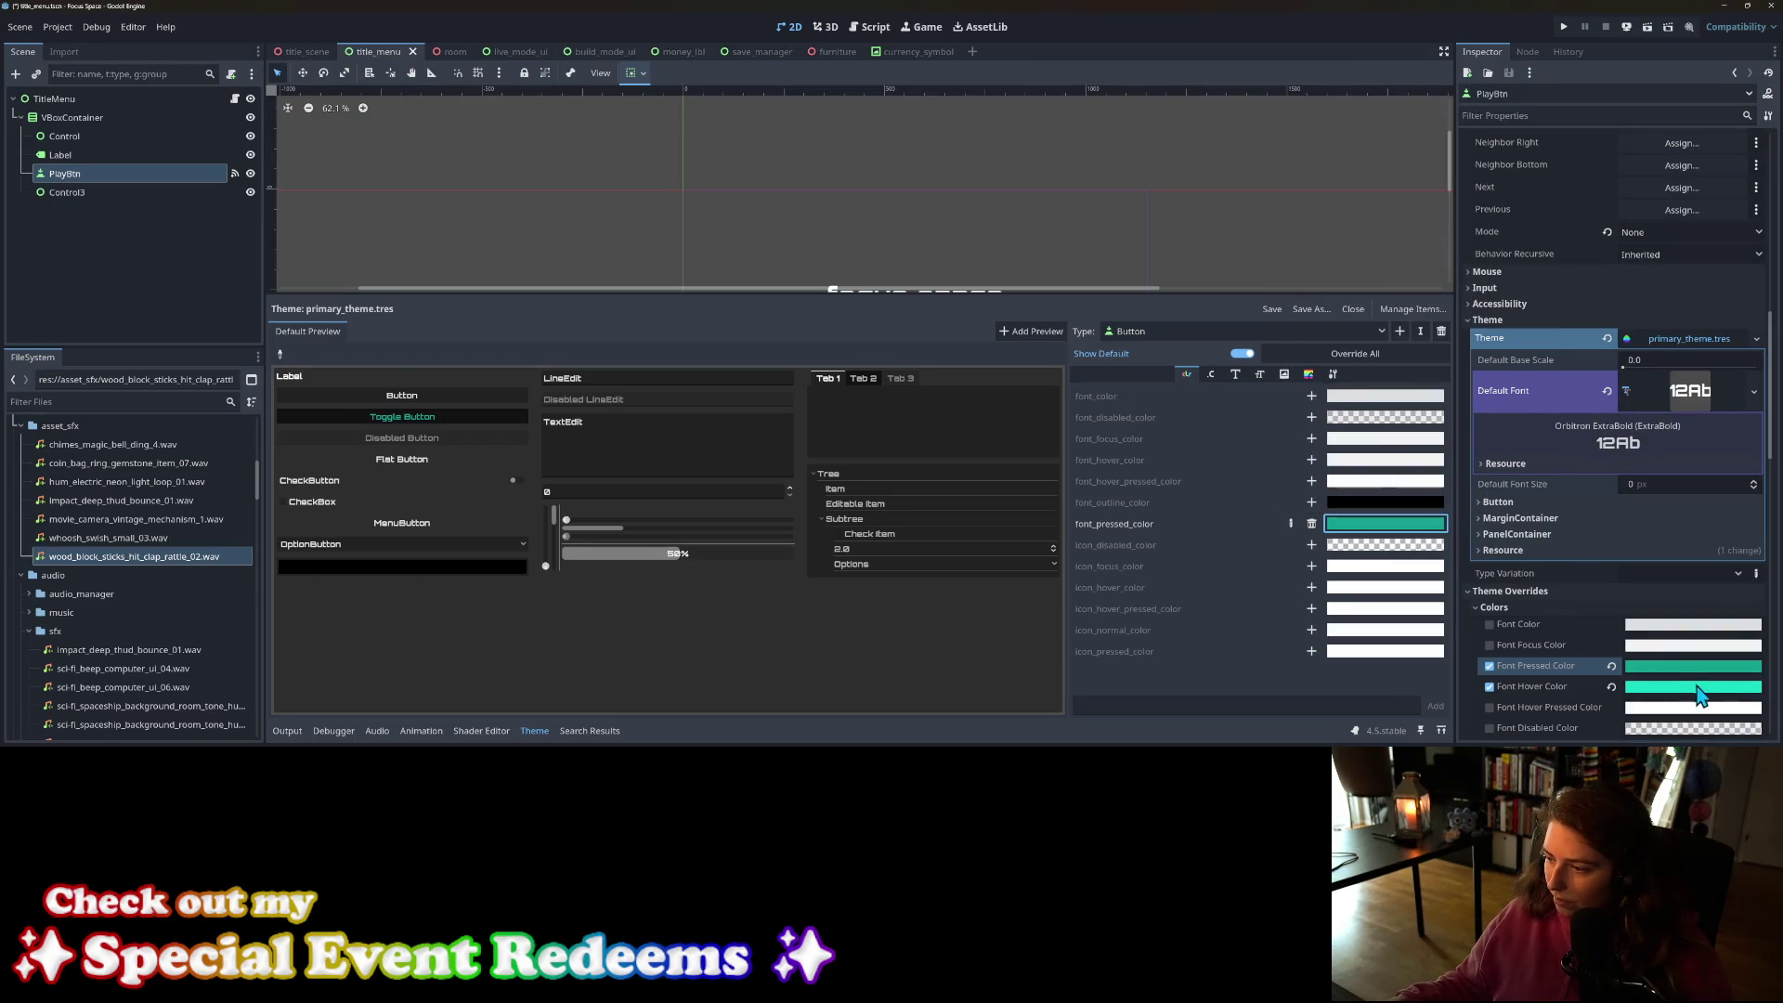
click(1696, 690)
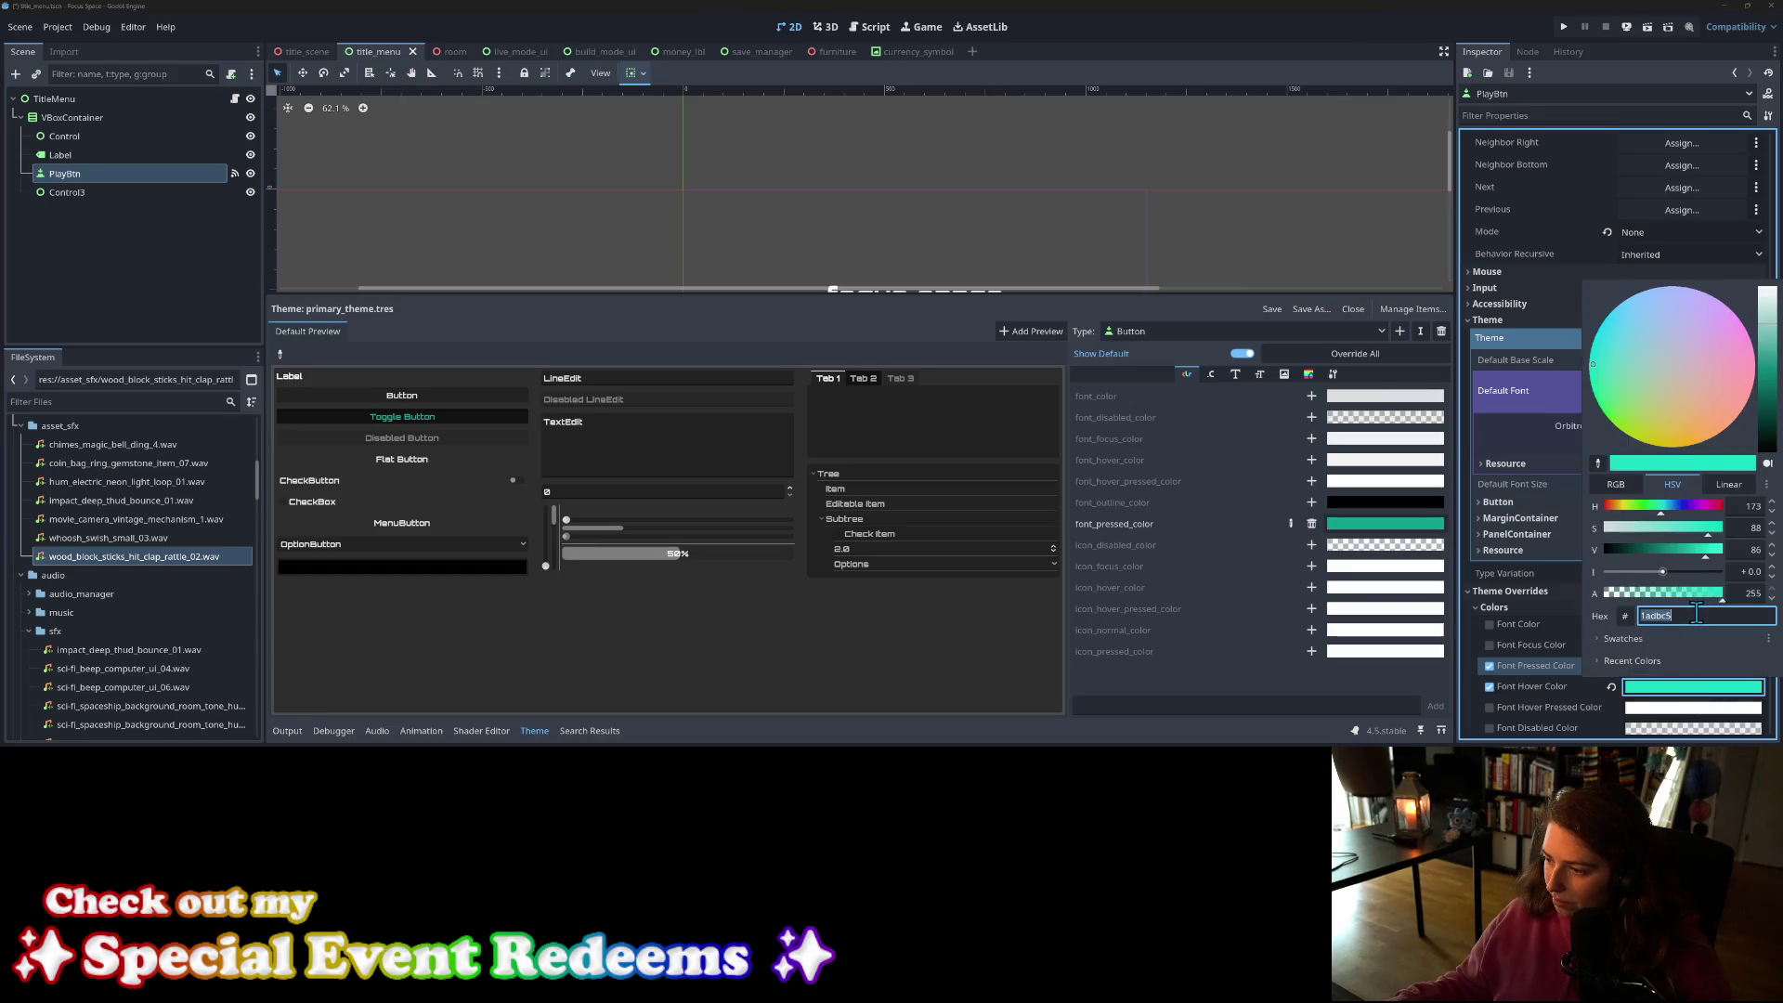
click(1700, 693)
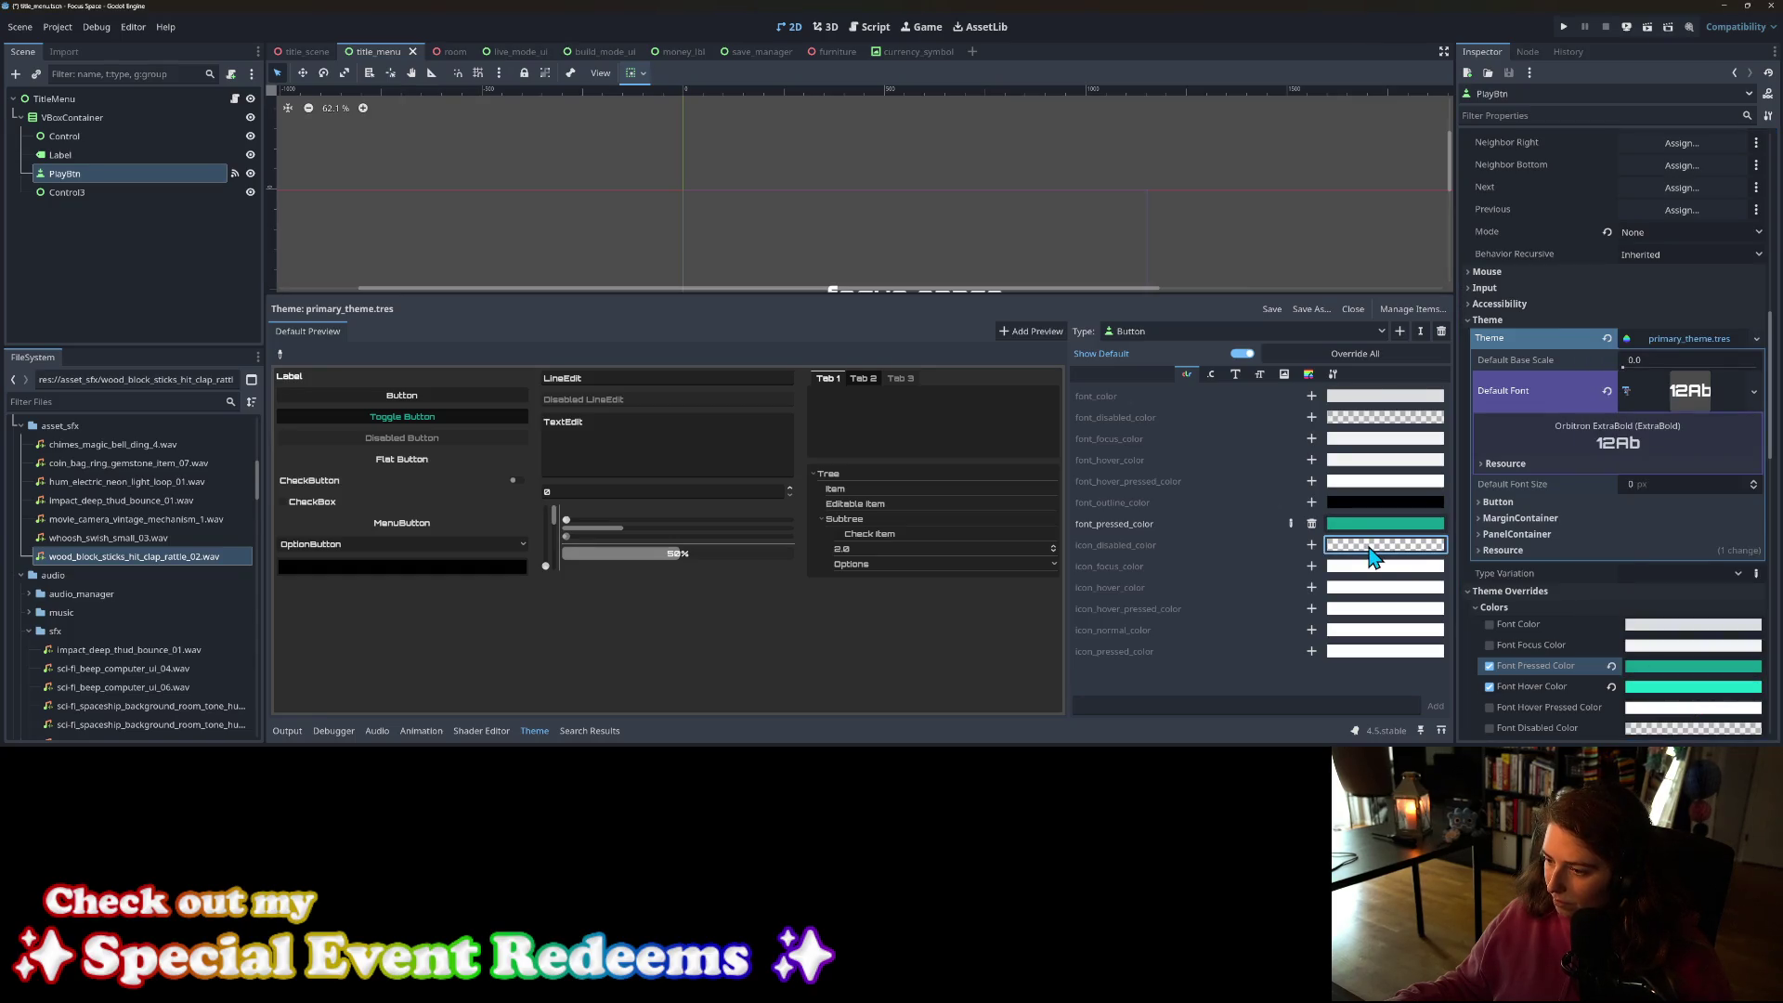
Step: Add an icon_disabled_color override set to 1adbc5
click(1311, 546)
click(1384, 545)
click(1408, 473)
text(1adbc5)
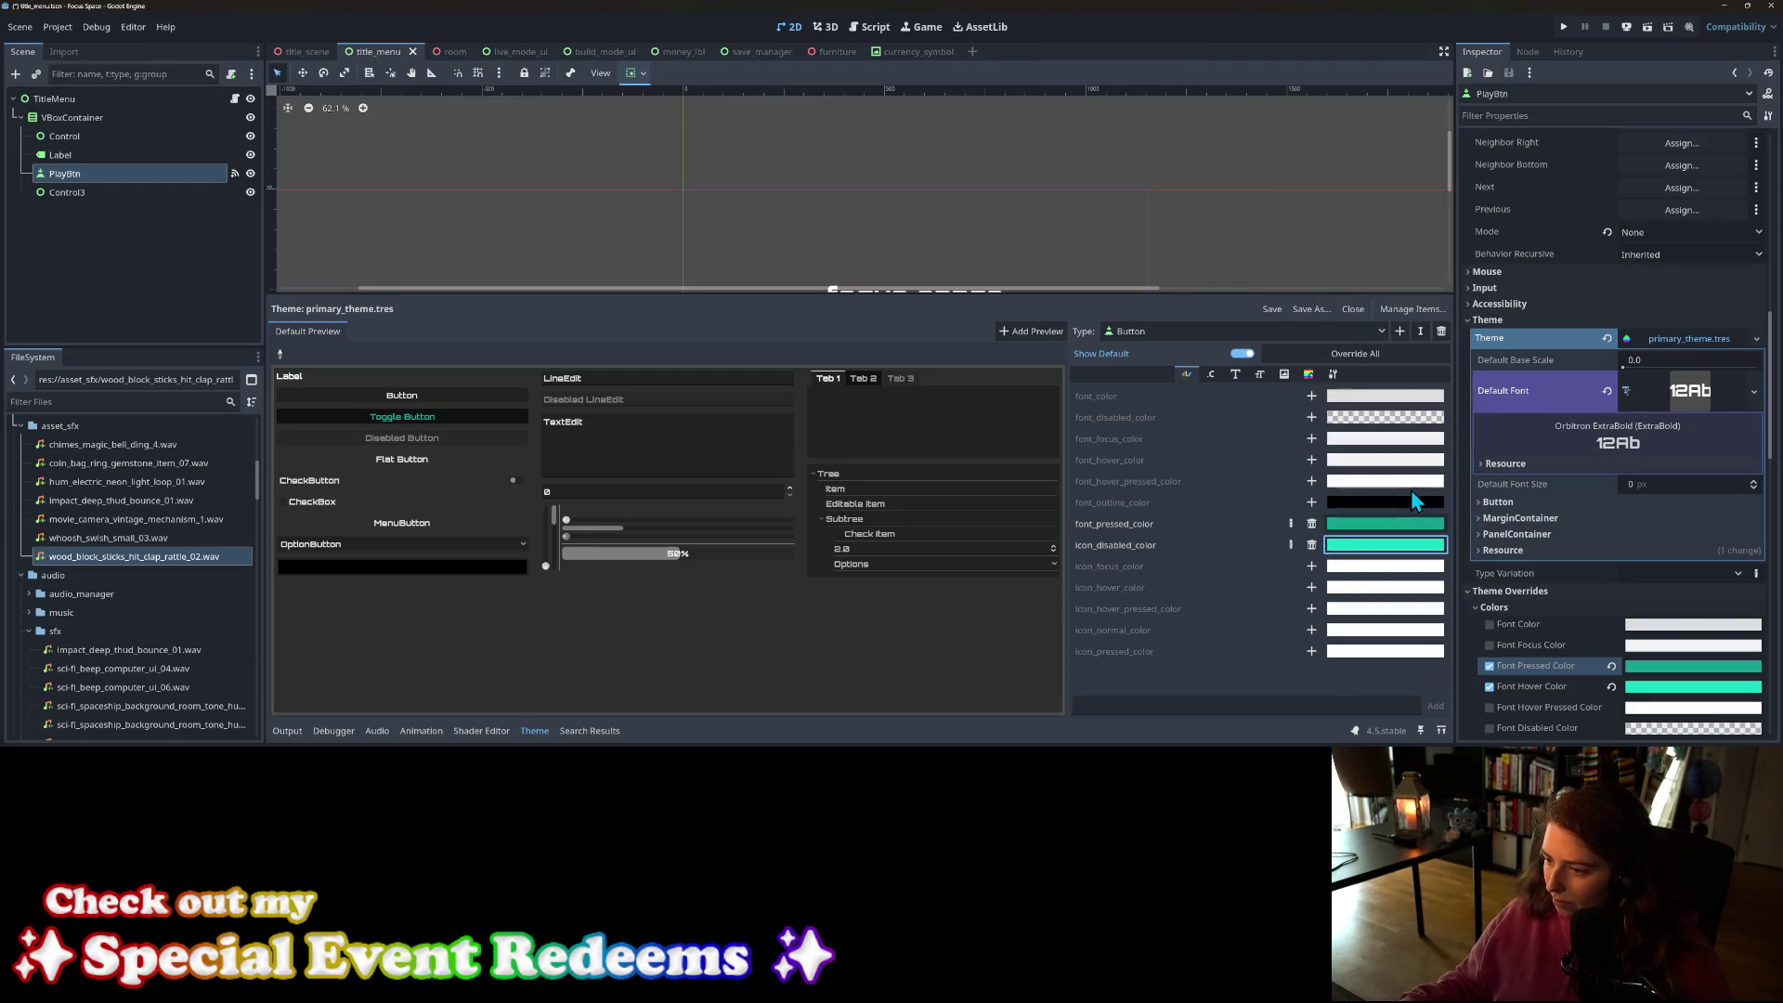
key(Return)
Step: Add an empty normal StyleBox override to the theme's Button
scroll(1689, 641, down, 5)
scroll(1689, 639, down, 3)
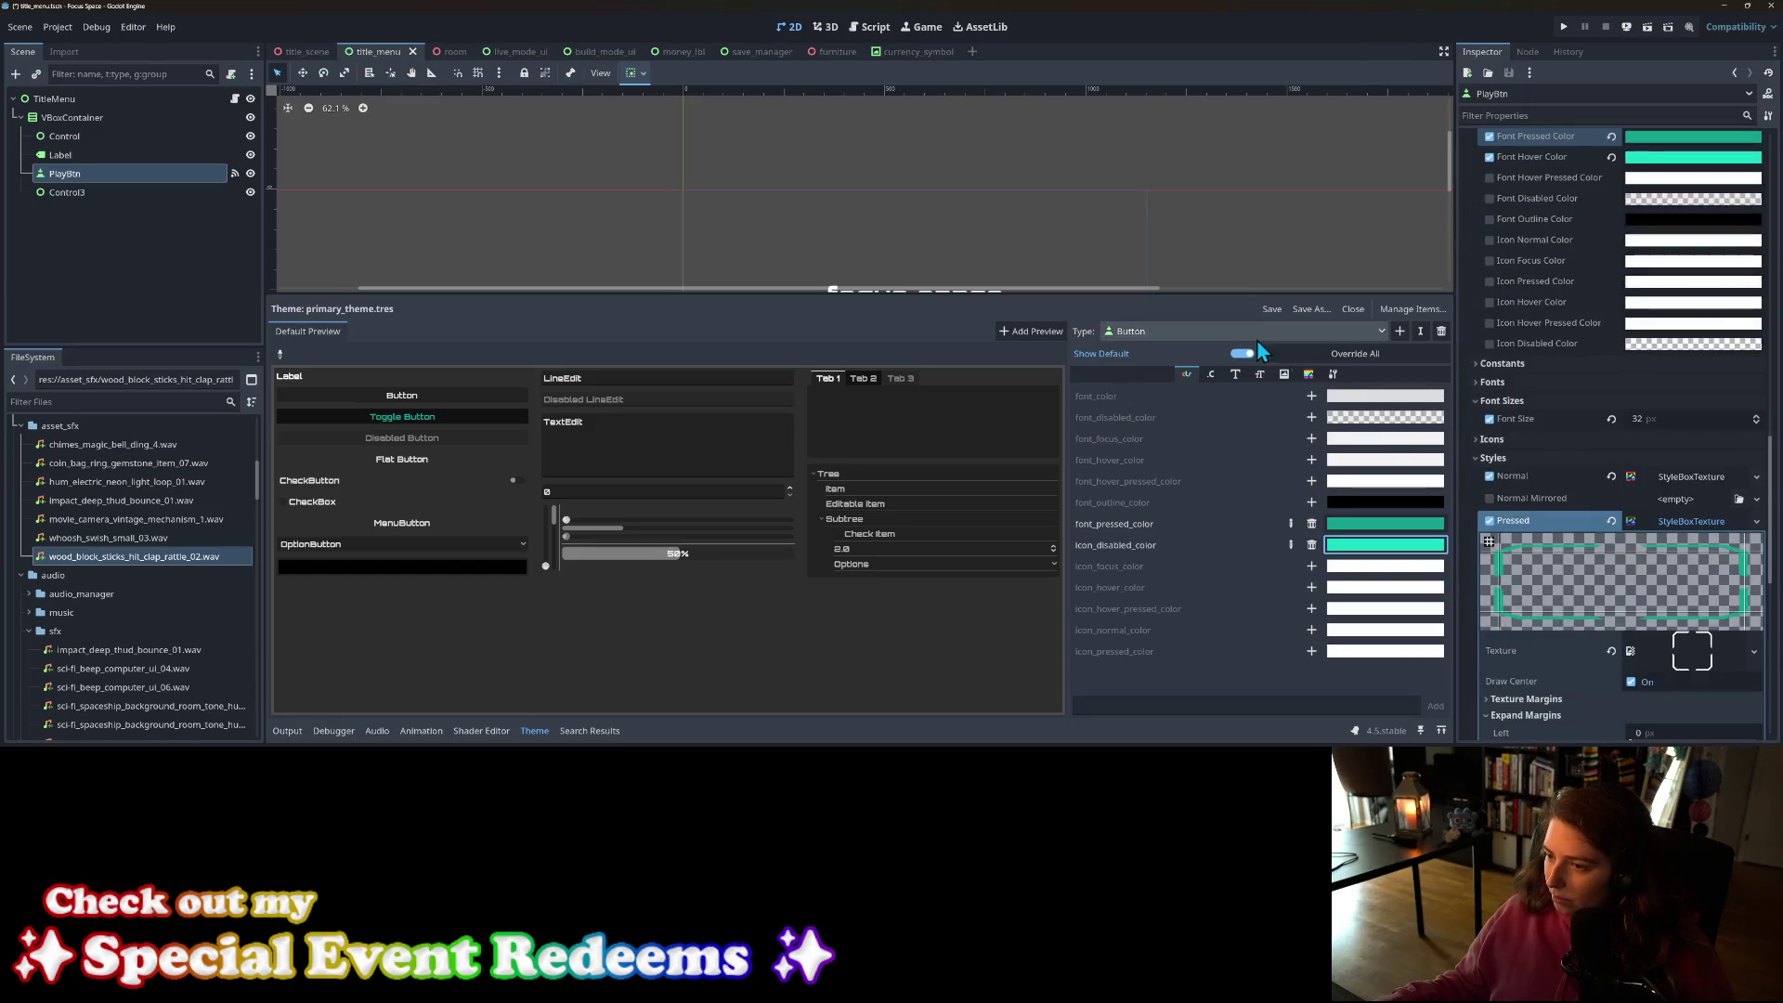
click(1310, 374)
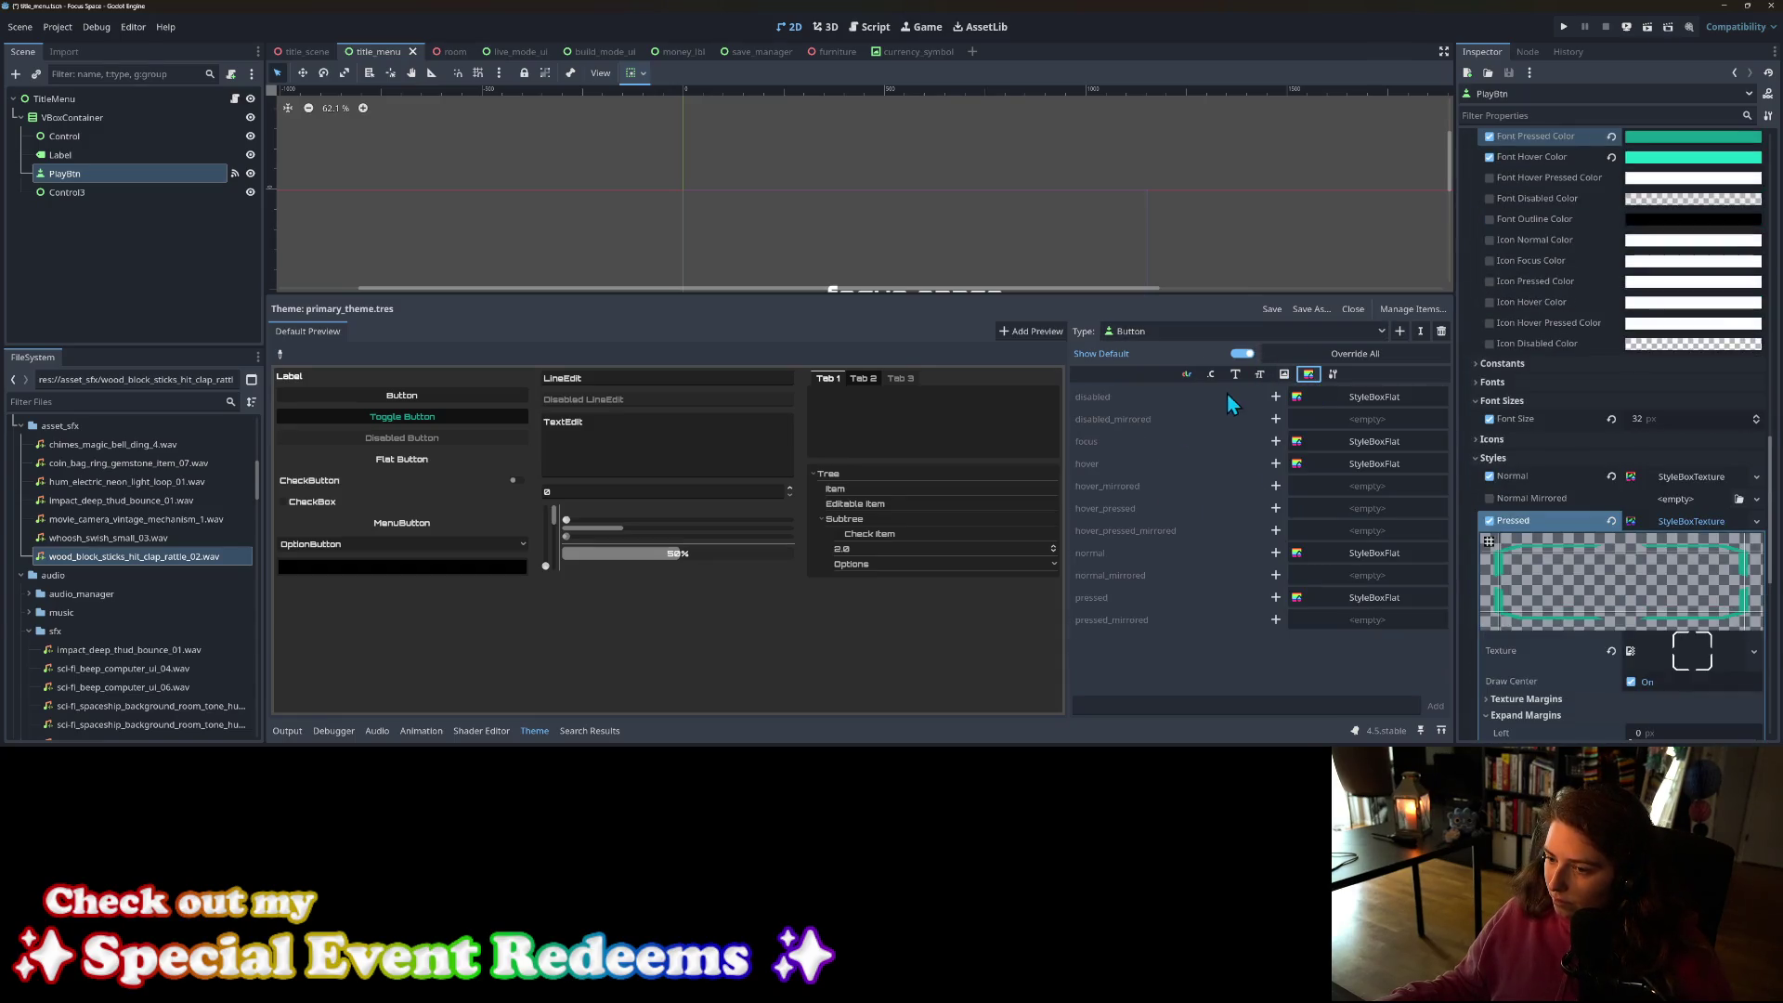
click(1279, 554)
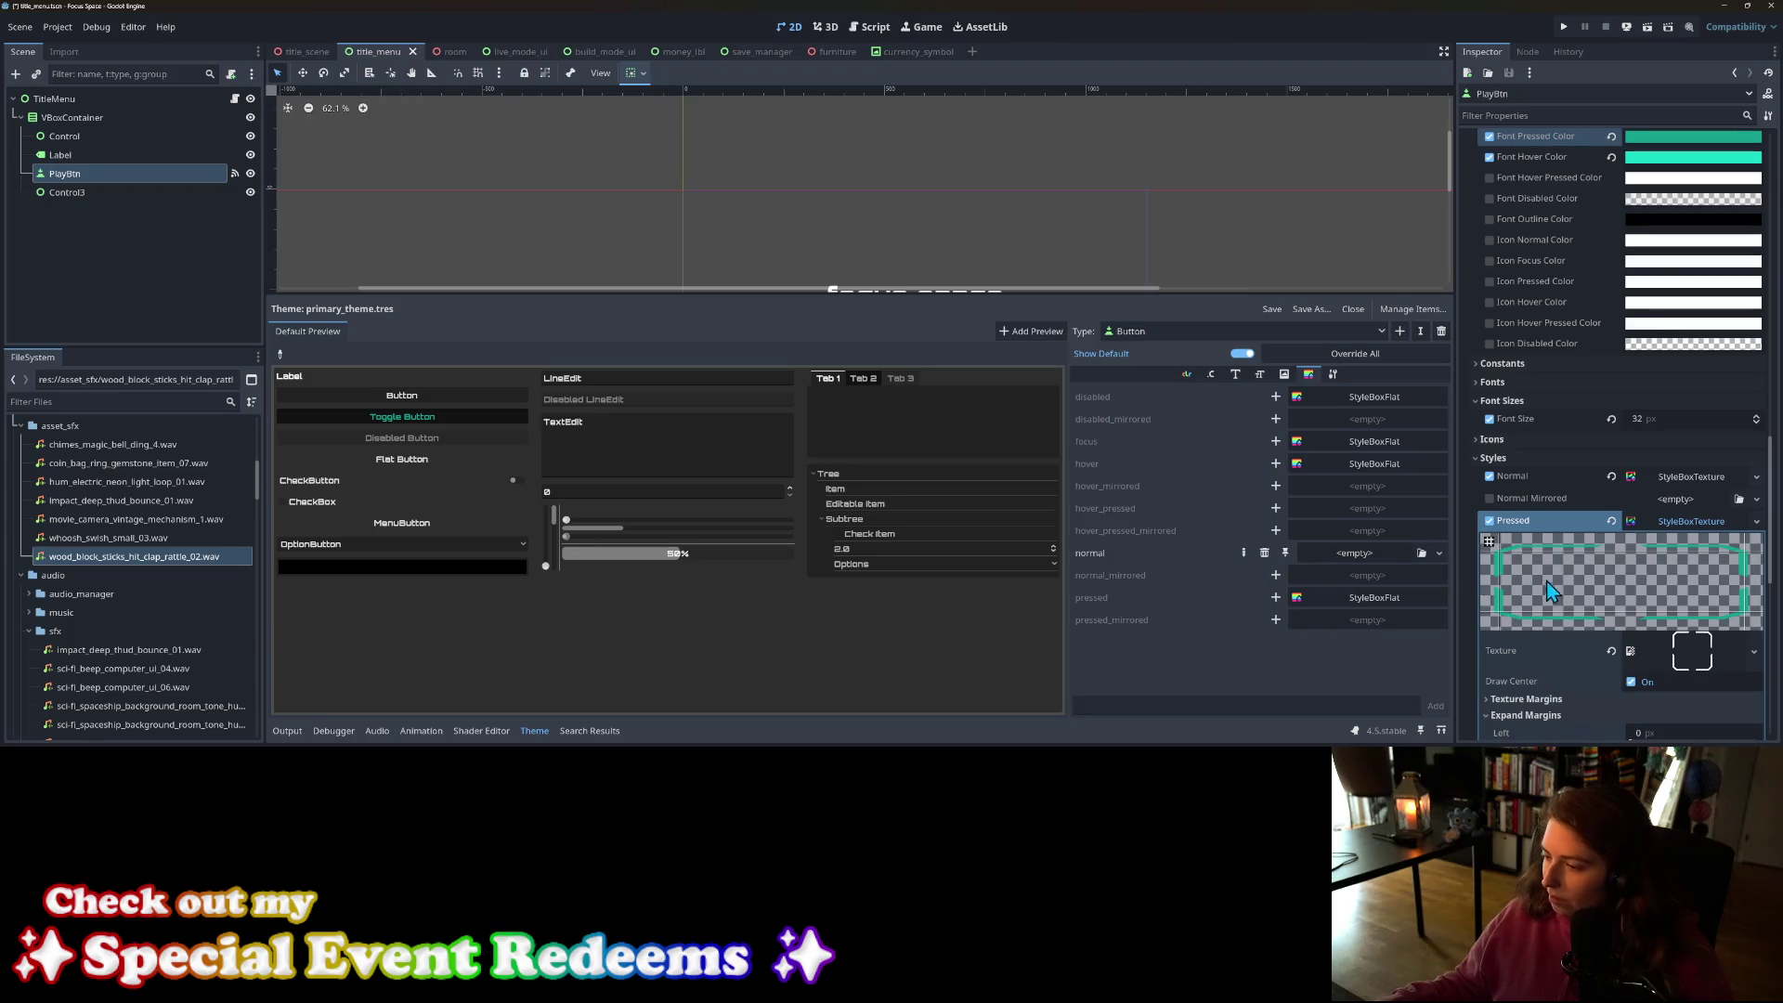
Step: Add empty pressed and hover style overrides to the theme's Button
click(1672, 479)
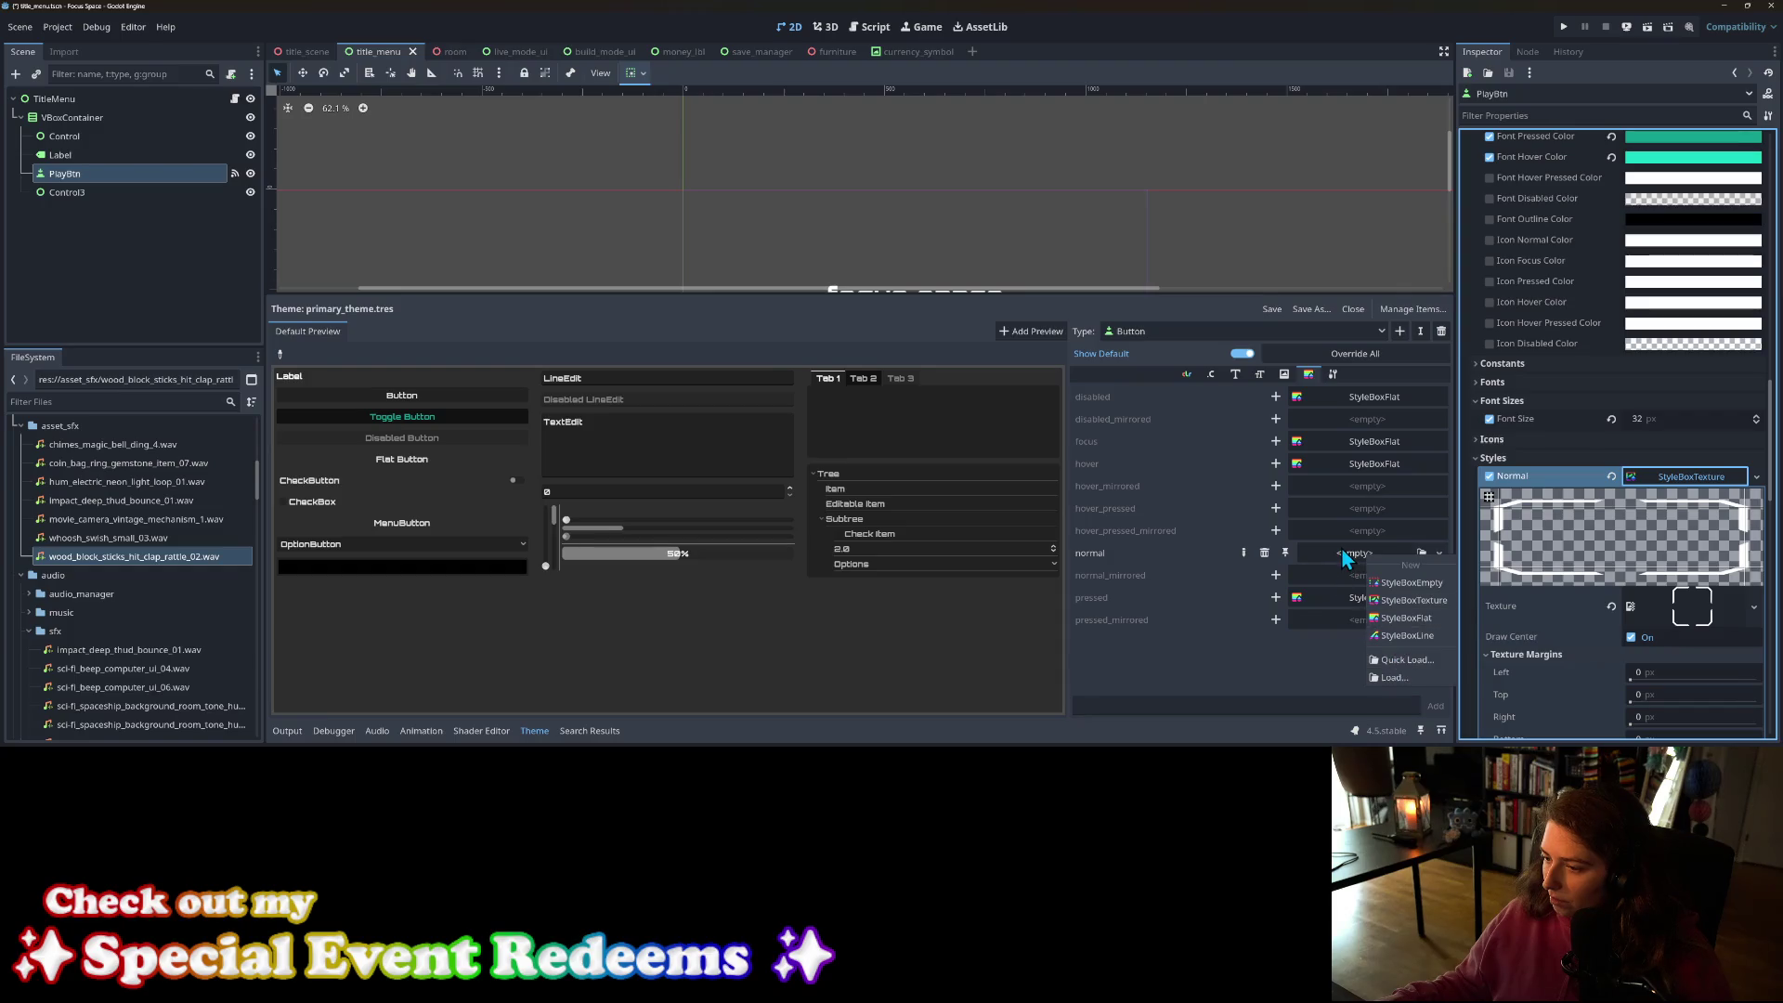
click(1447, 557)
click(1447, 557)
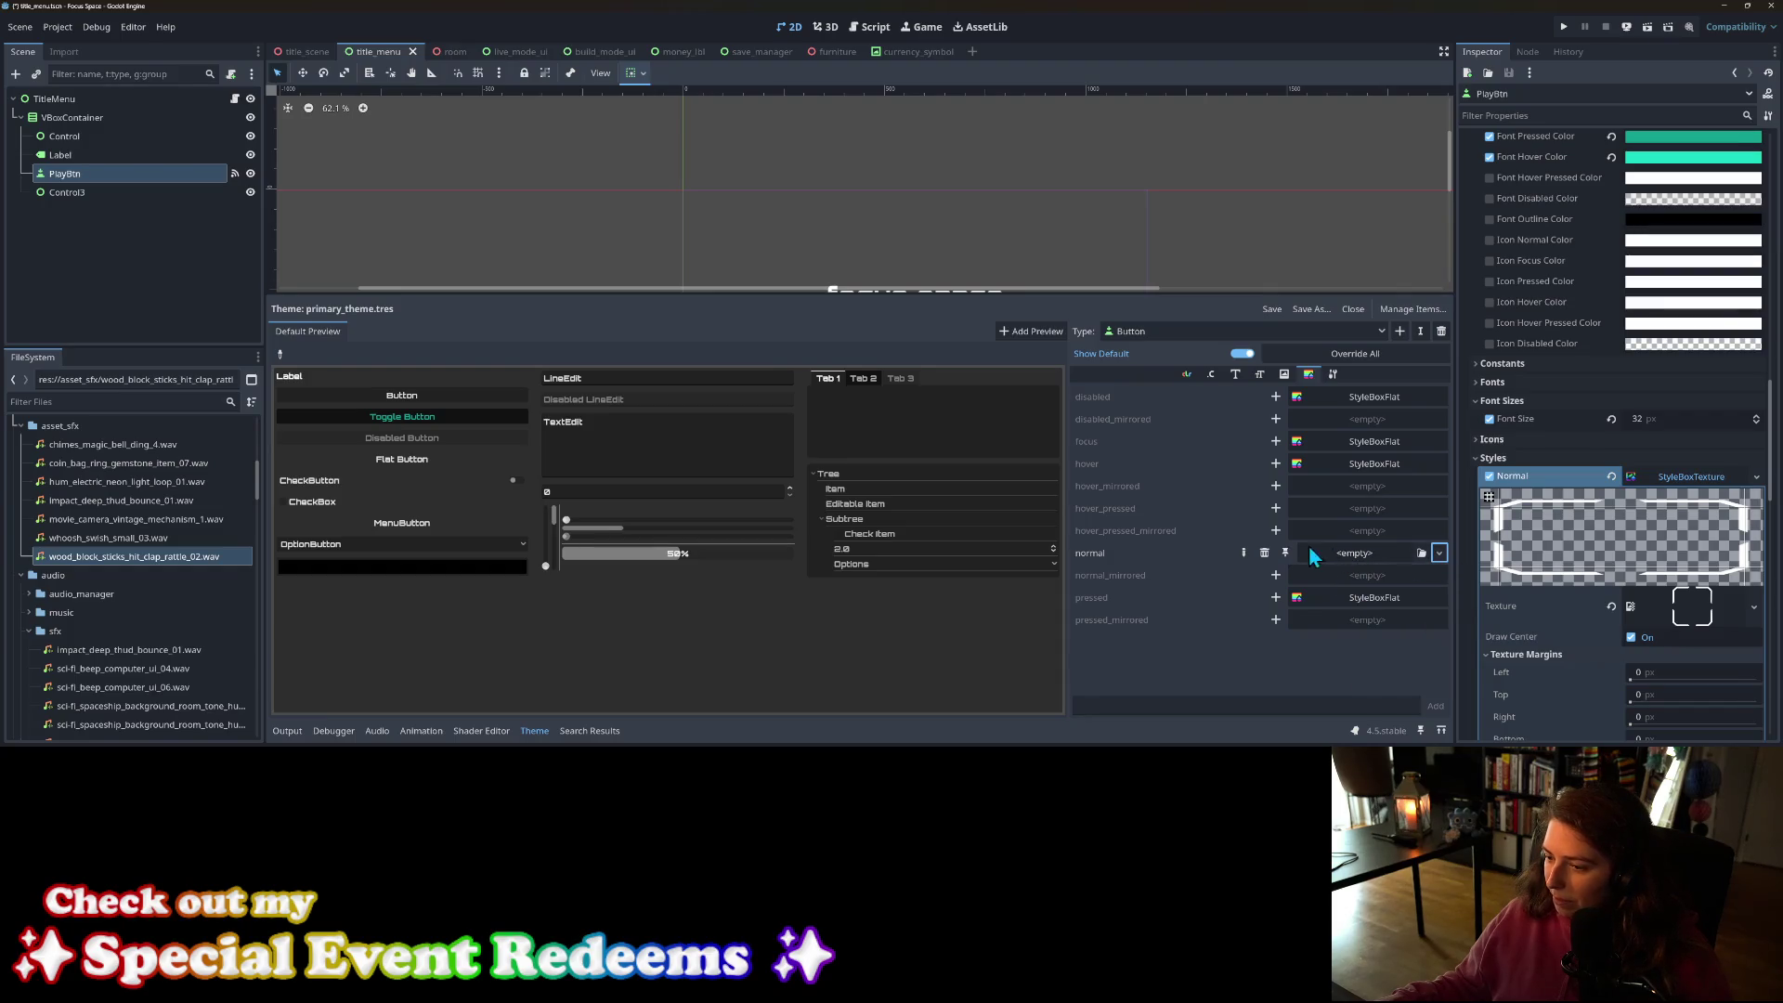
click(1276, 599)
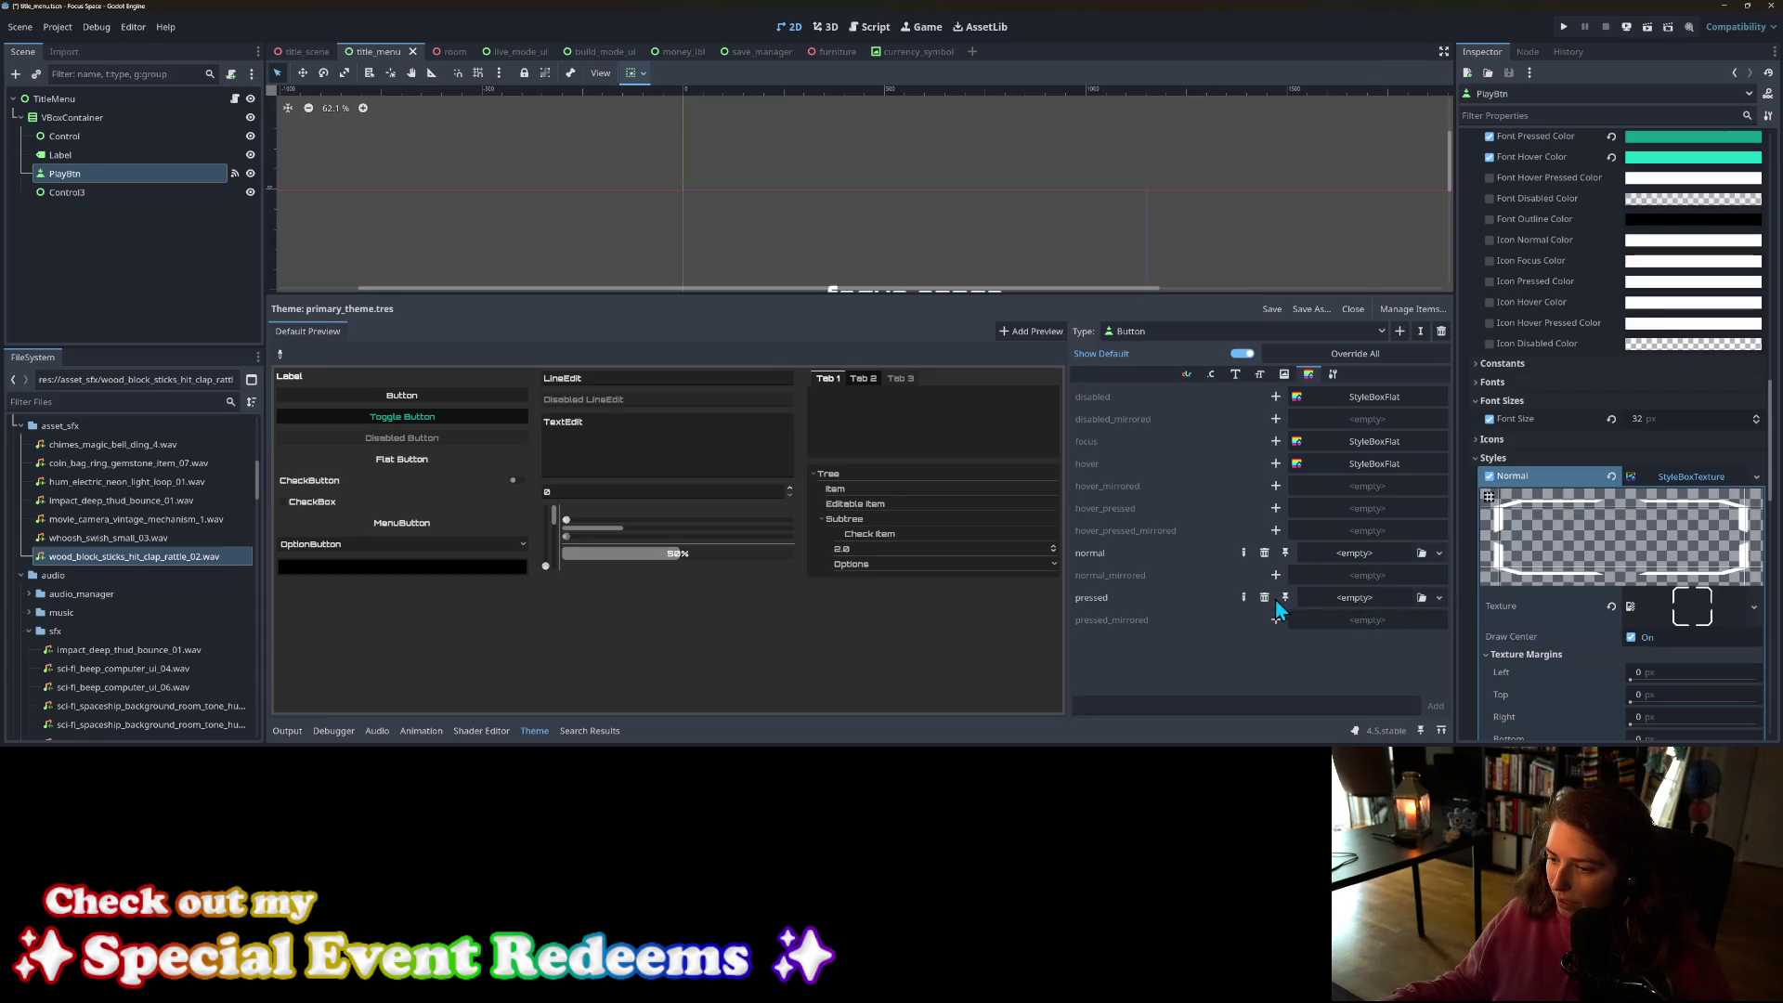
click(1276, 463)
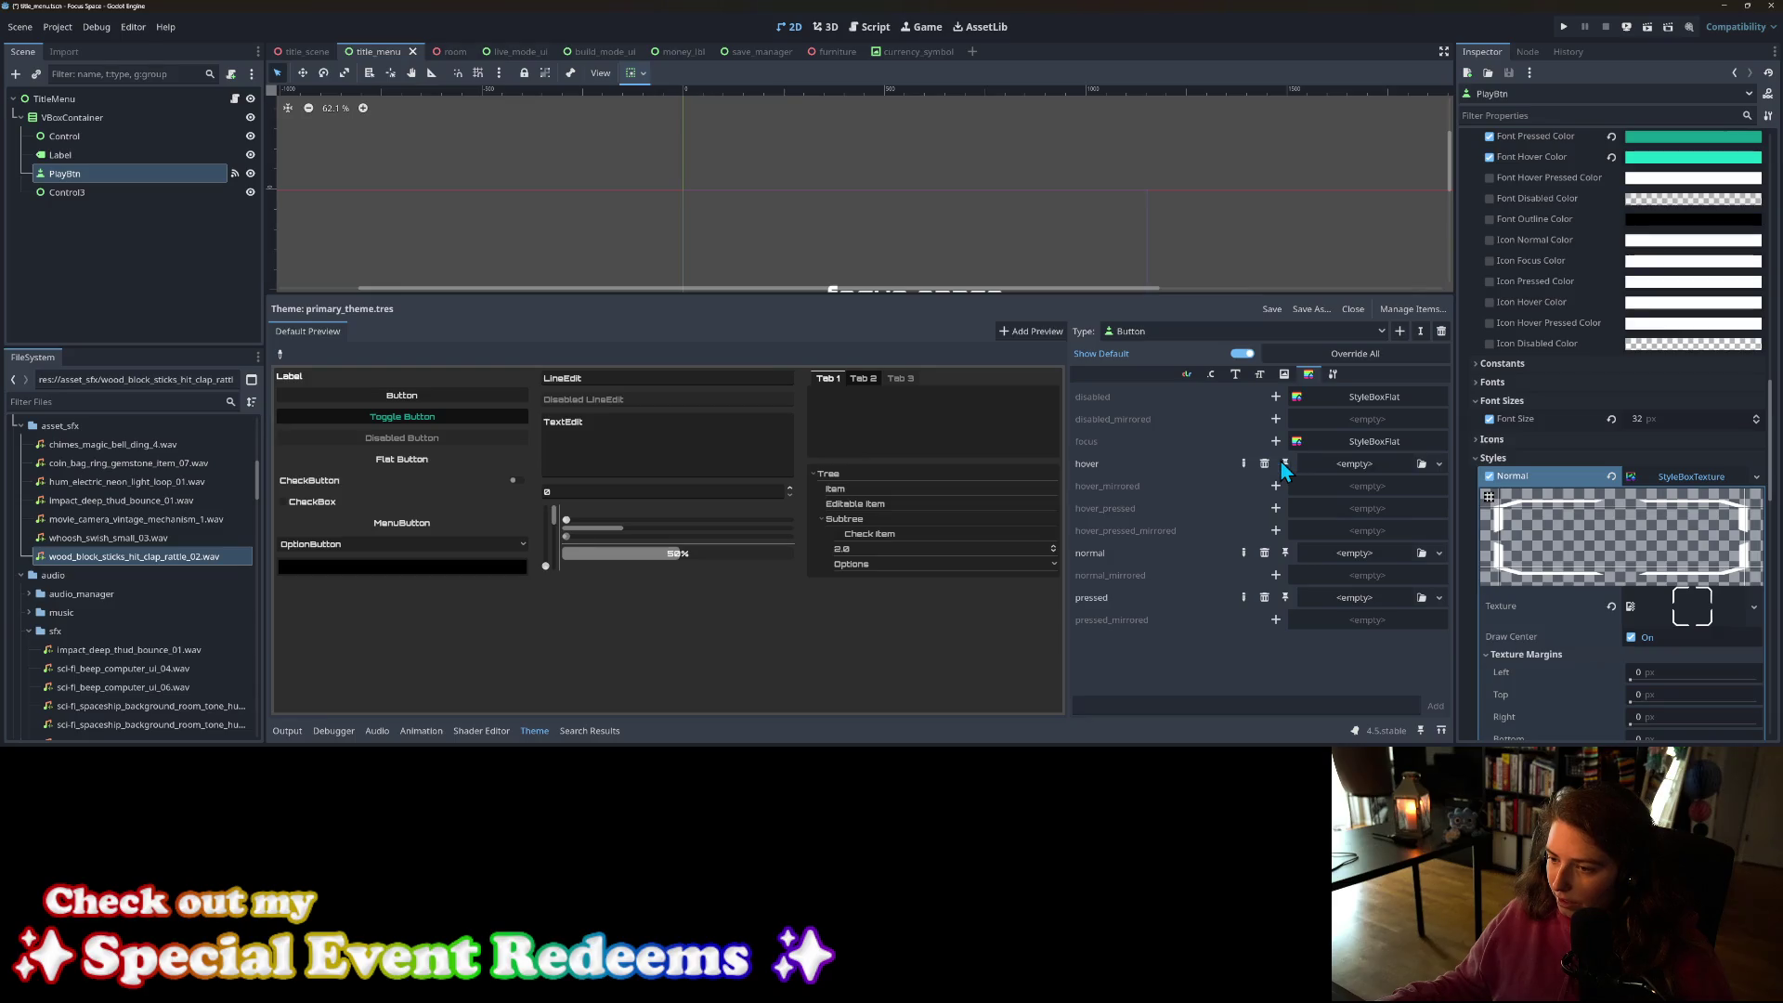
Step: Set the Button focus style to a new StyleBoxEmpty and save primary_theme.tres
click(1235, 375)
click(1187, 375)
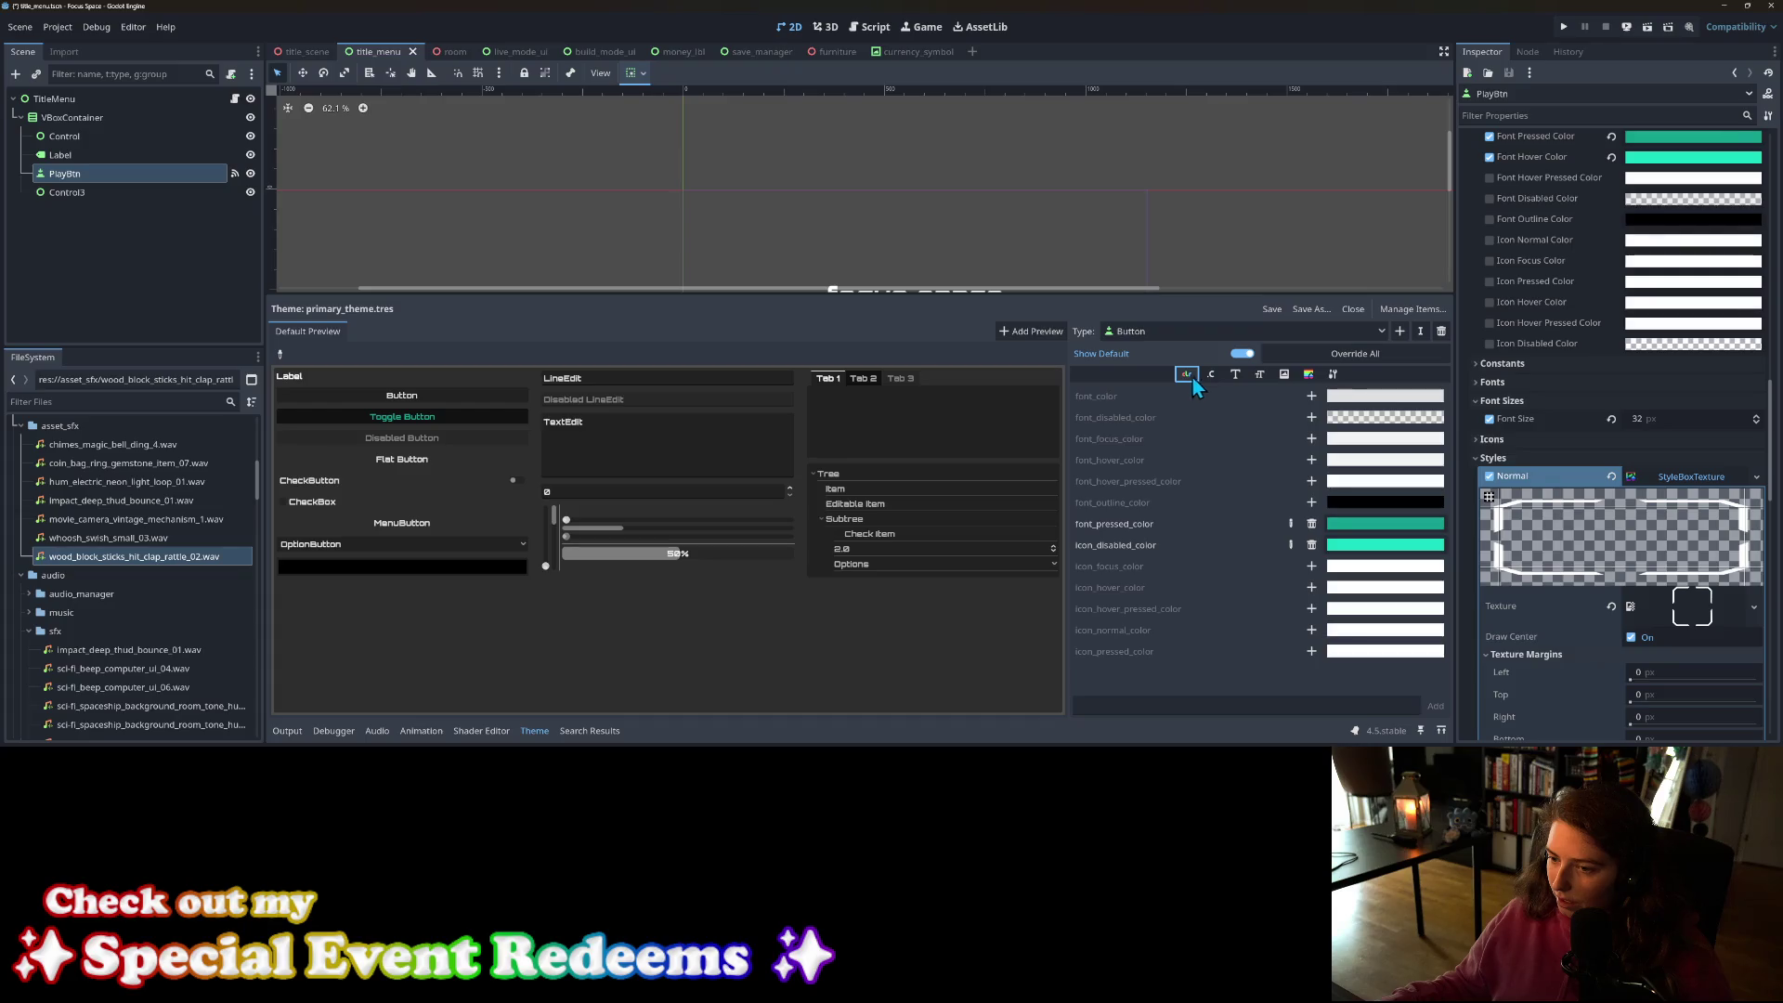
click(1285, 374)
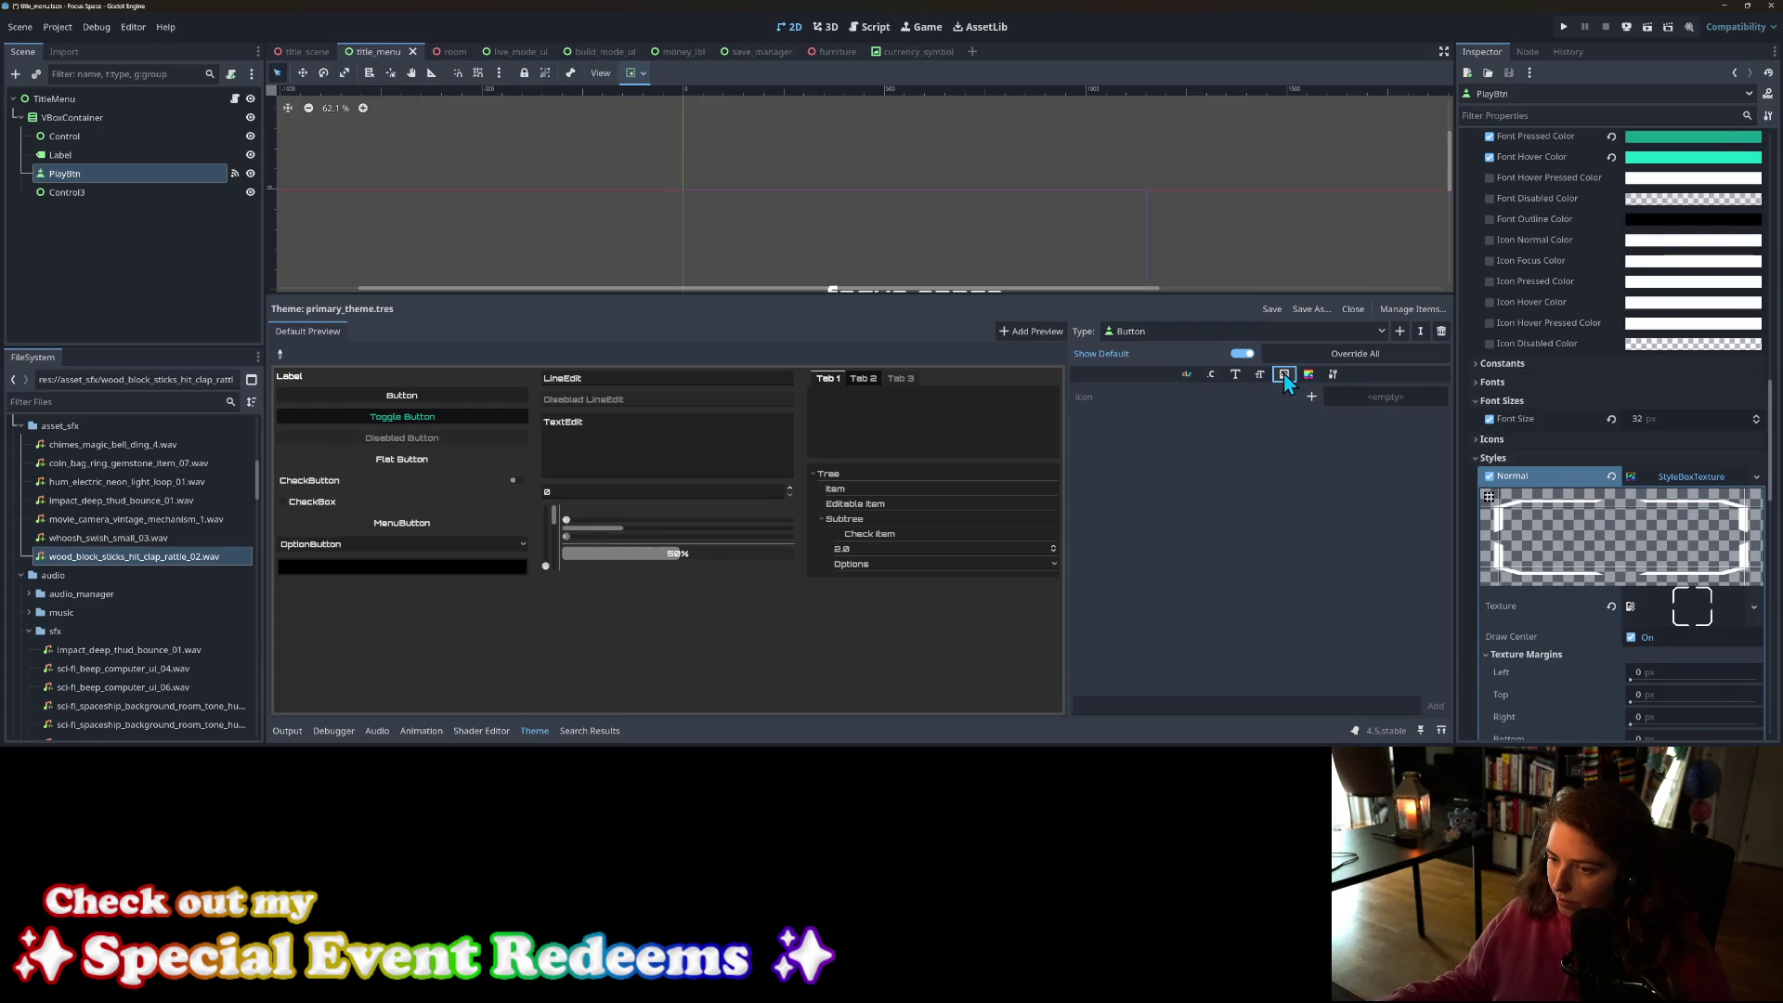
click(1308, 374)
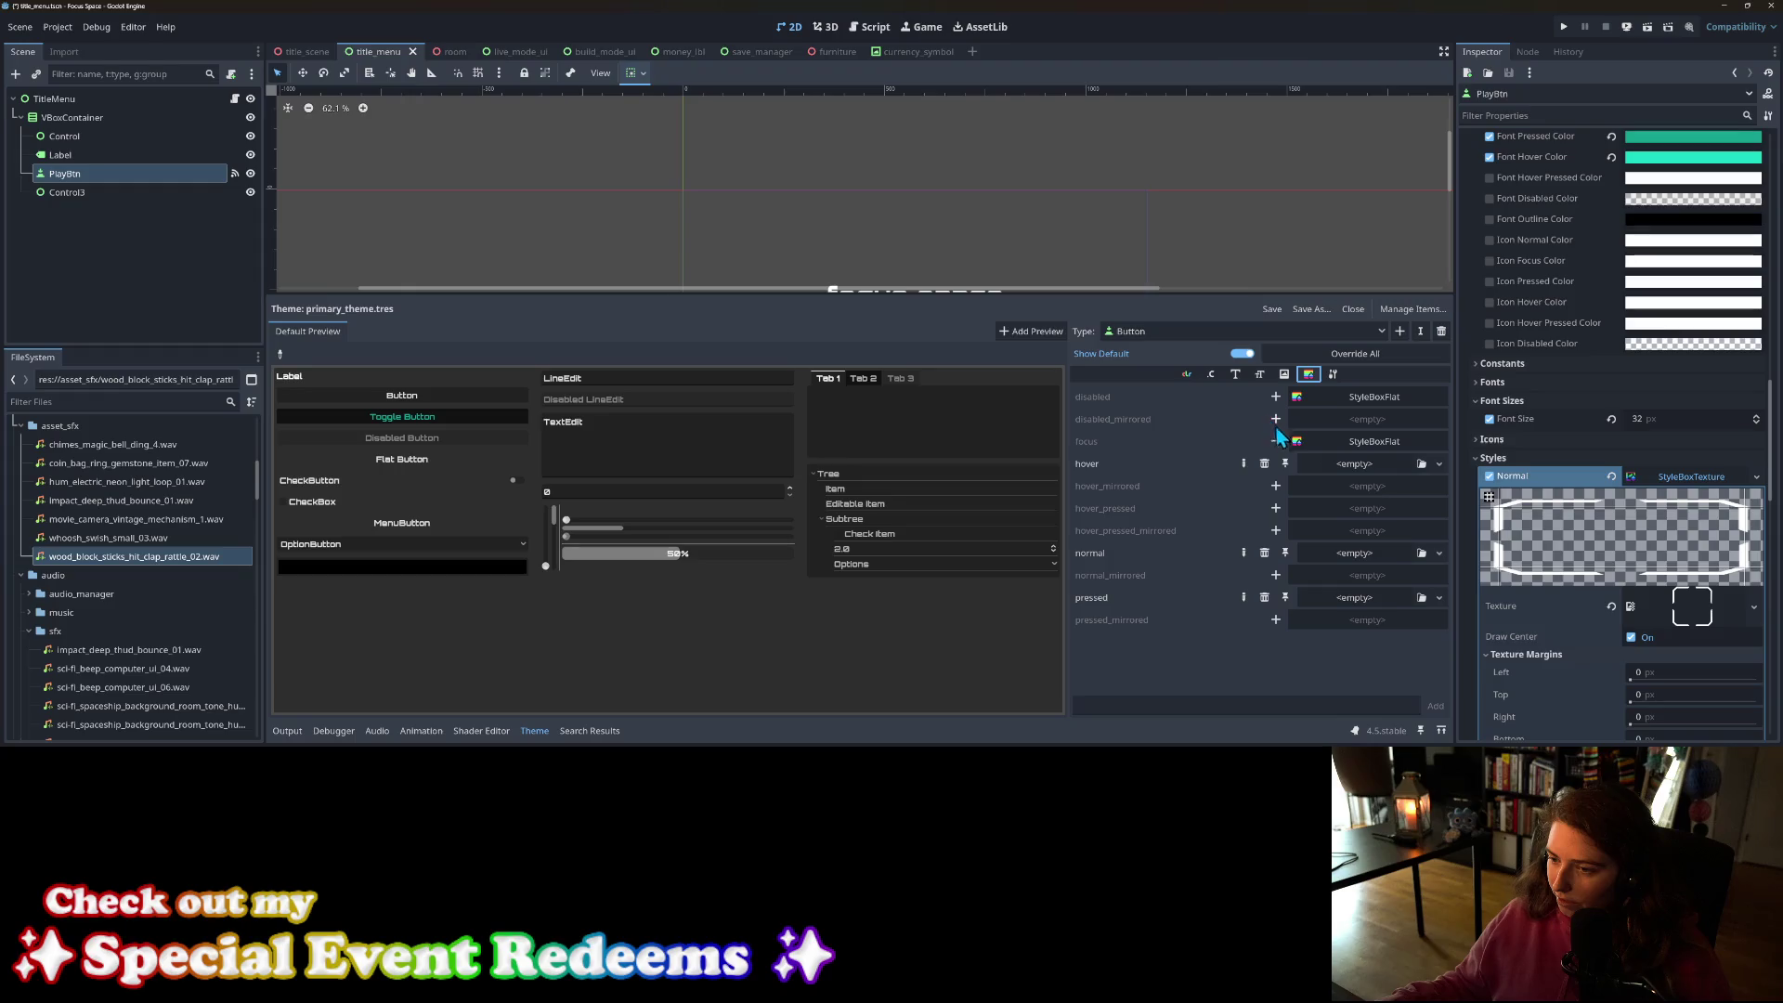
click(1365, 441)
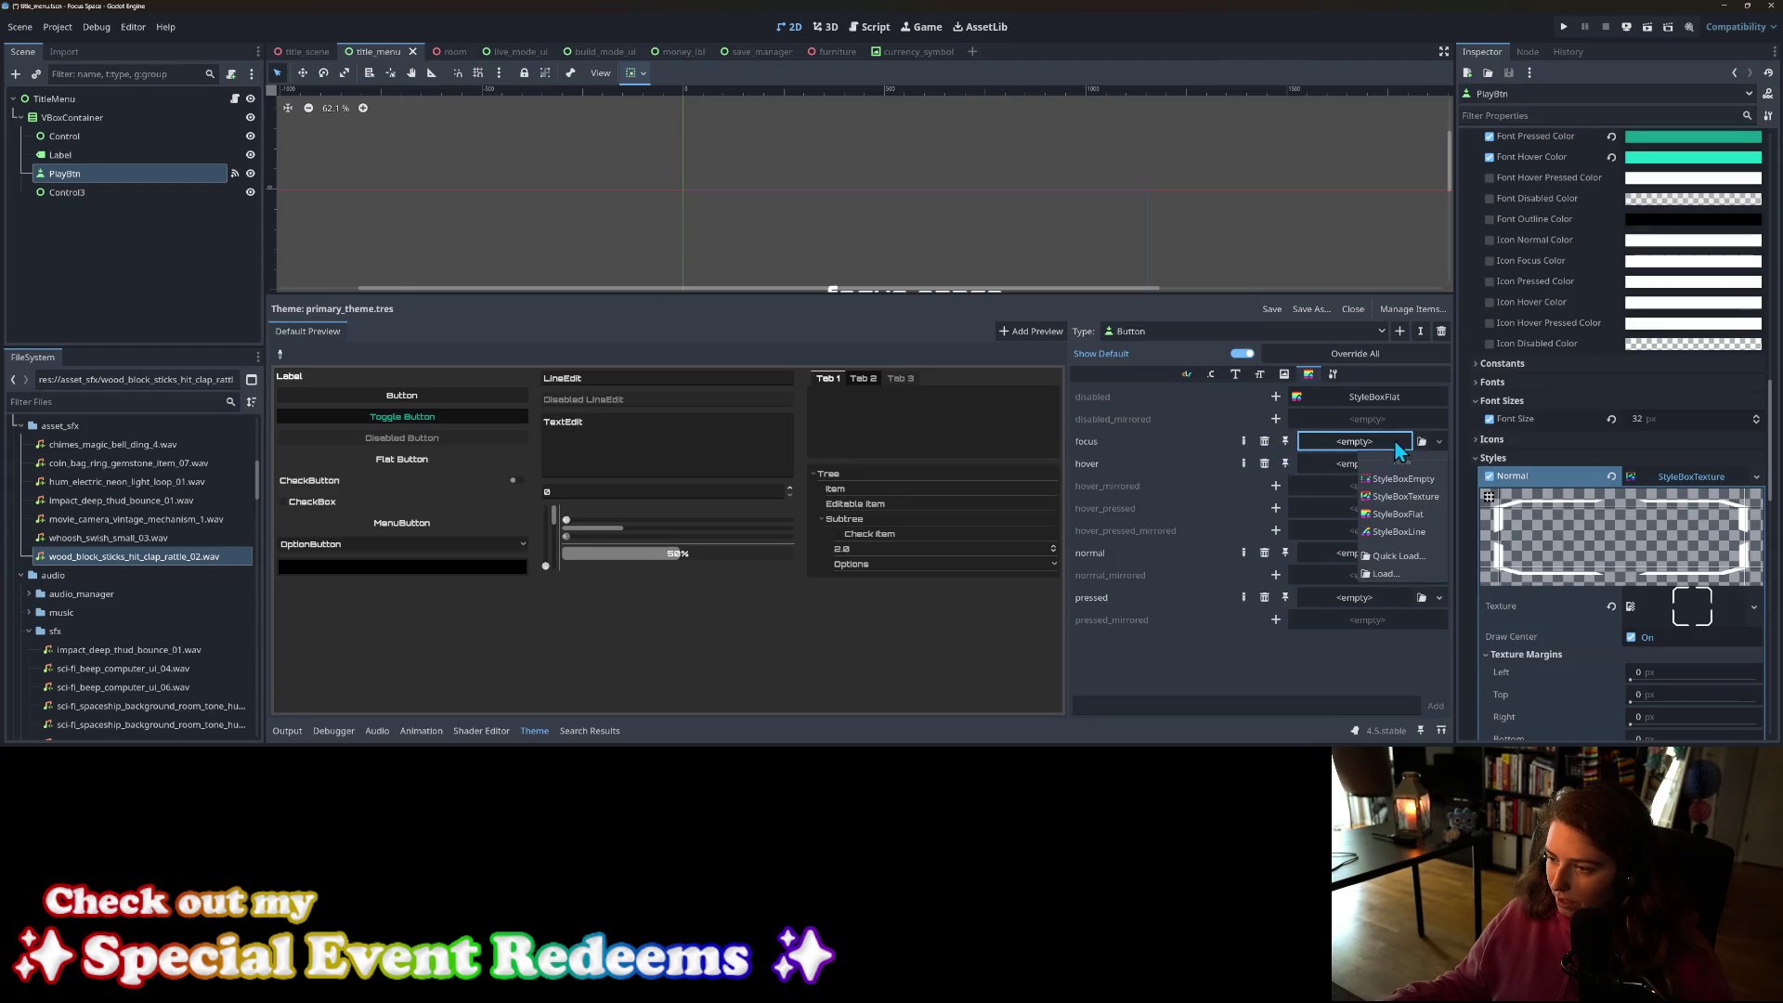
click(1375, 464)
key(ctrl+s)
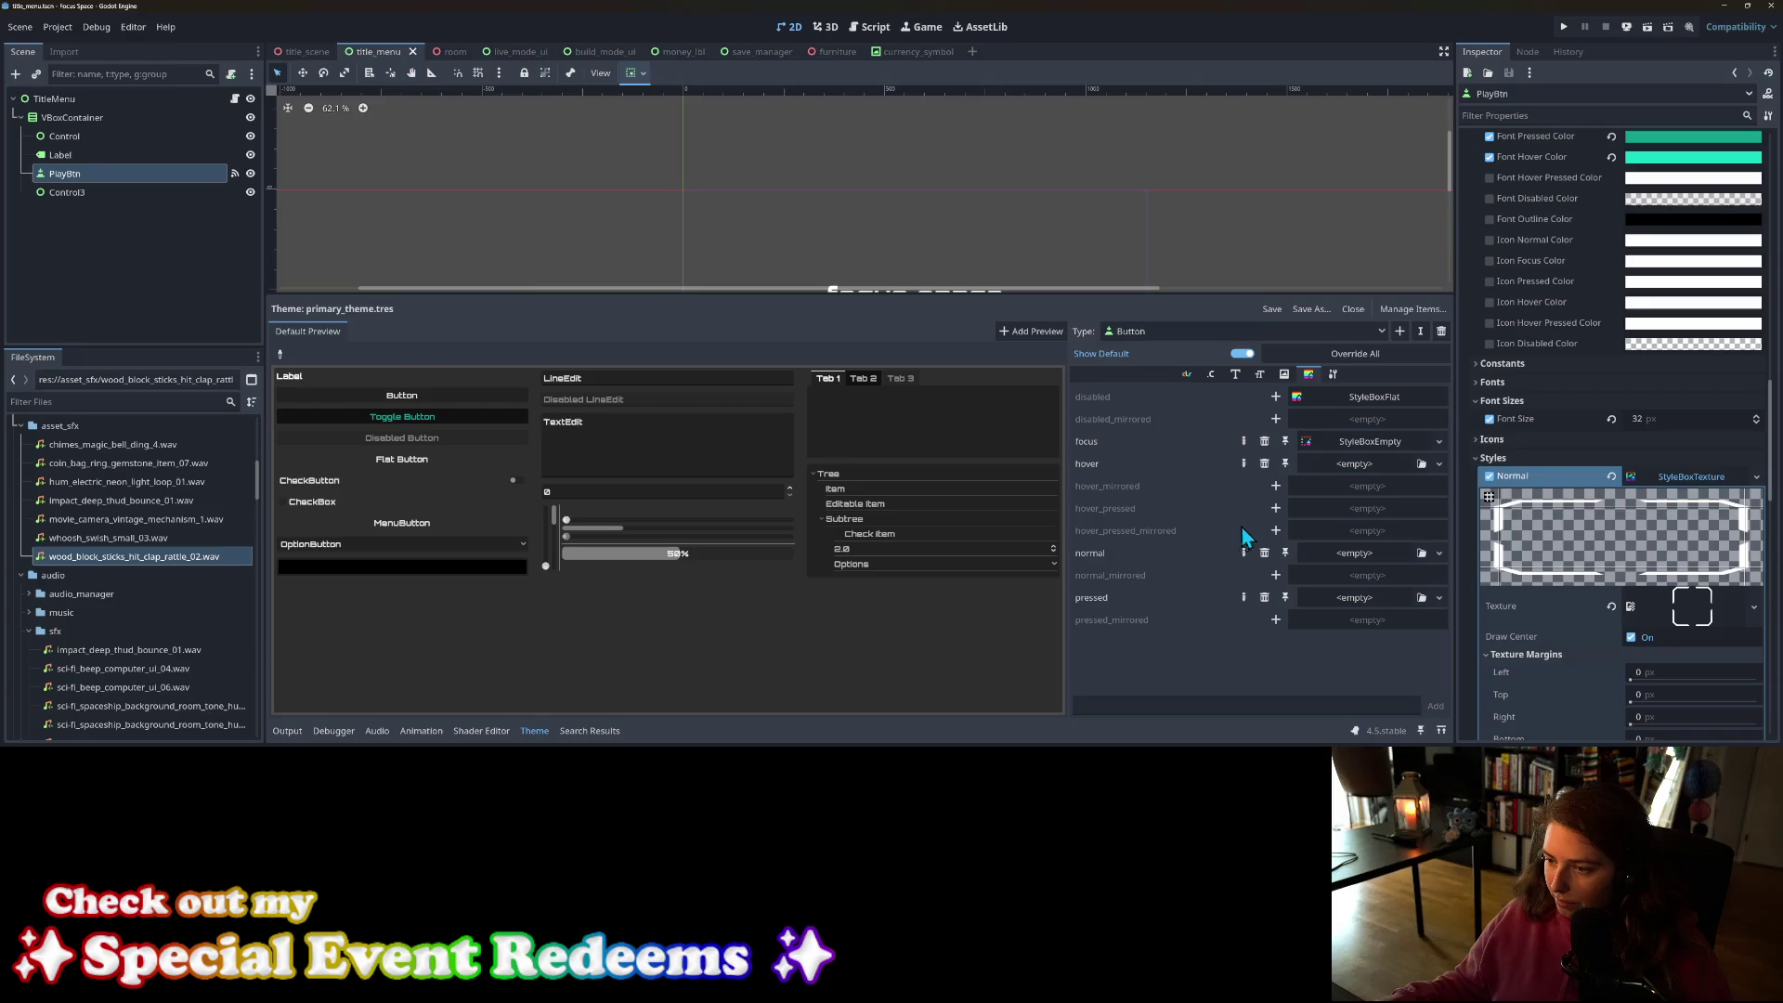
Step: Copy the node's Normal StyleBoxTexture and paste it into the theme Button's normal style
right_click(1658, 474)
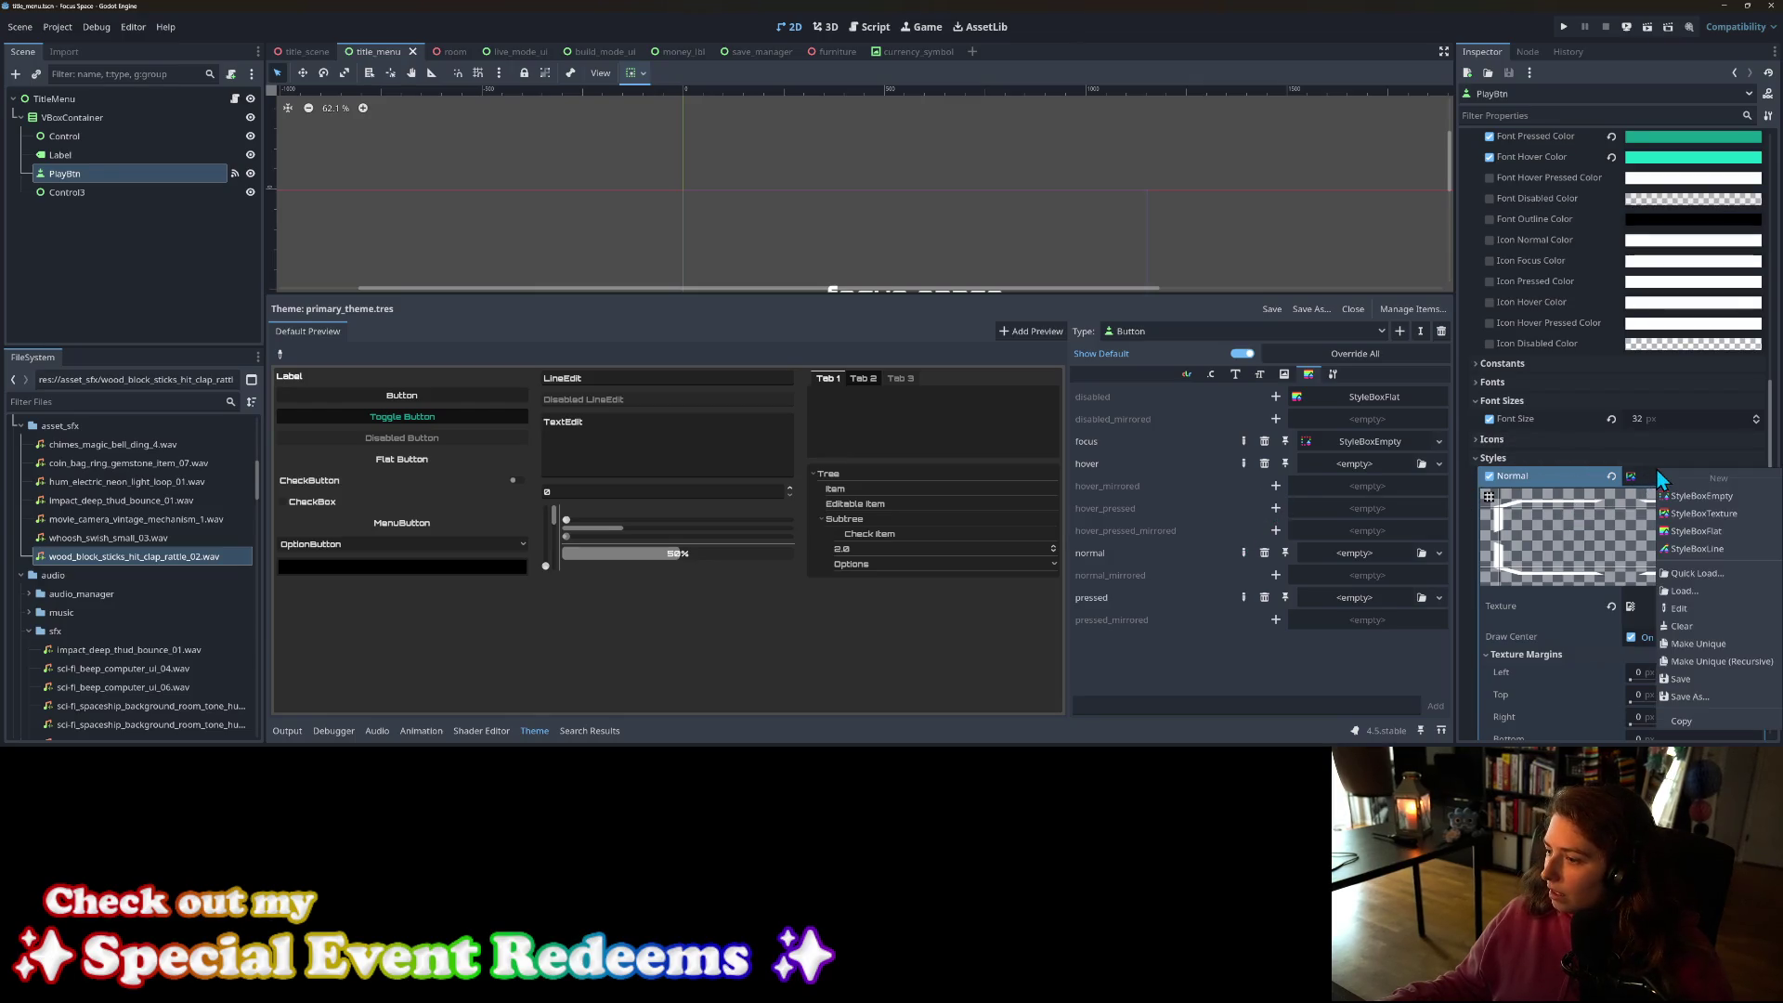
click(1544, 476)
scroll(1566, 487, up, 10)
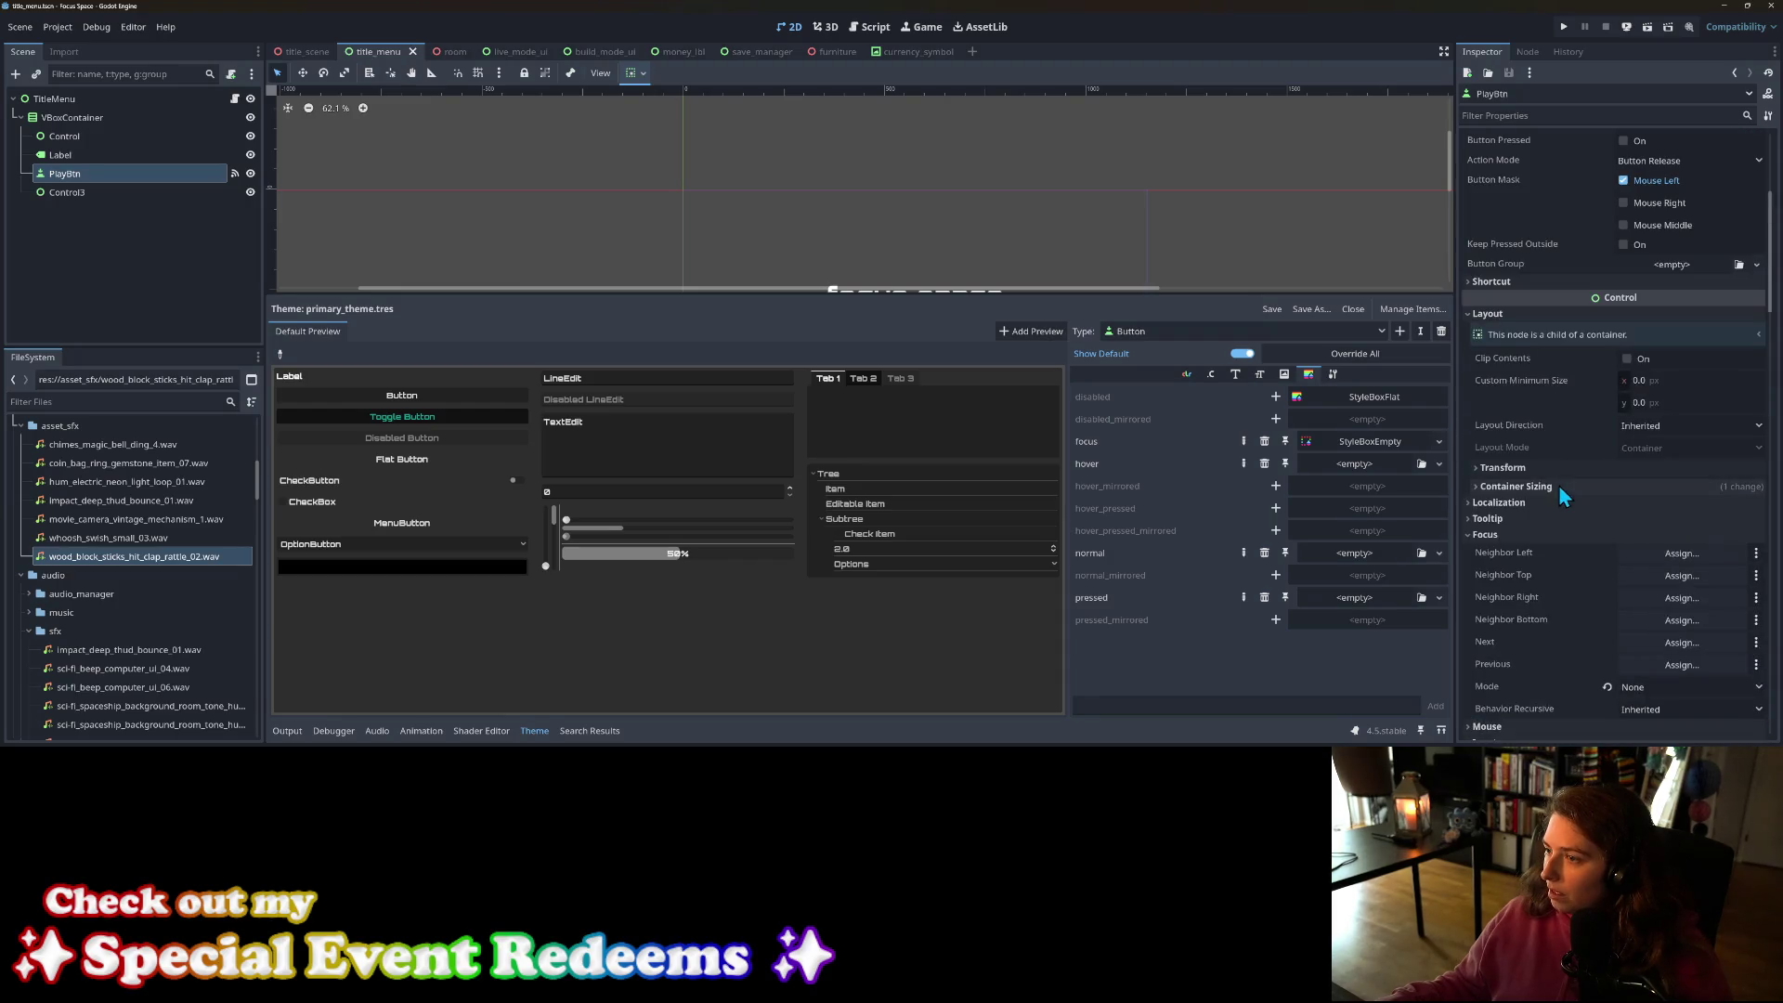
scroll(1579, 497, down, 5)
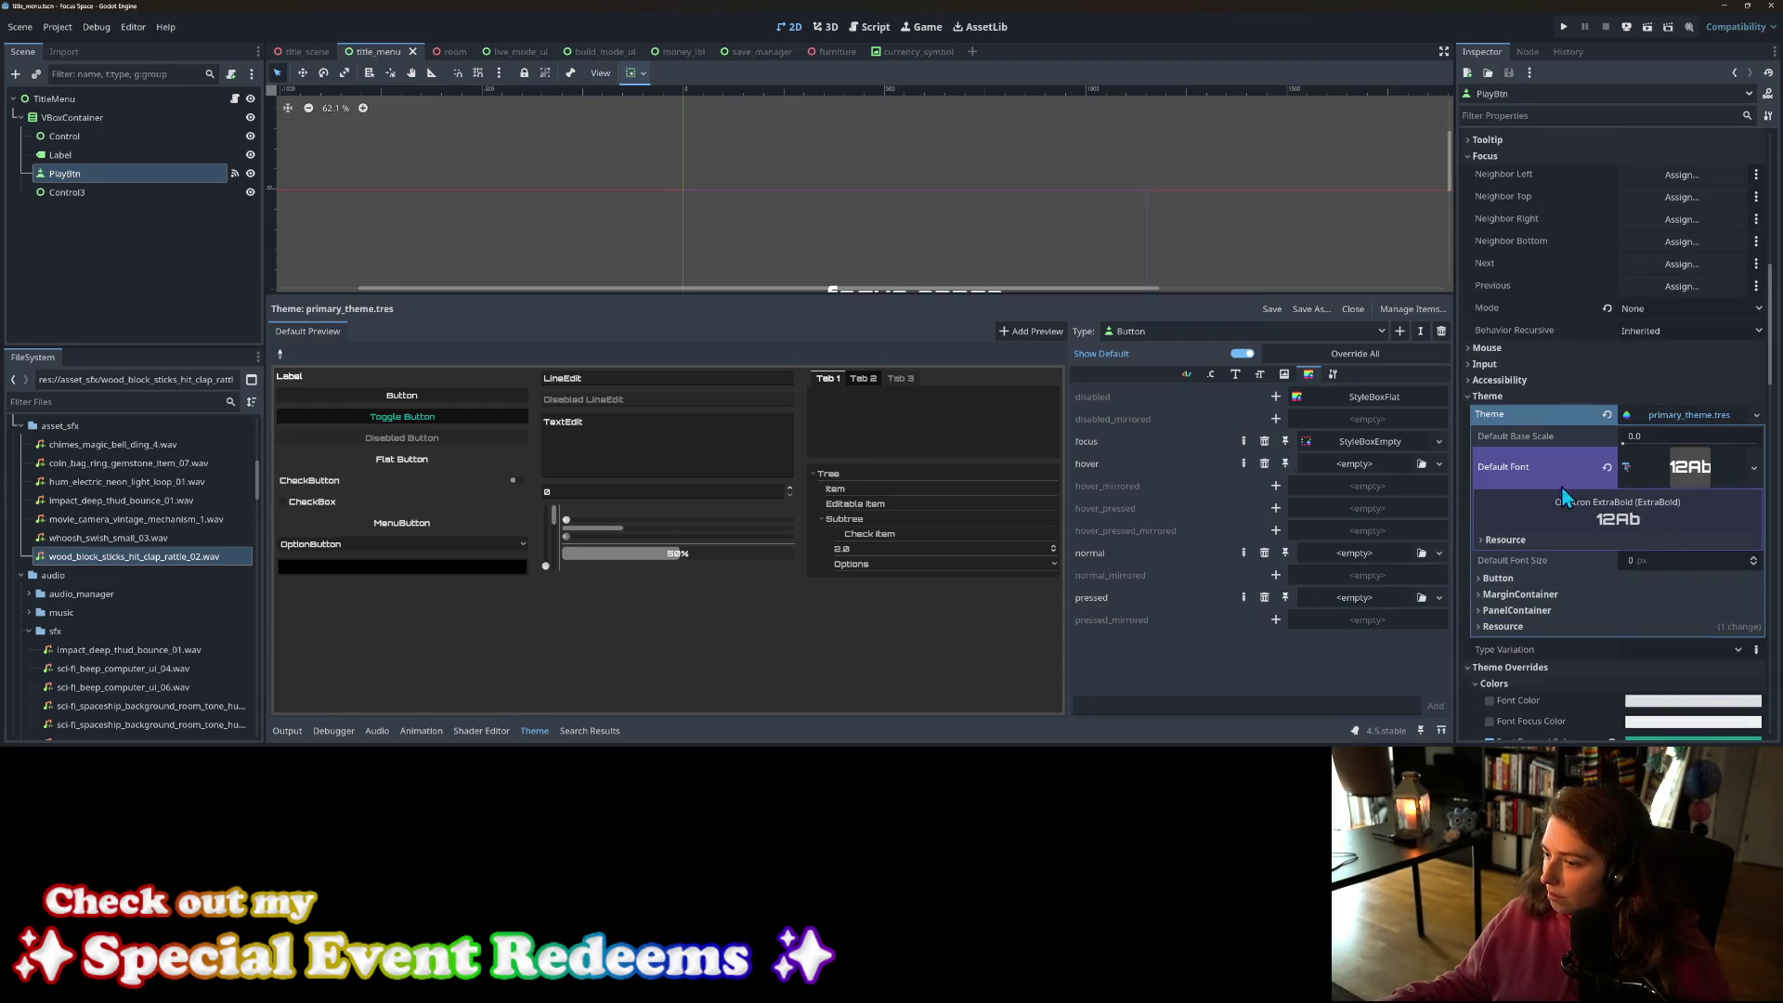
click(1498, 578)
scroll(1508, 581, down, 3)
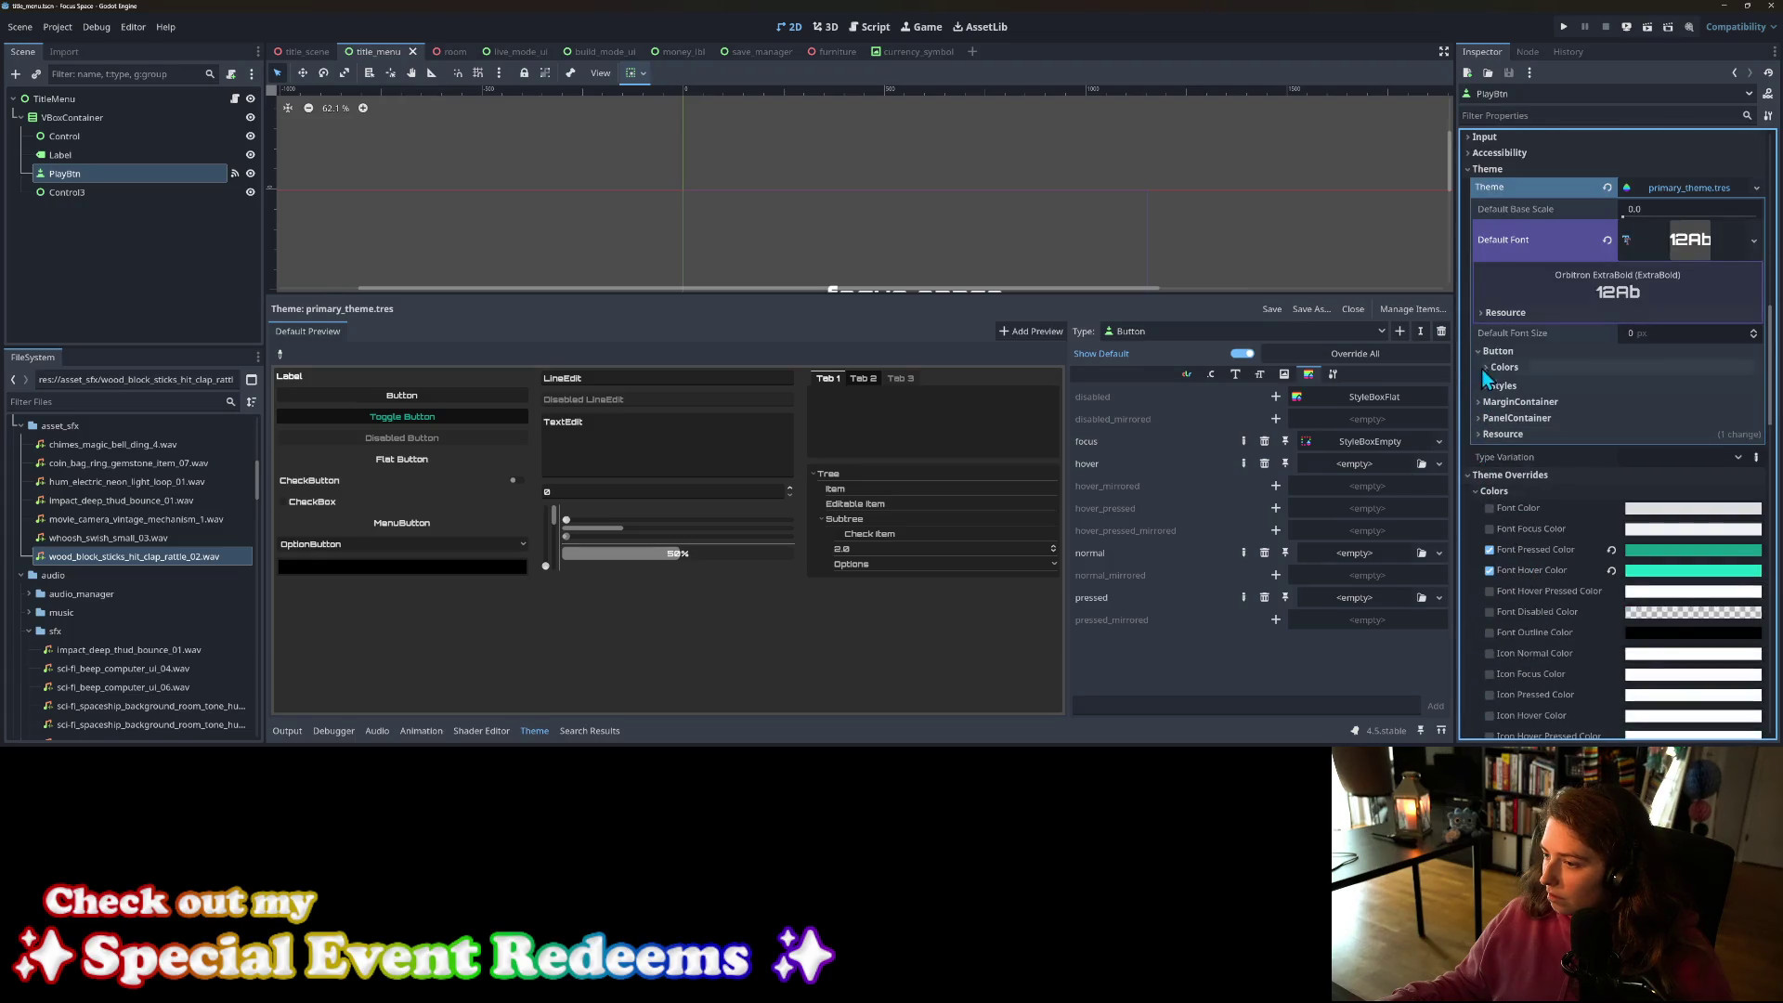
click(1500, 385)
right_click(1520, 460)
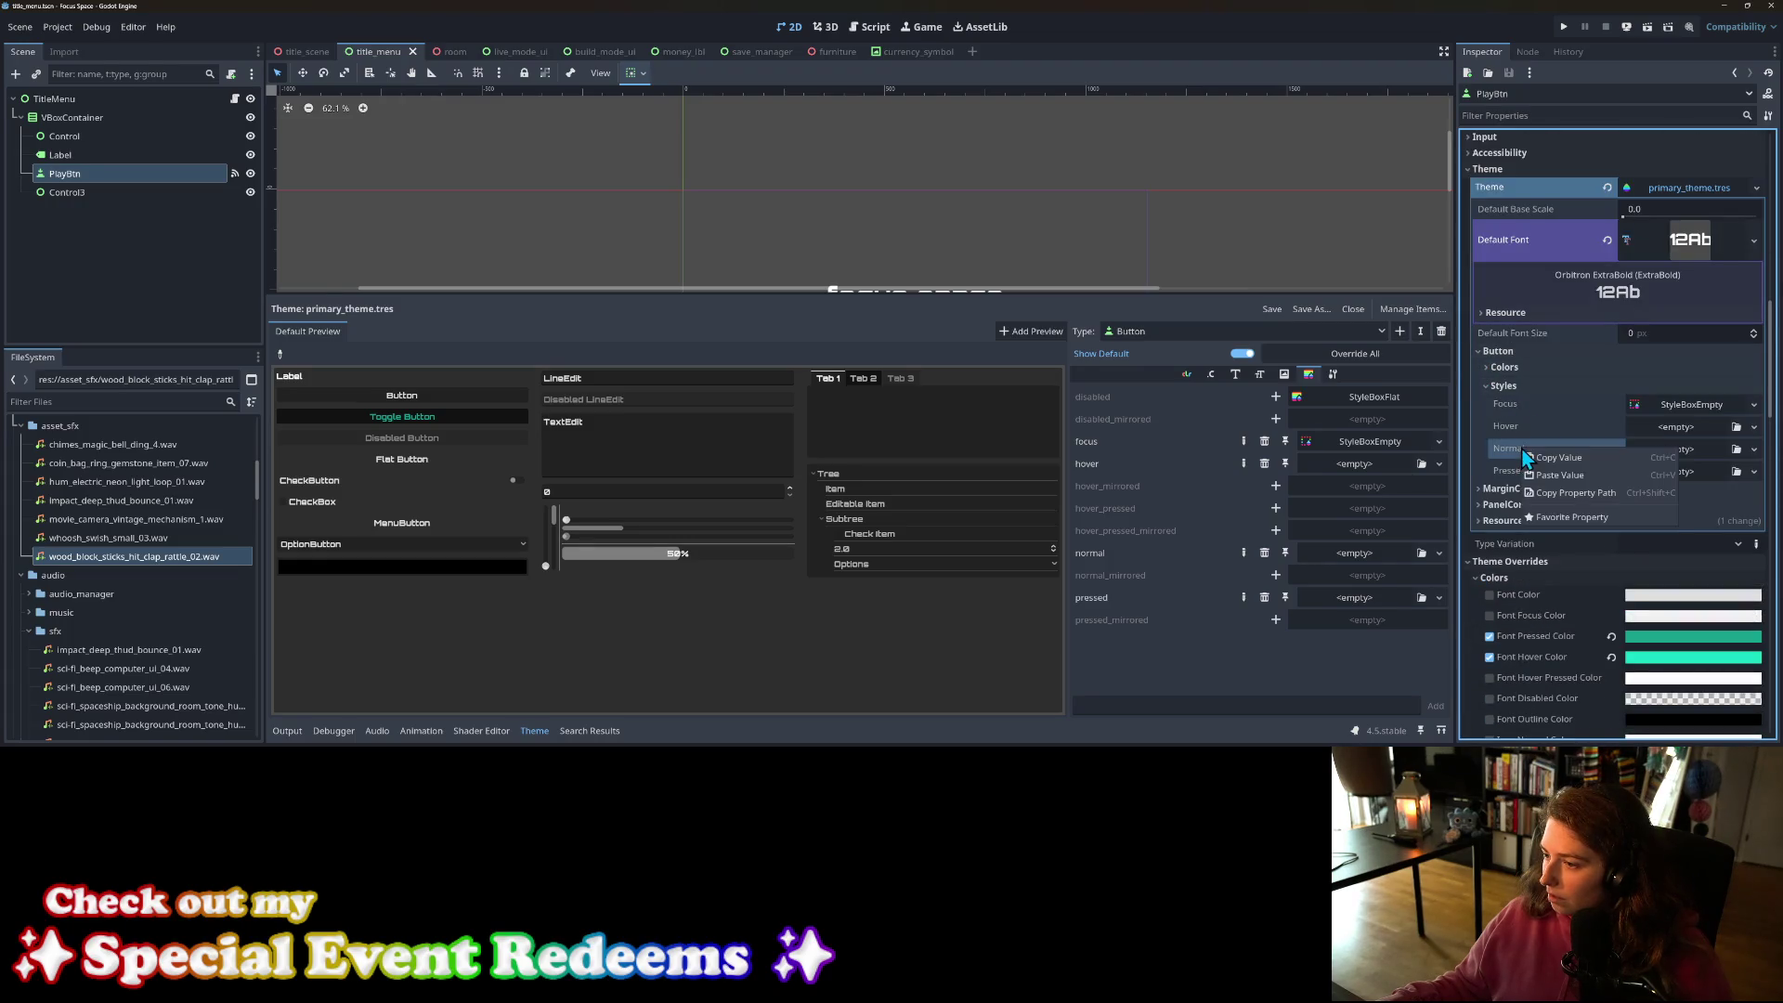
click(1542, 476)
Step: Paste the same StyleBoxTexture into the theme Button's Pressed style
scroll(1542, 493, down, 1)
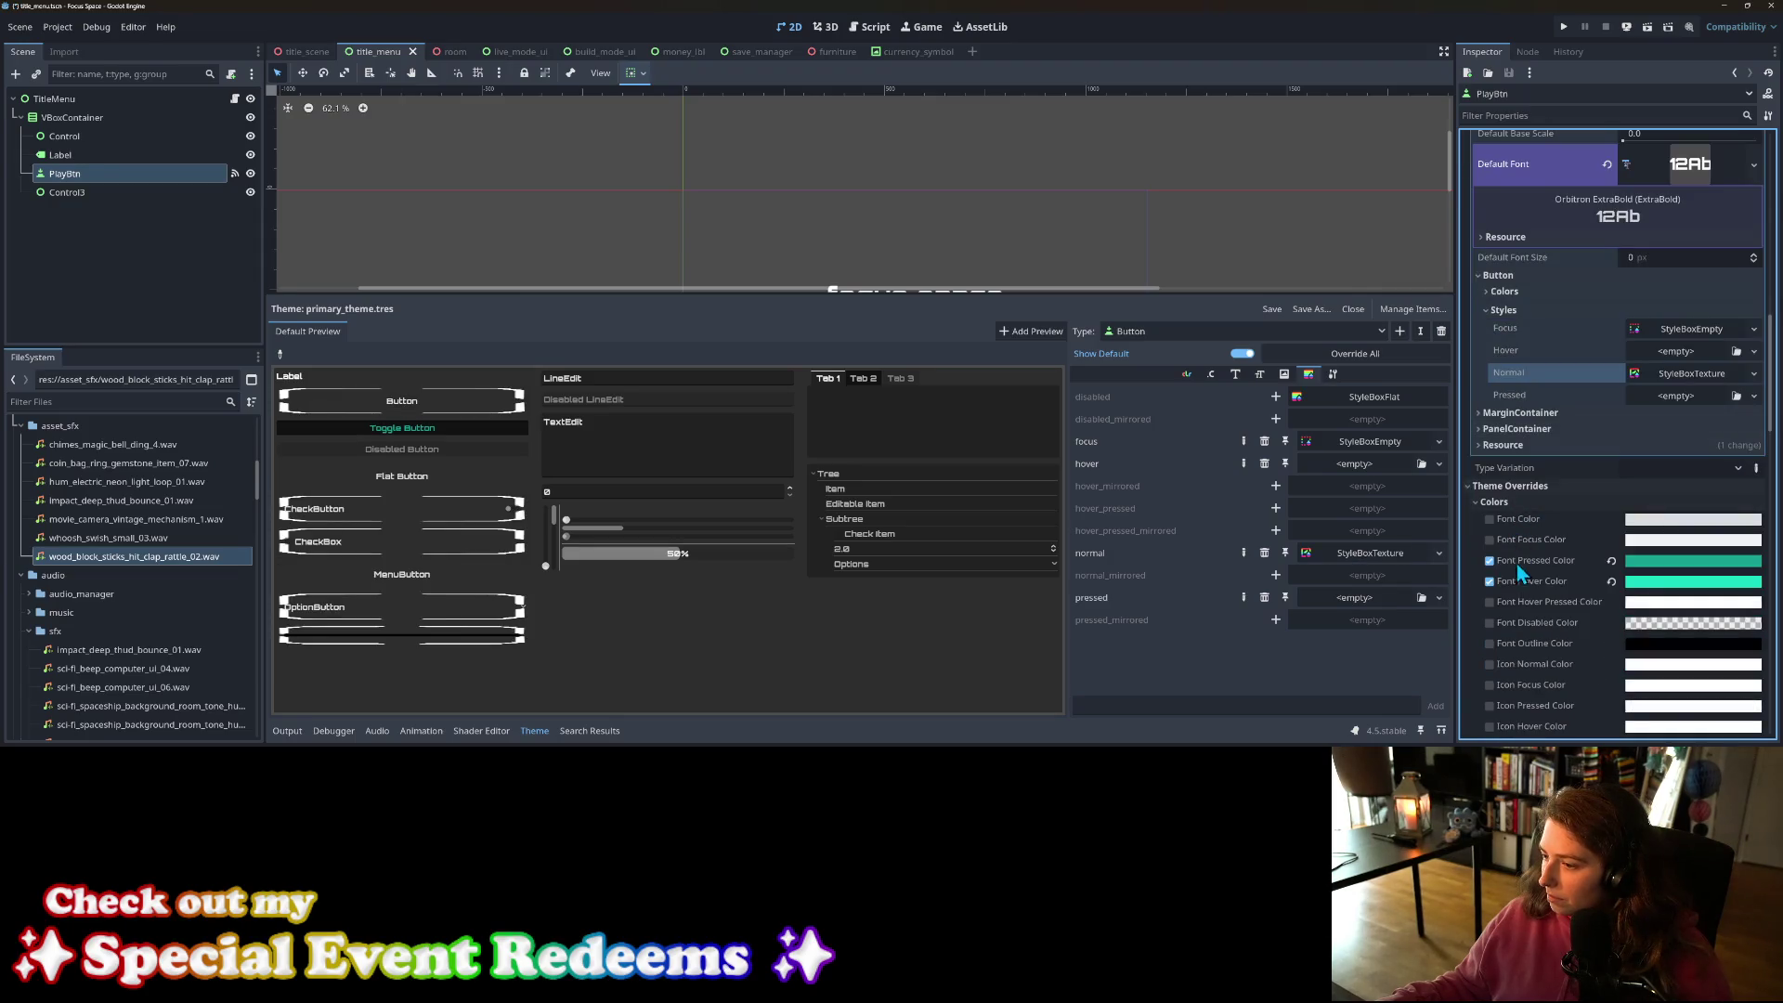
click(1477, 506)
scroll(1502, 521, down, 1)
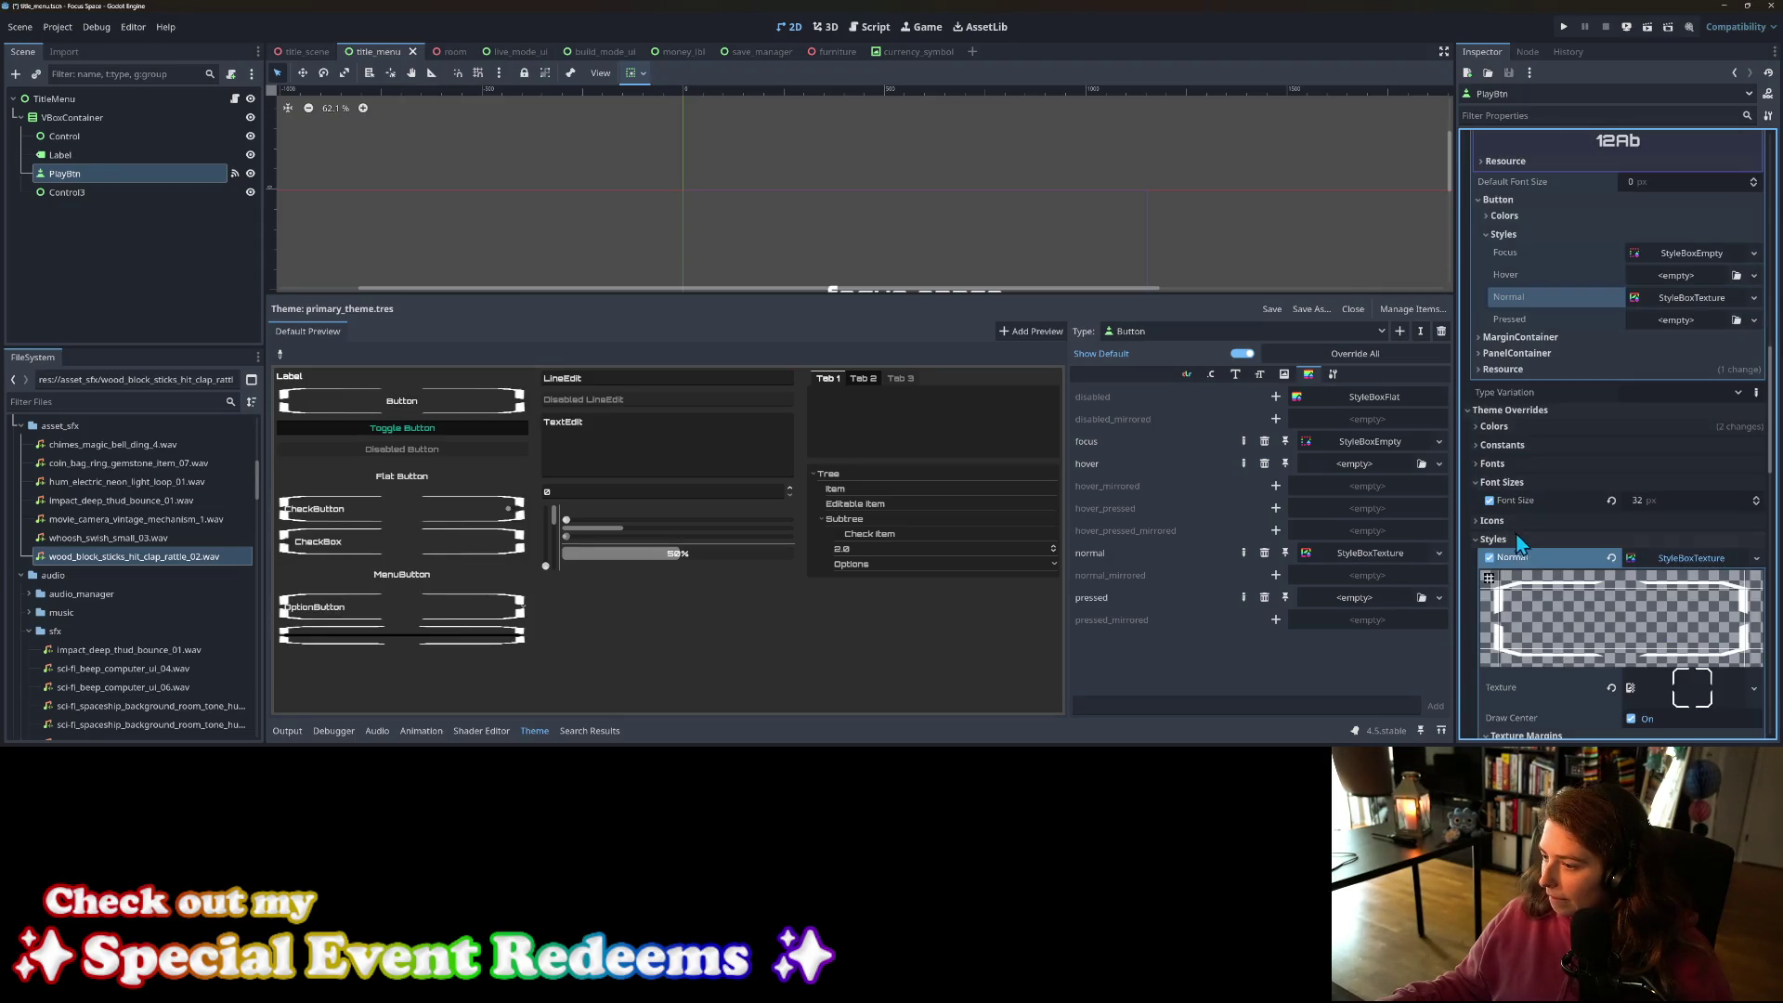
scroll(1564, 553, down, 2)
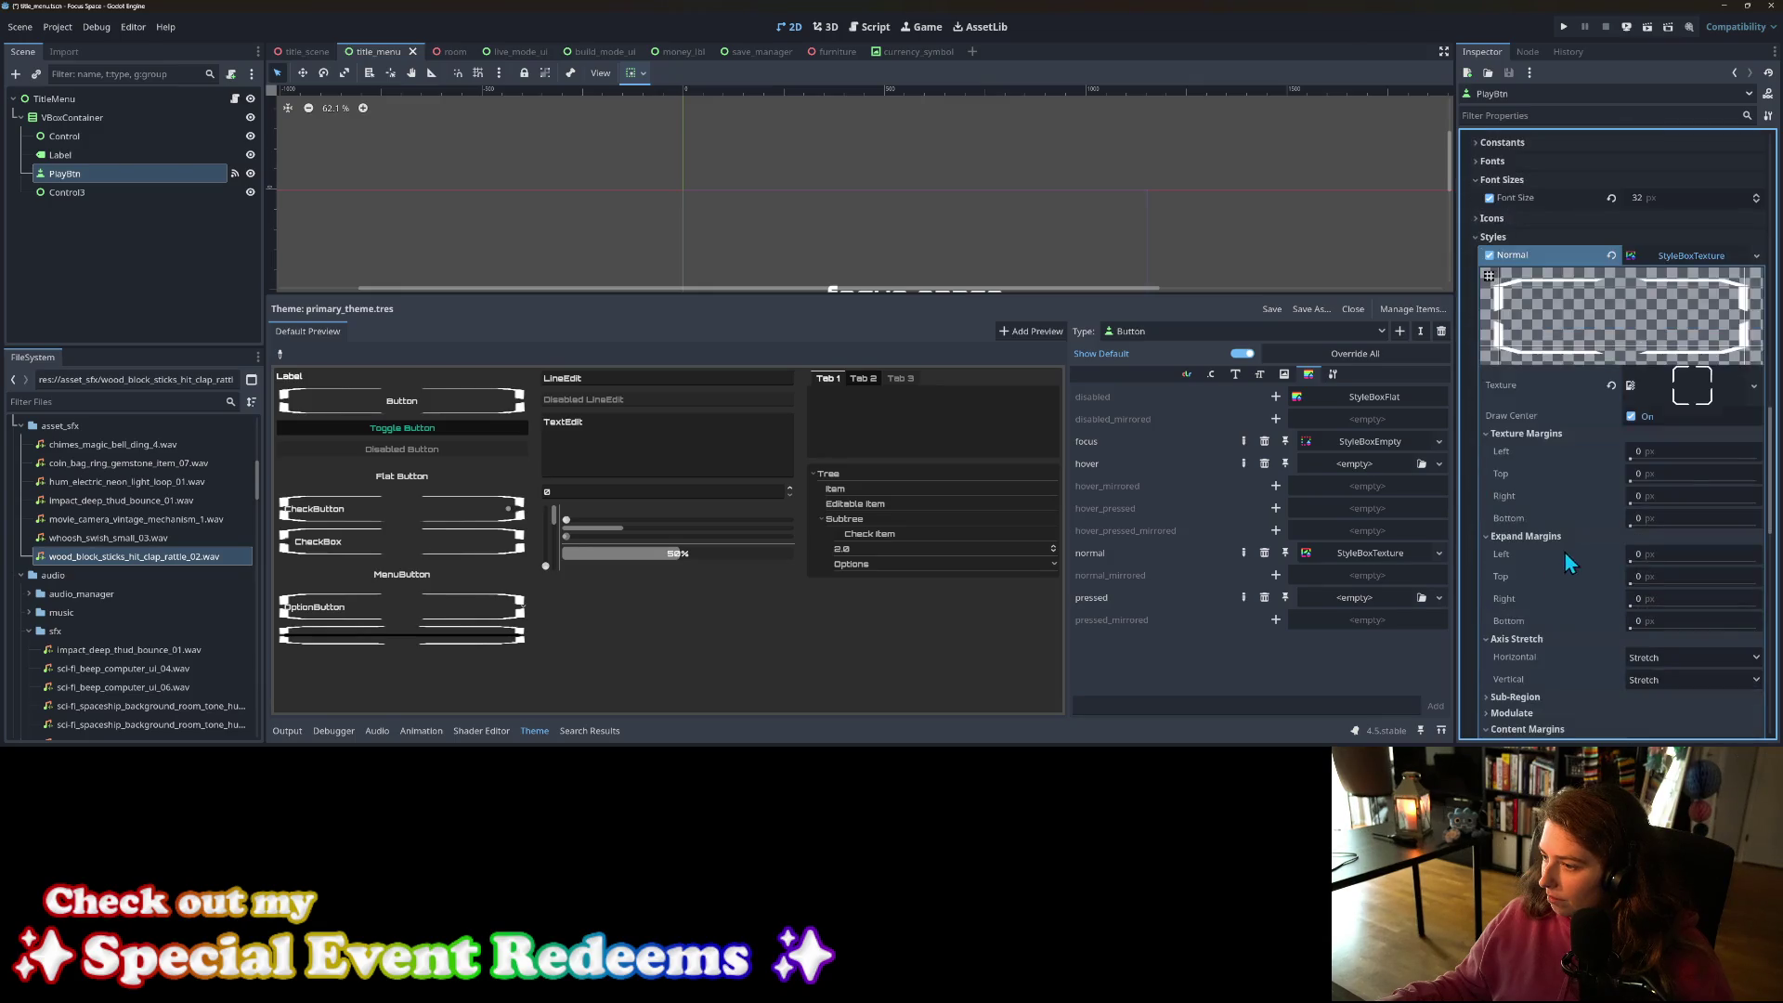
click(1676, 415)
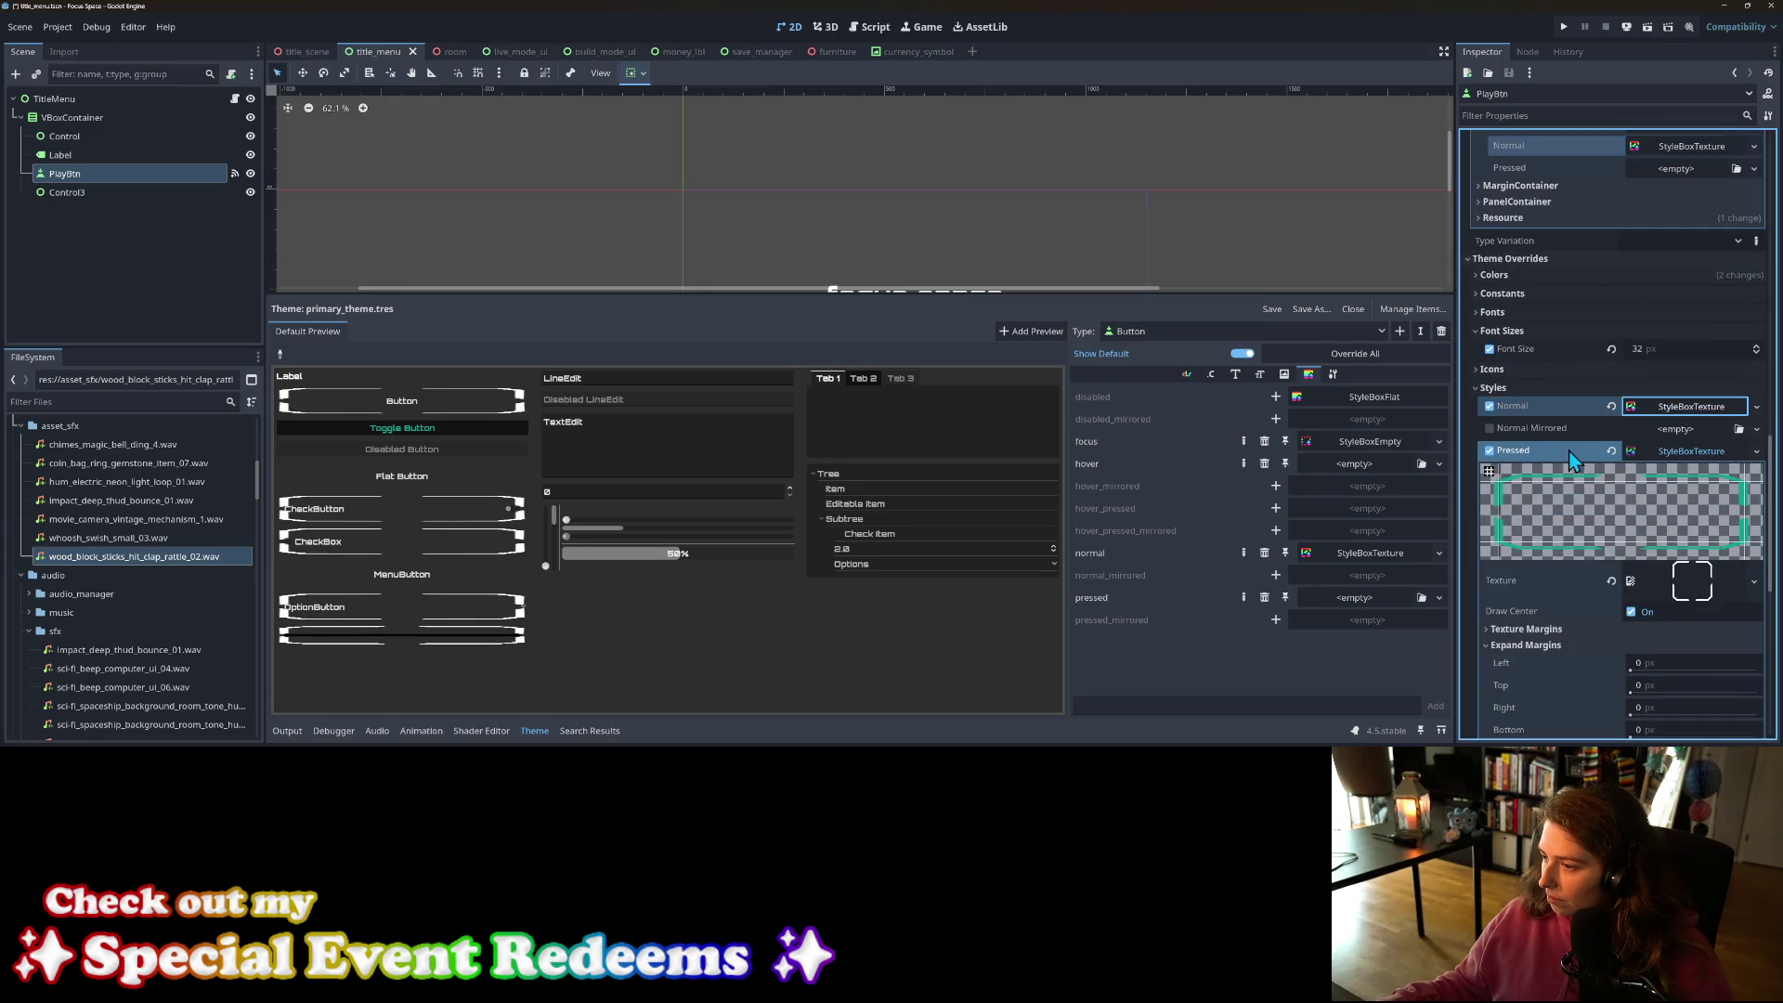
click(1681, 449)
scroll(1631, 438, up, 4)
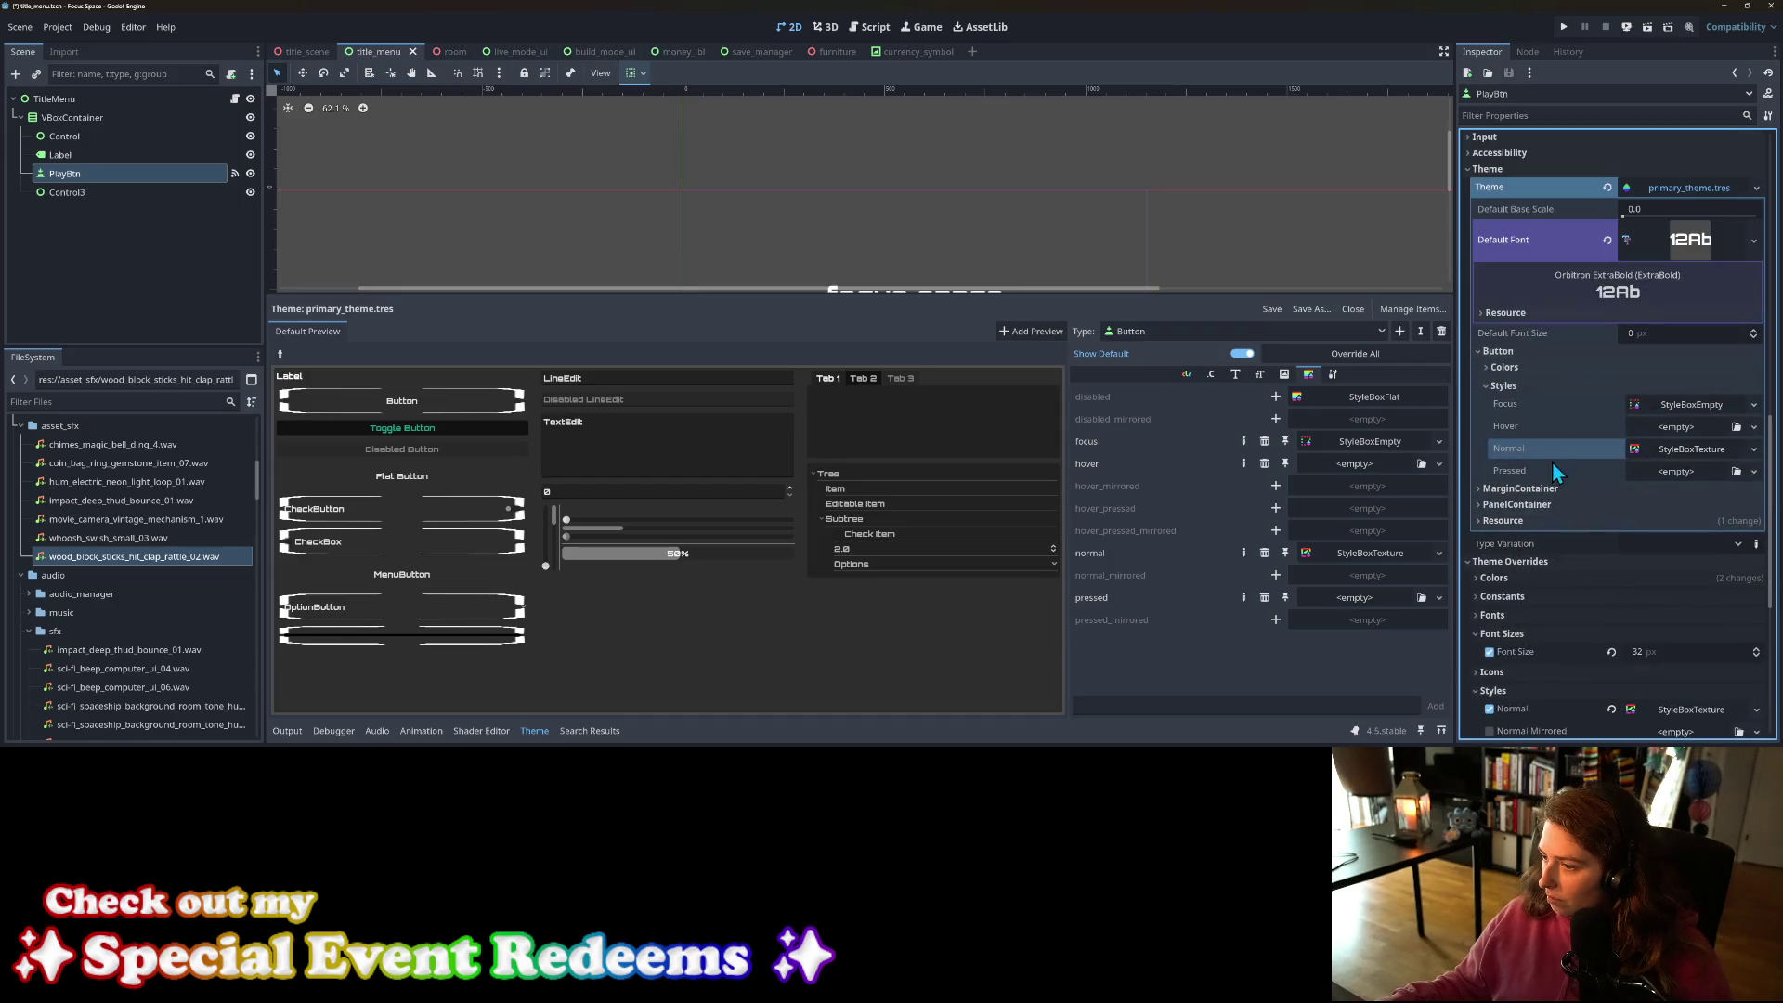
right_click(1527, 470)
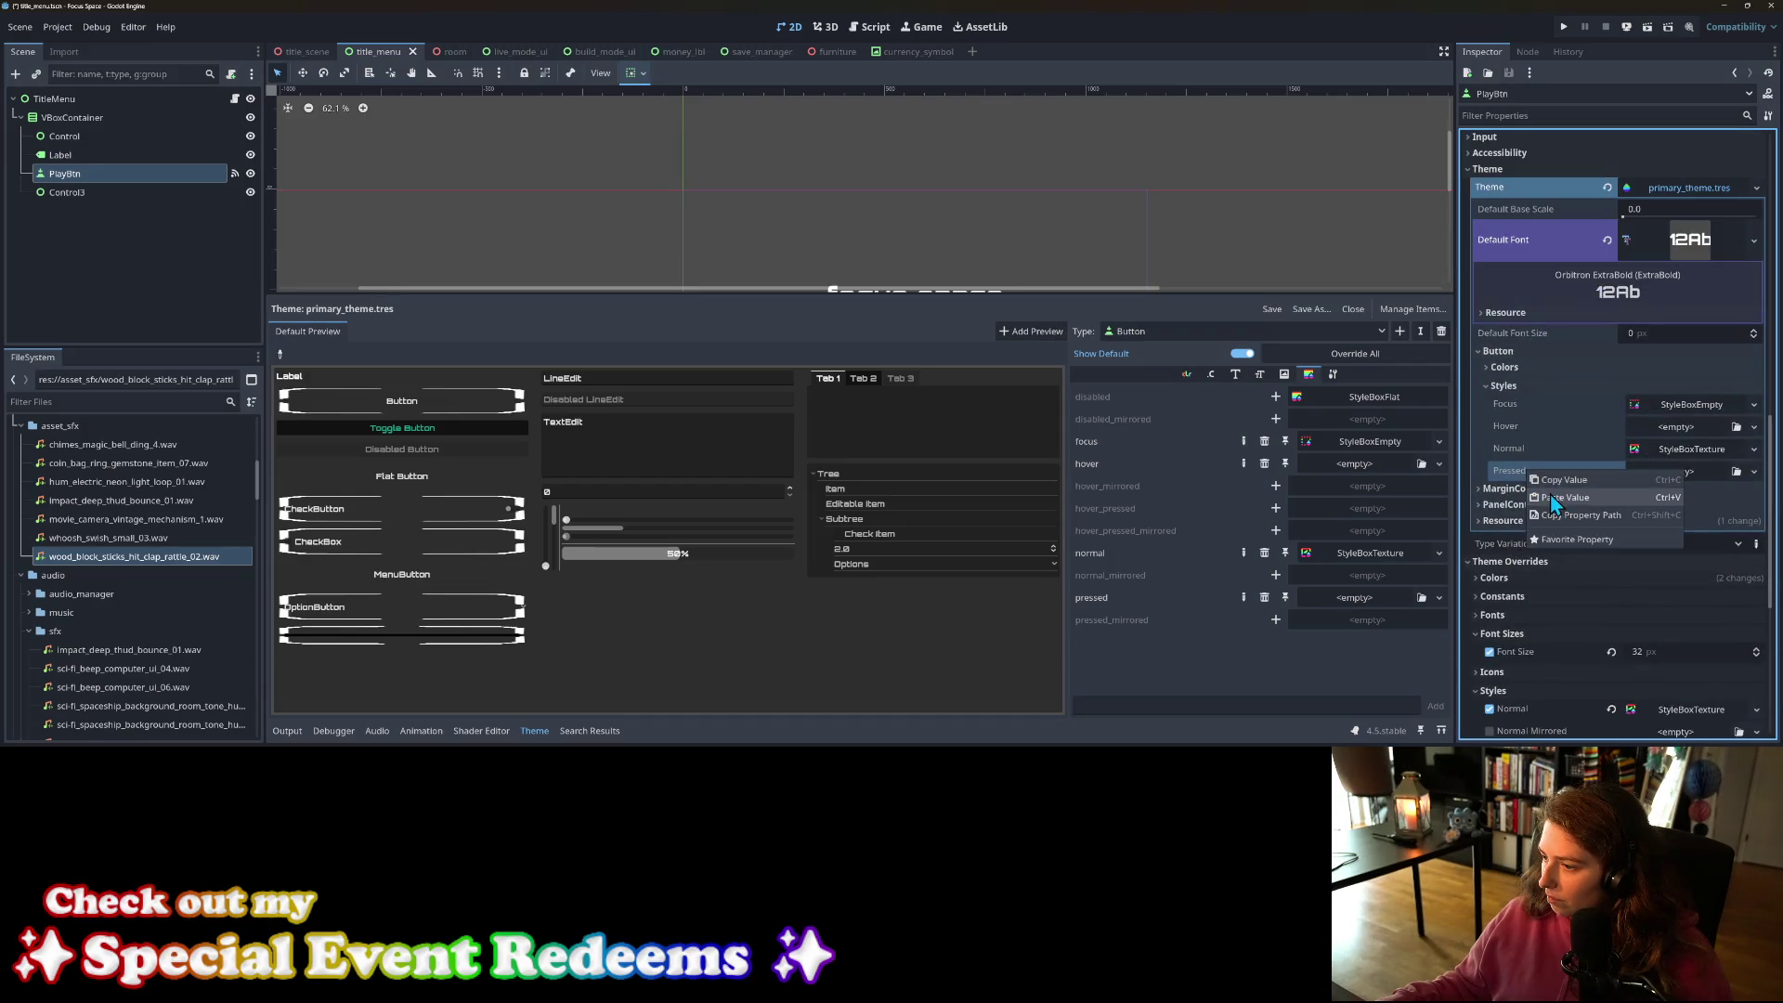
click(1560, 497)
Step: Paste the StyleBoxTexture into the theme Button's Hover style as well
scroll(1597, 509, down, 4)
click(1566, 502)
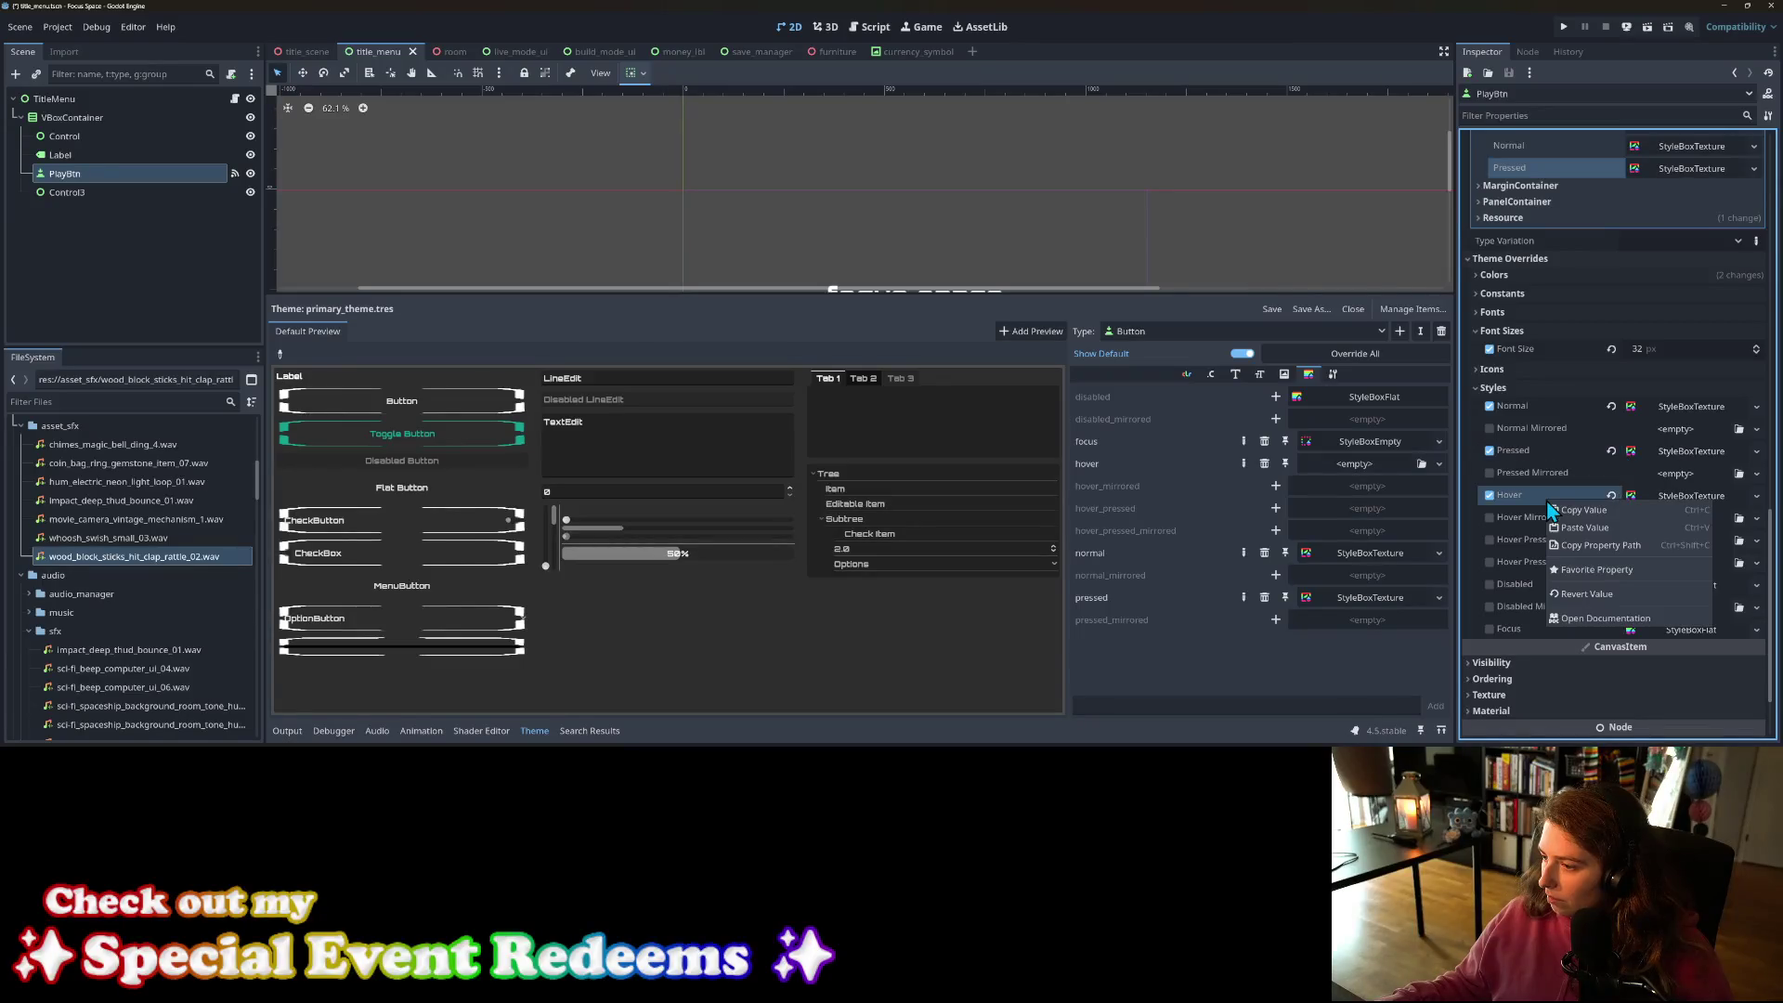
scroll(1566, 509, up, 3)
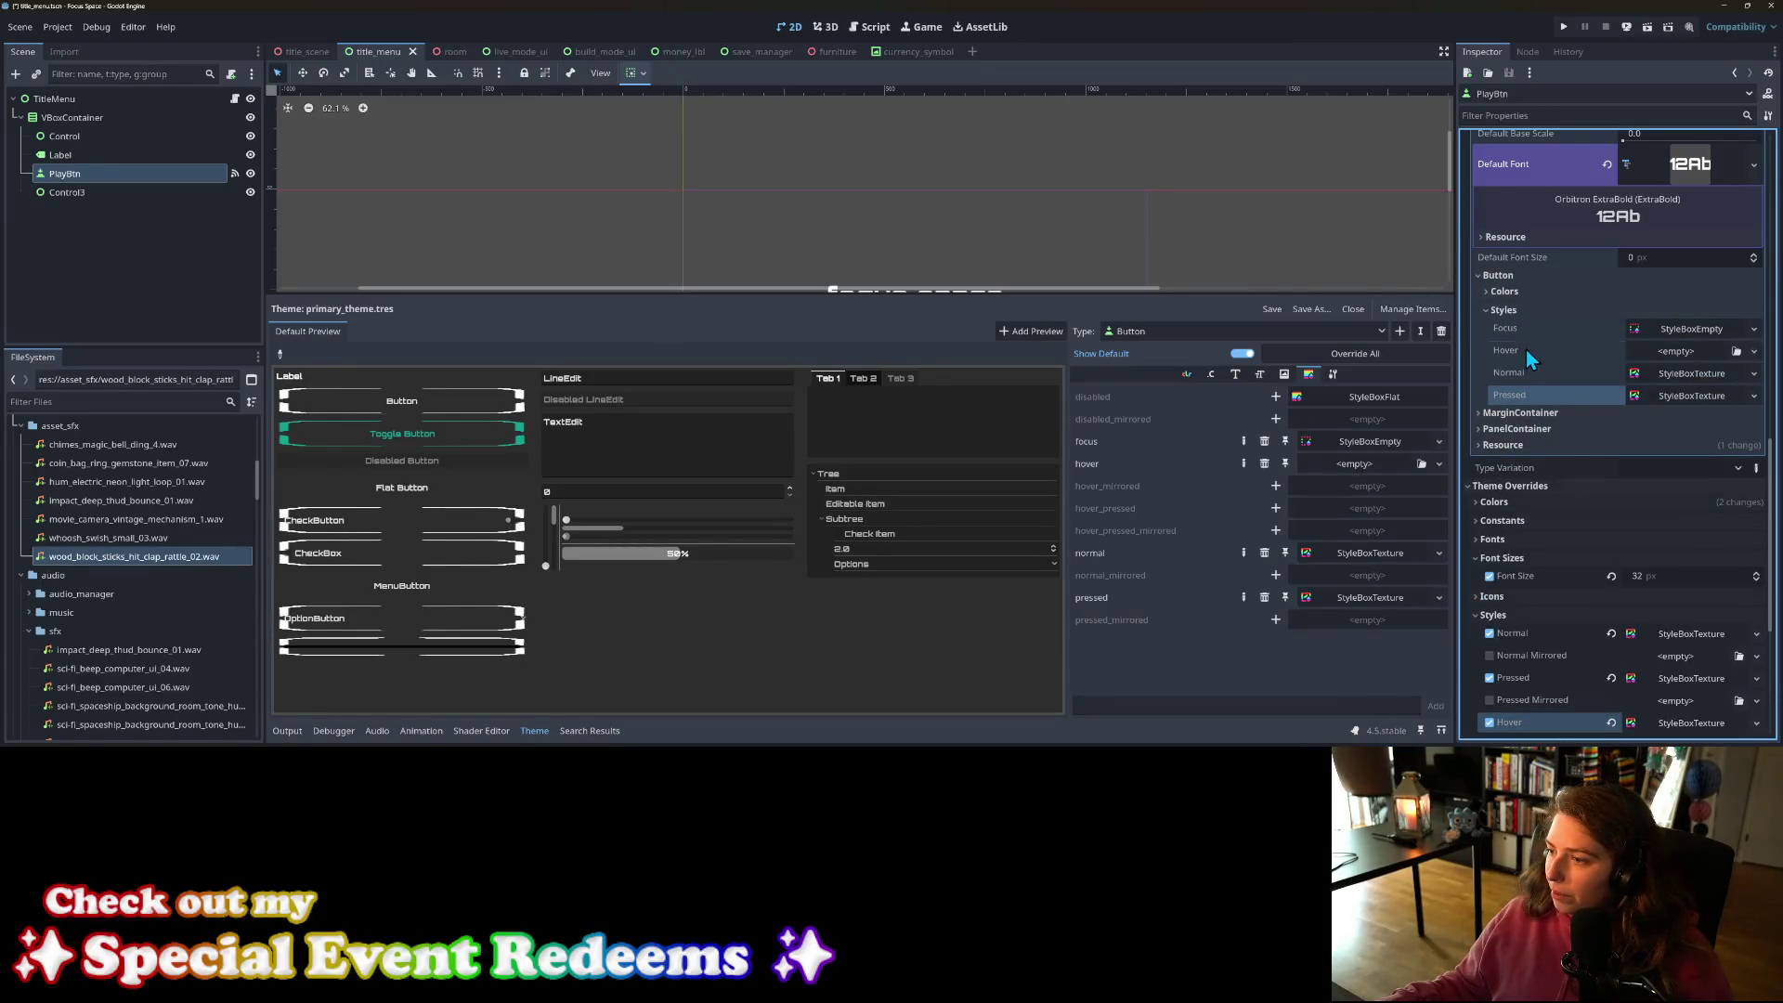
right_click(1525, 349)
click(1557, 375)
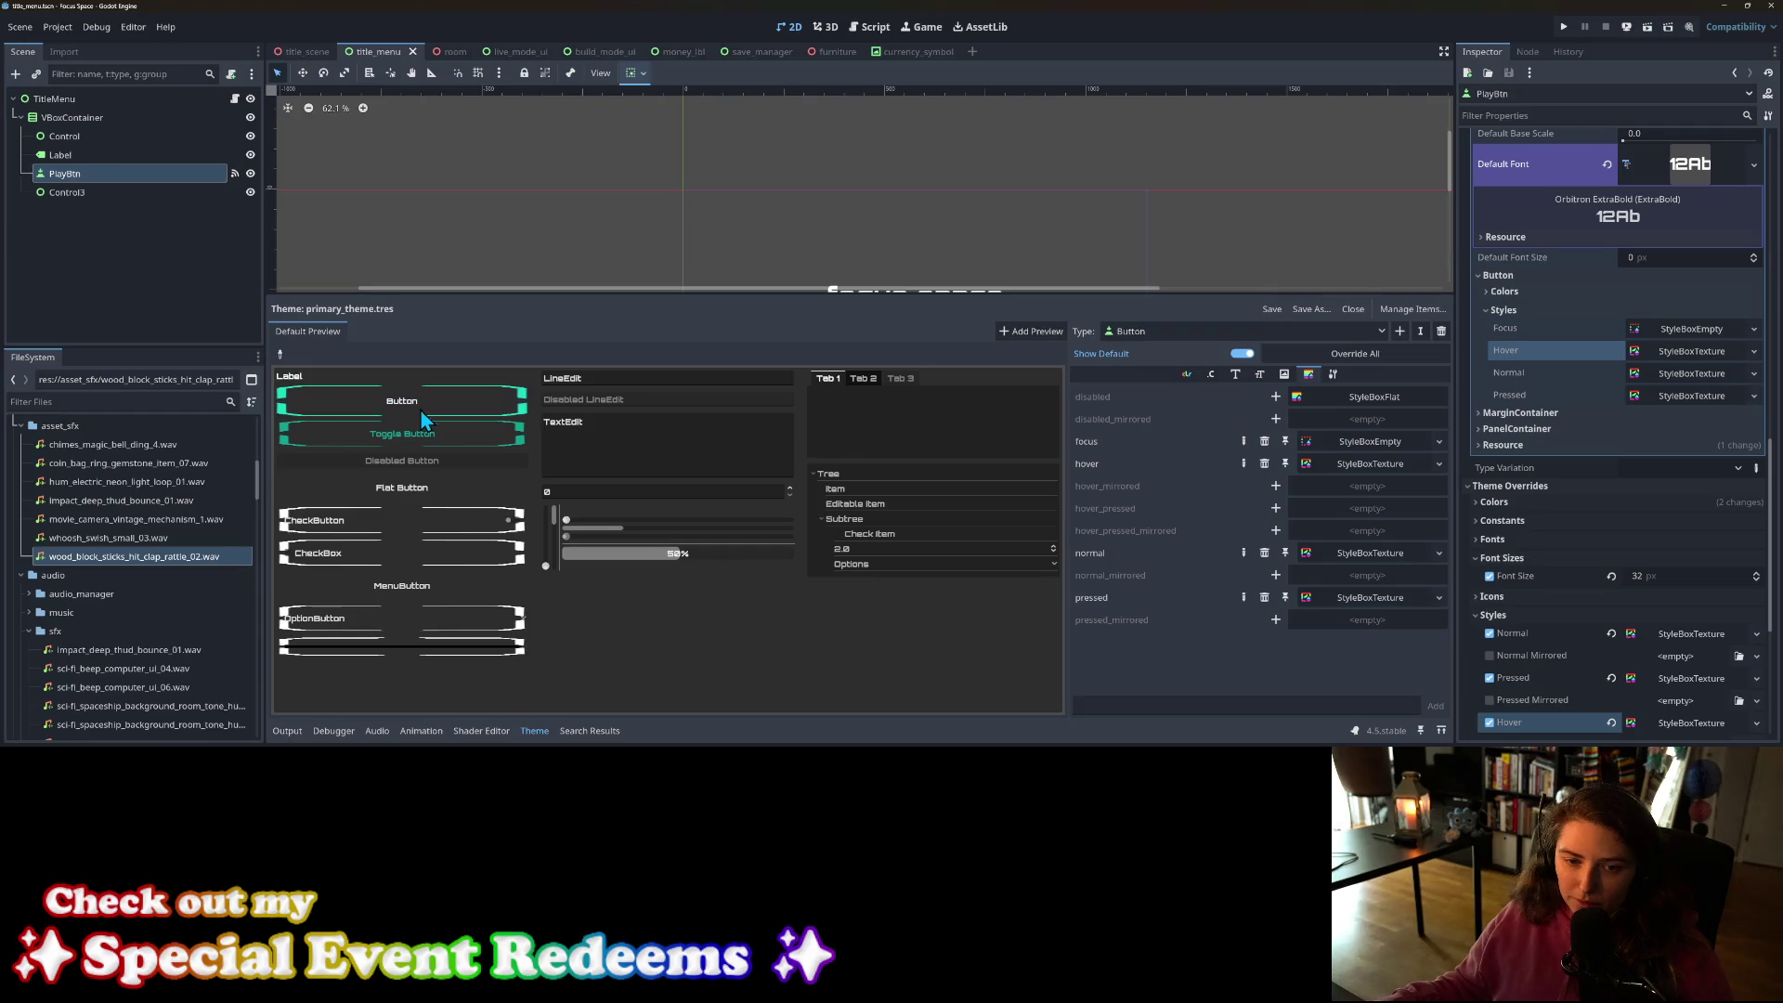
Step: Toggle the preview's Toggle Button, CheckButton and CheckBox, then enlarge the scene view
click(421, 437)
click(422, 438)
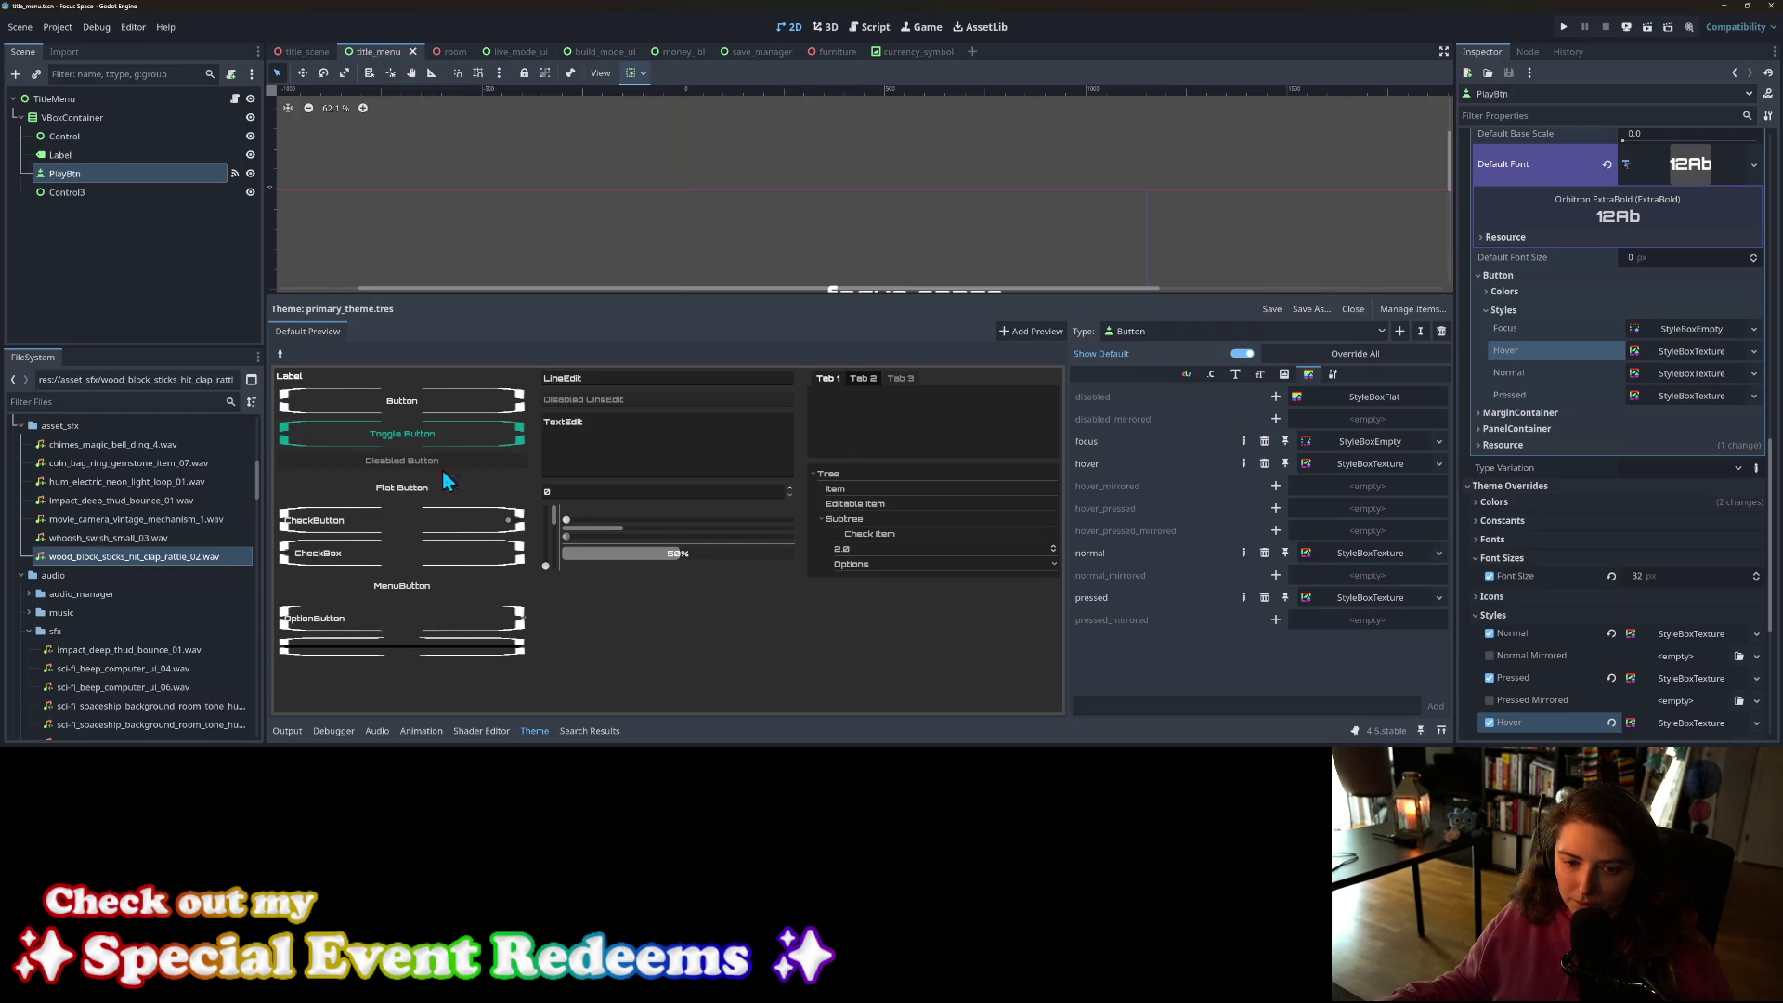
click(435, 444)
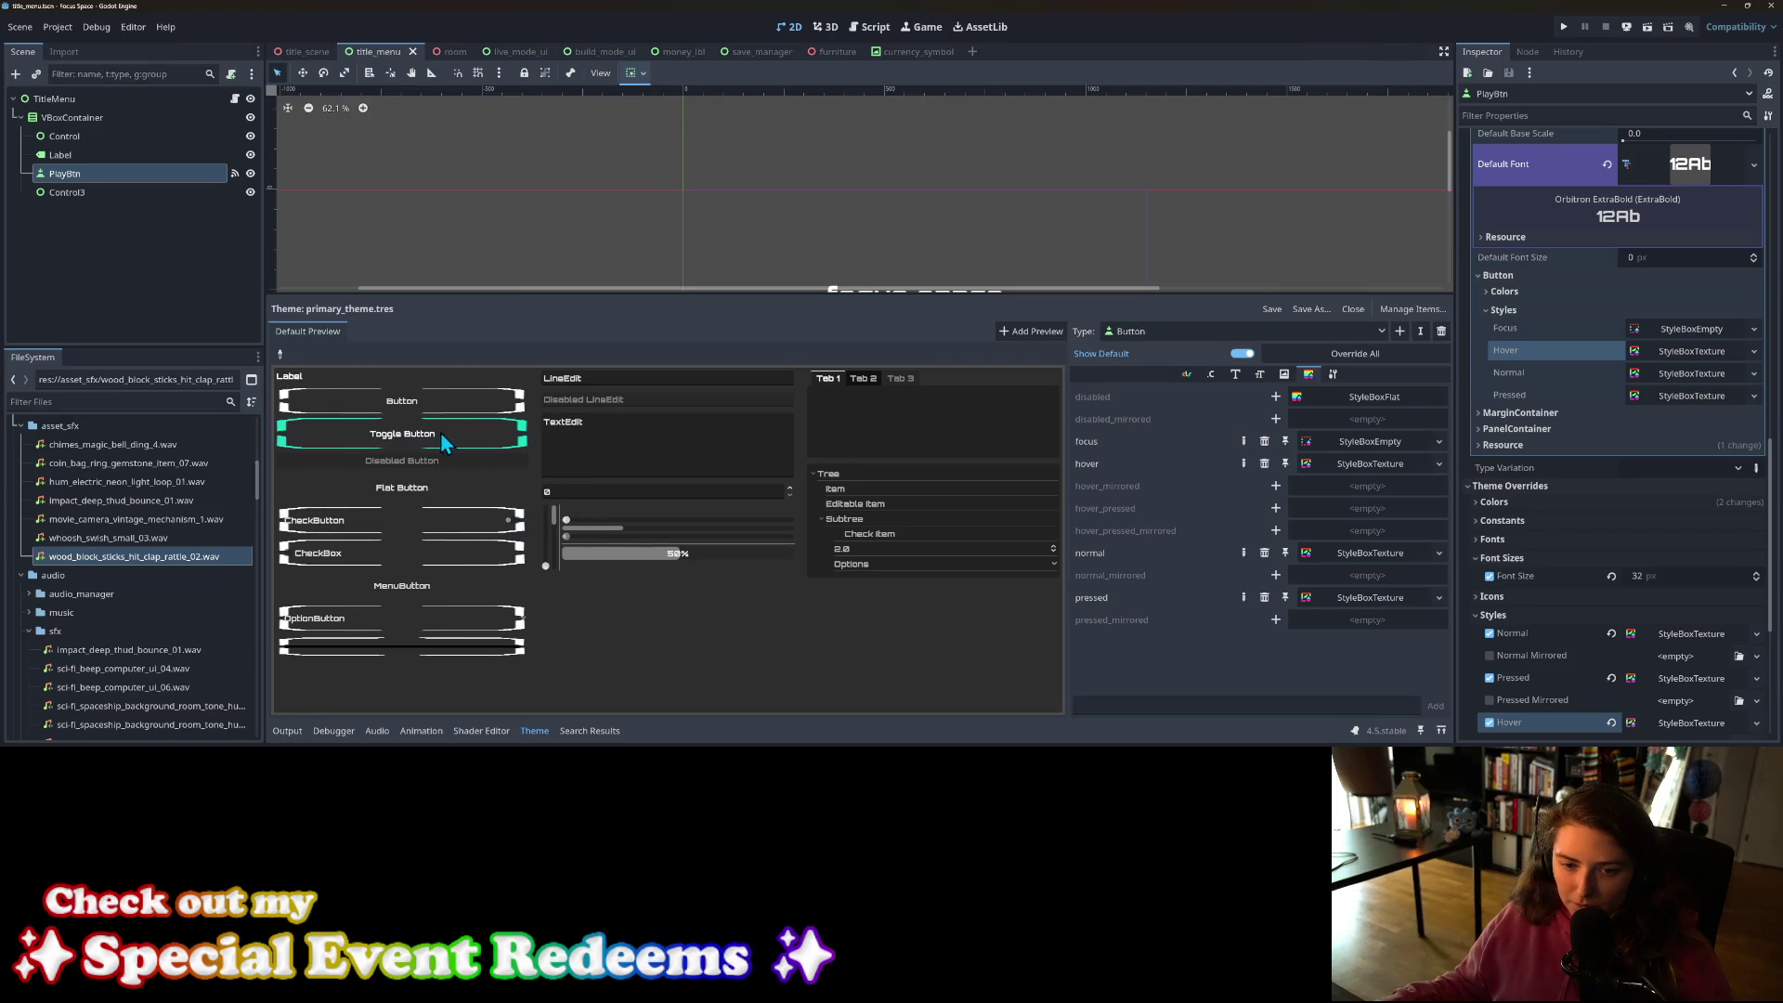
click(488, 520)
click(445, 528)
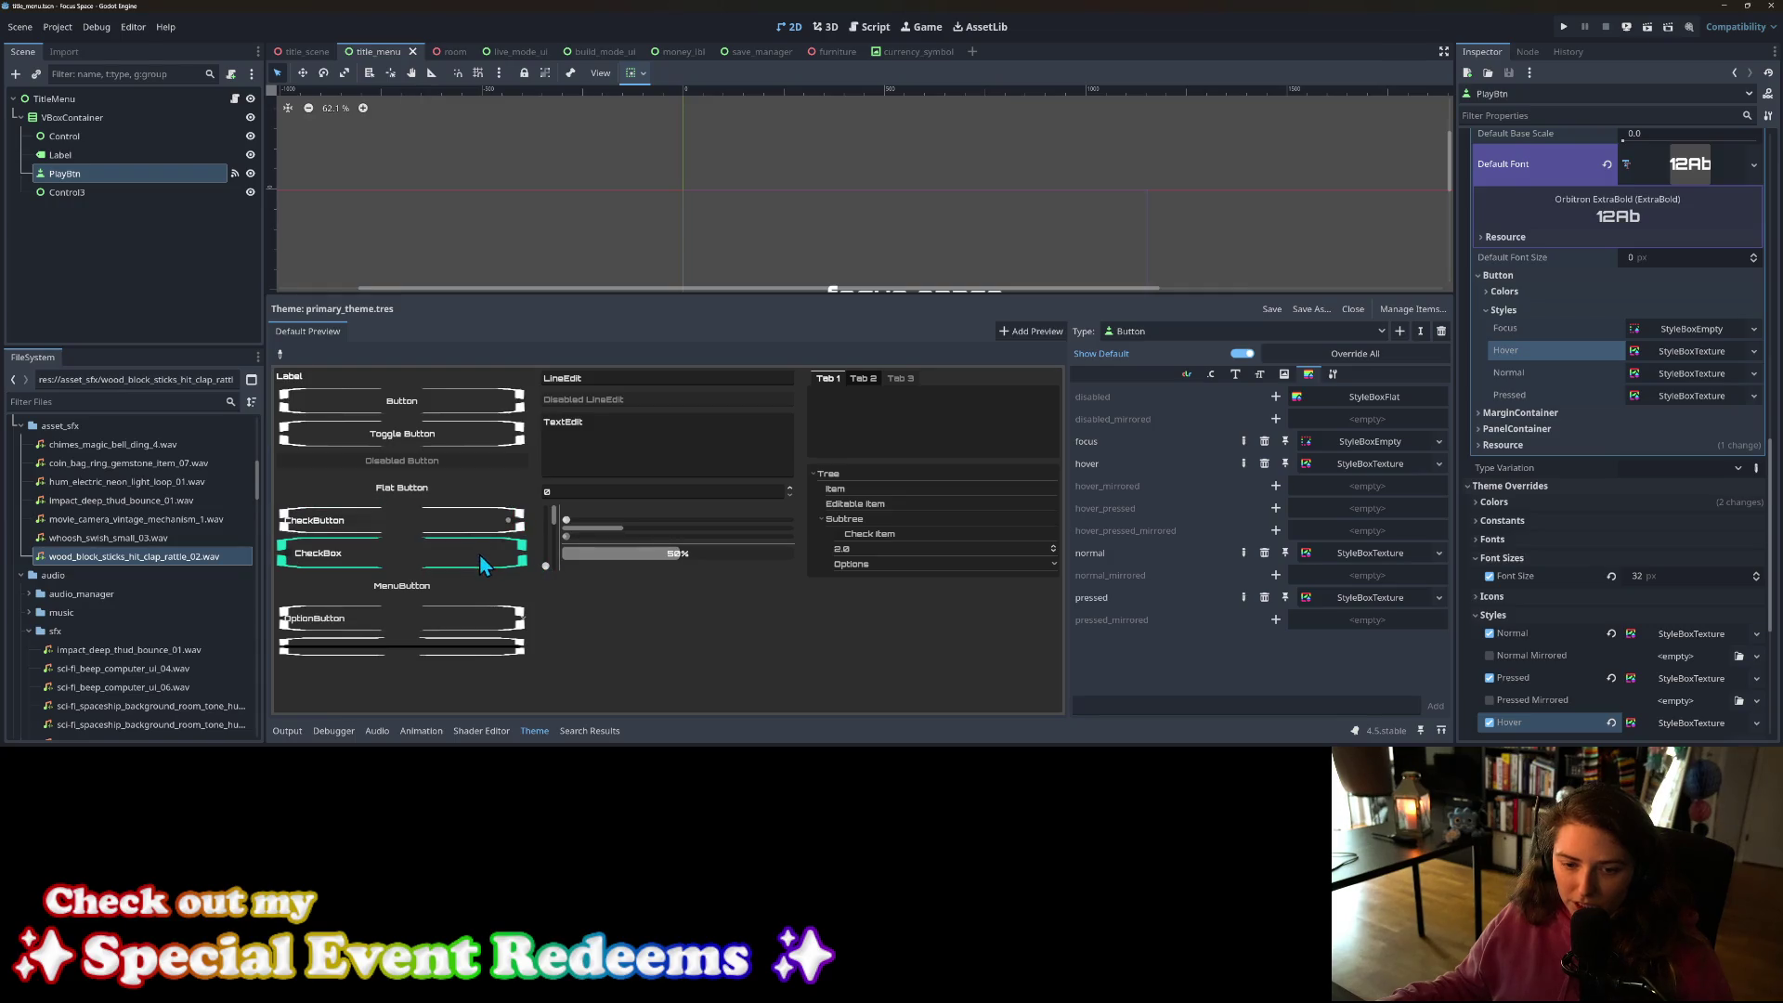
click(479, 558)
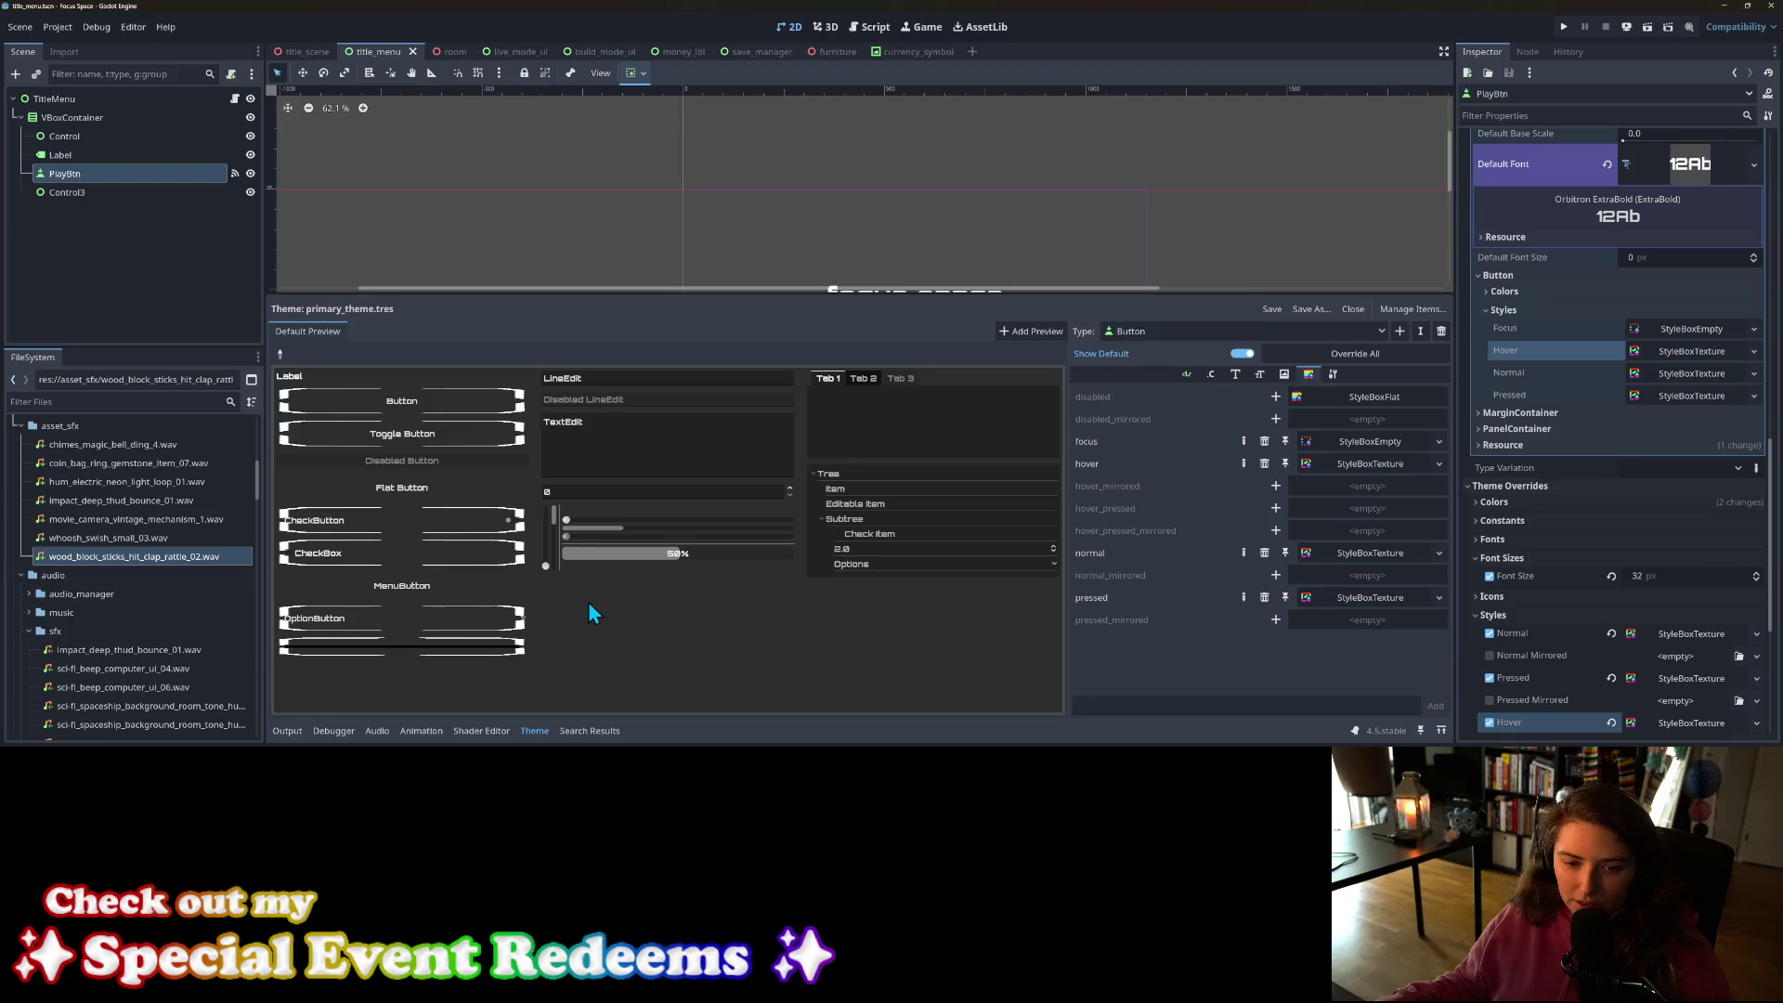
click(474, 554)
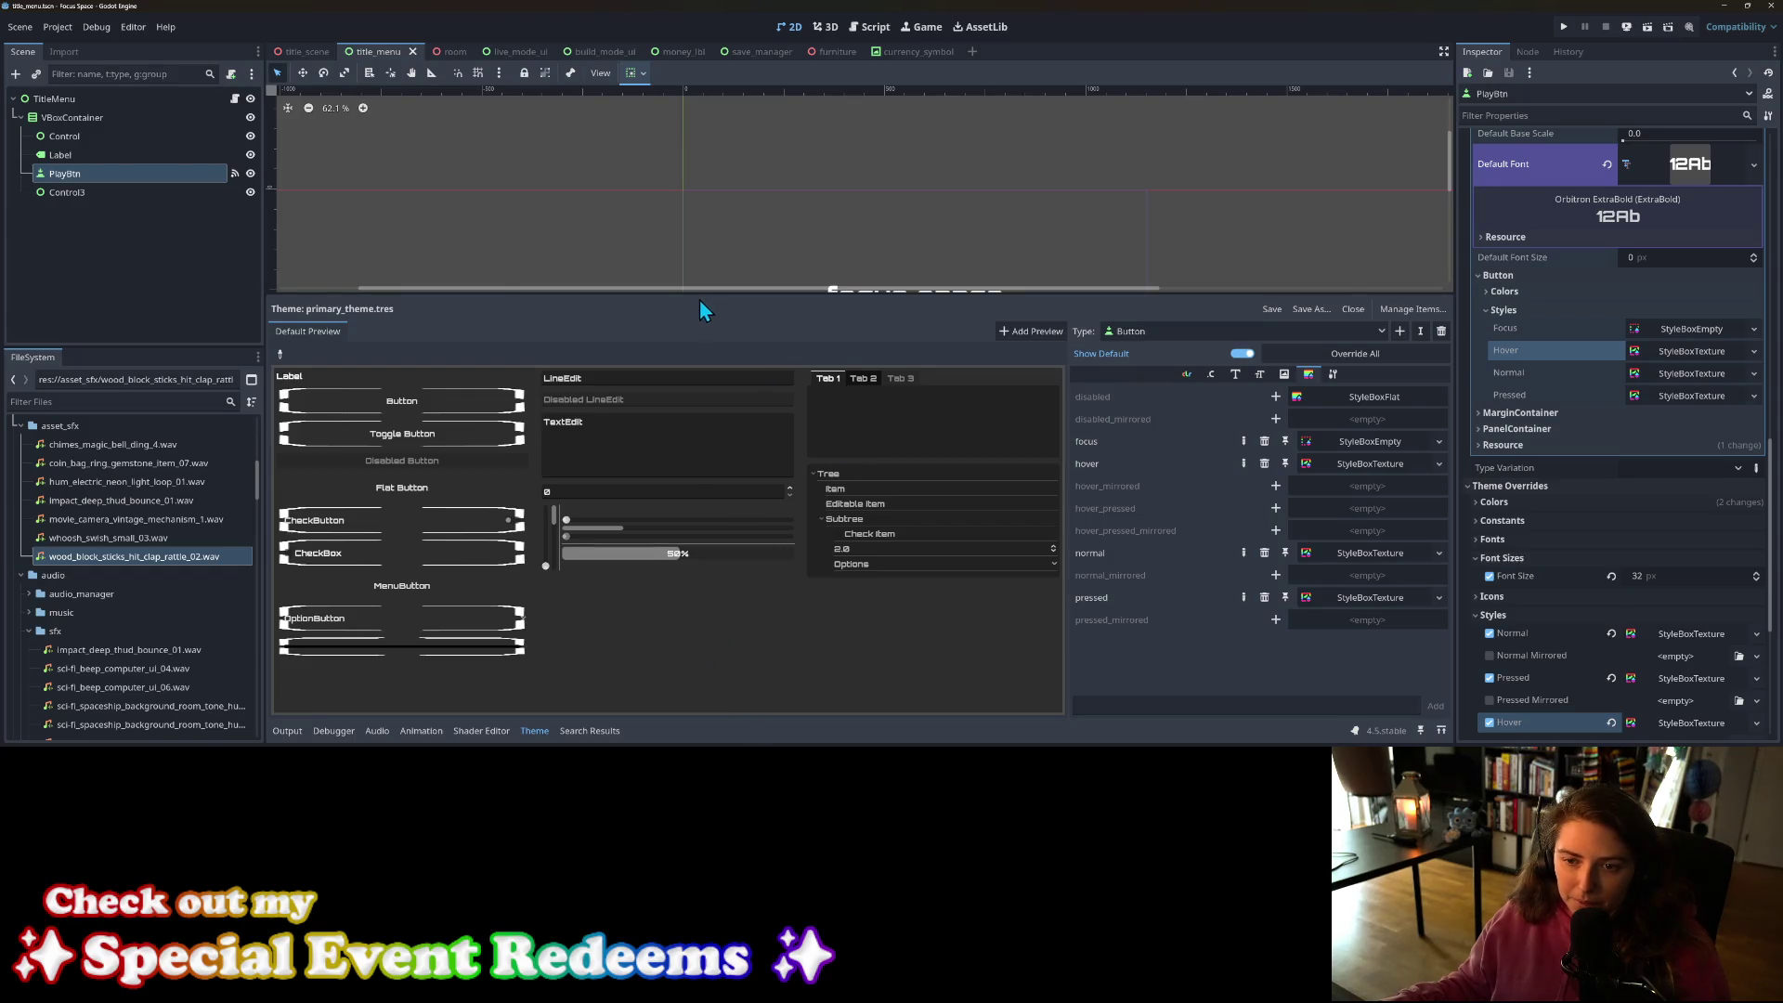
drag(700, 295, 692, 558)
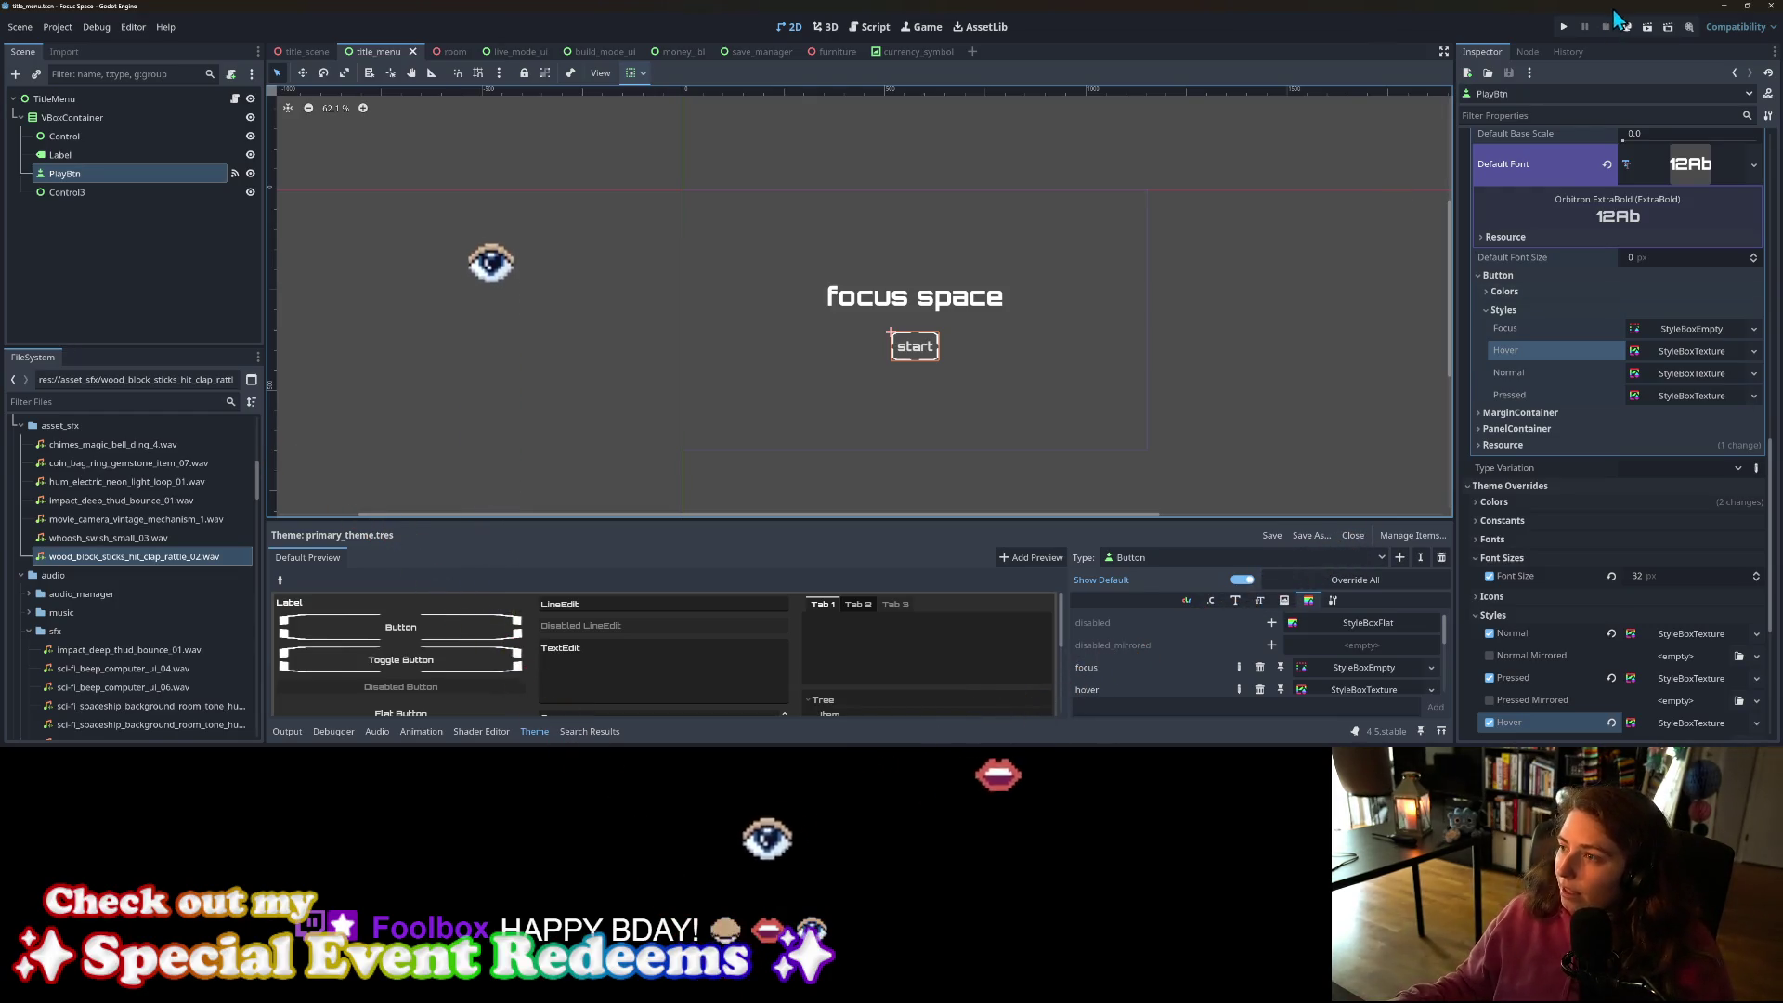
Step: Run the project and press start to reach the Select a room screen
click(1560, 28)
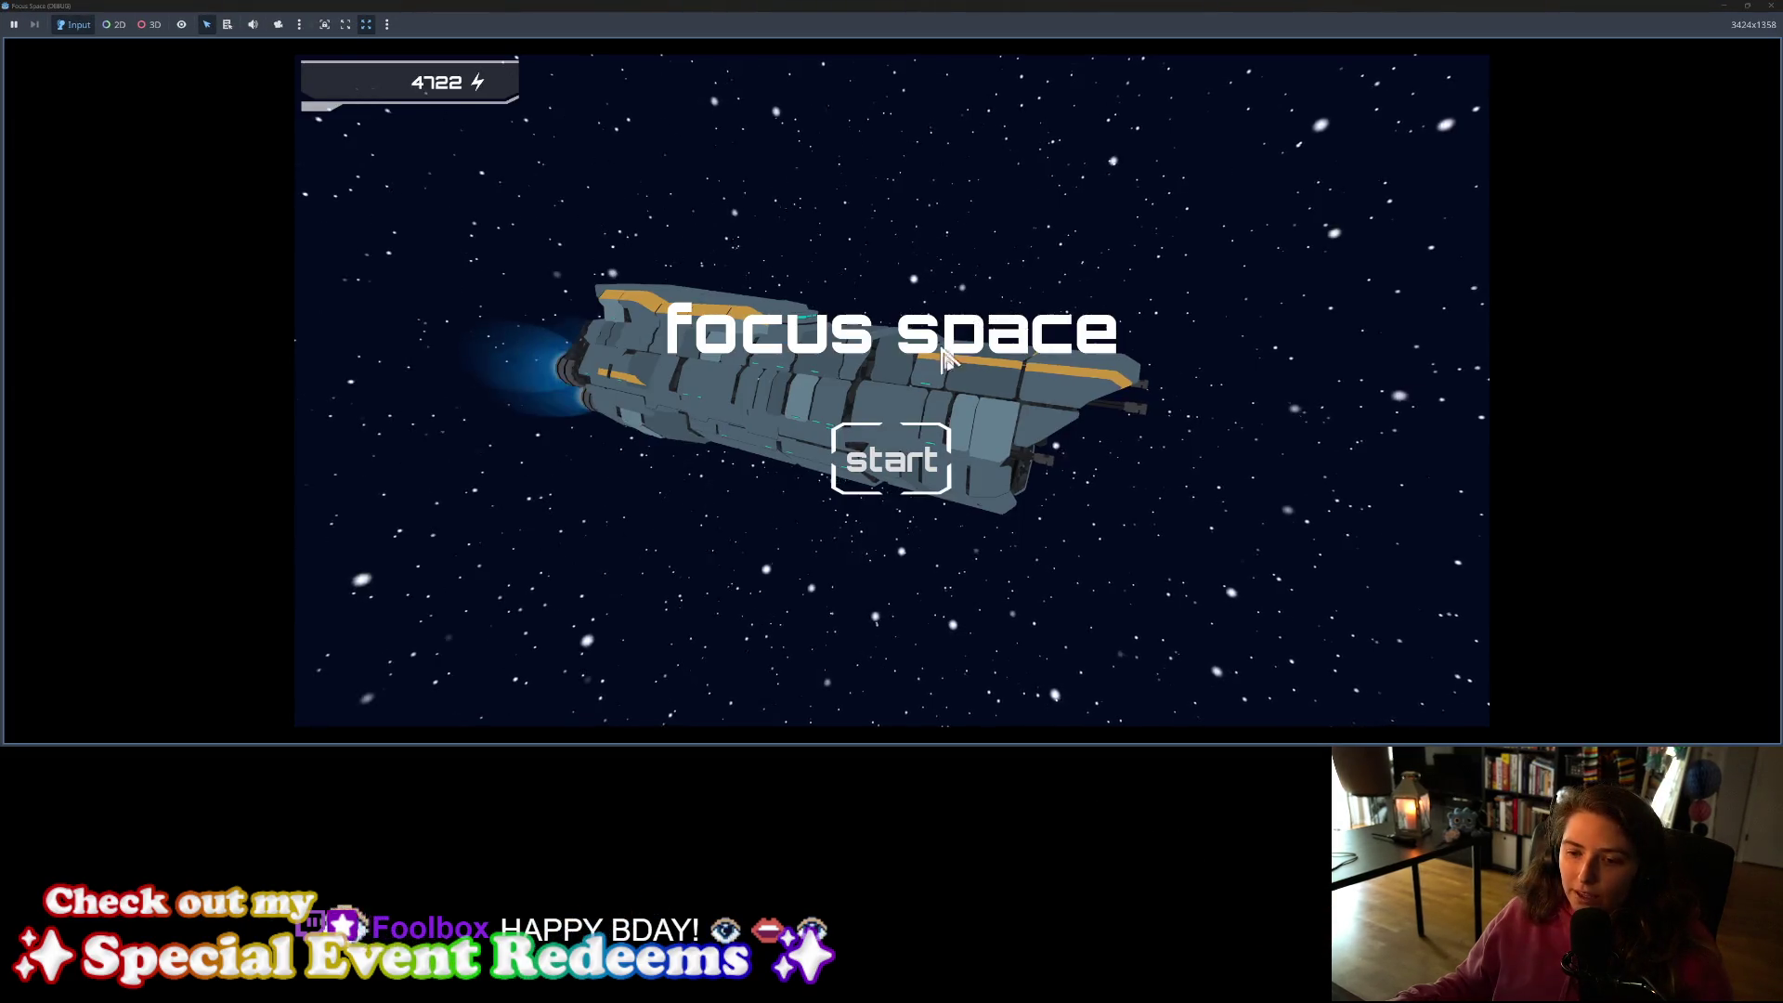
click(915, 471)
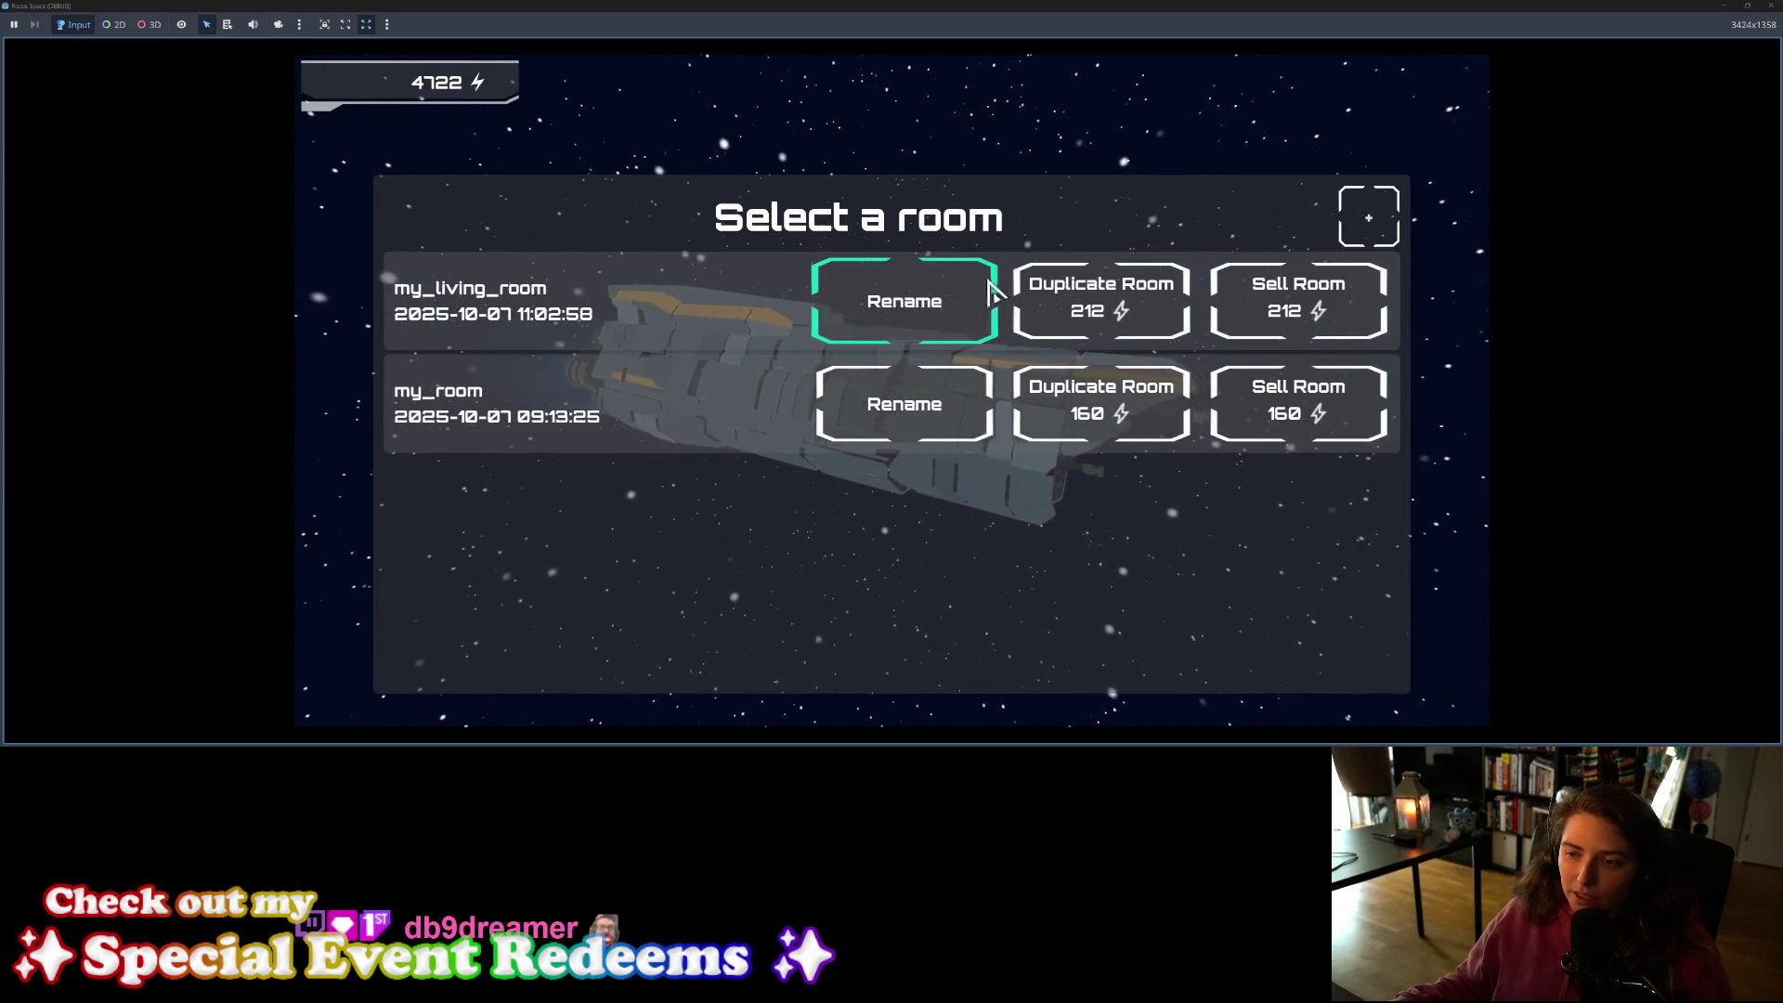
Step: Load my_living_room, open Settings and the Focus Planner, then close the game
click(605, 317)
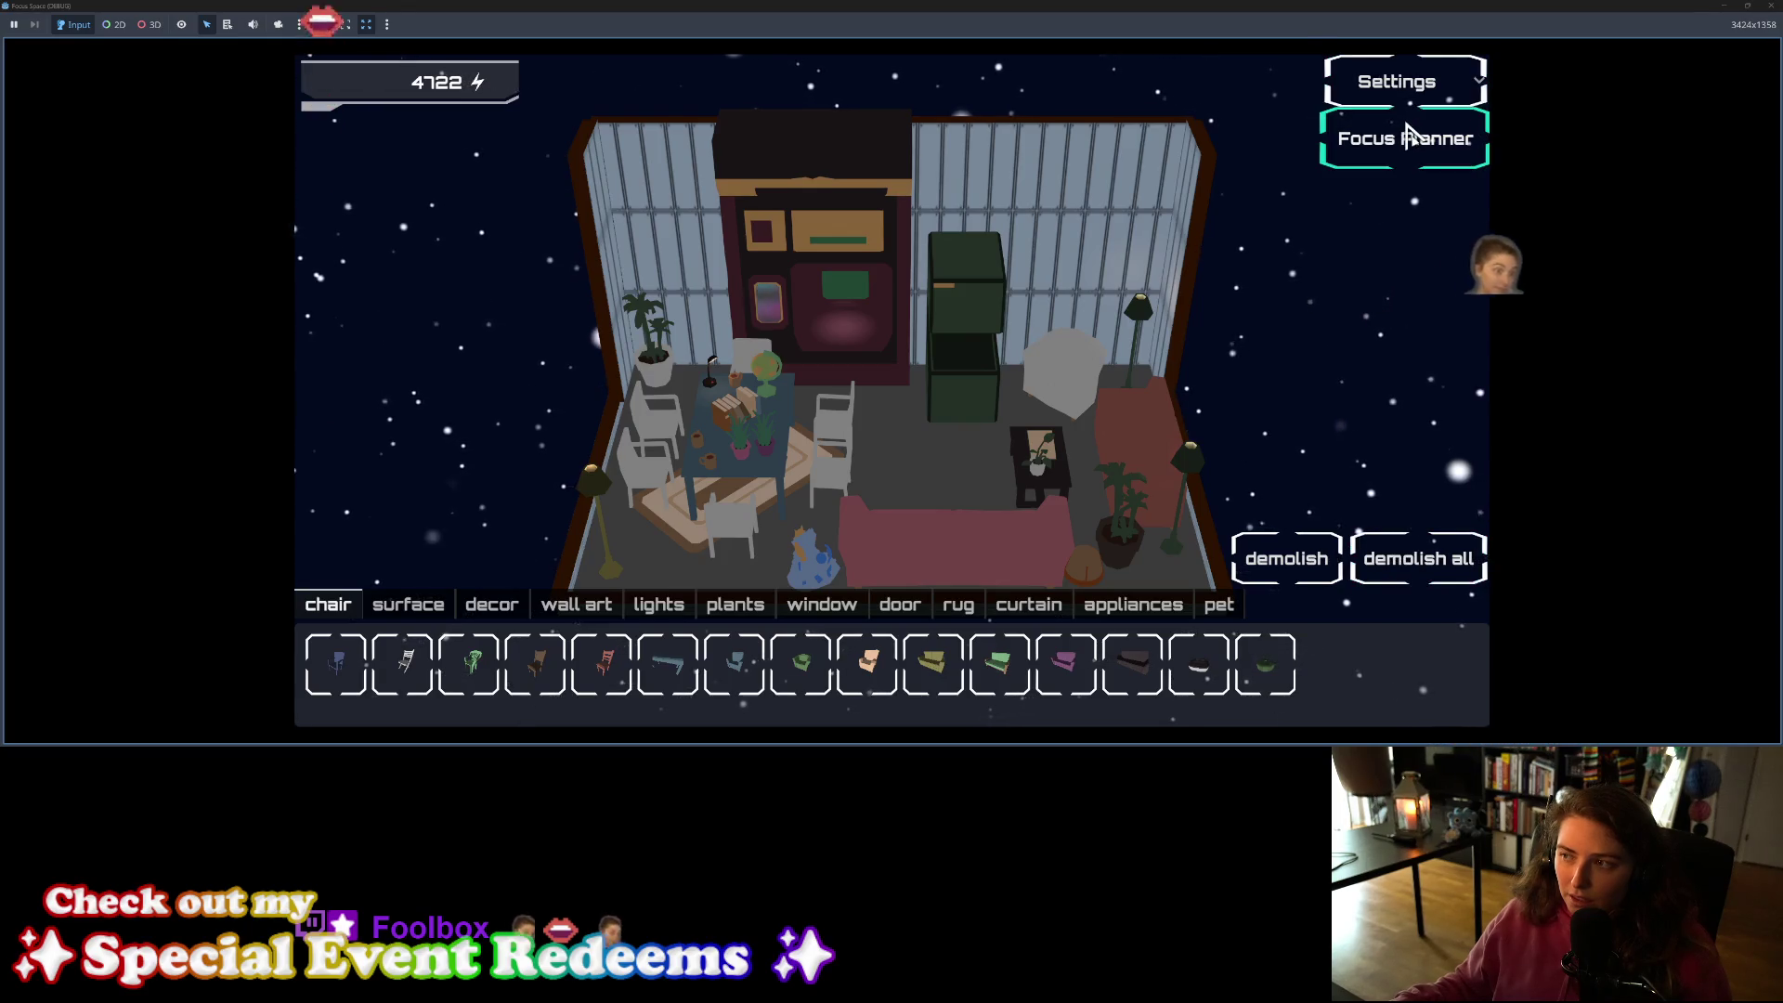
click(1414, 74)
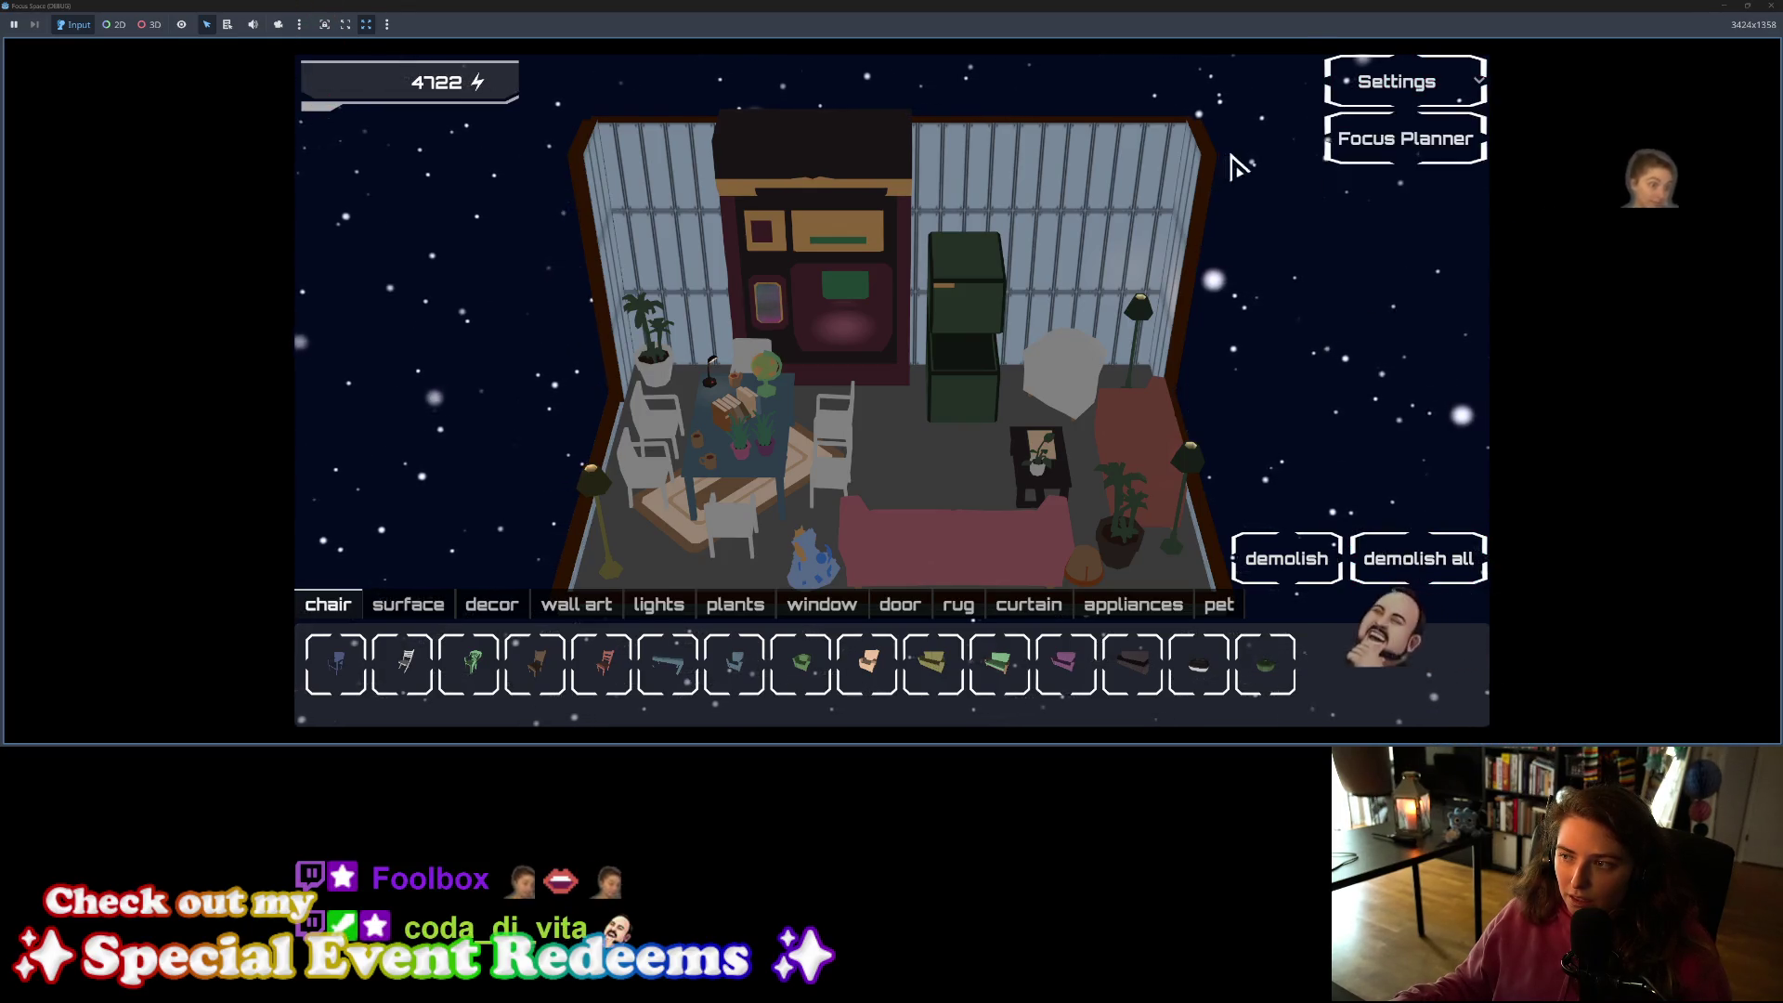
click(1407, 146)
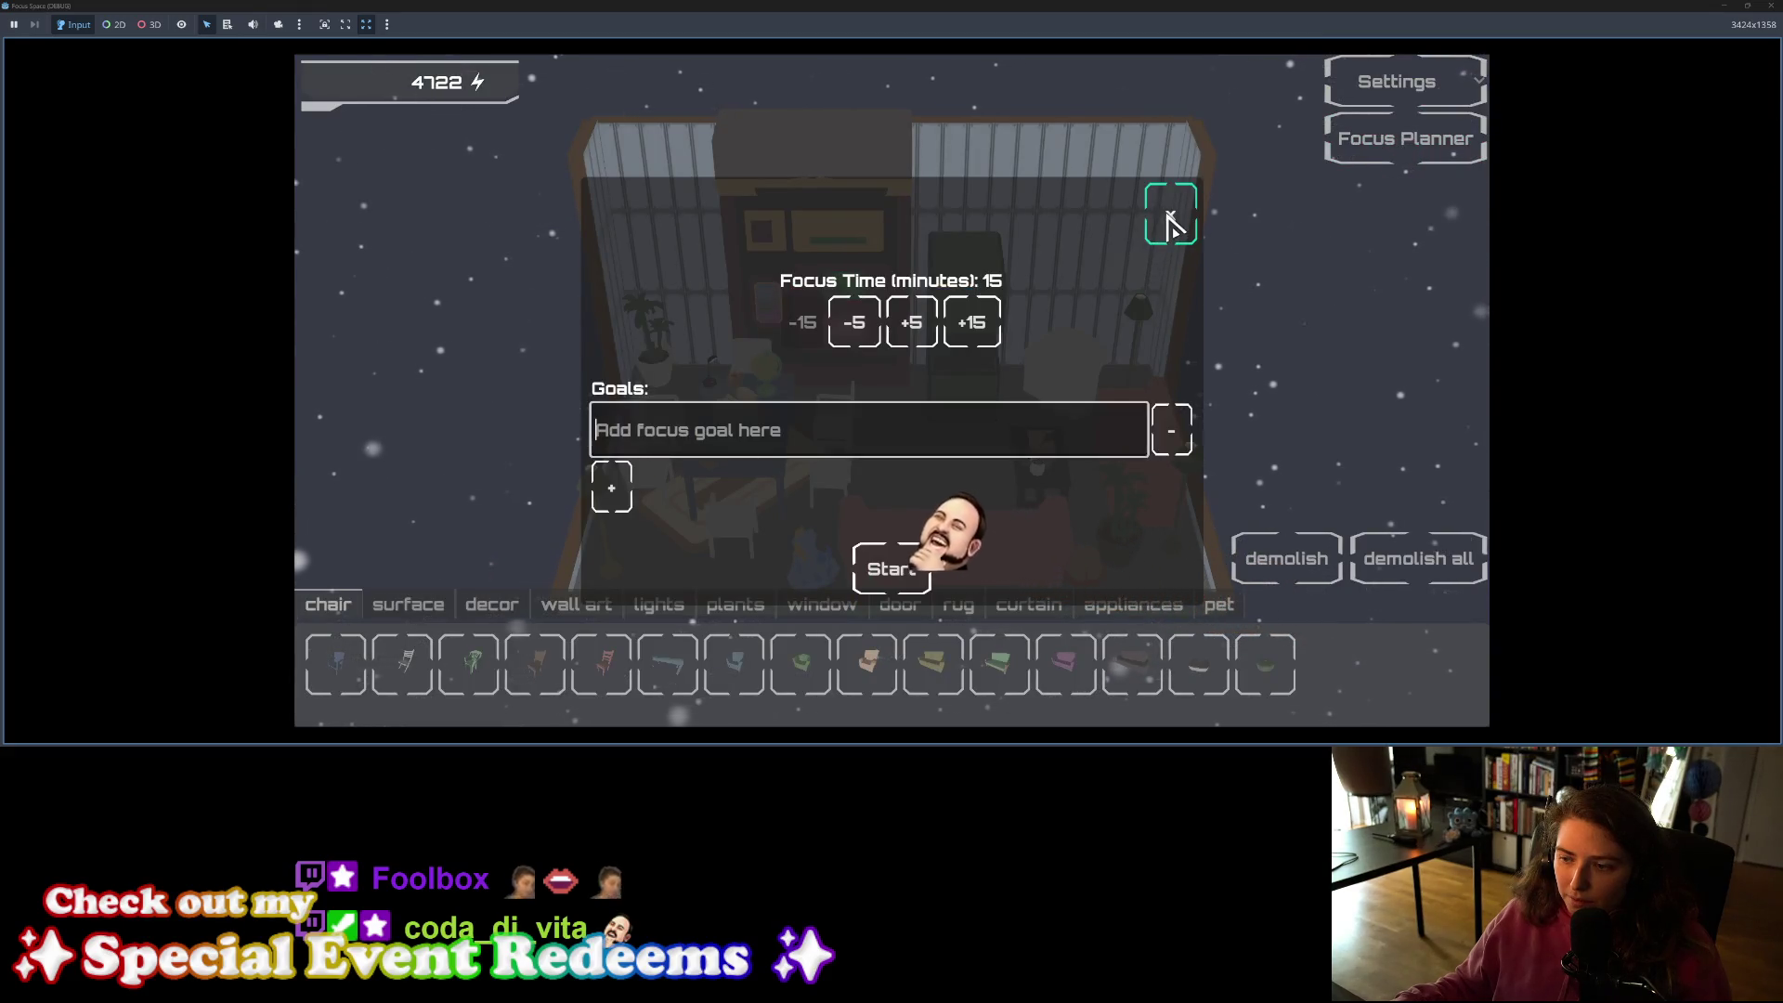
click(1172, 224)
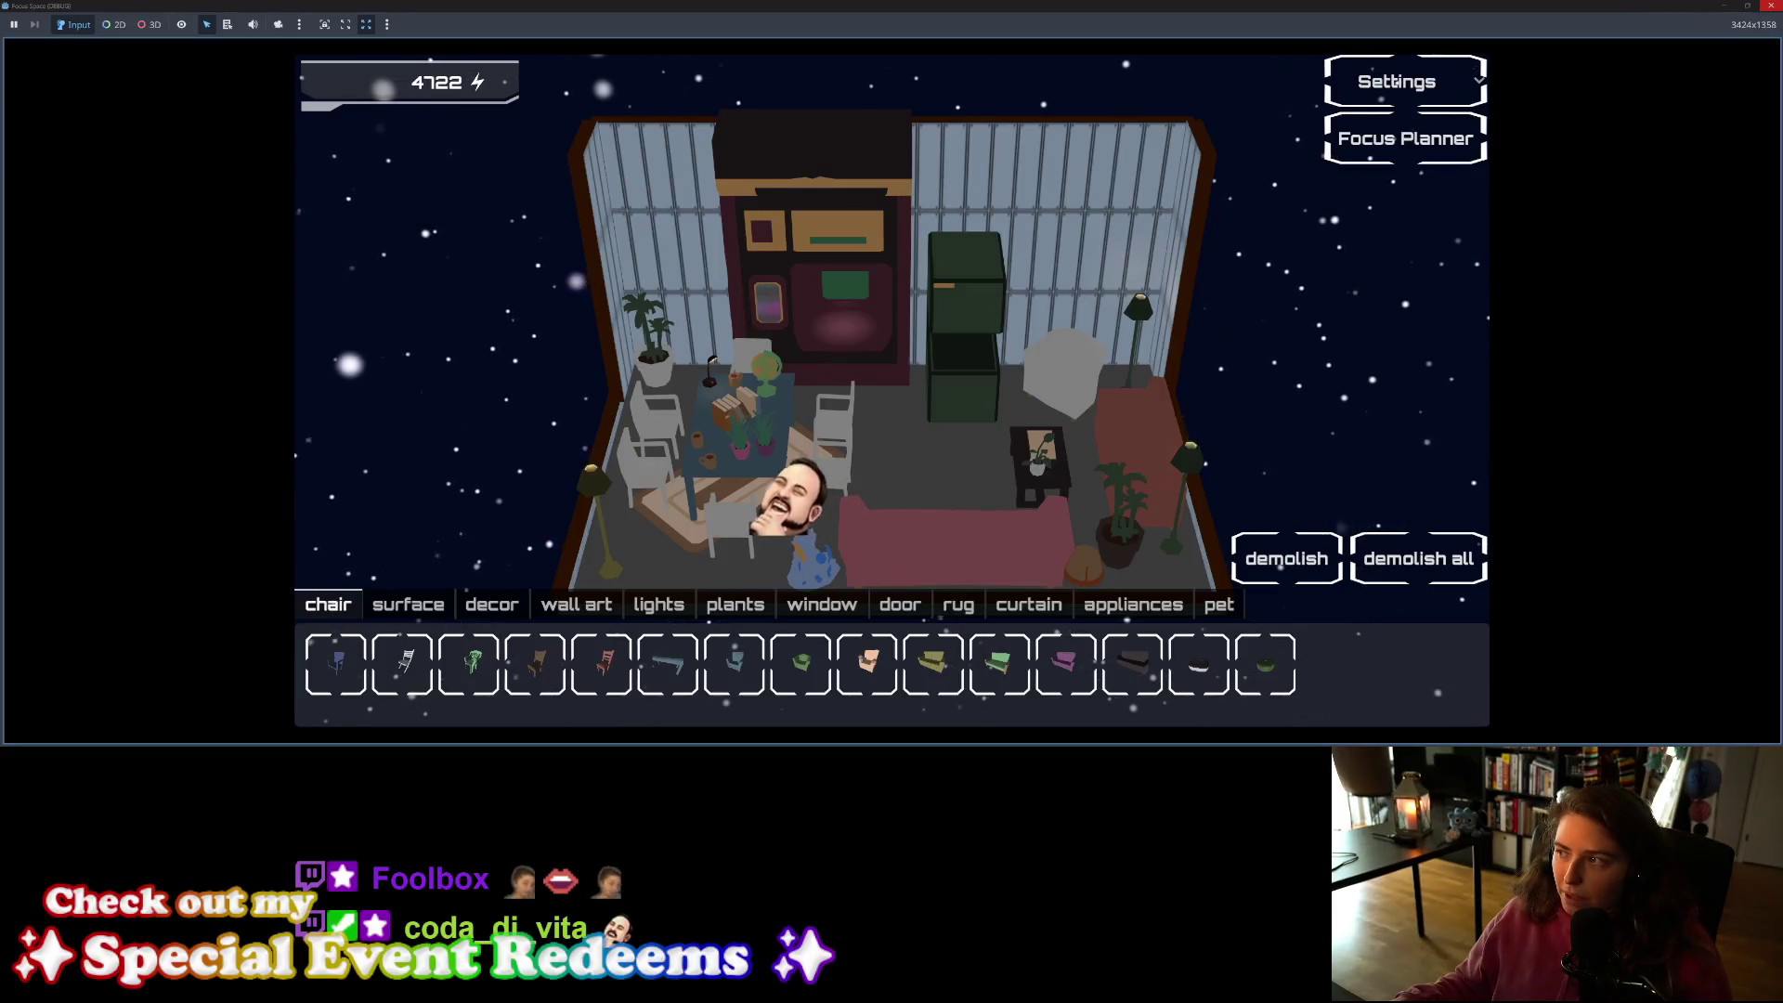
click(1771, 5)
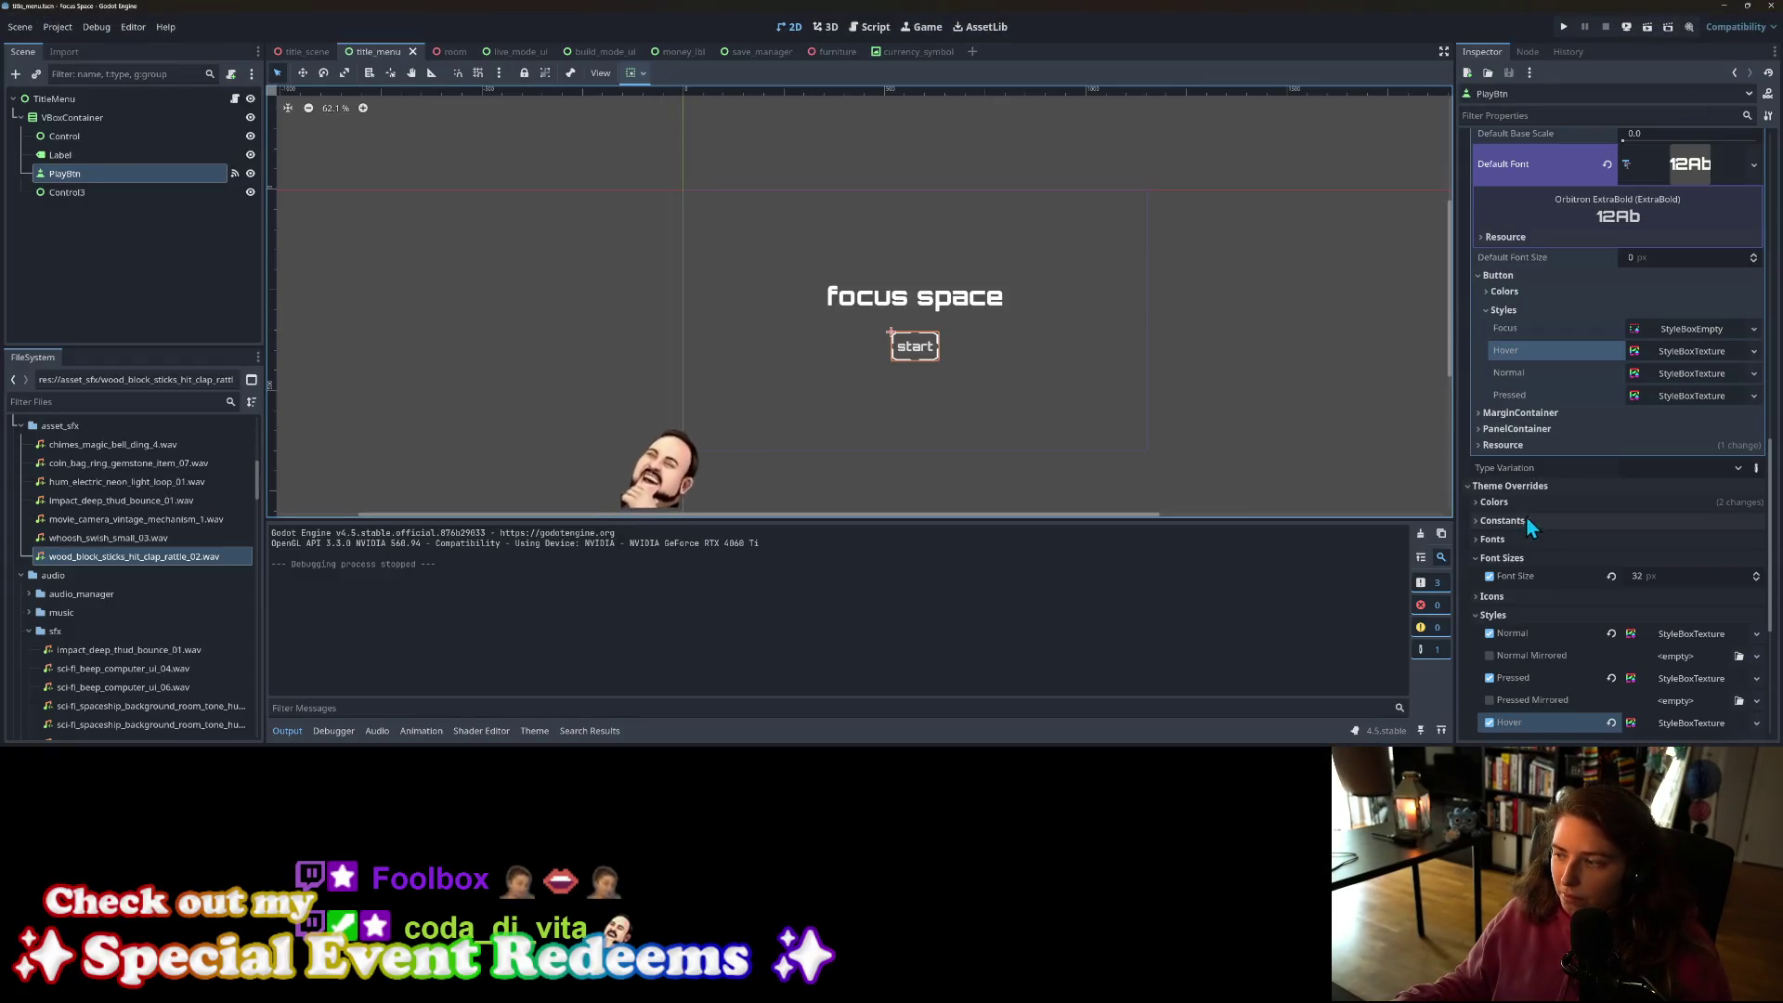
Step: Reopen the Theme editor and show the BoxyButton type
click(534, 731)
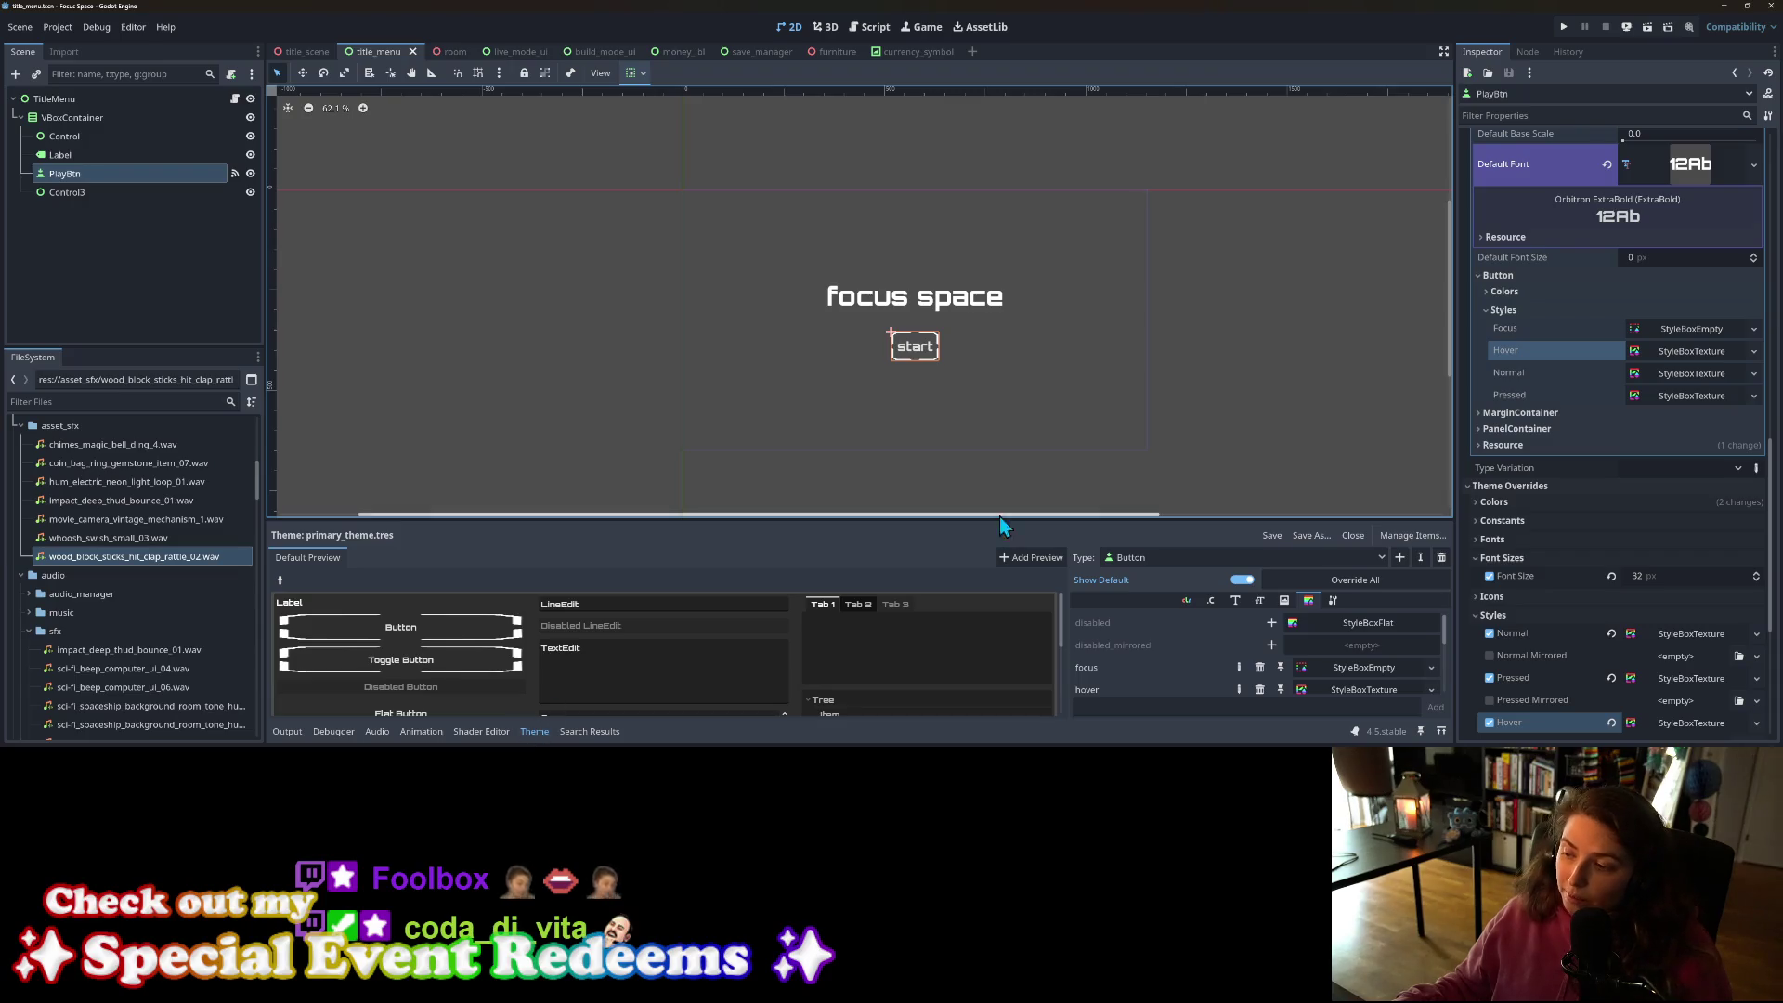
click(1259, 557)
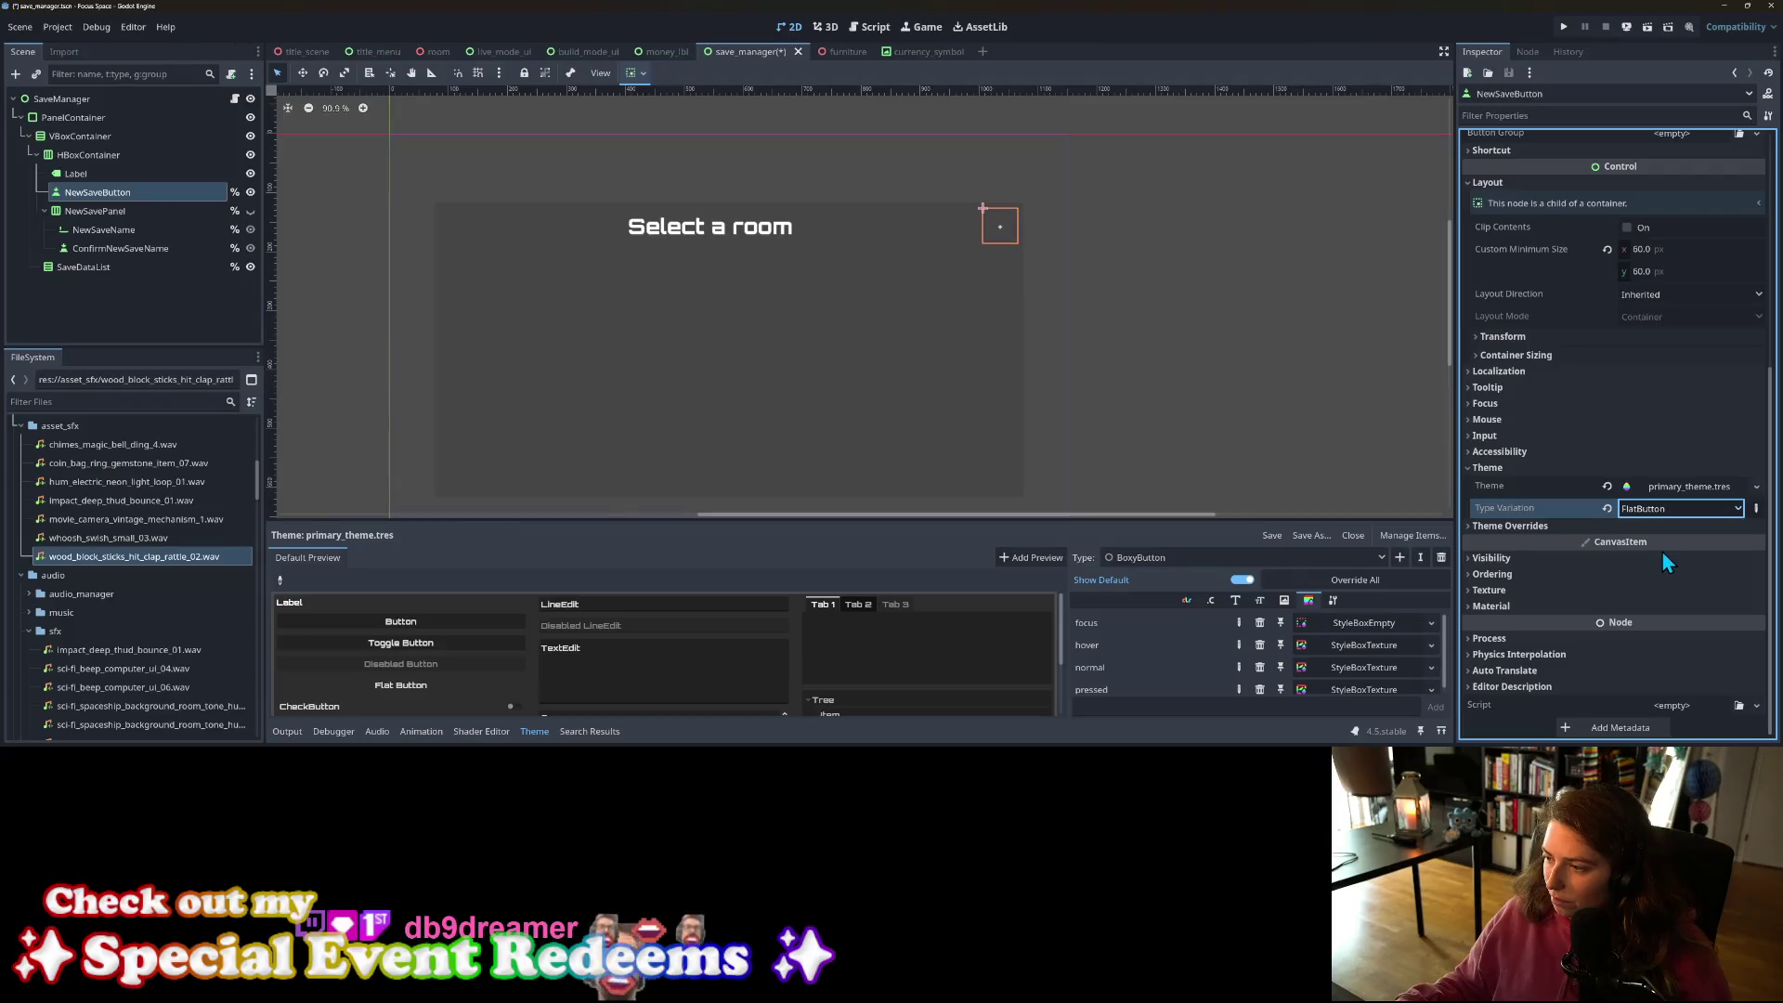
Step: Clear NewSaveButton's FlatButton type variation to empty and save the save_manager scene
click(1663, 550)
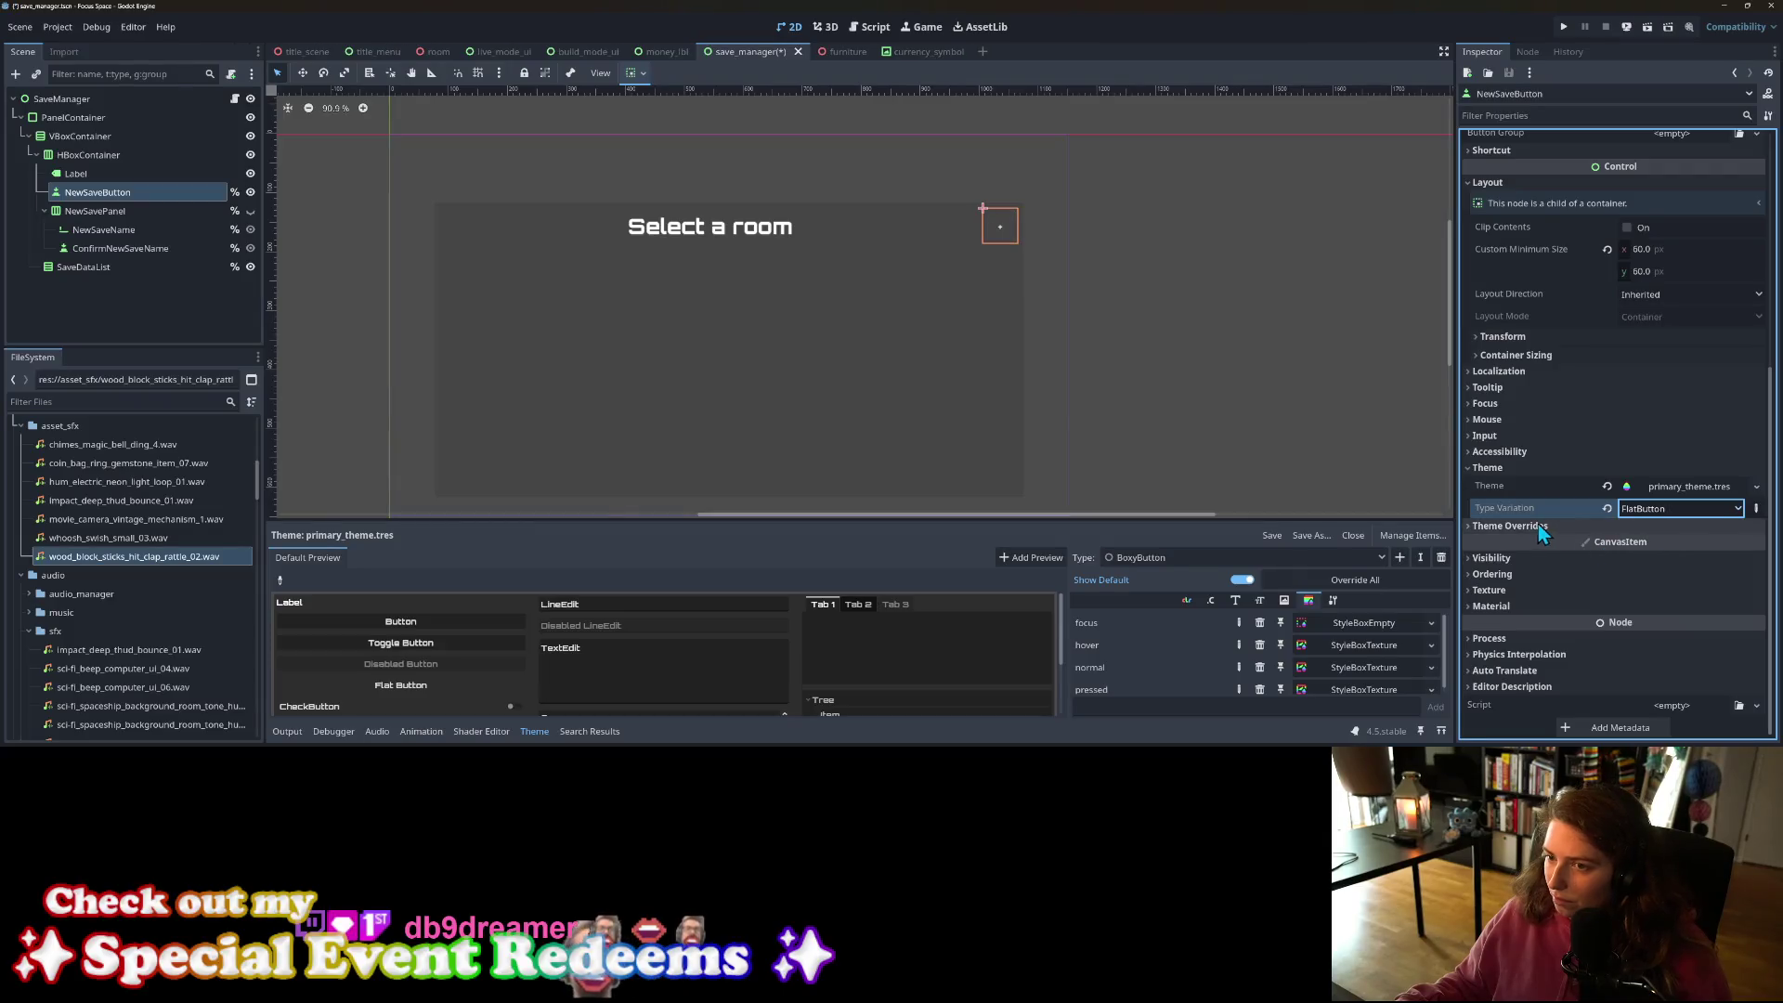
click(1661, 512)
click(1668, 532)
key(ctrl+s)
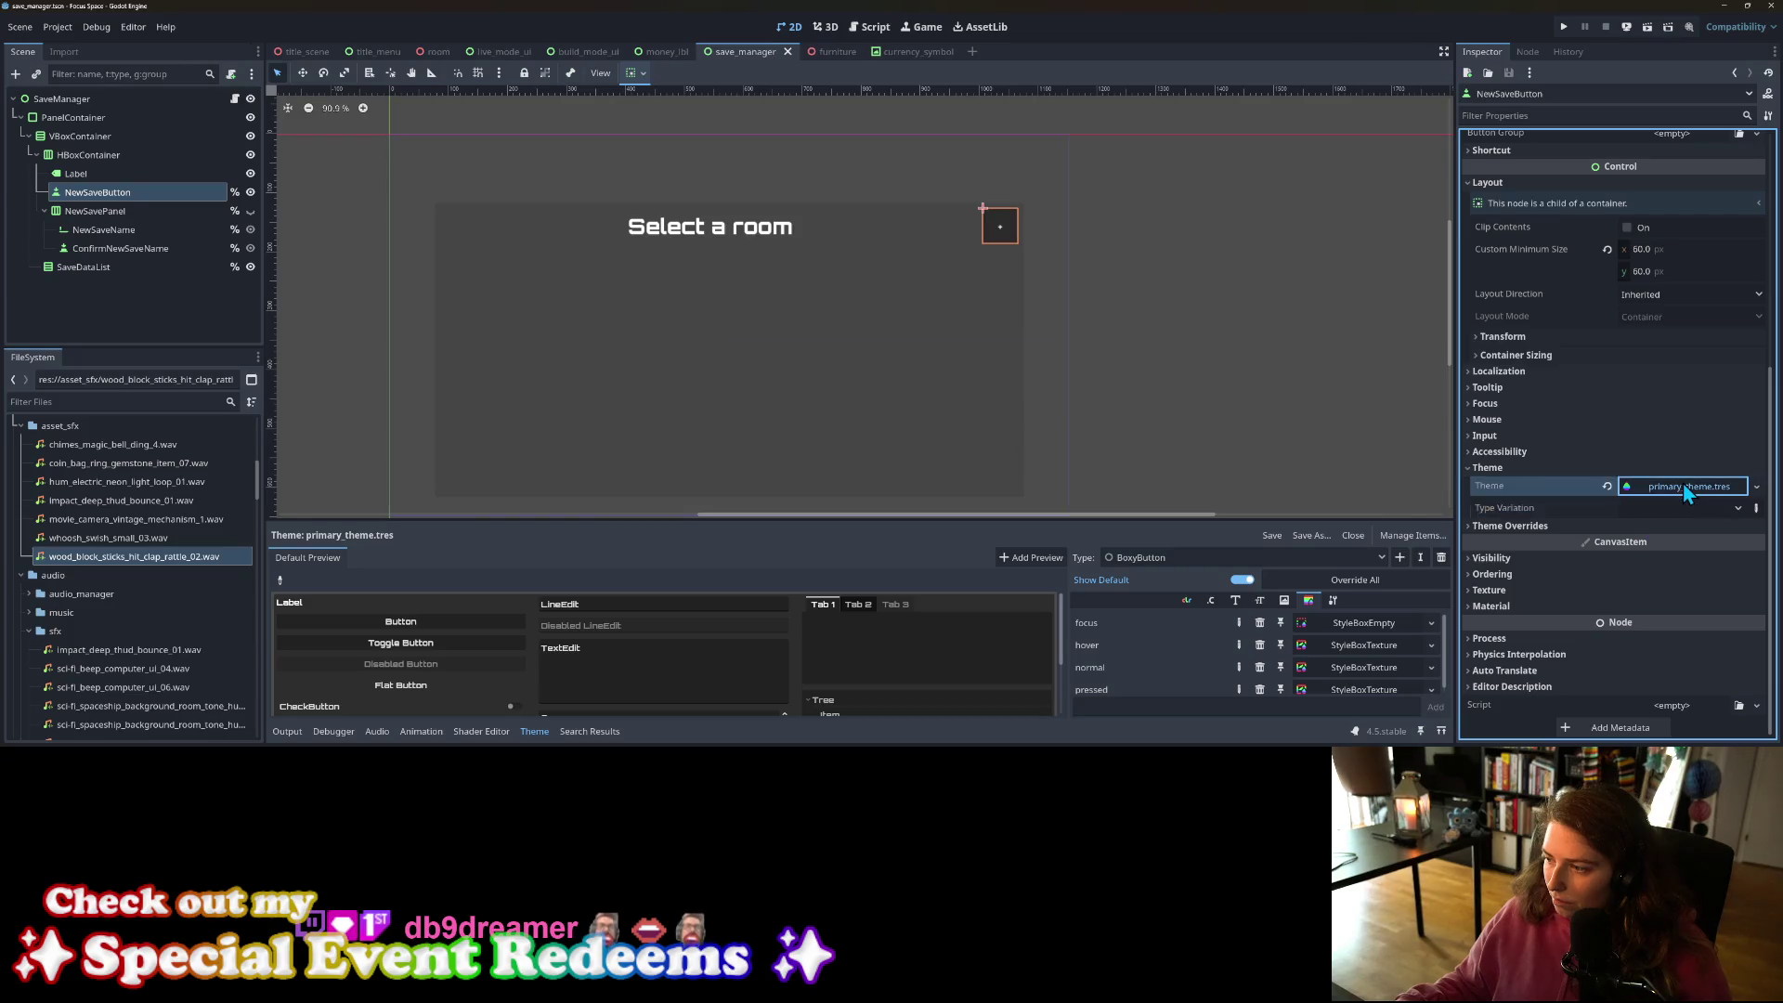
Step: Expand primary_theme.tres and peek into its BoxyButton section
click(1683, 485)
scroll(1676, 491, down, 4)
click(1519, 442)
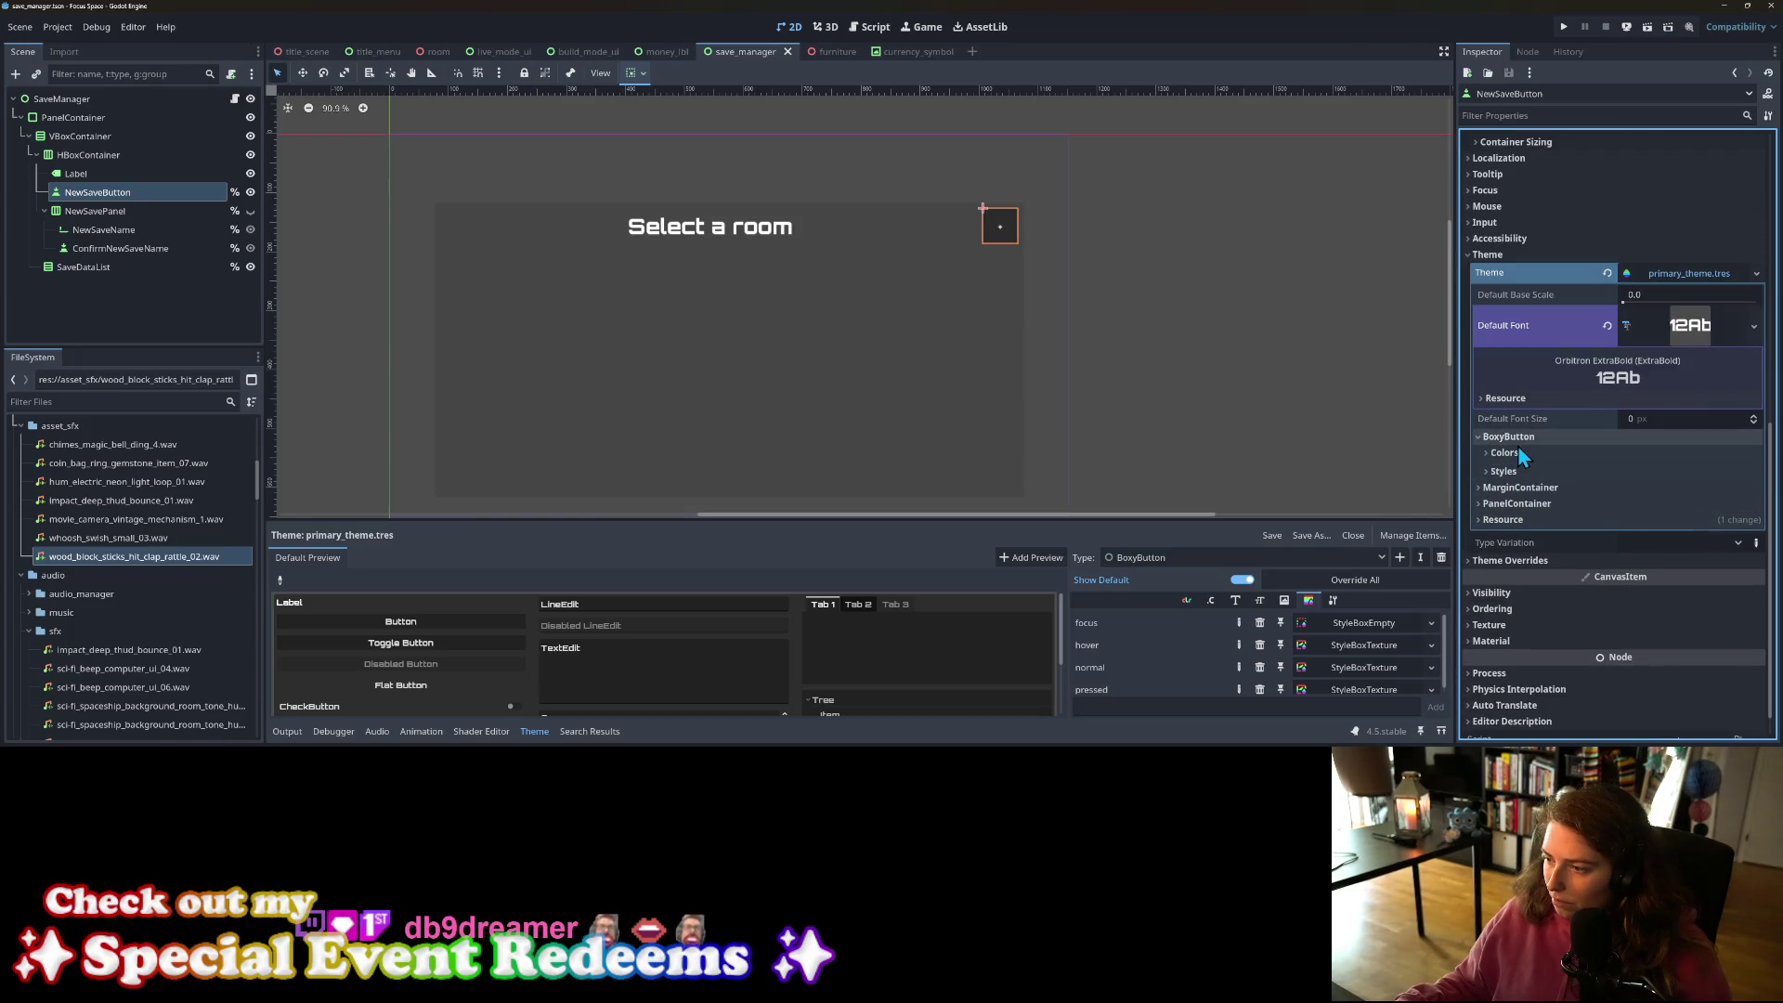
click(1516, 440)
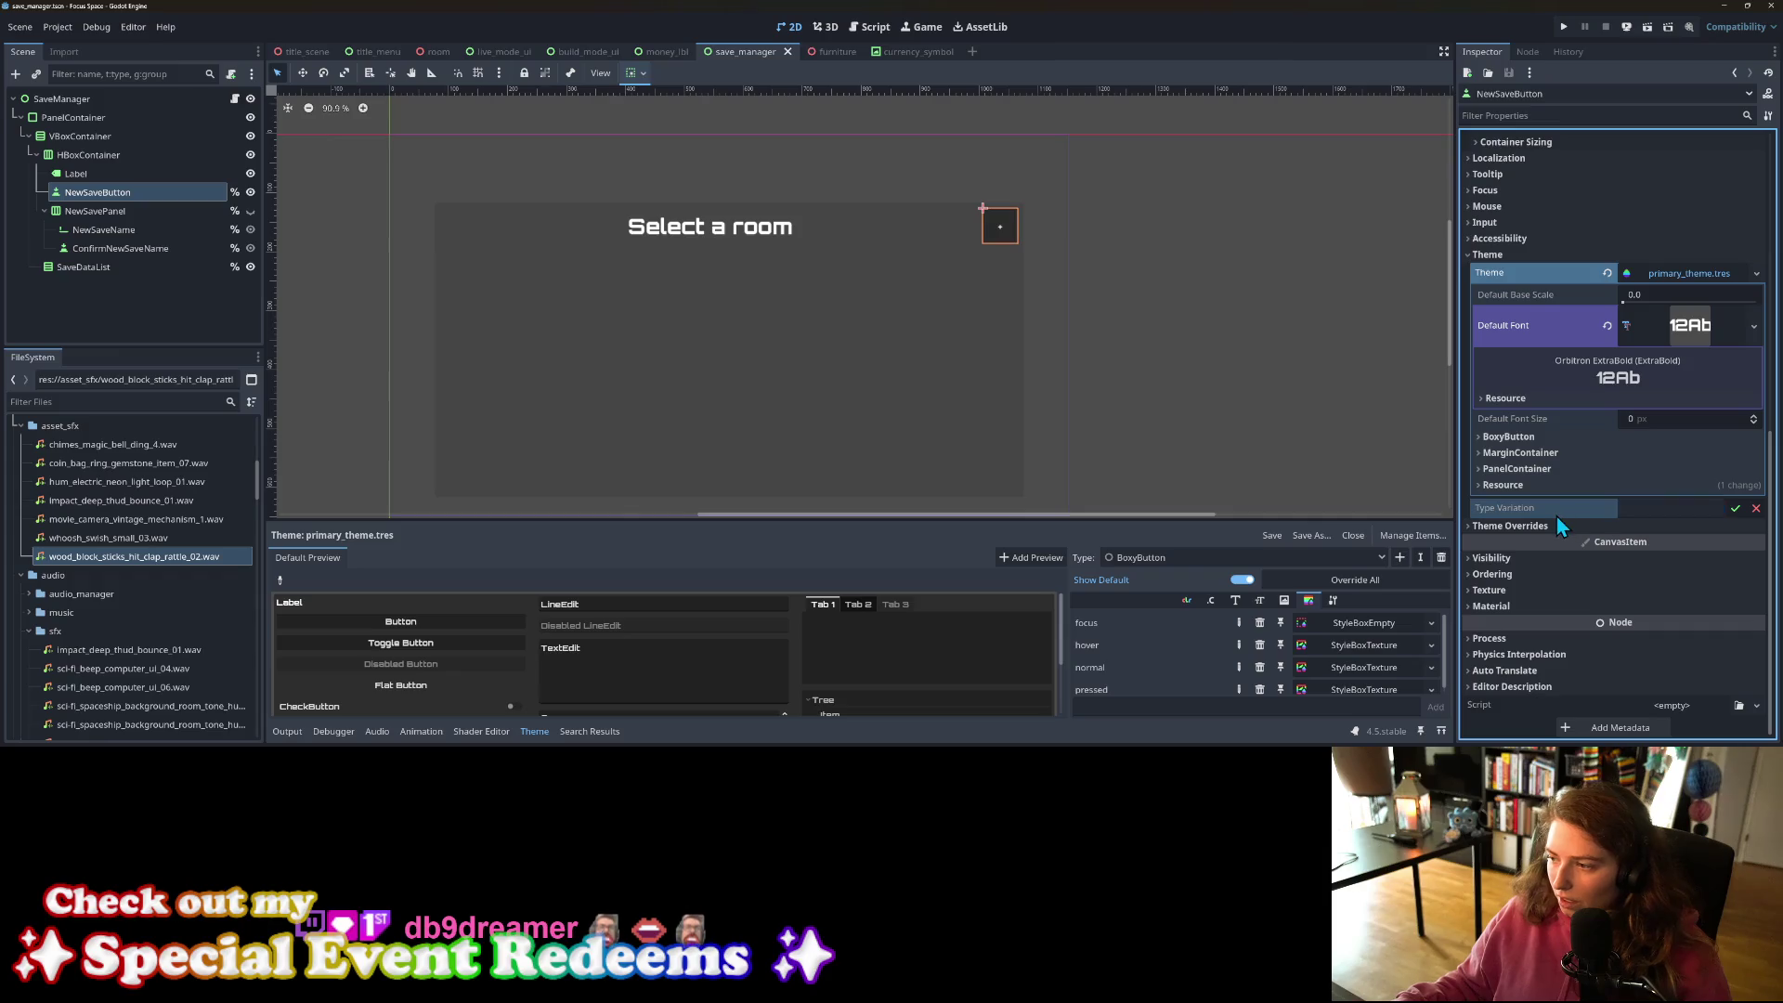
Step: Commit the type variation edit, run the game to the room-select screen, then close it
click(1735, 508)
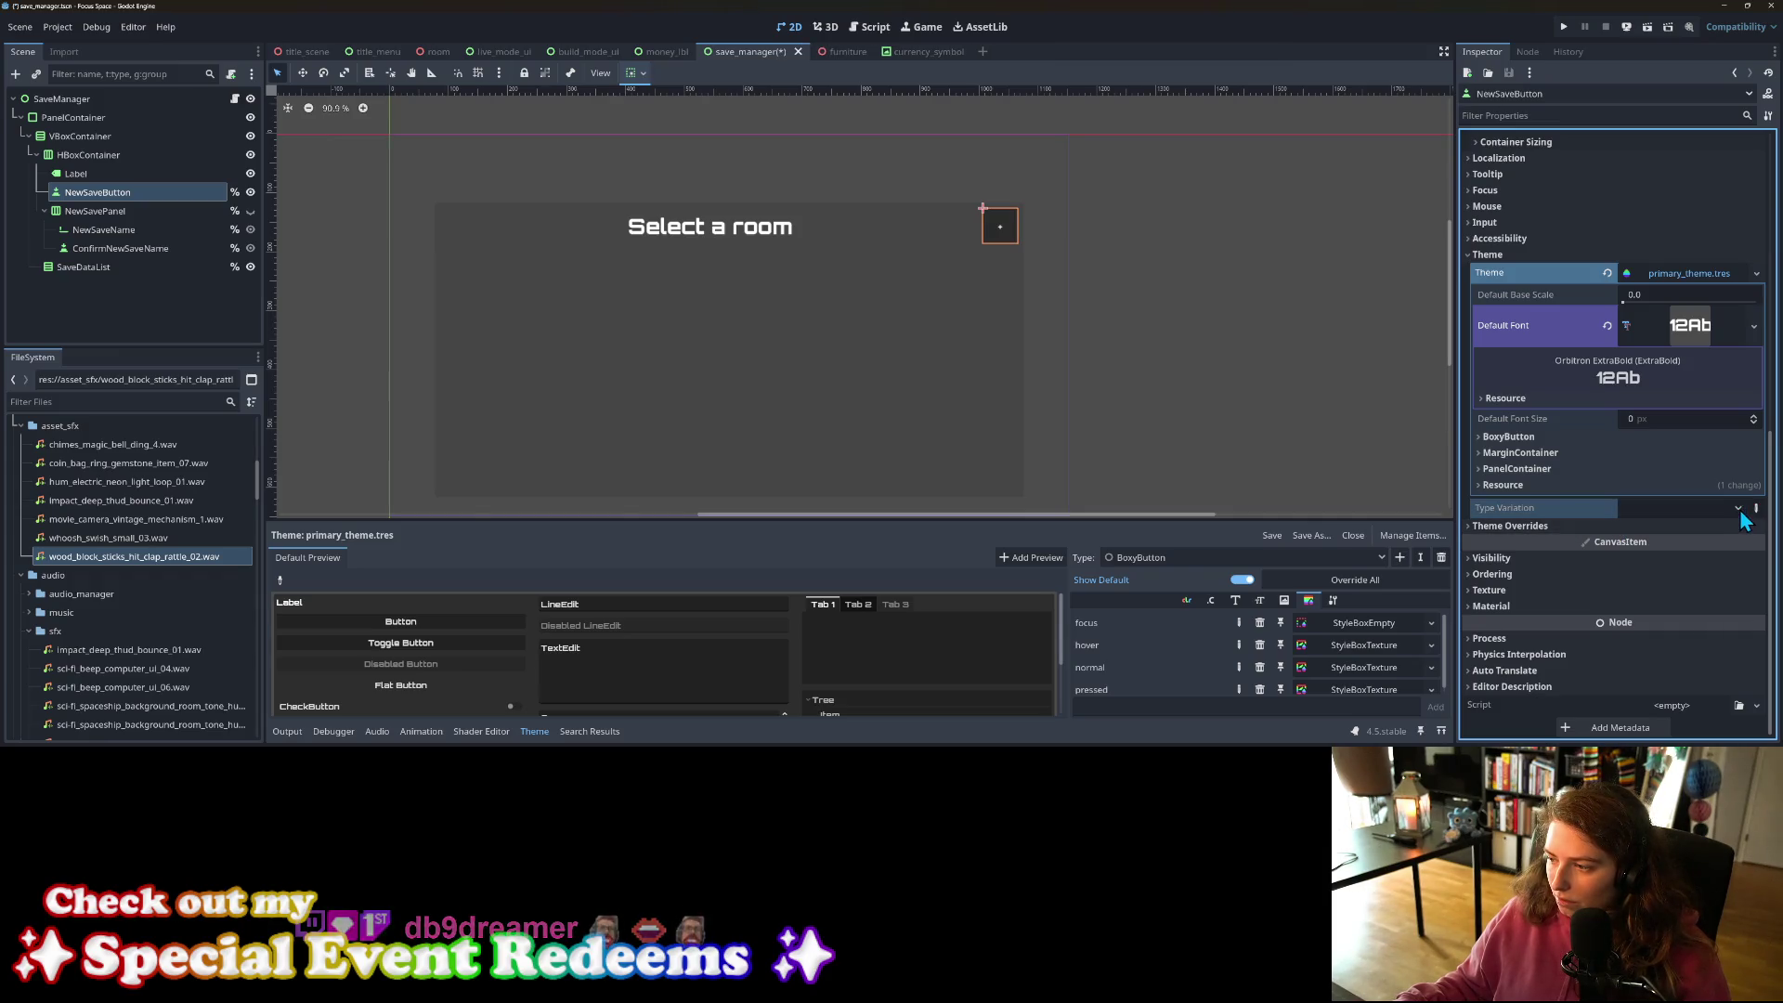
click(1557, 27)
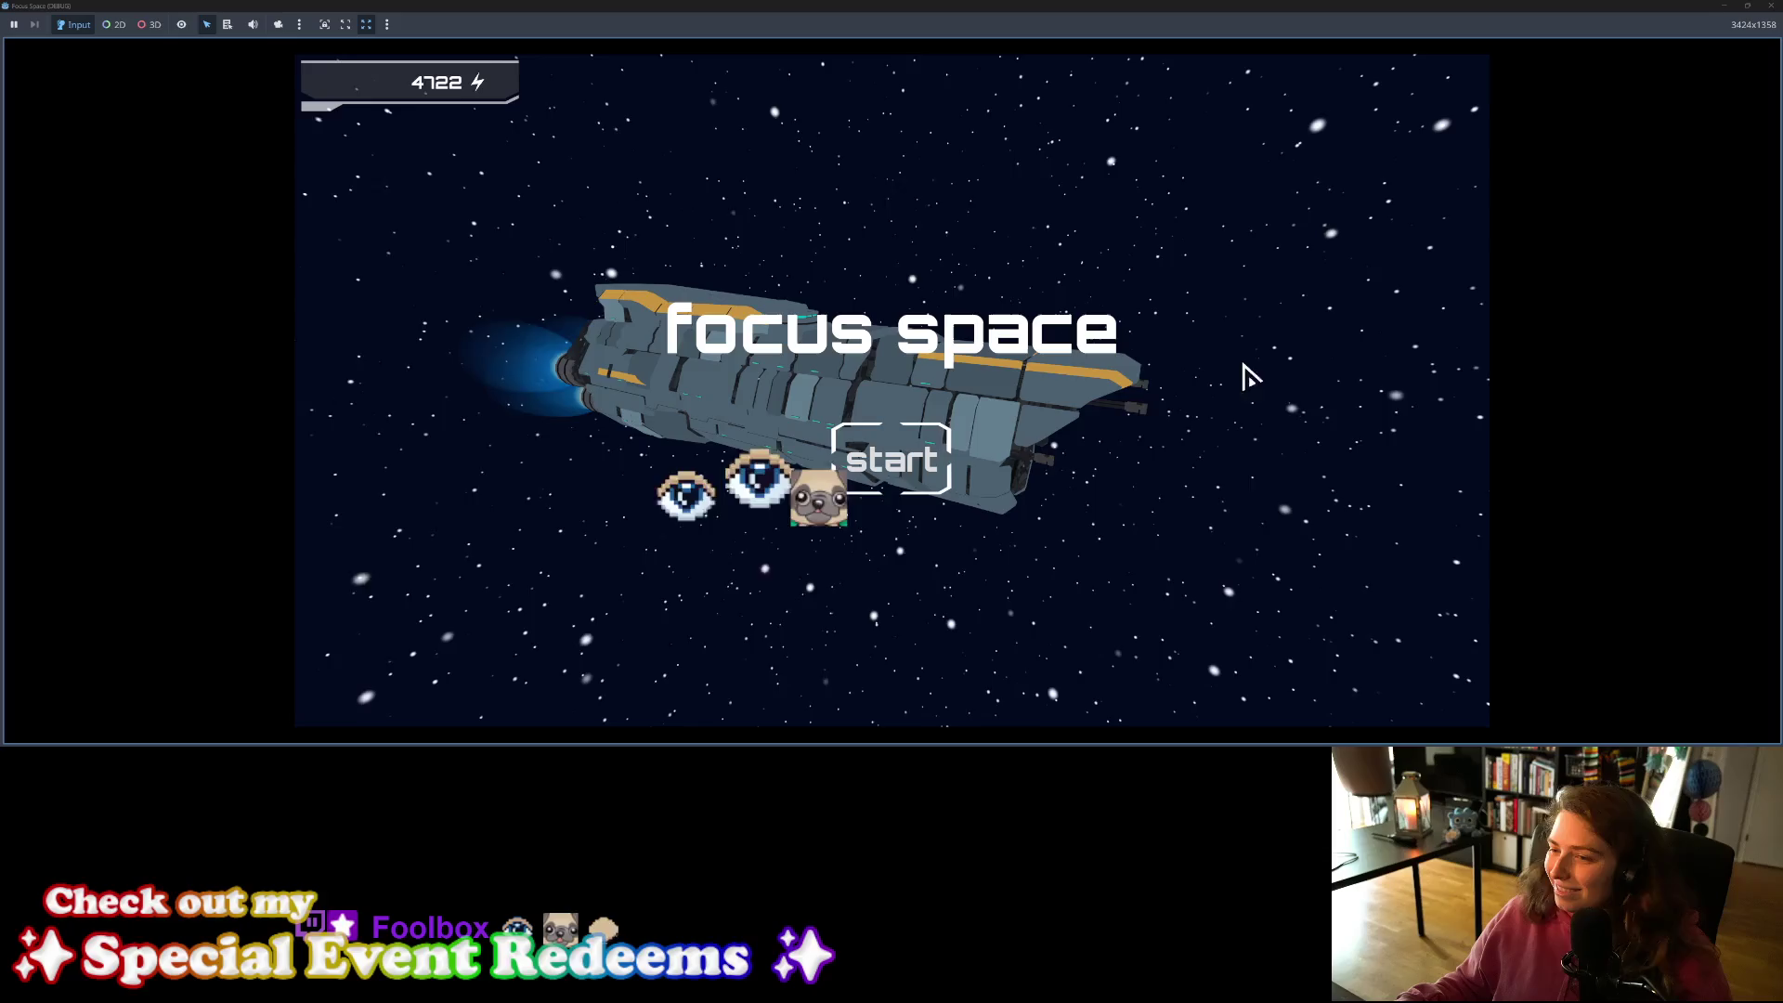
click(893, 458)
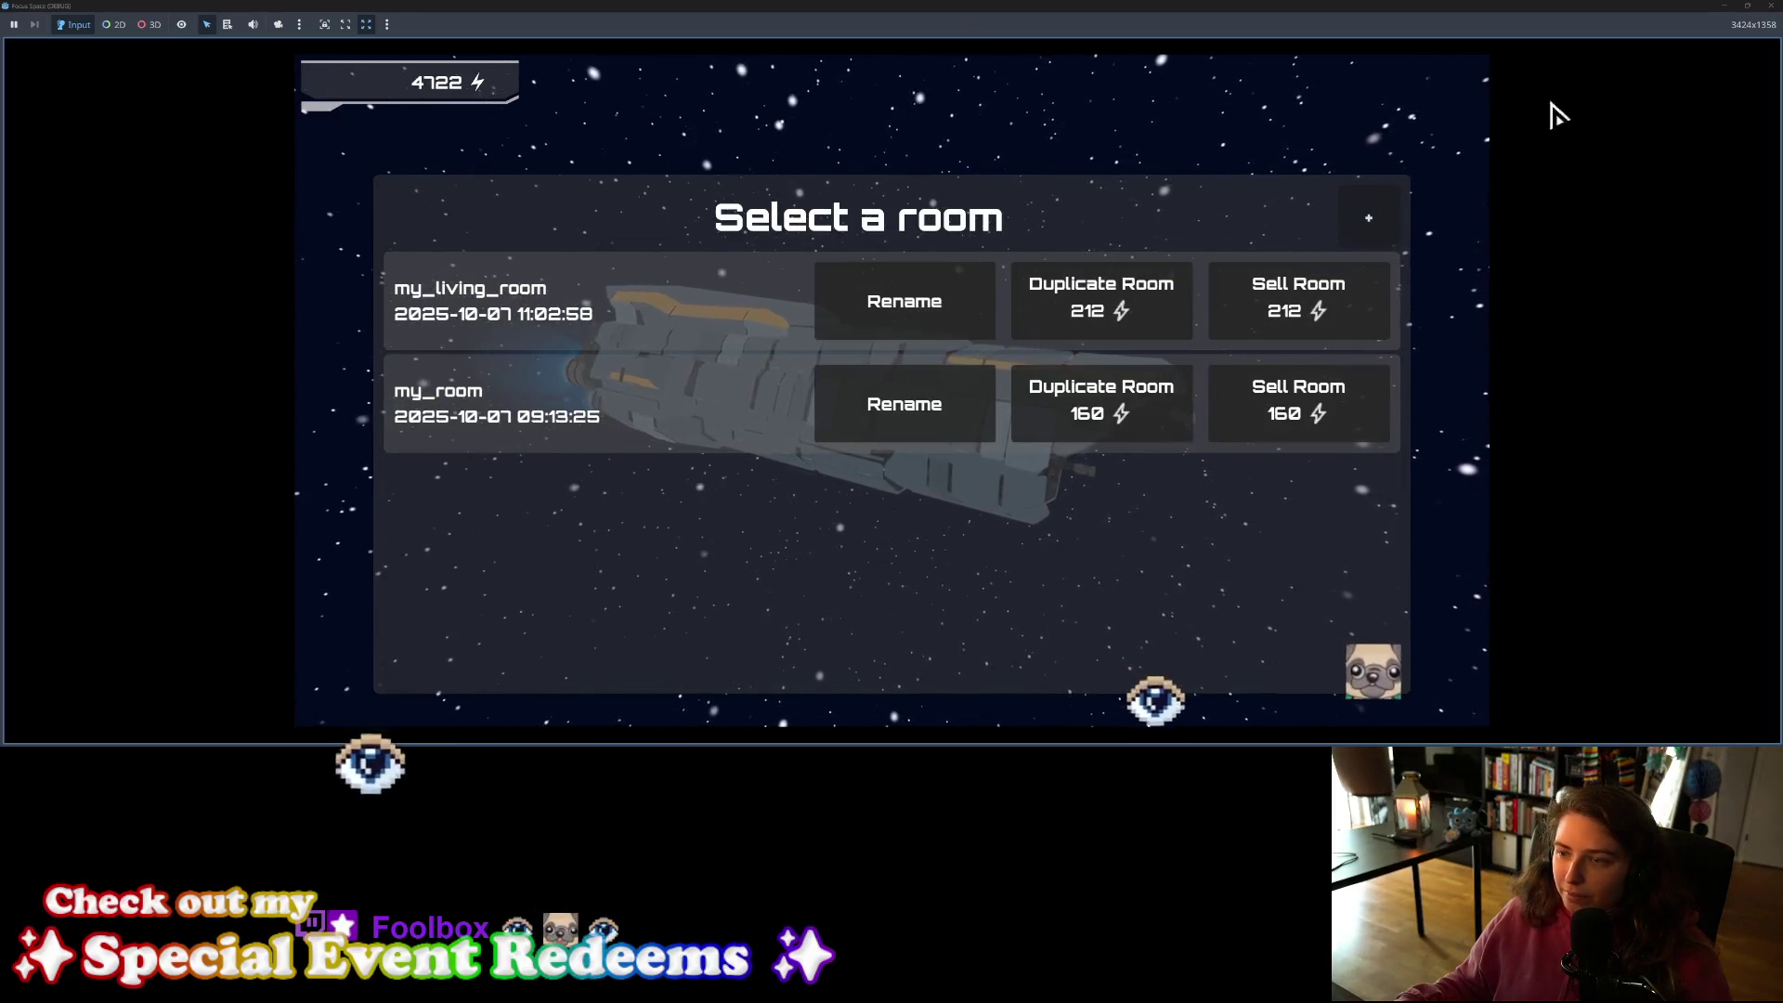
click(1769, 6)
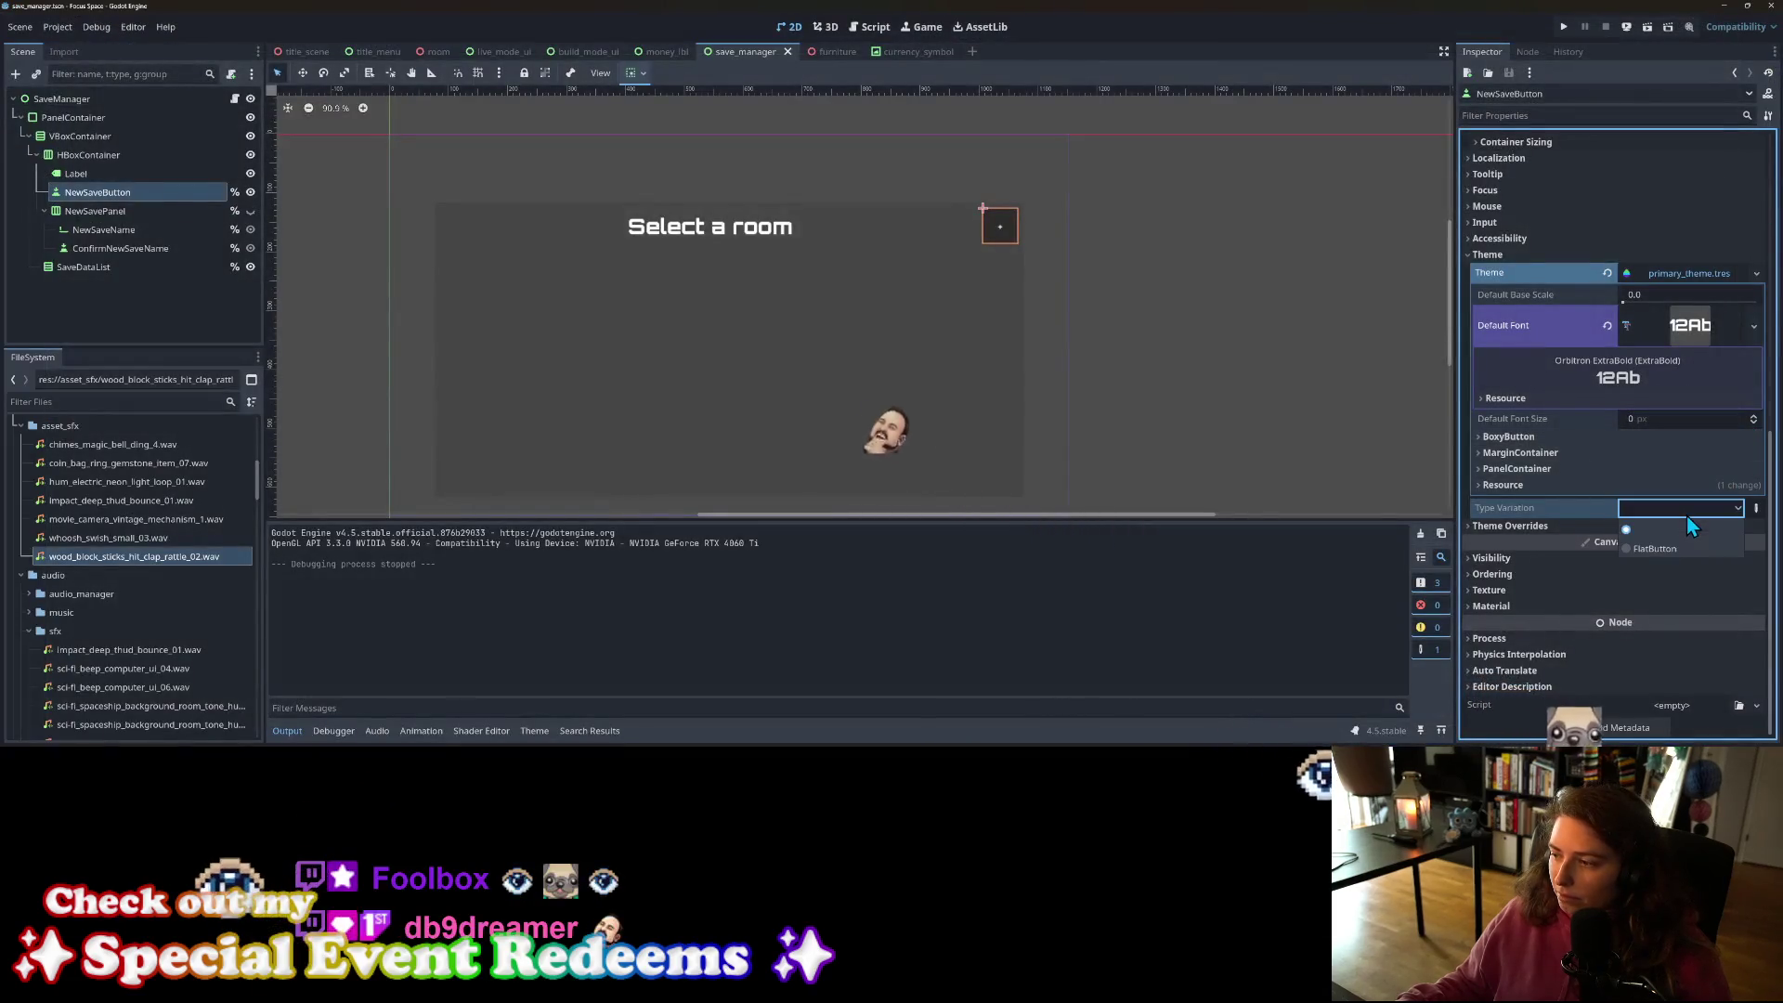
Step: Enter BoxyButton as NewSaveButton's type variation and launch the game
click(1756, 509)
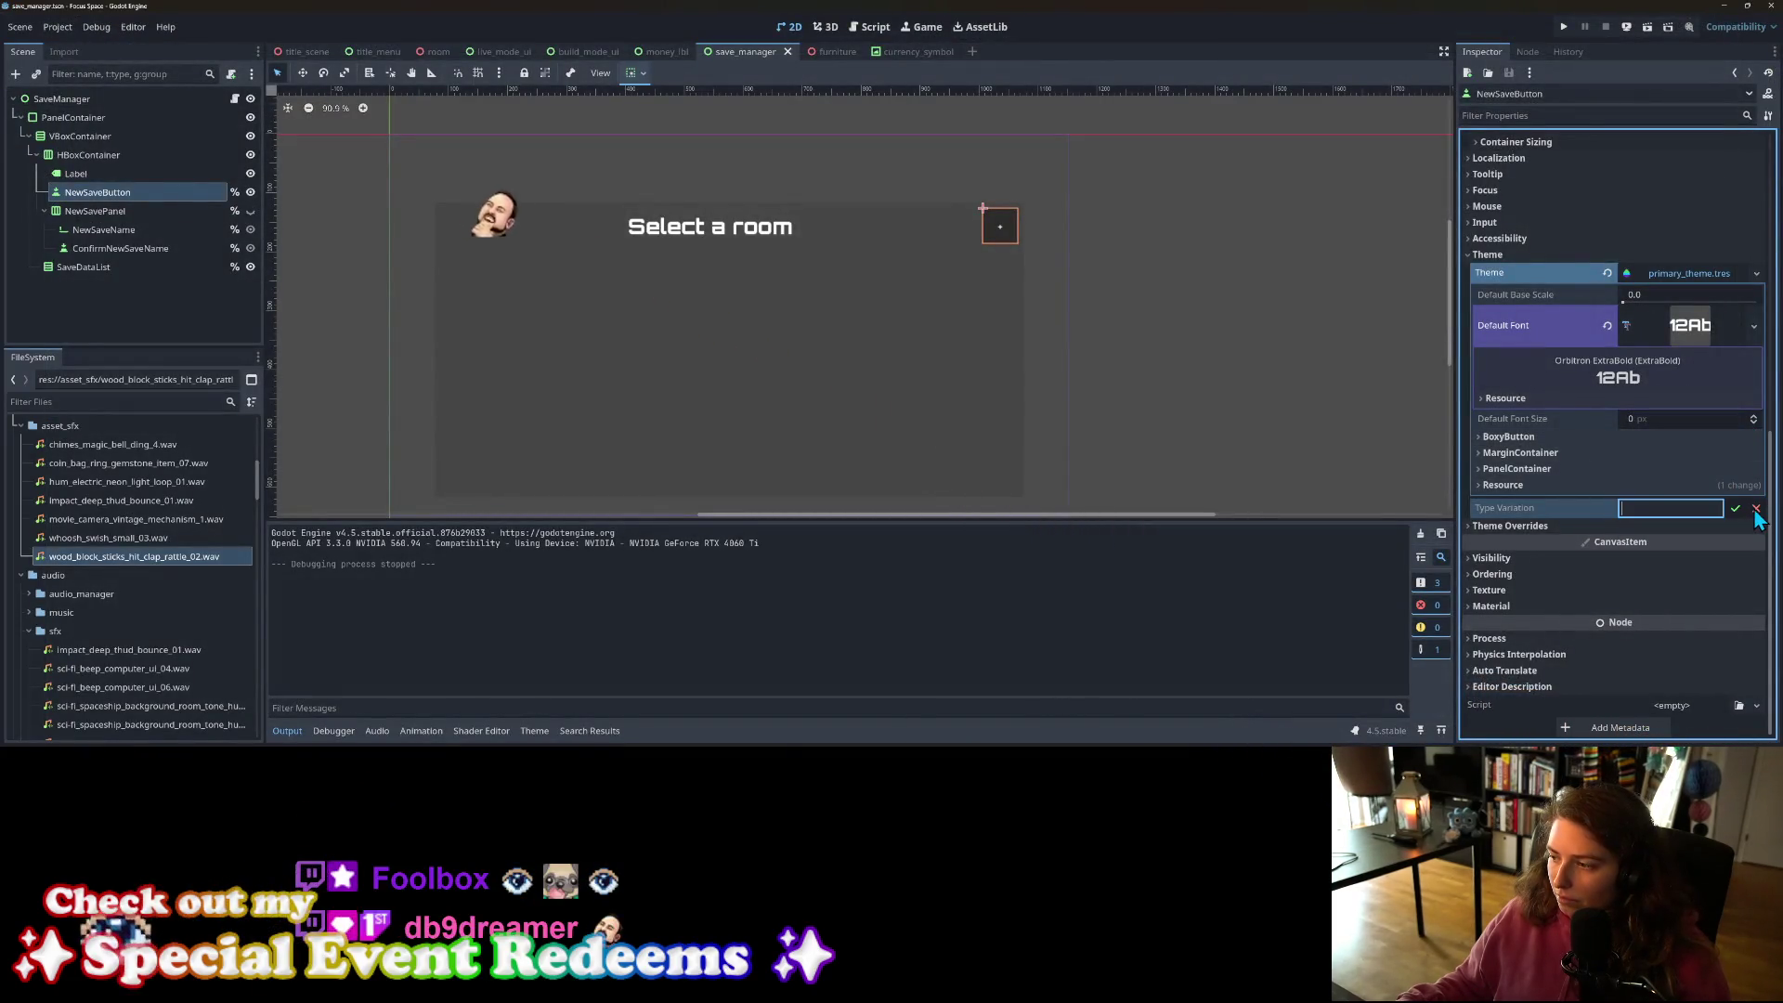
text(BoxyButton)
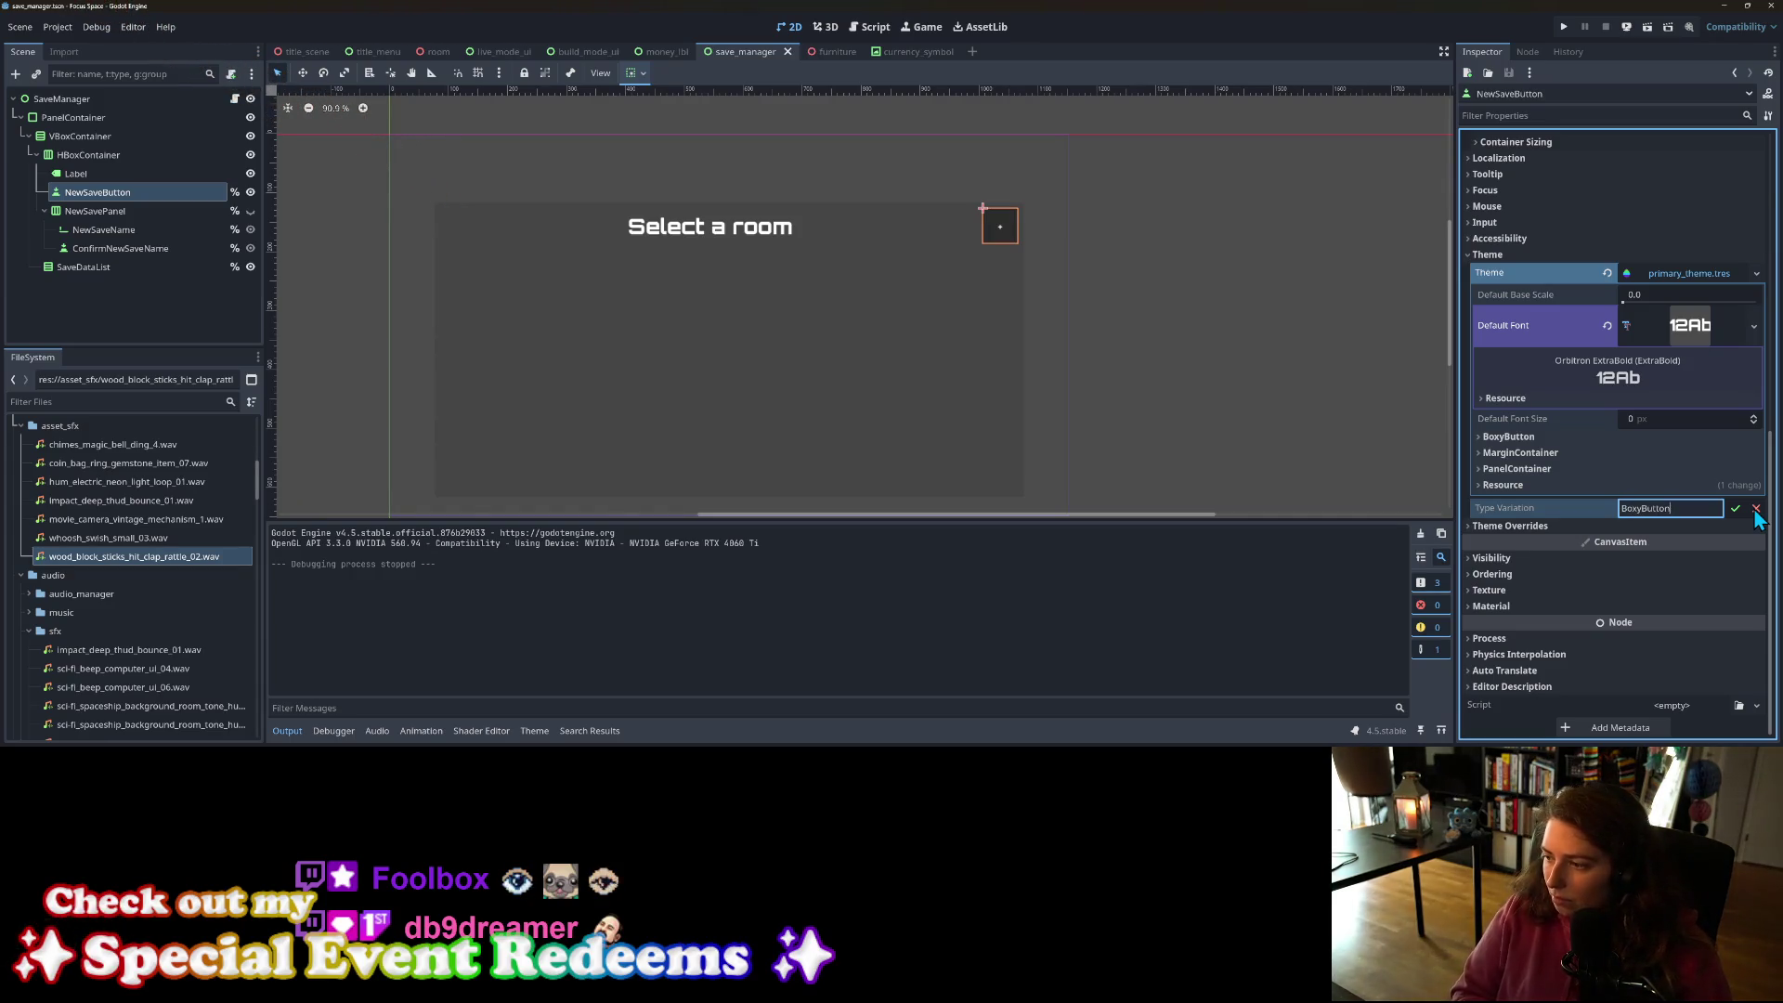
click(1567, 26)
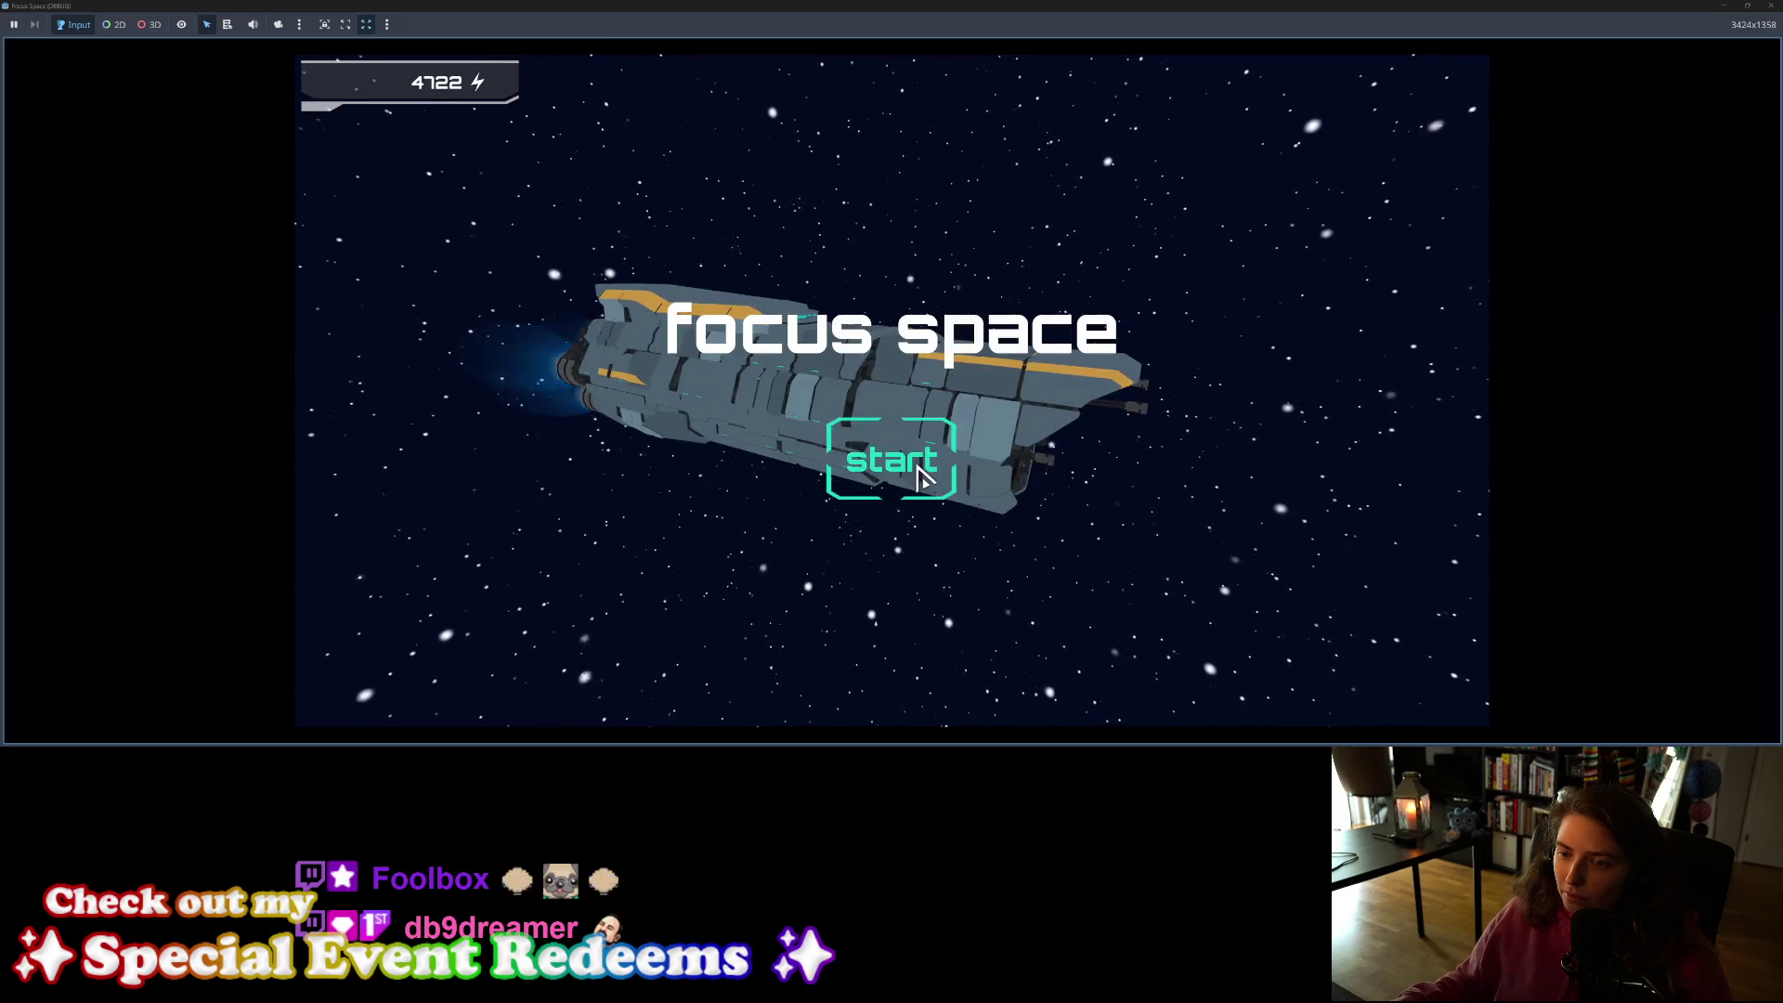
Step: Start the game to view the BoxyButton look on the room-select screen, then close it
click(896, 472)
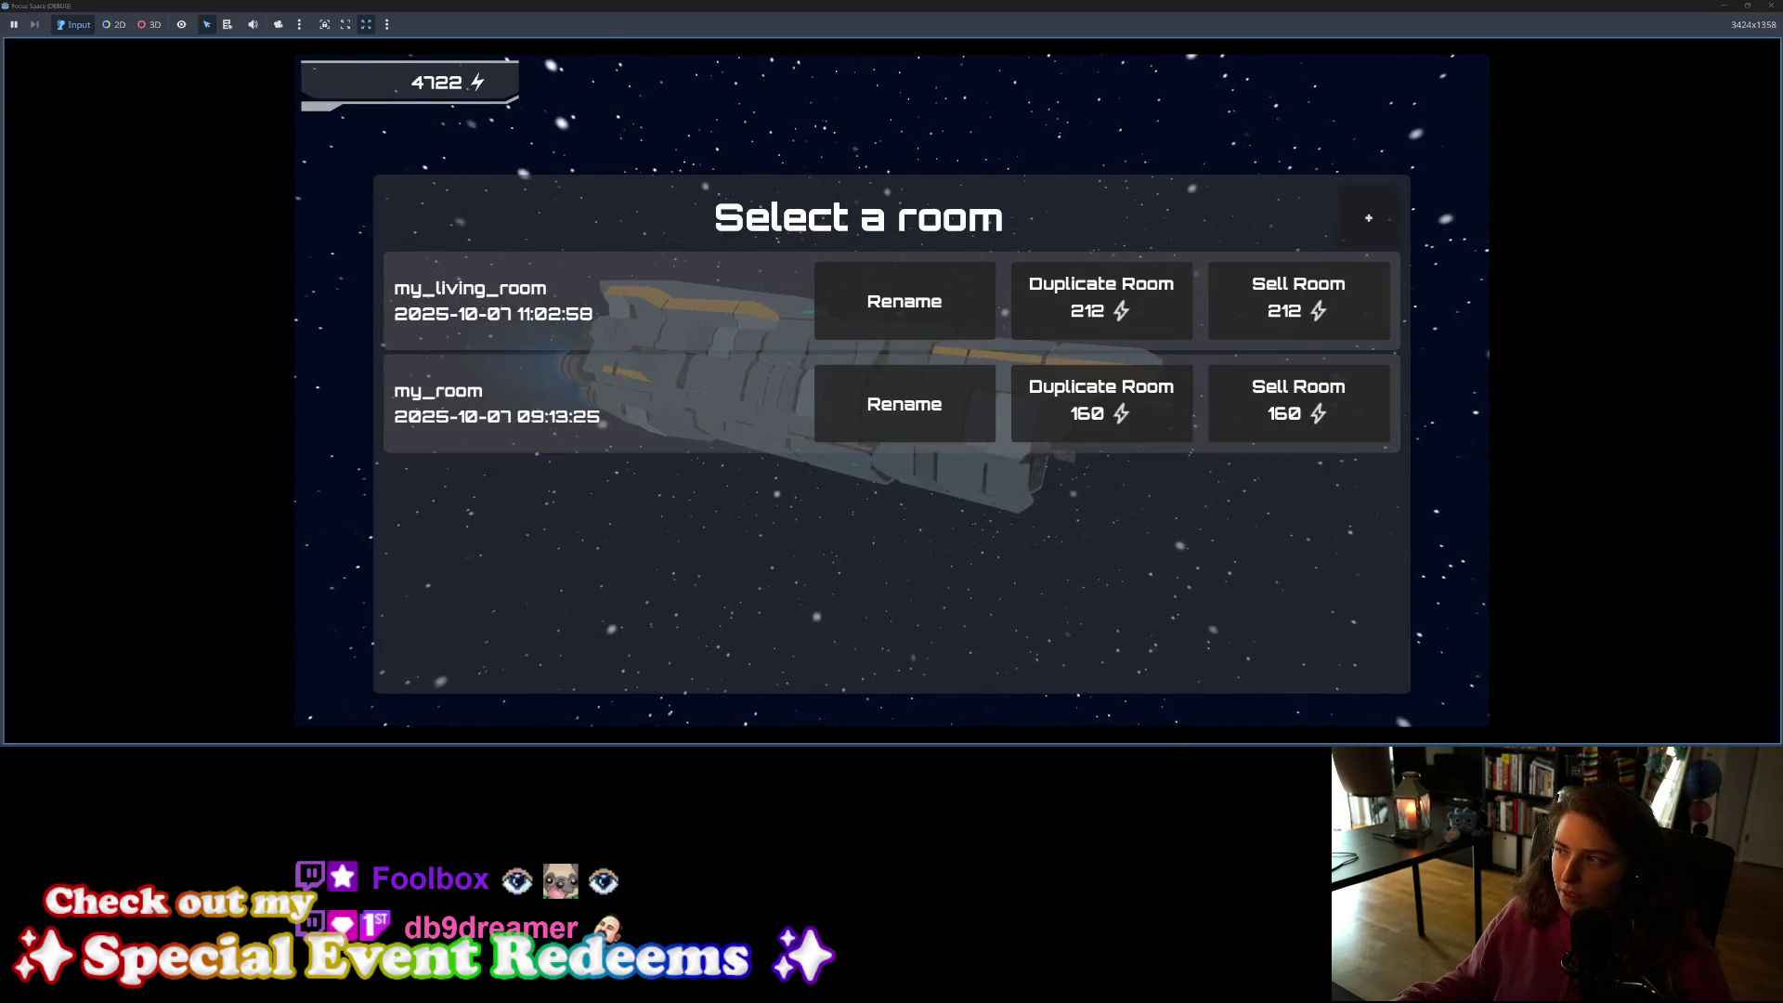
click(1770, 6)
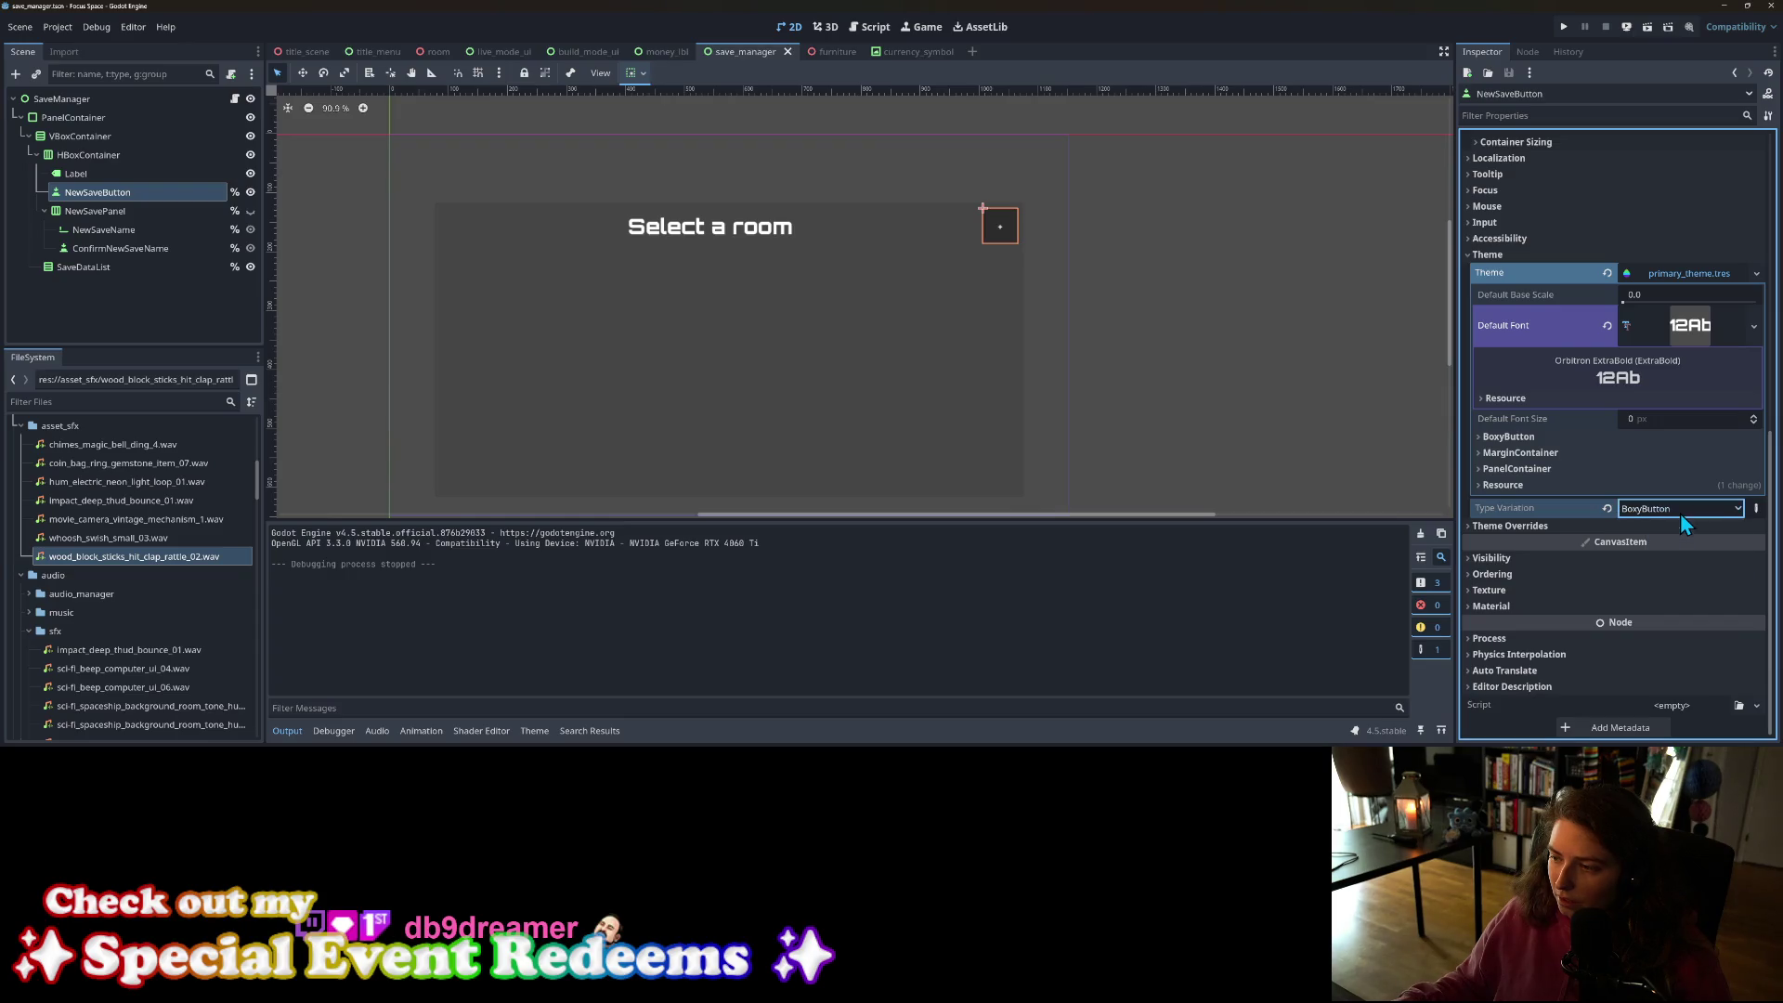
Step: Inspect the BoxyButton colors and styles in primary_theme.tres, then collapse the theme details
click(1526, 439)
click(1526, 438)
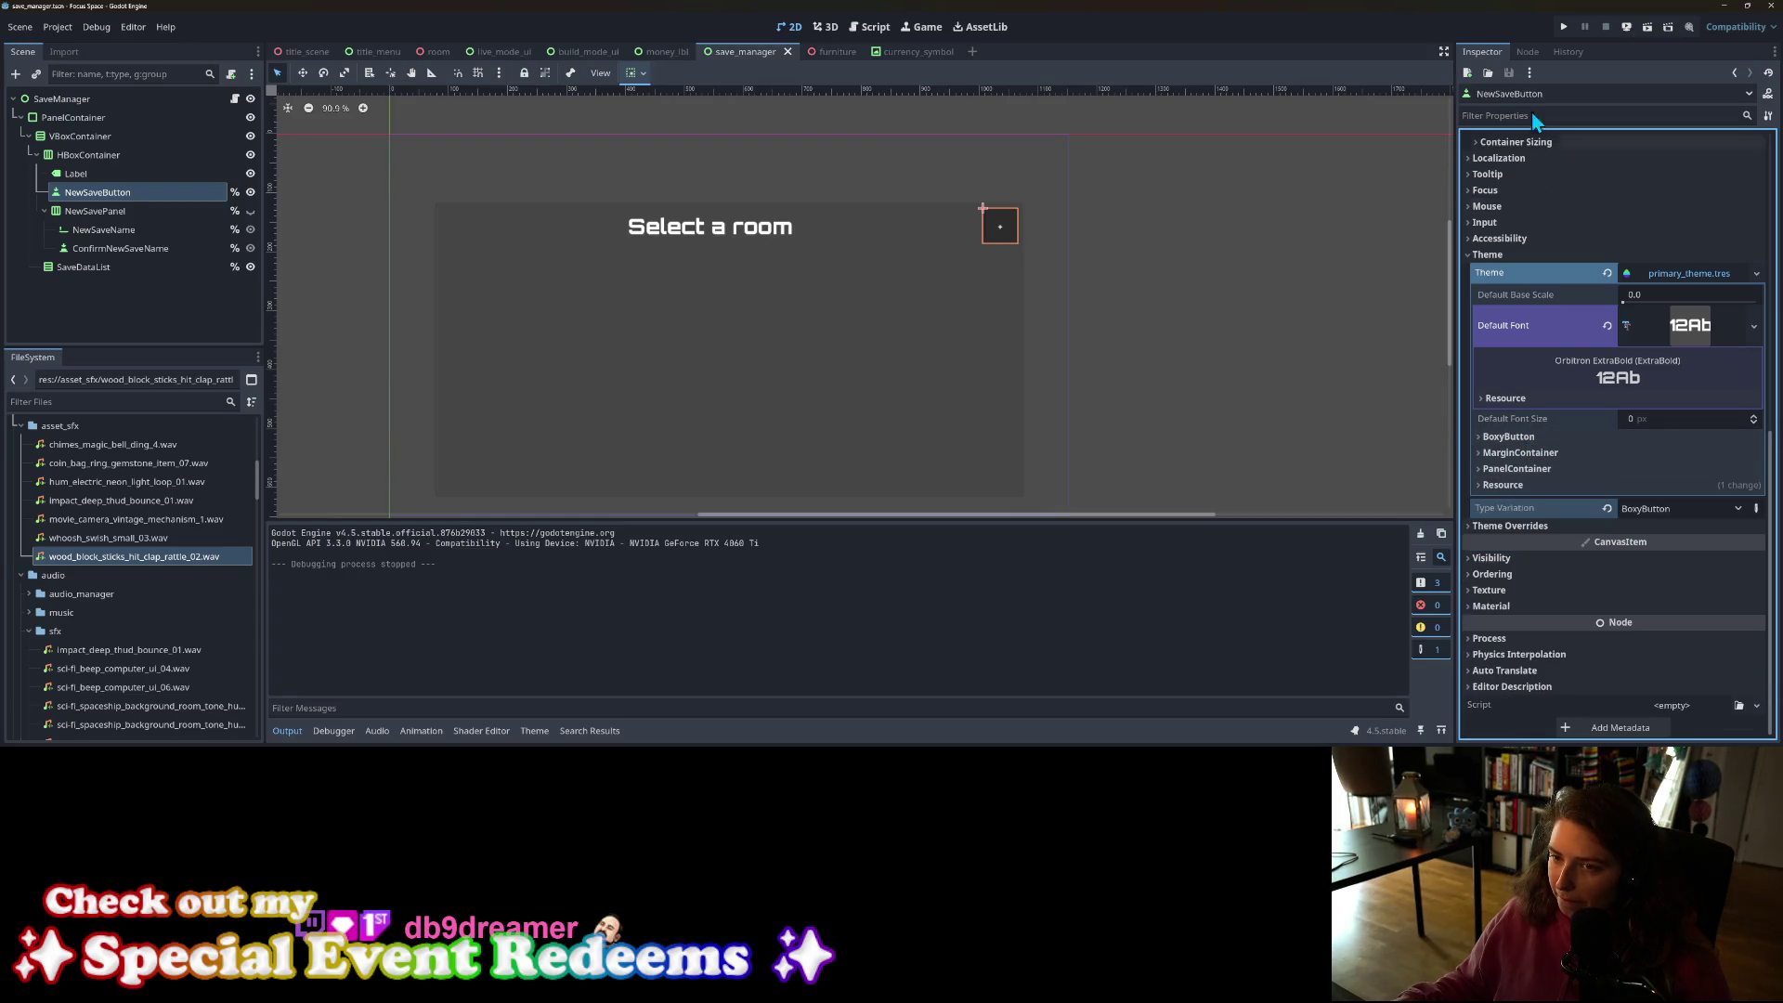
click(1524, 437)
click(1524, 437)
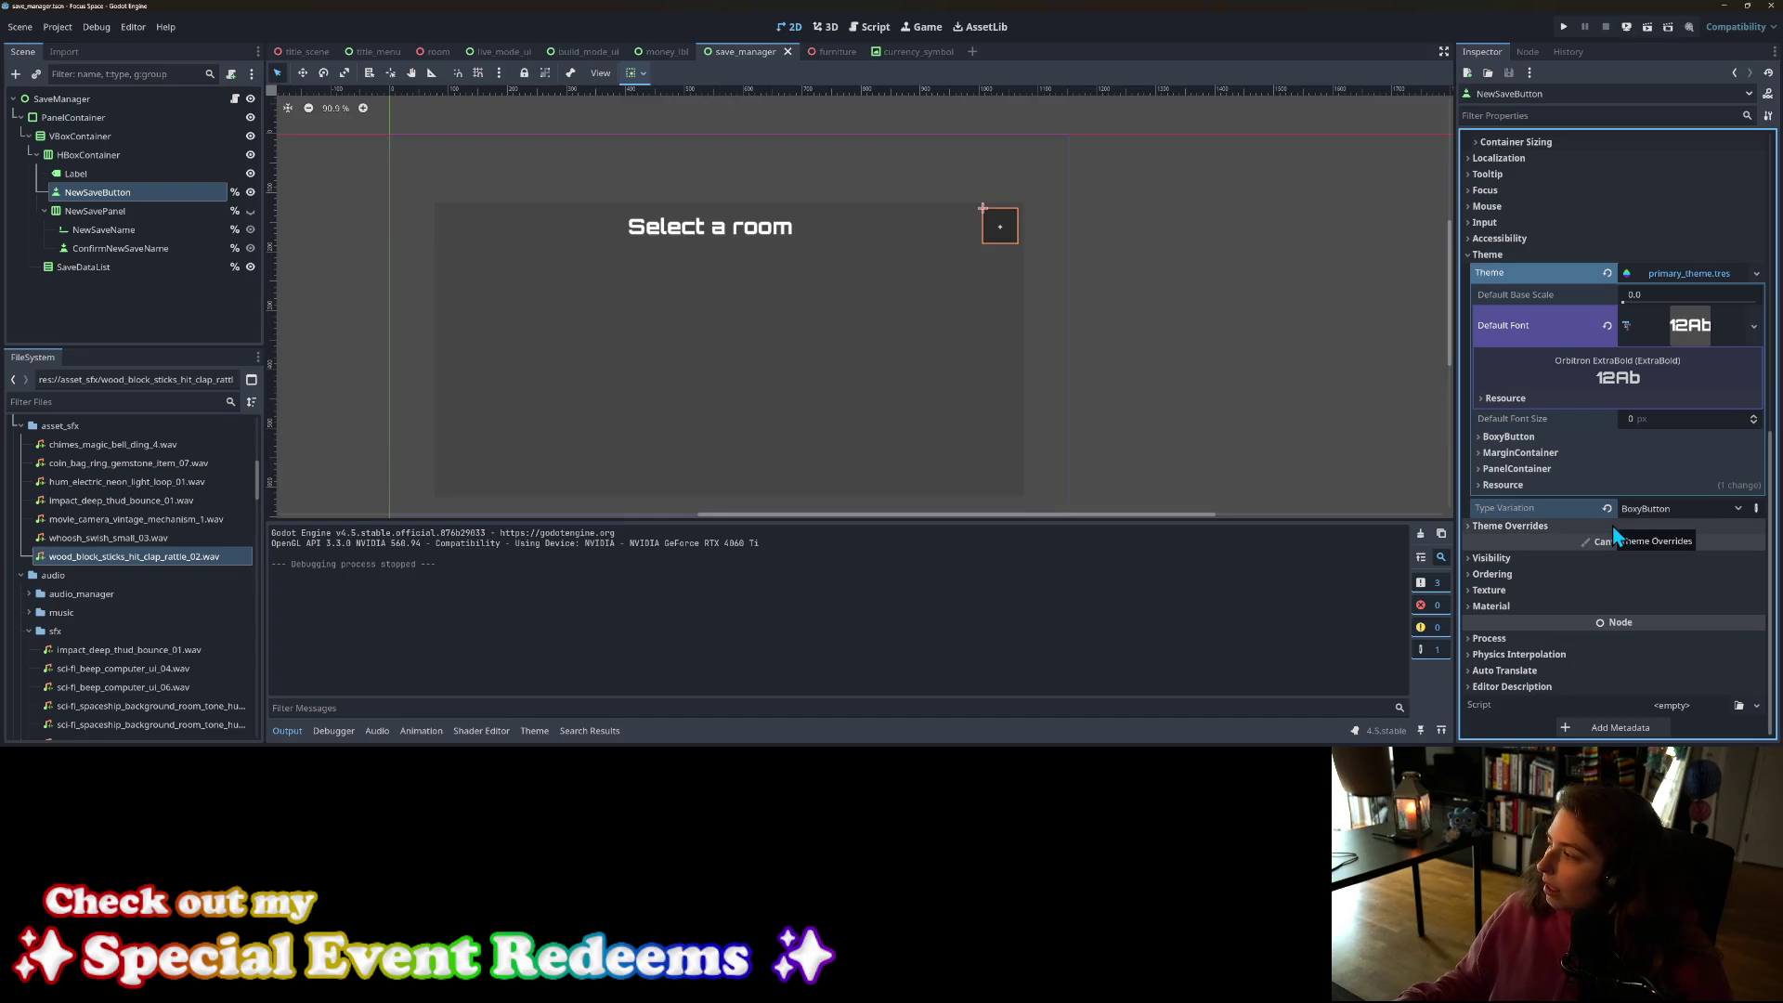
mouse_move(1618, 518)
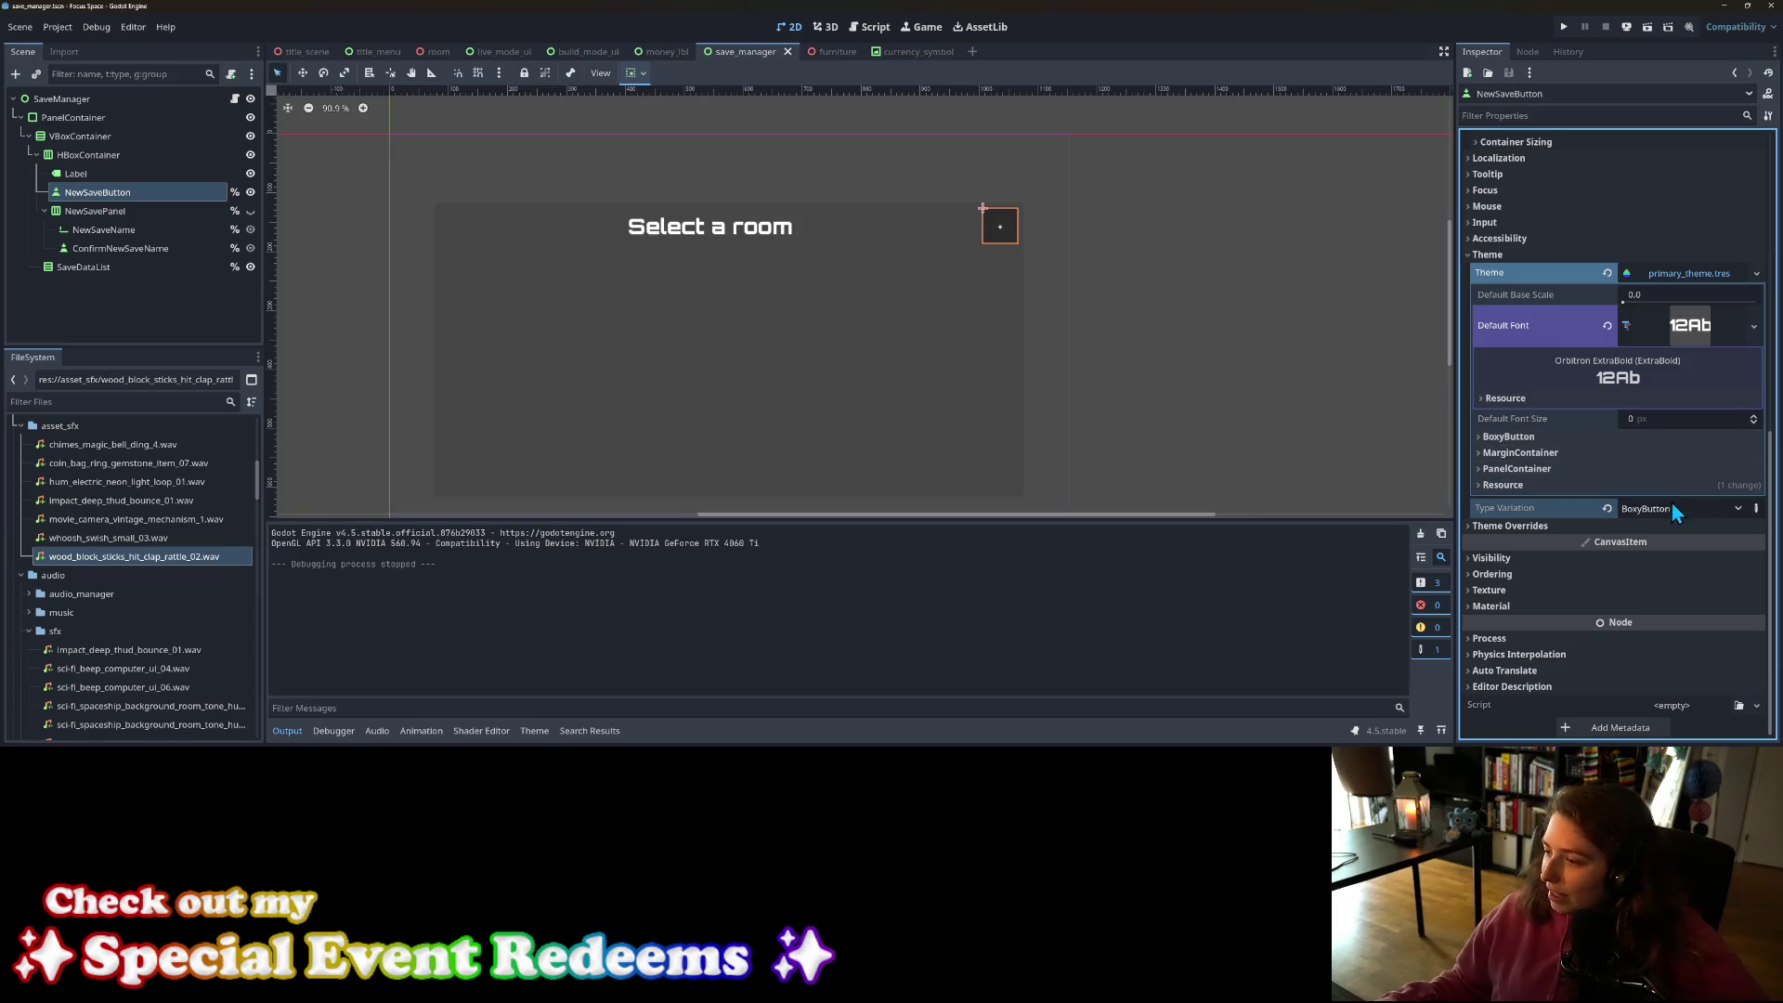
click(1528, 440)
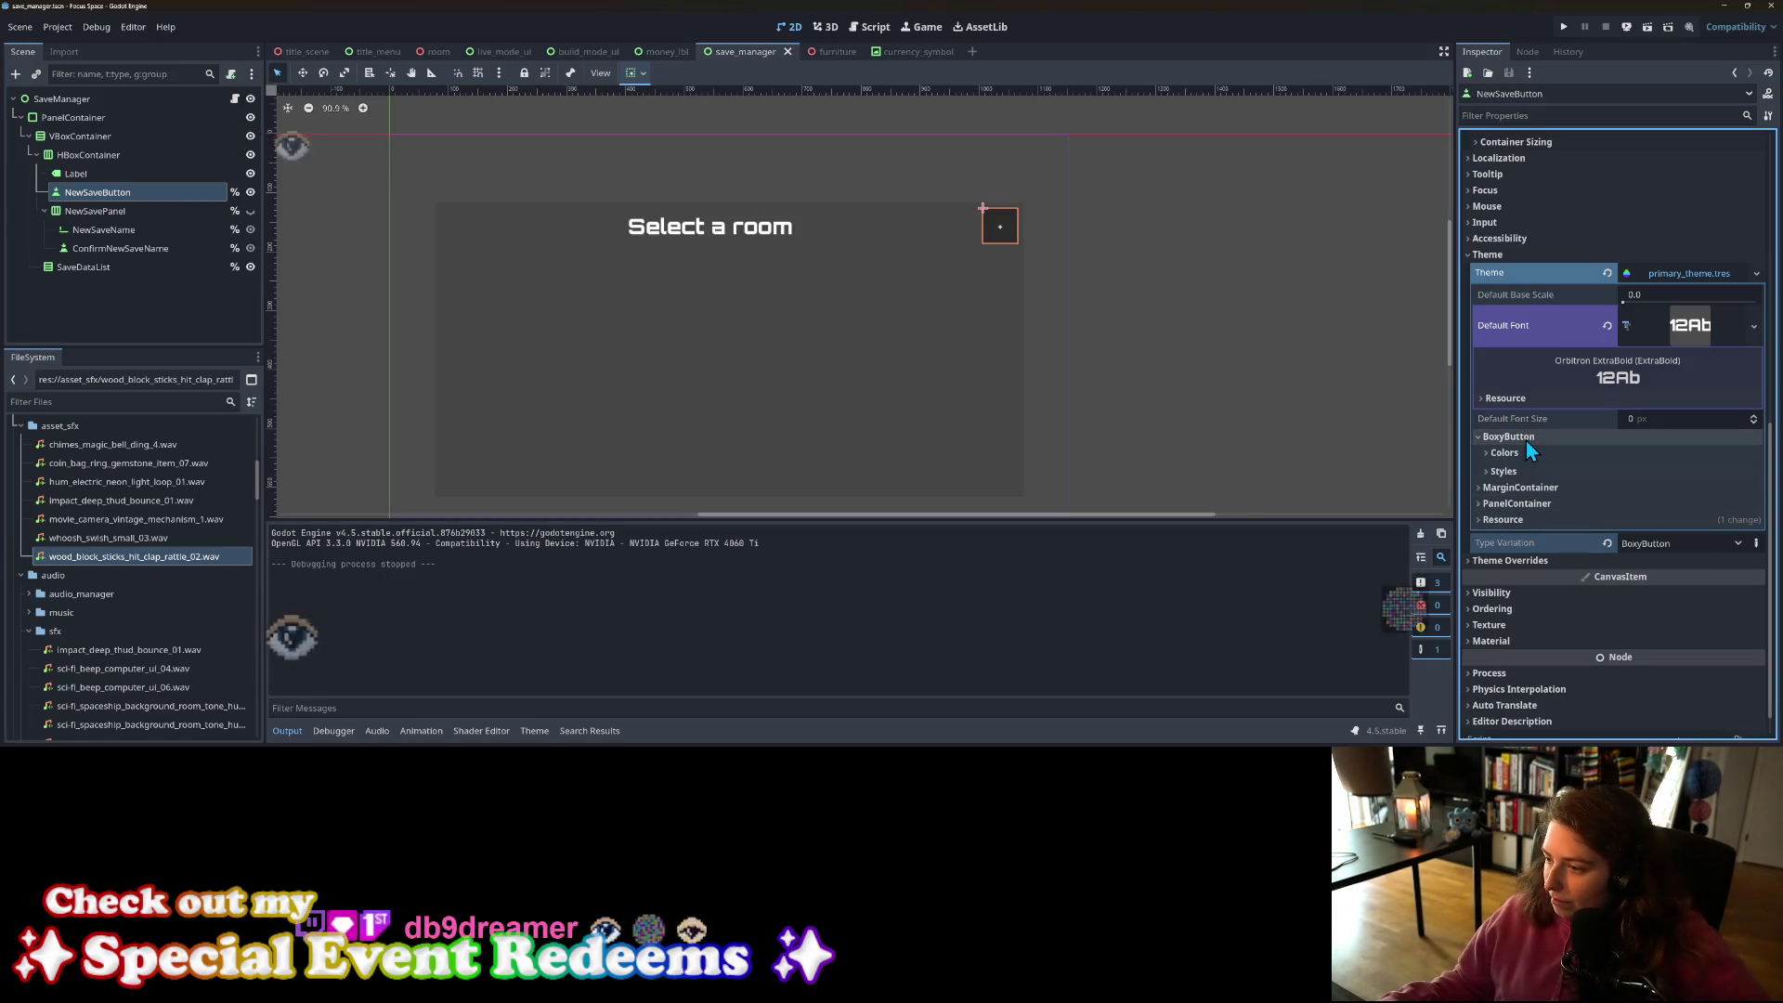
click(1681, 271)
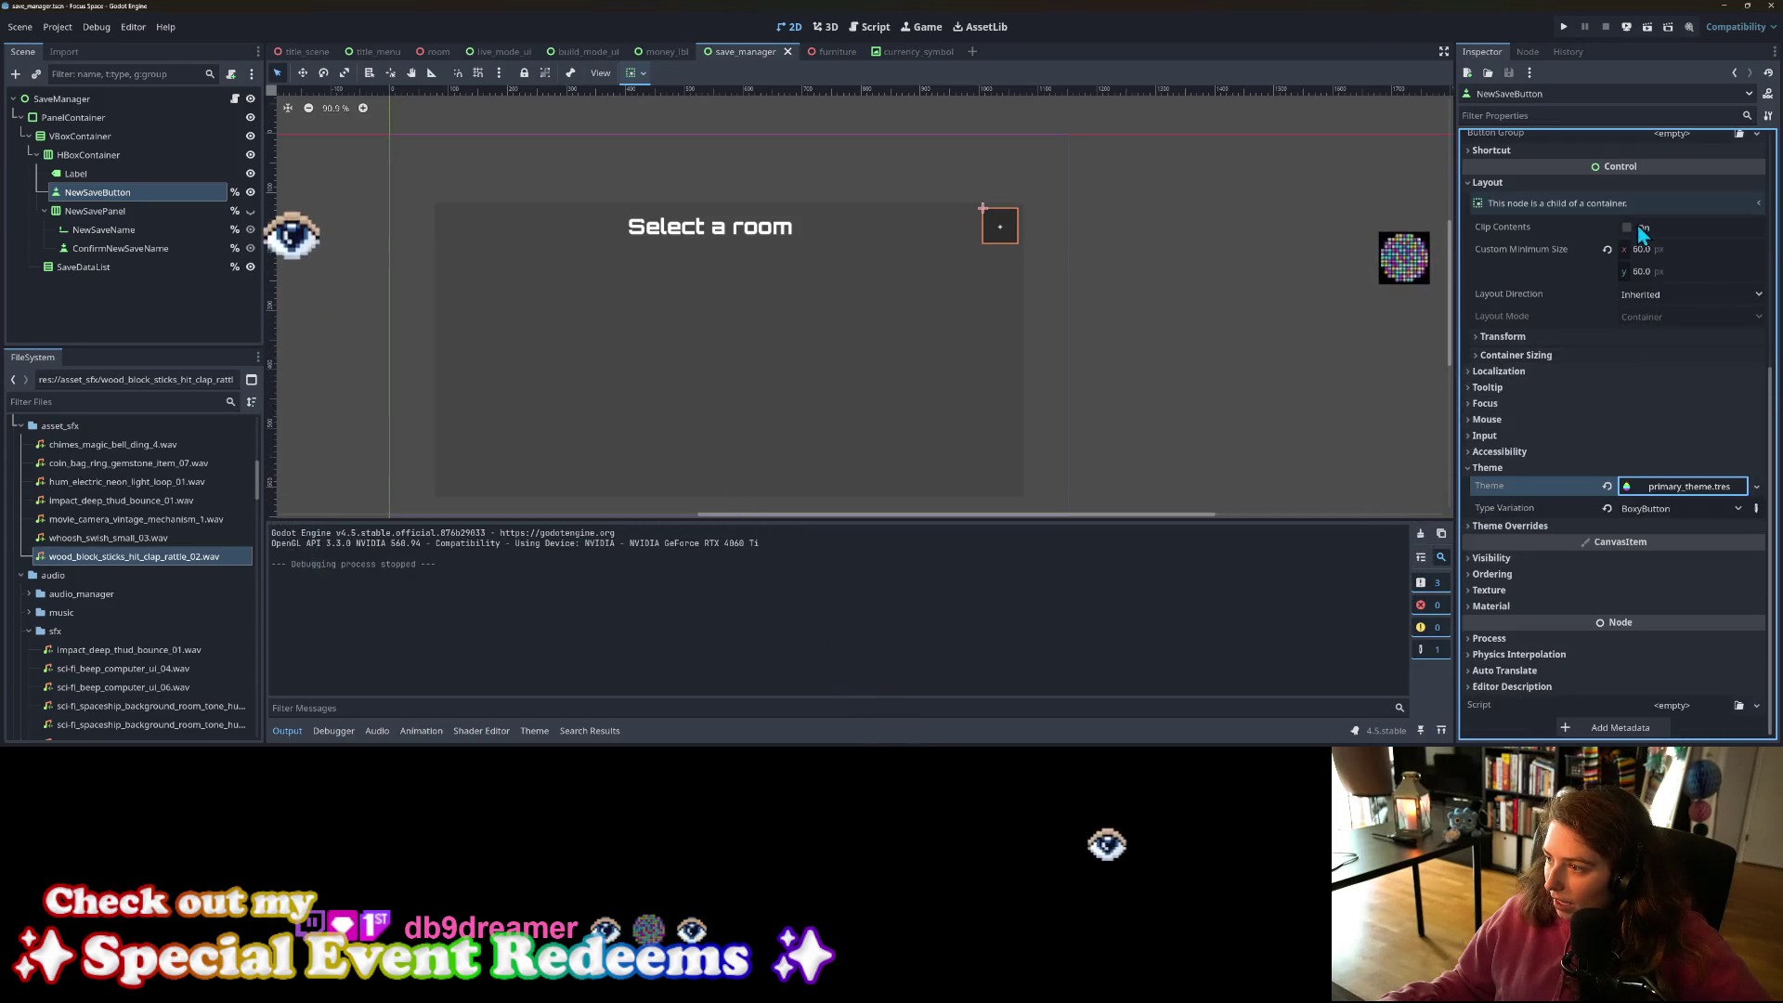
click(1579, 494)
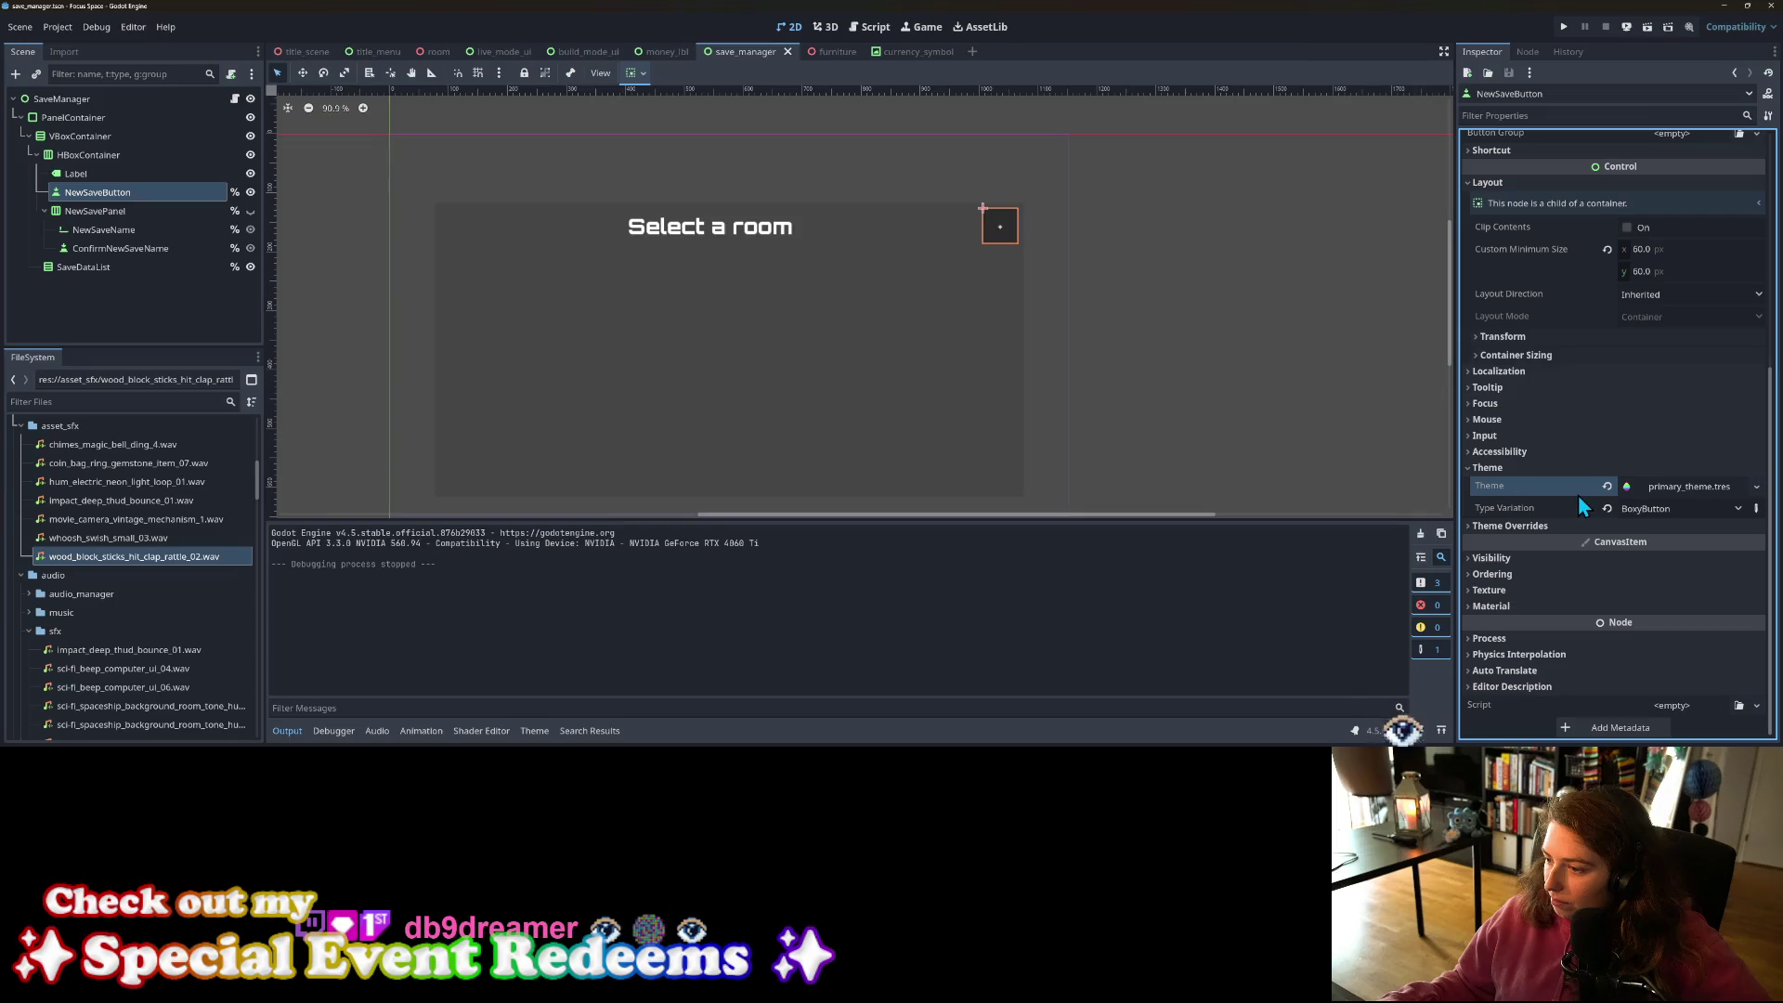
Step: Remove the BoxyButton type from the theme, reset NewSaveButton's type variation to empty, and relaunch
click(535, 736)
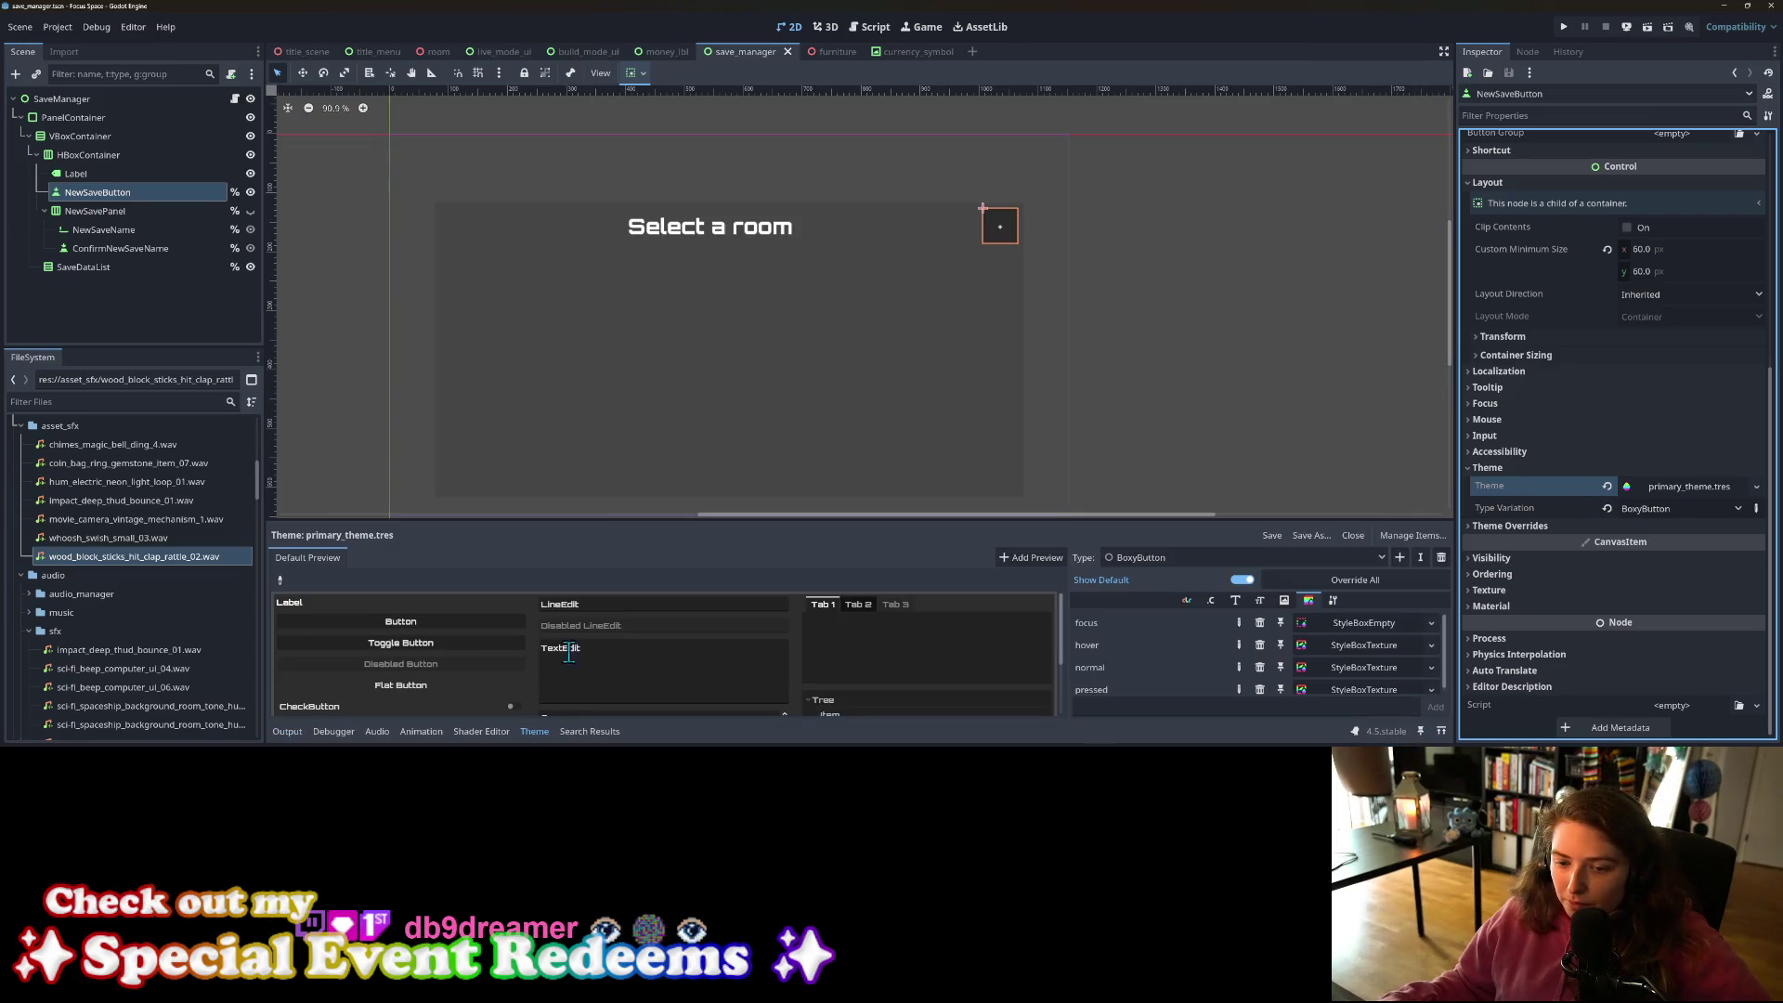
click(1442, 557)
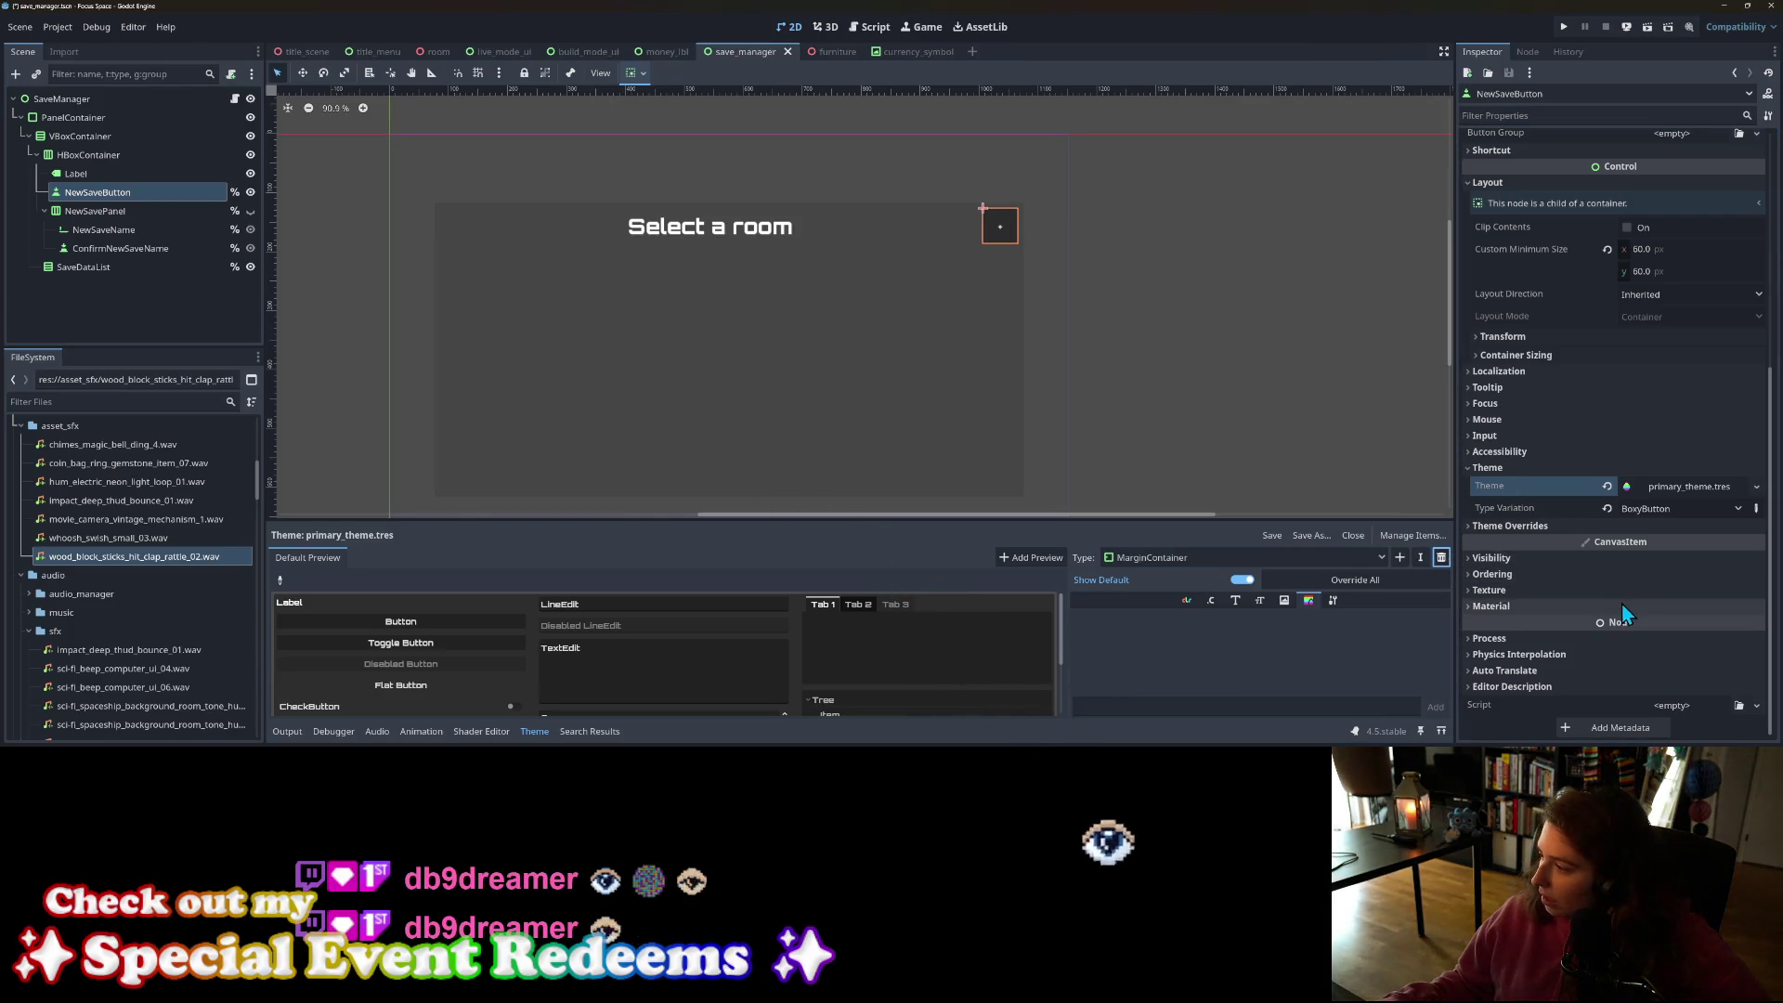
click(1606, 509)
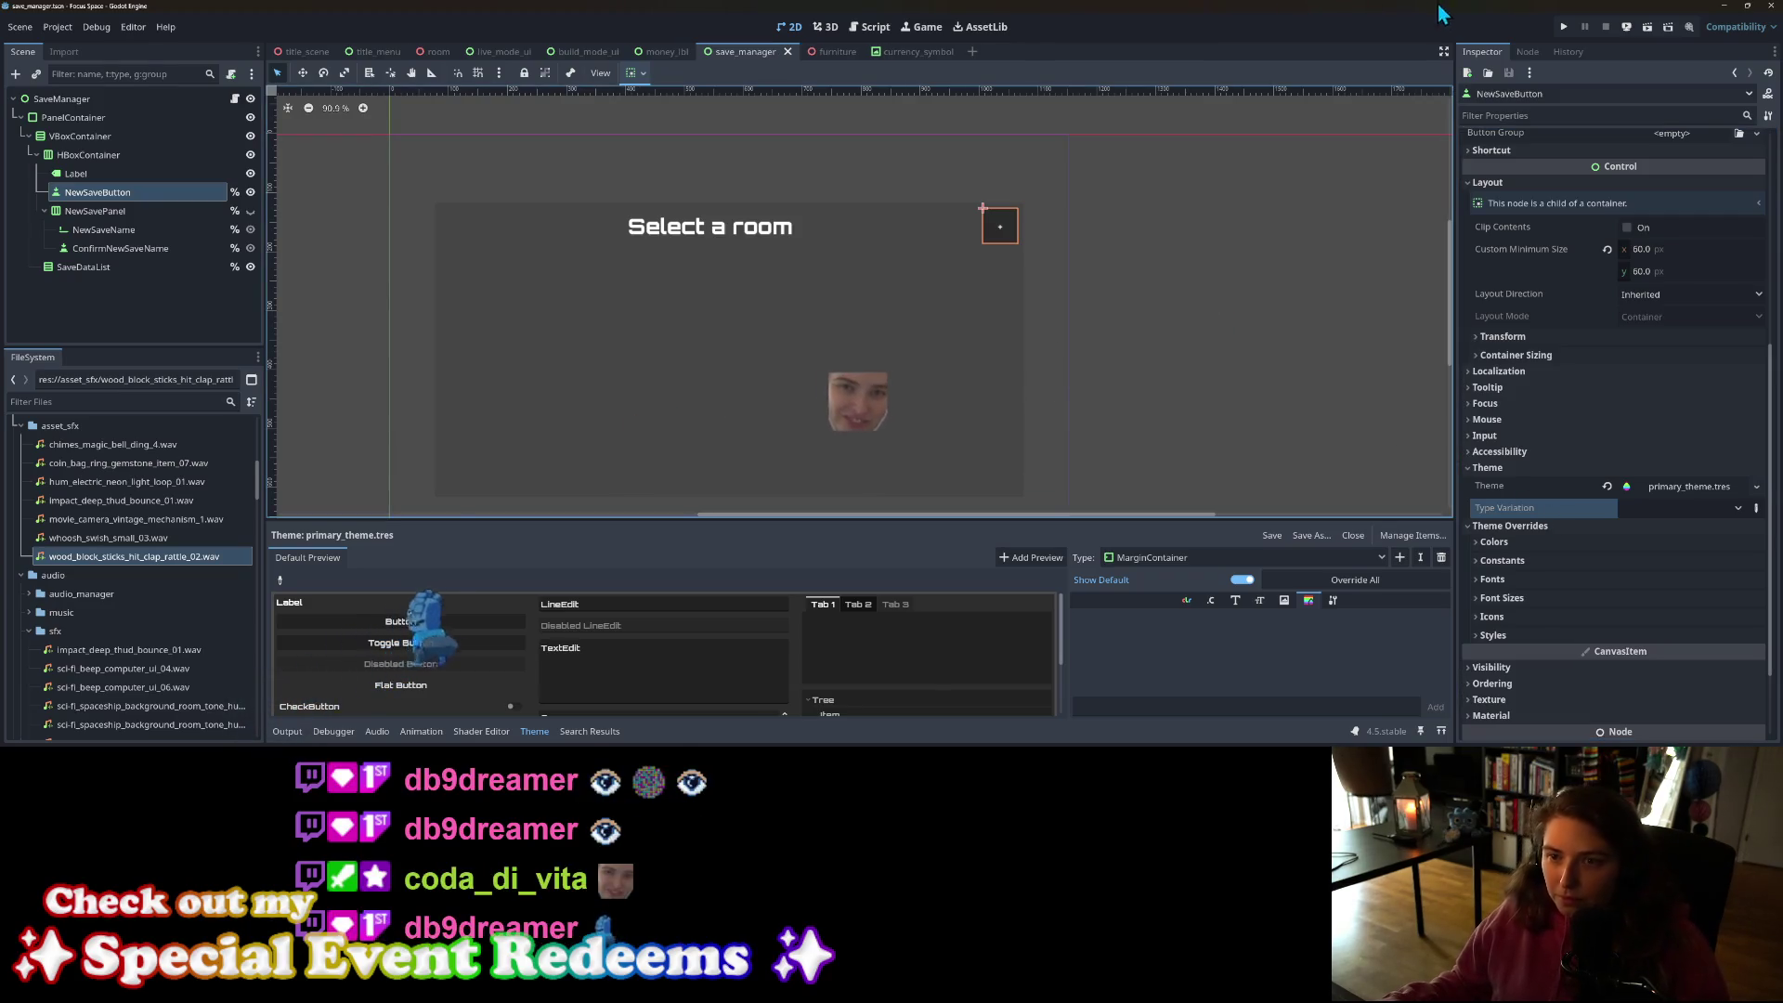
click(1562, 28)
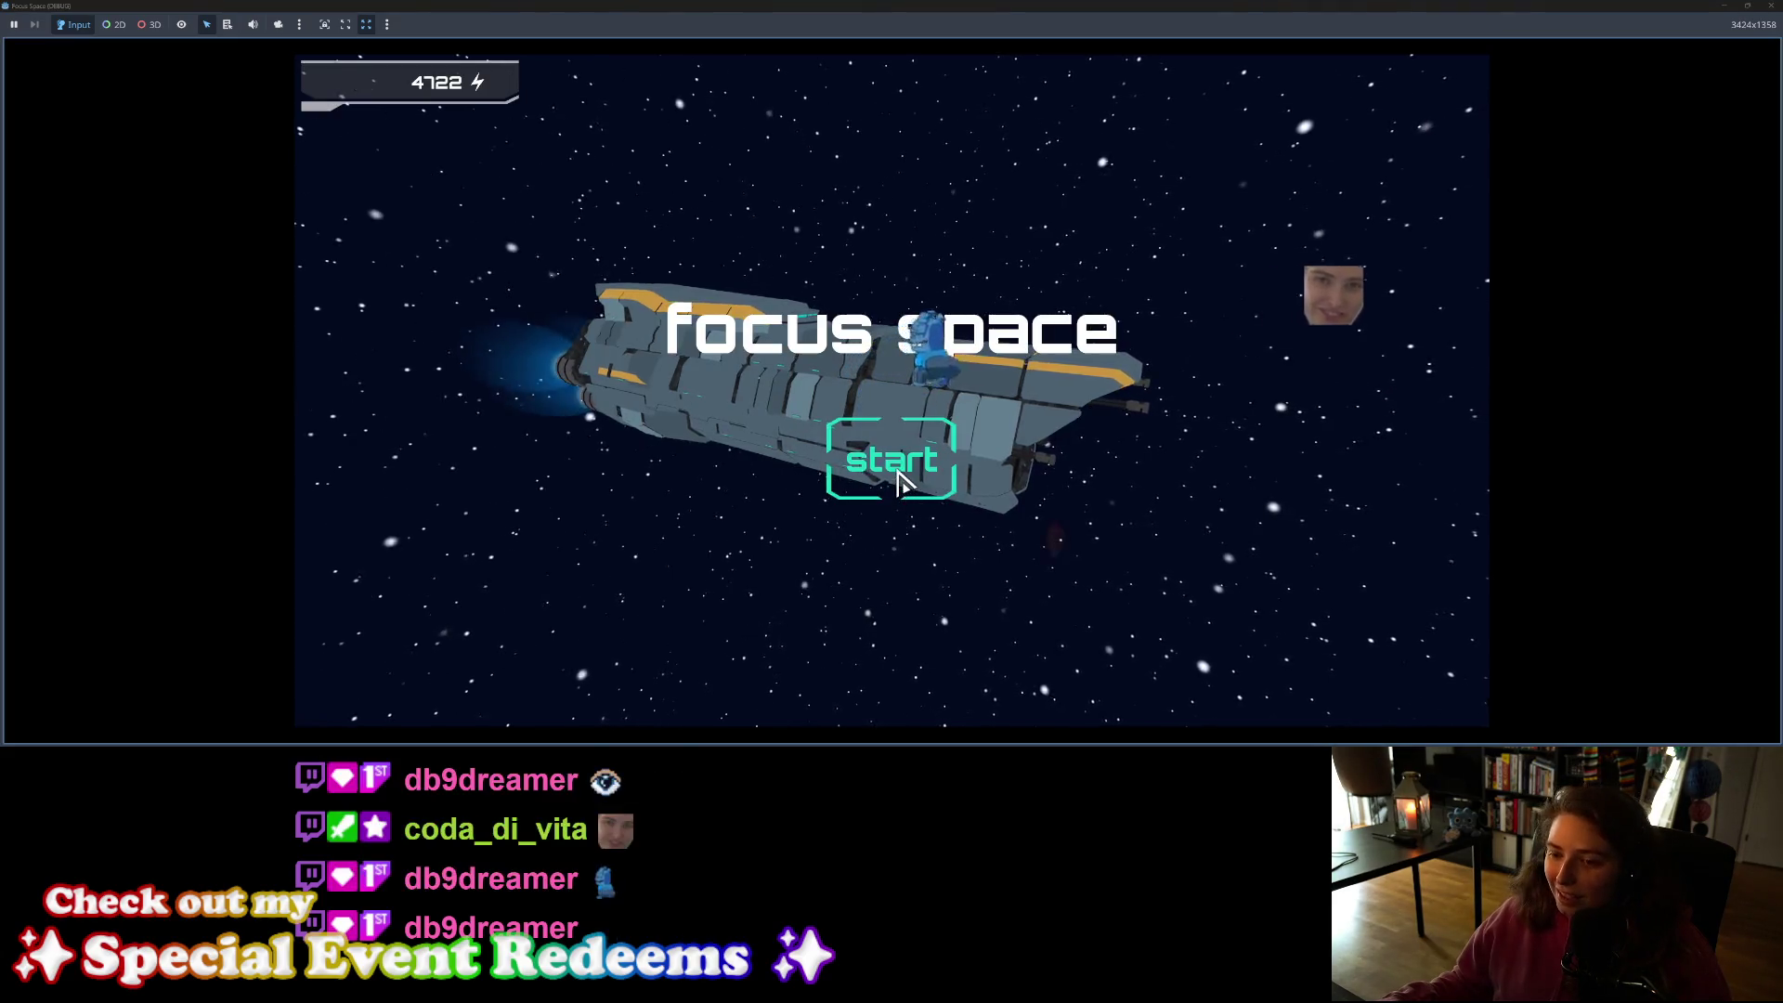
Step: Check the room-select screen, close the game, and switch to the 'scifi money ui' browser results
click(899, 478)
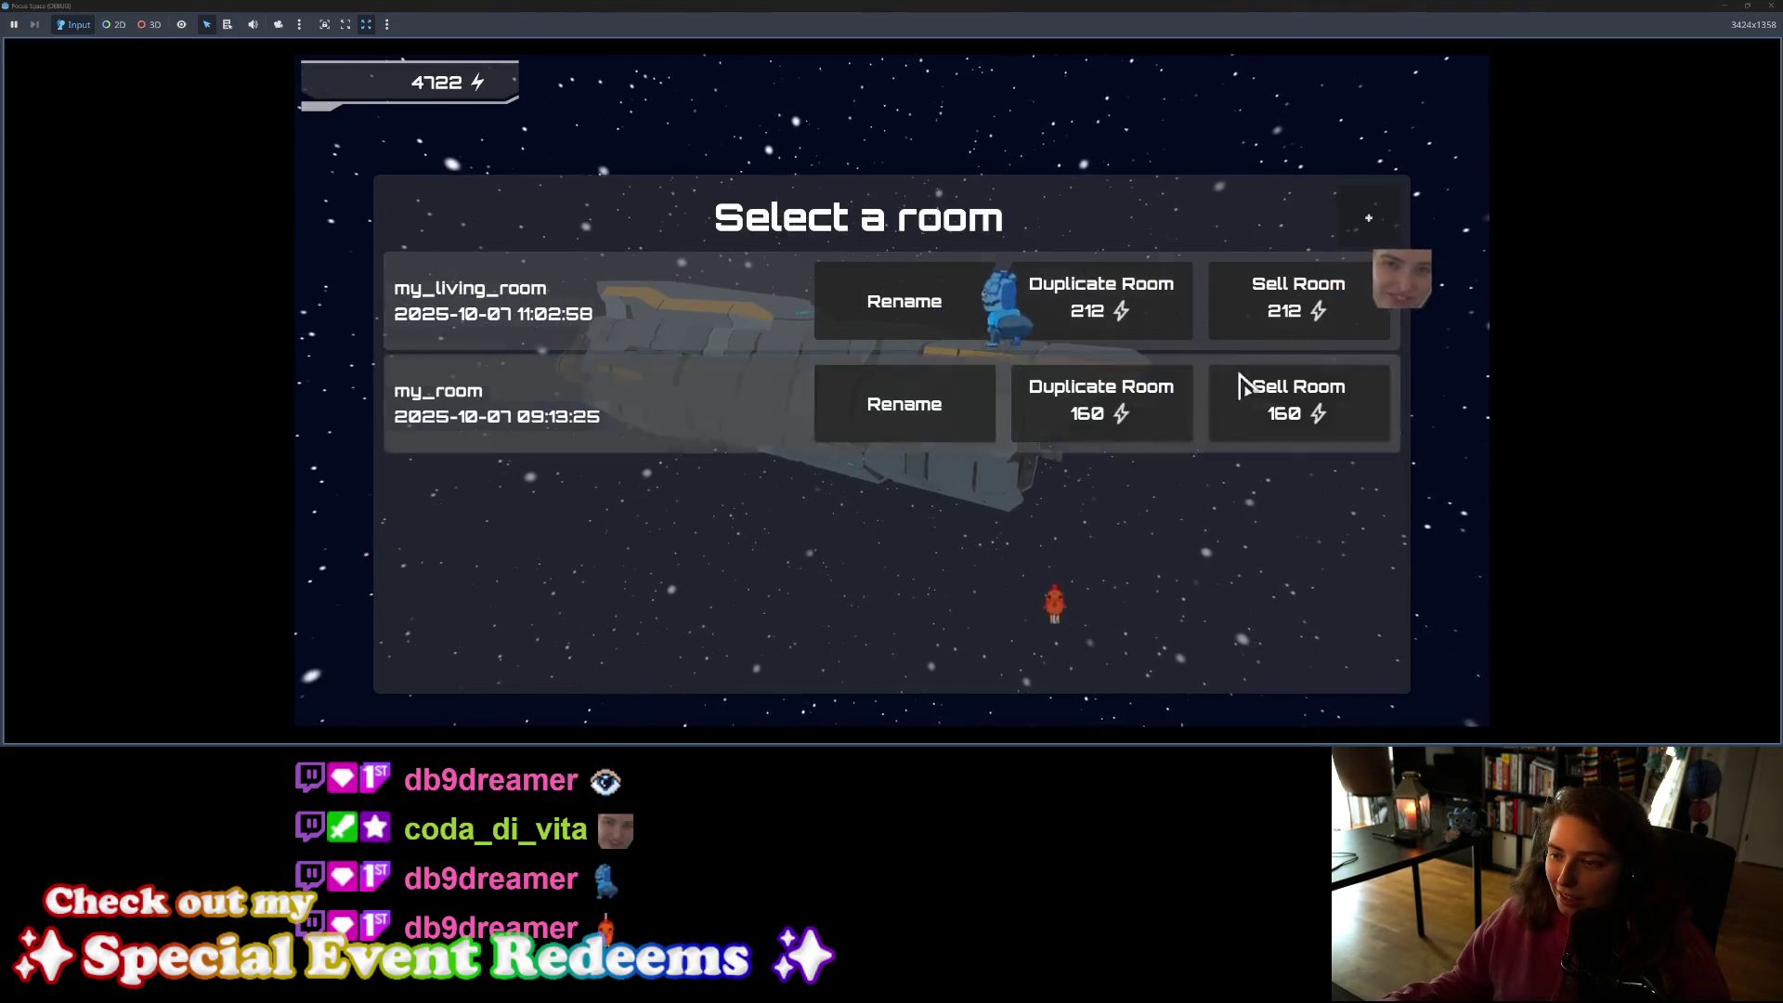
click(1770, 8)
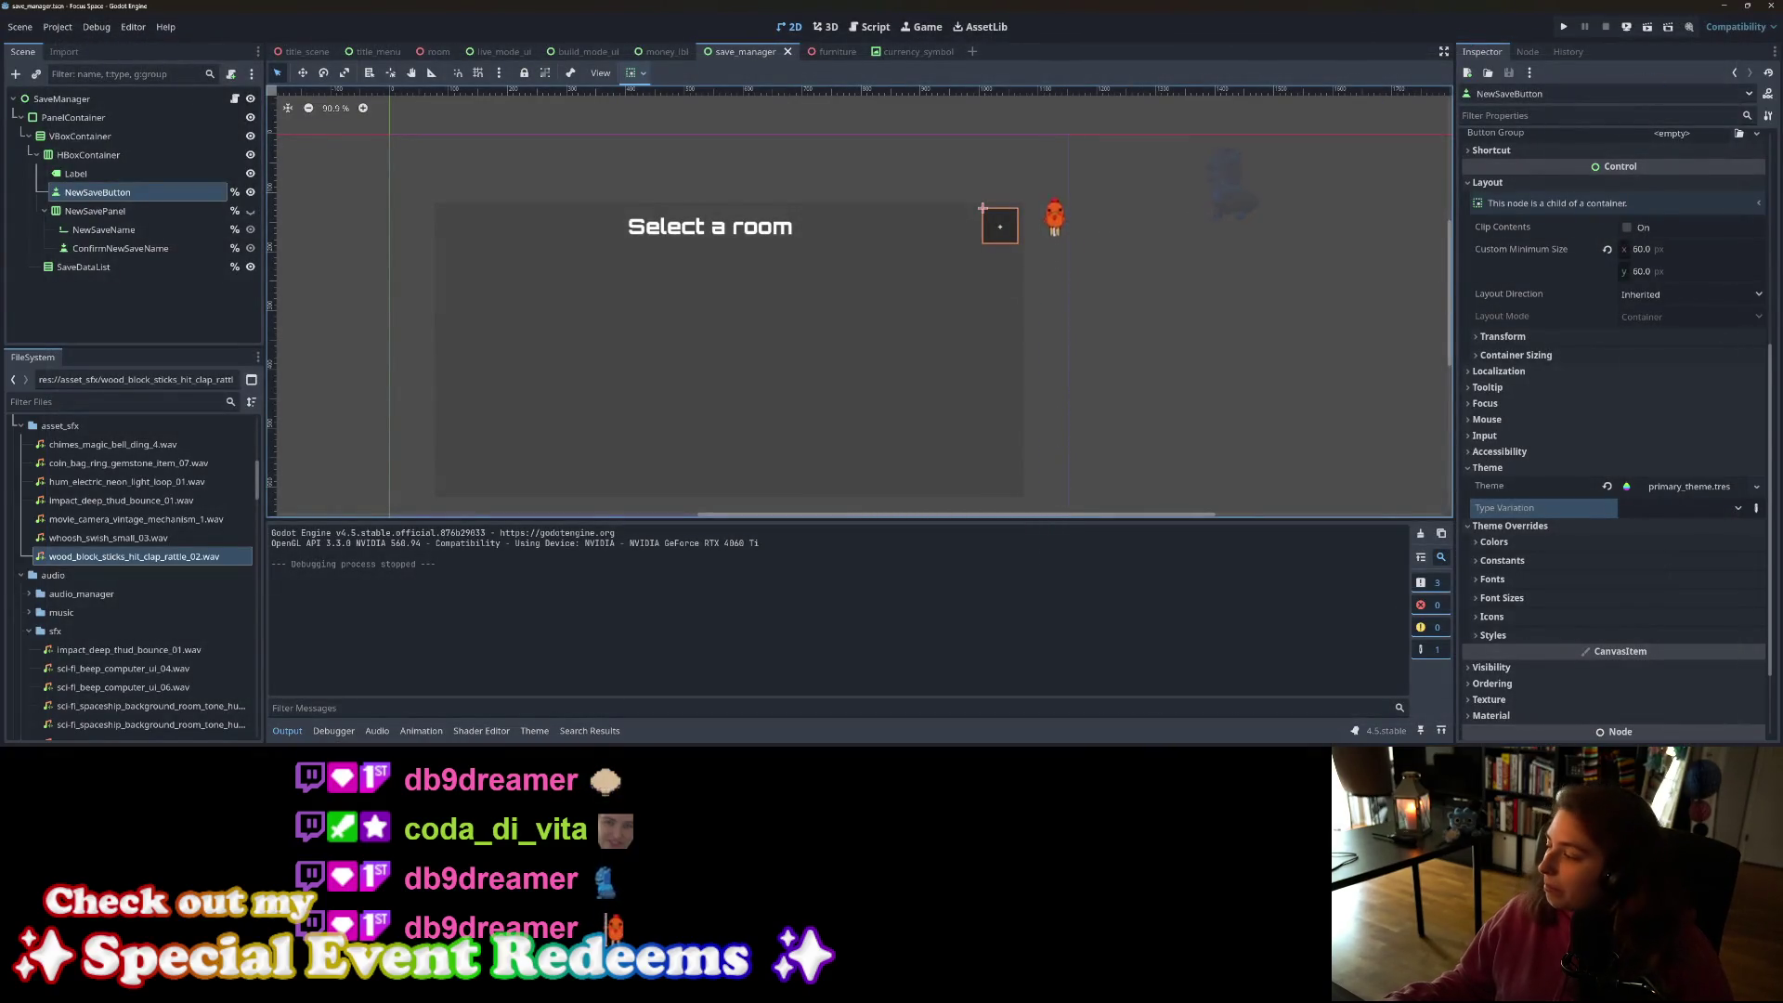
key(alt+Tab)
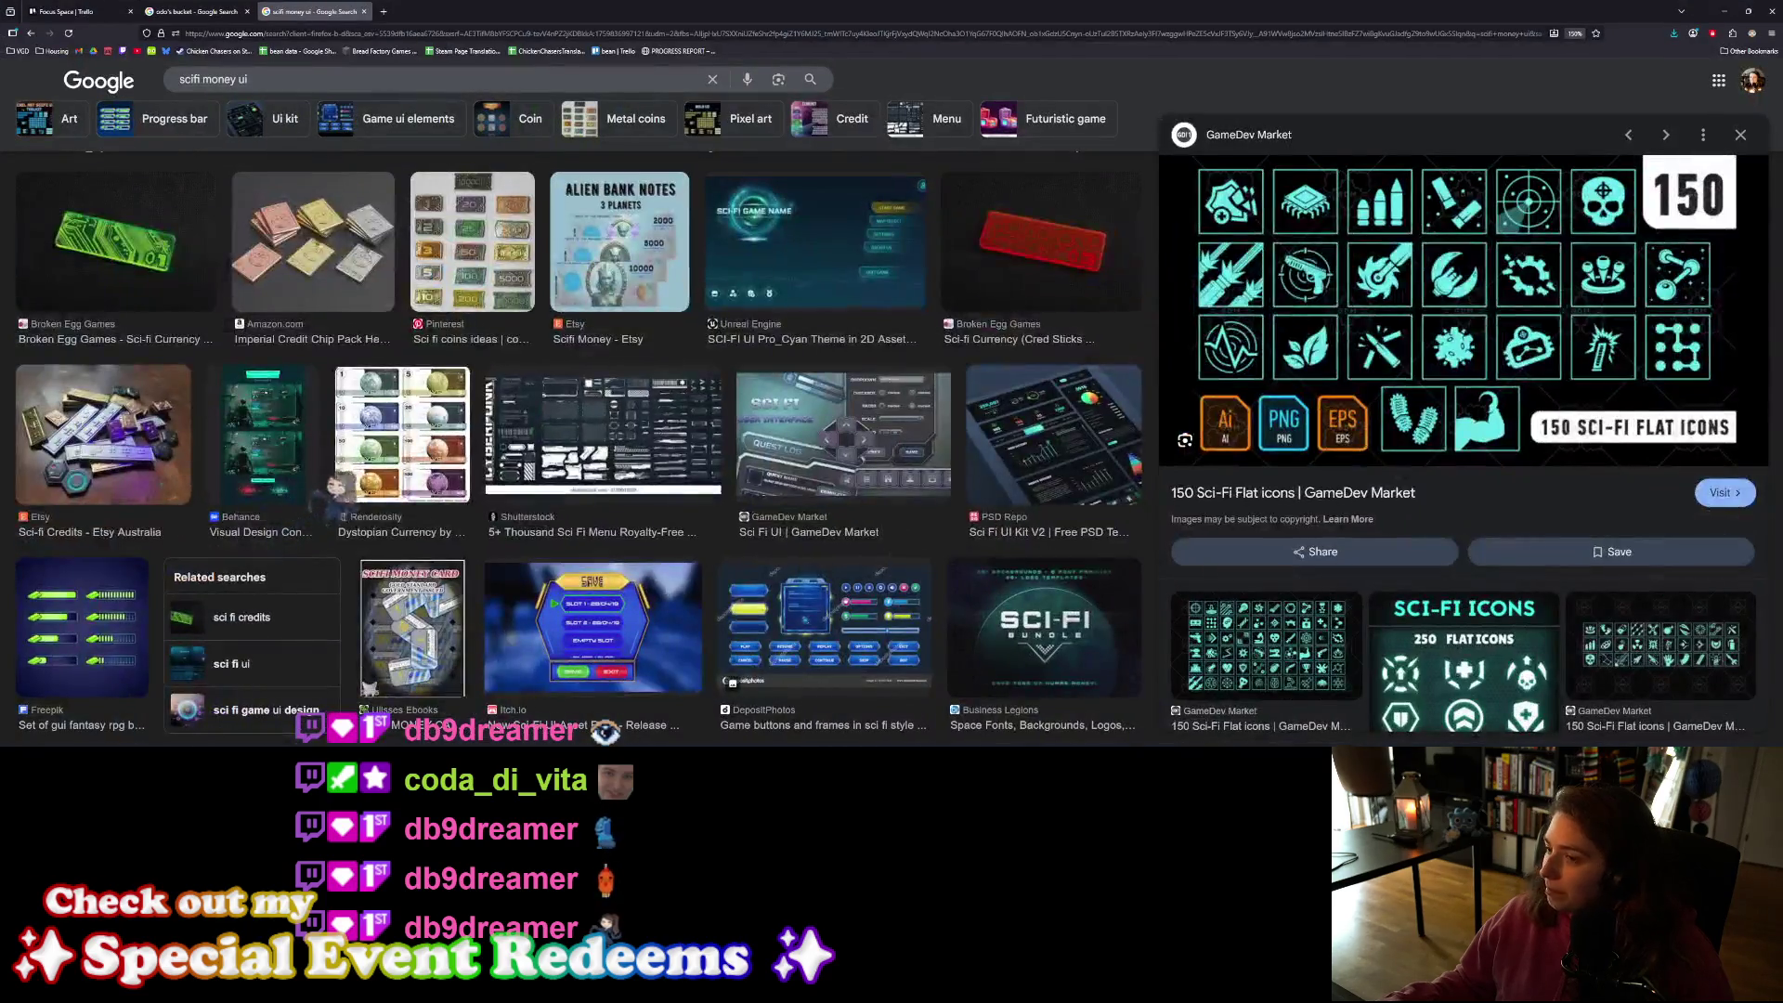
Step: In a new tab, load Twitch from the bookmark and go to the Creator Dashboard
click(389, 12)
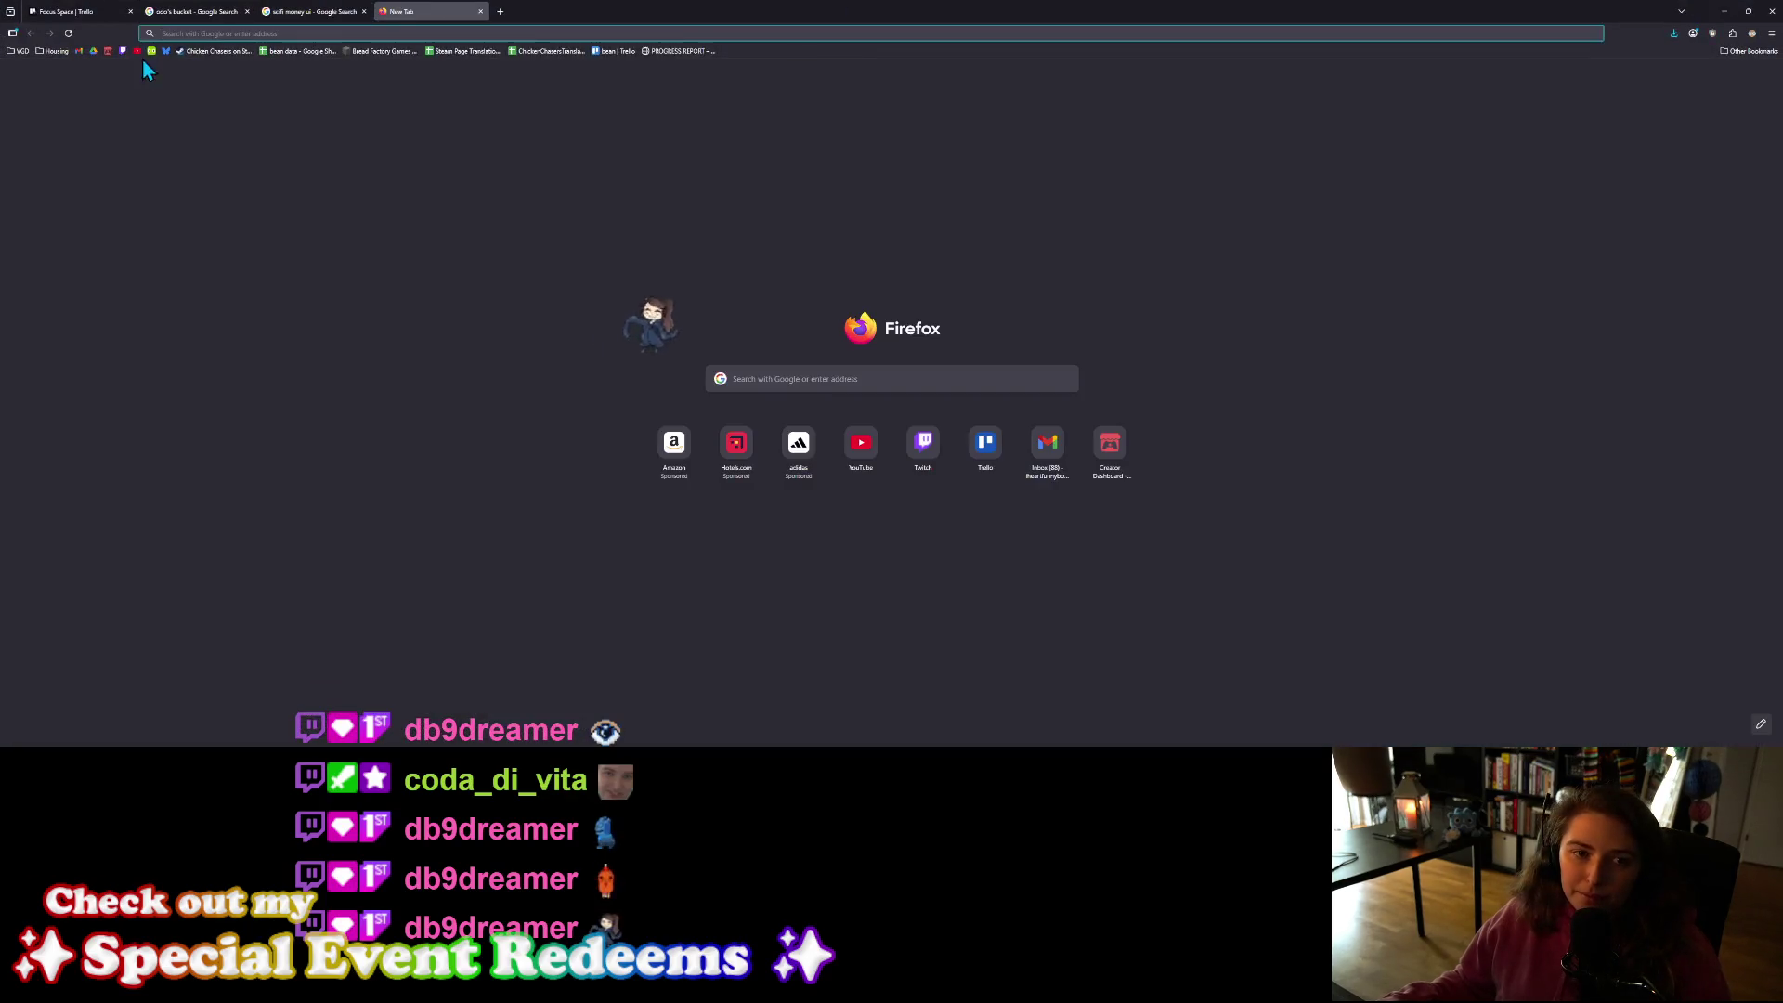
click(122, 52)
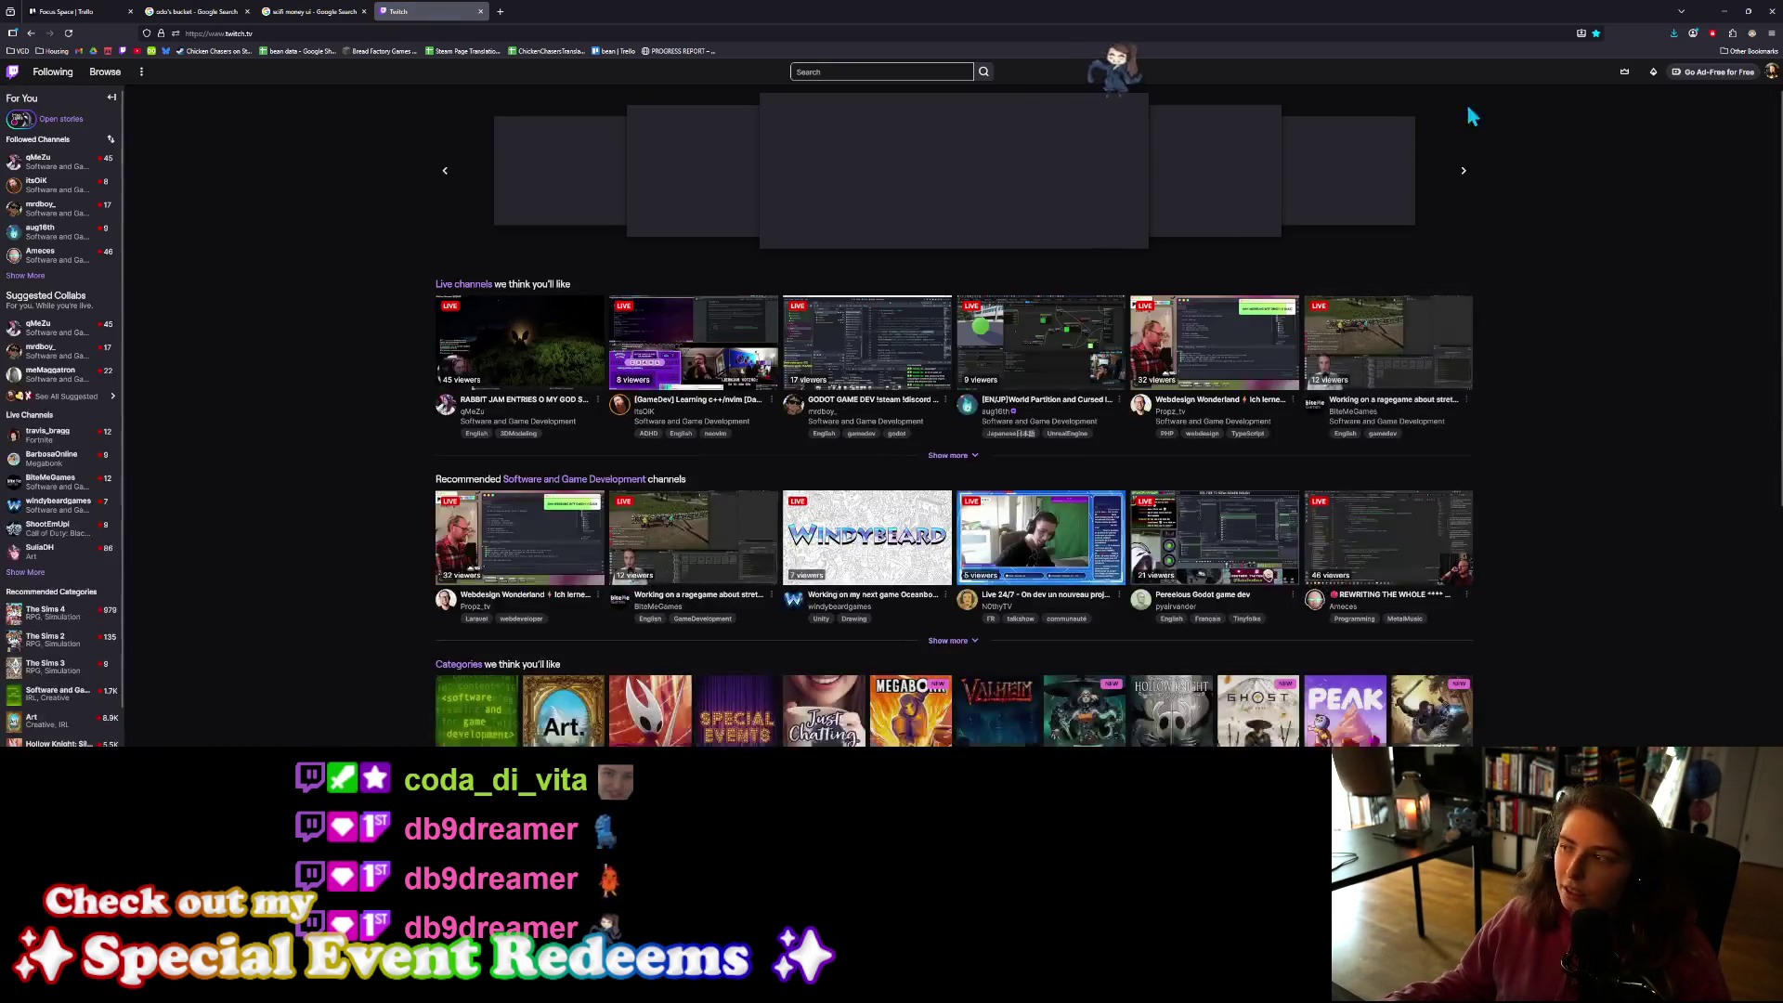
click(1773, 73)
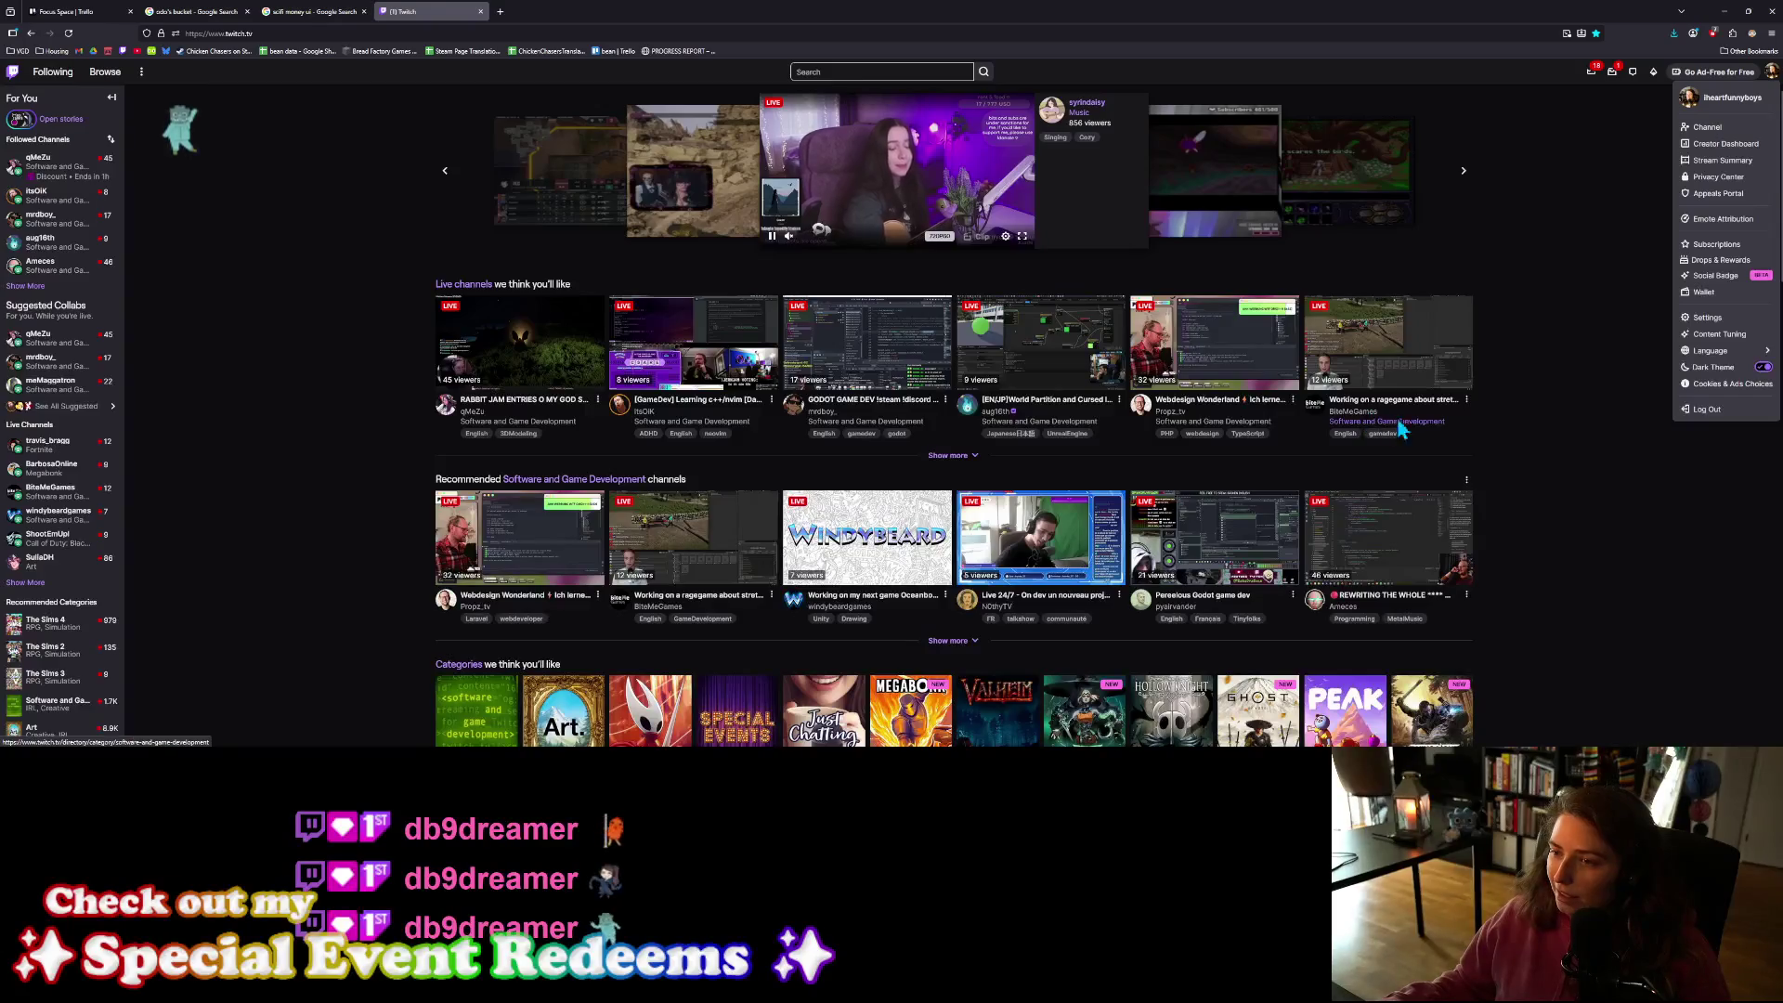
click(1723, 147)
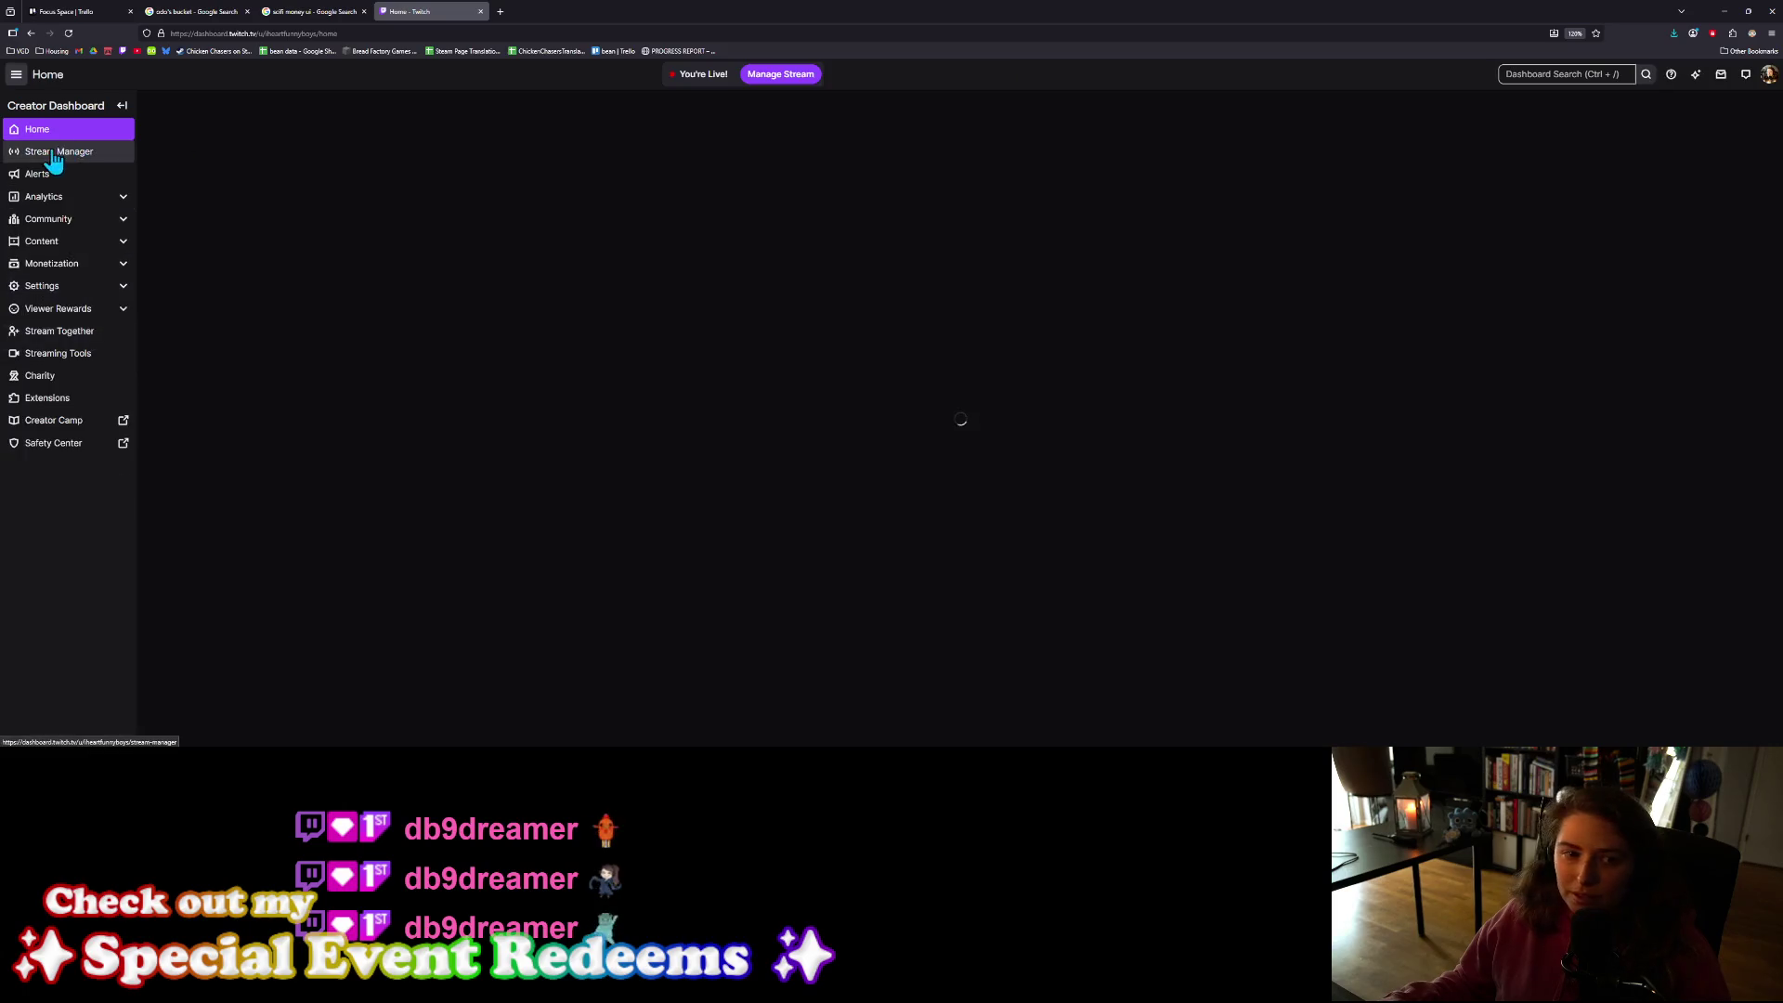